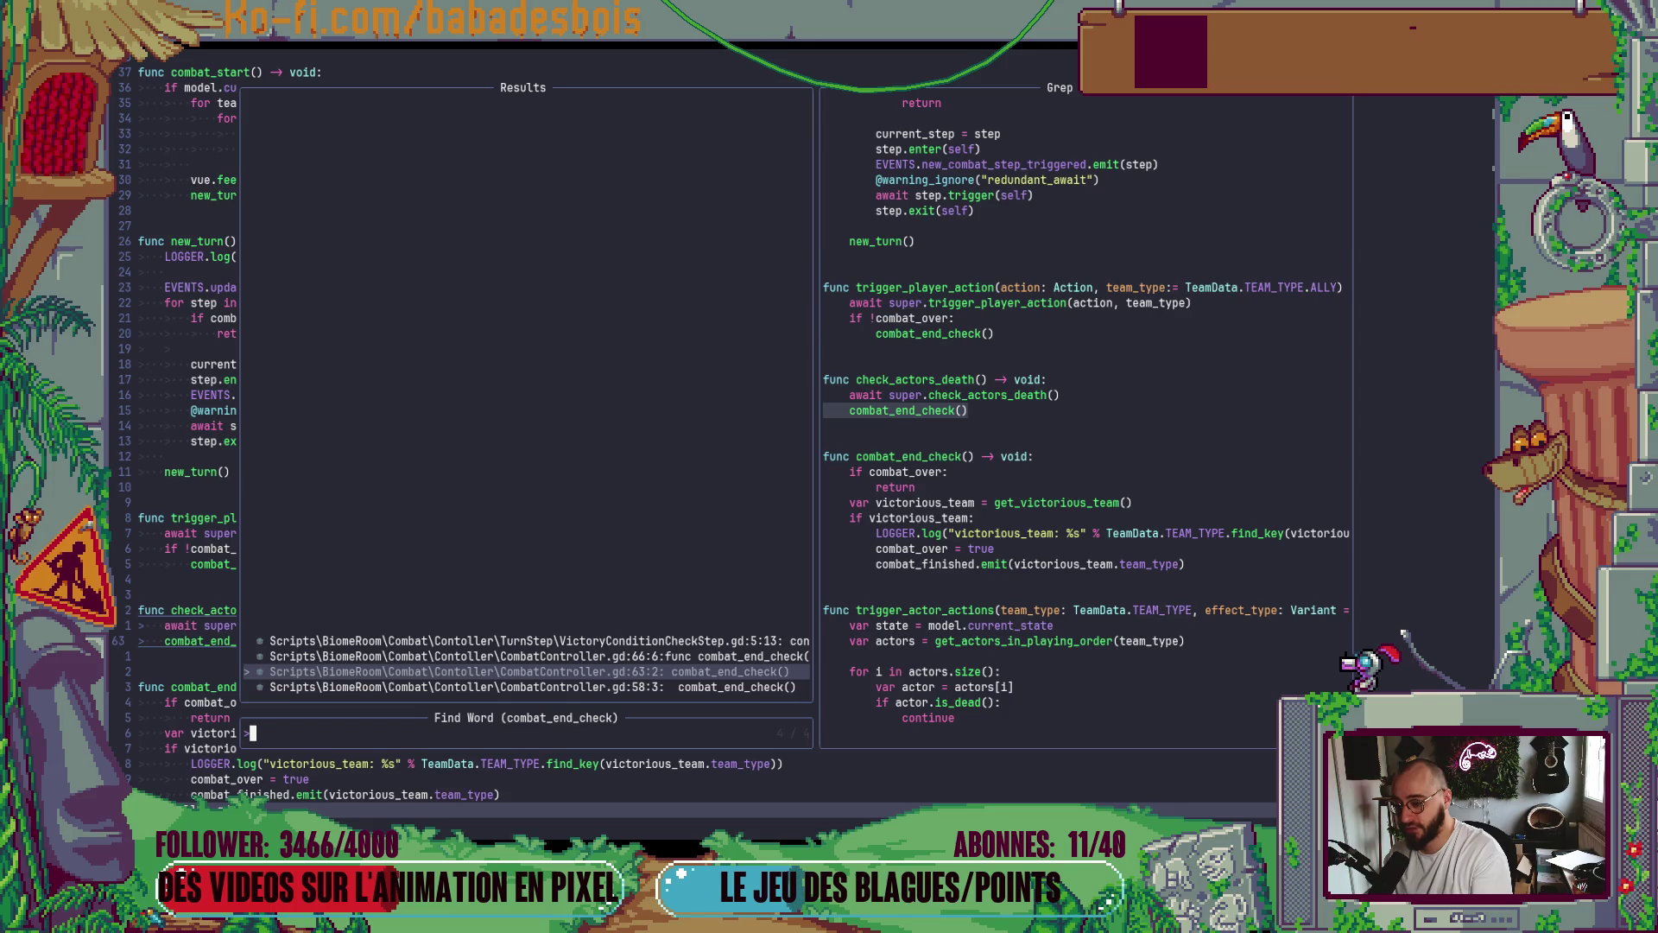
Step: Preview the four combat_end_check matches, including its definition and the VictoryConditionCheckStep call, then close the results
click(529, 656)
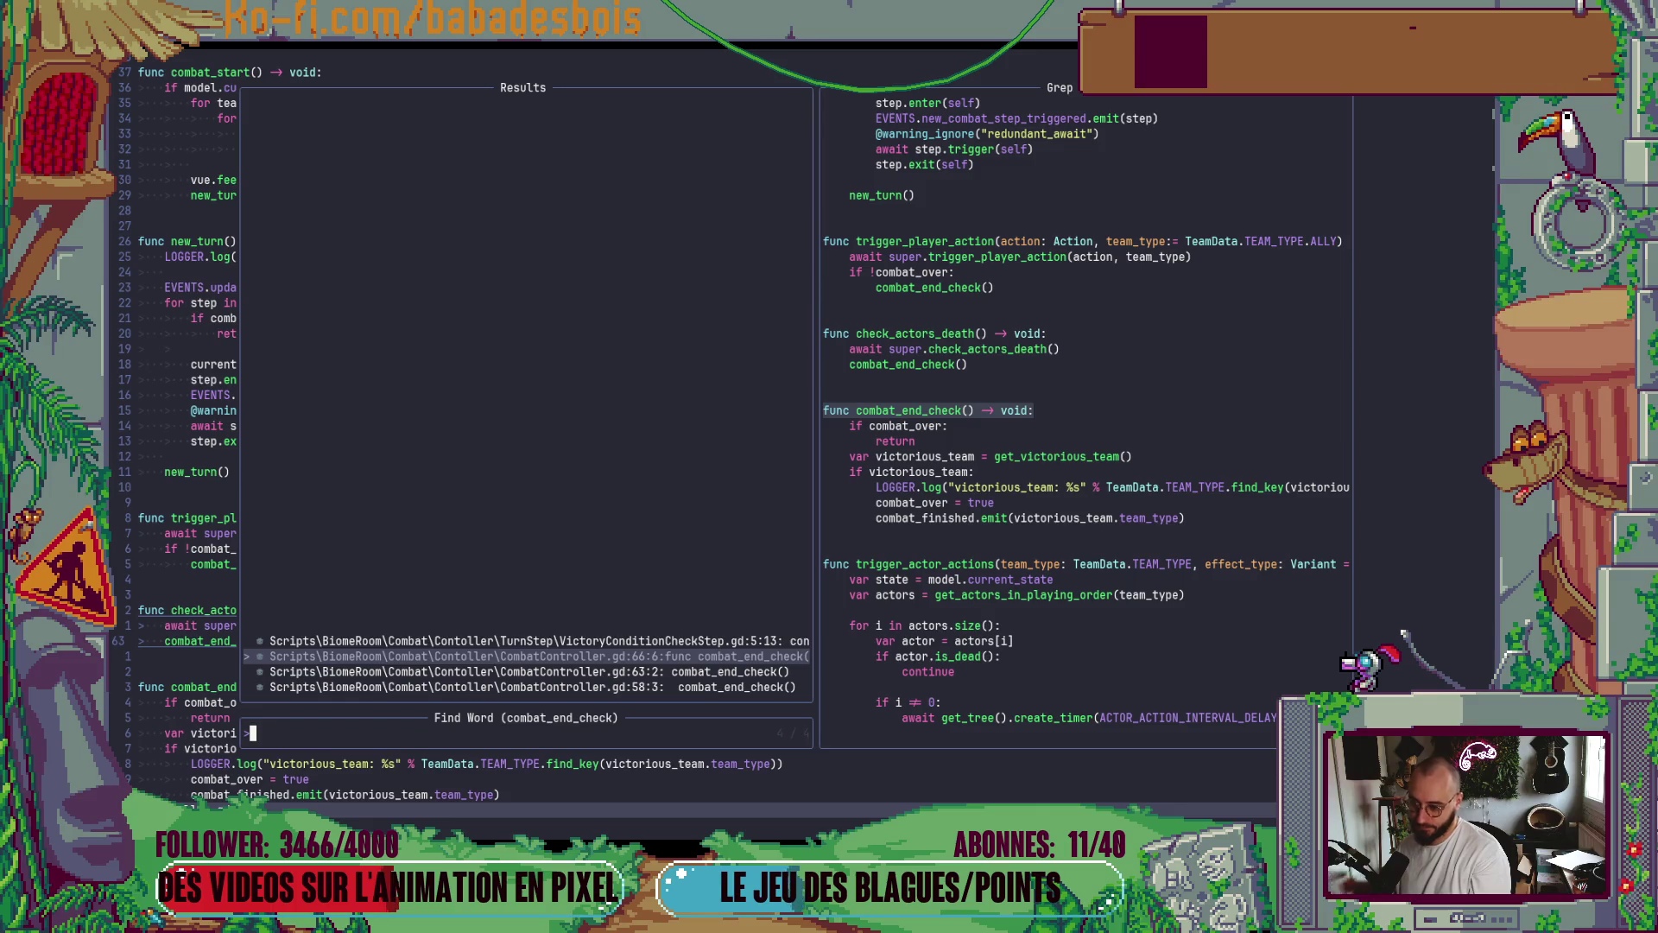
click(529, 641)
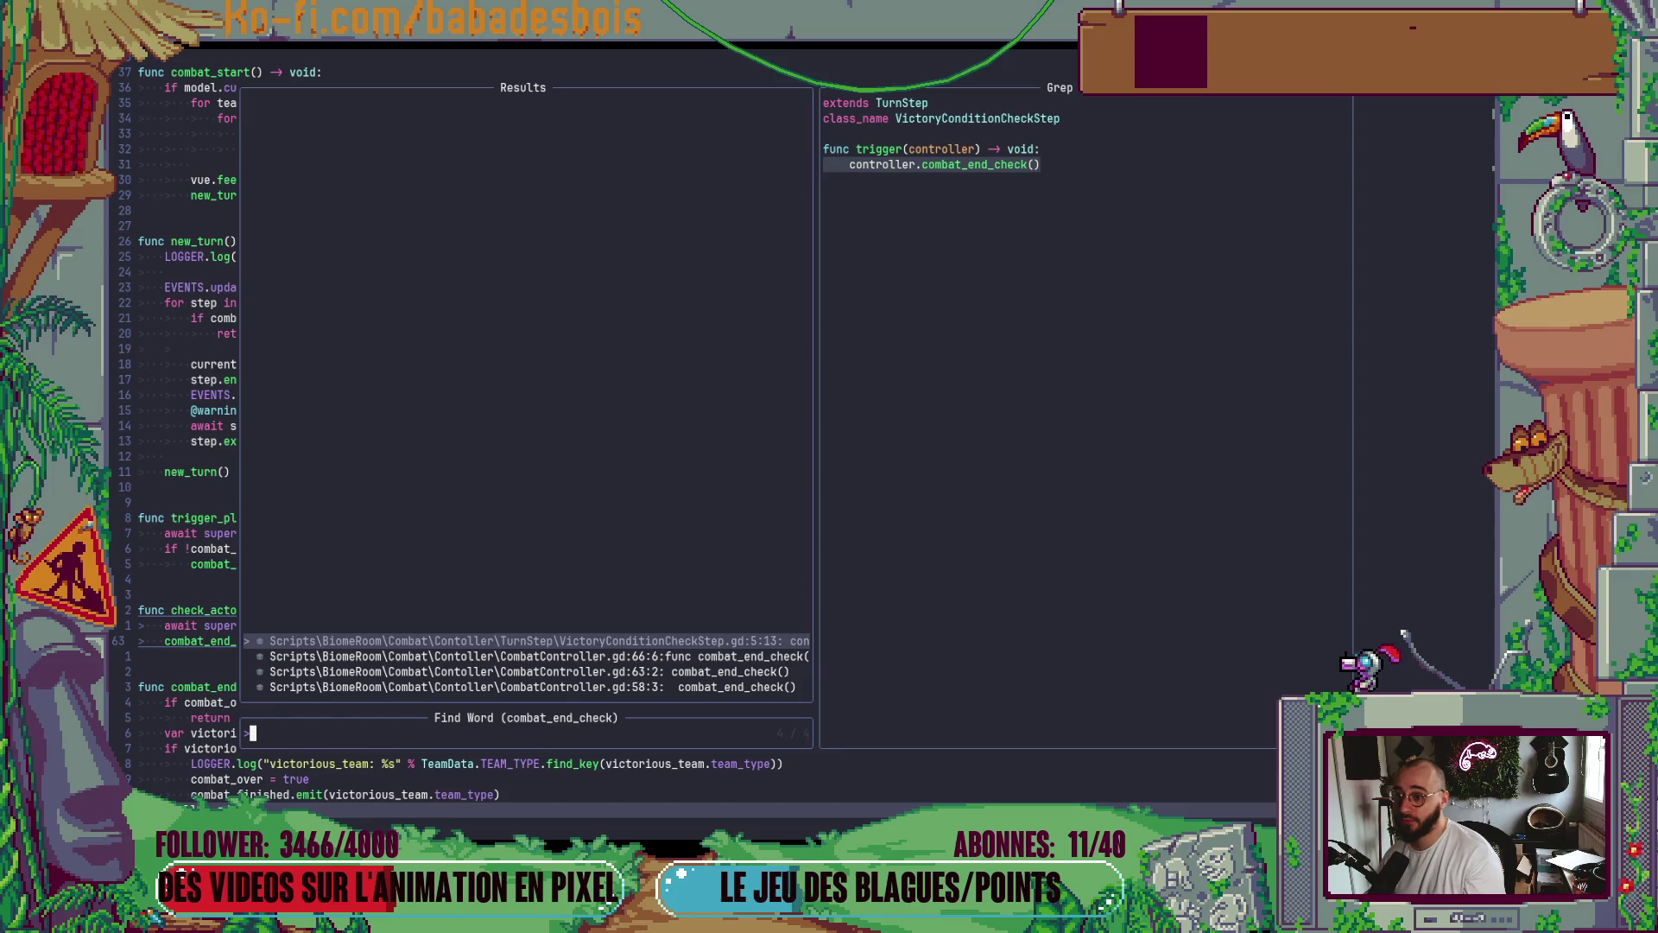
key(Down)
key(Down)
key(Down)
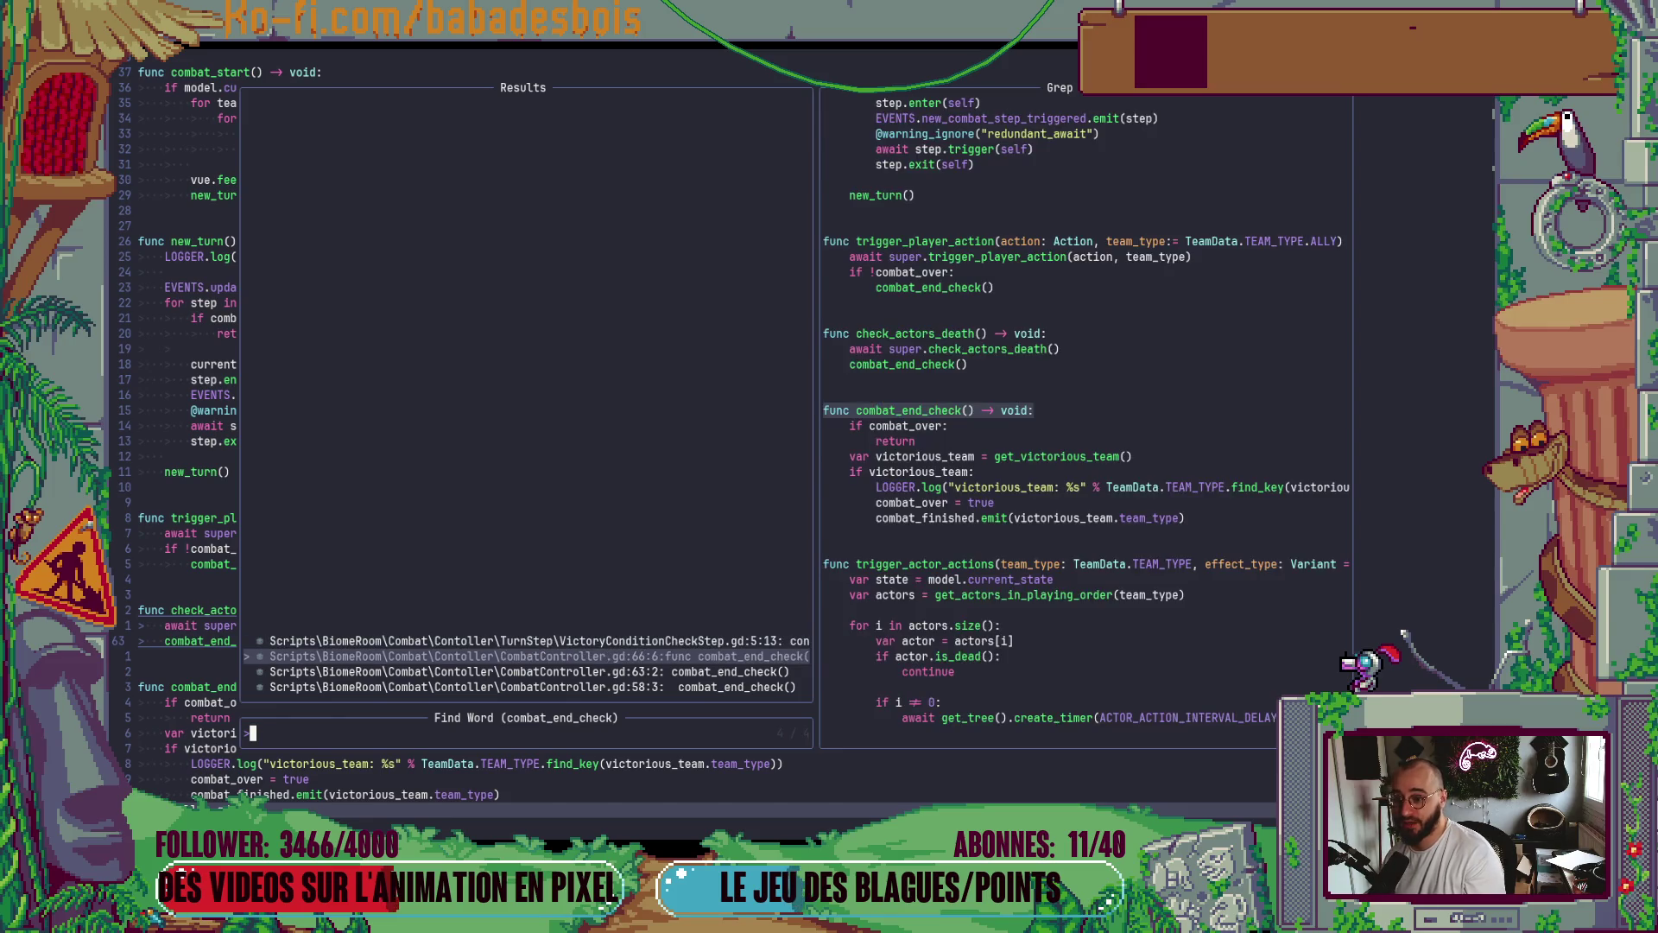
key(Up)
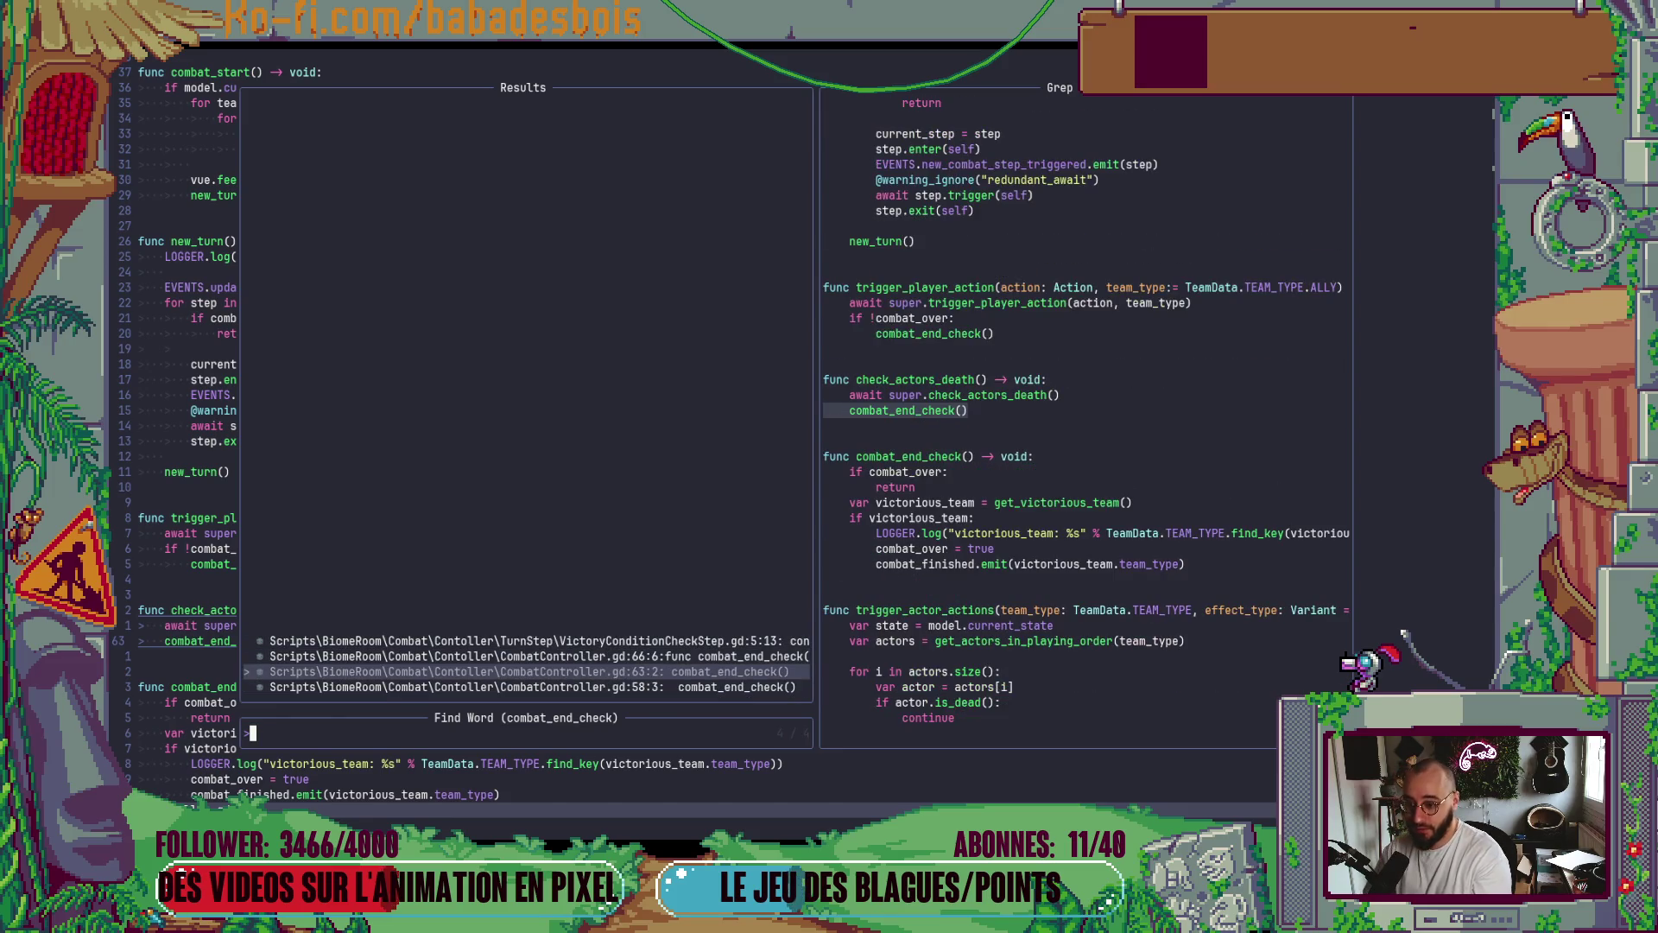
key(Down)
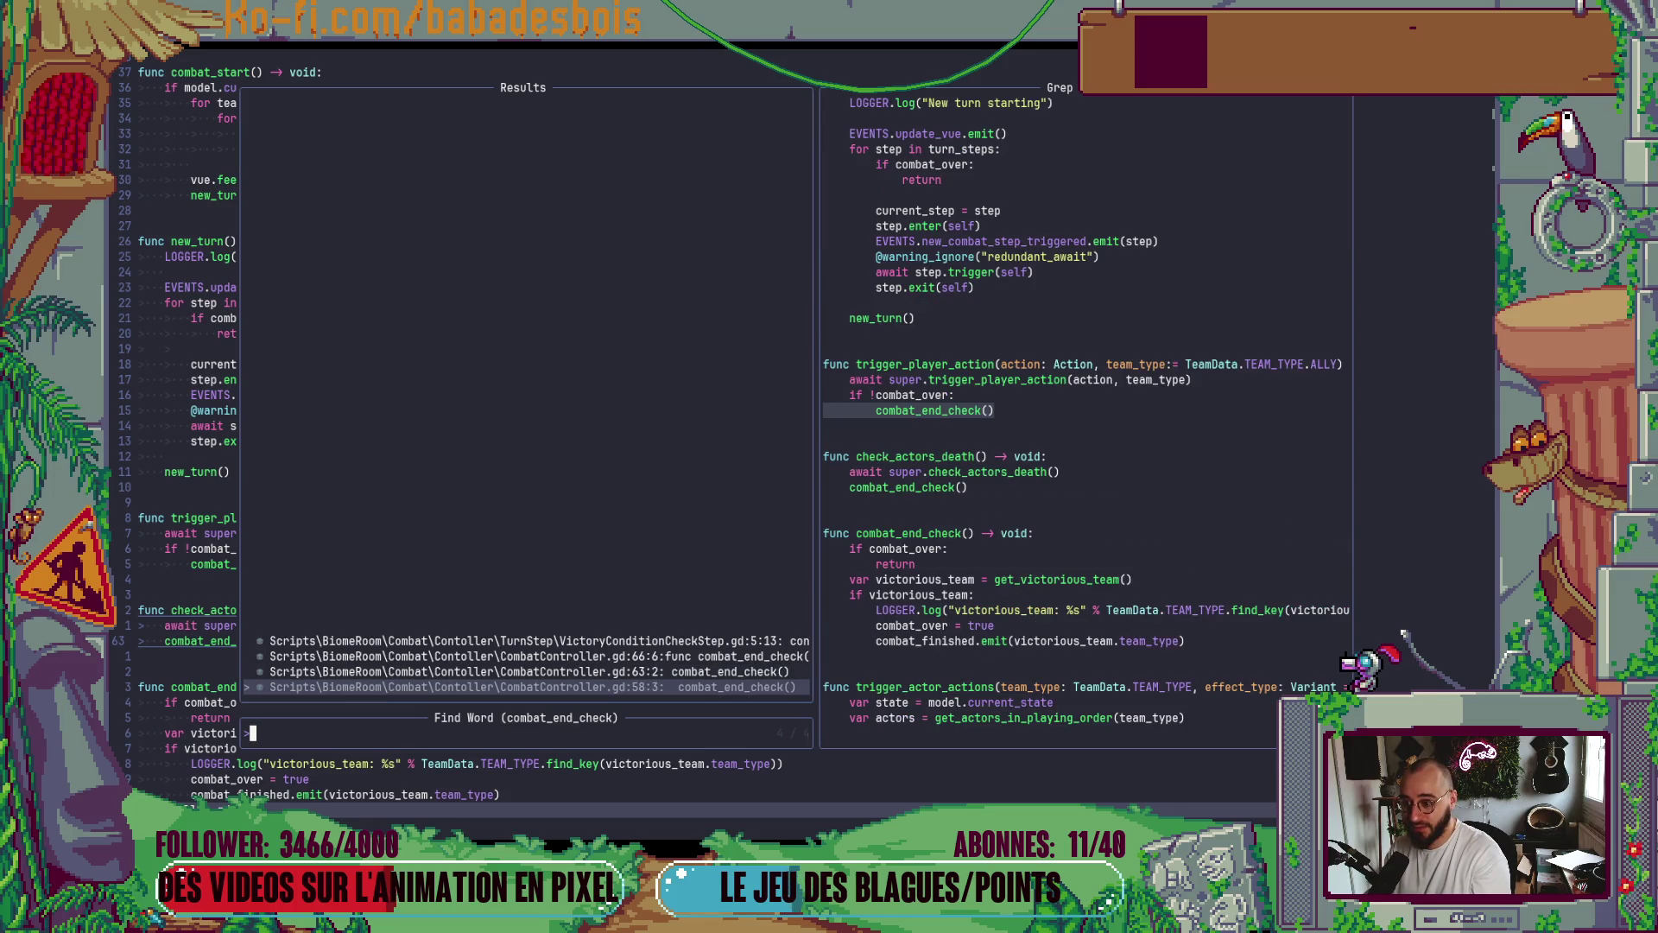
key(Up)
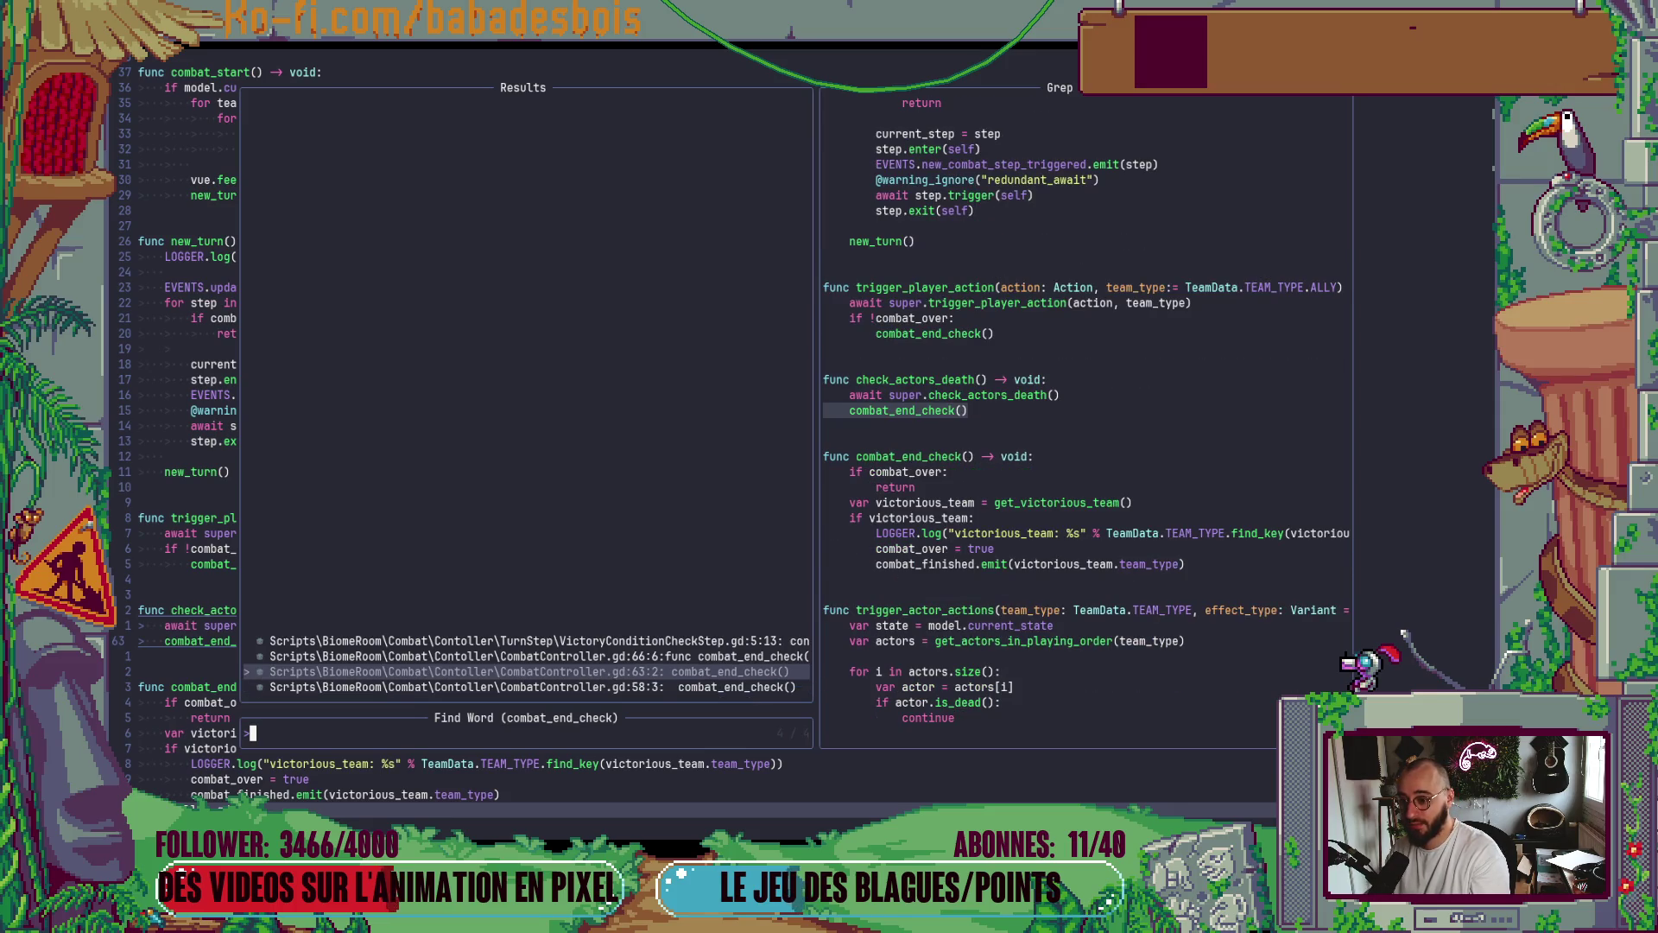
key(Up)
key(Up)
key(Escape)
Step: Put the cursor on check_actors_death and search the project for that word
key(k)
key(k)
key(l)
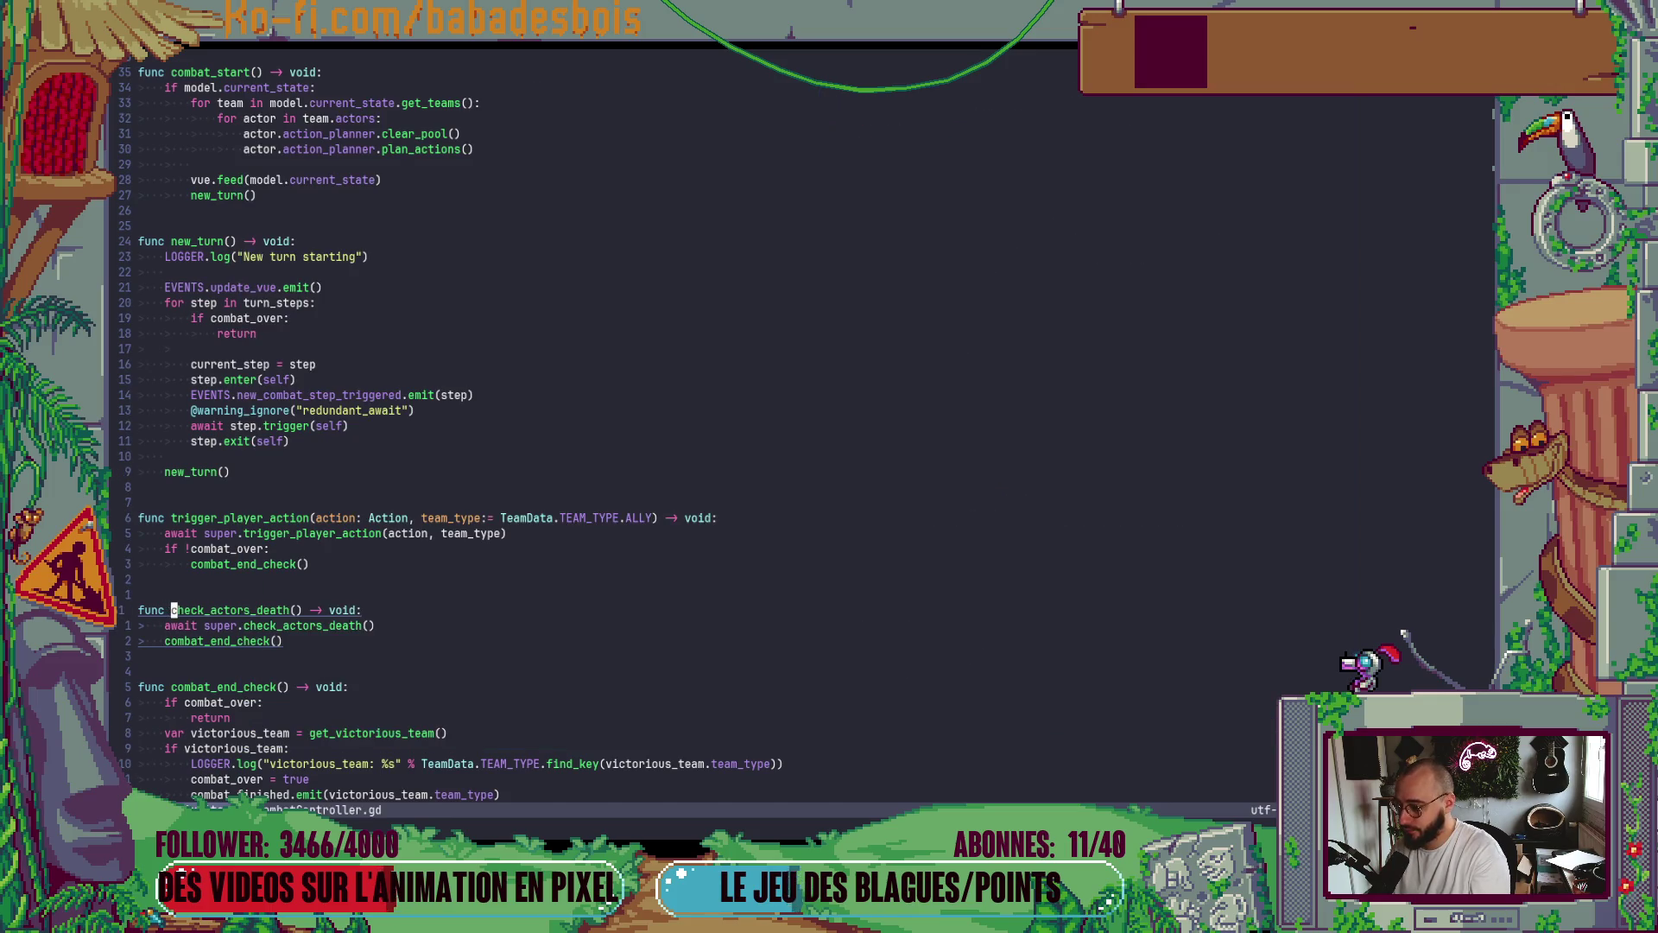
key(space)
key(f)
key(w)
Step: Preview the check_actors_death matches in Controller.gd (lines 91, 113, definition) and StatusTriggerStep
key(Up)
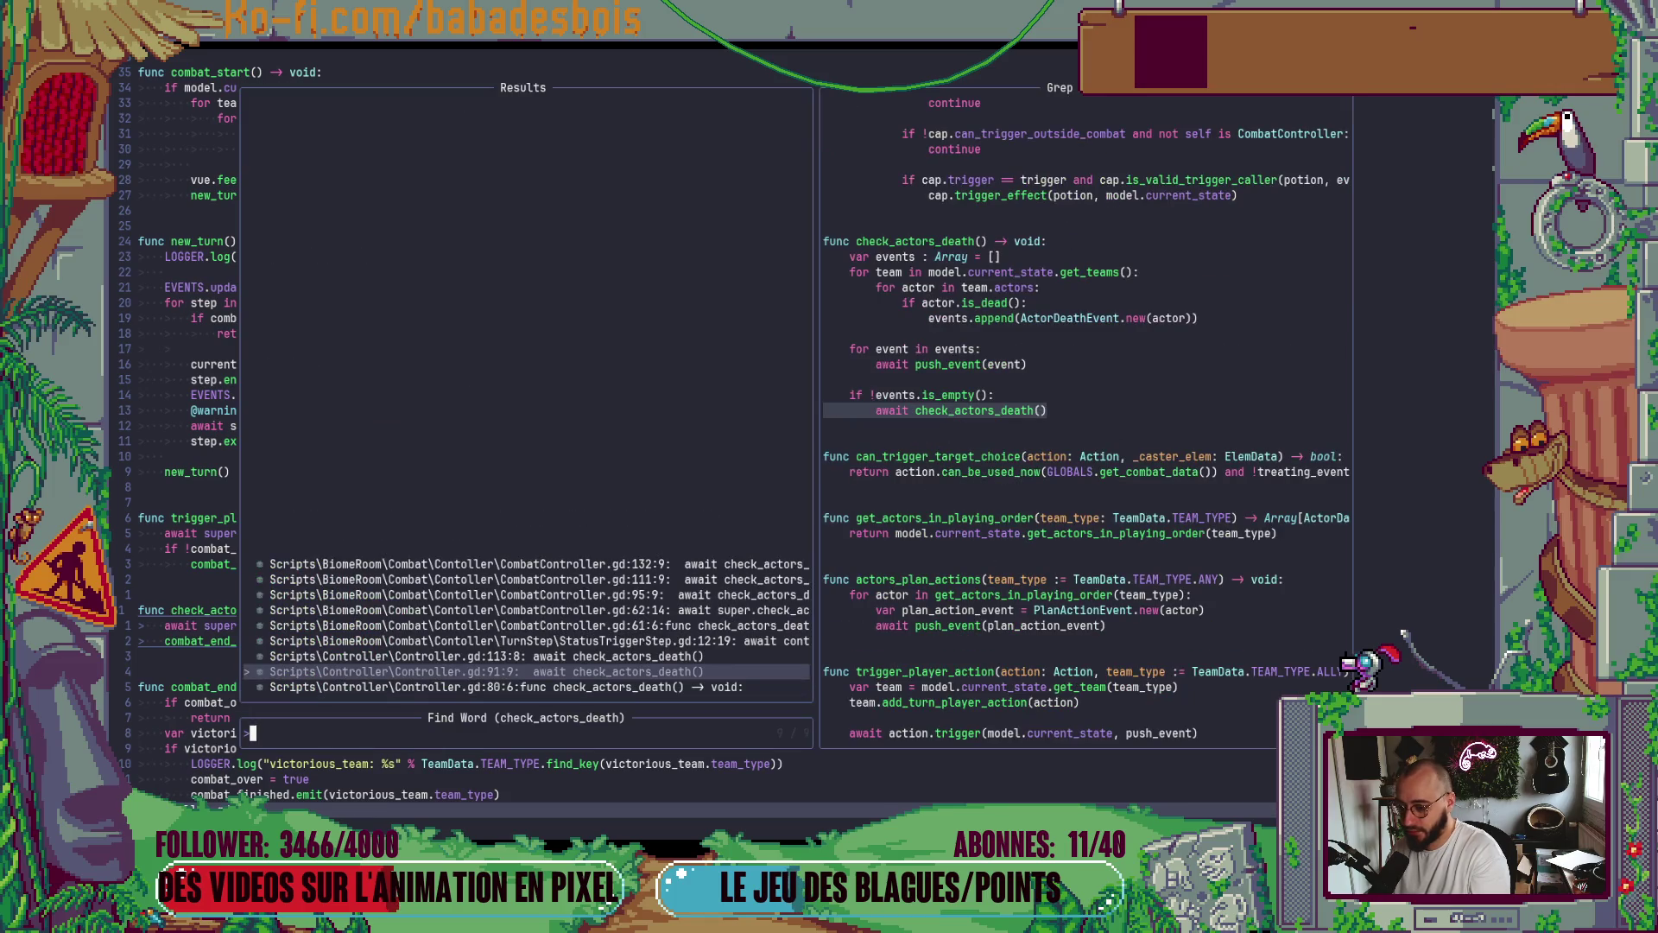
key(Up)
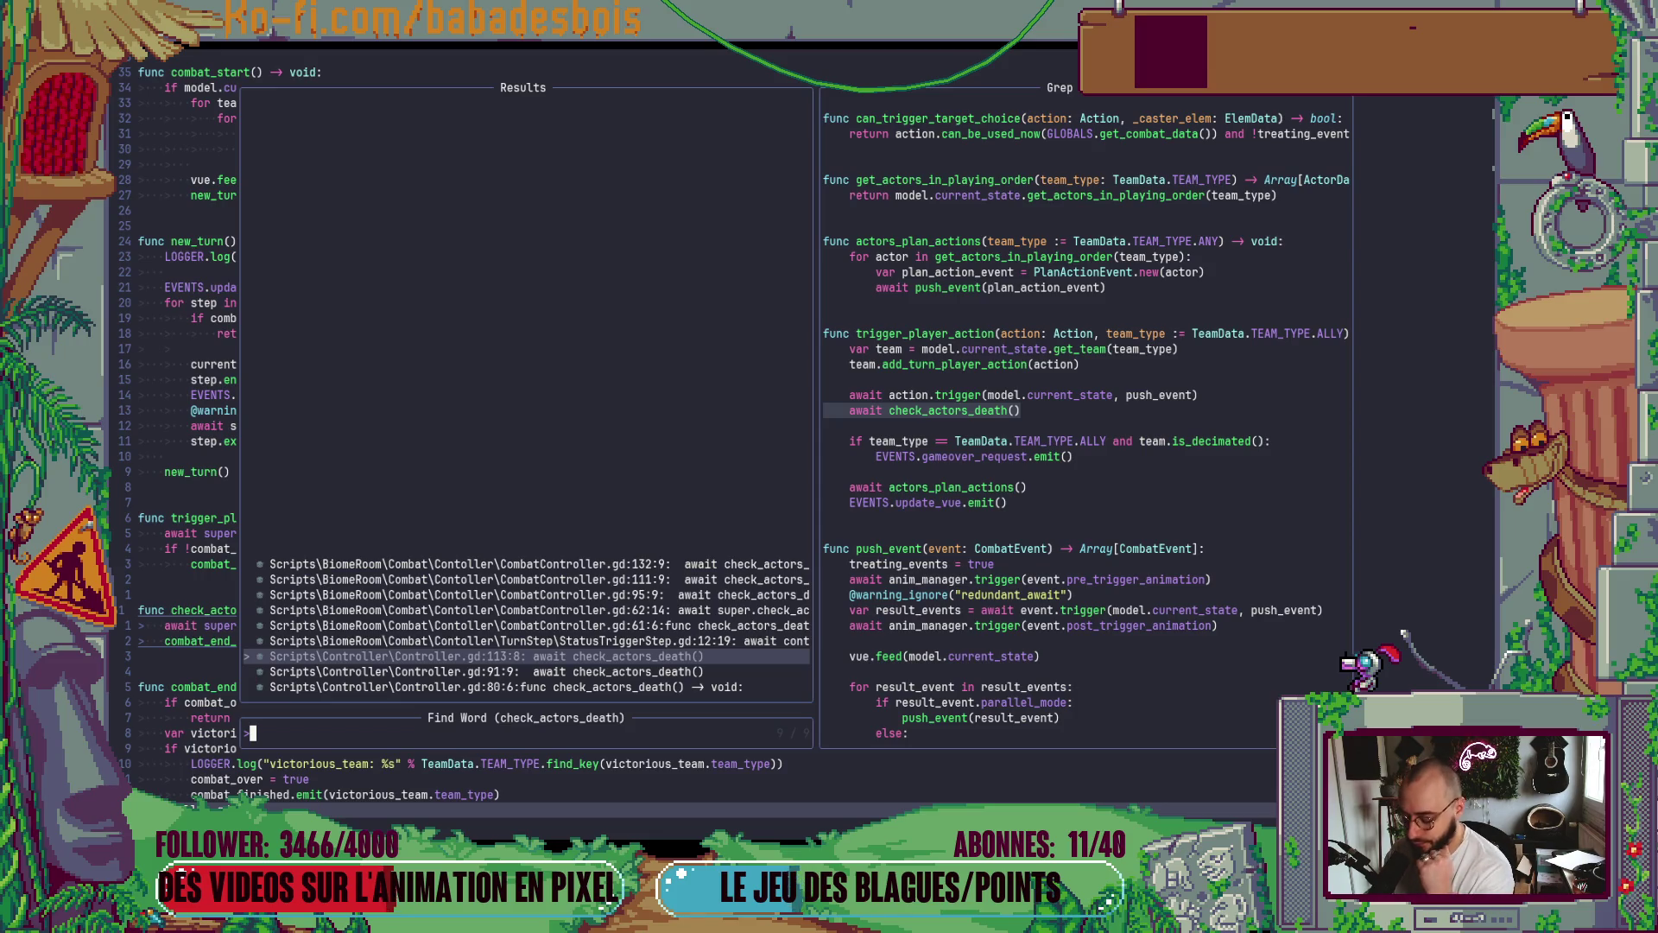
key(Down)
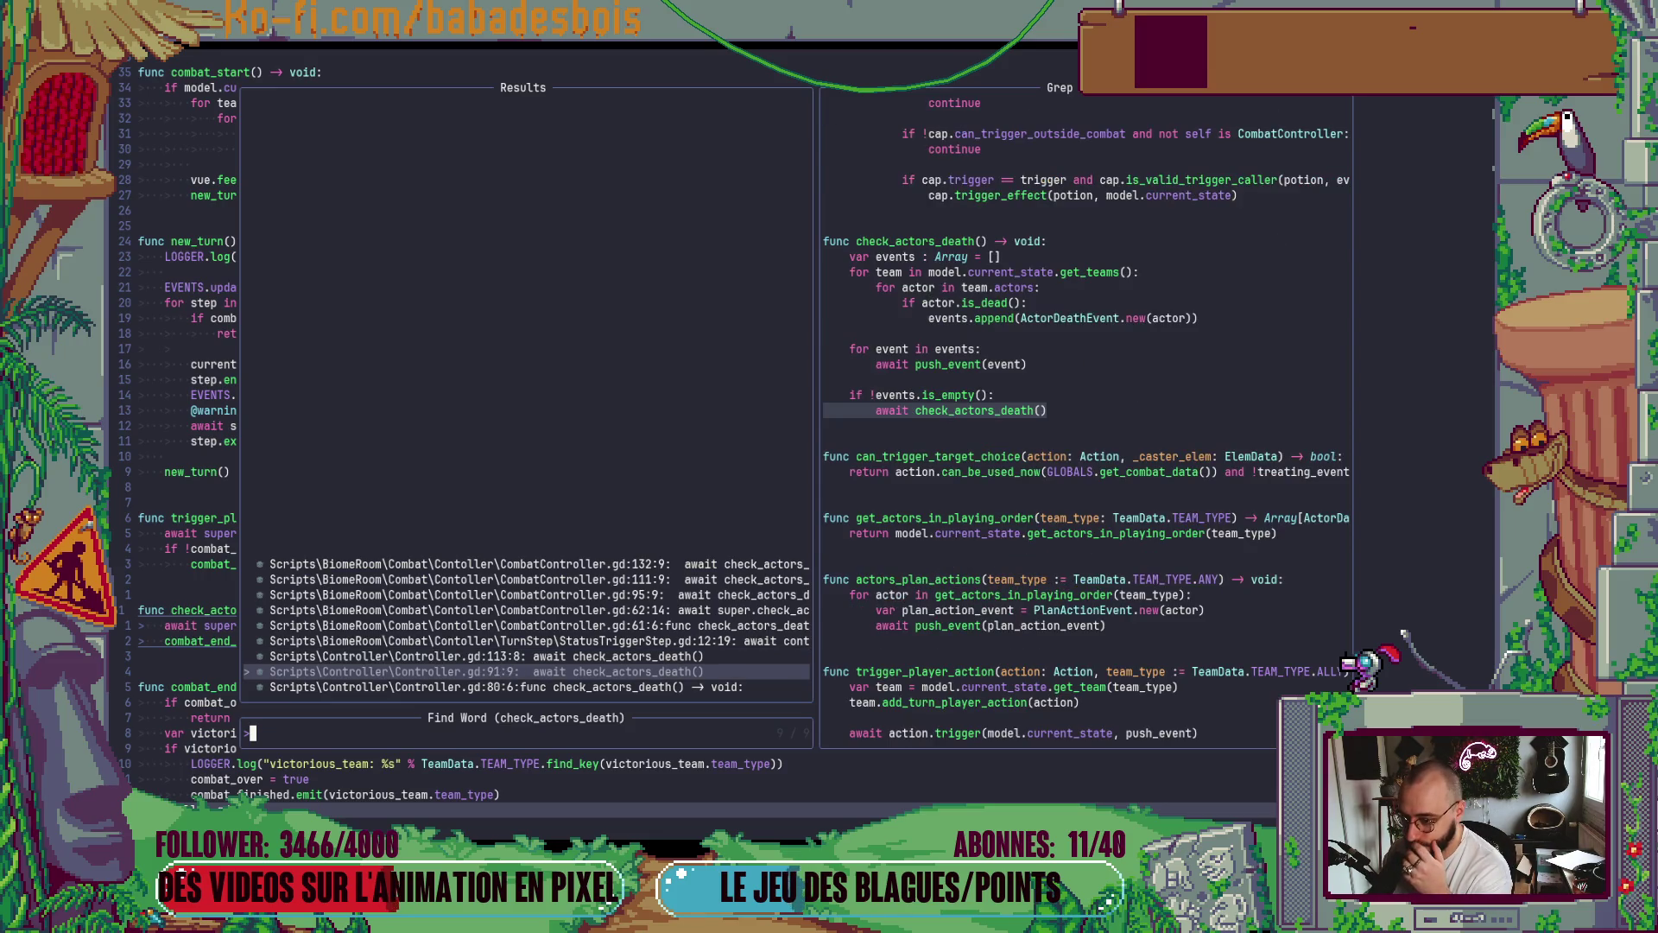
key(Down)
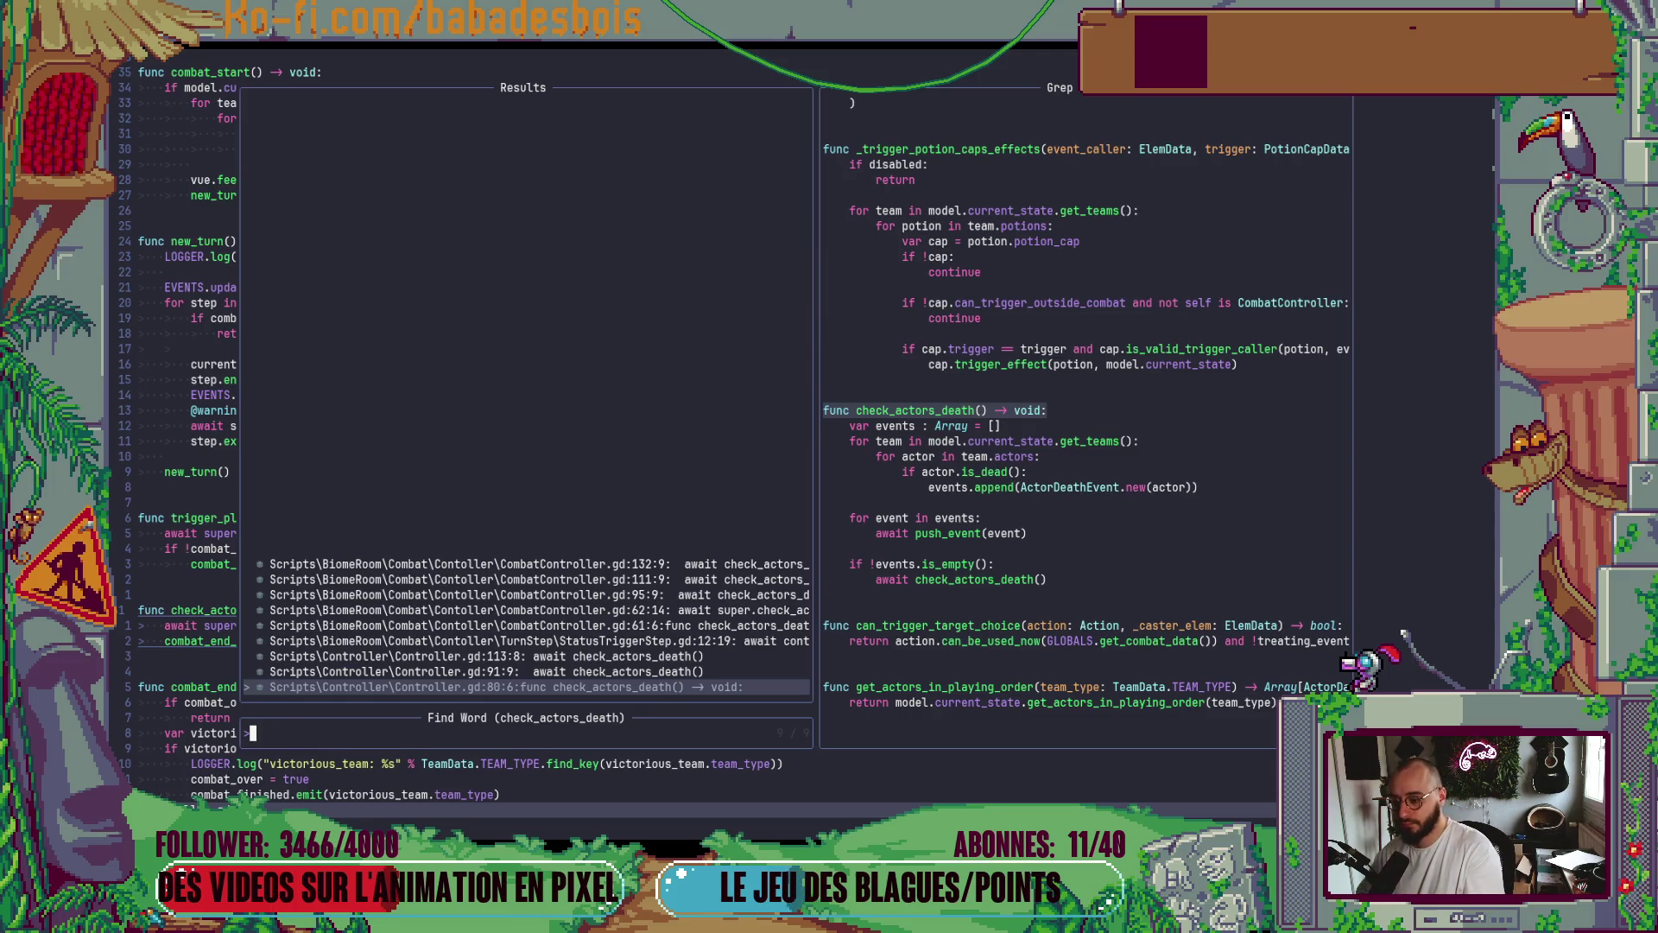
key(Up)
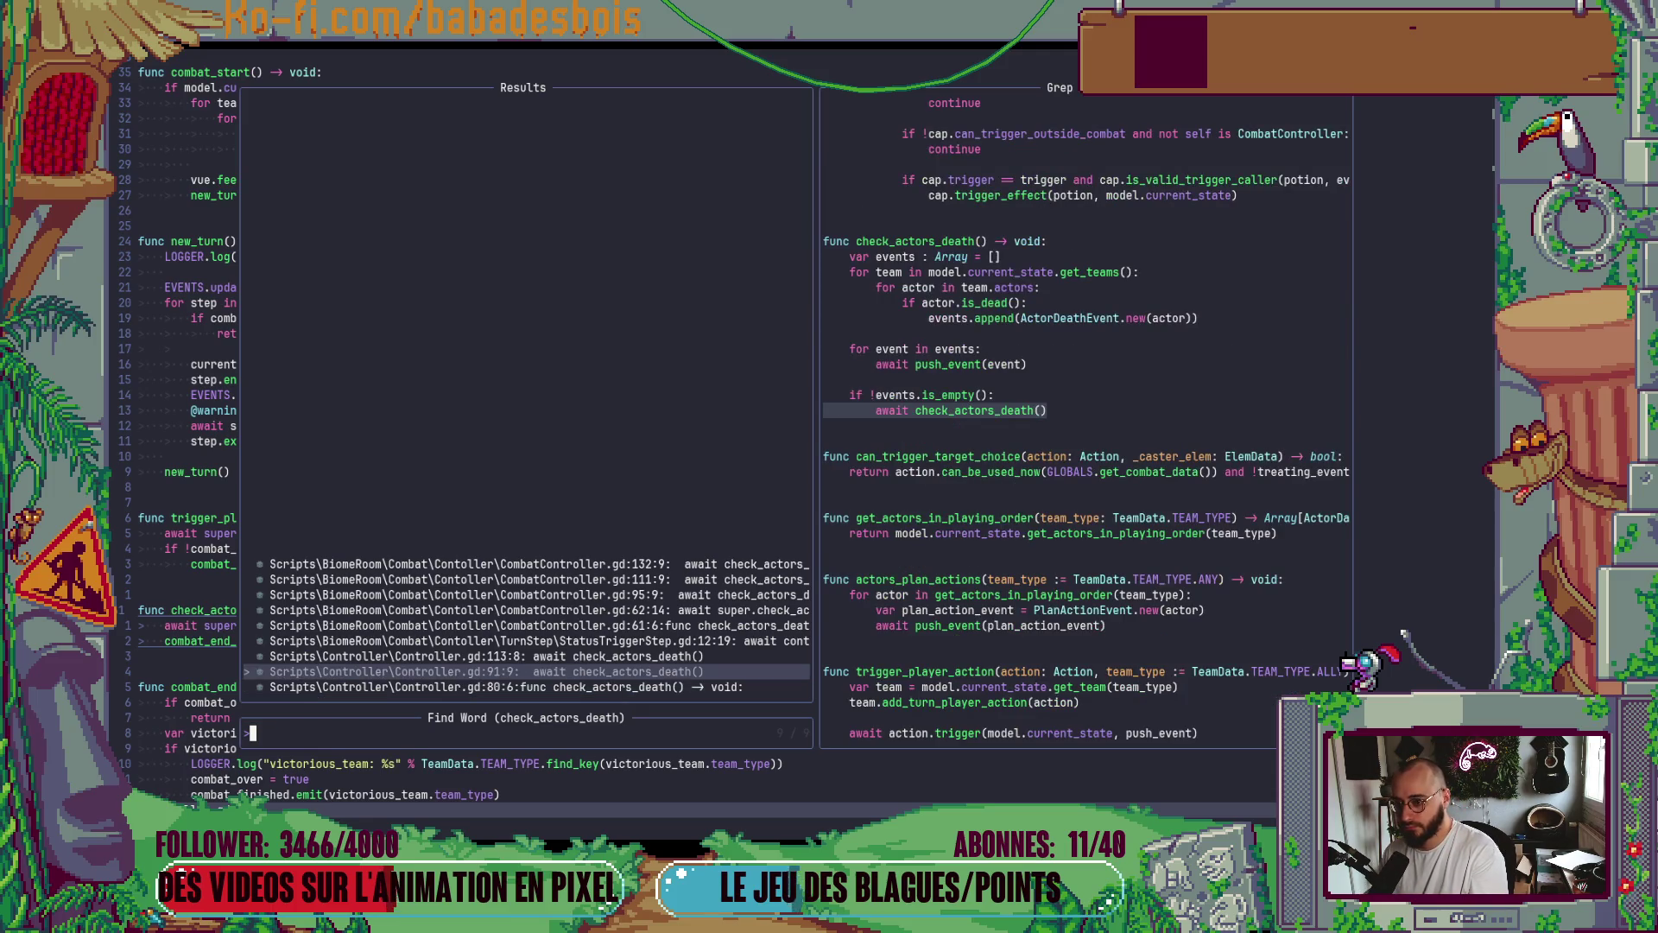
key(Down)
key(Up)
key(Up)
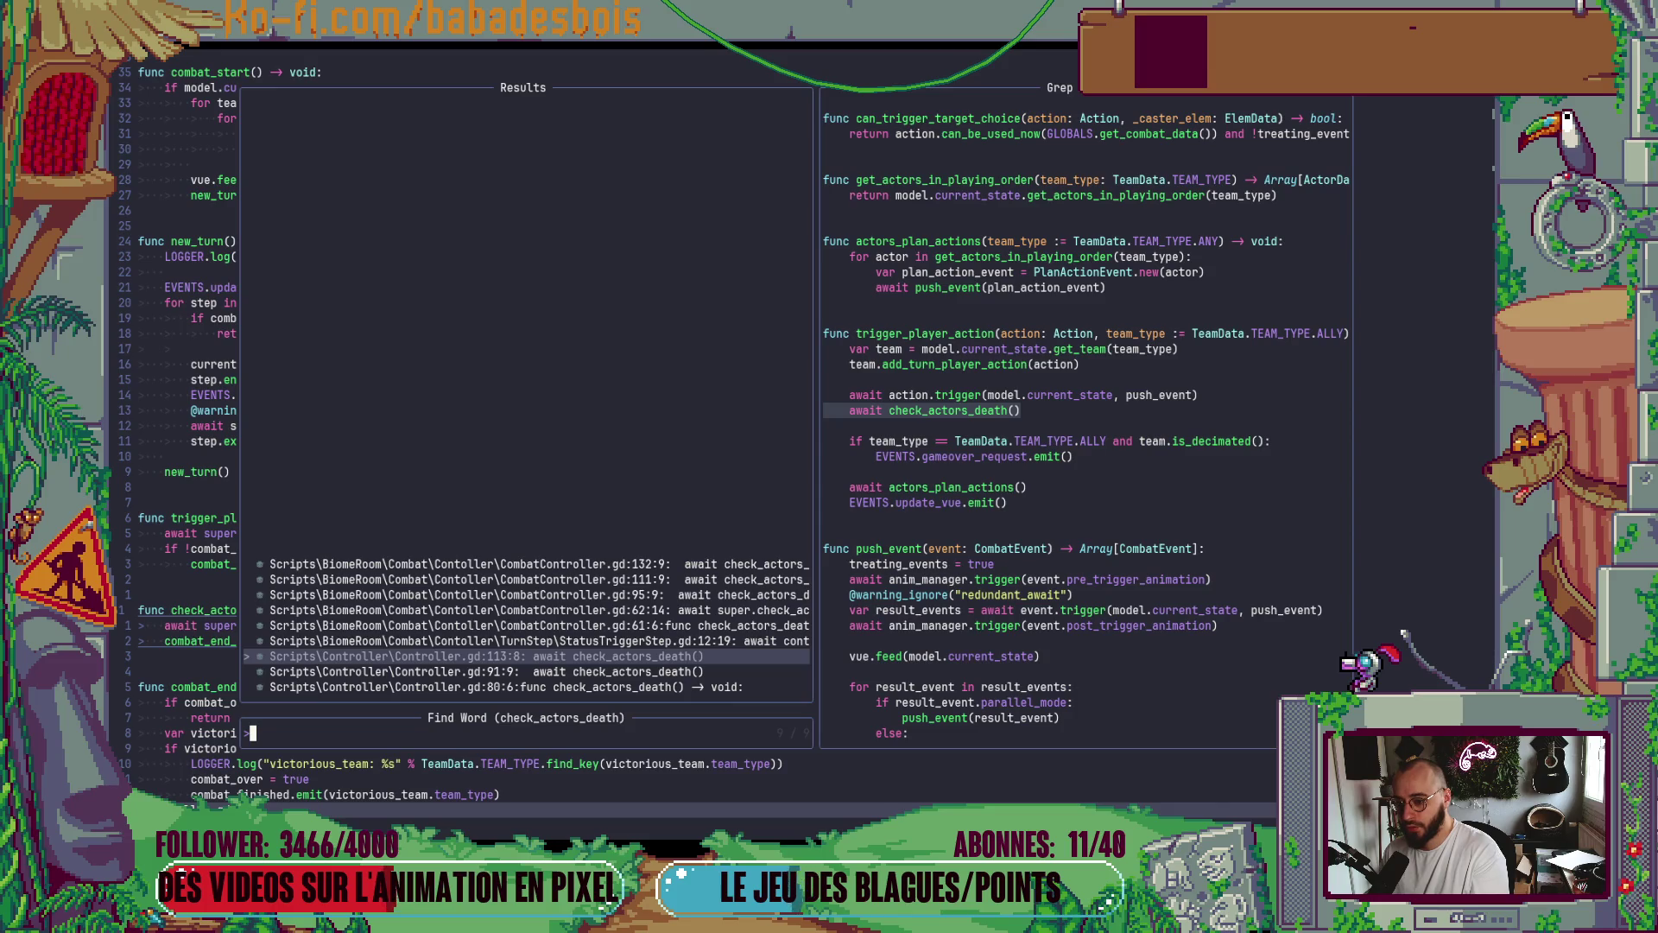
key(Down)
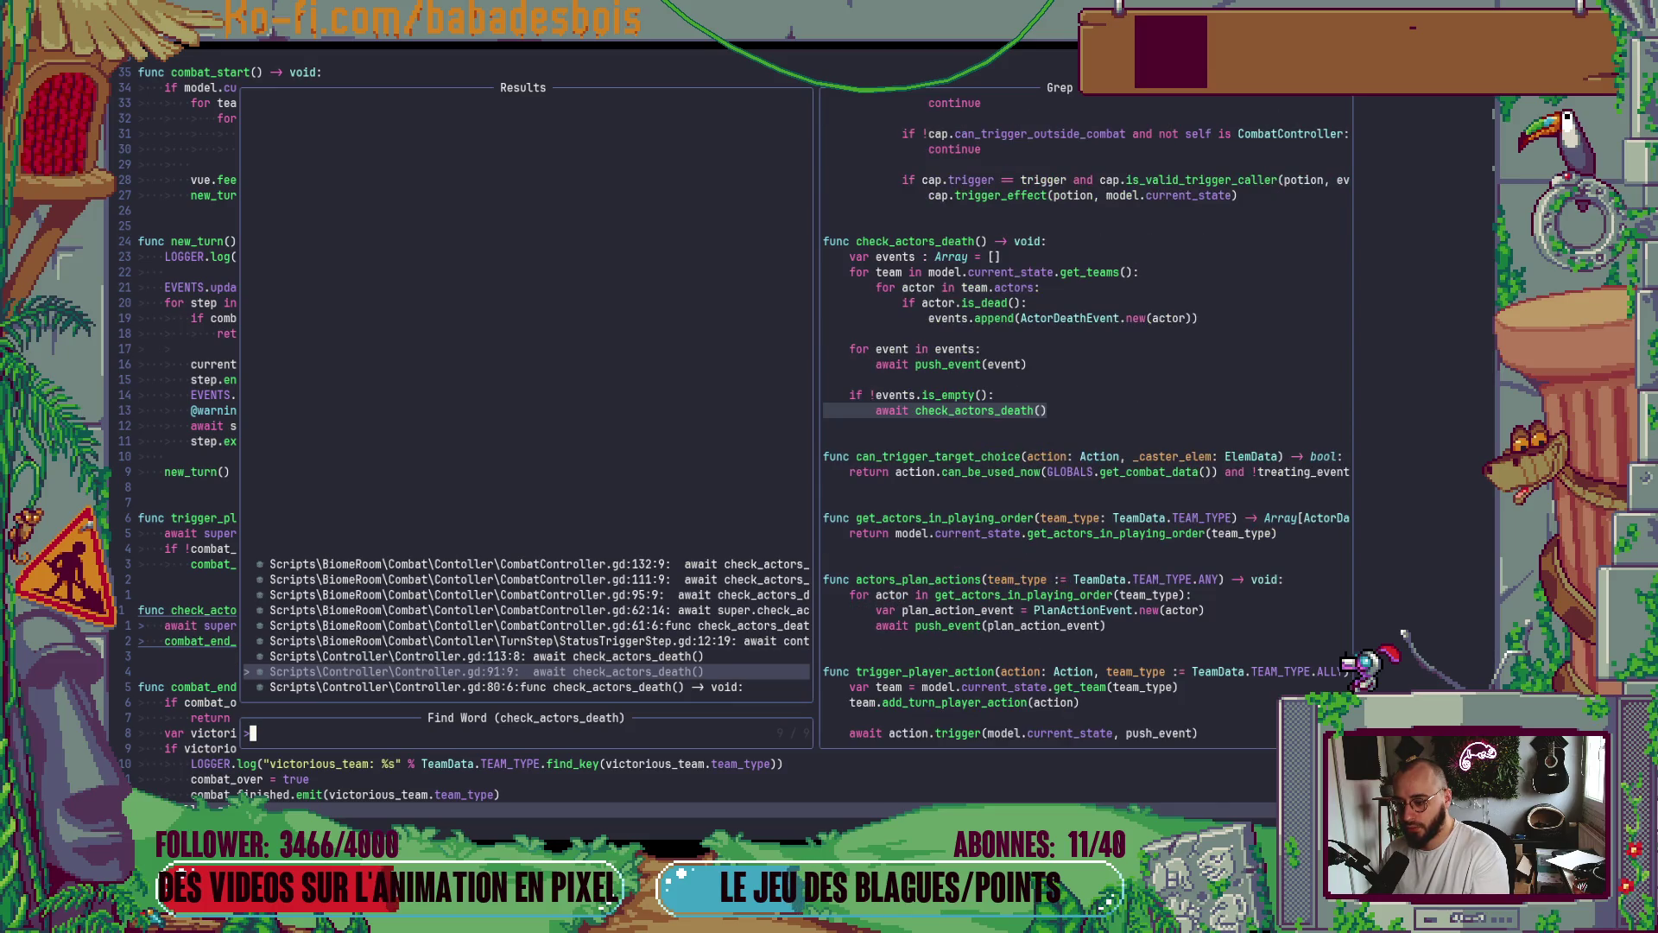
key(Up)
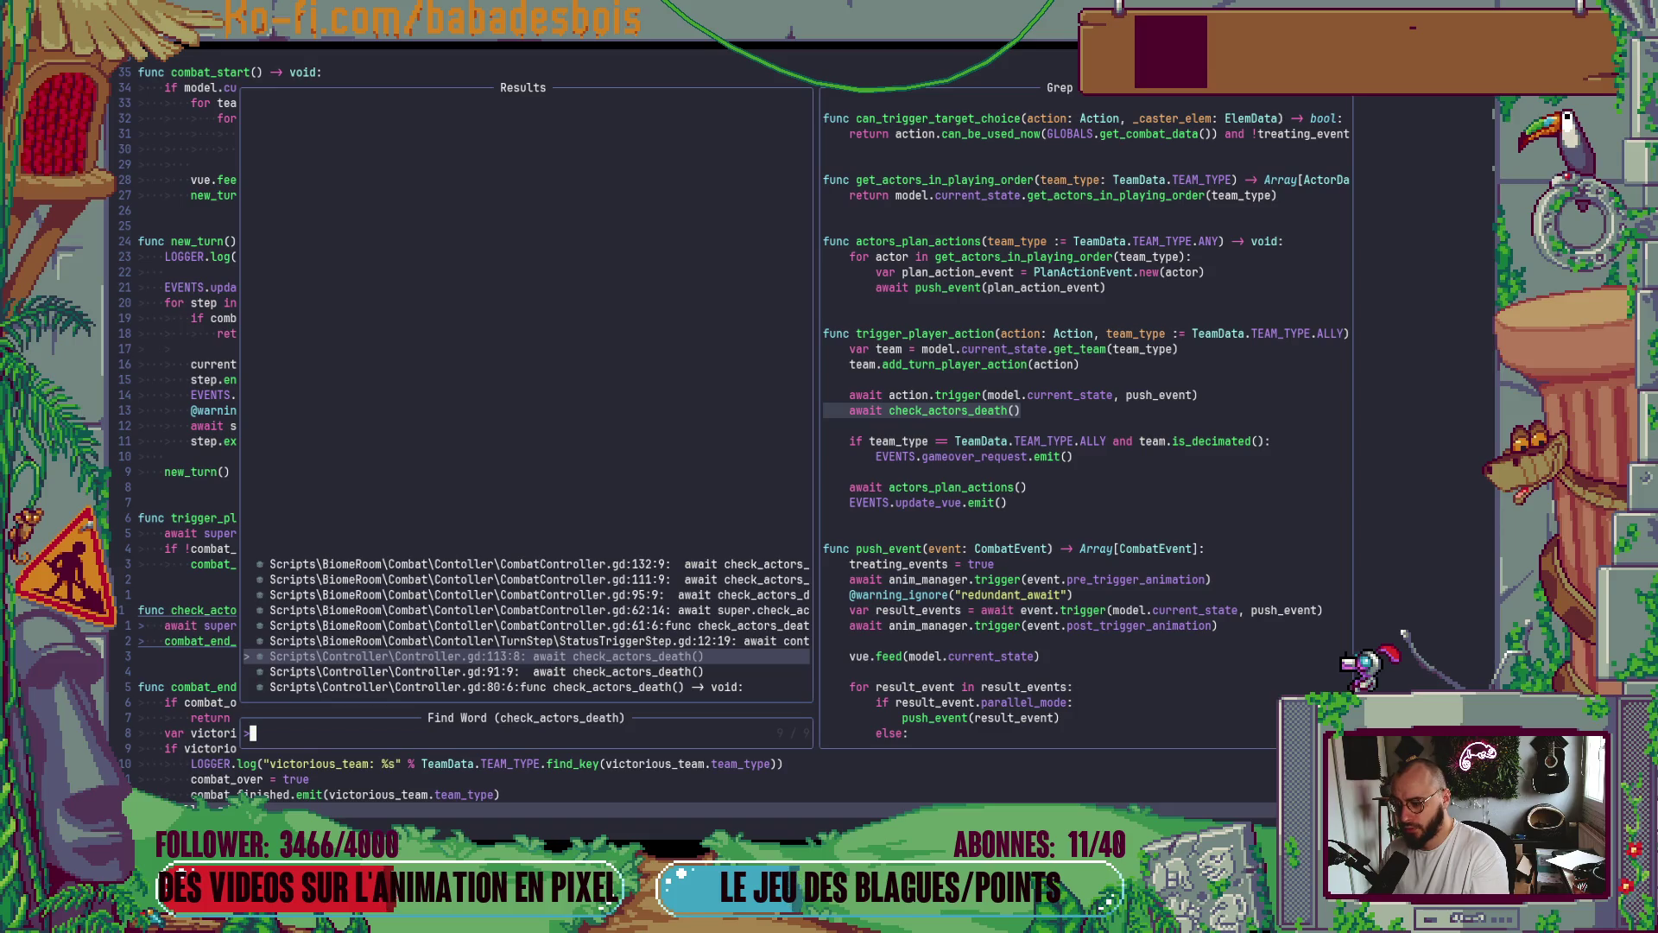
key(Up)
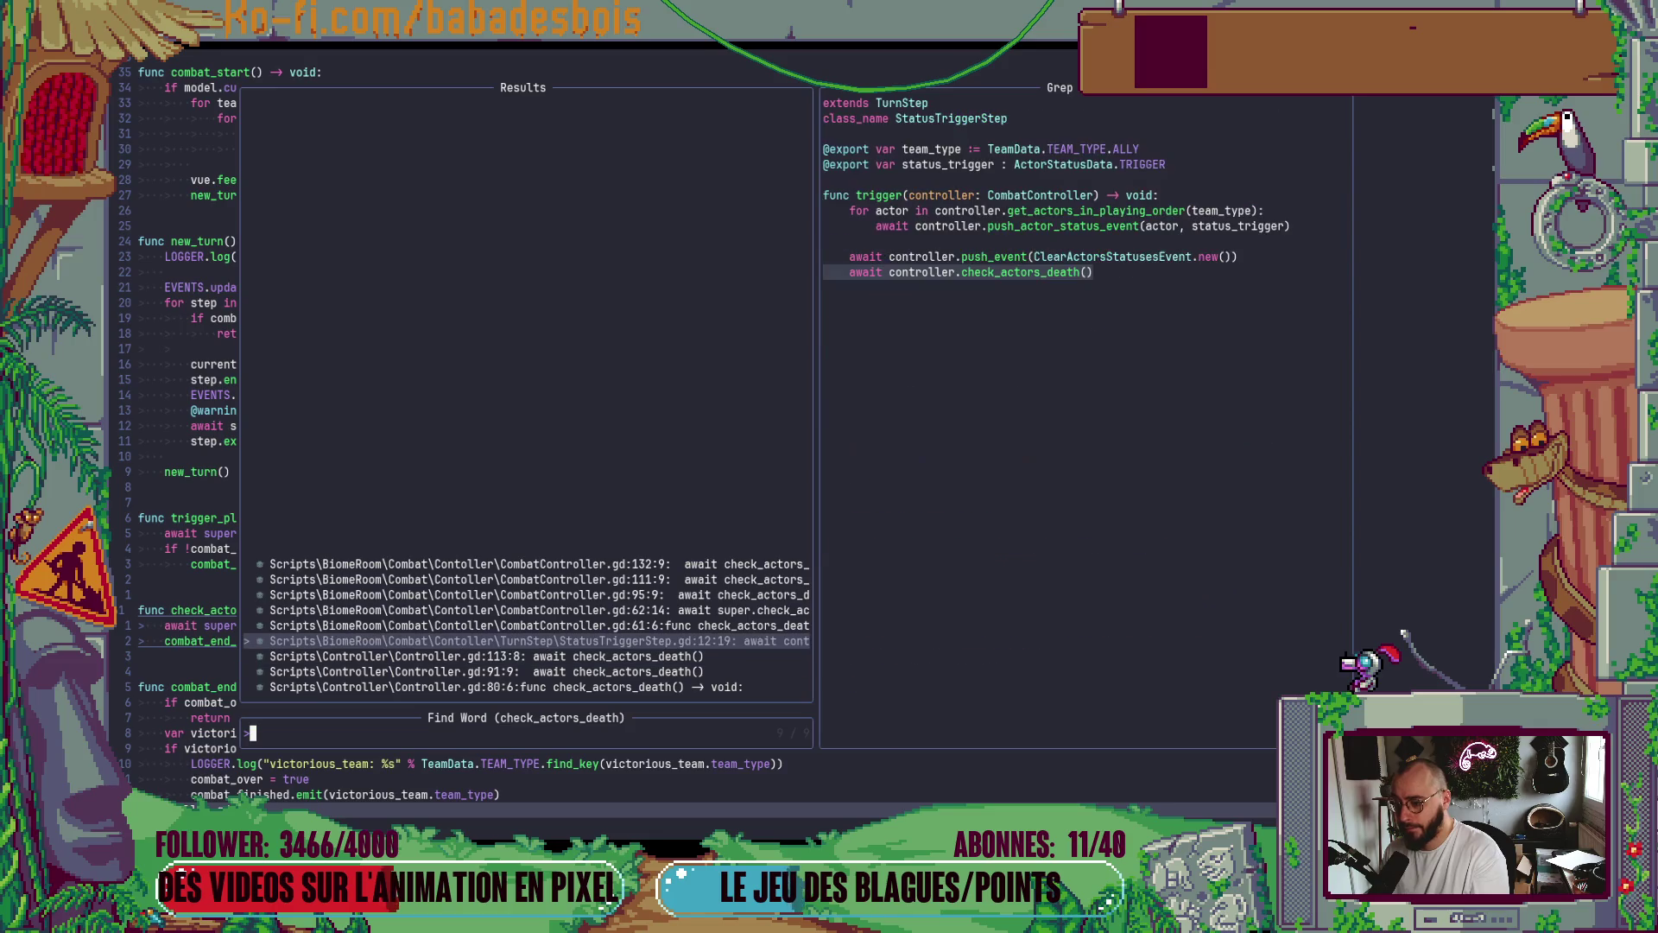
key(Down)
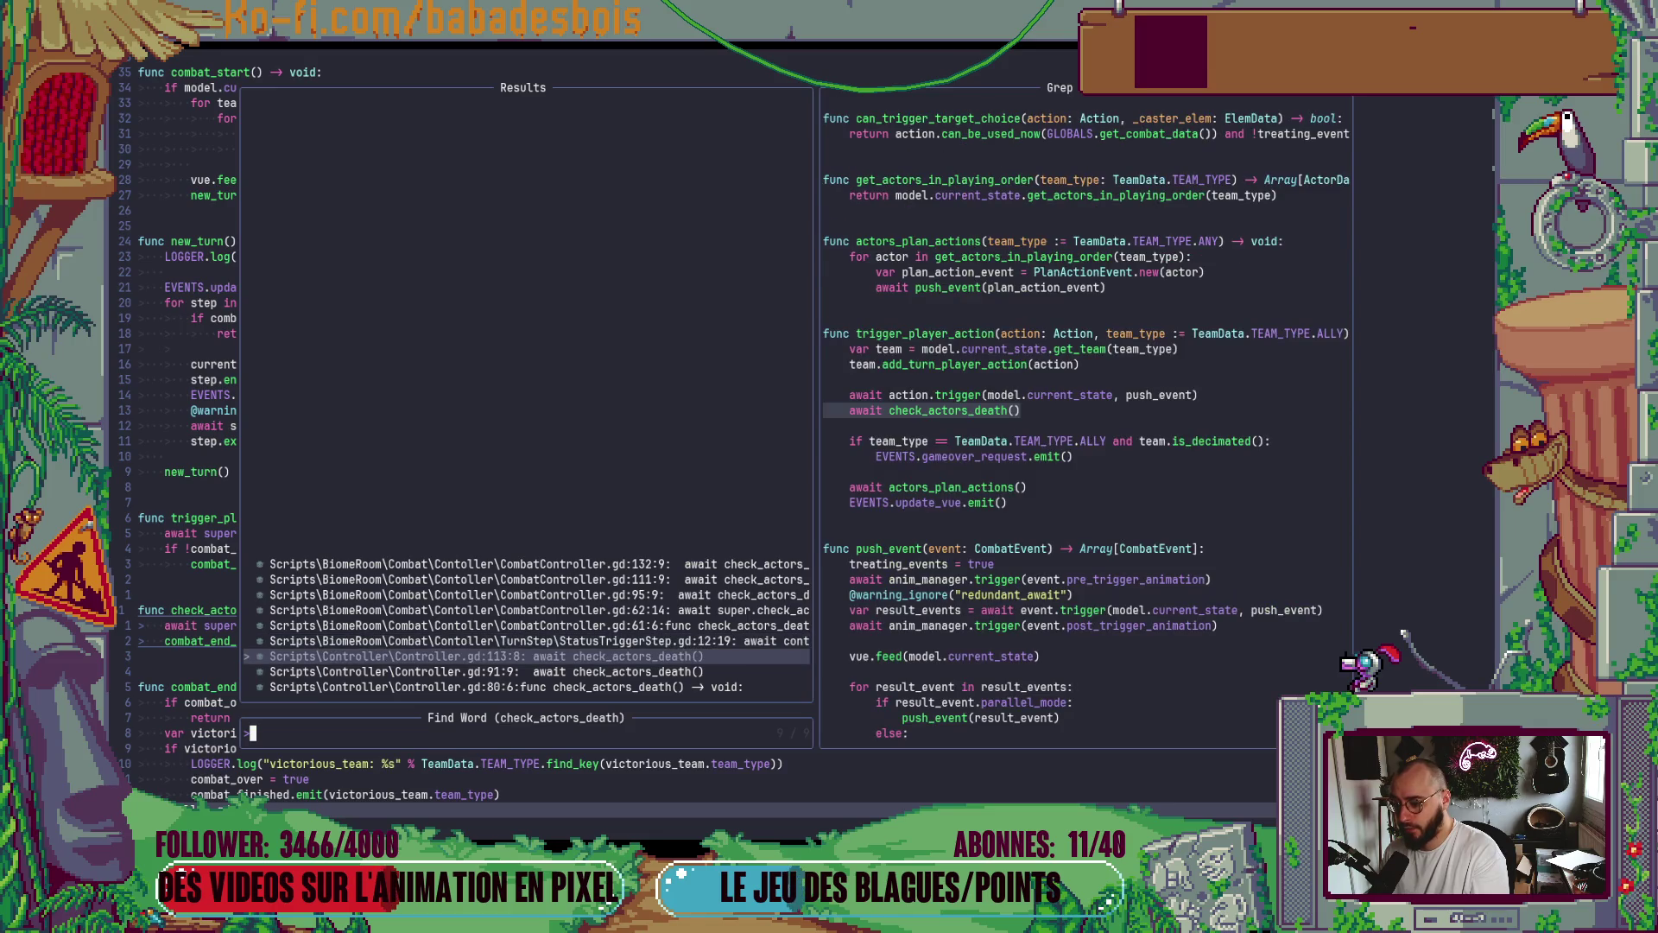
key(Down)
Step: Preview the CombatController.gd matches and open the line 95 call in trigger_actor_actions
key(Up)
key(Up)
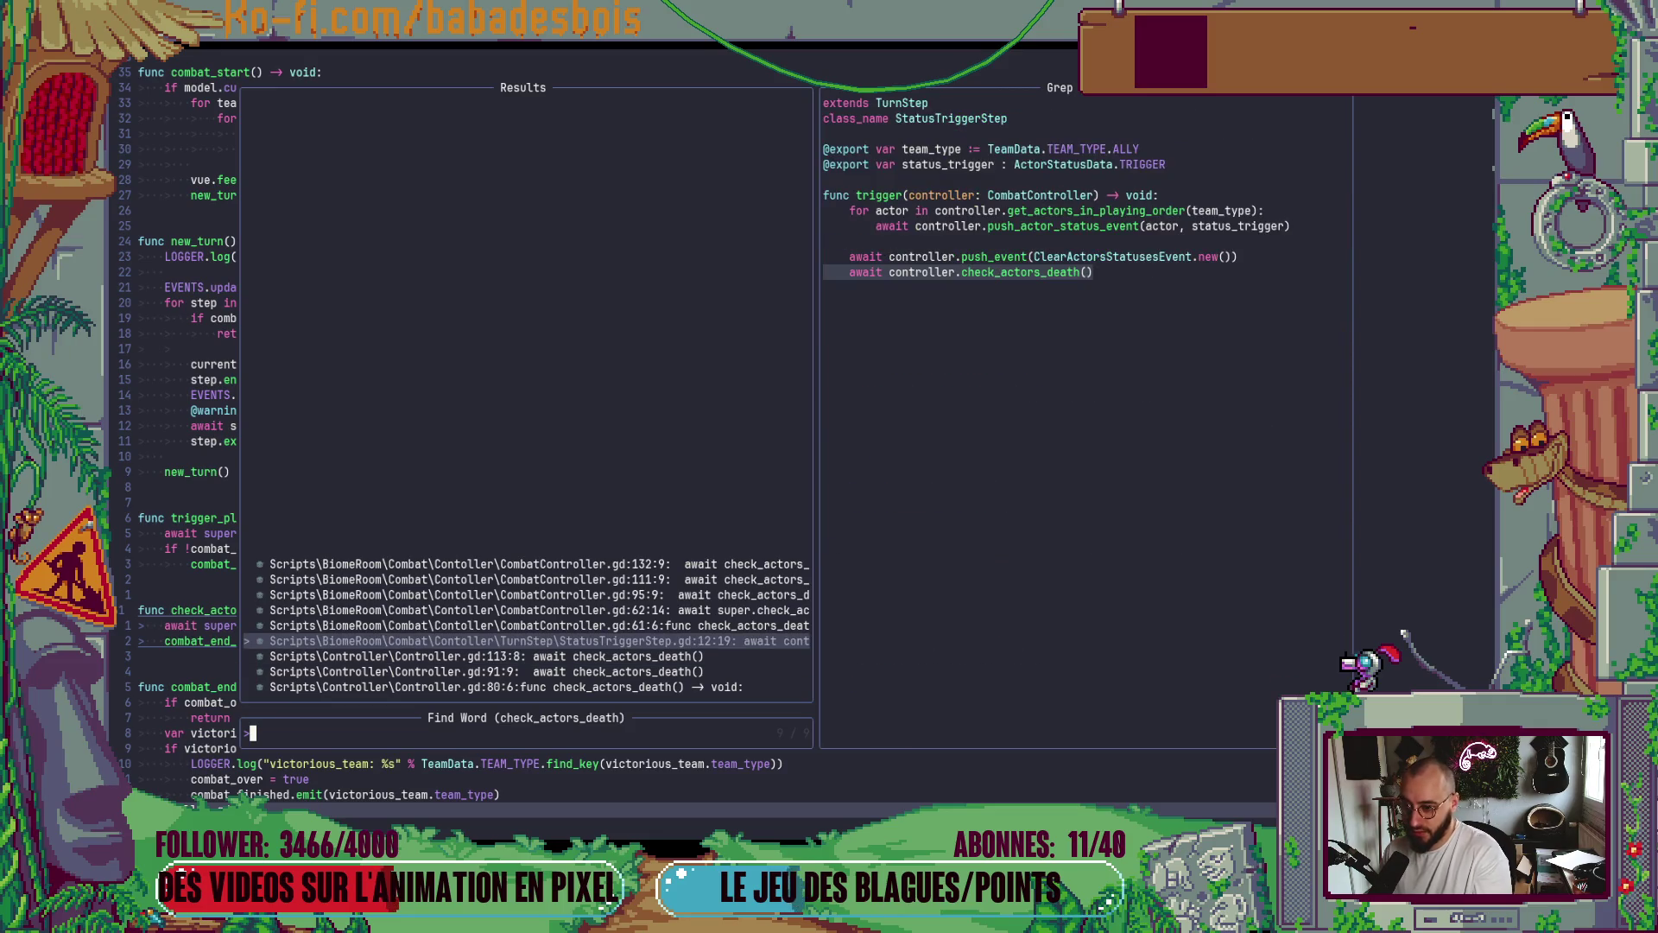
key(Up)
key(Down)
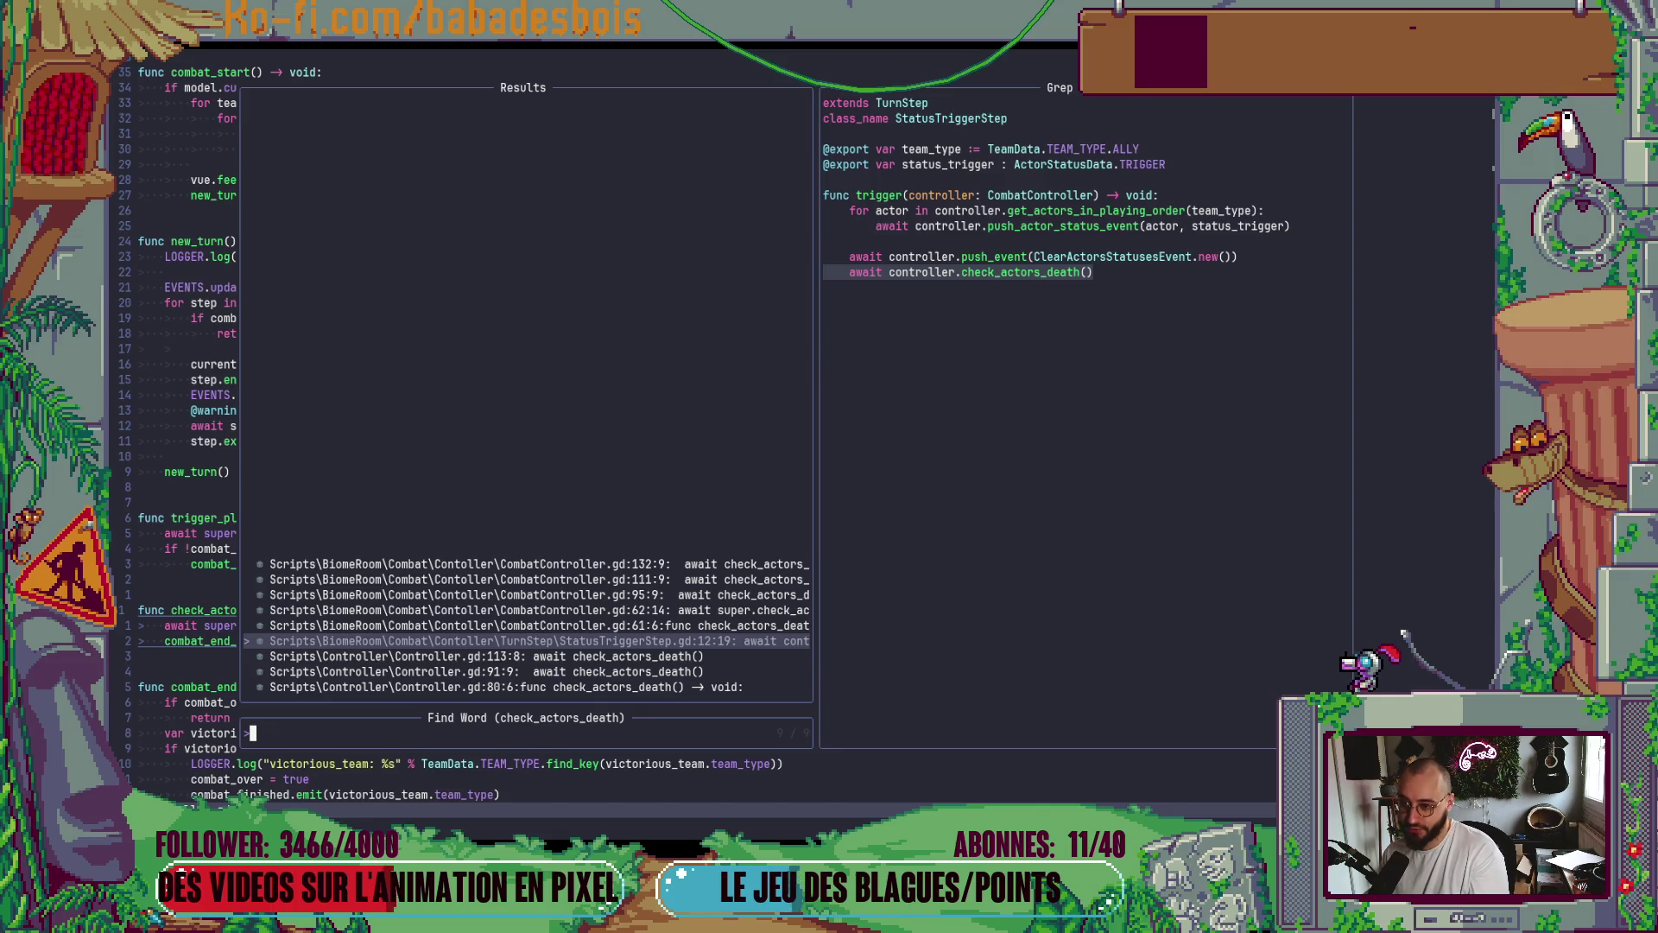
key(Up)
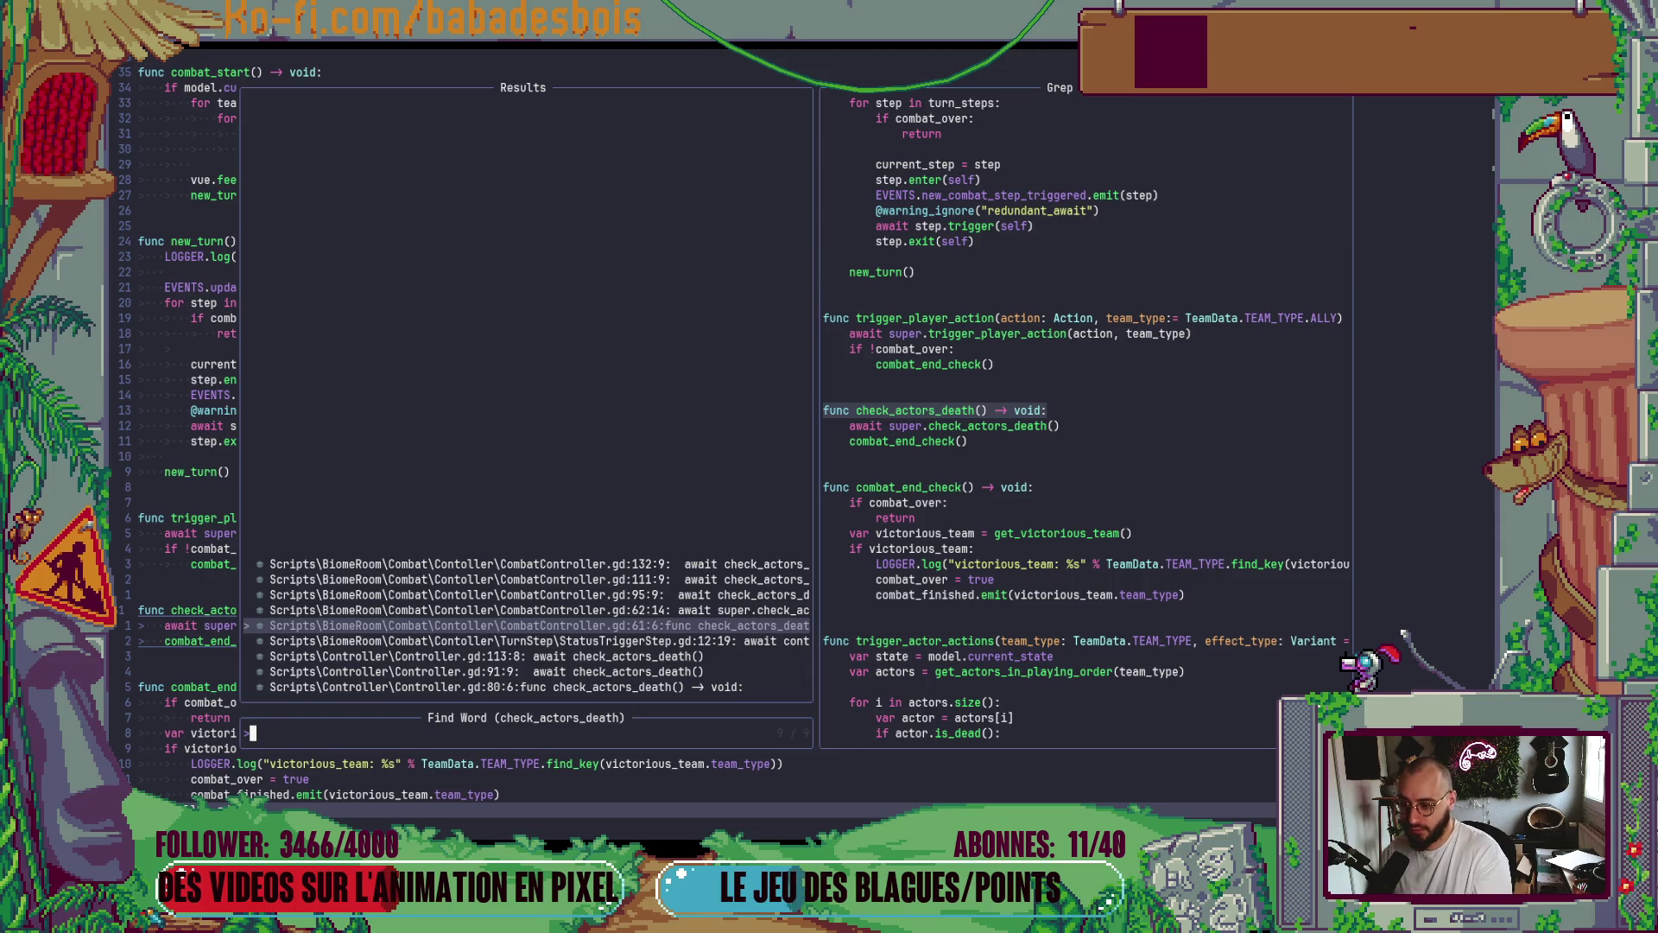
key(Up)
key(Up)
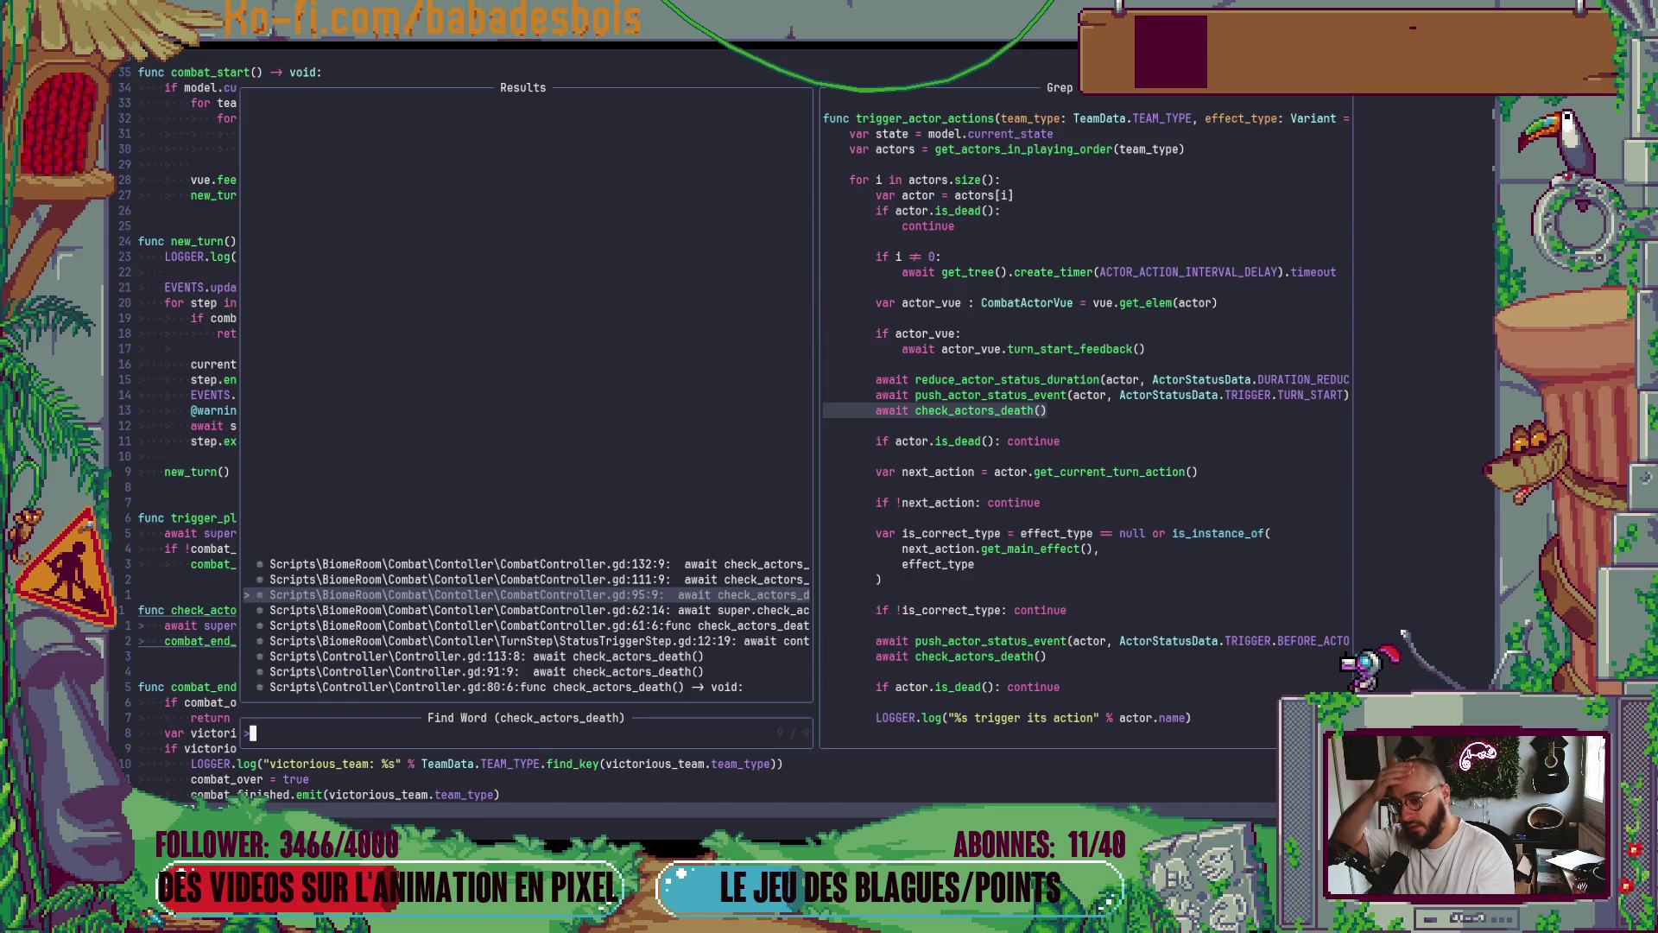
key(Up)
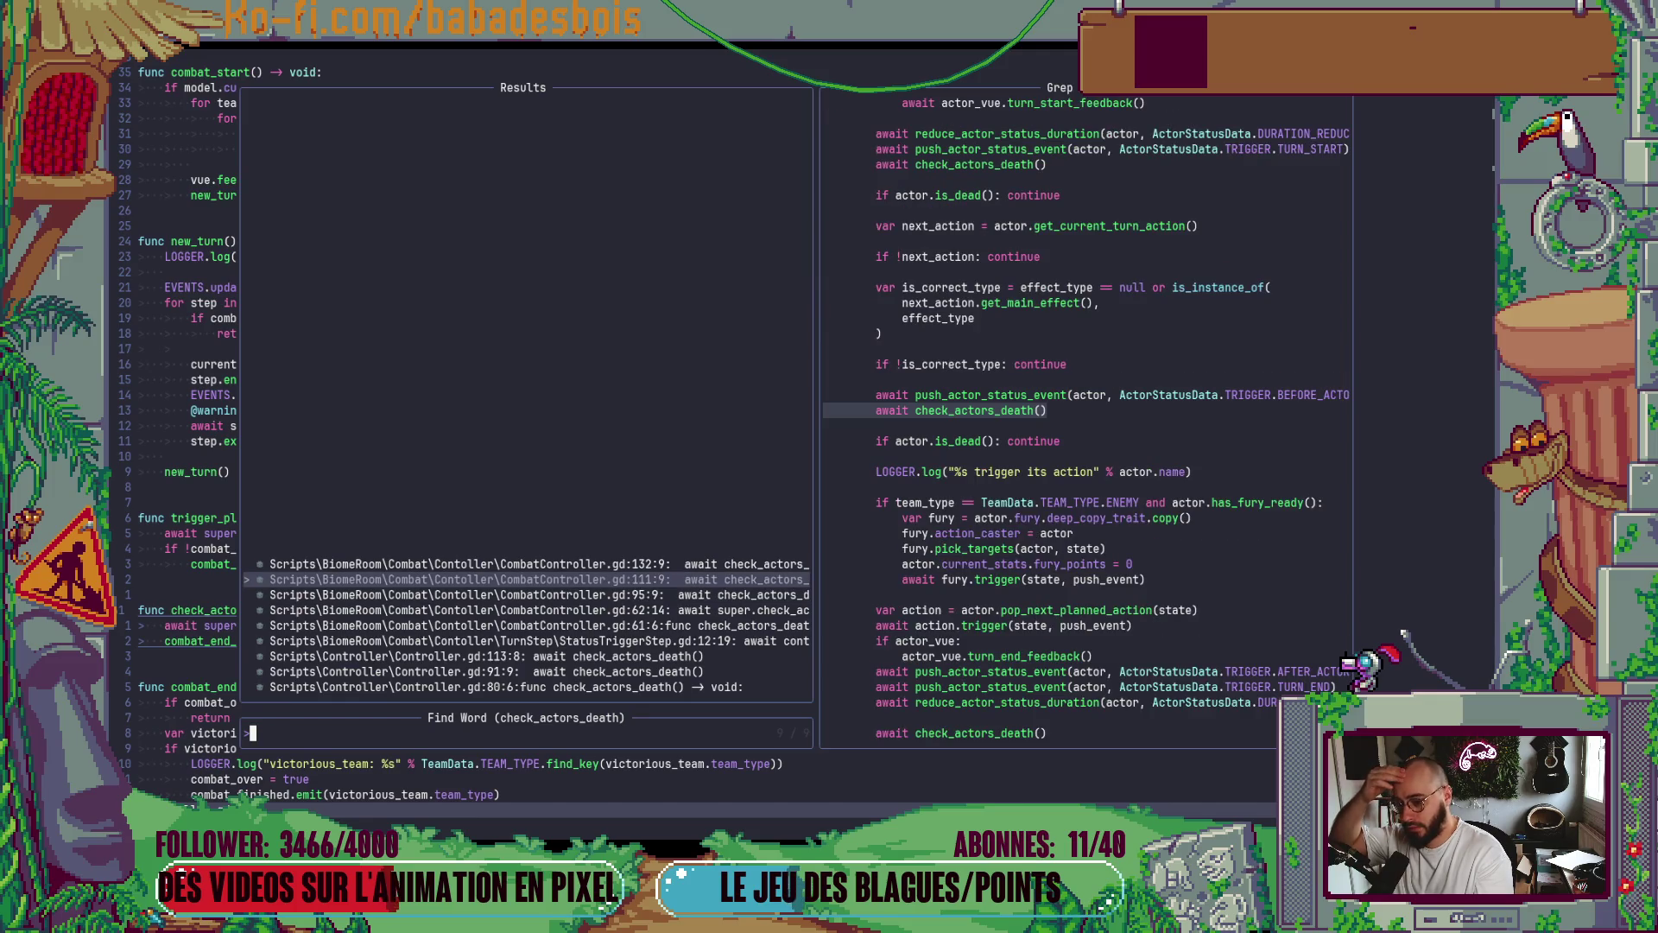
key(Up)
key(Down)
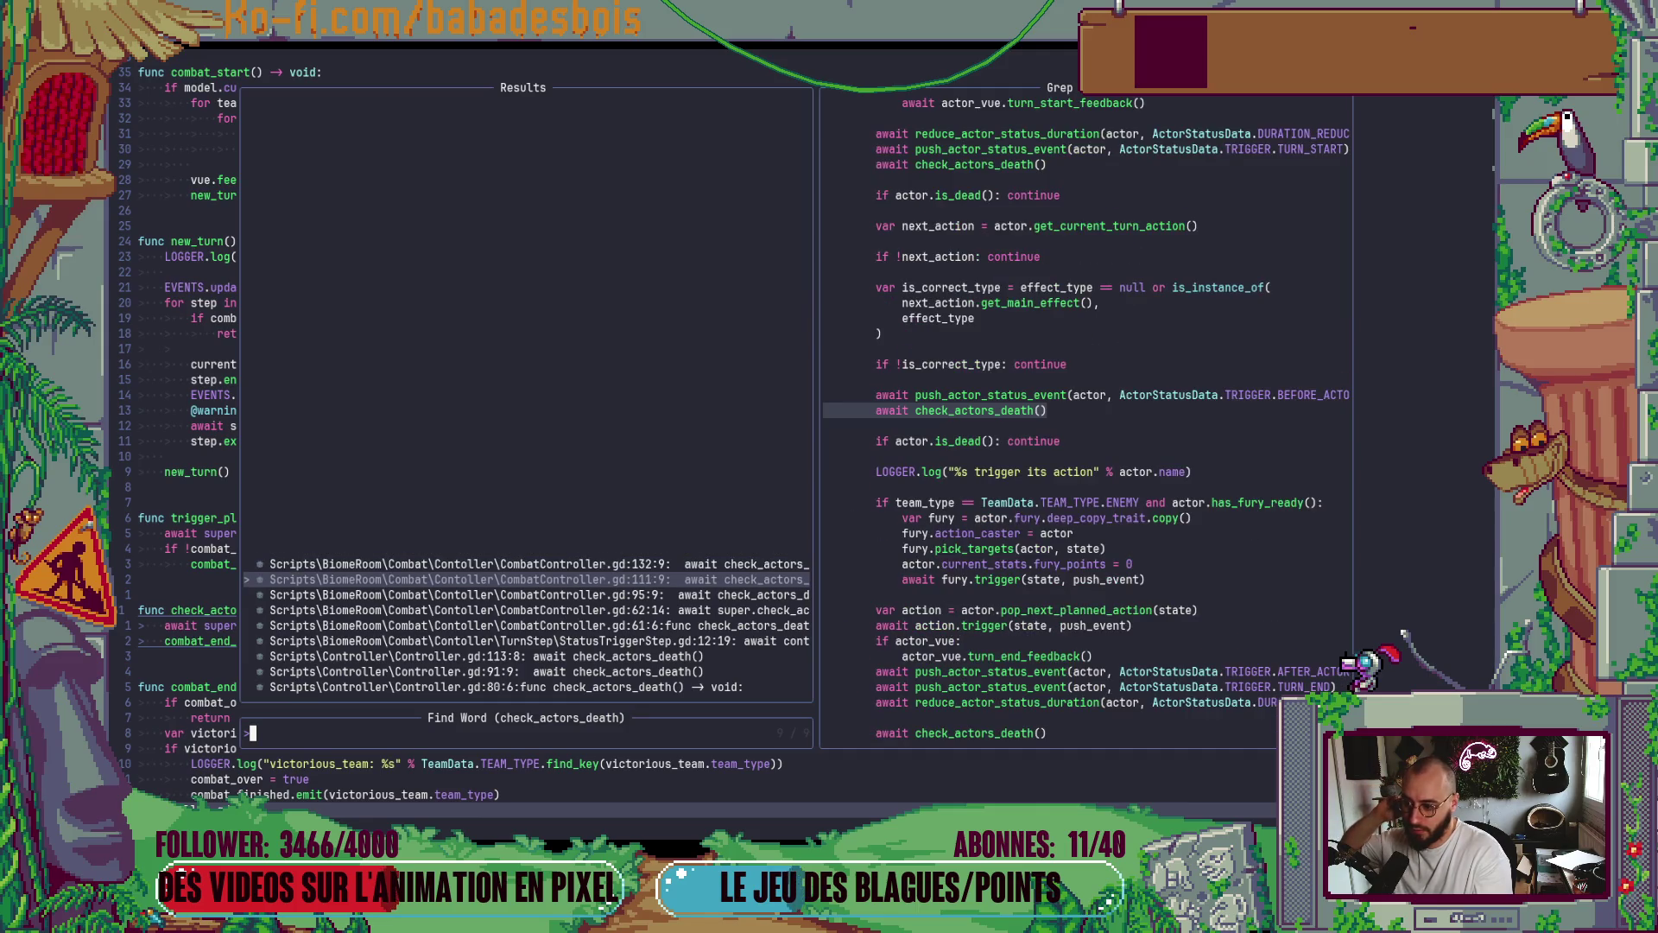
key(Down)
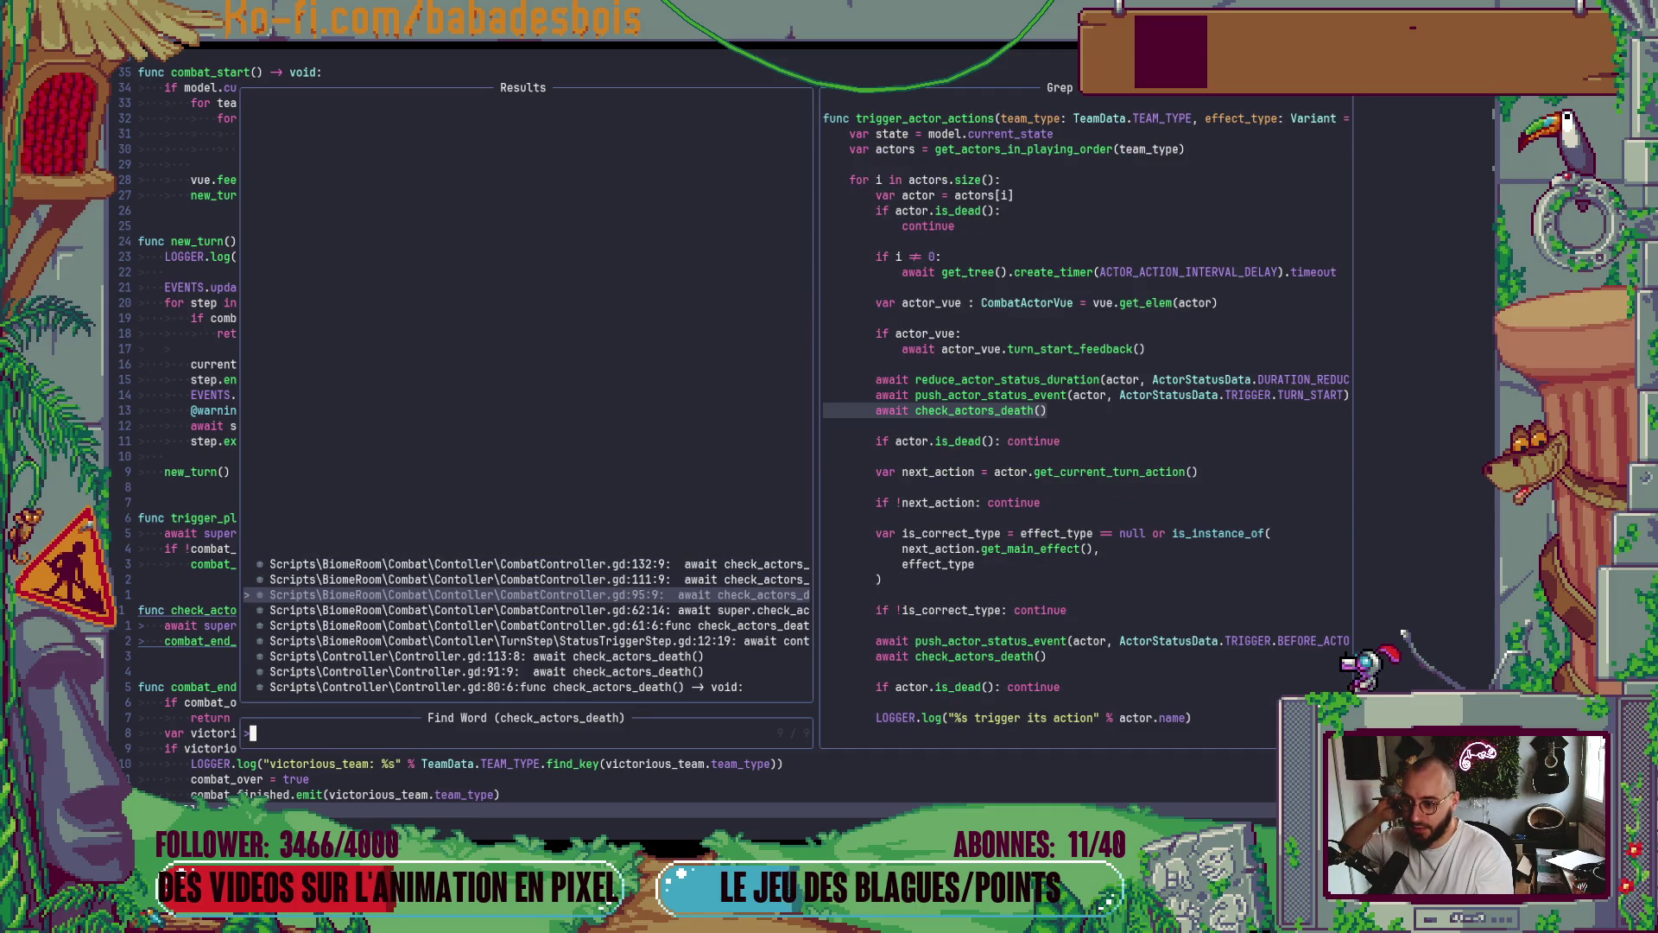
key(Return)
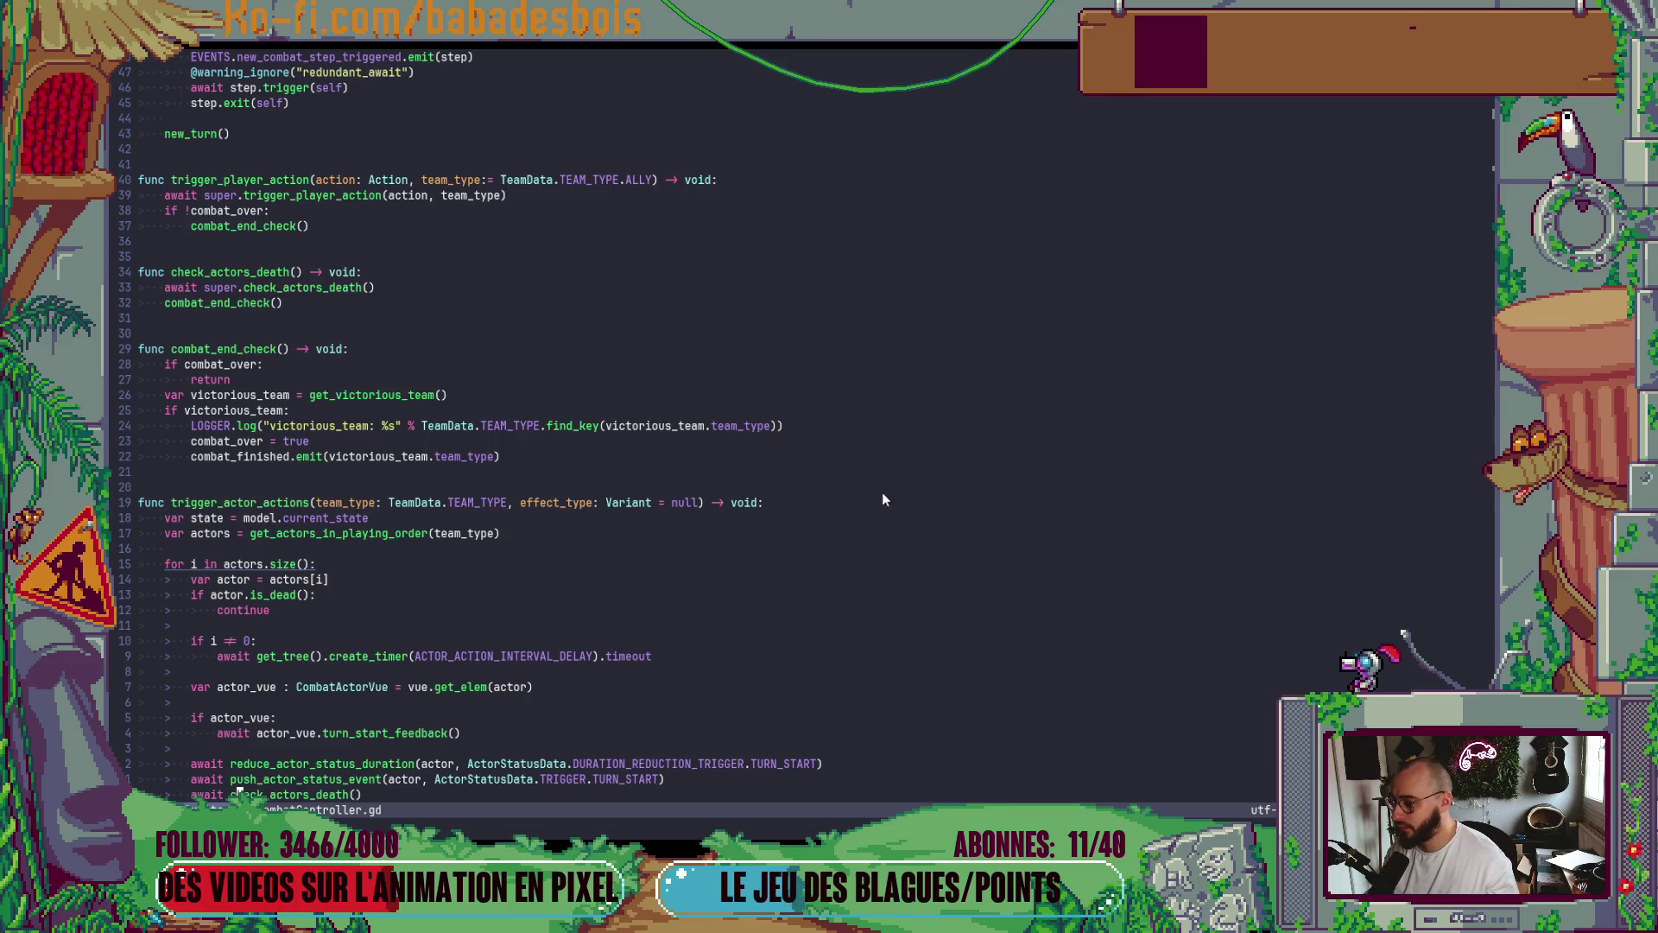
Step: Add a blank line after the check_actors_death call and save CombatController.gd
scroll(882, 499, down, 6)
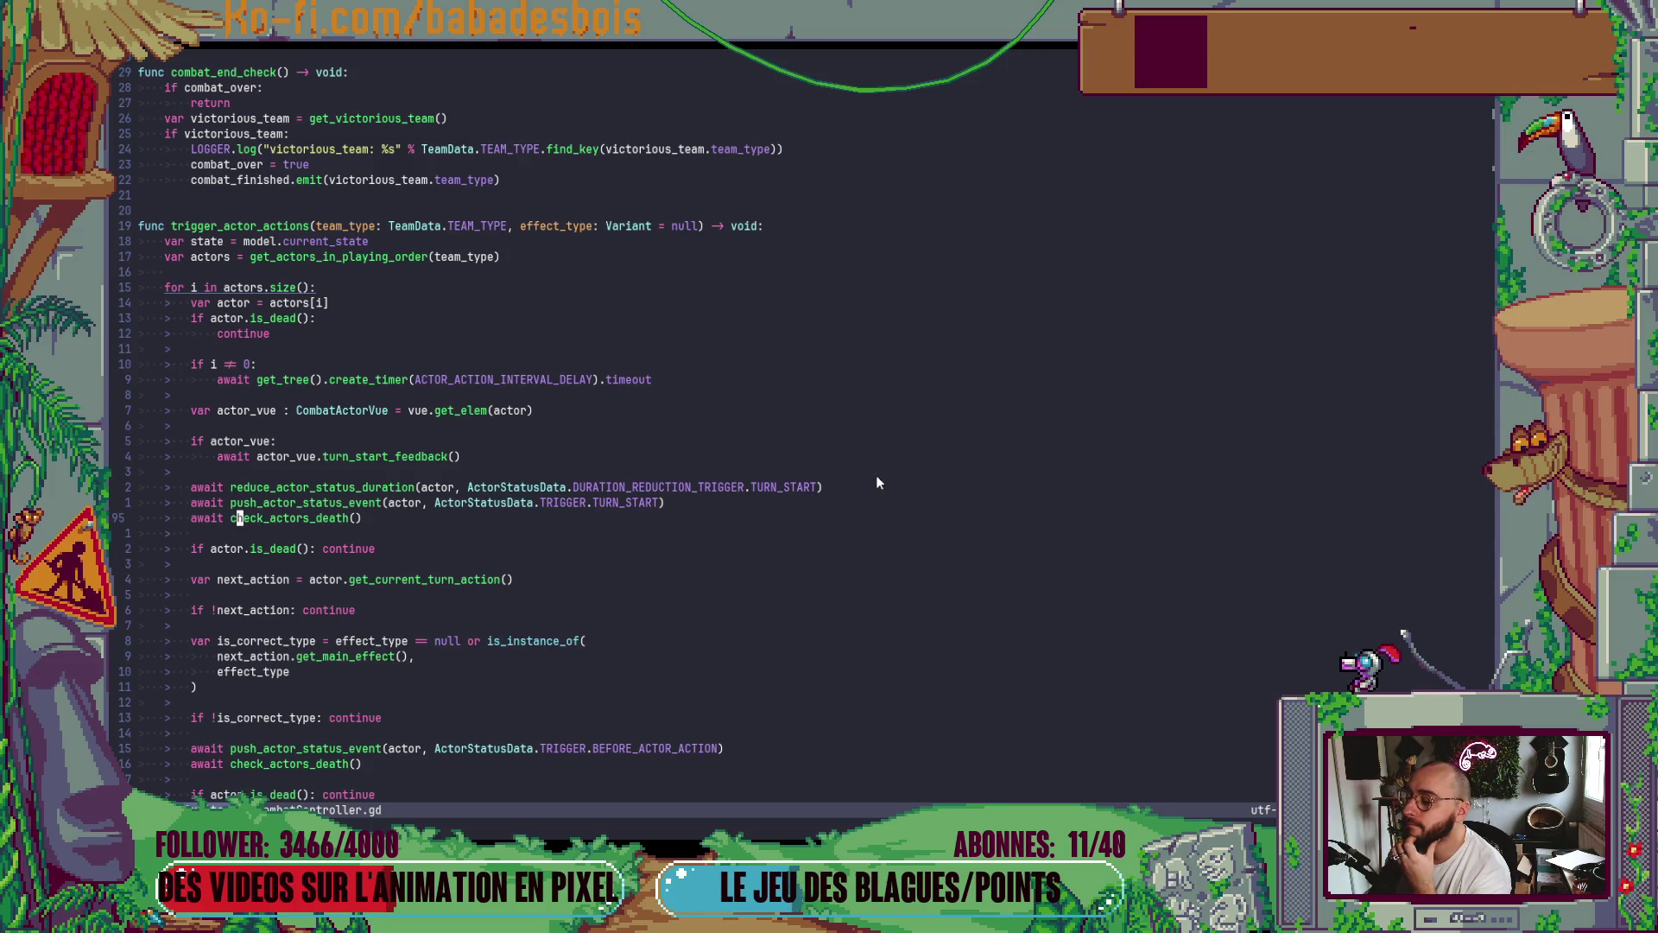
key(K)
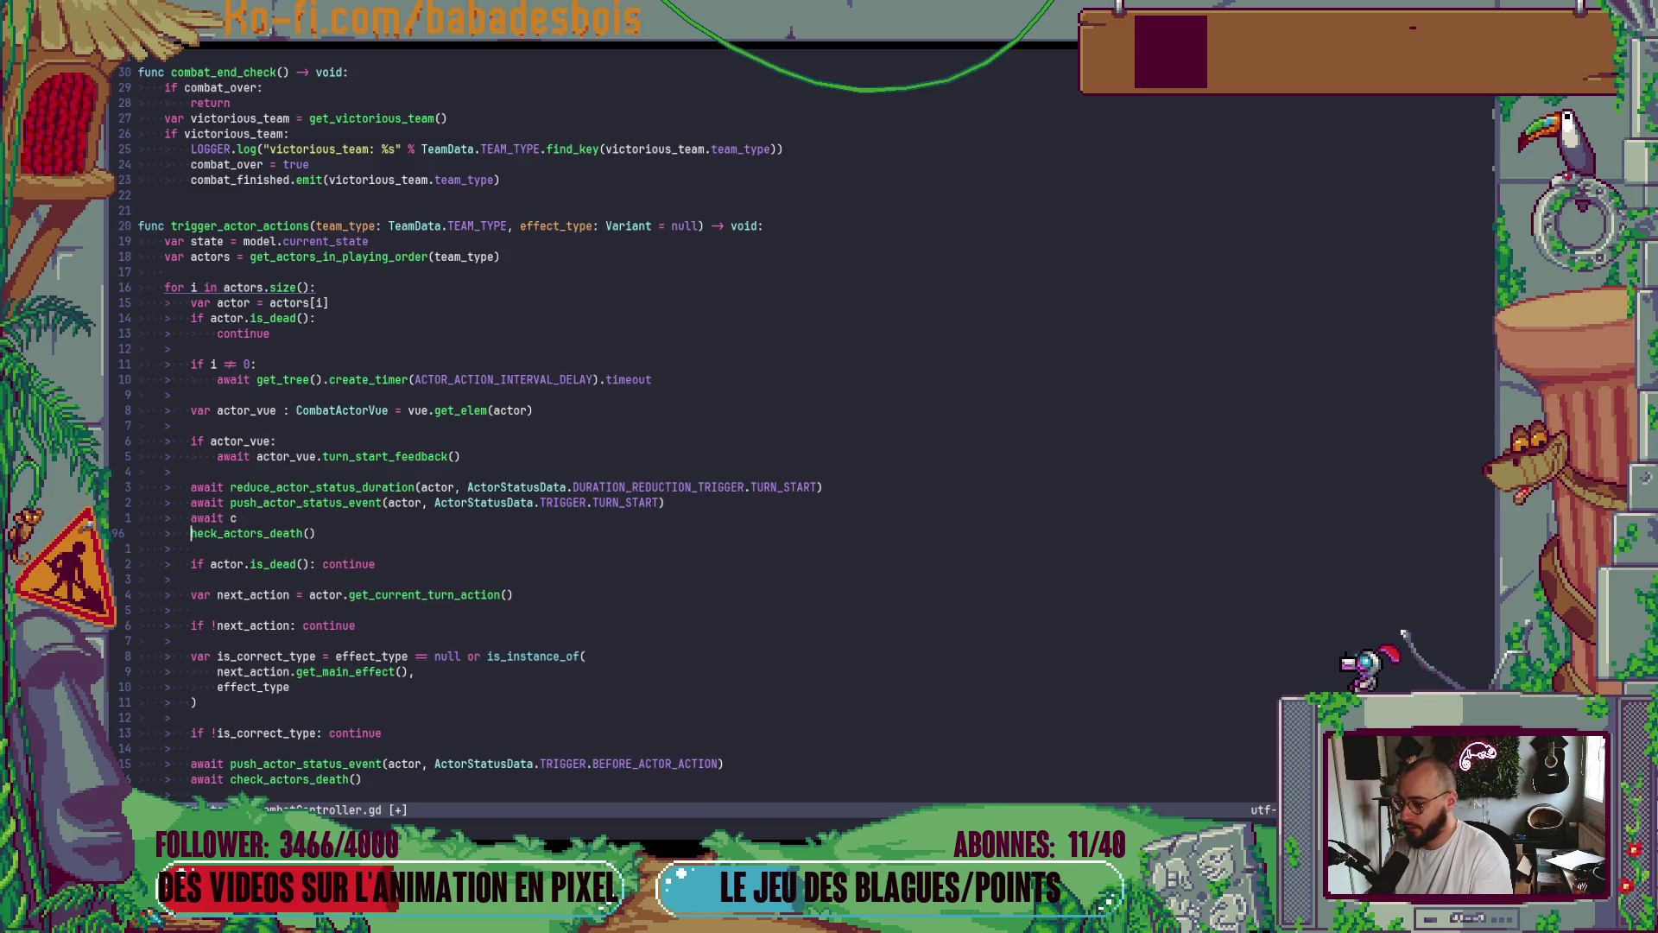
key(o)
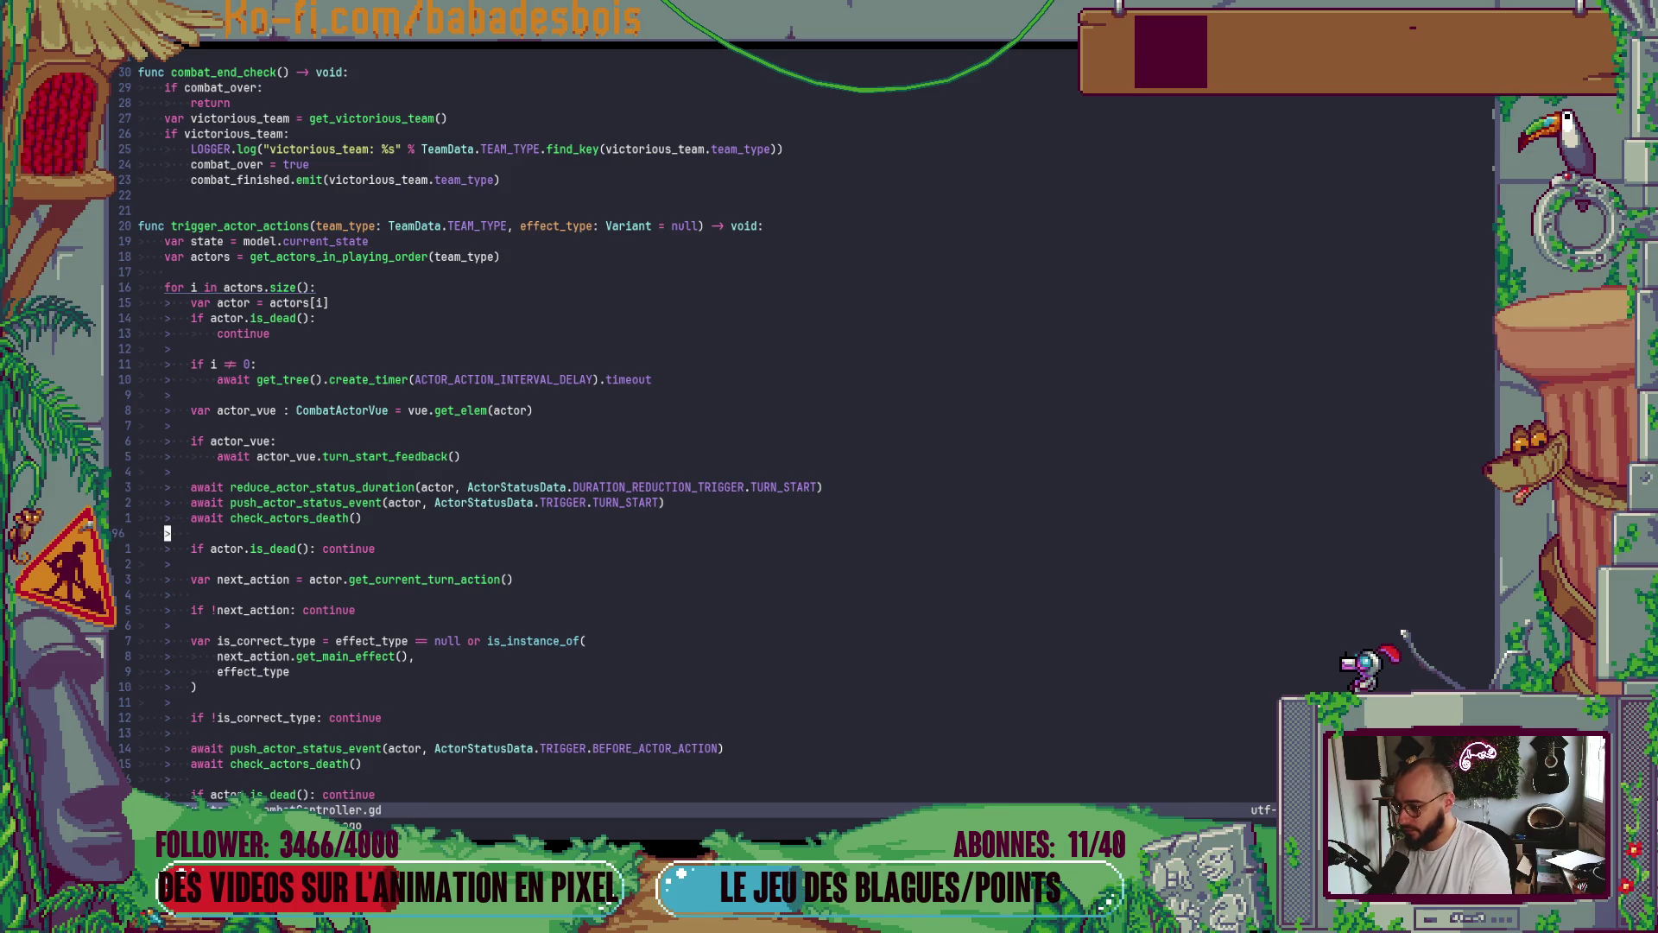
key(Escape)
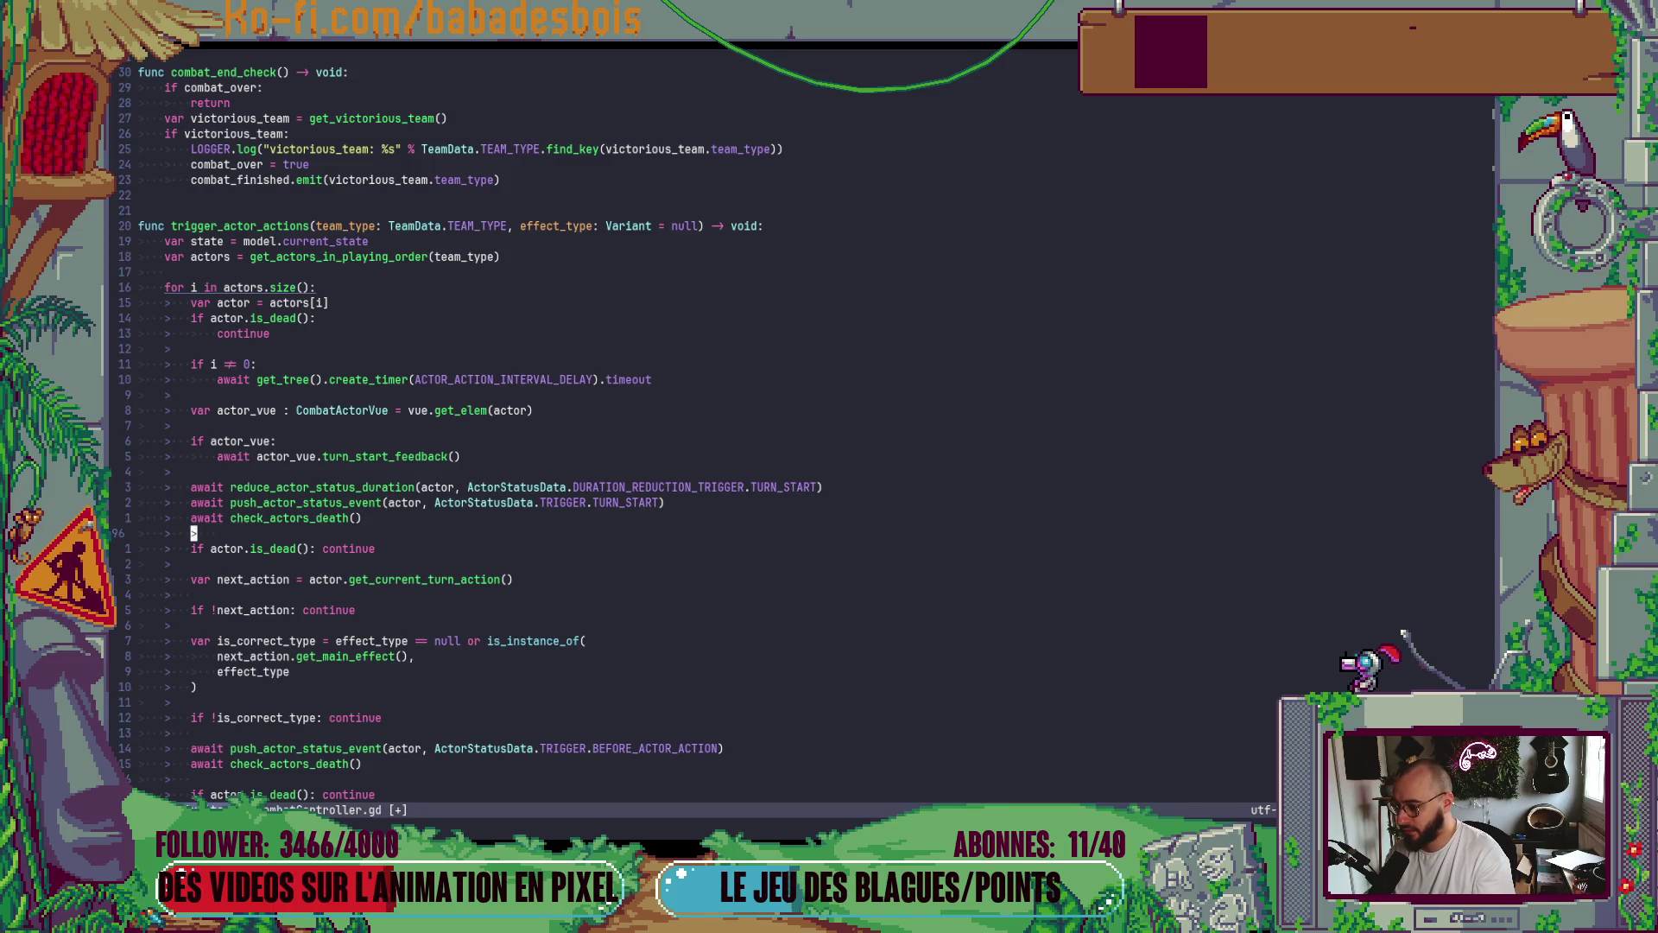
key(h)
text(iw)
key(Return)
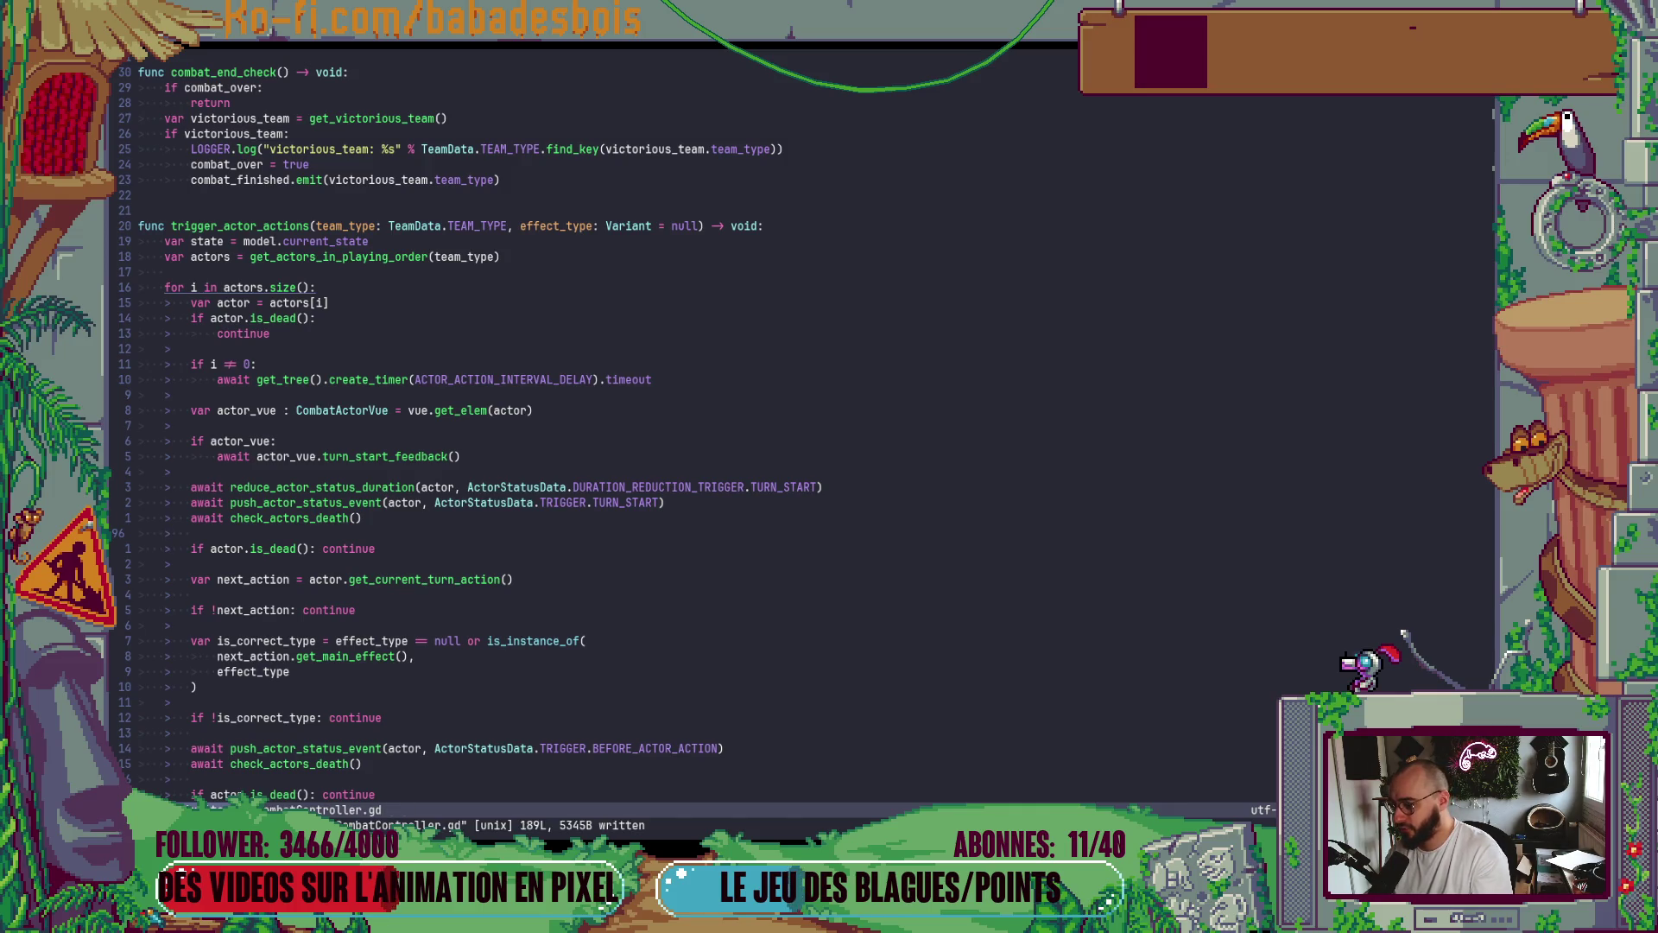
key(space)
Step: Open CombatController.gd via a 'CombatCont' file search and return to line 96 in the left pane
key(f)
key(f)
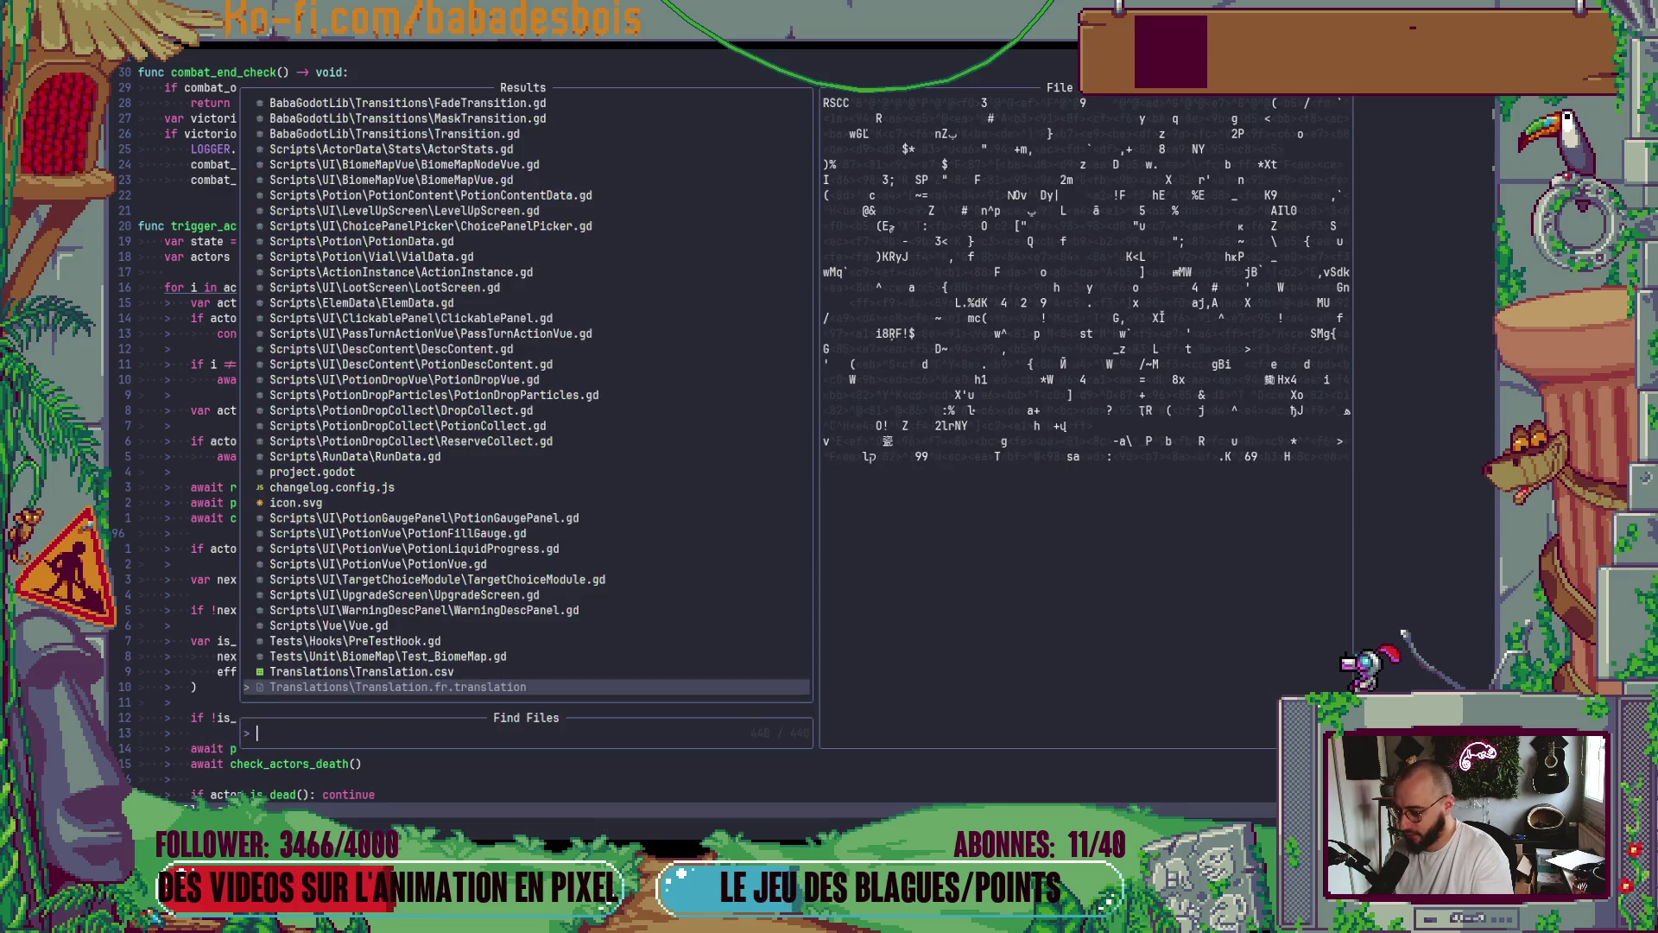
text(Combat)
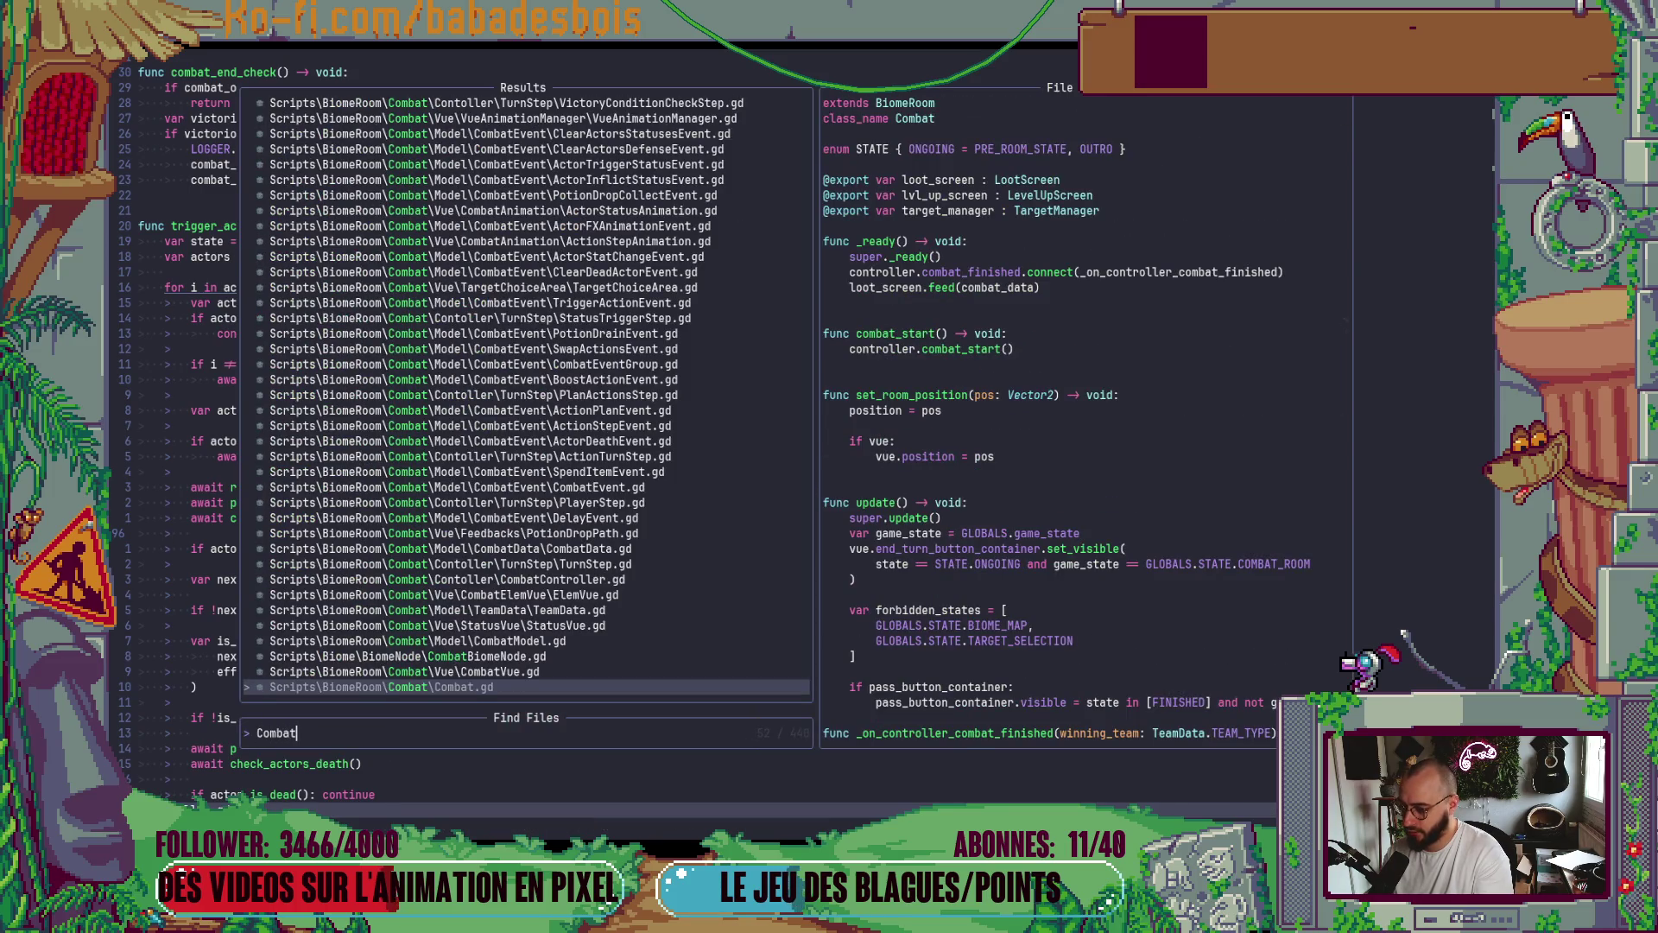
text(Cont)
key(Return)
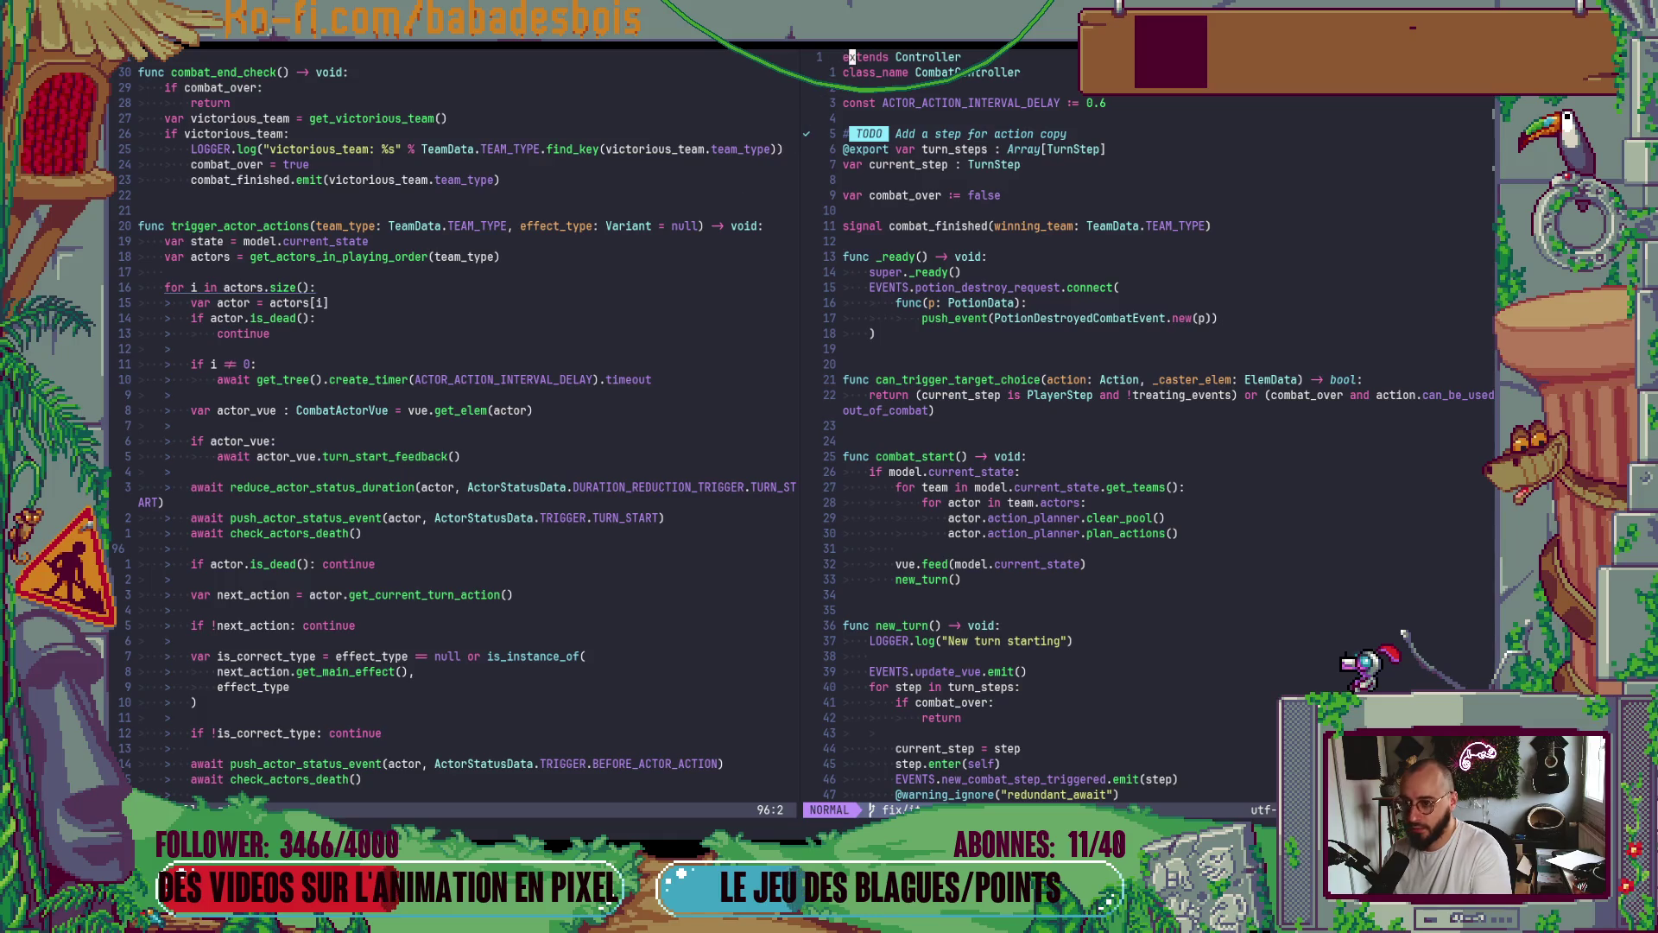
key(ctrl+w)
key(h)
key(S)
key(Tab)
Step: Write an 'if combat_over:' / 'break' guard on line 96 and save with :w
text(if )
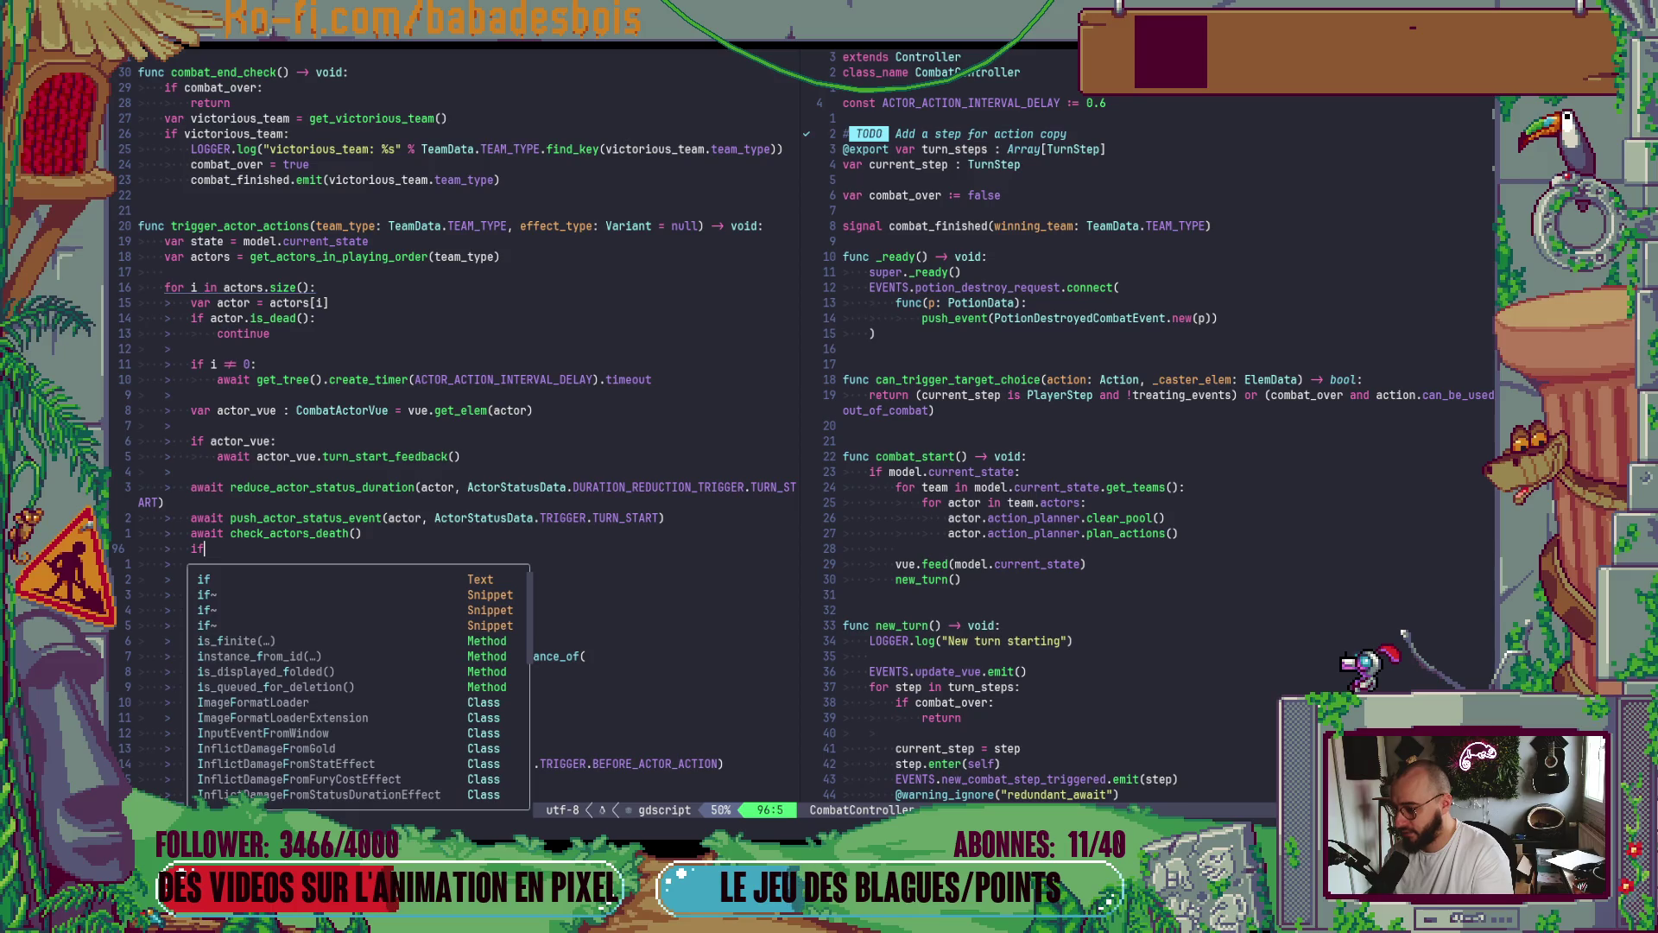
text(combat_over)
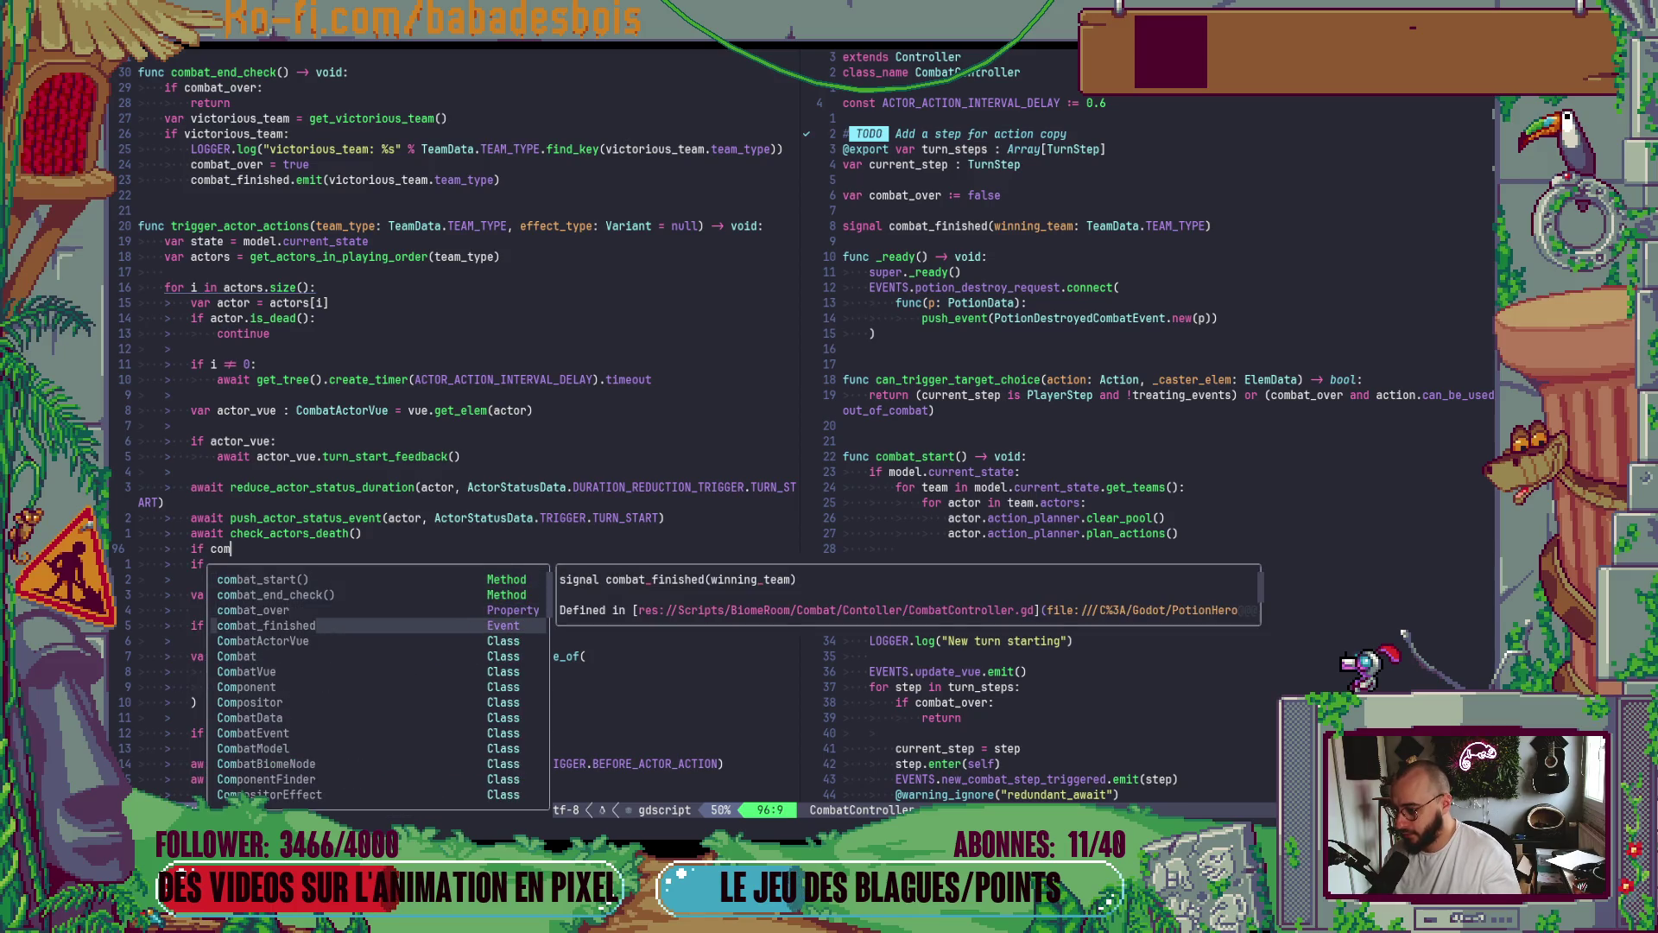
text(:)
key(Return)
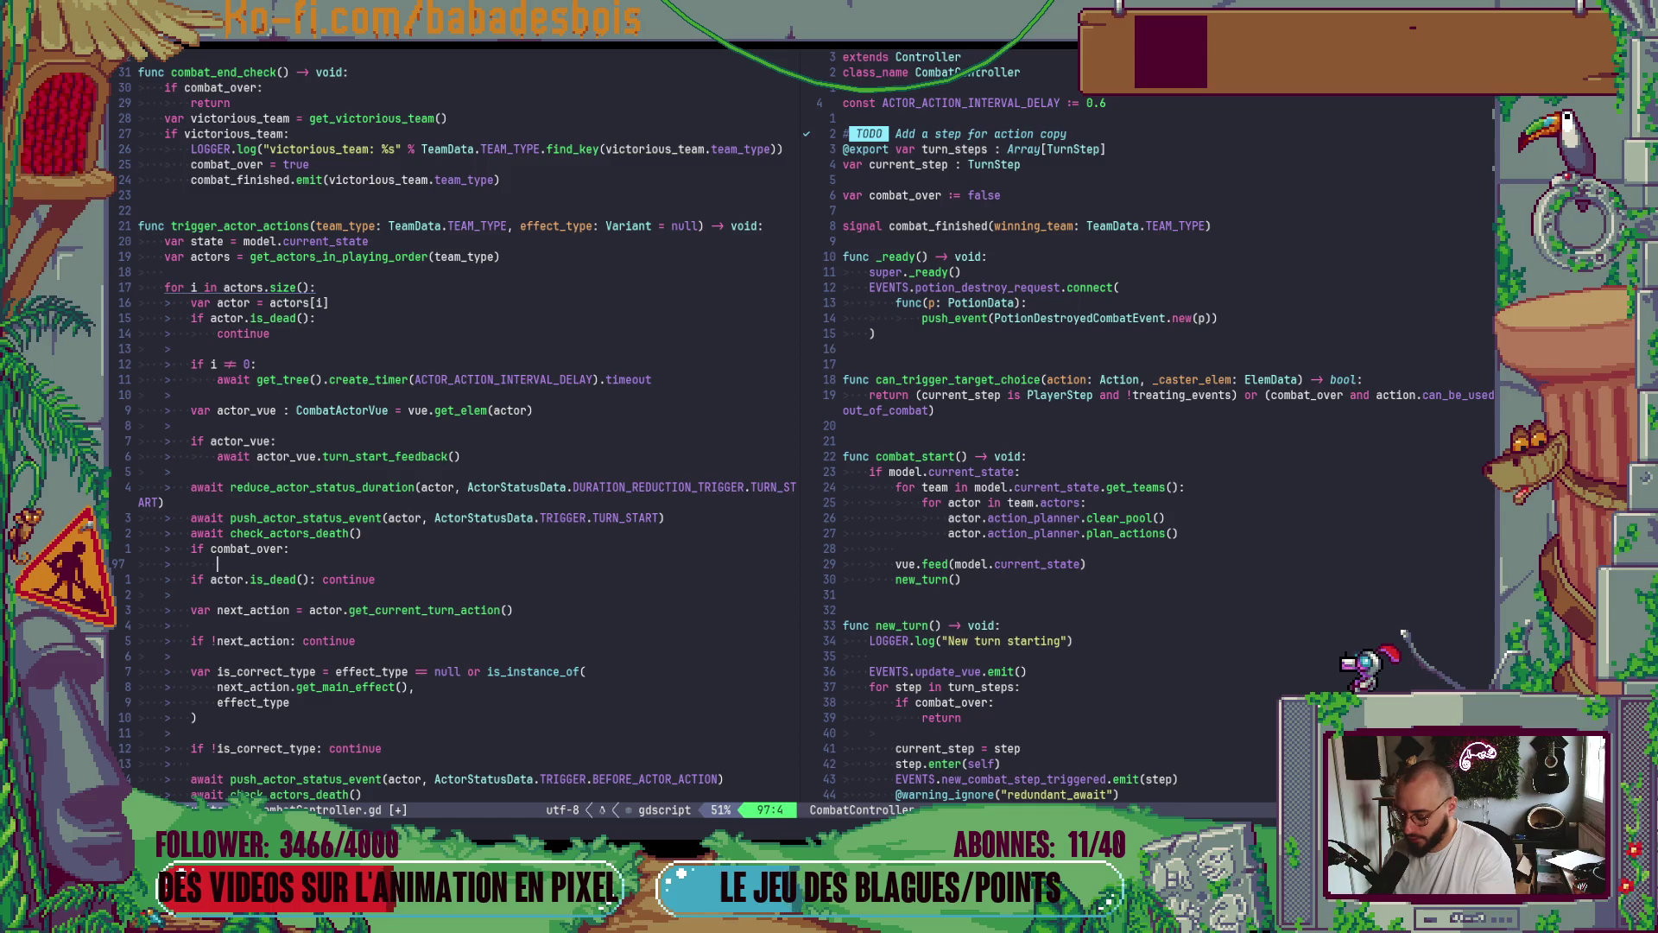
text(brea)
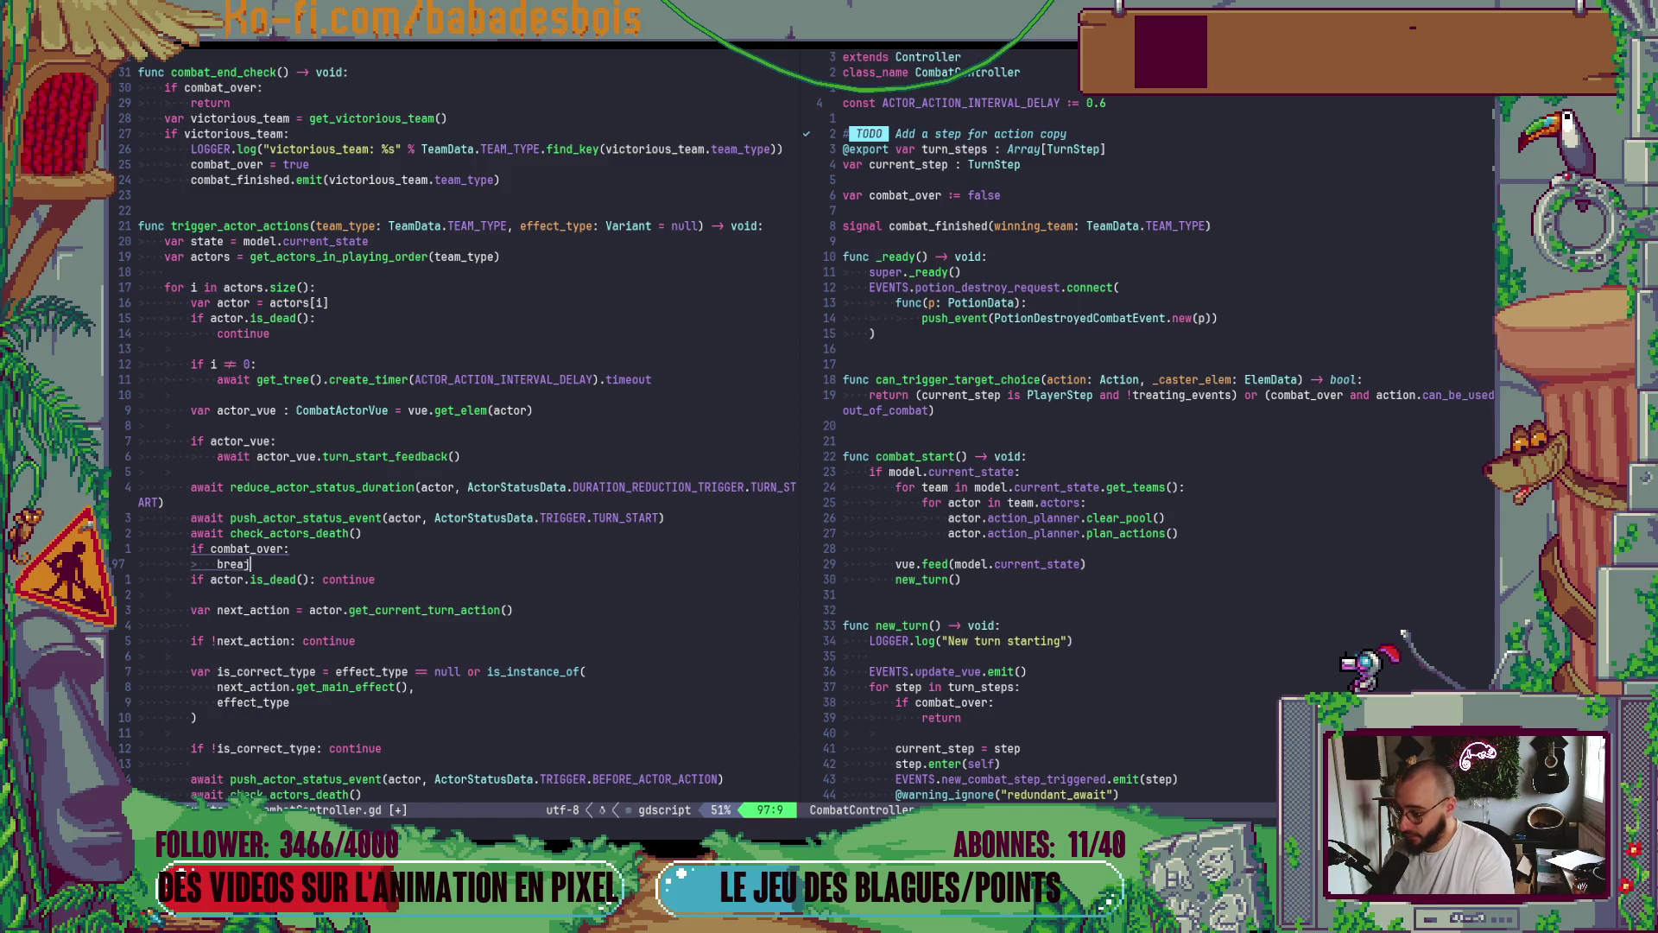
text(k)
key(Return)
click(246, 548)
key(bracketleft)
key(space)
text(:w)
key(Return)
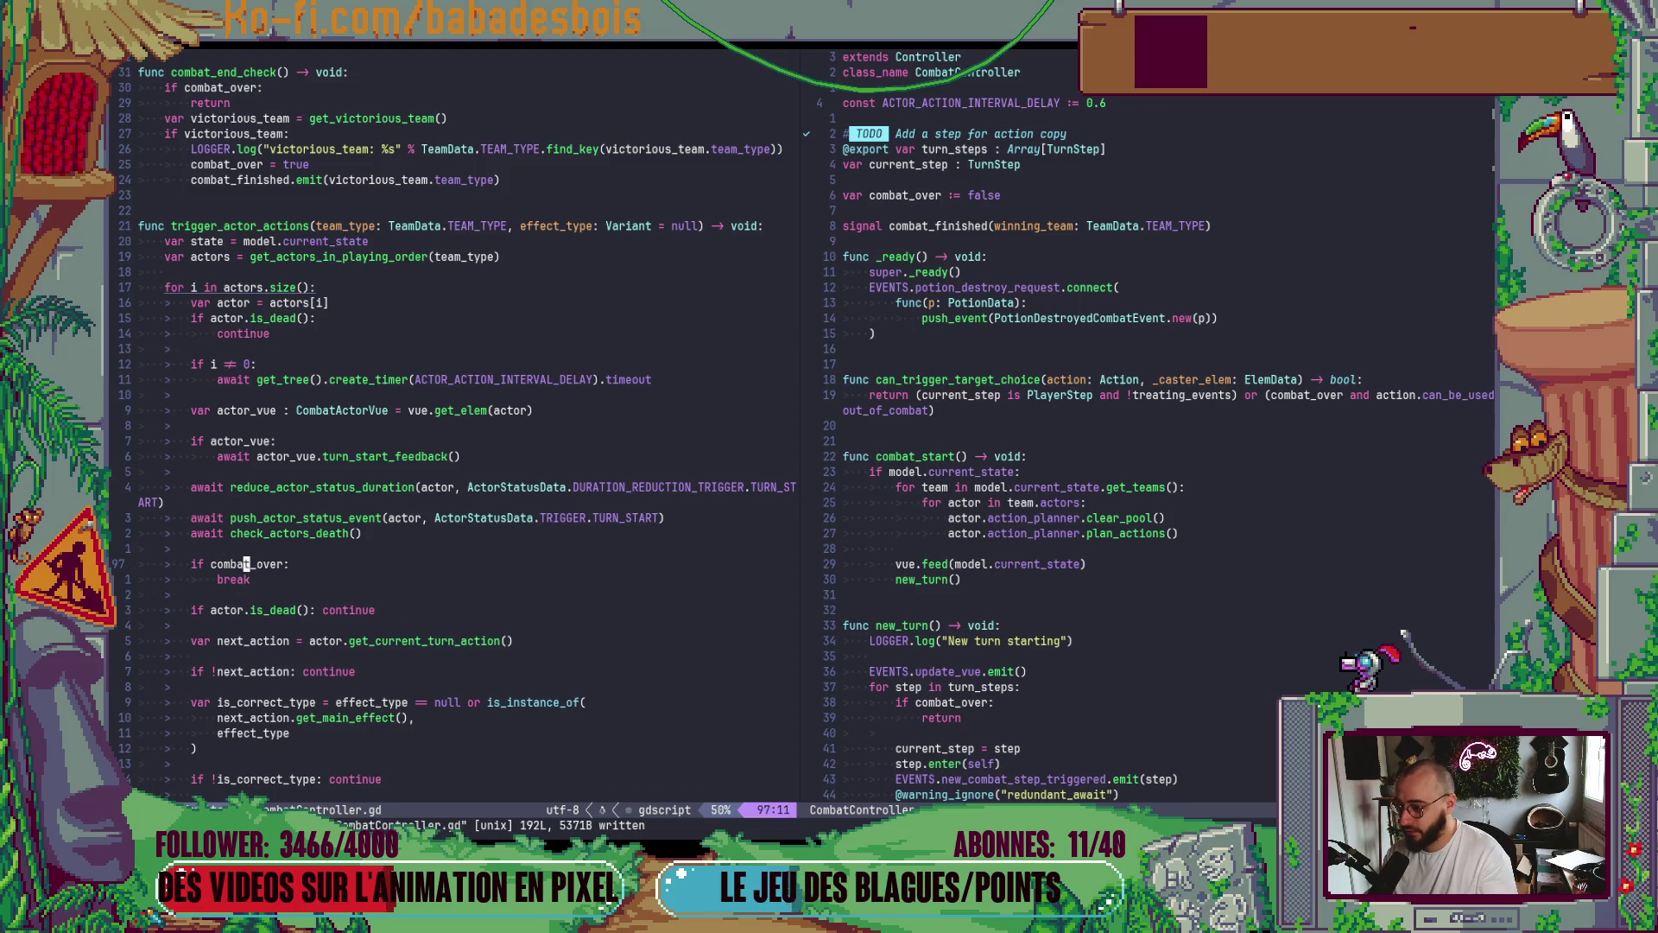
key(z)
key(z)
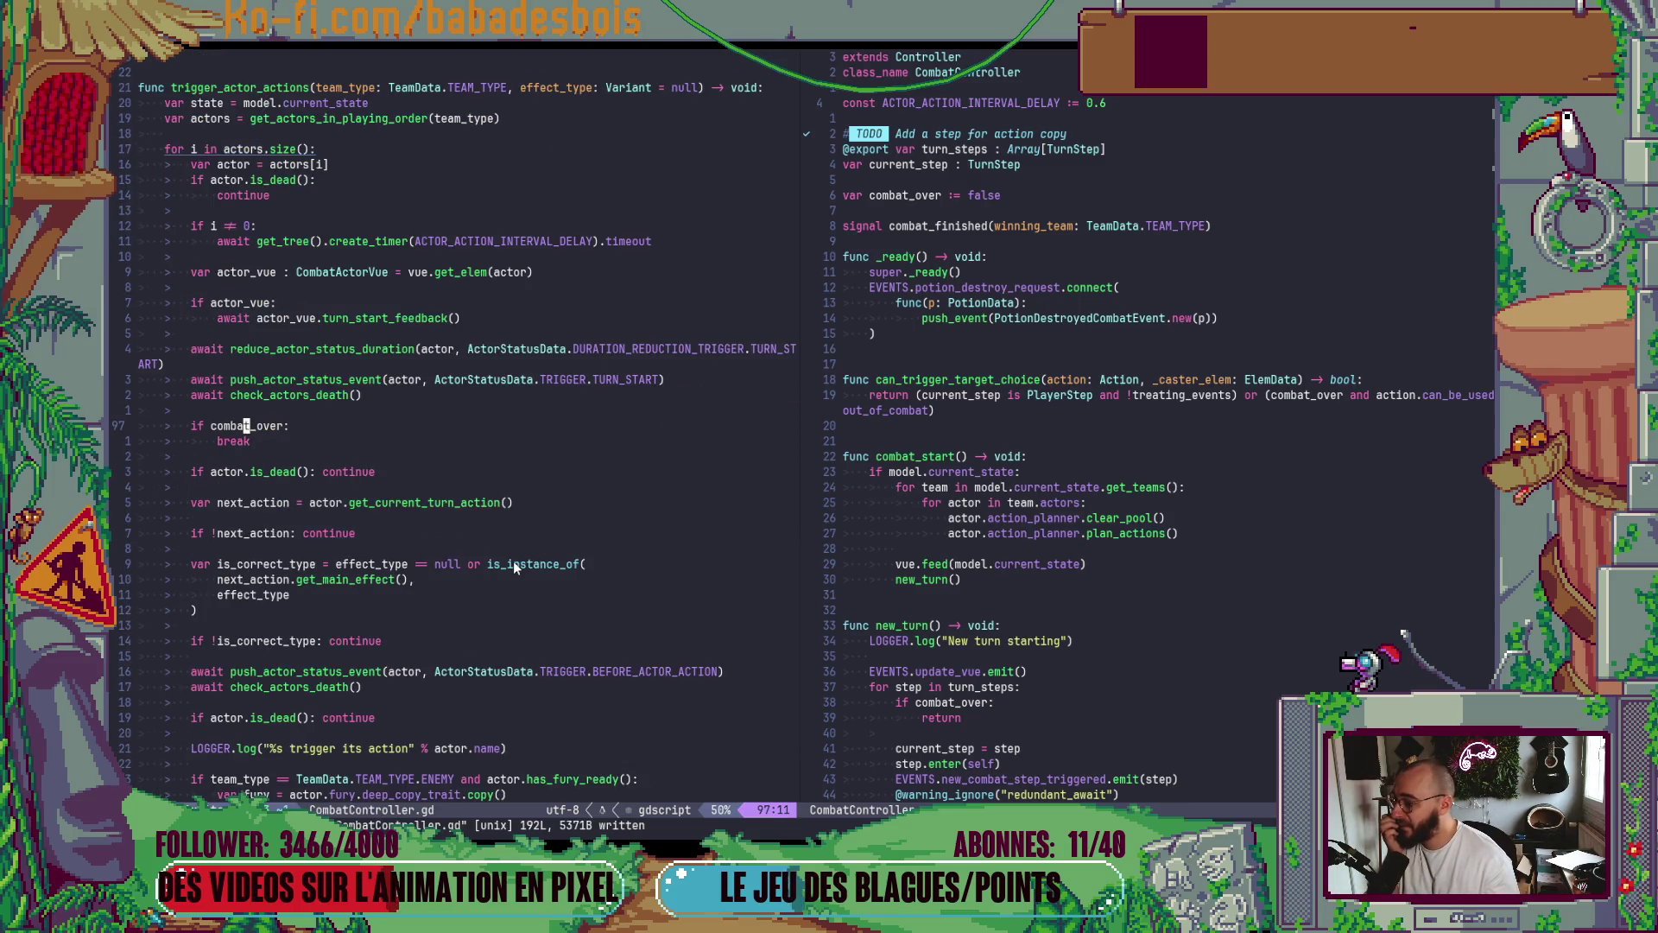
Step: Add 'if combat_over:' / 'break' after the loop's final check_actors_death call and save
scroll(485, 566, down, 1)
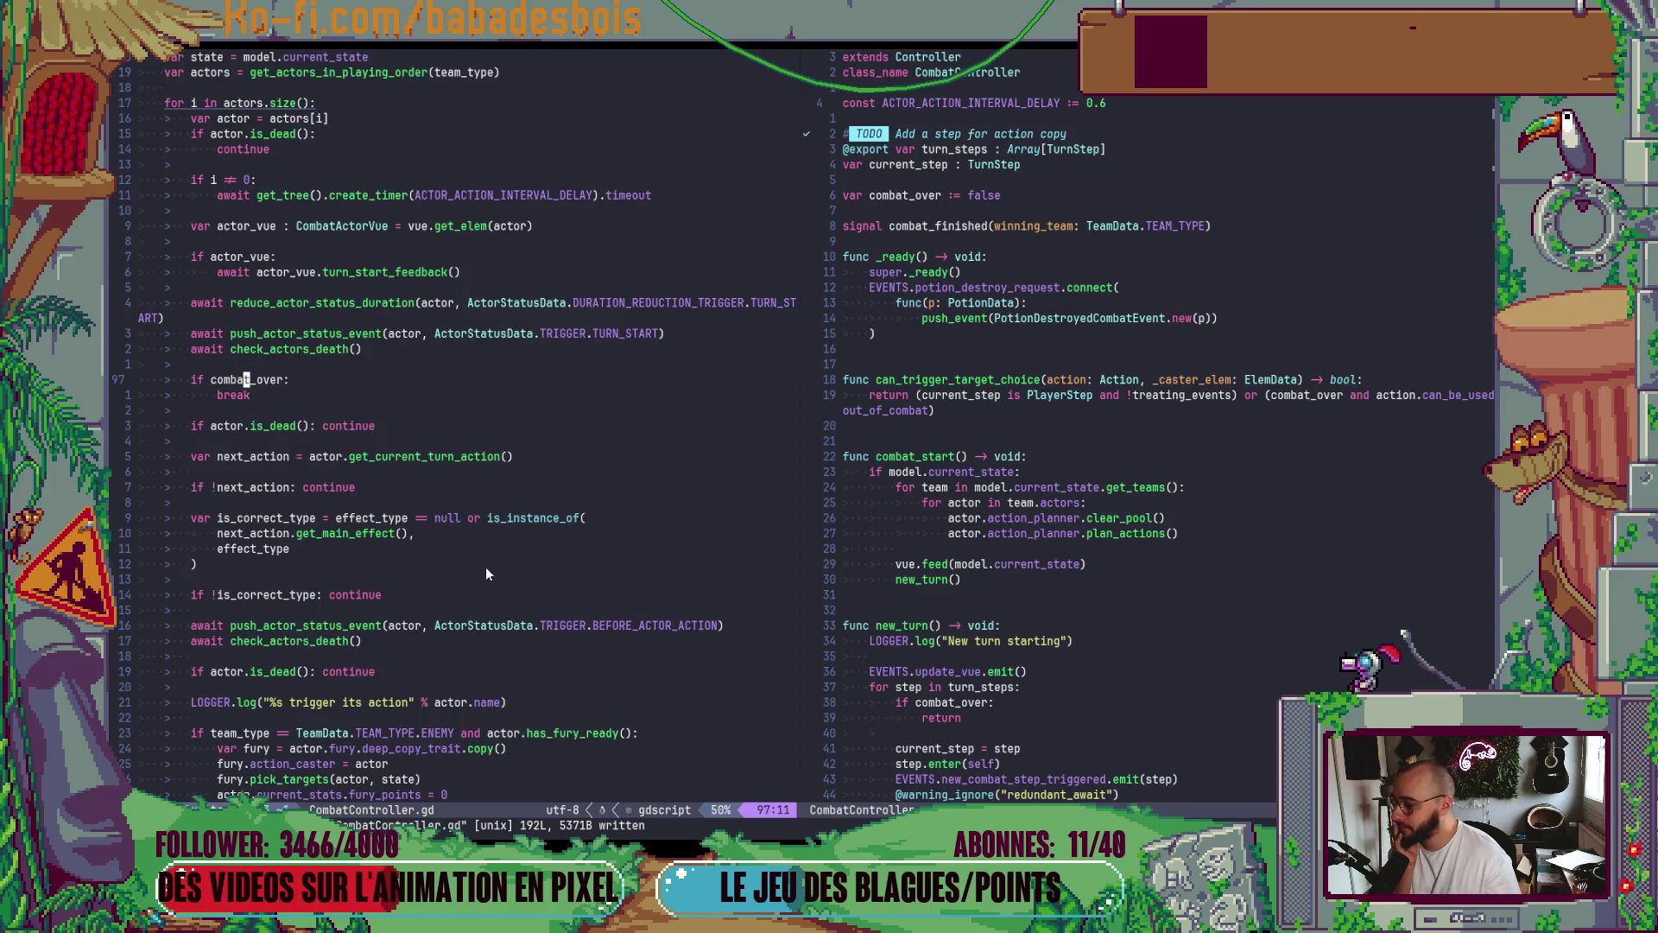
scroll(485, 566, down, 1)
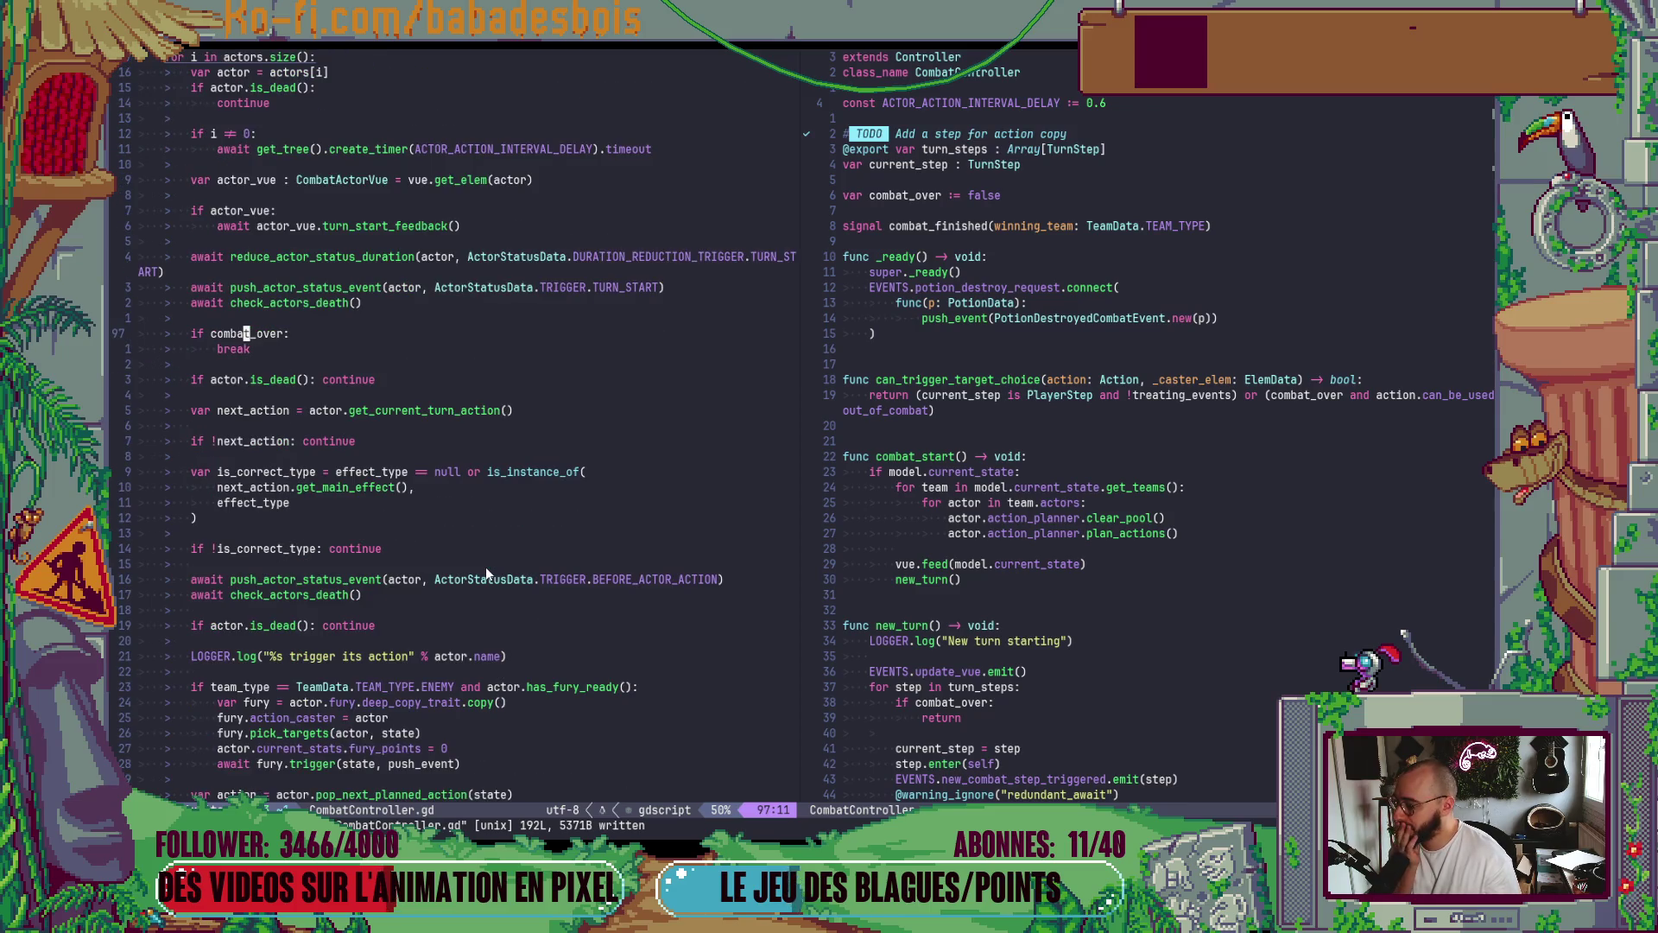
scroll(485, 567, down, 3)
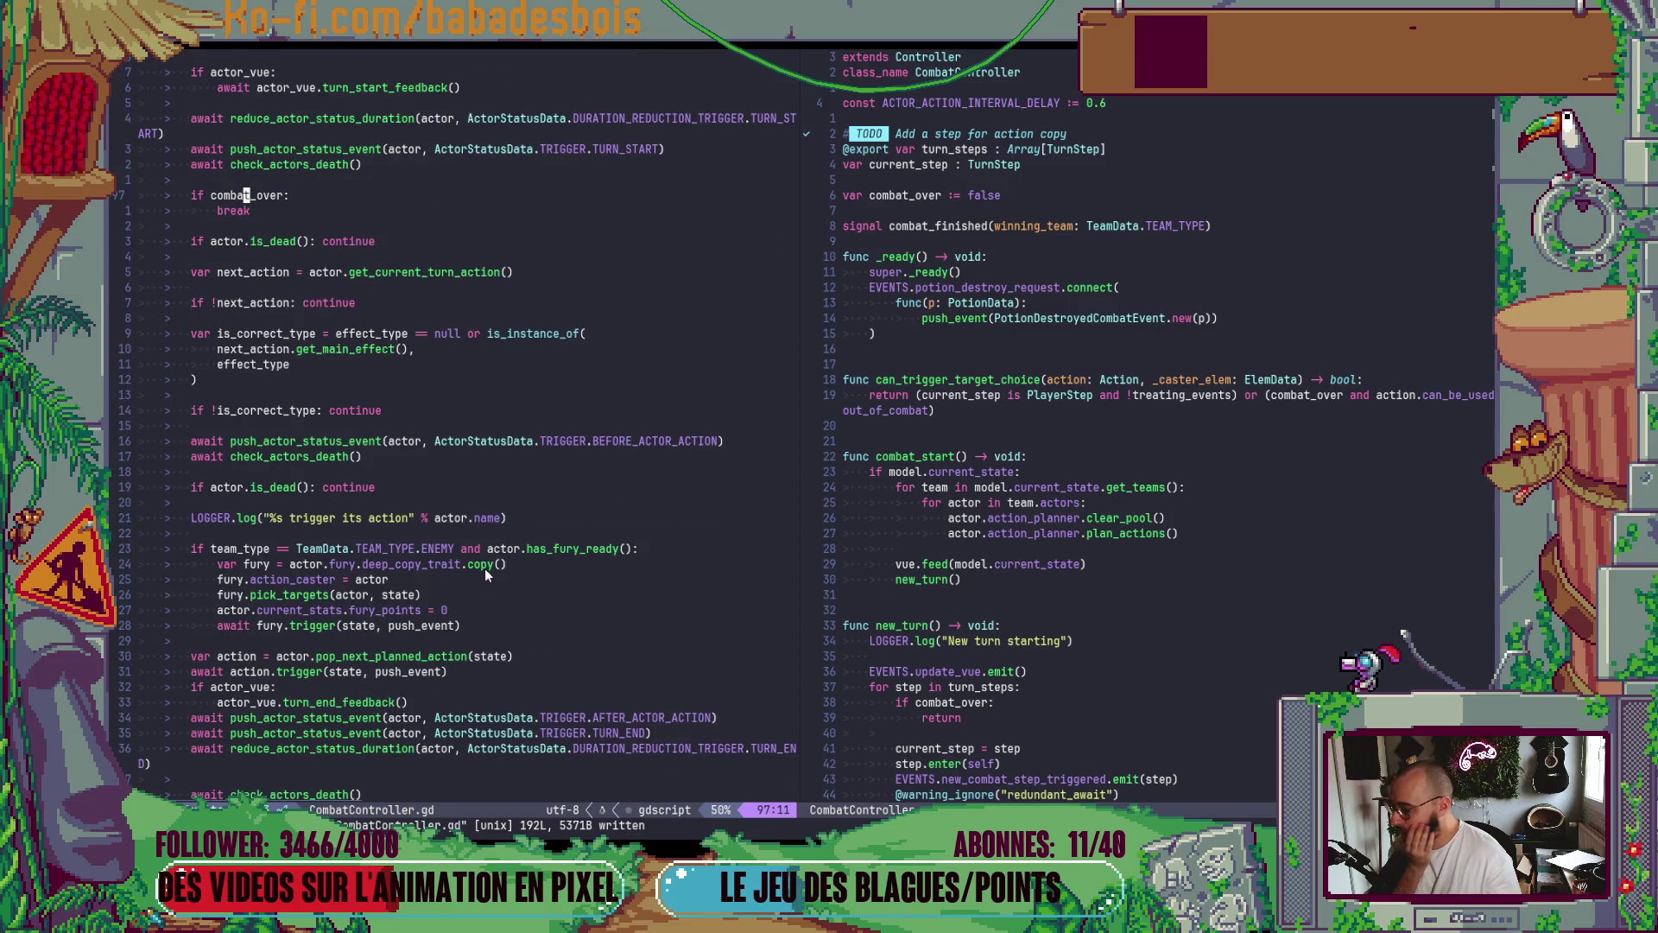
scroll(482, 567, down, 1)
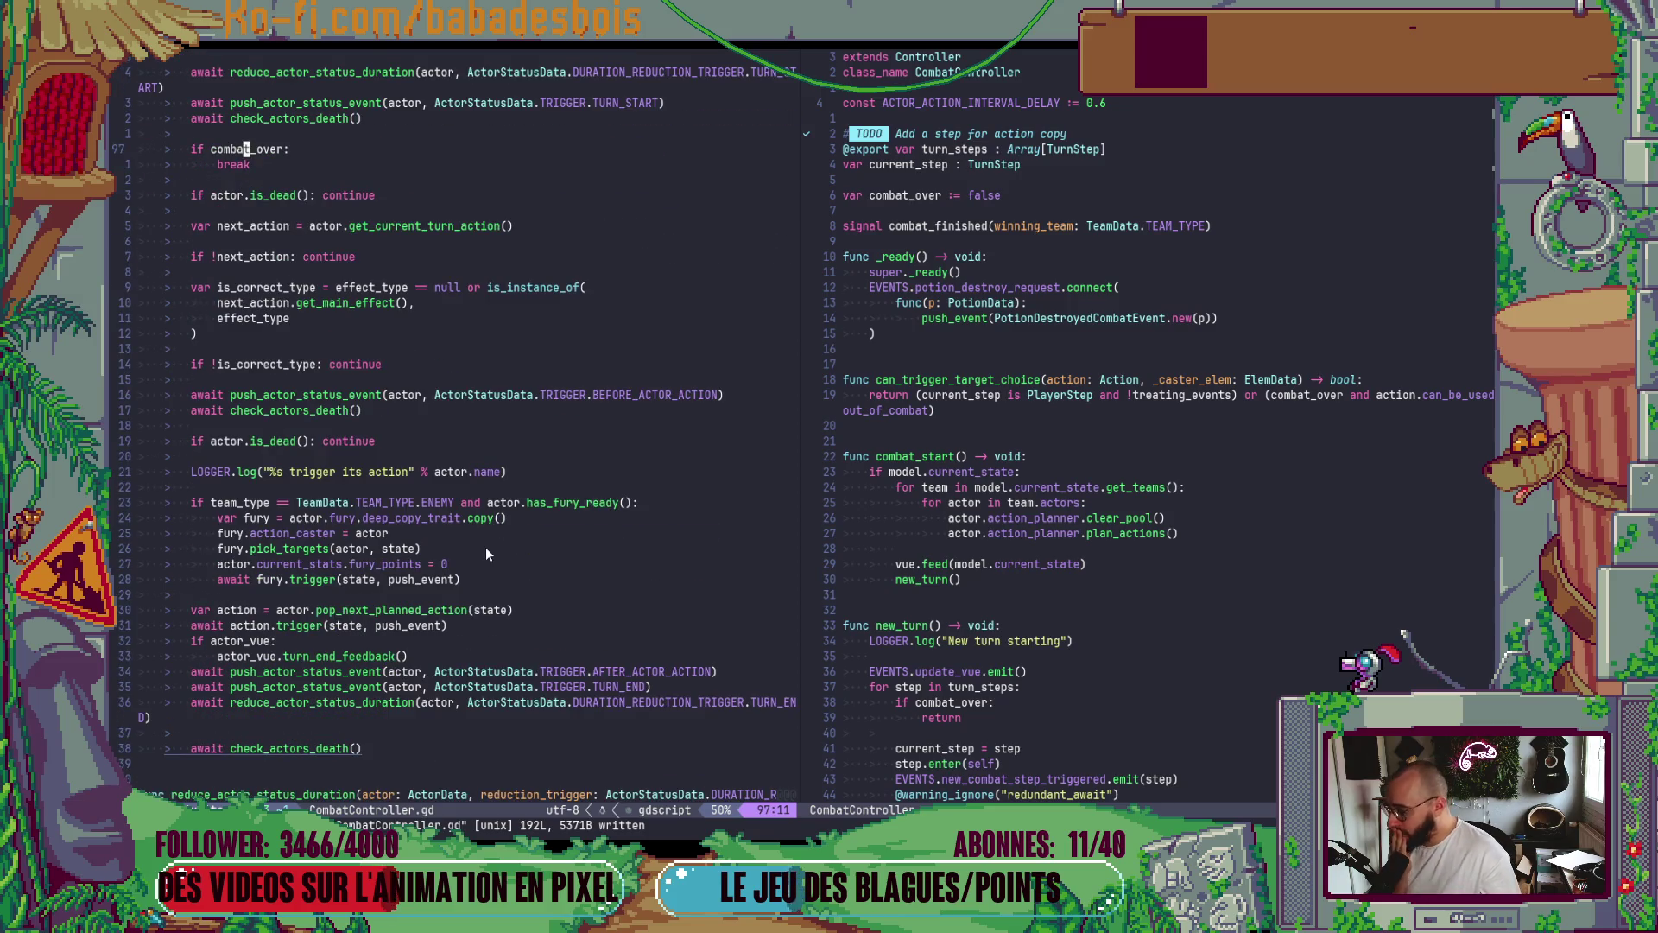
scroll(485, 553, down, 1)
click(235, 668)
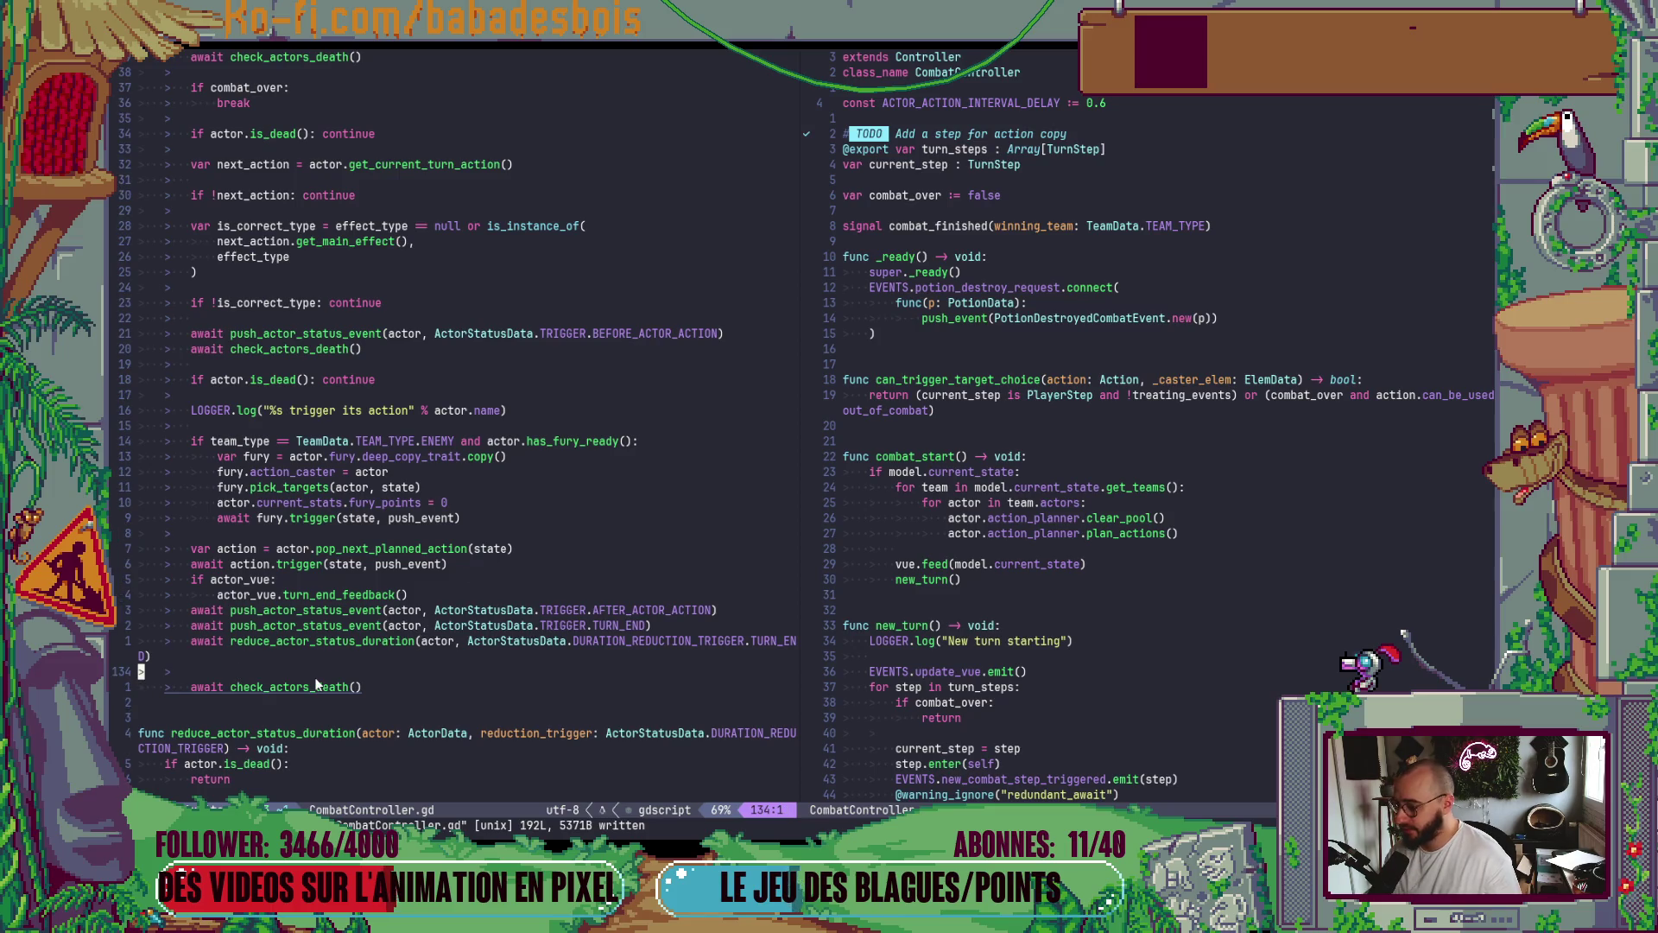
text(oif)
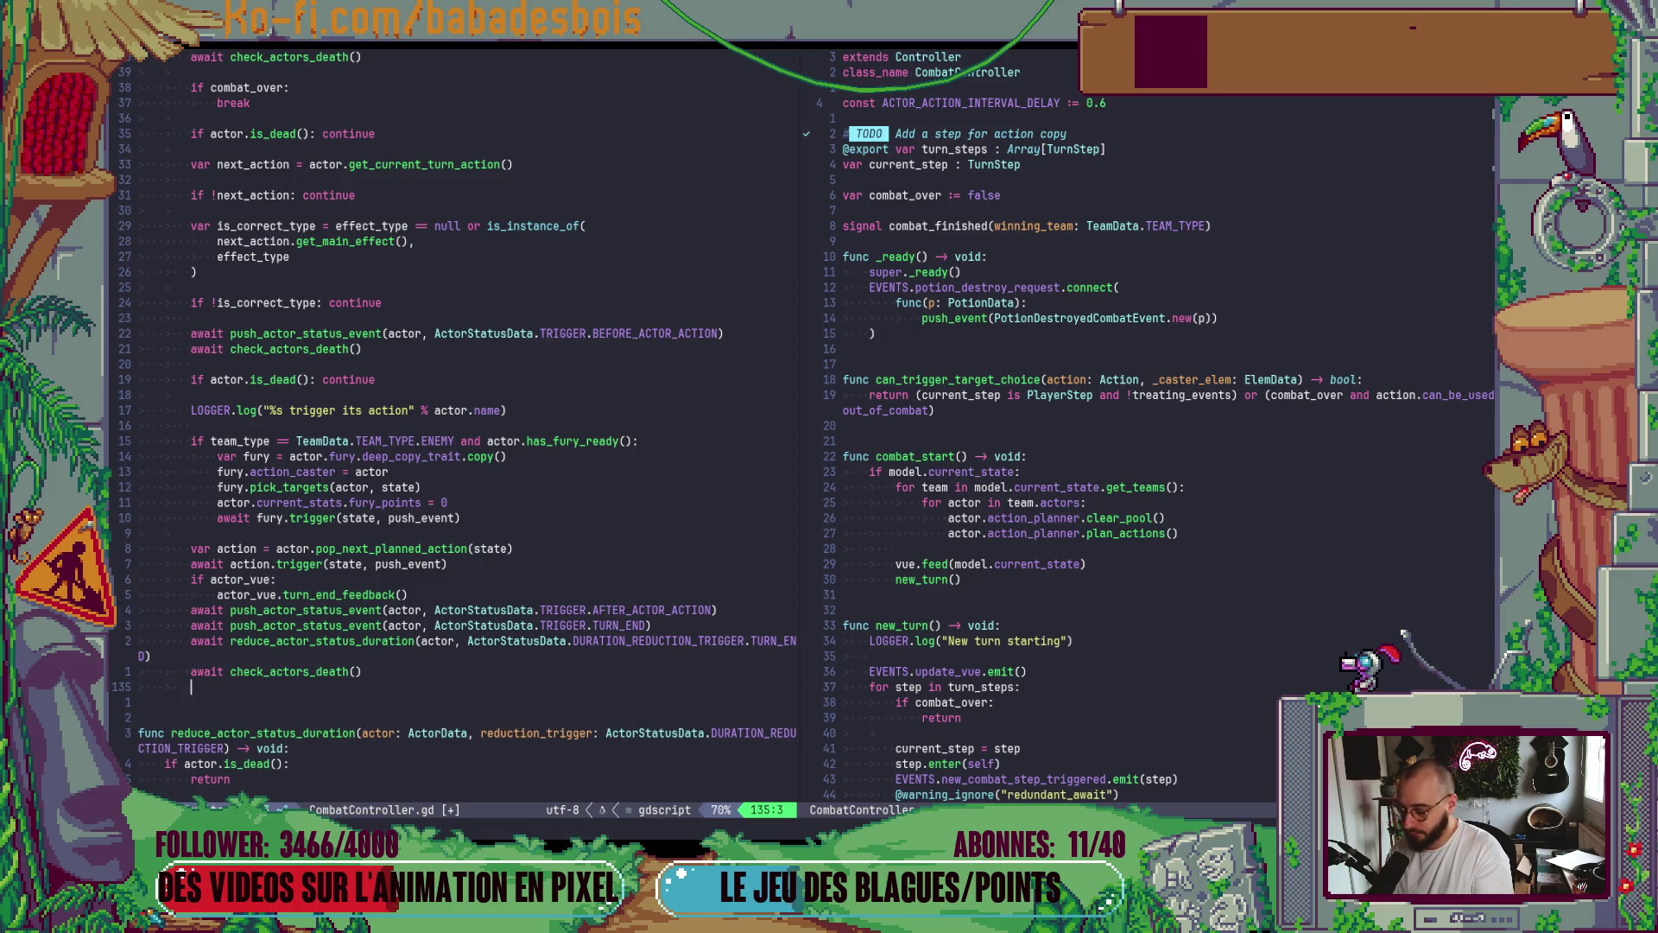
text( combat_over:)
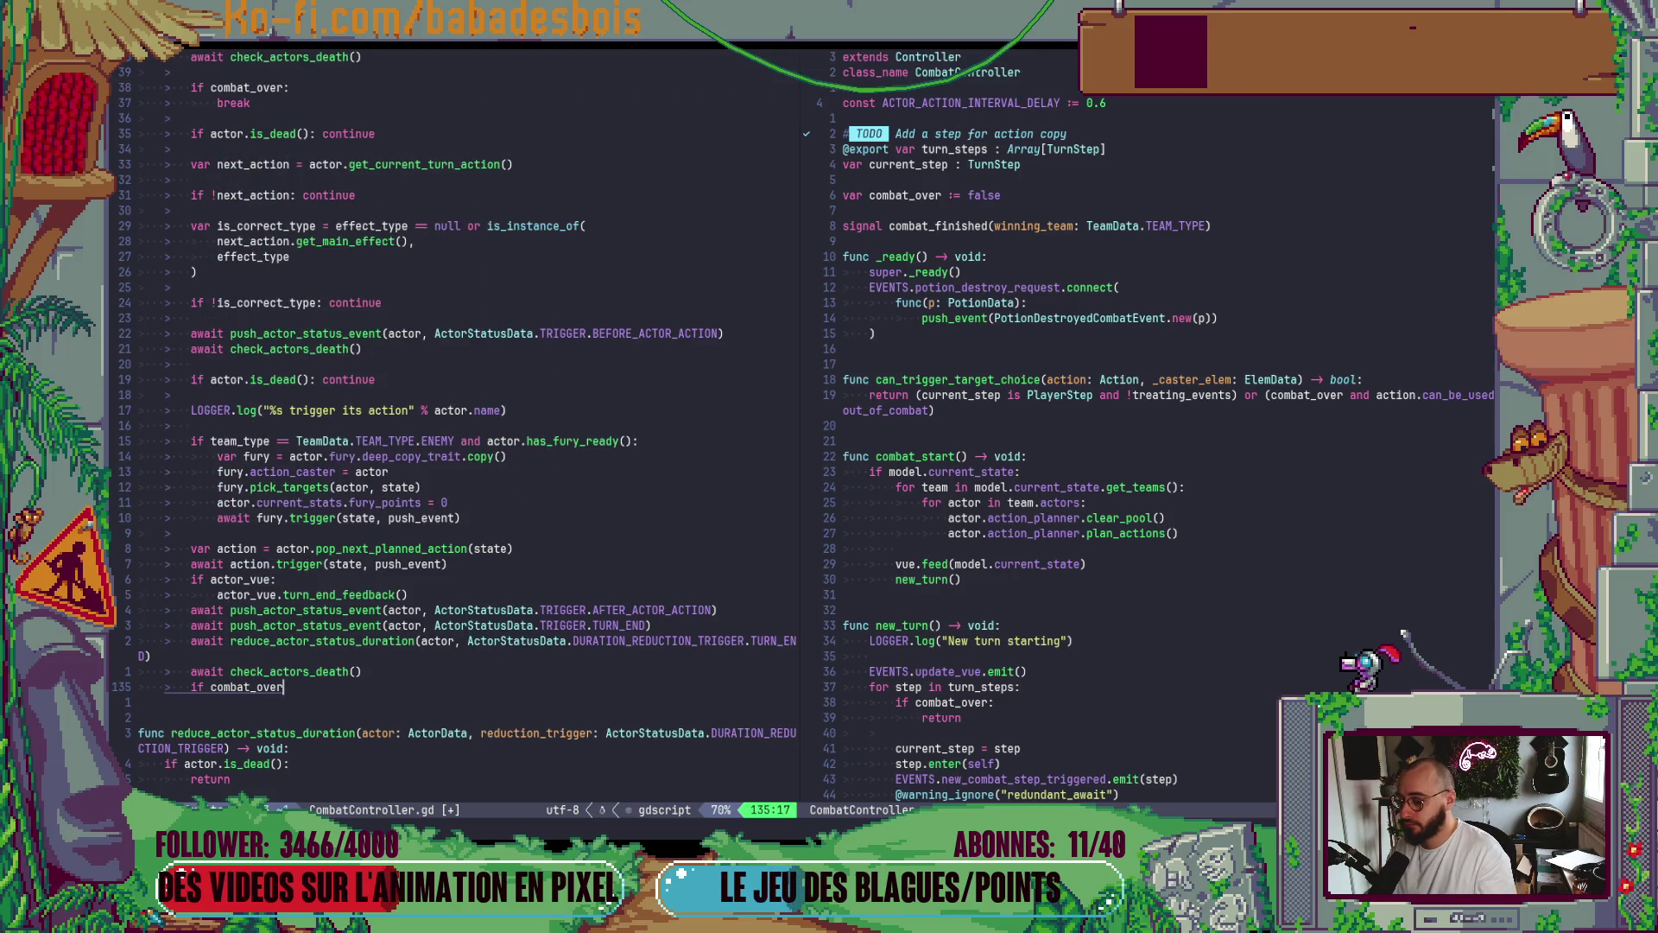
key(Return)
text(break)
key(Escape)
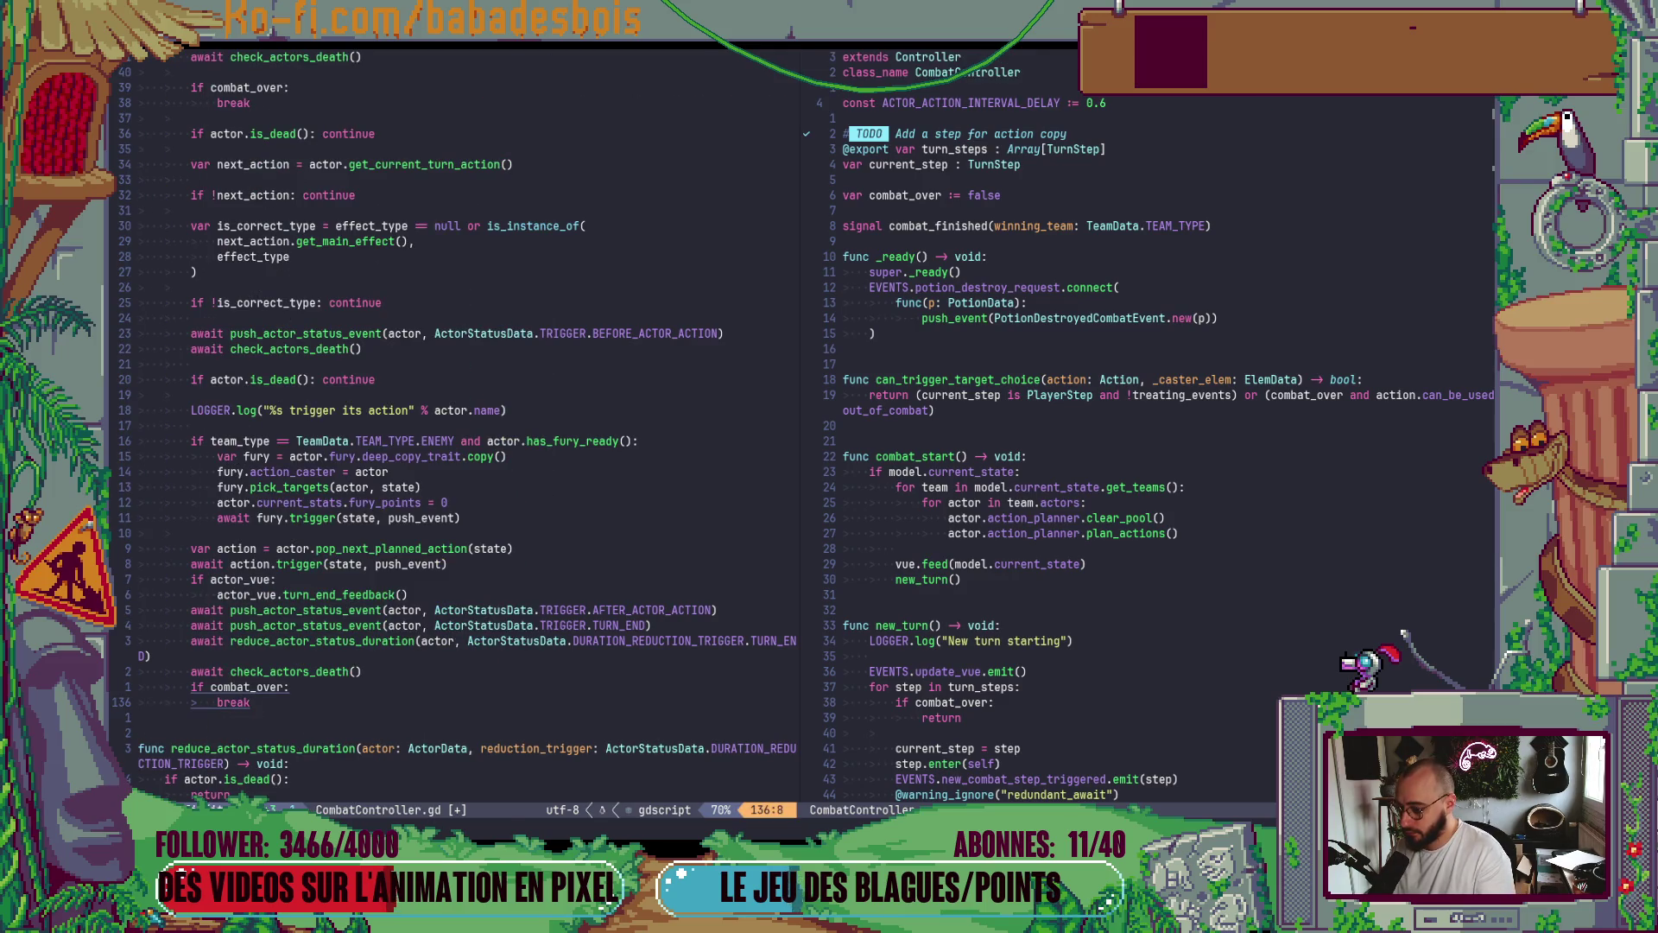
text(:w)
key(Return)
Step: Move to the is_dead continue line, then the empty line above the combat_over check
scroll(376, 401, up, 10)
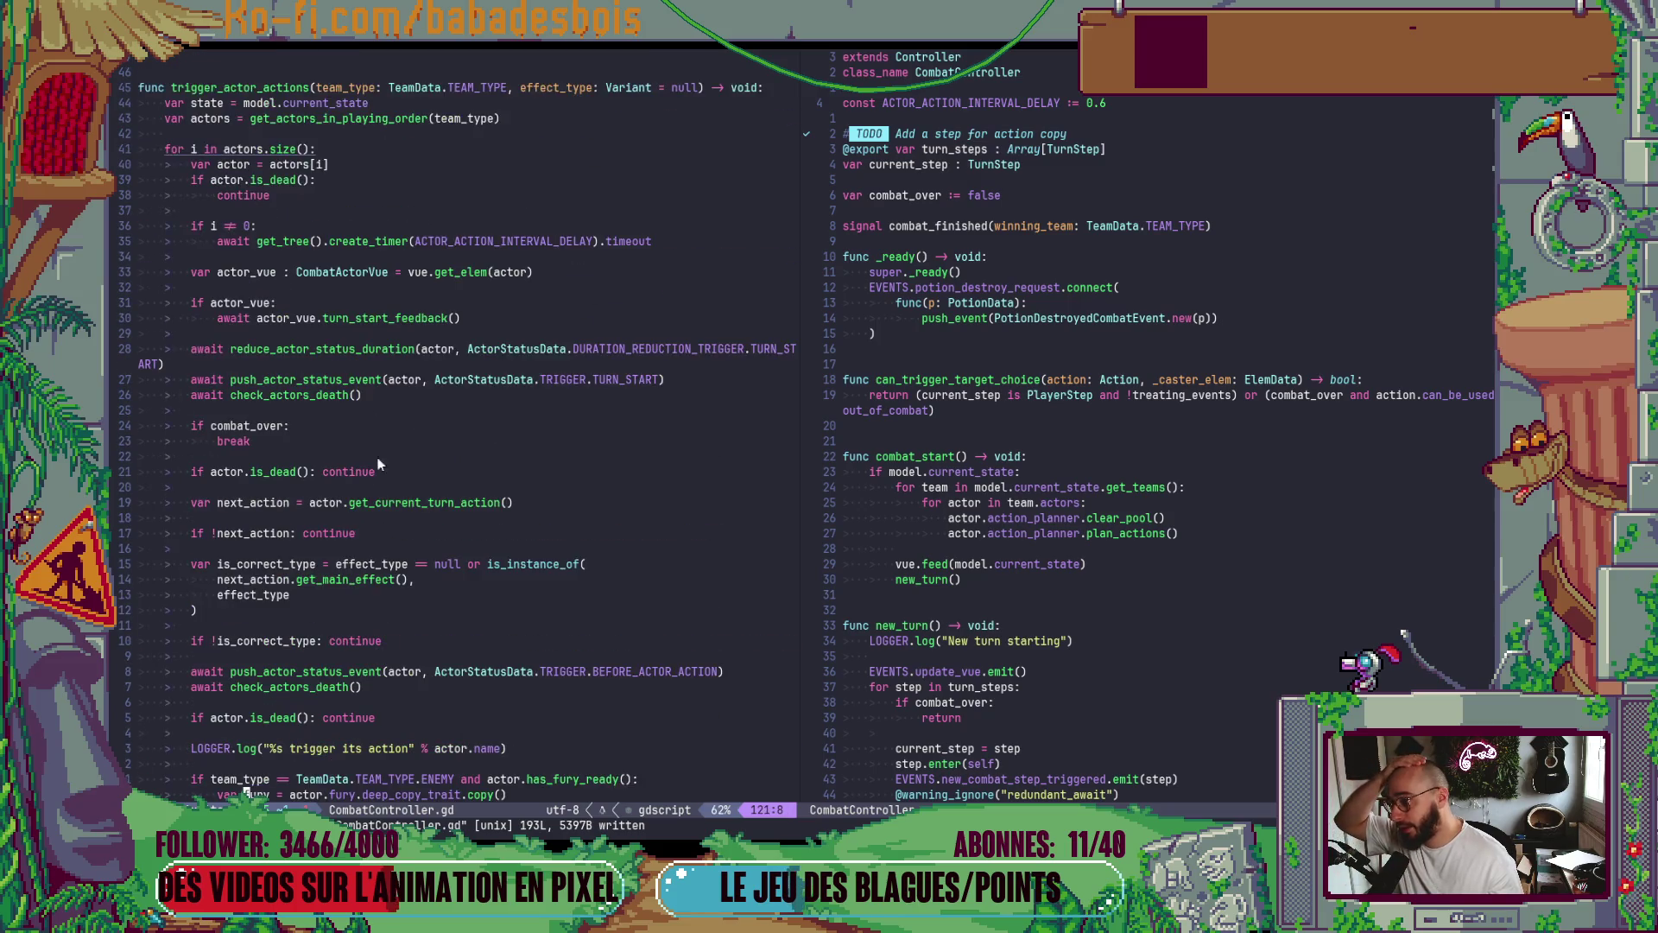
scroll(334, 573, down, 6)
scroll(344, 569, up, 5)
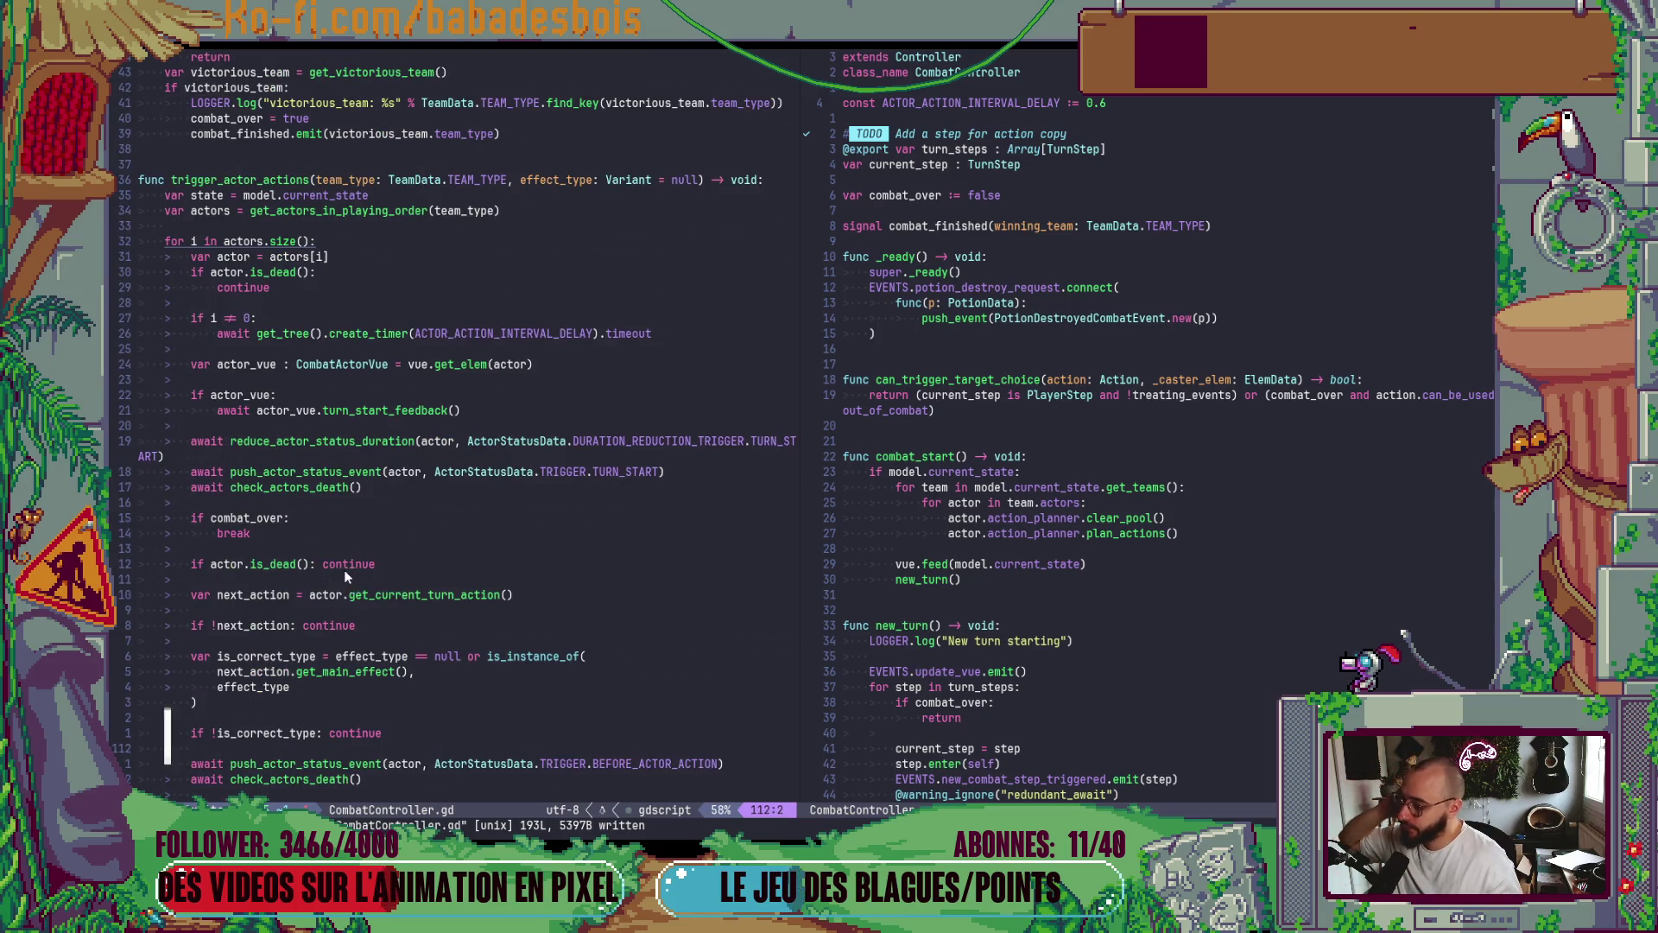
drag(324, 134, 366, 617)
click(513, 564)
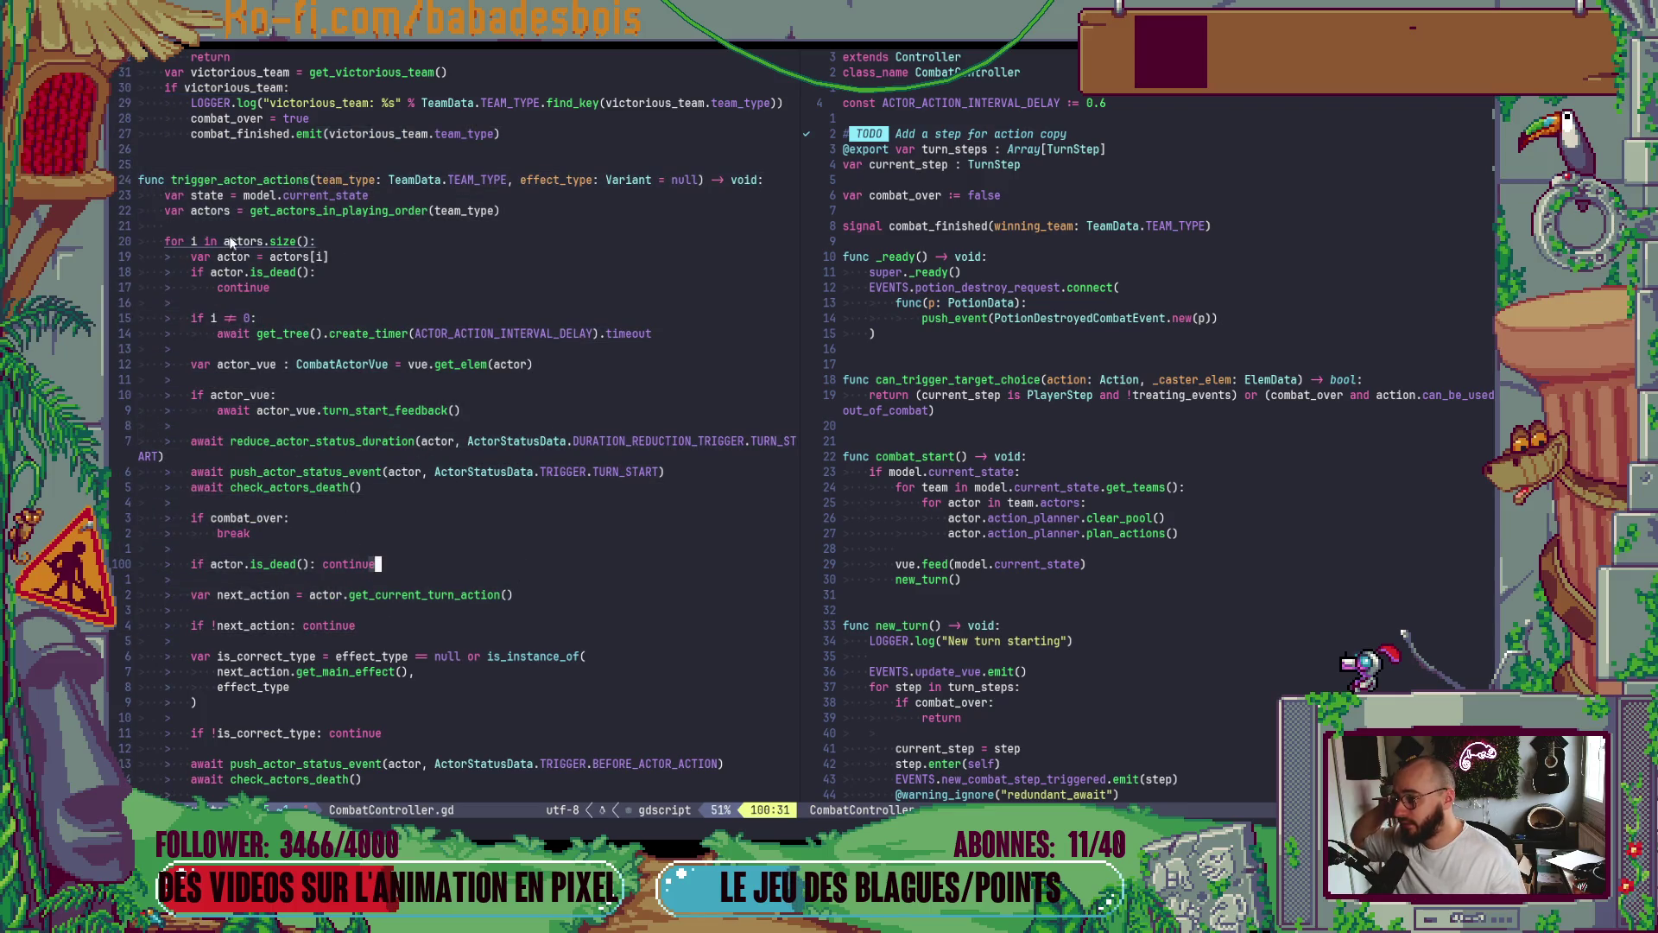
scroll(356, 465, down, 5)
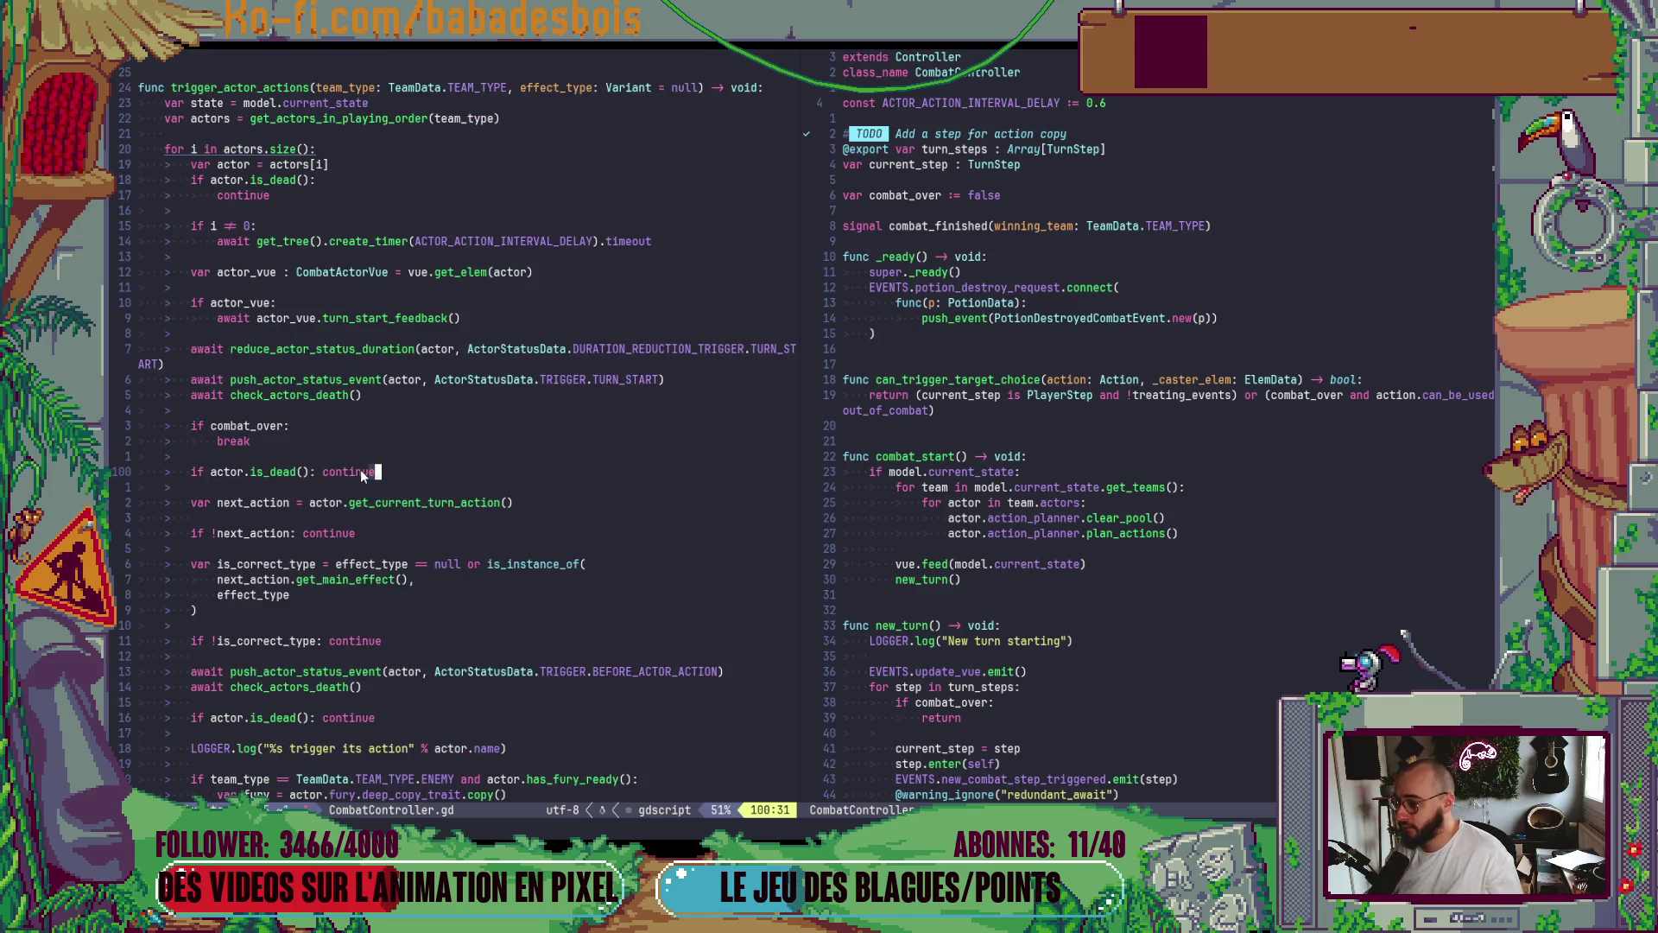
scroll(366, 271, up, 2)
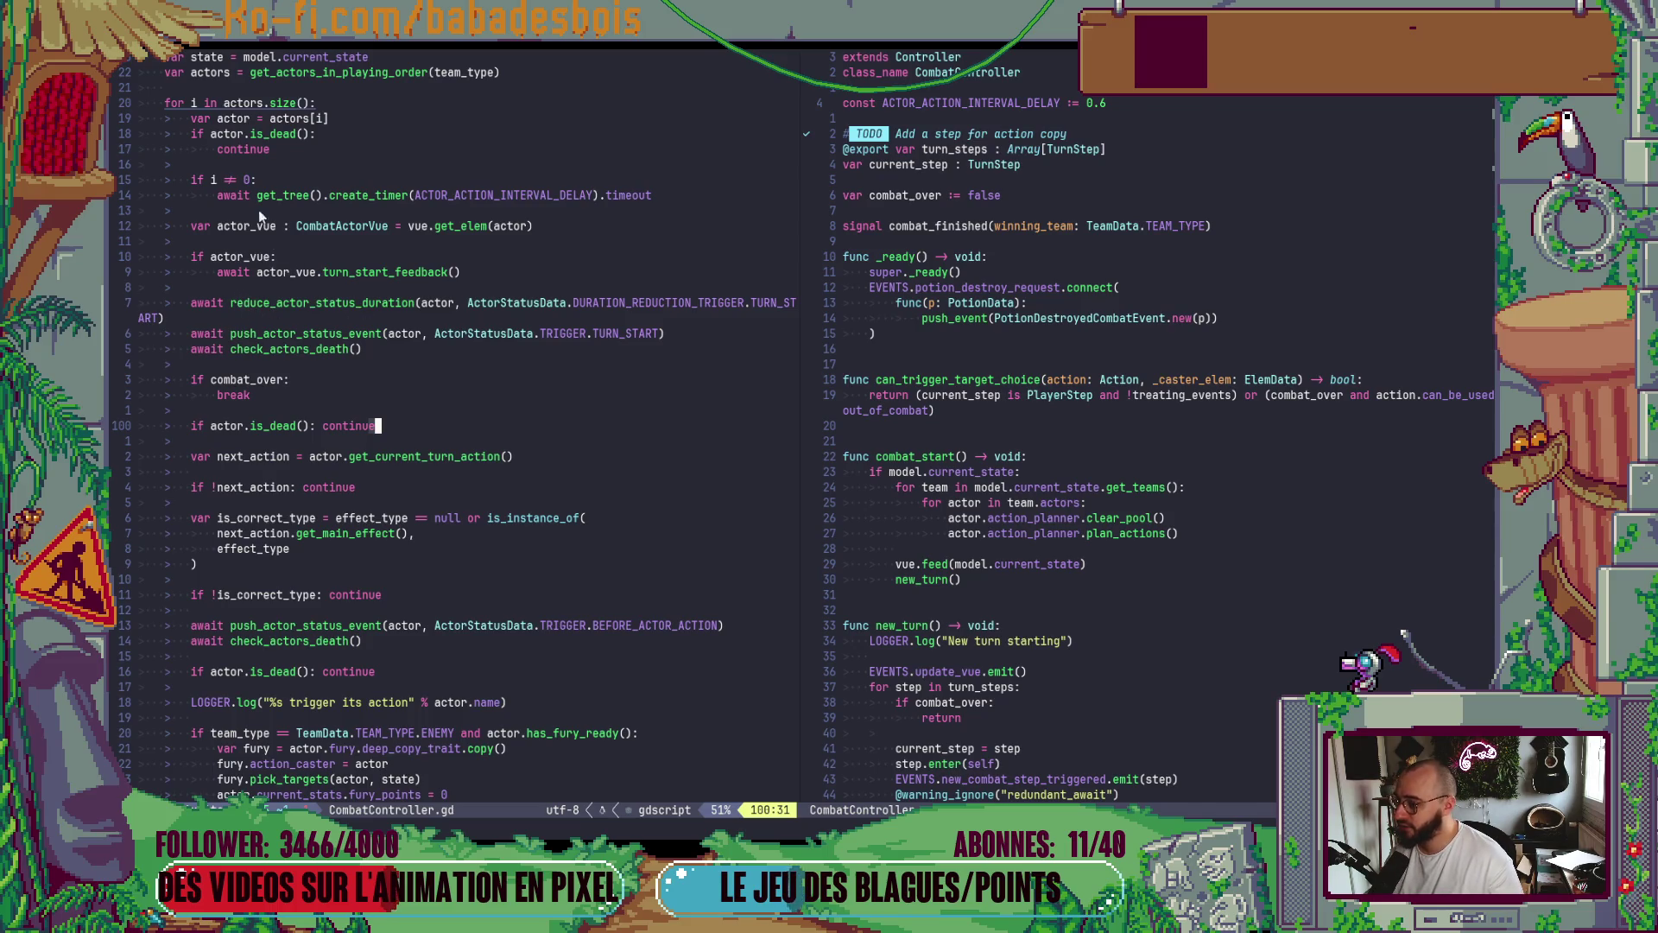
click(404, 367)
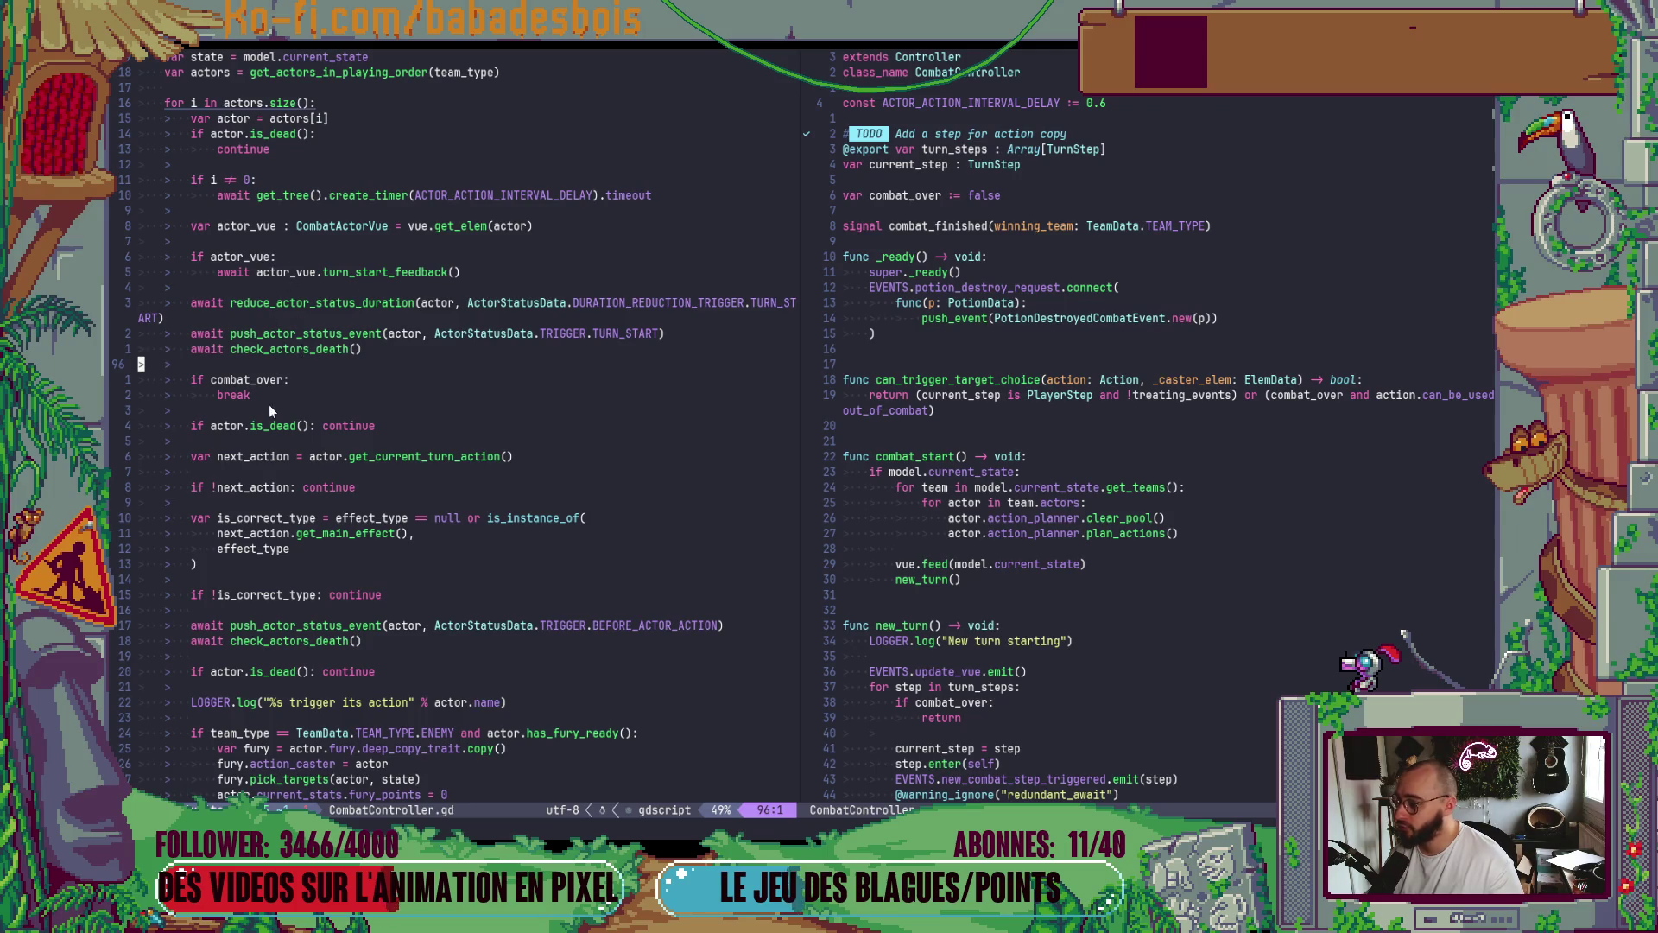
drag(300, 395, 107, 375)
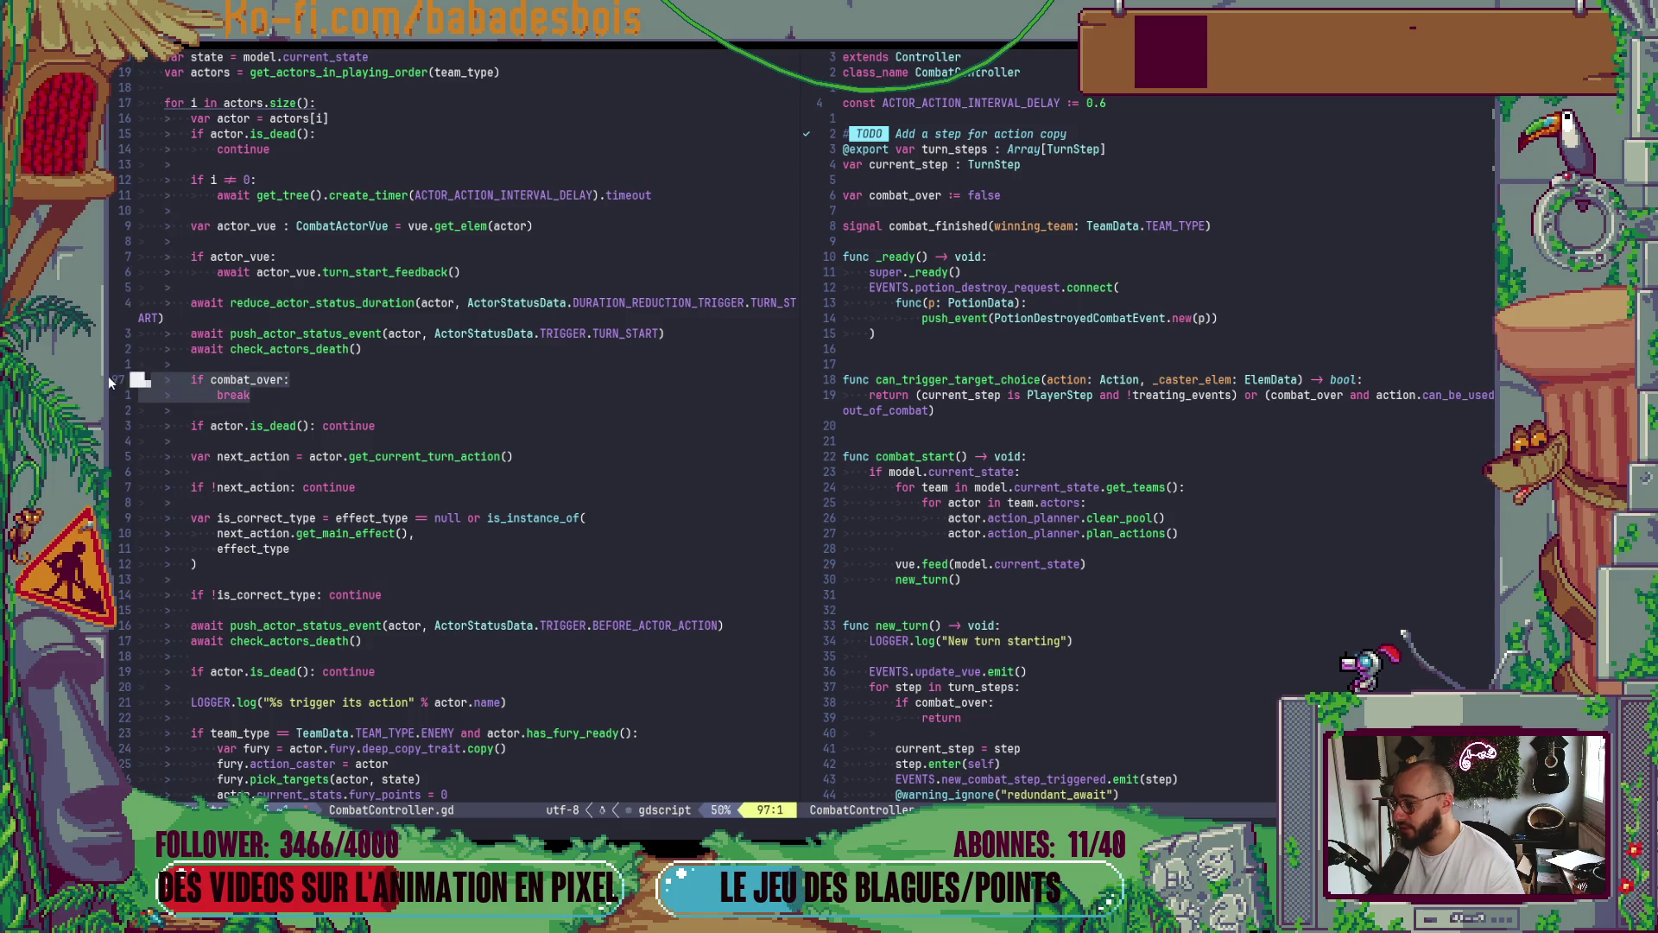
click(583, 350)
key(shift+v)
key(k)
key(k)
key(k)
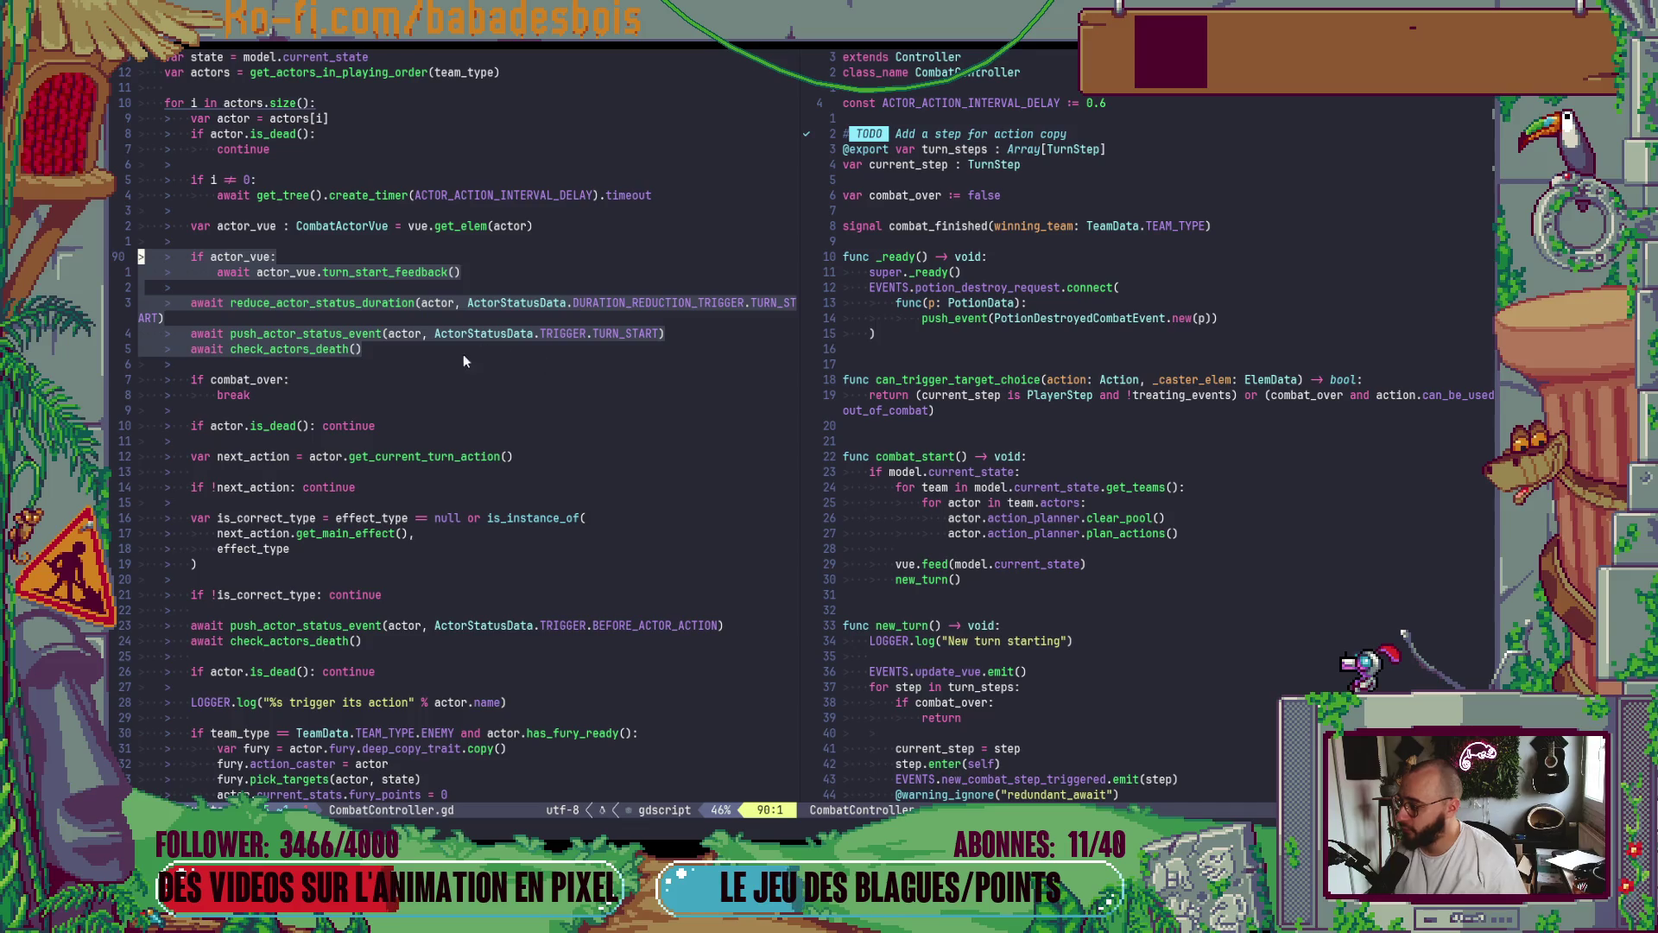
click(321, 393)
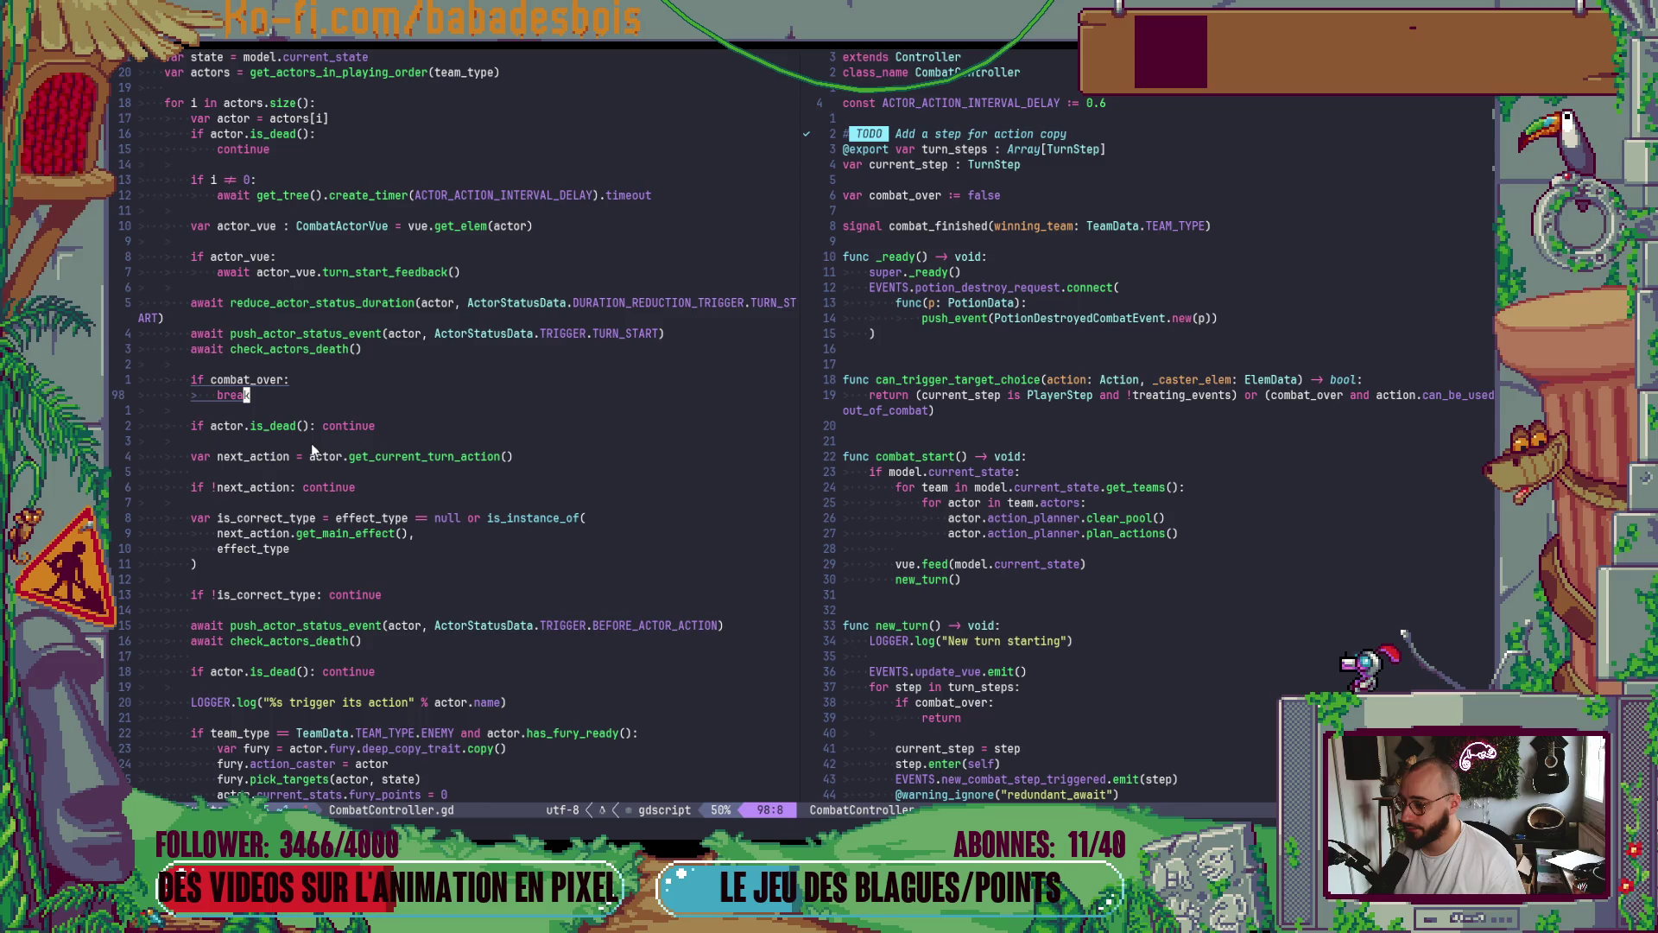
scroll(316, 449, down, 1)
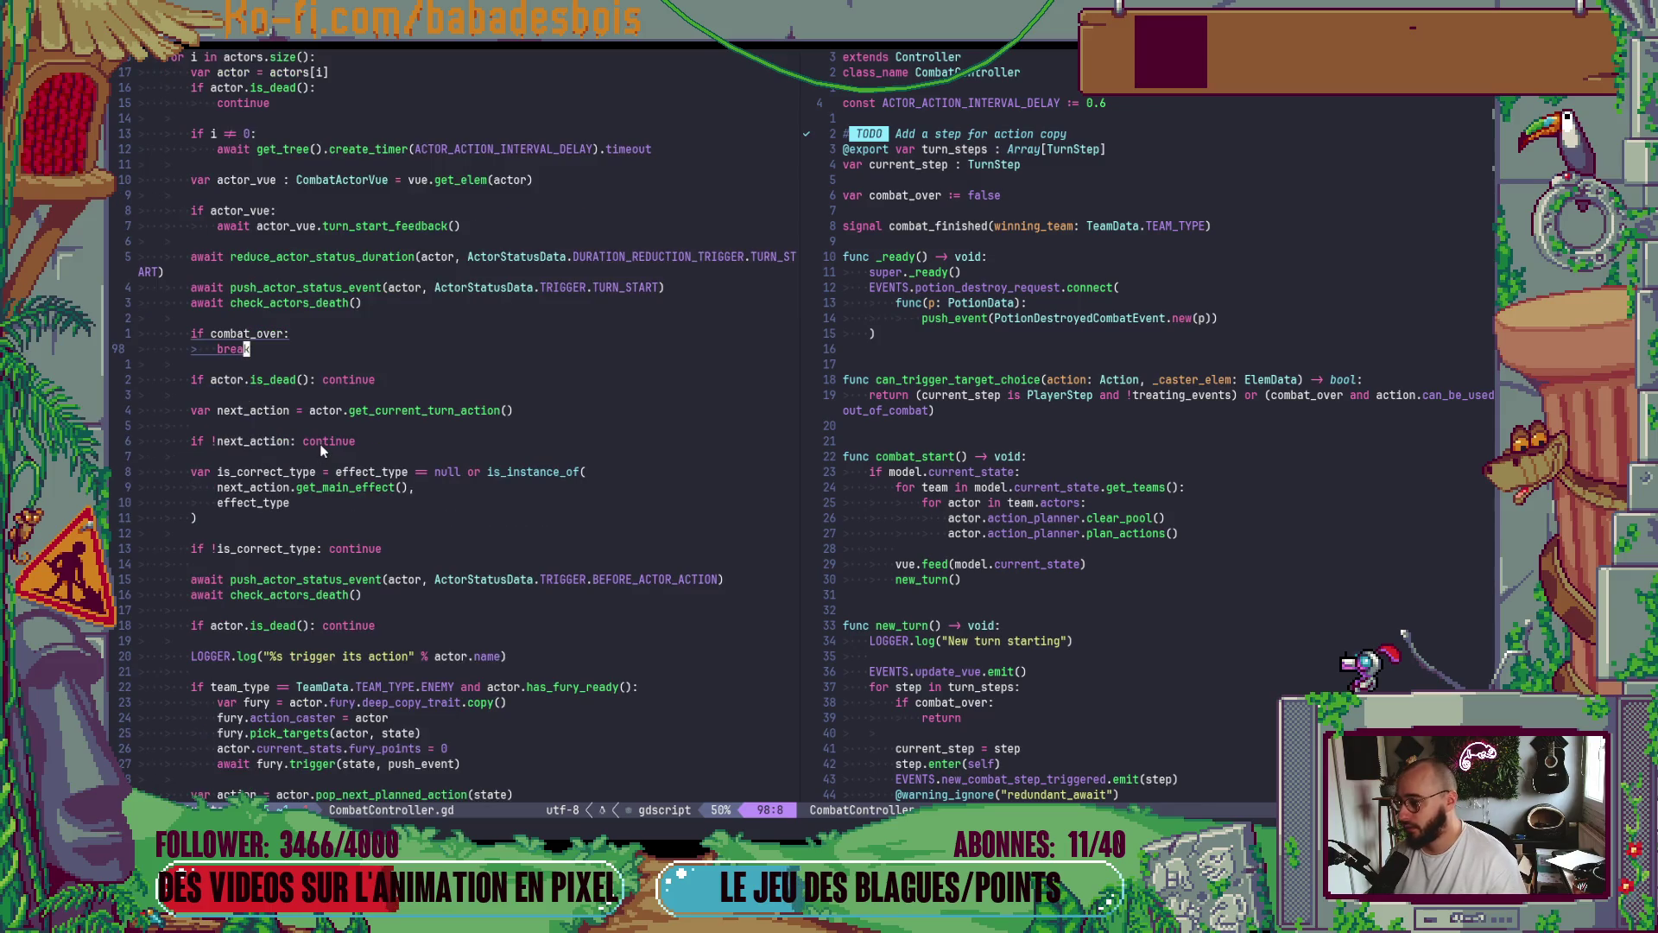
scroll(322, 450, down, 1)
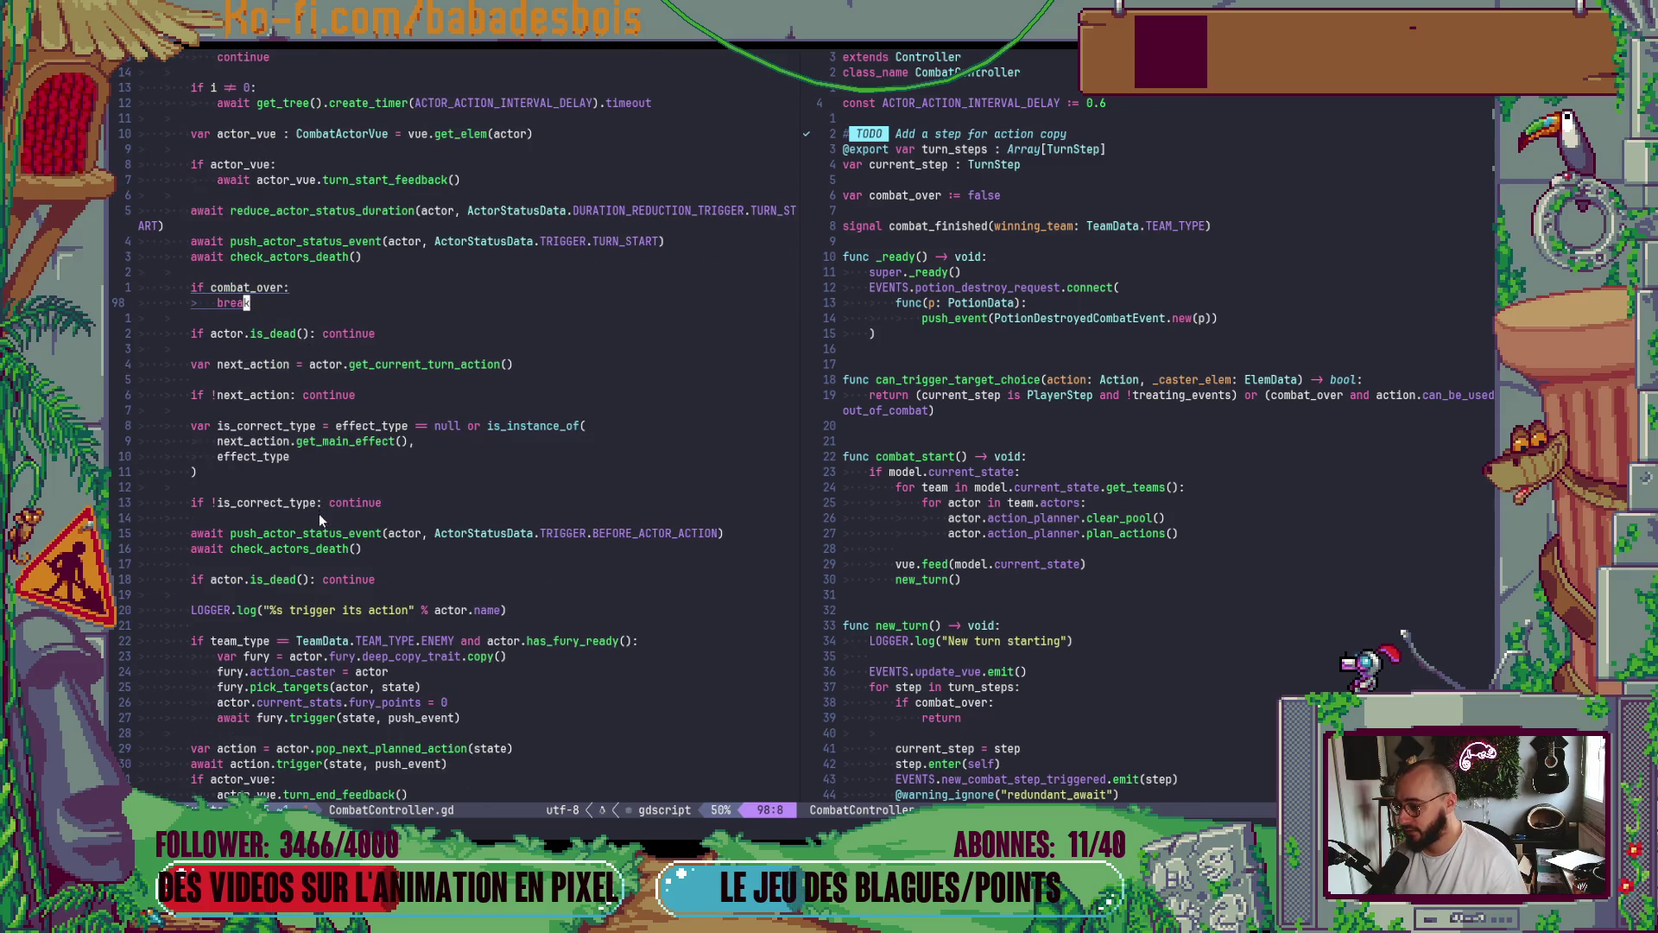
scroll(319, 516, down, 2)
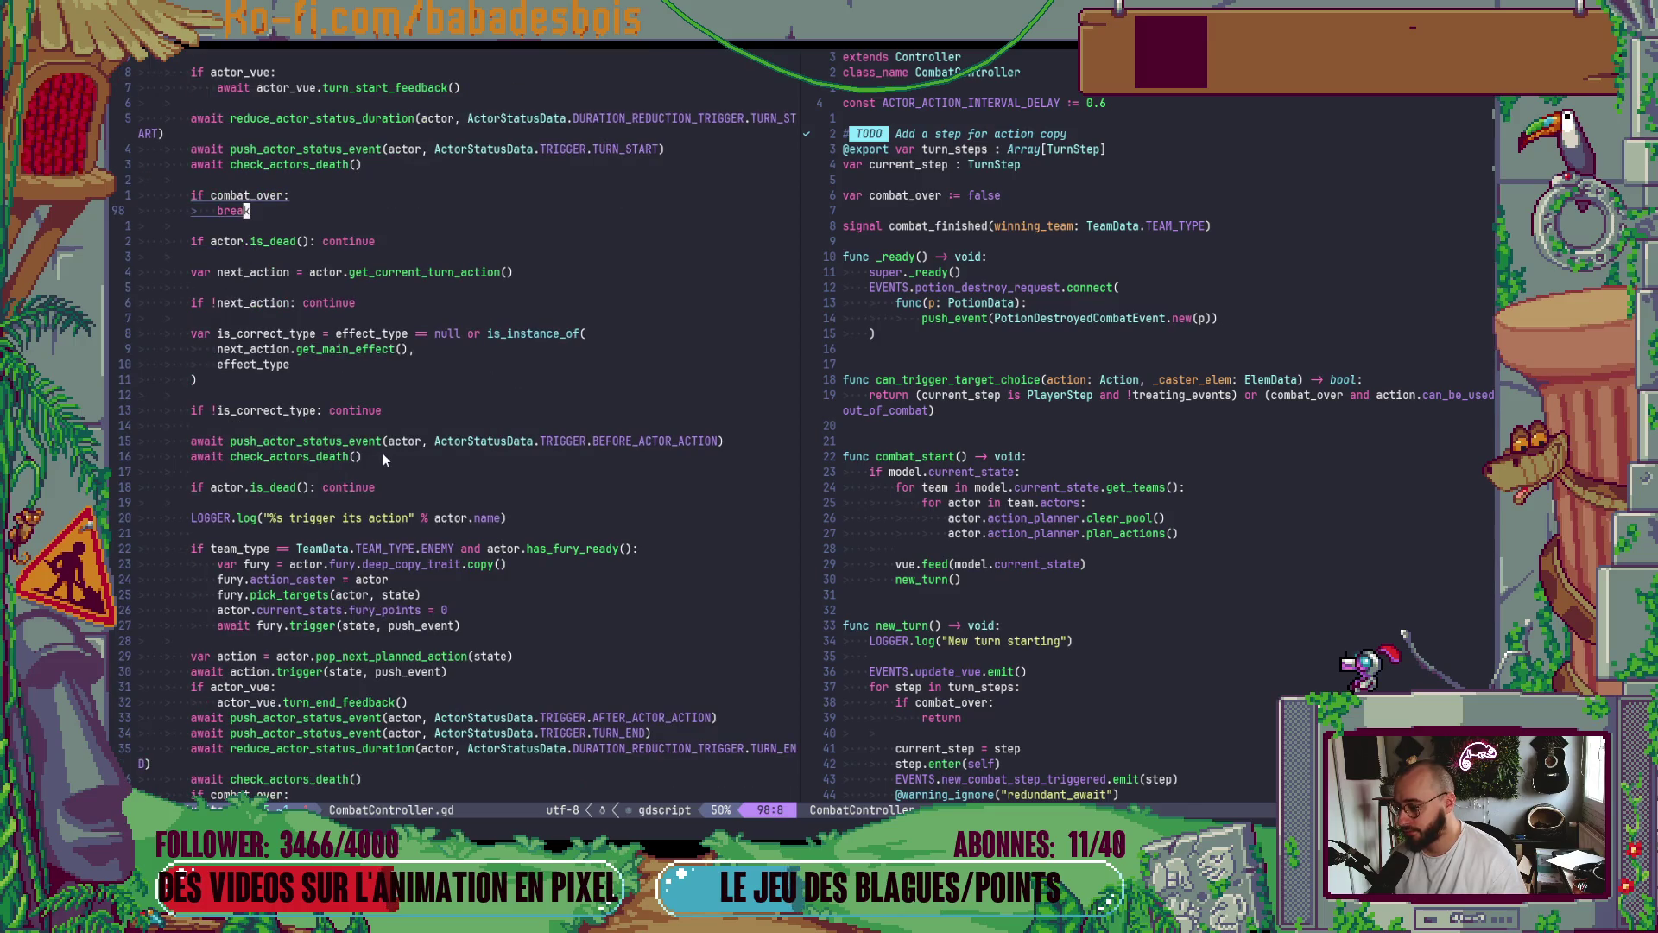
scroll(386, 459, down, 2)
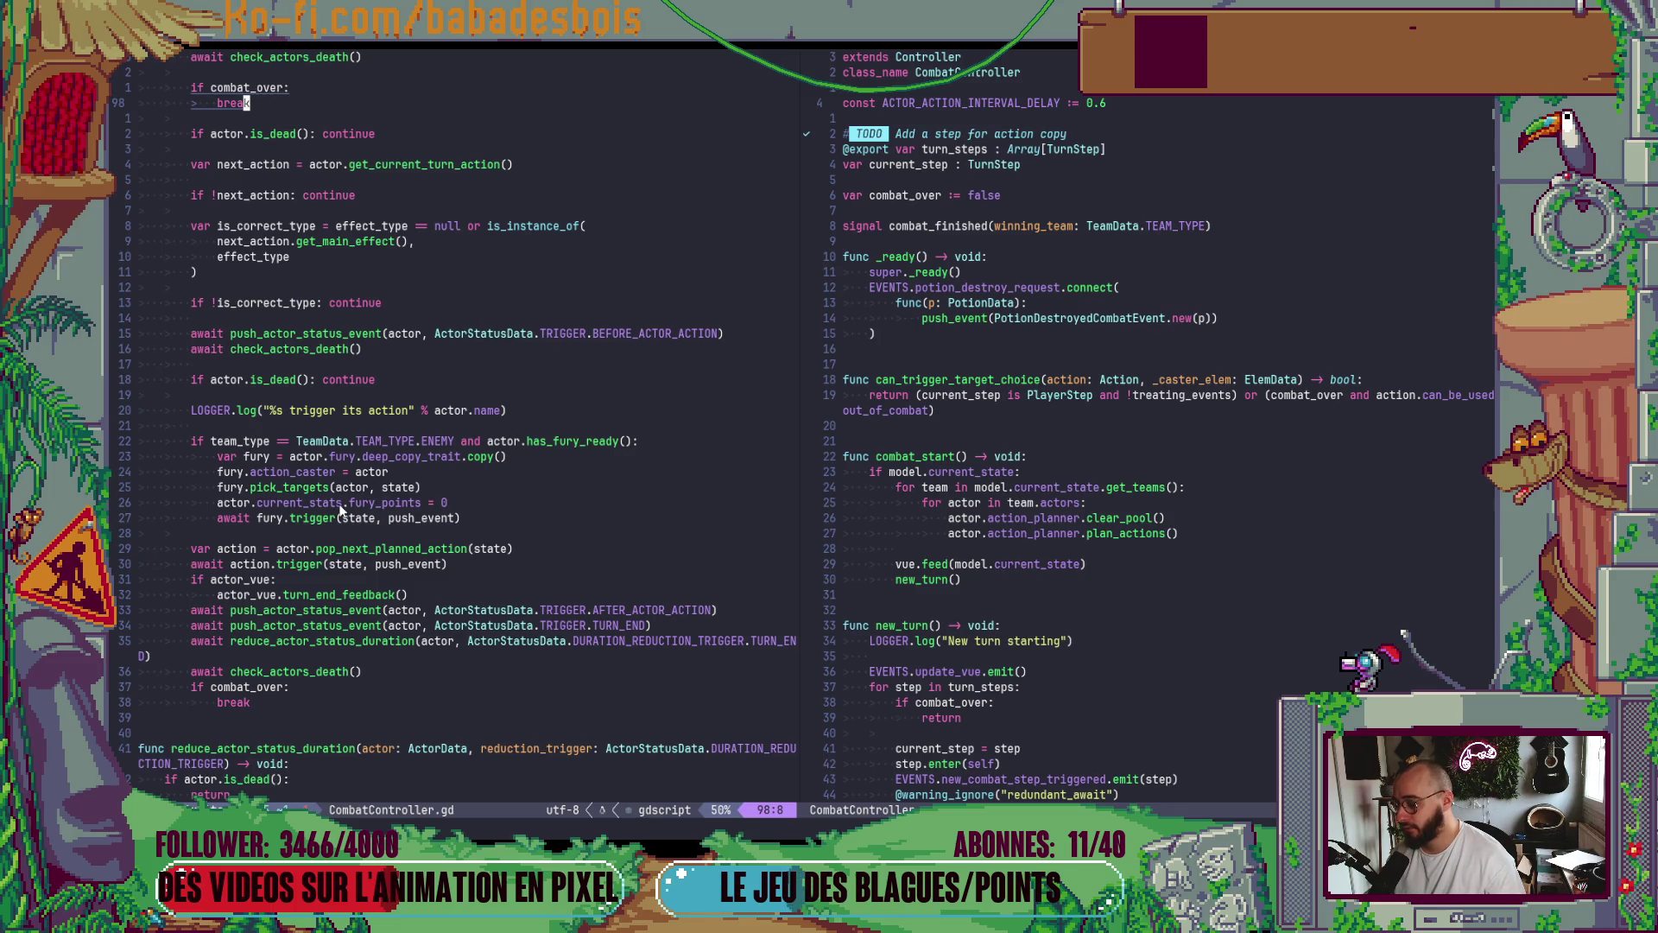
scroll(332, 506, up, 3)
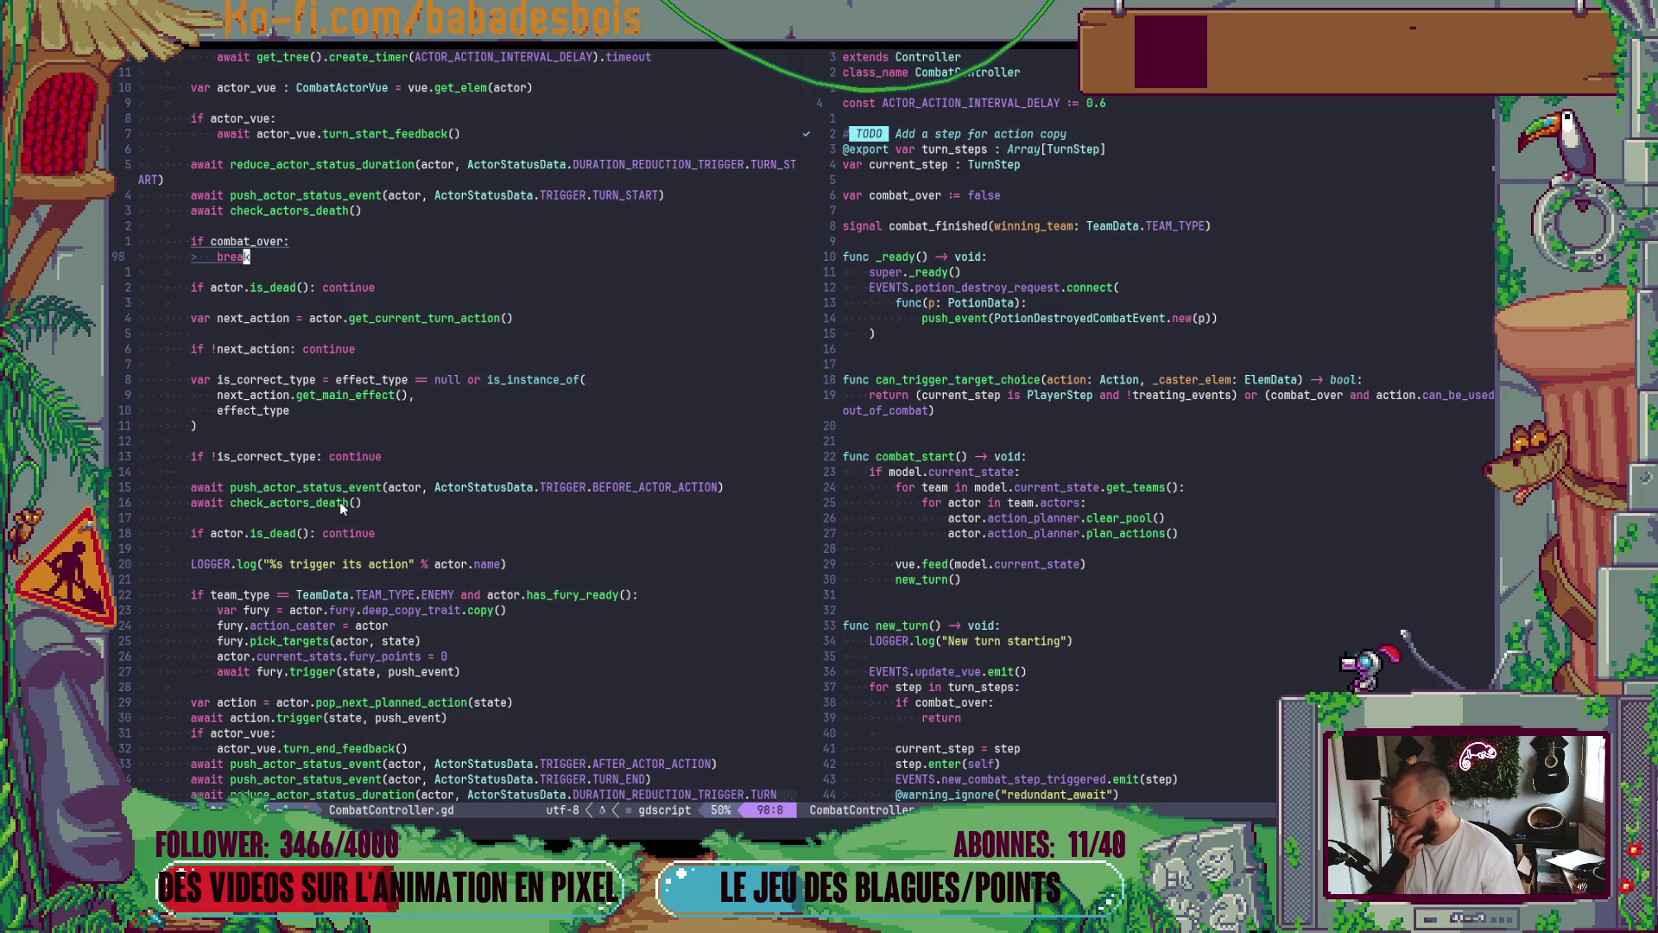
scroll(329, 528, down, 2)
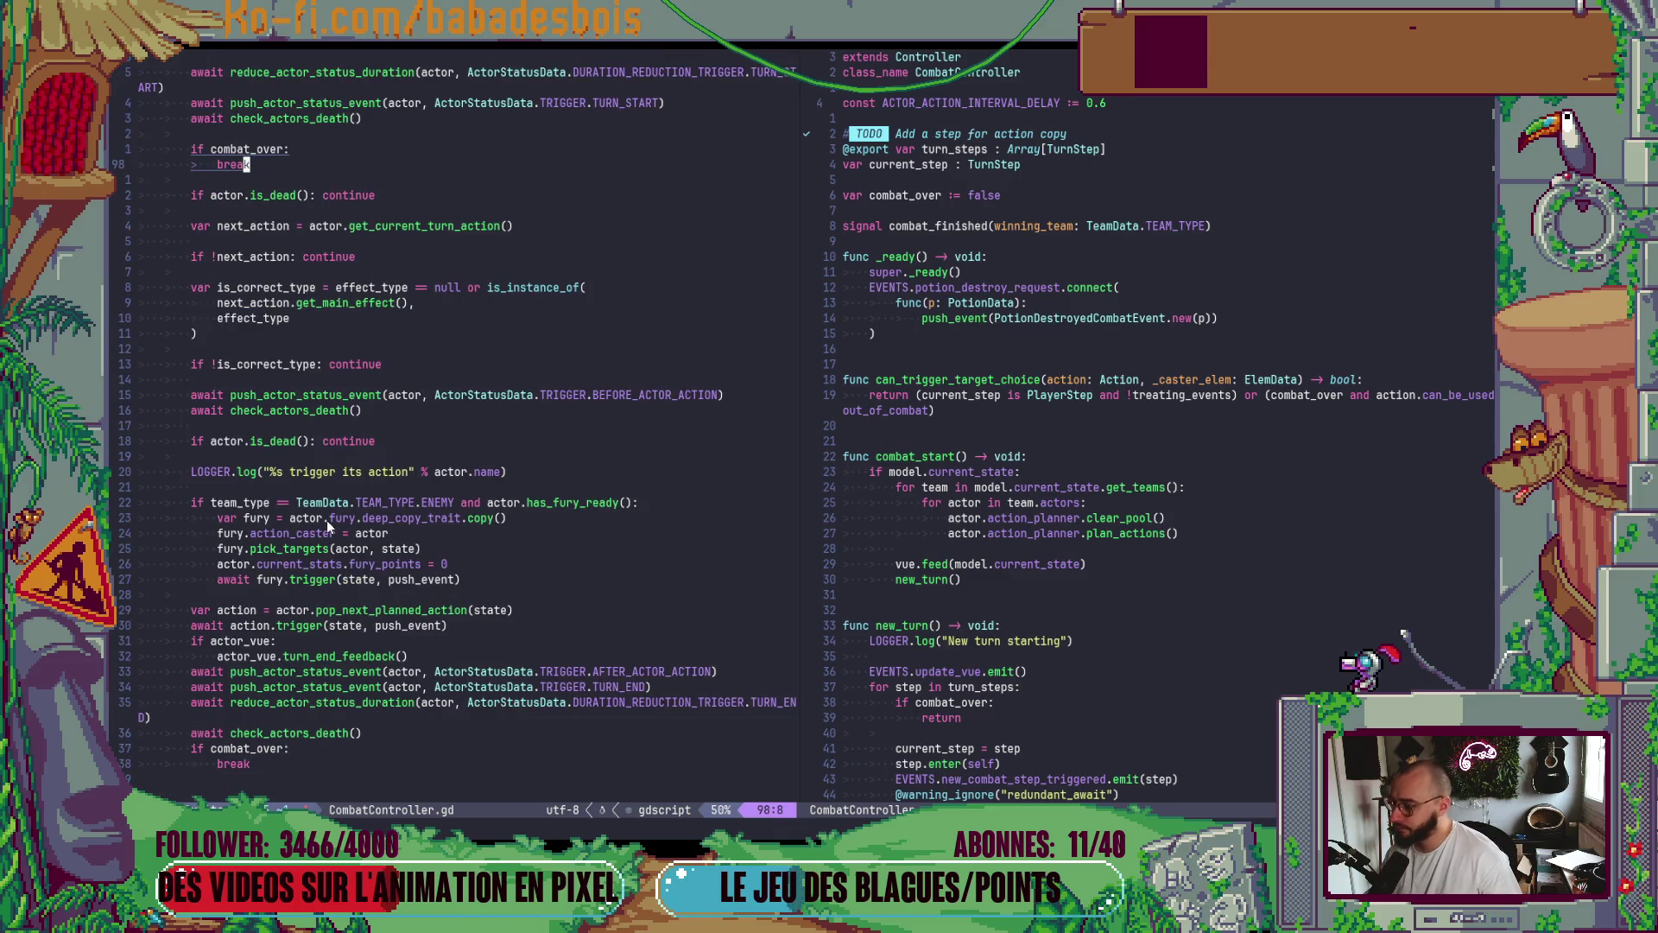
scroll(323, 517, down, 1)
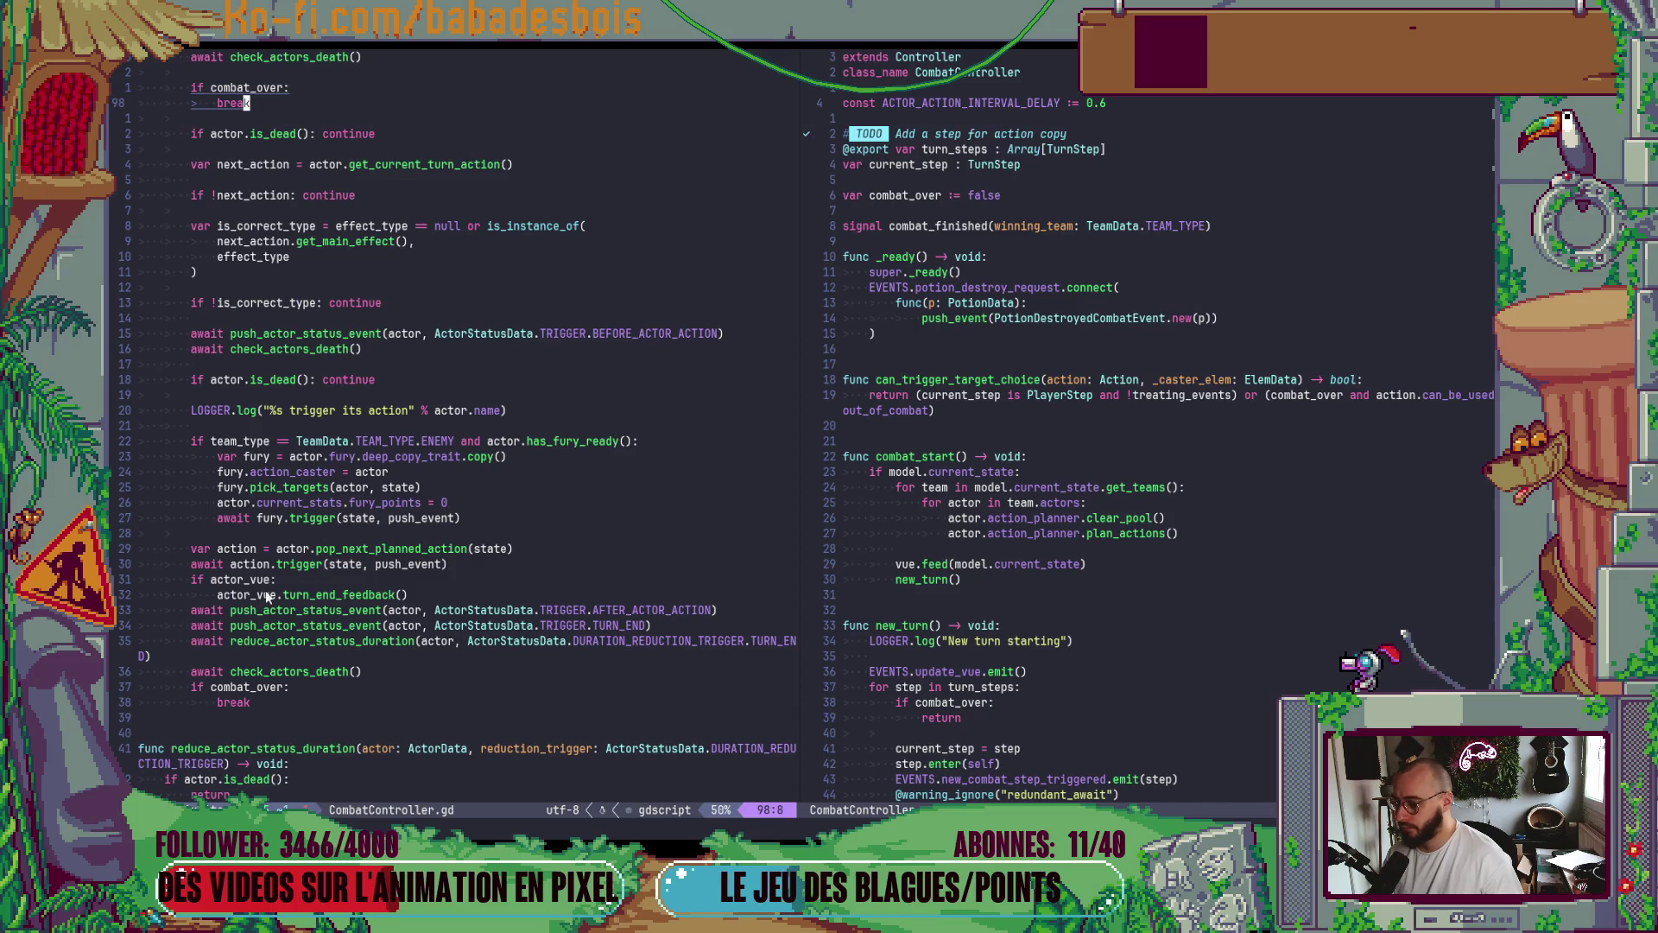
double_click(276, 640)
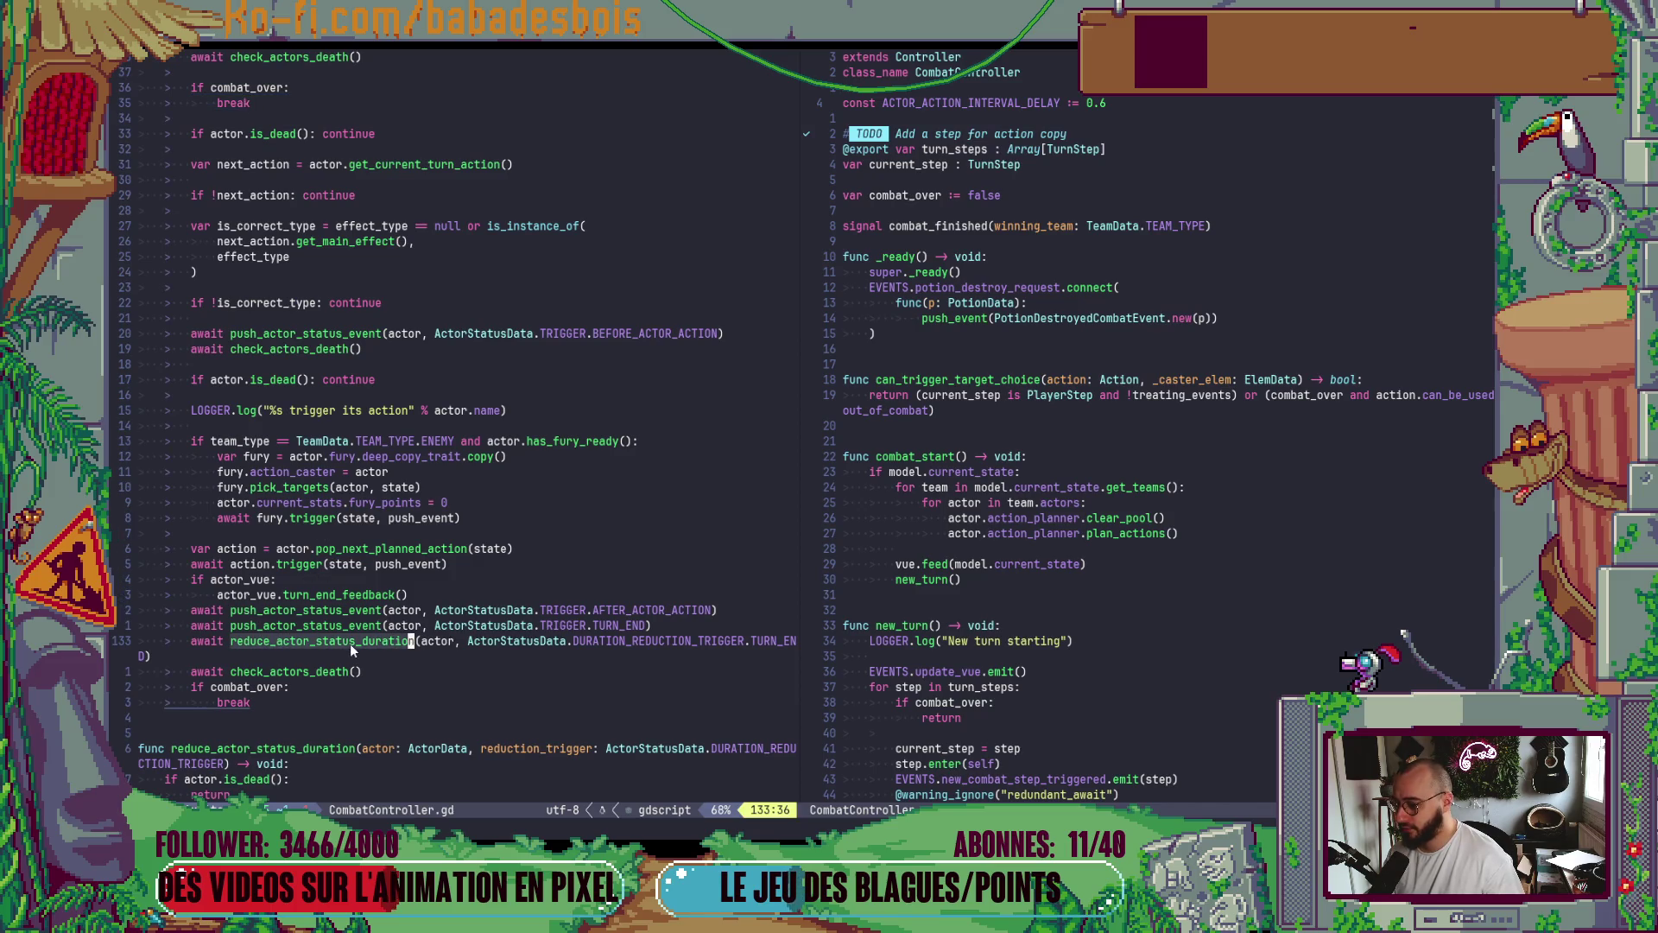
click(318, 565)
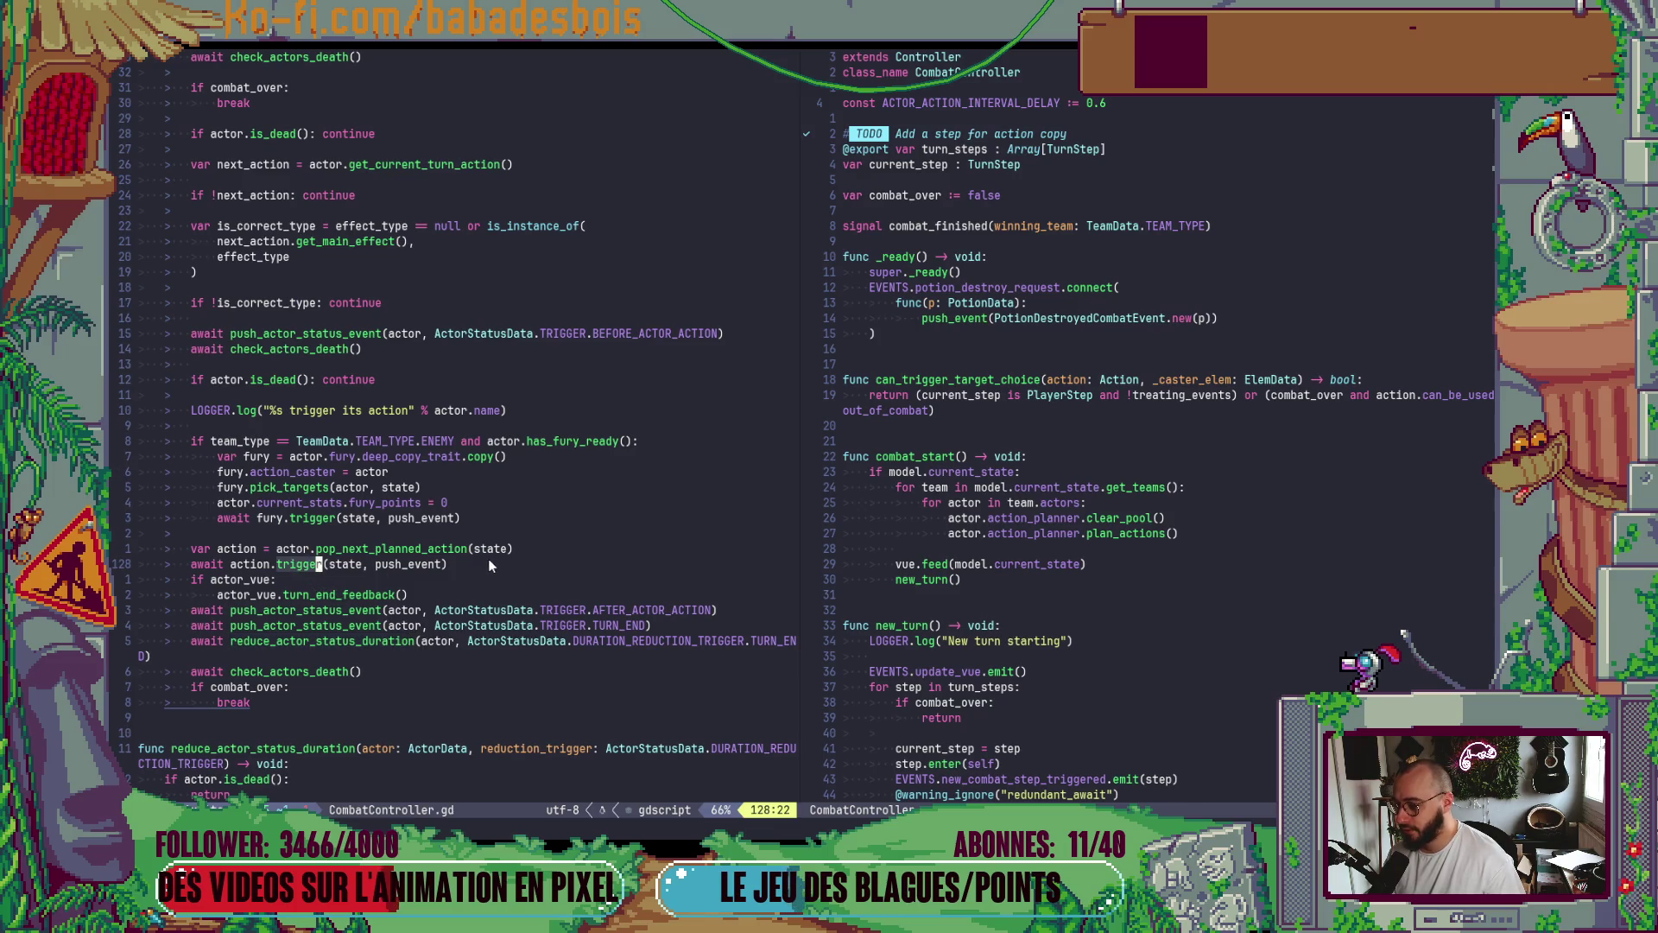
click(466, 488)
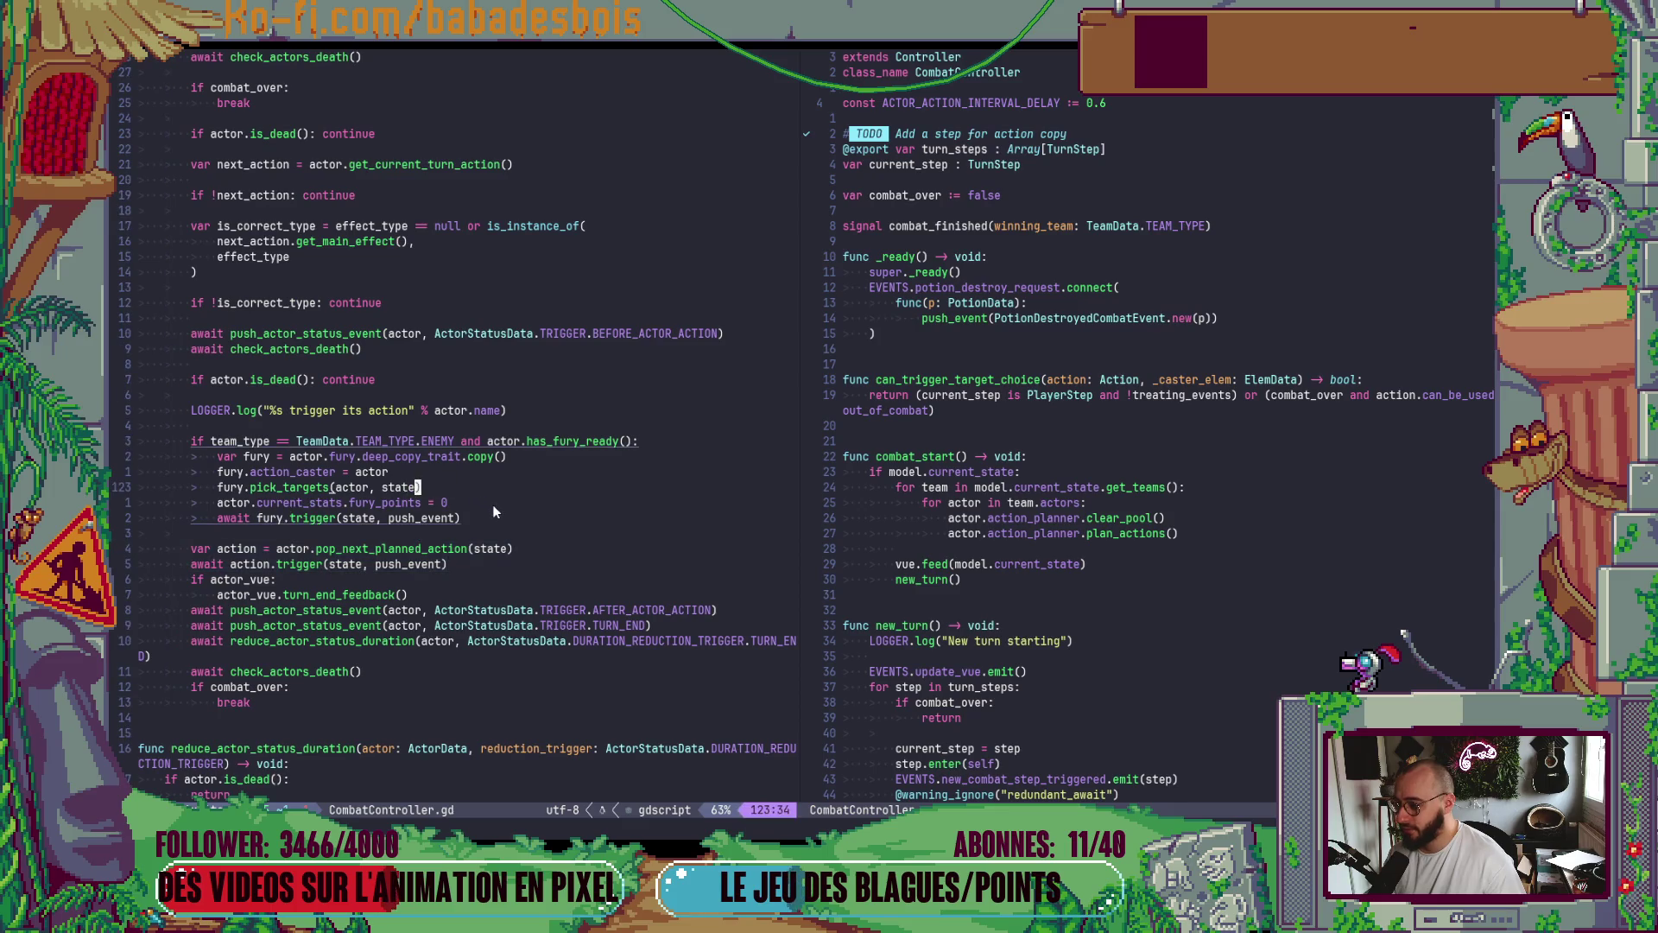
key(j)
key(V)
key(k)
key(k)
key(k)
key(k)
click(650, 500)
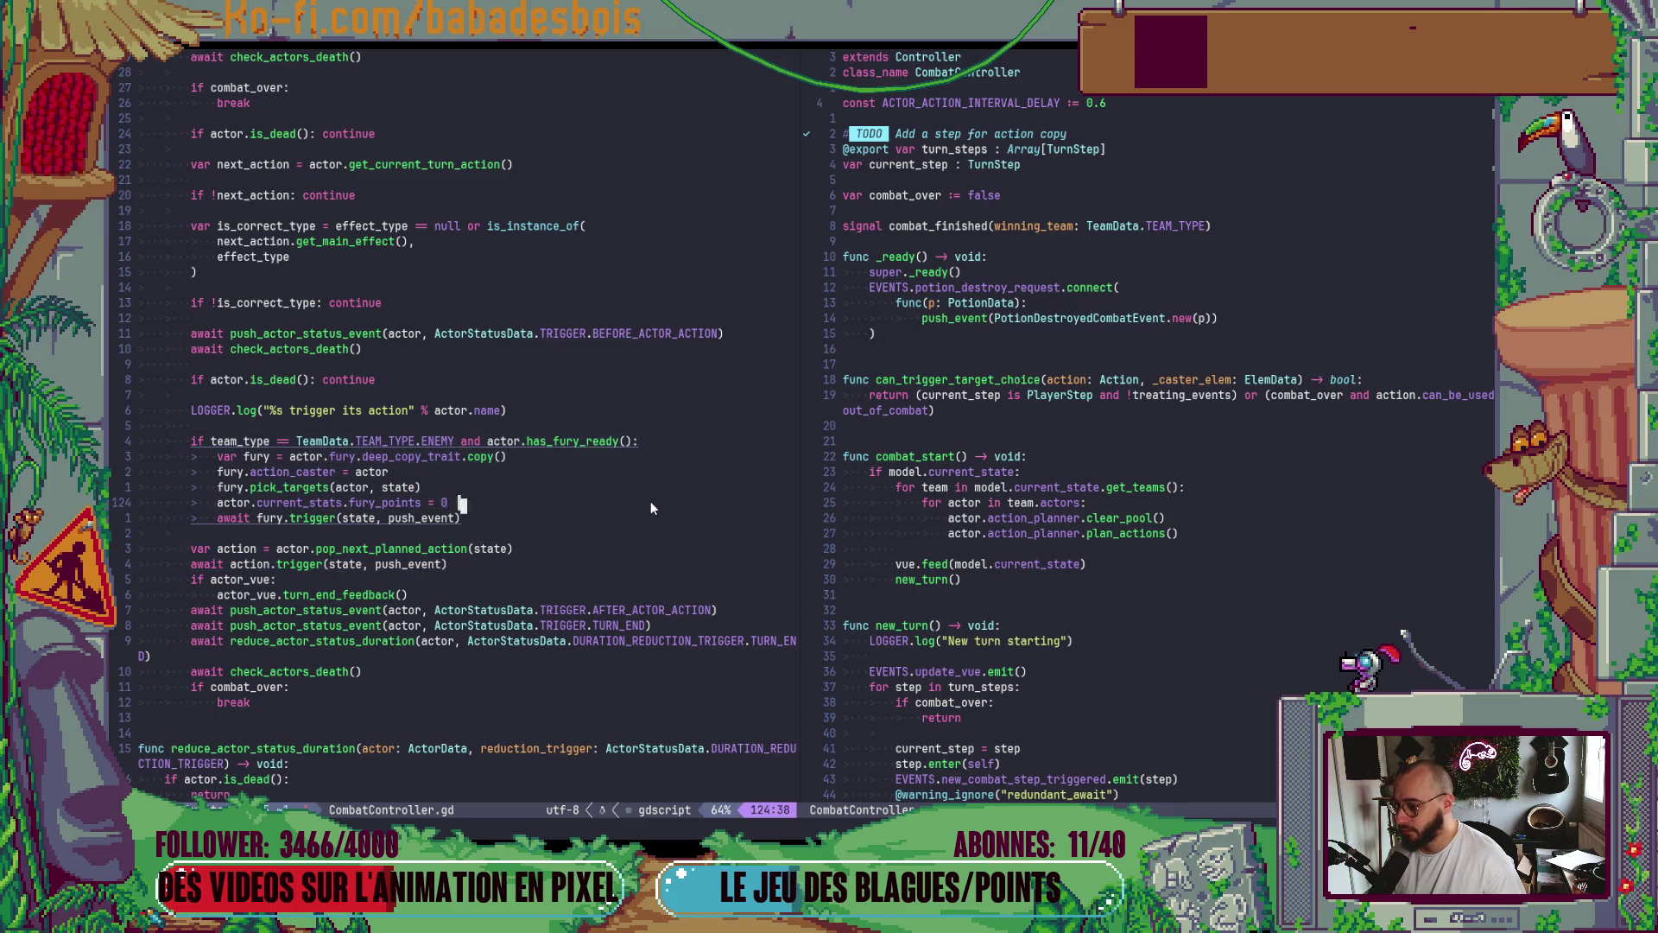
drag(537, 564, 140, 548)
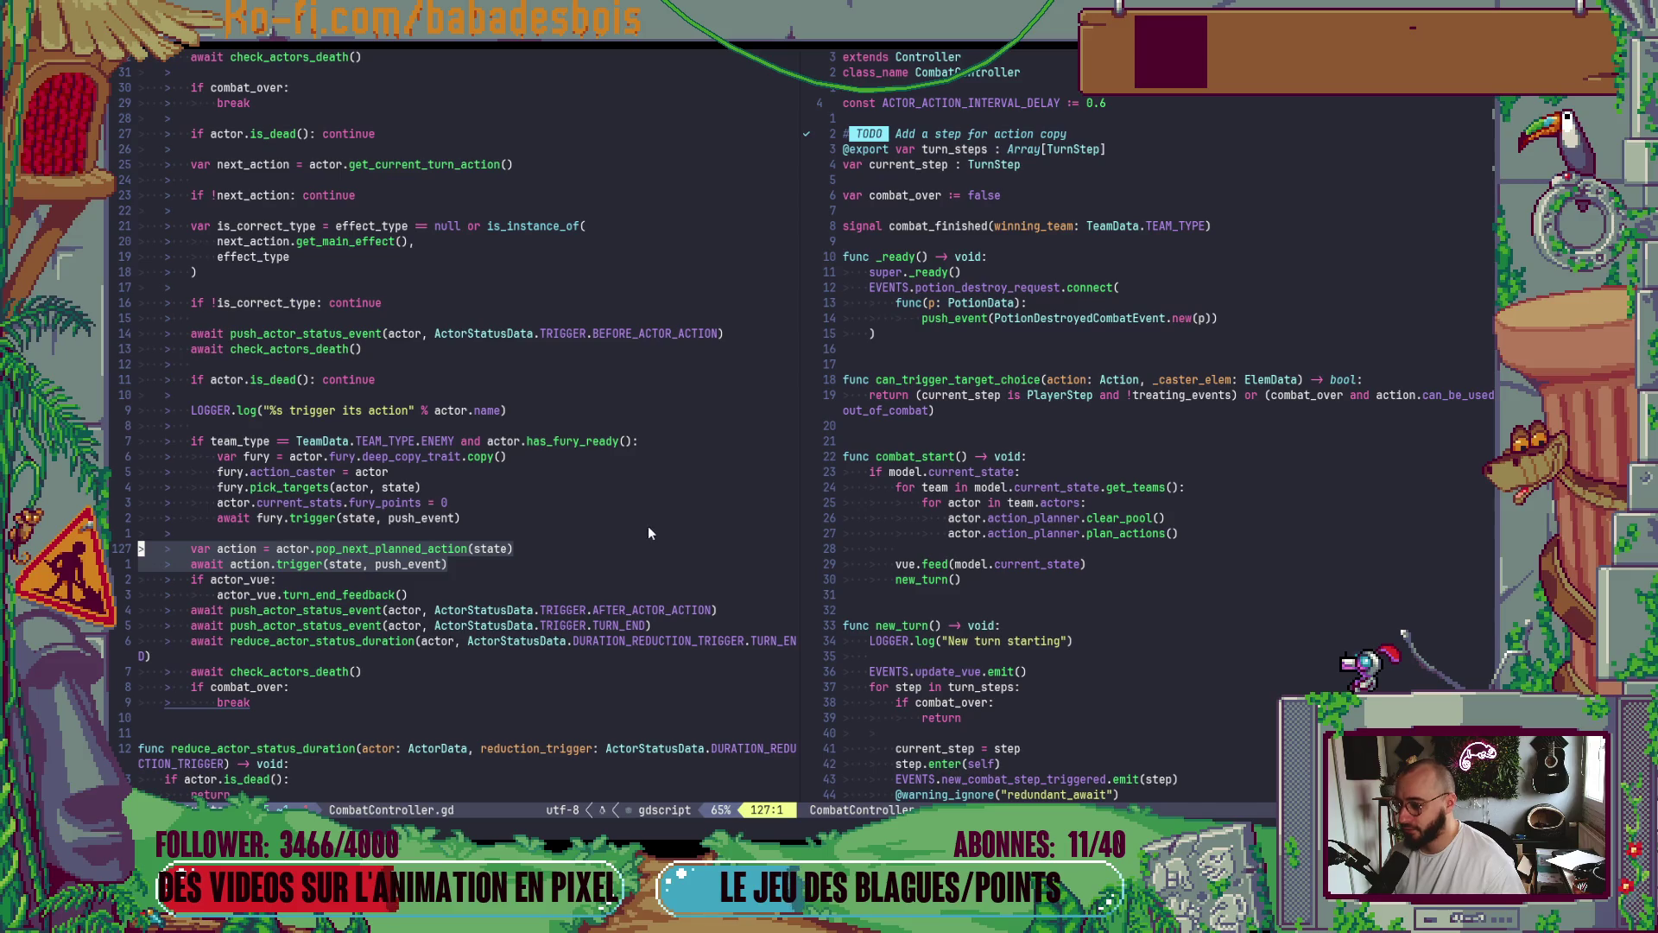
click(472, 549)
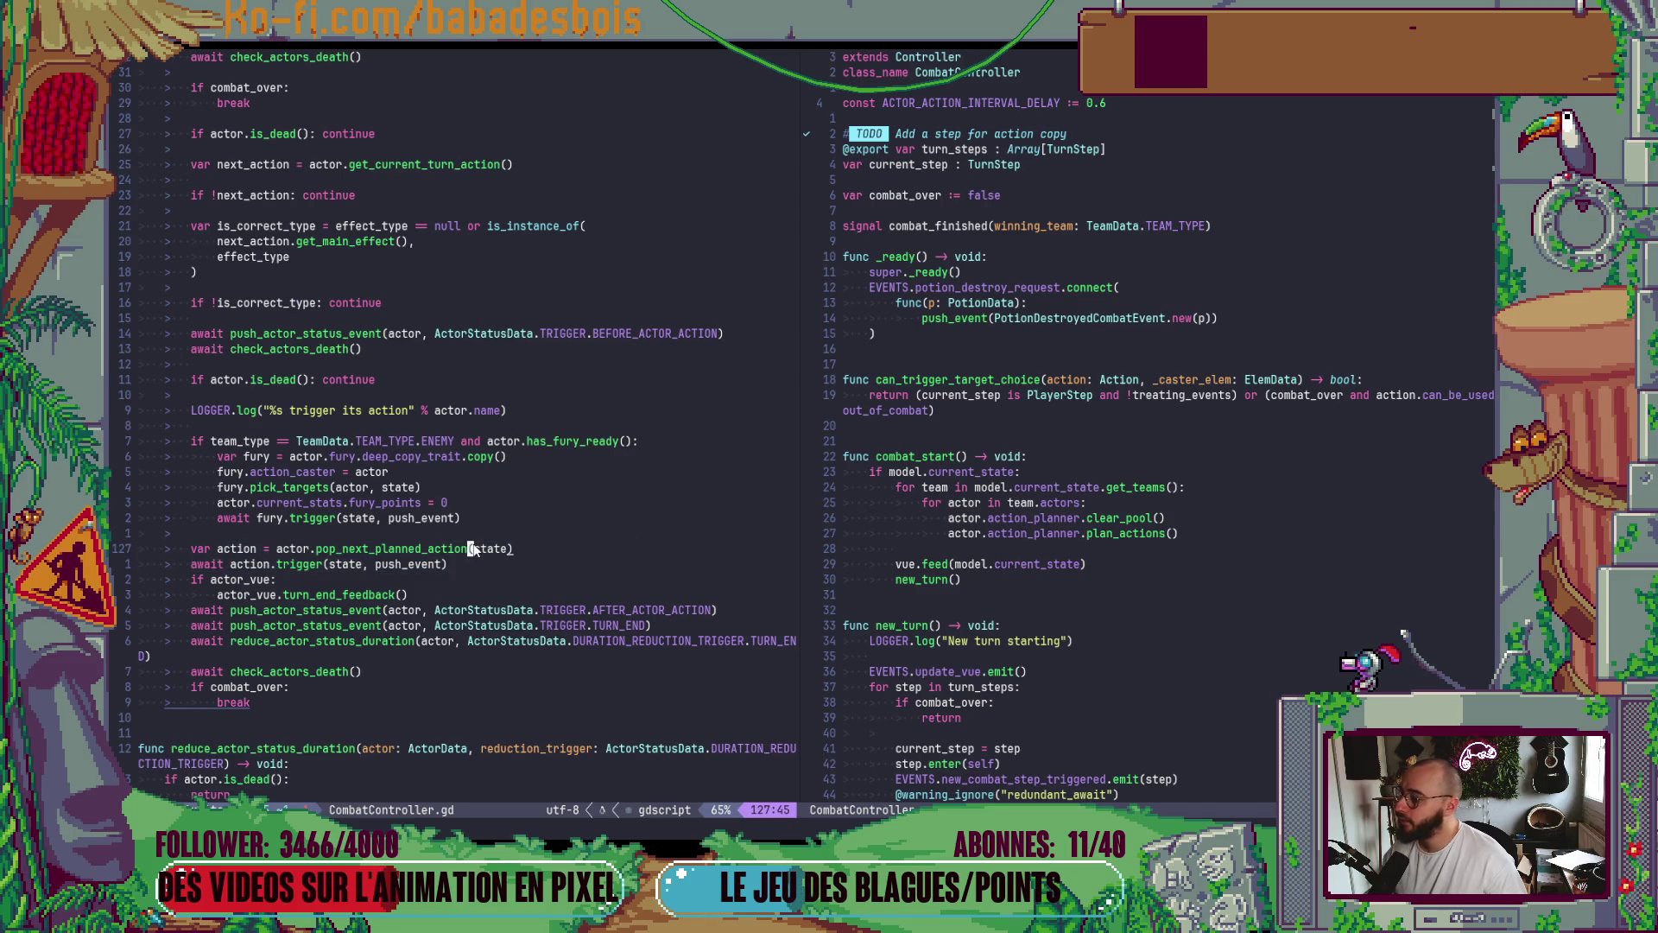
scroll(473, 549, down, 3)
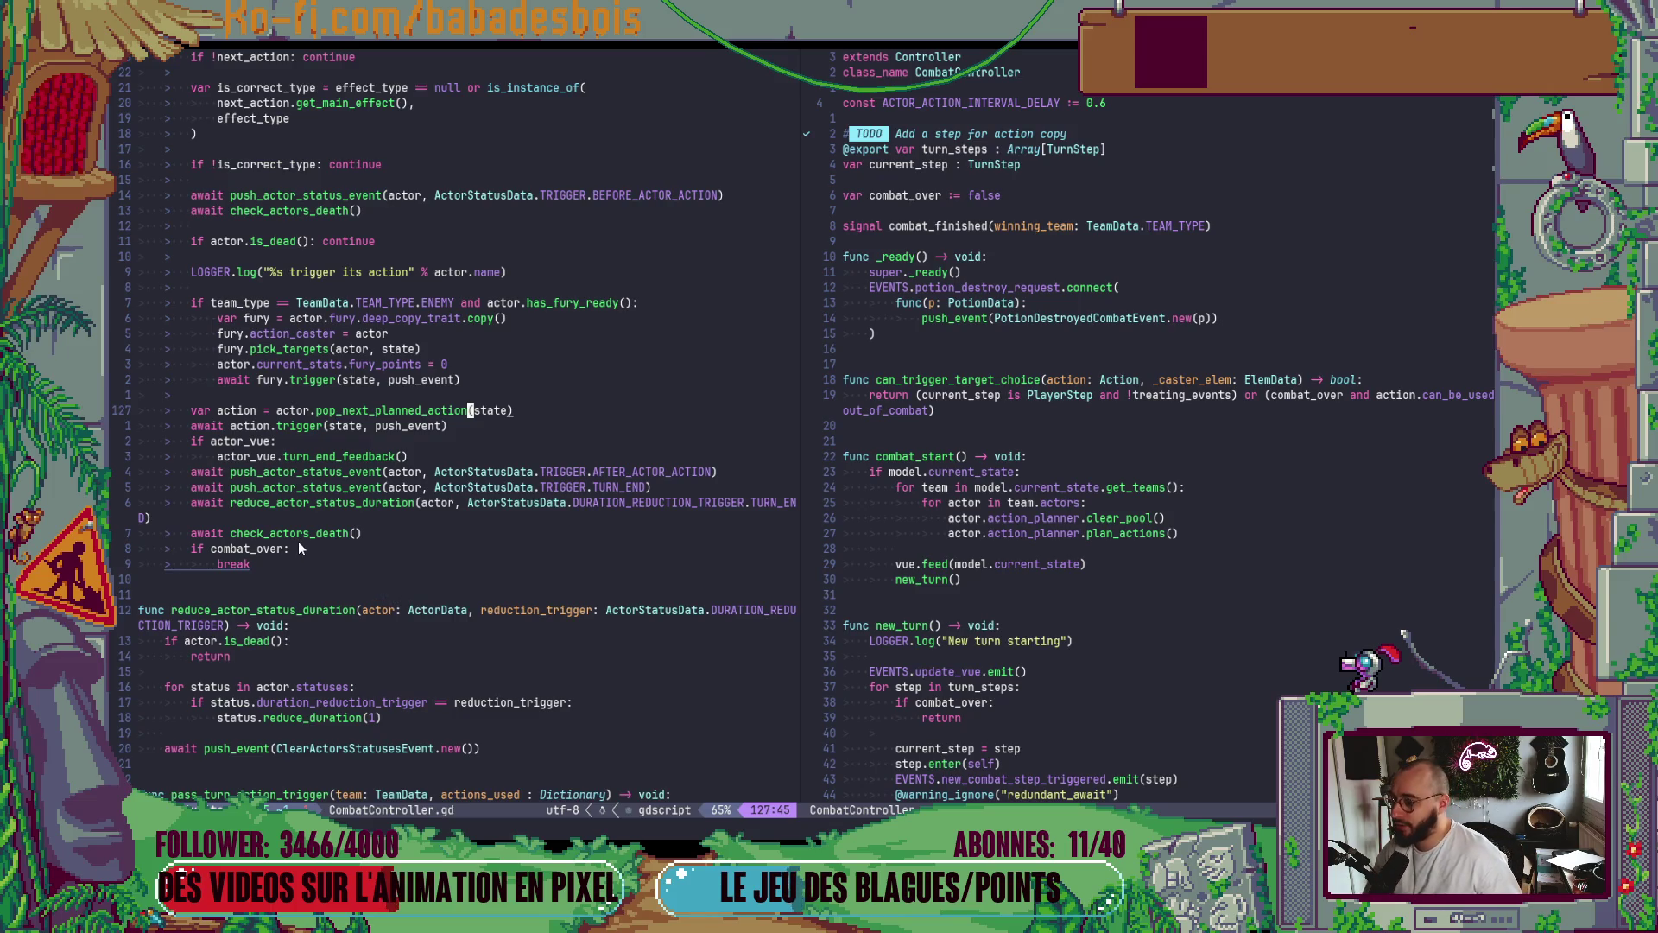
scroll(294, 542, up, 8)
scroll(341, 449, down, 6)
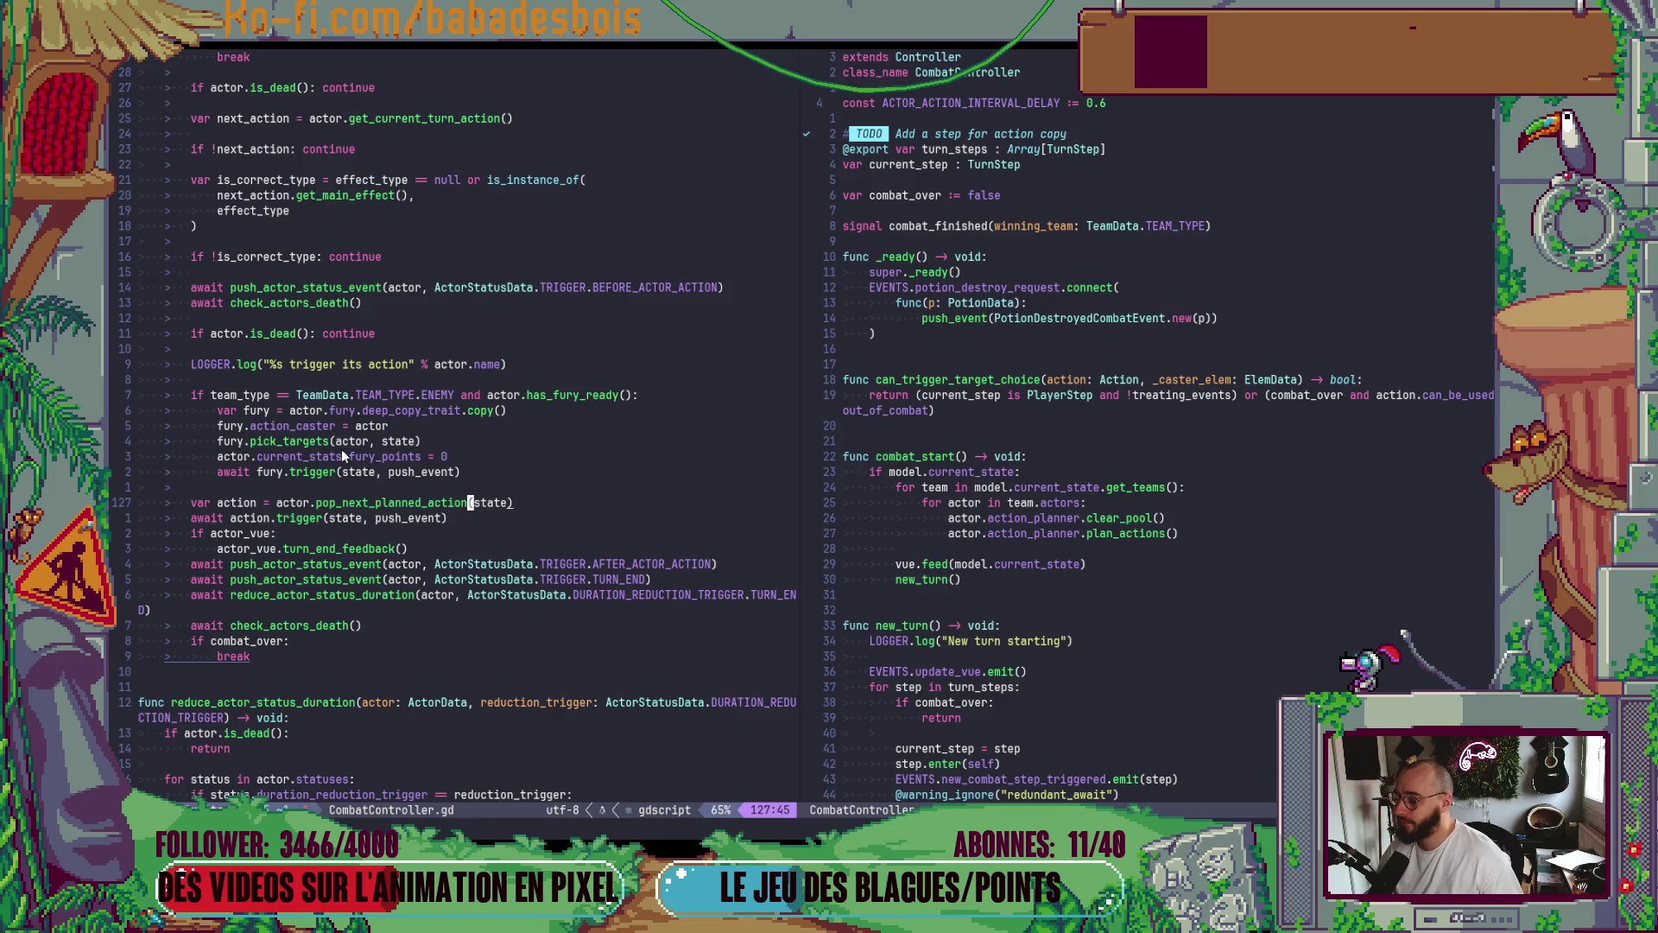
drag(463, 471, 154, 406)
click(539, 489)
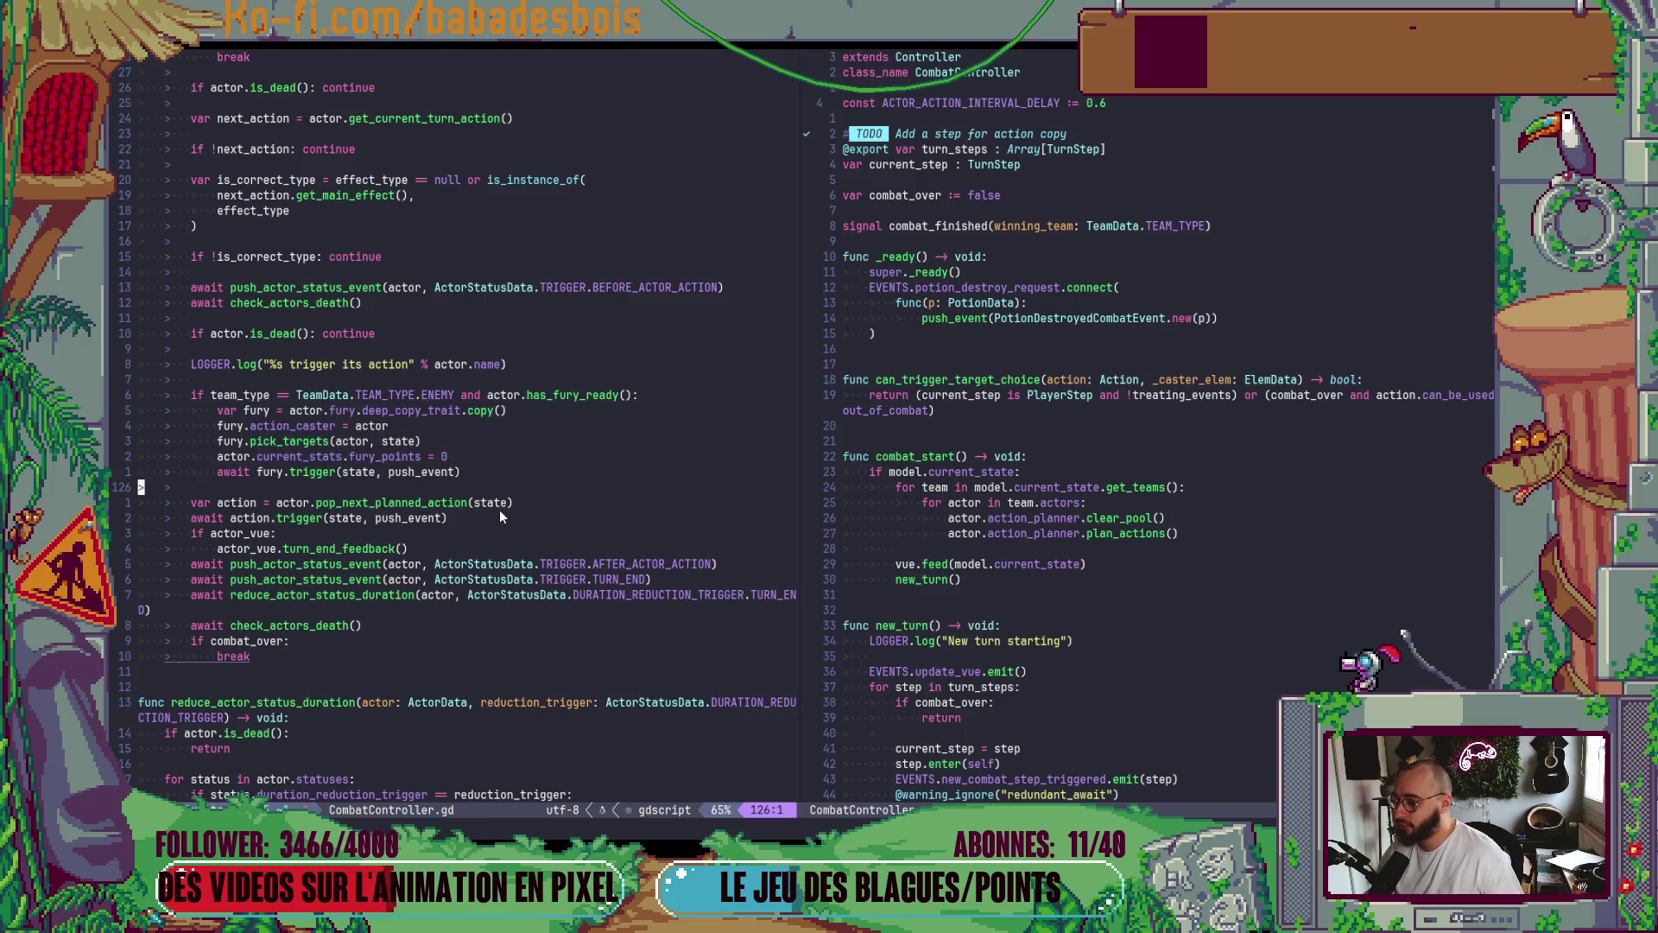
drag(503, 515, 119, 510)
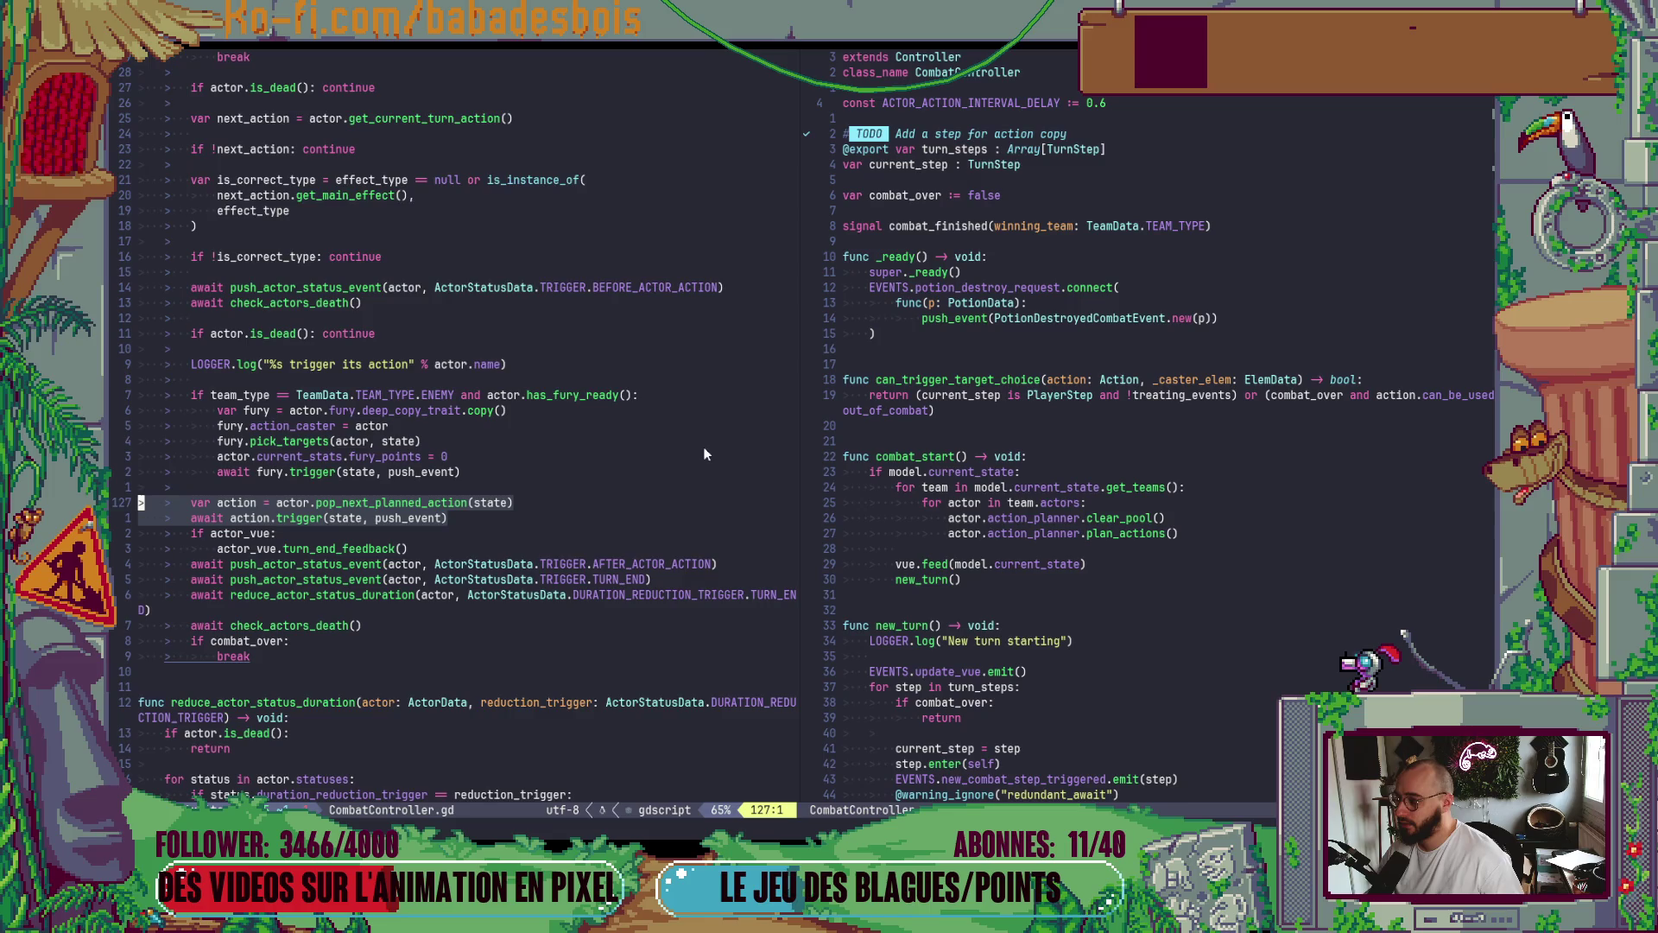
scroll(703, 448, up, 6)
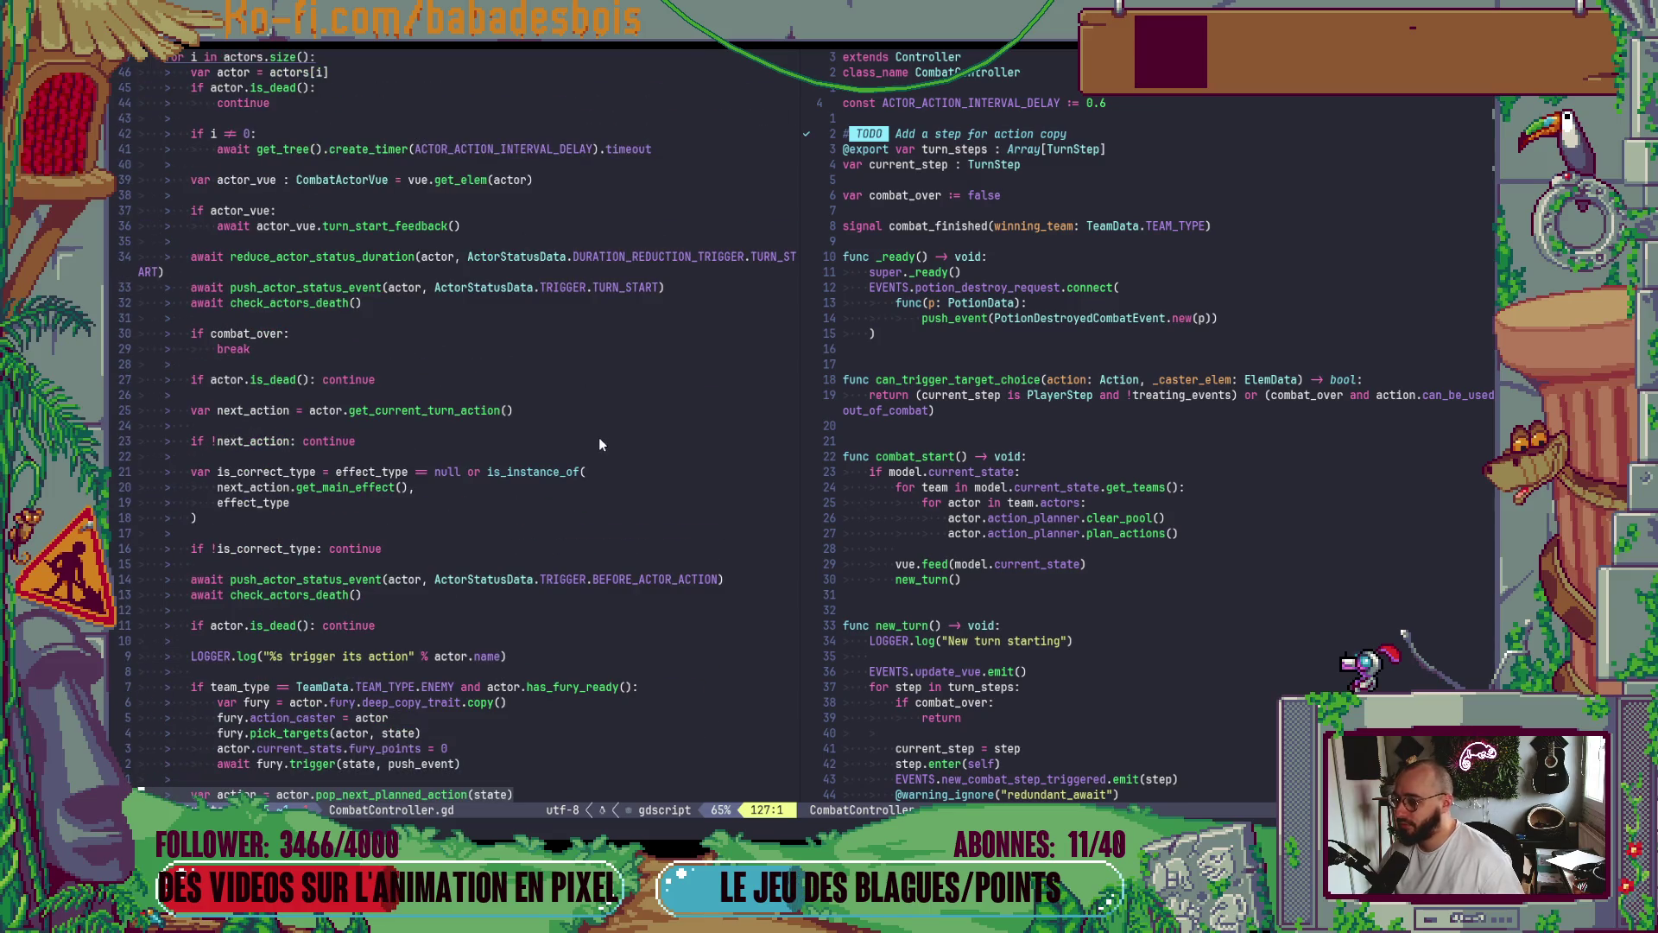
scroll(595, 439, up, 2)
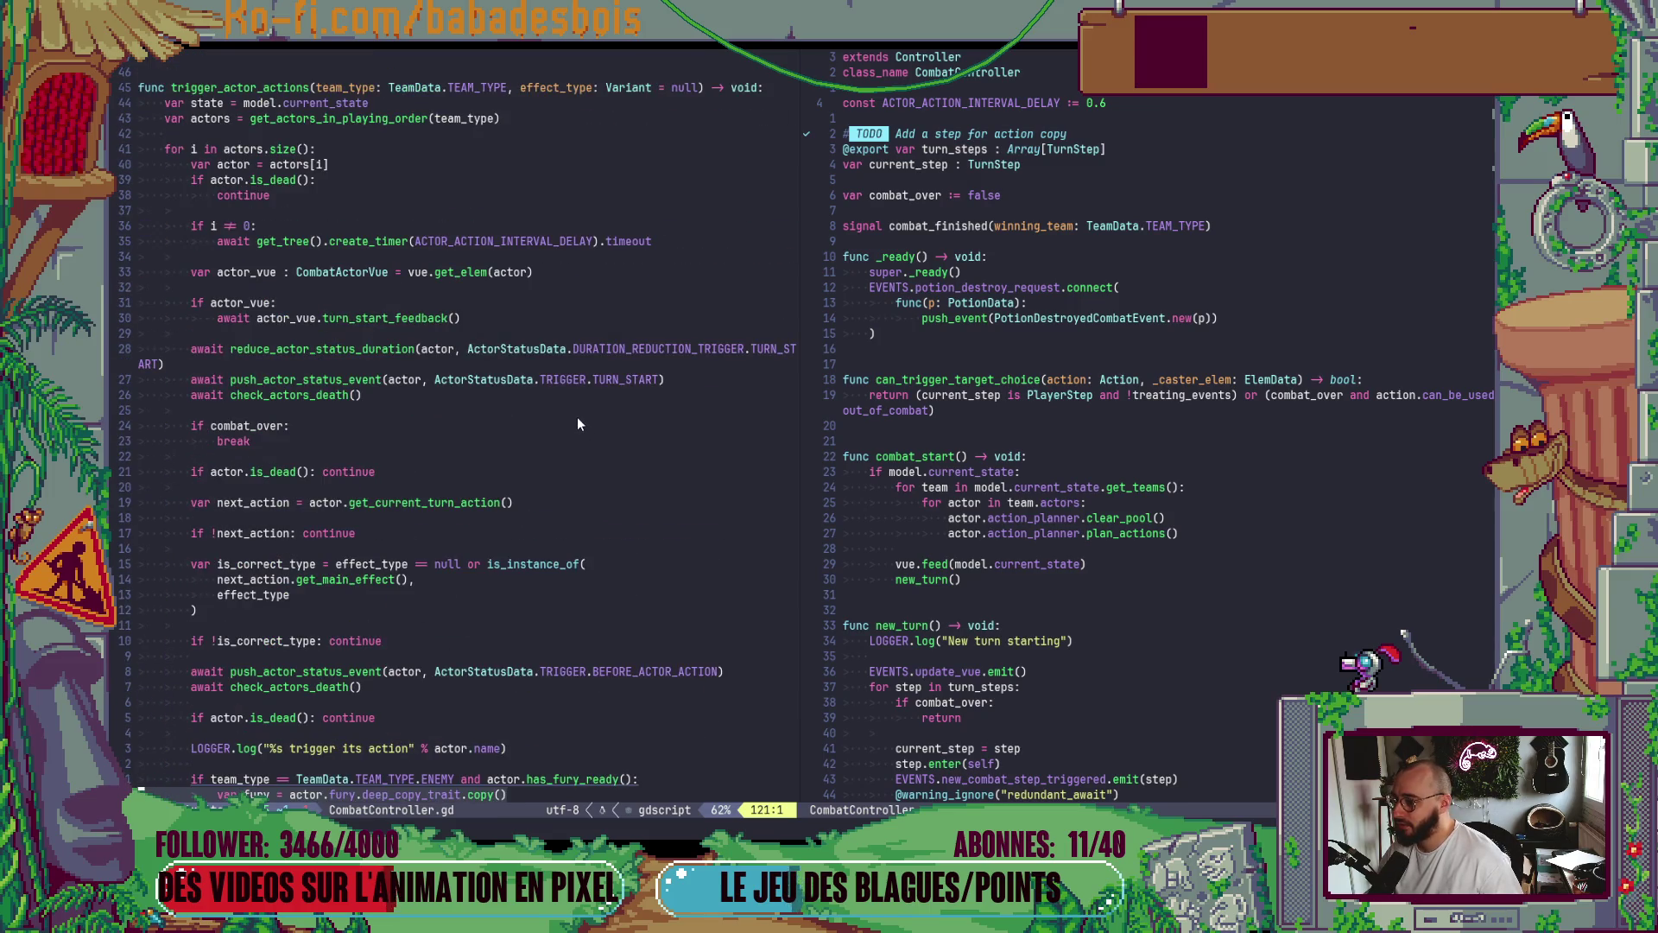
scroll(577, 416, down, 7)
click(601, 484)
scroll(598, 469, up, 9)
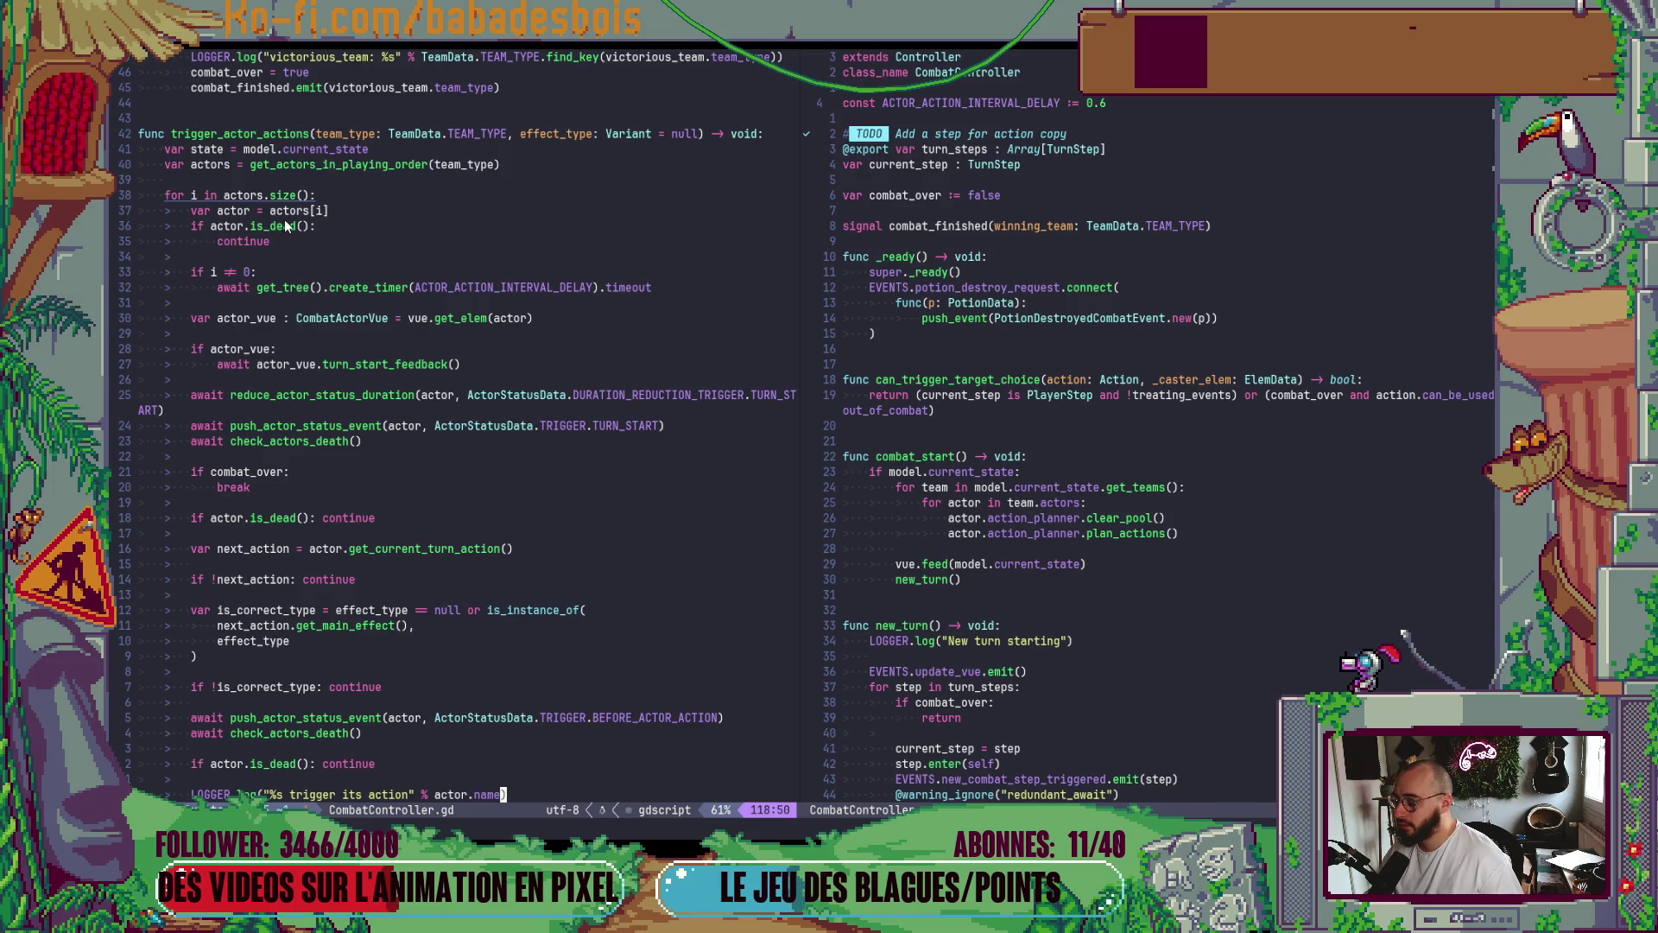
scroll(291, 220, down, 9)
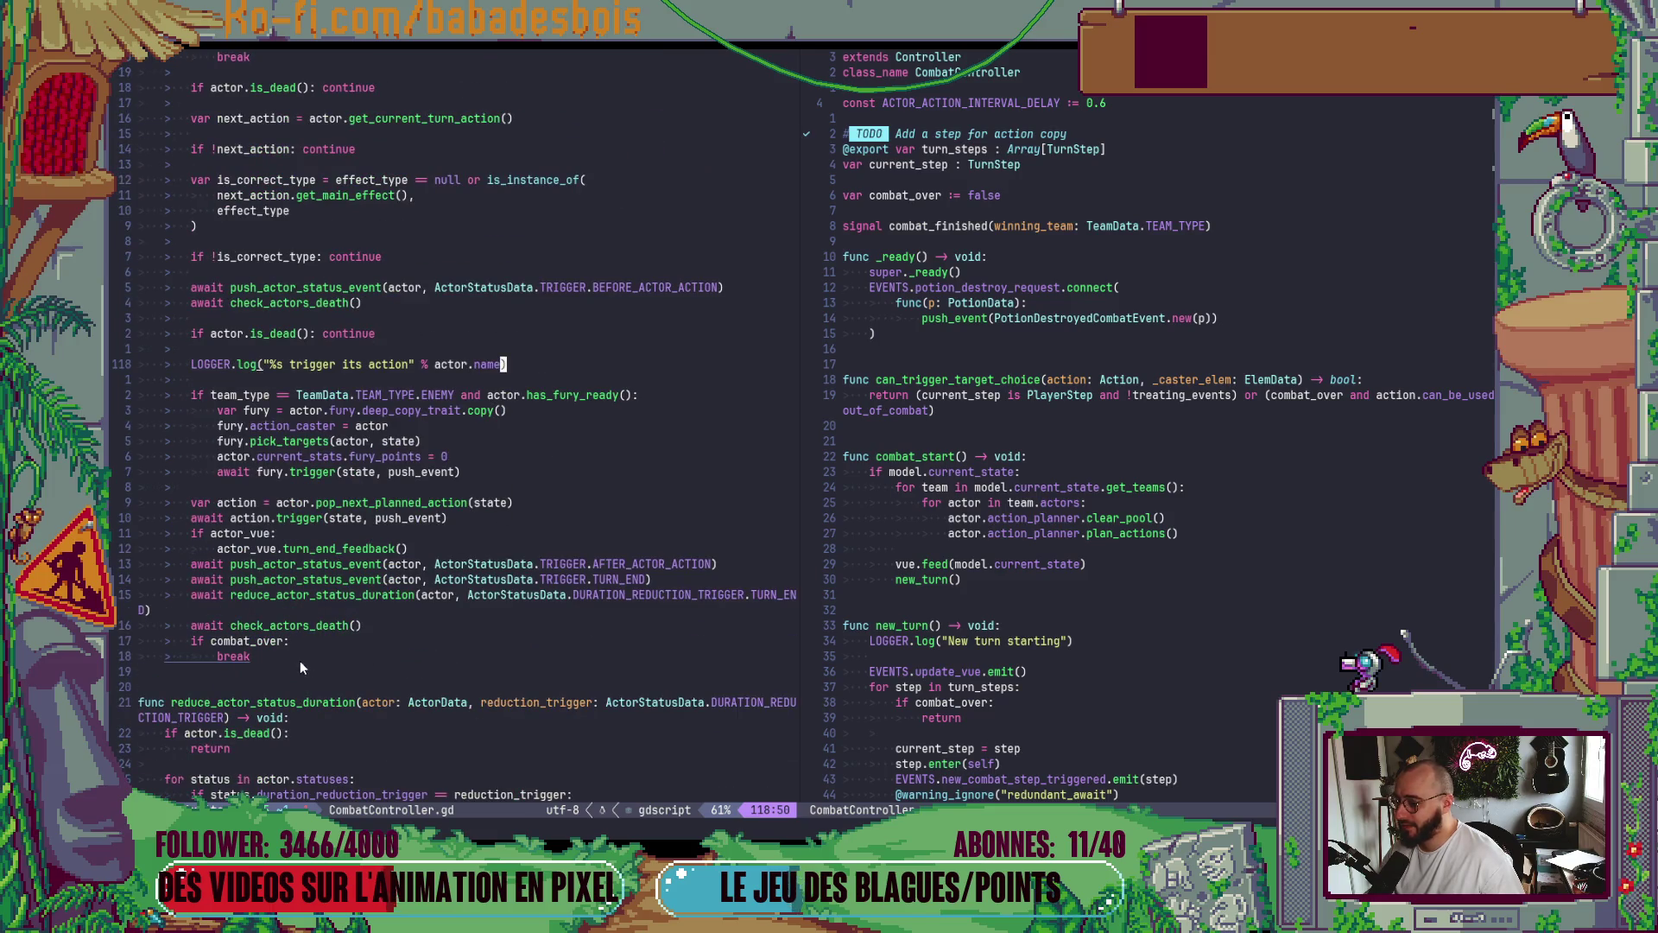
double_click(302, 626)
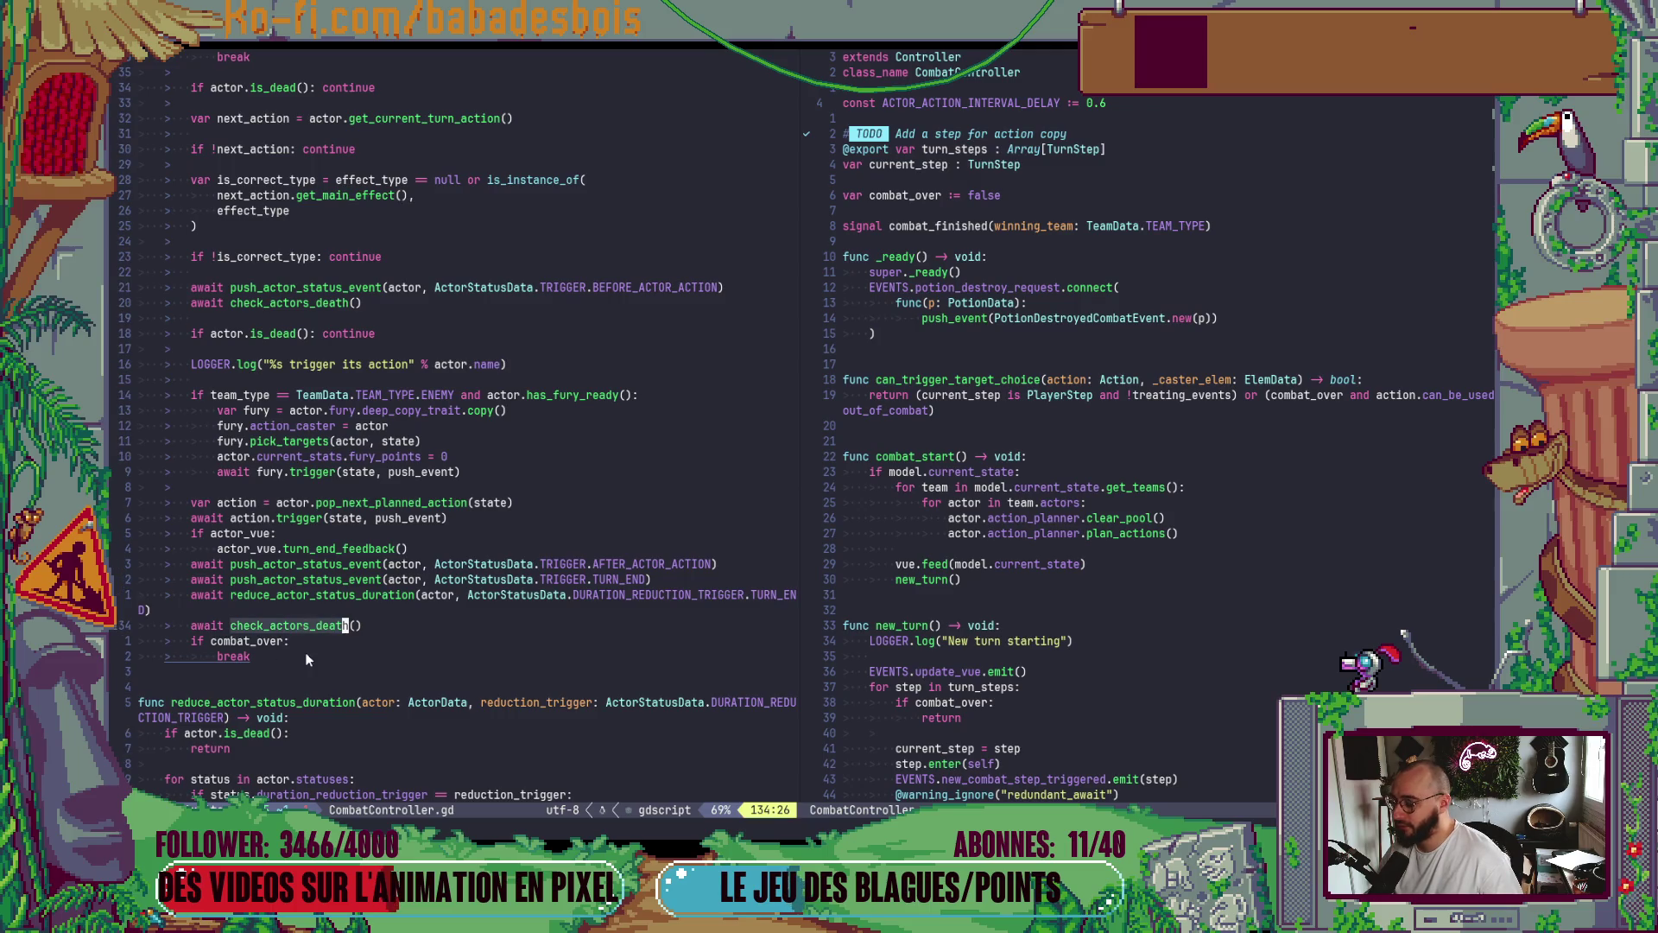
click(307, 660)
double_click(301, 626)
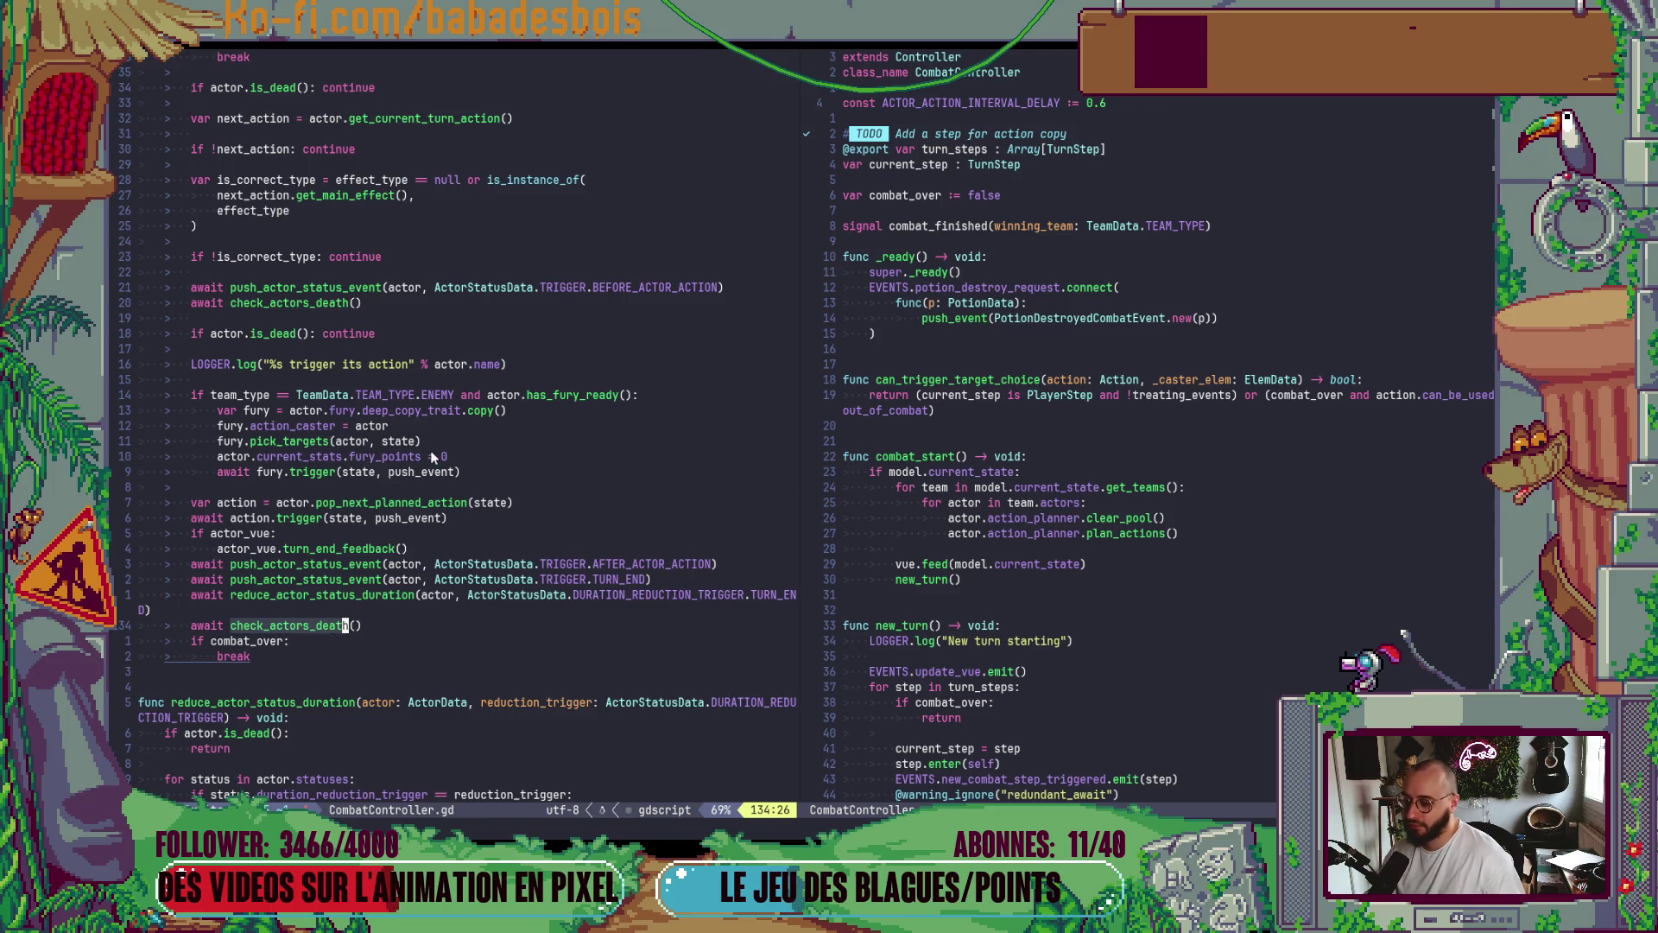
scroll(490, 526, up, 1)
click(355, 540)
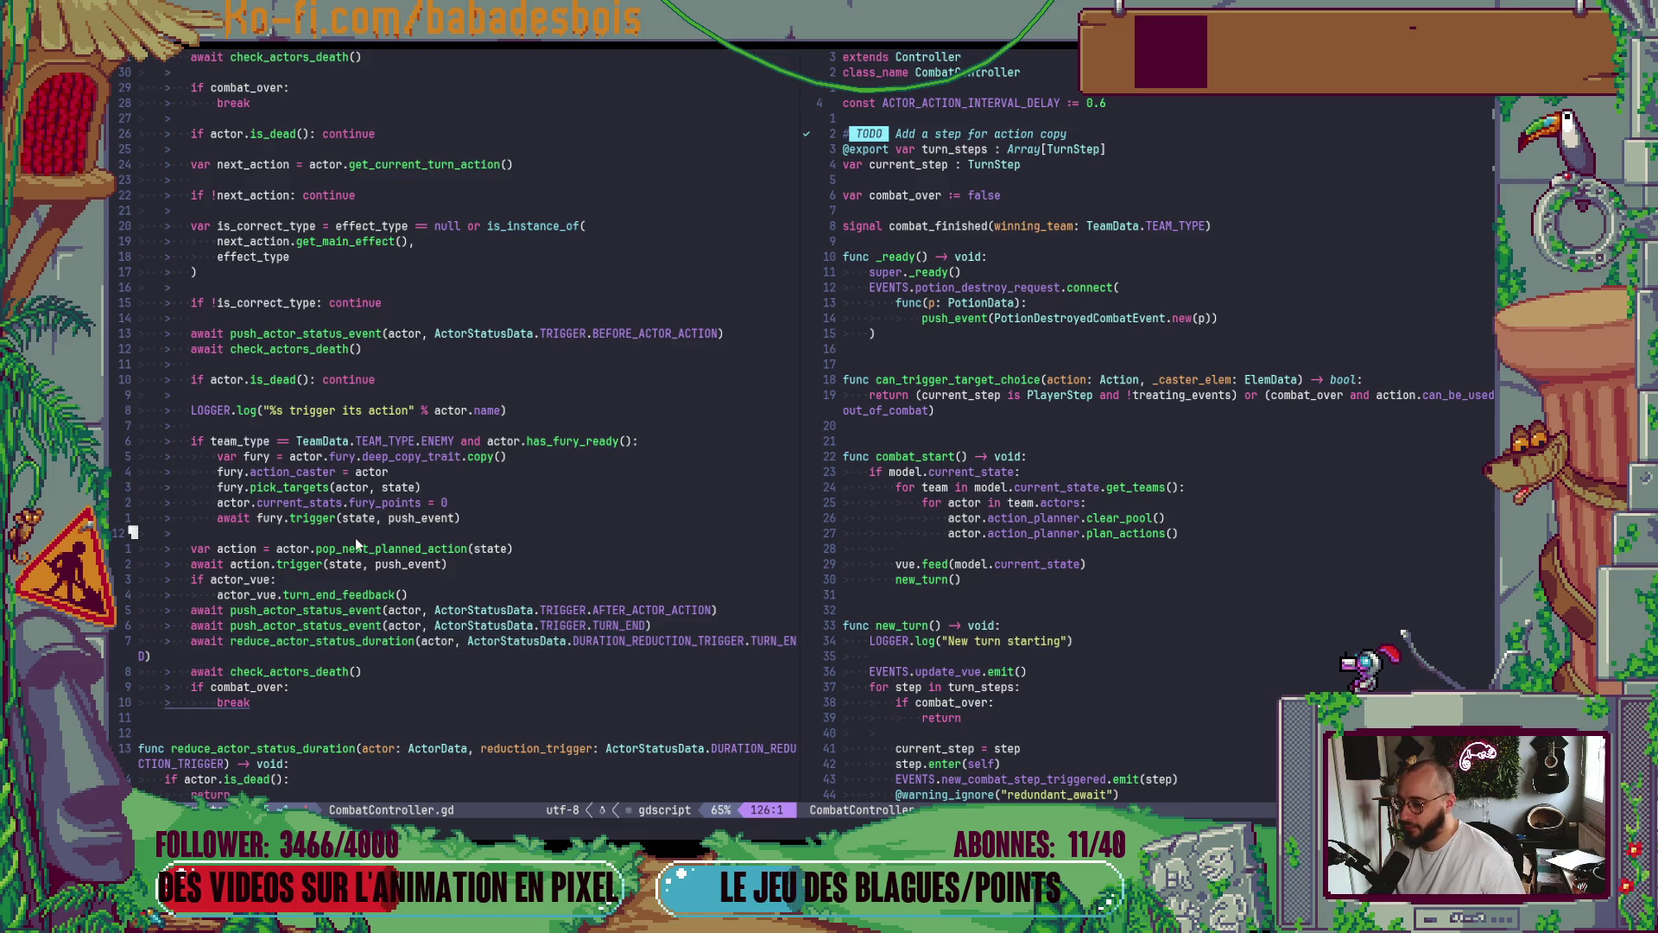
click(475, 606)
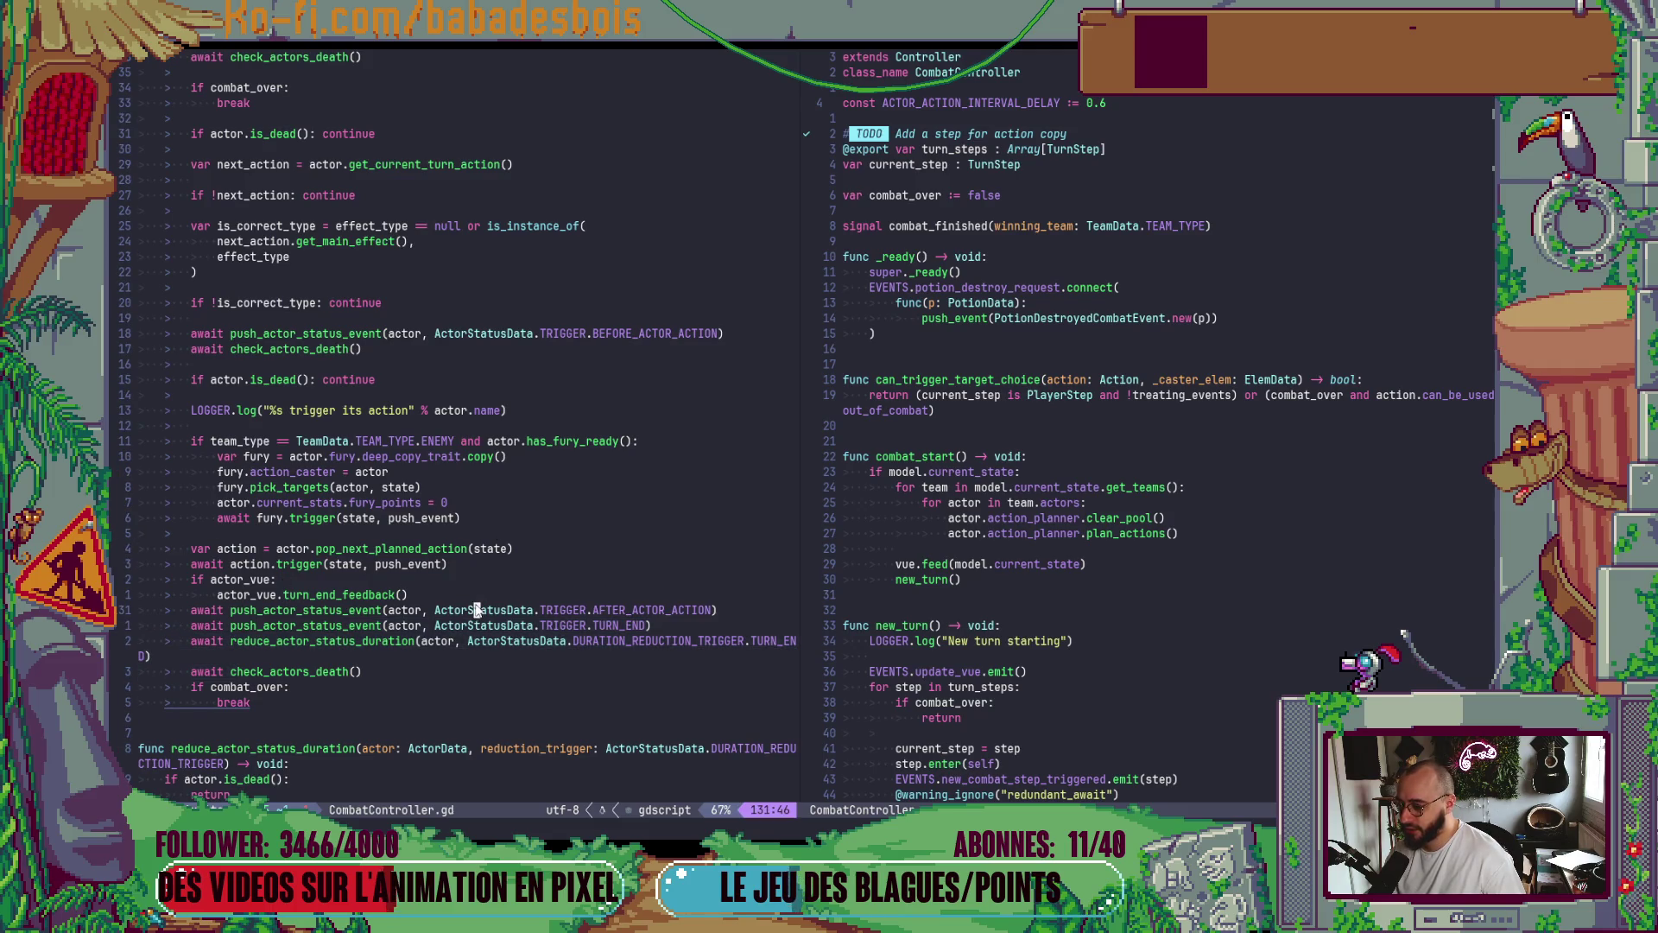
Step: Insert an empty line beside turn_end_feedback() and move back up five lines
key(O)
key(Escape)
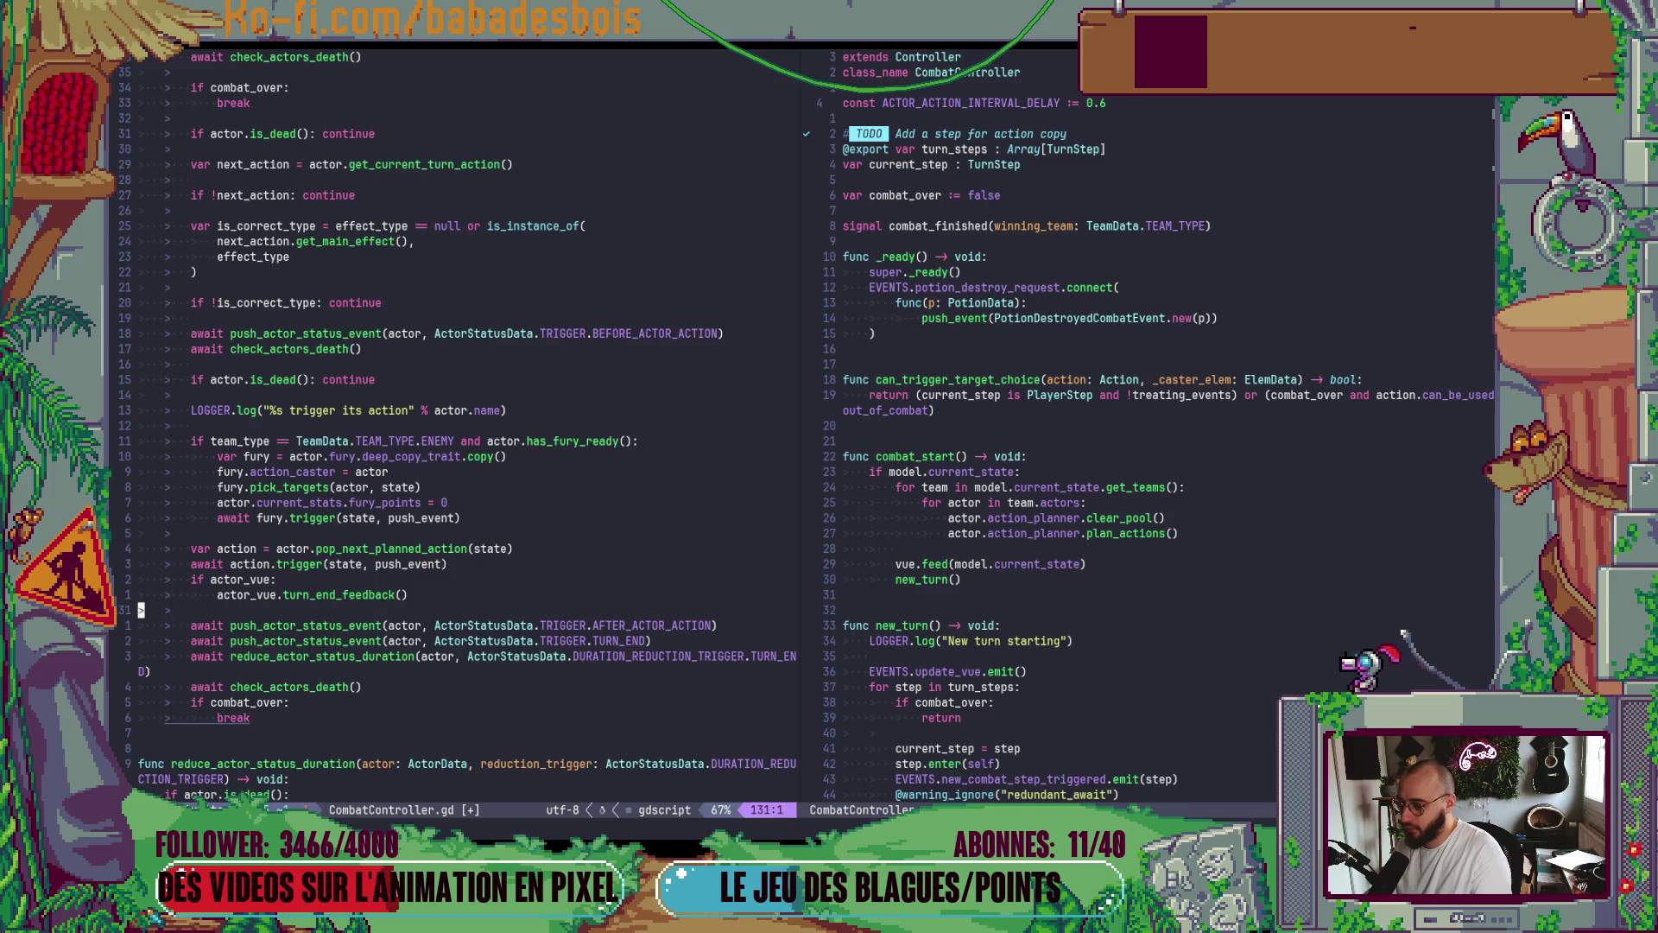
key(5)
key(k)
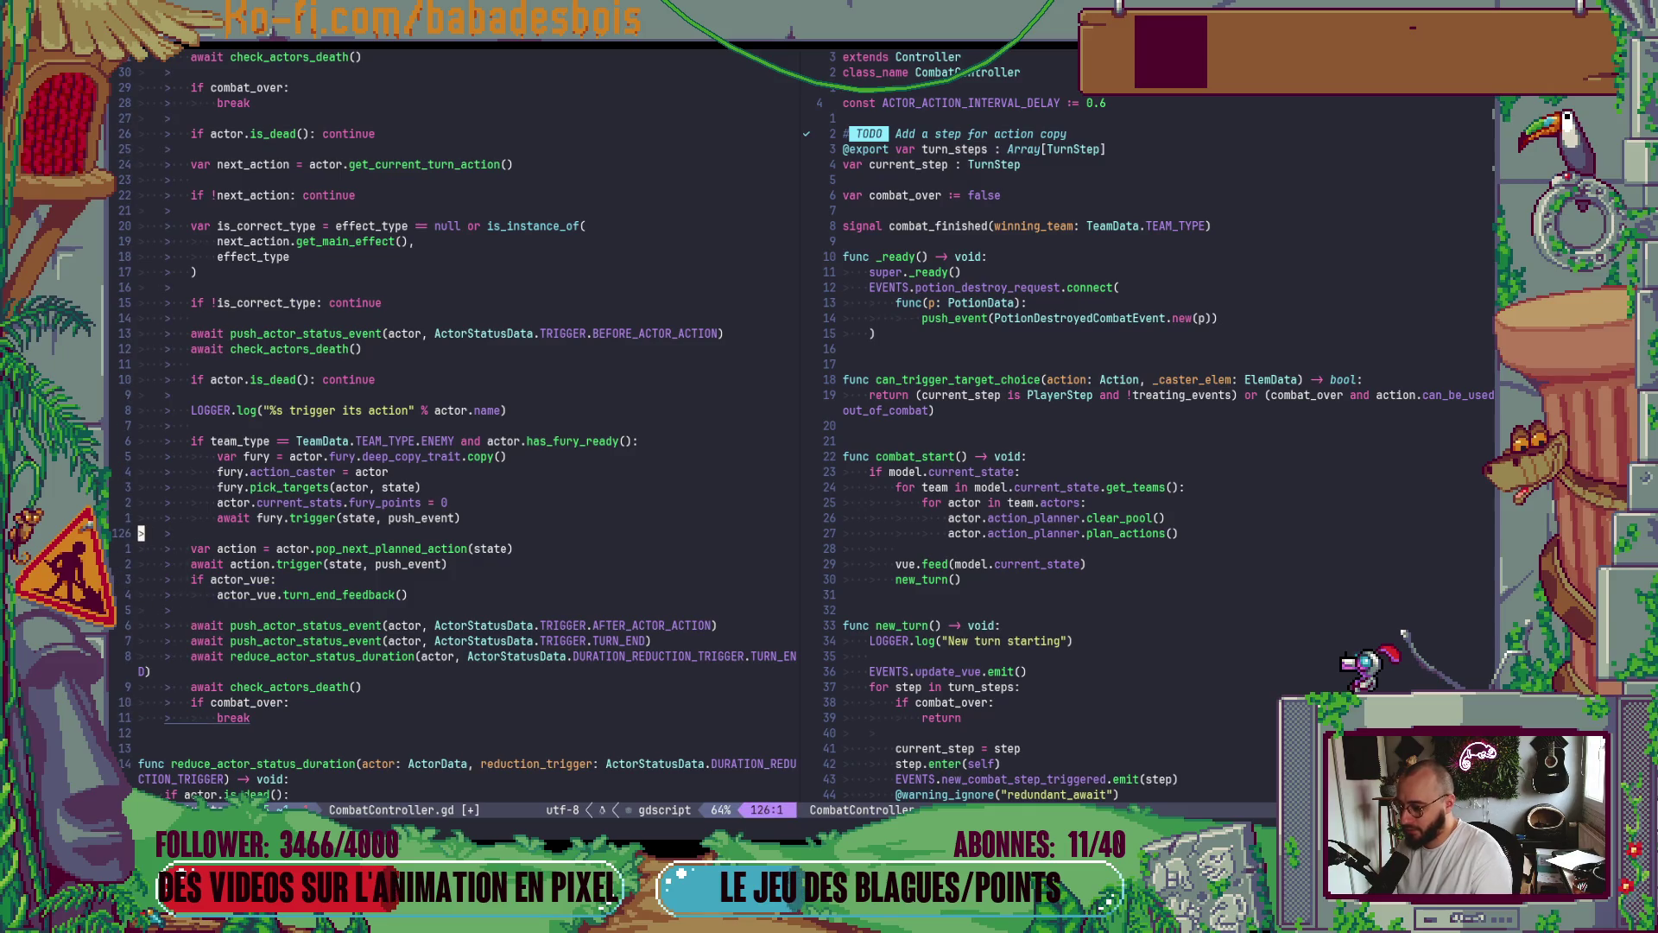
Step: Put the if combat_over break lines after check_actors_death and save CombatController.gd
scroll(475, 596, up, 3)
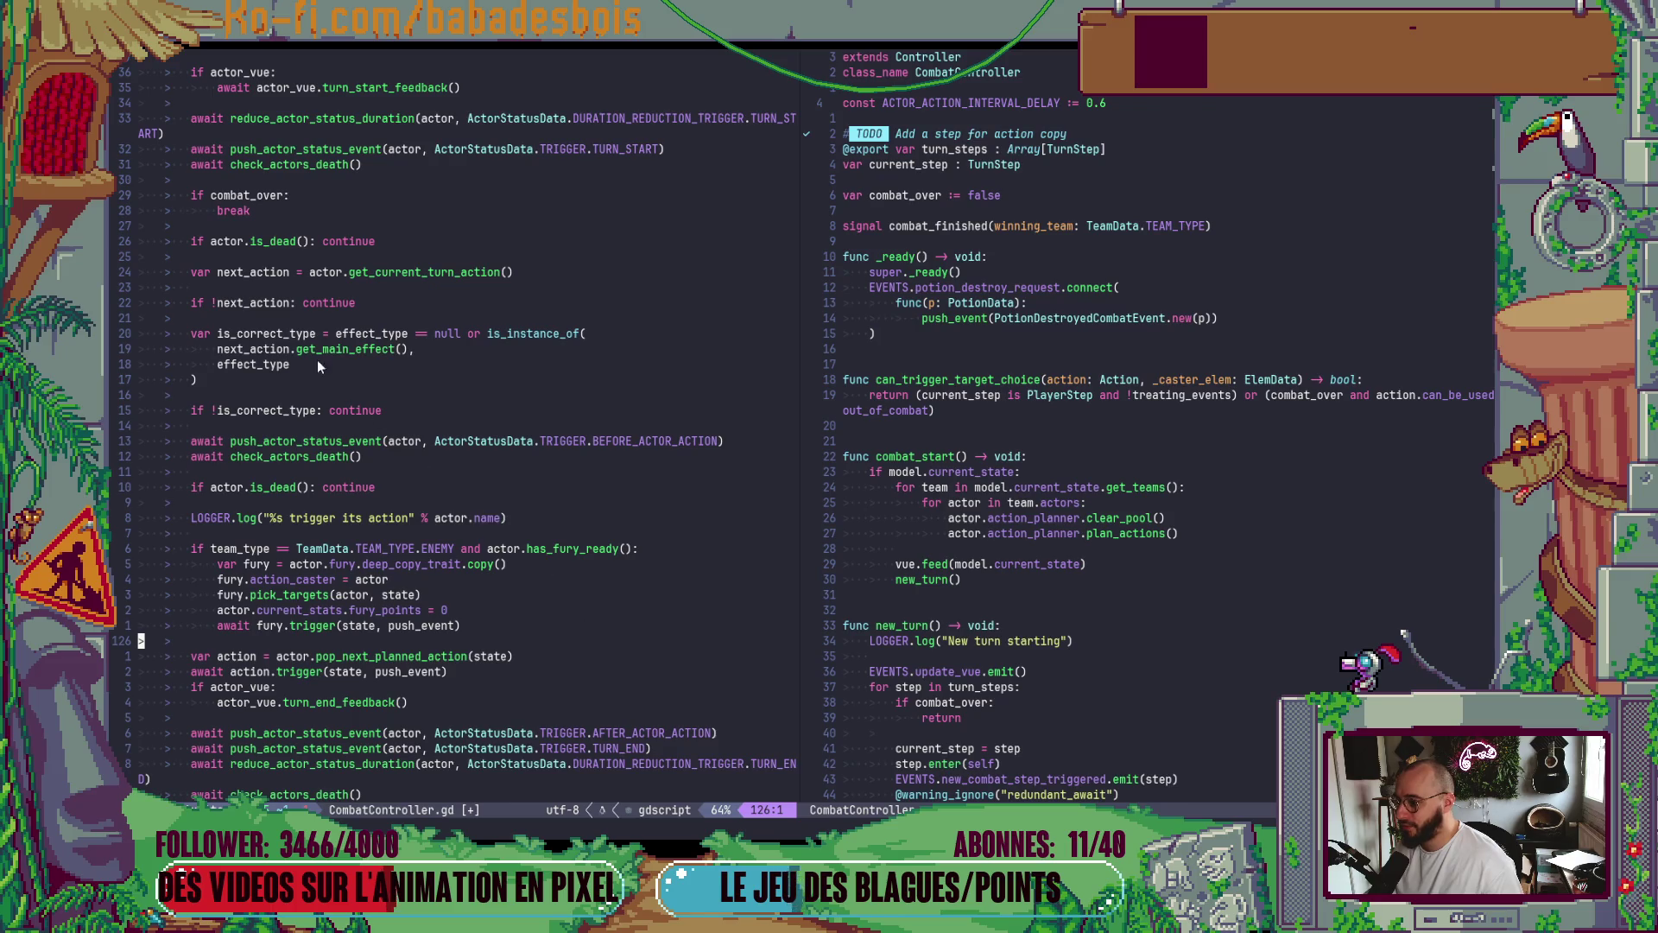
scroll(298, 415, down, 4)
click(288, 594)
key(p)
key(Escape)
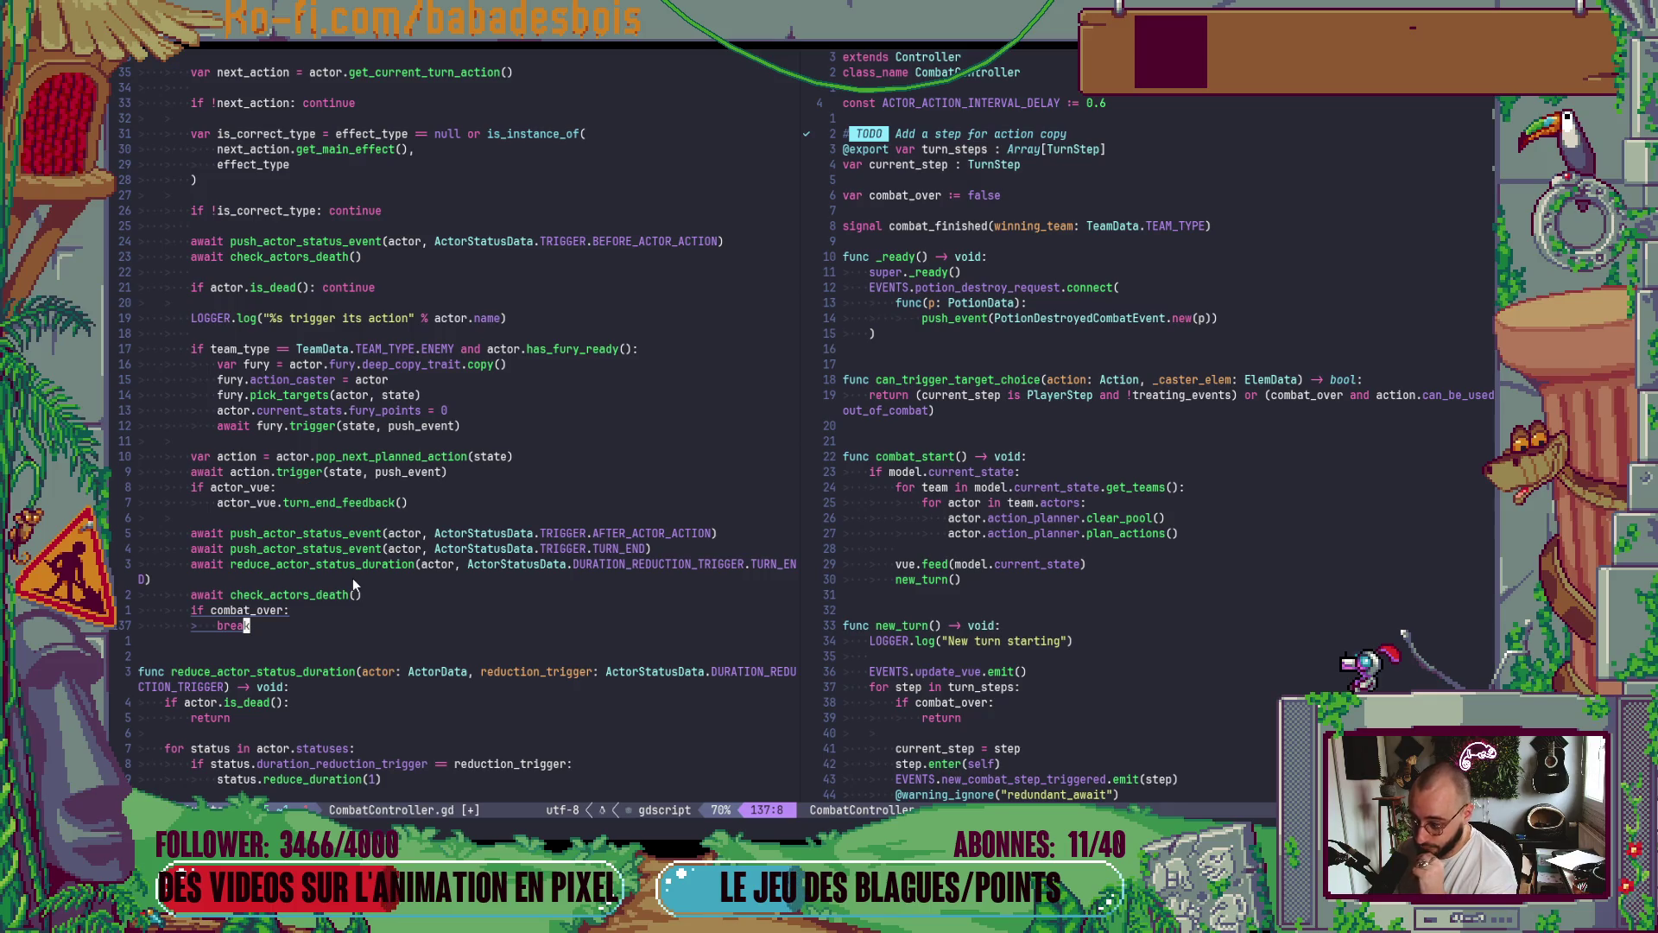
text(:w)
key(Return)
key(alt+Tab)
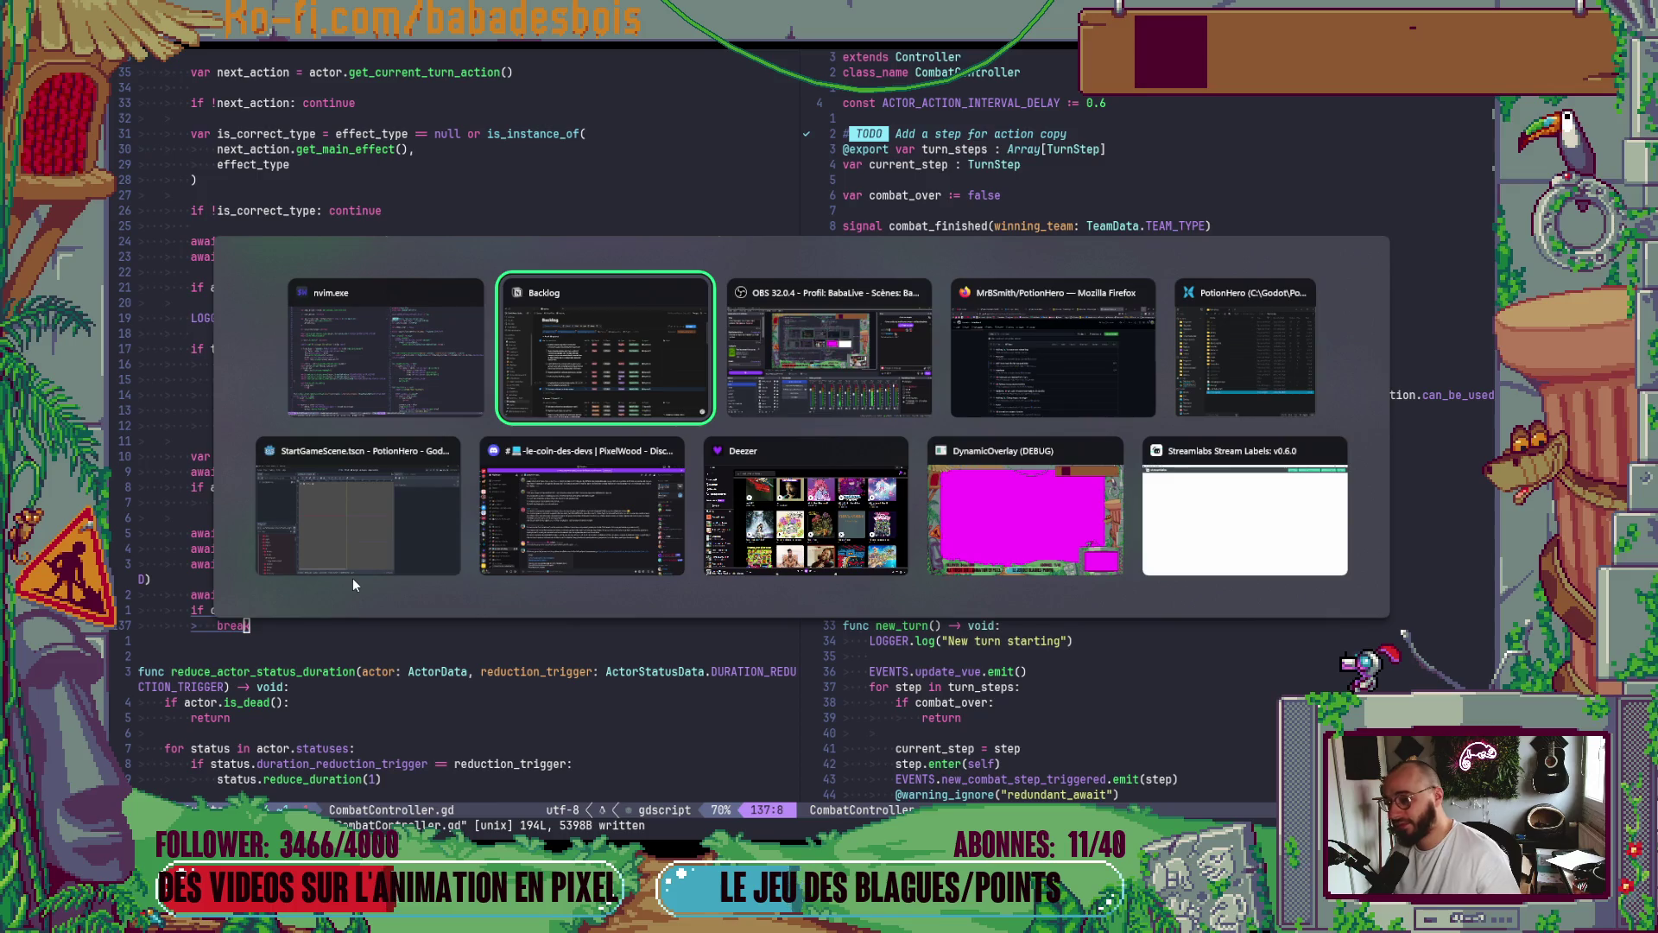
Step: Switch from Neovim to the Notion Backlog window
key(alt+Tab)
key(alt+Tab)
key(alt+Tab)
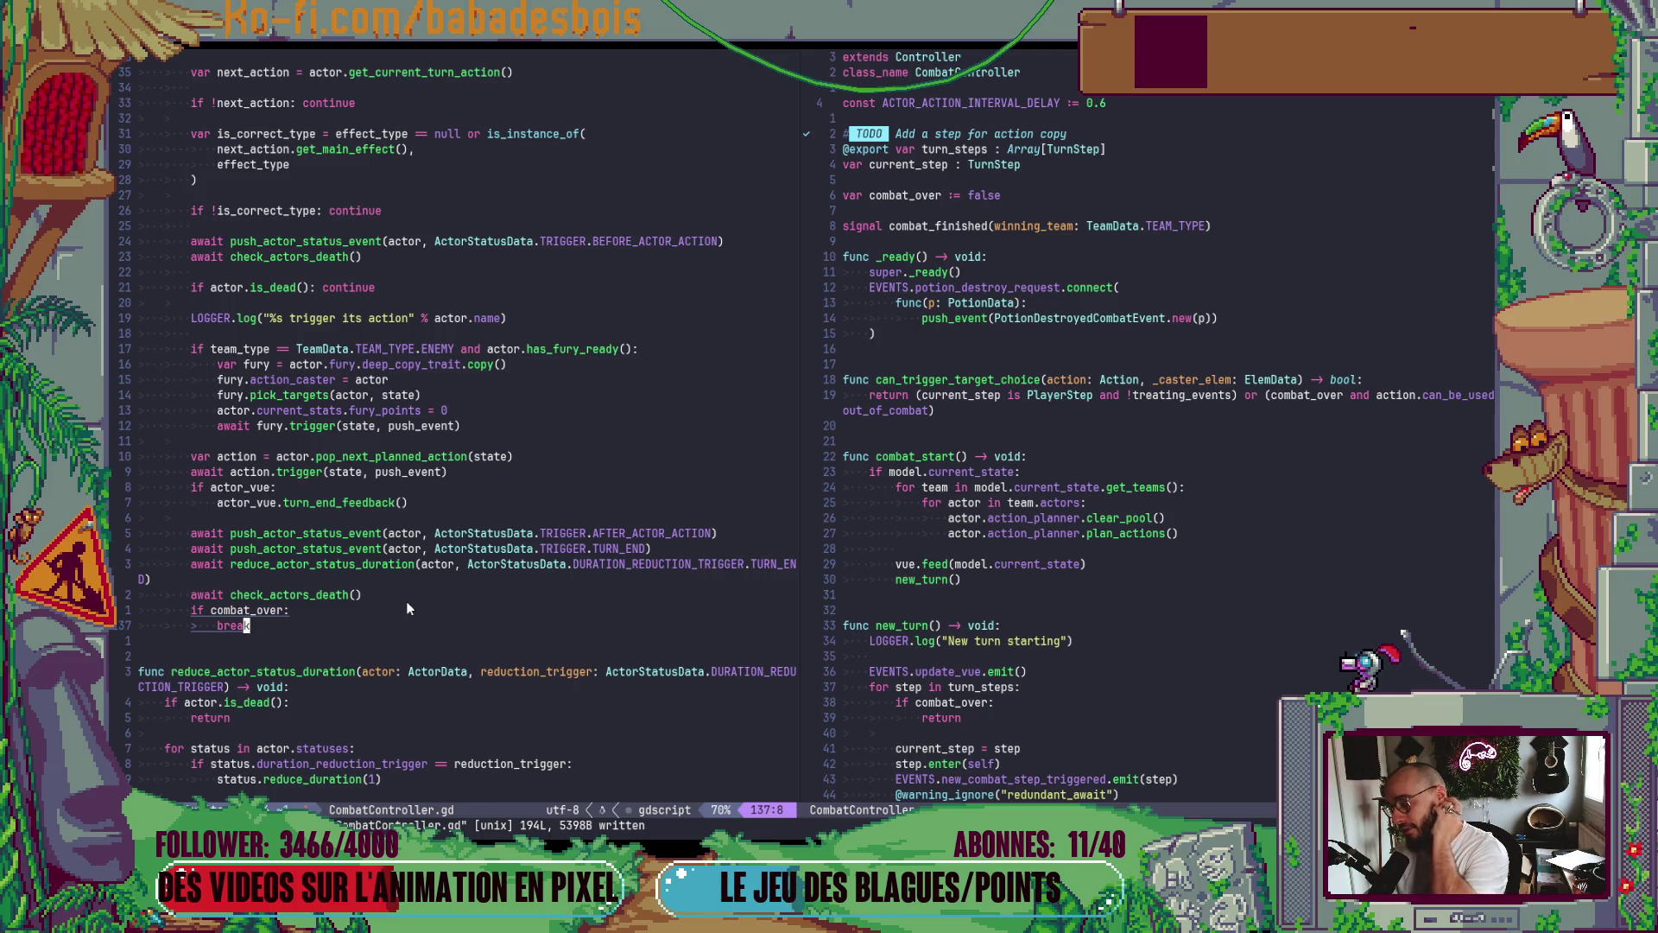
key(alt+Tab)
key(alt+Tab)
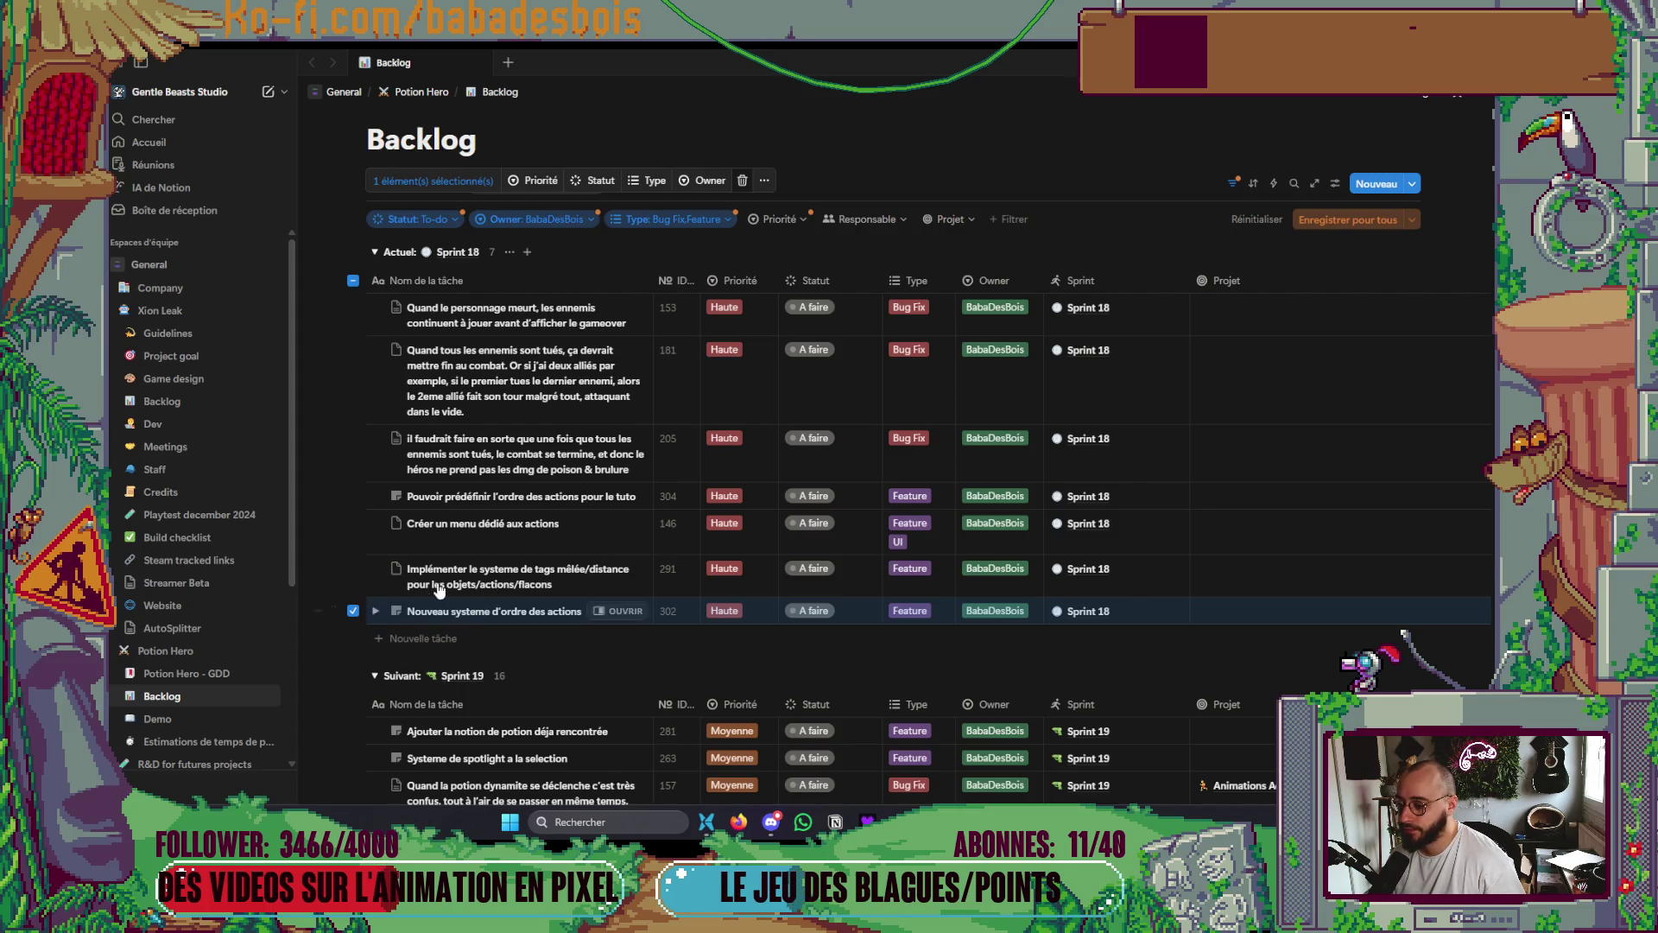
Step: Move task 302 'Nouveau systeme d'ordre des actions' to the top of Sprint 18, then return to Neovim
click(353, 611)
drag(334, 610, 369, 302)
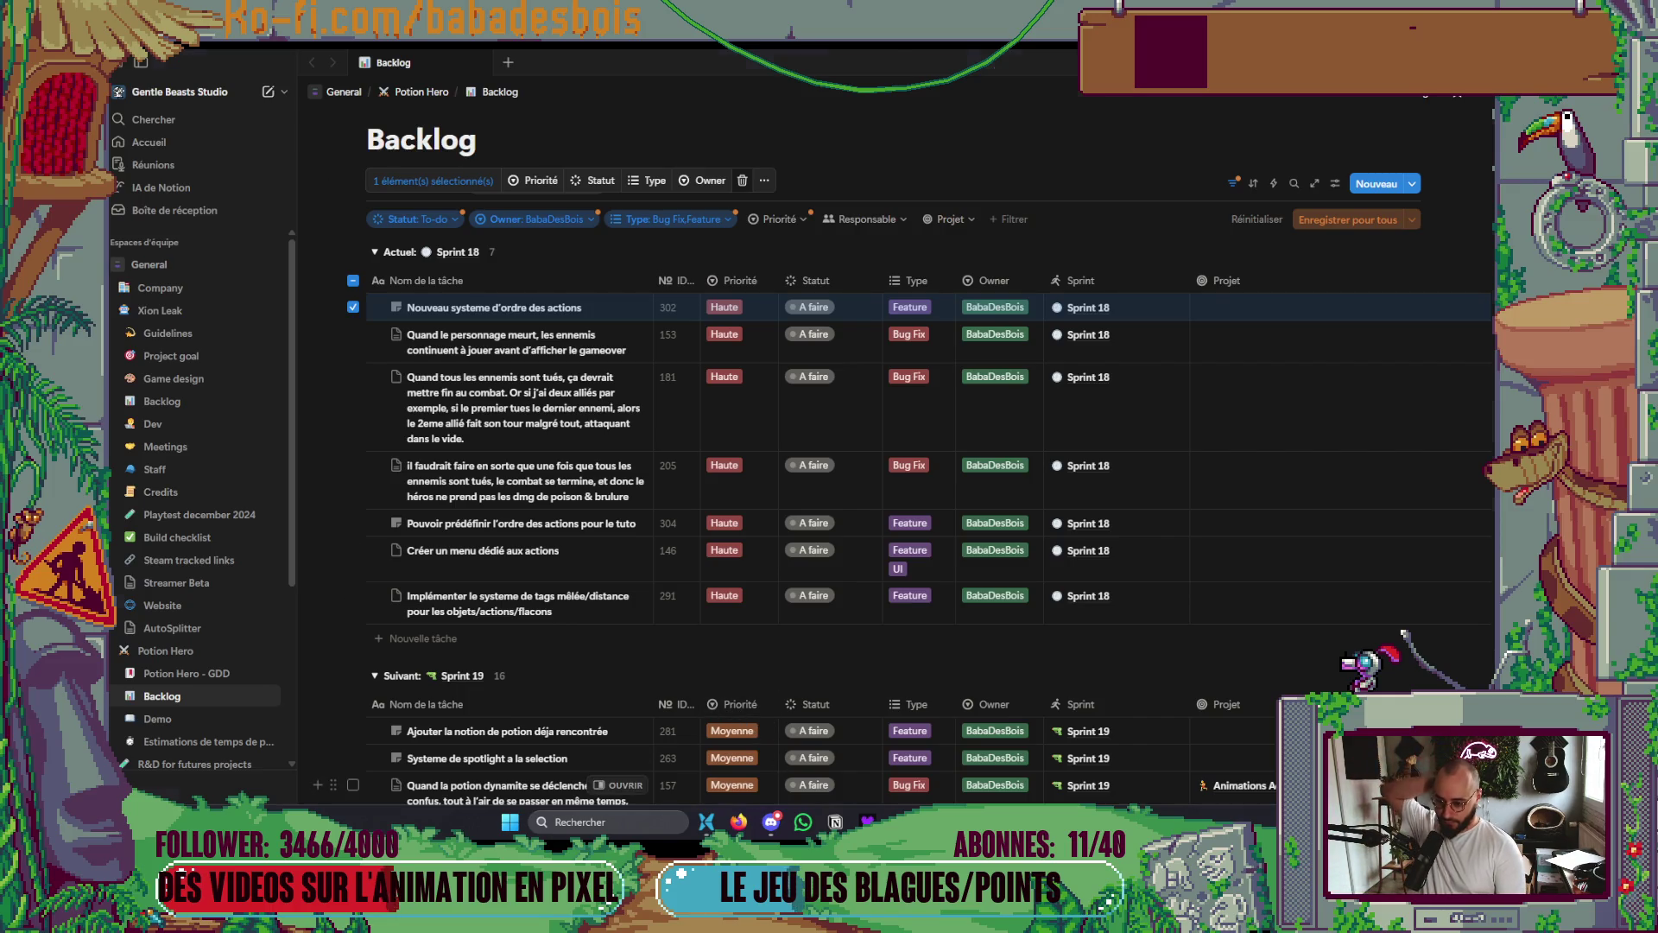
key(alt+Tab)
click(480, 596)
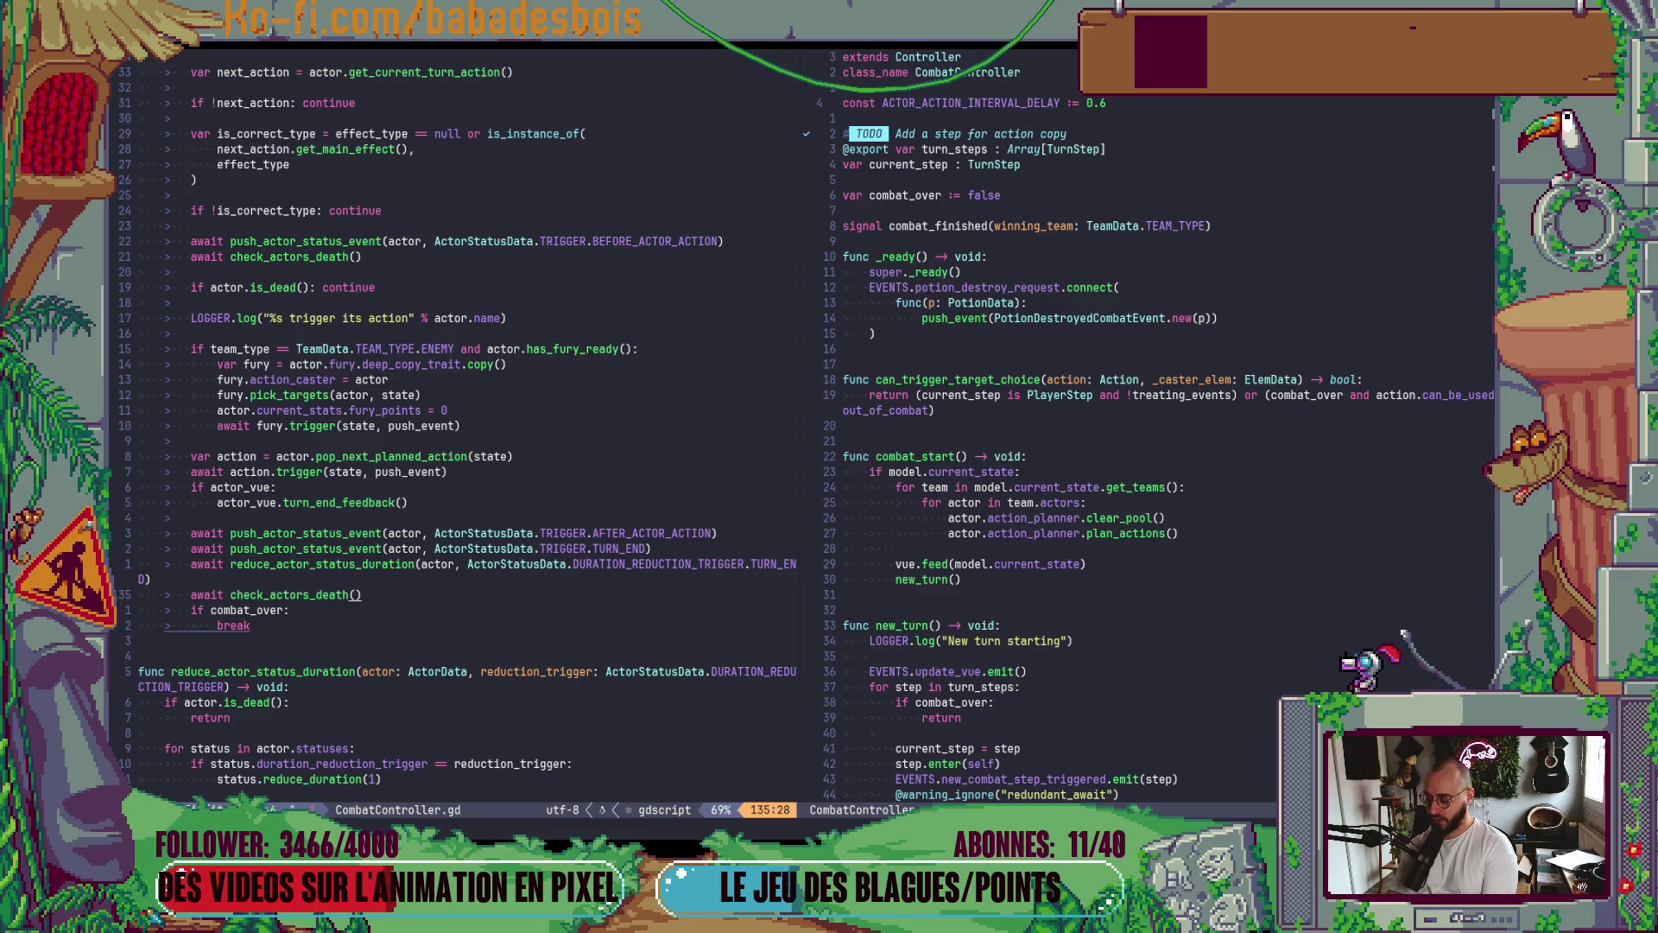
Step: In a terminal split, check git status and discard all uncommitted changes with git restore
key(ctrl+slash)
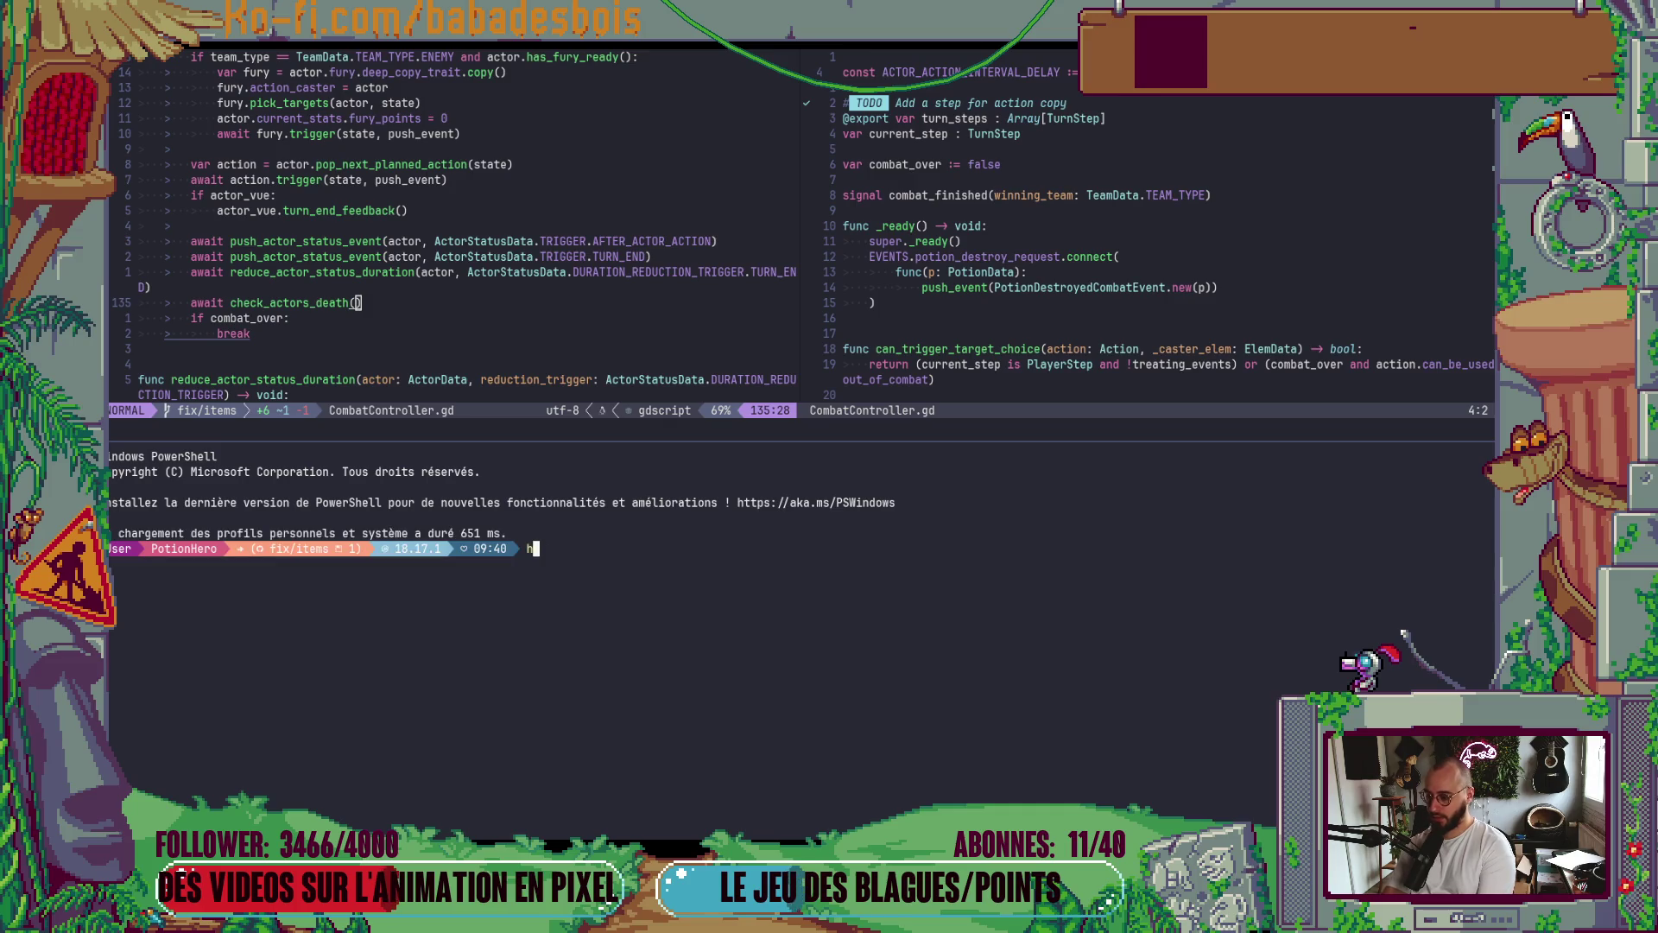
text(git s)
key(Return)
text(git r)
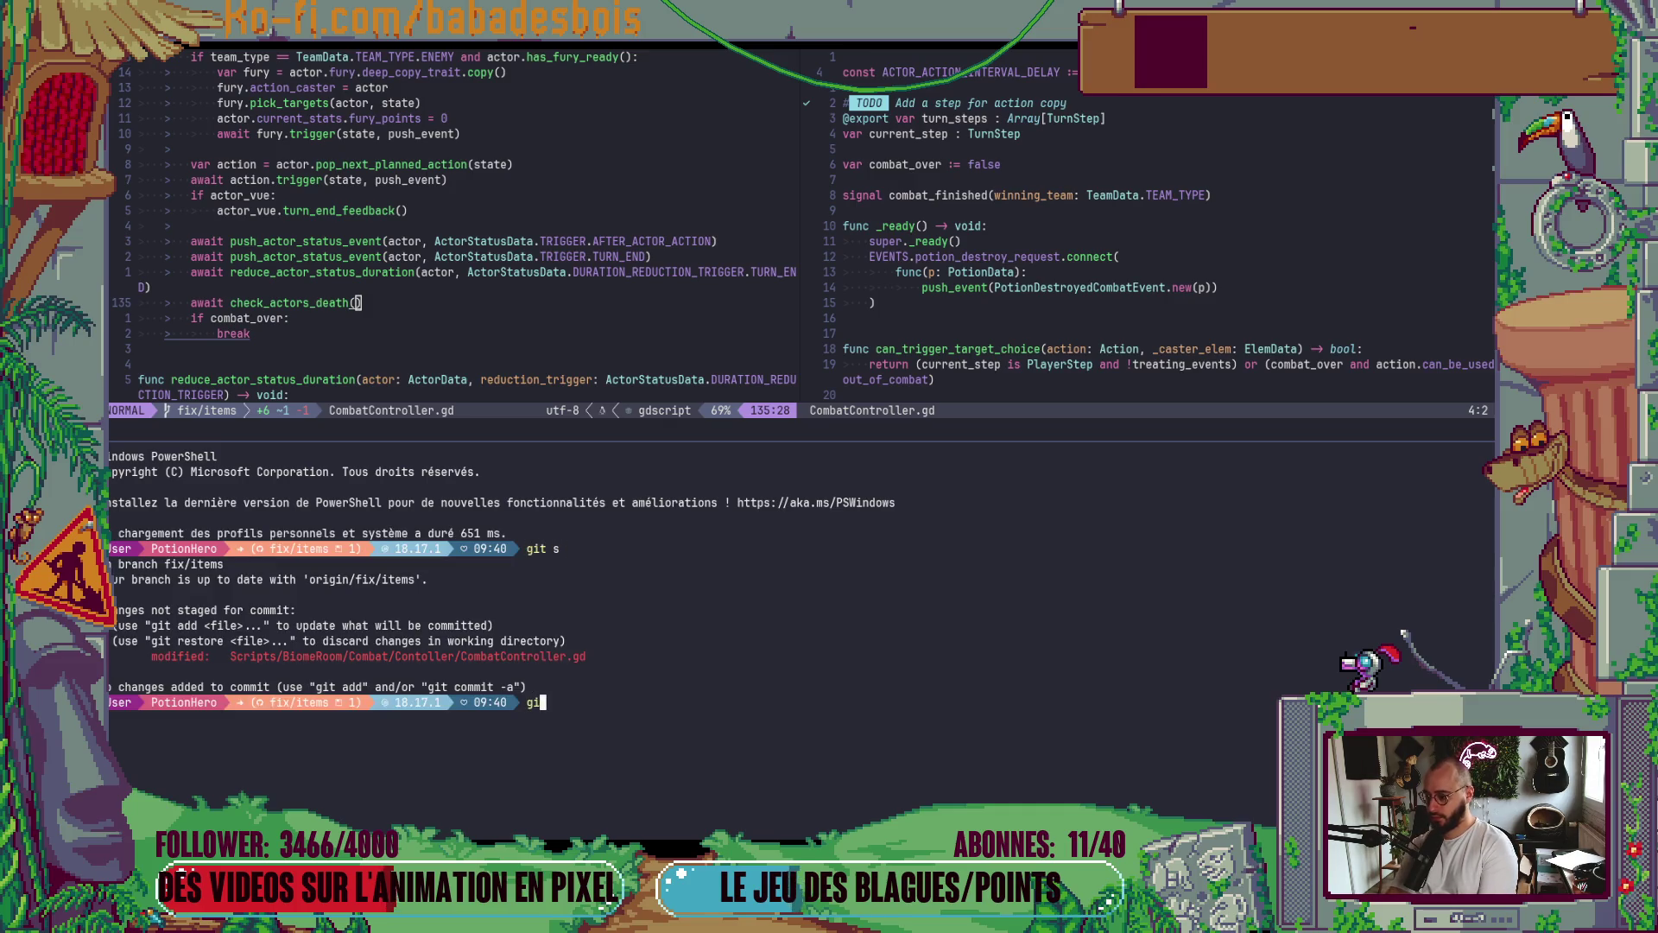
key(Return)
Step: Check out the dev branch, correcting the mistyped 'deb' to 'dev'
key(alt+Tab)
key(alt+Tab)
key(alt+shift+Tab)
key(alt+shift+Tab)
key(Down)
key(Up)
text(git )
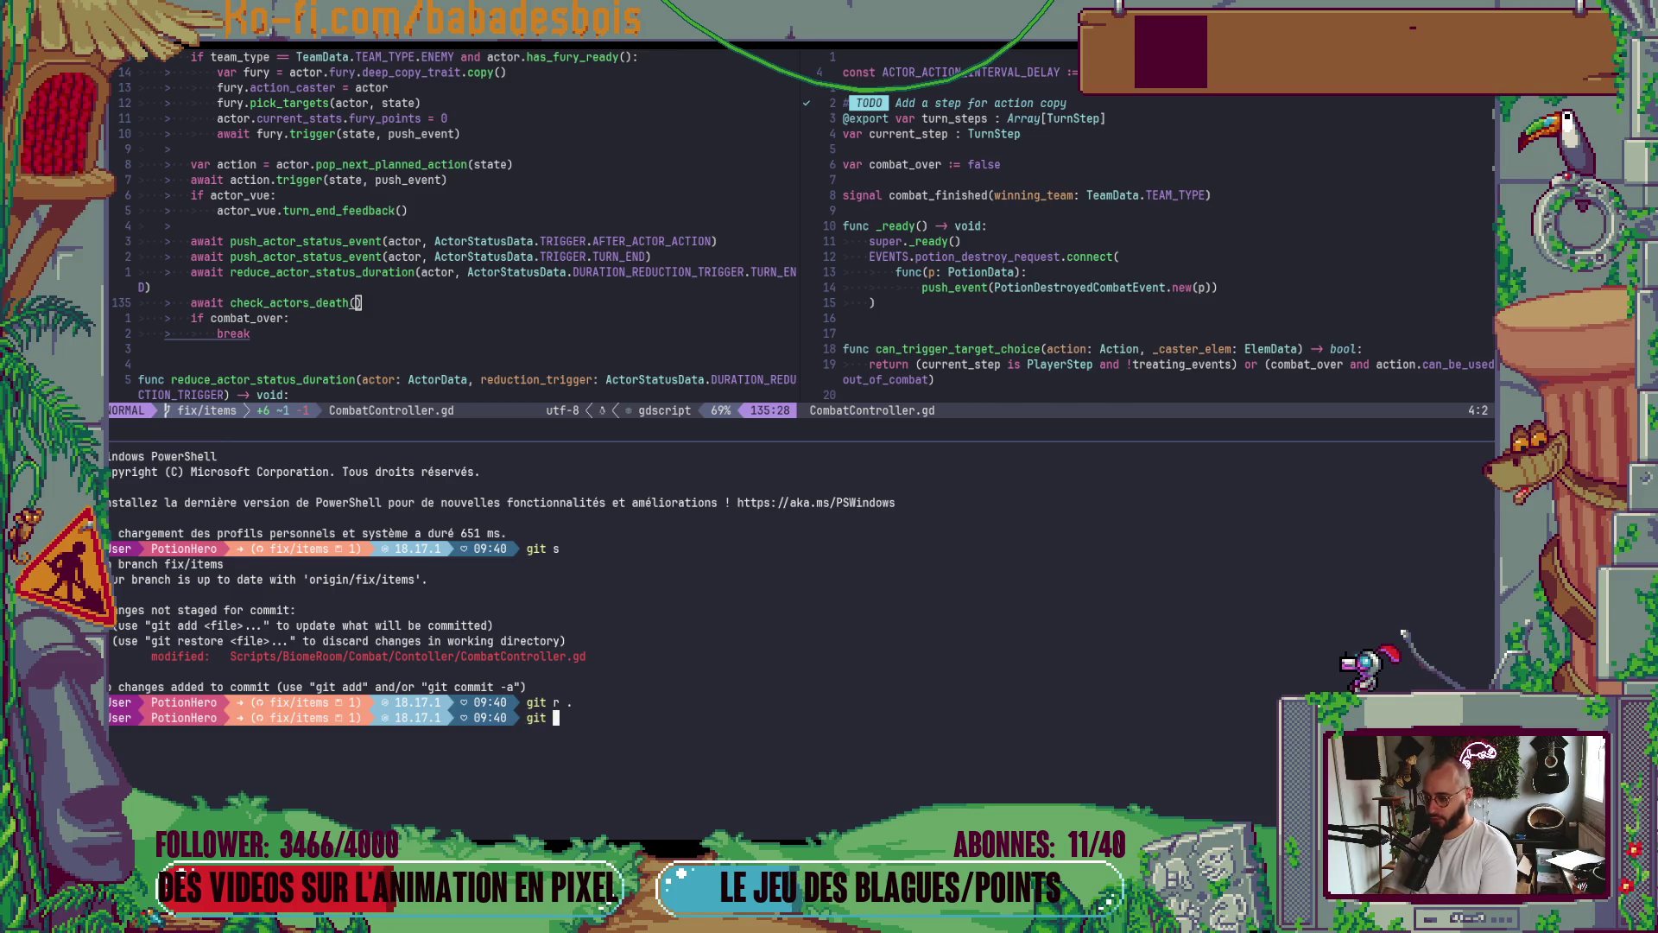
text(co )
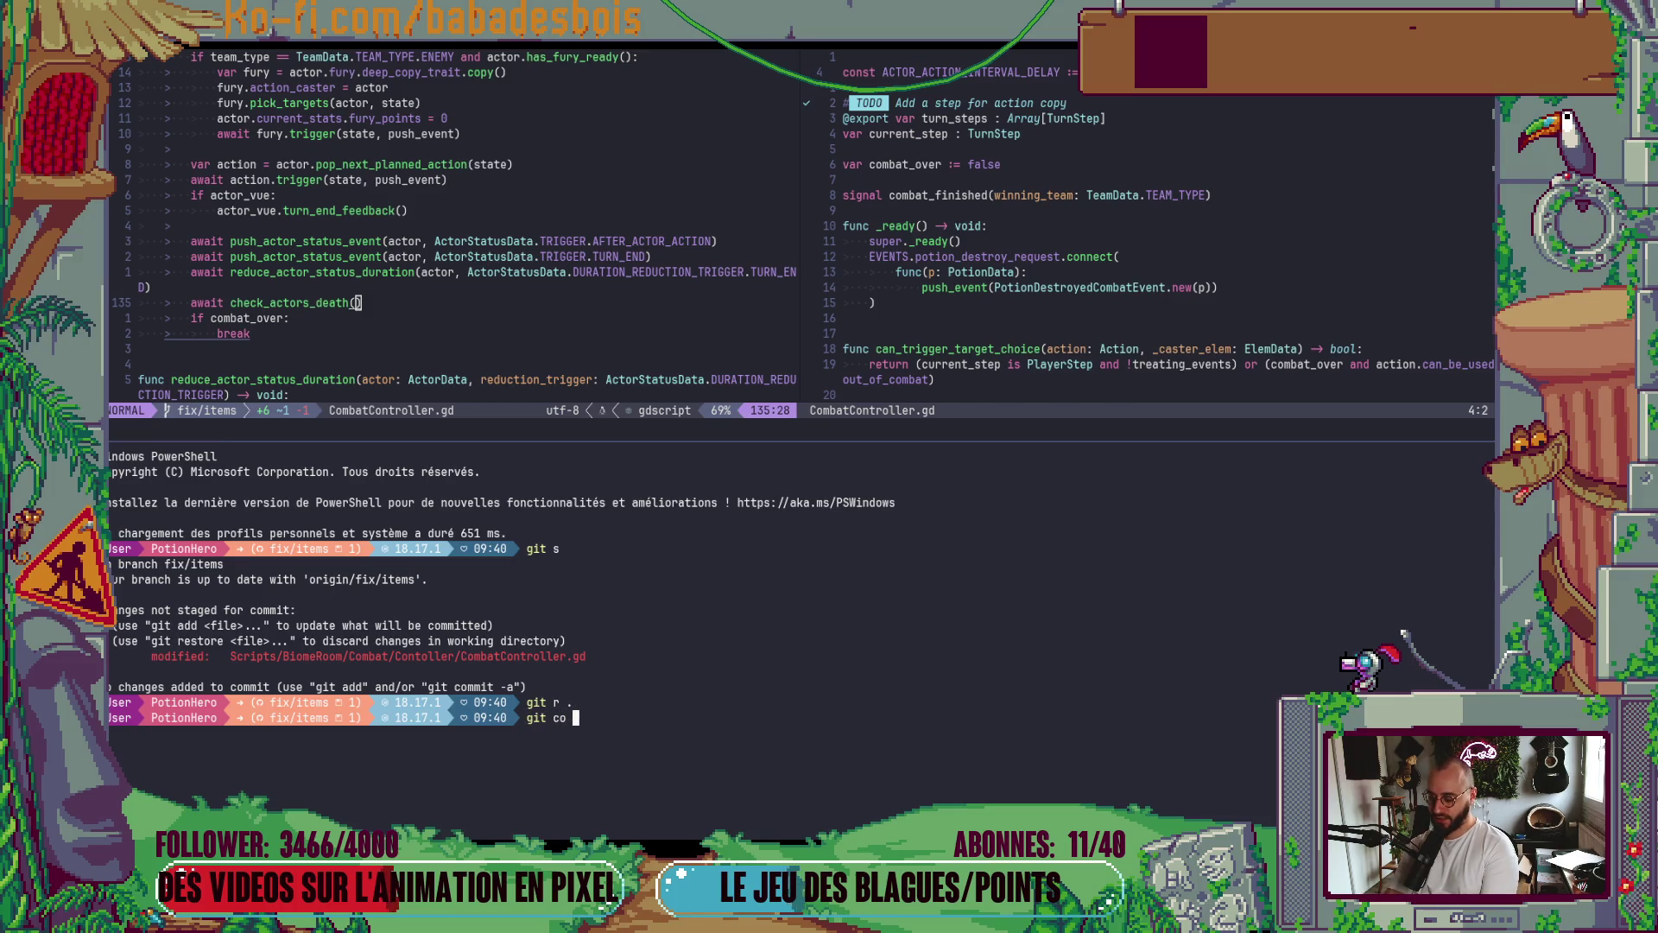
text(deb)
key(Return)
key(Up)
key(BackSpace)
text(v)
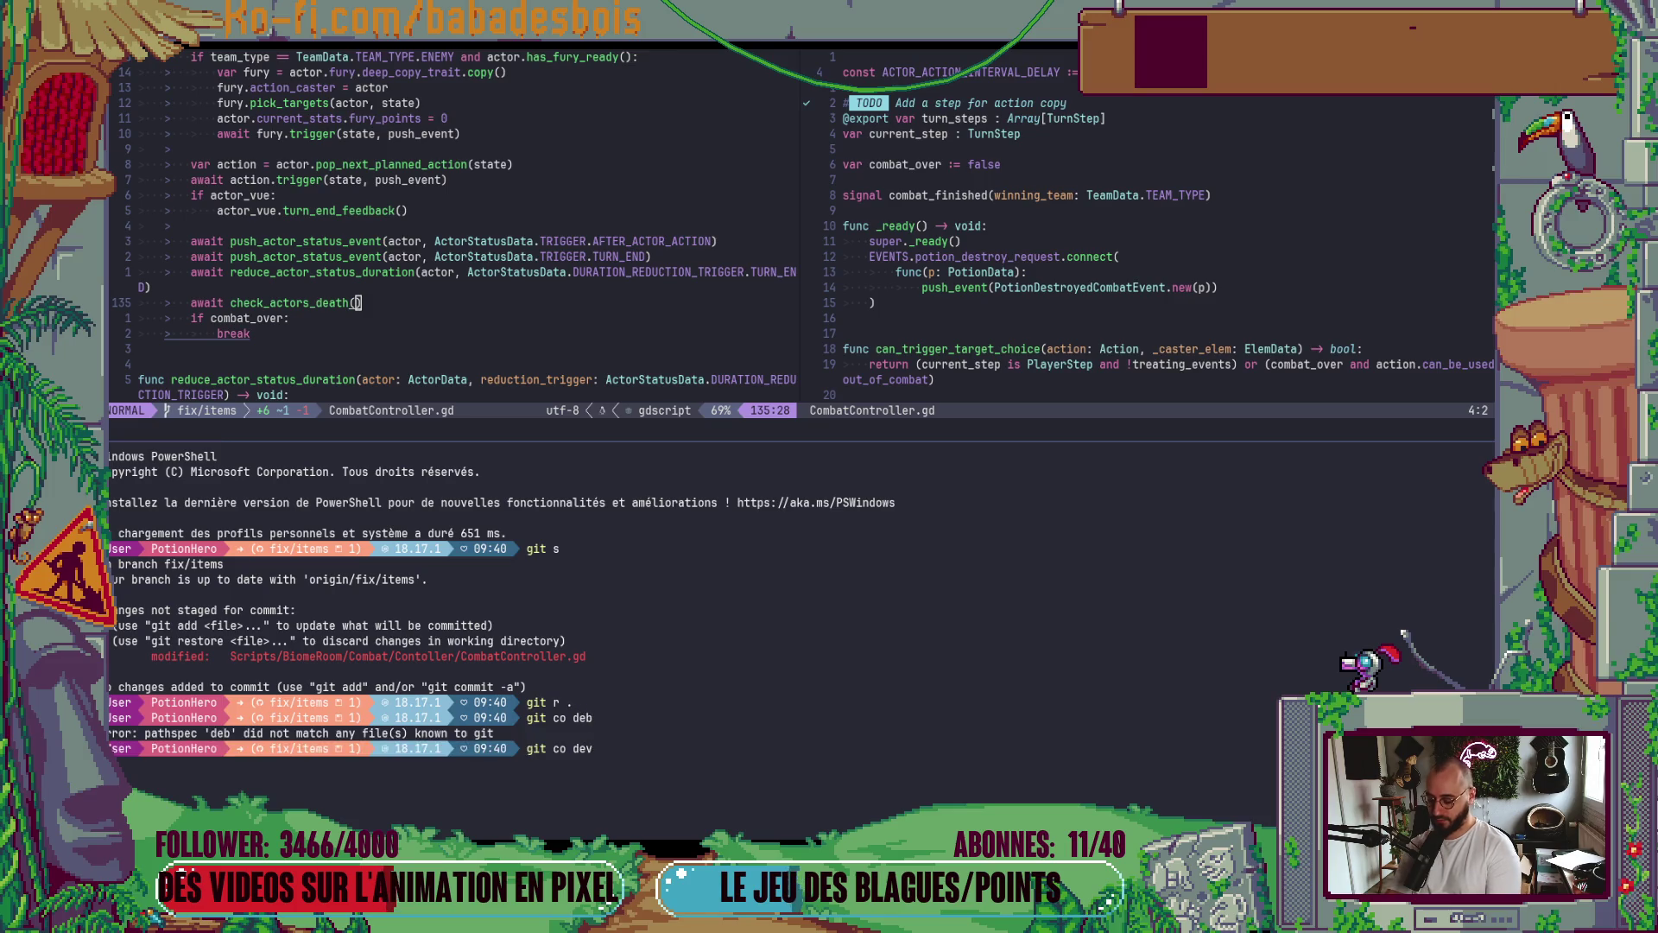
key(Return)
Step: Pull the latest dev changes, list local branches and start a feat/hover branch command
text(git pull)
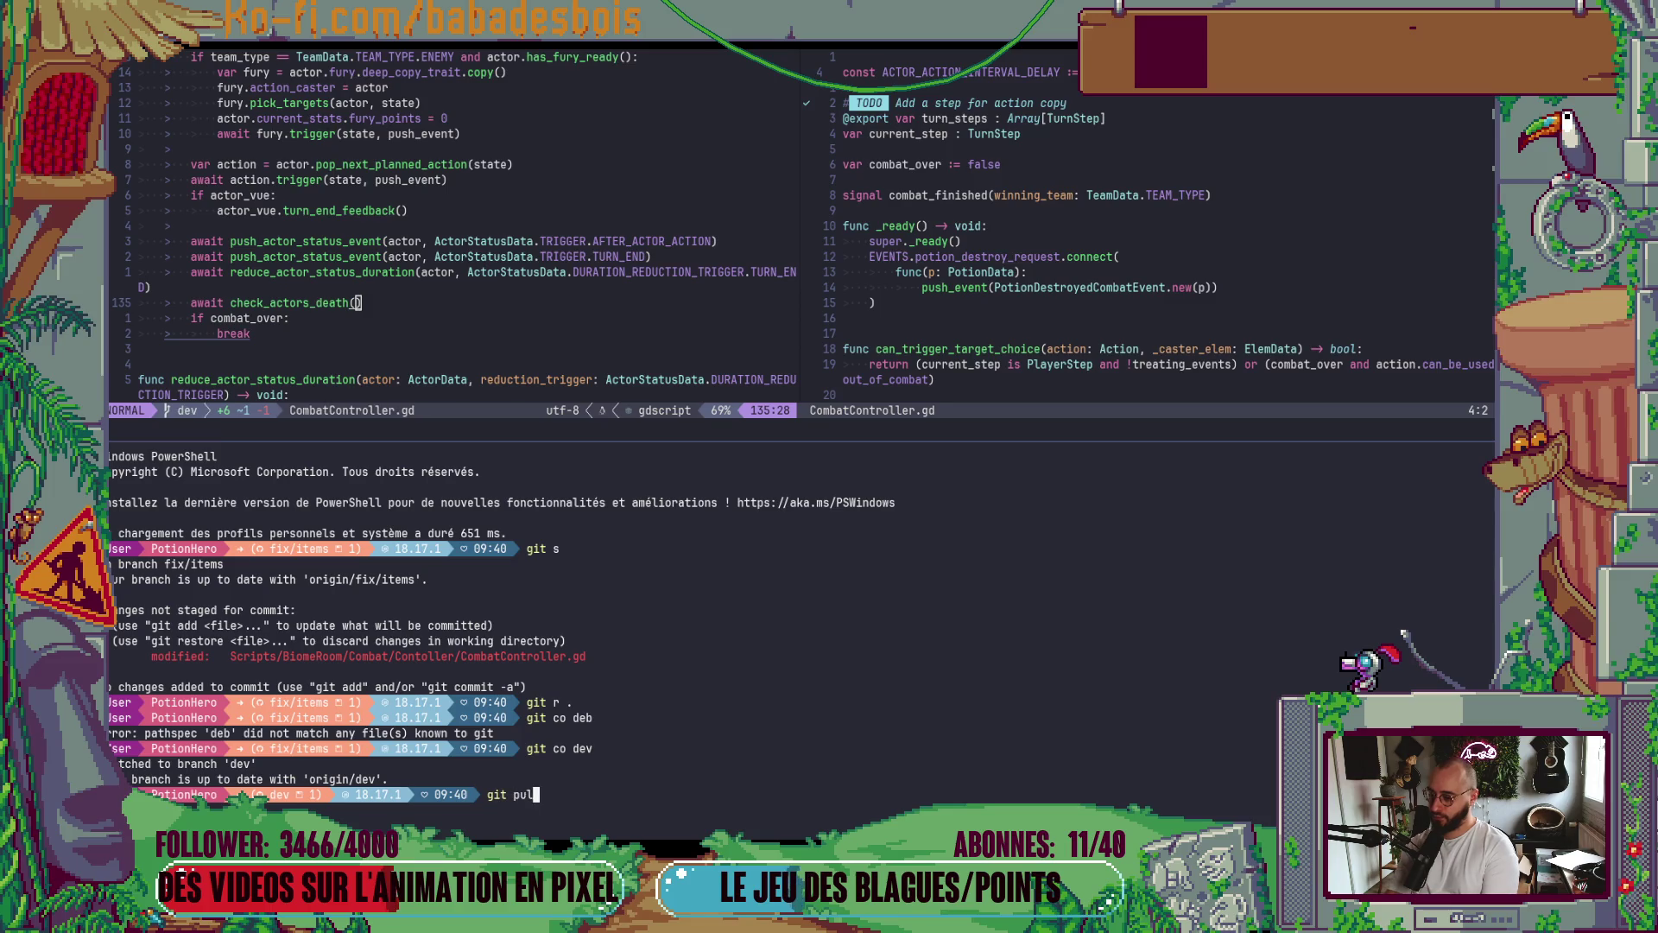
key(Return)
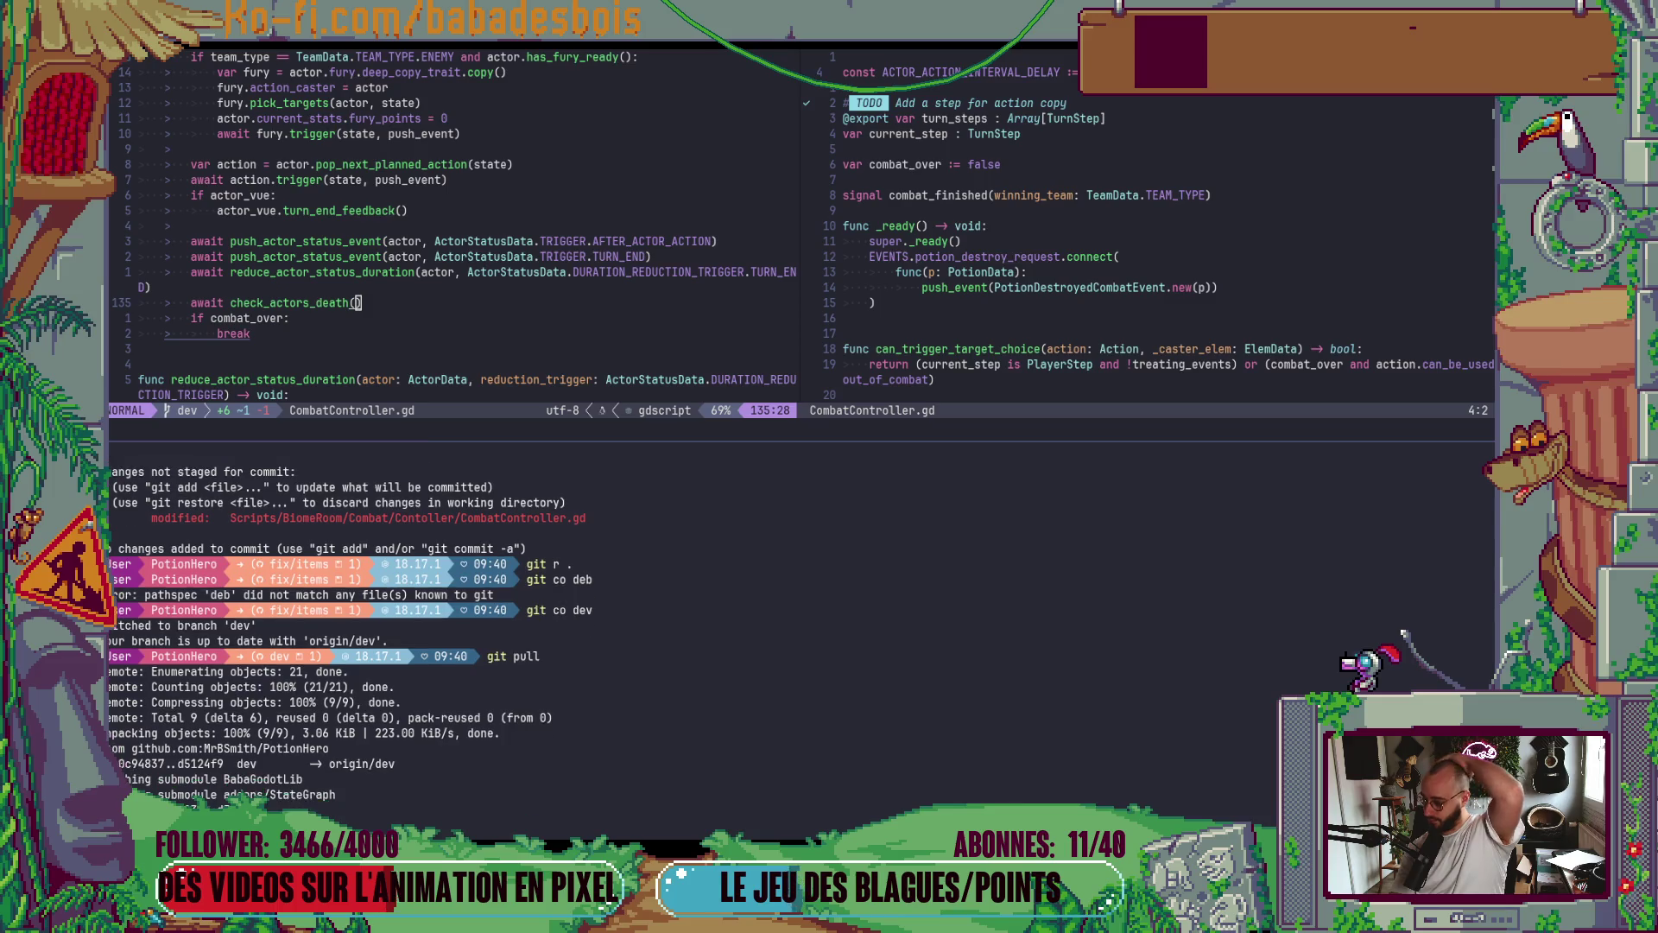
text(git br)
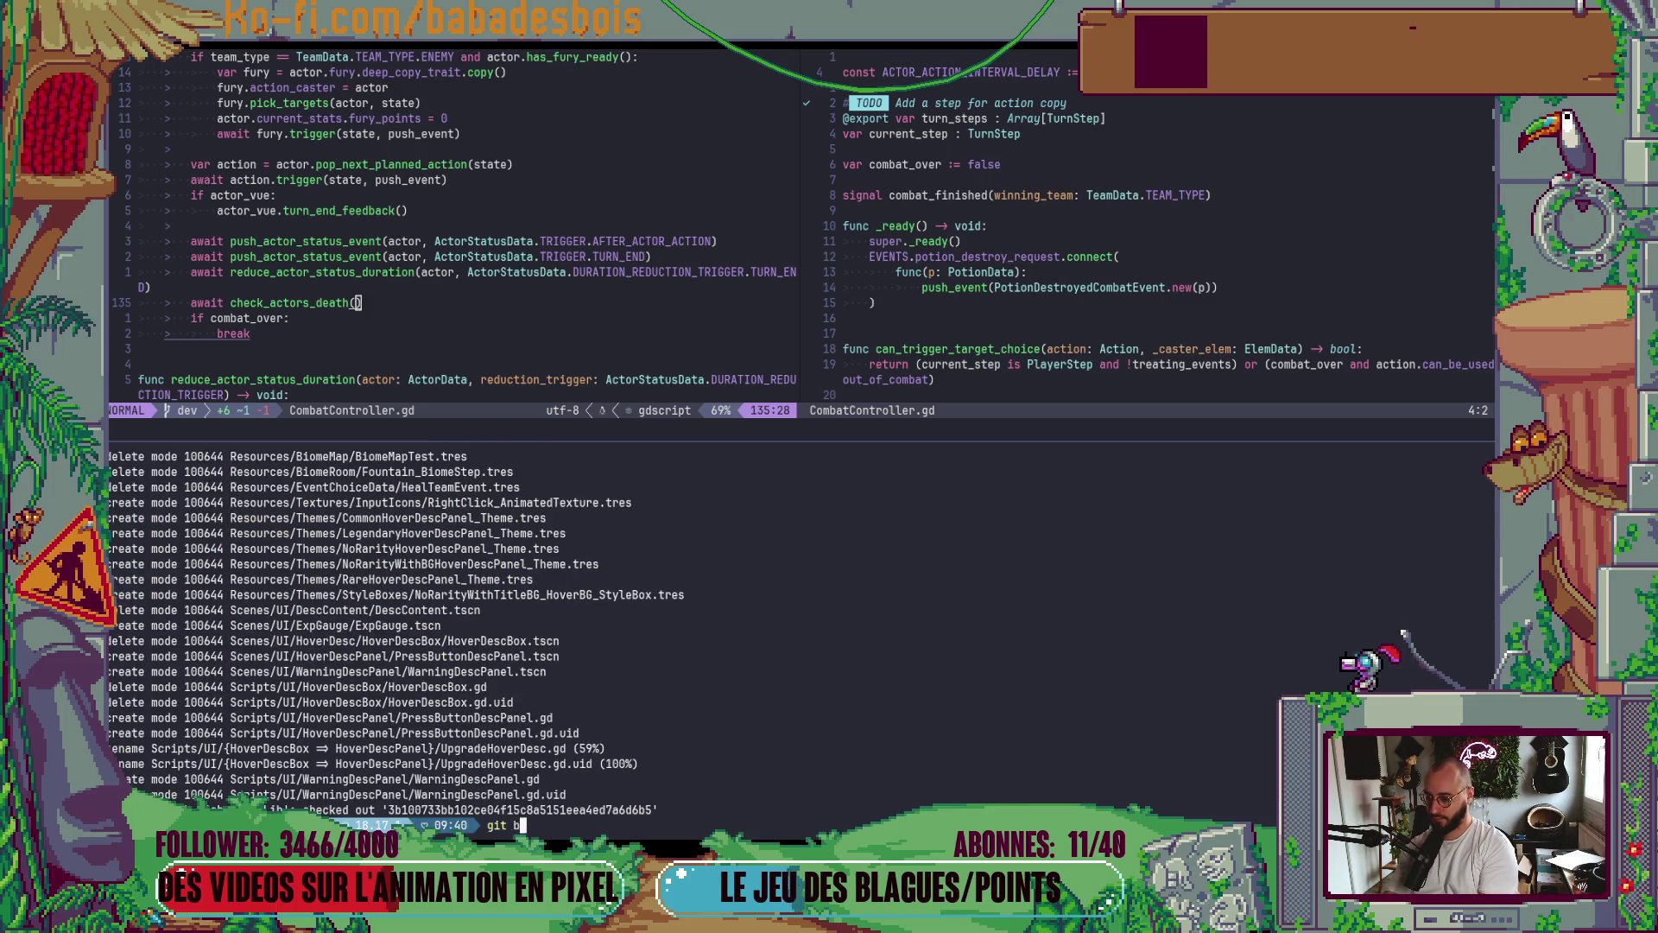
key(Return)
text(git co -DF)
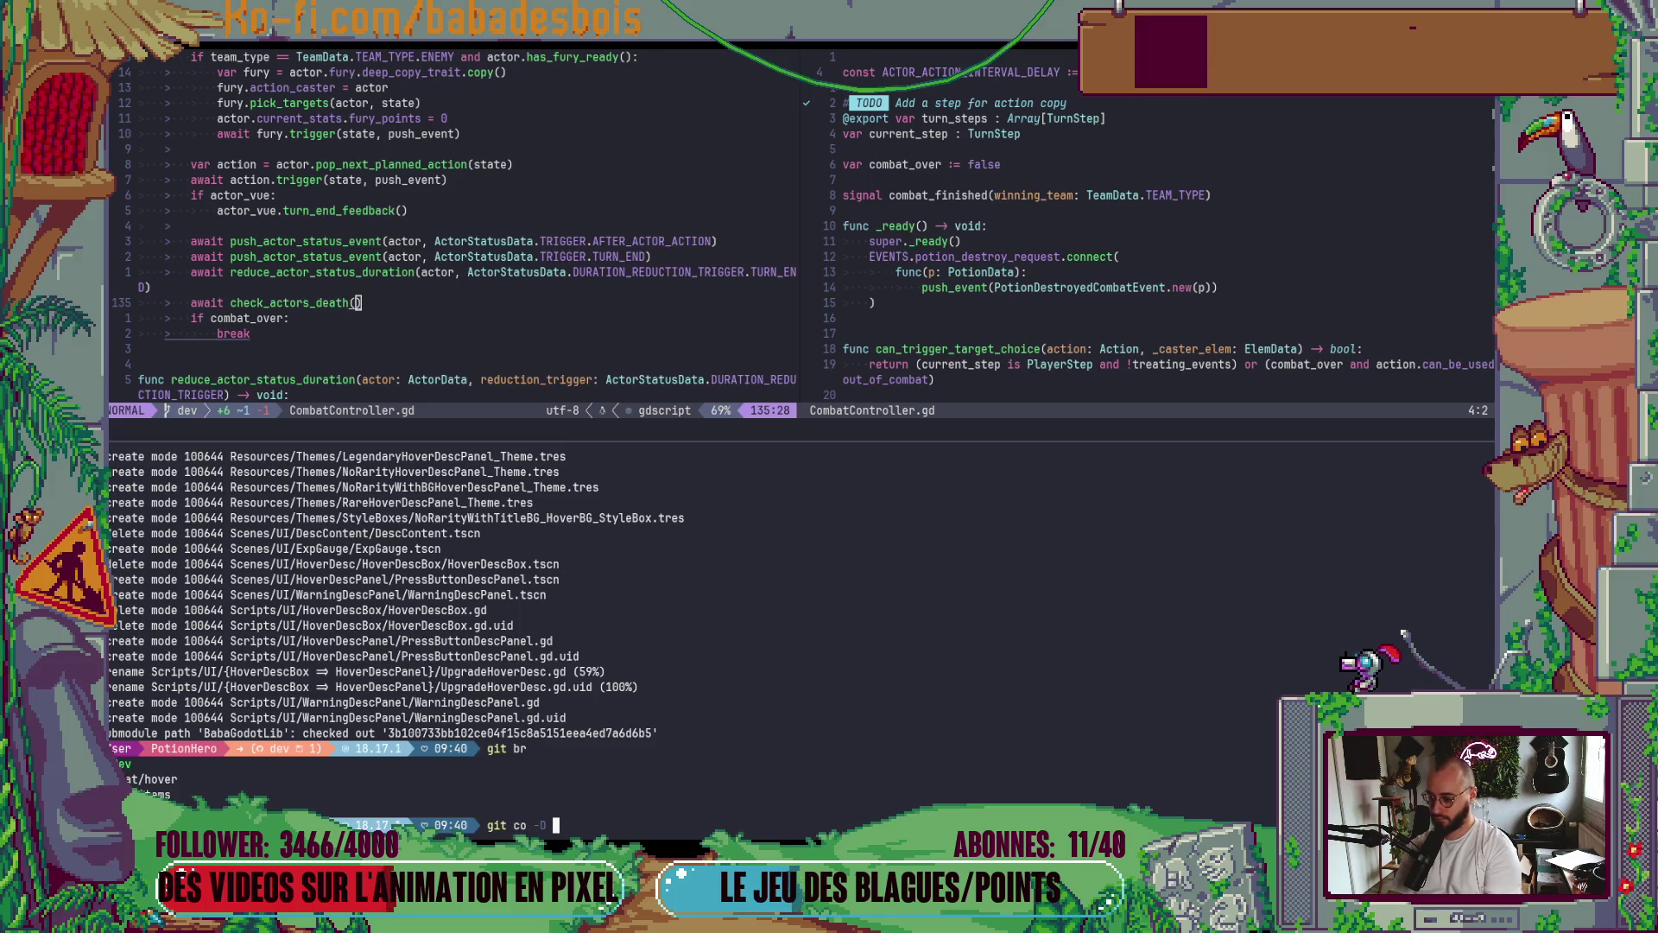
text(feat/hover)
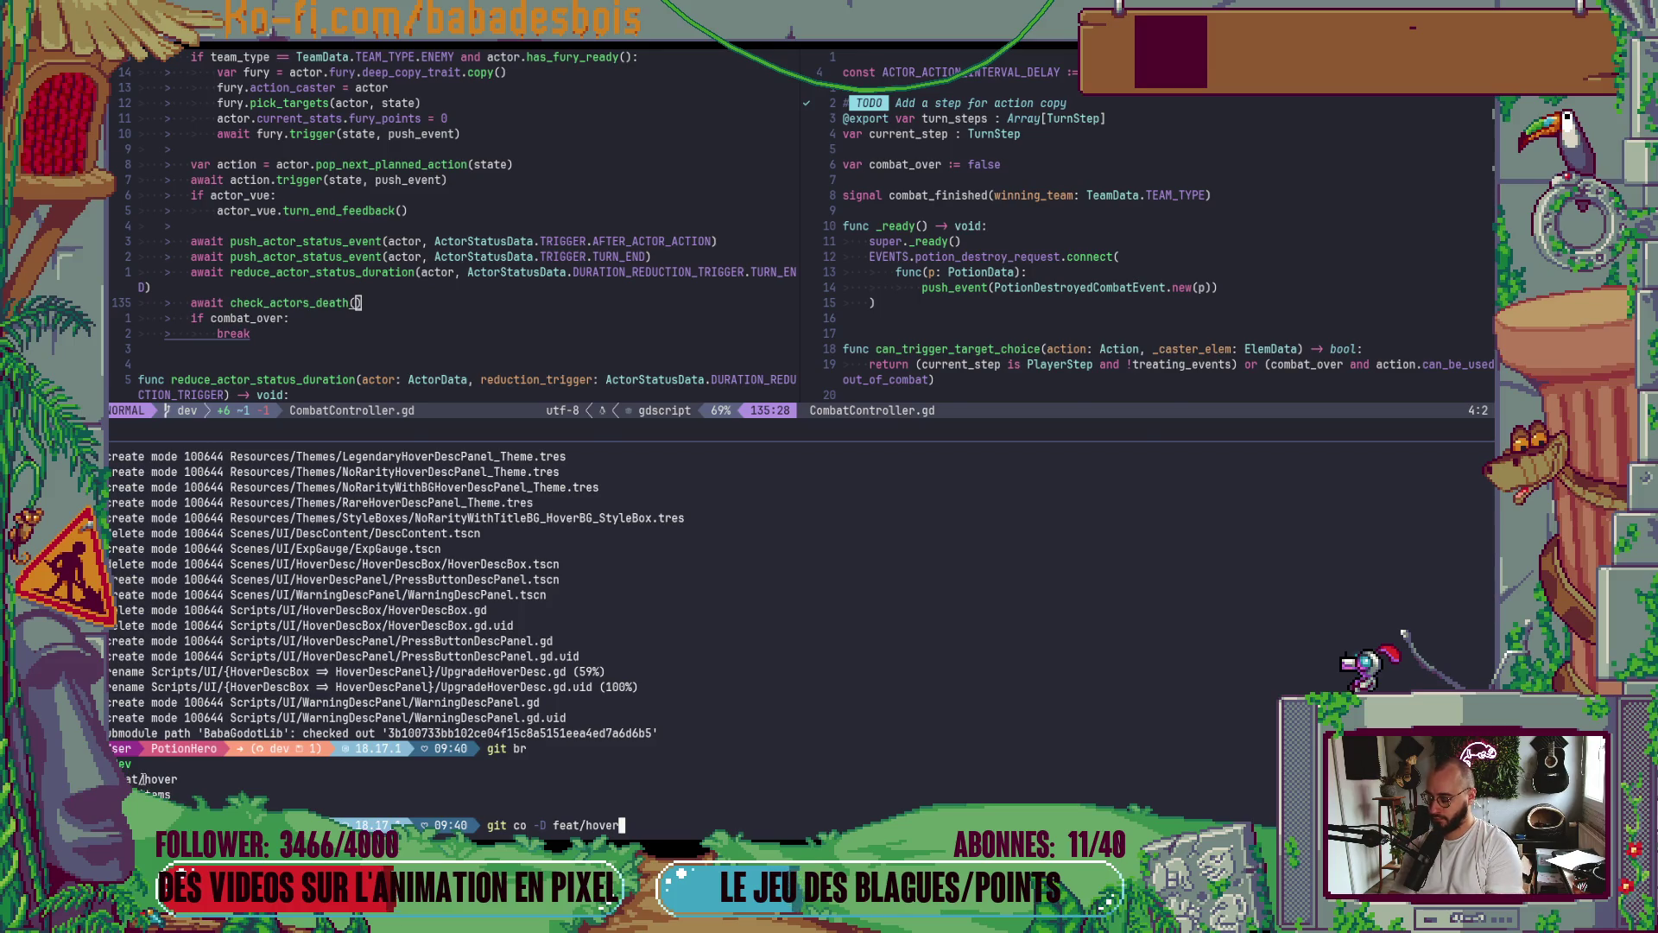
key(alt+Tab)
Step: Force-delete the local feat/hover branch, correcting the command to git br -D feat/hover
key(Left)
key(Down)
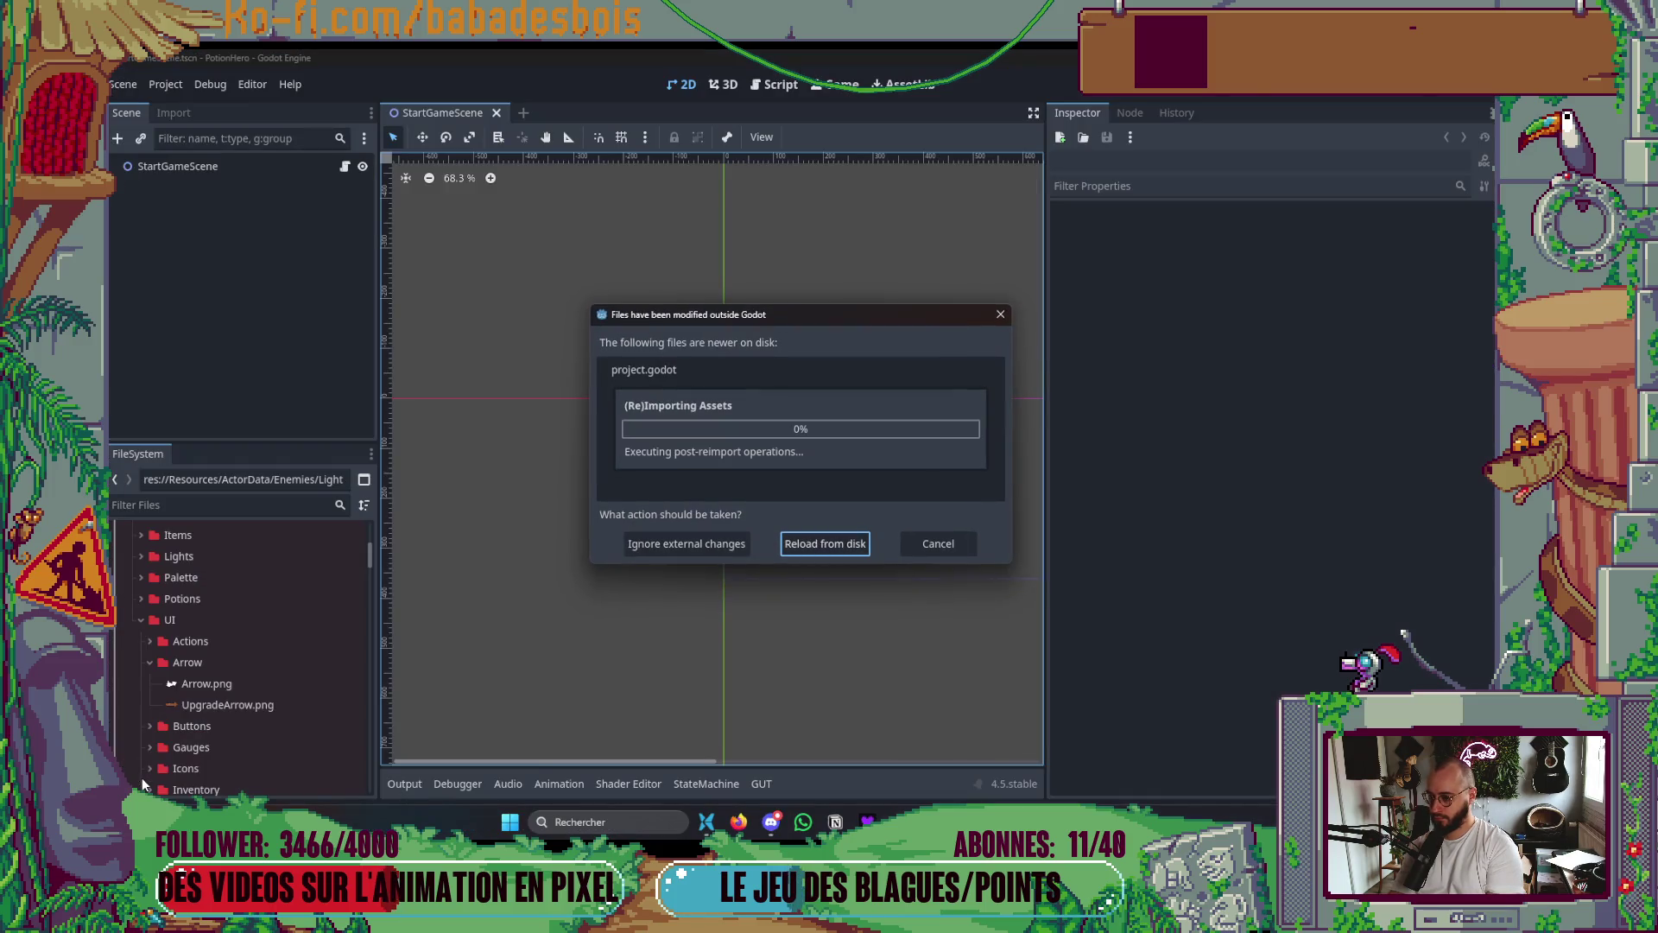
key(alt+Tab)
key(Return)
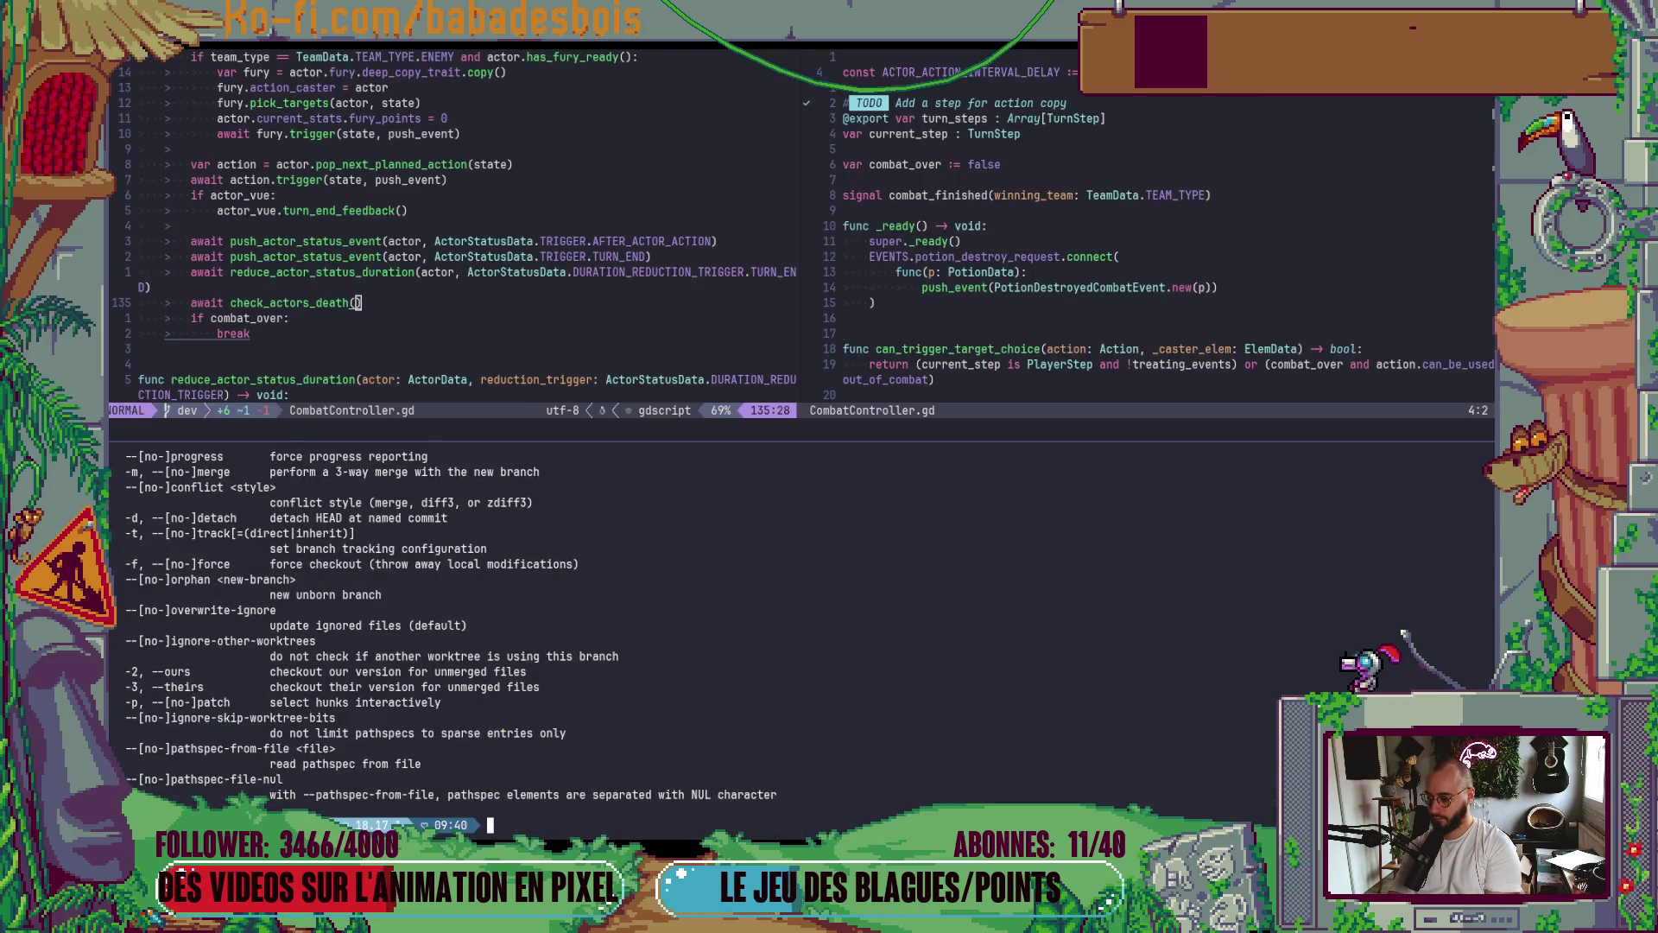
scroll(522, 675, up, 9)
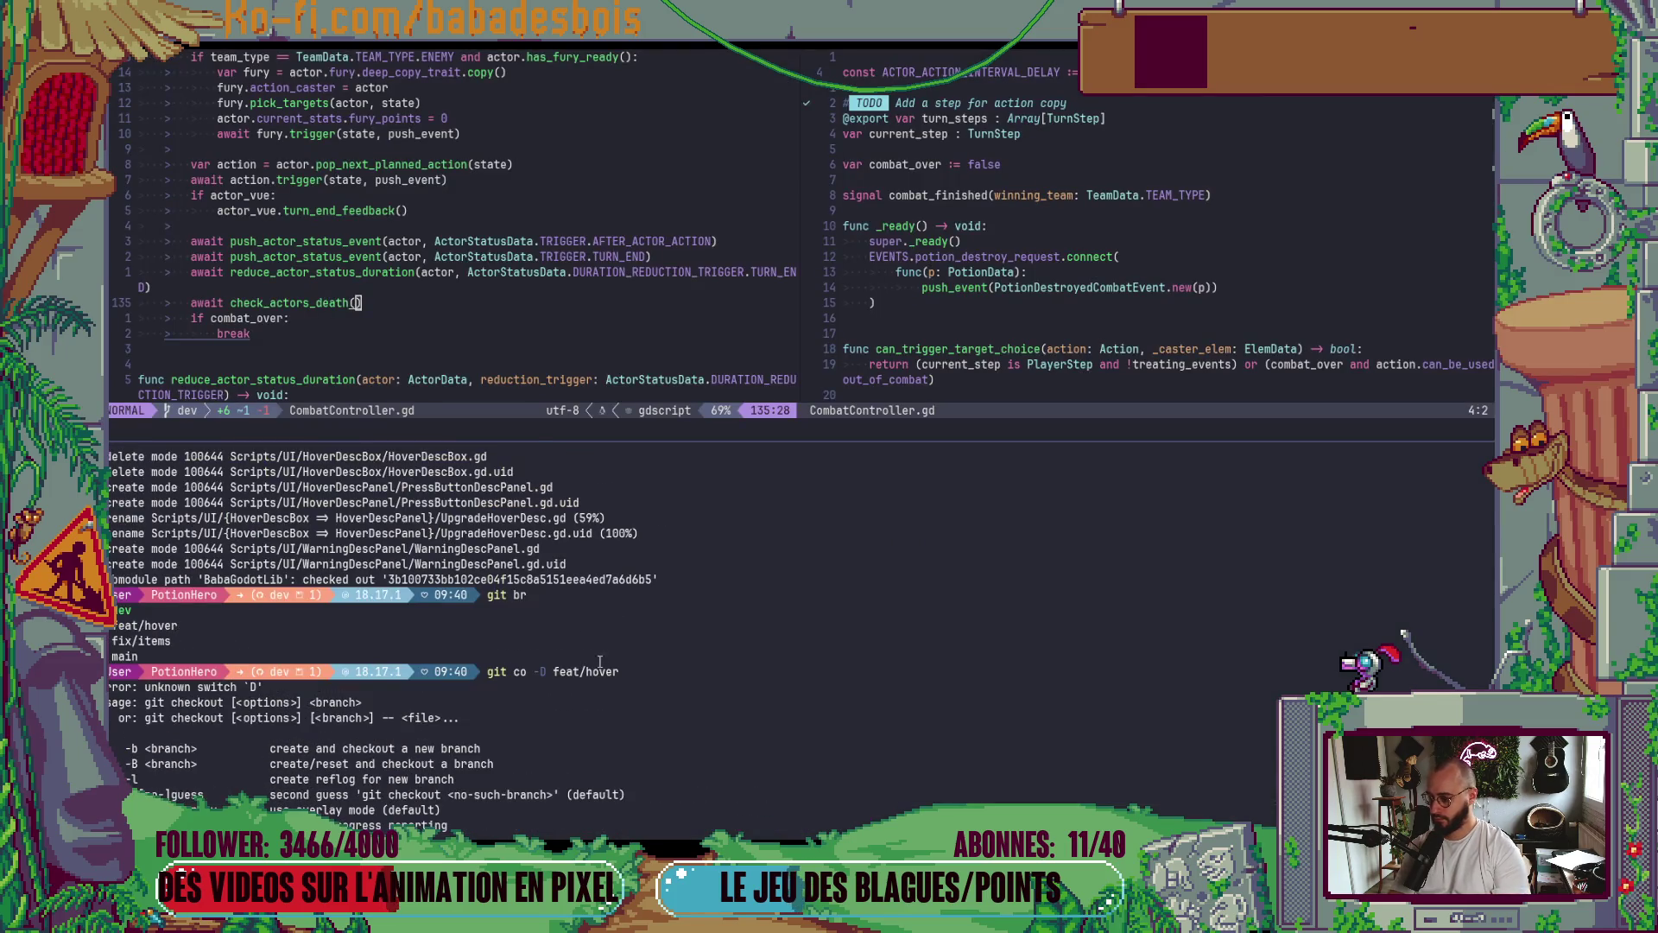
scroll(522, 676, down, 2)
scroll(507, 601, down, 7)
key(Up)
key(ctrl+Left)
key(ctrl+Left)
key(ctrl+Left)
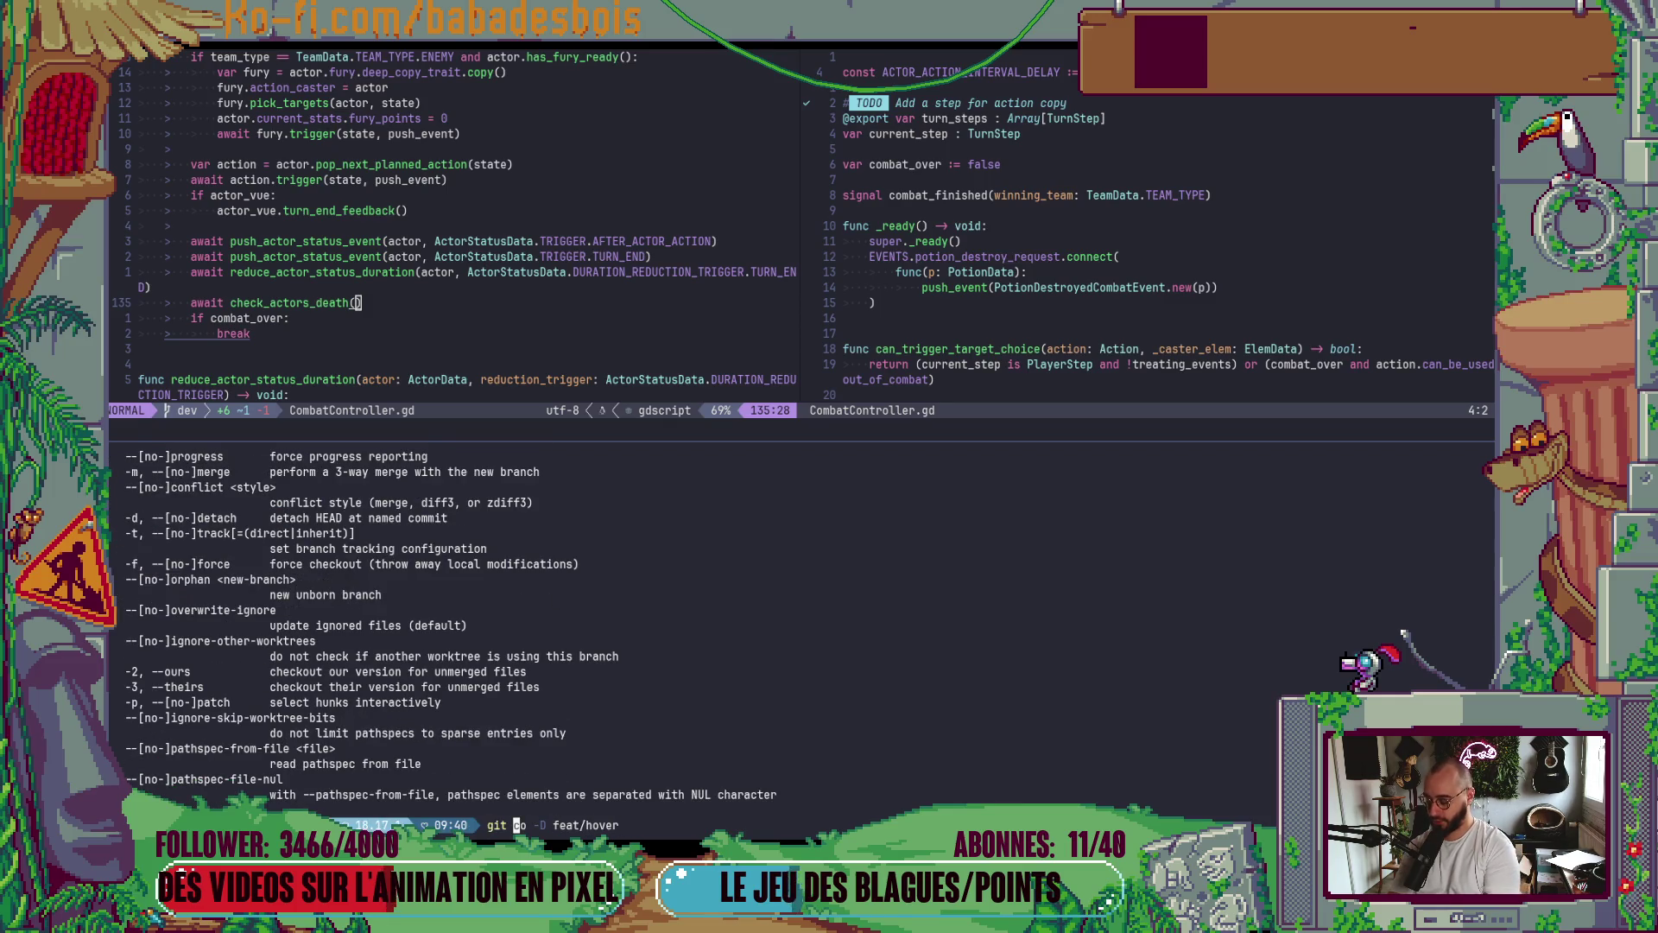
key(Delete)
key(Delete)
text(br)
key(Return)
Step: List the remaining branches and force-delete fix/items with git br -D fix/items
key(Up)
key(ctrl+w)
key(ctrl+w)
key(Return)
text(git br -D )
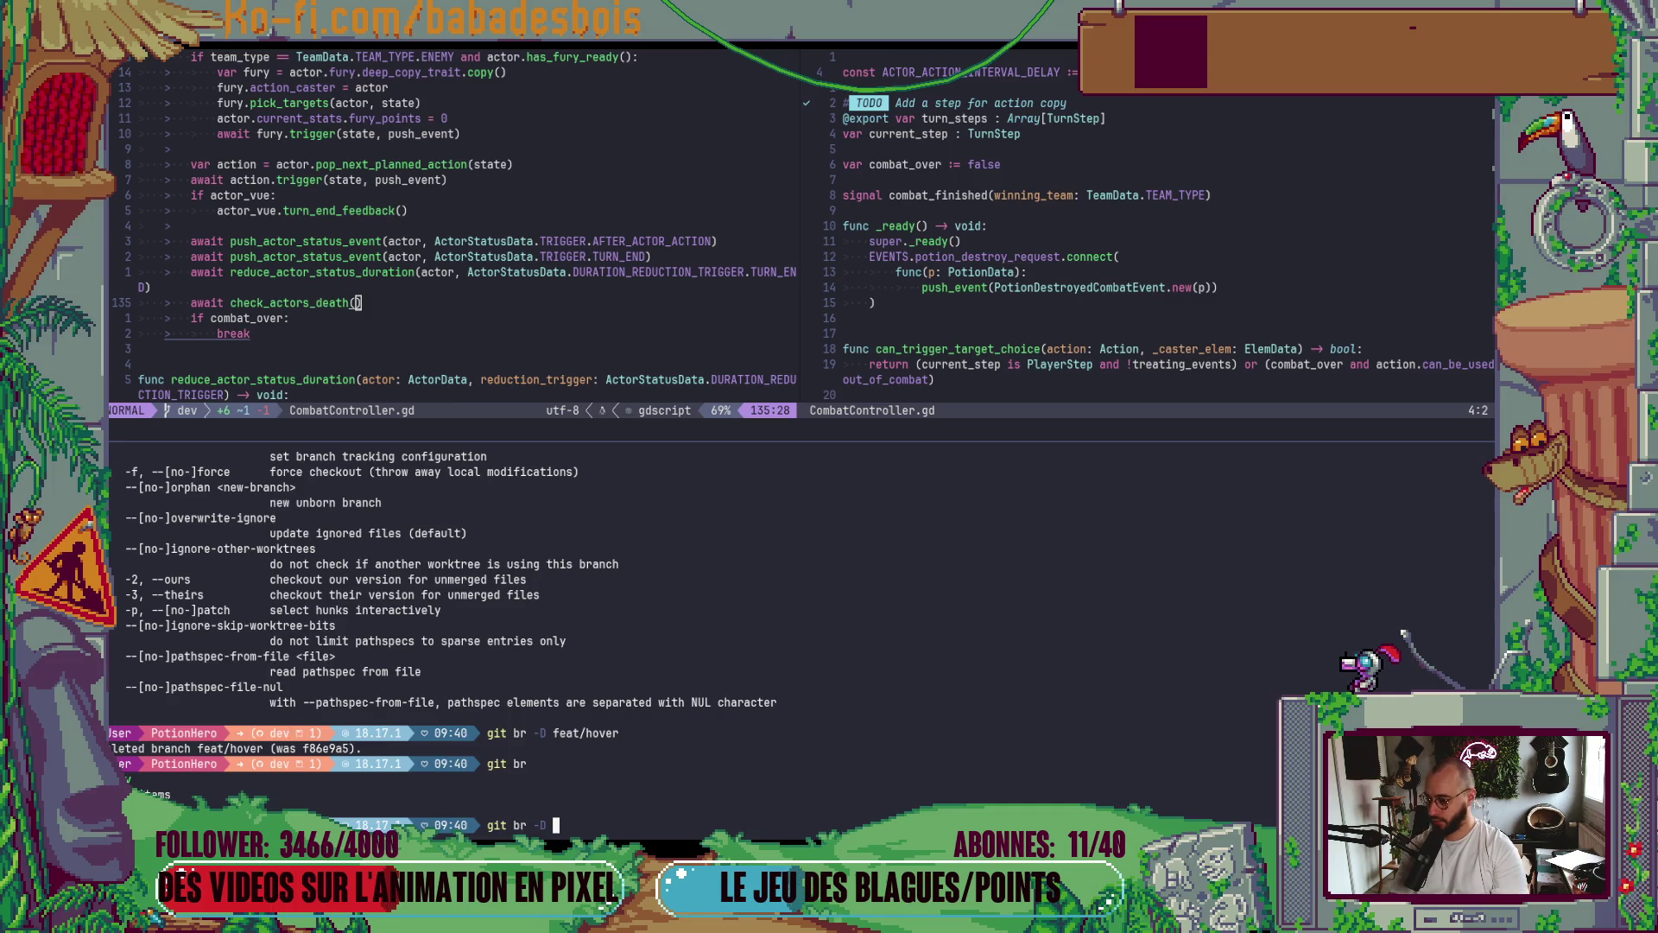
text(fix/items)
key(Return)
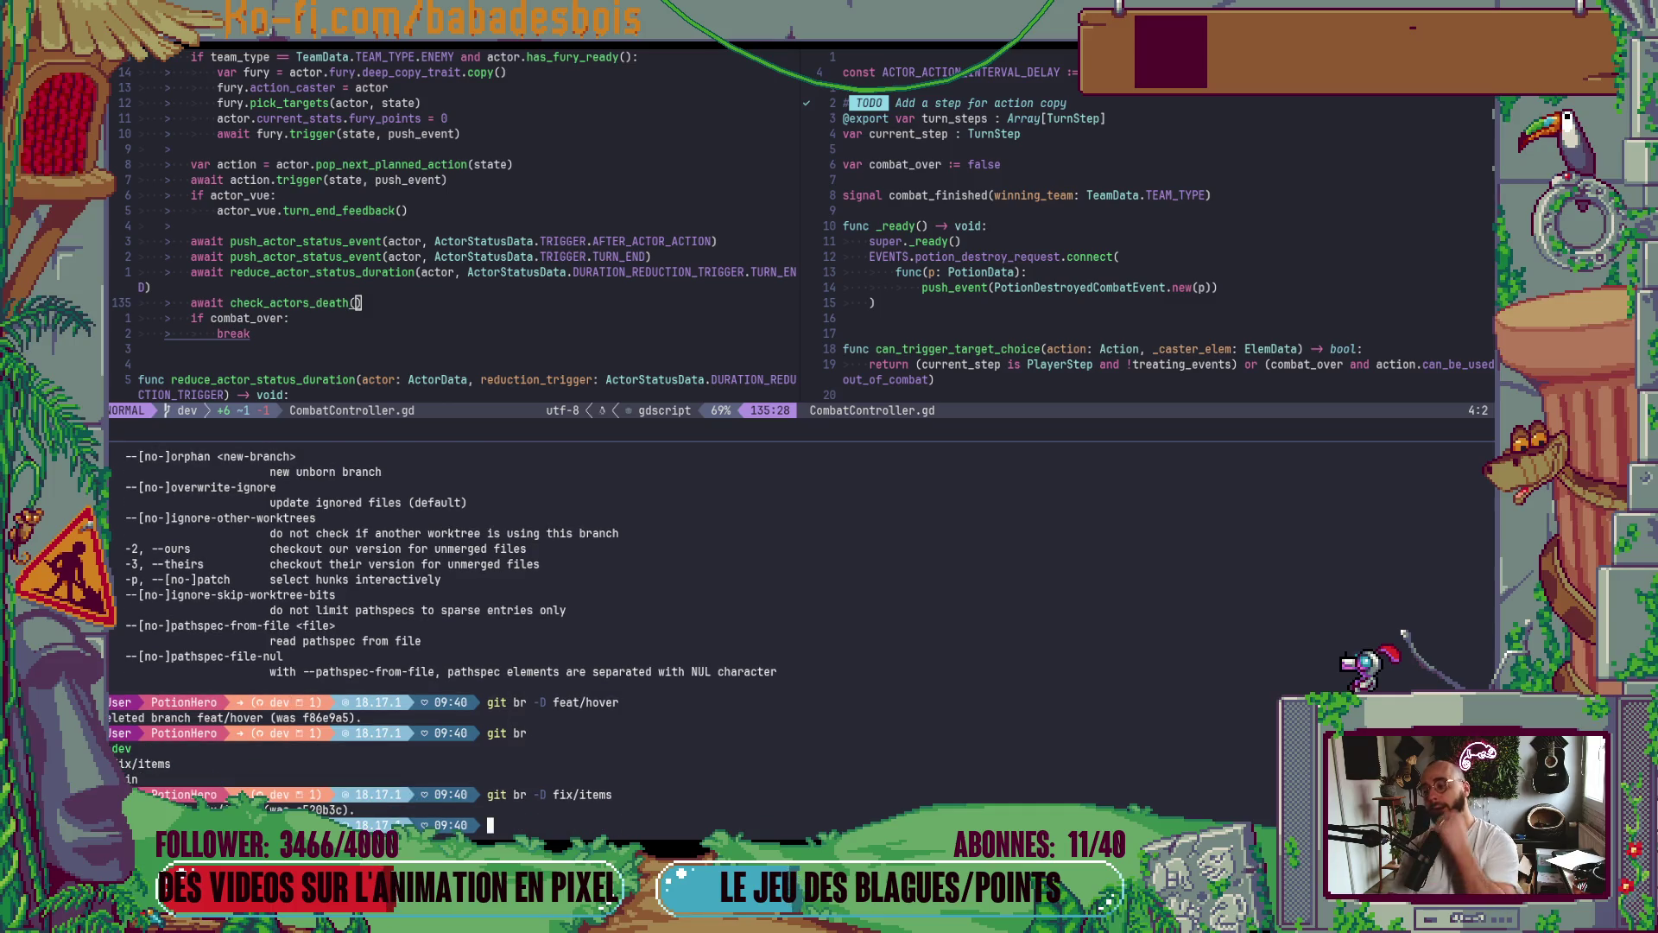
text(git)
key(alt+Tab)
key(alt+Tab)
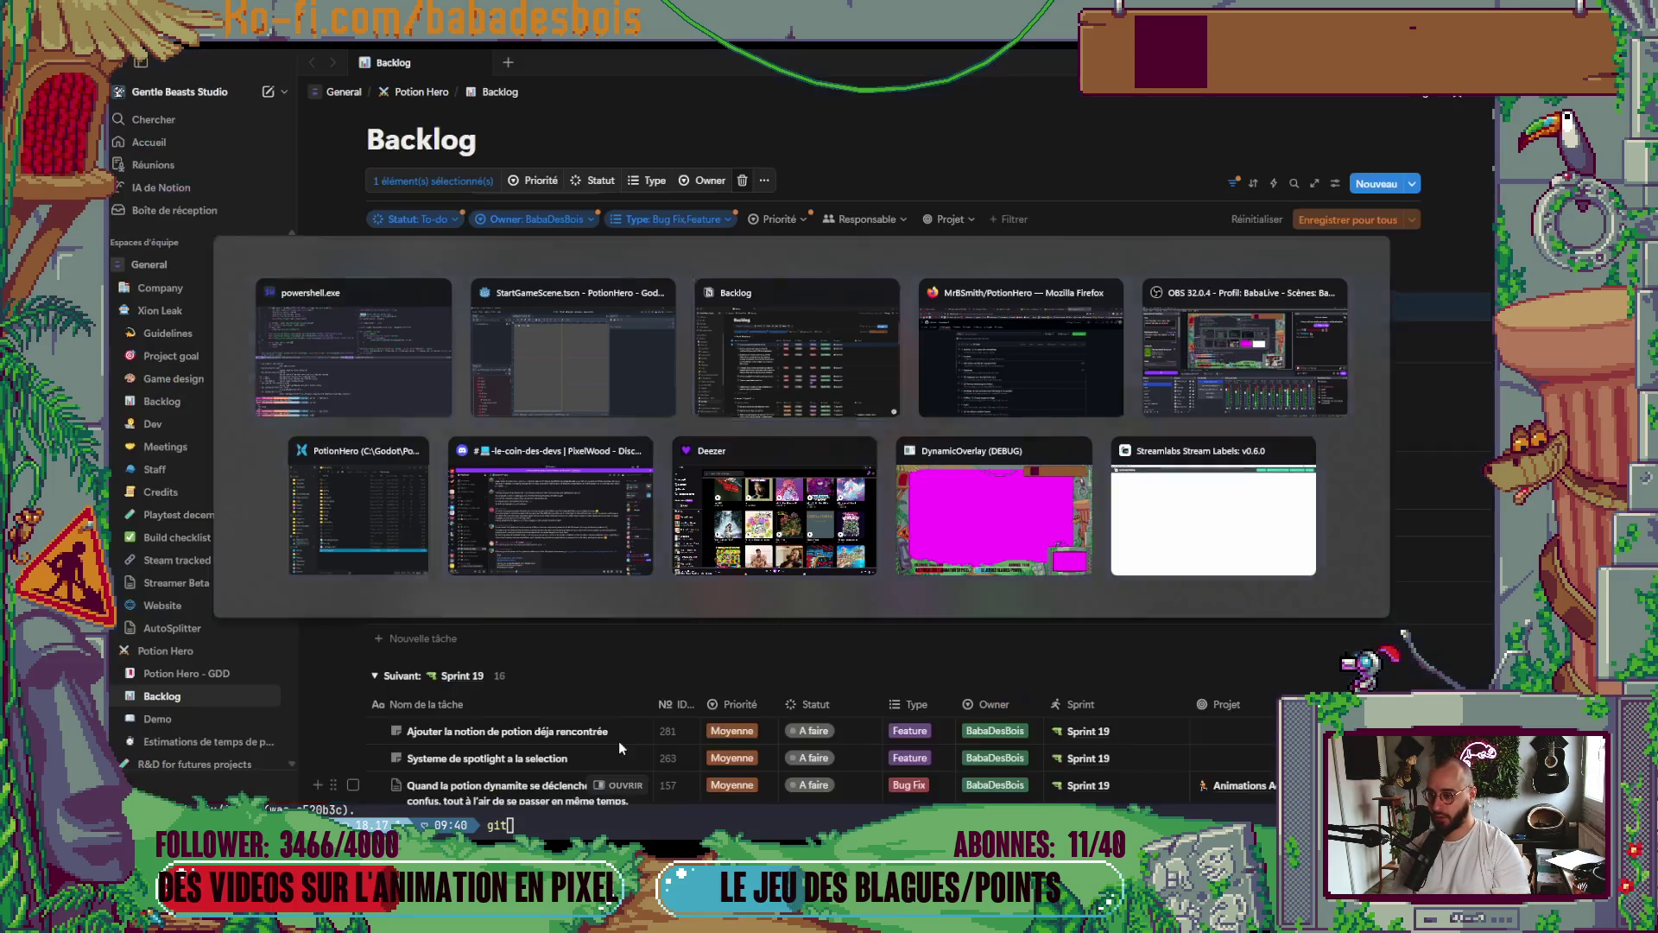
Step: On the Notion Backlog, drag 'Créer un menu dédié aux actions' above task 304, then return to the terminal
click(352, 308)
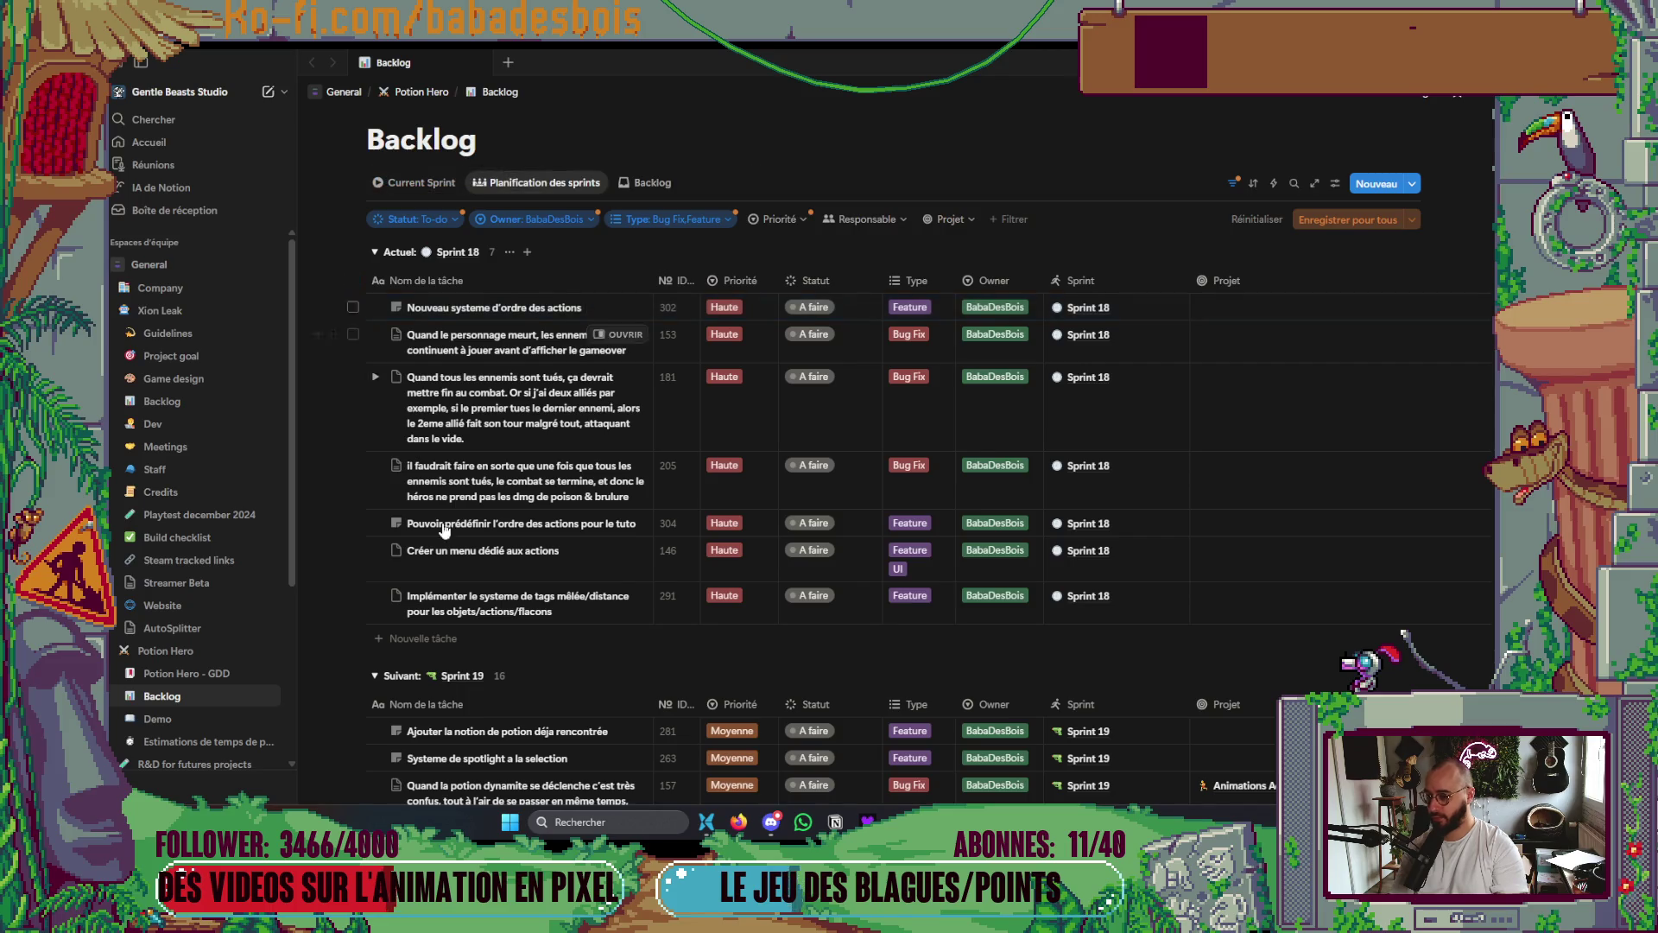
scroll(473, 525, down, 1)
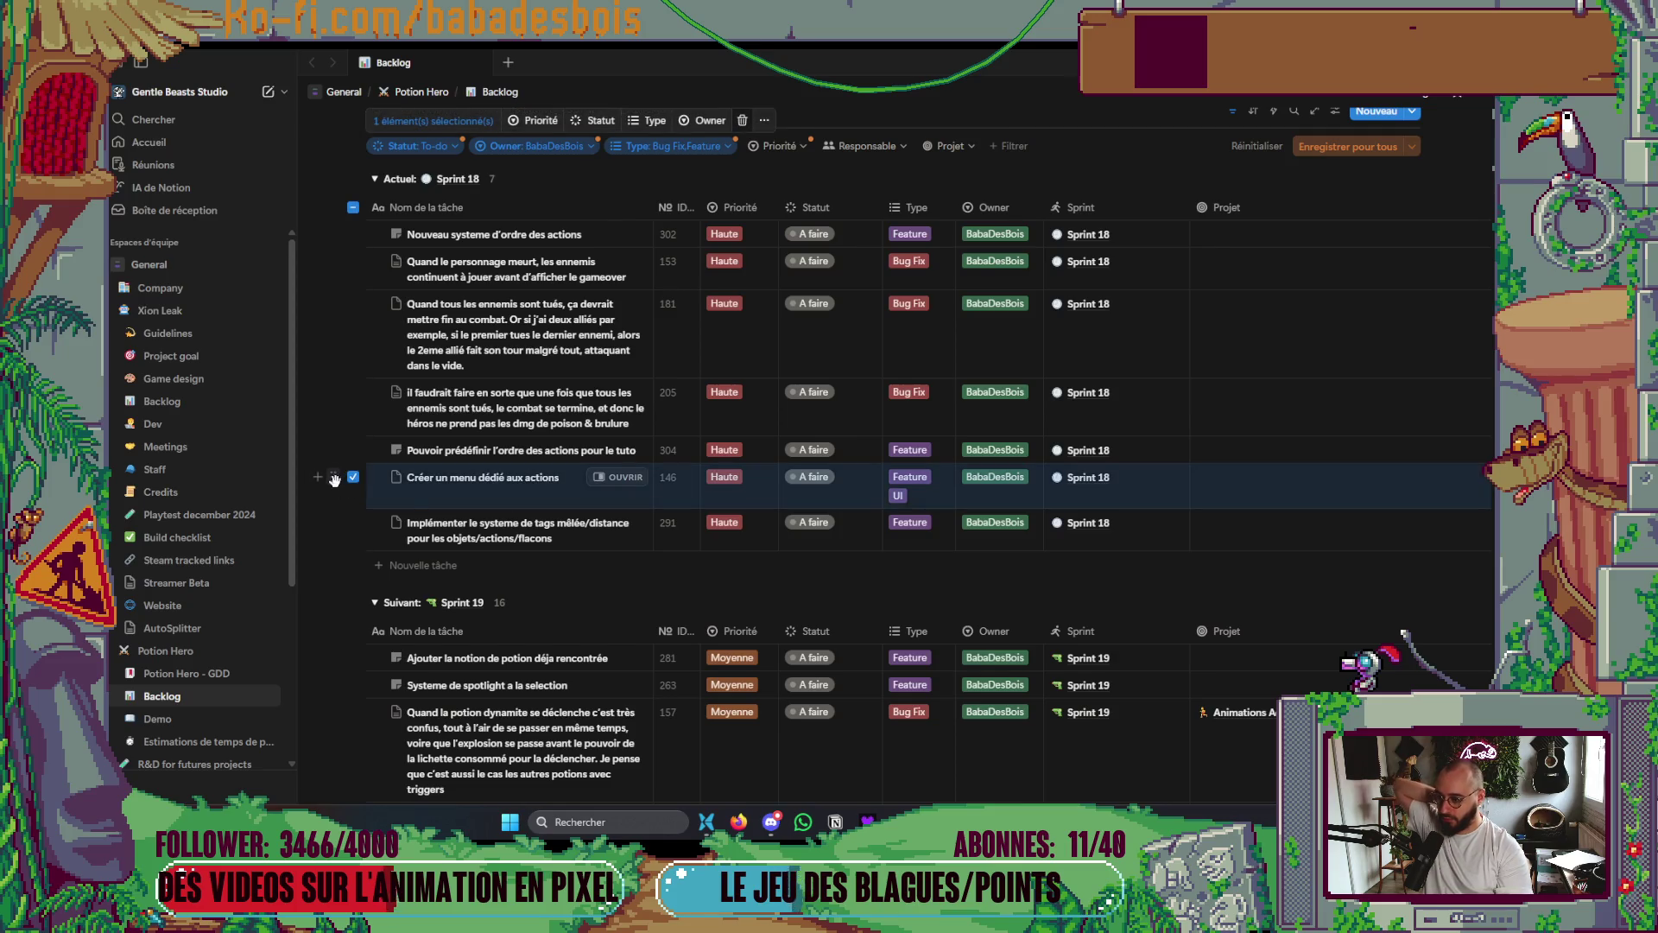
drag(333, 477, 329, 444)
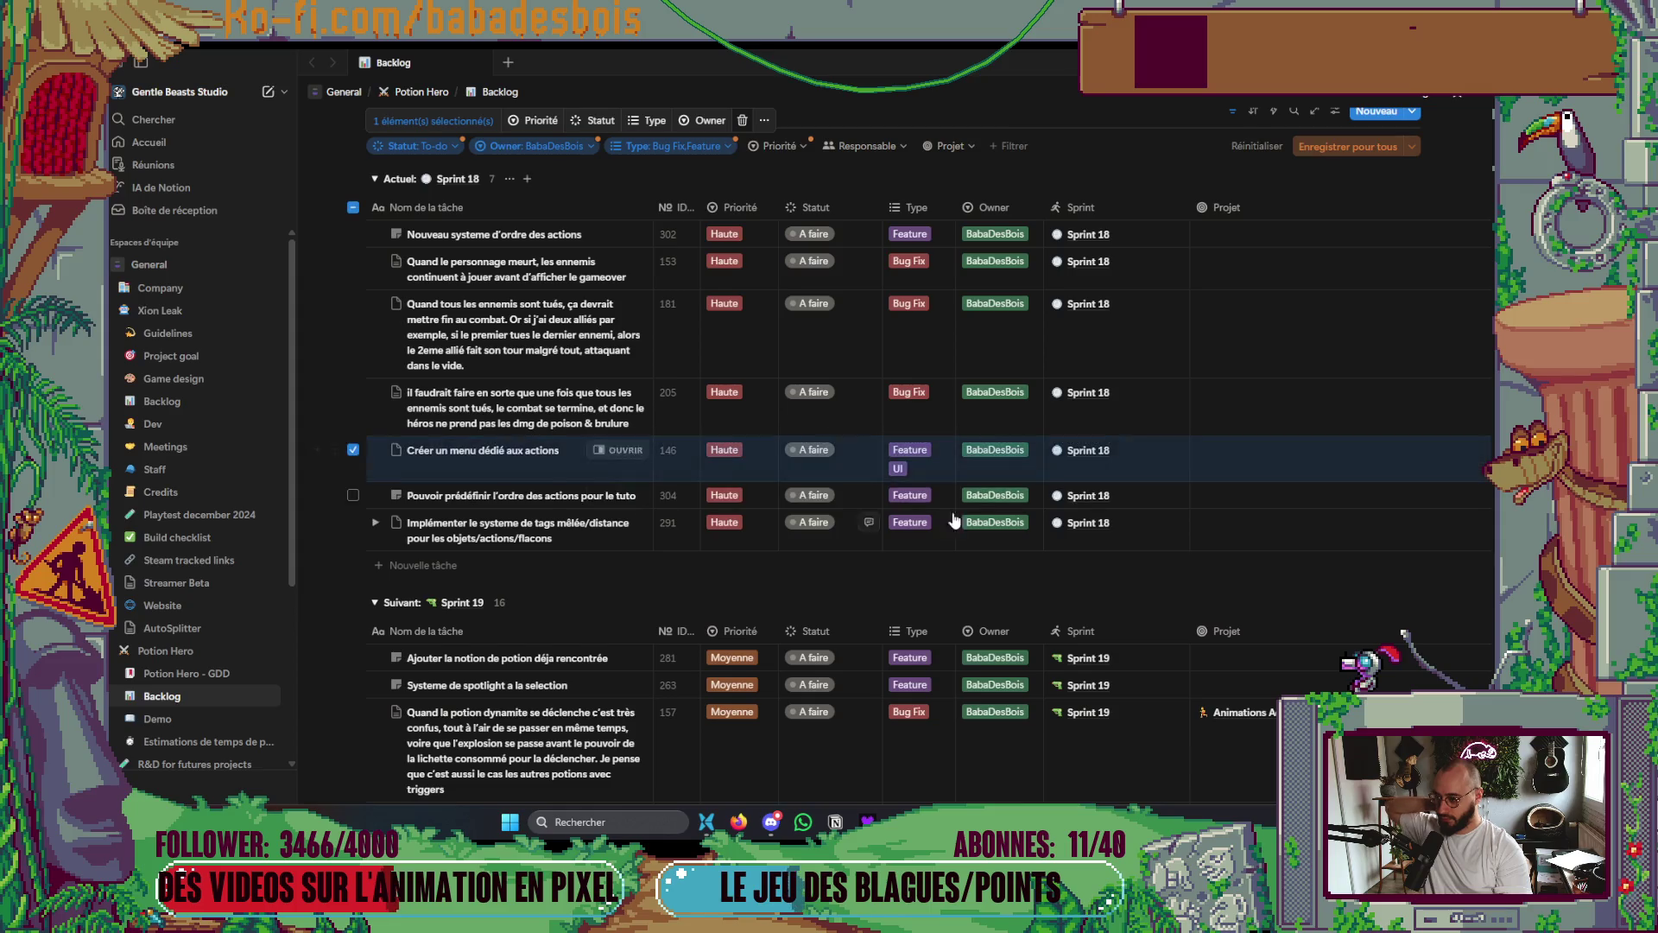
key(alt+Tab)
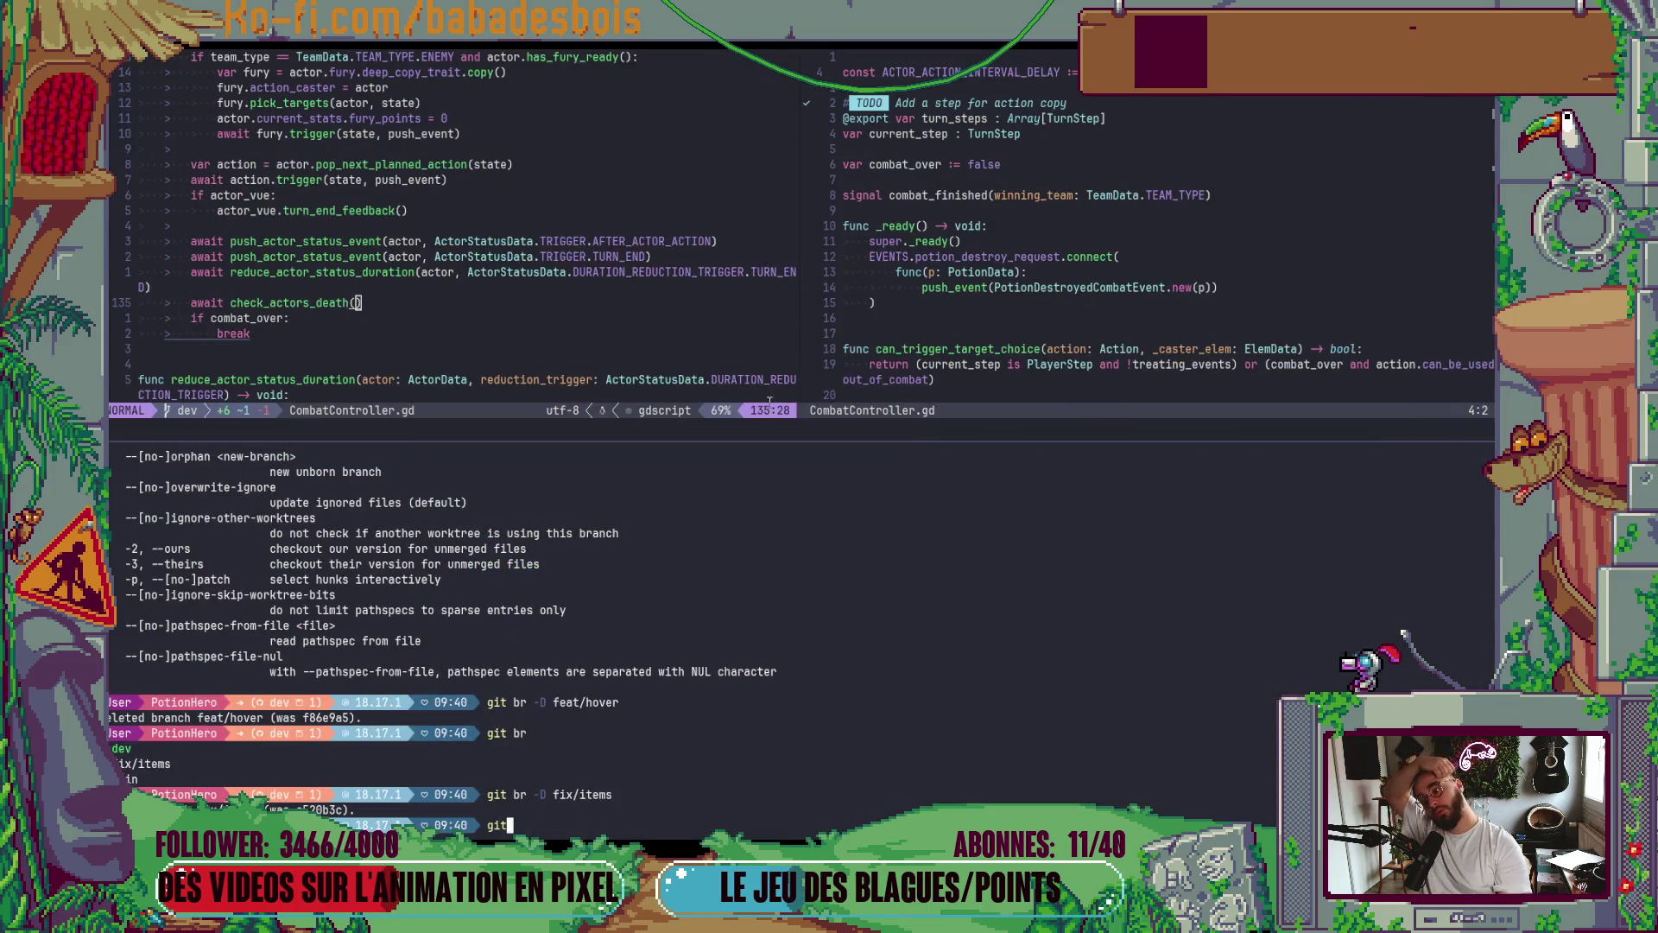
Step: Create and check out the feat/action-pile-menu branch from dev with 'co db'
text(co)
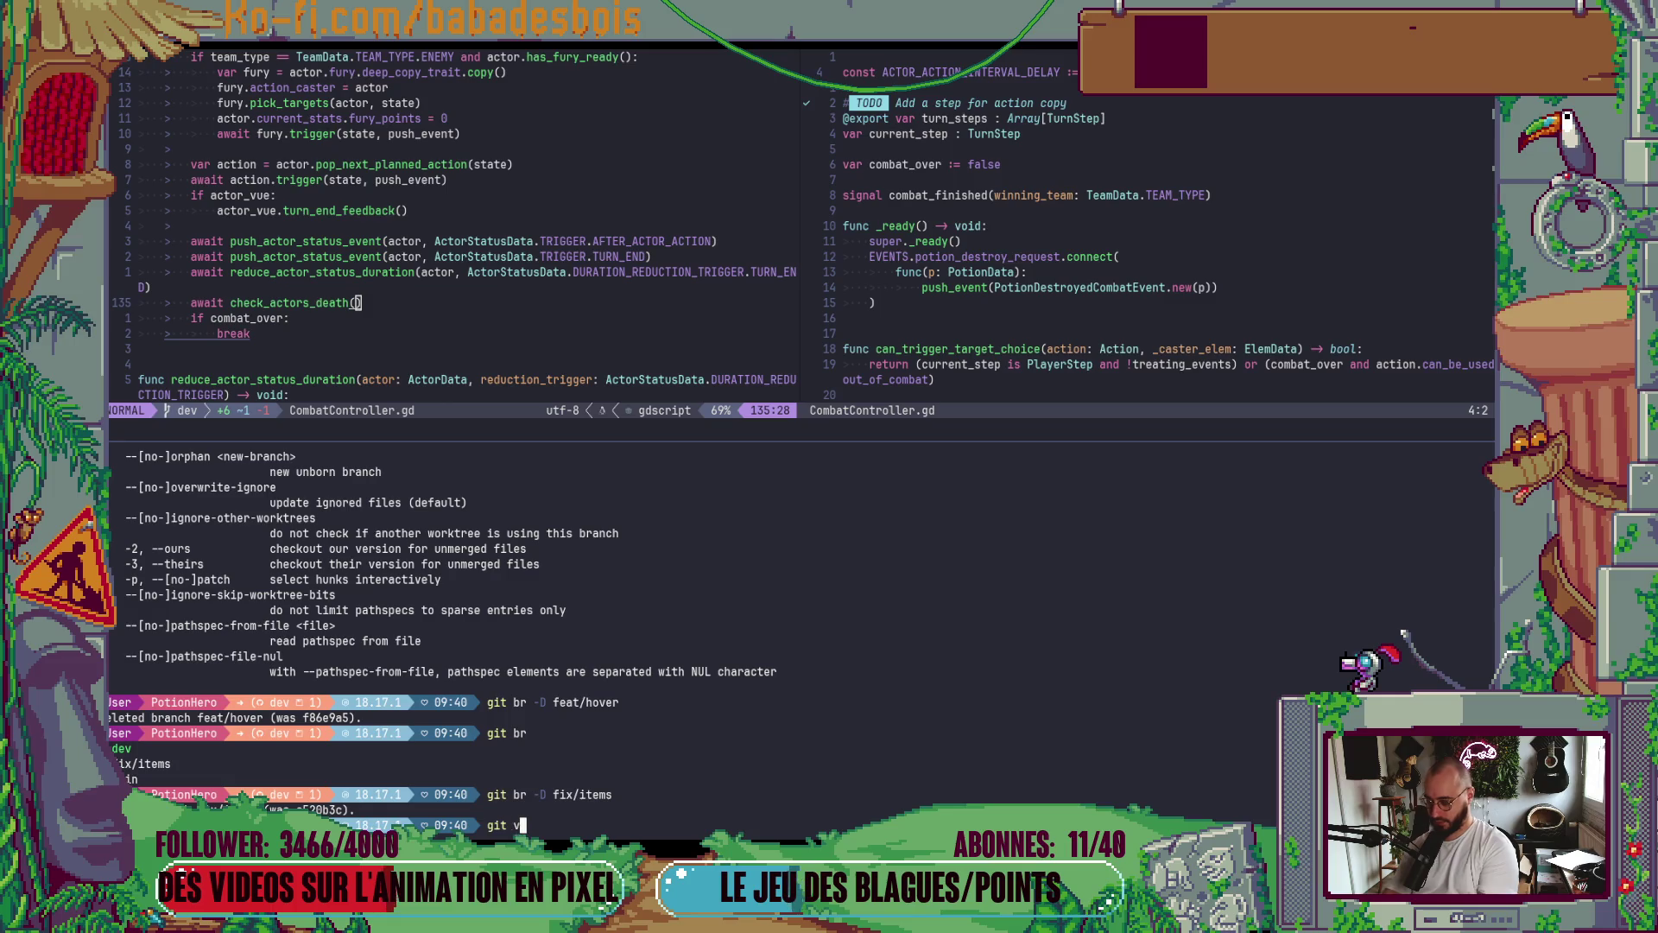
text( d)
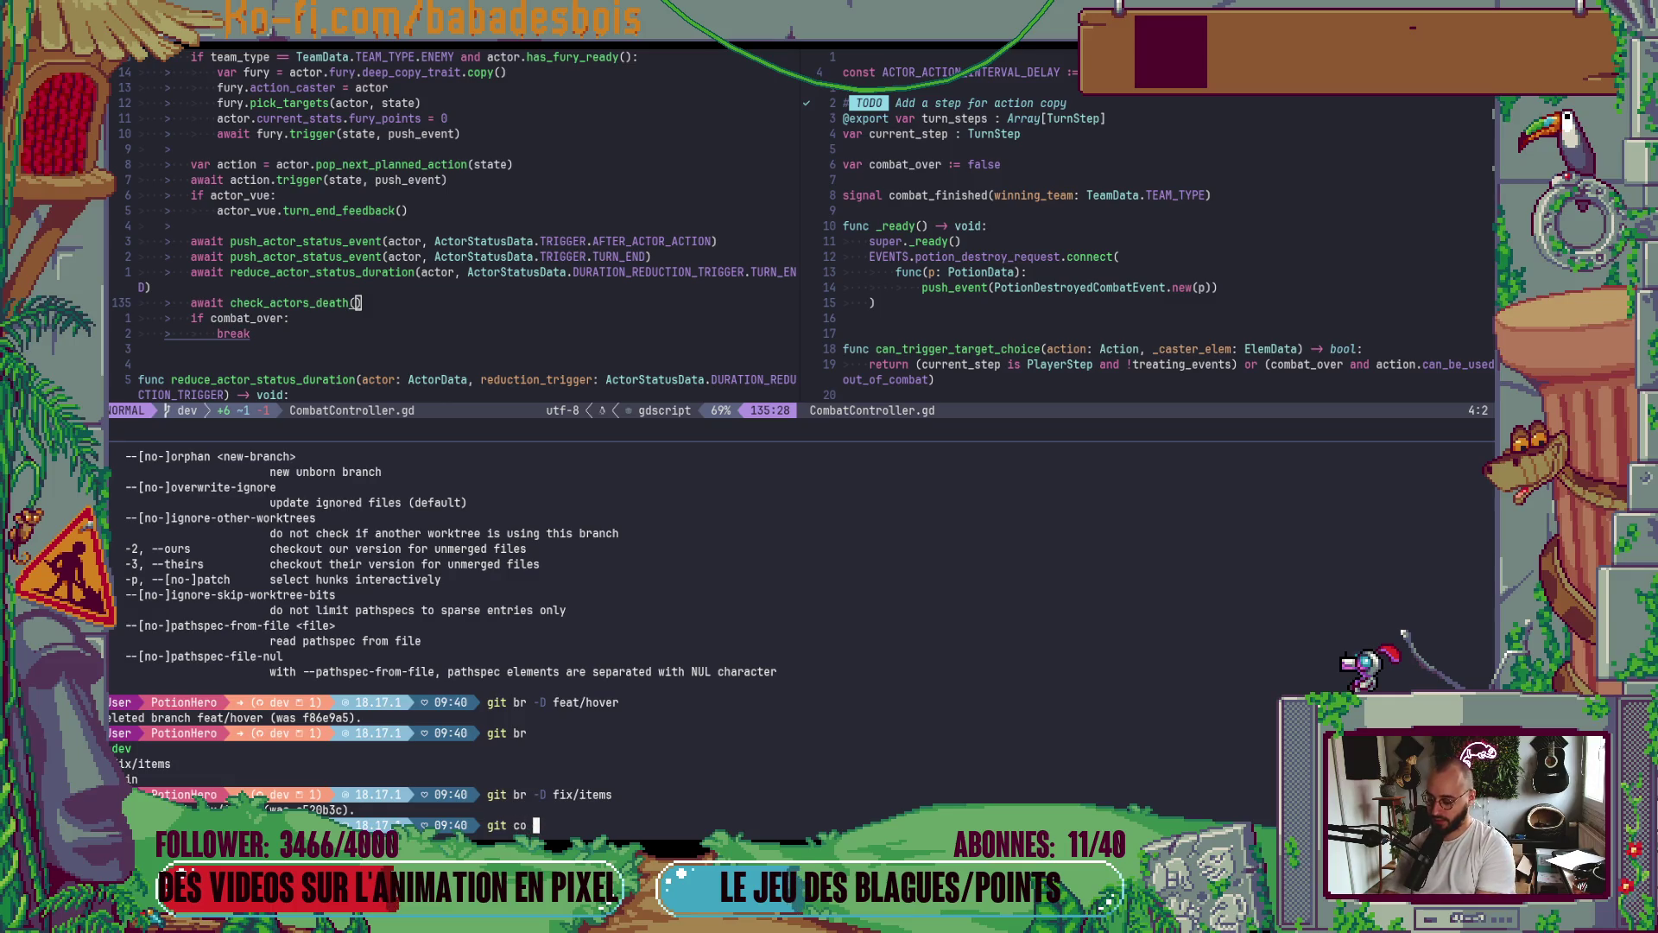
text(b feat/acto)
key(BackSpace)
text(ion-pile-menu)
key(Return)
Step: Switch to the Godot editor and reload the project files changed on disk
key(alt+Tab)
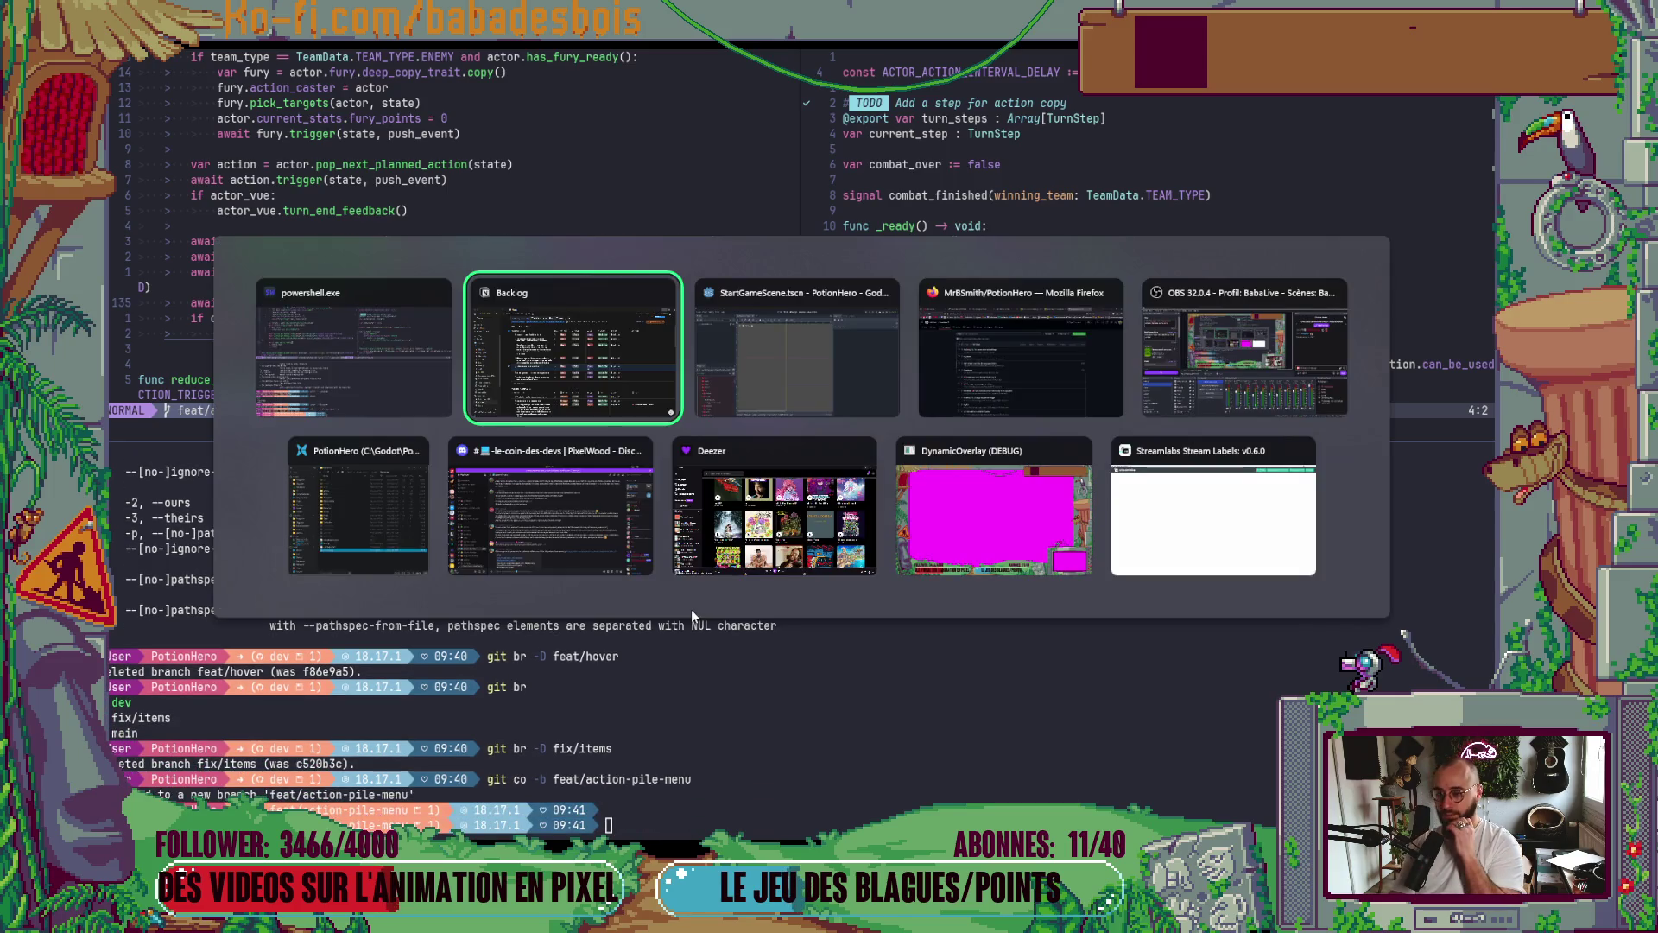
key(alt+Tab)
click(825, 544)
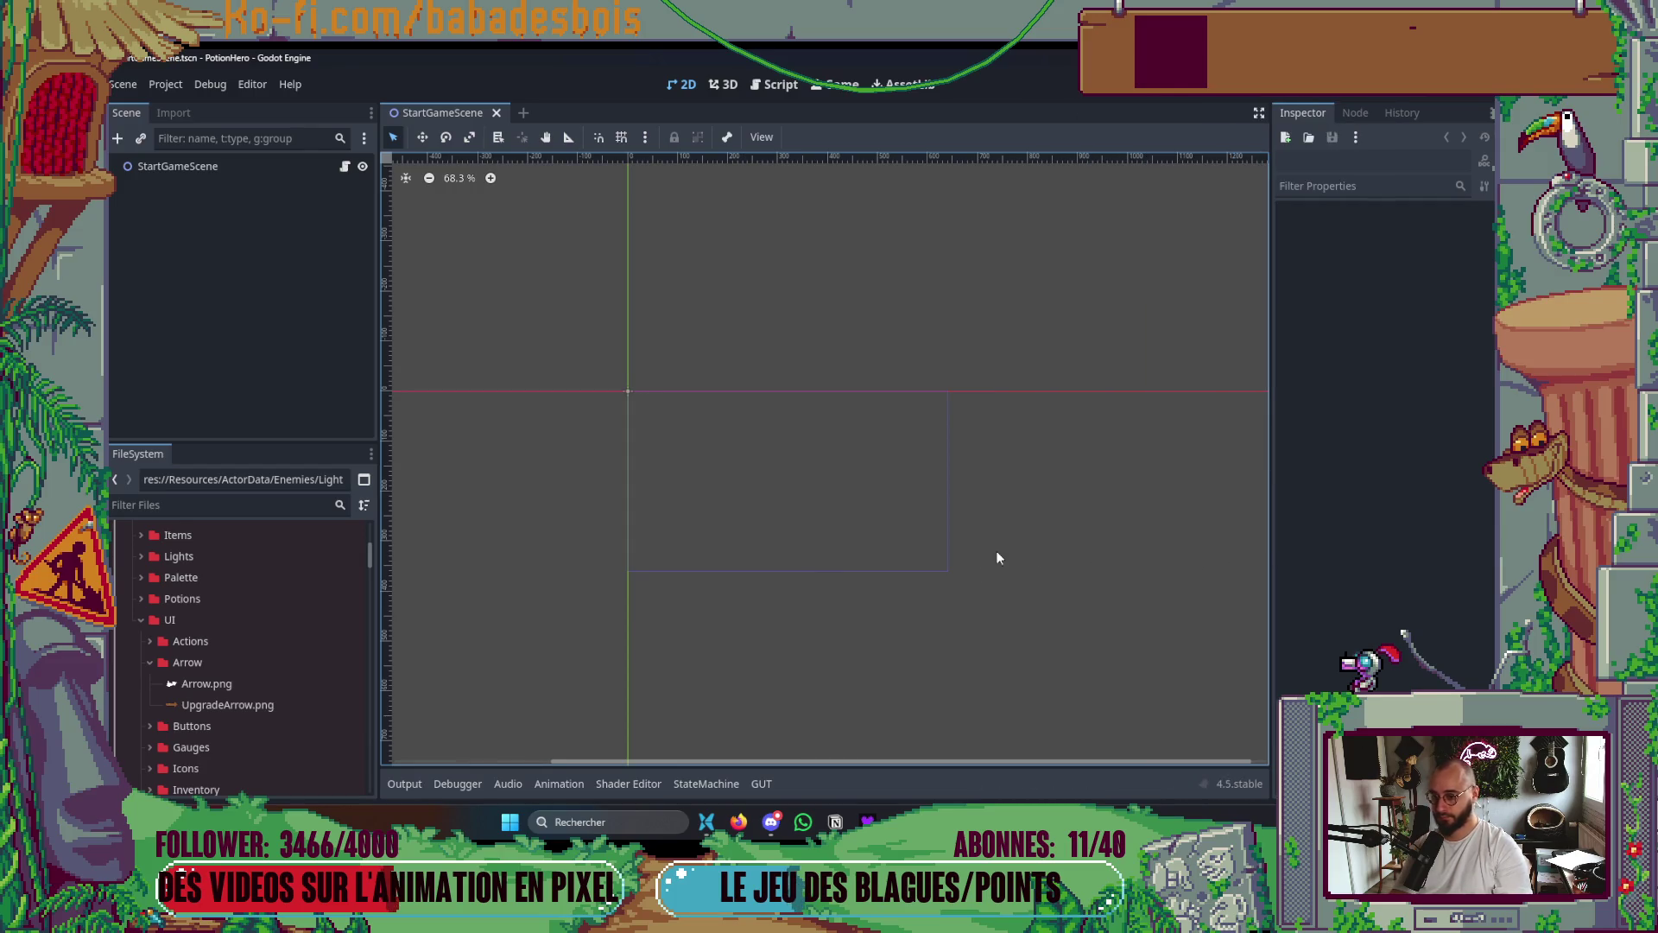
Step: Bring Firefox forward and view PotionHero's Pull requests: 0 open, 120 closed
click(743, 824)
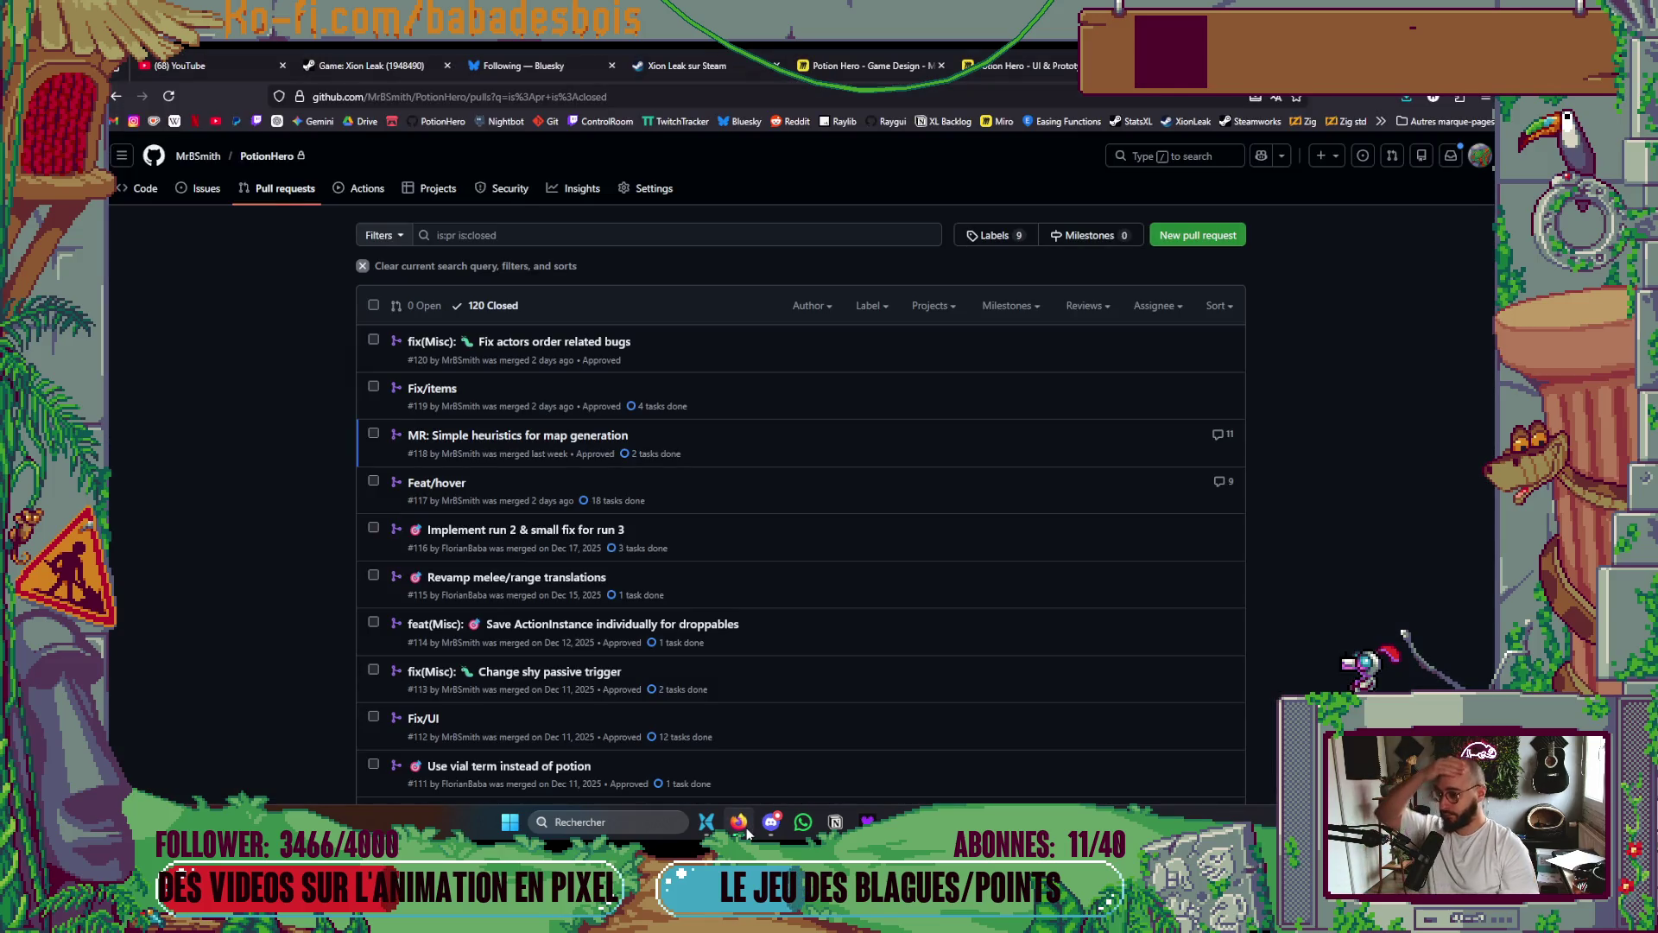
click(781, 824)
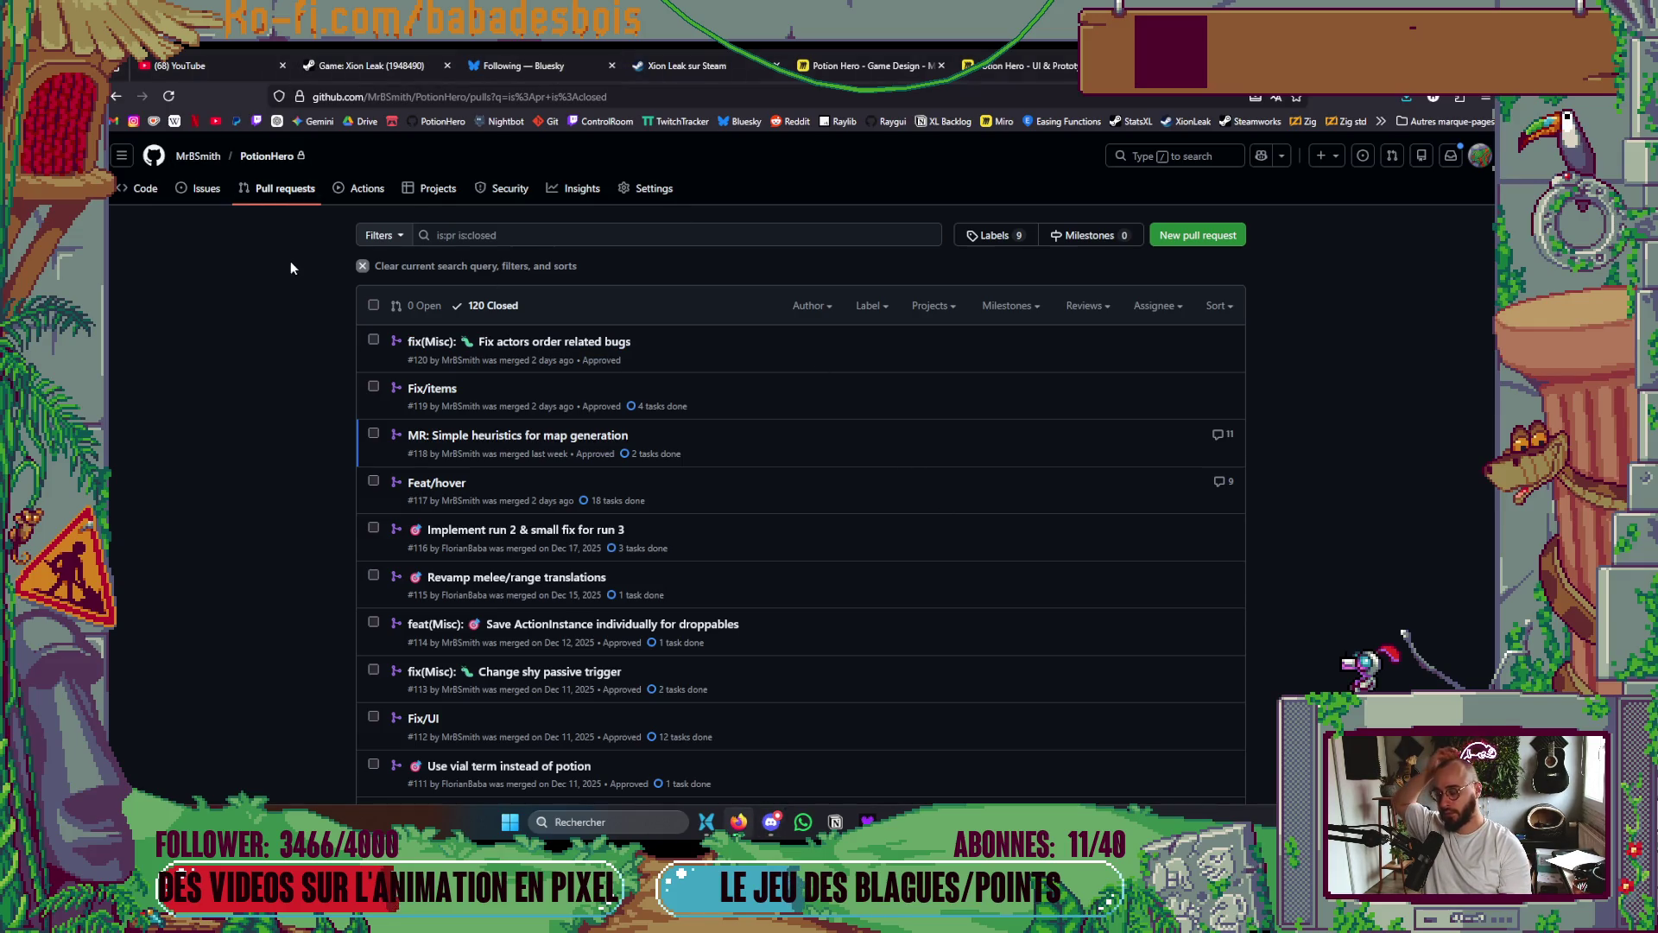
click(296, 205)
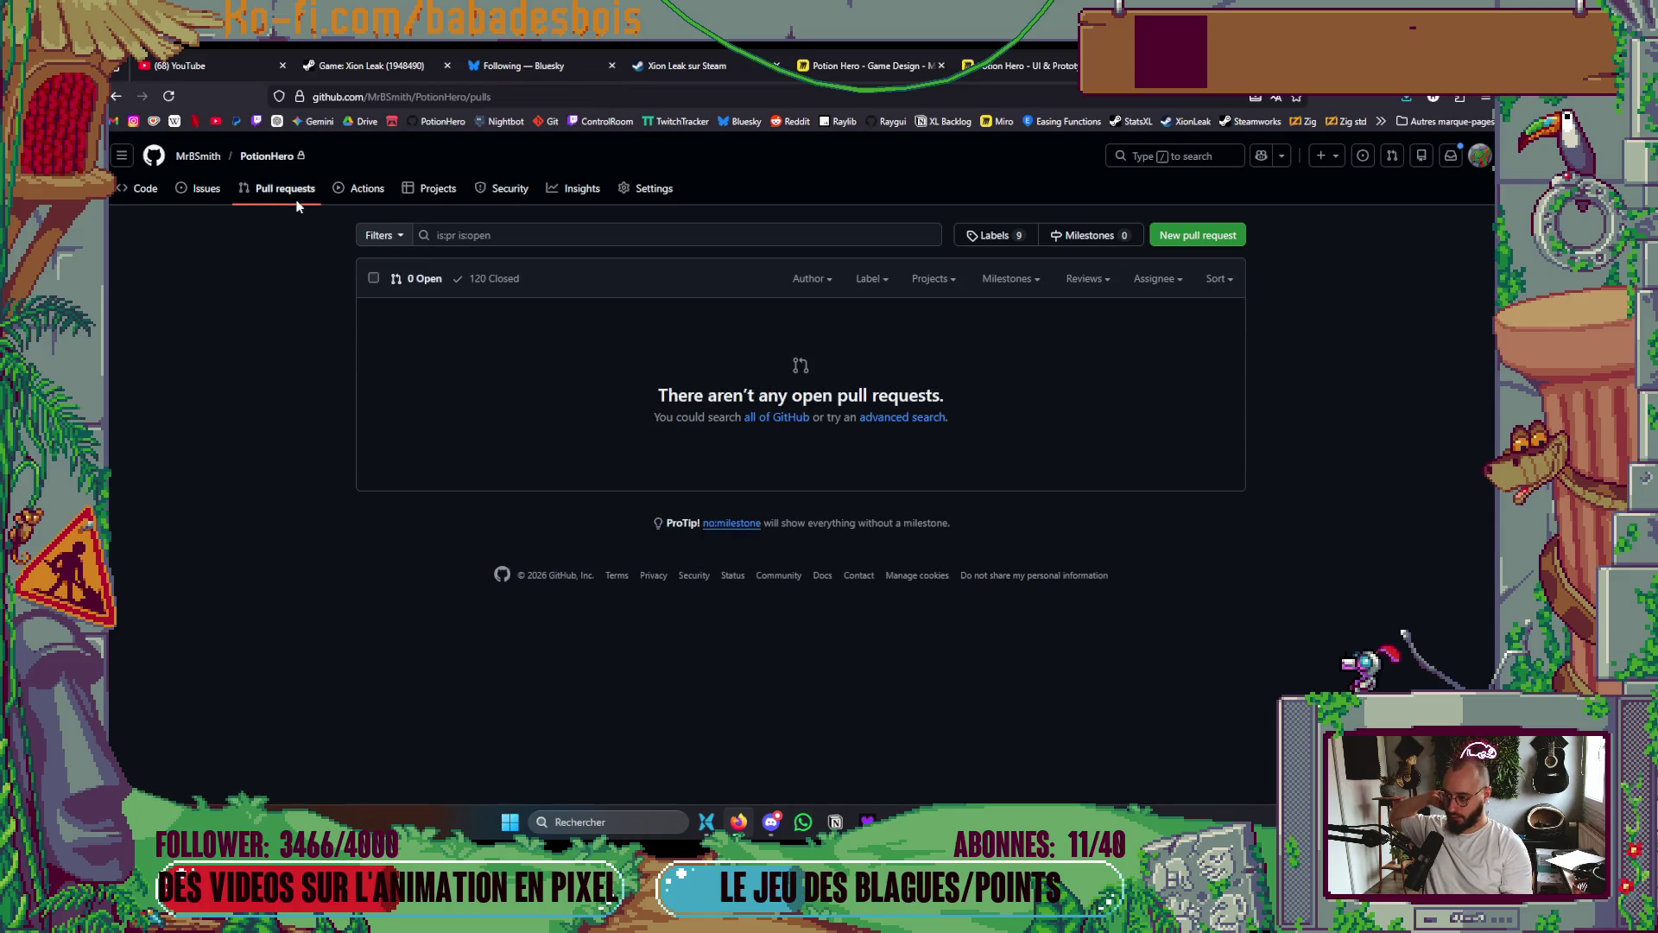
Step: In Godot's FileSystem, collapse the Sprites, Assets, Shaders and BabaGodotLib folders
key(alt+Tab)
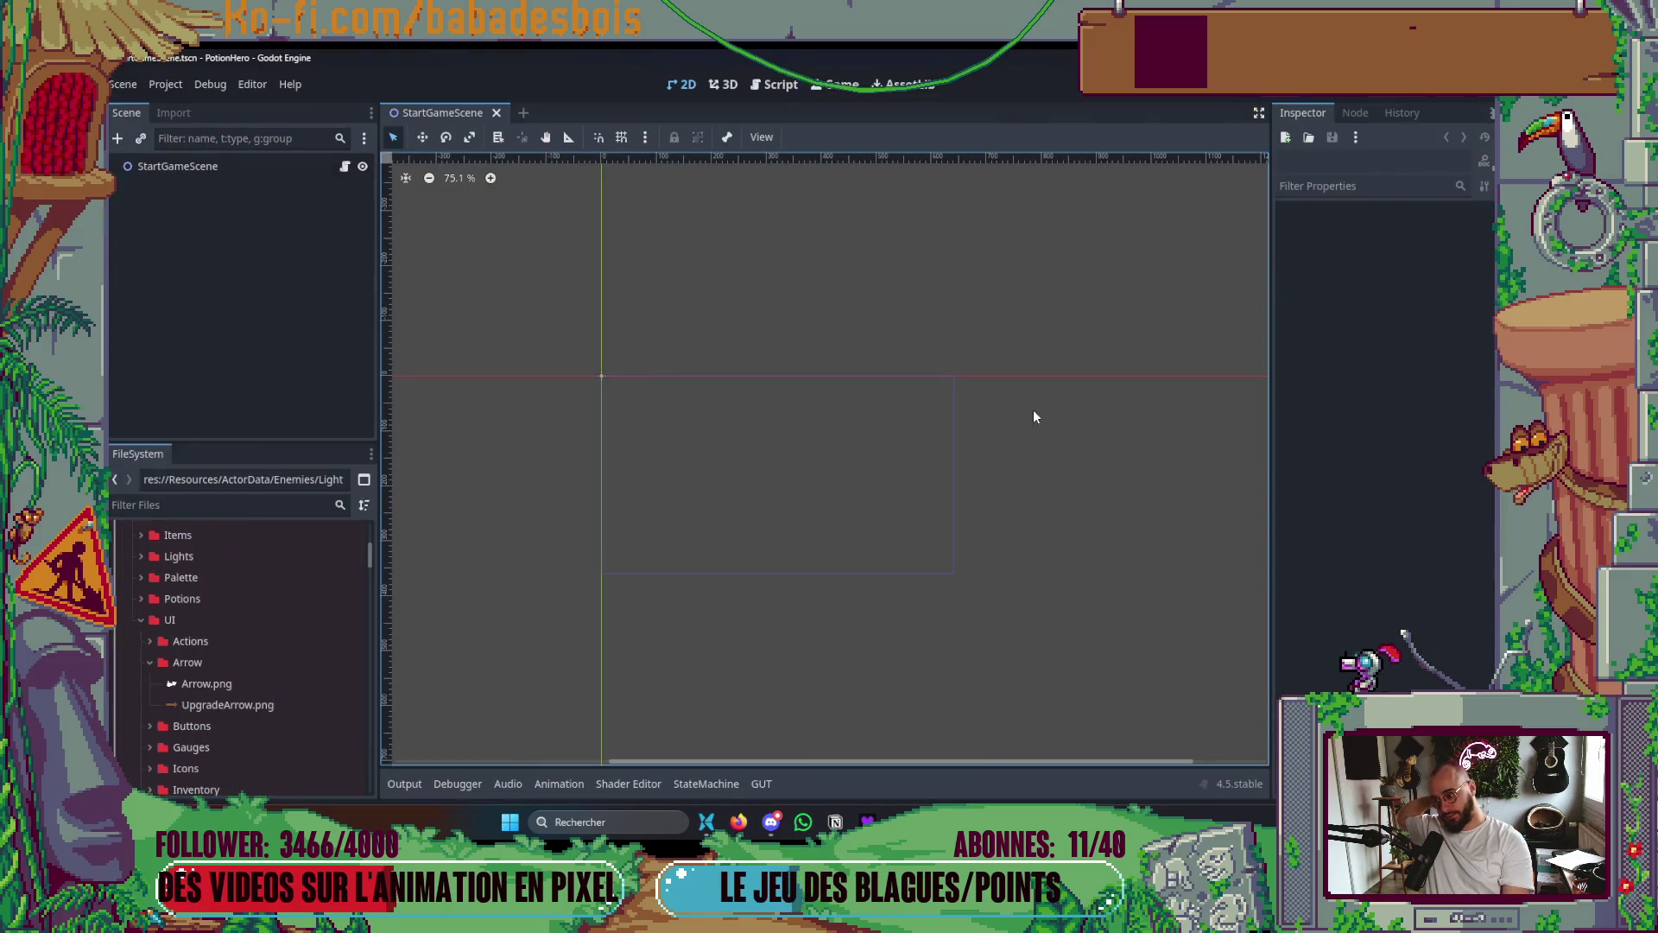
scroll(282, 589, up, 5)
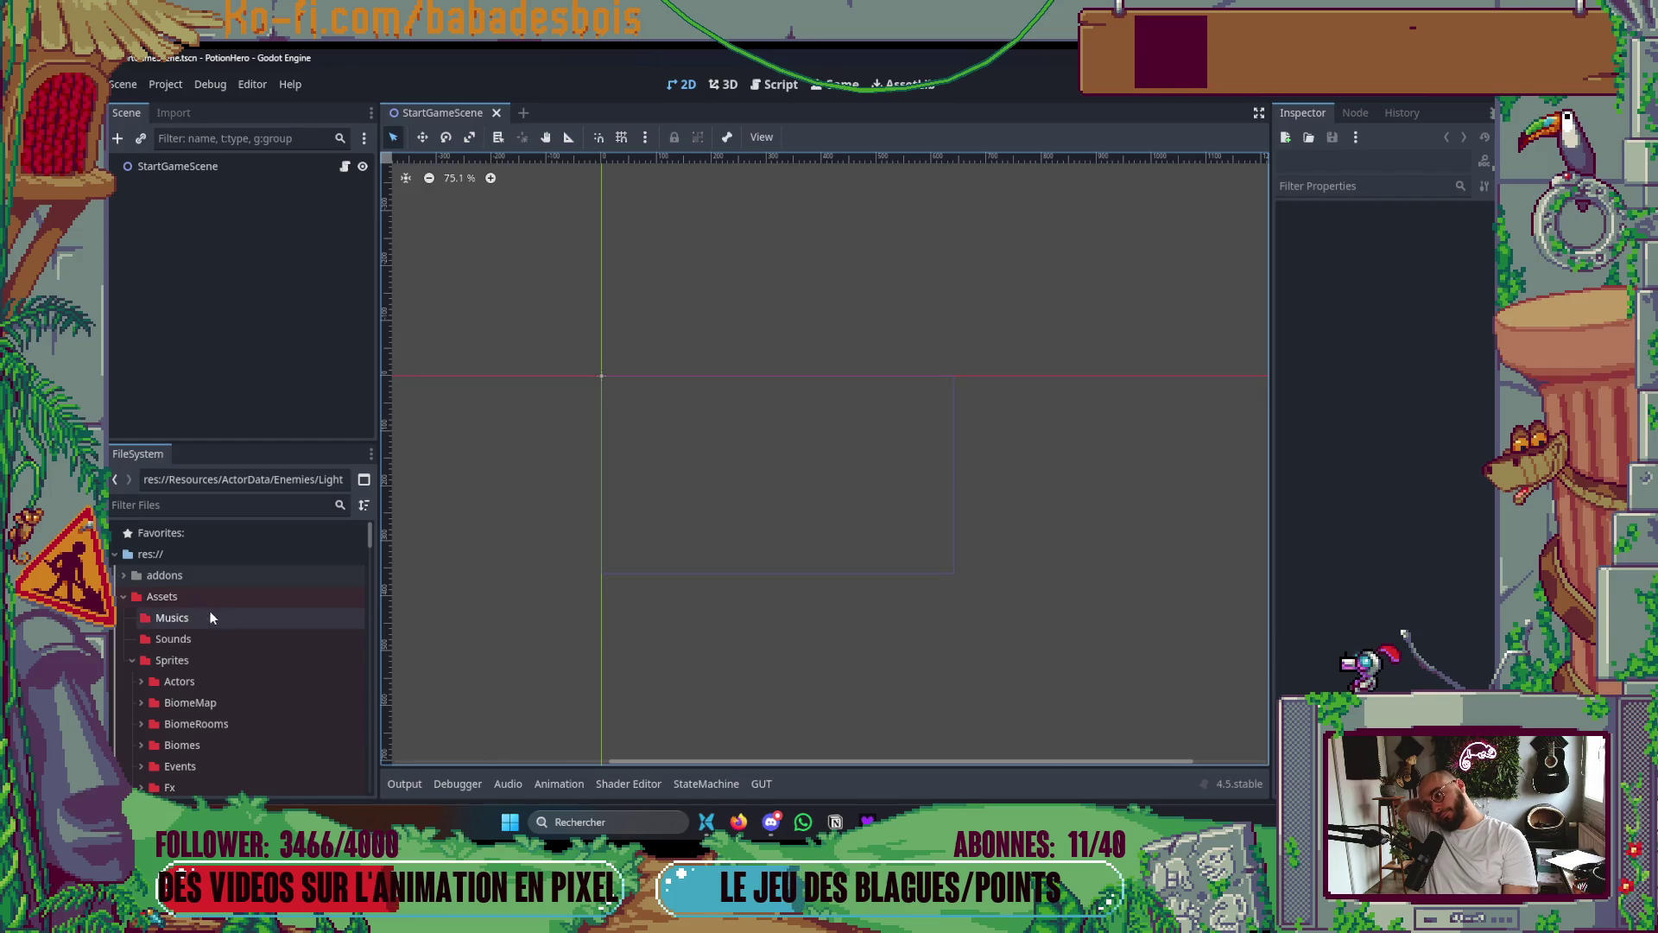
click(132, 659)
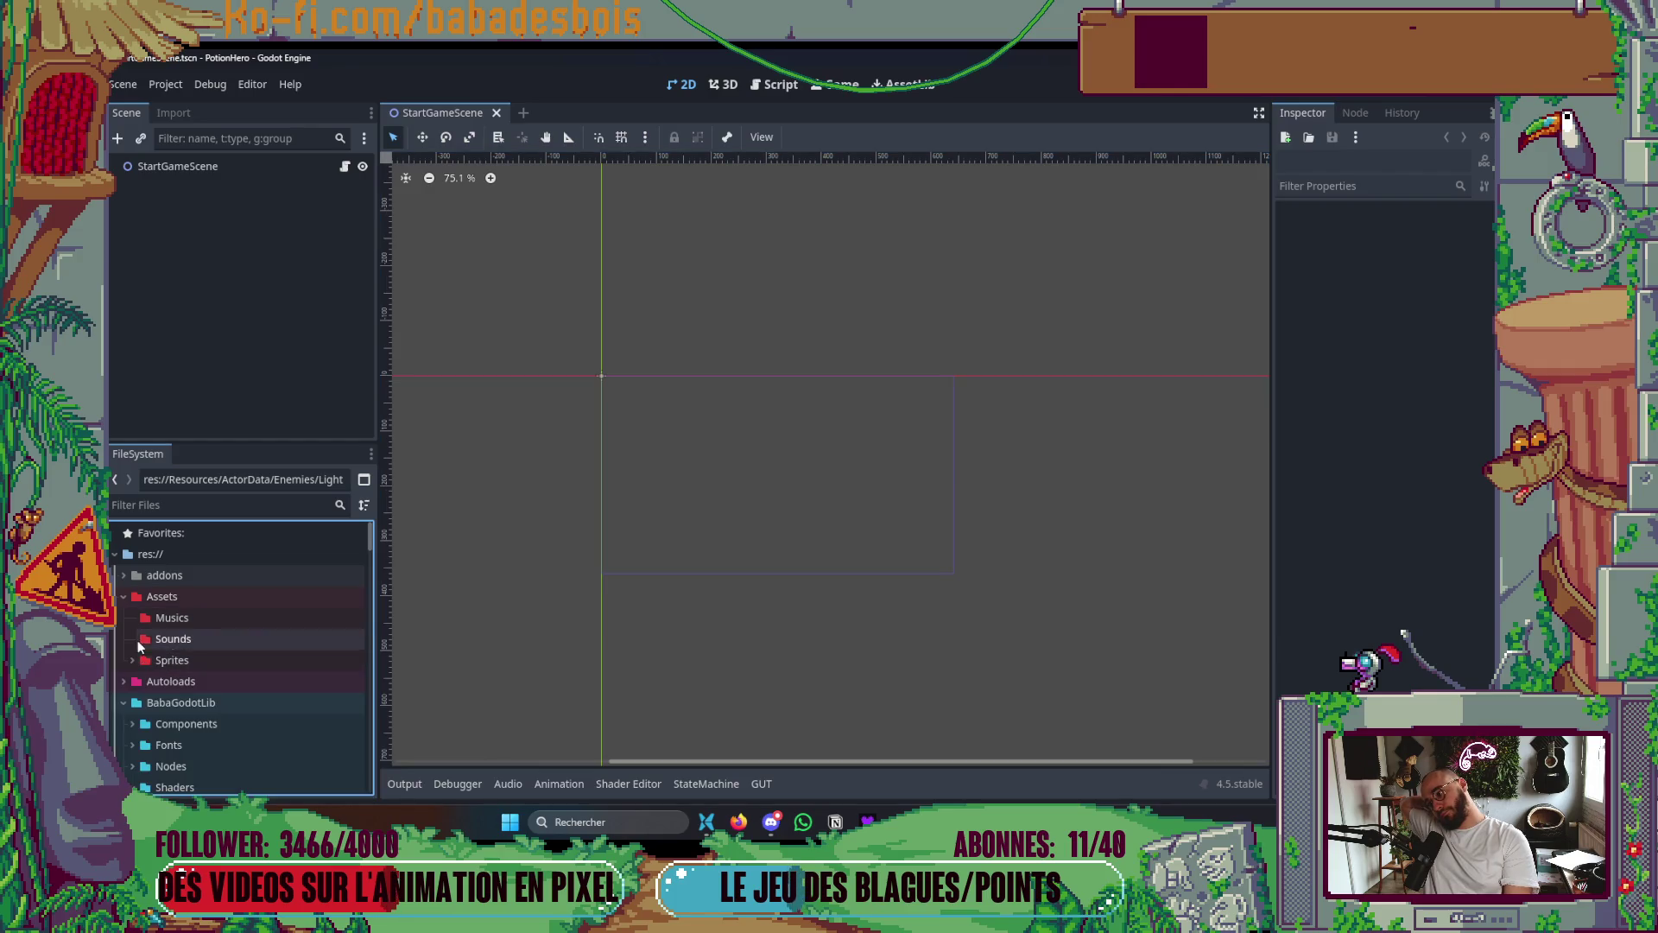
click(124, 596)
click(132, 723)
scroll(130, 682, down, 2)
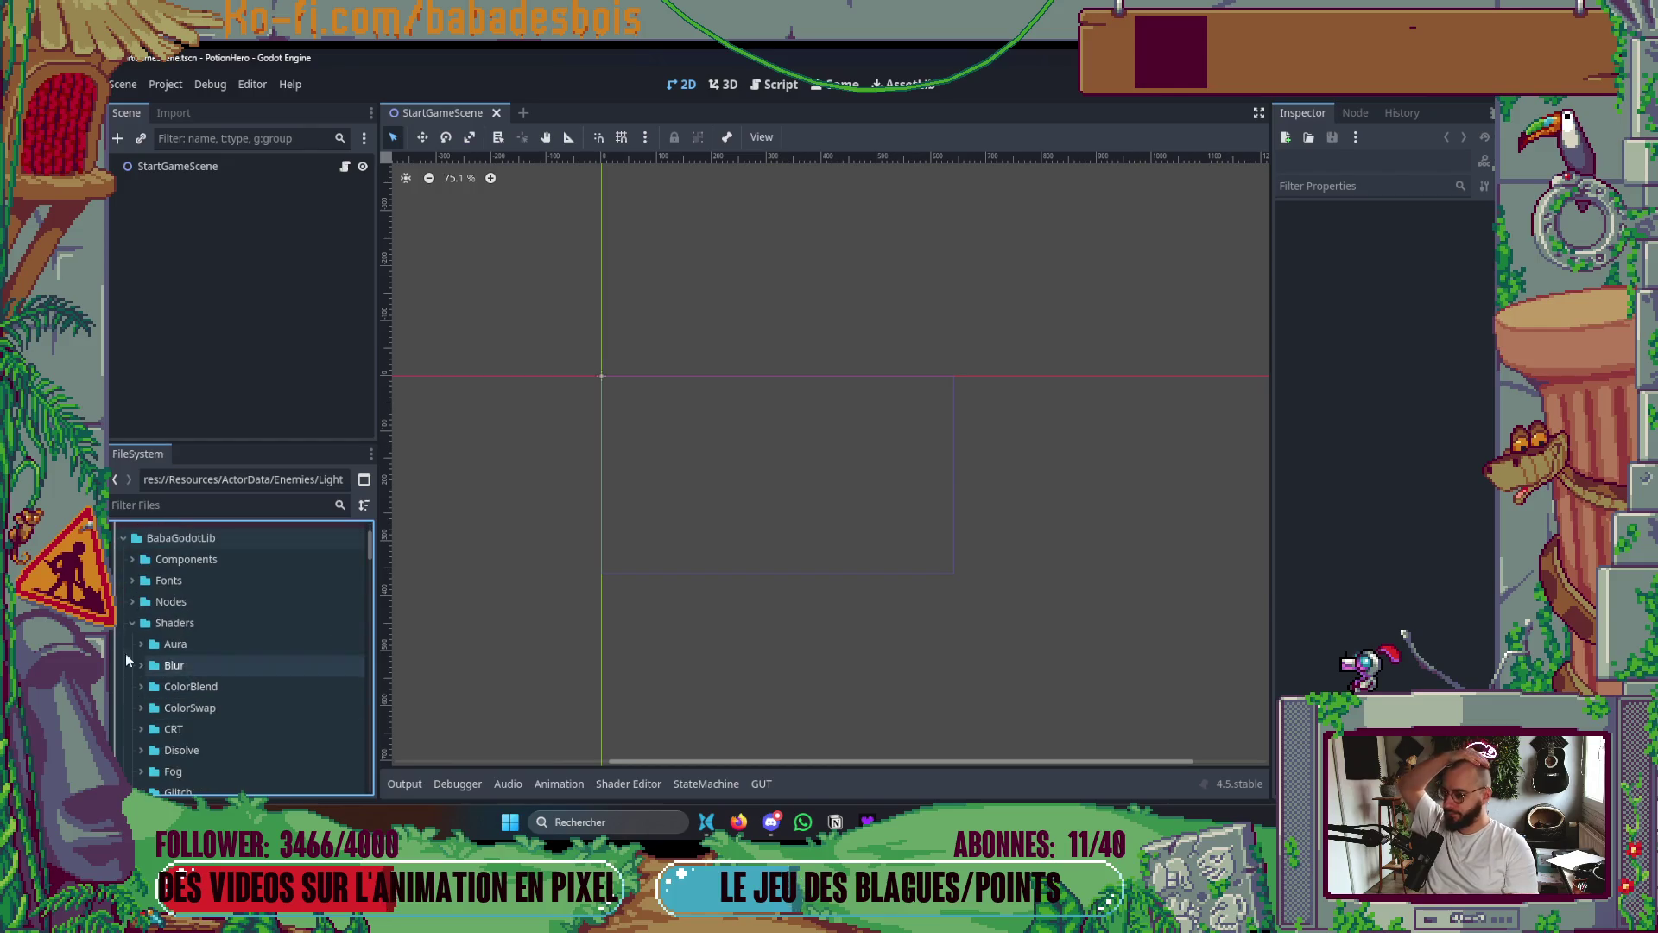
click(132, 623)
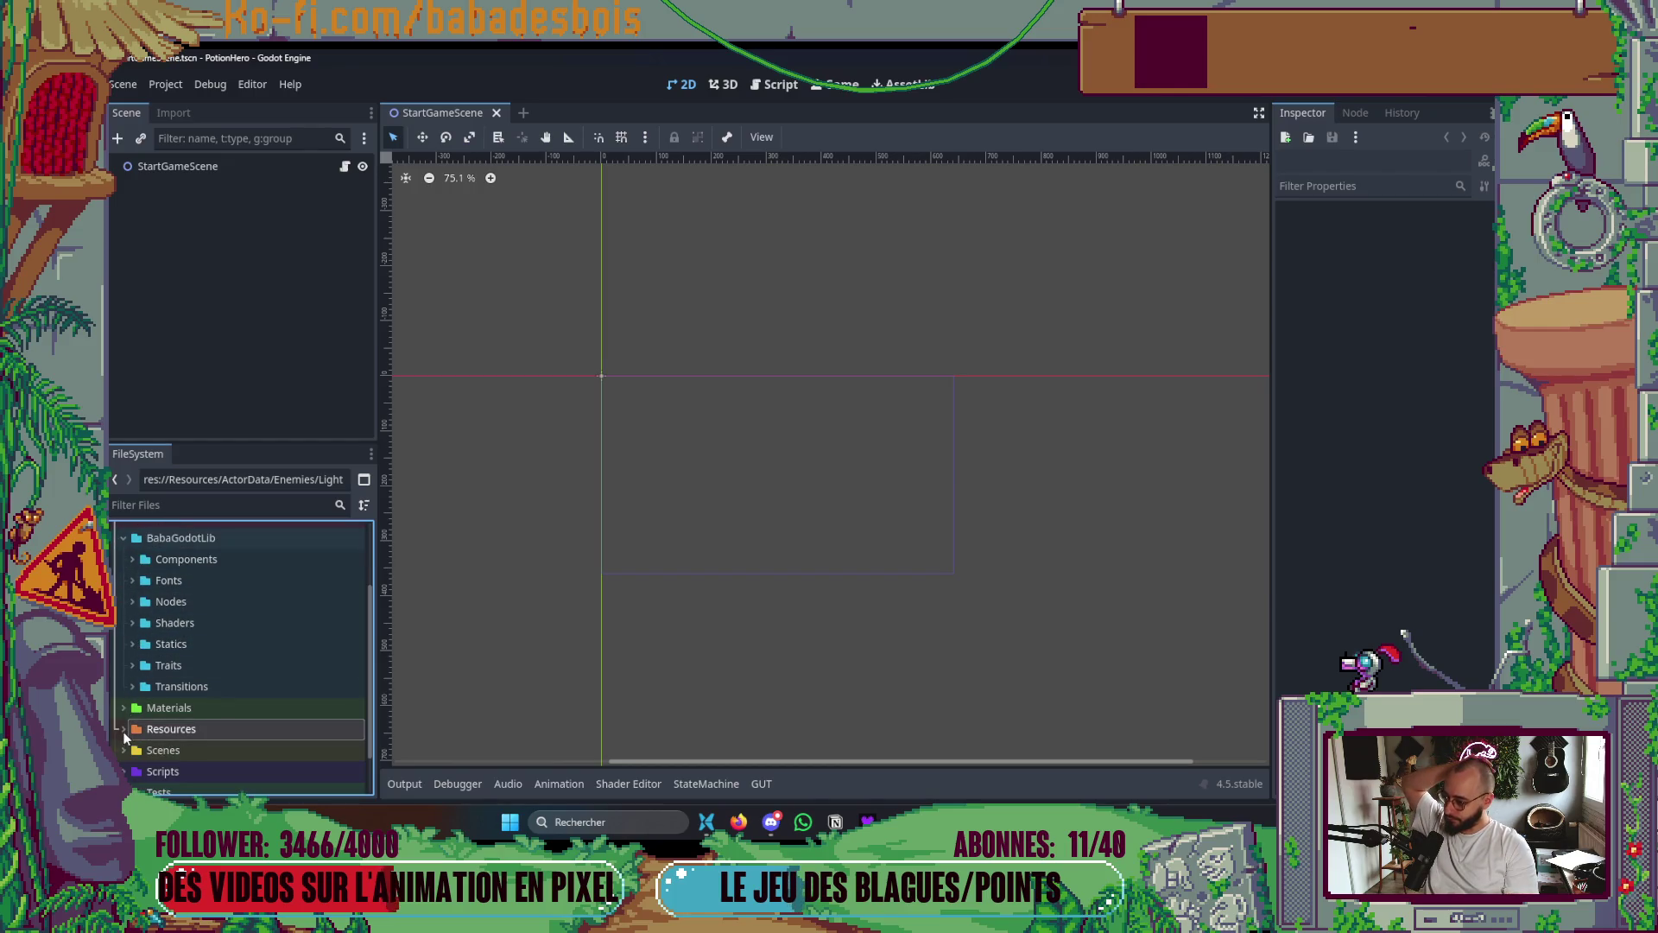
scroll(130, 709, up, 3)
click(123, 604)
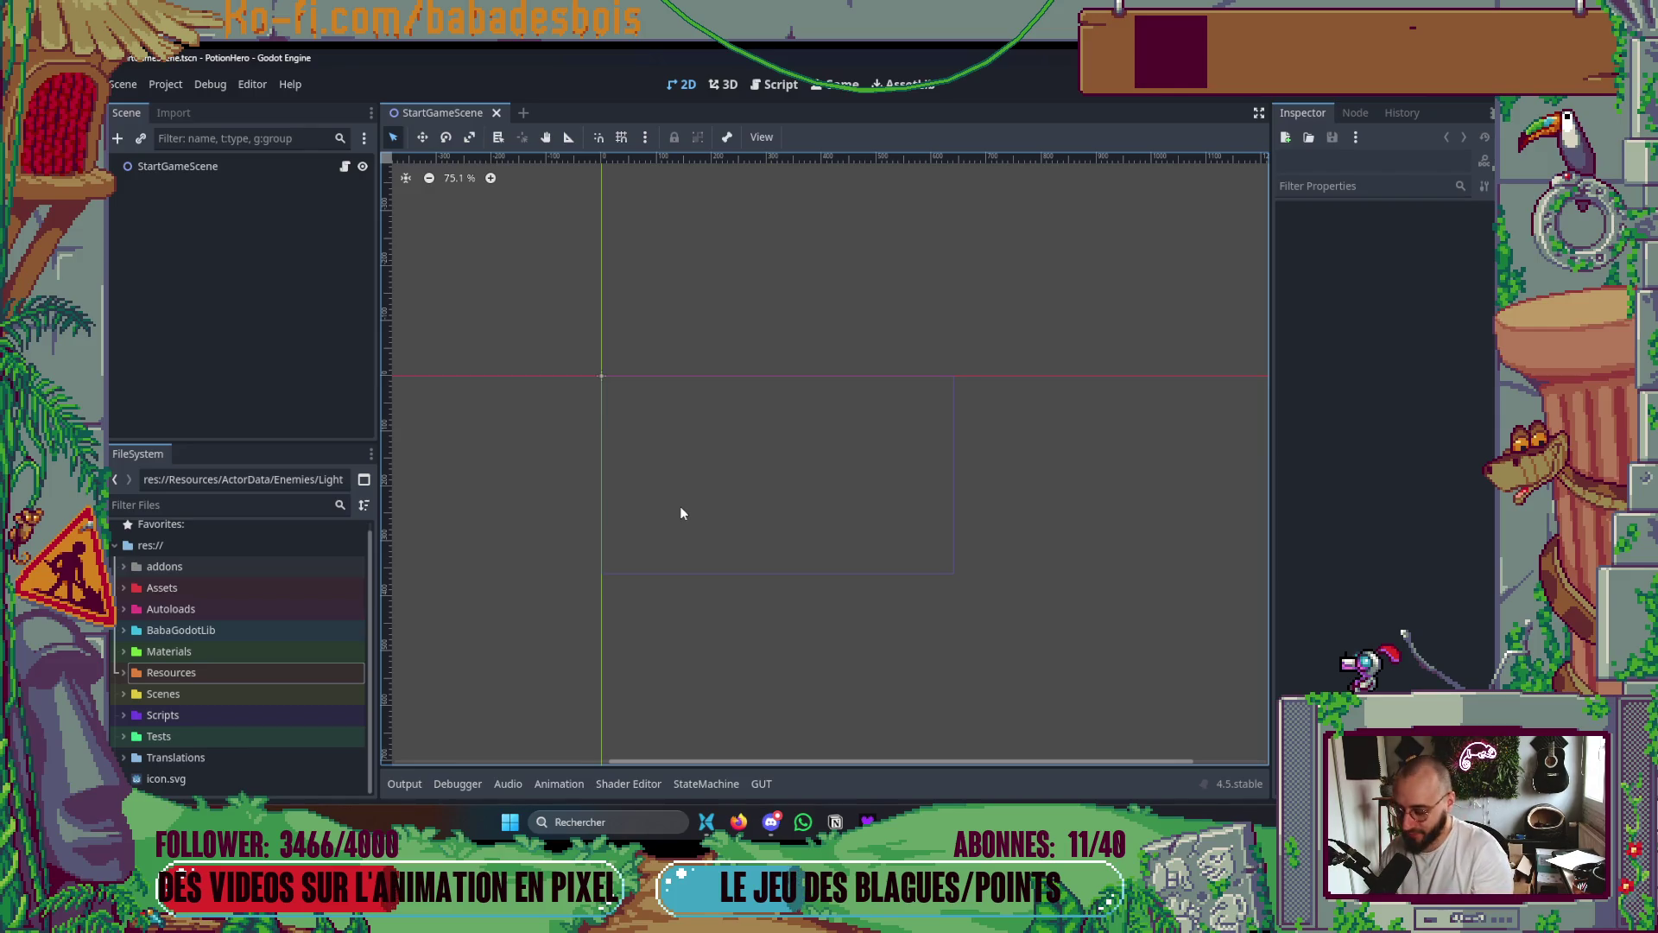
Step: Quick-open the HUD.tscn scene by searching 'HUD'
key(ctrl+shift+o)
text(HUD)
key(Return)
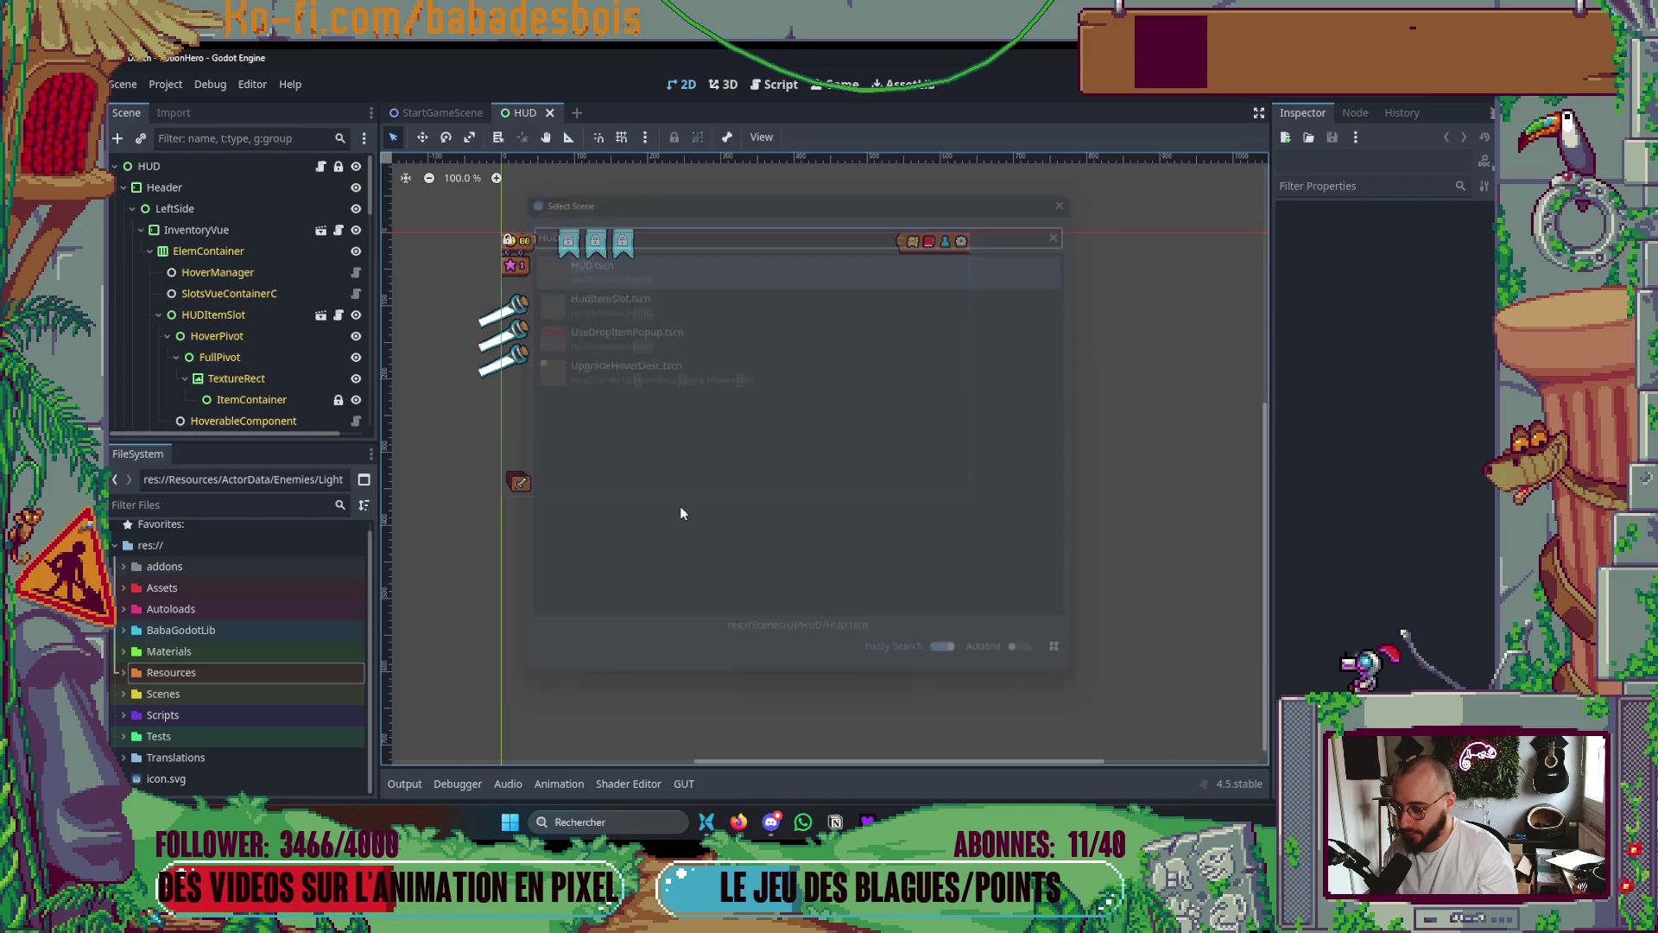
scroll(585, 506, up, 3)
scroll(460, 468, down, 3)
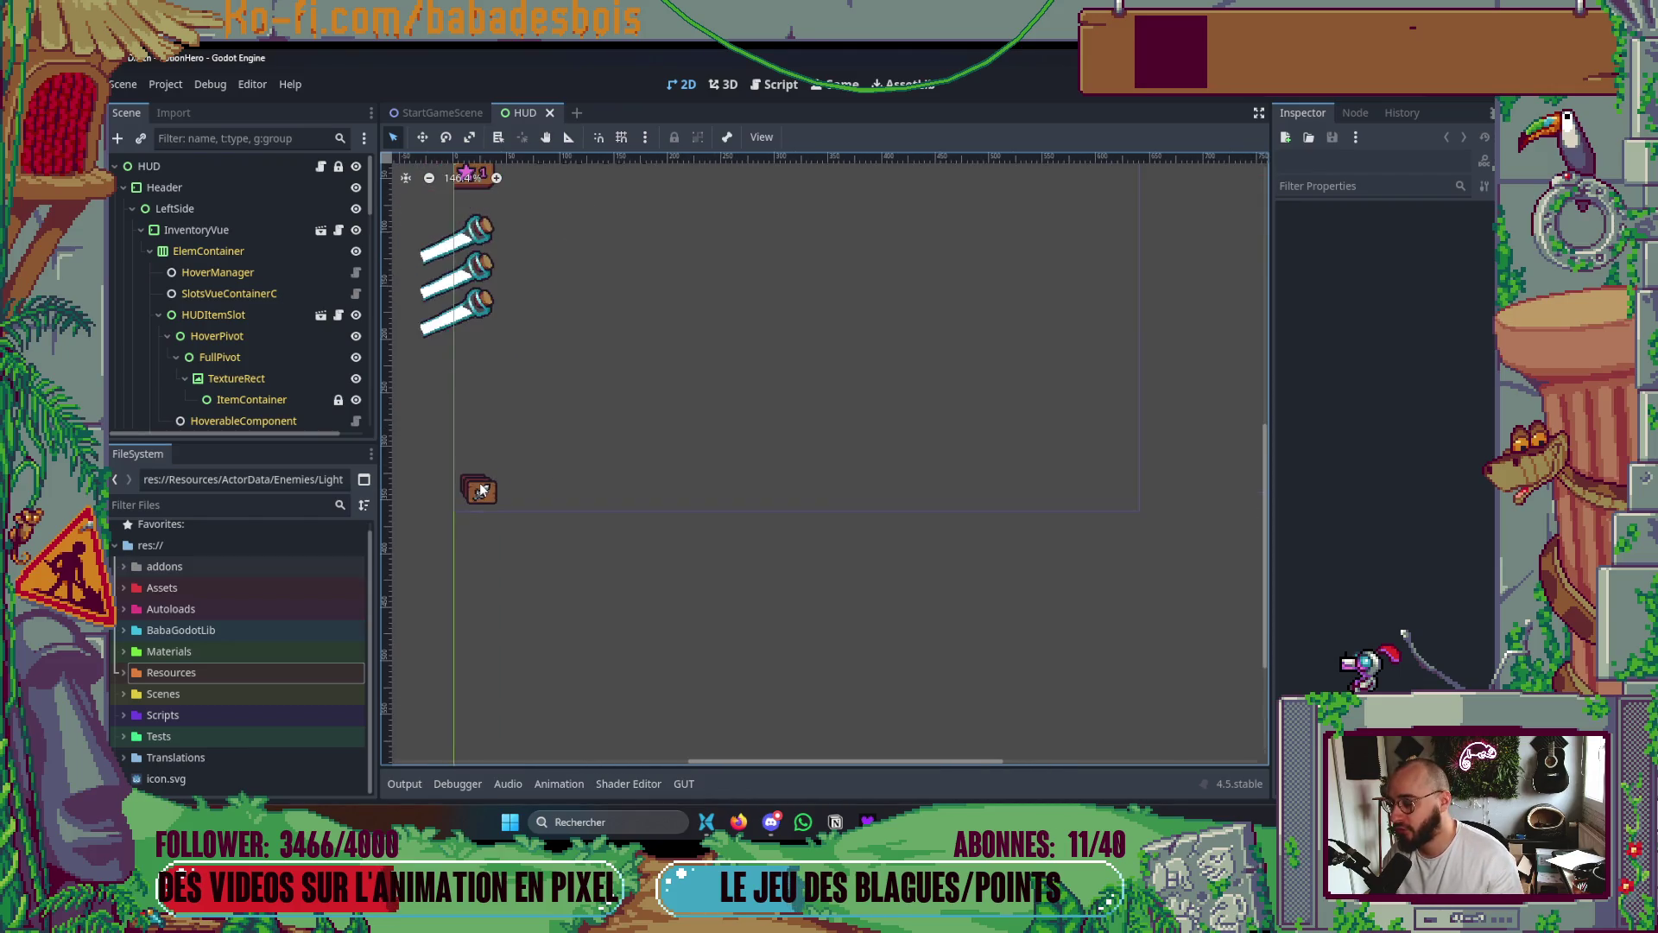
Step: Collapse InventoryVue, LeftSide, RightSide, Header and PotionDropReserve, save HUD, and return to the terminal
click(141, 229)
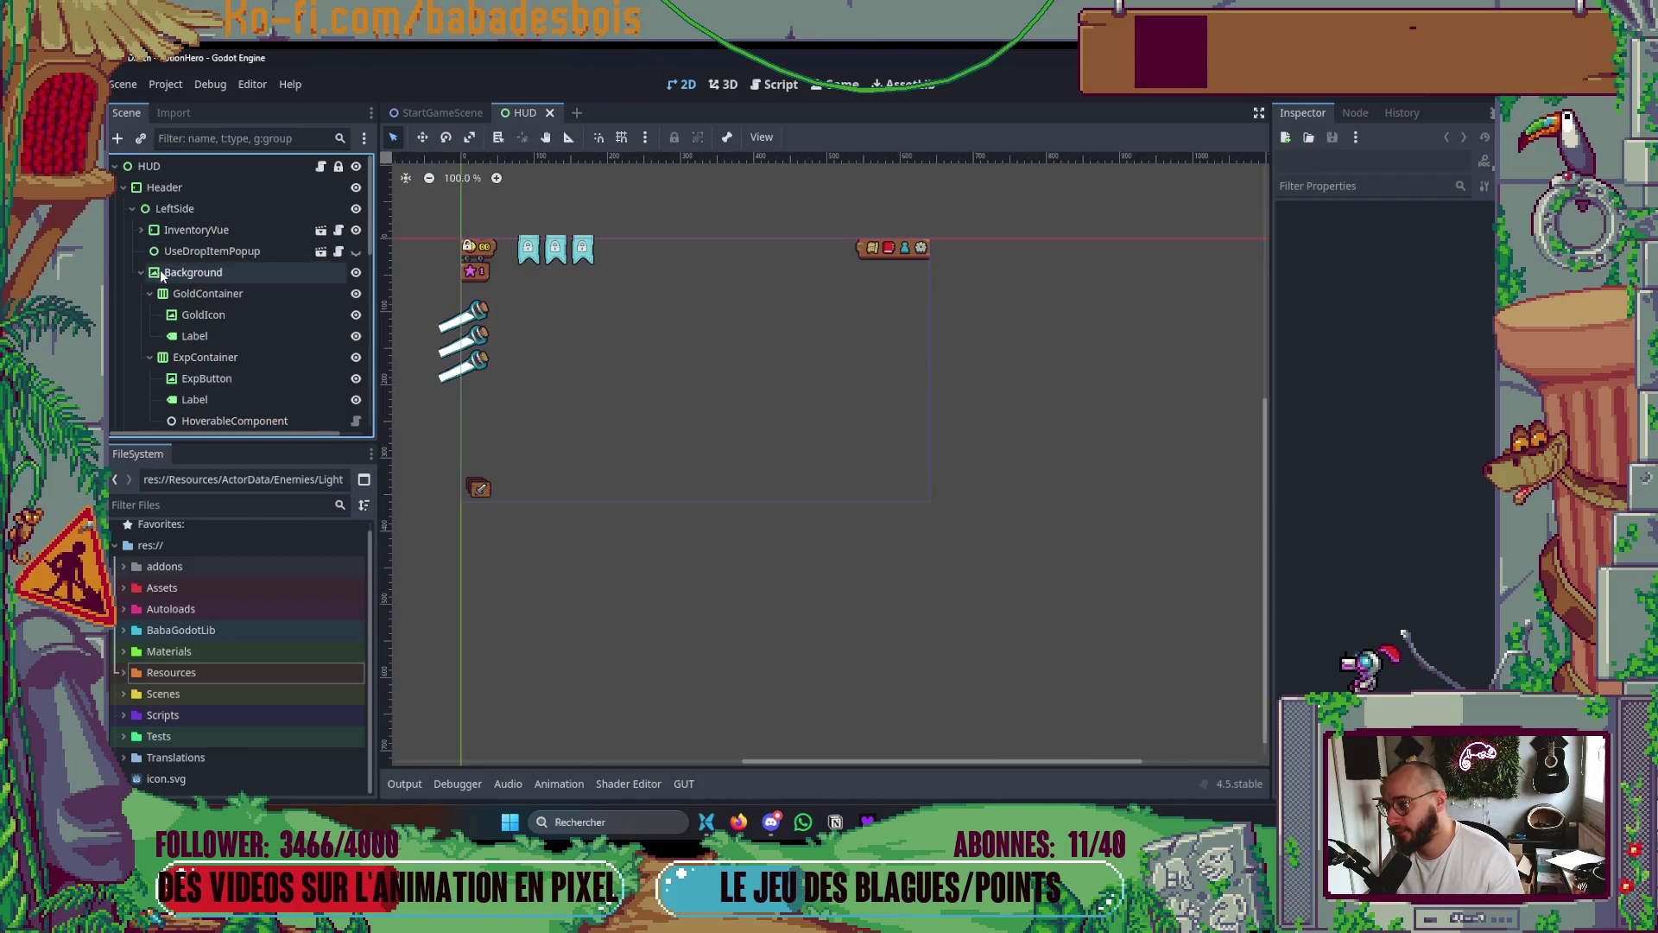
click(132, 208)
click(133, 230)
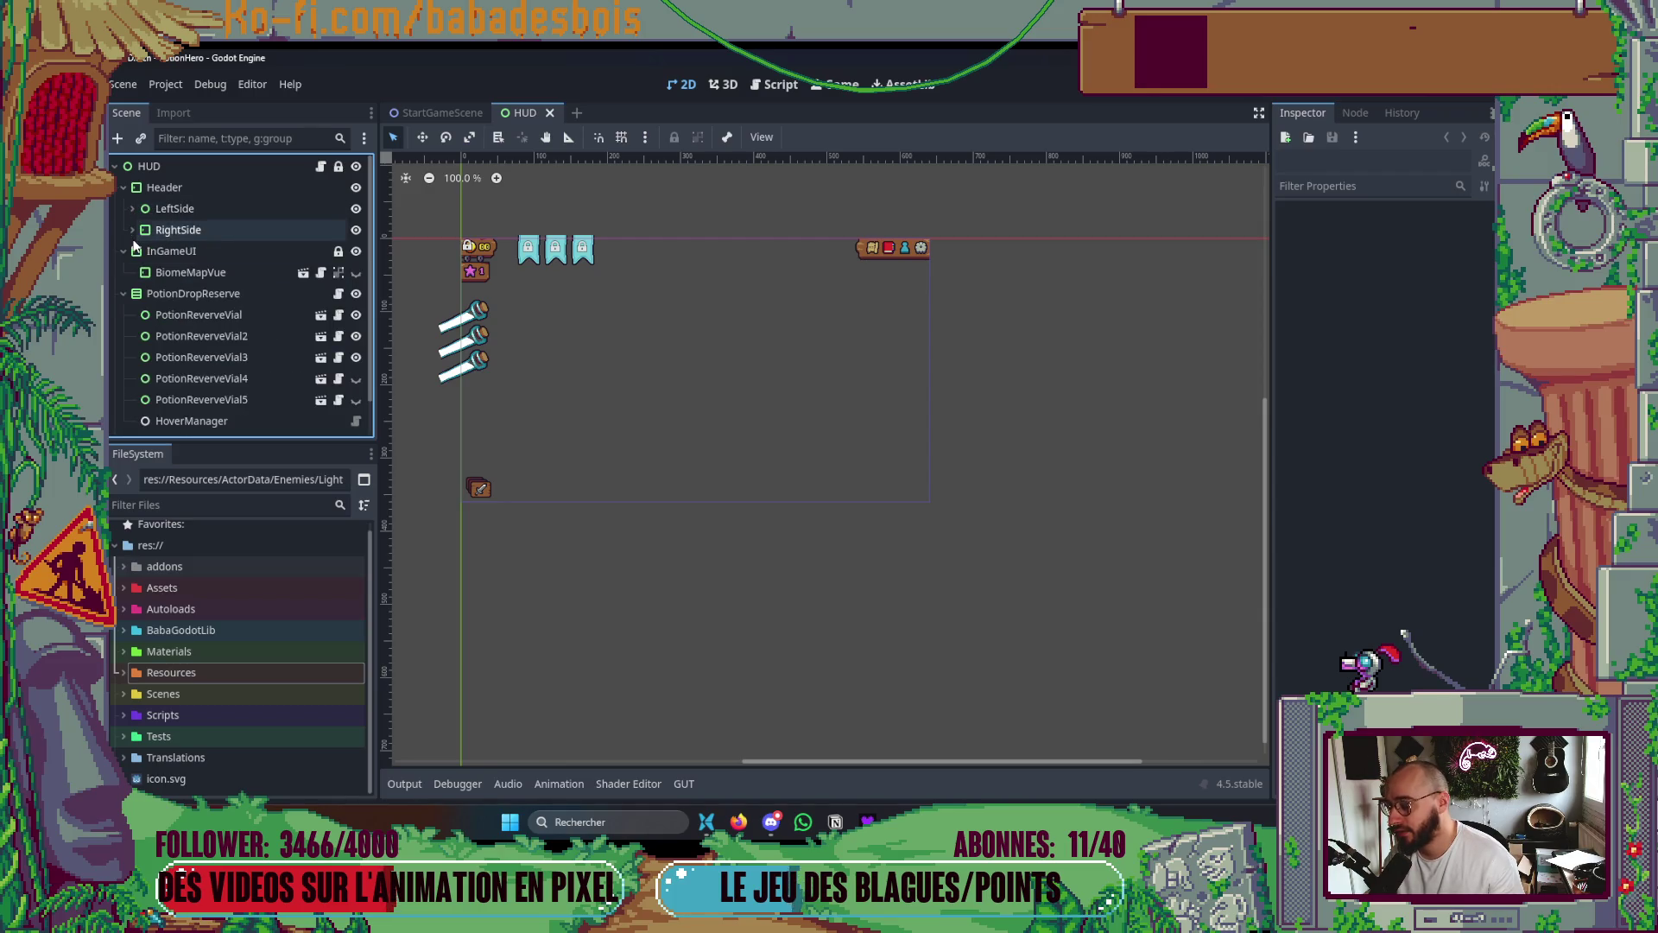
click(126, 253)
click(126, 190)
click(124, 228)
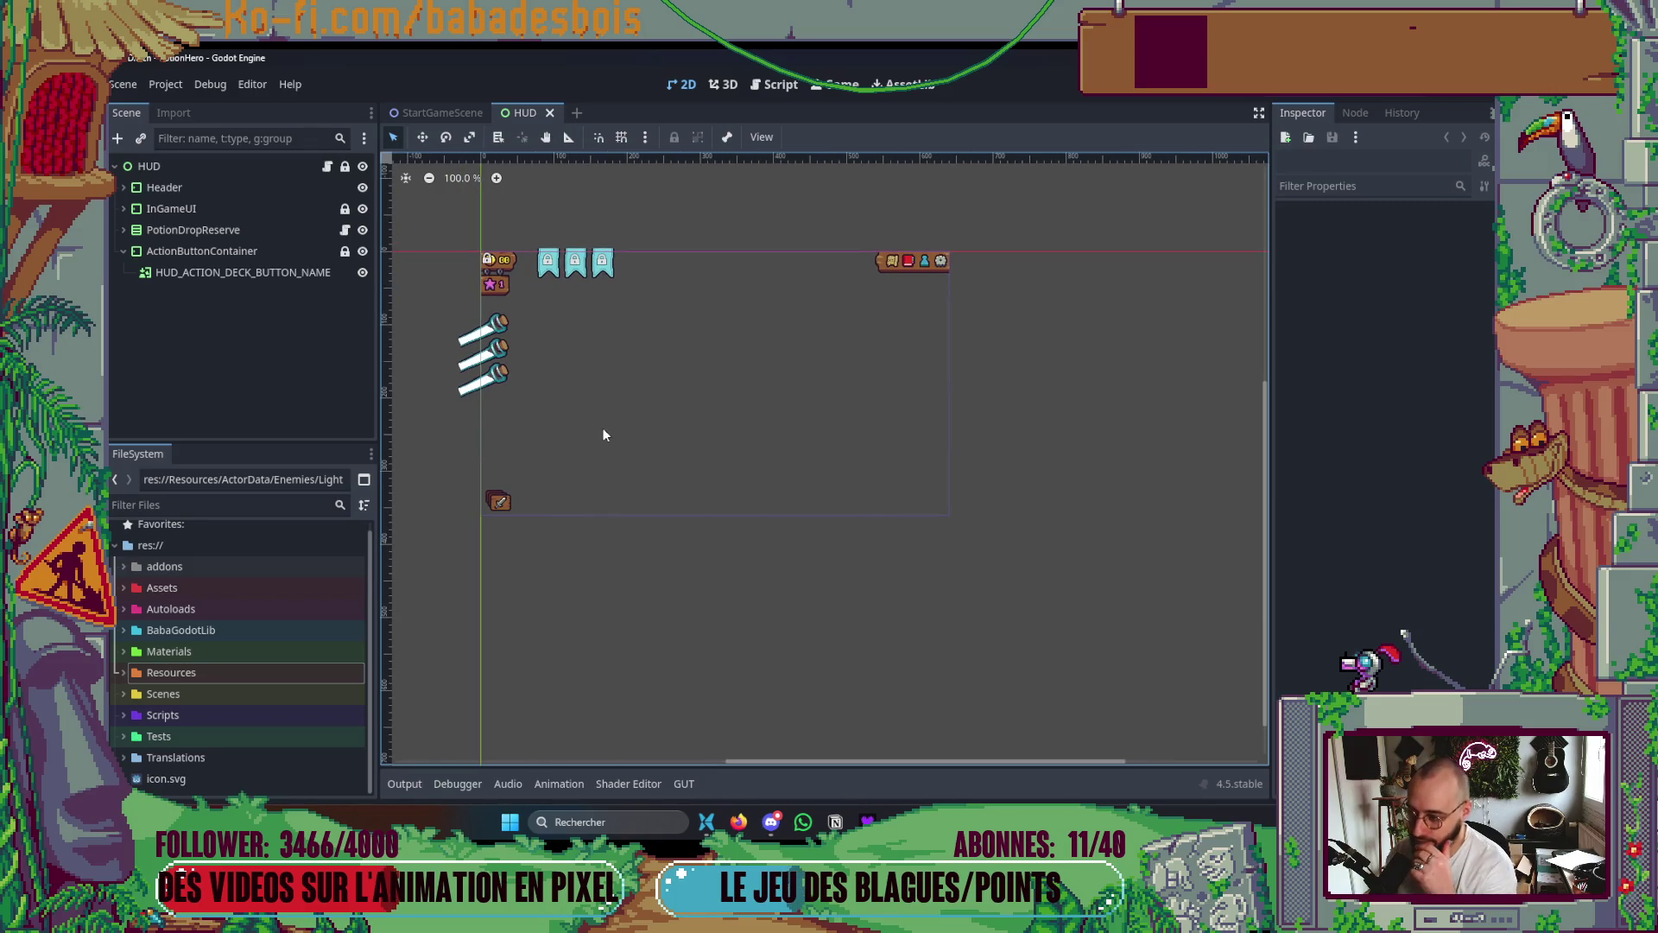
key(ctrl+s)
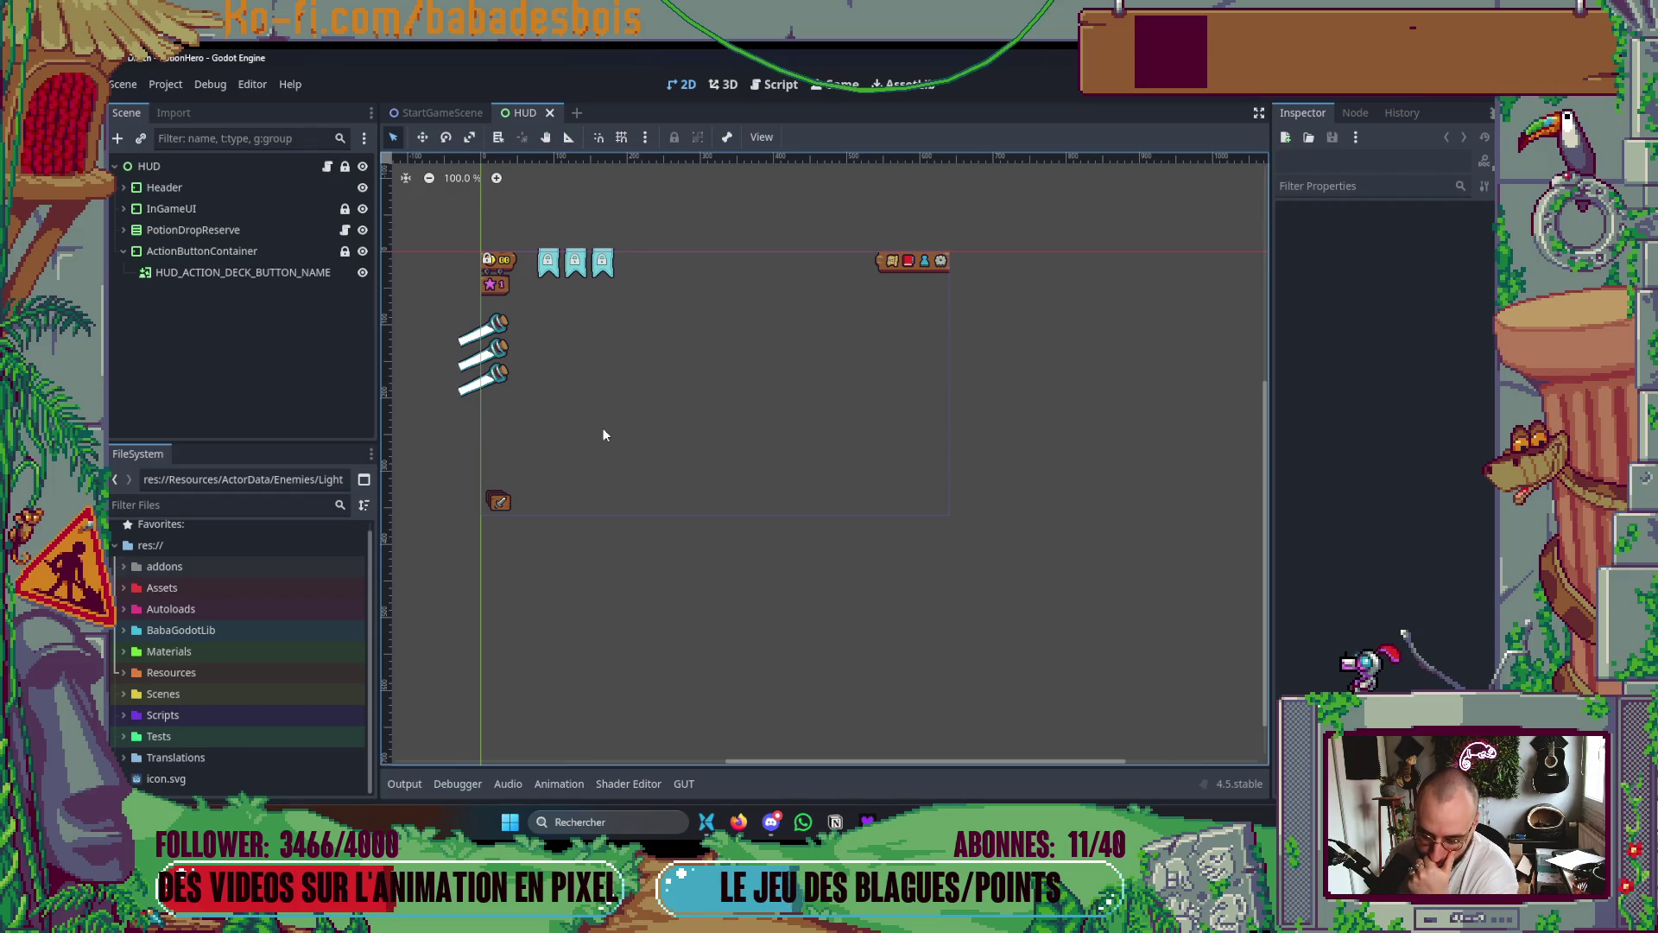
key(alt+Tab)
key(alt+Tab)
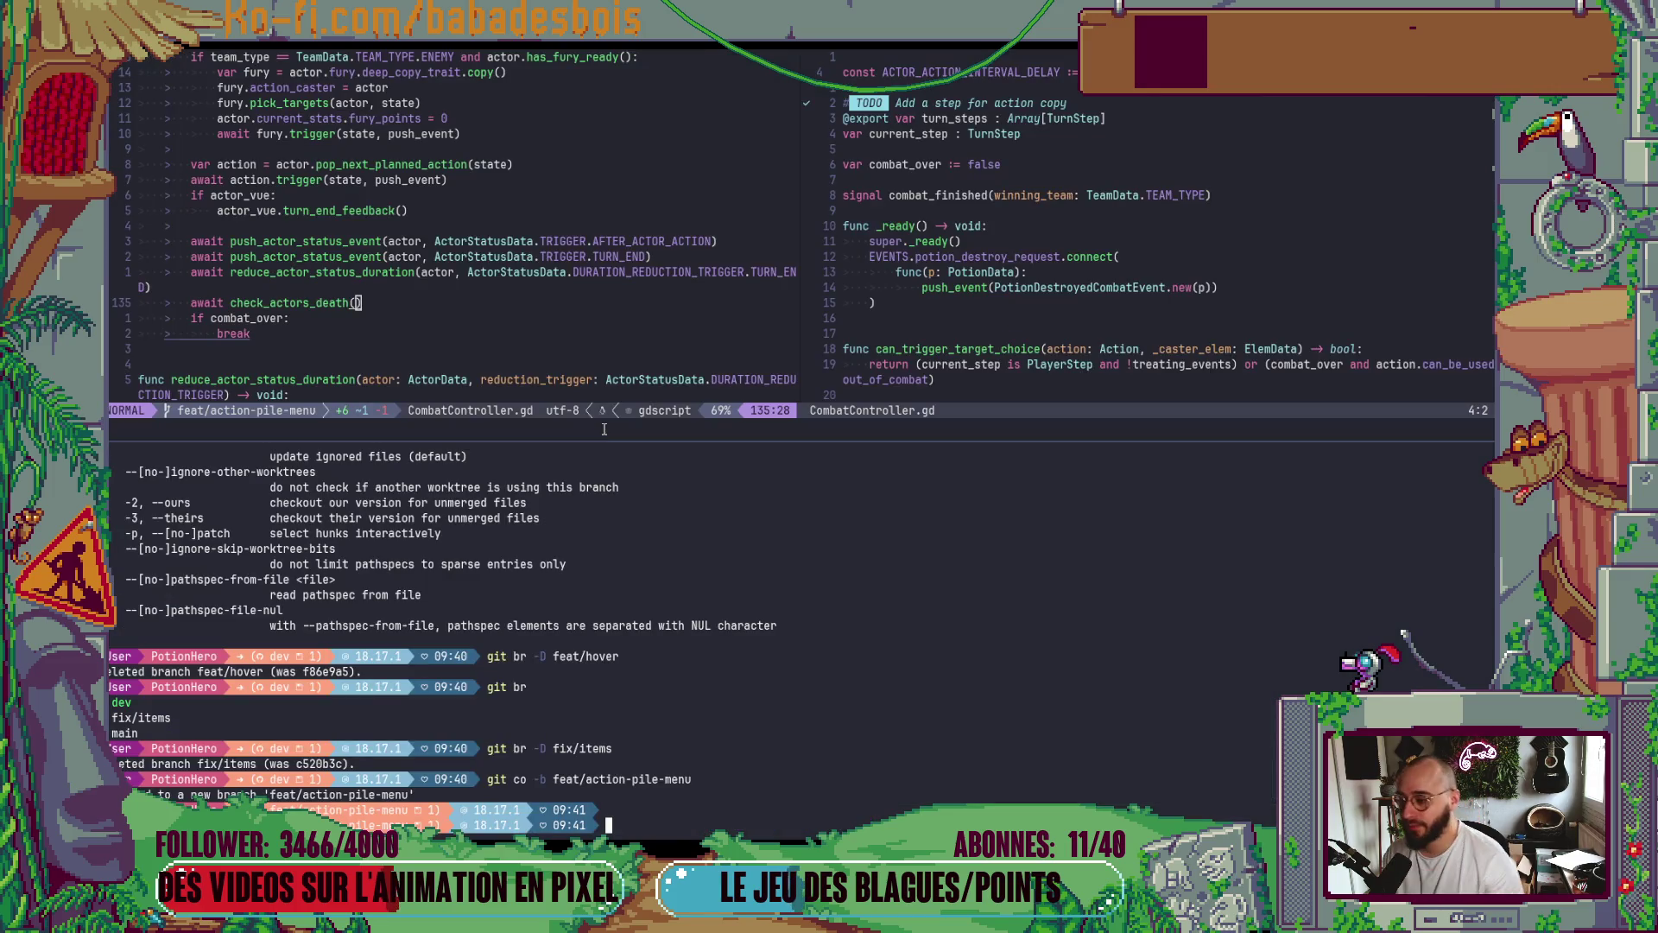
Step: Close the shell pane and open Globals.gd in the right split via Find Files
key(ctrl+d)
click(1060, 428)
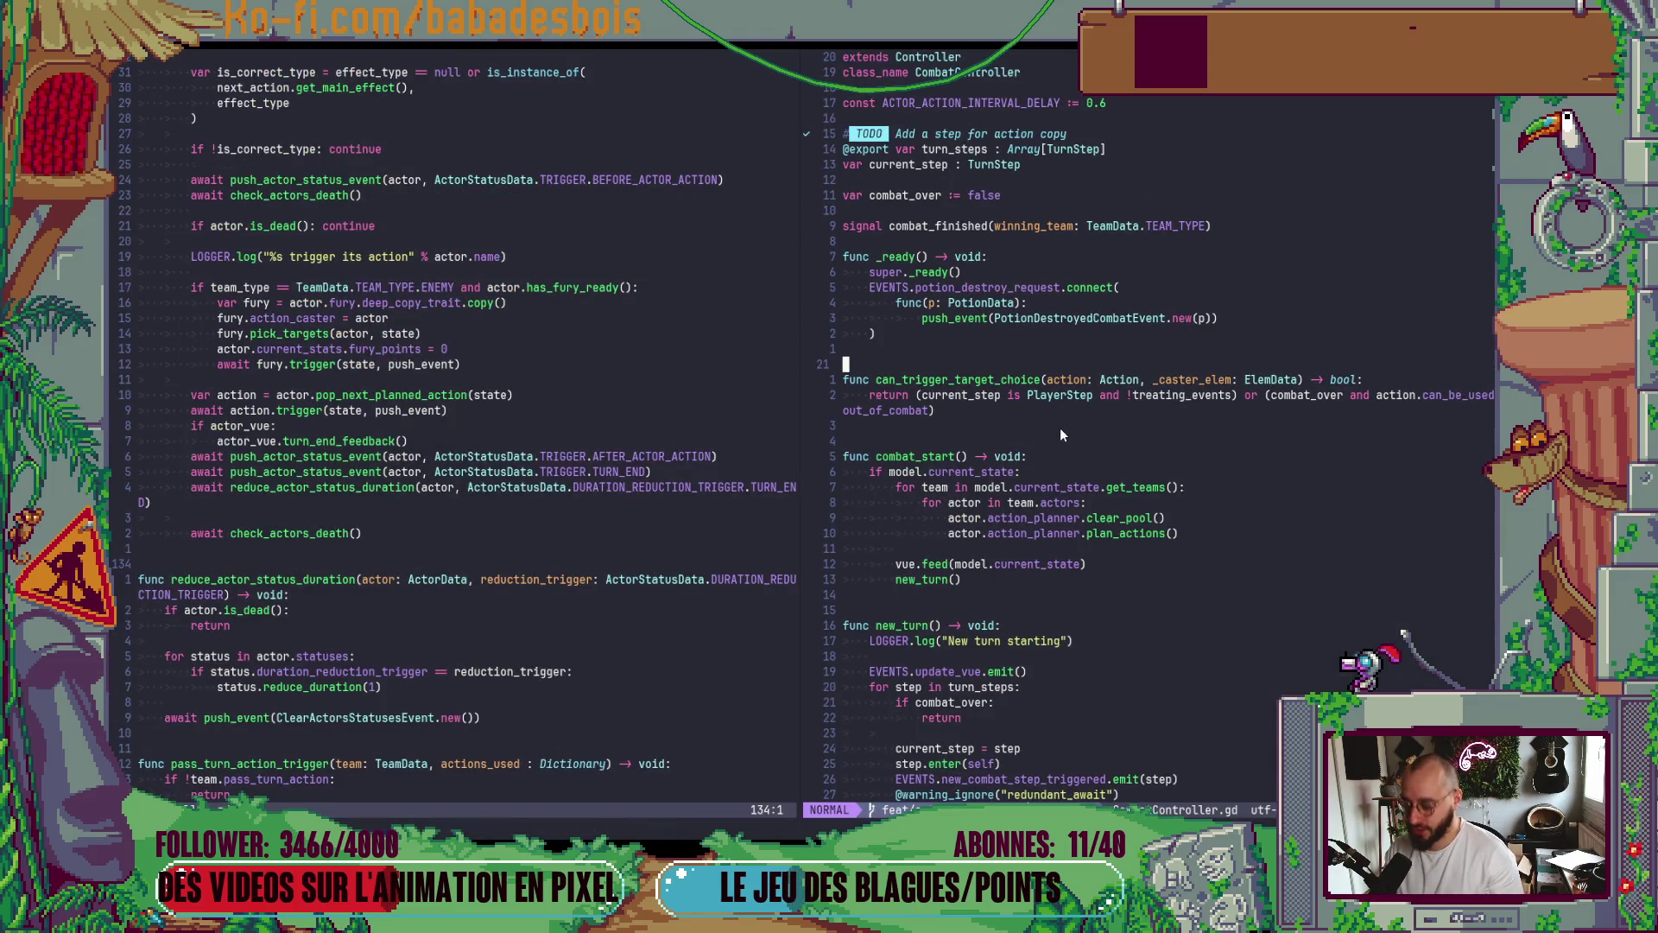
key(space)
key(f)
key(f)
text(Glo)
key(Return)
Step: Scroll Globals.gd to update_state and review its biome map game-state check
key(ctrl+d)
key(ctrl+d)
key(ctrl+d)
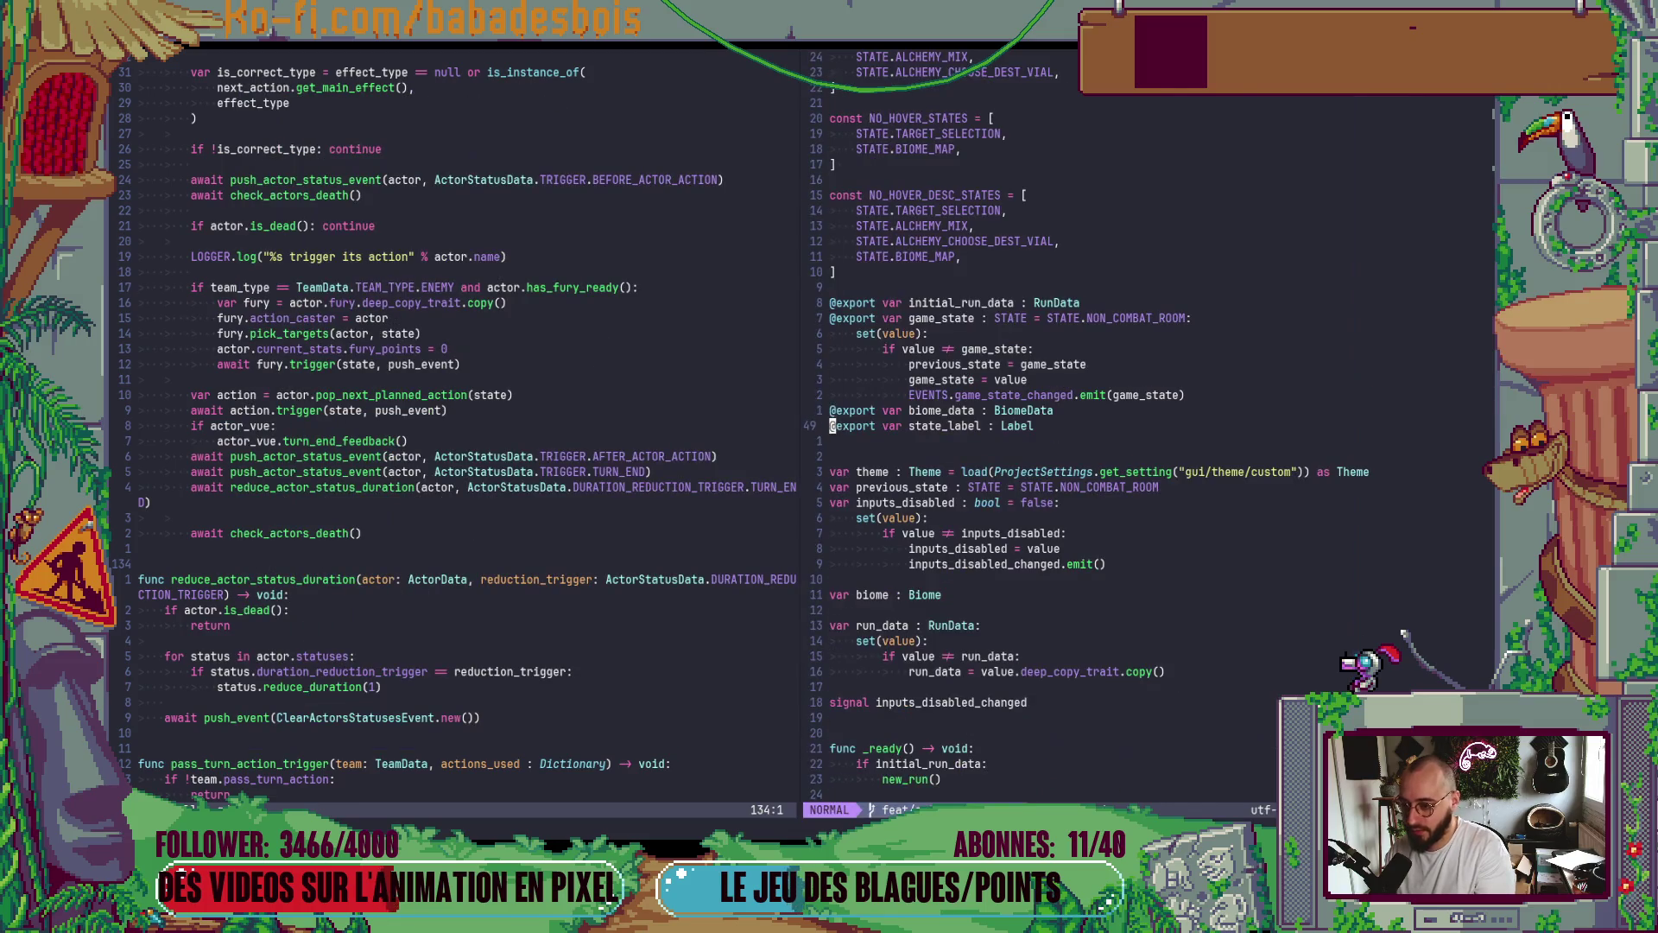
key(ctrl+d)
key(ctrl+d)
key(ctrl+d)
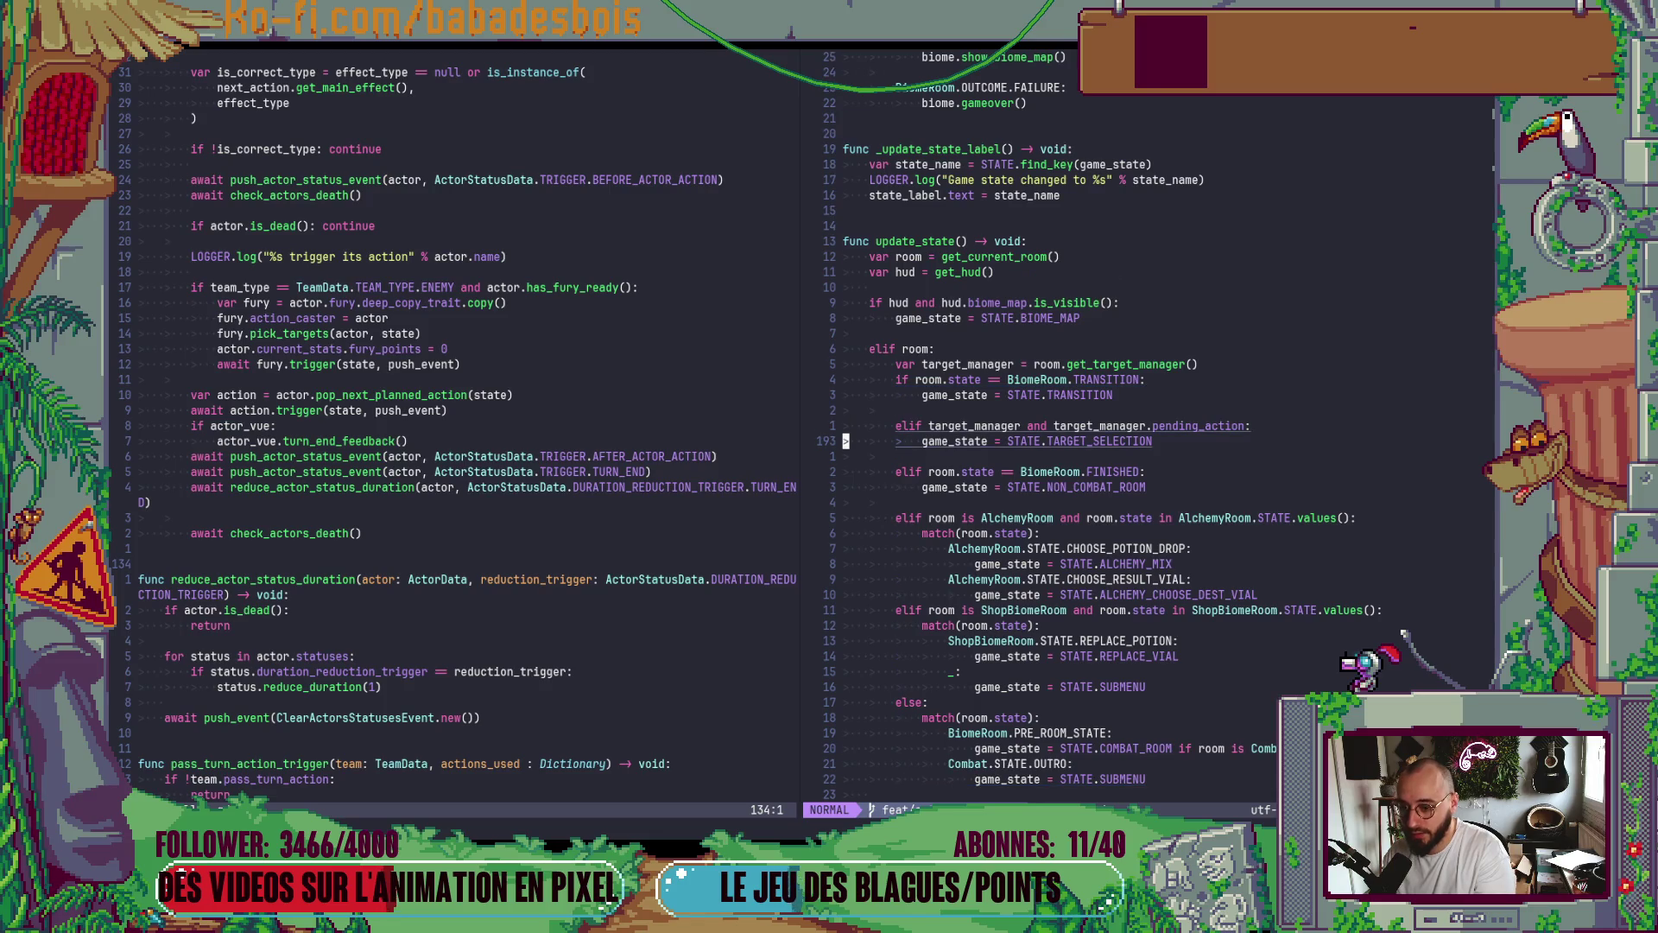
key(j)
key(j)
key(j)
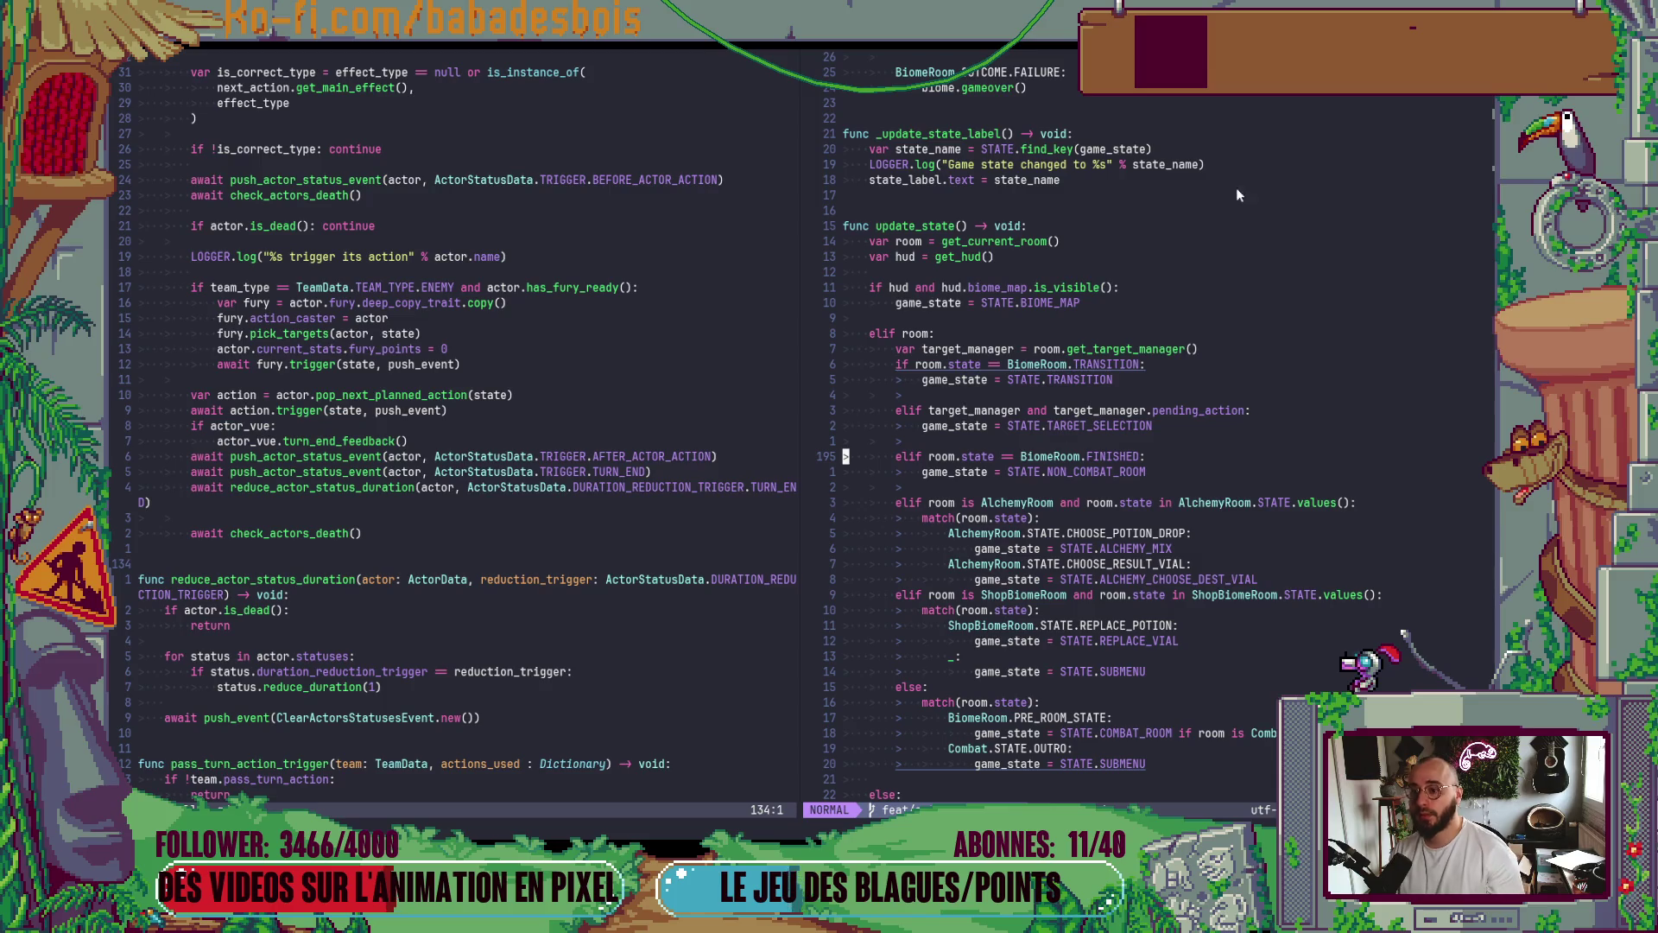
click(964, 287)
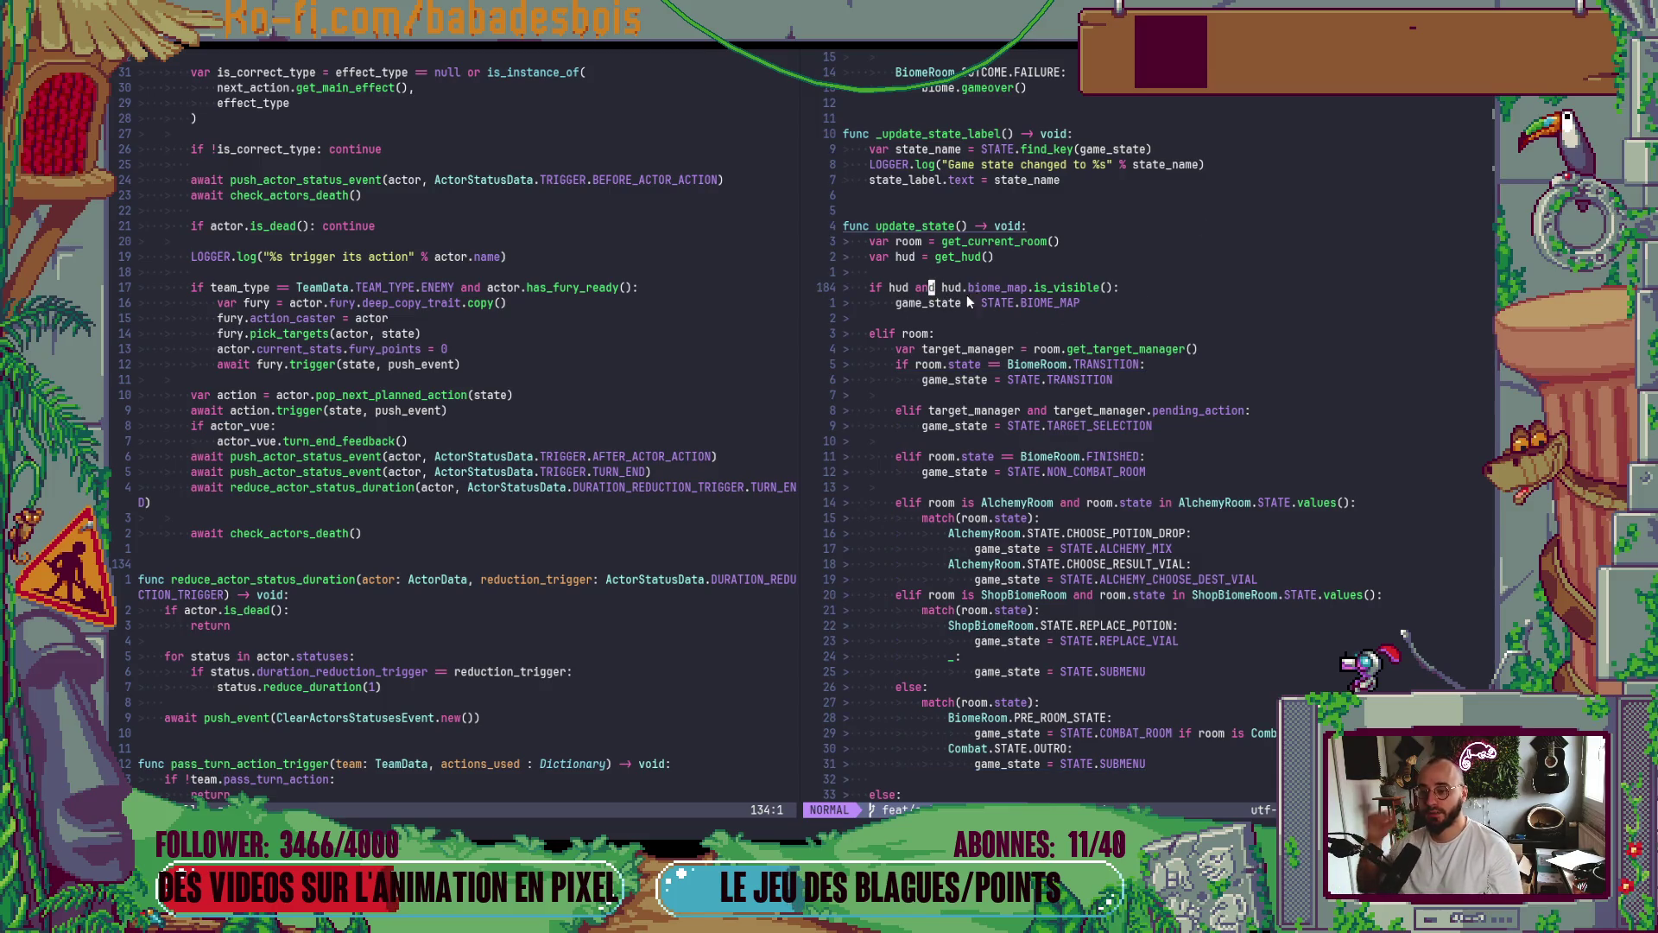
click(1108, 288)
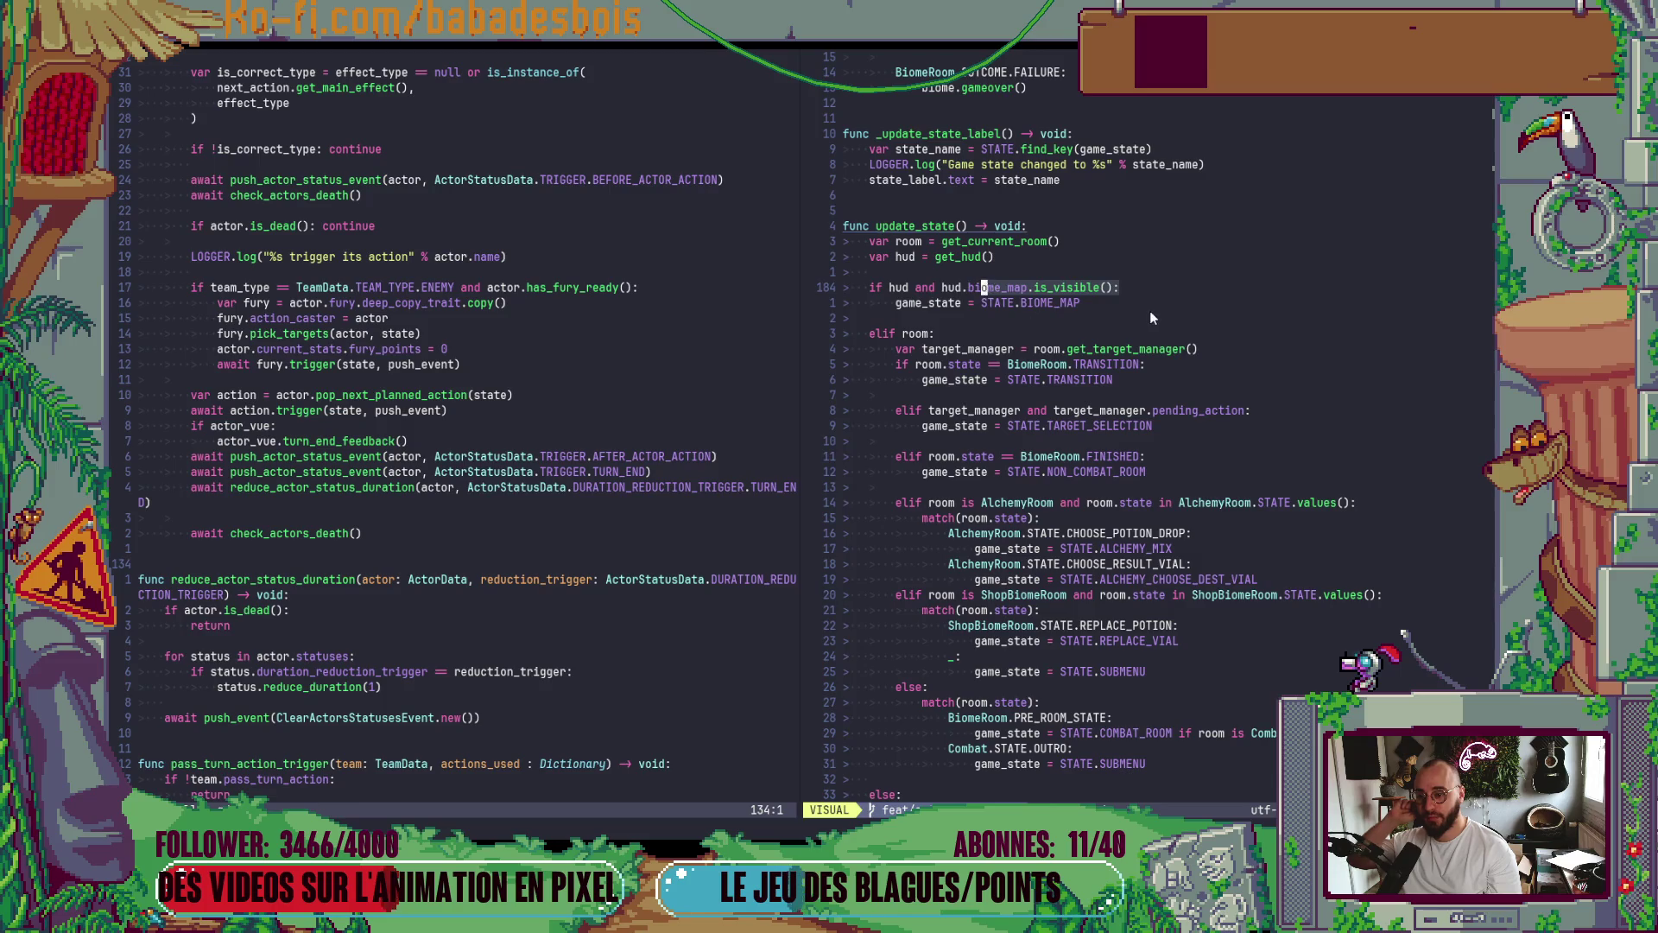
drag(1118, 304, 862, 277)
click(1083, 307)
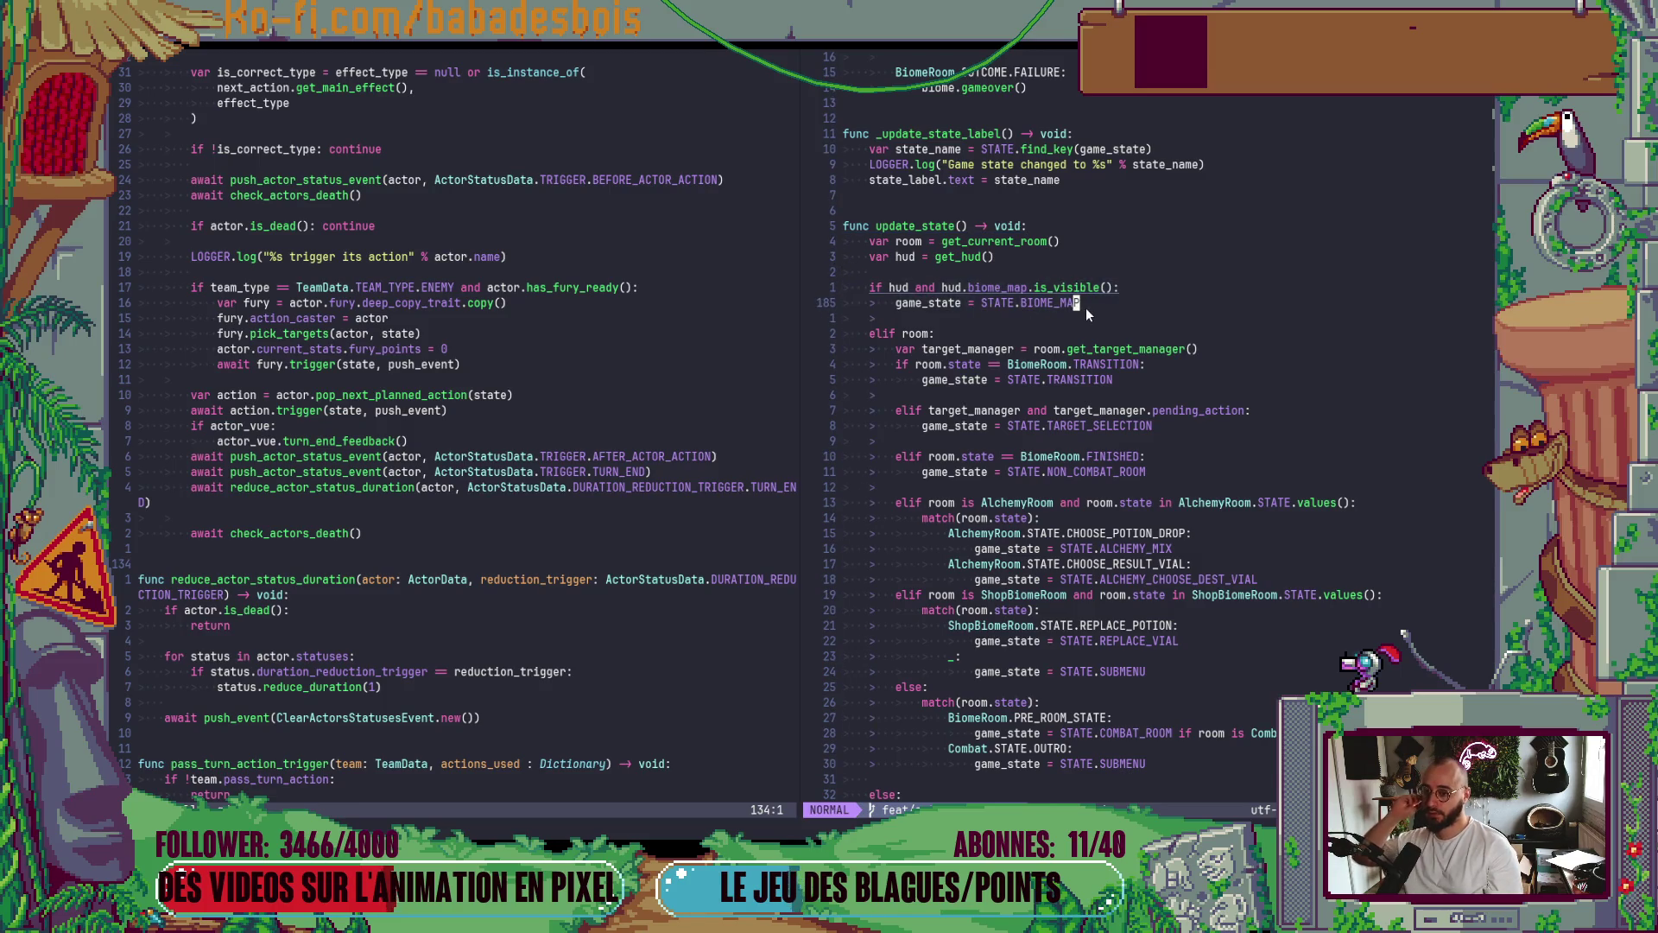
click(620, 287)
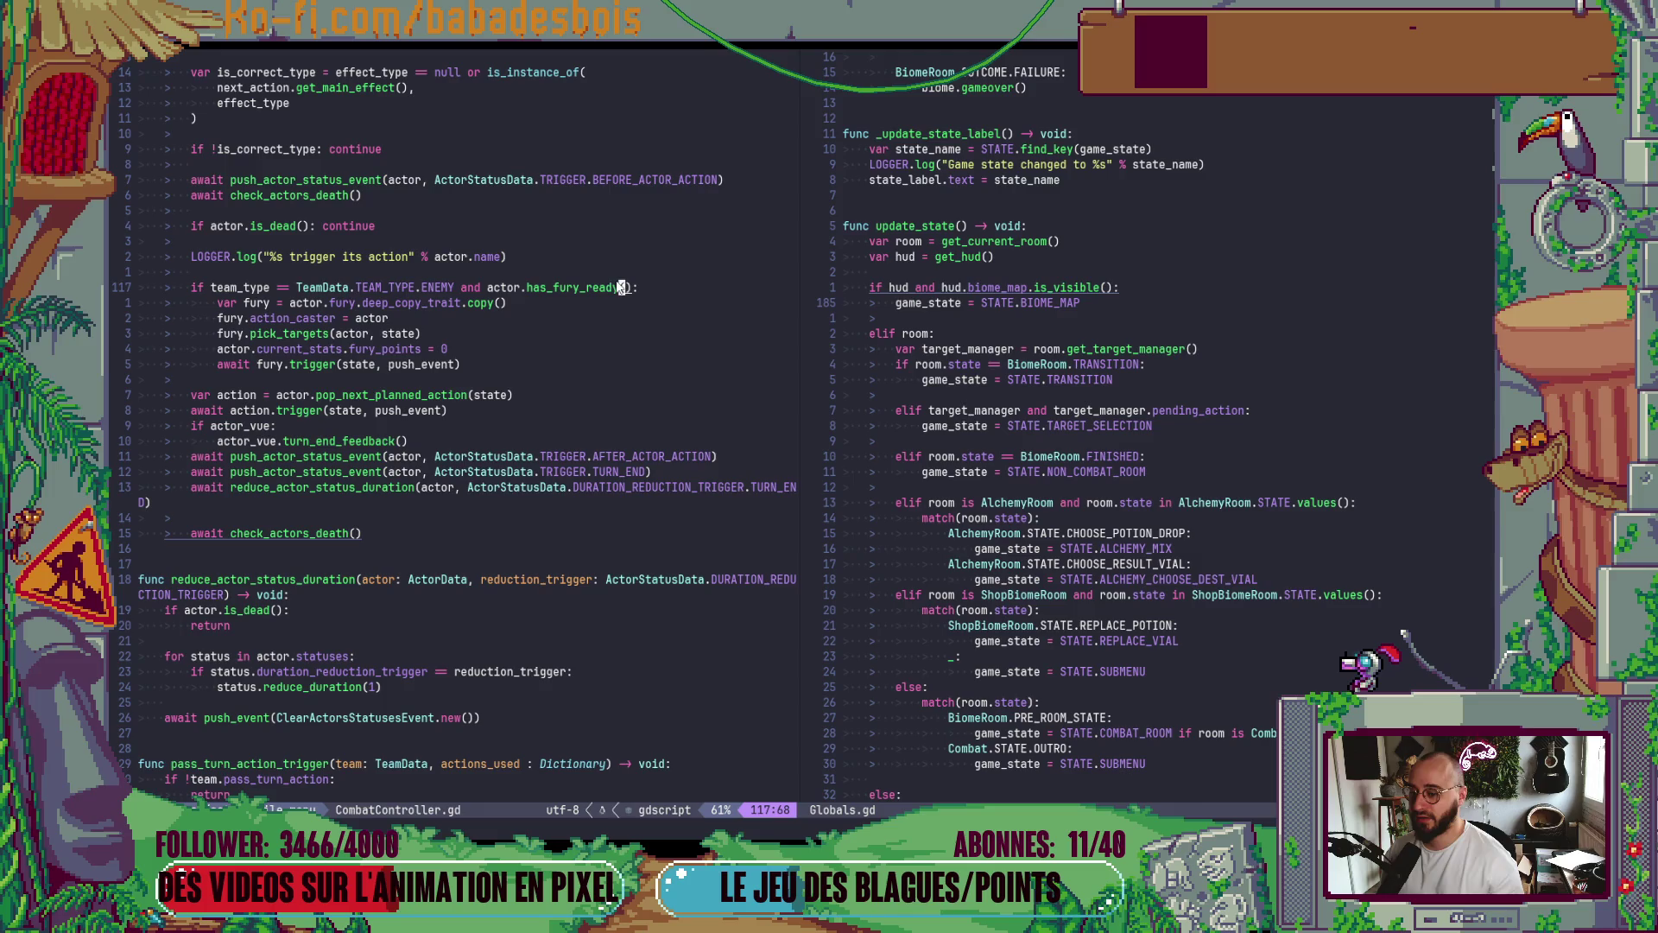
Step: Glance at Godot, then return and focus the CombatController.gd split for a new file search
key(alt+Tab)
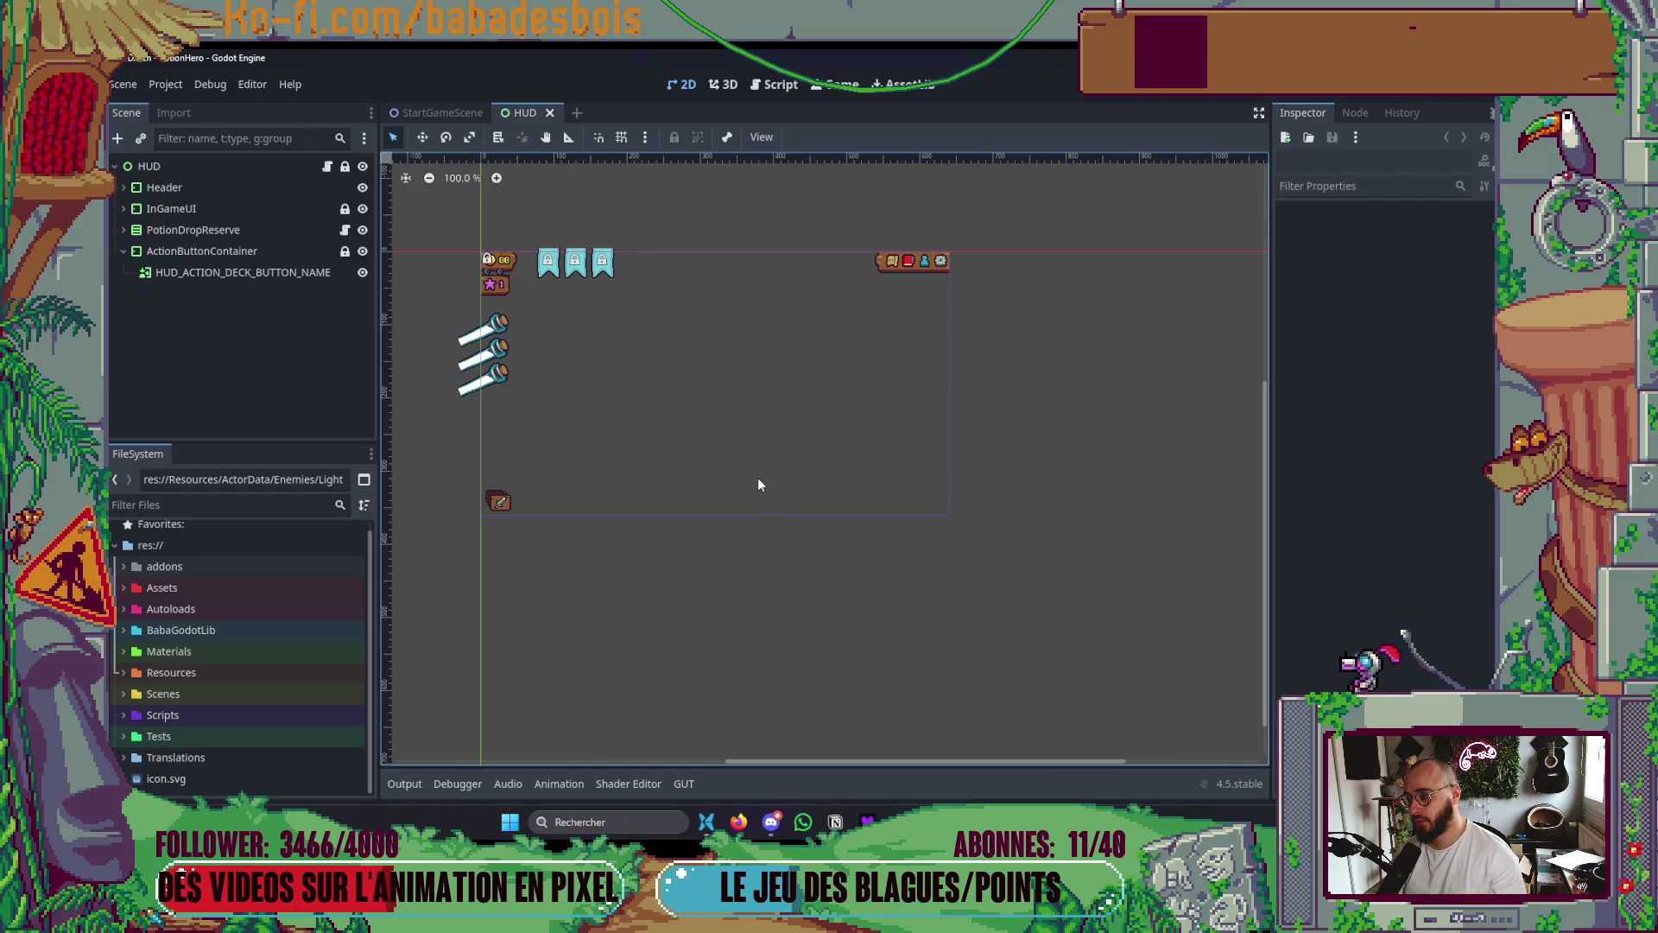
key(alt+Tab)
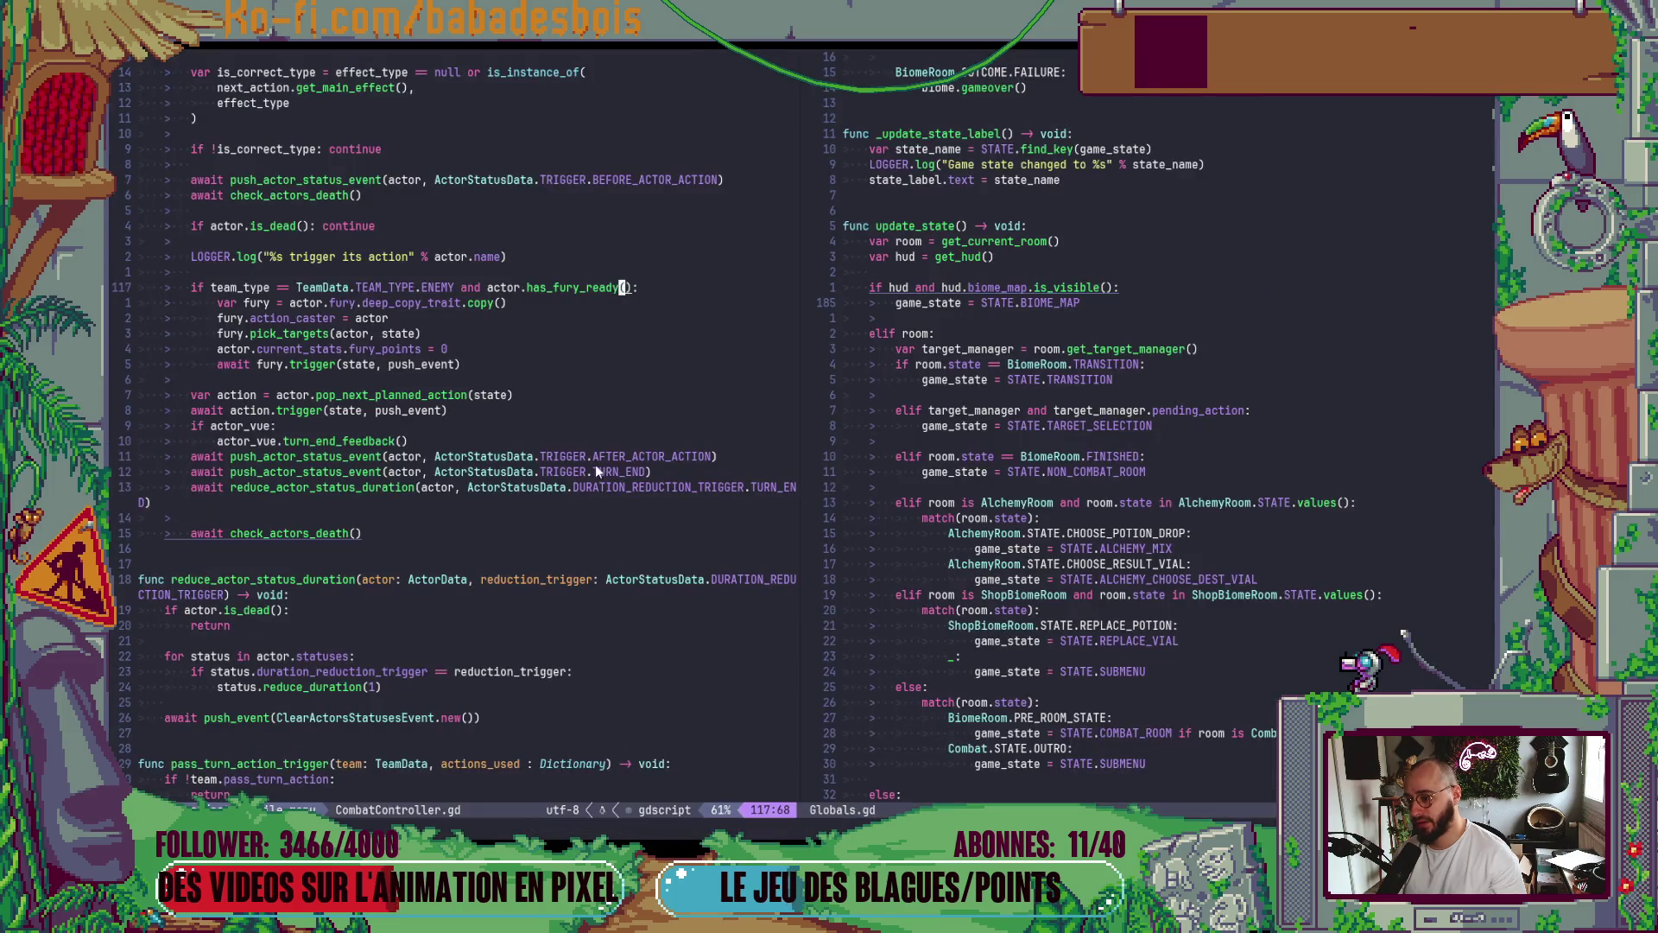
scroll(1002, 410, up, 4)
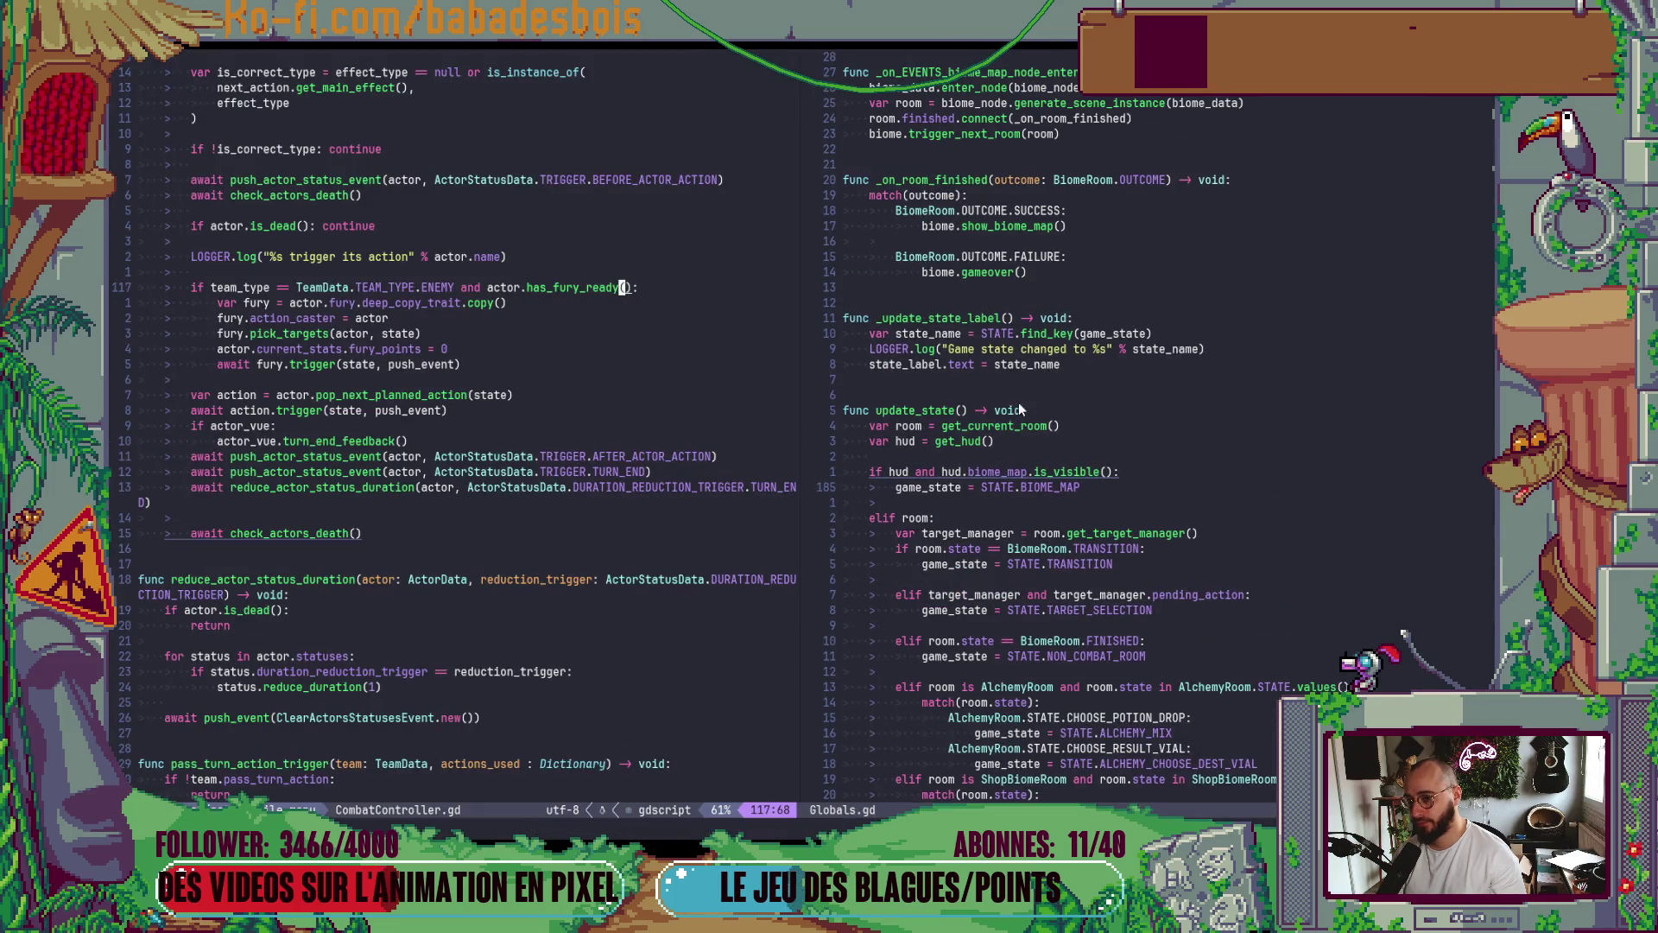
click(1019, 397)
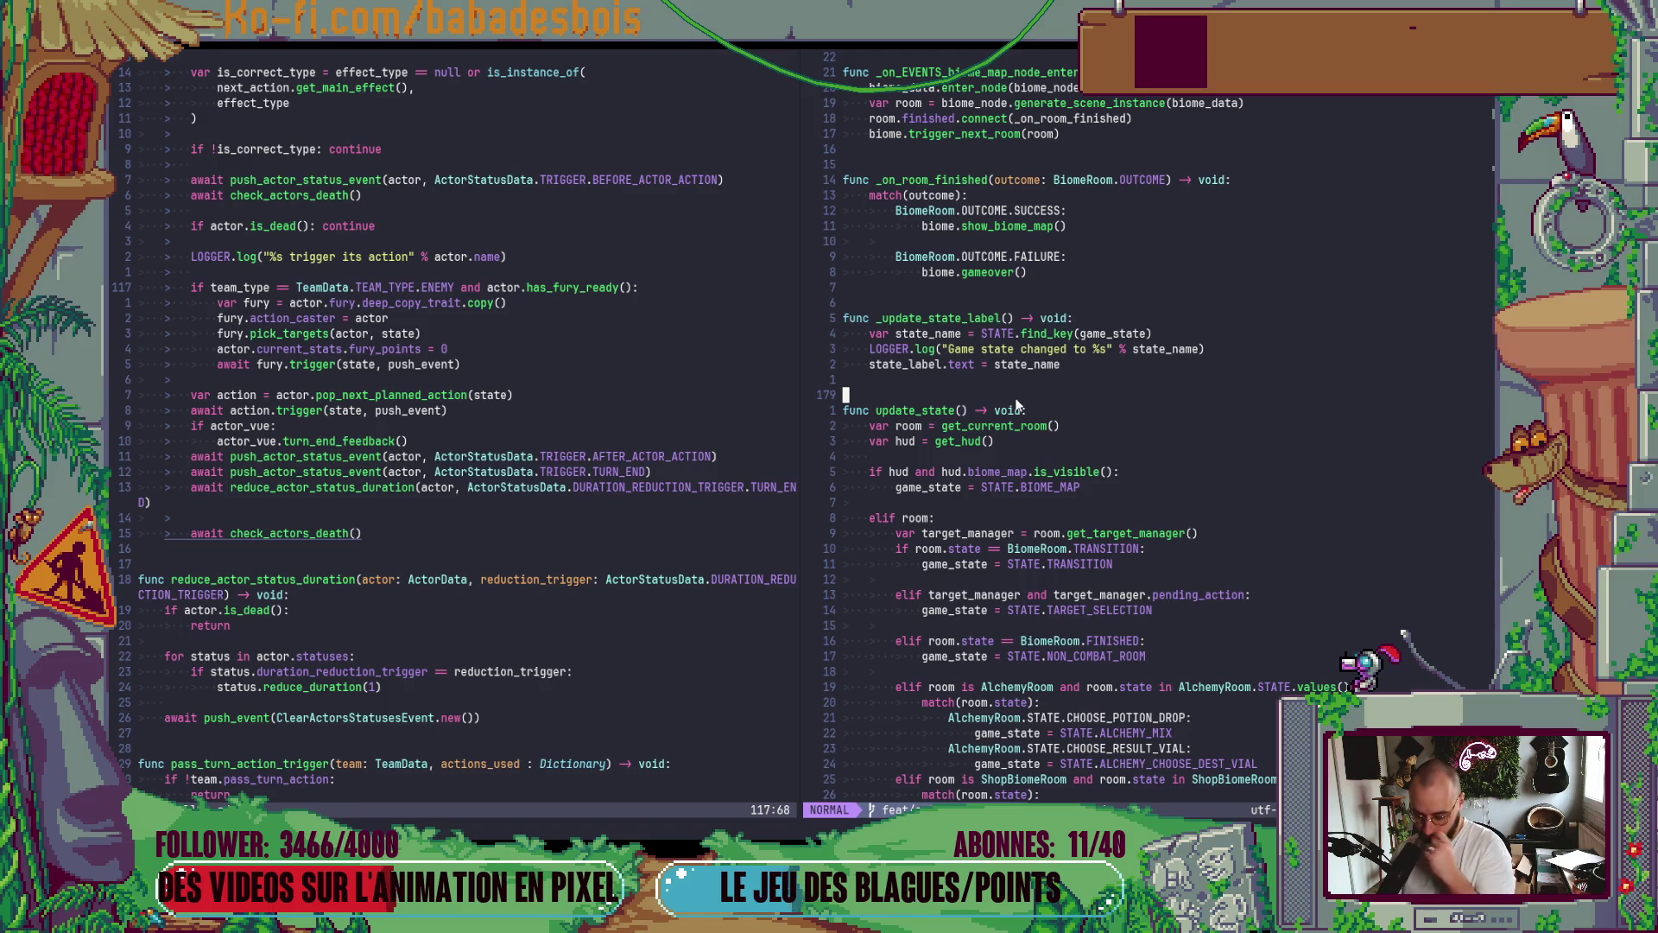
key(ctrl+w)
key(h)
key(space)
Step: Open Combat.gd from a 'combat' file search, then bring the Godot HUD scene forward
key(f)
key(f)
text(combat)
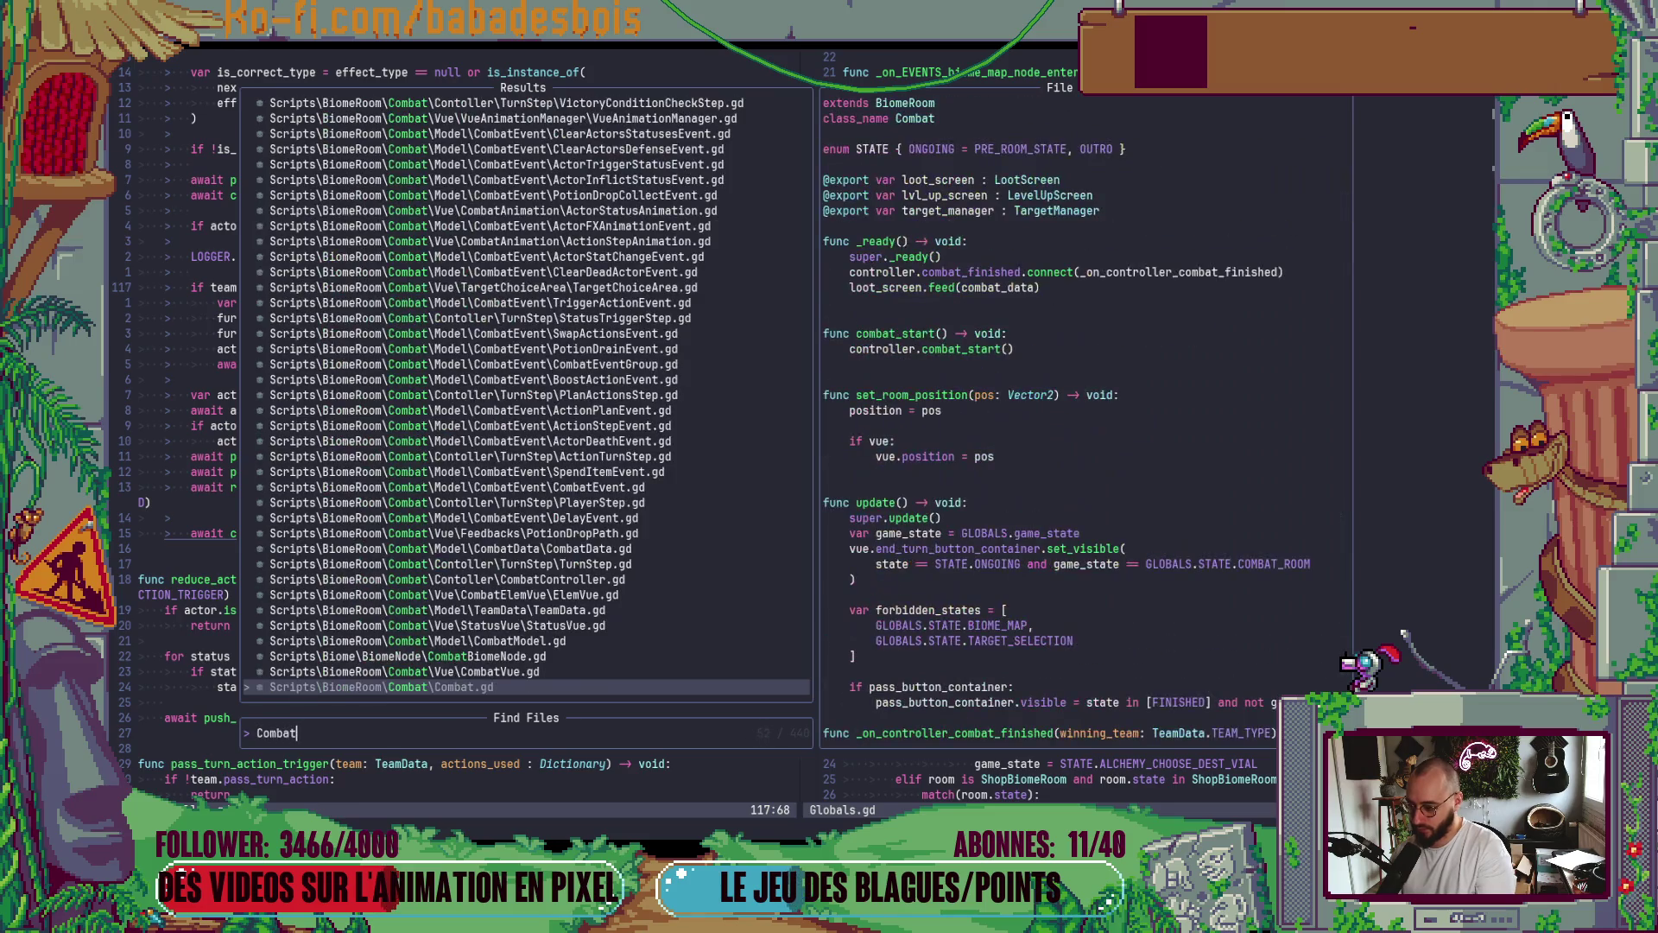
key(Return)
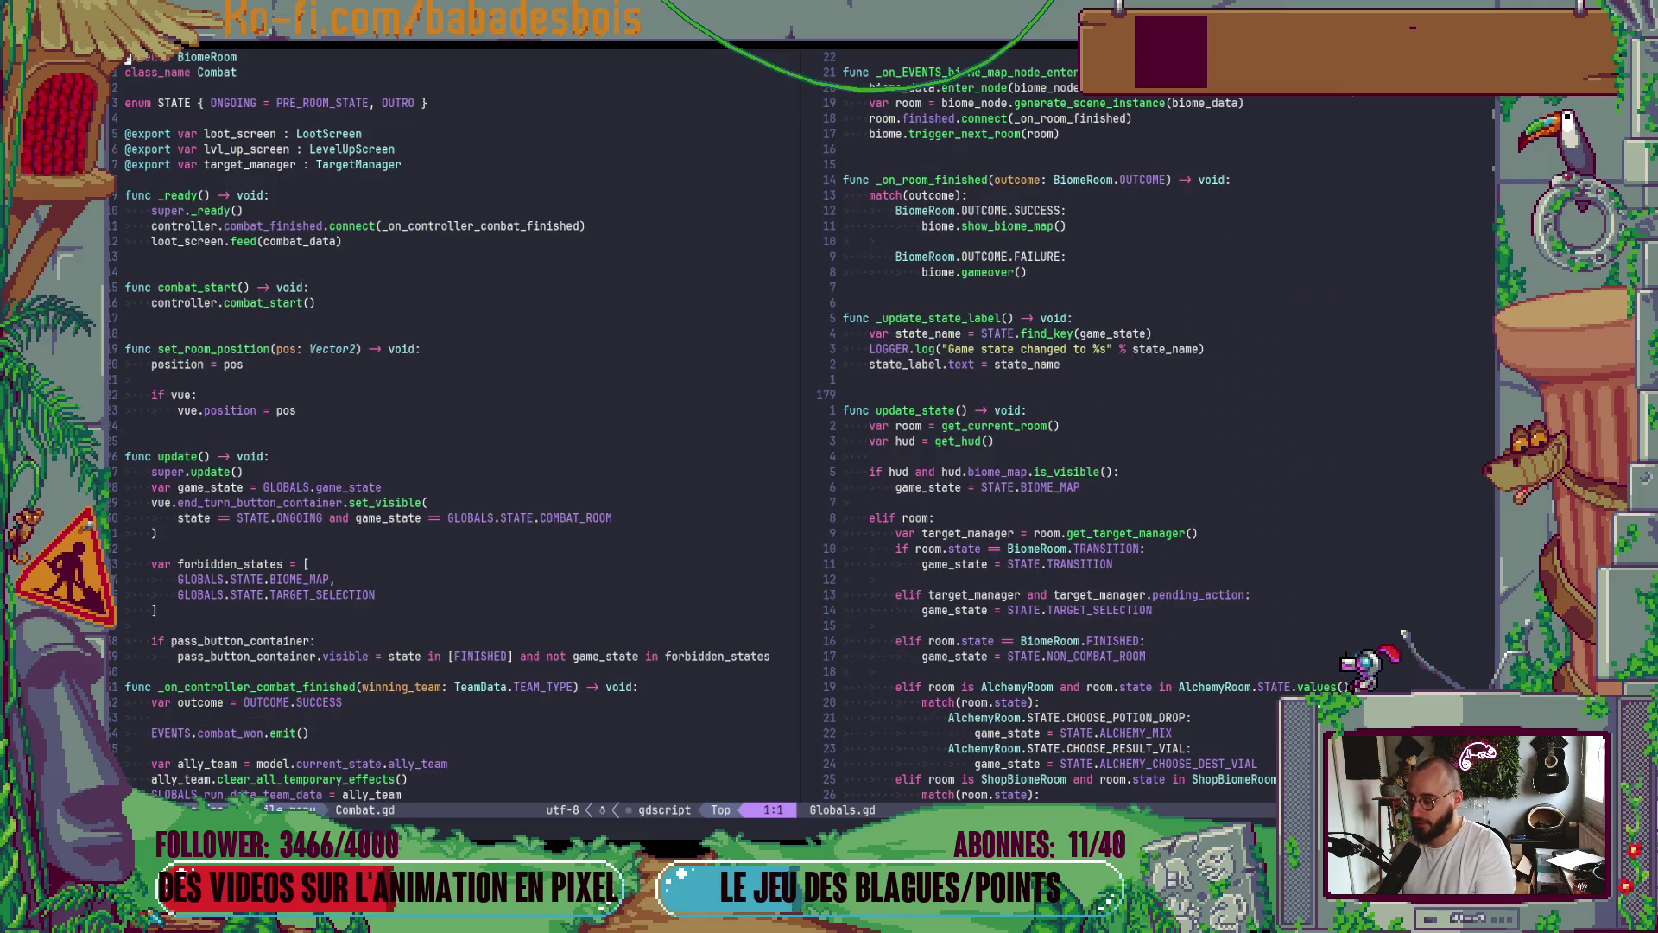
key(alt+Tab)
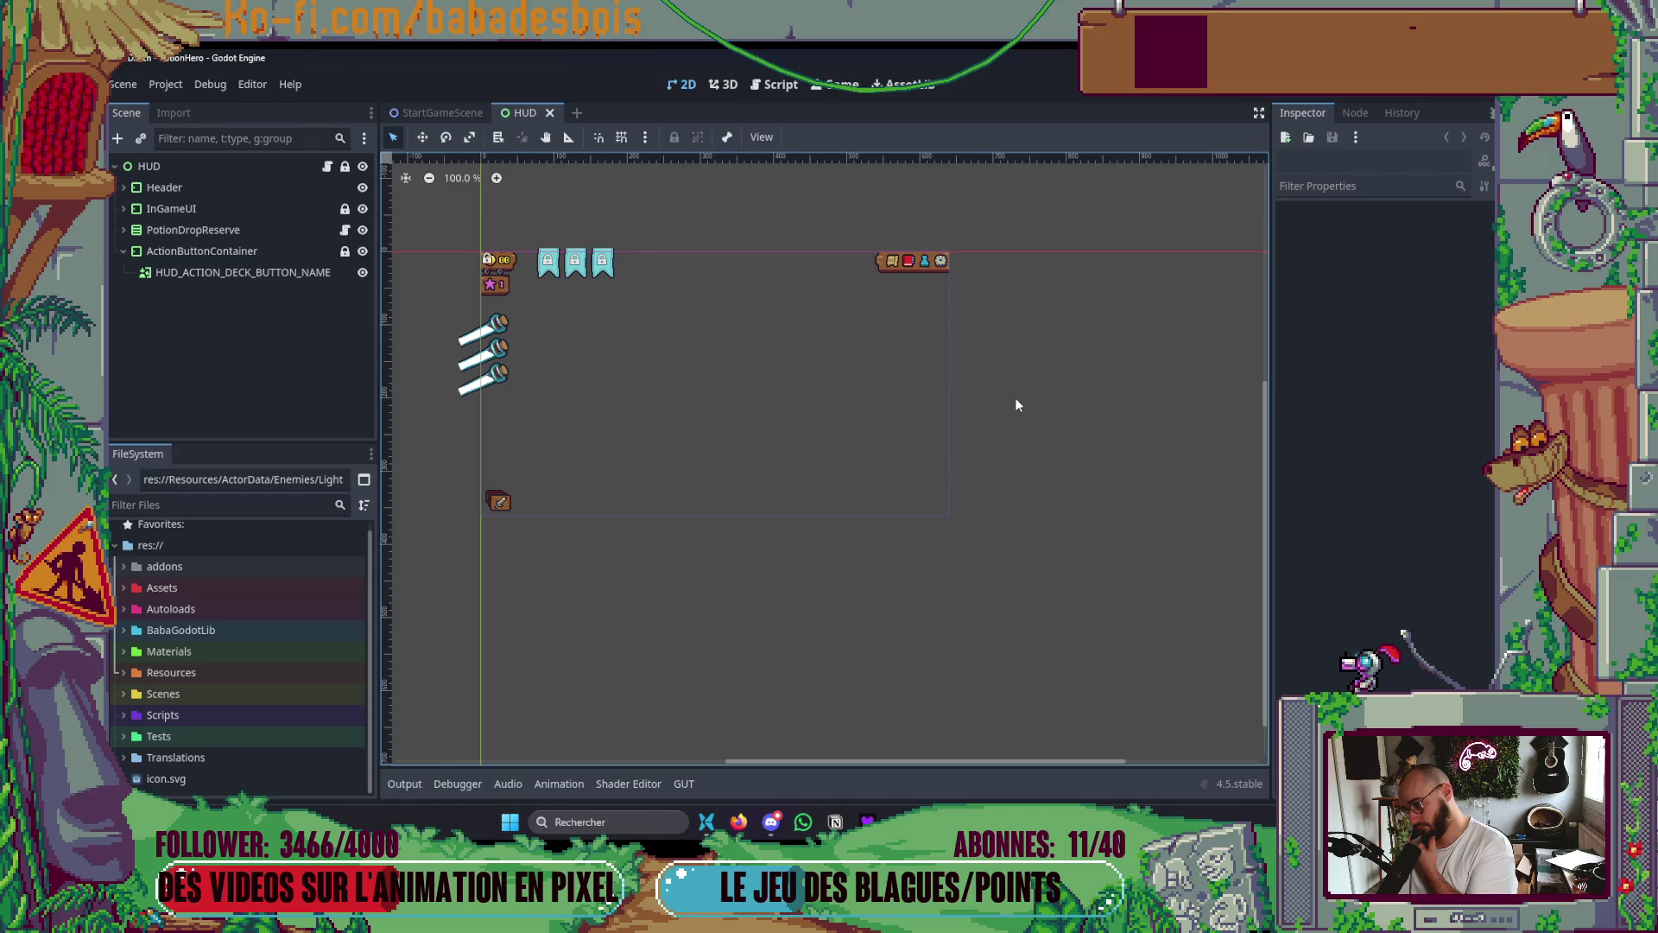
Step: Back in Godot's HUD scene, collapse ActionButtonContainer and dismiss an unused add-child dialog
key(alt+Tab)
key(alt+Tab)
key(alt+Tab)
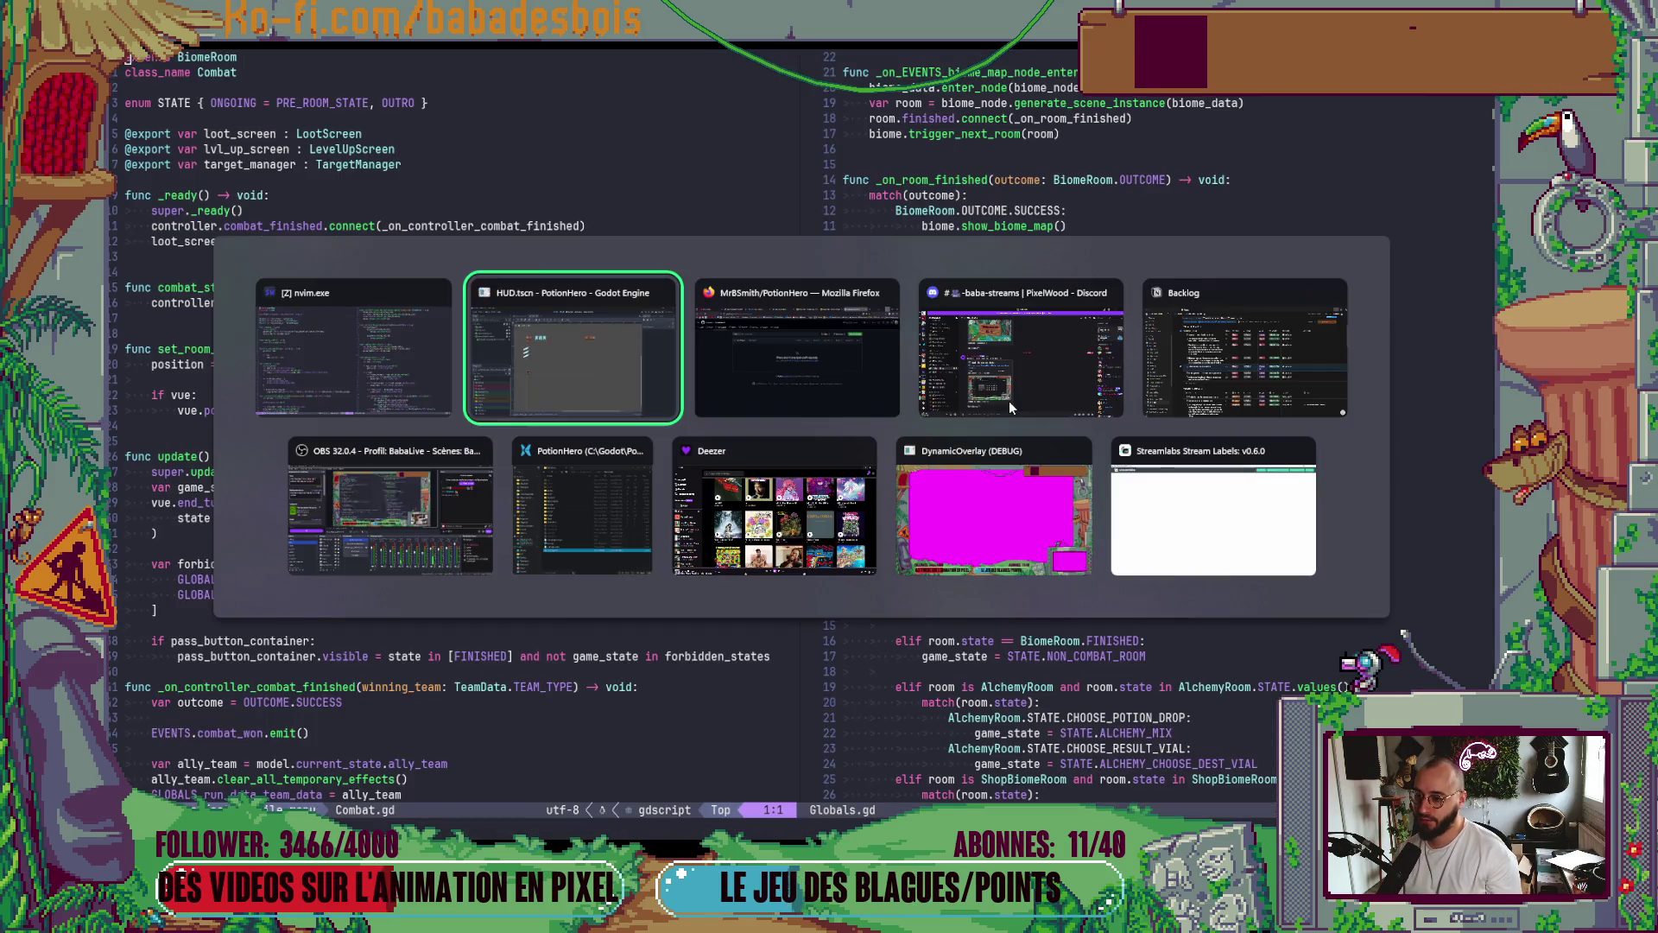
click(532, 349)
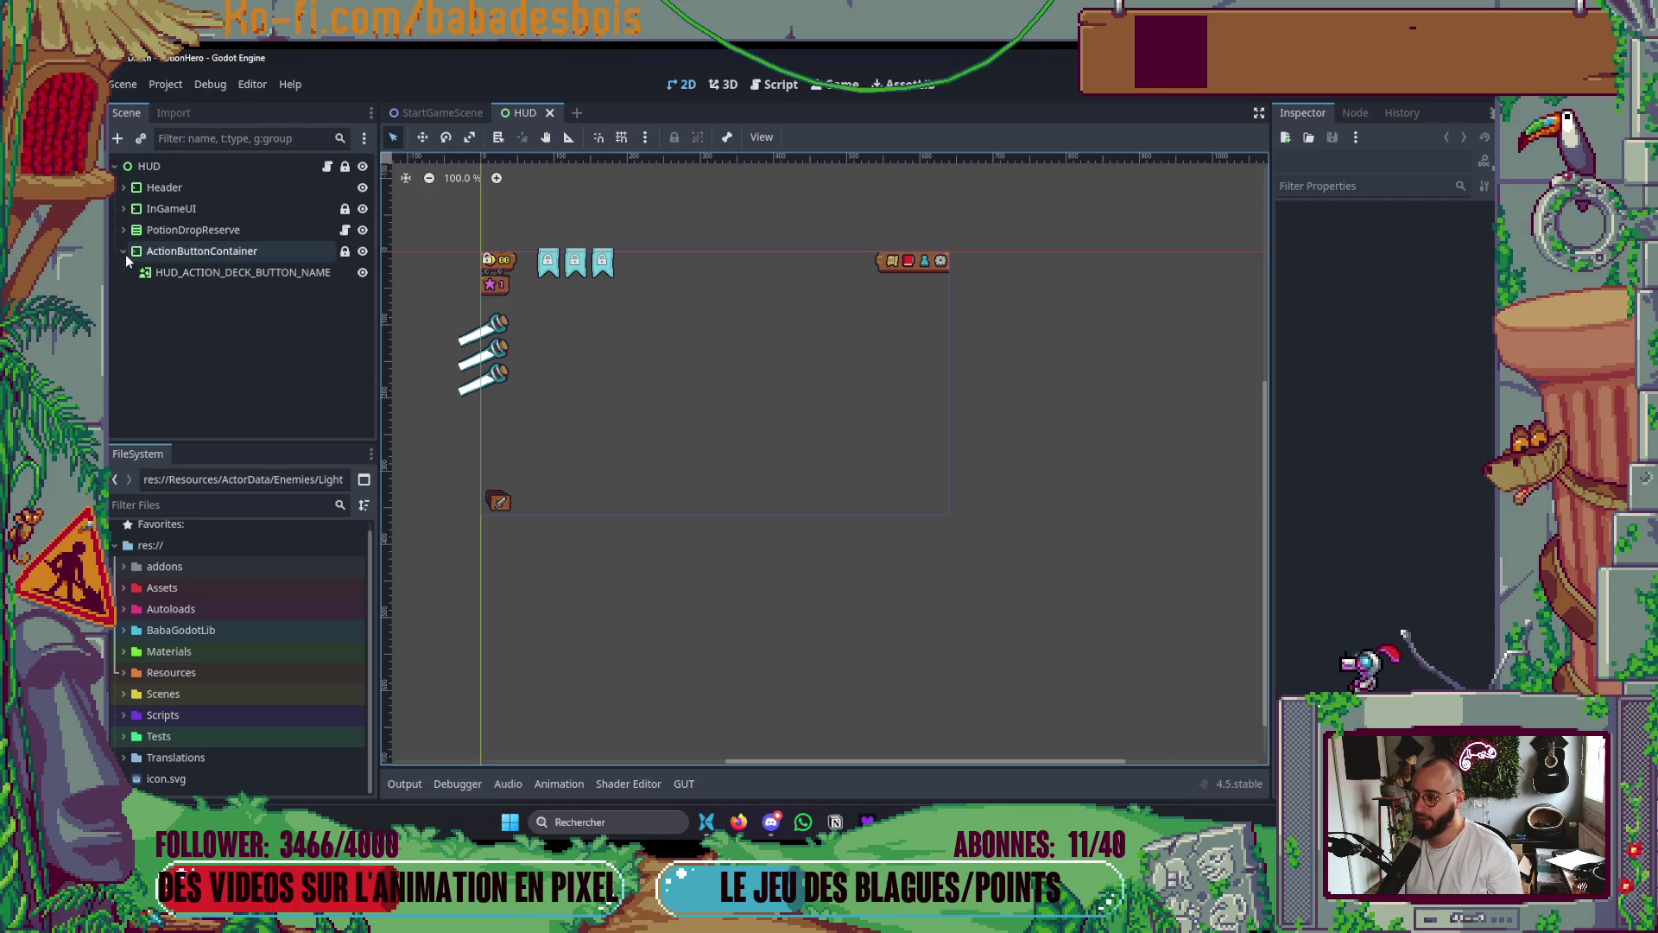
click(277, 347)
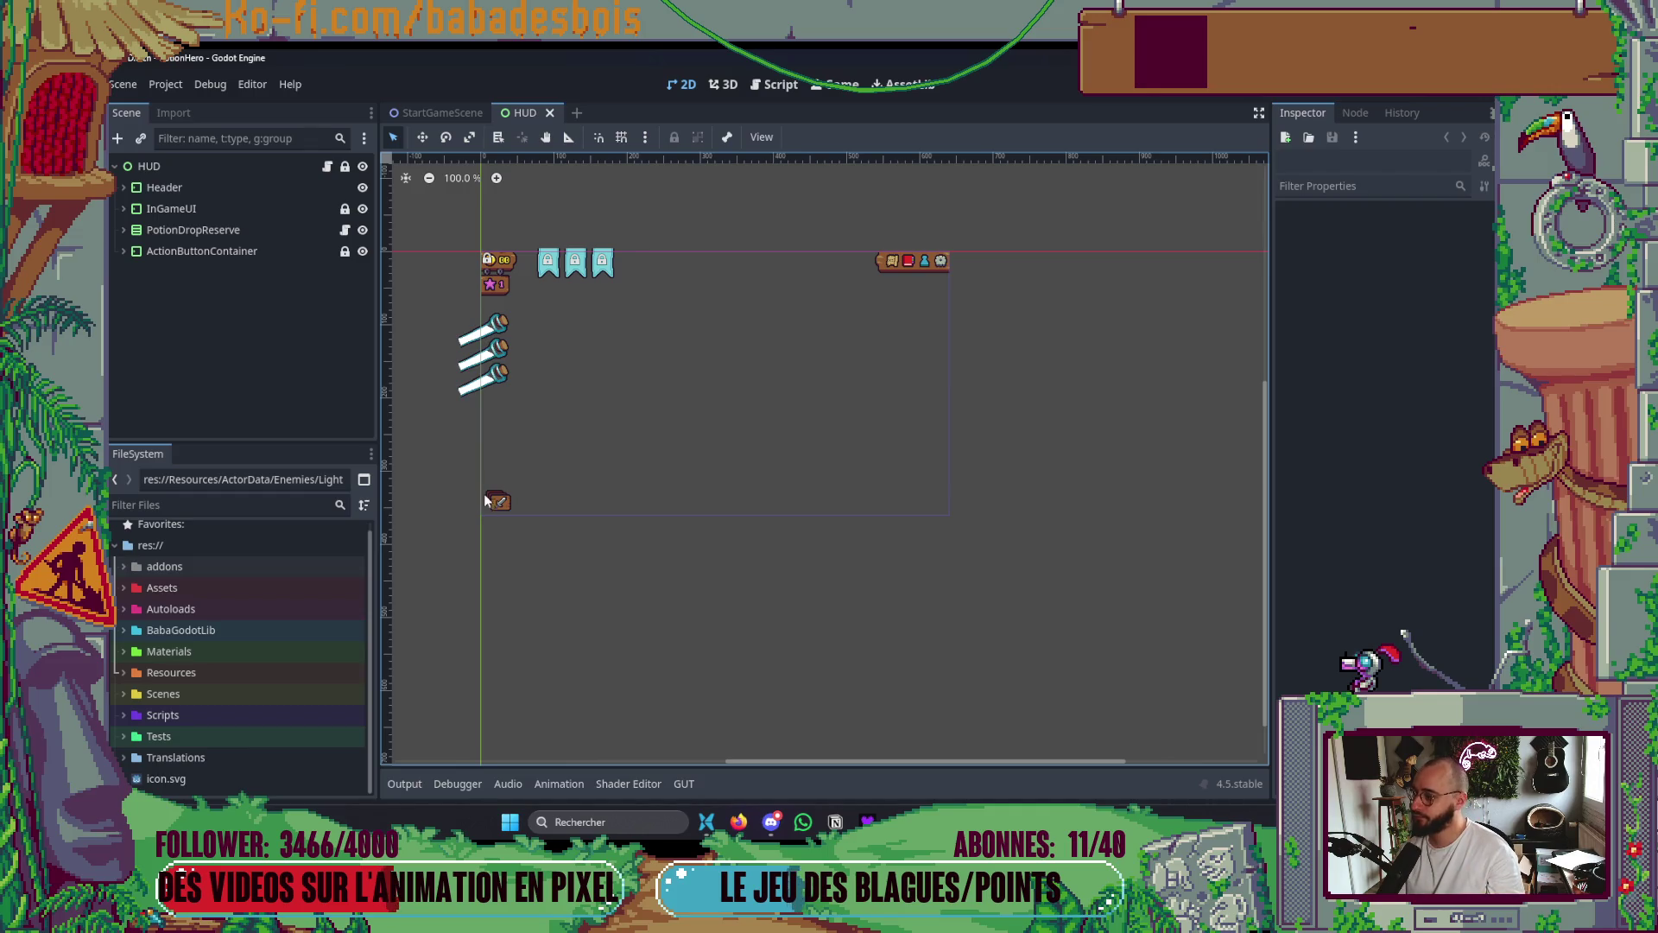
right_click(238, 164)
click(279, 176)
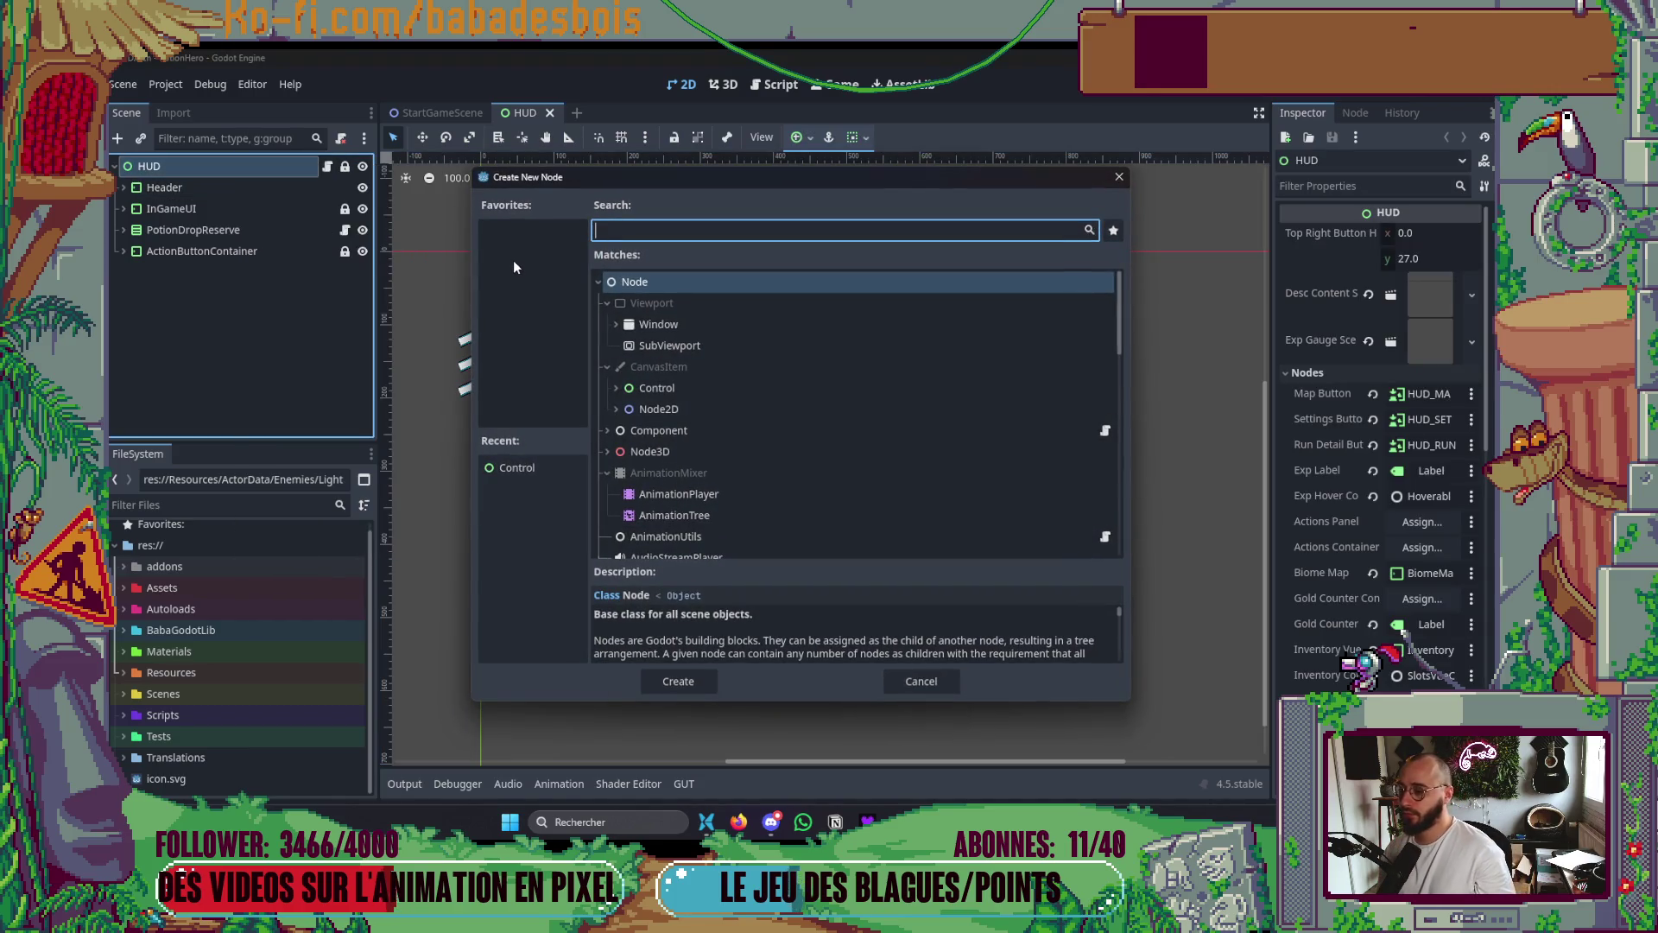
key(Escape)
Step: Create a new empty scene from the Scene menu, then return to the HUD tab
click(125, 84)
click(147, 111)
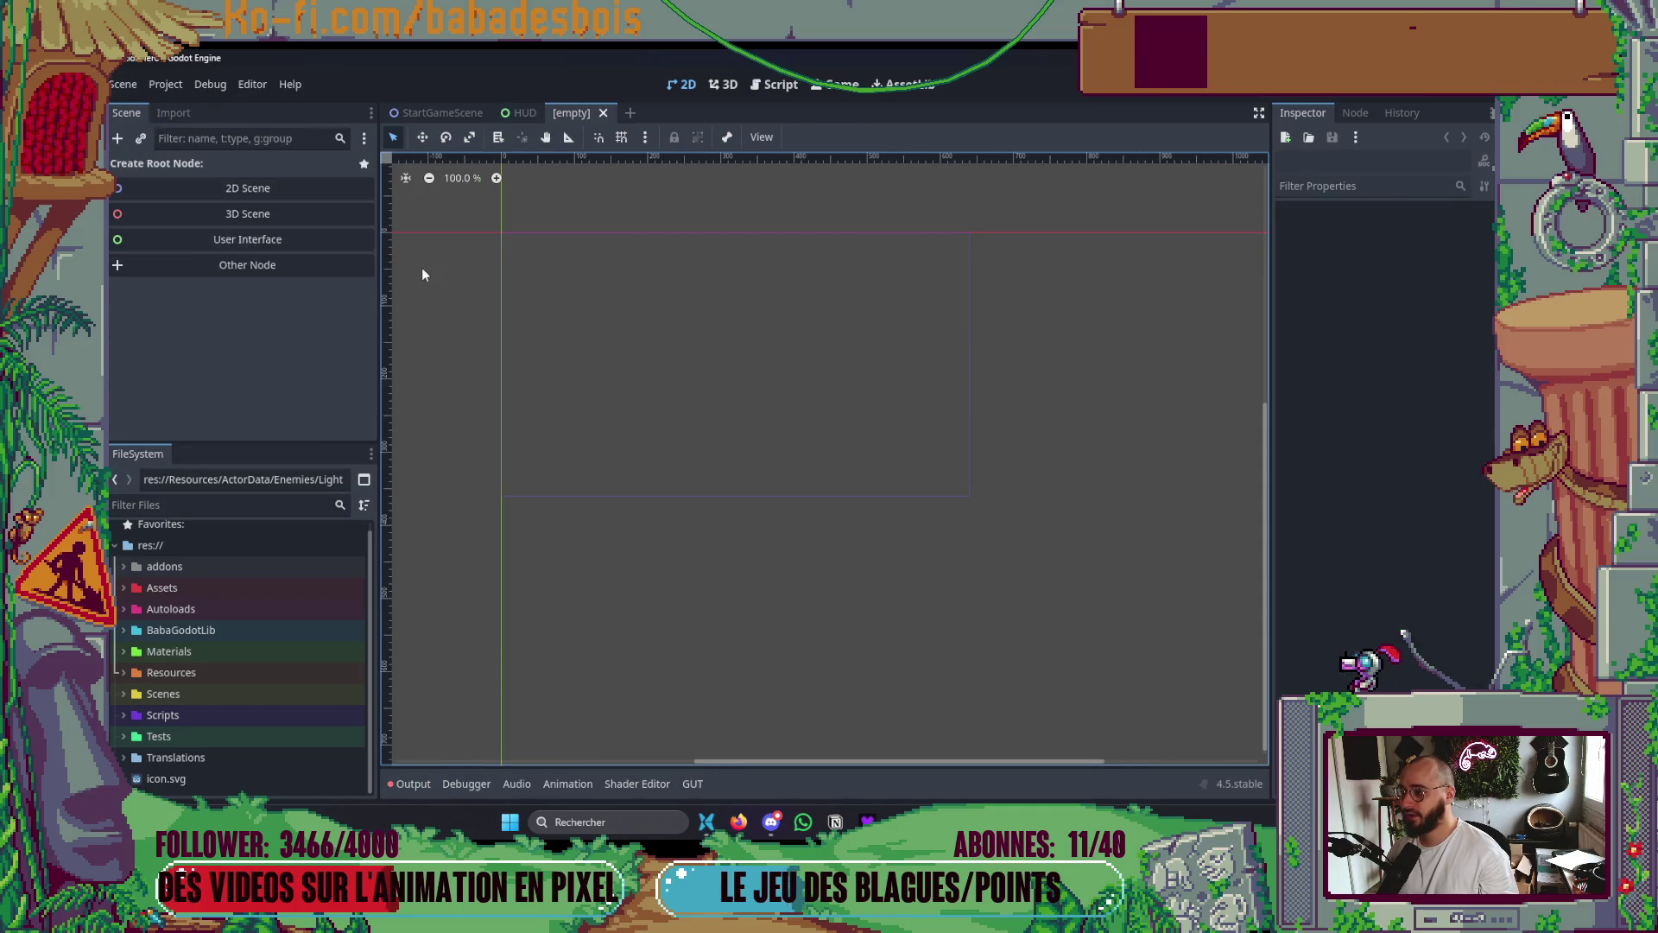
click(525, 113)
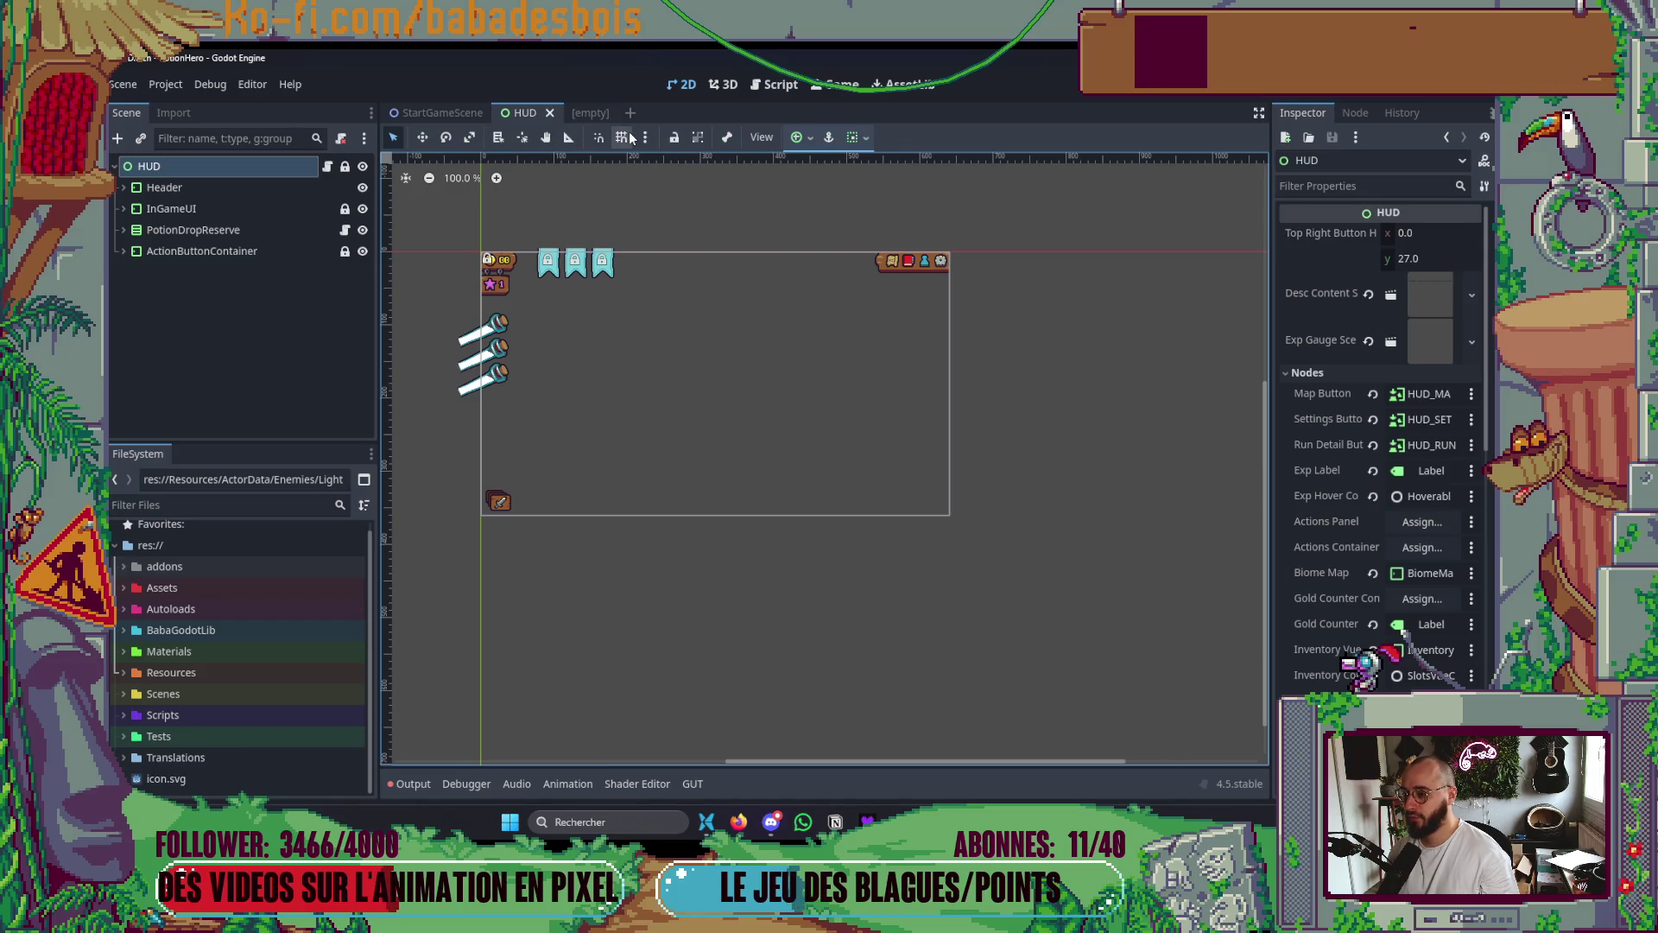
Step: Quick-open LevelUpScreen.tscn, collapse its InBiomeScreen node, then go to the new empty scene
key(ctrl+shift+a)
text(LEvel)
key(BackSpace)
key(BackSpace)
key(BackSpace)
text(evel)
key(Return)
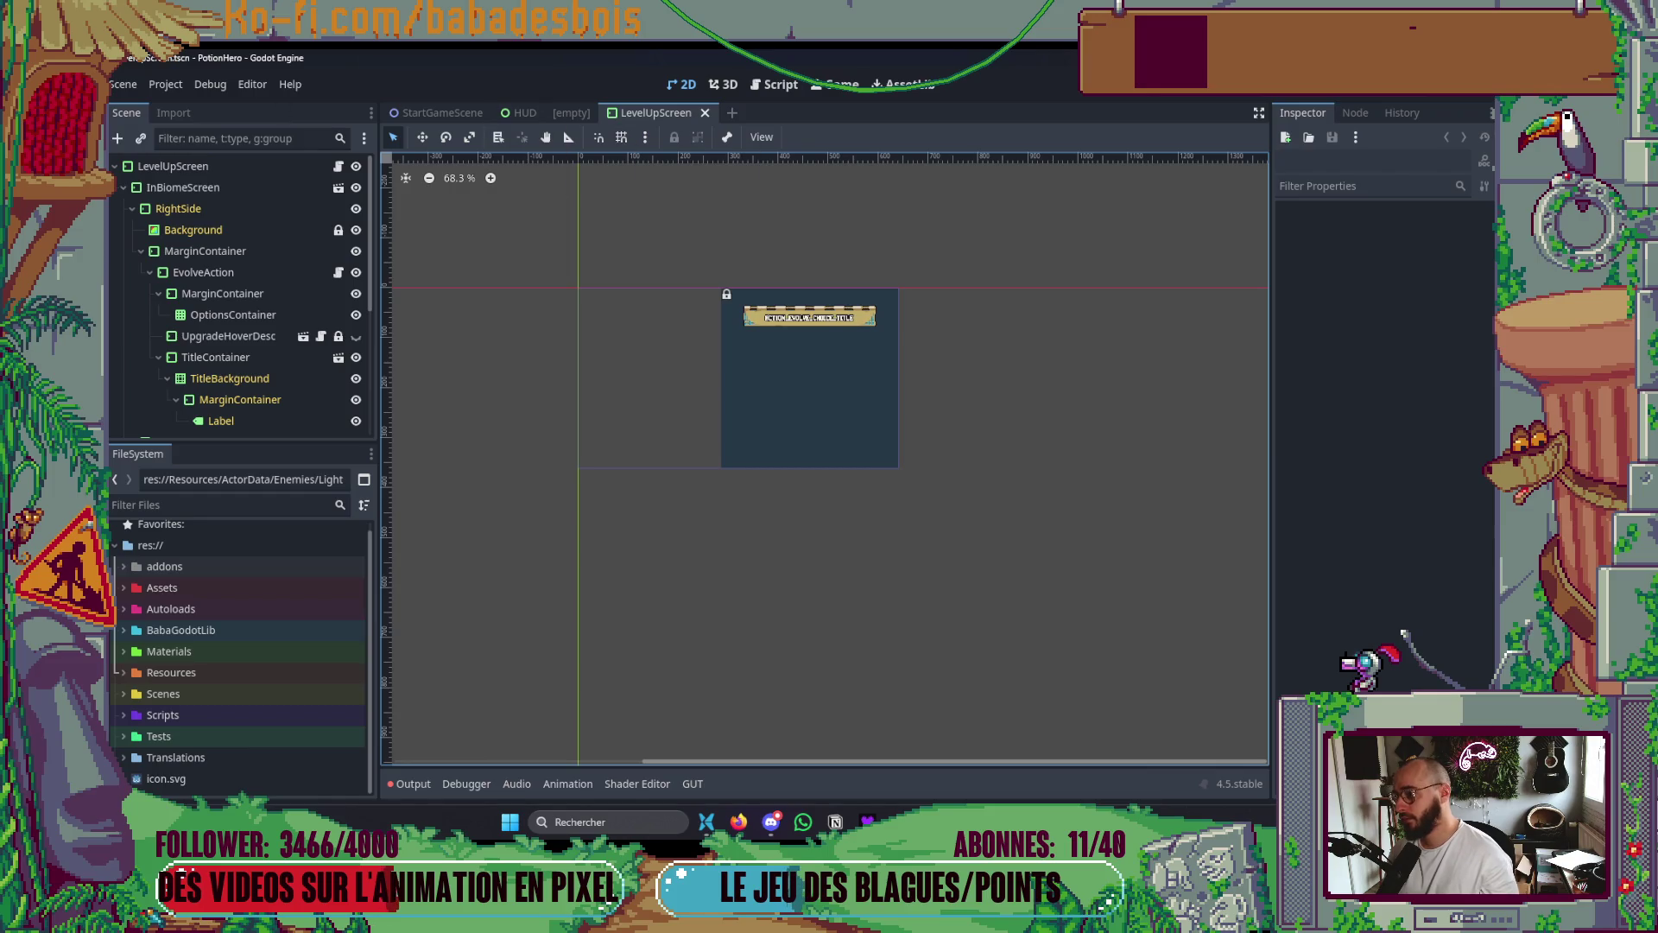
click(126, 188)
click(176, 189)
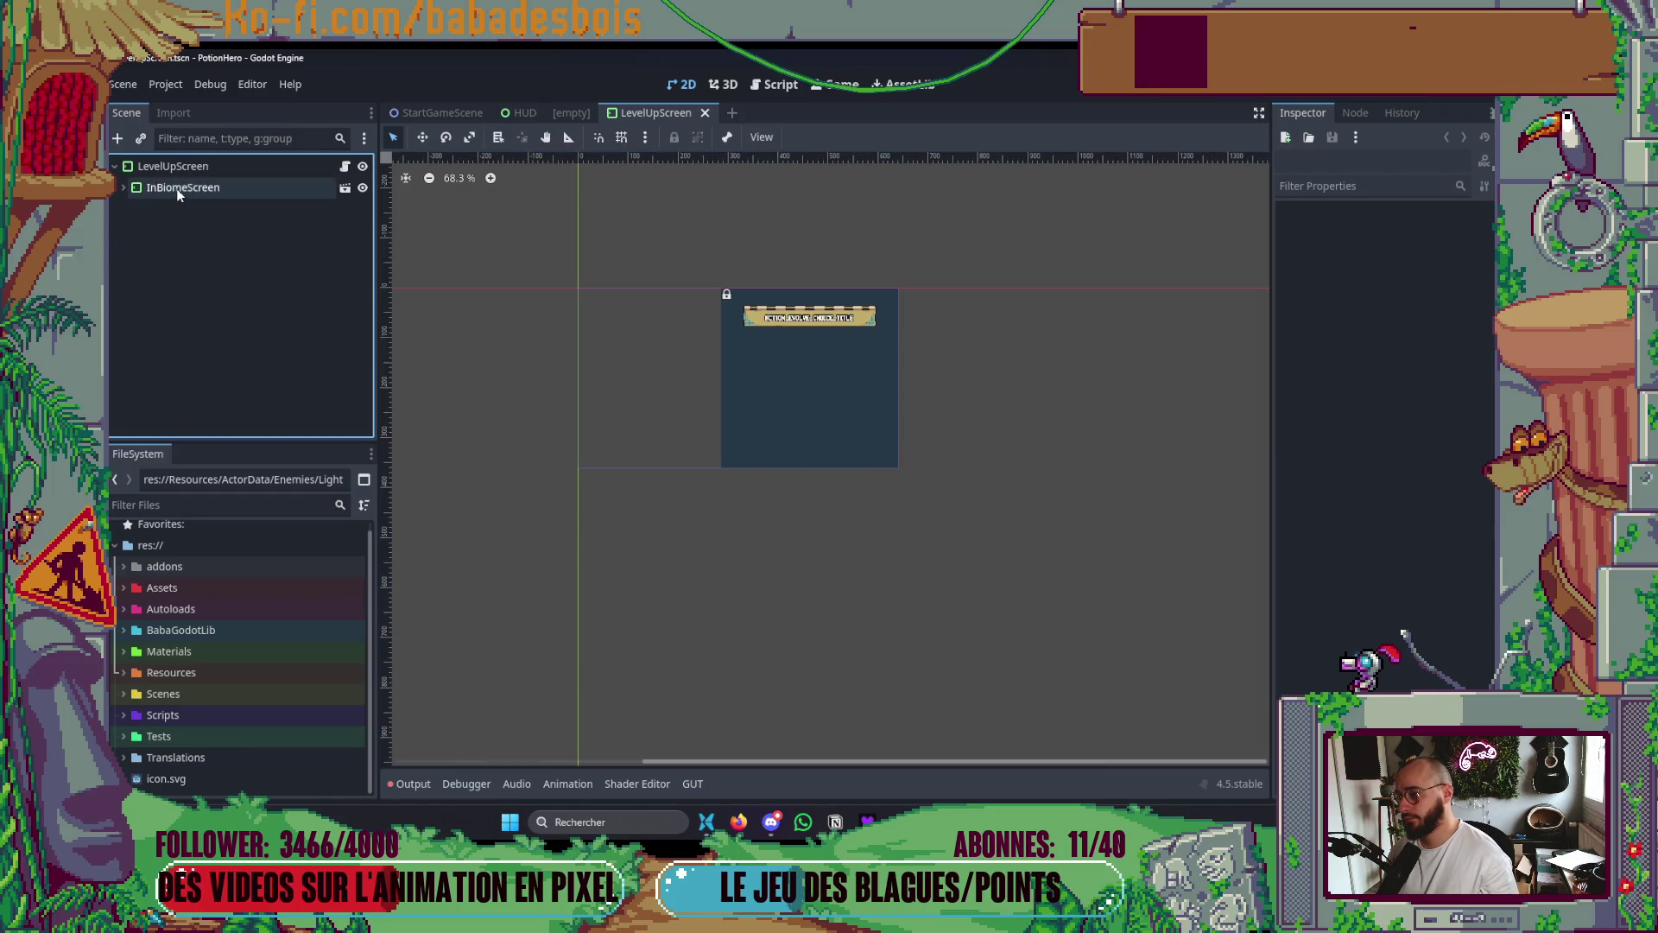
click(173, 166)
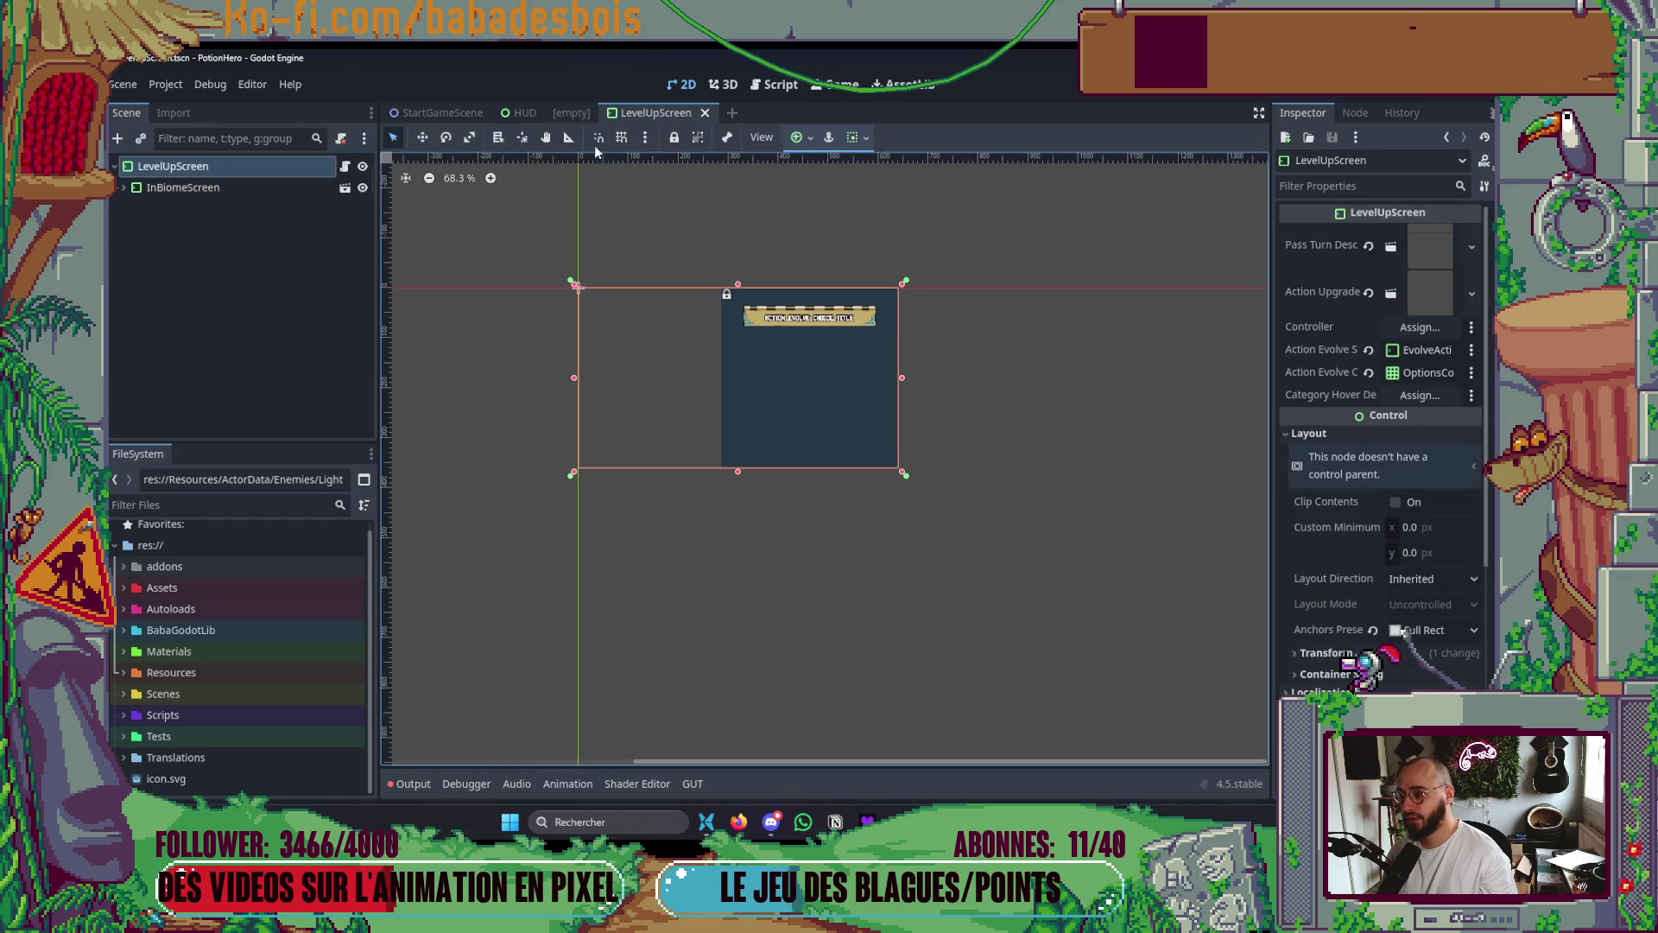
click(571, 113)
Step: Give the empty scene a User Interface root and change its type to MarginContainer
click(248, 246)
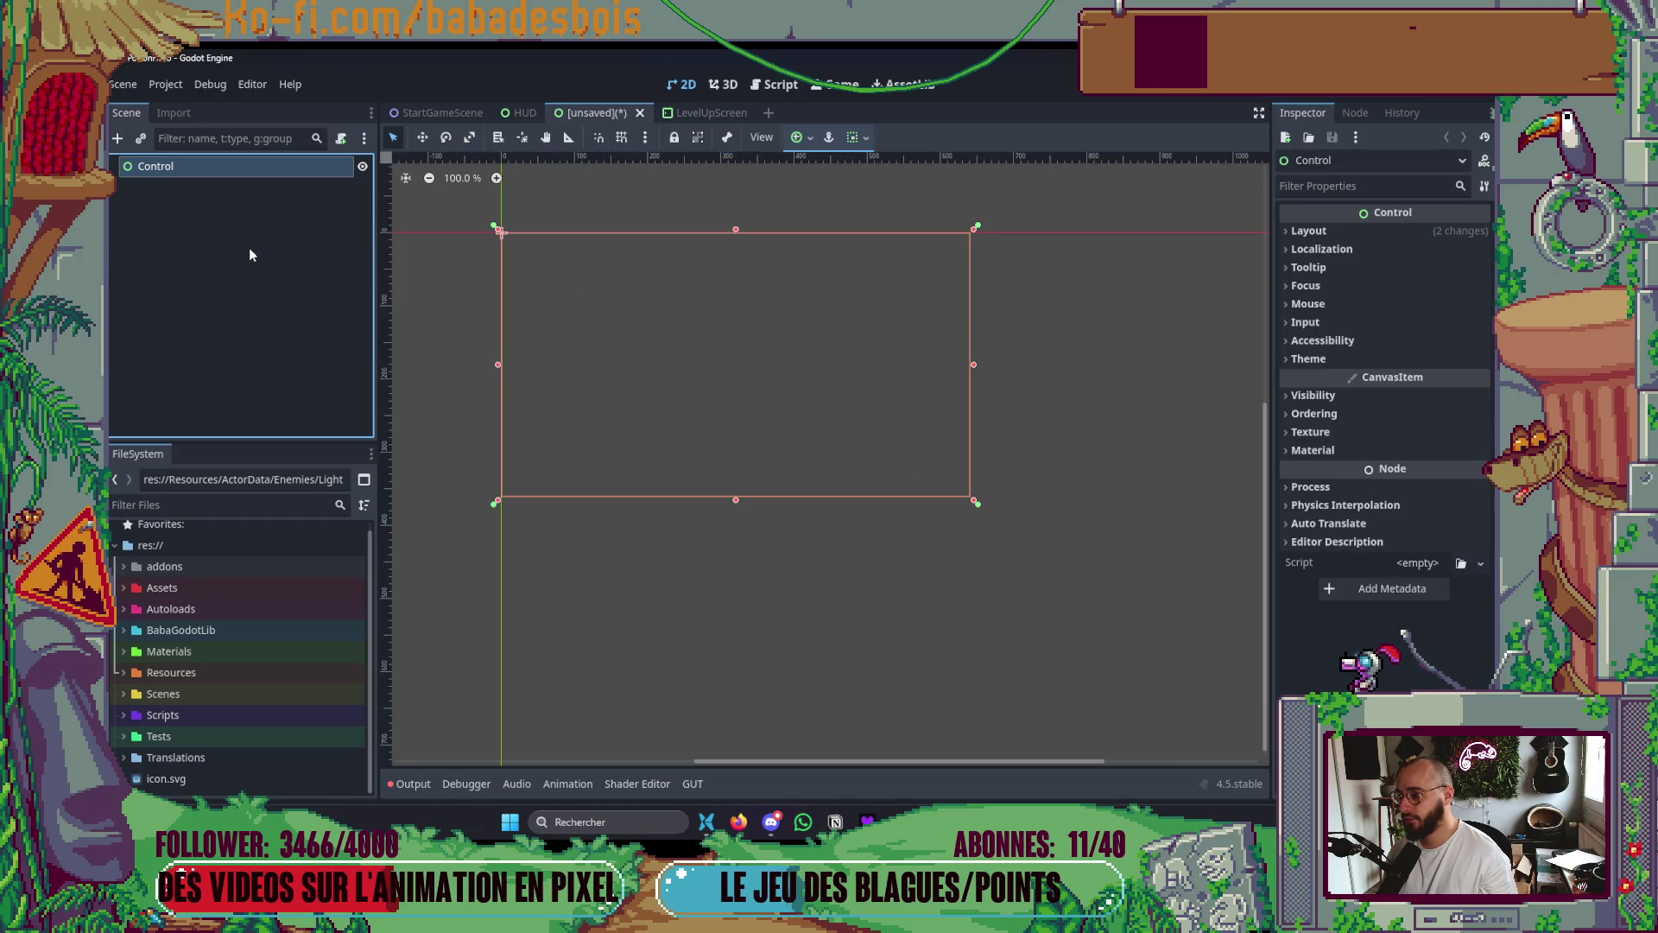
right_click(229, 172)
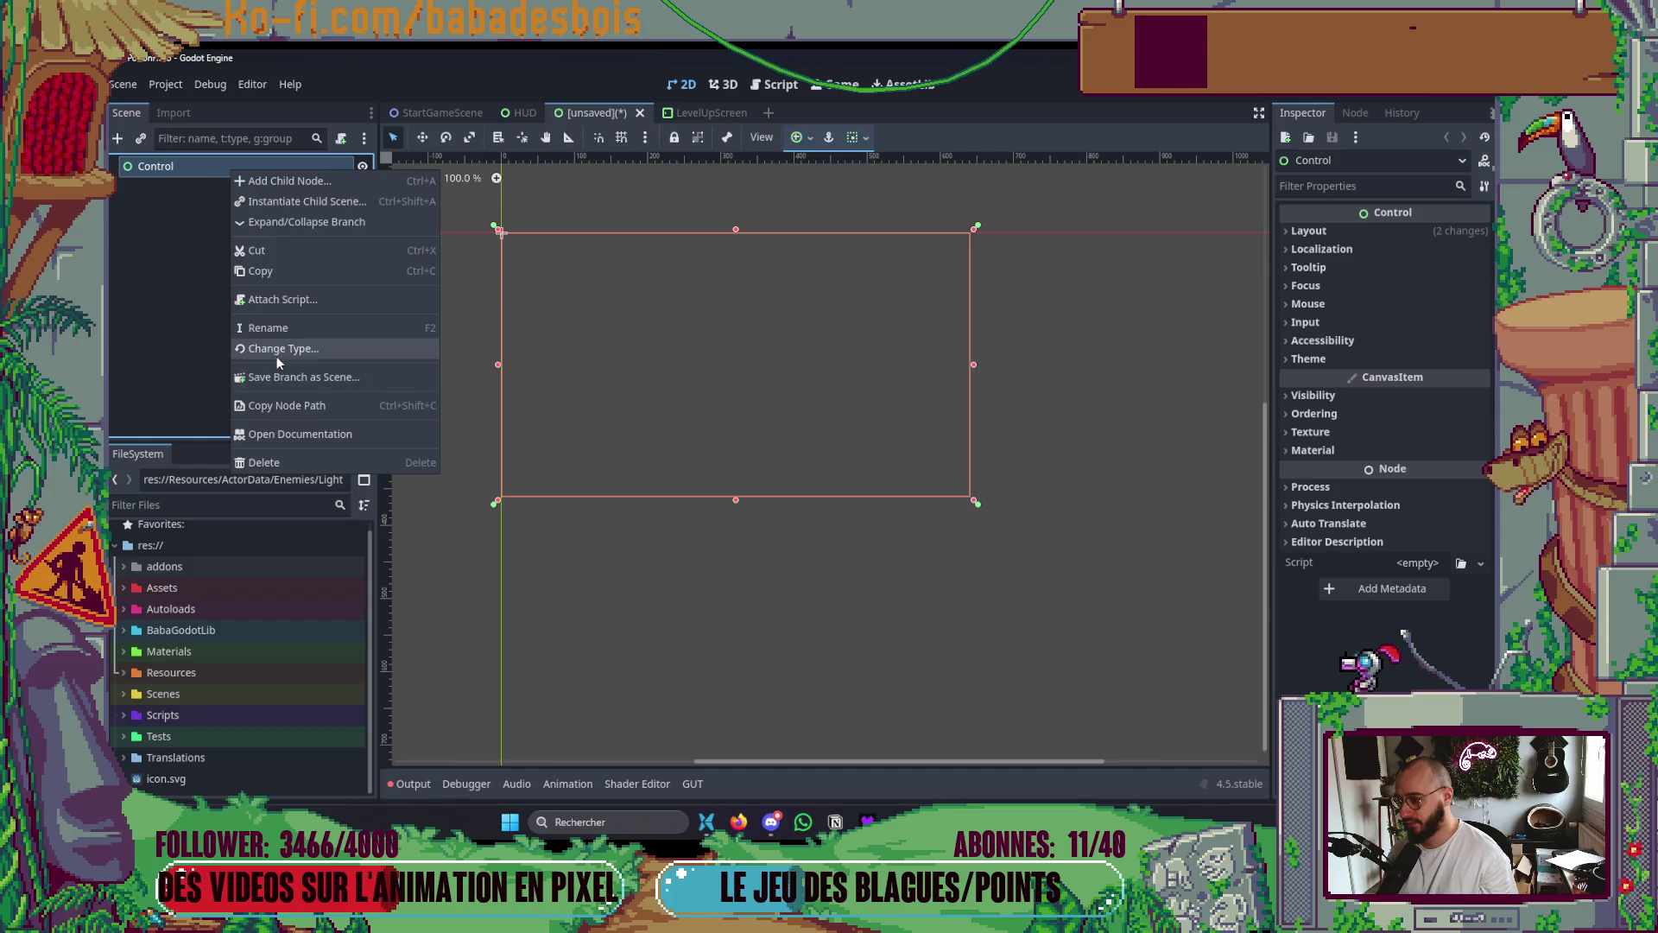
click(276, 351)
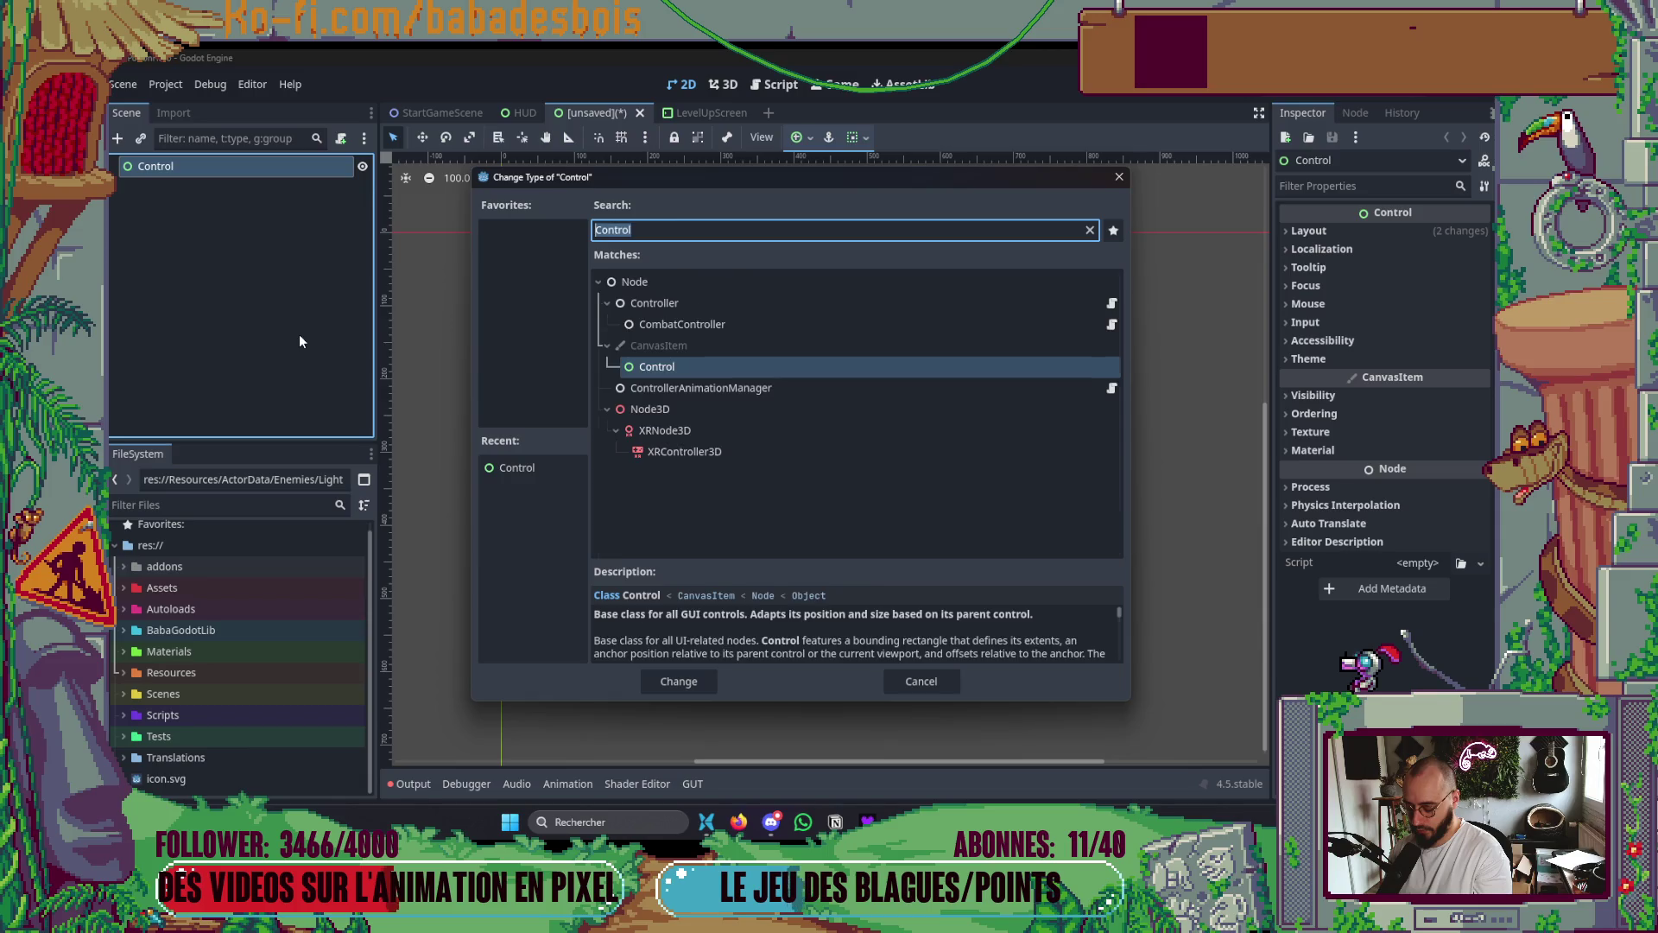
text(margin)
key(Return)
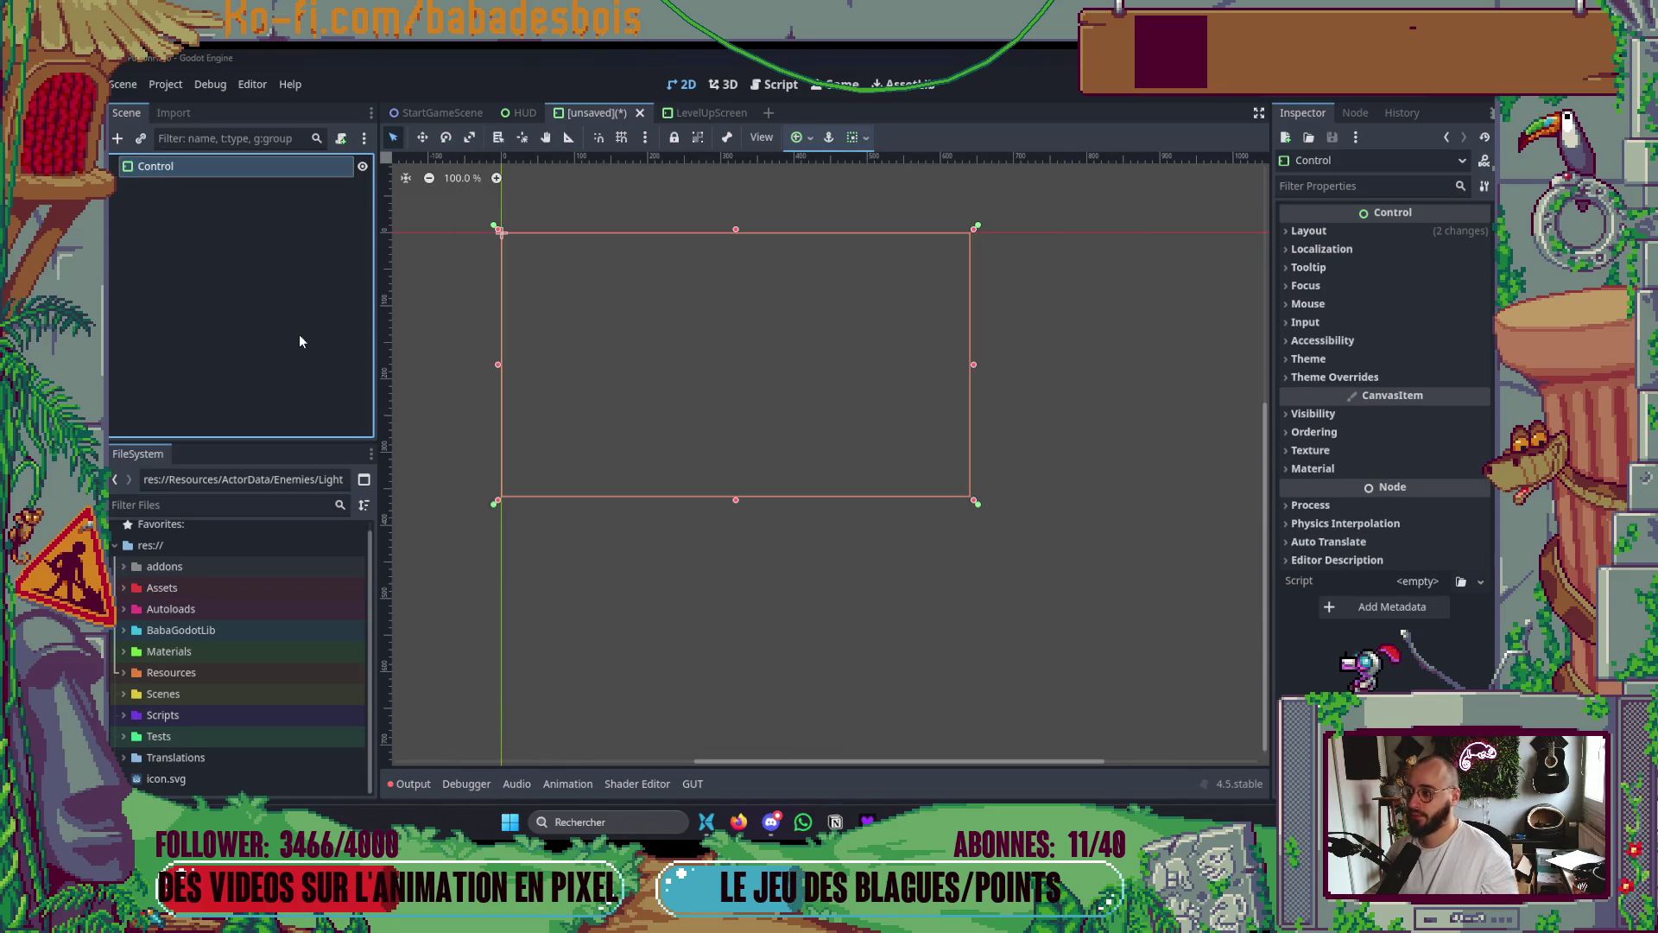
key(ctrl+s)
key(Escape)
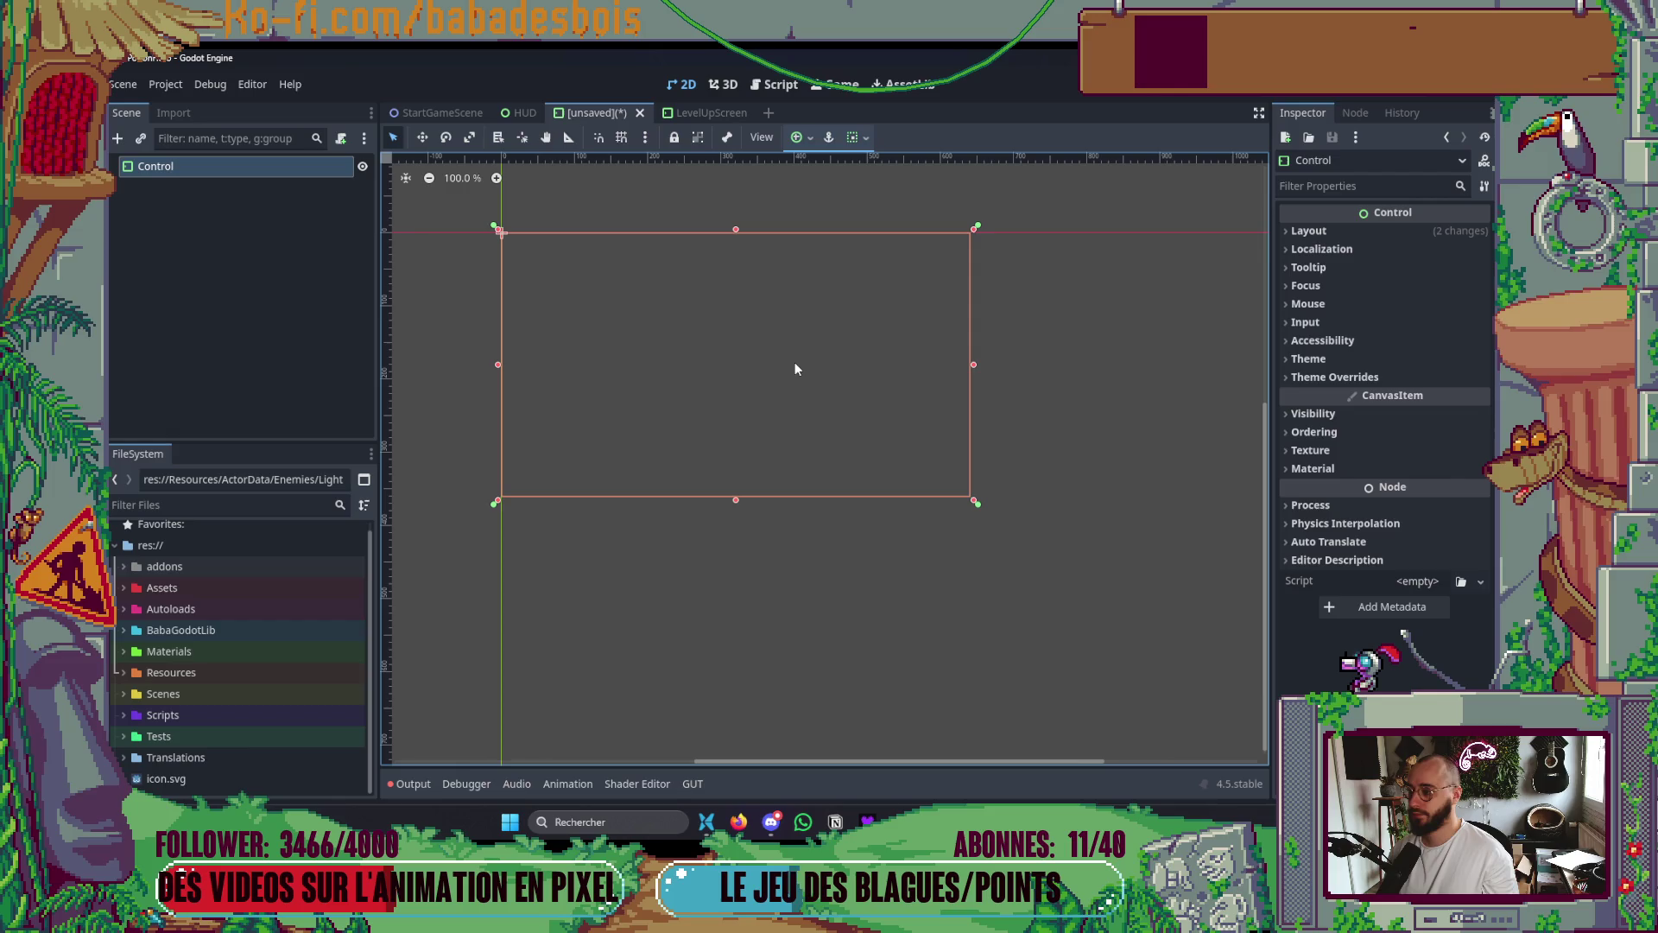
Step: Rename the root node to ActionPileMenu
click(222, 166)
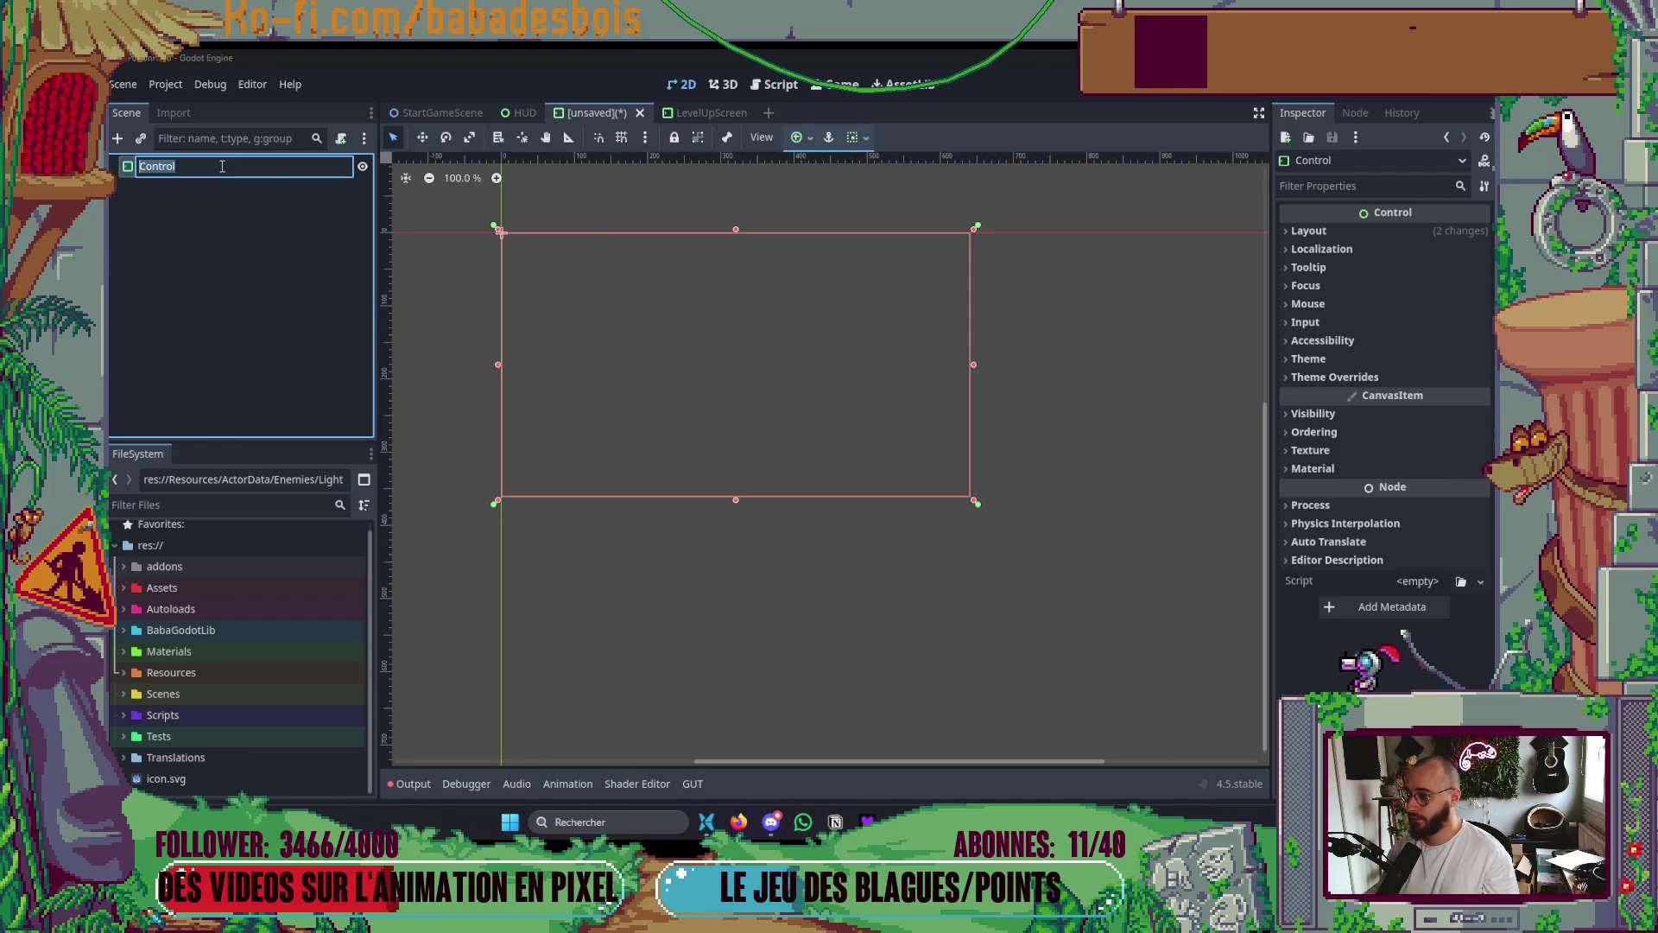
key(BackSpace)
text(ActionPileMenu)
key(Return)
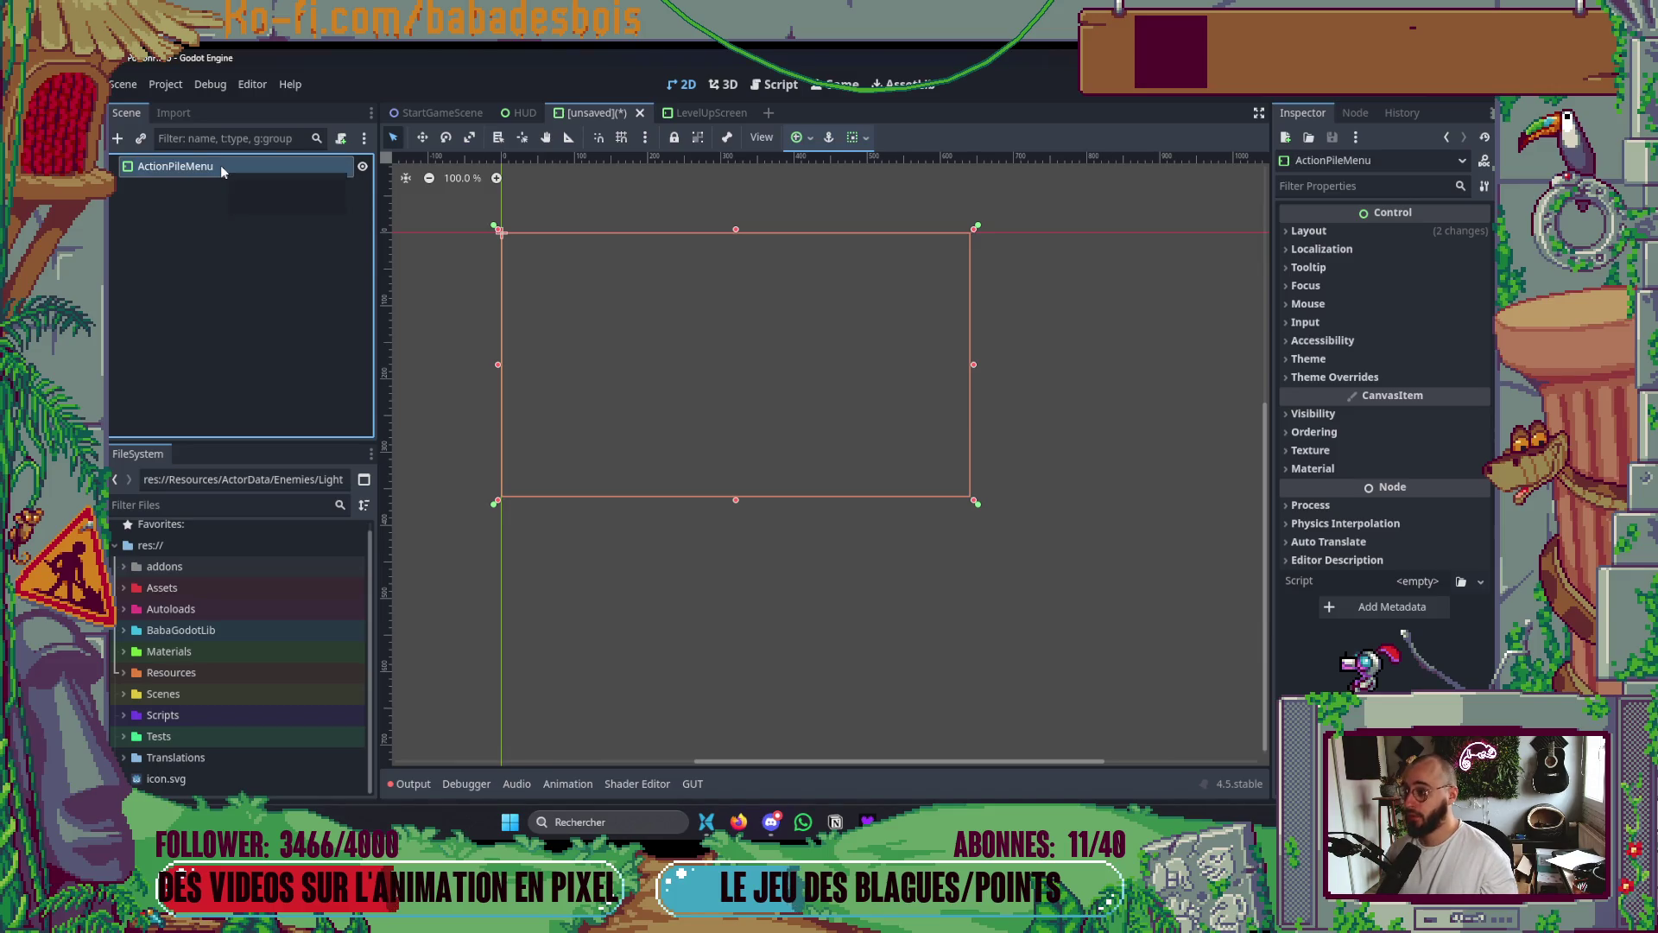
Step: In the save dialog, create a new ActionPileMenu folder under Scenes/UI
key(ctrl+s)
double_click(1105, 289)
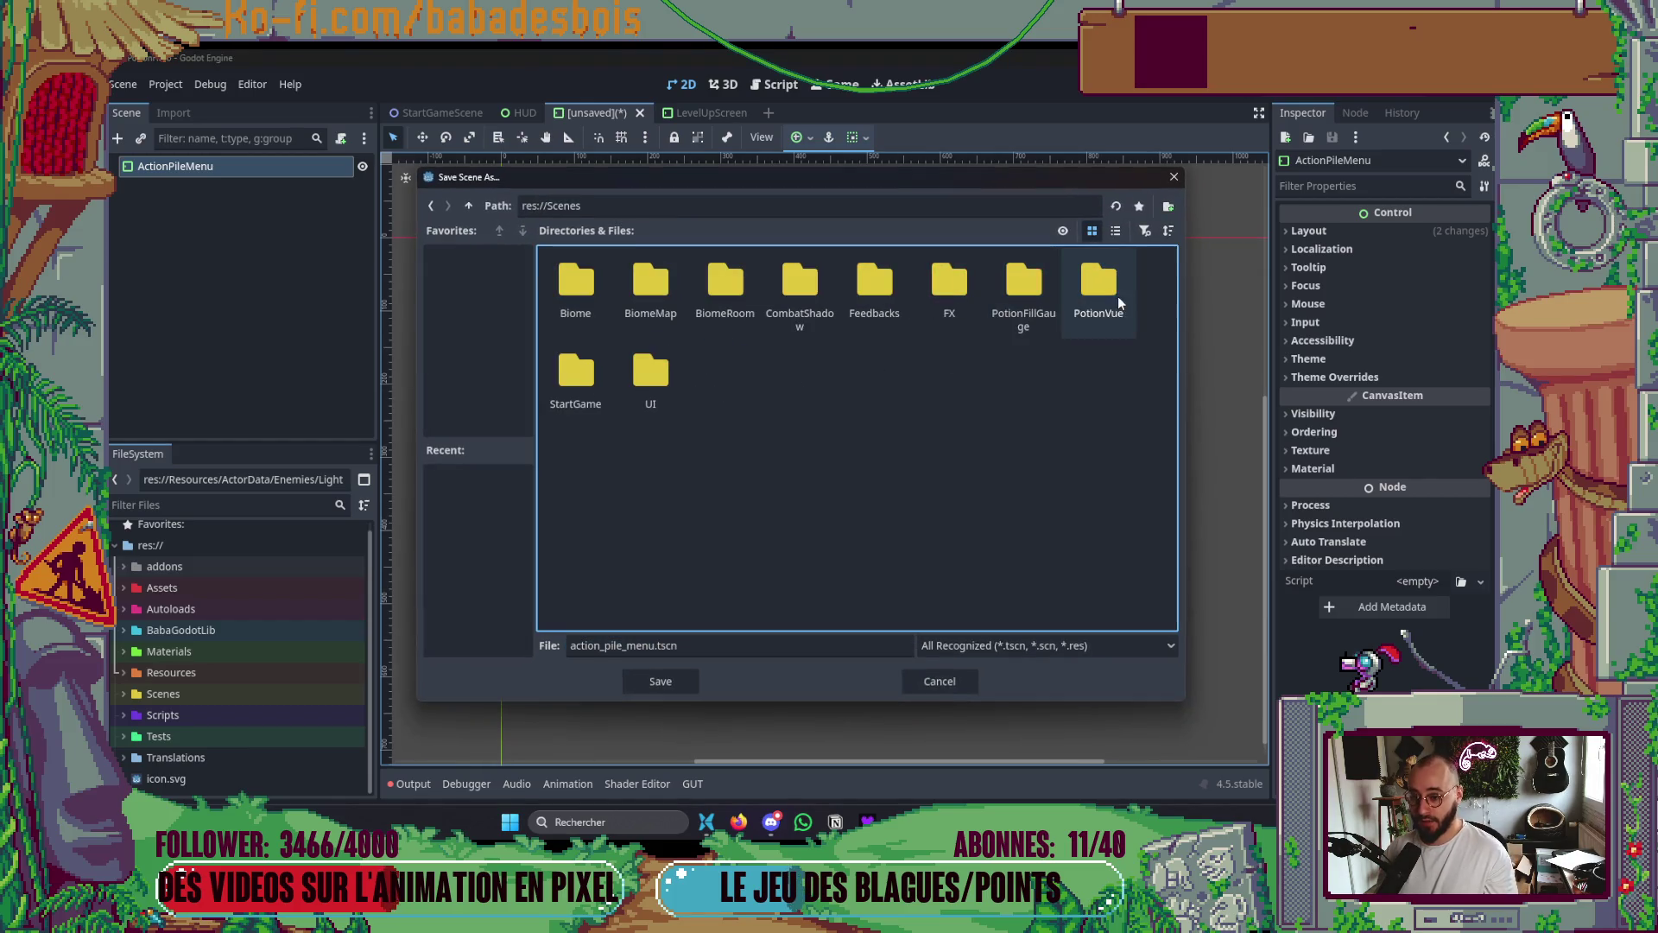
double_click(650, 371)
right_click(943, 557)
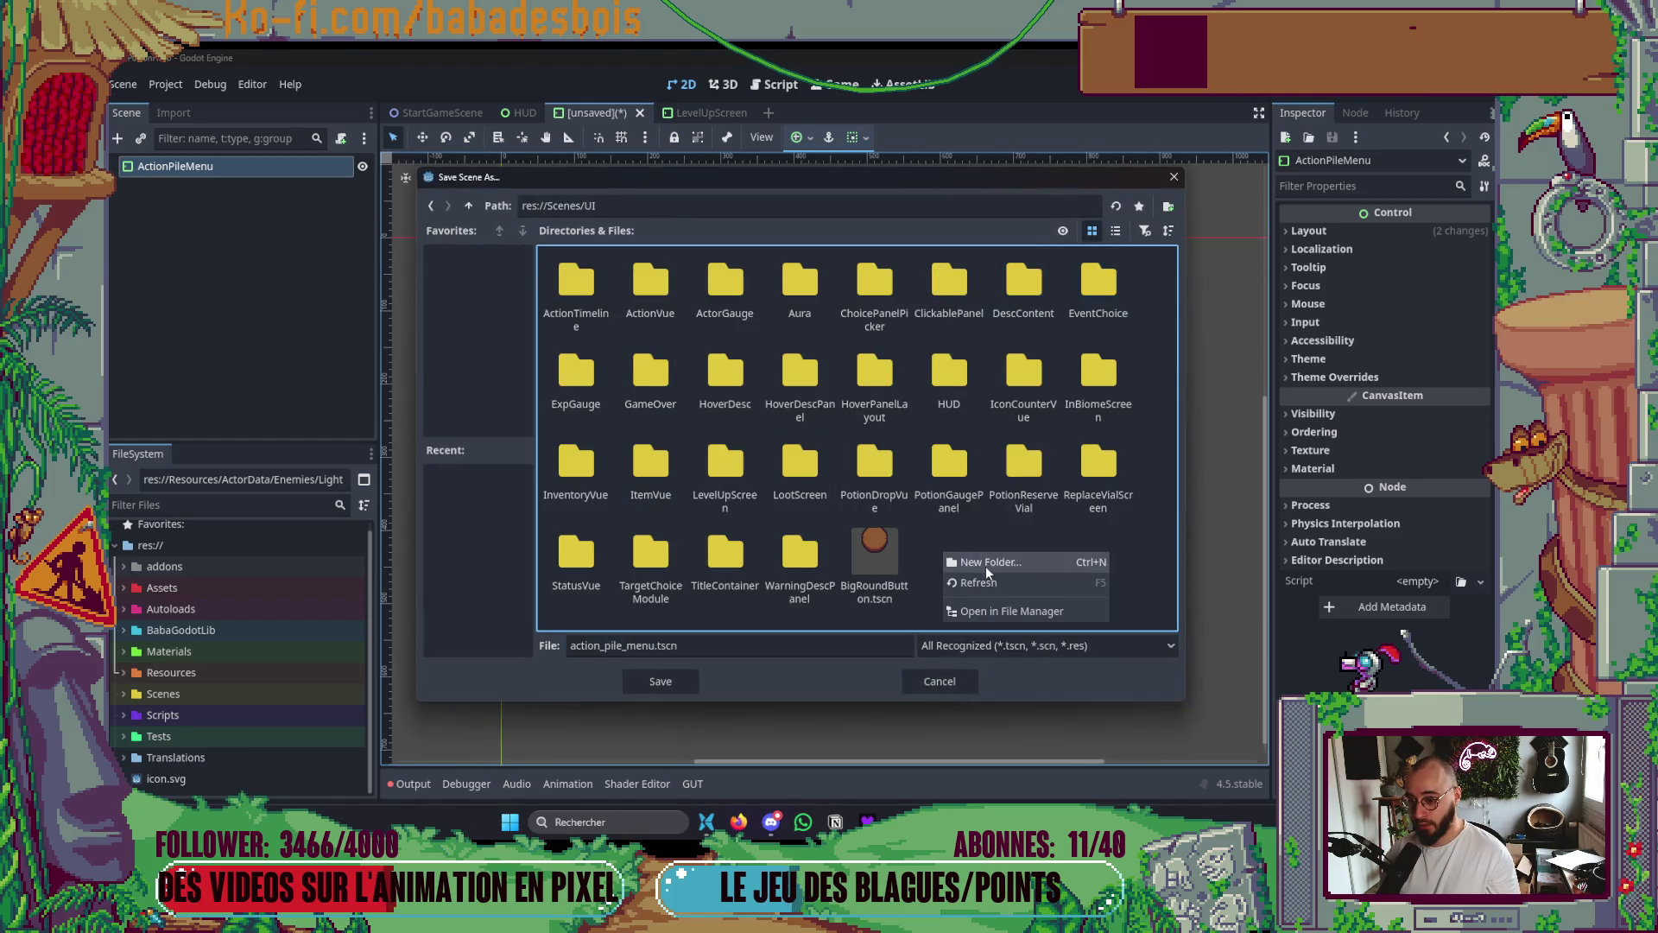
click(986, 566)
text(ActionPile)
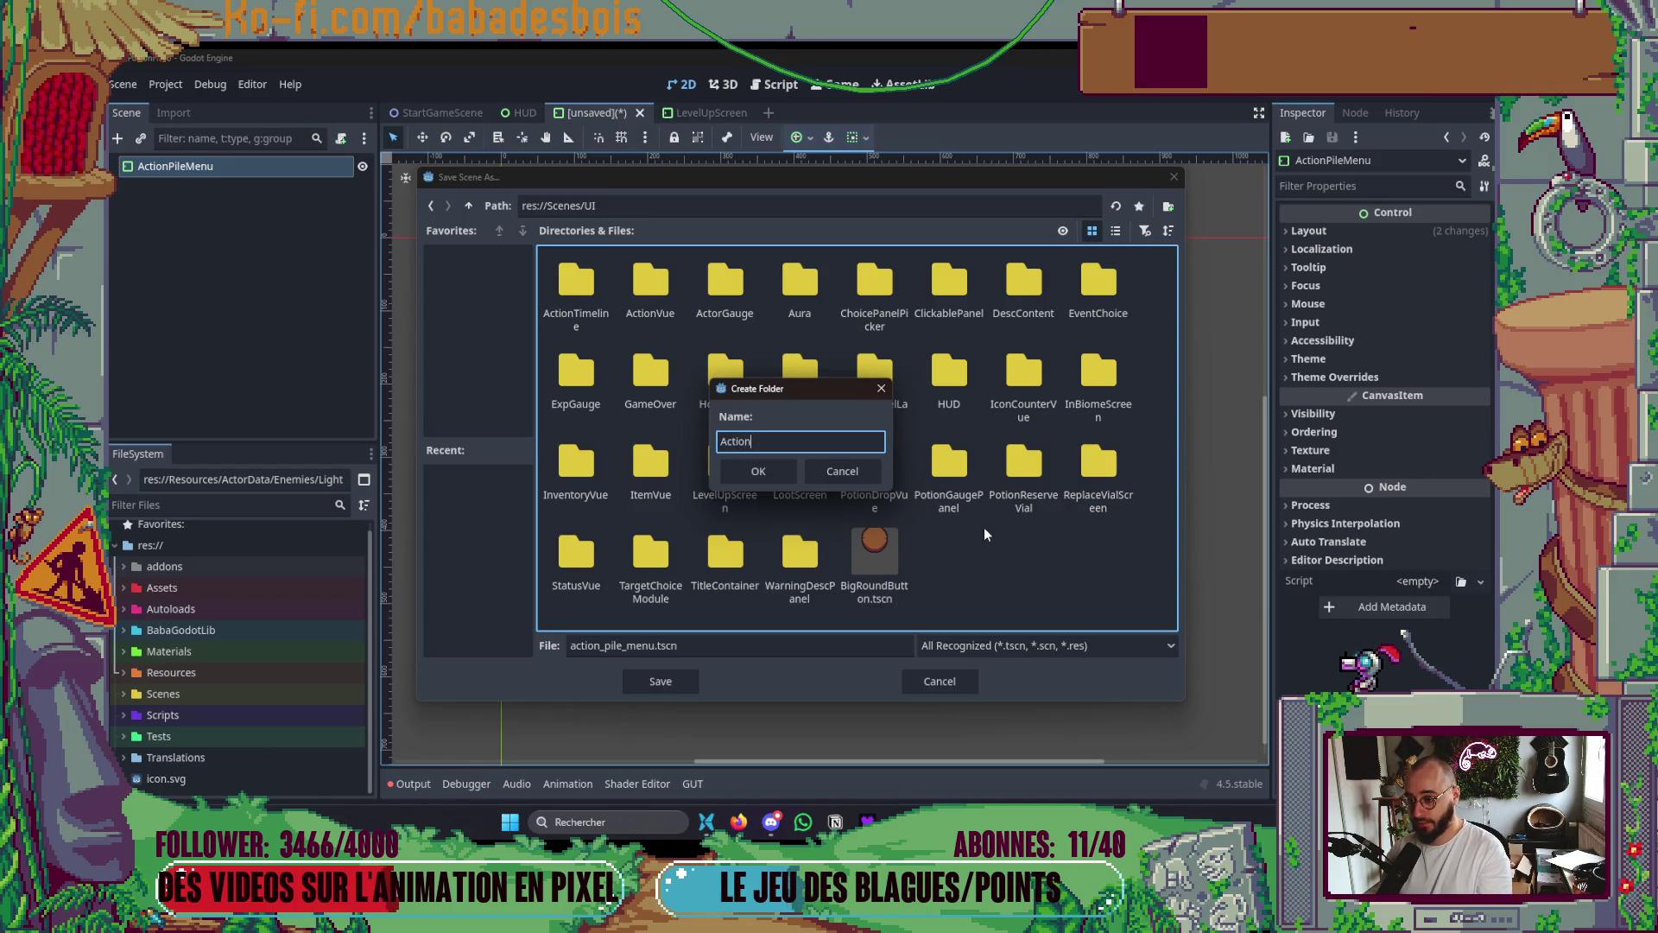
text(Menu)
key(Return)
Step: Correct the file name to ActionPileMenu.tscn, save it, then switch to the browser
click(574, 652)
key(Delete)
text(A)
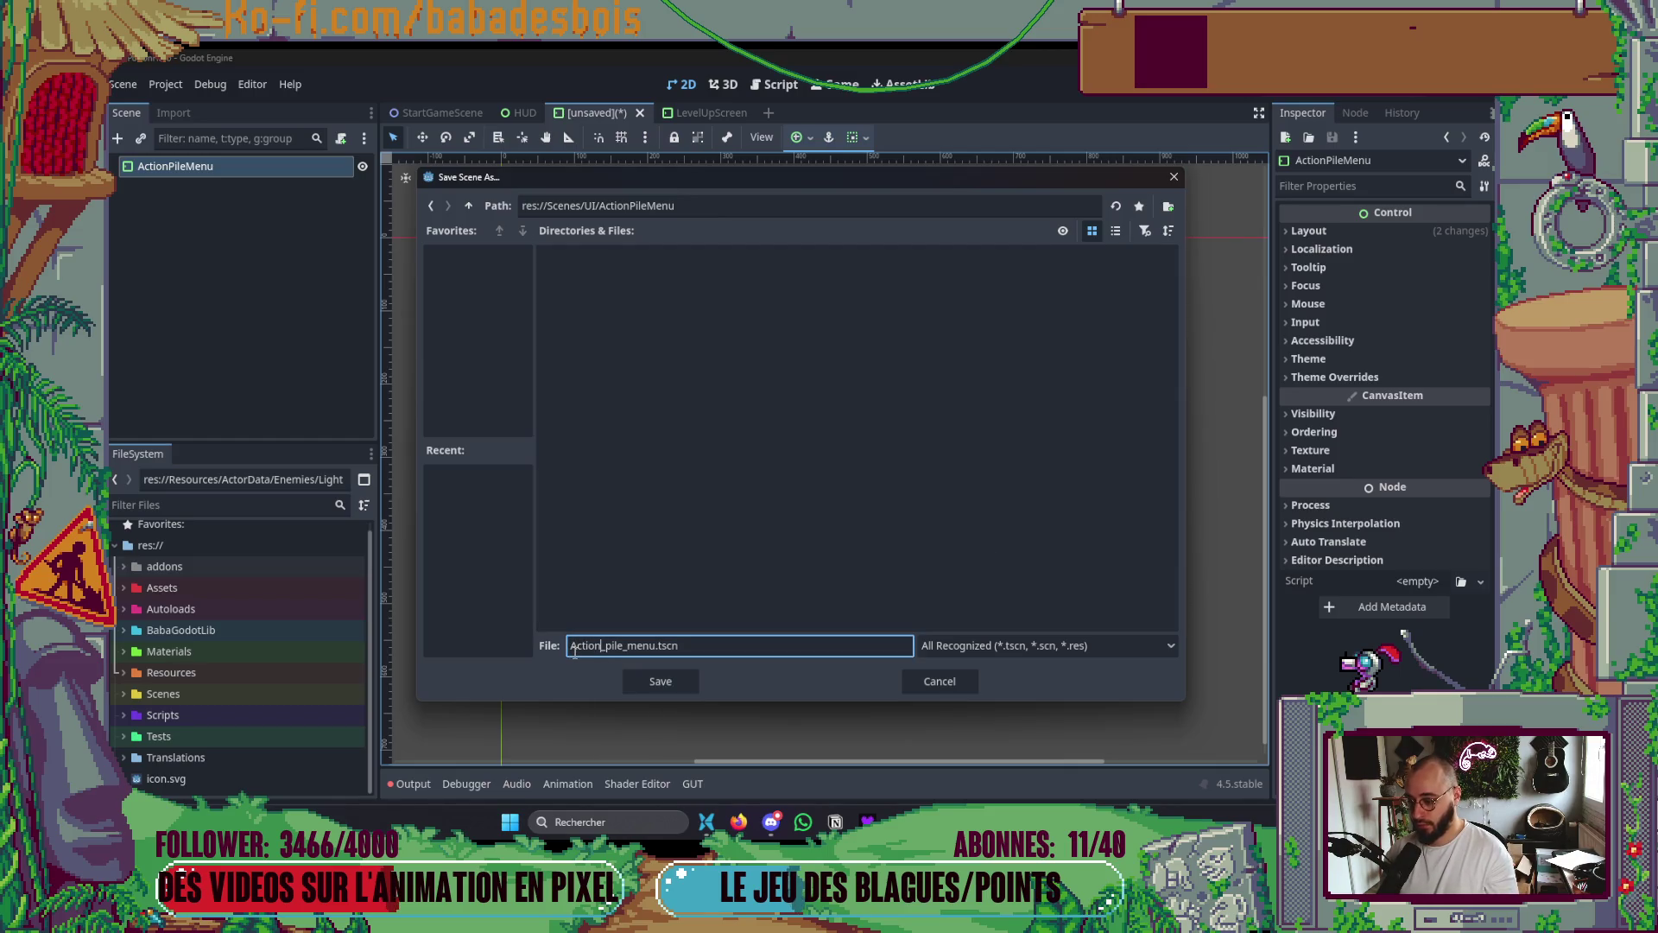
key(Right)
key(Right)
key(Right)
key(Delete)
key(Delete)
text(P)
key(Delete)
key(Delete)
text(M)
click(661, 680)
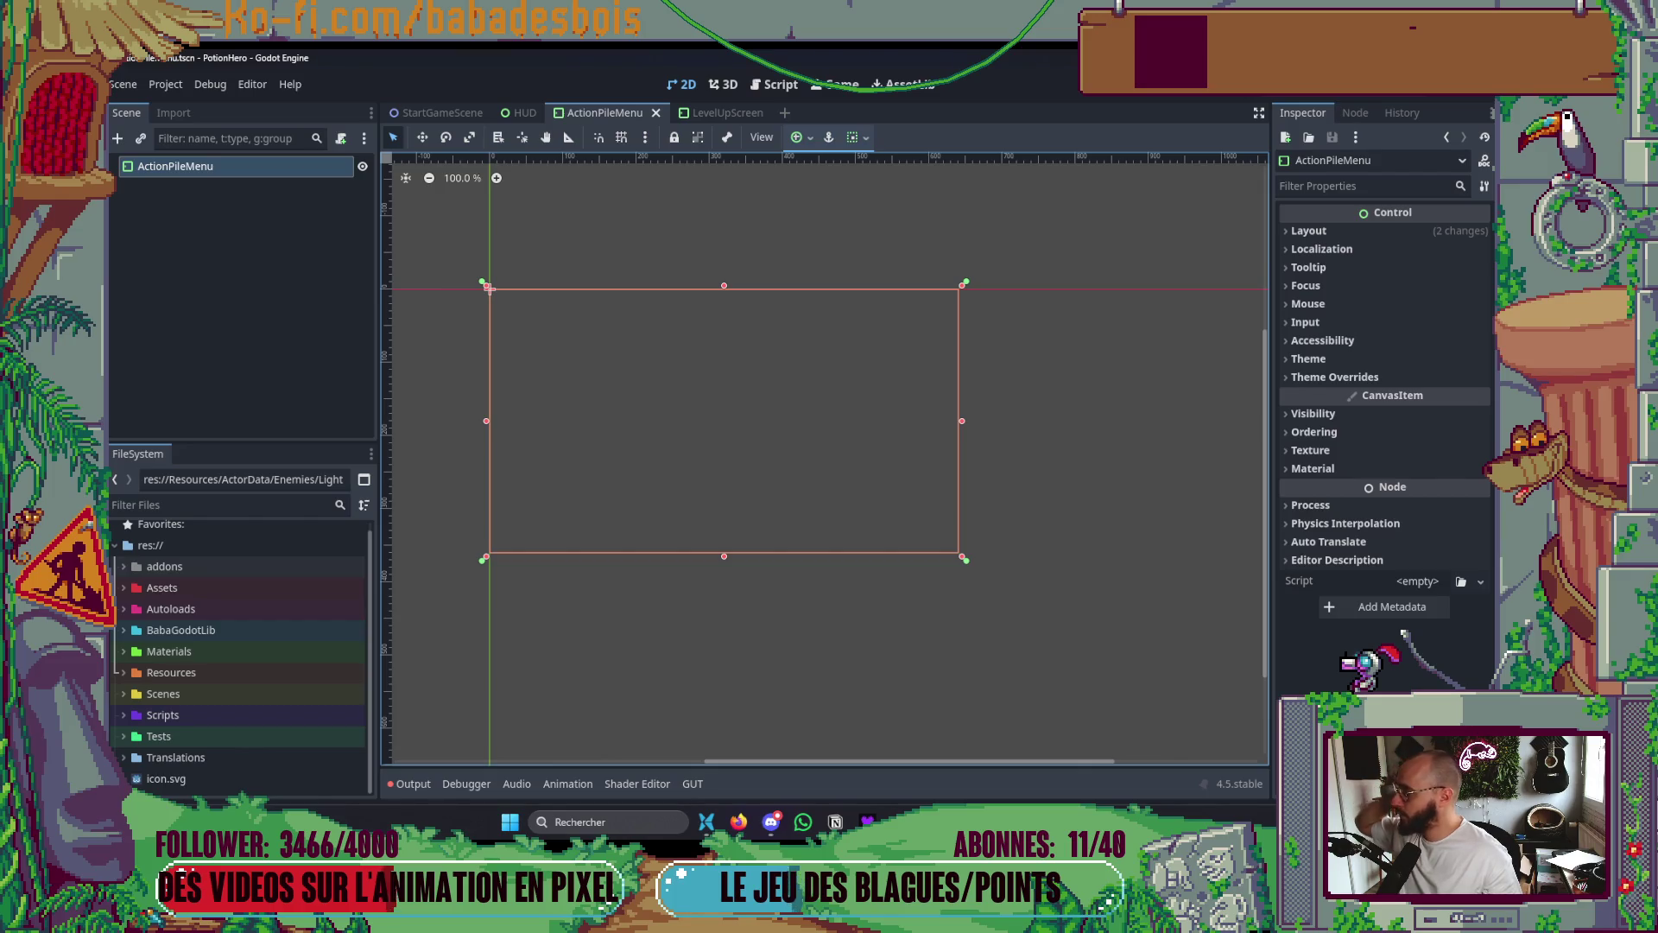
key(alt+Tab)
key(alt+Tab)
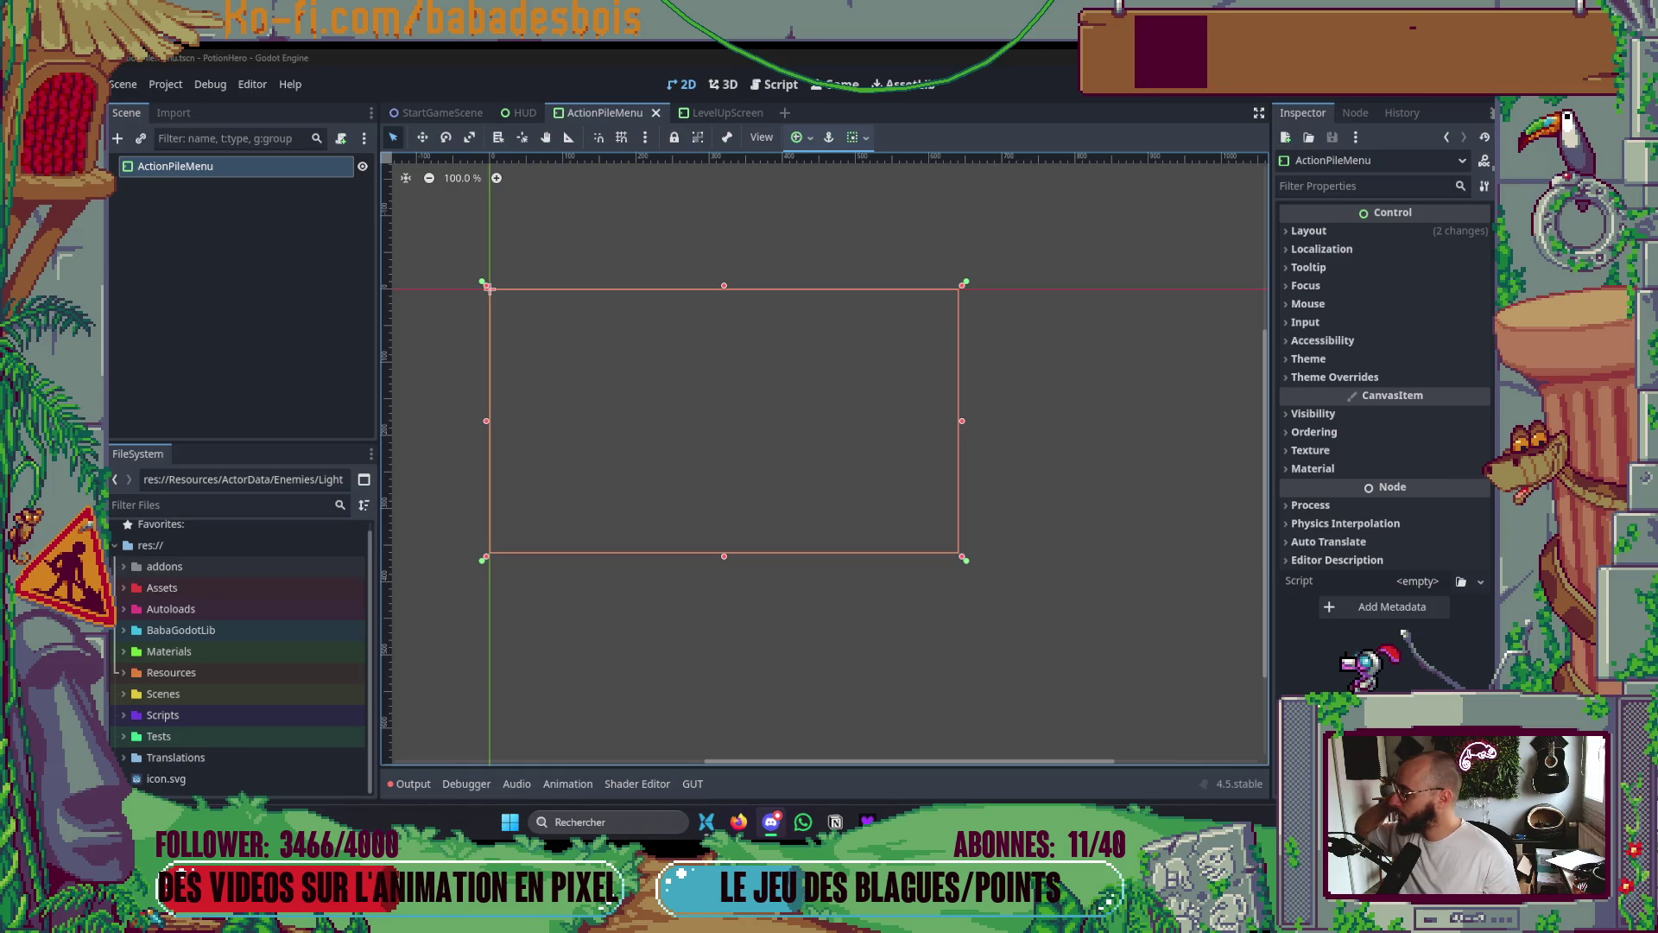
click(738, 822)
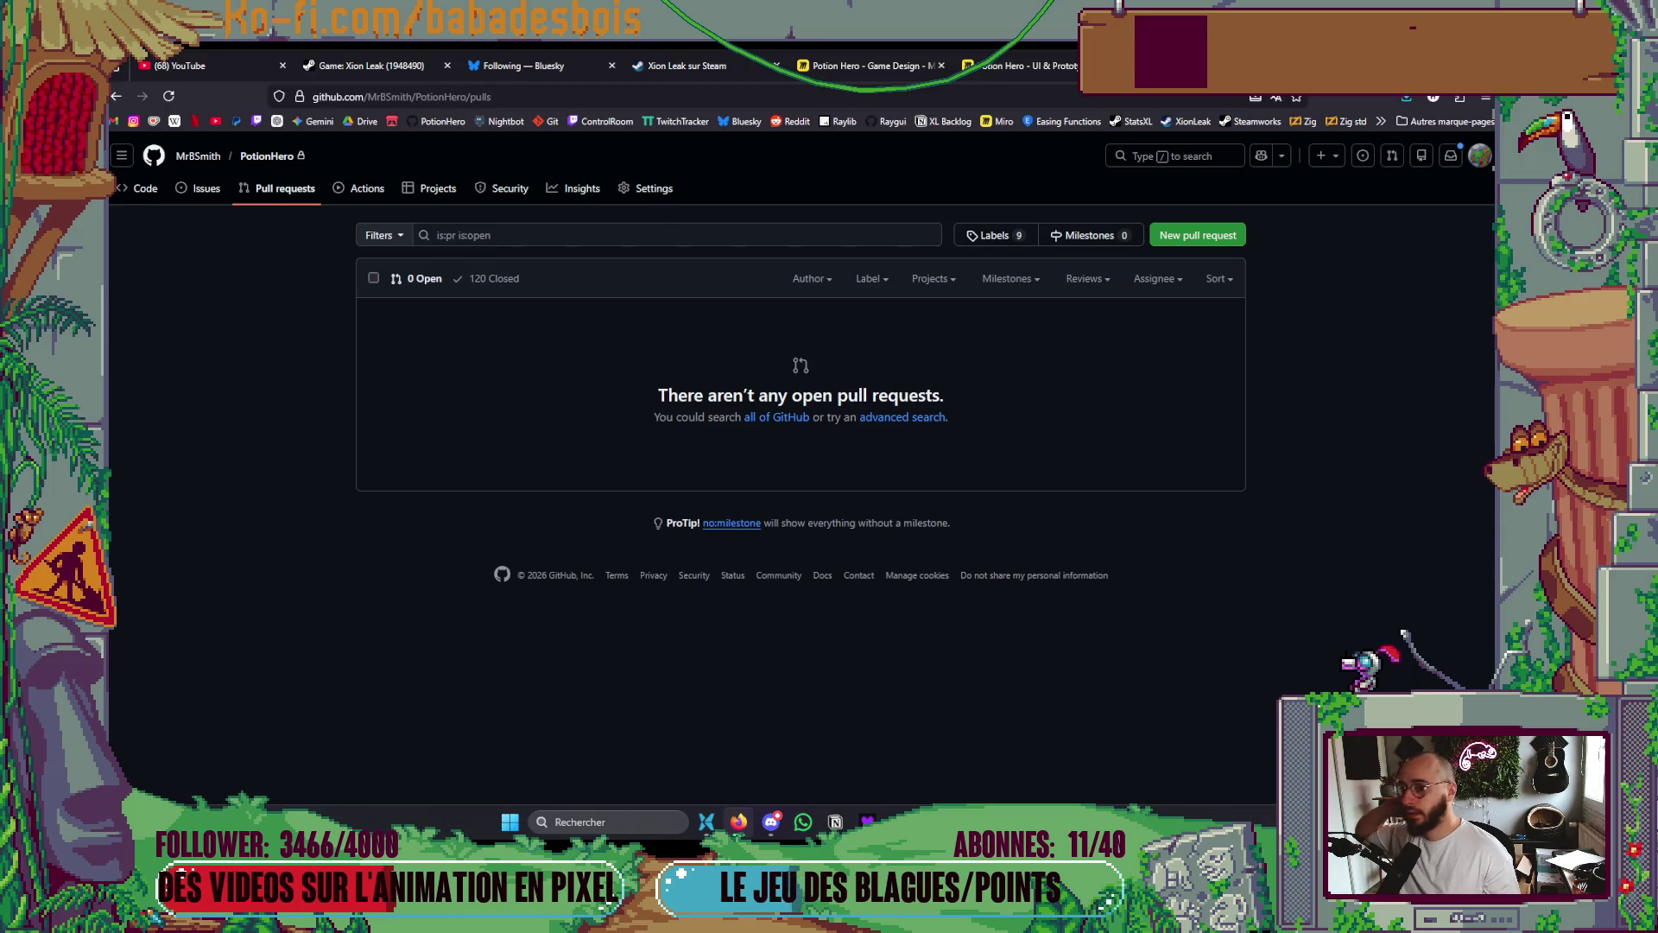
key(ctrl+t)
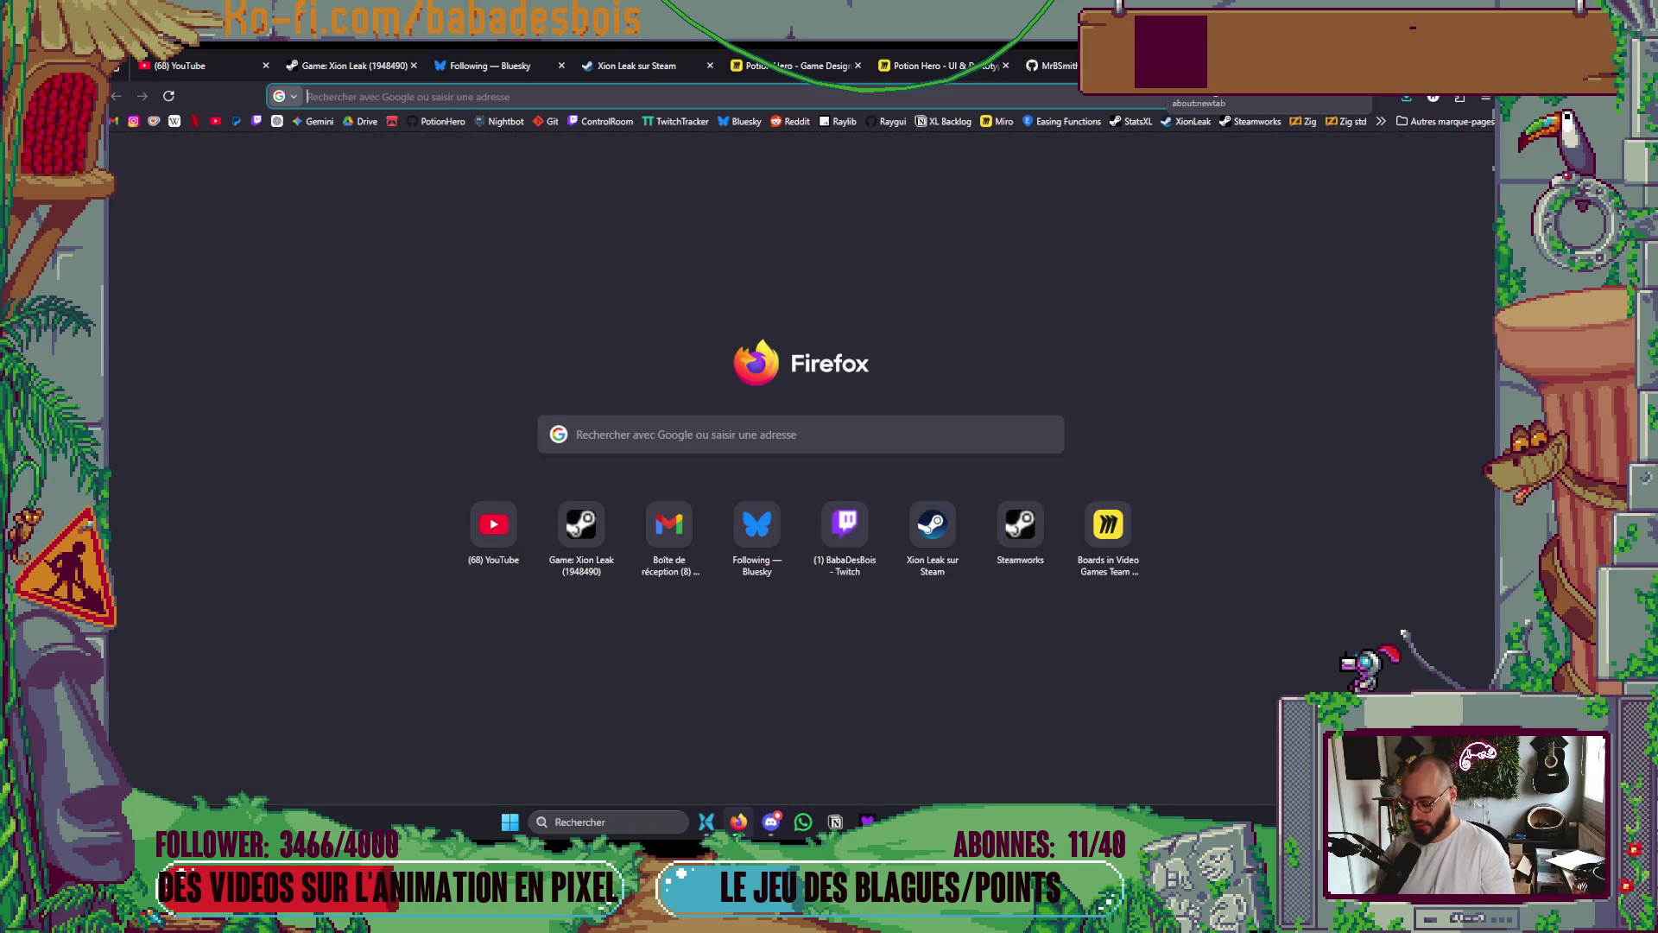
text(god)
key(Down)
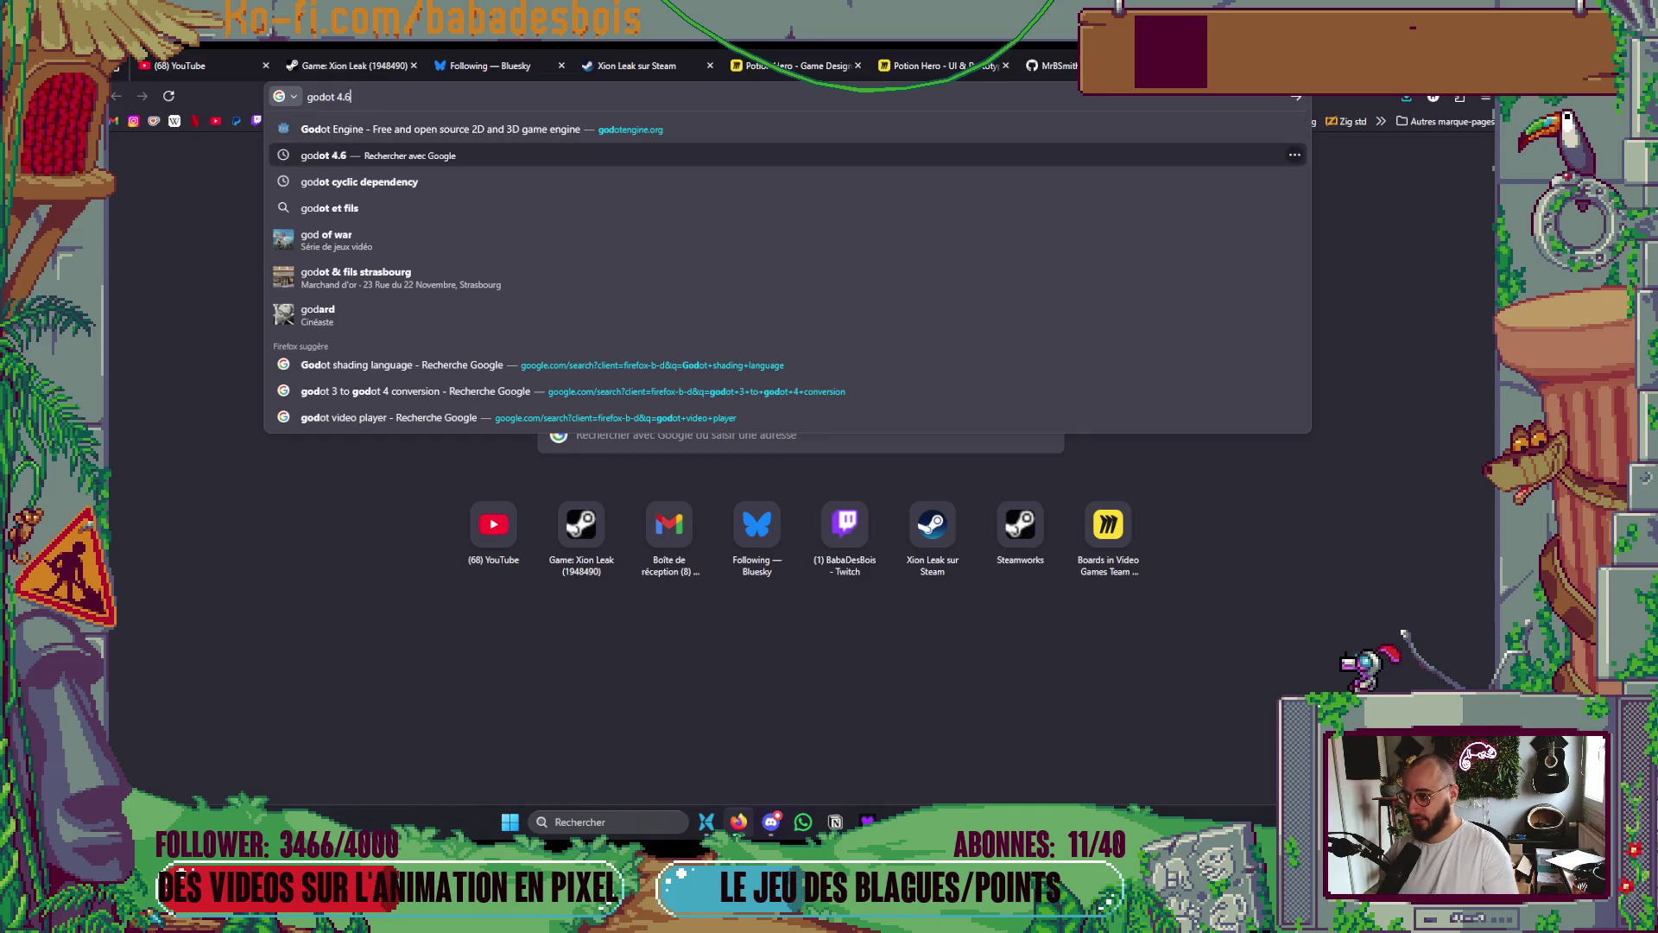
key(Return)
click(443, 372)
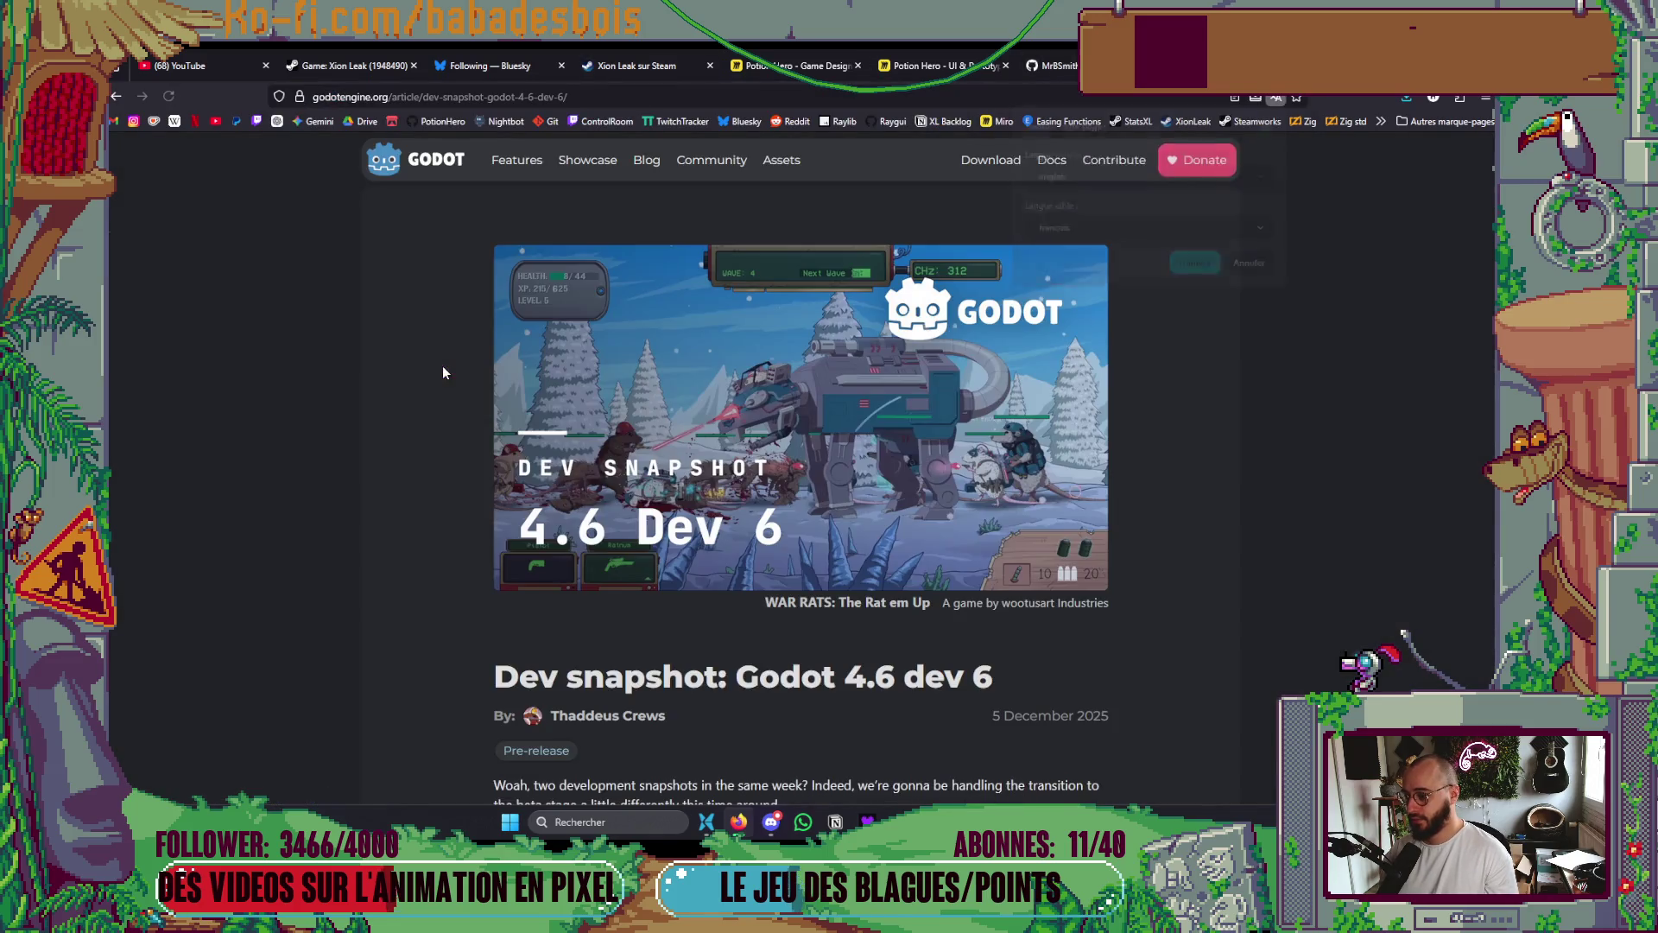
click(420, 183)
scroll(541, 456, down, 3)
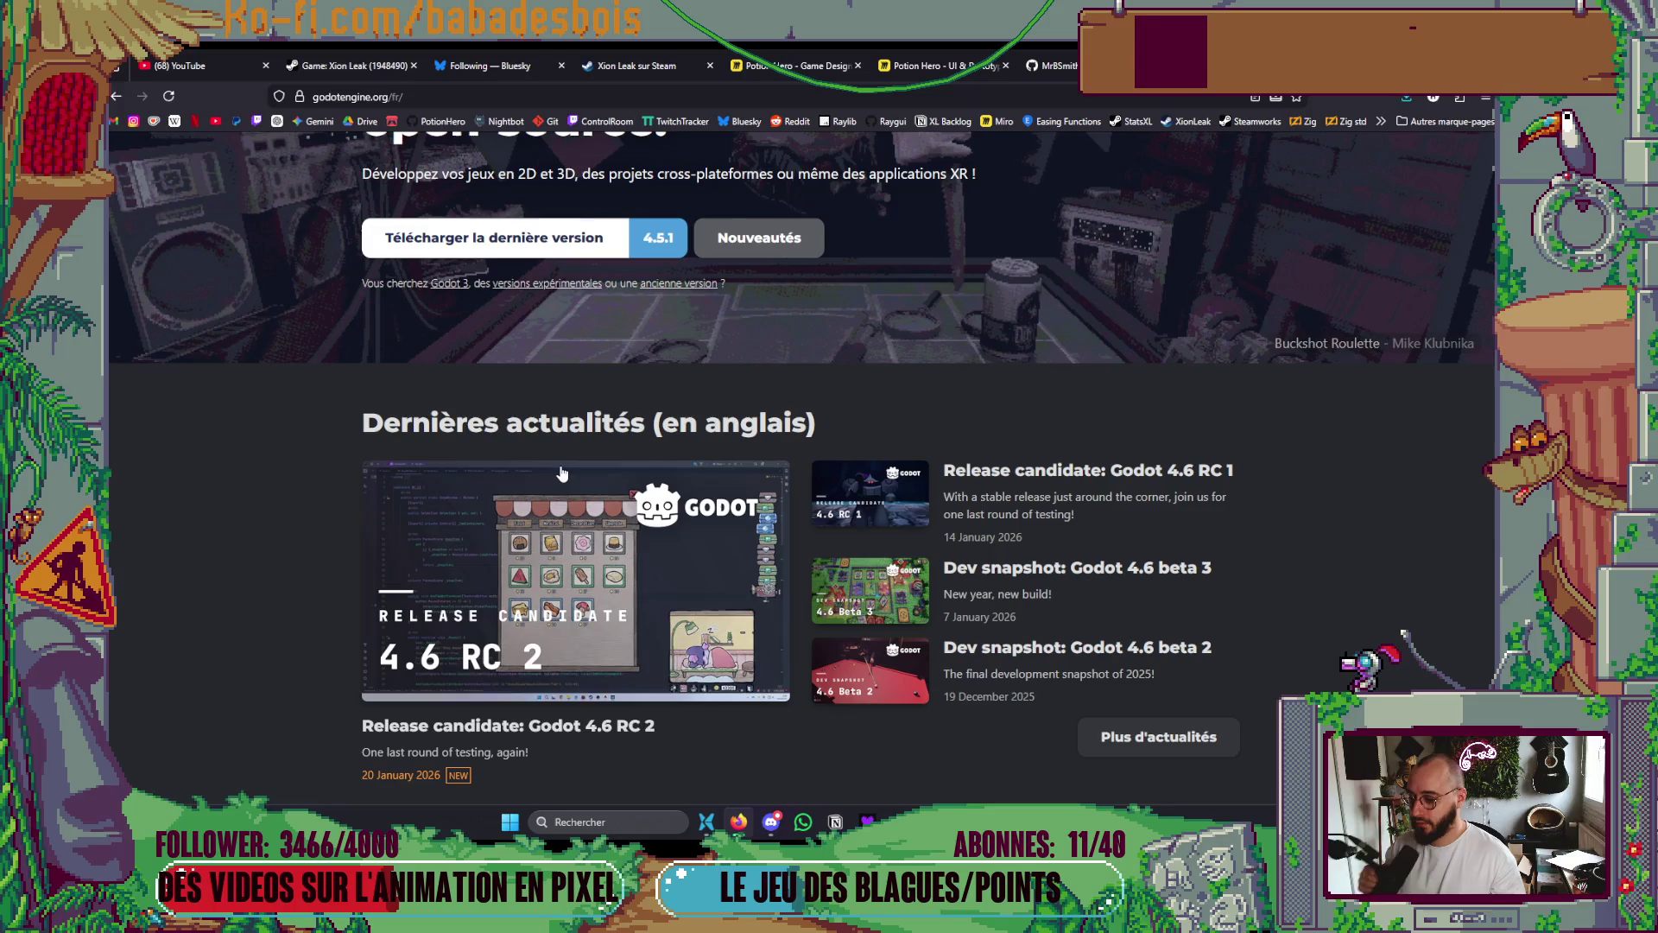
click(548, 526)
scroll(550, 492, down, 10)
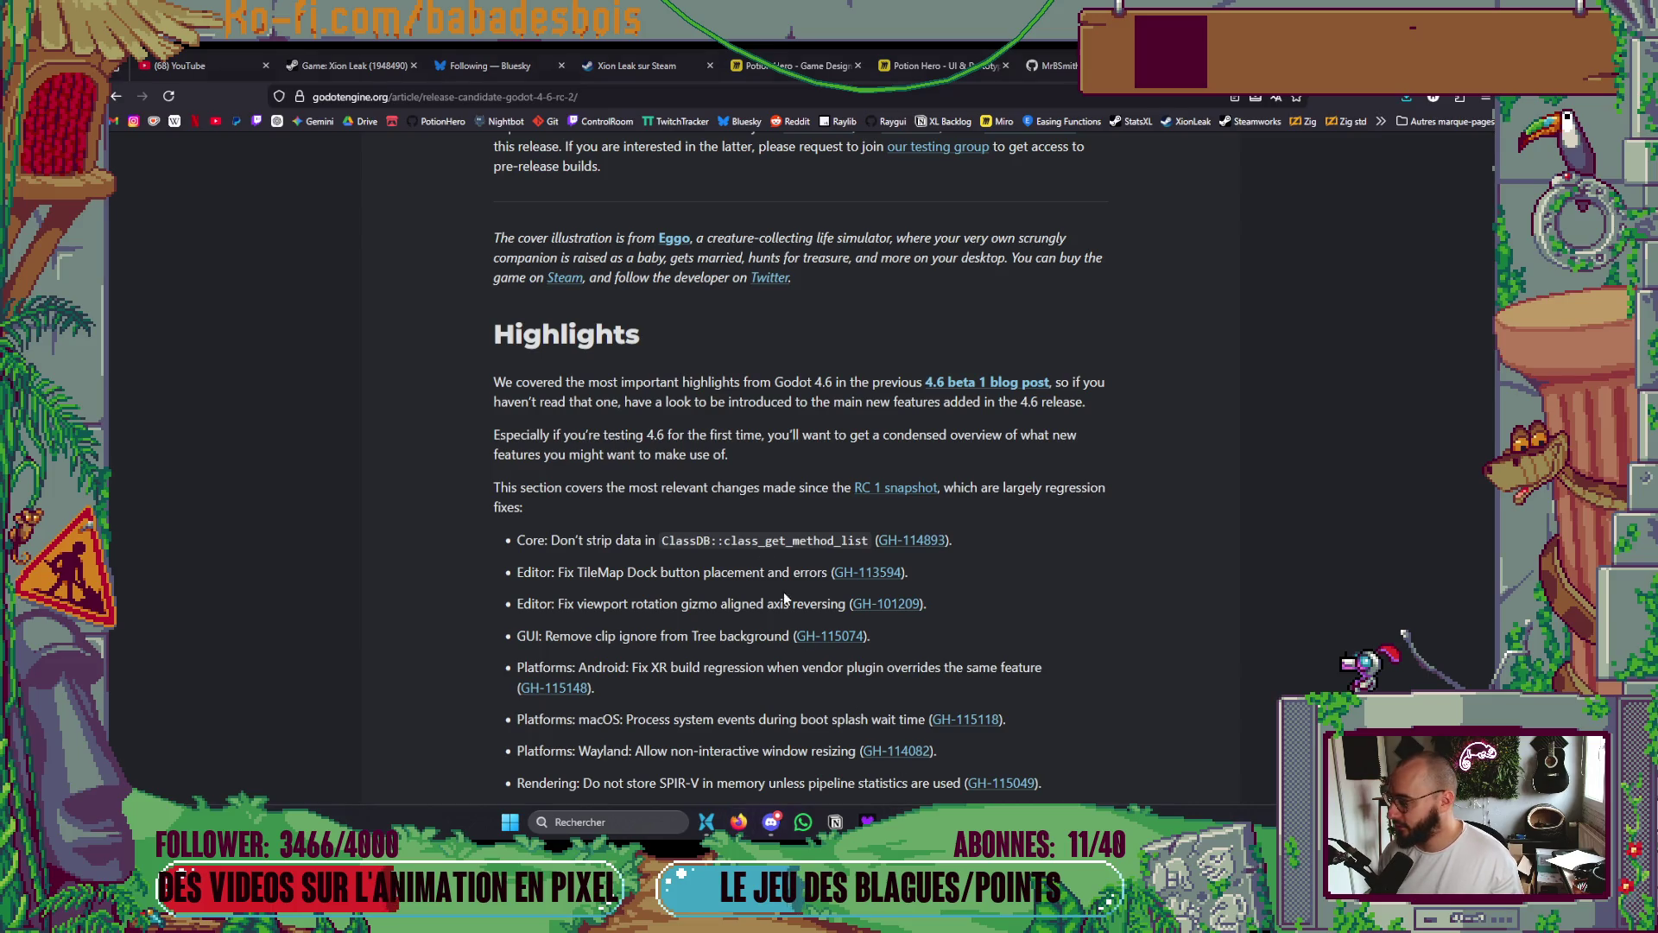
scroll(671, 501, down, 2)
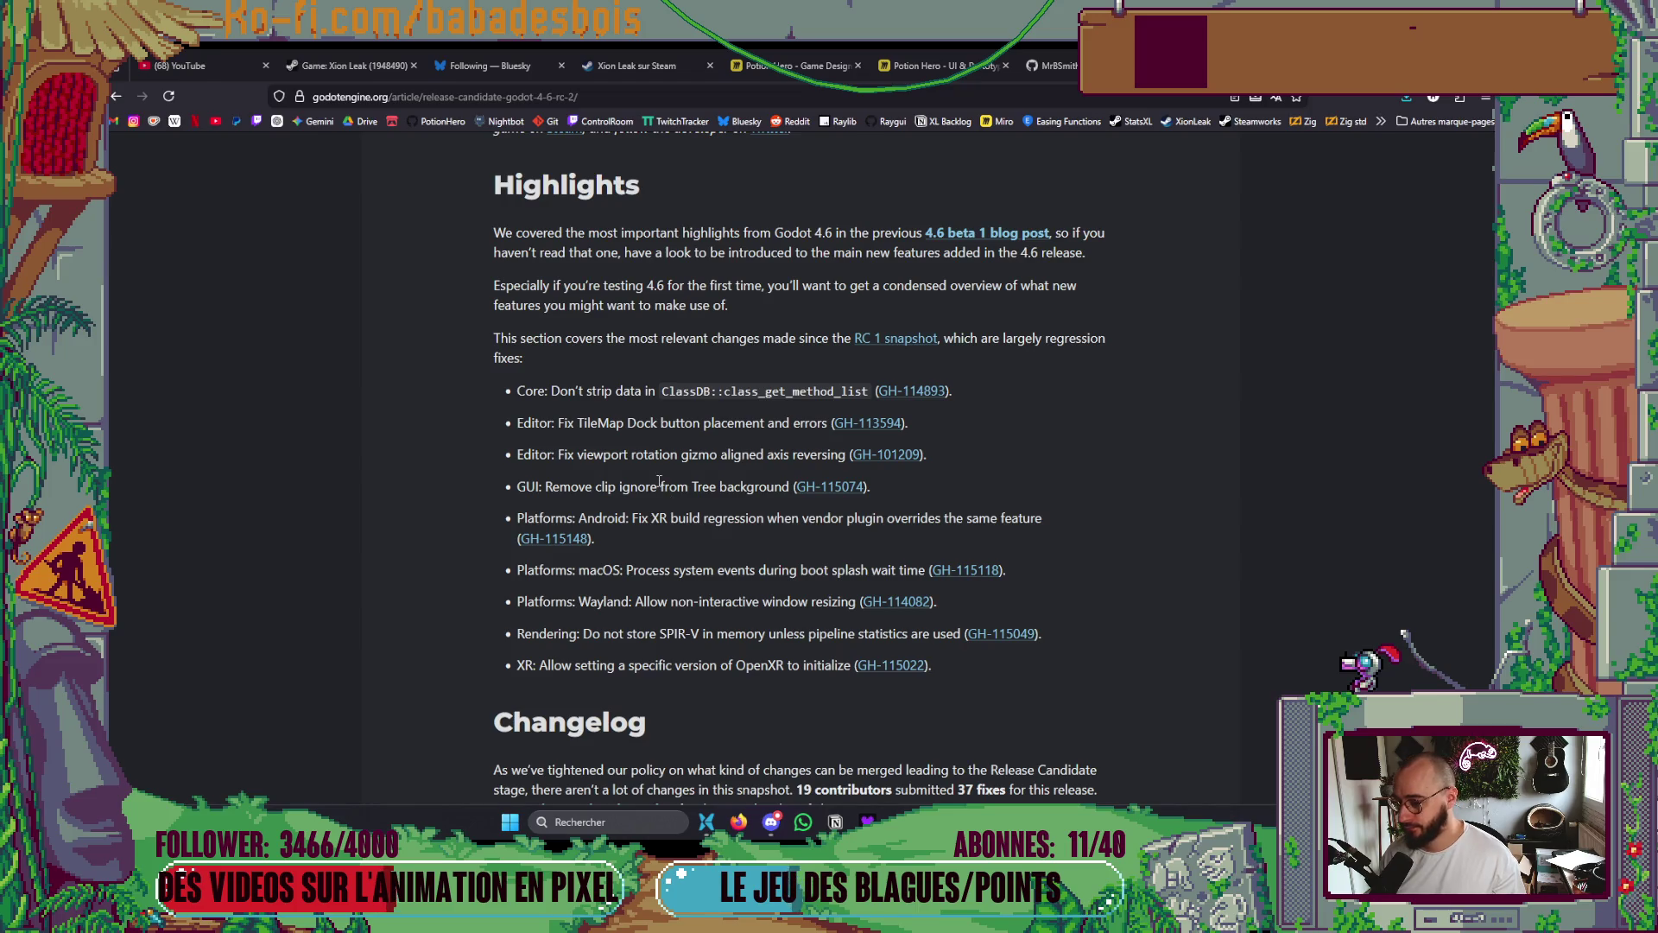
scroll(644, 447, down, 2)
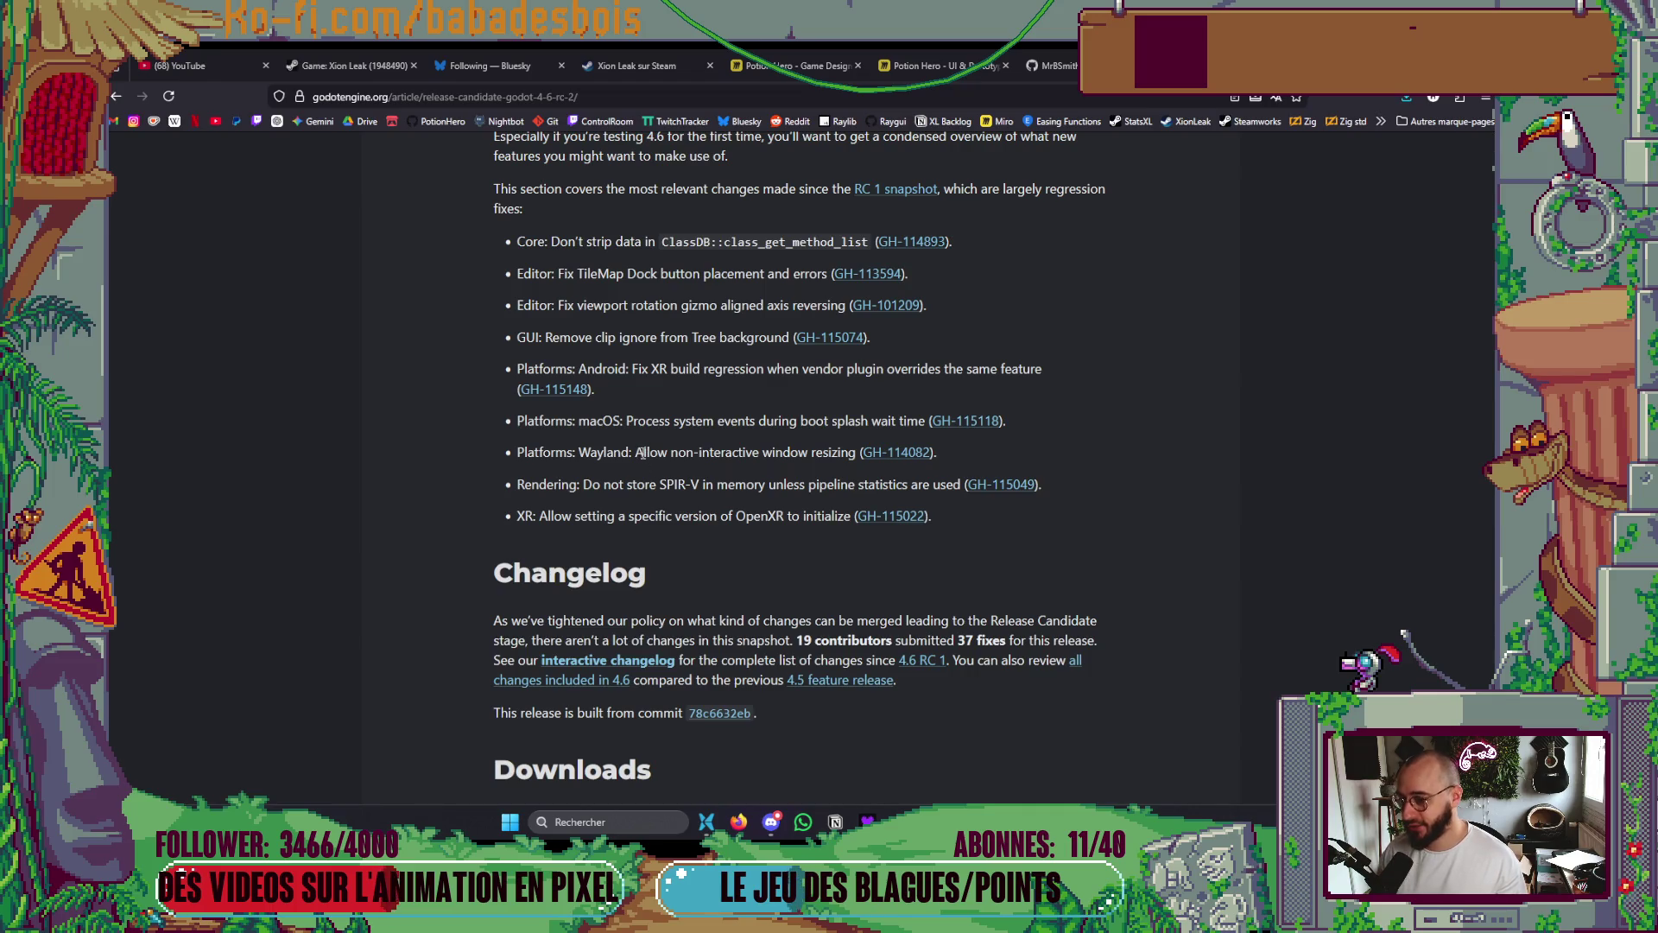
scroll(644, 476, up, 8)
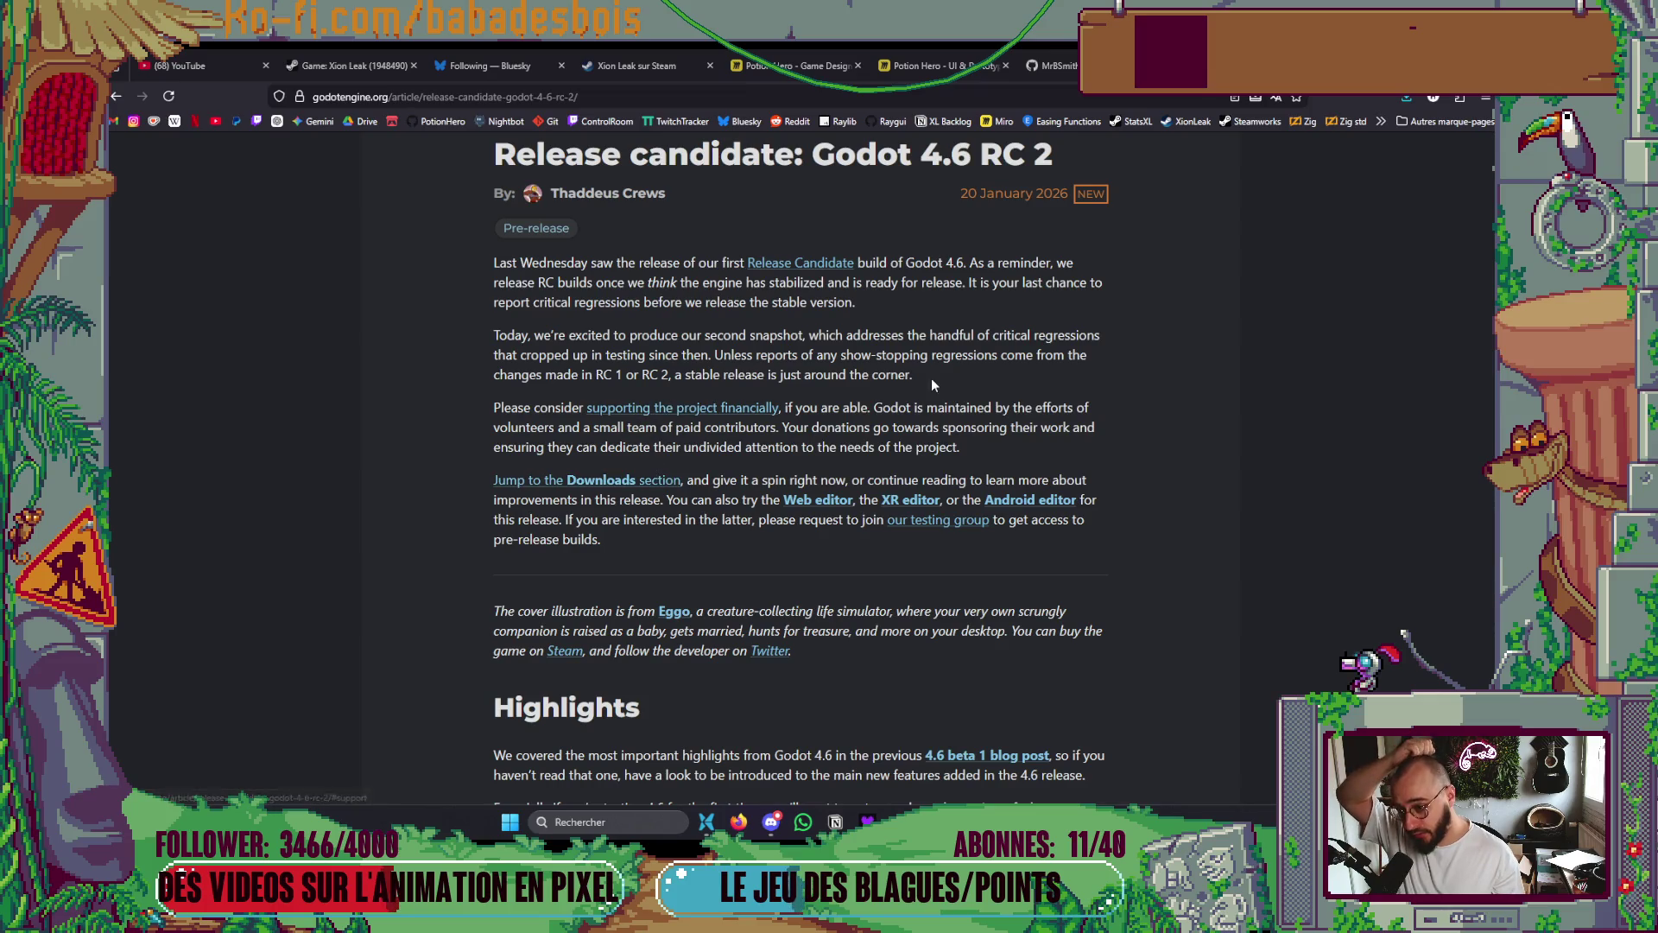
mouse_move(713, 355)
mouse_down()
mouse_move(912, 373)
mouse_move(879, 373)
mouse_move(1080, 355)
mouse_move(652, 356)
mouse_move(583, 376)
mouse_move(715, 391)
mouse_move(935, 375)
mouse_move(688, 337)
mouse_up()
click(867, 322)
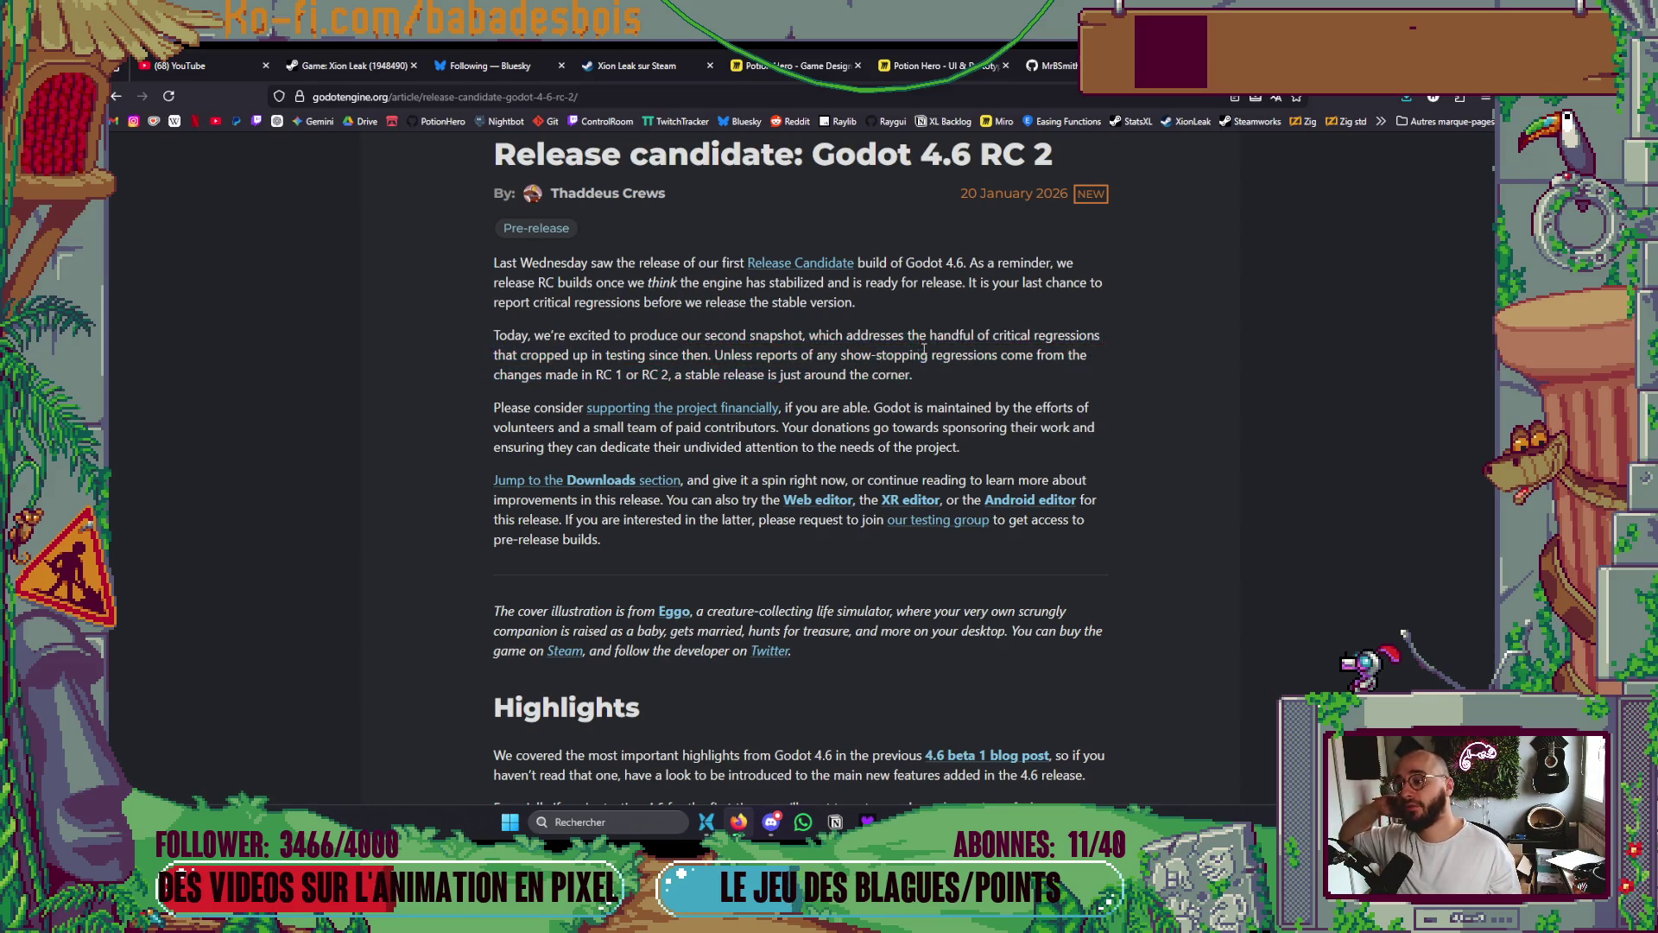
scroll(867, 322, up, 6)
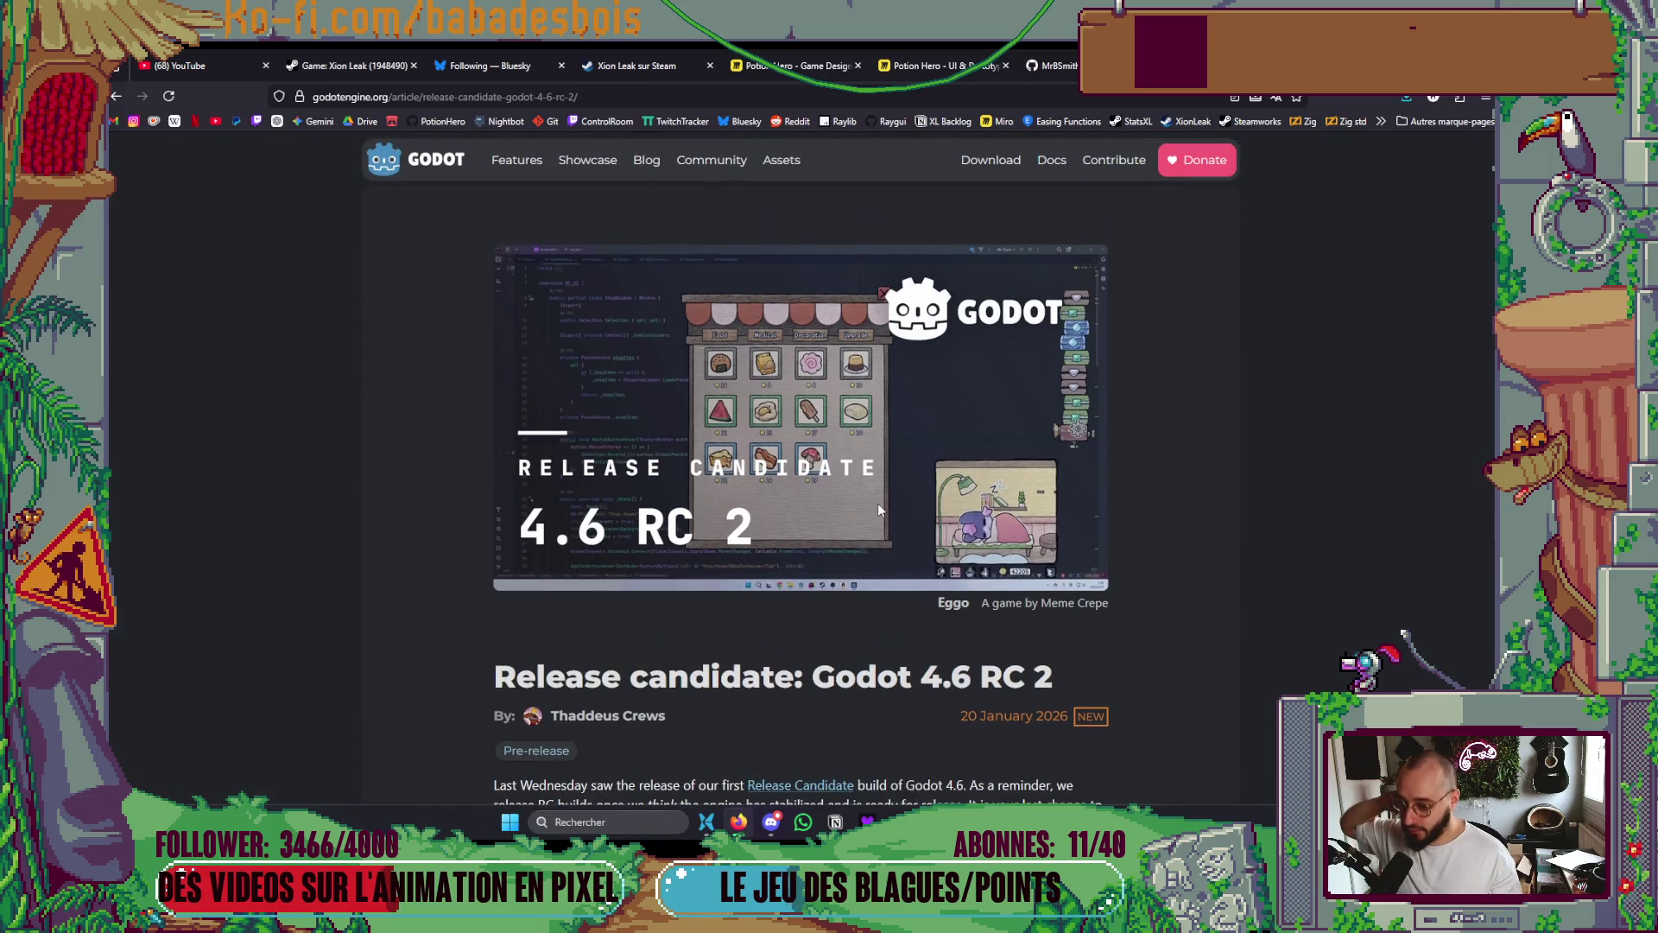
scroll(878, 502, down, 3)
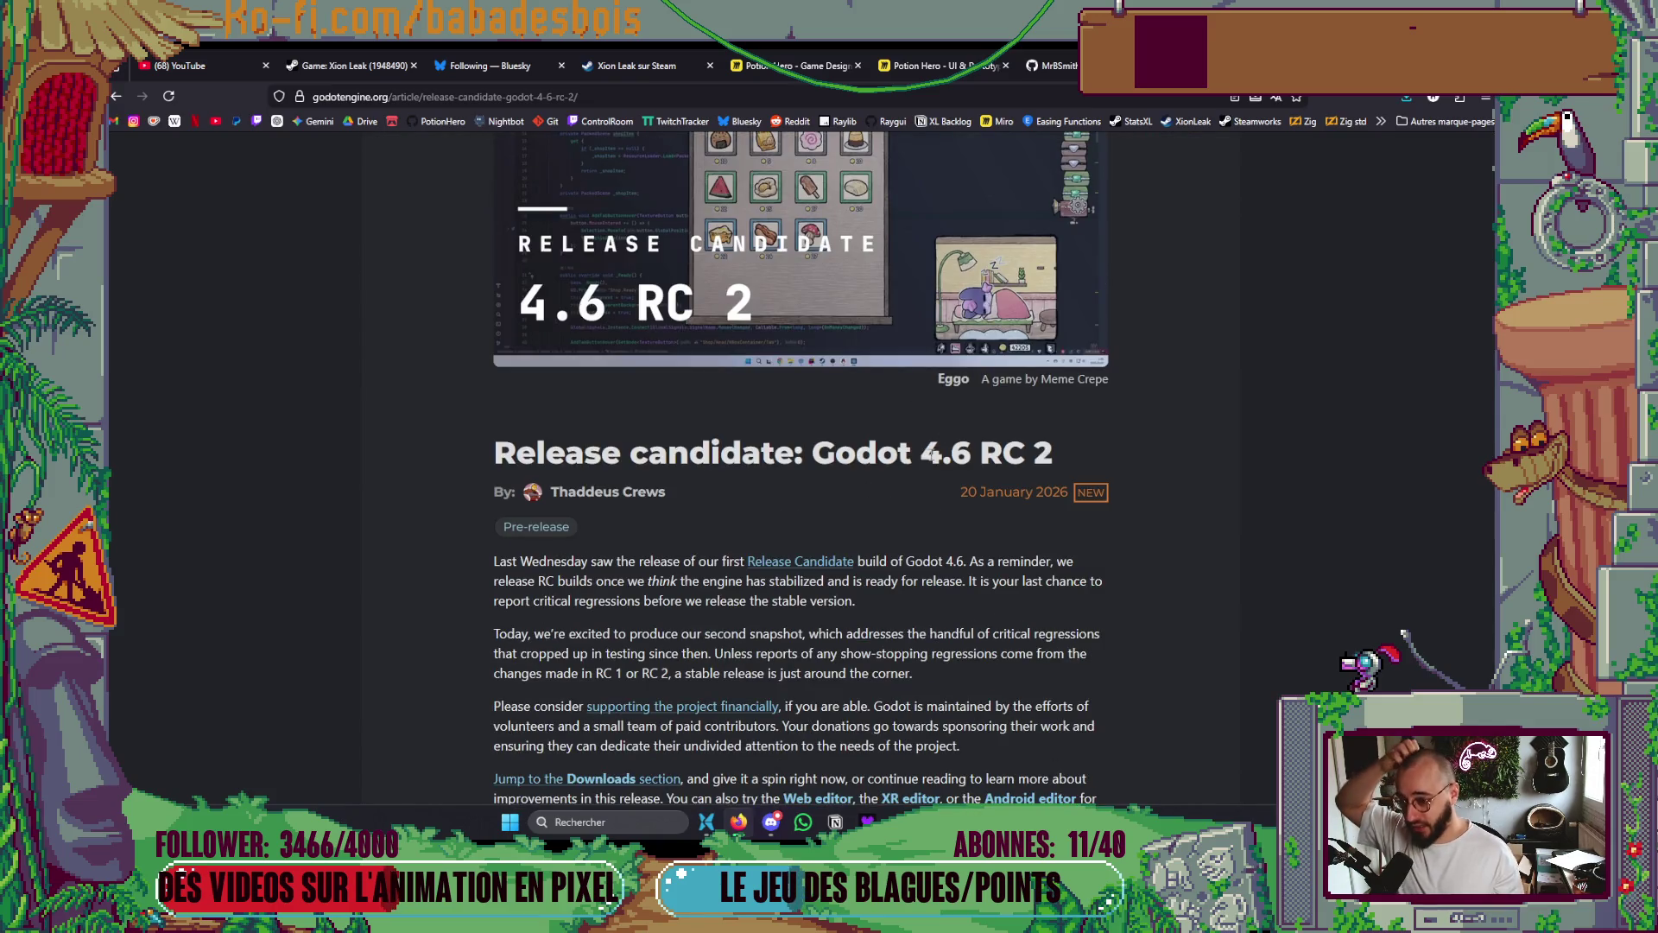
scroll(926, 381, up, 4)
key(alt+Tab)
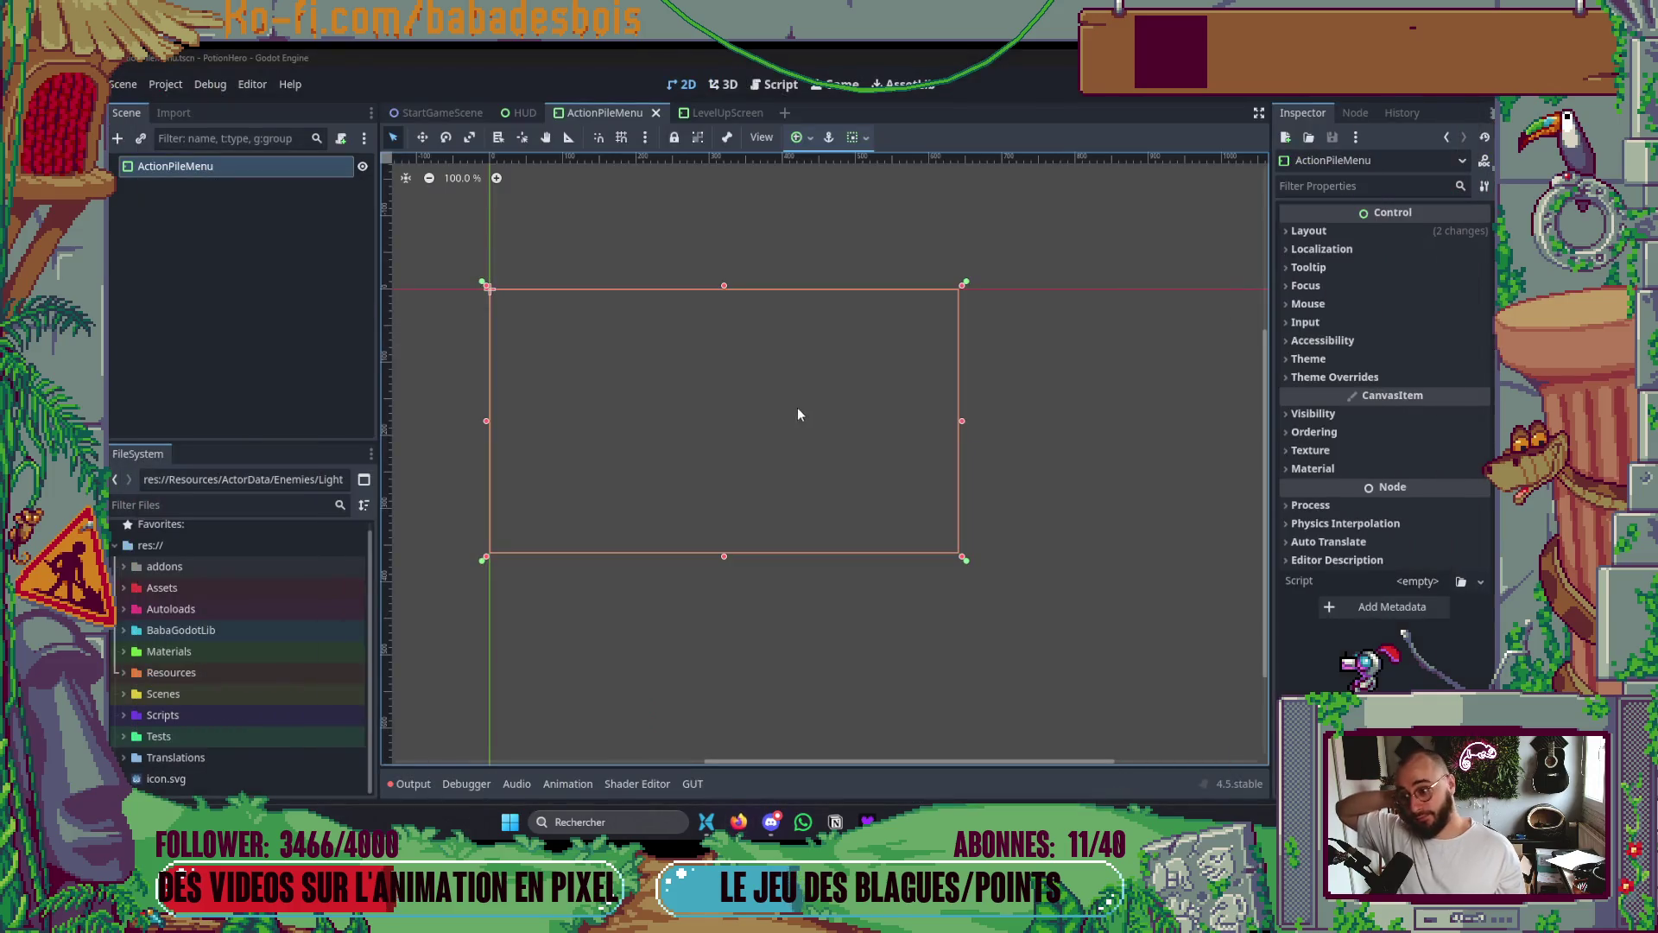
Step: Deselect all nodes and save ActionPileMenu with Ctrl+S, briefly toggling the browser
click(964, 188)
key(ctrl+s)
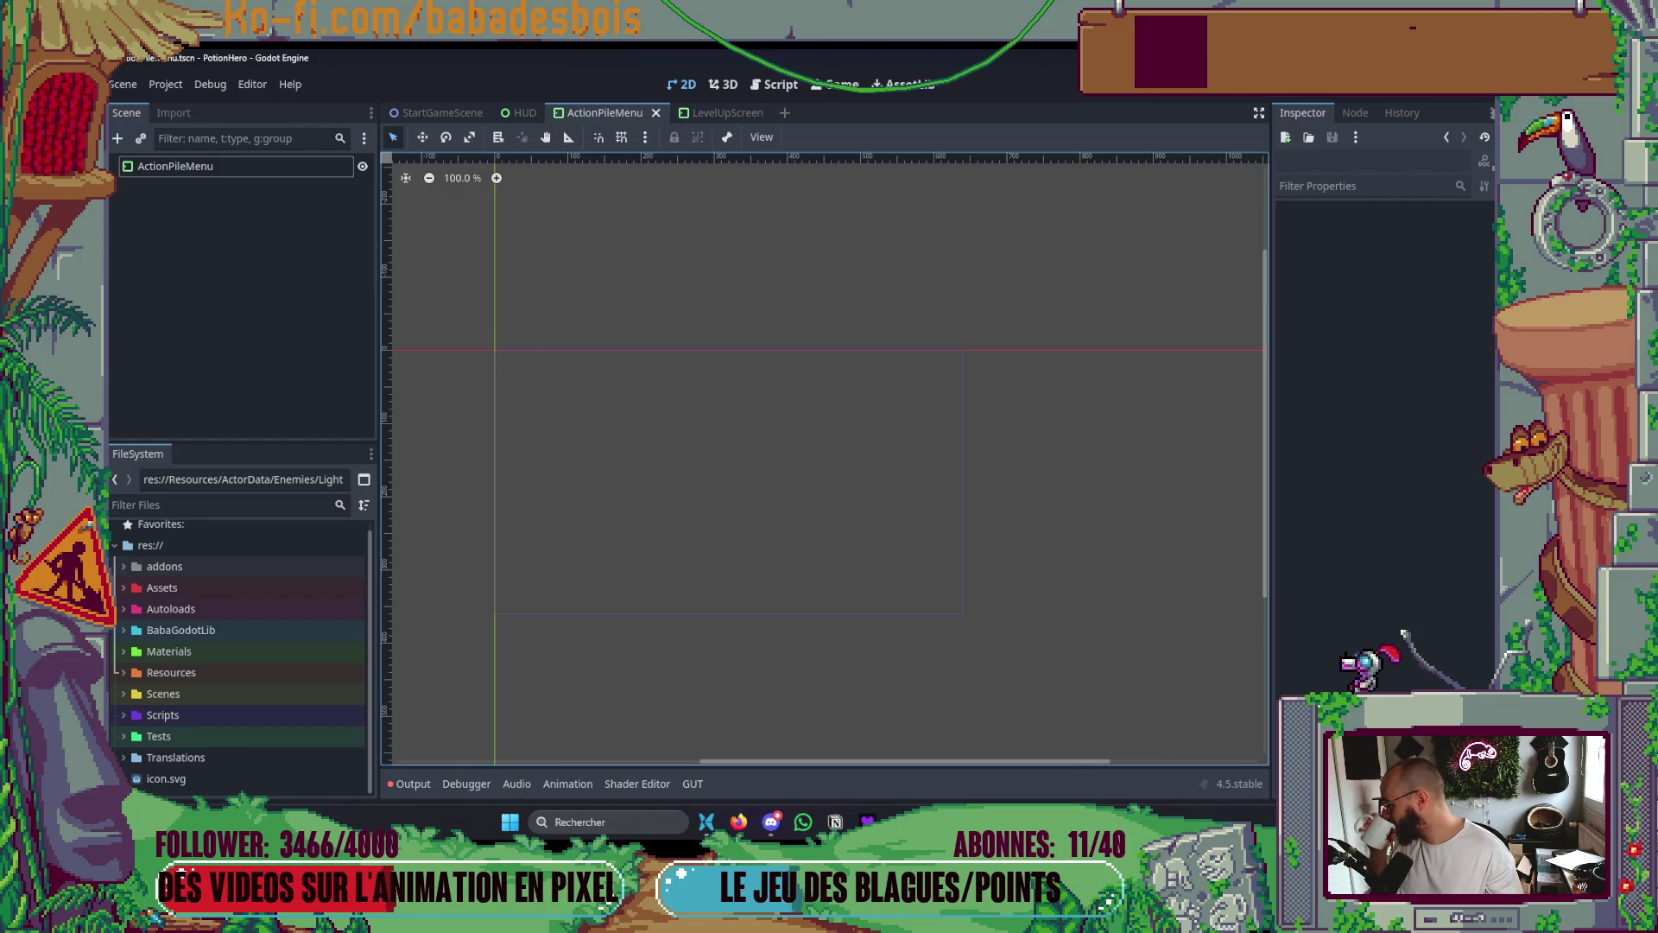
click(739, 821)
click(738, 821)
drag(516, 509, 597, 460)
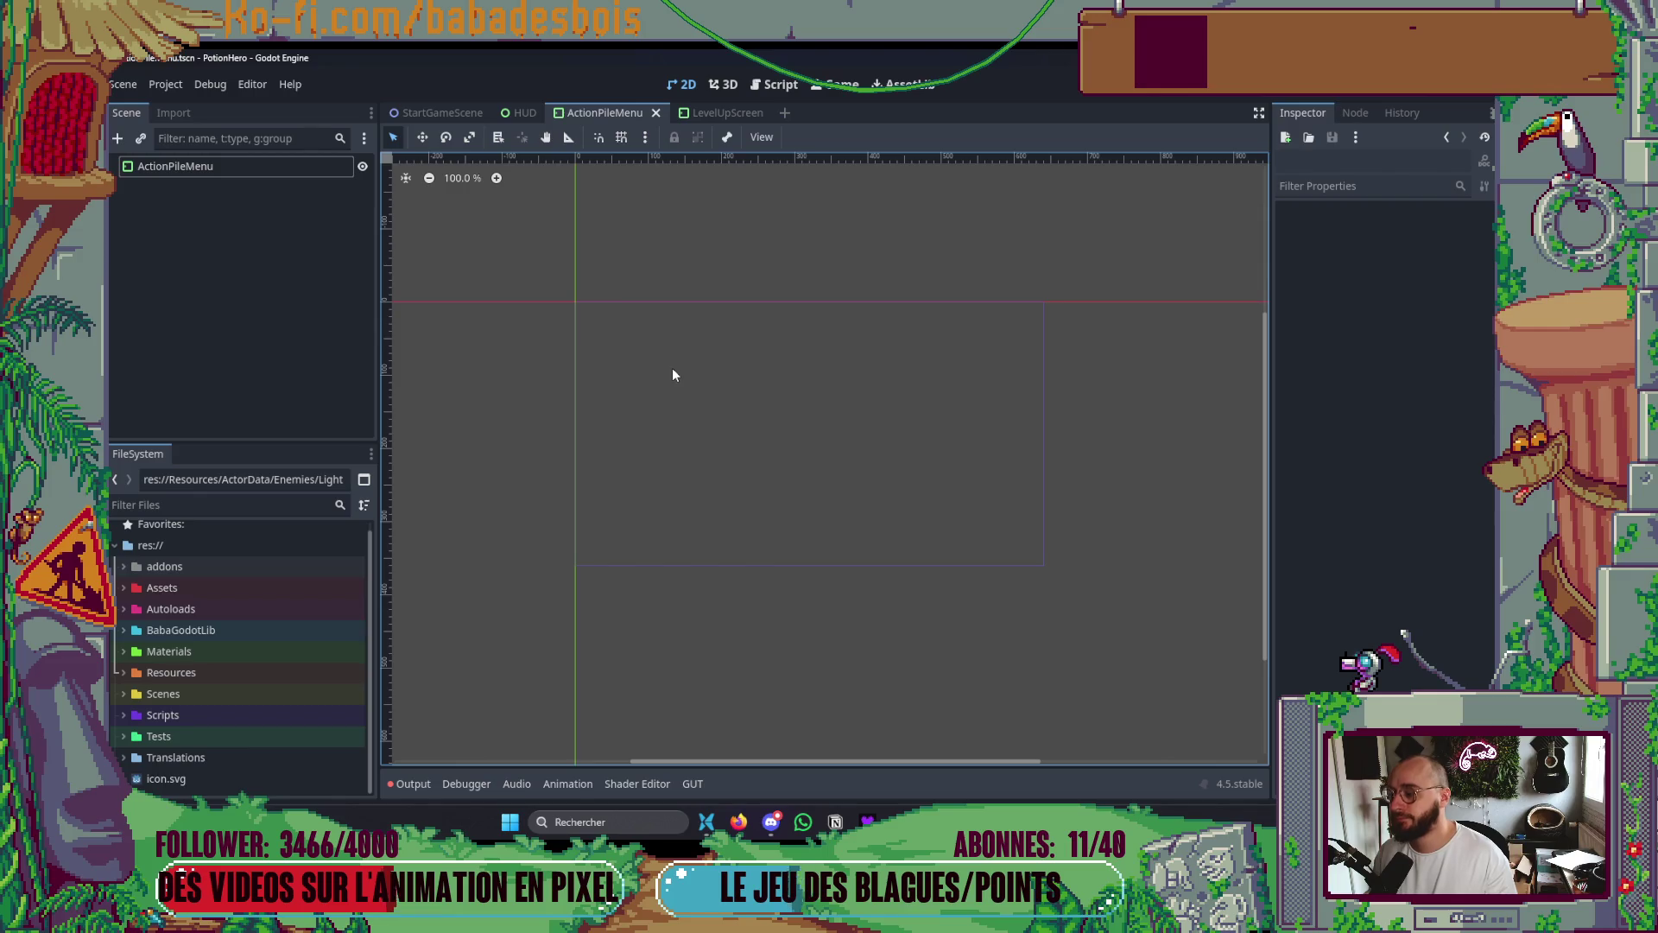
key(alt+Tab)
key(alt+Tab)
key(alt+Tab)
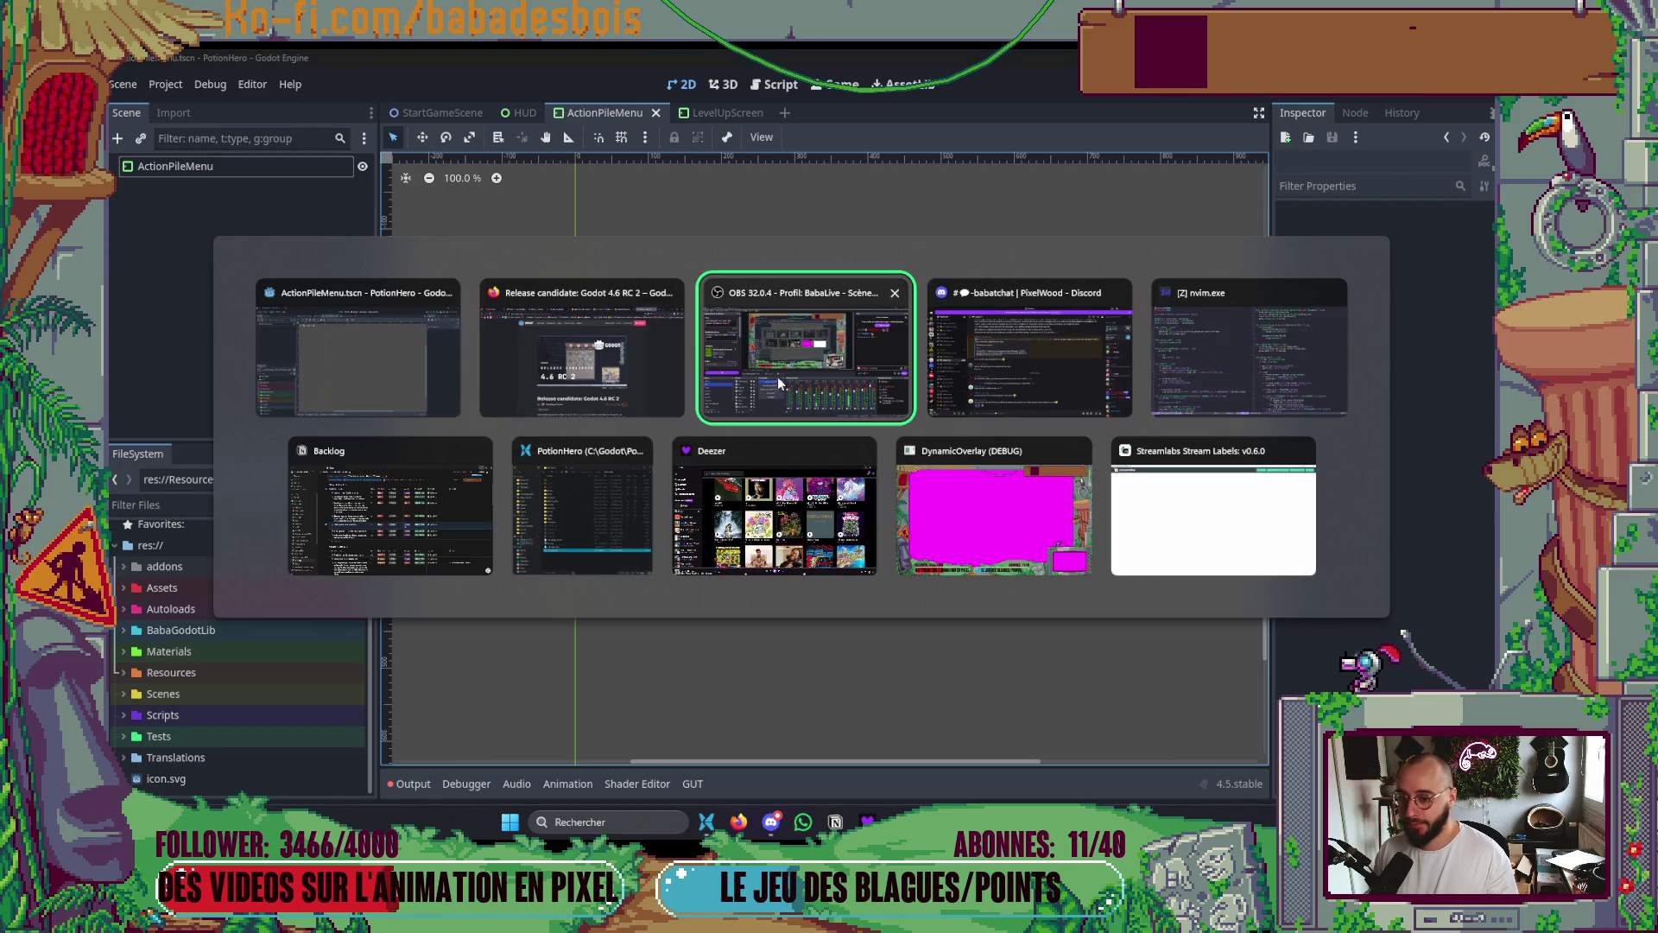
Step: Stay in Godot and close the LevelUpScreen scene tab
key(Escape)
click(717, 111)
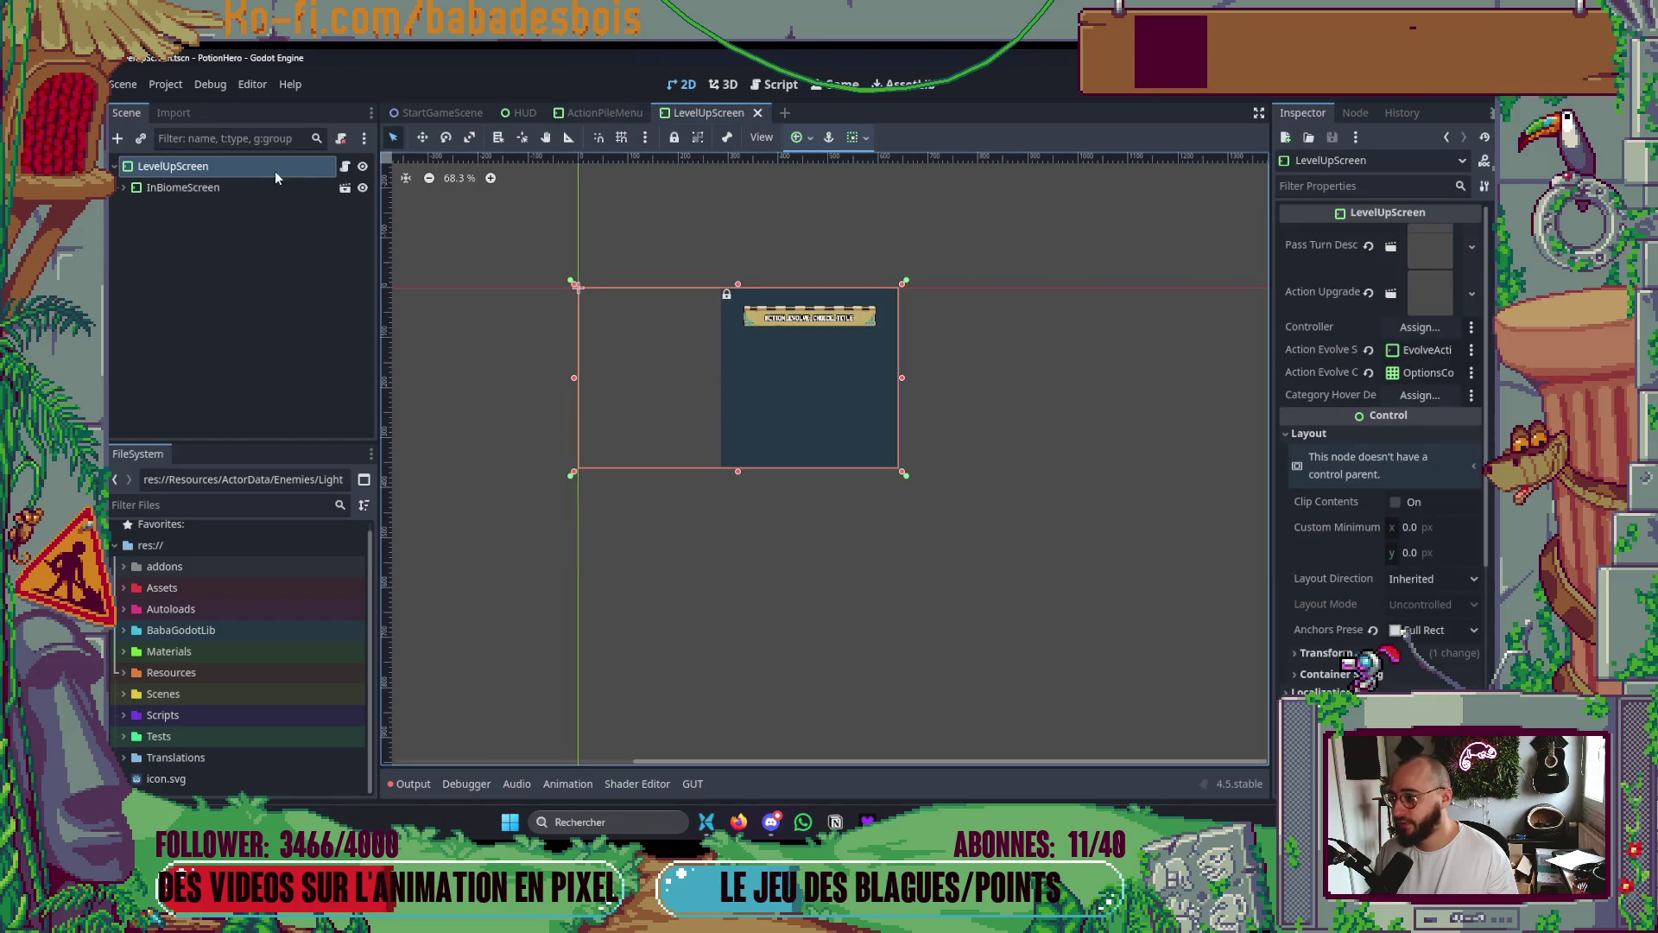
click(757, 113)
Step: Instance InBiomeScreen.tscn as a child of ActionPileMenu via an 'InB' search, and save
right_click(238, 165)
click(273, 184)
text(InB)
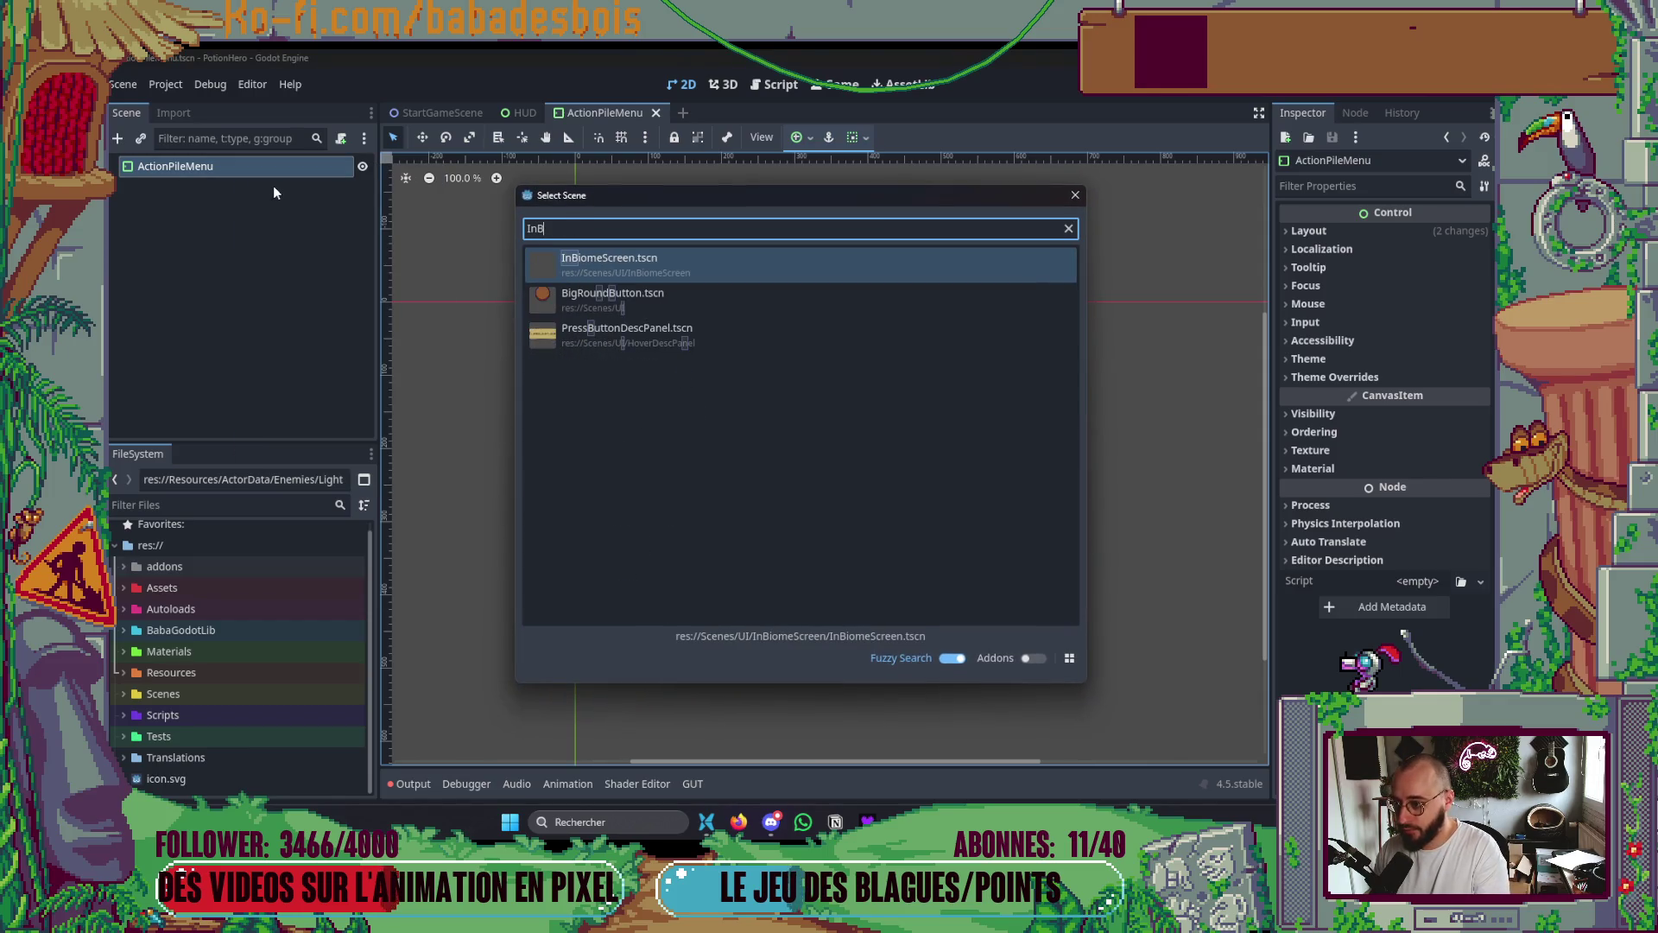
key(Return)
key(ctrl+s)
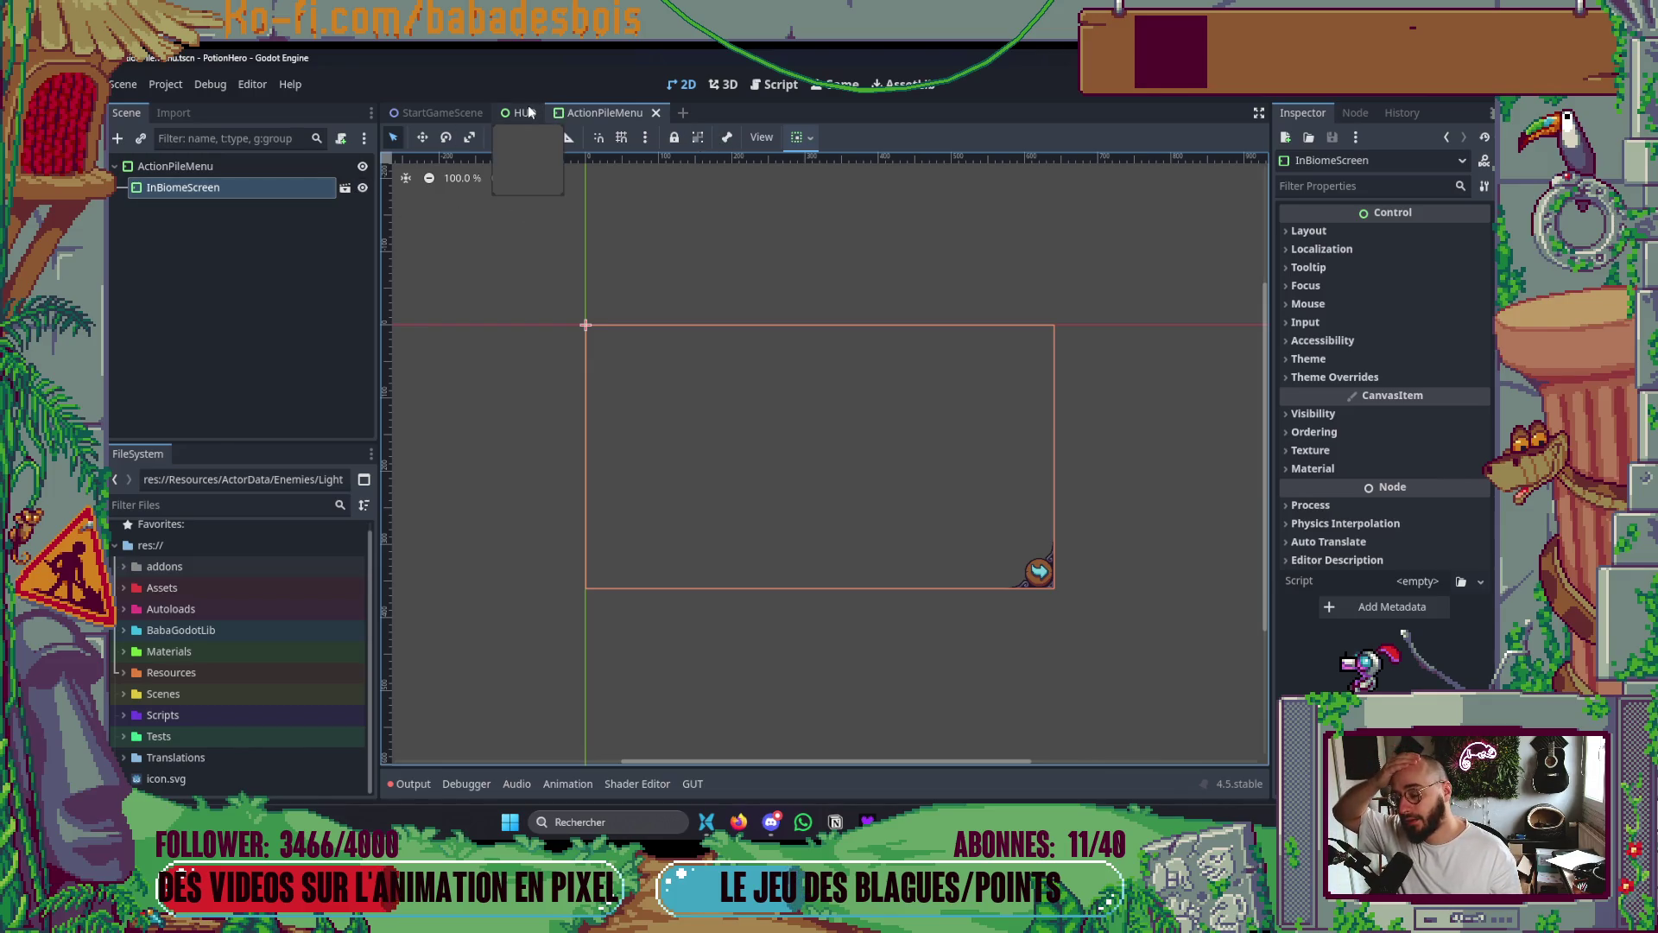
right_click(237, 183)
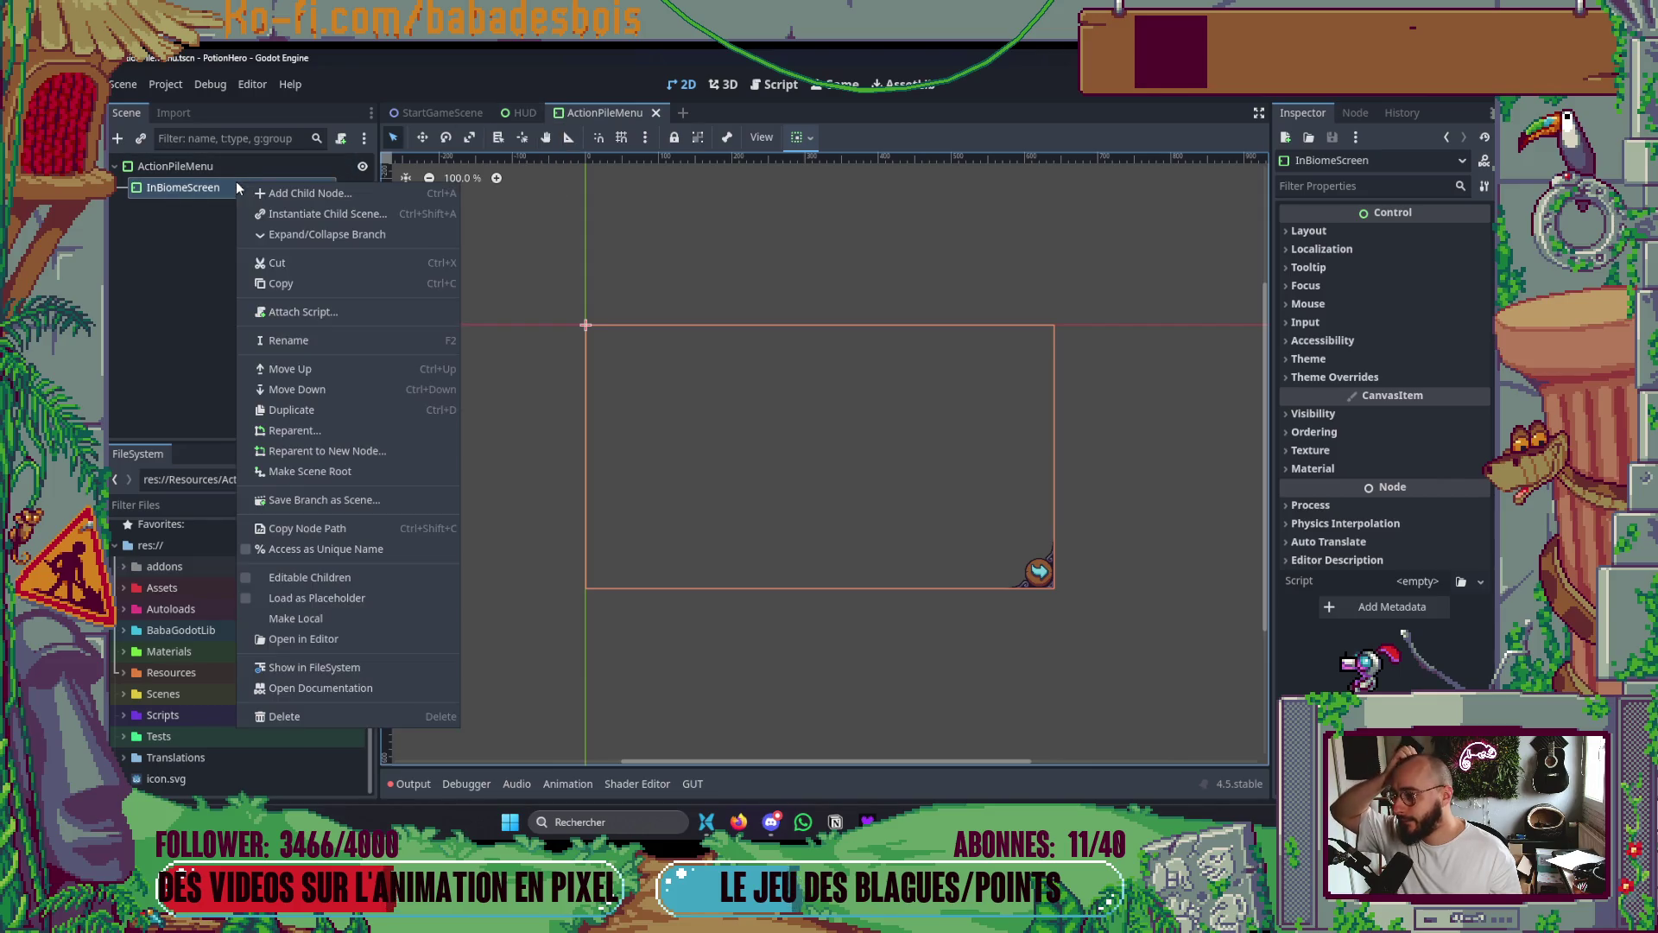
Step: Make InBiomeScreen's children editable and hide its Background panel
click(293, 578)
scroll(298, 252, down, 2)
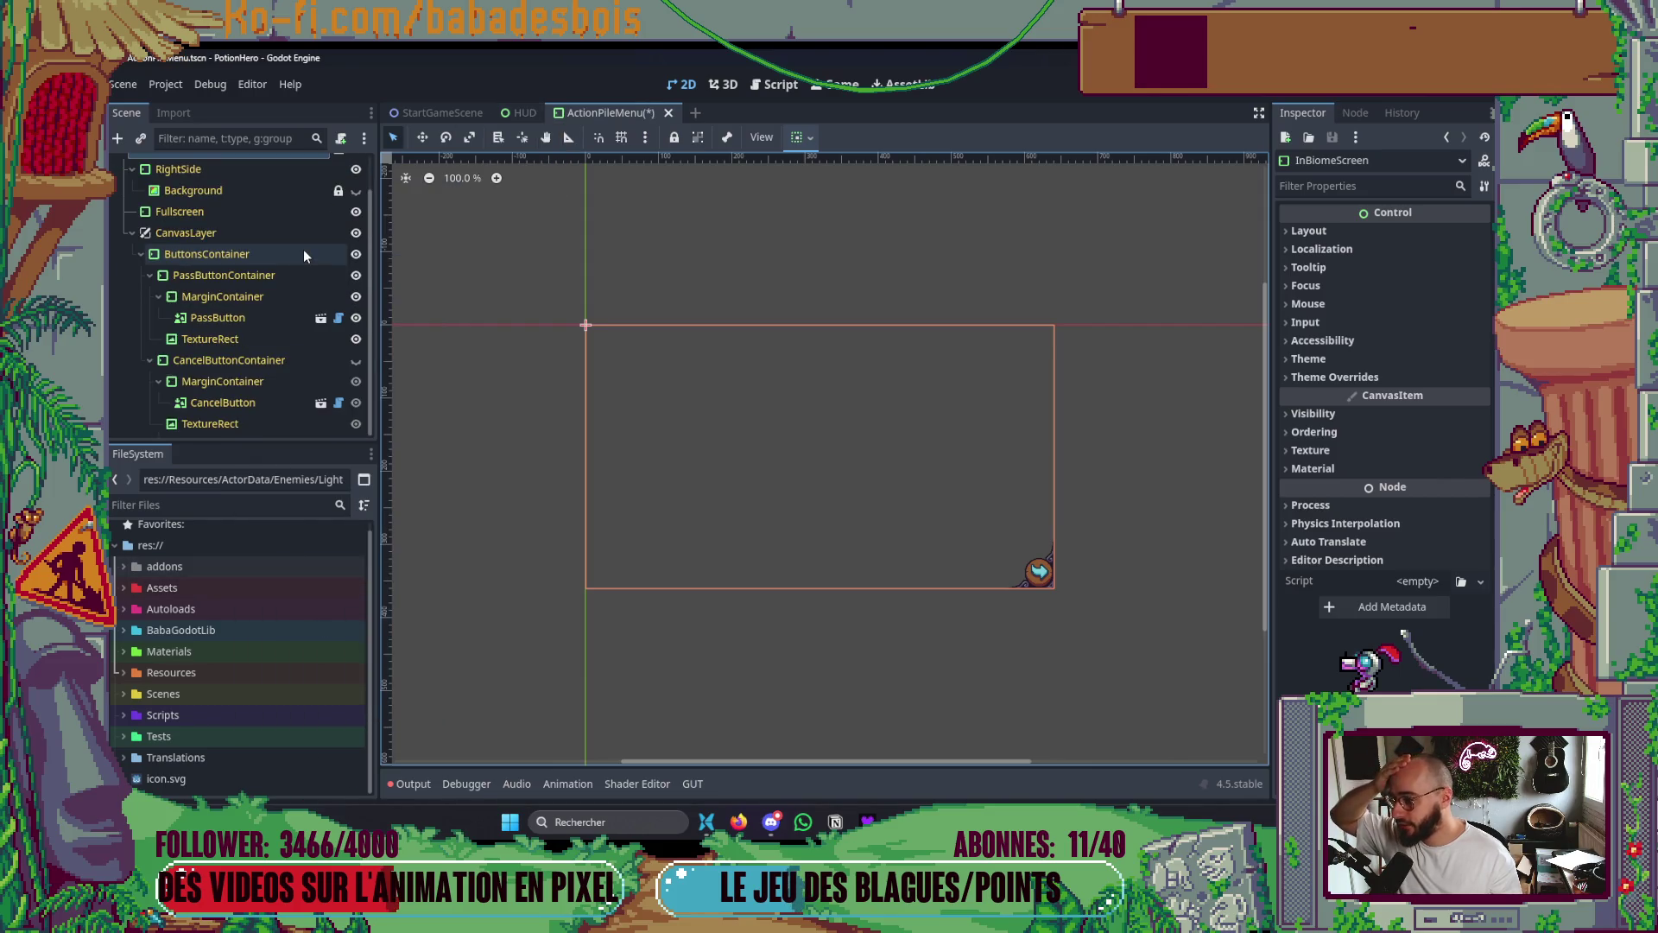
scroll(361, 231, up, 2)
click(355, 230)
click(355, 230)
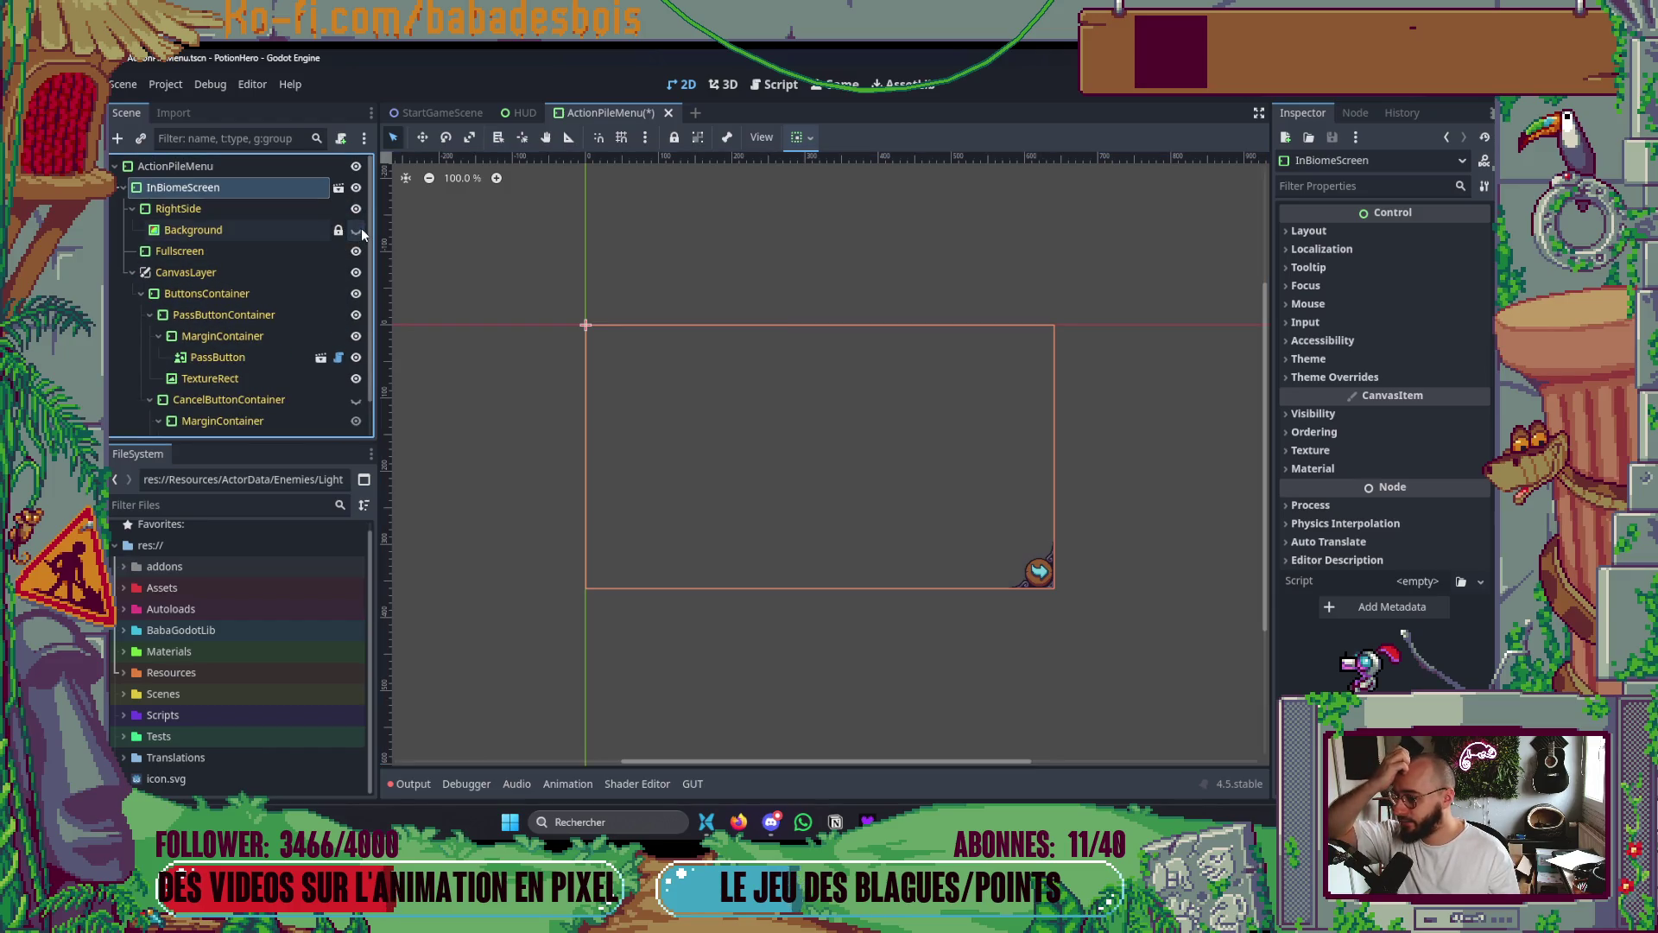
Step: Hide the PassButtonContainer, collapse both button container branches, and save the scene
scroll(225, 314, down, 2)
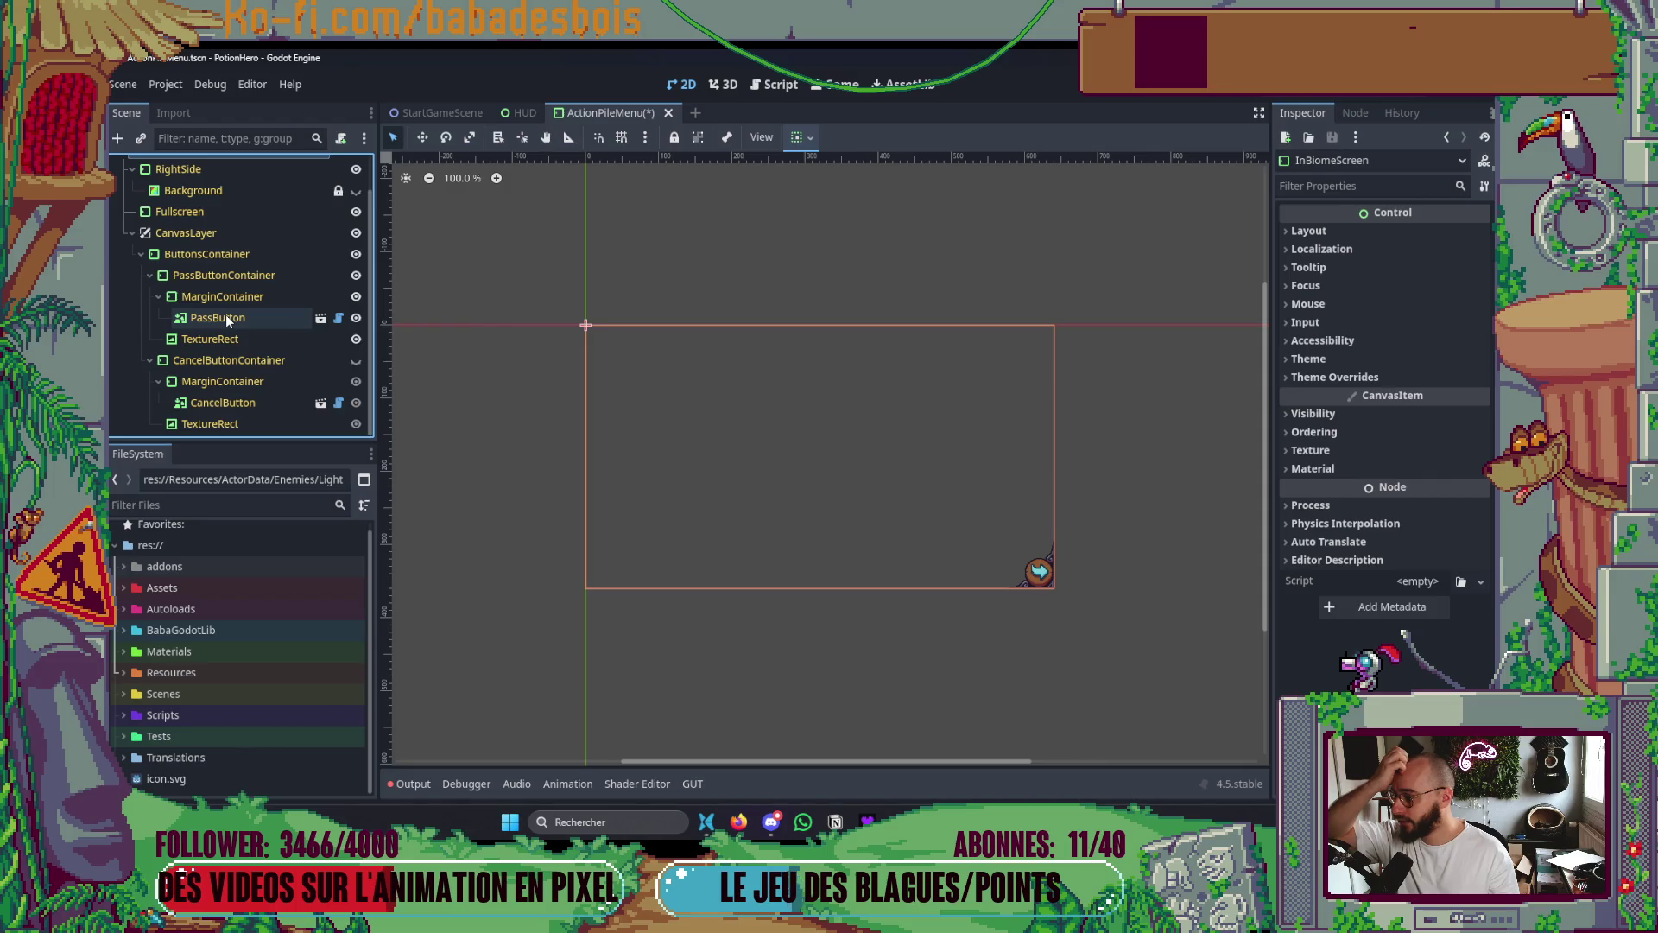
click(356, 319)
click(356, 319)
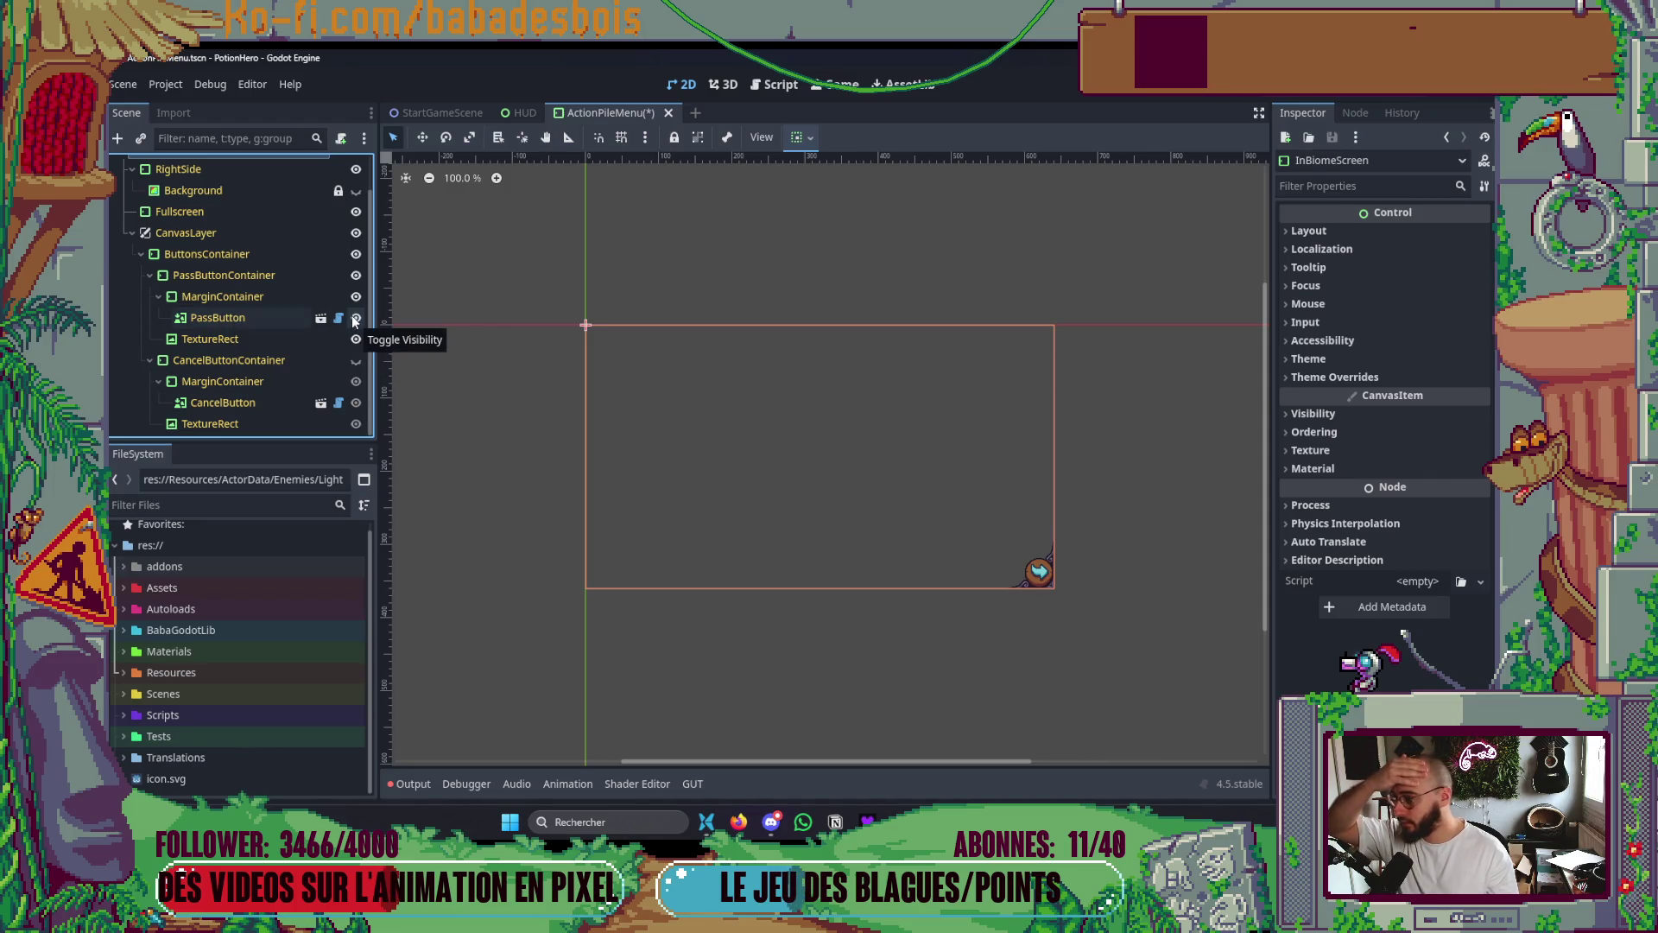
click(356, 276)
click(147, 275)
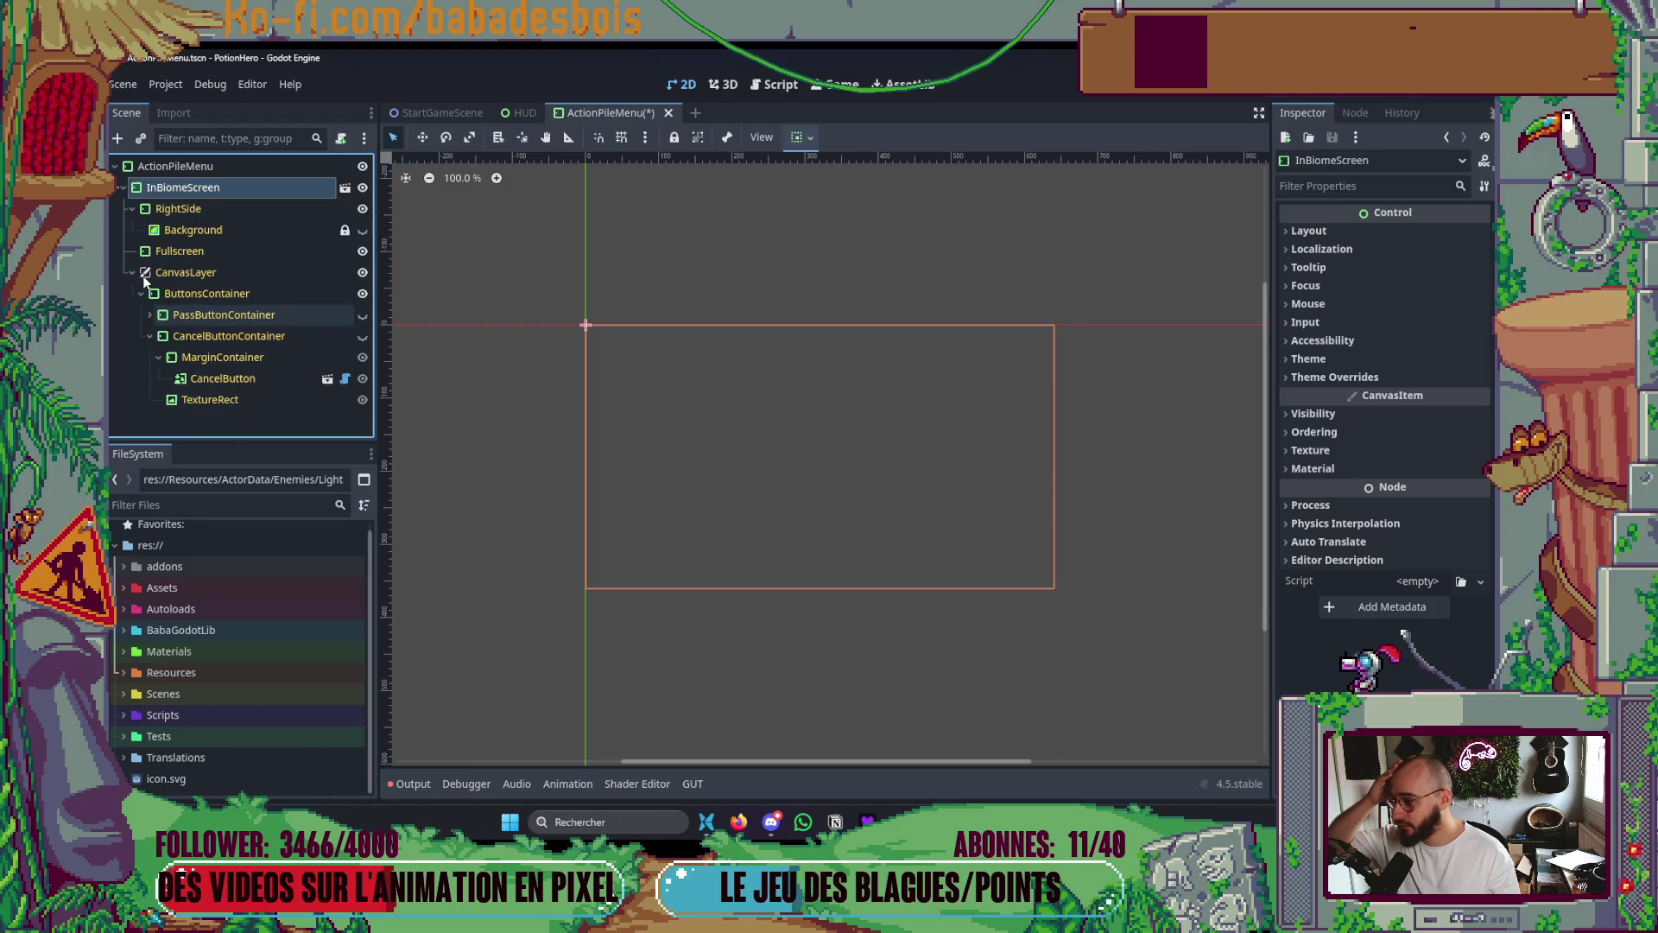
click(151, 336)
click(536, 402)
key(ctrl+s)
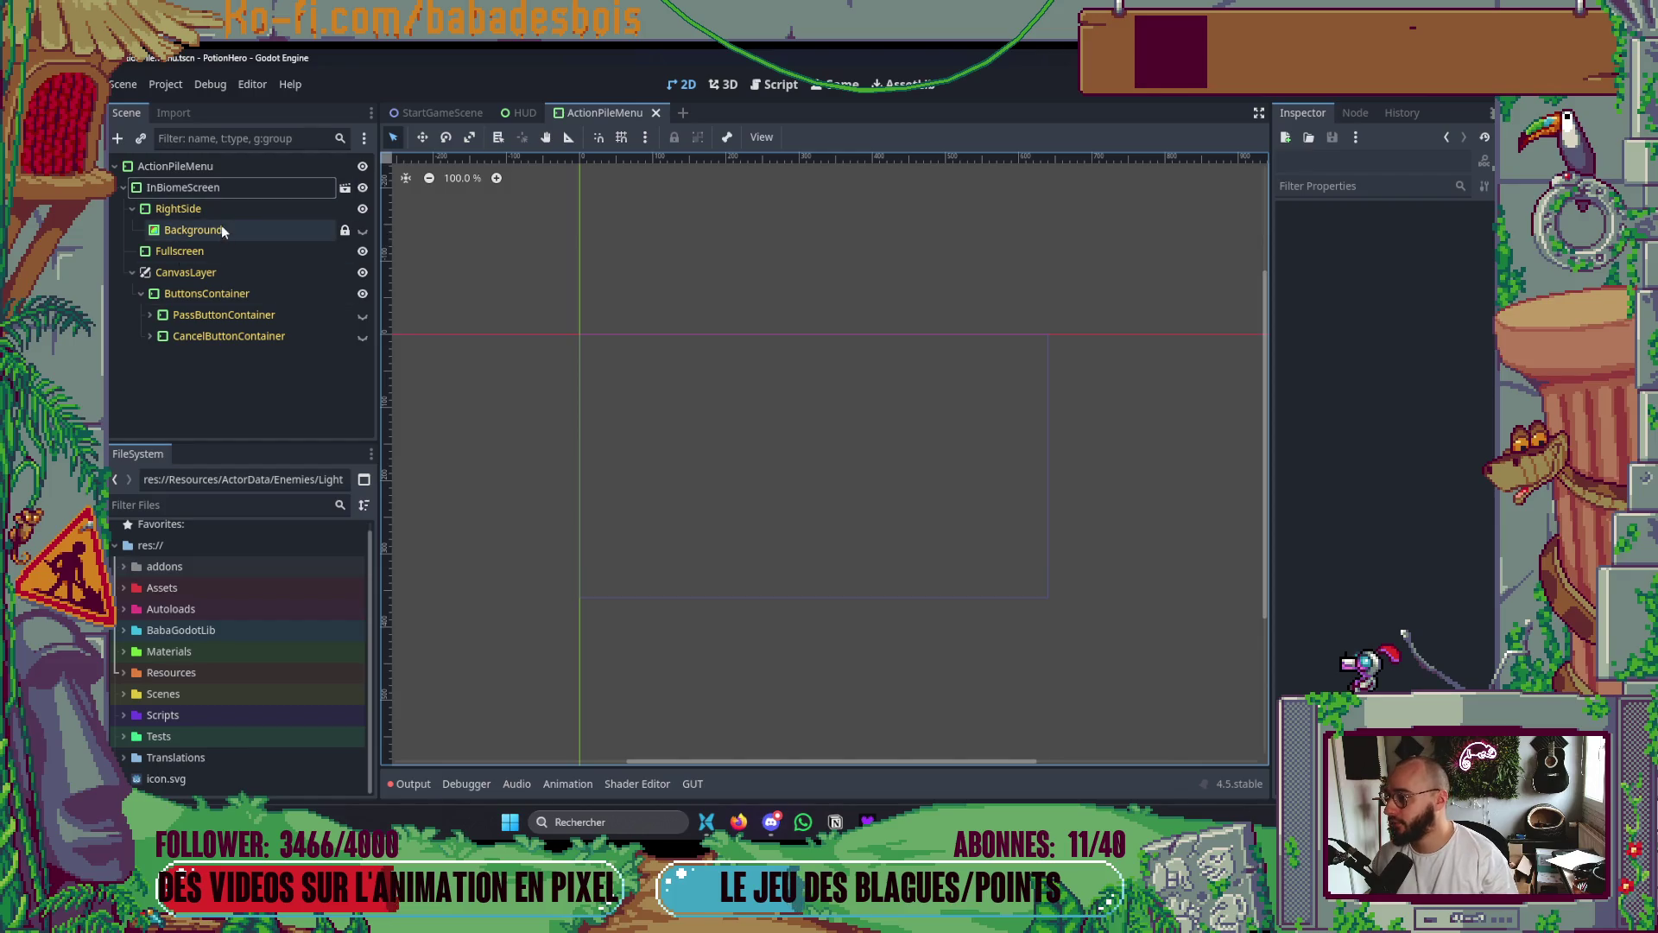
Step: Hide the Background panel again and select the RightSide container
click(363, 230)
click(178, 208)
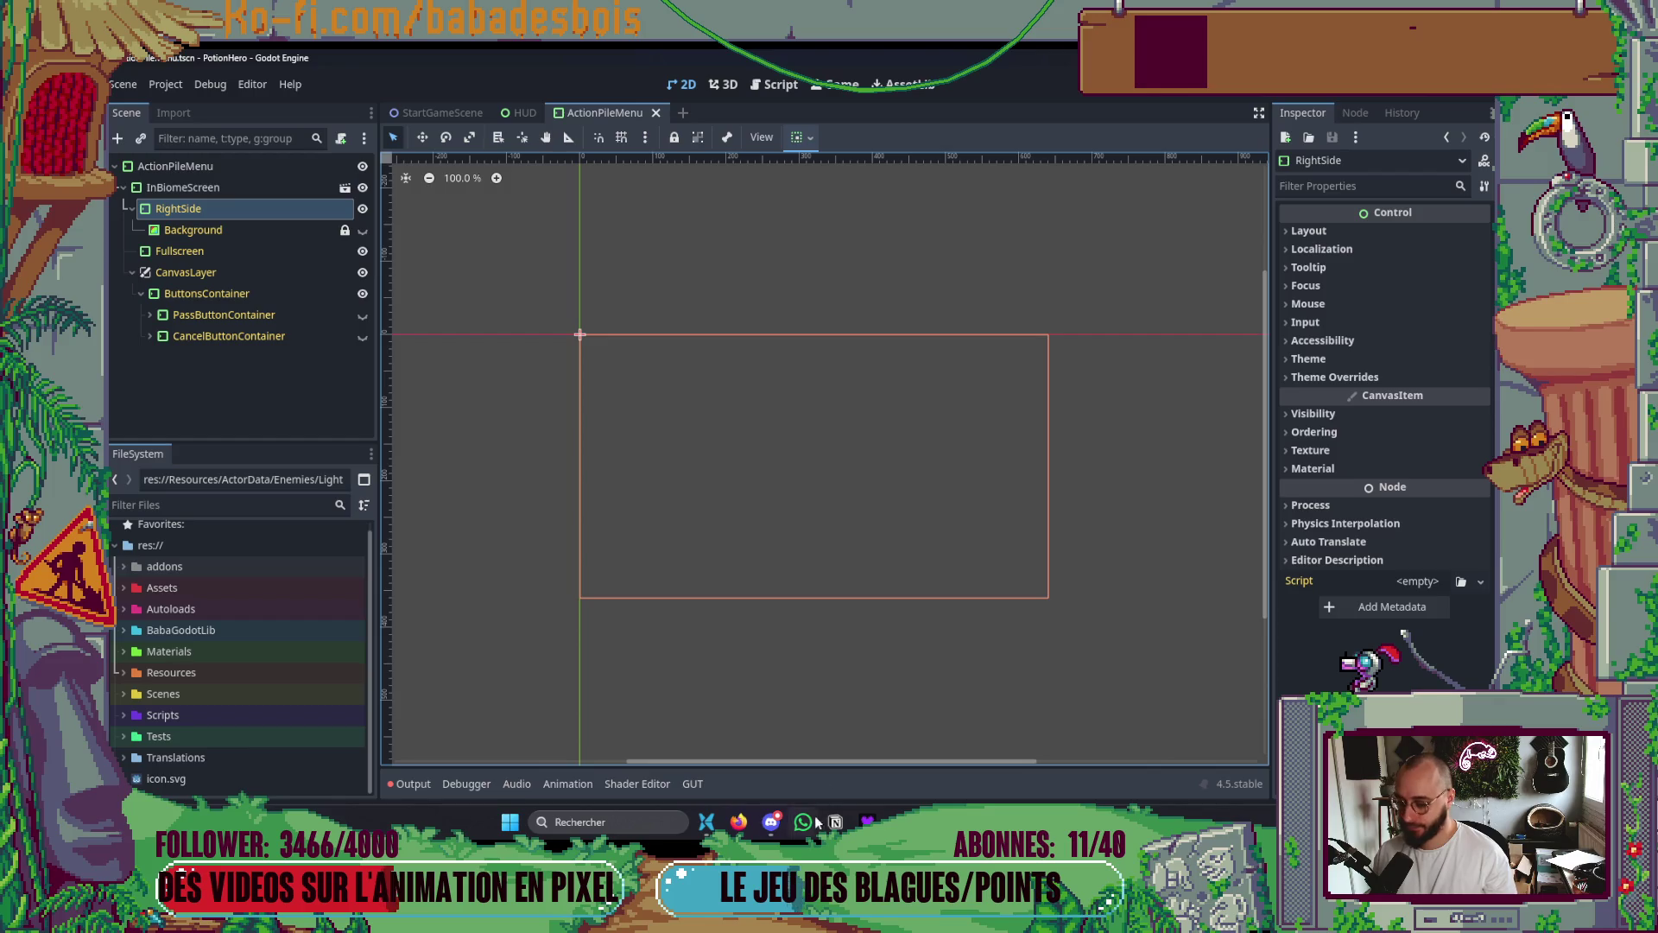
mouse_move(1028, 822)
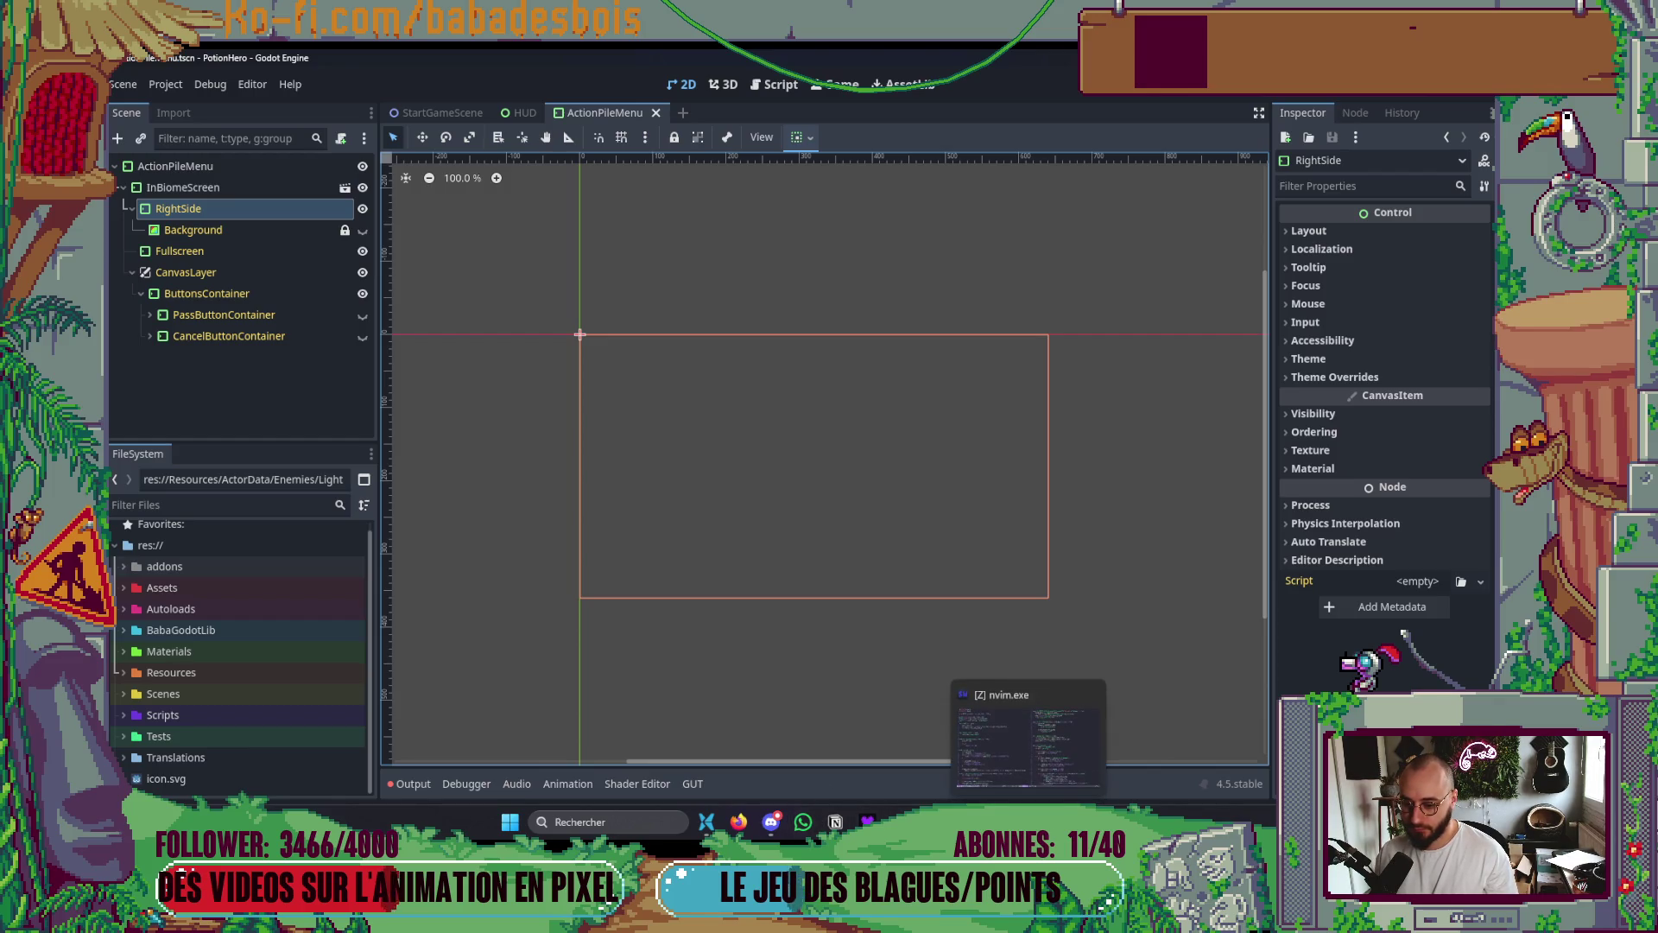
click(1092, 821)
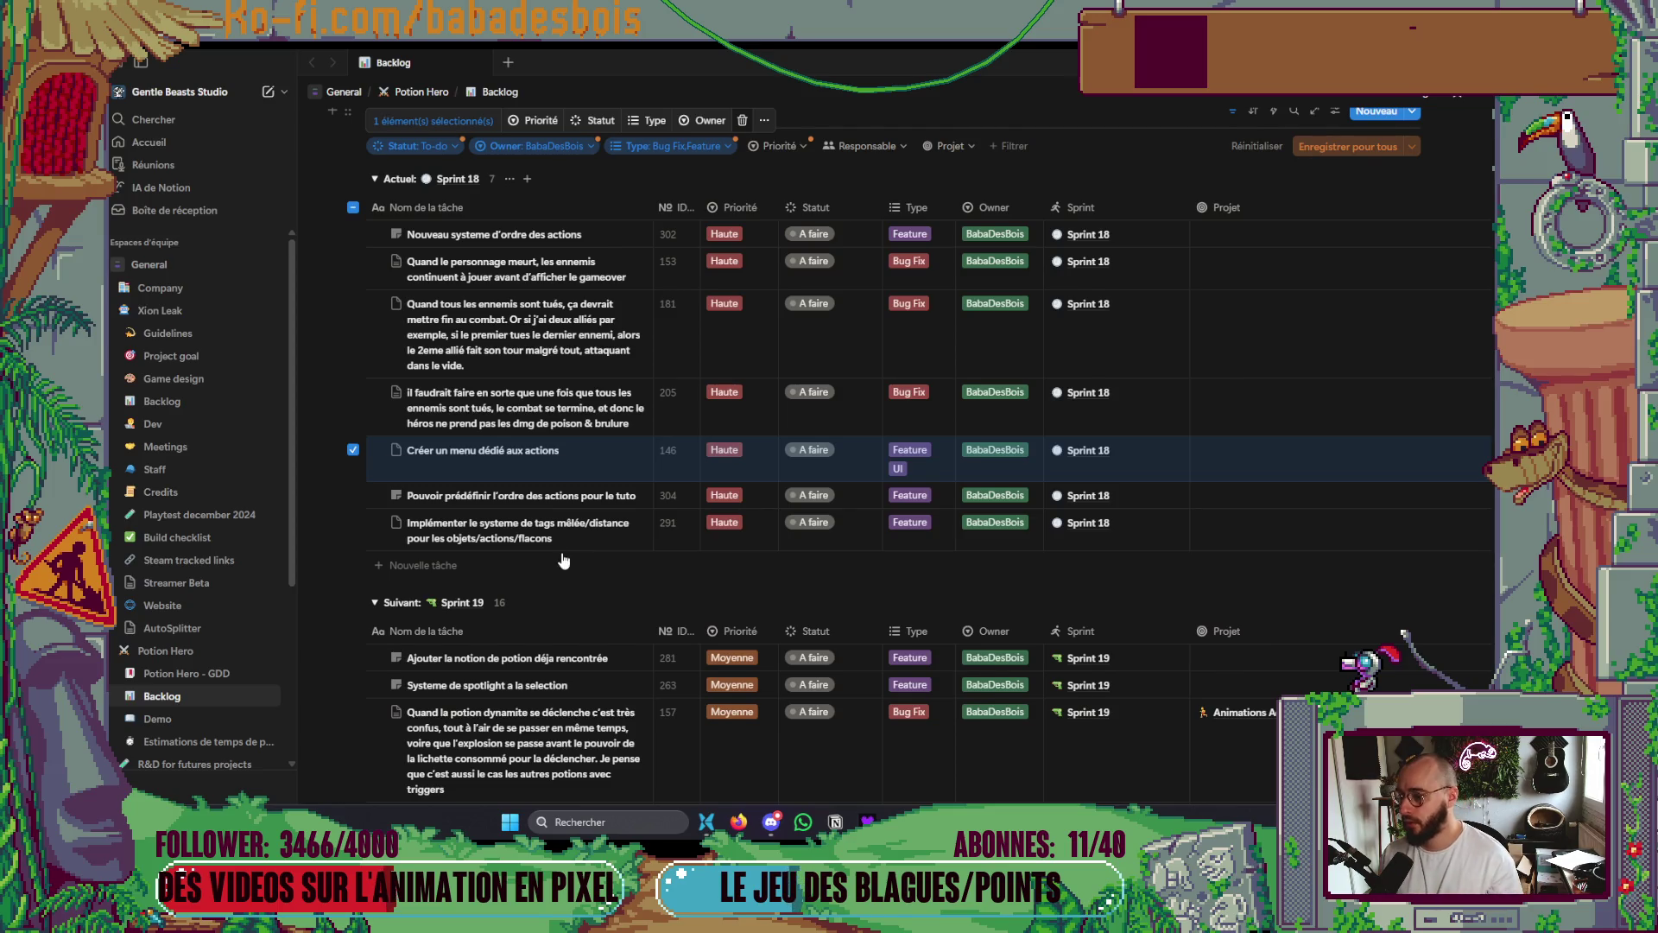
scroll(563, 554, up, 2)
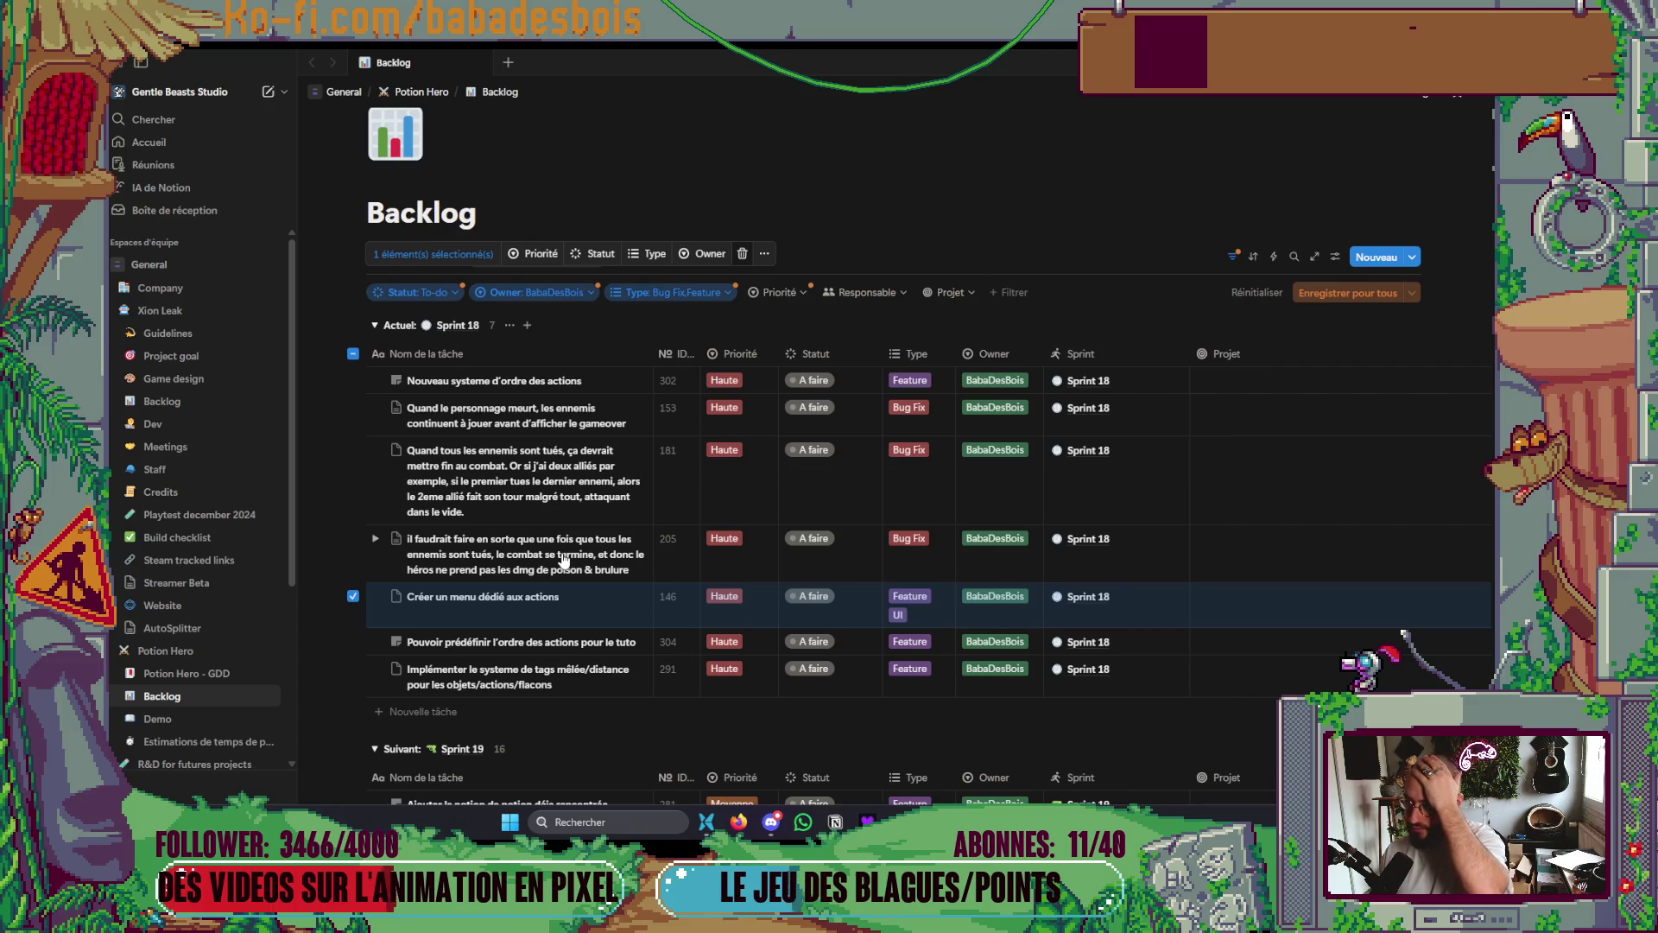
key(alt+Tab)
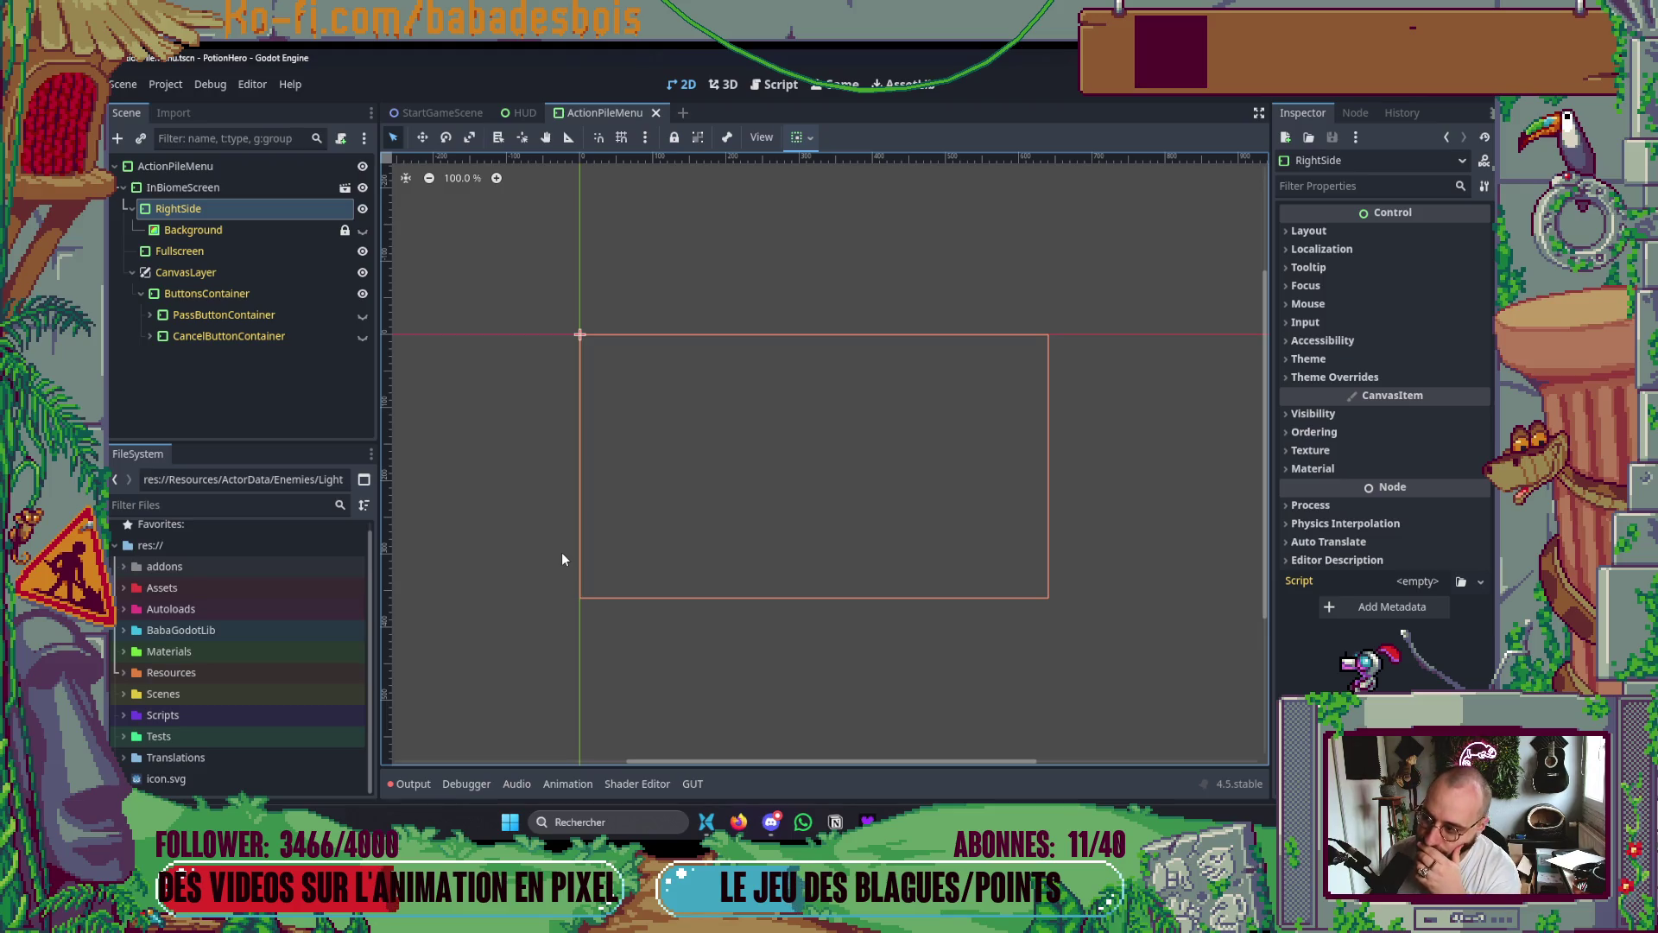
Step: Open the ForgeBiomeRoom scene via quick search and inspect its GridContainer node
key(ctrl+shift+o)
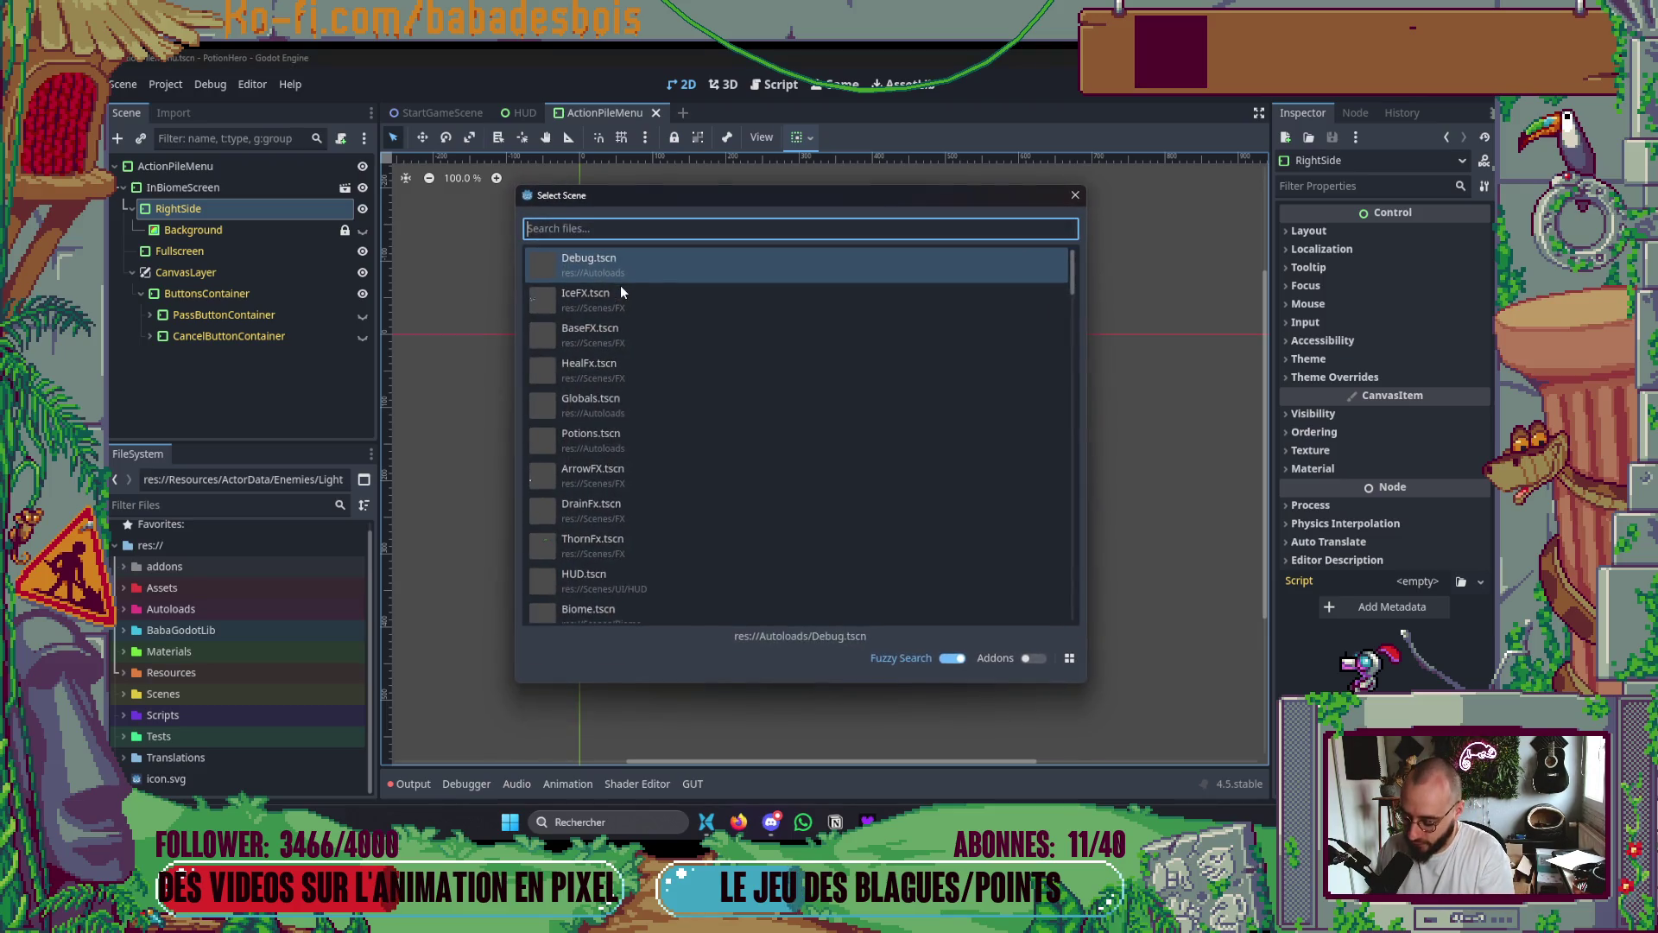
text(Forge)
key(Return)
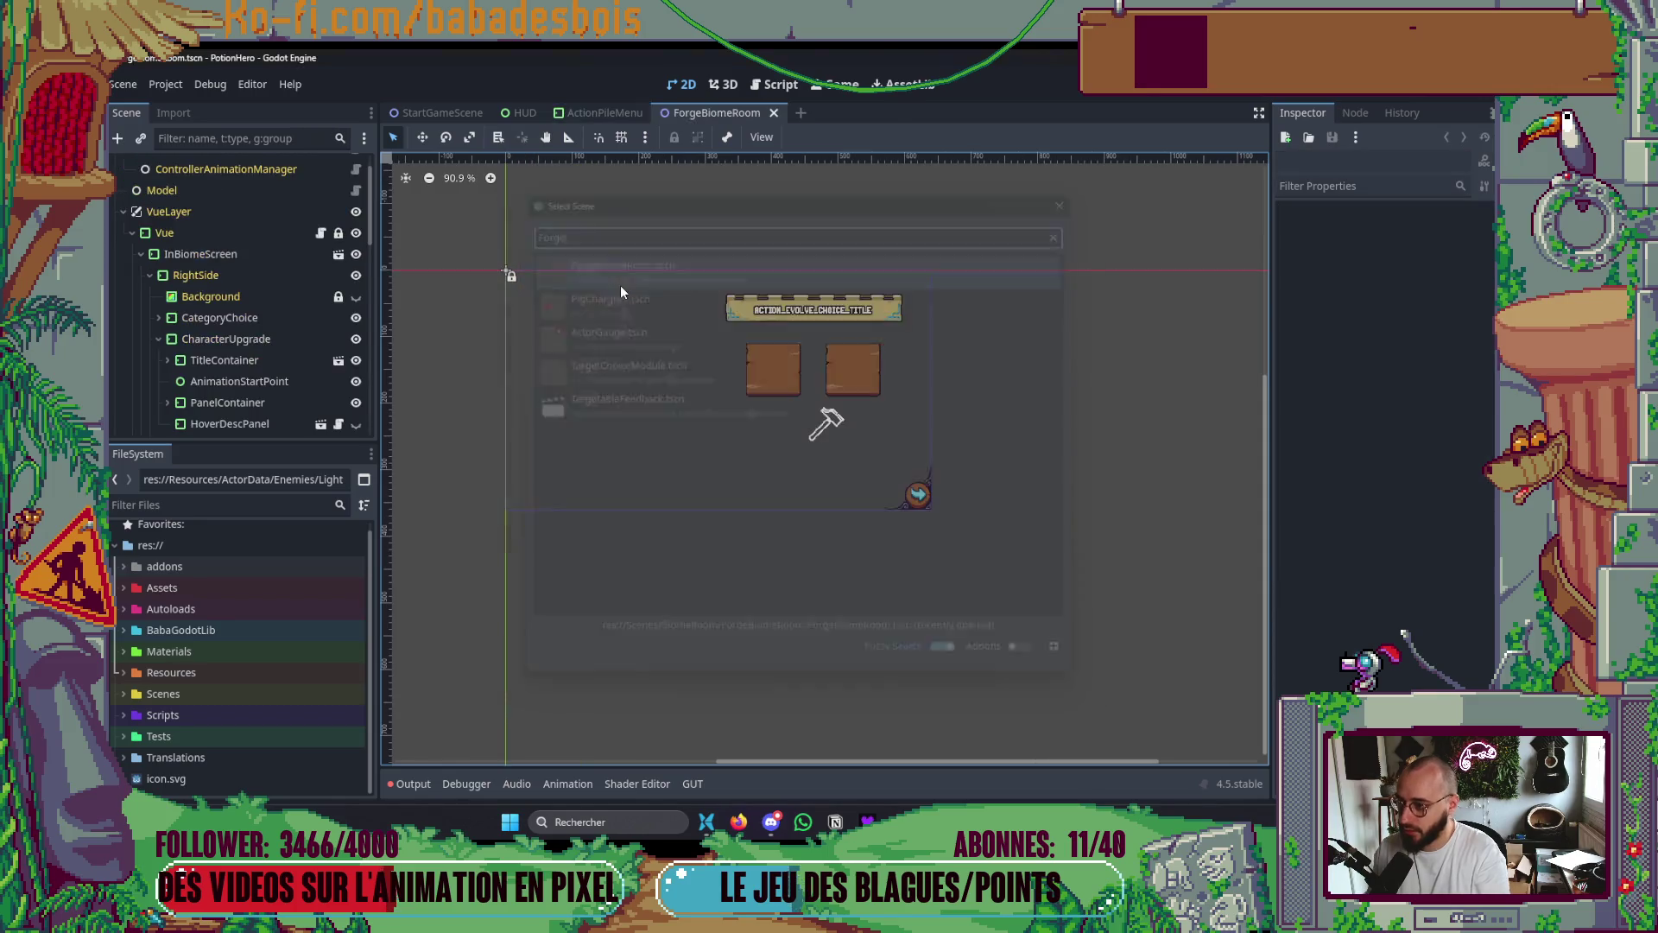
scroll(223, 284, down, 3)
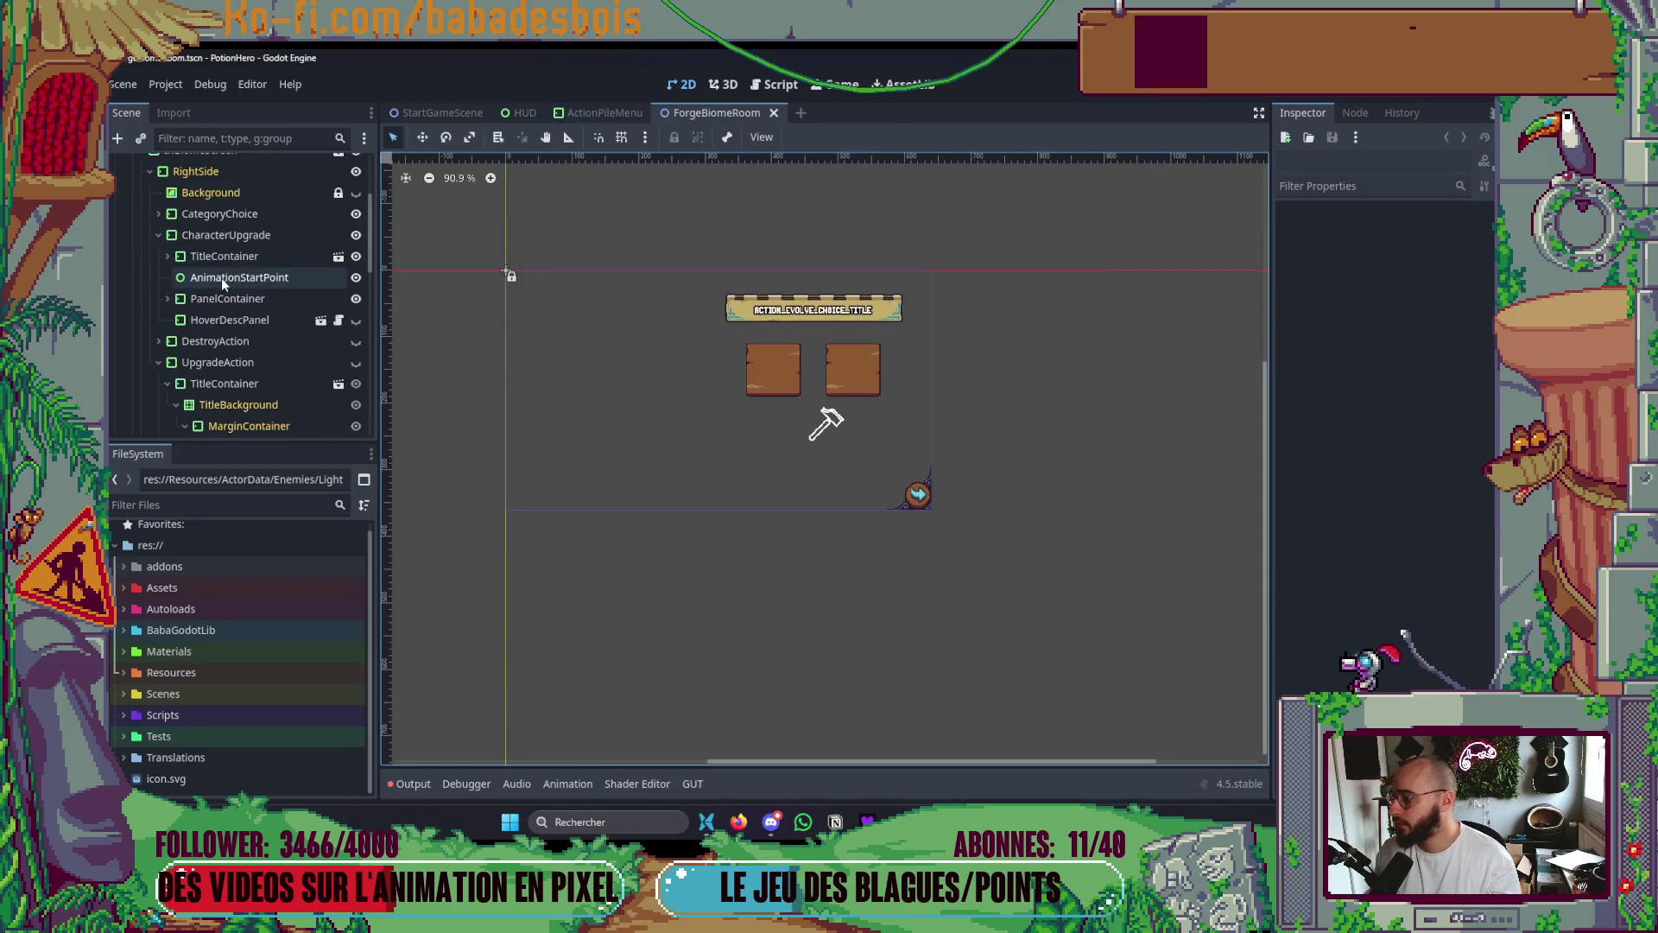
click(158, 235)
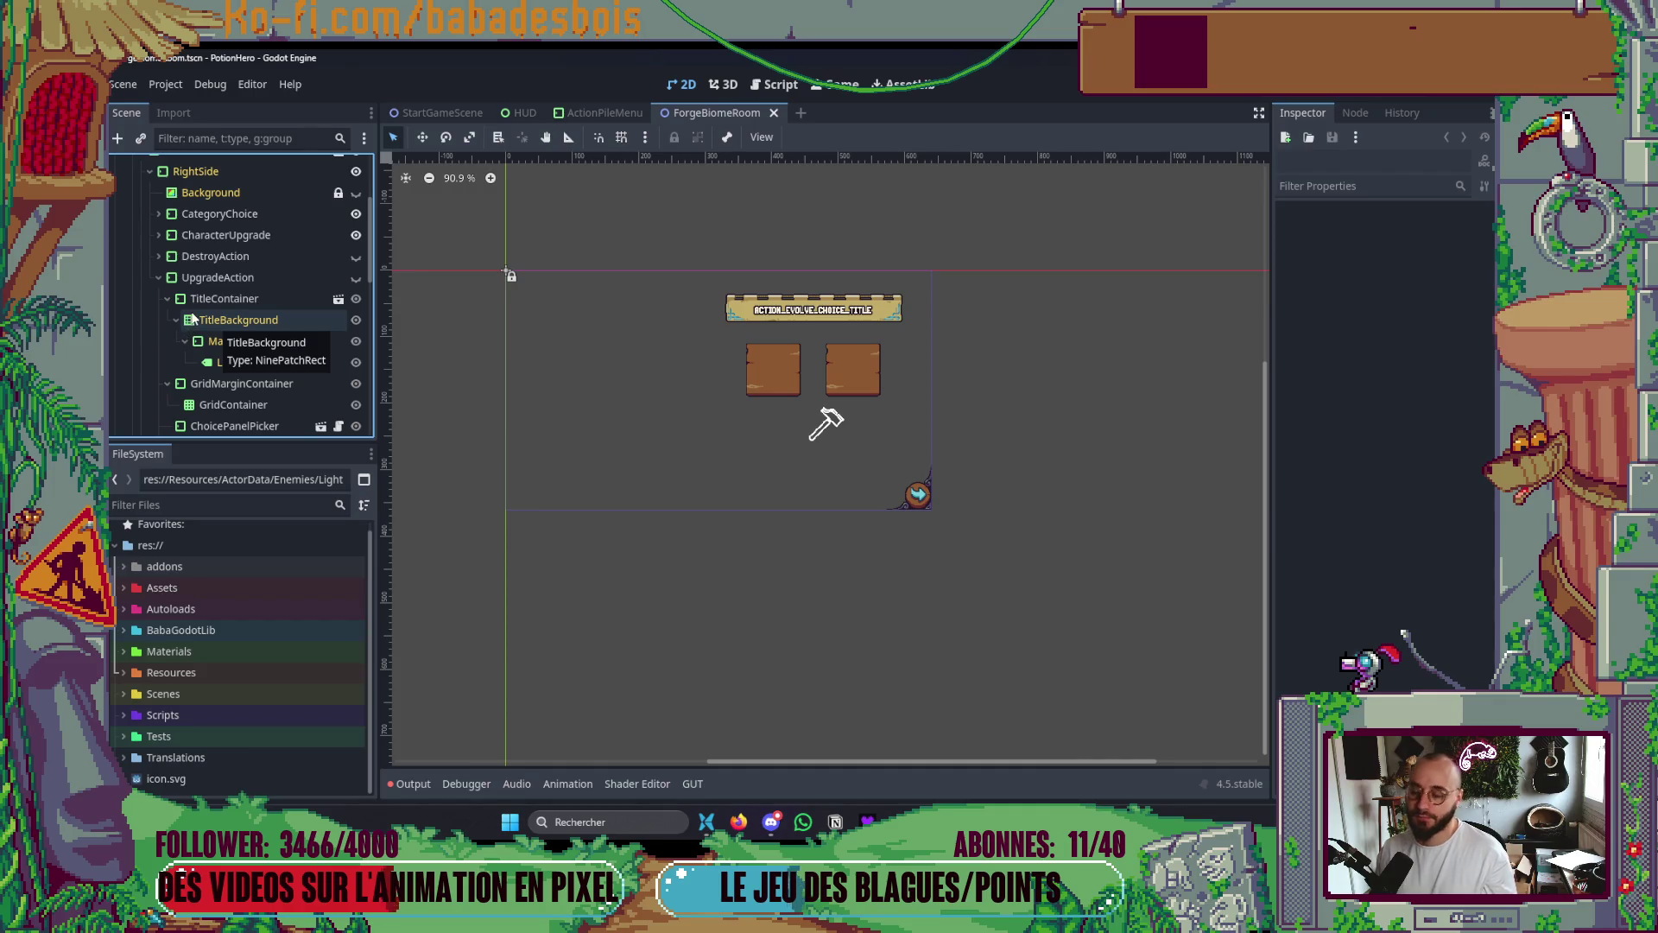
scroll(241, 297, down, 2)
click(243, 343)
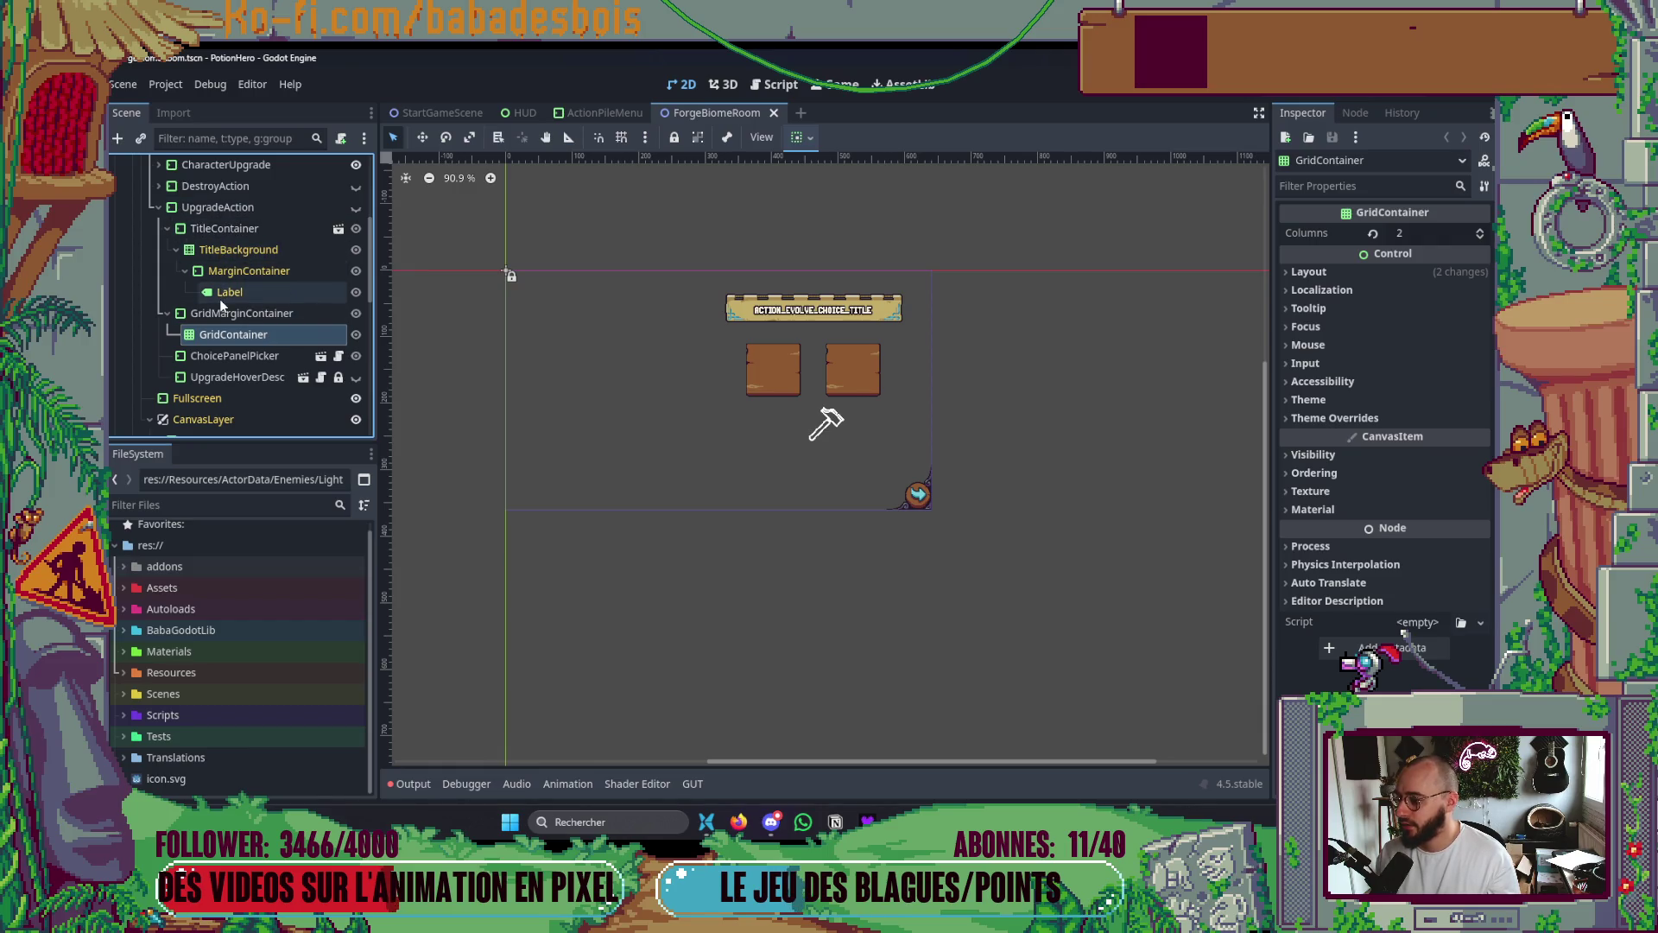
Step: Select the nodes from TitleContainer through ChoicePanelPicker, then return to the ActionPileMenu scene
click(221, 229)
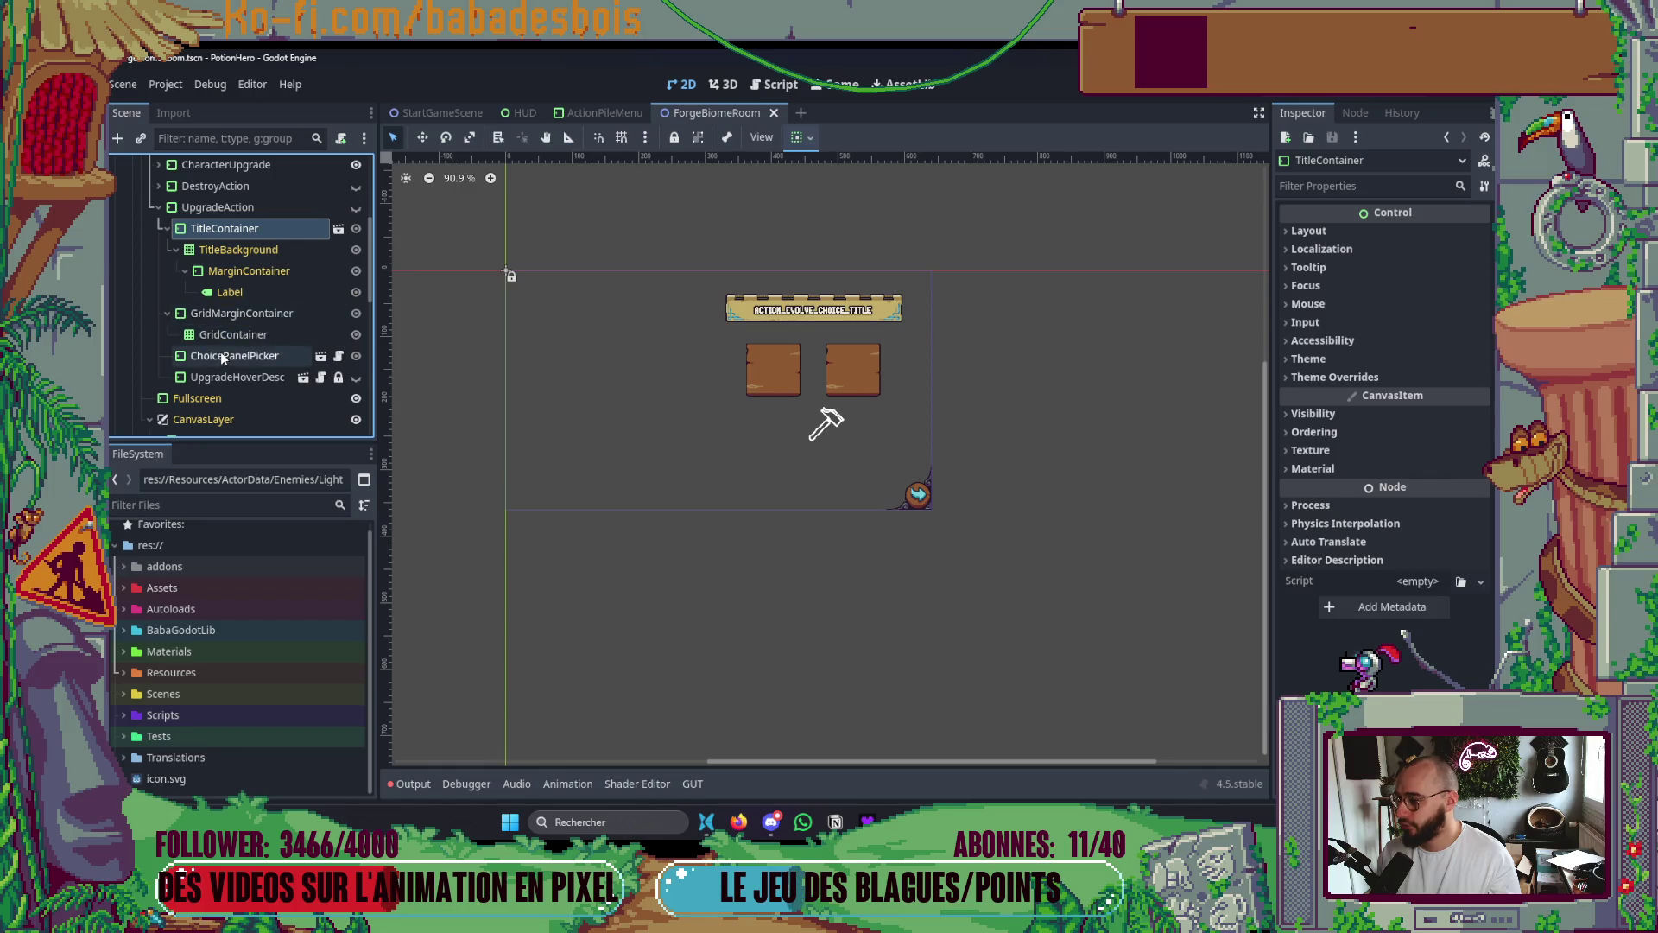
shift+click(220, 373)
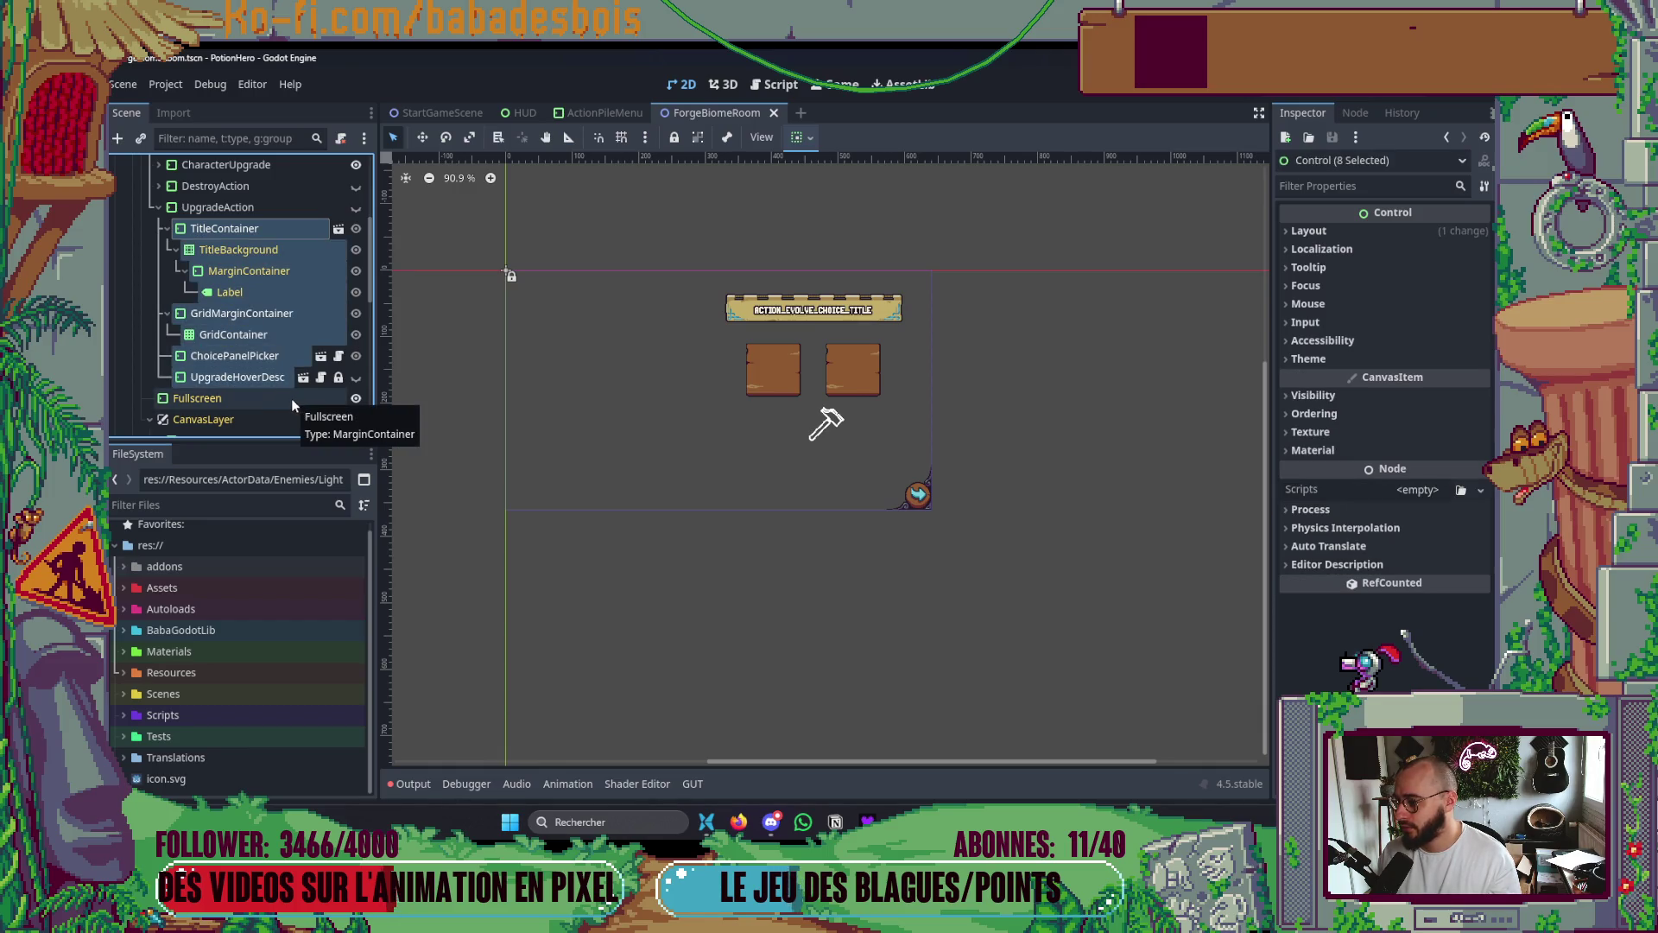
click(247, 358)
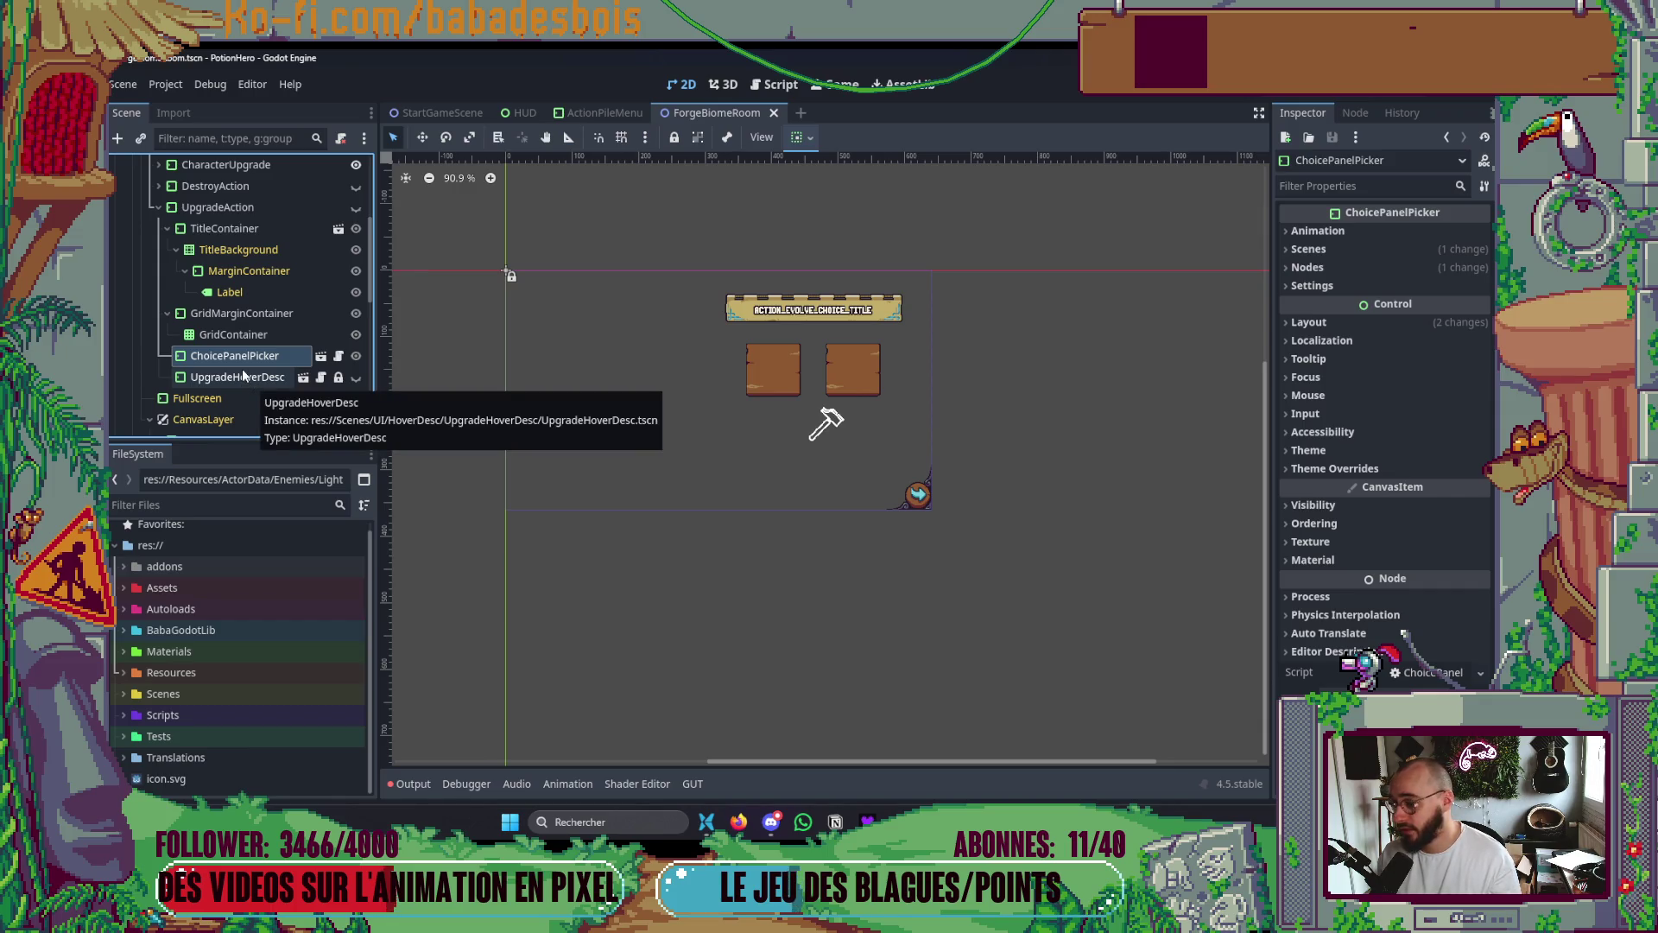
shift+click(214, 228)
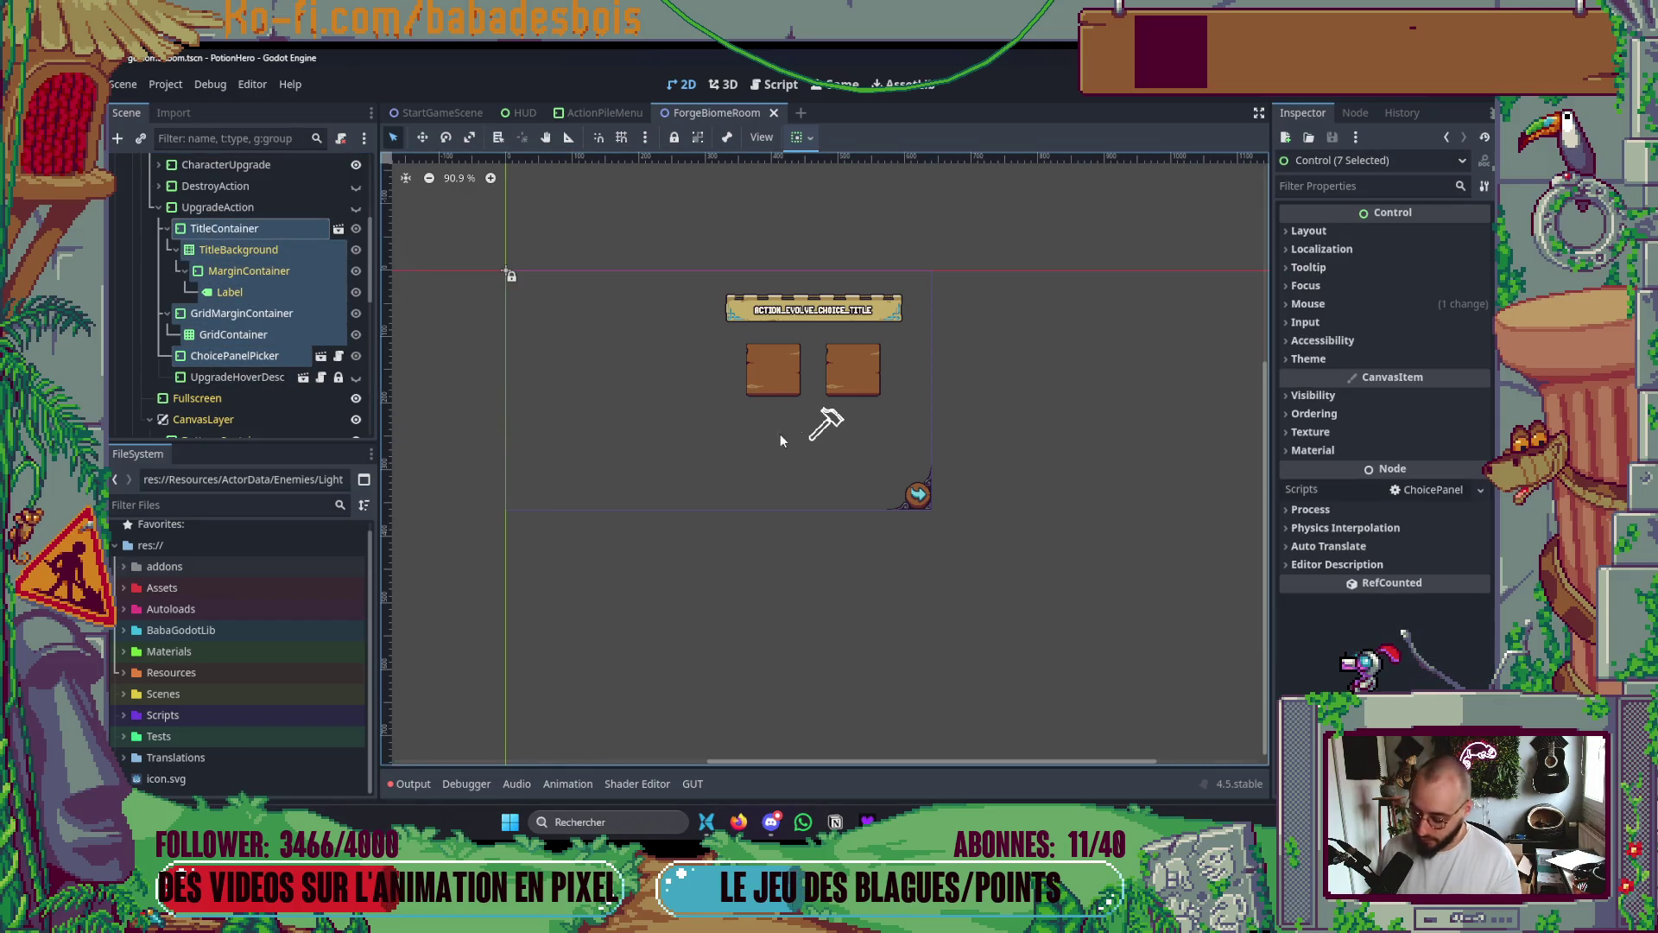
click(586, 114)
click(725, 113)
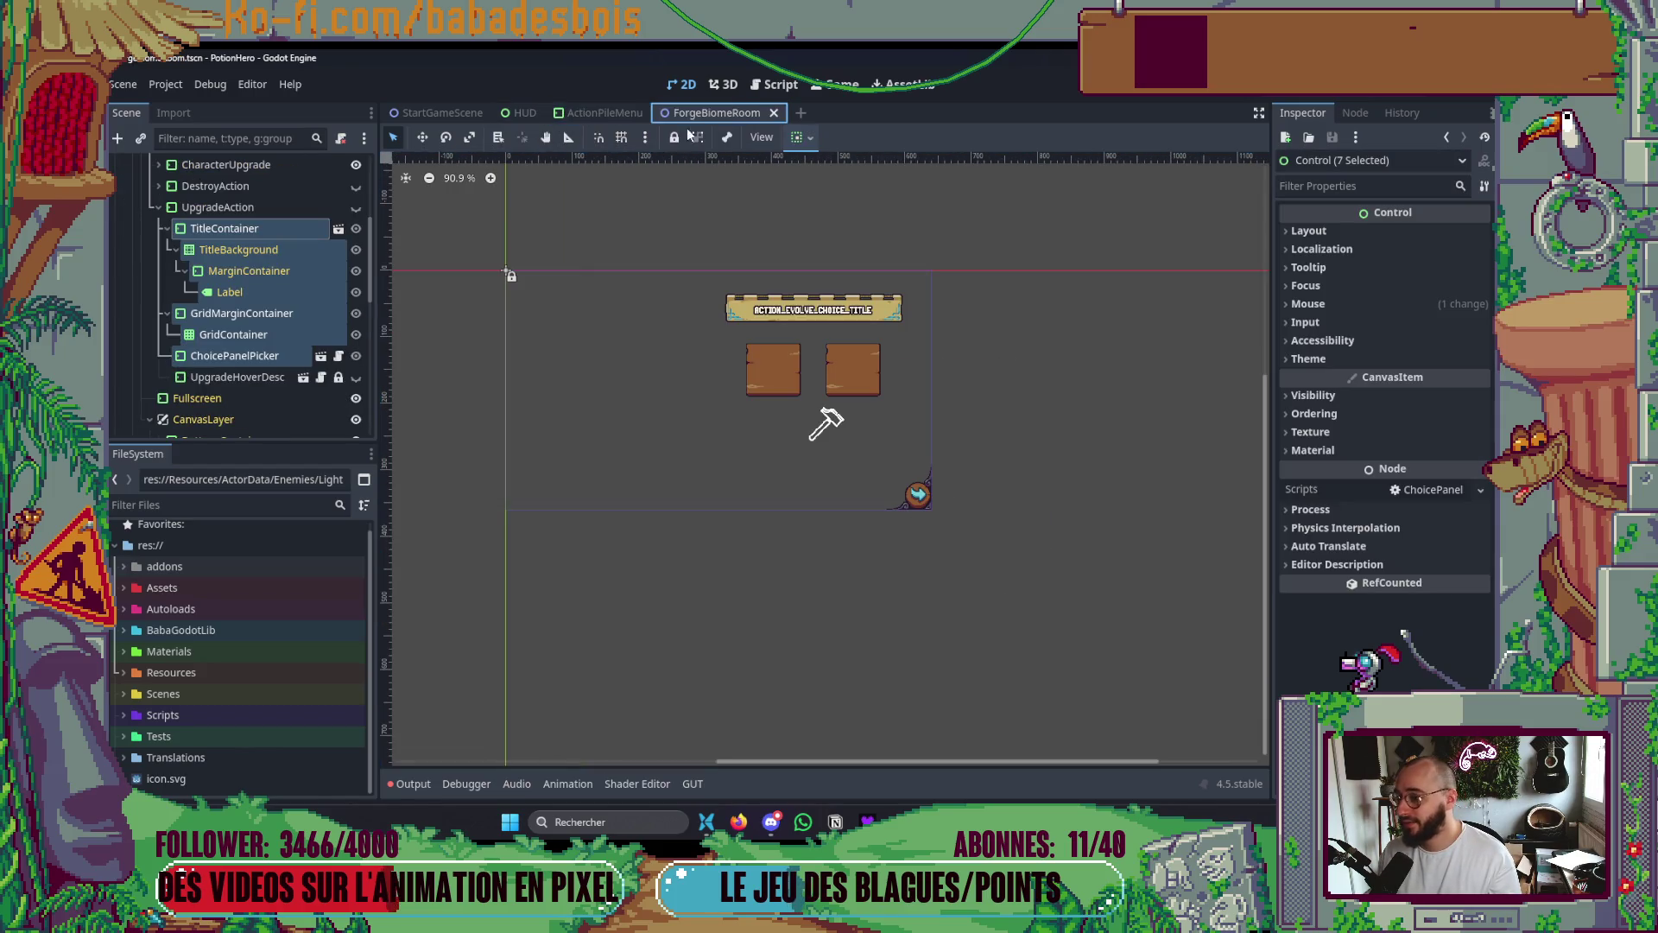
scroll(273, 249, up, 3)
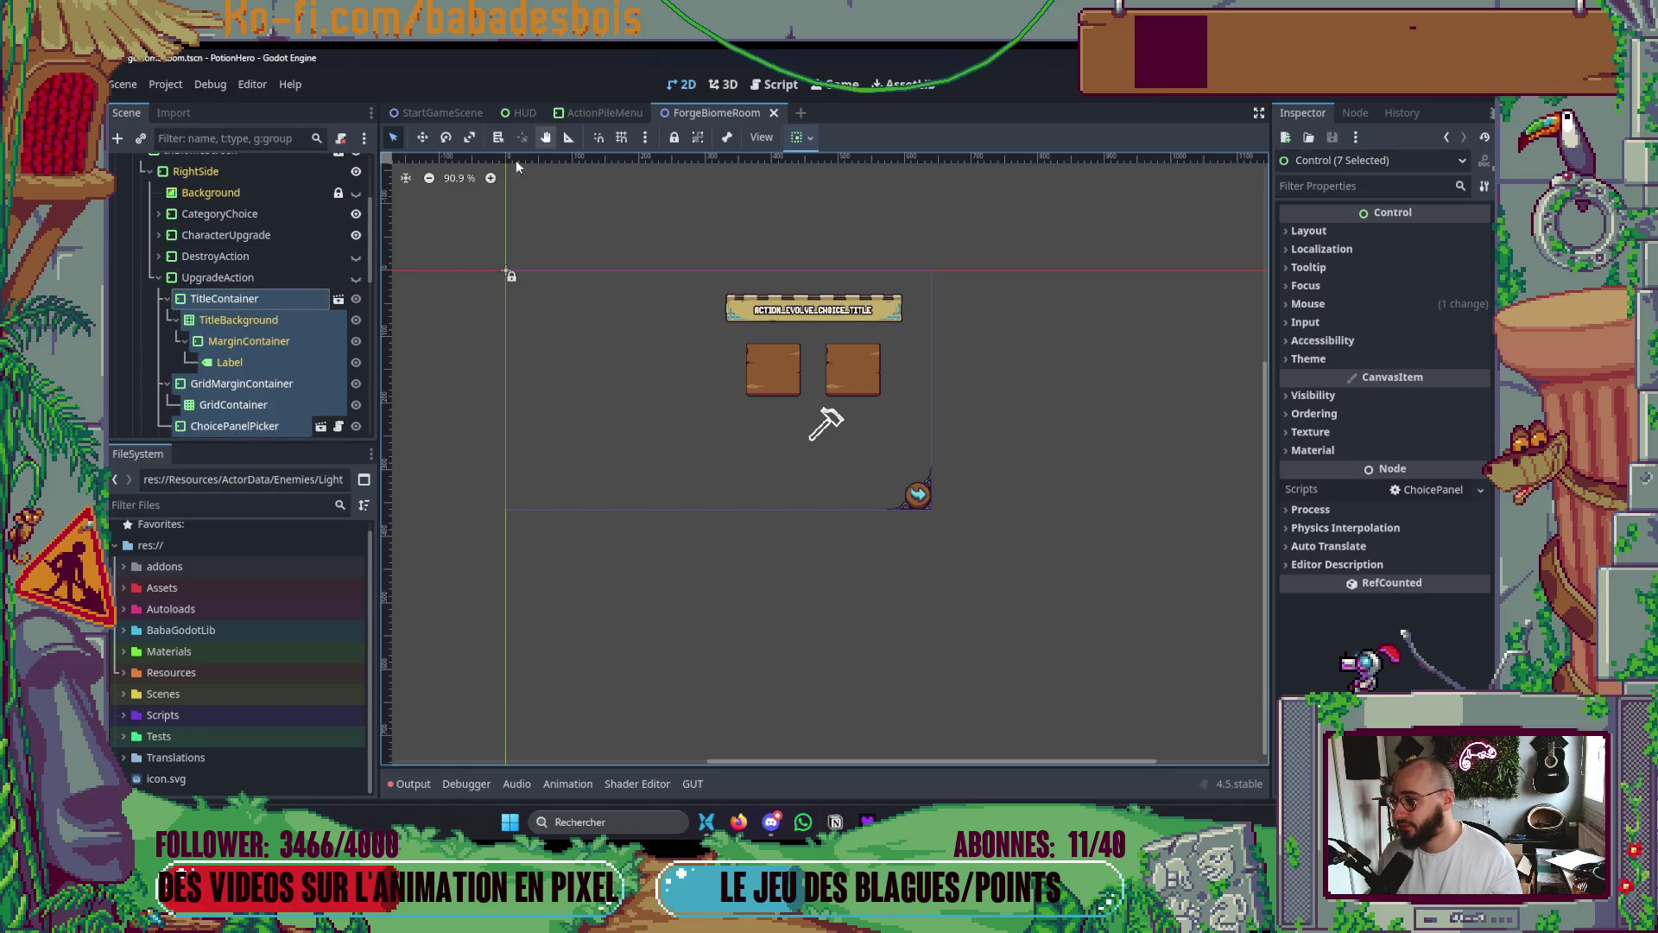
click(604, 112)
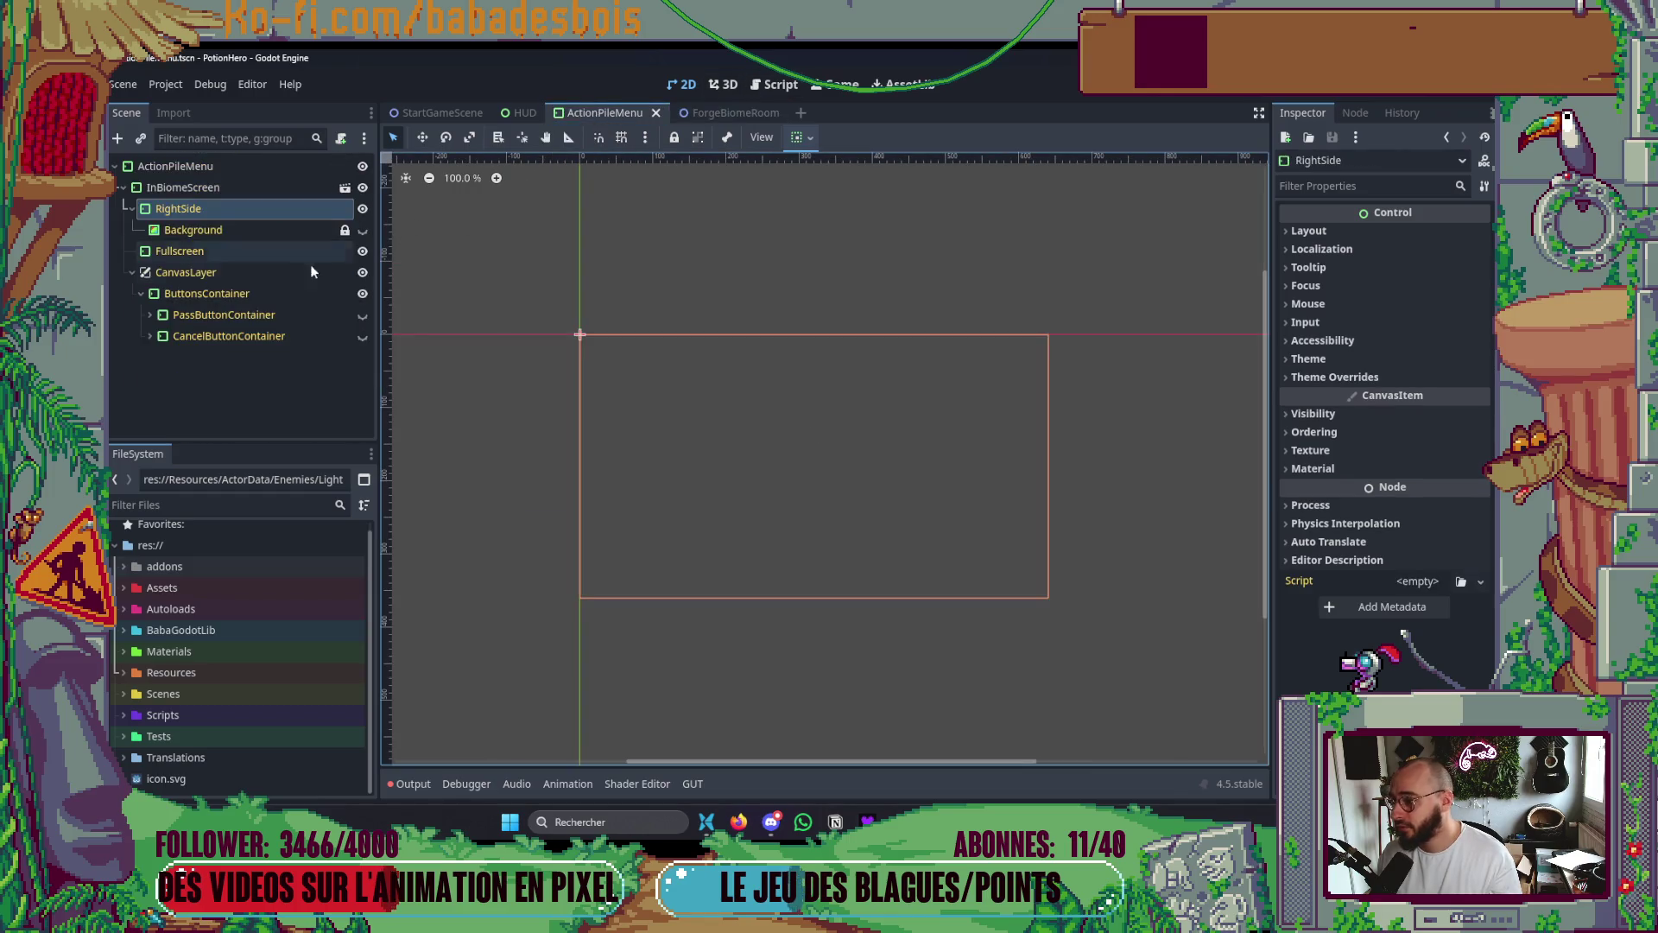
Step: Add a MarginContainer named ActionScreen under RightSide and paste the copied title and grid nodes into it
right_click(219, 210)
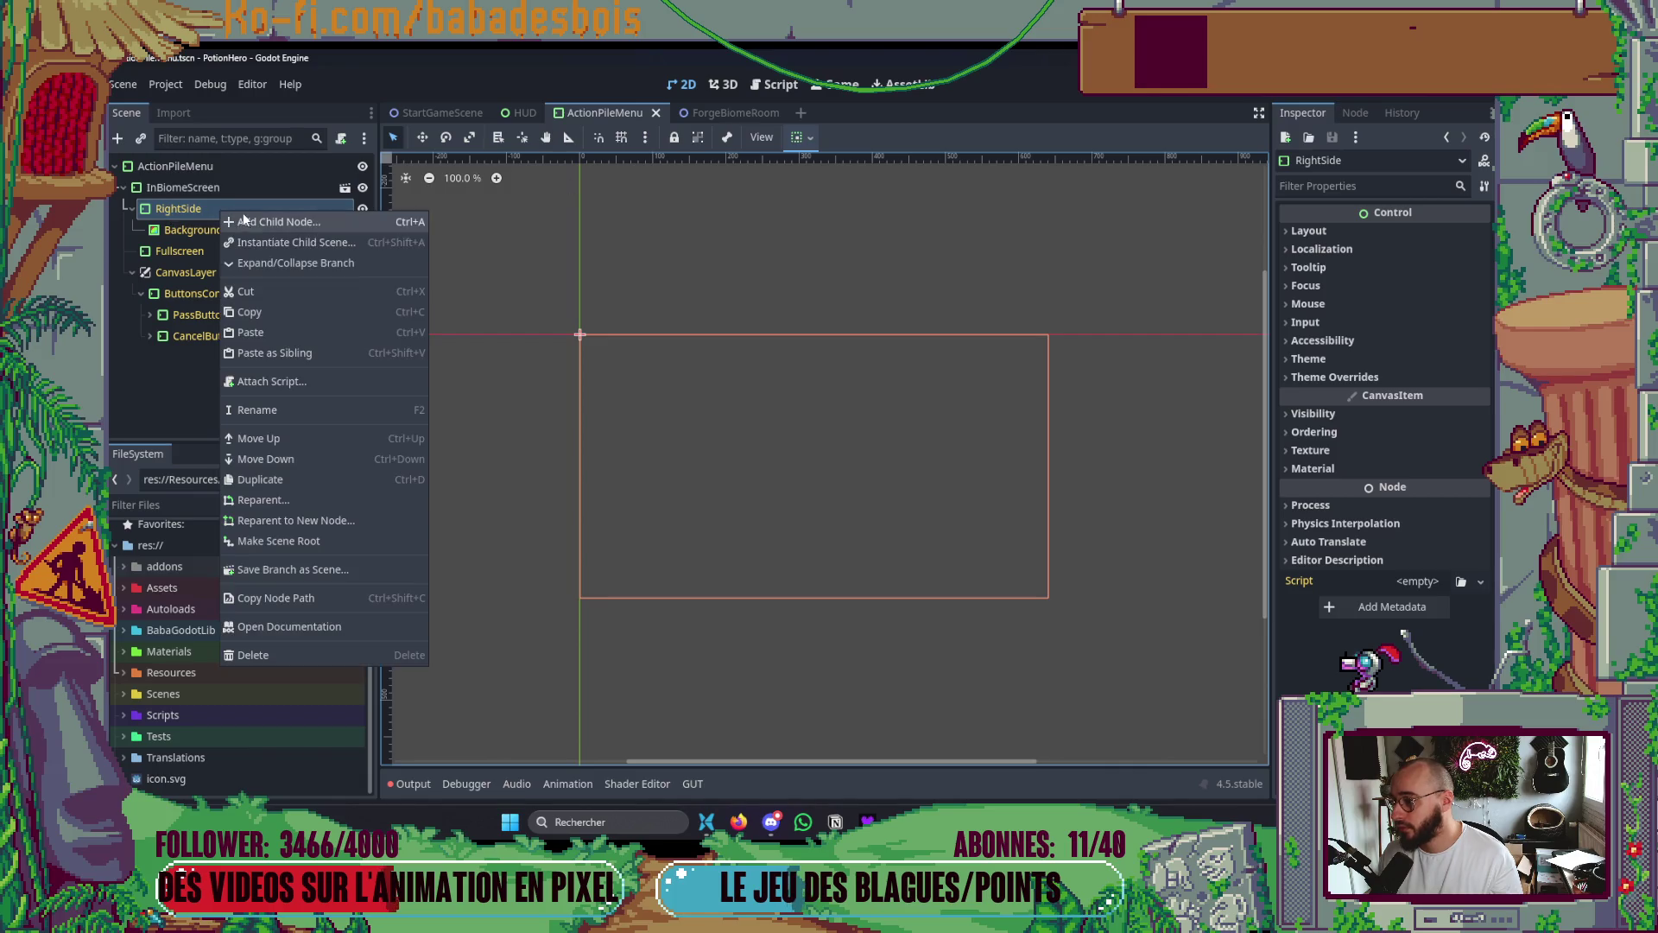
click(250, 221)
double_click(674, 409)
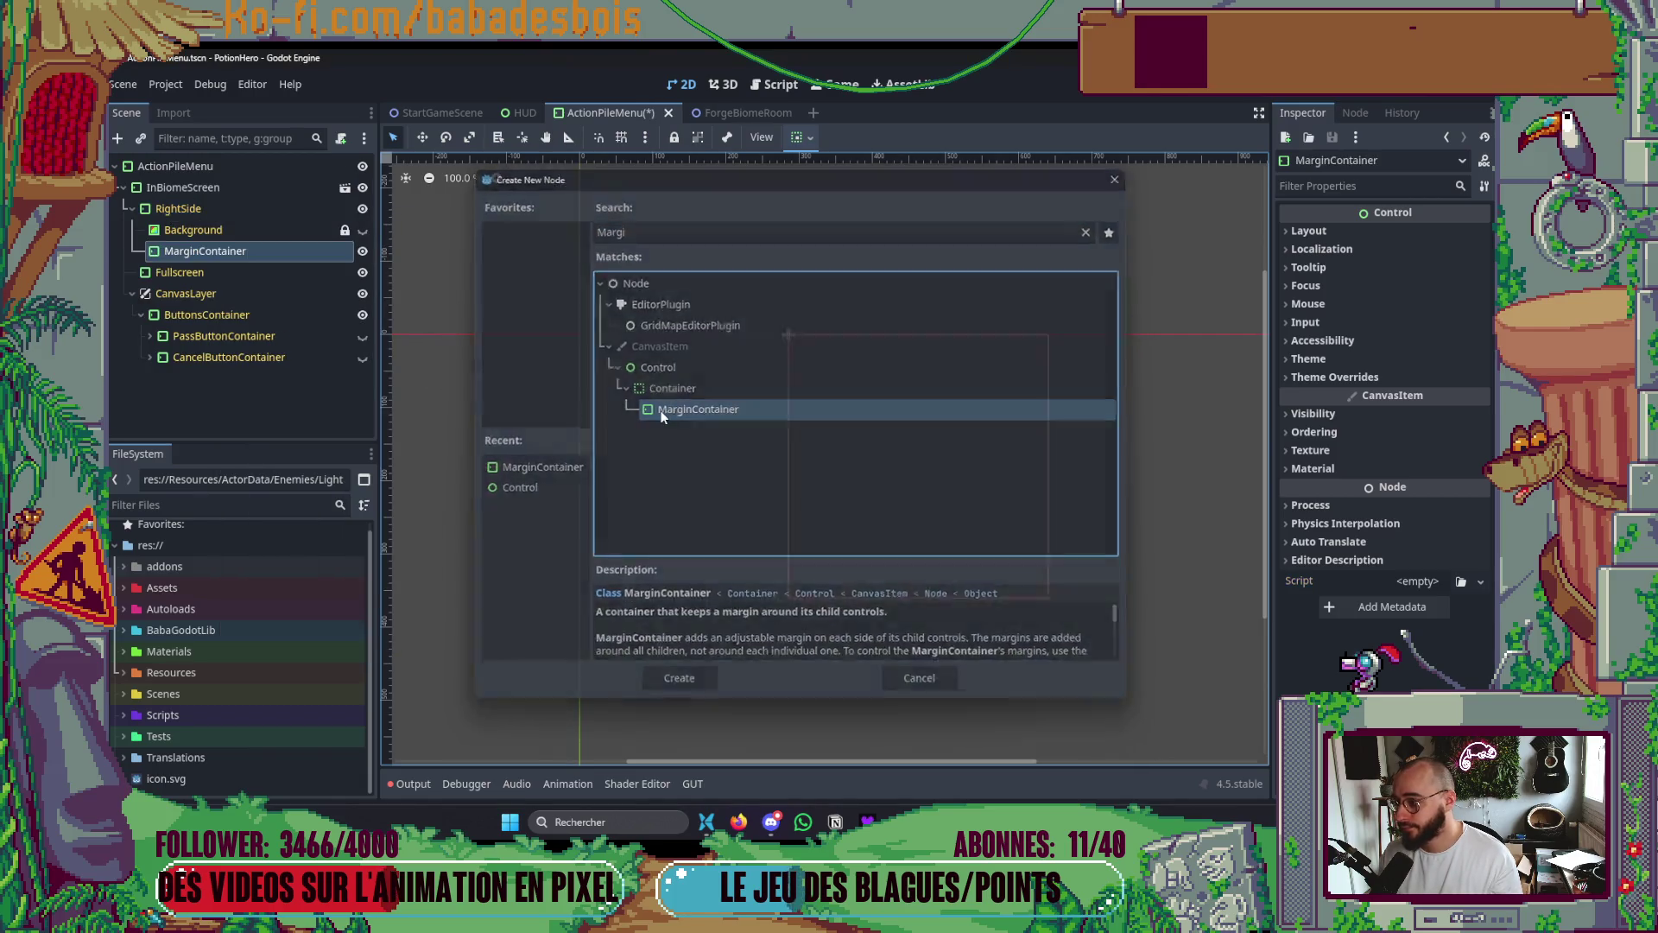
click(216, 250)
text(ActionX)
key(BackSpace)
text(Screen)
key(Return)
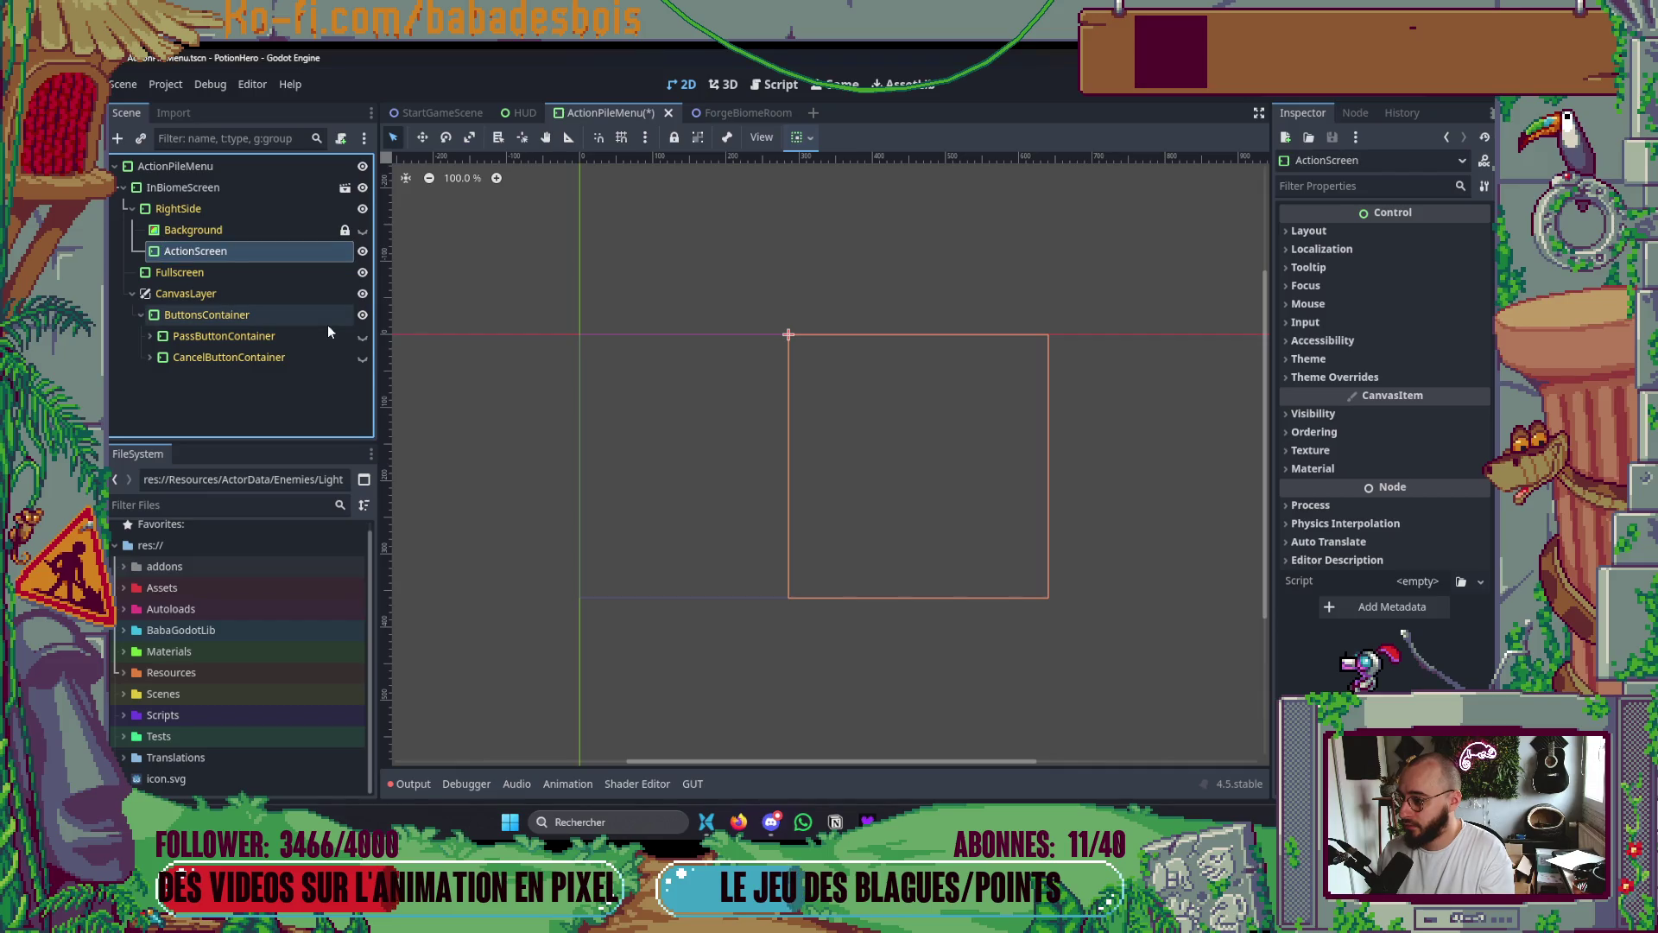
key(ctrl+v)
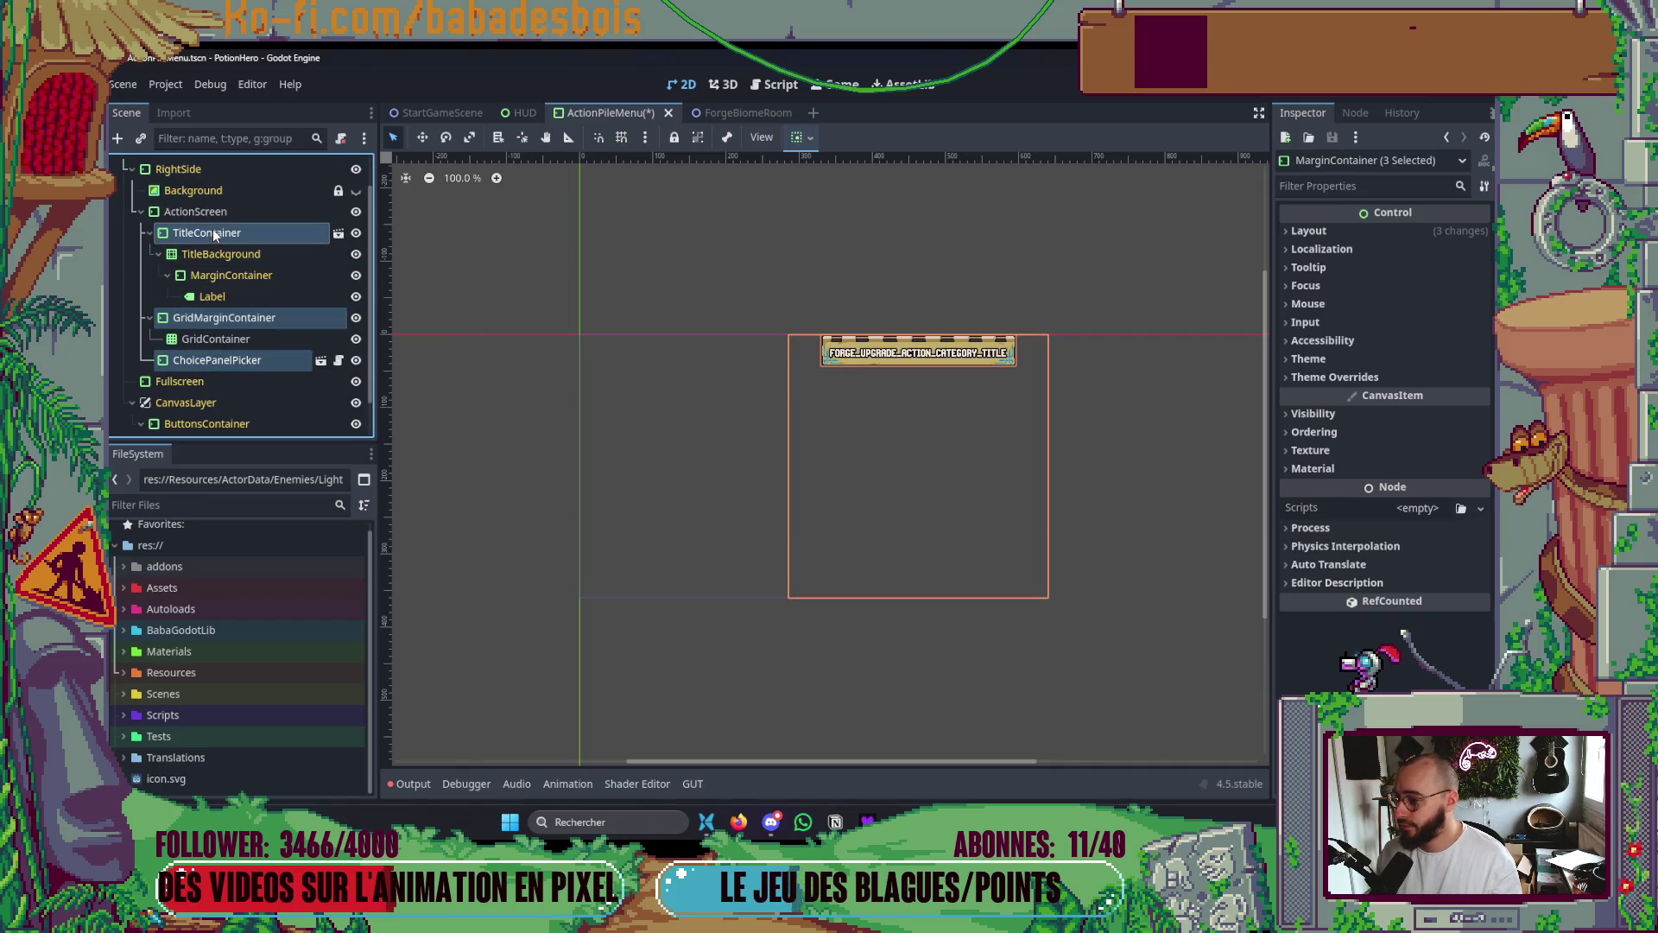
click(704, 112)
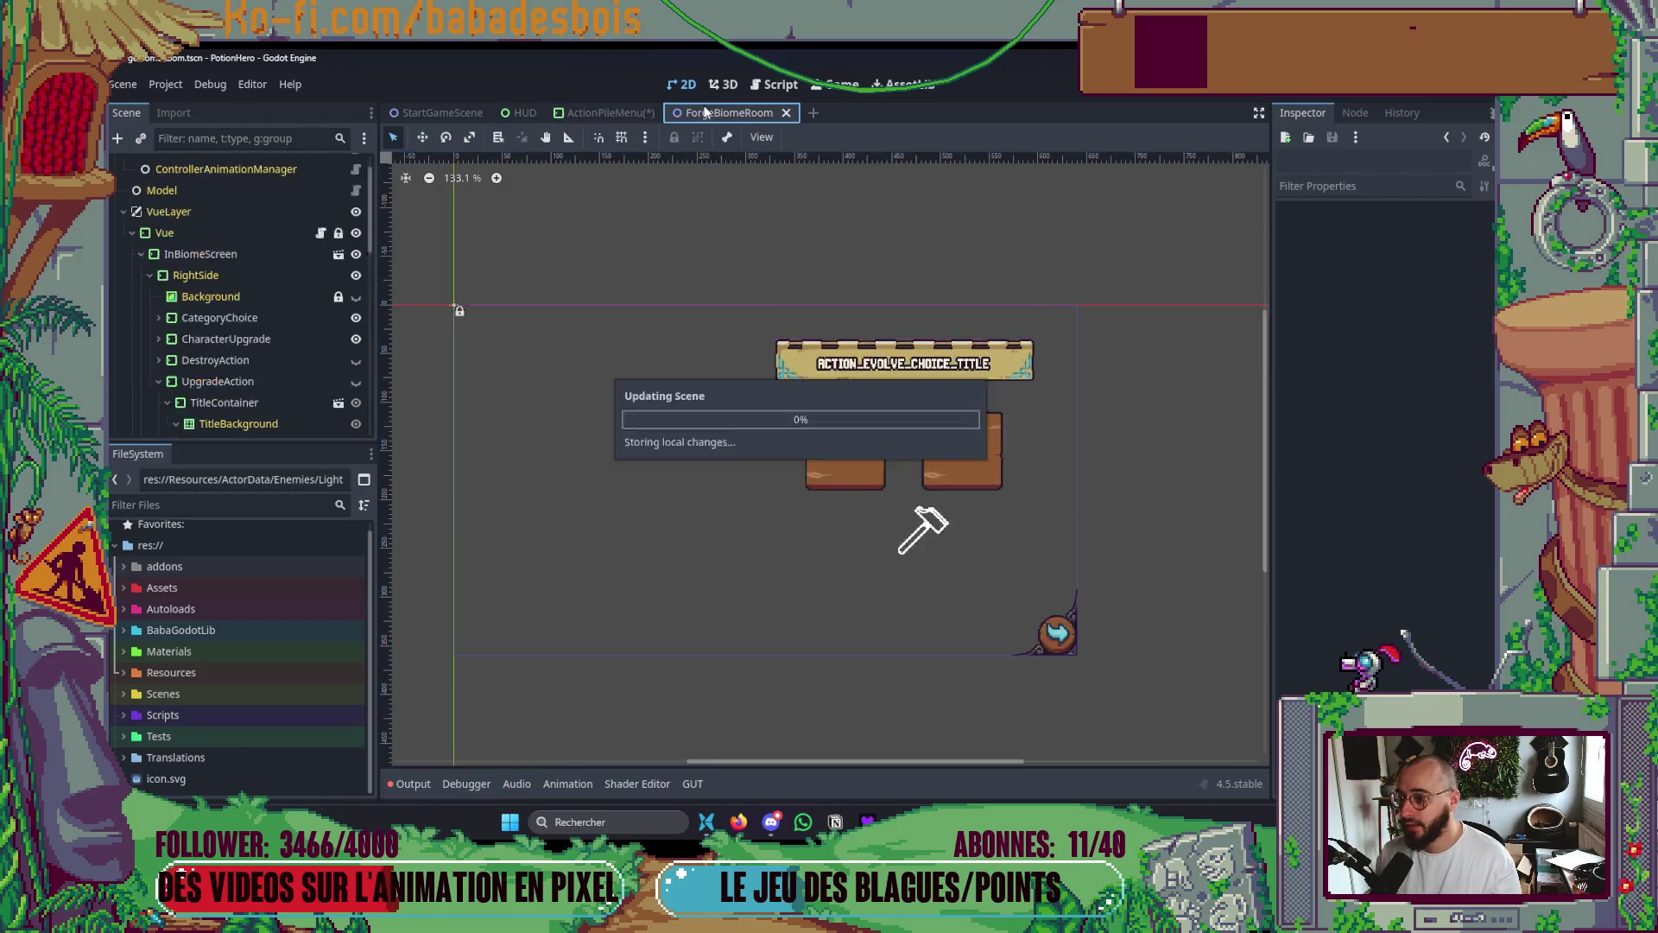
Step: Check UpgradeAction's theme override margin constants in ForgeBiomeRoom
click(218, 274)
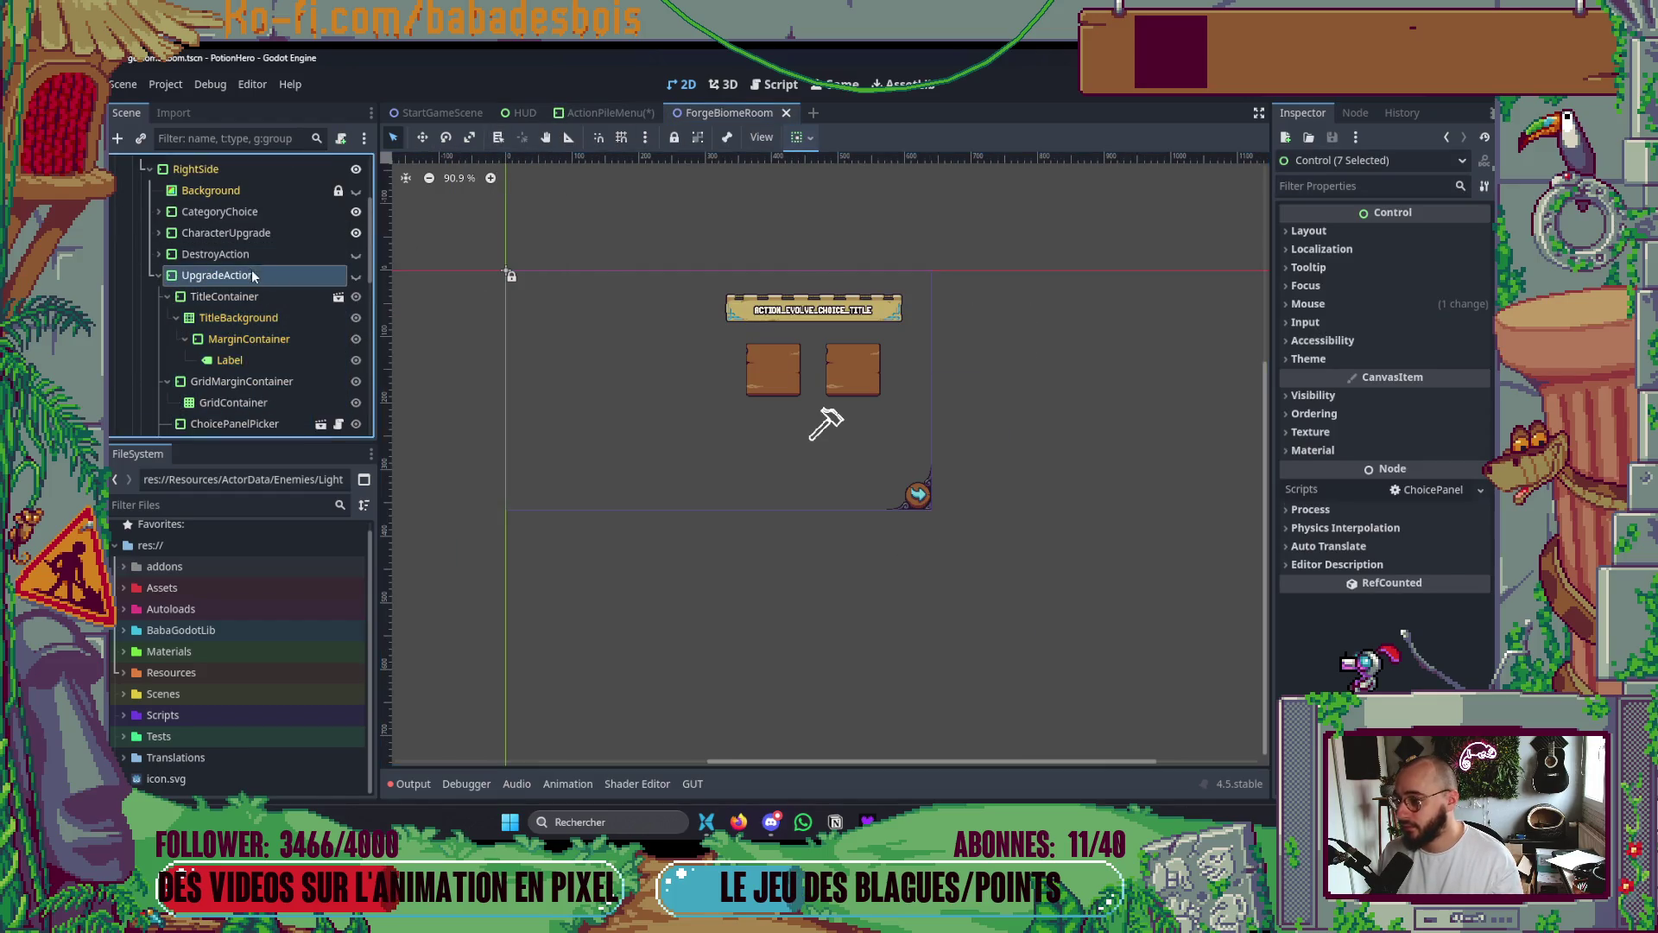
click(1334, 377)
click(1357, 399)
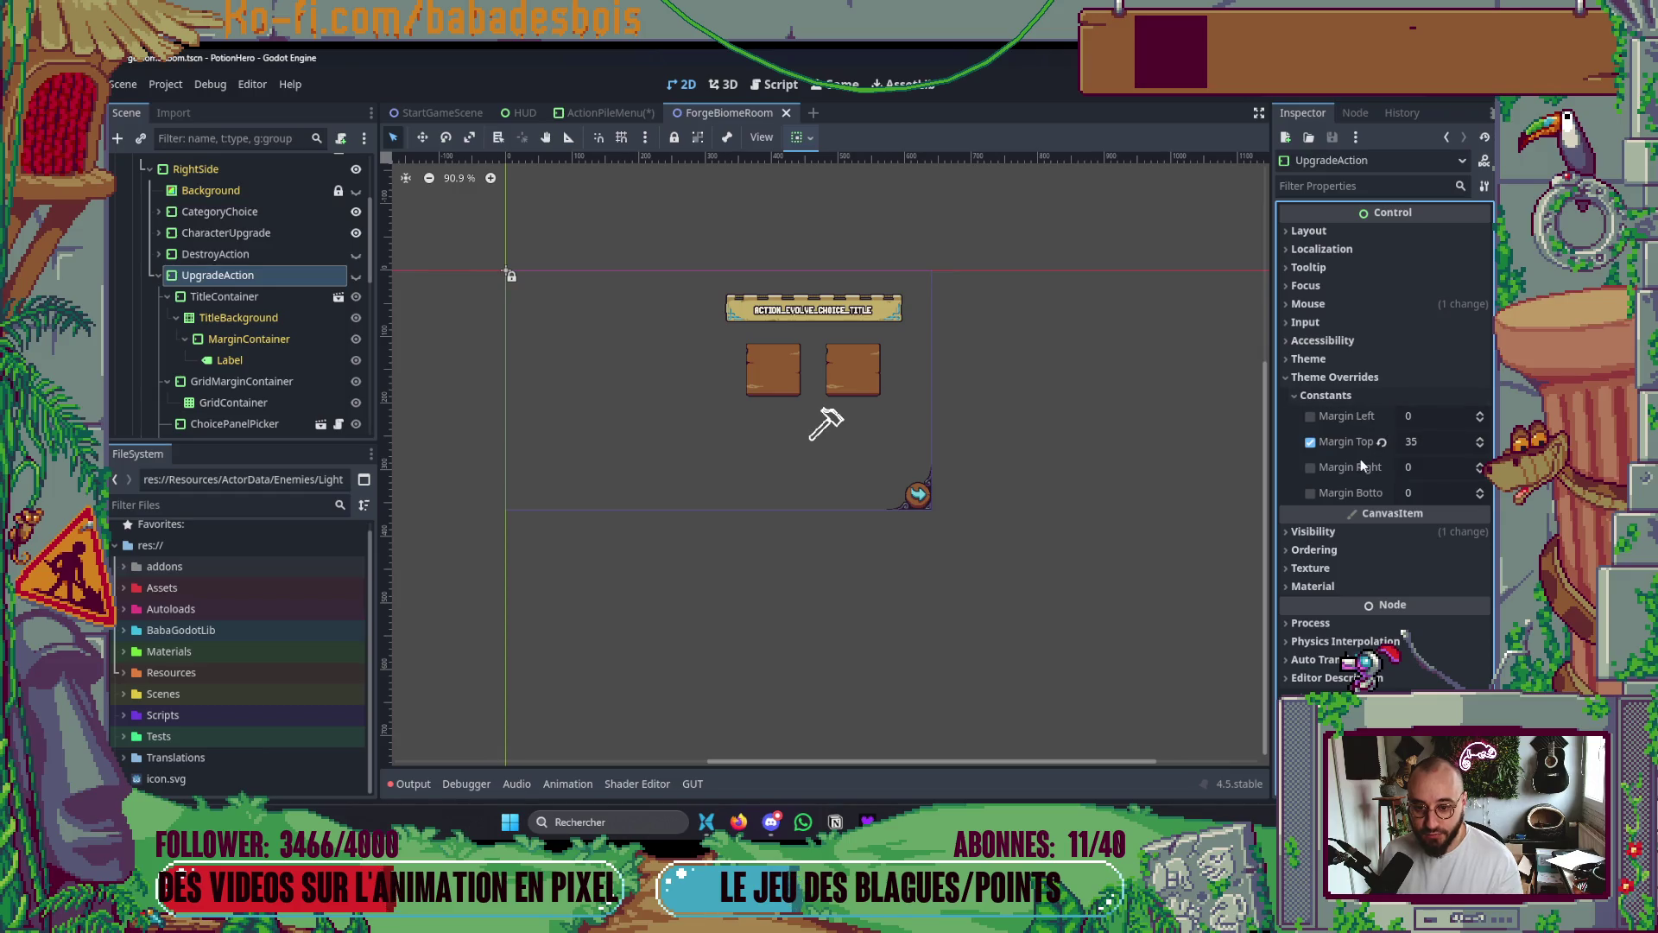
click(591, 113)
Step: Set ActionScreen's Margin Top override to 35 and save ActionPileMenu
click(193, 211)
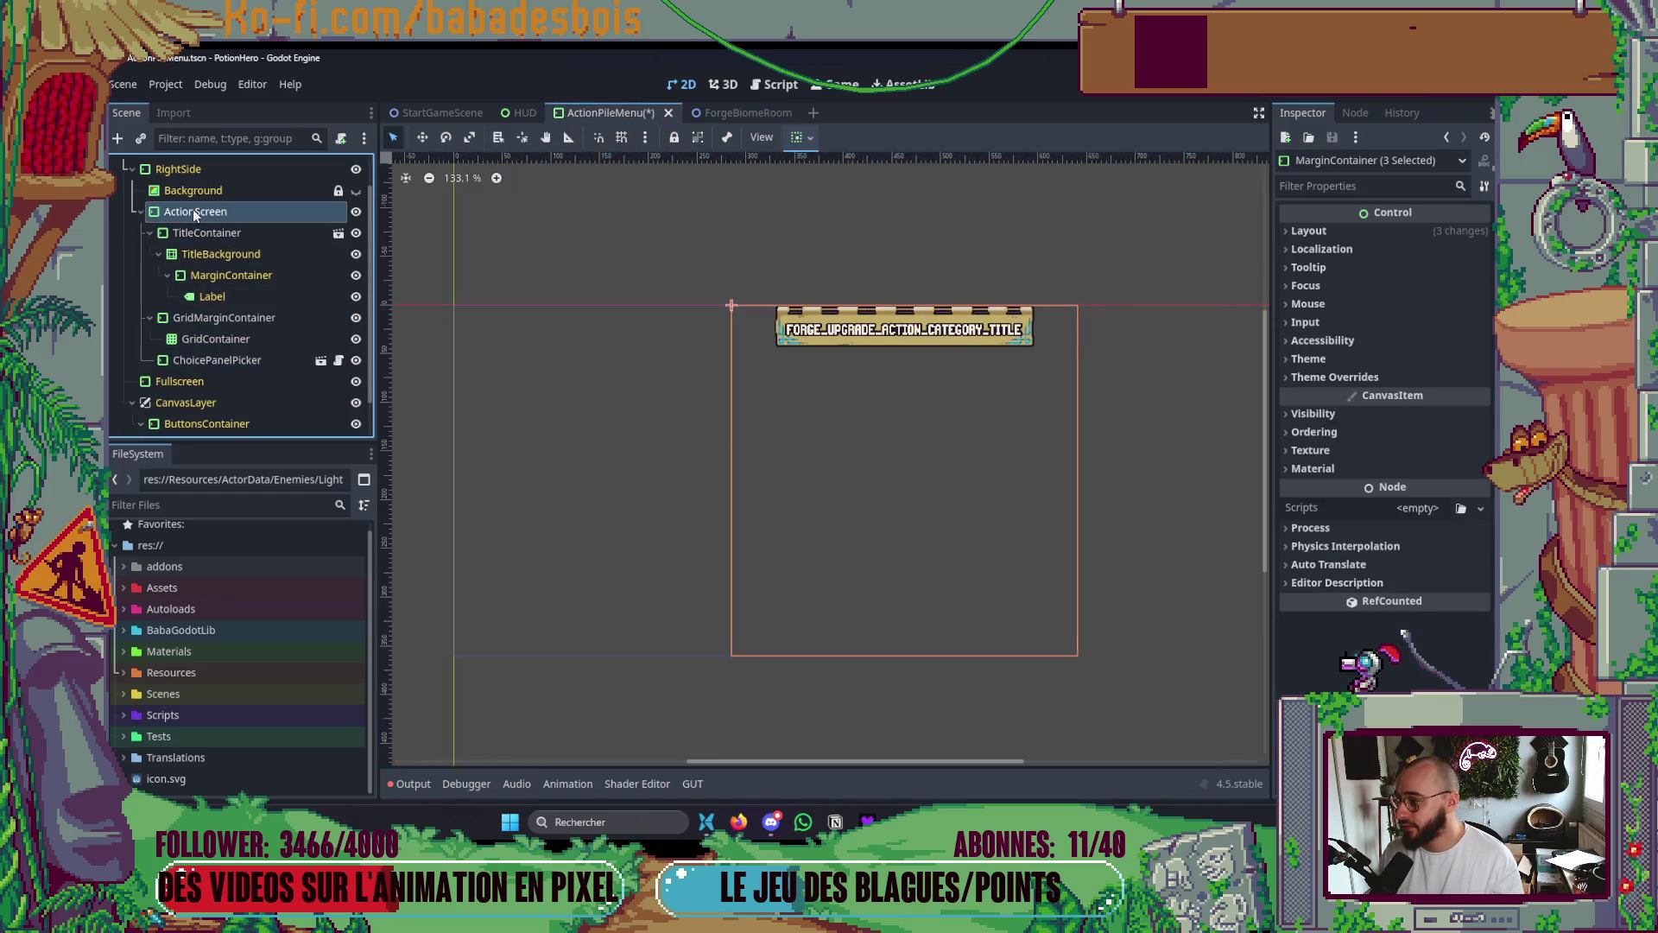
click(1373, 377)
click(1326, 395)
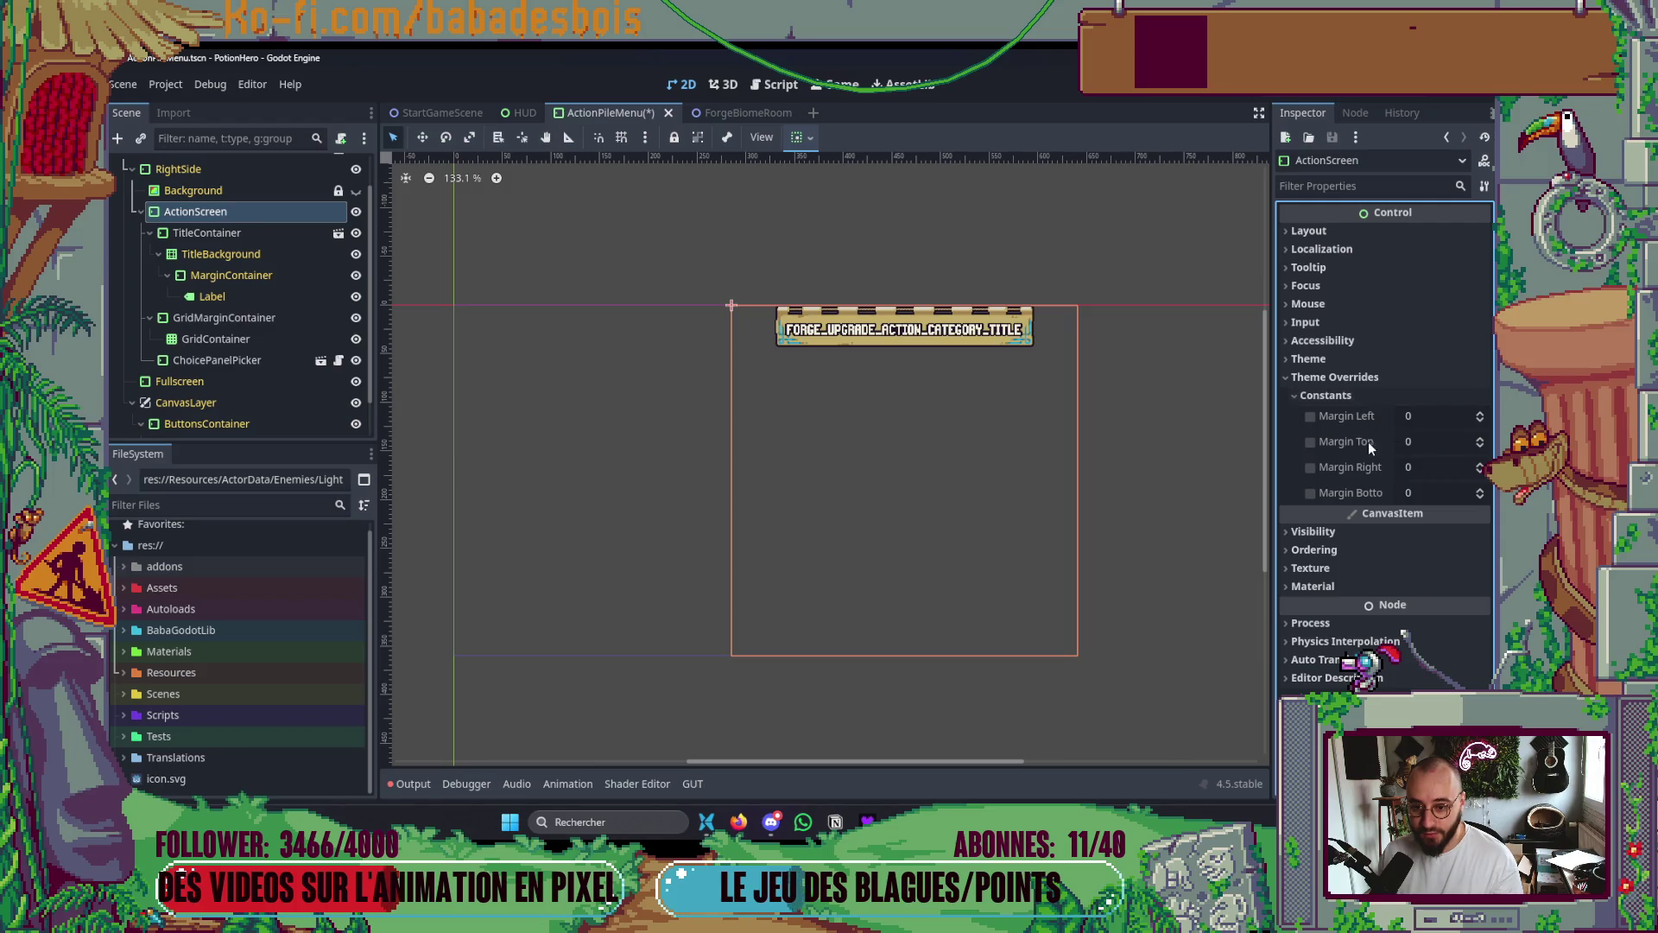
click(1310, 441)
text(35)
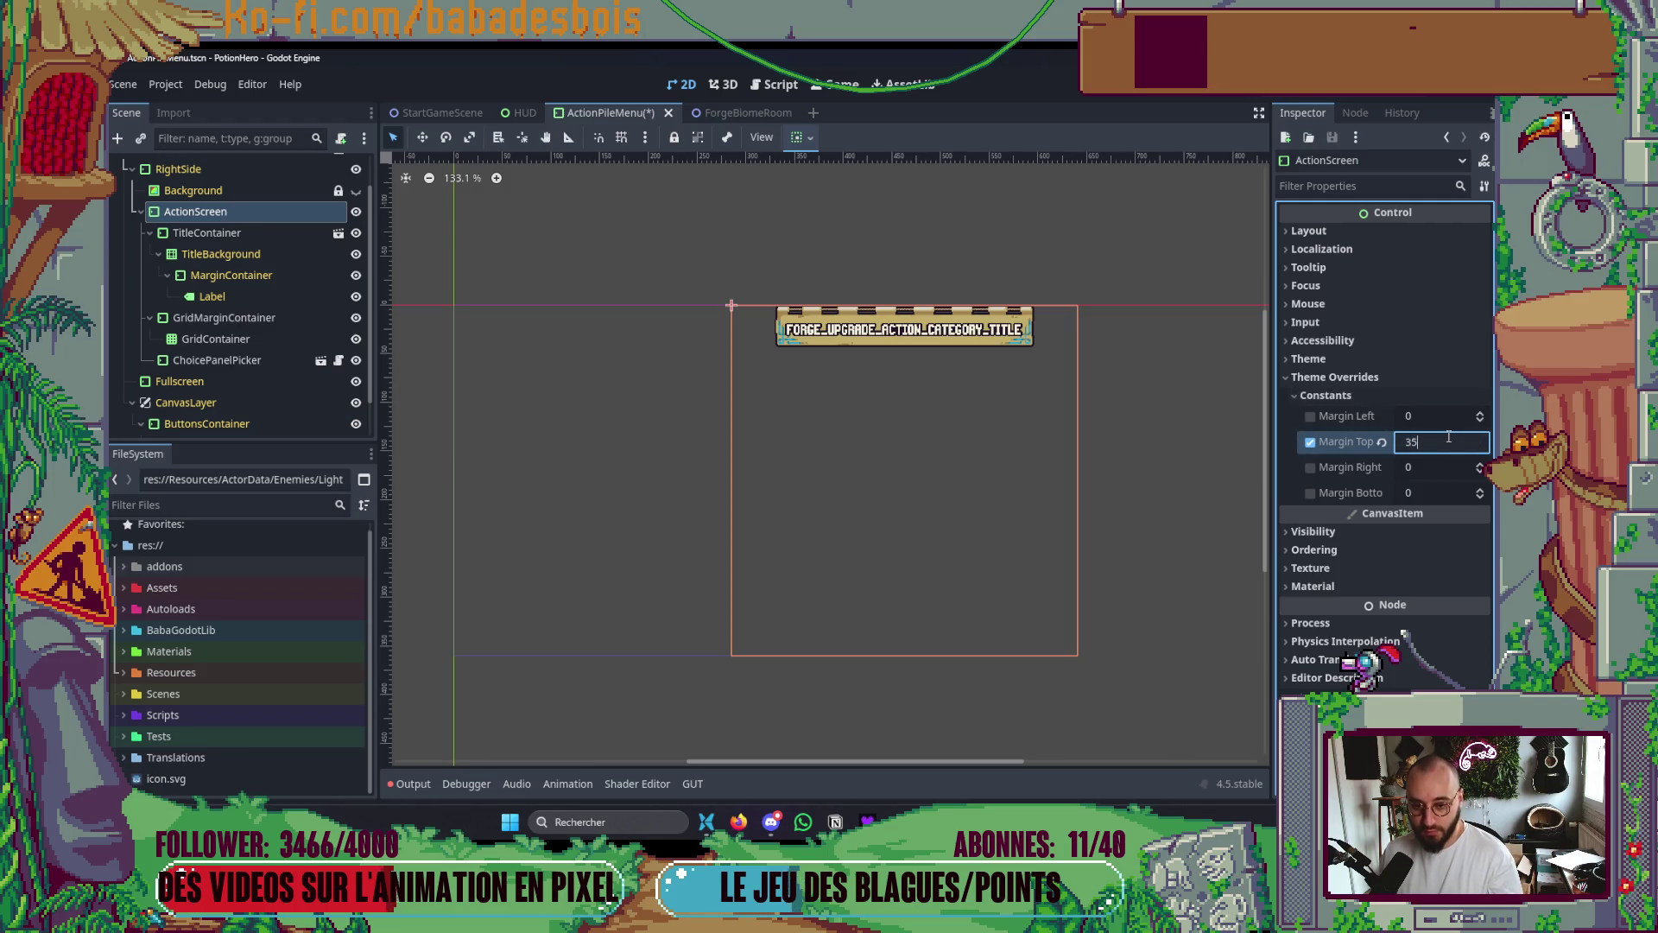
key(Return)
key(ctrl+s)
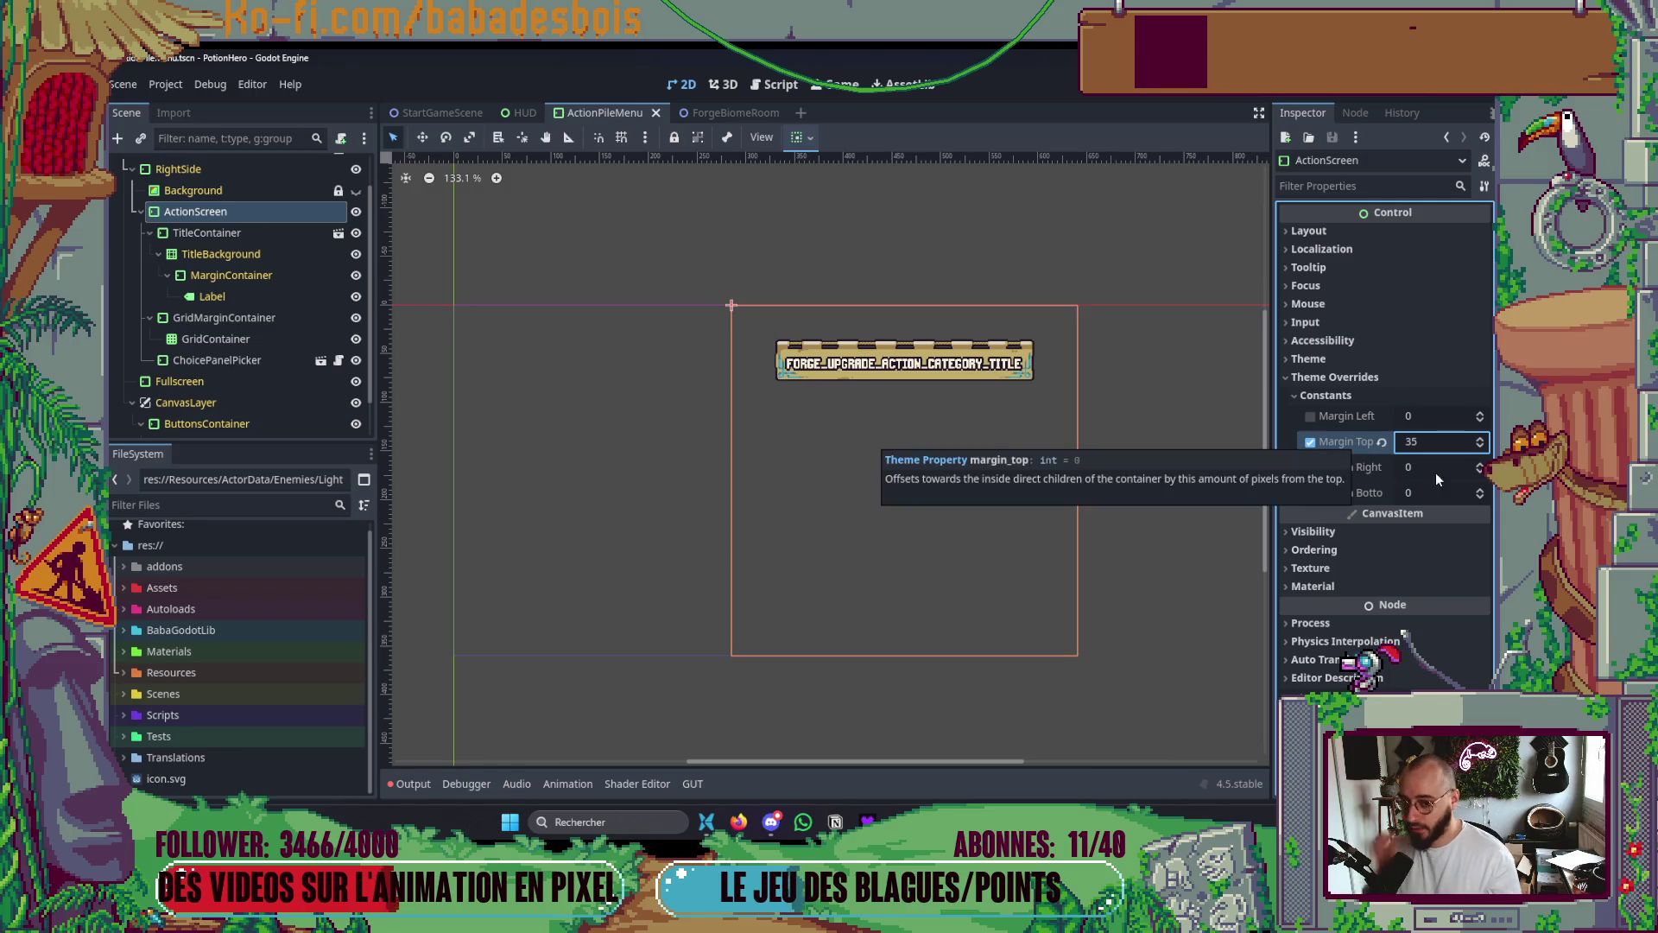
click(243, 504)
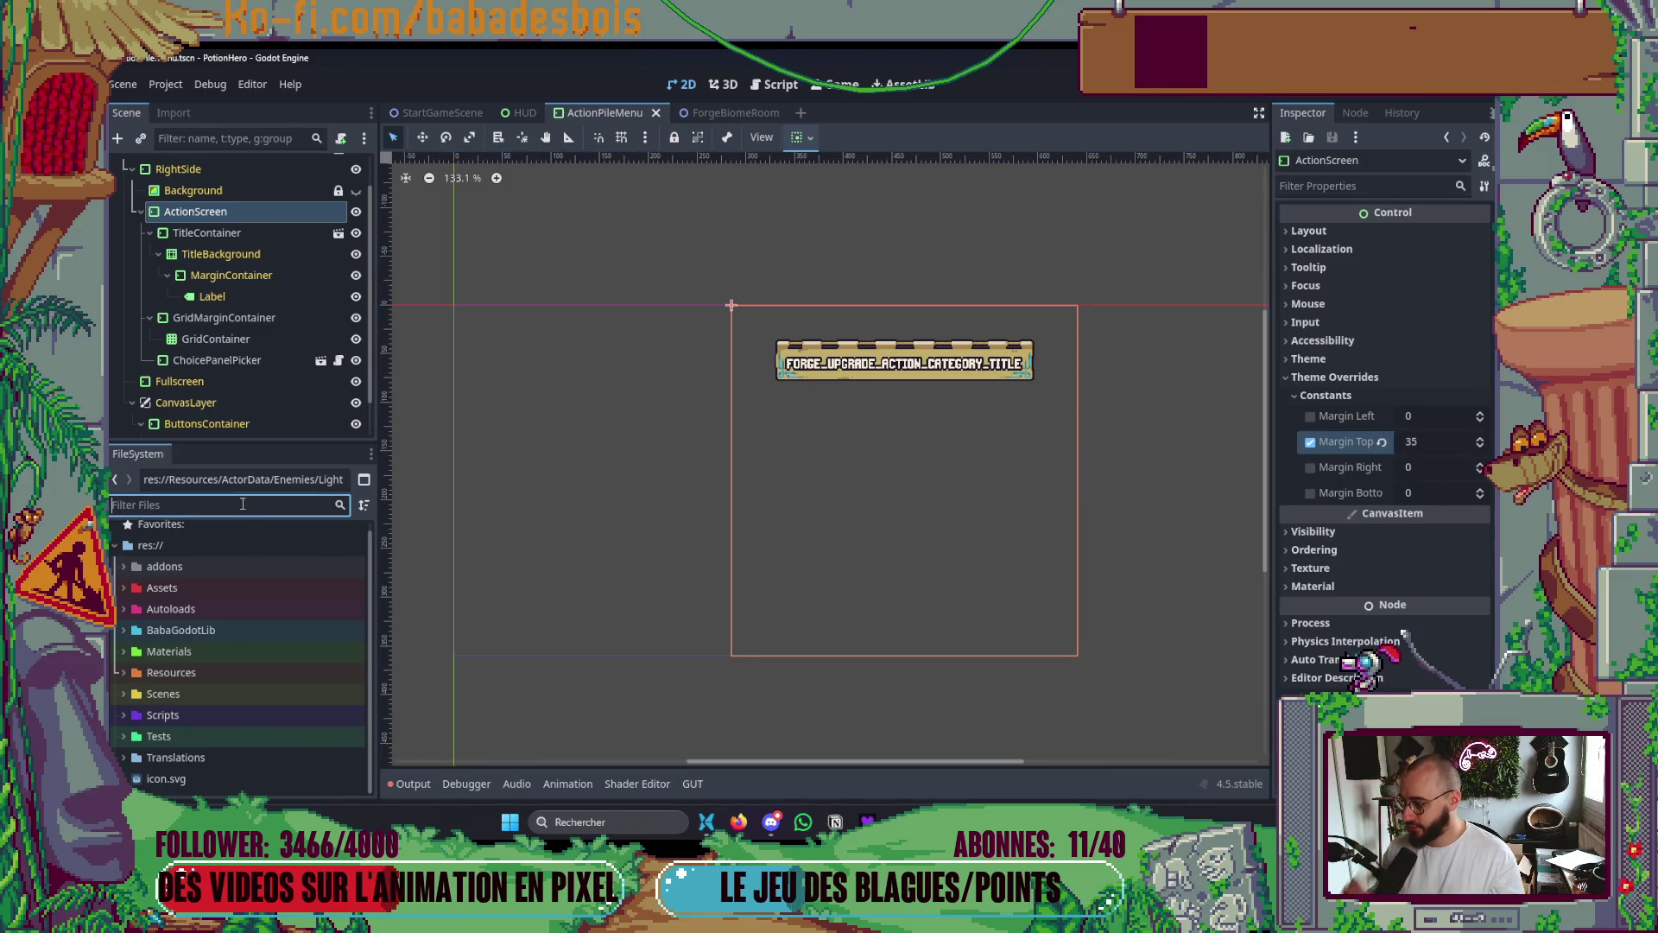
Step: Filter FileSystem for 'Theme', open MainTheme.tres, select CategoryPanelContainer, and start adding a new type
text(Thenme)
key(BackSpace)
text(me)
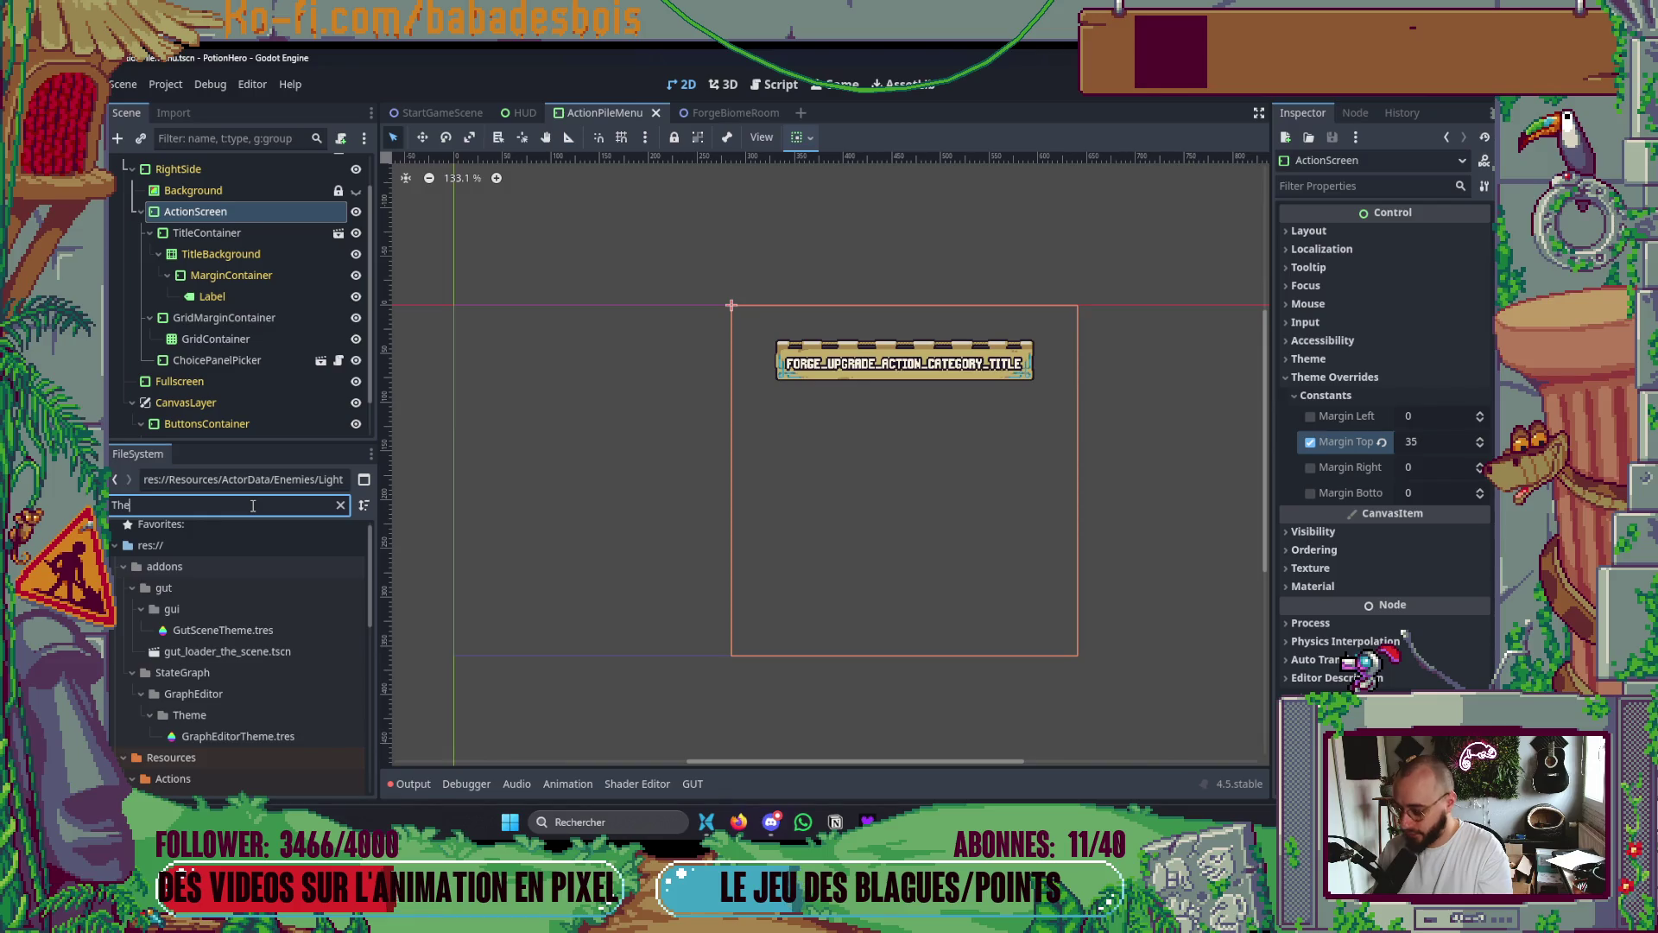
scroll(259, 673, down, 4)
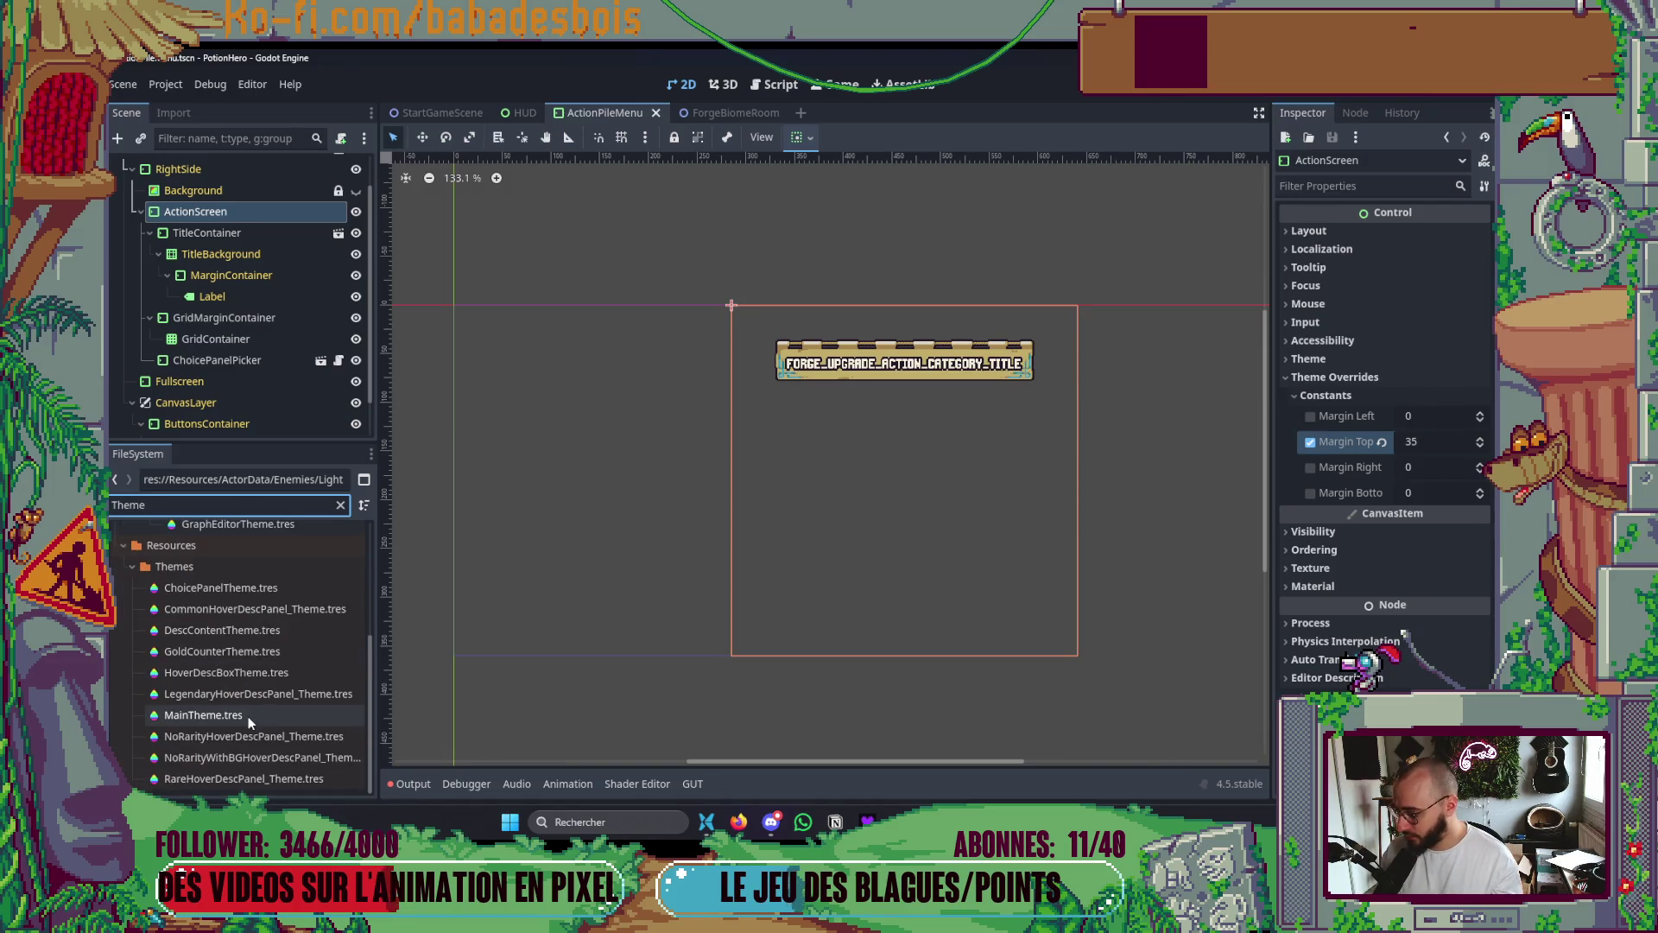
double_click(203, 715)
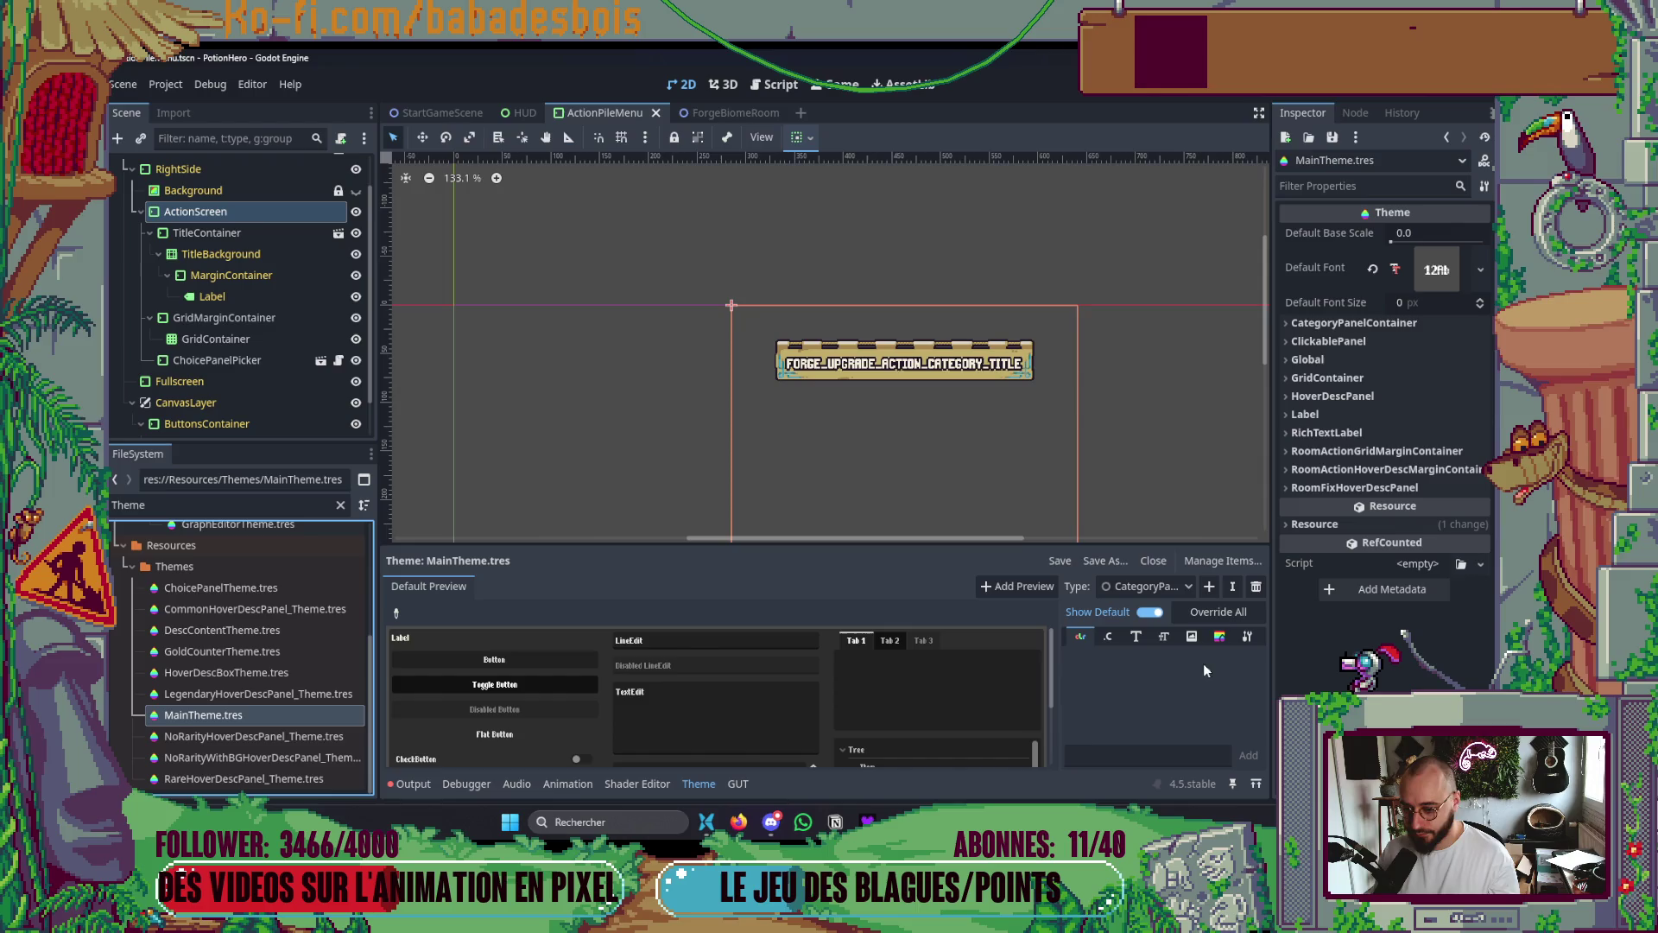
click(1163, 583)
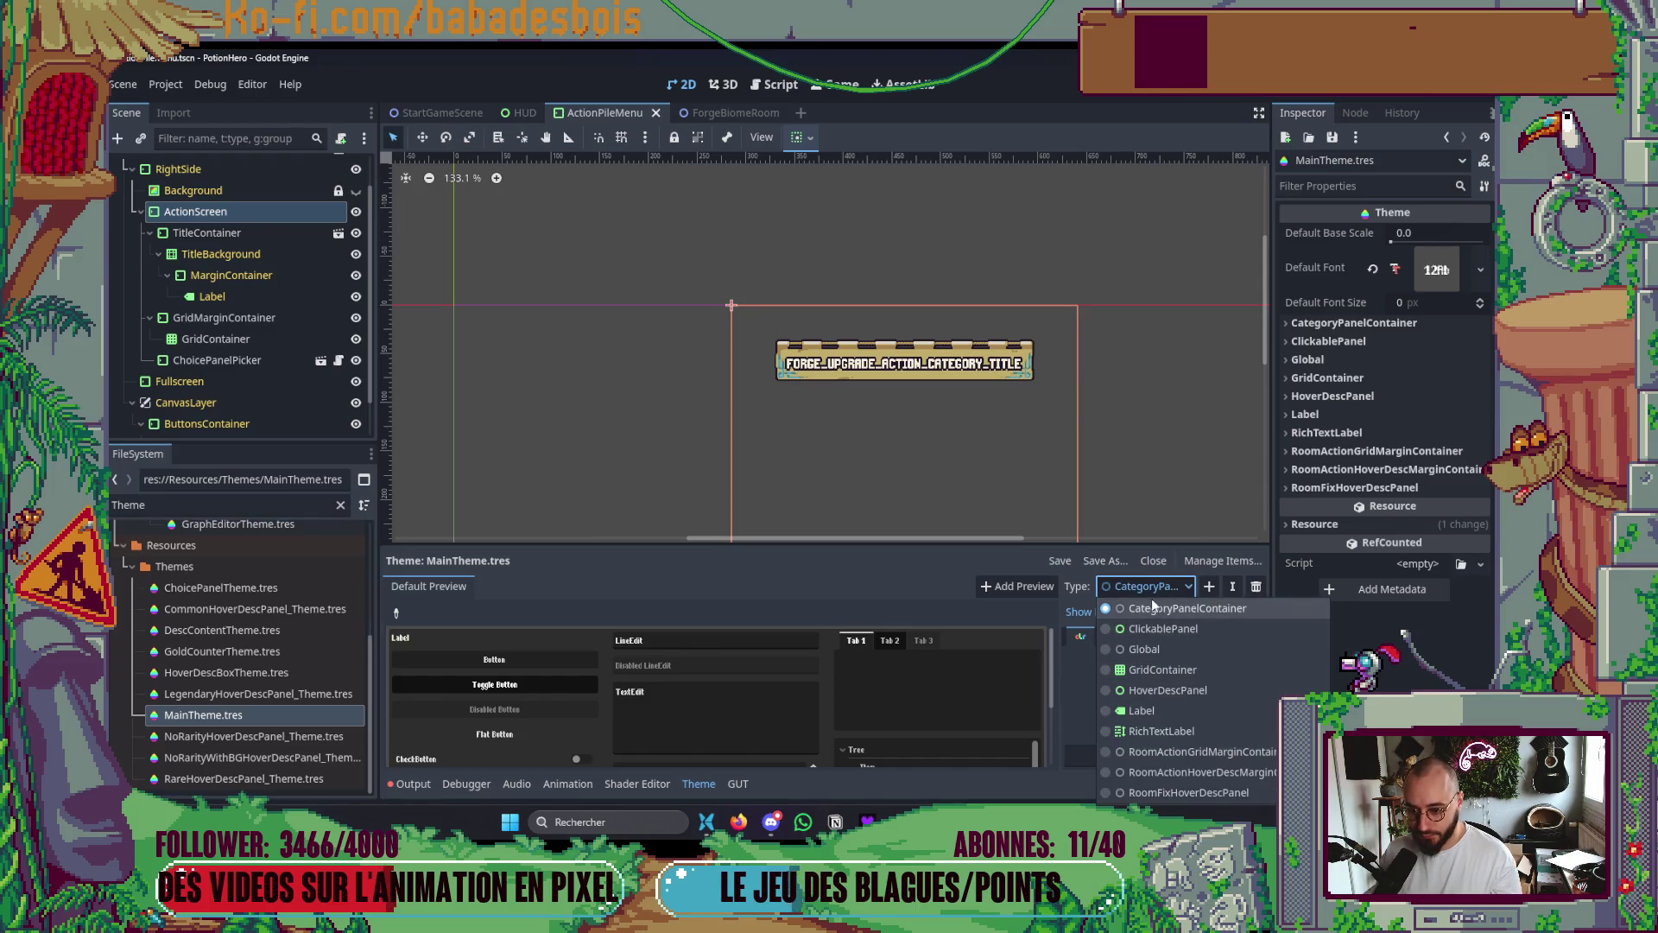
click(1152, 603)
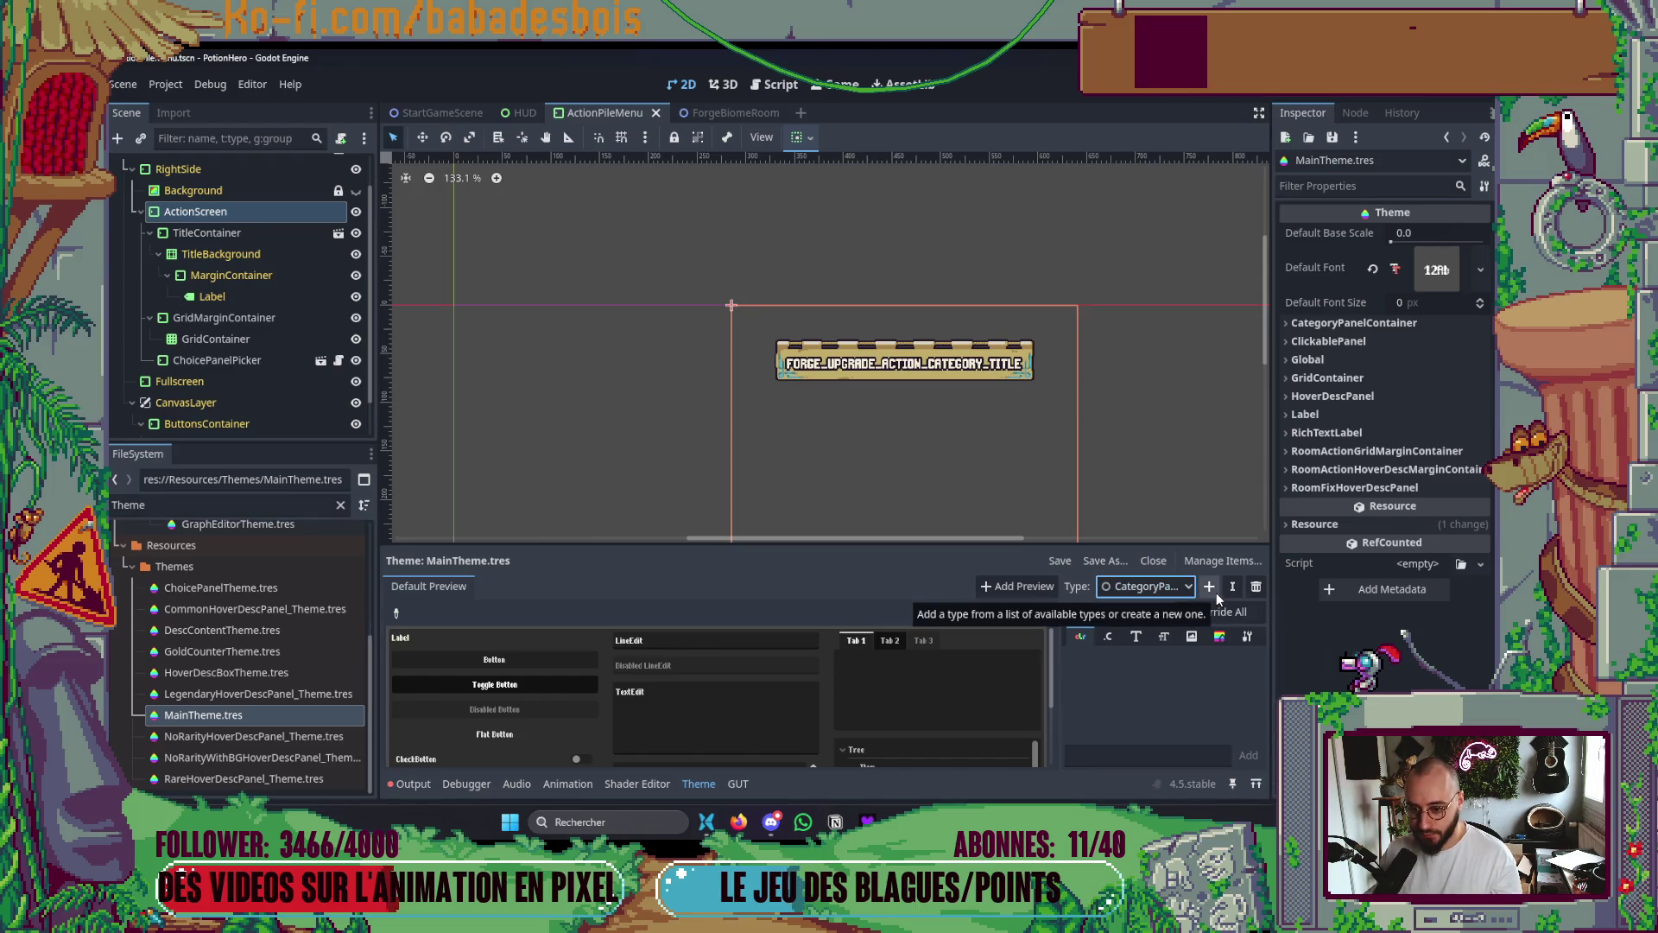
click(1210, 588)
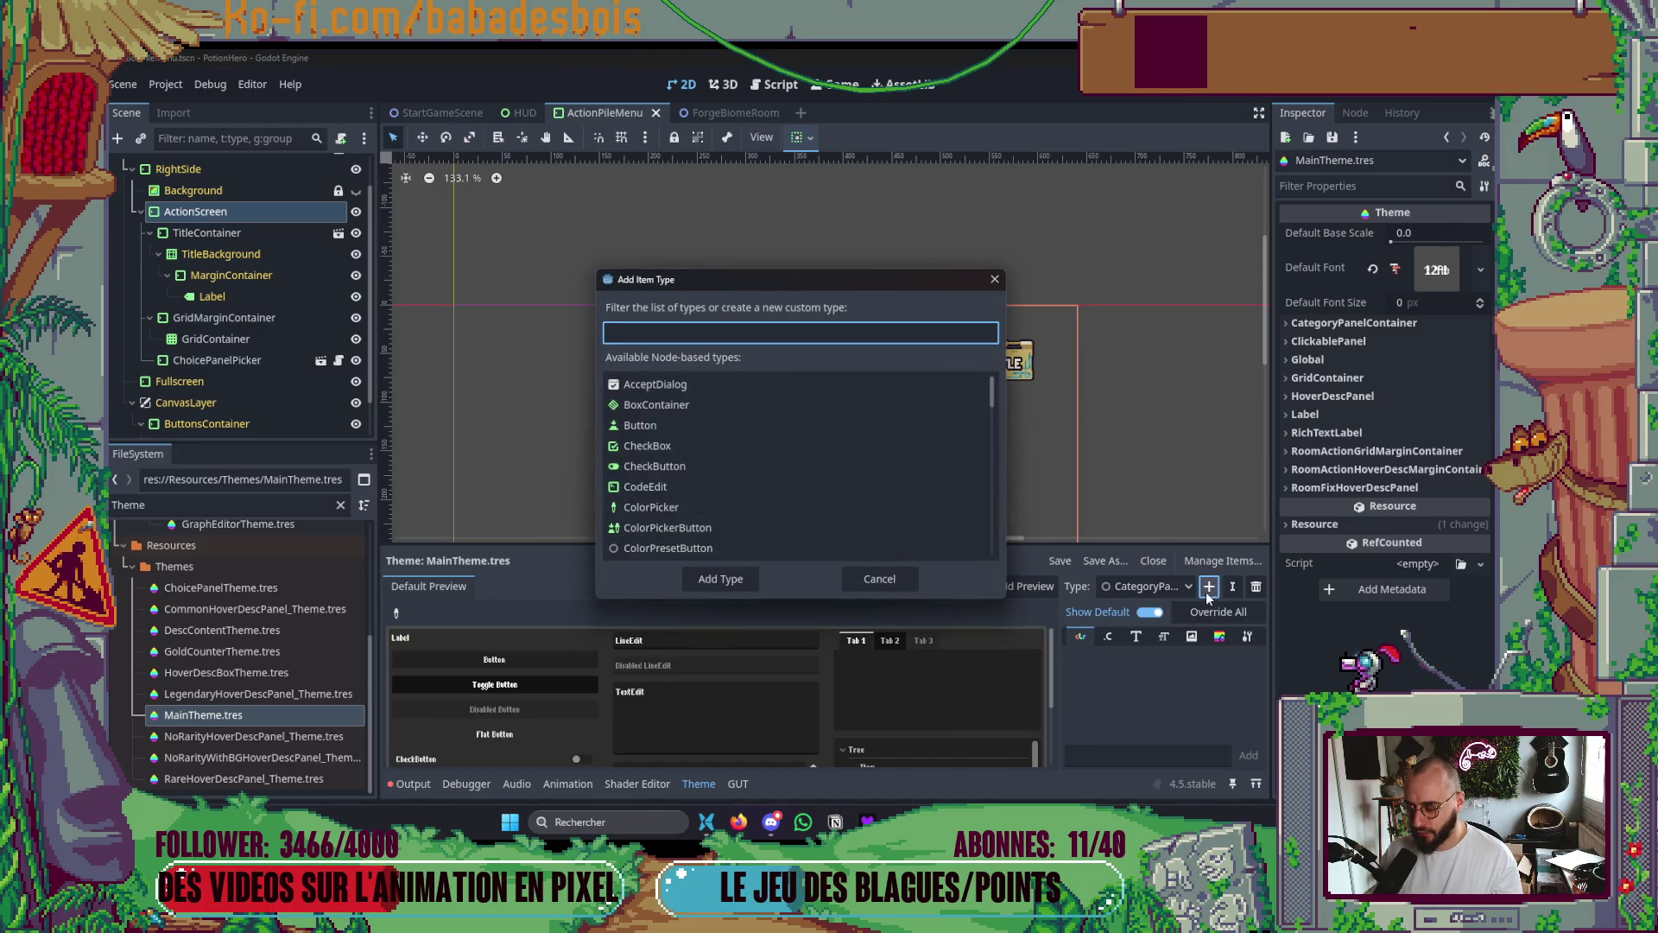
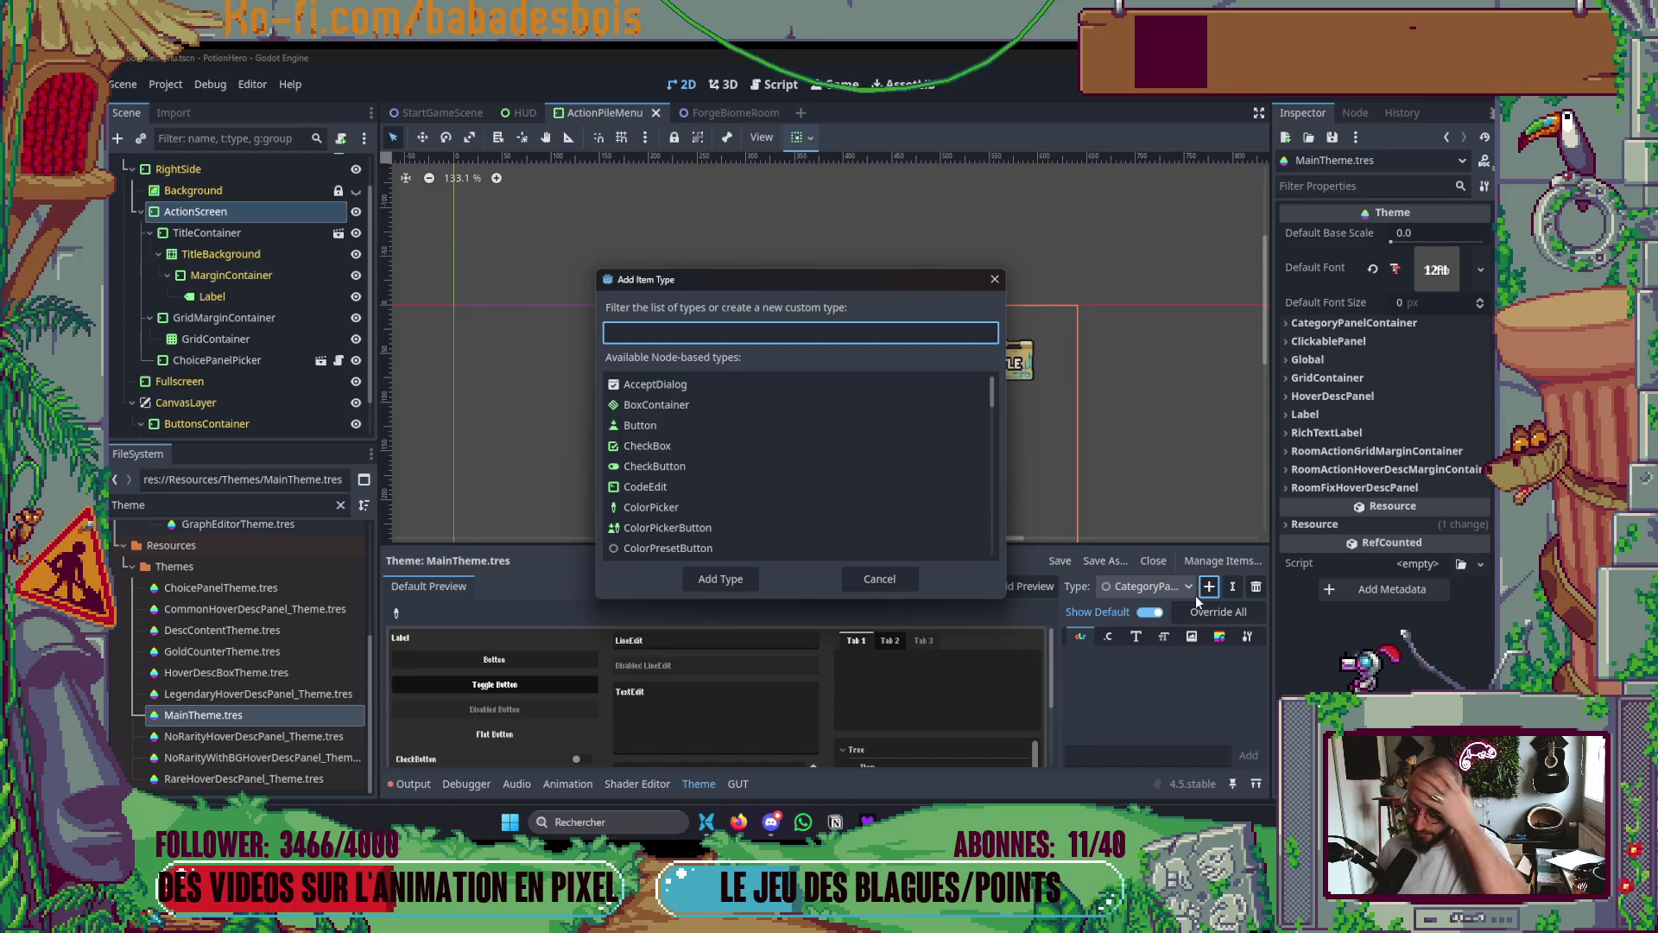
Step: Add the SubScreenMarginContainer type to MainTheme.tres, base it on MarginContainer, and save
text(SubScreenMarginC)
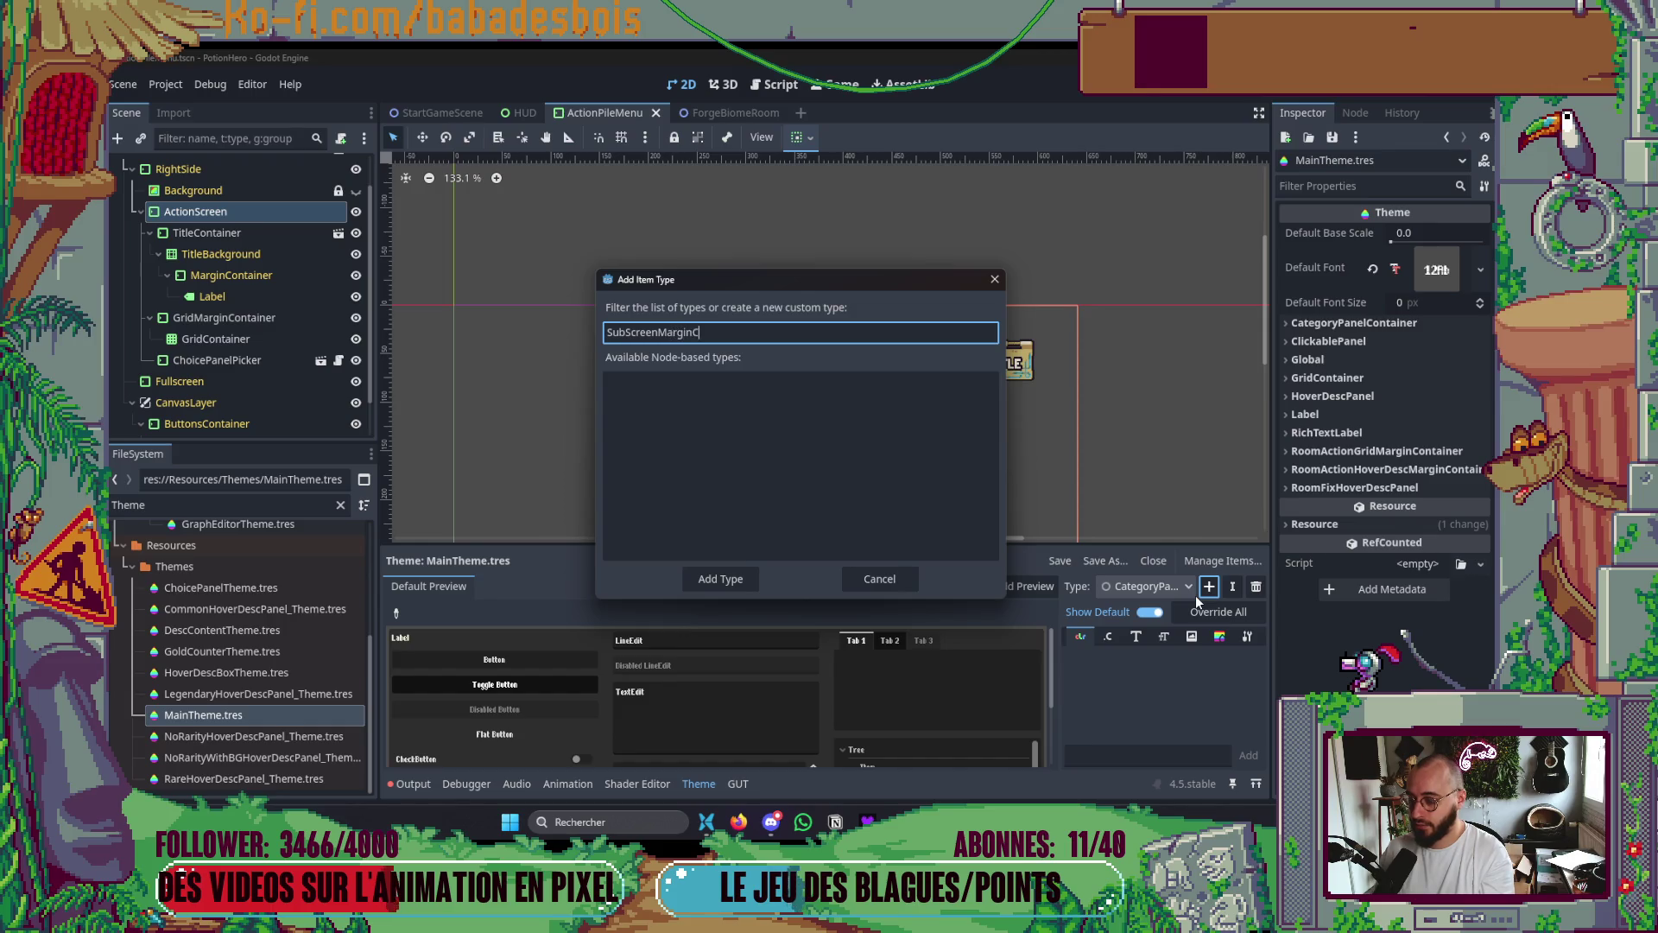
text(er)
key(Return)
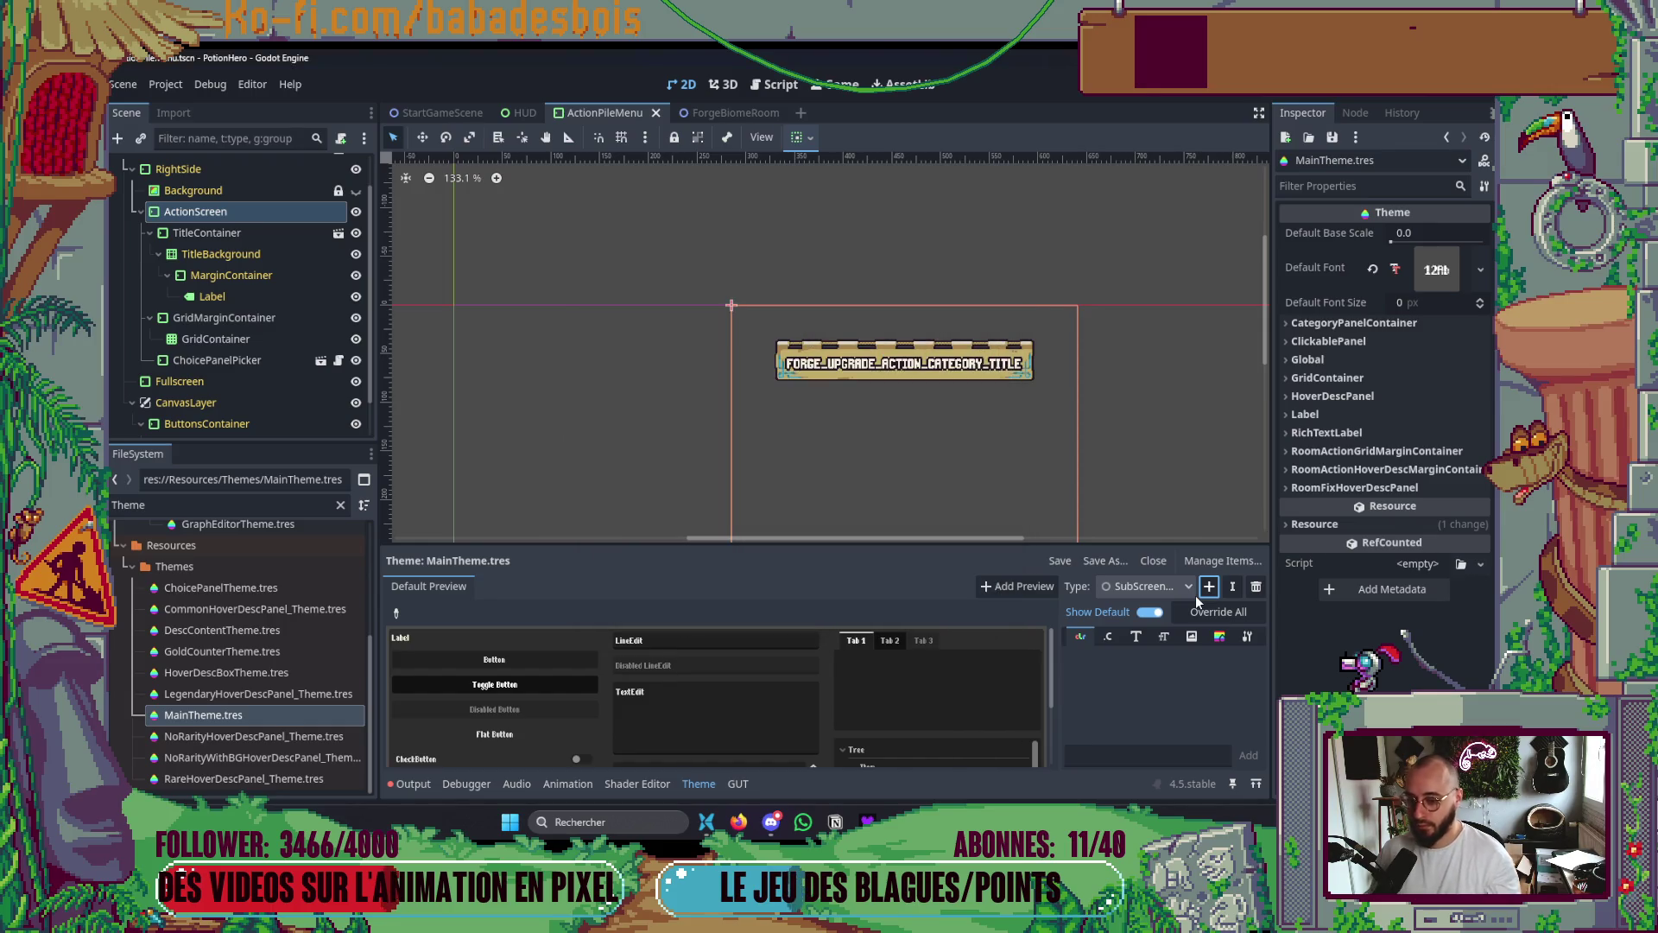
click(1248, 637)
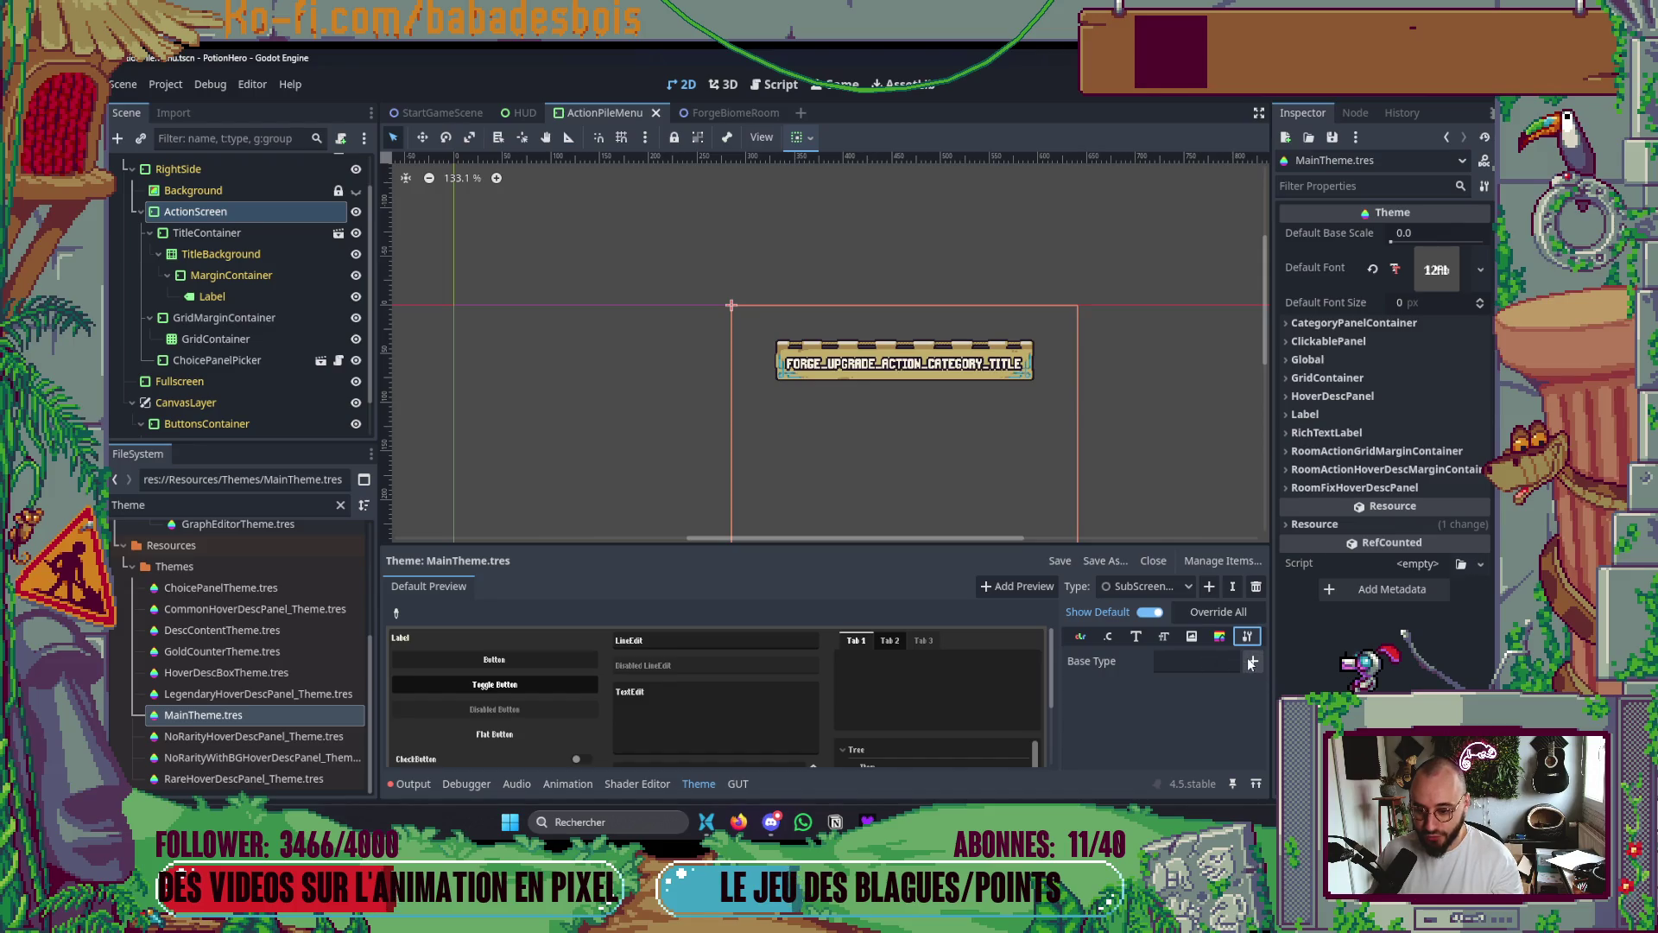
click(1251, 662)
text(MAr)
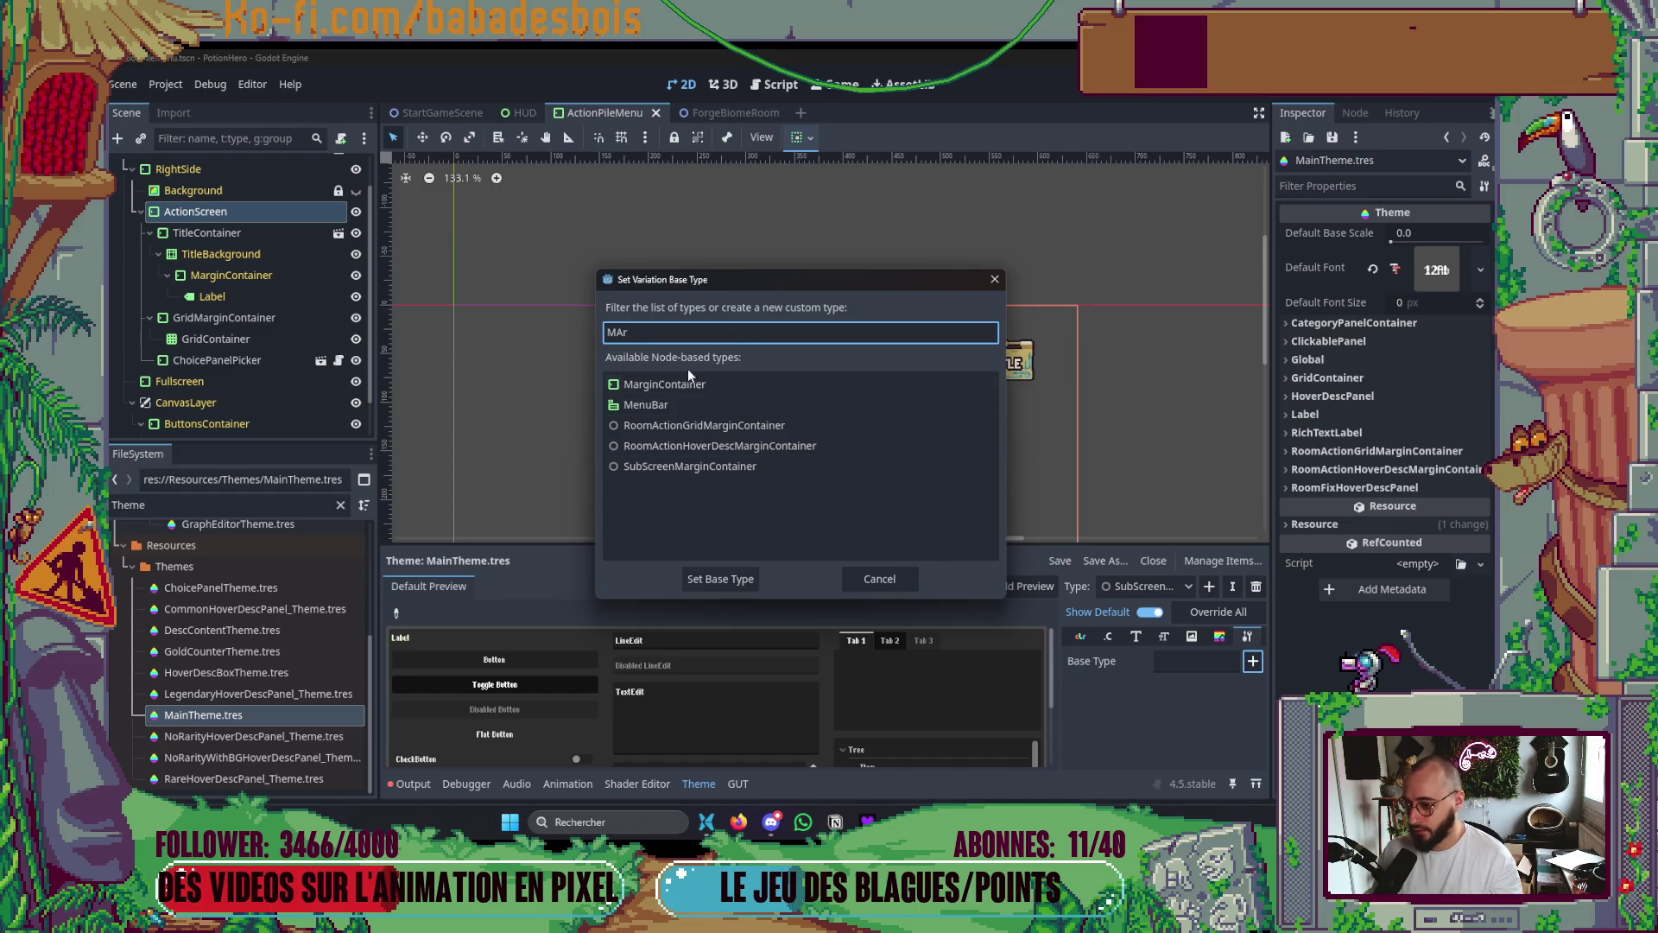
double_click(665, 385)
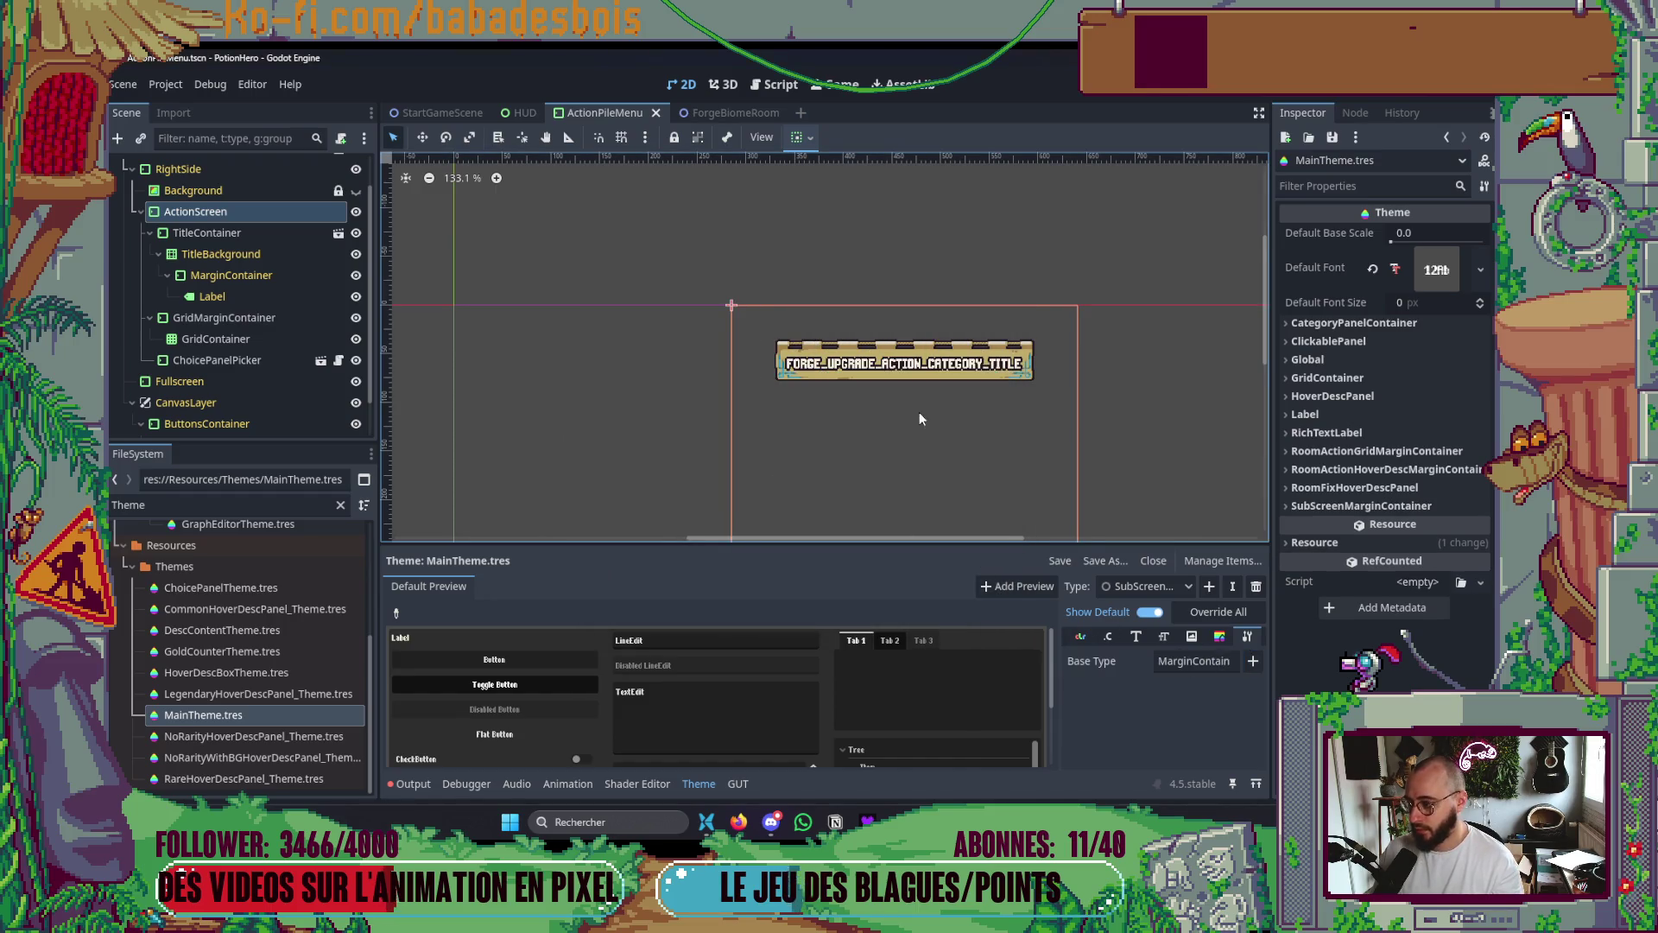
key(ctrl+s)
Step: Set the variation's margin_top constant to 35, close the theme editor, and save
click(1108, 635)
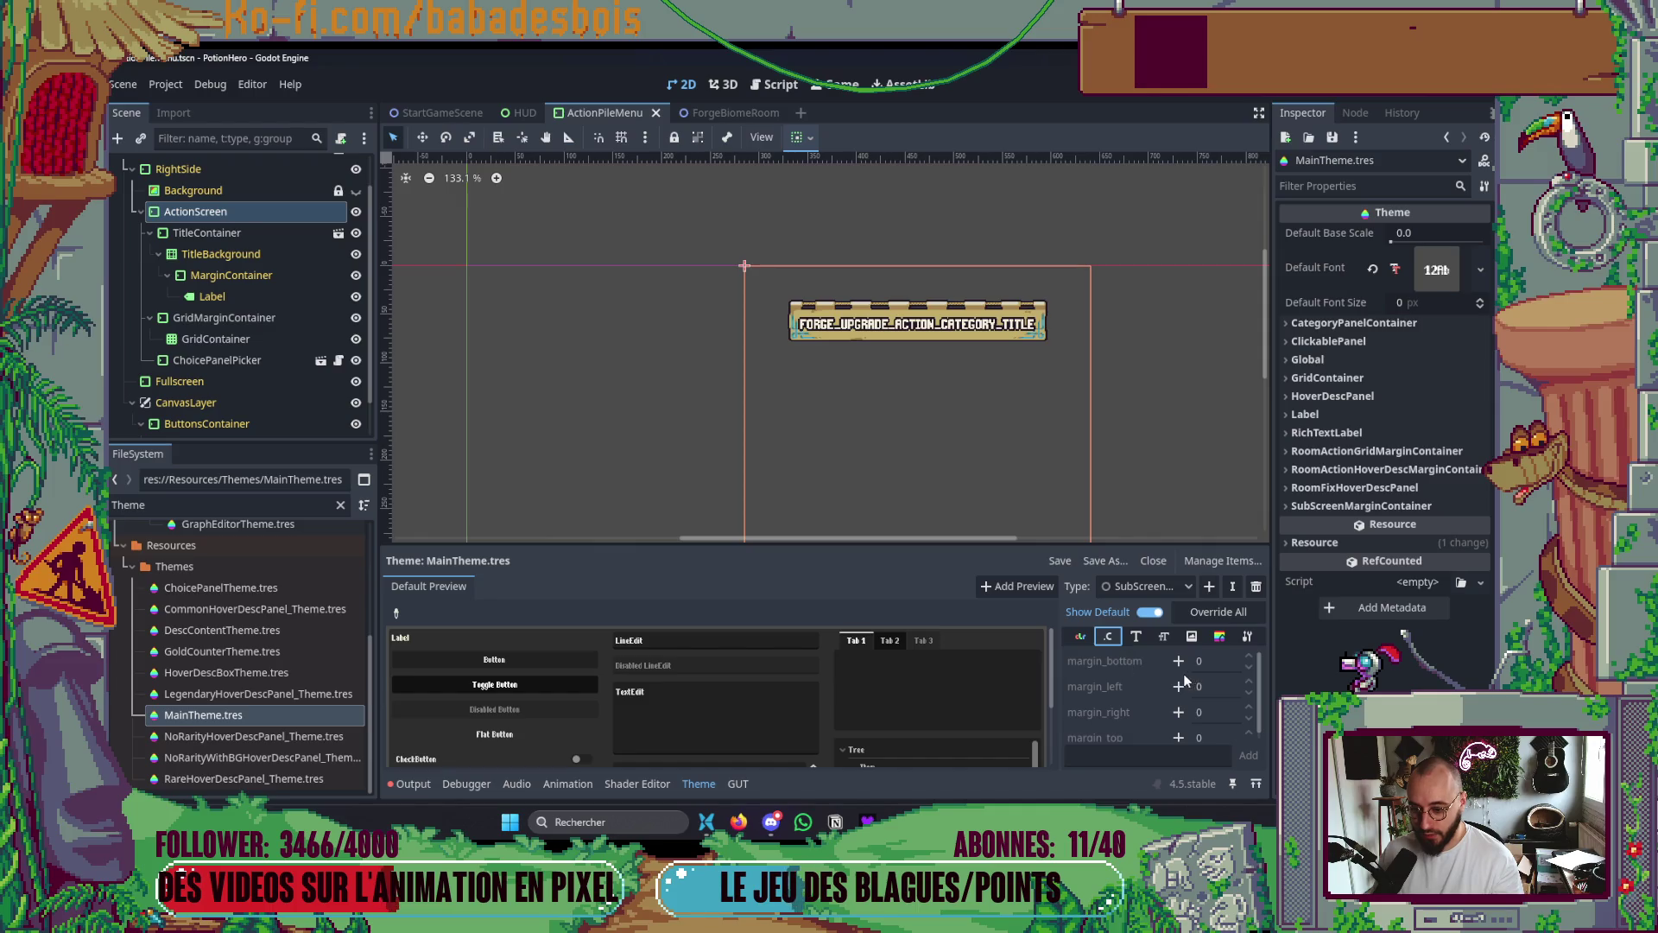
click(1213, 739)
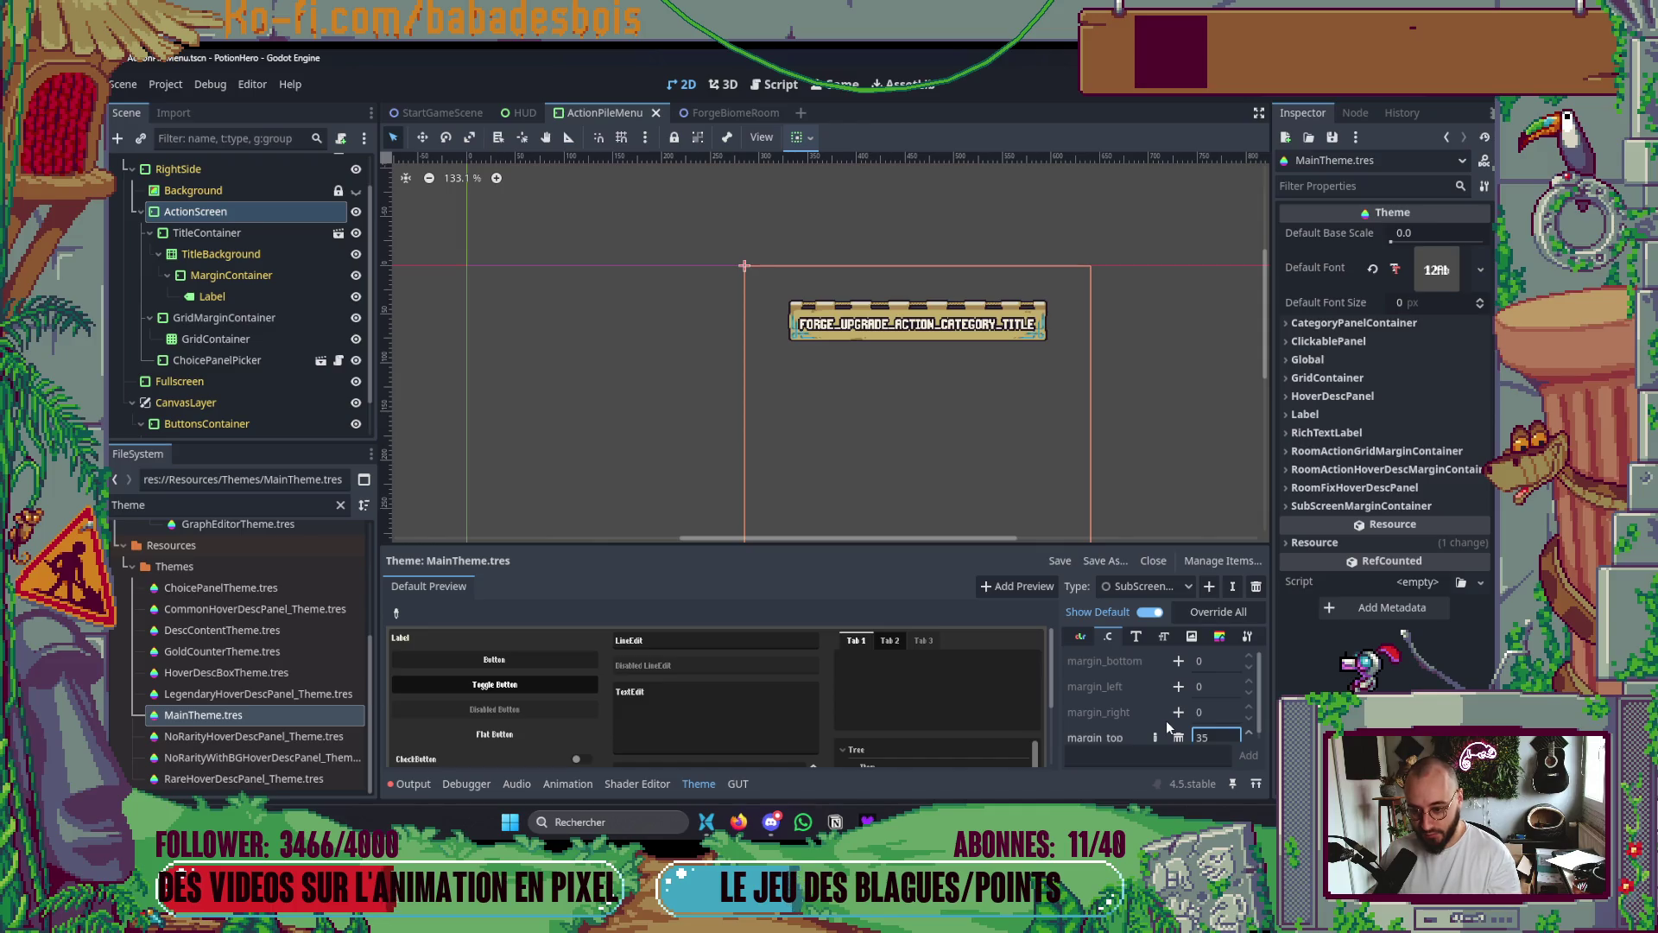
scroll(1206, 730, down, 1)
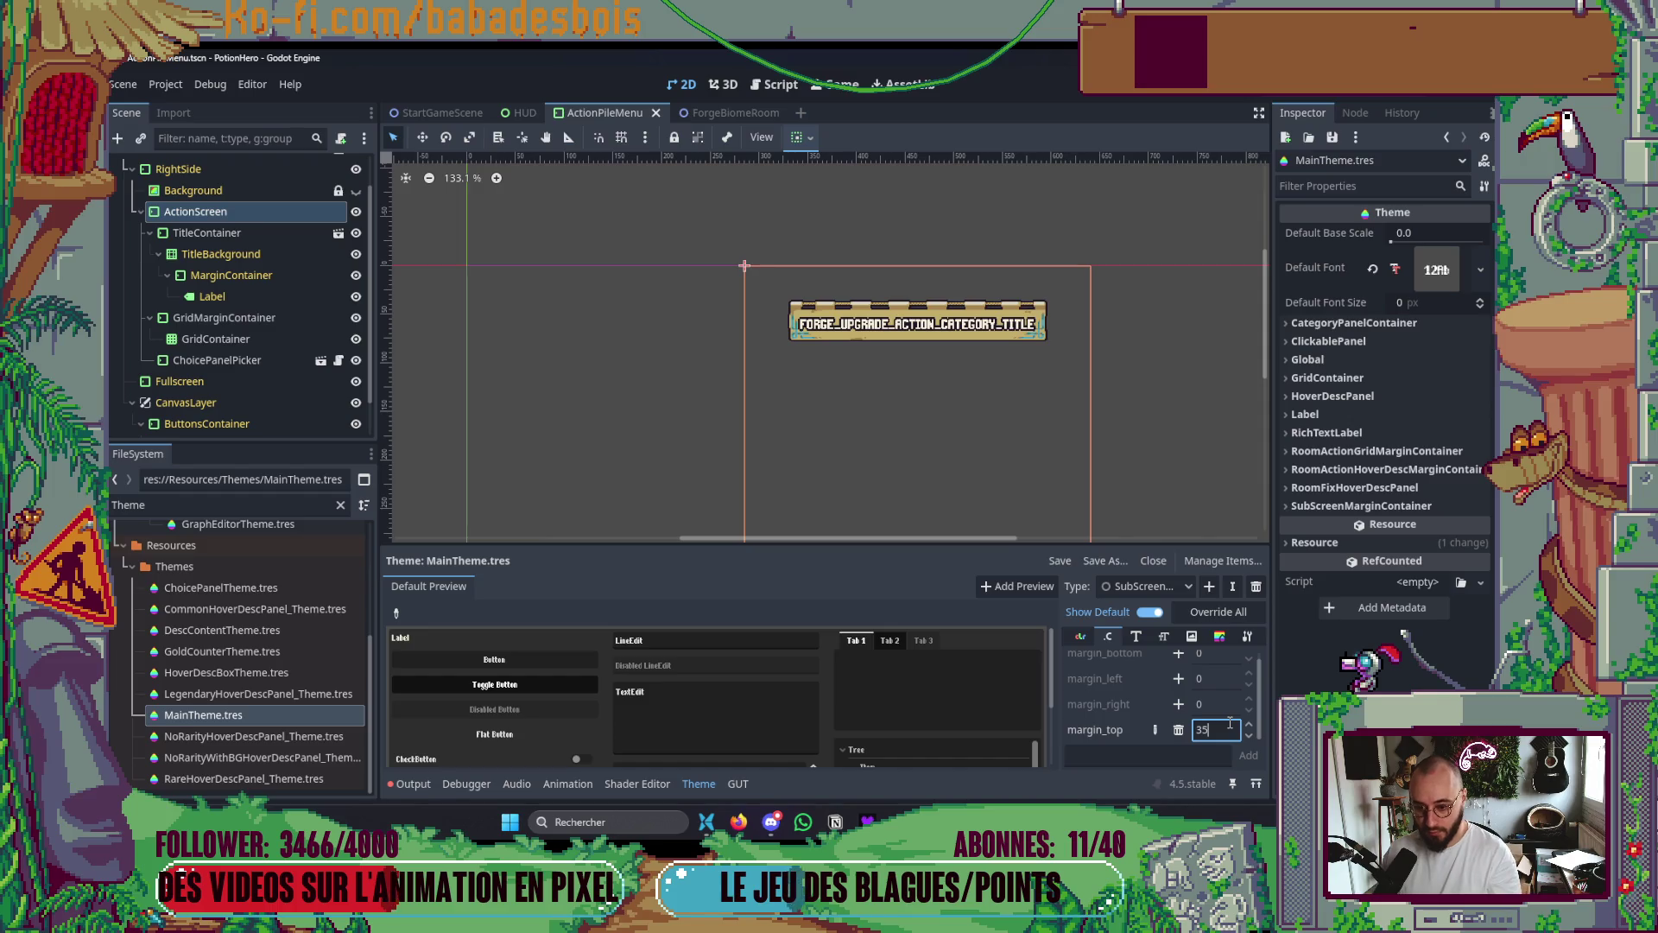
click(1158, 756)
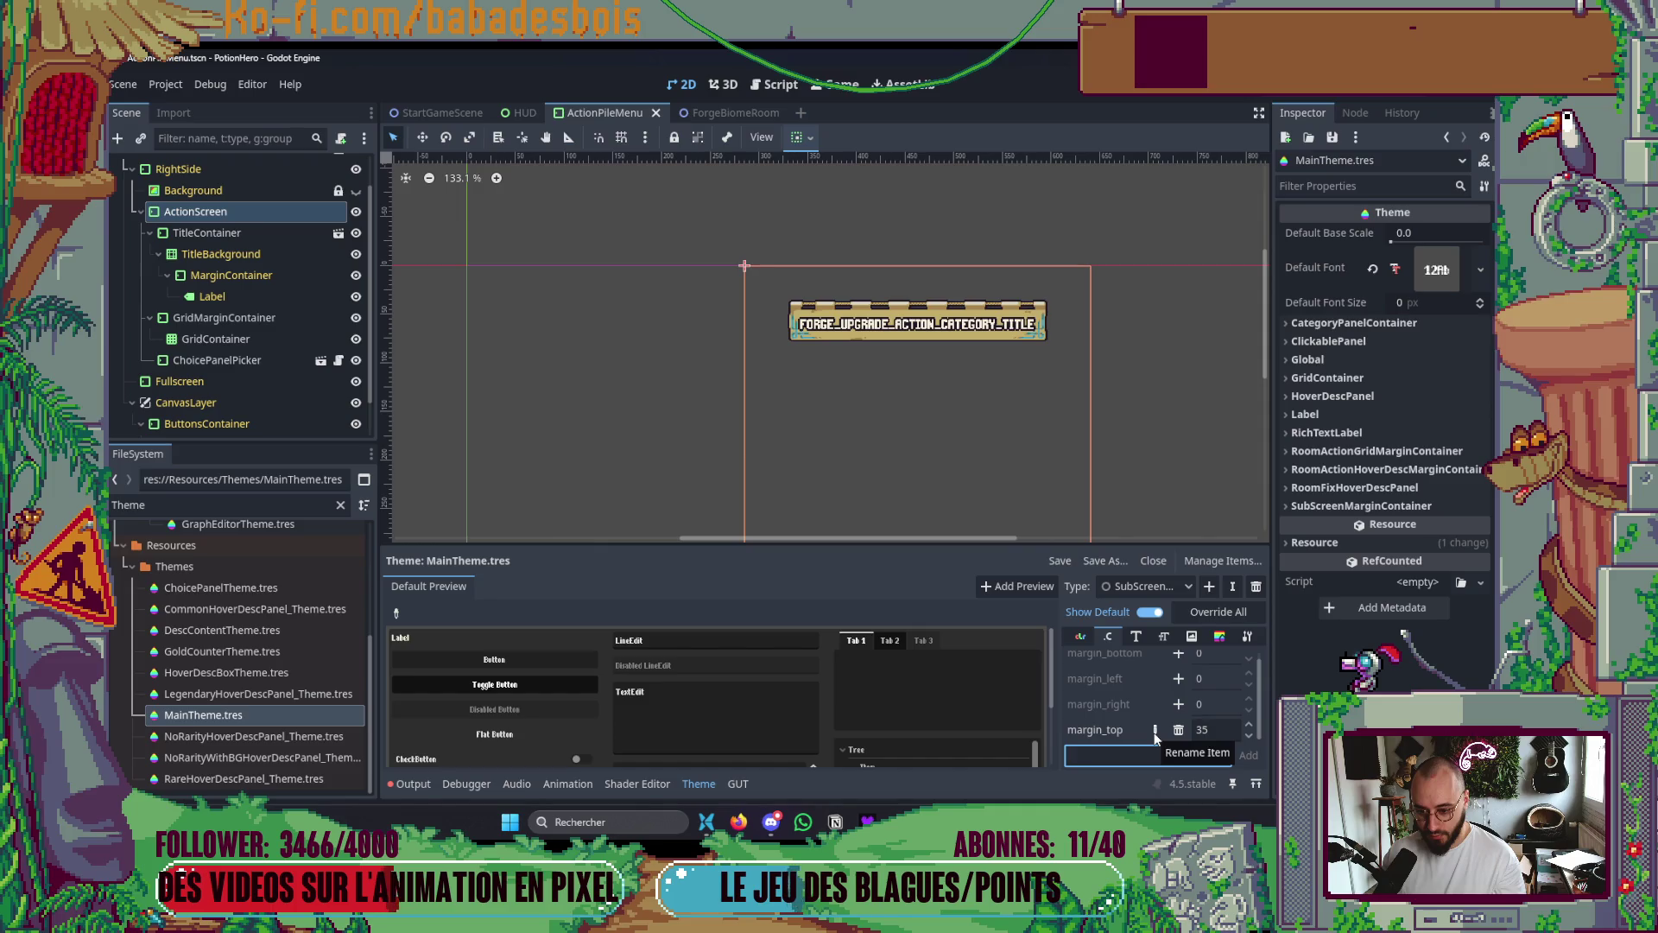
click(715, 786)
key(ctrl+s)
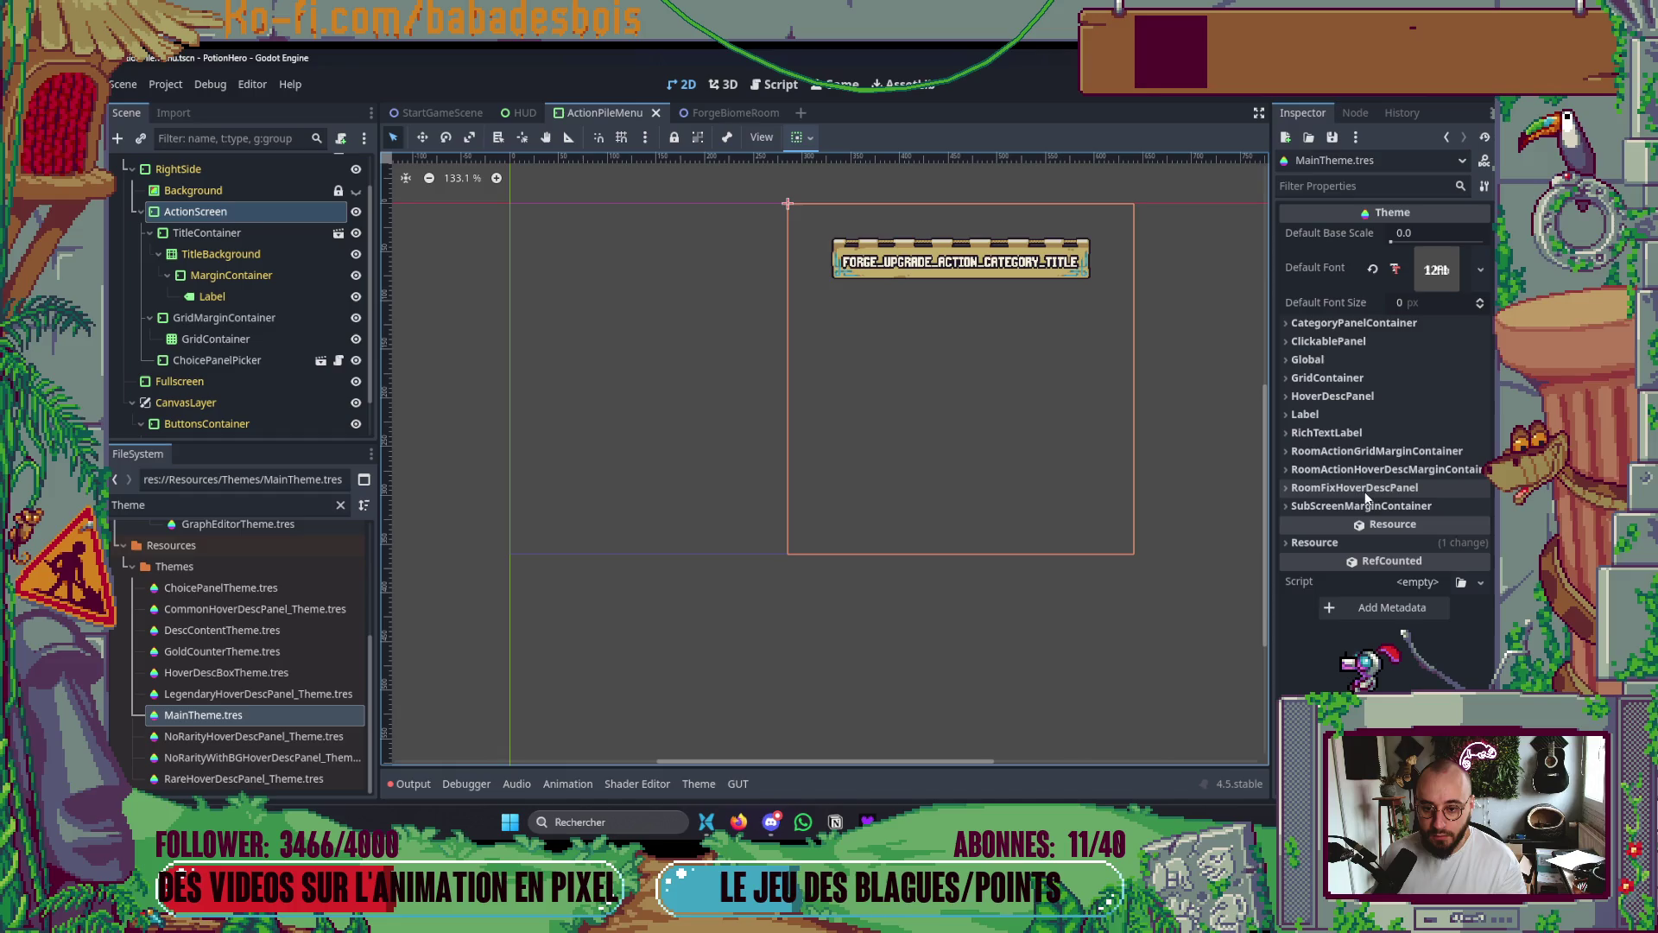
Step: Set ActionScreen's Type Variation to SubScreenMarginContainer and save ActionPileMenu
click(267, 214)
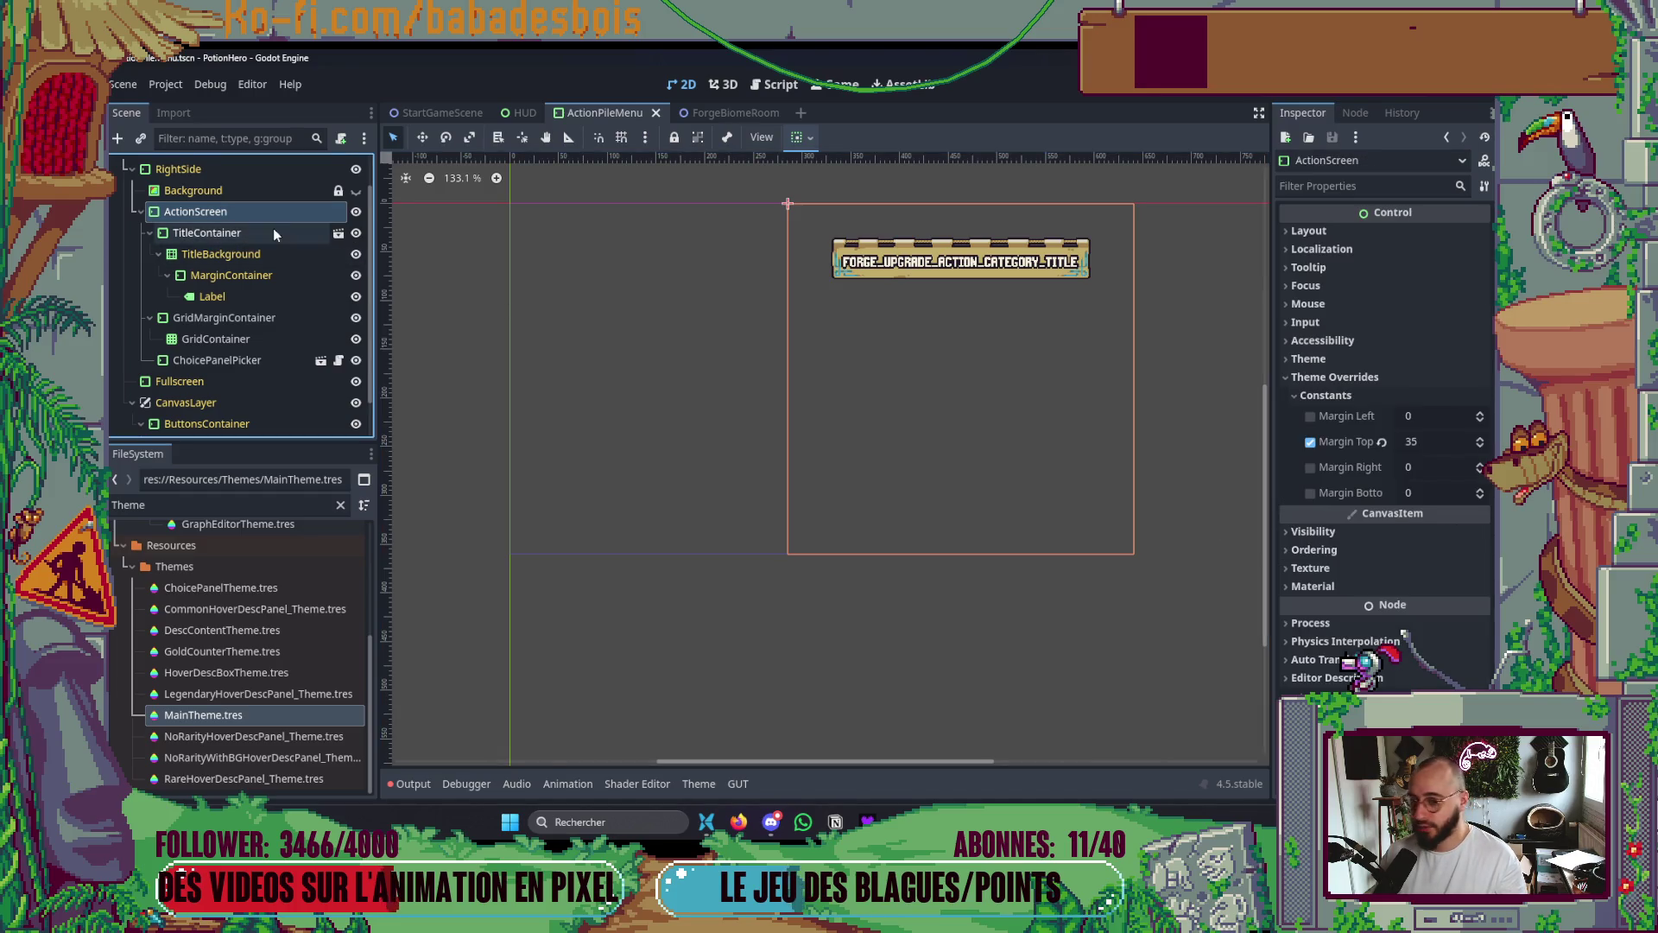
click(1326, 395)
click(1308, 359)
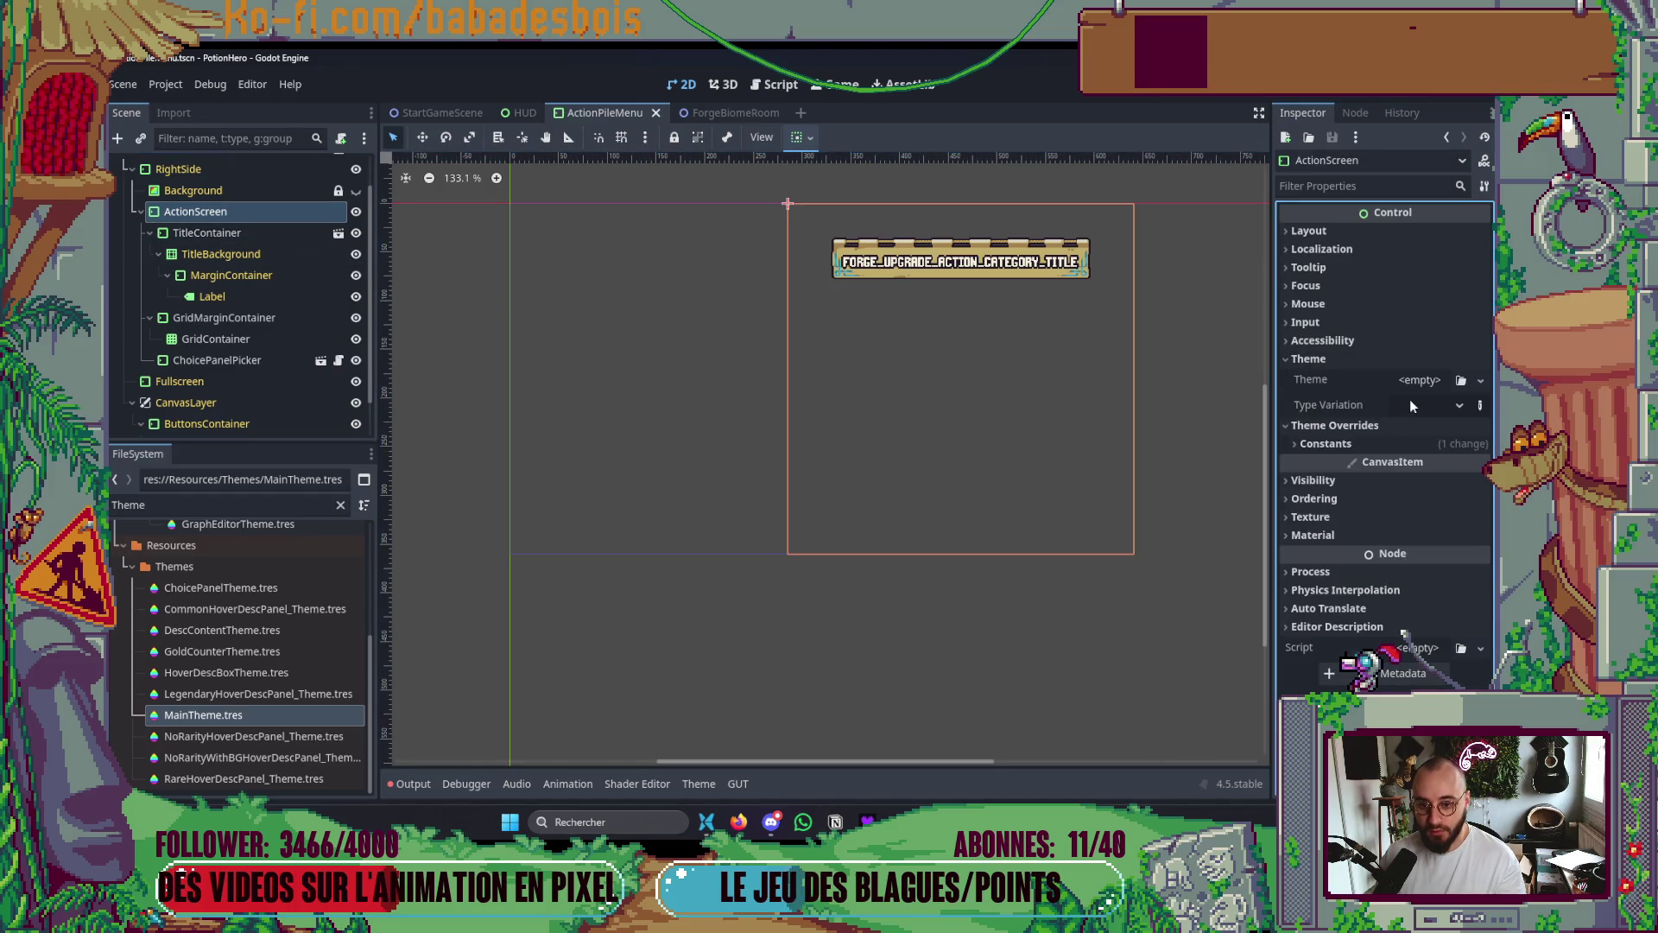
click(1427, 405)
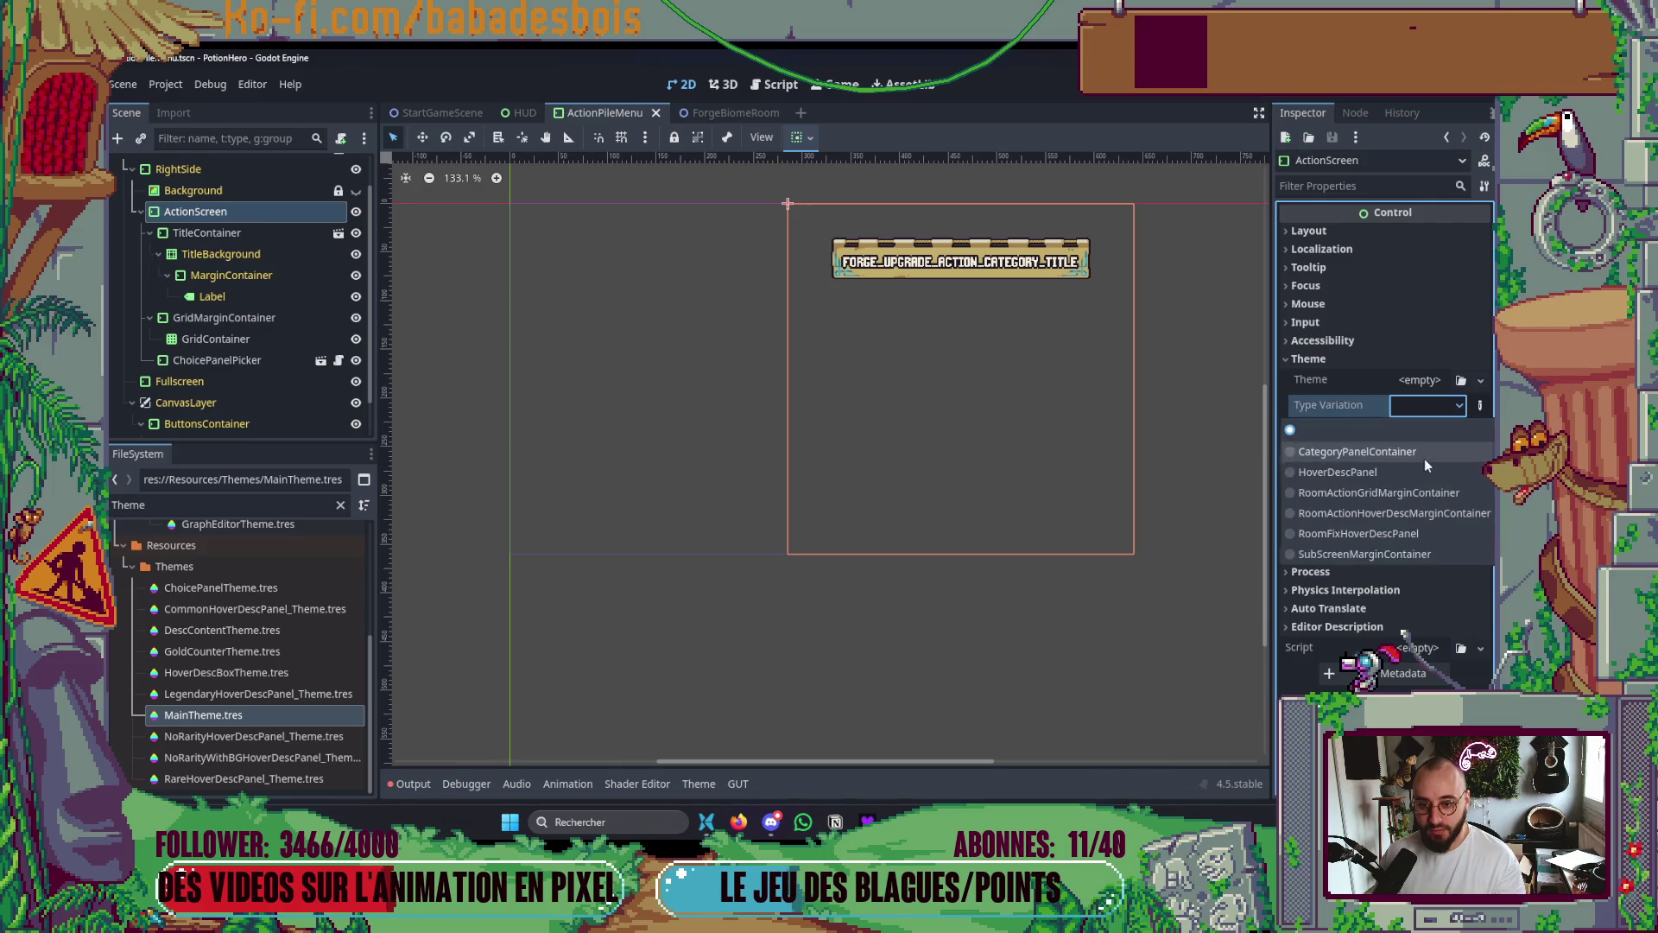
click(1413, 554)
click(1325, 443)
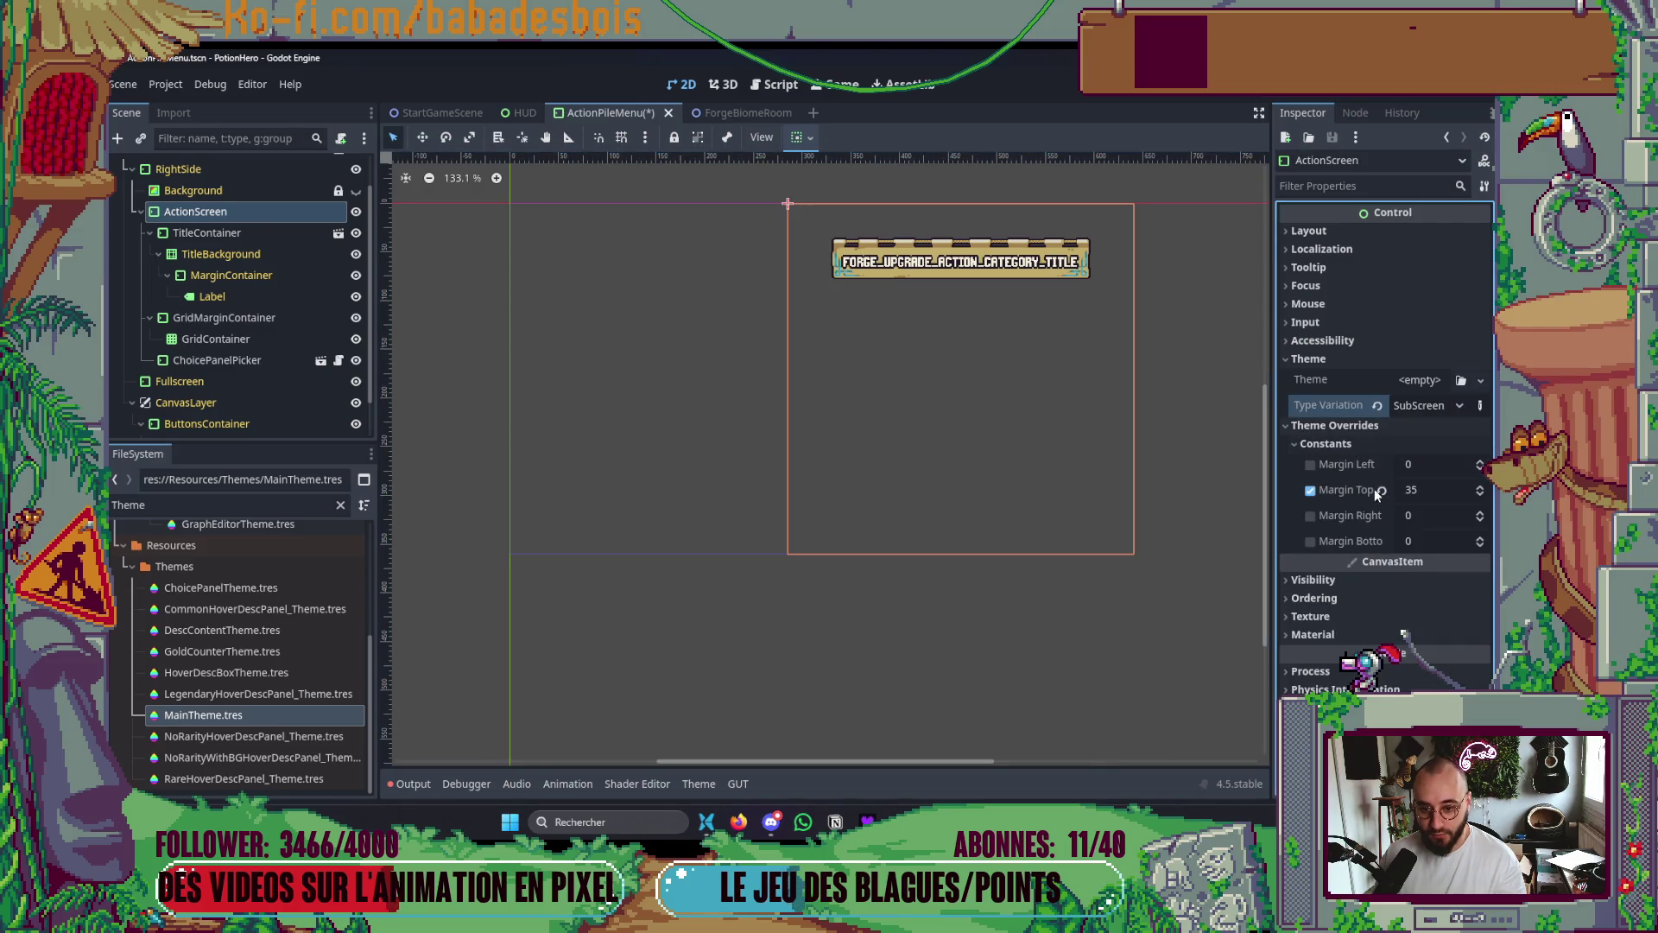
click(1068, 602)
key(ctrl+s)
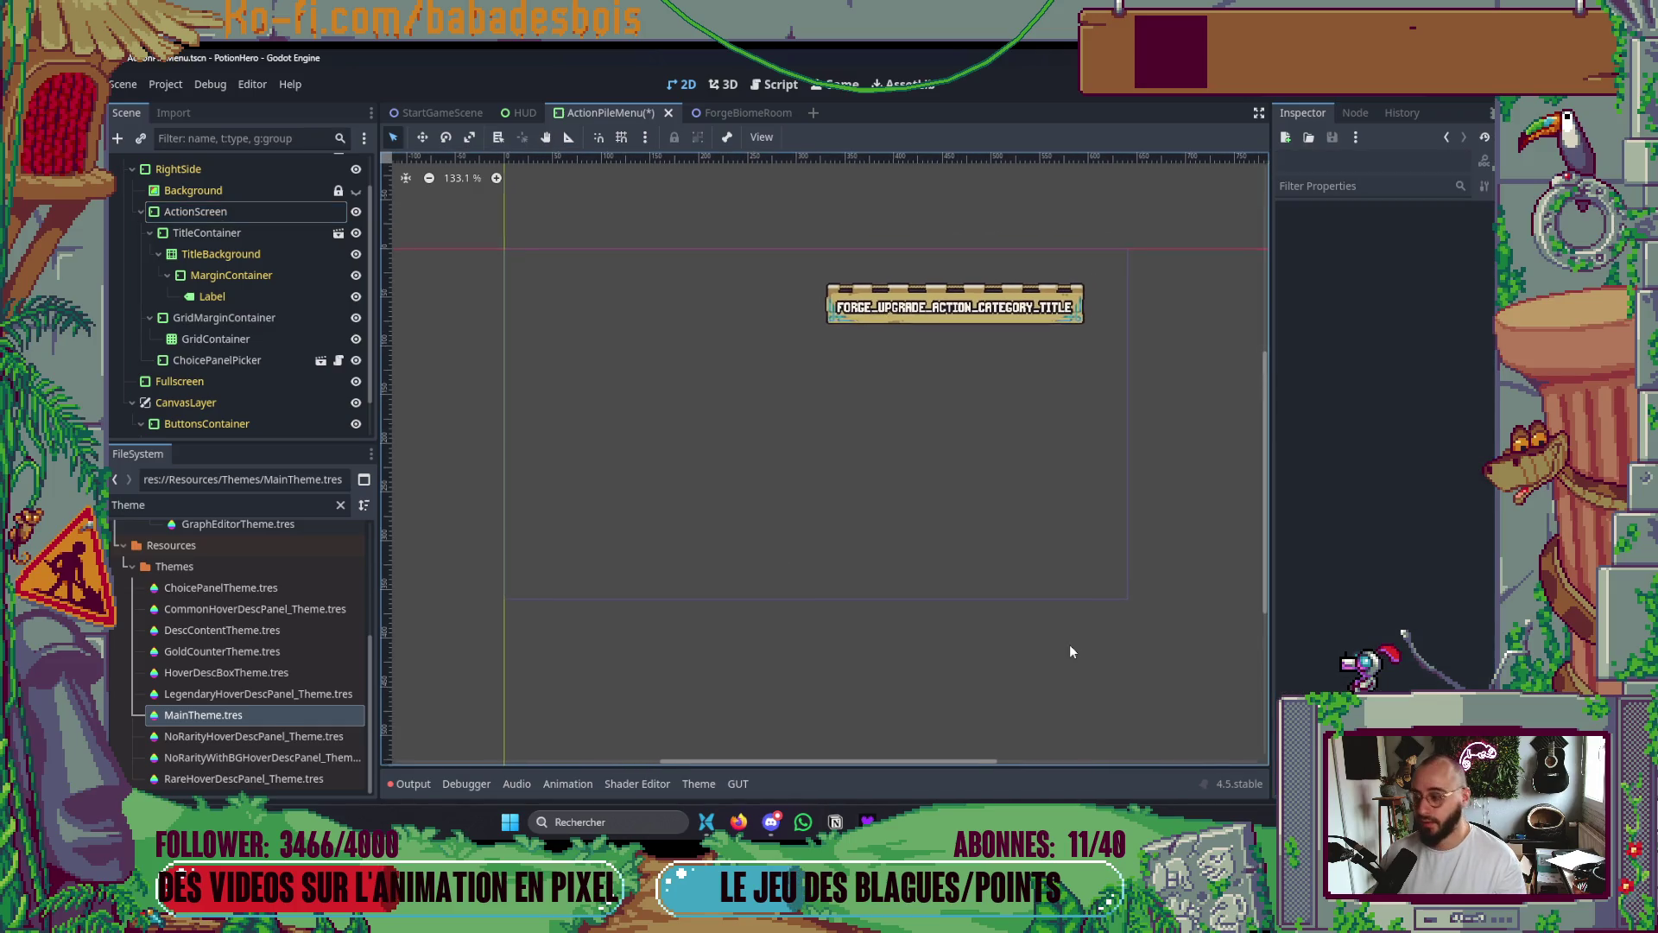
Step: Open the LevelUpScreen scene by searching 'level' in Quick Open
scroll(1045, 617, up, 1)
scroll(1015, 596, up, 1)
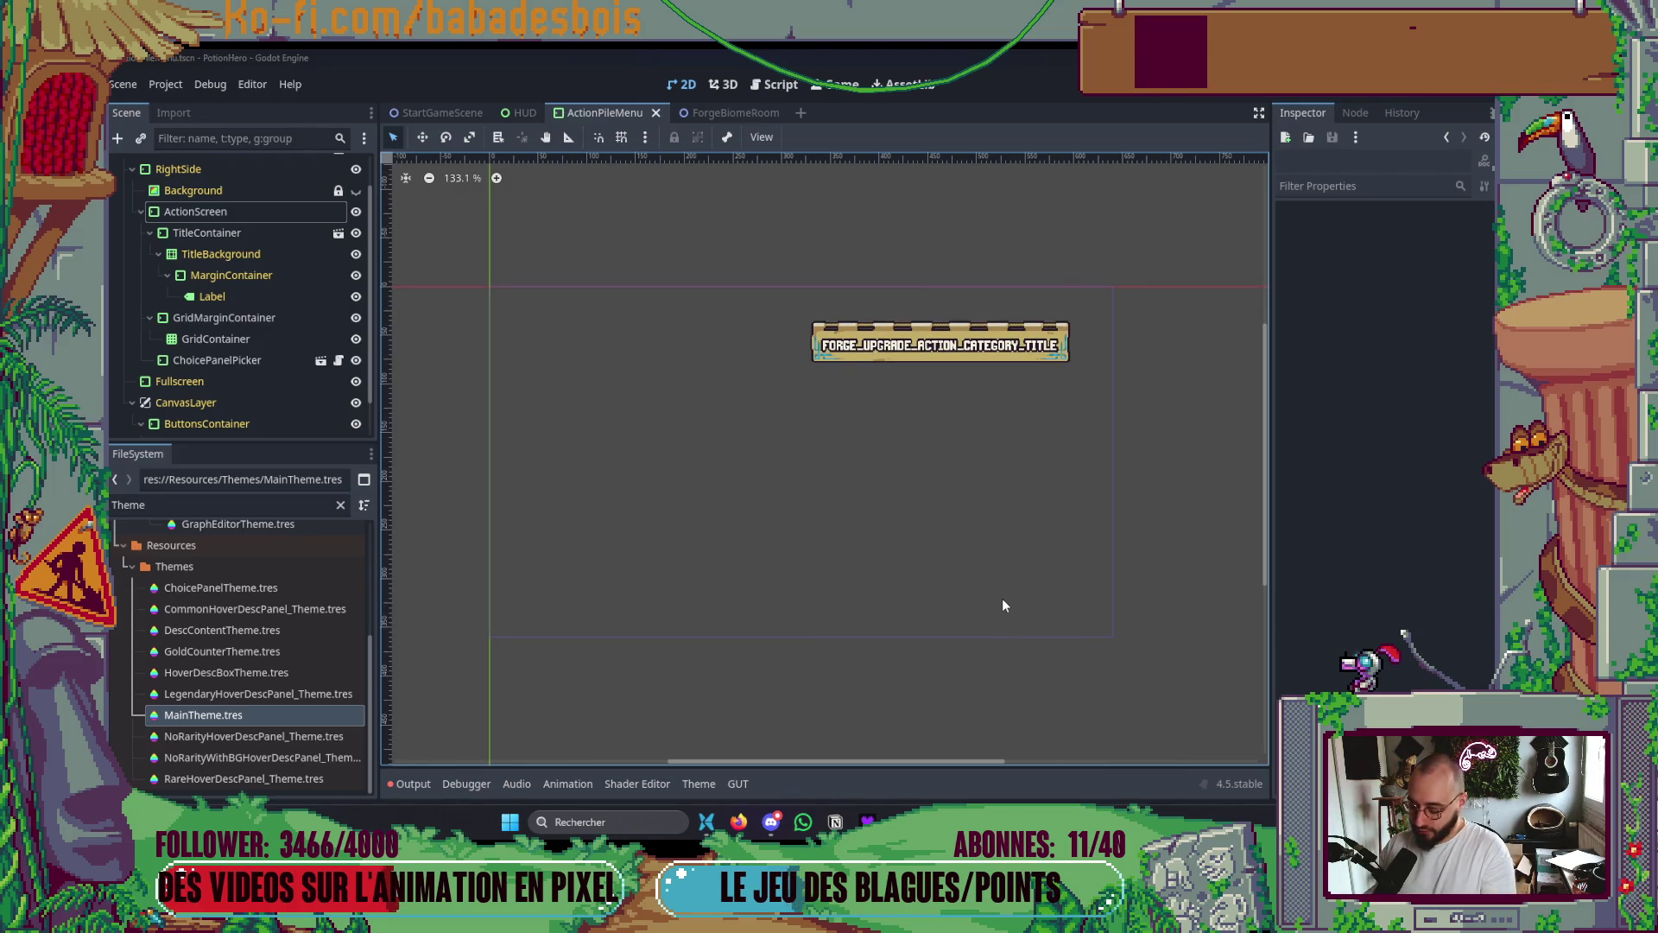
key(ctrl+shift+o)
text(level)
key(Return)
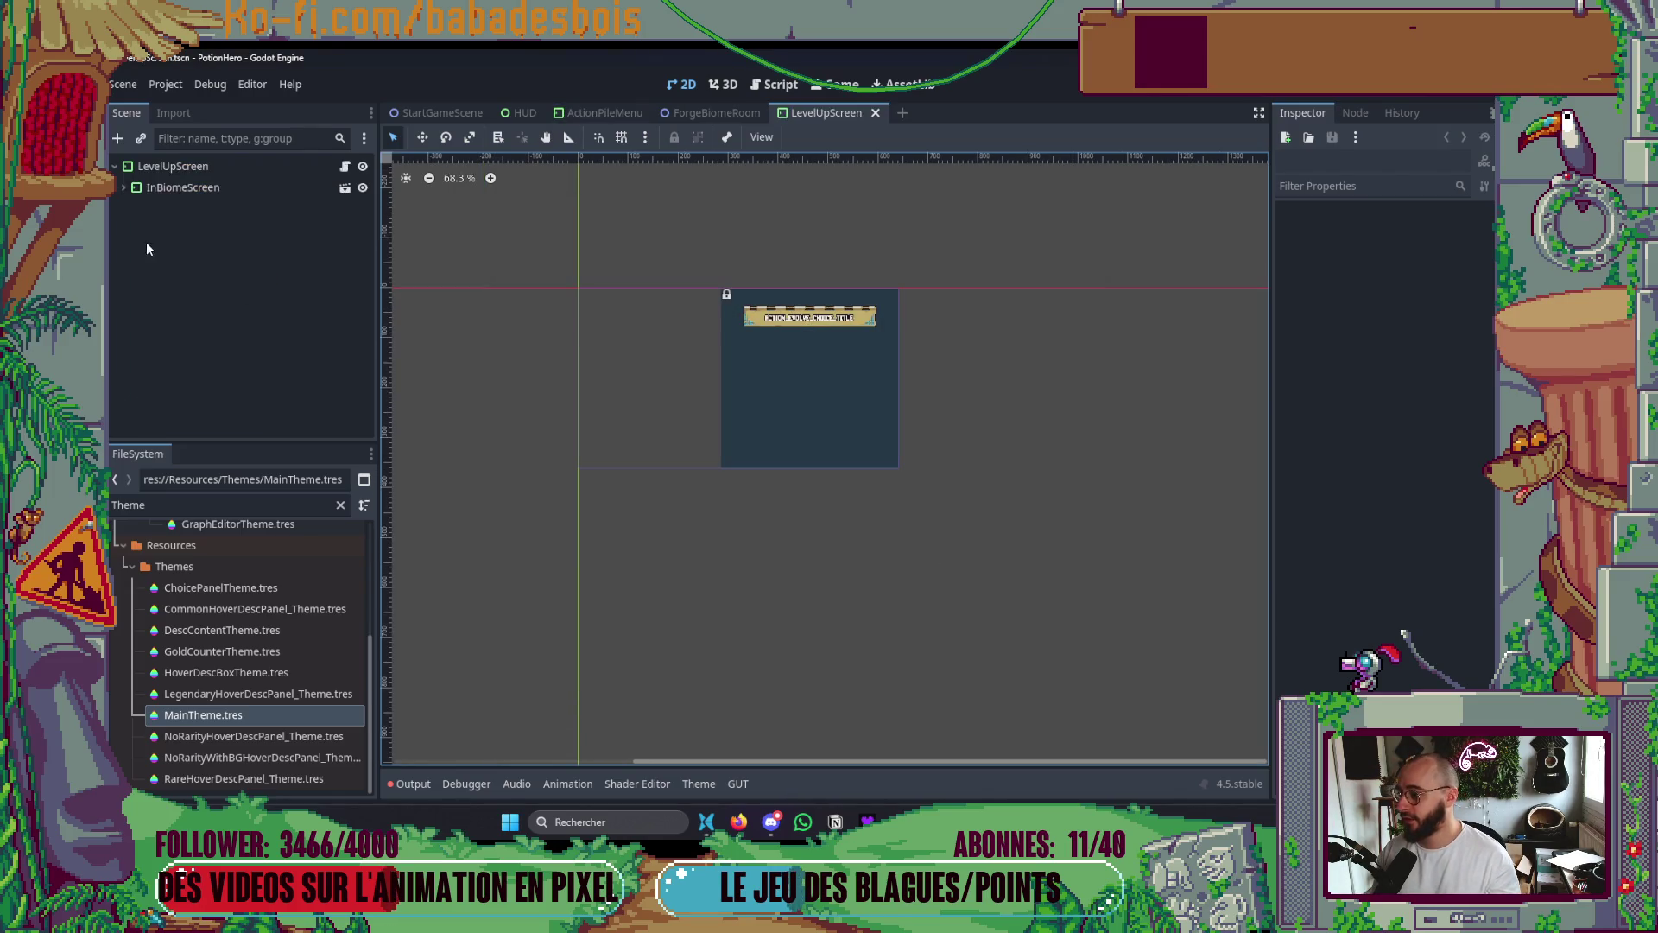
Step: Give LevelUpScreen's MarginContainer the SubScreenMarginContainer variation, drop its Margin Top override, and save
shift+click(123, 187)
click(205, 212)
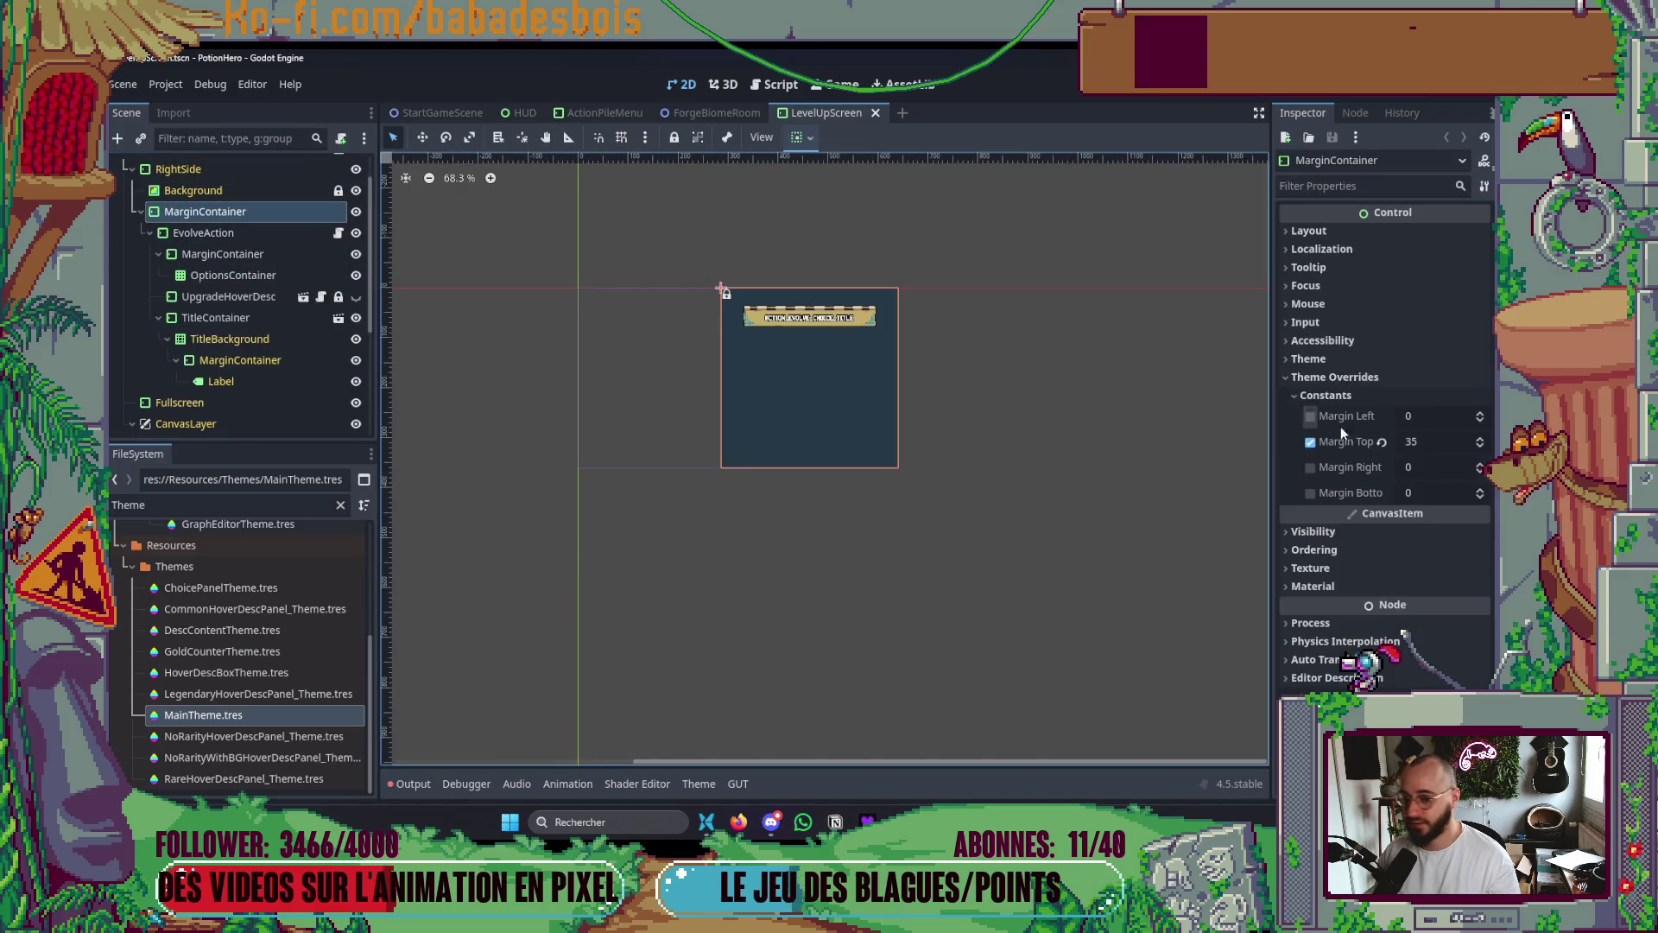
click(1308, 358)
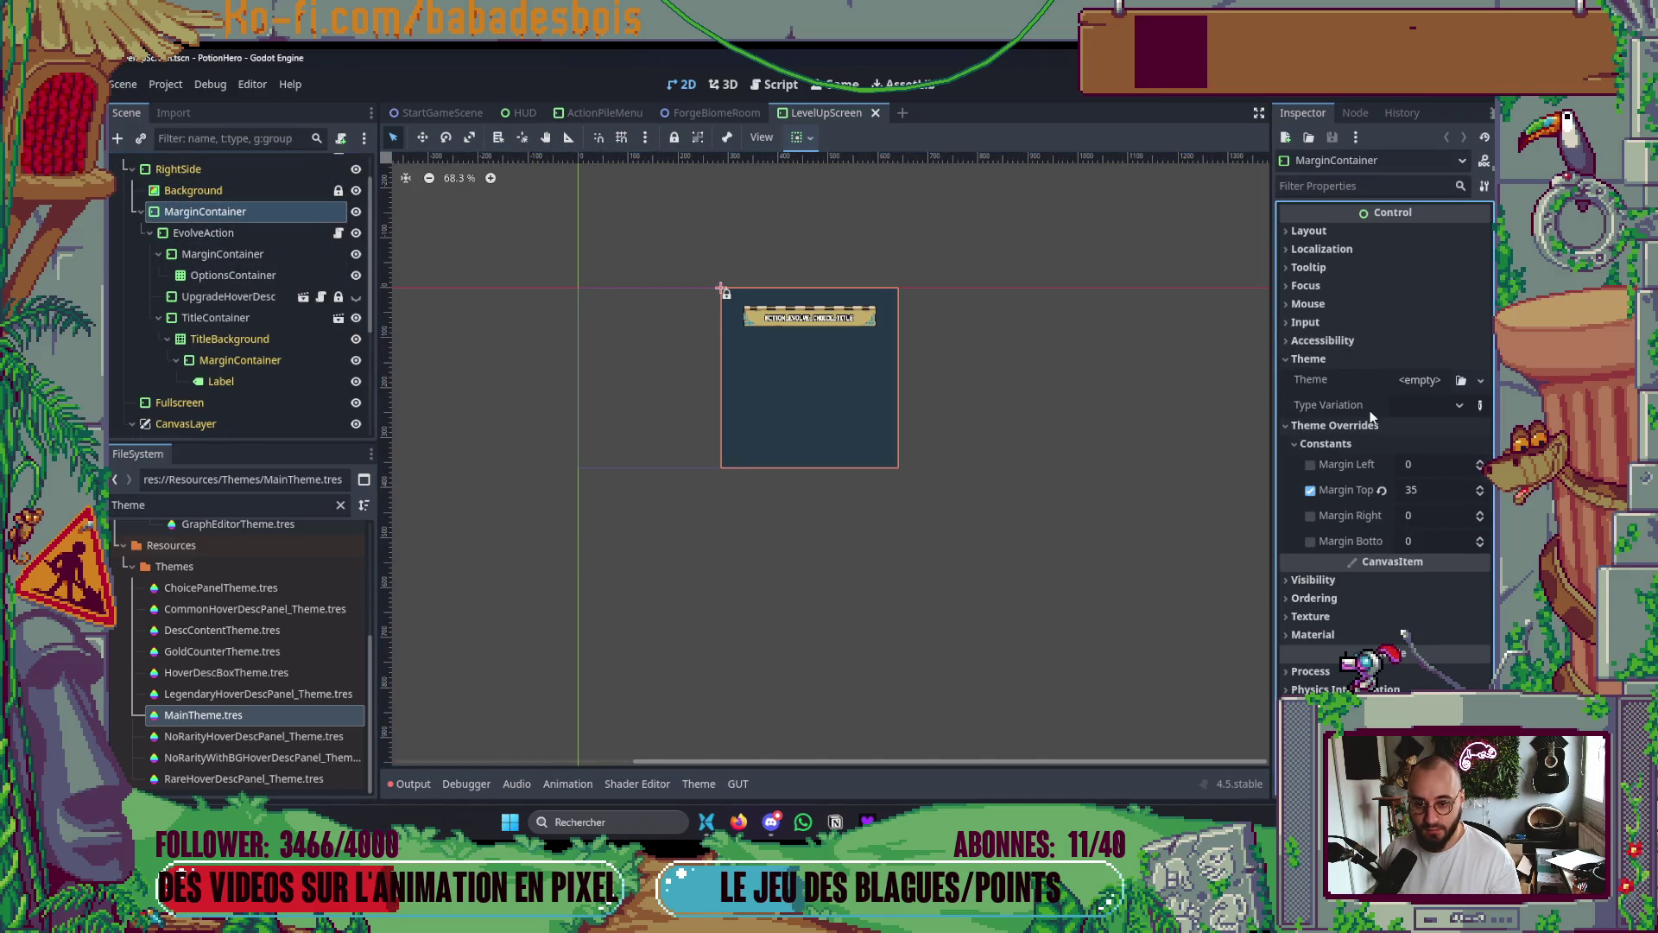
click(1424, 408)
click(1376, 548)
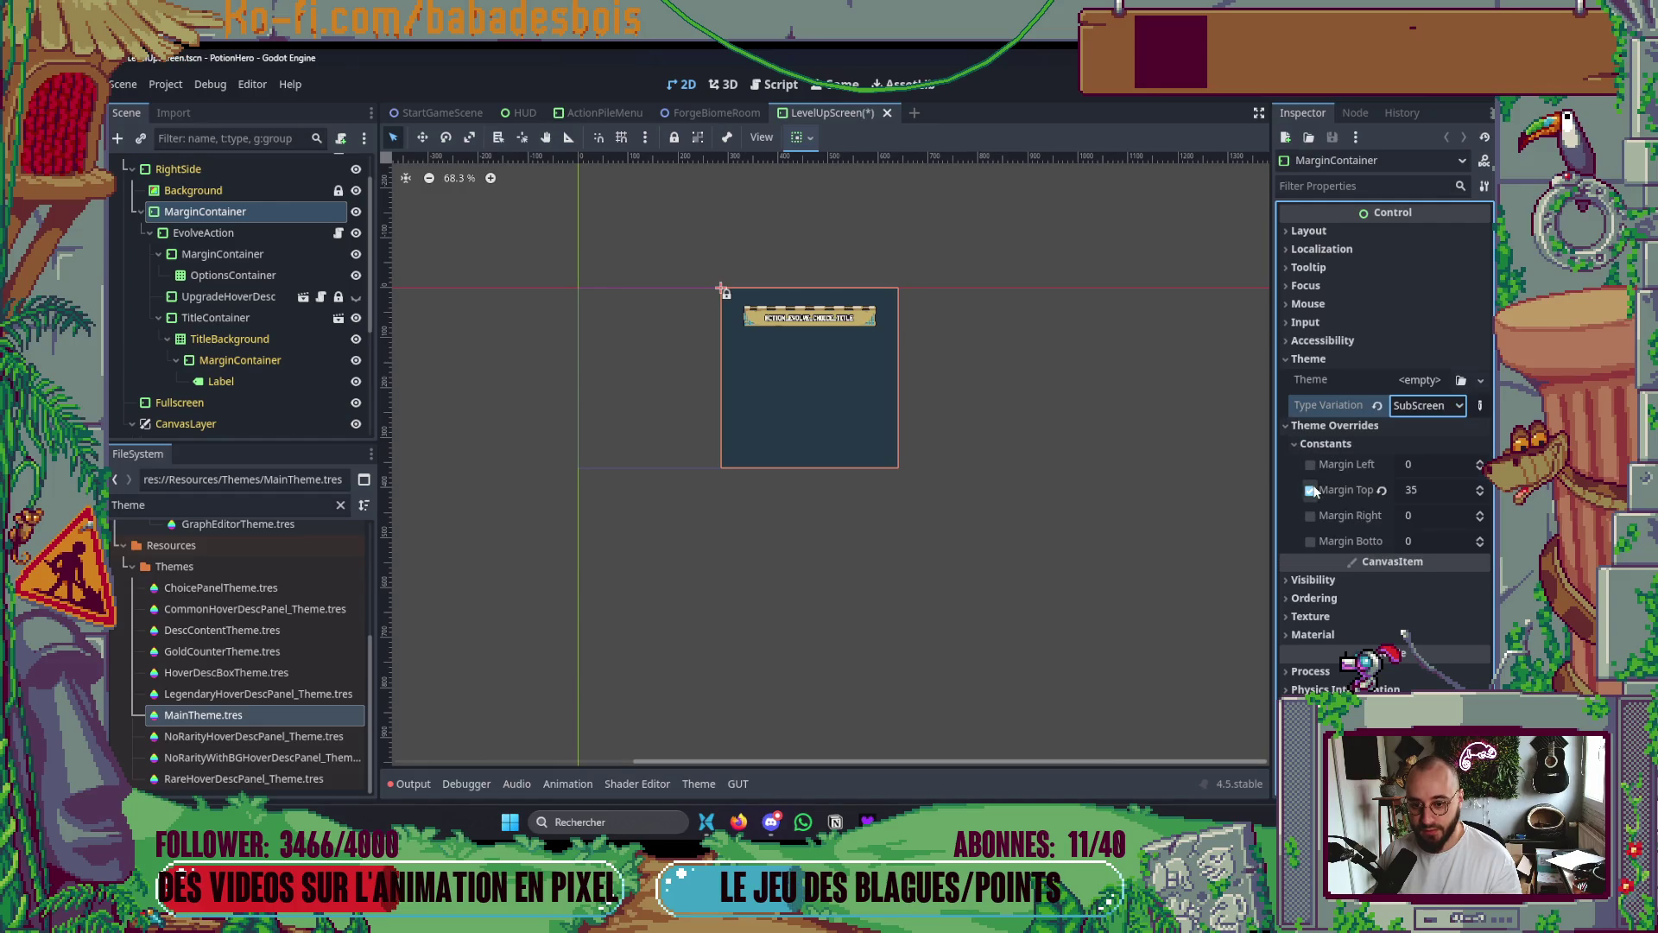
click(1294, 427)
key(ctrl+s)
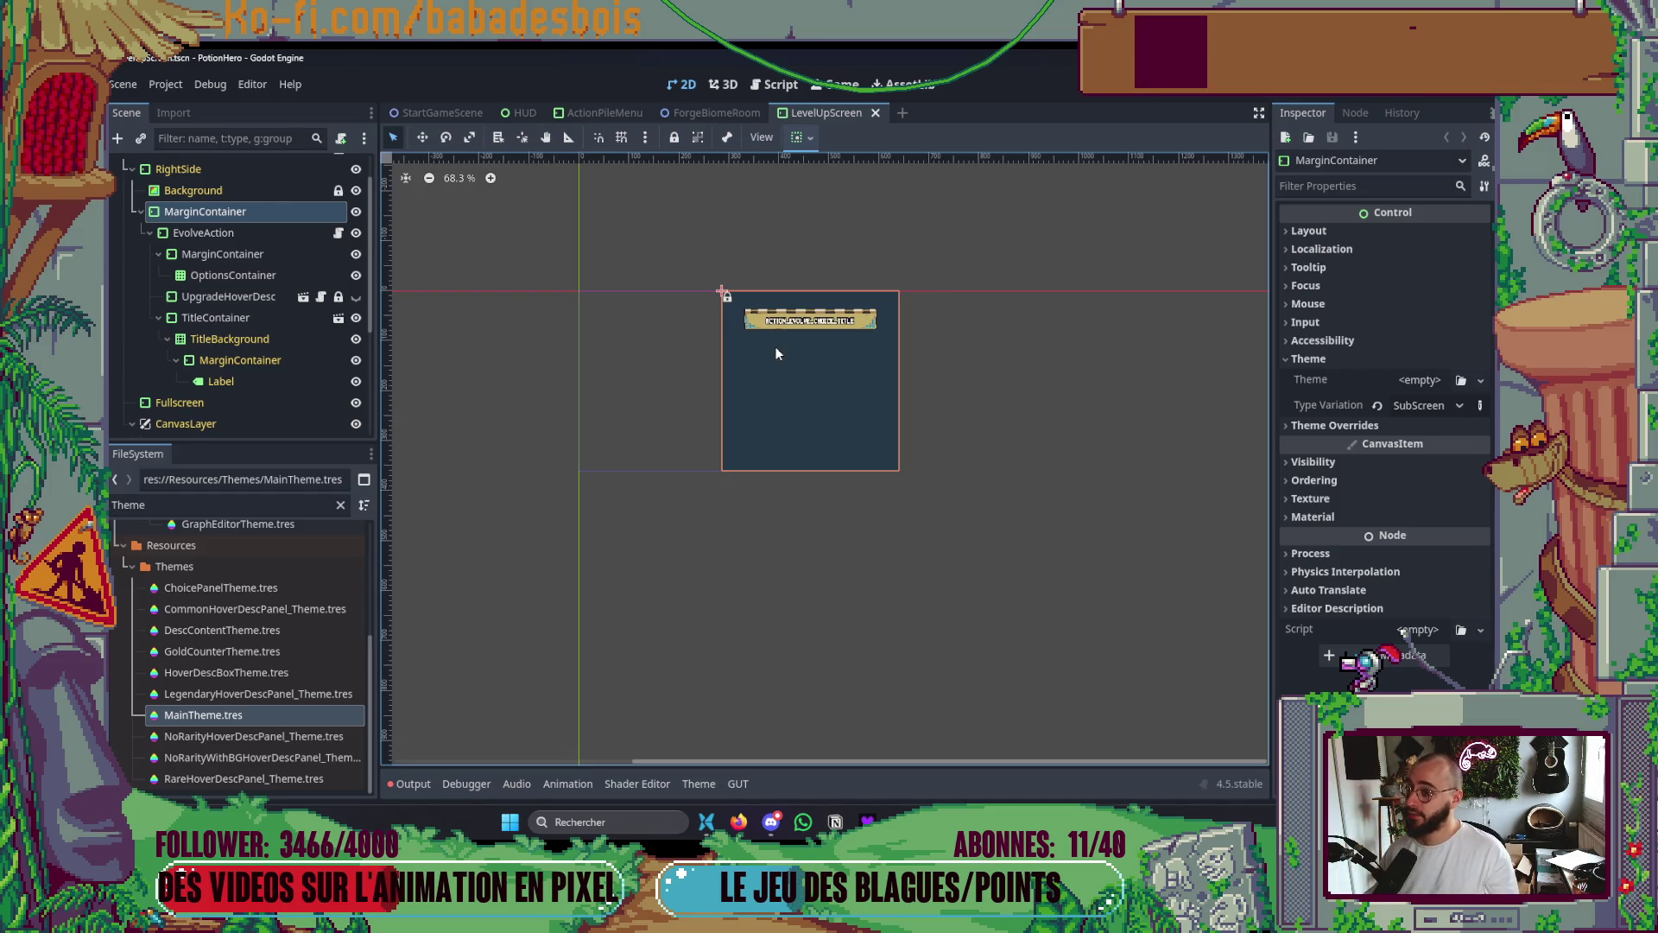
Step: Close the LevelUpScreen and ActionPileMenu tabs and open ForgeBiomeRoom via Quick Open 'forge'
click(875, 112)
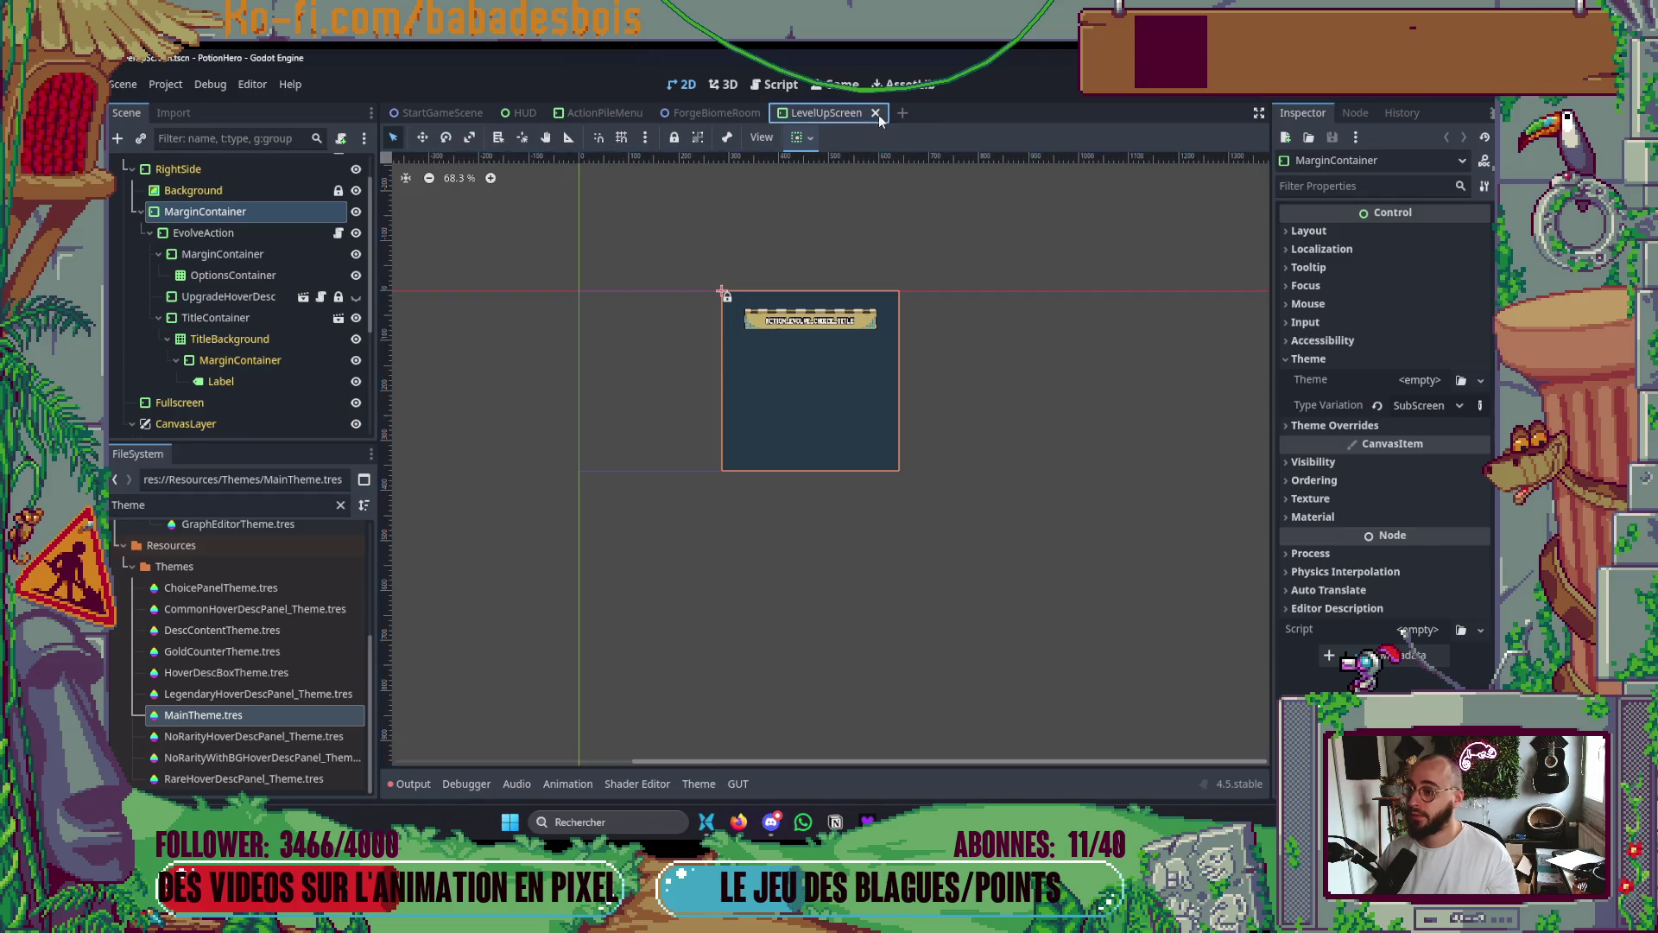
click(610, 112)
click(655, 113)
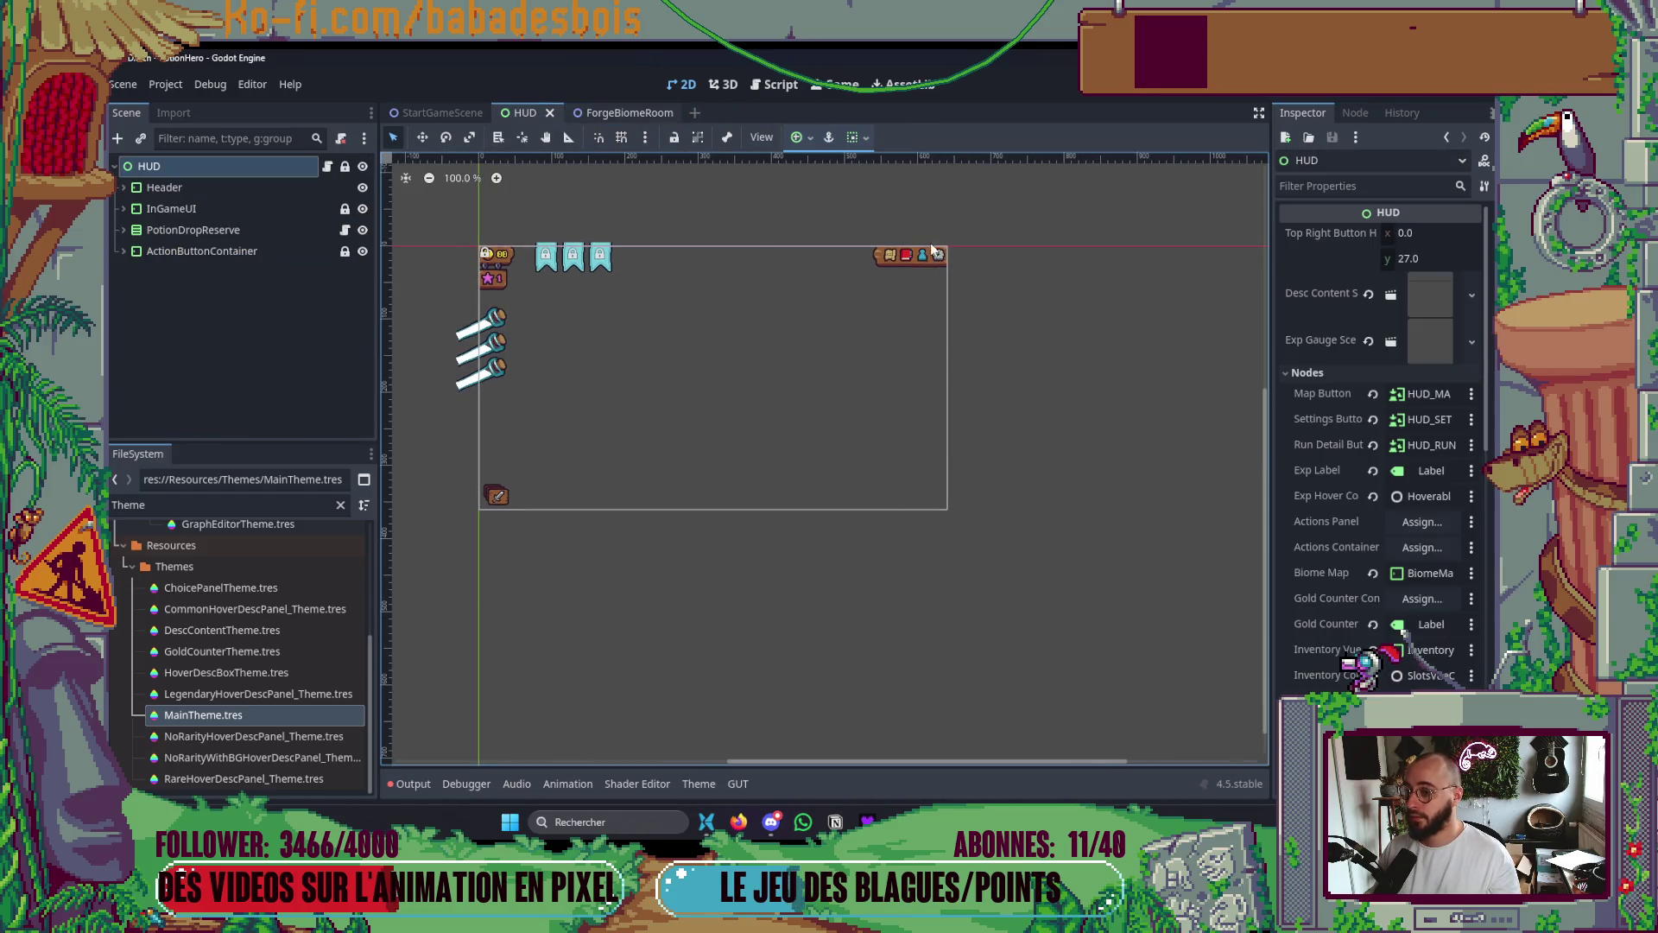
key(ctrl+shift+o)
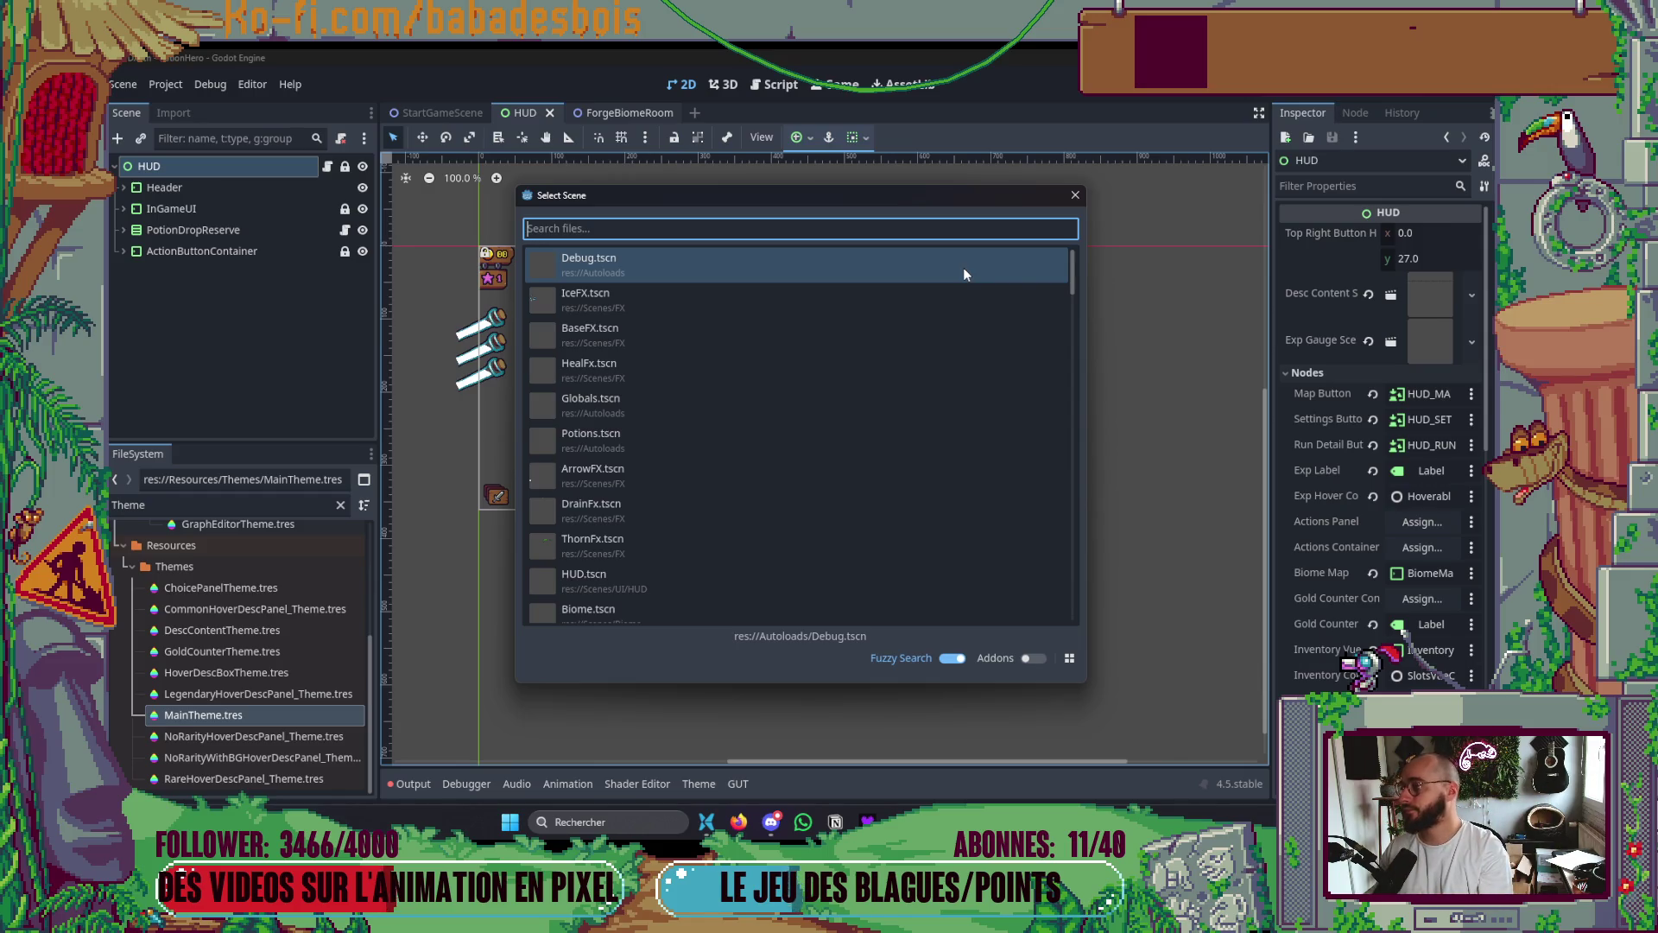
text(forge)
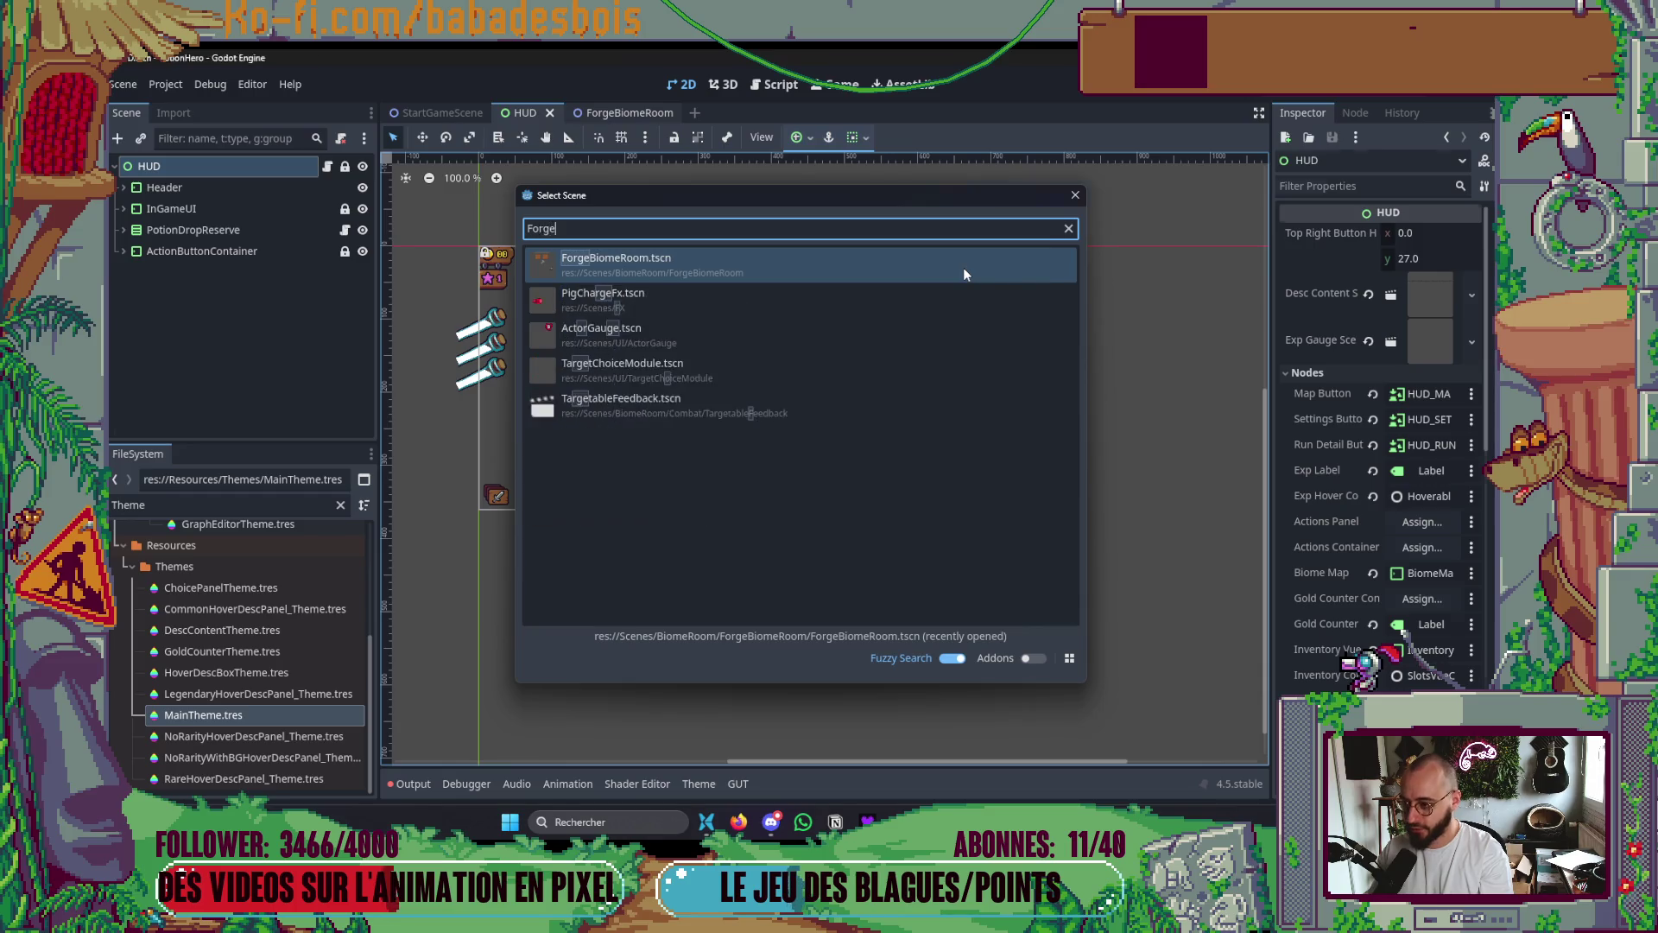
key(Return)
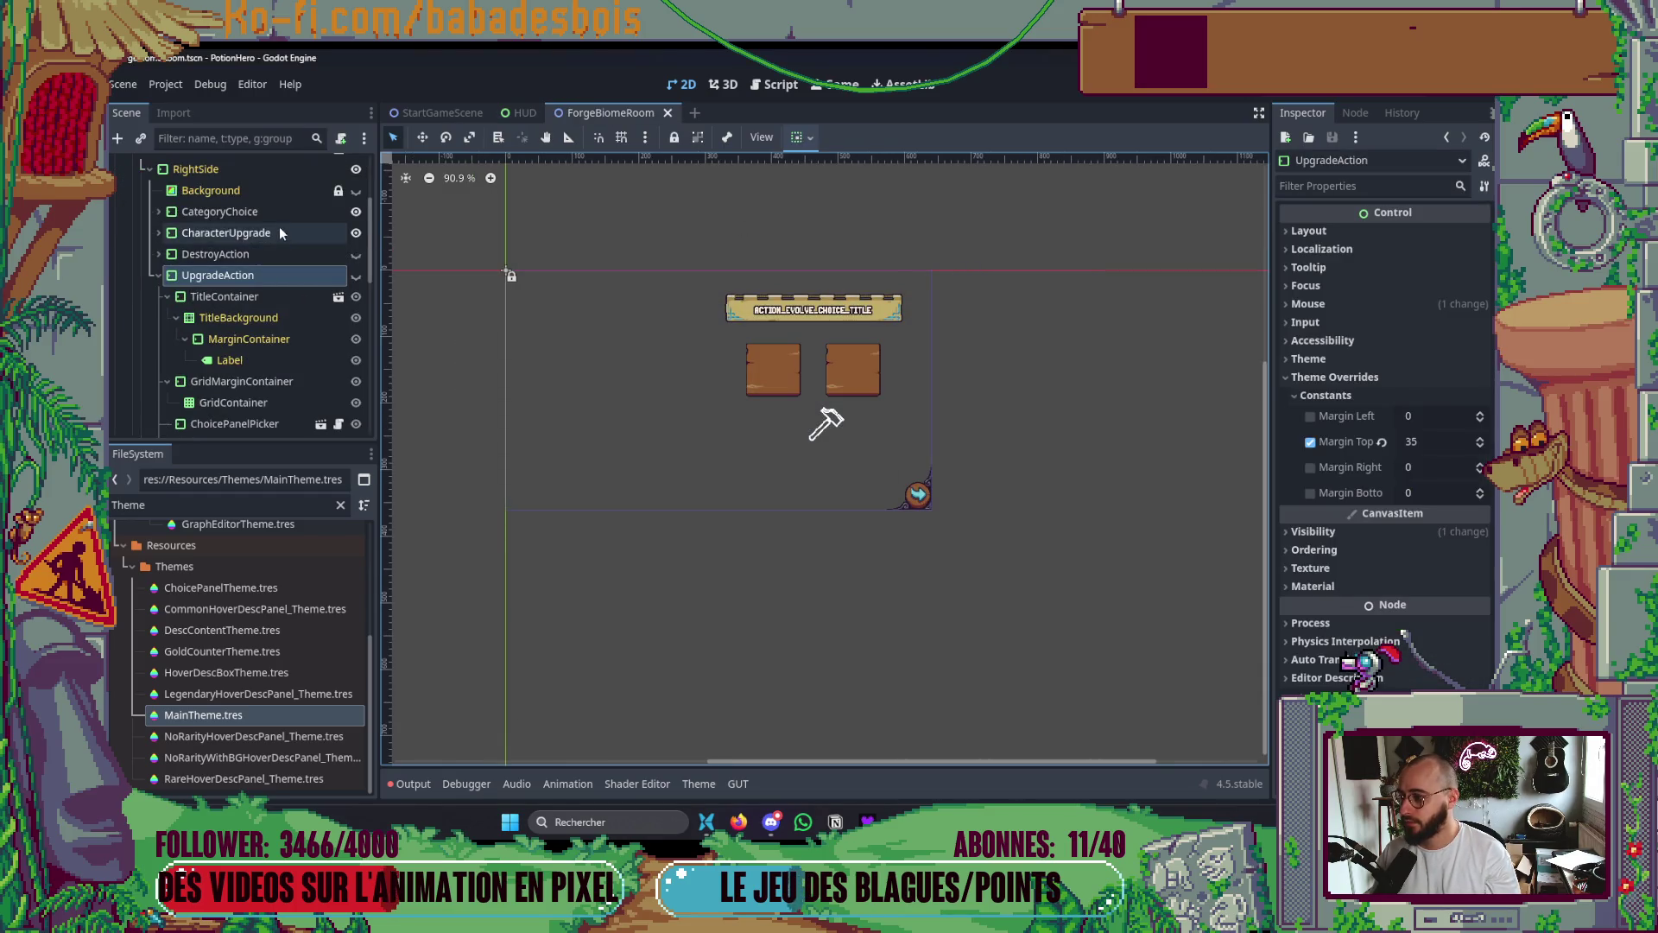
Step: Apply SubScreenMarginContainer to CategoryChoice, keeping Margin Top 35 and Margin Bottom 10 overrides, and save
click(278, 216)
click(1334, 376)
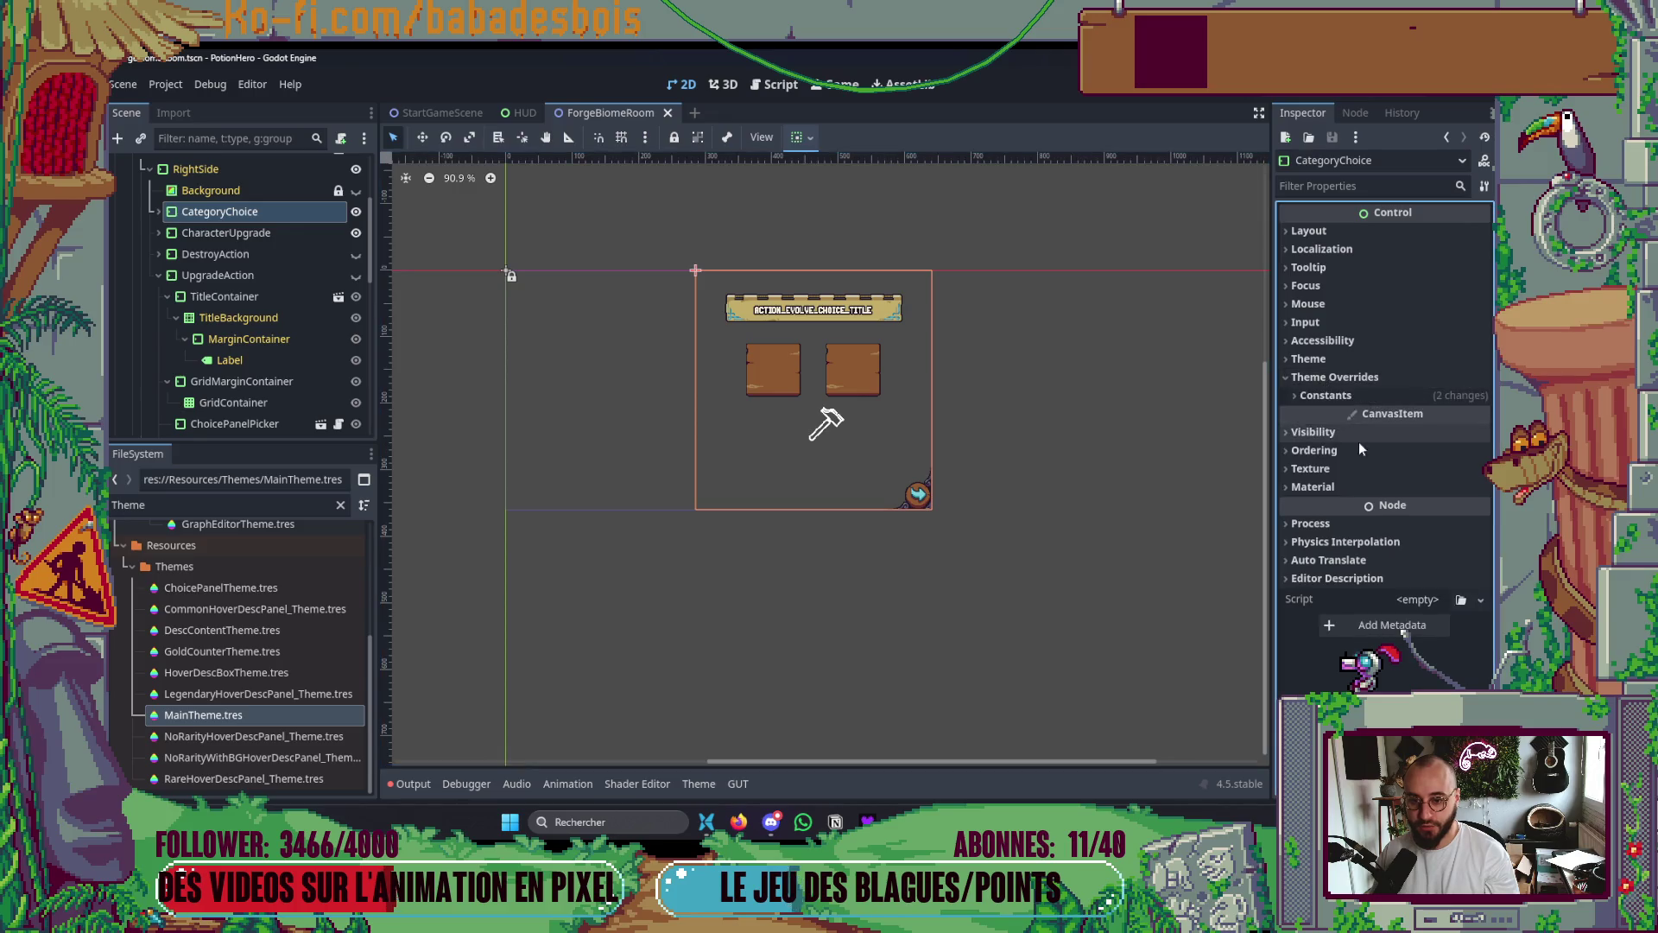
click(1326, 395)
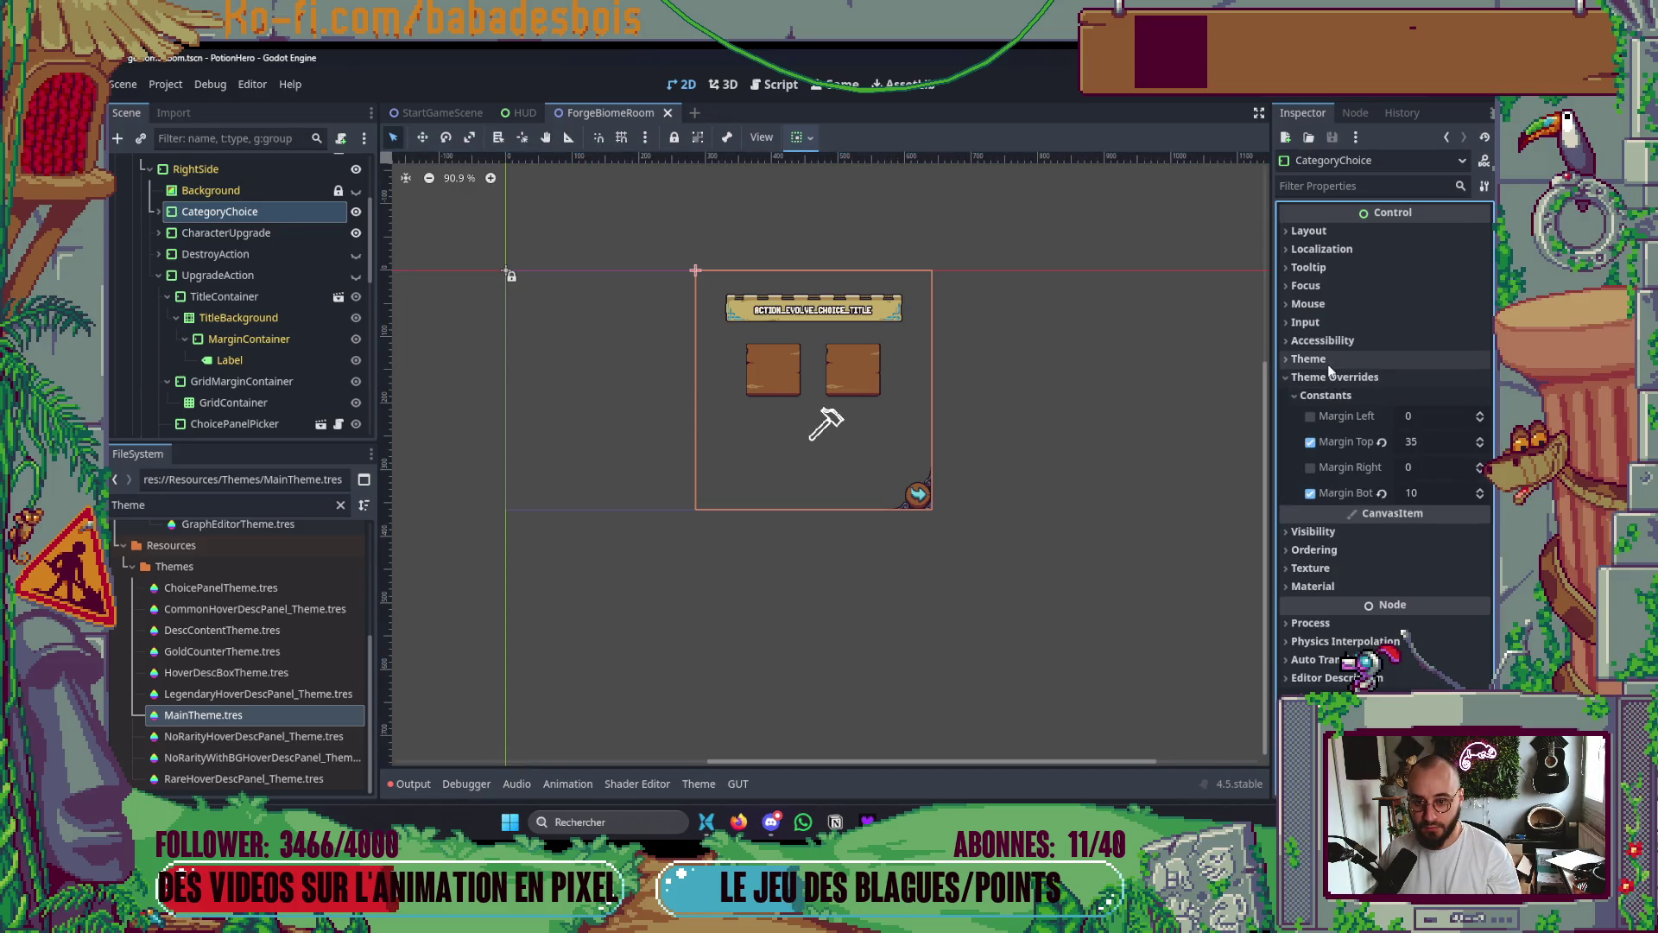
click(1330, 377)
click(1322, 359)
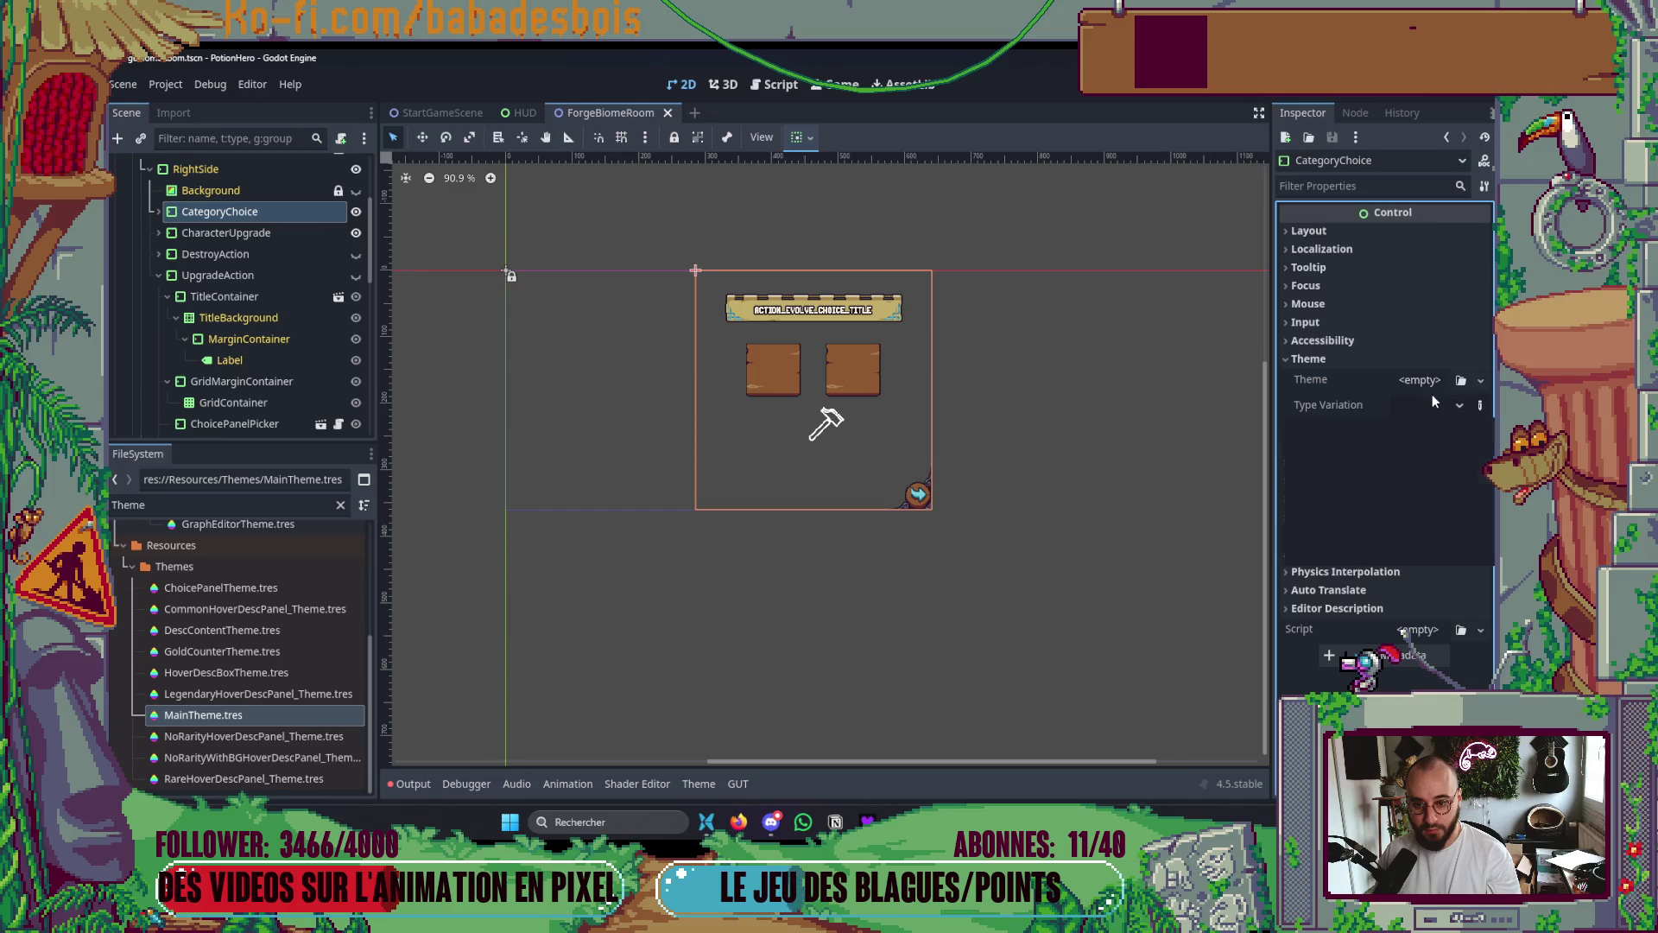
click(1434, 404)
click(1375, 542)
click(1361, 425)
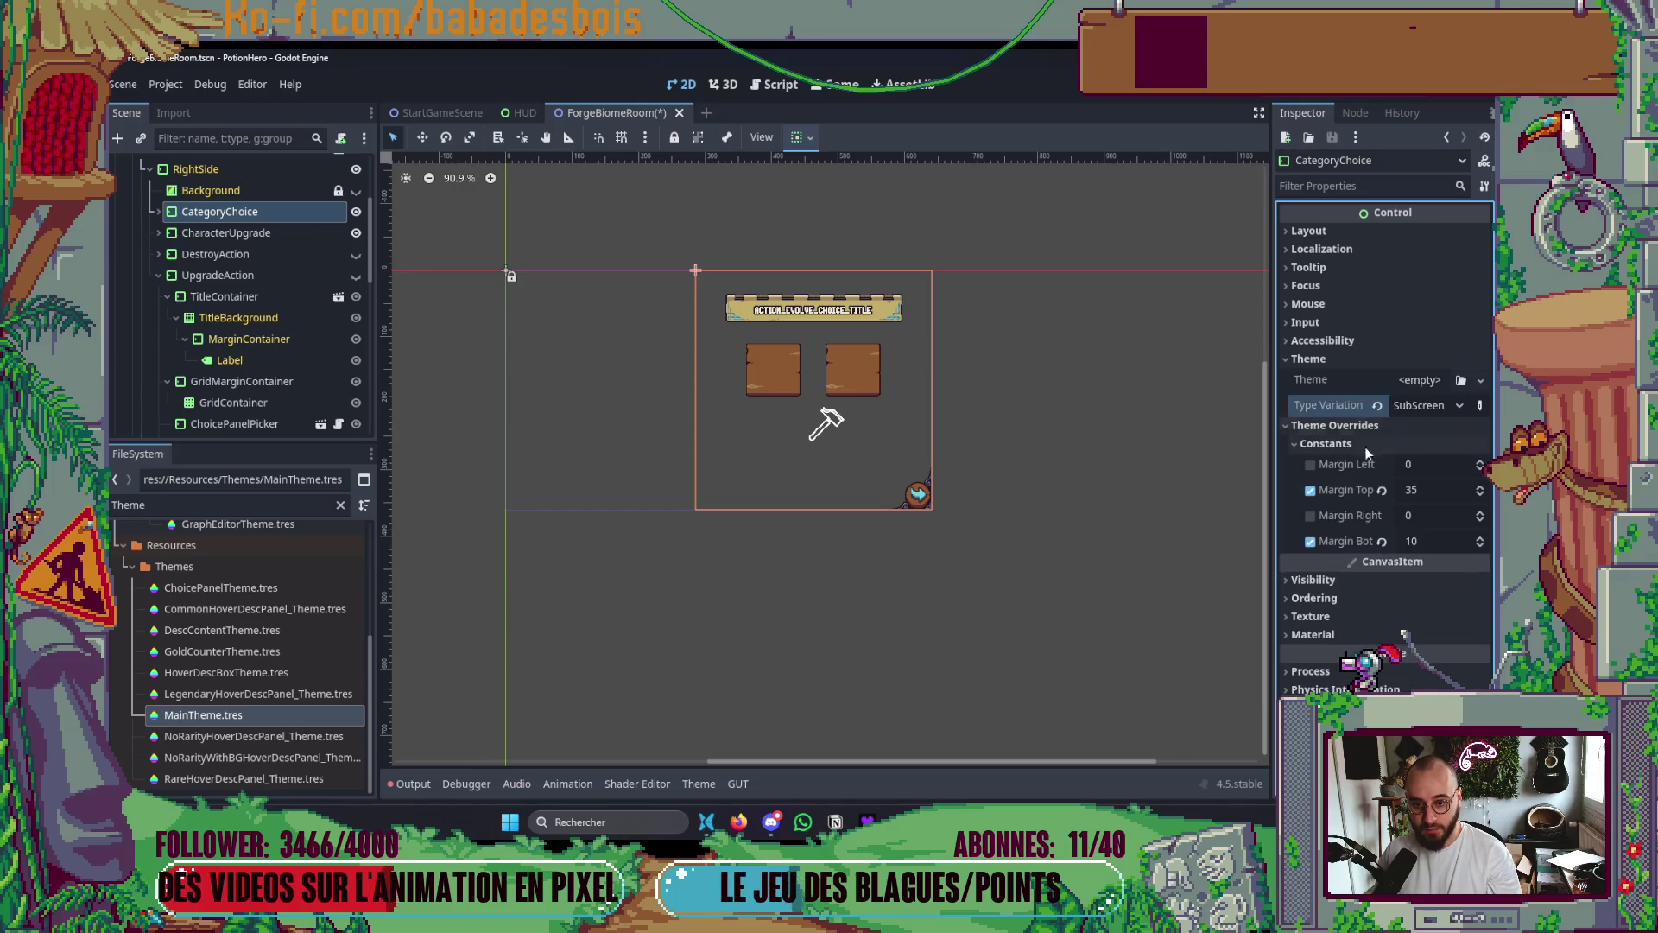
key(ctrl+s)
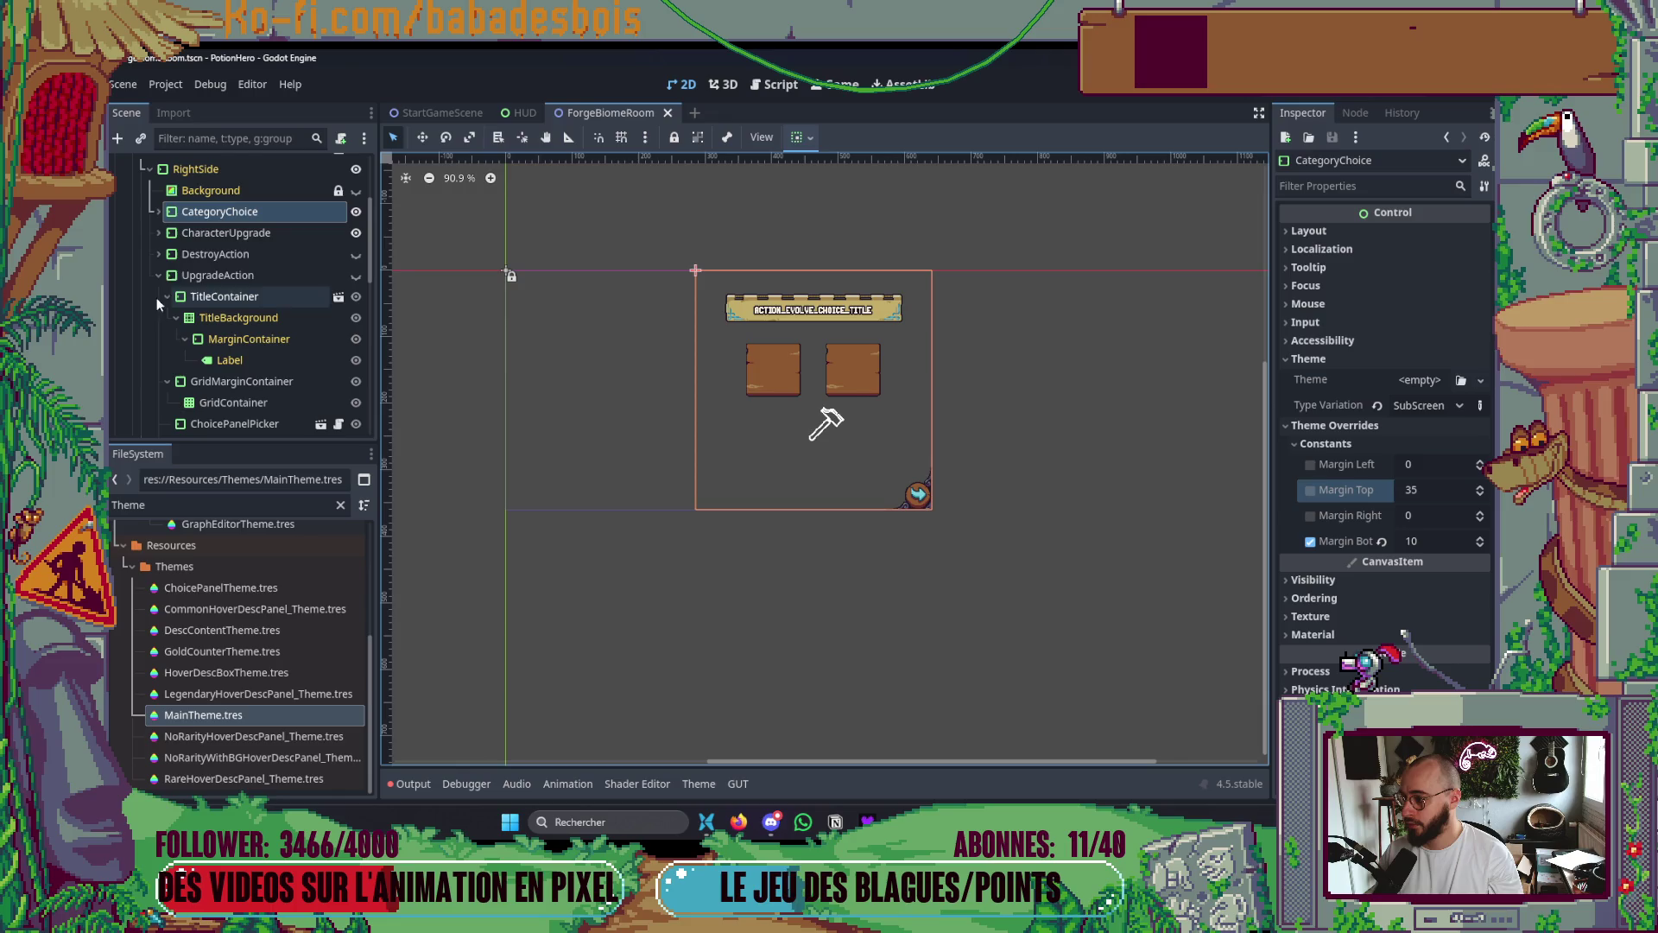
click(229, 233)
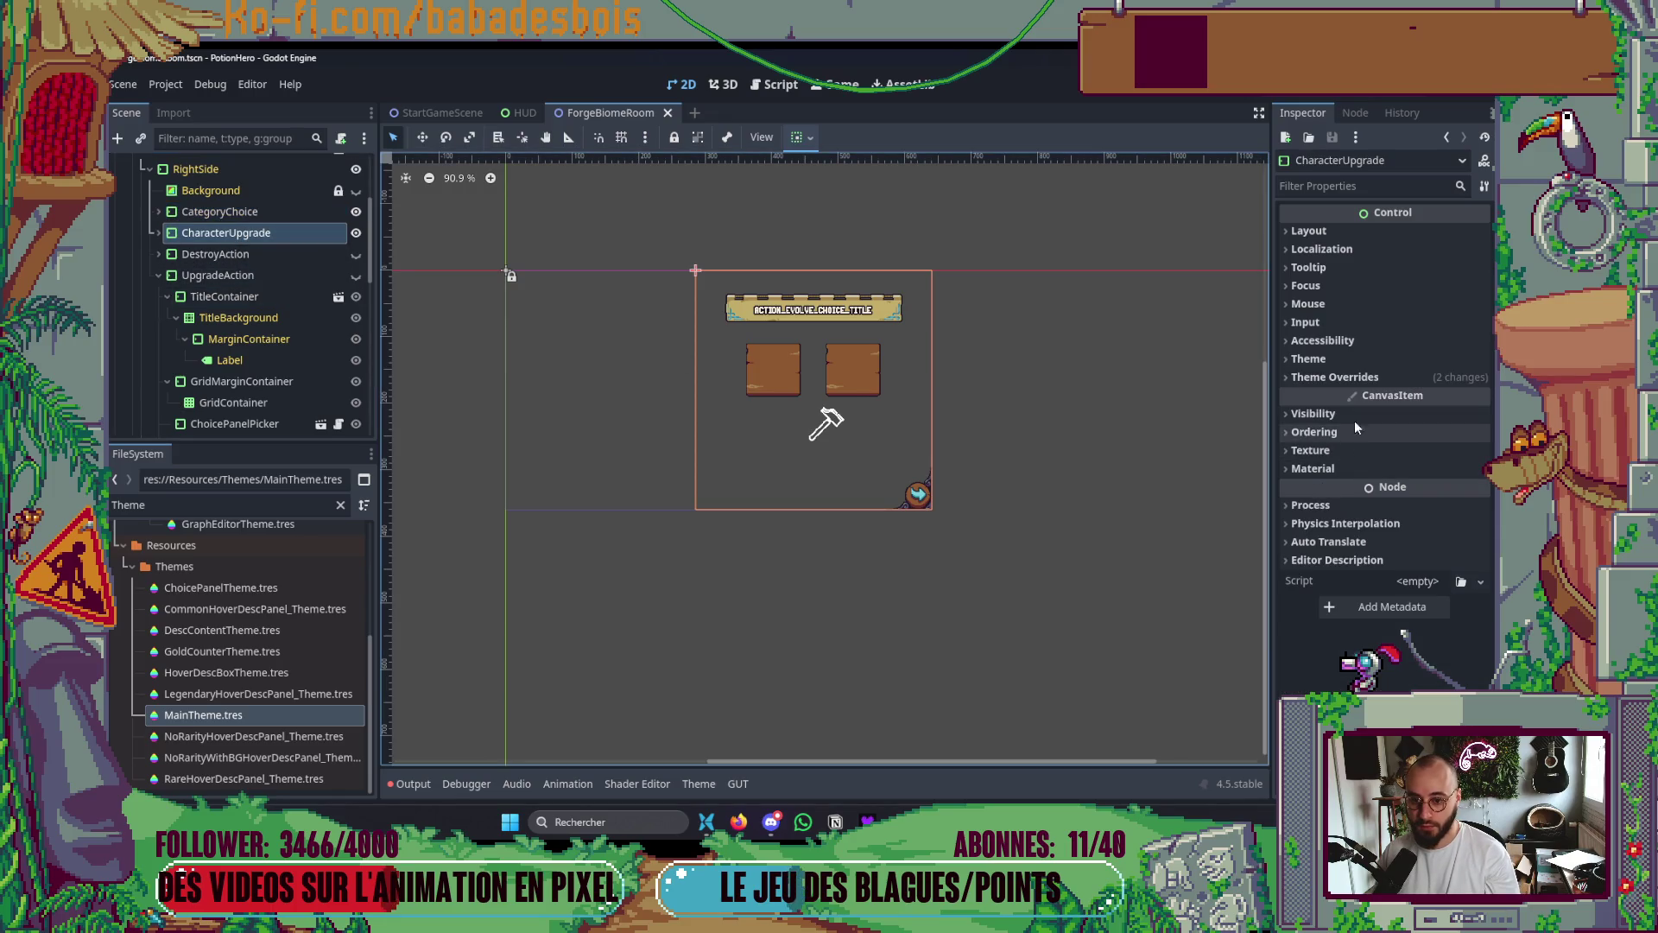
Step: Give CharacterUpgrade the SubScreenMarginContainer variation, no Margin Top override, Margin Bottom 10, and save
click(1338, 376)
click(1341, 361)
click(1438, 405)
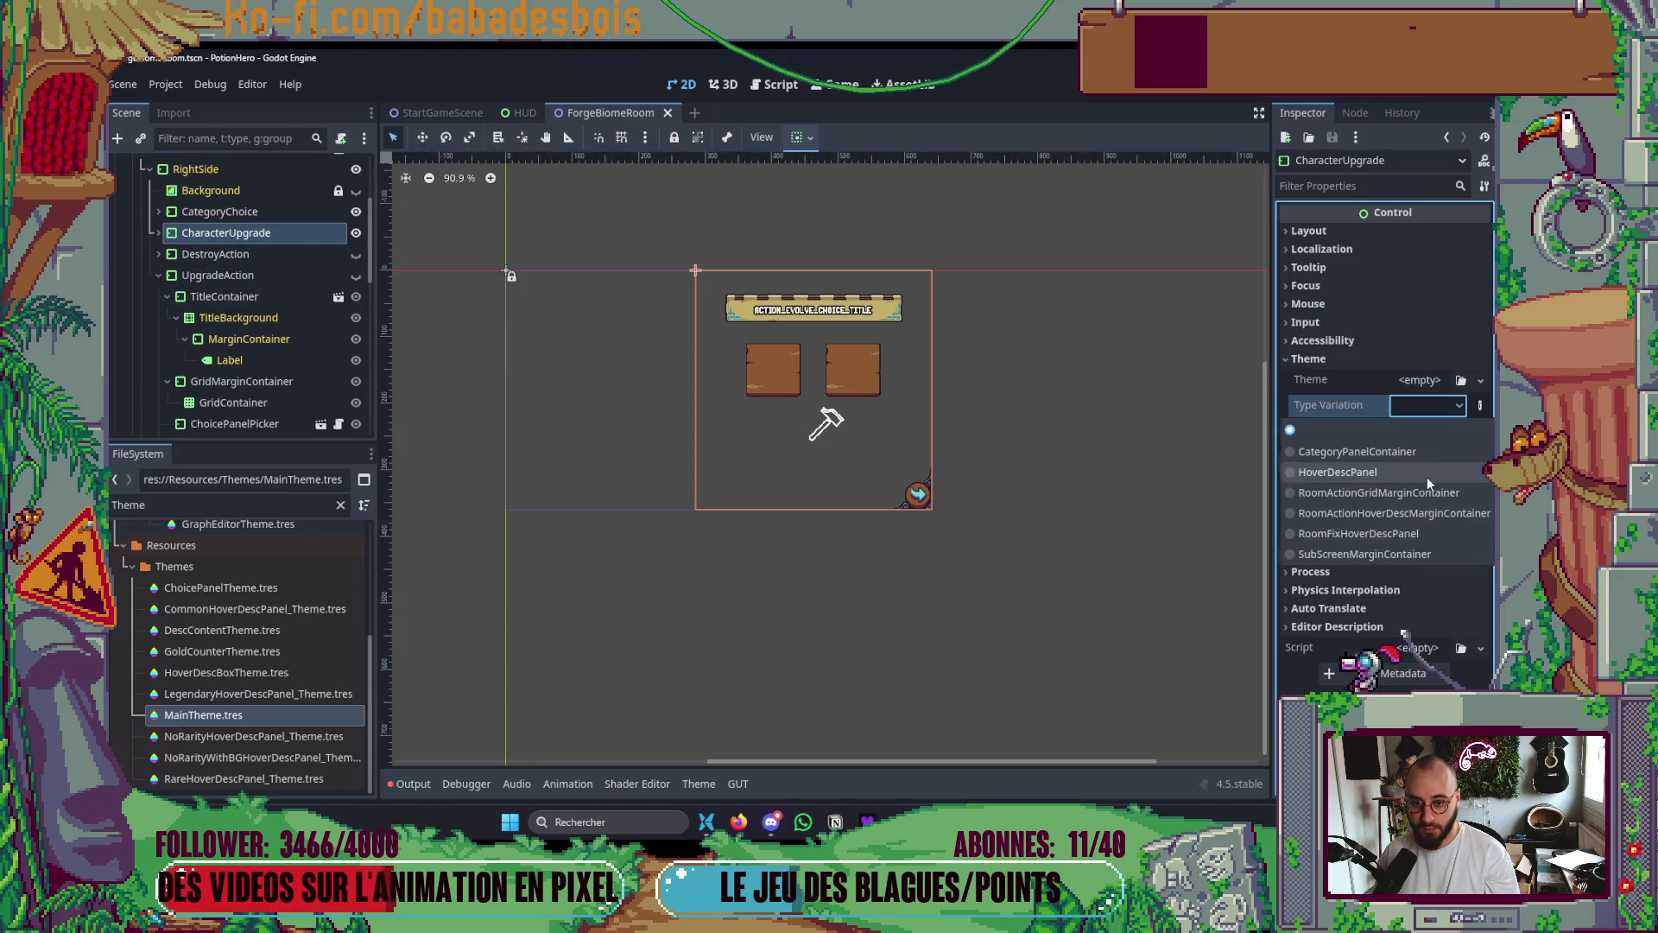
click(1378, 541)
click(1326, 443)
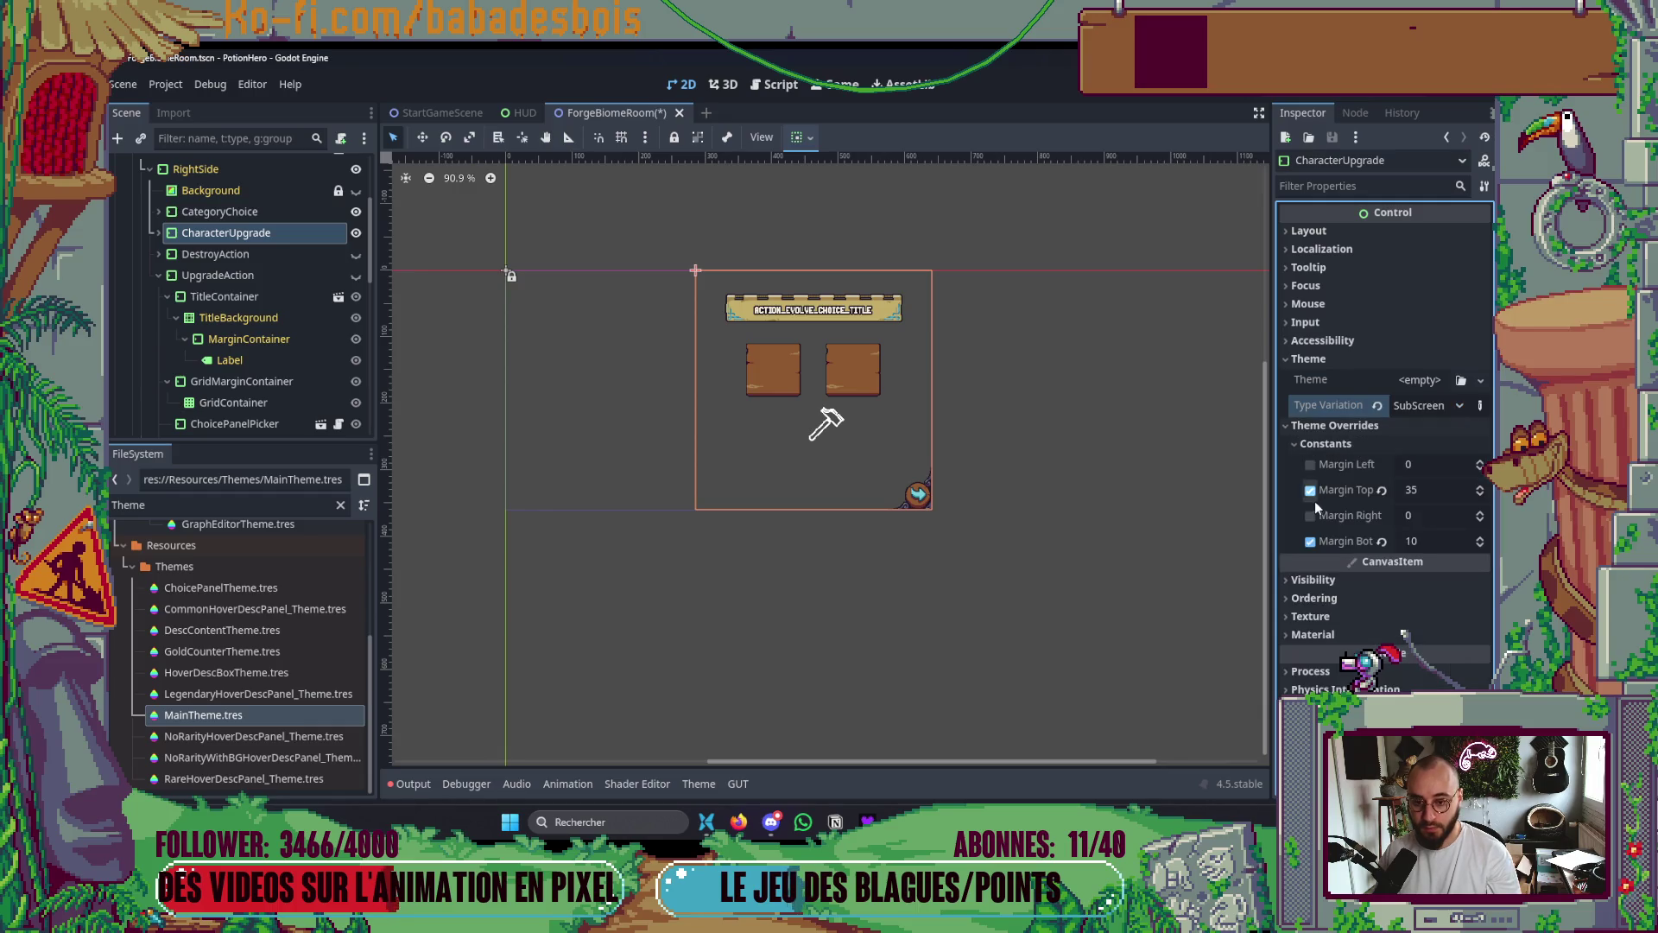
click(1310, 490)
click(1313, 544)
key(ctrl+s)
click(1310, 542)
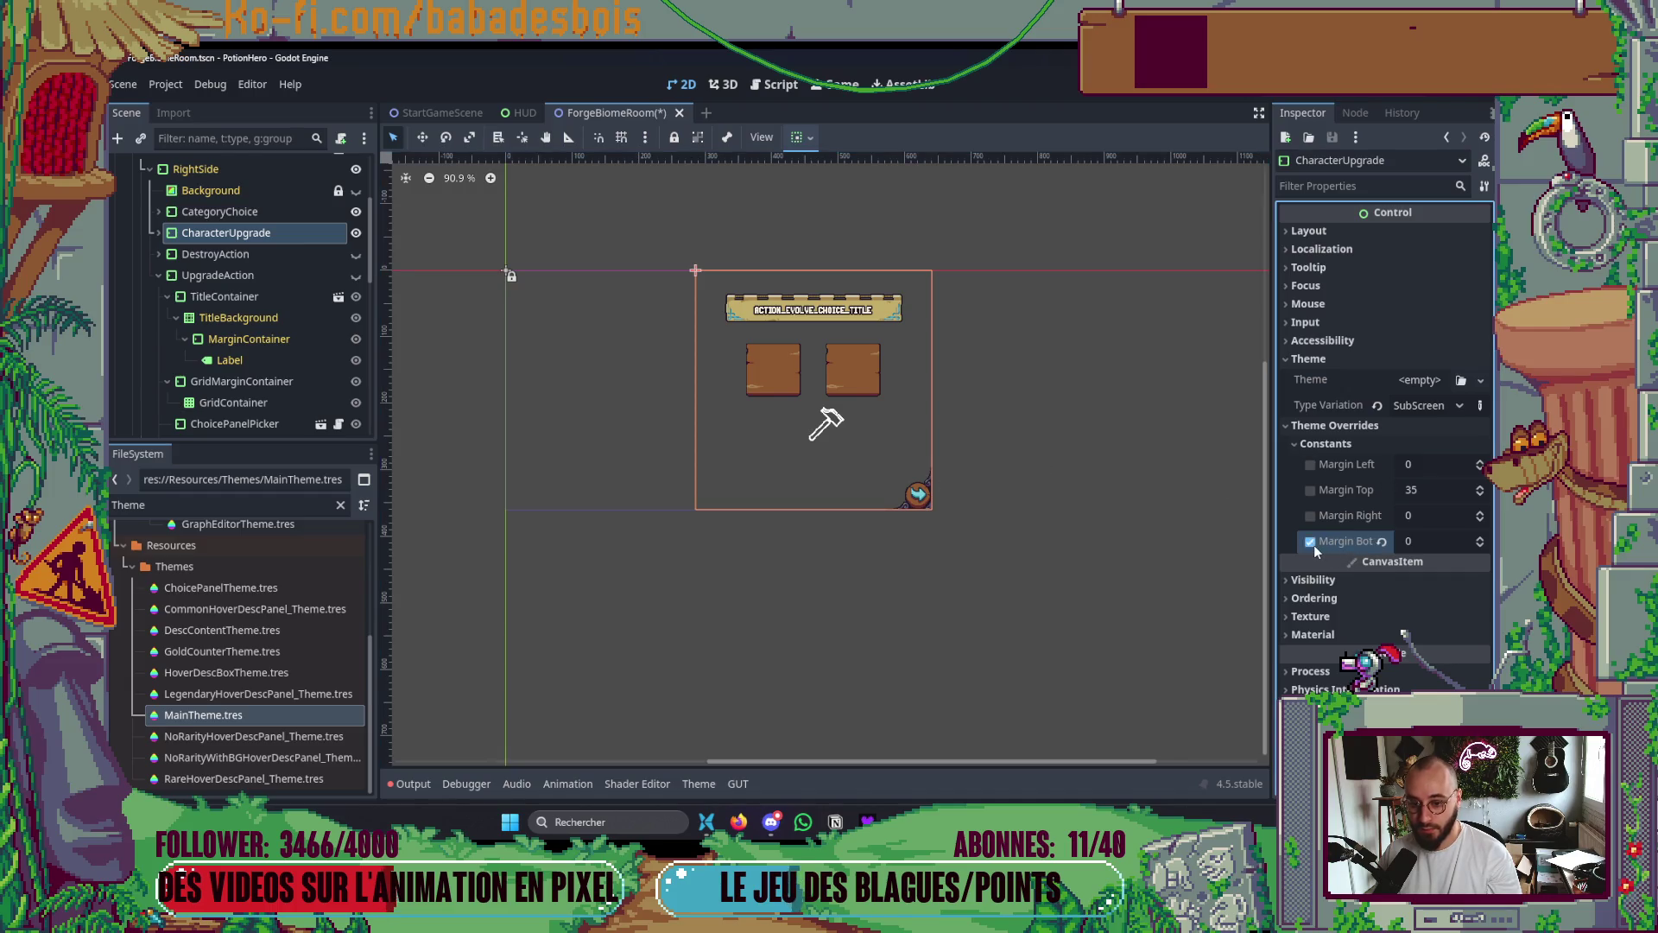
click(1456, 541)
key(Return)
key(ctrl+s)
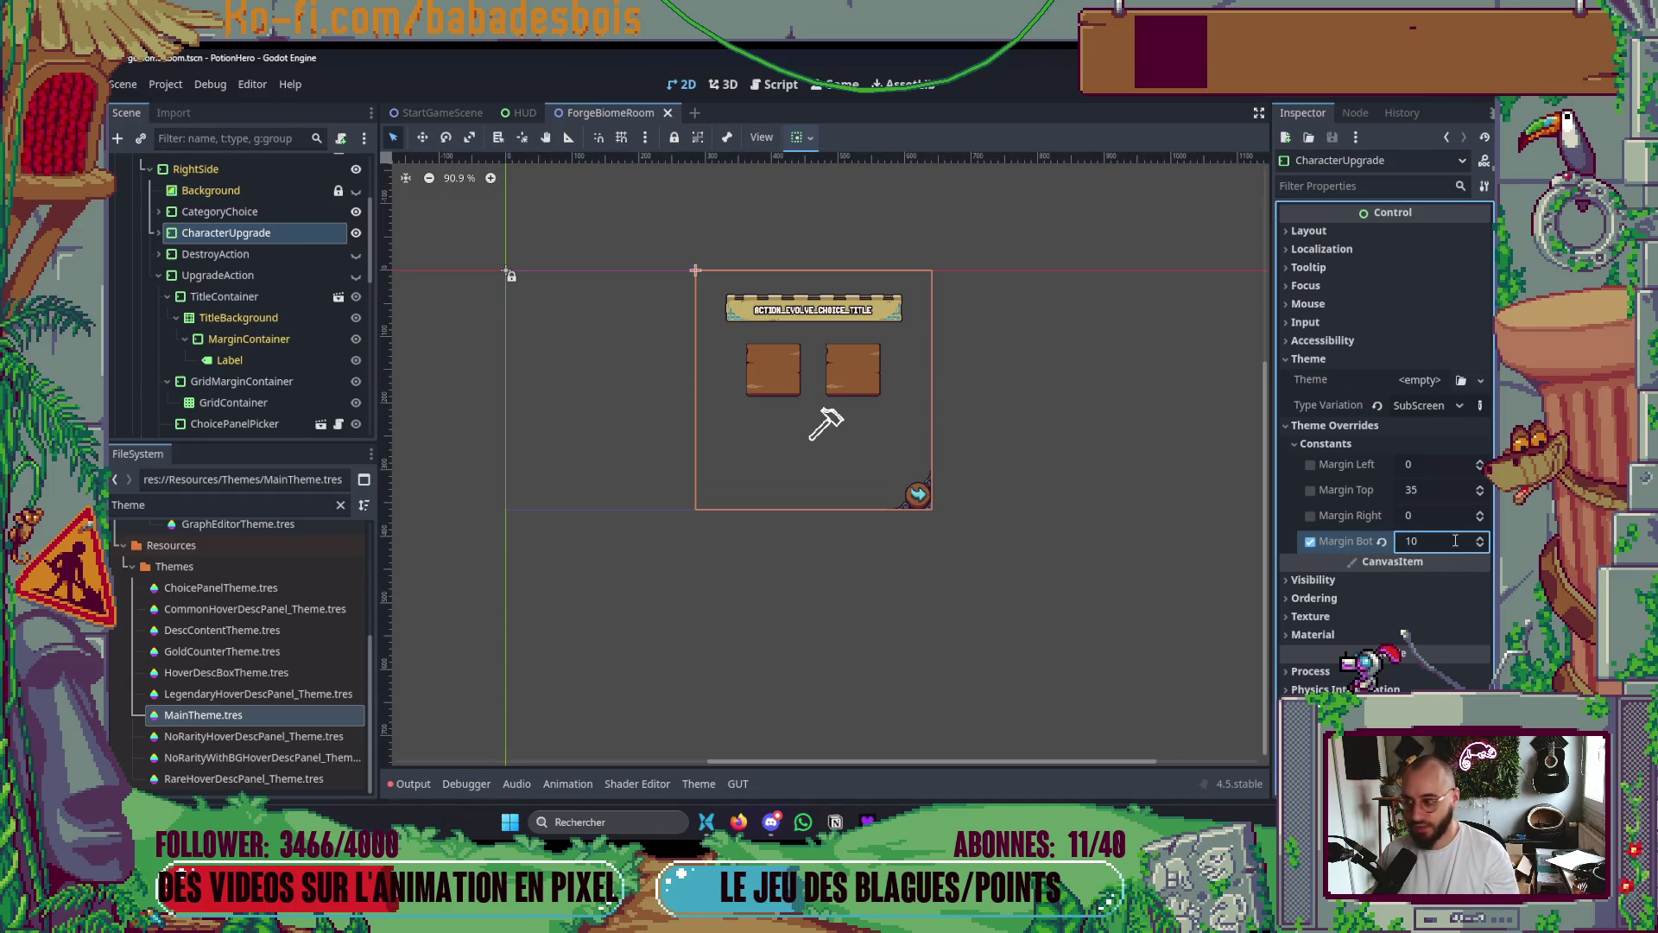
Step: Give DestroyAction the SubScreenMarginContainer variation, remove its Margin Top override, and save
click(241, 257)
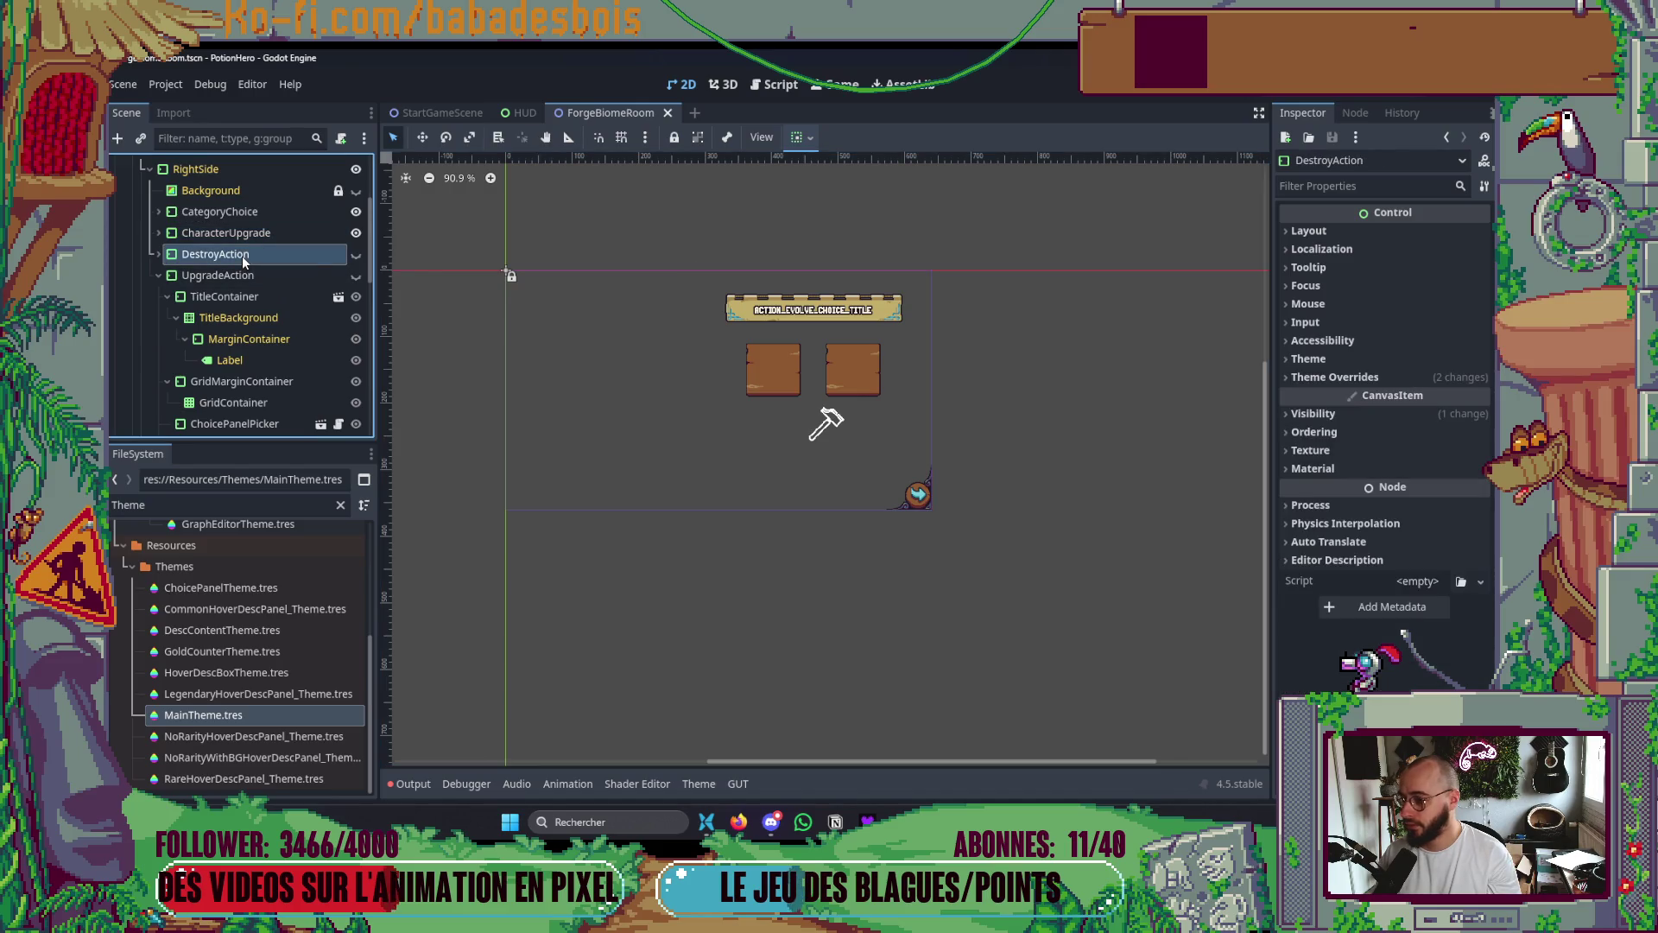
click(1311, 378)
click(1316, 393)
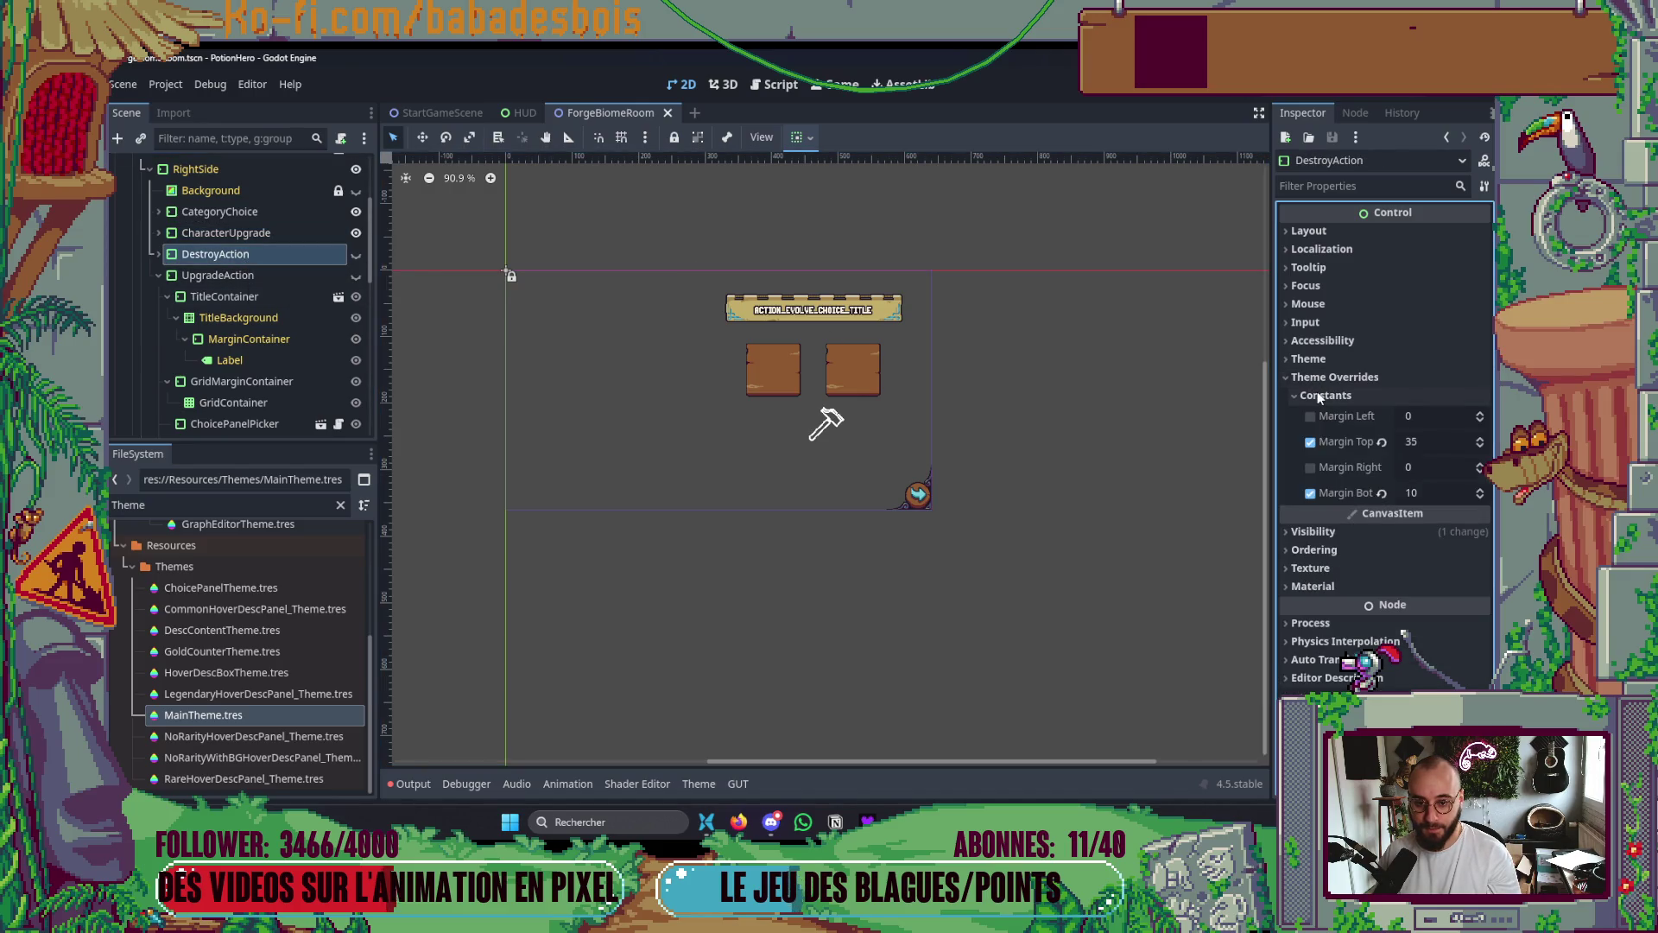
click(1325, 394)
click(1329, 376)
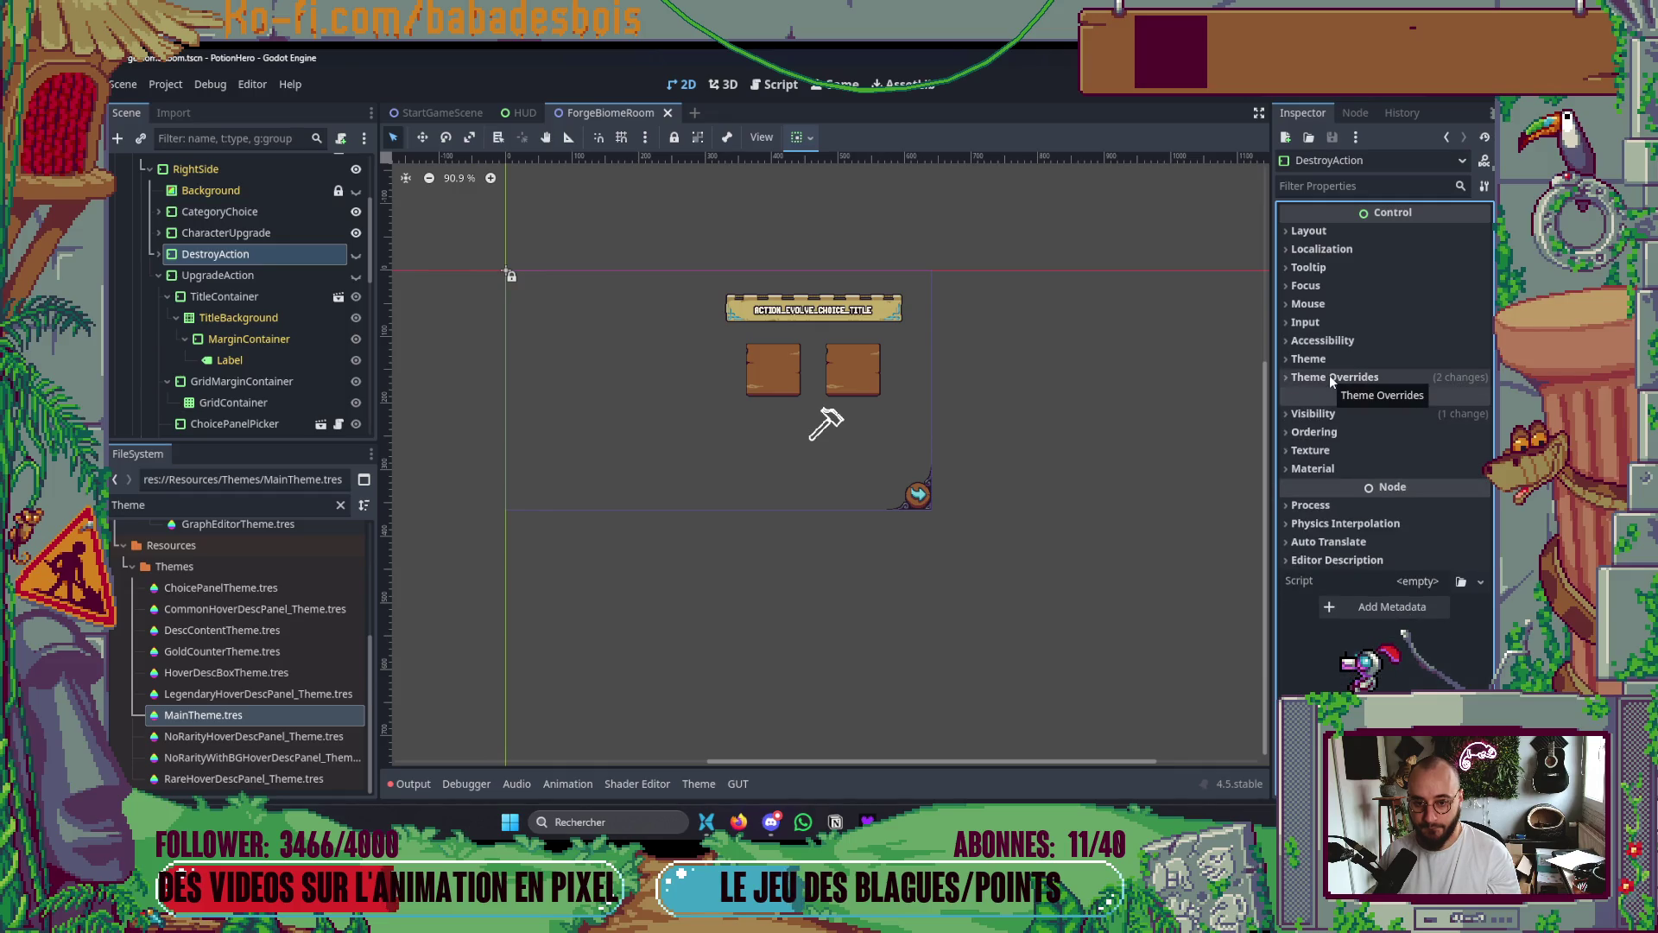
click(1321, 358)
click(1420, 405)
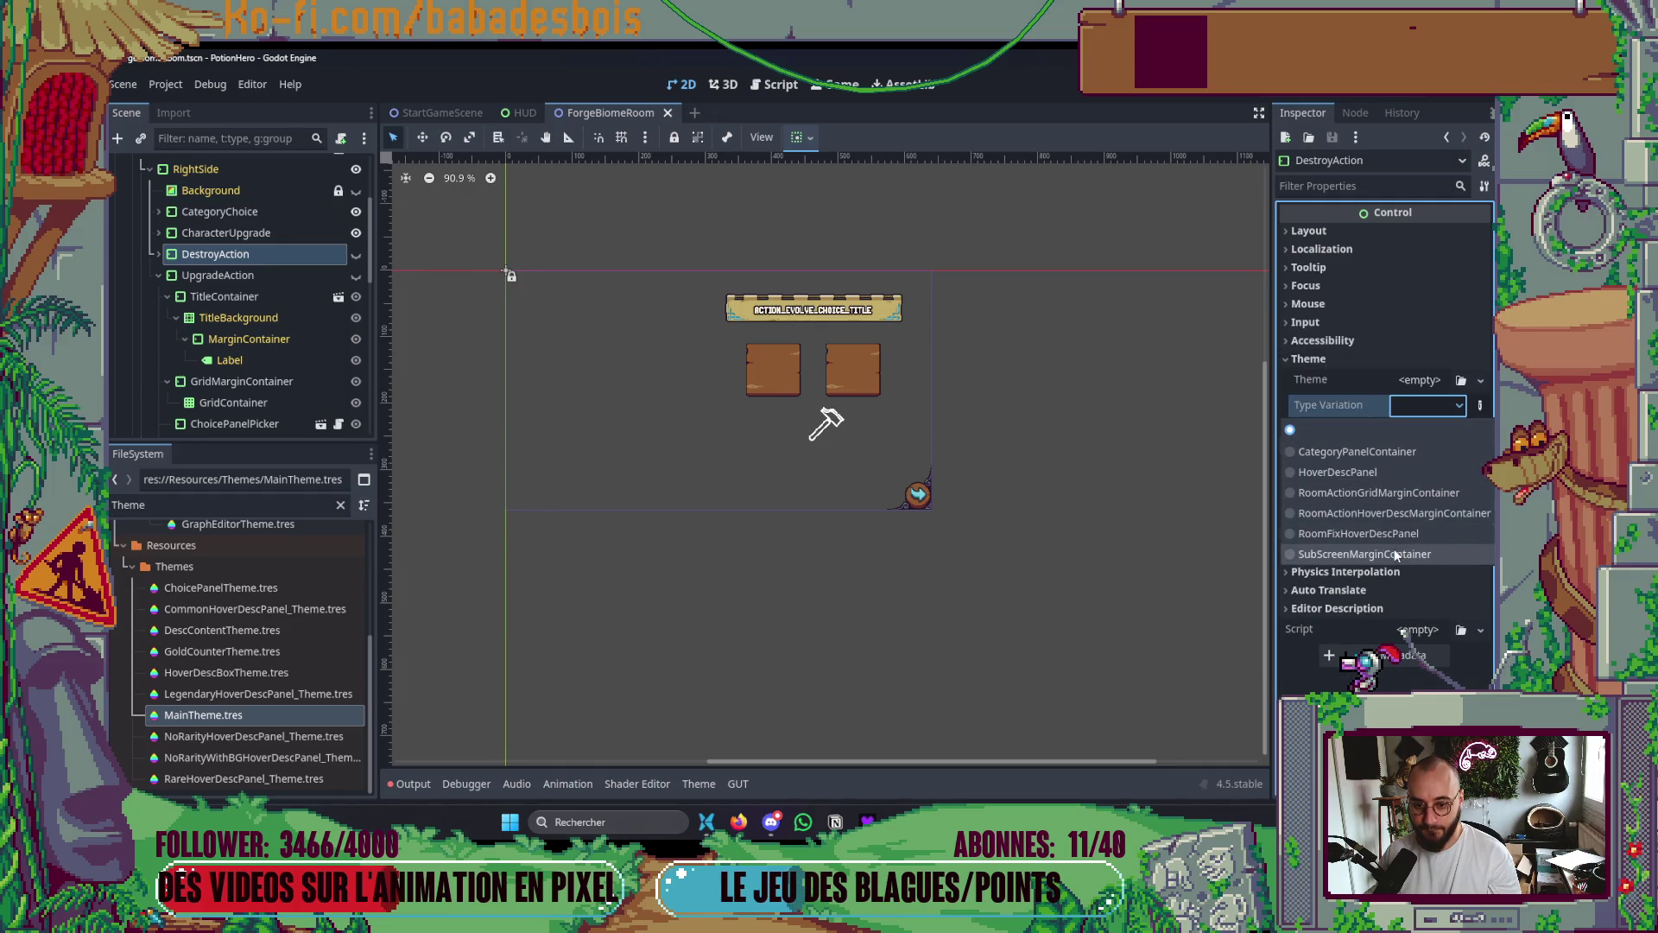
click(1365, 554)
click(1326, 425)
click(1316, 444)
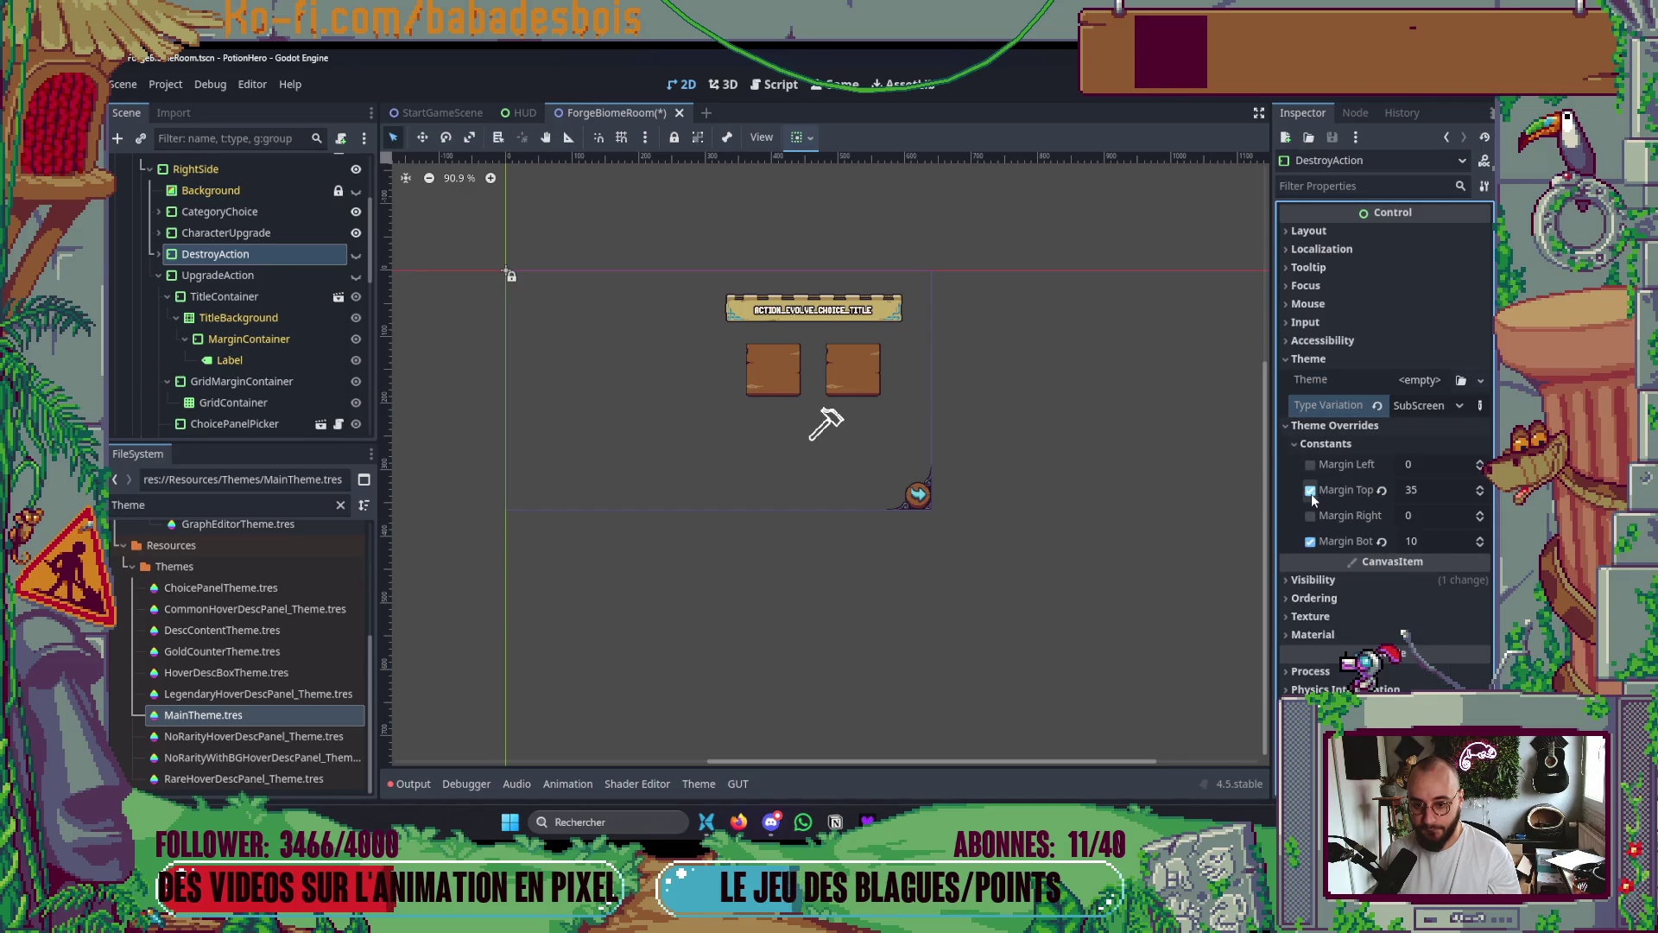
key(ctrl+s)
Step: Give UpgradeAction the SubScreenMarginContainer variation, remove its Margin Top override, and save
click(219, 274)
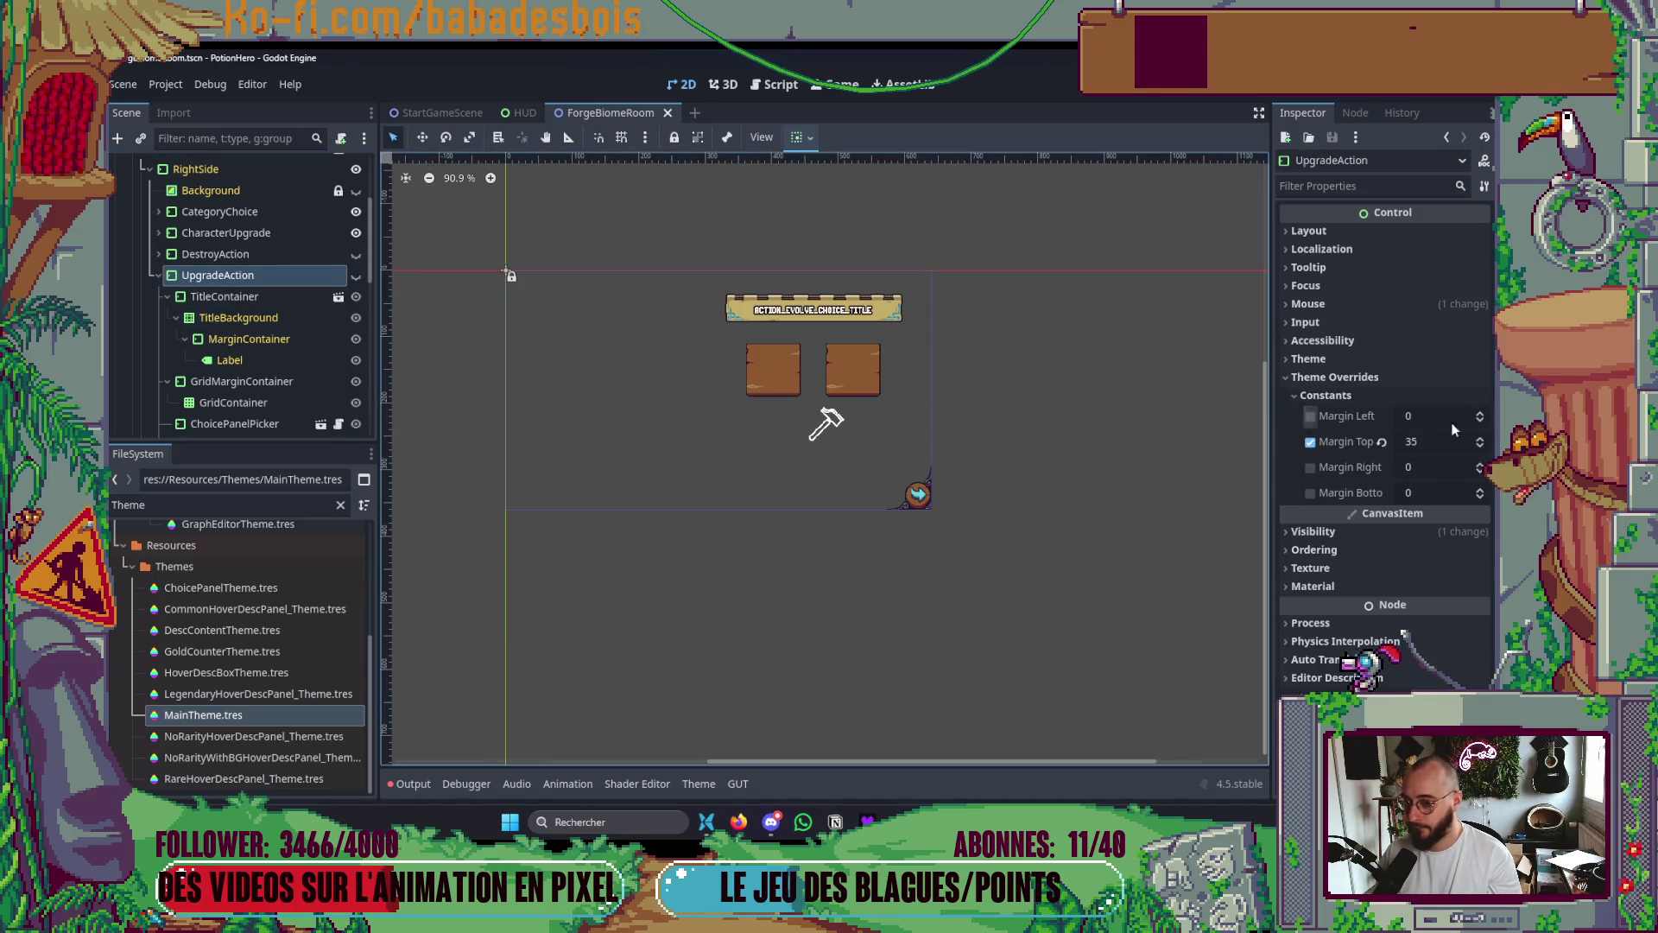
click(1324, 377)
click(1327, 359)
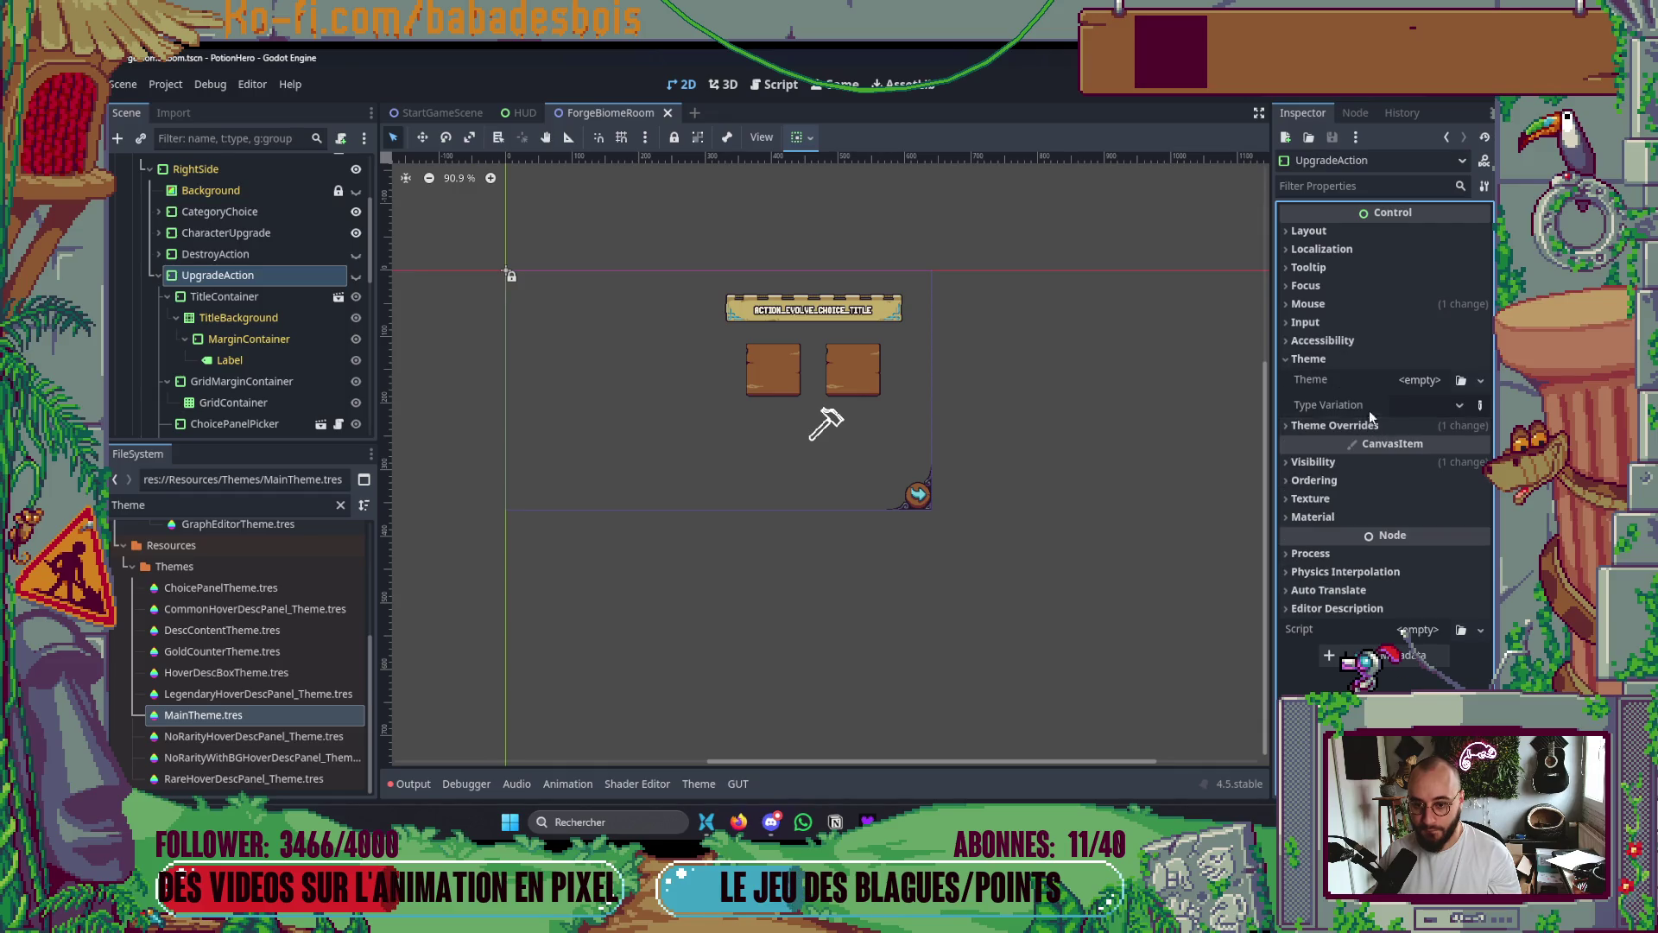
click(1425, 405)
click(1322, 554)
click(1327, 425)
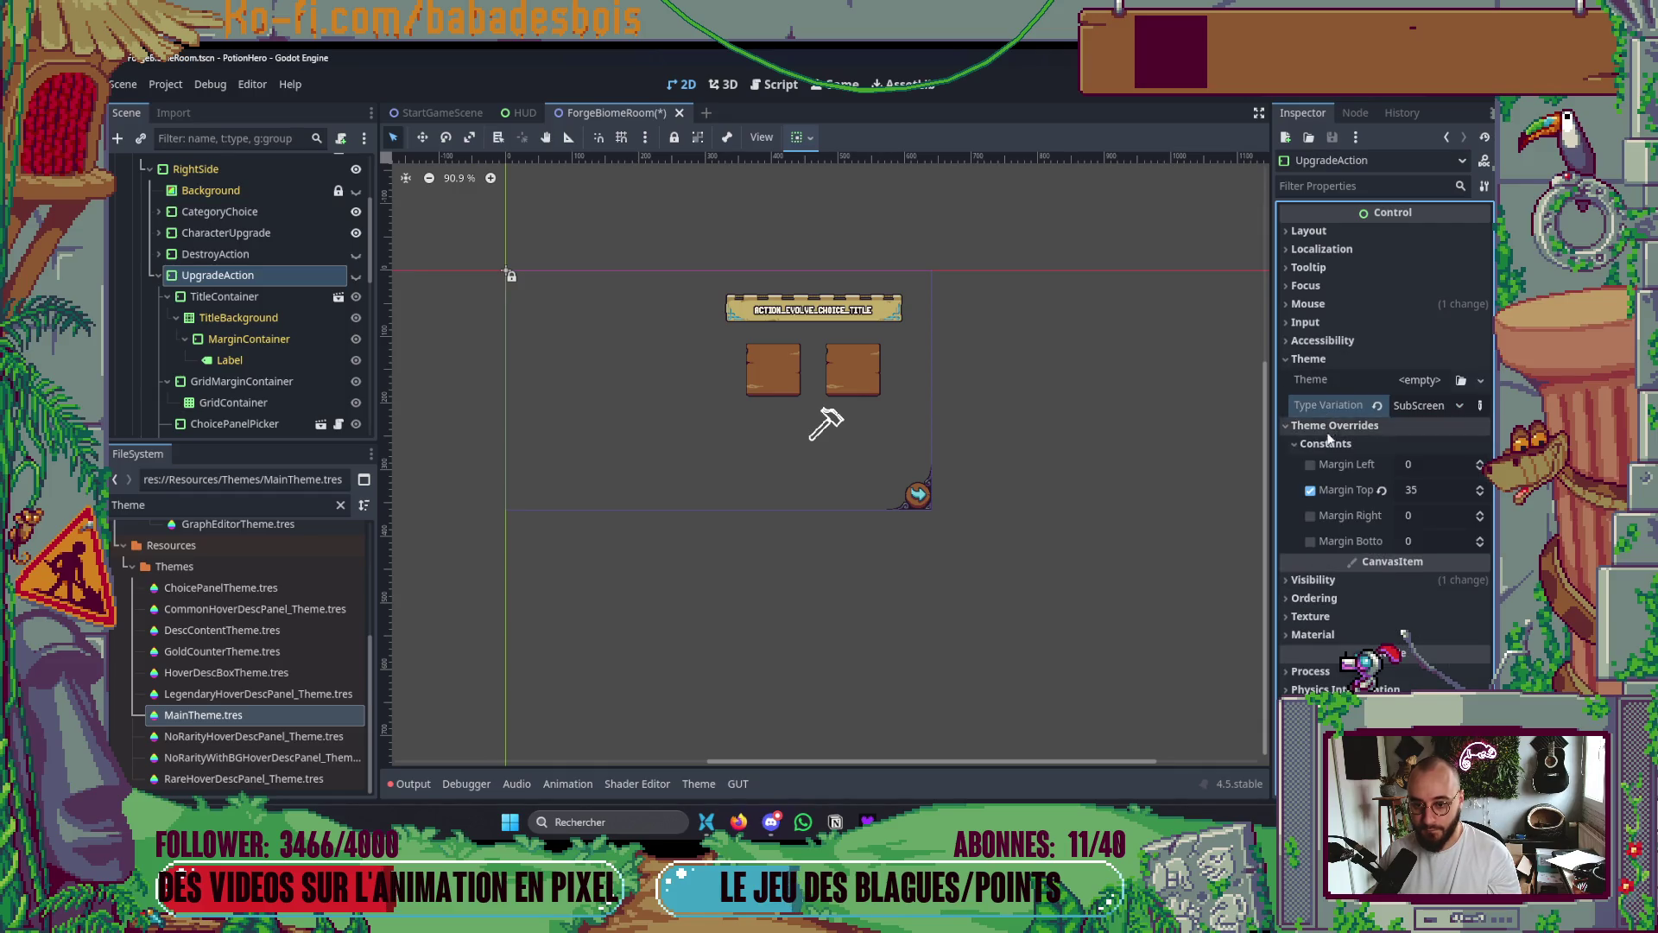
click(1330, 490)
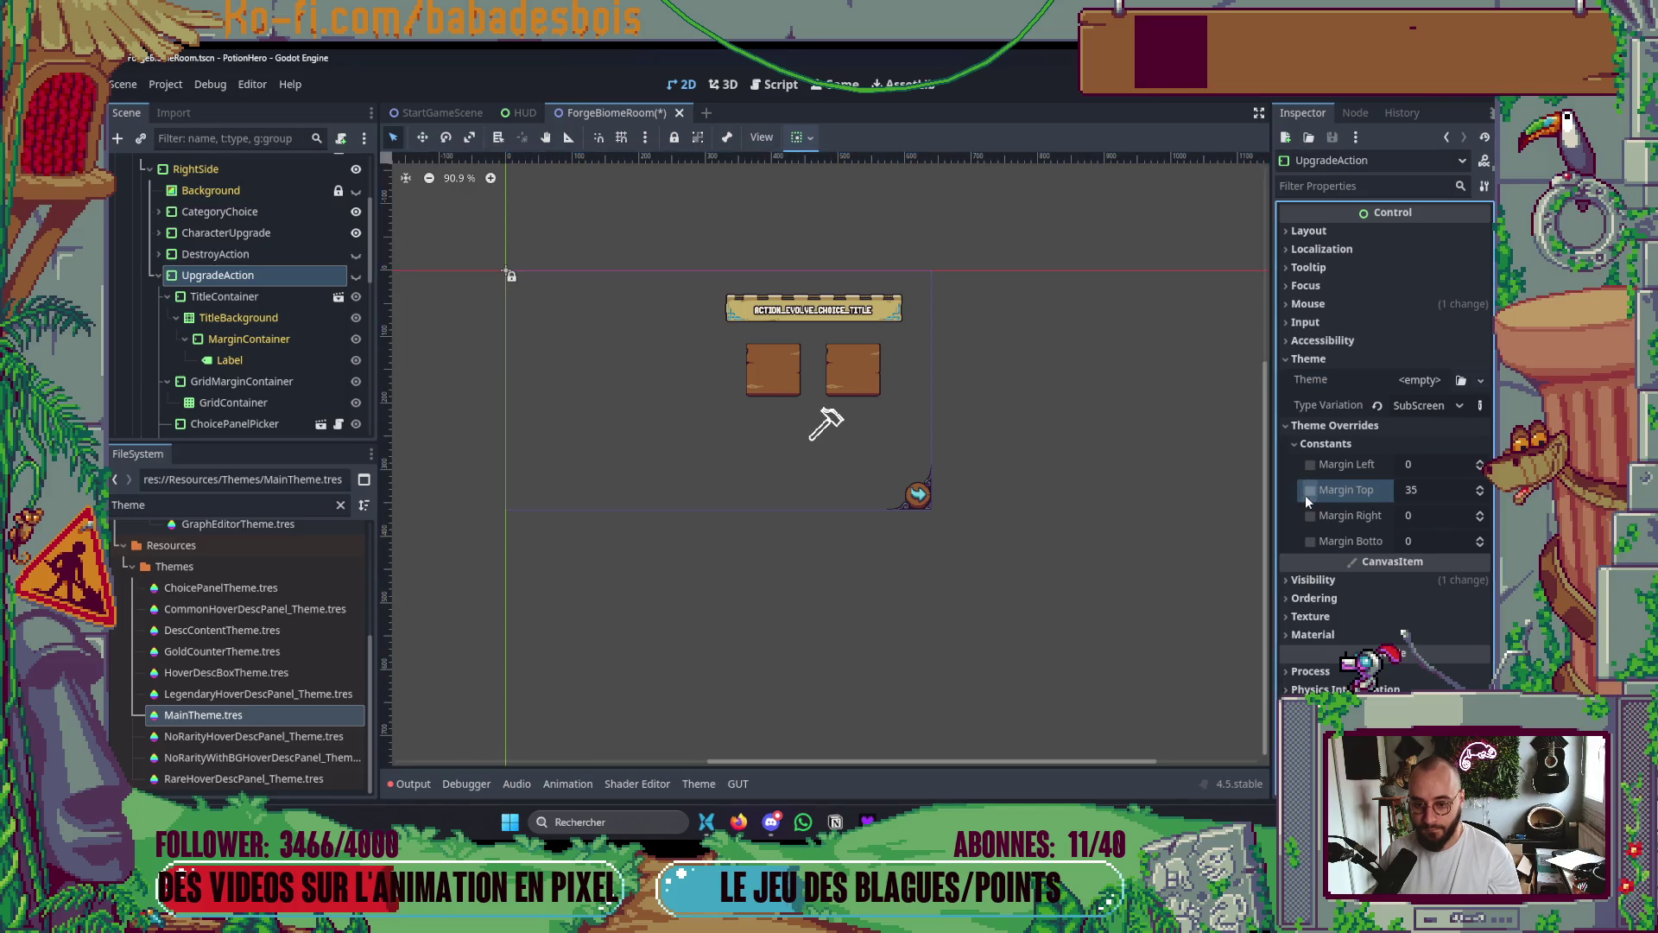
click(1044, 547)
key(ctrl+s)
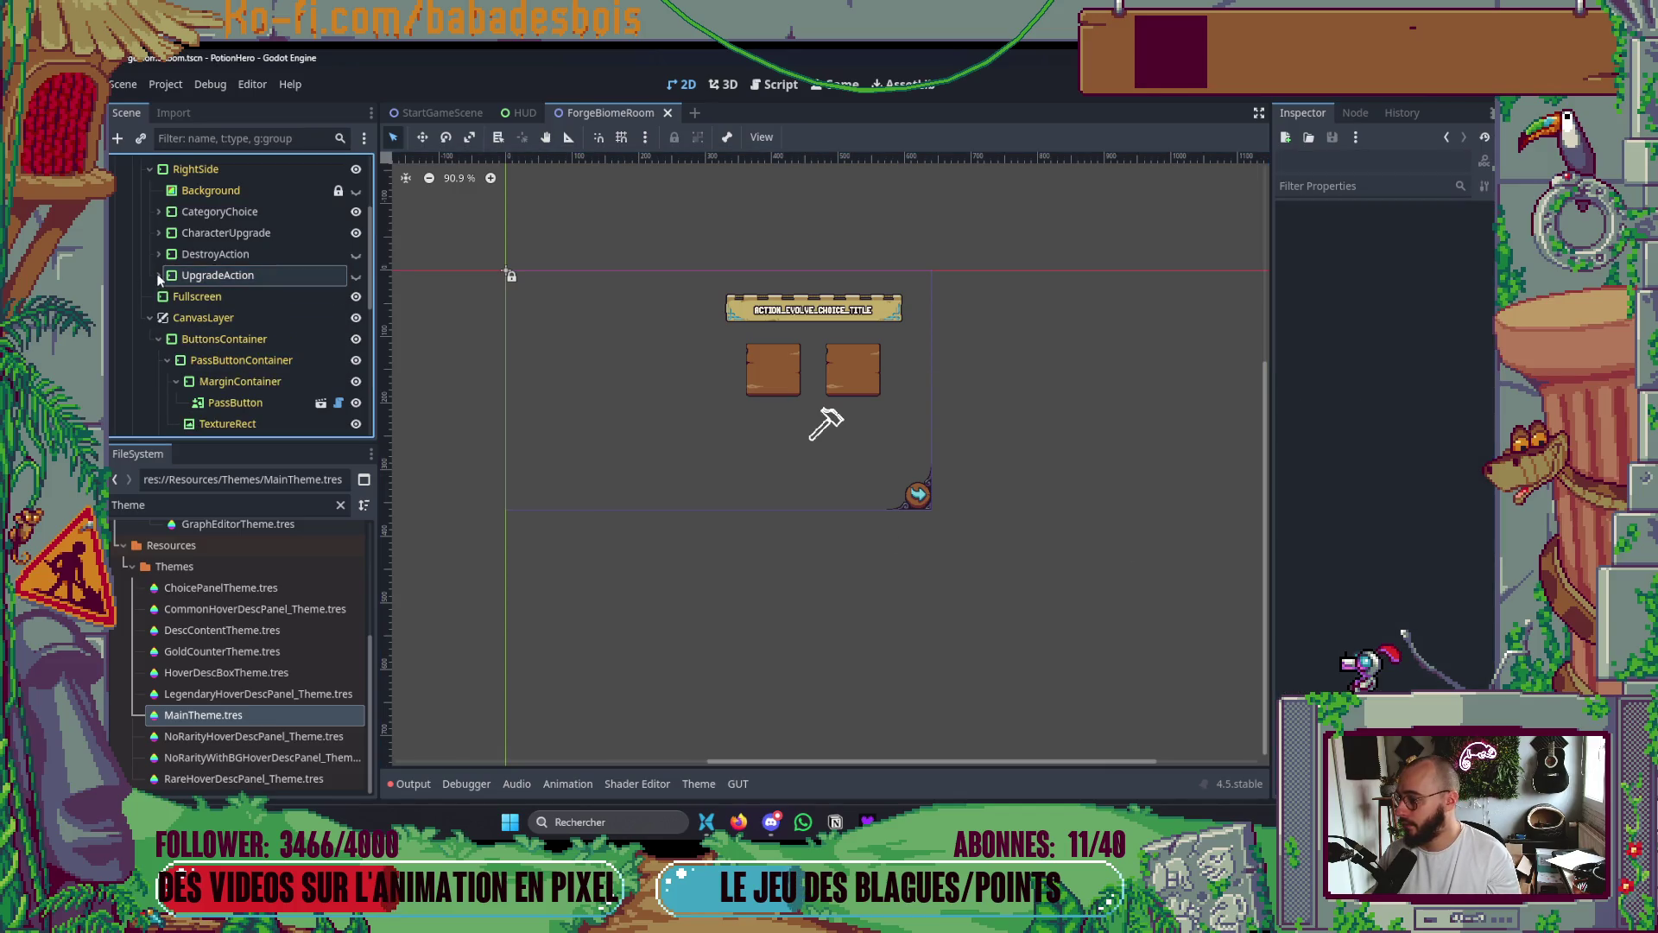
Step: Search 'Action' in the Quick Open scene finder and open ActionPileMenu.tscn
click(158, 274)
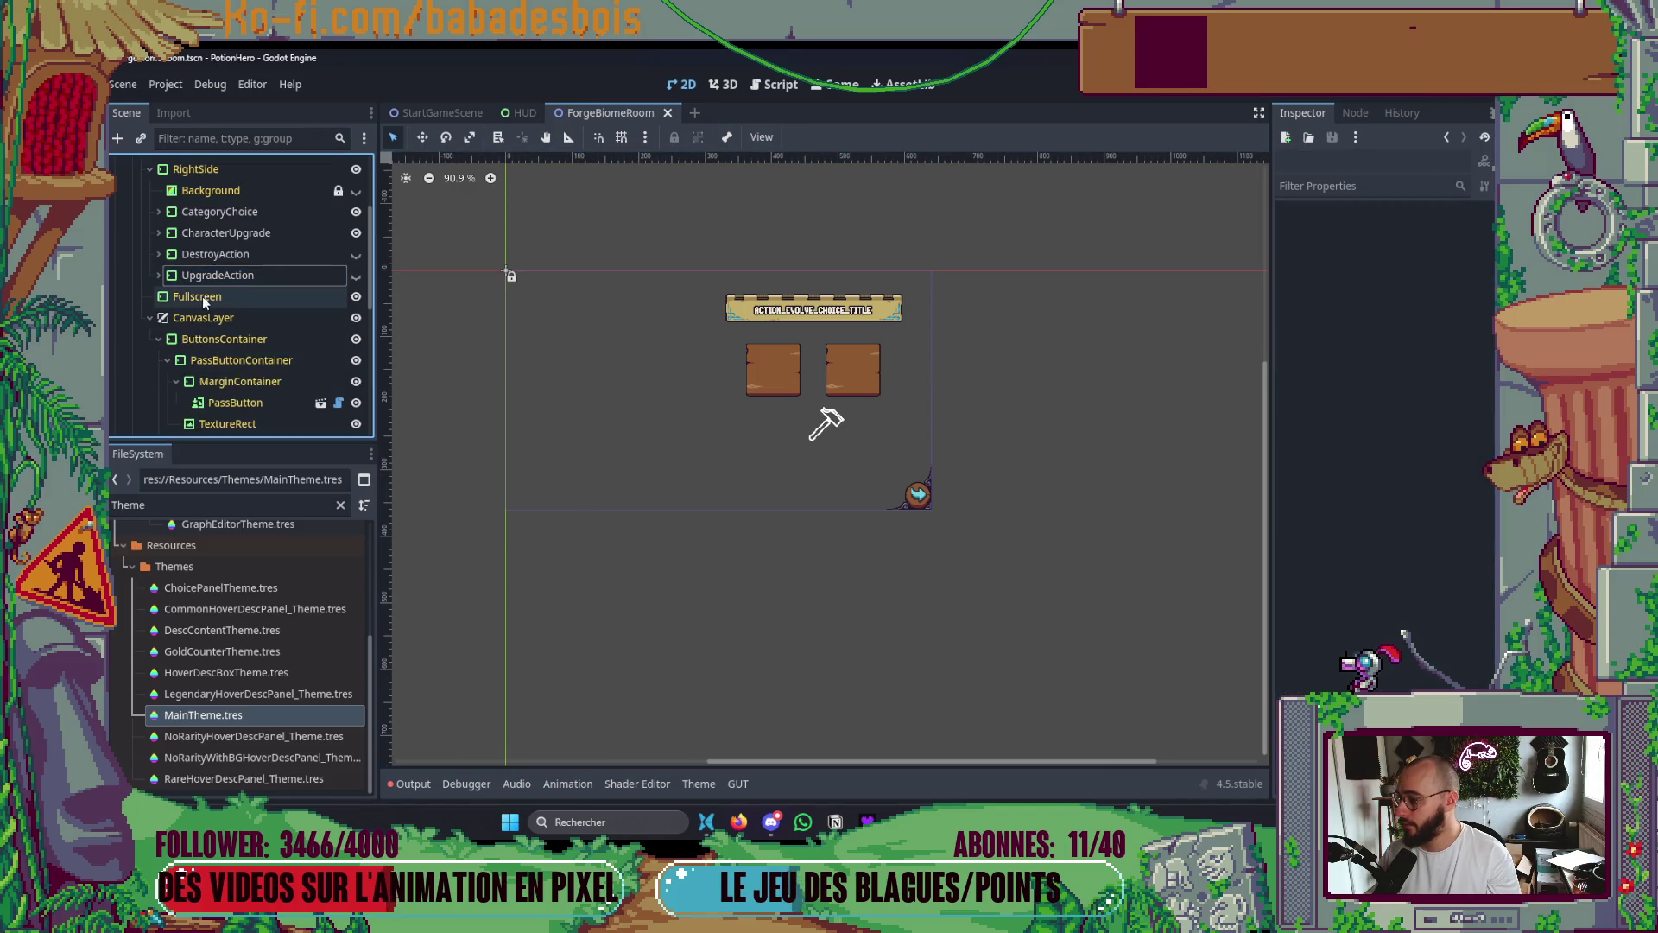
click(522, 120)
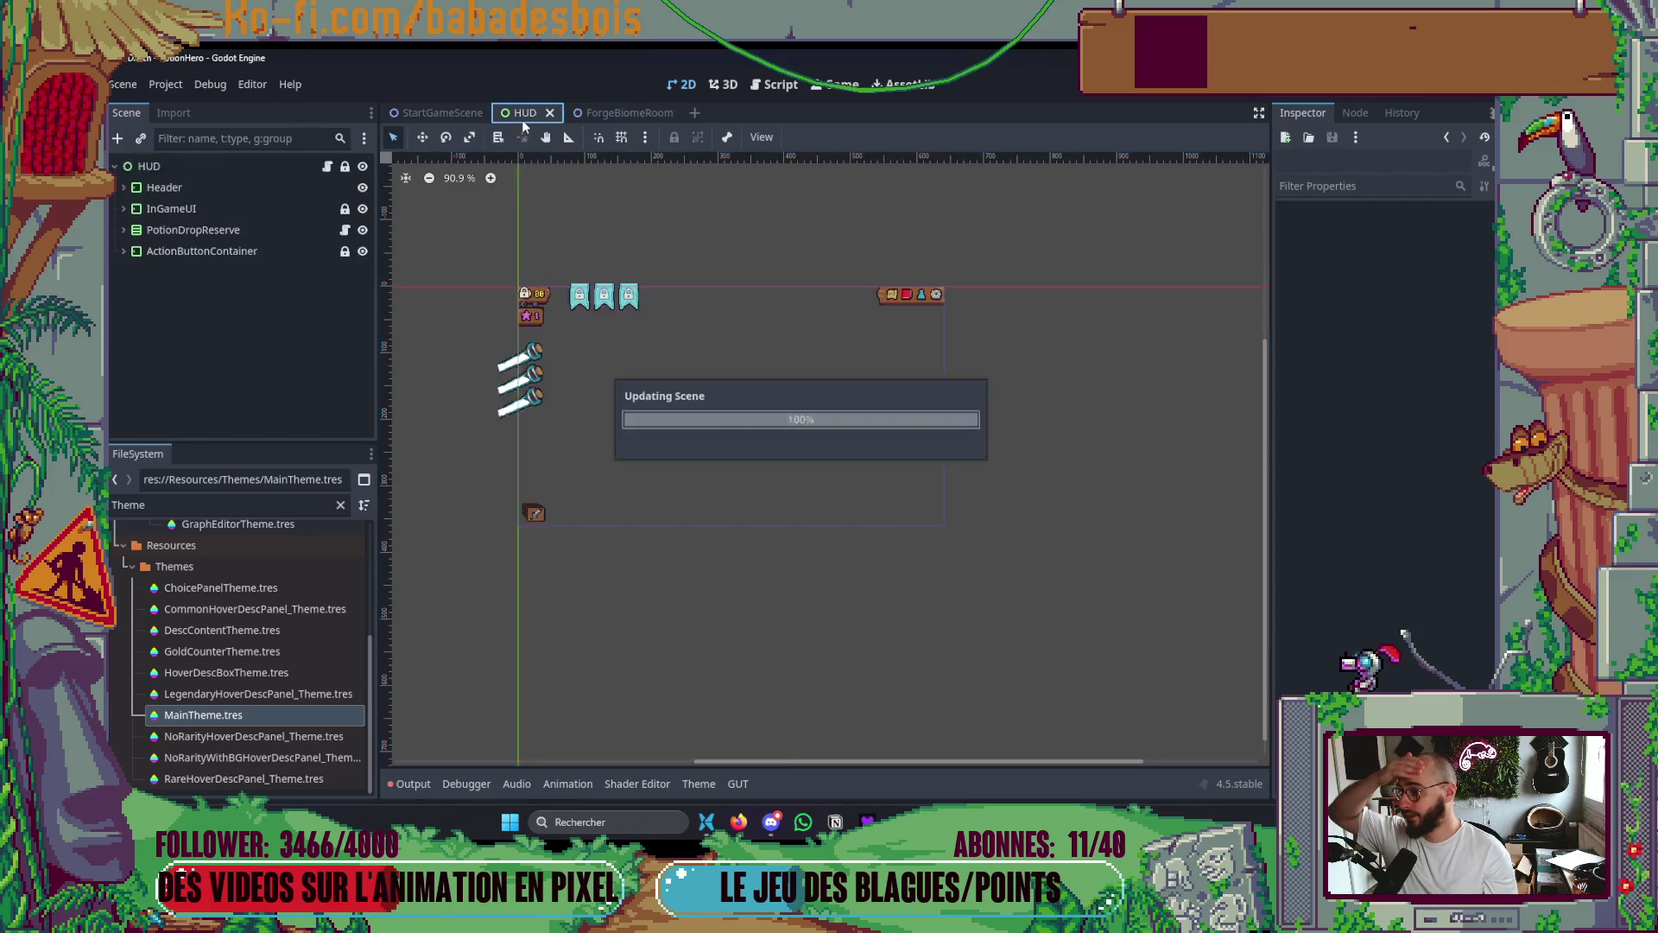
click(636, 116)
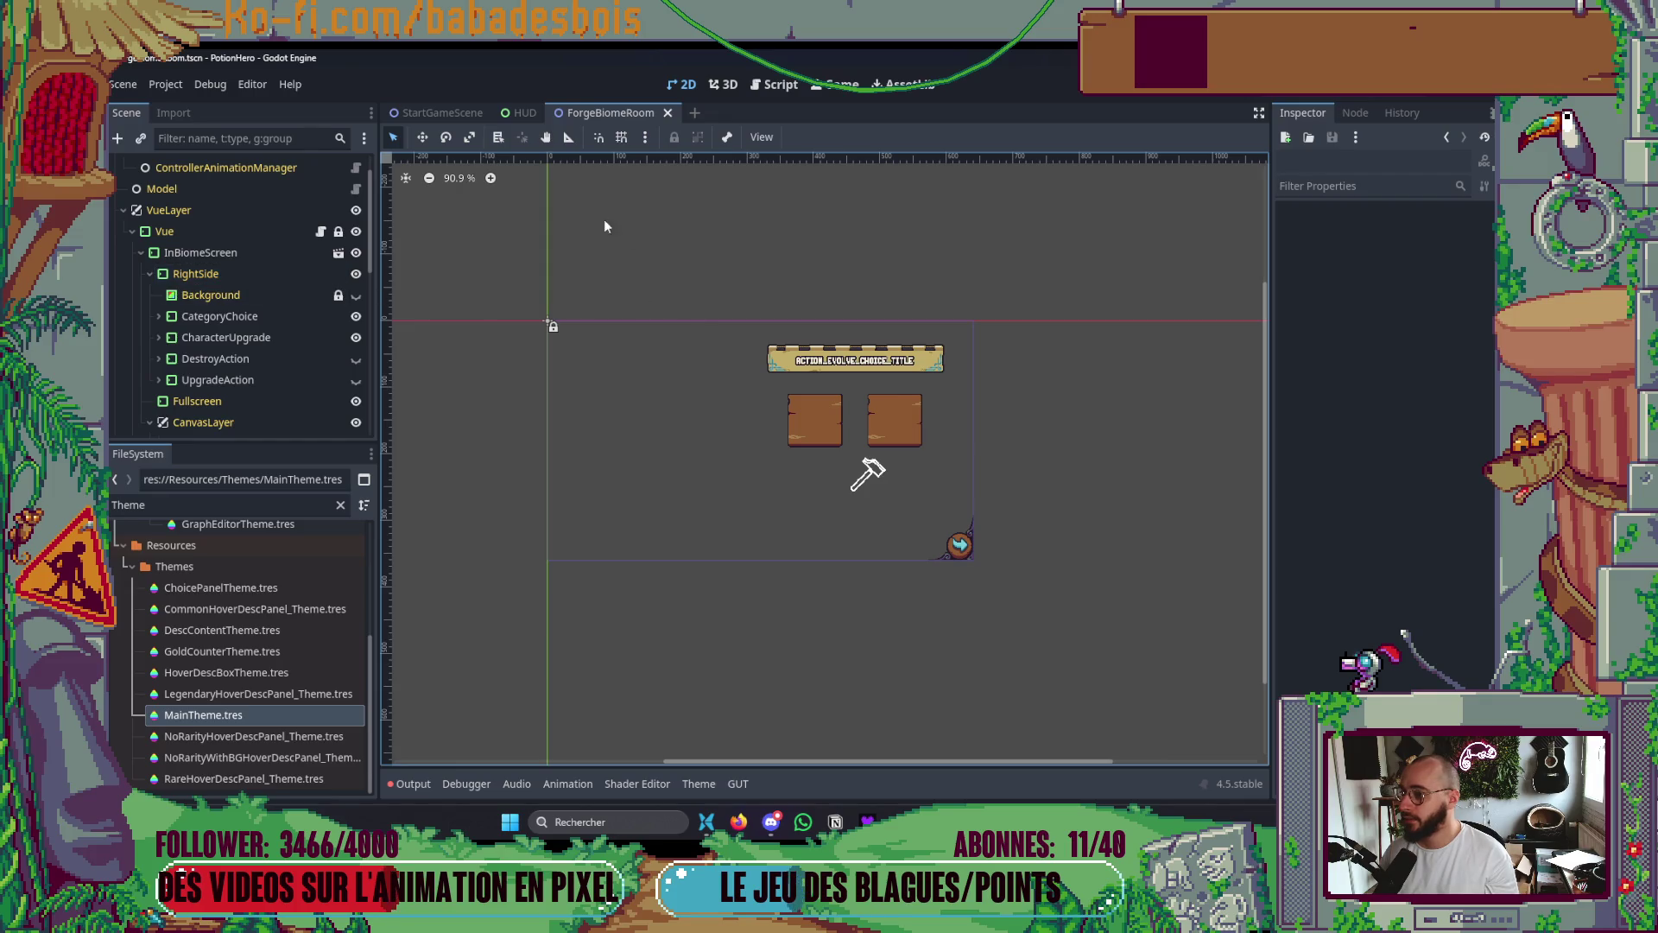
click(524, 112)
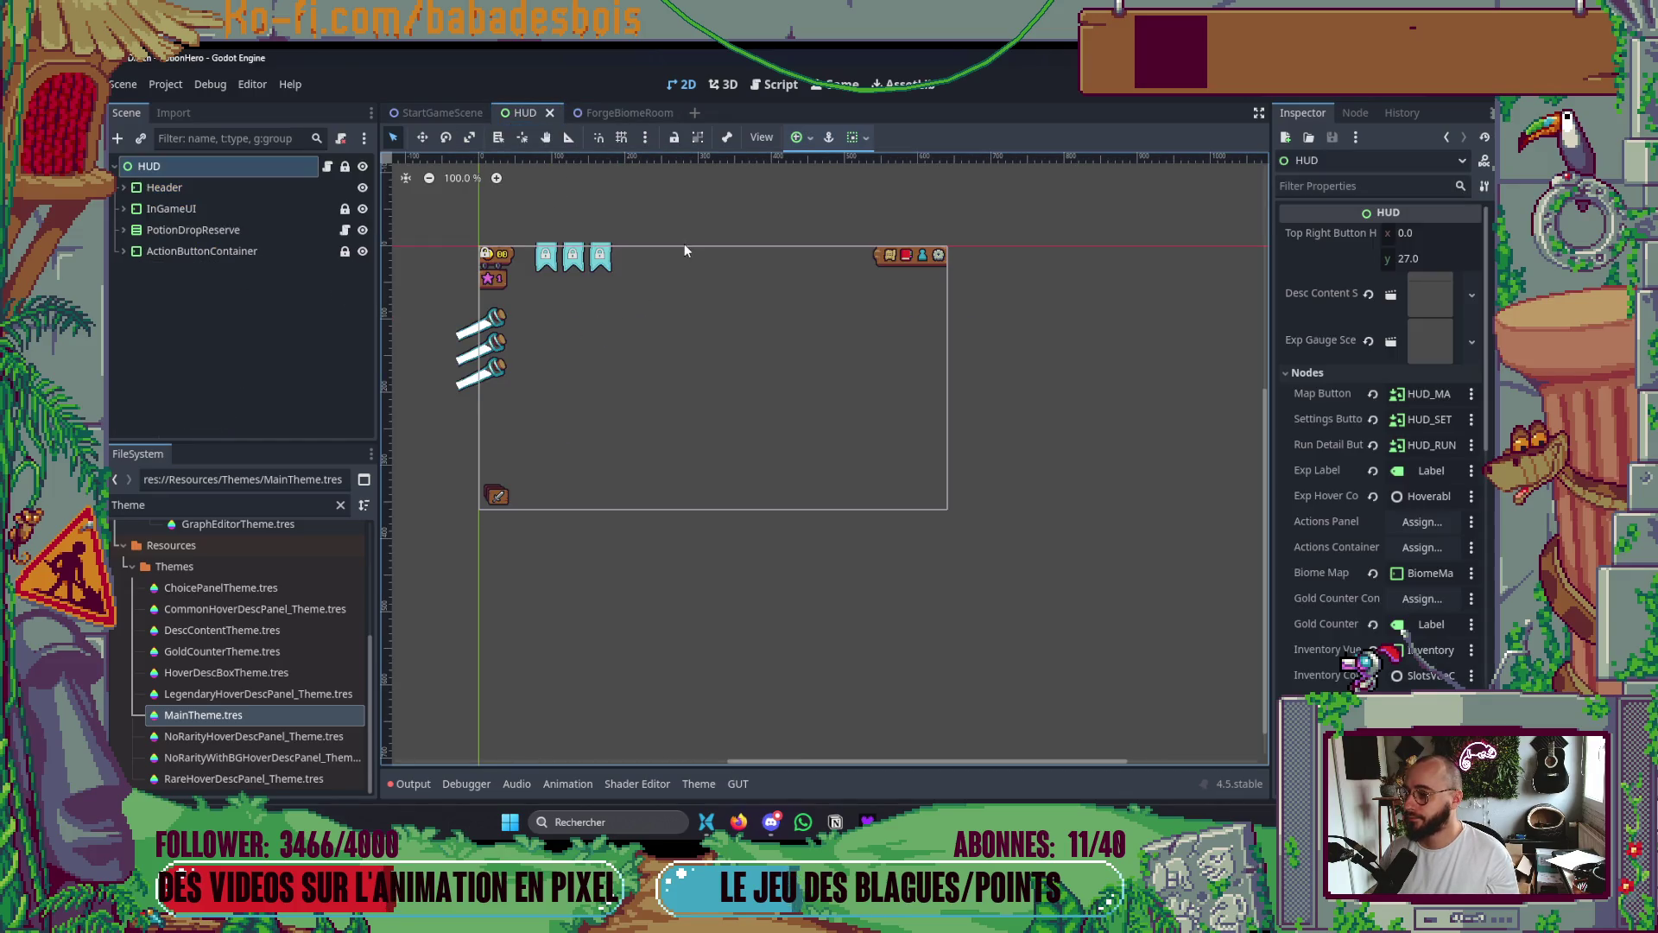
key(ctrl+shift+o)
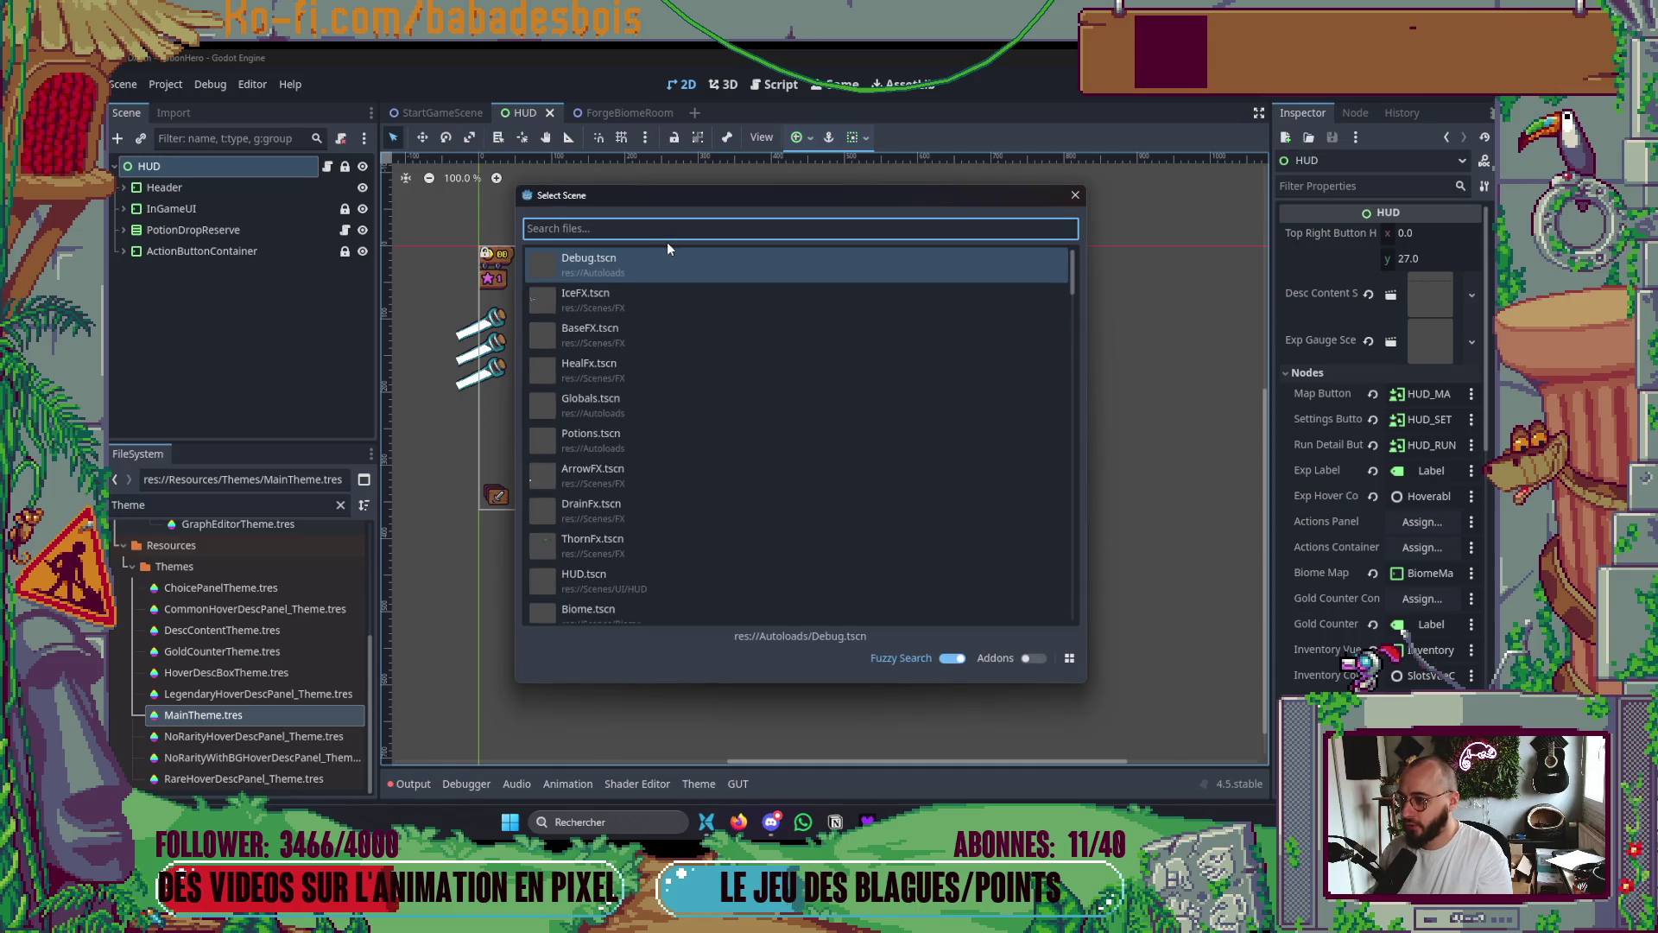
text(Action)
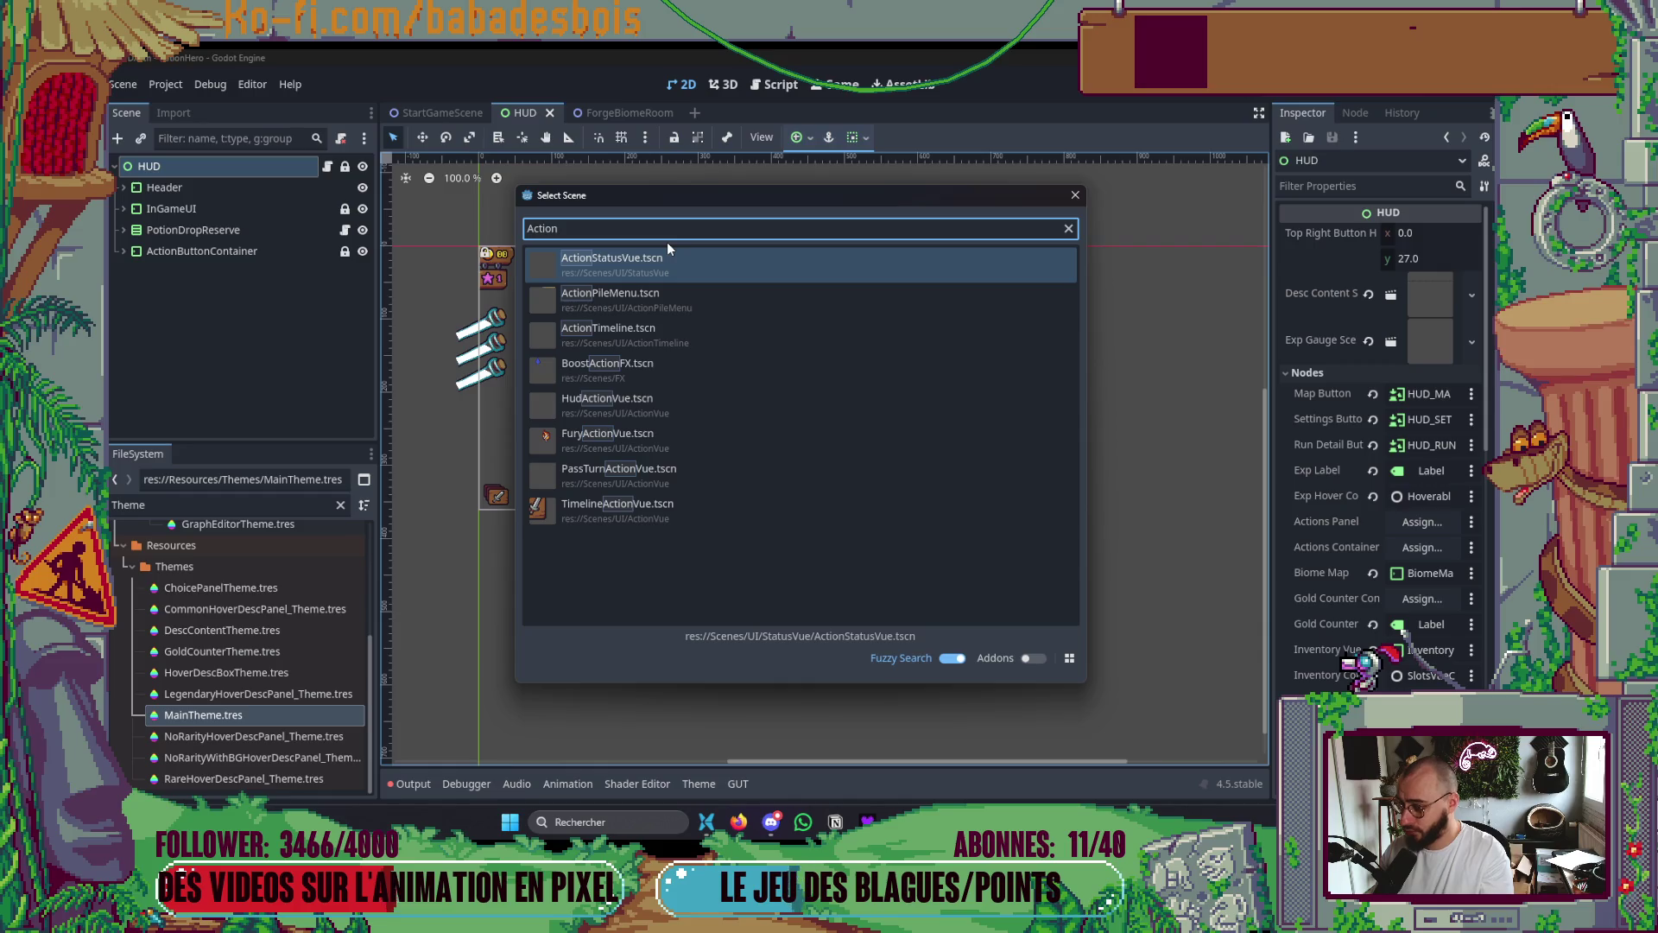
key(Down)
key(Return)
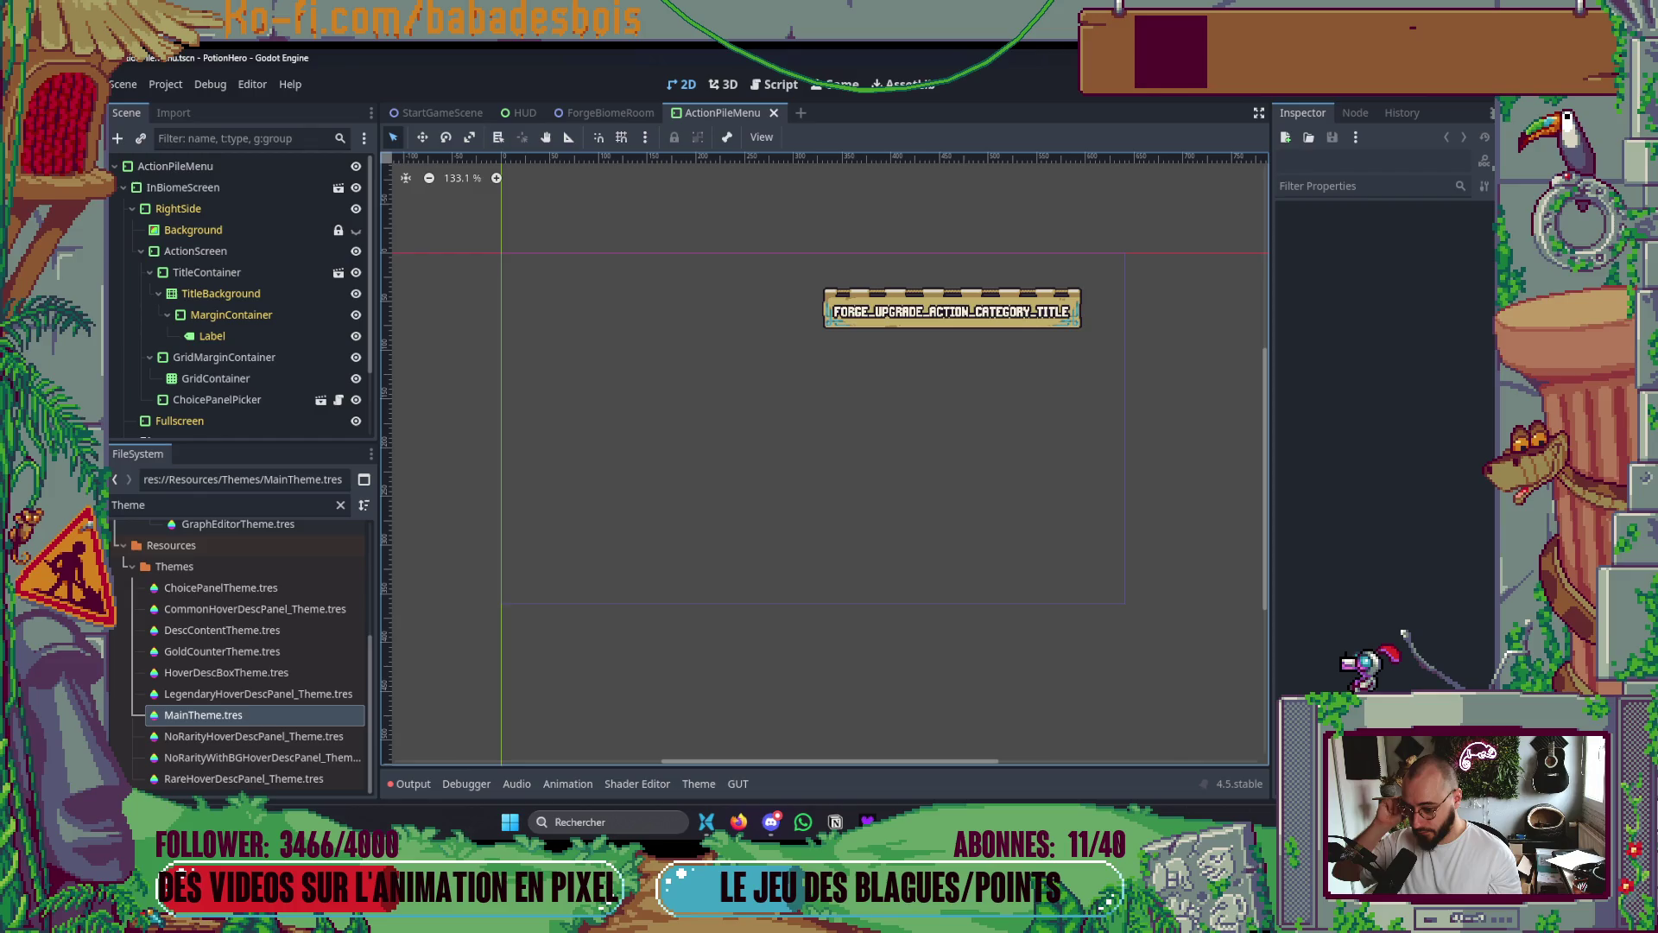
key(alt+Tab)
key(alt+Tab)
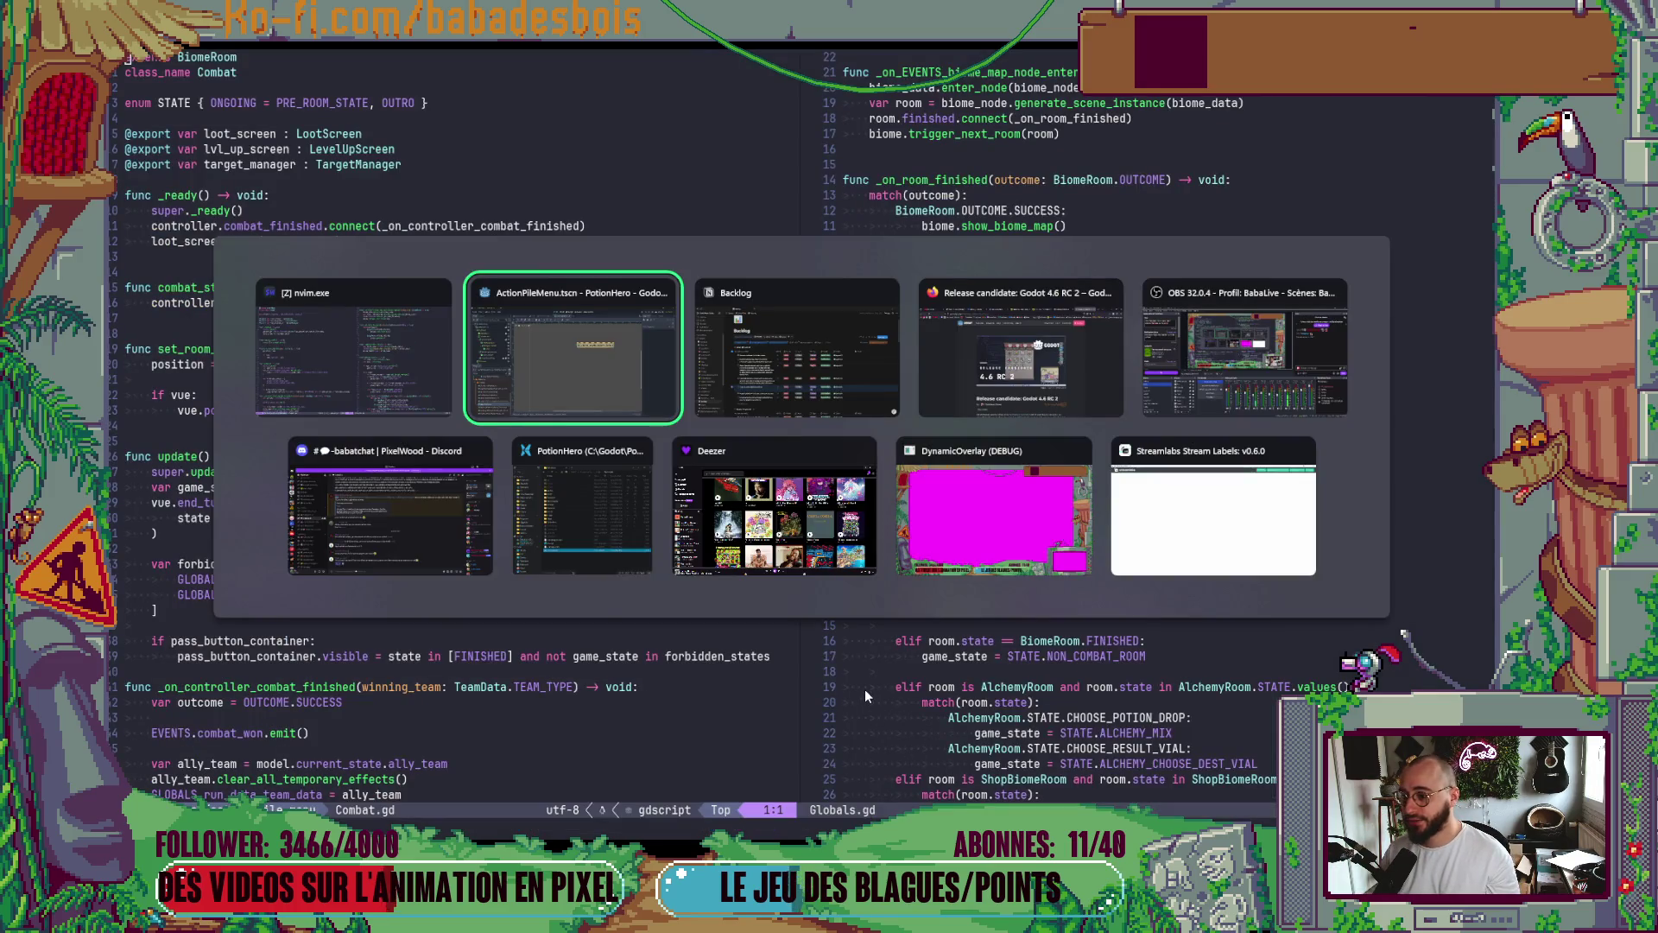
Step: Review the Pile d'actions mockup on the Potion Hero UI Miro board, then return to Neovim
click(987, 338)
click(999, 61)
scroll(982, 354, up, 5)
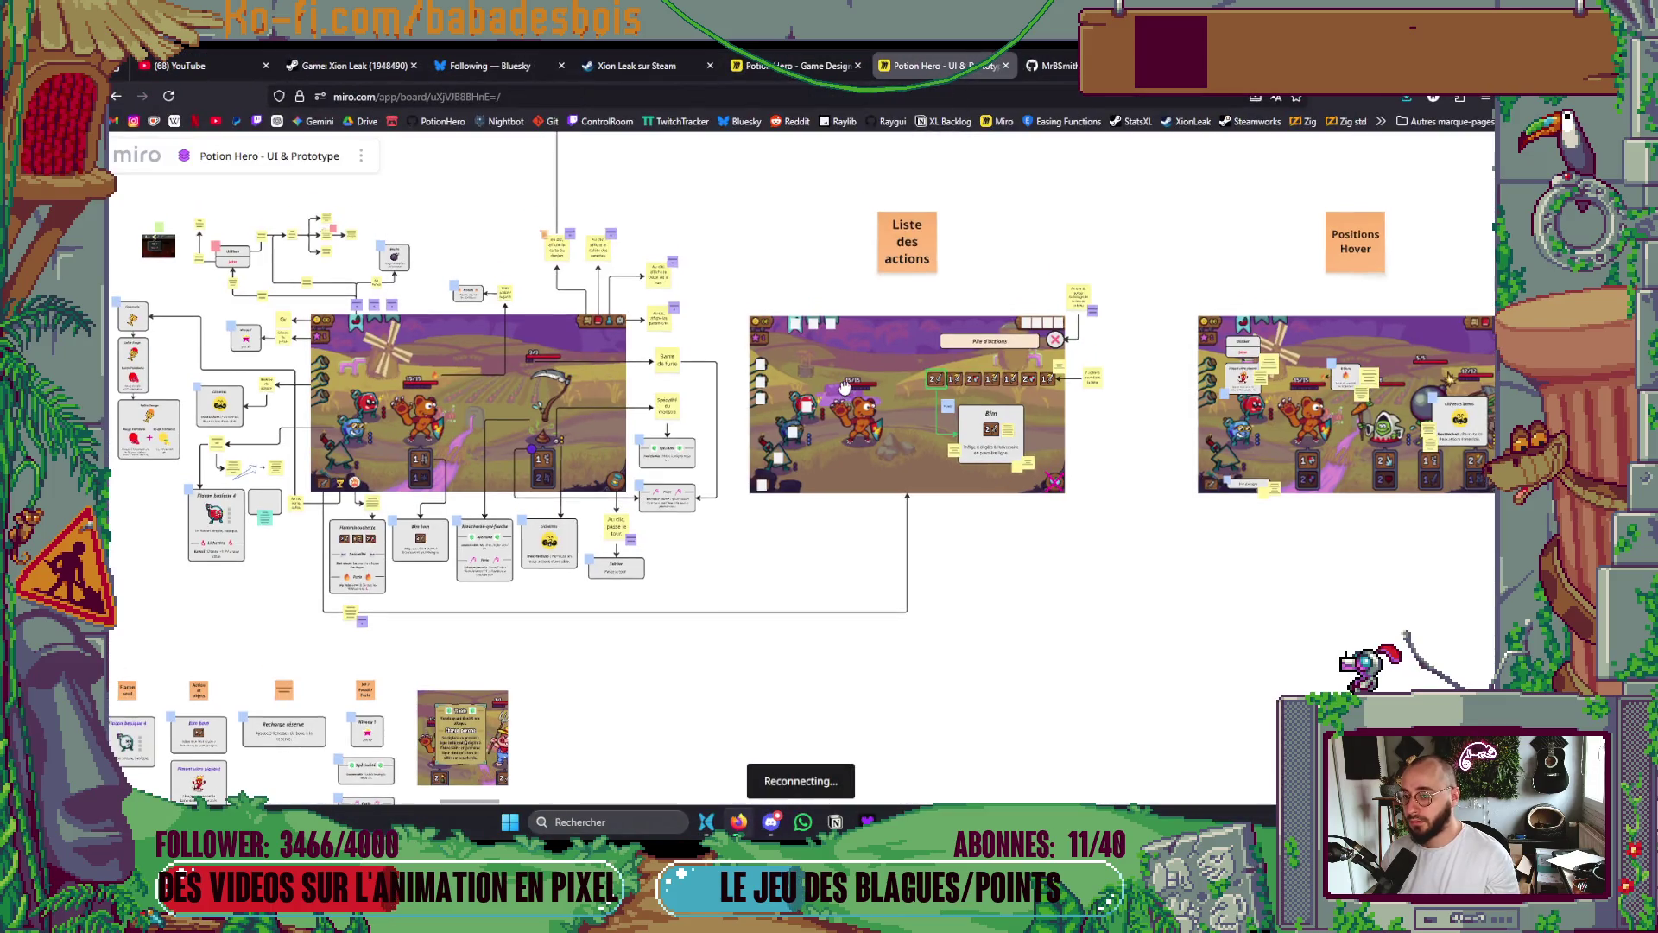
scroll(985, 354, up, 2)
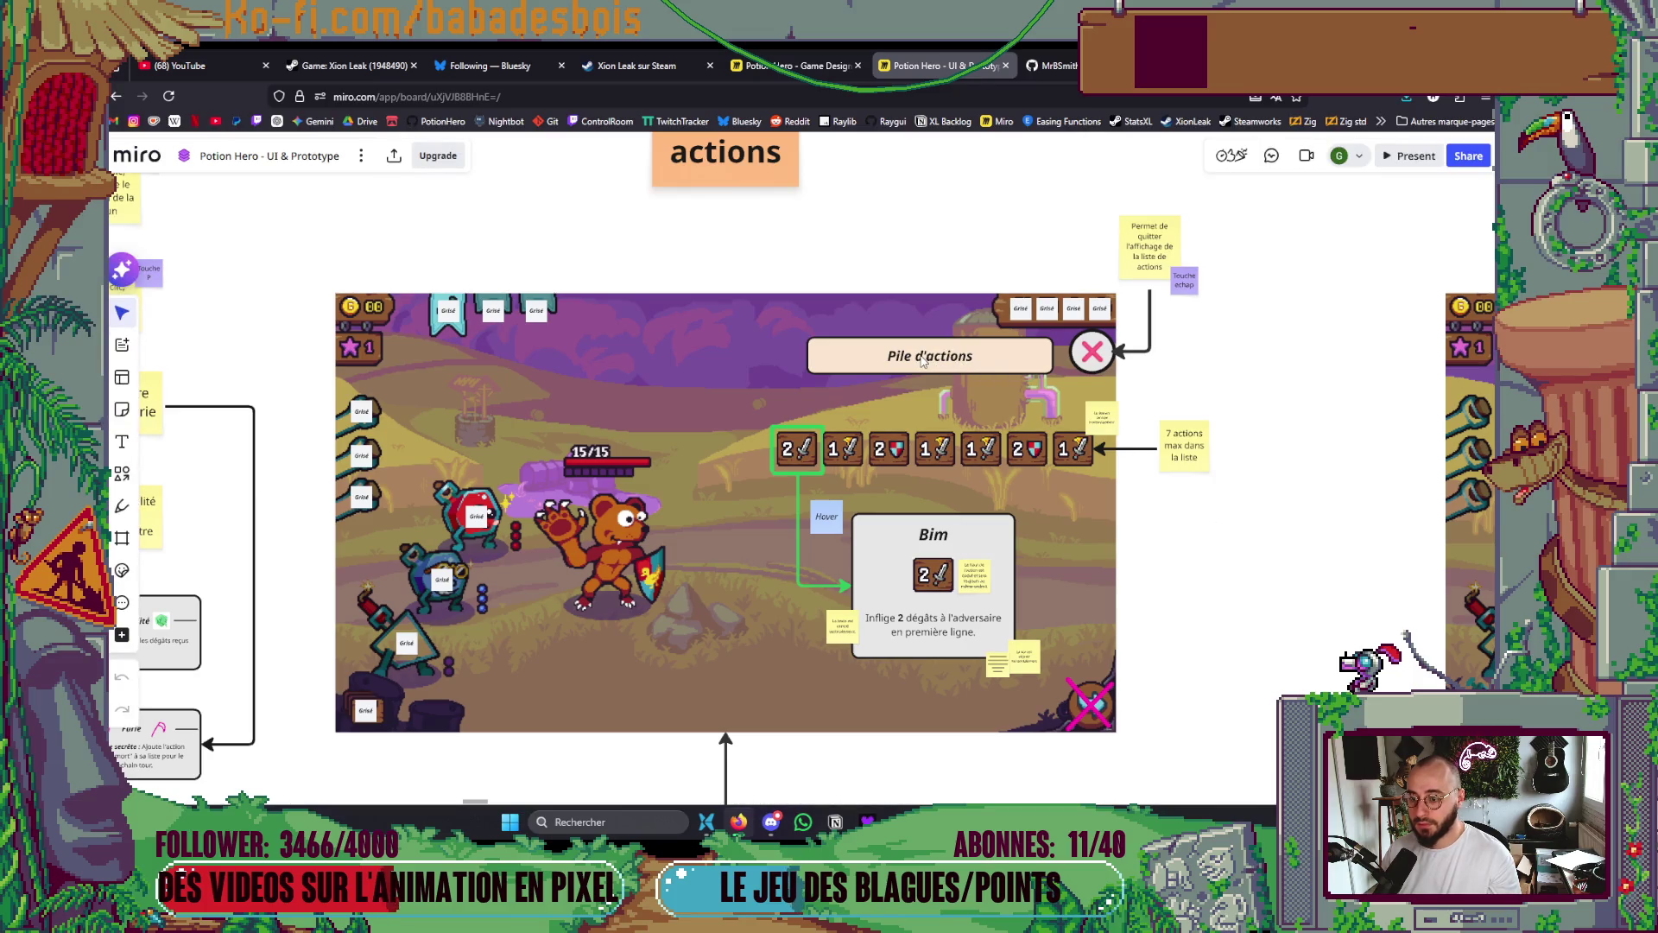
click(923, 361)
click(1249, 643)
key(alt+Tab)
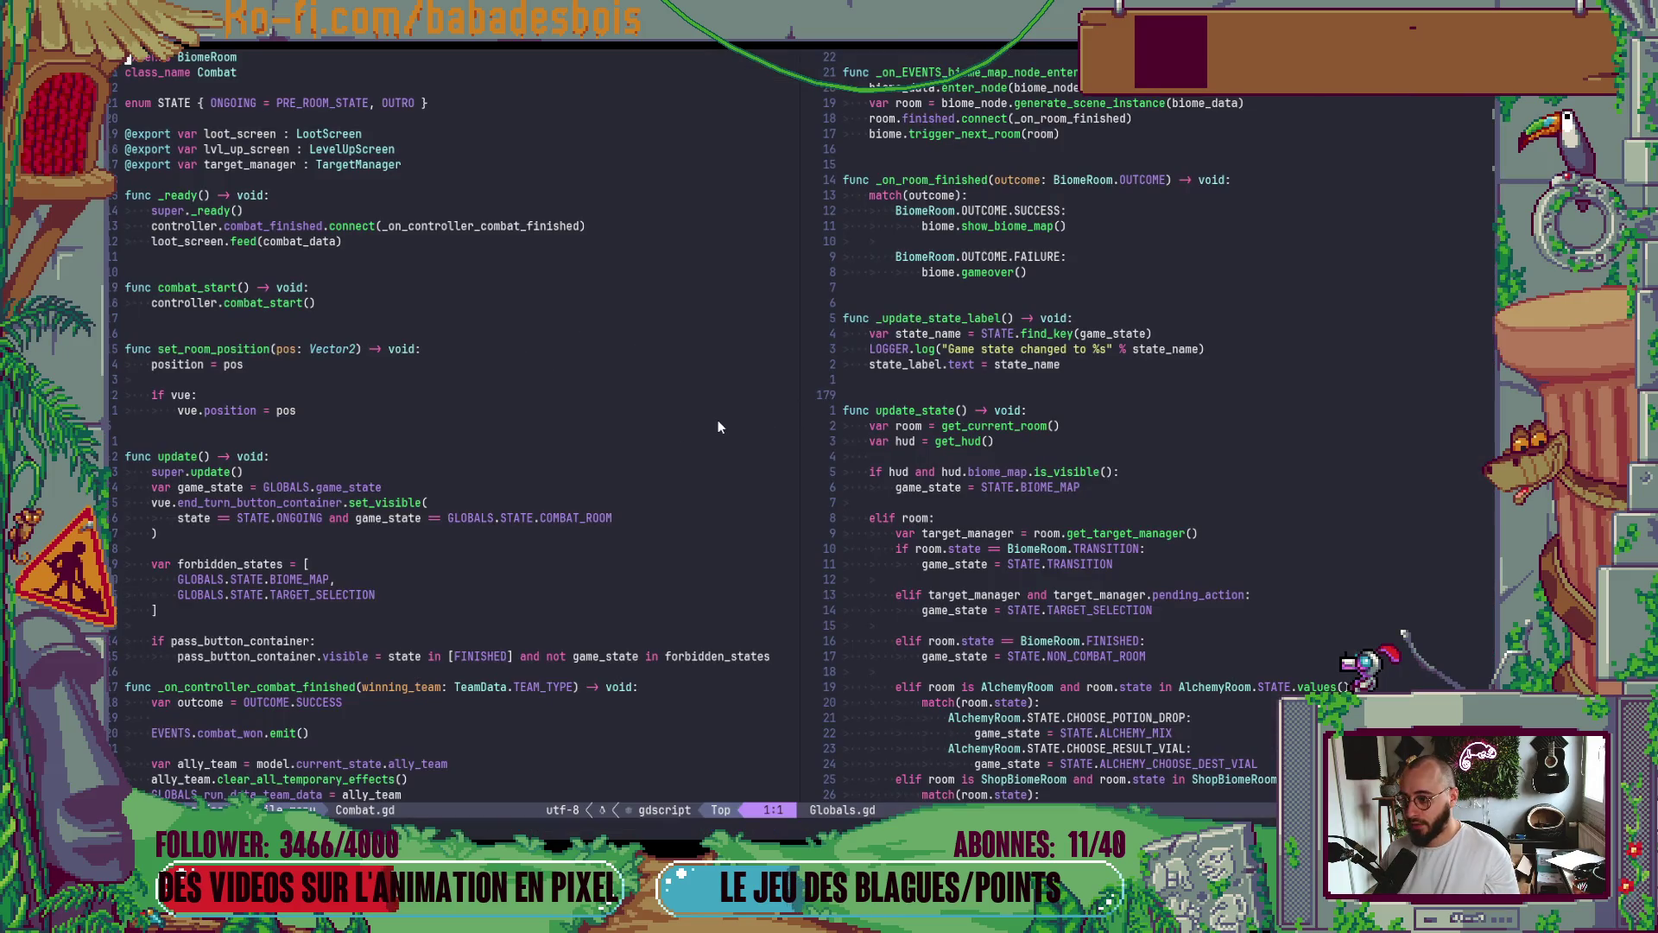
Step: Open Translation.csv and move to the screen title entries
key(space)
key(f)
key(f)
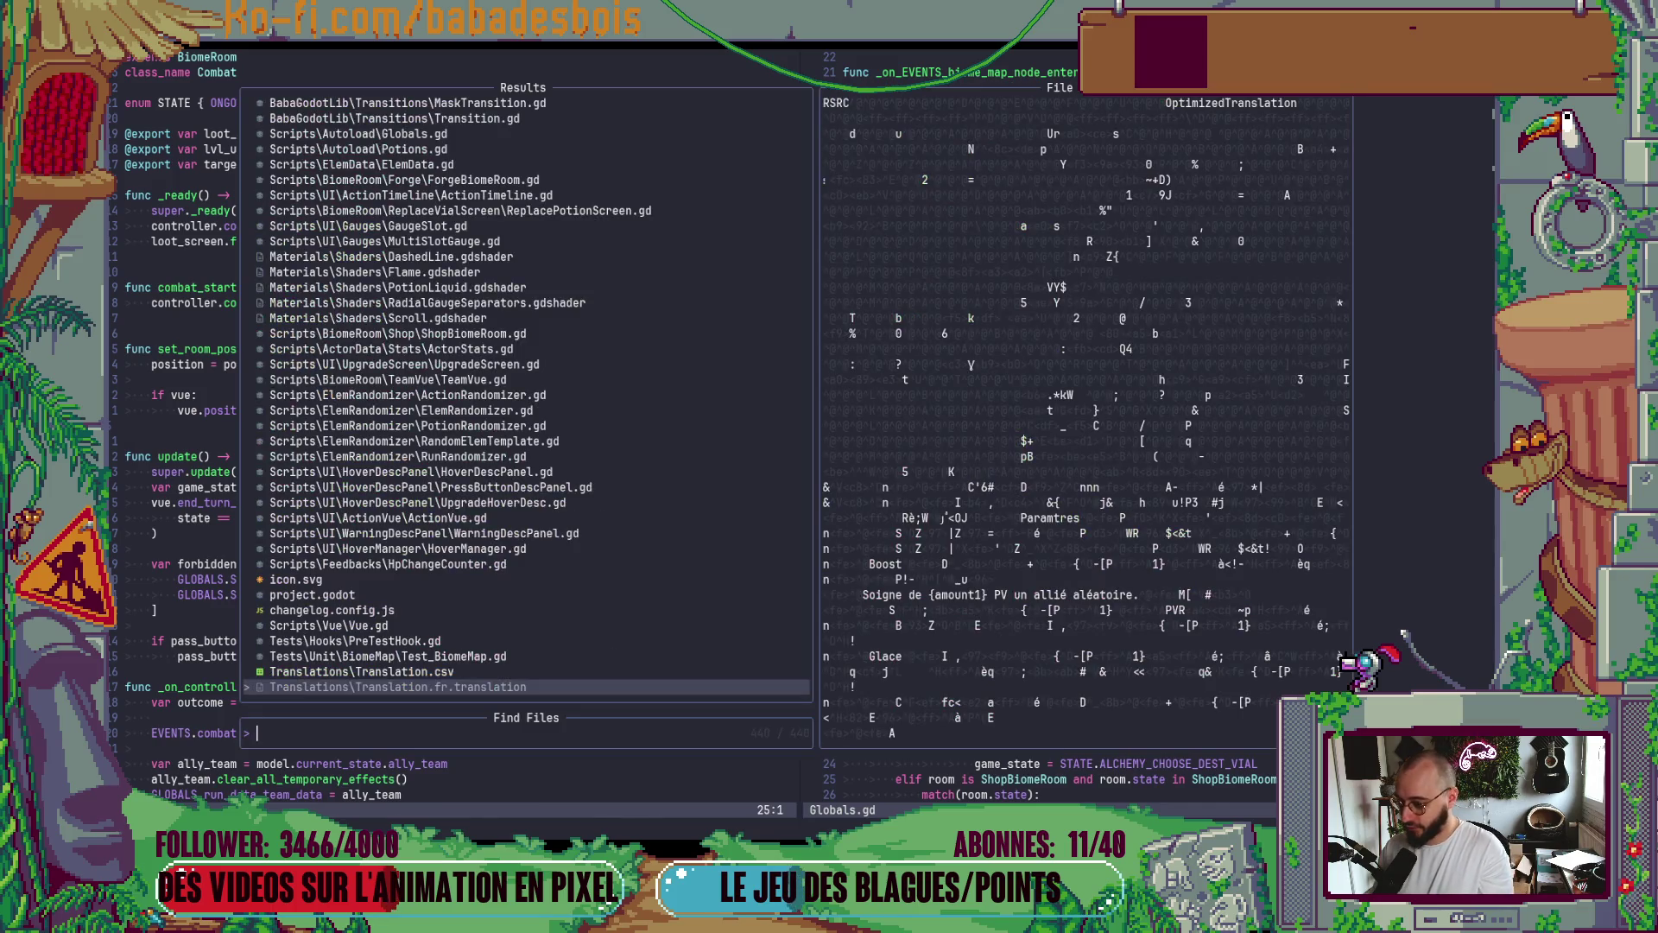
text(Tran)
key(Return)
key(j)
key(j)
key(j)
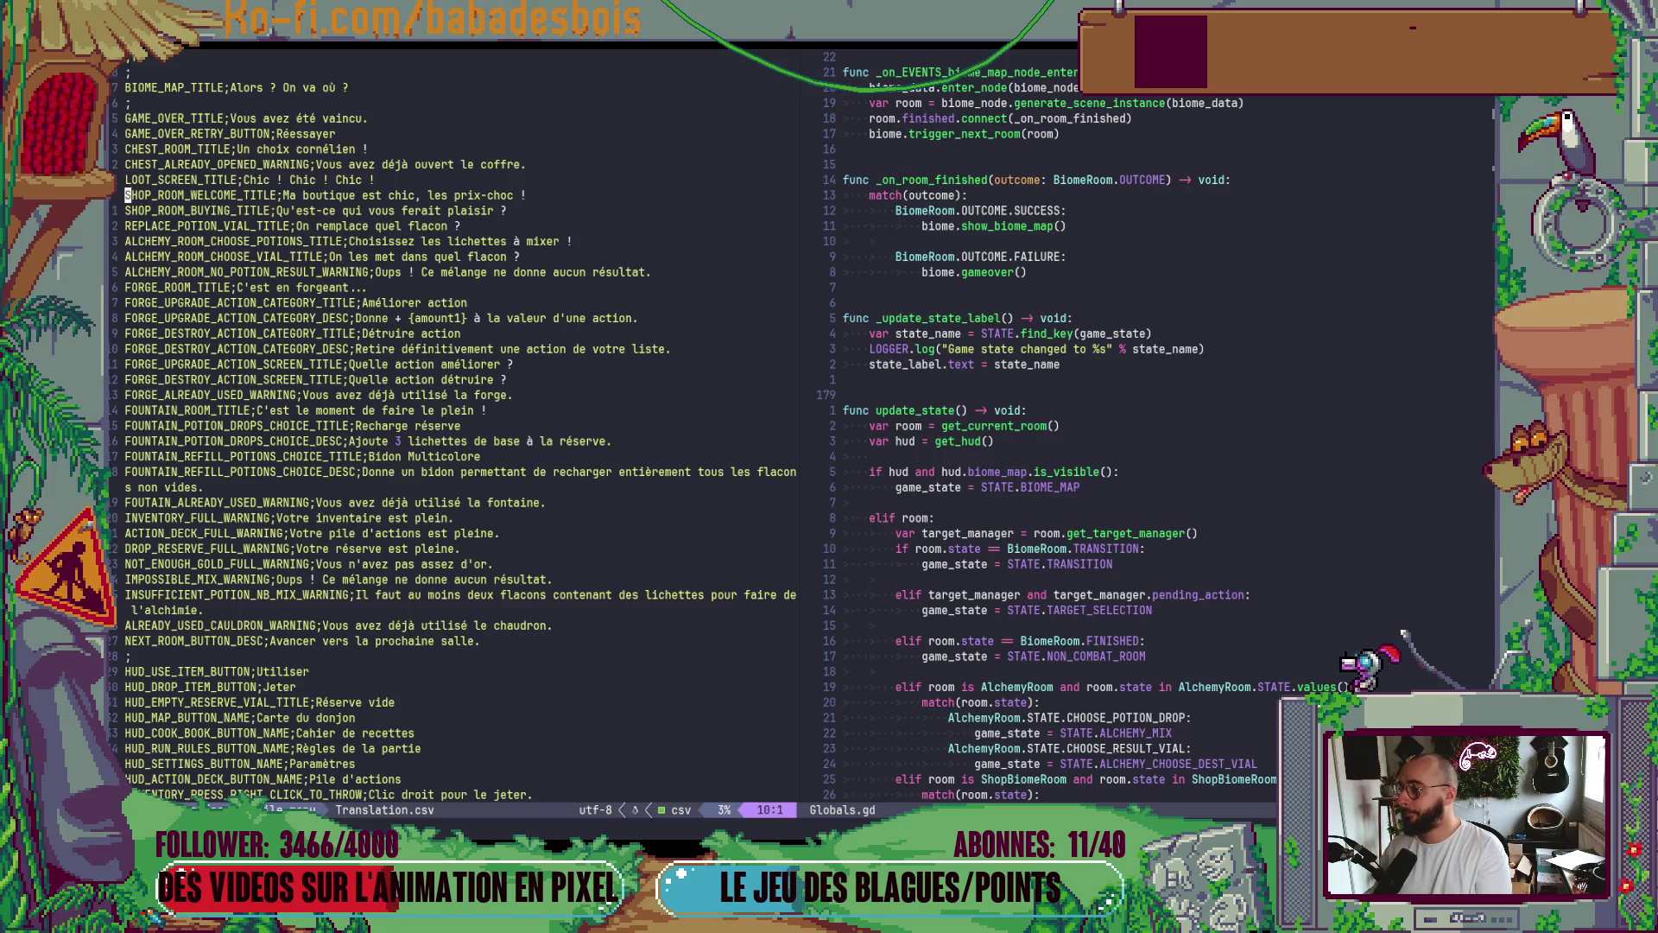
key(j)
key(j)
key(j)
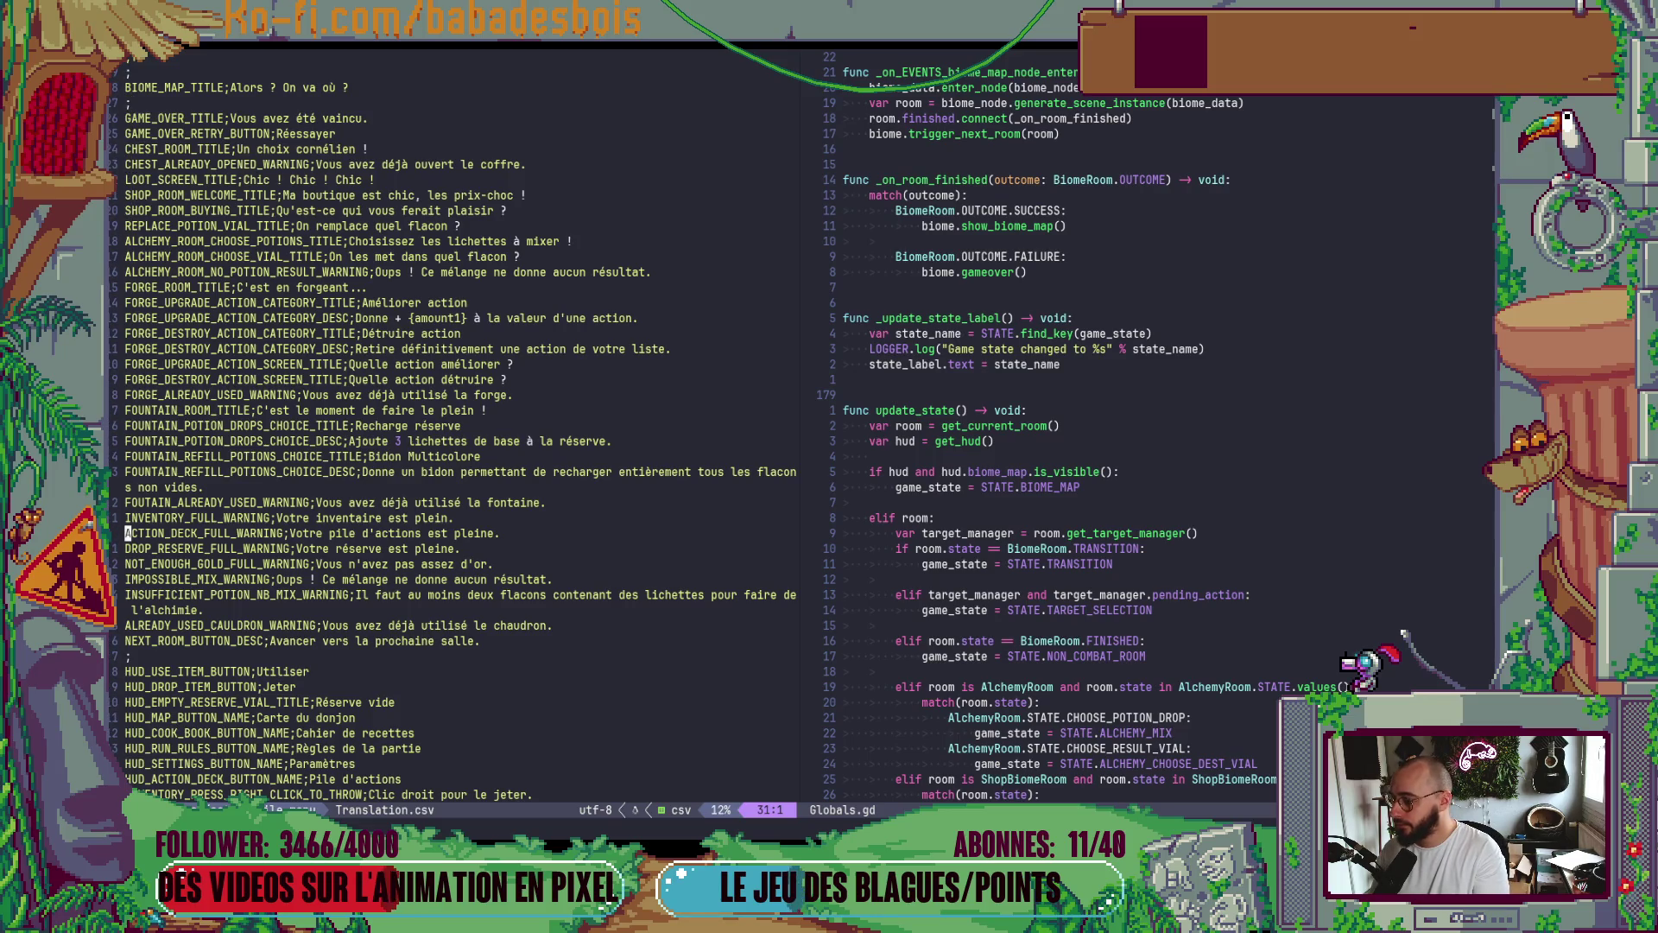
key(k)
key(k)
key(k)
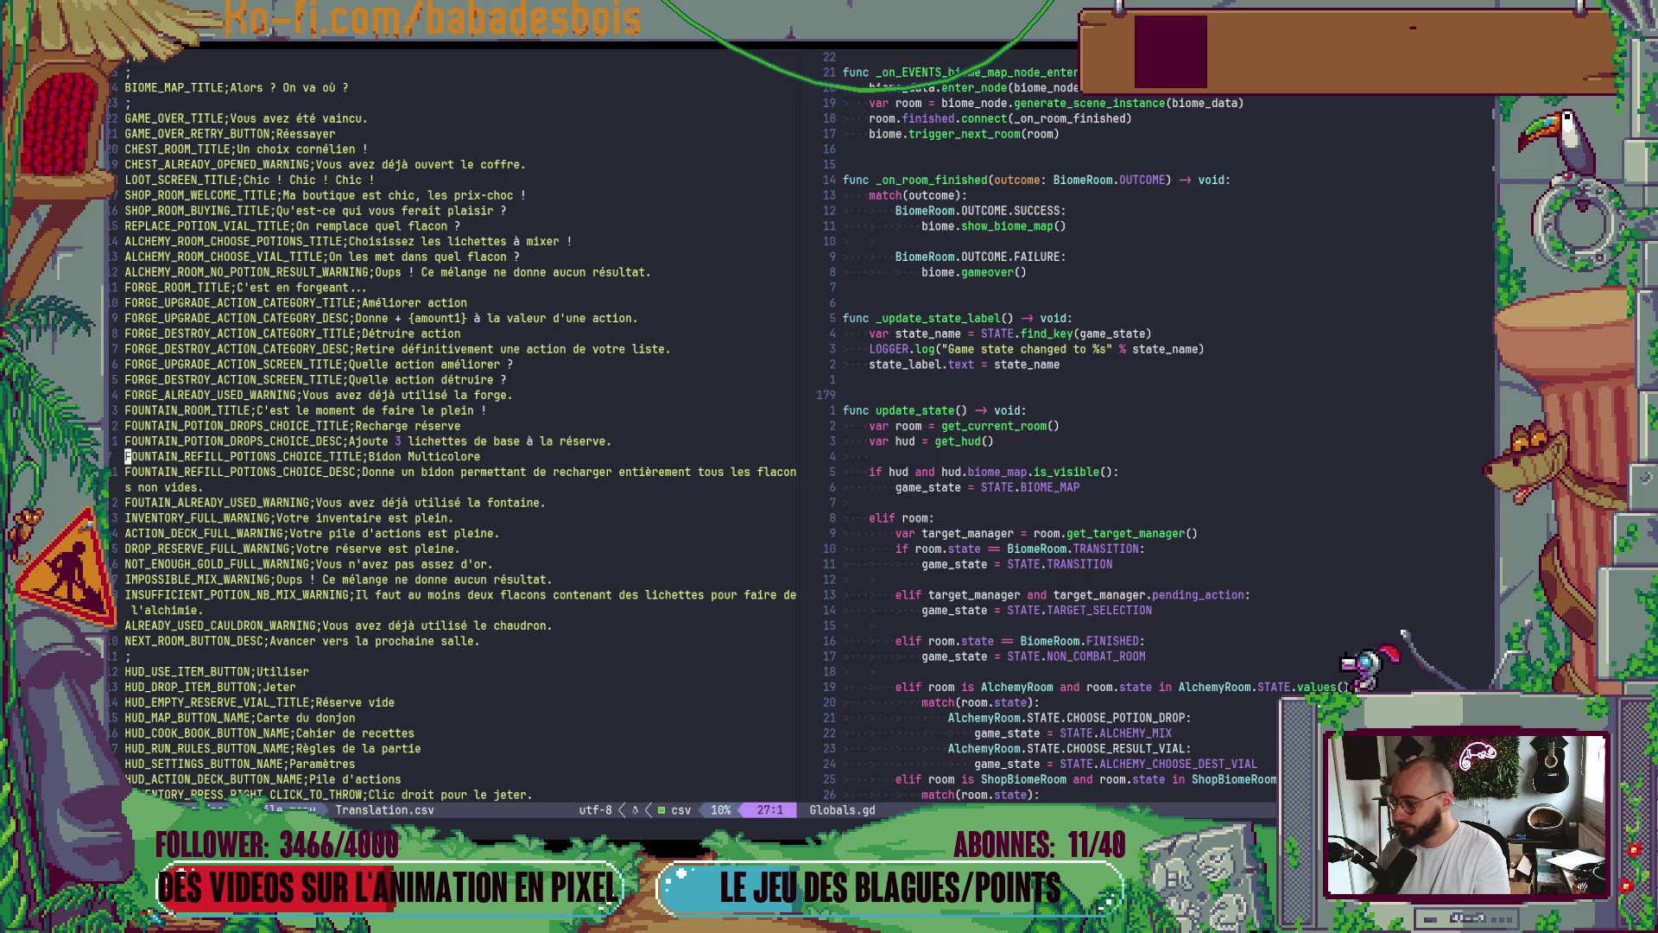
key(k)
key(k)
key(k)
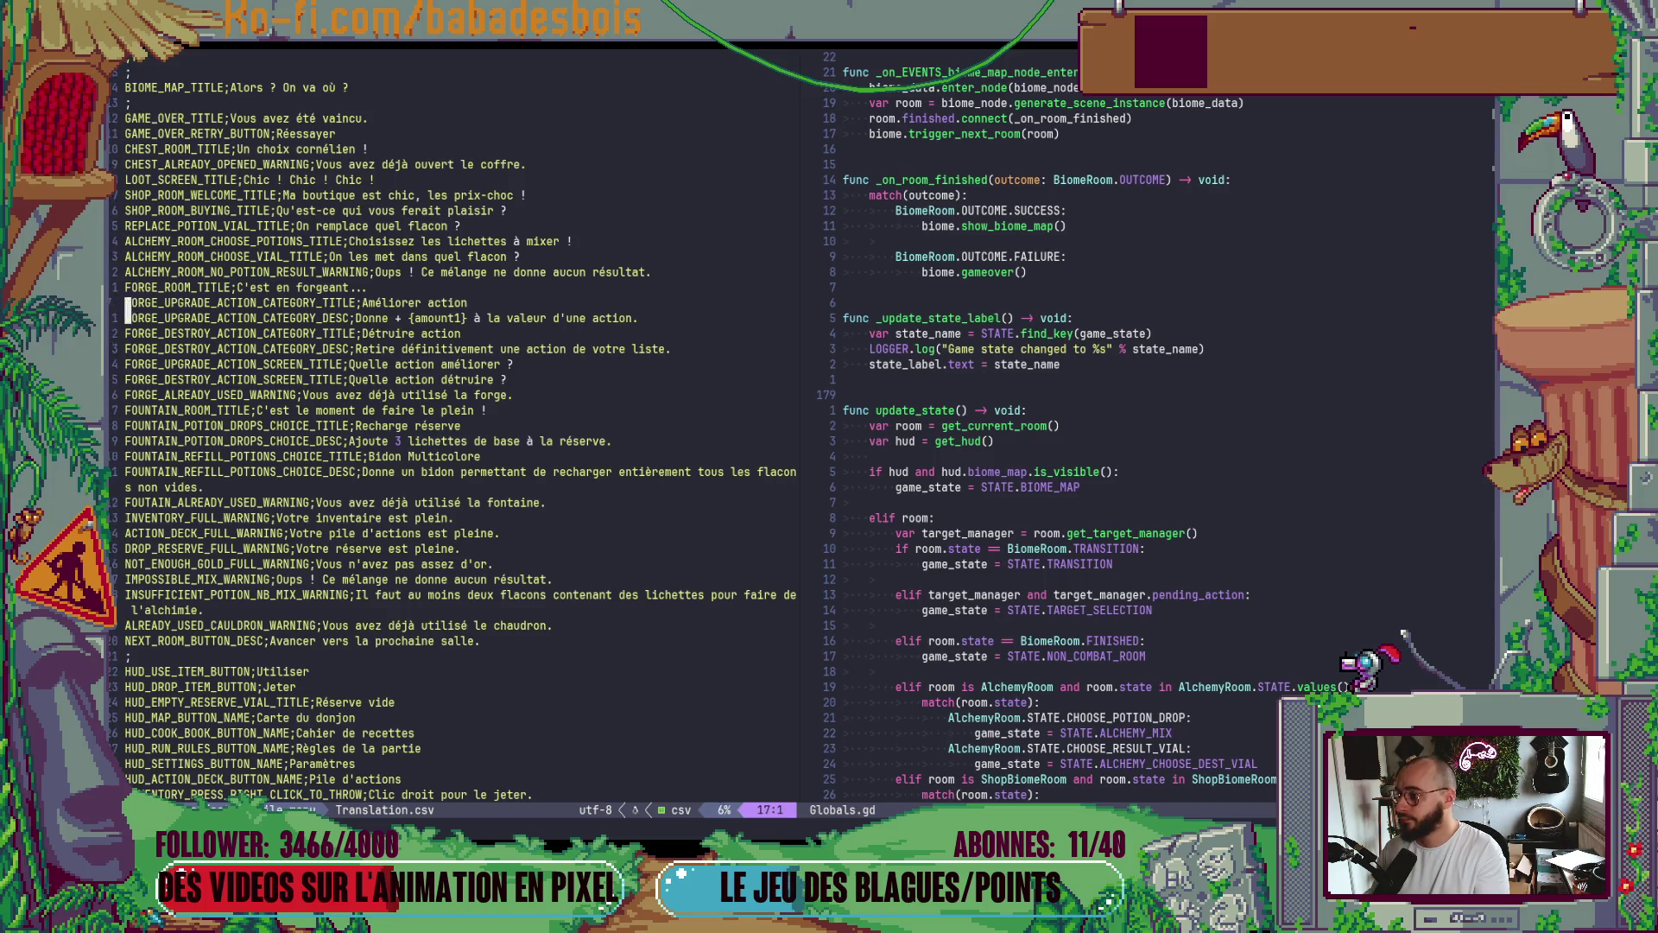
Step: Add PILE_ACTION_MENU_TITLE;Pile d'actions below LOOT_SCREEN_TITLE and save with :w
text(oPLE_ACTION)
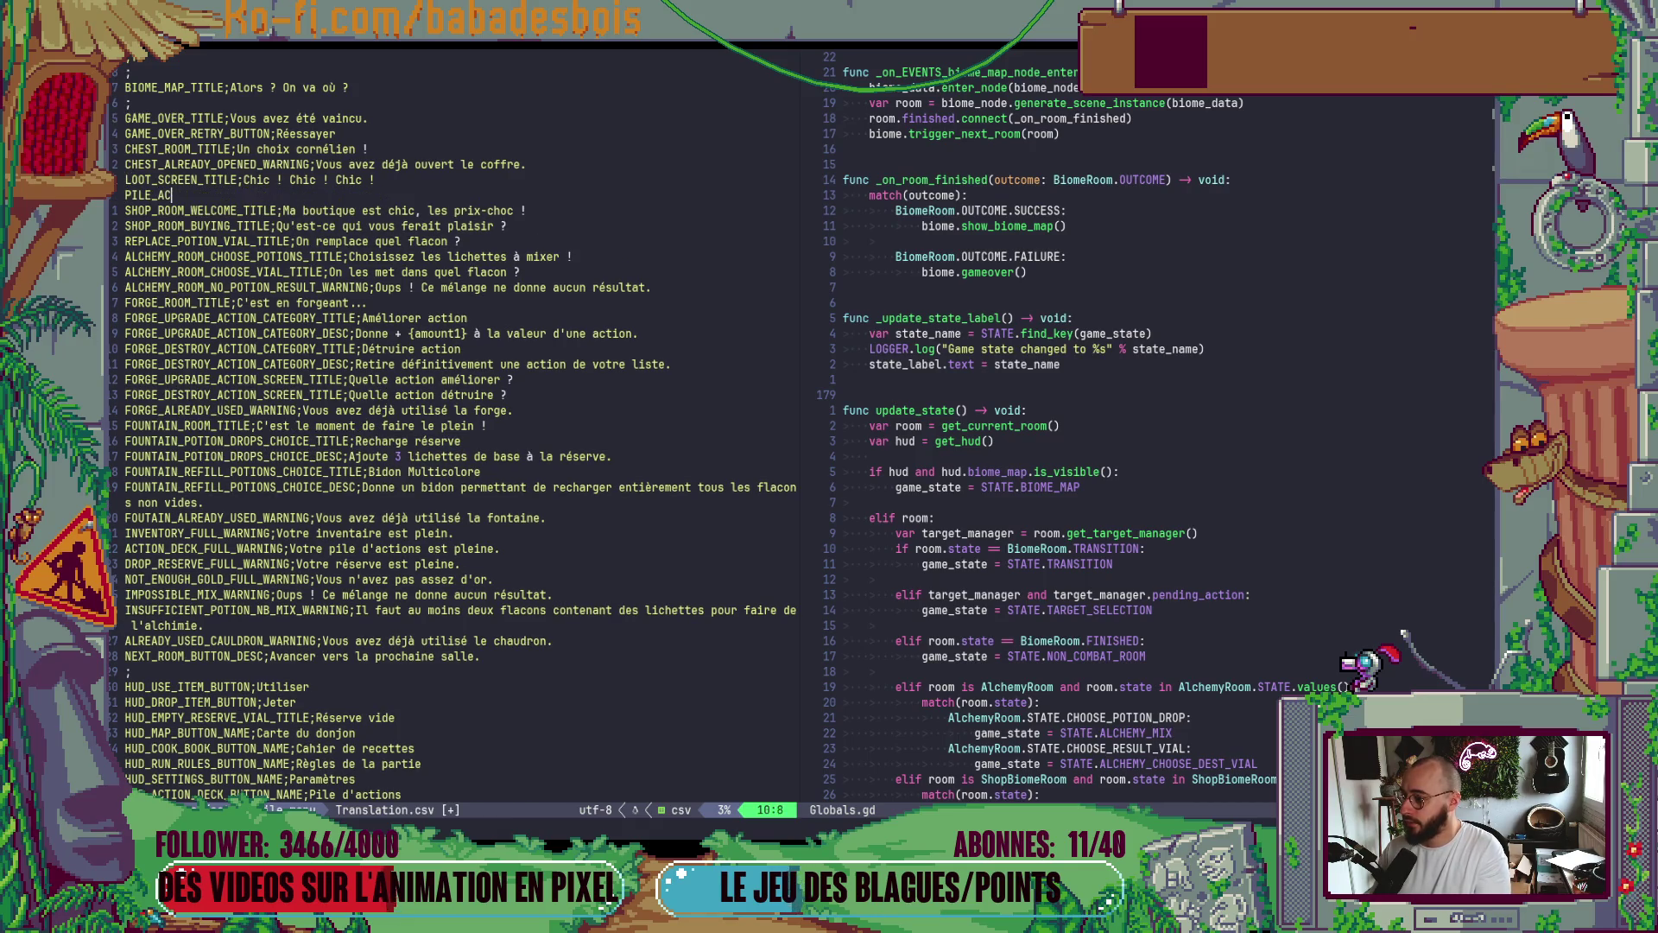
text(MENU)
text(_TITLE;)
key(Escape)
text(p:w)
key(Return)
click(127, 195)
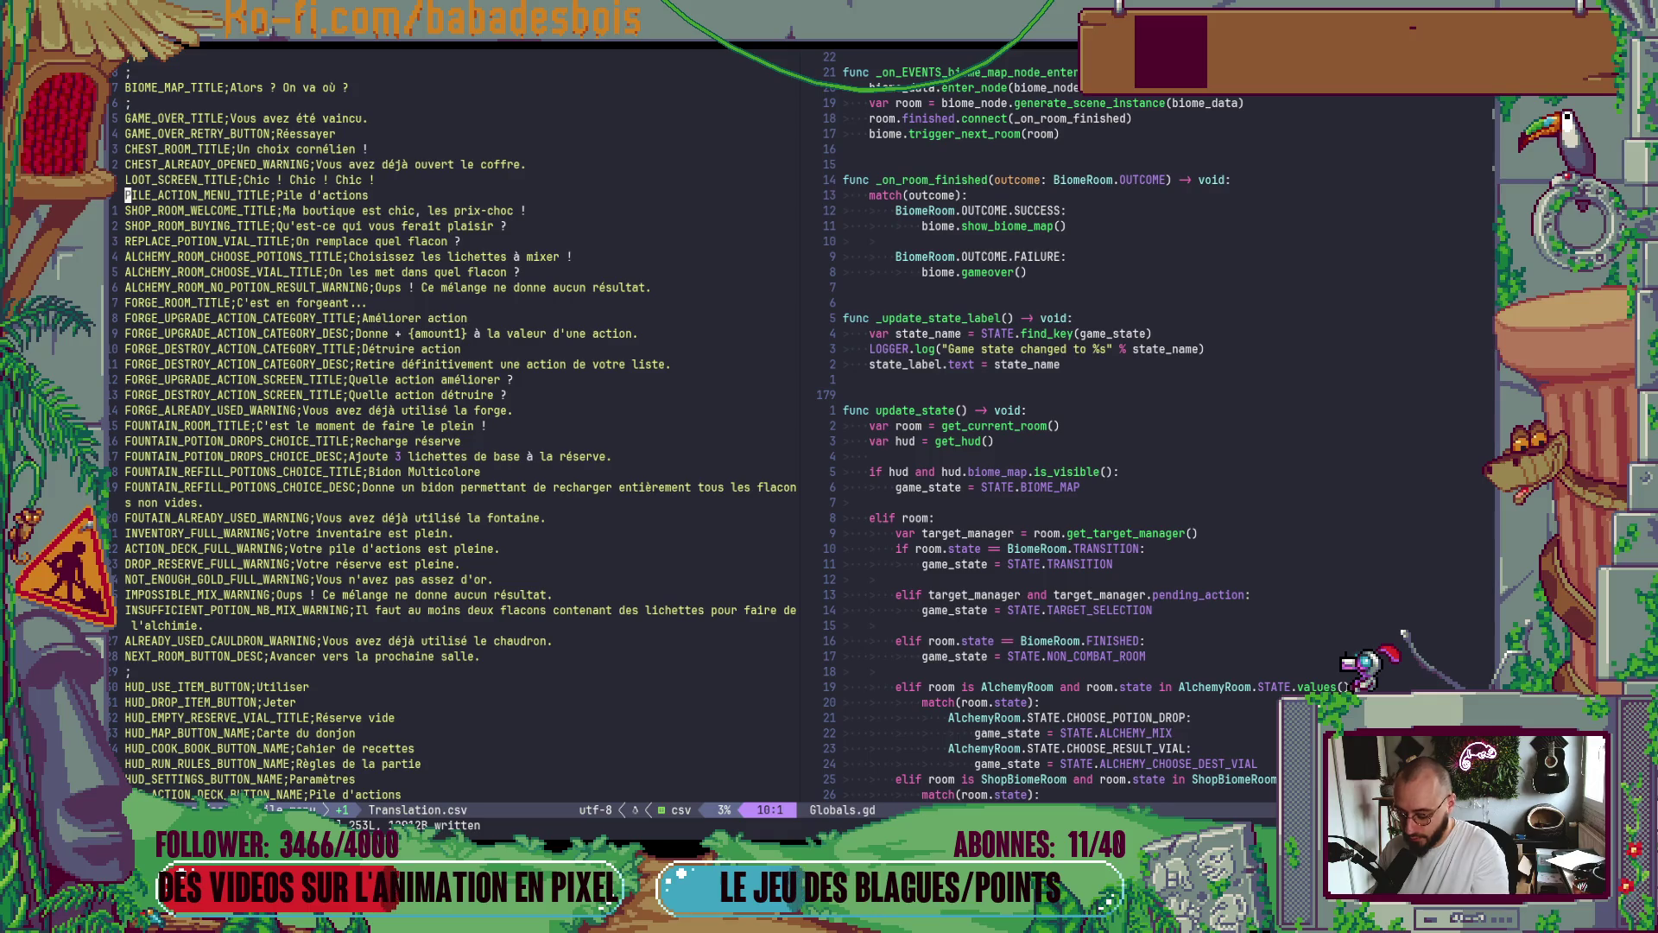
key(alt+Tab)
key(alt+Tab)
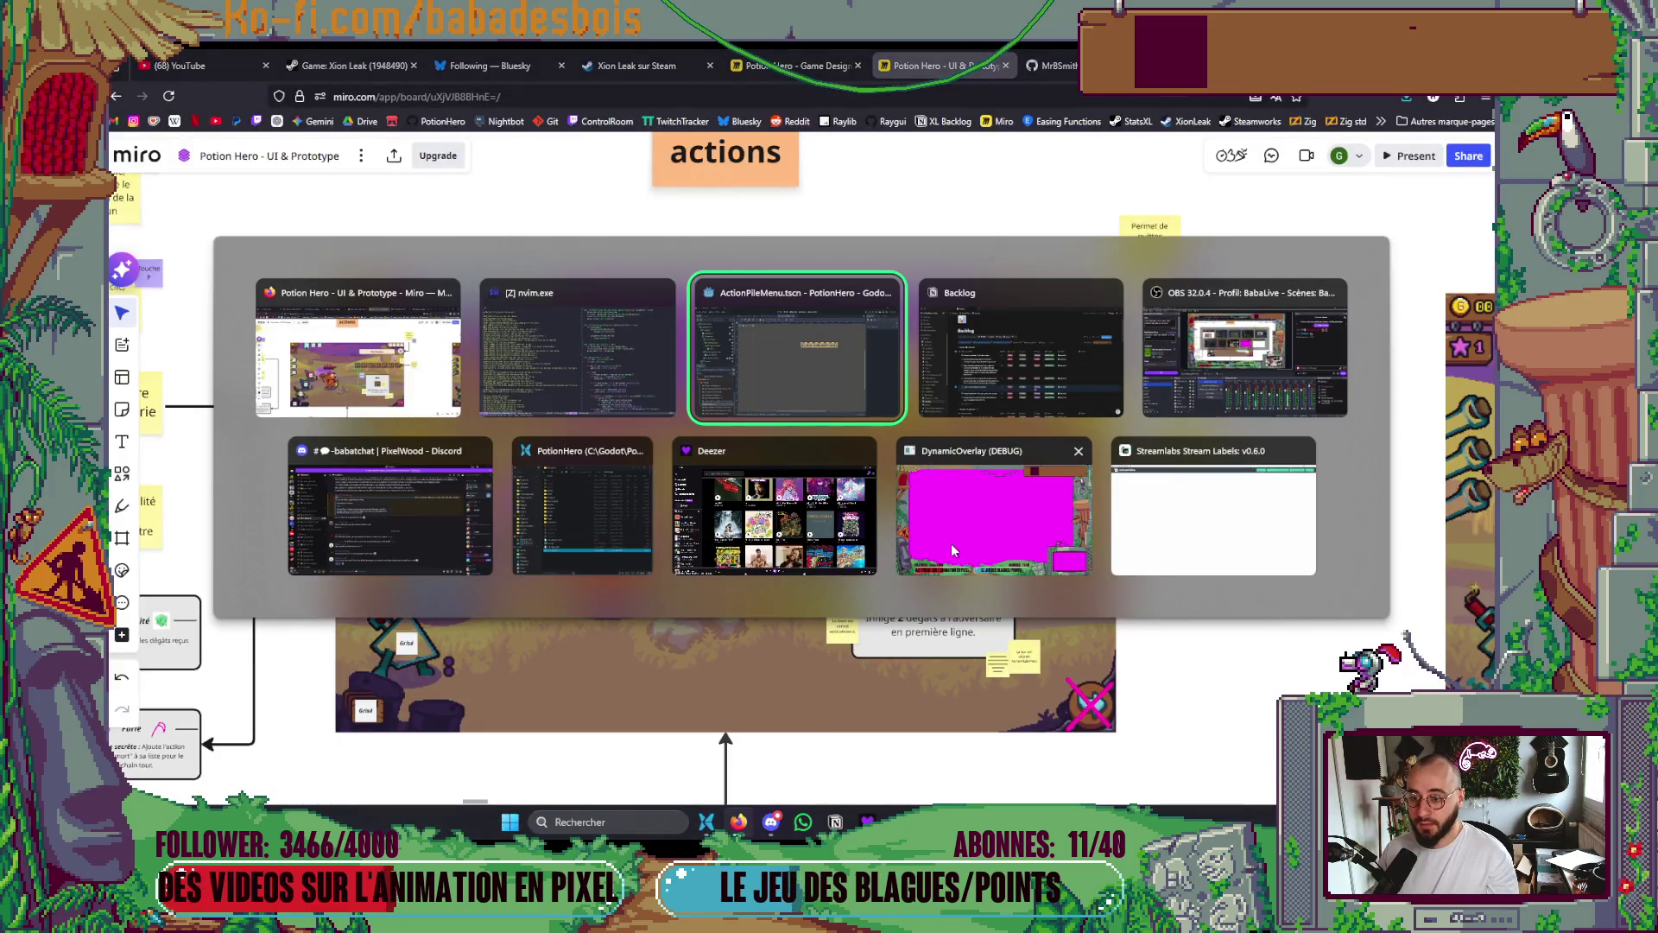
Step: Select the ActionPileMenu root node and review its margin constant overrides
click(950, 543)
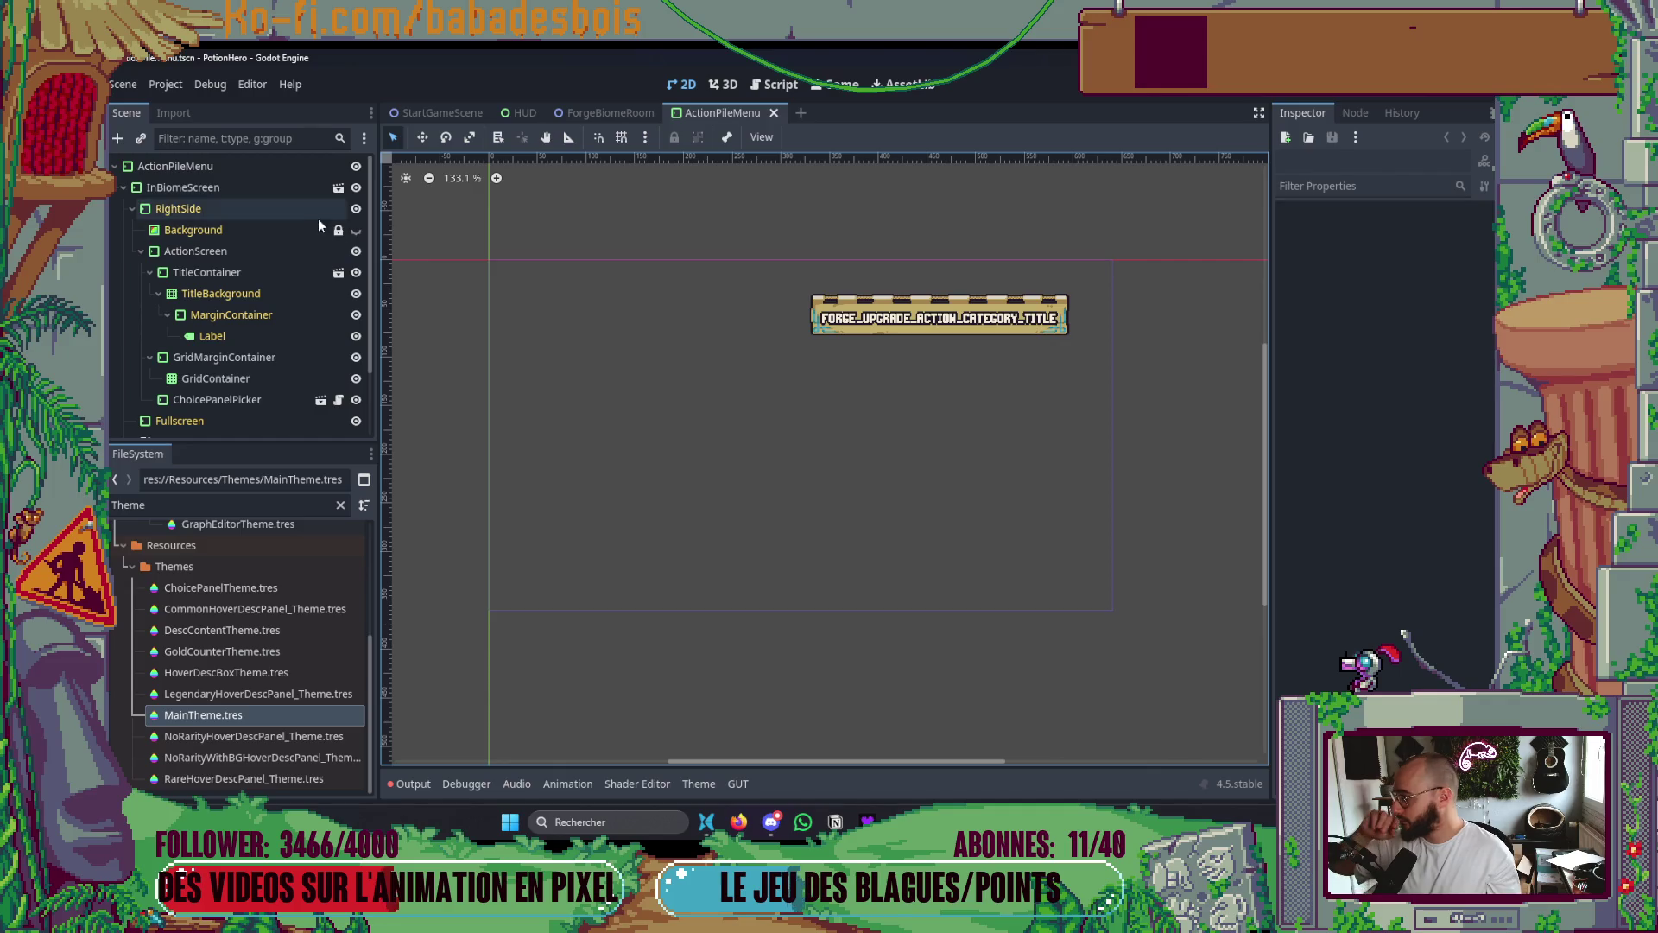
click(292, 164)
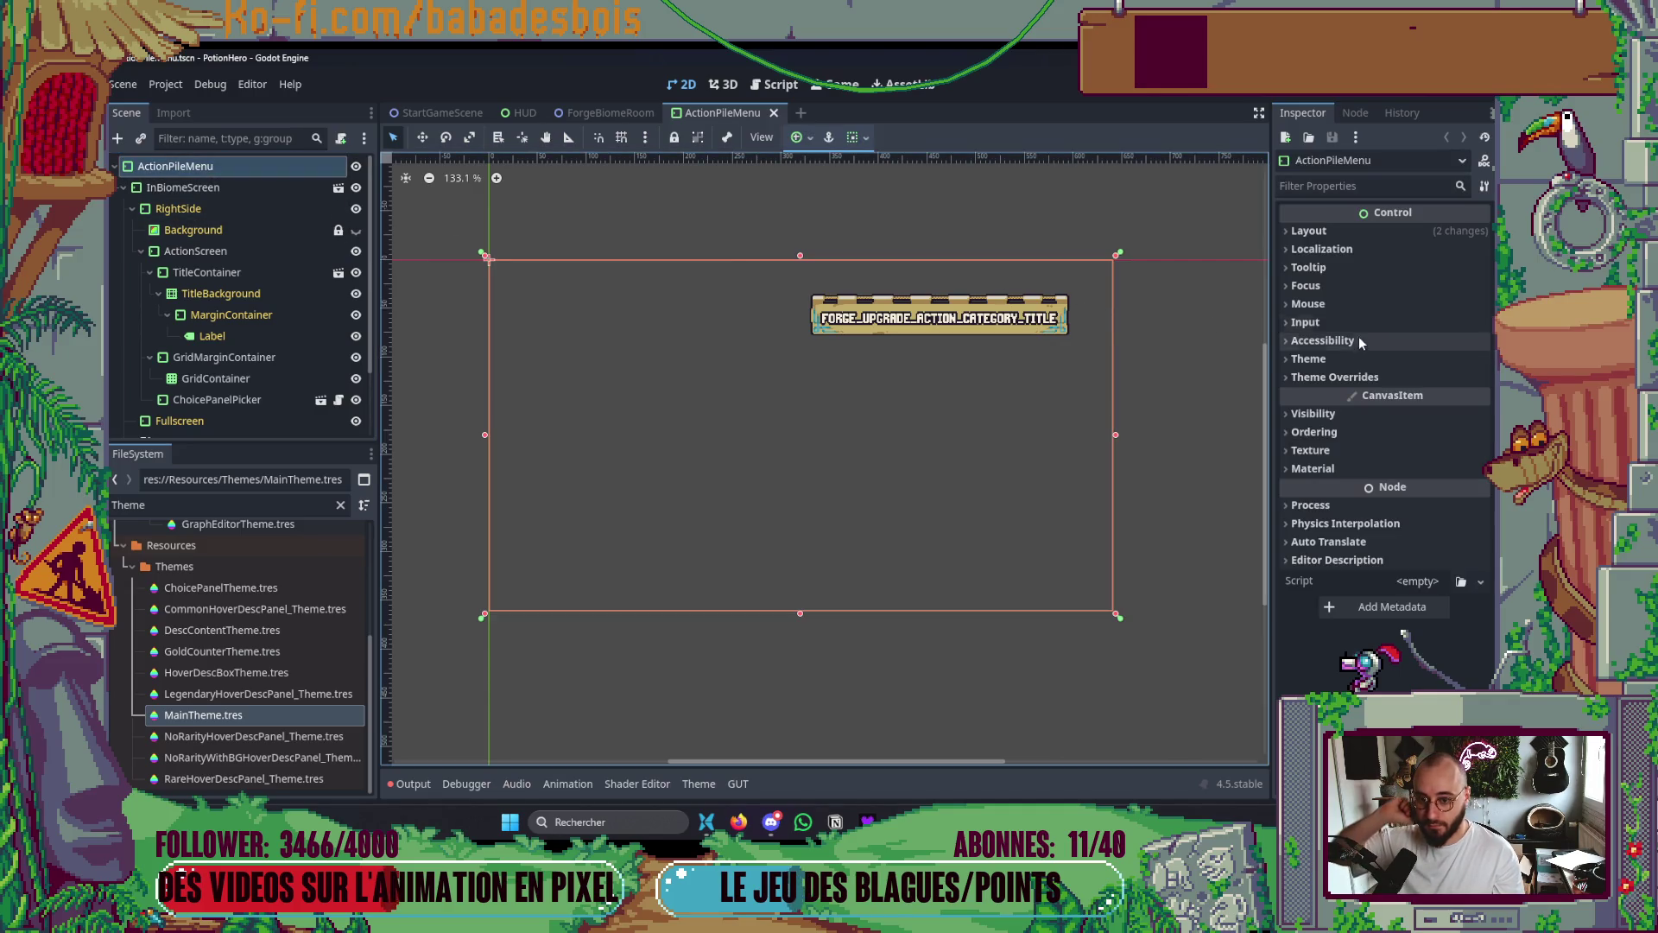
click(1346, 377)
click(1352, 397)
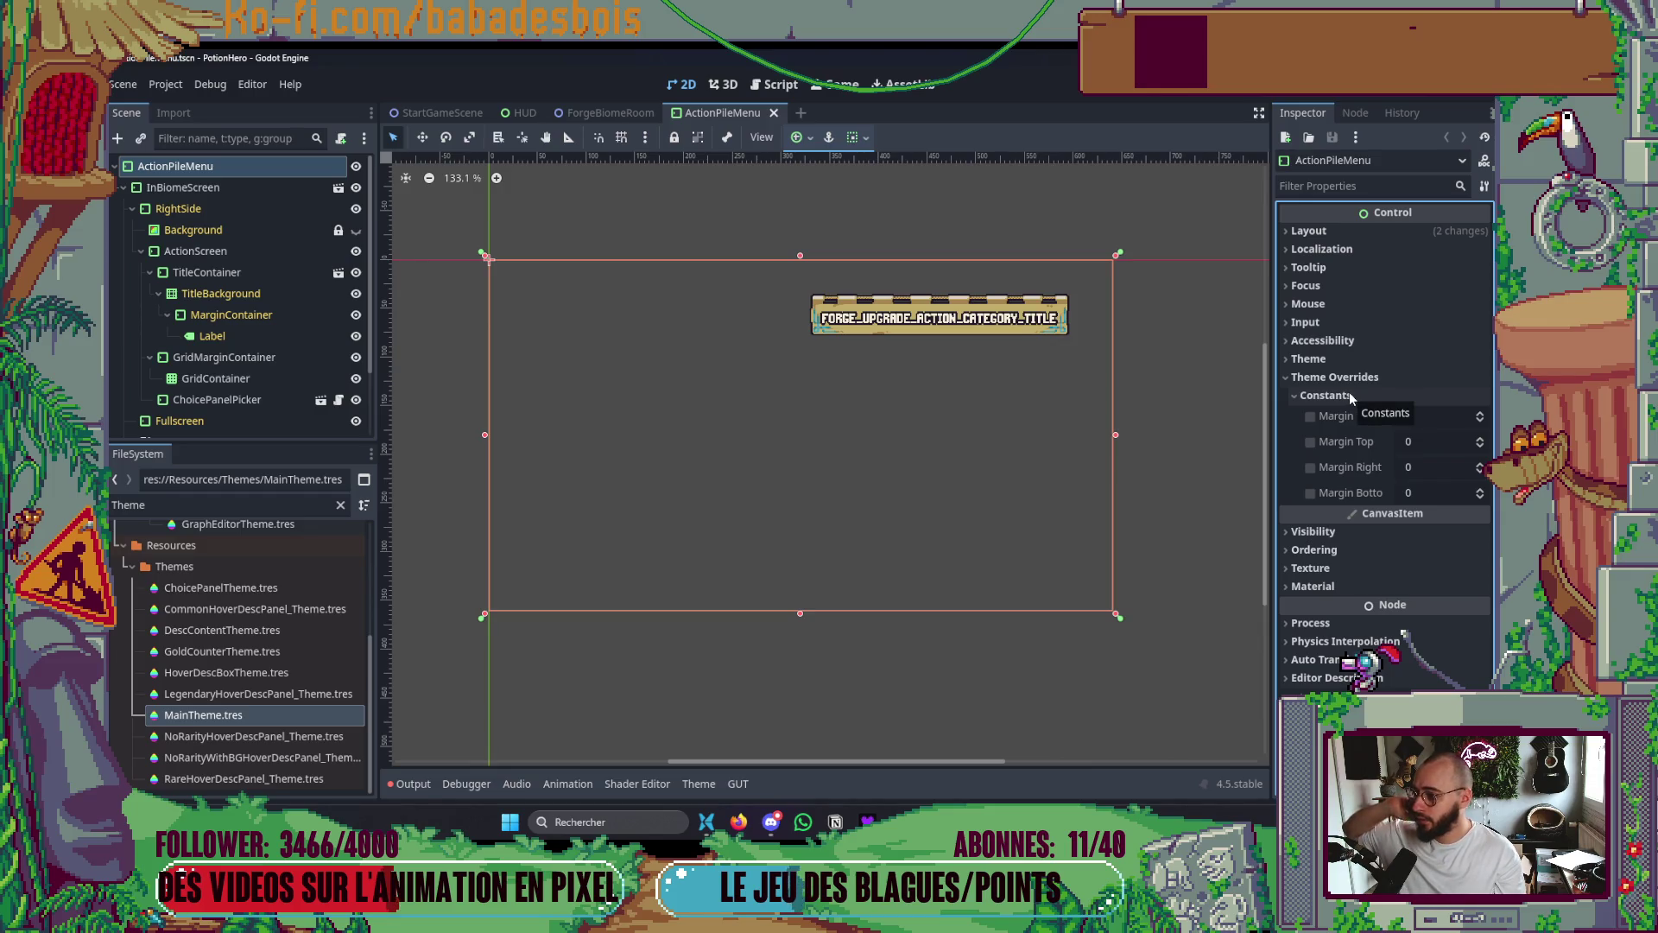
click(1351, 396)
Step: Set the TitleContainer Label's text to PILE_ACTION_MENU_TITLE and save the scene
click(250, 273)
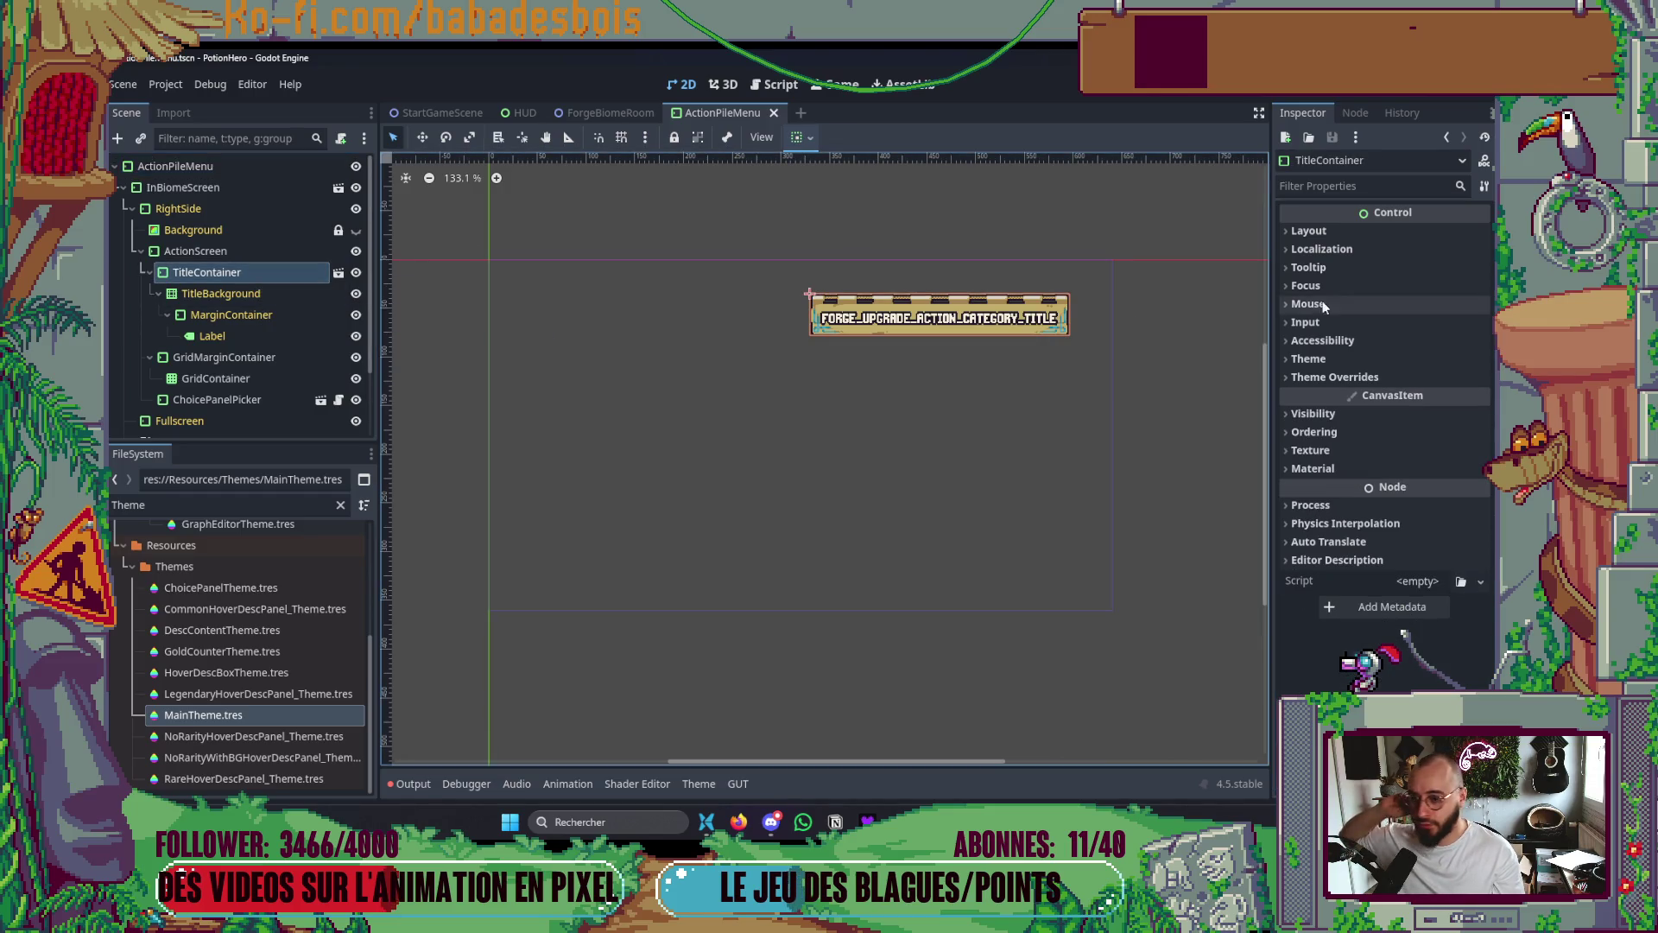
click(245, 338)
double_click(1348, 256)
text(PILE_ACTION_MENU_TITLE)
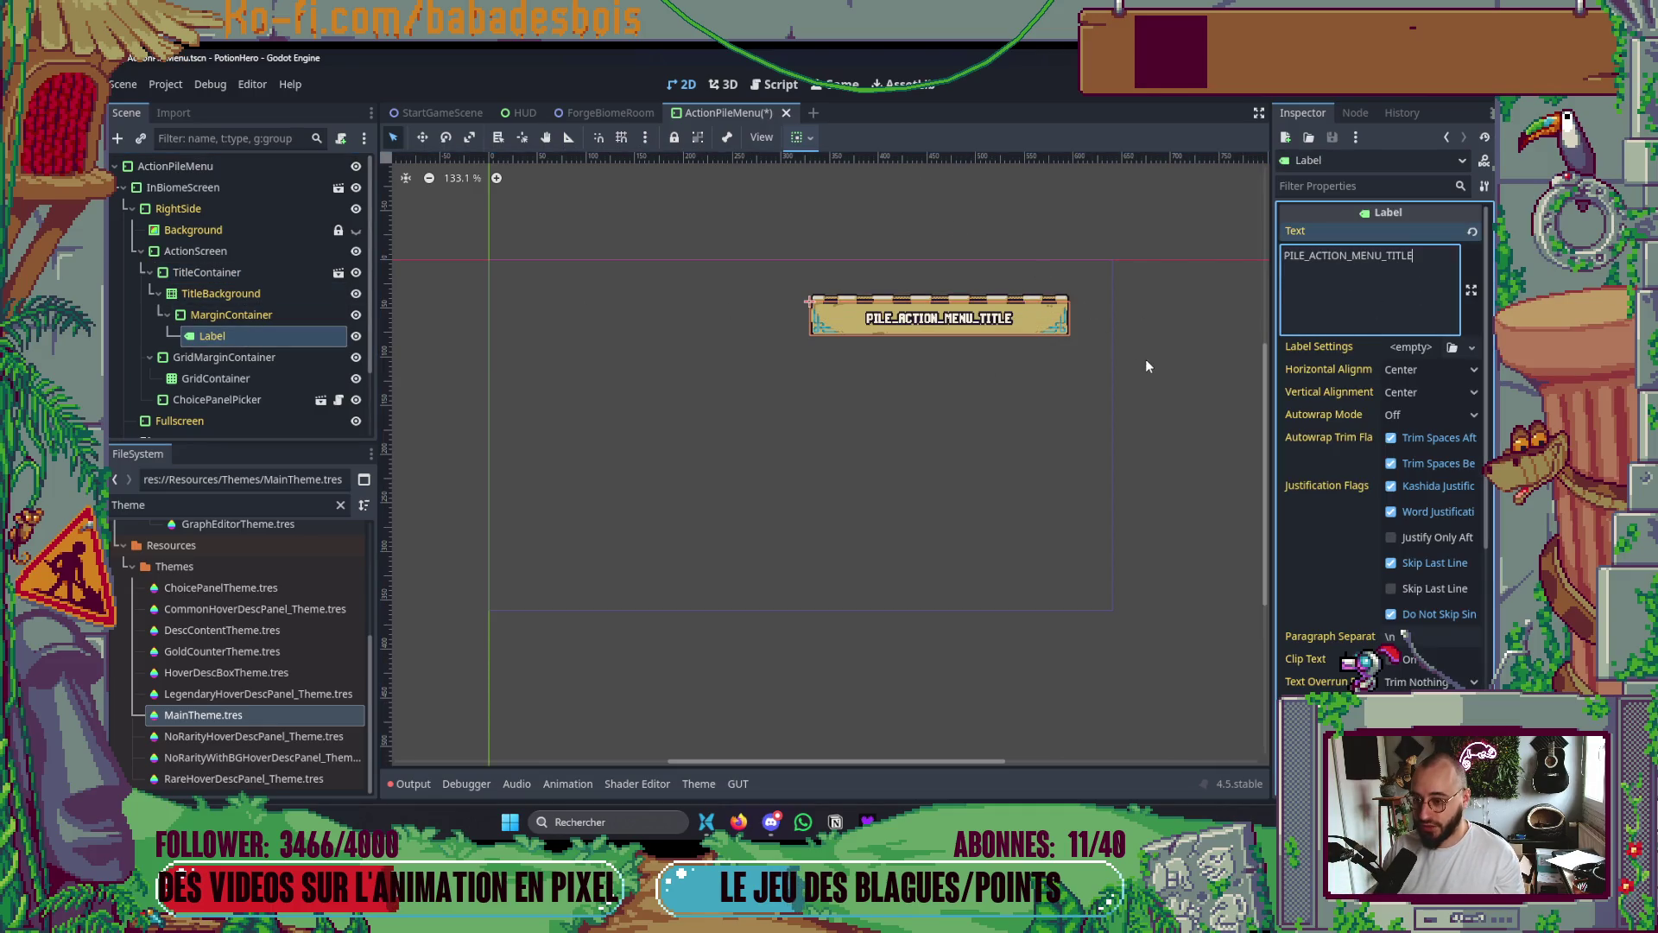
key(ctrl+s)
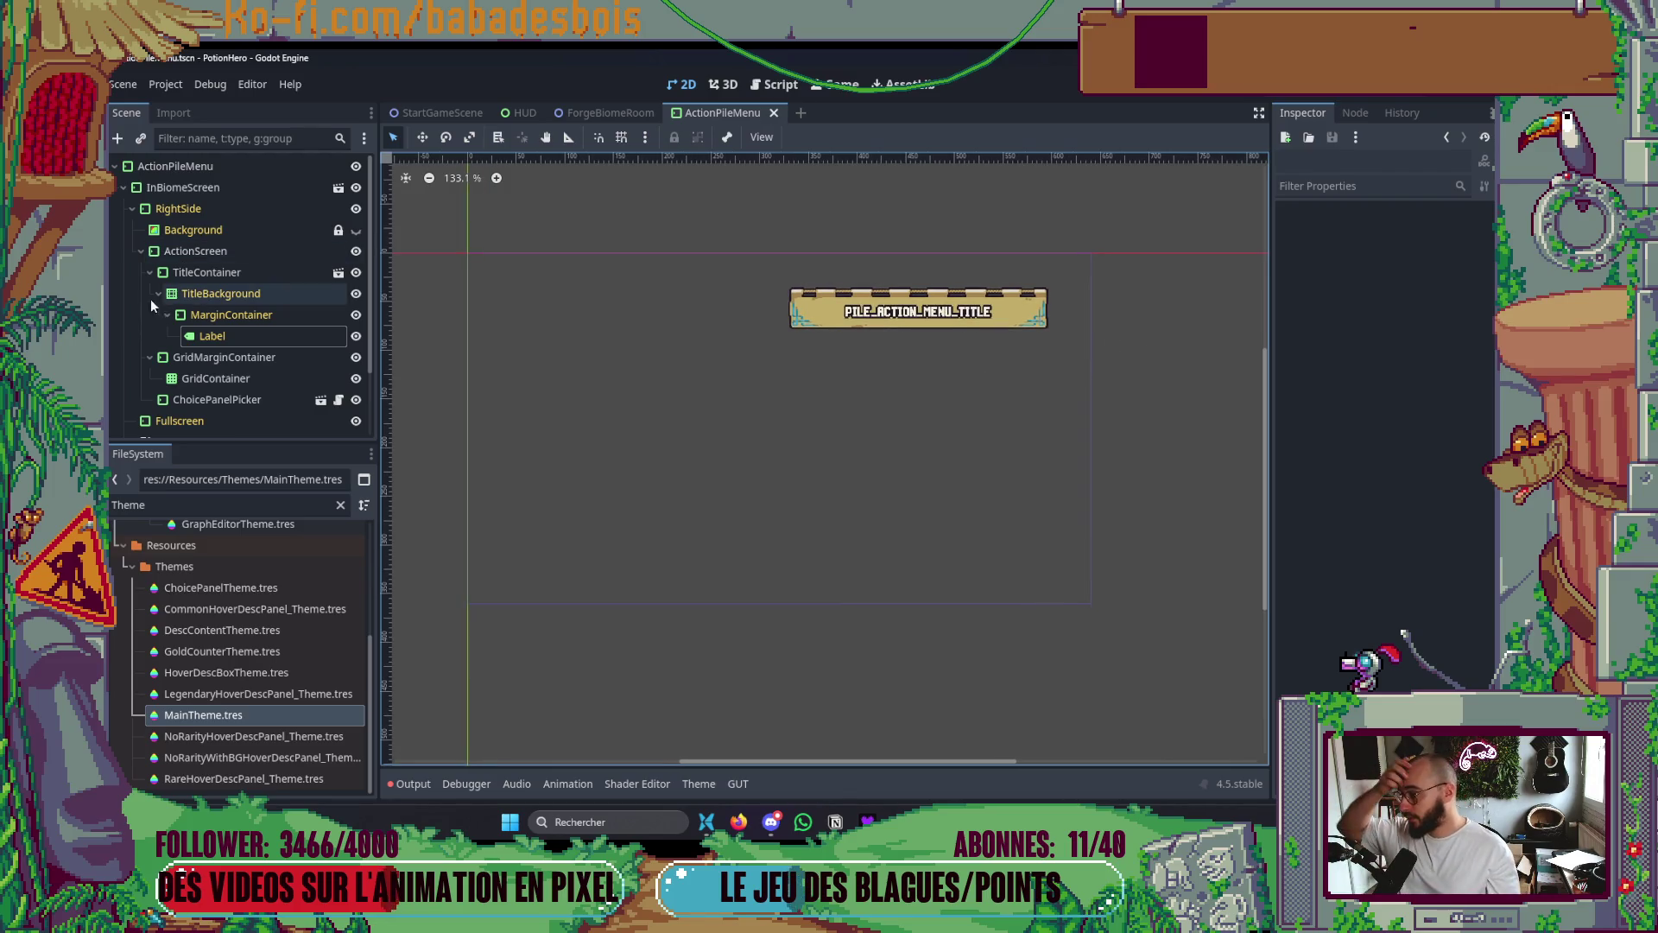
click(141, 251)
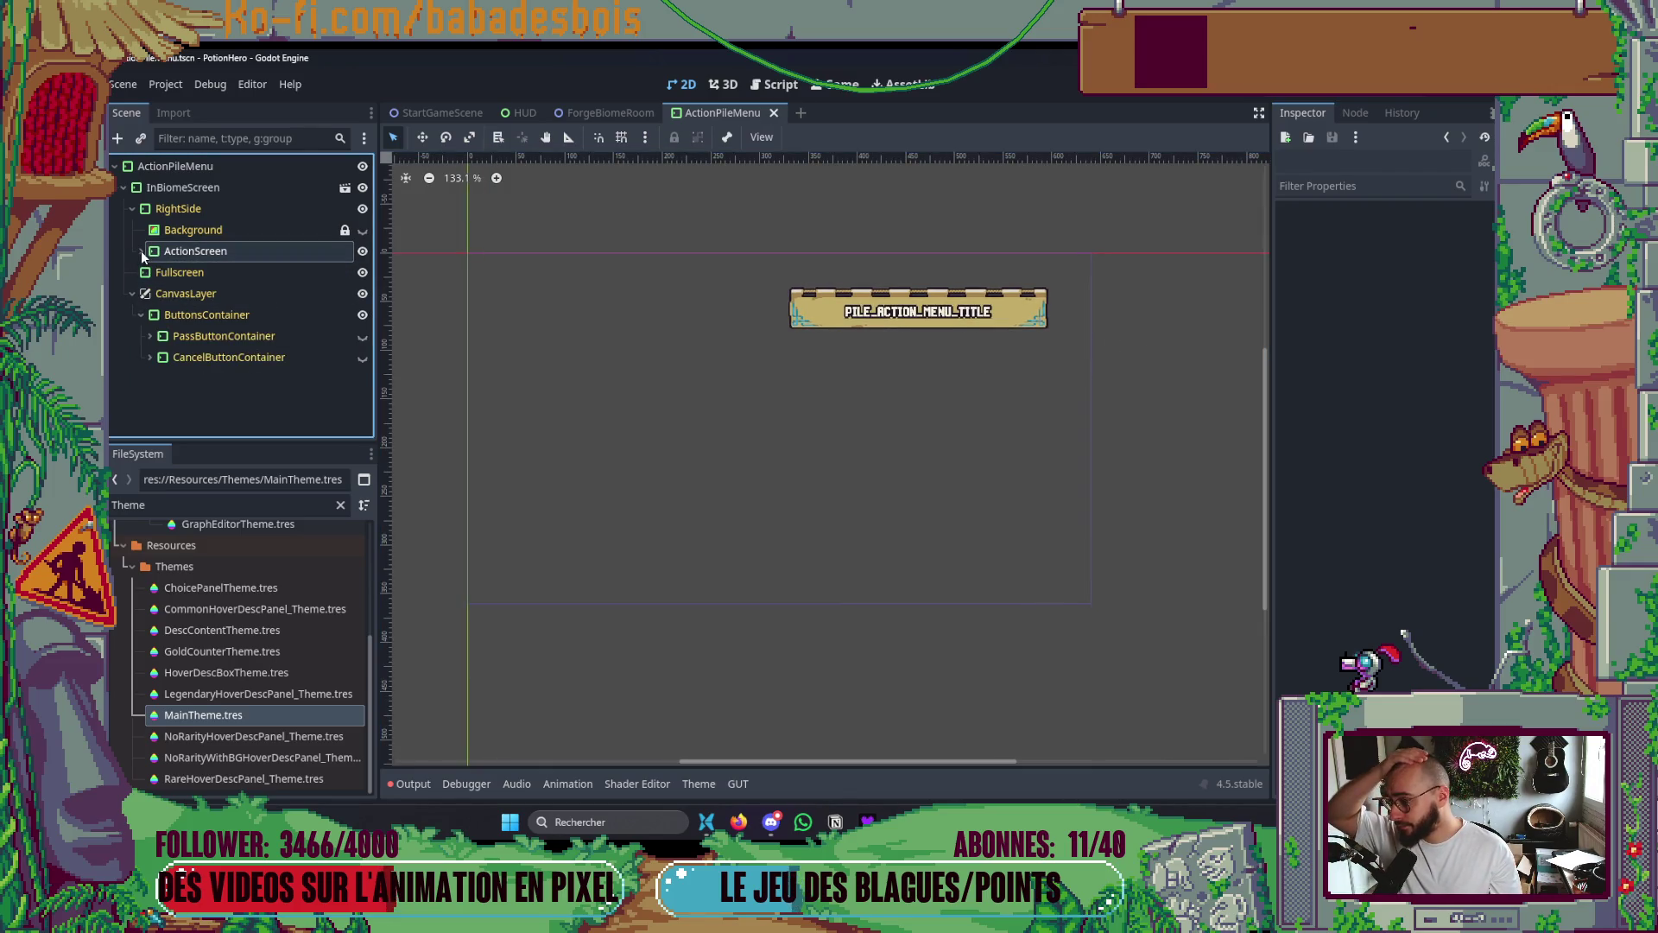
click(141, 251)
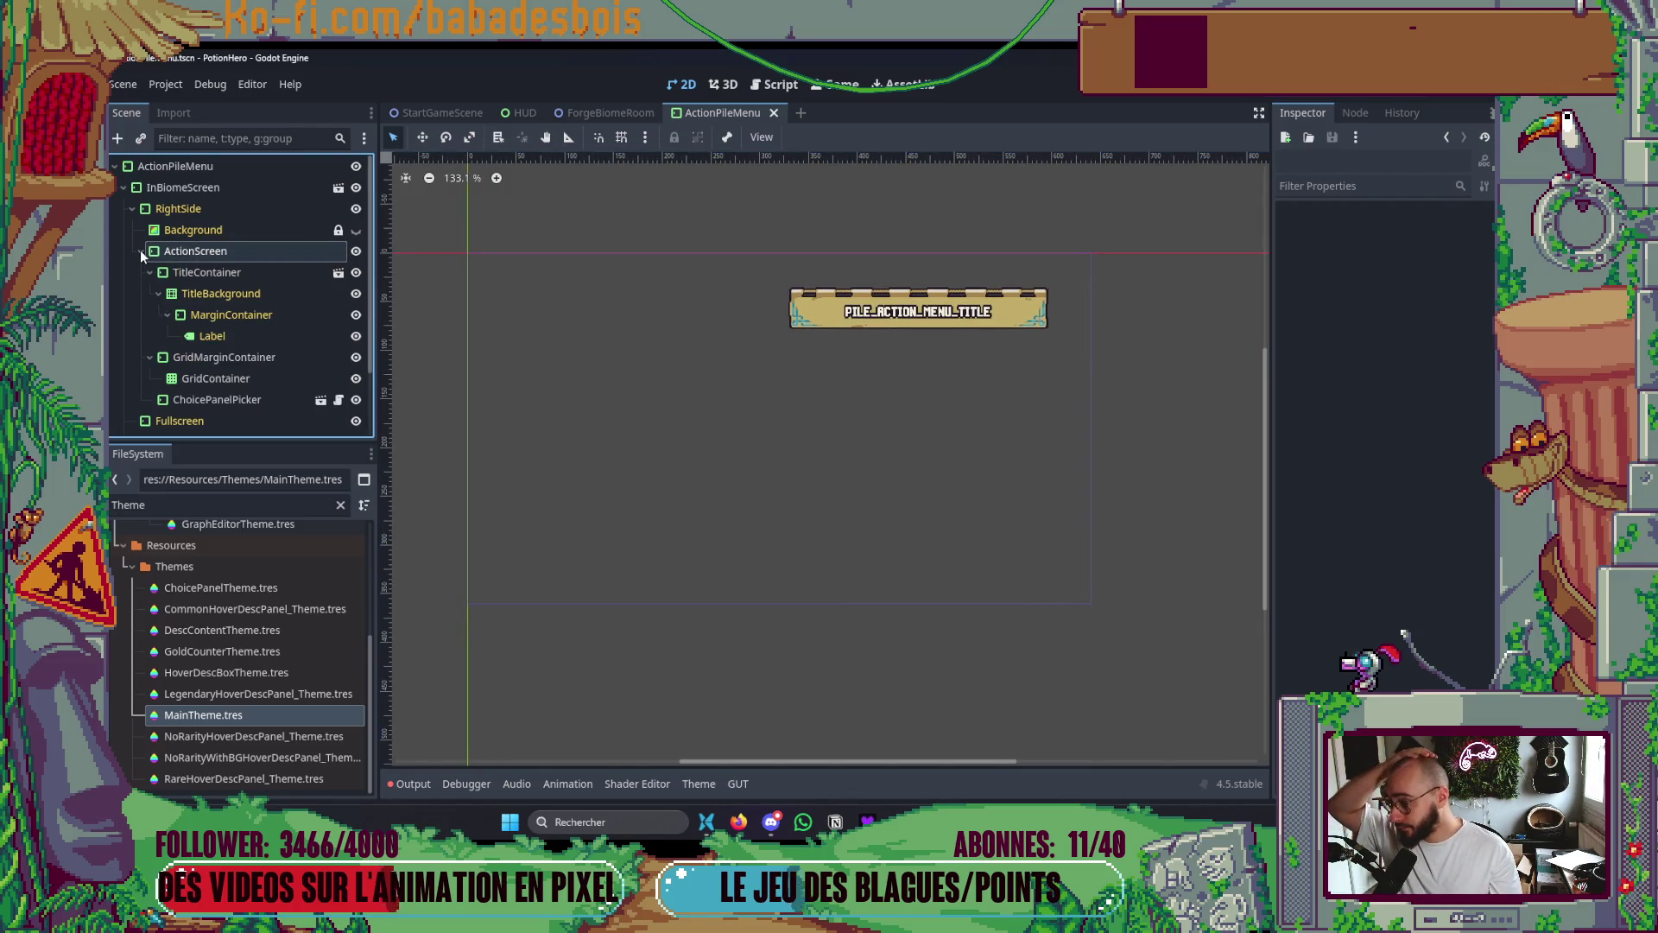
click(245, 364)
key(Down)
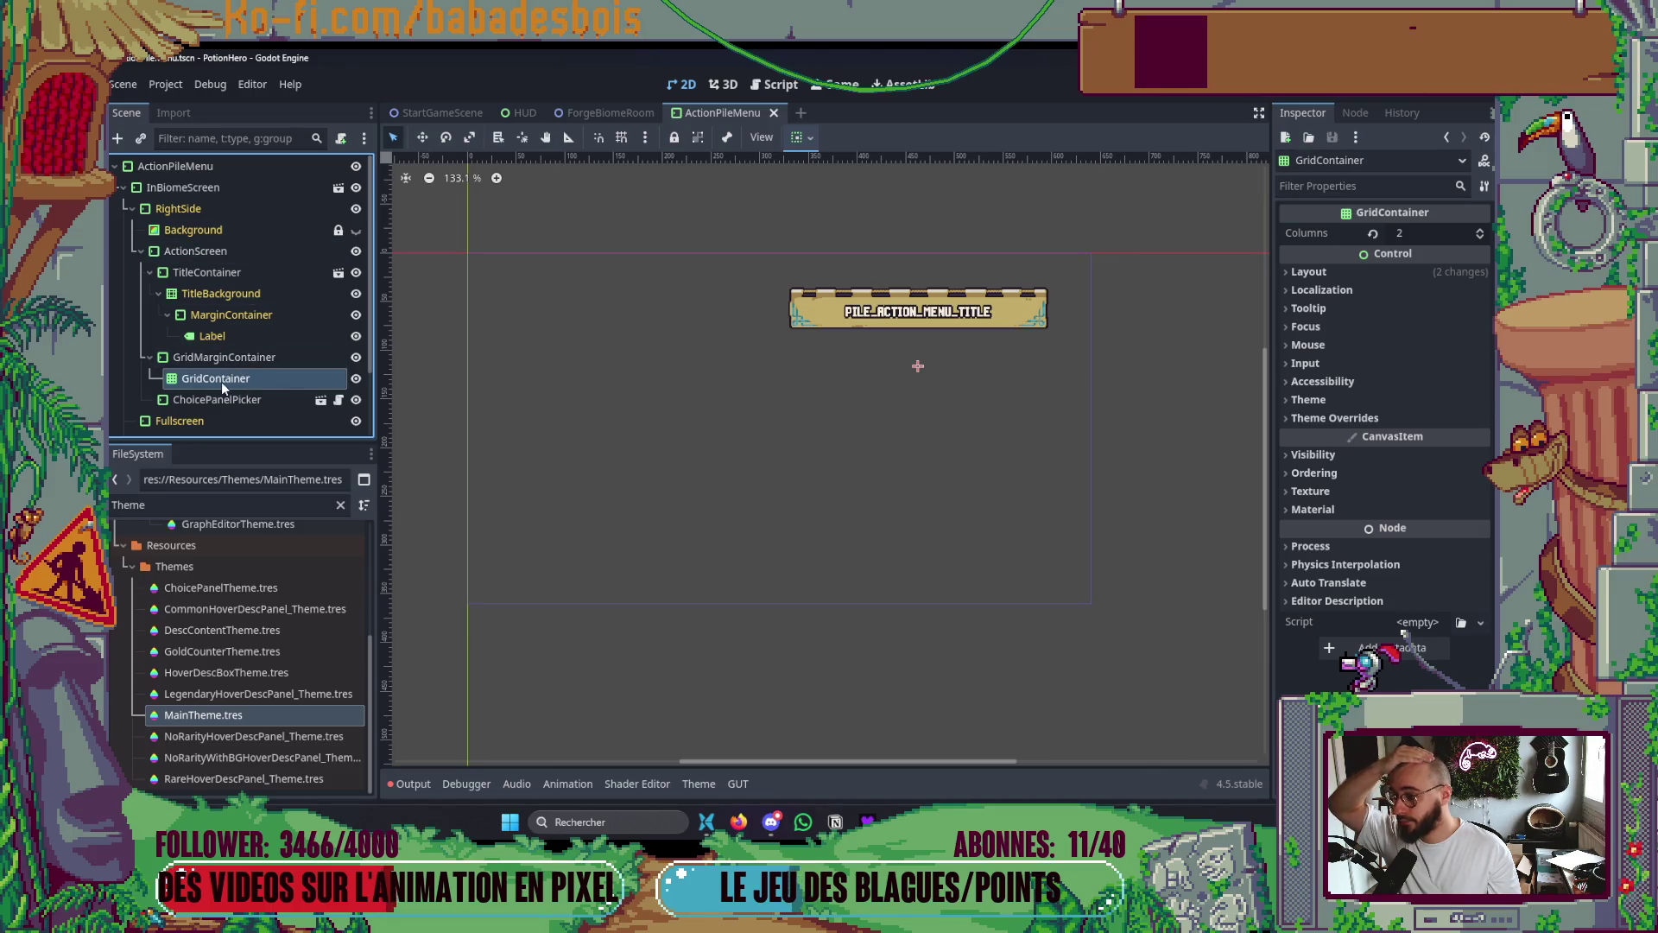
click(205, 401)
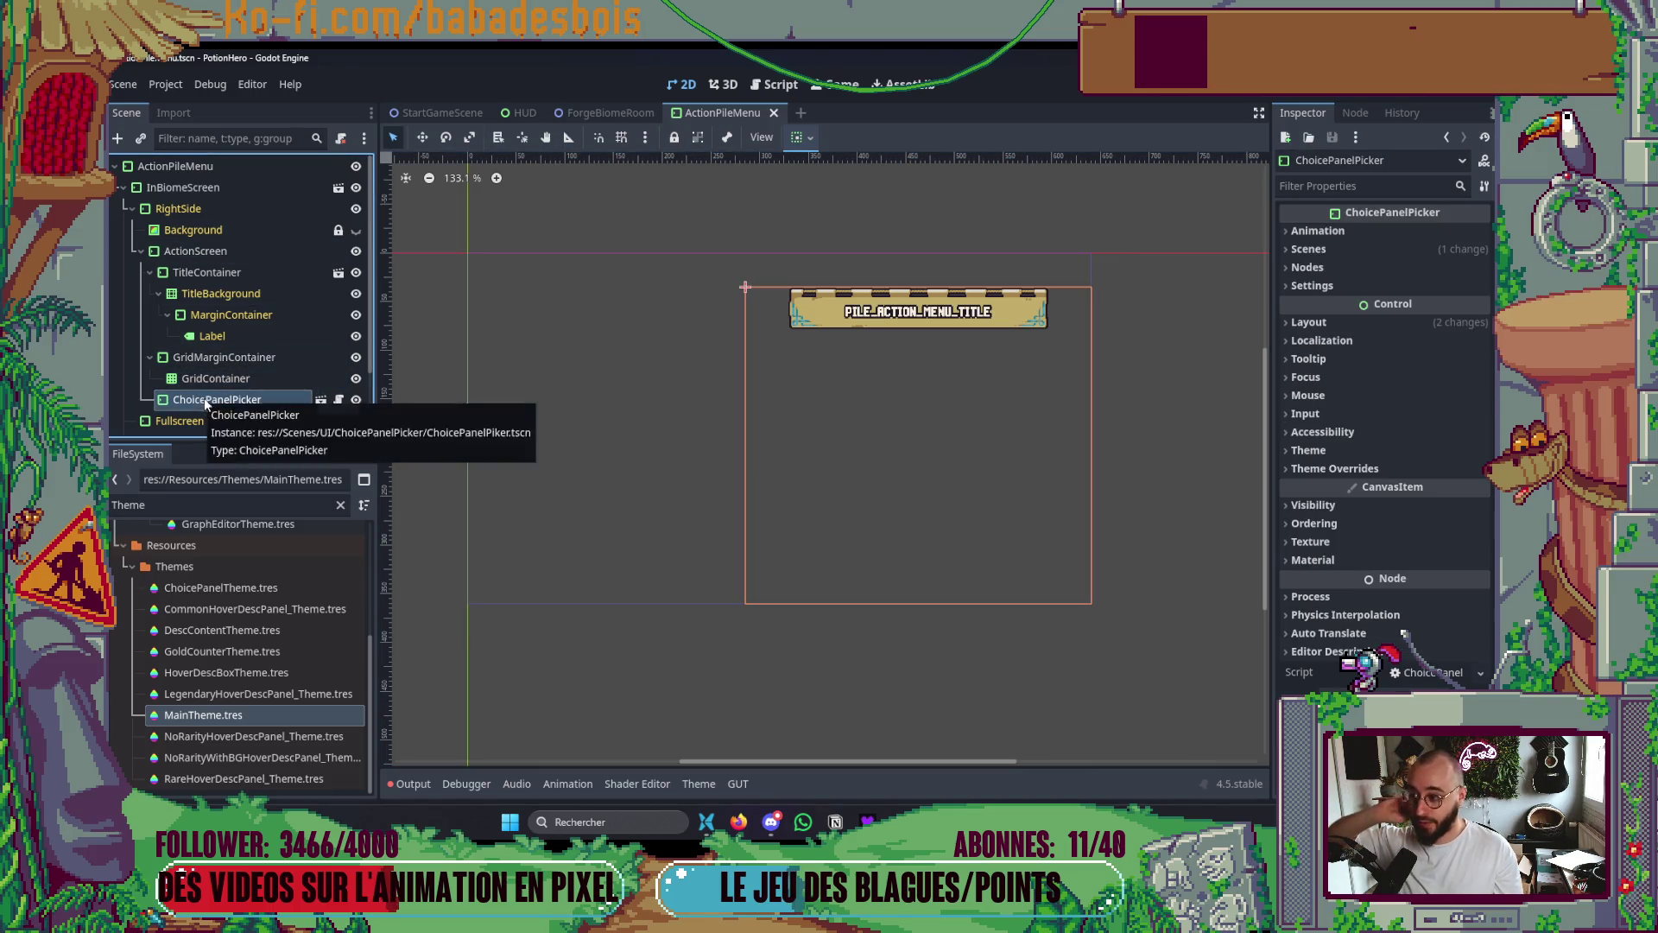
click(213, 379)
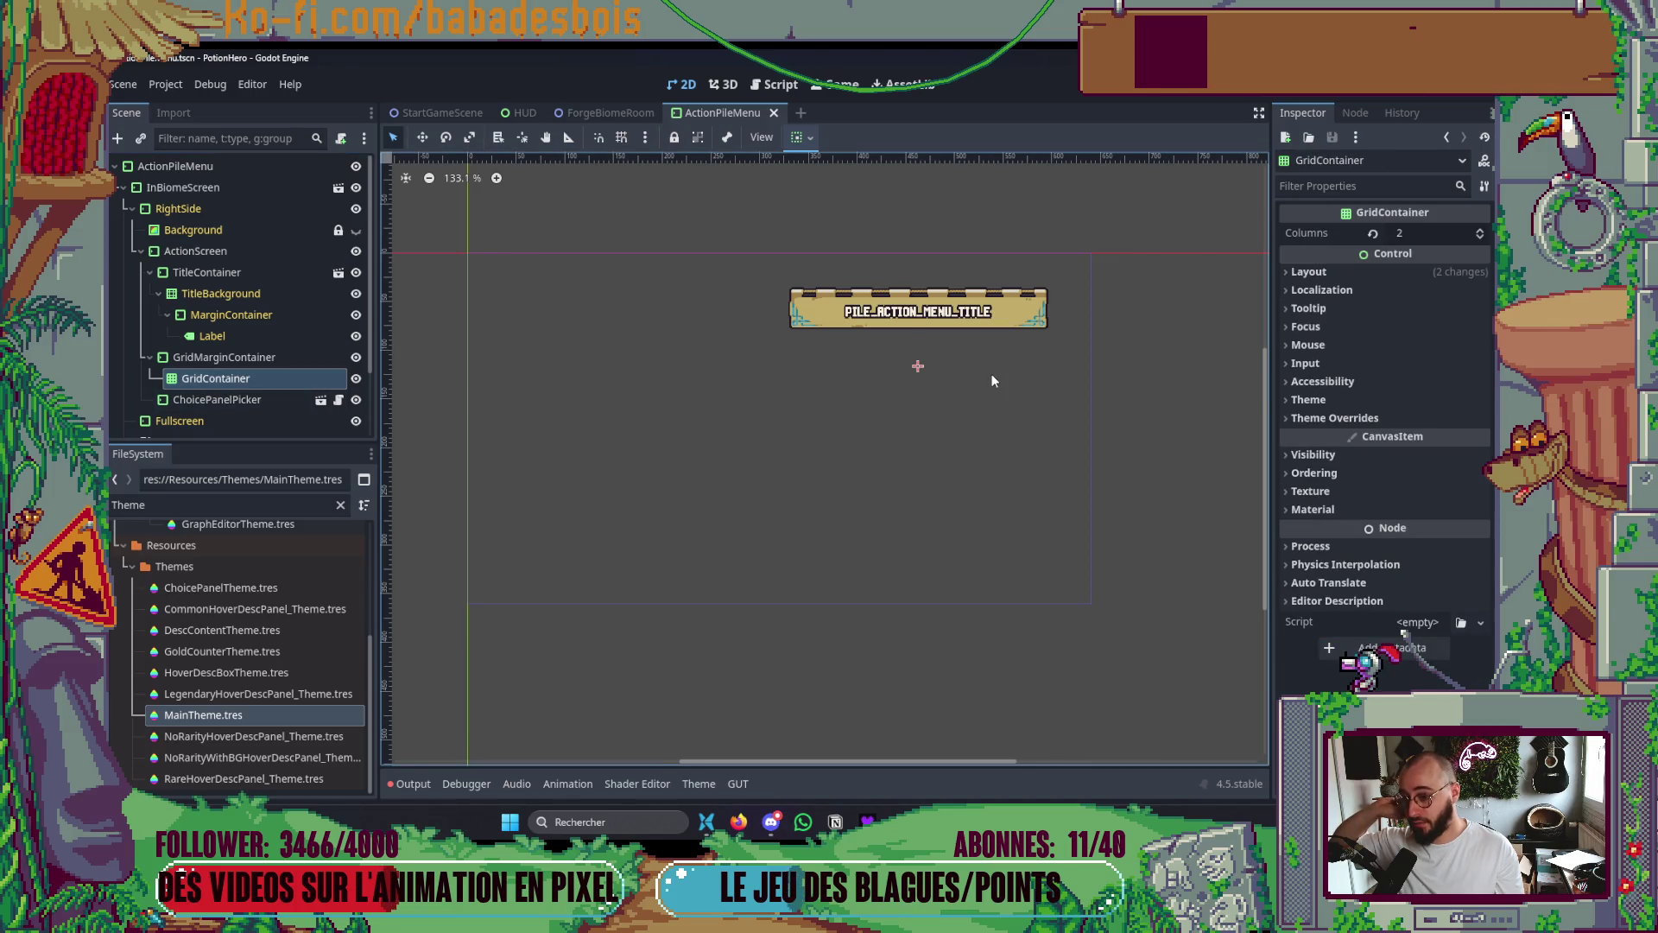
scroll(992, 380, down, 3)
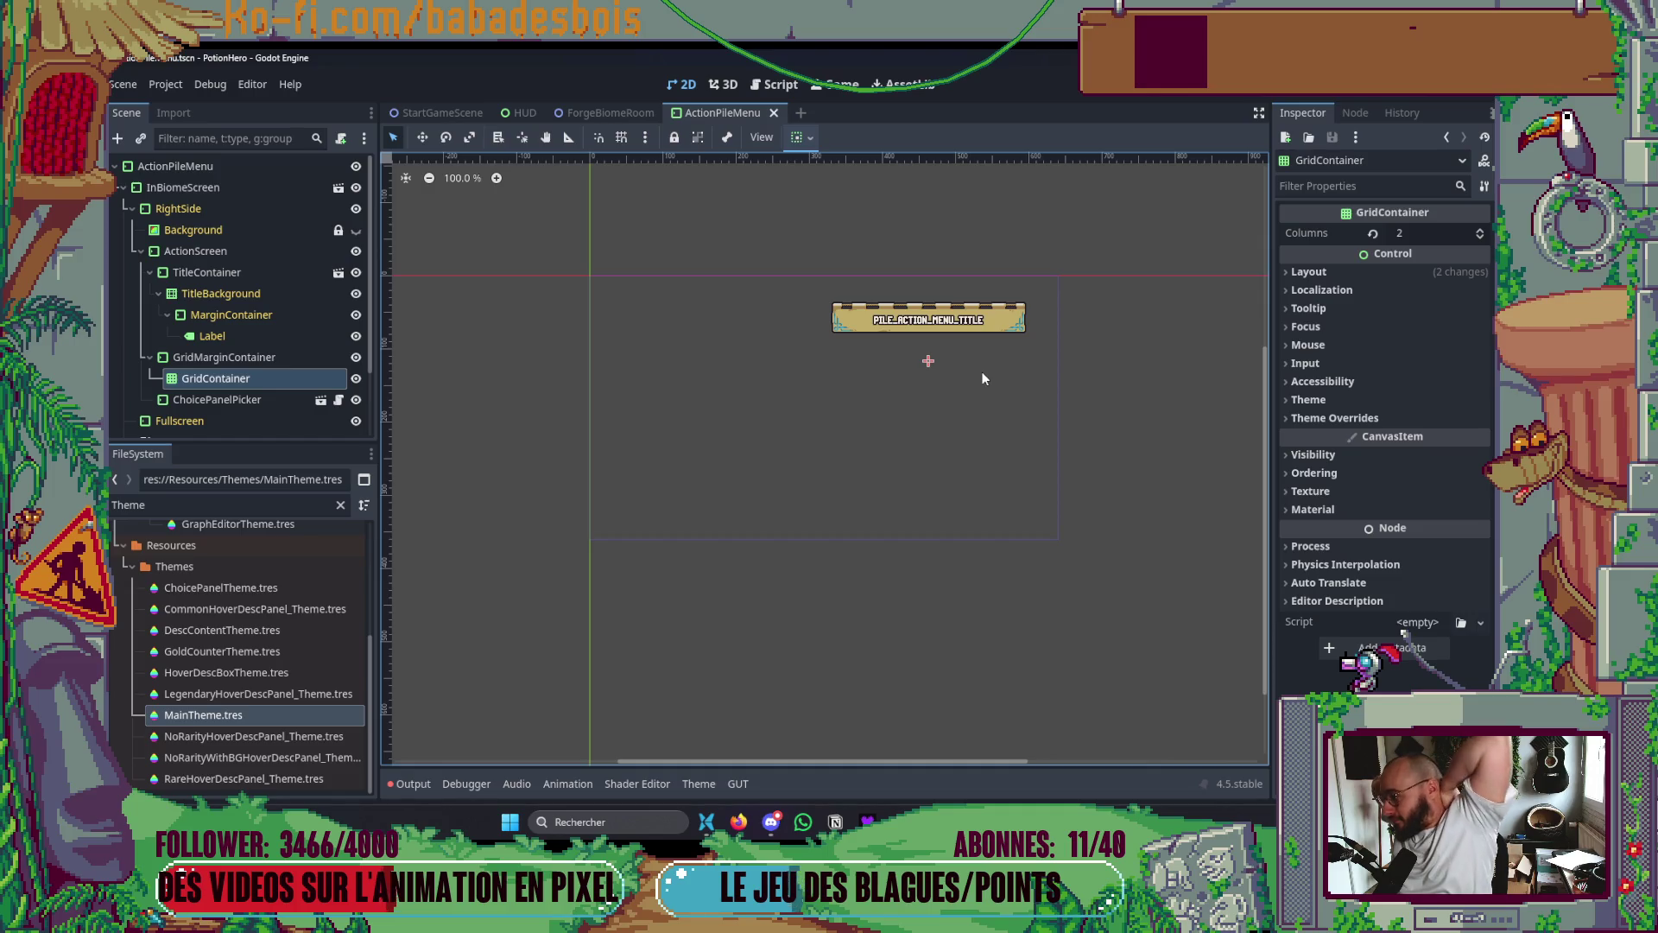
click(242, 404)
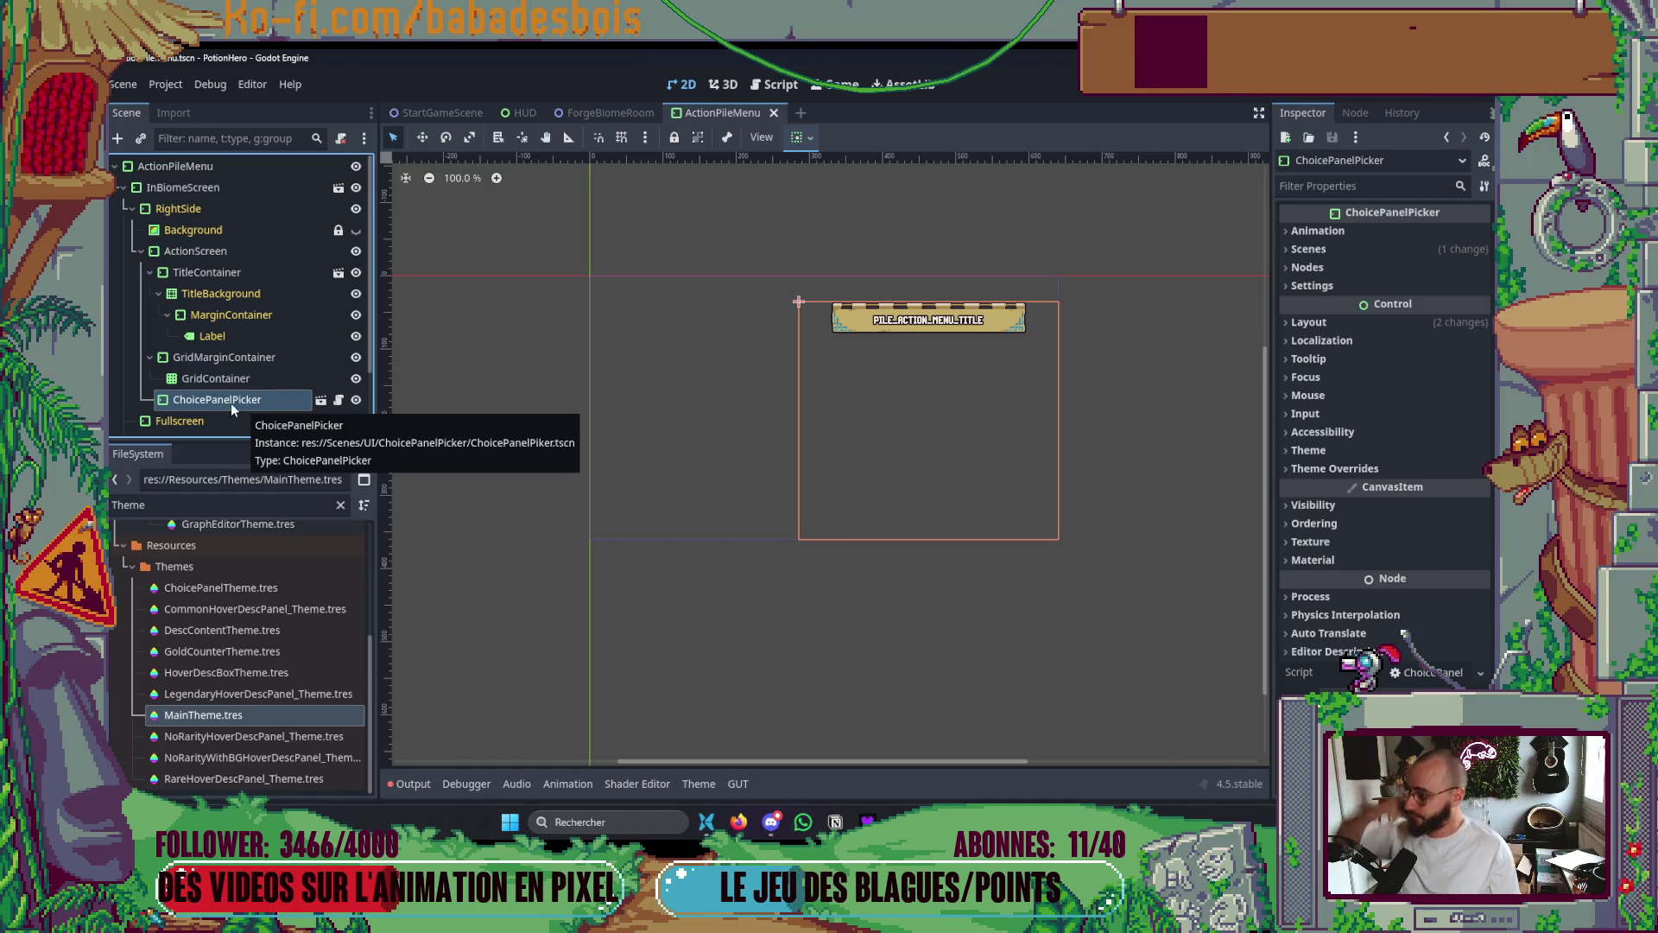
click(149, 272)
click(150, 291)
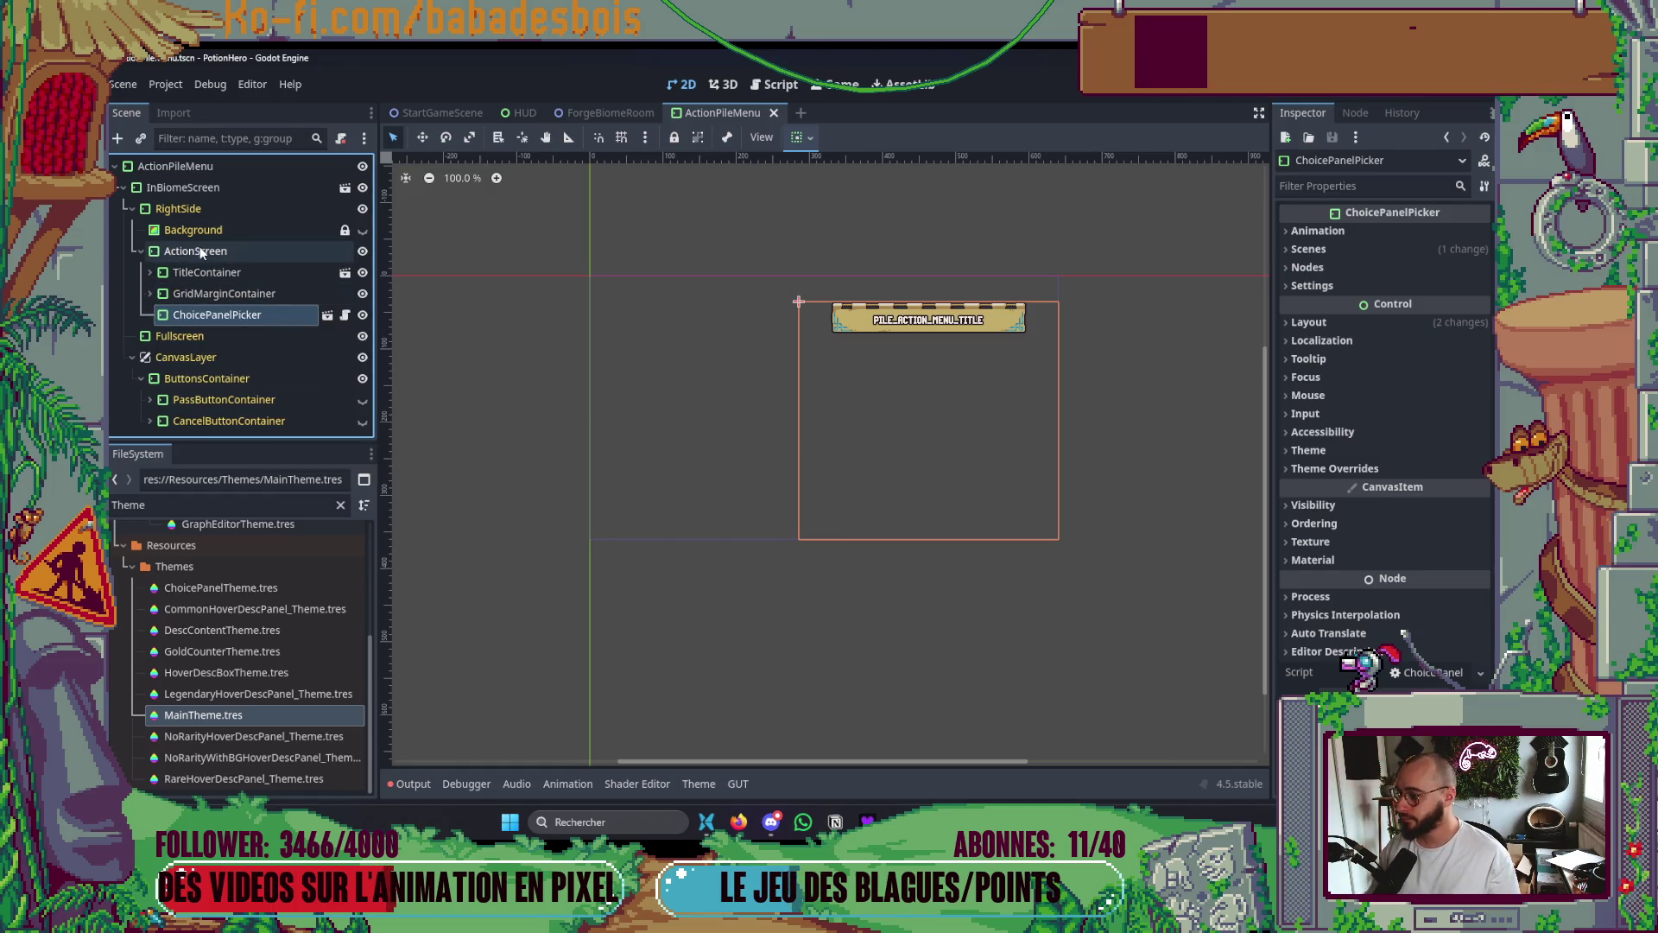
right_click(199, 250)
click(181, 313)
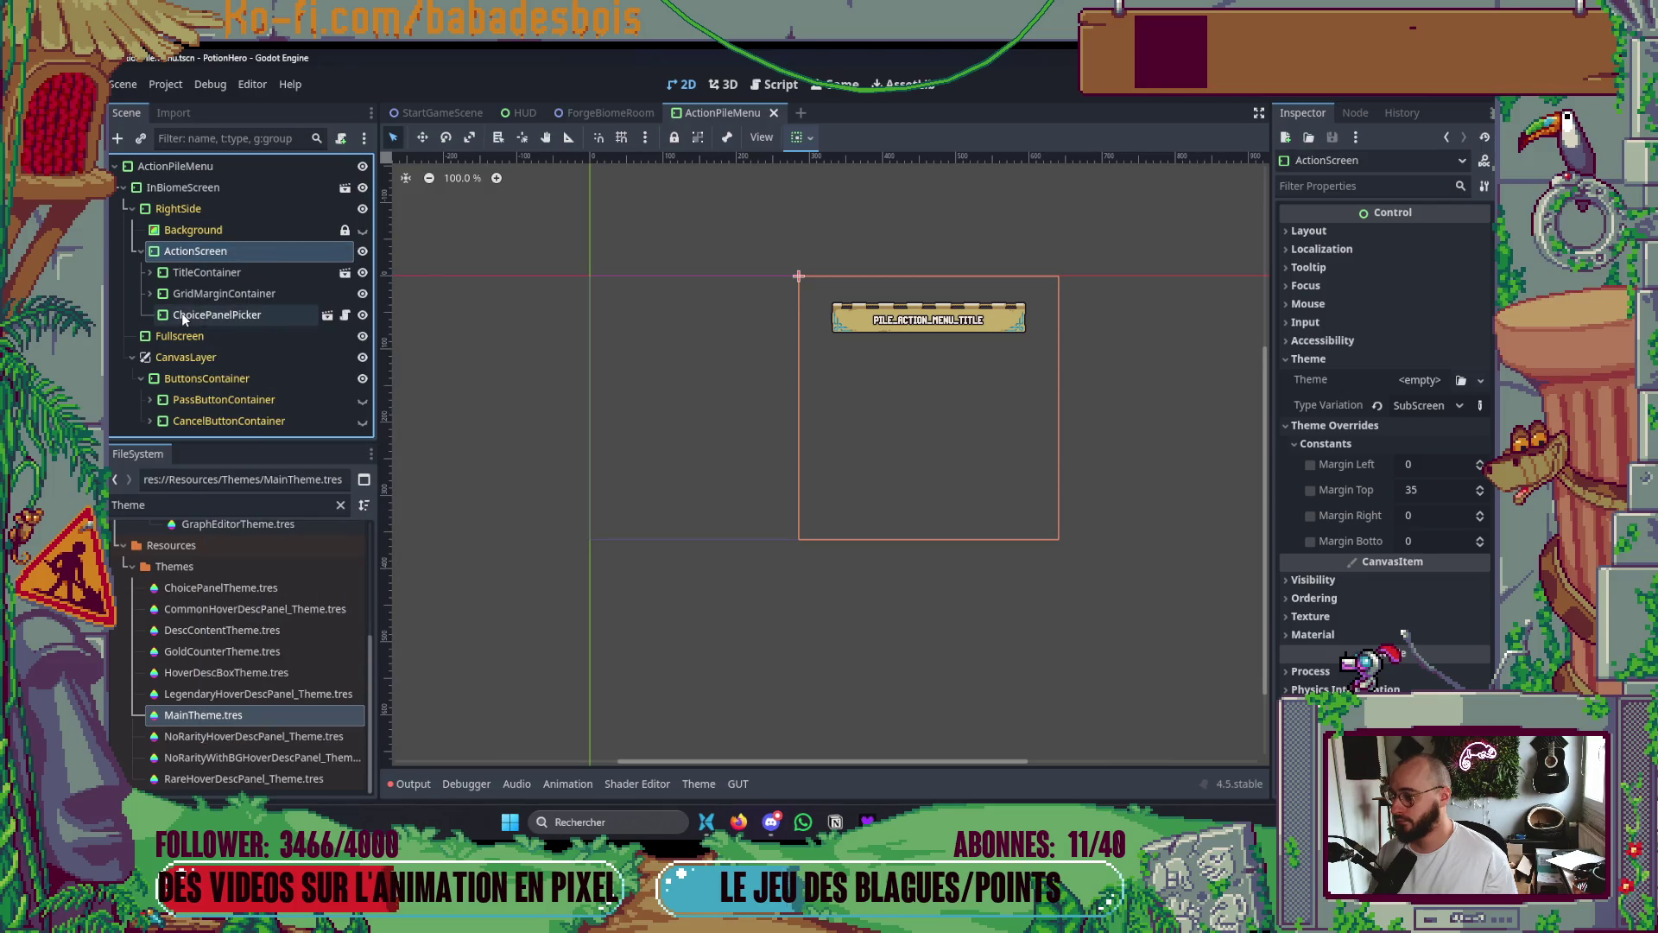
click(181, 313)
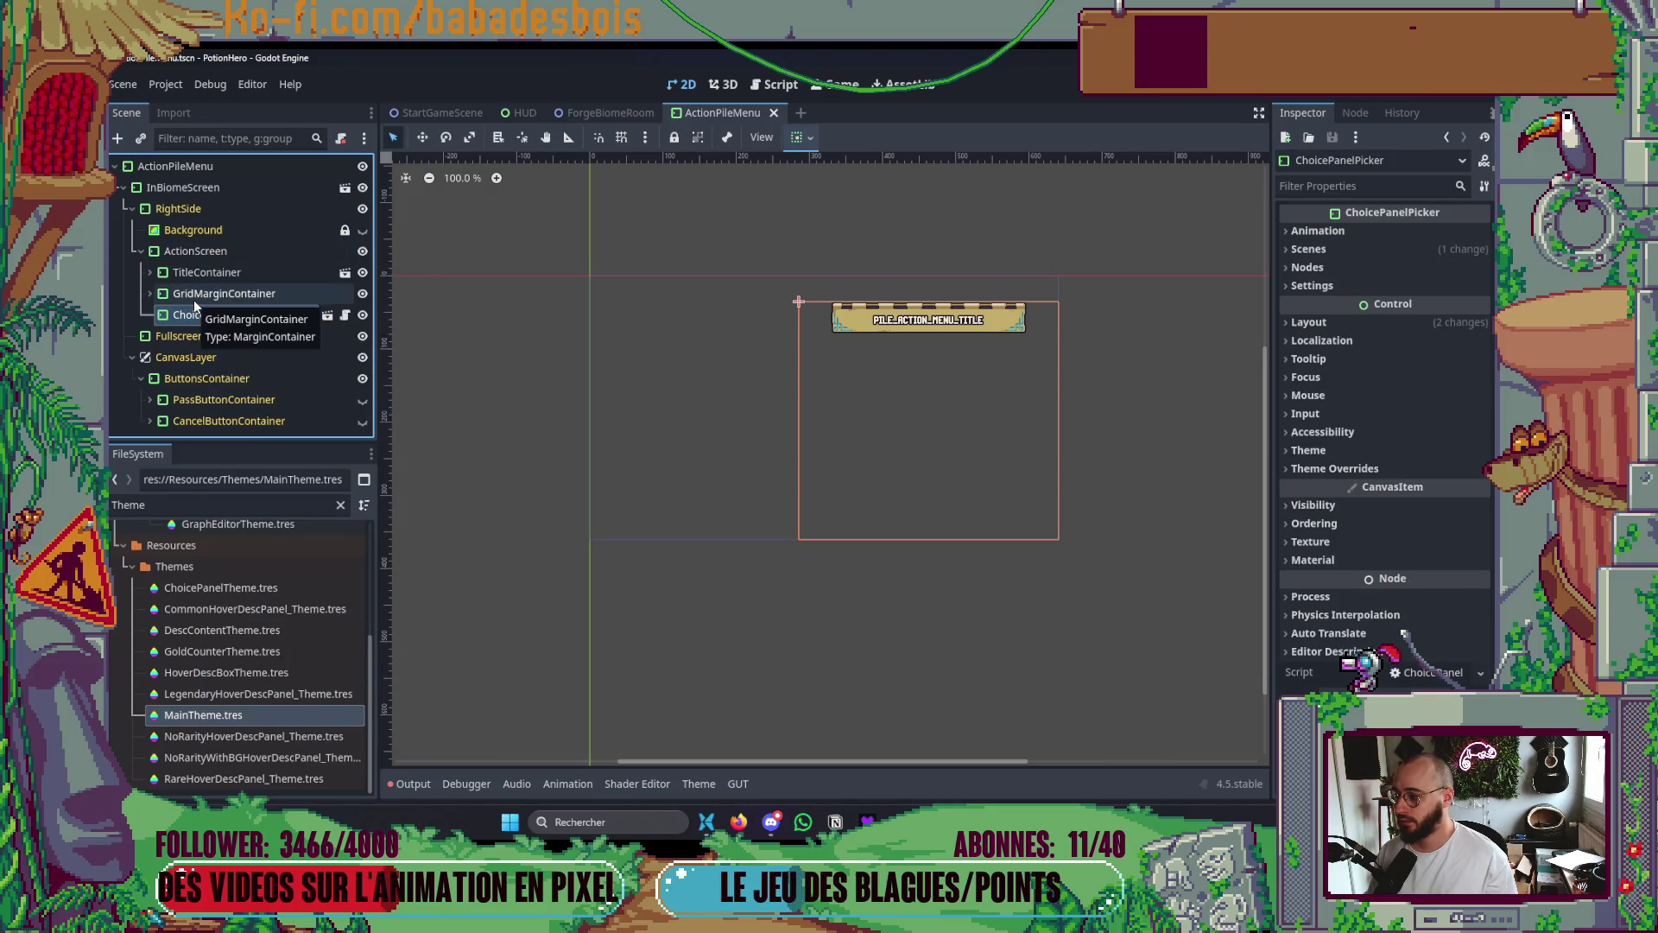
click(188, 296)
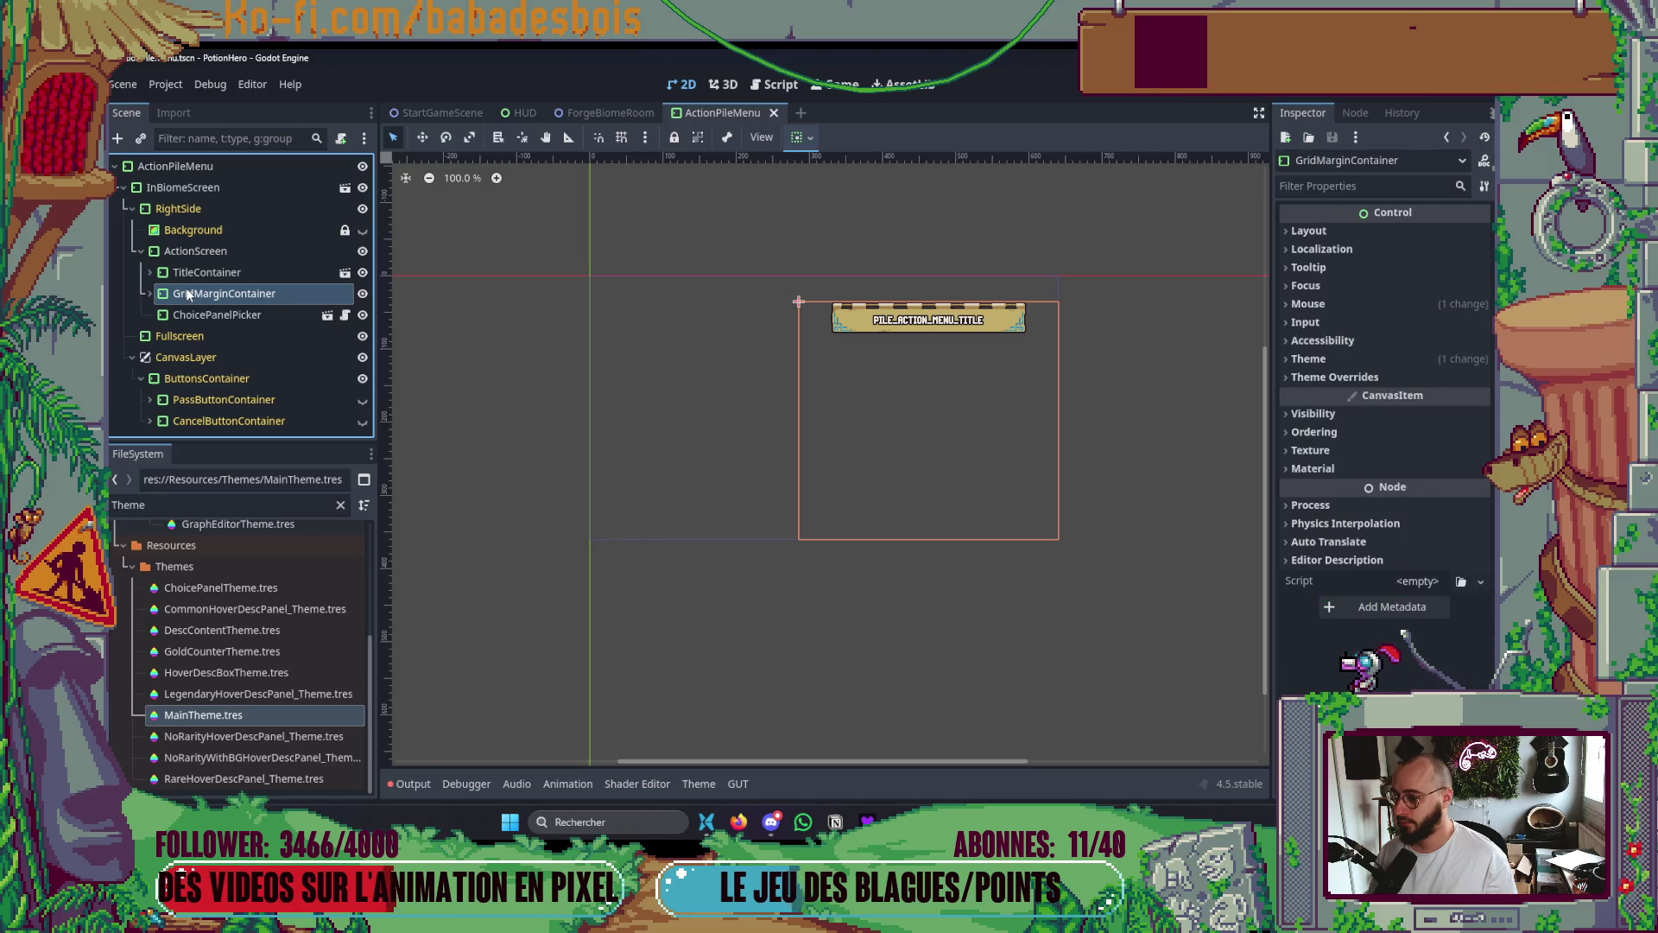
click(192, 272)
click(188, 296)
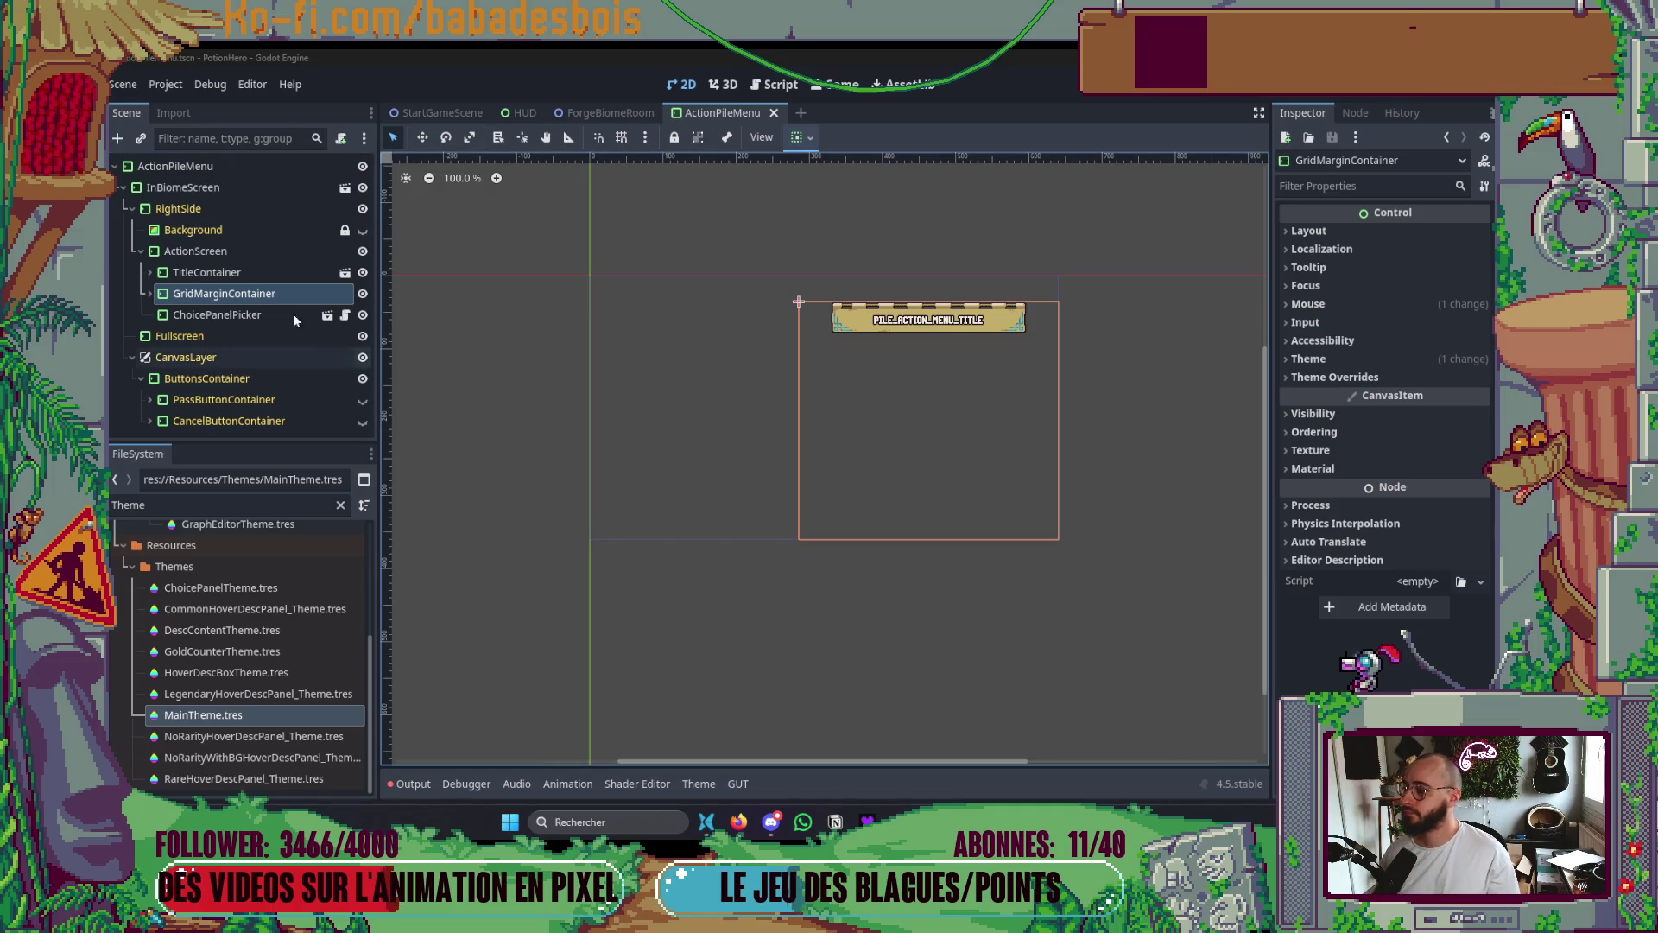
click(195, 251)
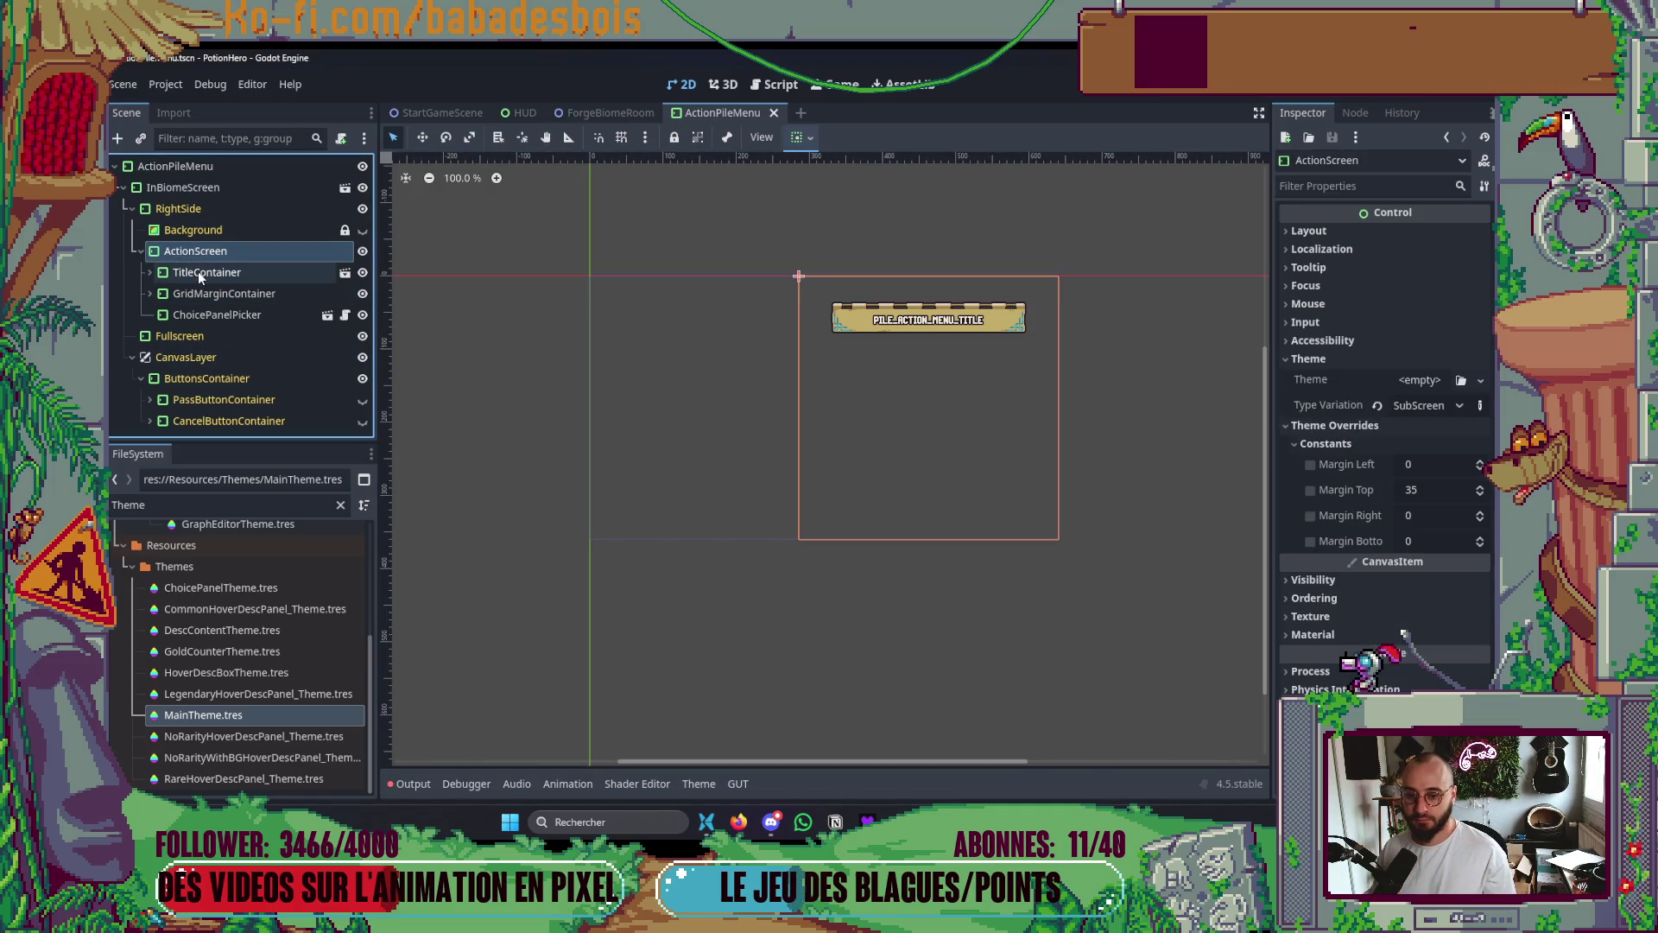
Step: Start adding a child node under ActionScreen, cancel the Create New Node dialog, and go to Notion
right_click(216, 252)
click(250, 271)
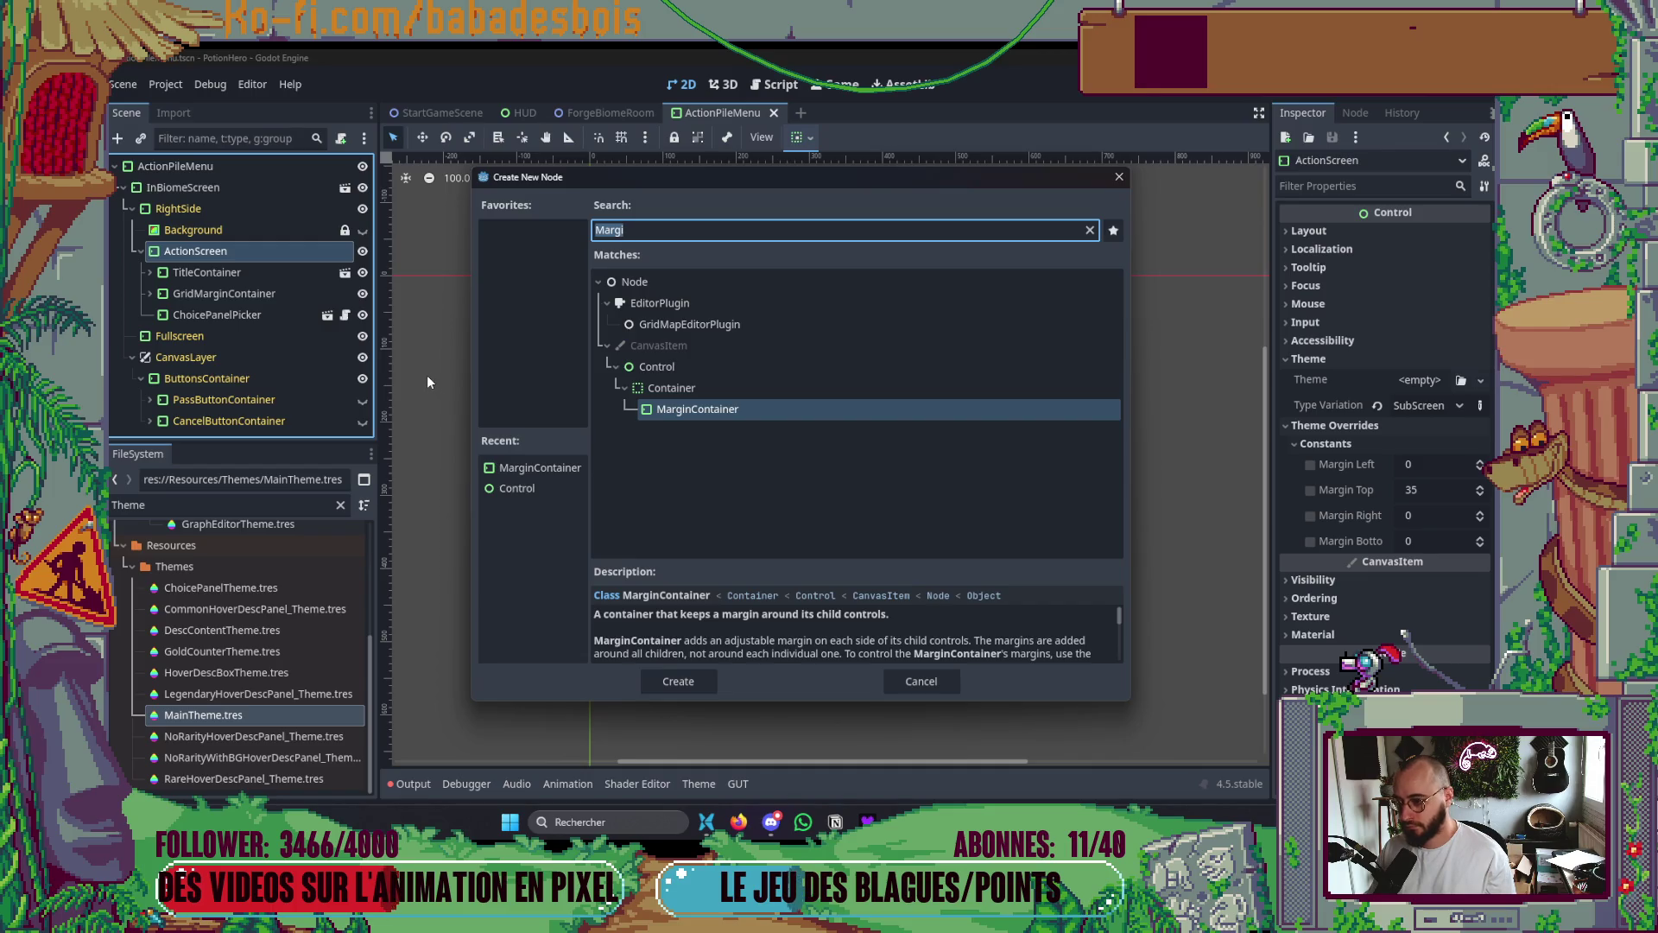
key(Escape)
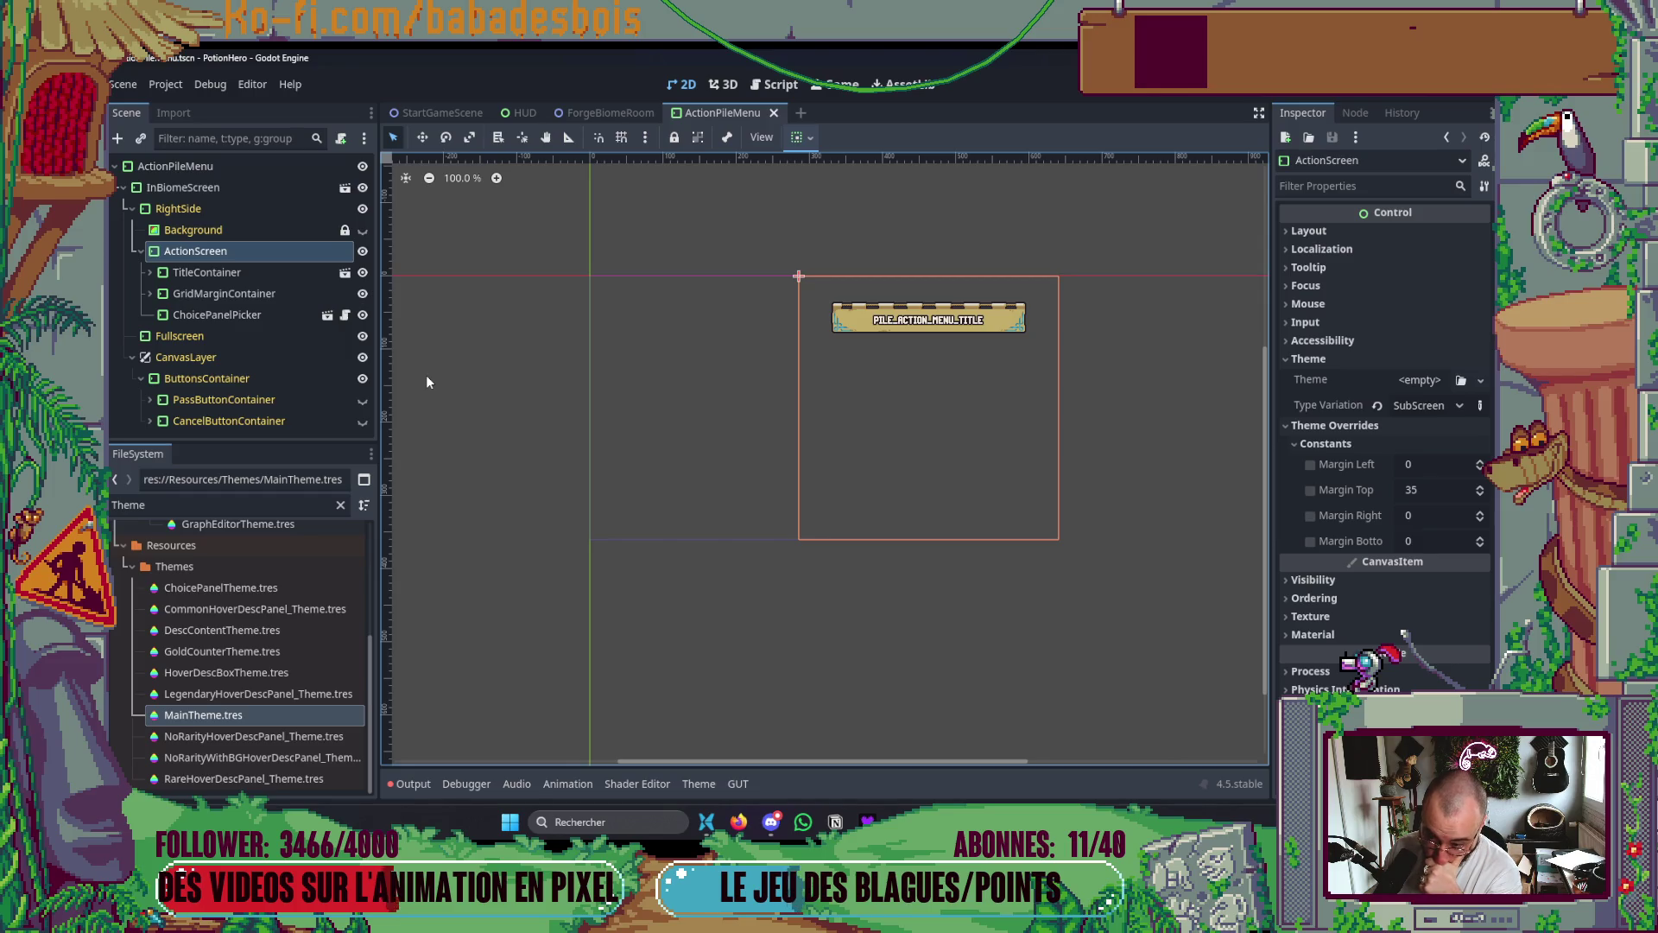
key(alt+Tab)
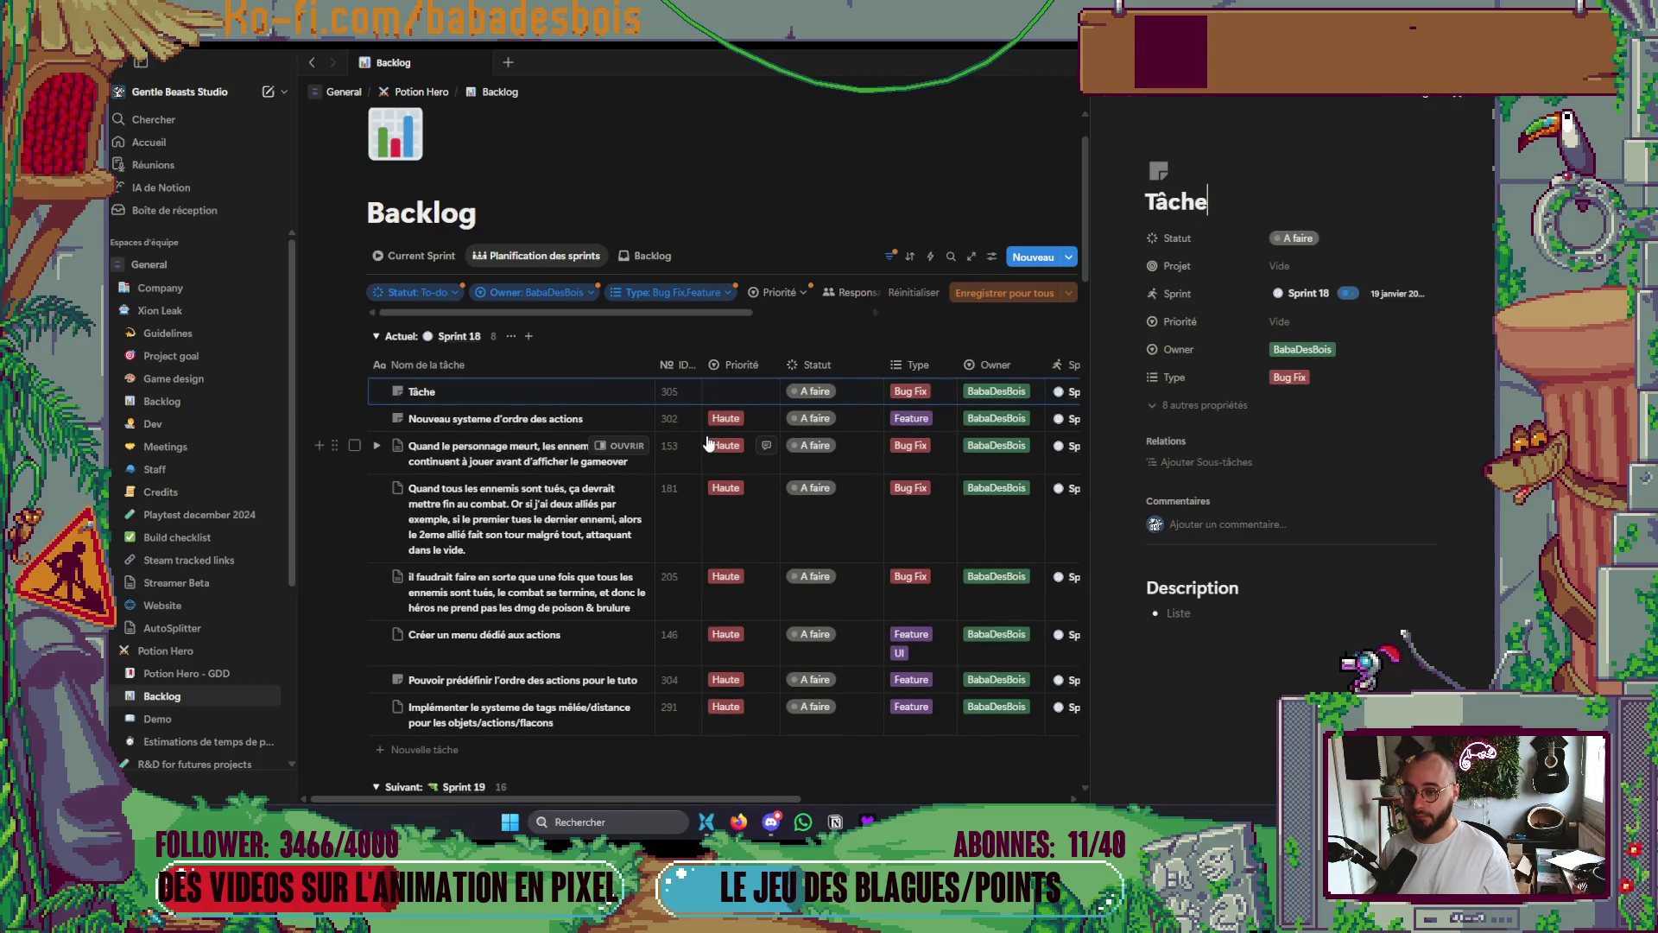
Step: Retitle task 305 'Factoriser les scenes des menu pour plus de maintenabilité'
text(Factro)
key(BackSpace)
key(BackSpace)
text(oriser les )
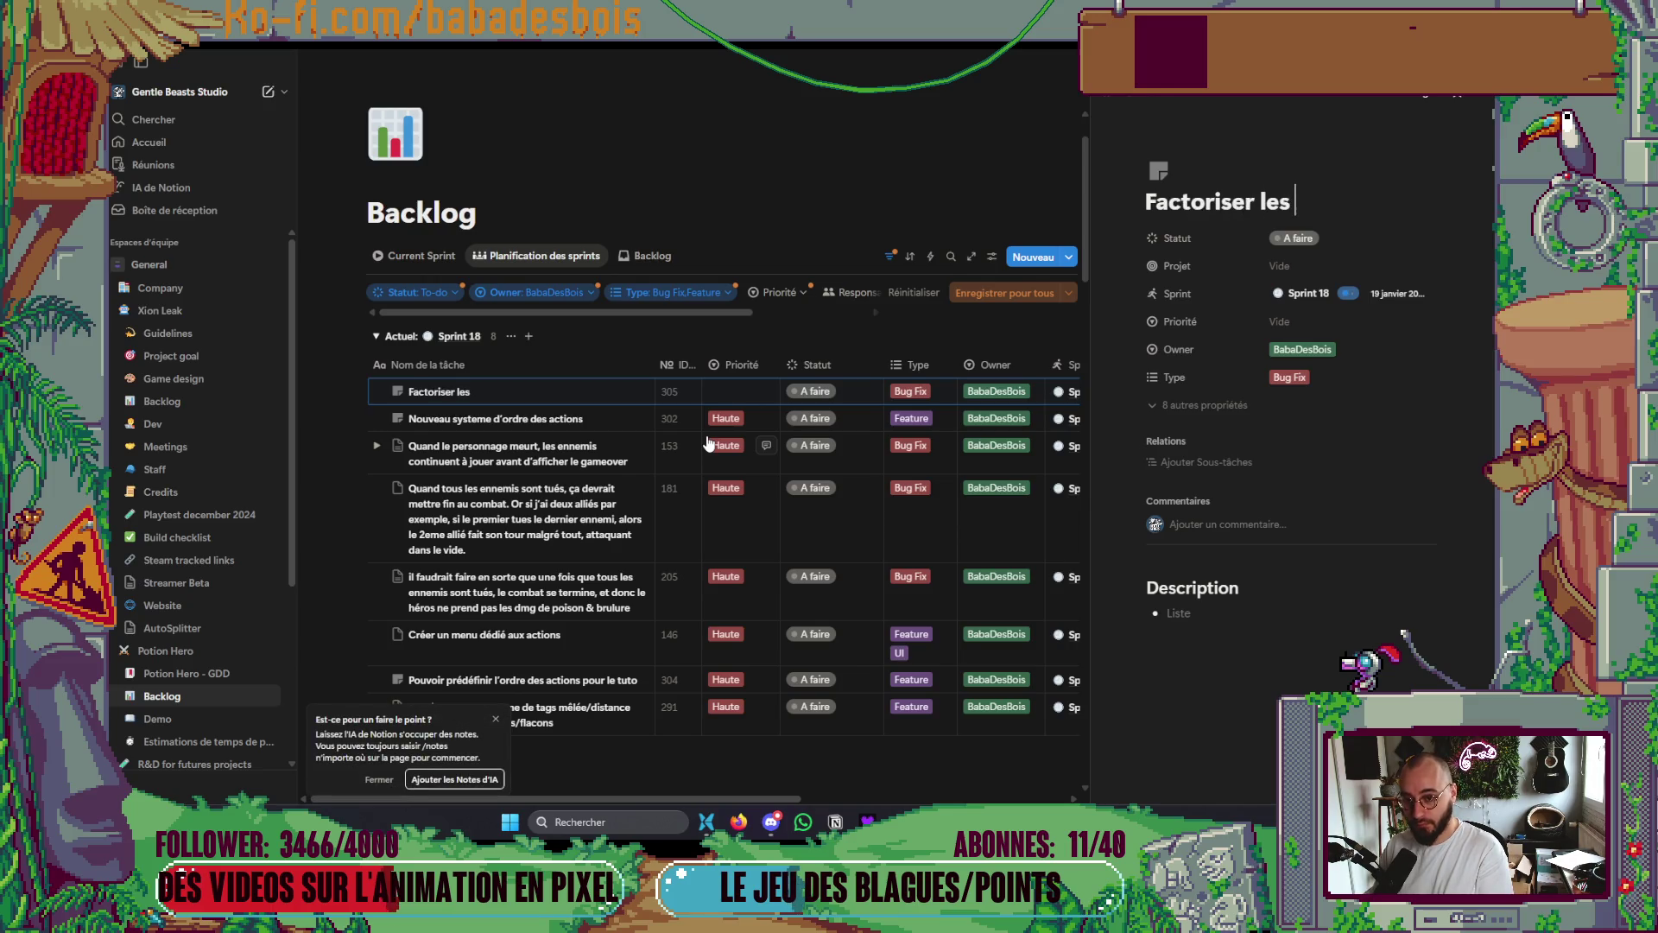
text(sce)
key(BackSpace)
key(BackSpace)
key(BackSpace)
text(menu pour plus )
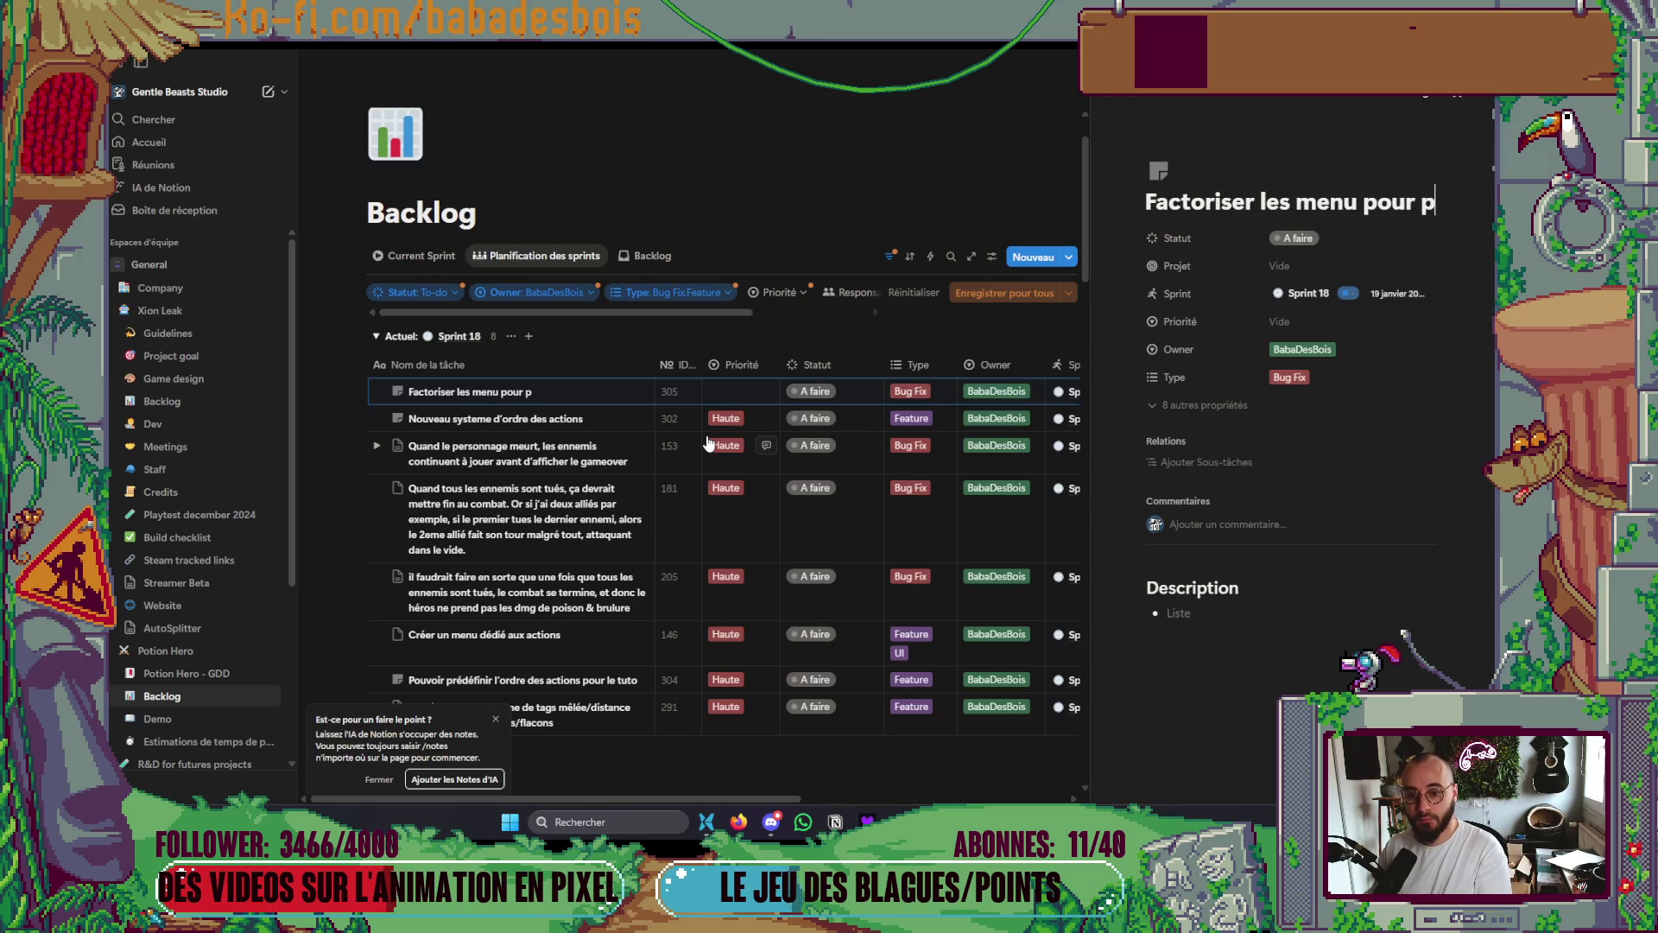
text(de)
key(Up)
key(ctrl+Right)
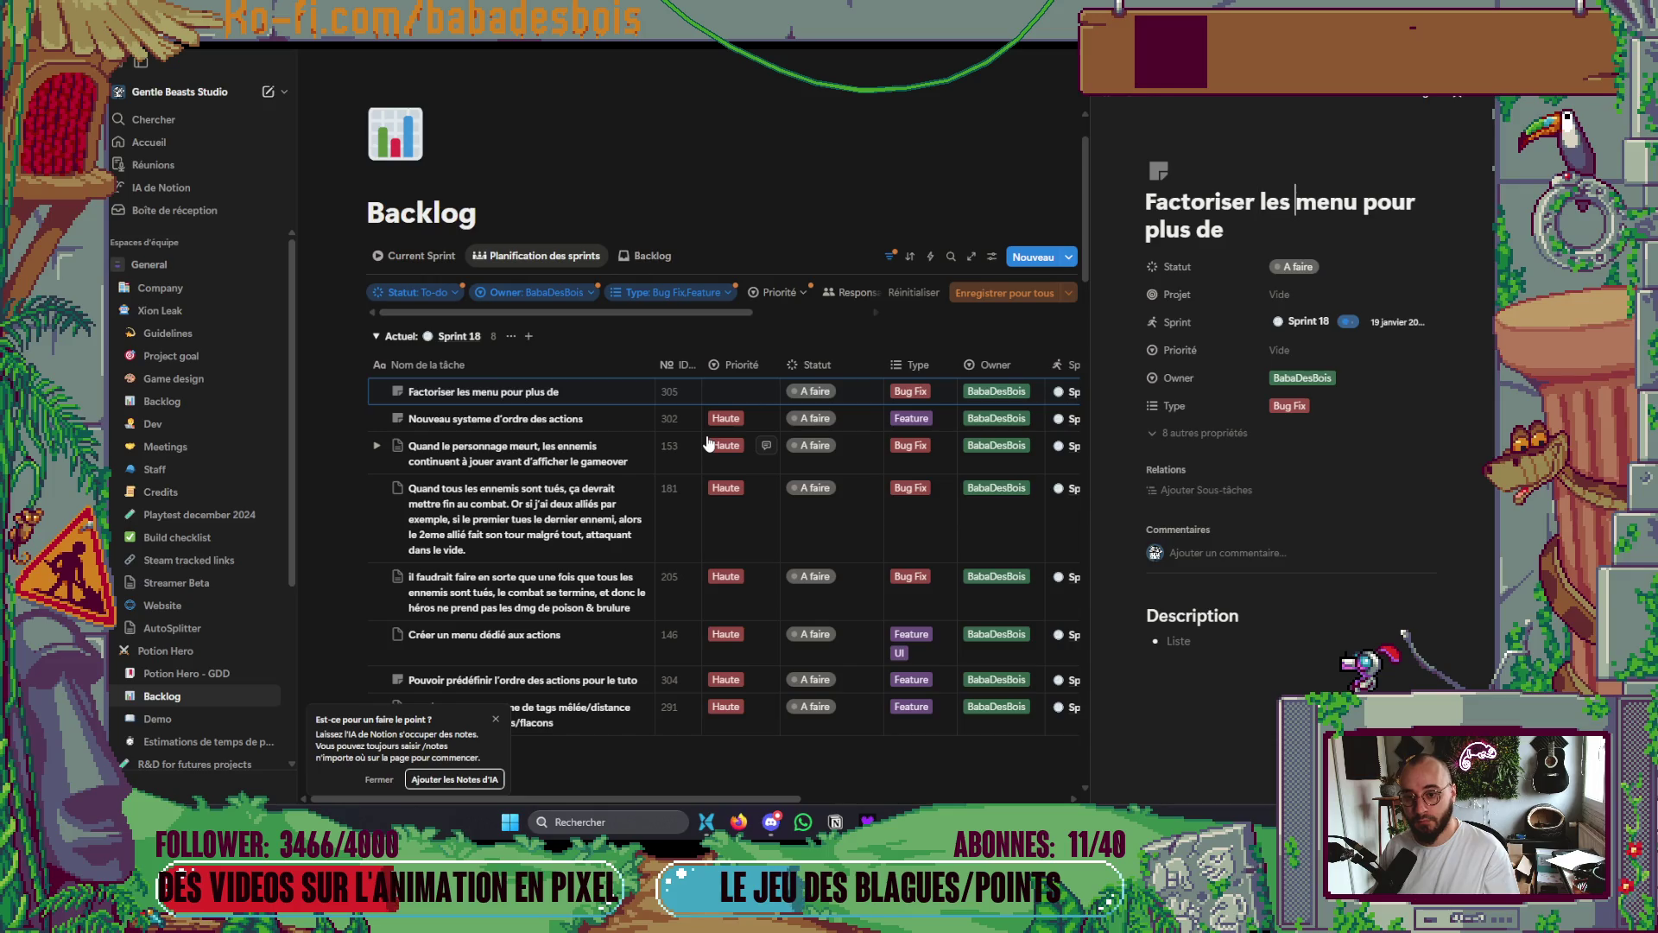
text(scenes des m)
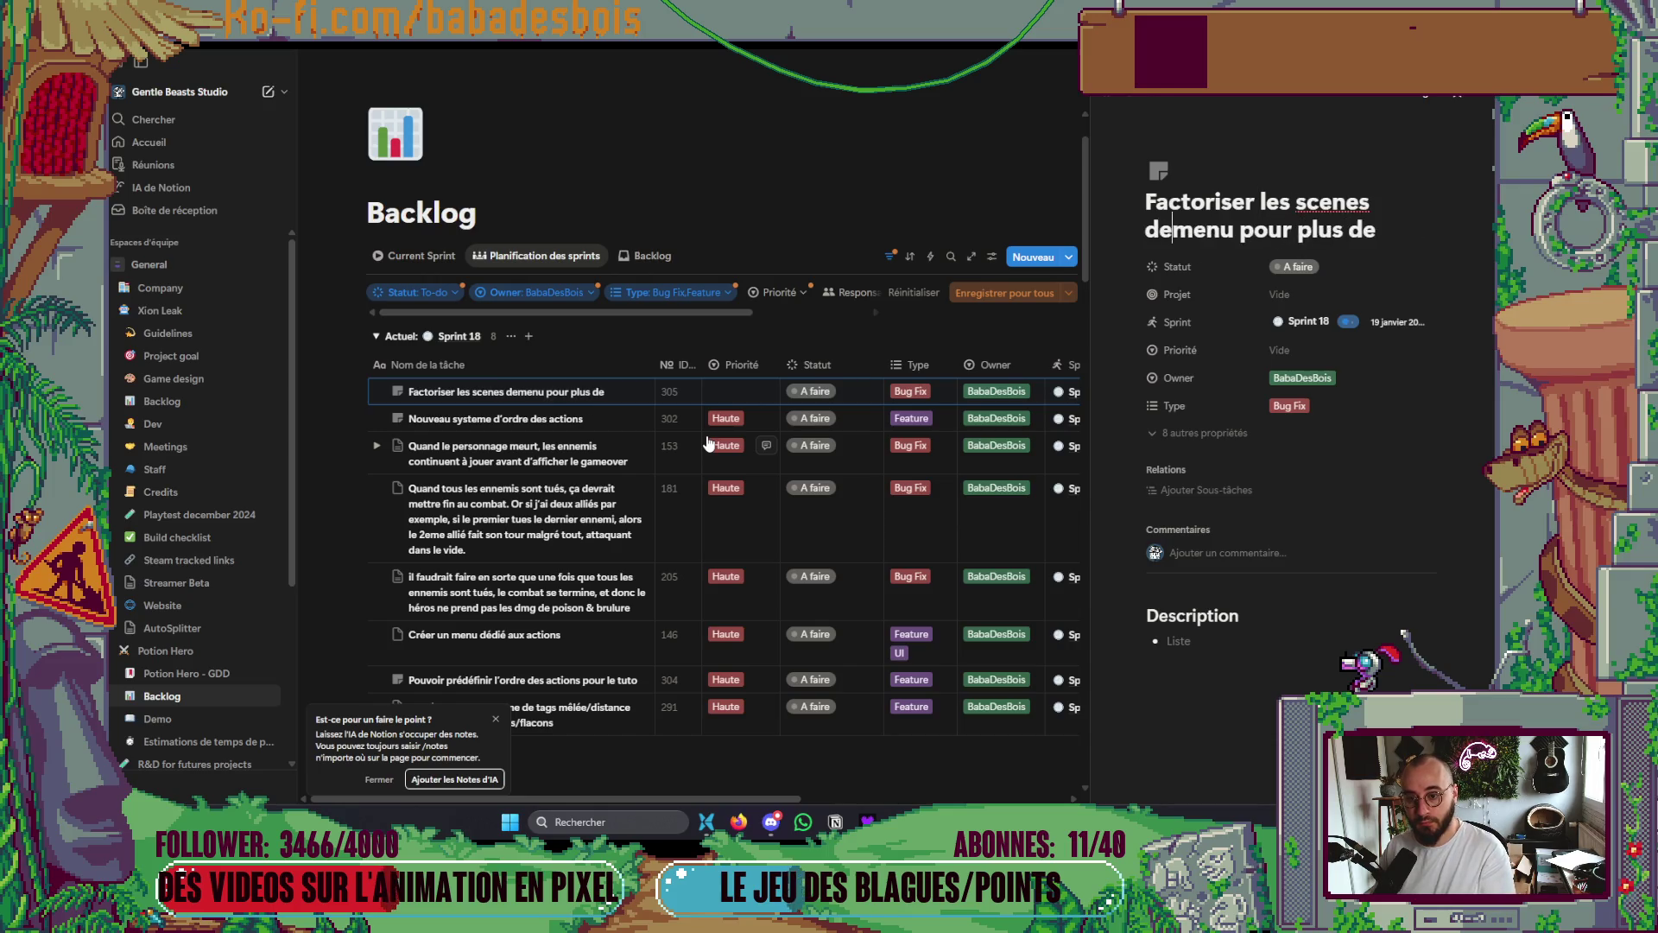
key(BackSpace)
key(ctrl+Right)
key(ctrl+Right)
key(ctrl+Right)
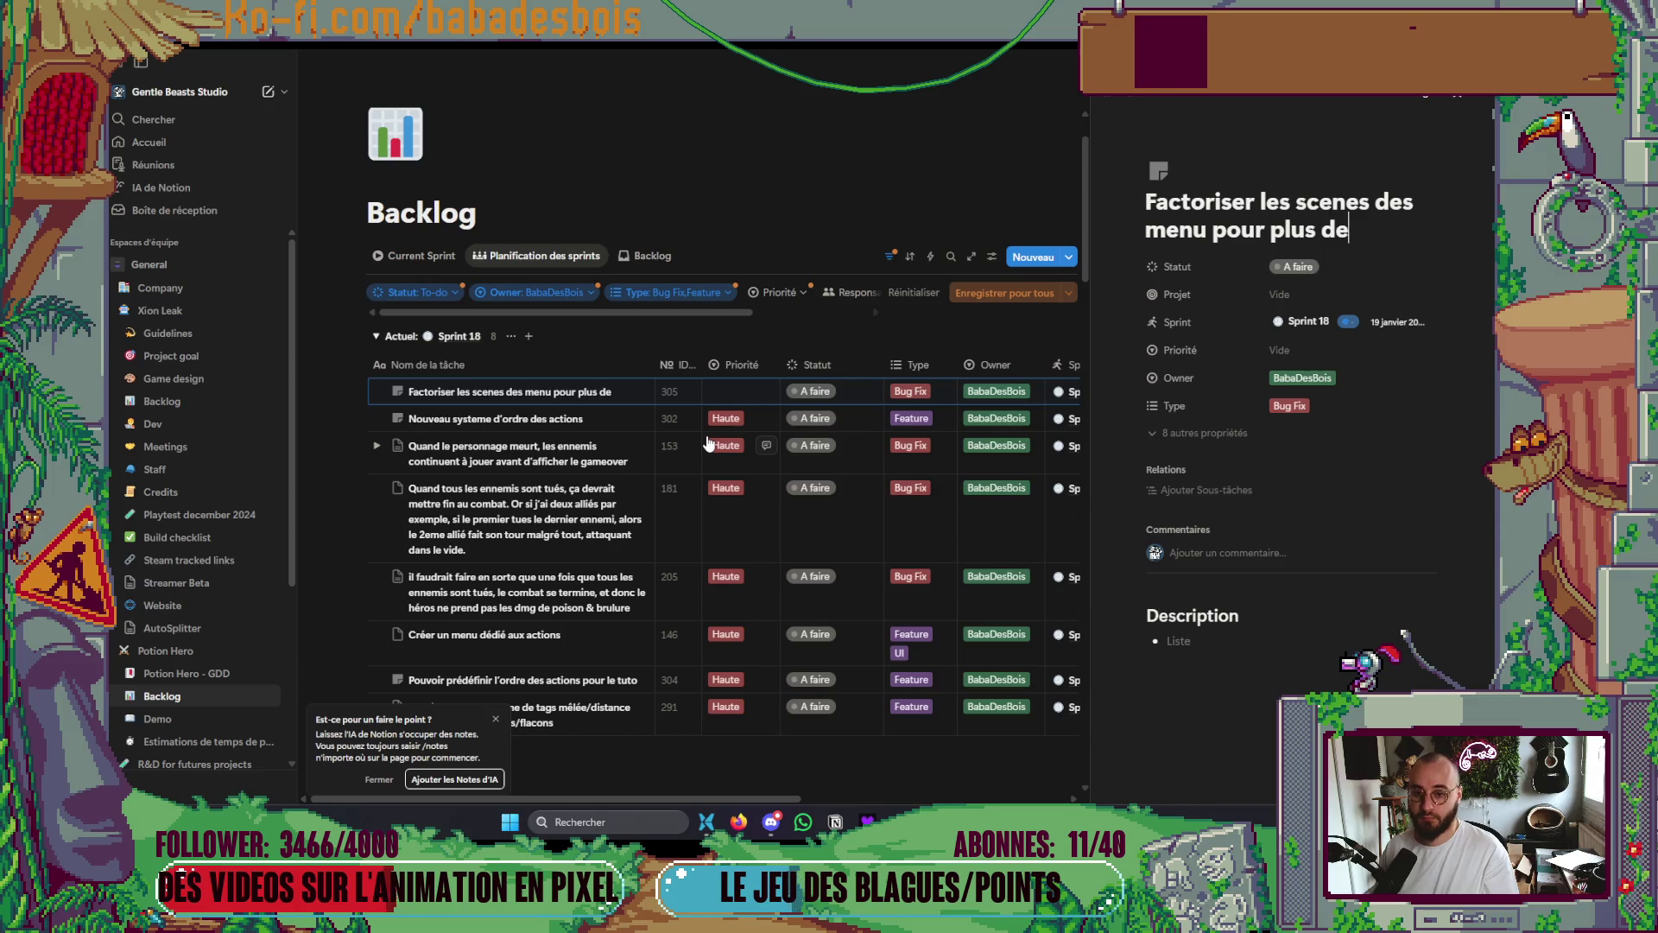
text(man)
key(BackSpace)
text(inte)
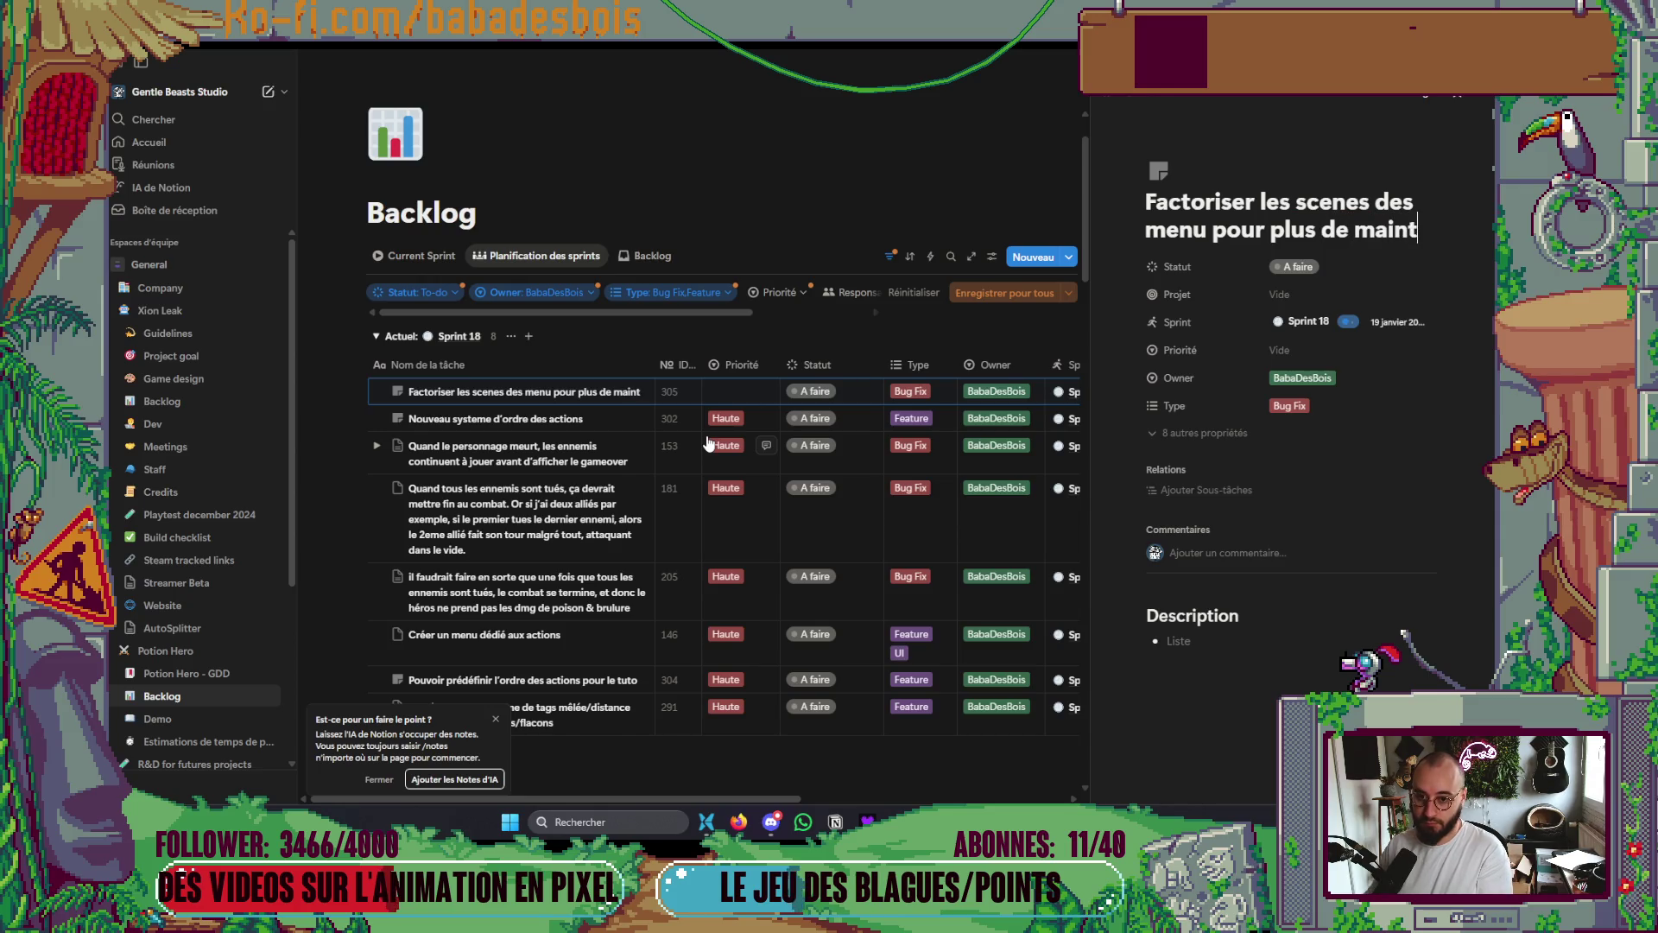
text(nabilit)
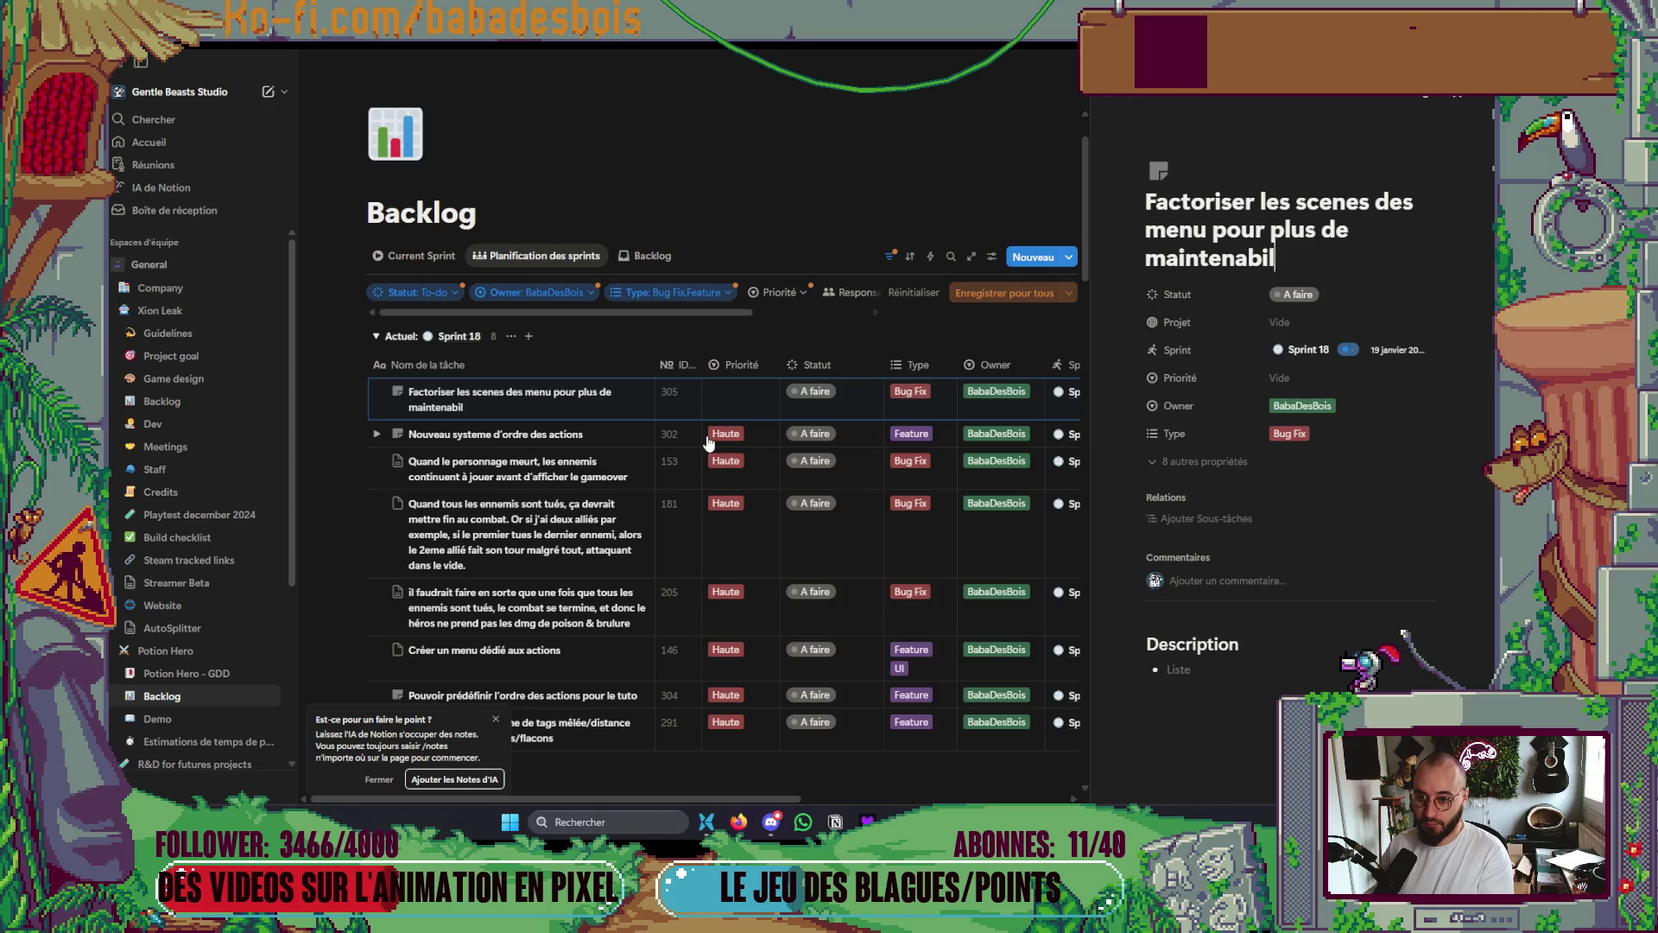
text(é)
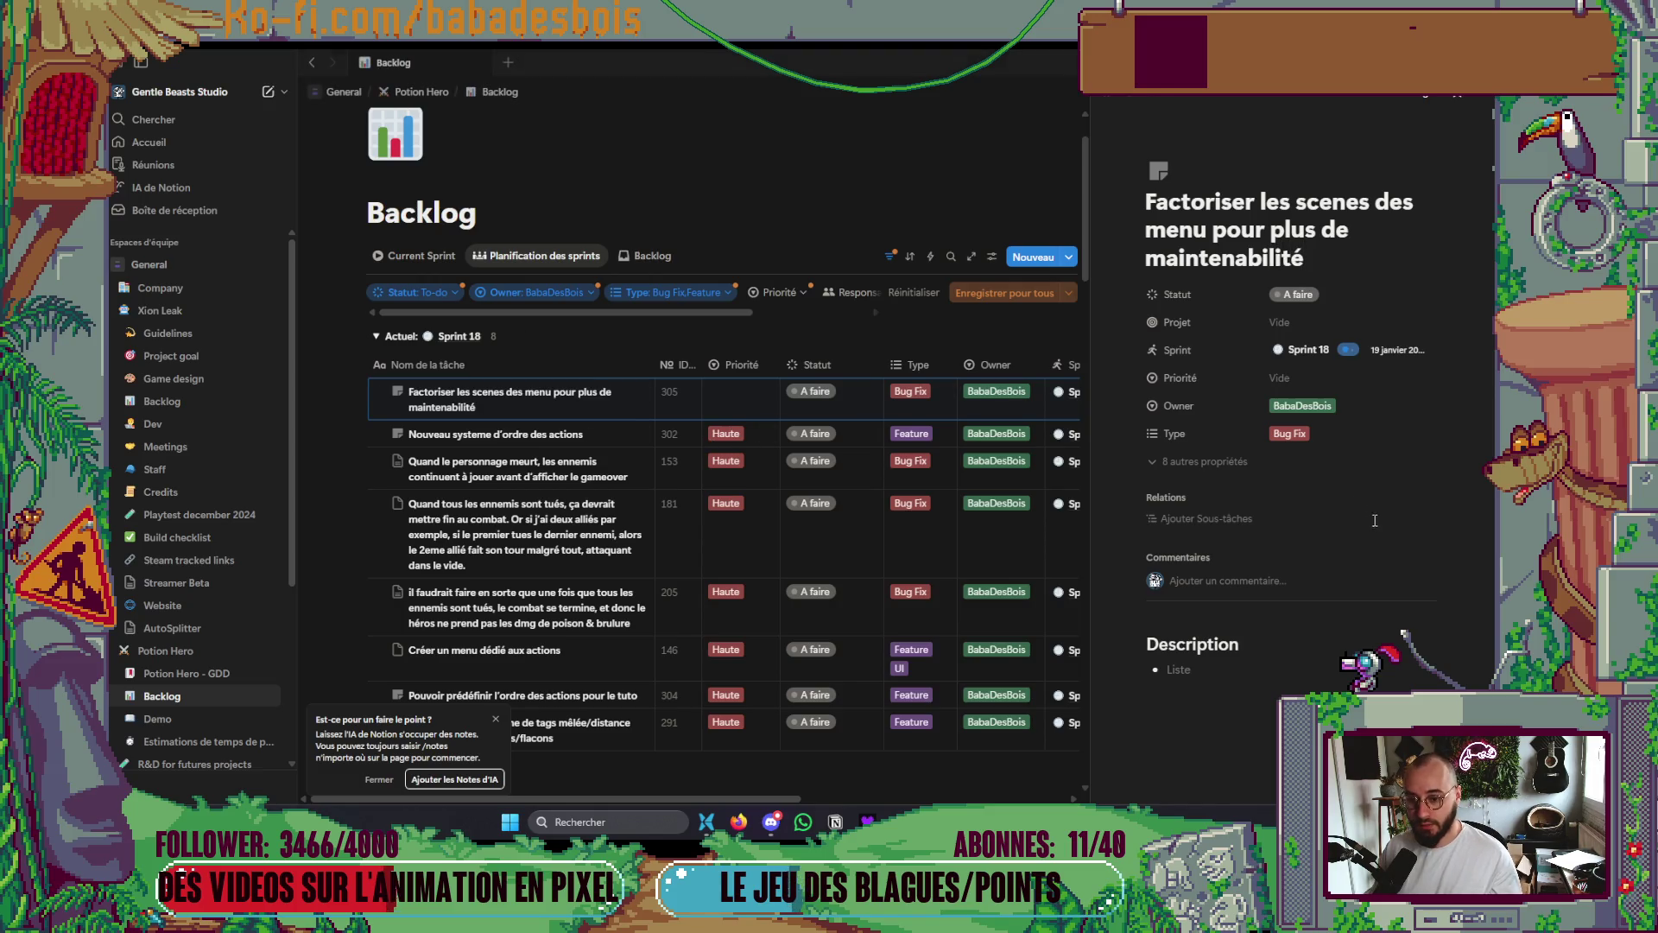
Step: Change the task's Type property to Refactor
click(1204, 461)
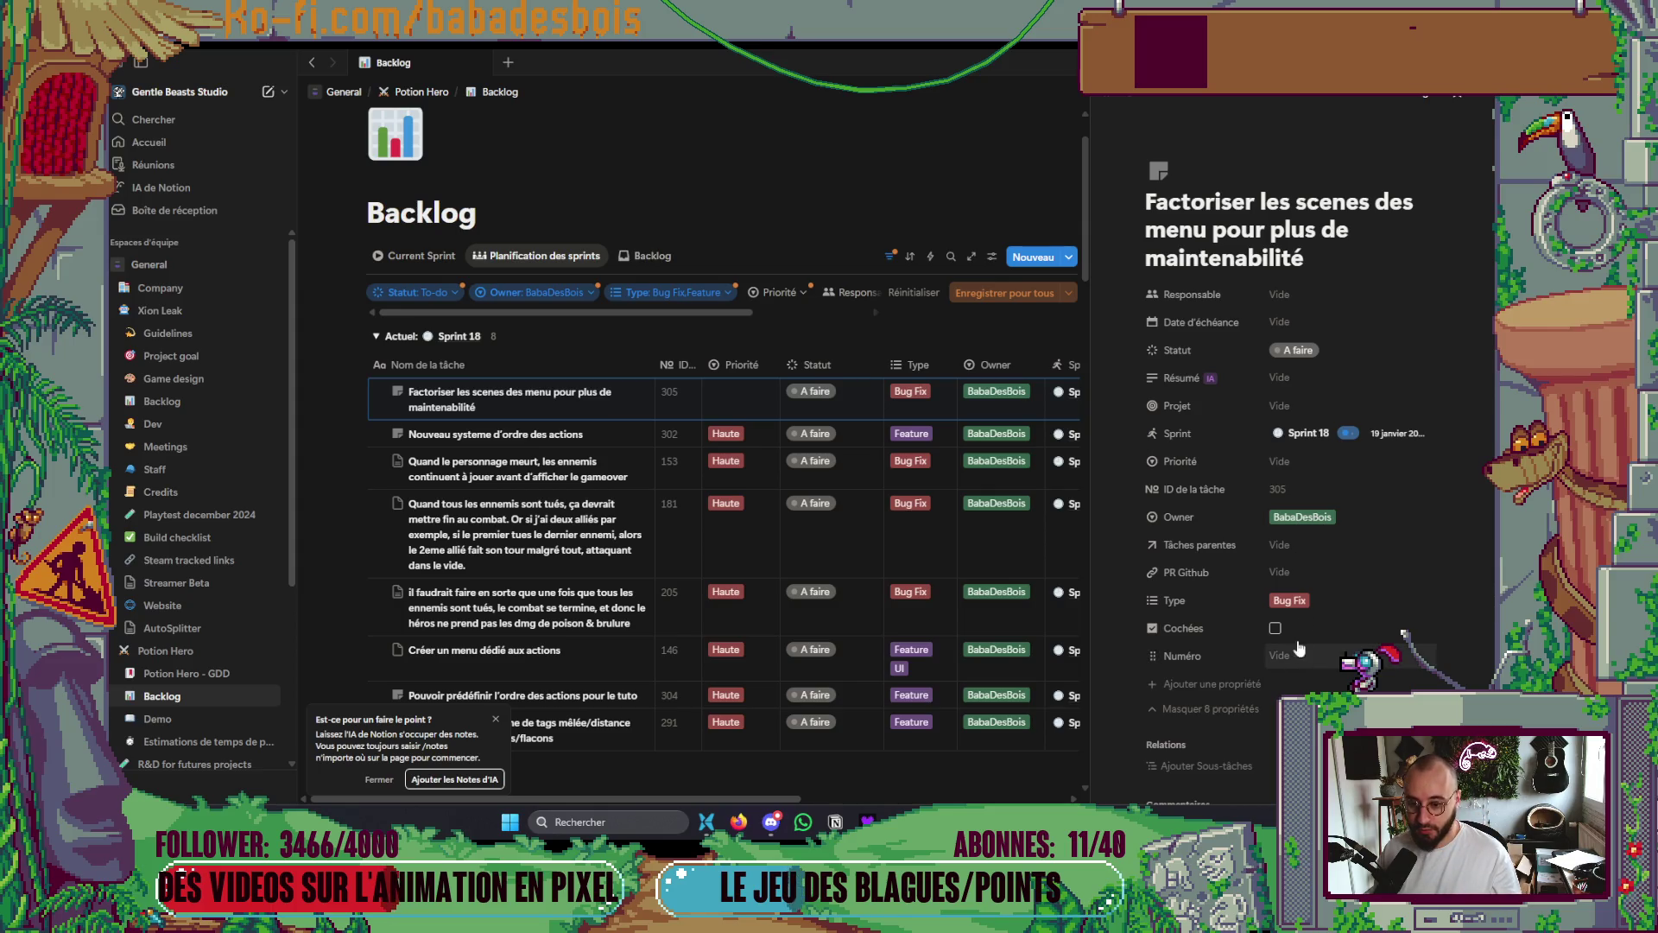
scroll(1305, 533, down, 2)
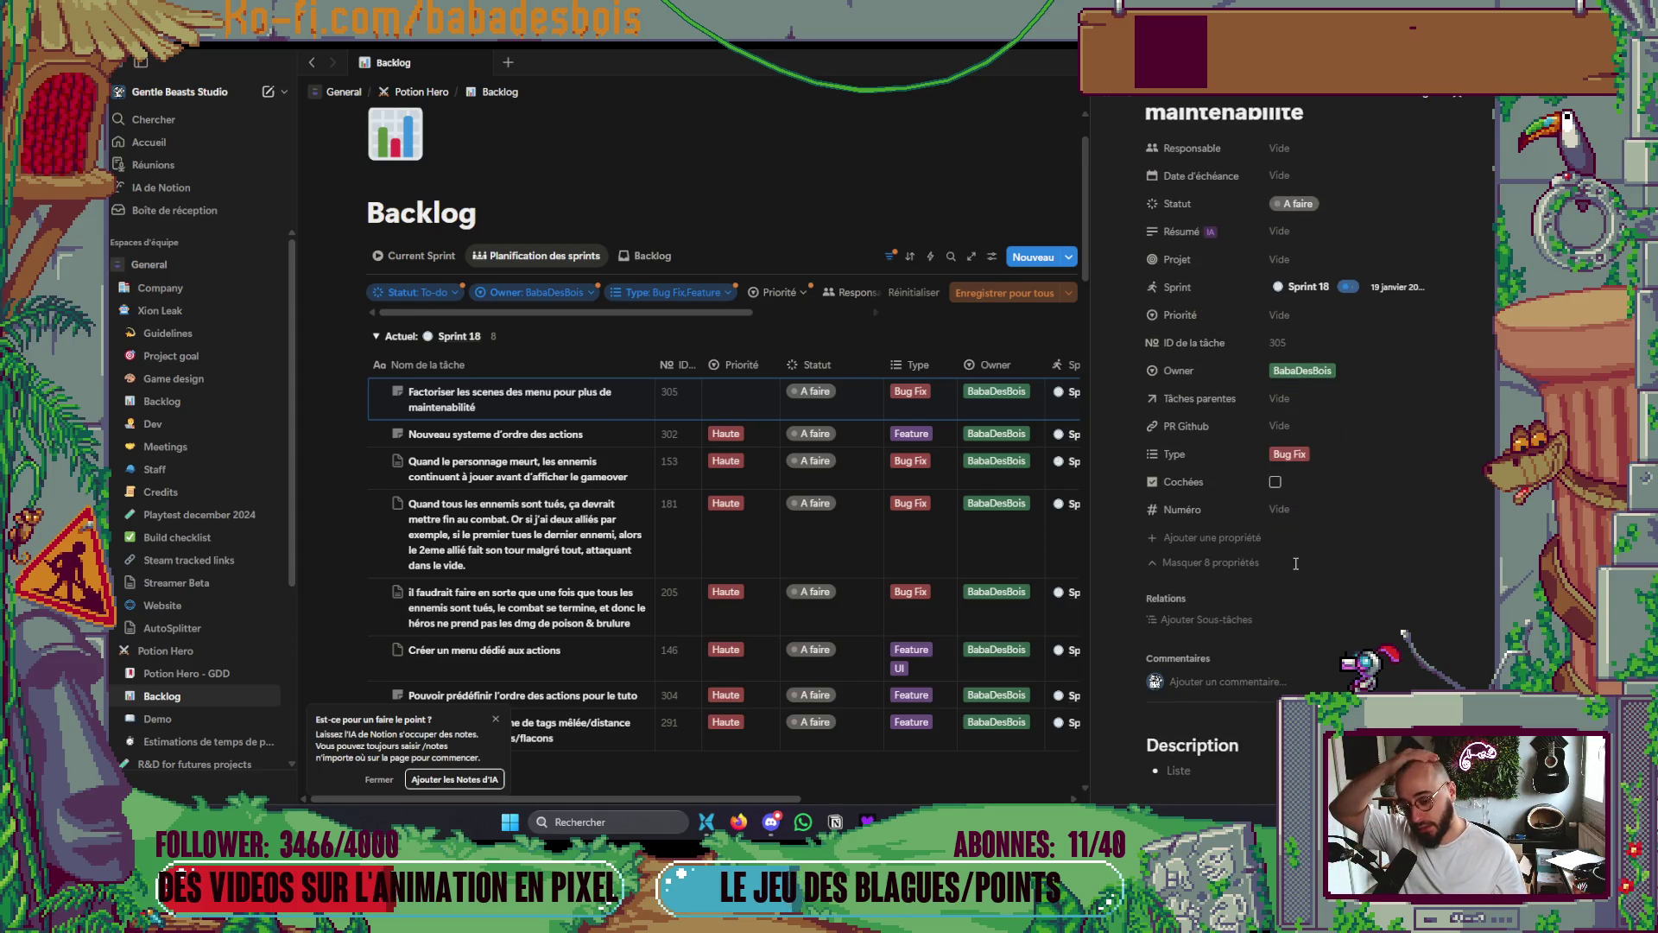
click(1311, 462)
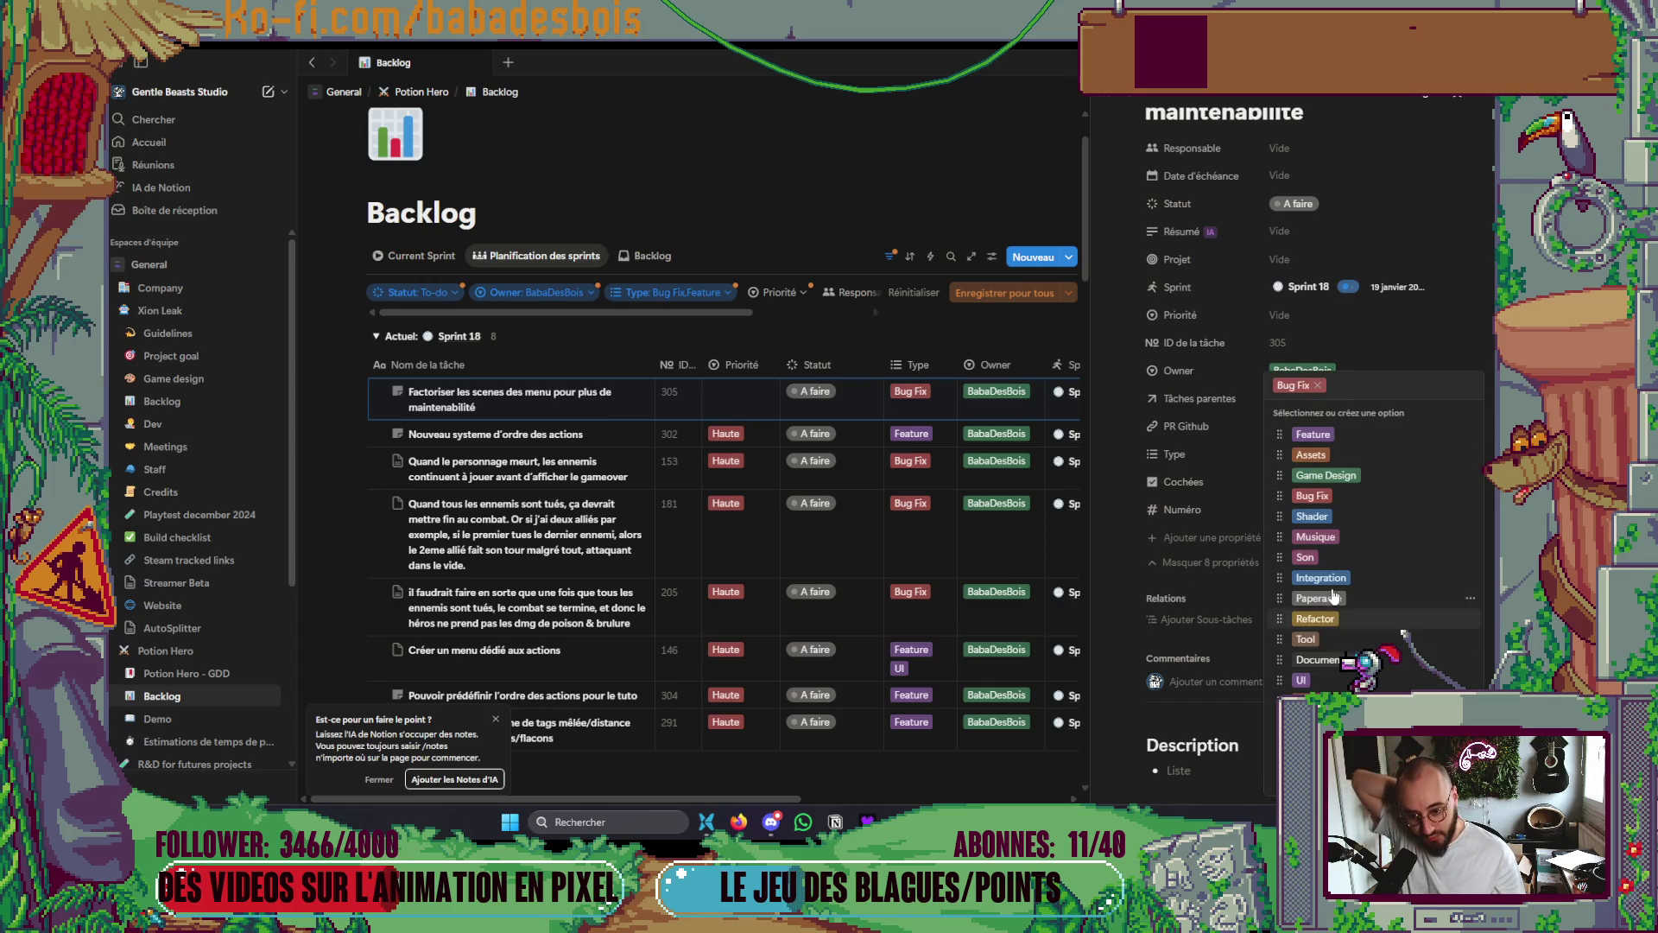
click(1314, 618)
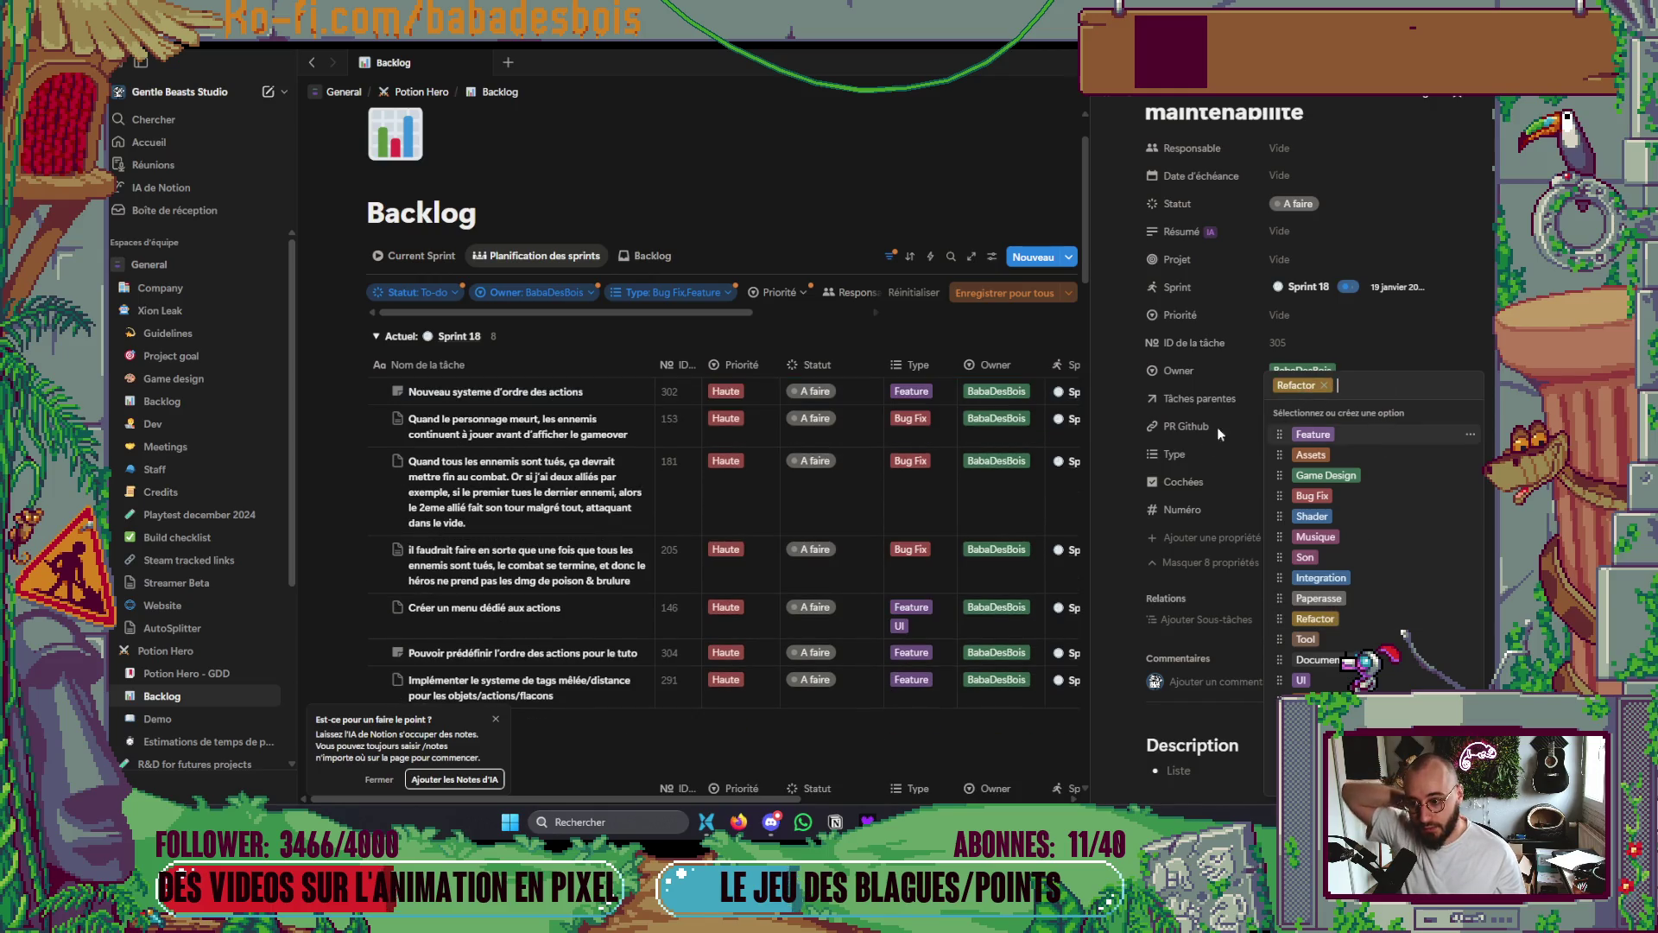
Step: Remove Feature and Bug Fix from the table's Type filter
click(707, 294)
click(708, 294)
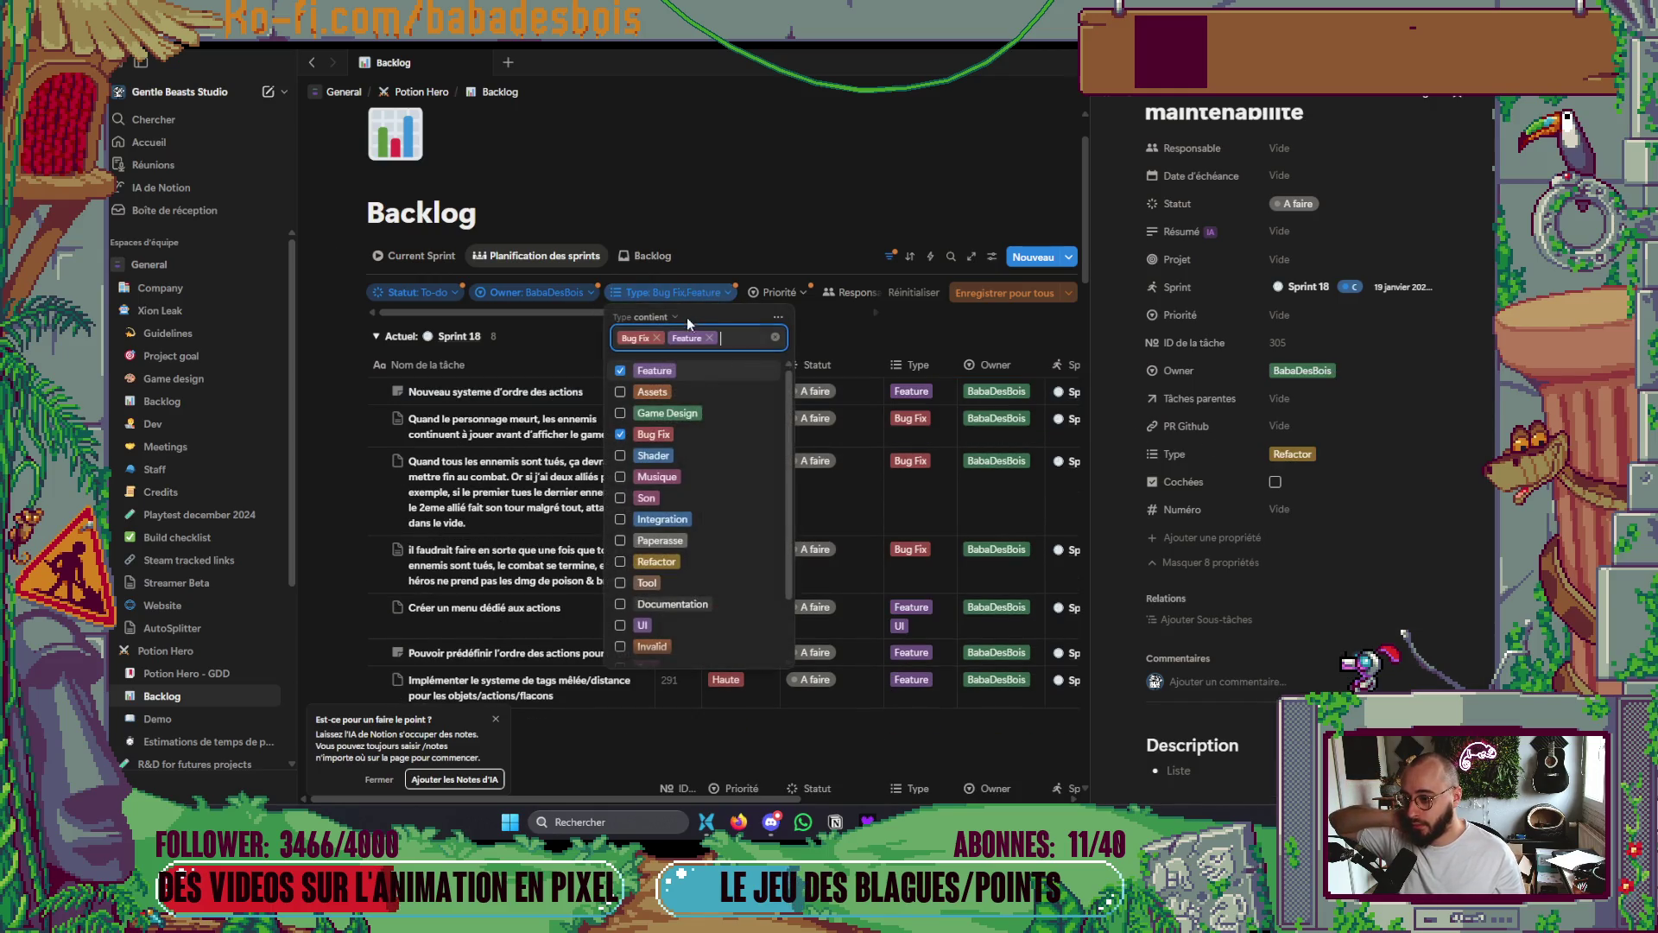
click(713, 338)
click(657, 338)
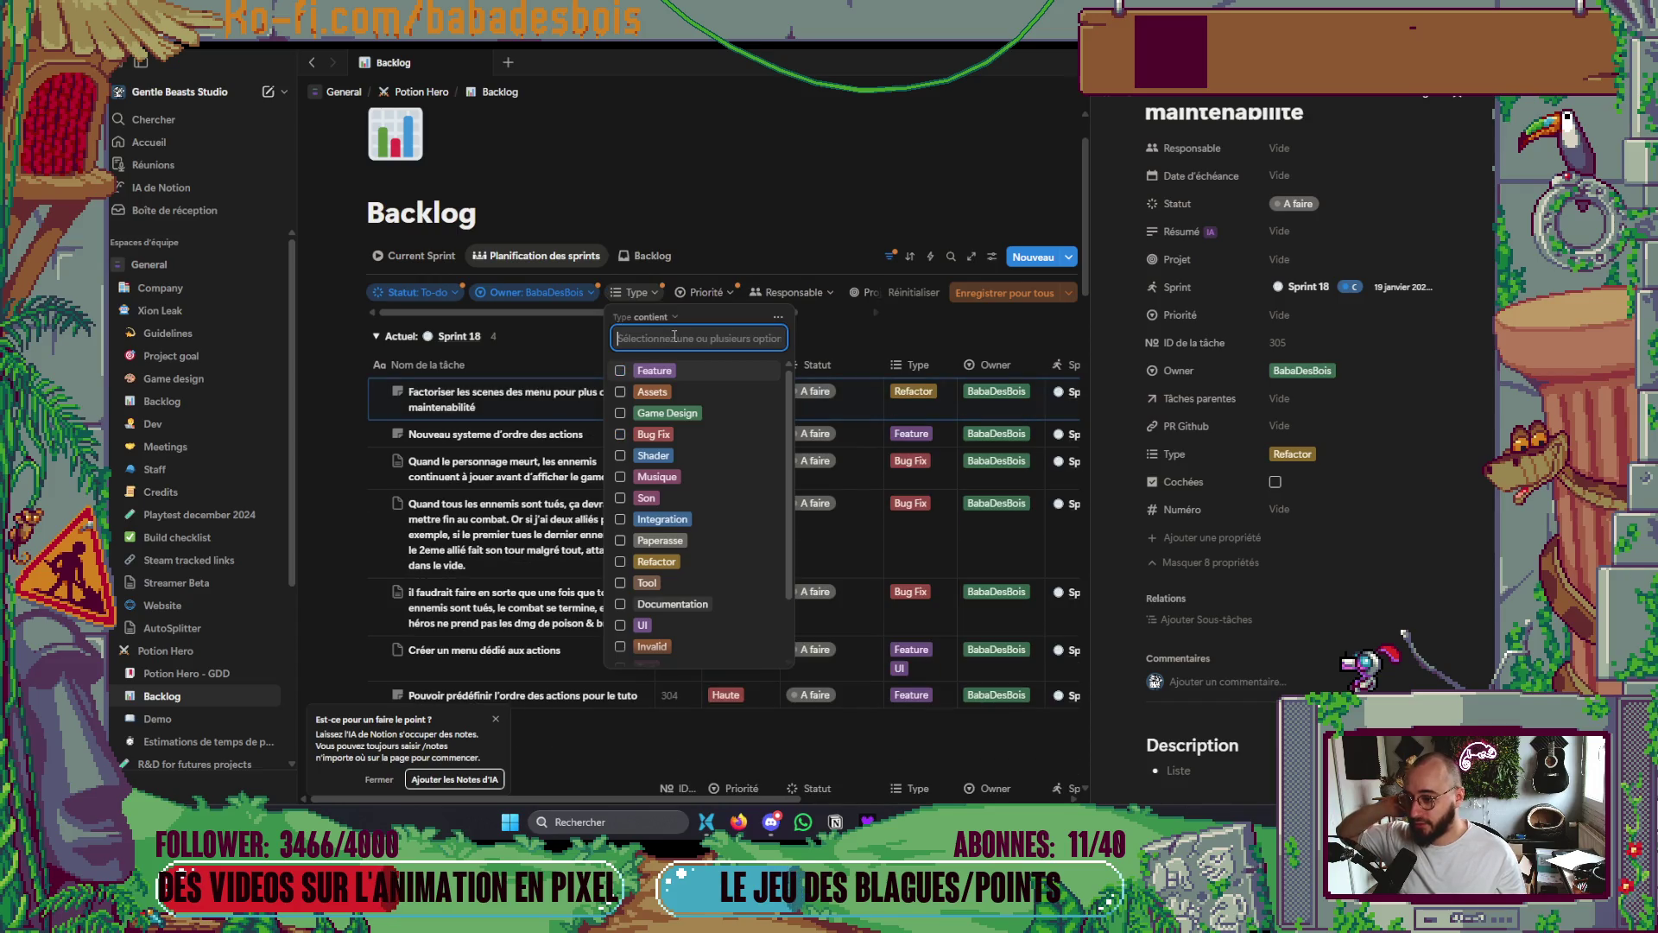
click(852, 336)
Step: Set the task's Priorité to Moyenne, then return to Godot
scroll(853, 335, down, 2)
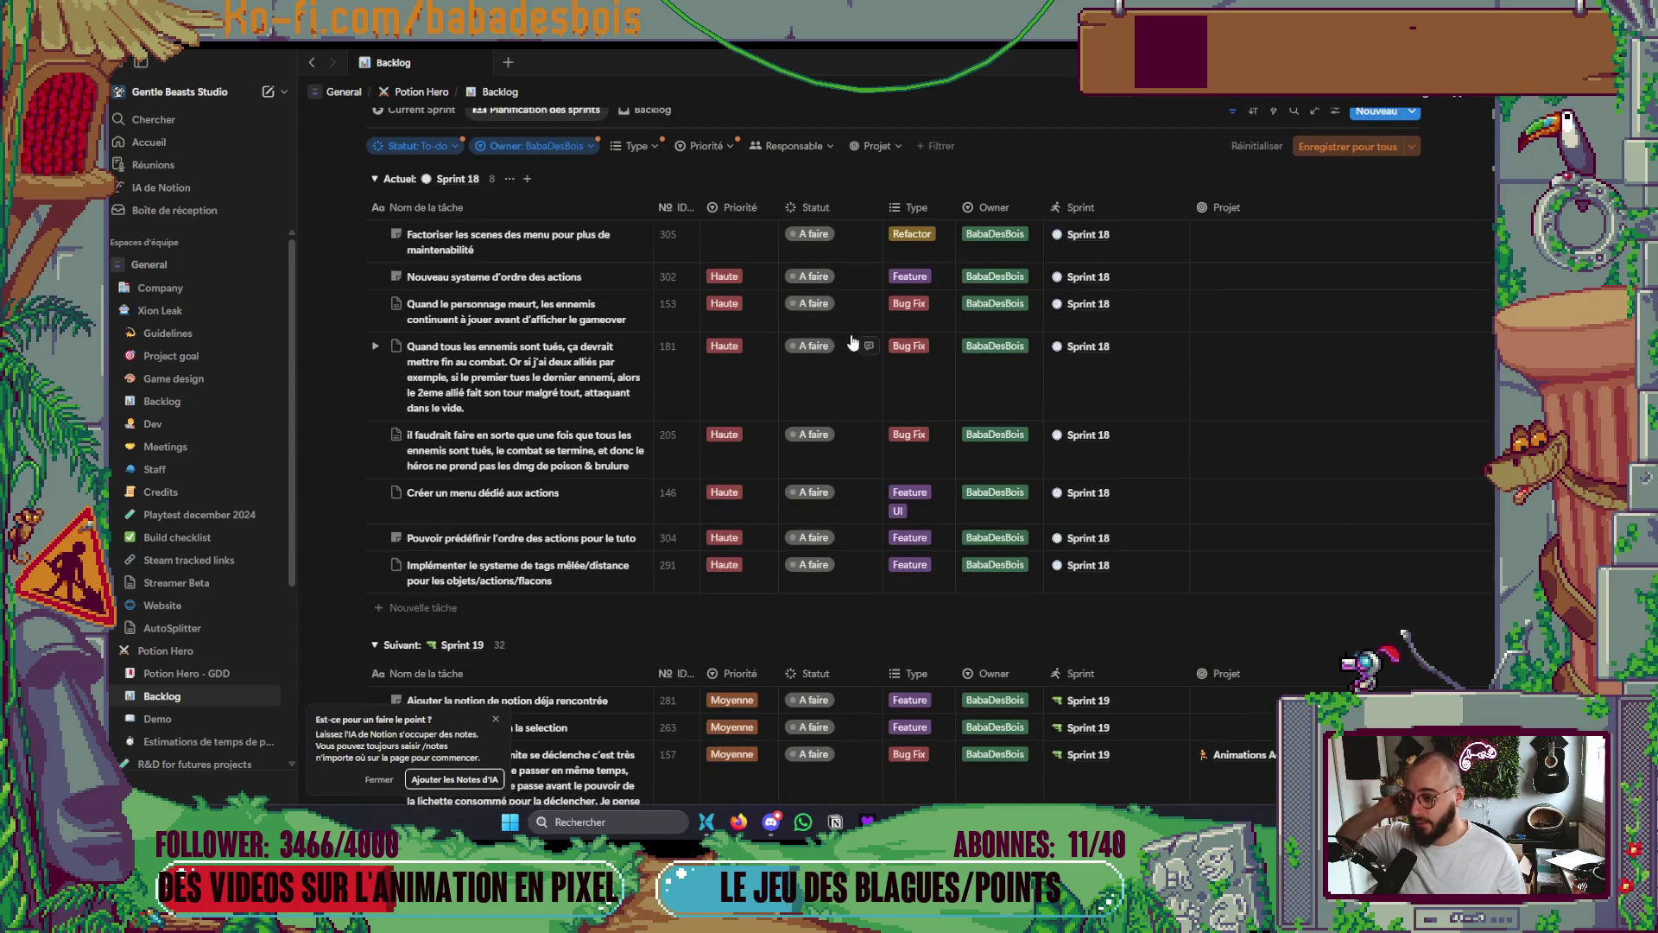
click(730, 246)
click(745, 304)
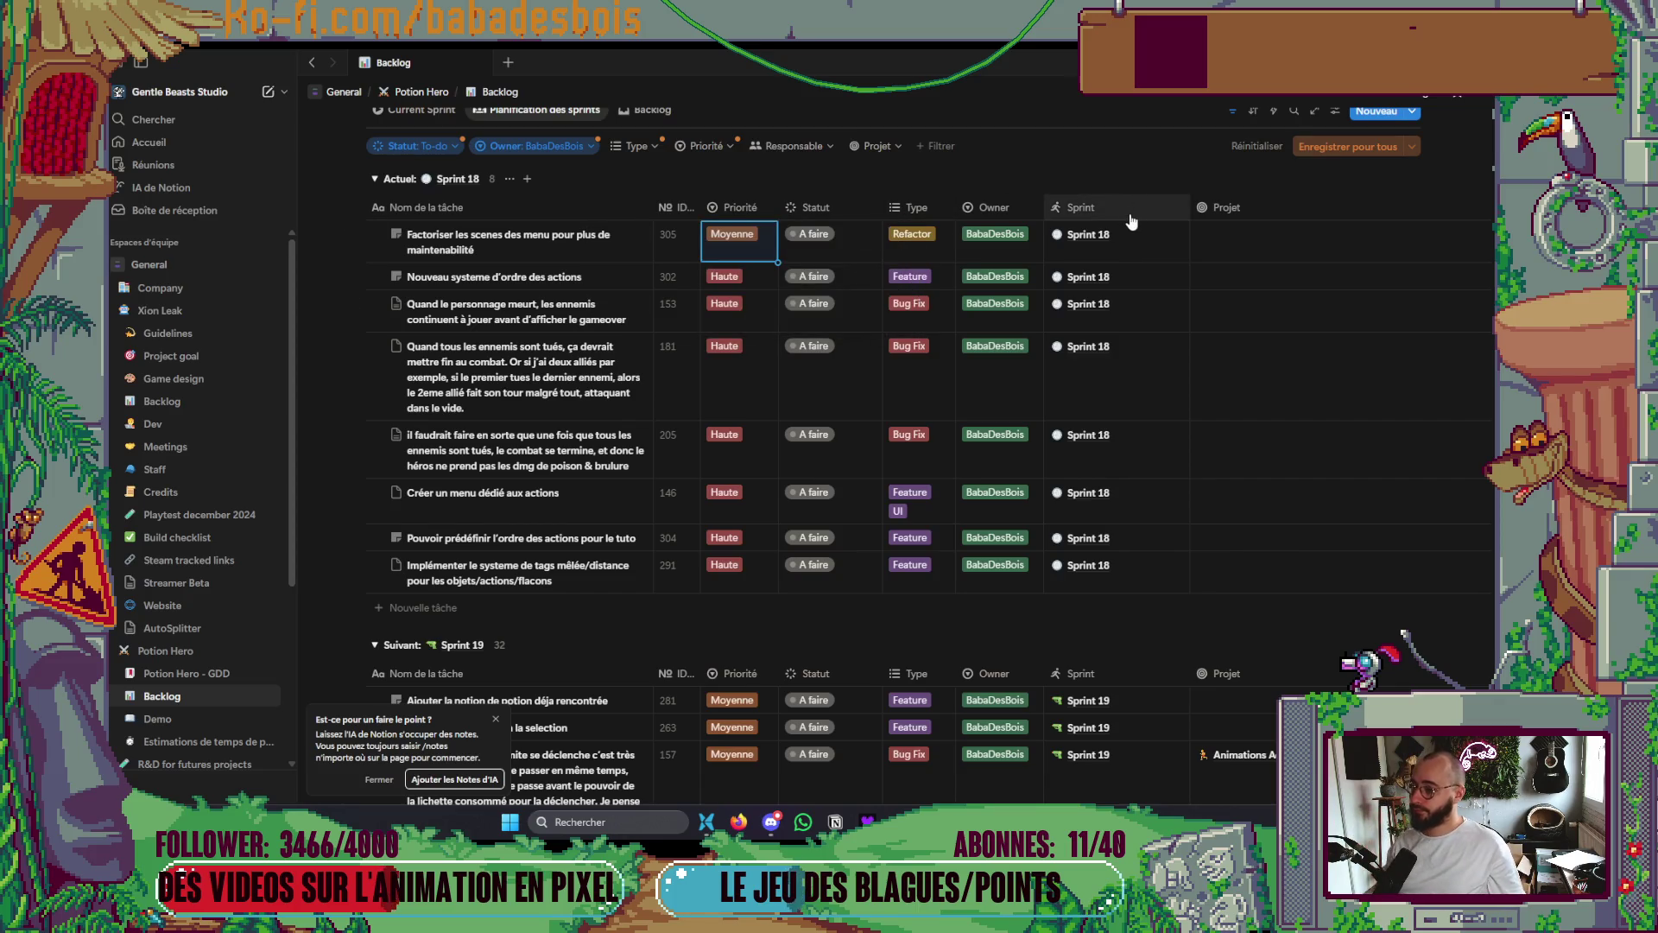
key(alt+Tab)
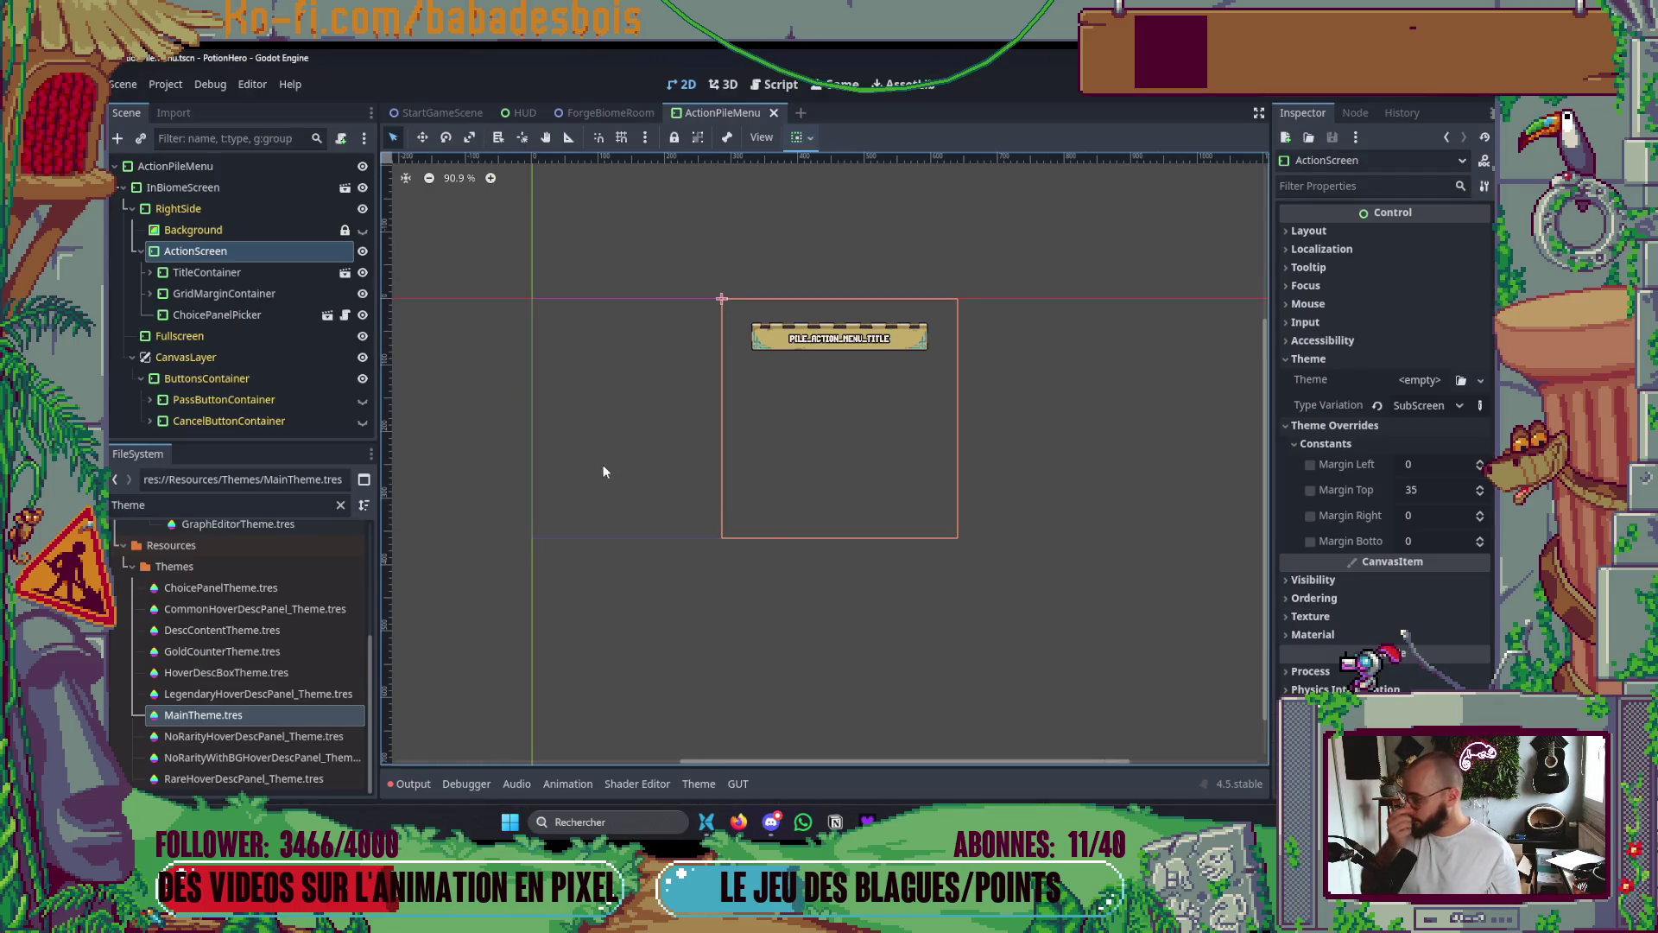
Step: Inspect TitleContainer and its children, then GridMarginContainer, and bring up the ForgeBiomeRoom scene
click(207, 273)
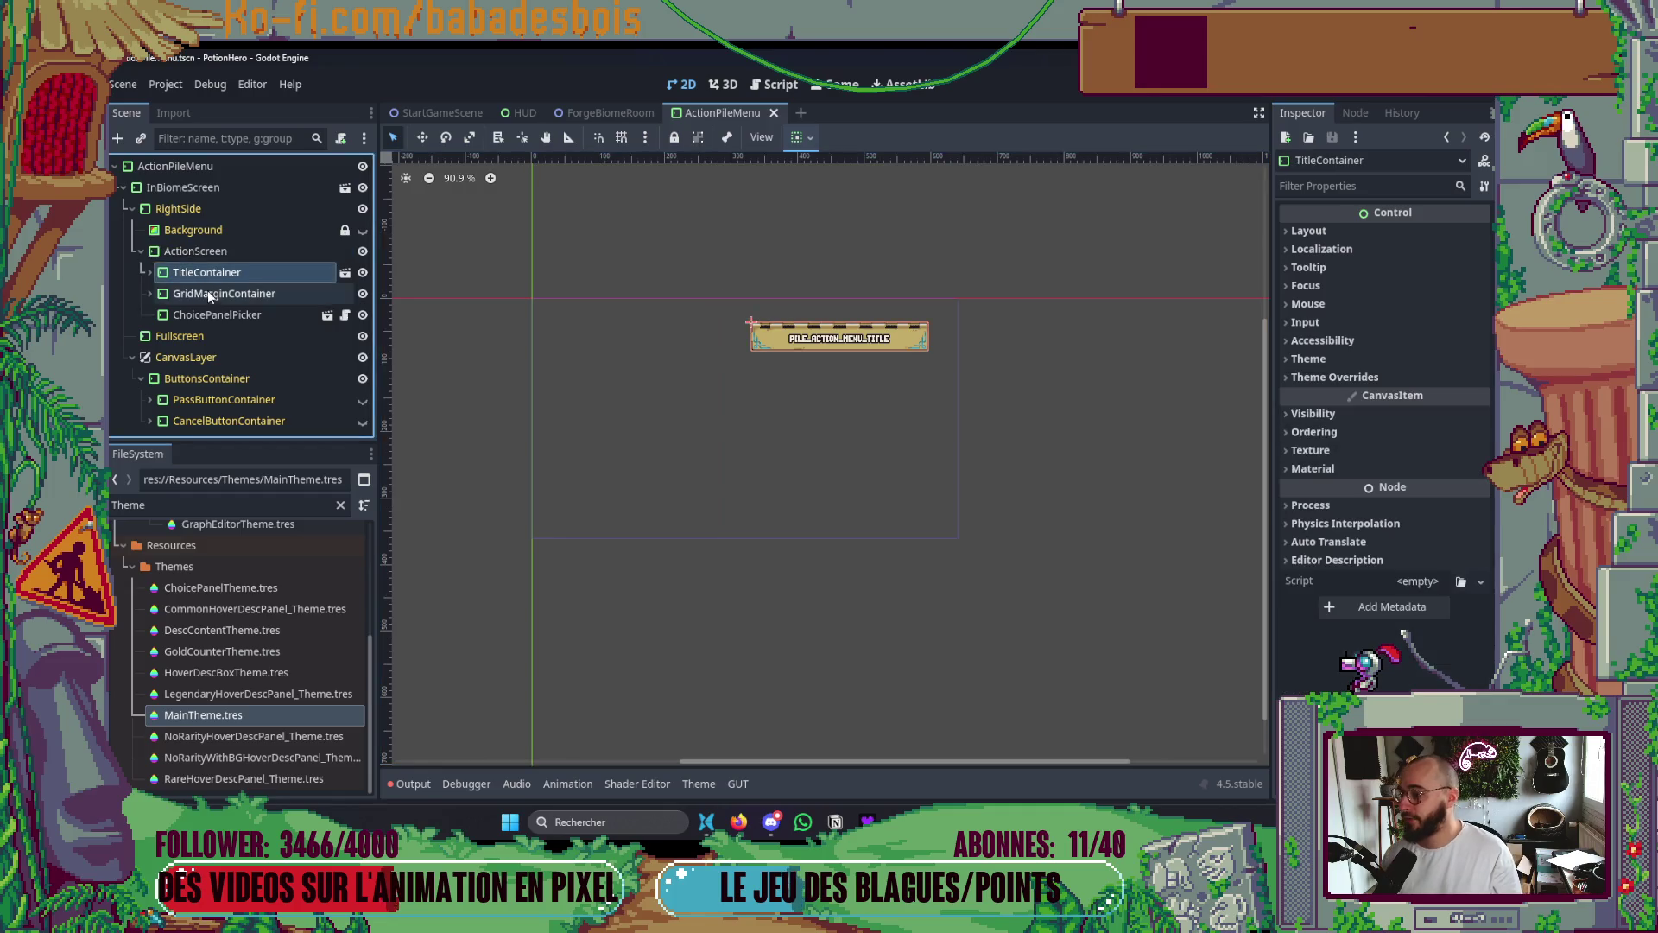
click(150, 272)
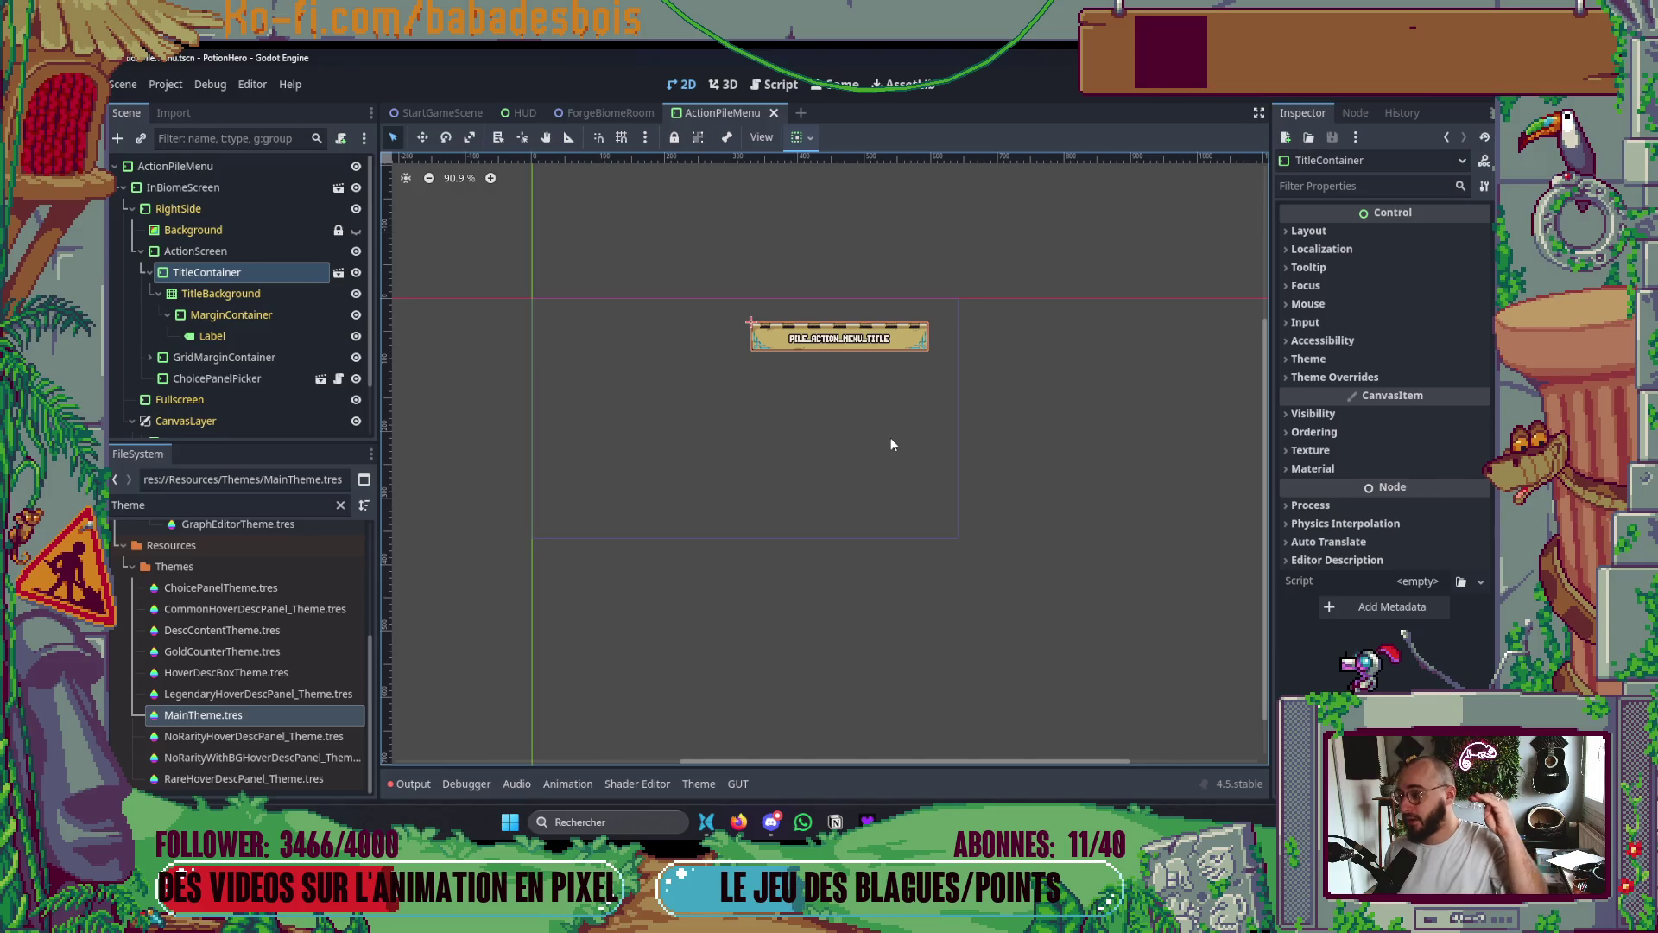
click(259, 359)
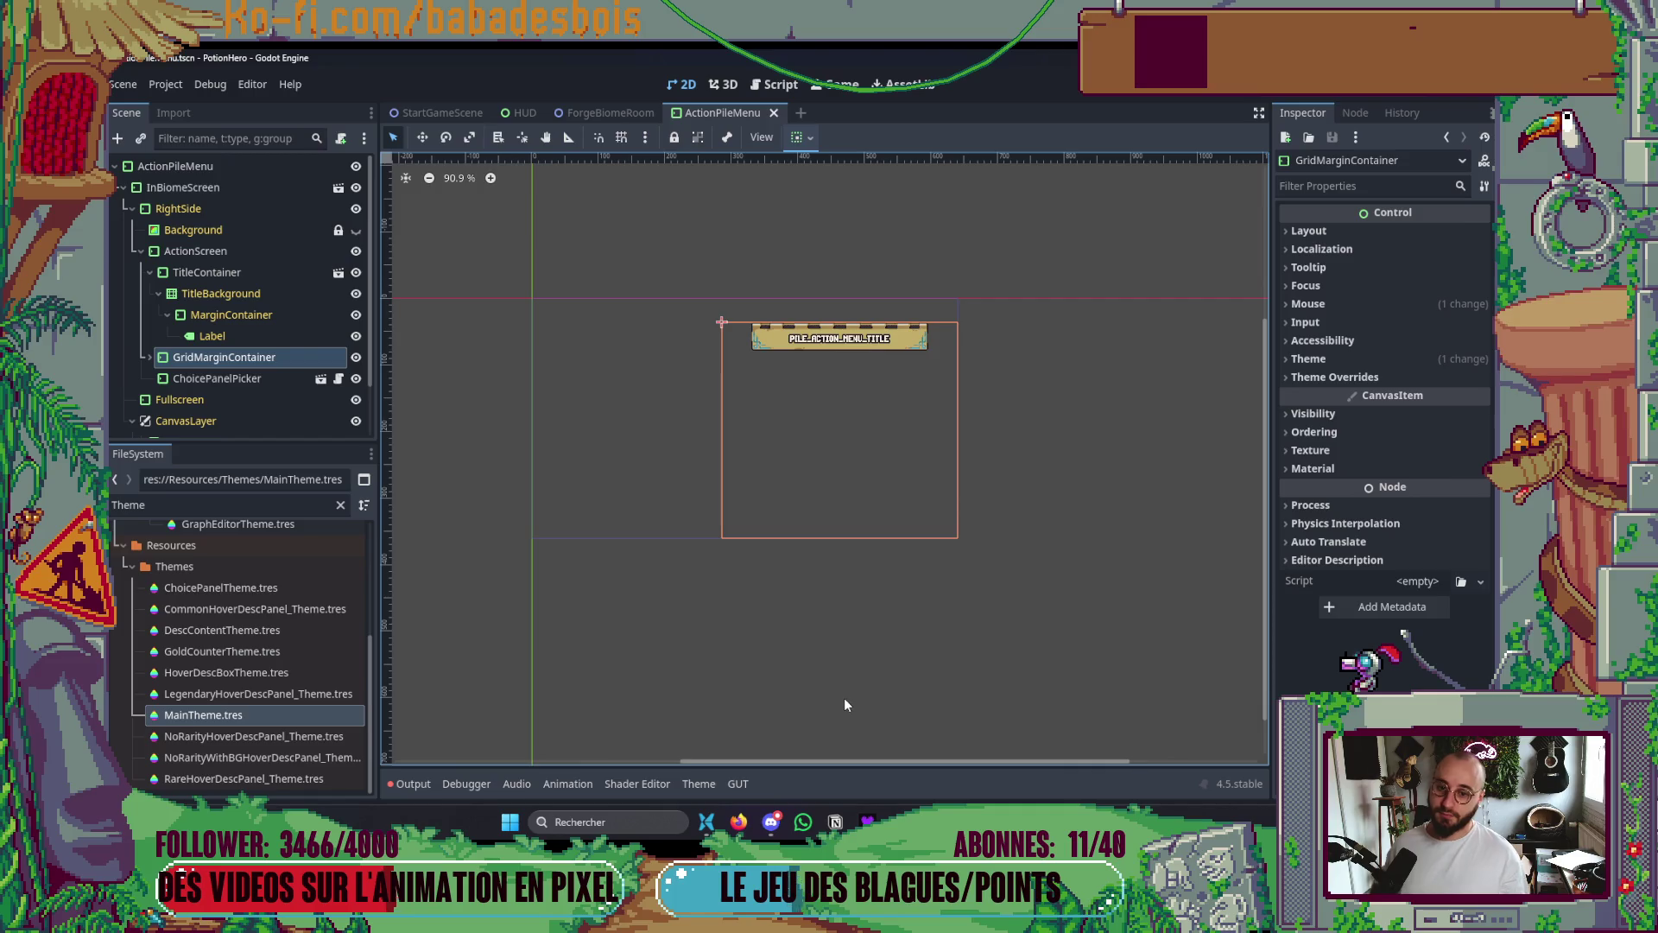
drag(844, 700, 818, 674)
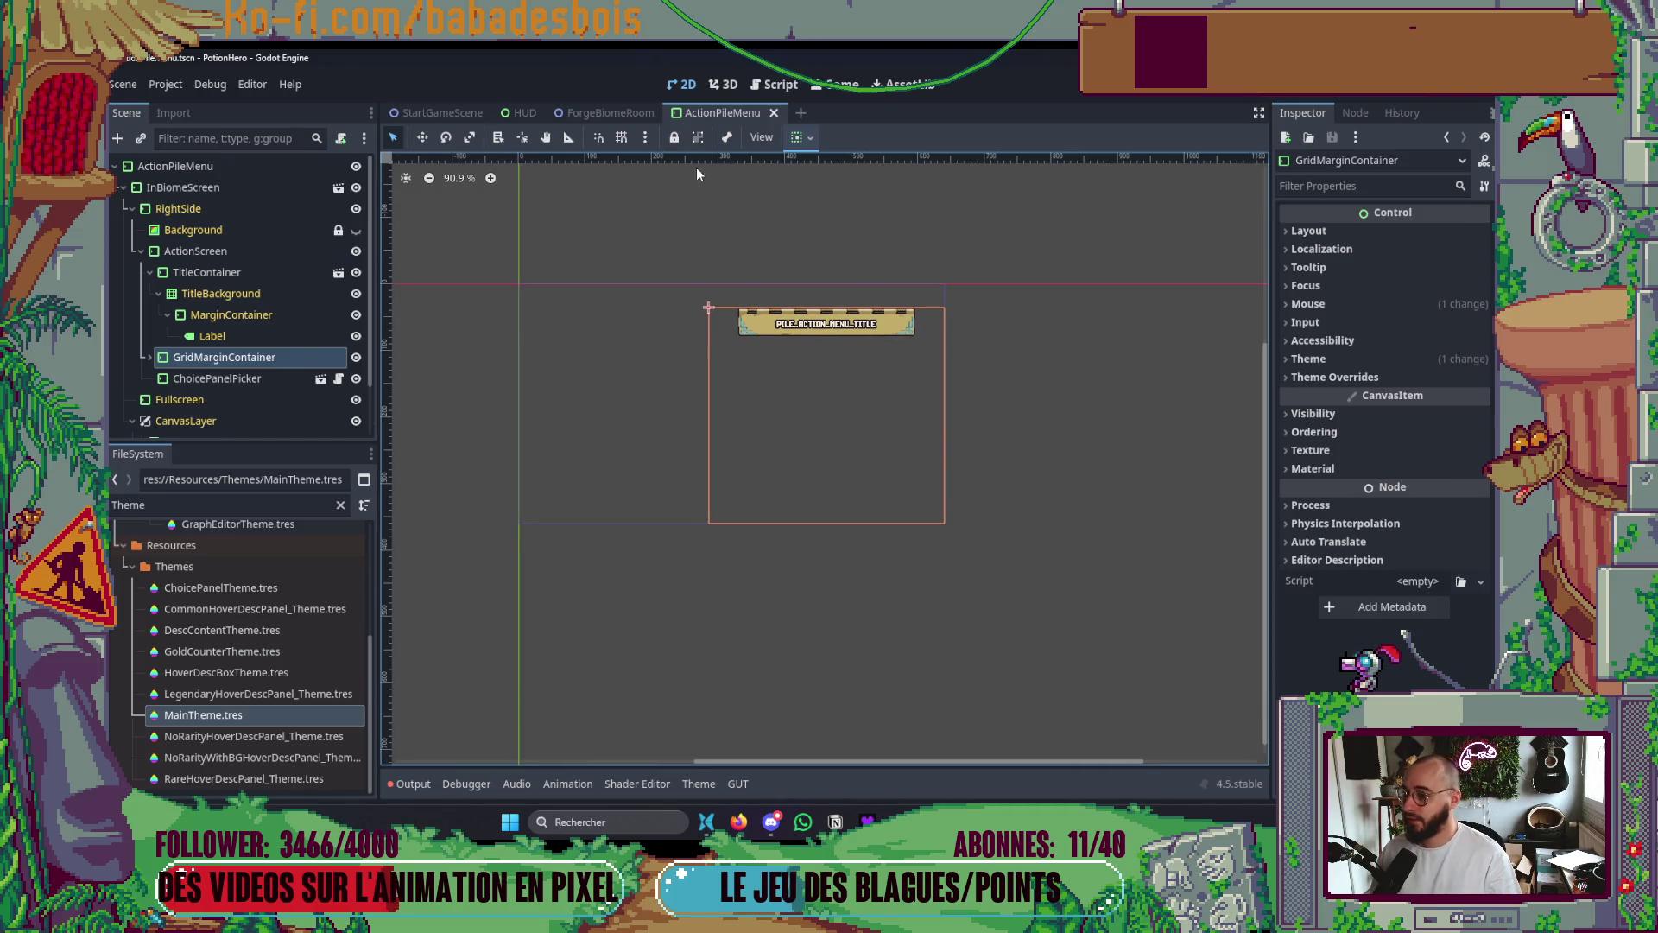
click(614, 116)
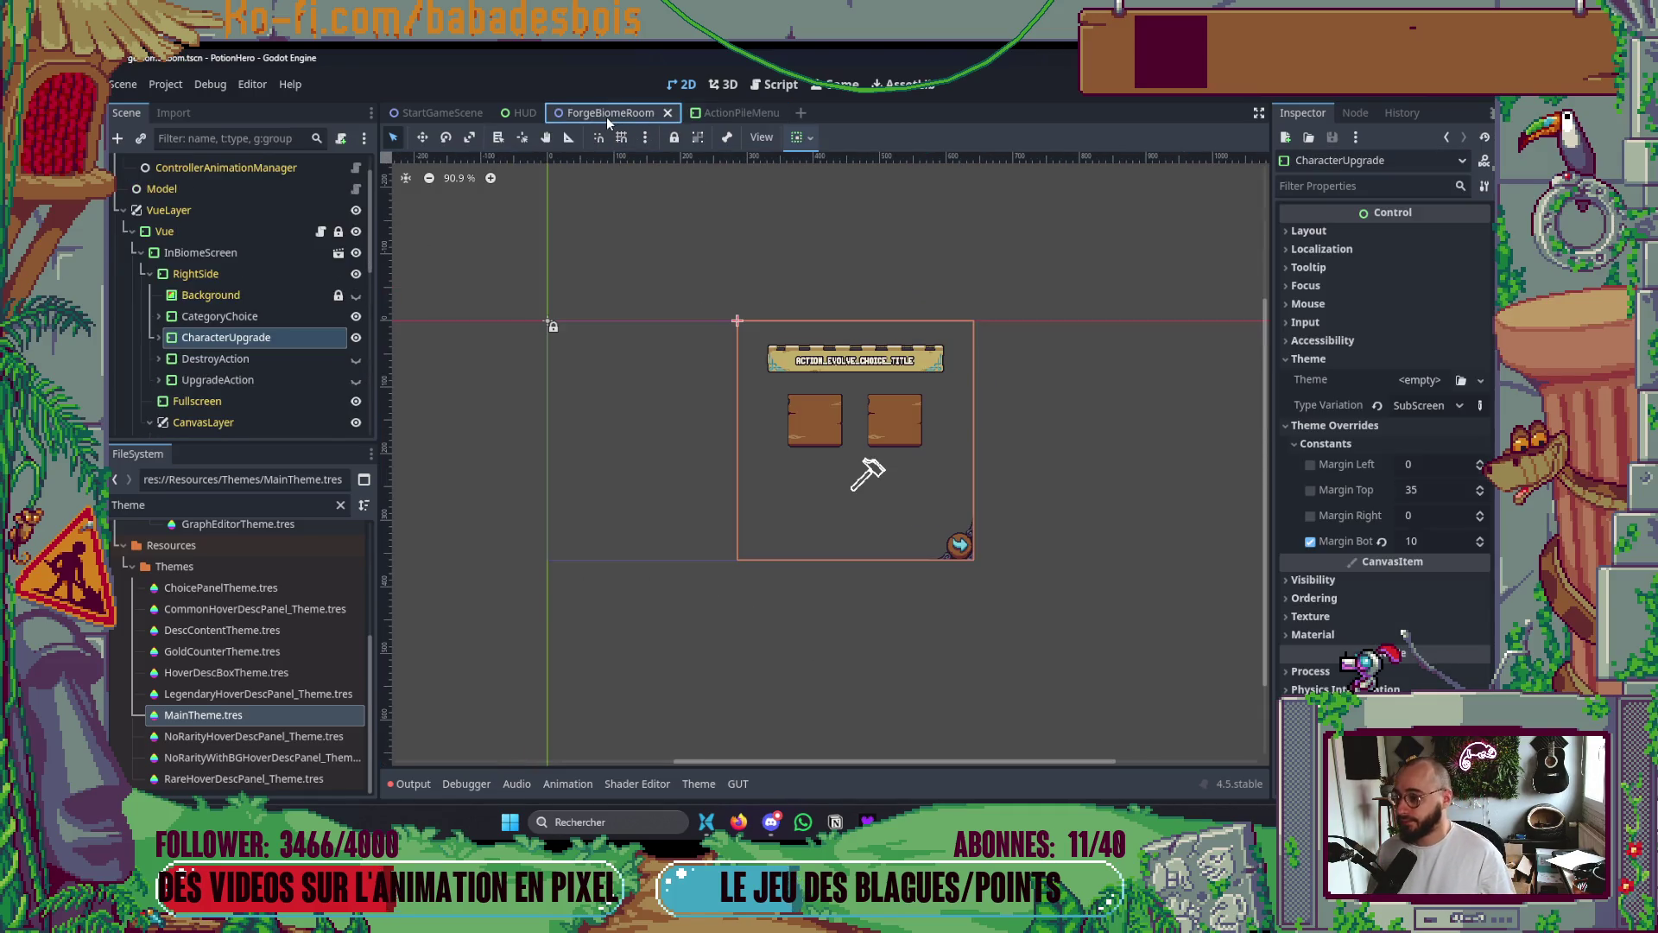
Step: Close ForgeBiomeRoom, zoom into the ActionPileMenu scene, and select the ChoicePanelPicker node
click(667, 112)
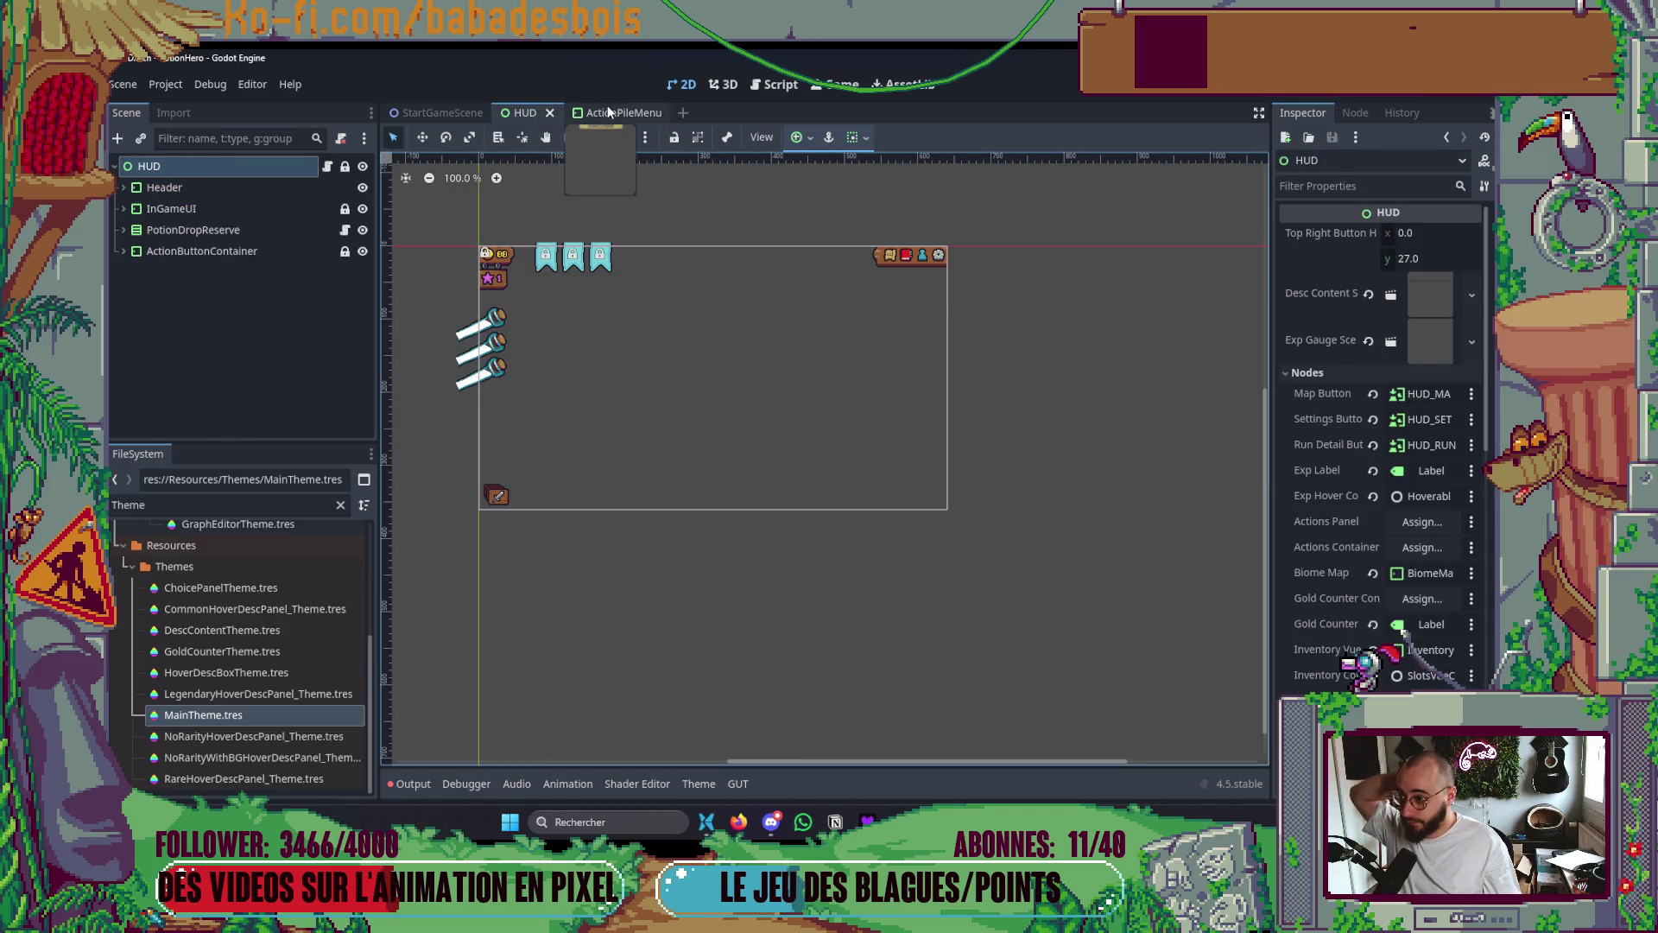
click(633, 113)
scroll(647, 341, up, 2)
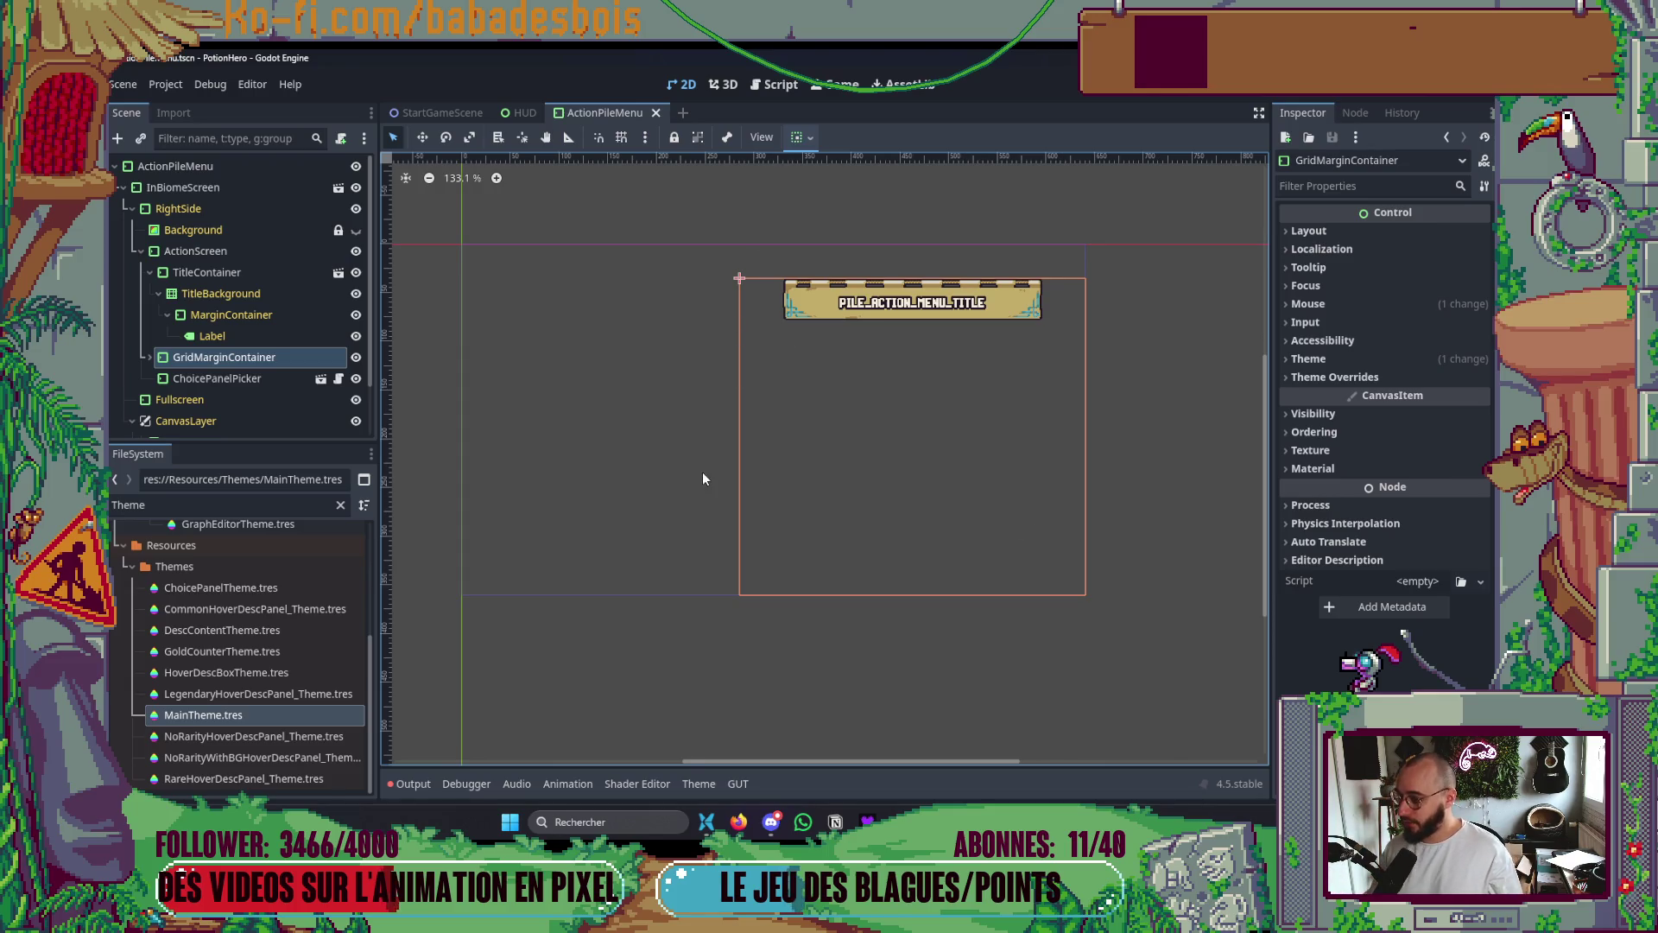
key(alt+Tab)
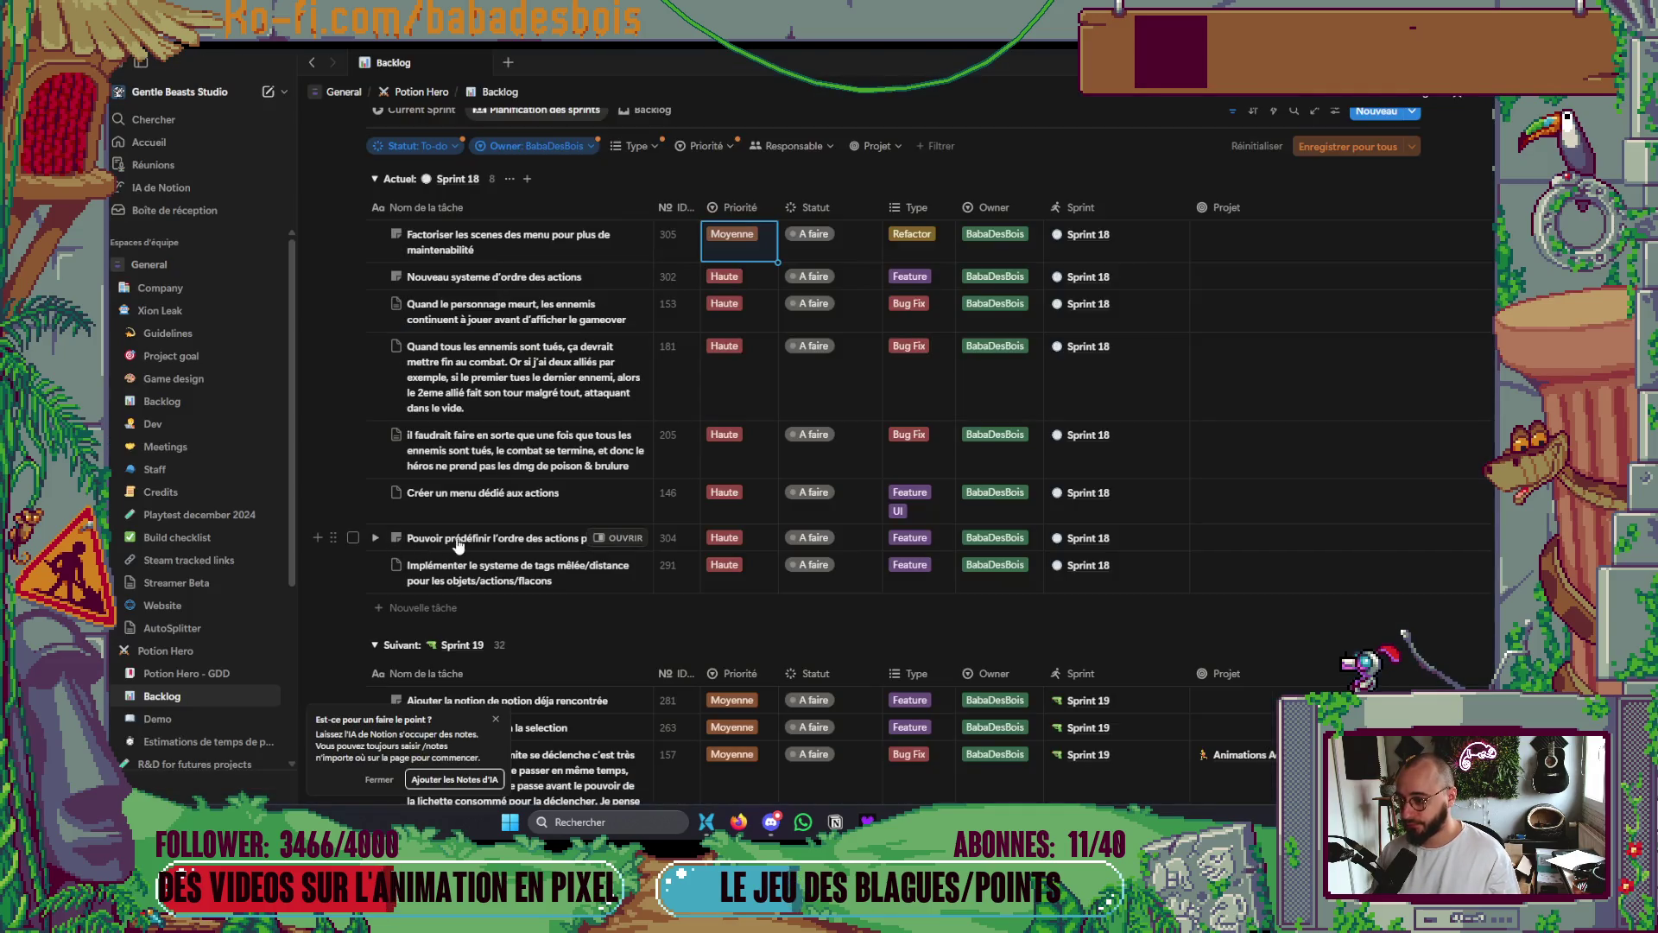
key(alt+Tab)
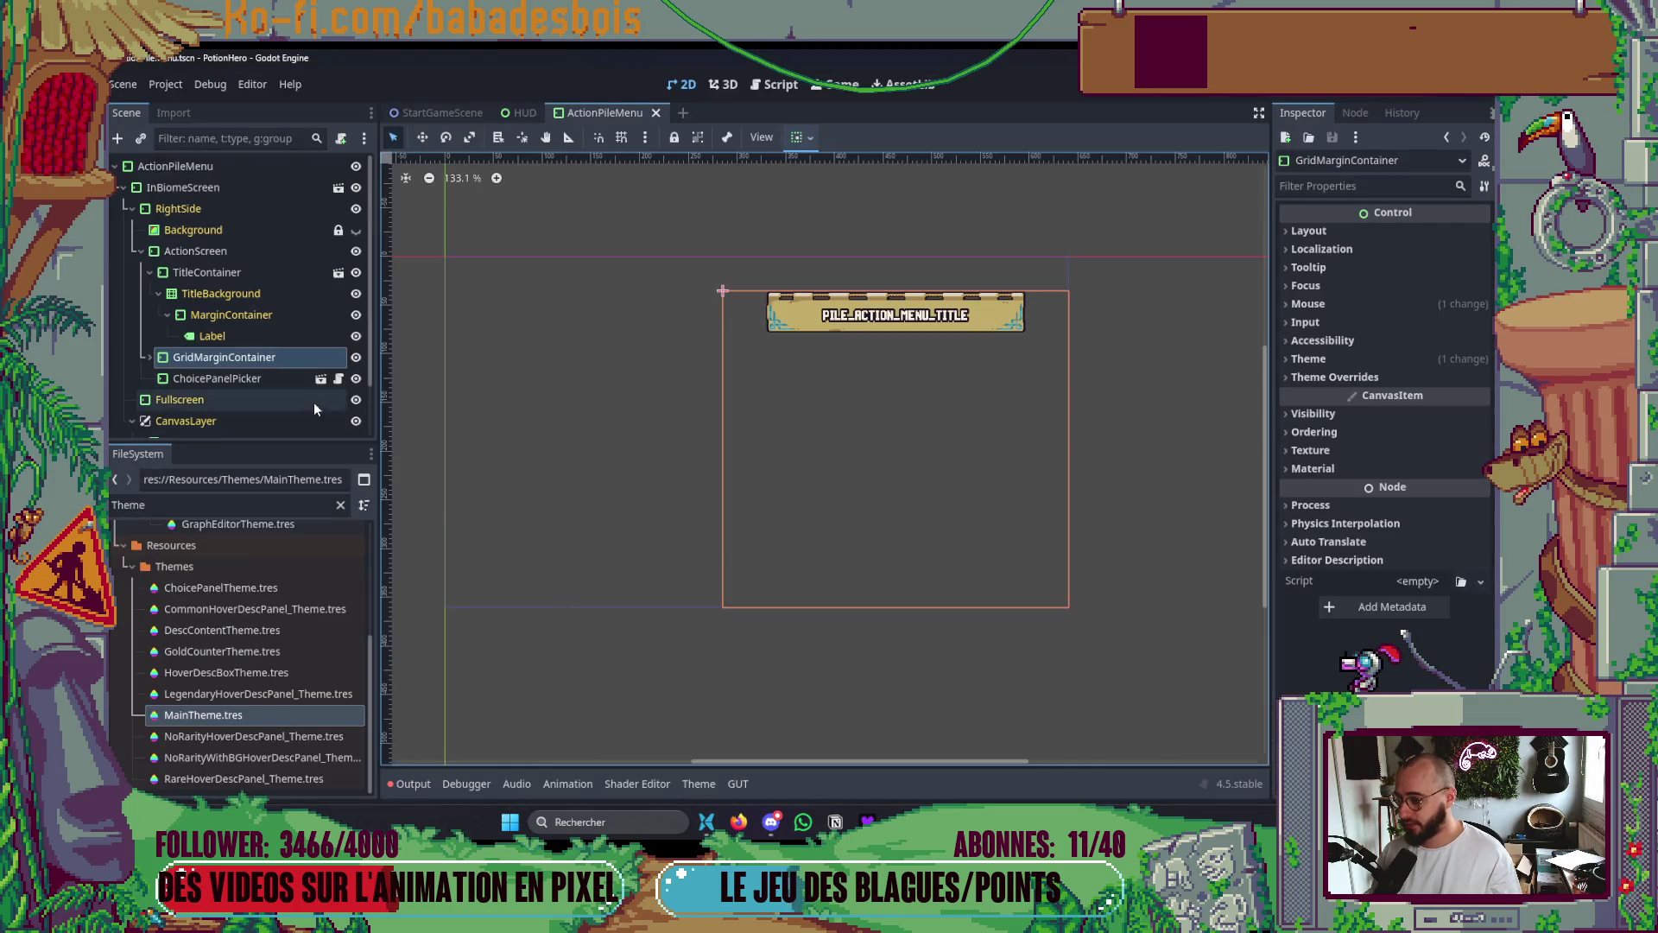
click(236, 380)
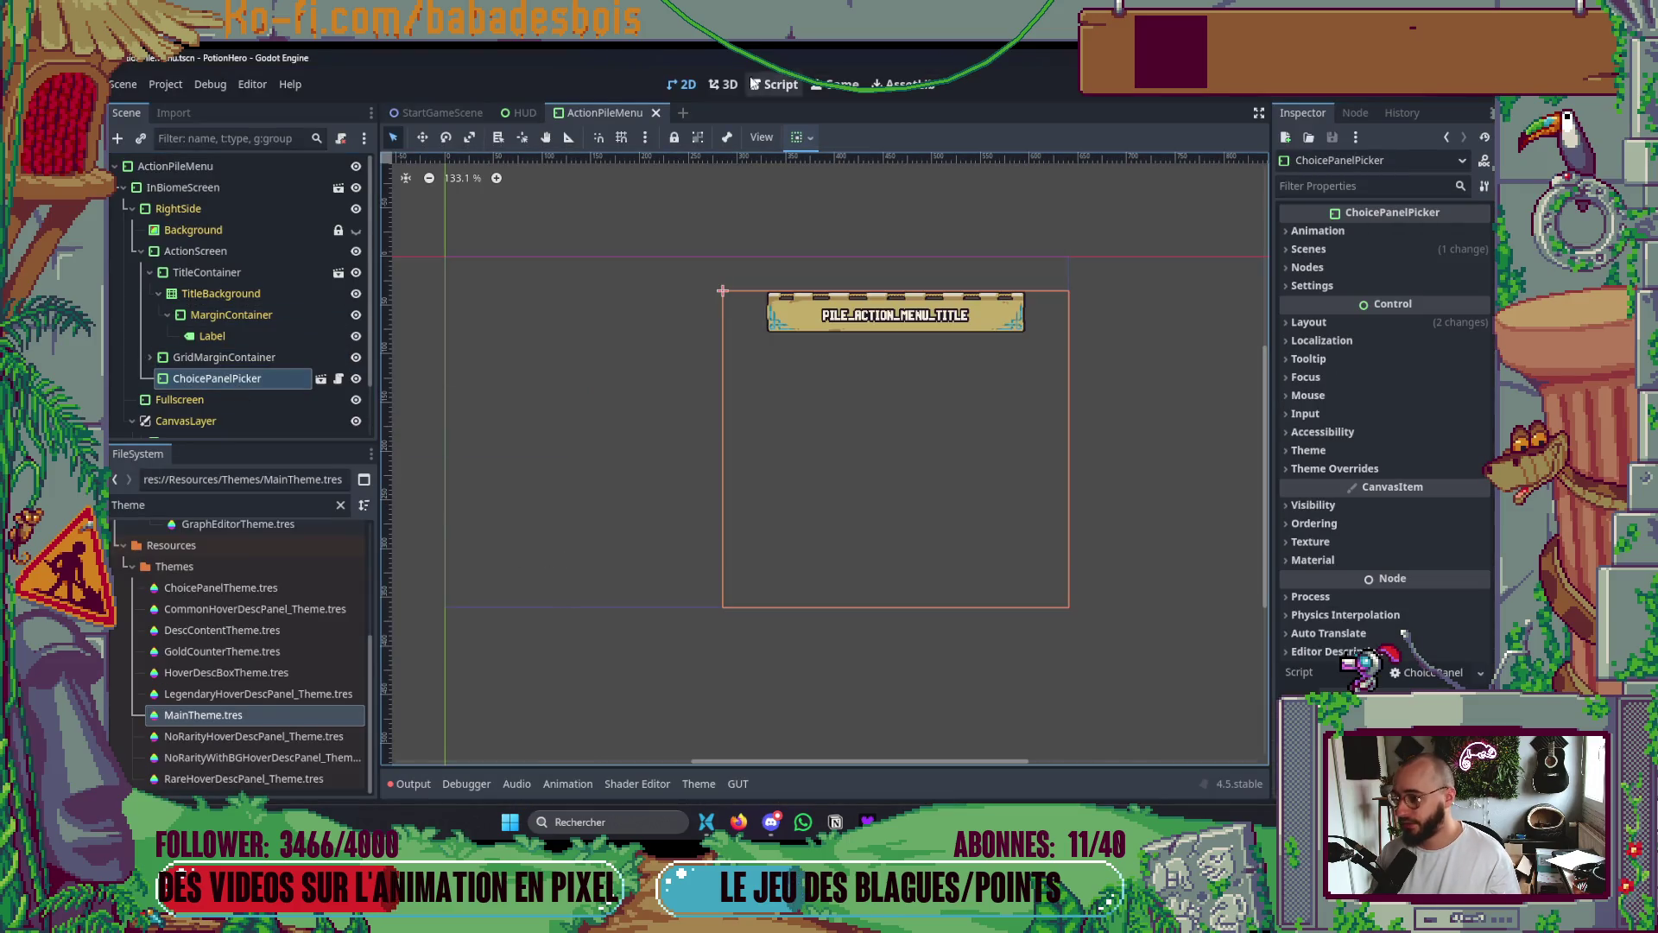
Step: Quick-open the ForgeBiomeRoom scene by searching 'Forge'
key(ctrl+shift+o)
text(Forge)
key(Return)
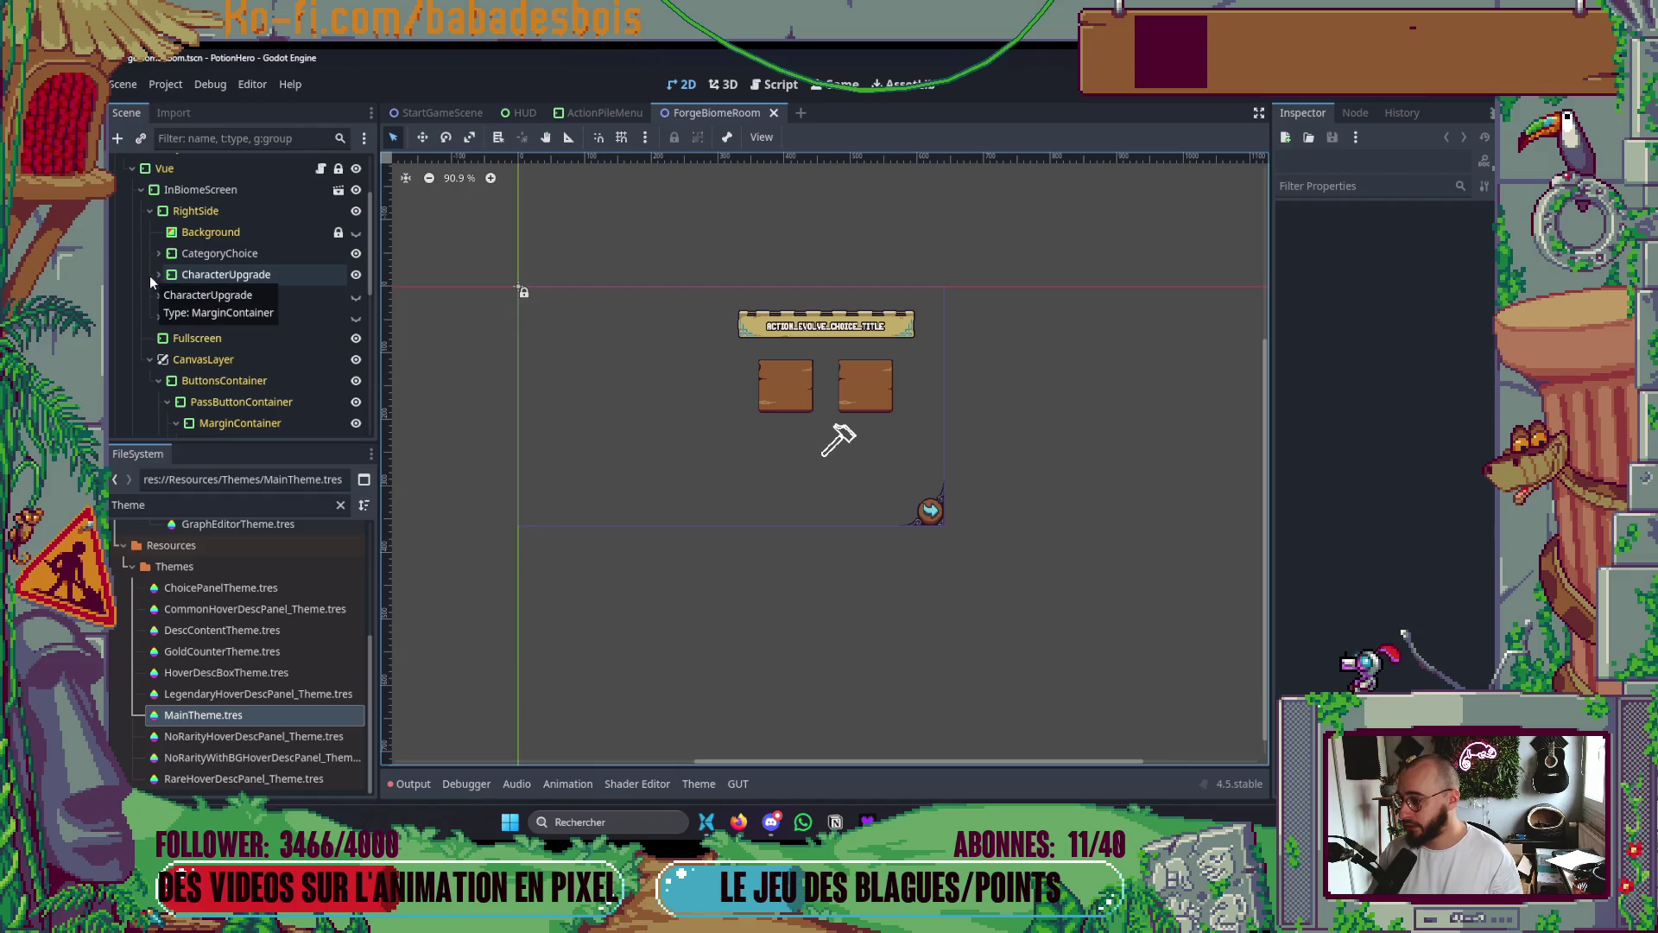
Step: Check UpgradeHoverDesc's theme override margin constants, then switch back to ActionPileMenu
click(158, 317)
scroll(216, 328, down, 3)
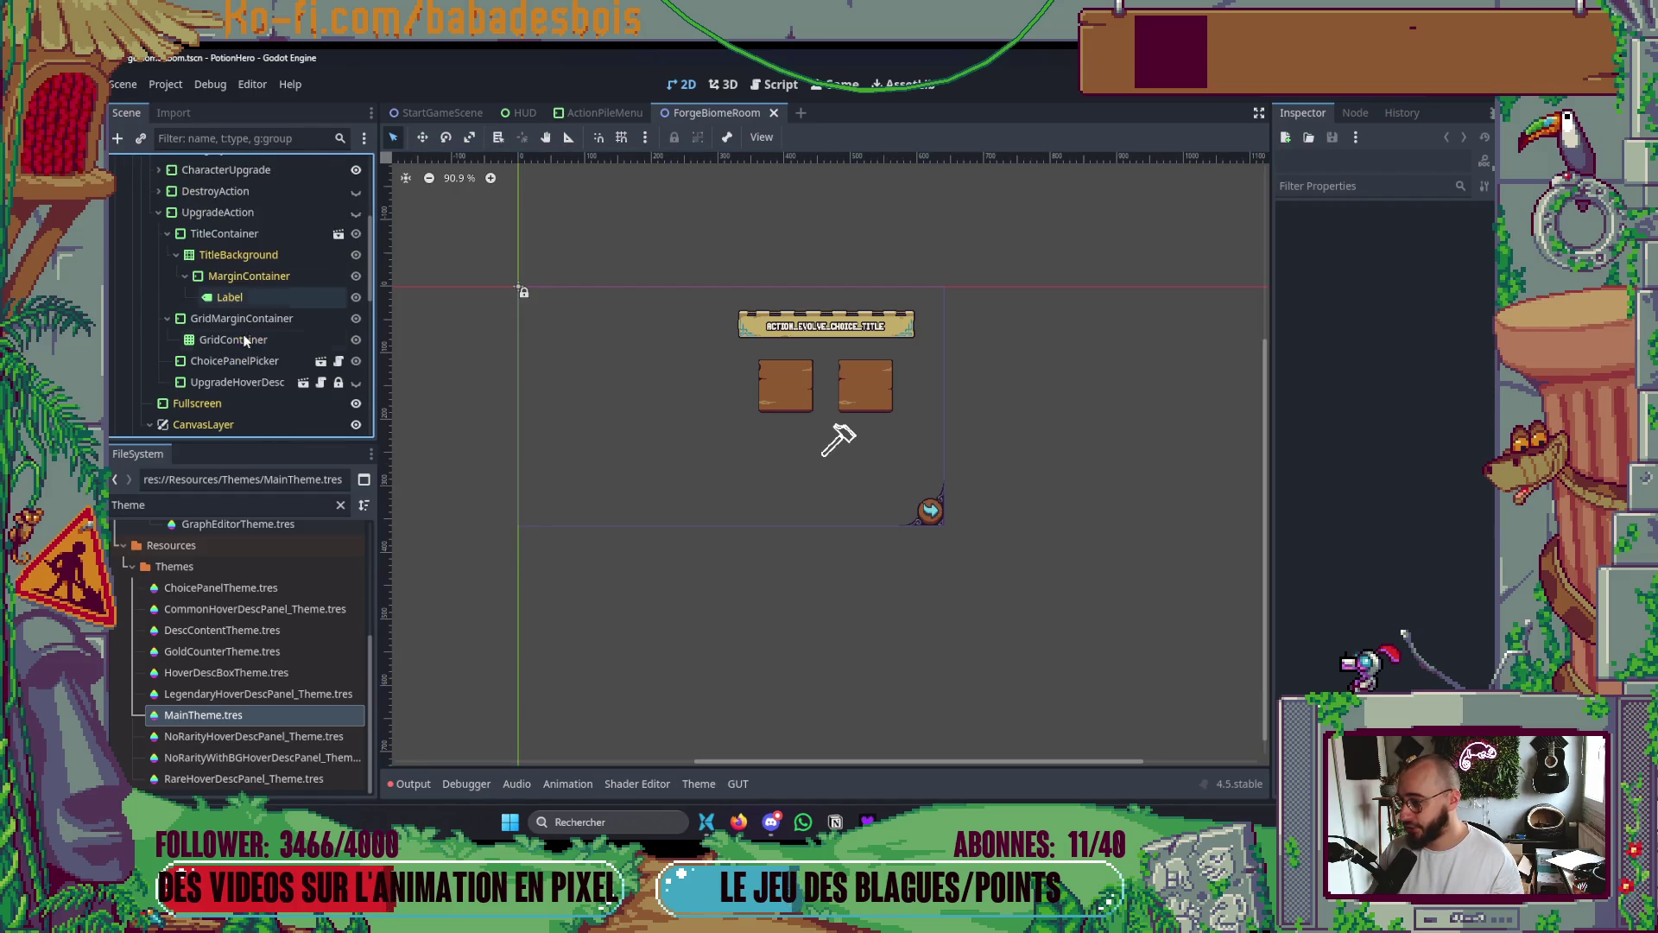
click(261, 326)
click(246, 385)
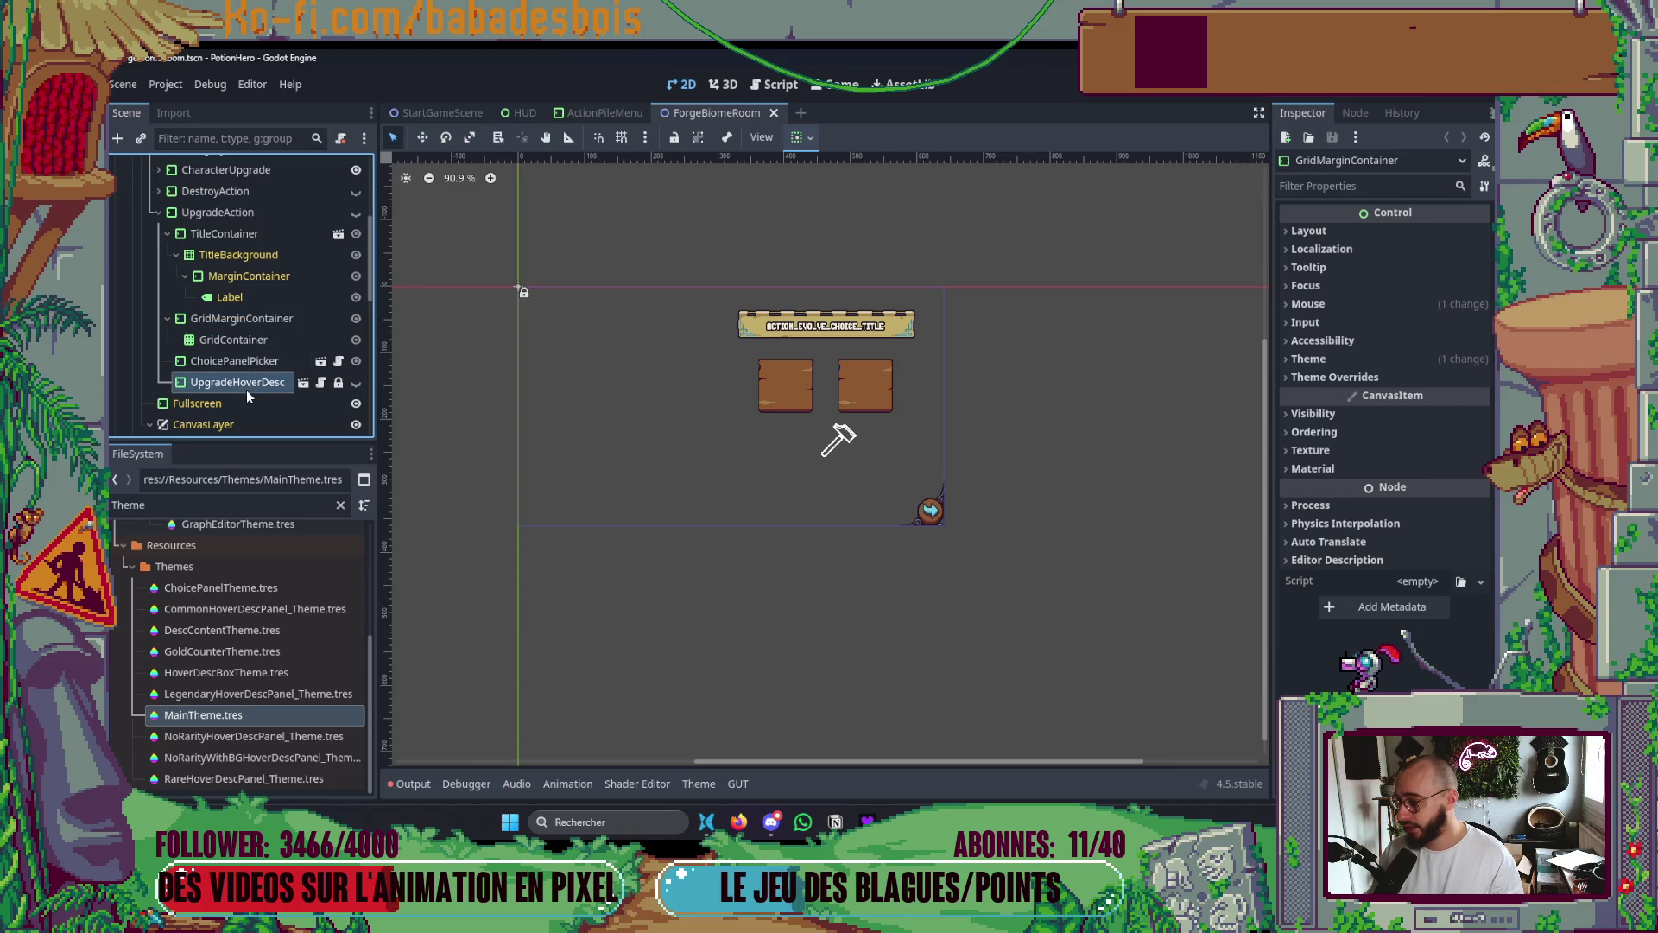
click(1373, 463)
click(1366, 485)
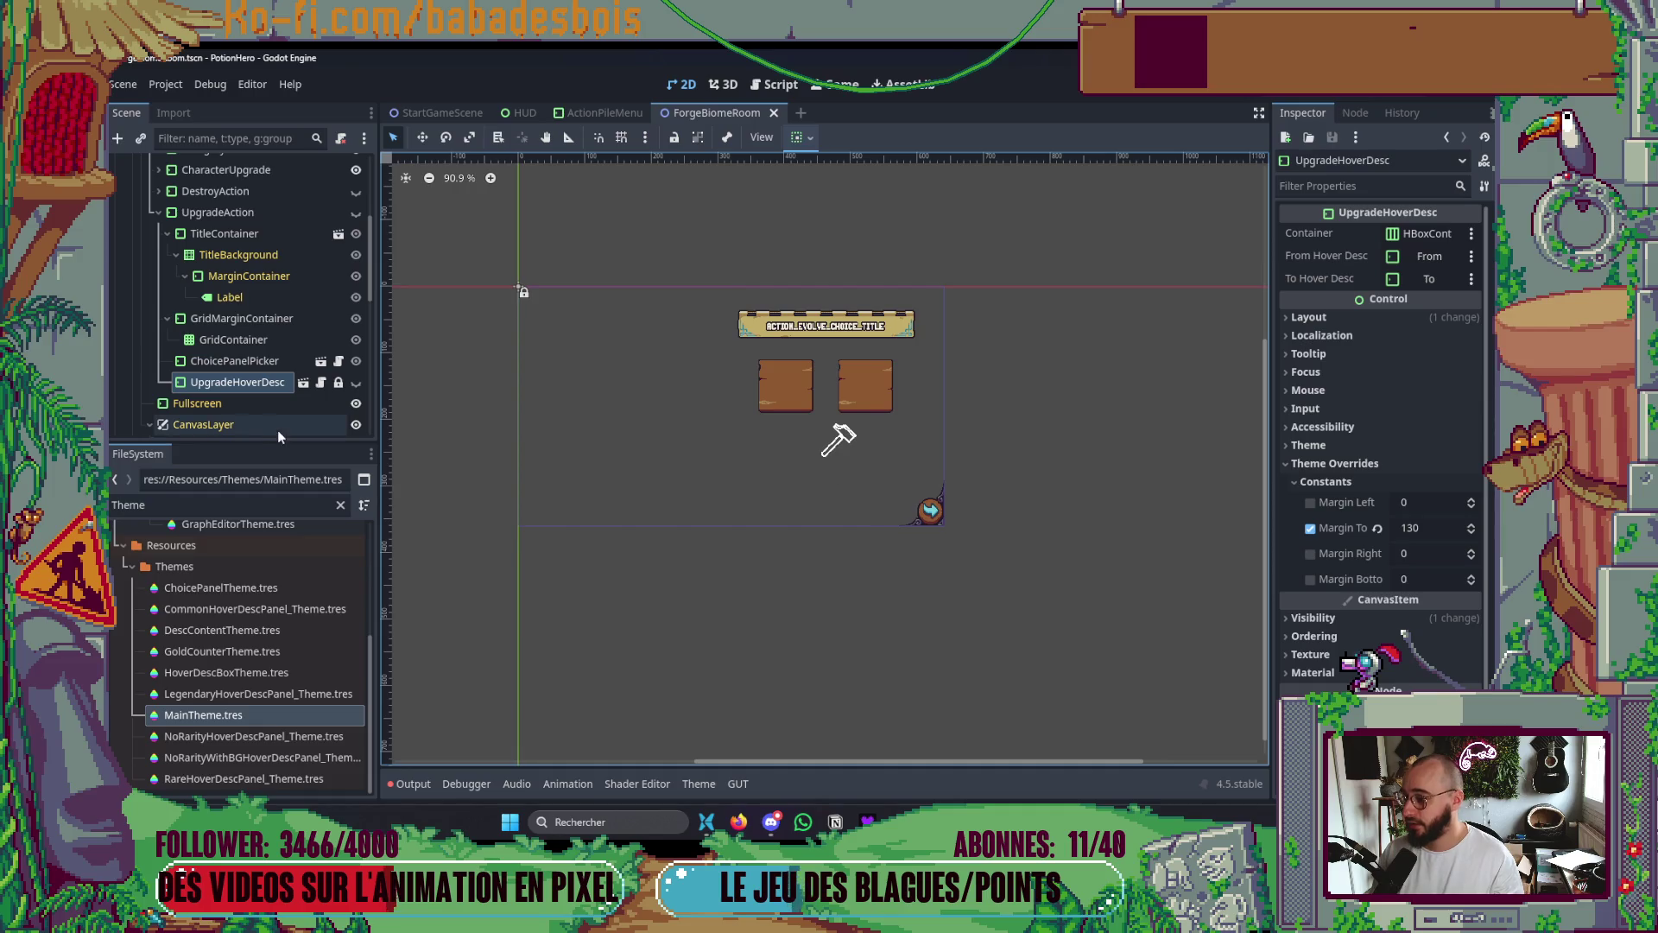
click(602, 117)
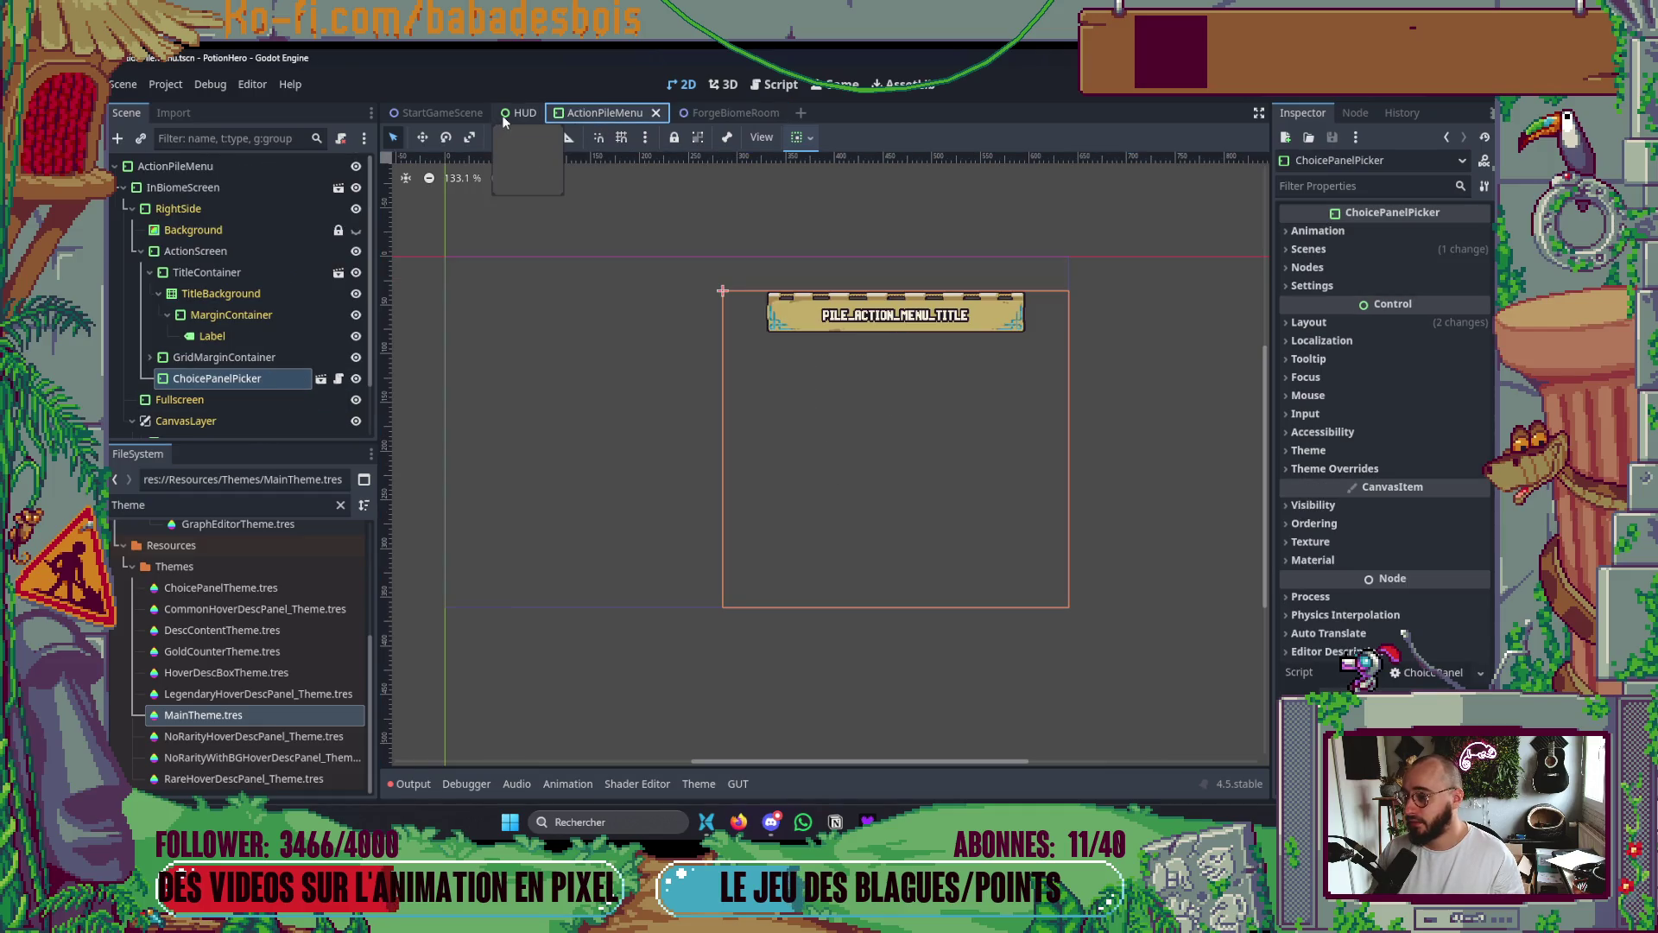
Step: Add a MarginContainer under ActionScreen, then delete it again
click(149, 272)
right_click(196, 255)
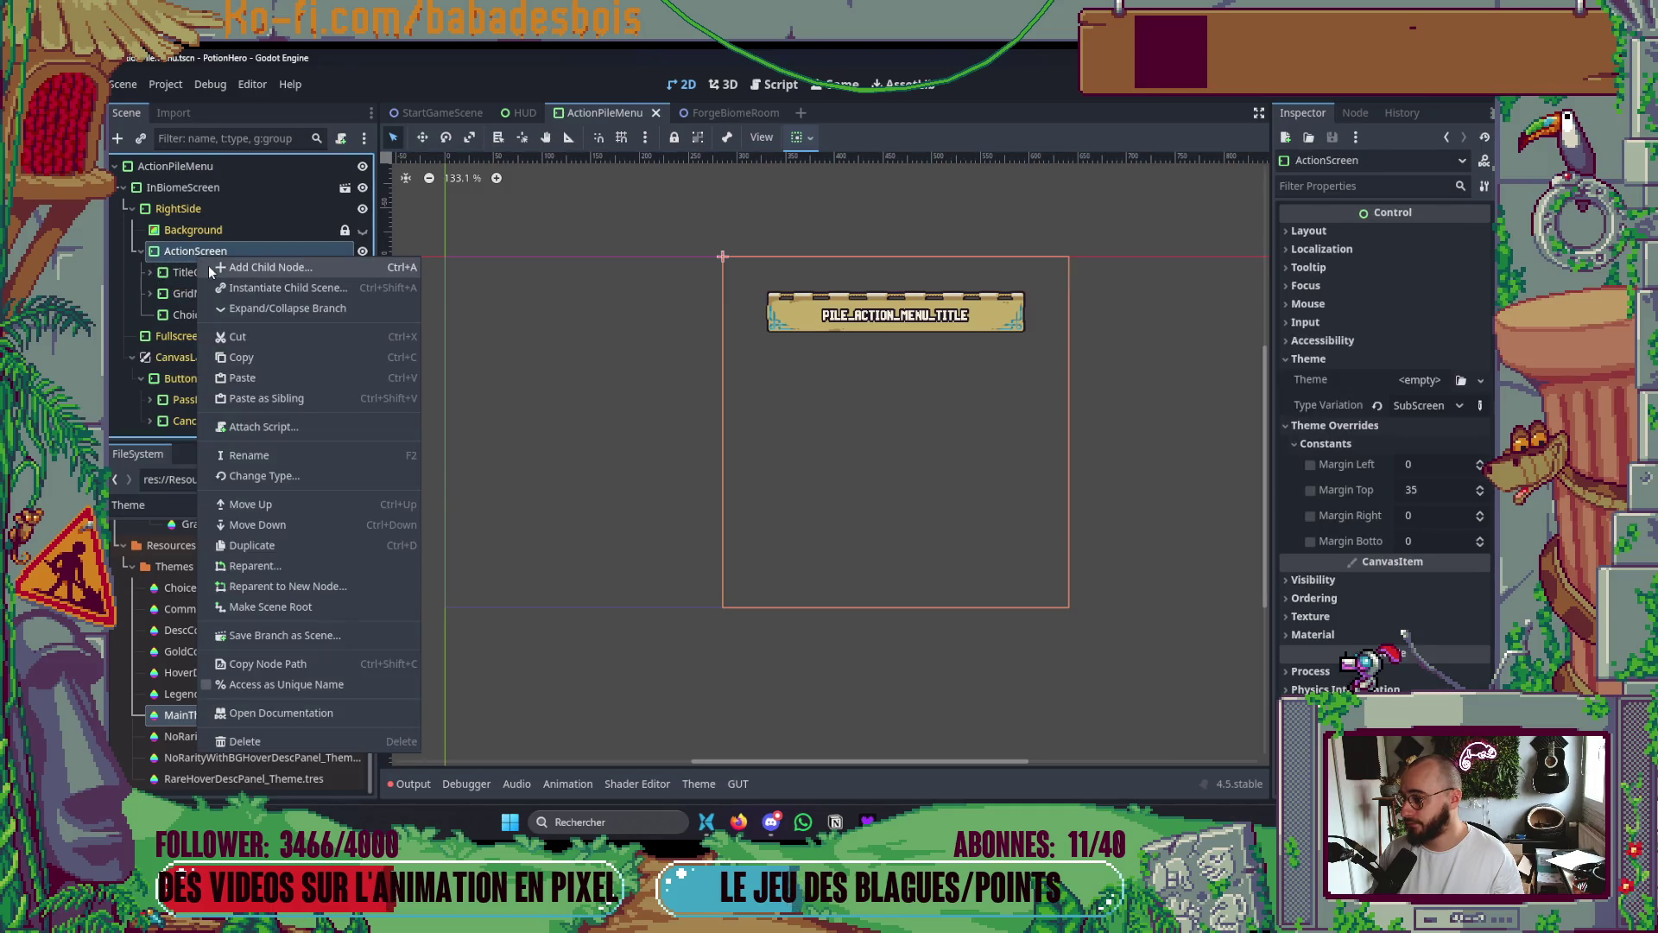
click(209, 266)
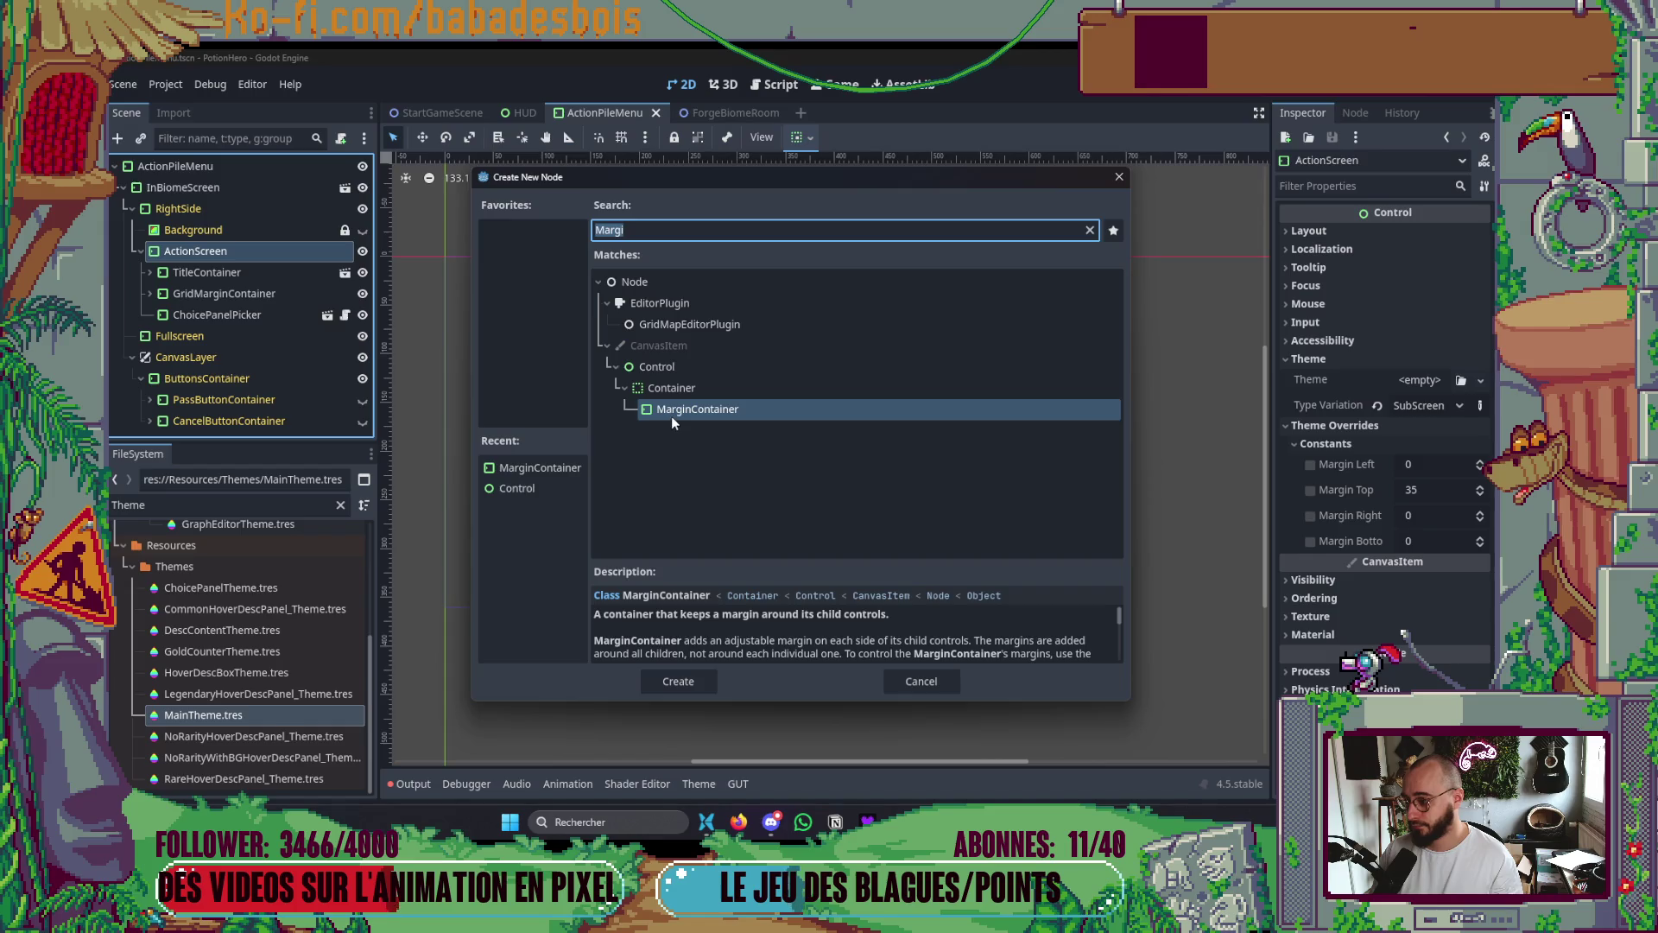
double_click(671, 413)
right_click(269, 337)
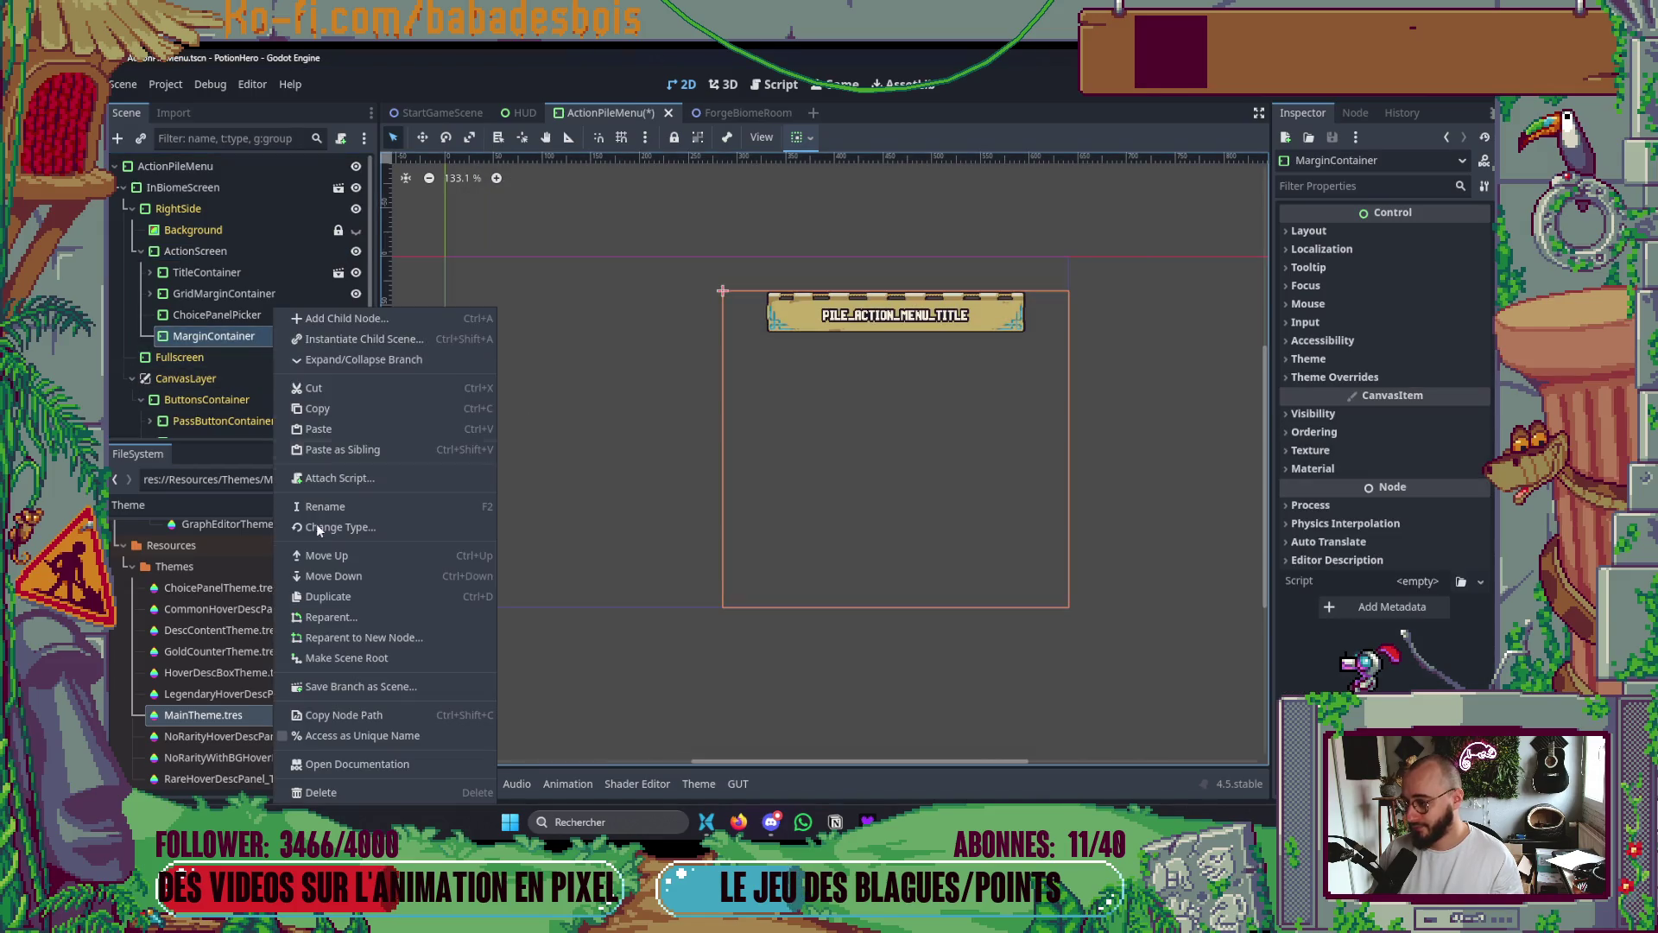
click(321, 788)
click(749, 464)
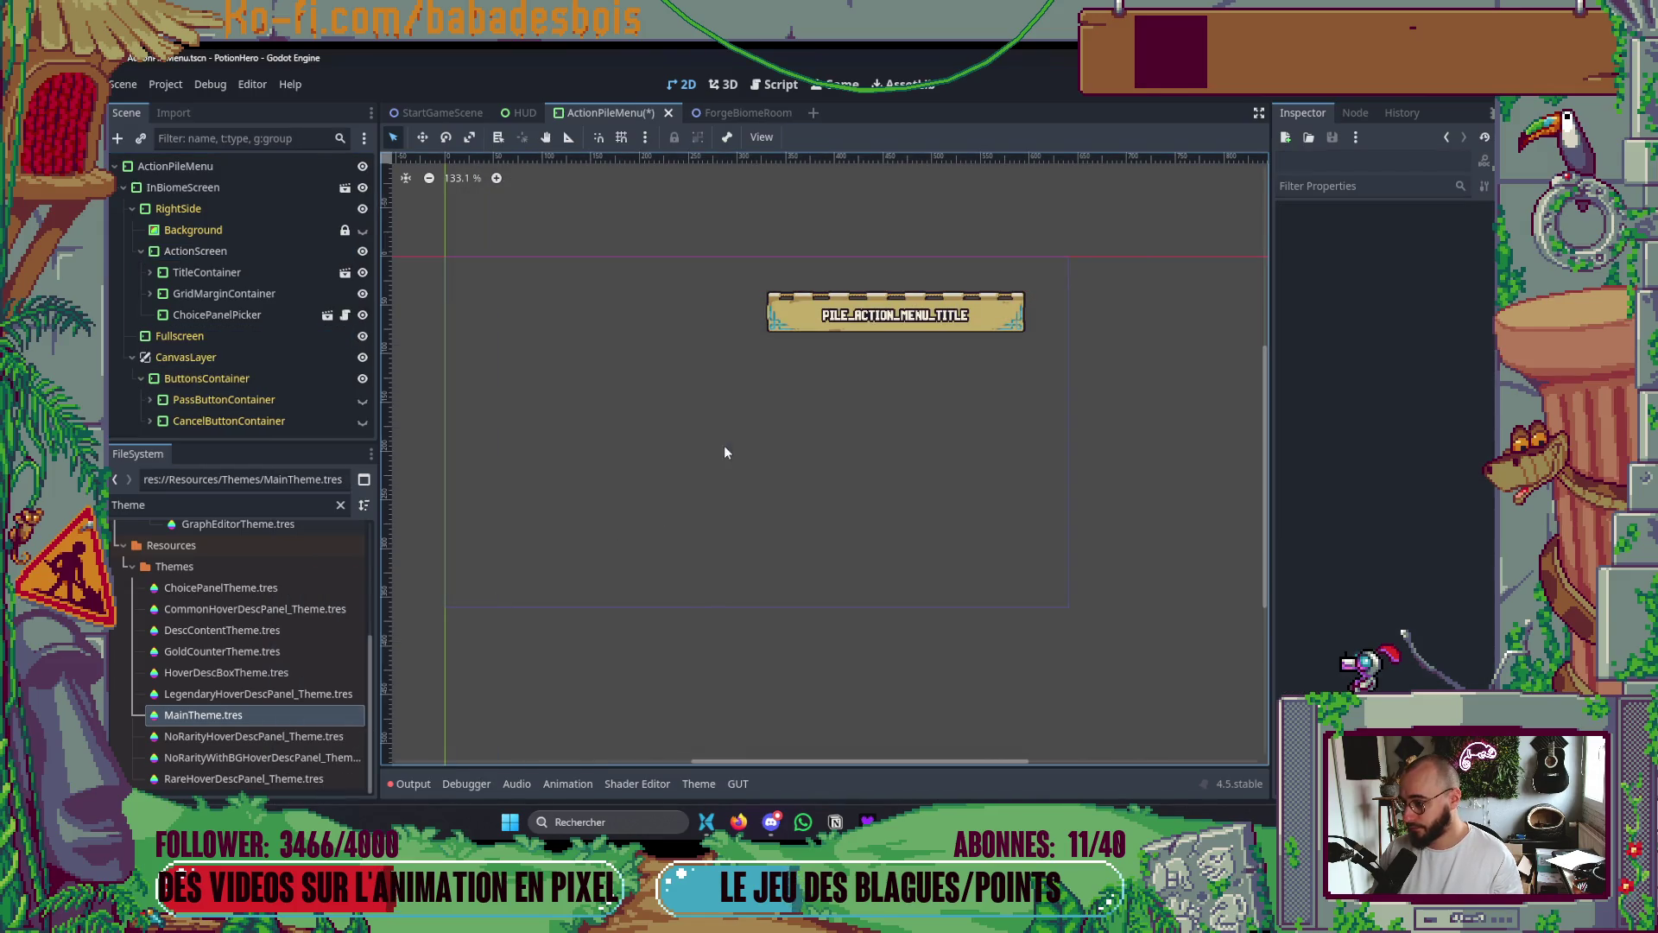
Step: Instantiate HoverDescPanel.tscn as a child scene of ActionScreen
click(187, 251)
right_click(187, 250)
click(242, 274)
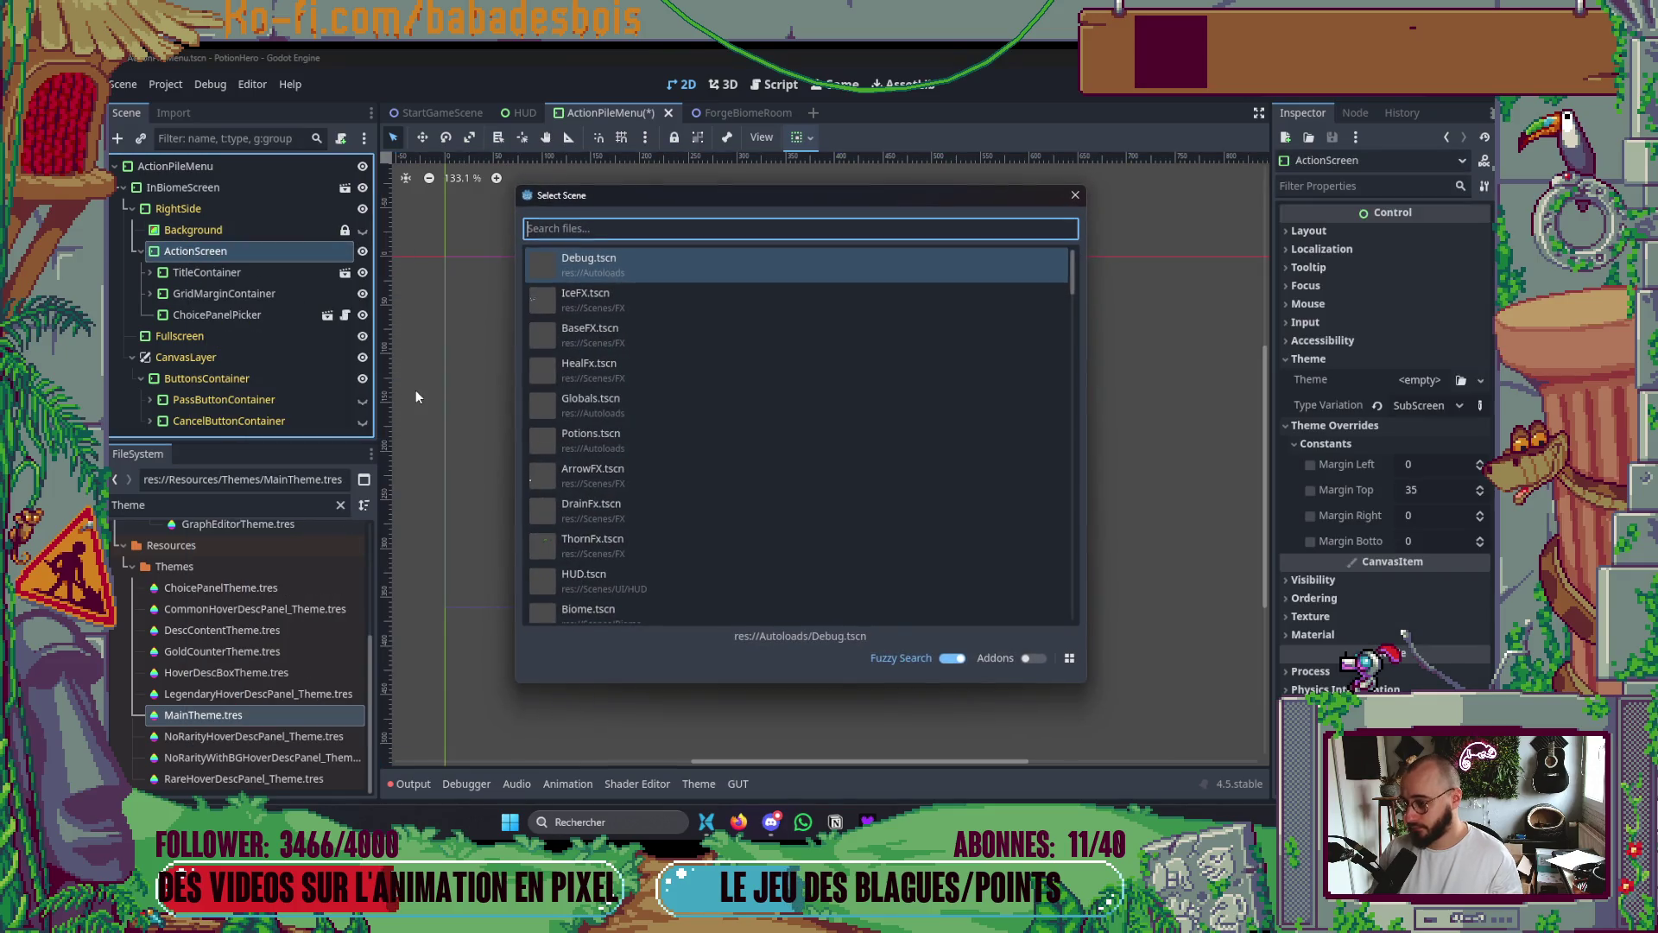
text(Hoverd)
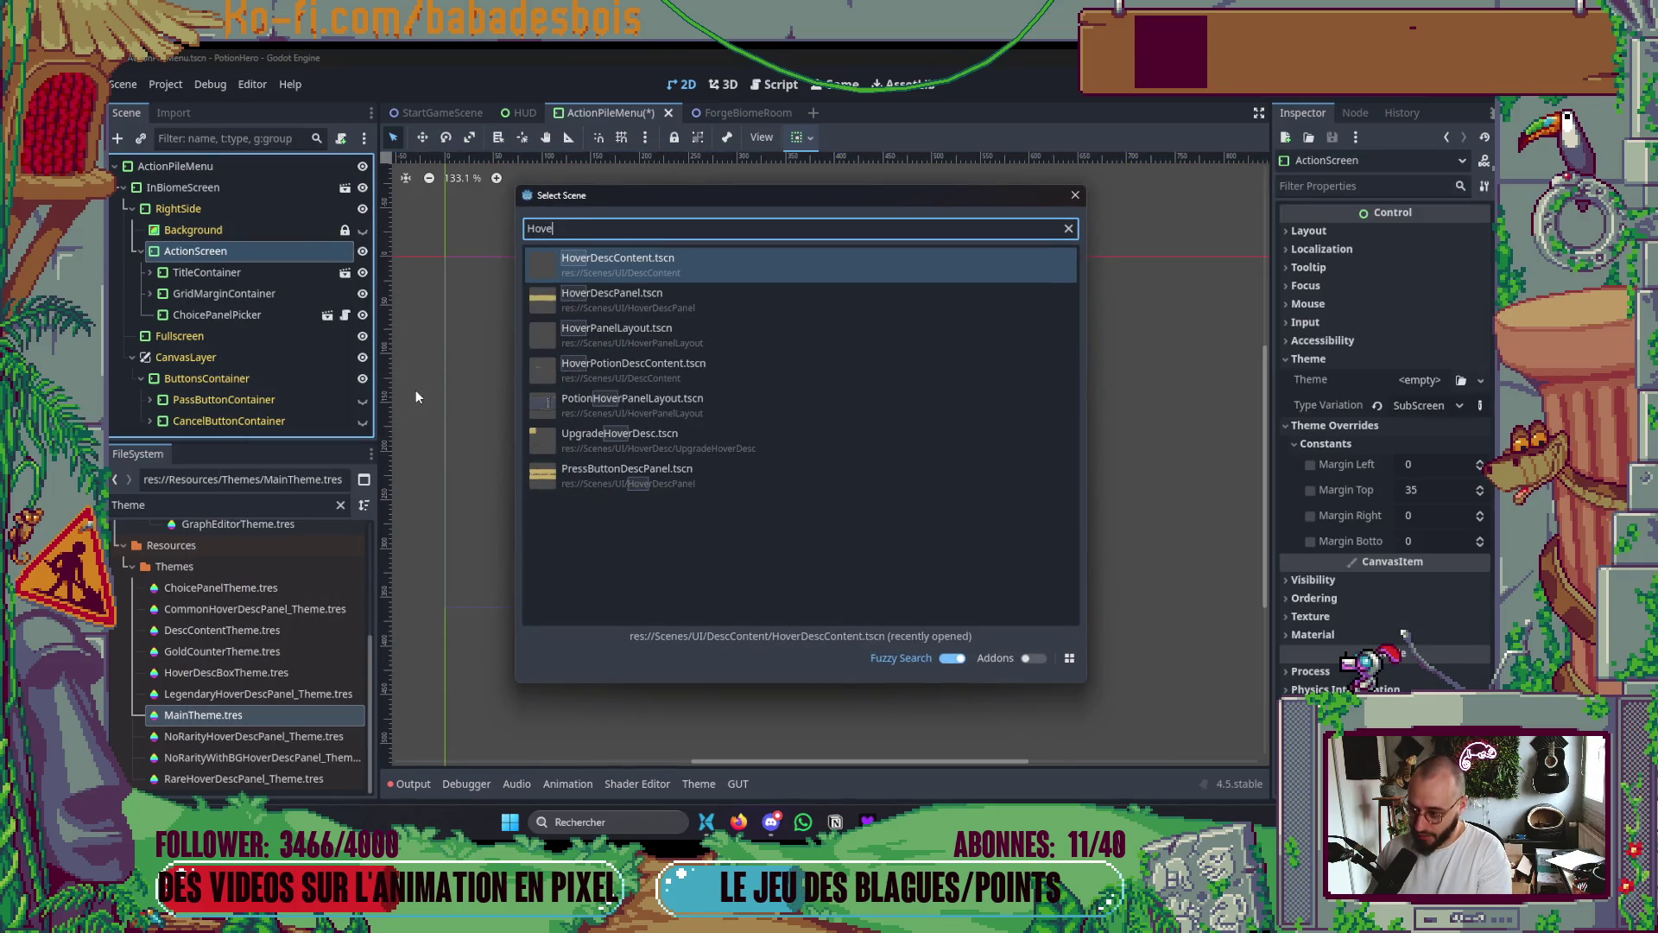
key(Down)
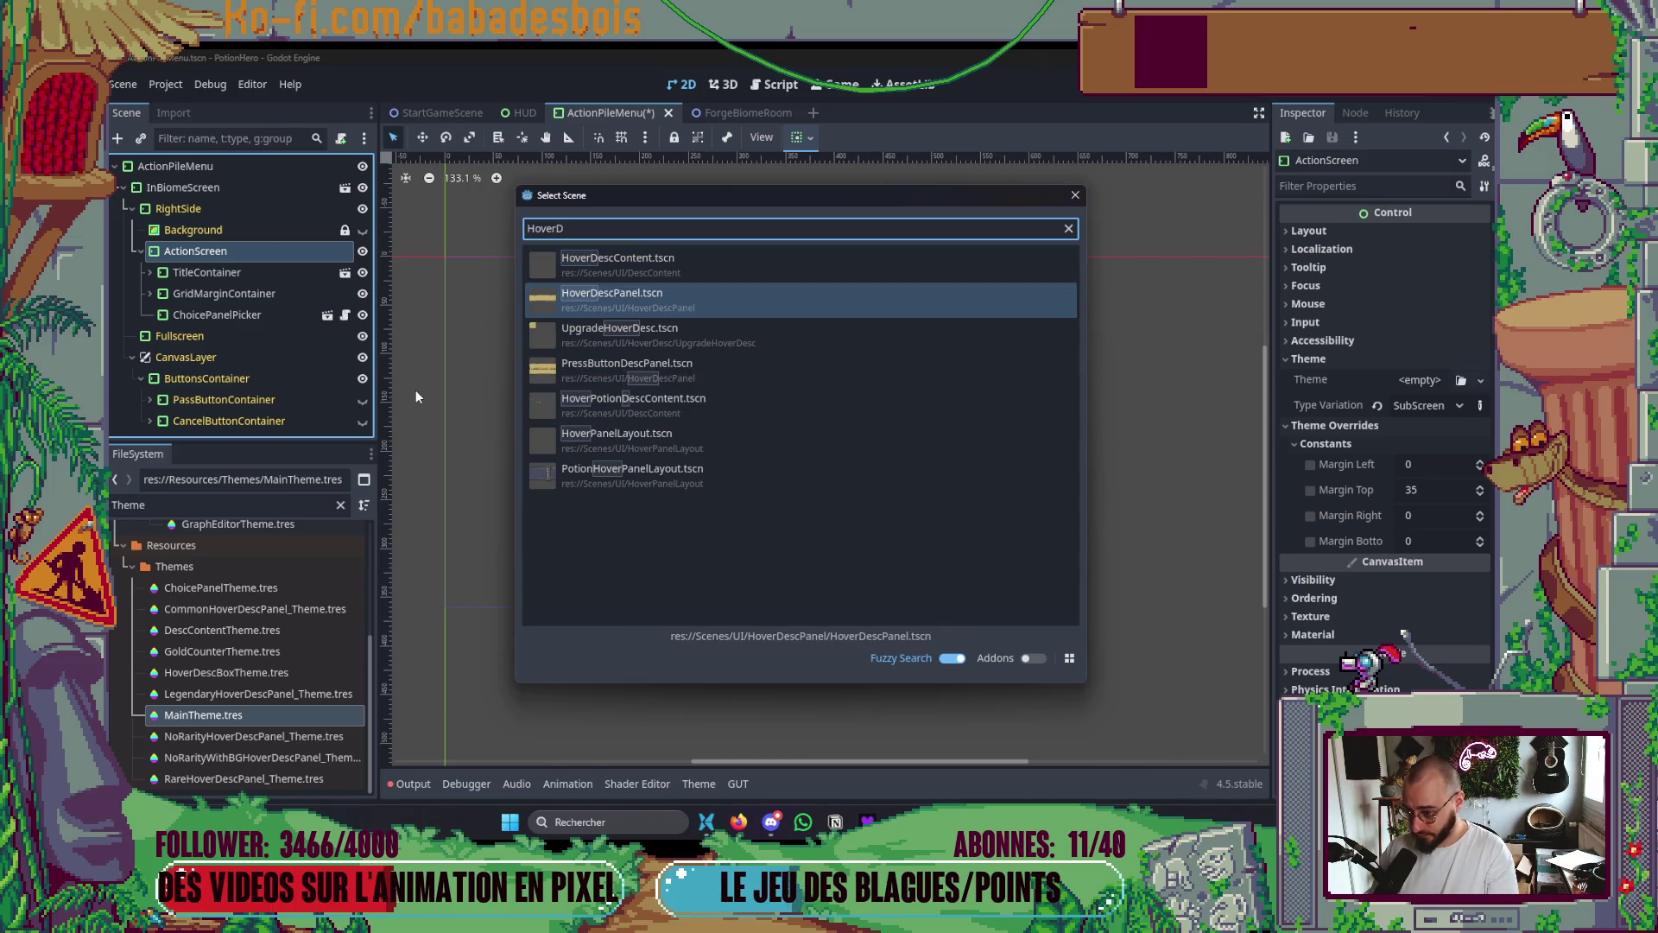
key(Return)
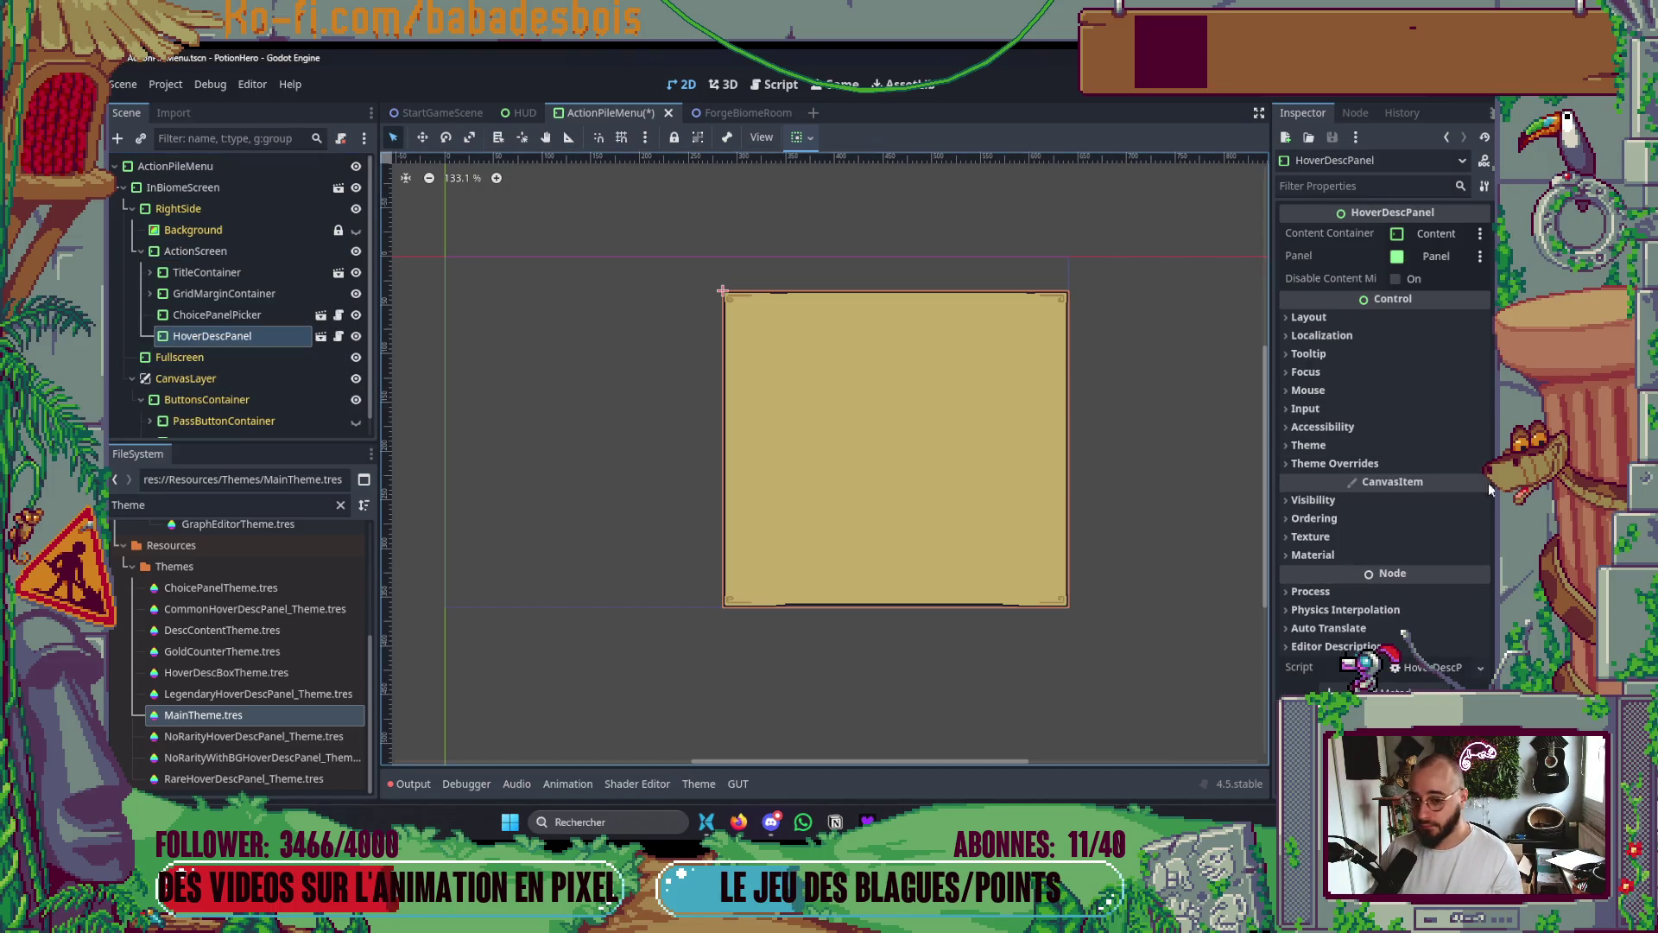
Step: Centre the HoverDescPanel horizontally and vertically and override its top margin to 130
click(1386, 464)
click(1355, 482)
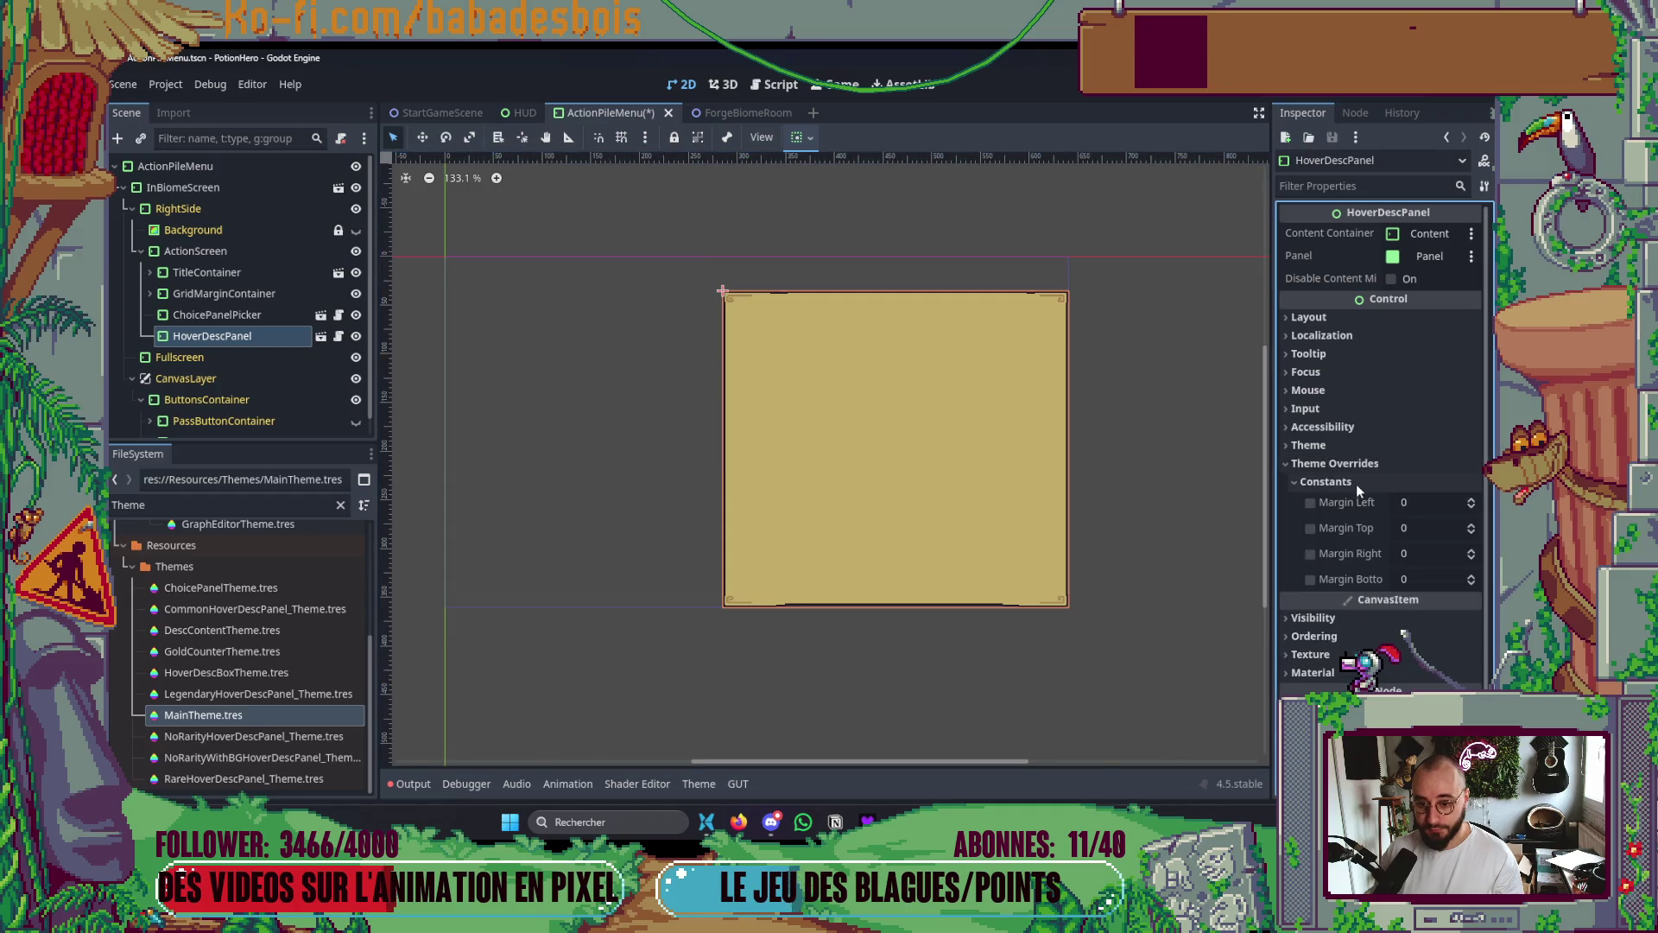
click(809, 139)
click(831, 192)
click(835, 278)
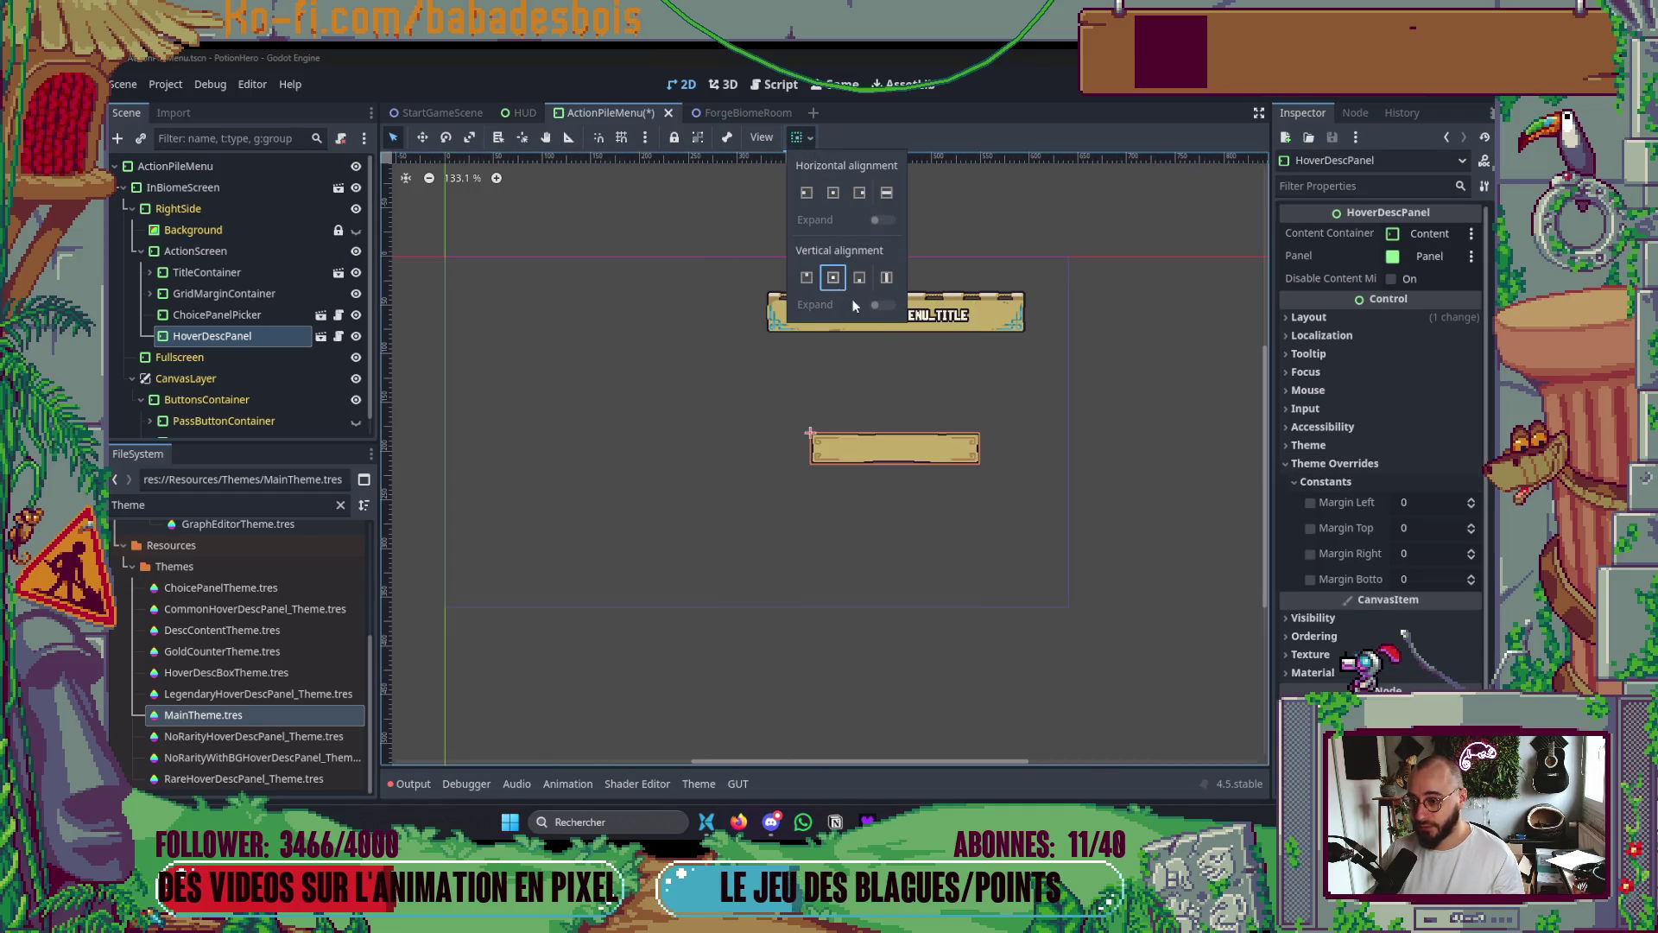
click(1310, 528)
click(1403, 527)
key(Return)
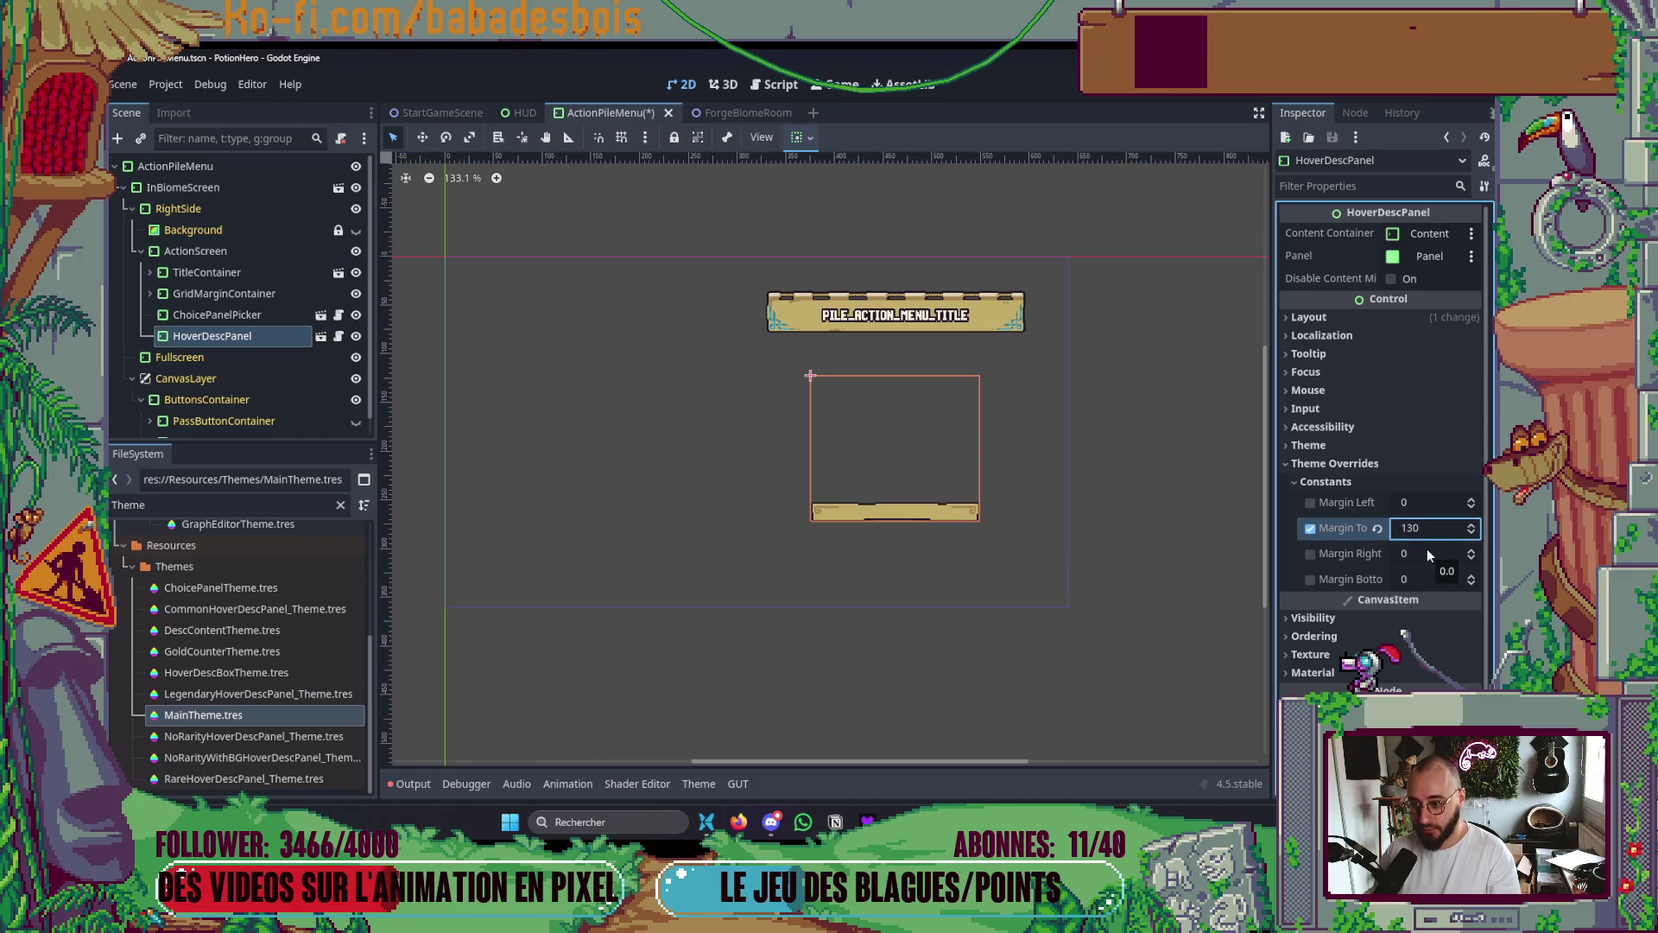
Step: Hide the HoverDescPanel node and save the ActionPileMenu scene
click(1129, 542)
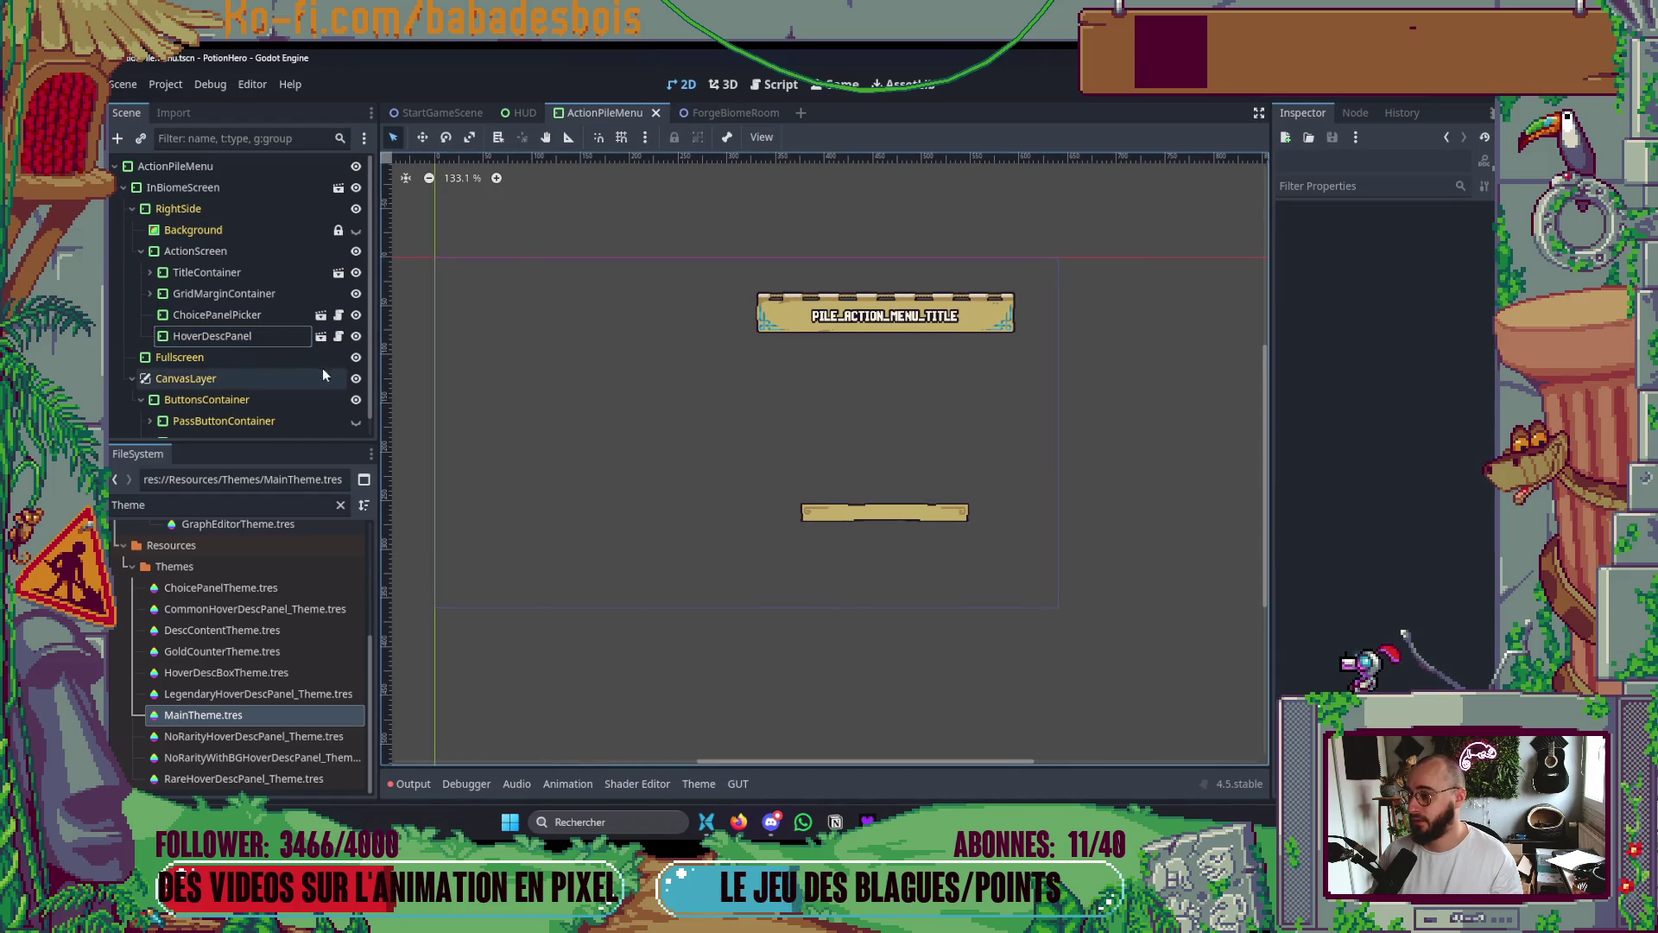
click(278, 341)
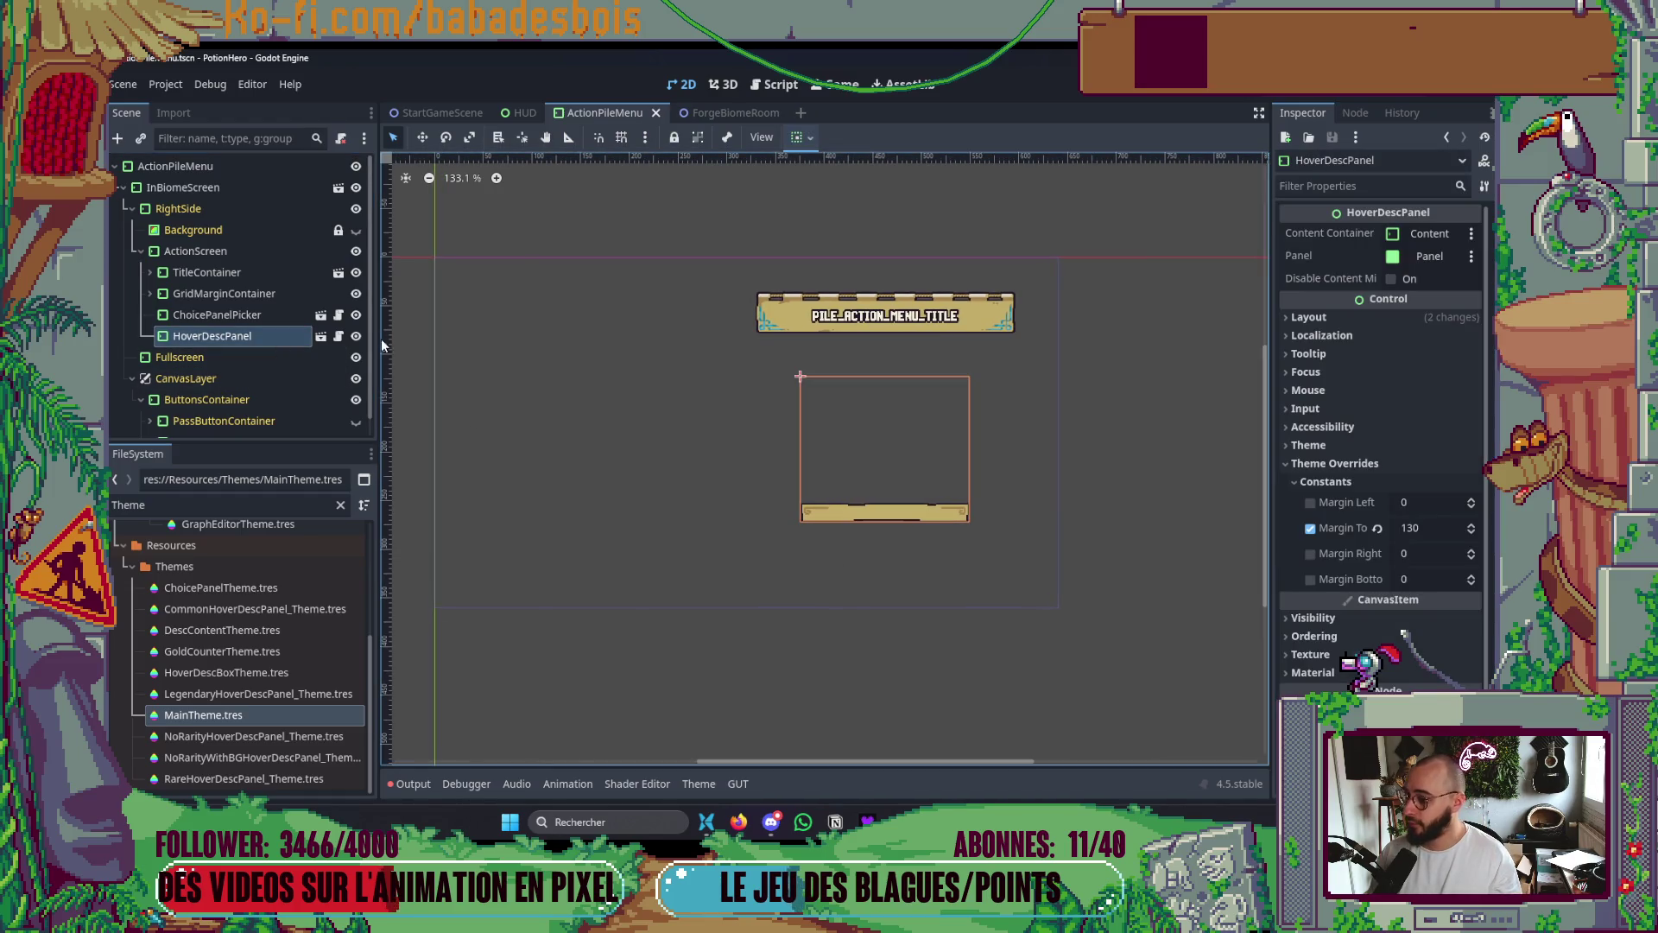
click(356, 336)
click(1055, 505)
key(ctrl+s)
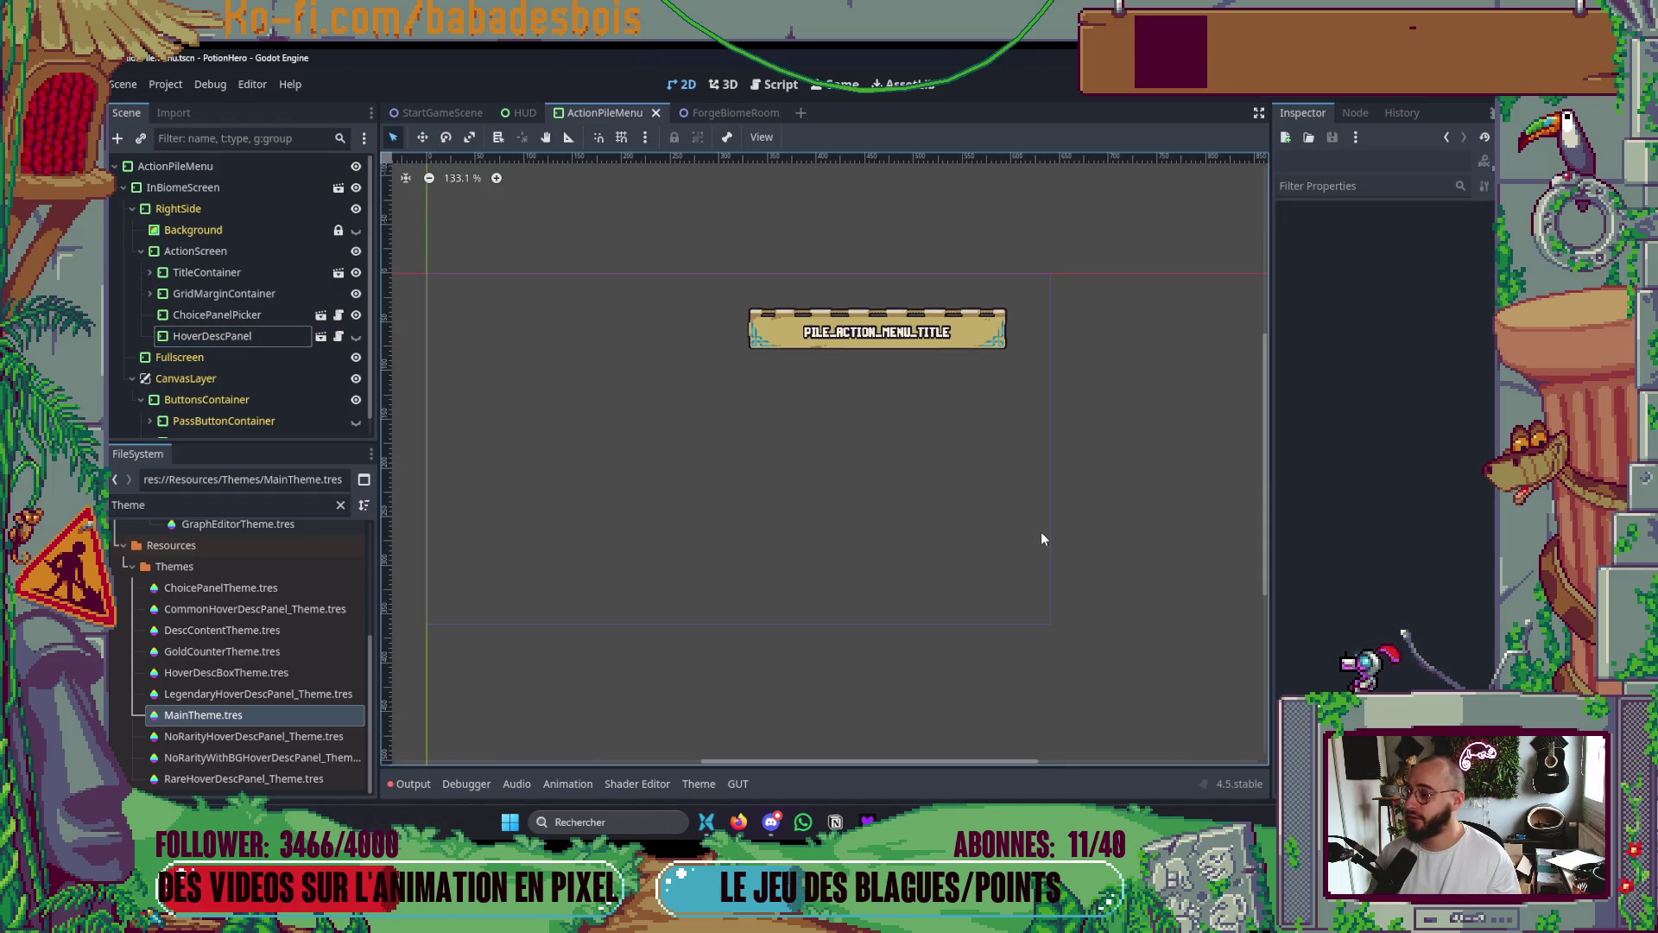
Step: Start adding a child node to the ActionPileMenu root, then cancel it
click(215, 336)
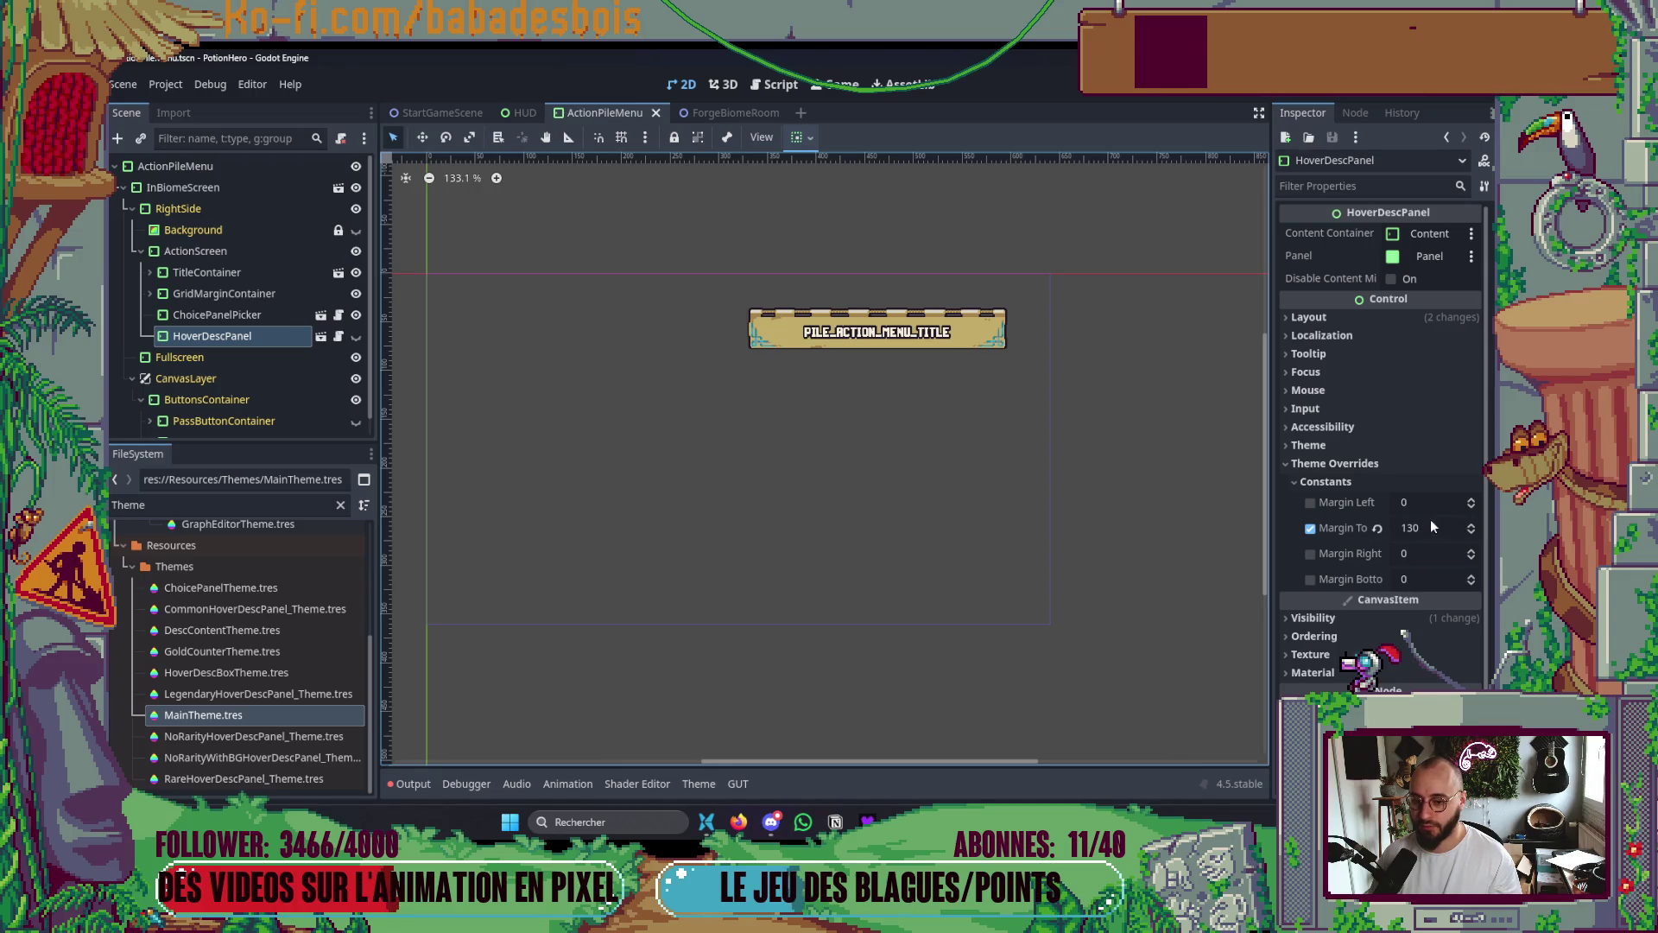
drag(1172, 529, 1158, 541)
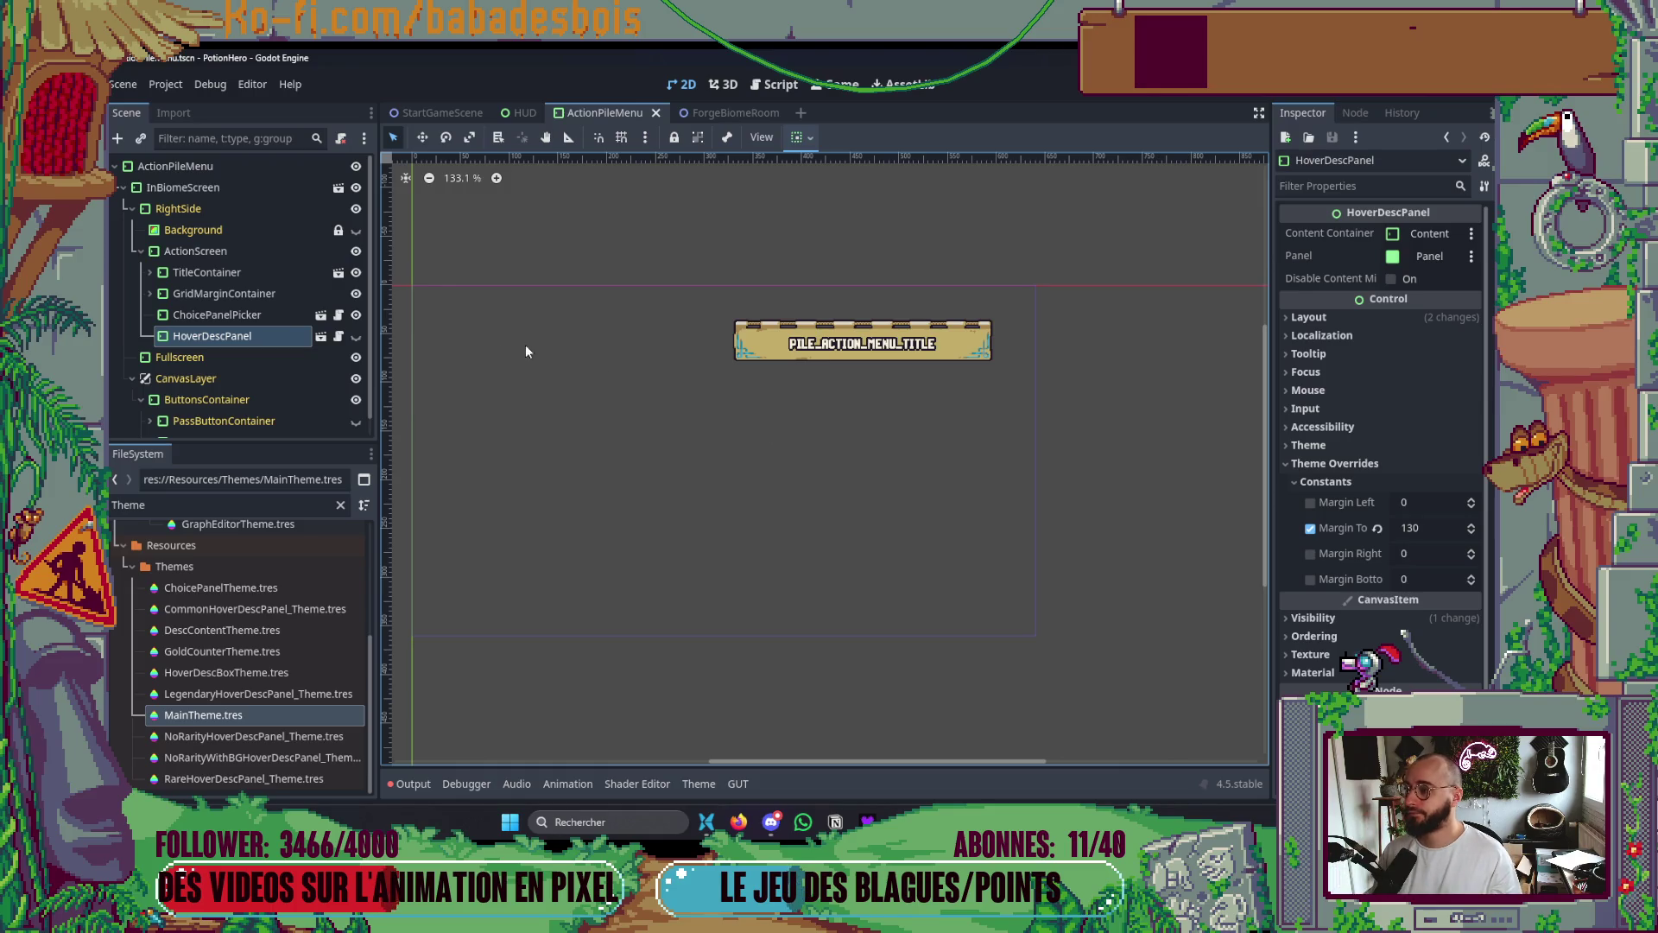
click(229, 172)
right_click(230, 179)
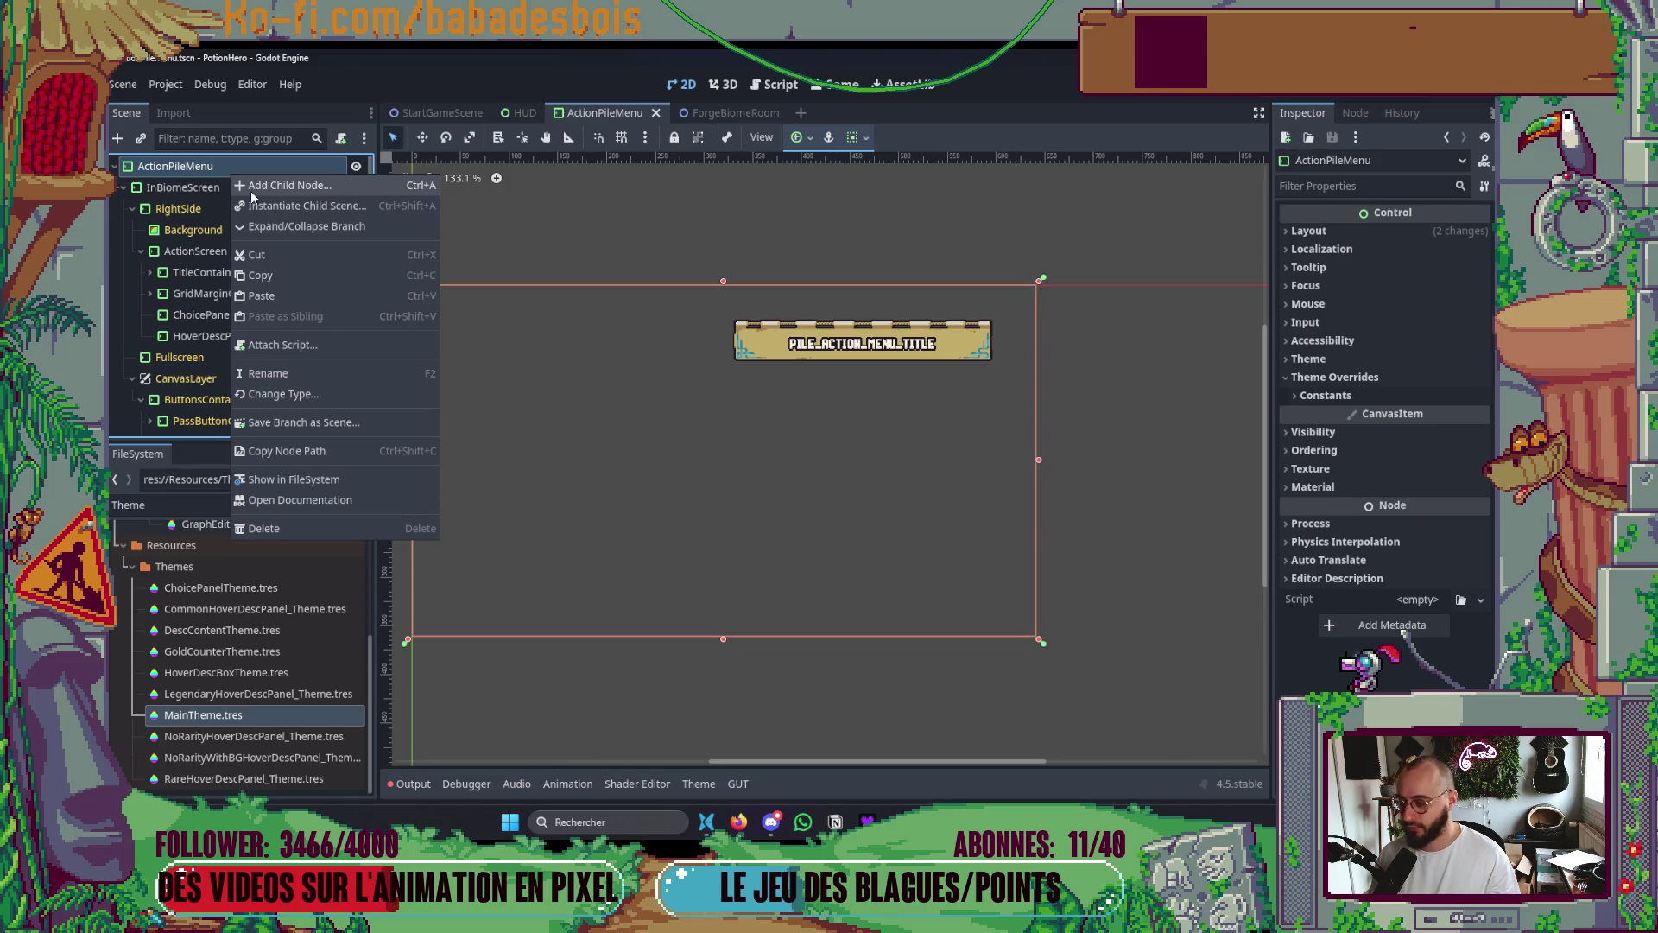
click(251, 190)
key(Escape)
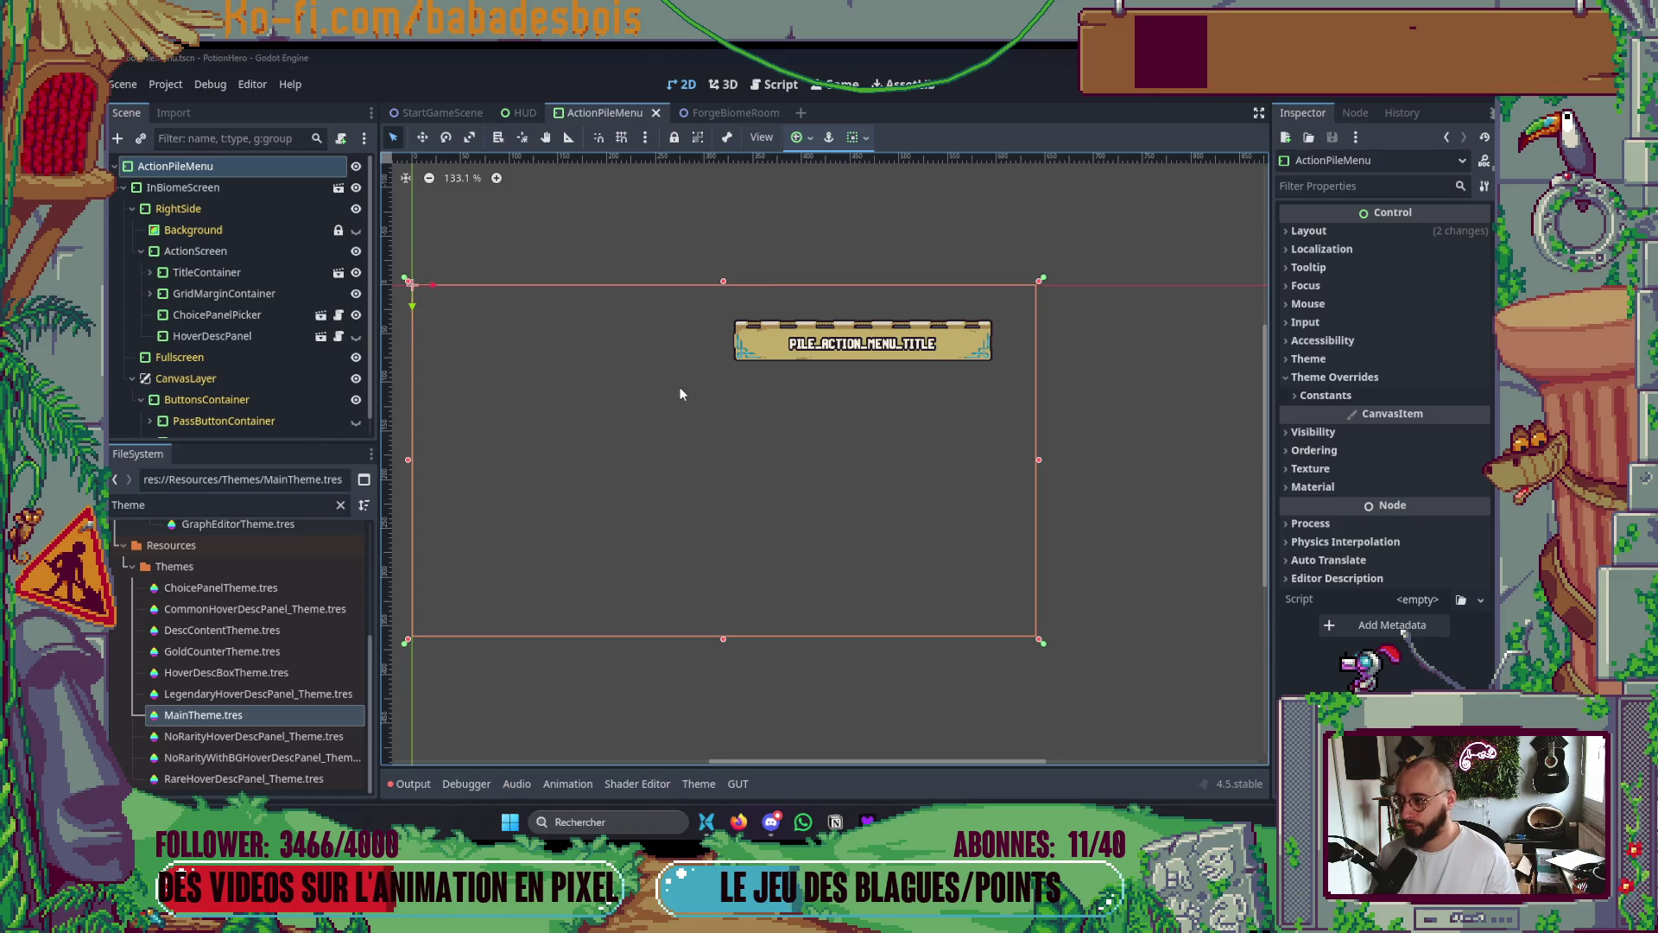
key(alt+Tab)
key(alt+Tab)
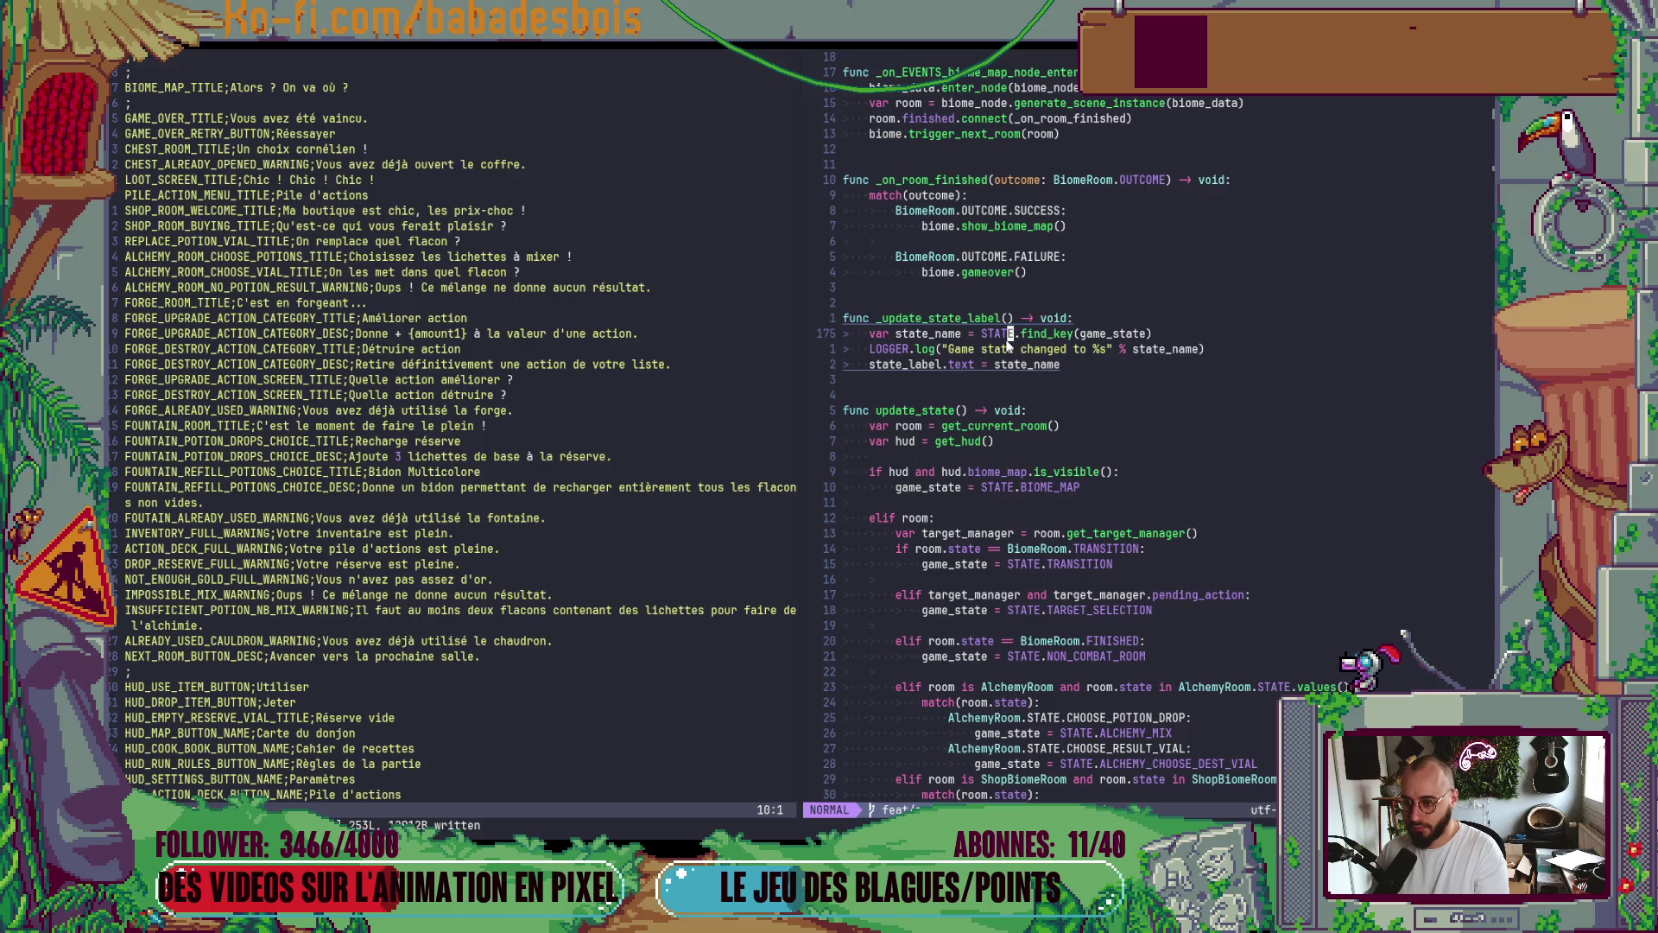
Step: Open the project's directory listing and move up to the ActorData folder
key(minus)
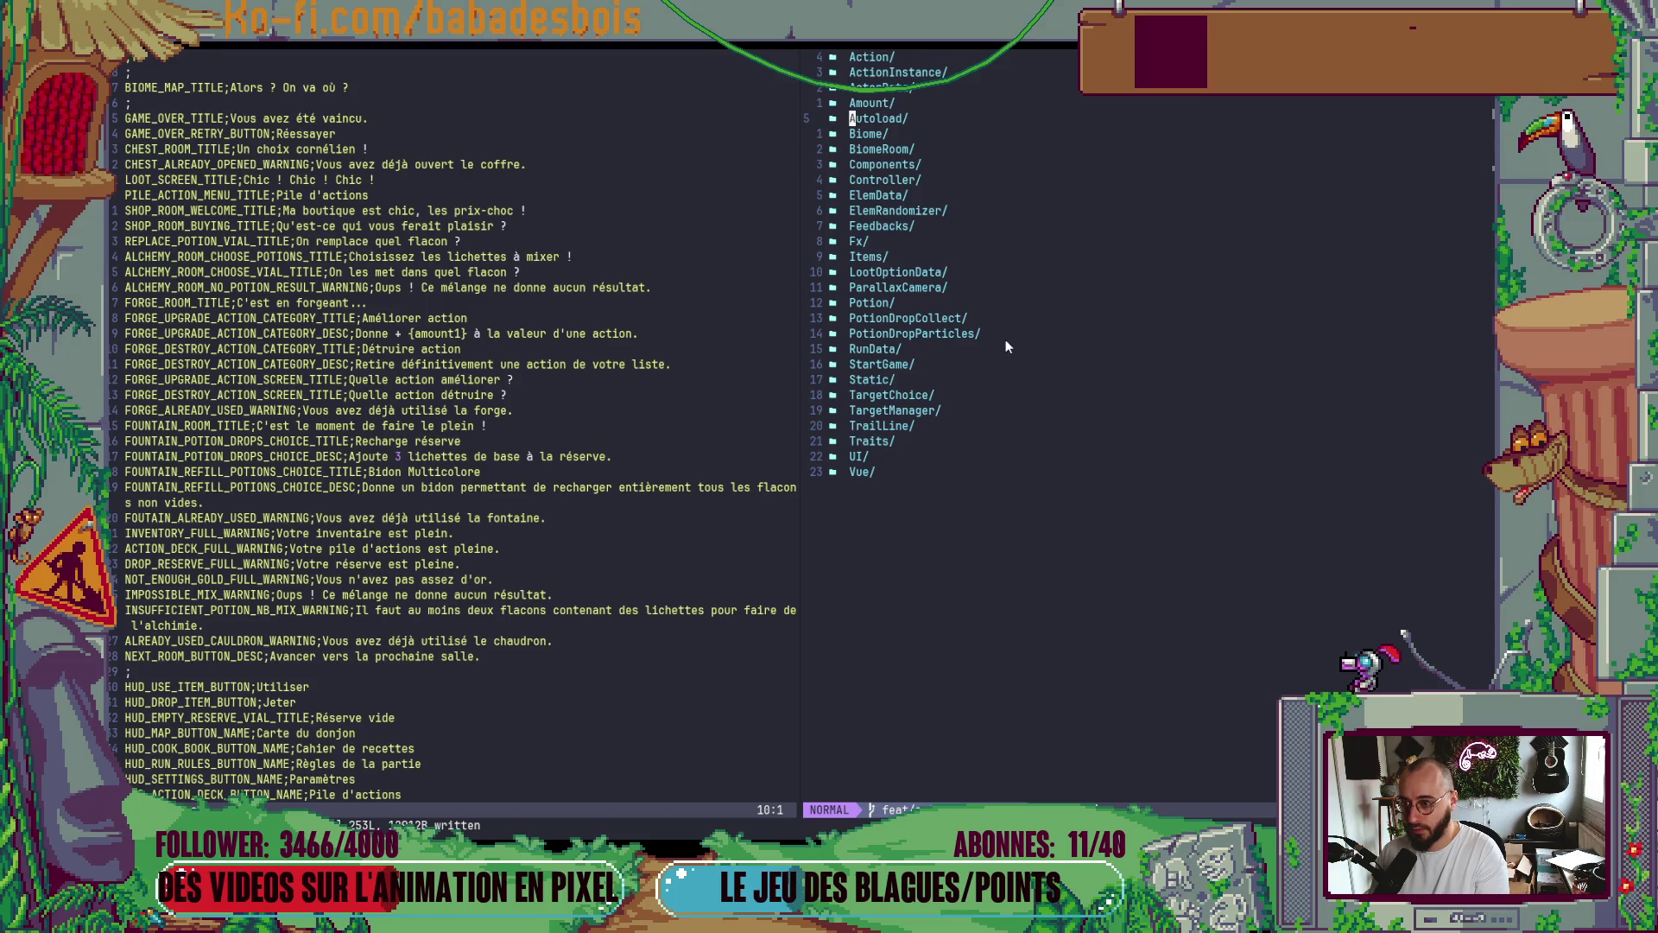
key(k)
key(j)
key(j)
key(j)
key(j)
key(j)
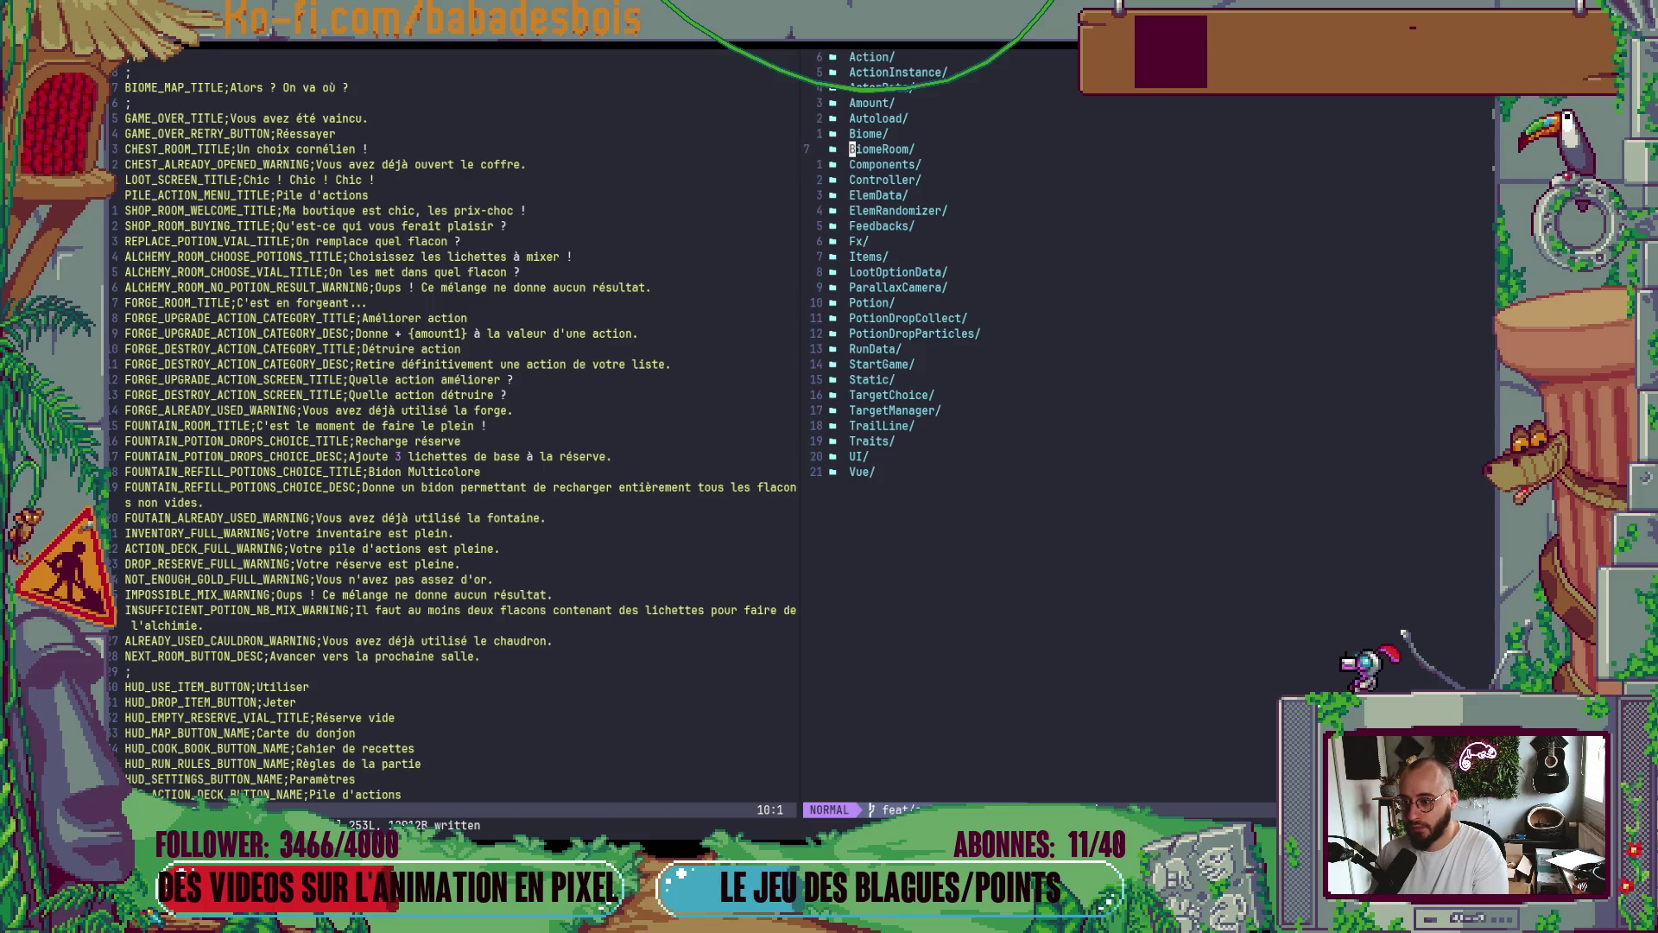
key(k)
key(k)
key(k)
key(k)
key(P)
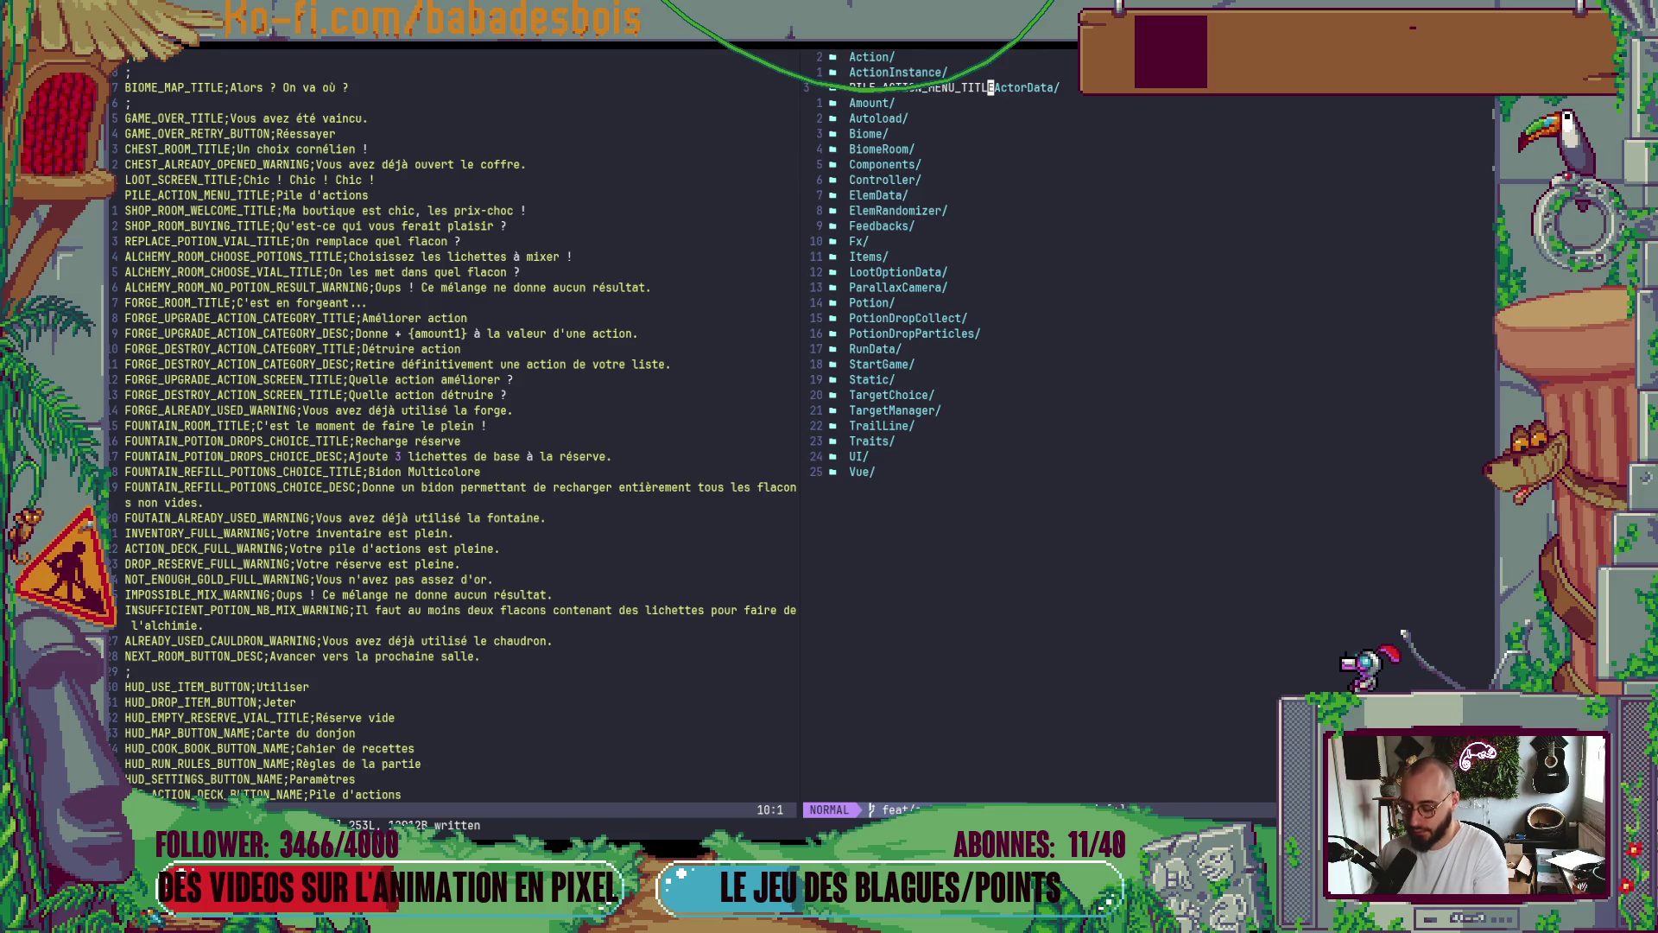
Step: Create a new ActionPileMenu.gd file from the listing, confirm with :w, and open it
text(uO)
text(ionPileM)
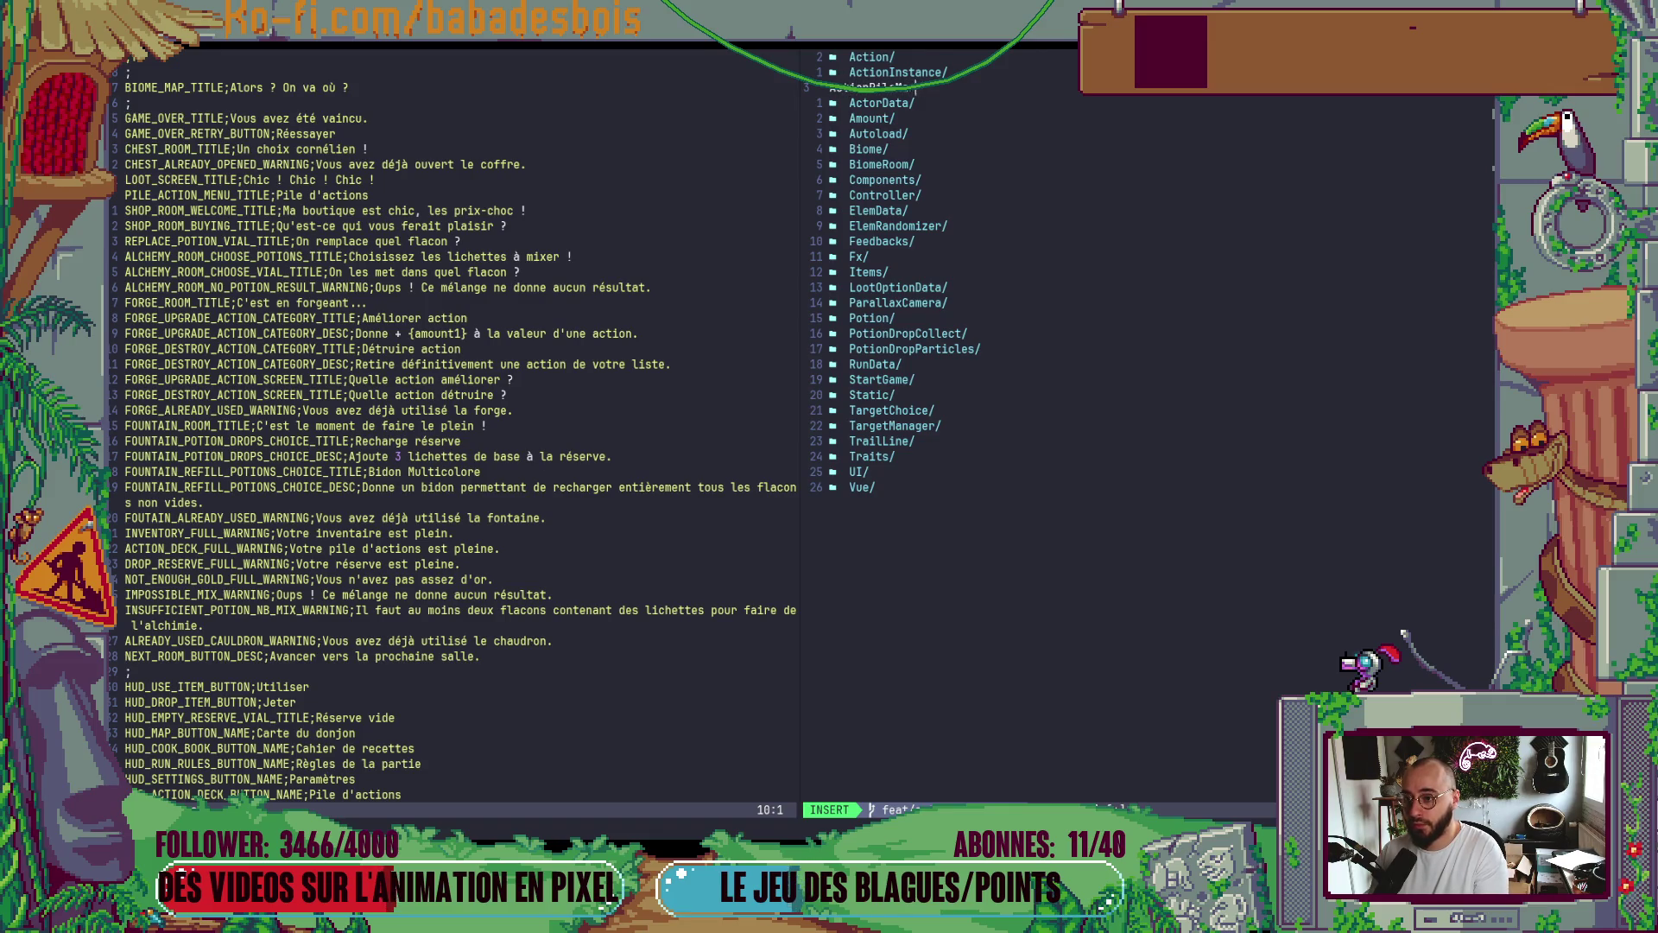
text(ActionPil)
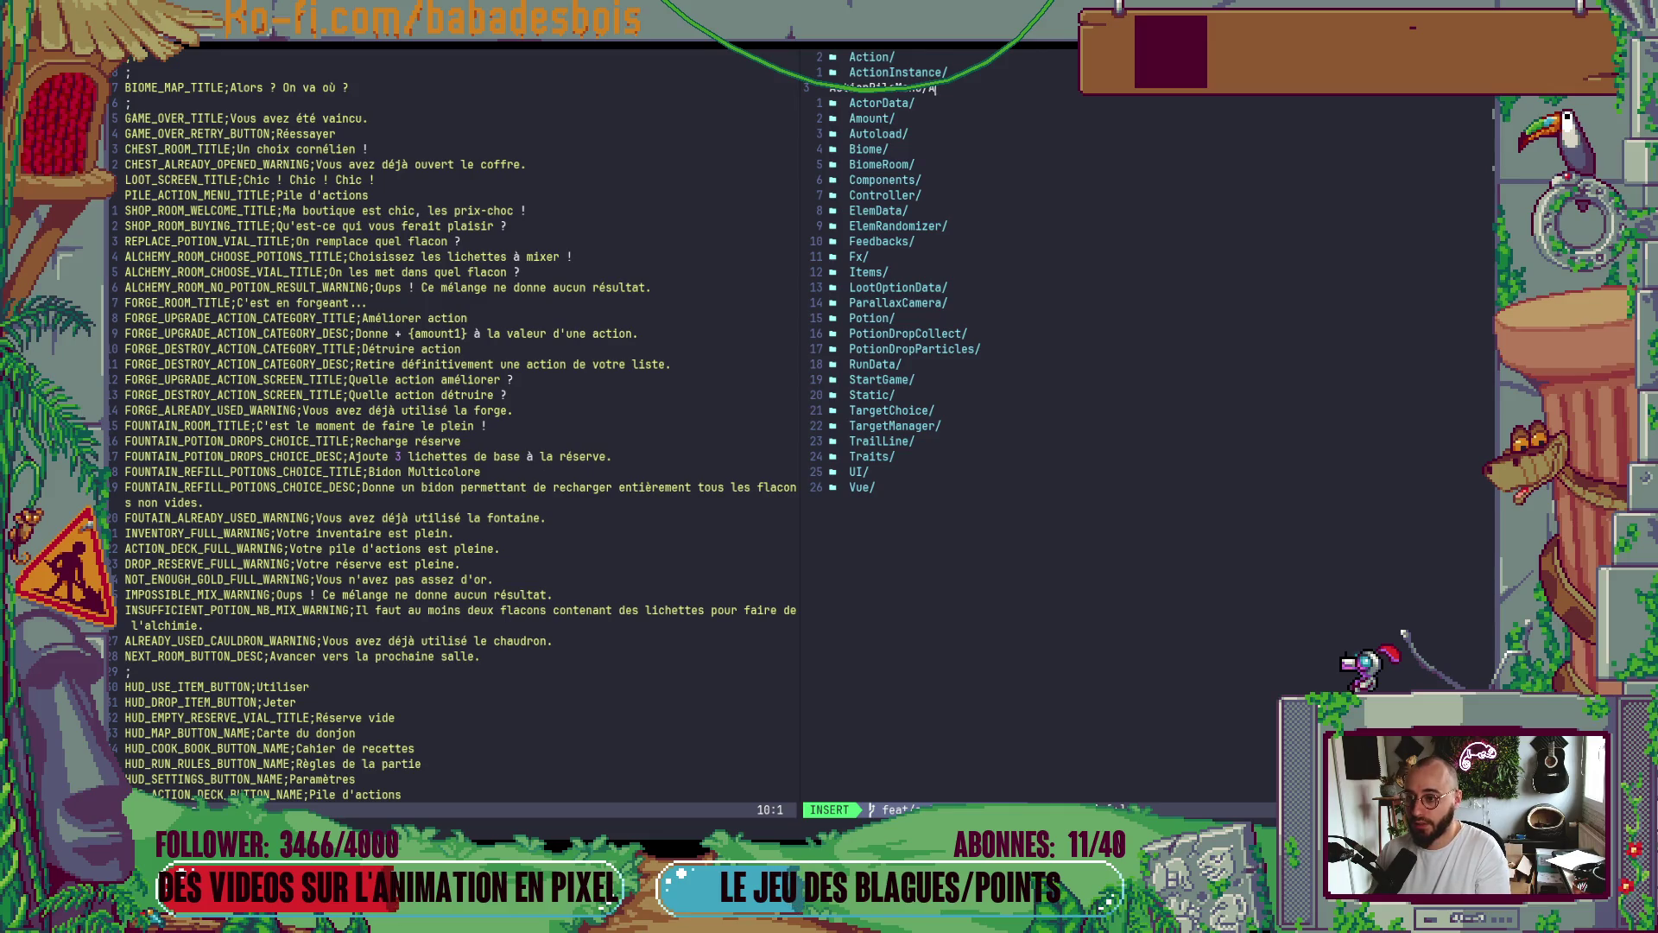
text(eMenu.g)
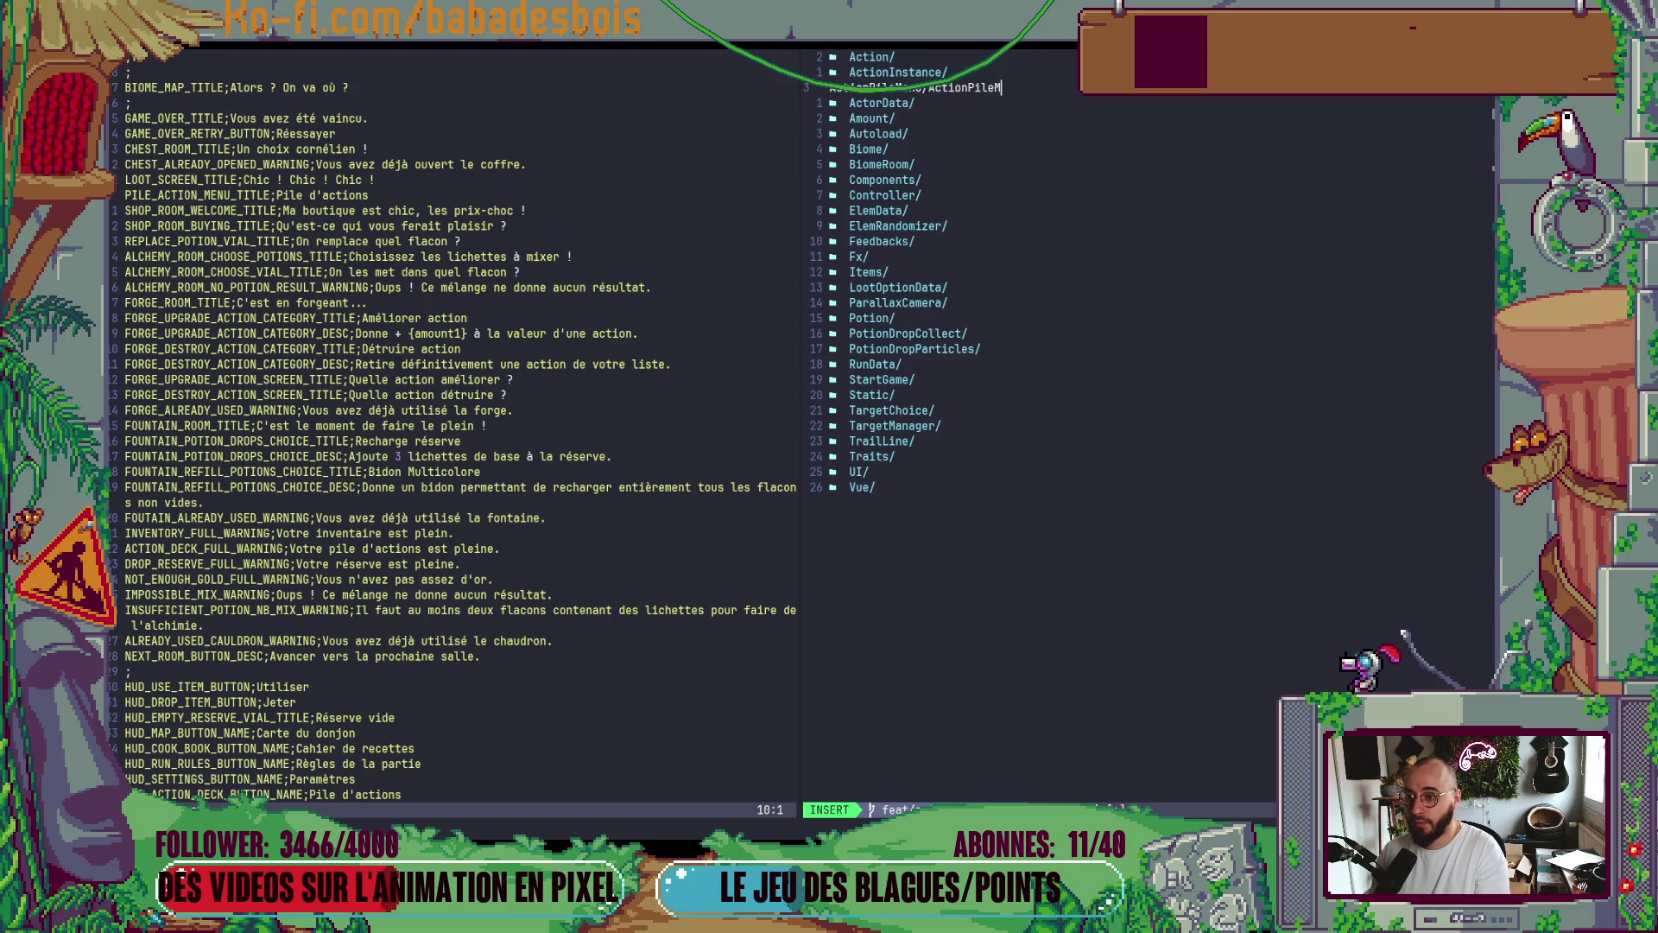
text(d)
key(Escape)
text(:w)
key(Return)
key(y)
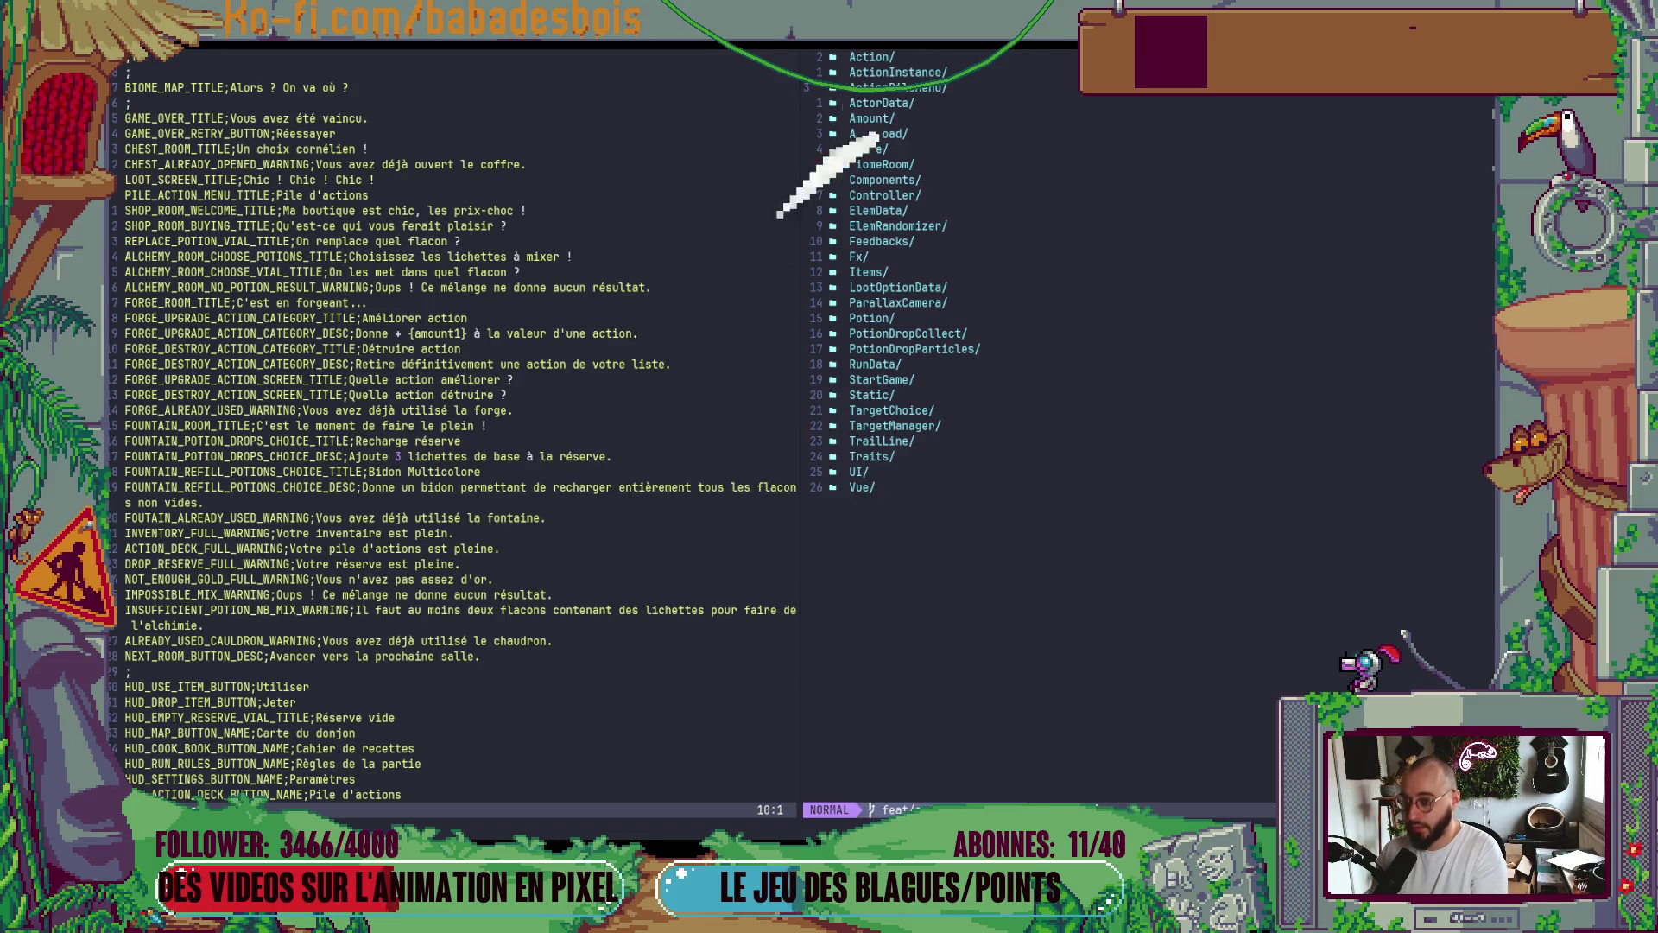
key(Return)
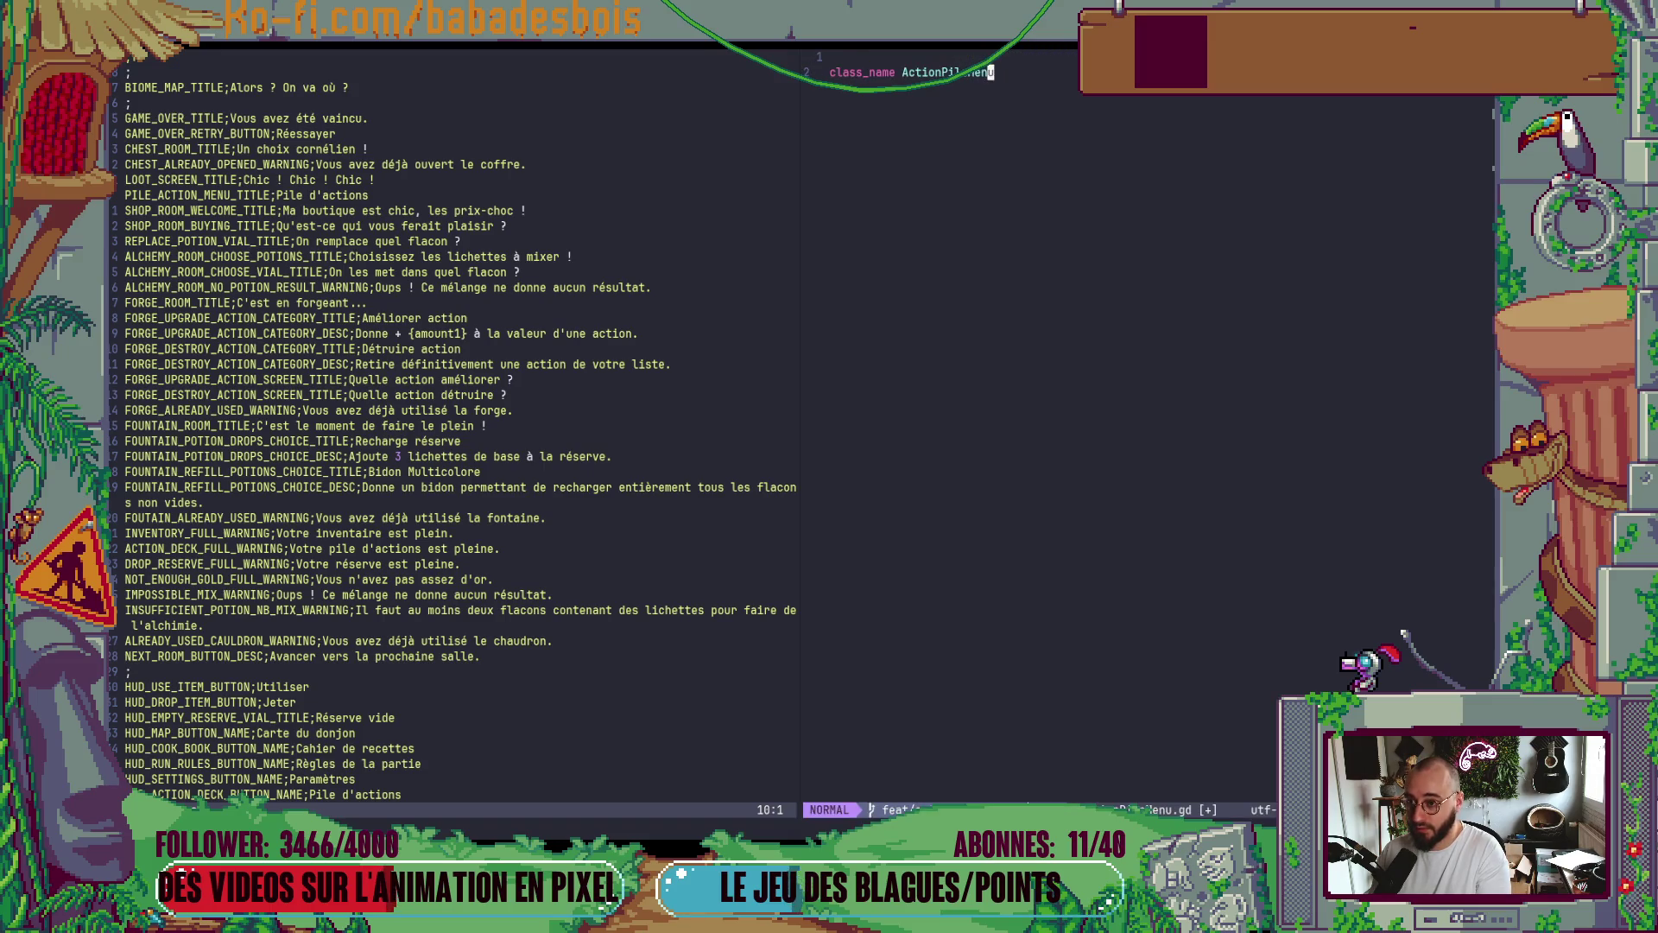
Step: Write 'extends Control' on the first line, correcting the base class from Container
key(i)
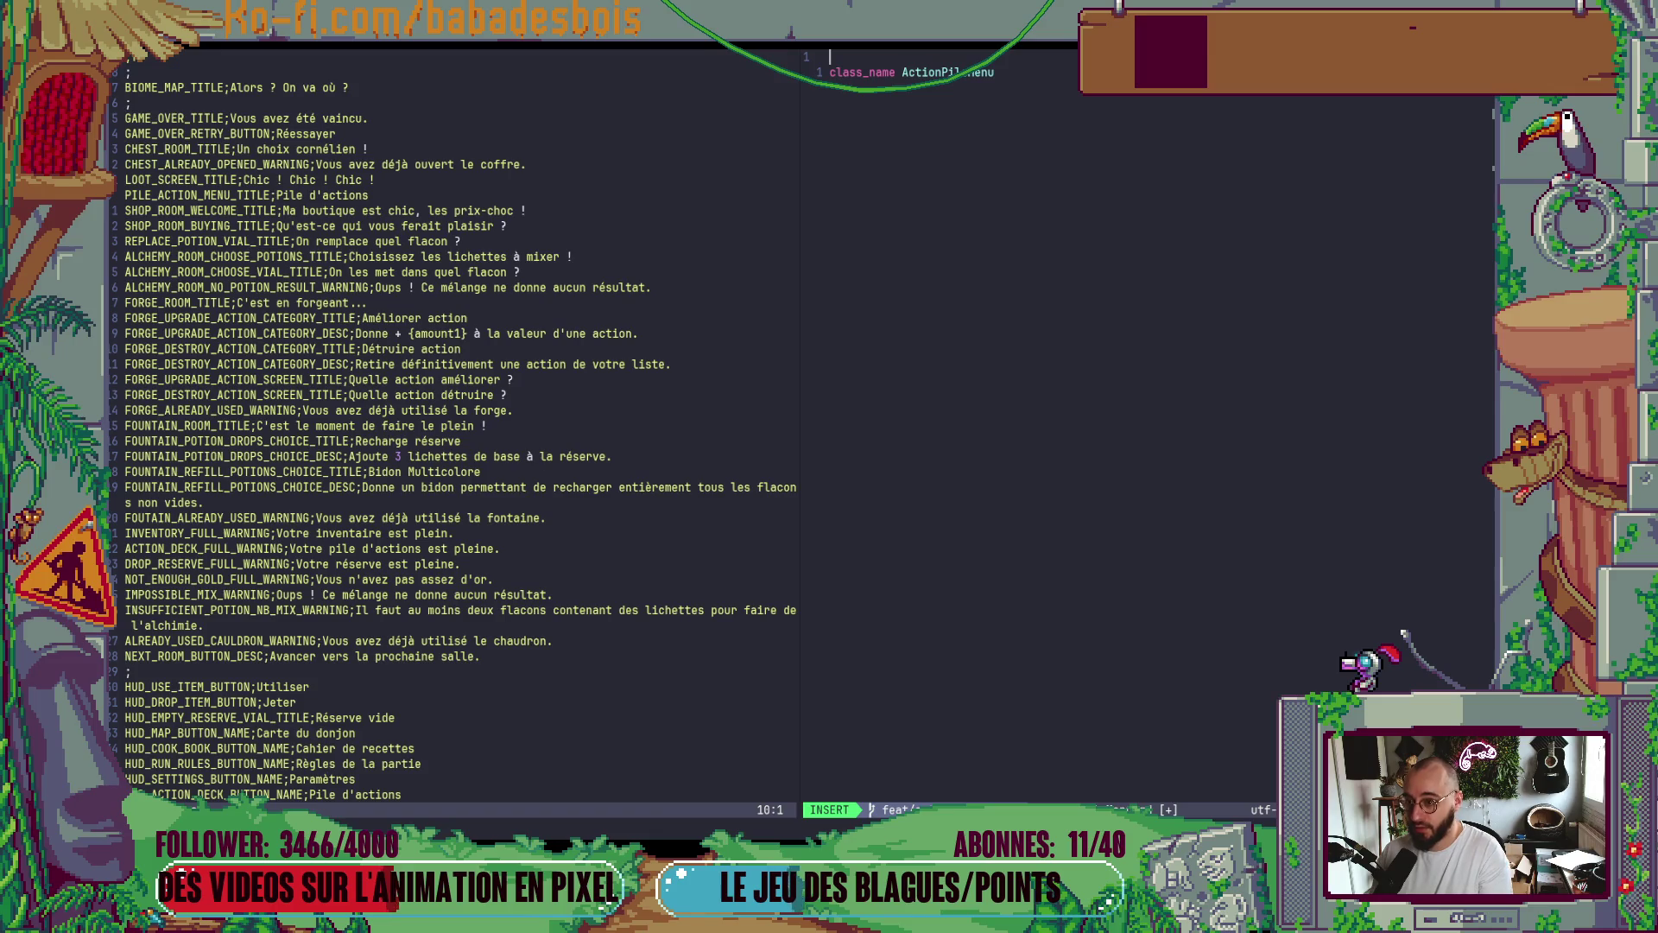
text(extends )
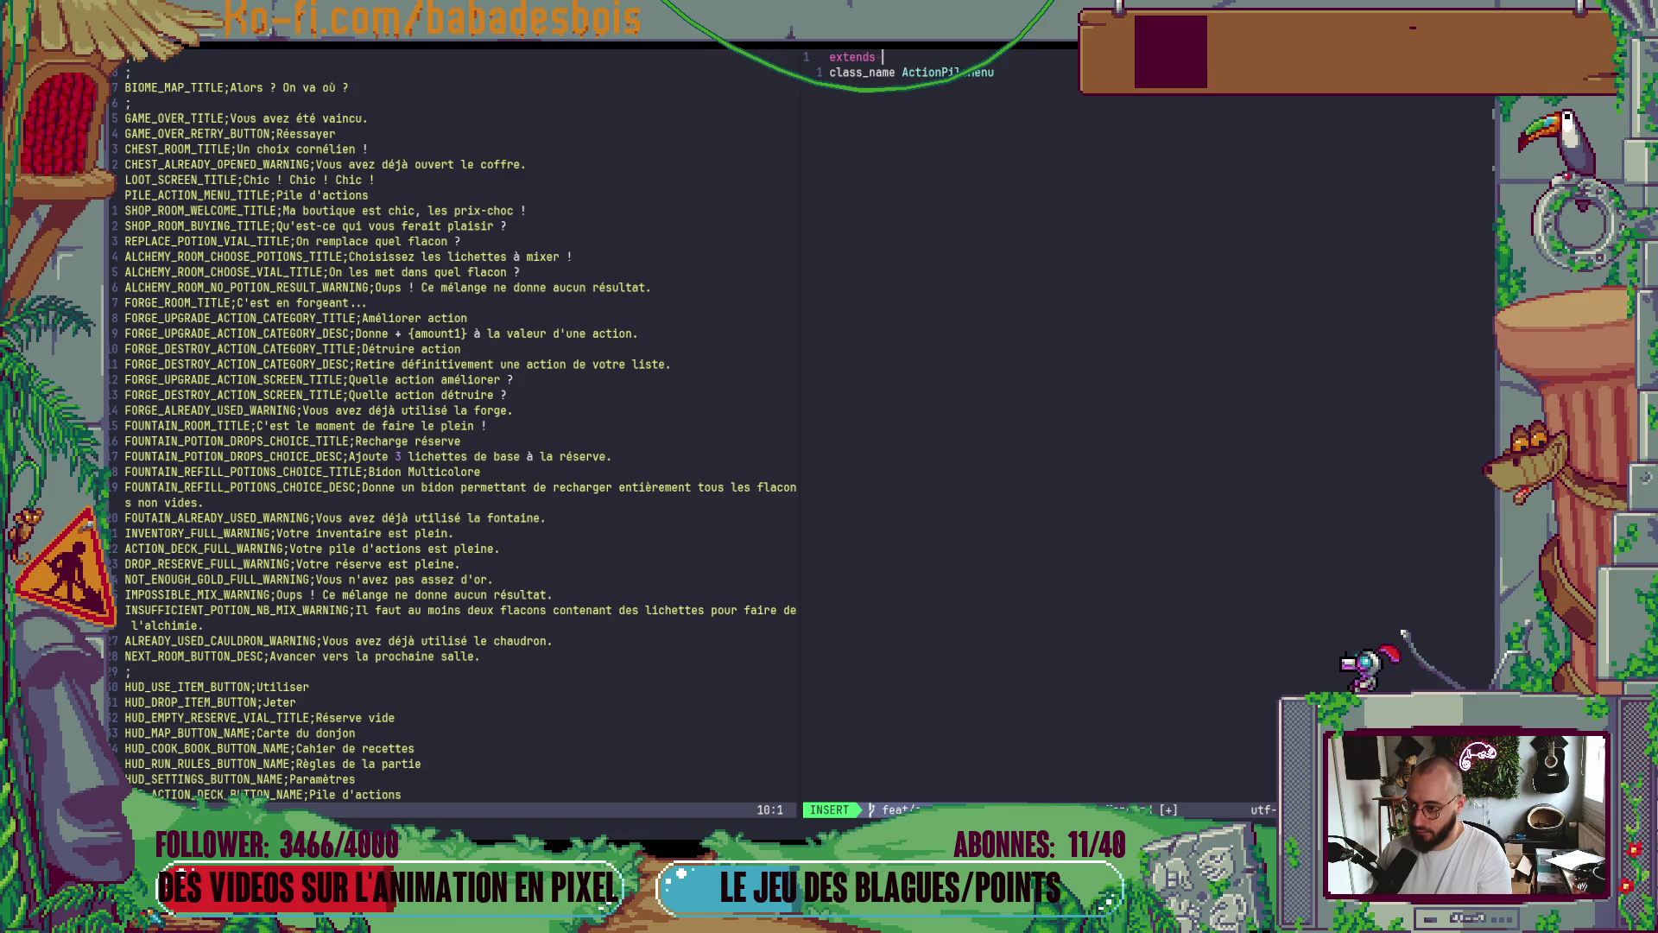
text(Container)
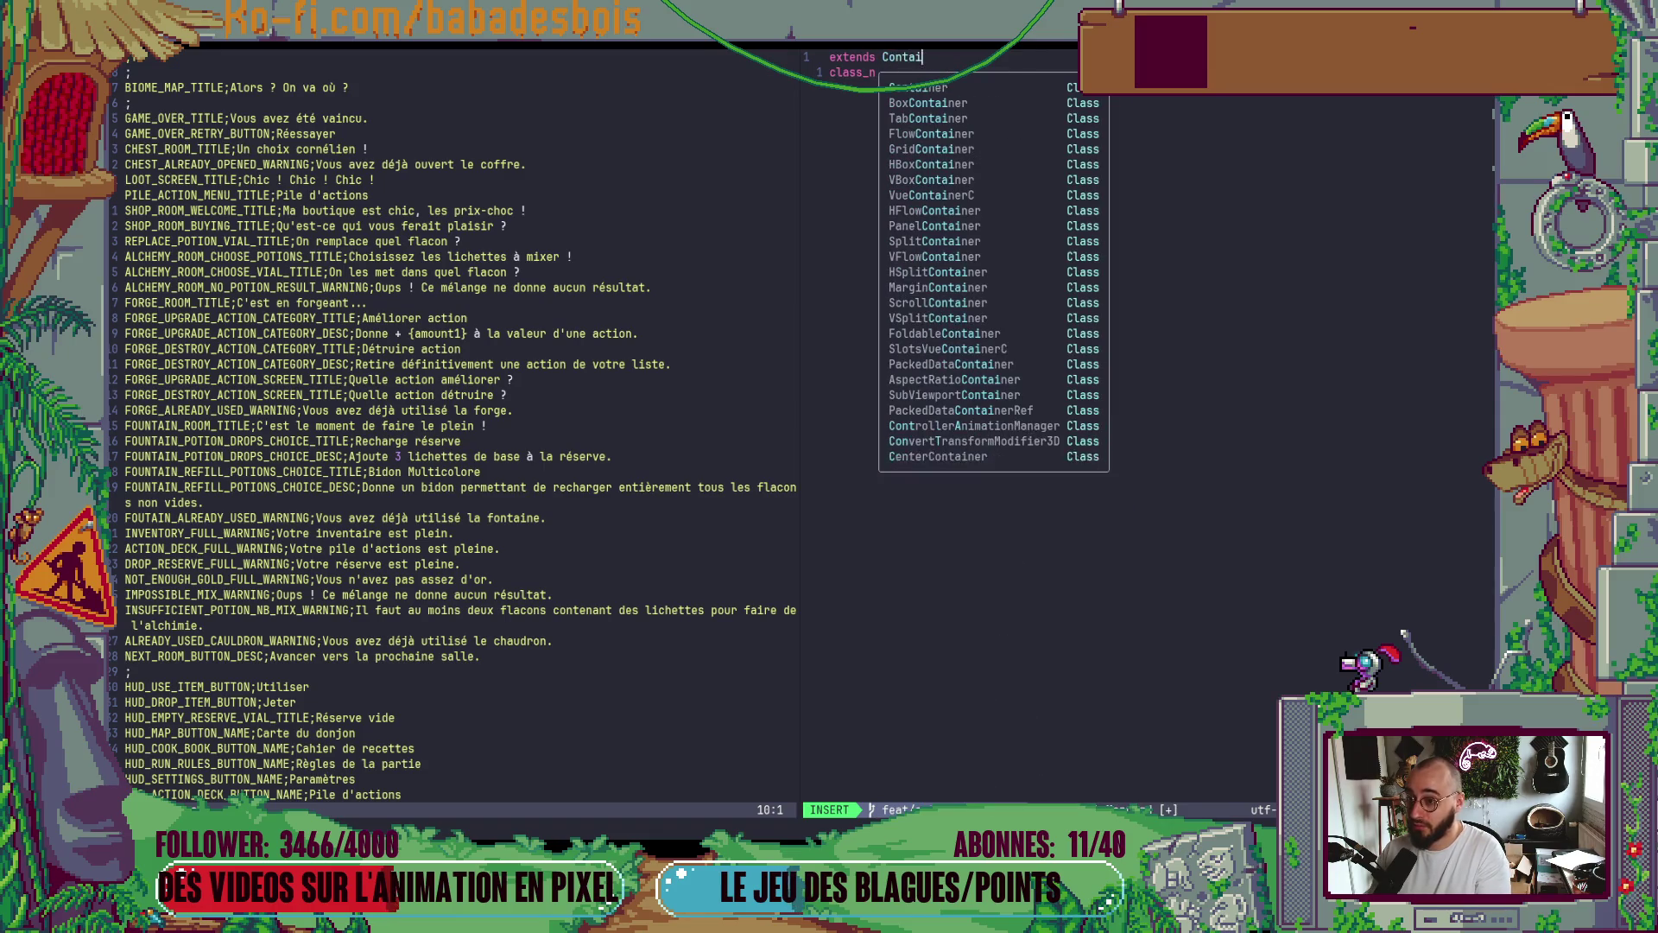
key(Escape)
text(b)
text(cwControl)
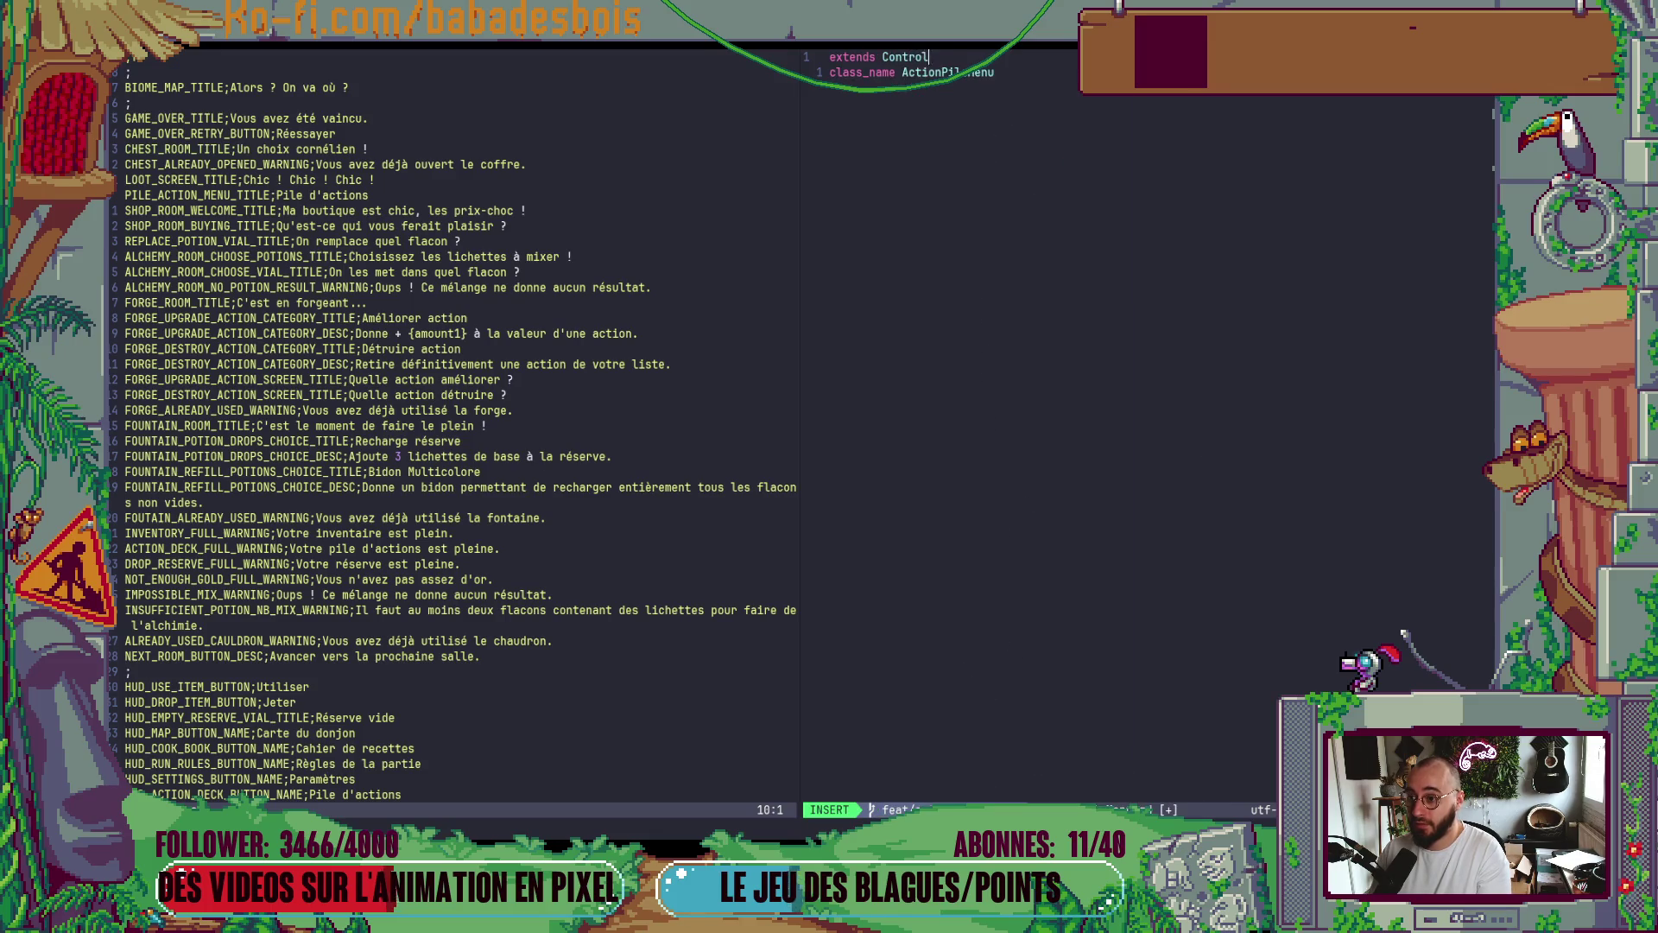
Step: Add two empty lines below class_name and save the script with :w
key(Escape)
key(j)
key(o)
key(Return)
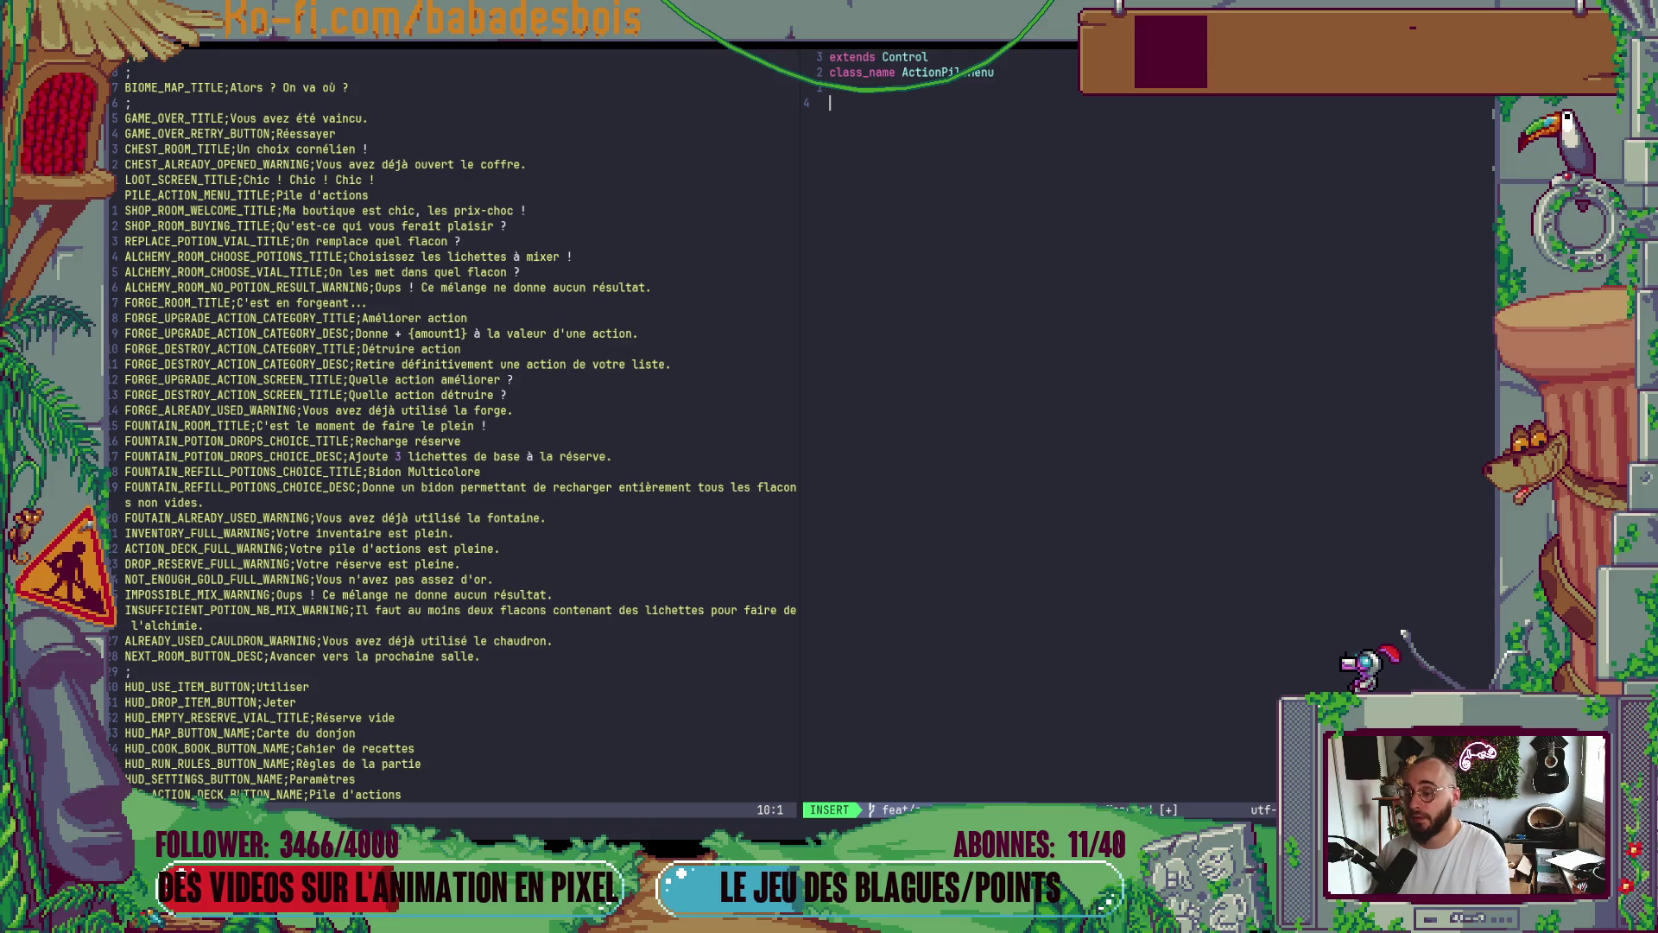
key(Return)
key(Escape)
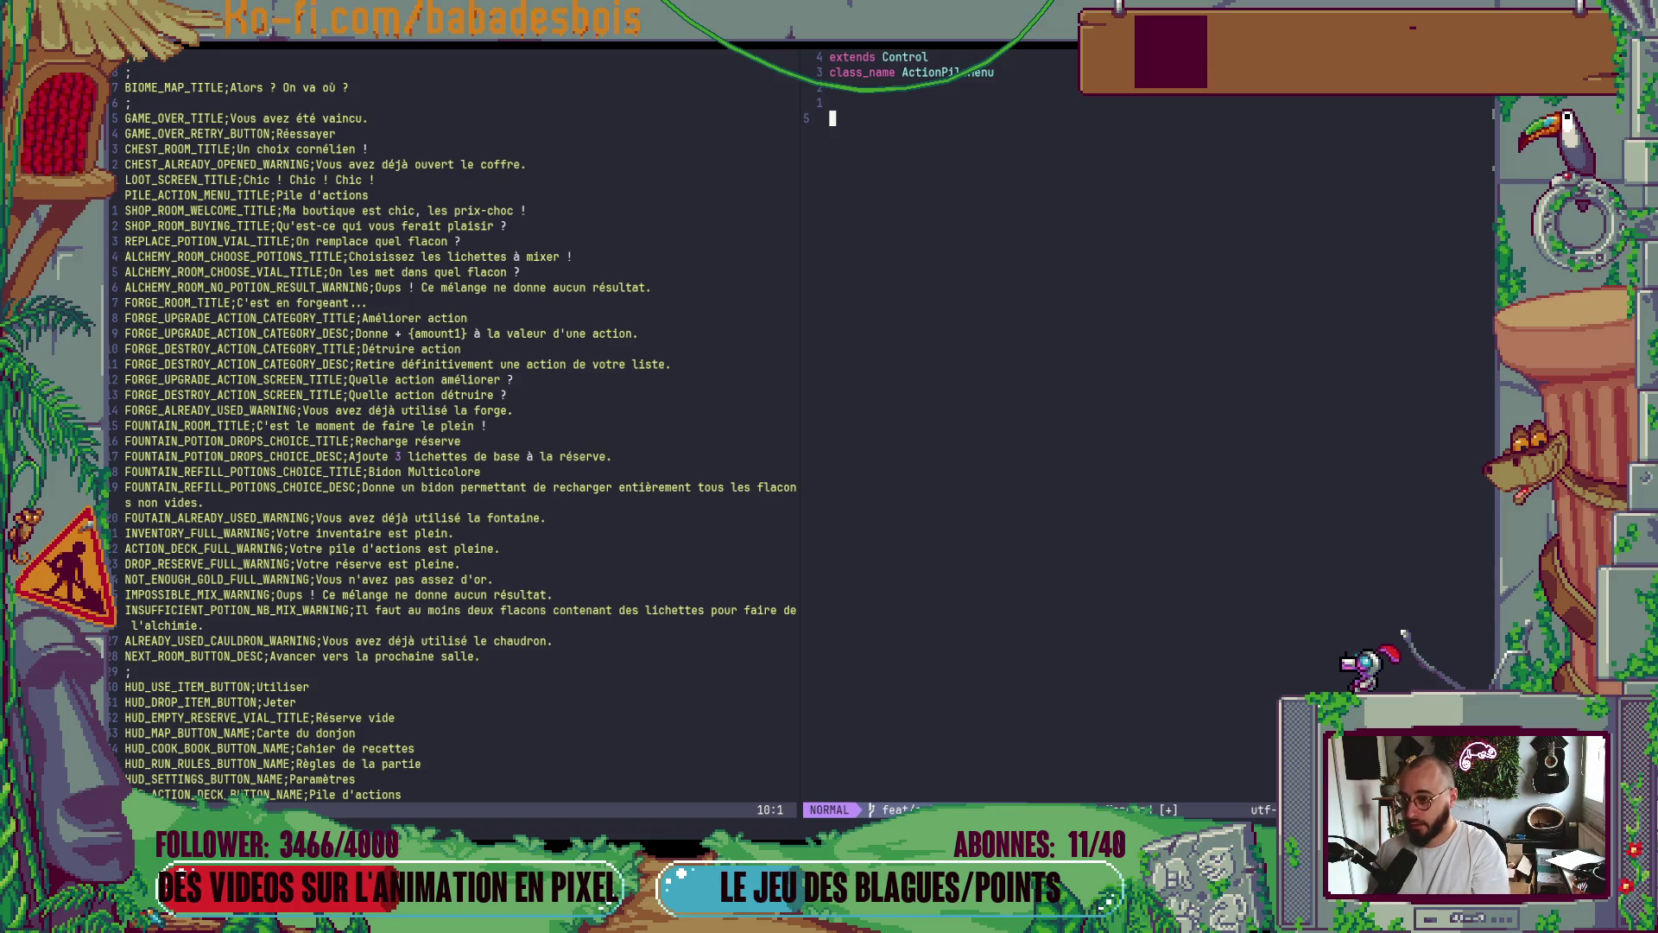
text(:w)
key(Return)
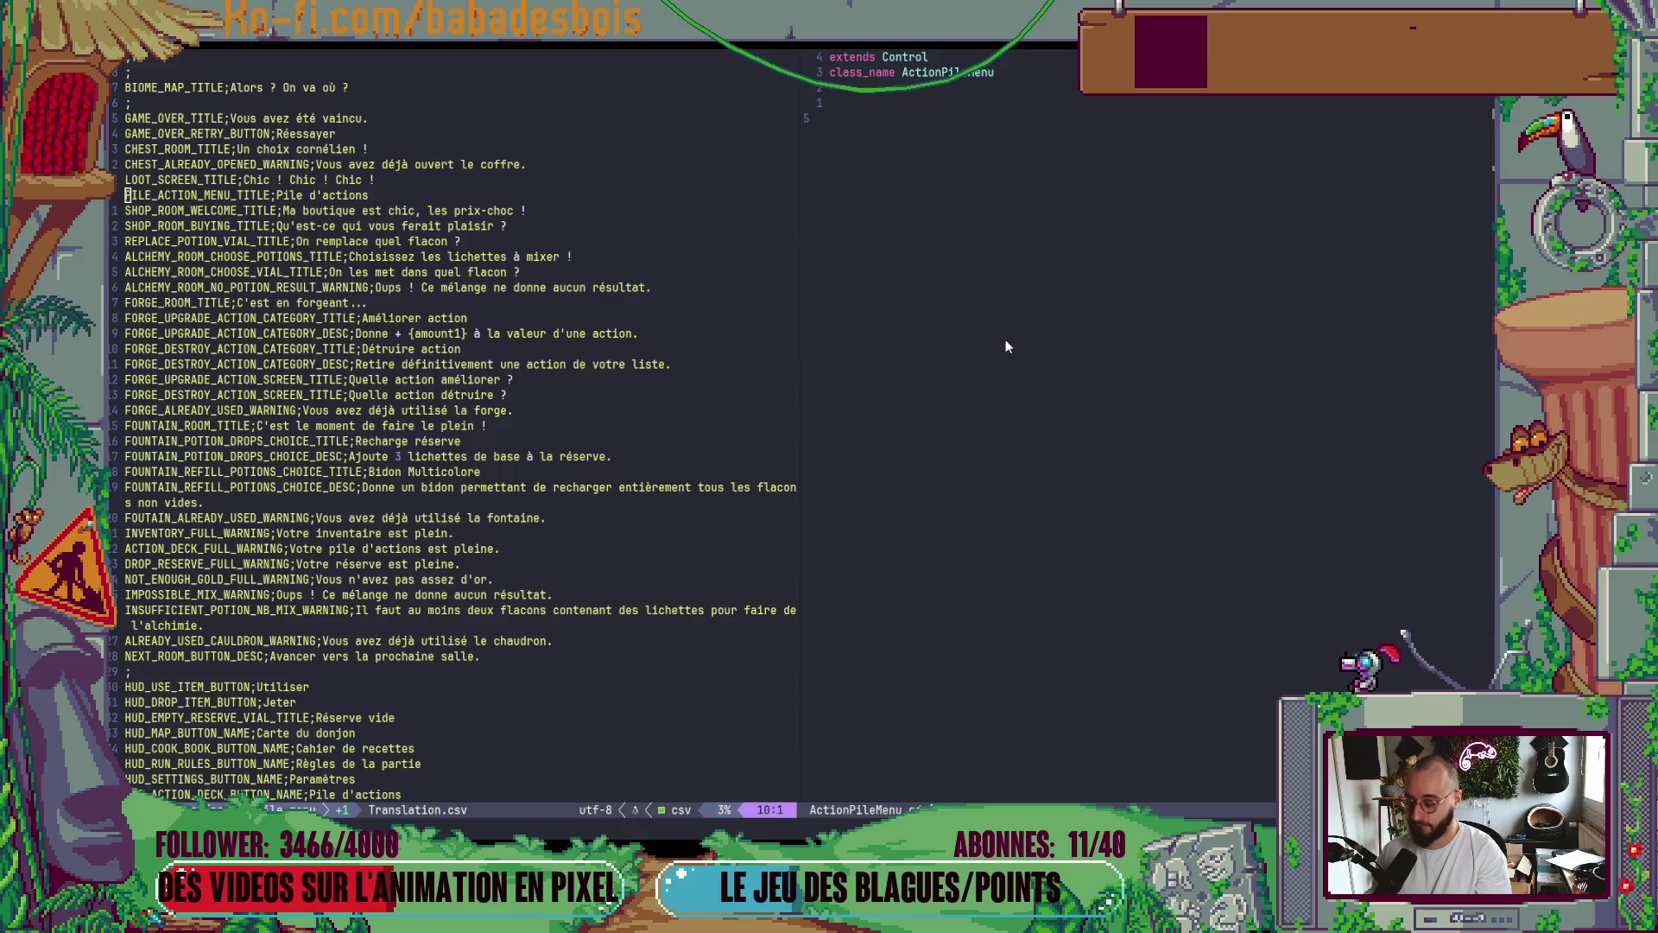
key(alt+Tab)
key(alt+Tab)
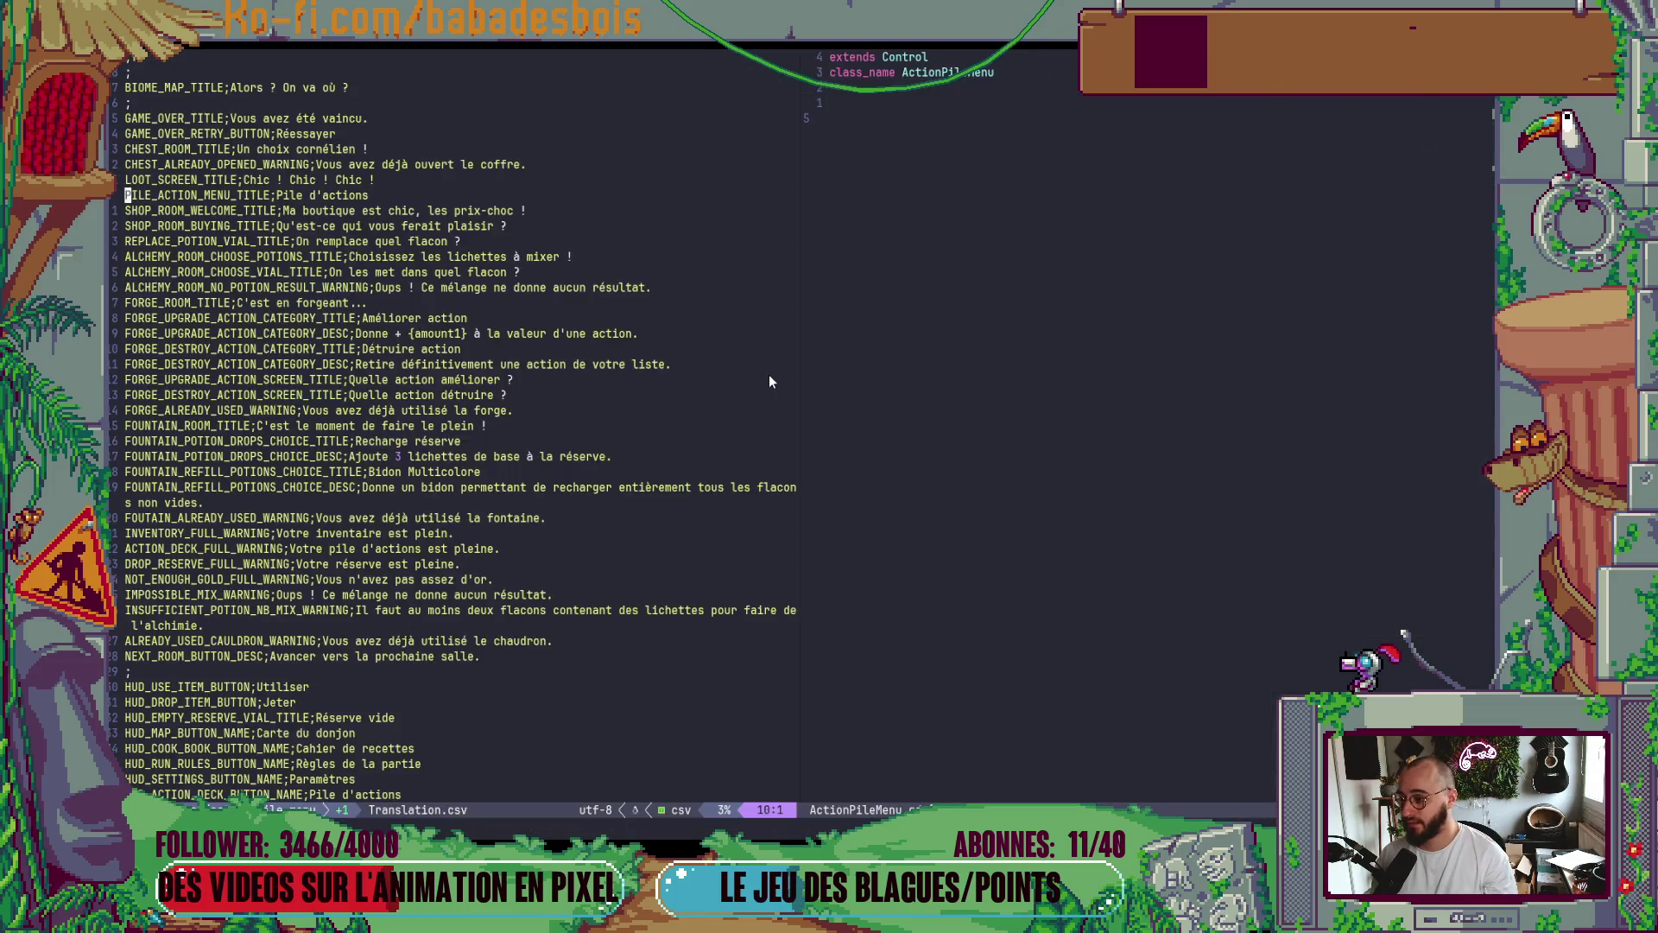
key(ctrl+o)
key(alt+Tab)
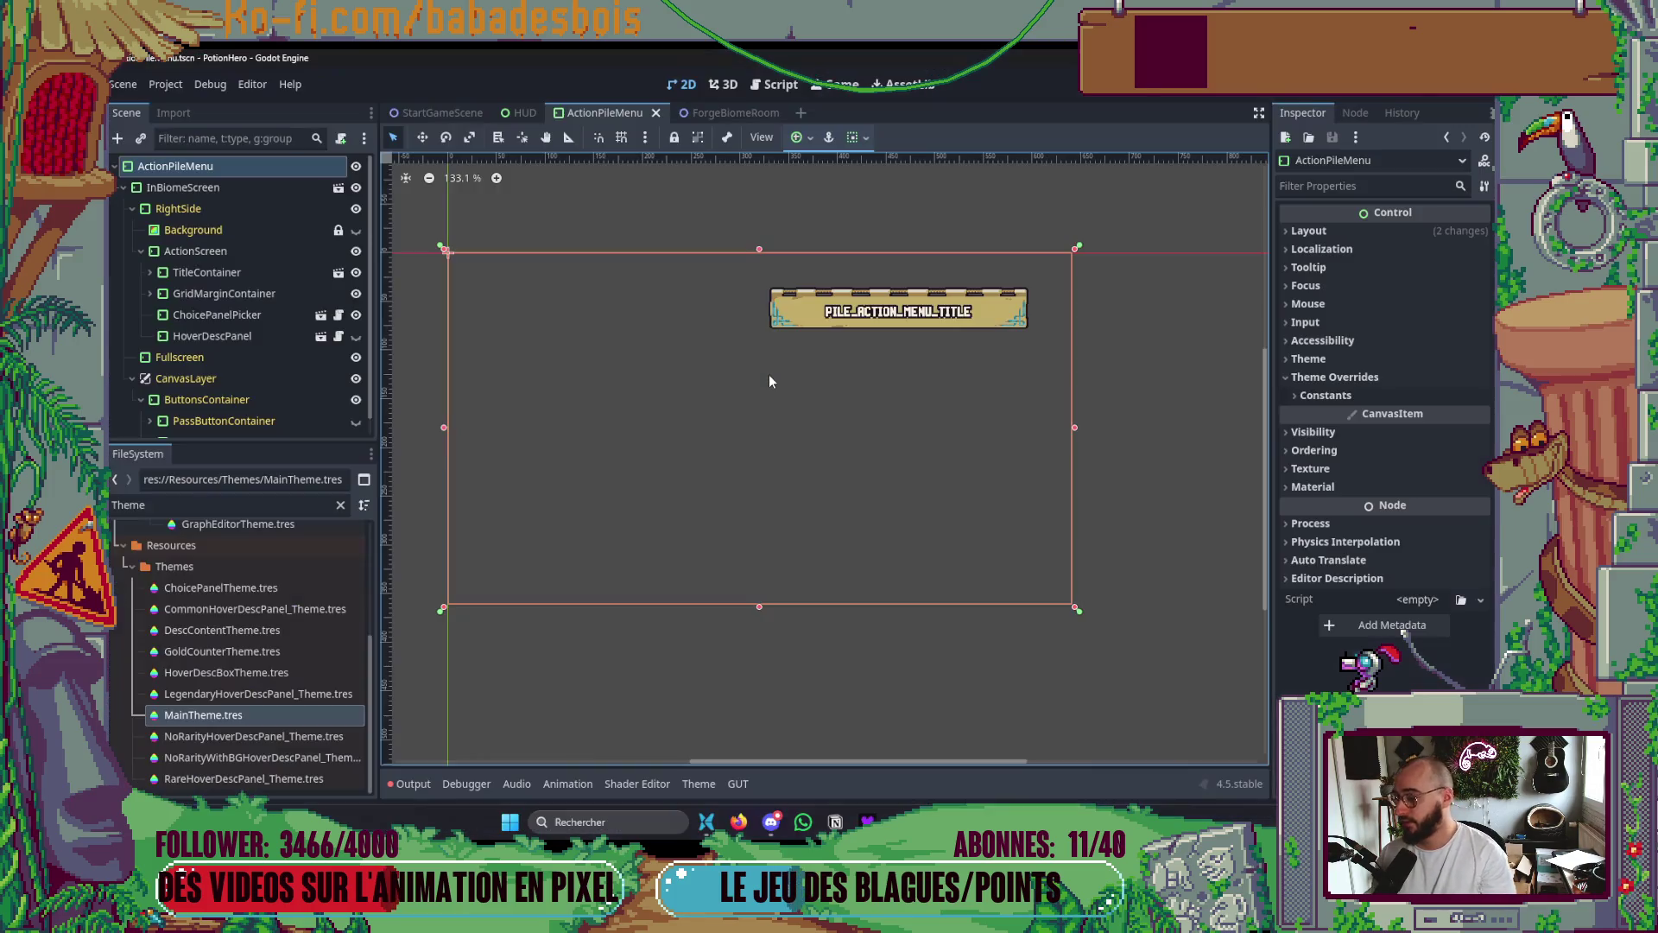
Step: Filter the FileSystem for 'ActionPil' and drag ActionPileMenu.gd onto the ActionPileMenu root node
click(210, 506)
text(Ac)
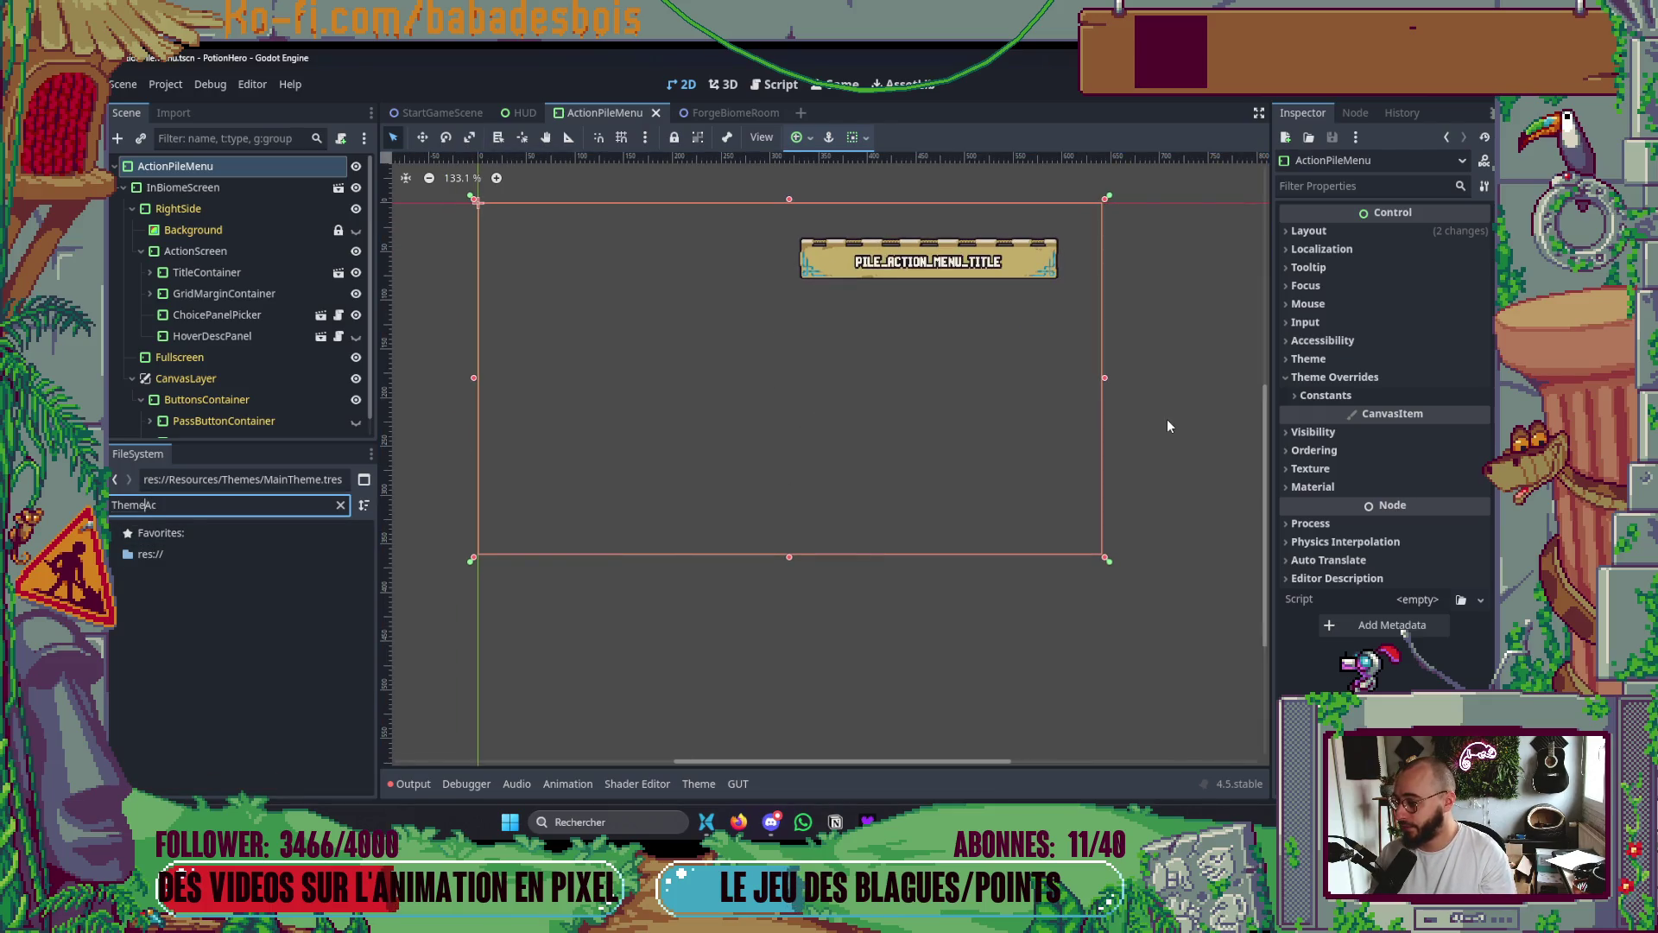
key(ctrl+a)
text(ActionP)
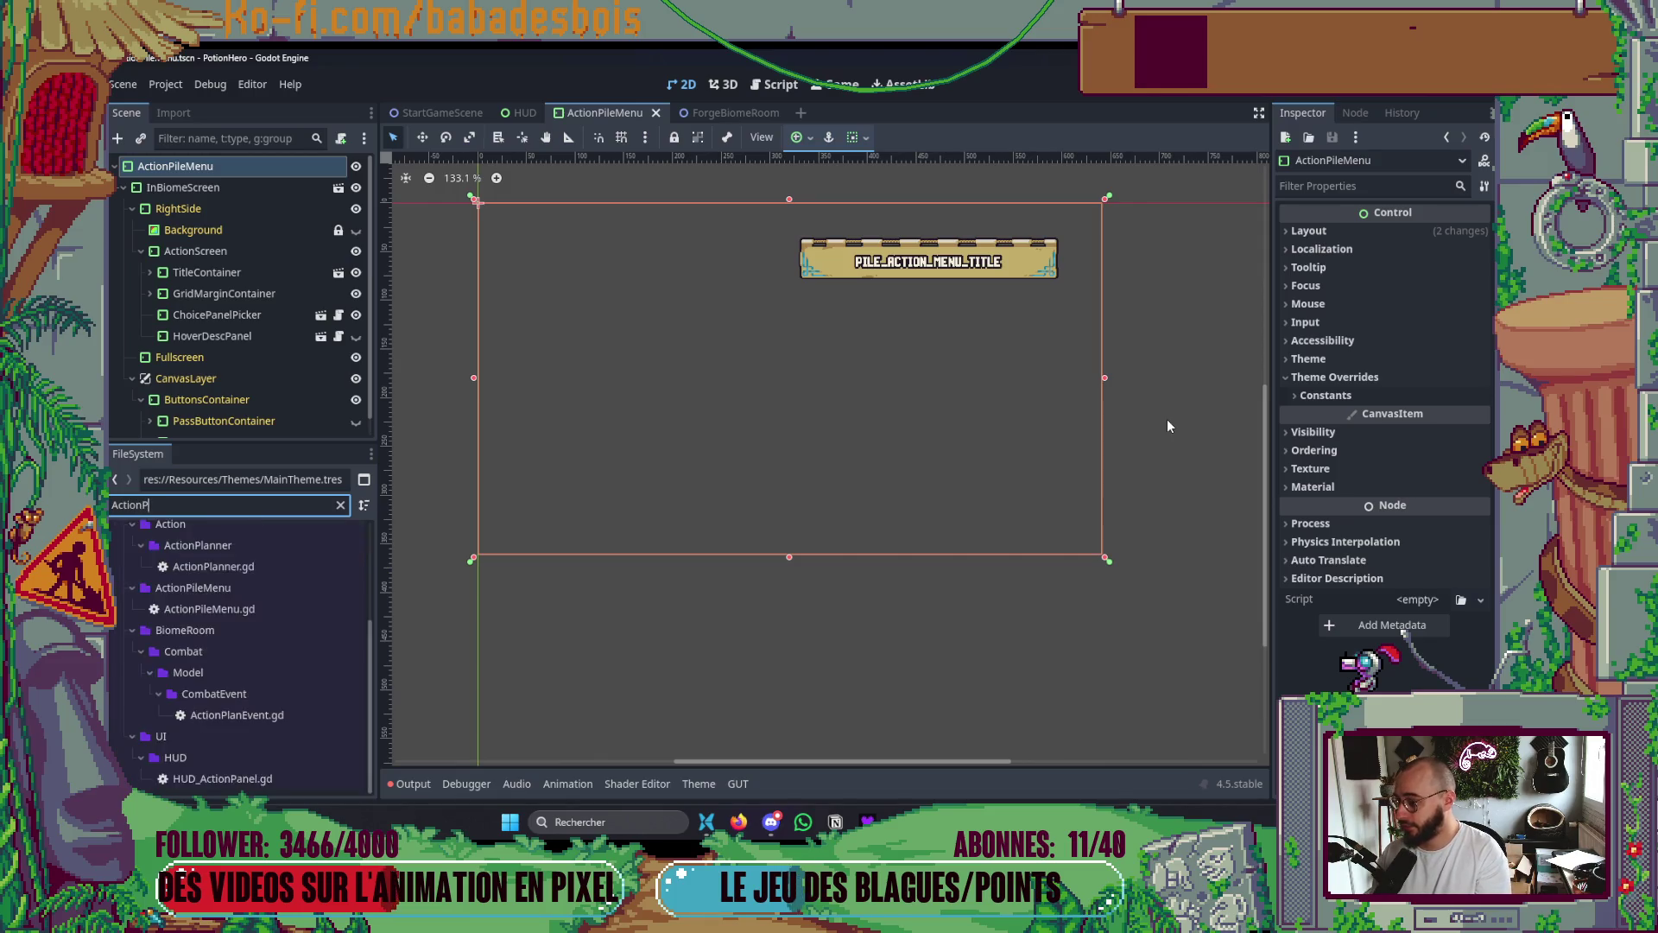
text(il)
mouse_move(209, 702)
mouse_down()
mouse_move(307, 704)
mouse_move(289, 225)
mouse_move(250, 181)
mouse_move(263, 171)
mouse_up()
key(alt+Tab)
click(1022, 353)
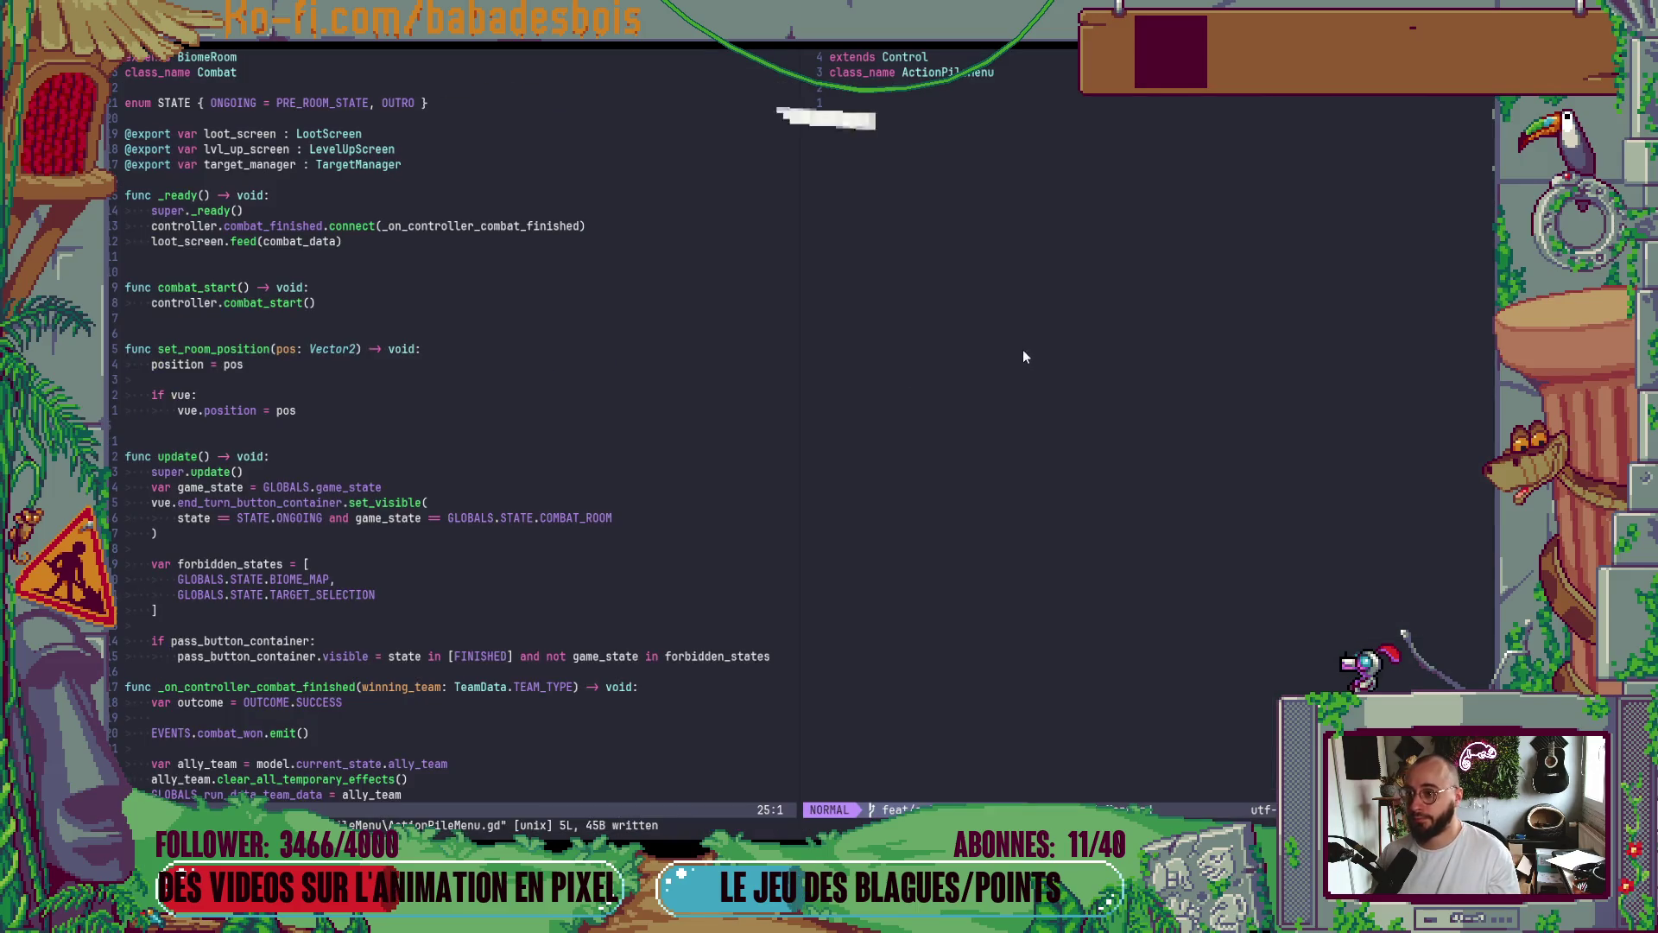
text(i@expr)
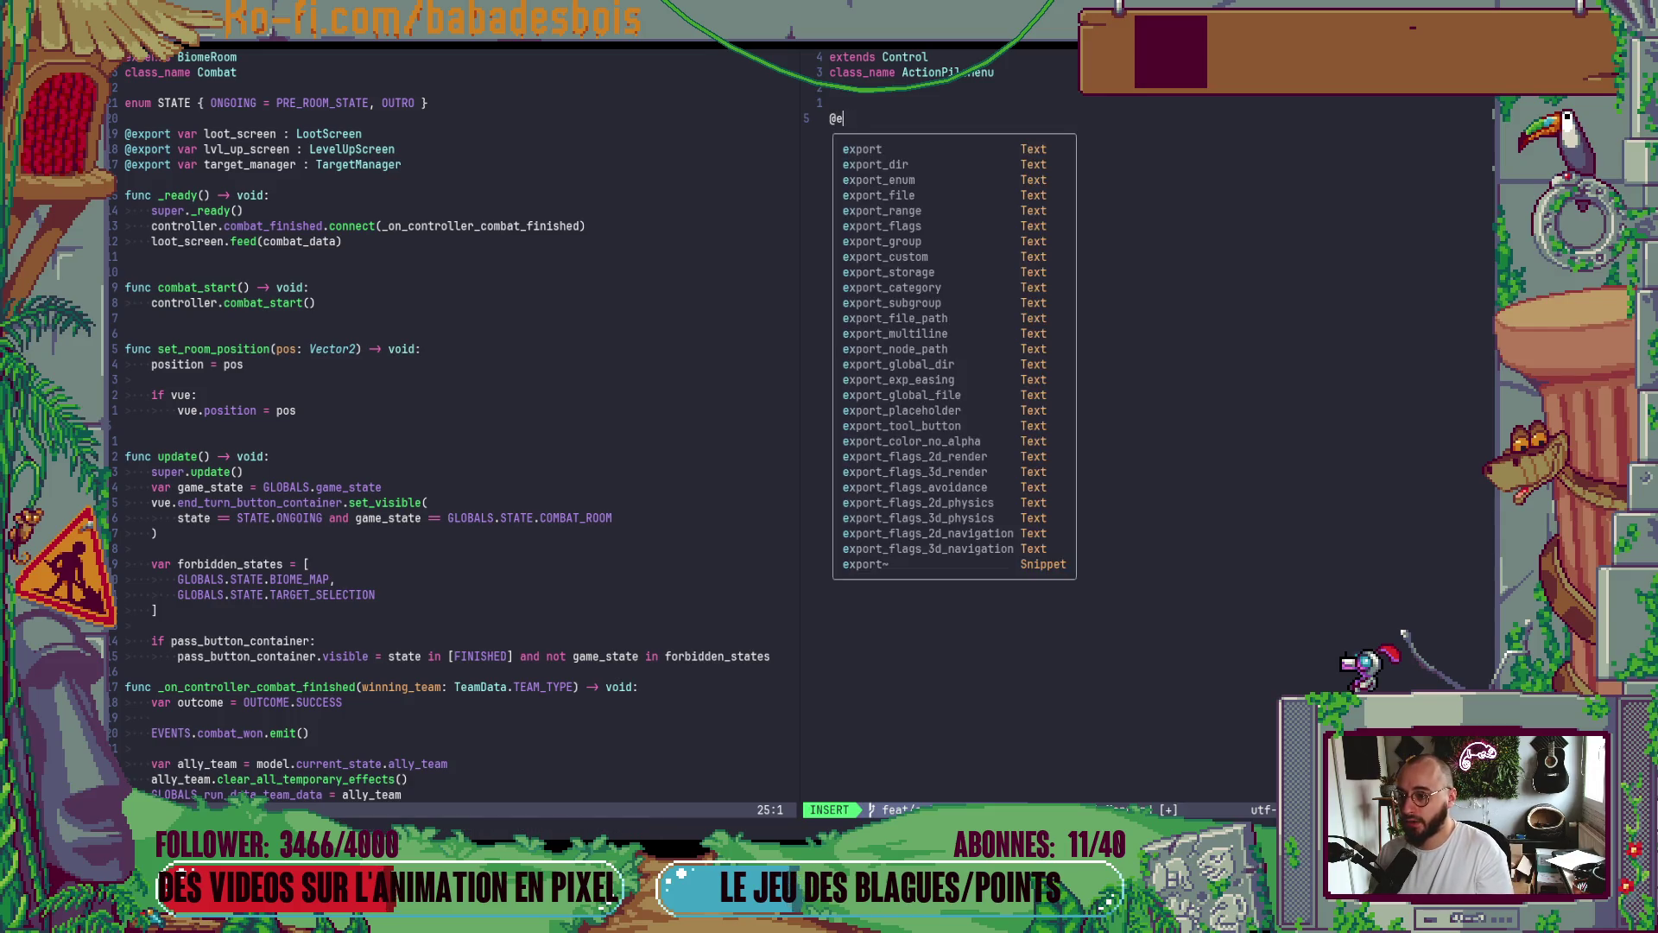
key(BackSpace)
text(or)
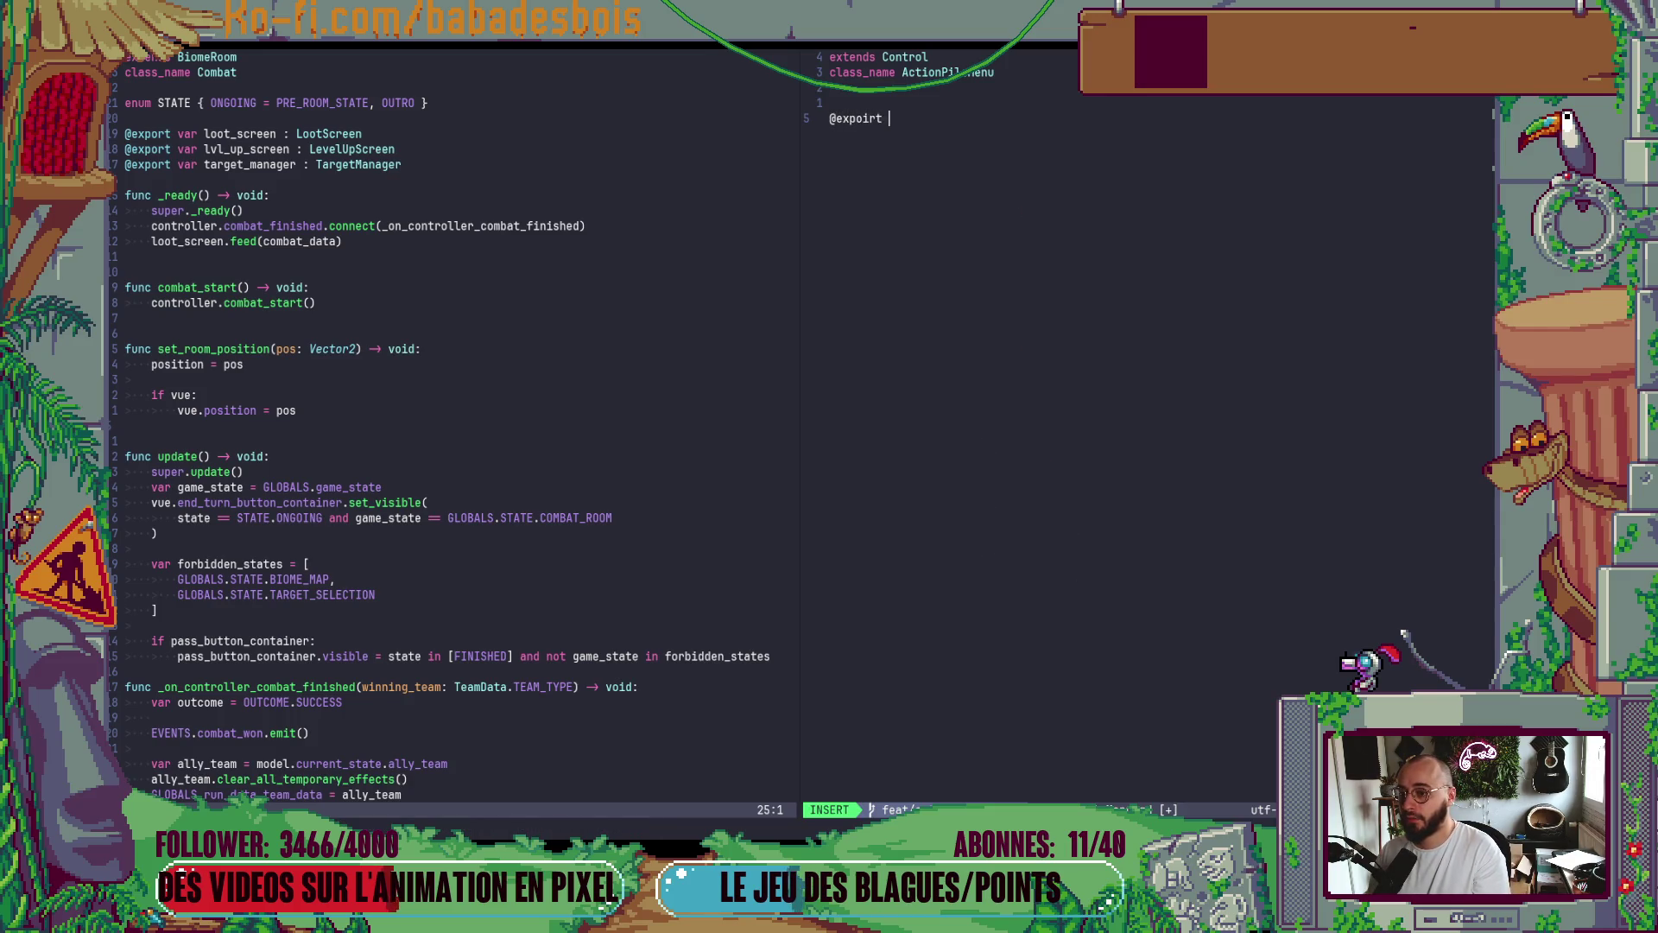
text(t va)
key(Escape)
key(alt+Tab)
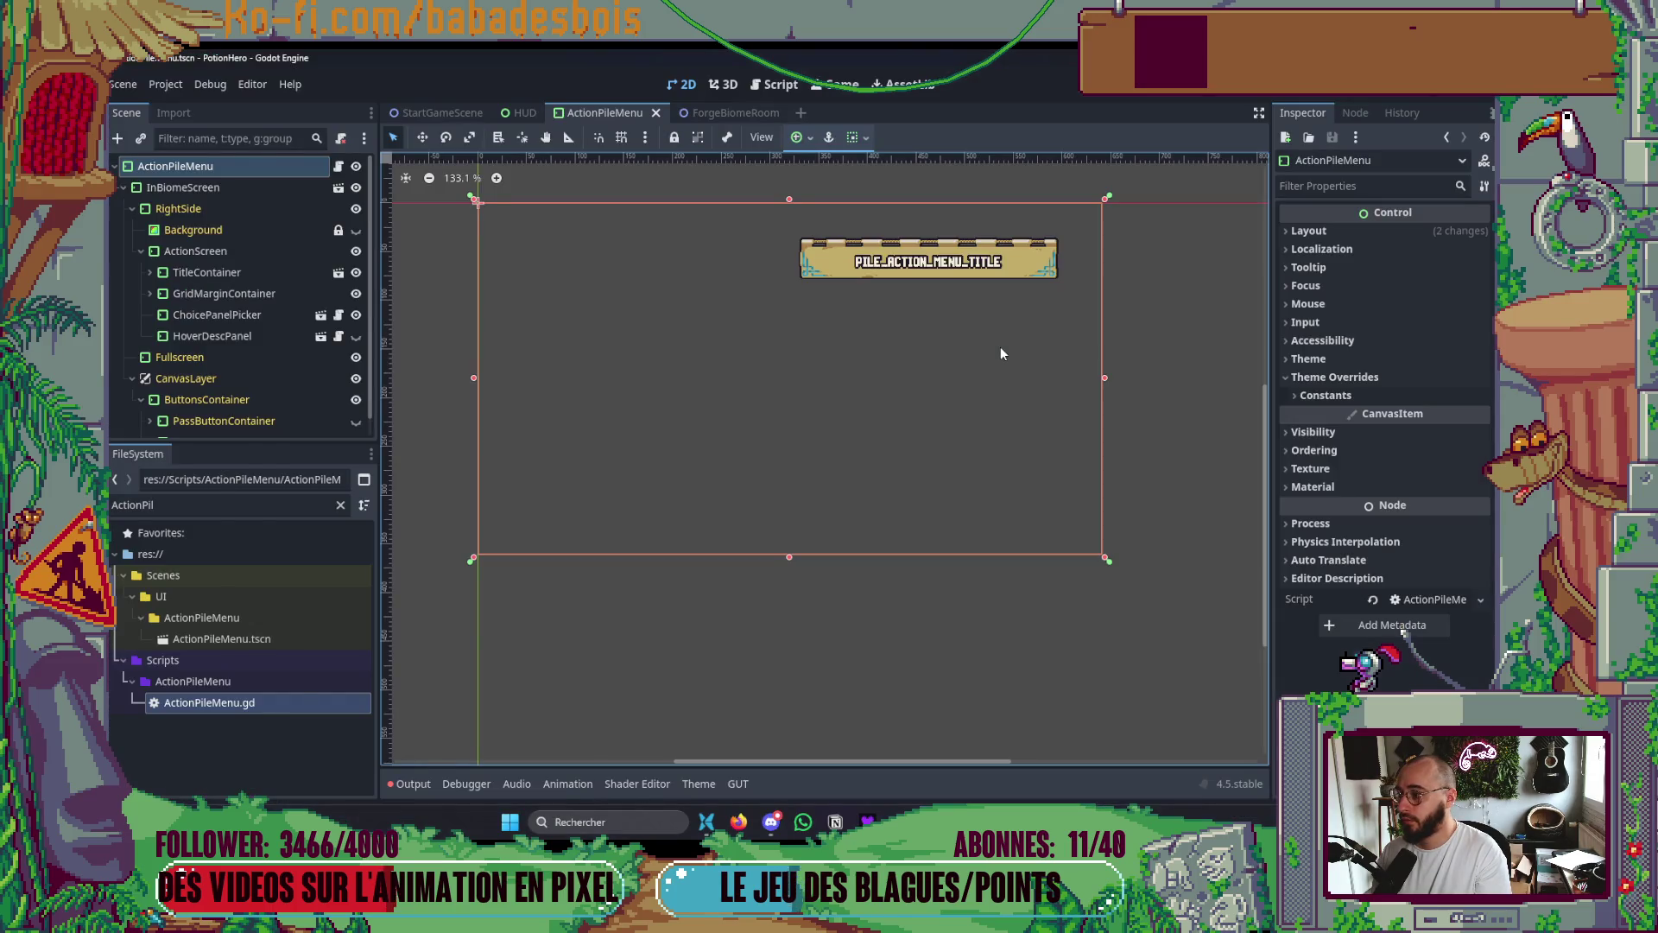
key(alt+Tab)
key(a)
key(Escape)
key(k)
key(d)
key(d)
key(alt+Tab)
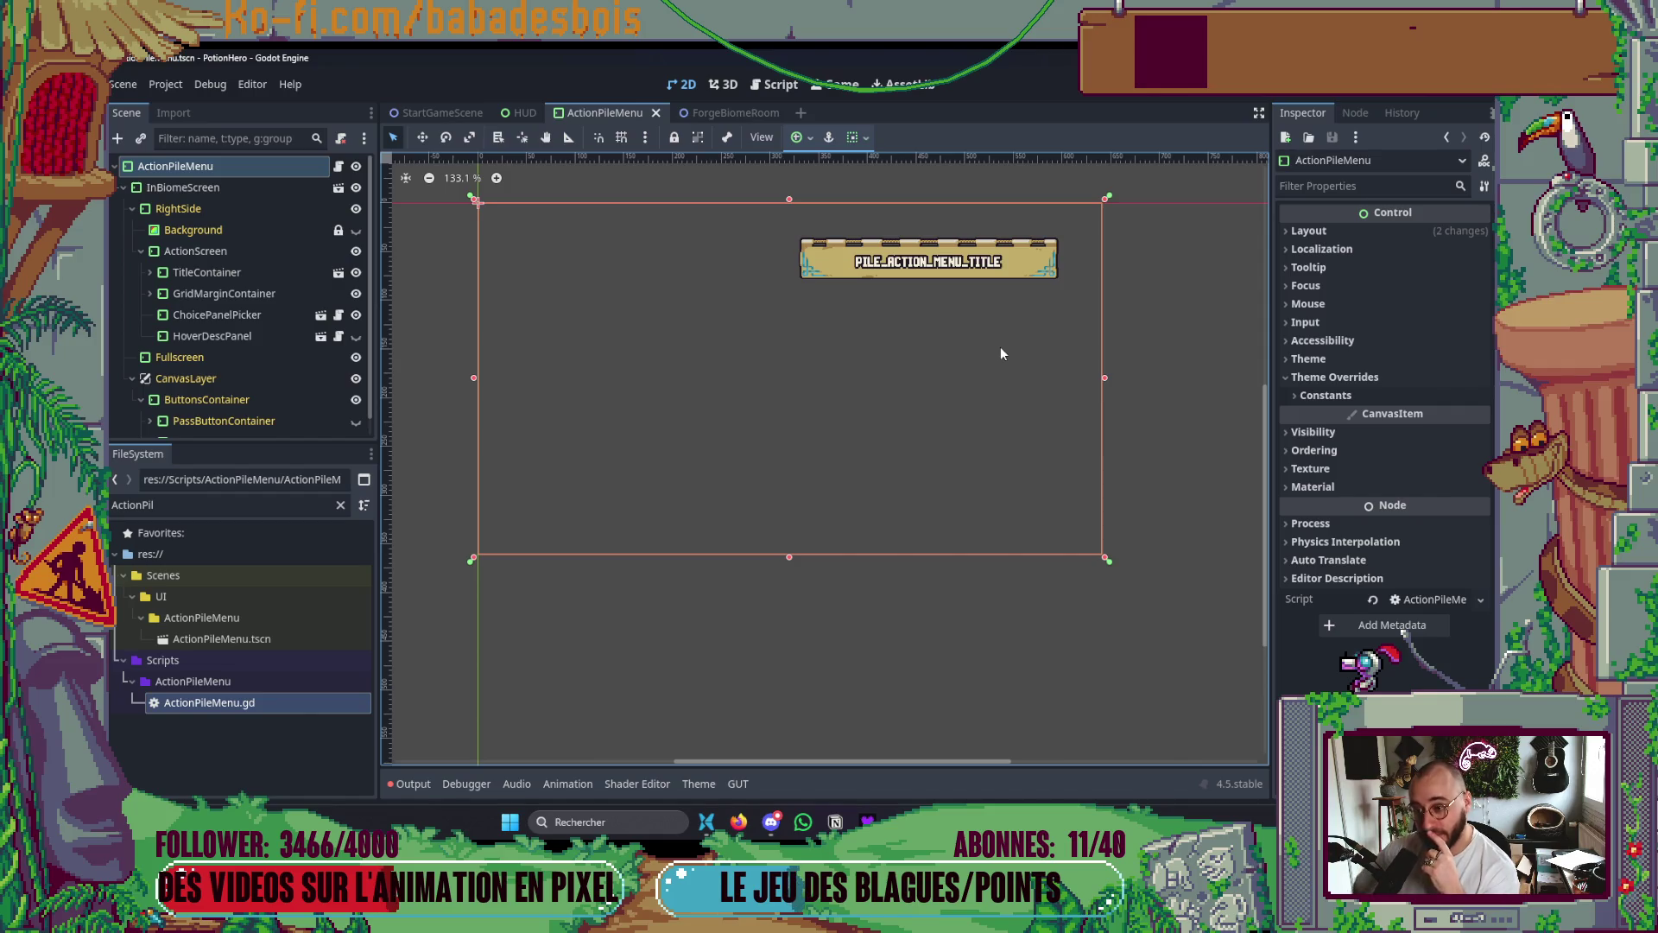
key(alt+Tab)
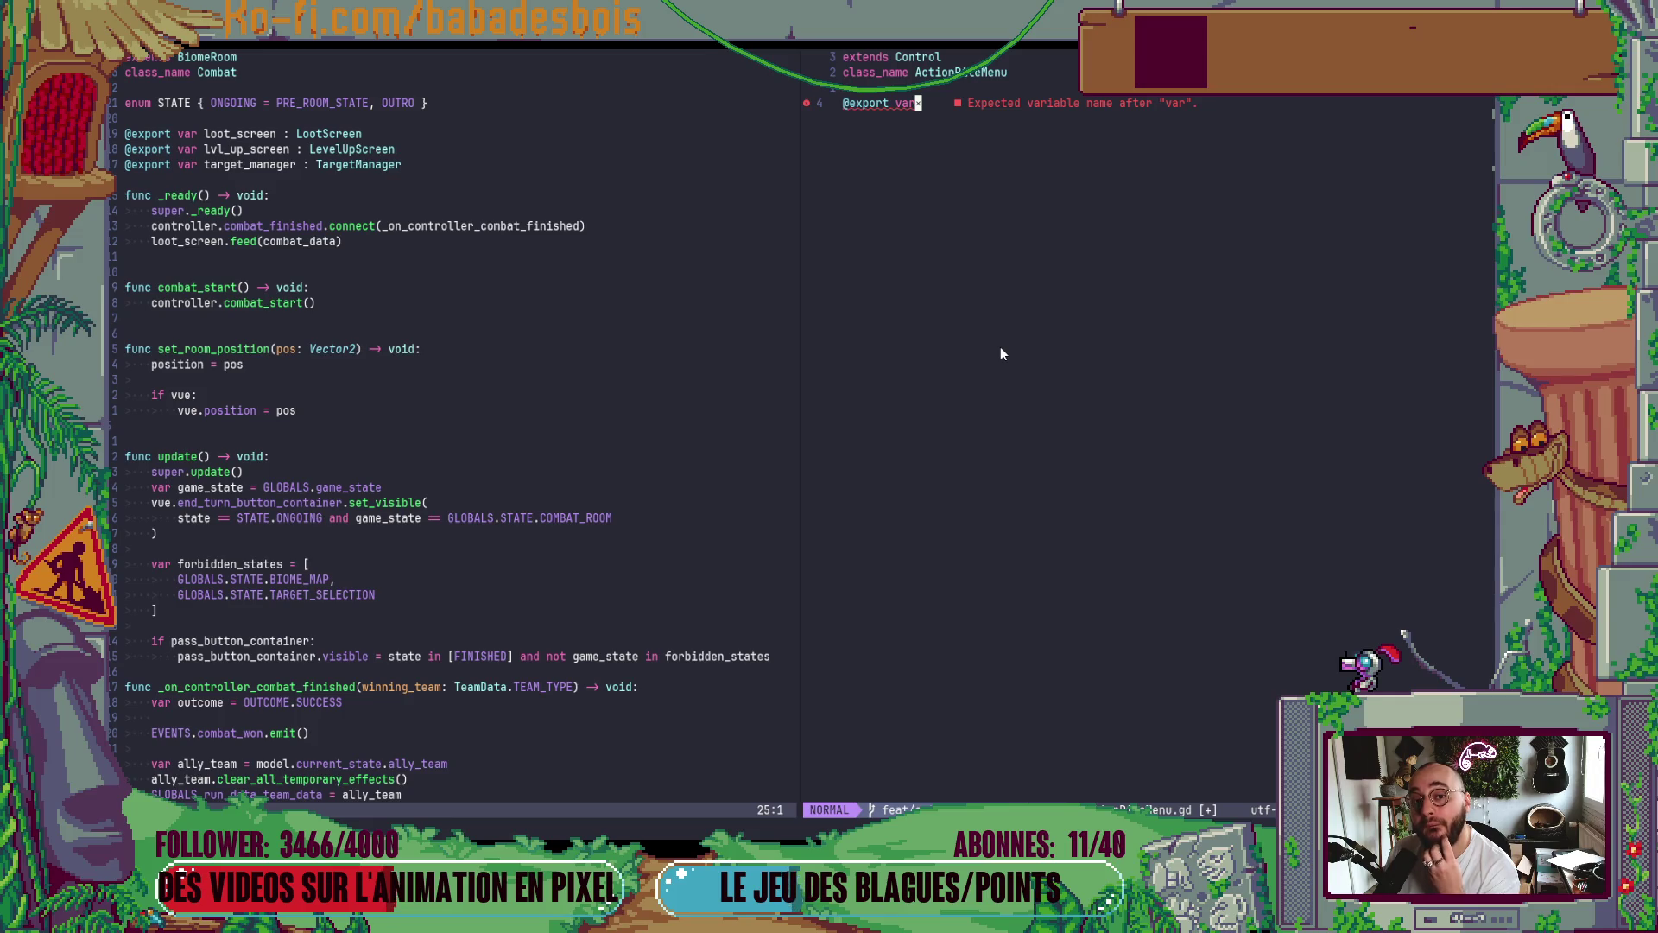
key(alt+Tab)
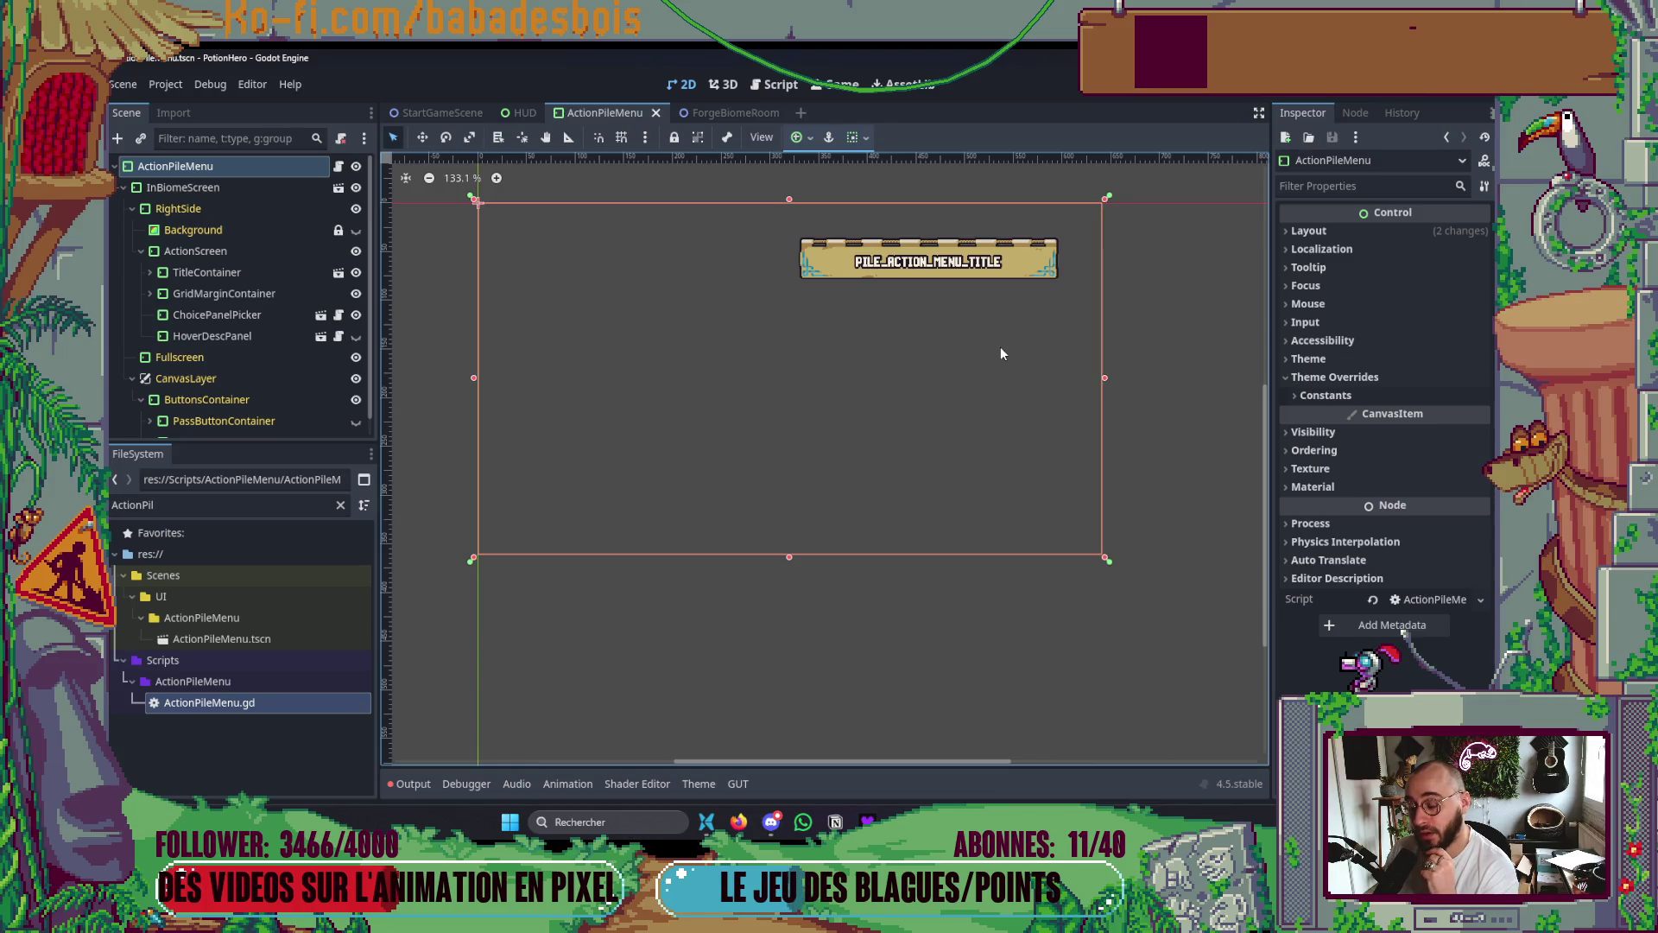
key(alt+Tab)
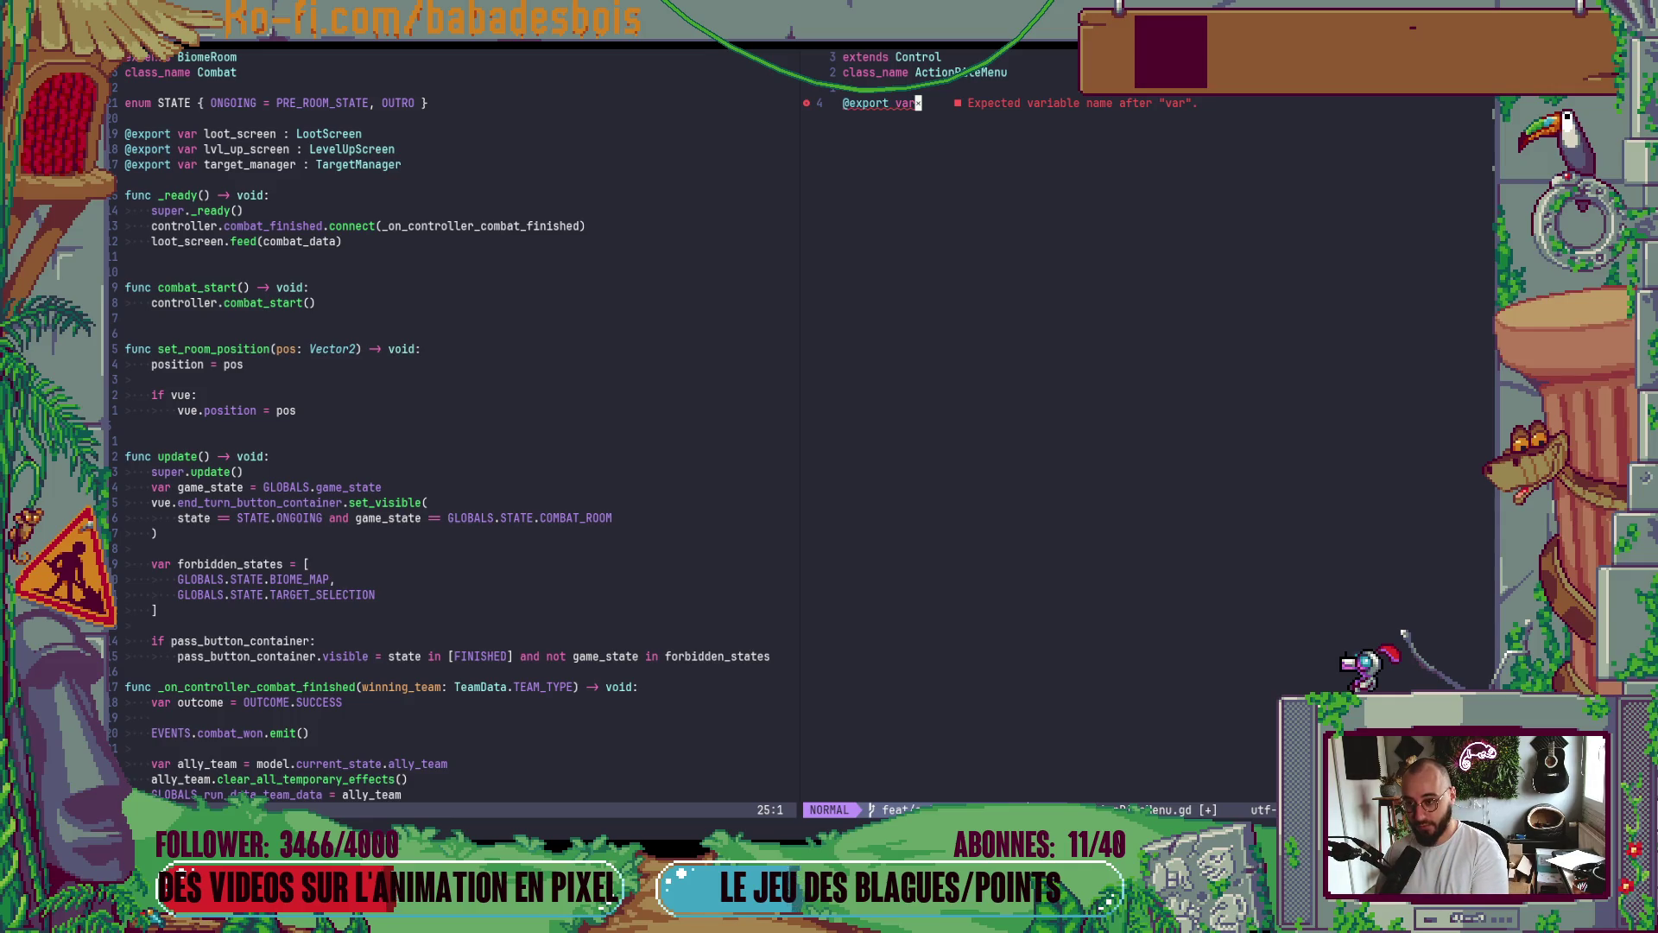
key(alt+Tab)
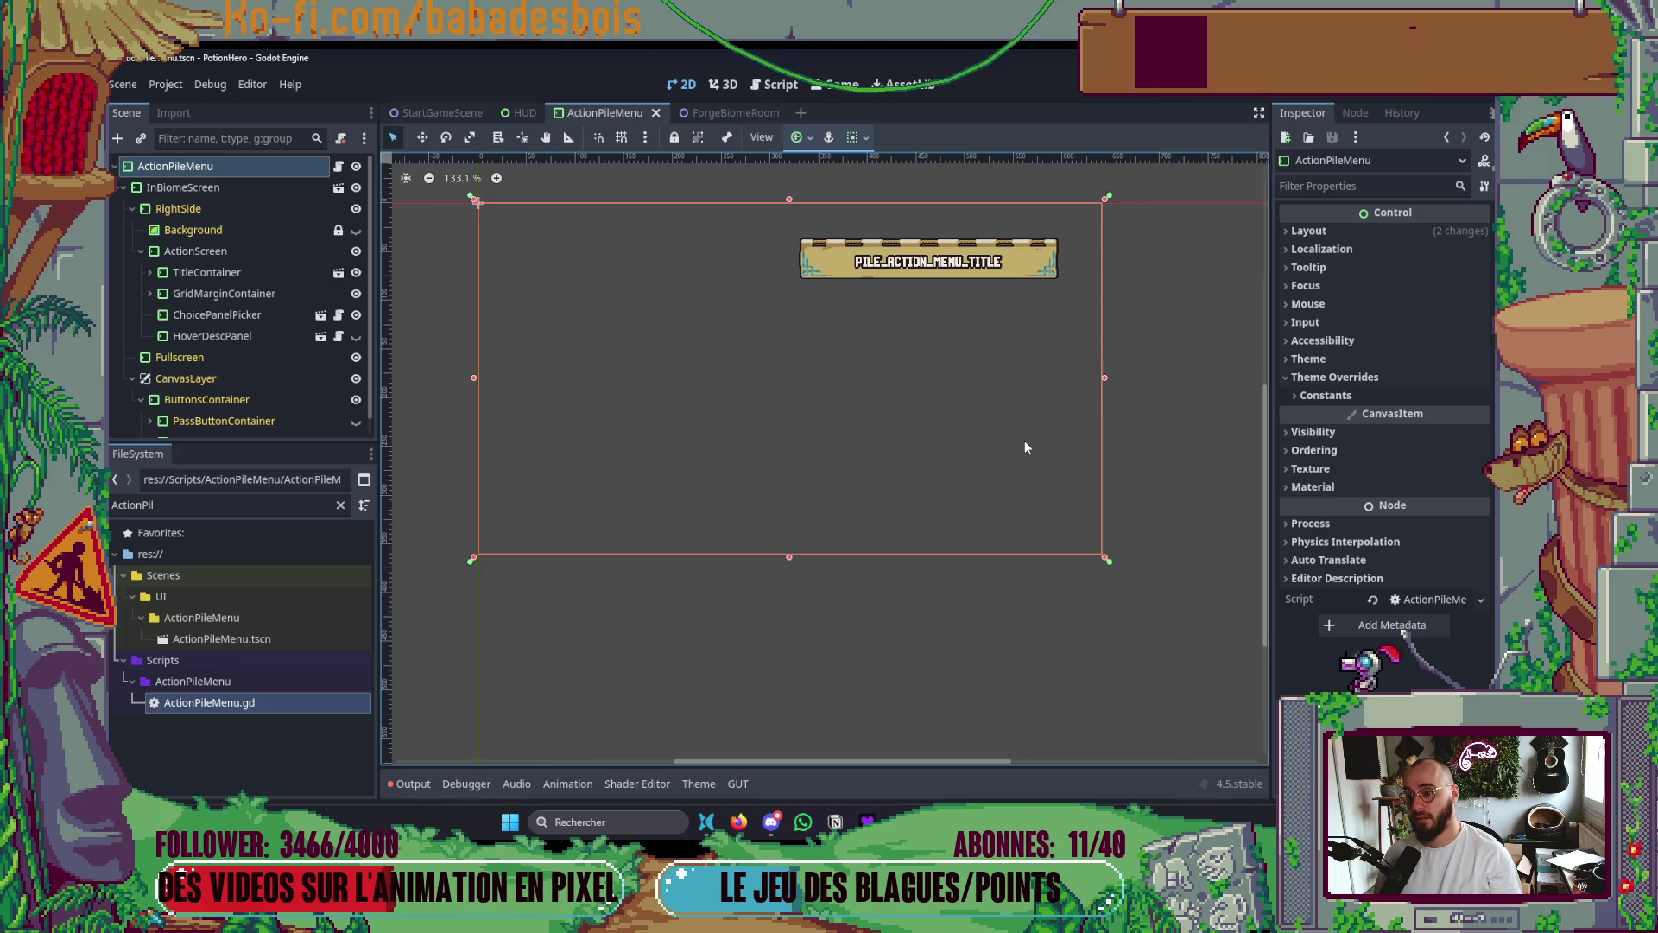
key(alt+Tab)
key(alt+Tab)
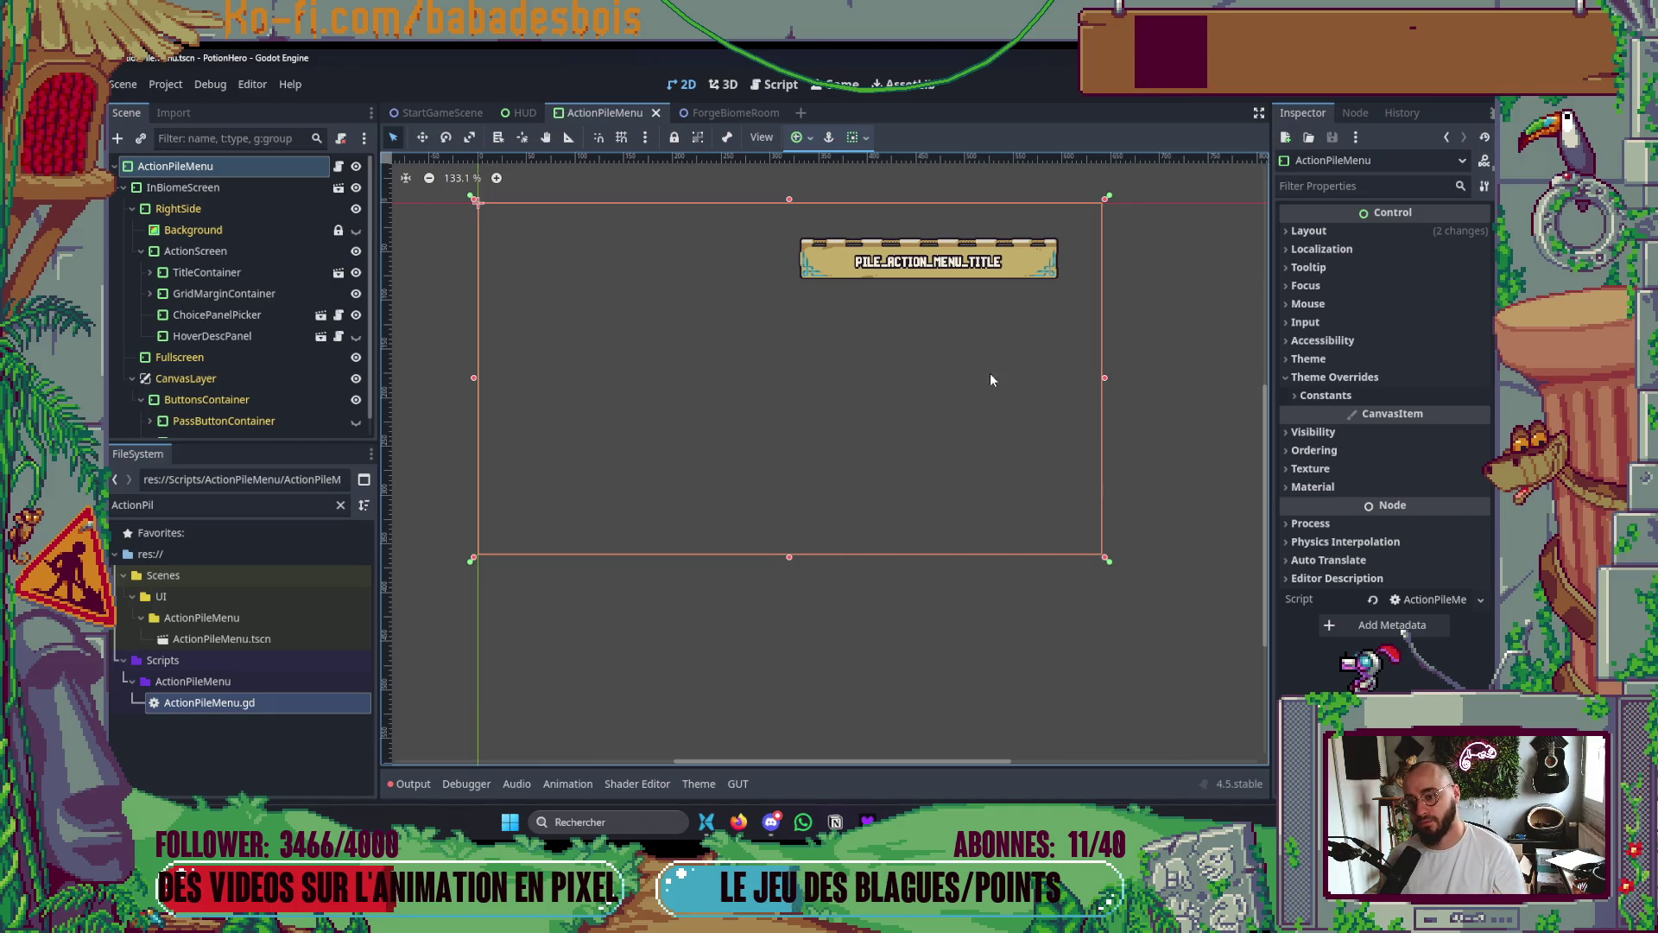
key(alt+Tab)
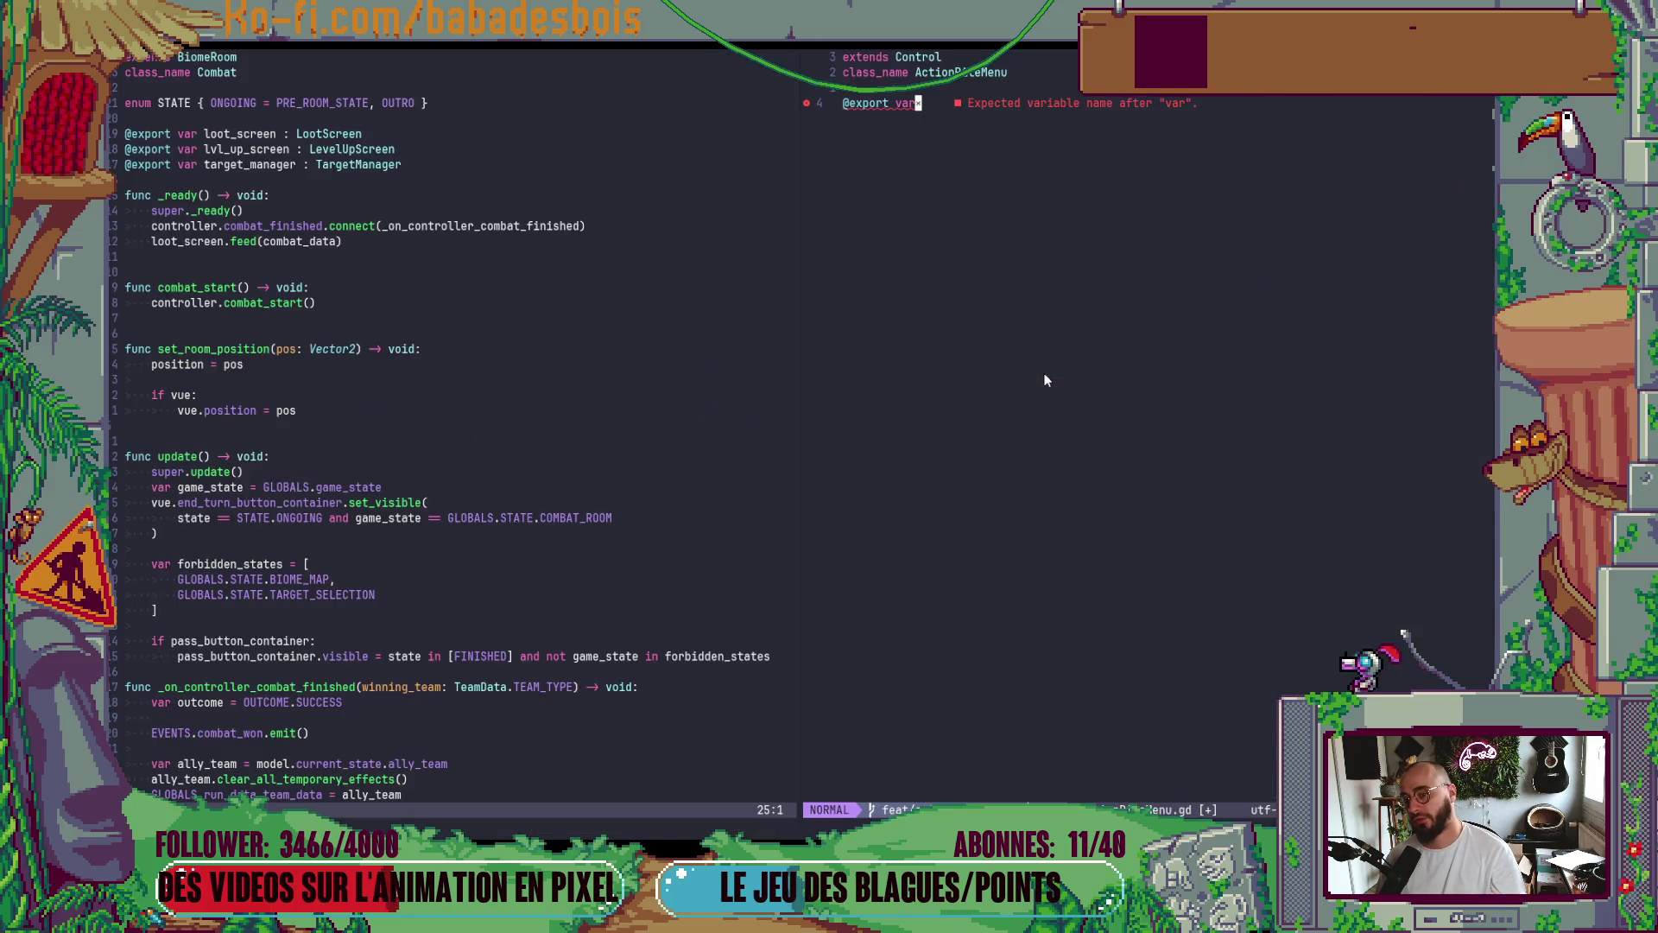
key(alt+Tab)
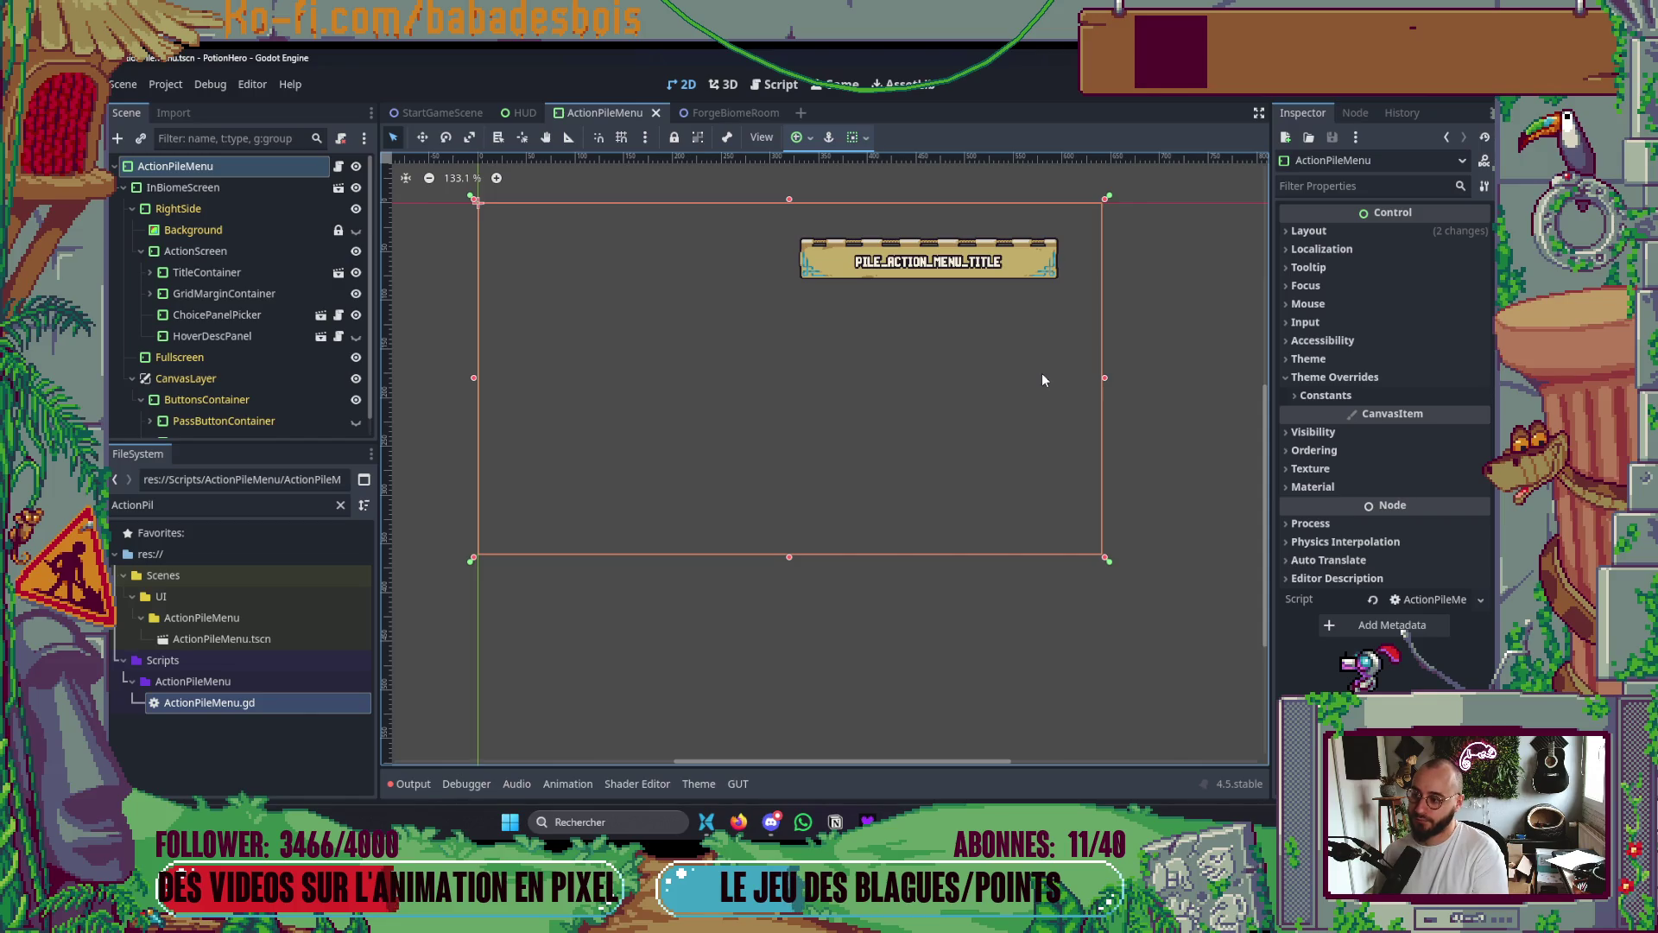
key(alt+Tab)
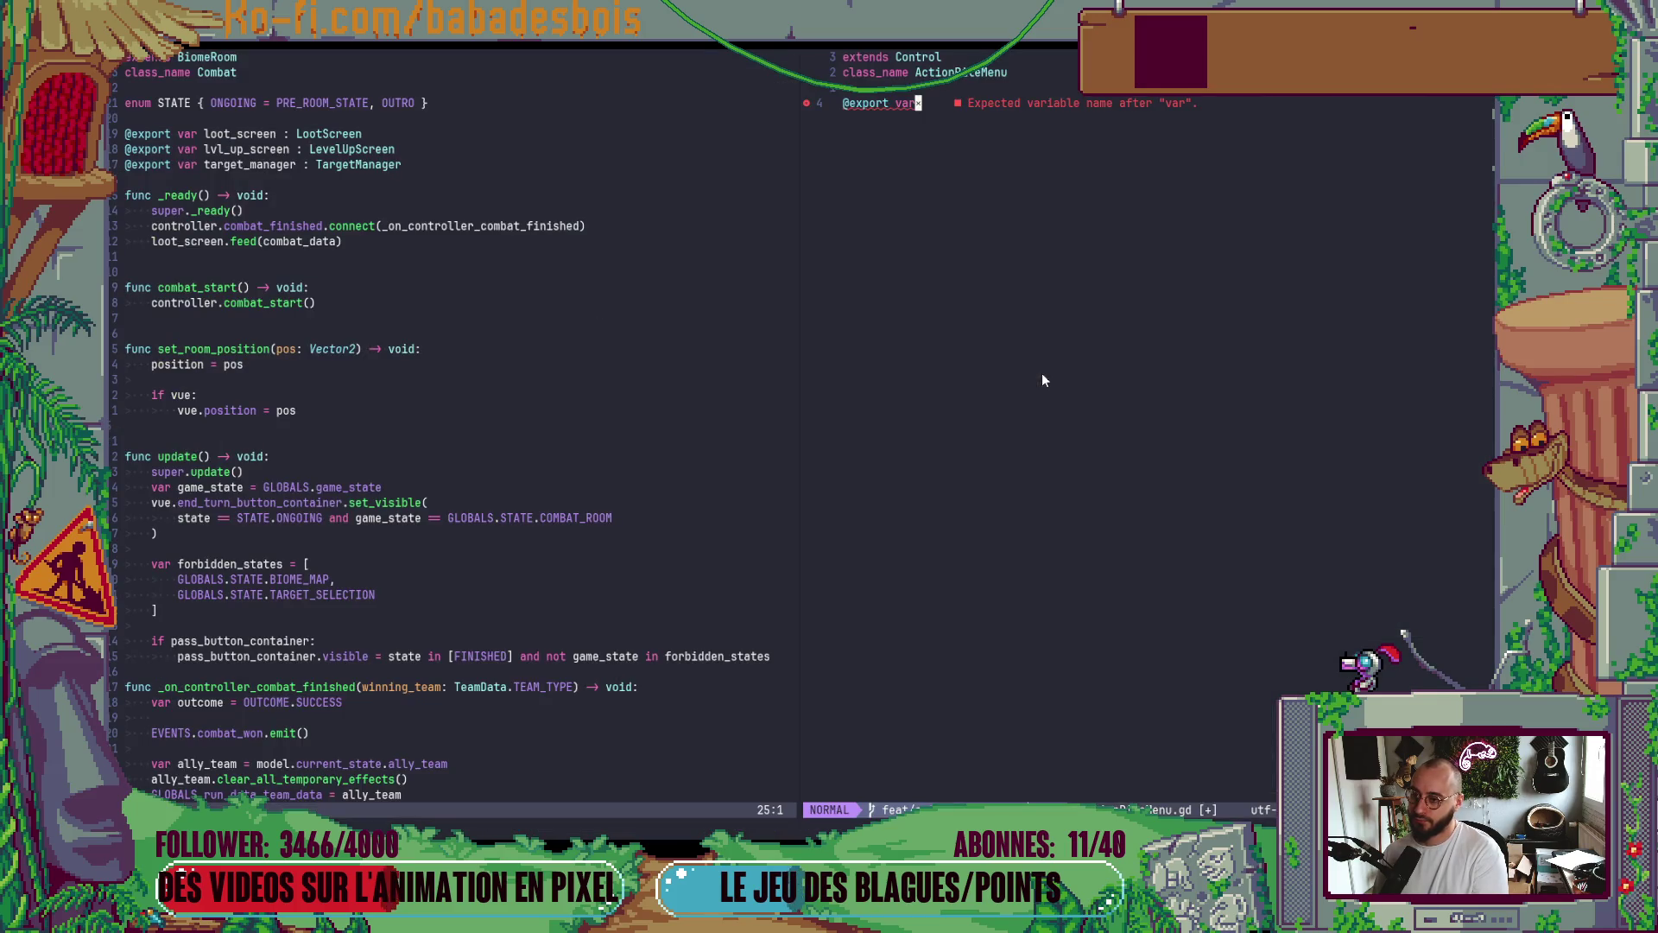
key(A)
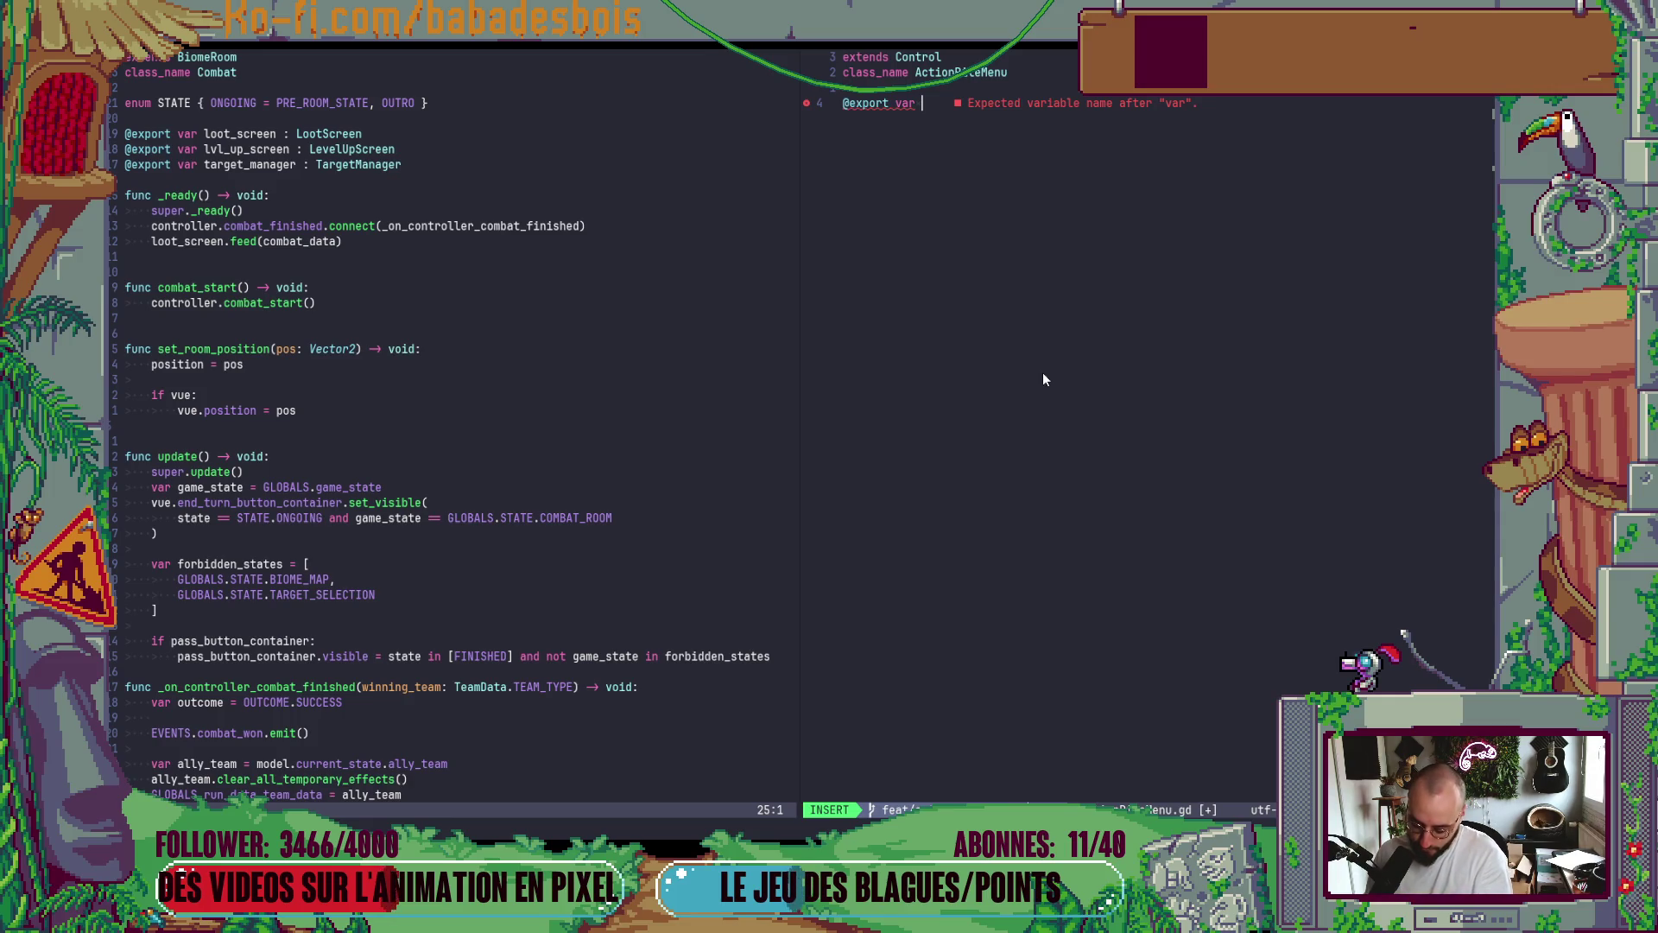
key(alt+Tab)
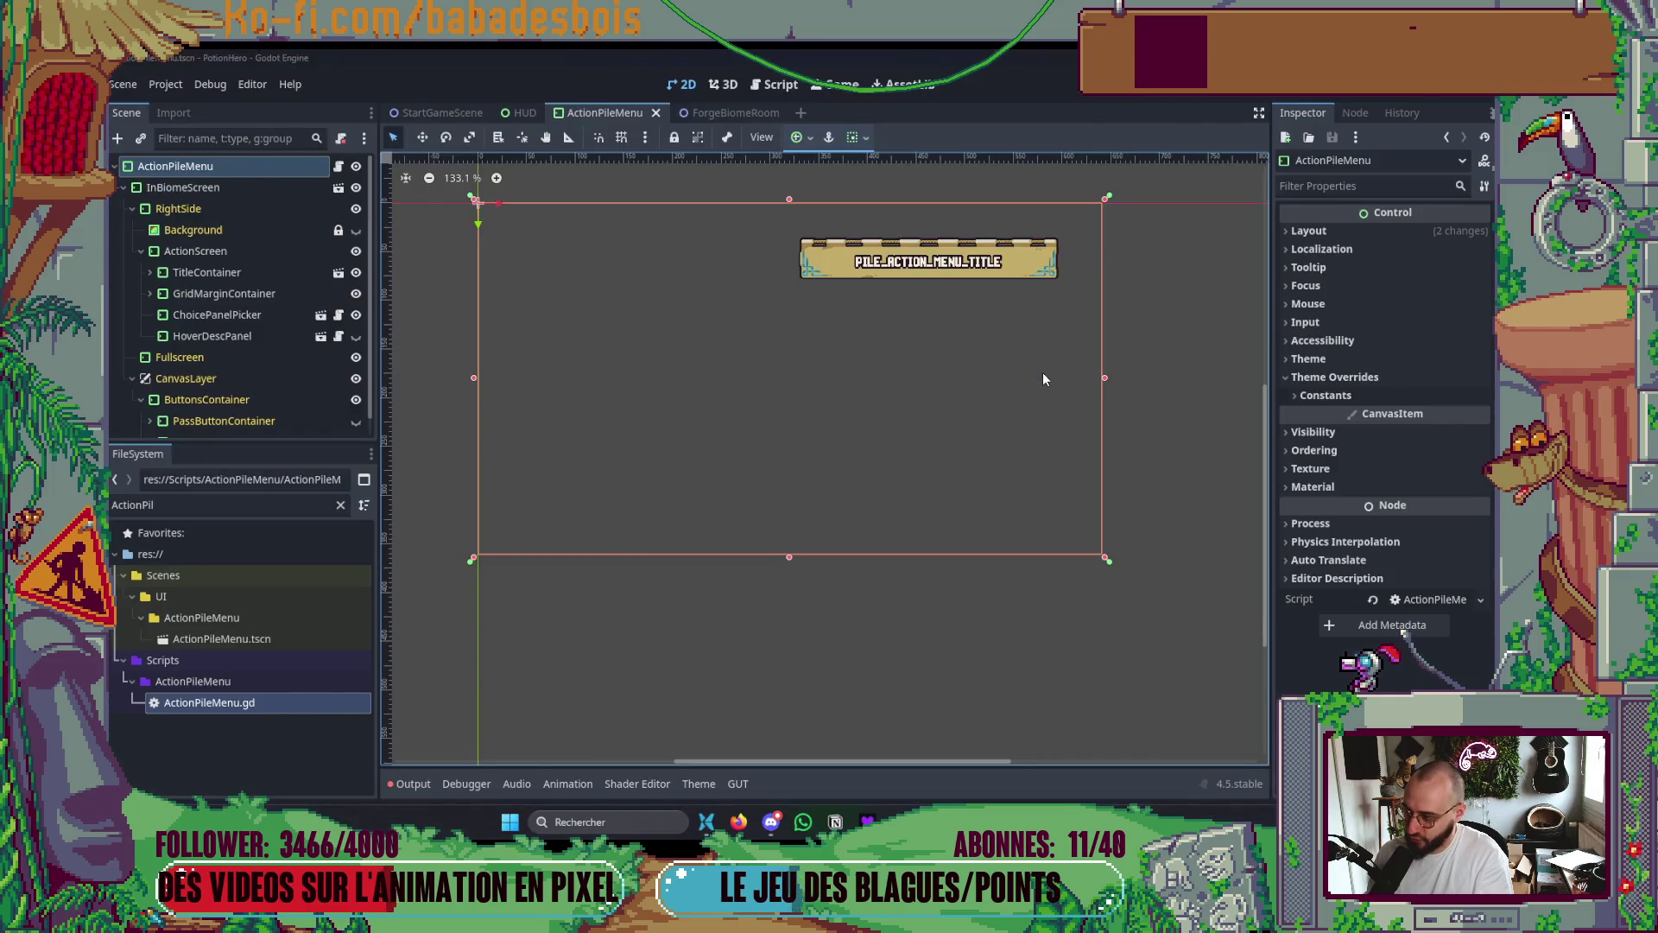
key(alt+Tab)
Step: Export choice_panel_picker typed as ChoicePanelPicker in ActionPileMenu.gd and save the script
text(choice_panel)
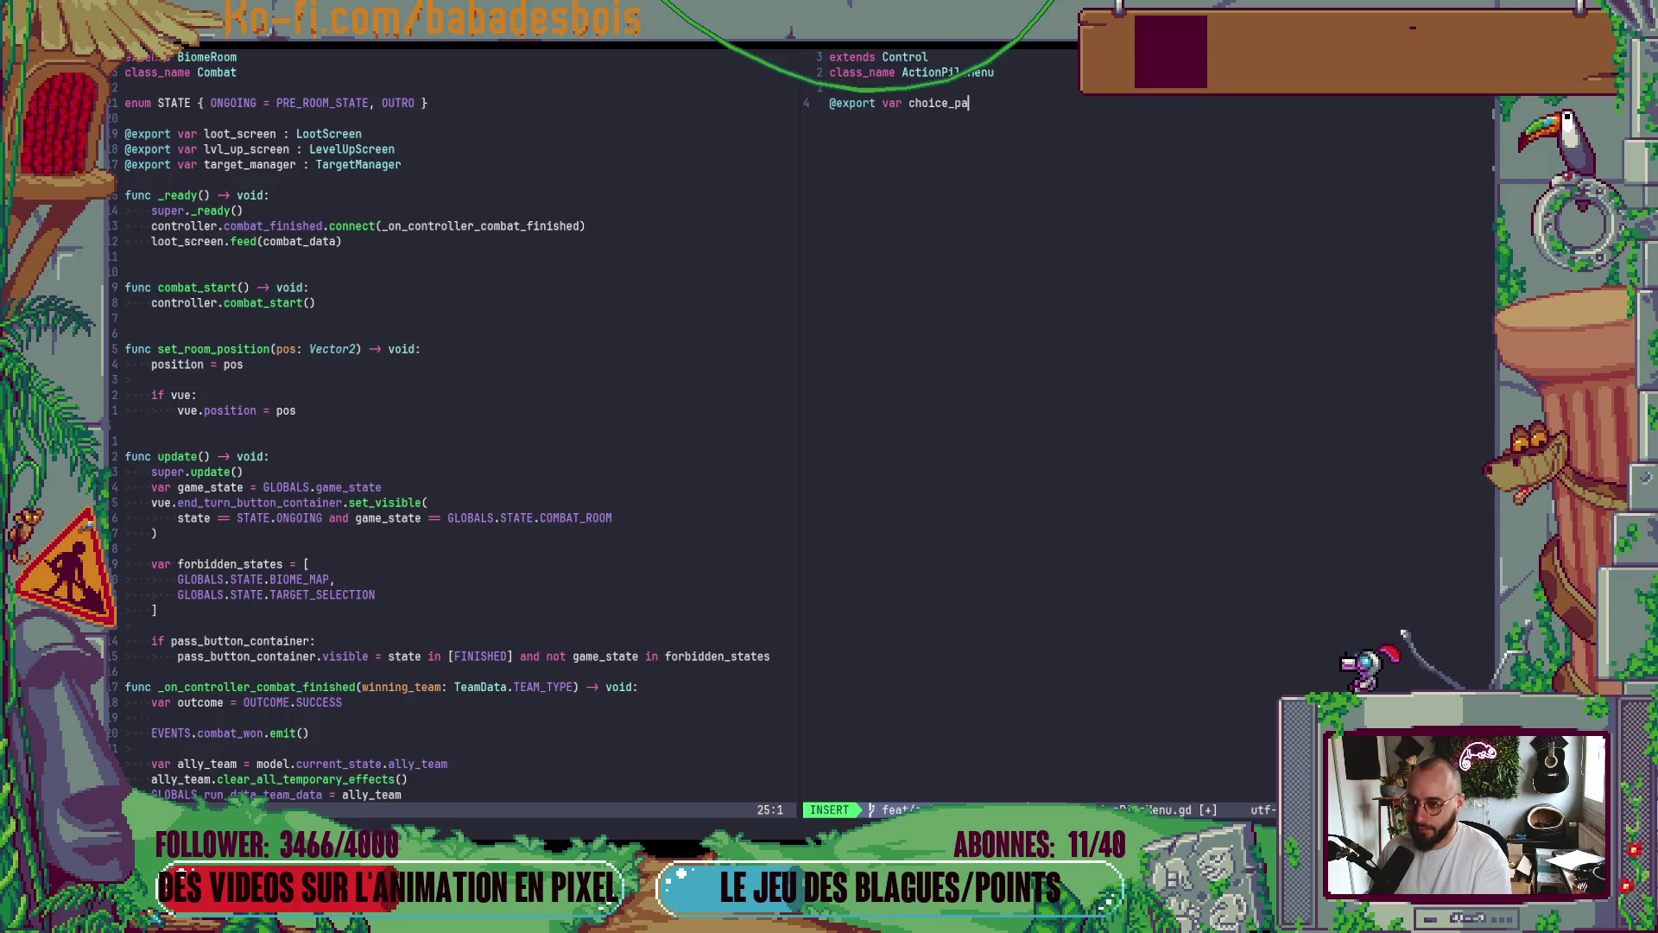
text(_picker )
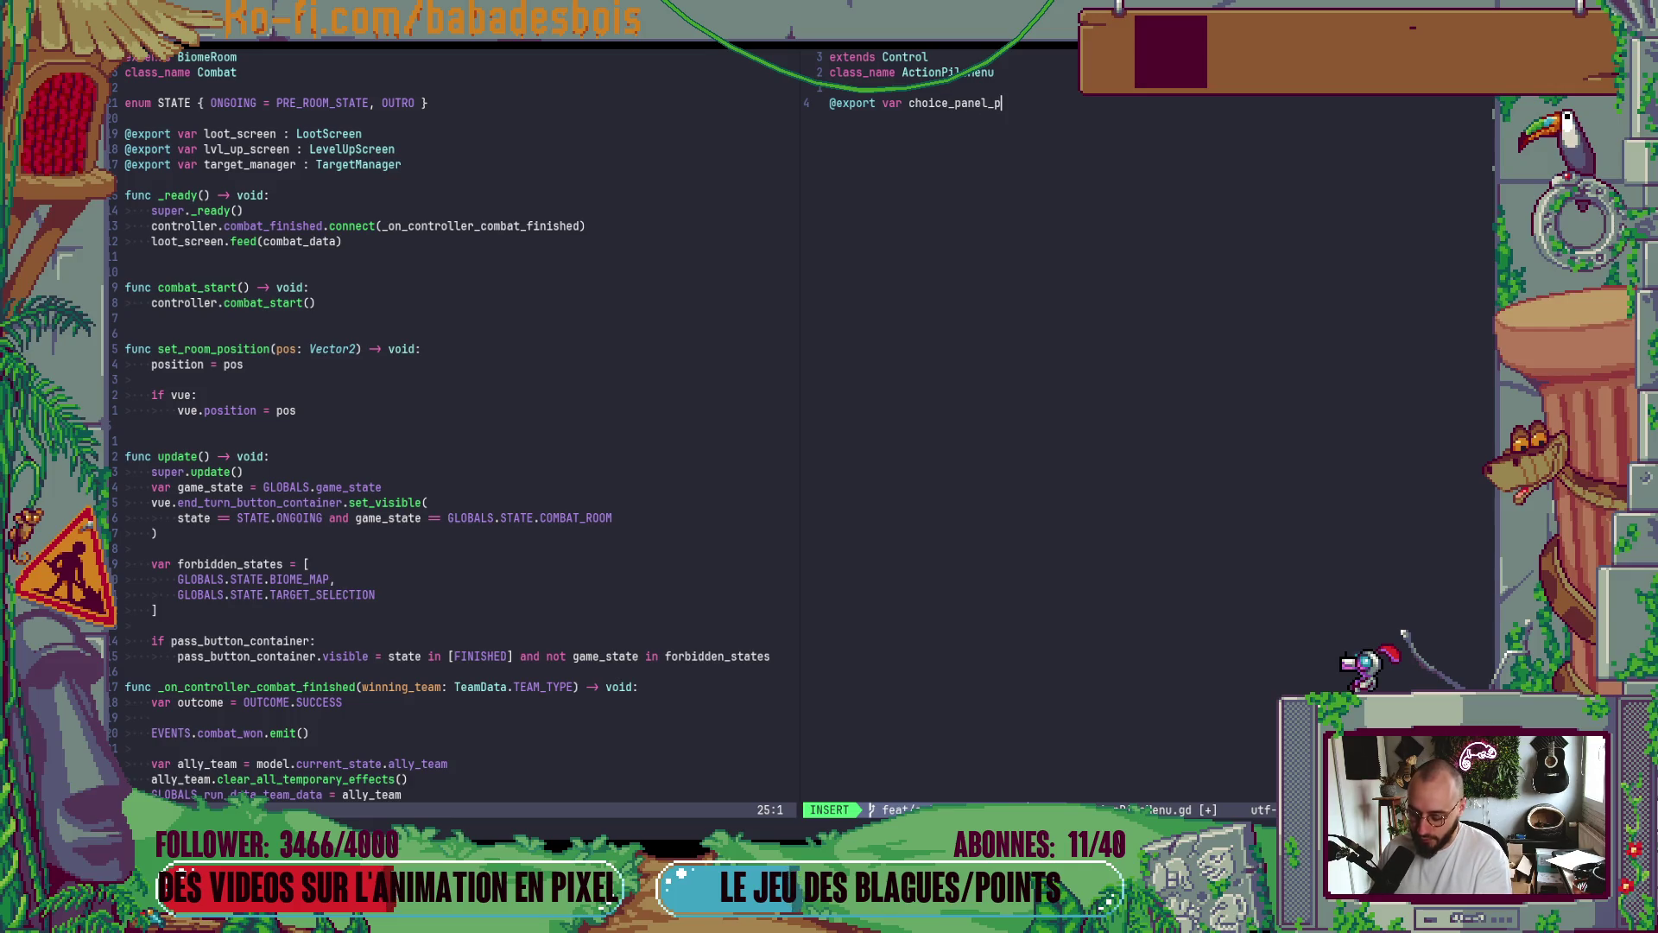
text(: )
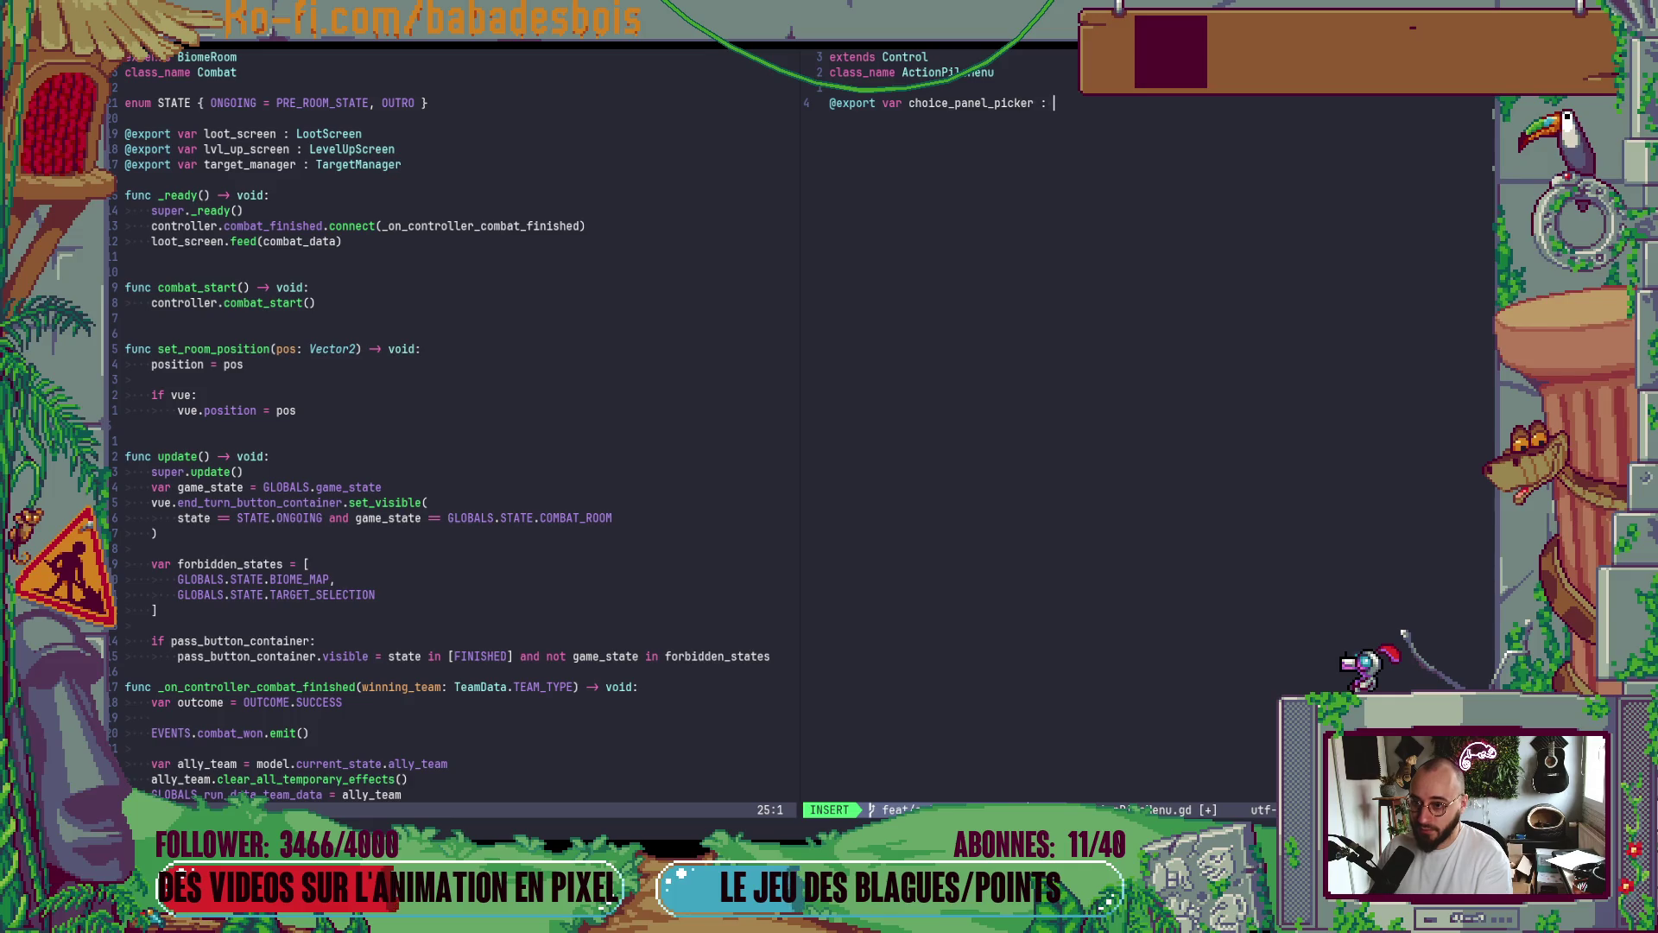
text(Choice)
key(Return)
key(Escape)
text(:)
key(Escape)
key(o)
key(Return)
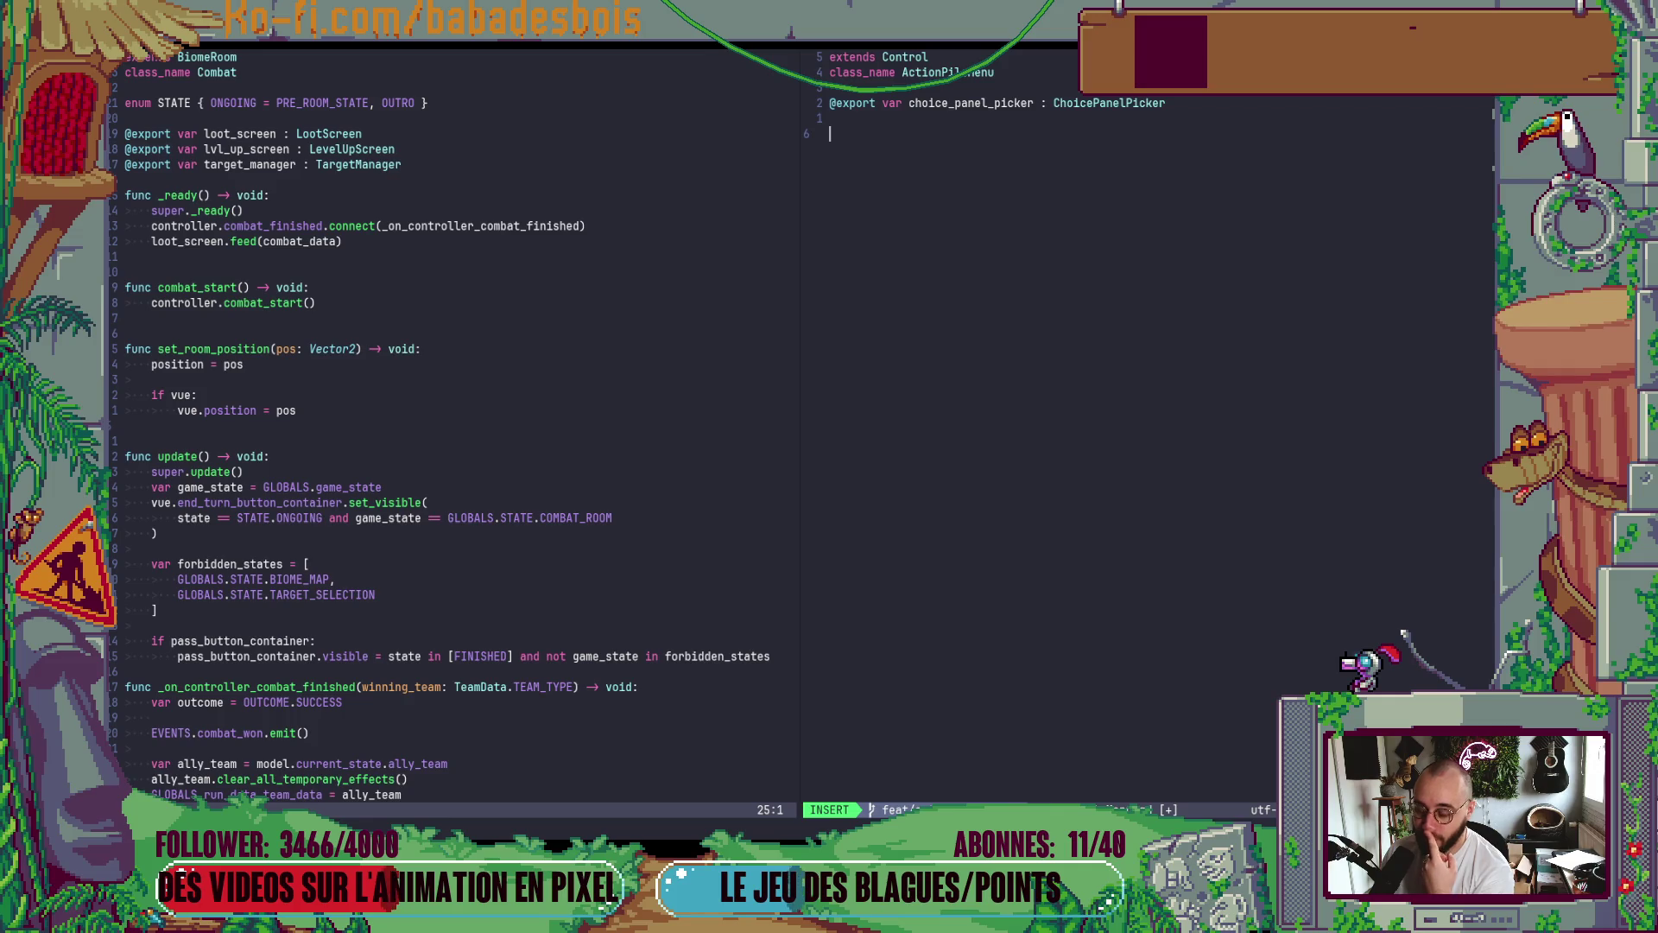
key(alt+Tab)
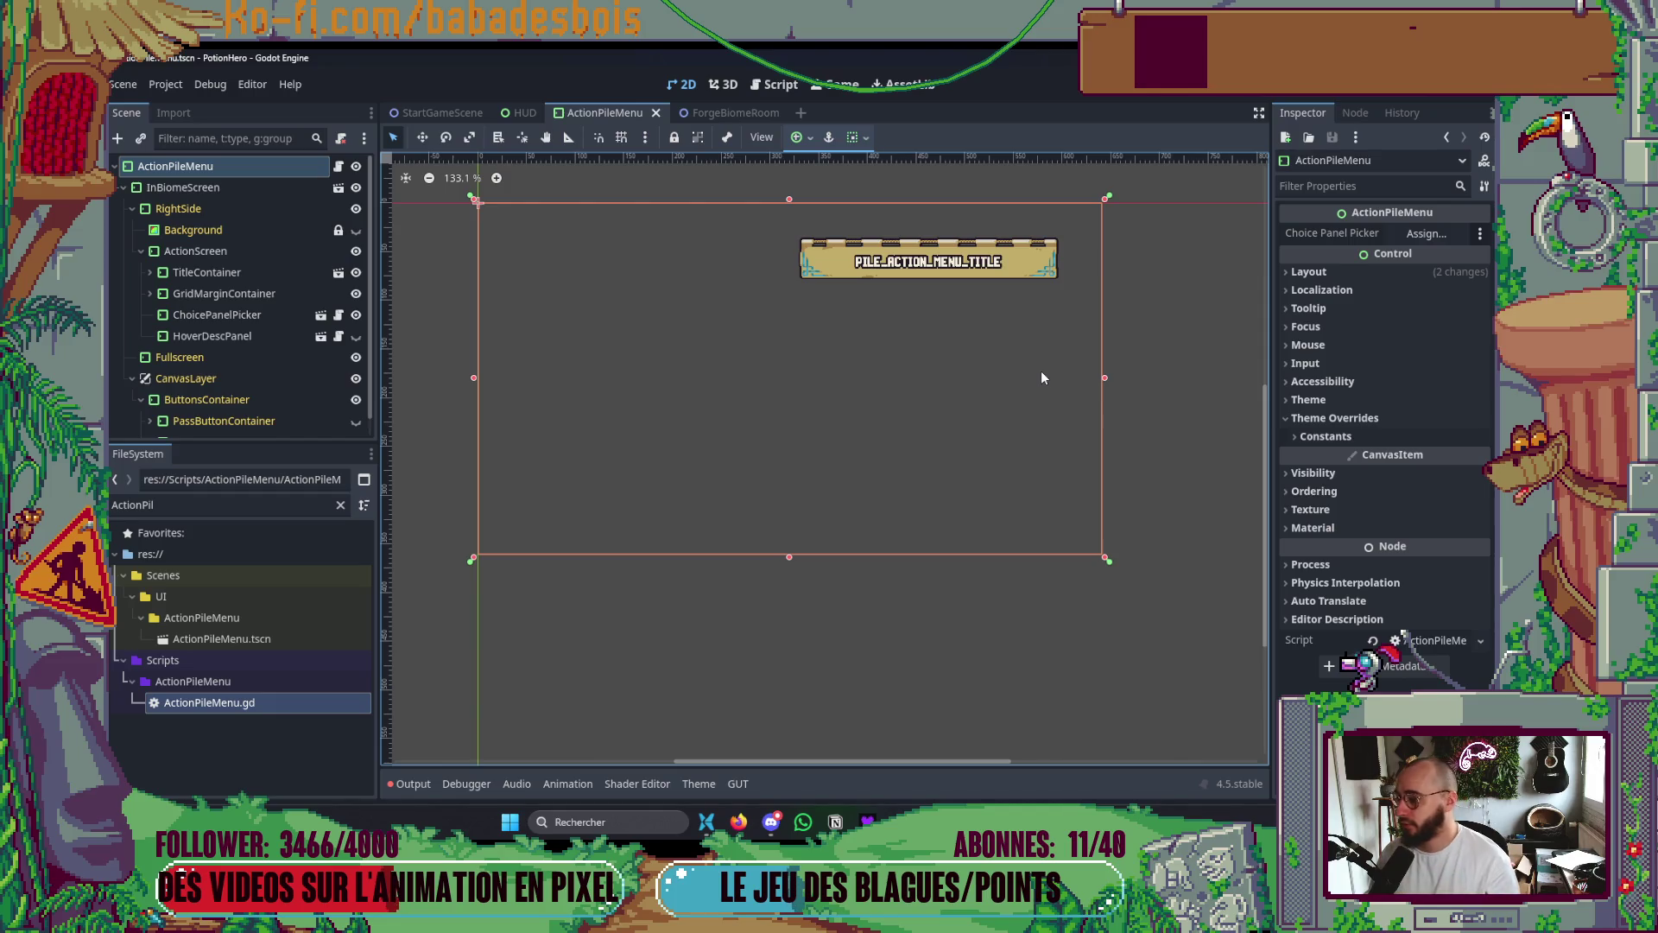
Step: Check the ChoicePanelPicker and HoverDescPanel nodes in the Inspector before returning to the script
click(250, 317)
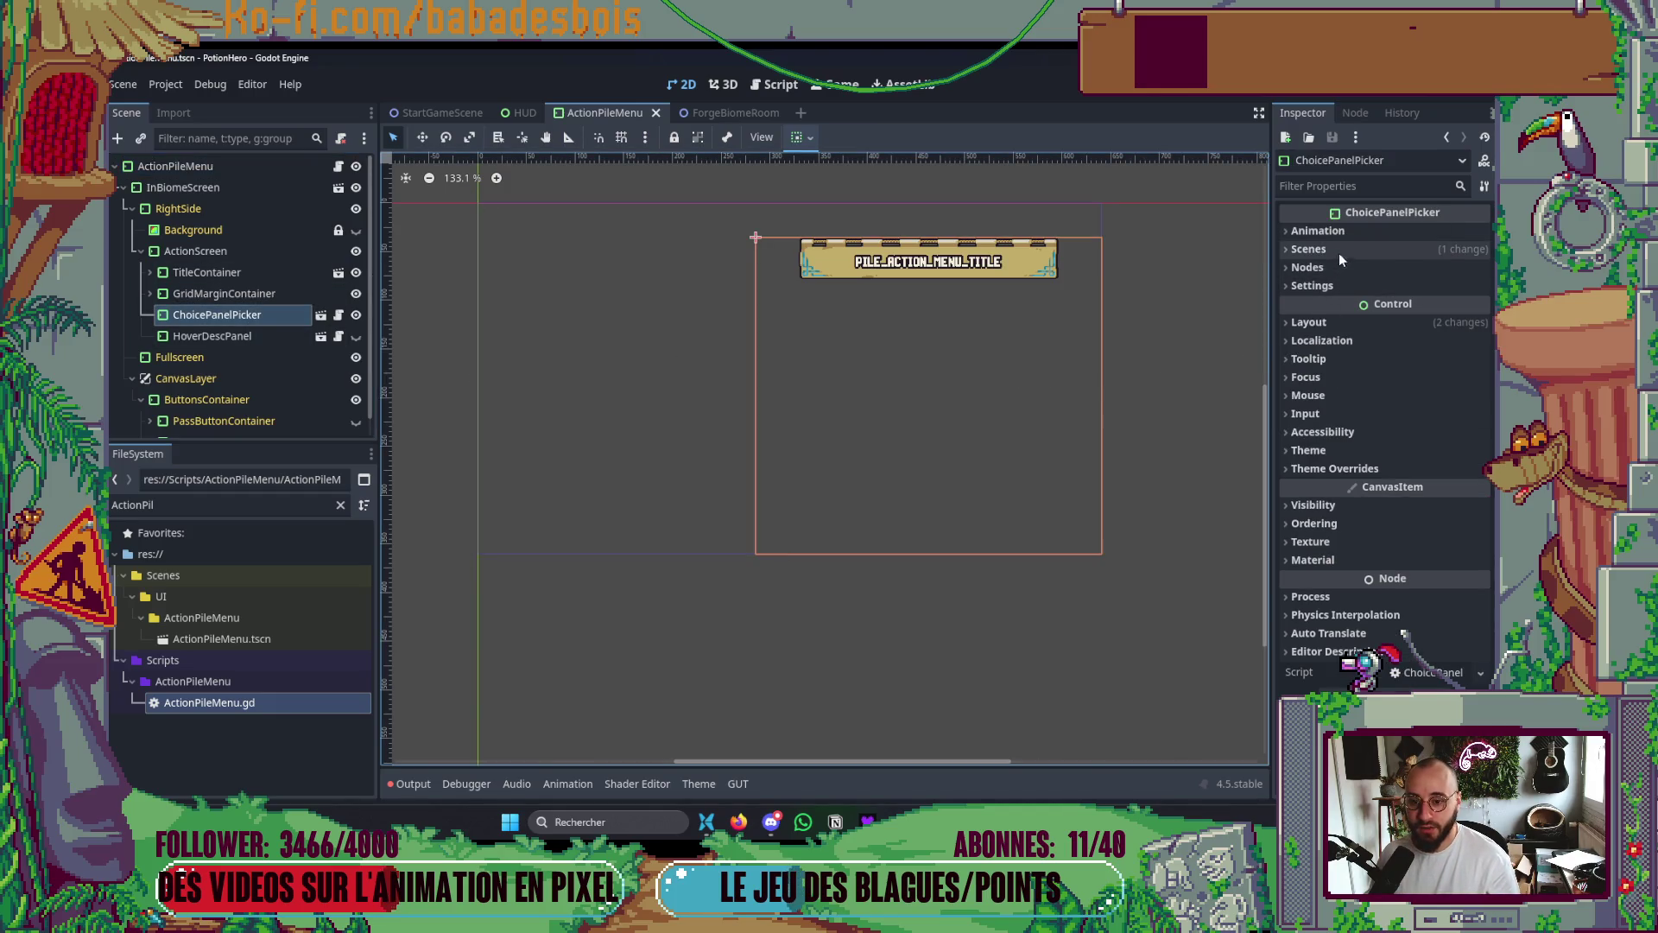
click(271, 334)
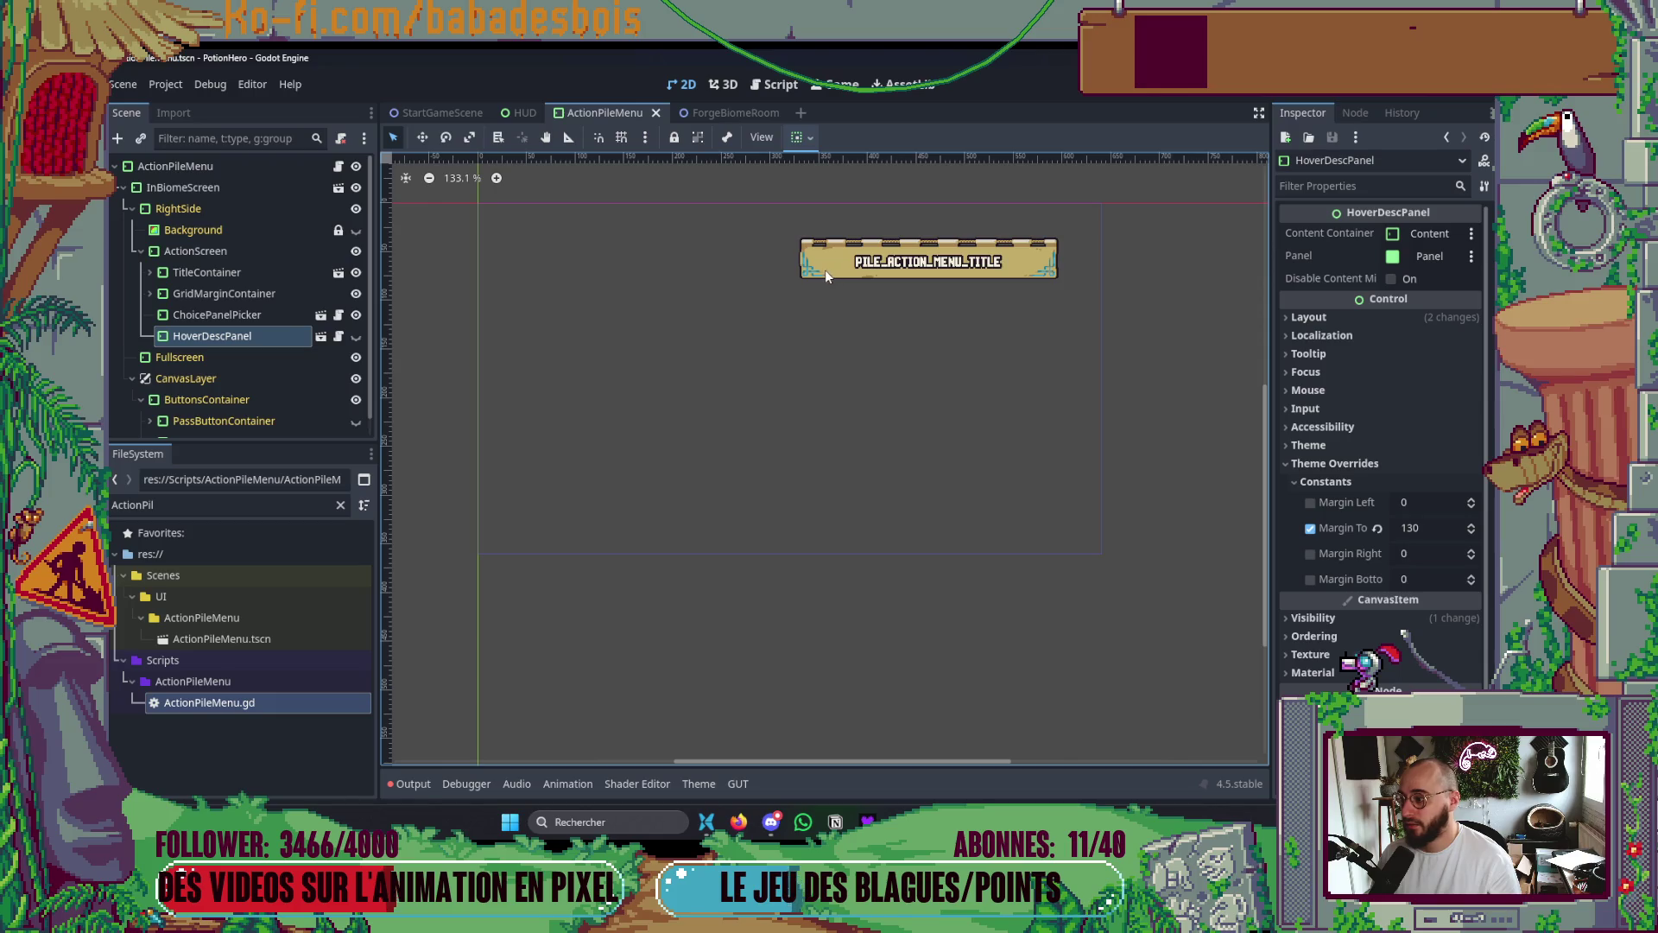
key(alt+Tab)
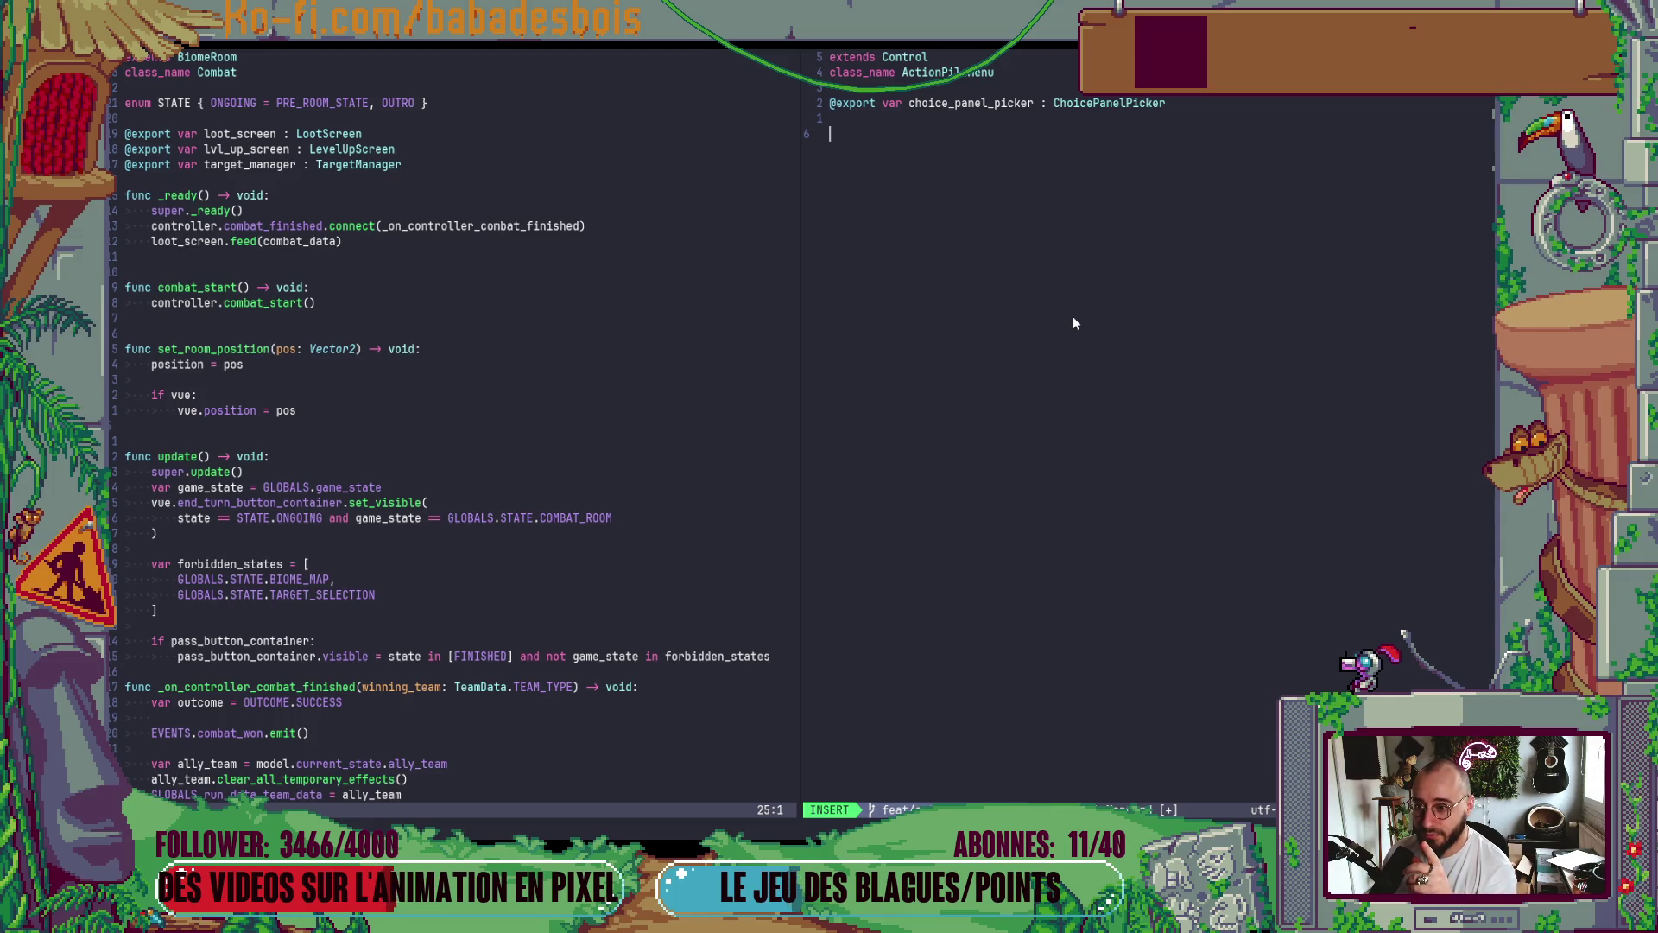
Step: Add a temporary func feed() -> void: stub with pass below the export
text(func)
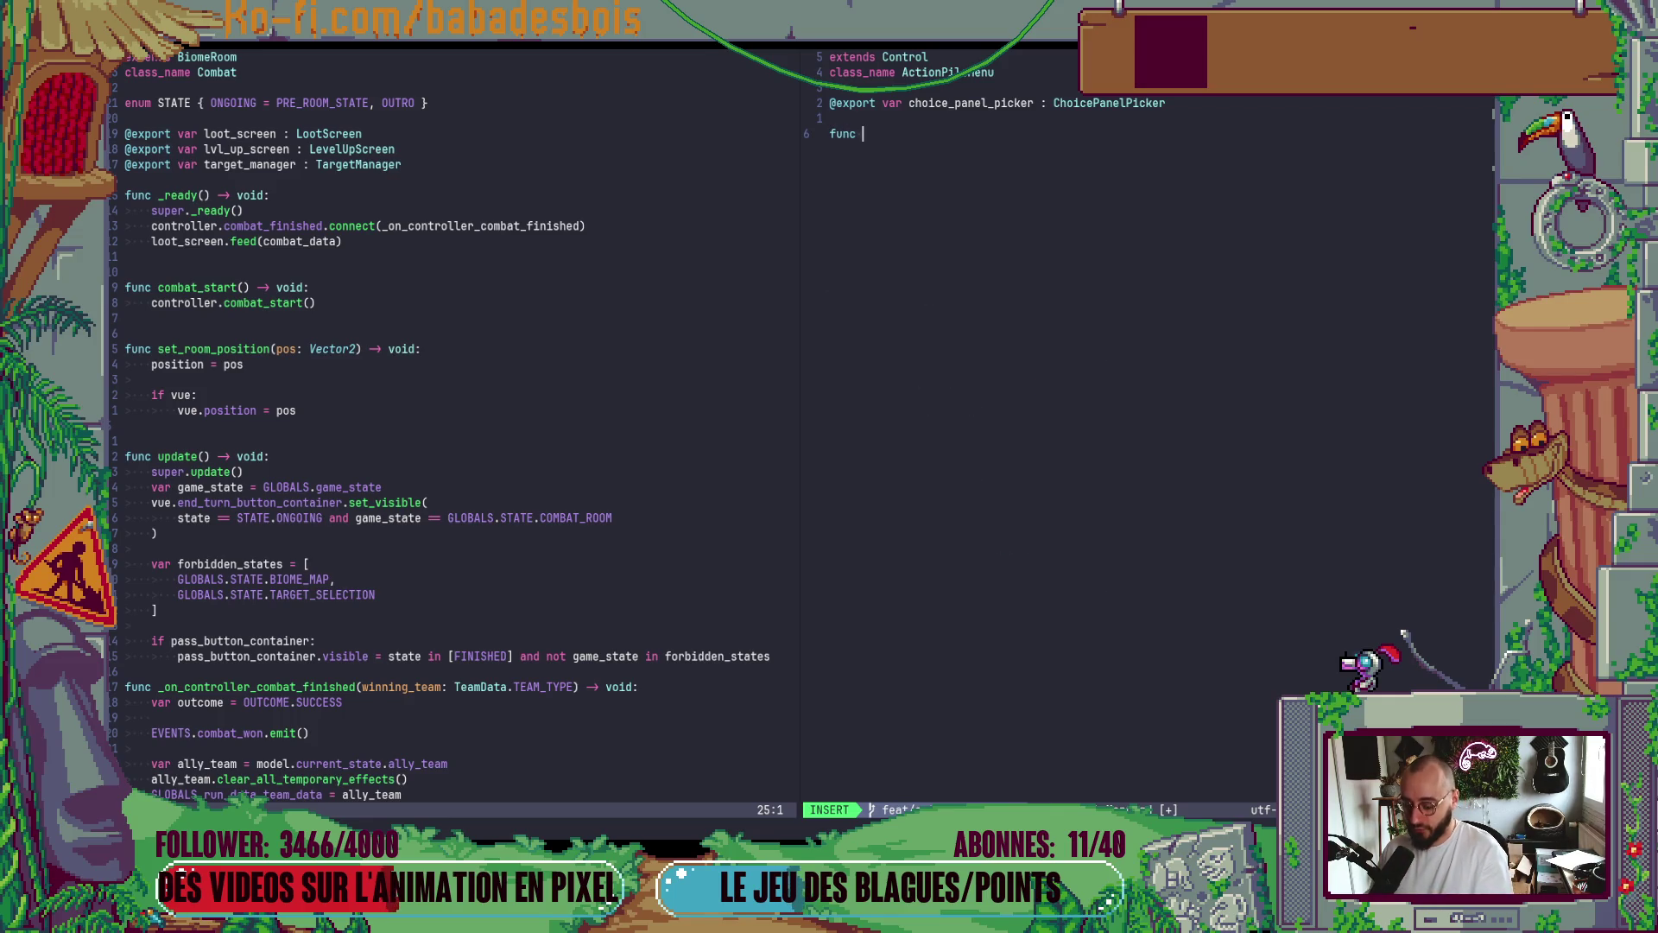
key(Escape)
key(minus)
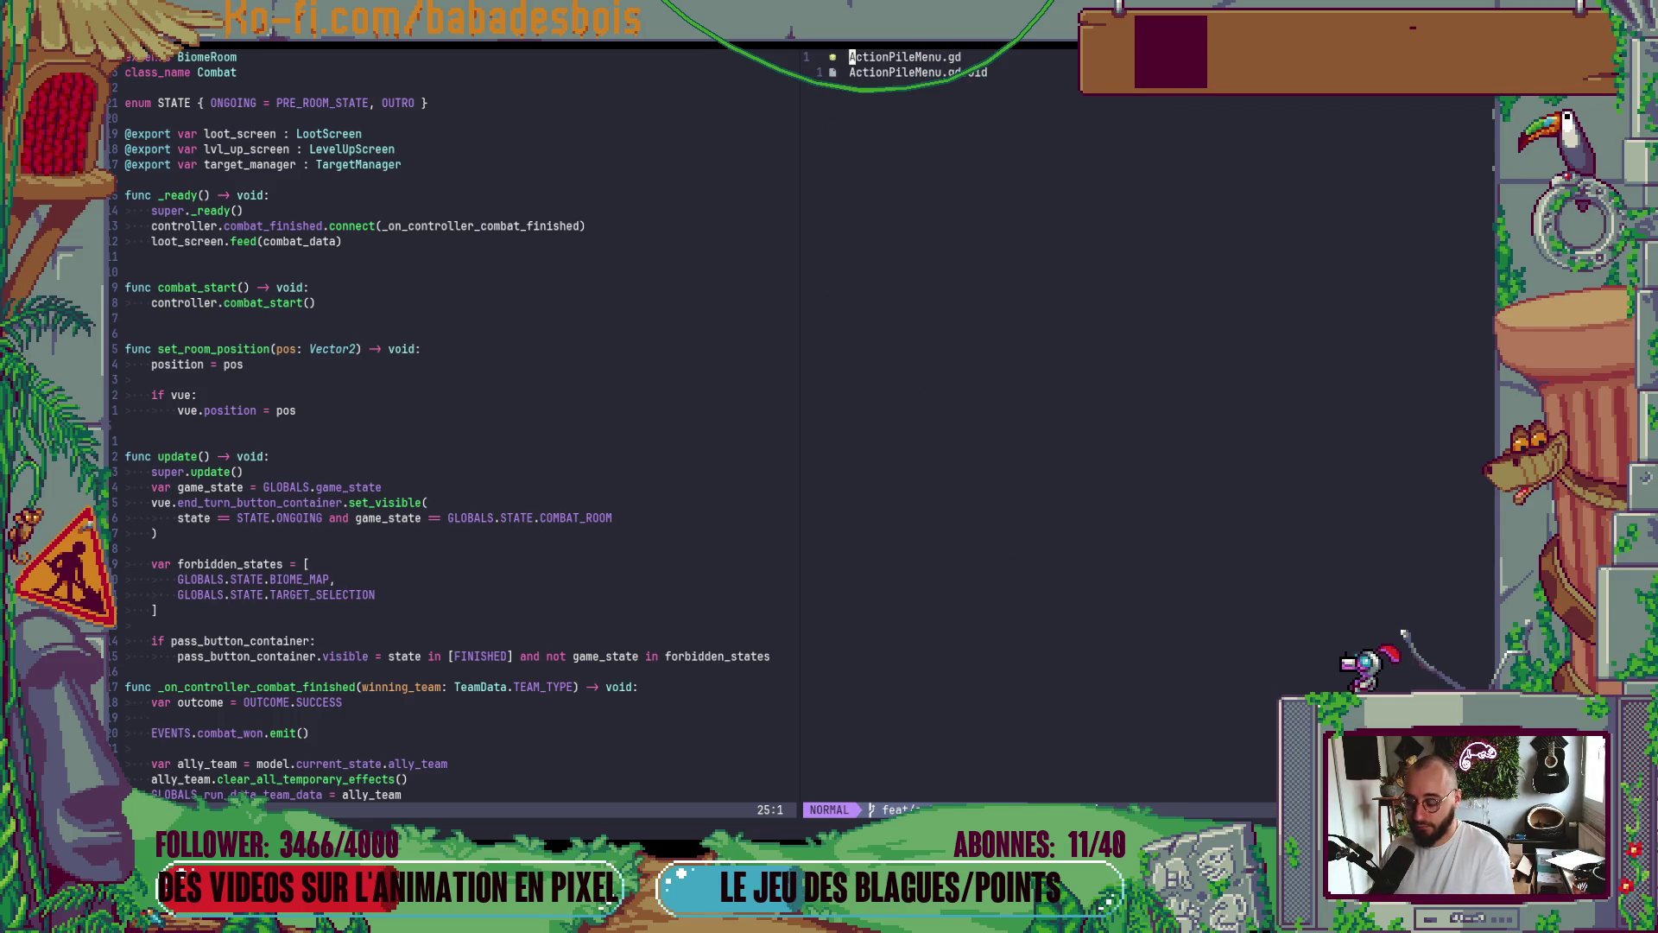
key(Return)
key(shift+a)
text(feed() -> void:)
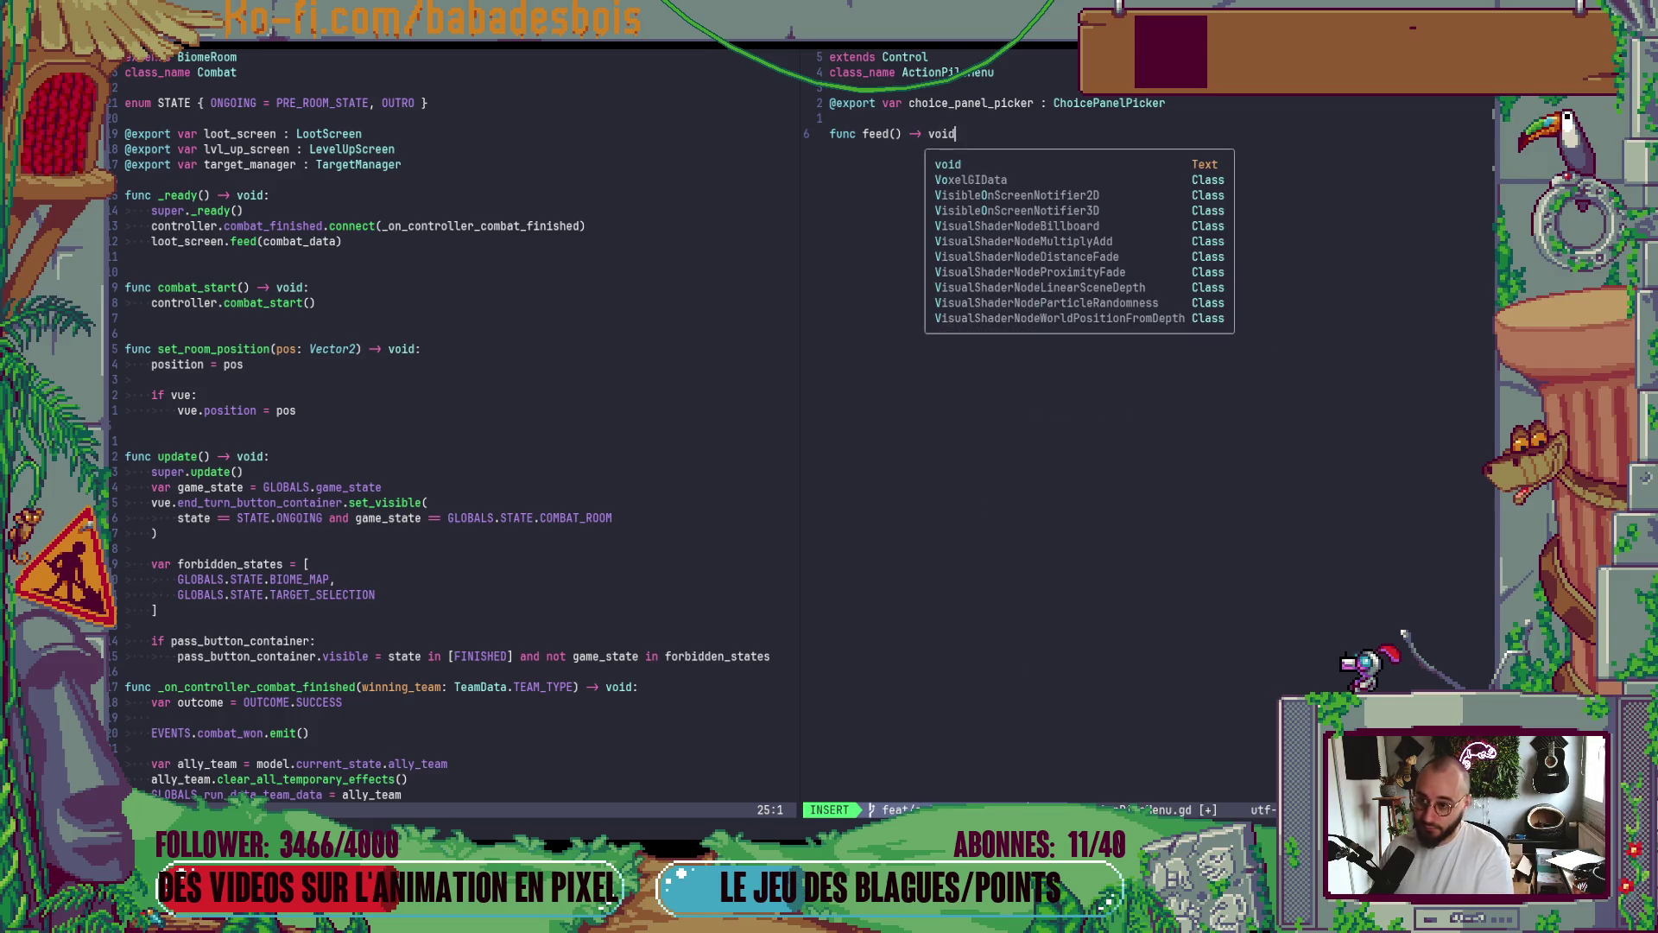
key(Return)
text(pass)
key(Escape)
Step: Remove the half-typed func _chg line and the feed() stub with its pass
key(k)
key(O)
key(Return)
key(Return)
key(Return)
key(Up)
key(Up)
text(func )
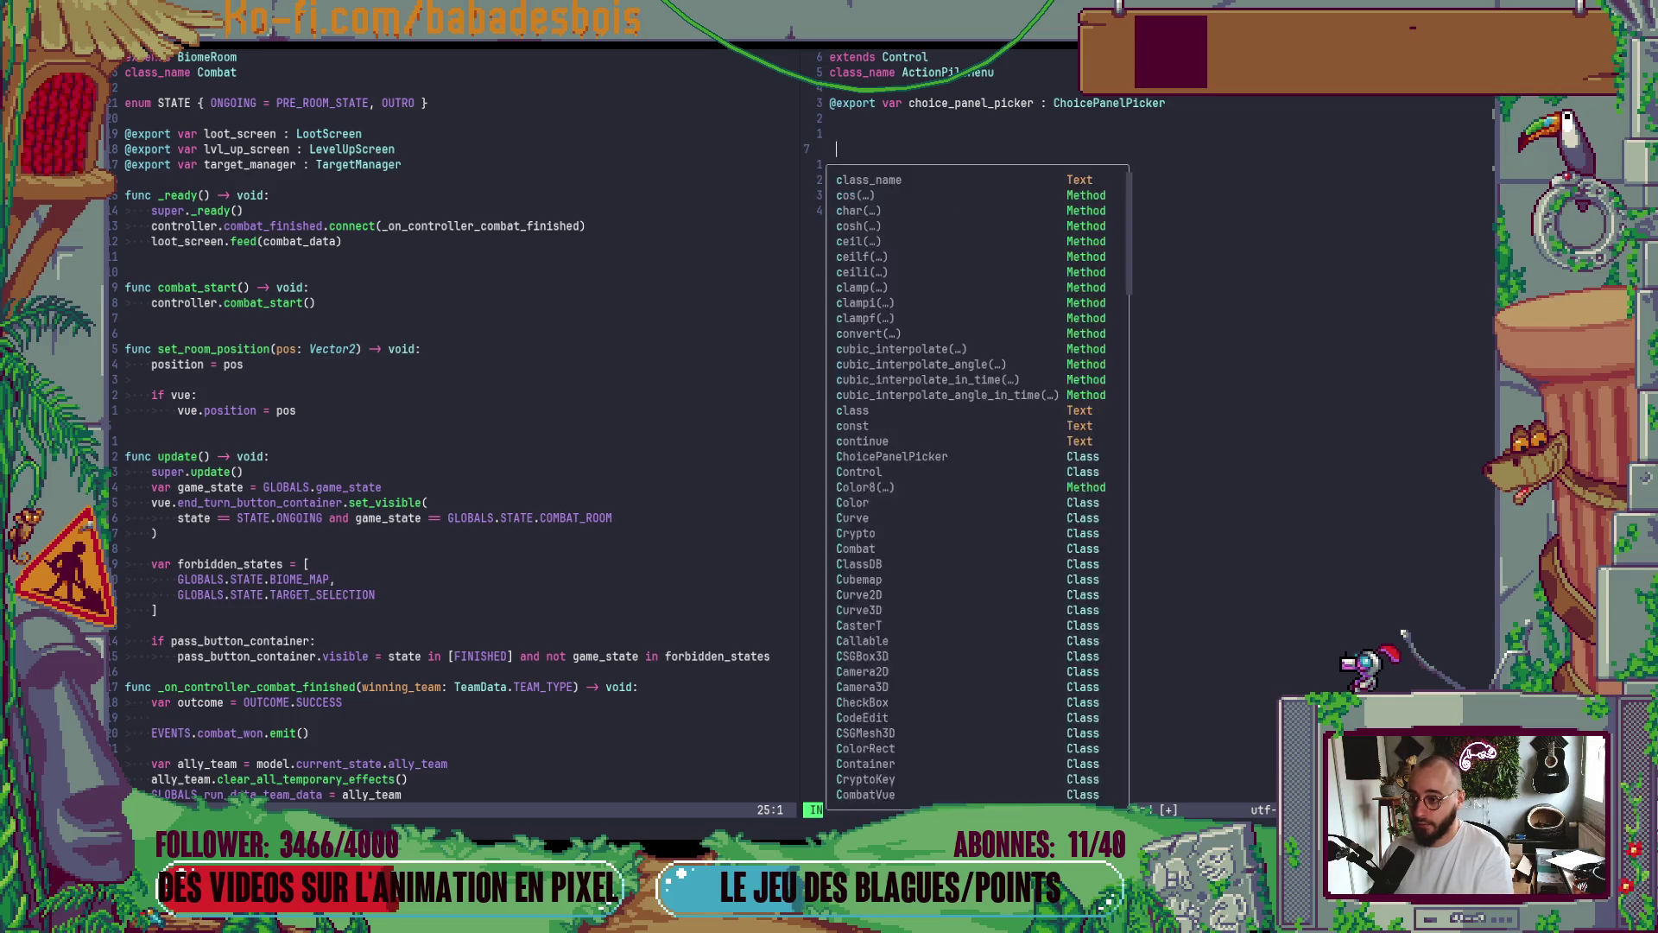
text(_chg)
key(Escape)
key(d)
key(j)
key(j)
key(V)
key(j)
key(d)
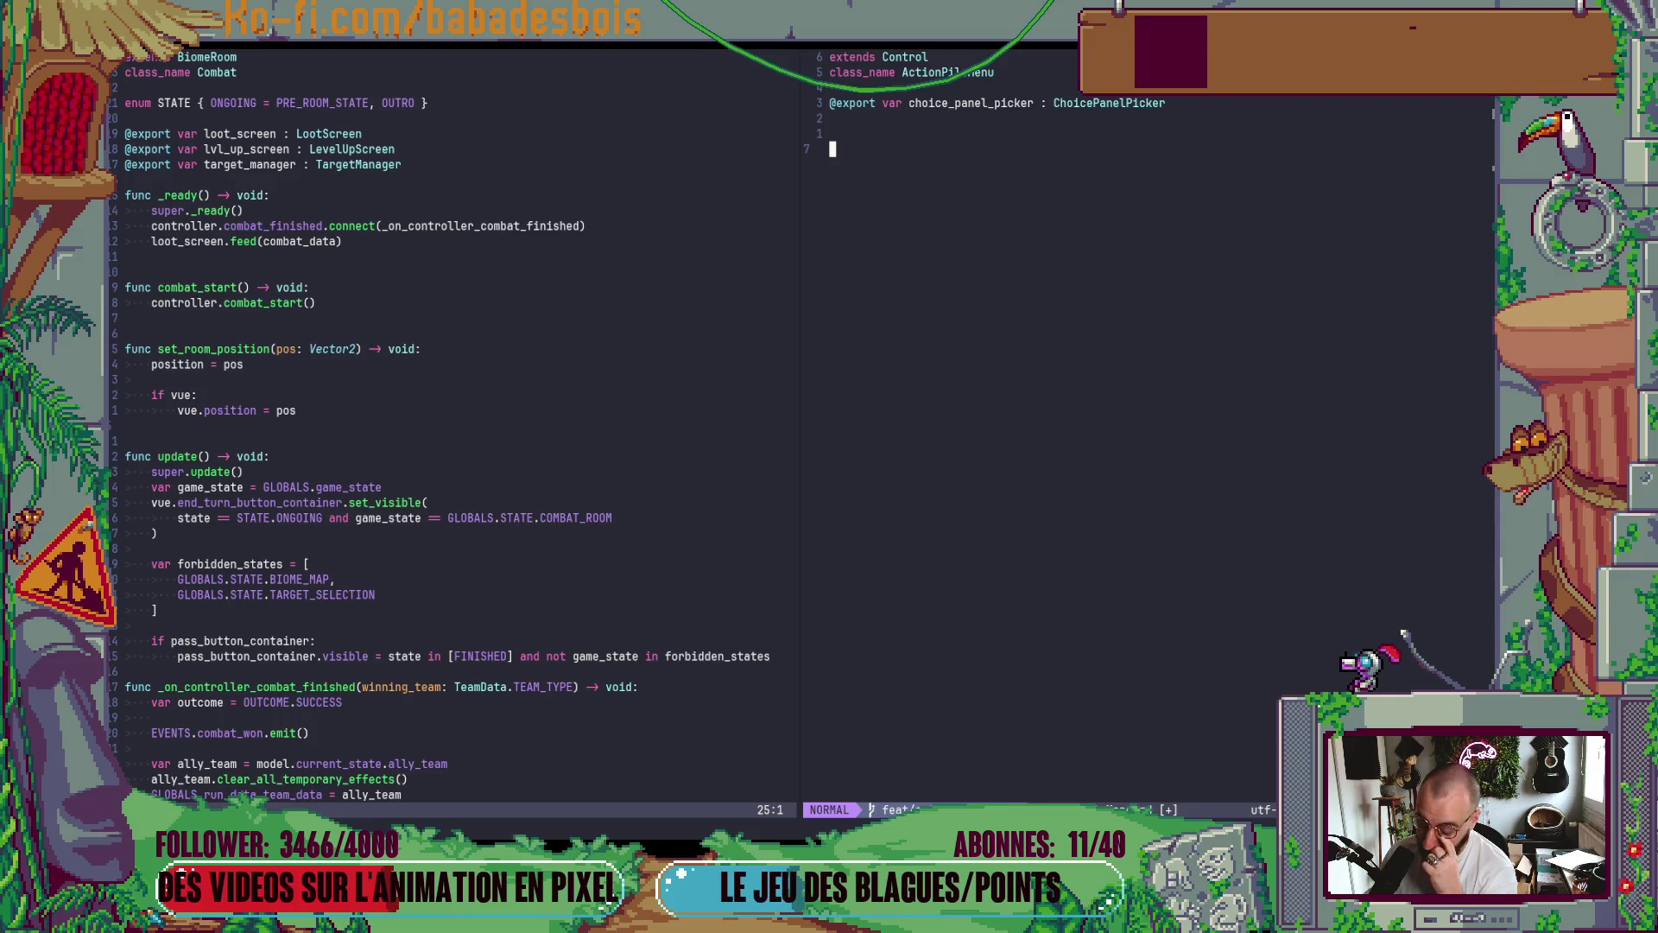
Step: Write func _ready() -> void: from completion with a pass placeholder
text(ifunc _r)
key(Return)
key(Return)
text(pass)
key(Escape)
Step: Replace pass in _ready() with visibility_changed.connect( and an indented empty line inside the parentheses
key(k)
key(k)
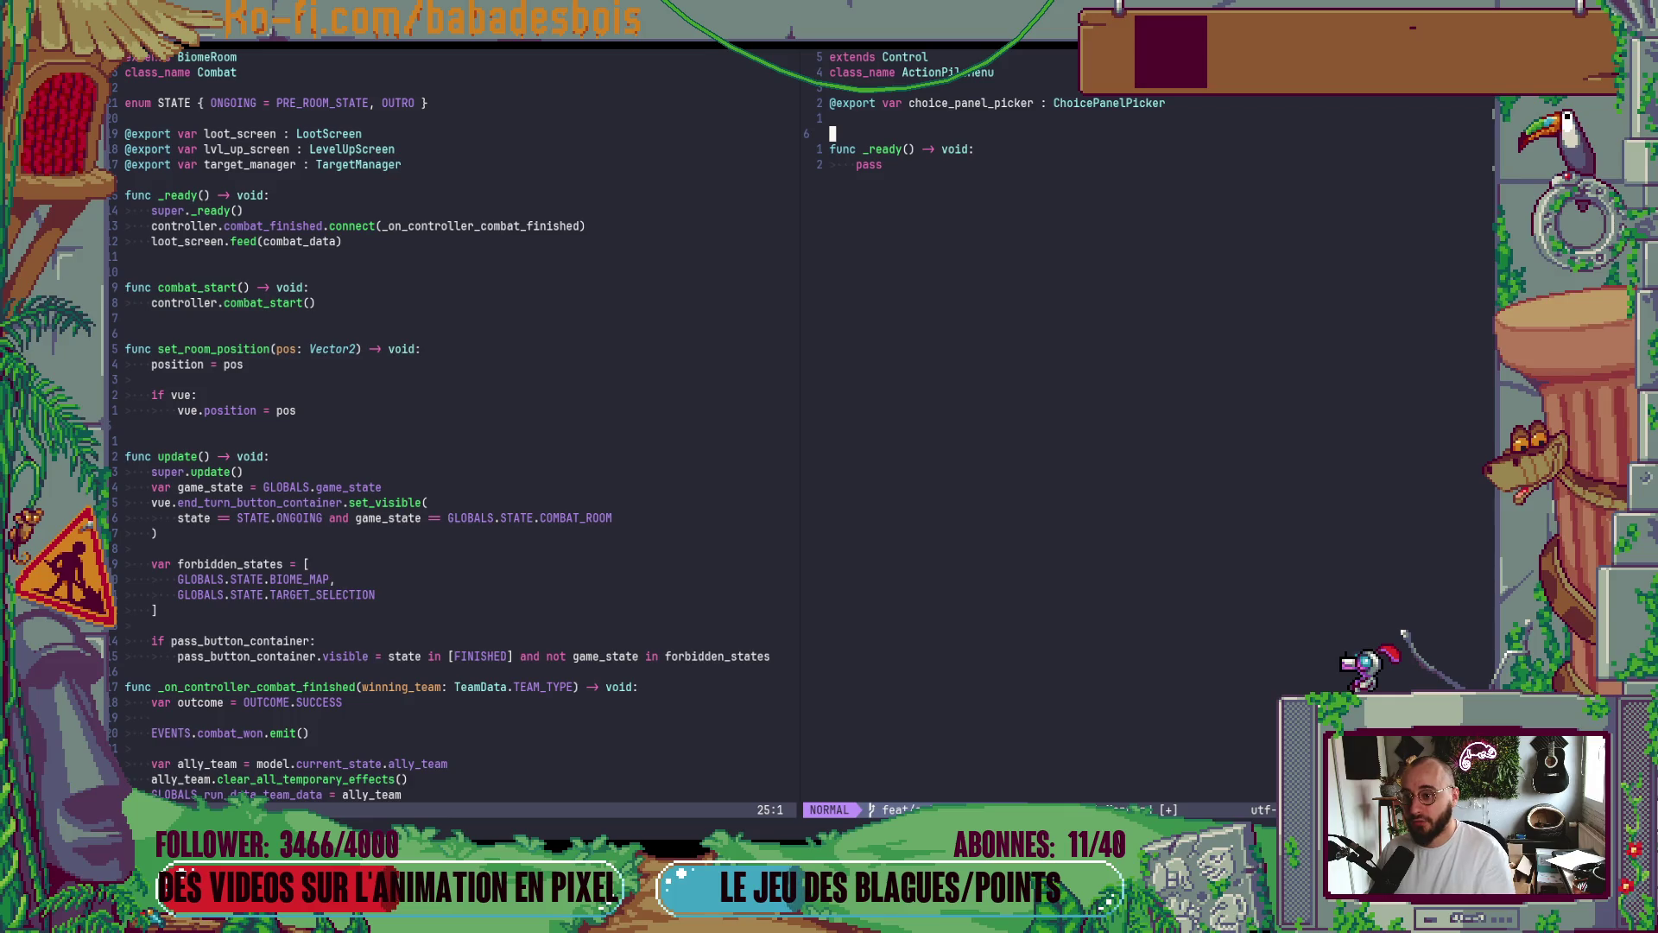
key(j)
key(j)
key(c)
key(c)
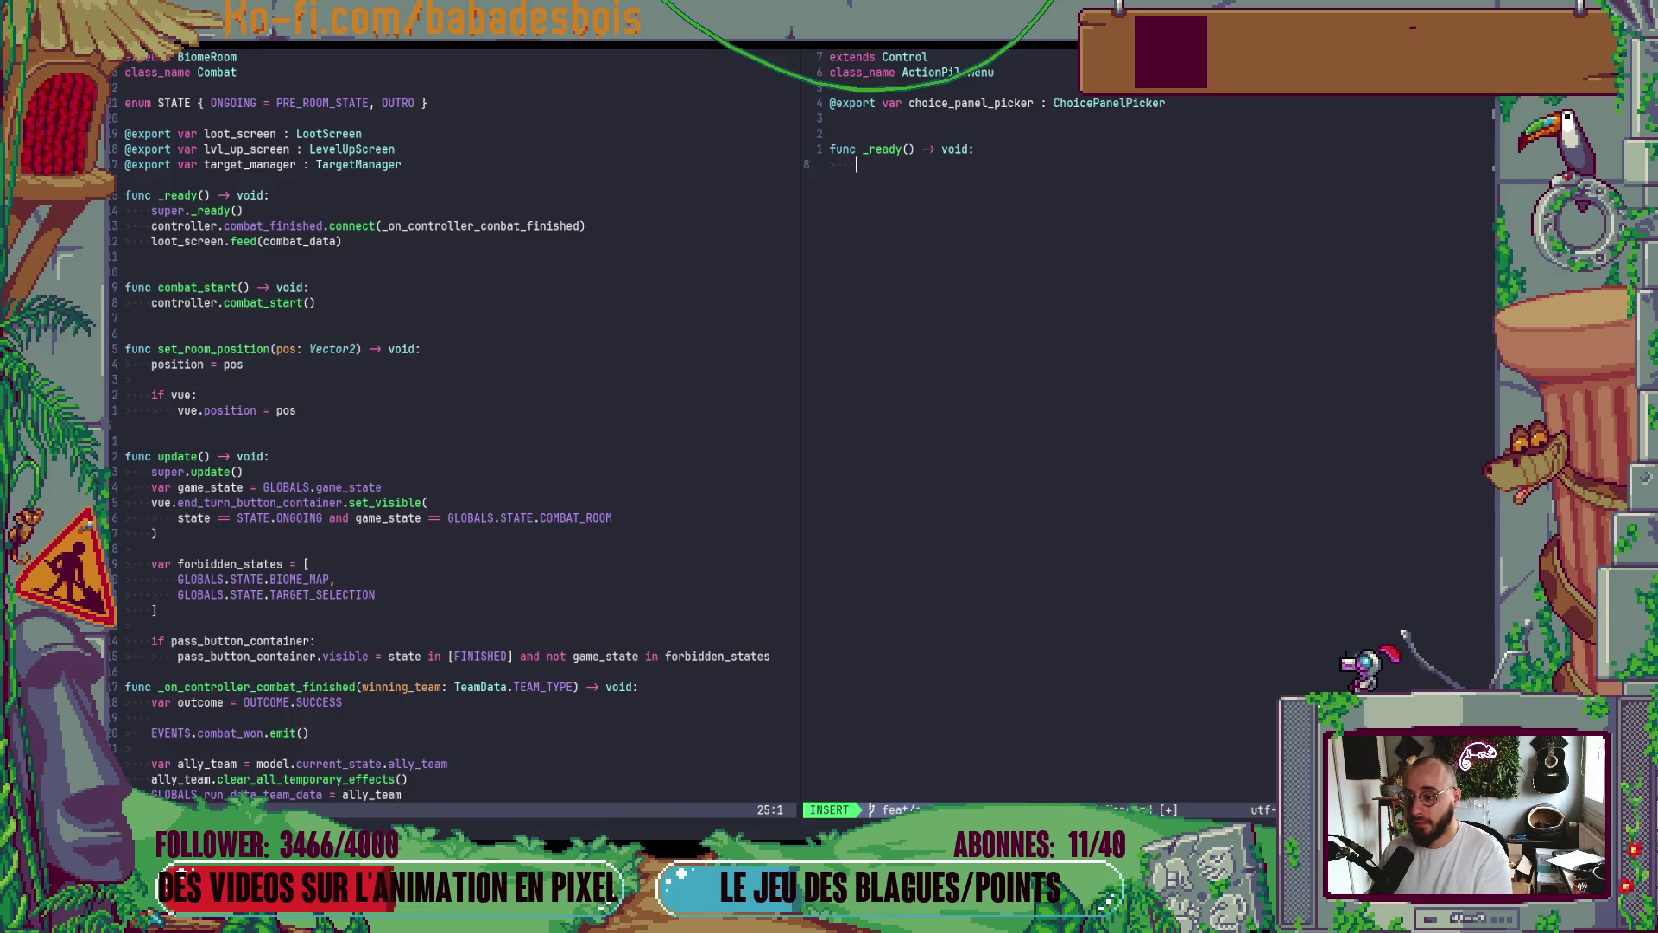
text(visibility_changed.)
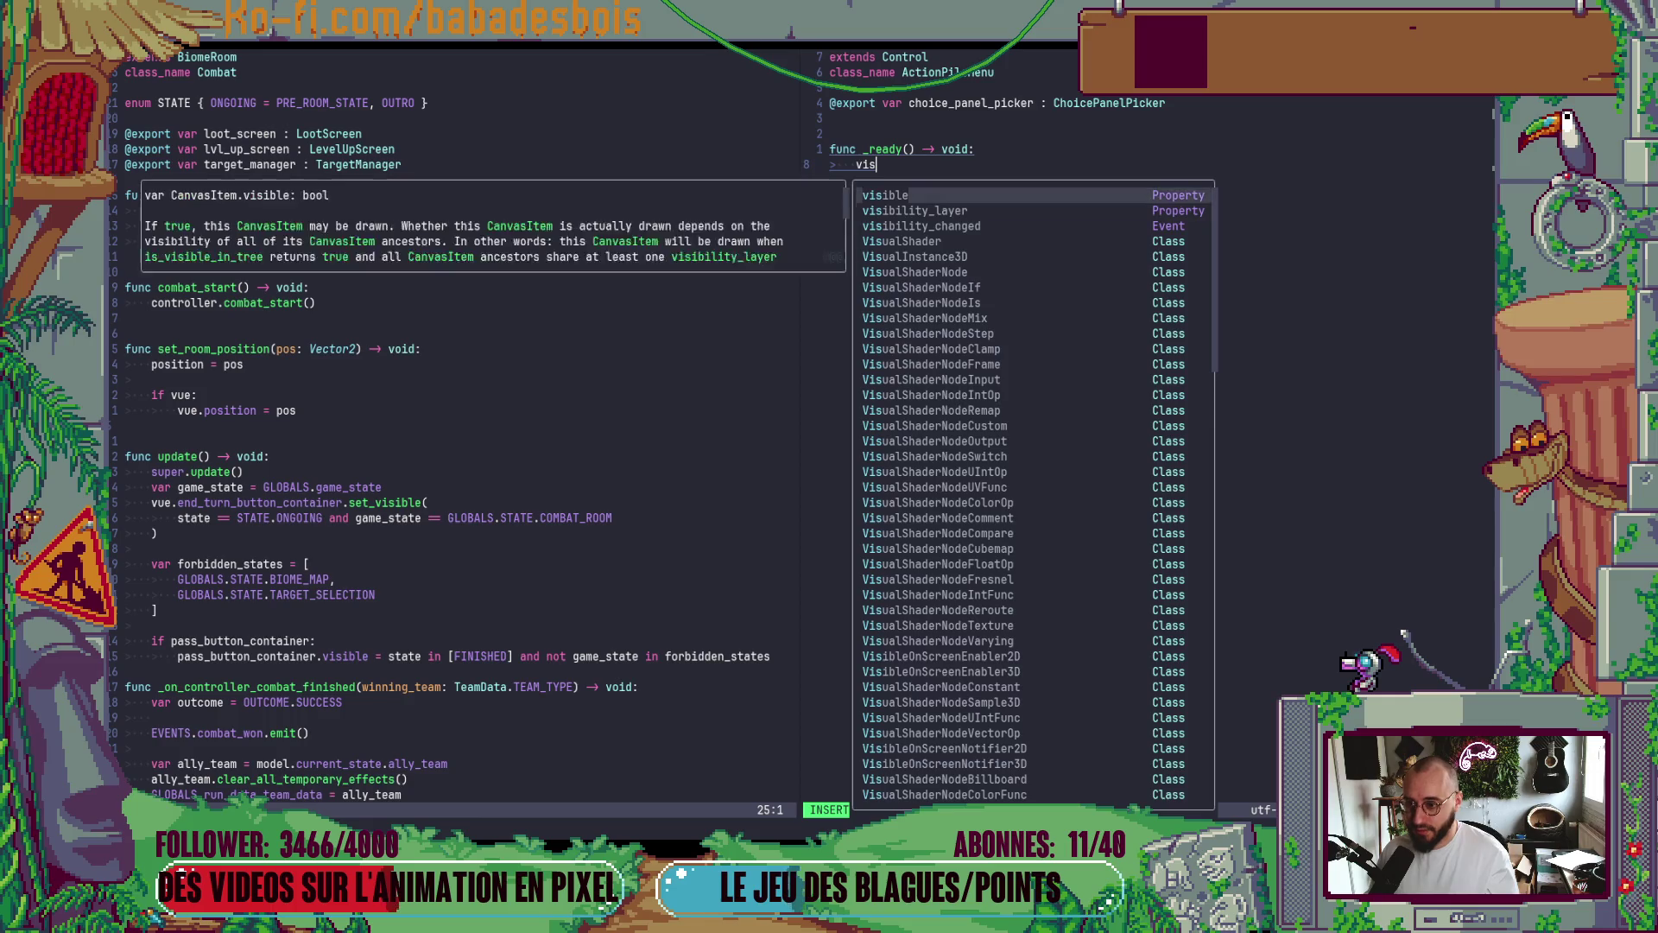
text(connect()
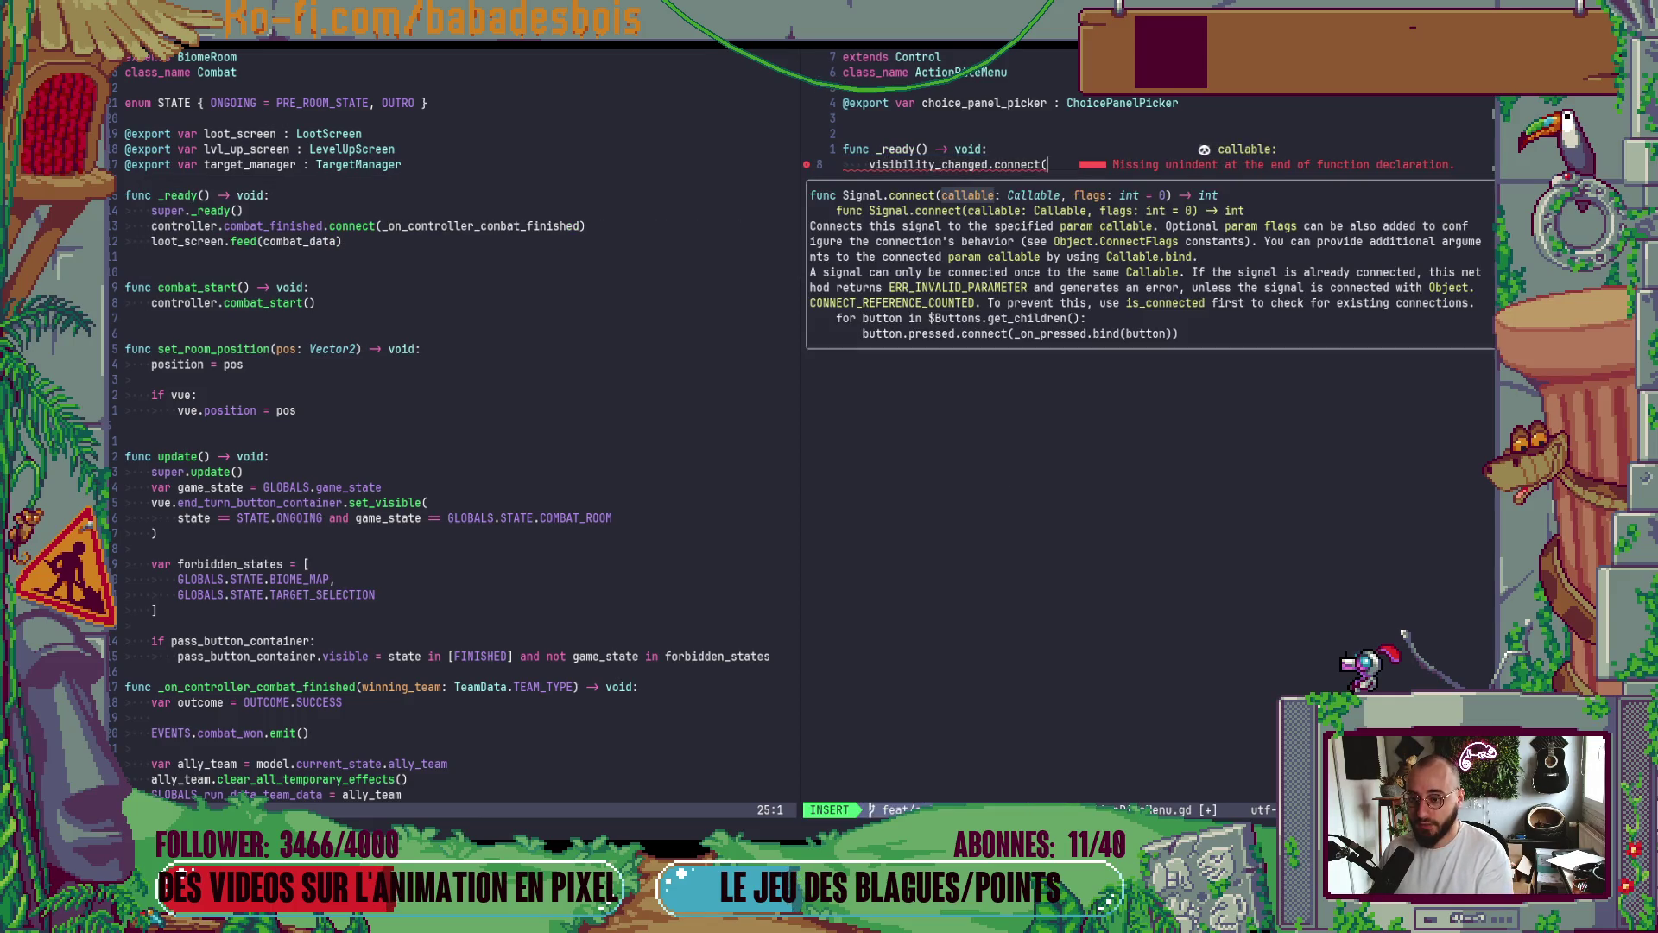
key(BackSpace)
key(Return)
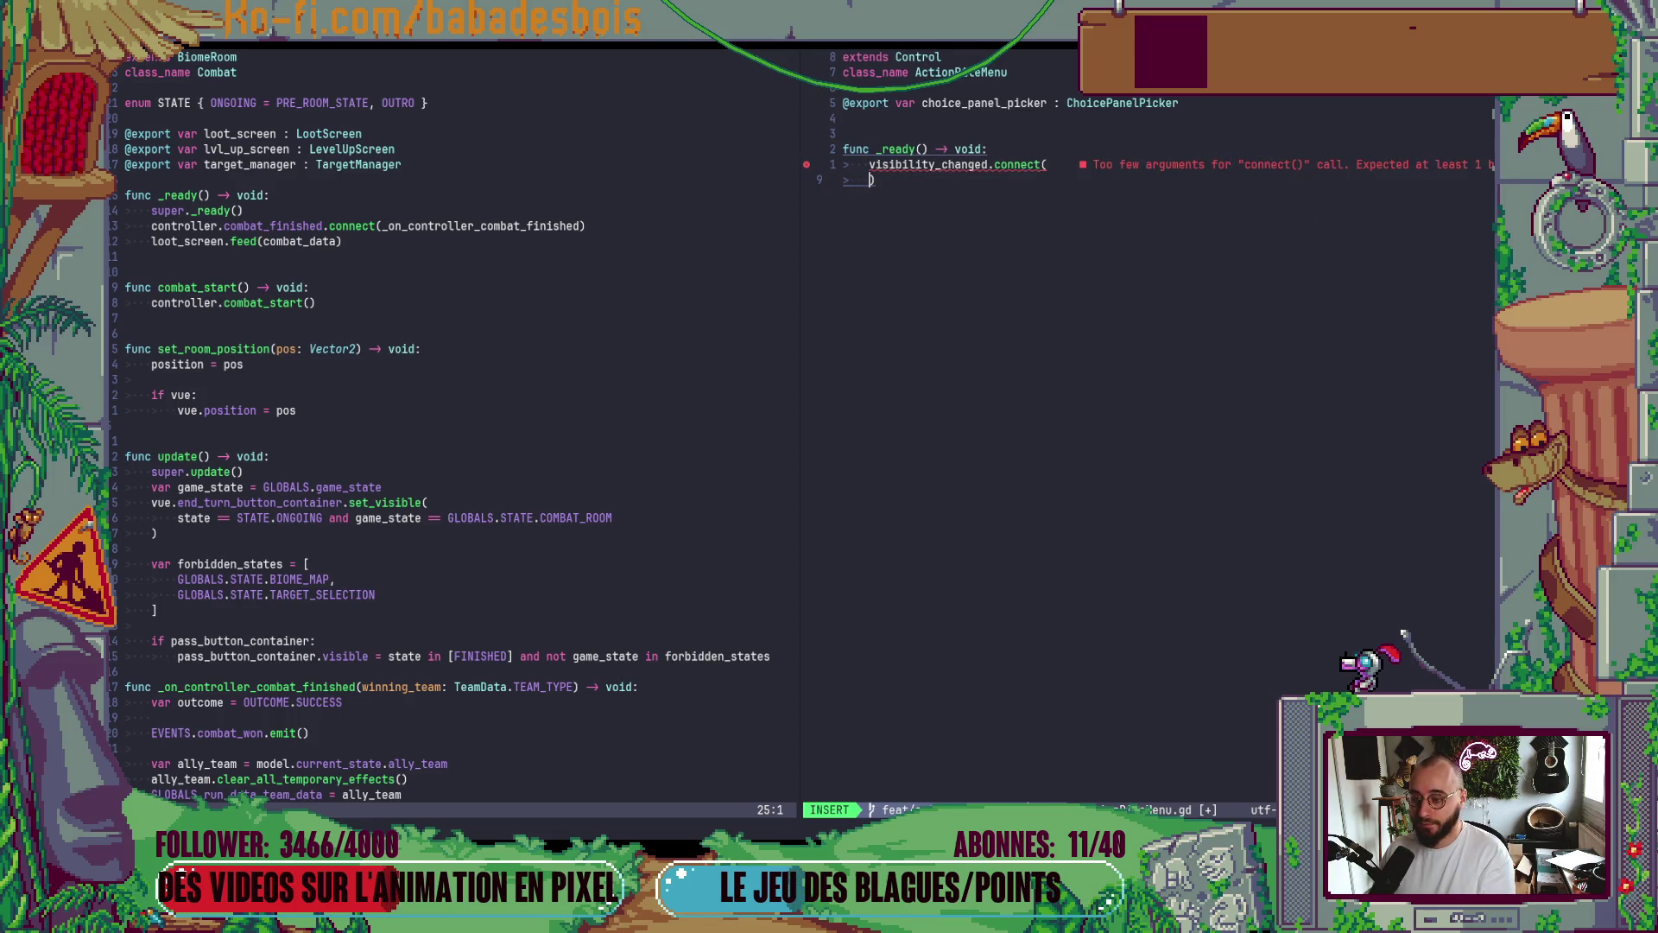
key(Return)
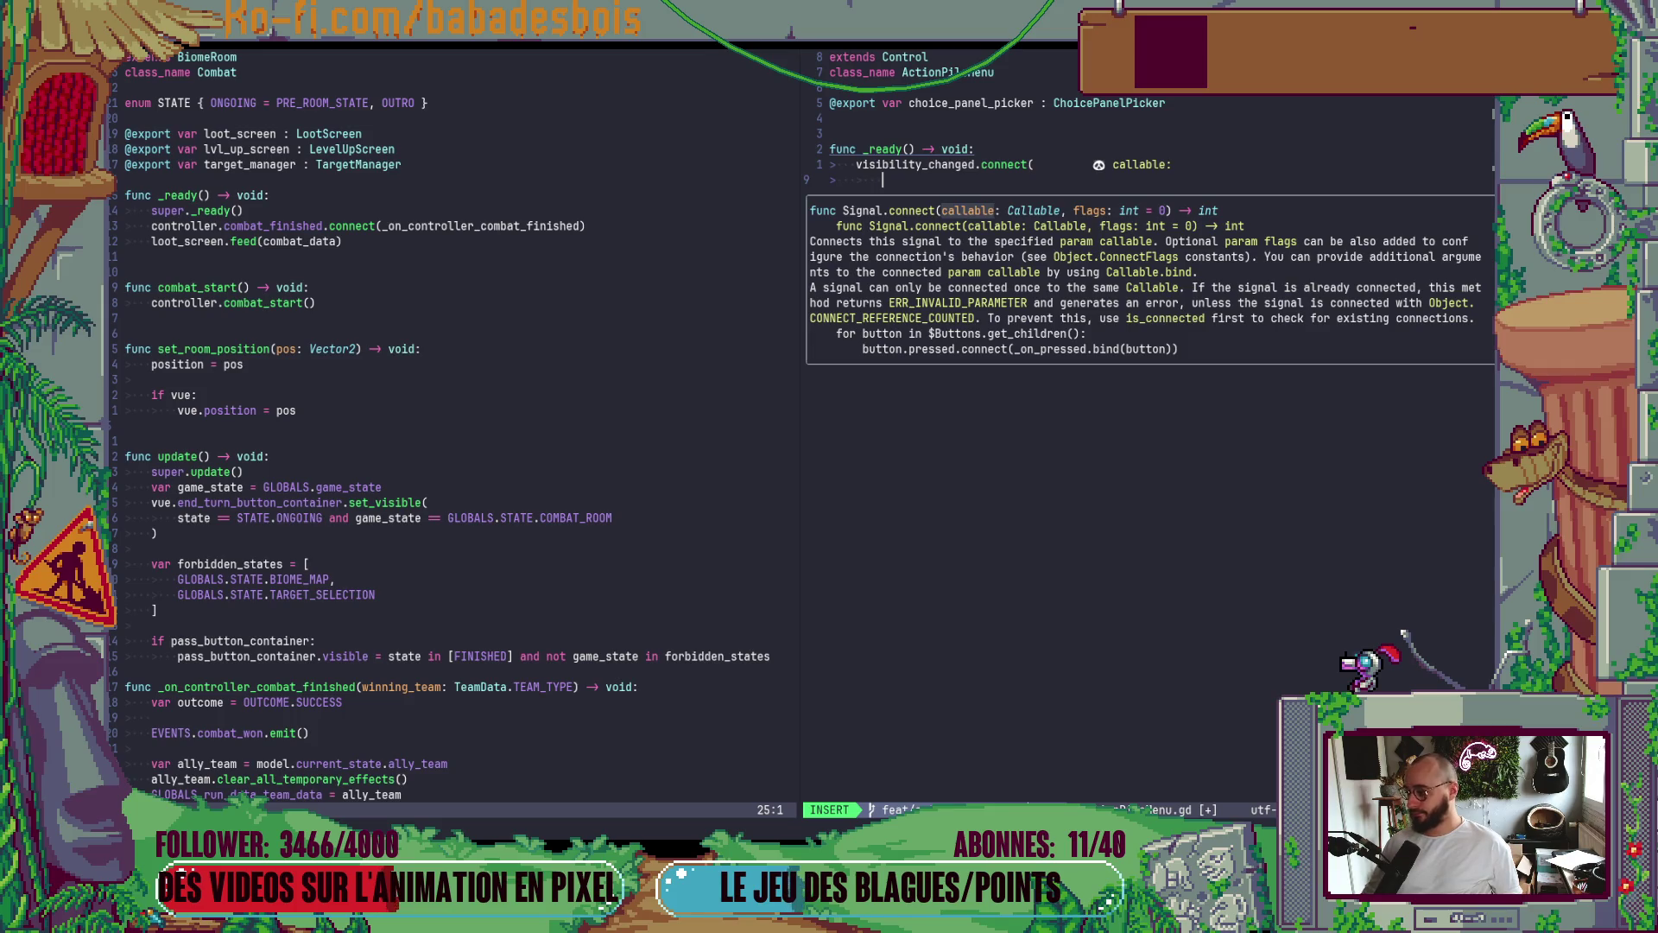
key(Escape)
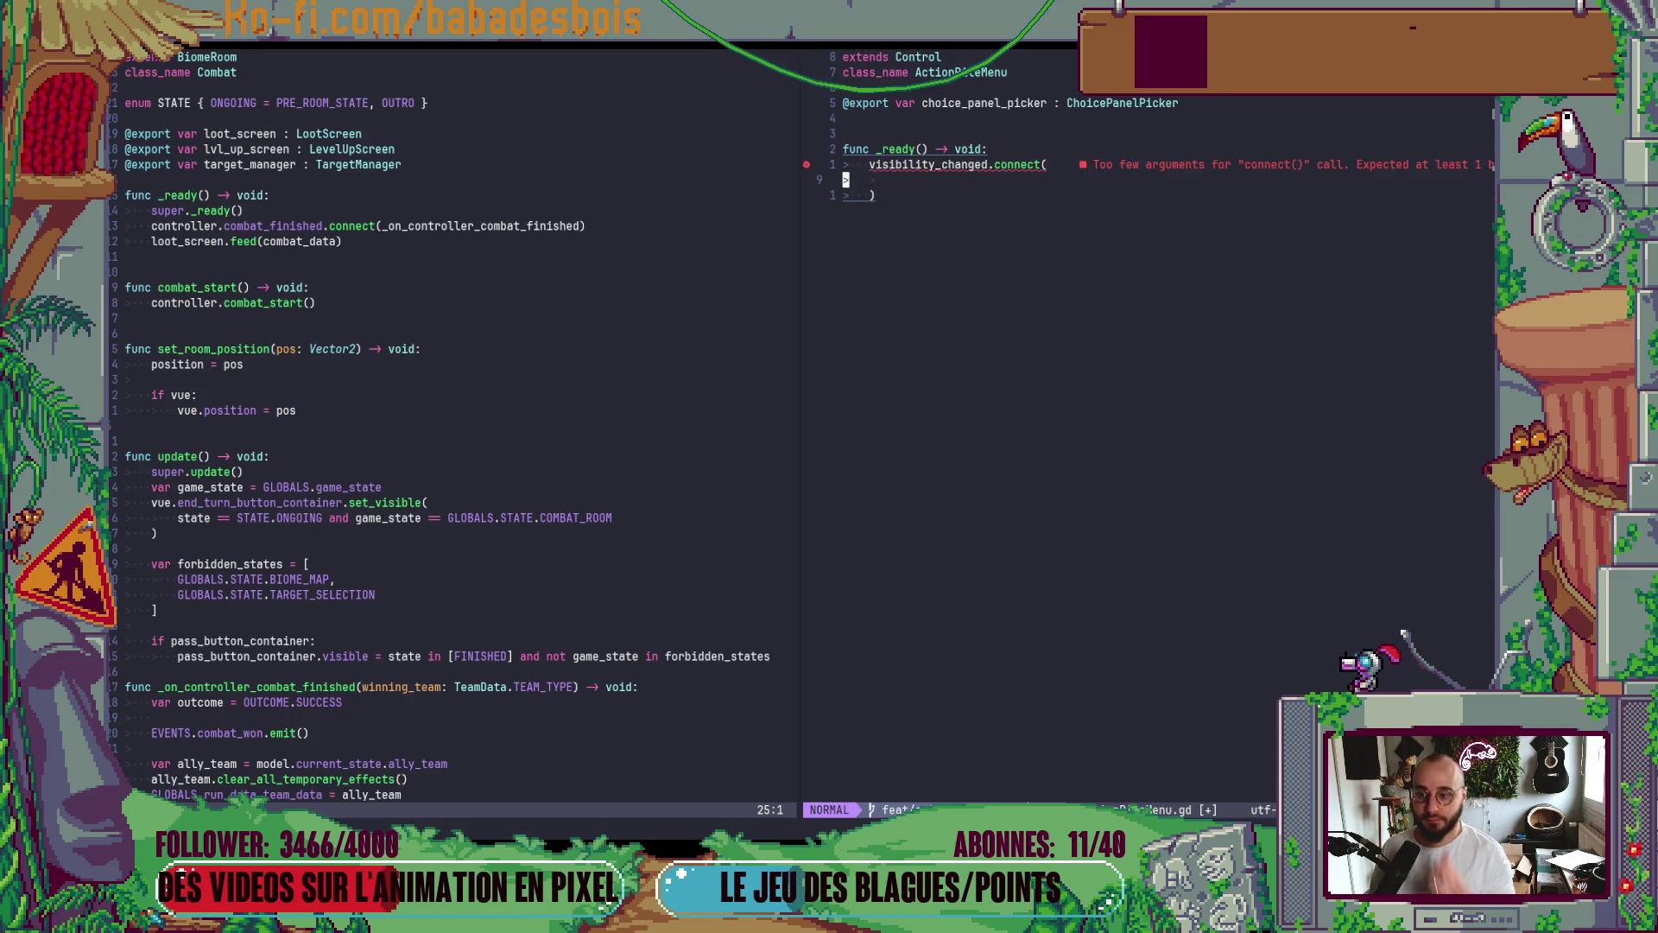
key(S)
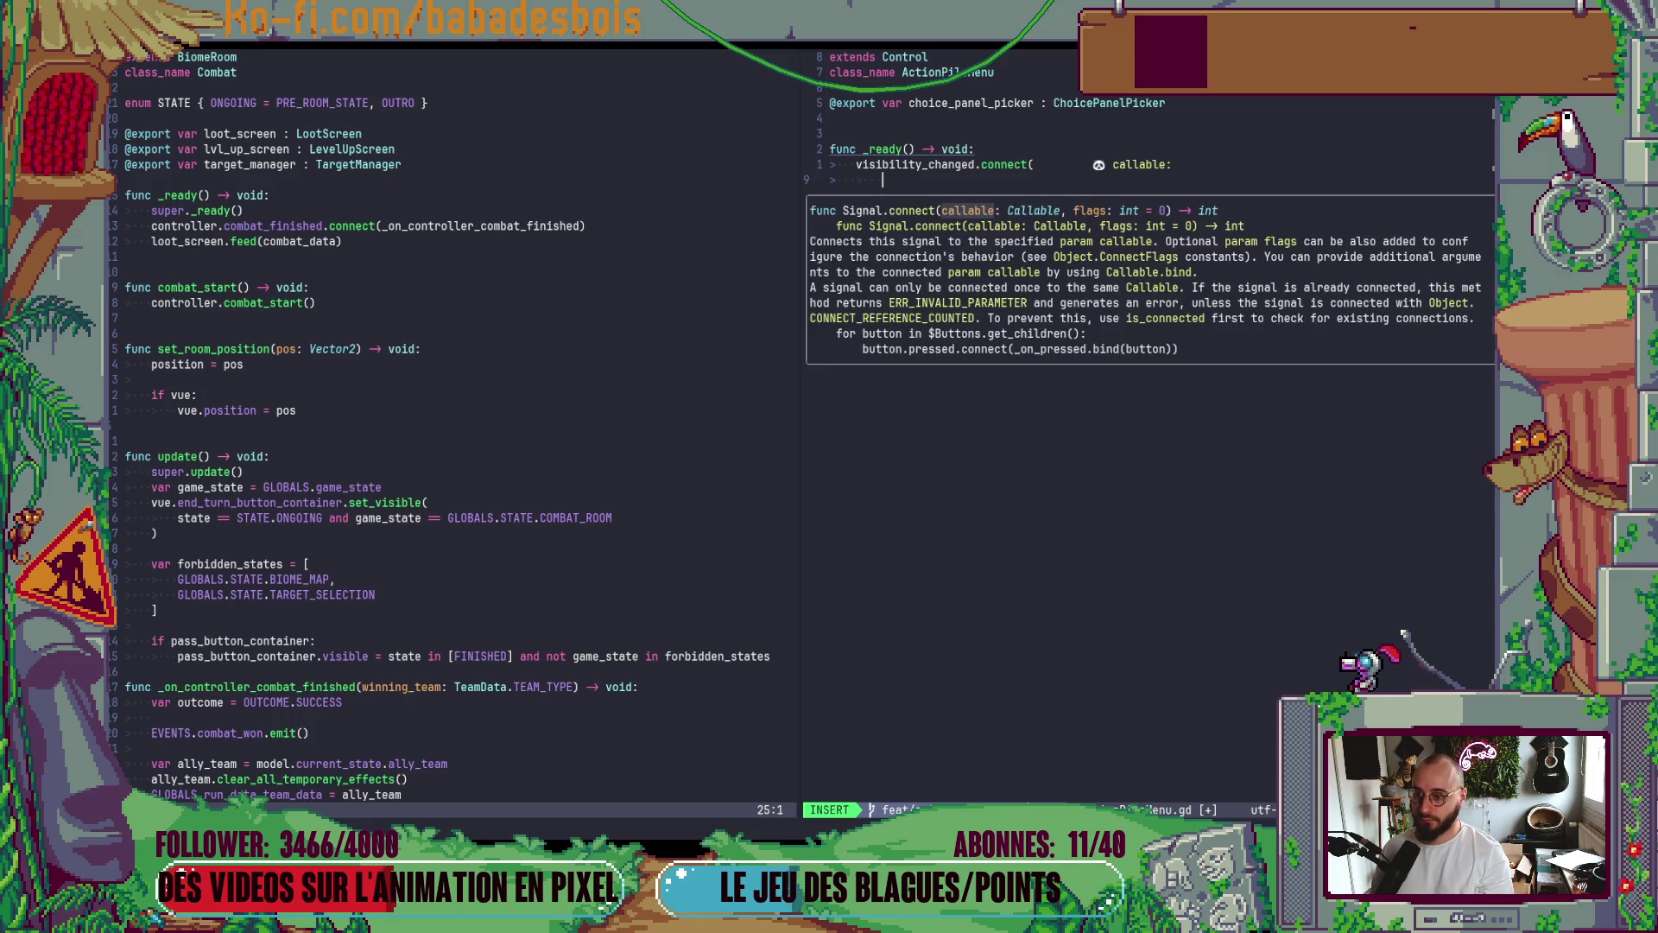
Step: Add an 'if visible:' condition with an indented line beneath it
text(if)
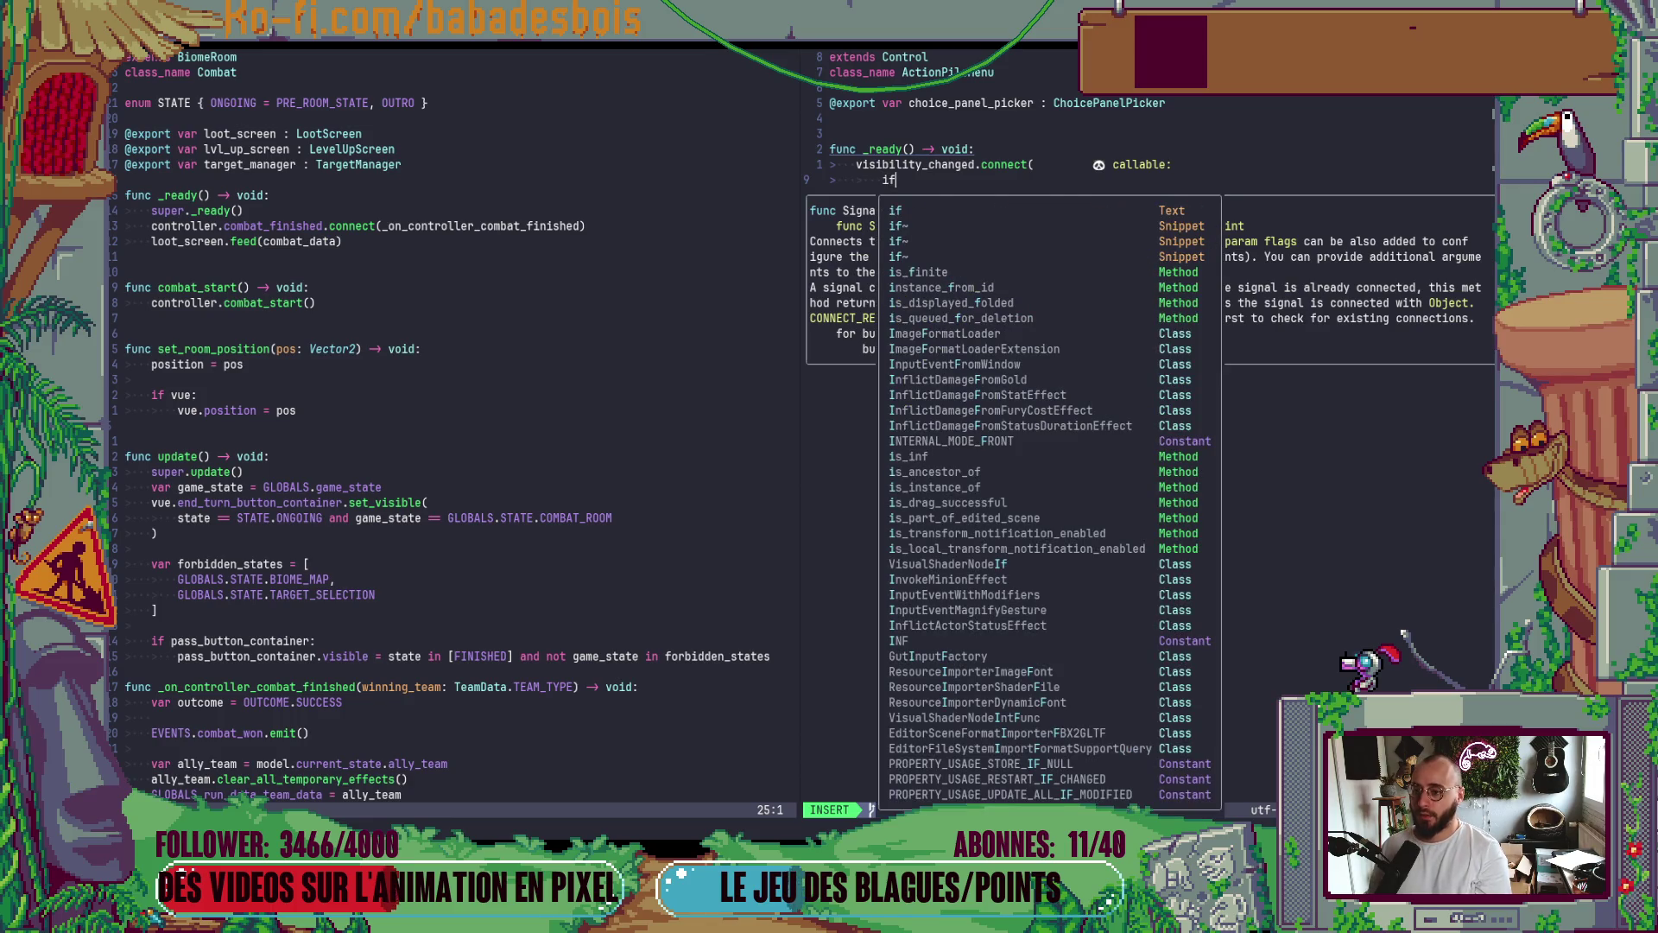
text( visibility_changed)
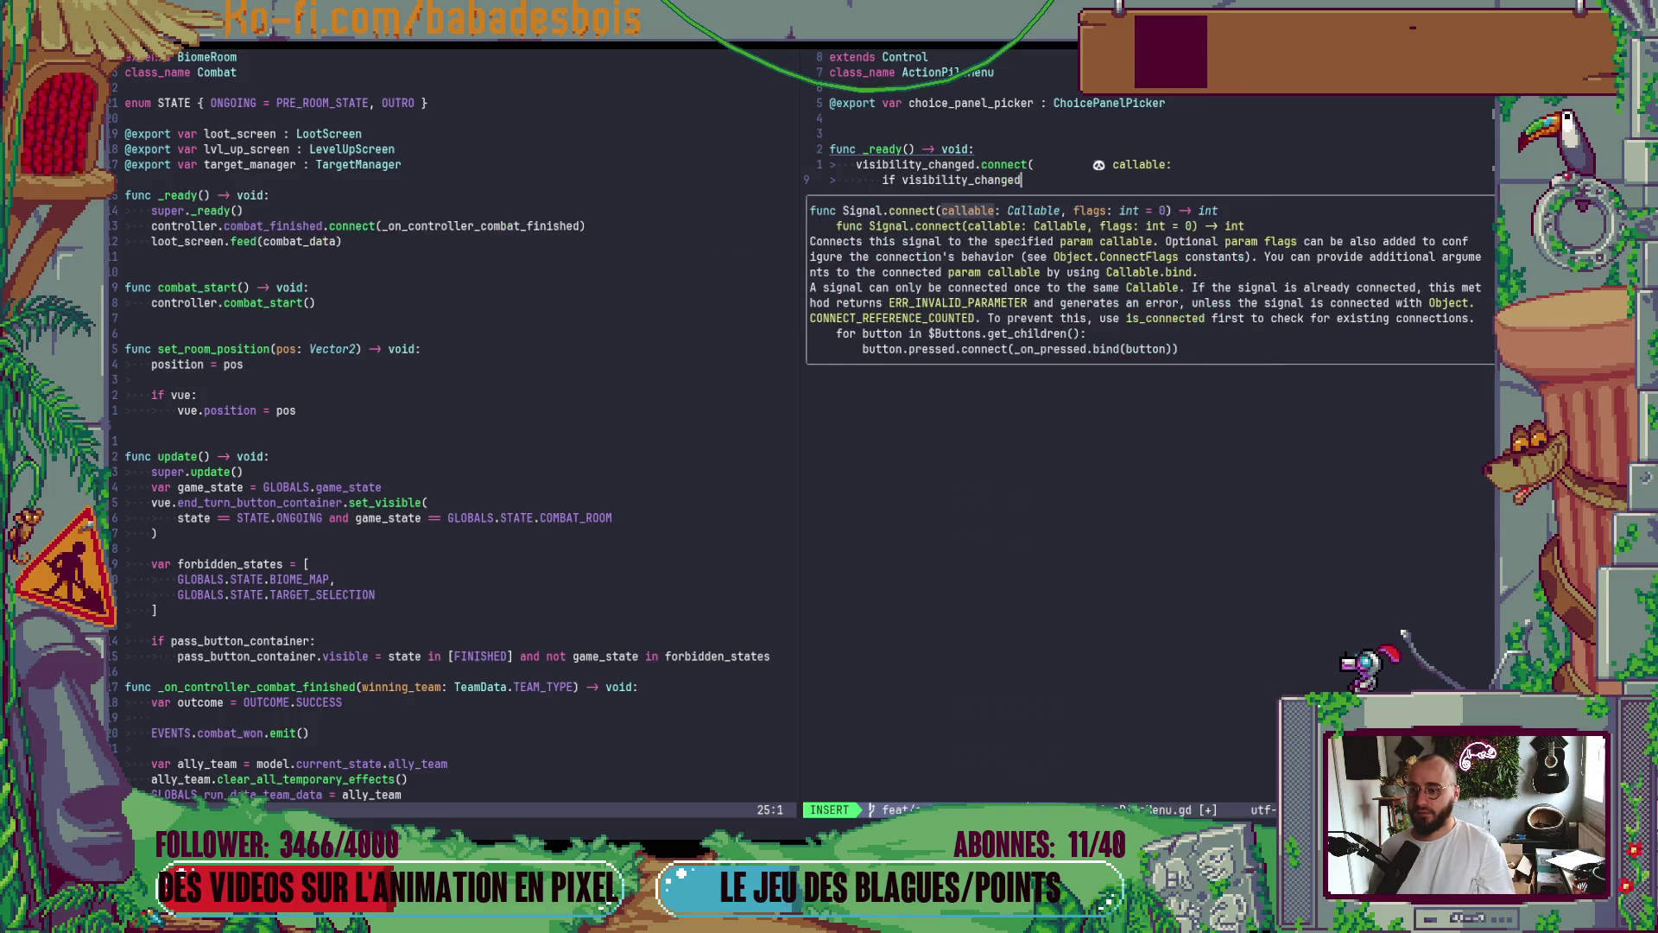
key(BackSpace)
key(BackSpace)
key(BackSpace)
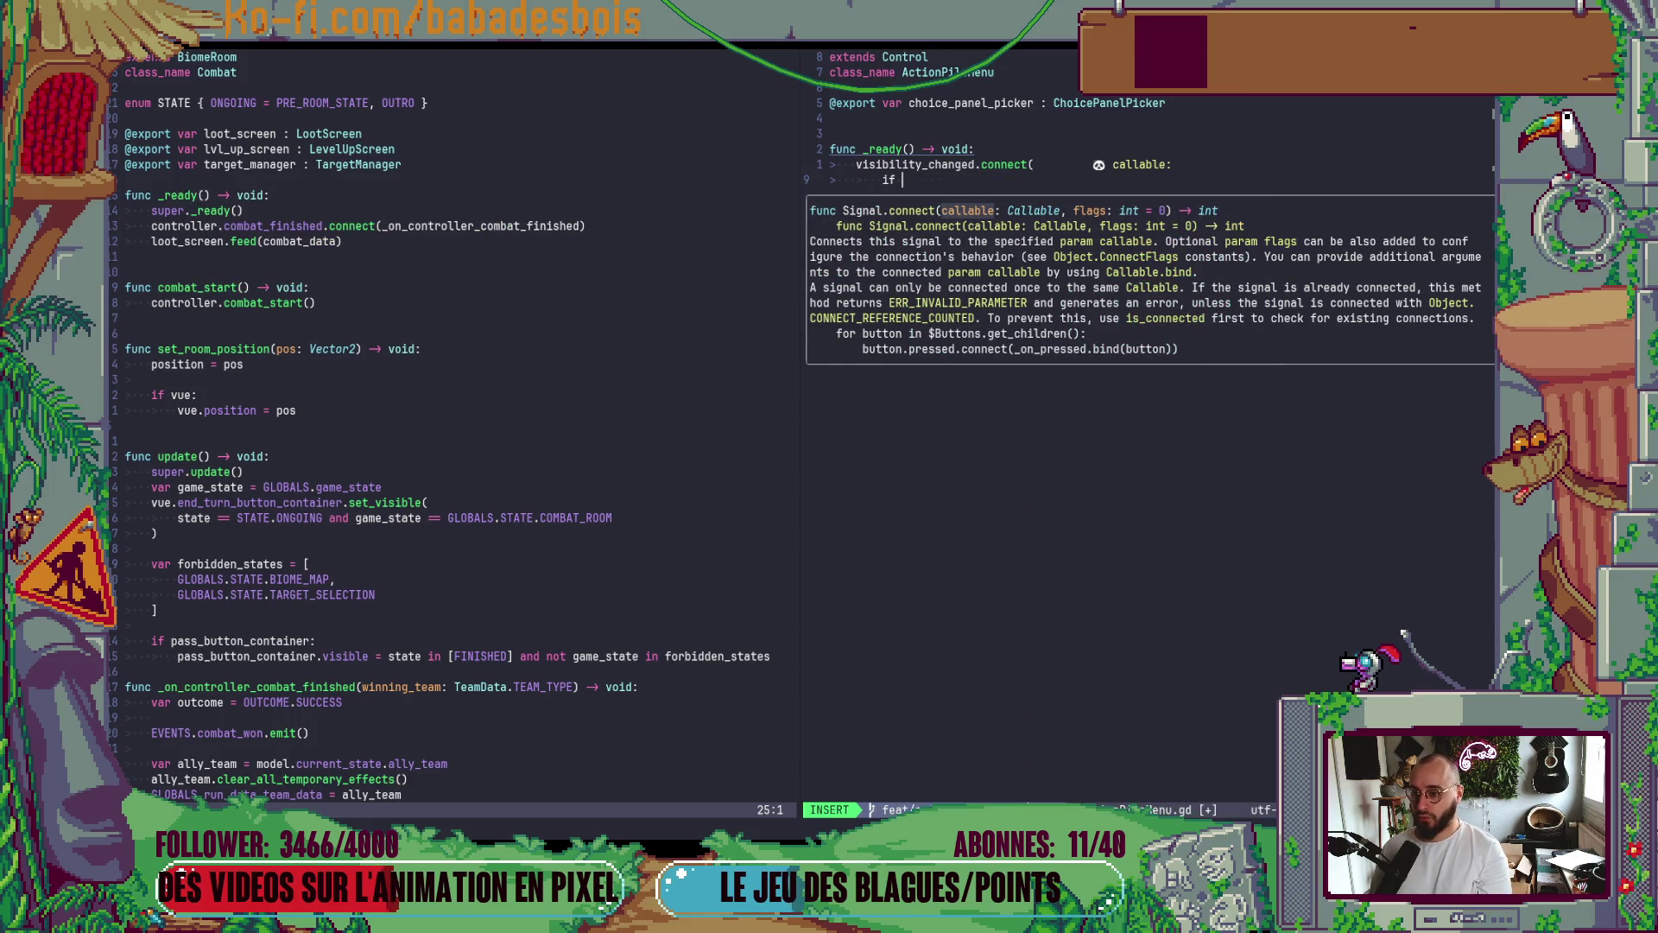
text(ble:)
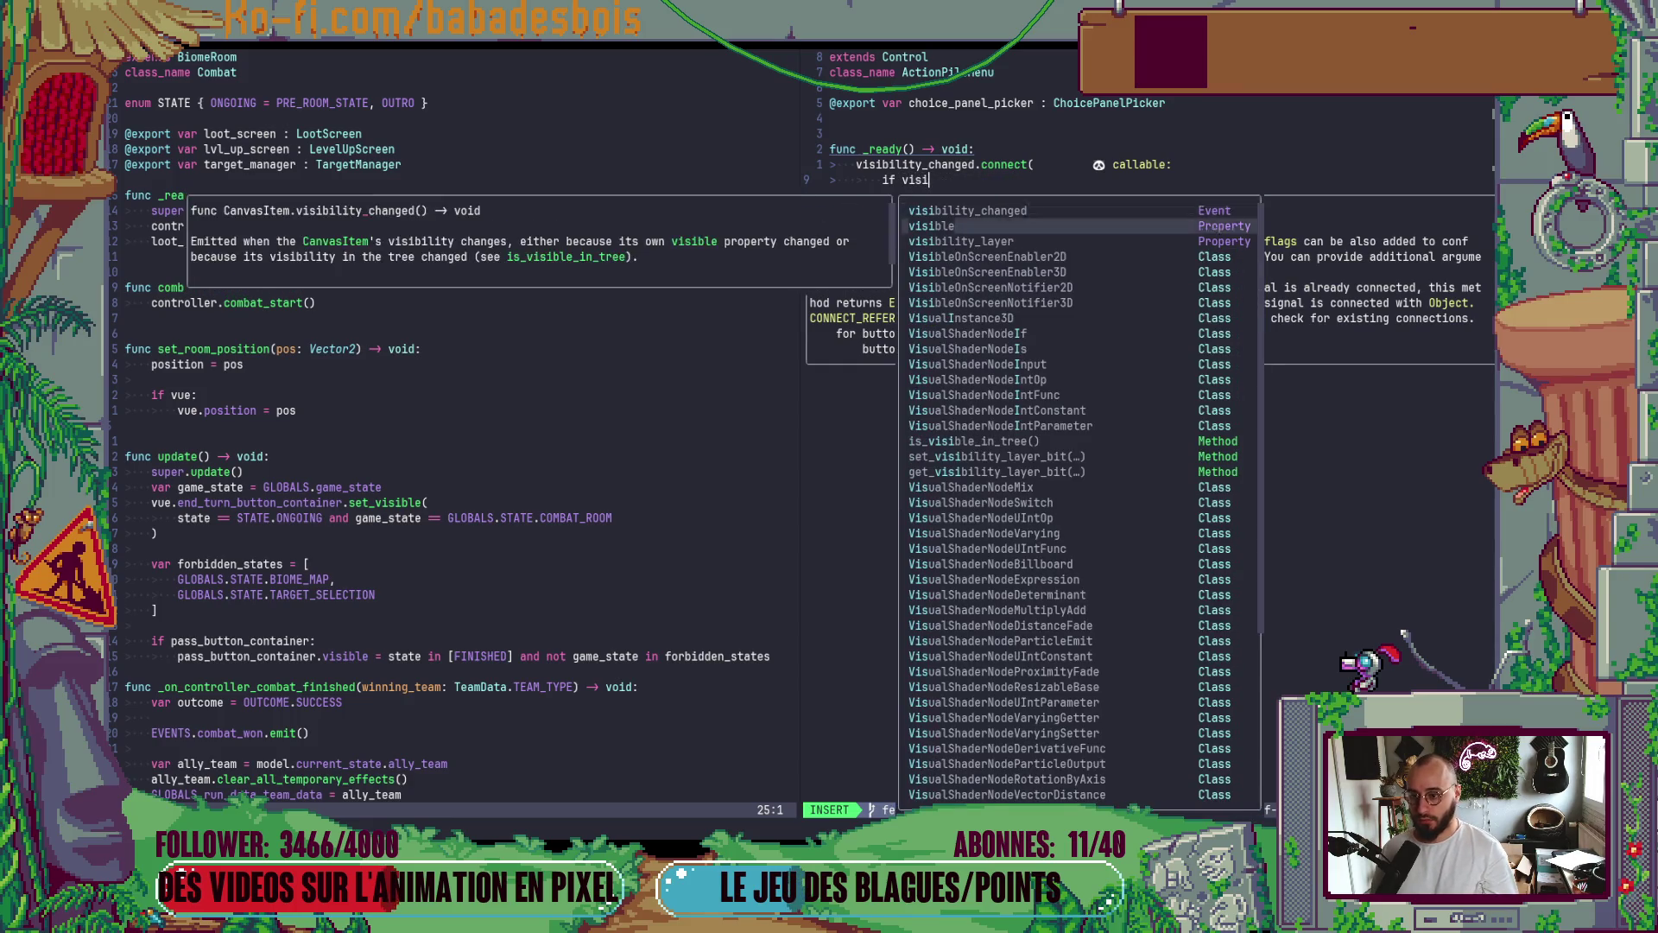
key(Return)
key(Escape)
key(c)
key(c)
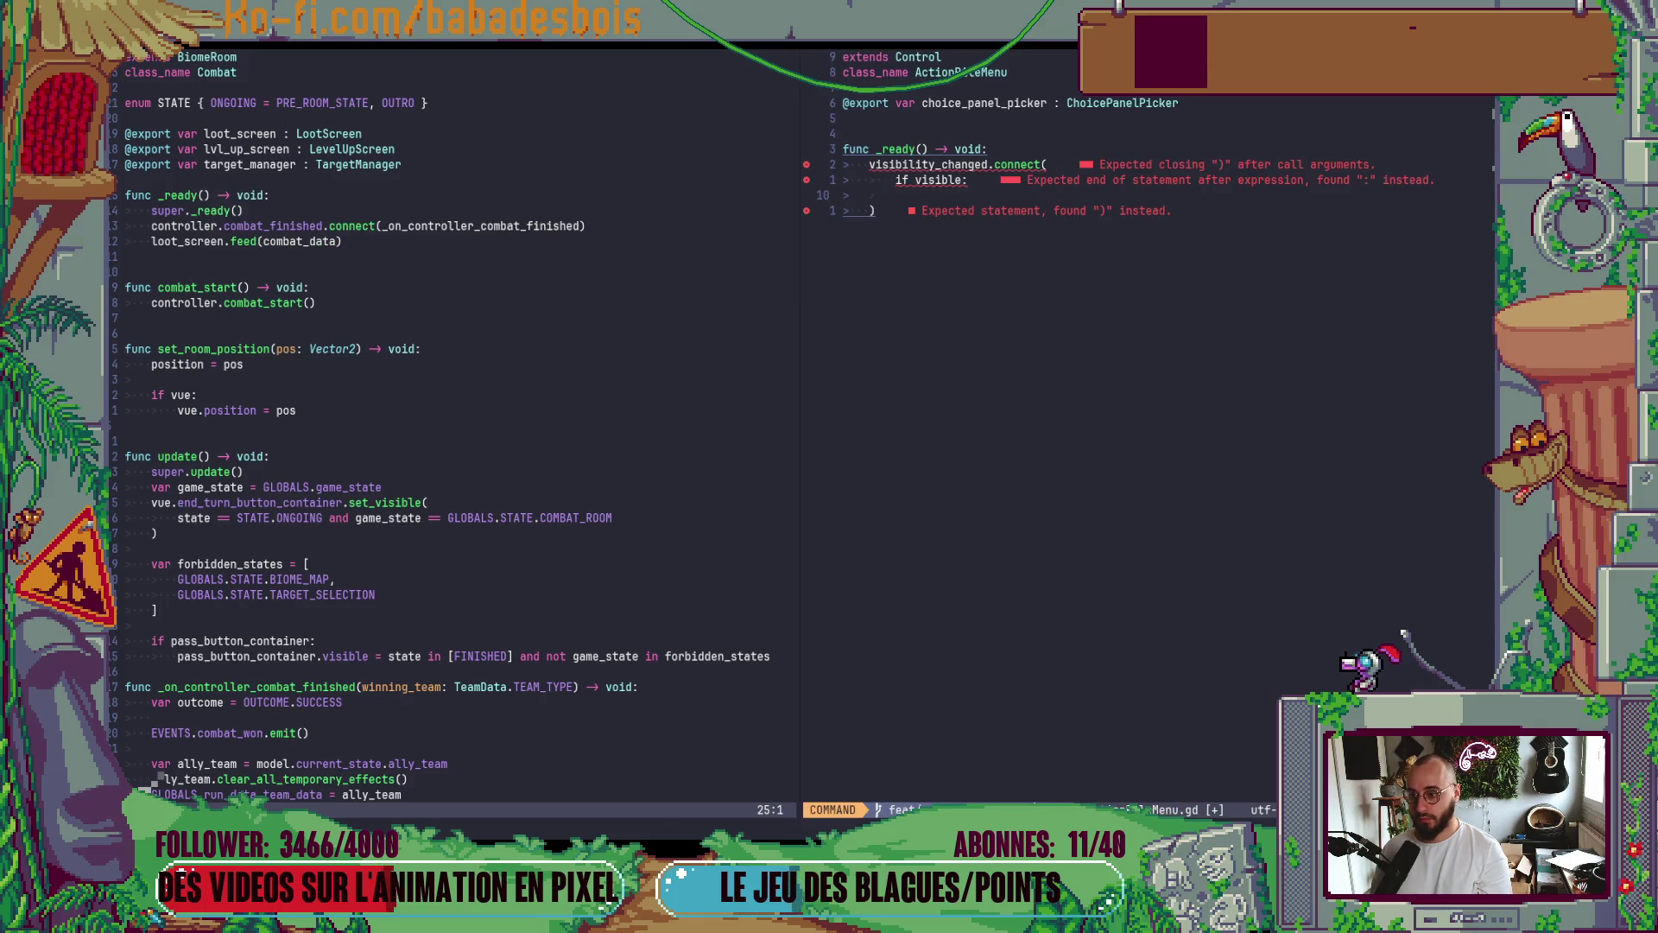
key(Tab)
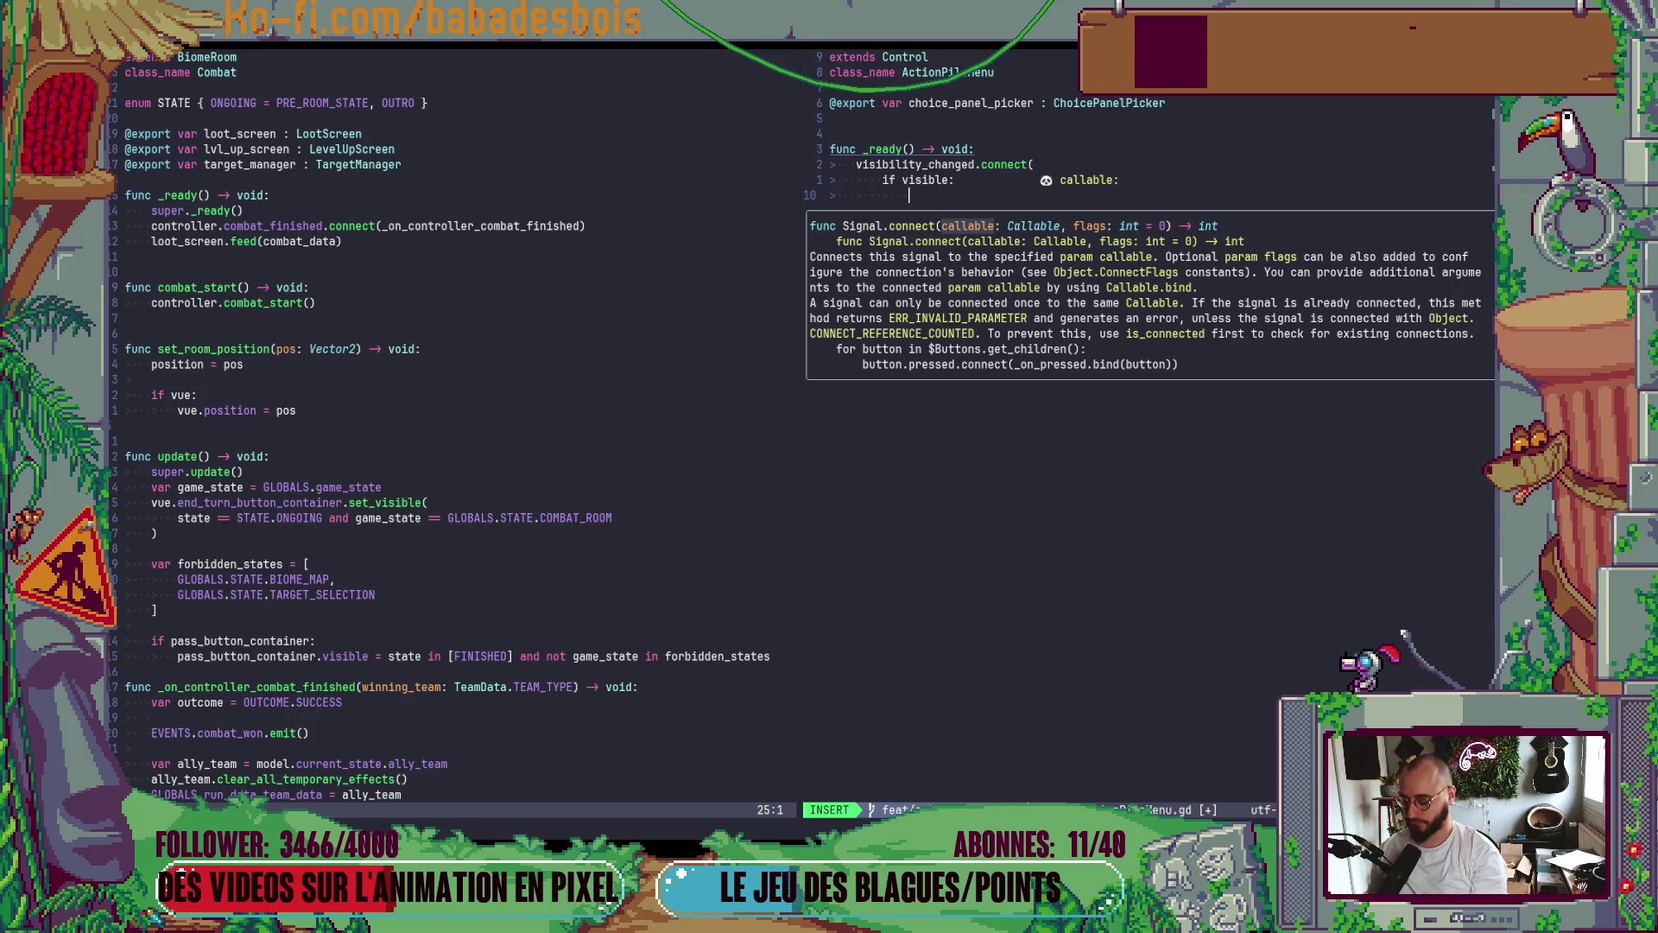
key(Escape)
key(S)
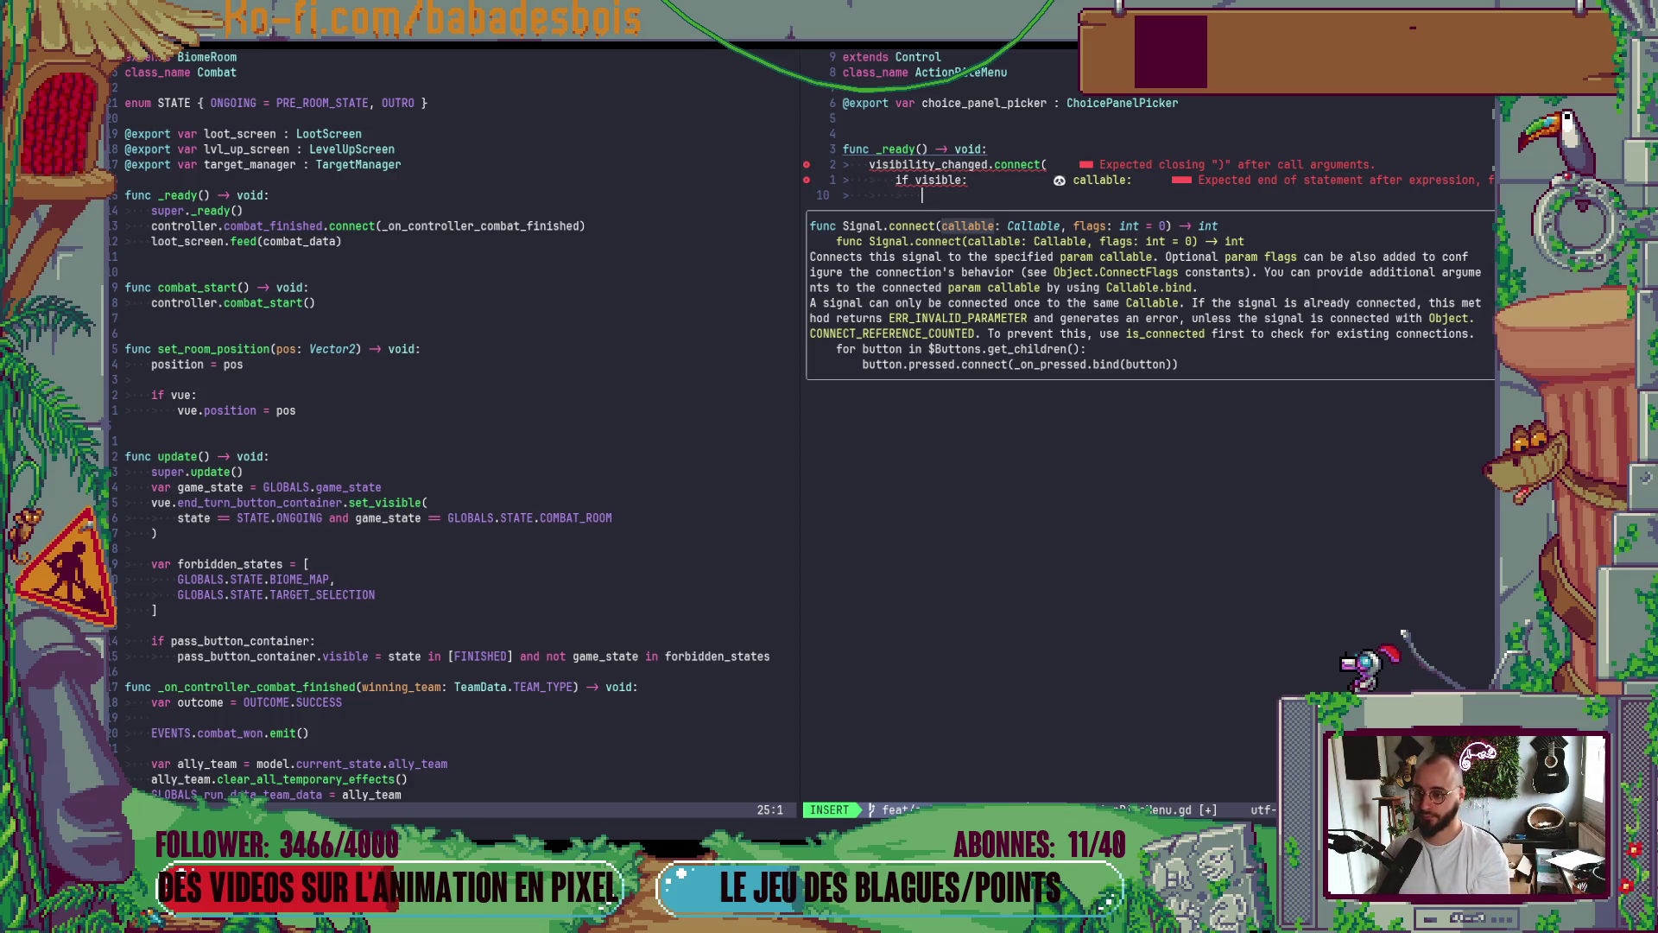
key(Escape)
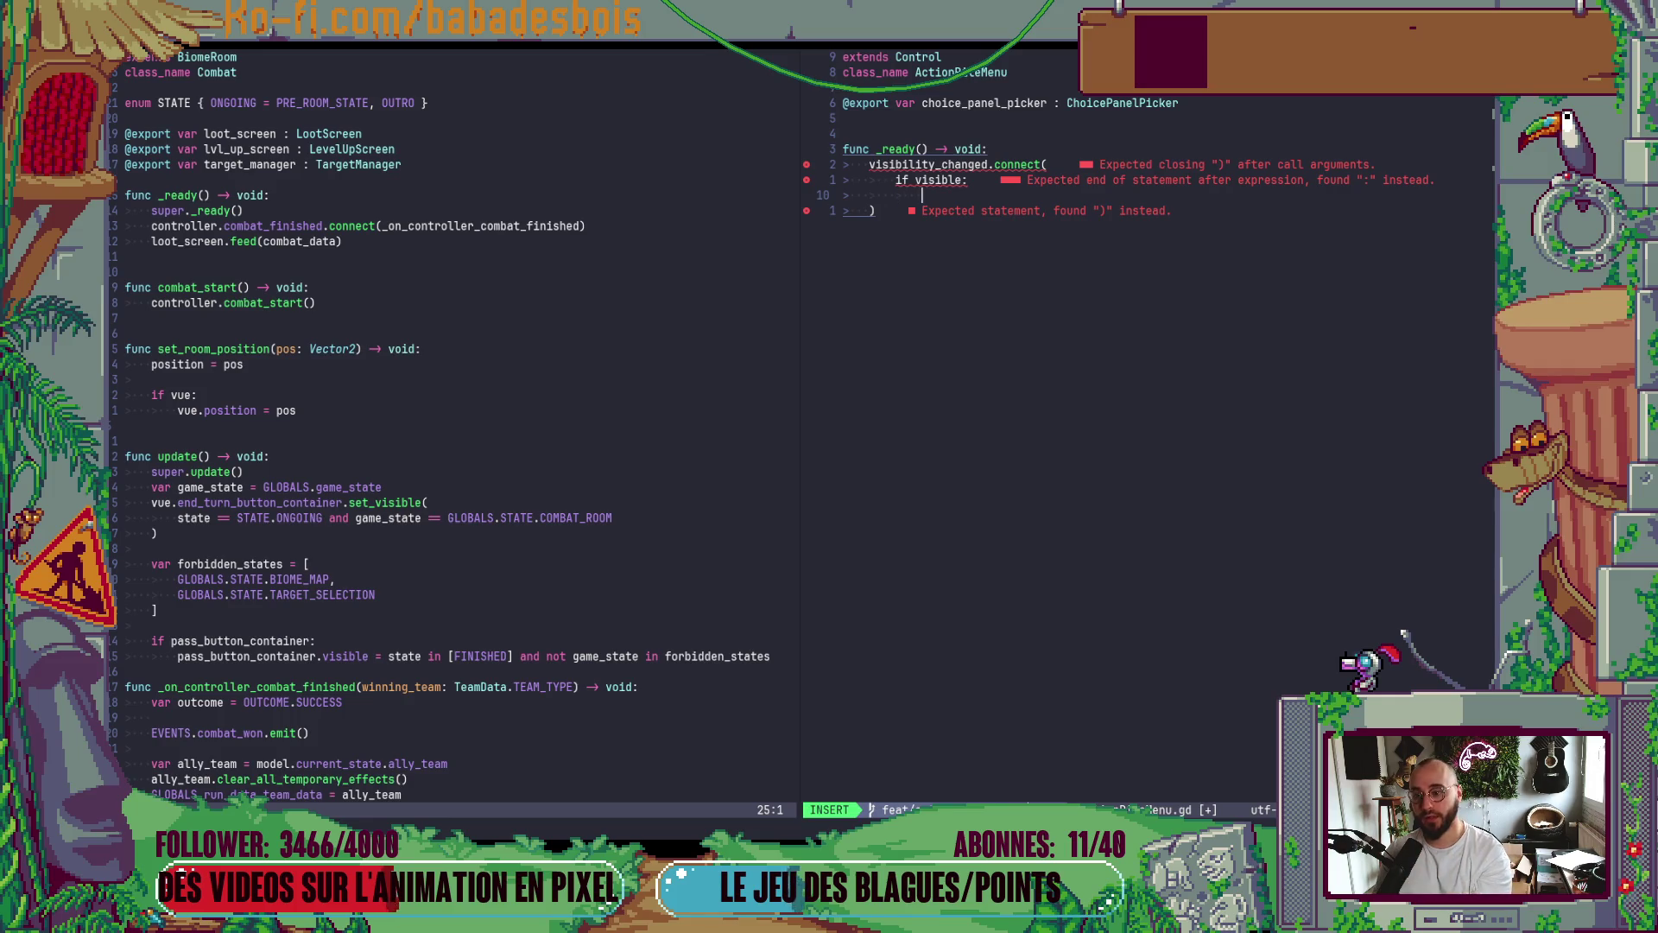
Step: Begin typing choi under the if and save ActionPileMenu.gd
key(c)
key(c)
text(choi)
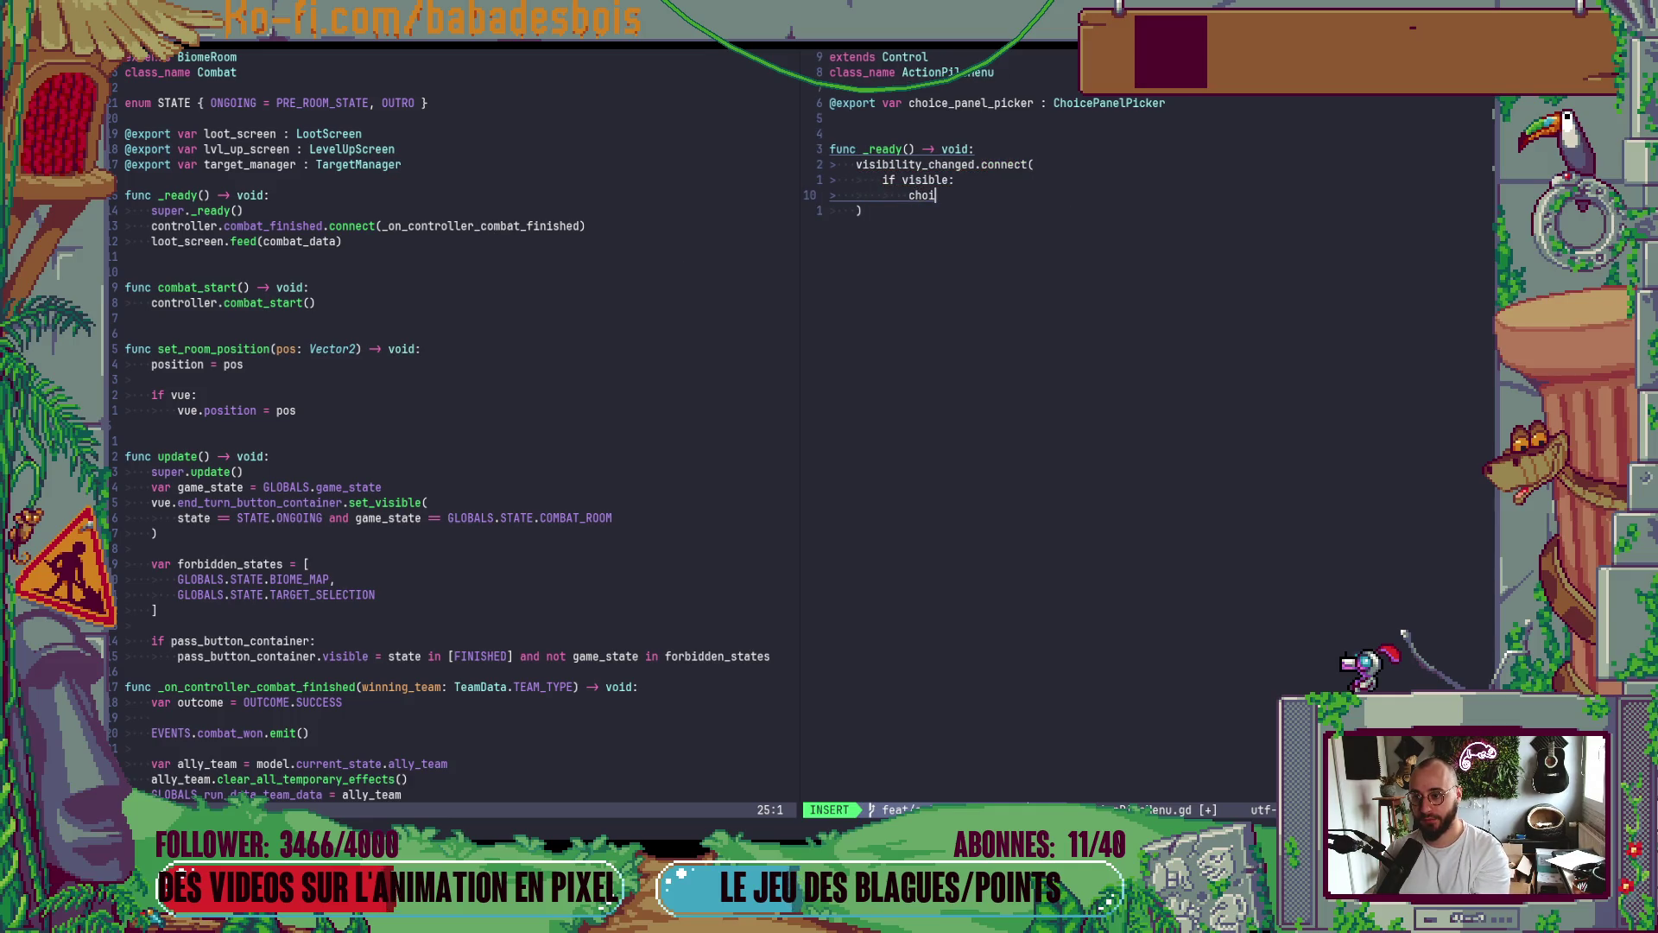
key(Escape)
text(:w)
key(Return)
Step: Wrap the if block in a func(): lambda and call choice_panel_picker.clear() inside it
text(kOfunc )
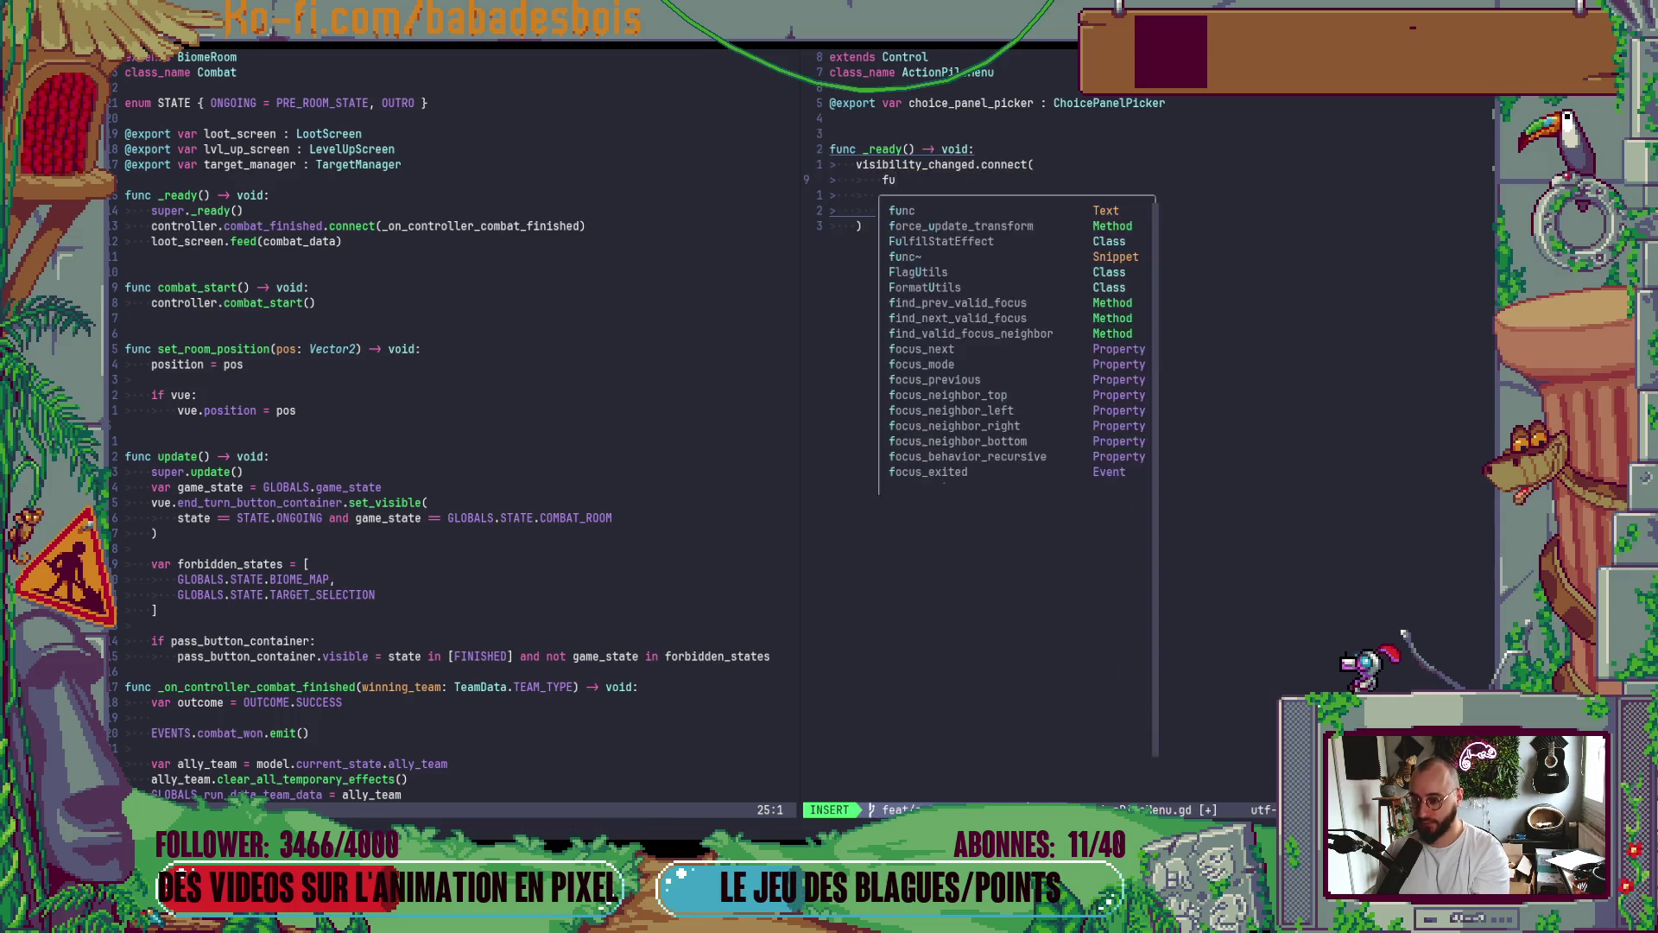
text(():)
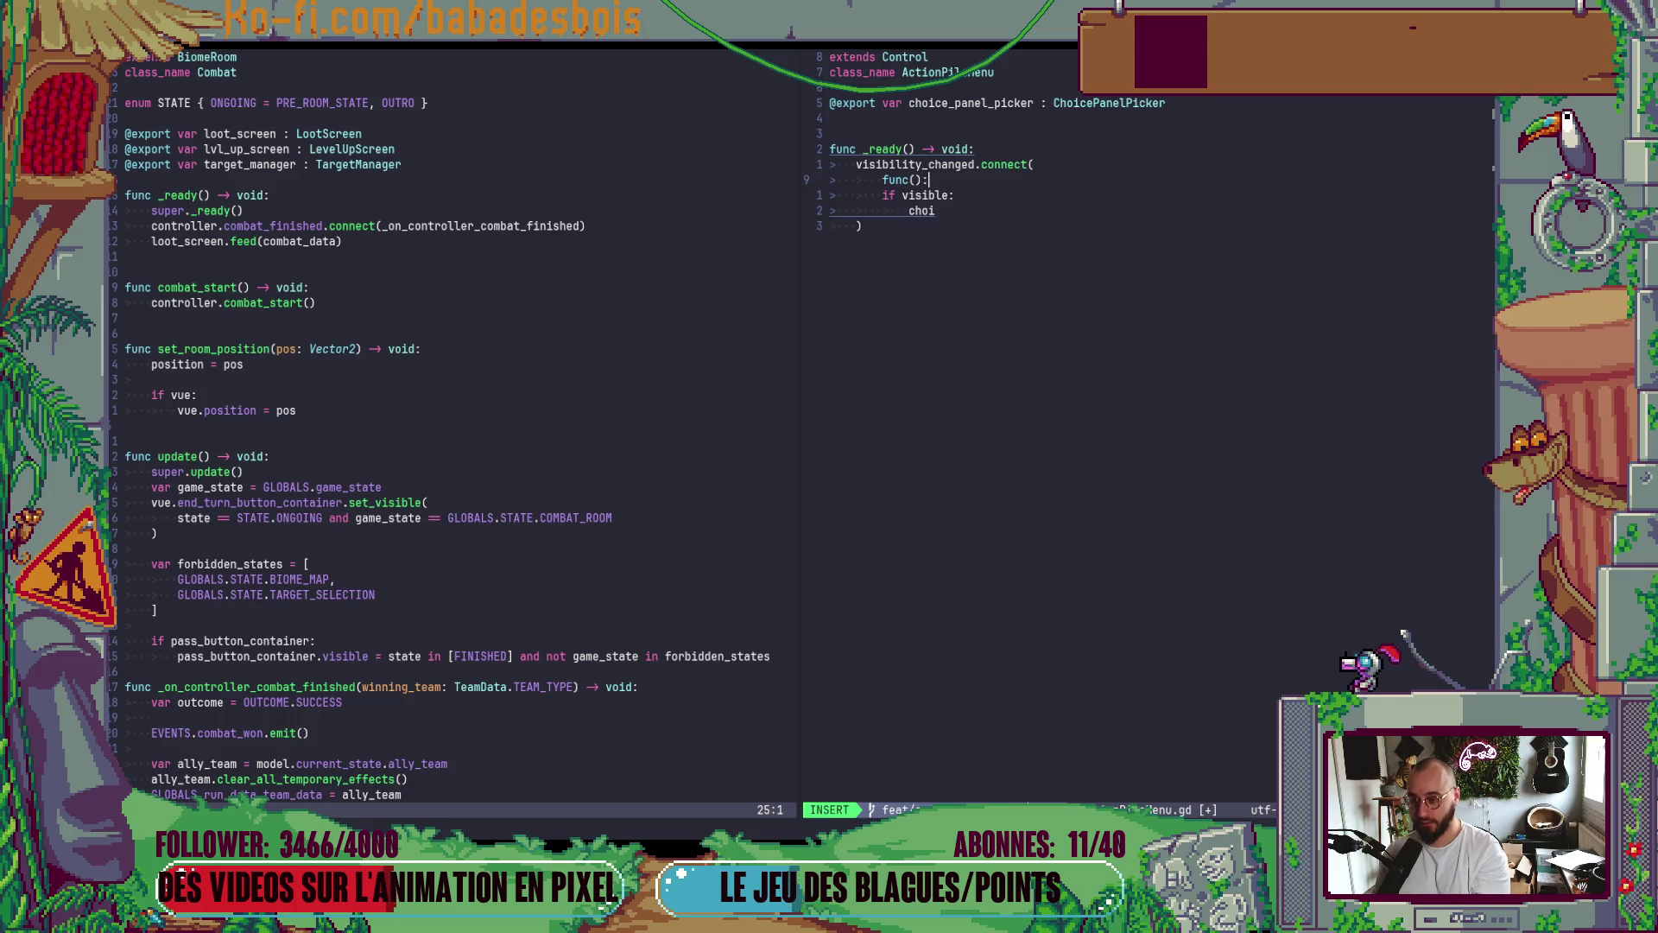
key(Escape)
key(j)
key(V)
key(j)
key(greater)
key(Escape)
text(Ace)
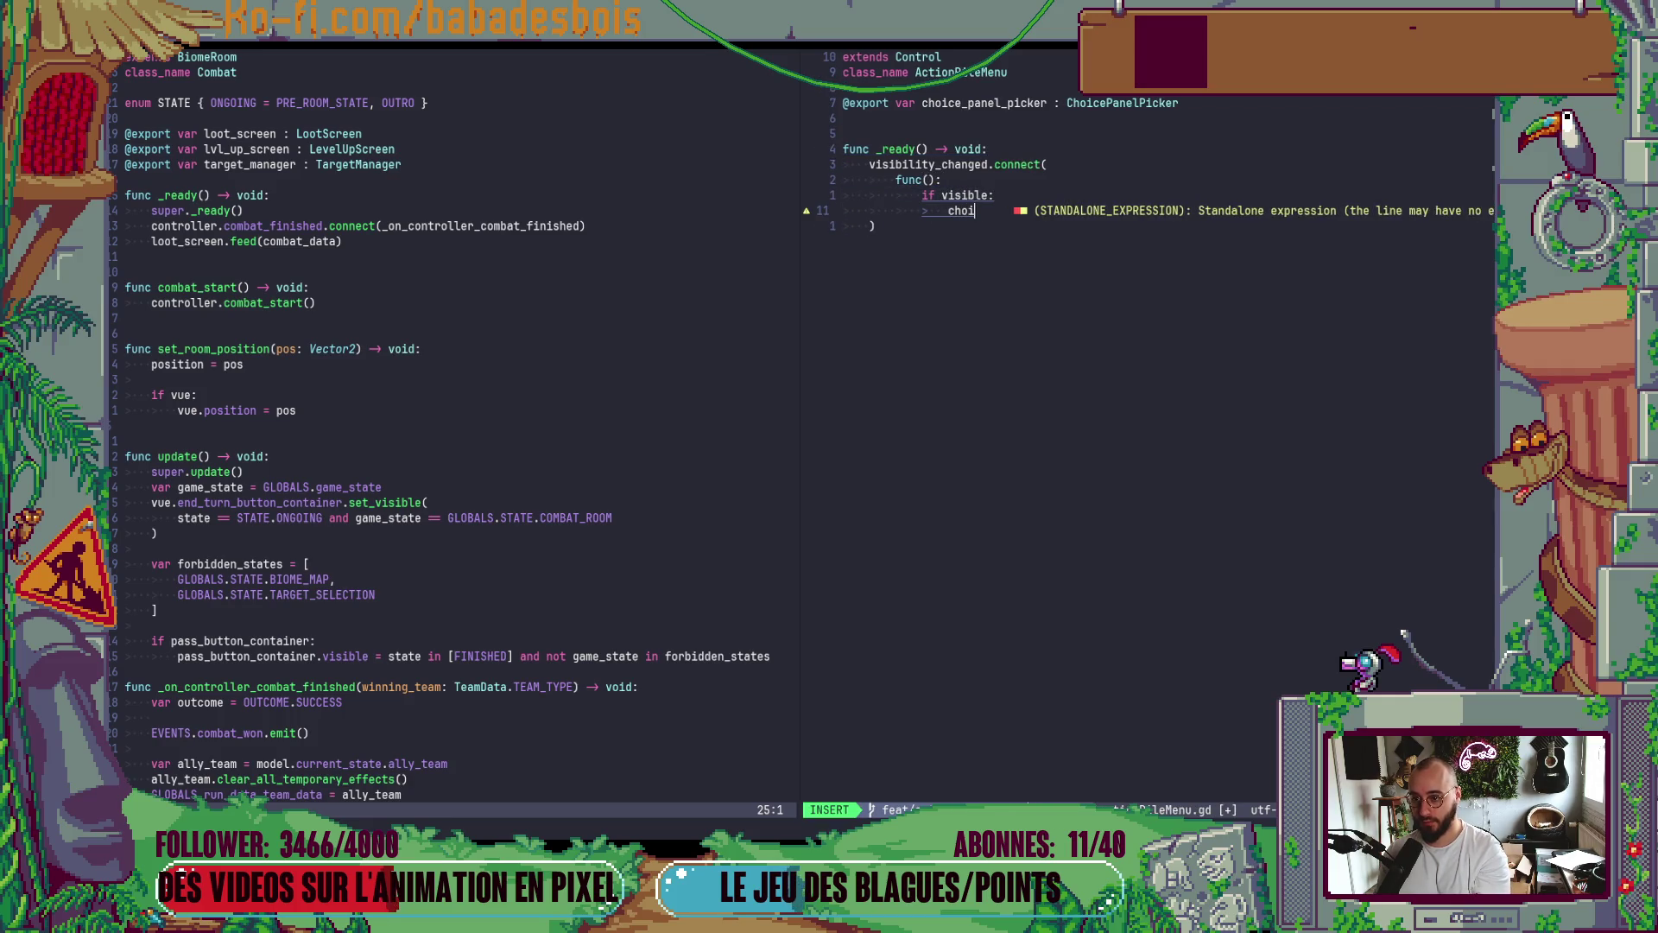
key(Return)
text(.)
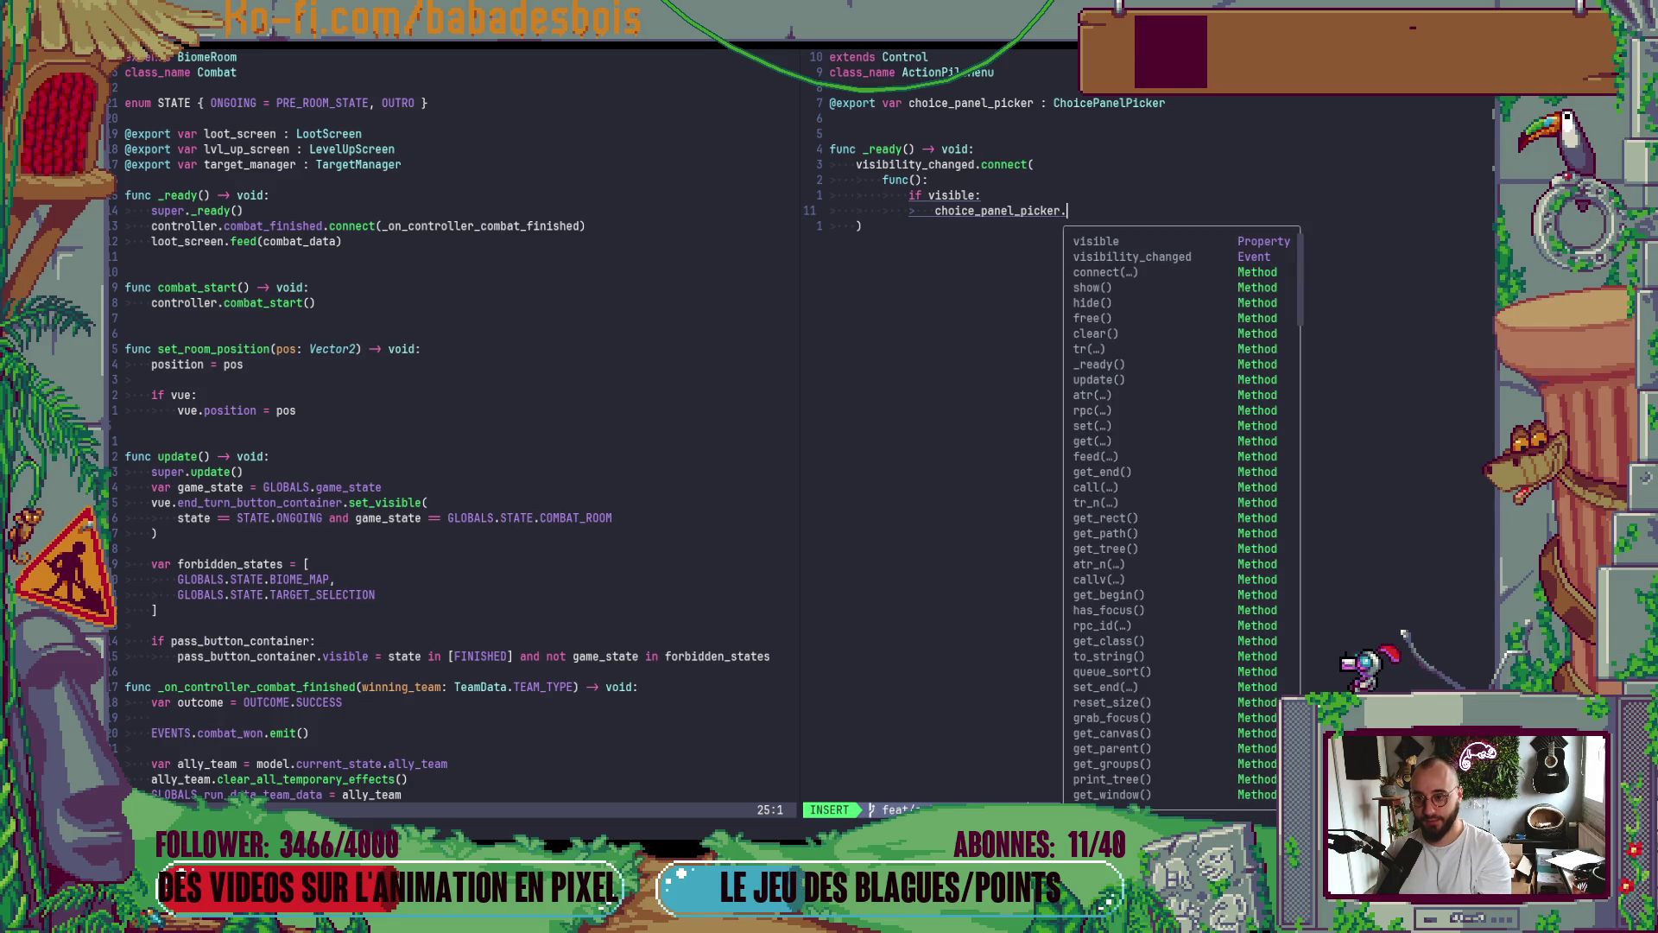
text(cl)
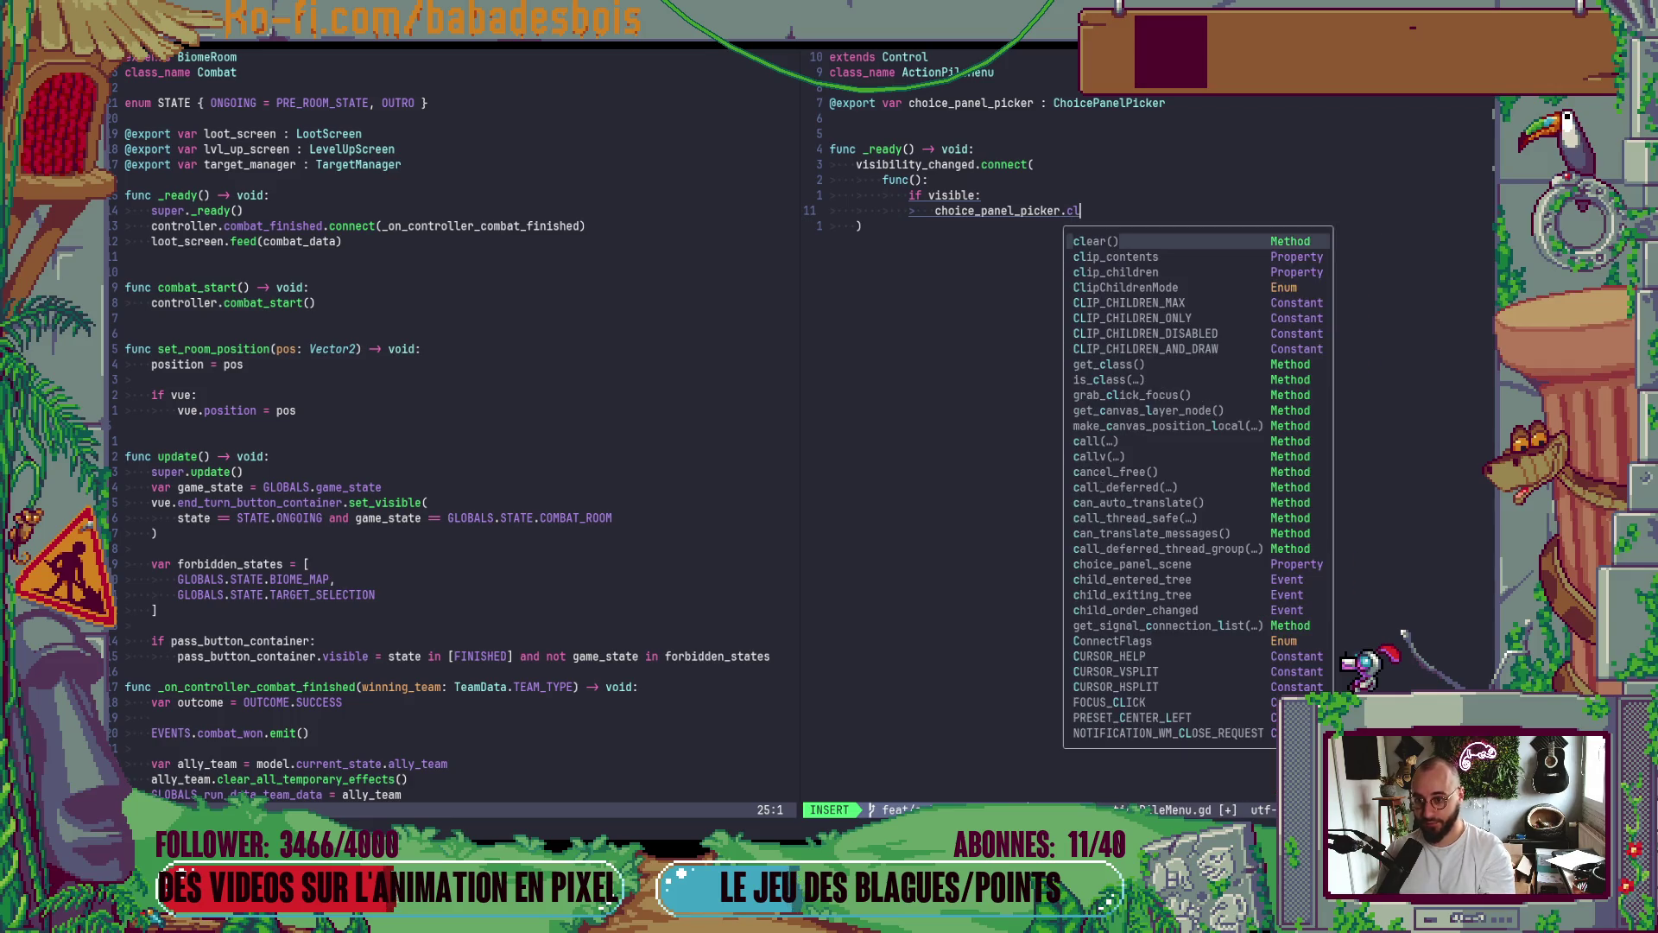
key(Return)
Step: Add a choice_panel_picker.feed() call below the clear() call
key(Escape)
text(ochoi)
key(Return)
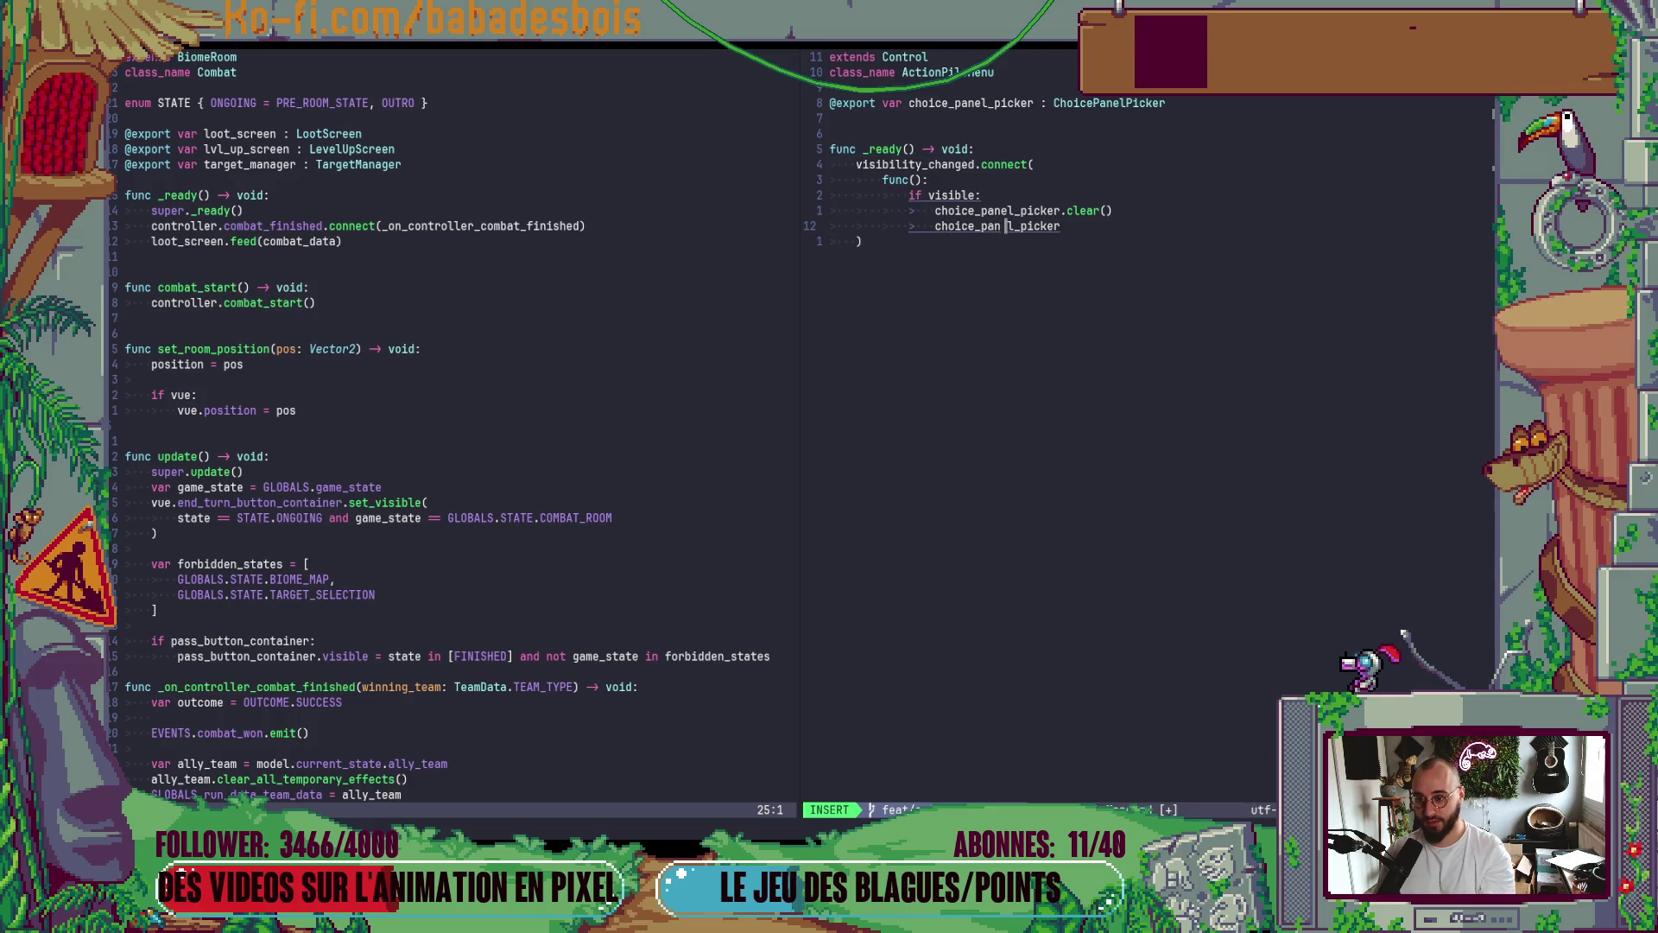
text(.fedd)
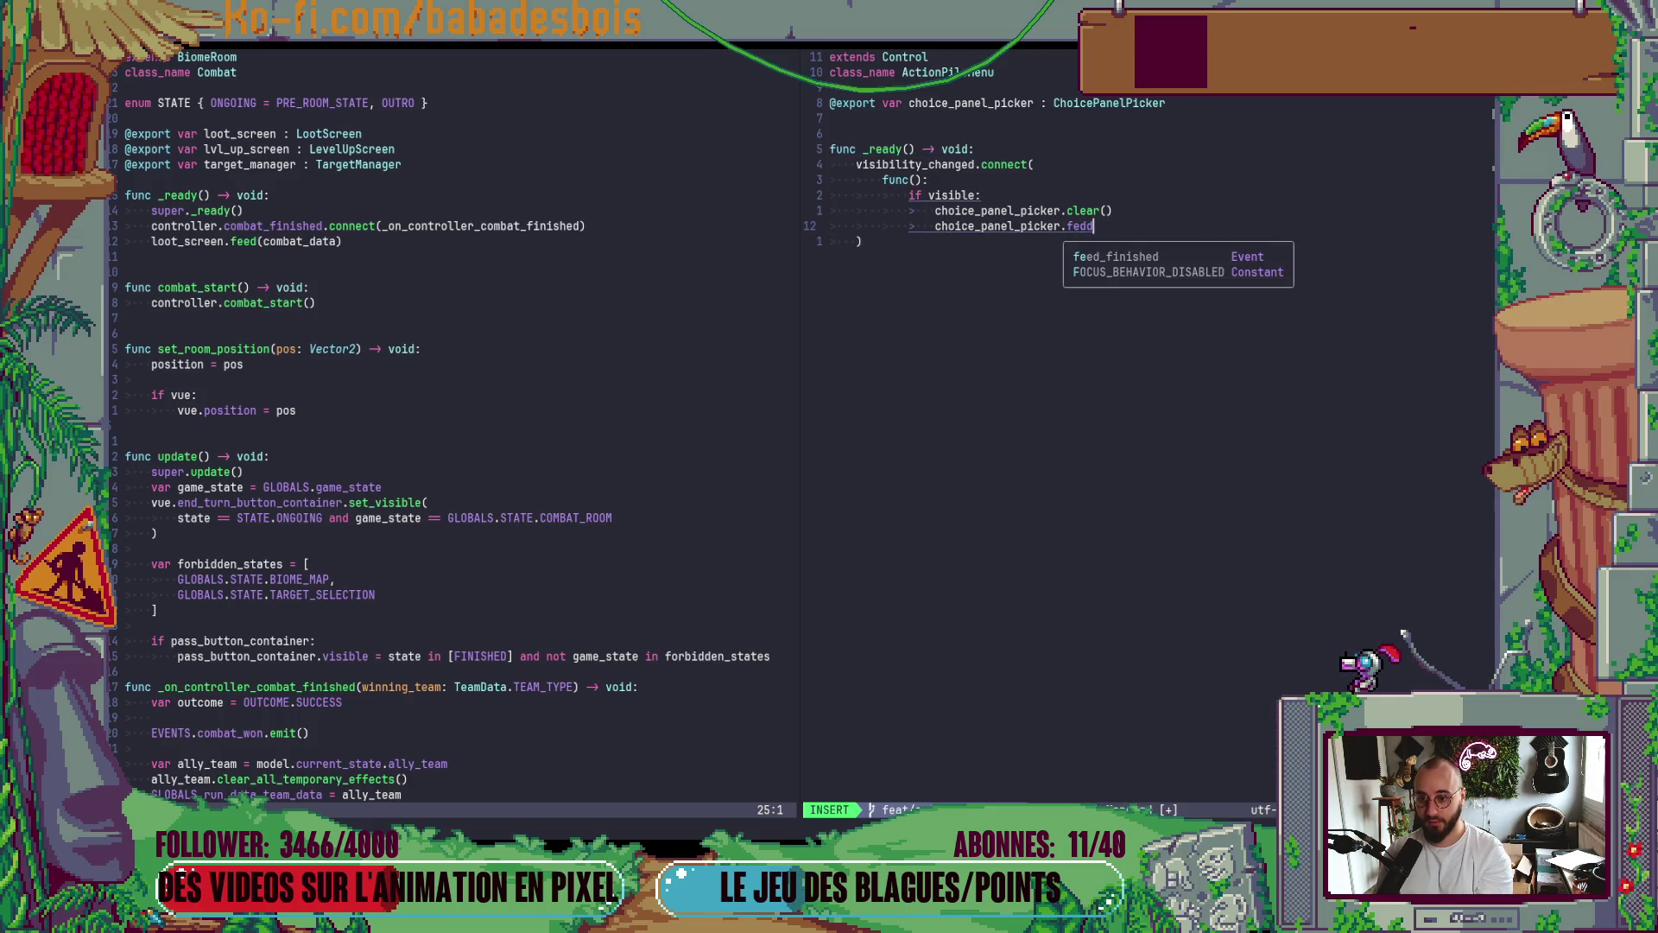
key(BackSpace)
key(BackSpace)
key(Return)
key(Escape)
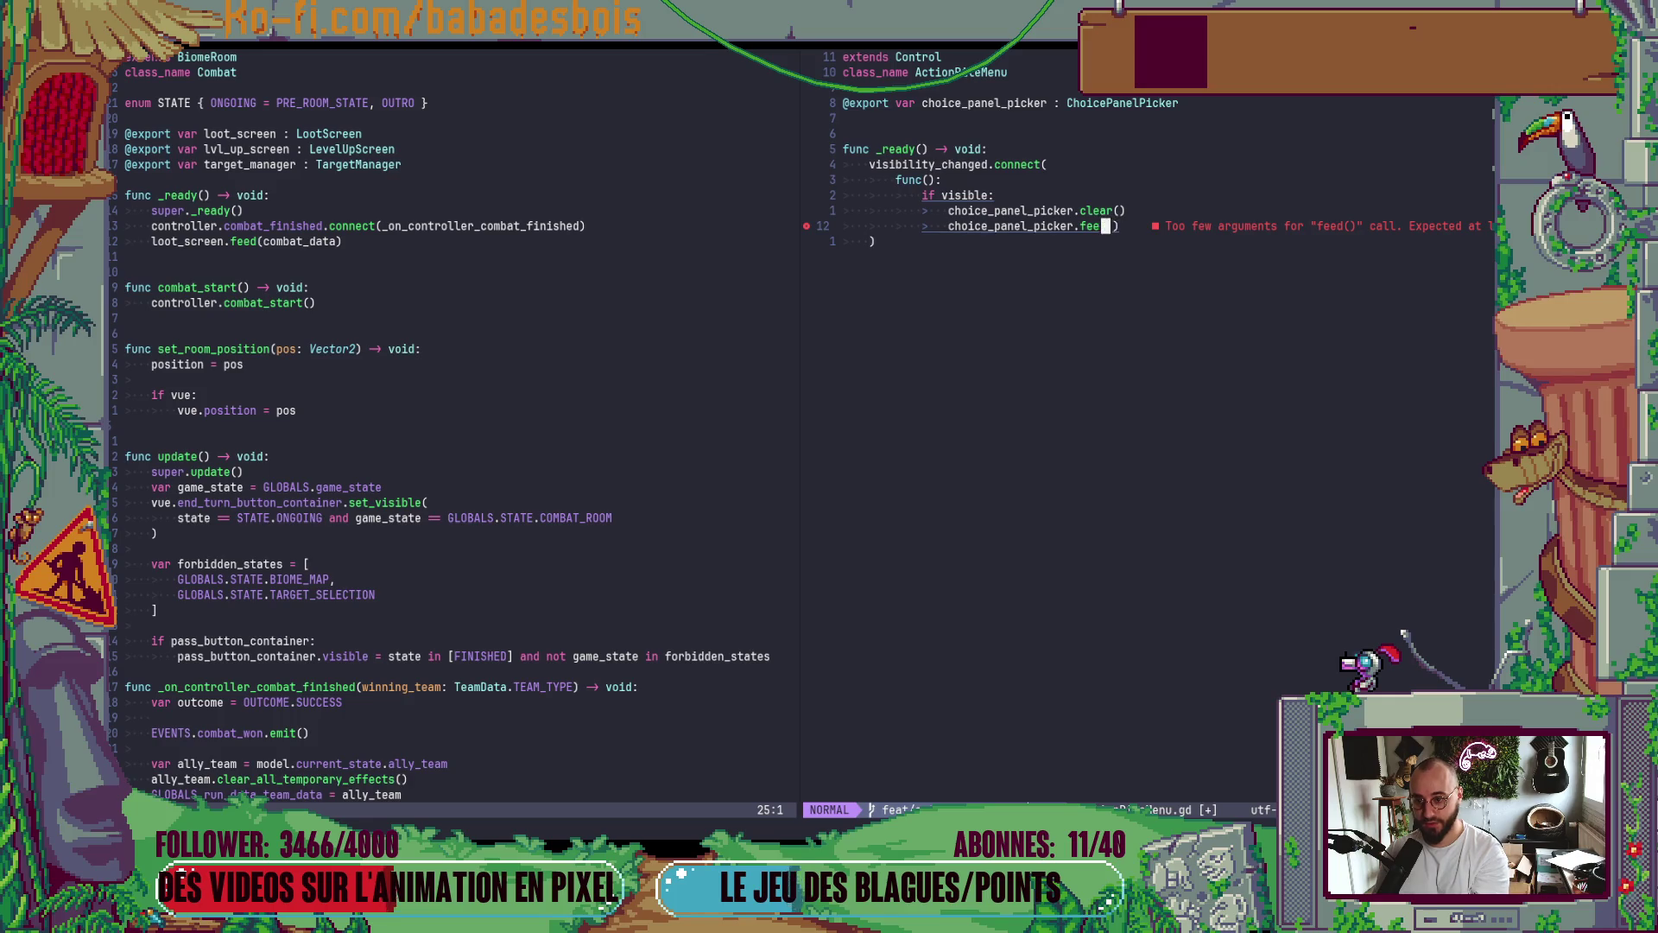
Step: Check the docs and definition of ChoicePanelPicker.feed(), returning to the call and saving
key(K)
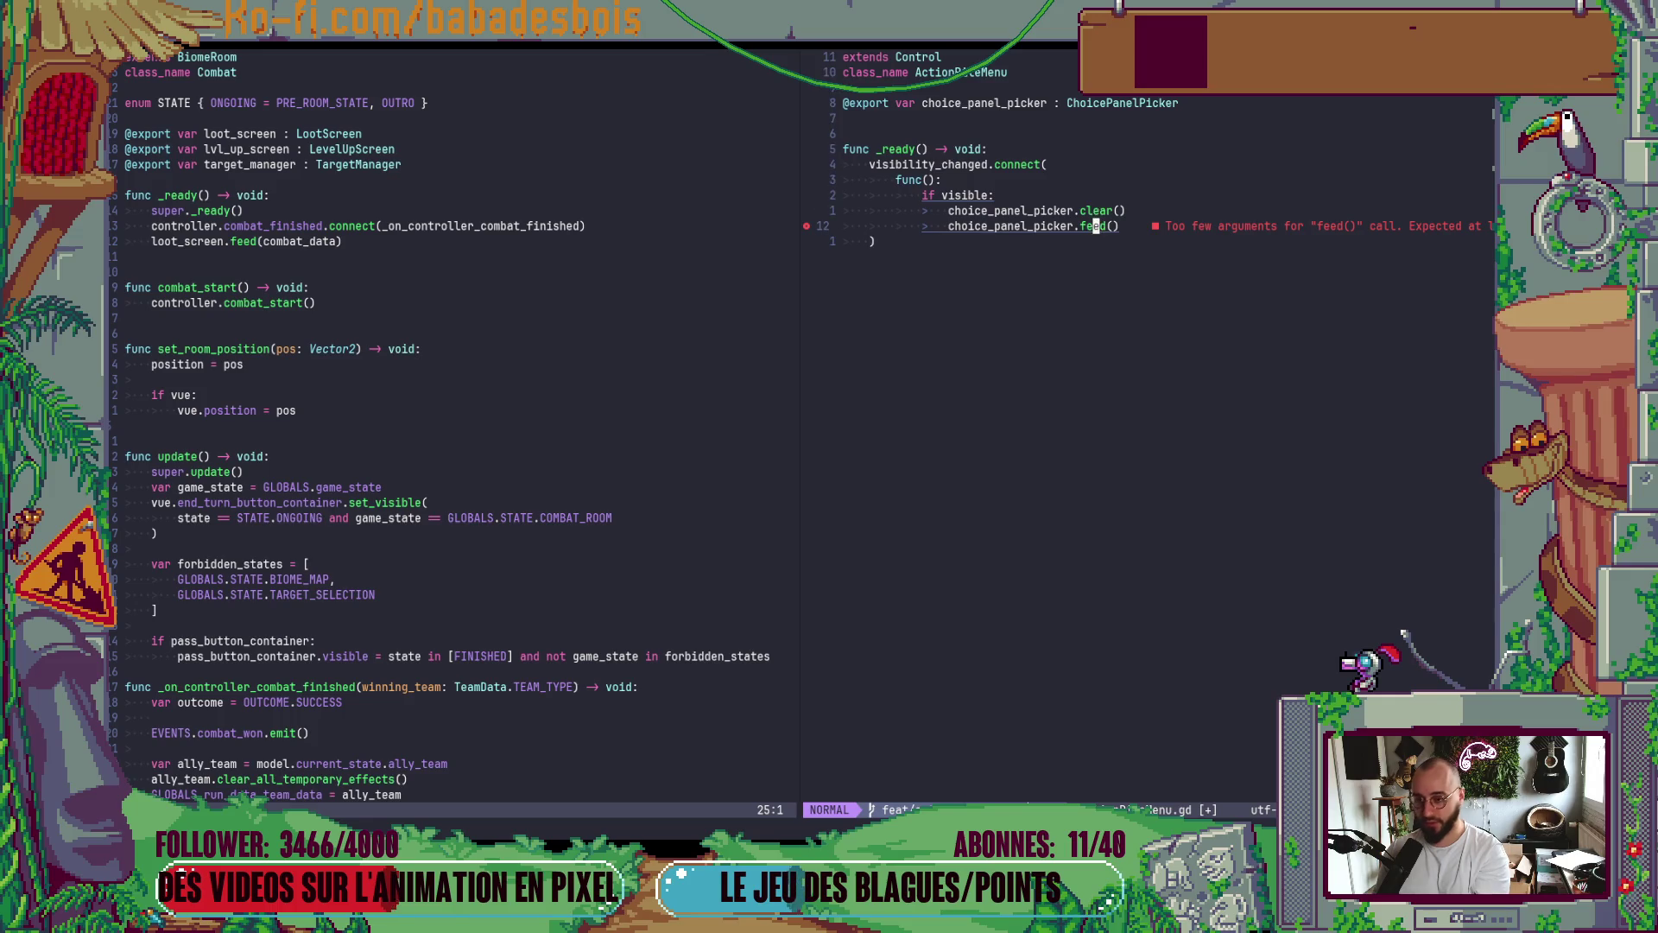
key(g)
key(d)
key(ctrl+o)
text(:w)
key(Return)
key(g)
key(d)
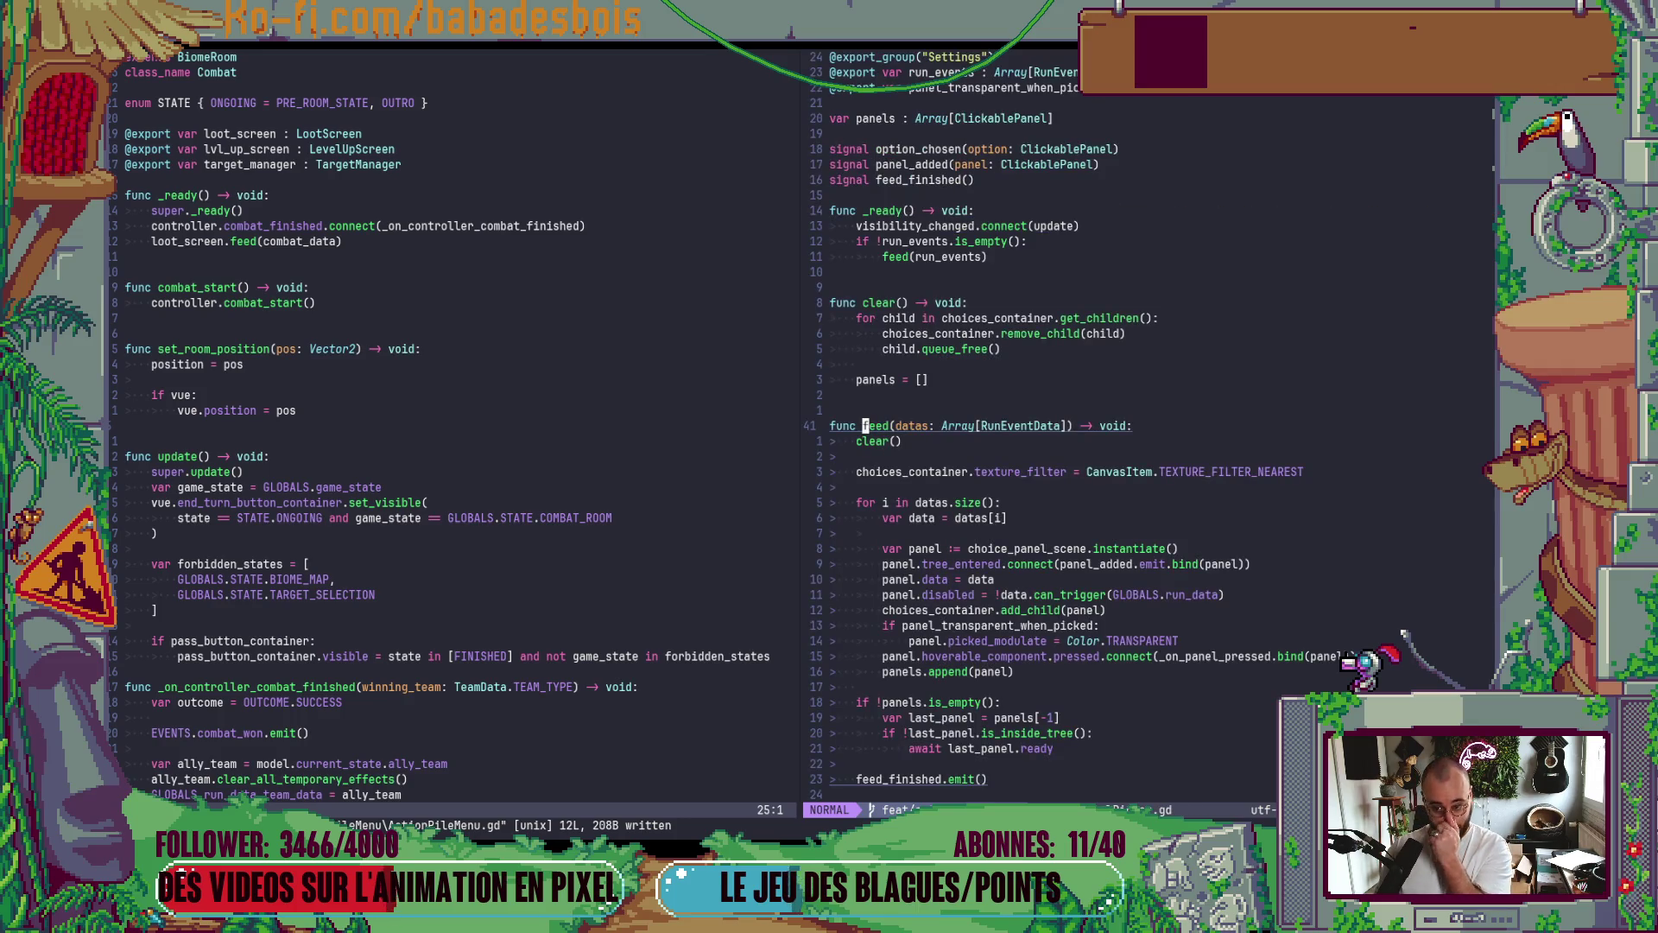
key(ctrl+o)
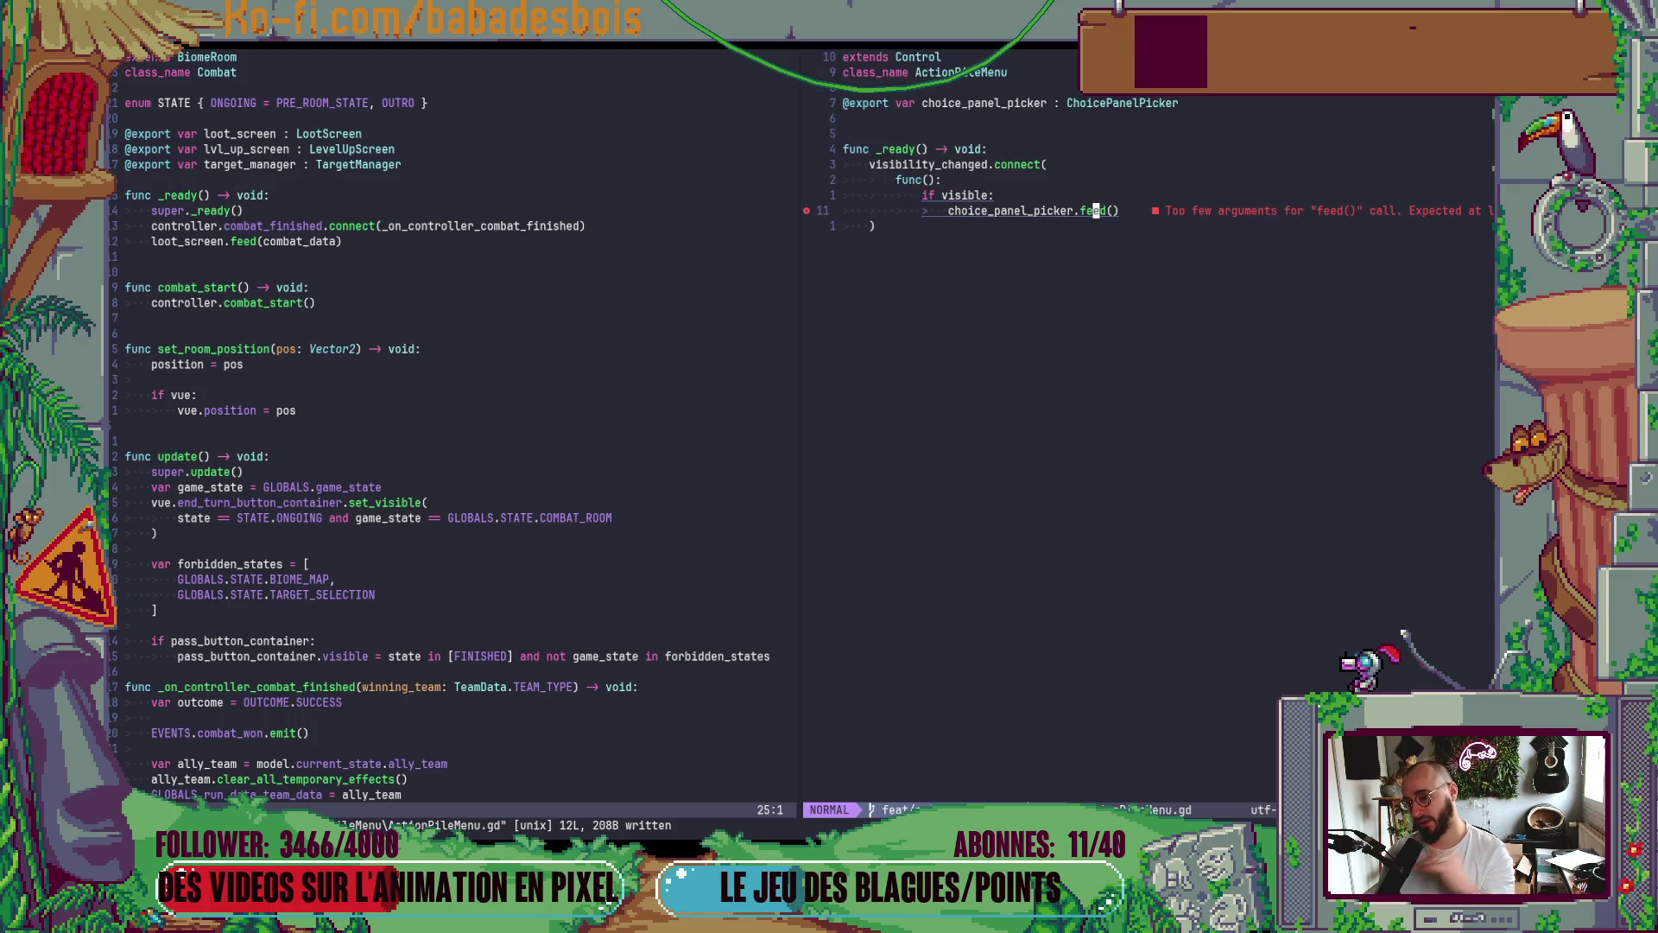
Step: Start a new func feed() -> void: declaration below _ready()
key(a)
key(Escape)
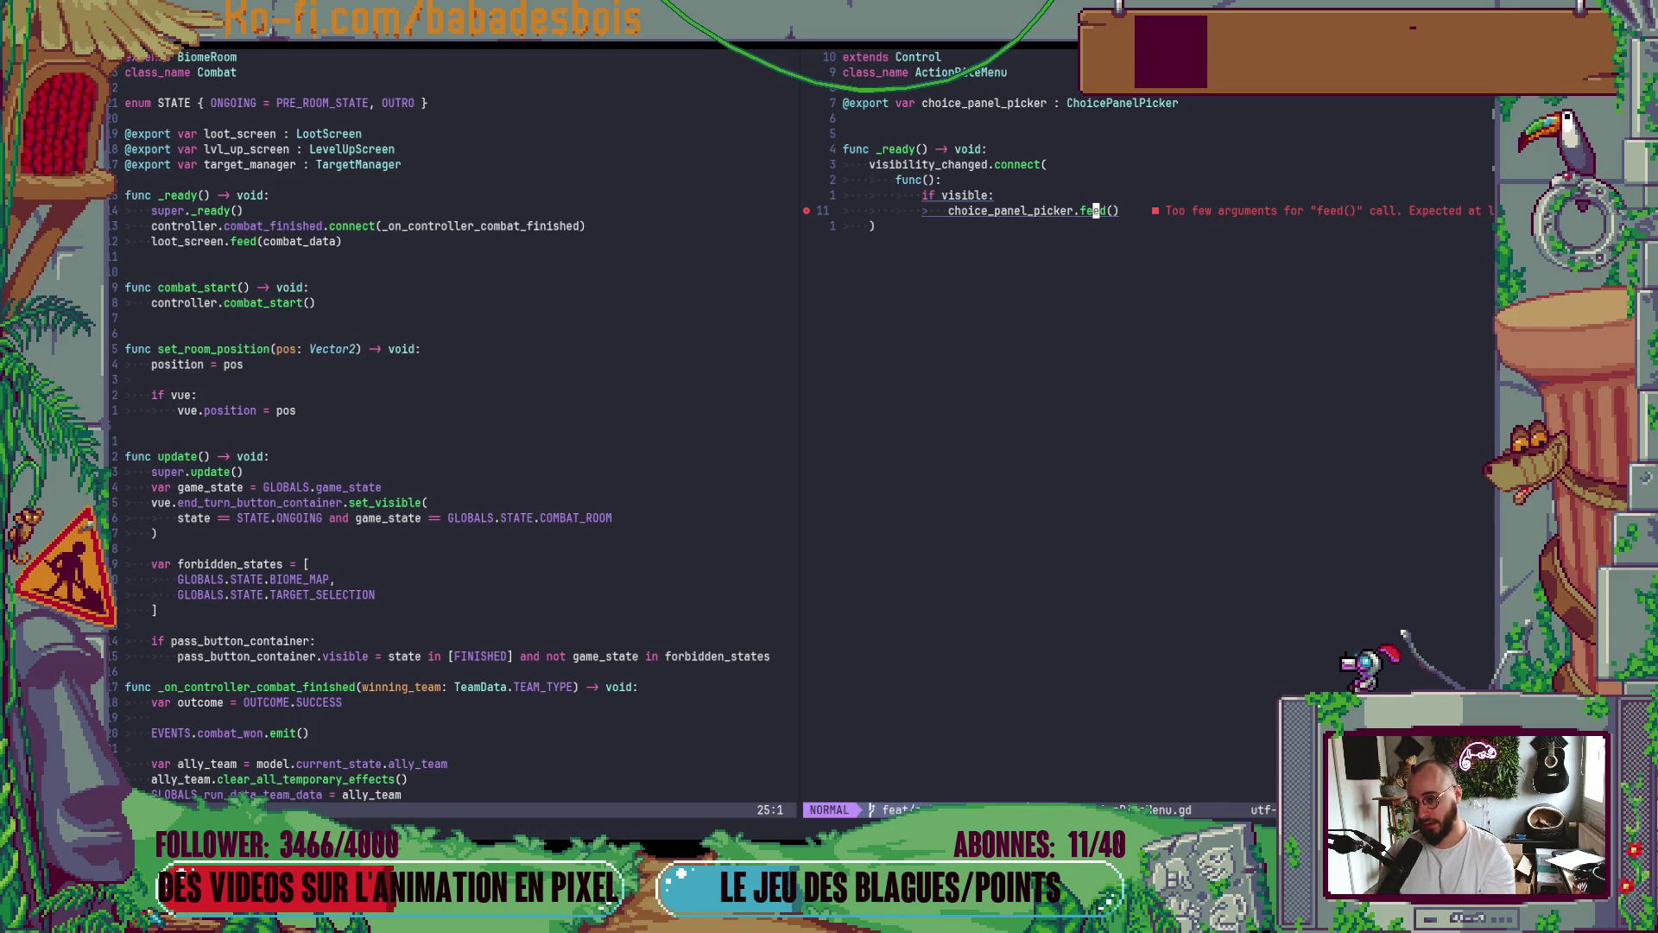
key(j)
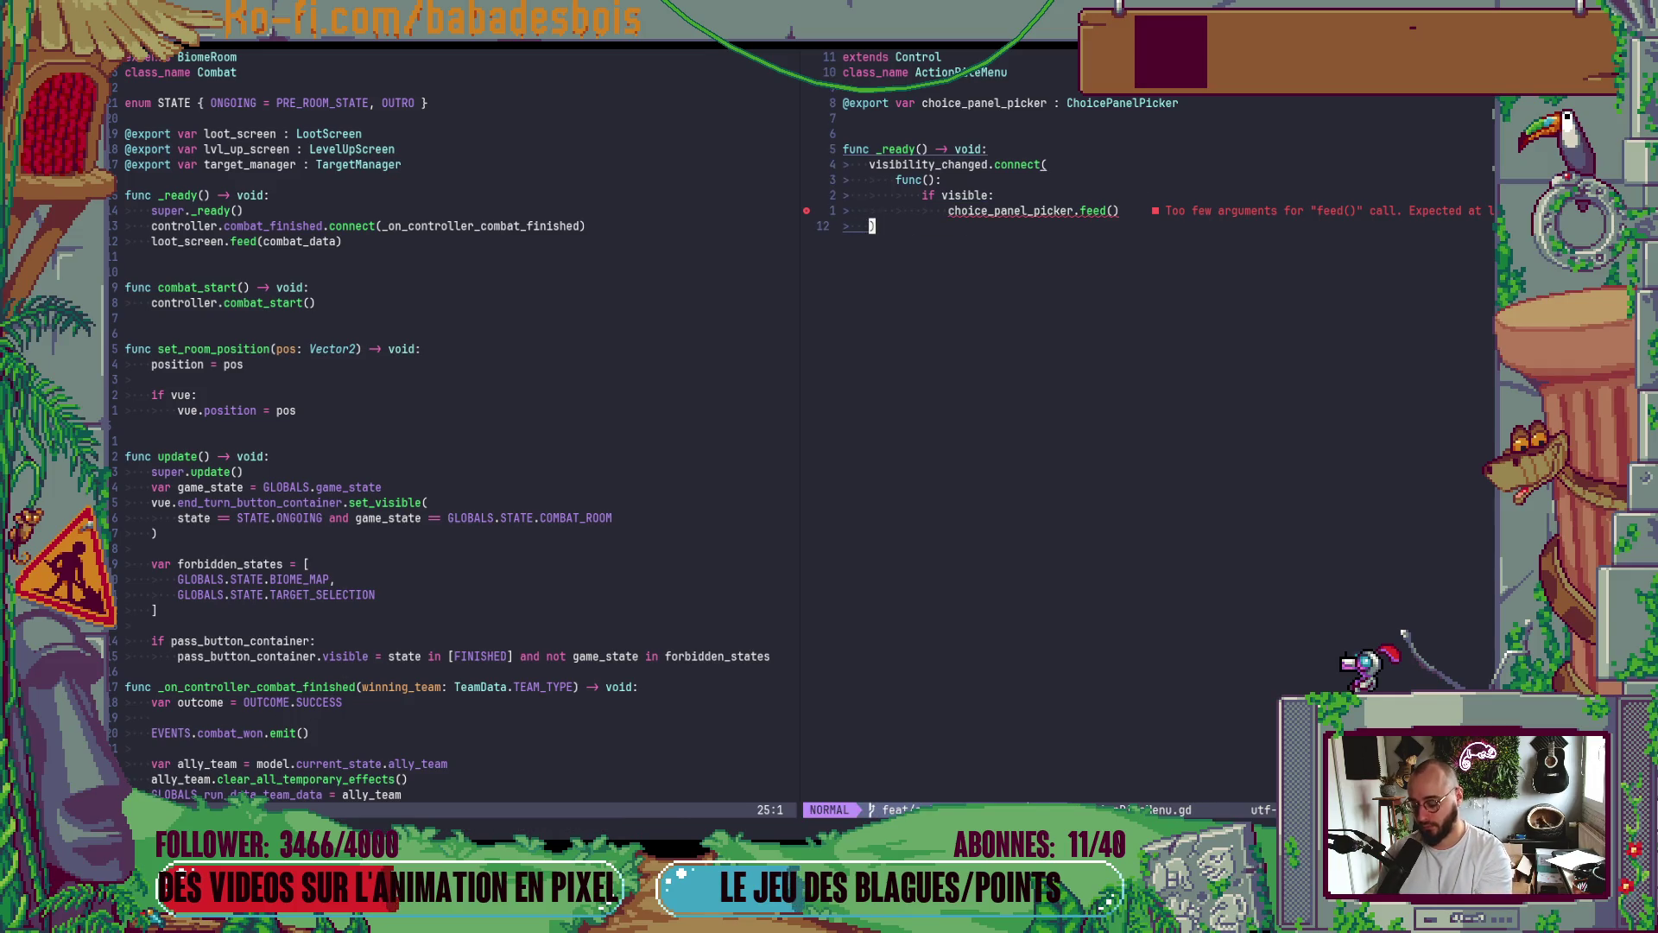
key(o)
key(Return)
key(Return)
text(func feed)
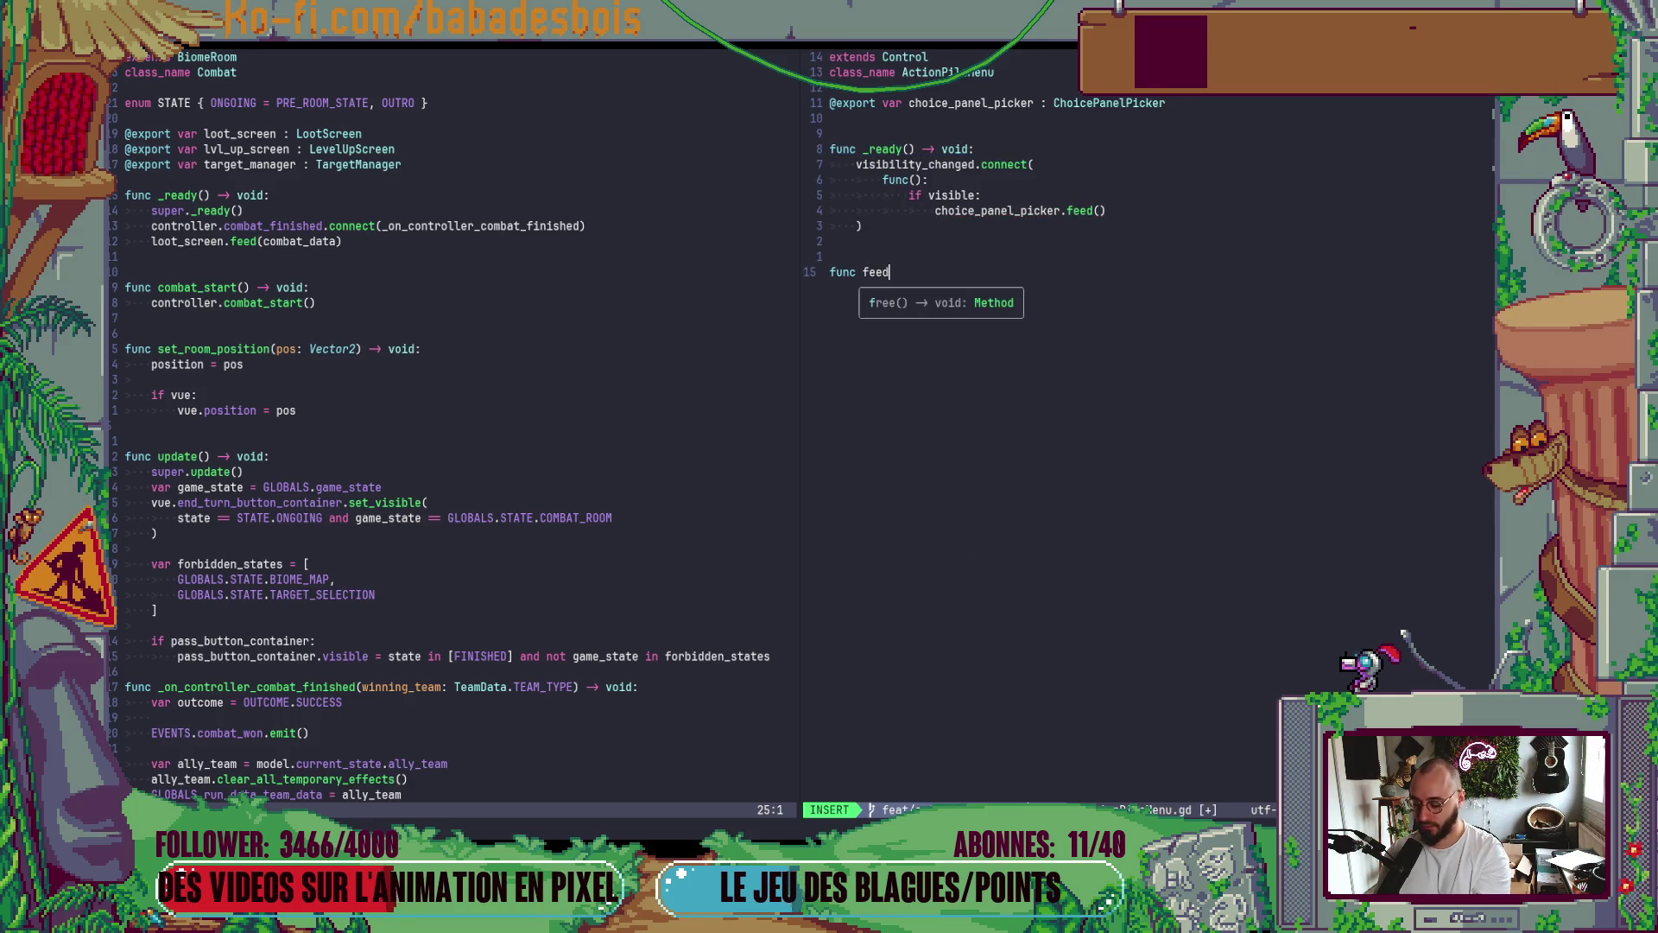
text(() -> void:)
Step: Move the choice_panel_picker.feed() call out of the lambda into the new feed() body
key(Return)
text(pass)
key(Escape)
key(5)
key(k)
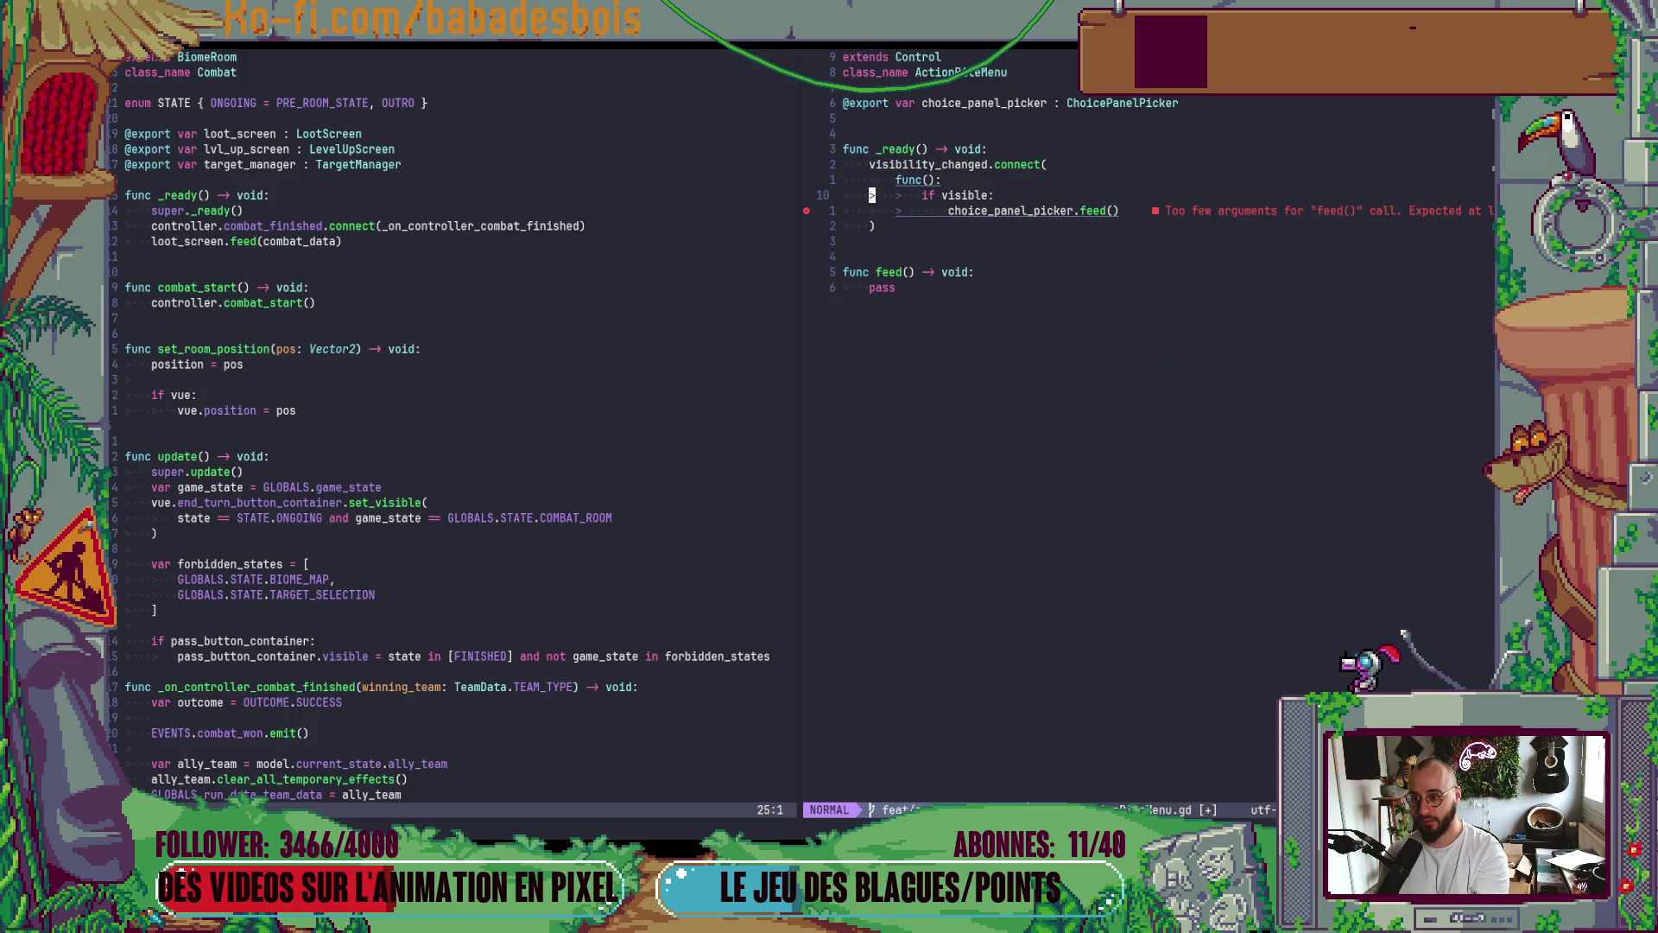
key(j)
key(d)
key(d)
key(j)
key(j)
key(j)
key(shift+v)
key(p)
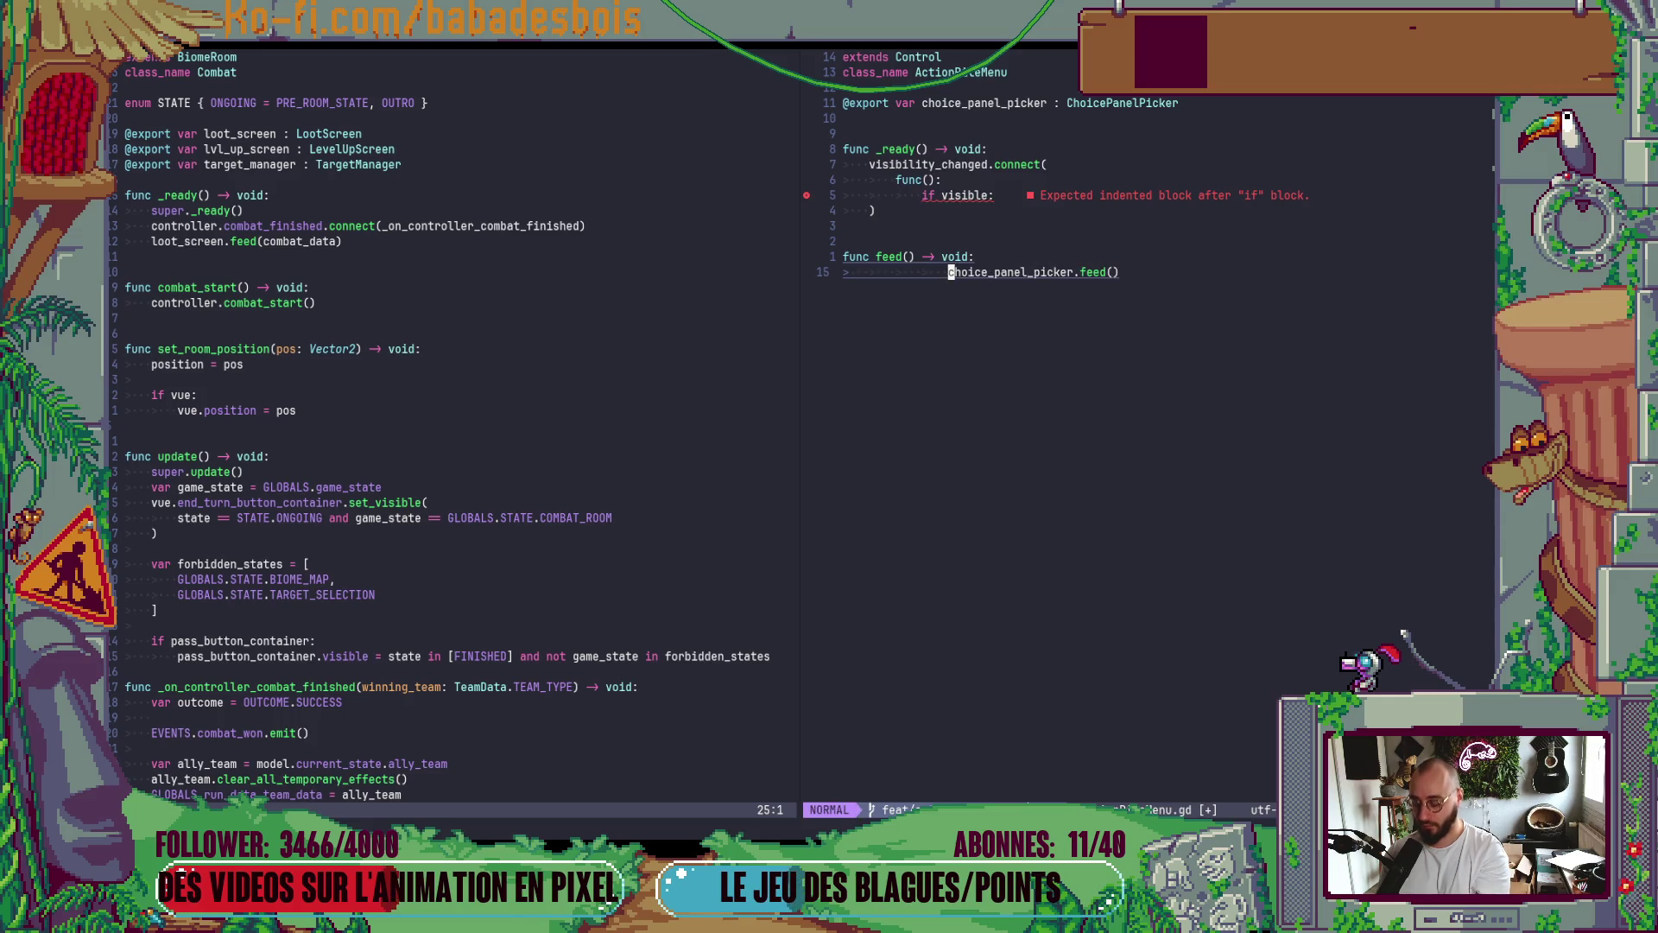
key(<)
key(<)
key(<)
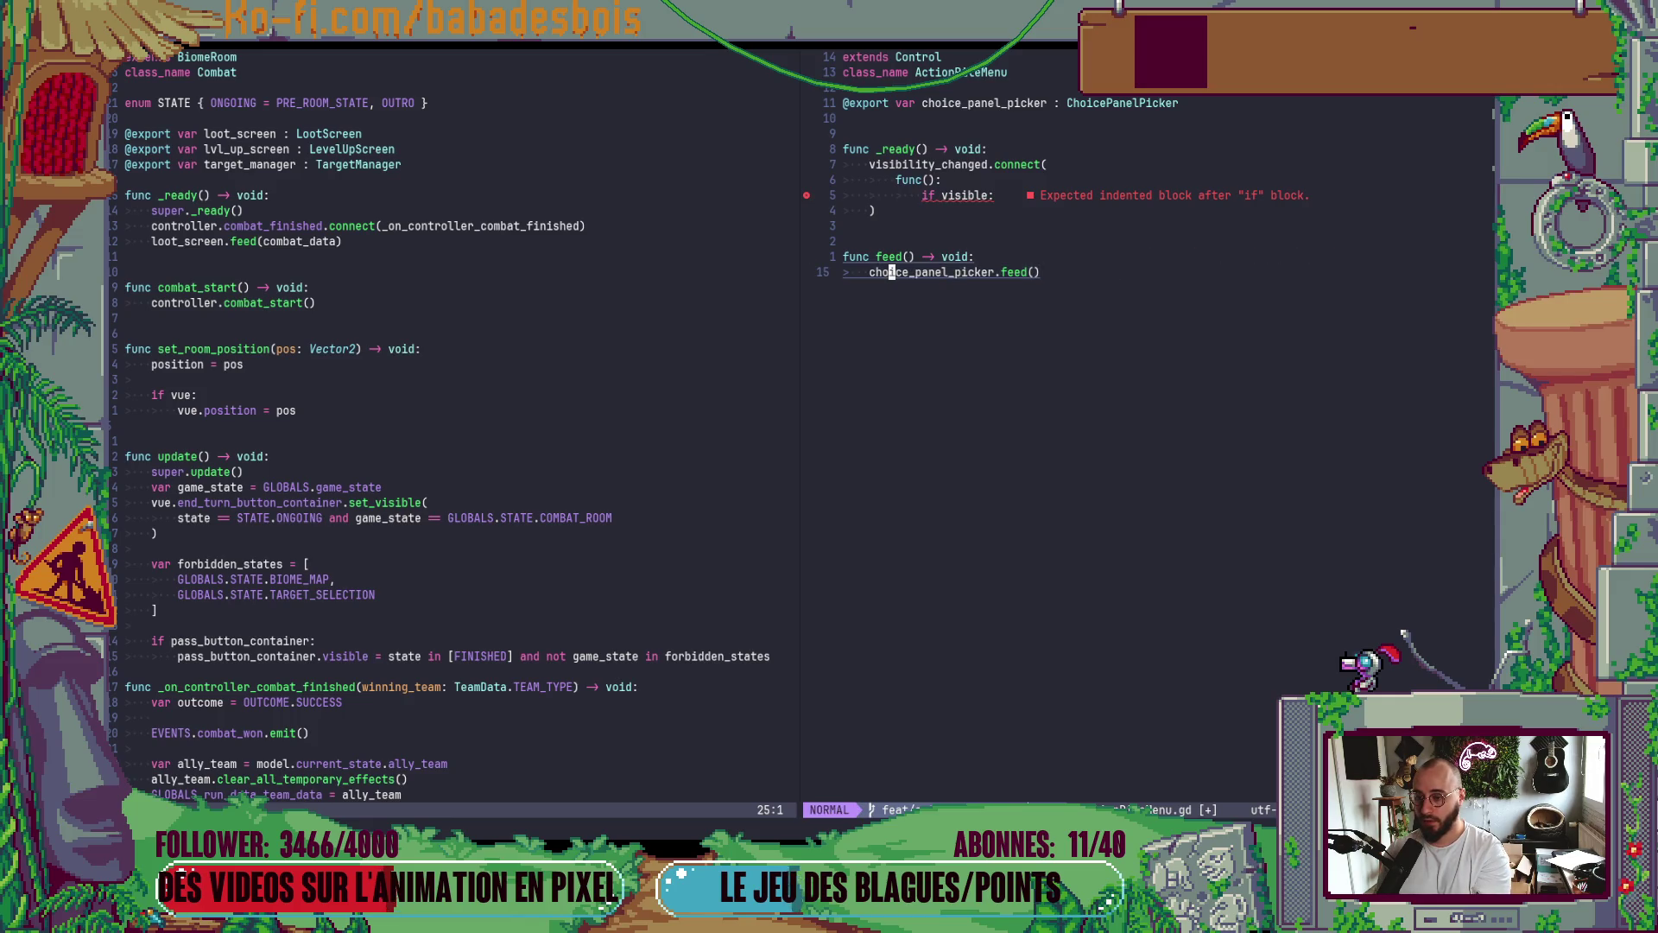
Step: Add 'var main_actor = GLOBALS.run_data.get_main_actor_data()' above the feed call
key(shift+o)
text(var)
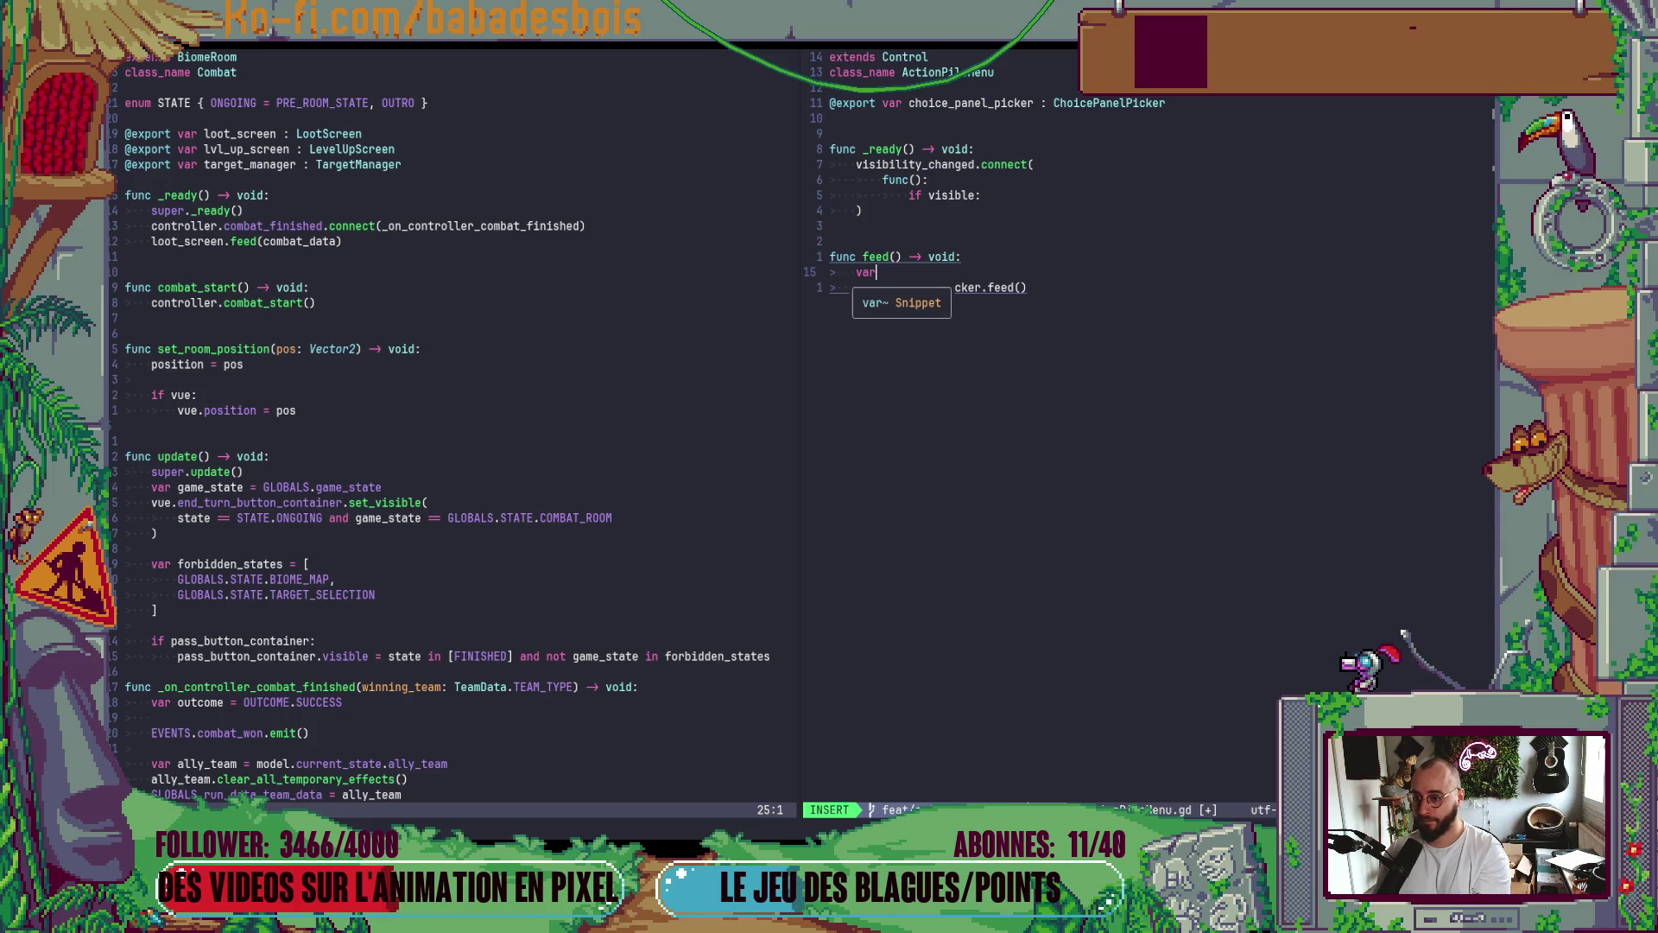
text( acti)
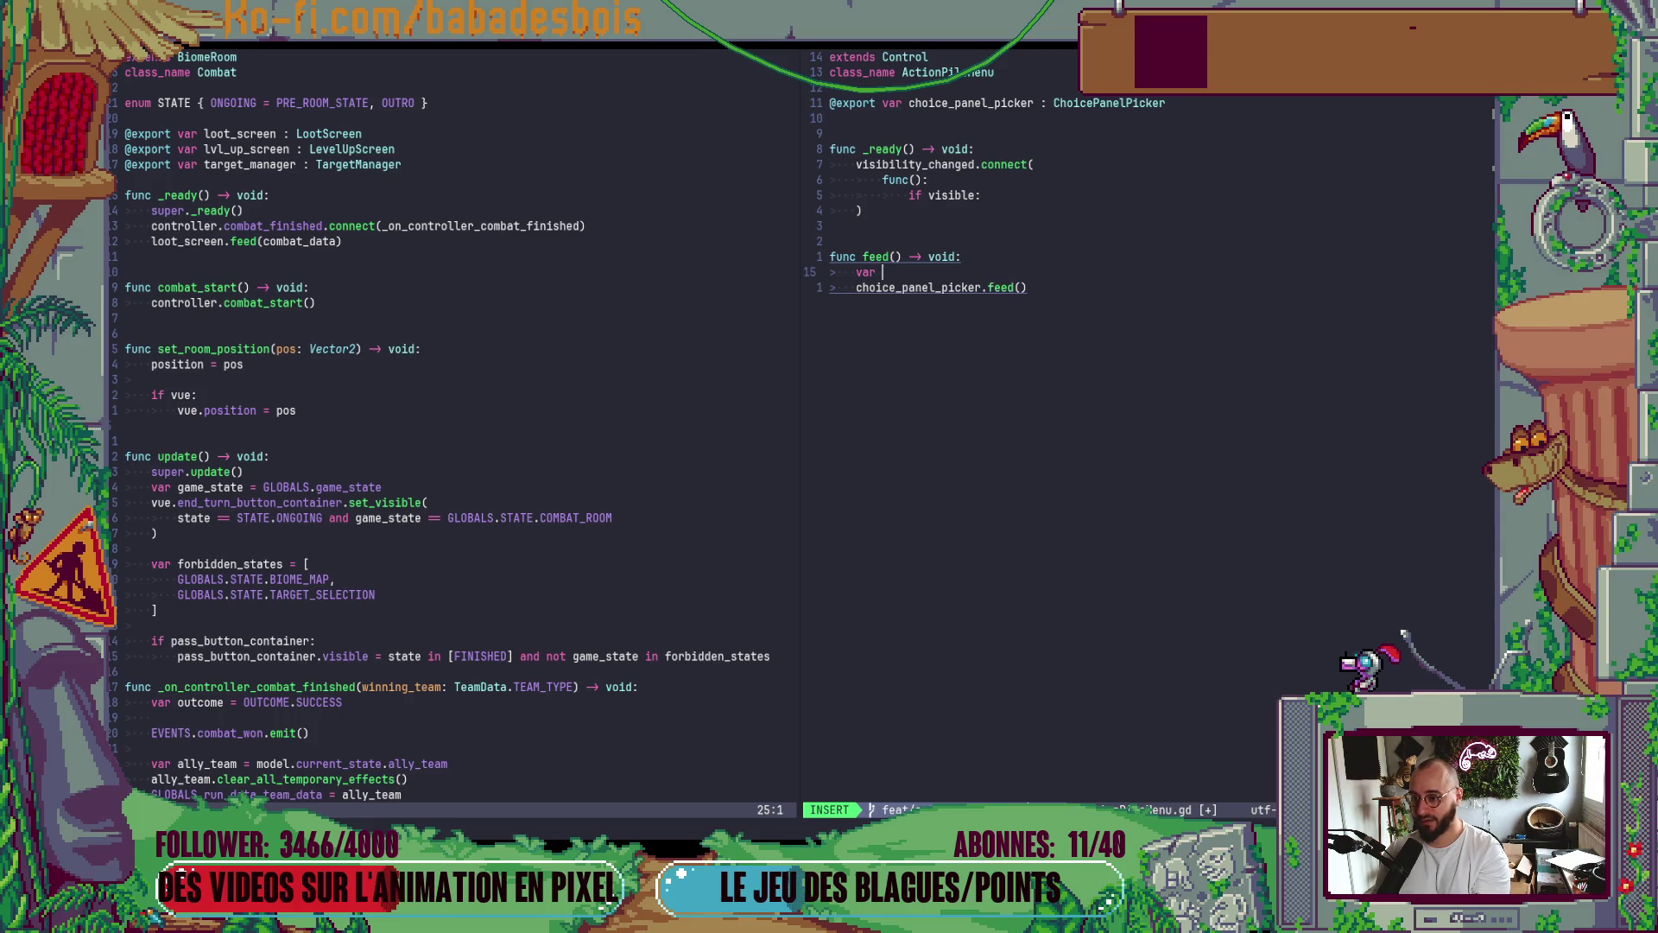
text(ons = GLO)
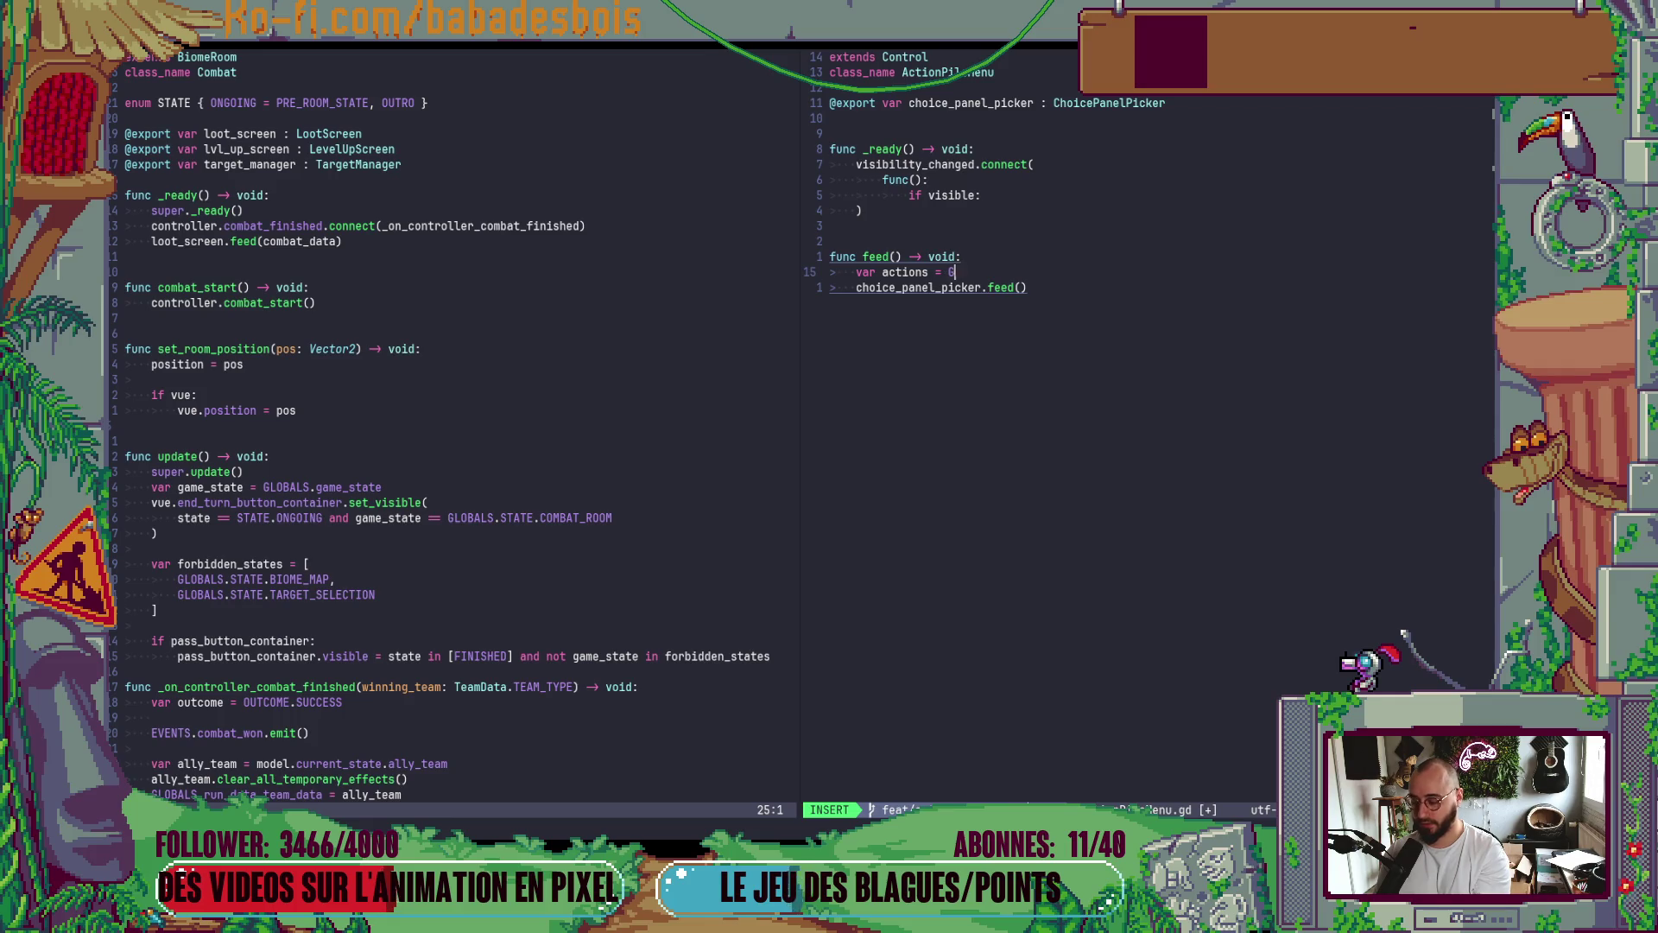
text(BALS.get_)
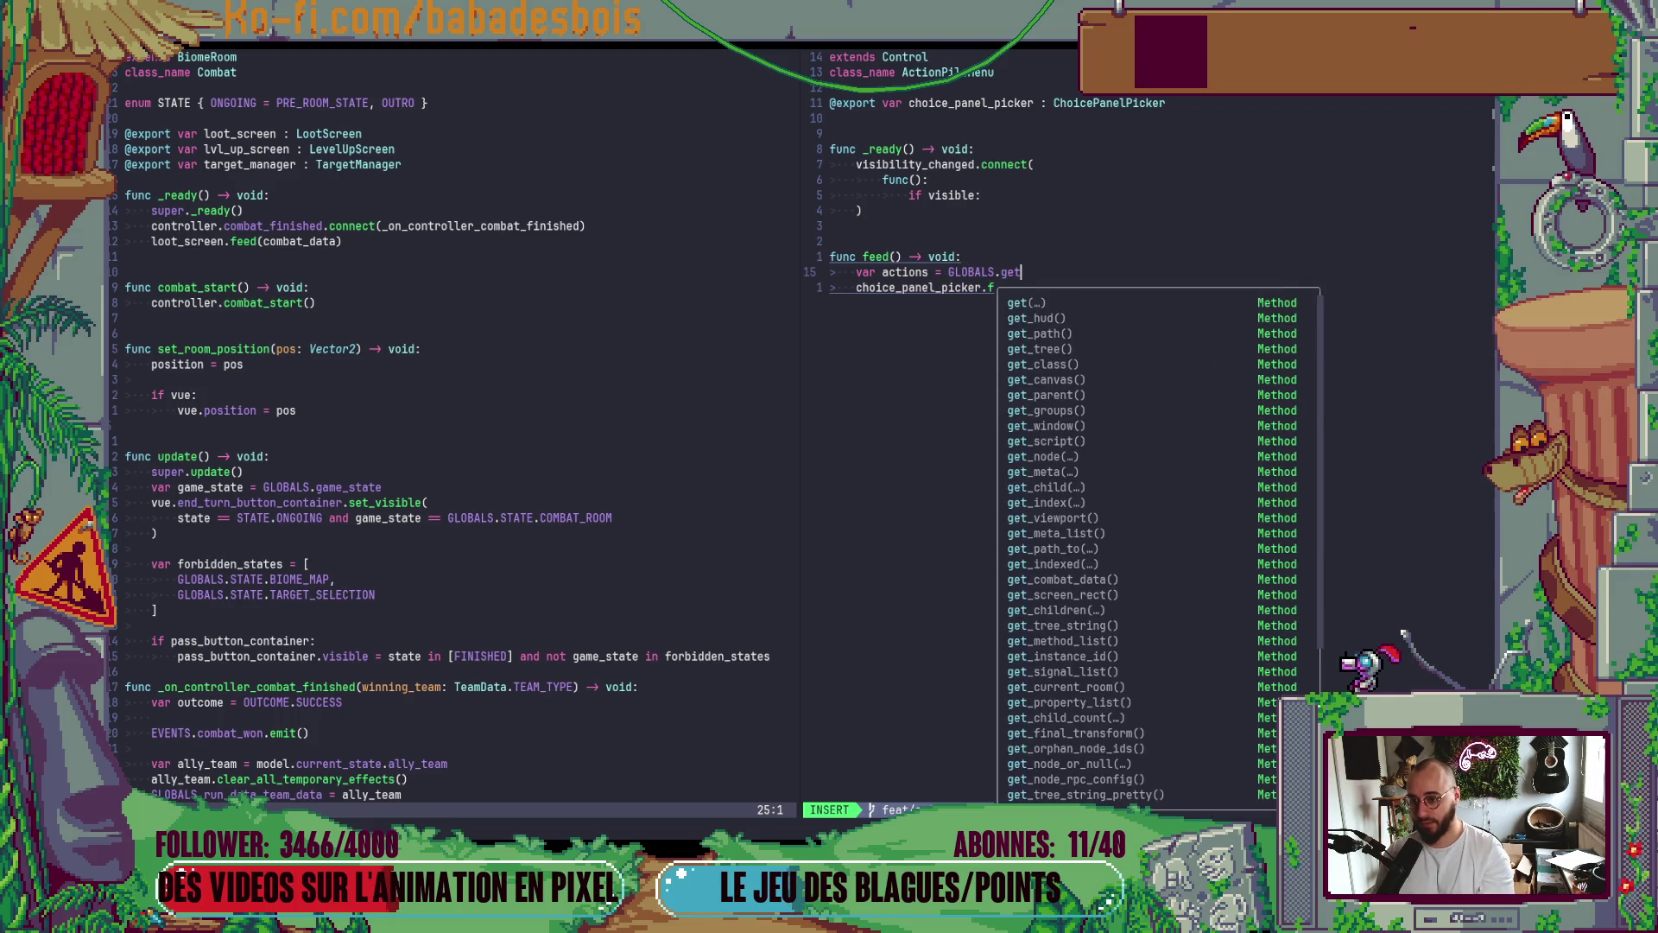
text(ma)
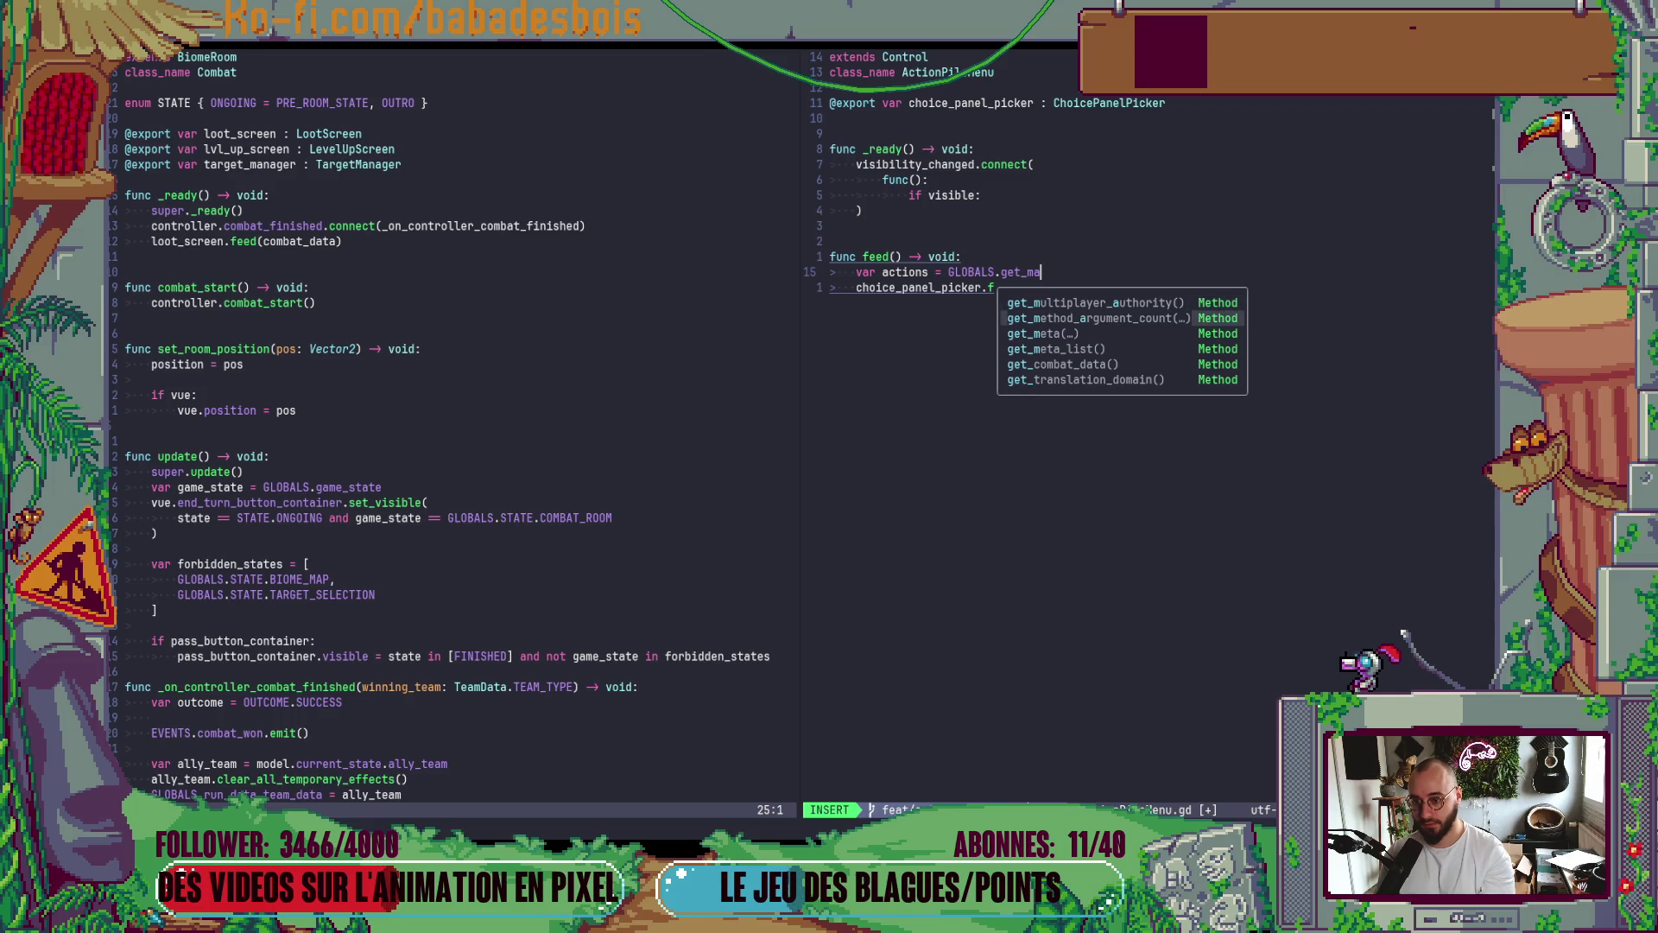
key(BackSpace)
key(BackSpace)
key(BackSpace)
key(BackSpace)
text(run_data.get)
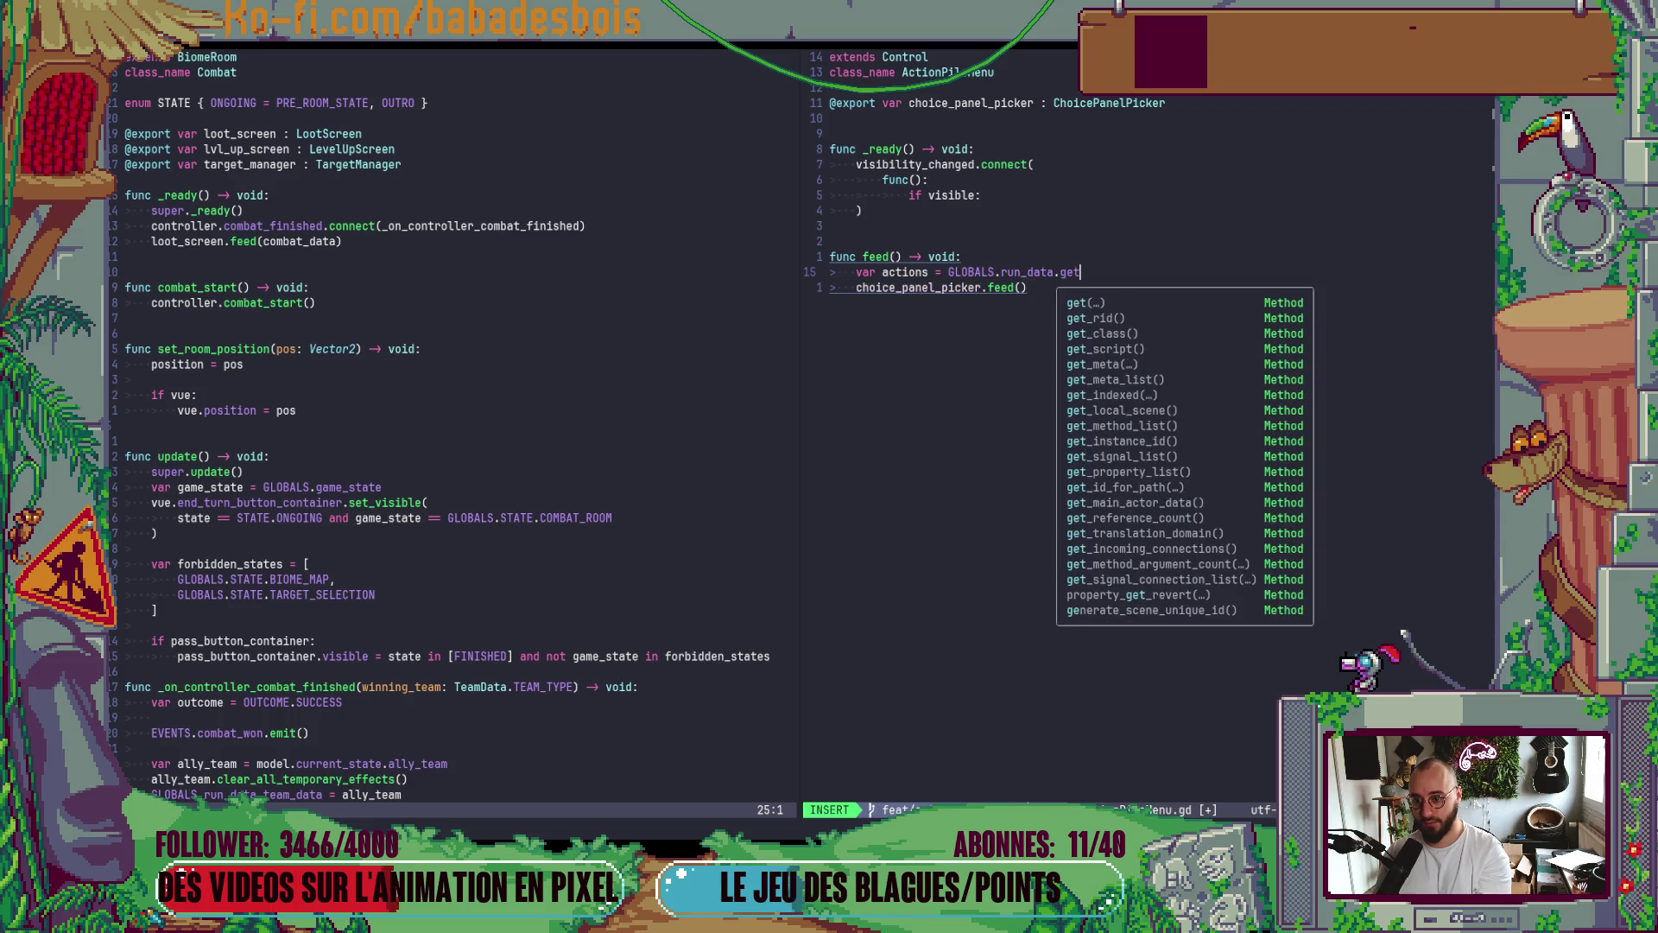
text(_m)
key(Down)
key(Down)
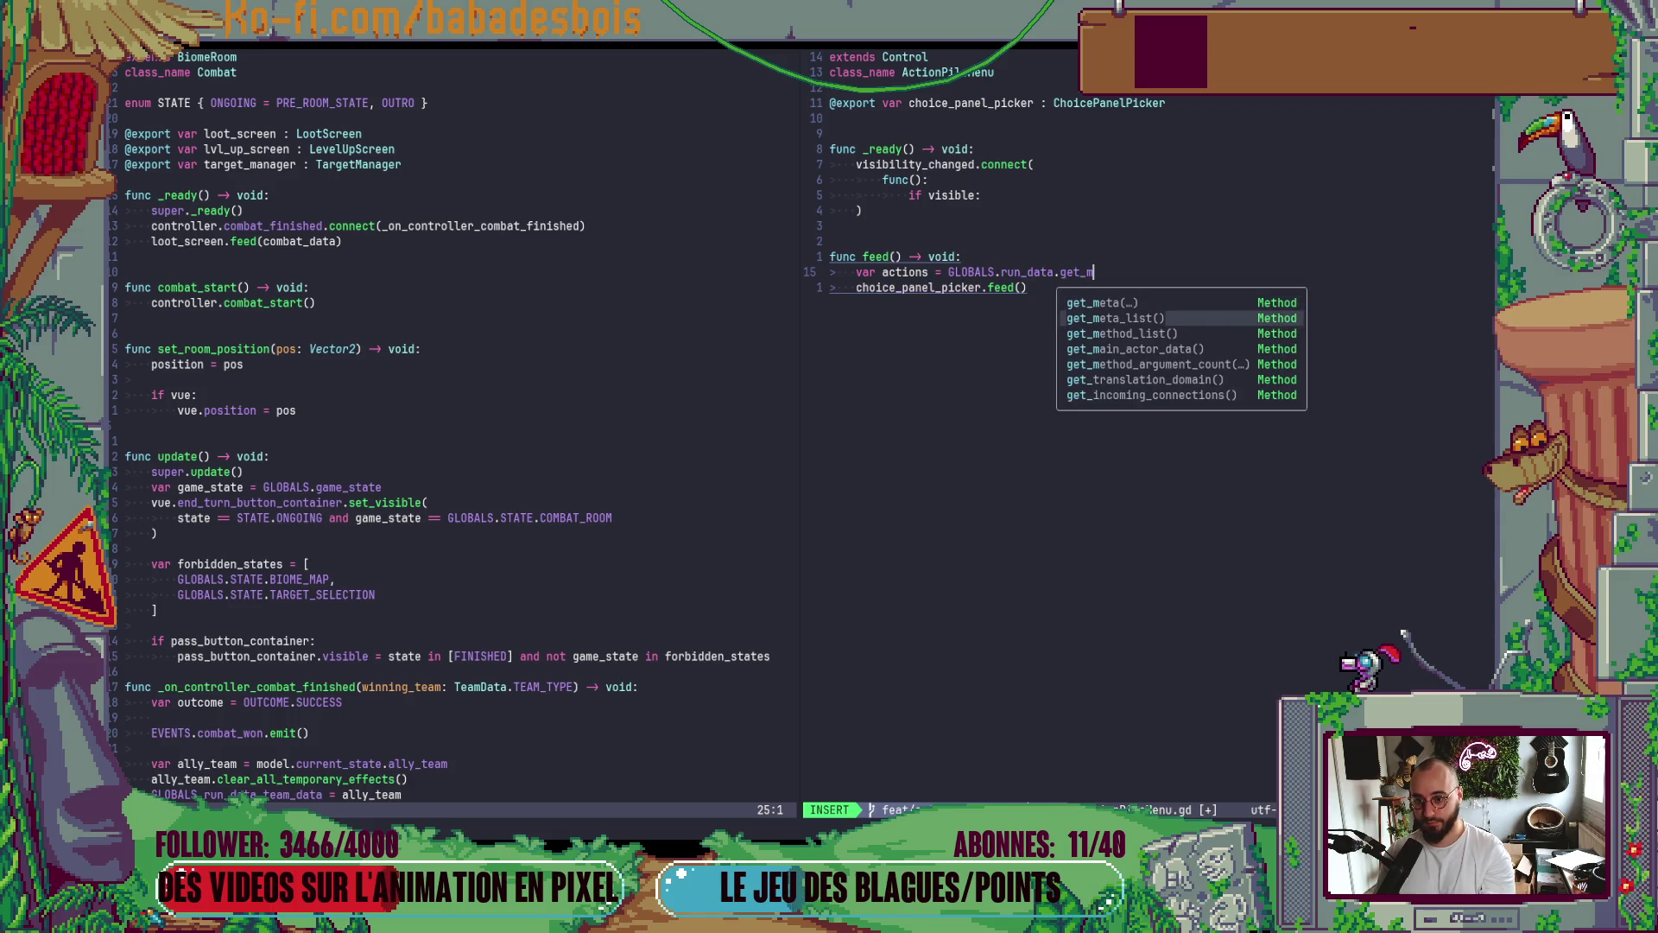
key(Down)
key(Down)
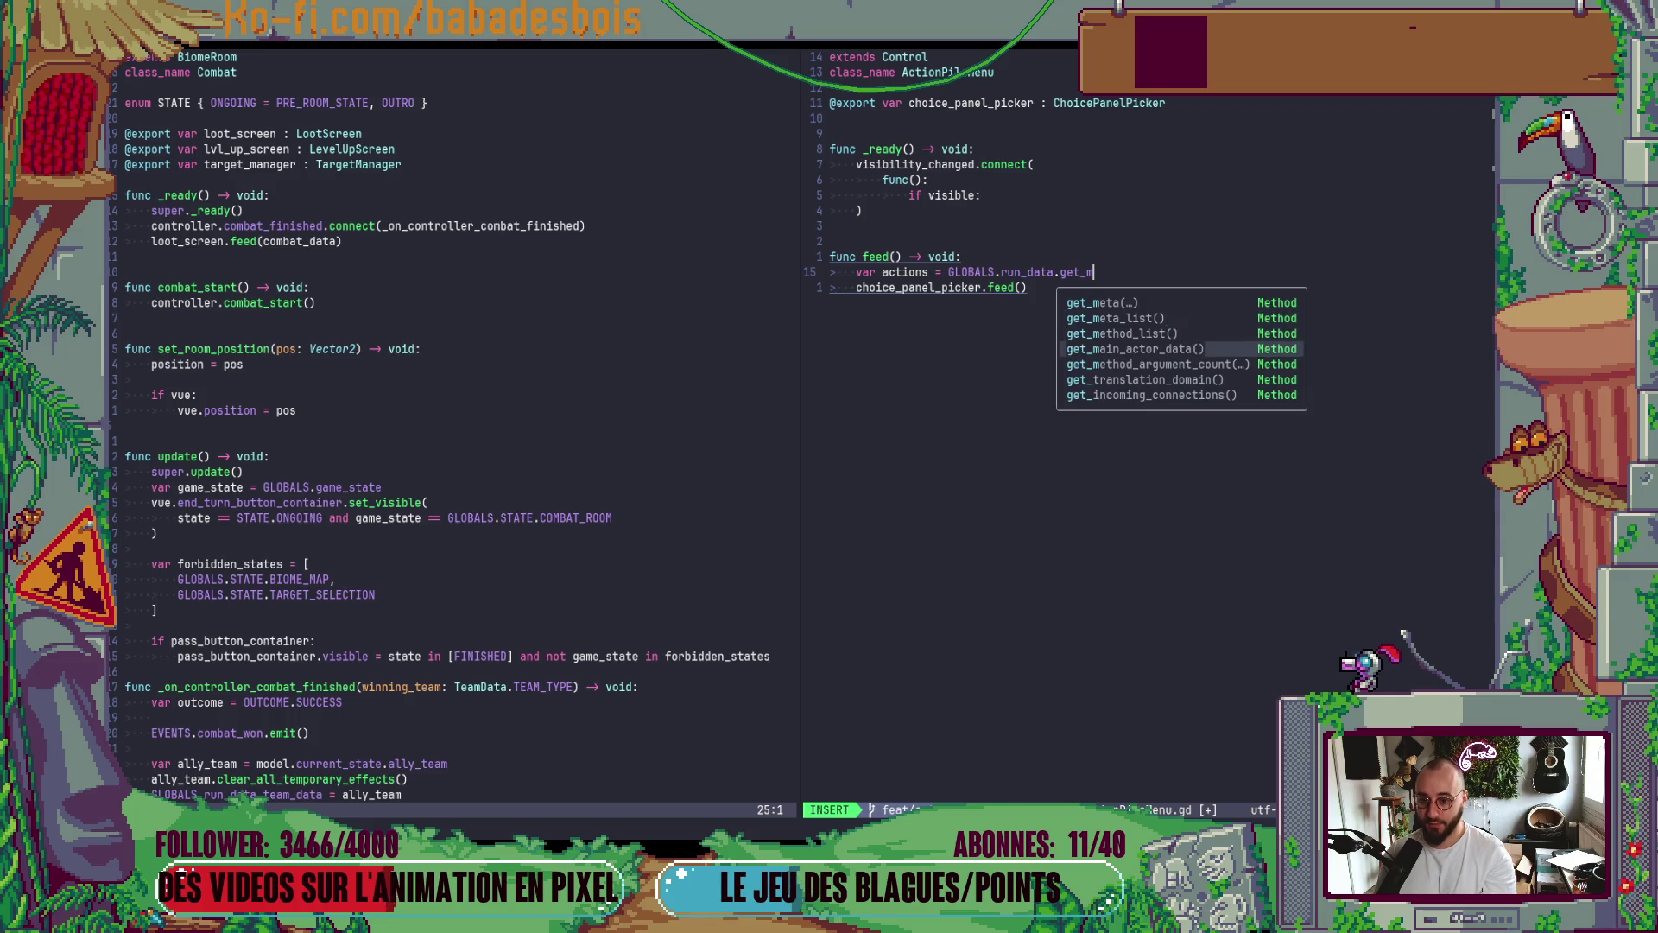
key(Return)
key(Escape)
key(B)
key(B)
key(B)
text(cw)
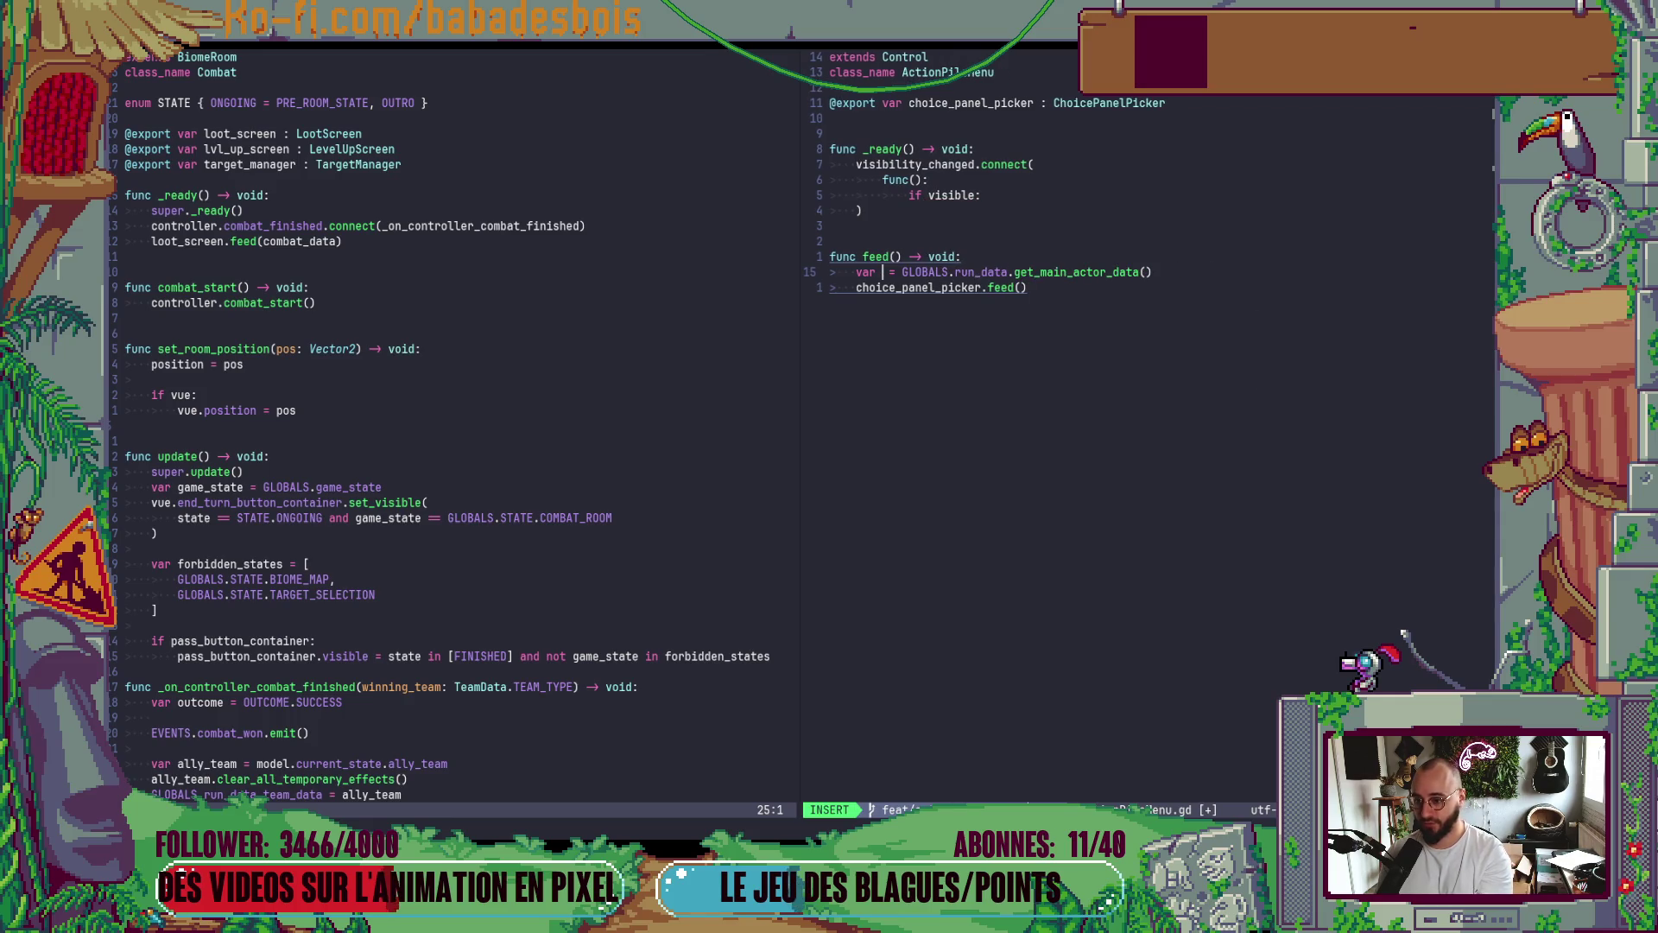
text(main_action)
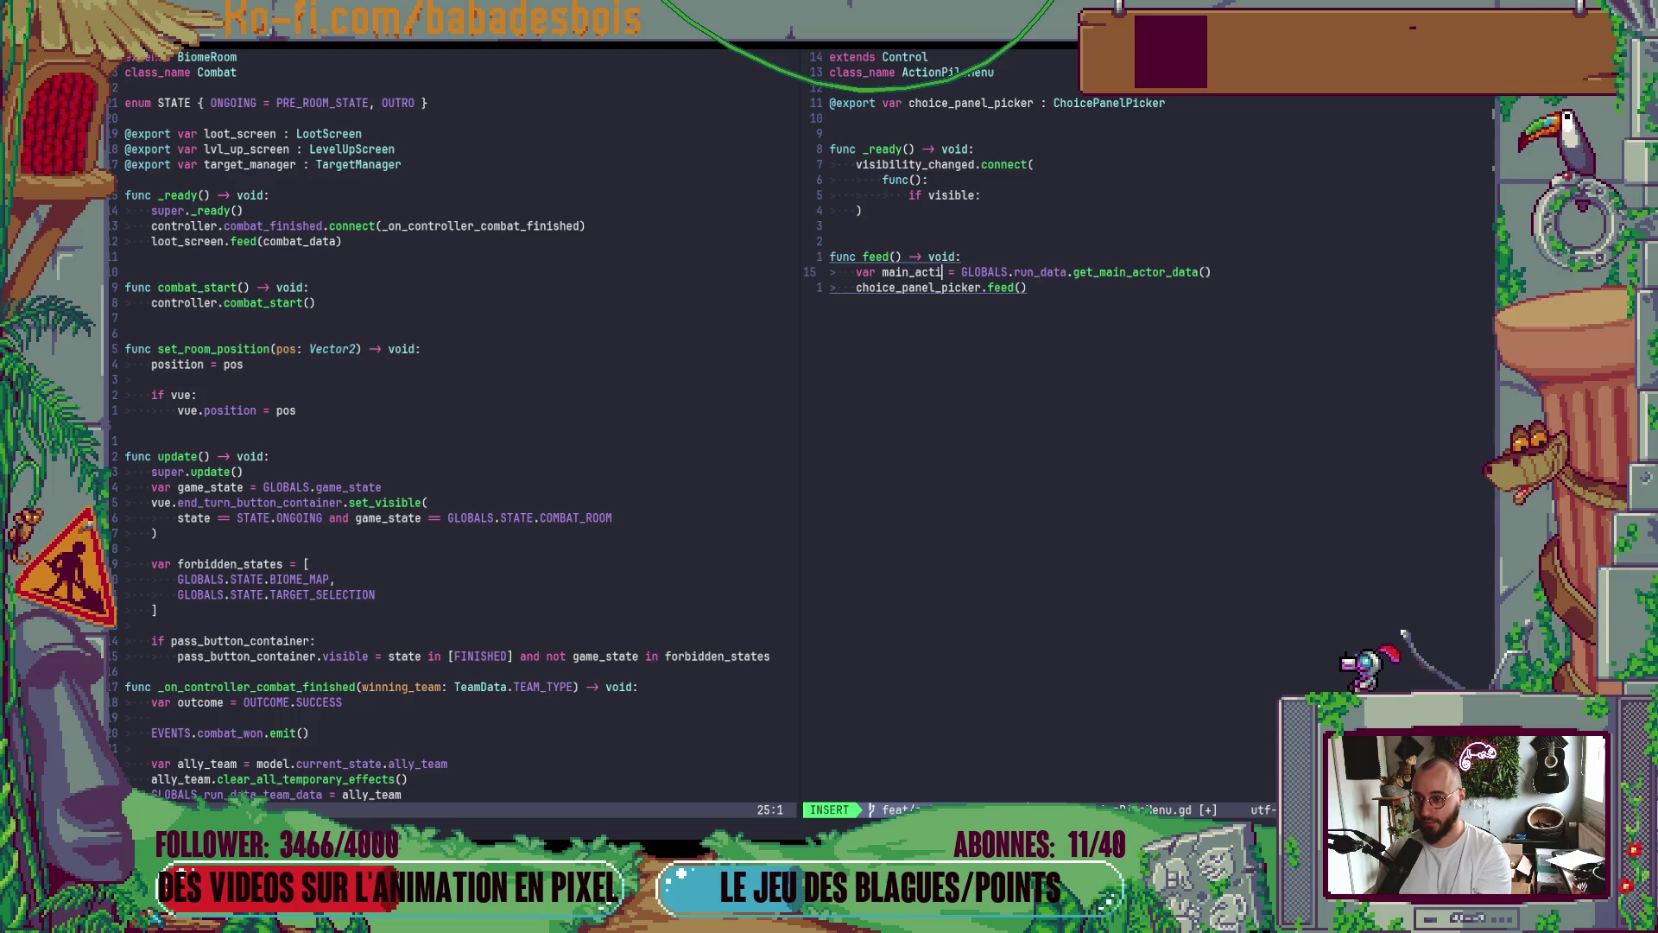
key(Escape)
key(h)
key(h)
text(cwor)
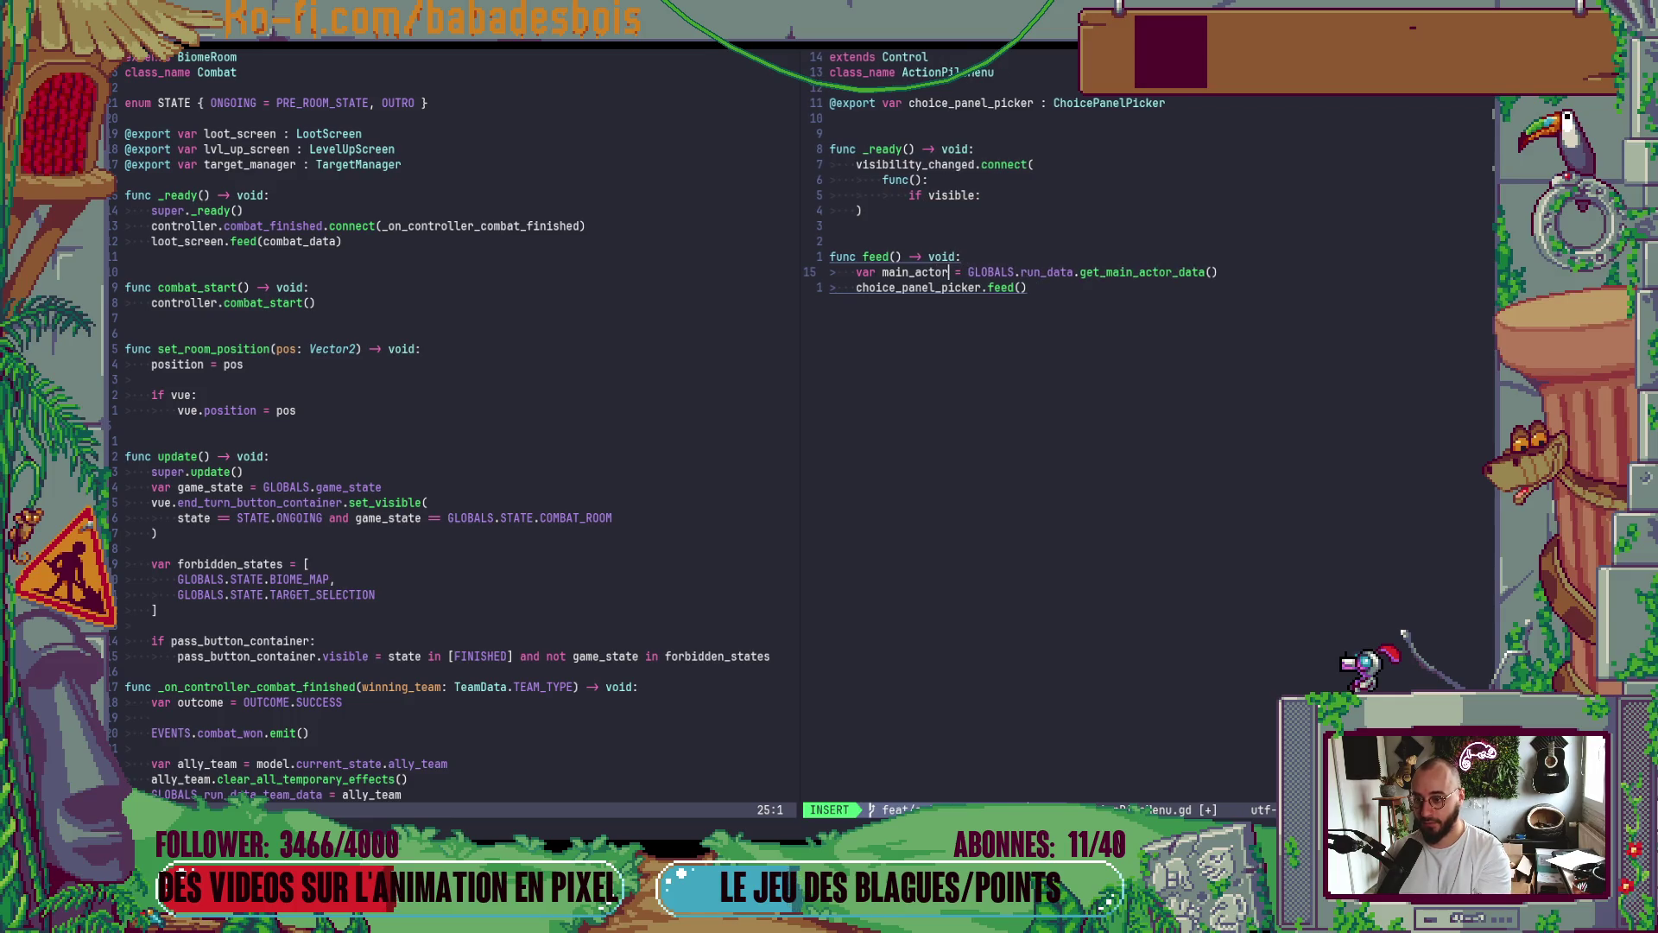
key(Escape)
Step: Rearrange feed() so blank lines follow the main_actor line, ready for more code
key(O)
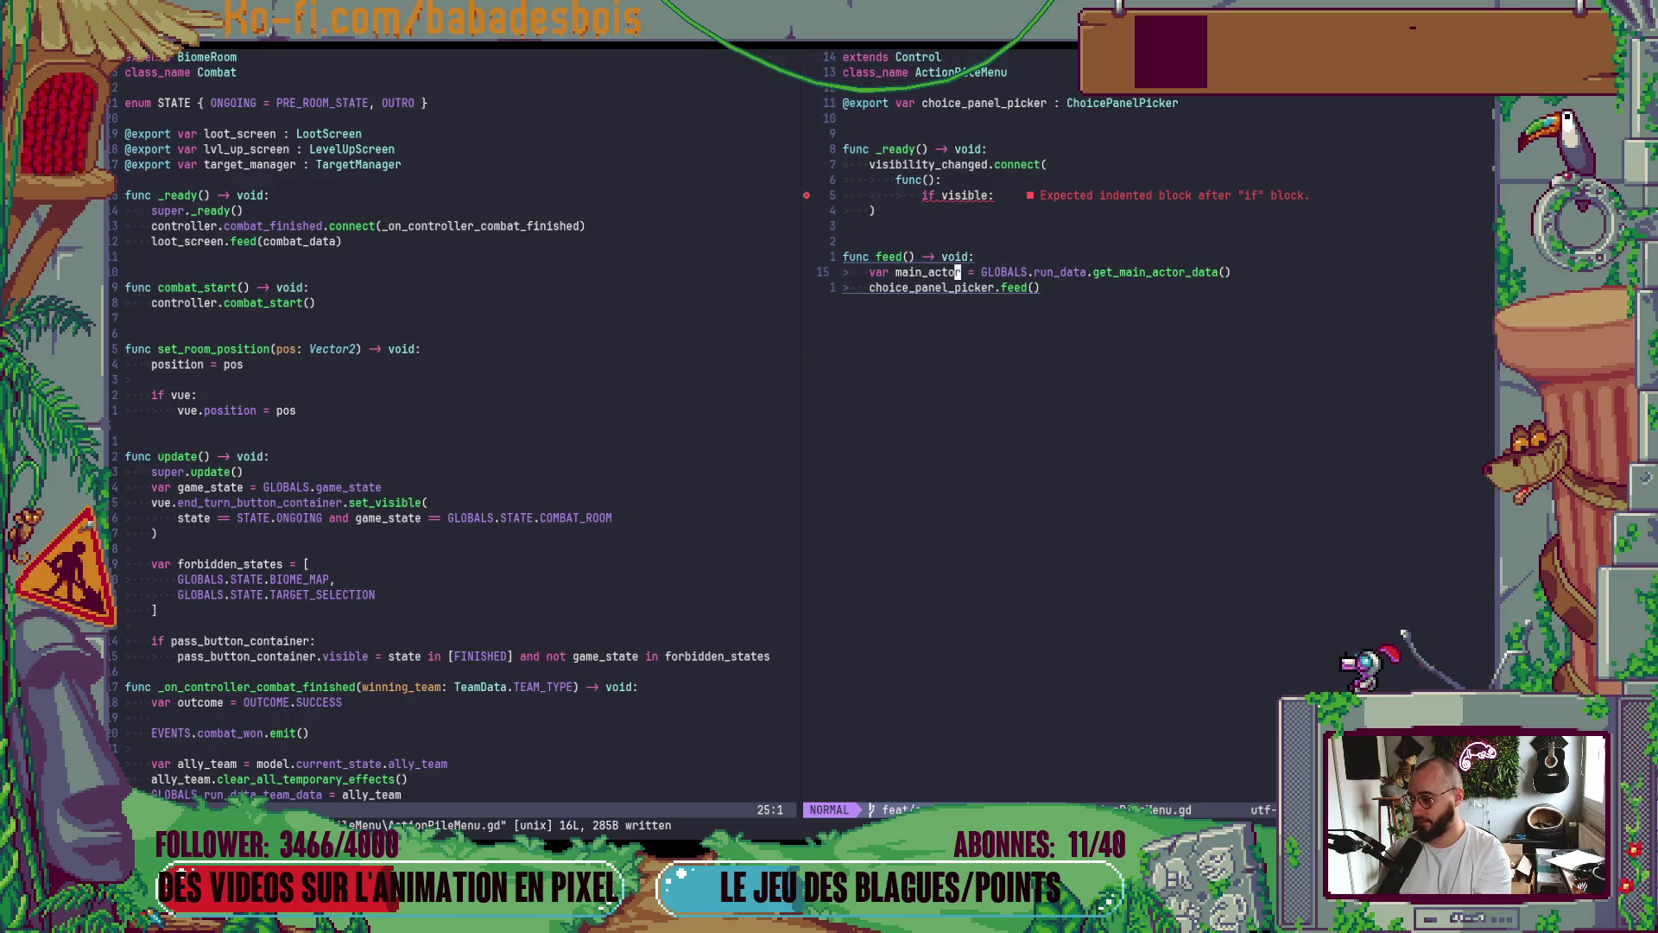
key(Return)
key(Escape)
key(j)
key(d)
key(d)
key(k)
key(P)
key(d)
key(d)
key(k)
key(P)
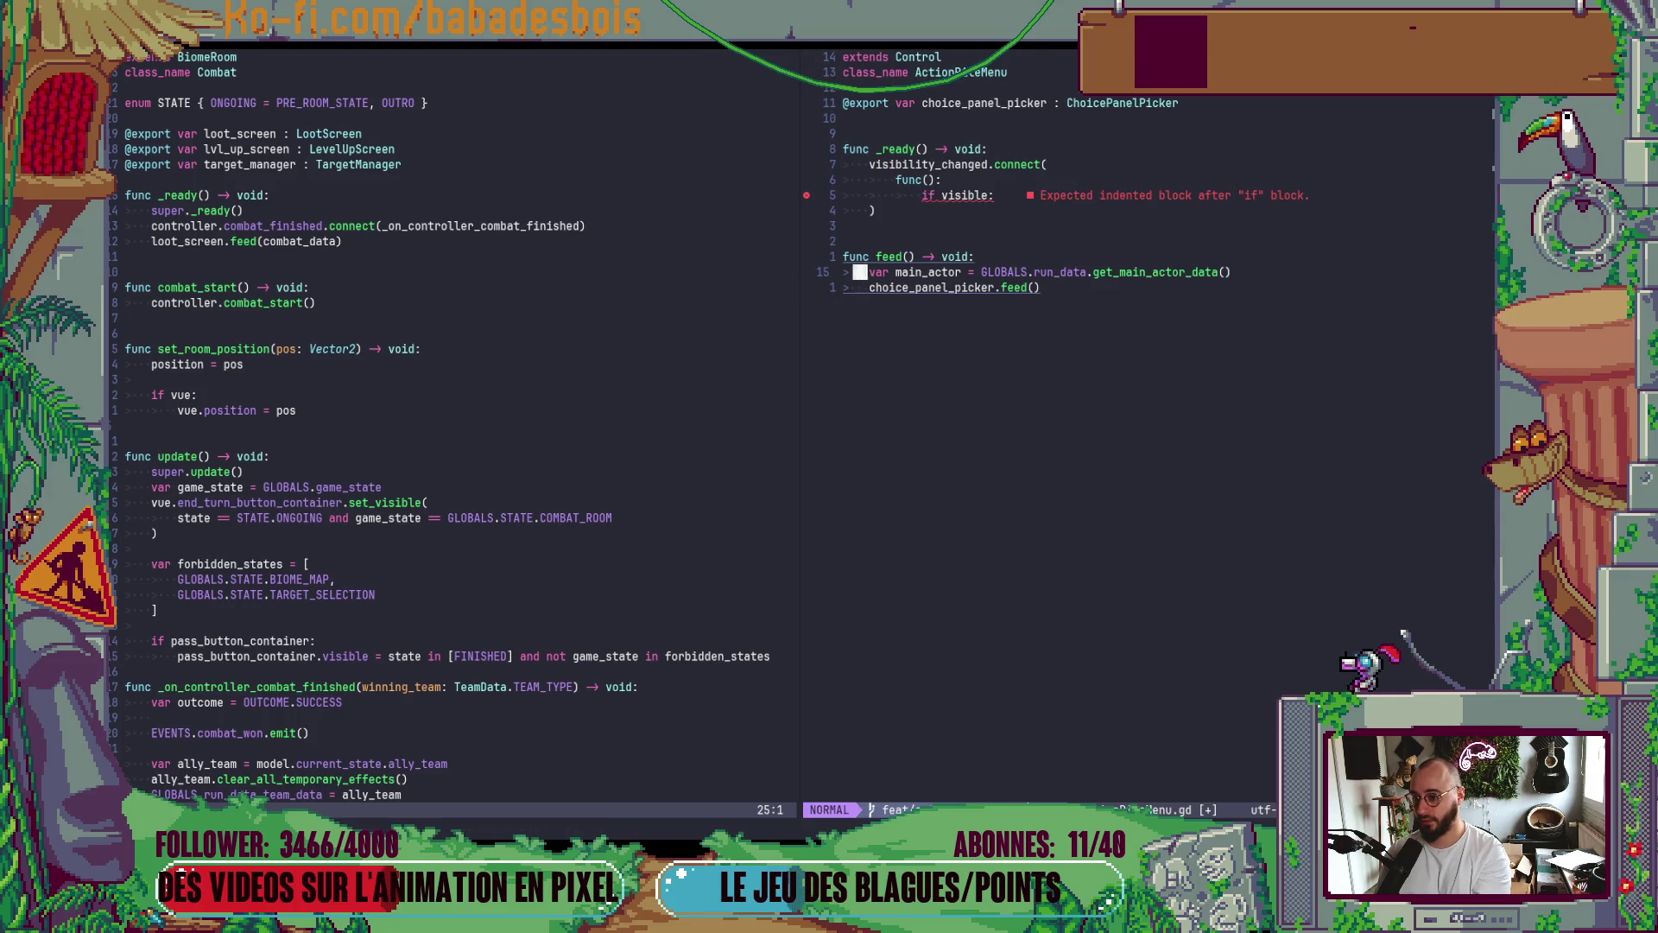
key(j)
key(j)
key(c)
key(c)
key(Up)
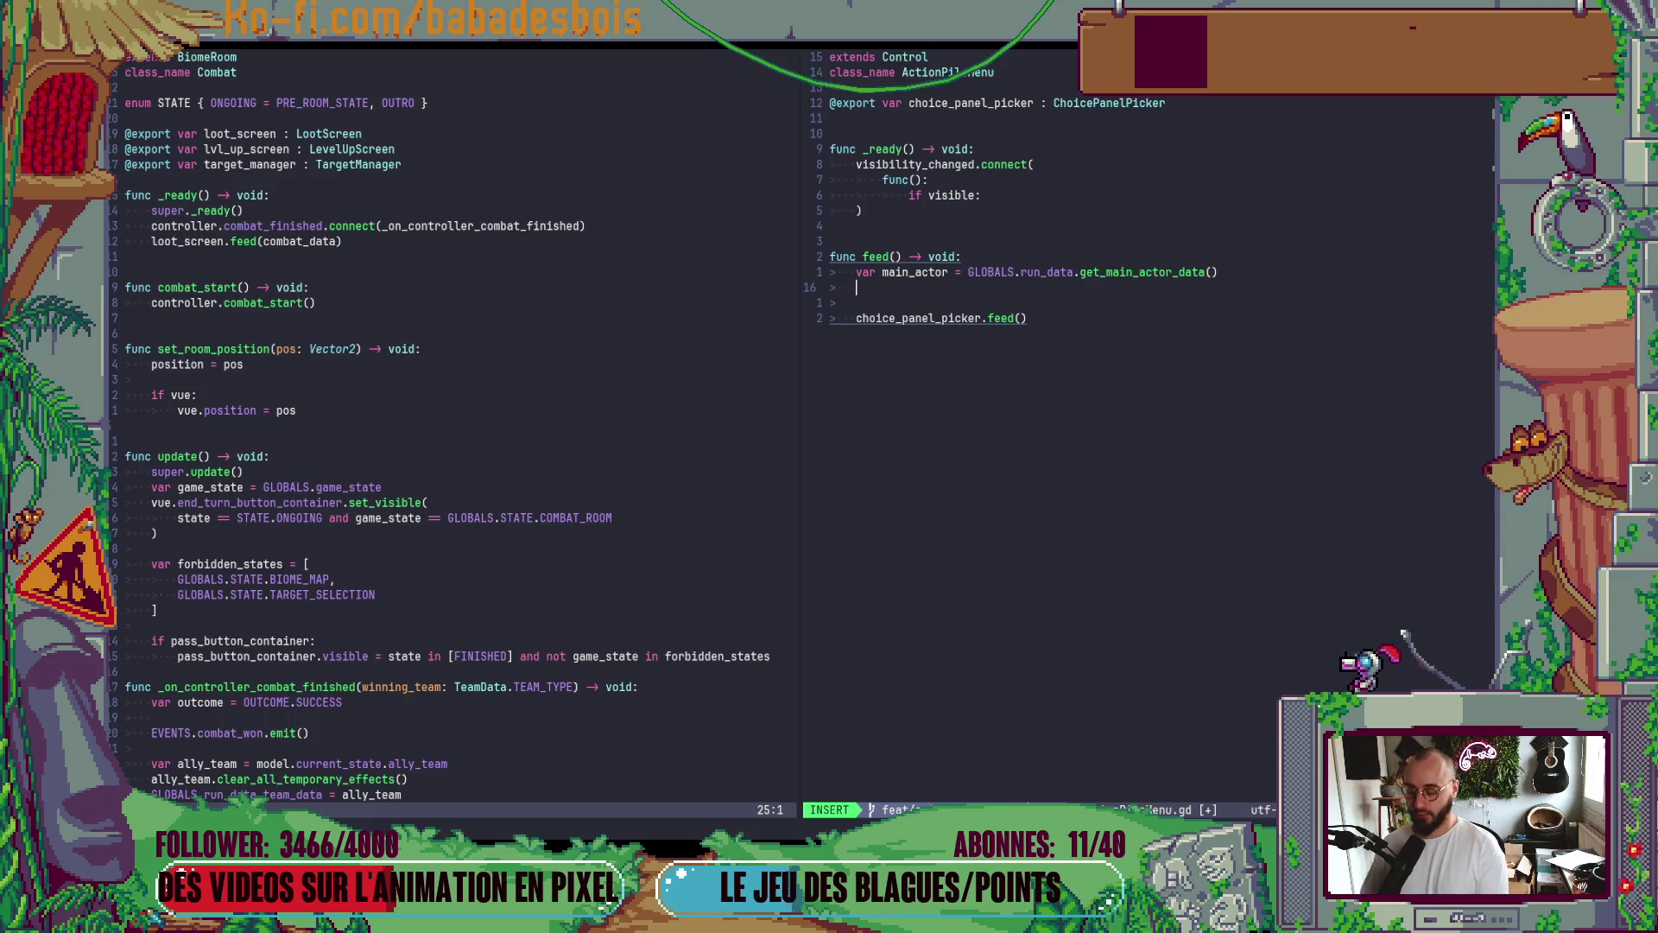
text(if !)
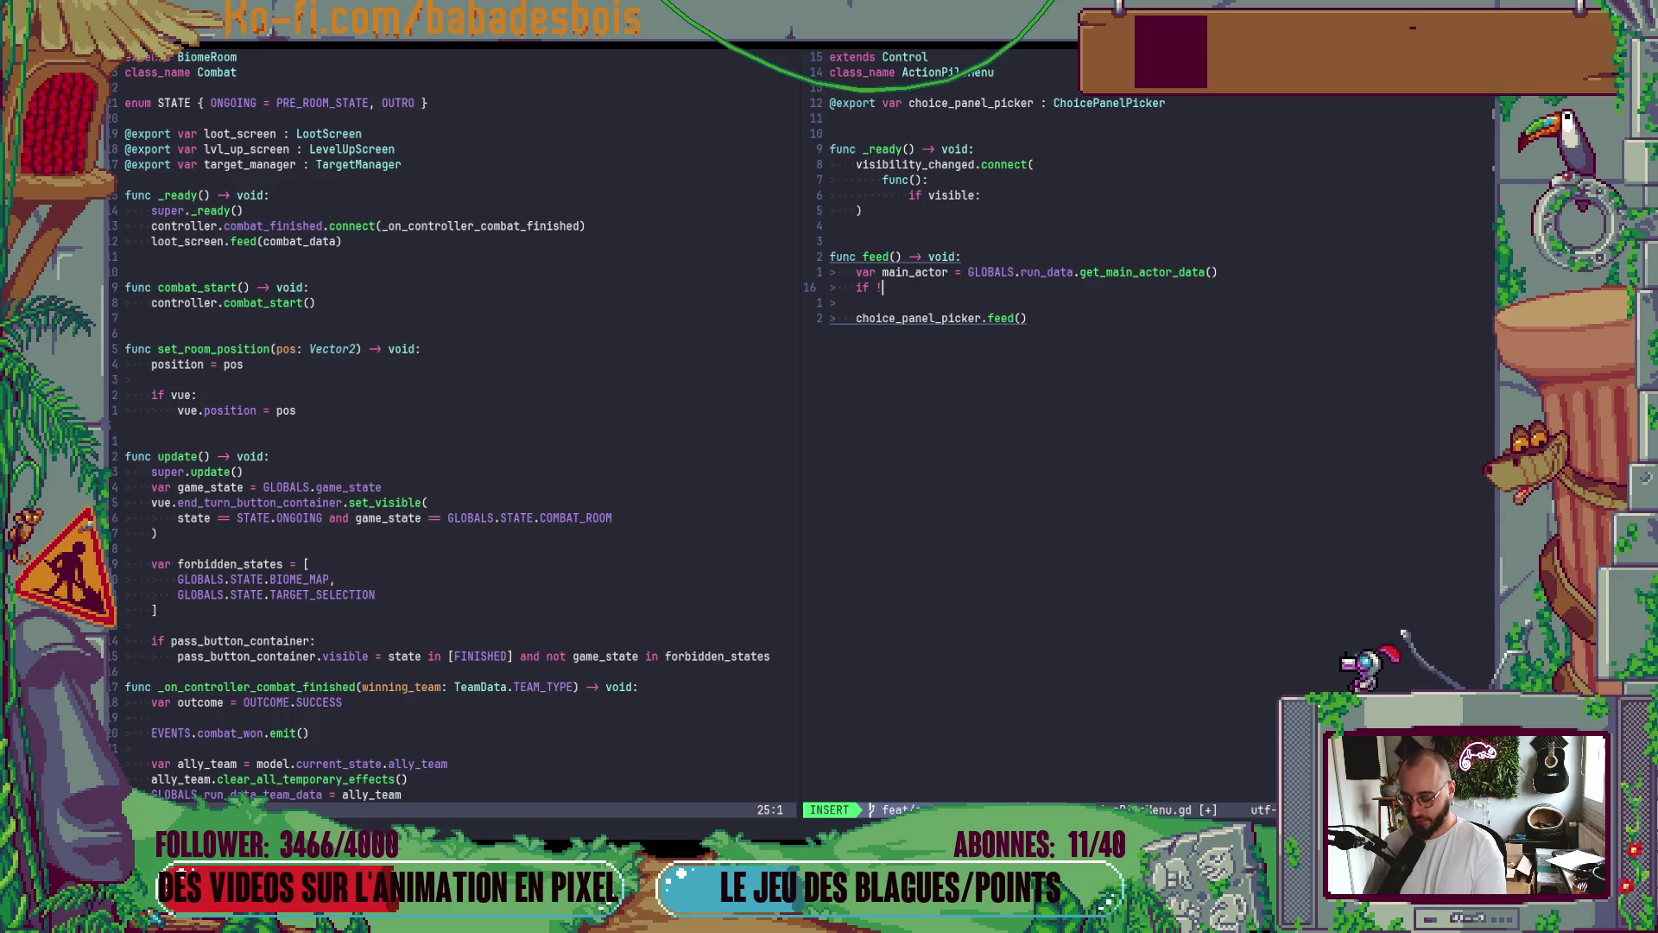
text(main_actor:)
Step: In the if !main_actor block, push_error 'Try to show the action pile, but there is no main actor to retreive'
key(Return)
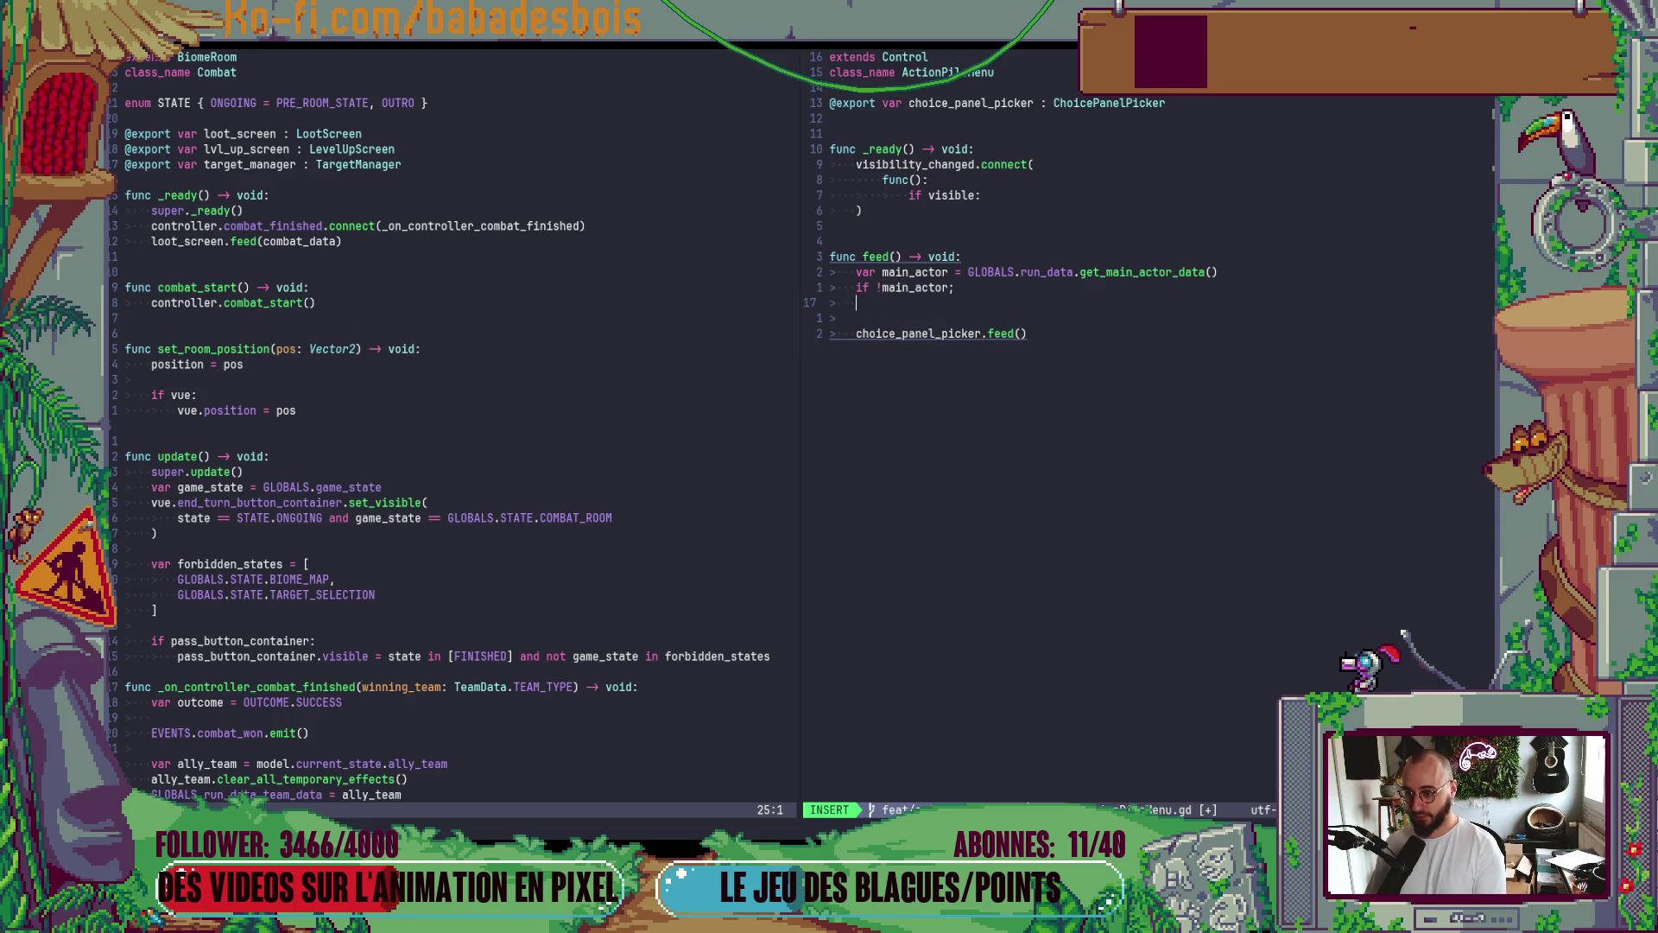
key(Tab)
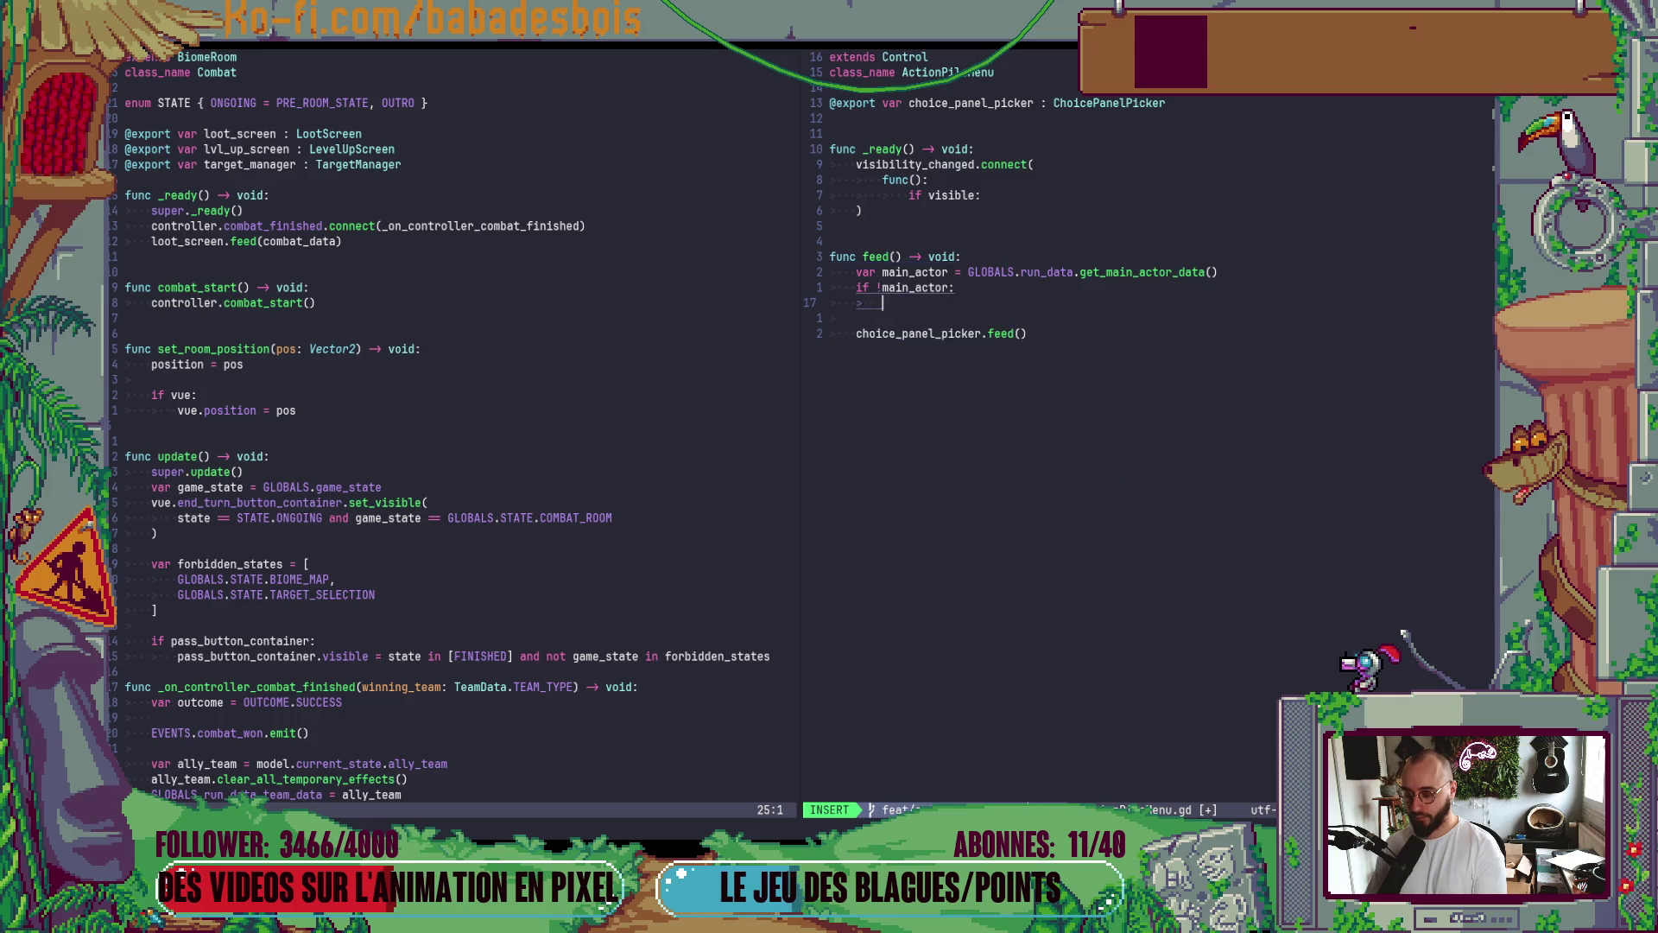
text(push_e)
key(Return)
text("Try to )
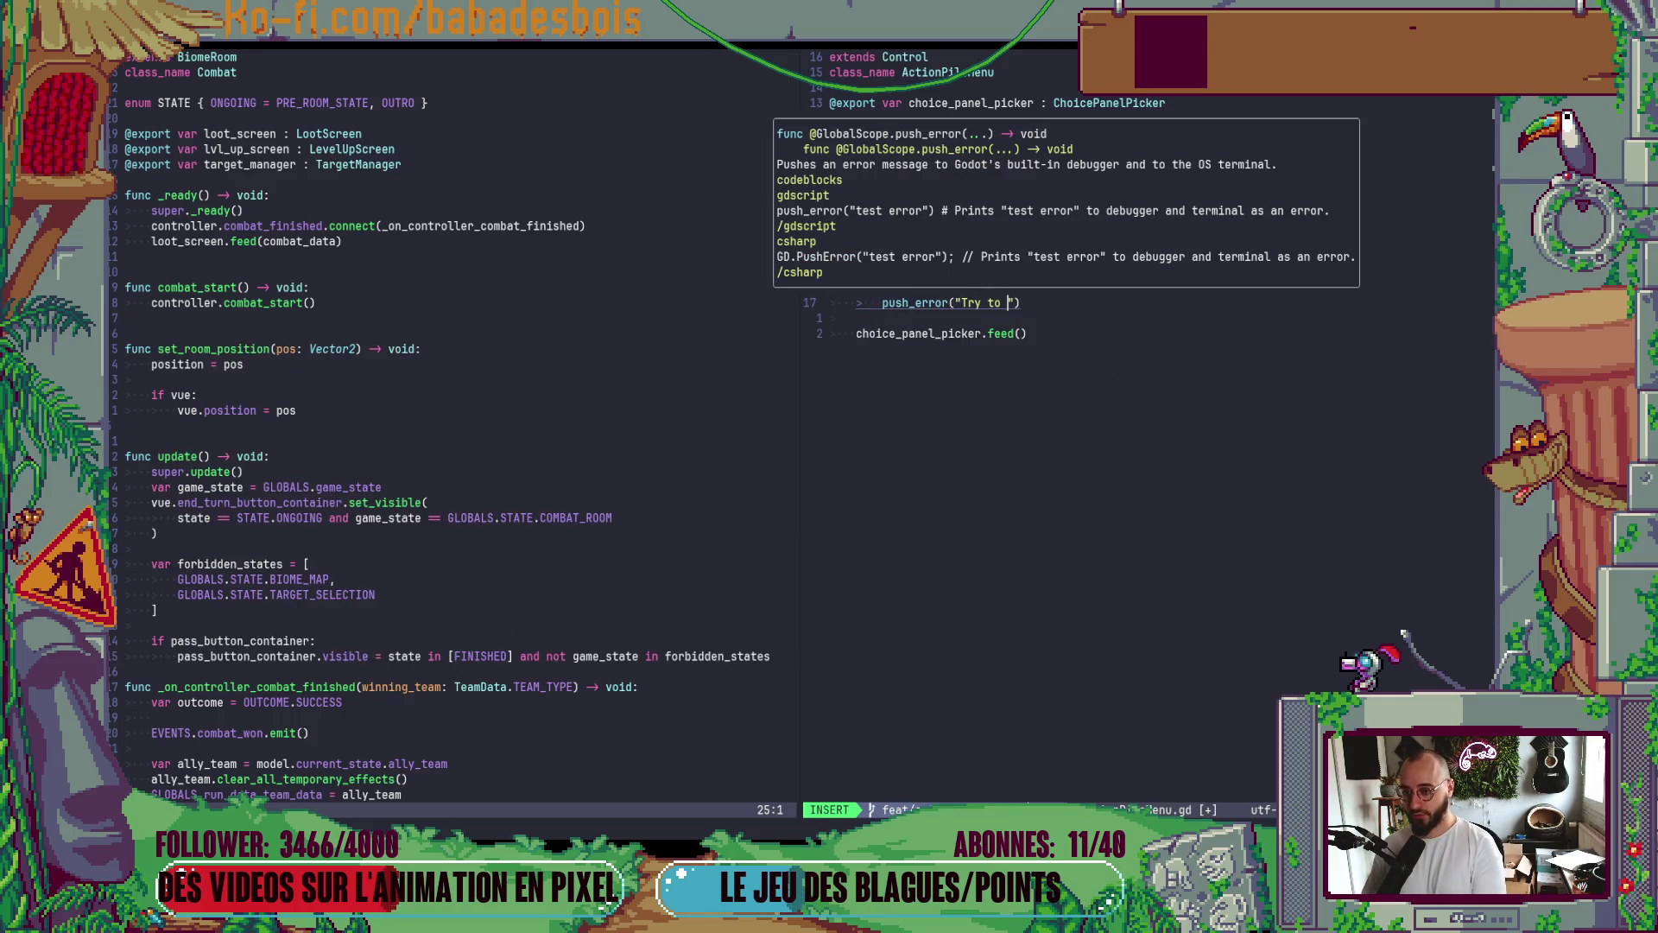
text(show to)
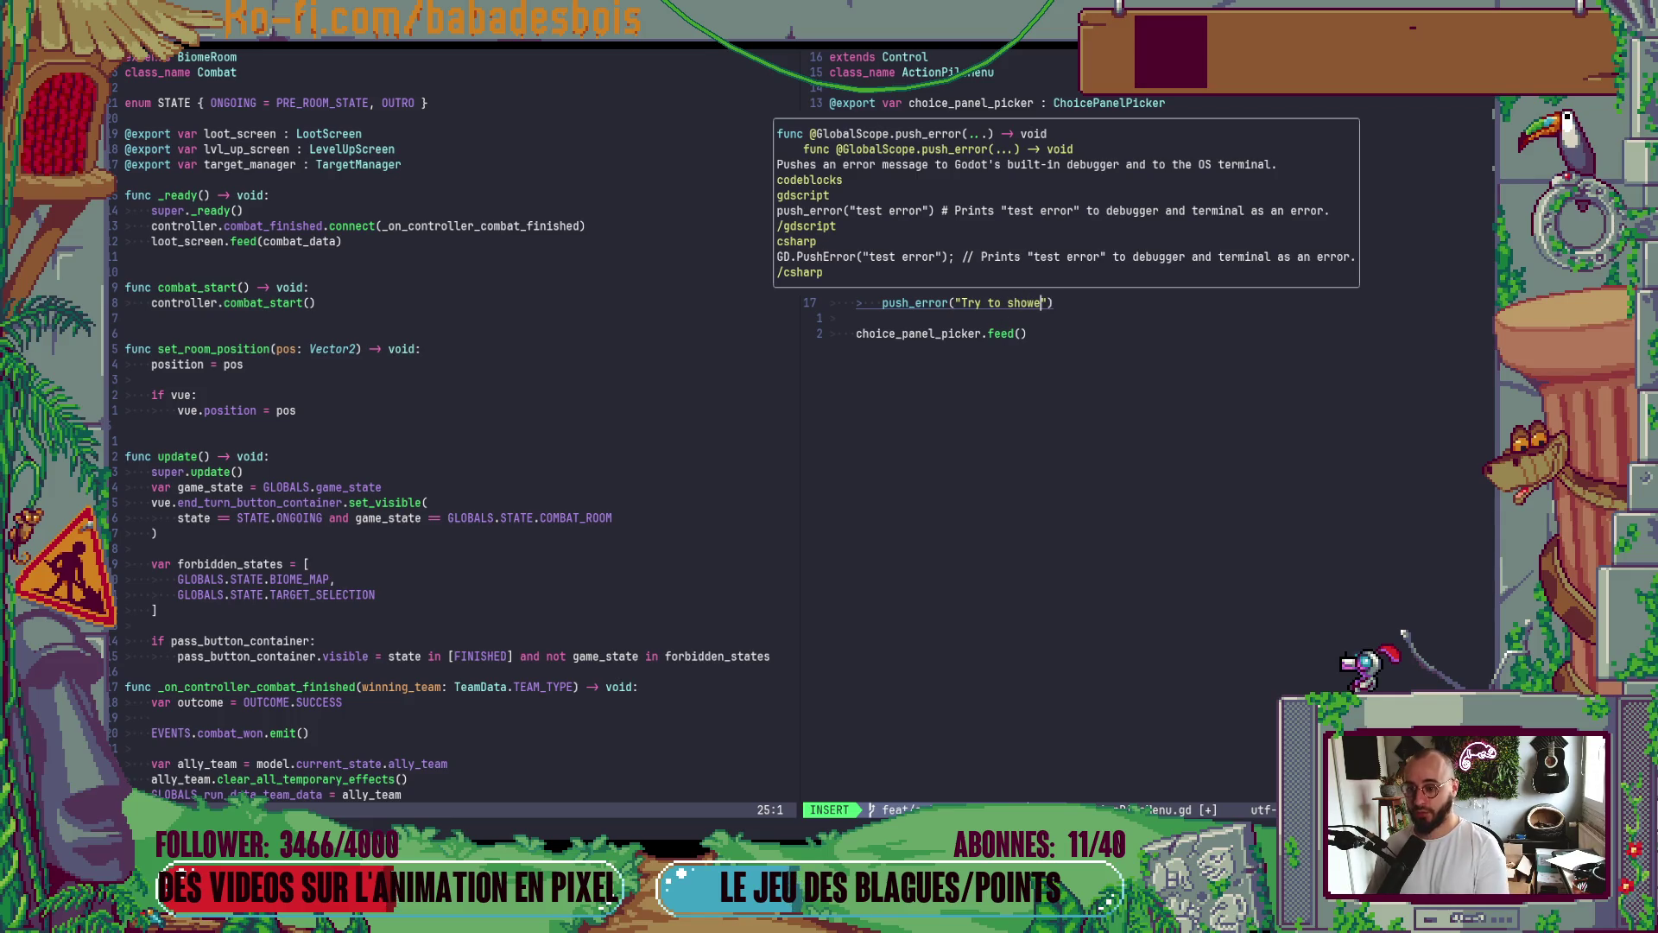
key(BackSpace)
text(he action pile)
key(BackSpace)
text(, but there is no main actor tro)
key(BackSpace)
key(BackSpace)
text(o retreive)
key(Escape)
key(Escape)
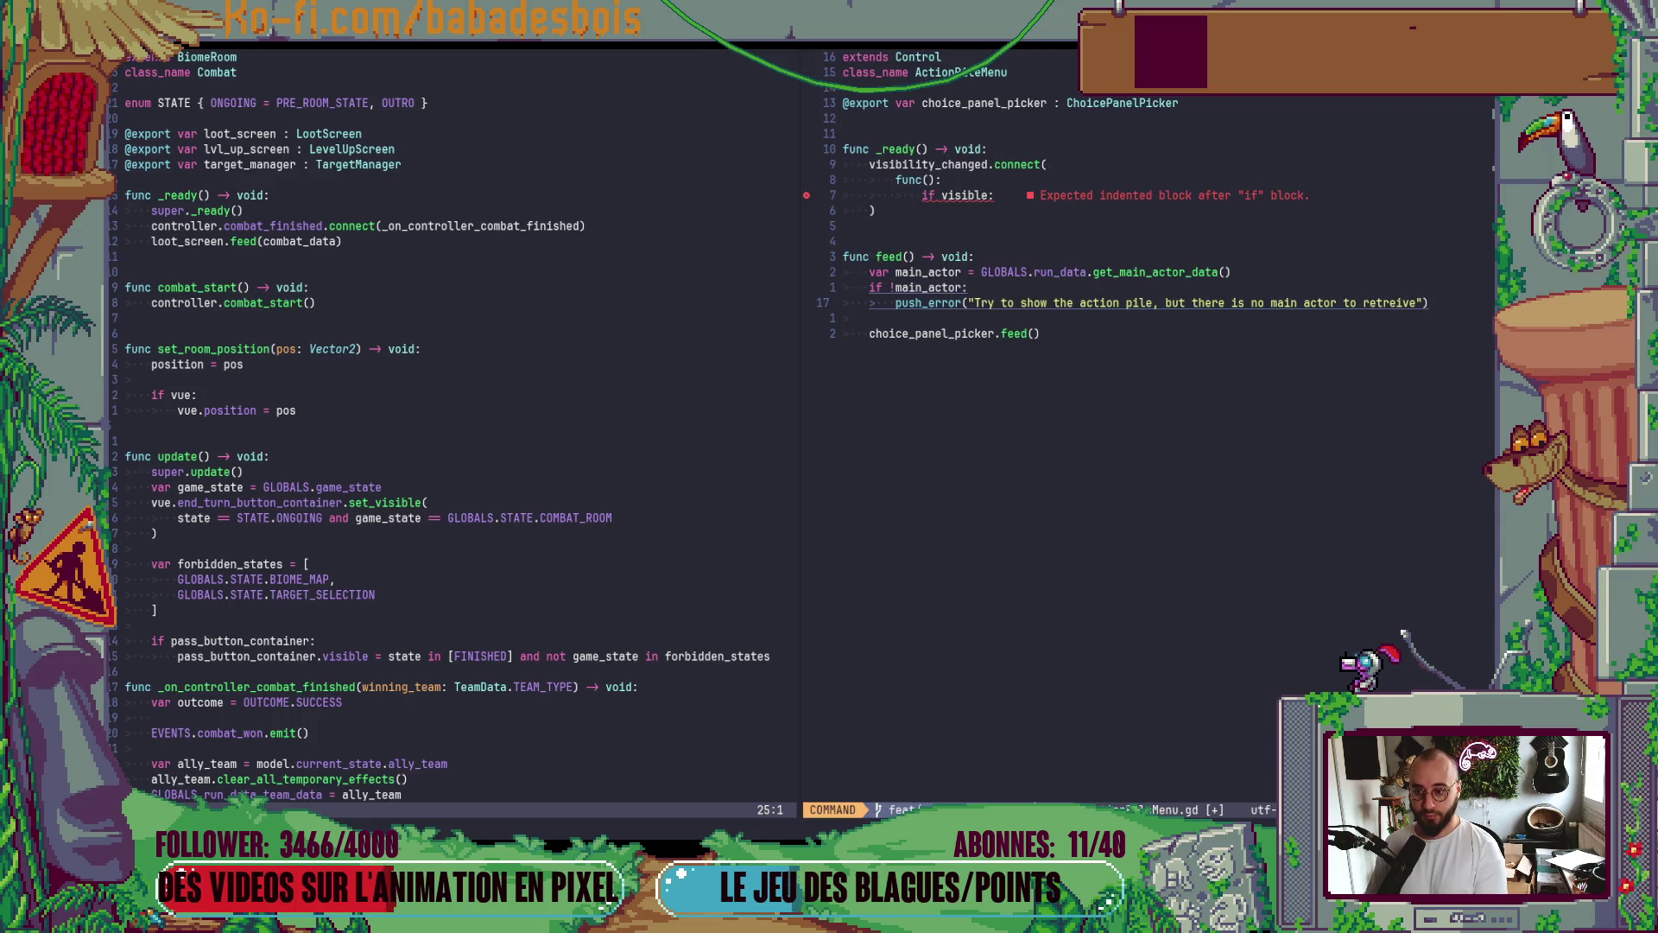
Step: Add an early return after the error and a blank line above the picker call
text(oreturn)
key(Return)
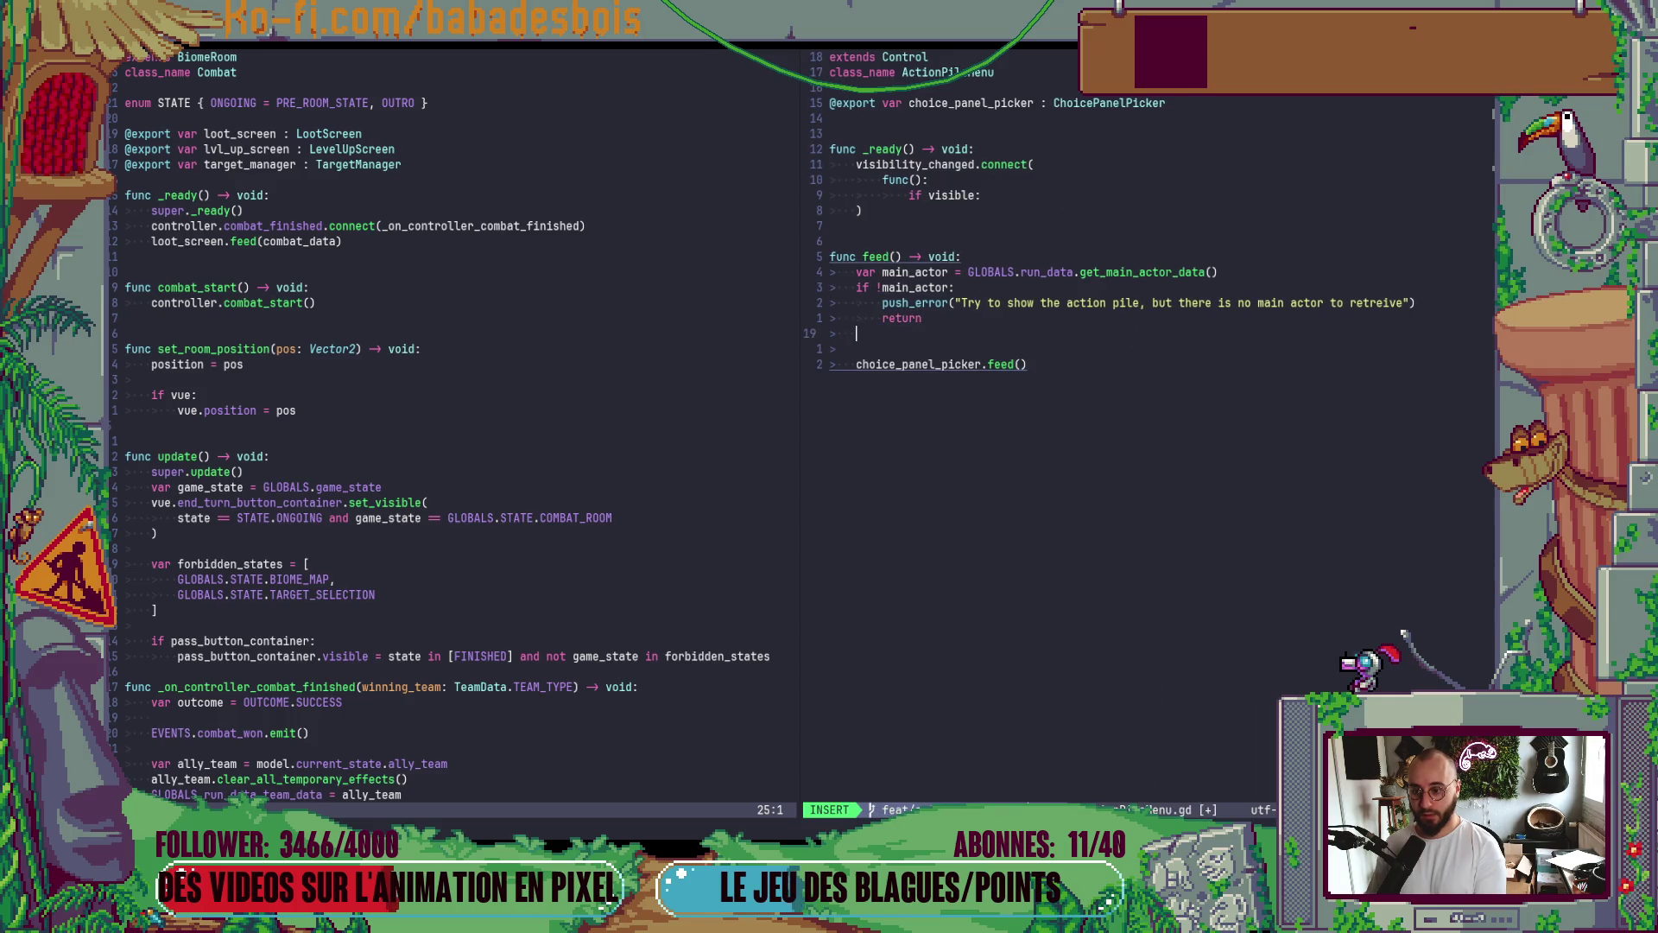
key(Return)
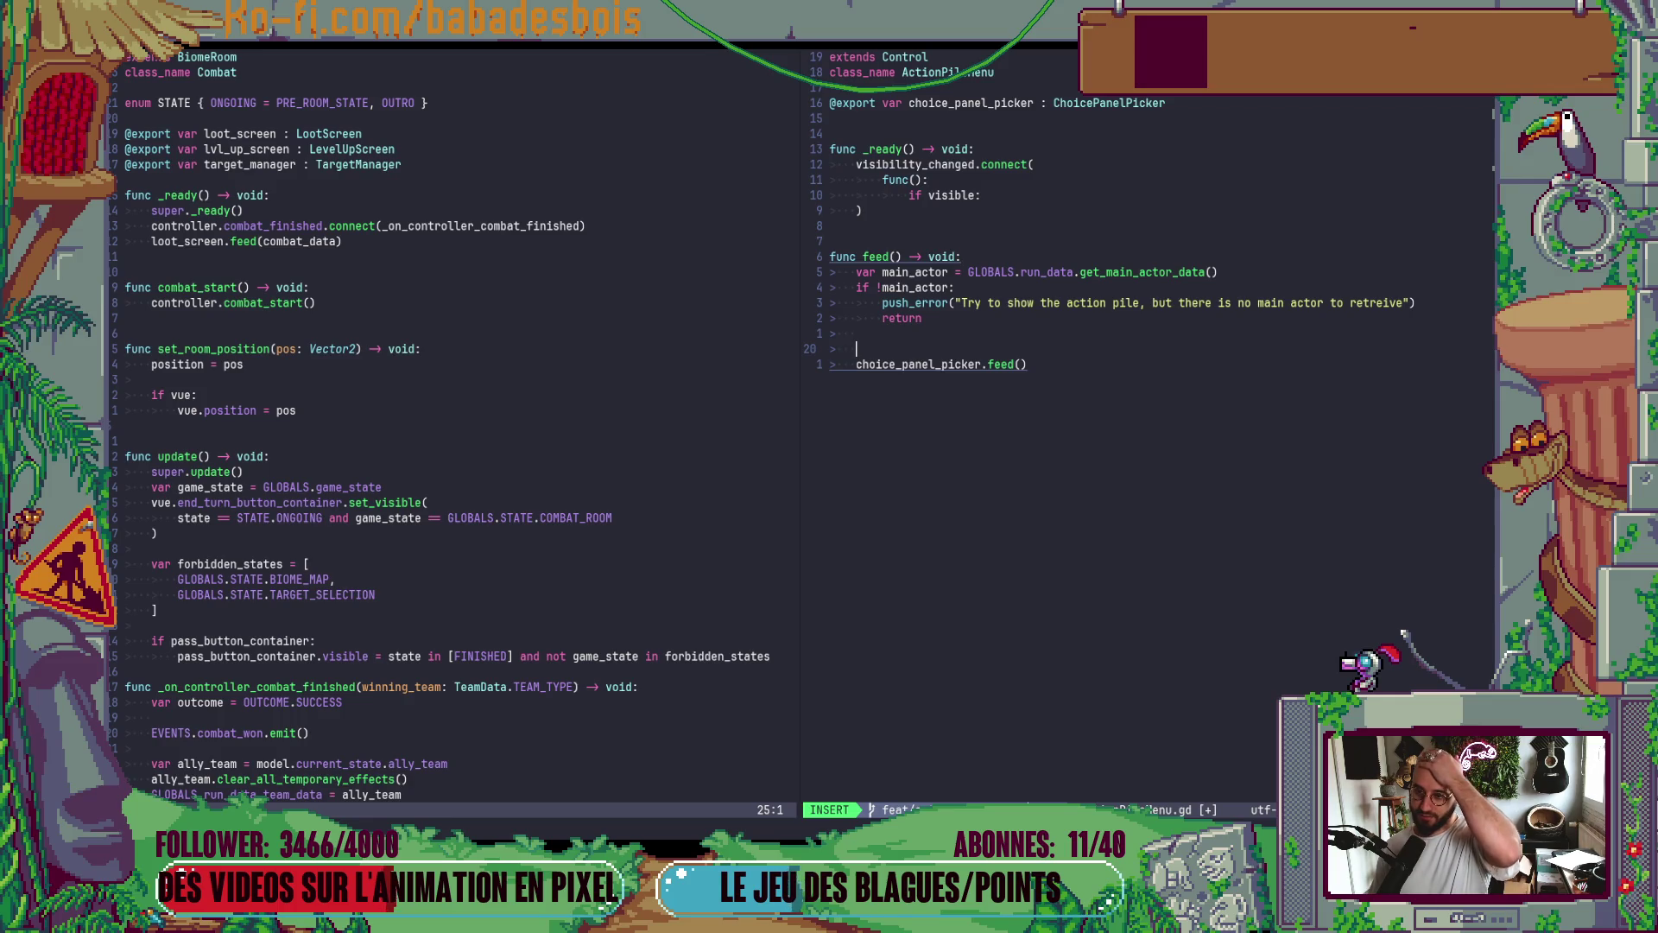
Step: Add 'var actions = main_actor.get_action_list()' and view get_action_list's documentation
text(var )
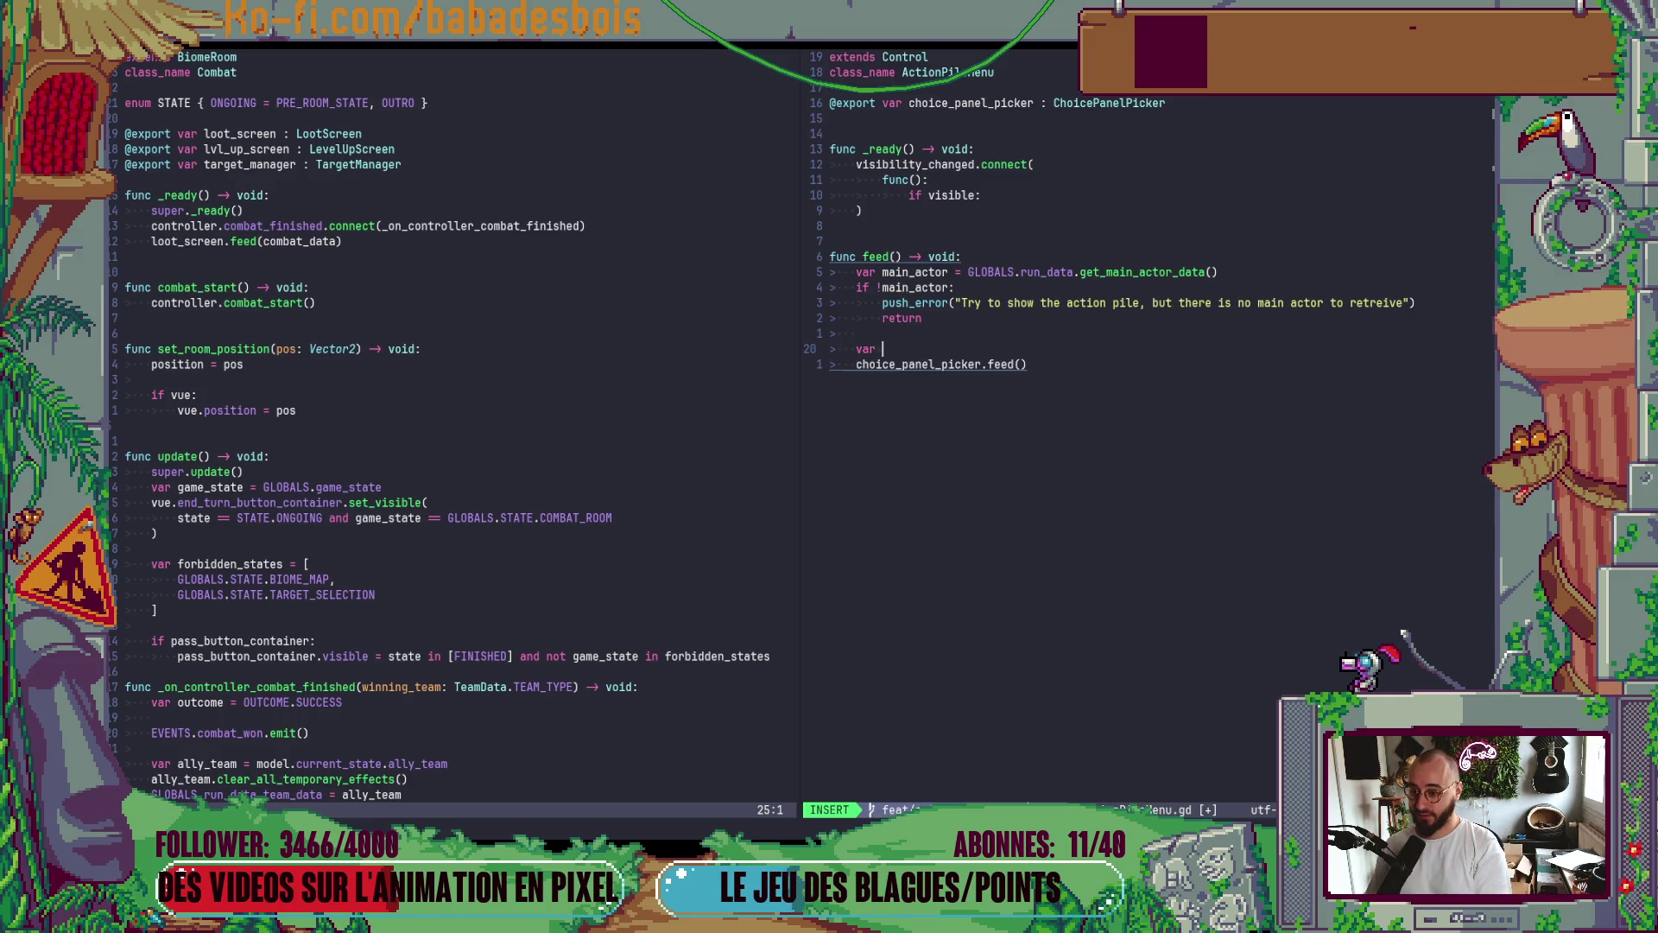
text(actions =)
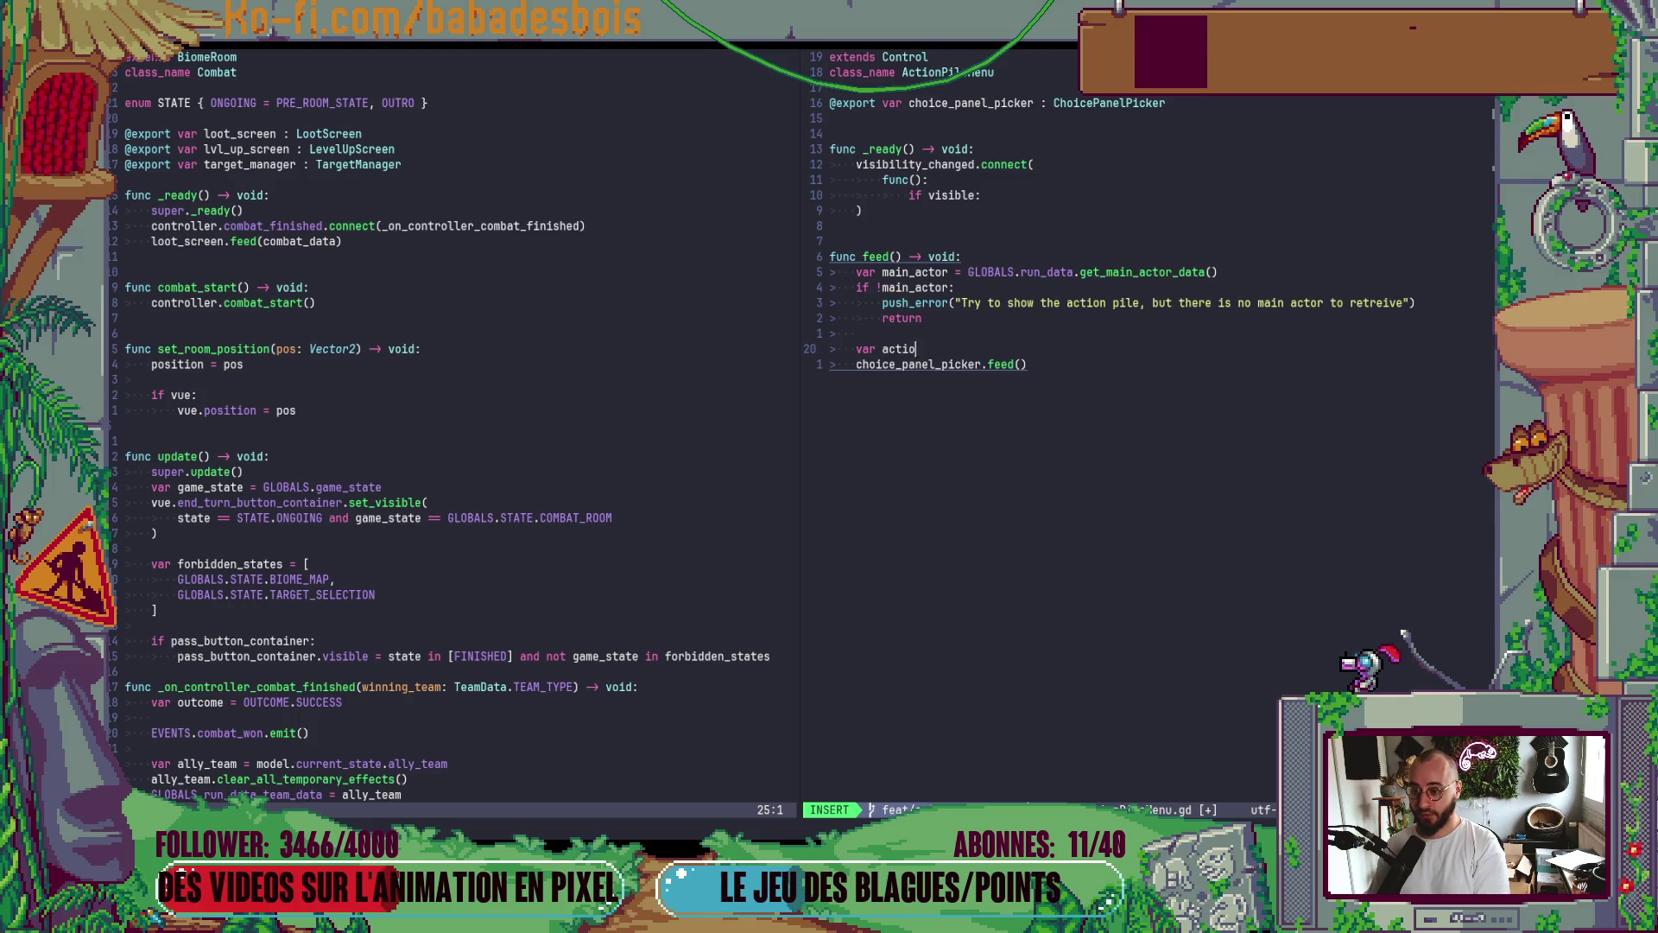
text( main_actor.g)
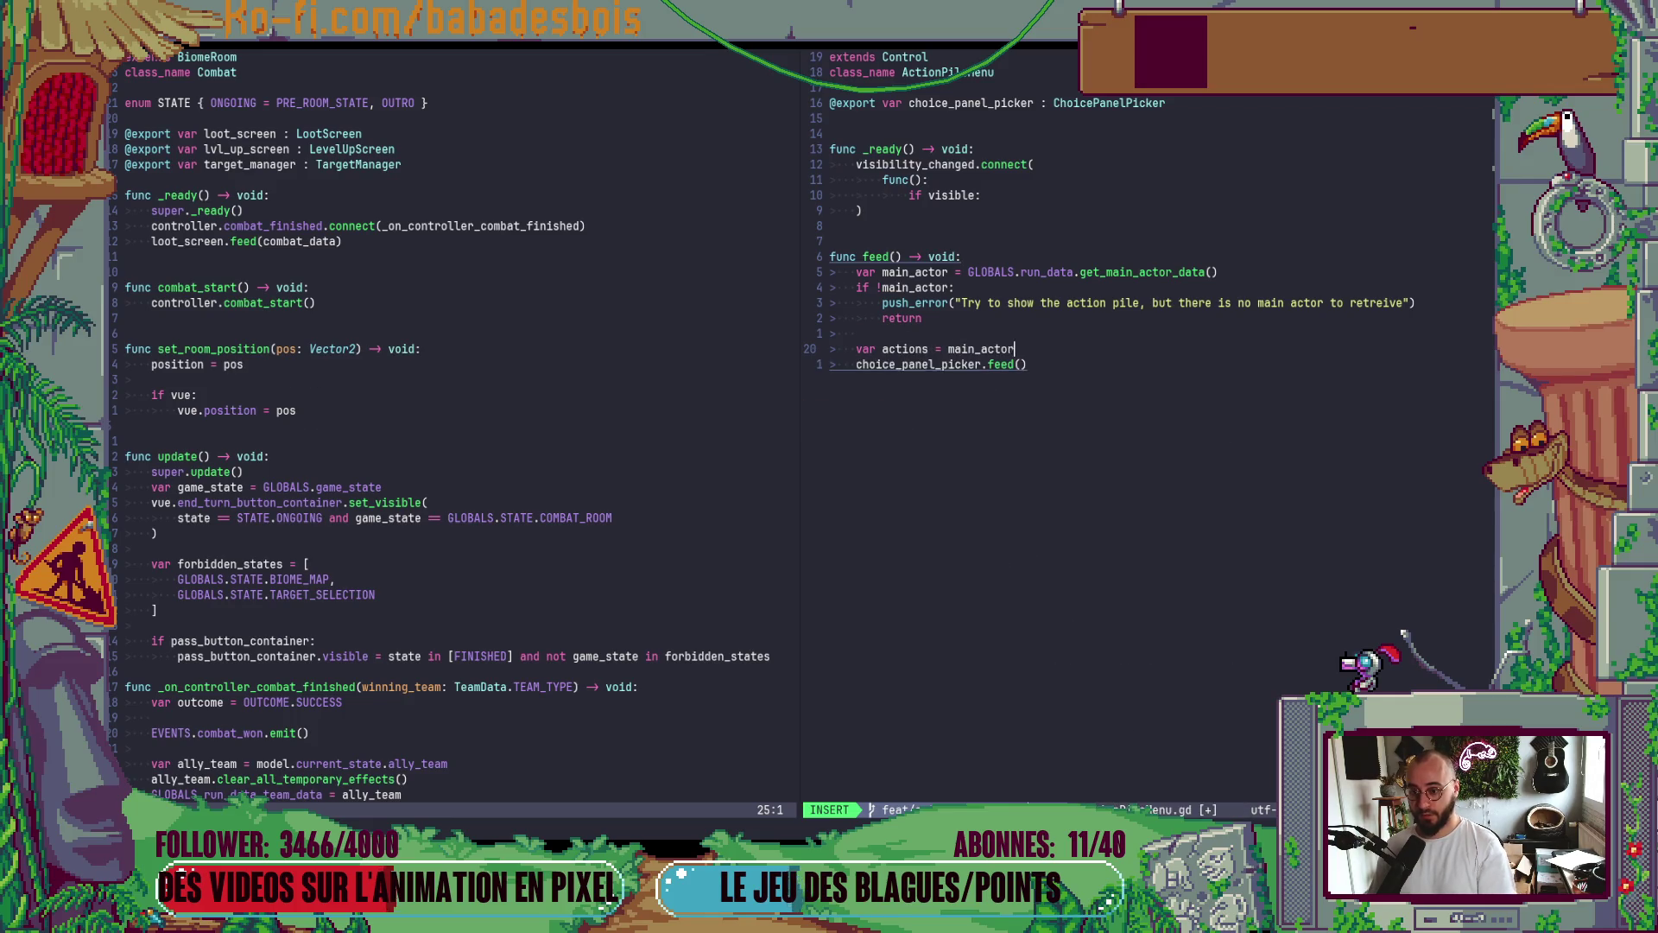
text(et_ac)
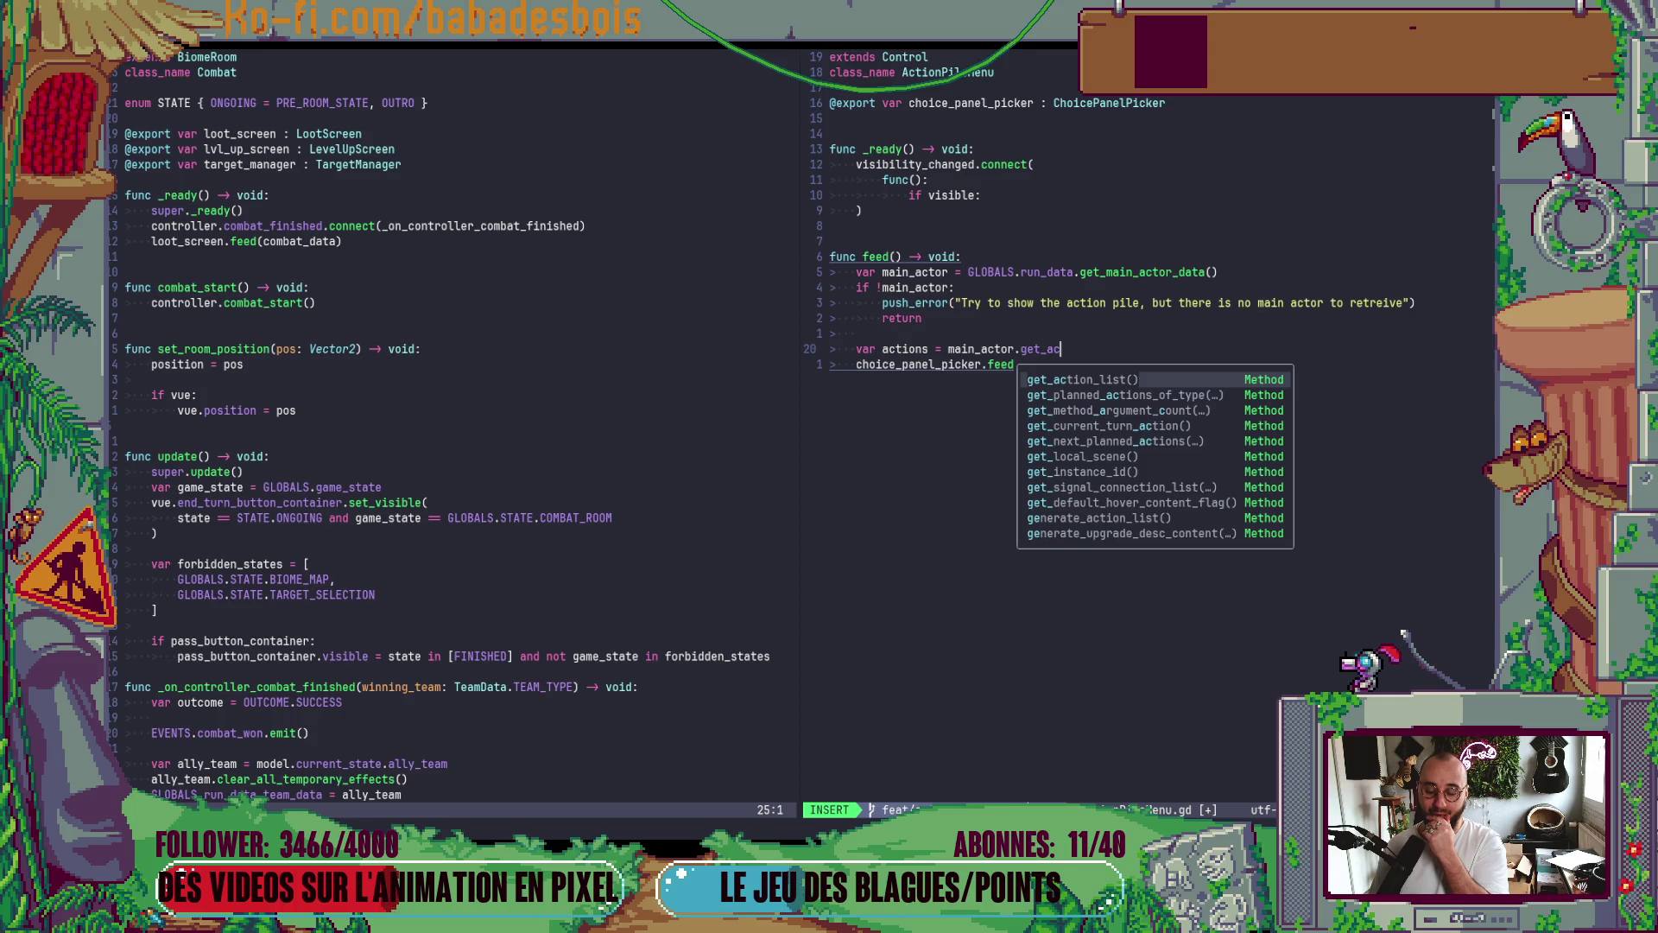
key(Return)
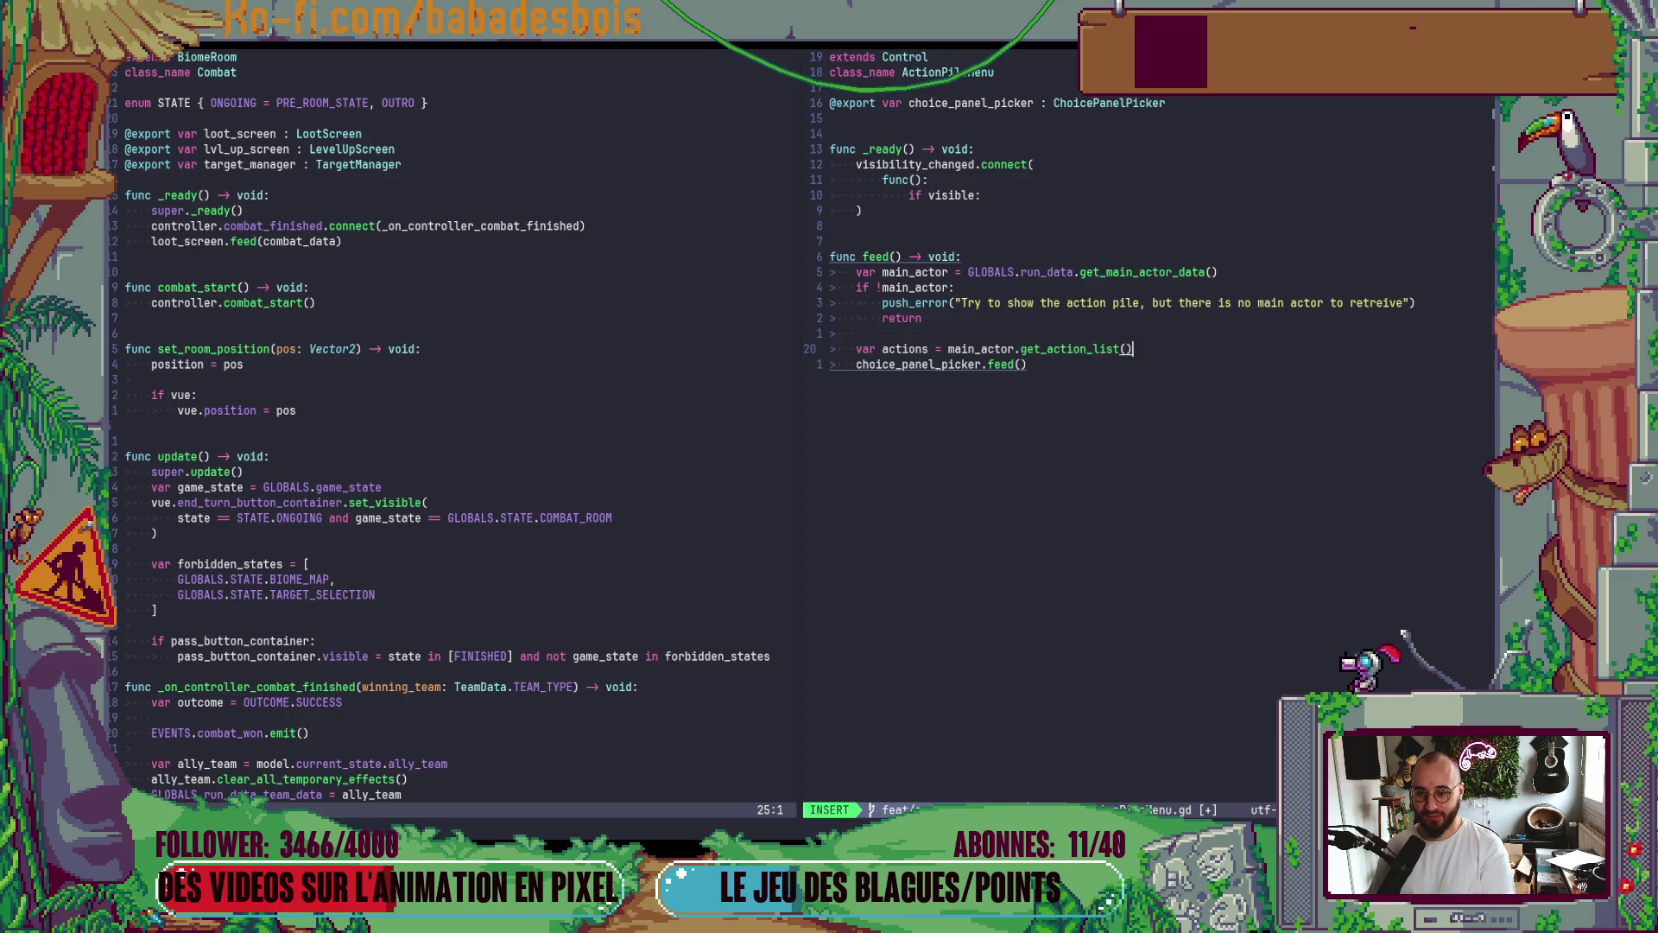
key(Escape)
key(h)
key(h)
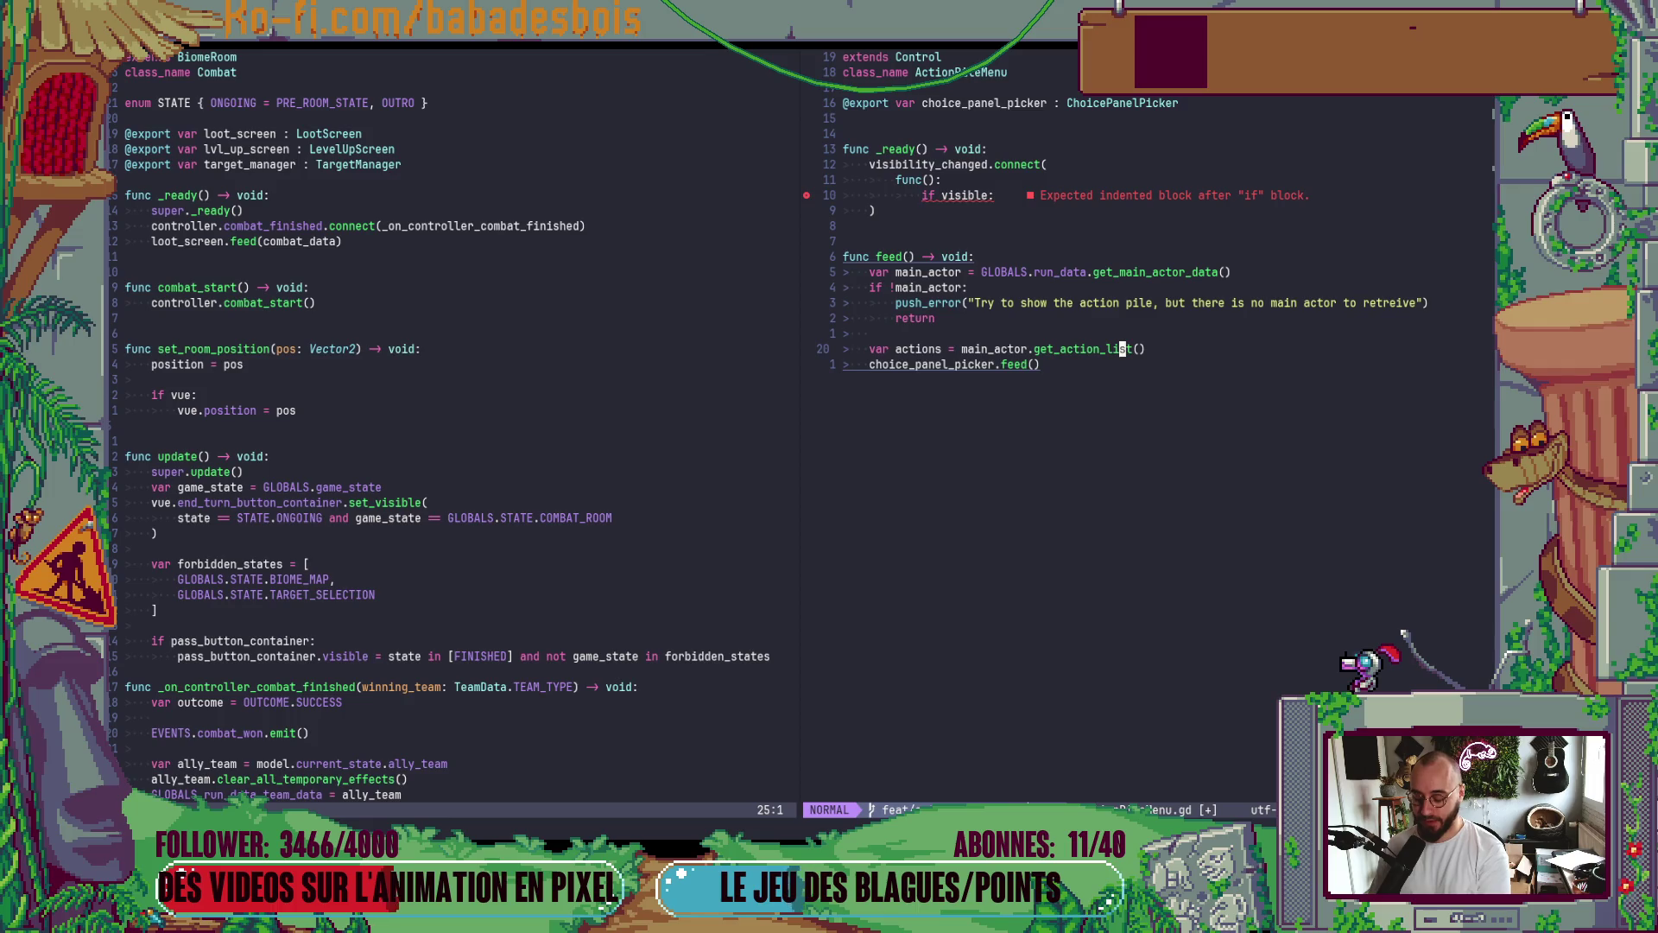
key(shift+k)
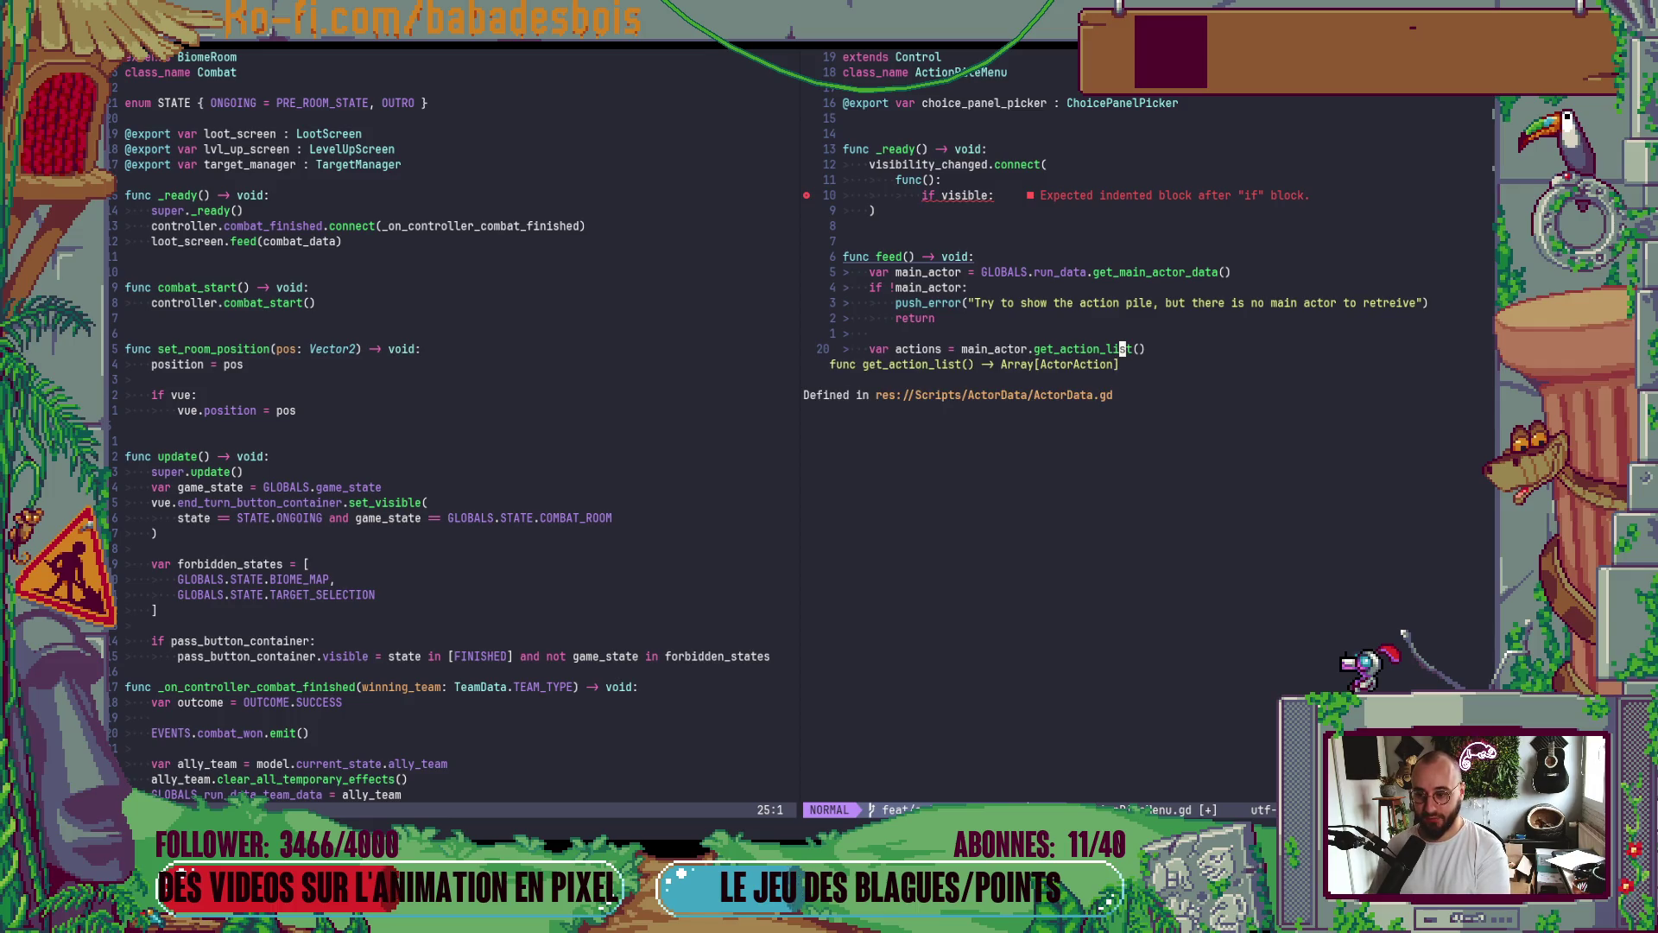
key(l)
key(l)
key(l)
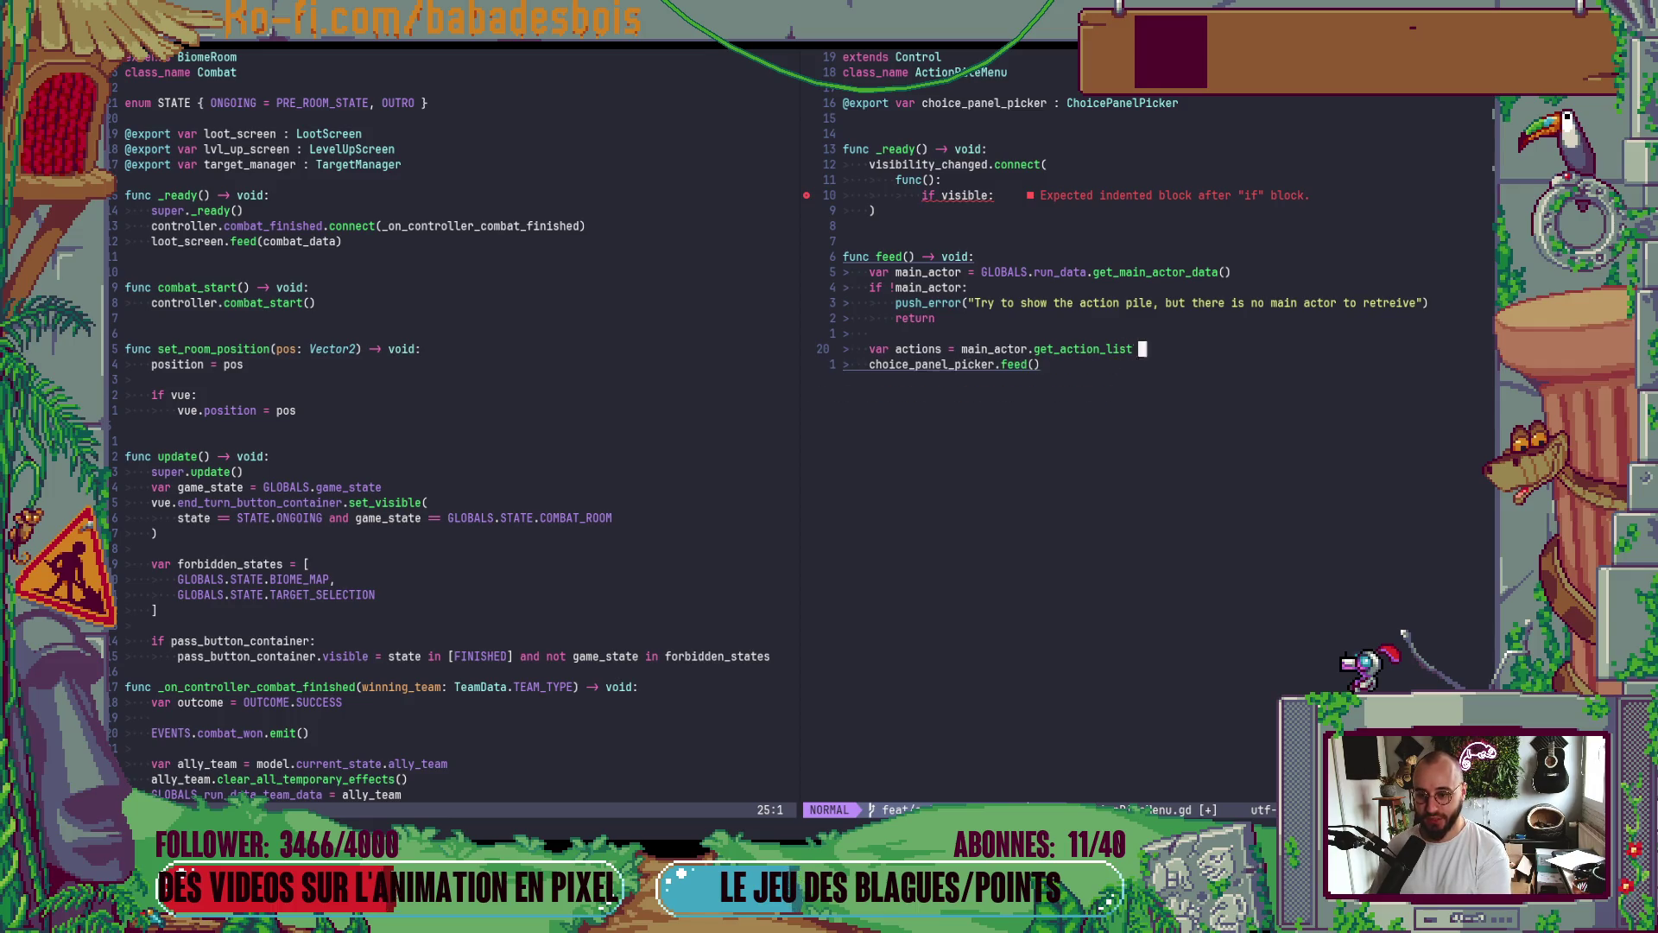
key(a)
key(Escape)
Step: Recheck get_action_list's docs to confirm it returns Array[ActorAction]
key(B)
key(E)
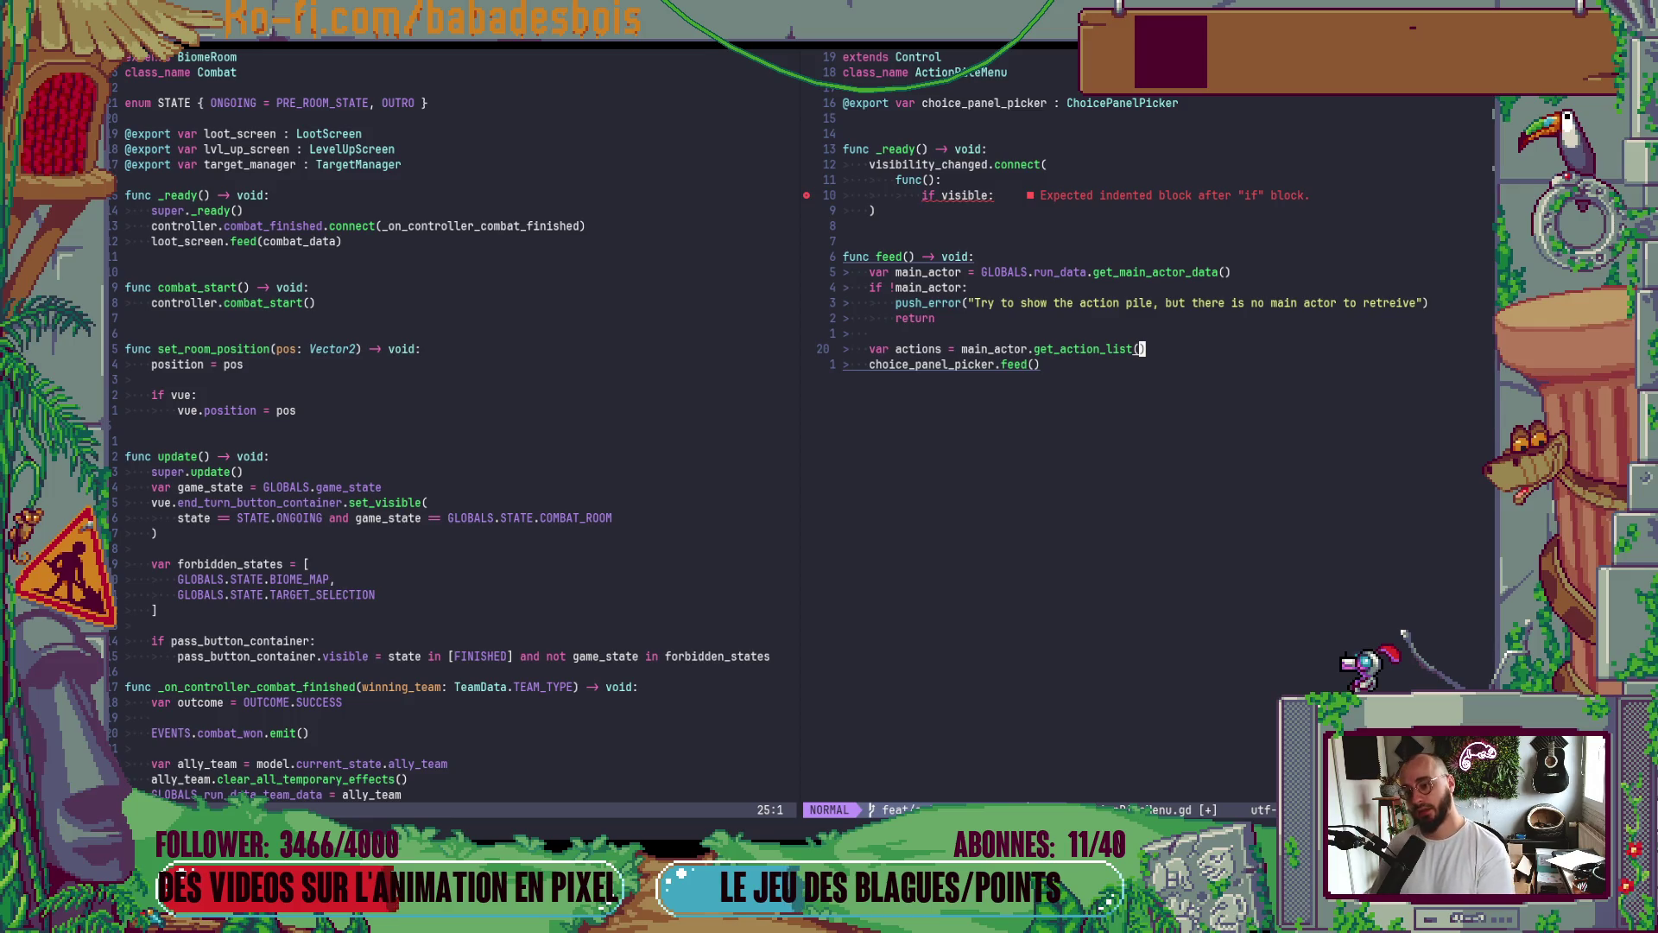
key(j)
key(k)
key(j)
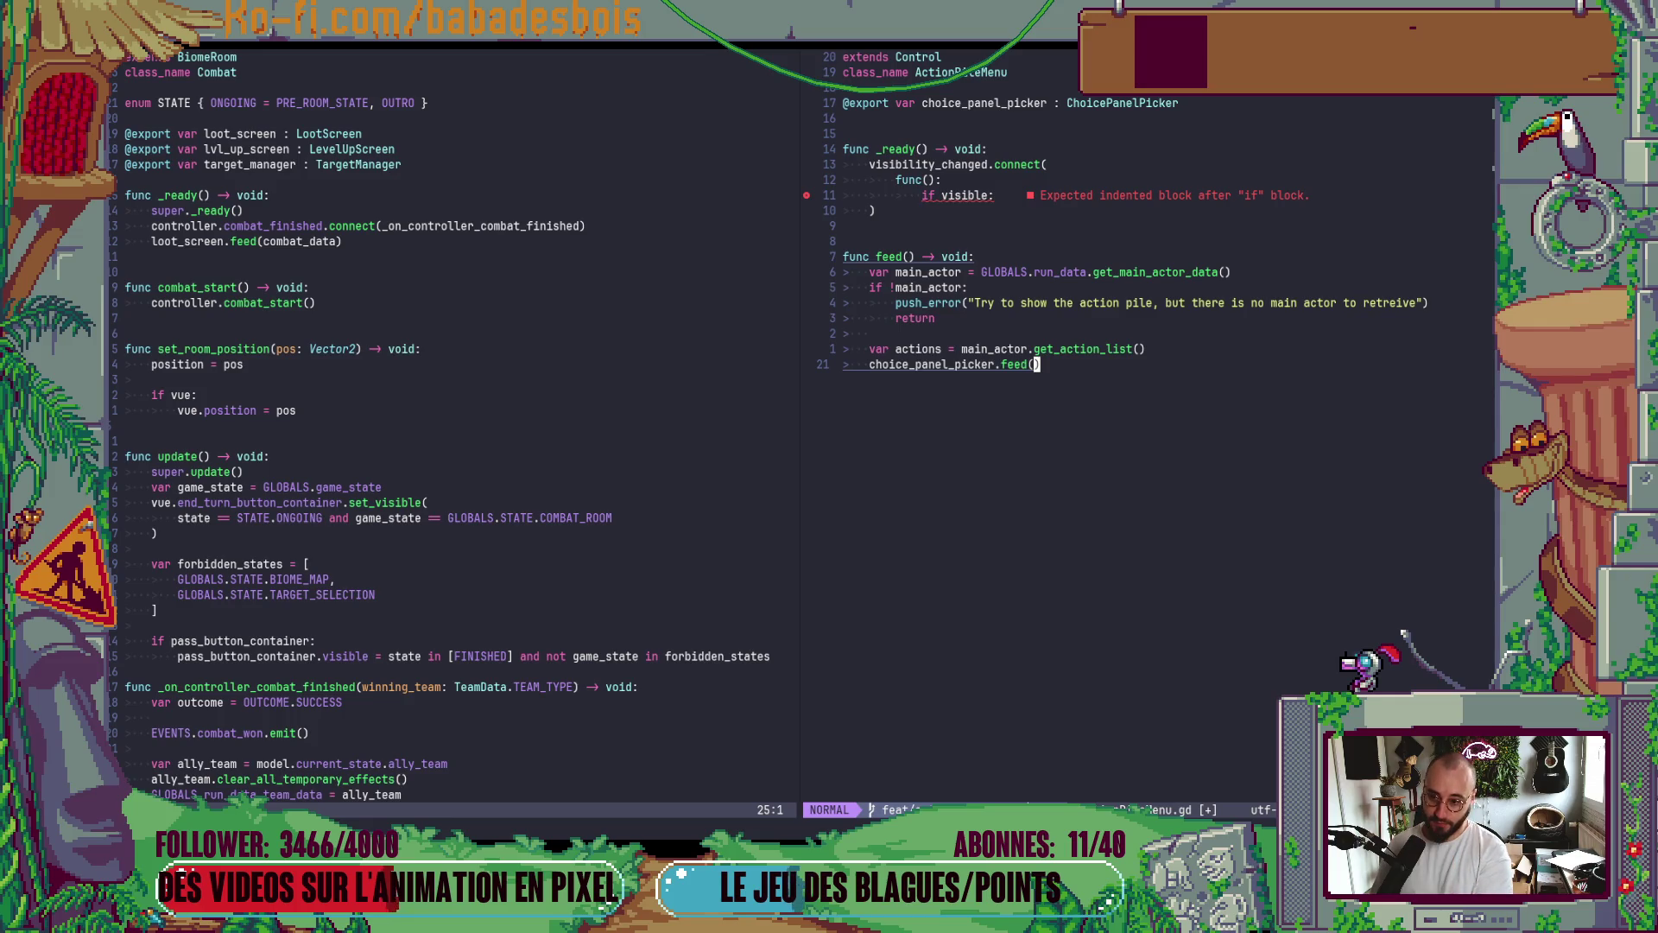
key(k)
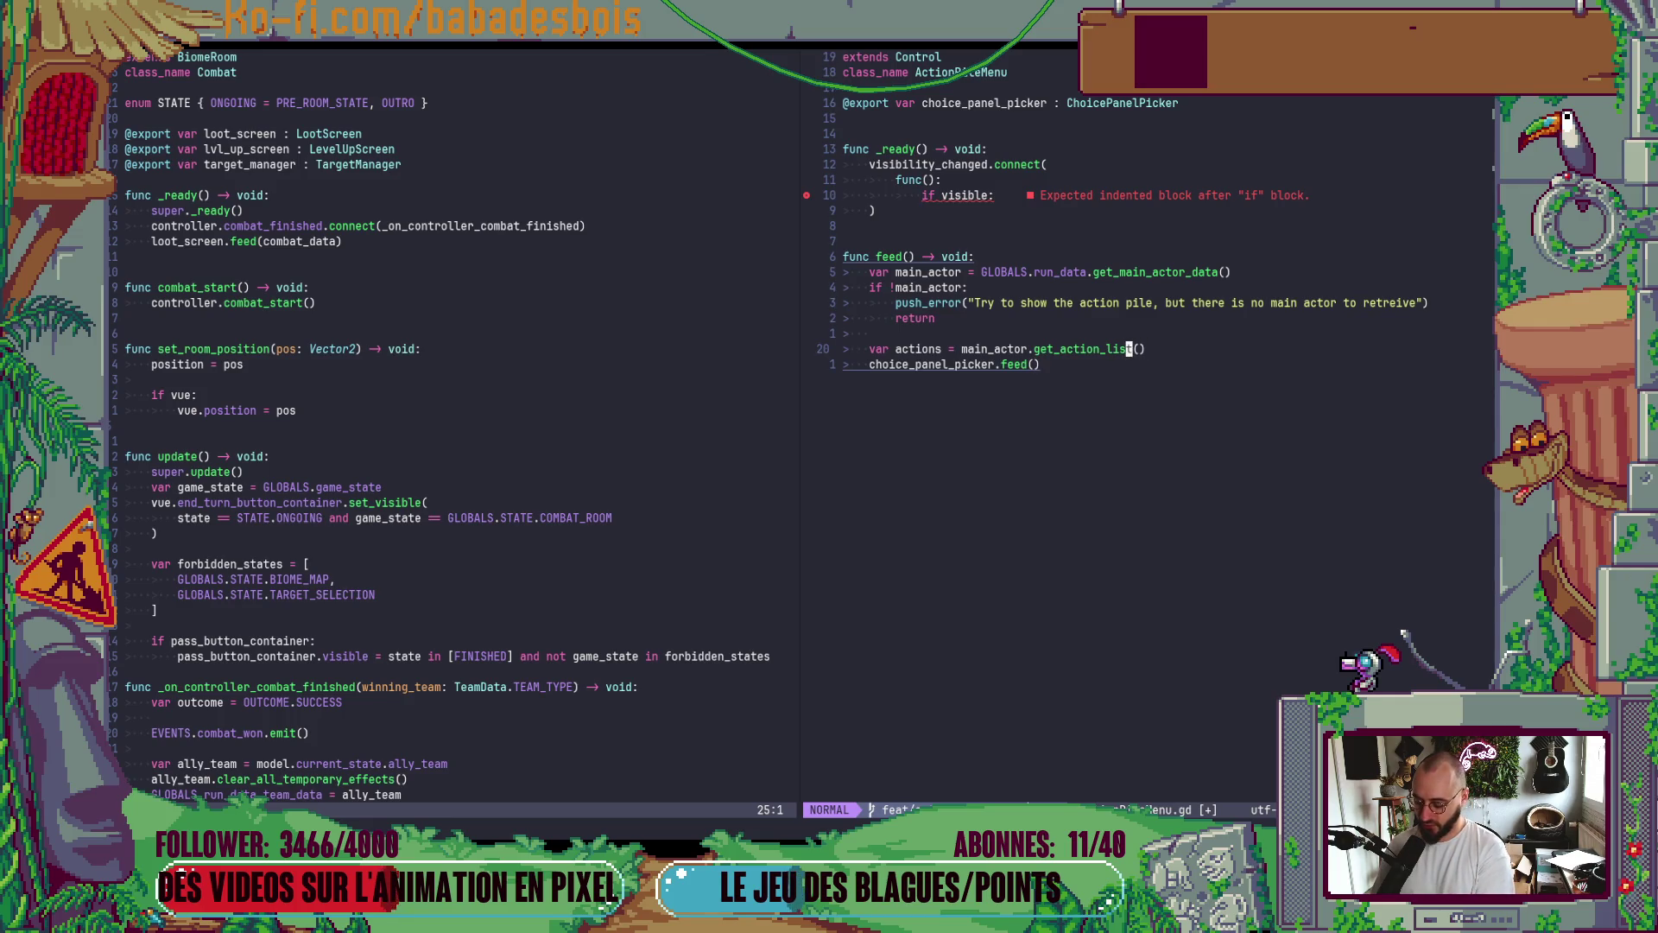
key(shift+k)
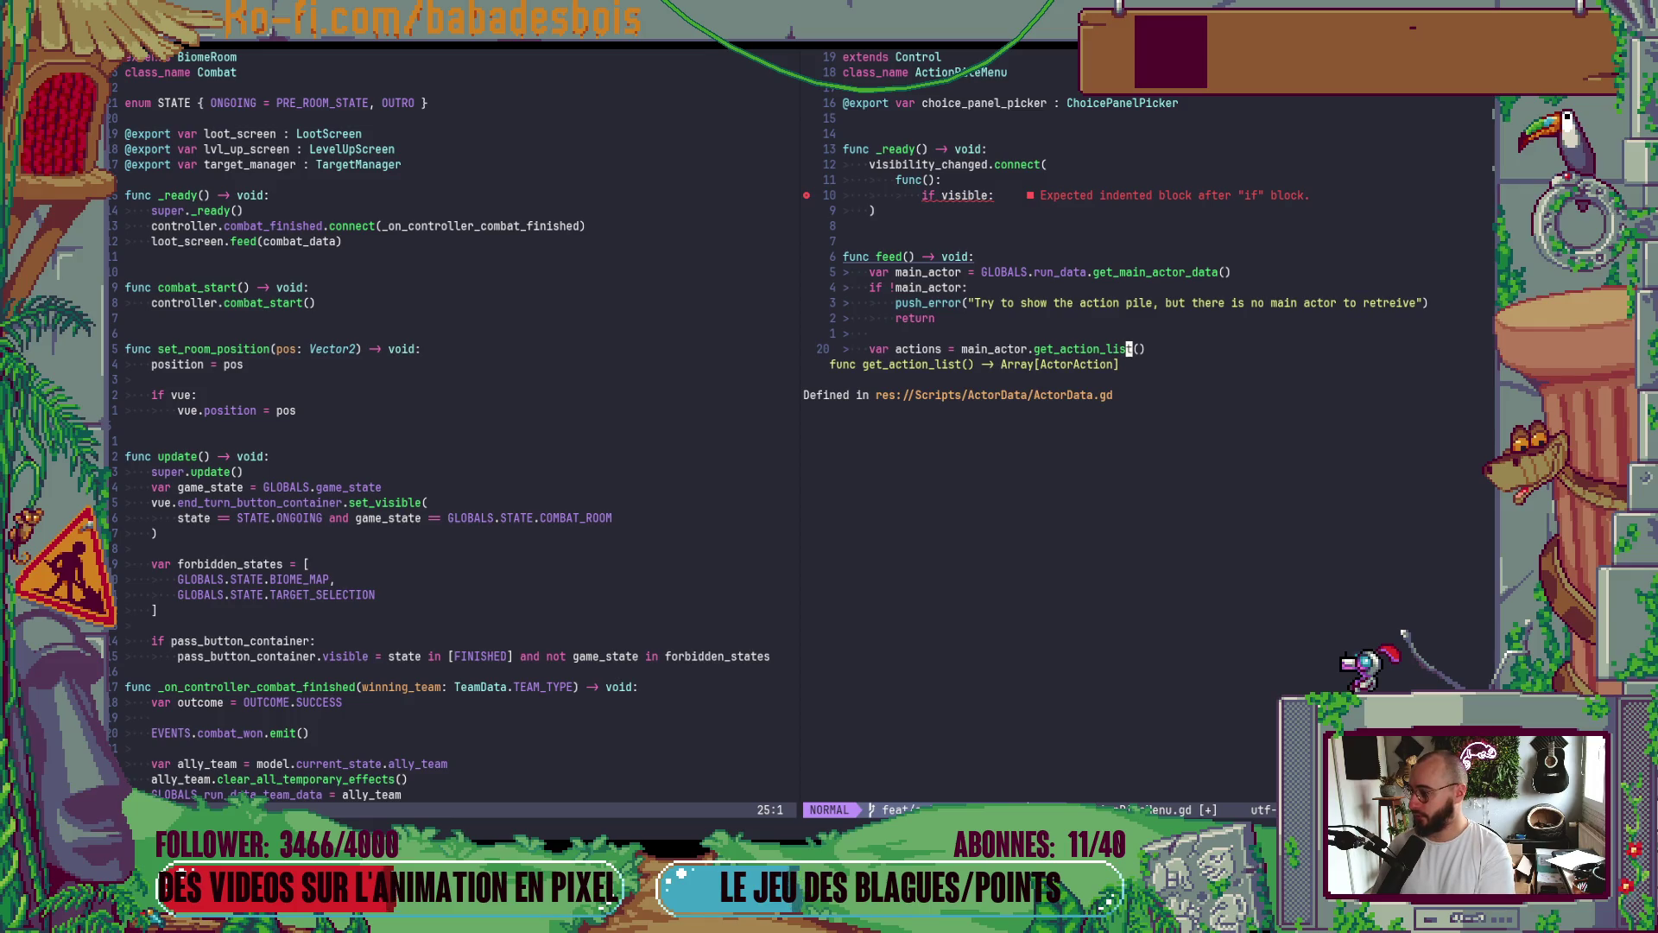
key(j)
key(k)
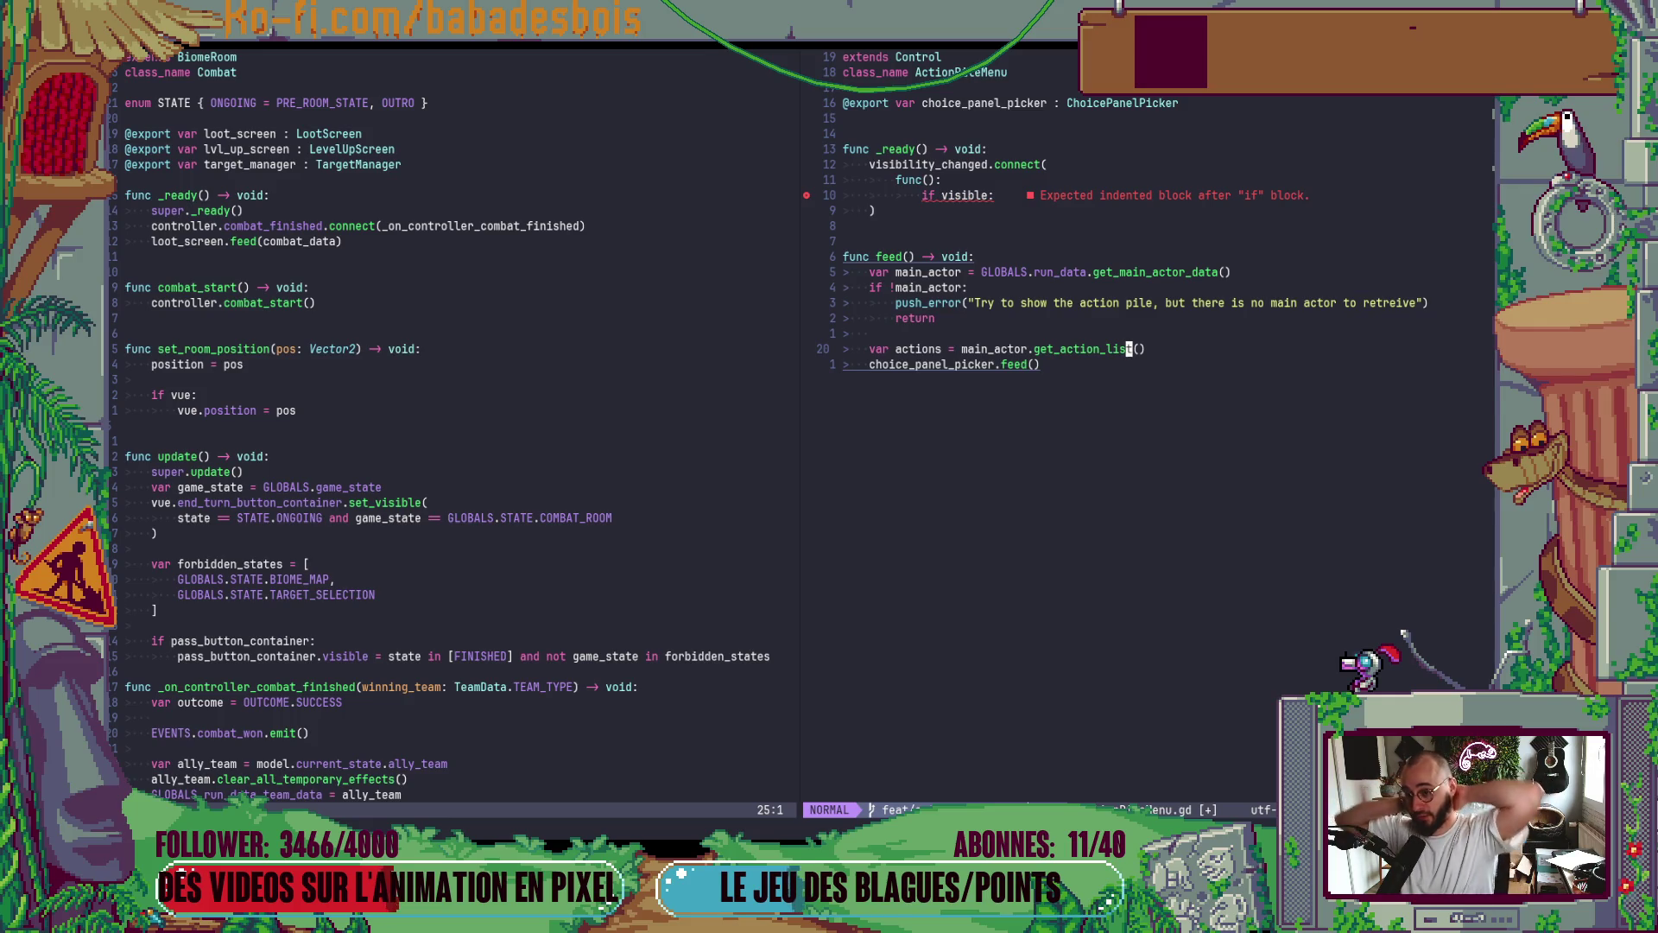
click(991, 195)
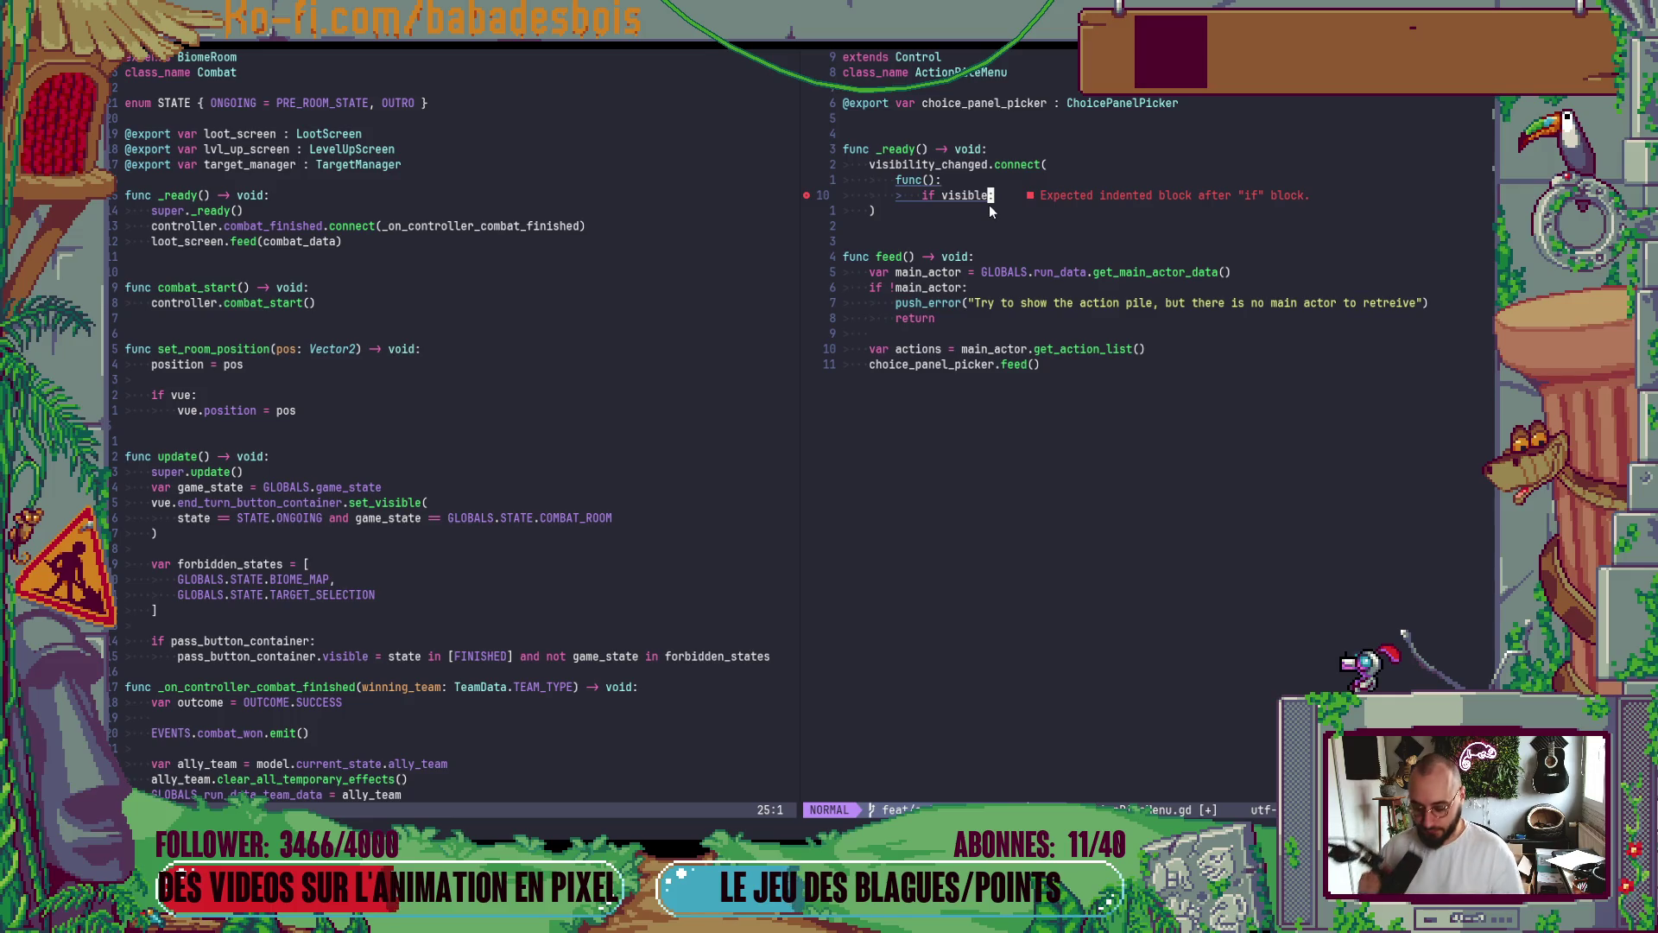
Step: Call feed() under 'if visible:' and save the file
text(o)
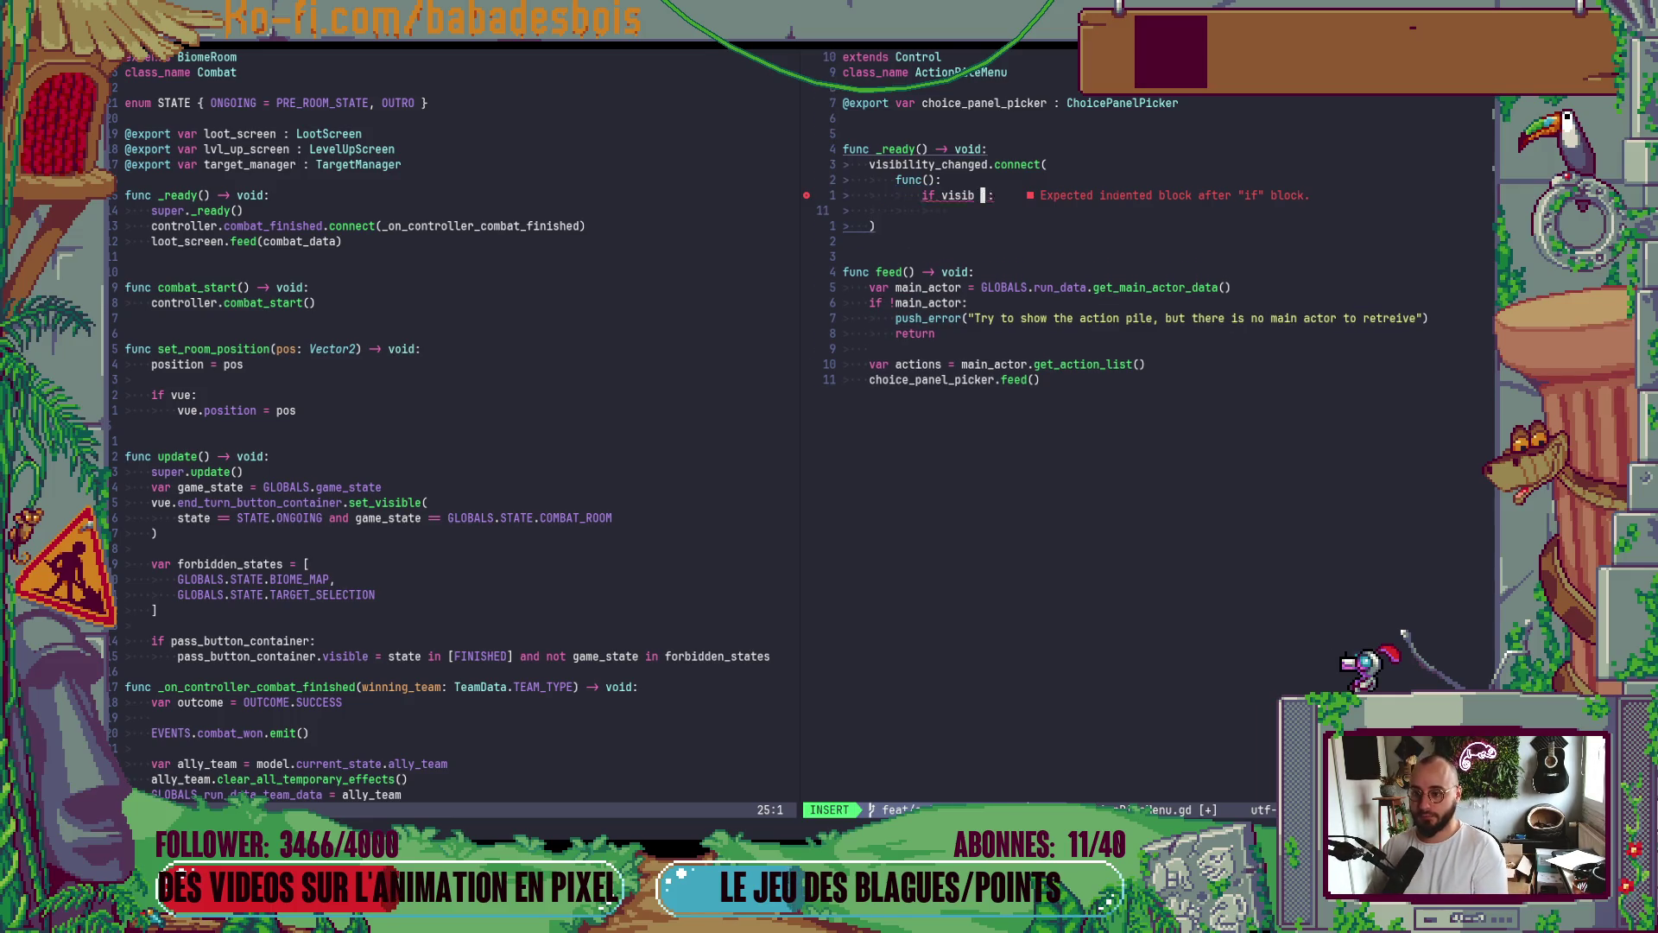
text(feed())
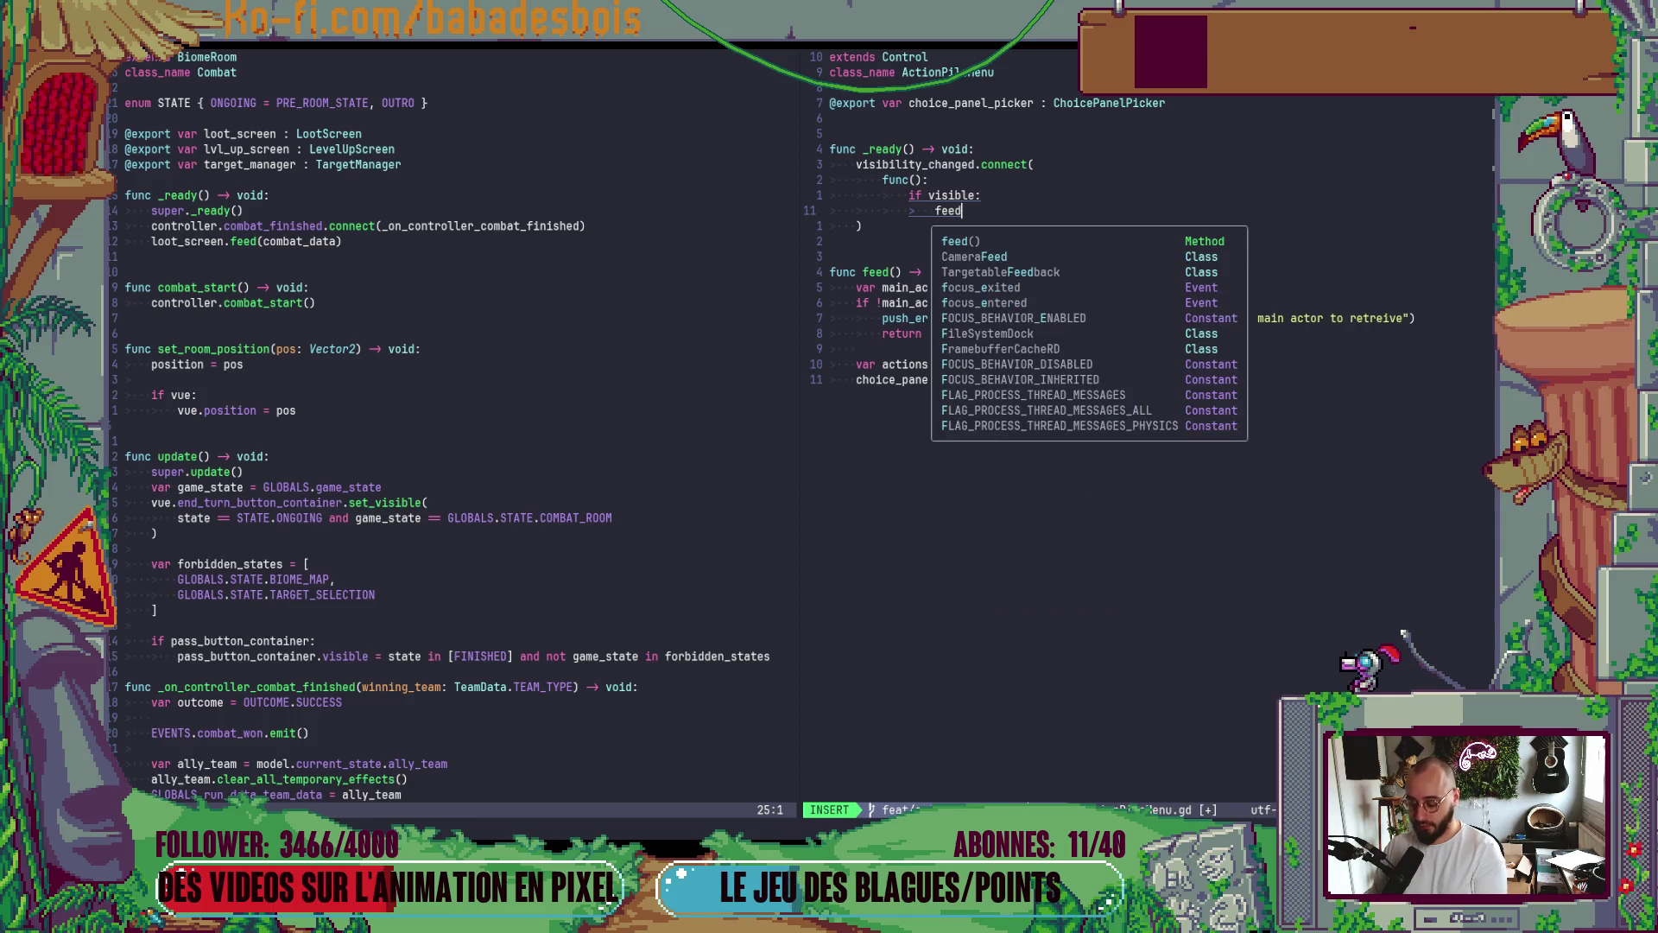
key(Escape)
text(:w)
key(Return)
Step: Declare 'var events : Array[ActorActionRunEventData] = []' above the picker call and save
key(j)
key(j)
key(j)
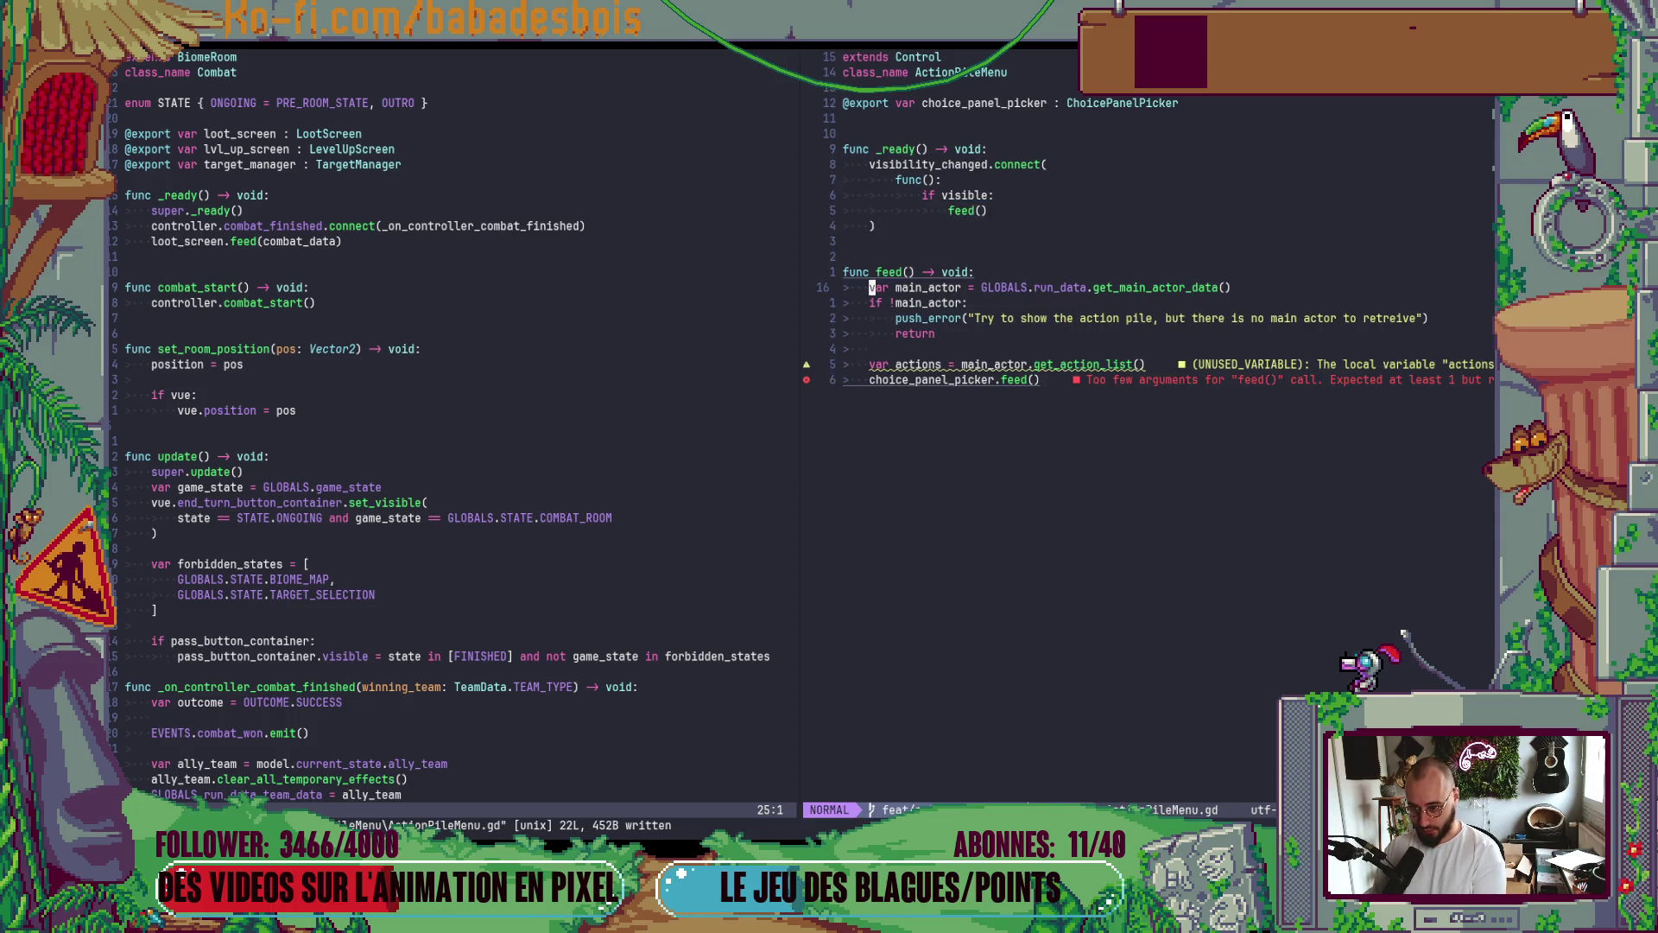
key(j)
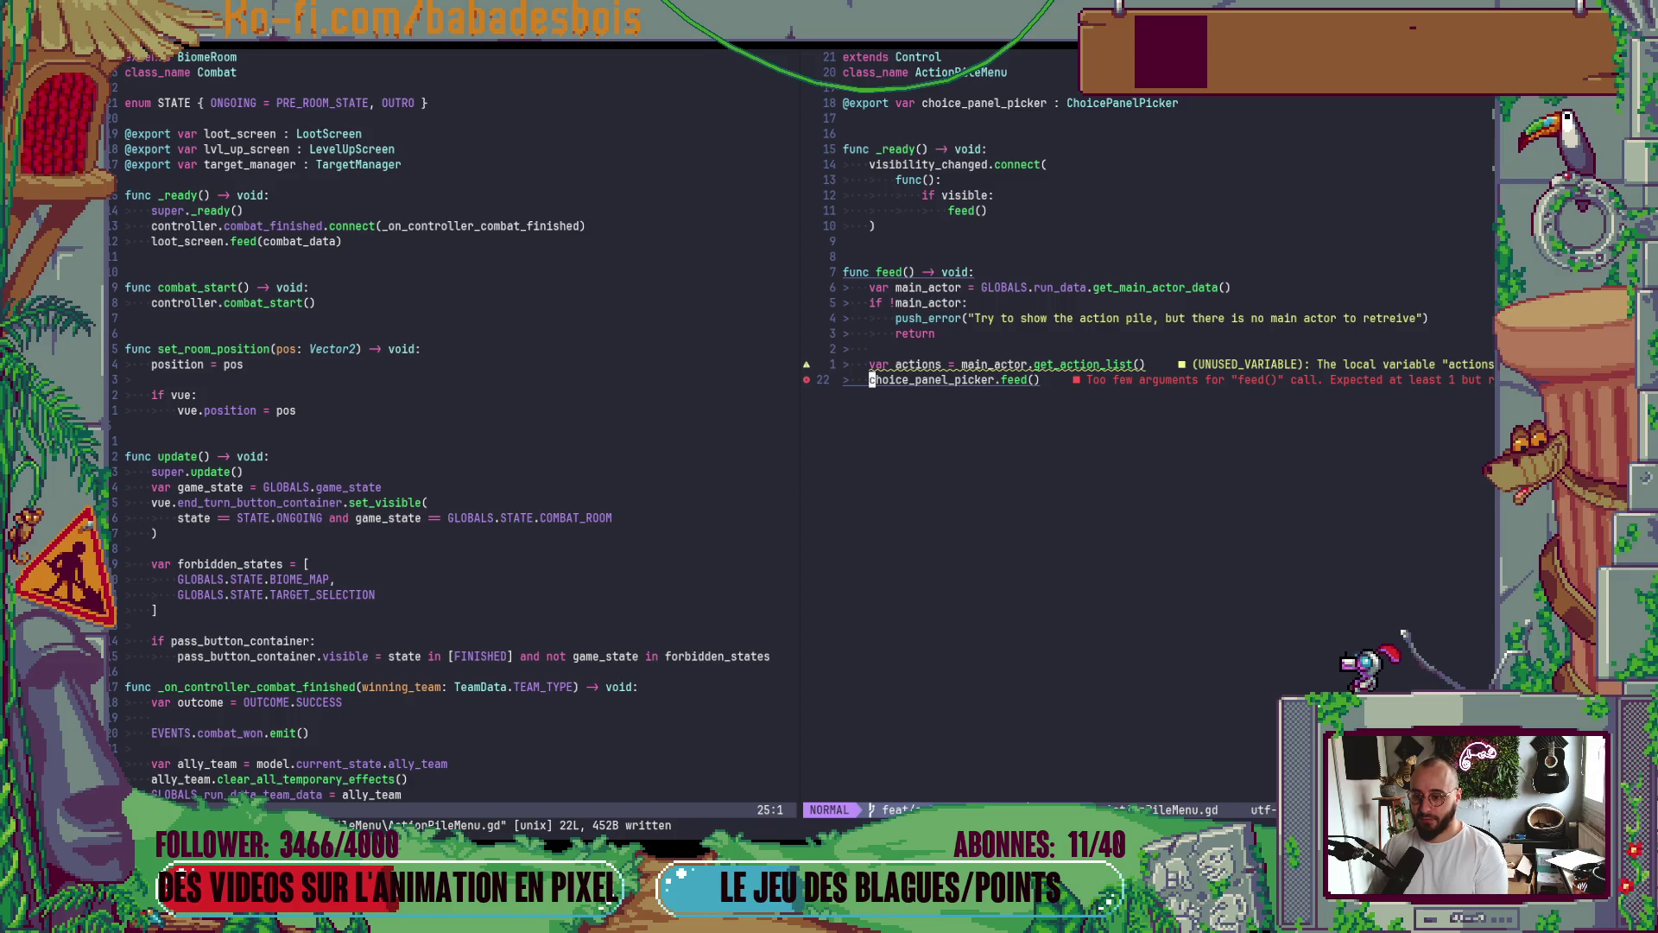
text(Ovar)
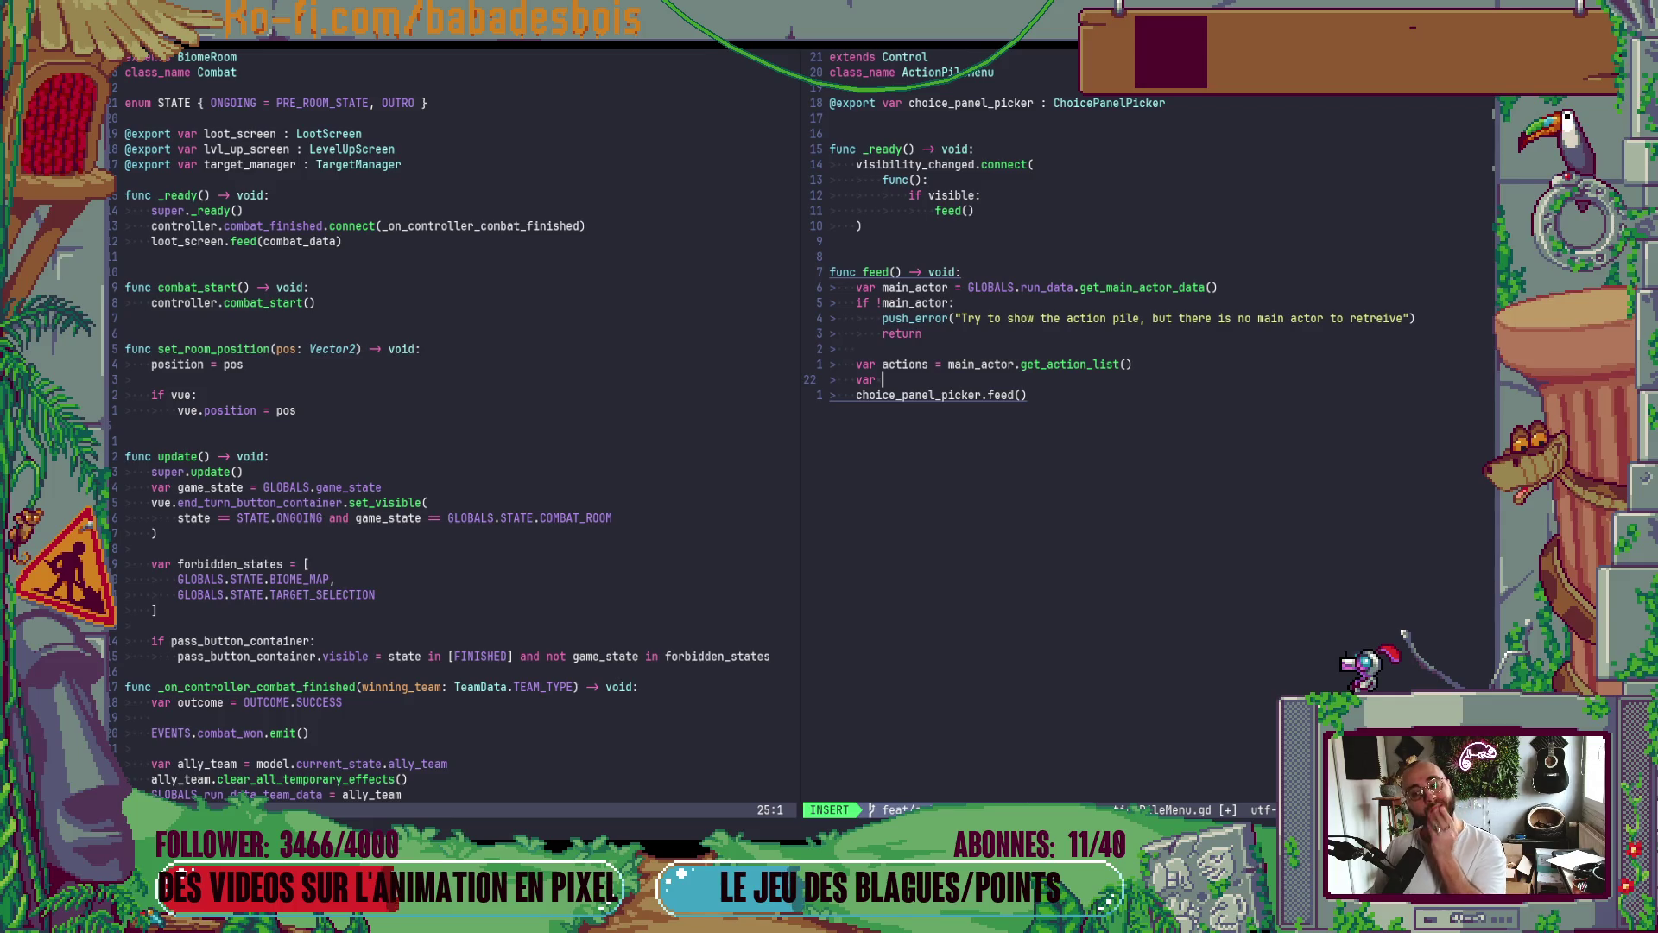
text(events =)
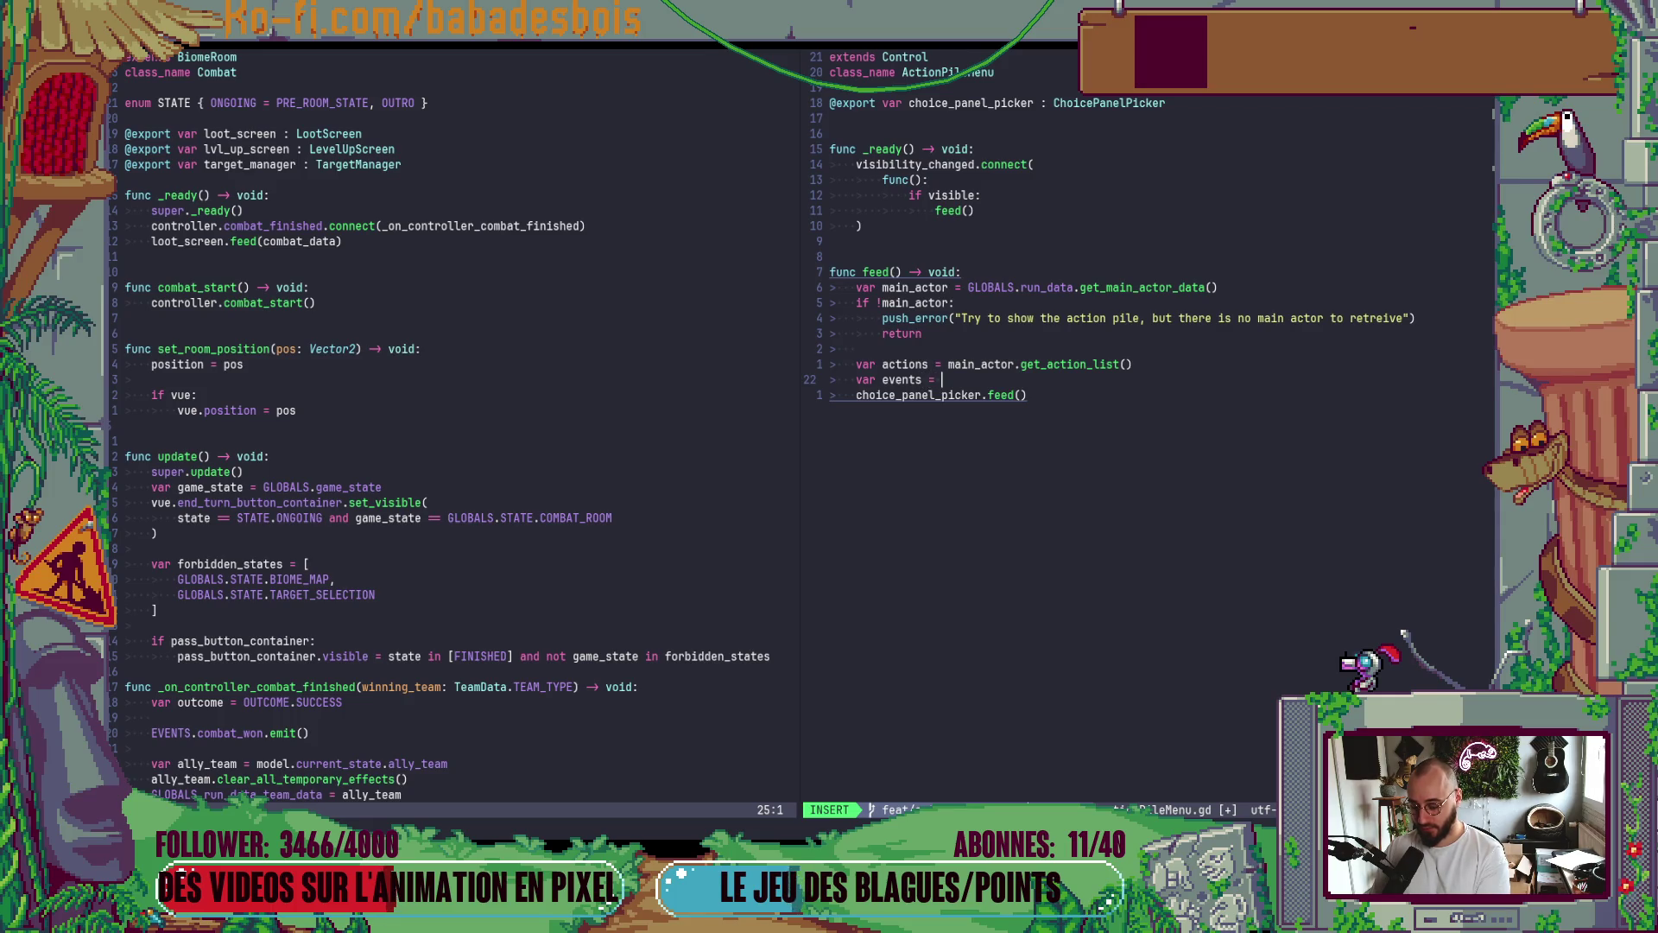
key(BackSpace)
key(BackSpace)
text(: Art)
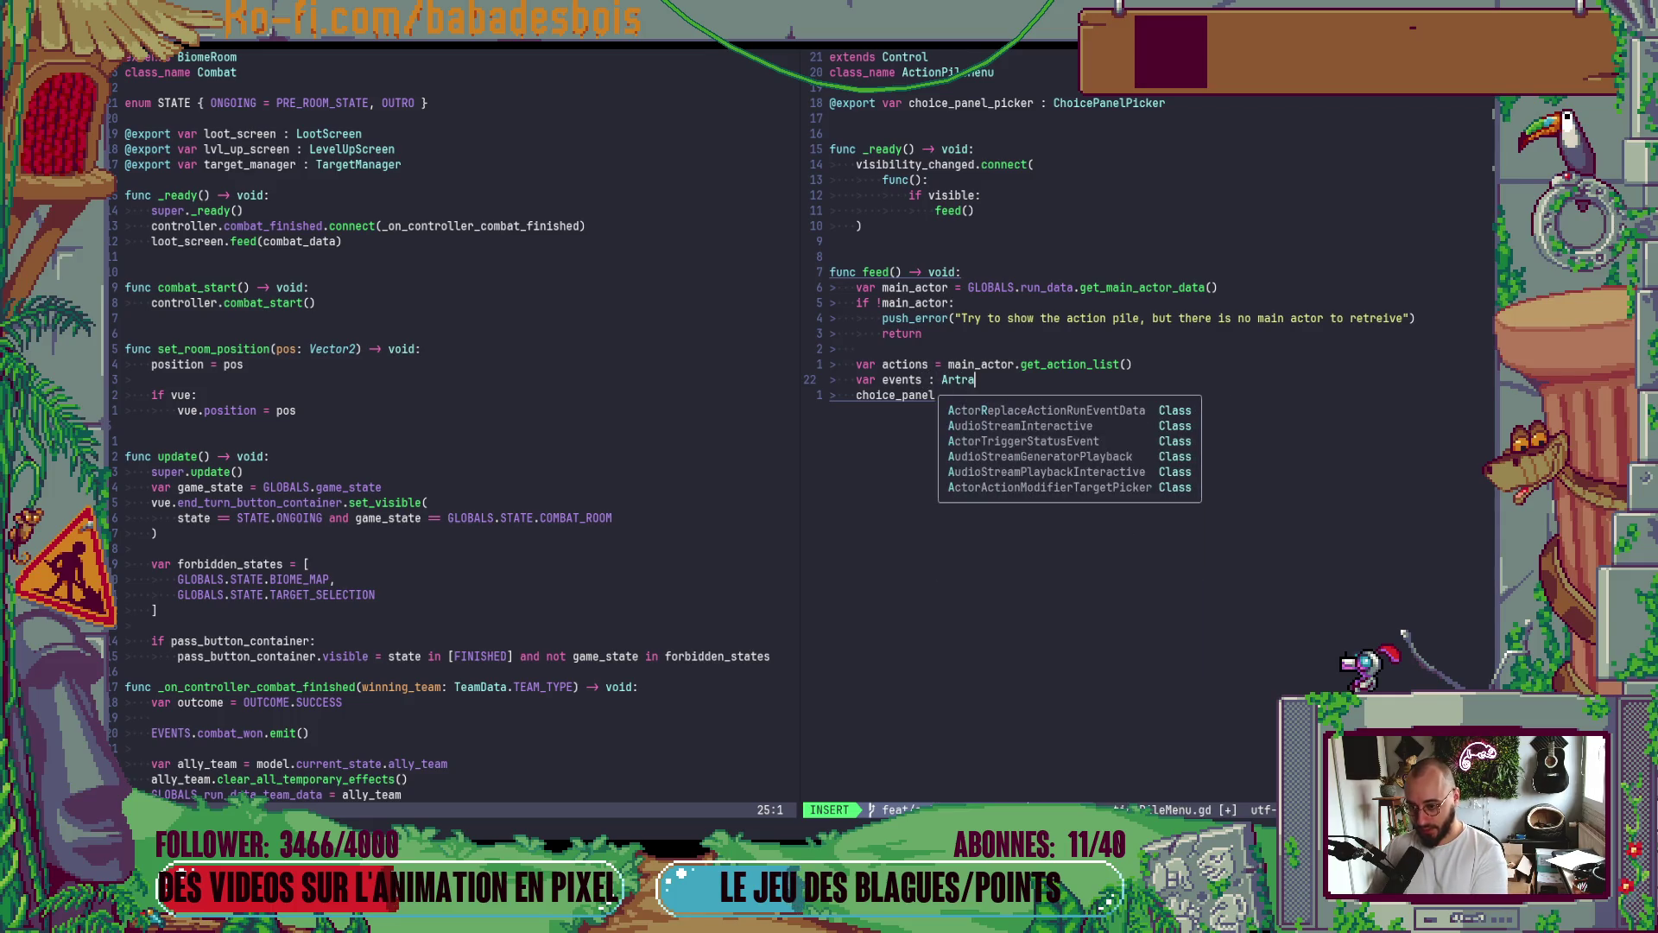
key(BackSpace)
text(ray)
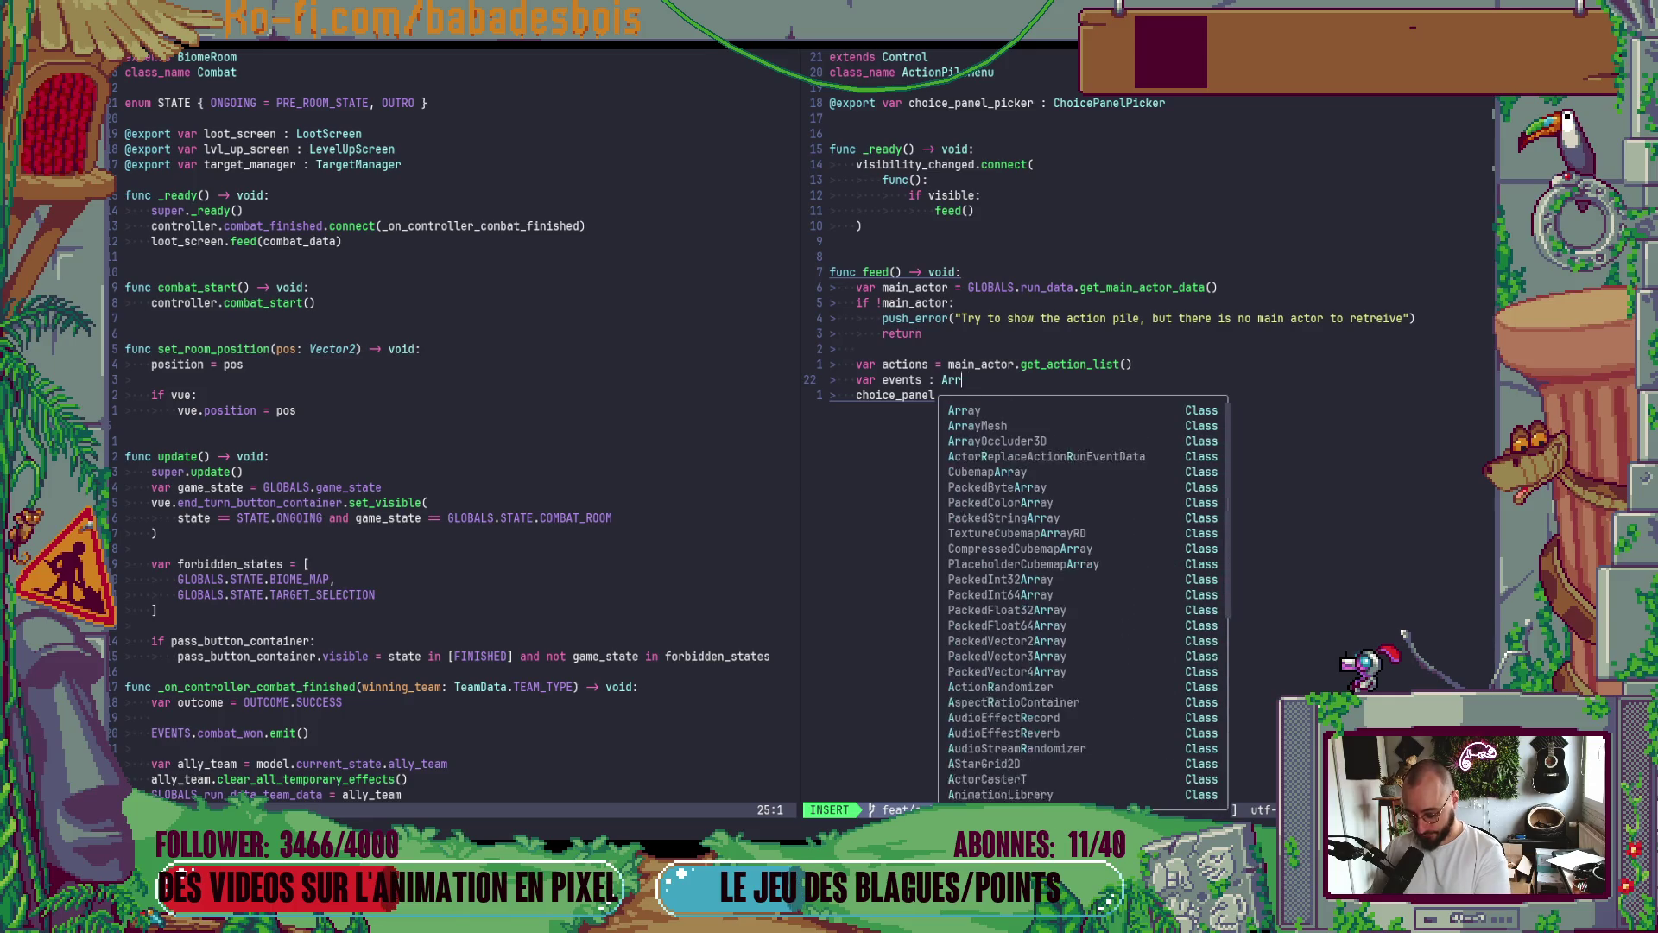
text([ActionE)
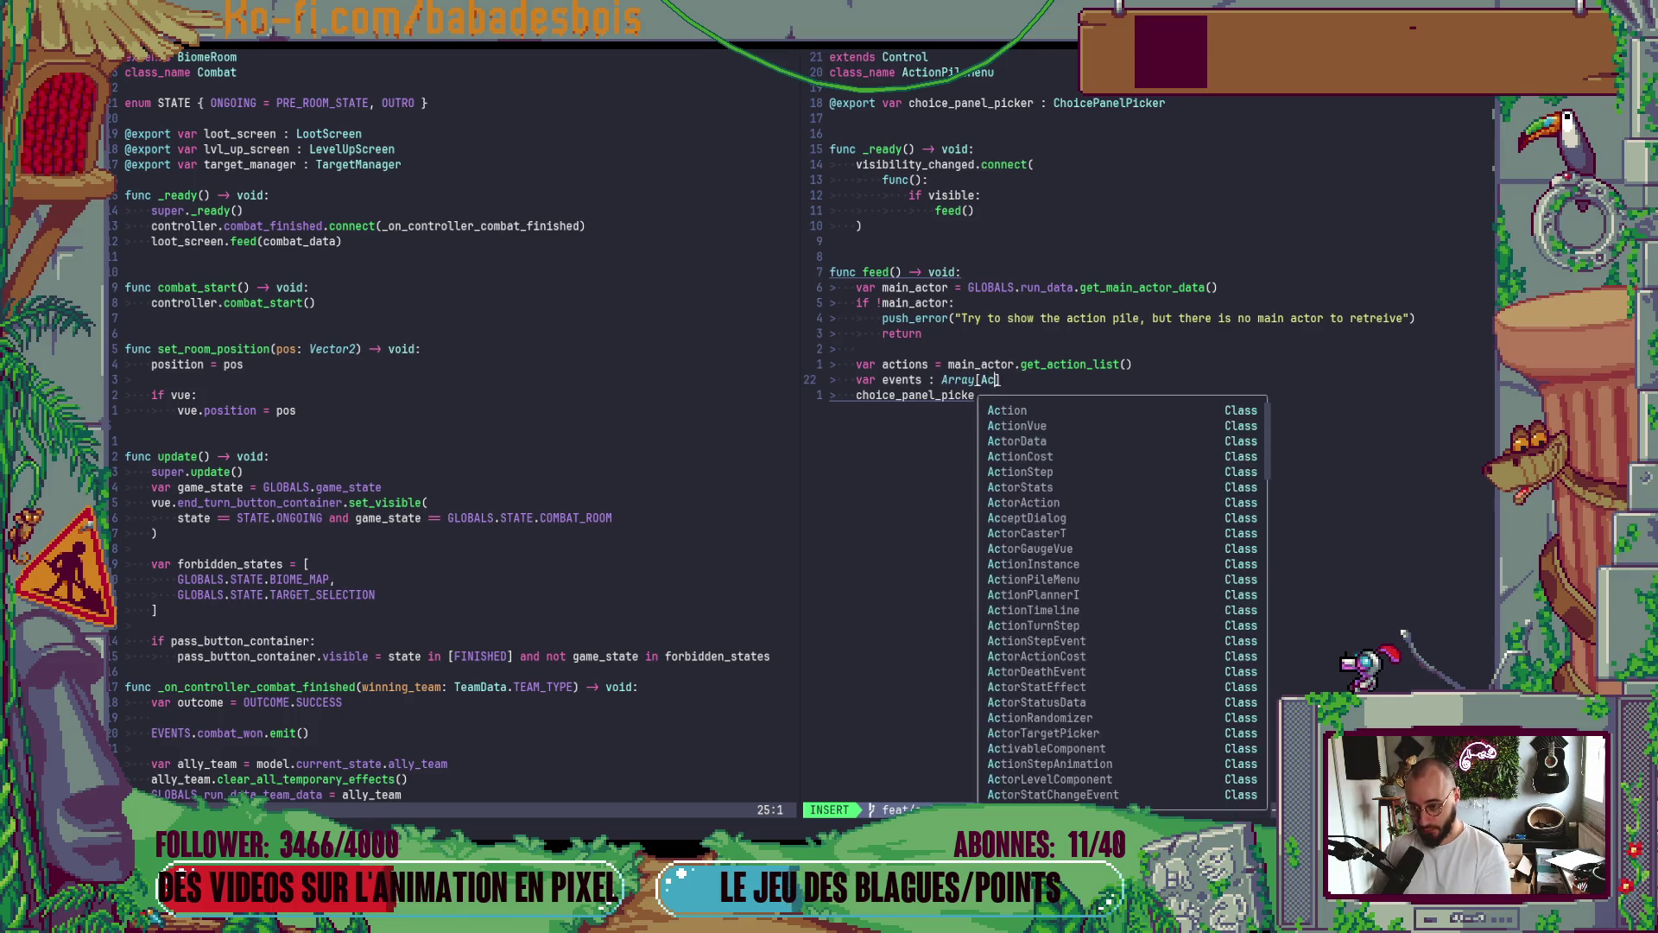
key(BackSpace)
text(Run)
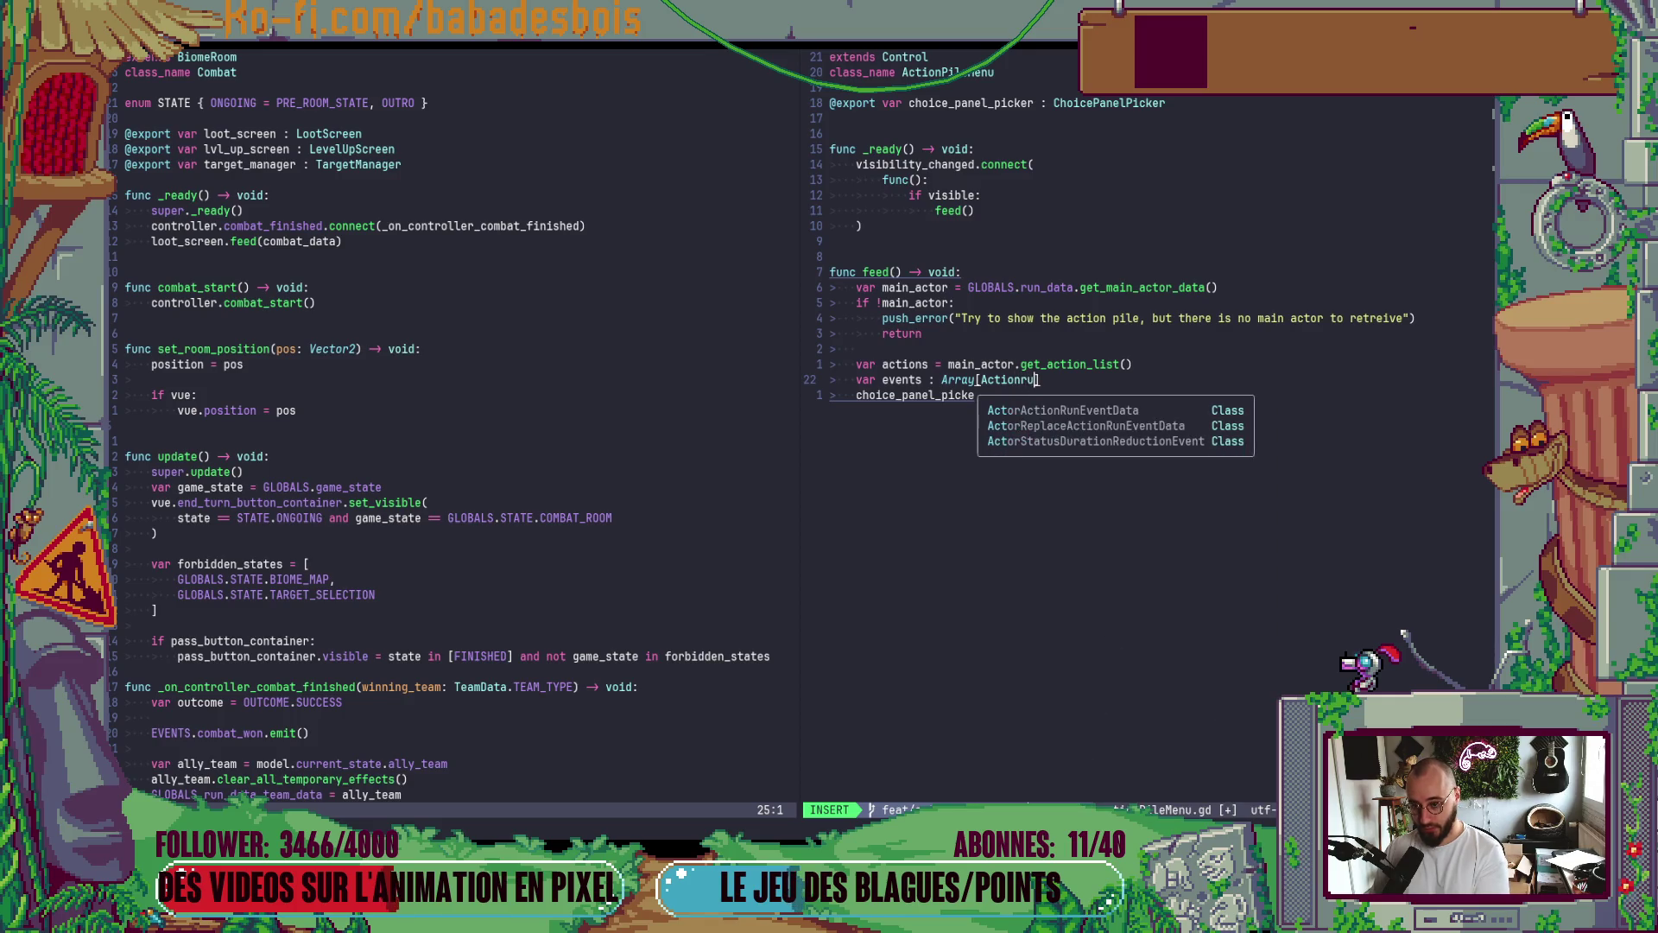
key(ctrl+n)
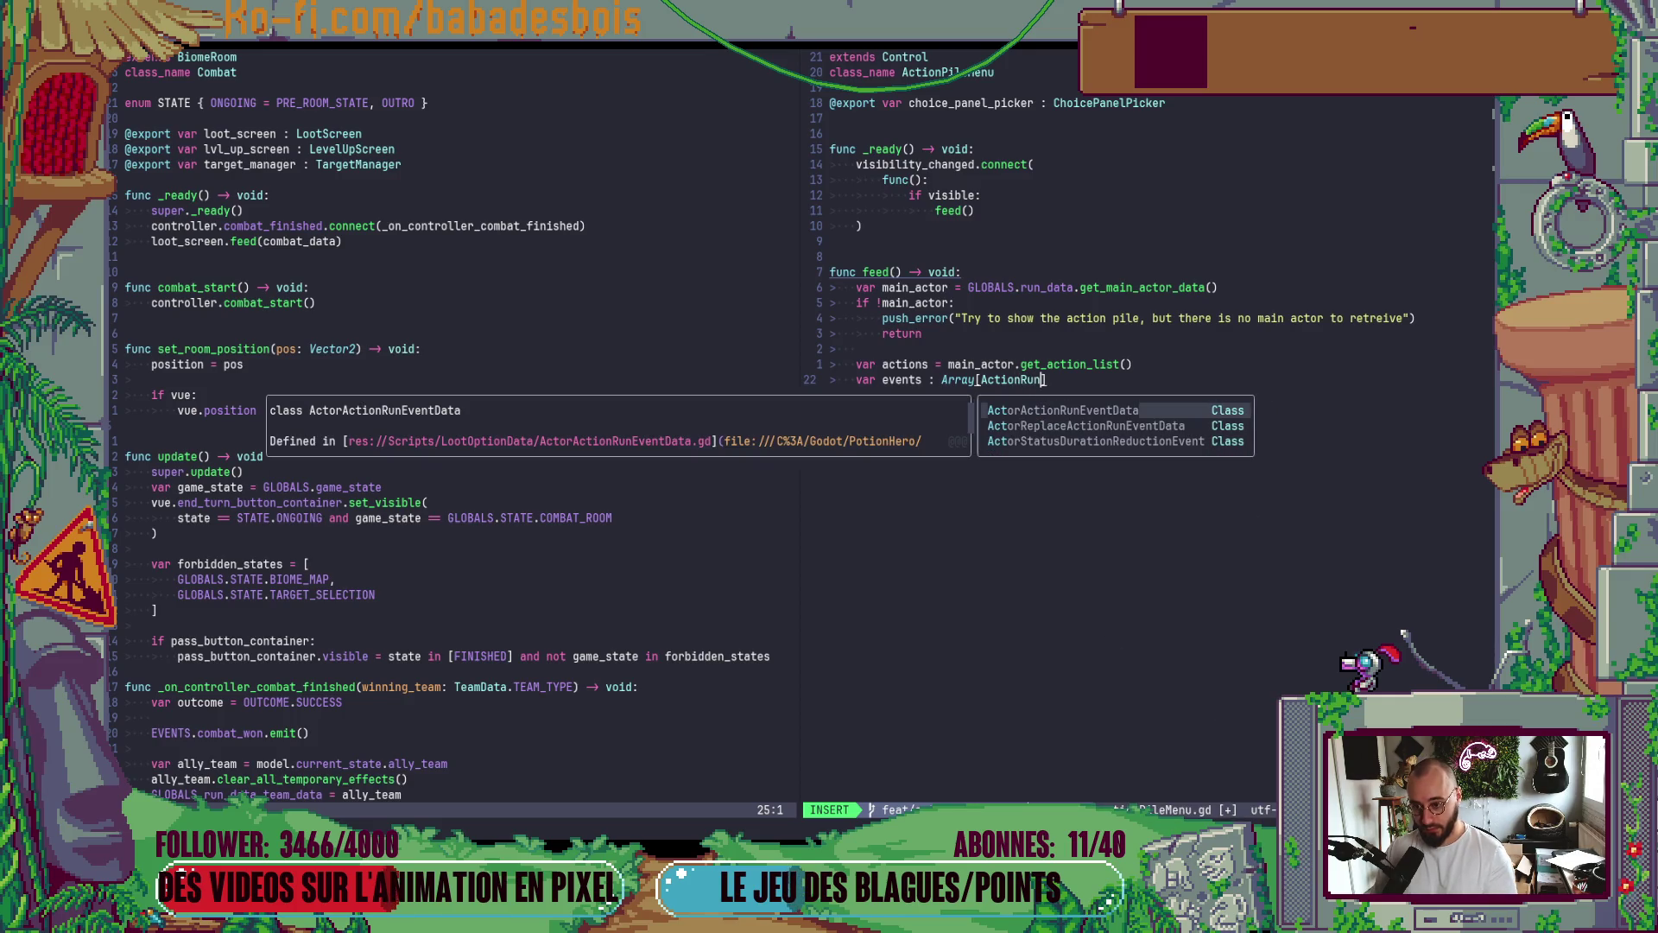
key(ctrl+y)
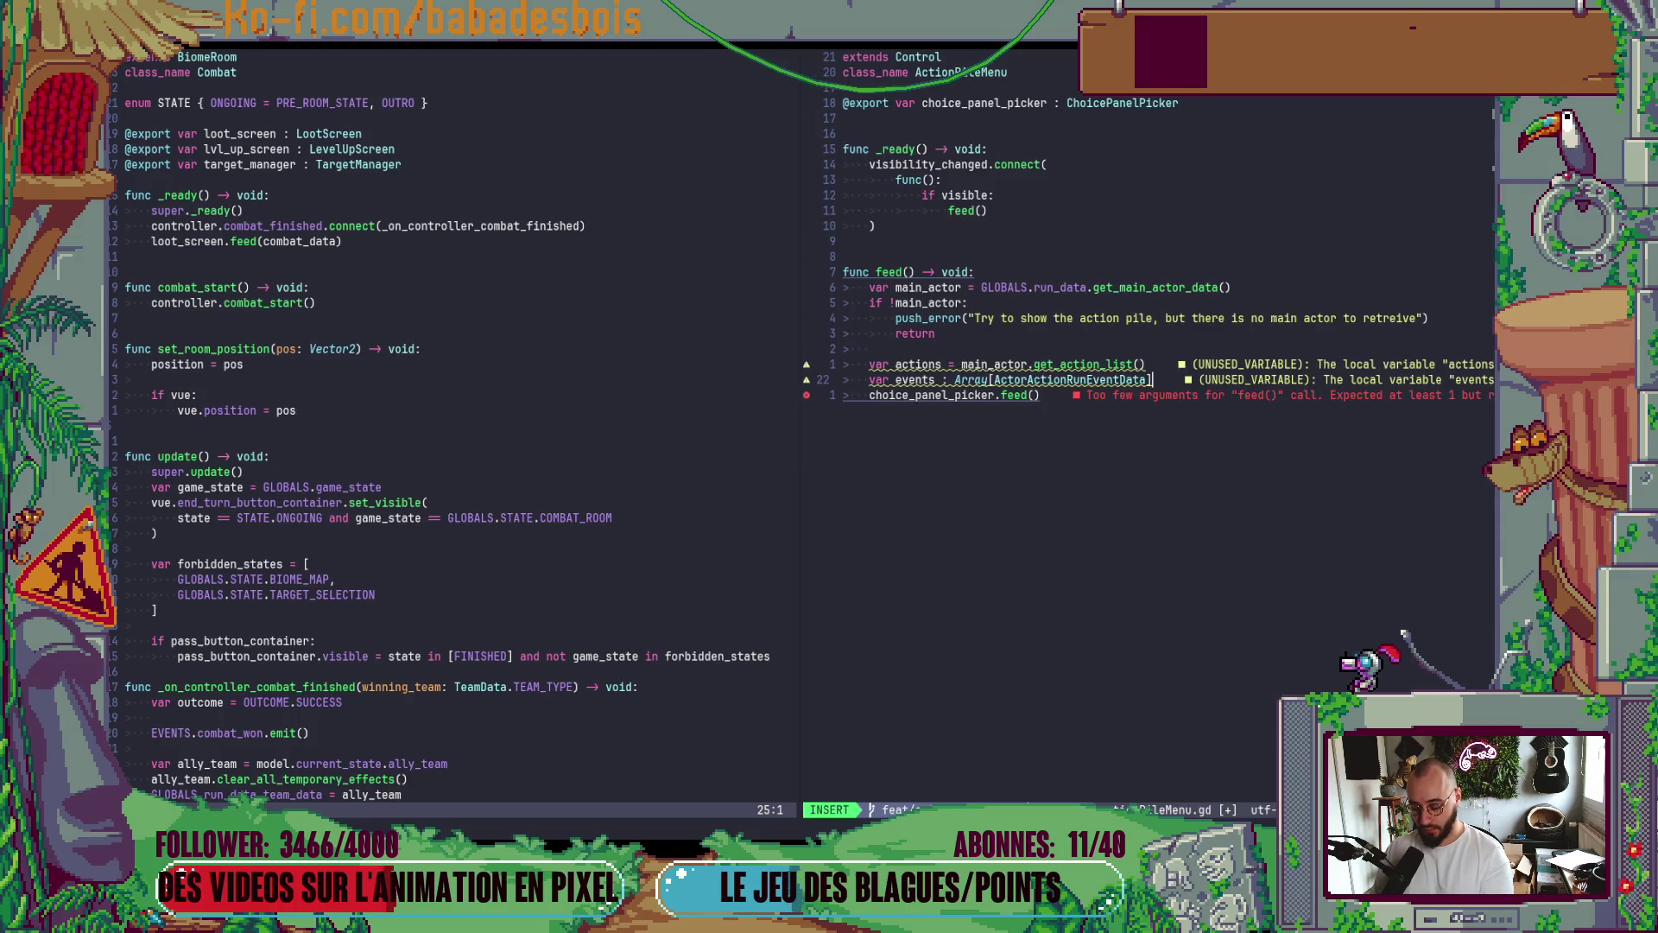
text(= [])
key(Escape)
text(:w)
key(Return)
Step: Pass events to choice_panel_picker.feed(events), save, and open blank lines above it
click(1043, 393)
text(i)
text(events)
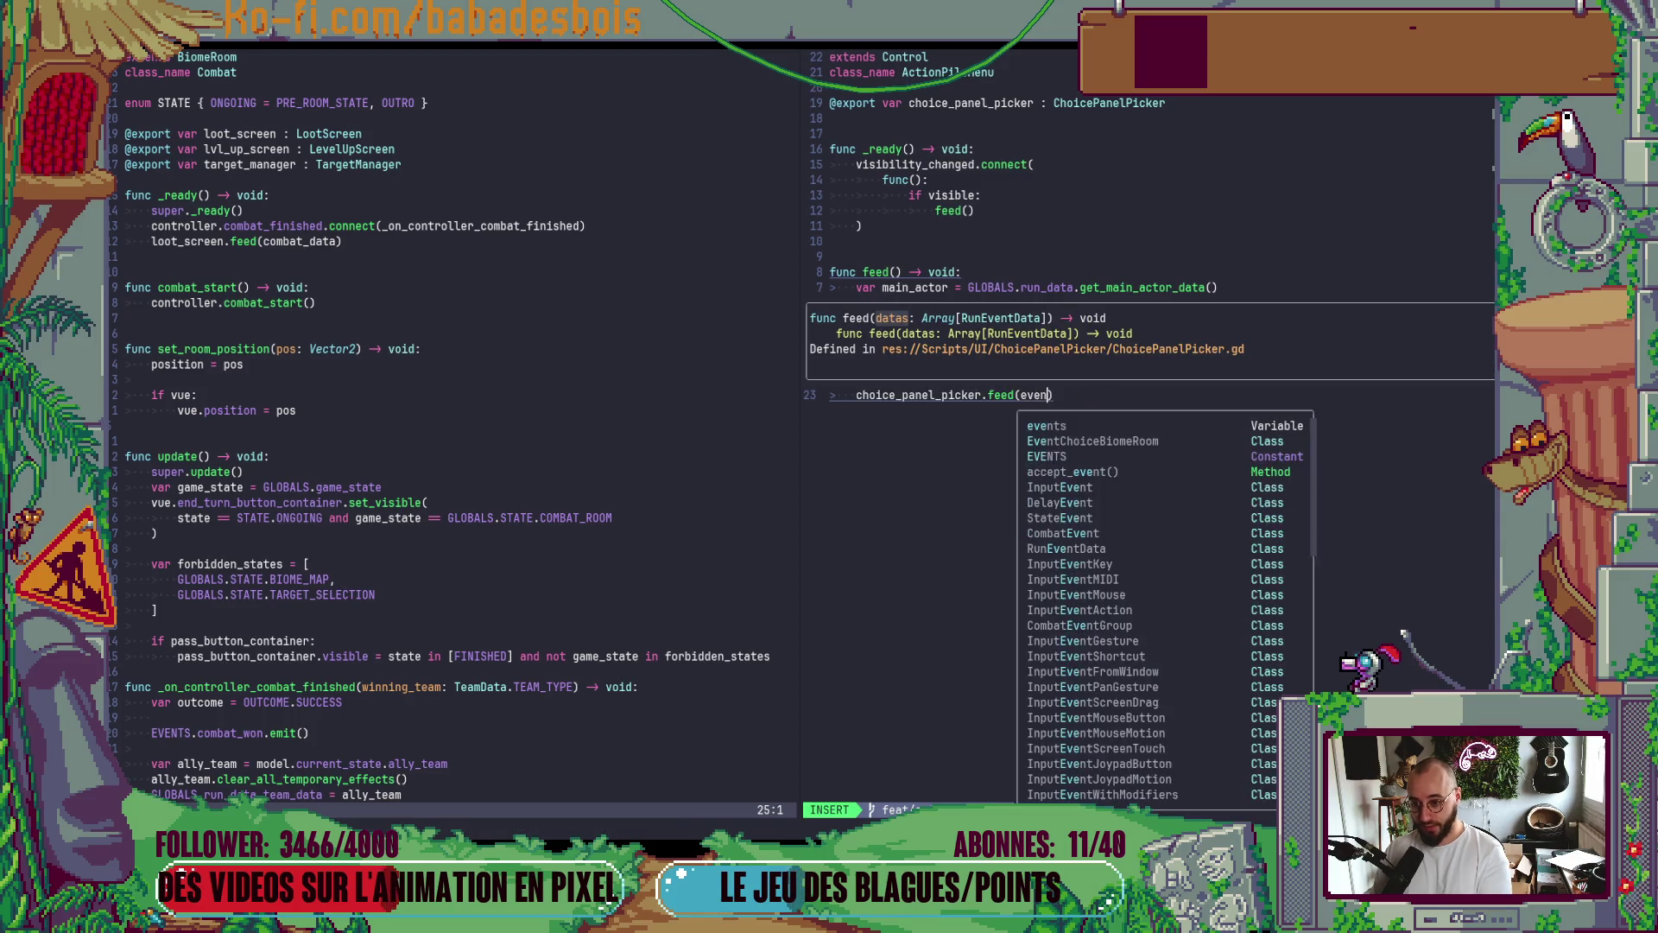
key(BackSpace)
key(Escape)
text(:w)
key(Return)
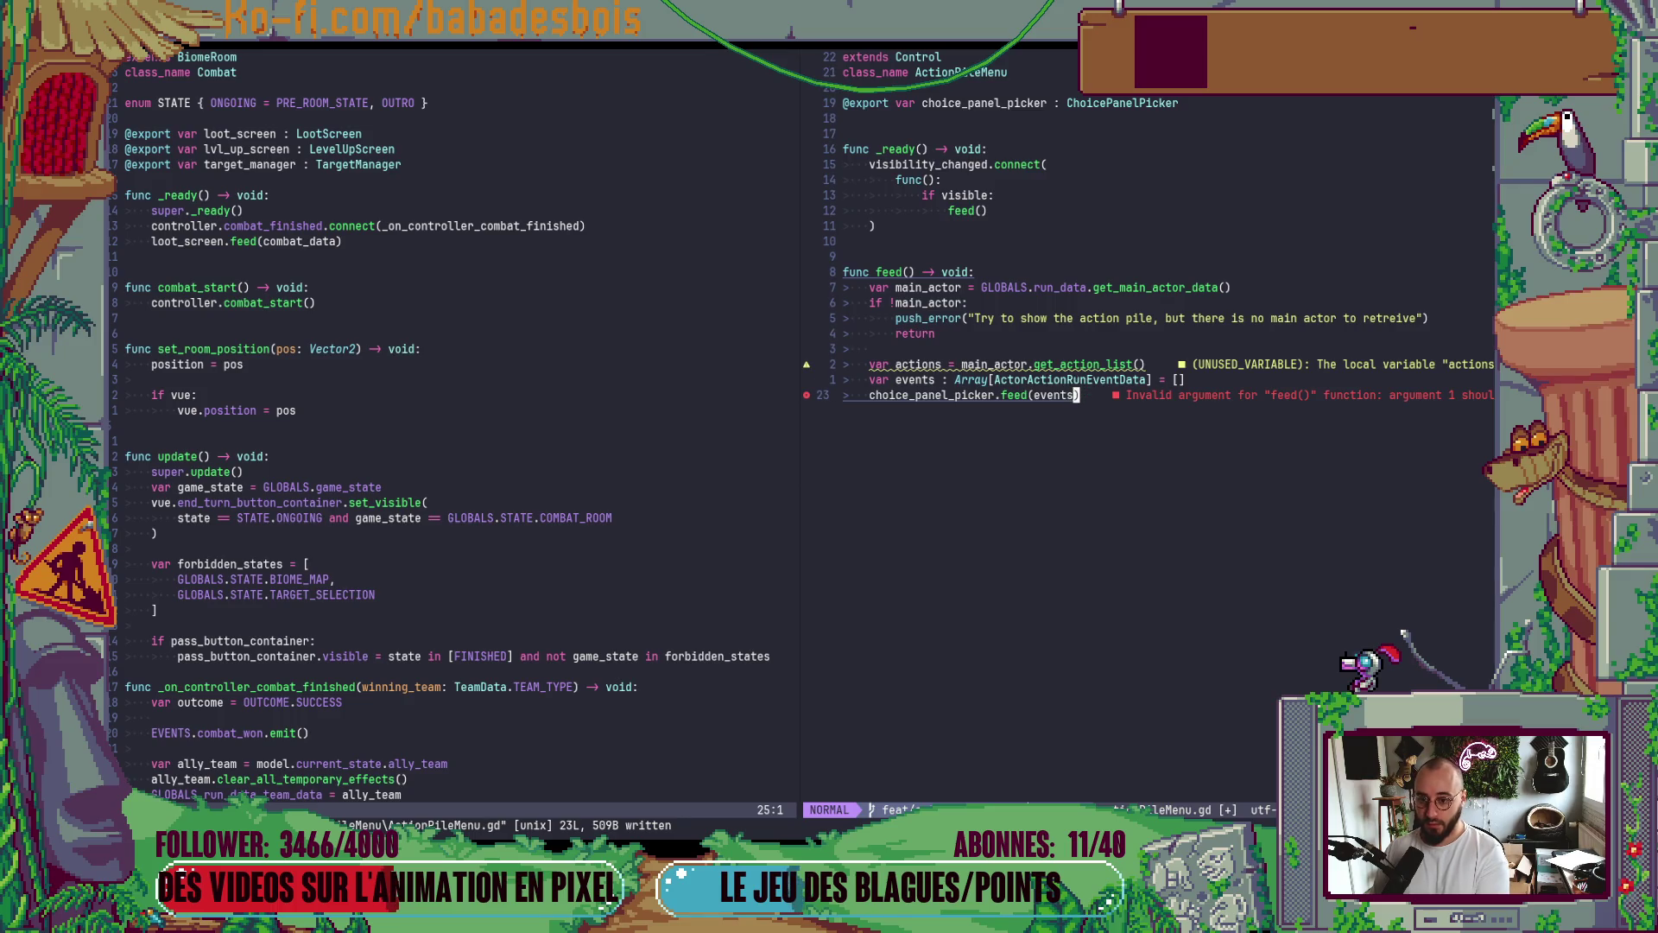
key(O)
key(Return)
key(Return)
key(Up)
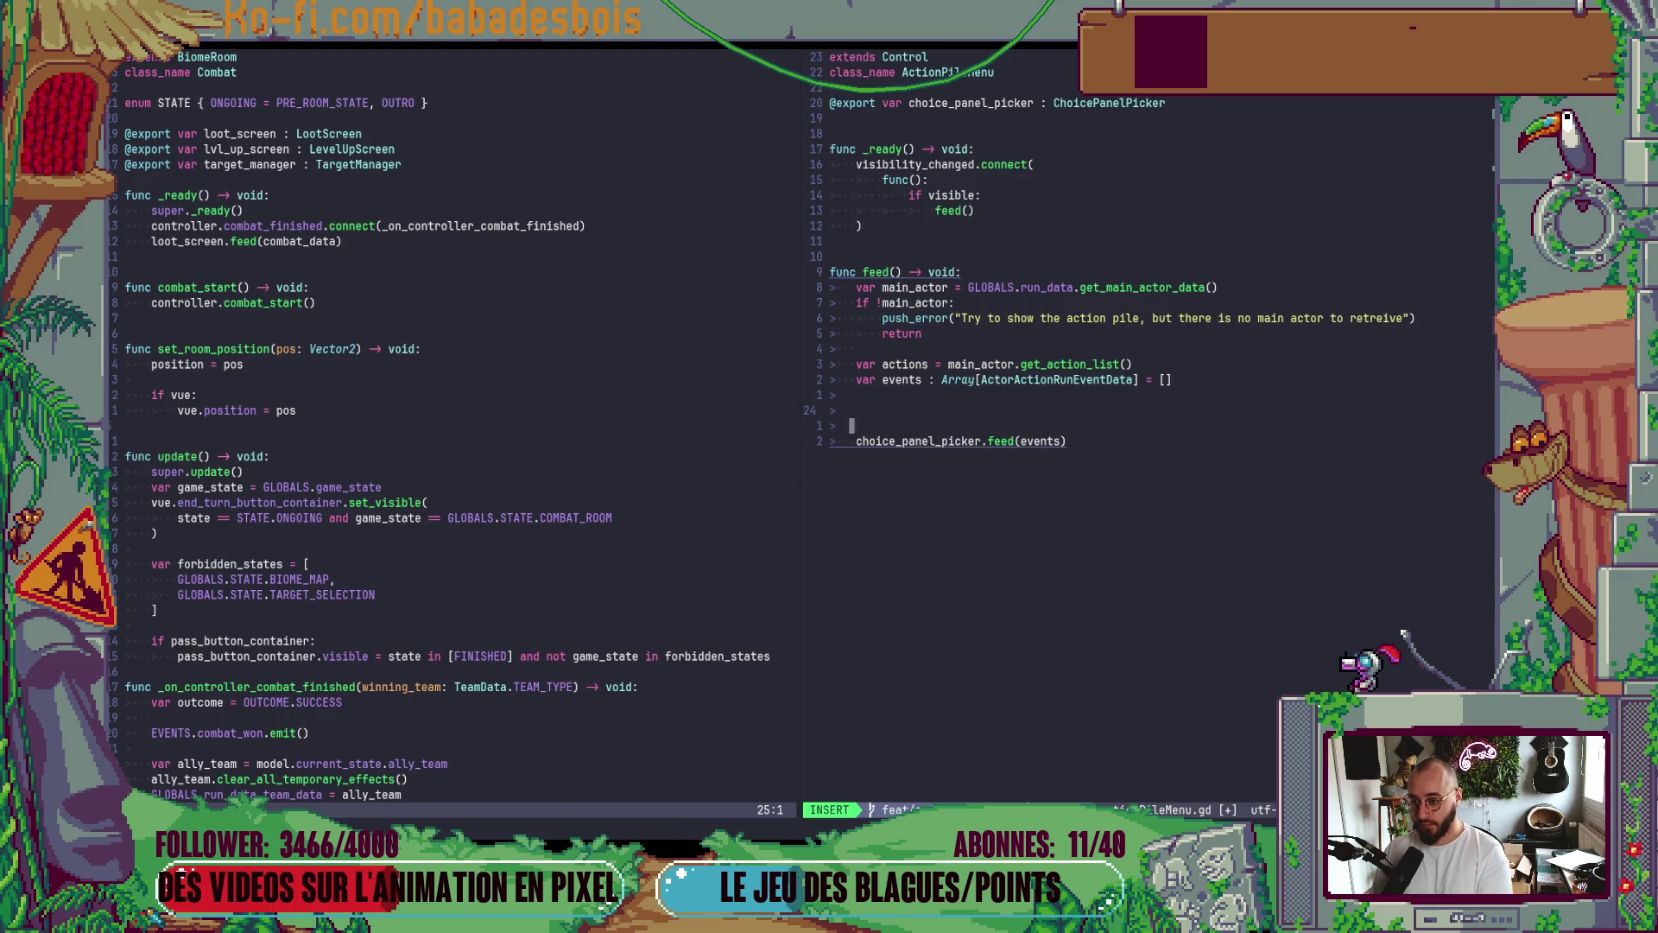
Step: Write the loop header 'for action in actions:' above the picker call
text(for actr)
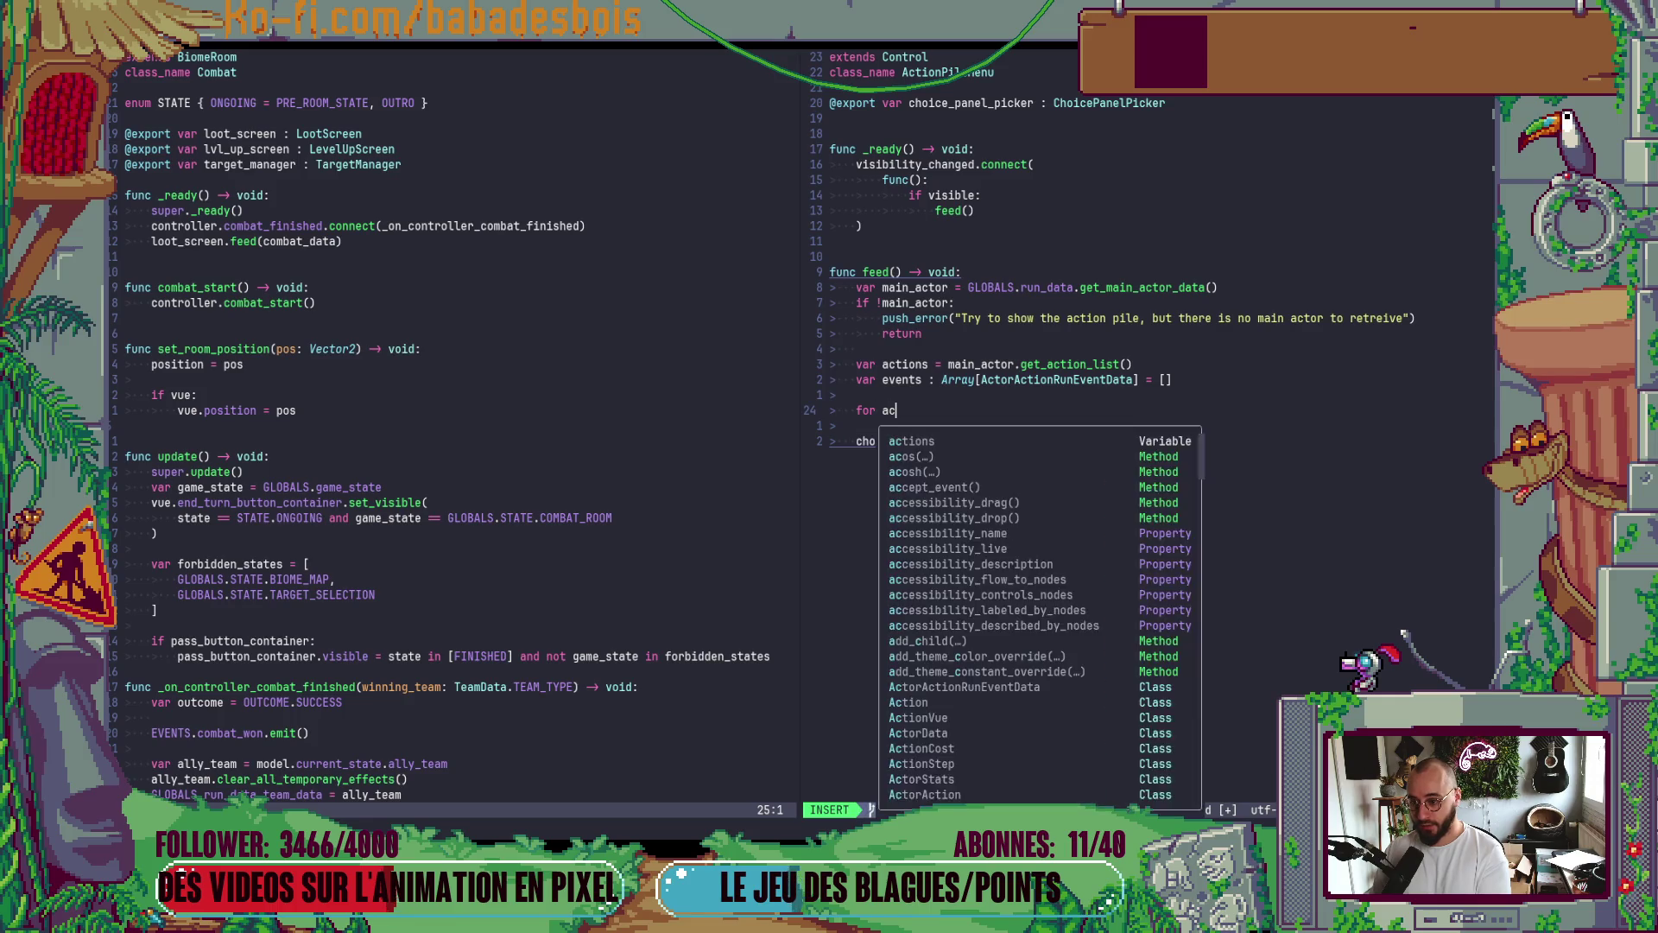
key(Escape)
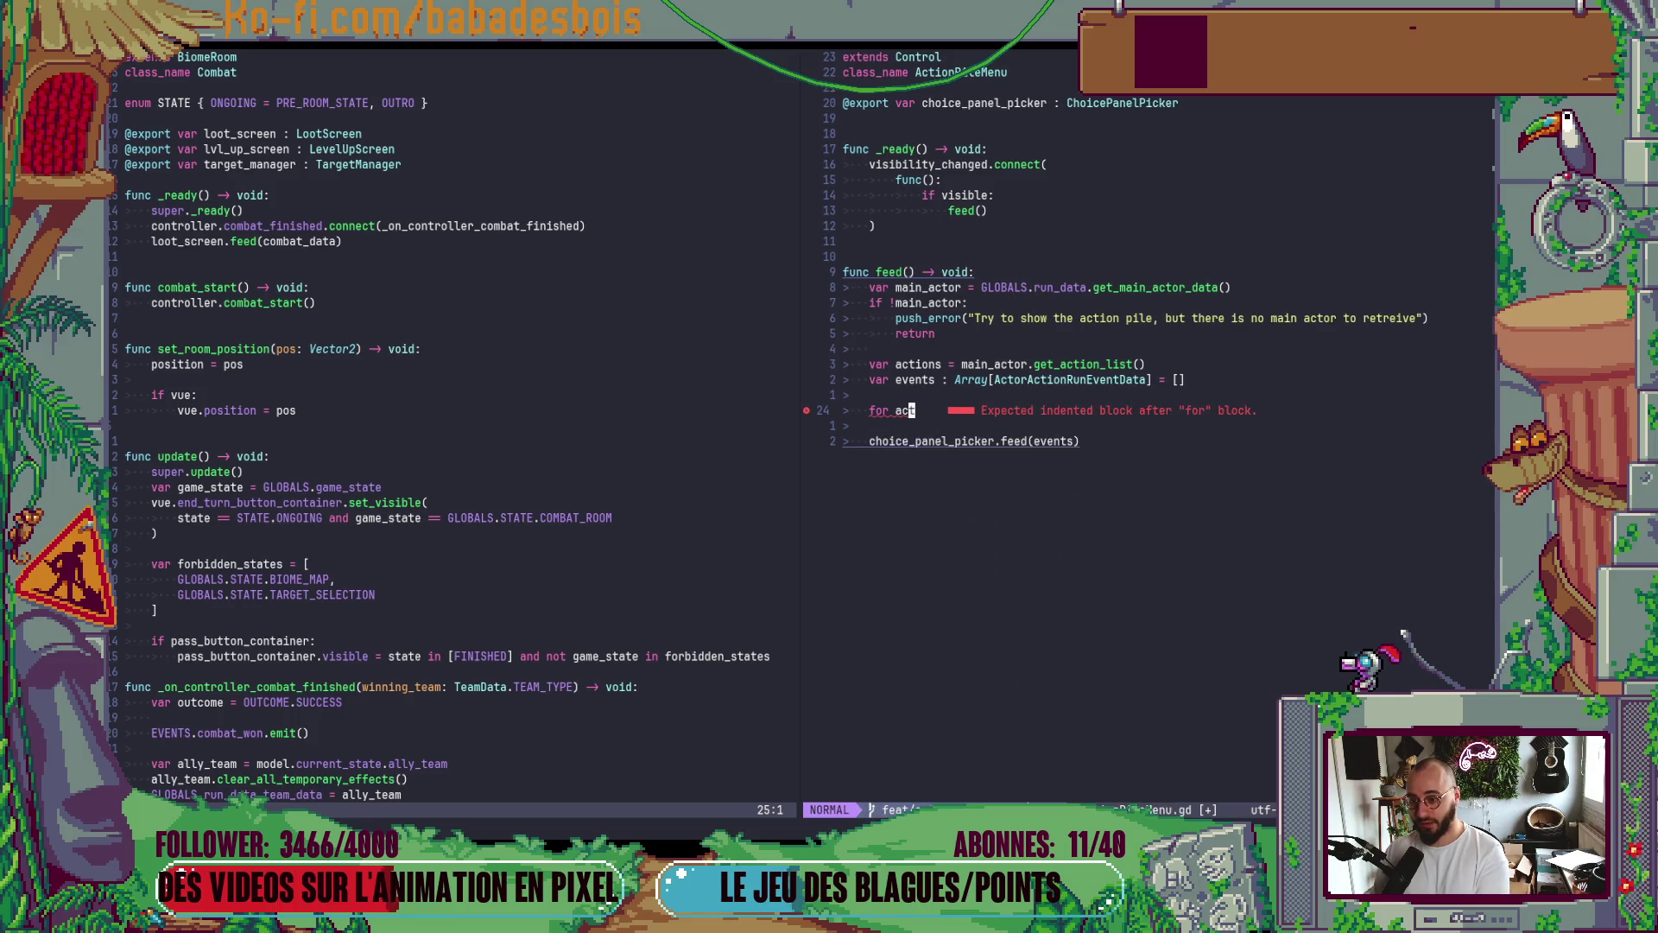
key(d)
key(d)
text(SA)
key(BackSpace)
key(Tab)
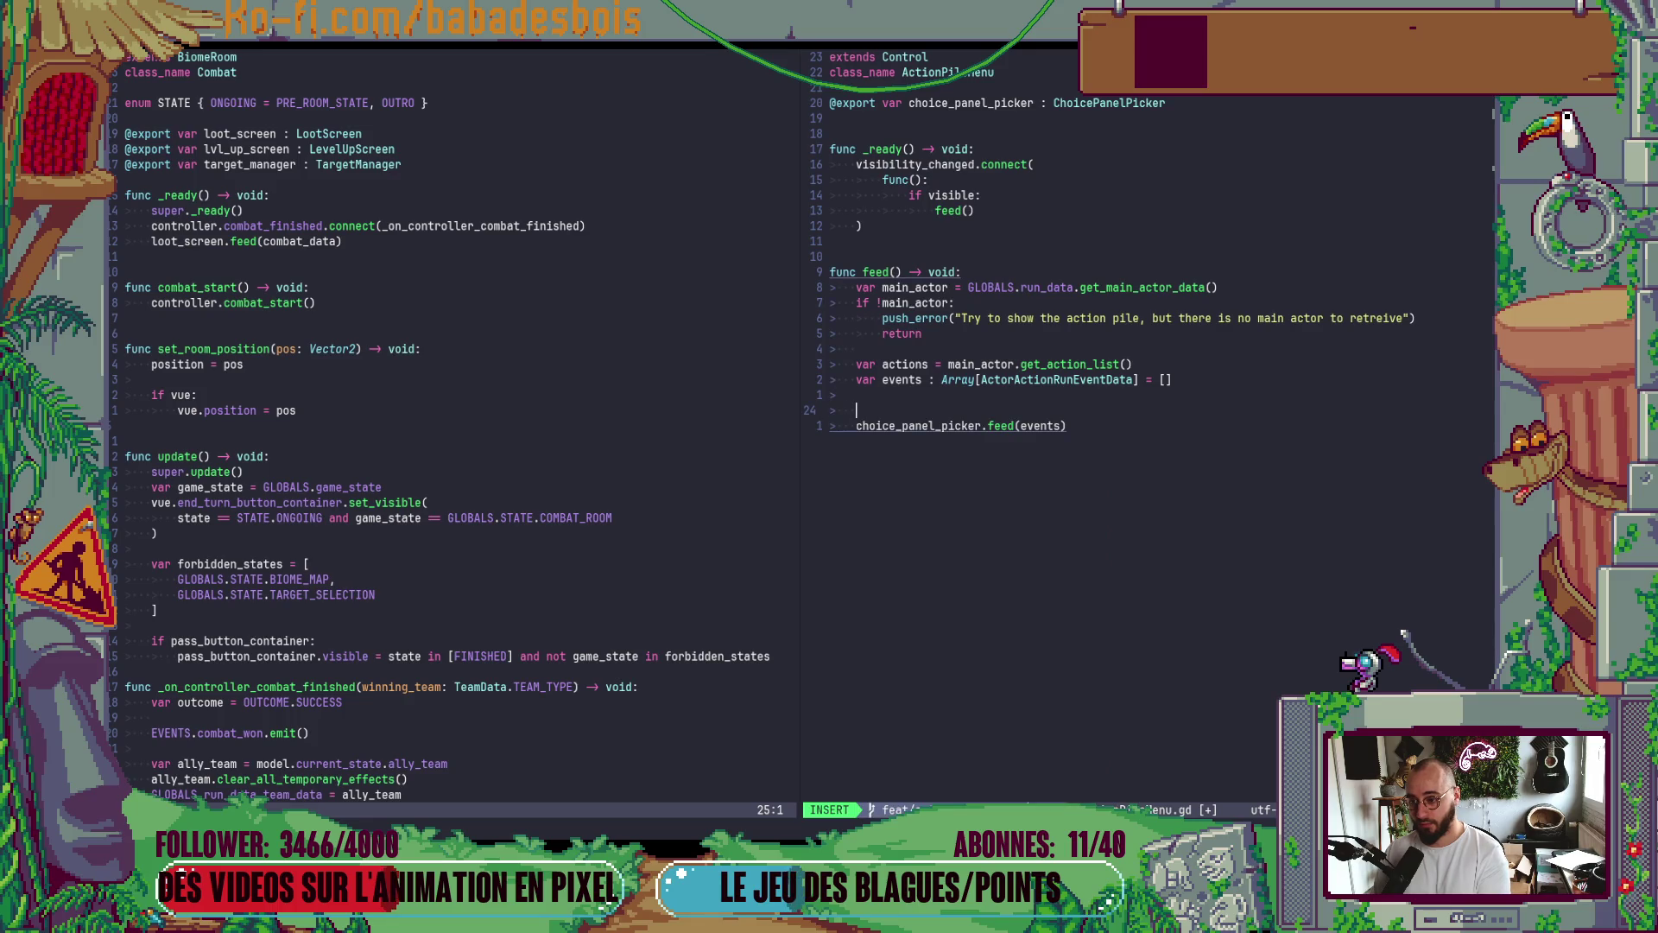
text(for )
text(actio)
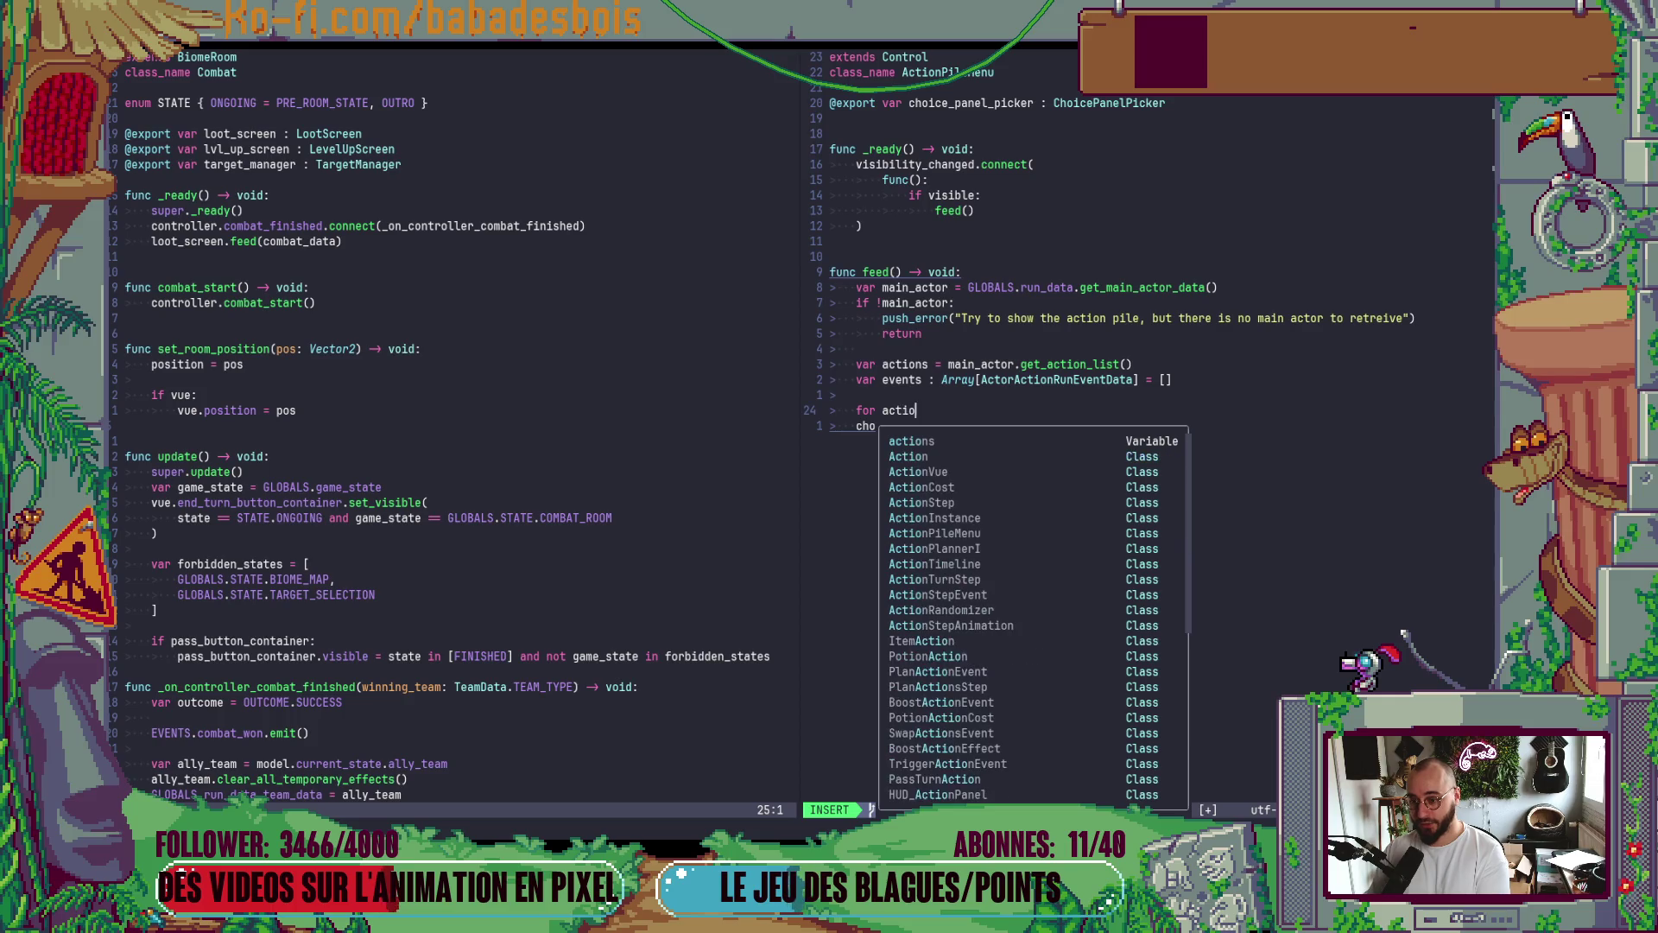
text(n i)
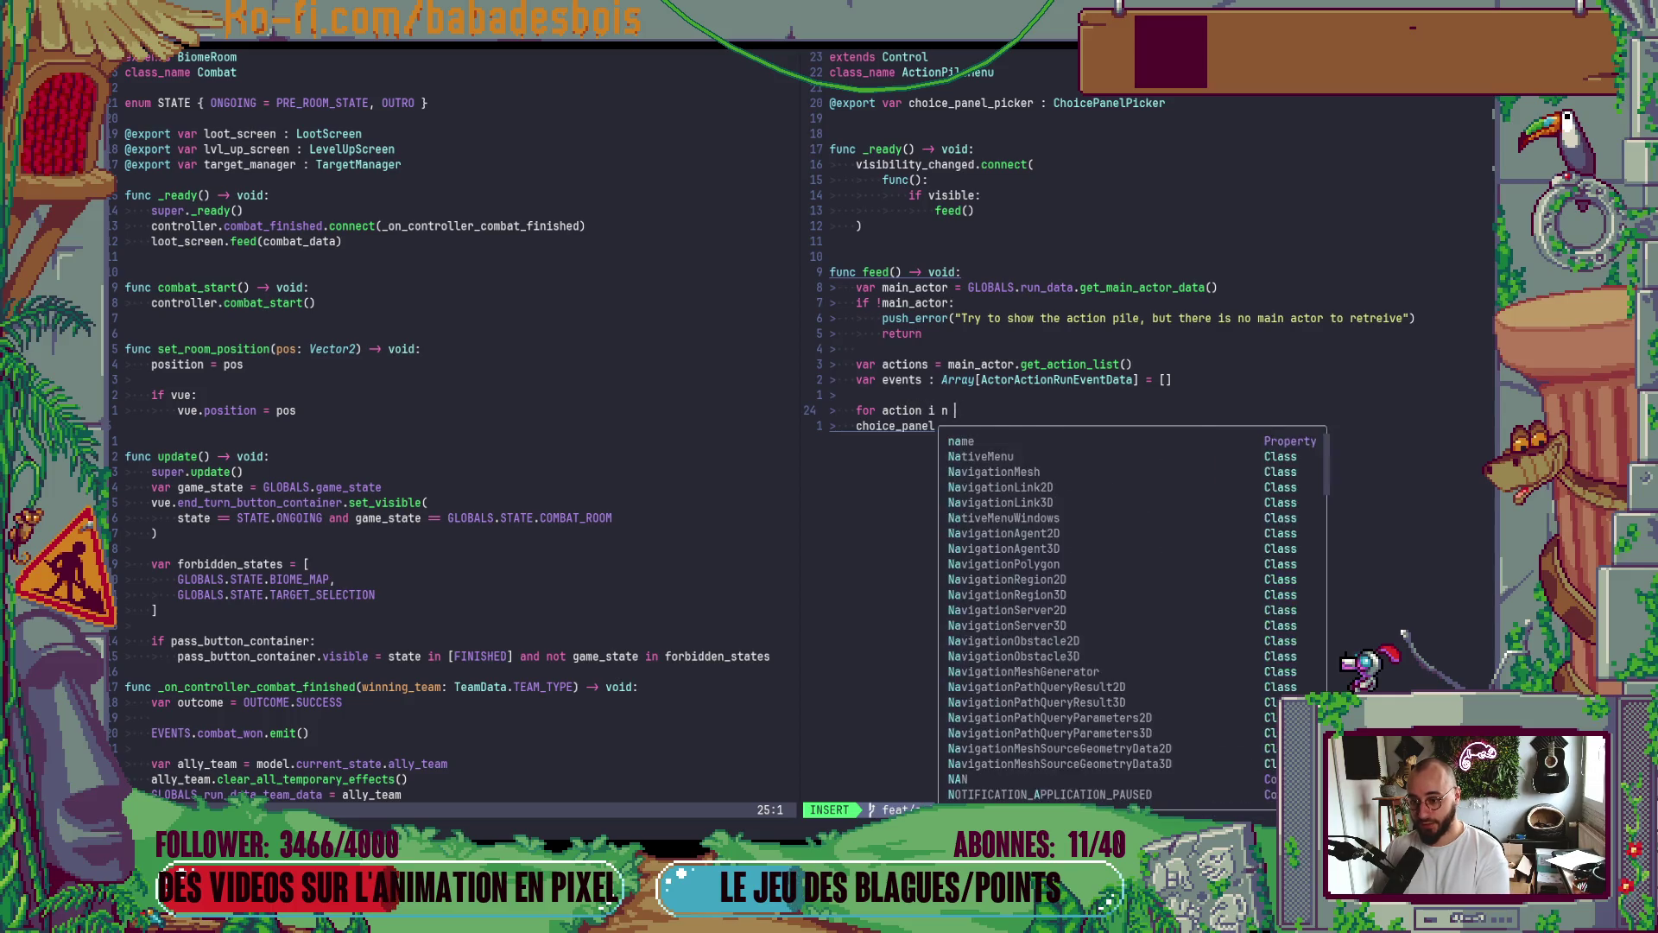
text(n actions:)
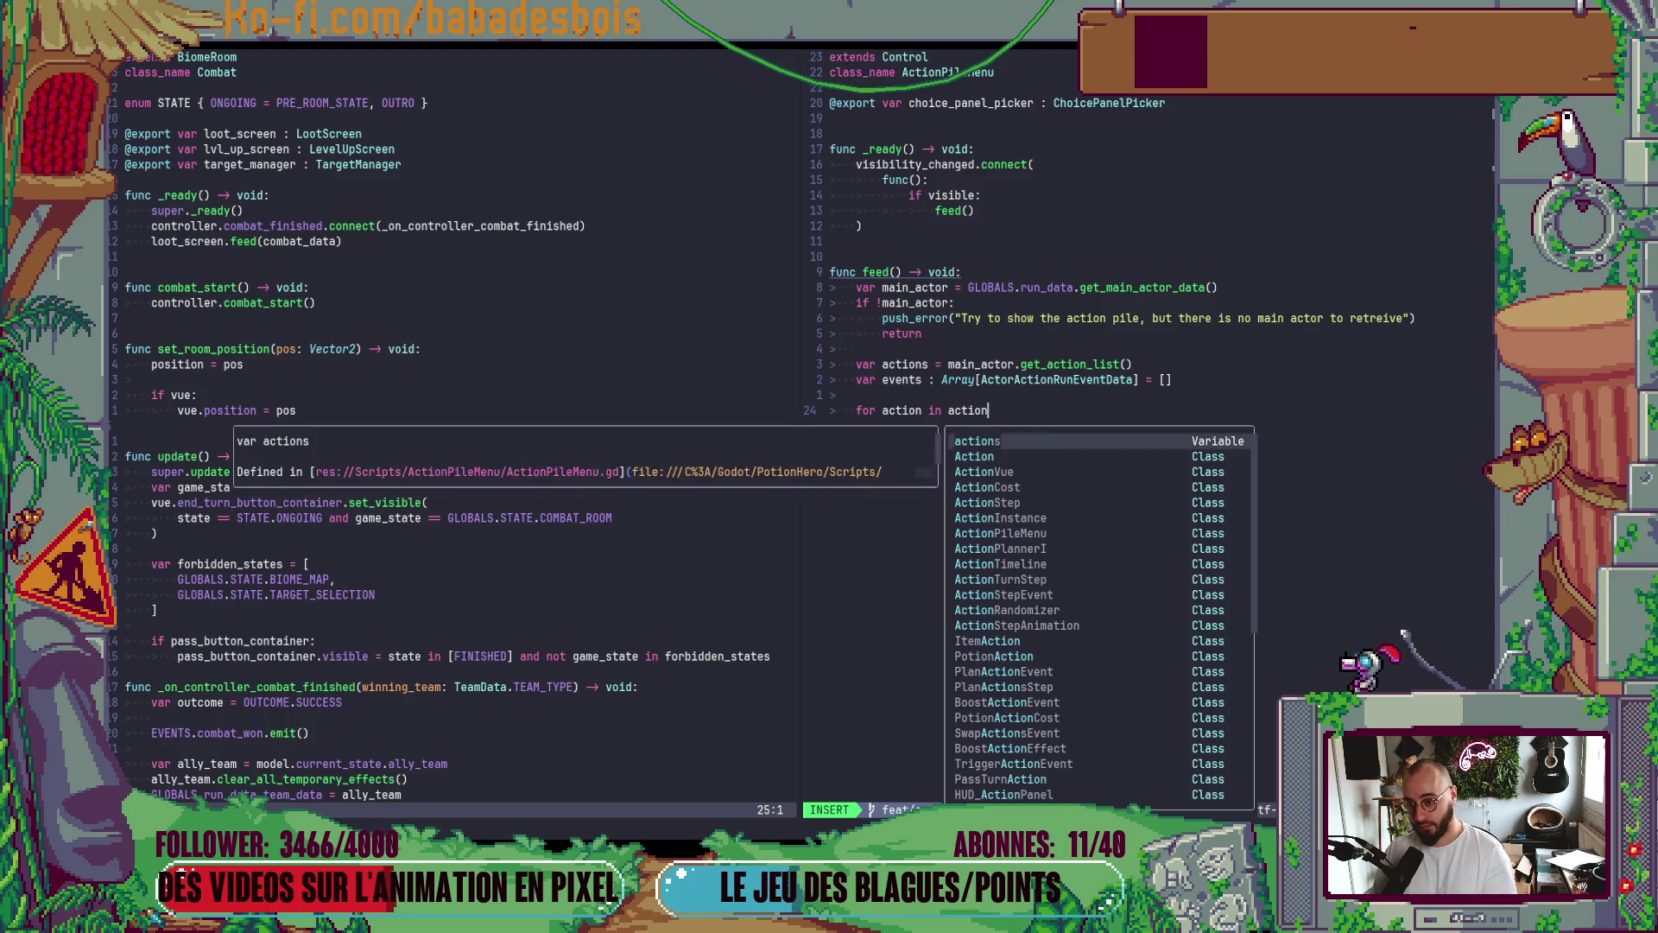
key(Return)
key(BackSpace)
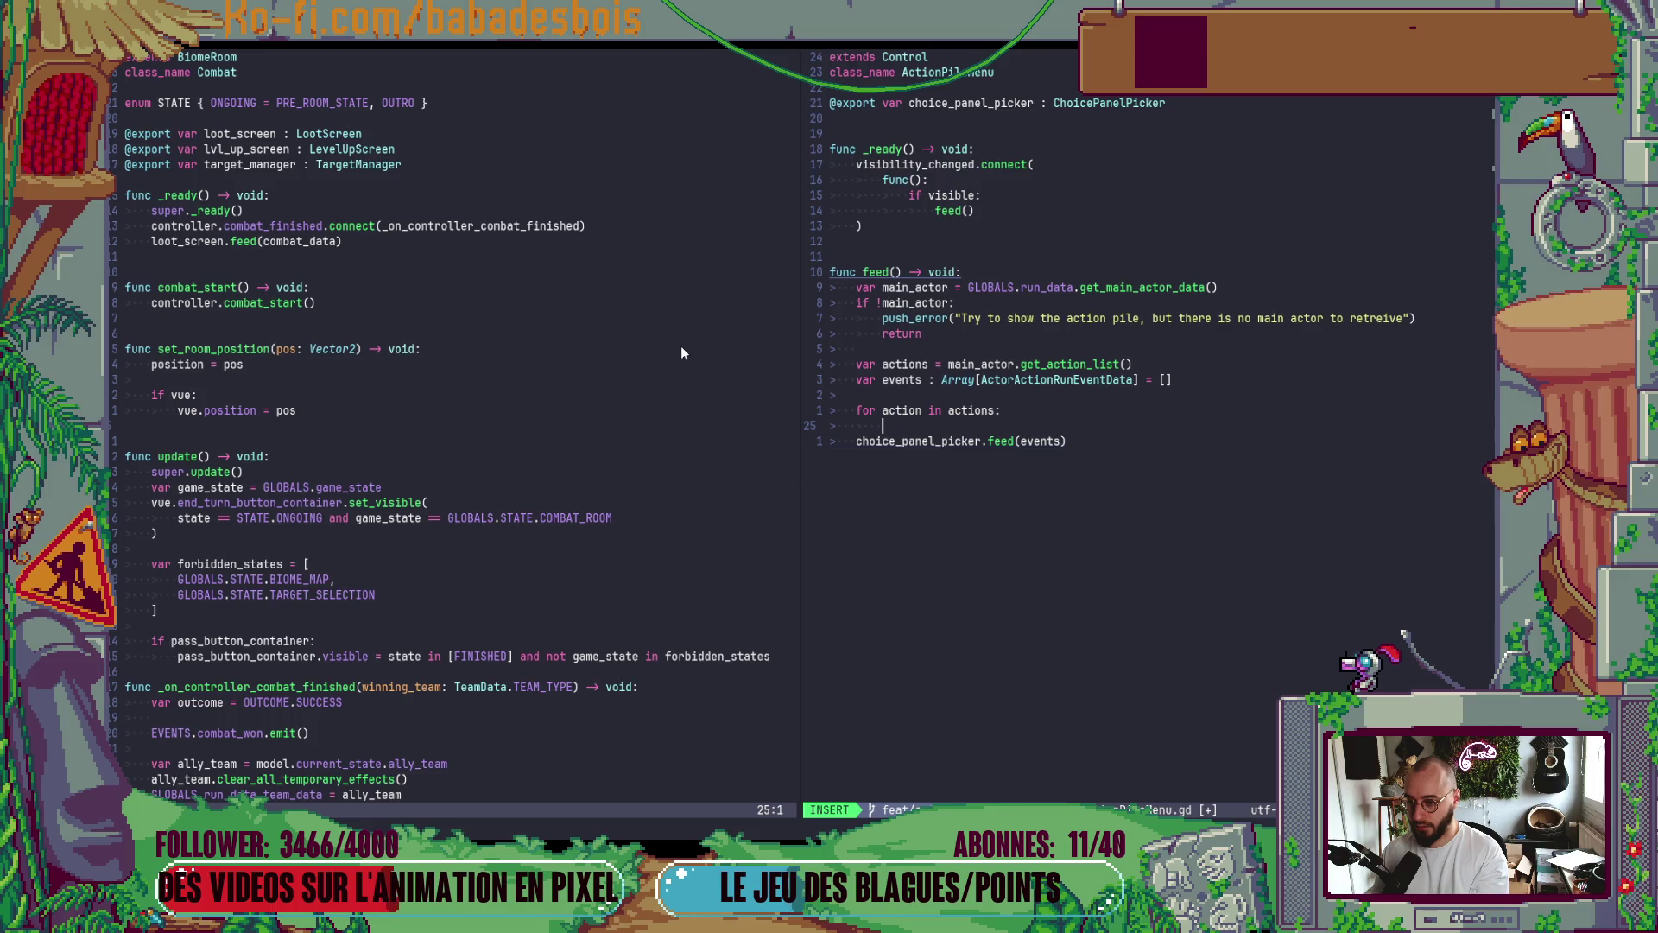
Step: In the loop body, add 'var event = ActorActionRunEventData.new()' and check the constructor's docs
text(var )
text(event = )
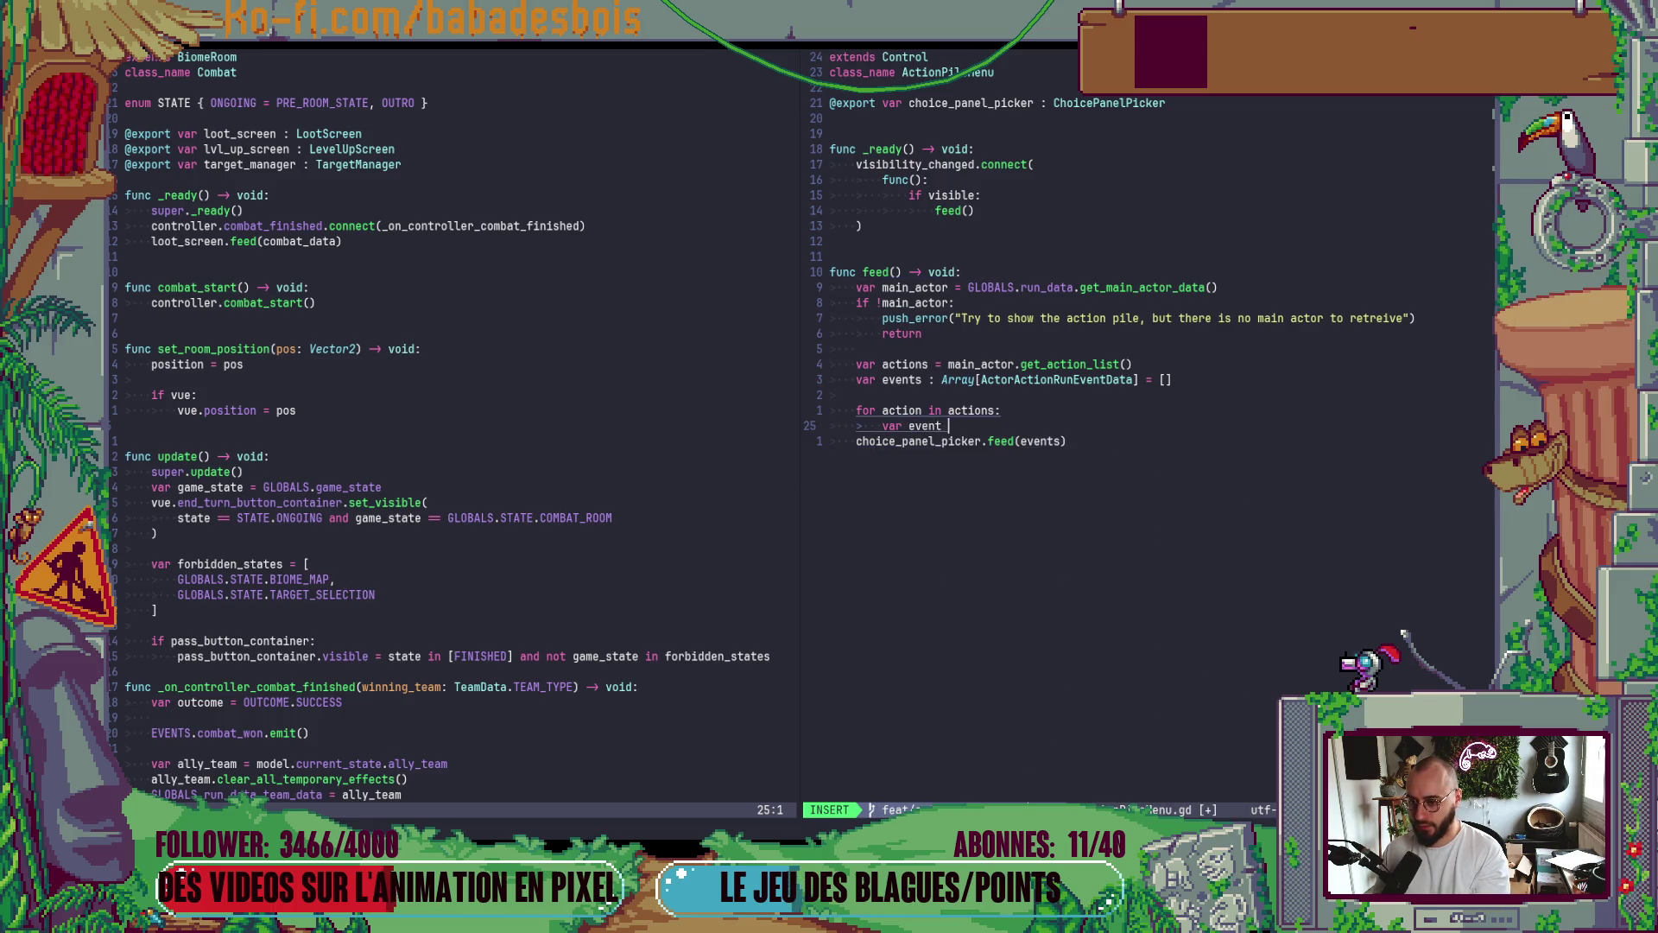
text(A)
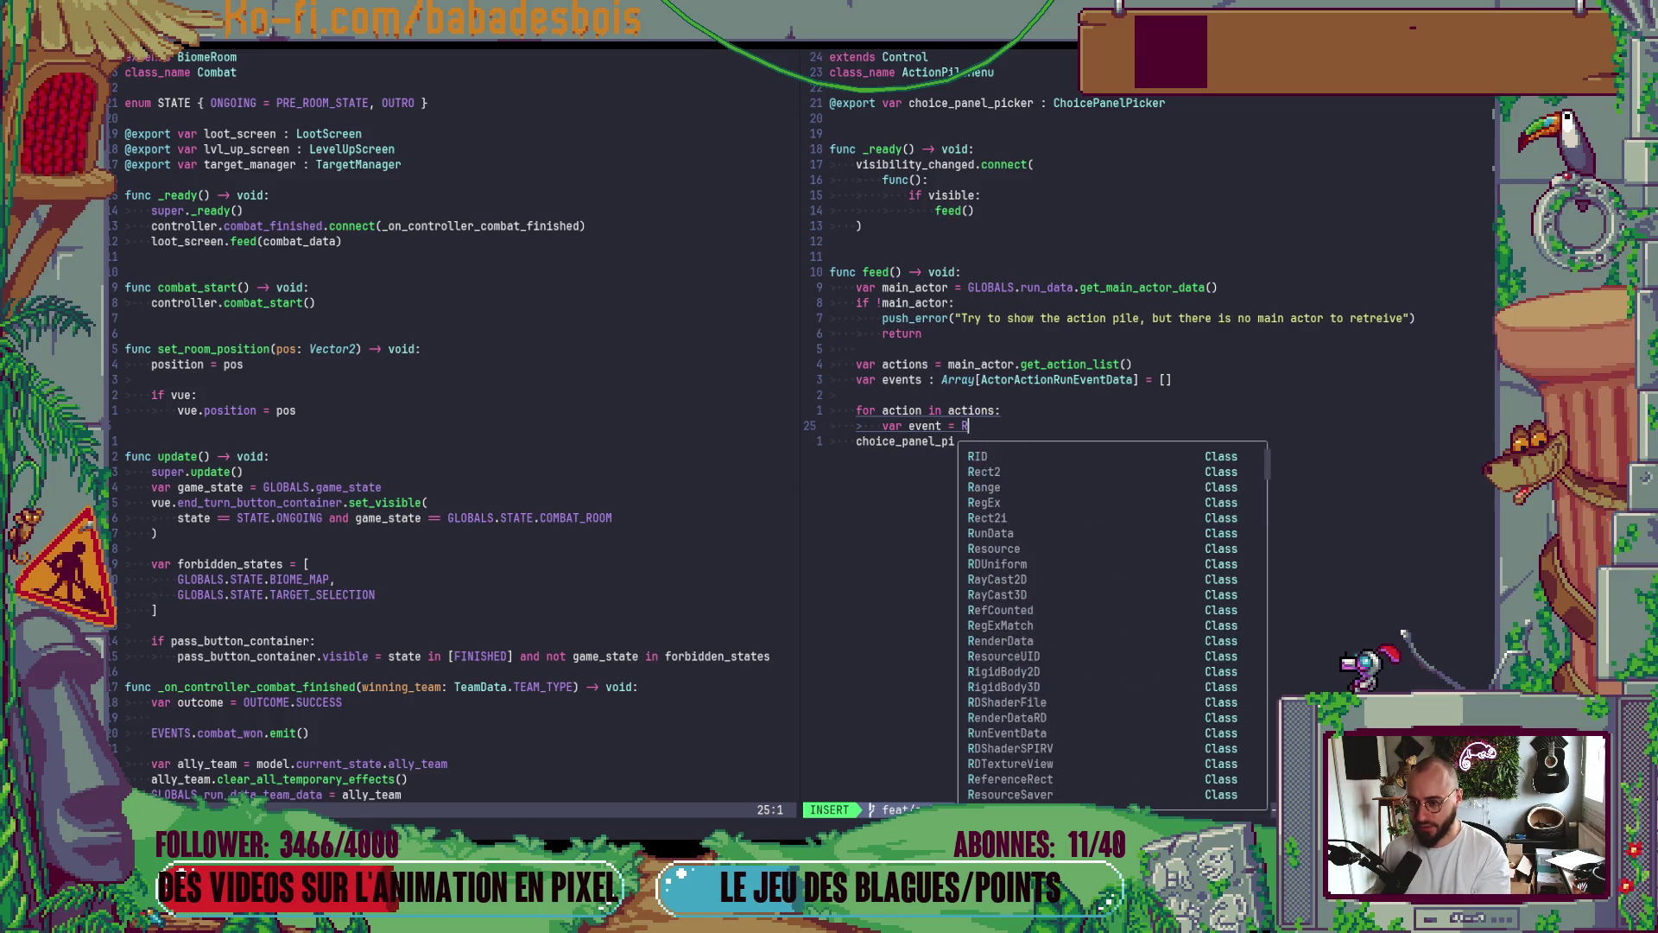
text(ctio)
key(Down)
key(Down)
key(Down)
key(BackSpace)
key(BackSpace)
text(ot)
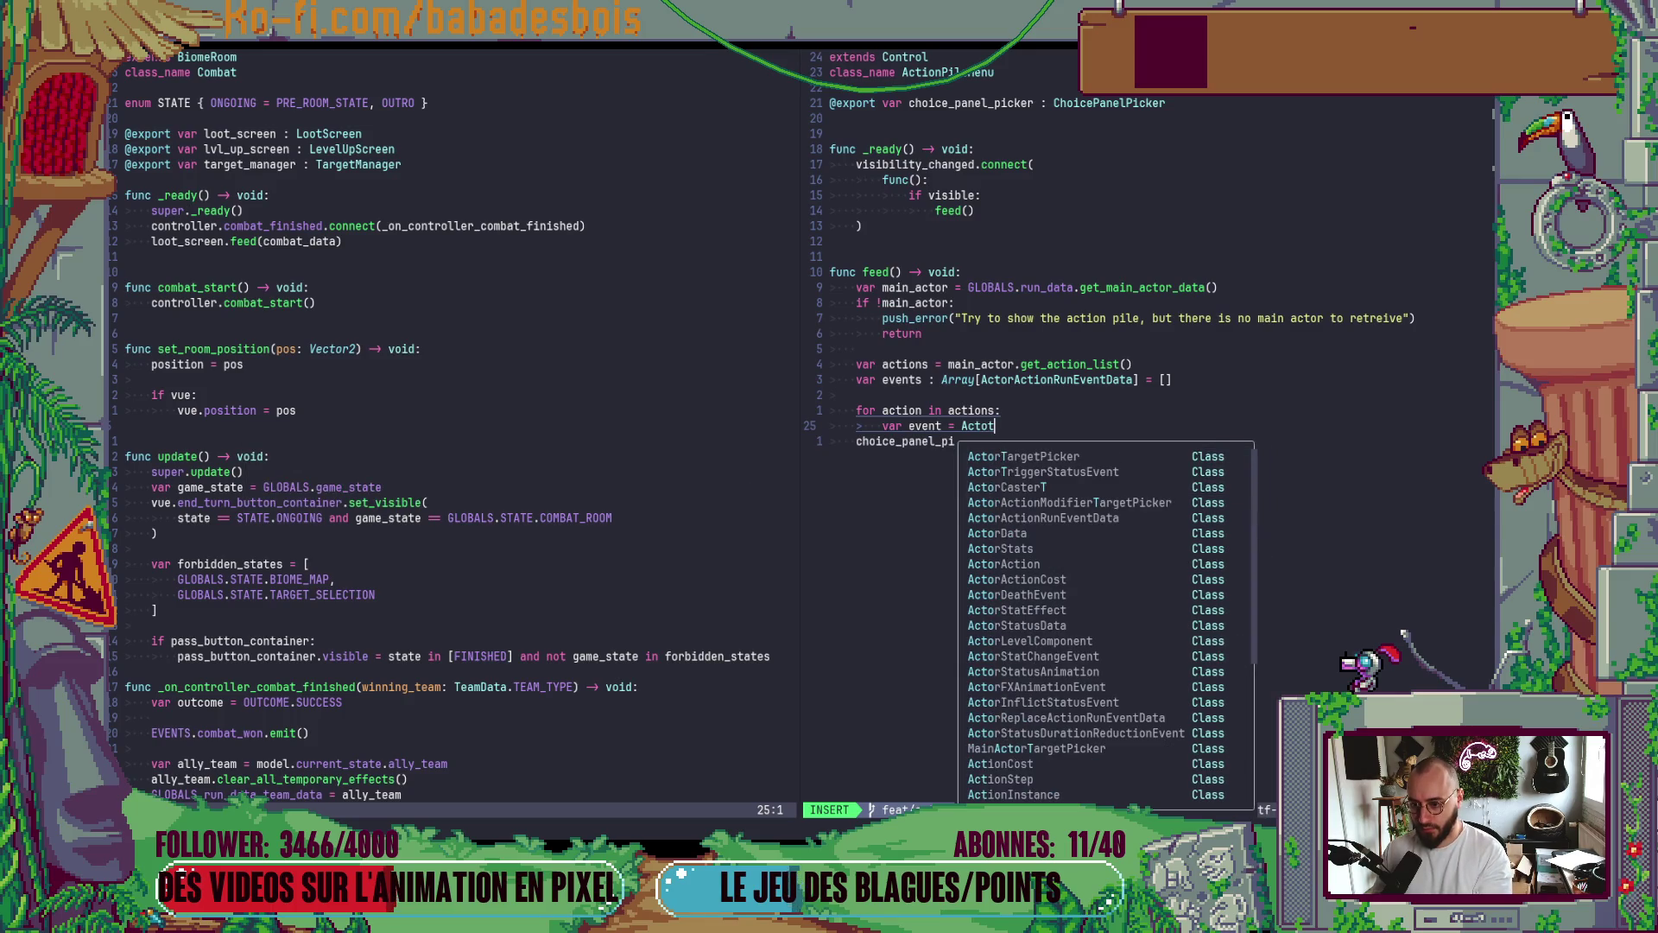
key(Down)
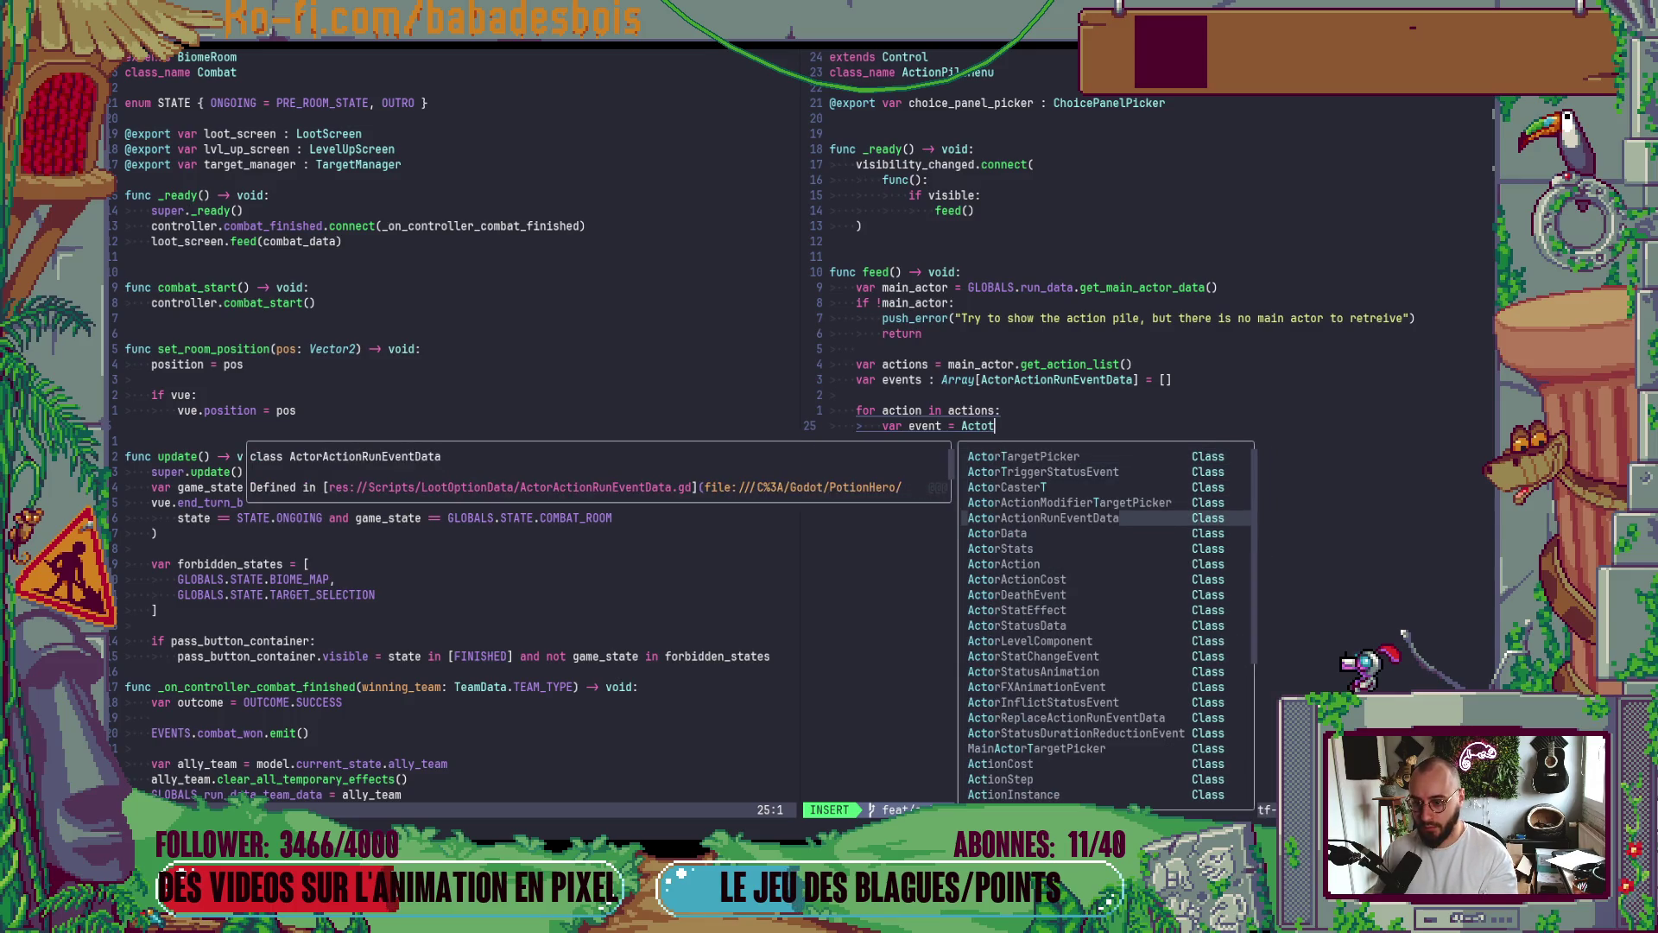
key(Return)
text(.ne)
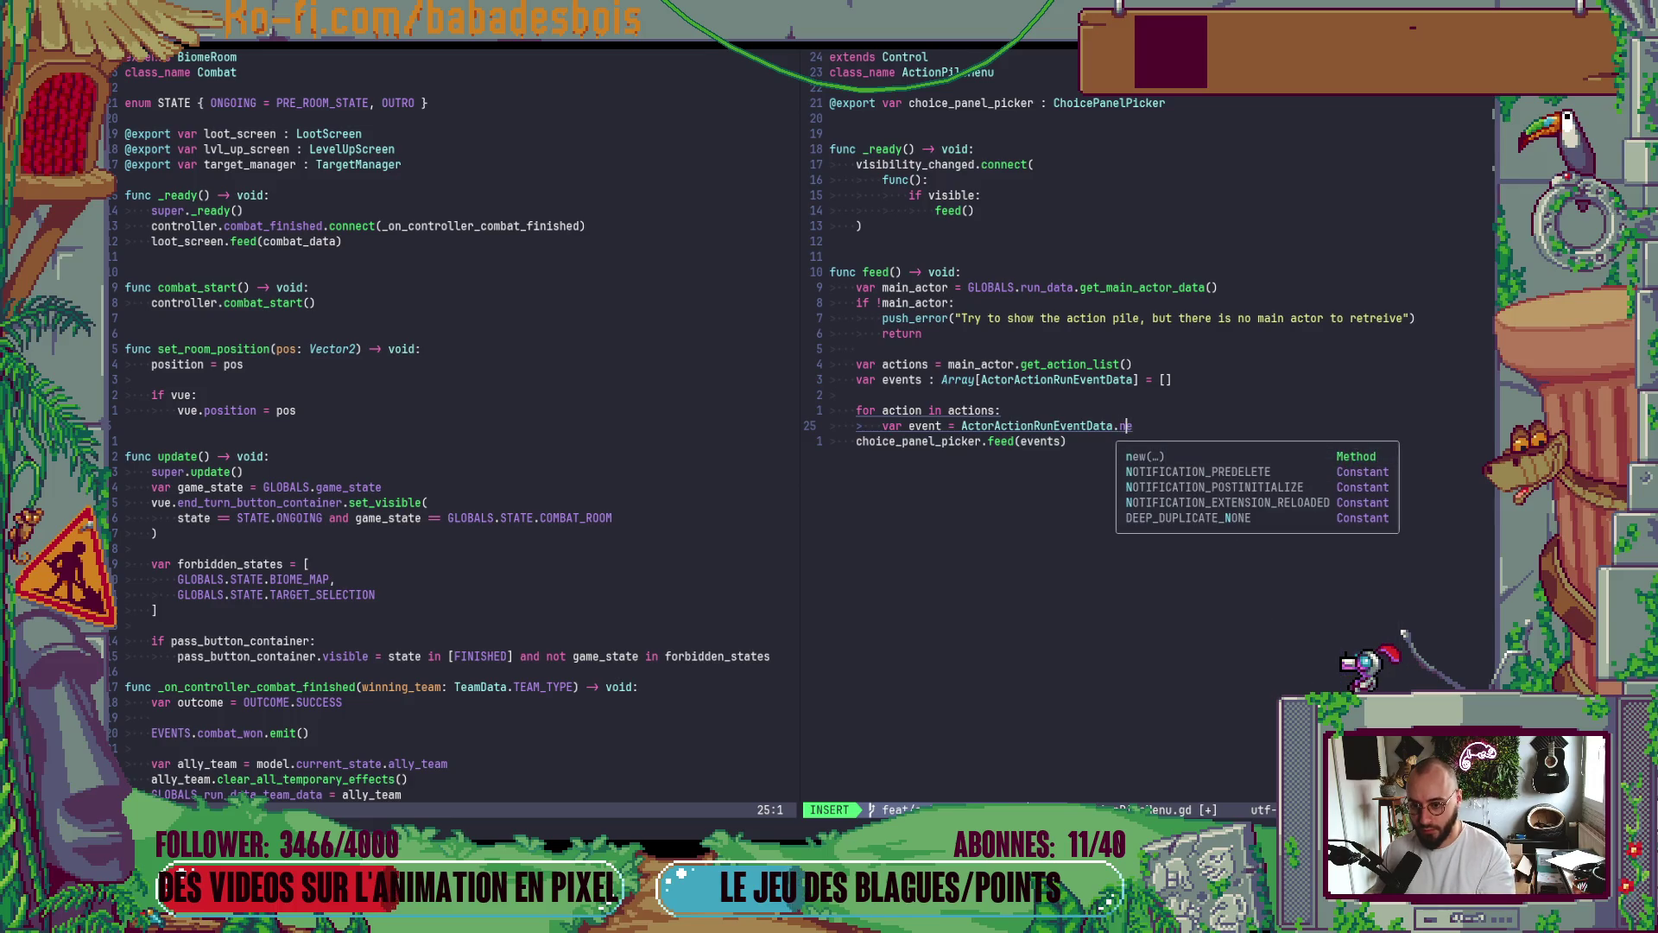
key(Return)
key(BackSpace)
text())
key(Escape)
key(h)
key(h)
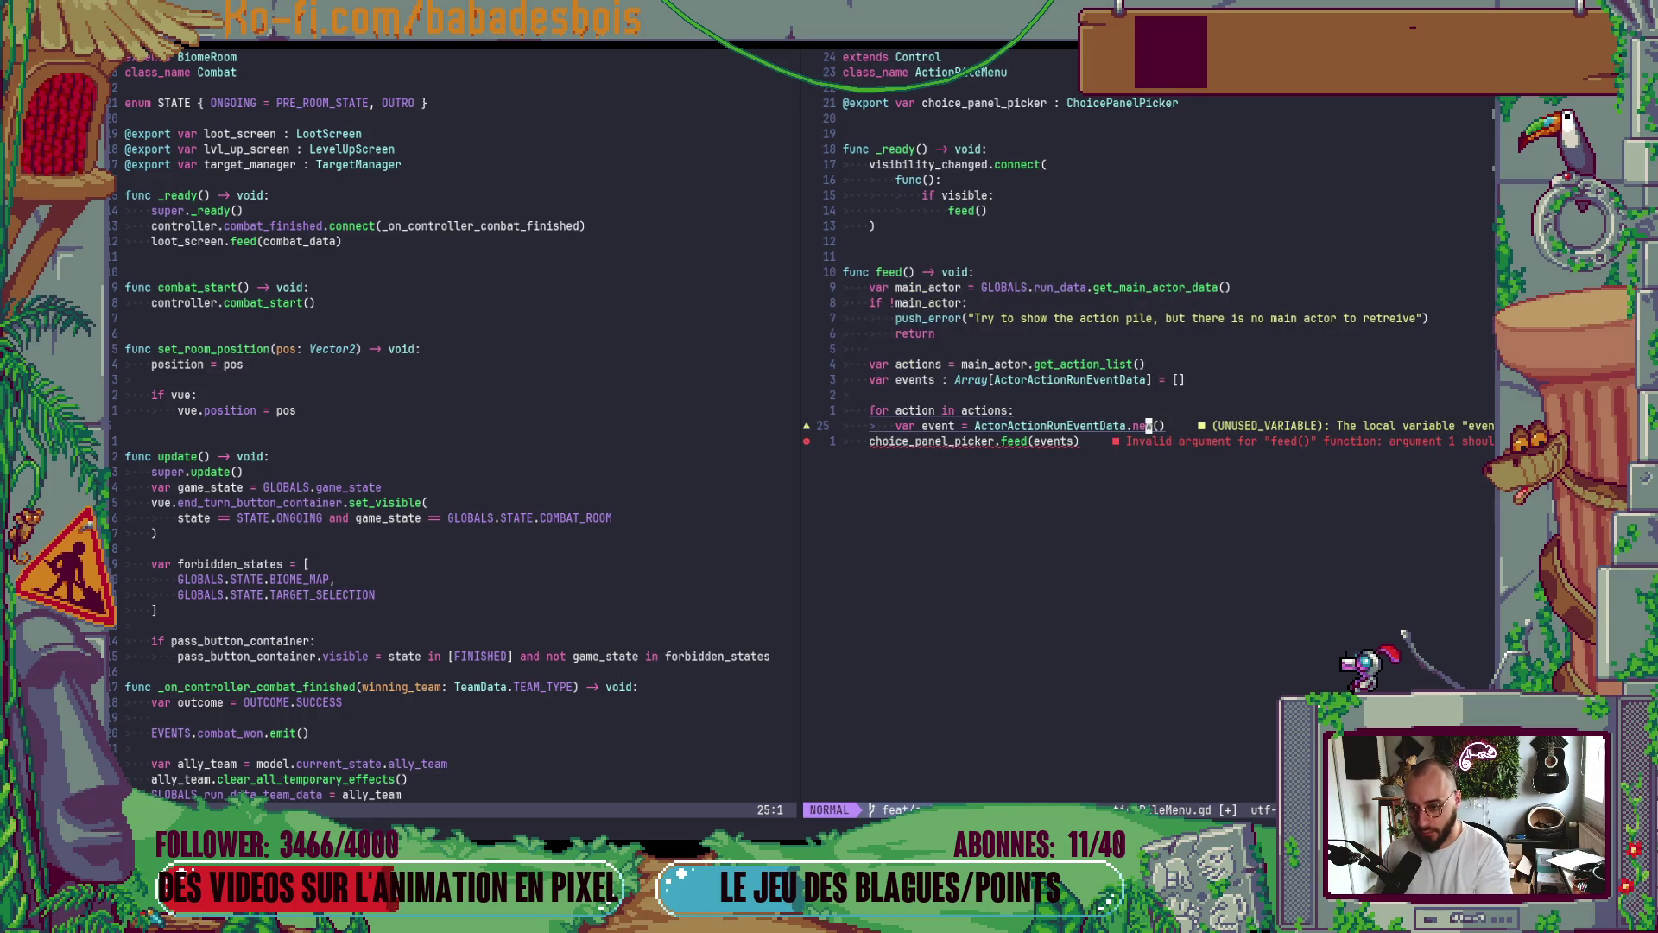
key(shift+k)
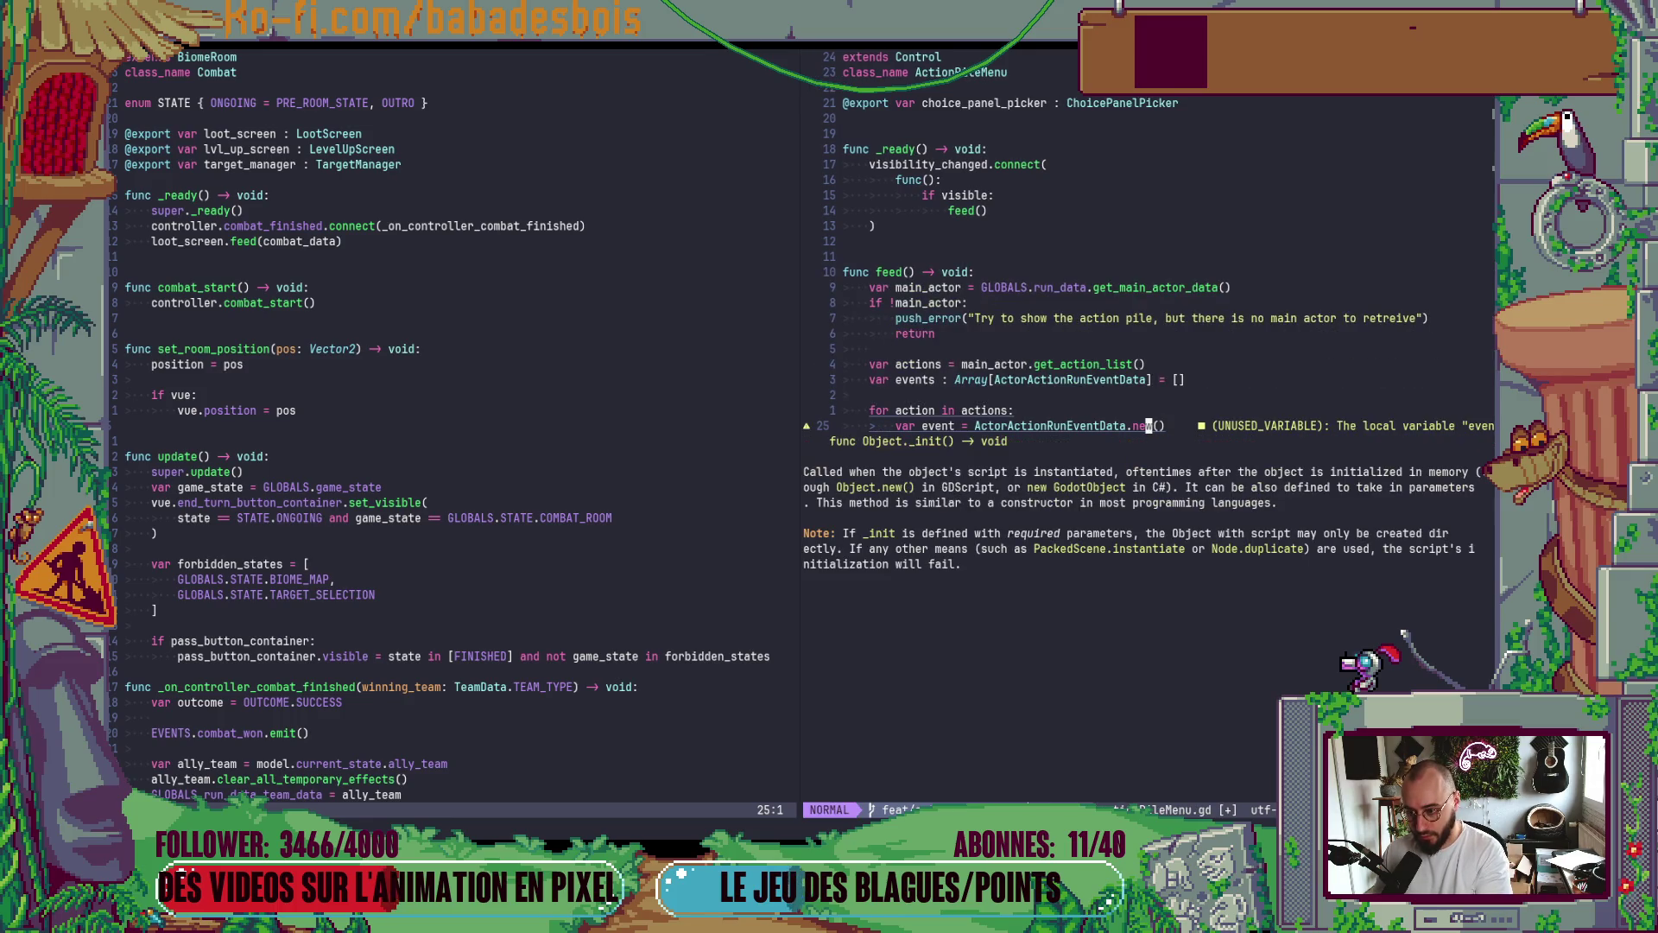
key(h)
key(h)
key(h)
key(ctrl+w)
Step: Open ActorActionRunEventData.gd in the left pane via the file finder and review its class header
key(h)
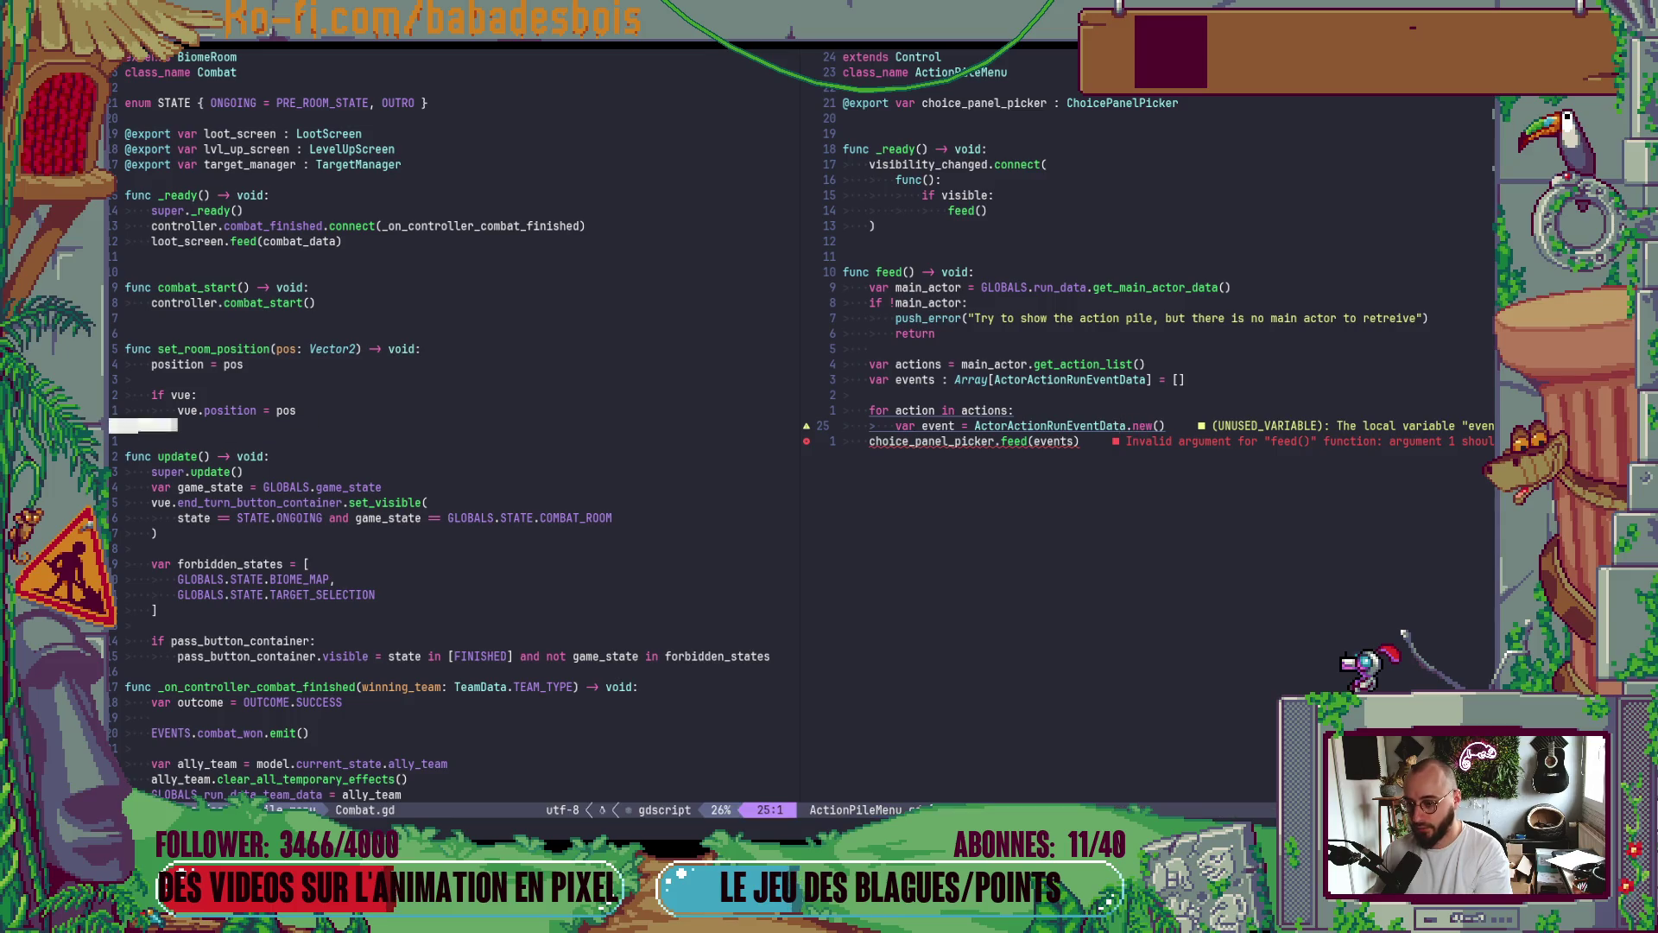
key(space)
text(fActorActi)
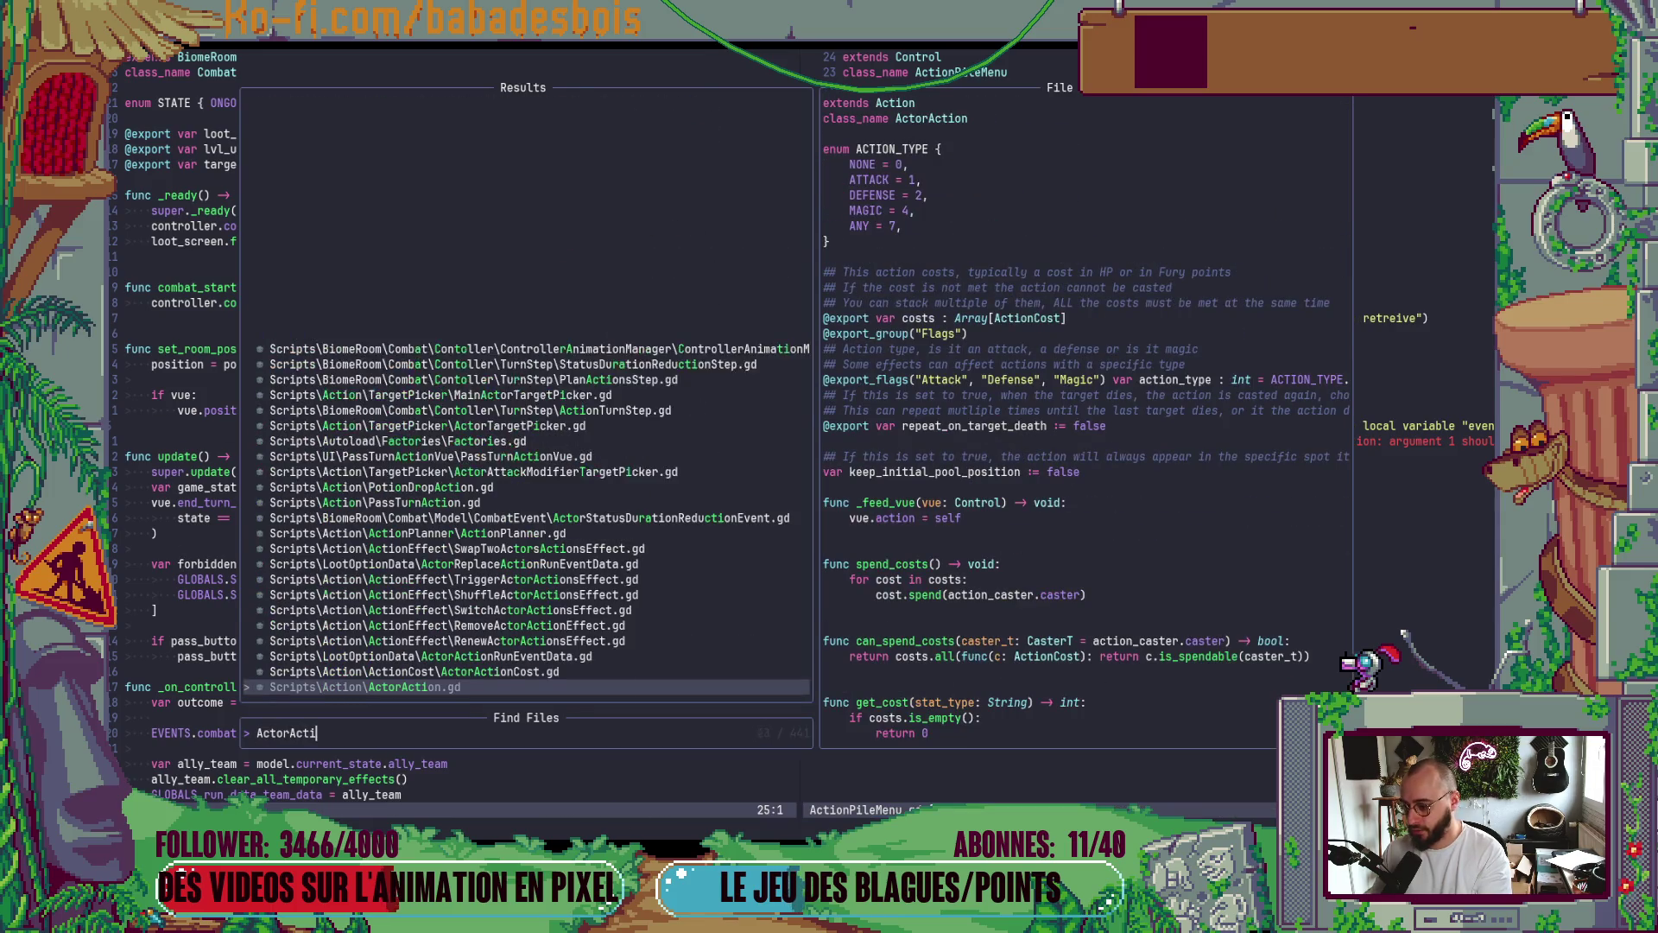
key(Up)
key(Up)
key(Return)
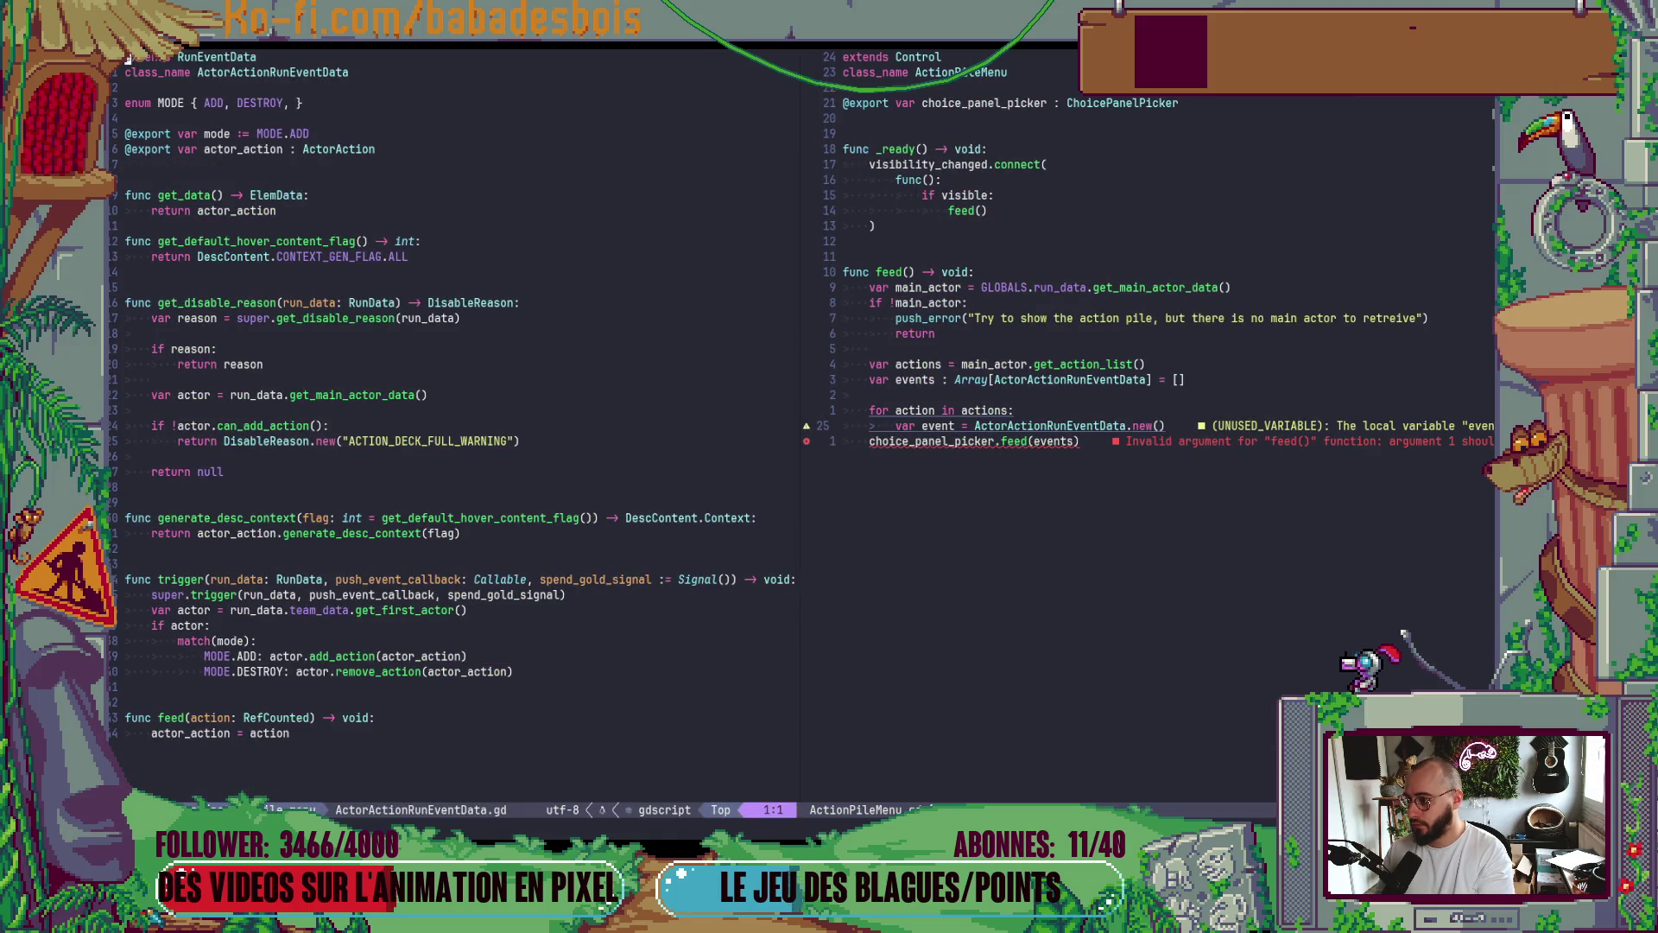
key(j)
key(j)
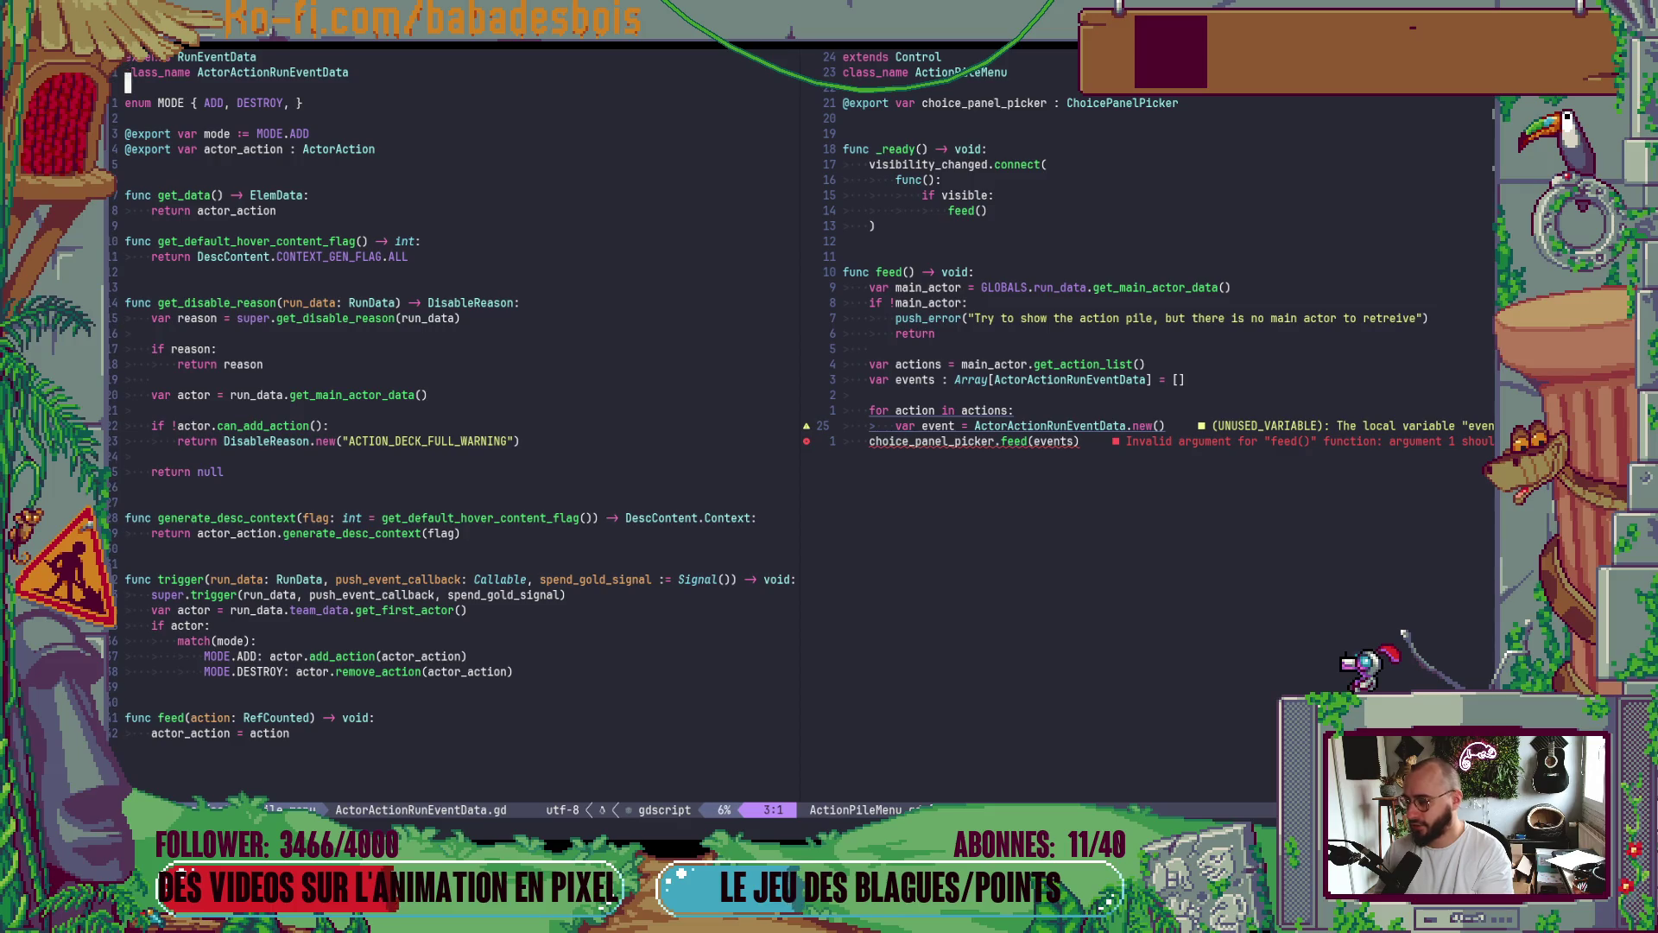
key(k)
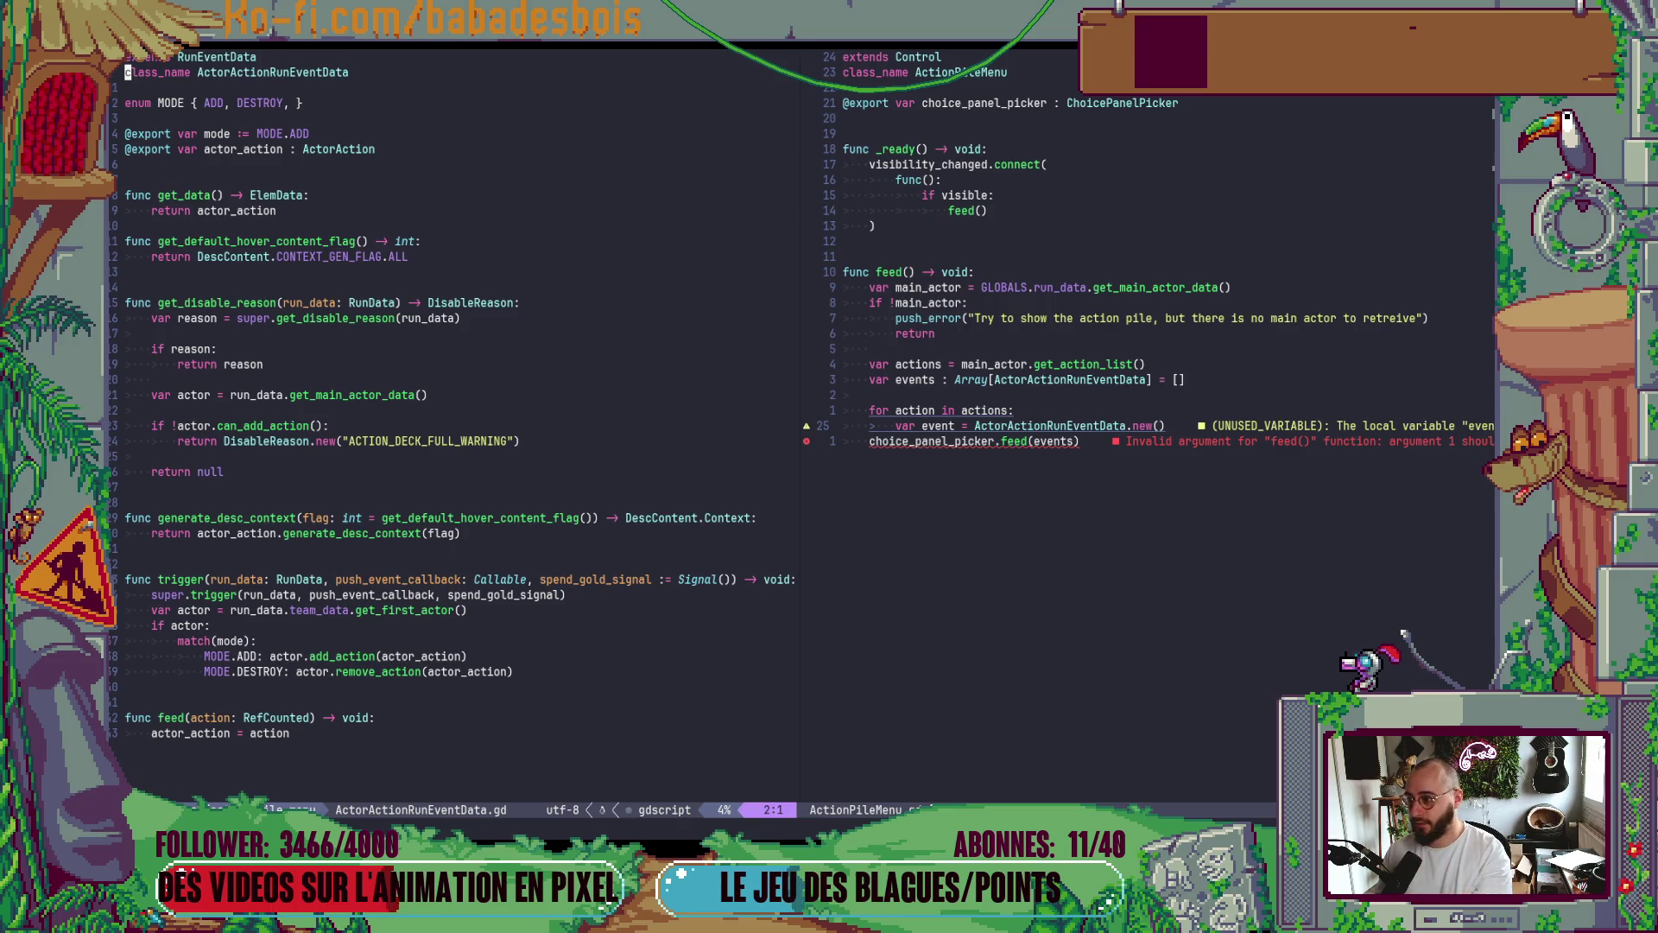
Step: Back in ActionPileMenu.gd, start a new loop line with 'event ='
key(ctrl+w)
key(l)
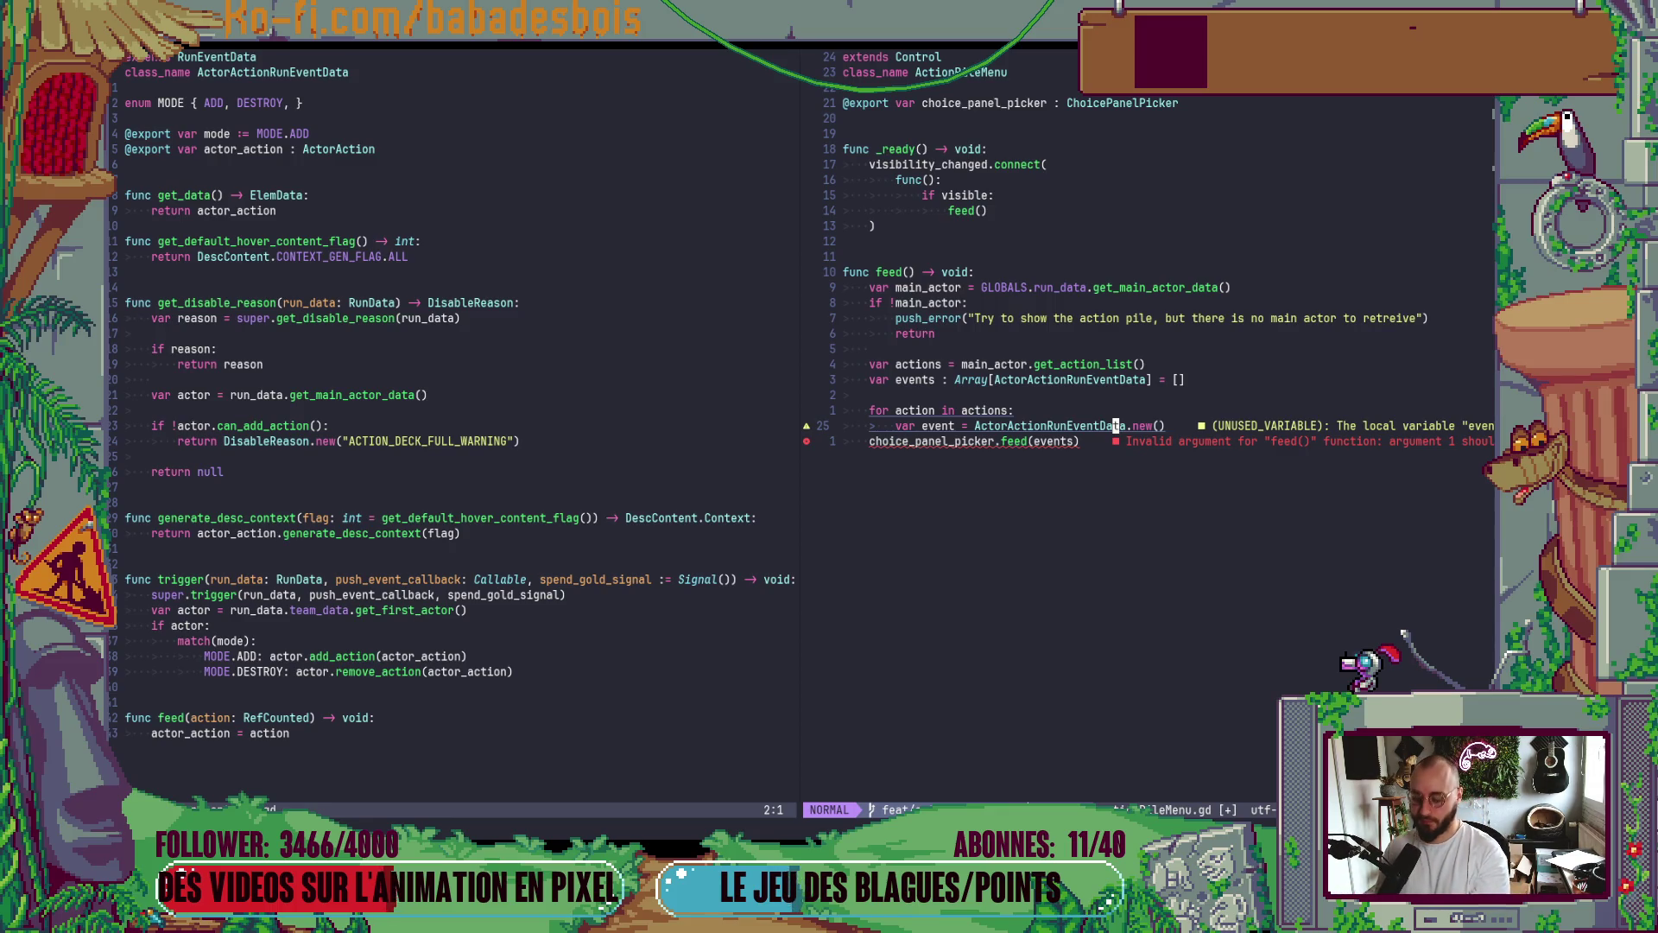
key(shift+a)
key(Return)
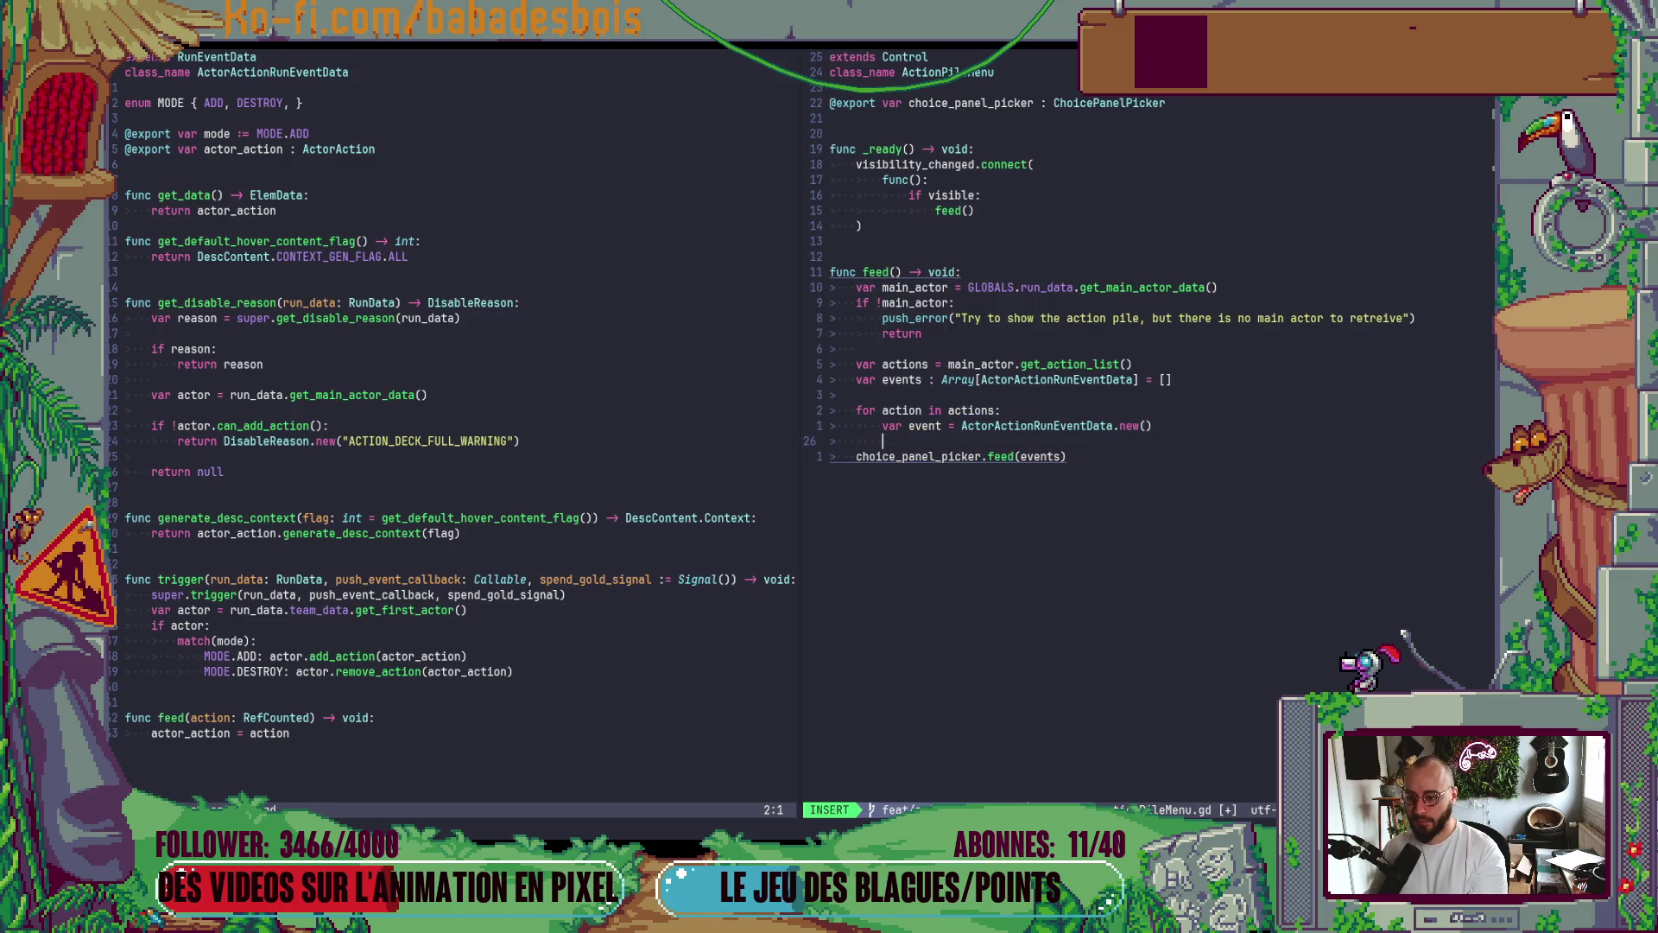
text(event =)
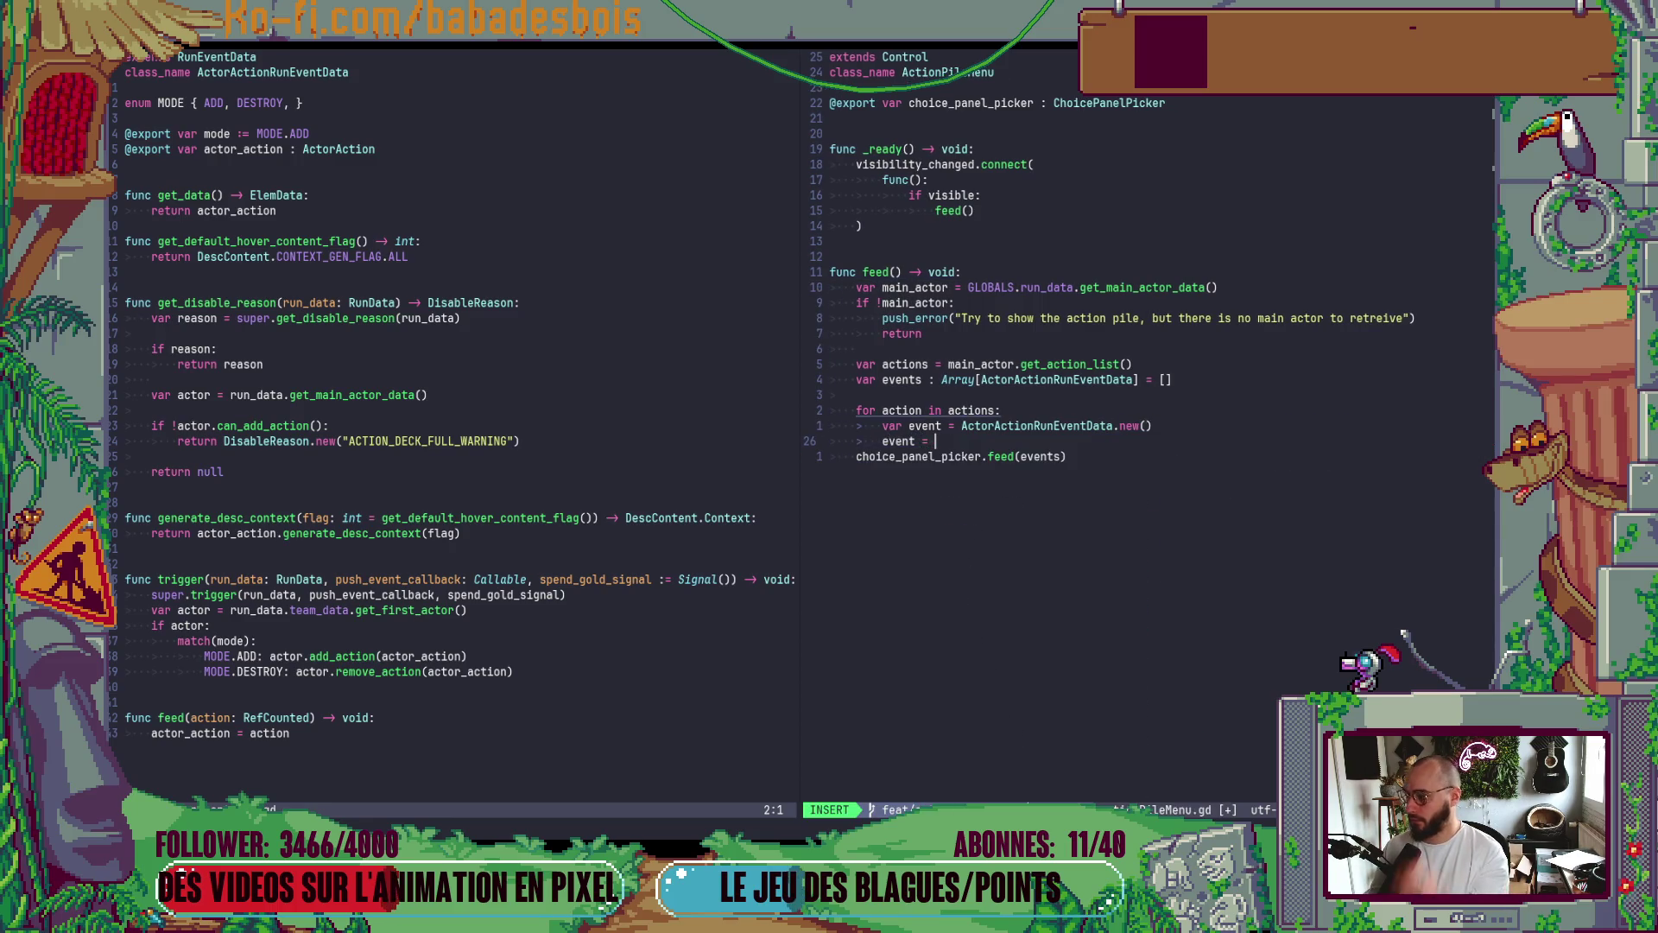
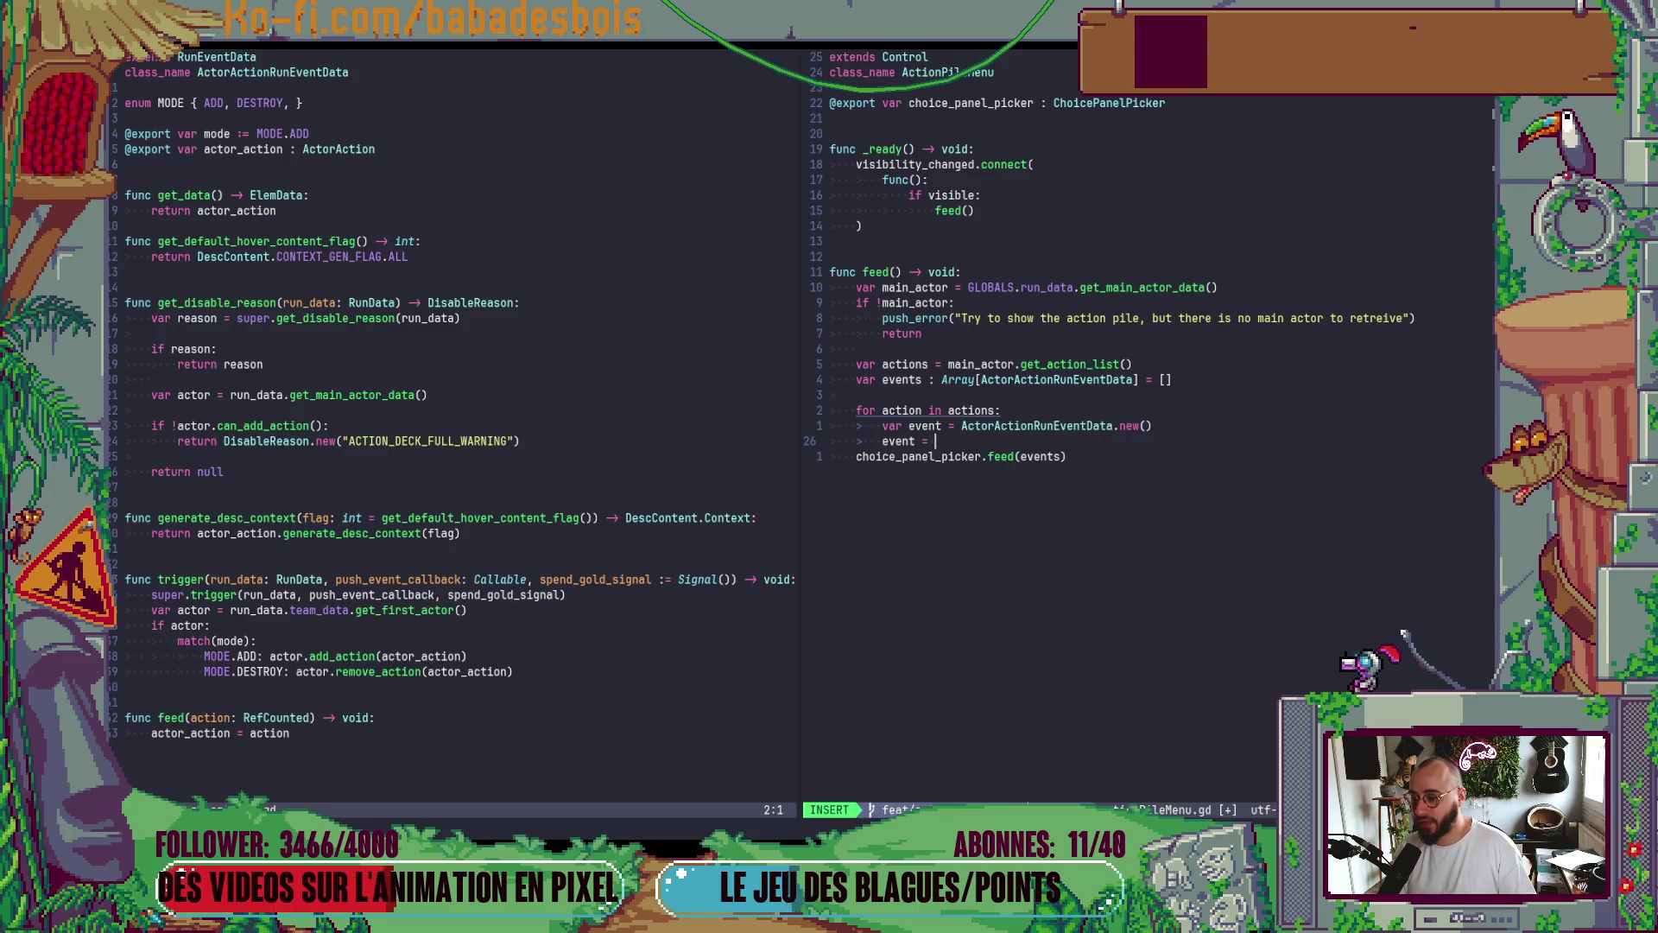
Step: Look over the HUD scene in Godot, switching back and forth with Neovim
key(Escape)
key(alt+Tab)
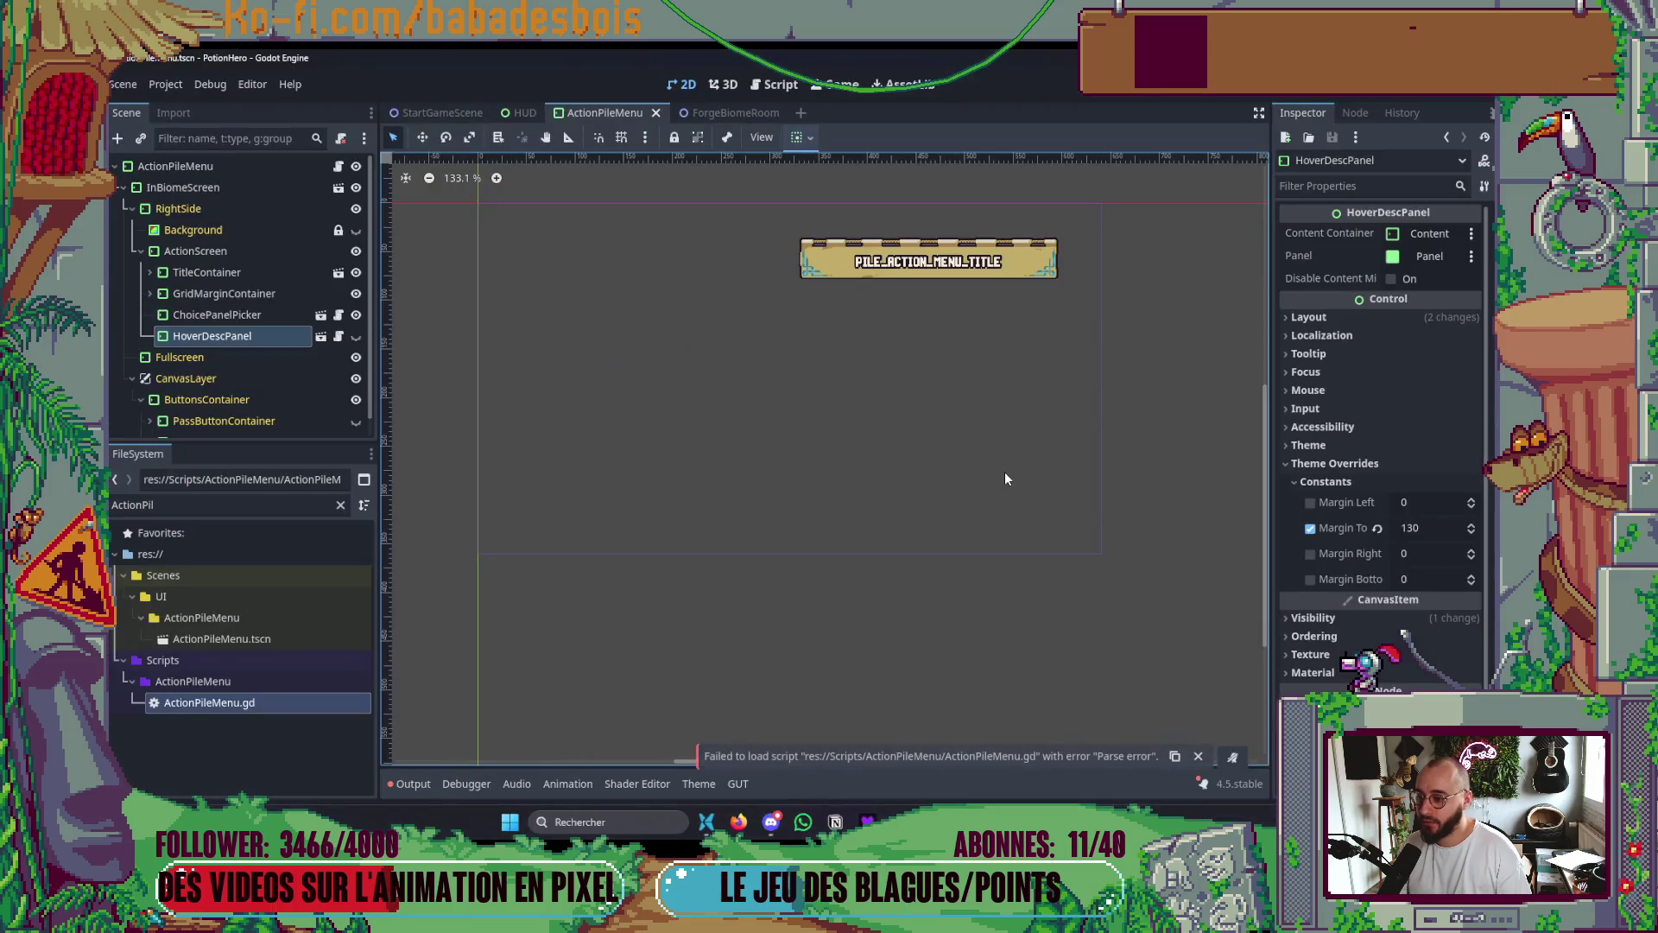
scroll(709, 495, down, 3)
click(522, 112)
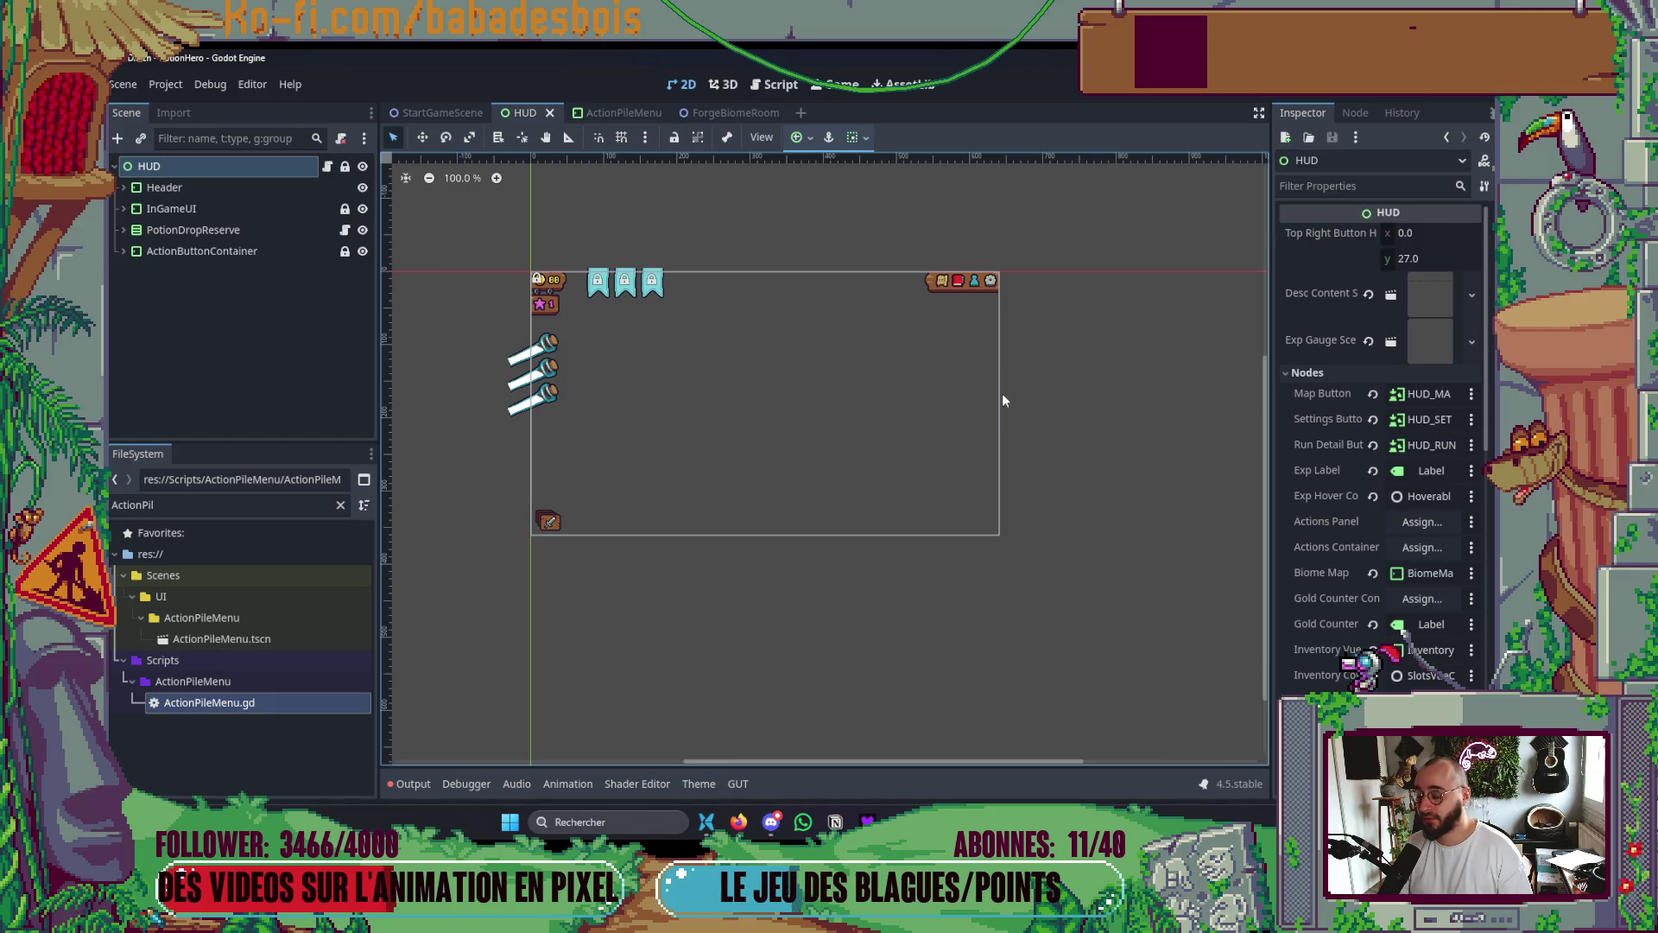
key(alt+Tab)
key(alt+Tab)
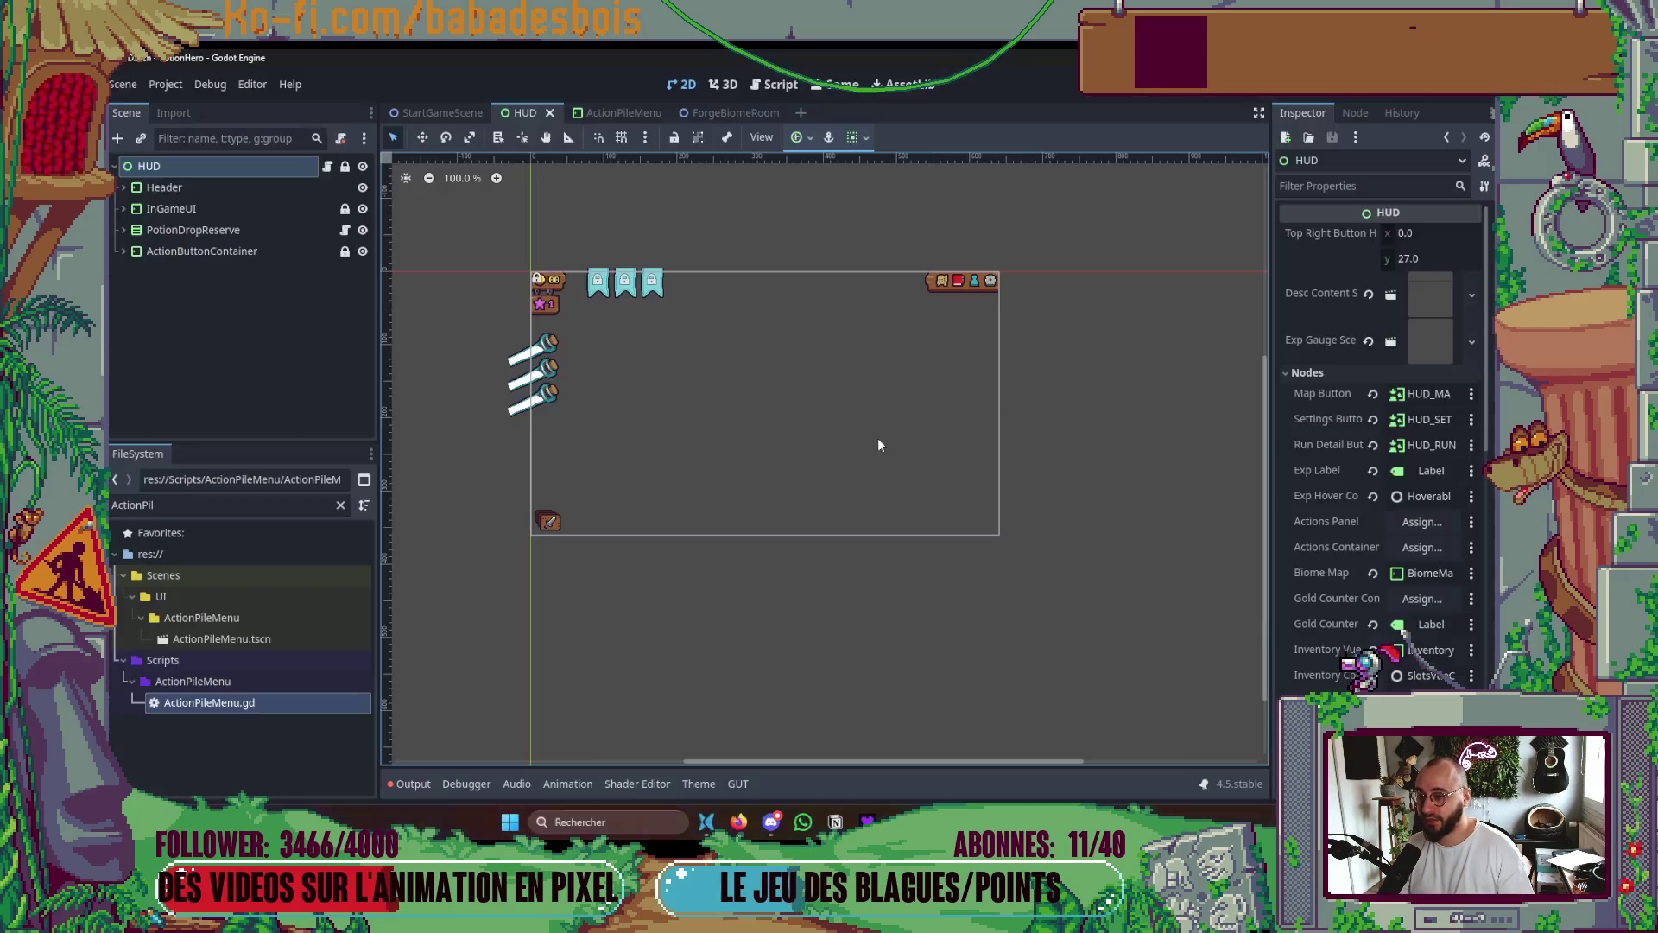
key(alt+Tab)
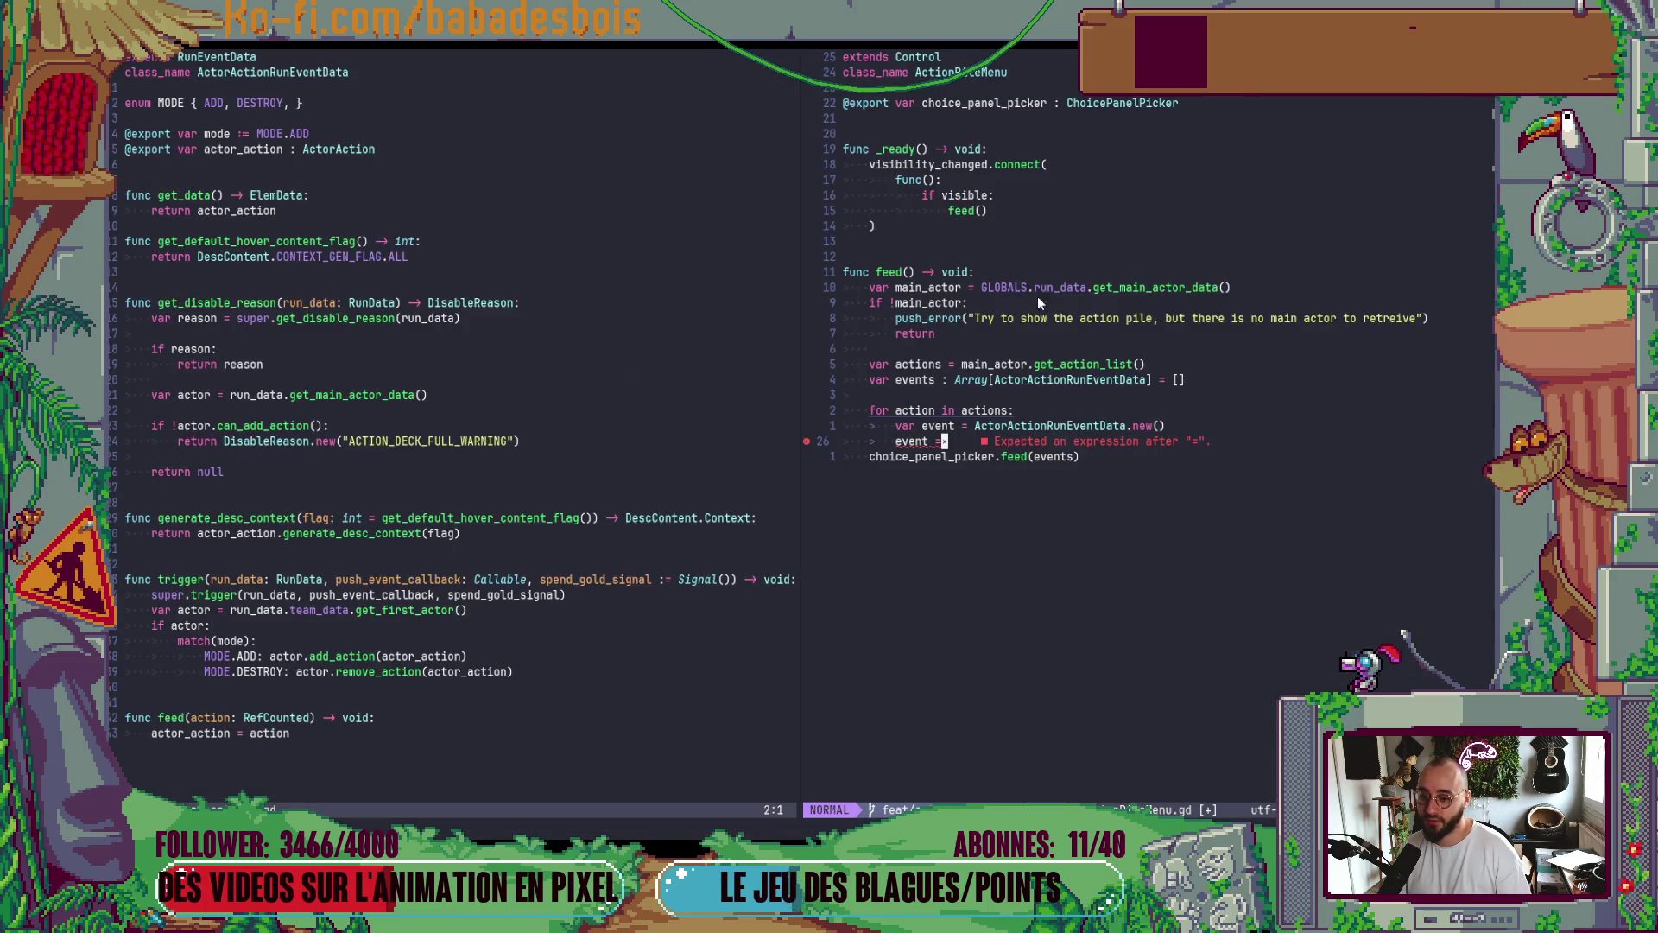
key(alt+Tab)
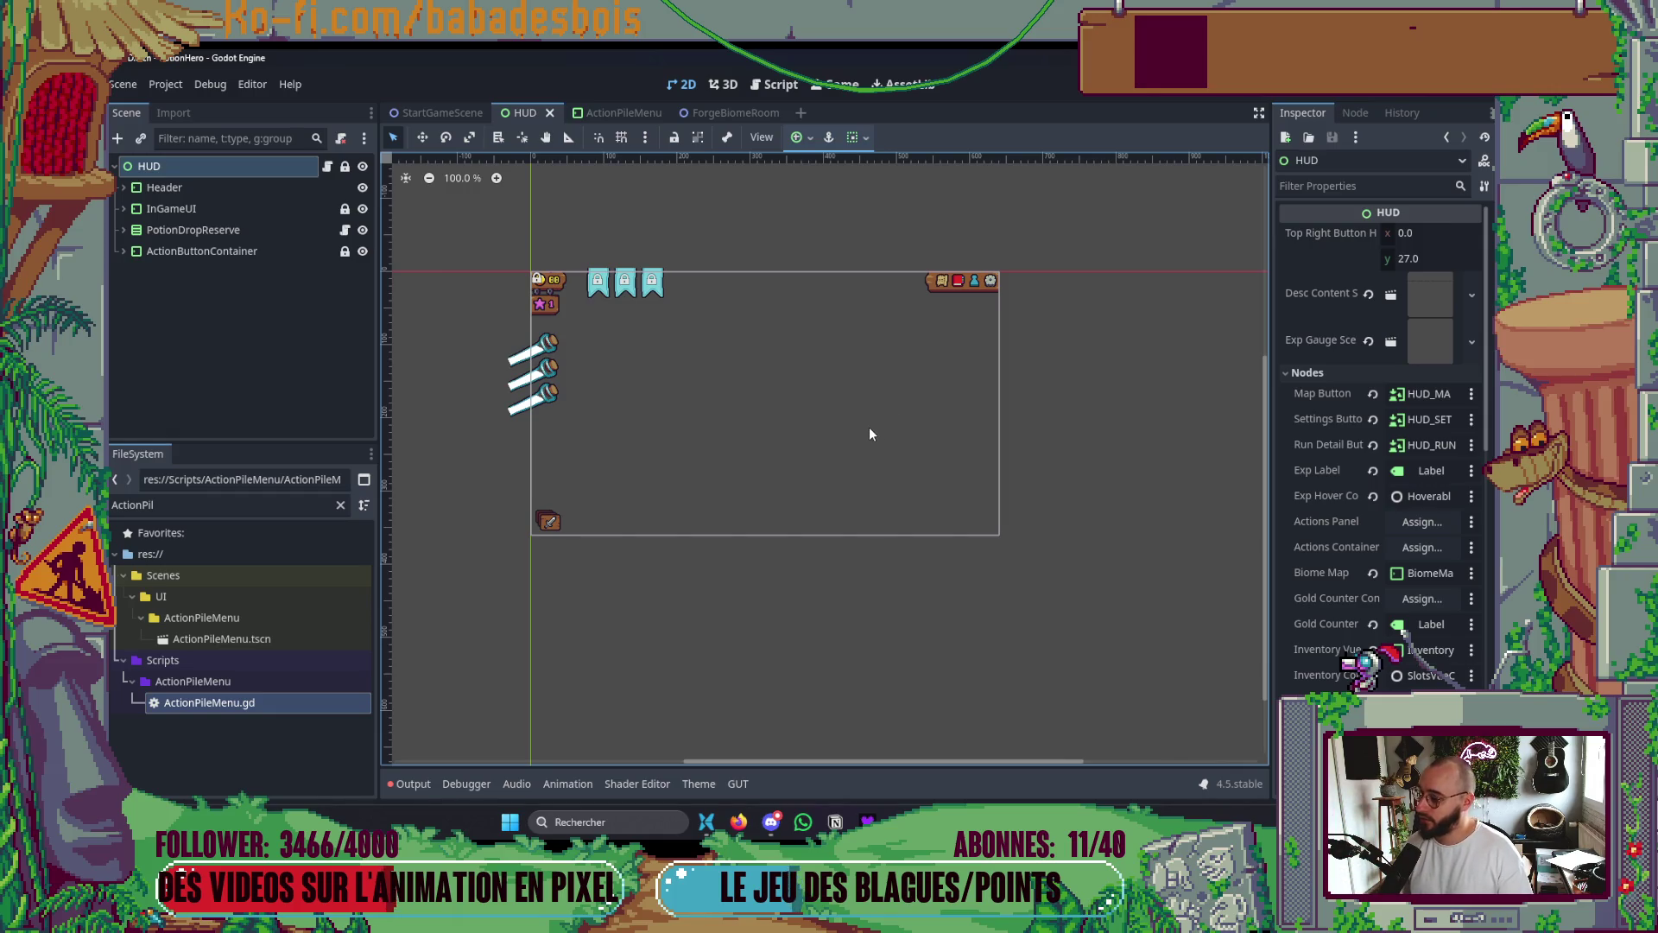
key(alt+Tab)
key(a)
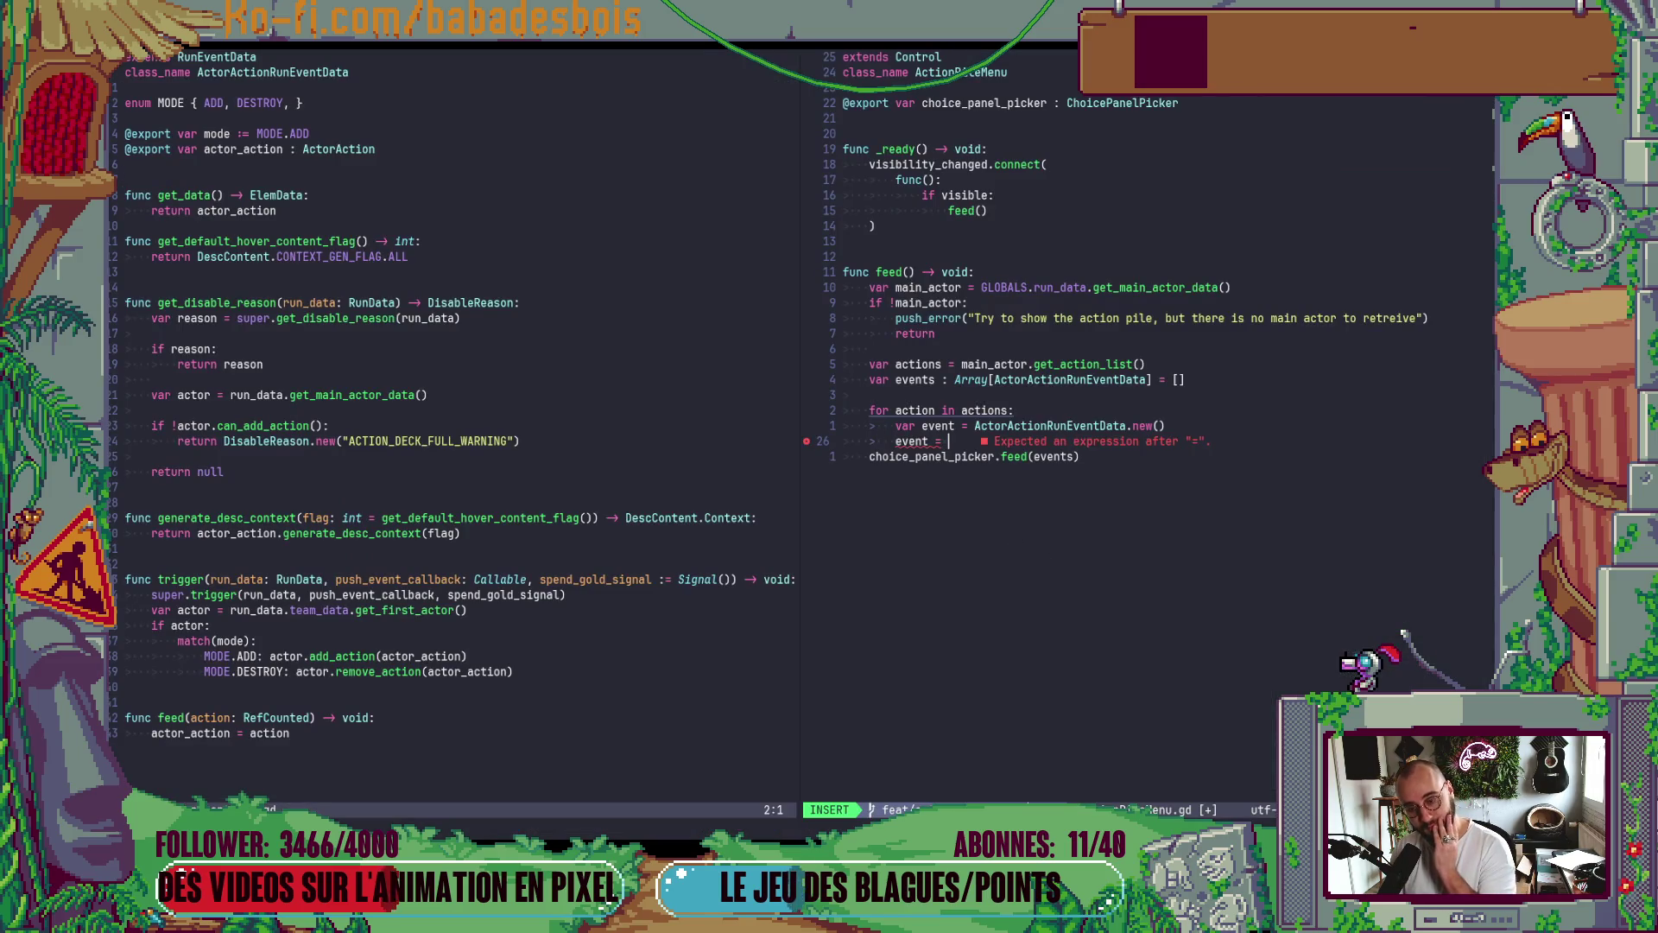
key(alt+Tab)
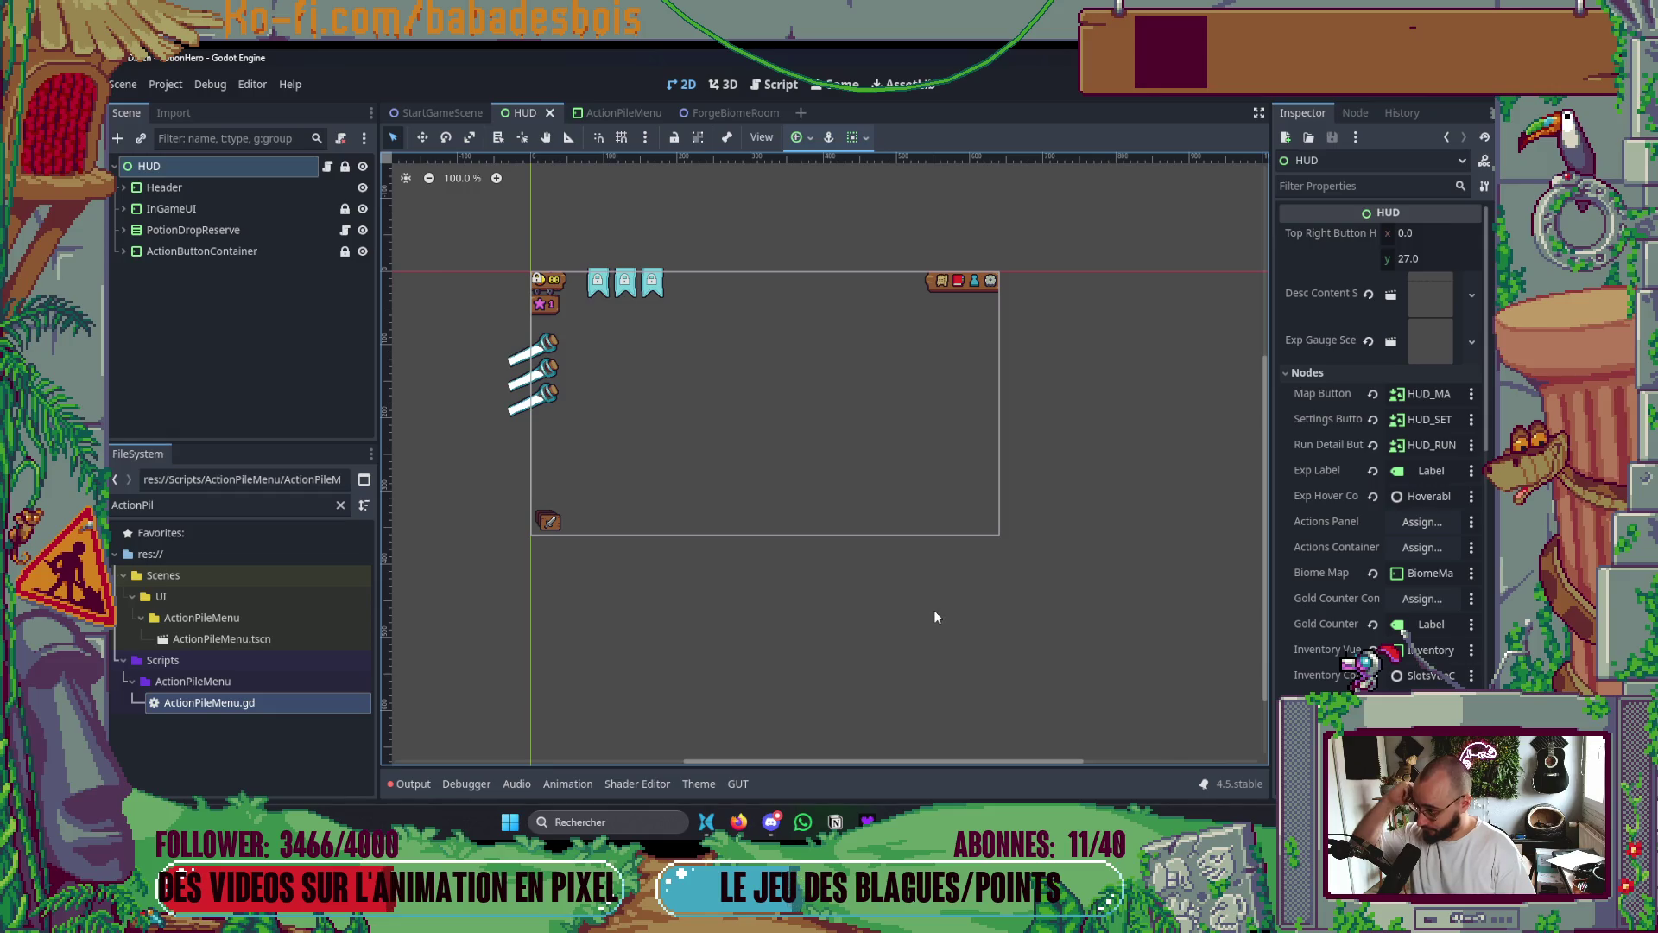
key(alt+Tab)
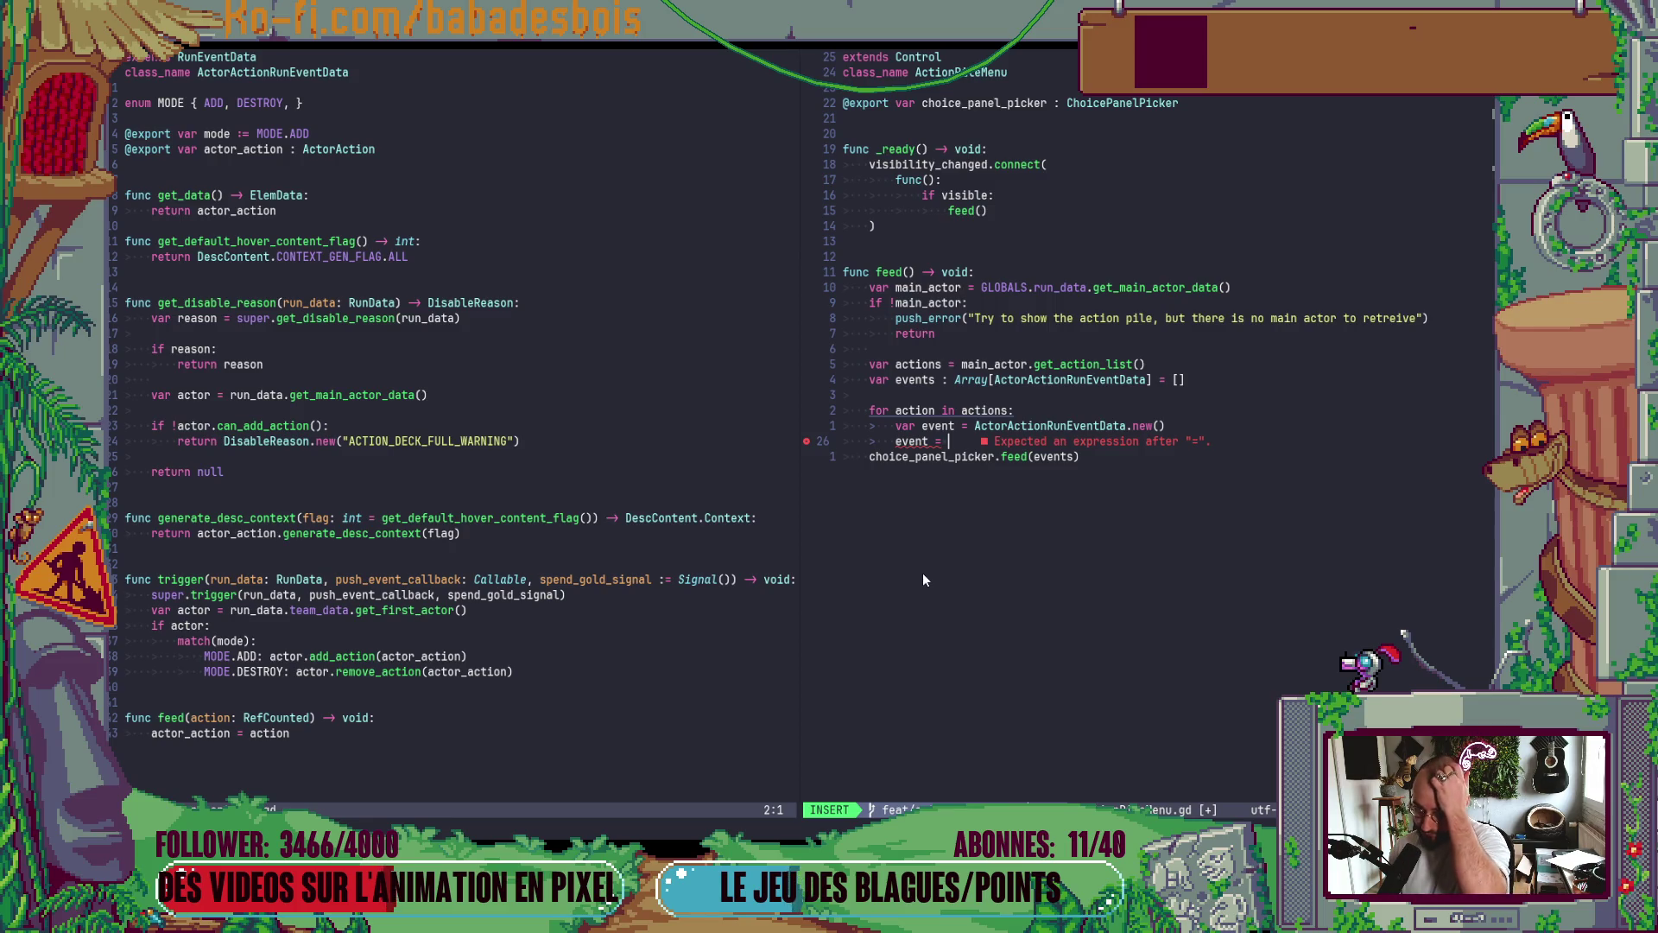
Step: Complete the loop line as event.actor_action = action and save ActionPileMenu.gd
key(BackSpace)
key(BackSpace)
key(BackSpace)
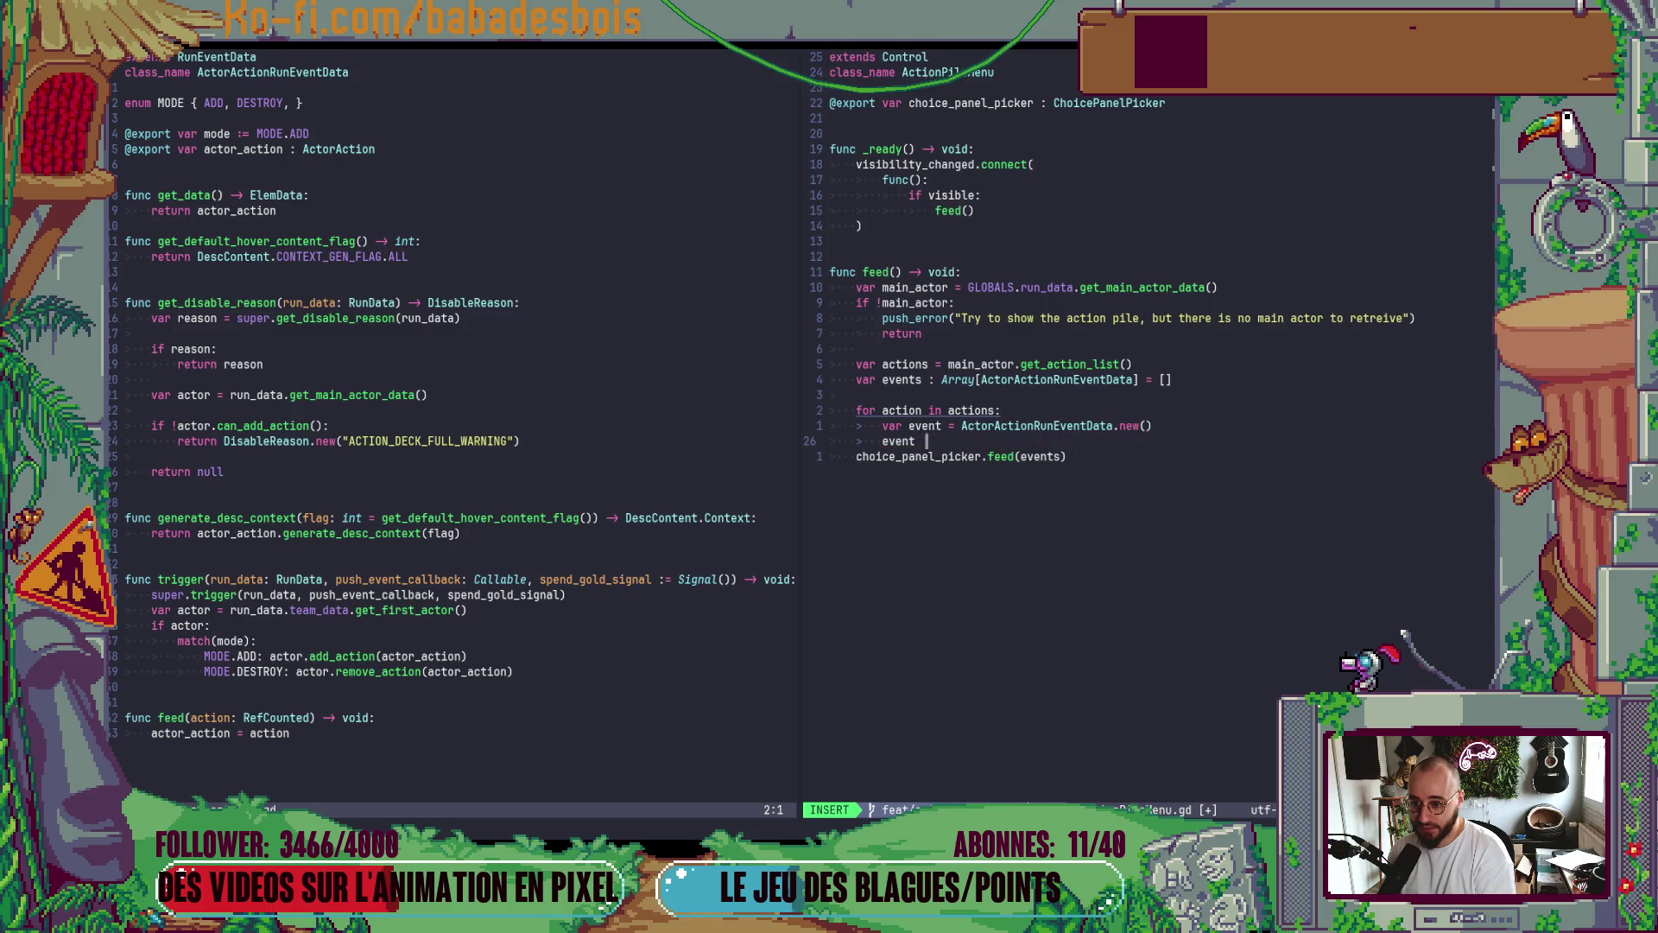
text(t)
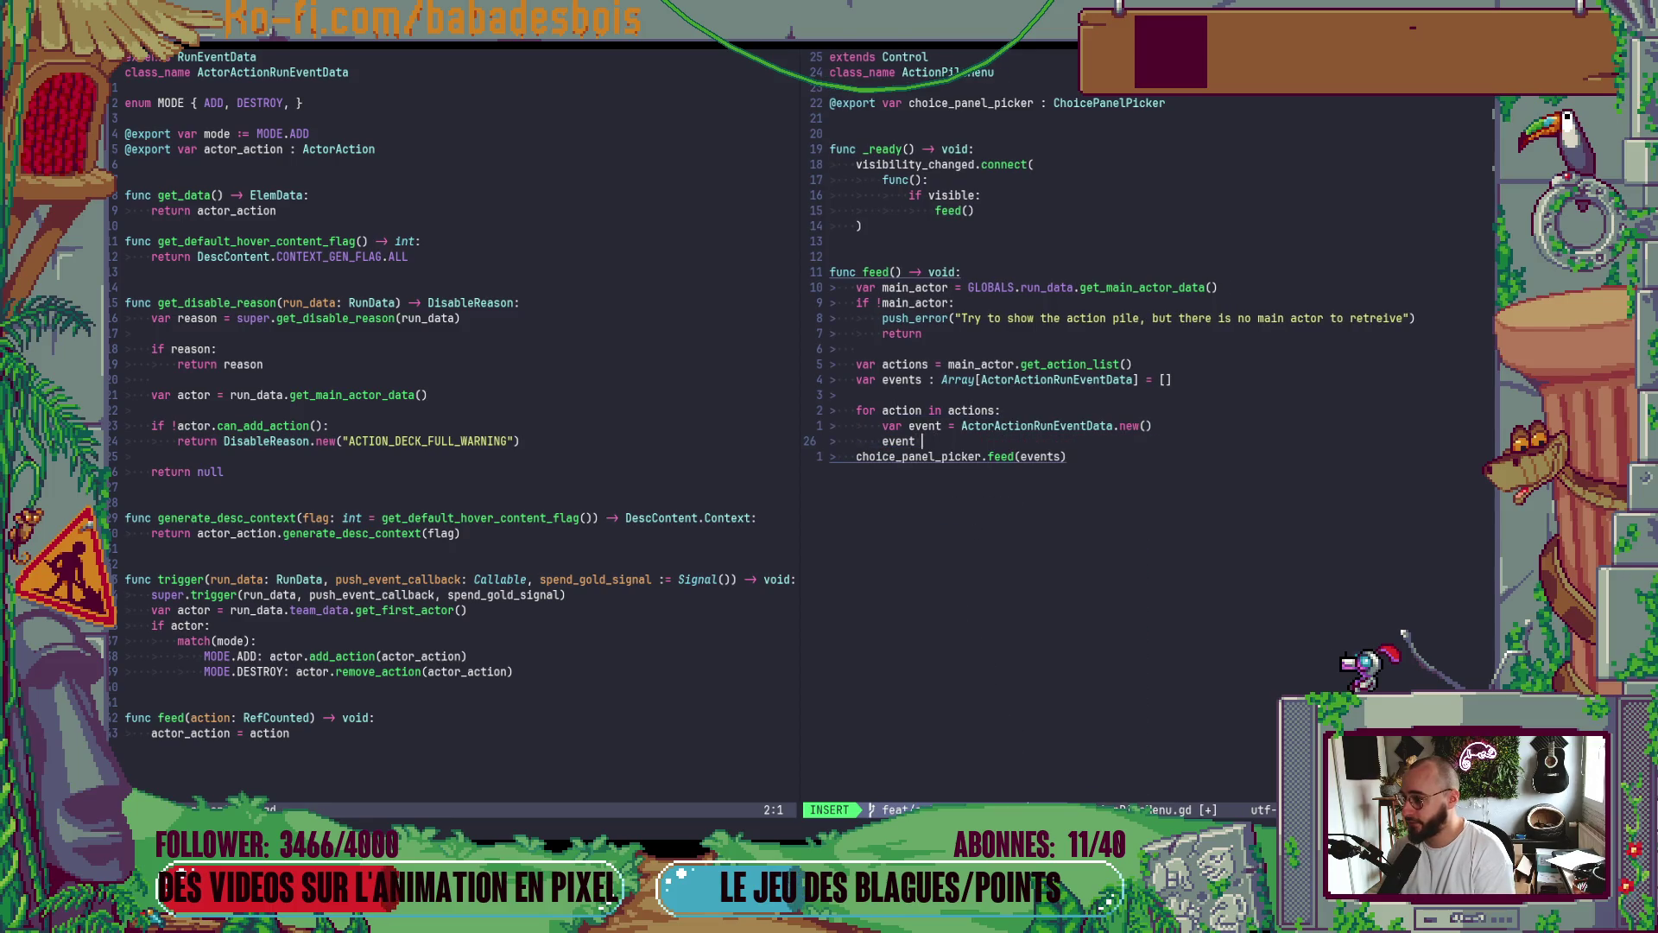
key(BackSpace)
text(.actor_actio)
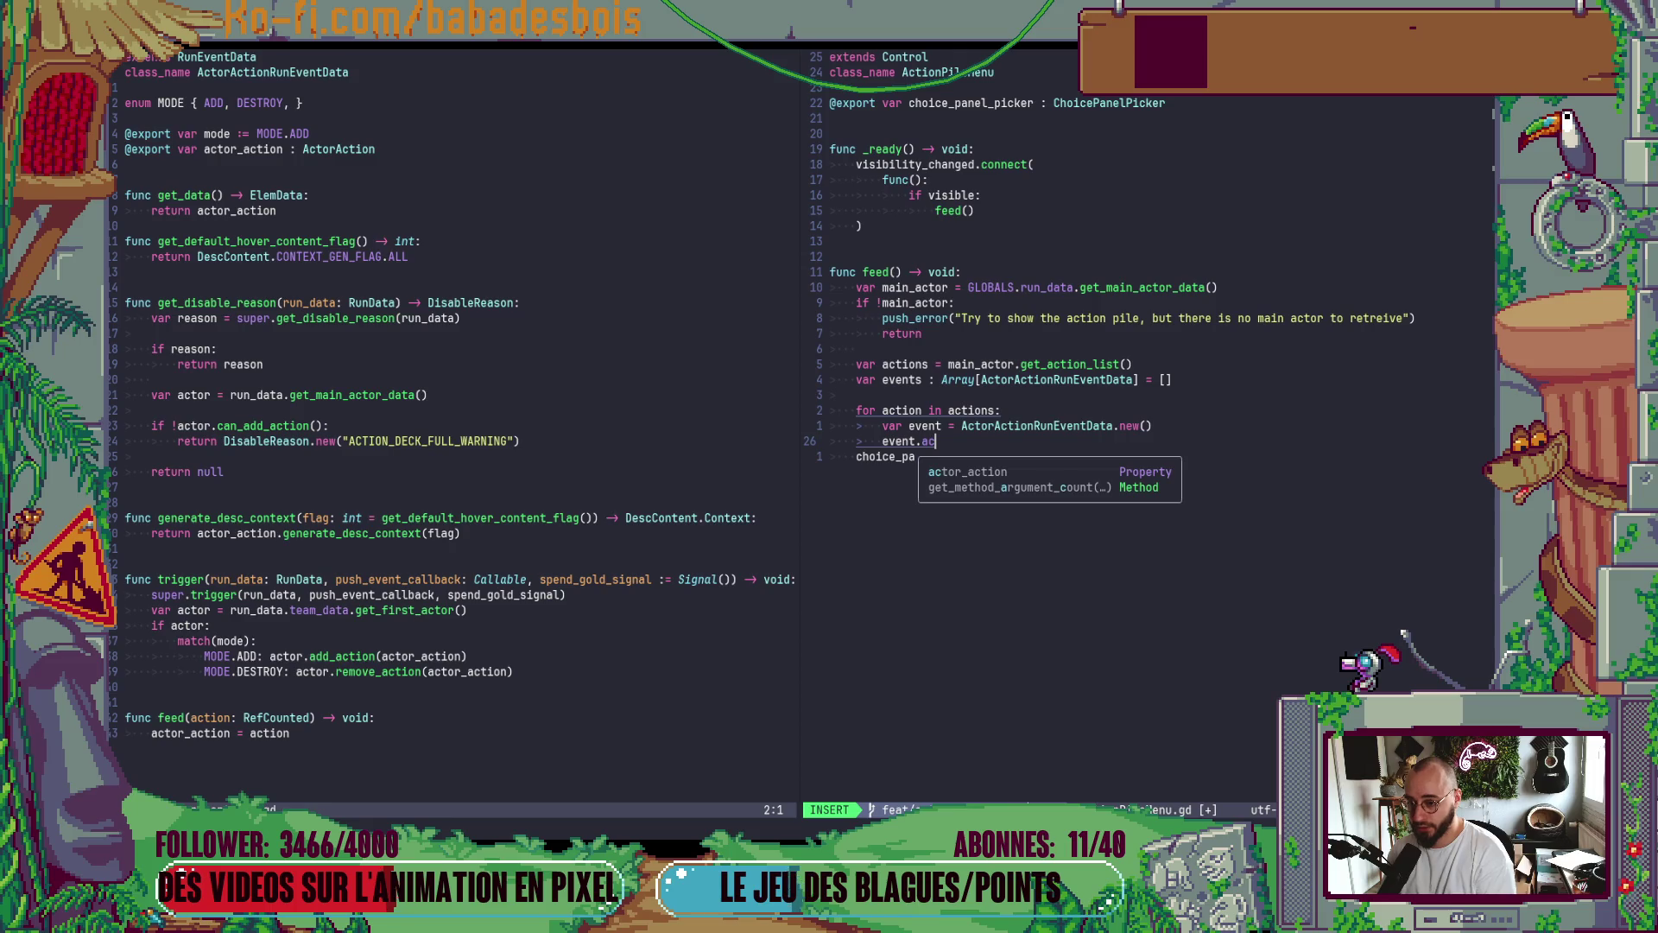
text(n = action)
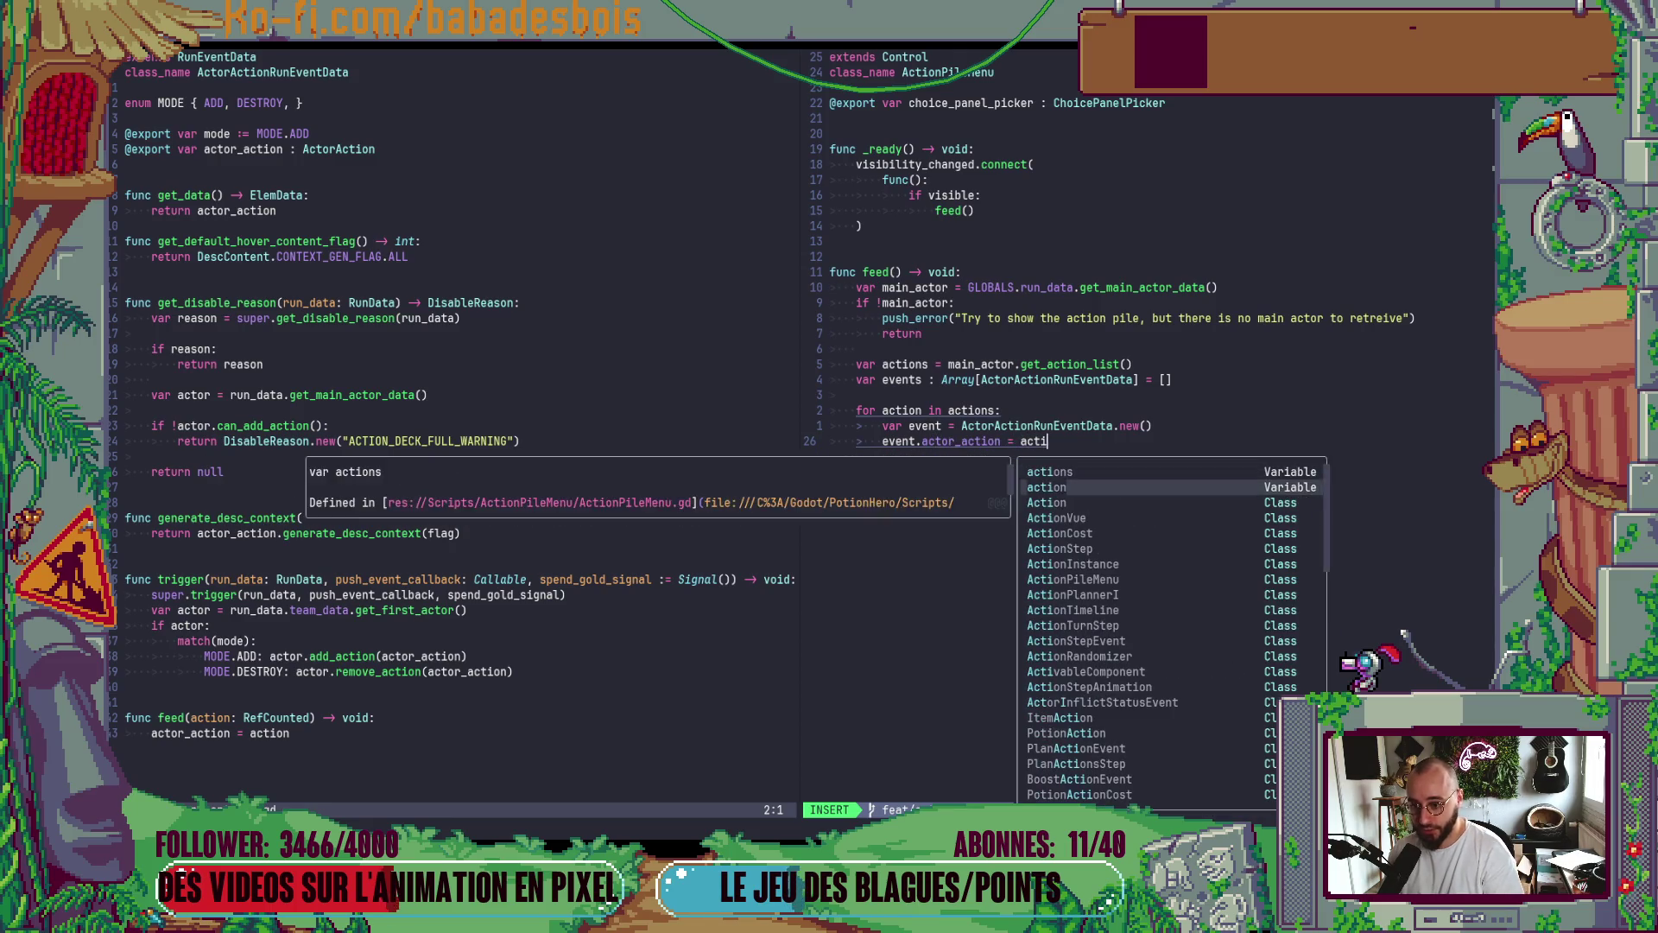
key(Escape)
text(:w)
key(Return)
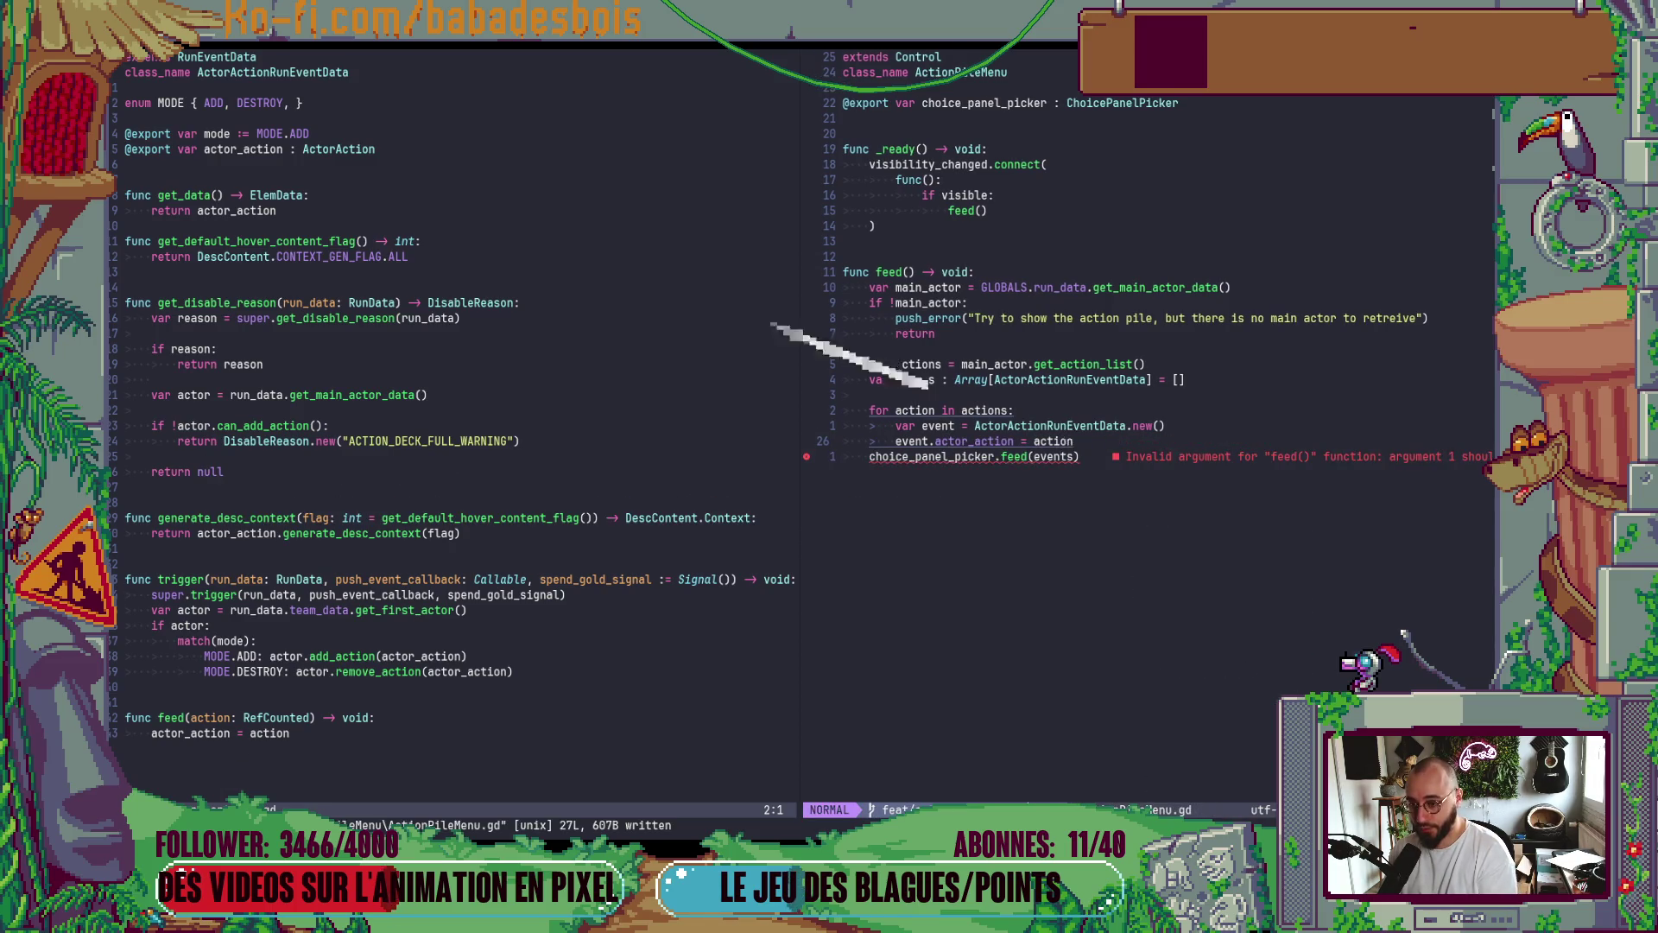
Step: Add a blank line after the loop and check the feed function's signature with gd
key(o)
key(Escape)
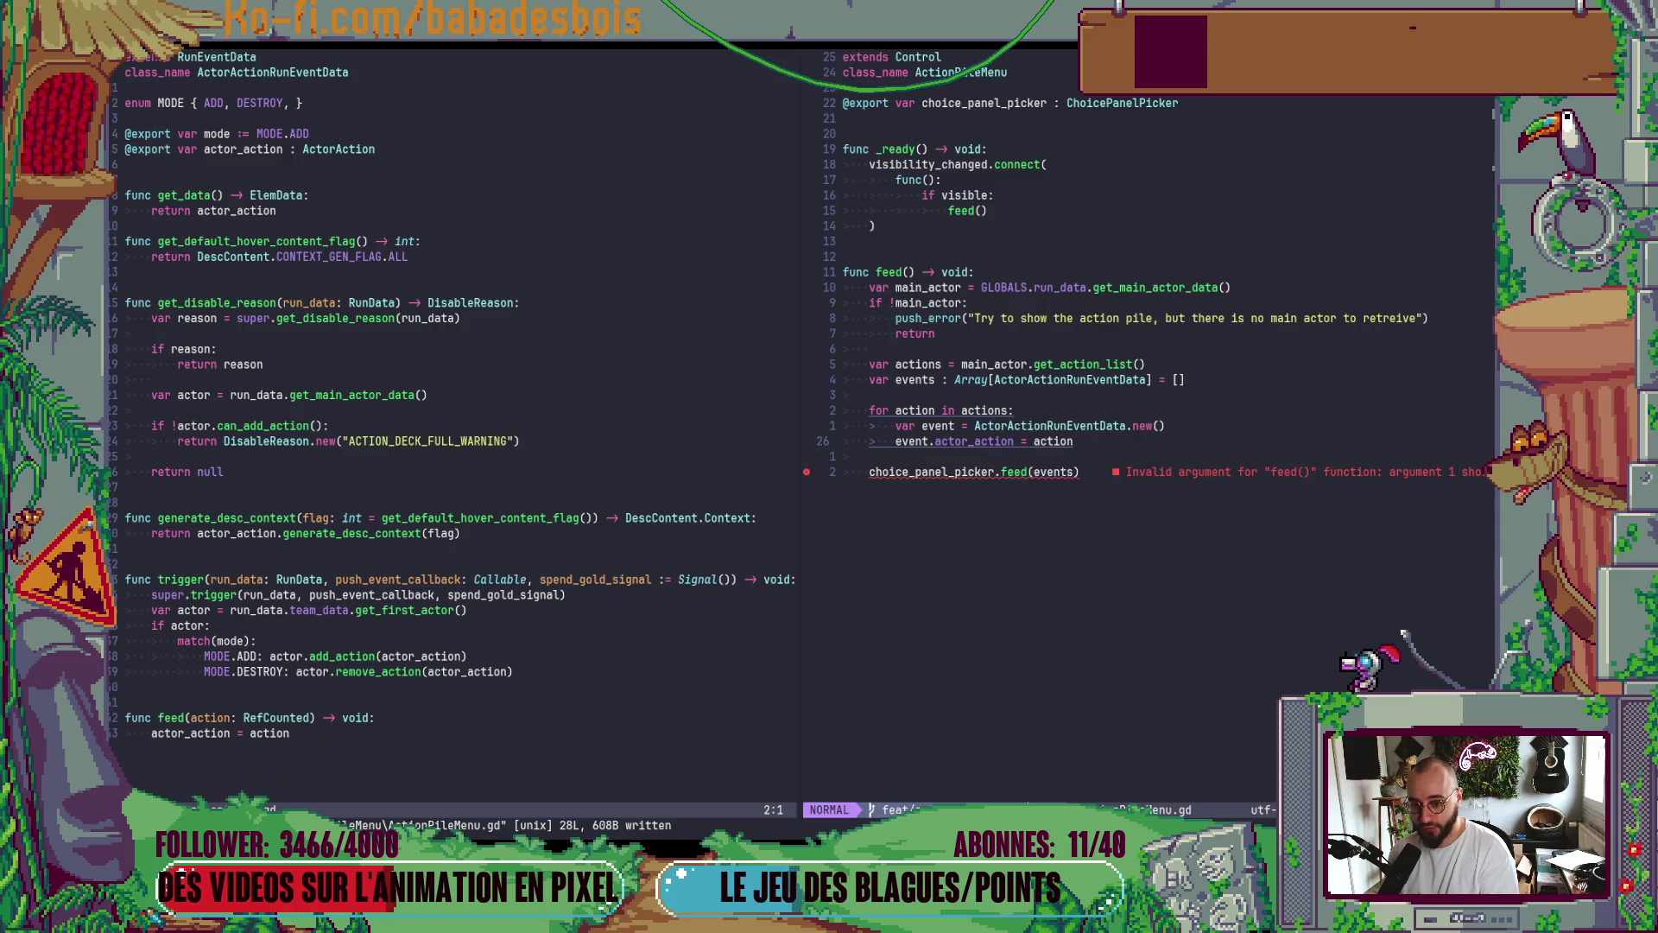
key(j)
key($)
key(h)
key(h)
key(h)
Step: Change the events array type from ActorActionRunEventData to RunEventData and save
key(h)
key(h)
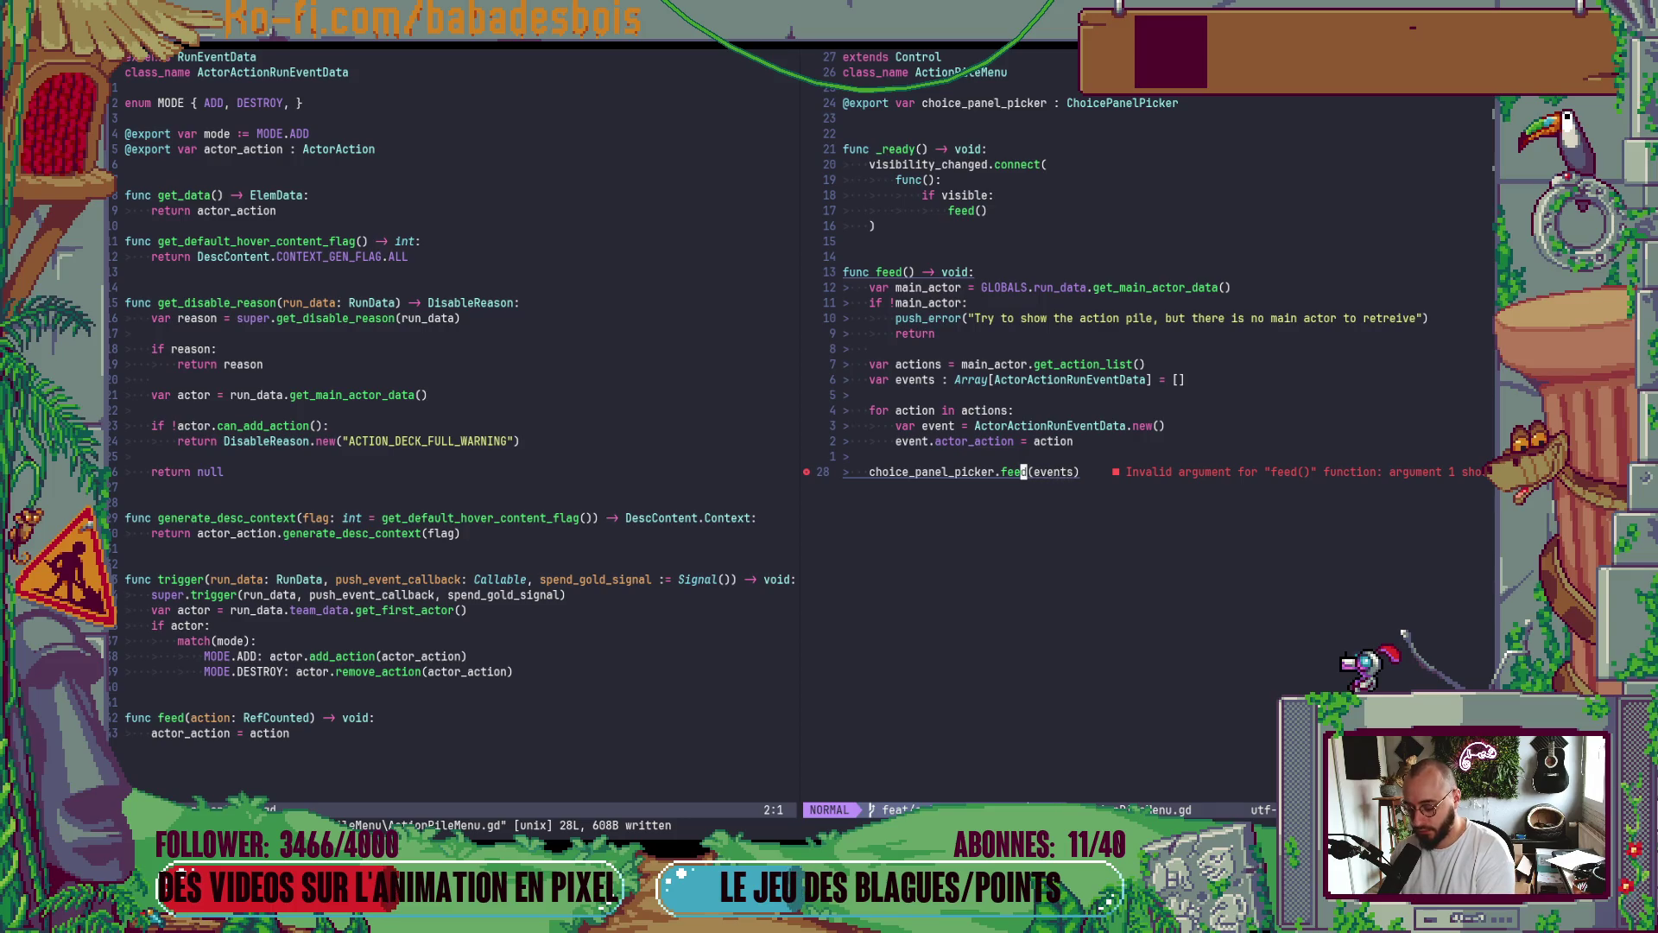
key(g)
key(d)
key(ctrl+o)
key(k)
key(k)
key(k)
key(h)
key(h)
key(h)
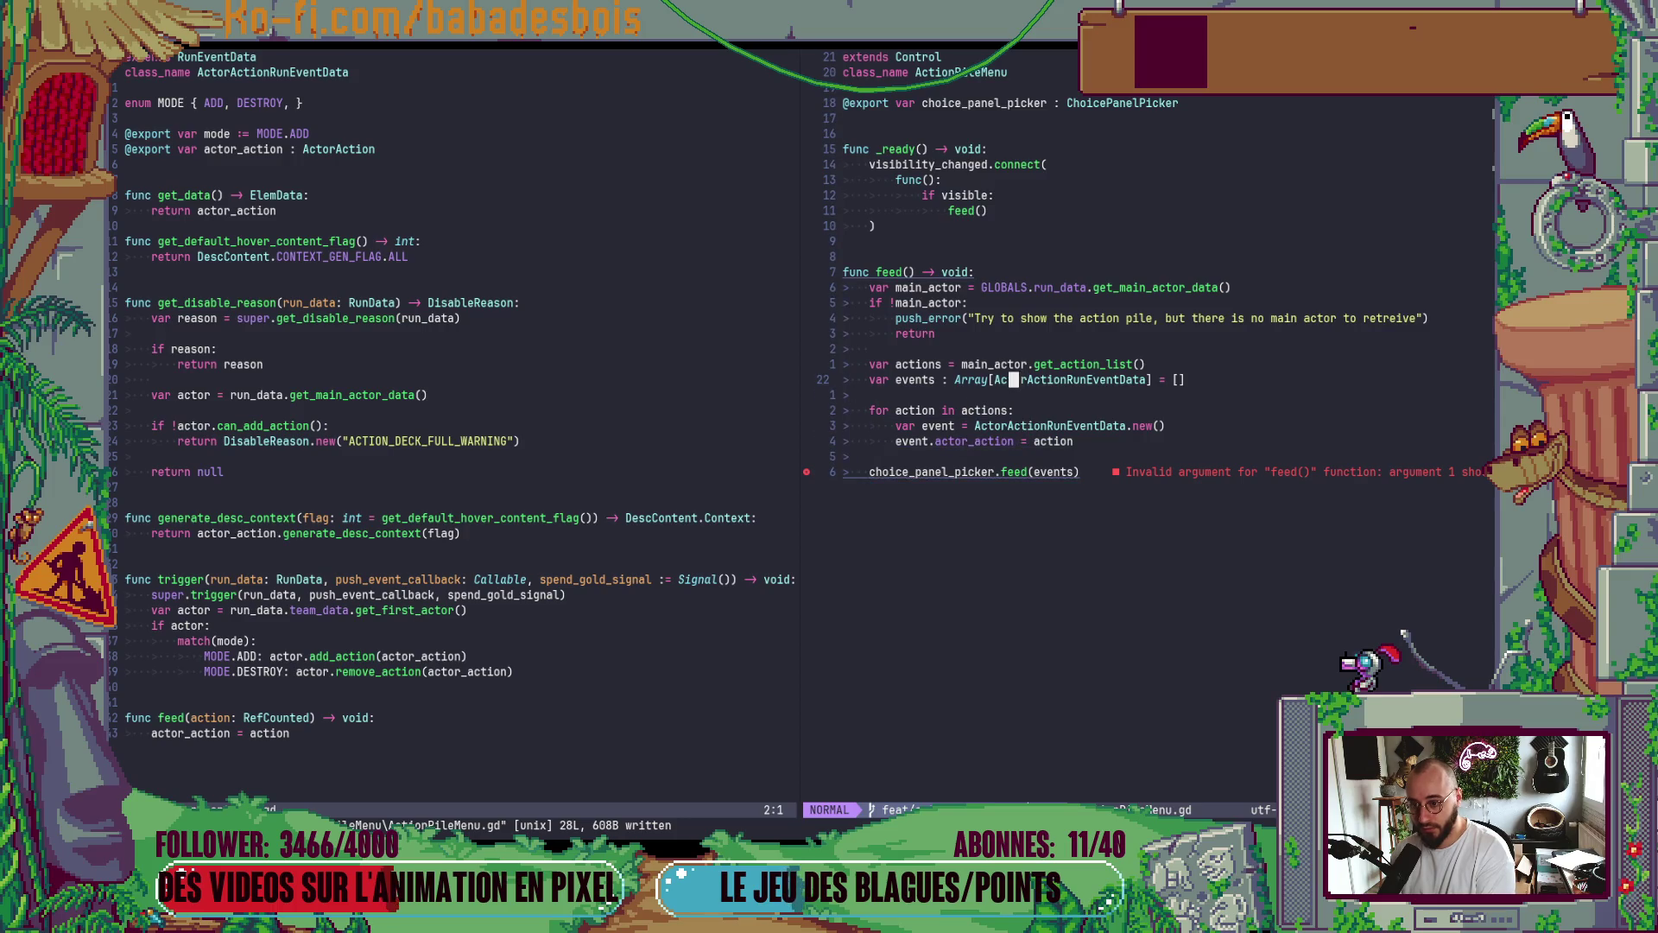
key(v)
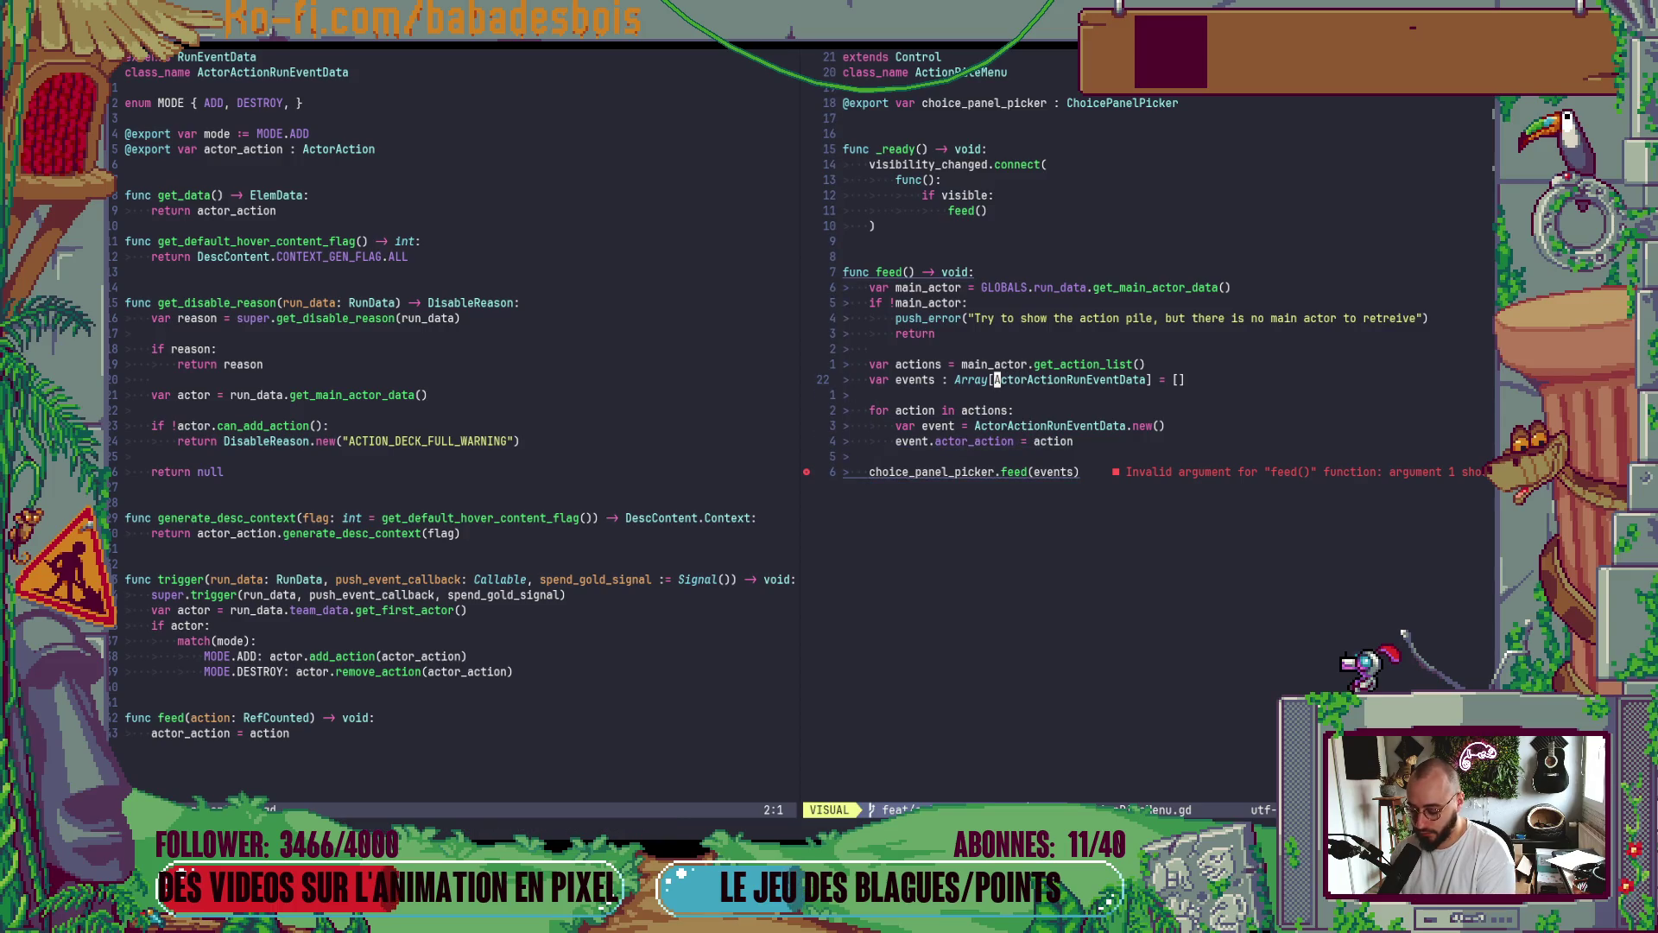
text(fn;)
text(cRun)
key(Escape)
text(:w)
key(Return)
key(j)
key(j)
key(j)
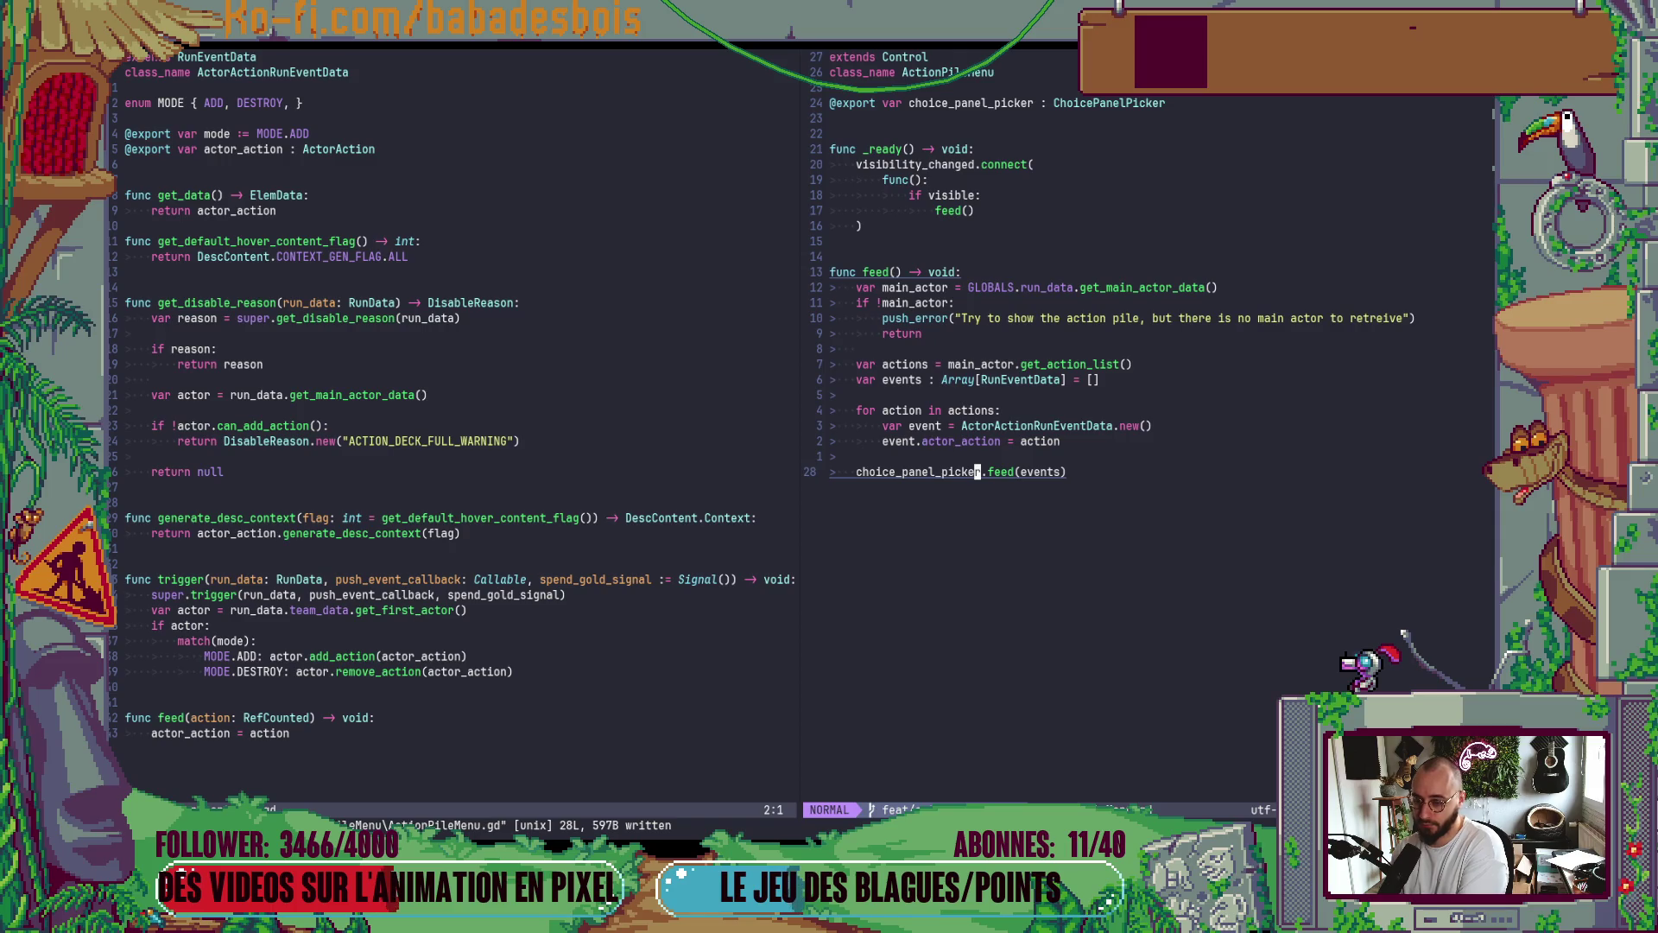
Step: Start a new events line below the assignment, then discard it
key(k)
key(k)
text(oa)
key(BackSpace)
text(ev)
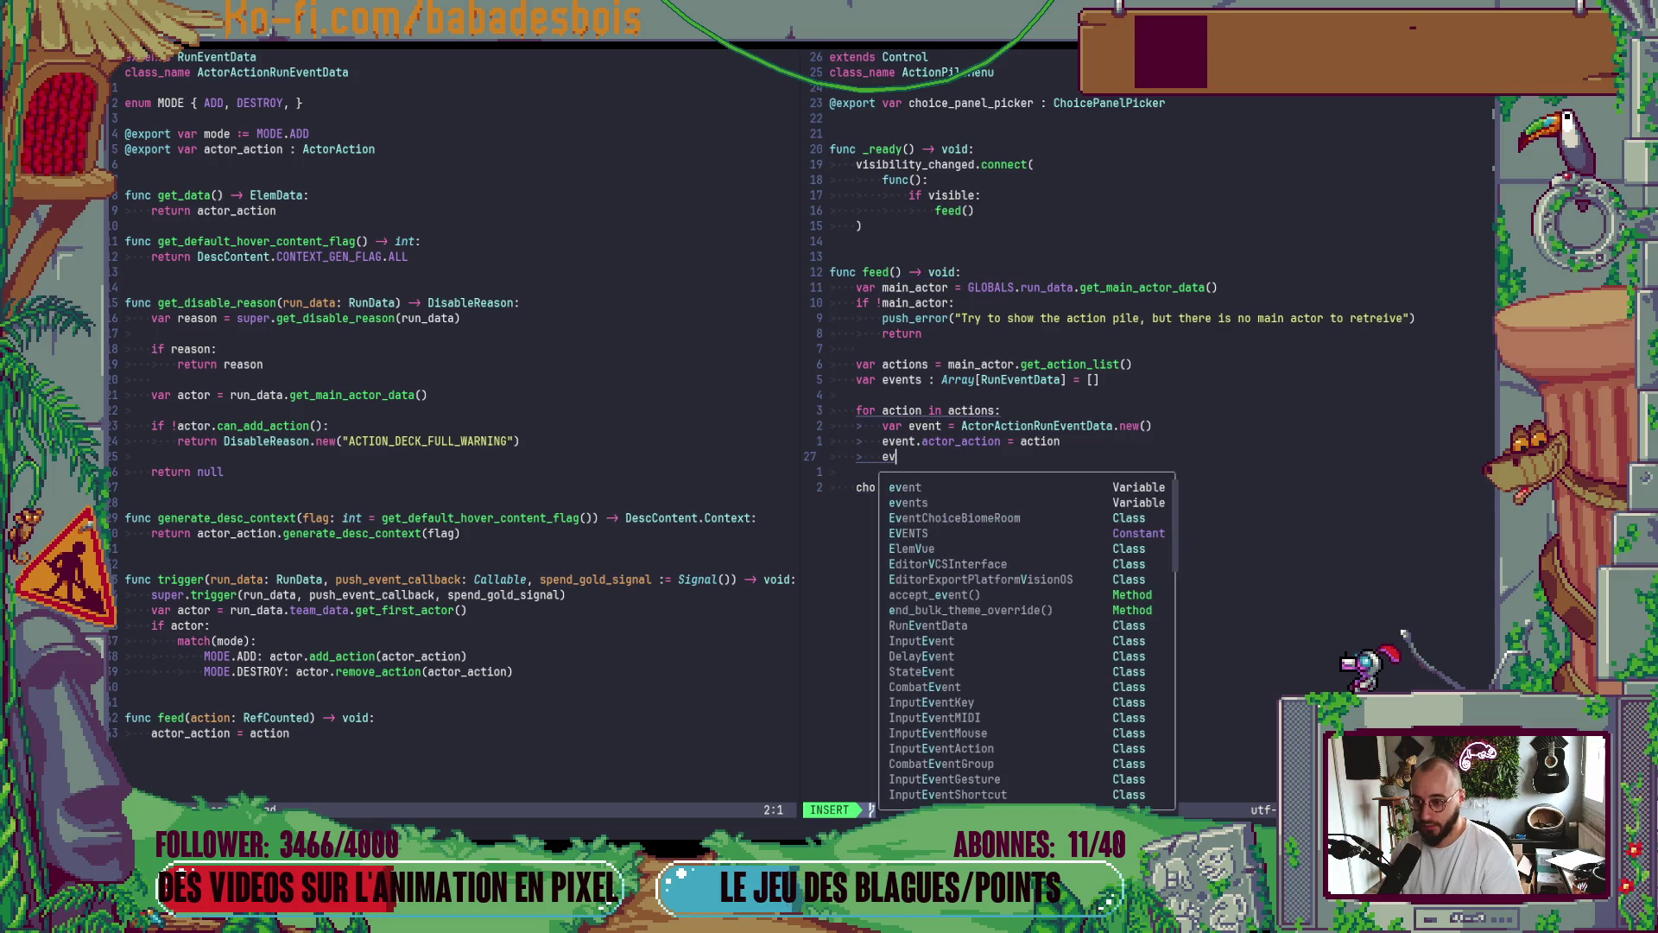
key(Escape)
key(d)
key(d)
key(k)
key(k)
key(k)
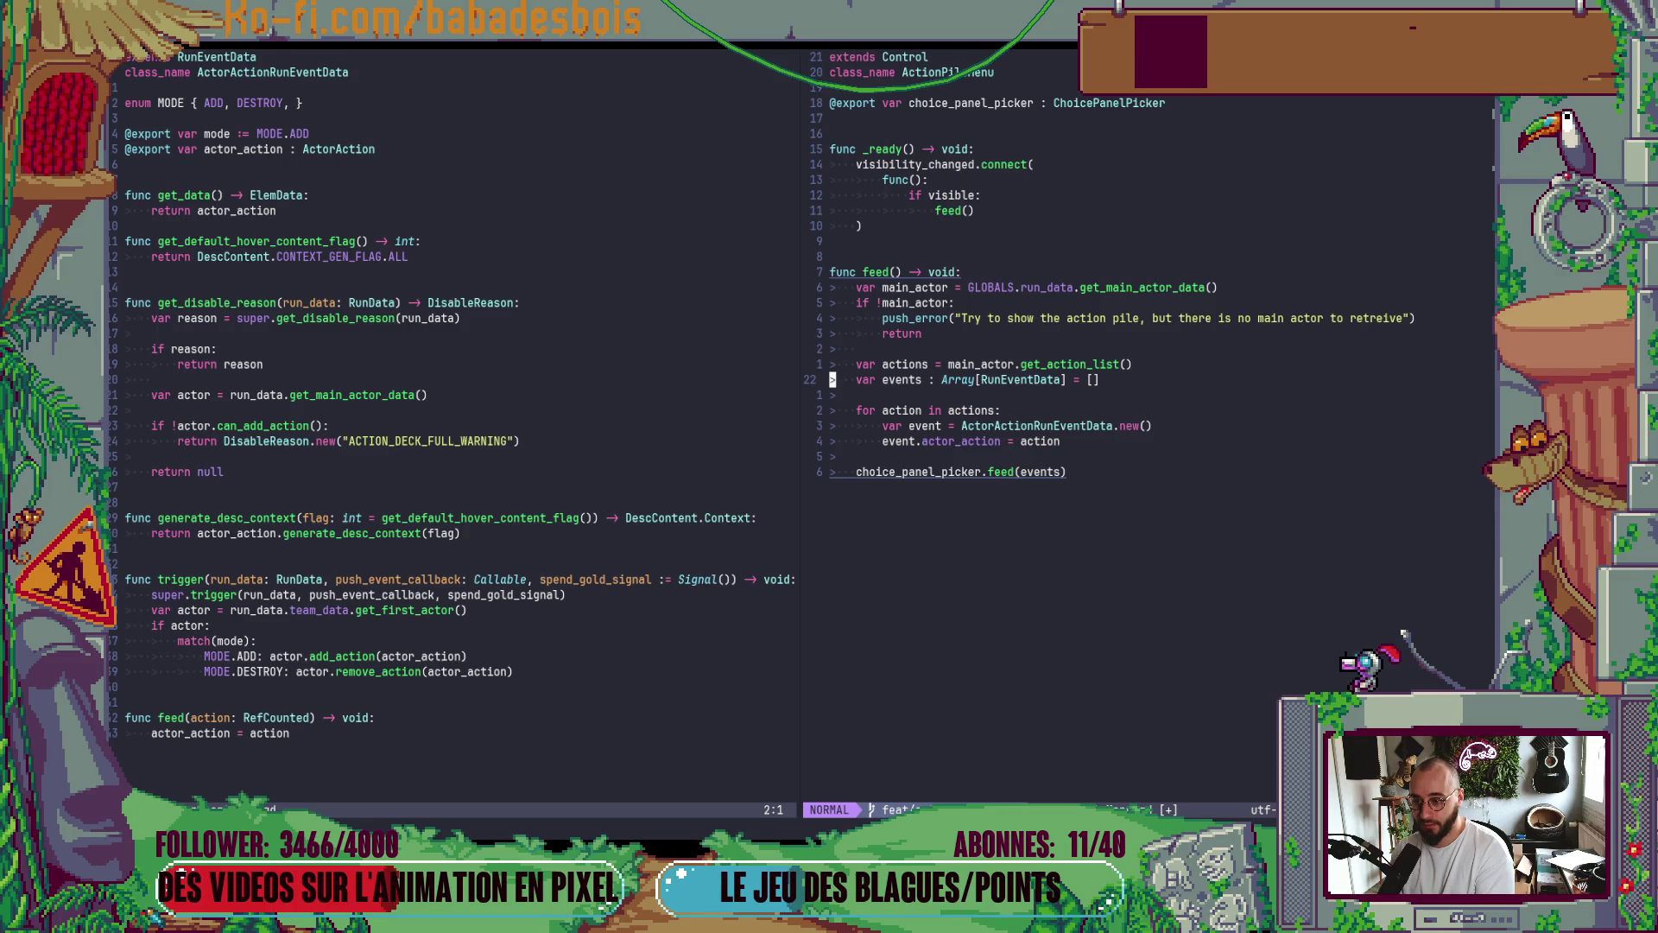
Step: Try an events.resize(actions.size()) line, then delete it again
text(oeven)
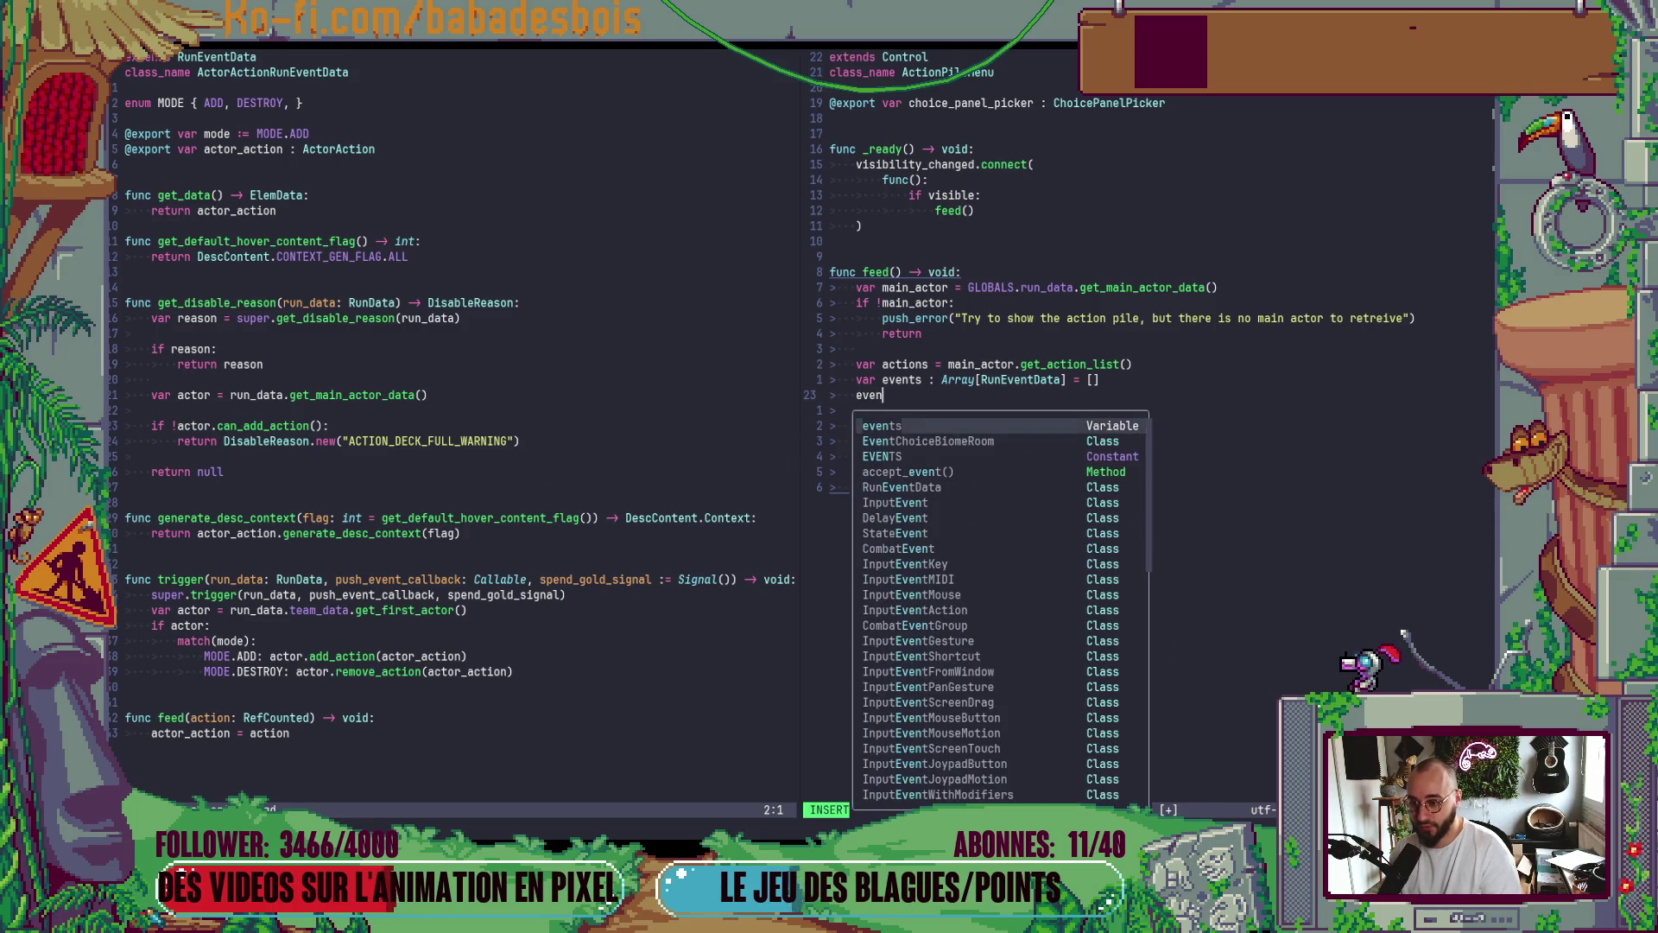
text(ts.resize()
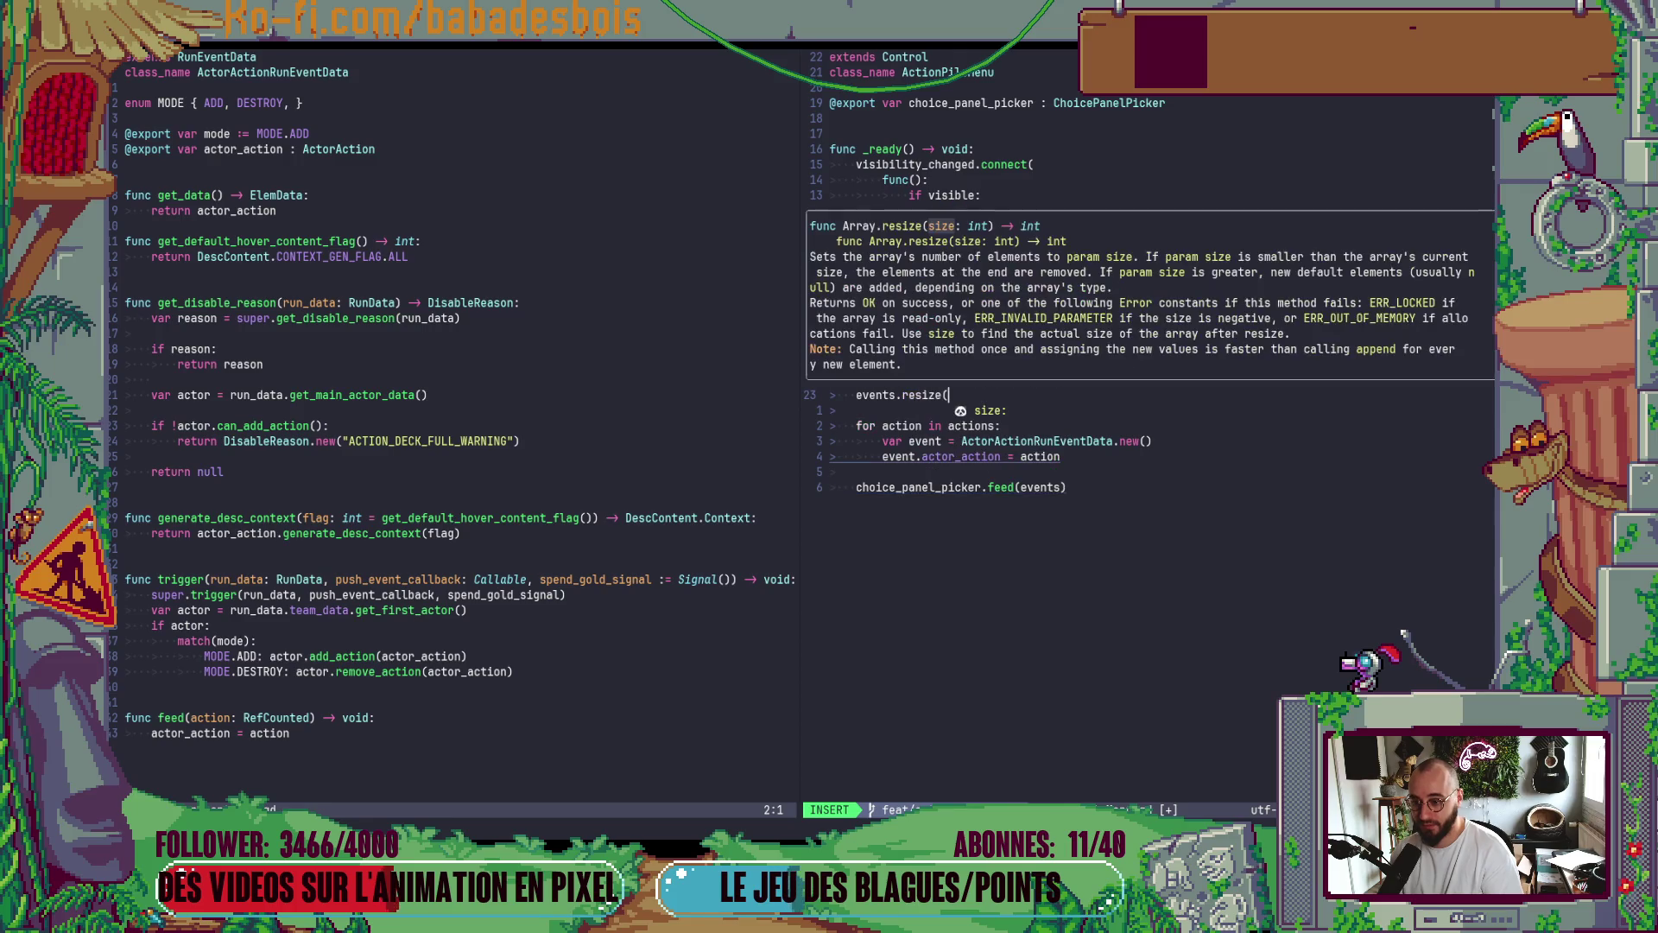
text(act)
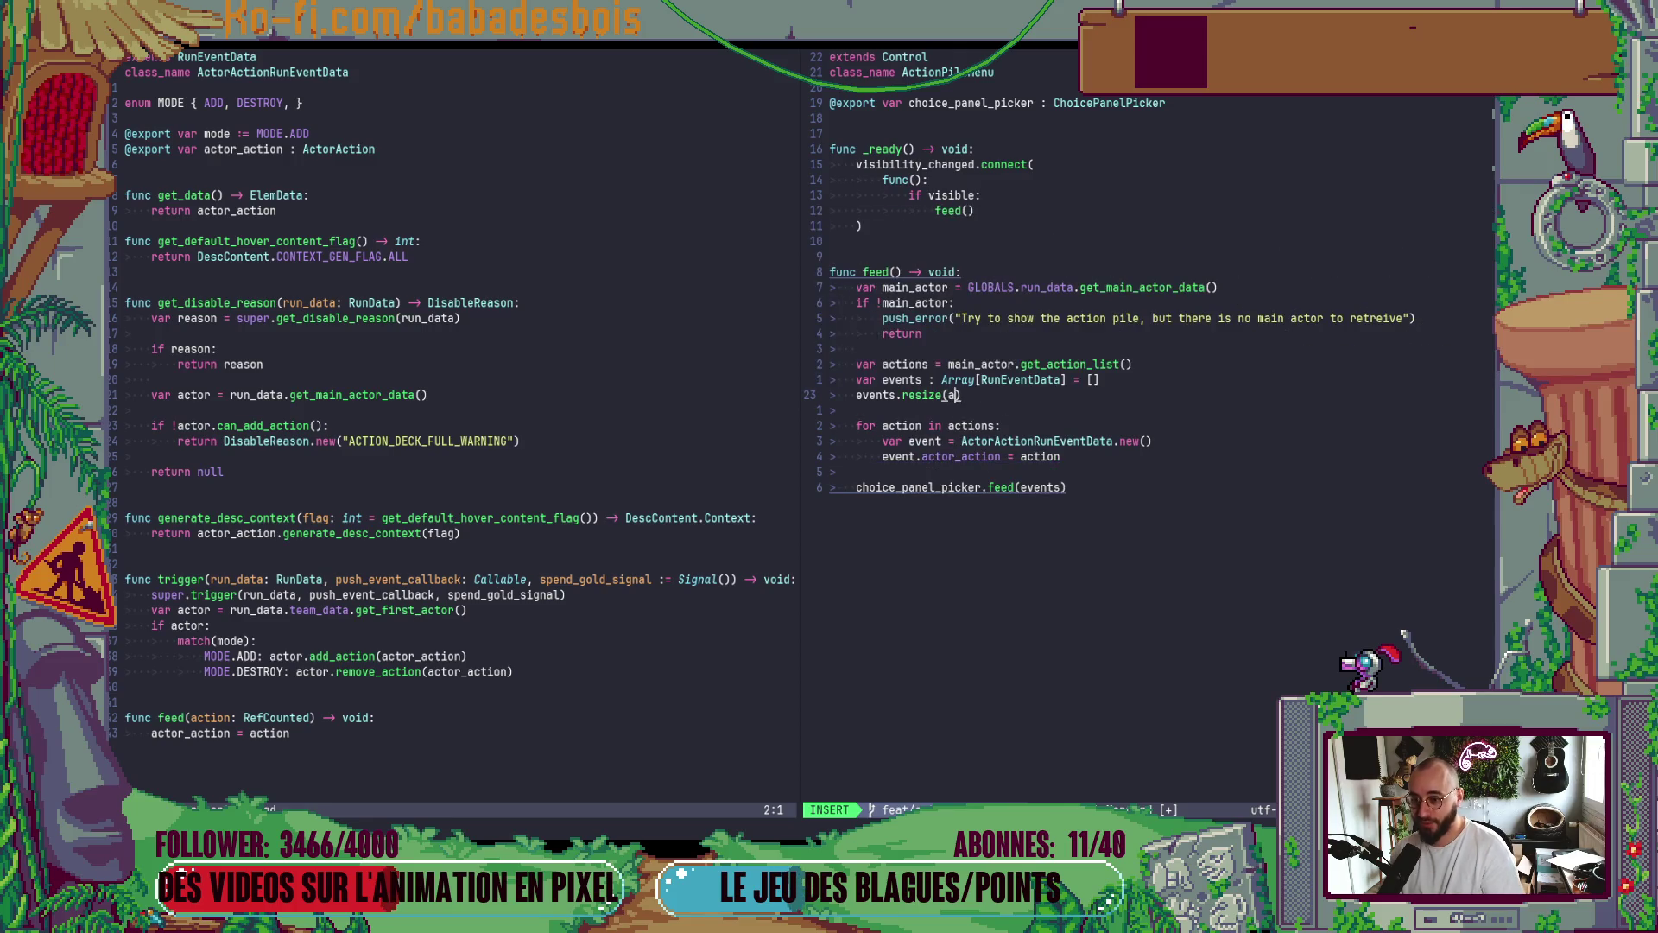
text(ions.size())
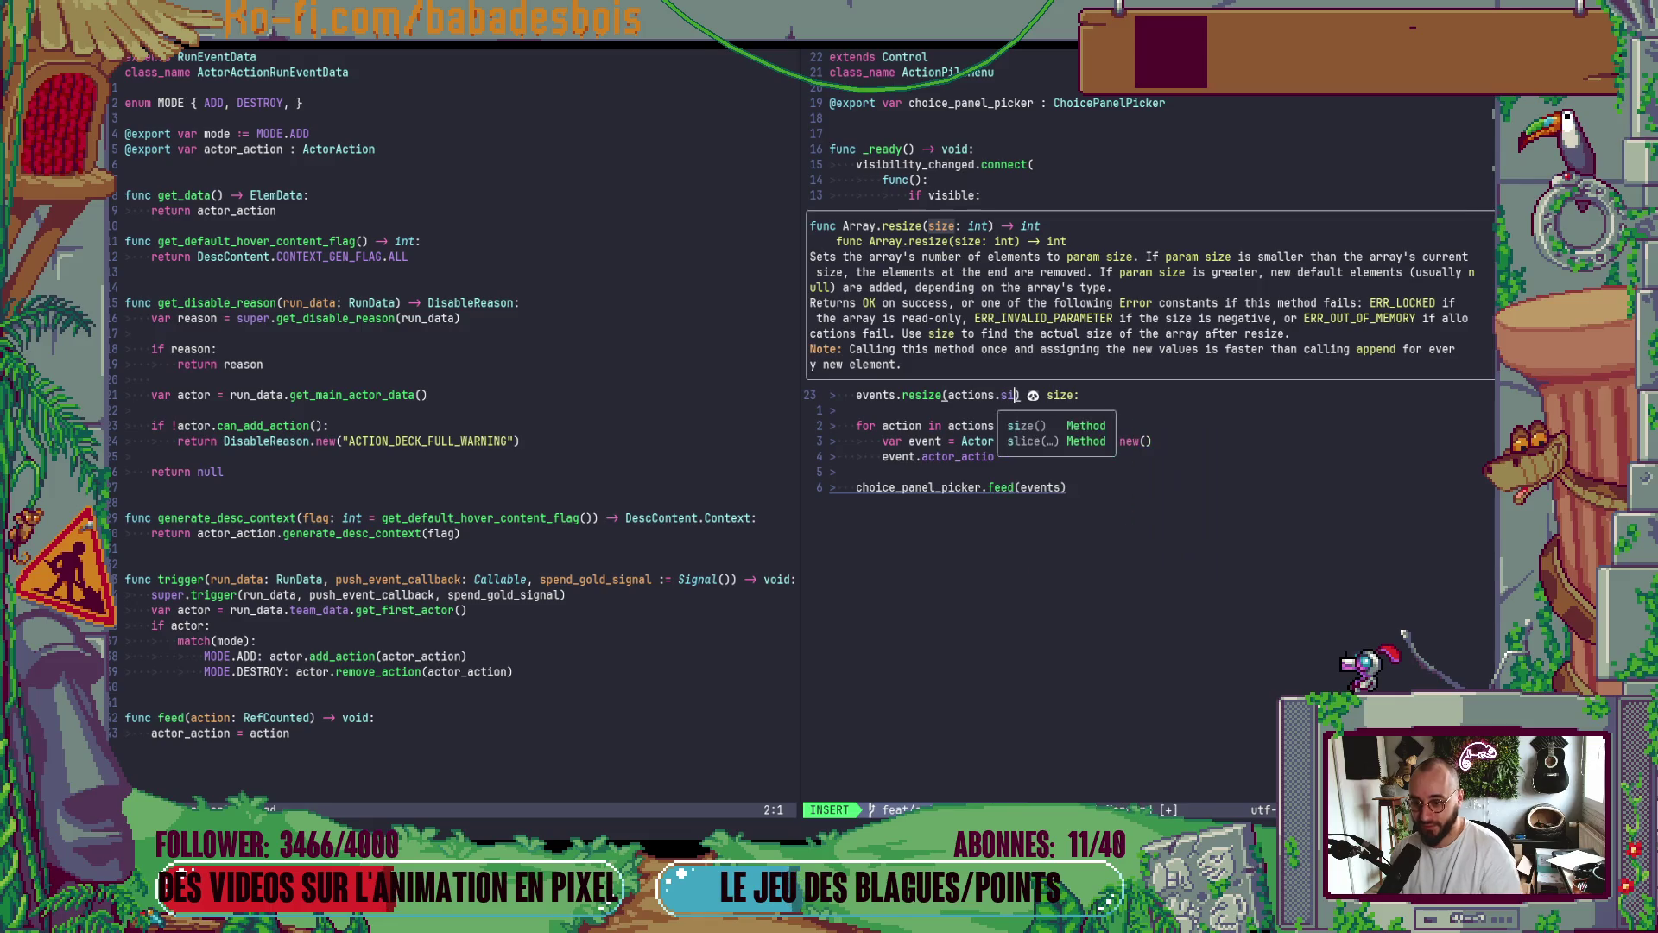
key(Escape)
key(Return)
key(j)
key(j)
key(j)
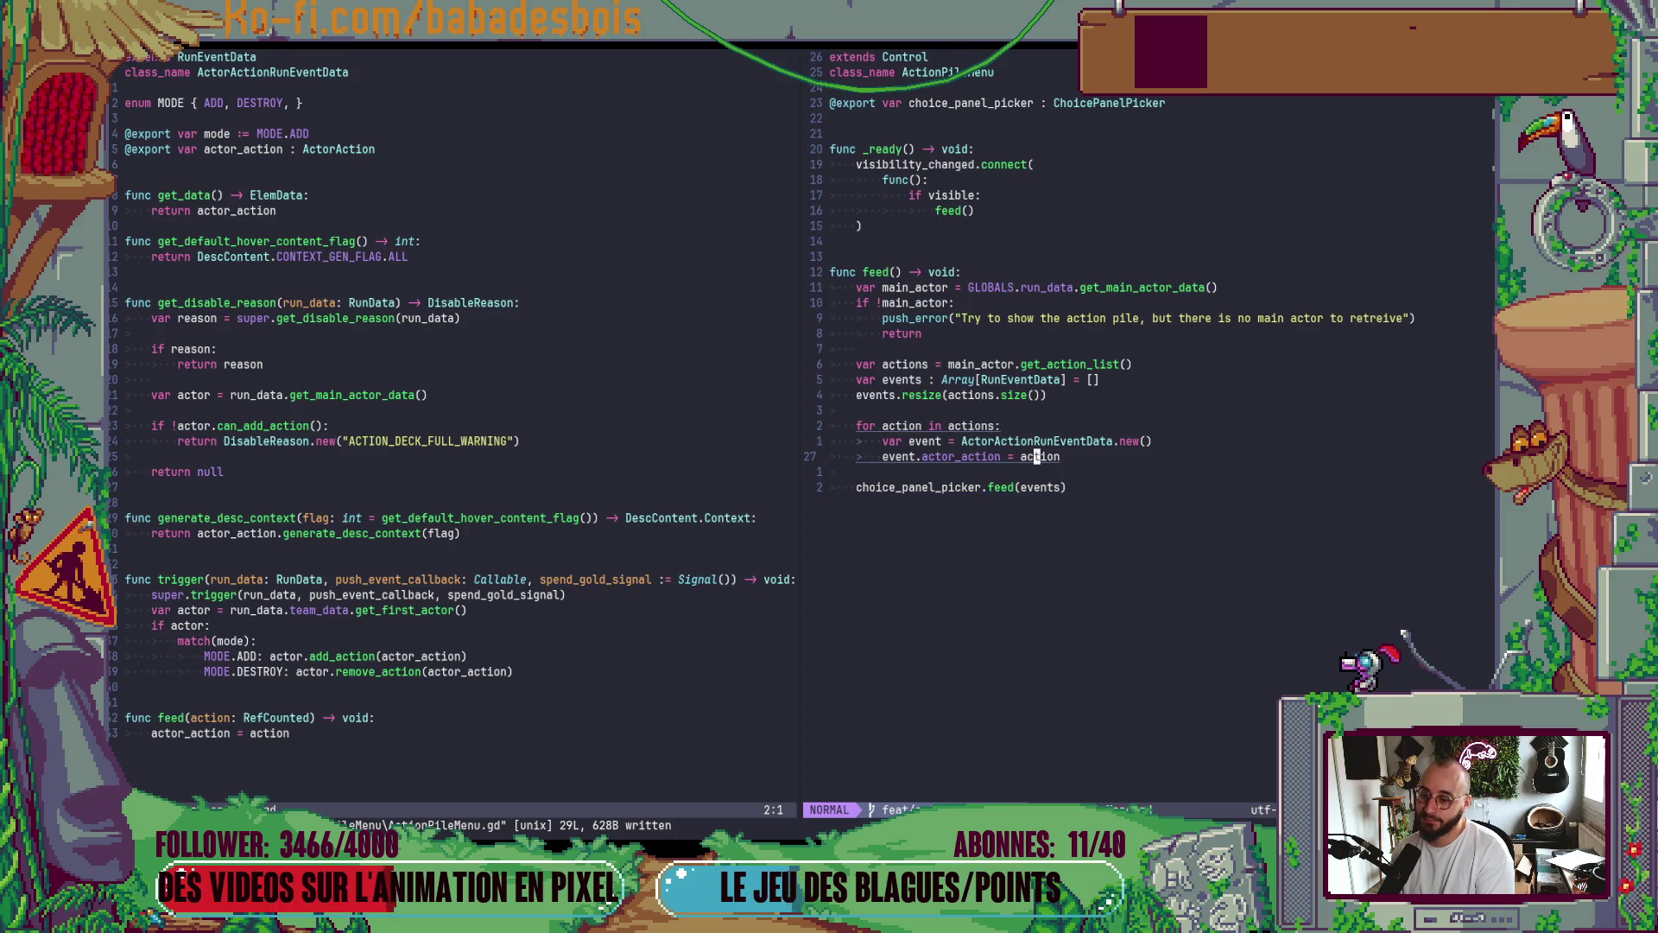
key(k)
key(k)
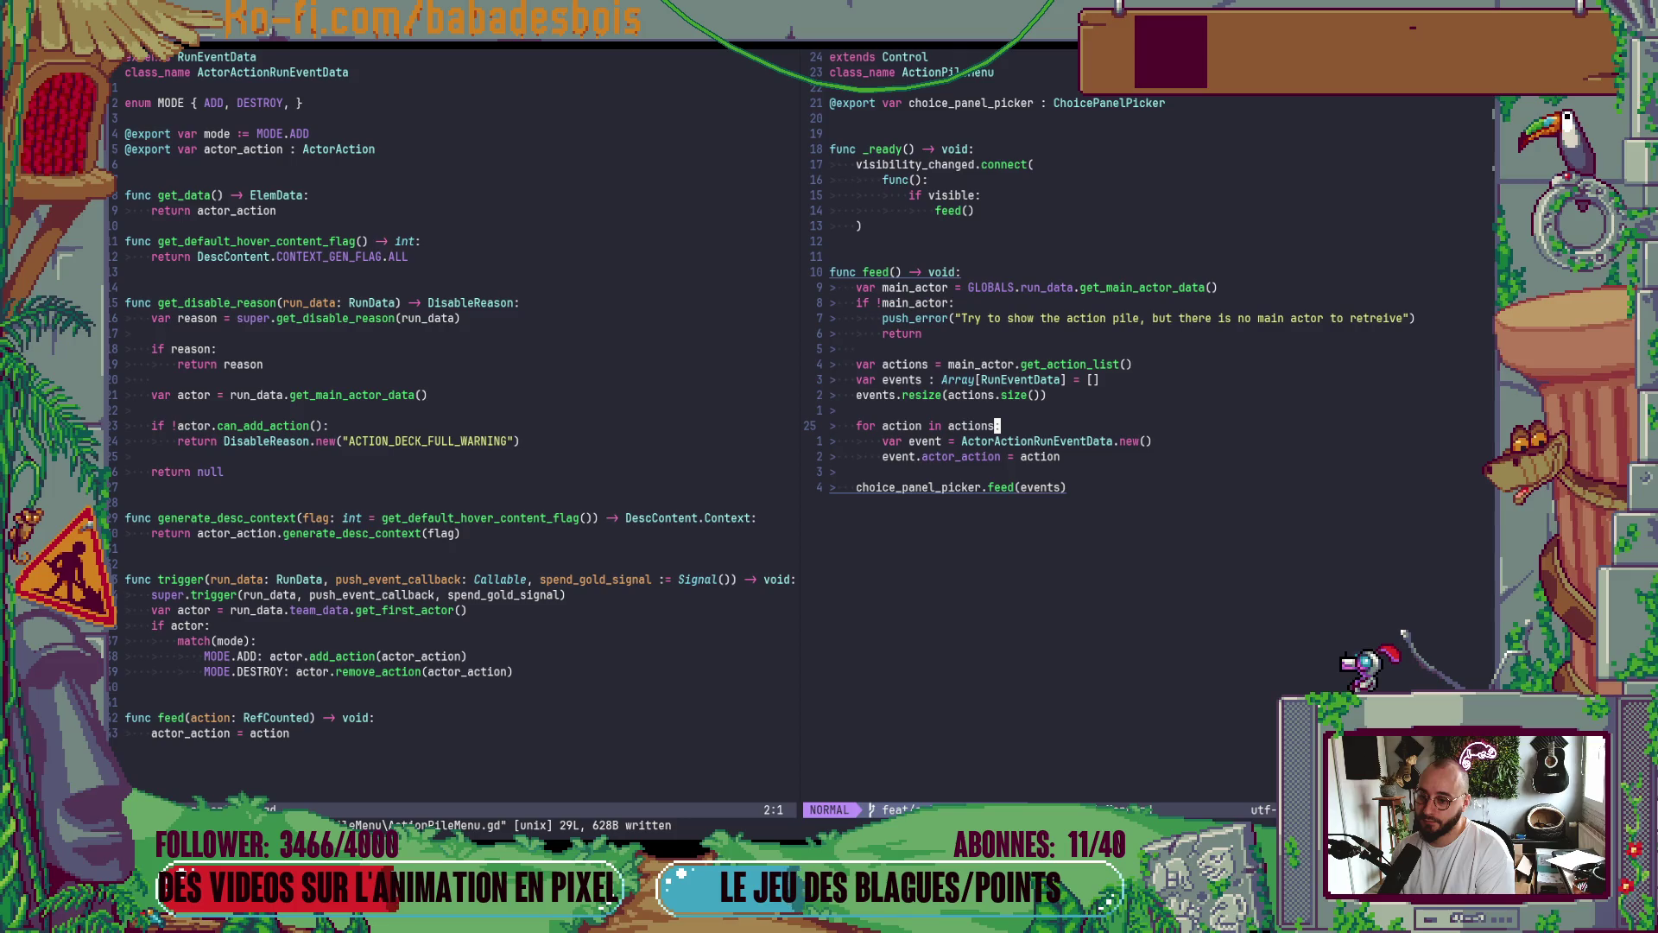
key(k)
key(k)
key(d)
key(d)
key(j)
key(j)
key(j)
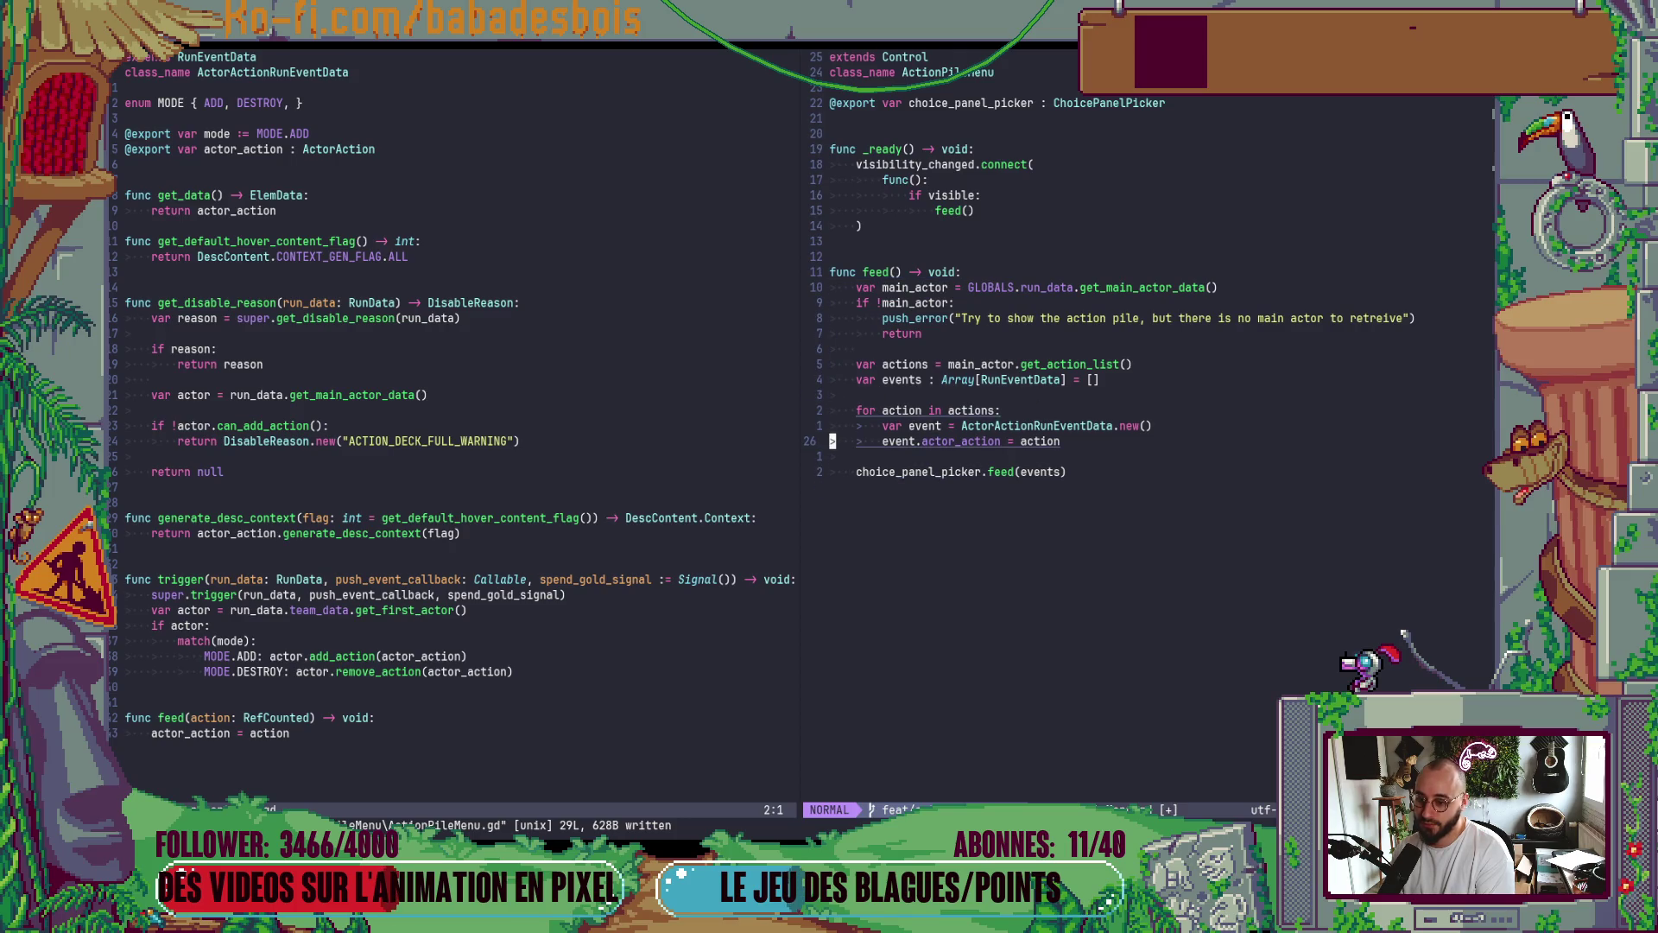
Step: Add events.append(event) inside the loop and save ActionPileMenu.gd
key(o)
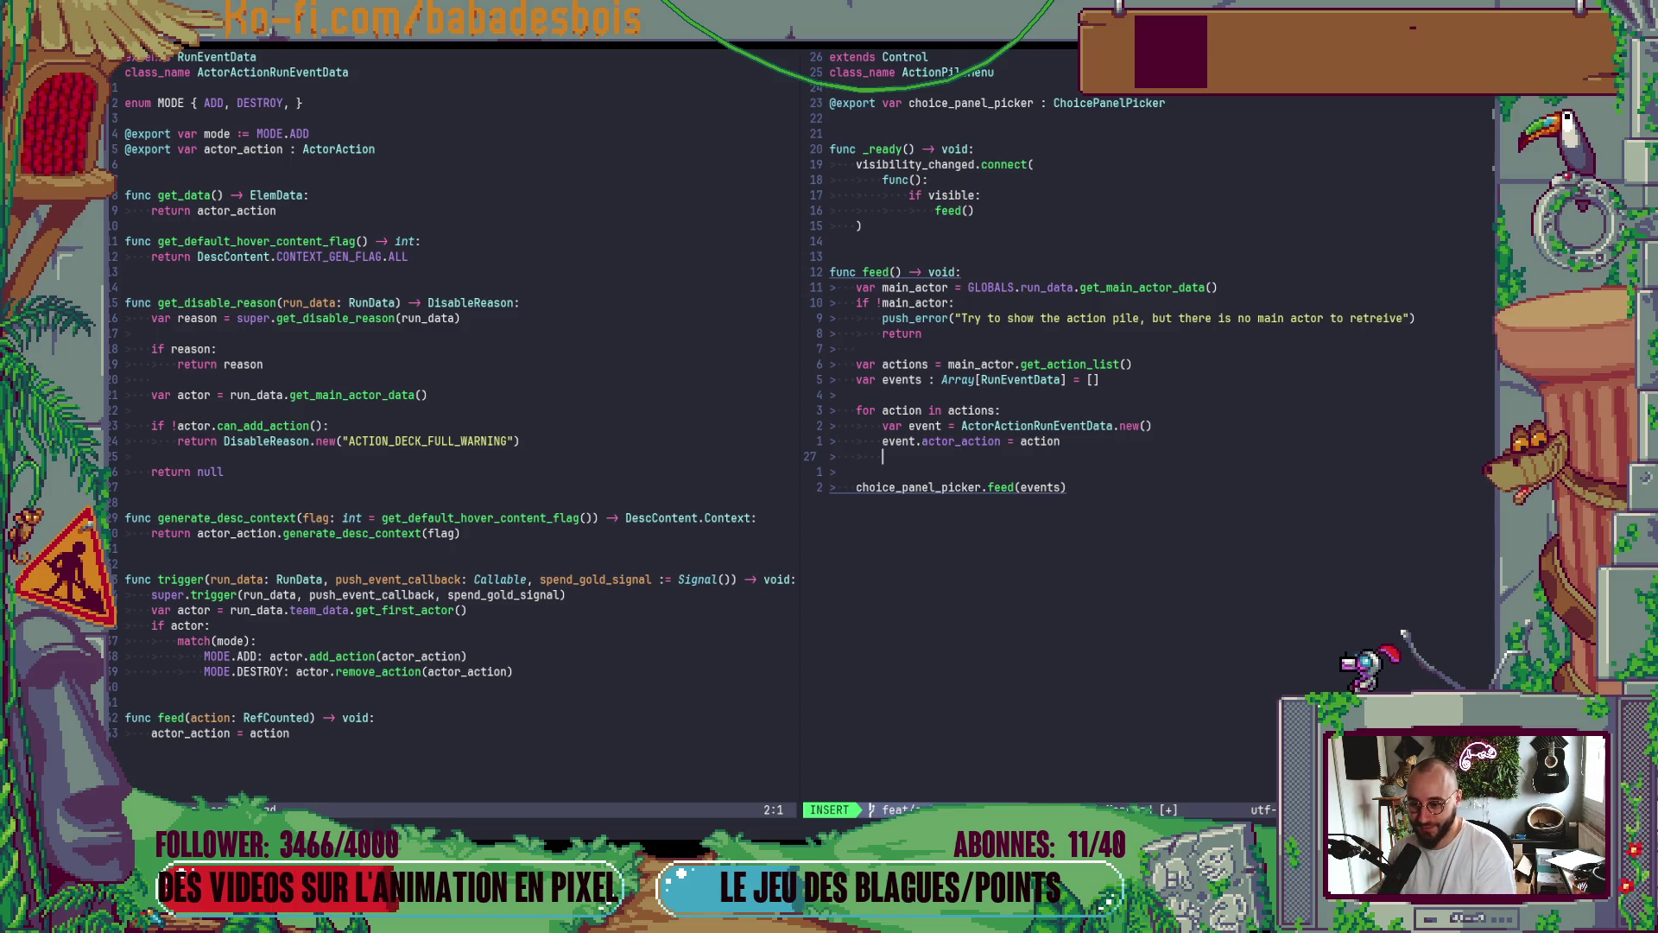
text(e)
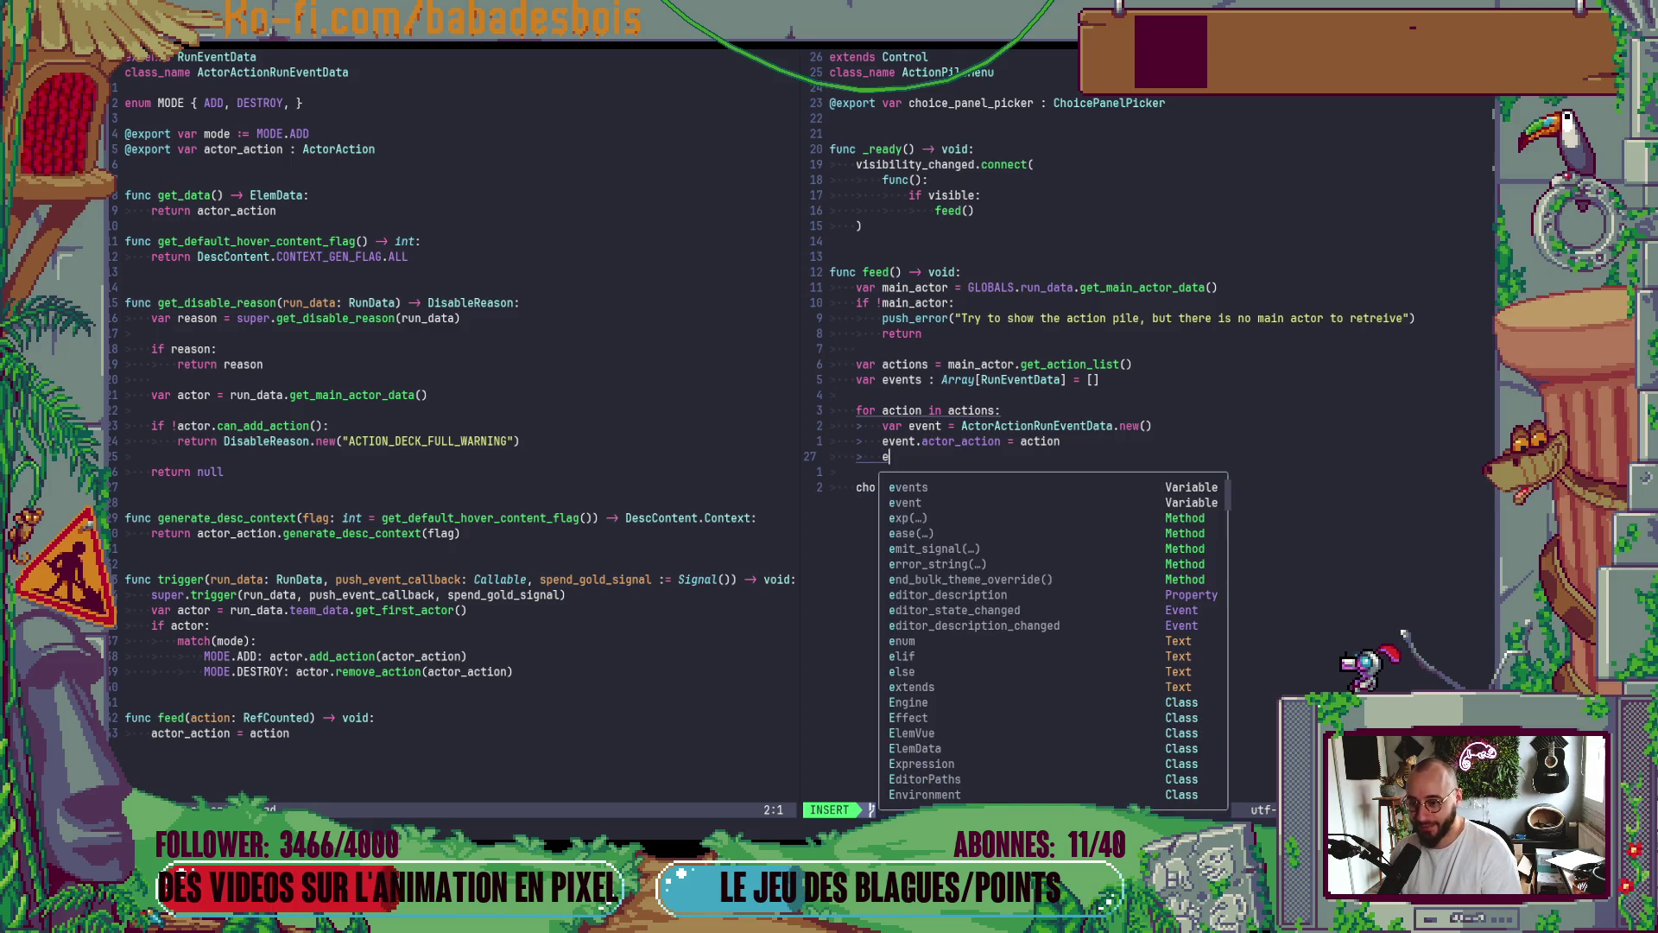
key(Tab)
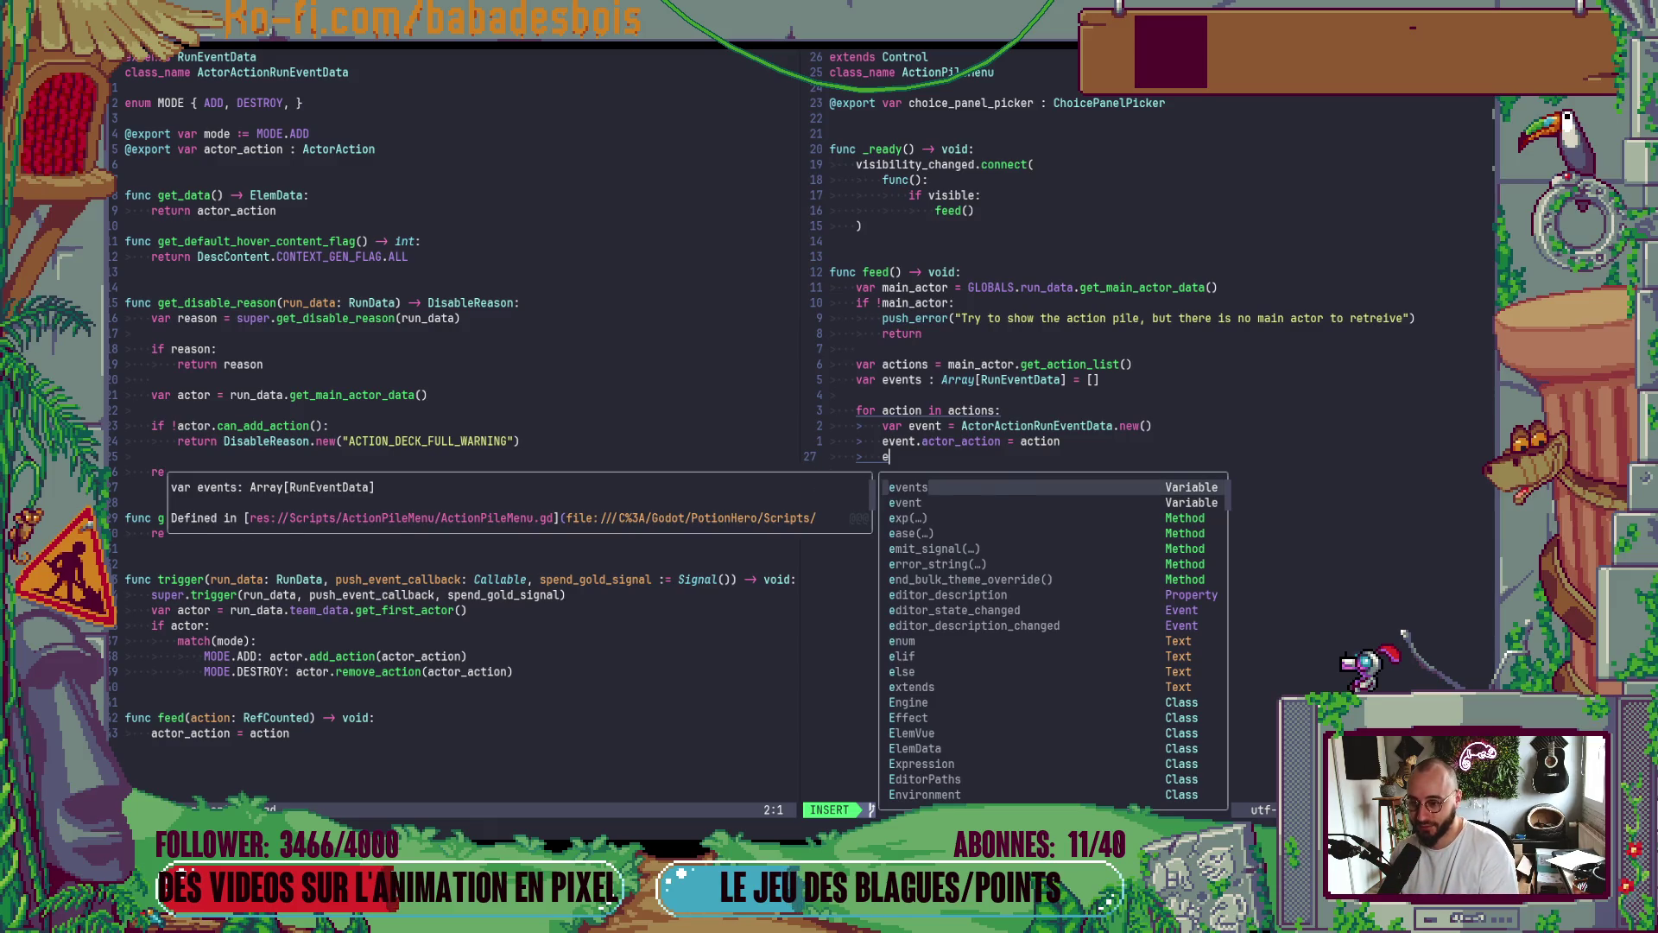
key(BackSpace)
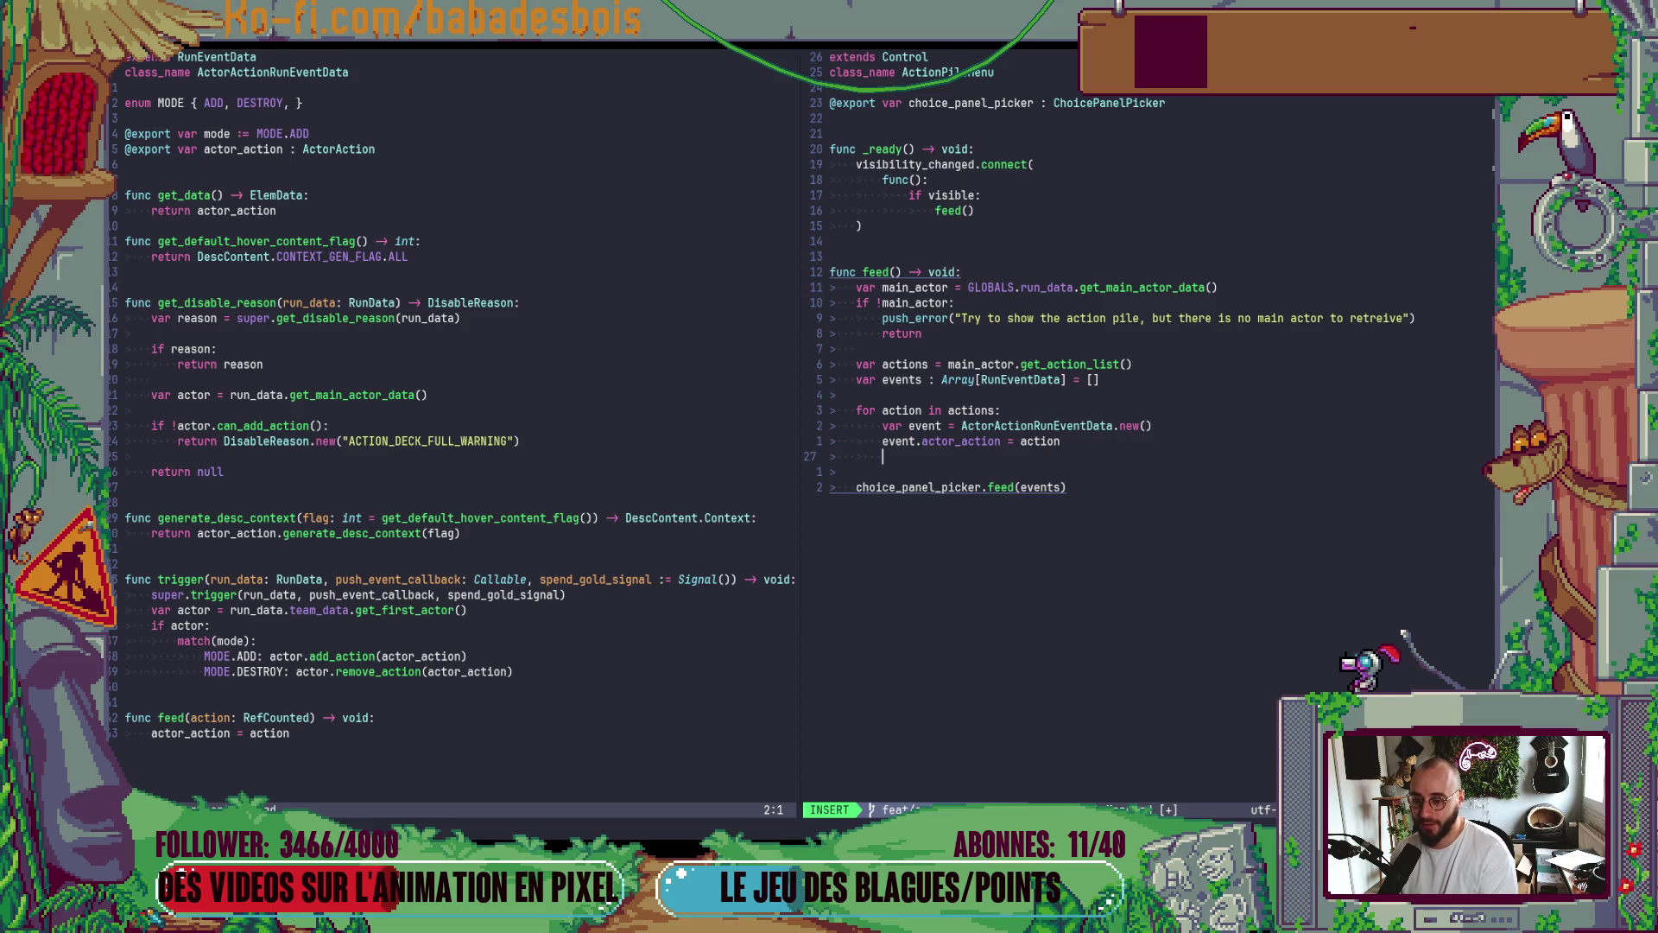
text(events.app)
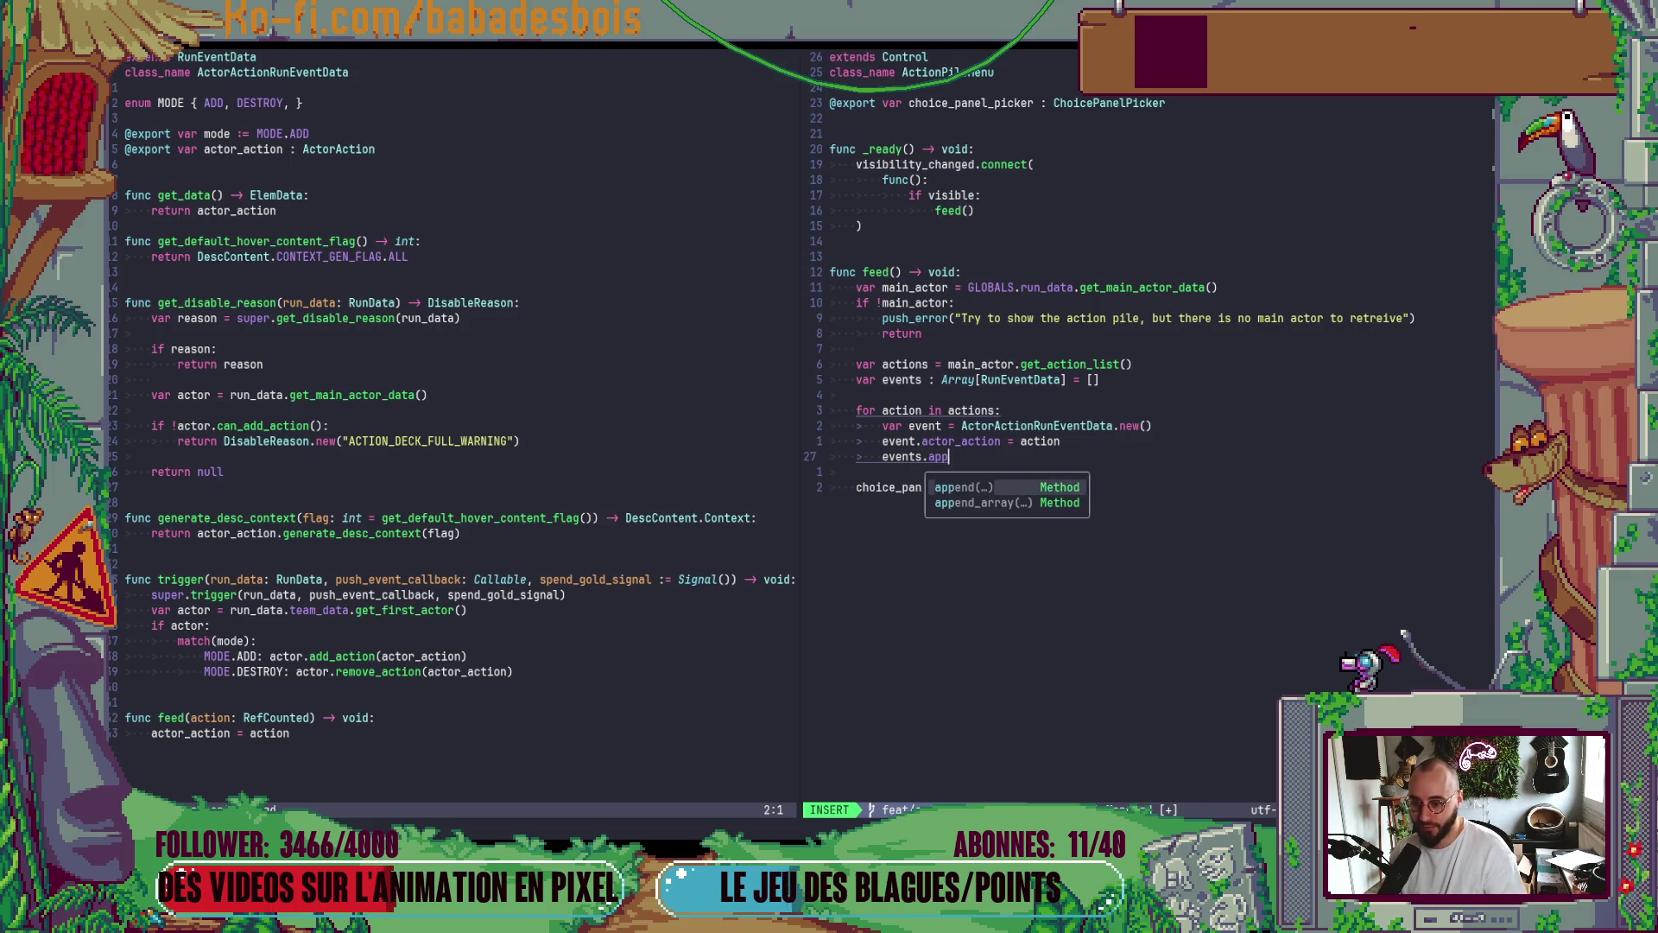
key(Return)
key(Right)
key(Left)
text(event)
key(Escape)
text(w)
key(Return)
Step: Visually select the body of func feed() before going to Godot
key(j)
key(j)
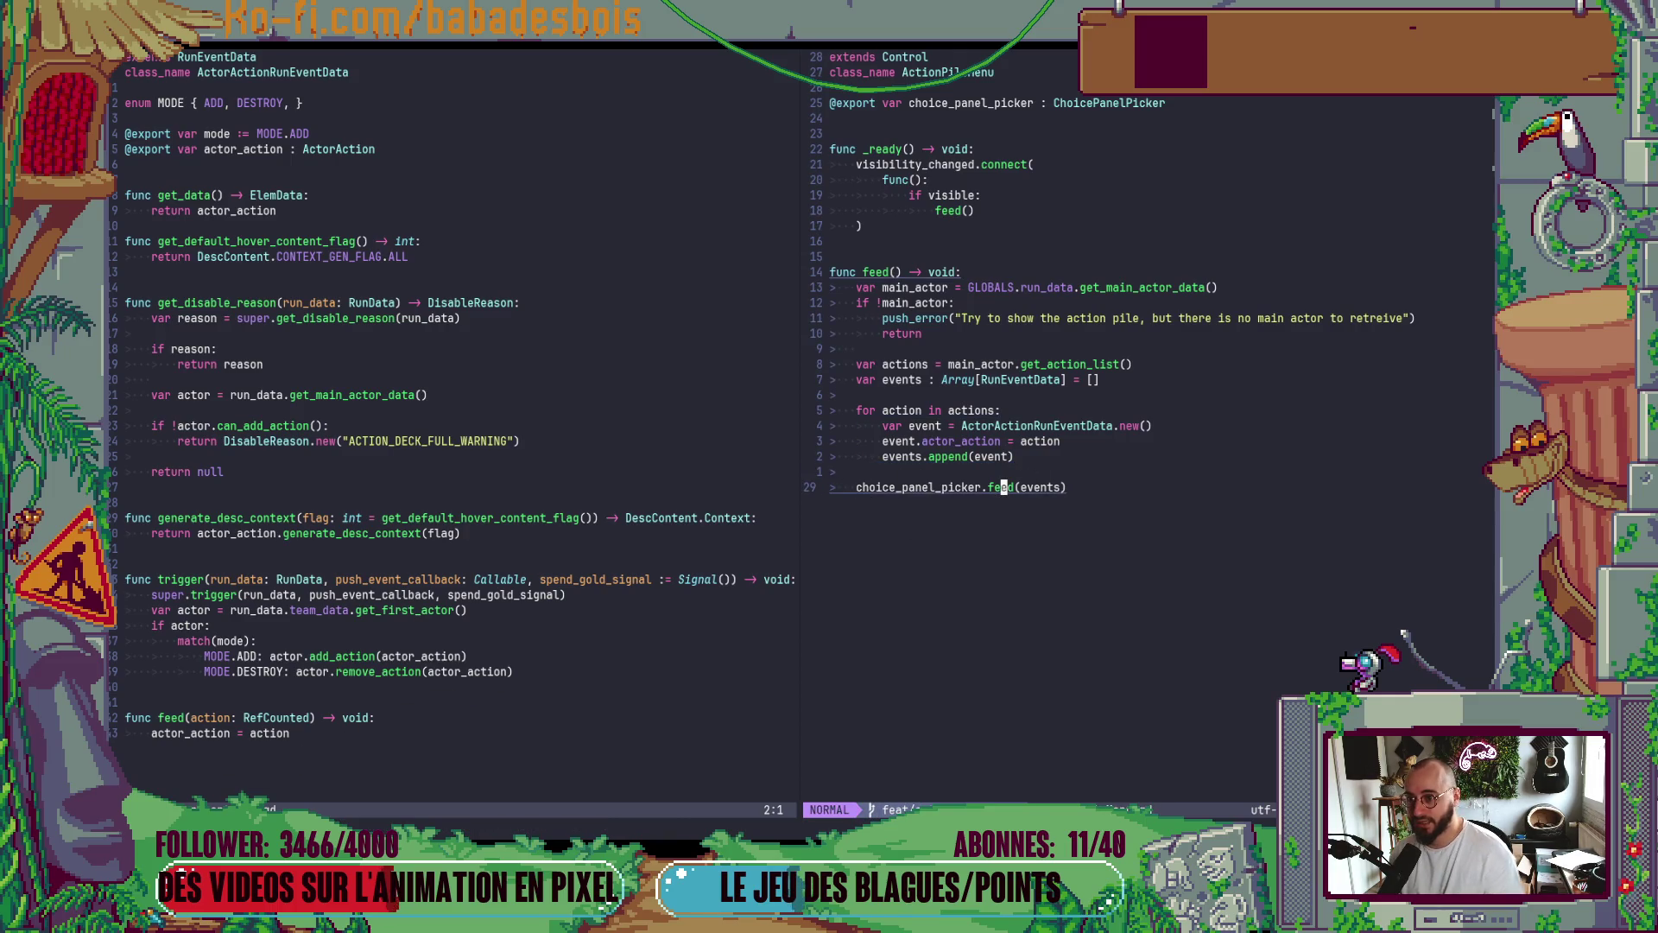
key(1)
key(4)
key(k)
key(v)
key(1)
key(3)
key(j)
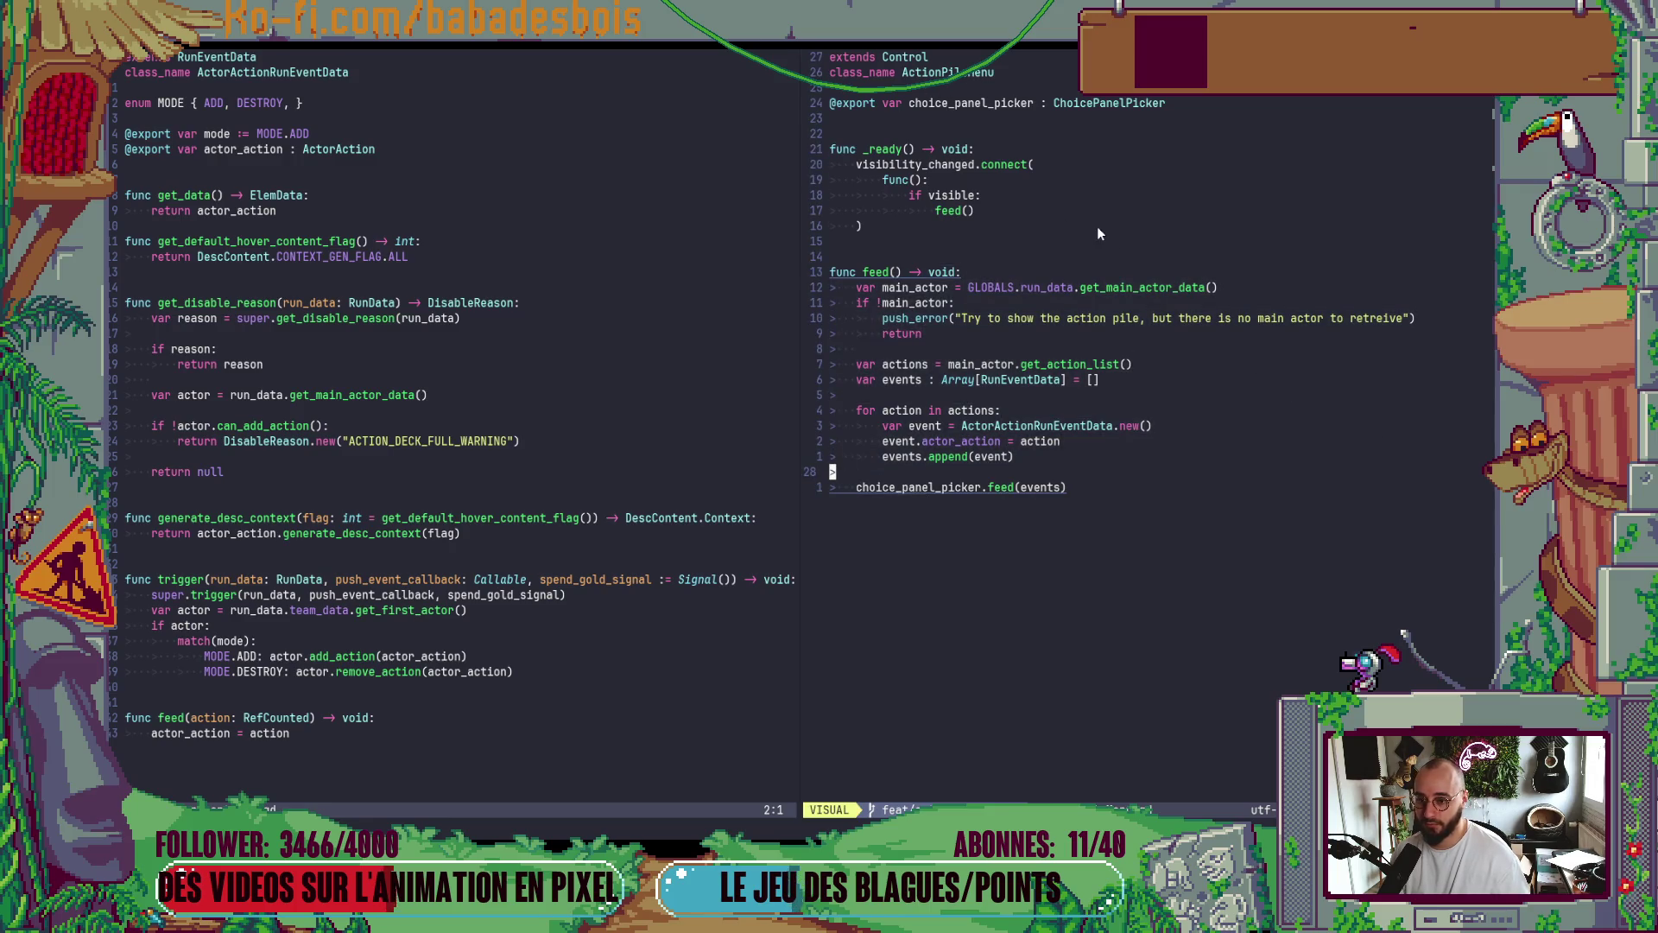
key(alt+Tab)
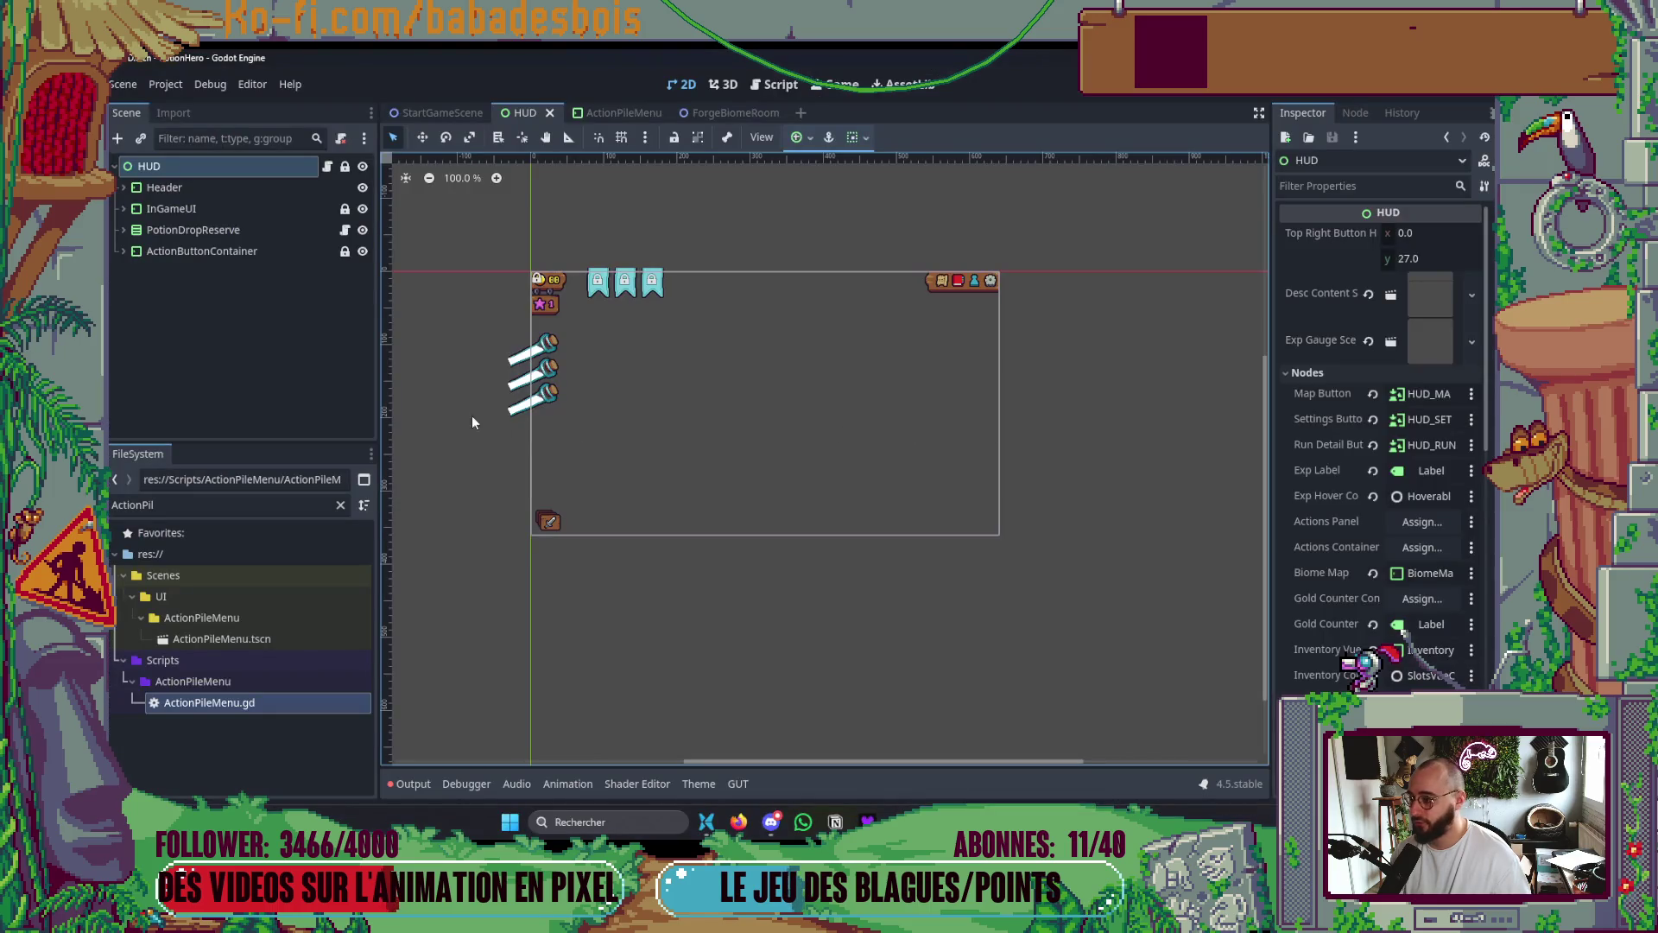
Step: Enable Editable Children on ChoicePanelPicker in the ActionPileMenu scene
click(620, 113)
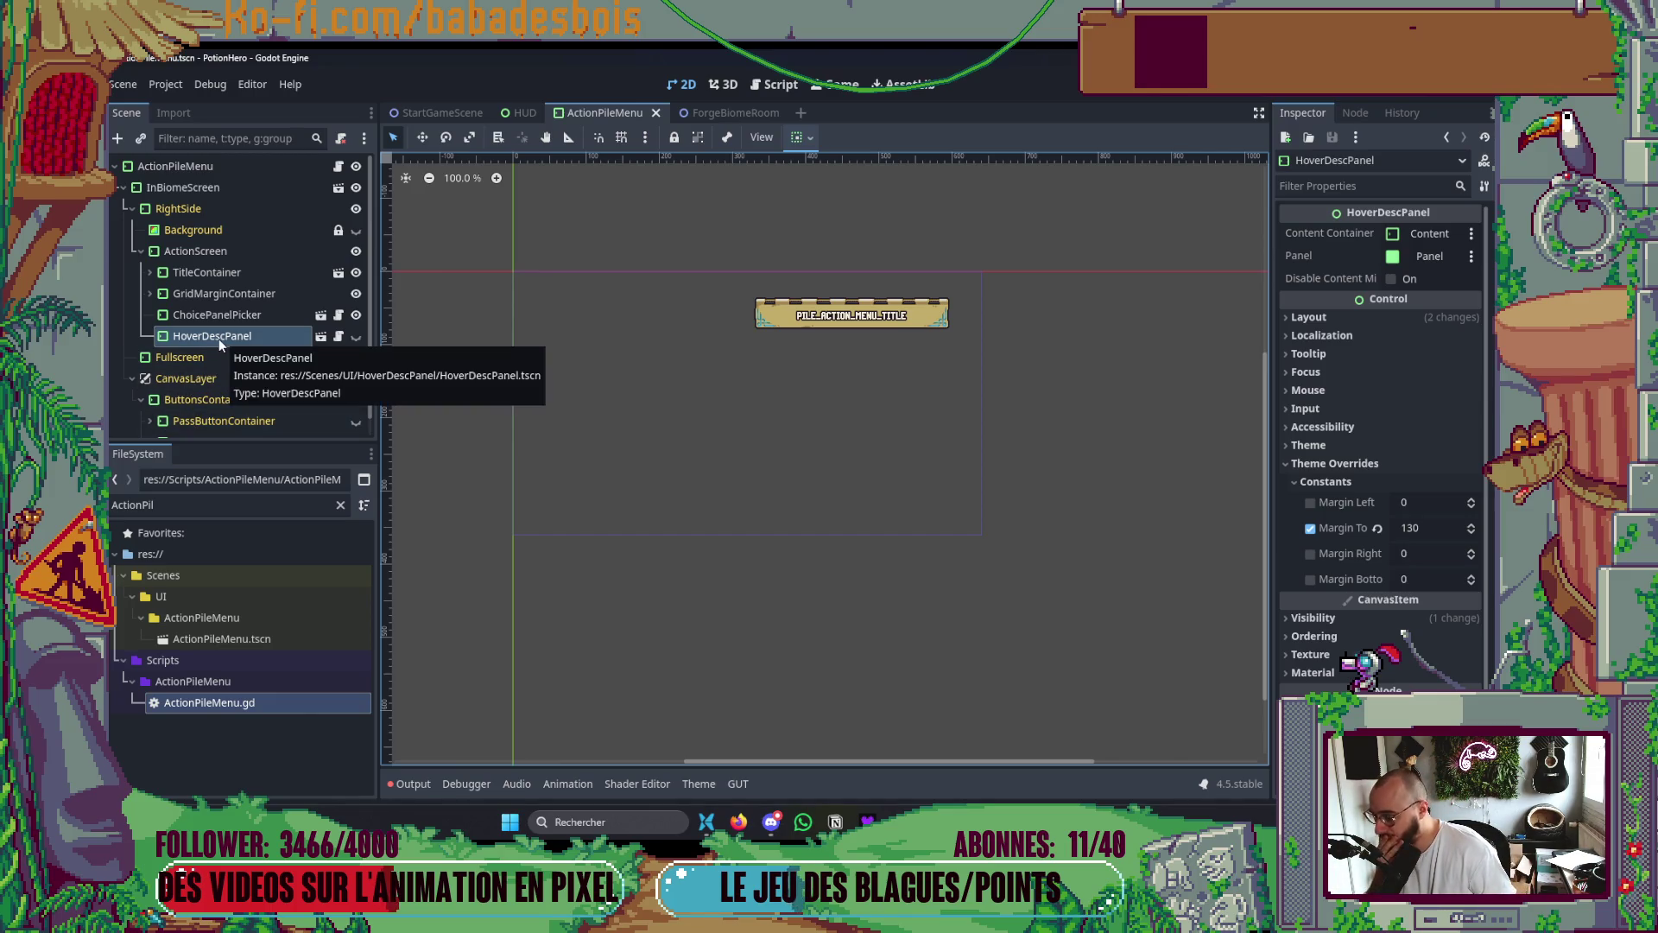
click(172, 318)
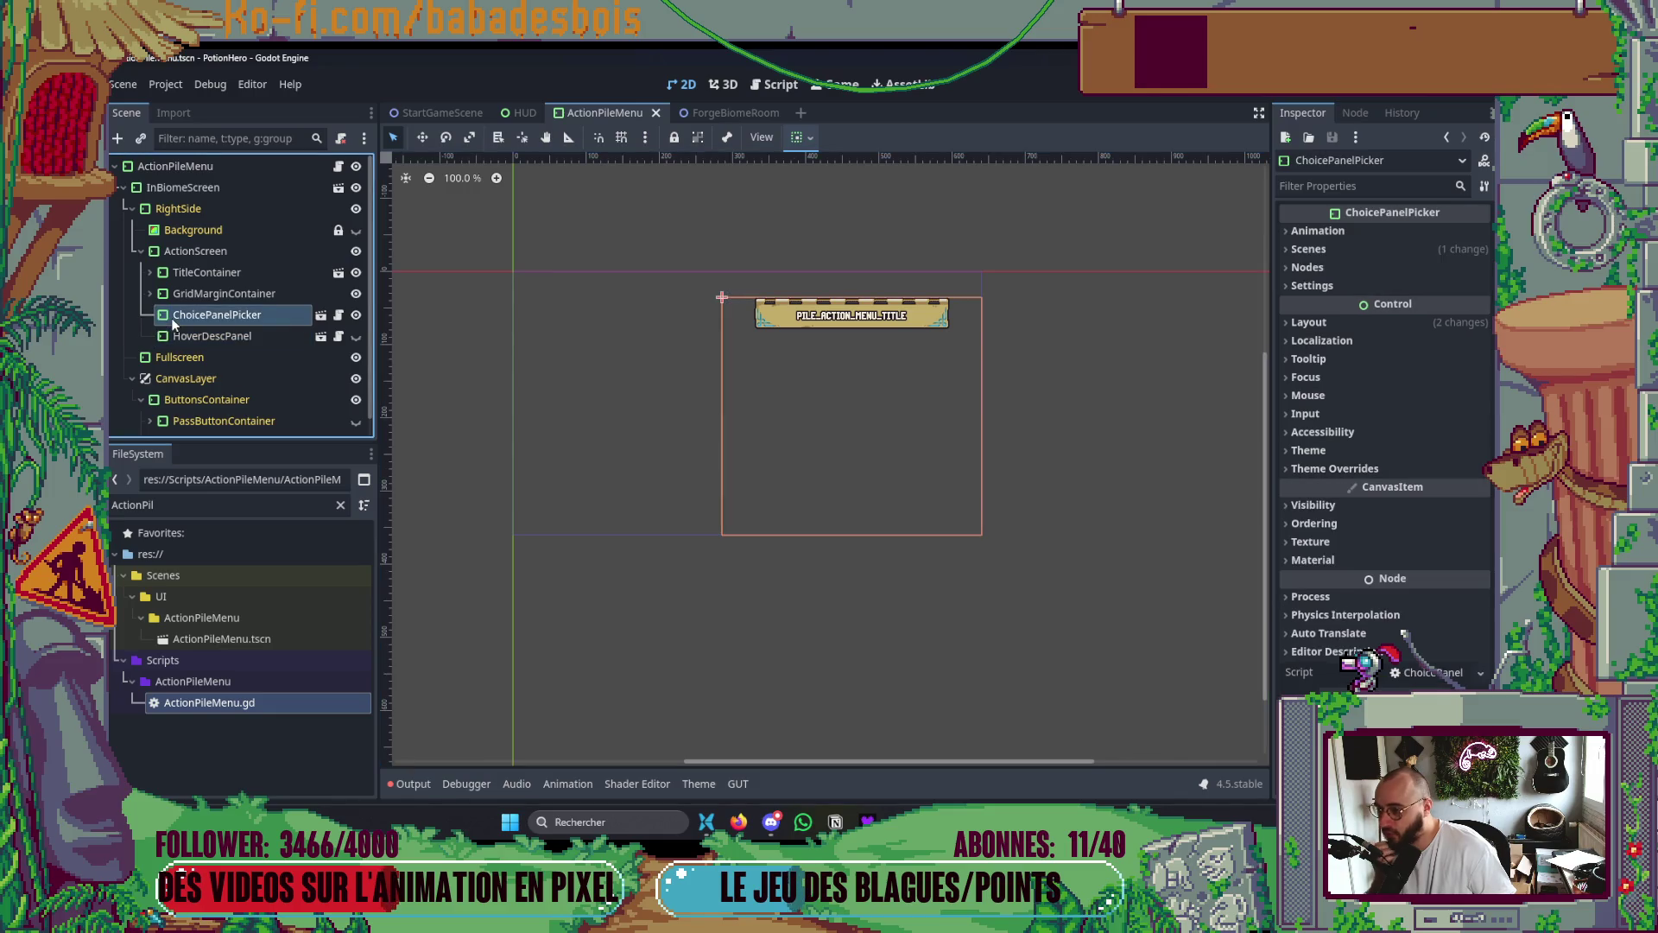
right_click(226, 318)
click(275, 653)
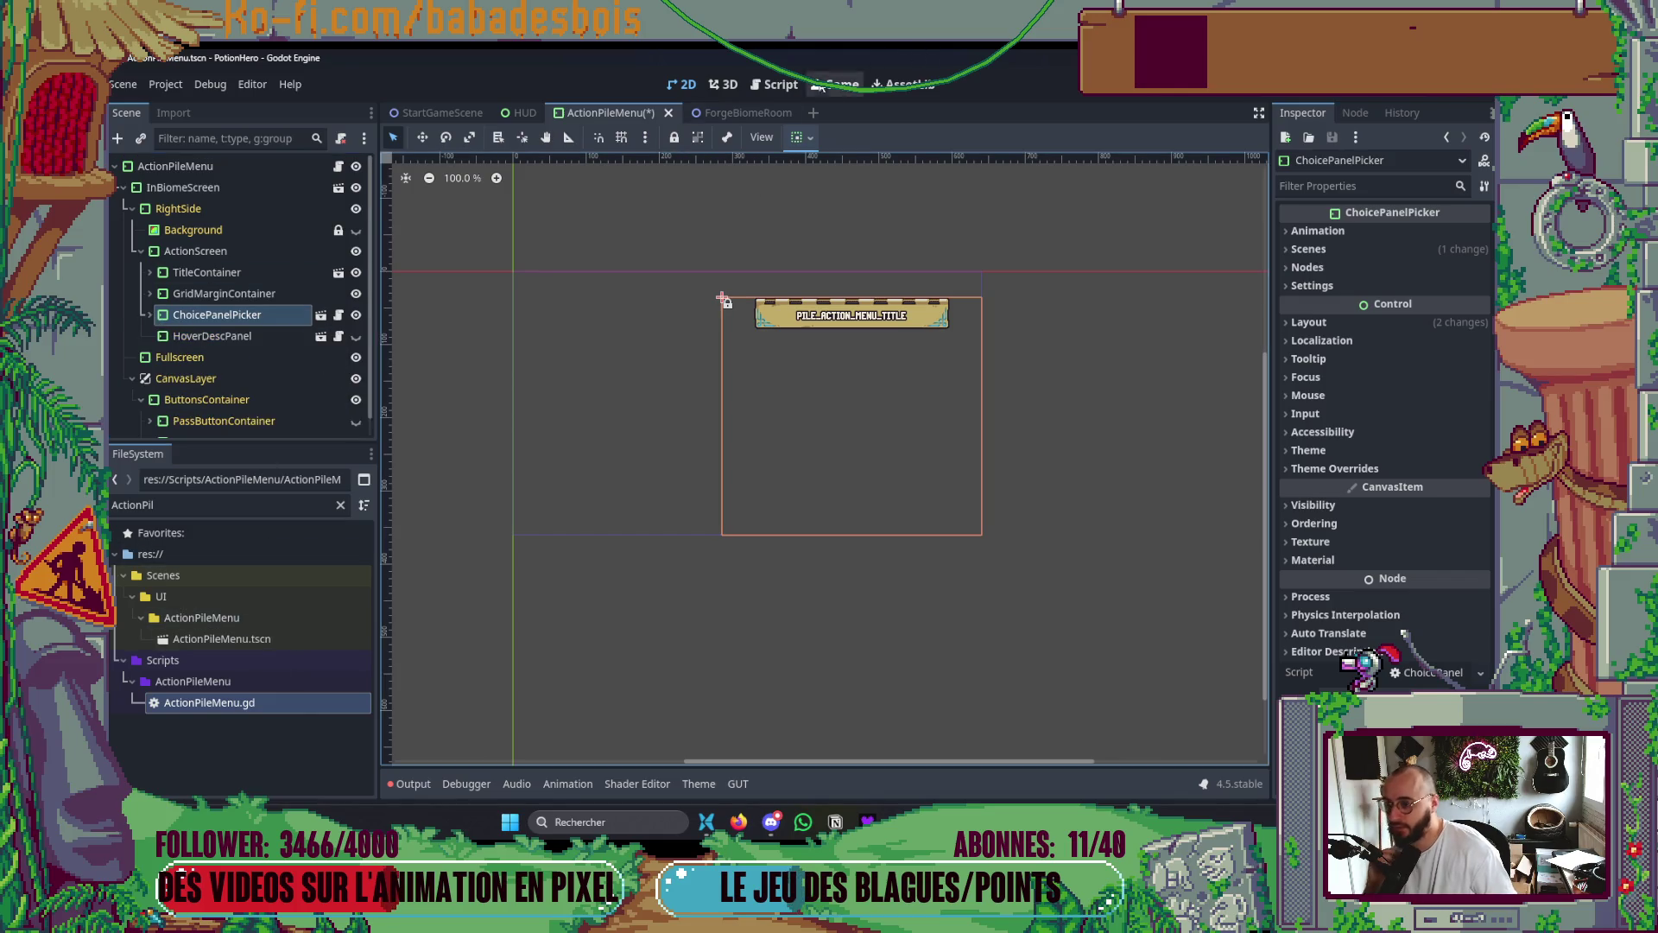
Step: Check the ForgeBiomeRoom scene for reference, then select ActionScreen in ActionPileMenu
click(742, 112)
scroll(255, 385, down, 1)
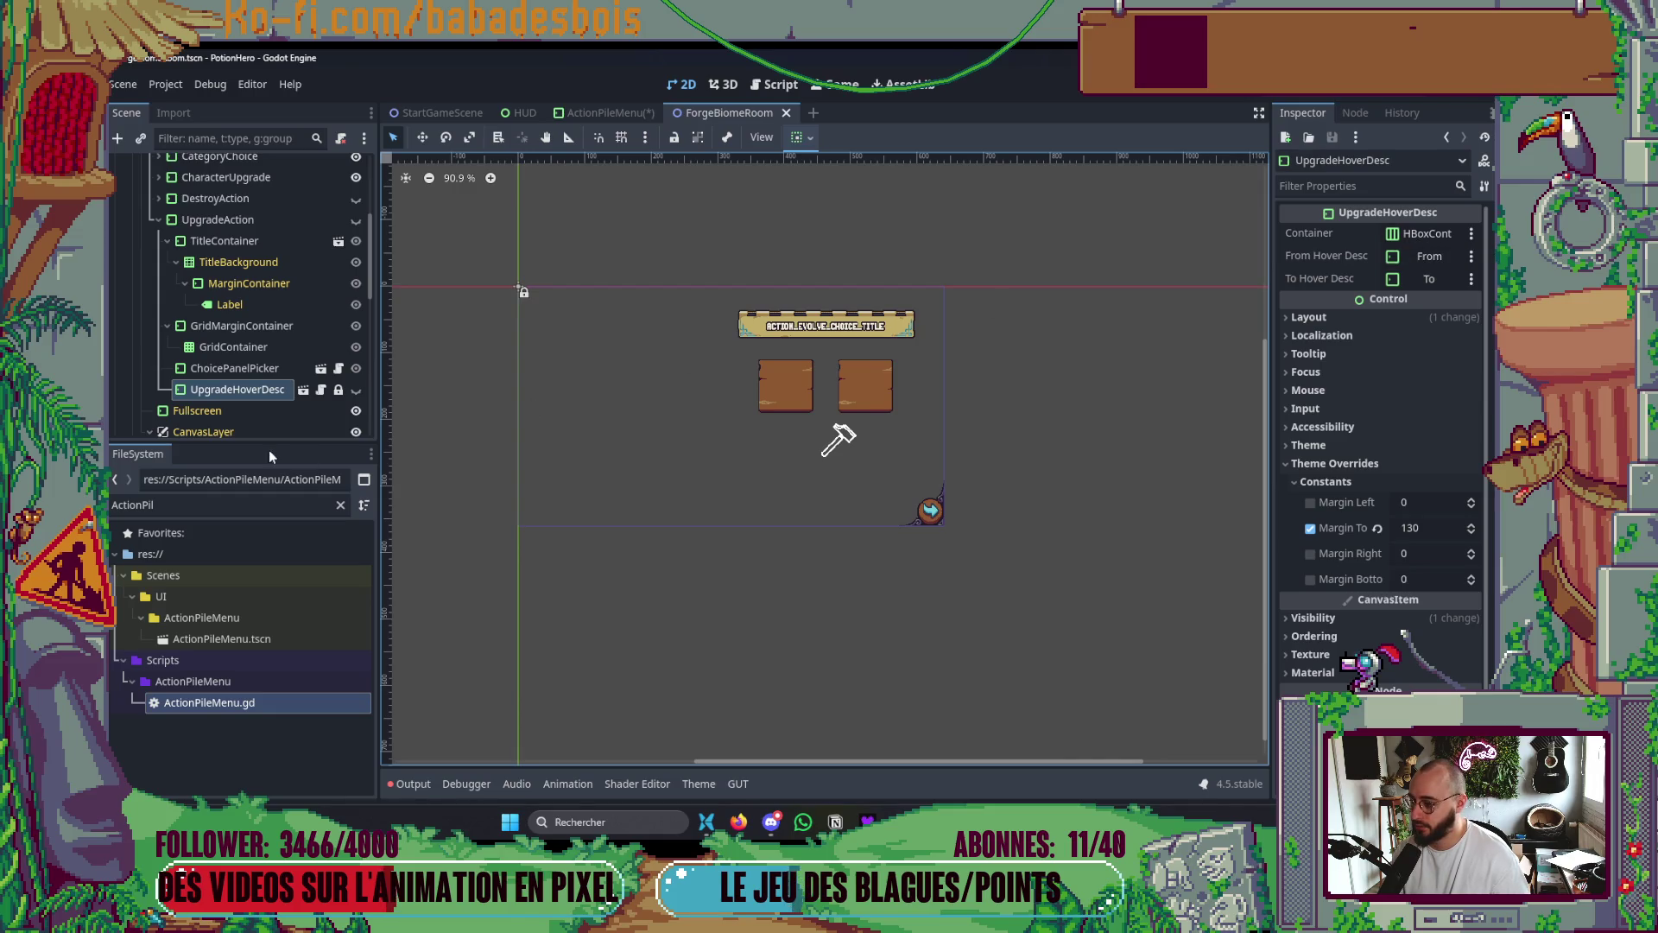
key(alt+Tab)
key(alt+Tab)
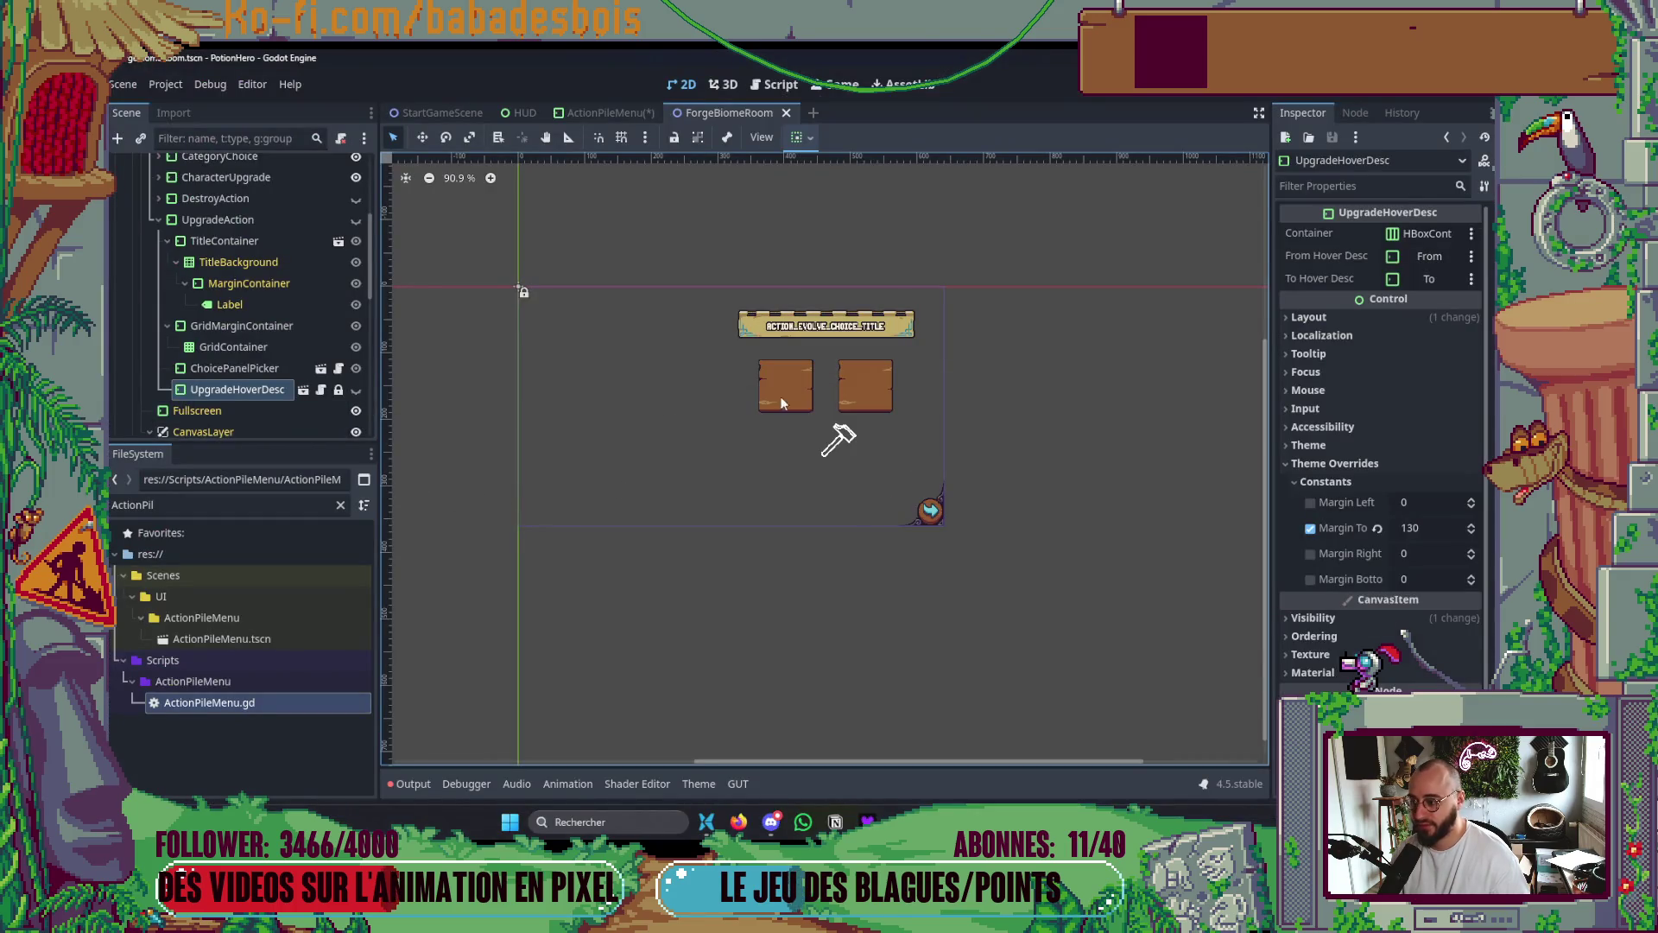
click(611, 113)
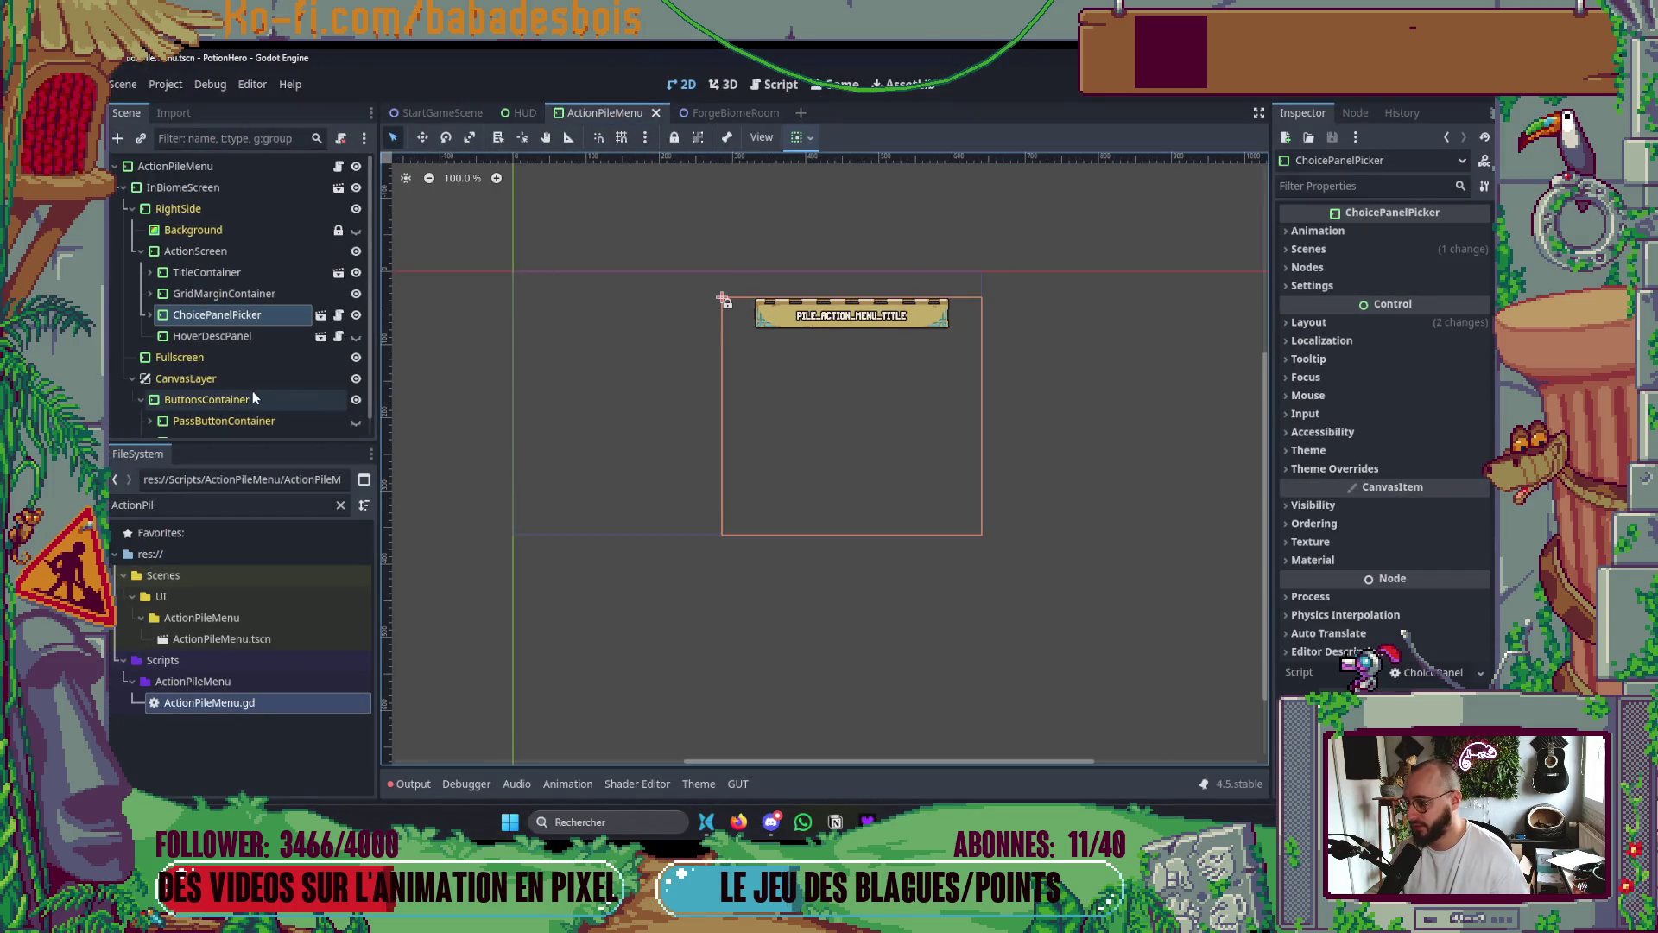
click(258, 335)
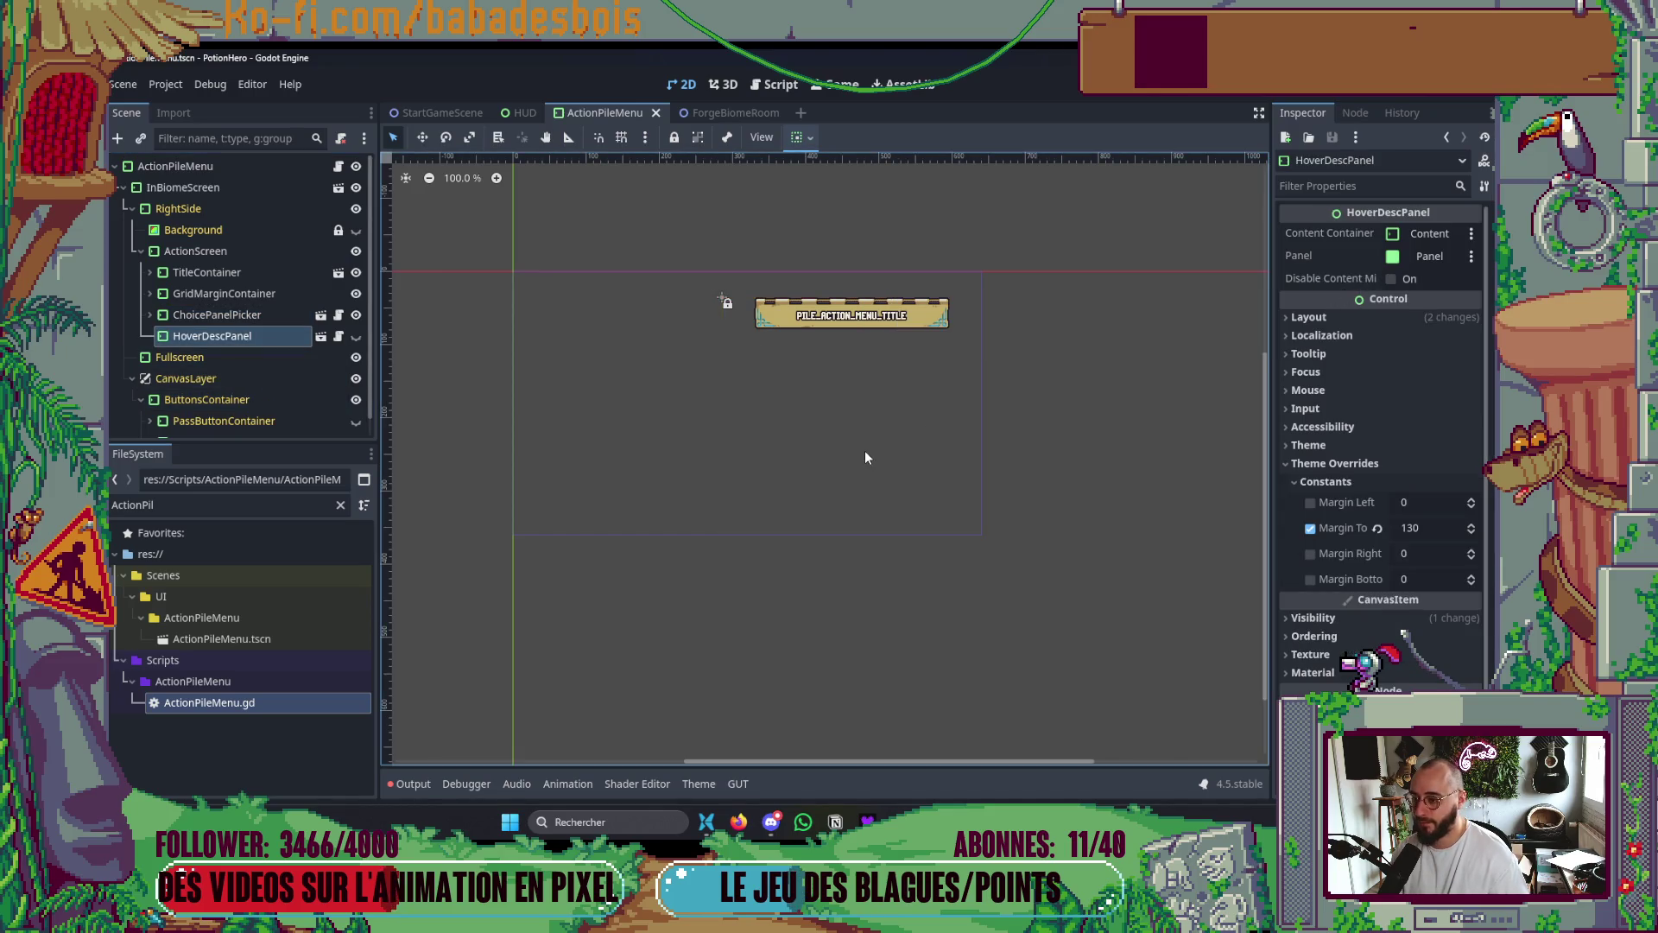
click(202, 253)
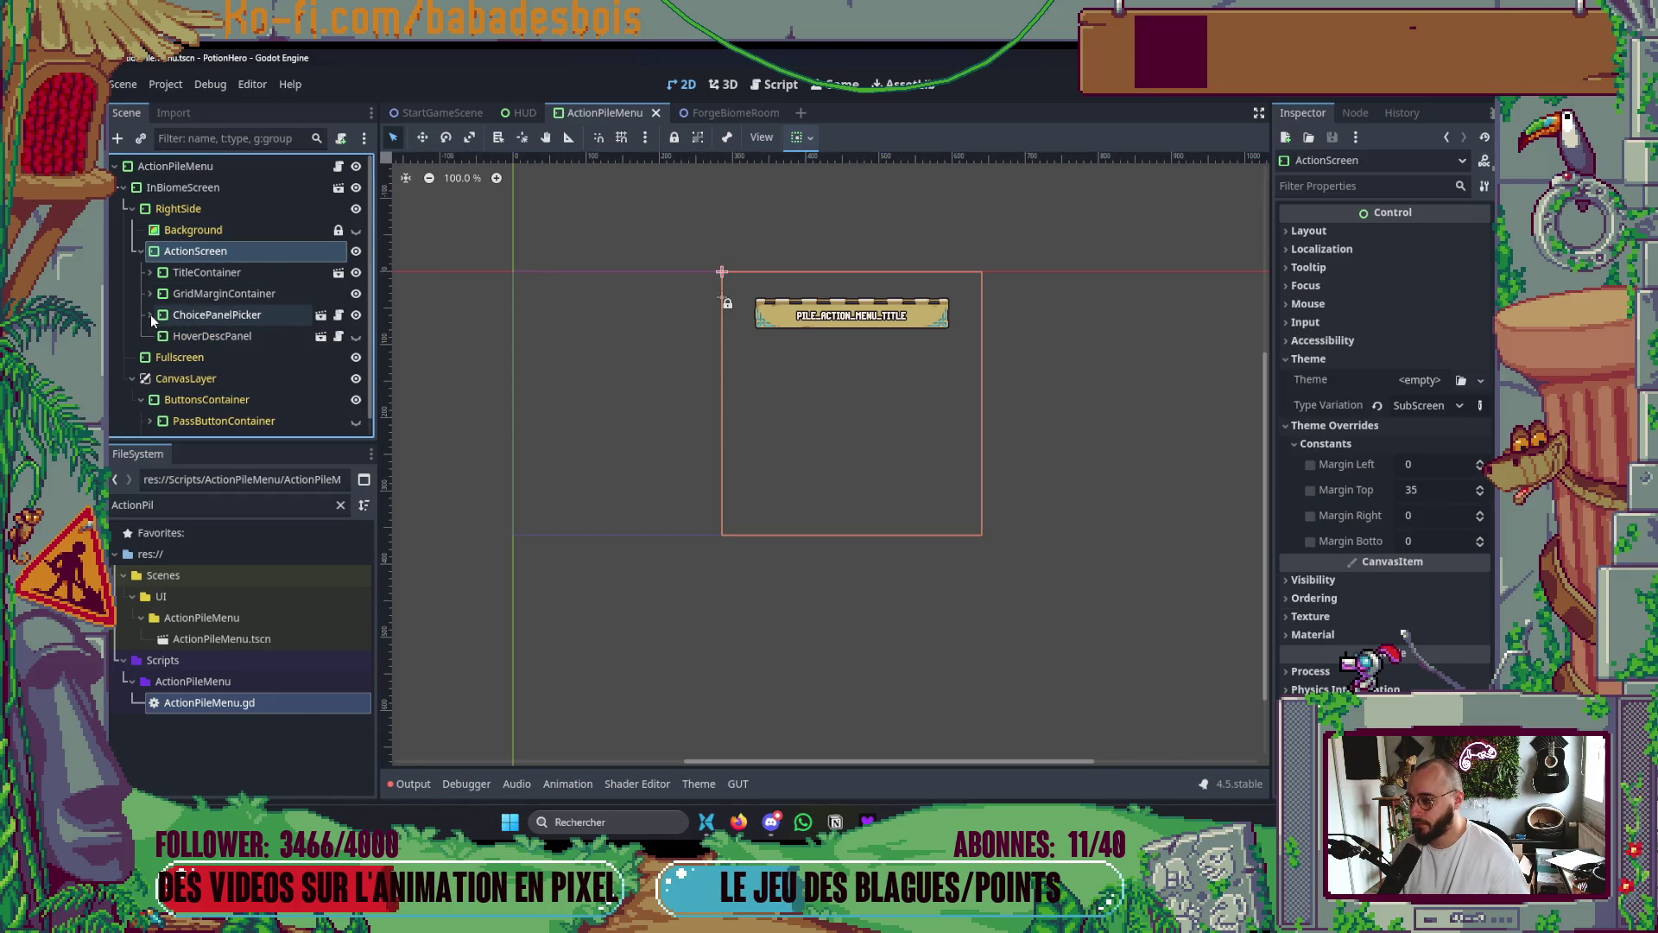
Step: Add a HoverManager child node under ActionScreen
click(149, 294)
right_click(181, 252)
click(230, 259)
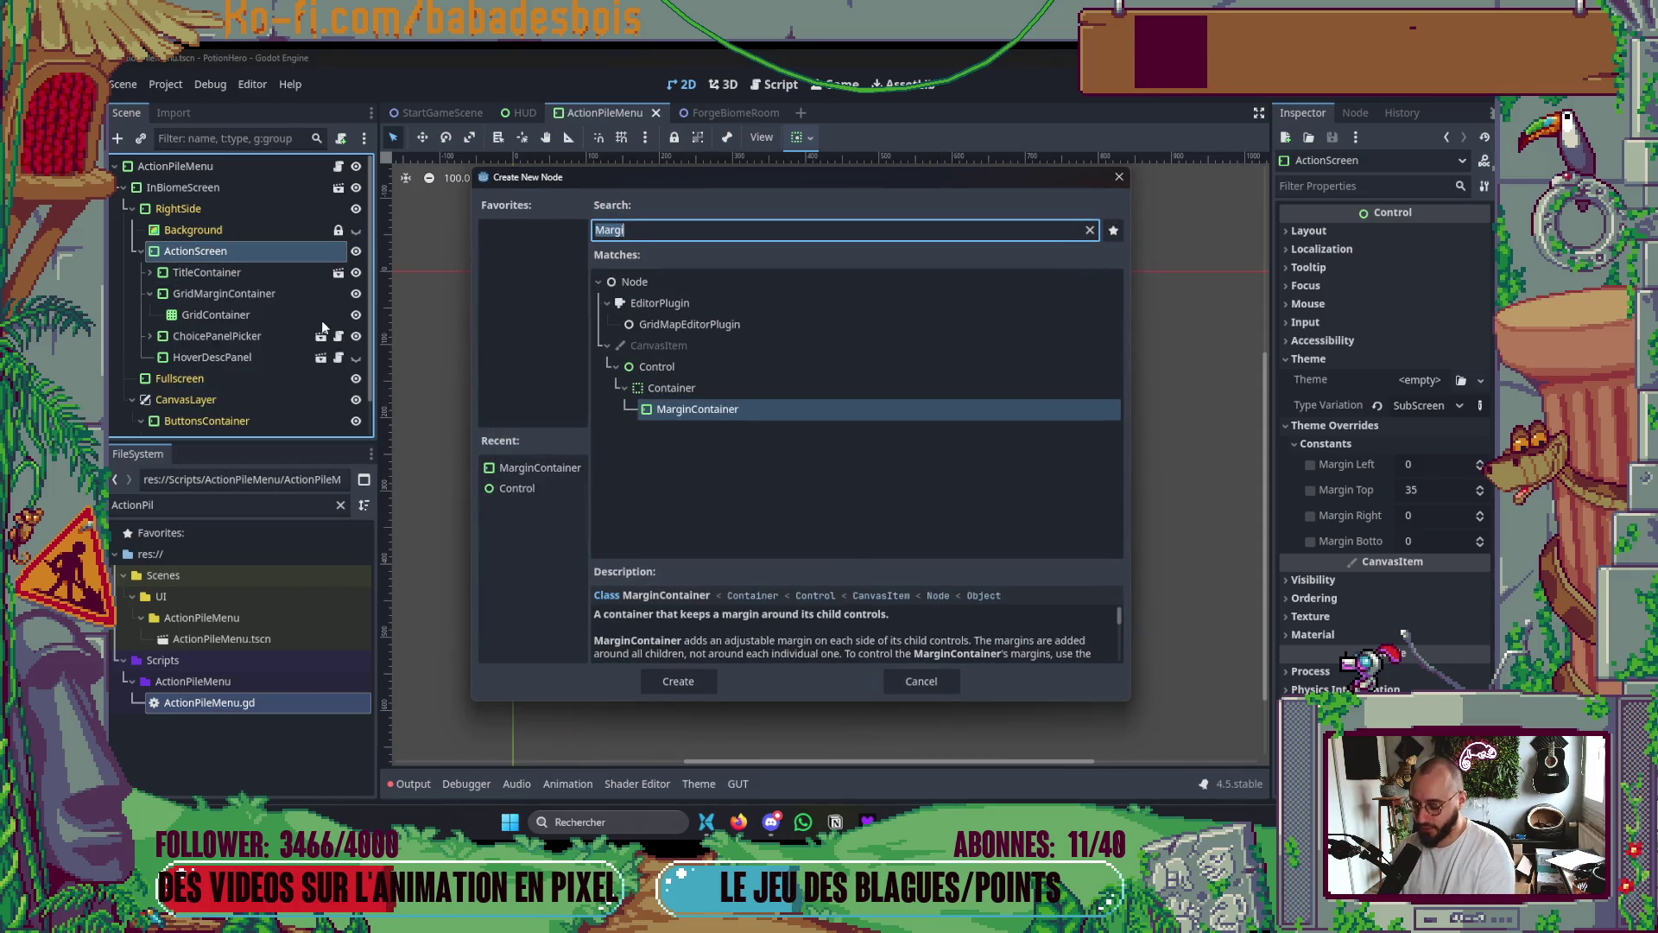
text(HoverManager)
key(Return)
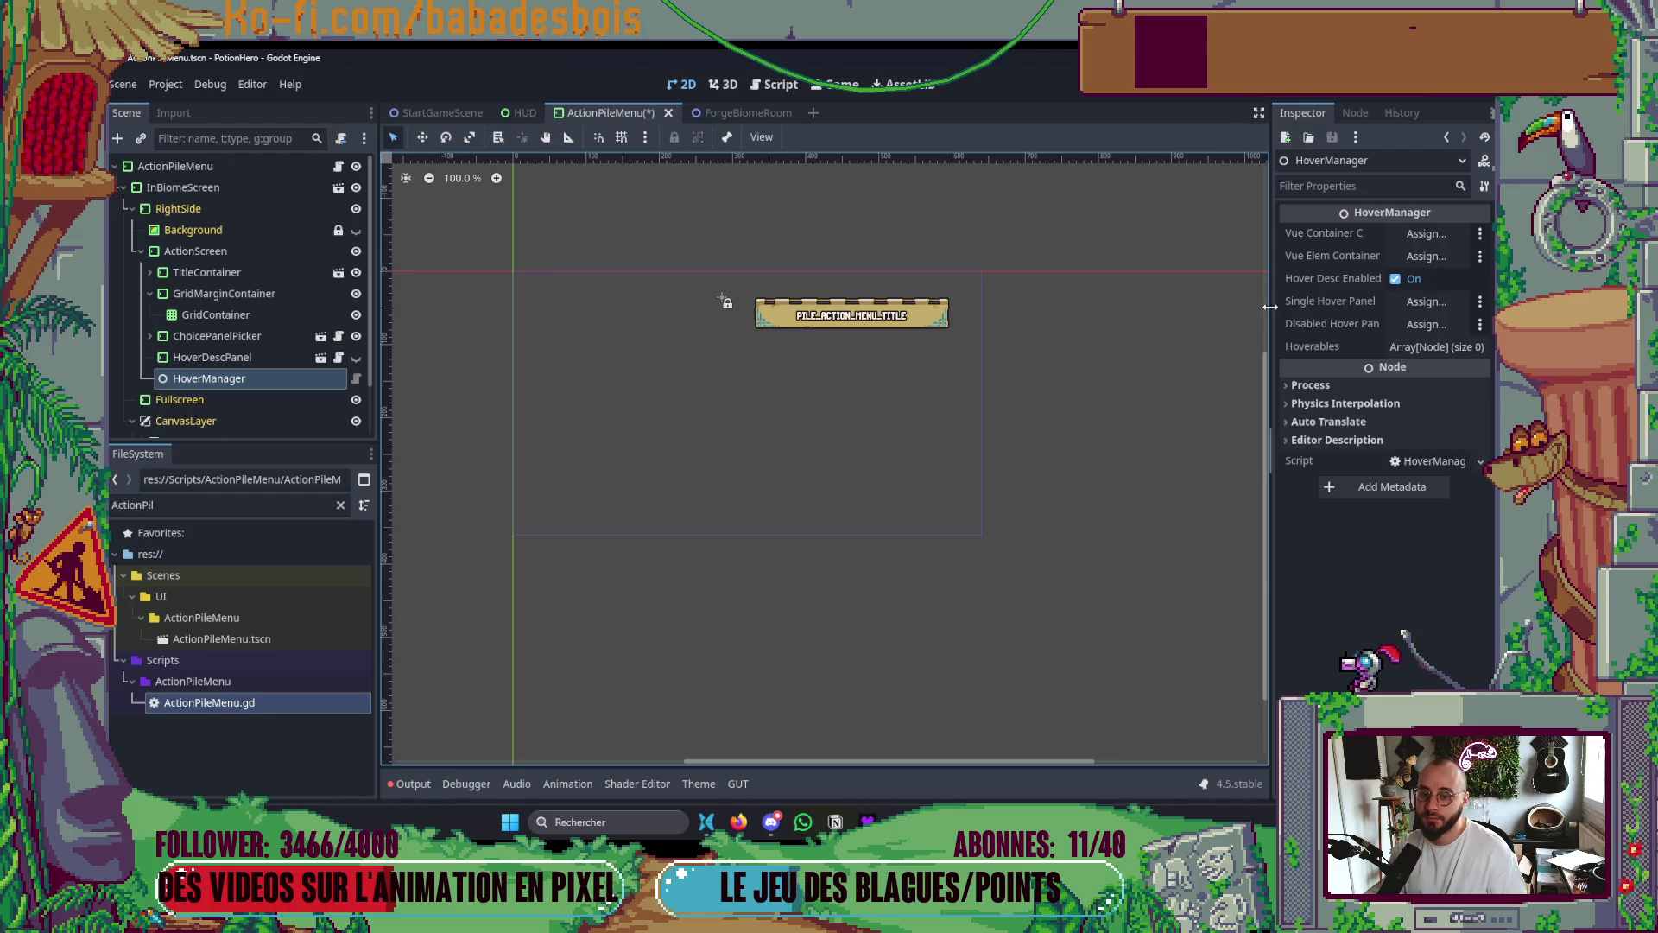
Step: Assign GridContainer as Vue Elem Container and HoverDescPanel as Single Hover Panel
drag(1268, 308, 1179, 307)
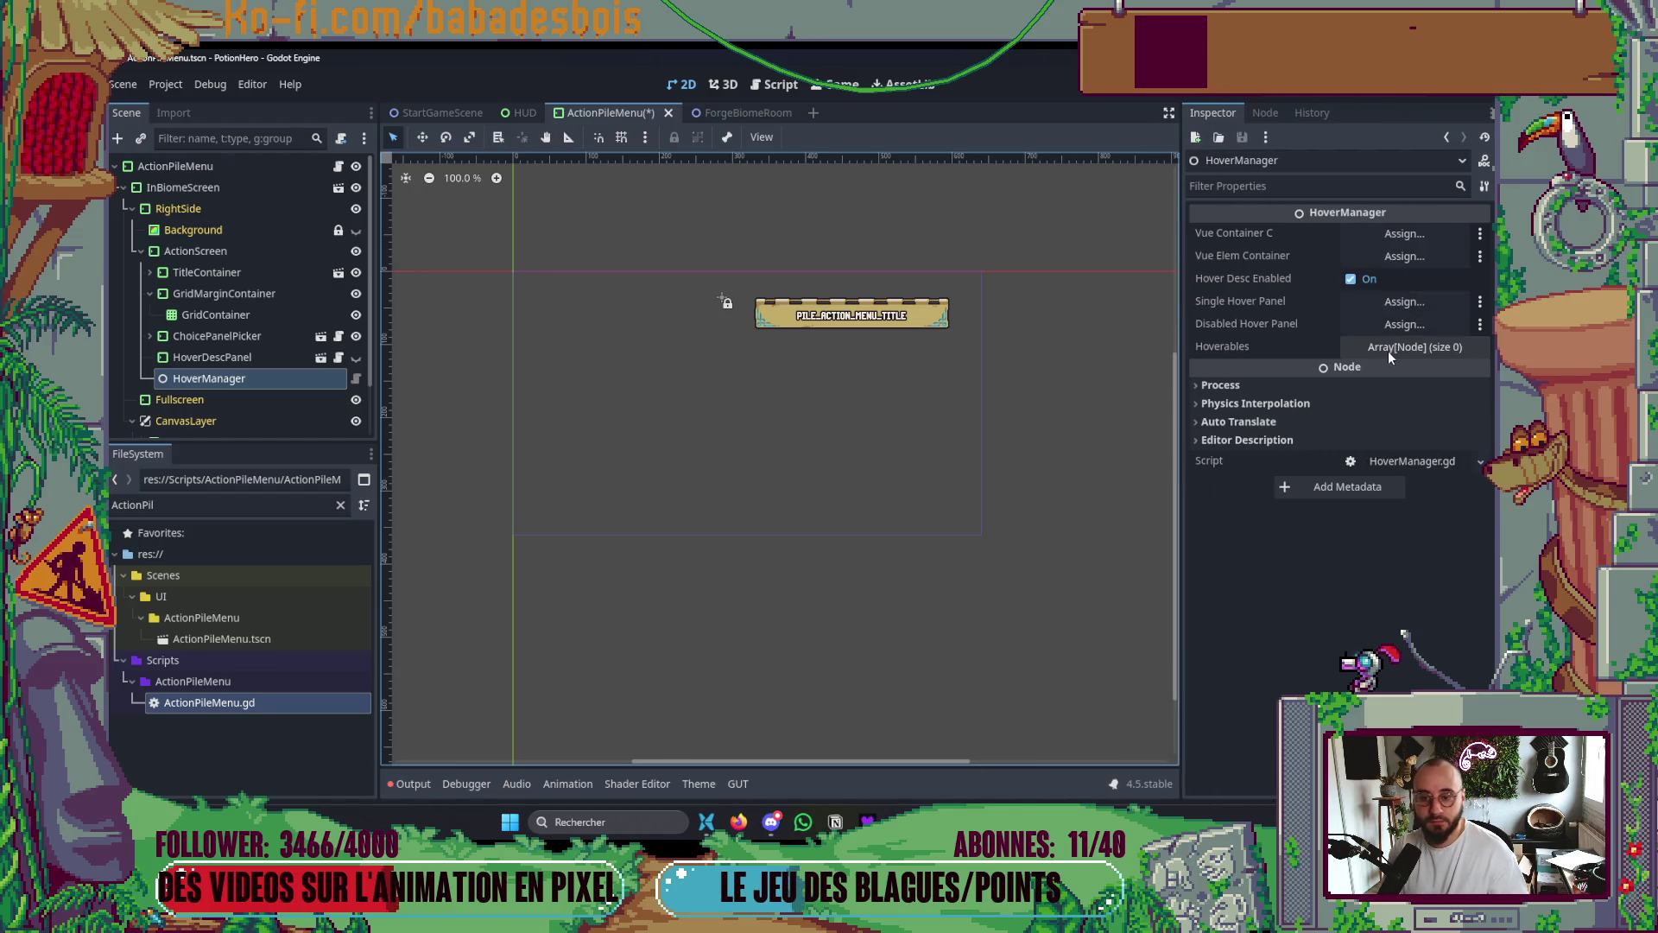
click(1387, 259)
scroll(821, 462, down, 2)
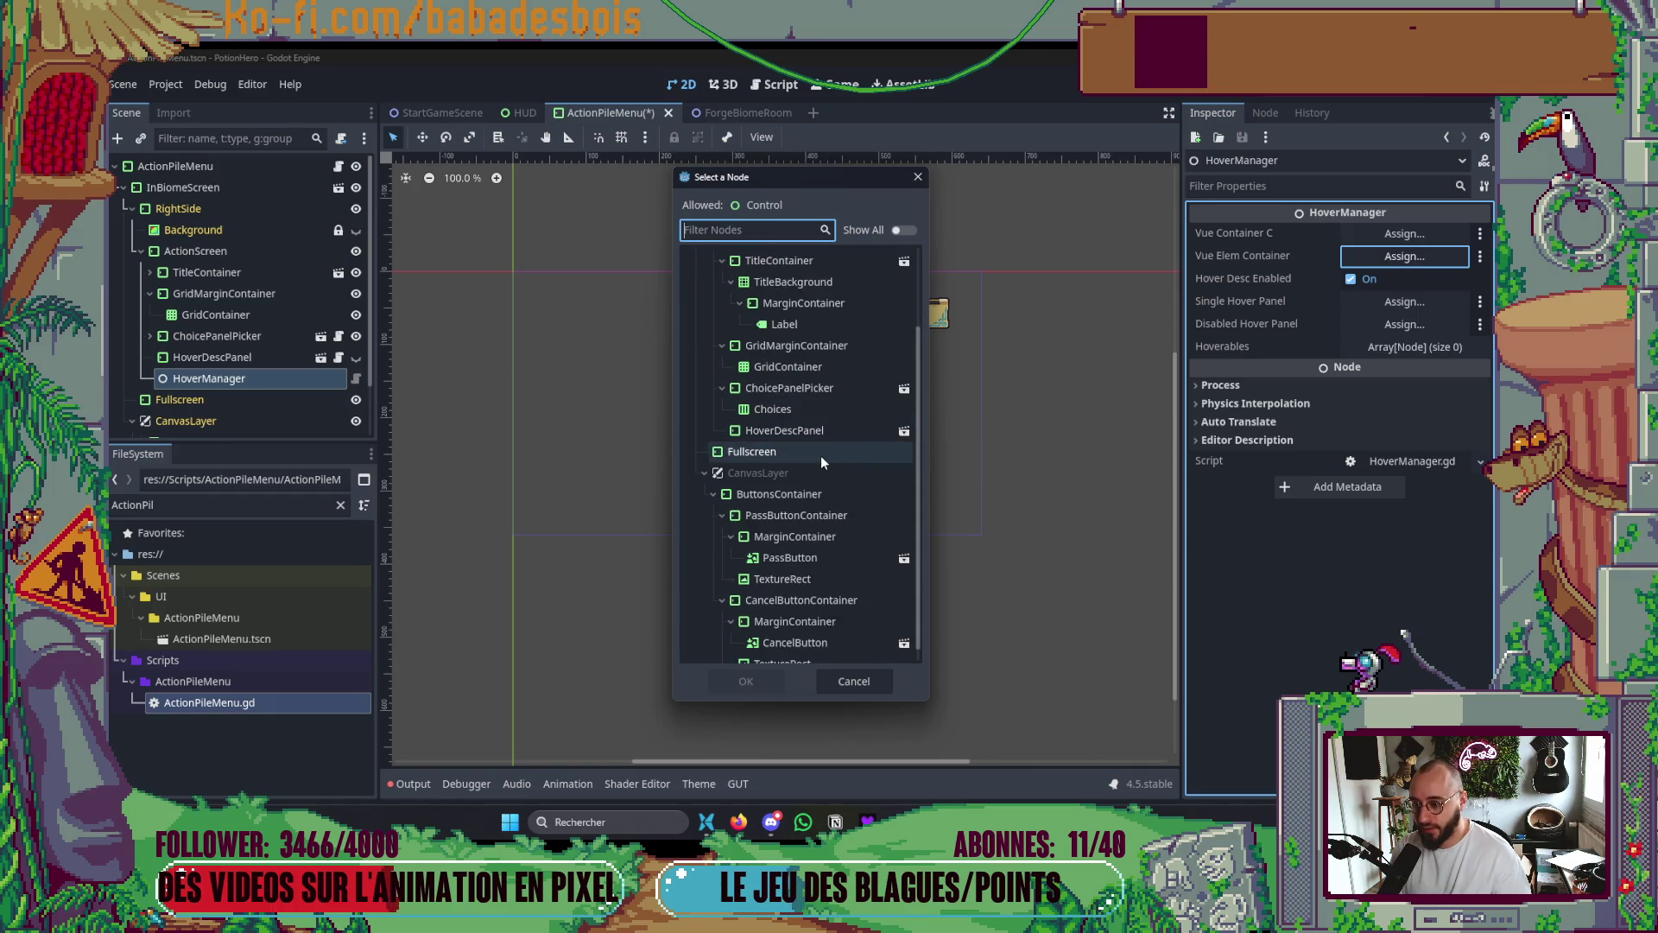
double_click(799, 367)
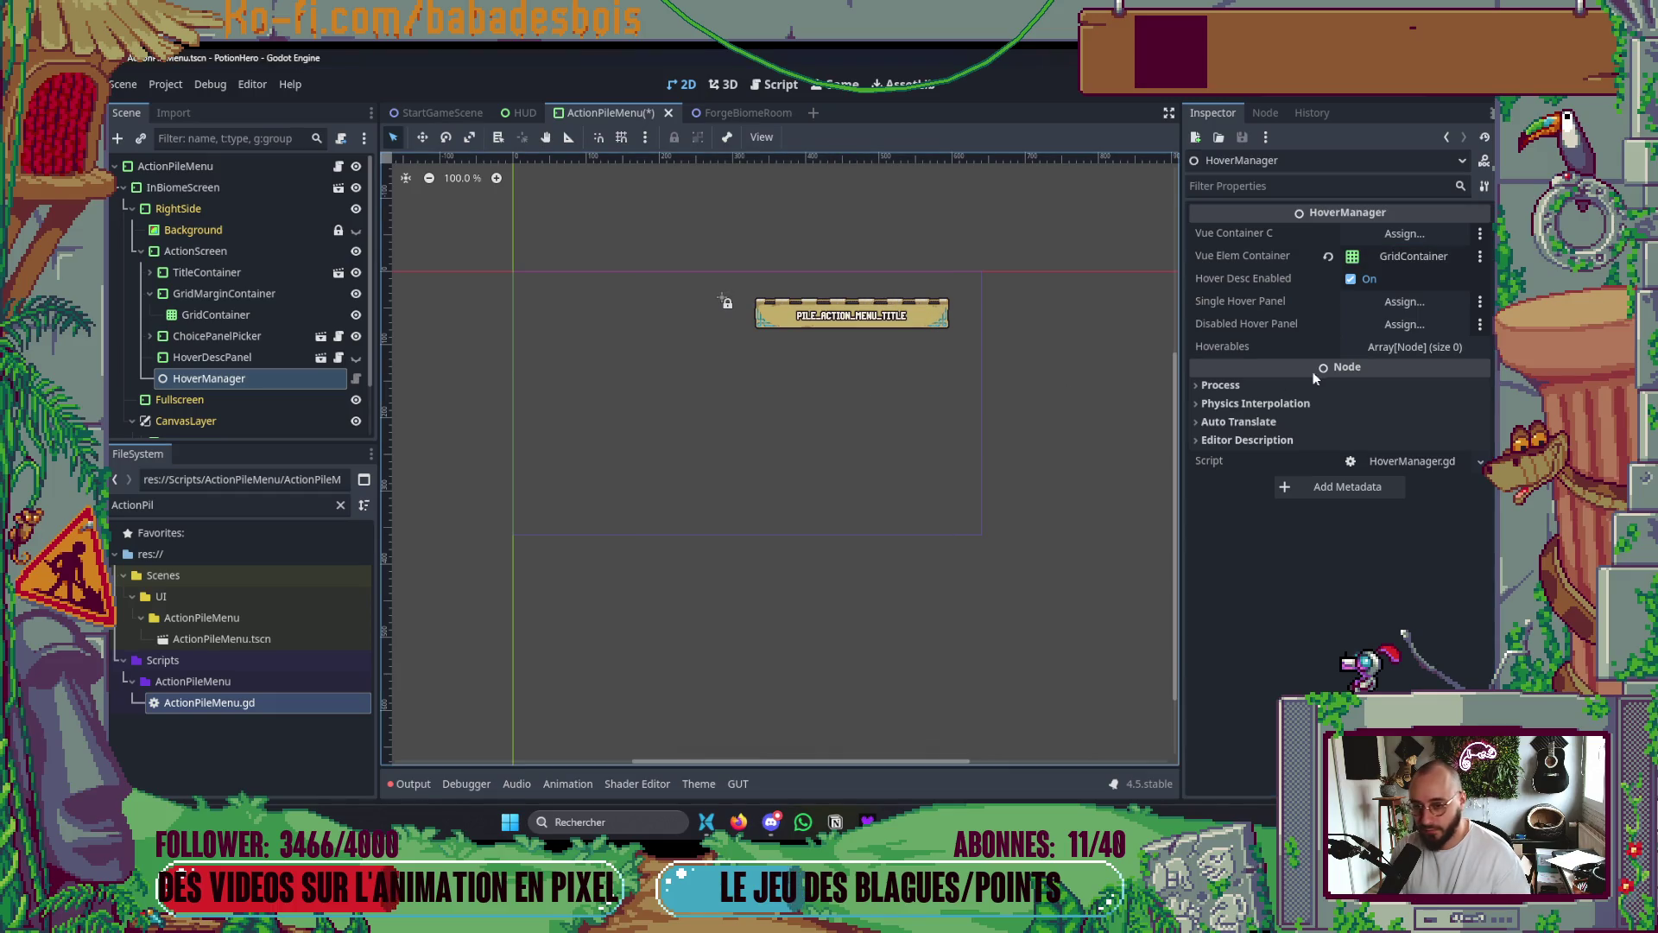
click(1392, 302)
double_click(822, 340)
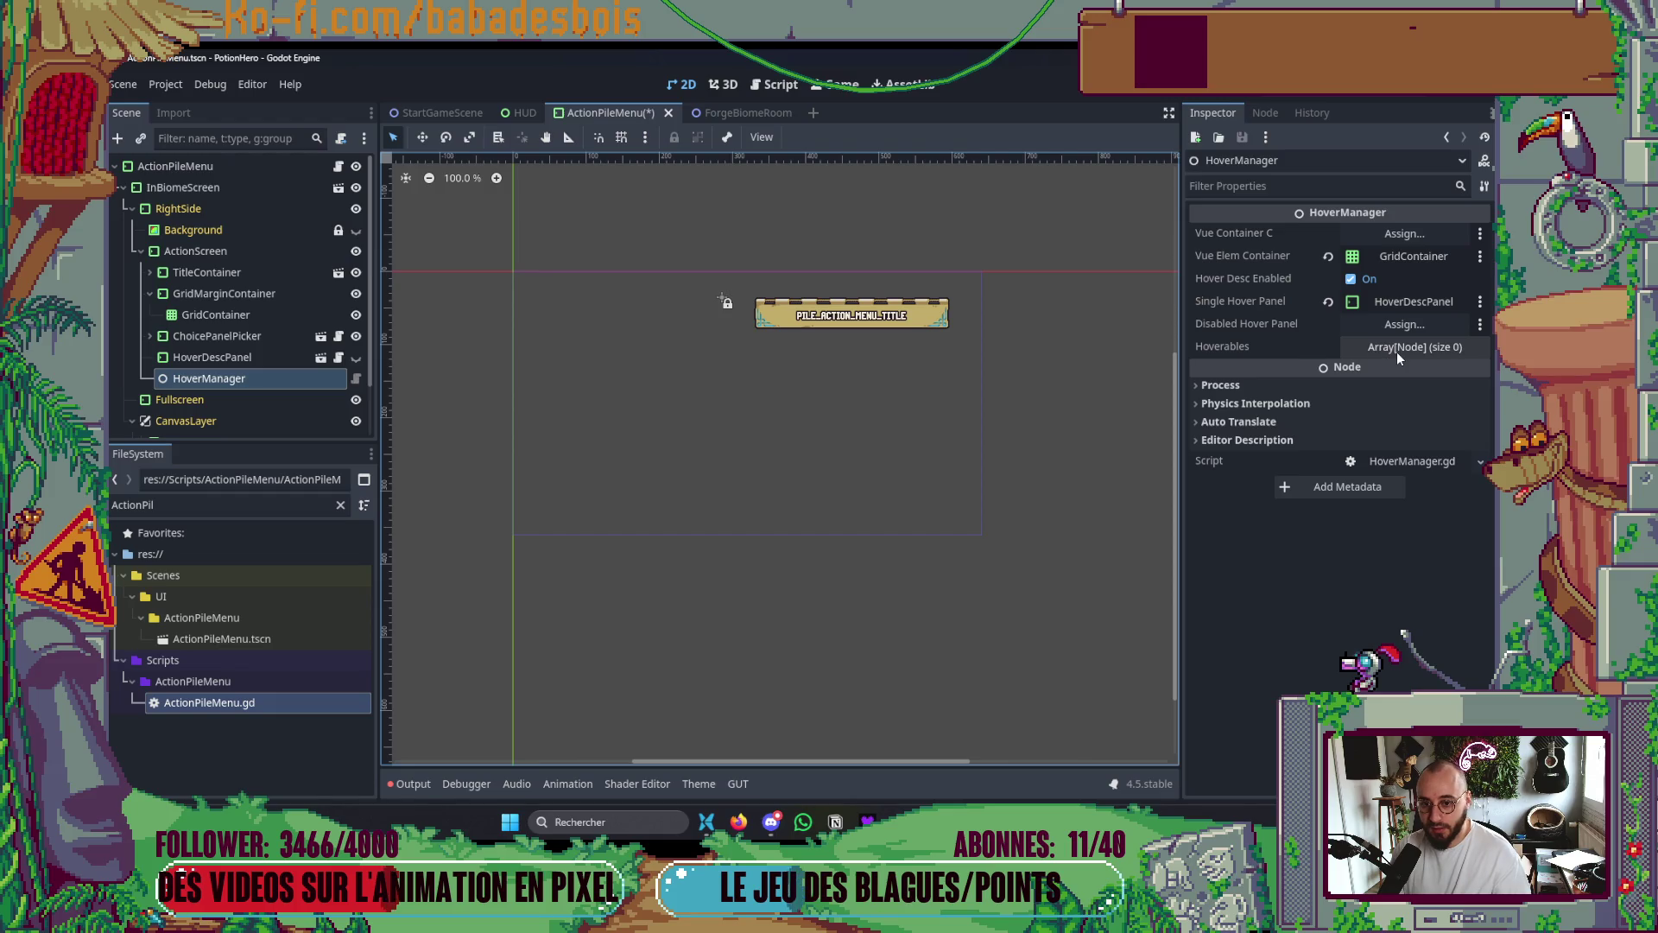
drag(1085, 450, 1084, 459)
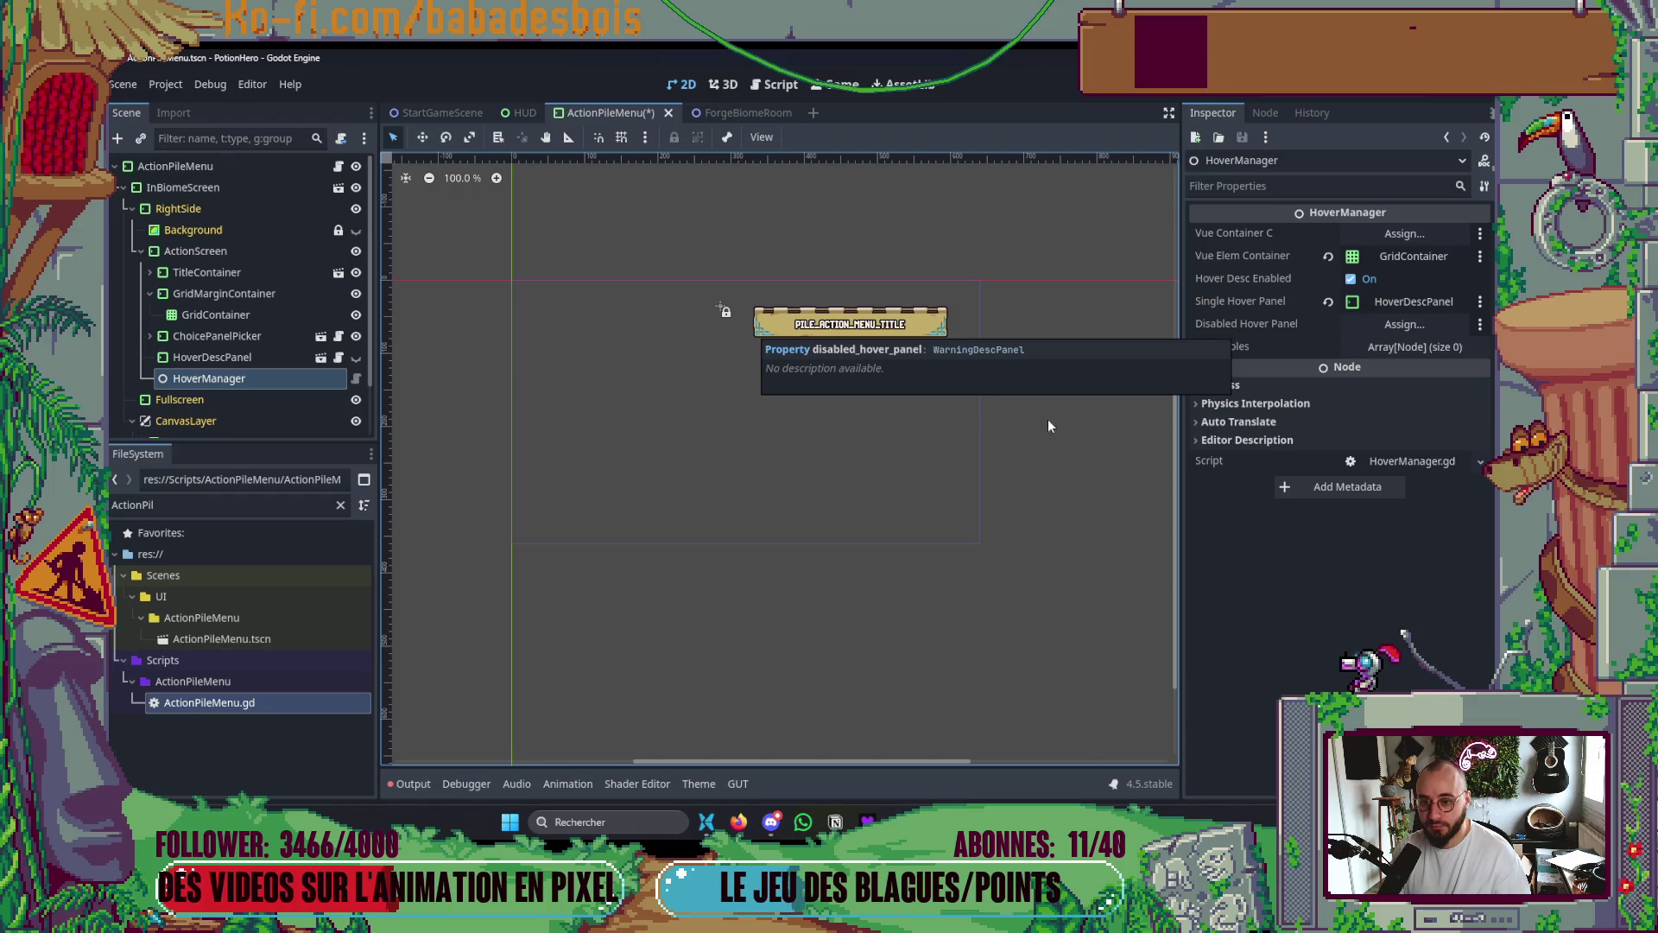
drag(948, 473, 952, 508)
Step: Save the ActionPileMenu scene and bring up the HUD scene
key(ctrl+s)
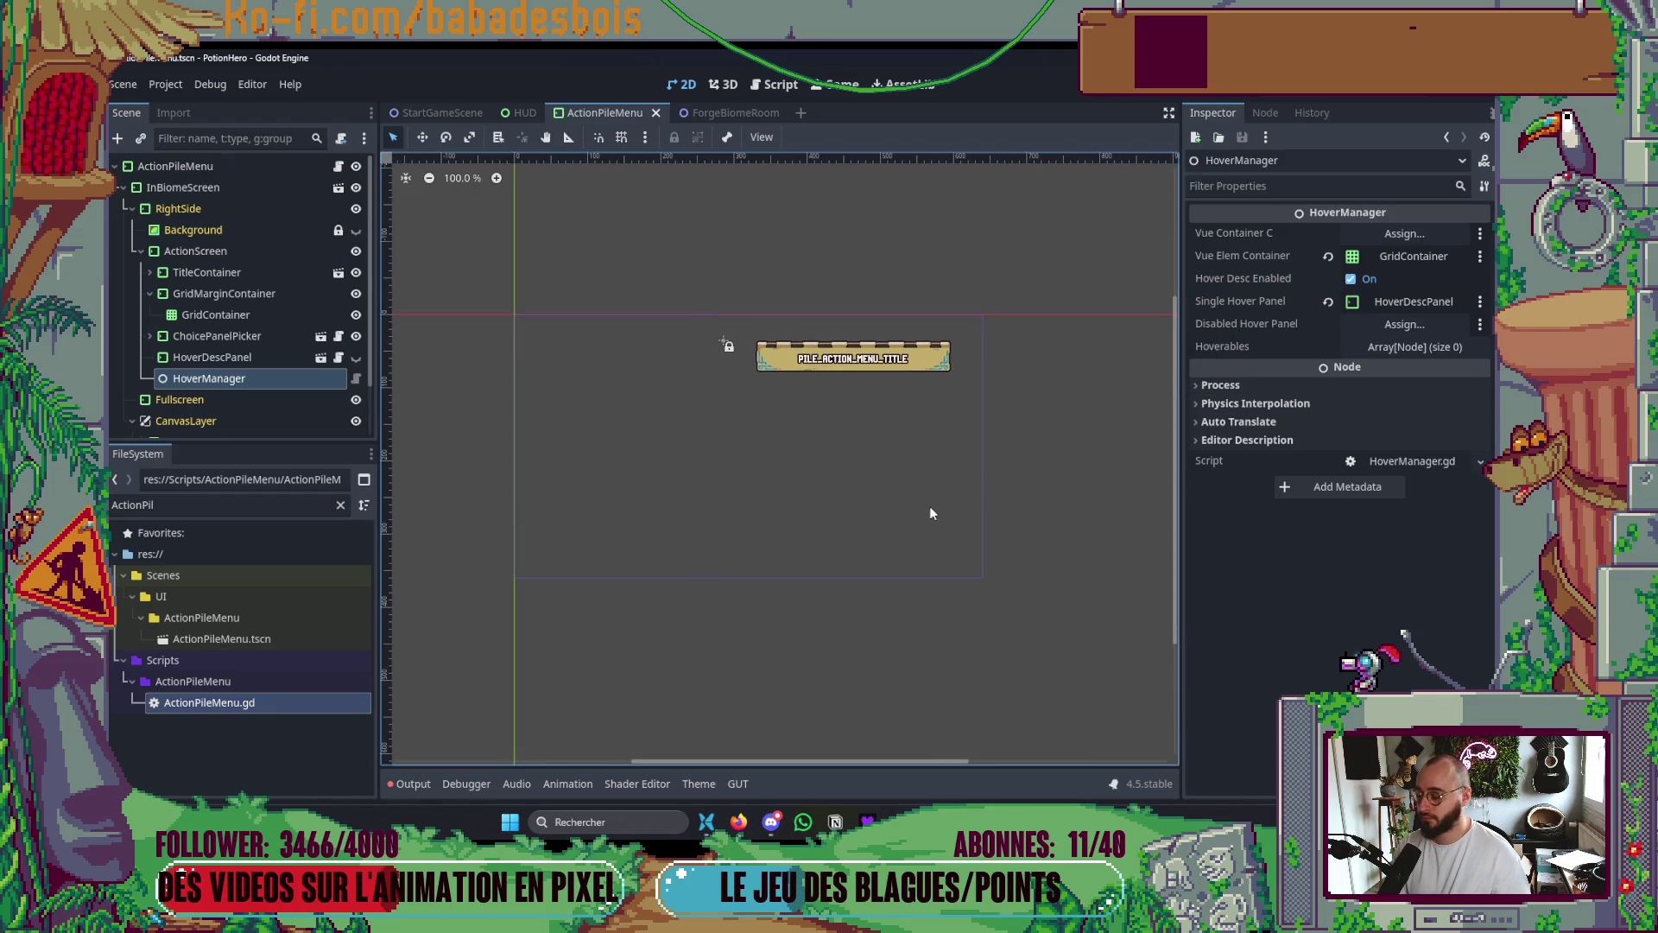
key(alt+Tab)
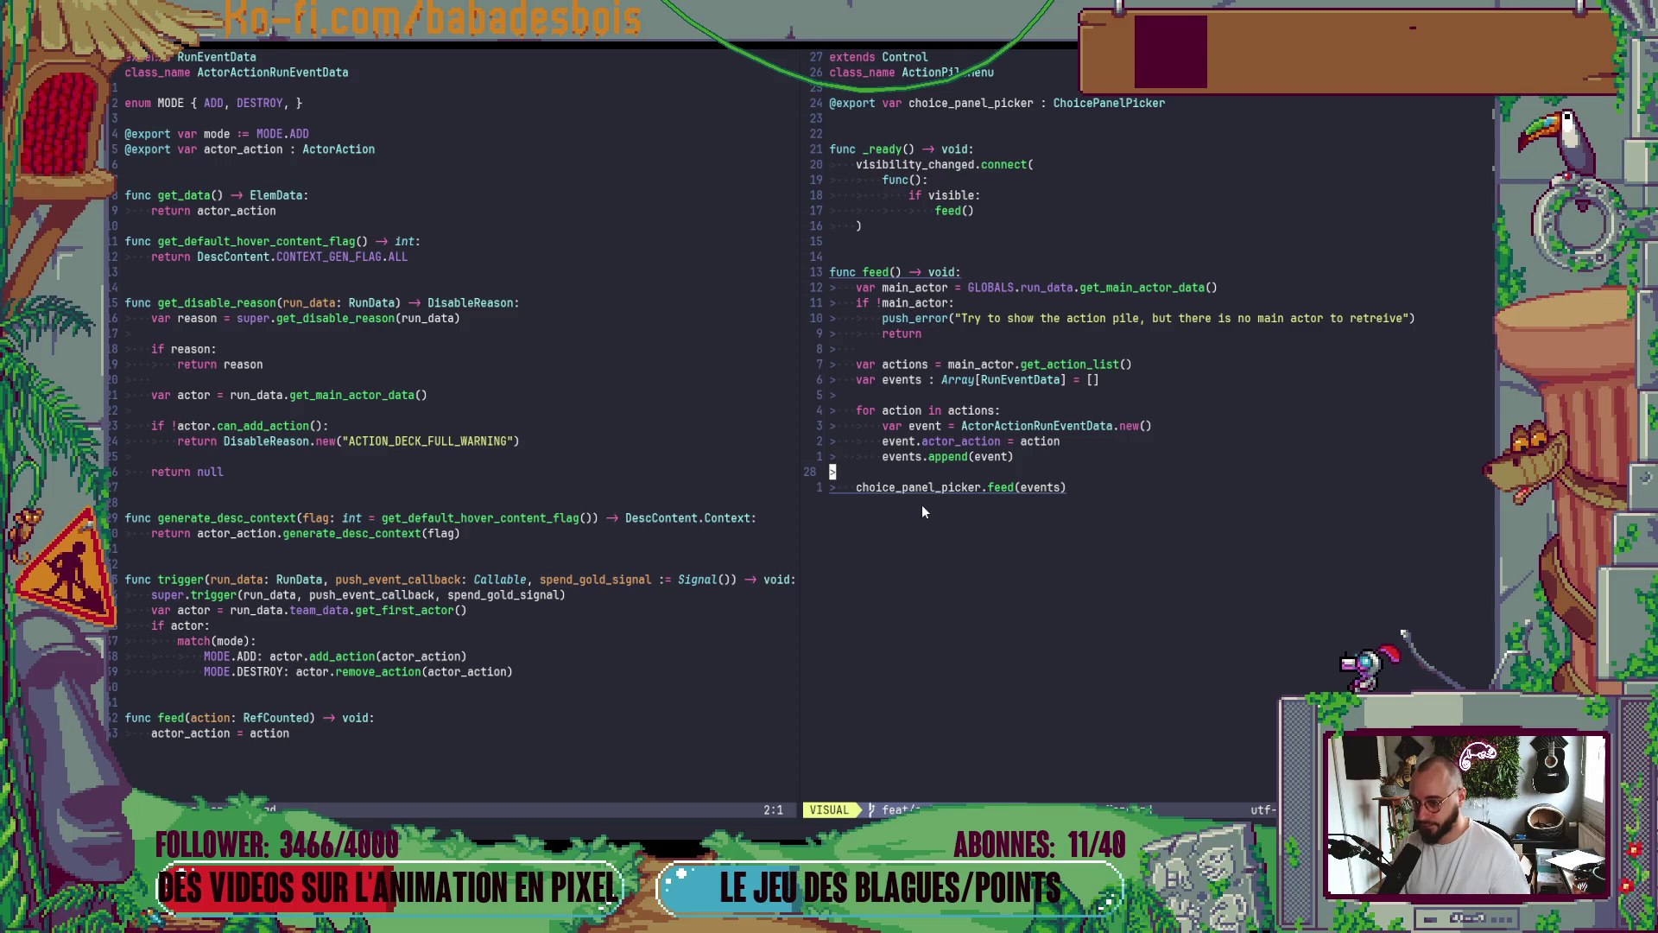
key(alt+Tab)
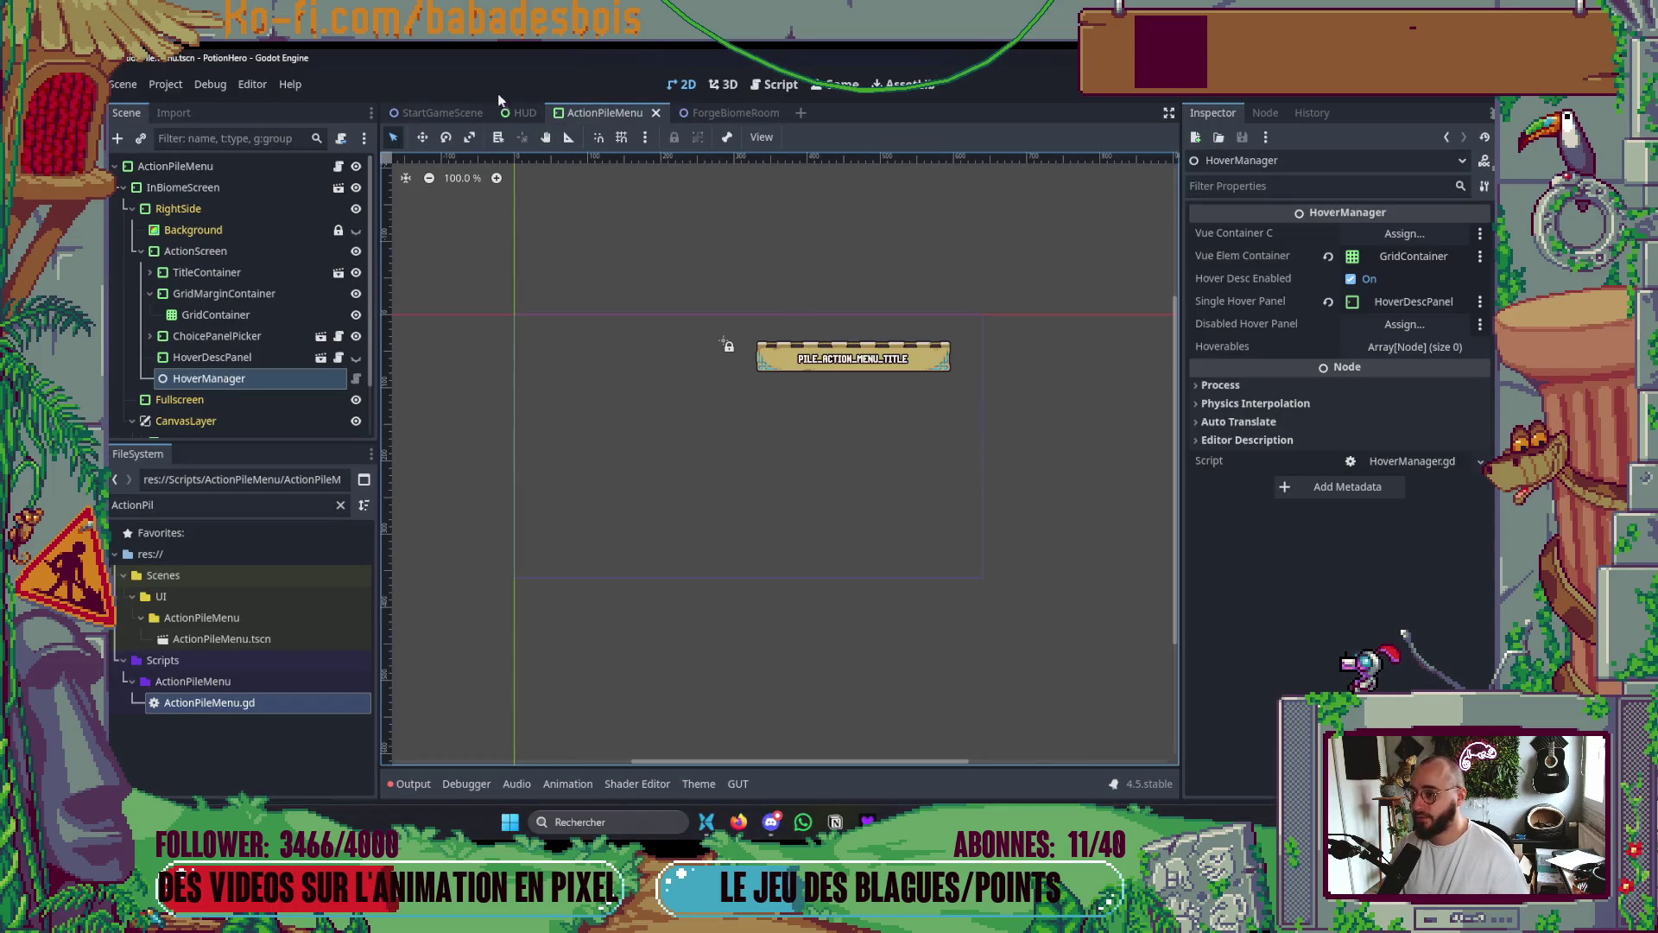
click(518, 112)
Step: Instance ActionPileMenu.tscn as a child of the HUD root and save the HUD scene
right_click(168, 169)
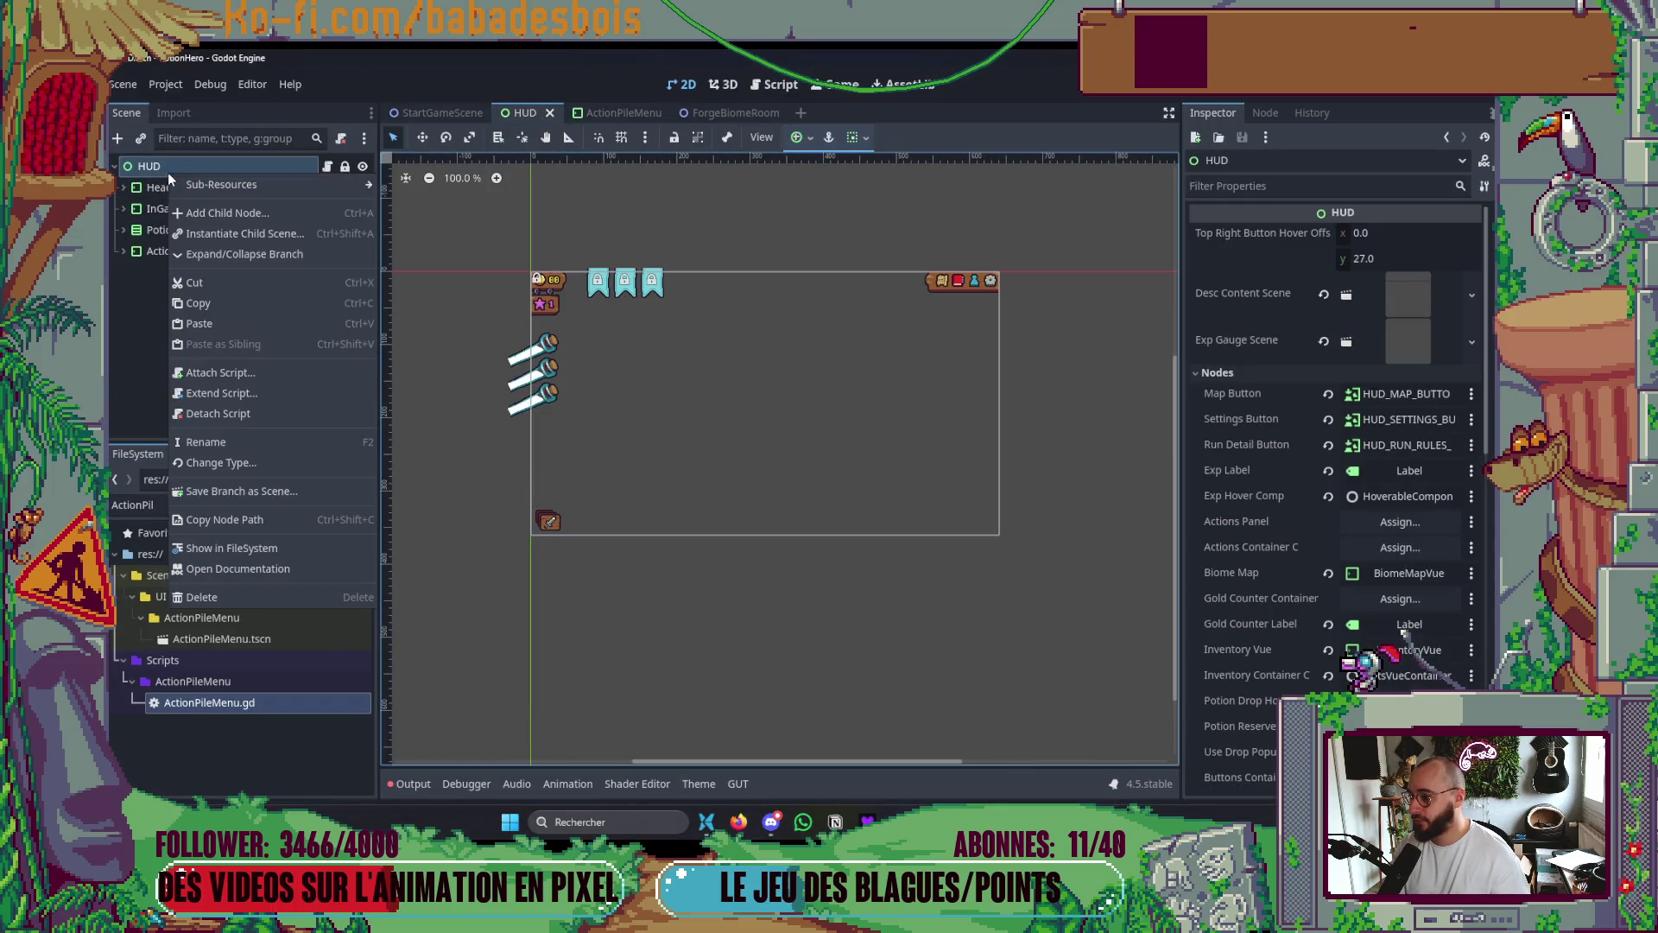
click(185, 230)
text(ActionP)
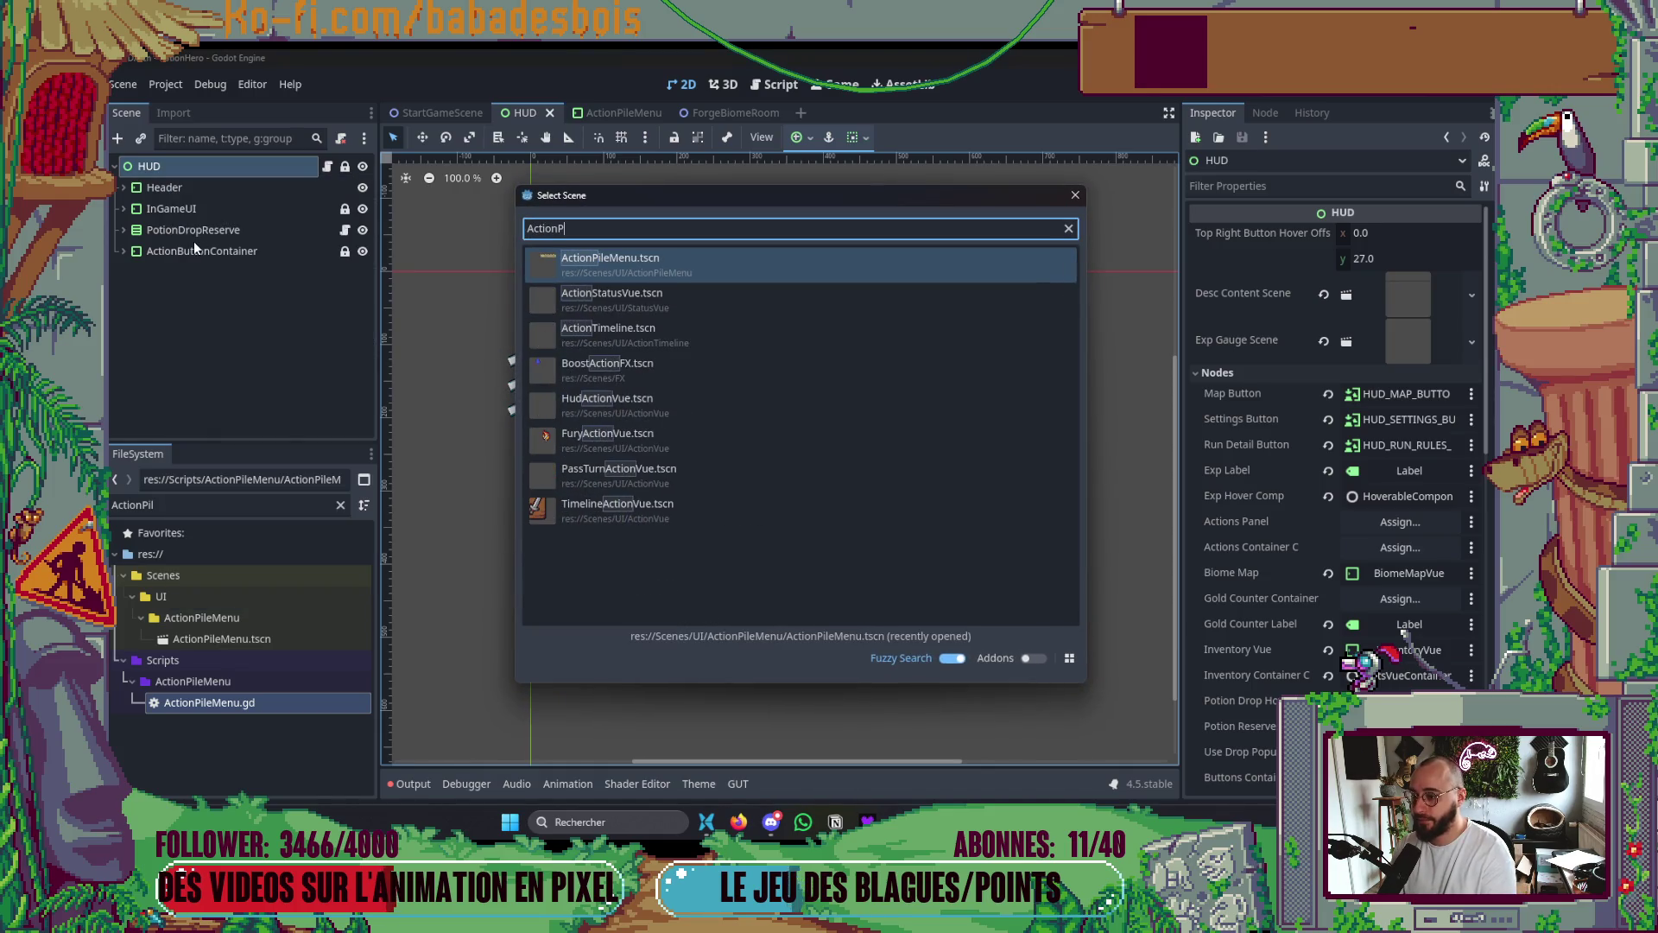
key(Return)
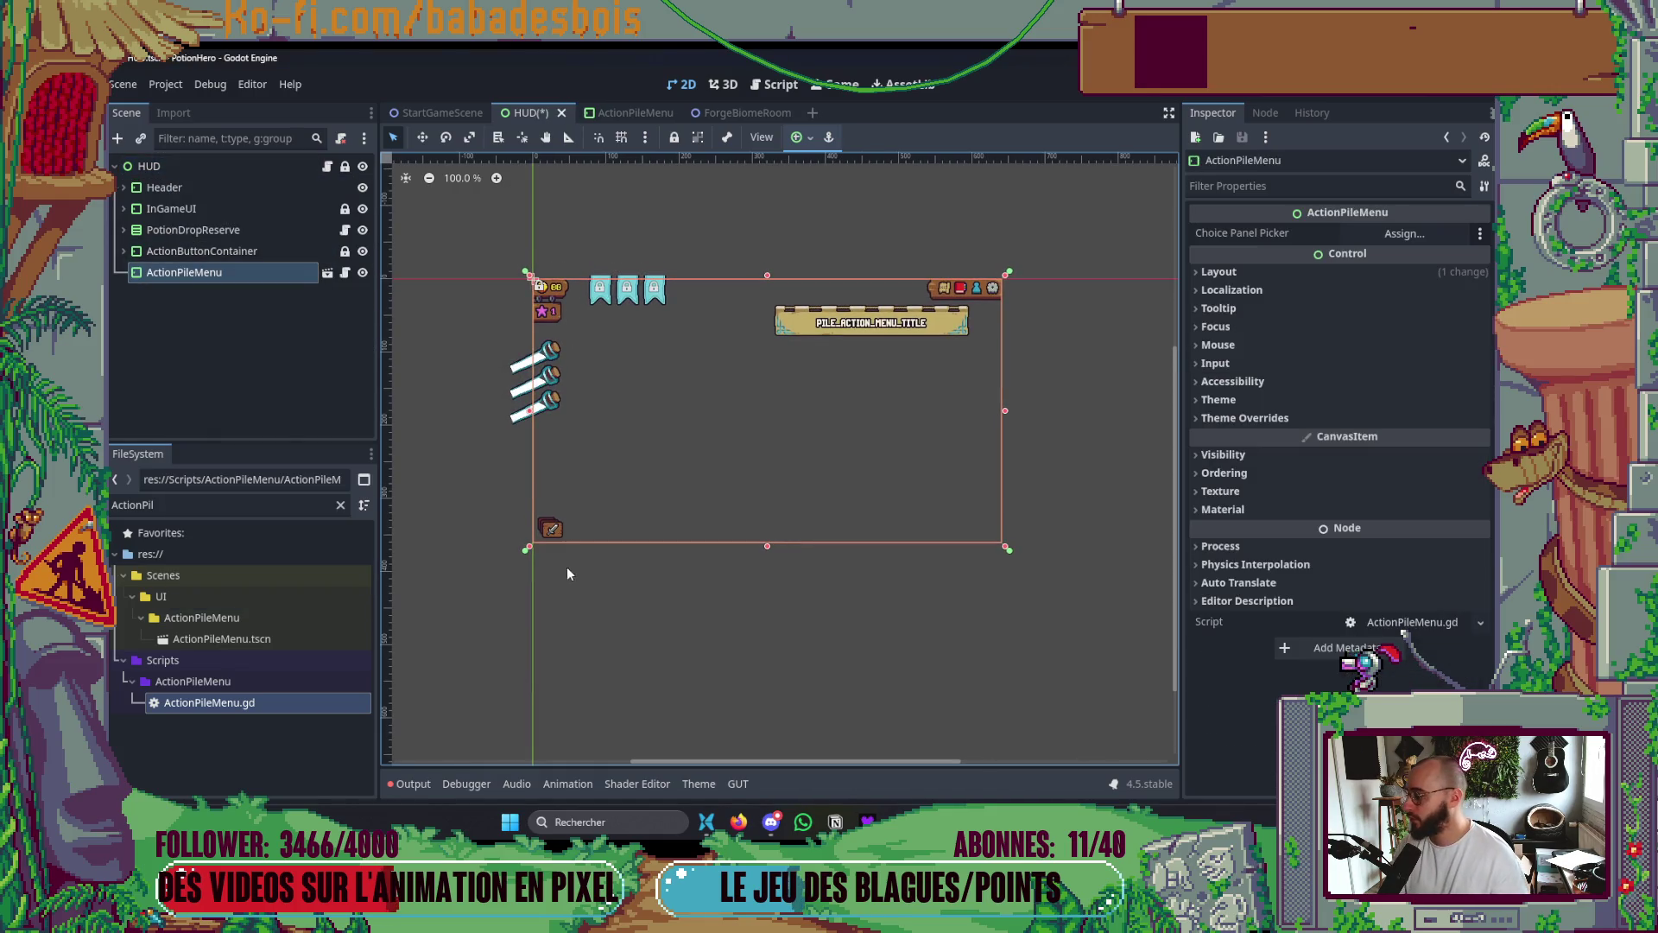
click(588, 599)
key(ctrl+s)
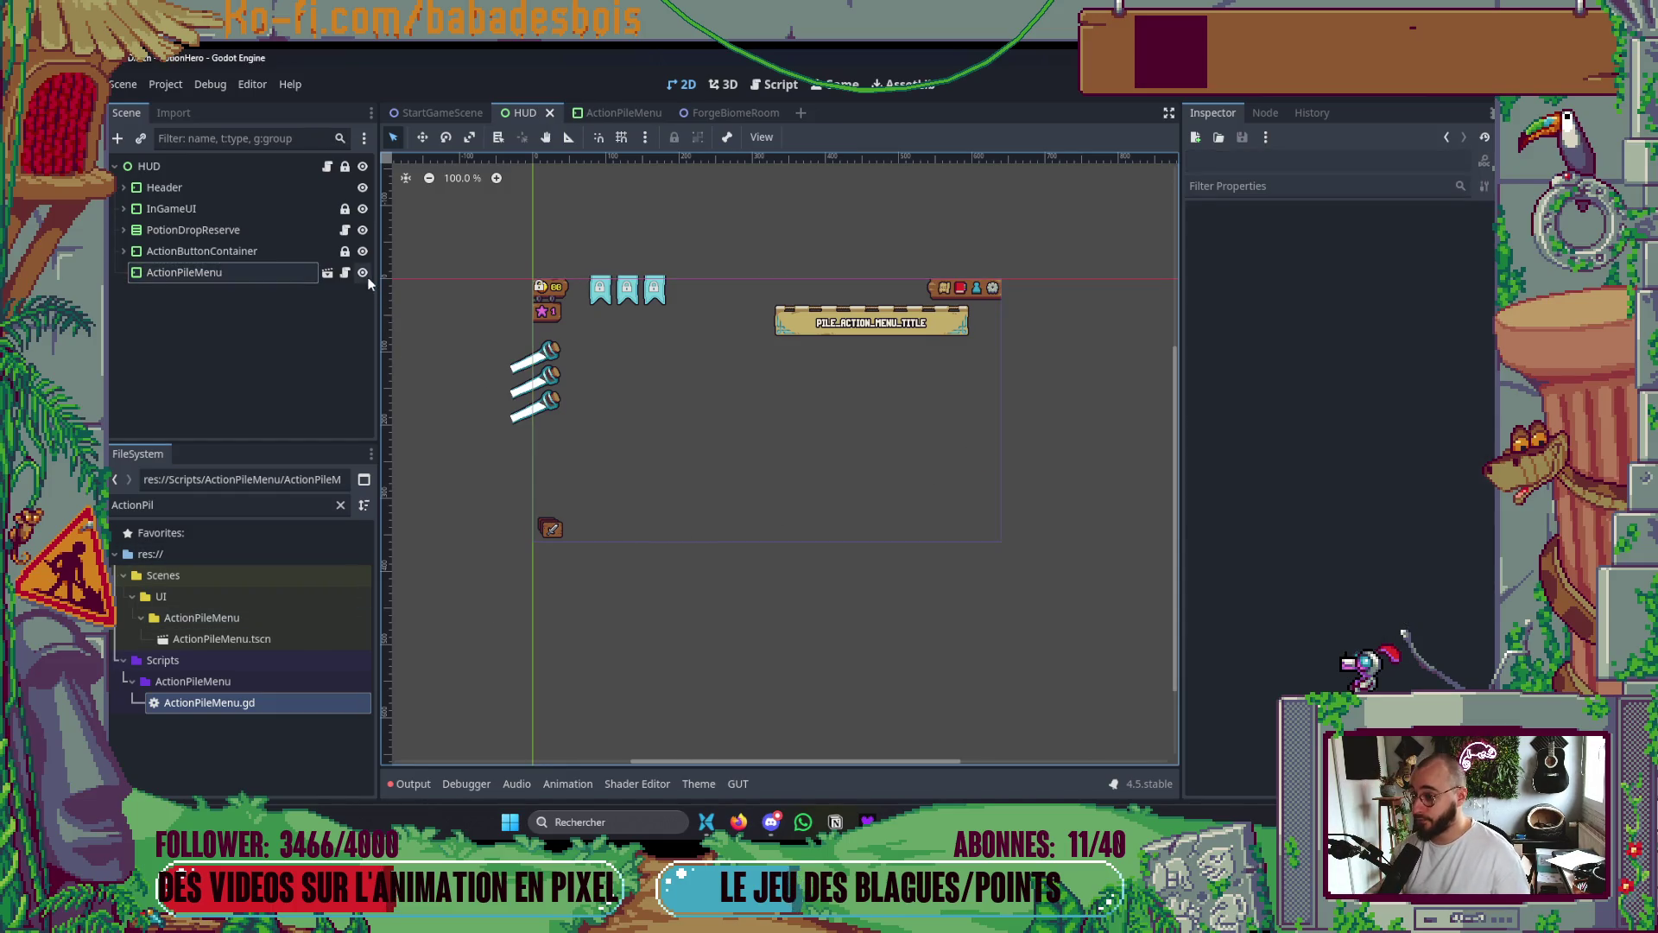
key(alt+Tab)
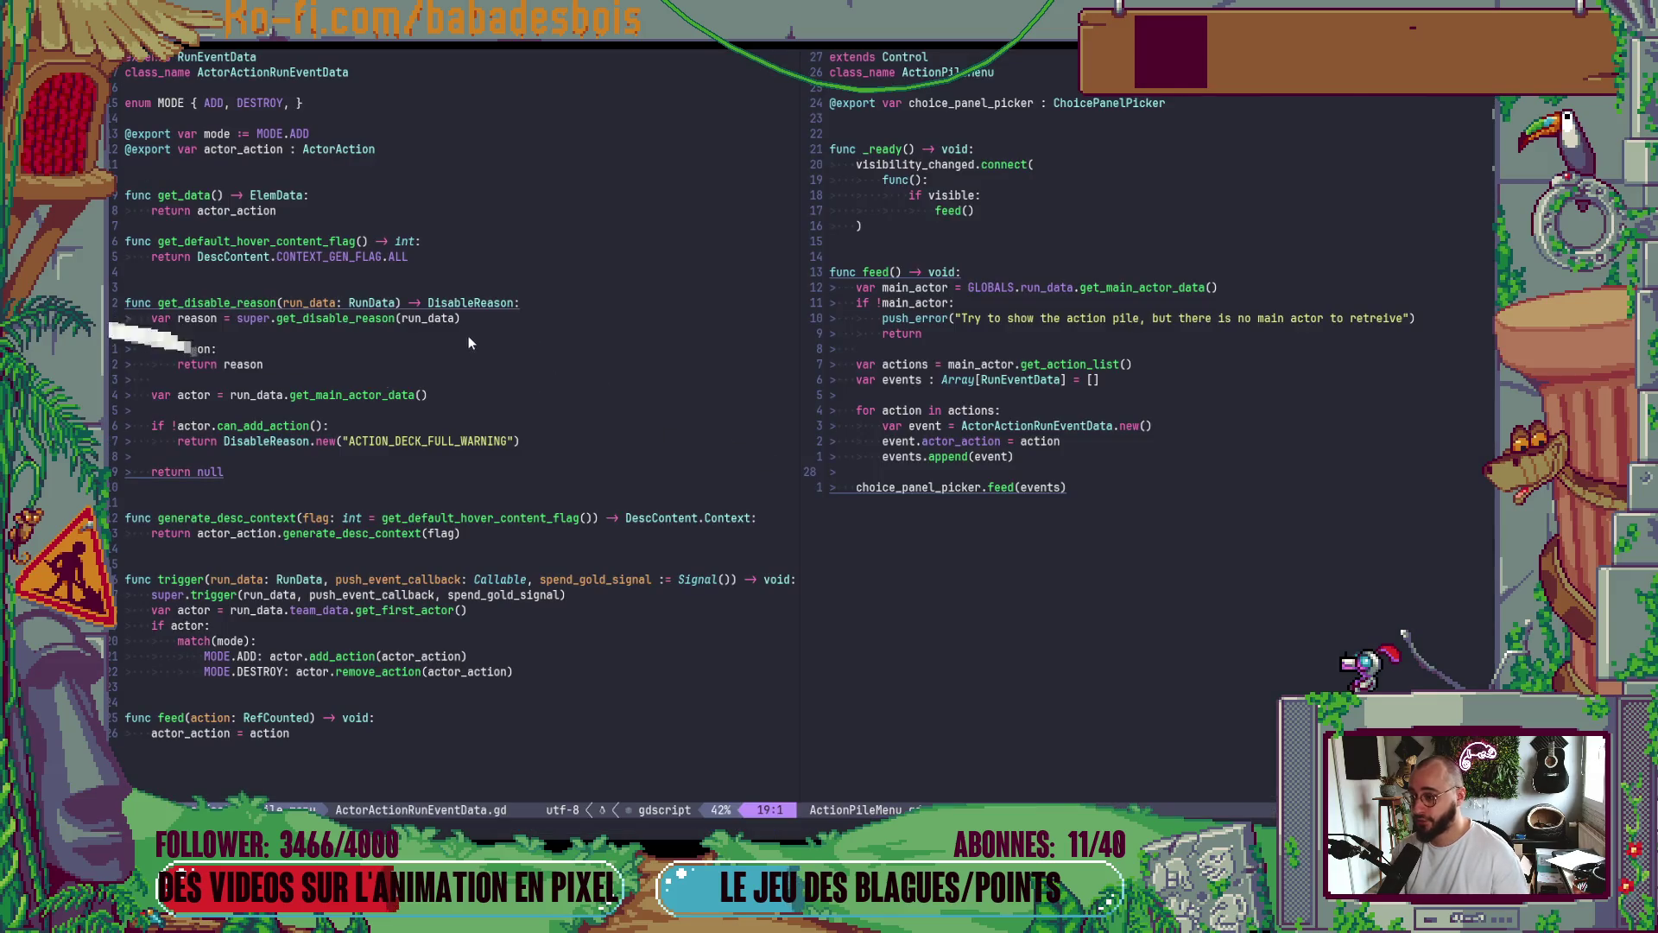
Step: Open the HUD.gd script through the project file finder
key(space)
key(f)
key(f)
text(choice)
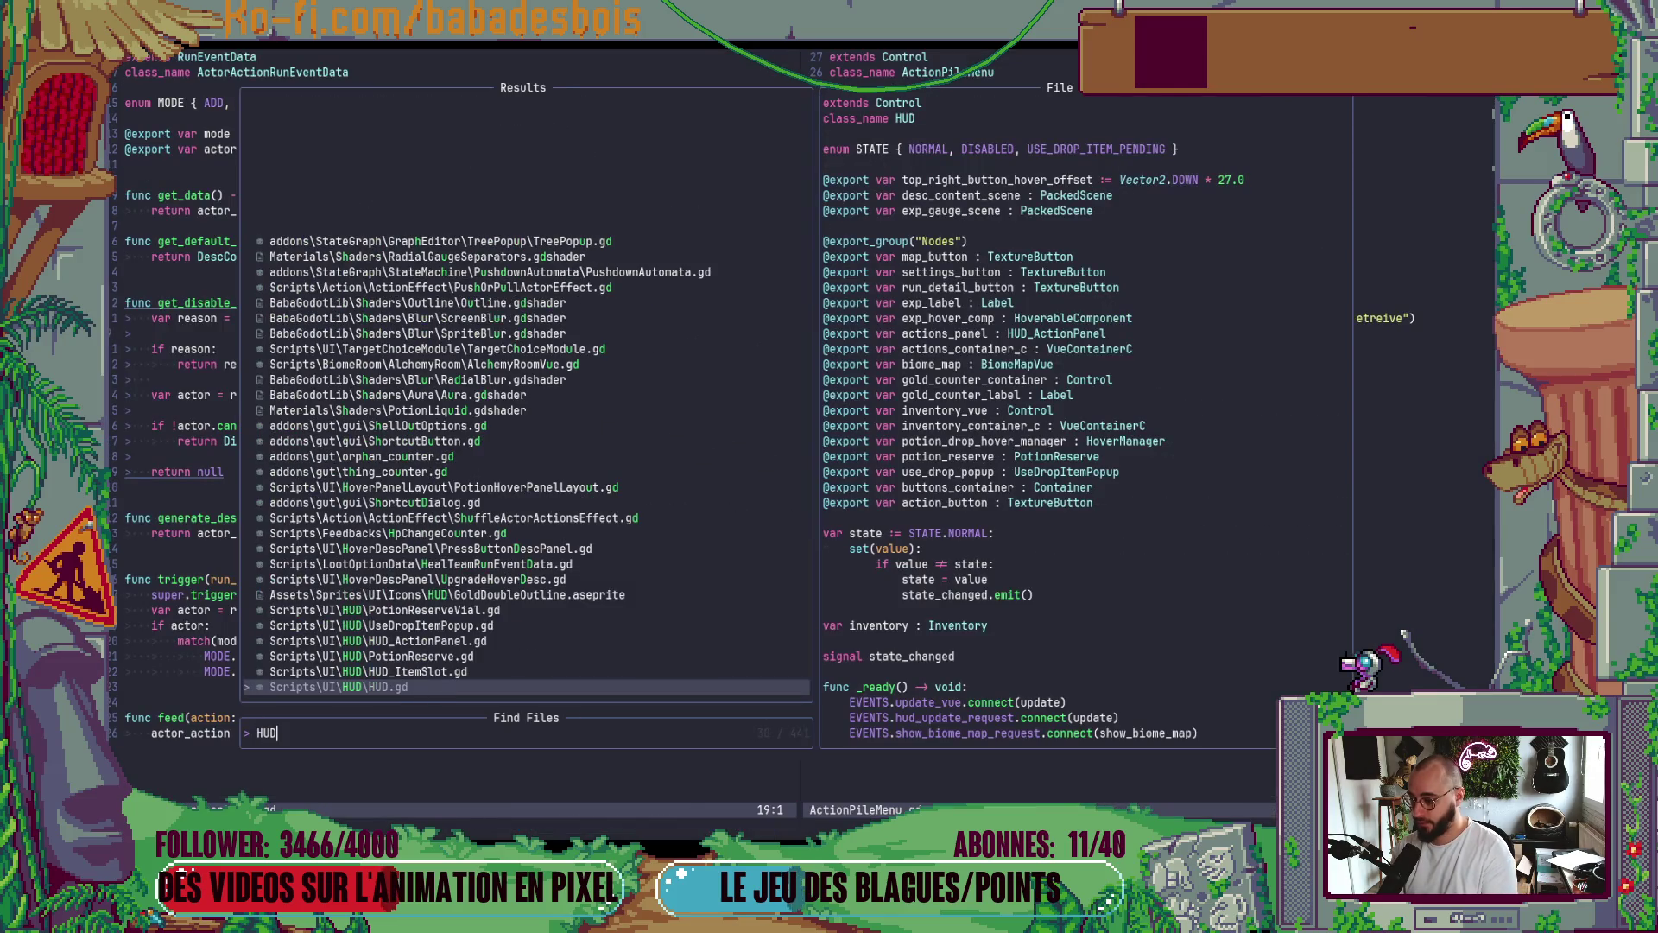
key(Return)
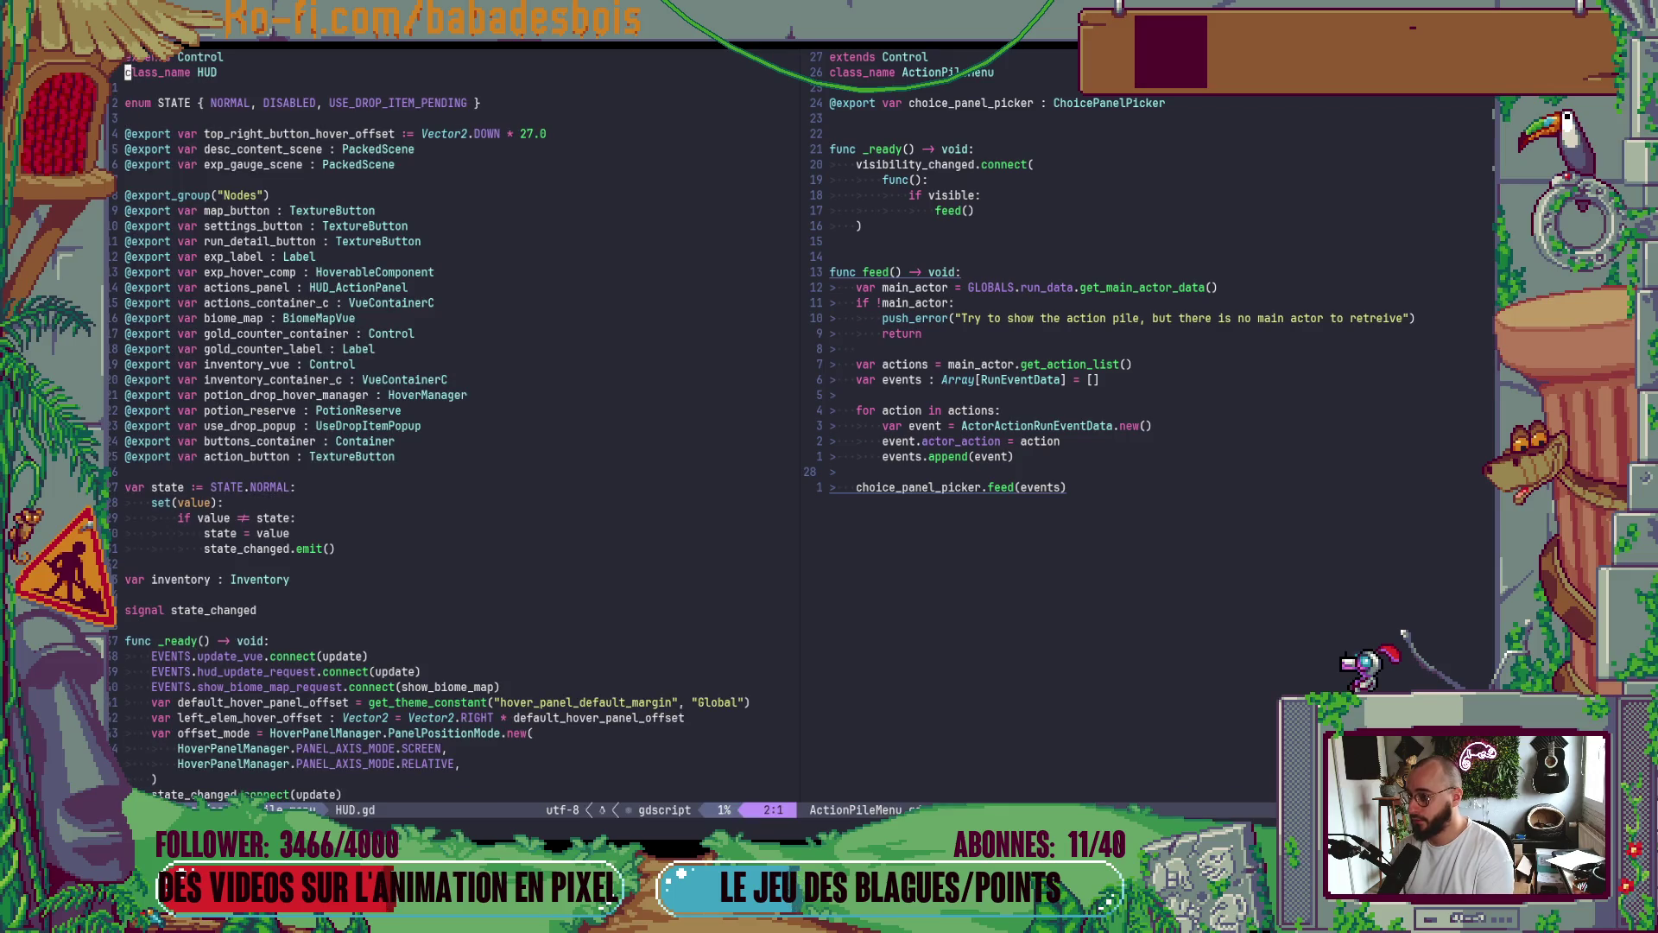
text(o@excpo)
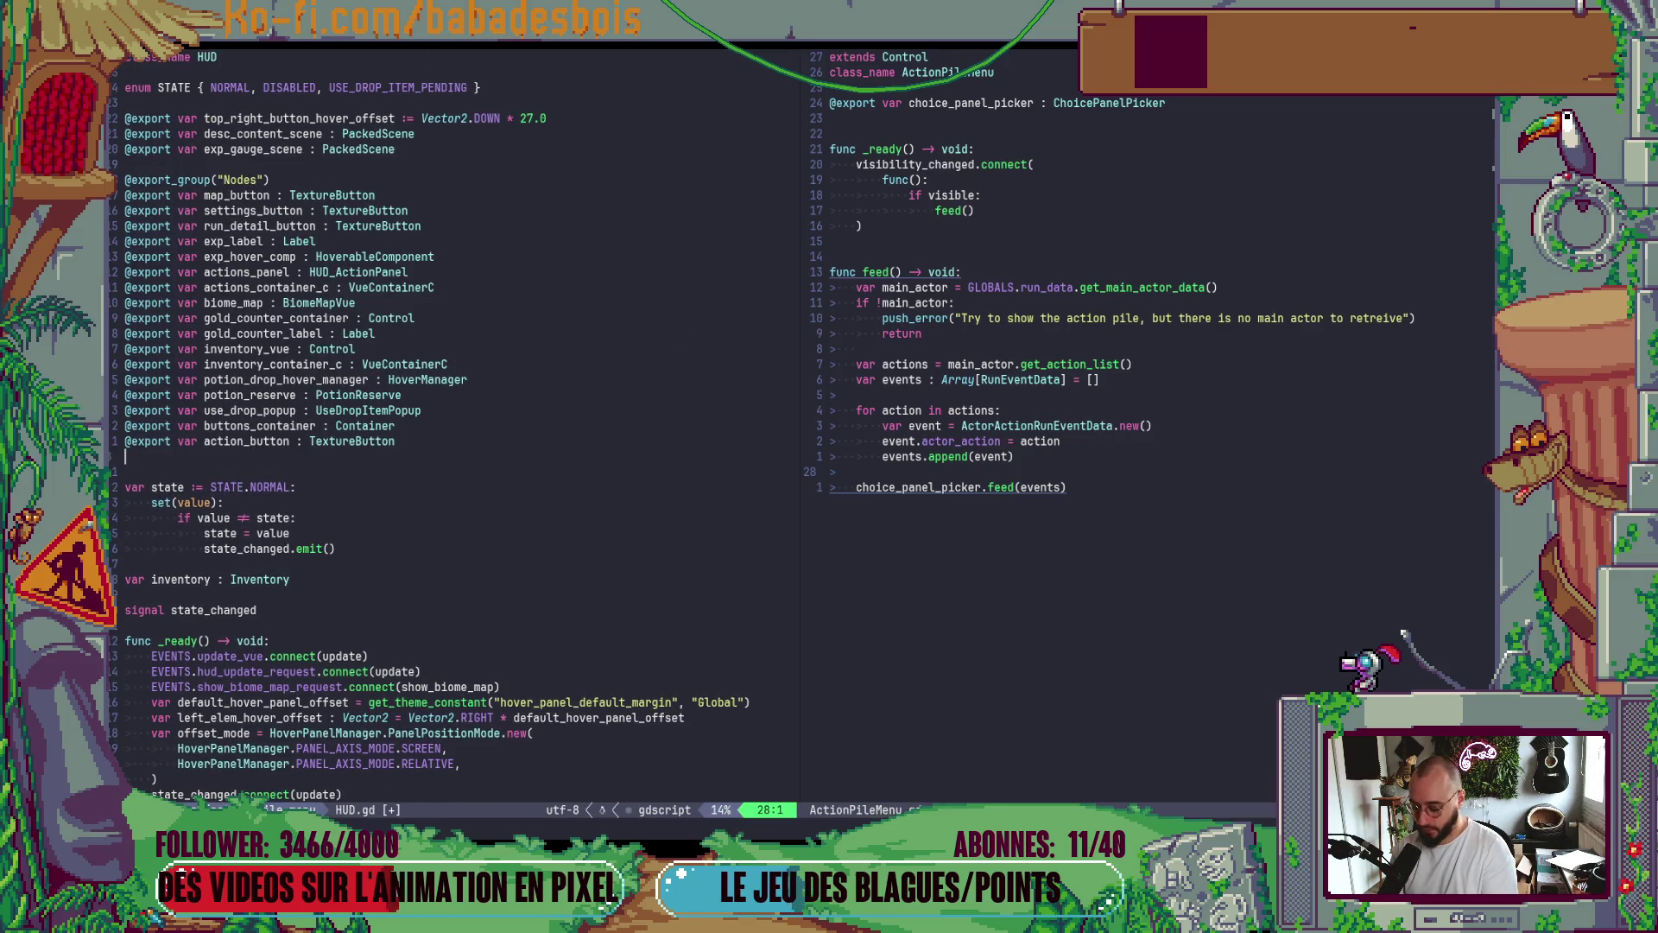
key(BackSpace)
key(BackSpace)
key(BackSpace)
text(por)
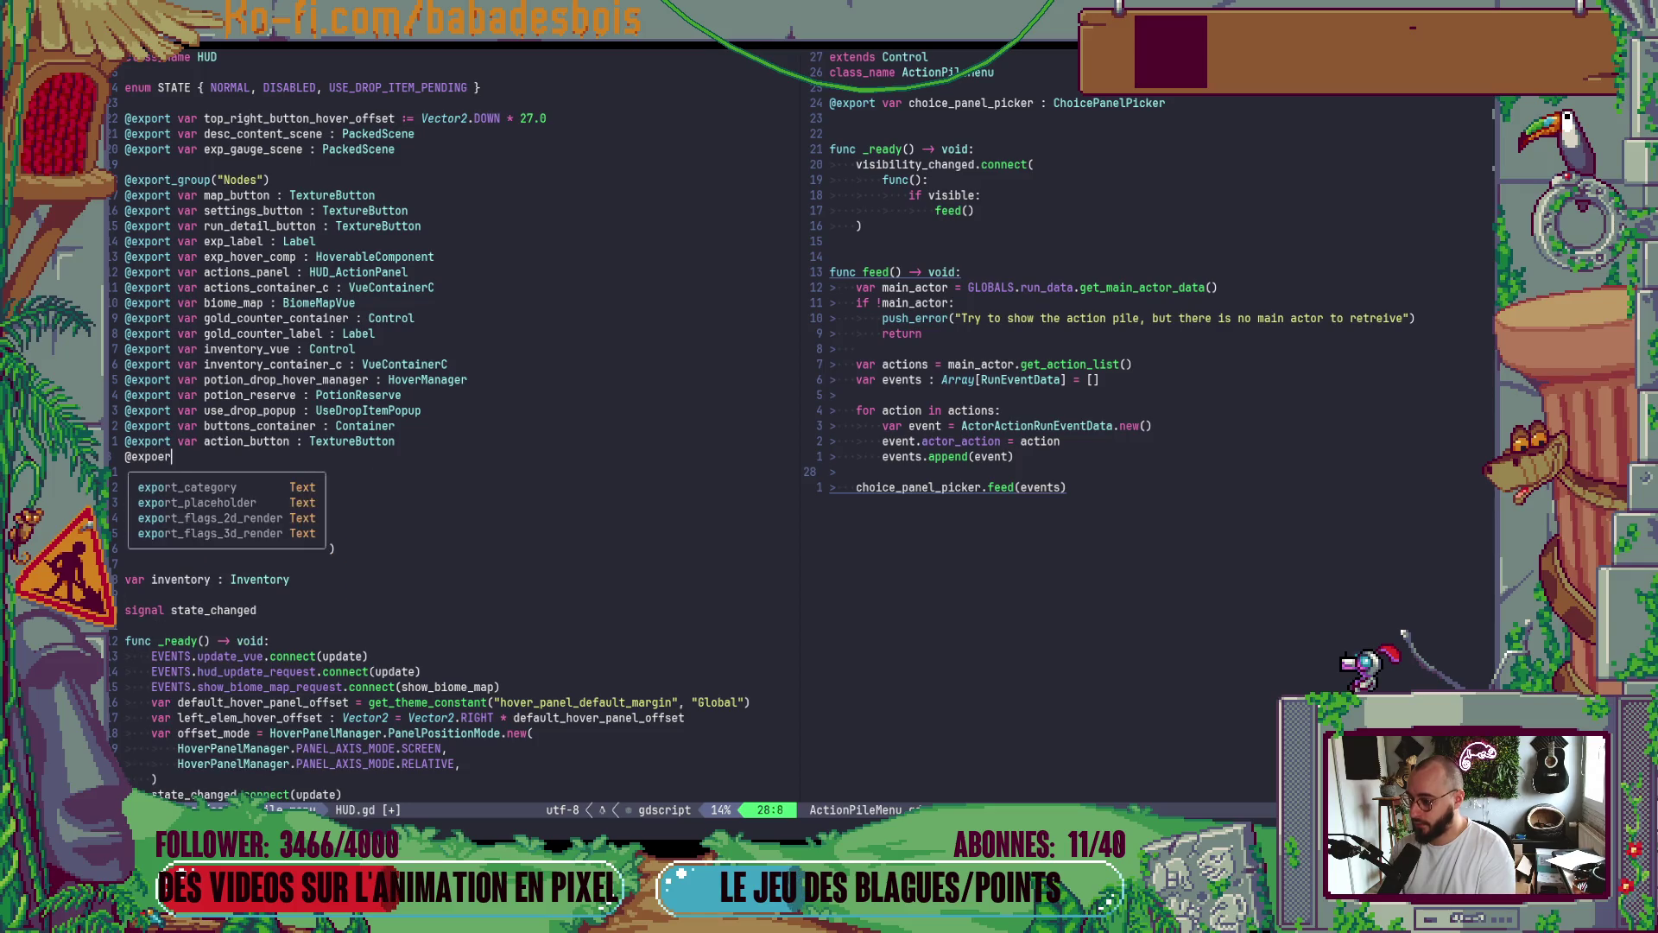
text(t var action)
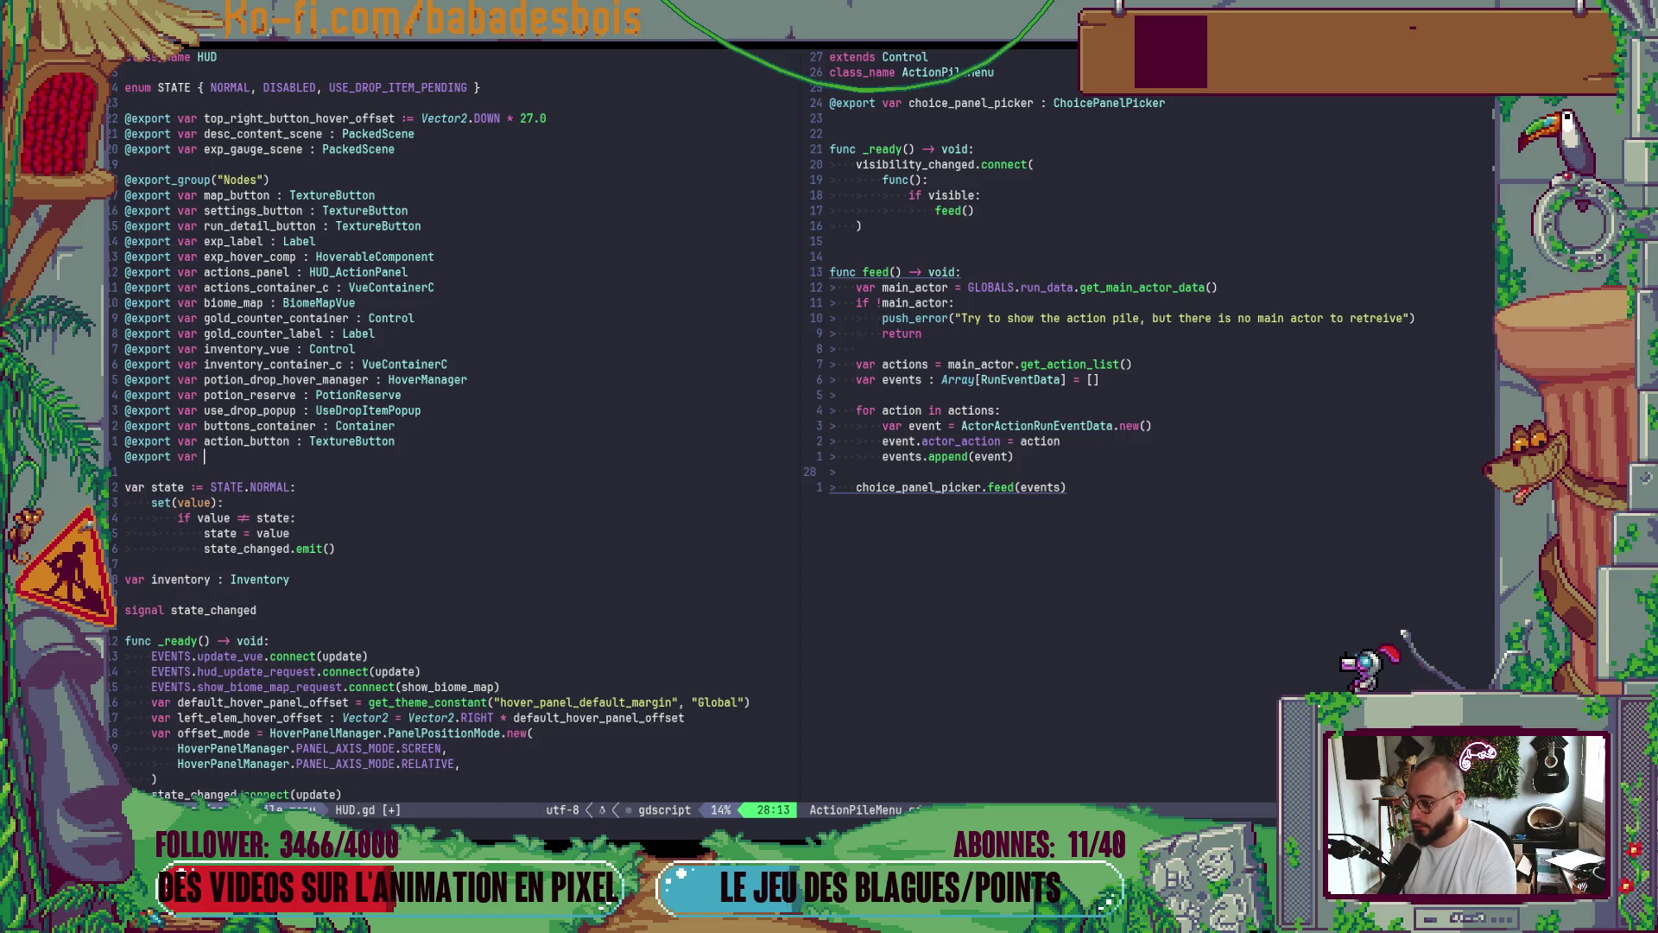
text(_pile)
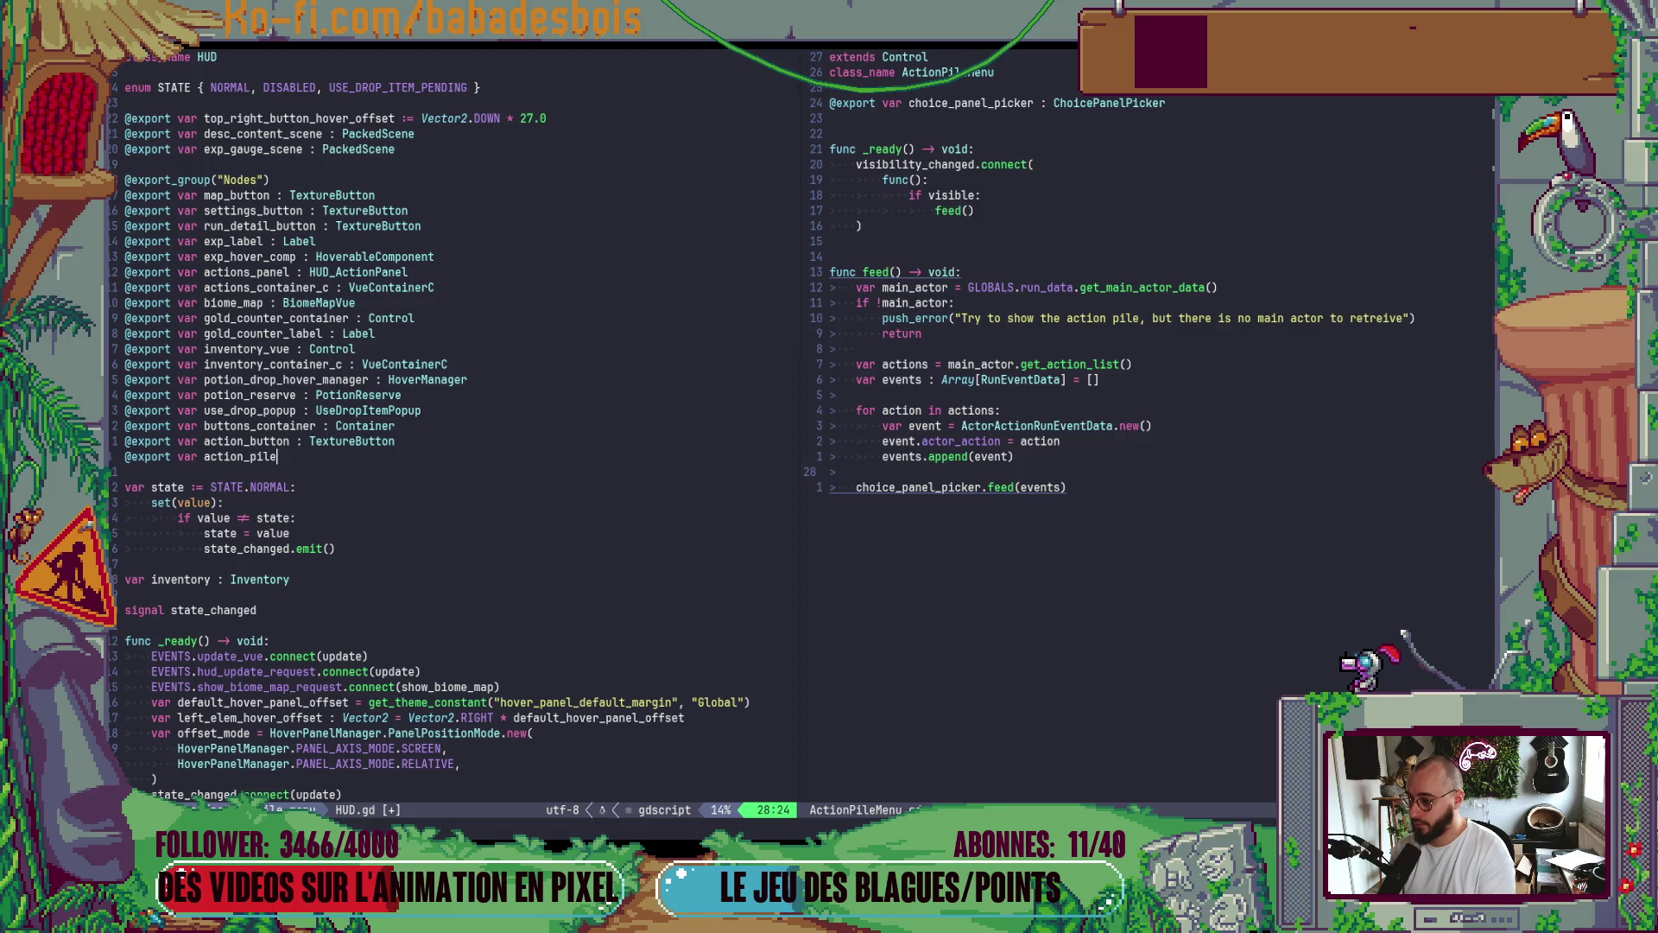
text(_menu : )
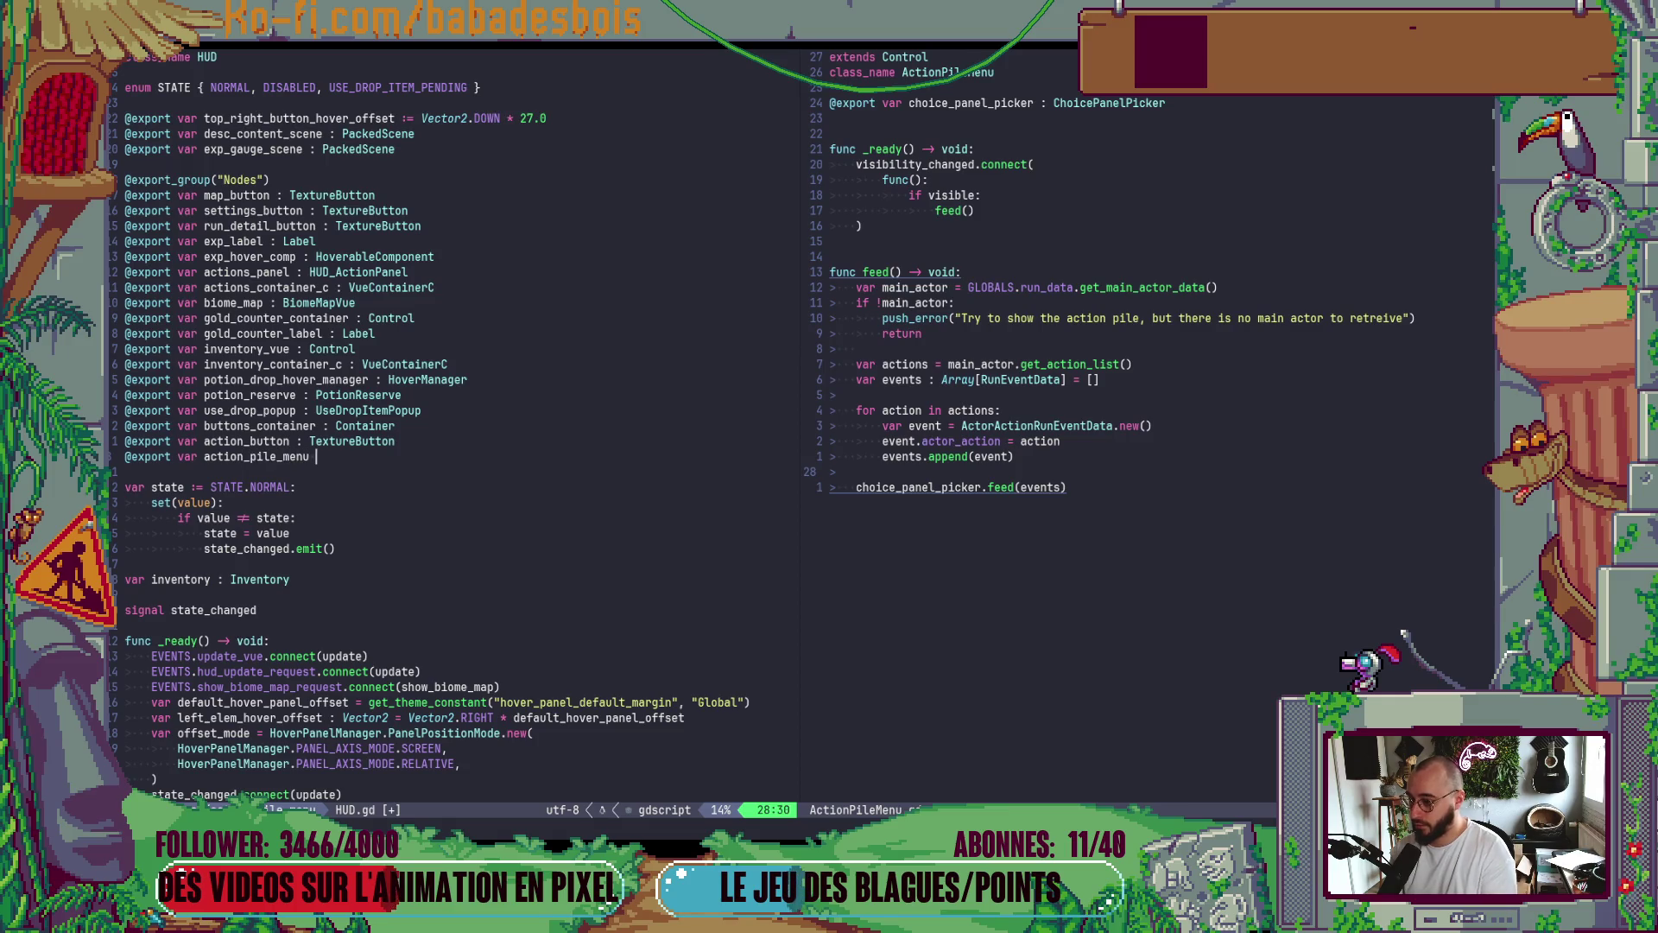
text(Action)
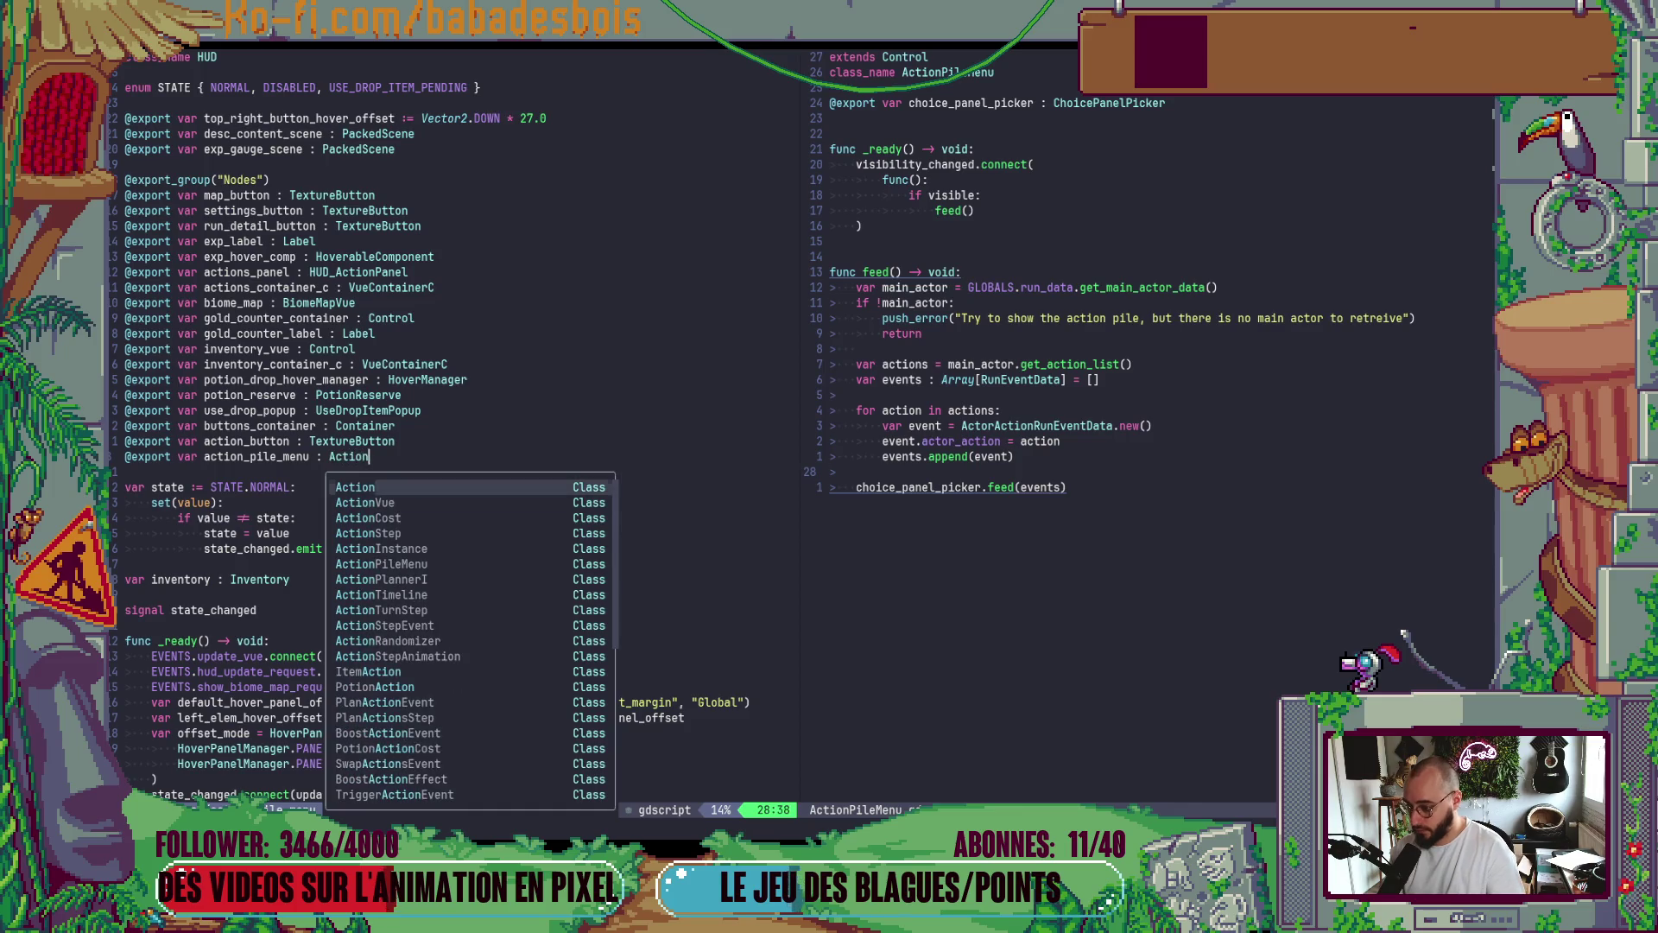
key(Down)
key(Return)
key(Escape)
text(:w)
key(Return)
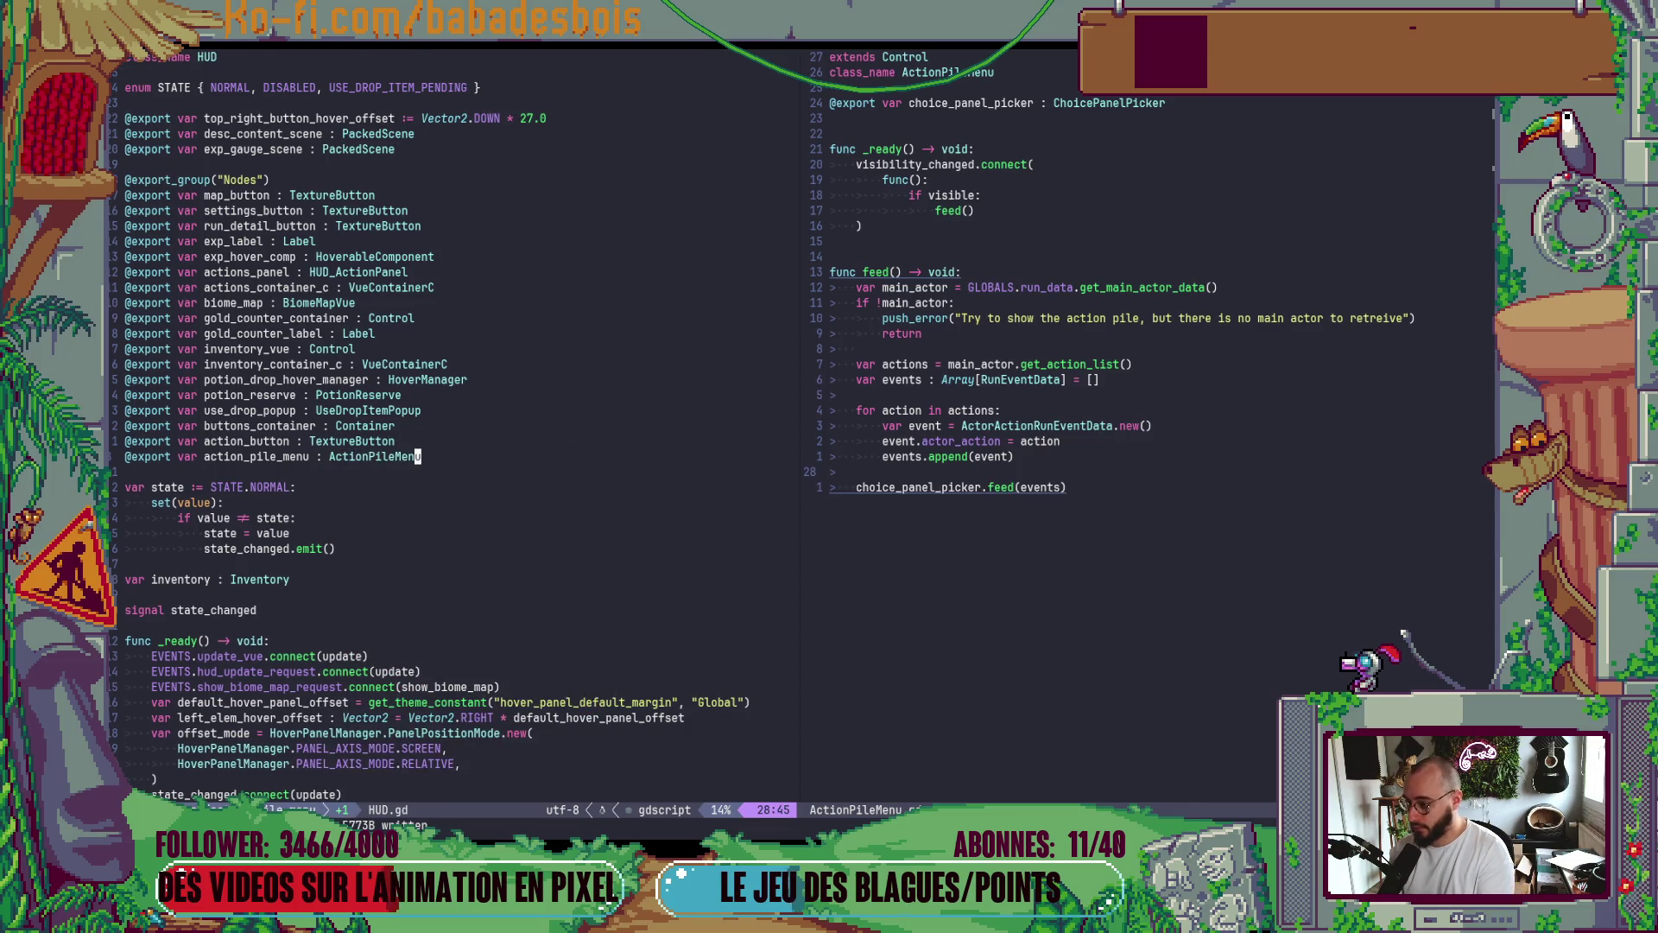
key(ctrl+o)
key(ctrl+o)
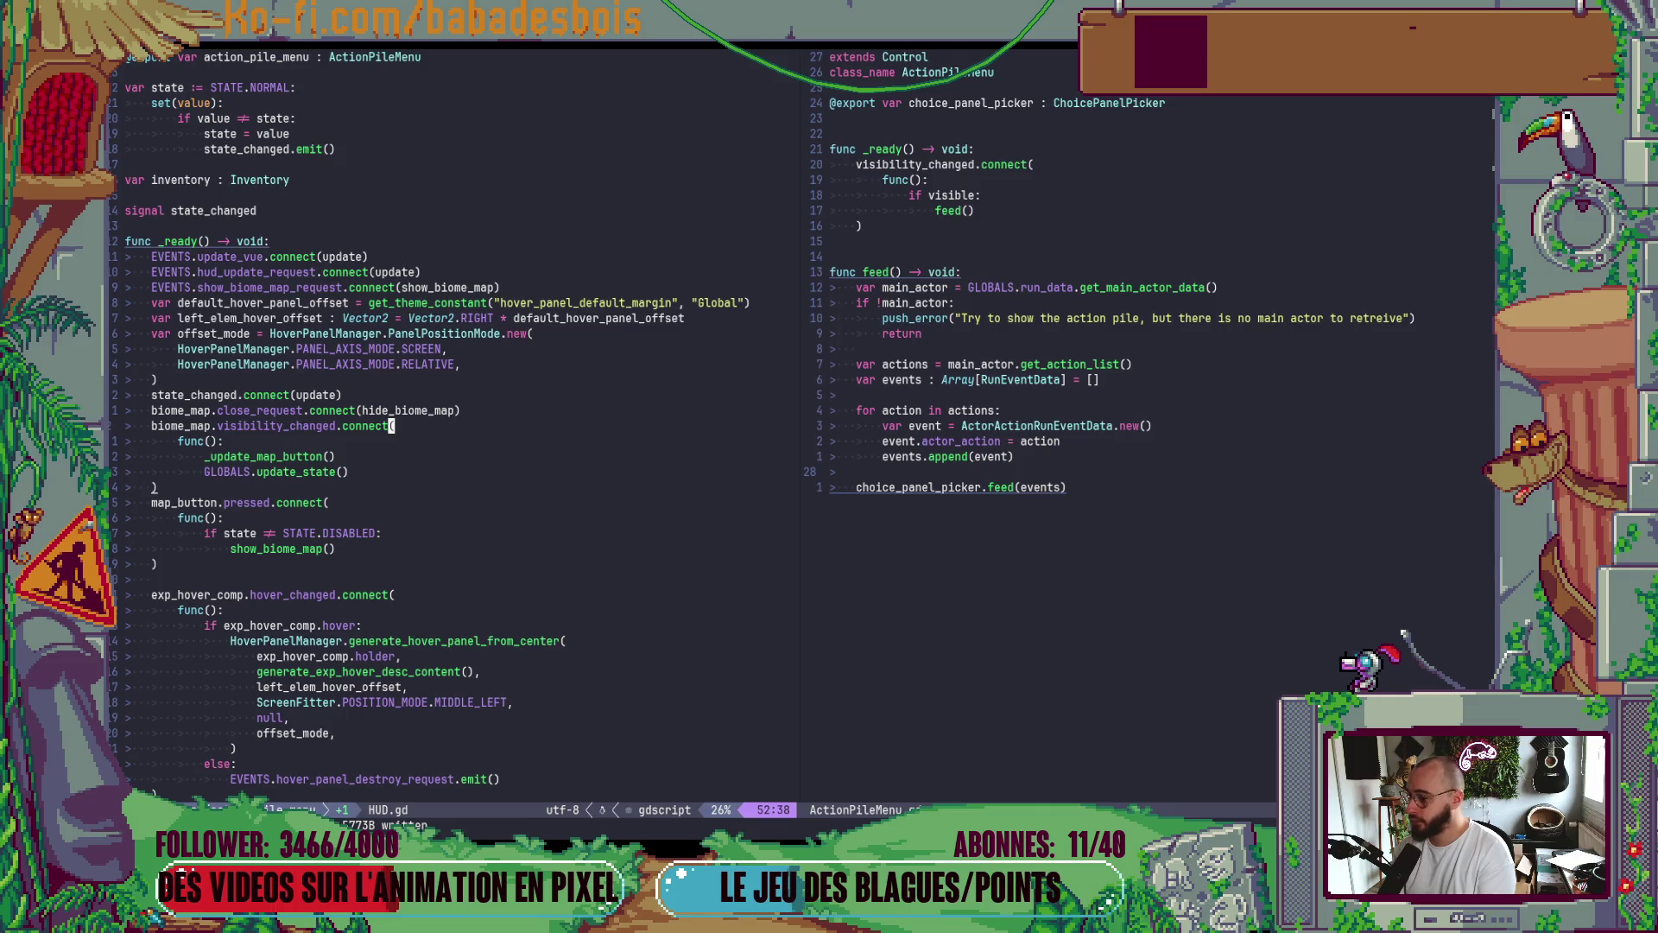
key(ctrl+i)
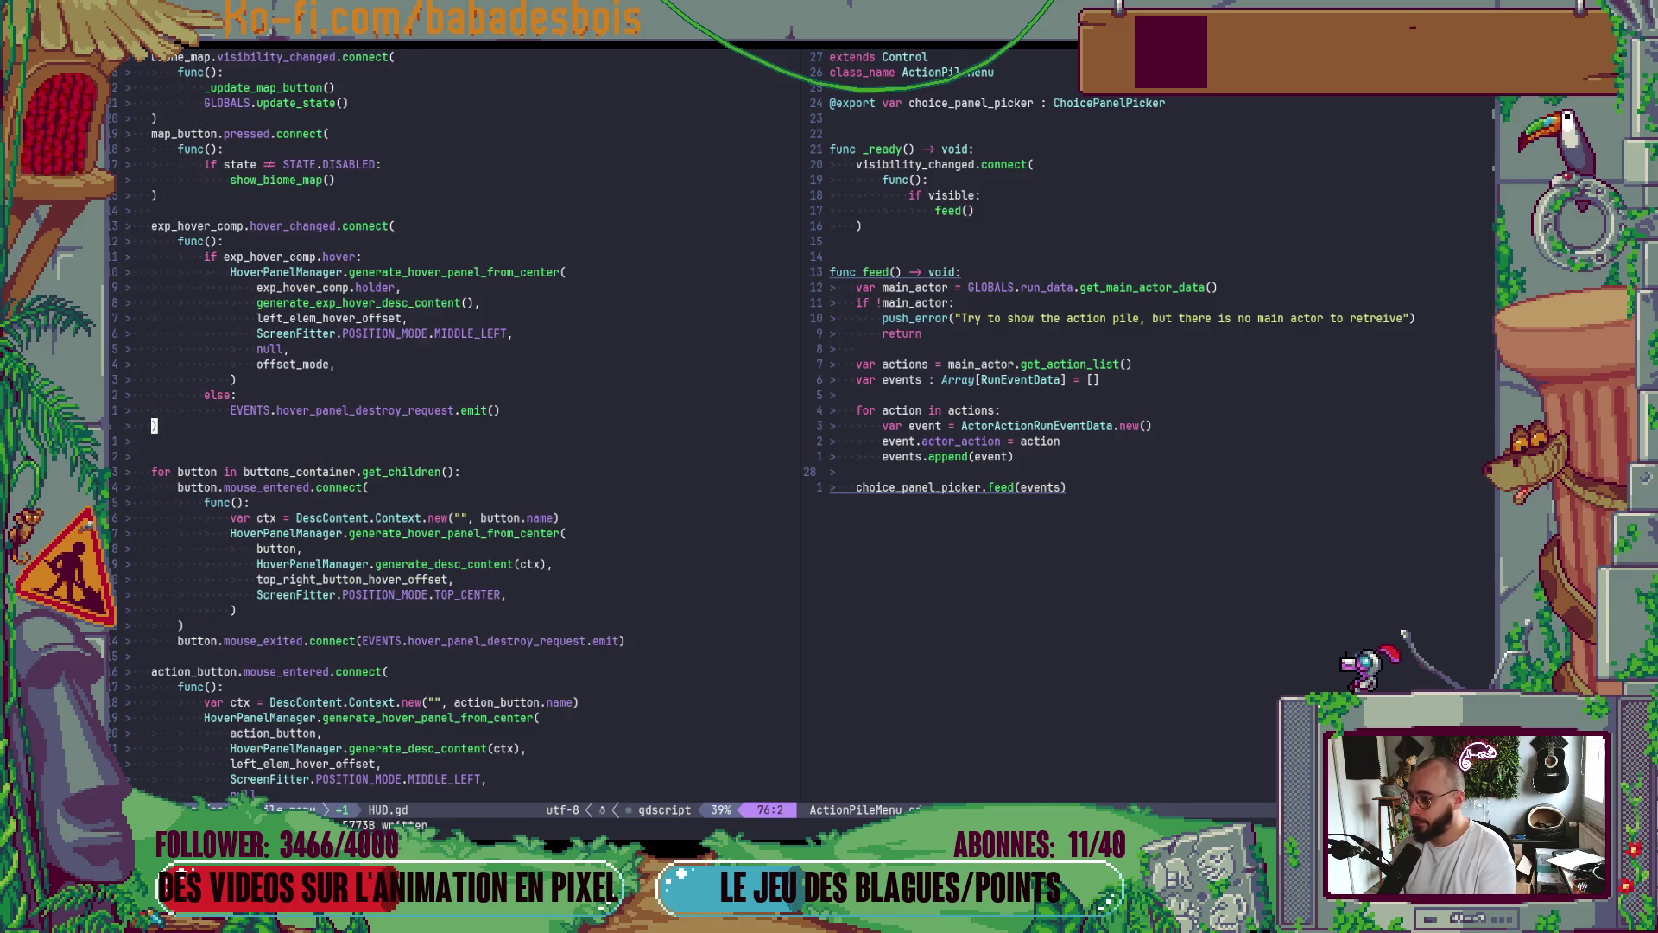
key(alt+Tab)
key(alt+Tab)
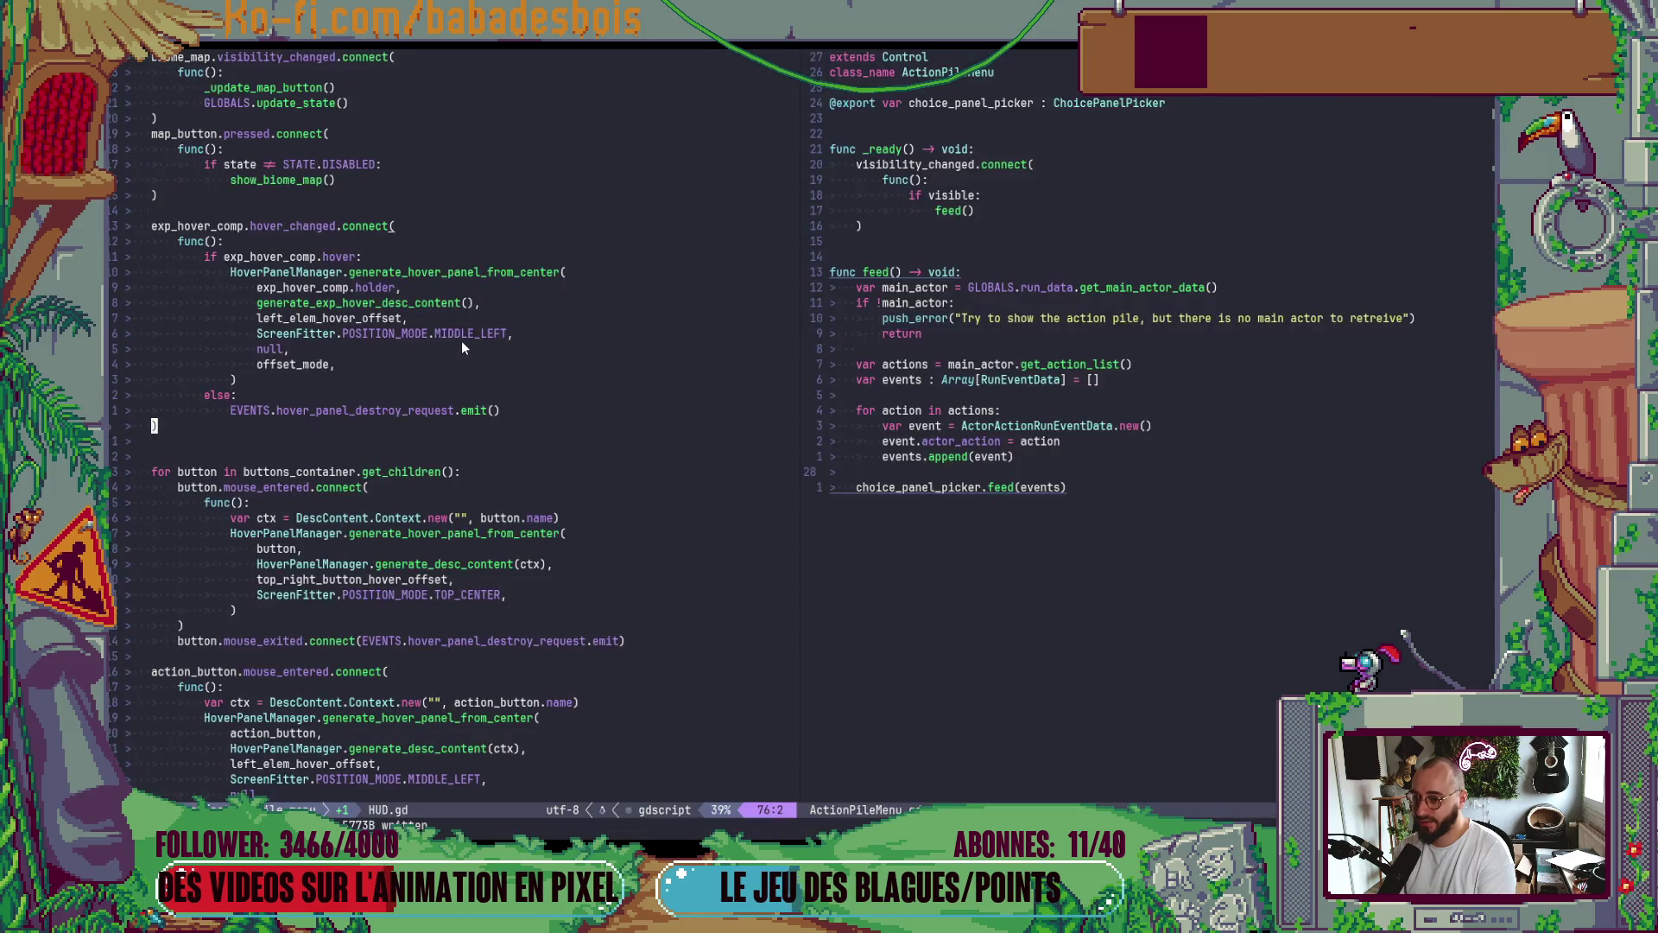
key(ctrl+l)
Step: Declare signal close_request below the choice_panel_picker export and save the script
key(k)
key(k)
key(k)
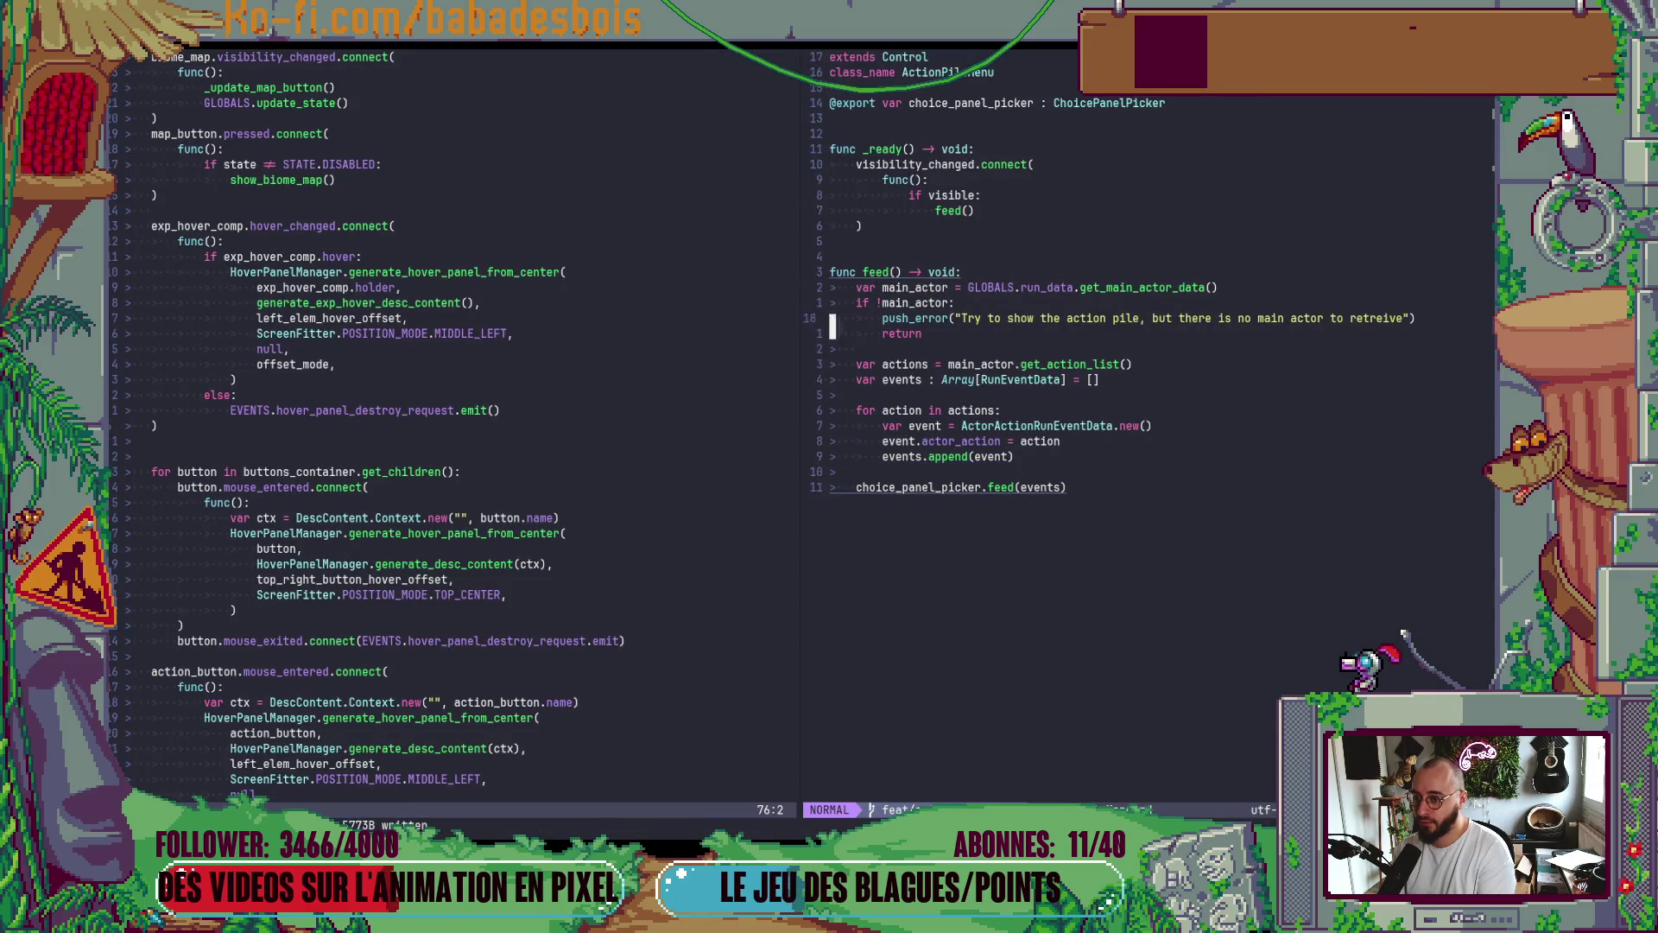
key(j)
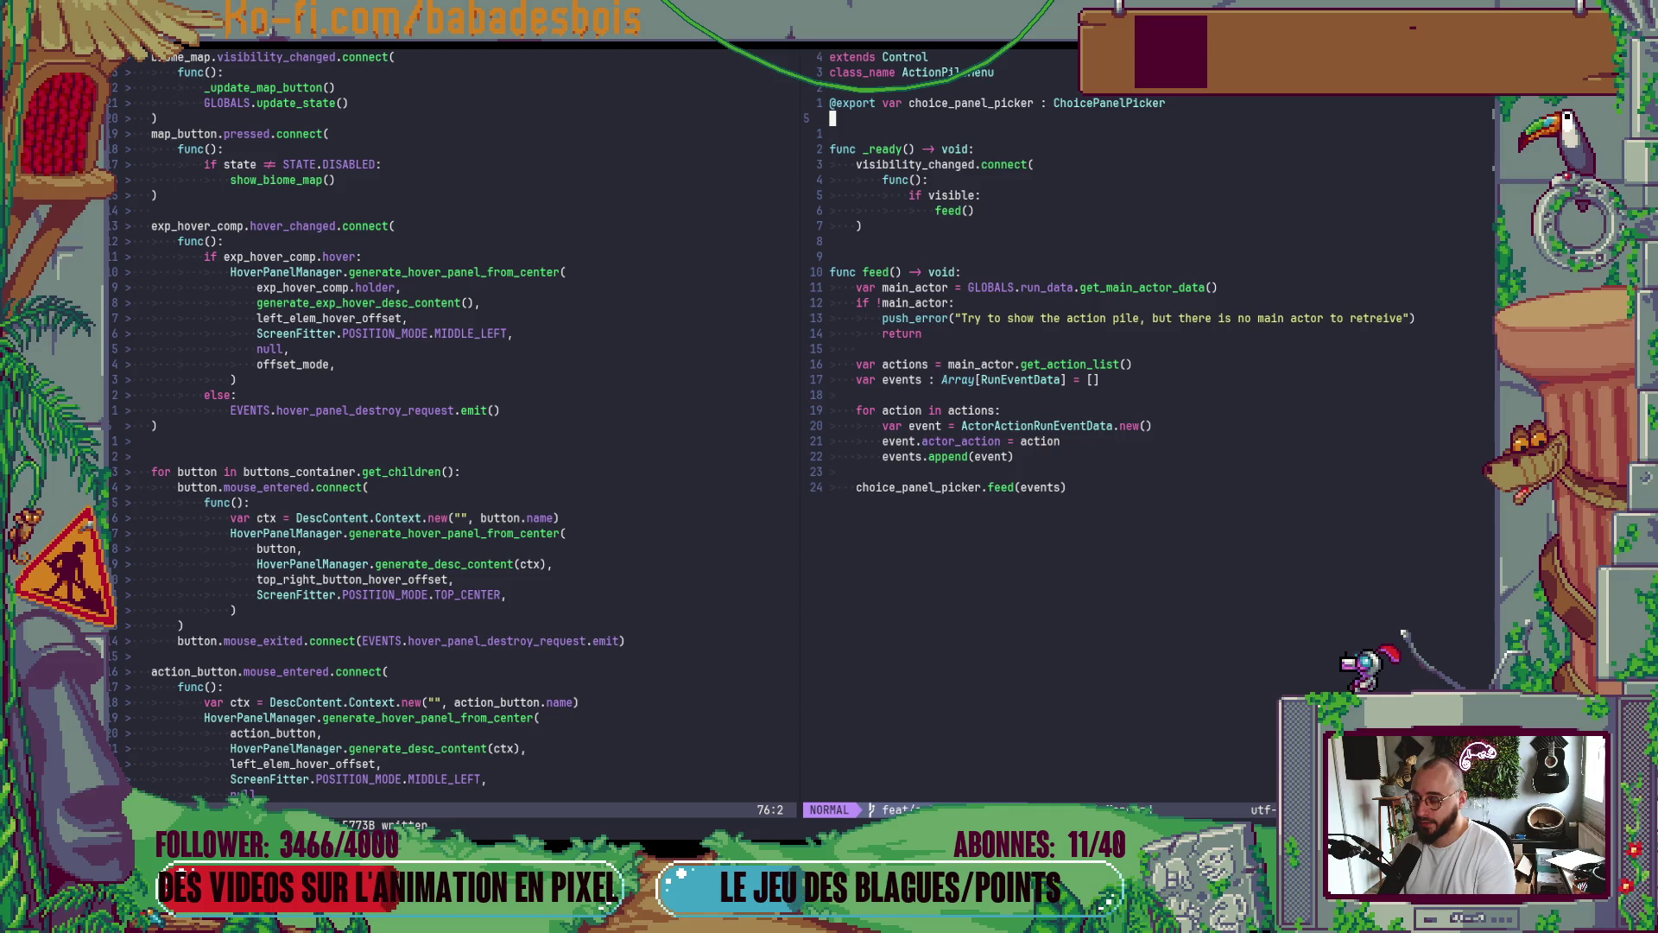
key(o)
key(Return)
key(Down)
key(BackSpace)
text(signal cl)
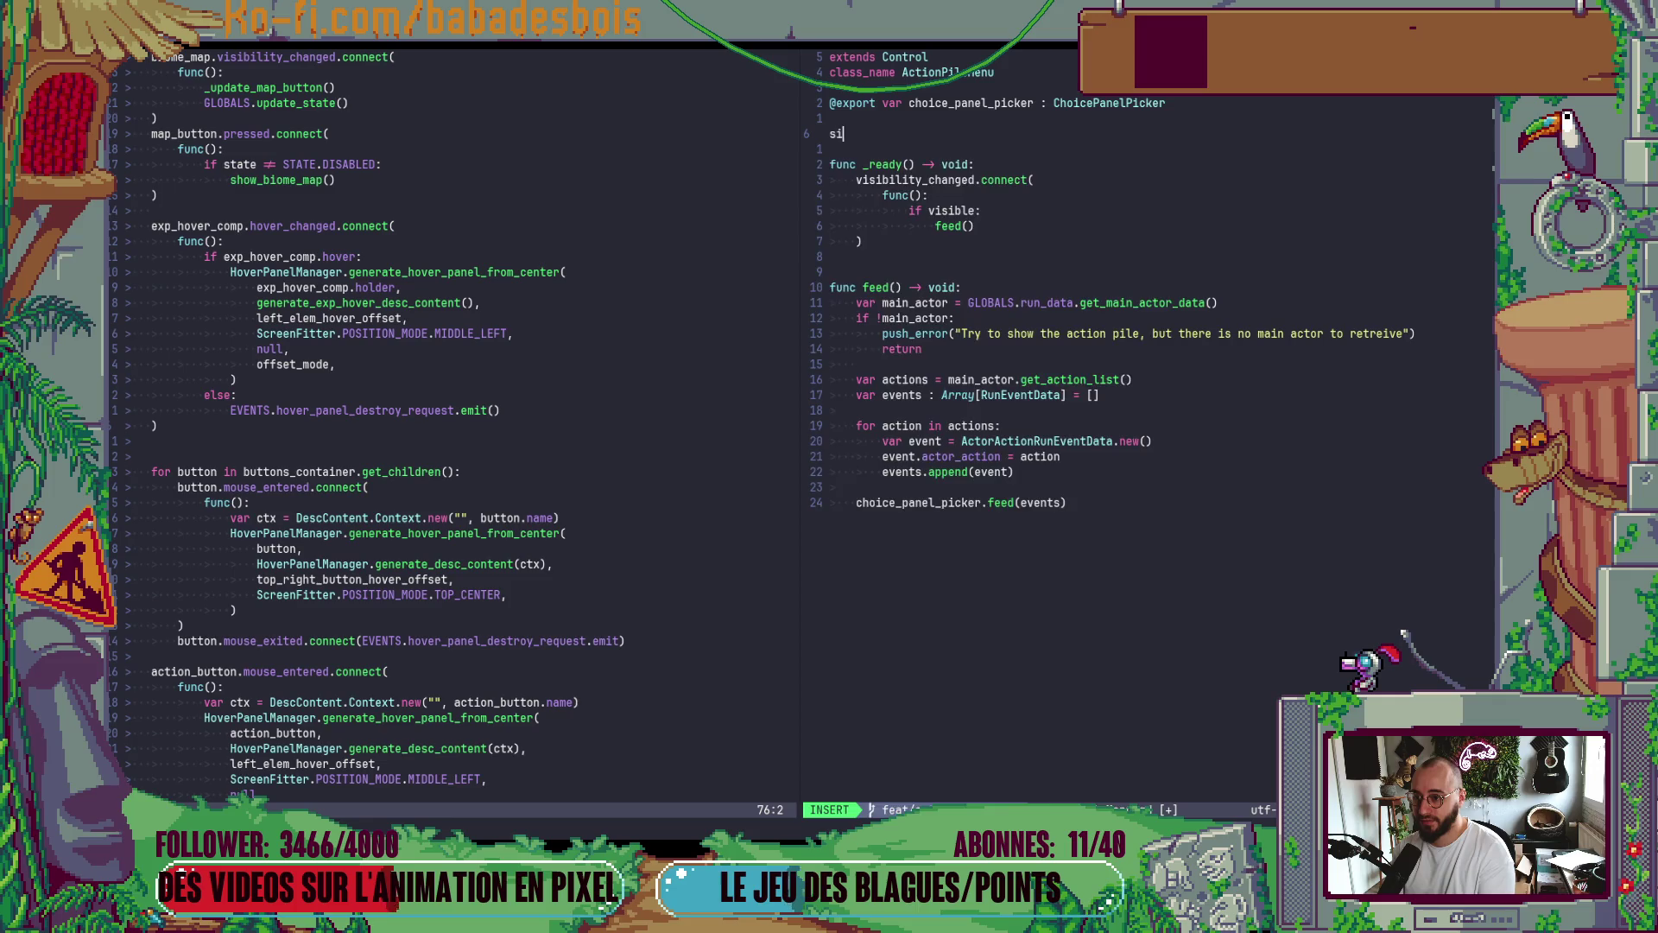
text(ose_re)
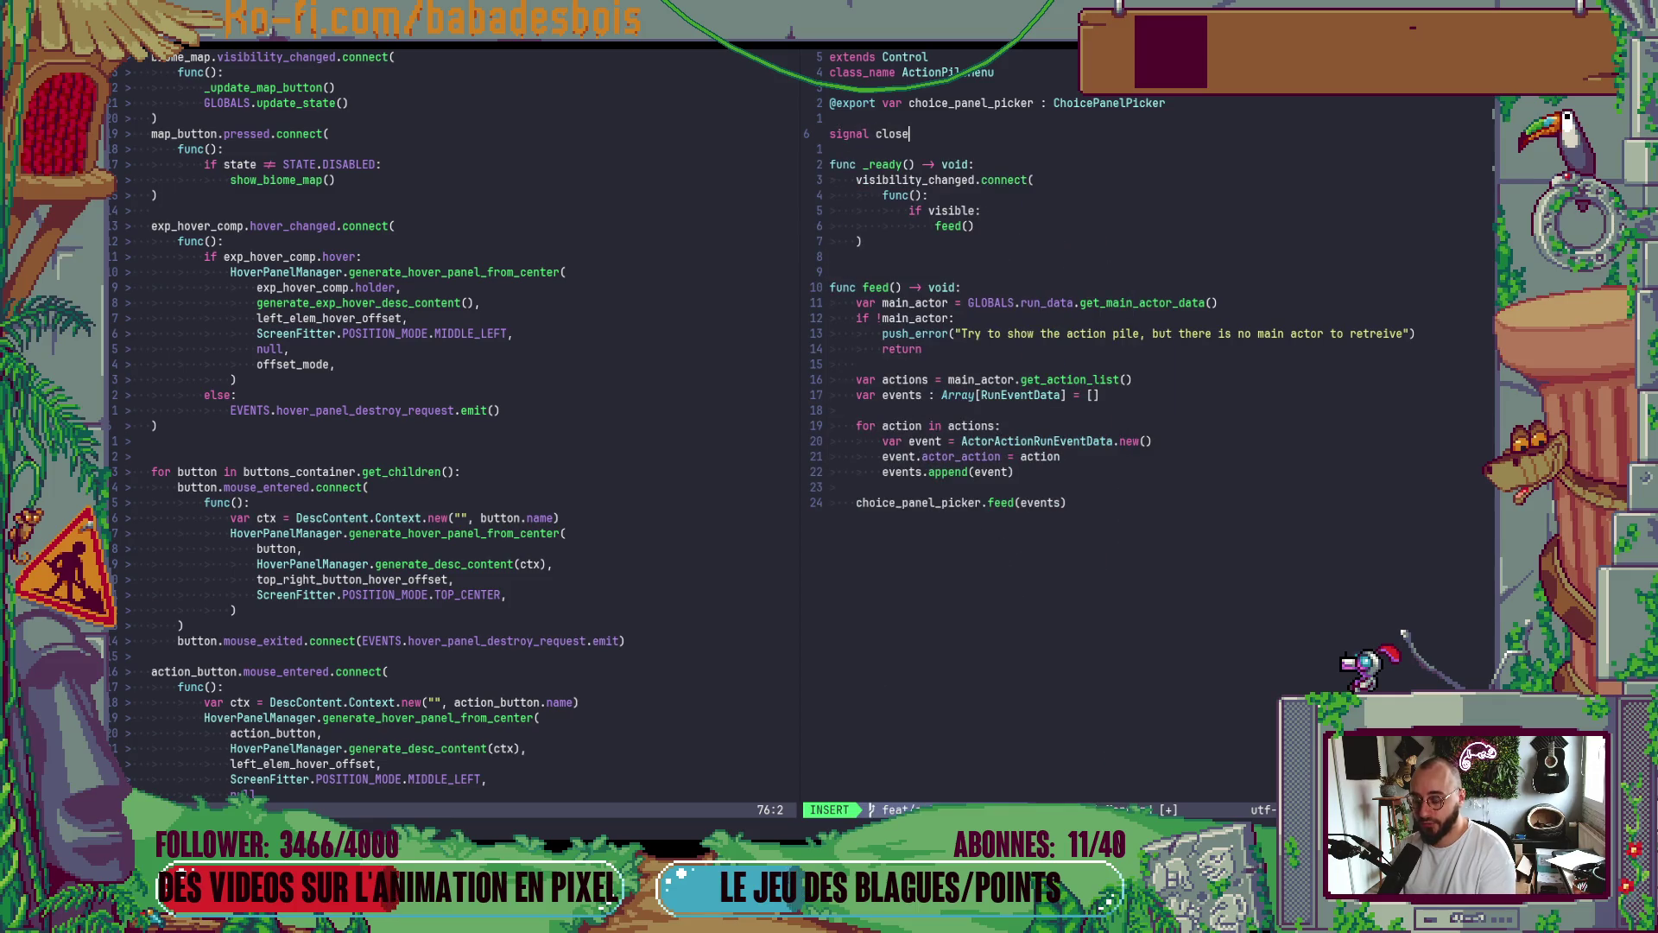
text(quest)
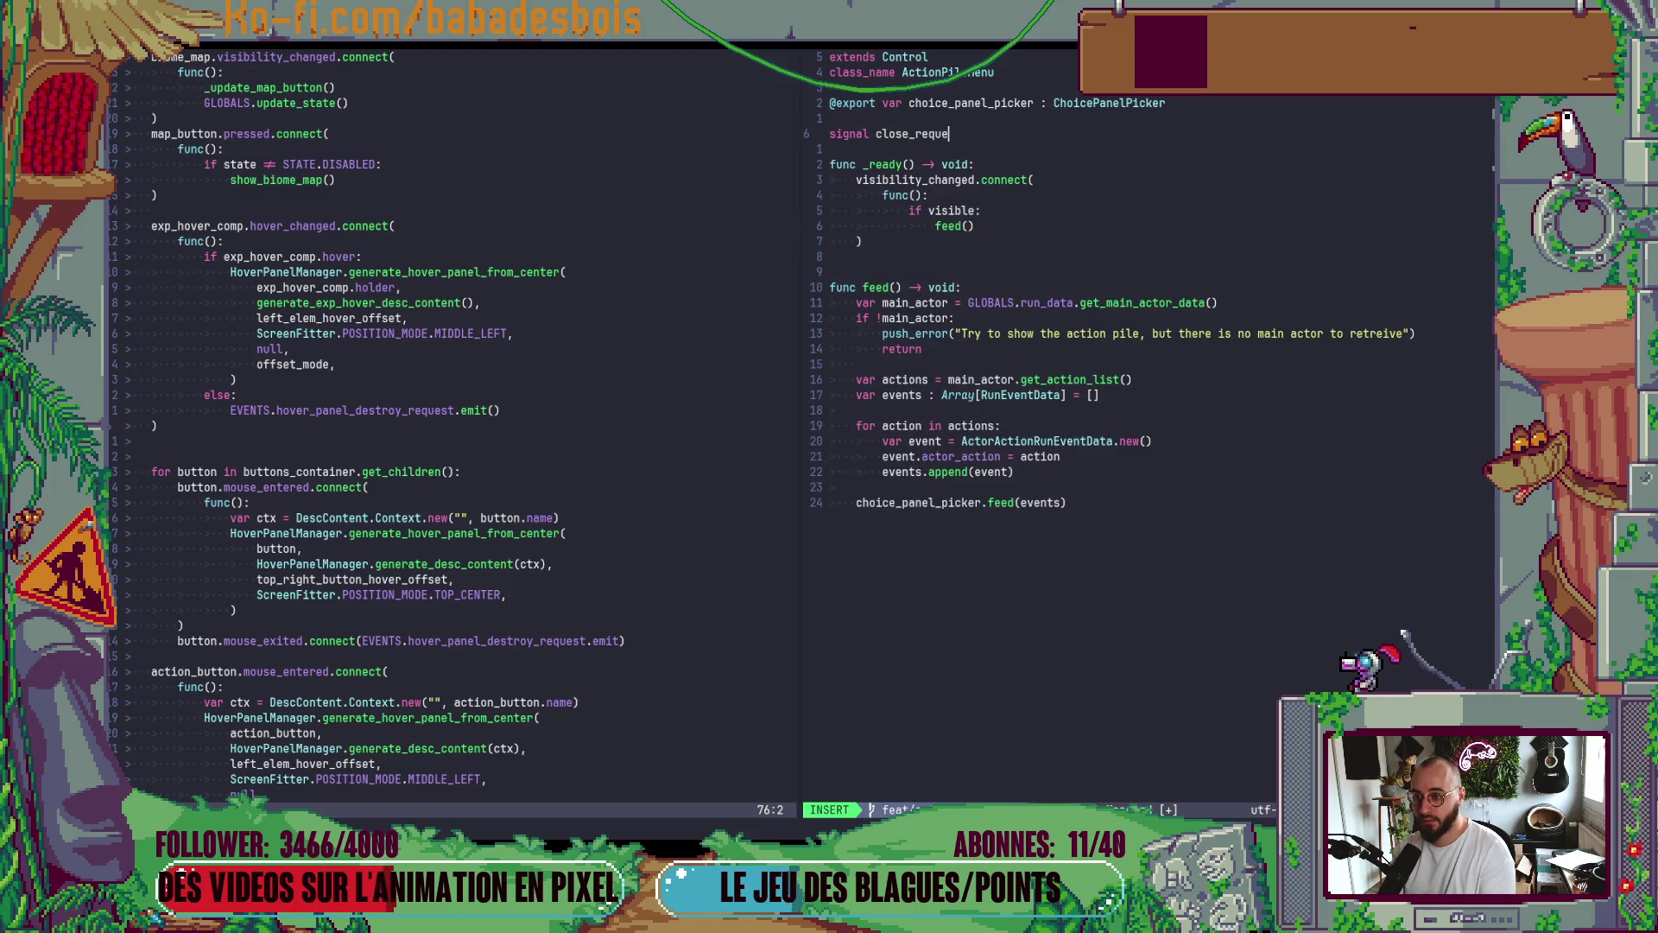
key(Escape)
text(:w)
key(Return)
key(j)
key(j)
key(j)
key(k)
key(k)
key(k)
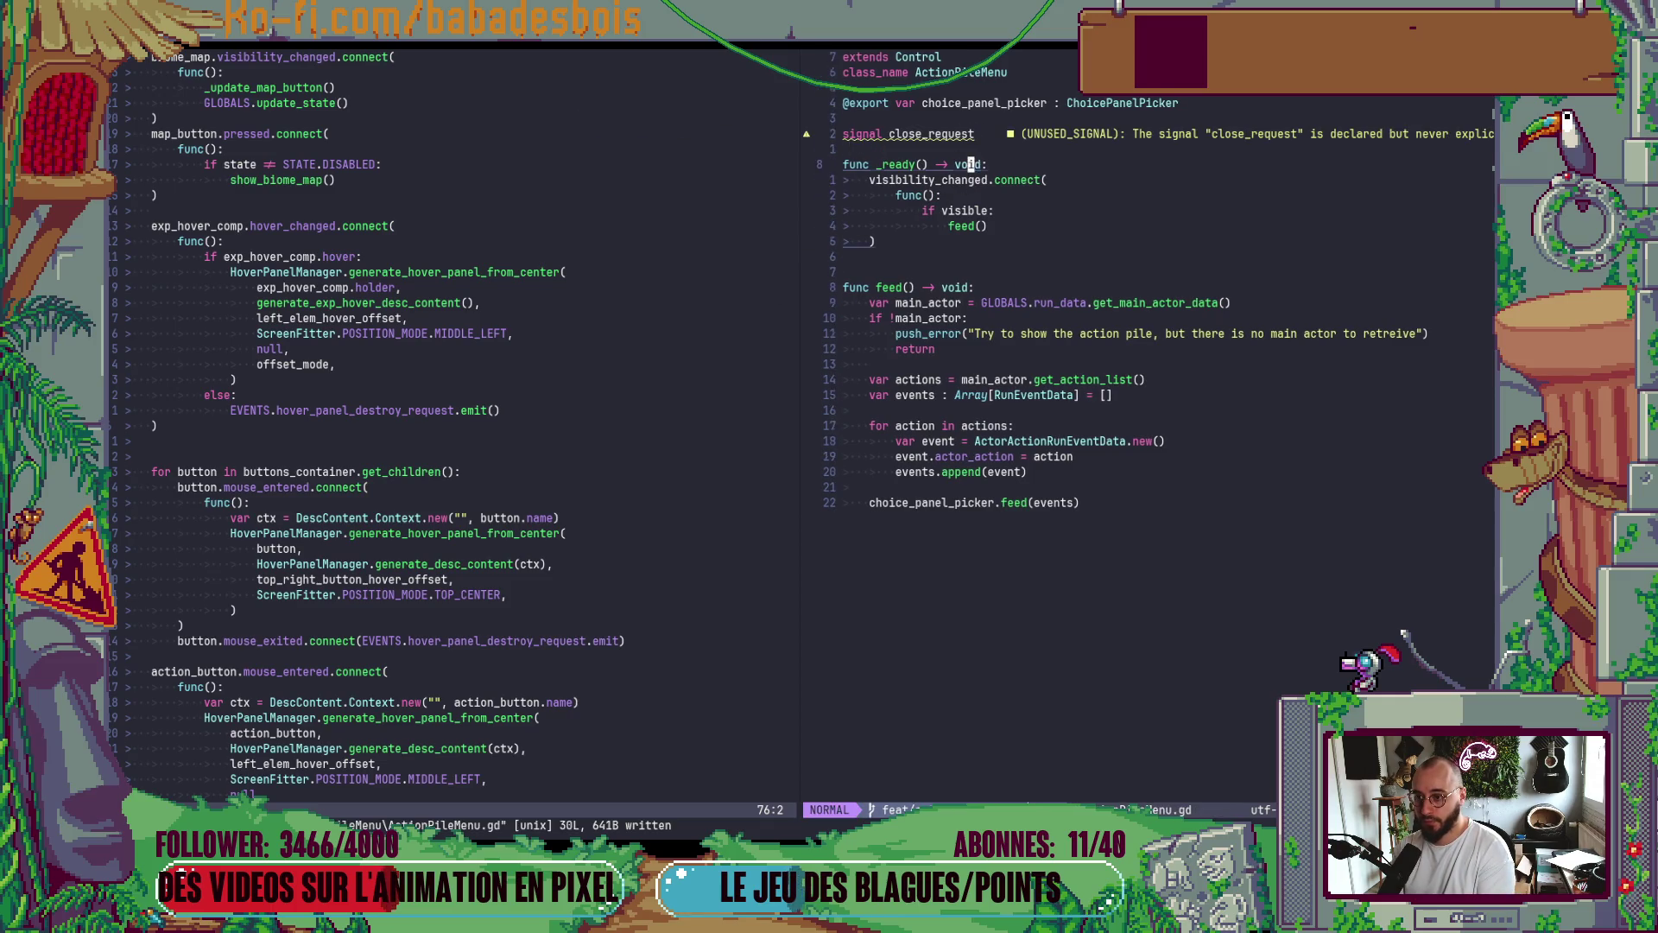
text(O'e)
key(BackSpace)
key(BackSpace)
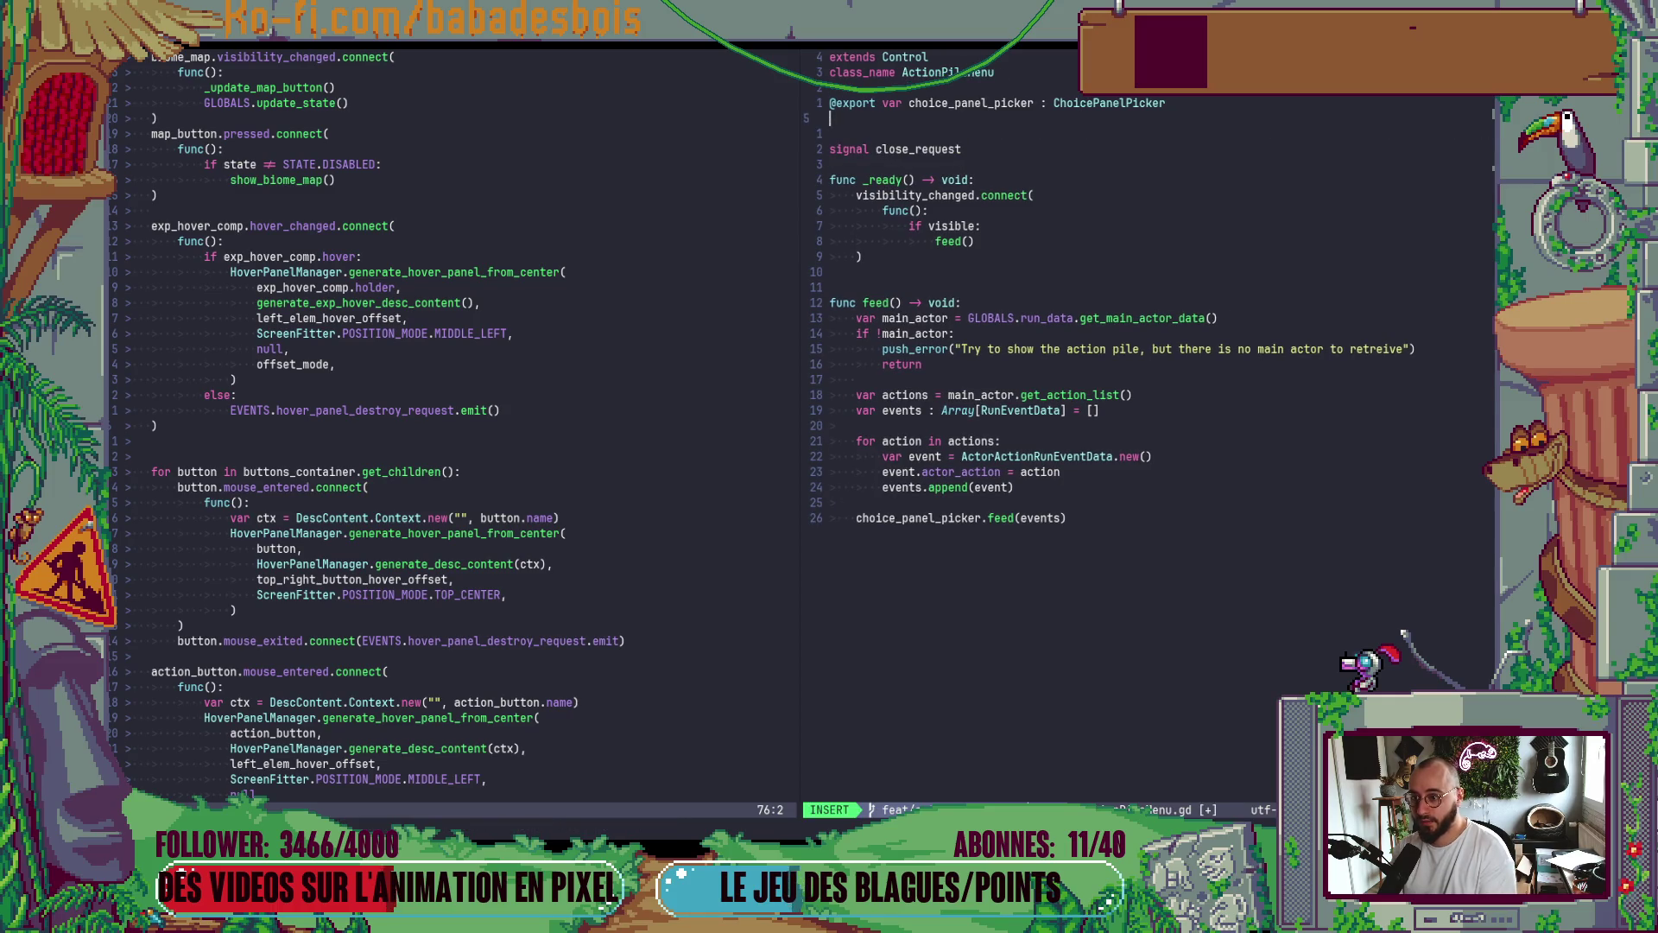
text(@export var )
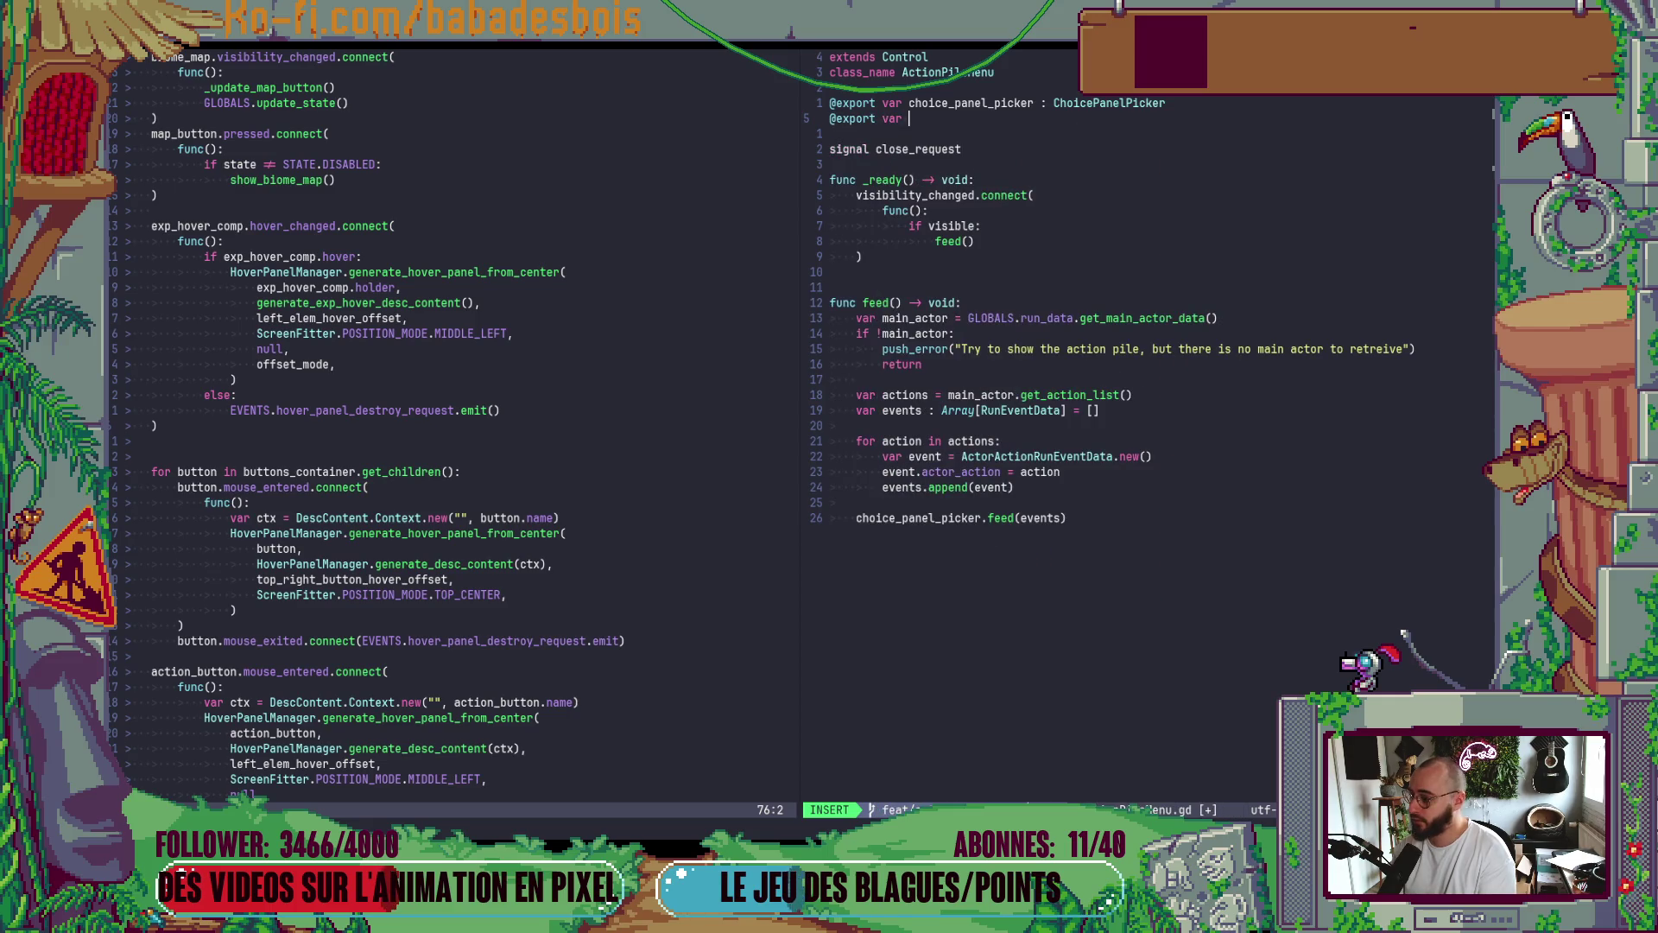
text(cancel)
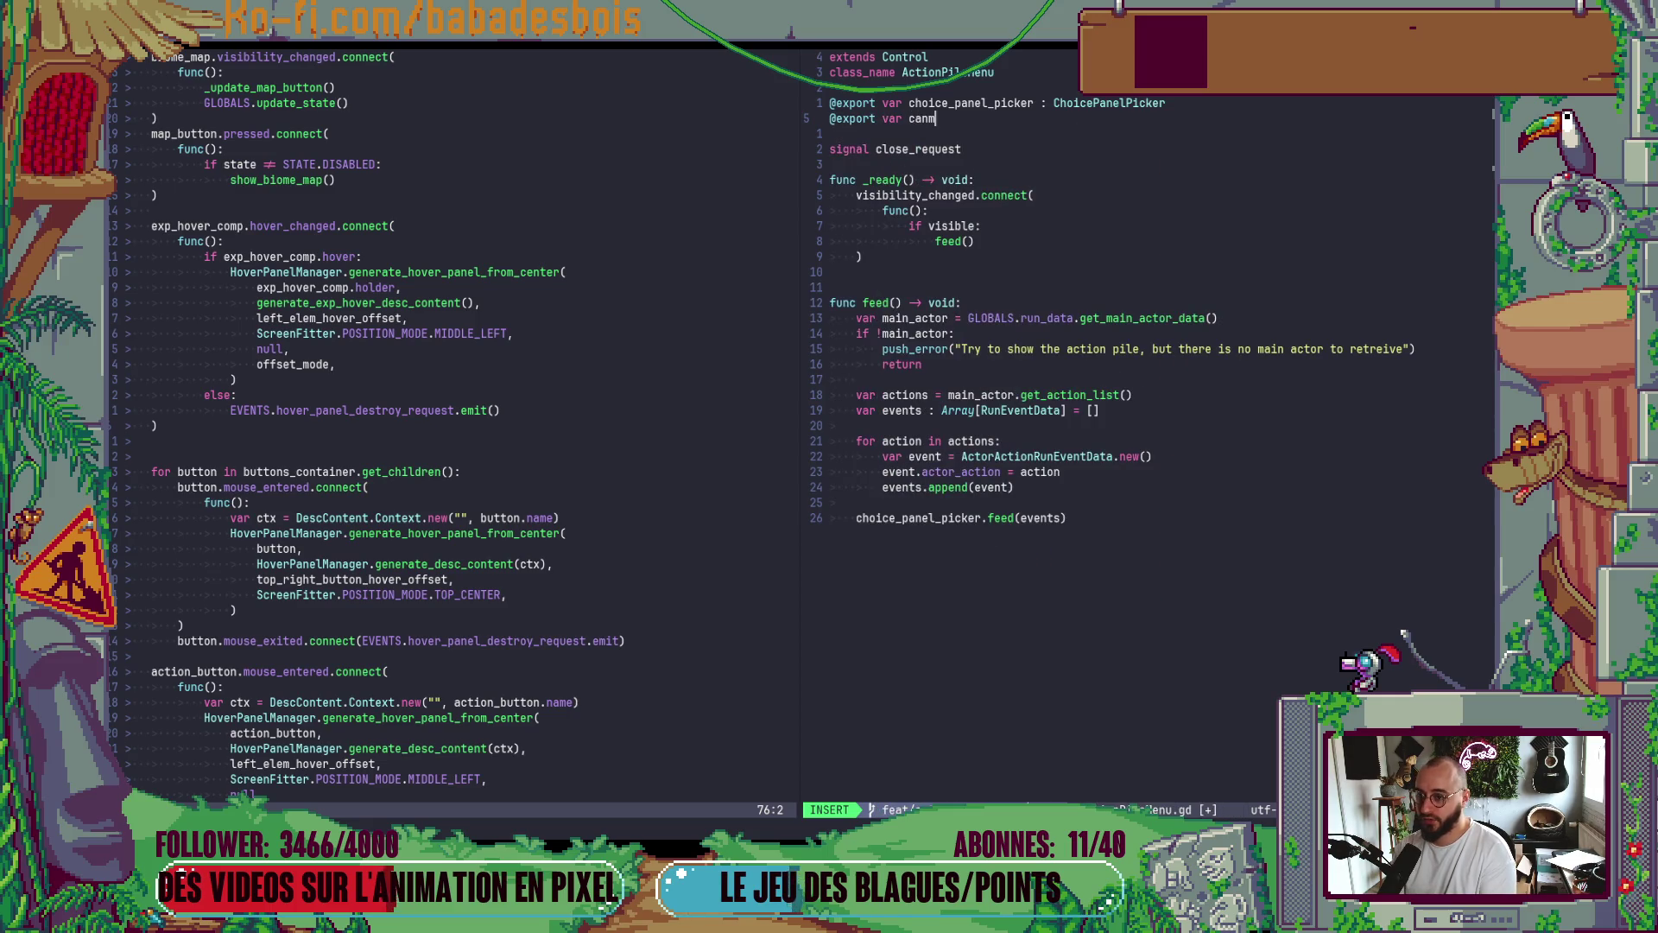
text(_button : )
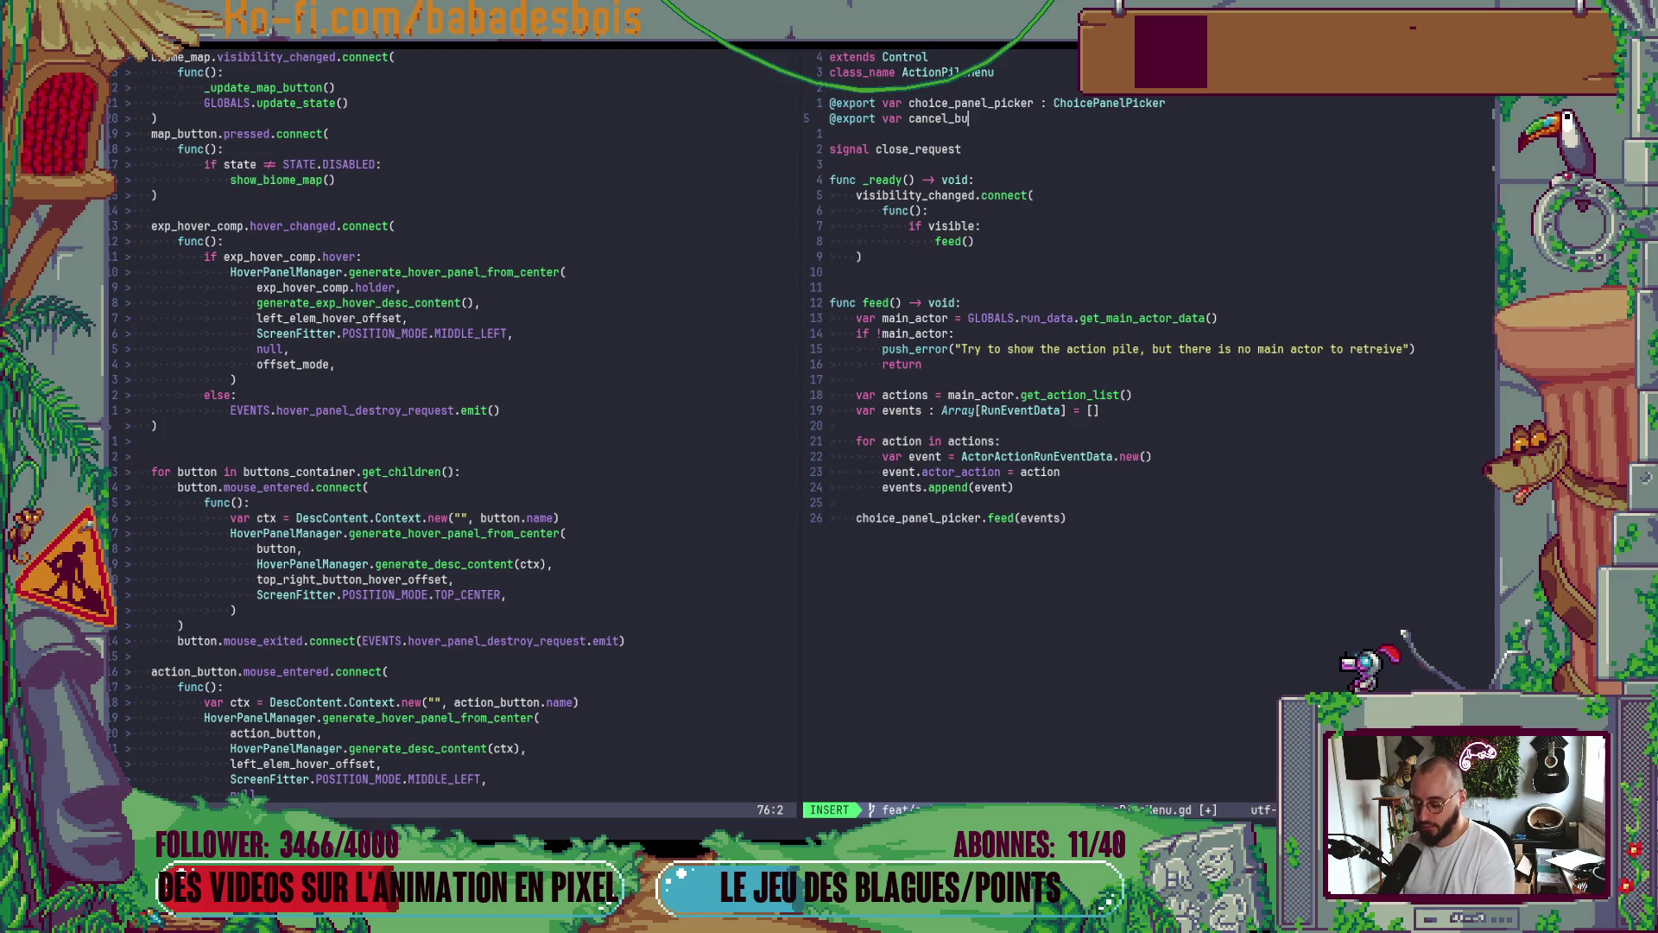
text(Butto)
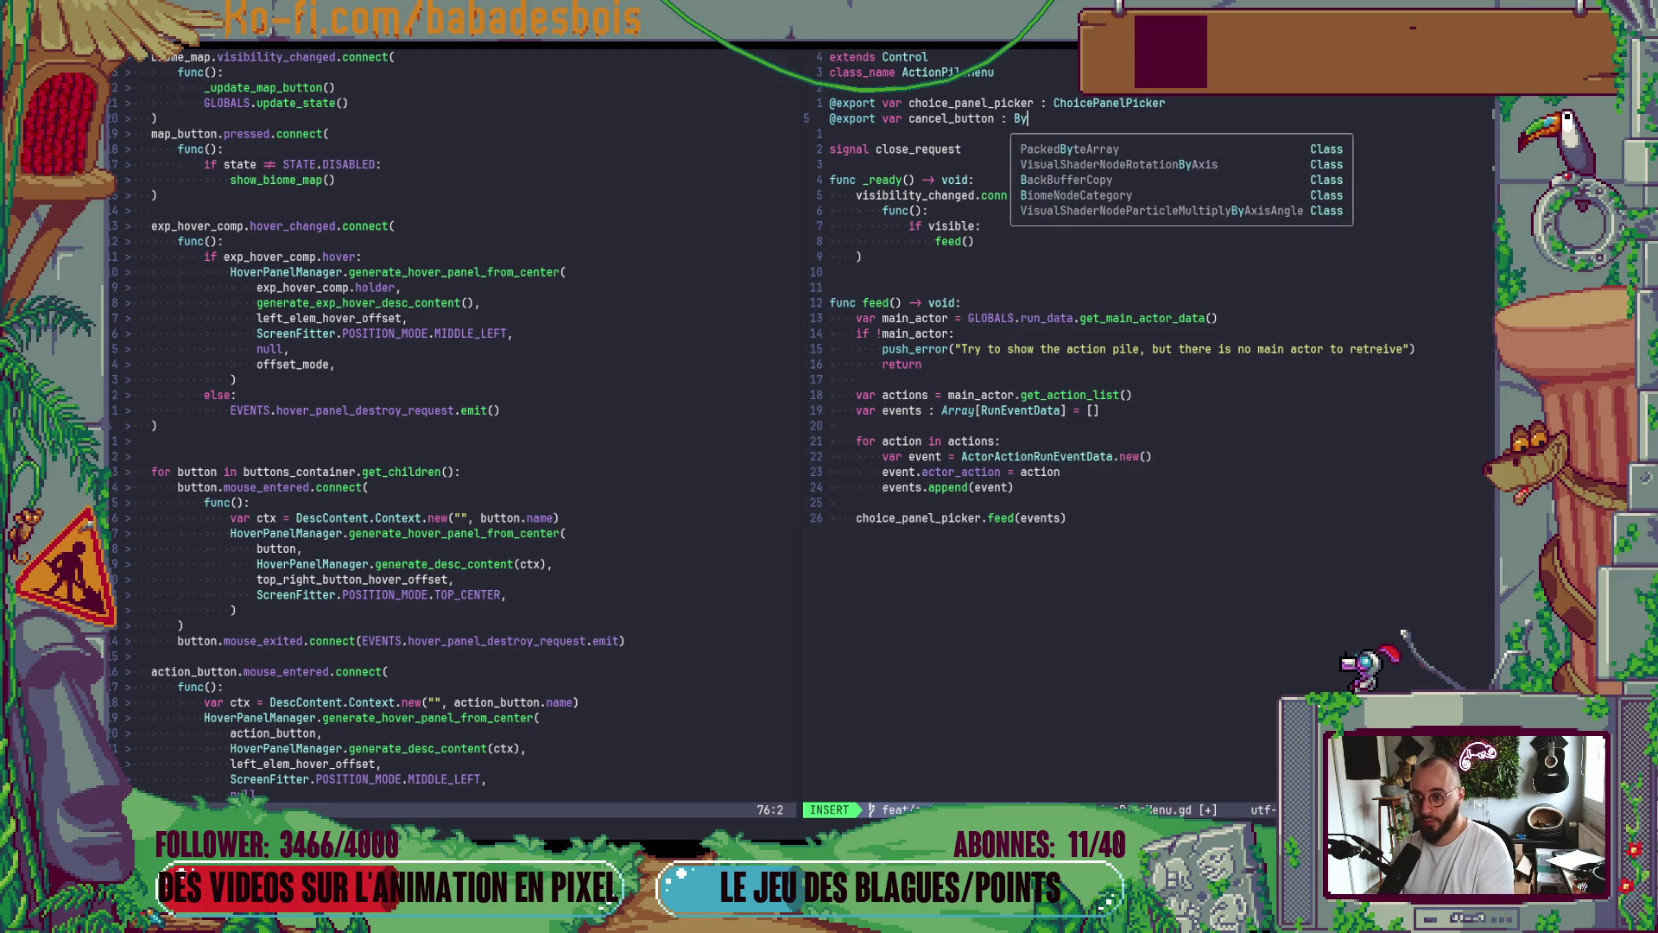
text(n)
key(Escape)
text(:w)
key(Return)
key(j)
key(j)
key(j)
key(j)
key(j)
key(j)
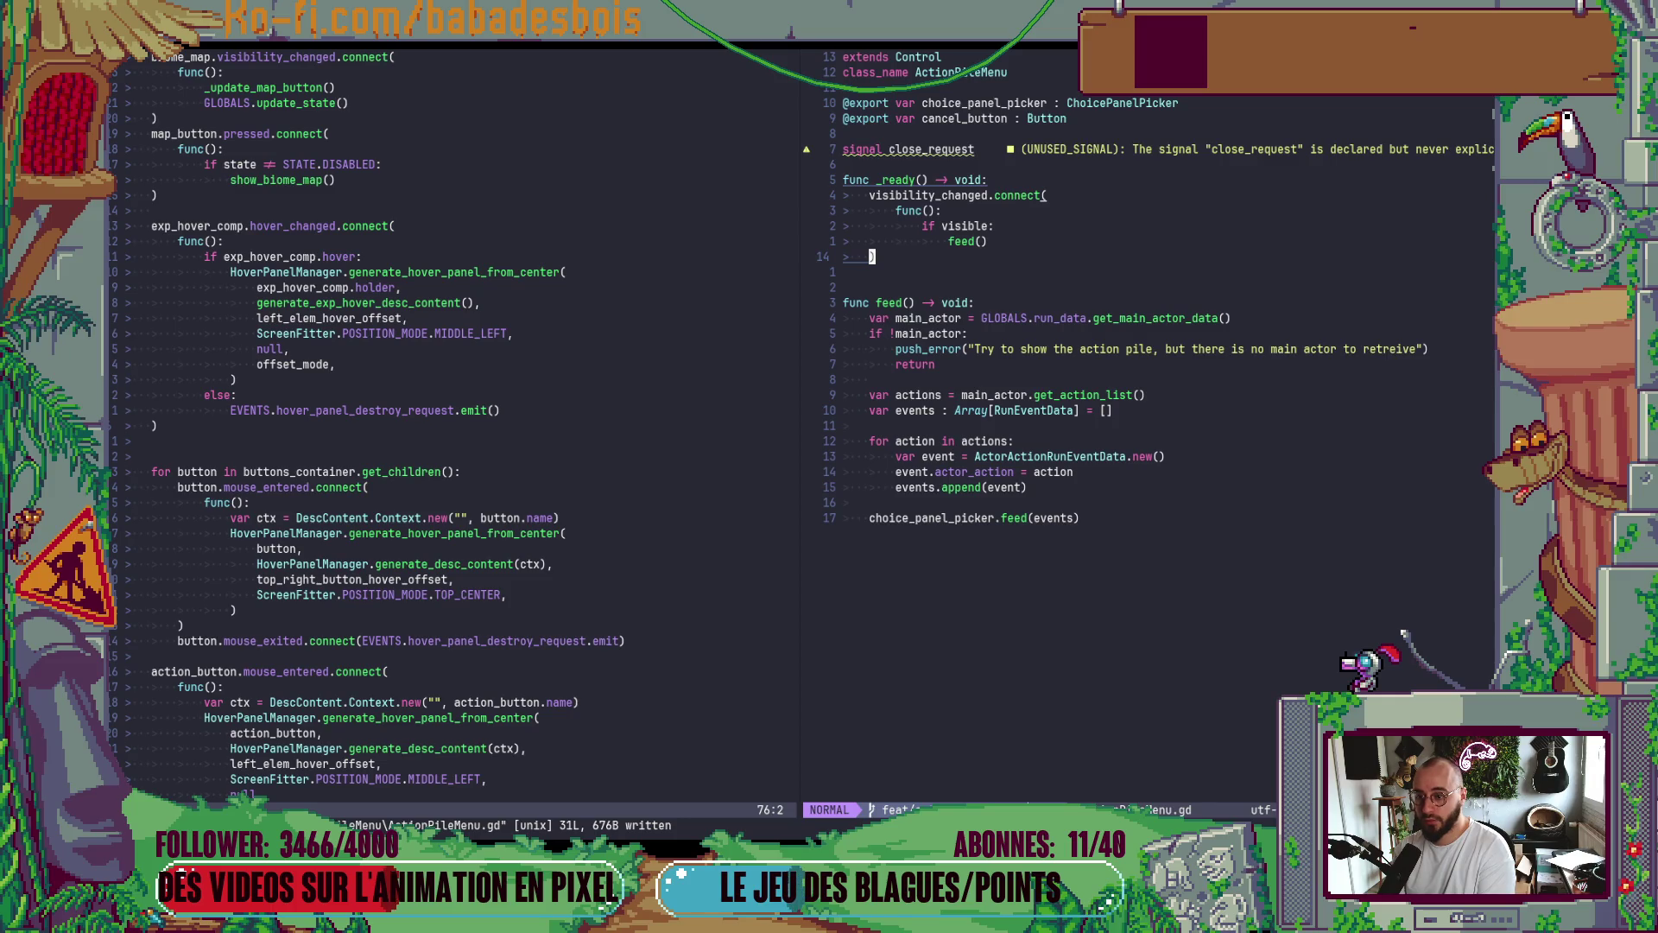
Step: In _ready, connect cancel_button.pressed to close_request.emit()
key(o)
key(Return)
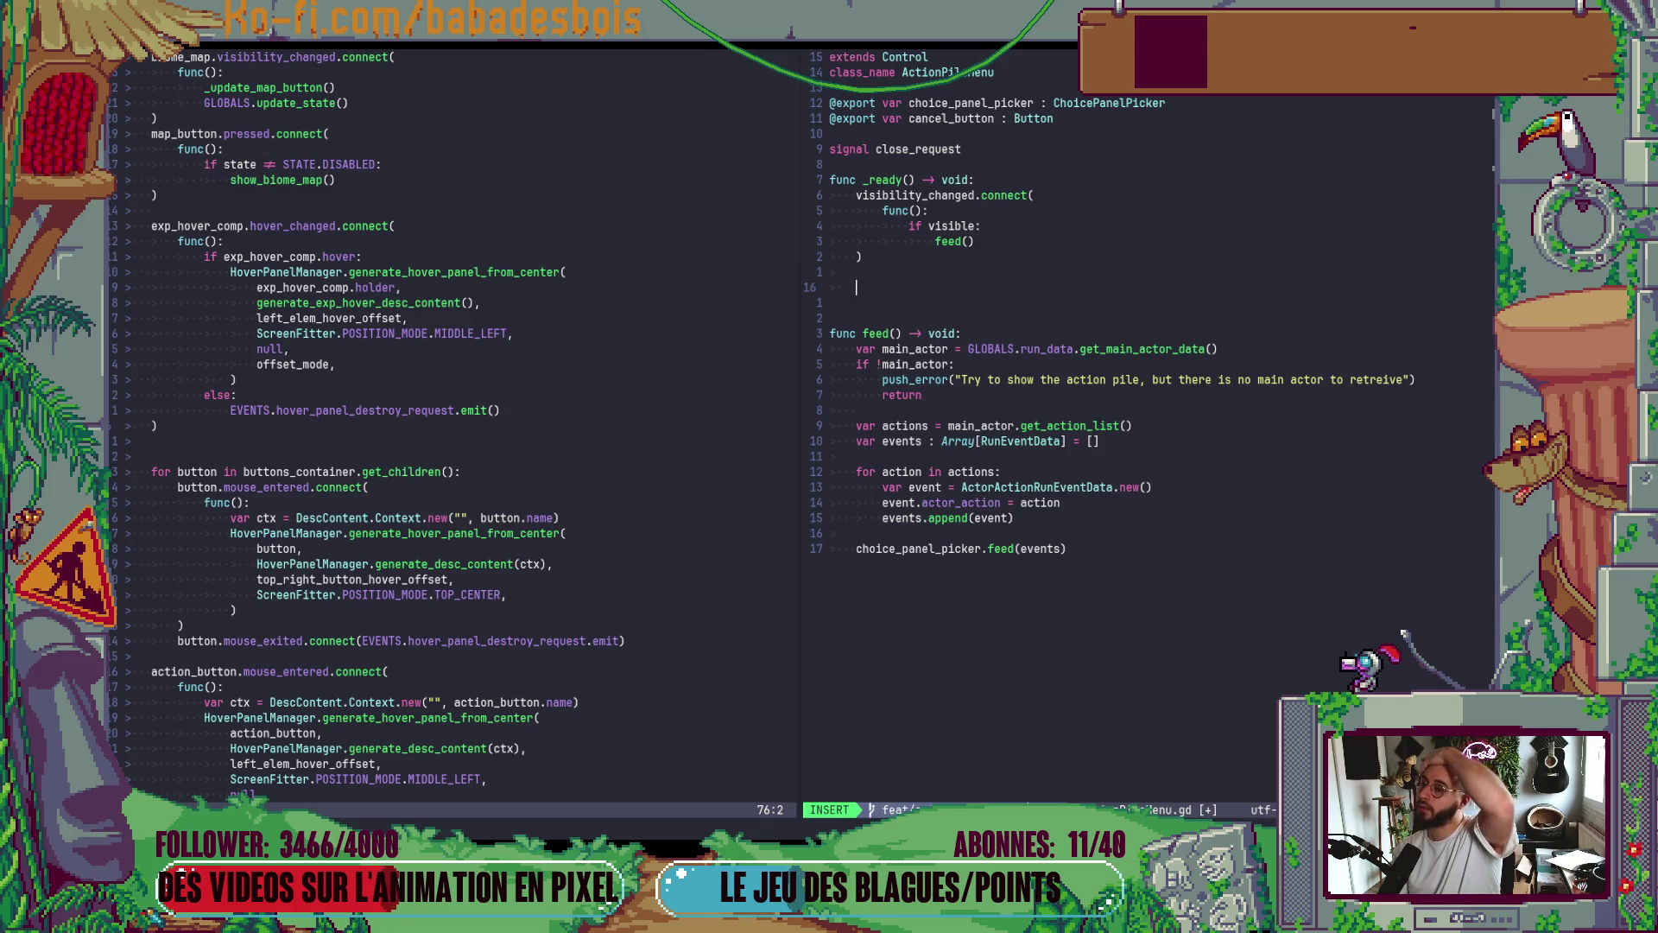
text(if)
key(BackSpace)
key(BackSpace)
key(BackSpace)
text(cancel_button.c)
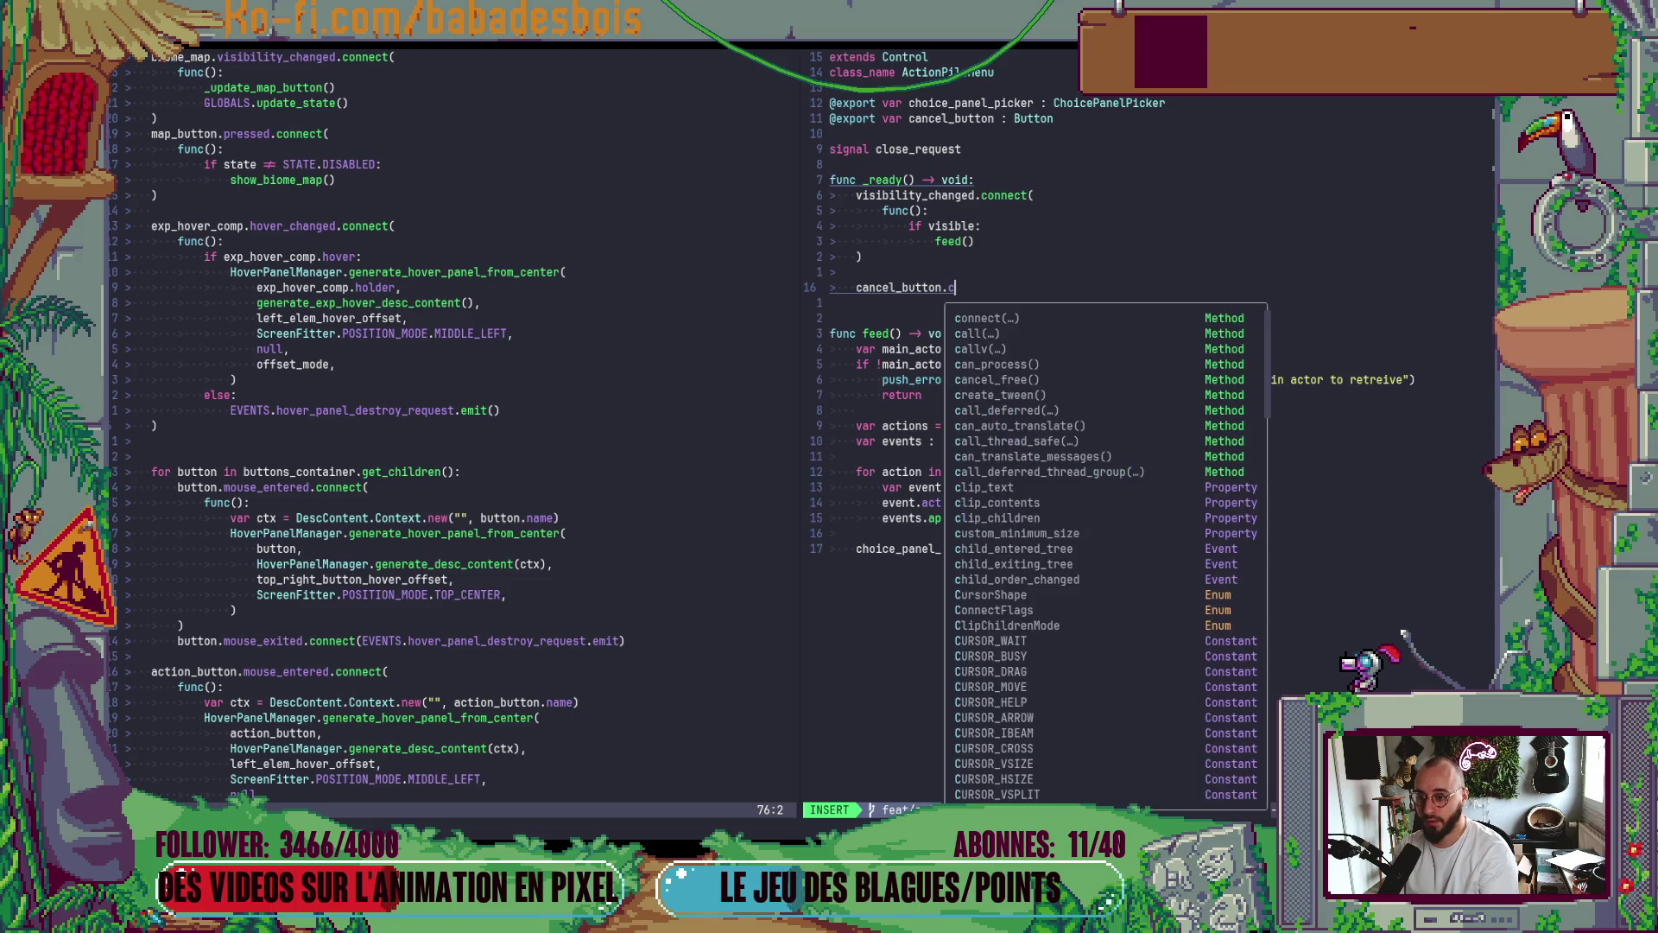
key(BackSpace)
text(pre)
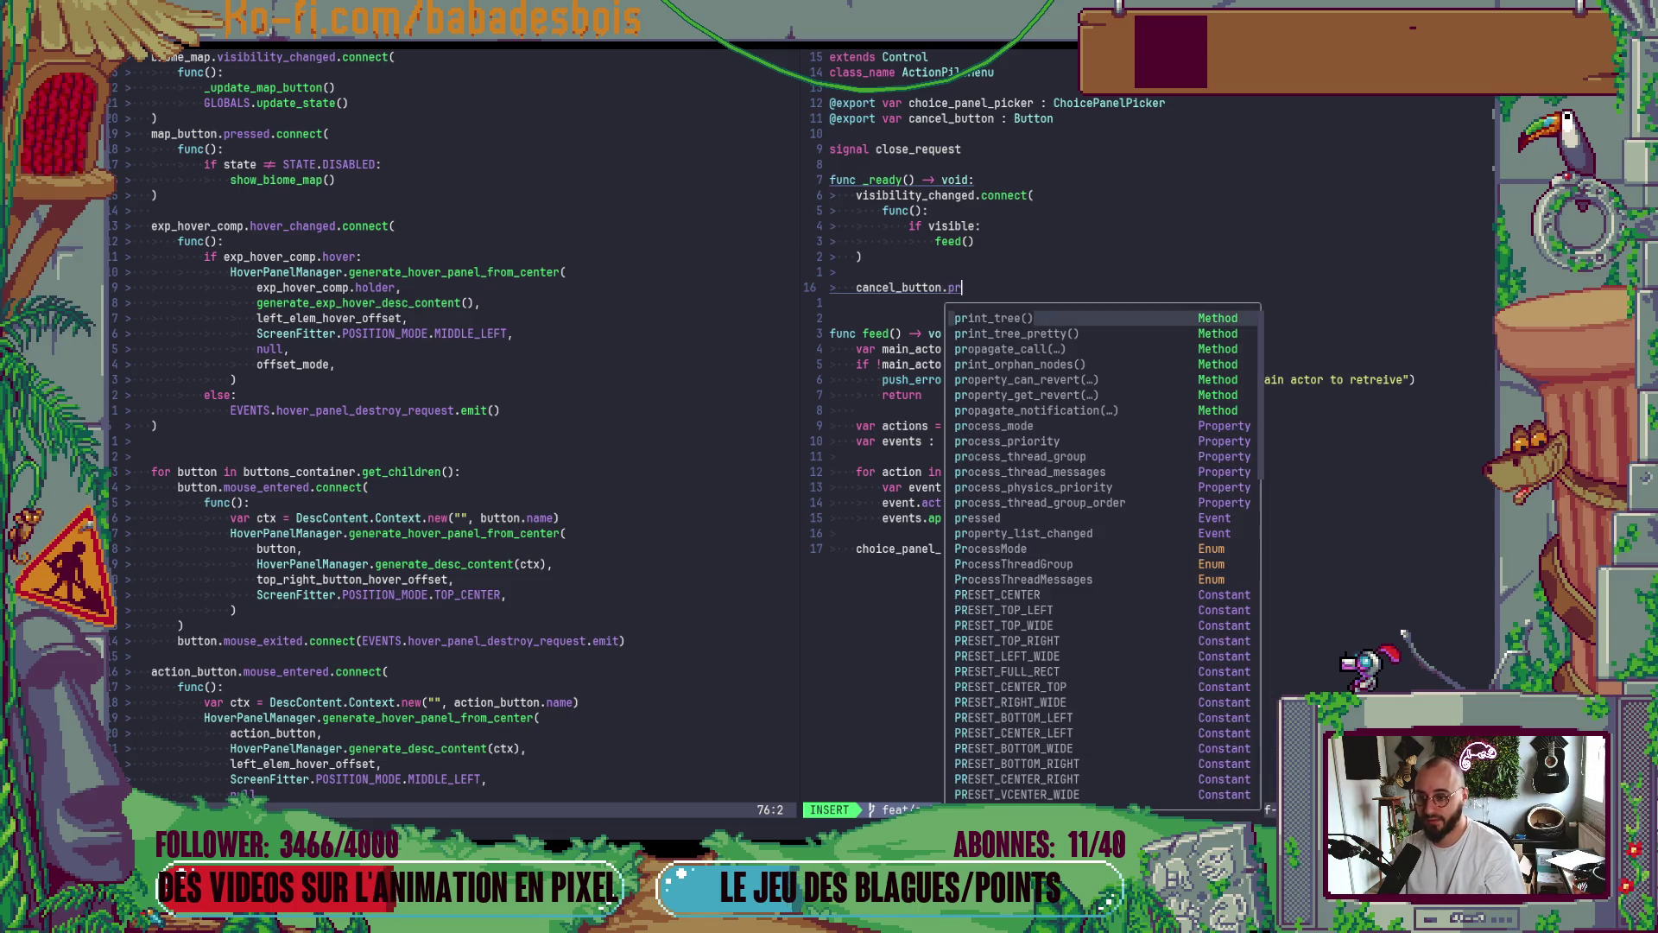
key(Tab)
text(.connect()
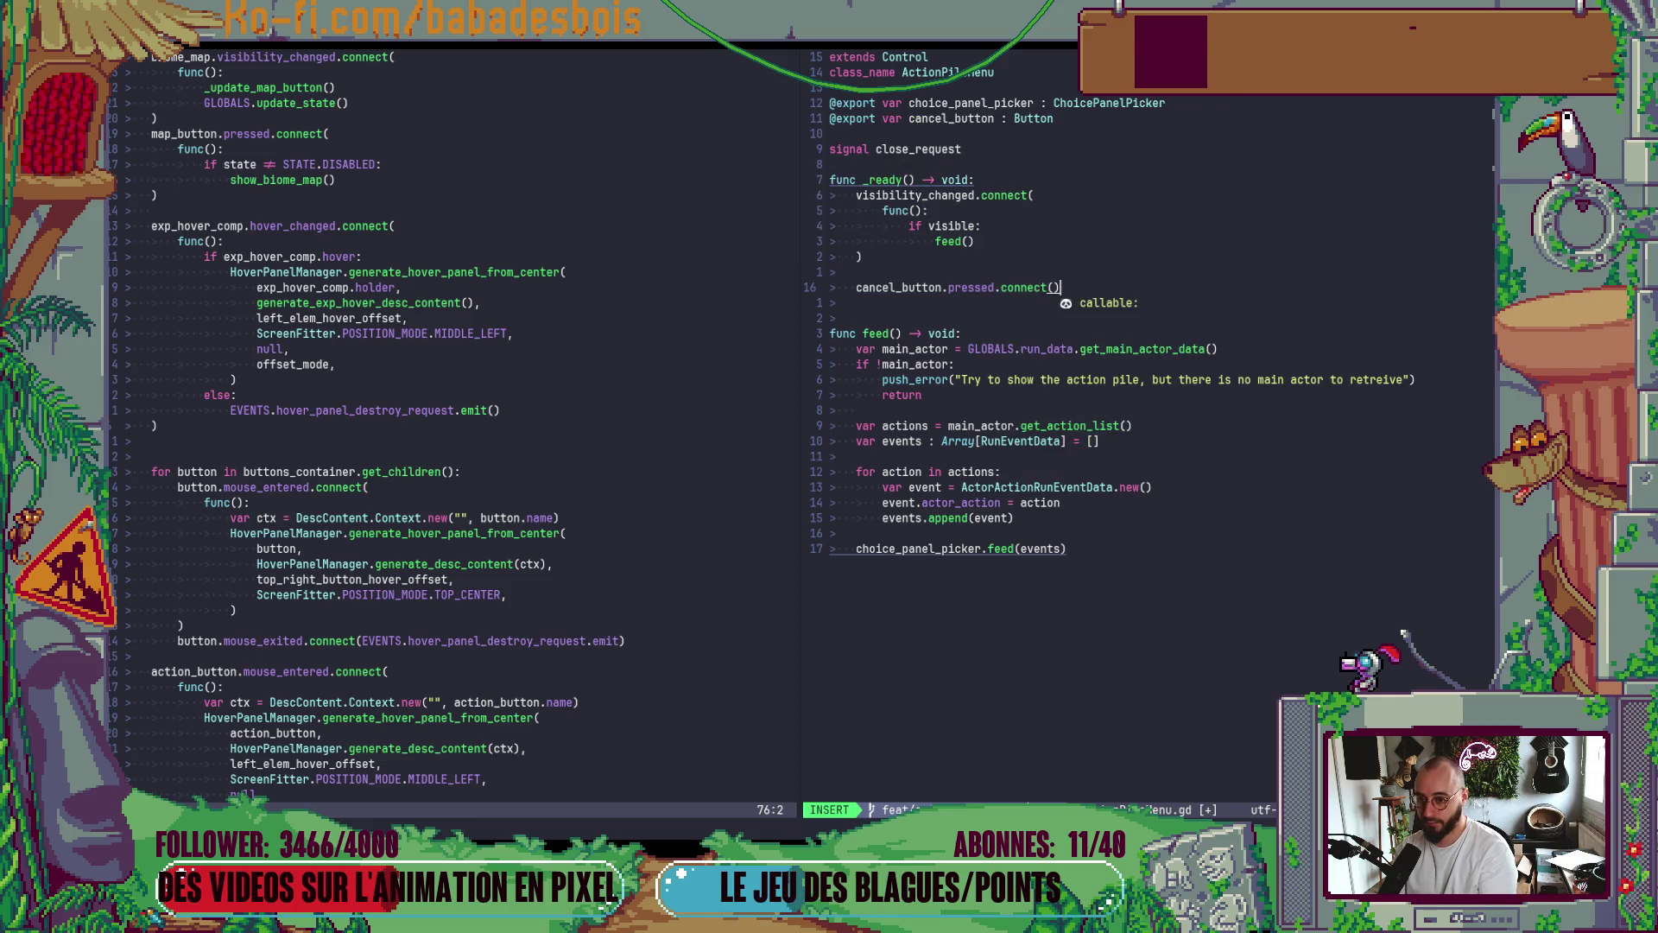
text(clo)
key(Tab)
text(.emit)
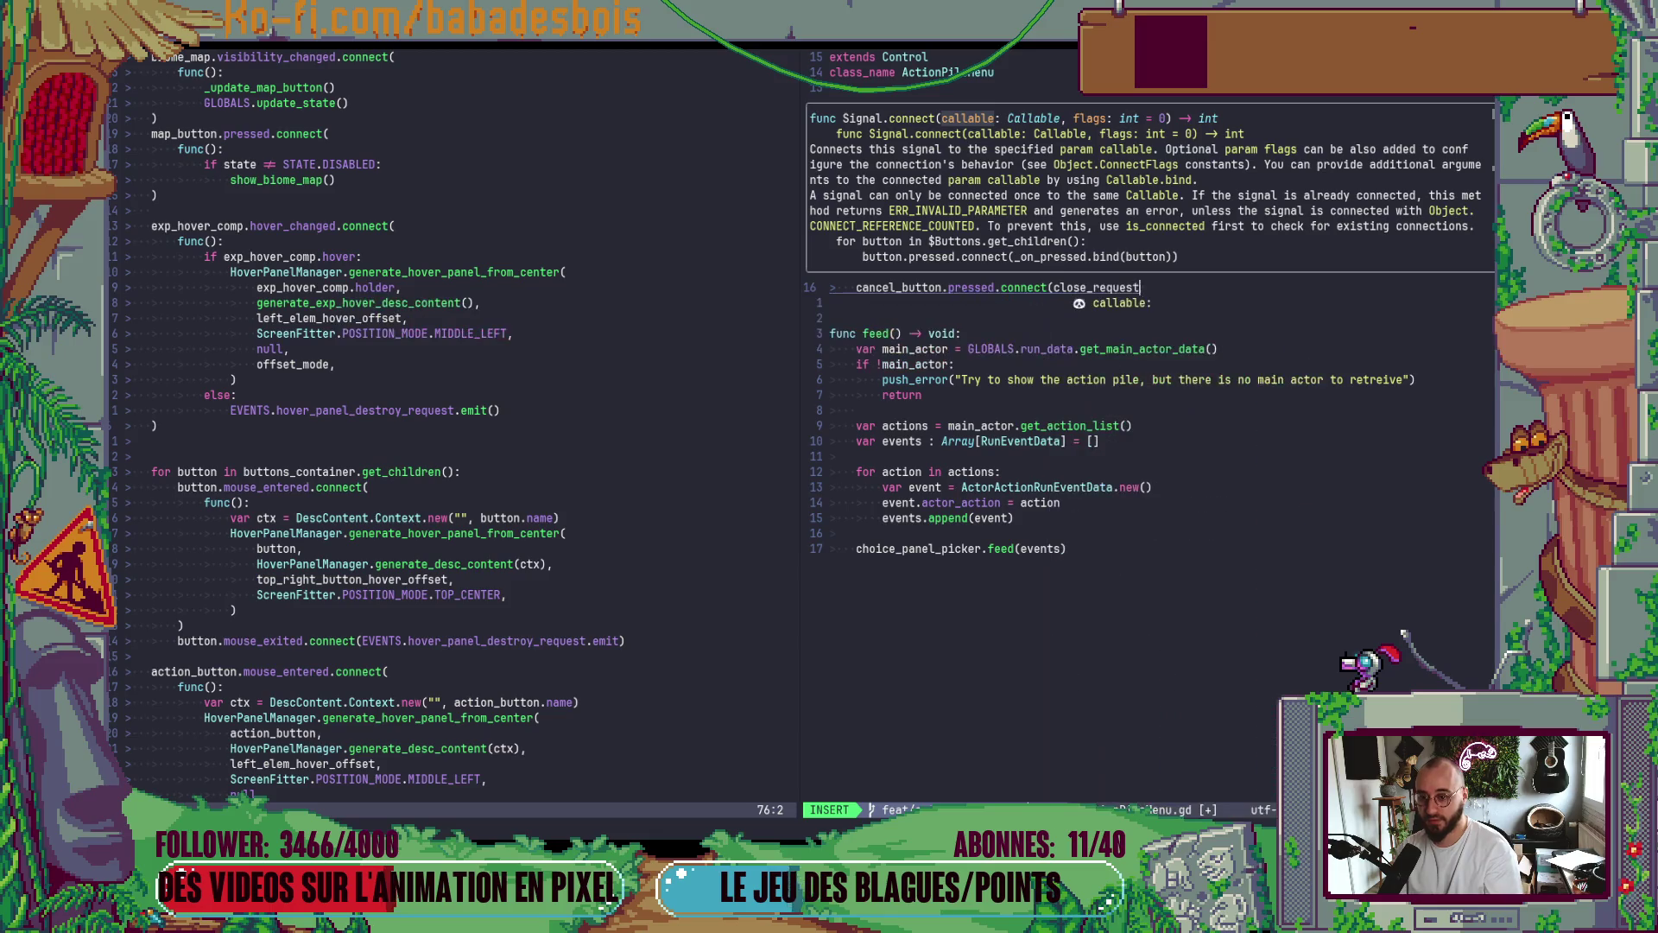
text(()
key(Escape)
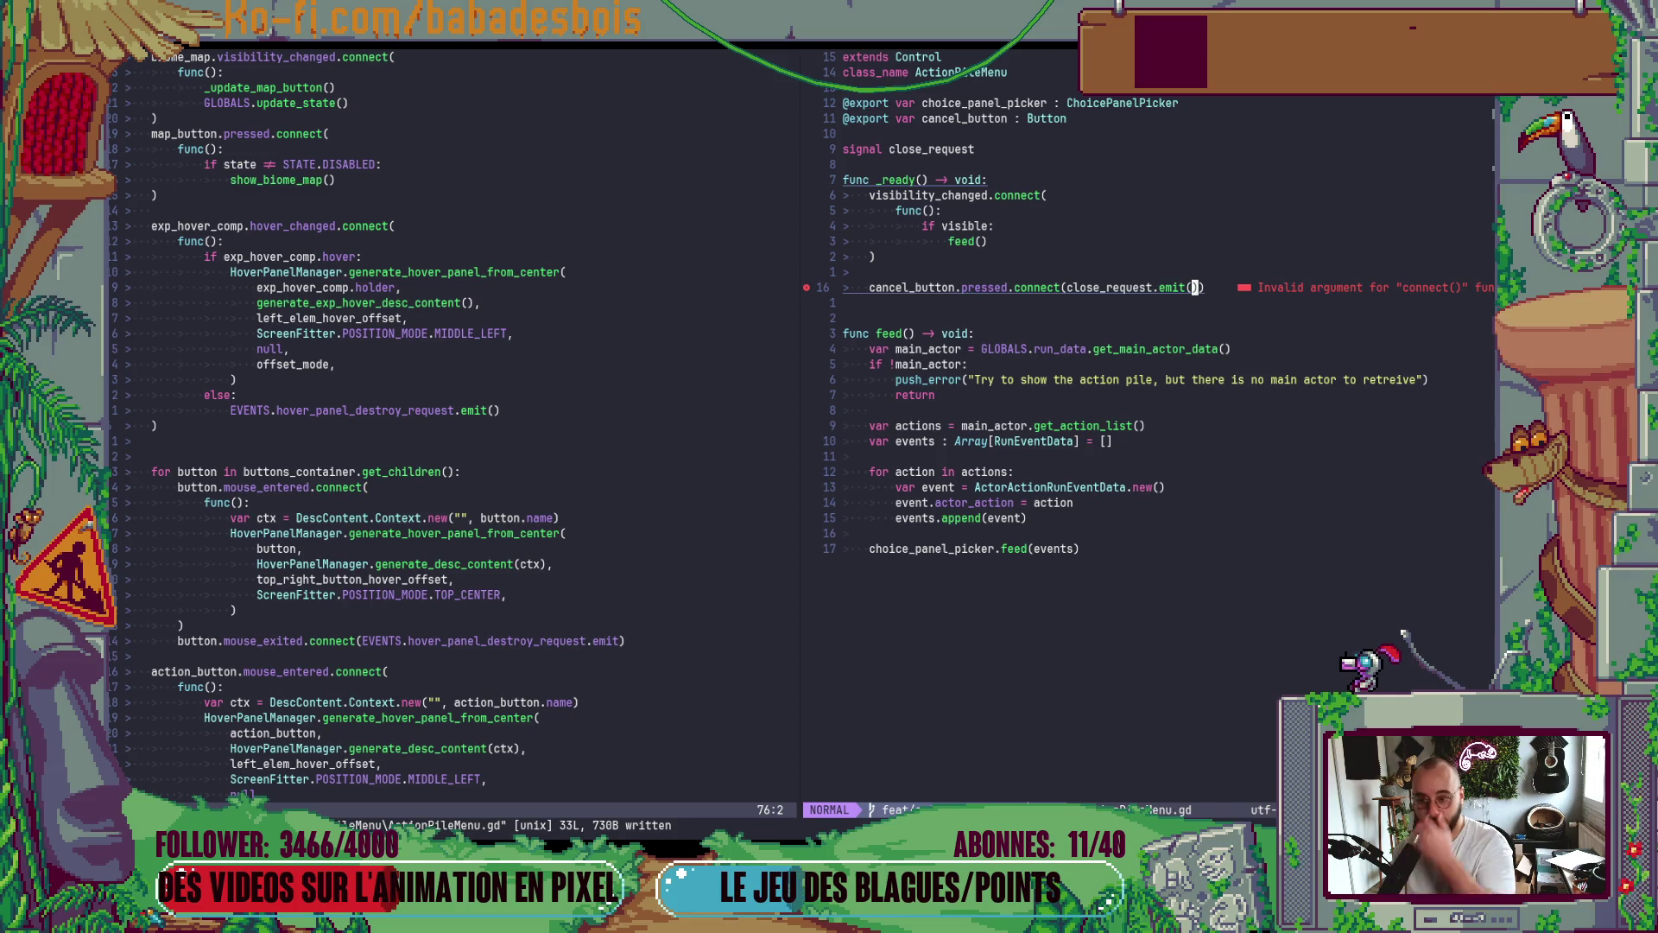
Step: Tidy the blank lines above func feed and save the script
click(1002, 392)
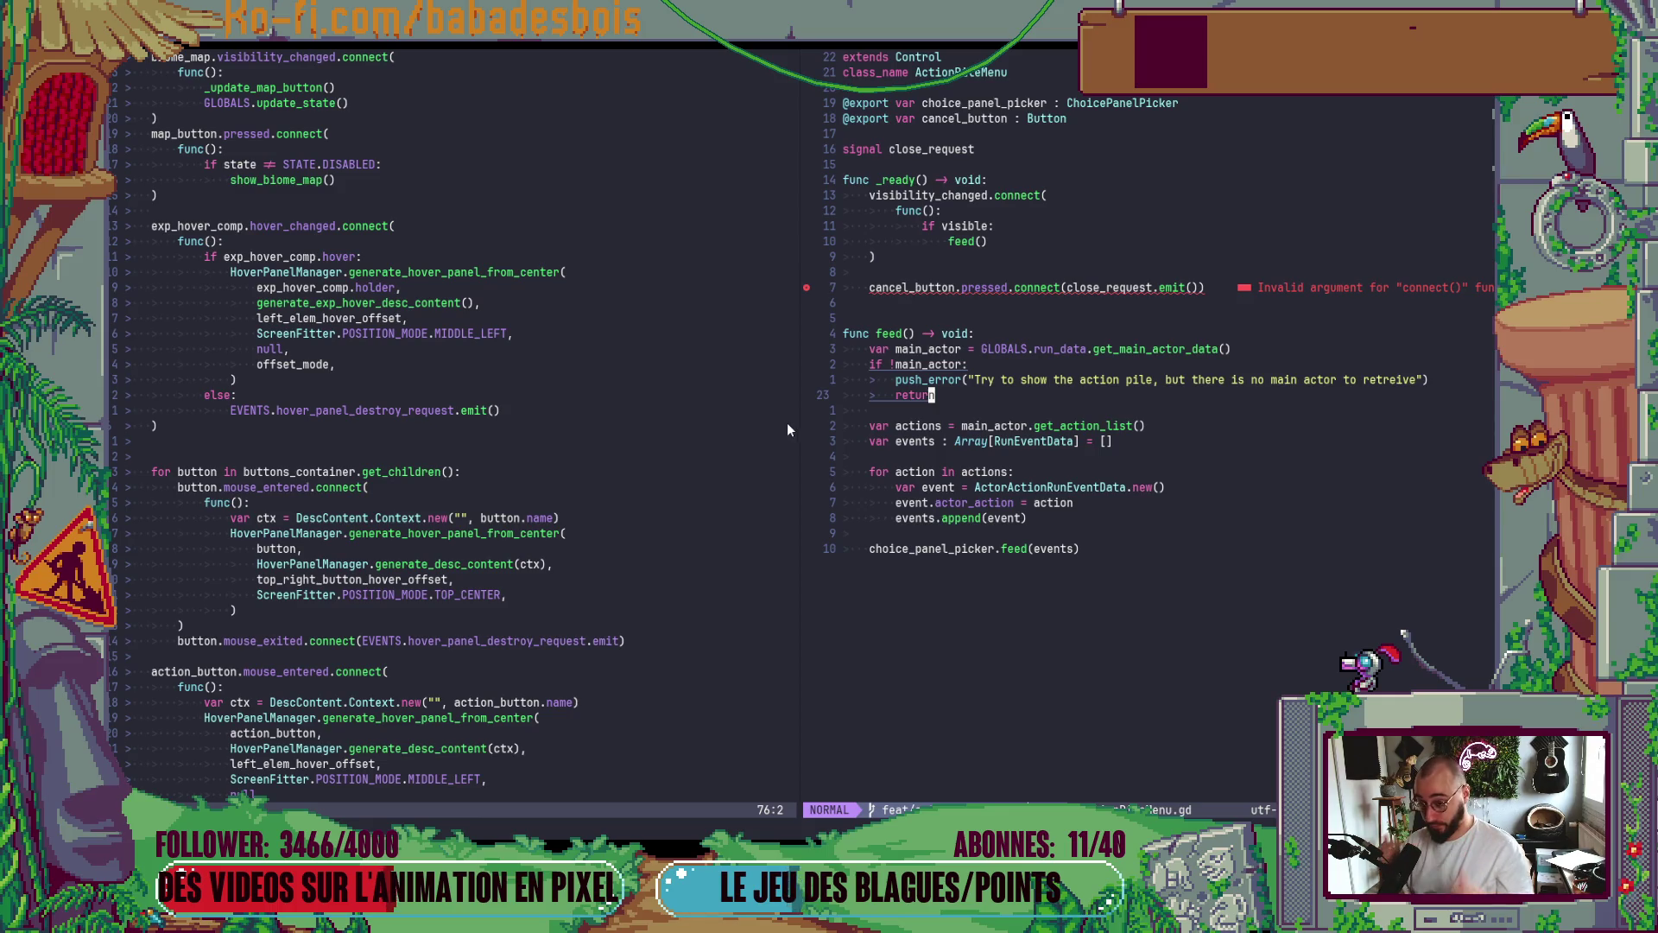
click(894, 317)
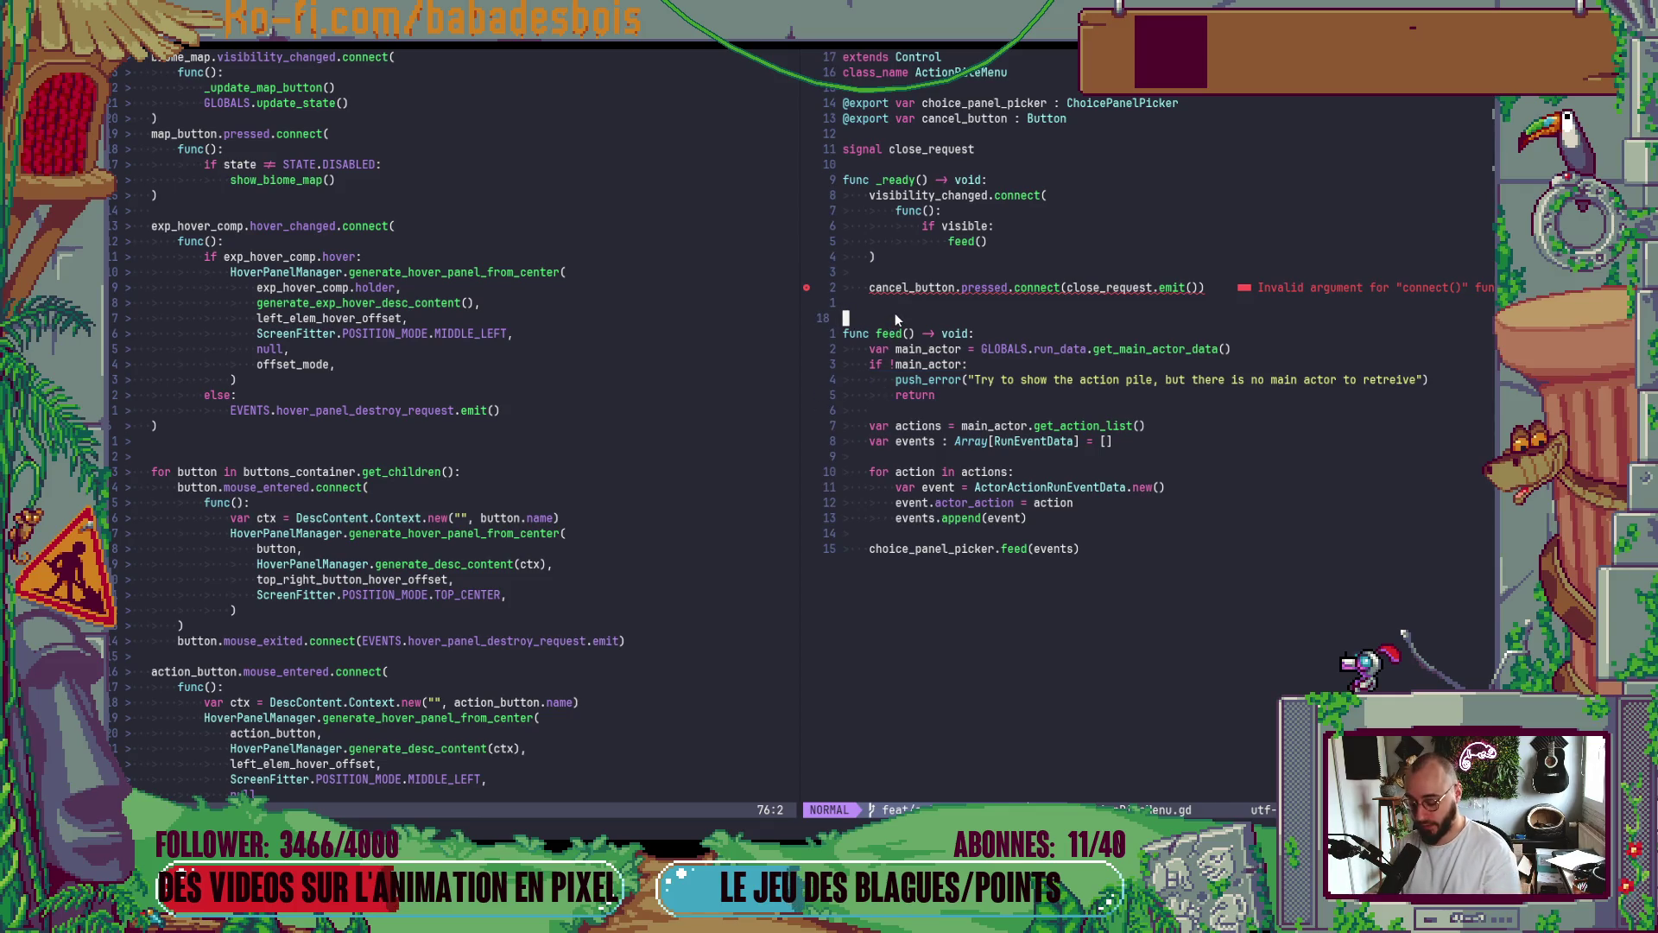
key(o)
key(Escape)
key(O)
key(Escape)
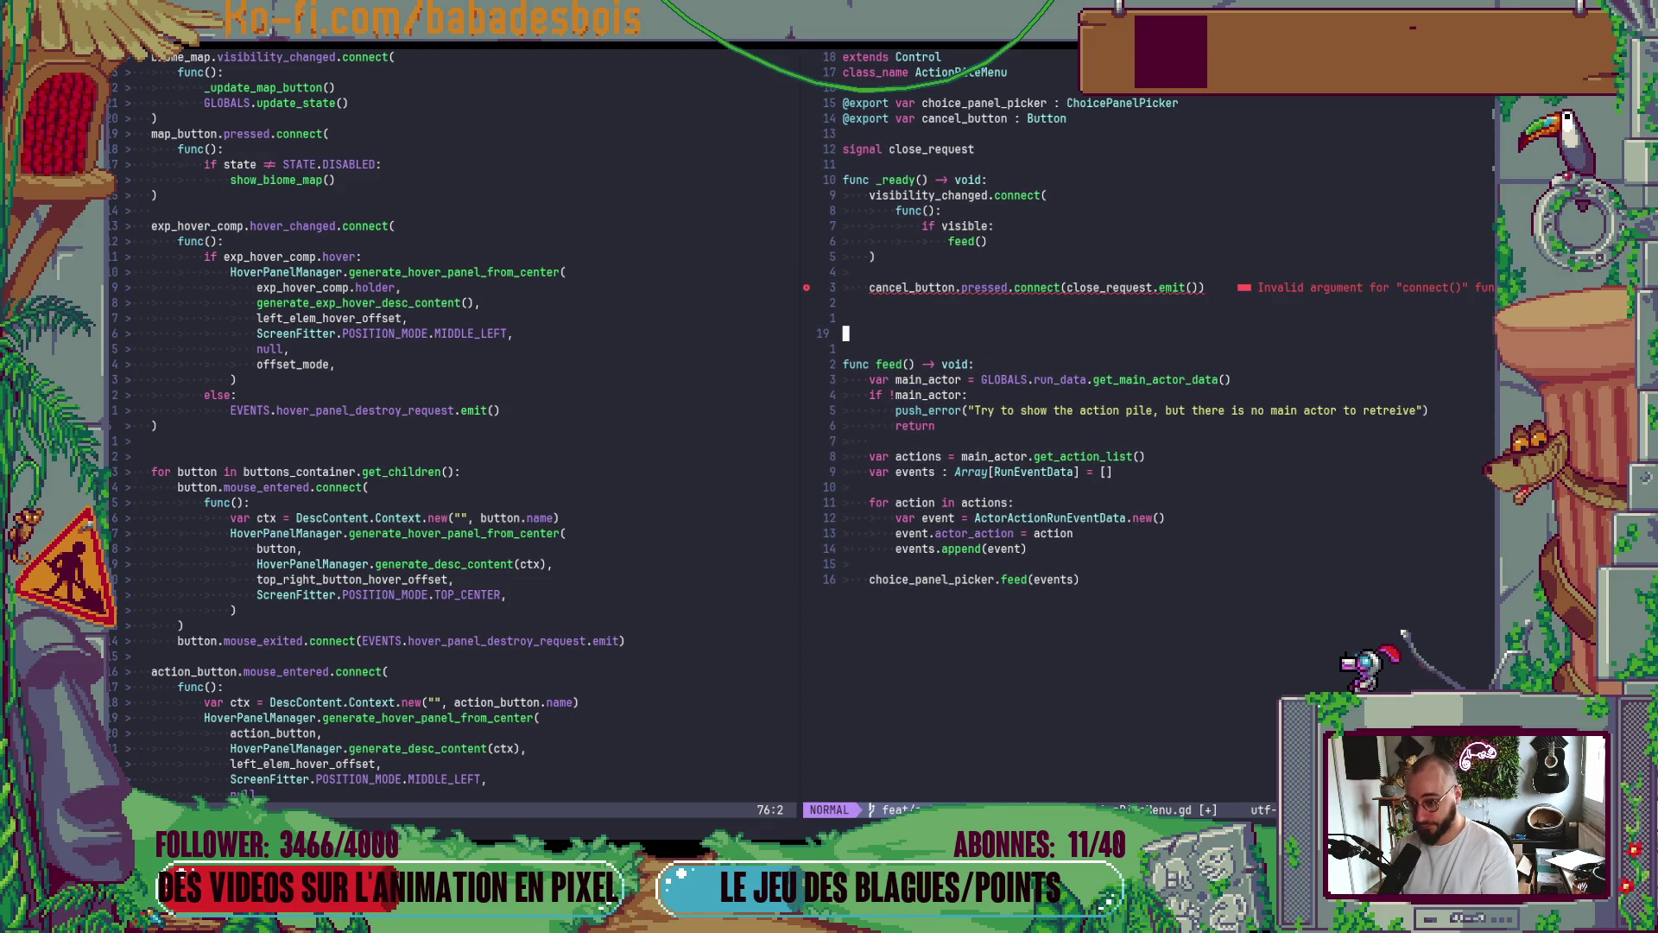
key(J)
key(d)
key(d)
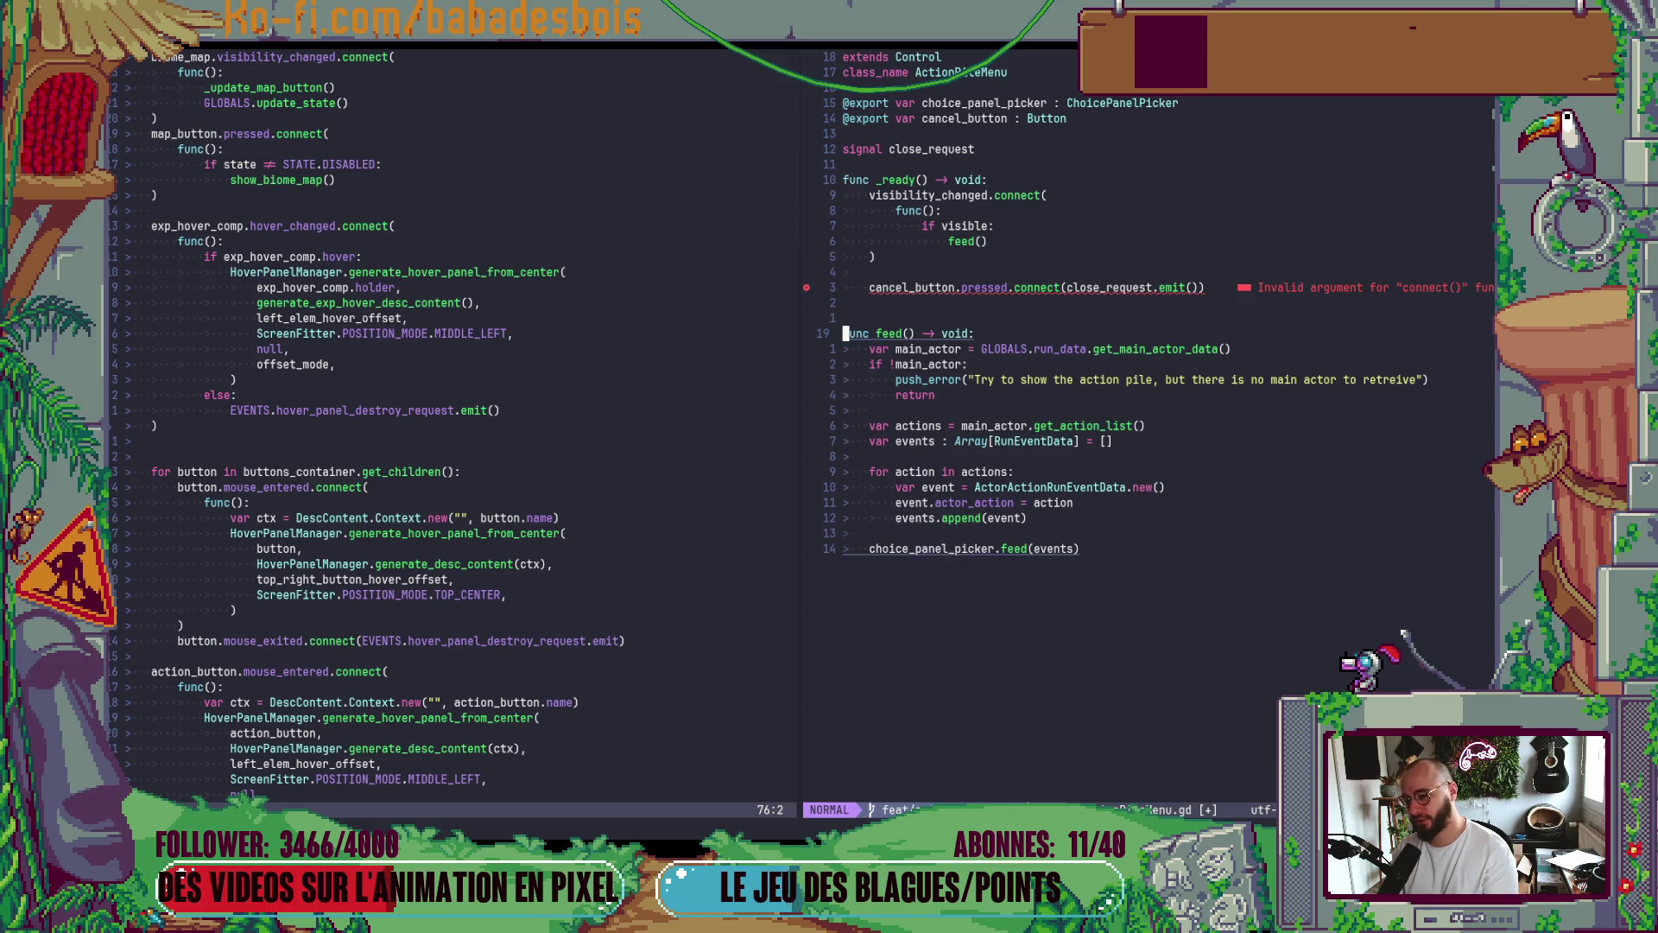
text(:w)
key(Return)
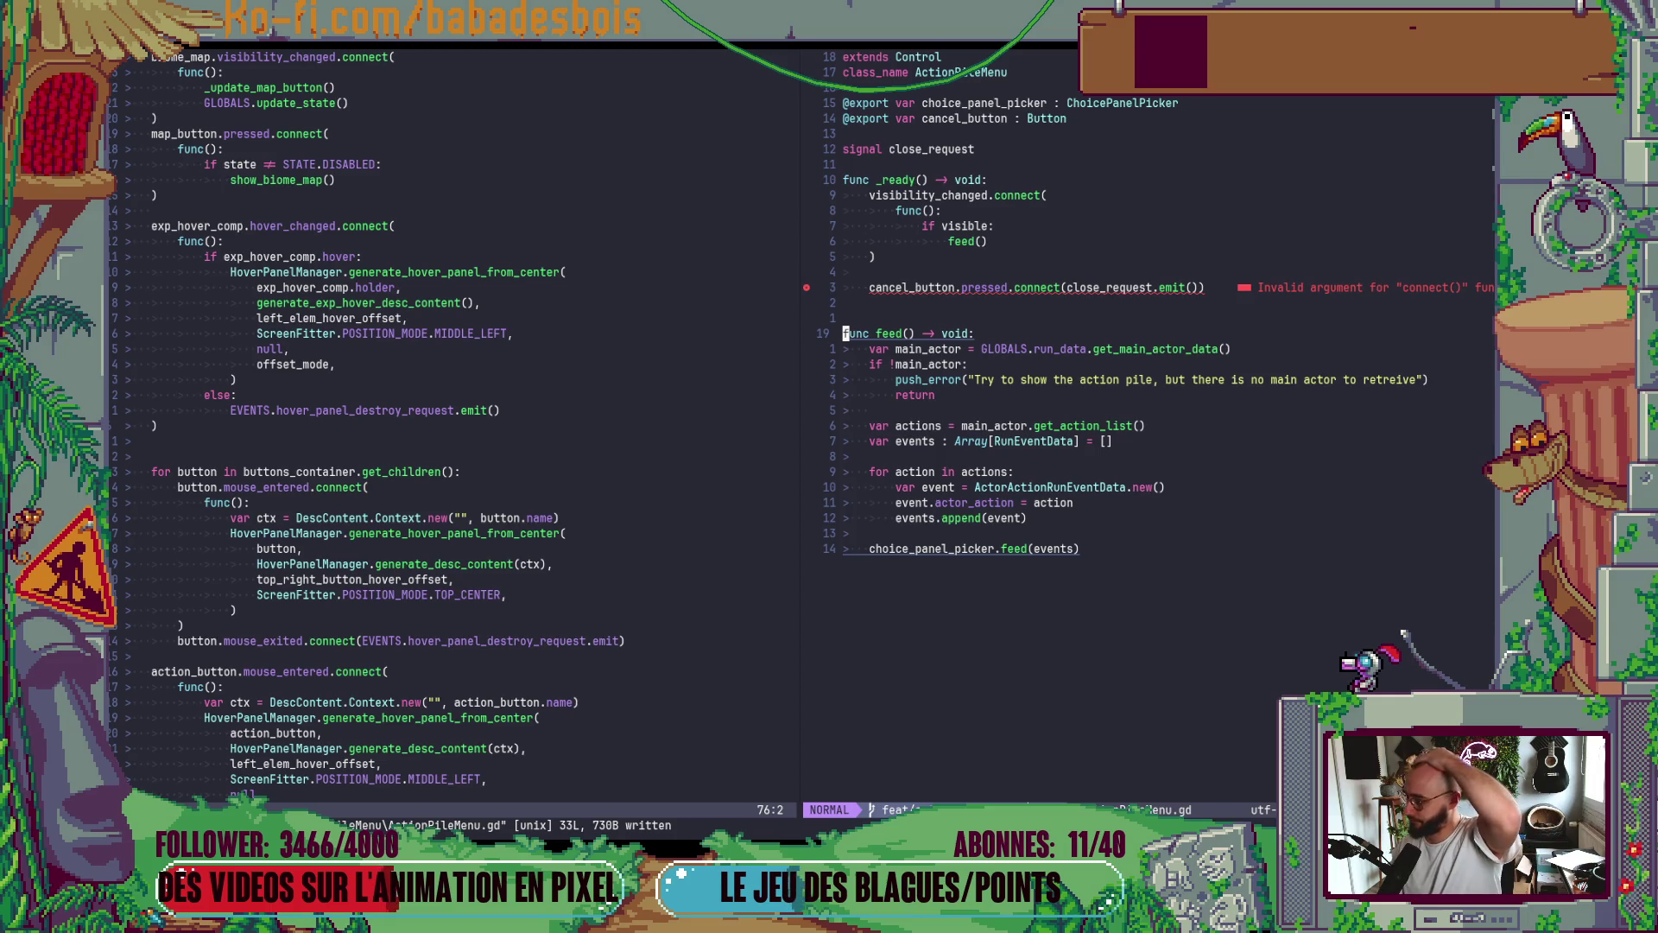
Step: Drop the parentheses so close_request.emit is passed uncalled, save, and return to HUD.gd
key(k)
key(k)
key(k)
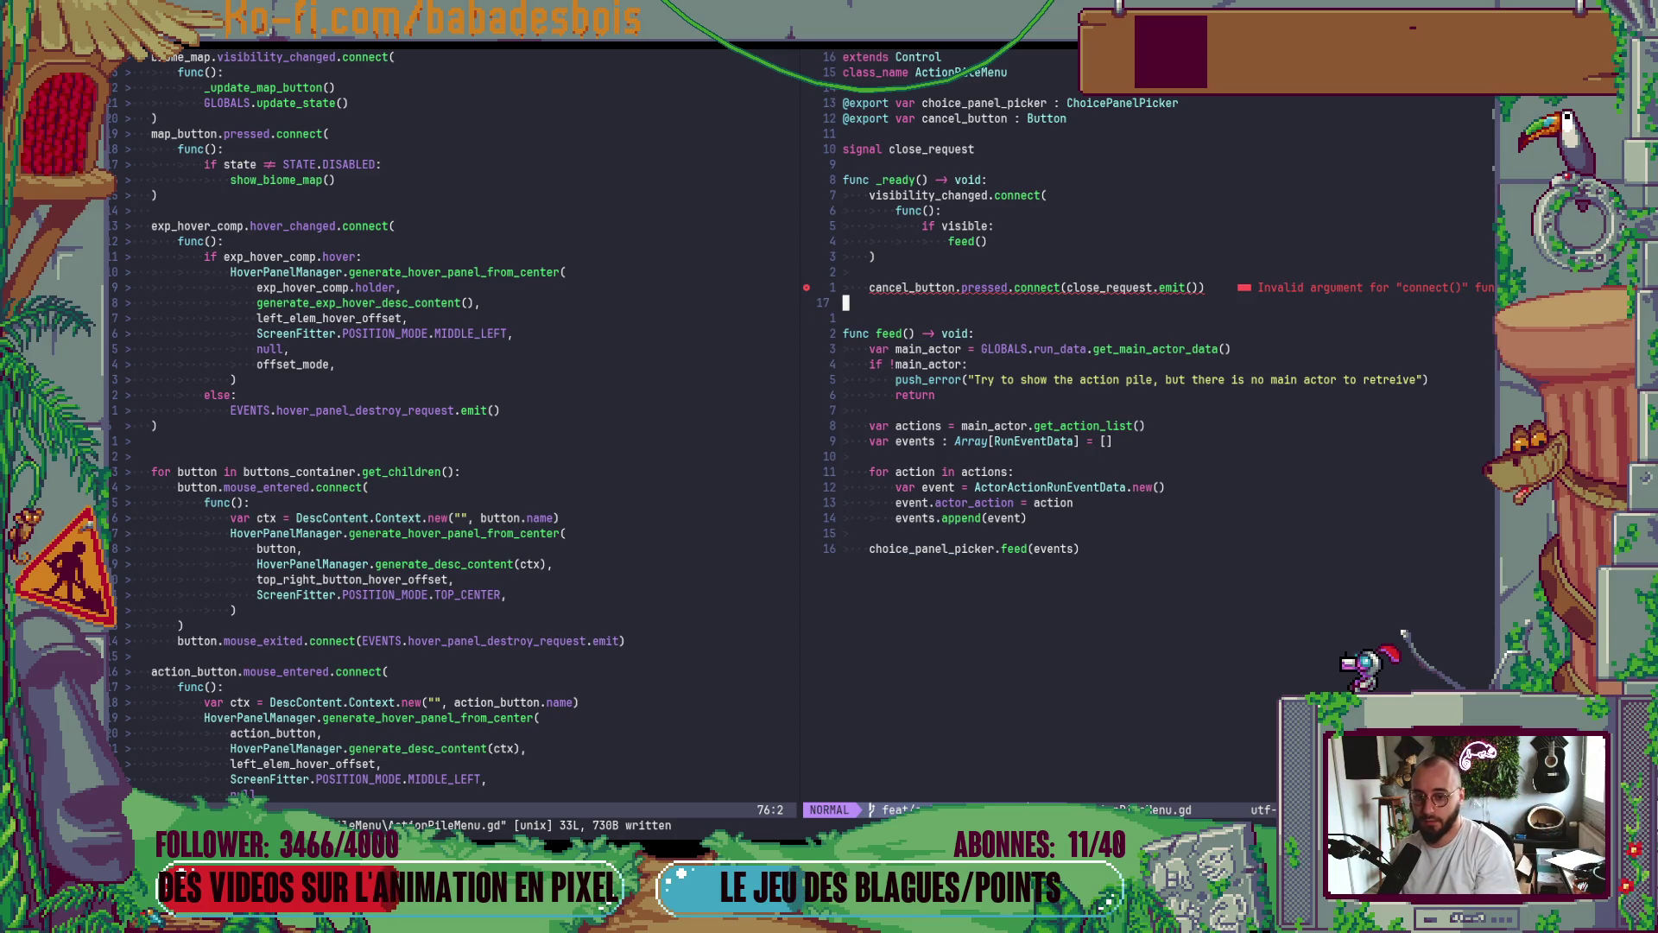
key(dollar)
key(h)
key(d)
key(d)
key(u)
key(dollar)
key(h)
key(h)
key(x)
key(x)
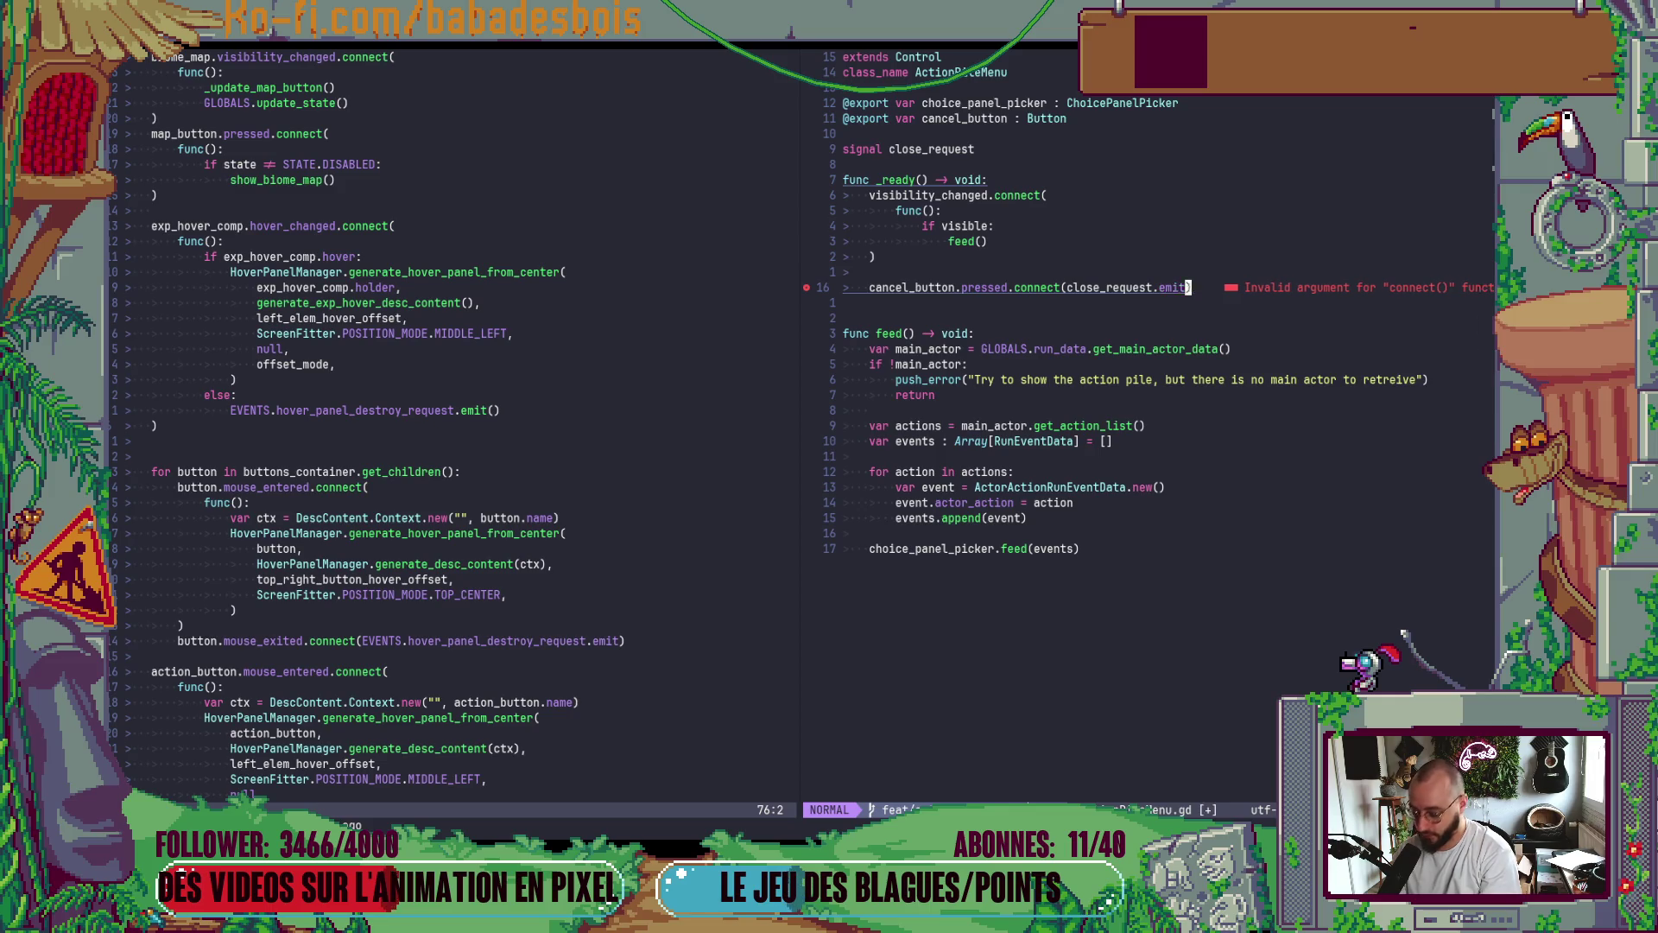
key(colon)
key(w)
key(Return)
key(ctrl+w)
key(h)
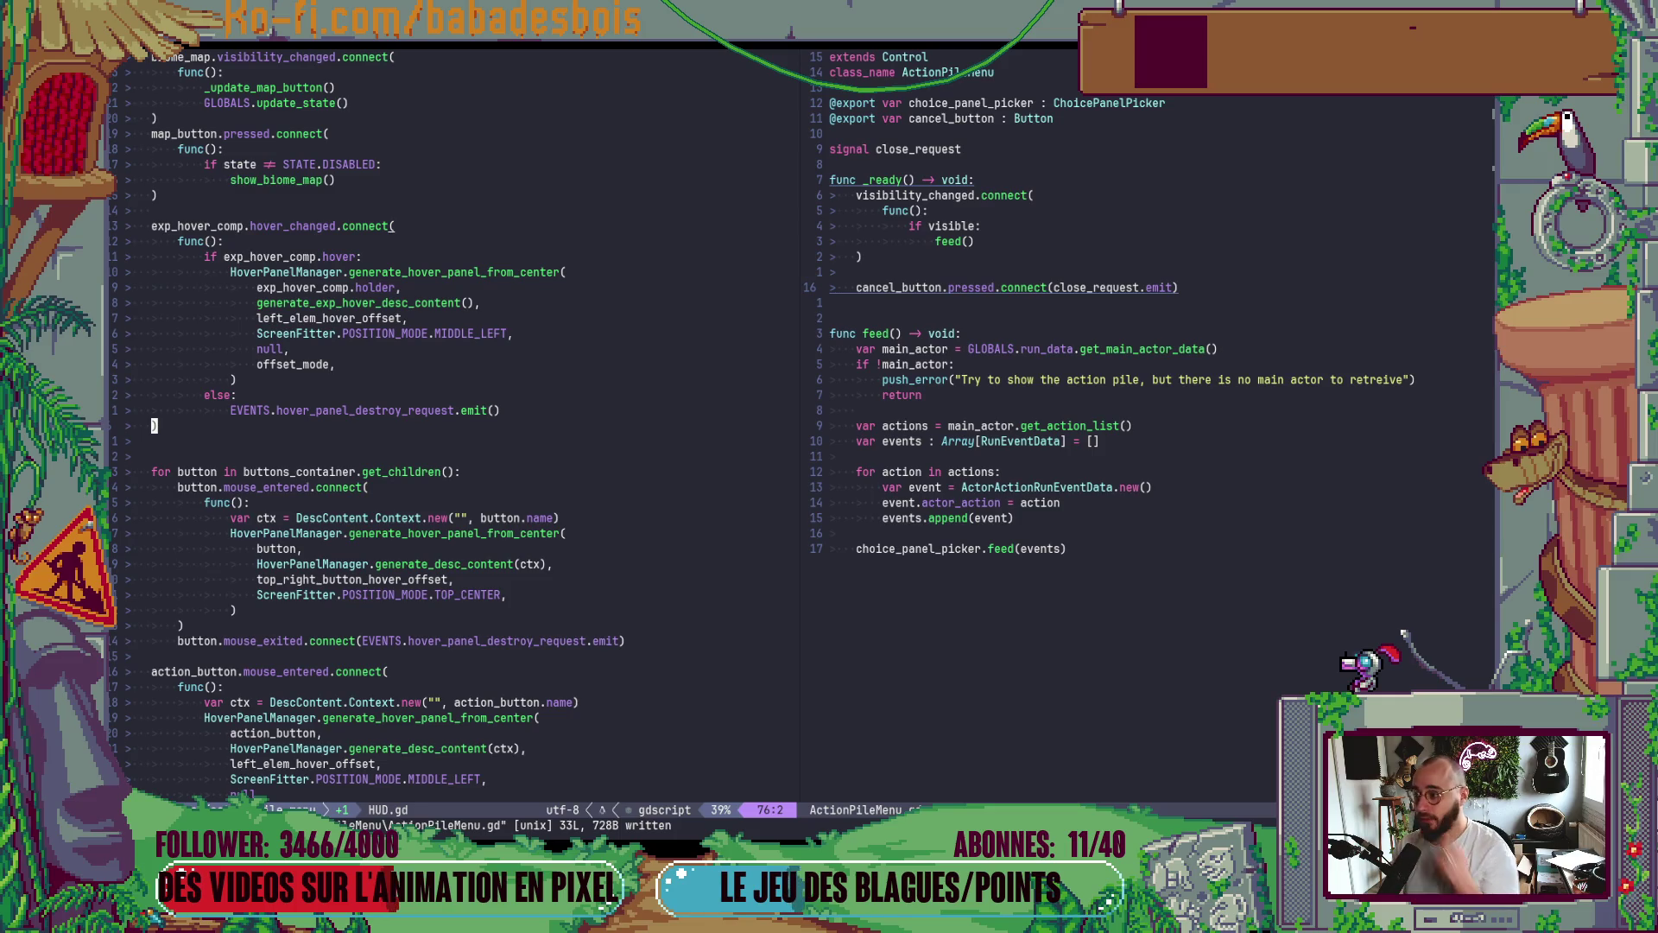
Step: Add action_pile_menu.close_request.connect(action_pile_menu.hide) to HUD.gd and save
key(ctrl+o)
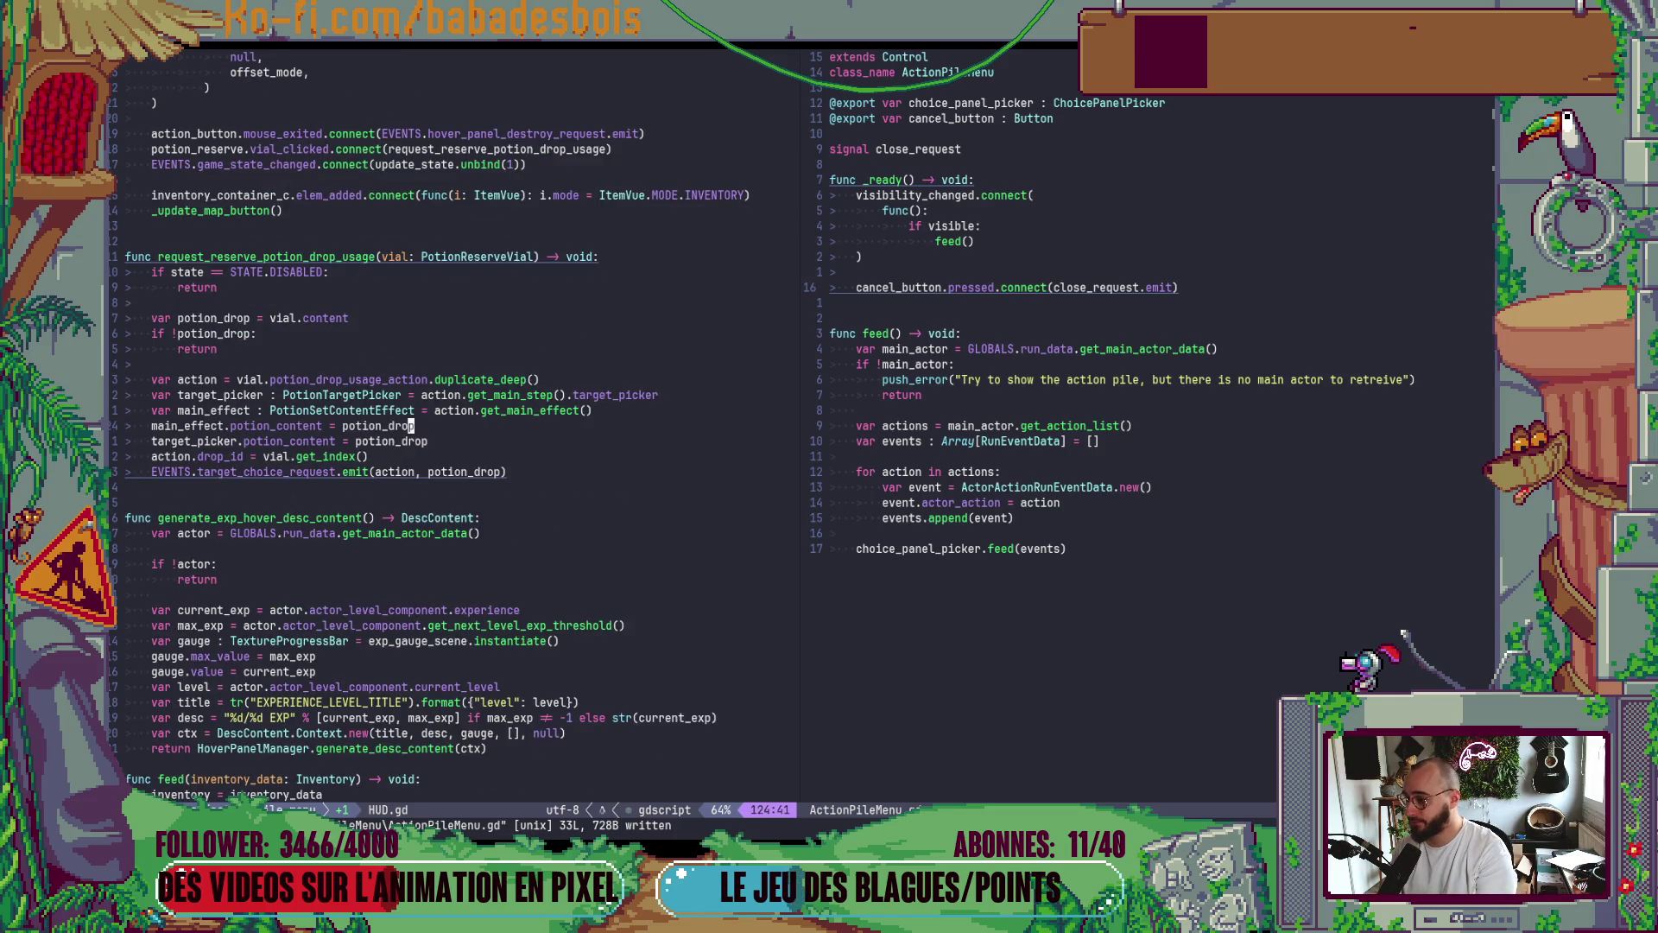
key(ctrl+o)
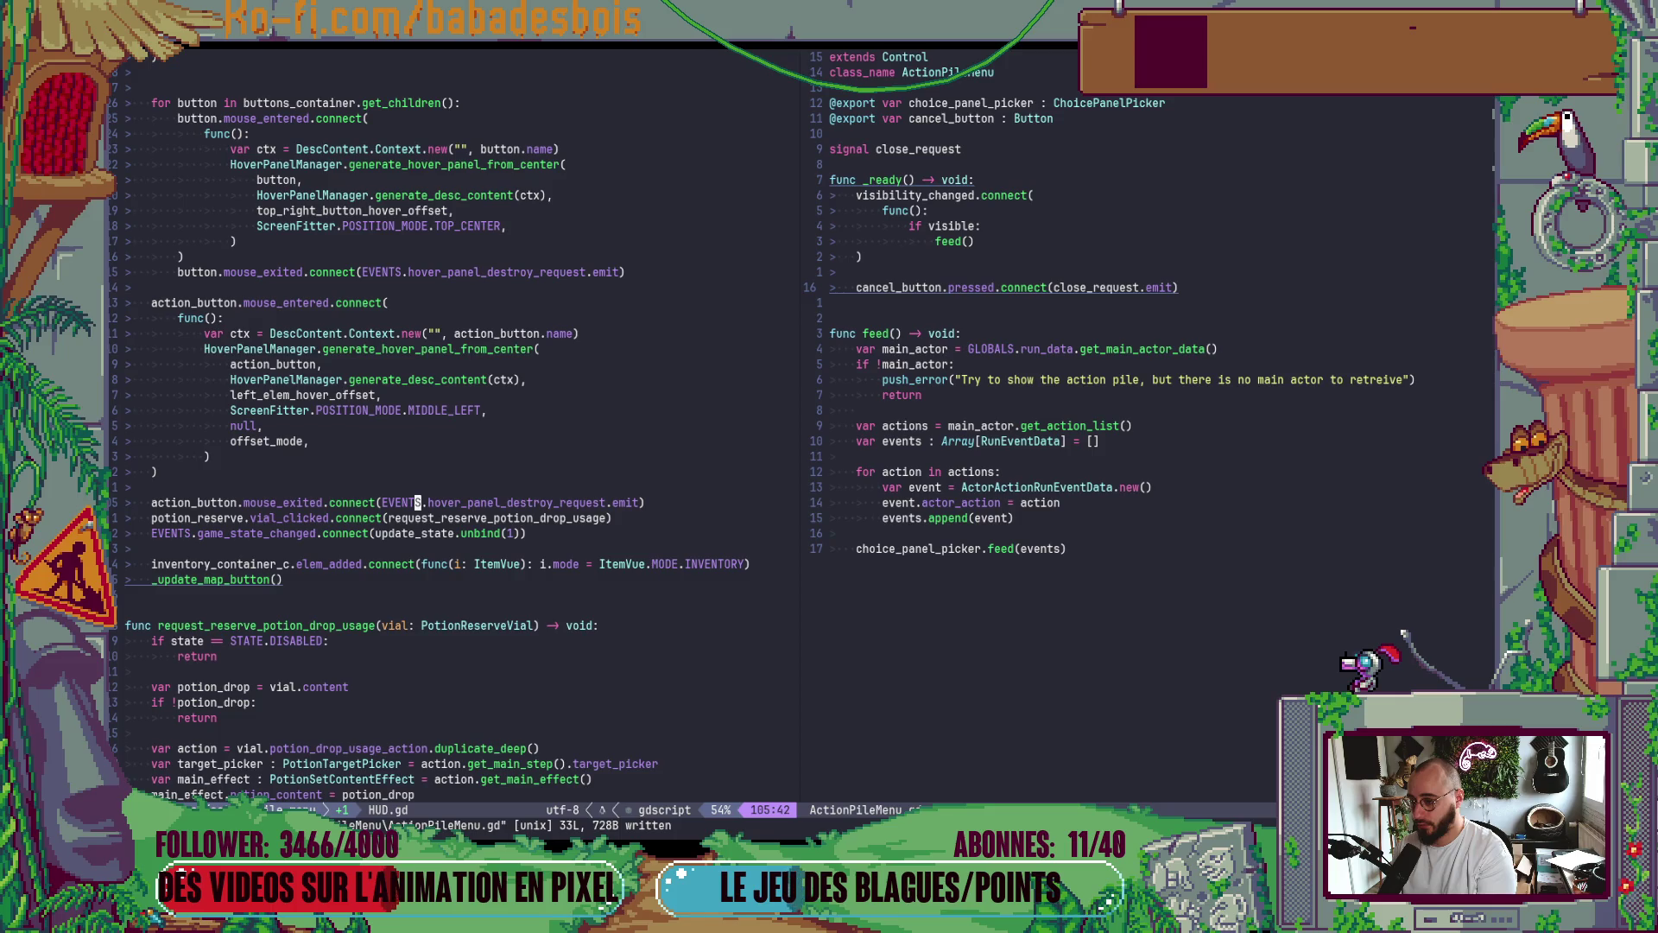
key(shift+o)
text(act)
key(Tab)
key(Tab)
key(Tab)
text(.)
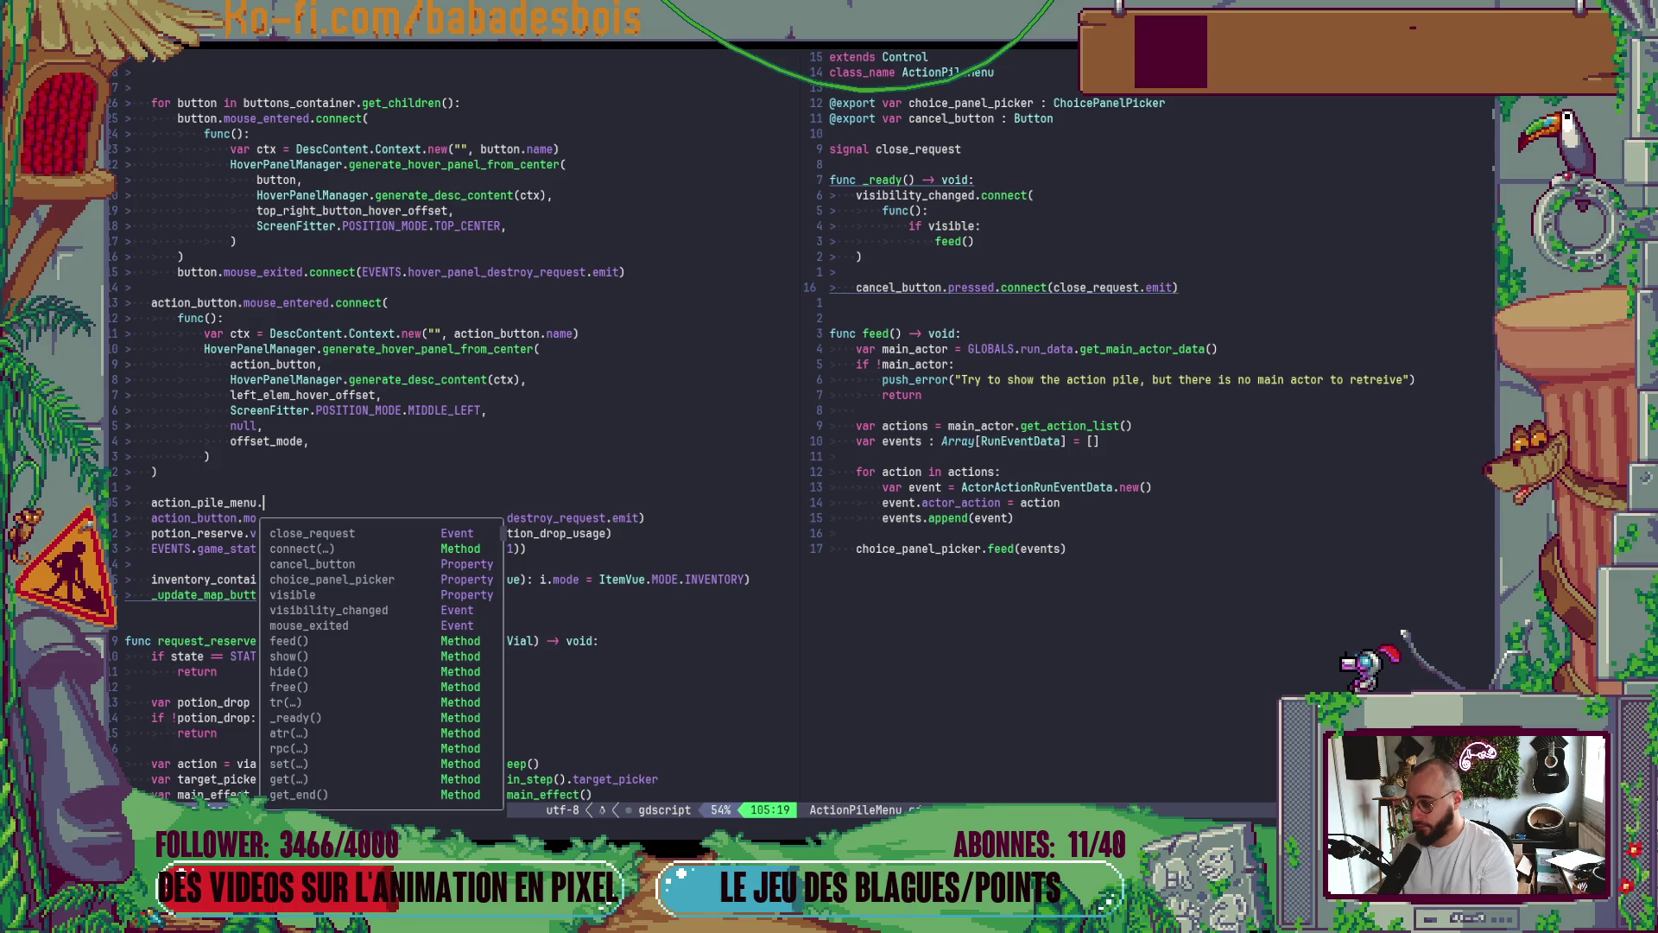
key(Tab)
text(.co)
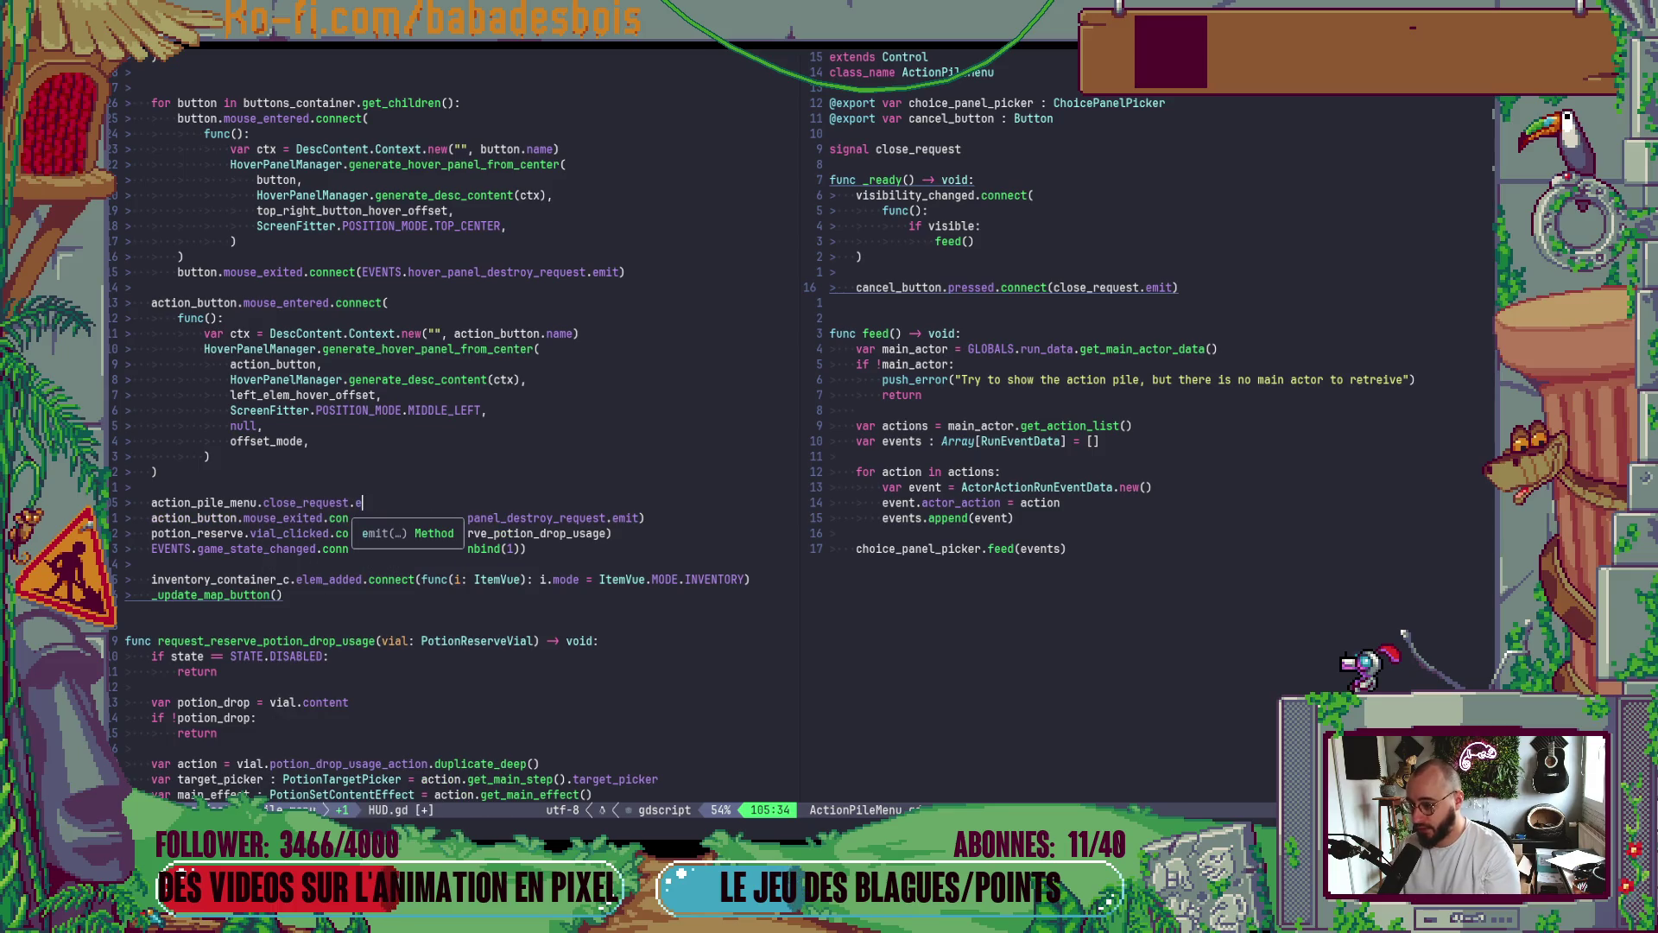
key(Tab)
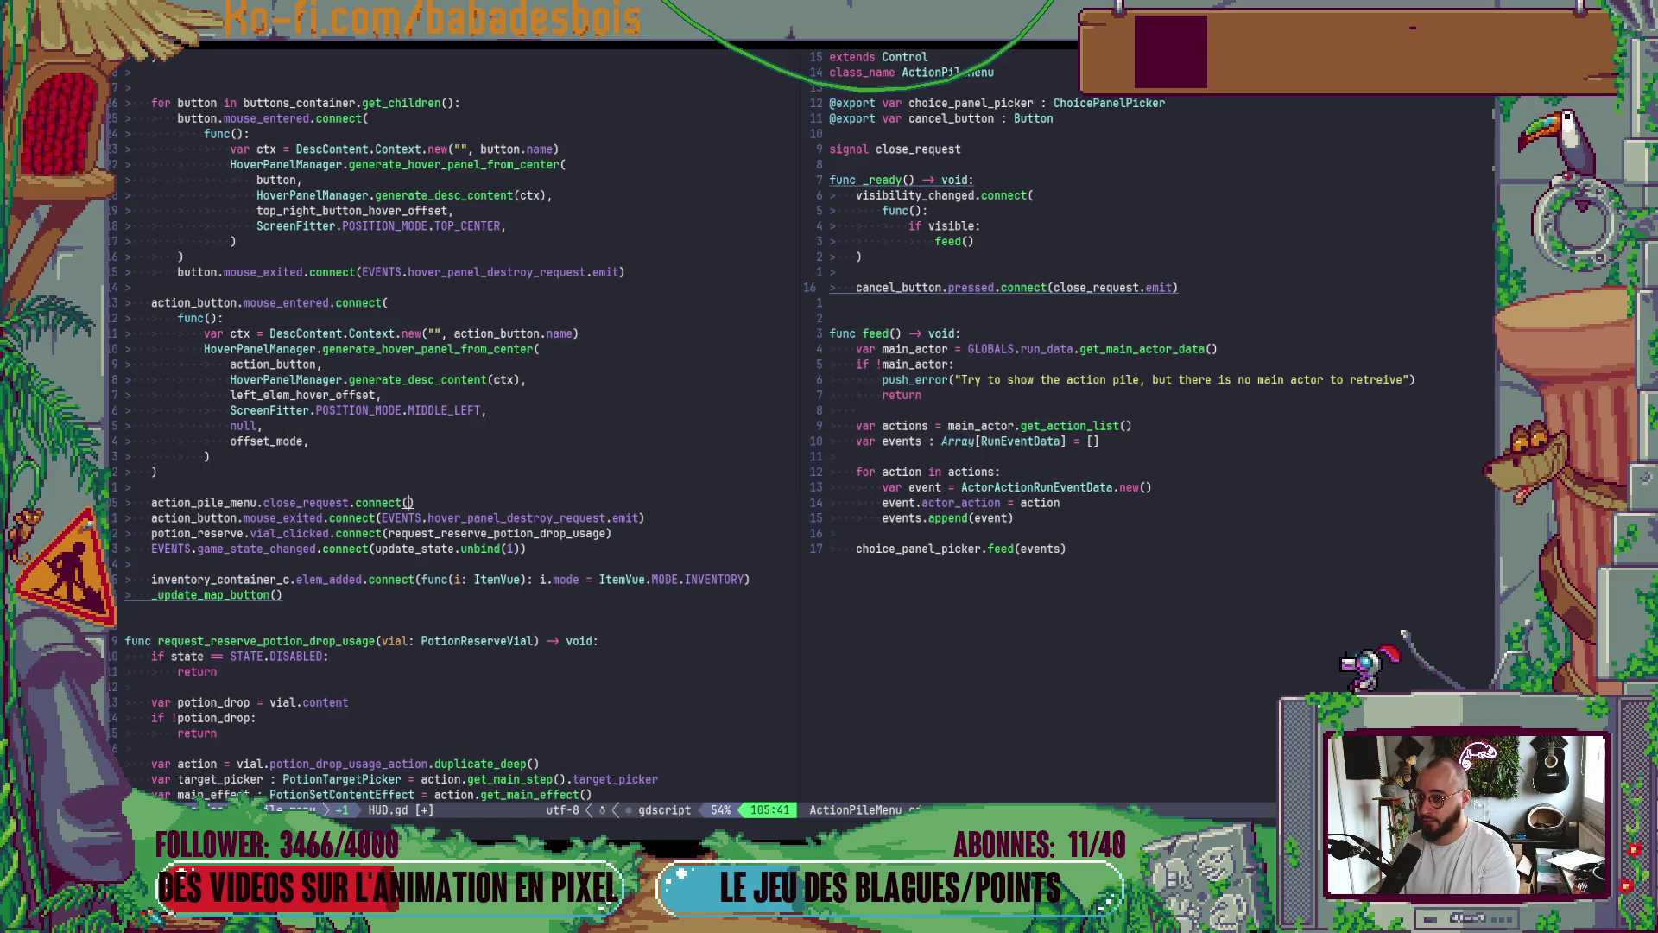
text(action_pile_menu)
key(Tab)
text(.)
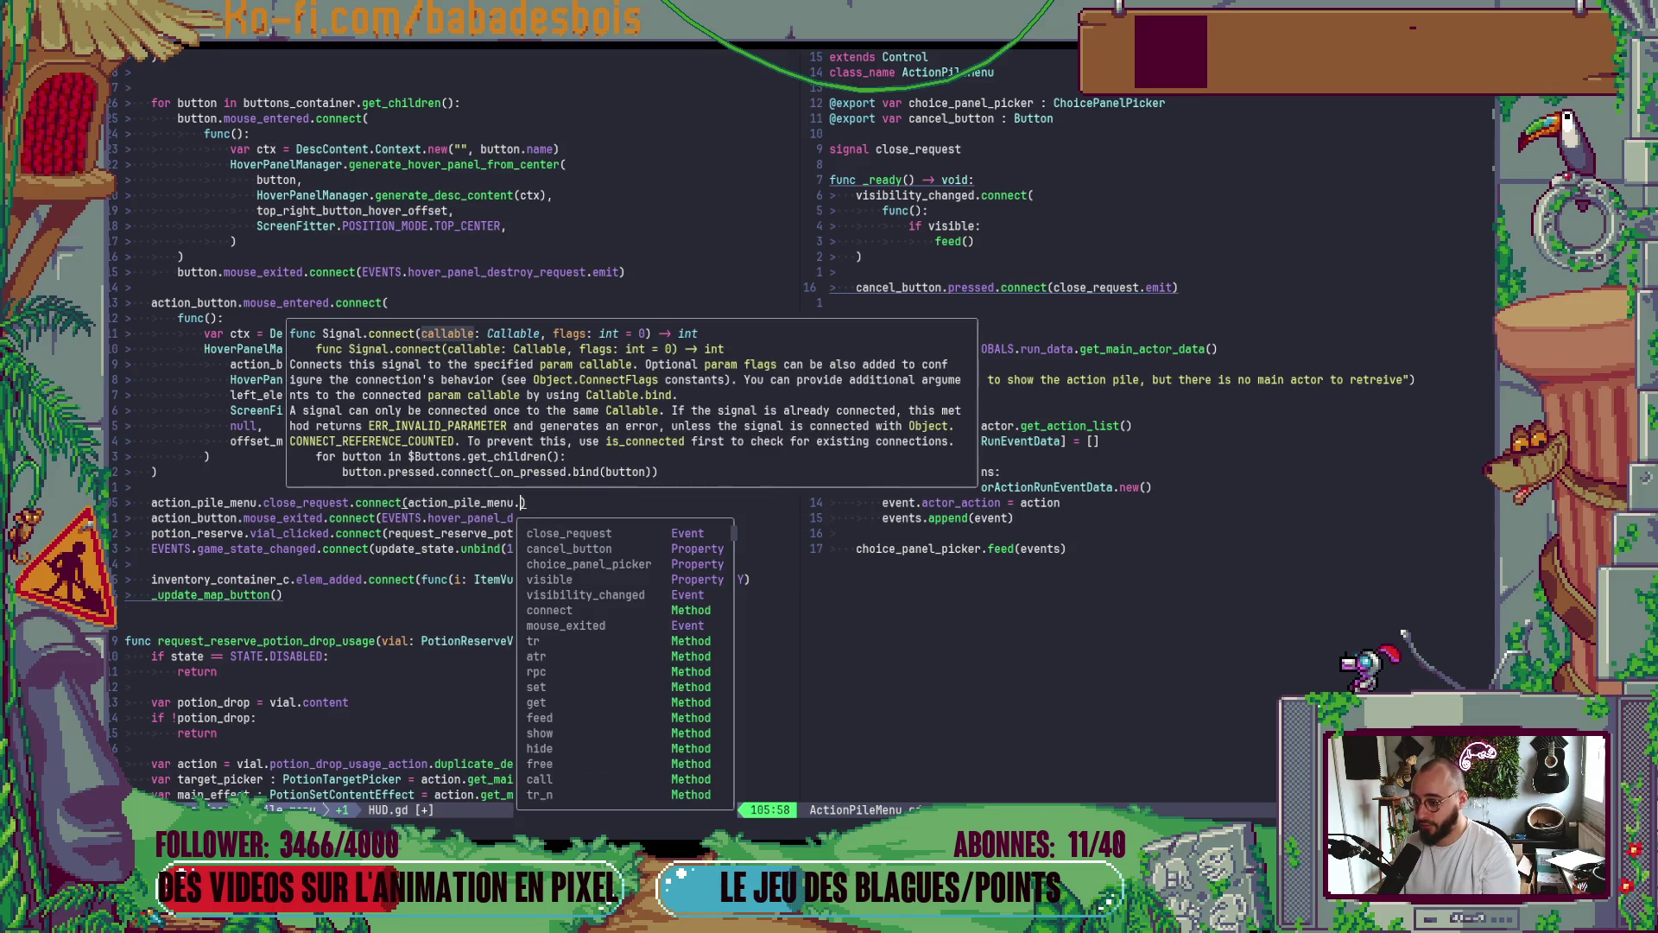
text(hid)
key(Tab)
key(Escape)
text(:w)
key(Return)
Step: Start an action_pile_menu line, then delete it unfinished
text(o)
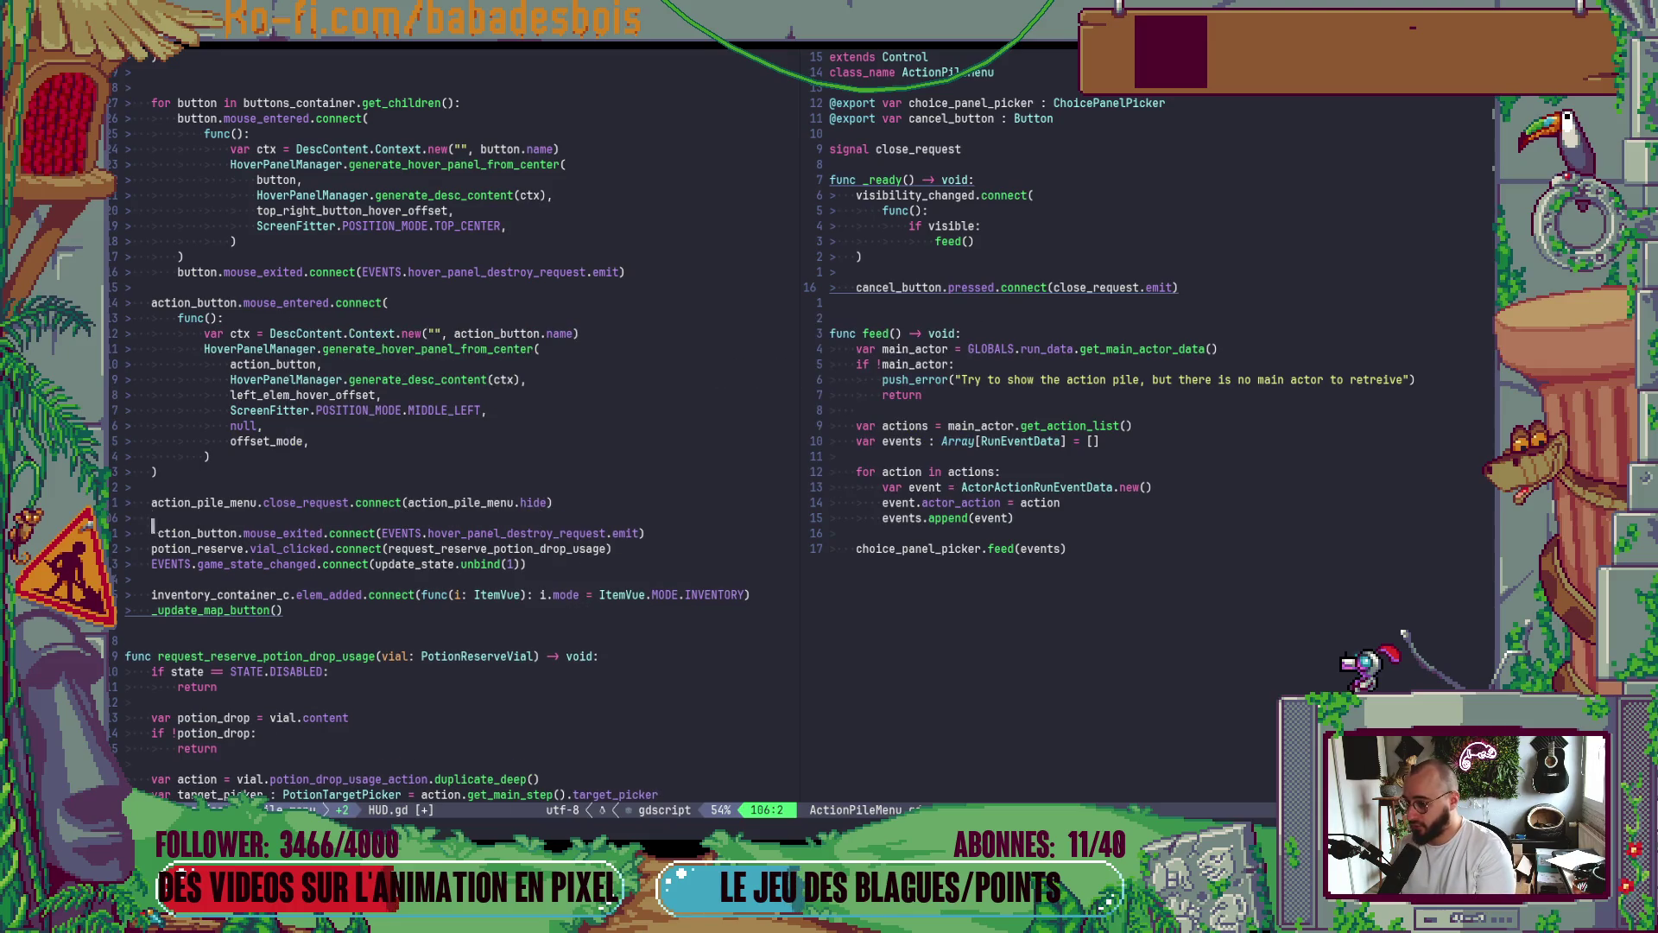
text(action)
key(BackSpace)
text(_)
key(Tab)
text(.)
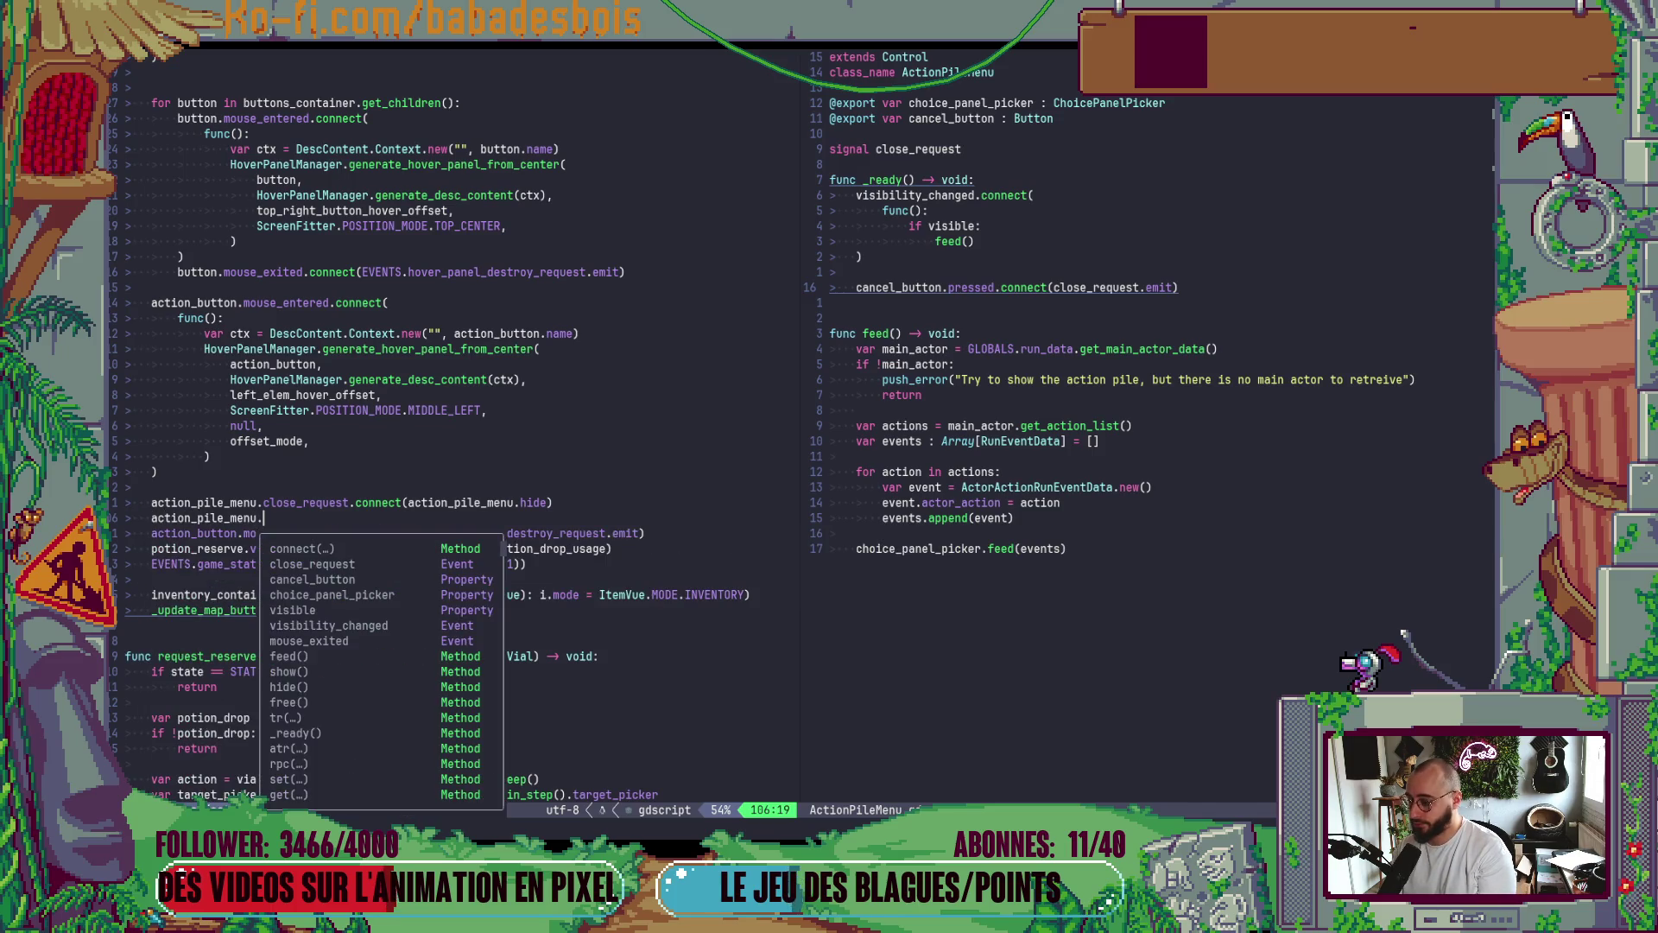
key(Escape)
key(d)
key(d)
Step: Connect action_button.pressed to action_pile_menu.show above the close_request line, save, and run the game
key(shift+o)
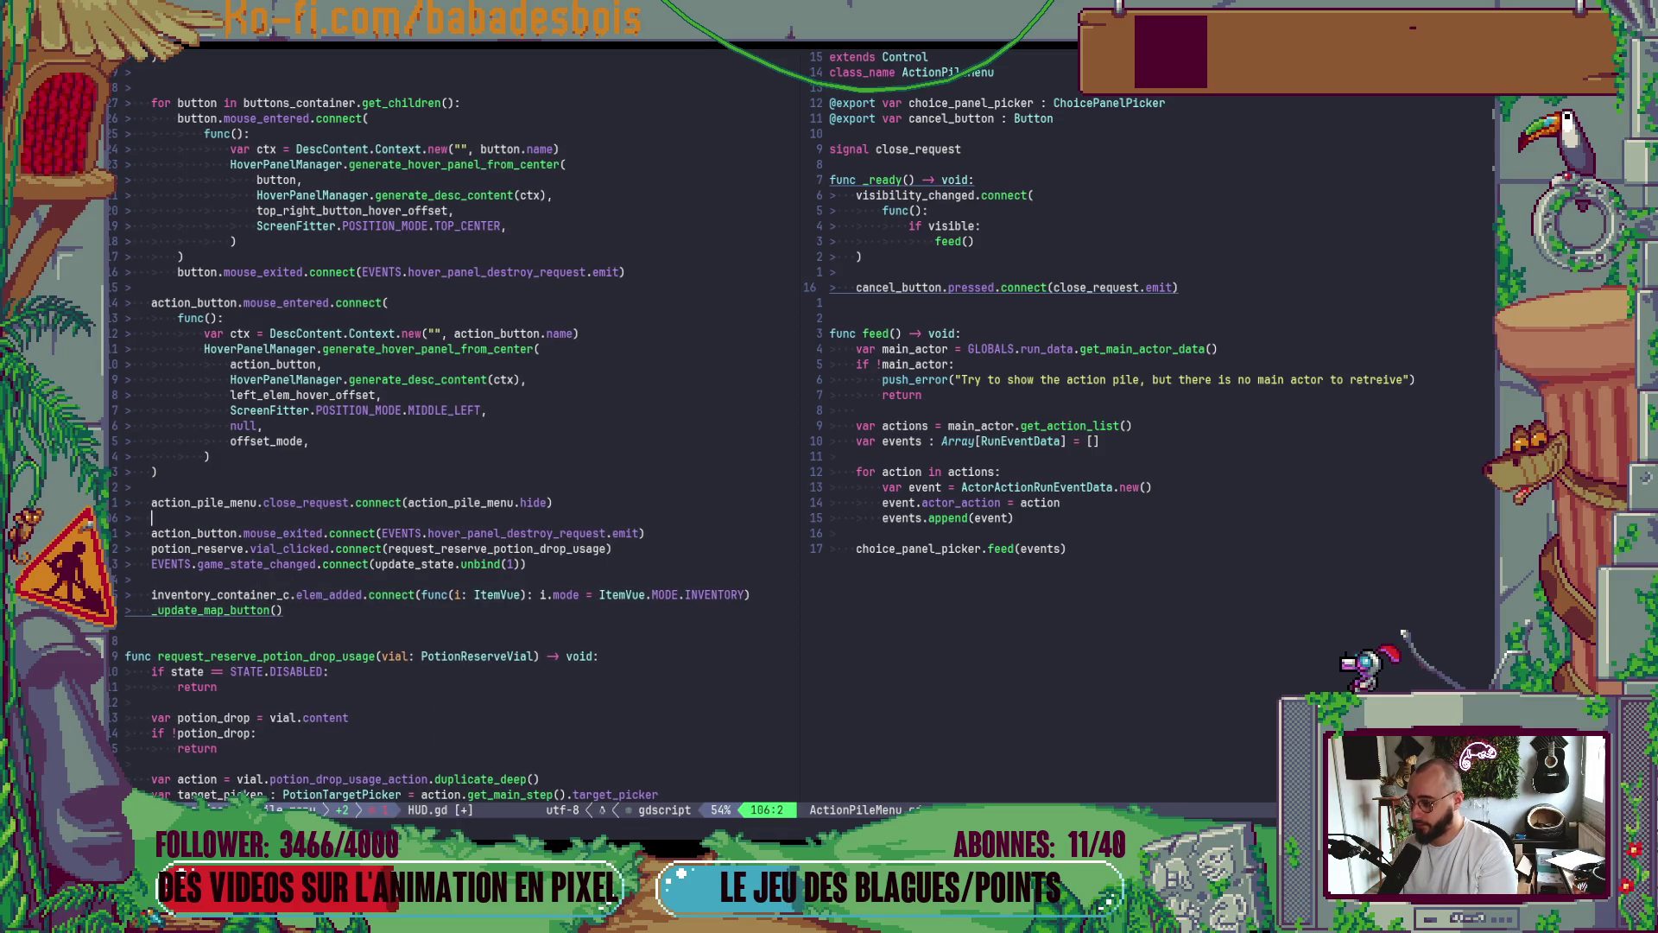
text(action_button.)
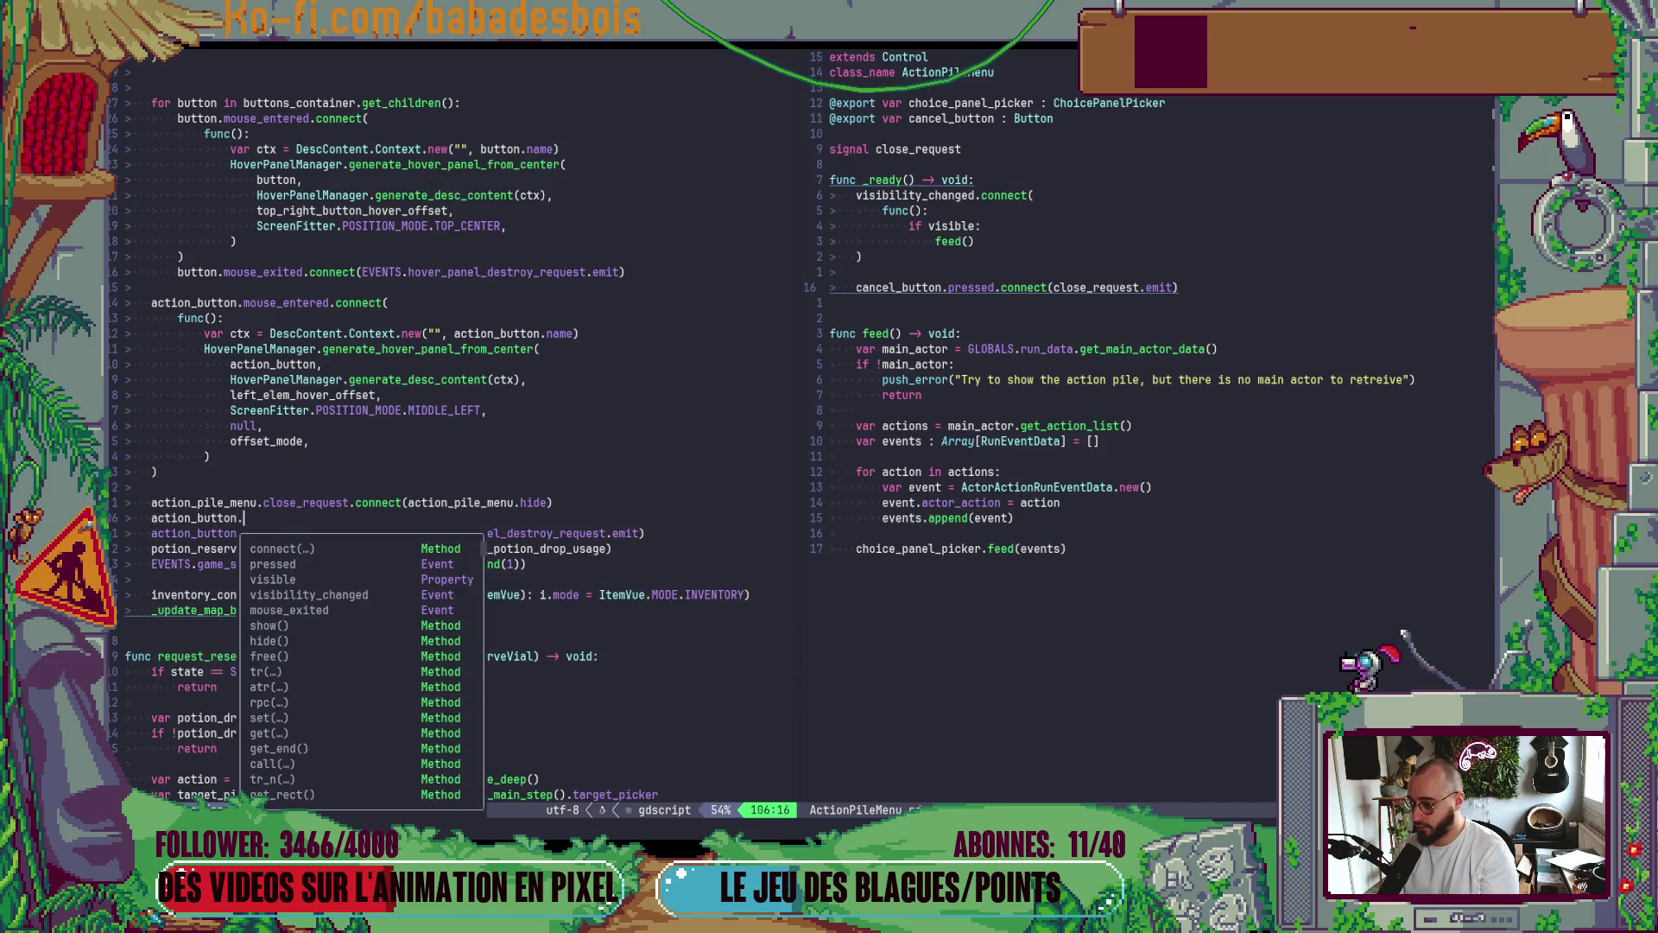
text(pressed.c)
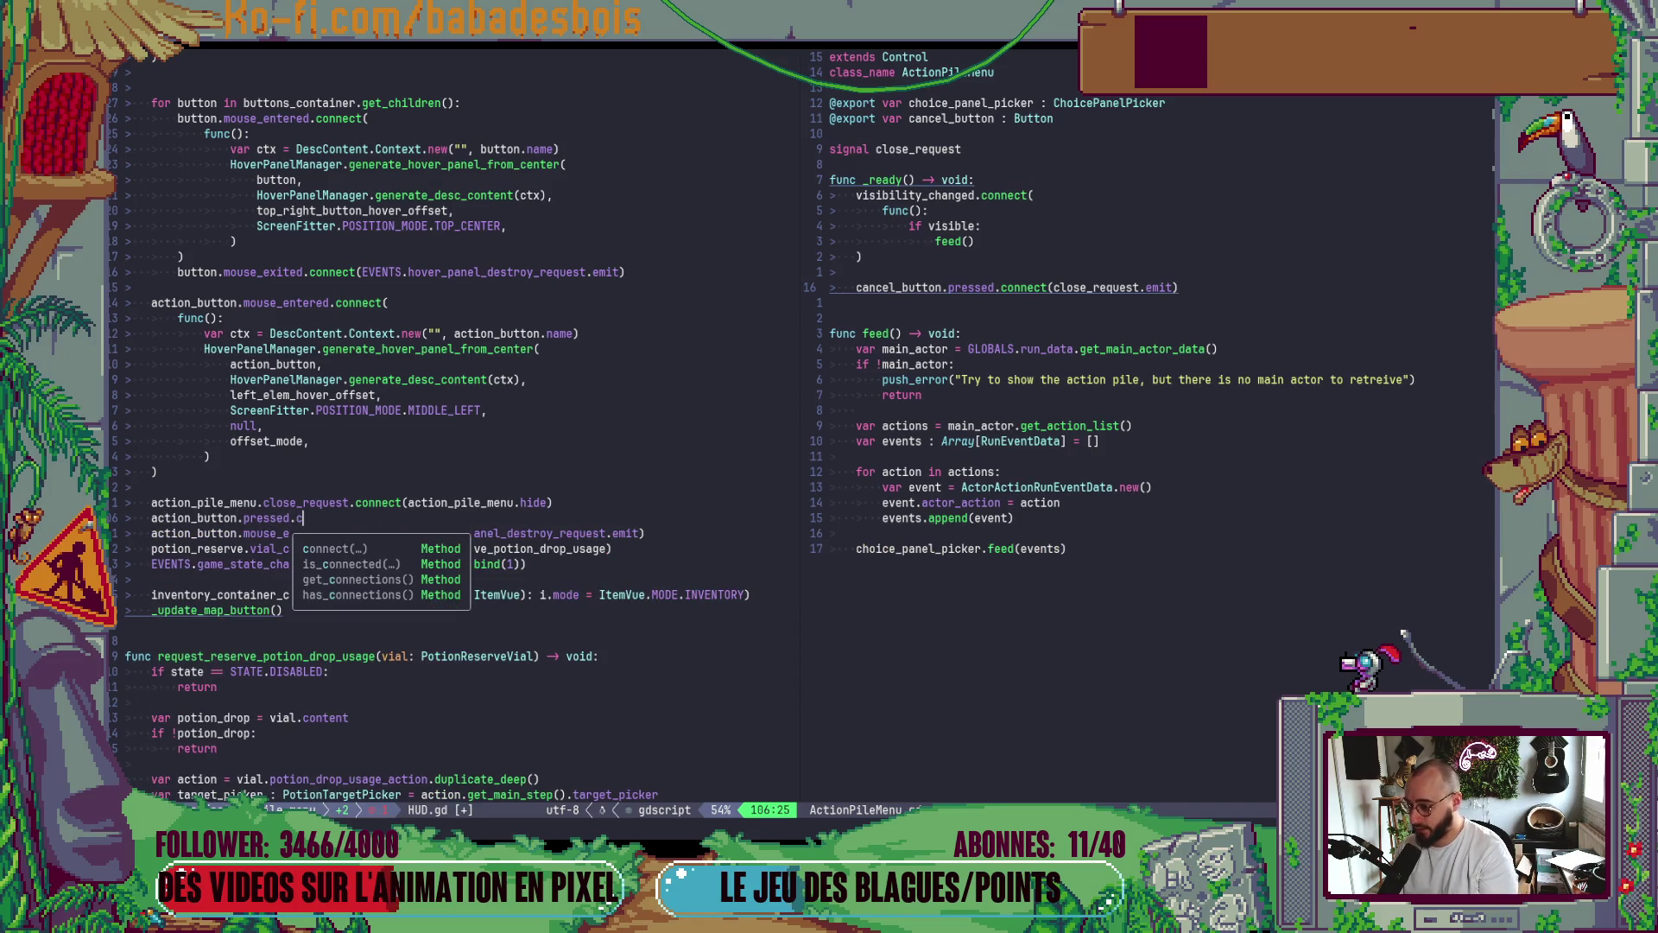
key(Return)
text(ac)
key(Down)
key(Return)
text(.shio)
key(BackSpace)
key(BackSpace)
text(ow)
key(Escape)
key(ctrl+s)
key(alt+k)
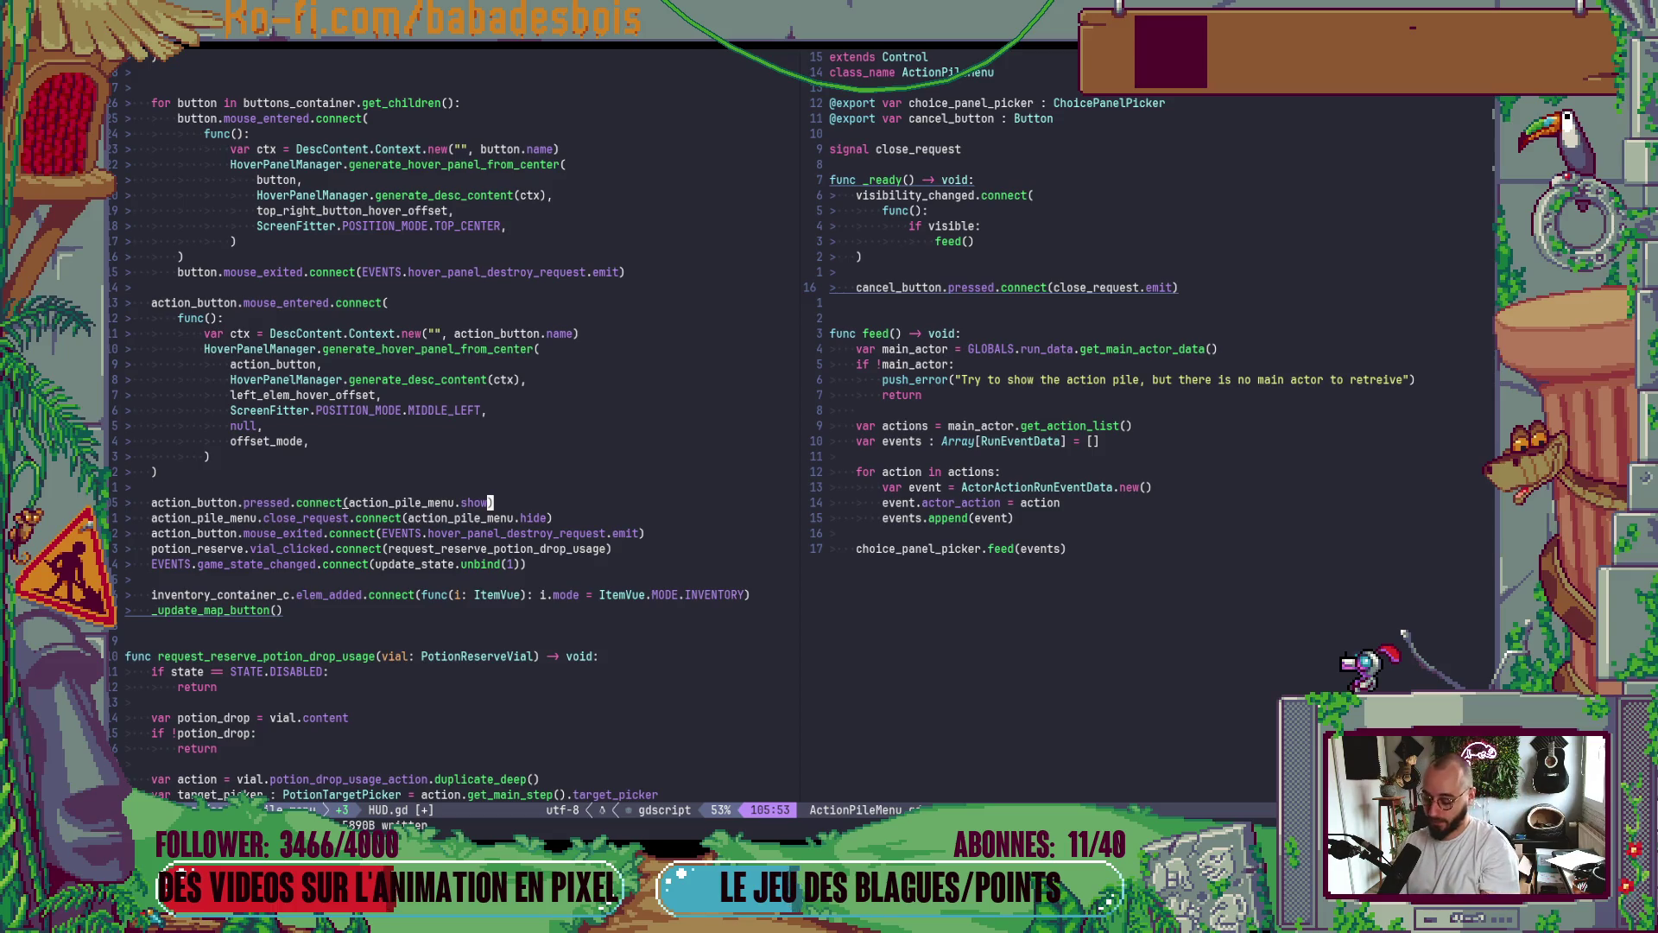
key(alt+Tab)
key(F5)
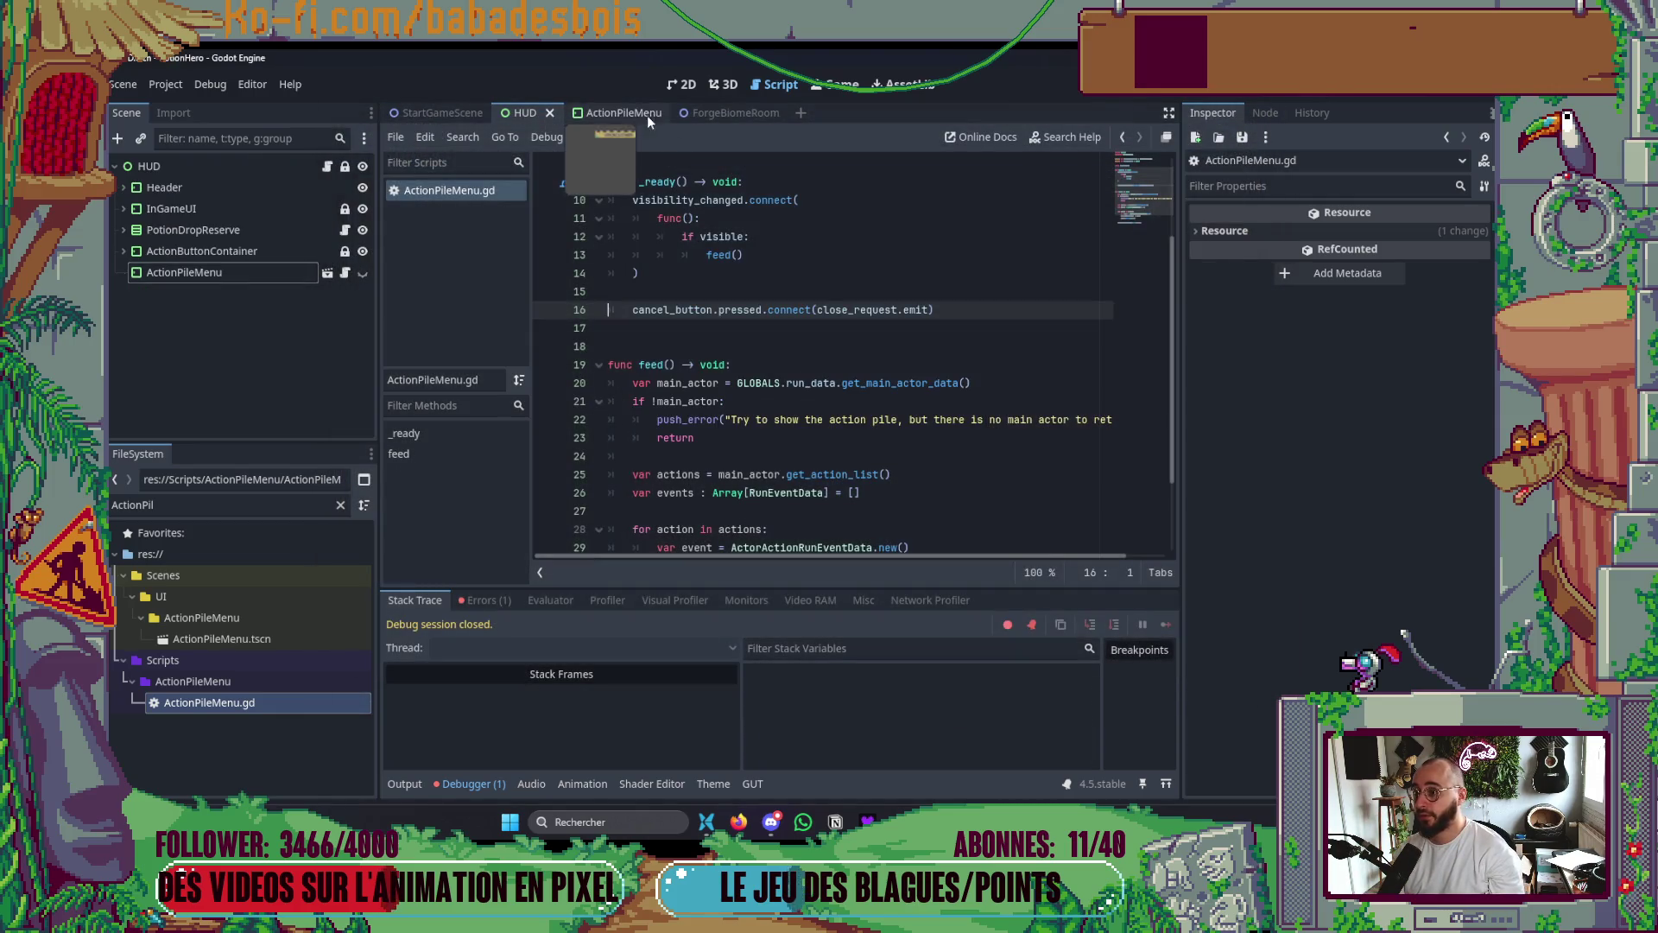
Step: In the ActionPileMenu scene, assign ChoicePanelPicker and inspect the CancelButton node's type
click(609, 113)
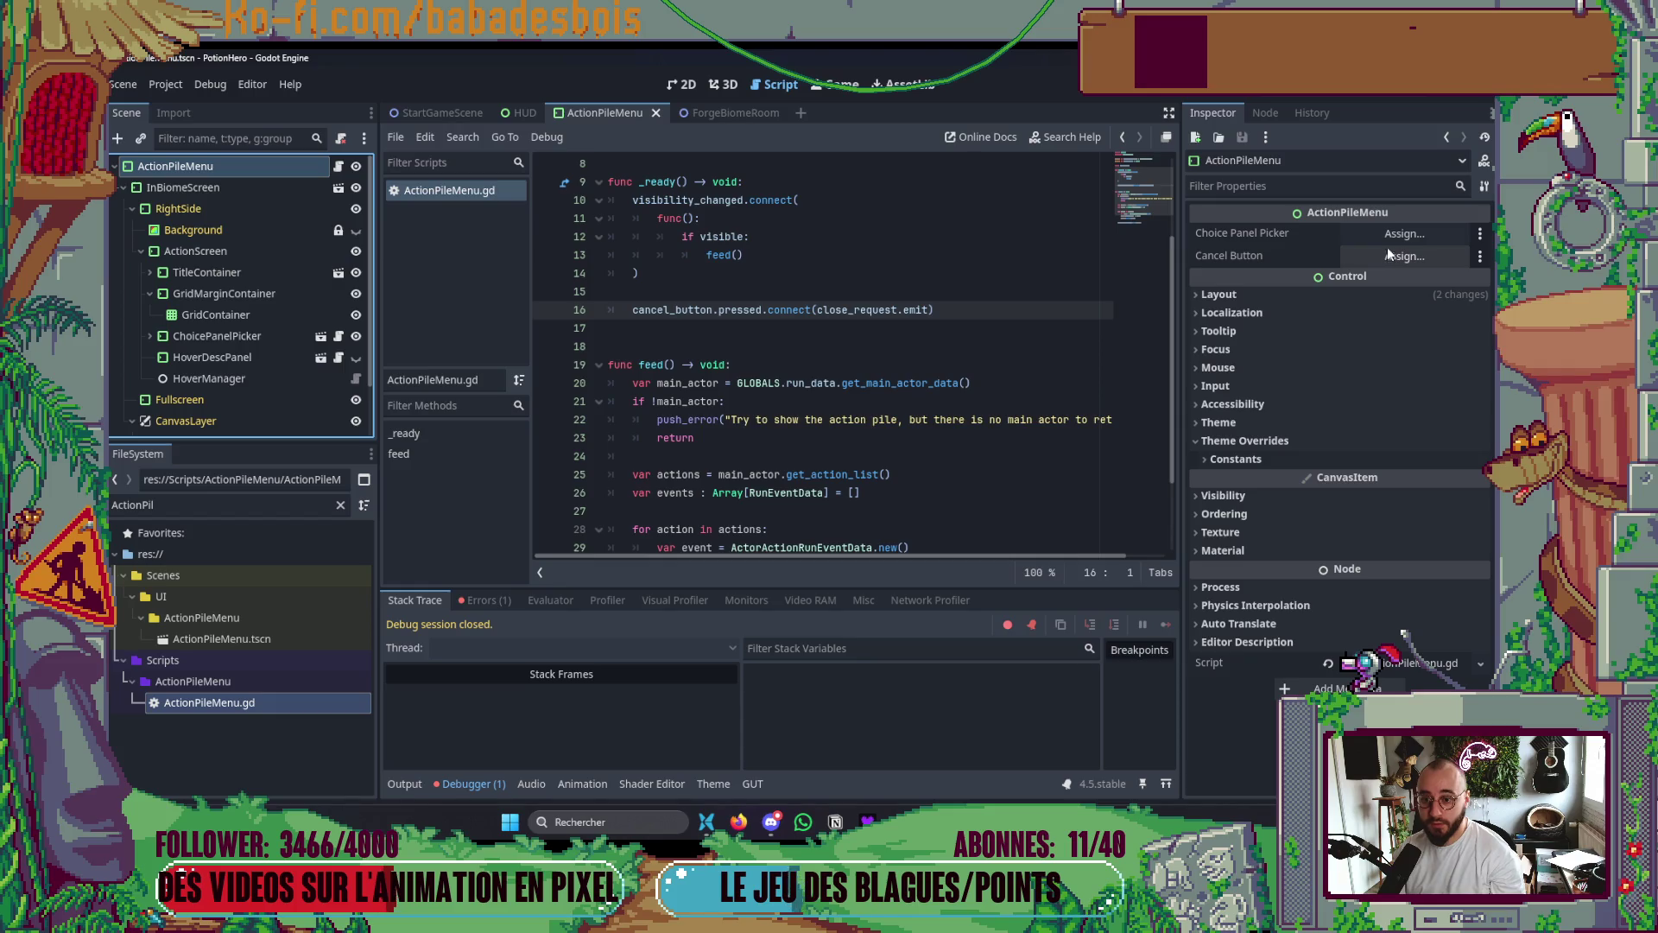
click(1404, 233)
double_click(795, 344)
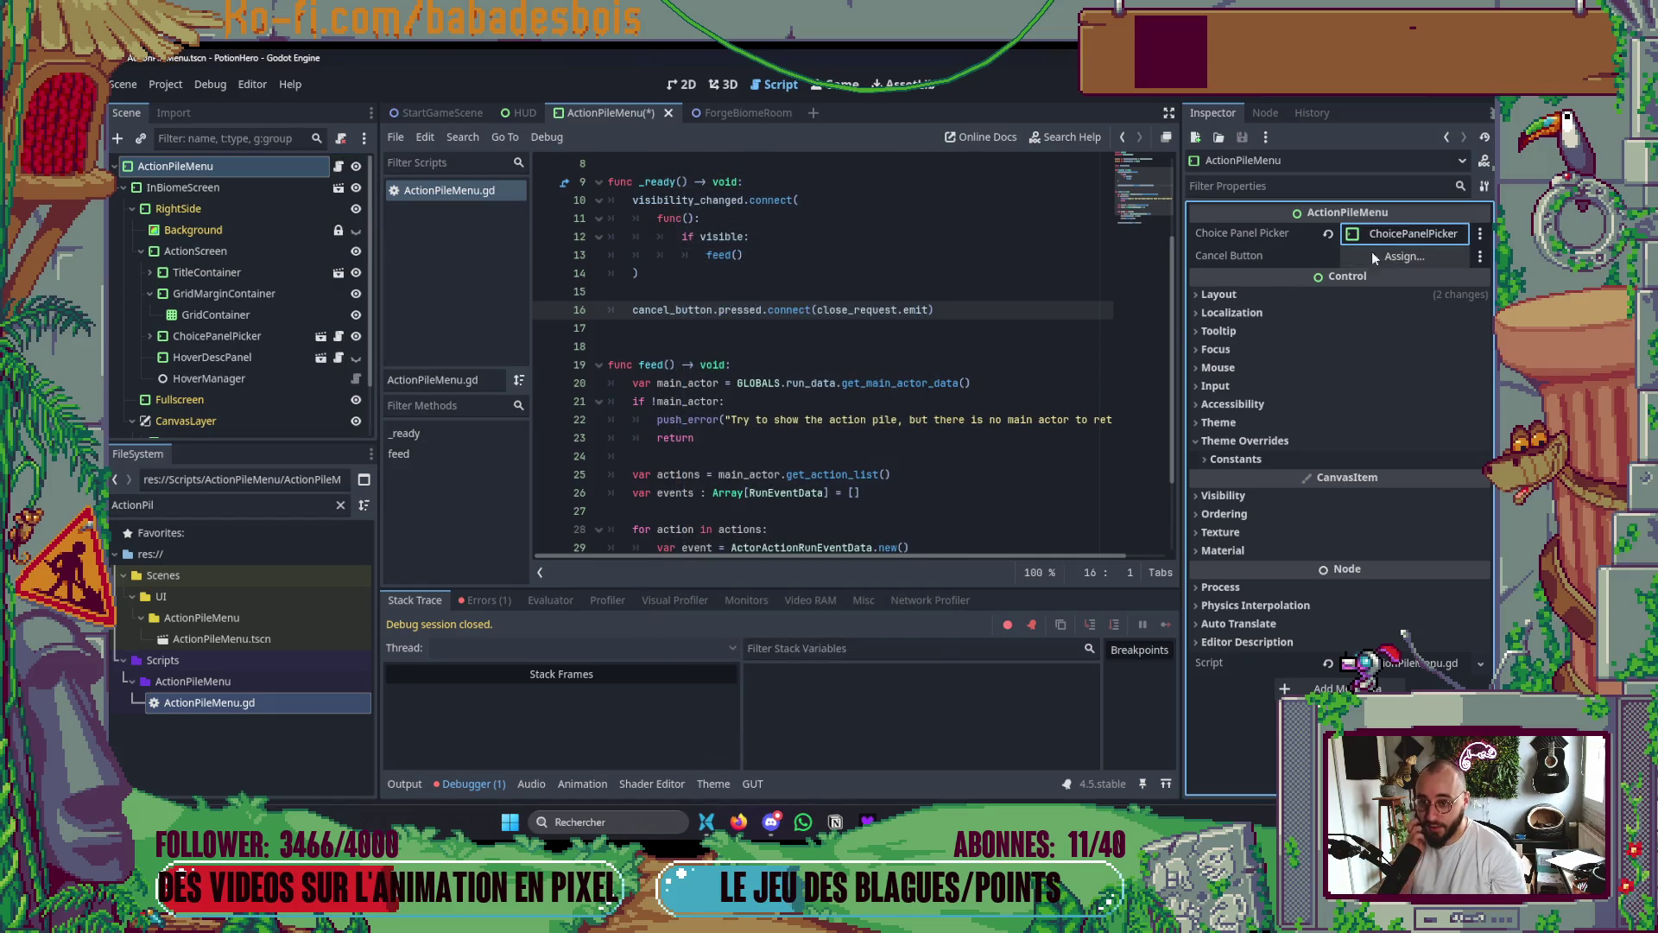
click(1404, 255)
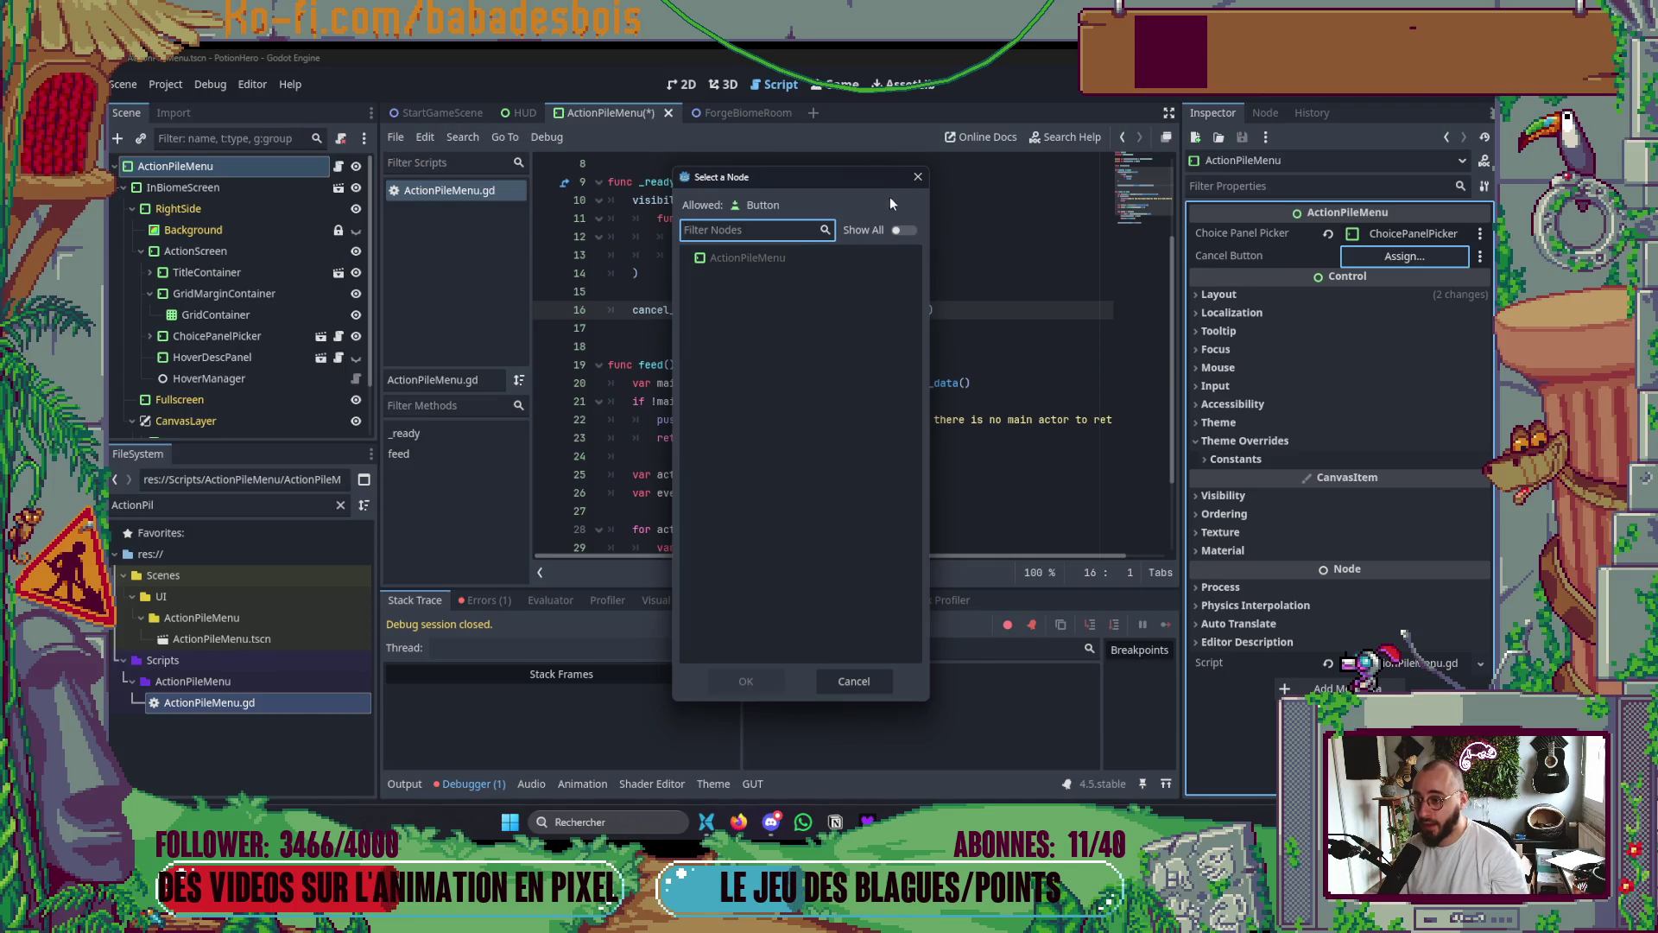
click(918, 178)
scroll(302, 302, down, 2)
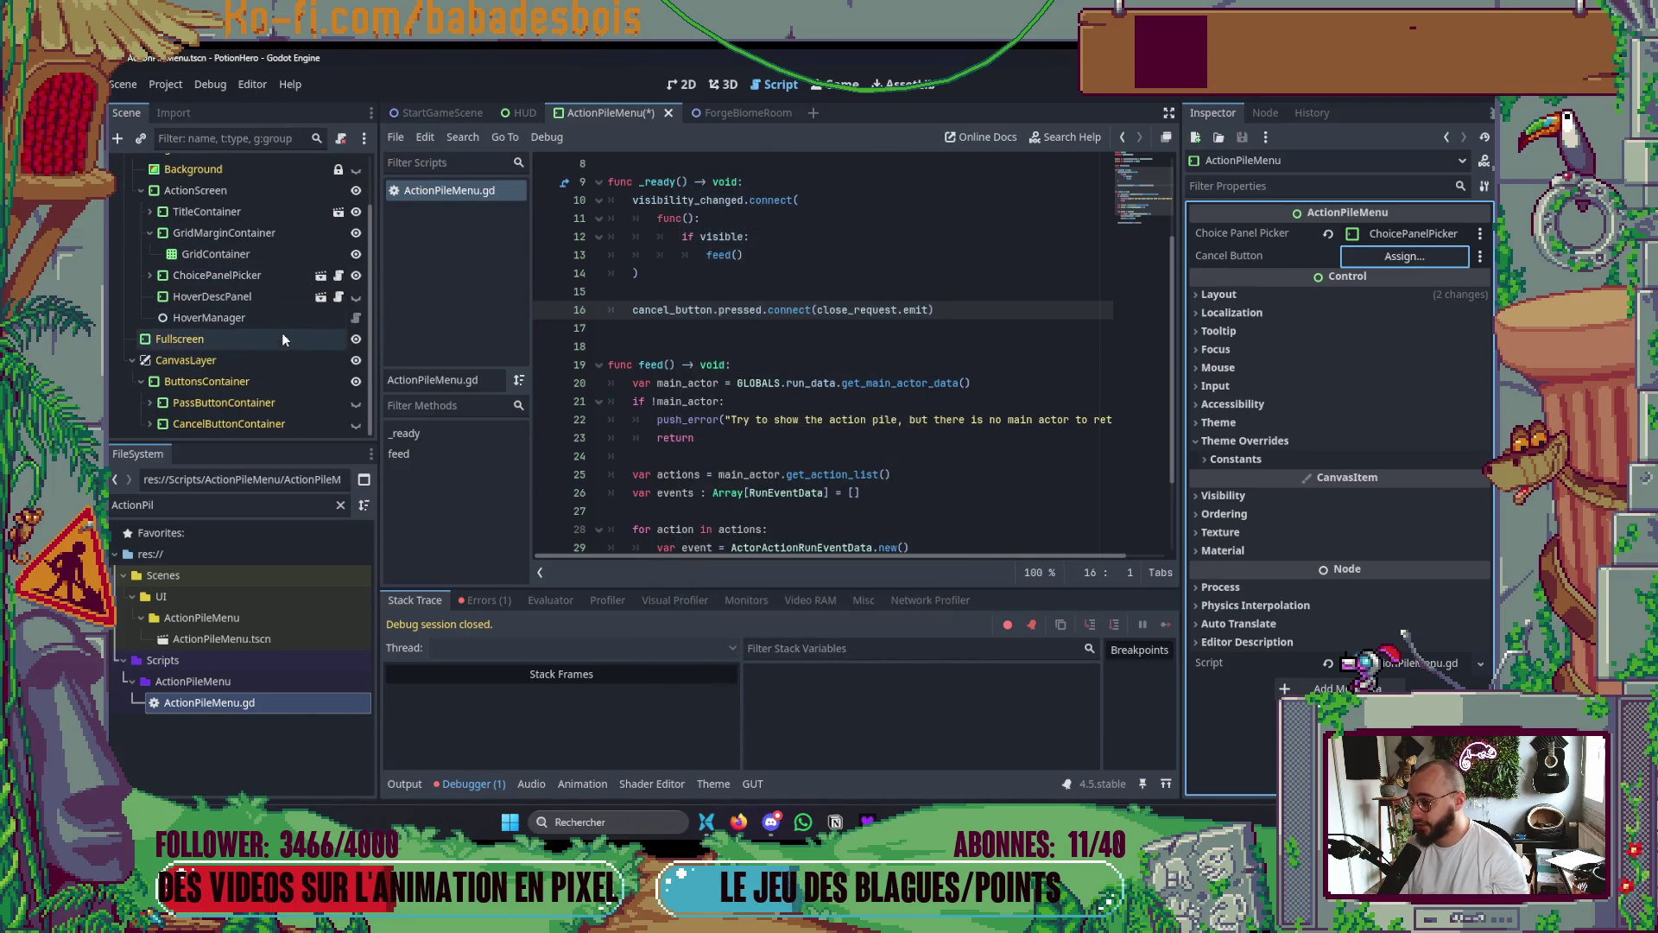
click(280, 420)
scroll(268, 415, down, 2)
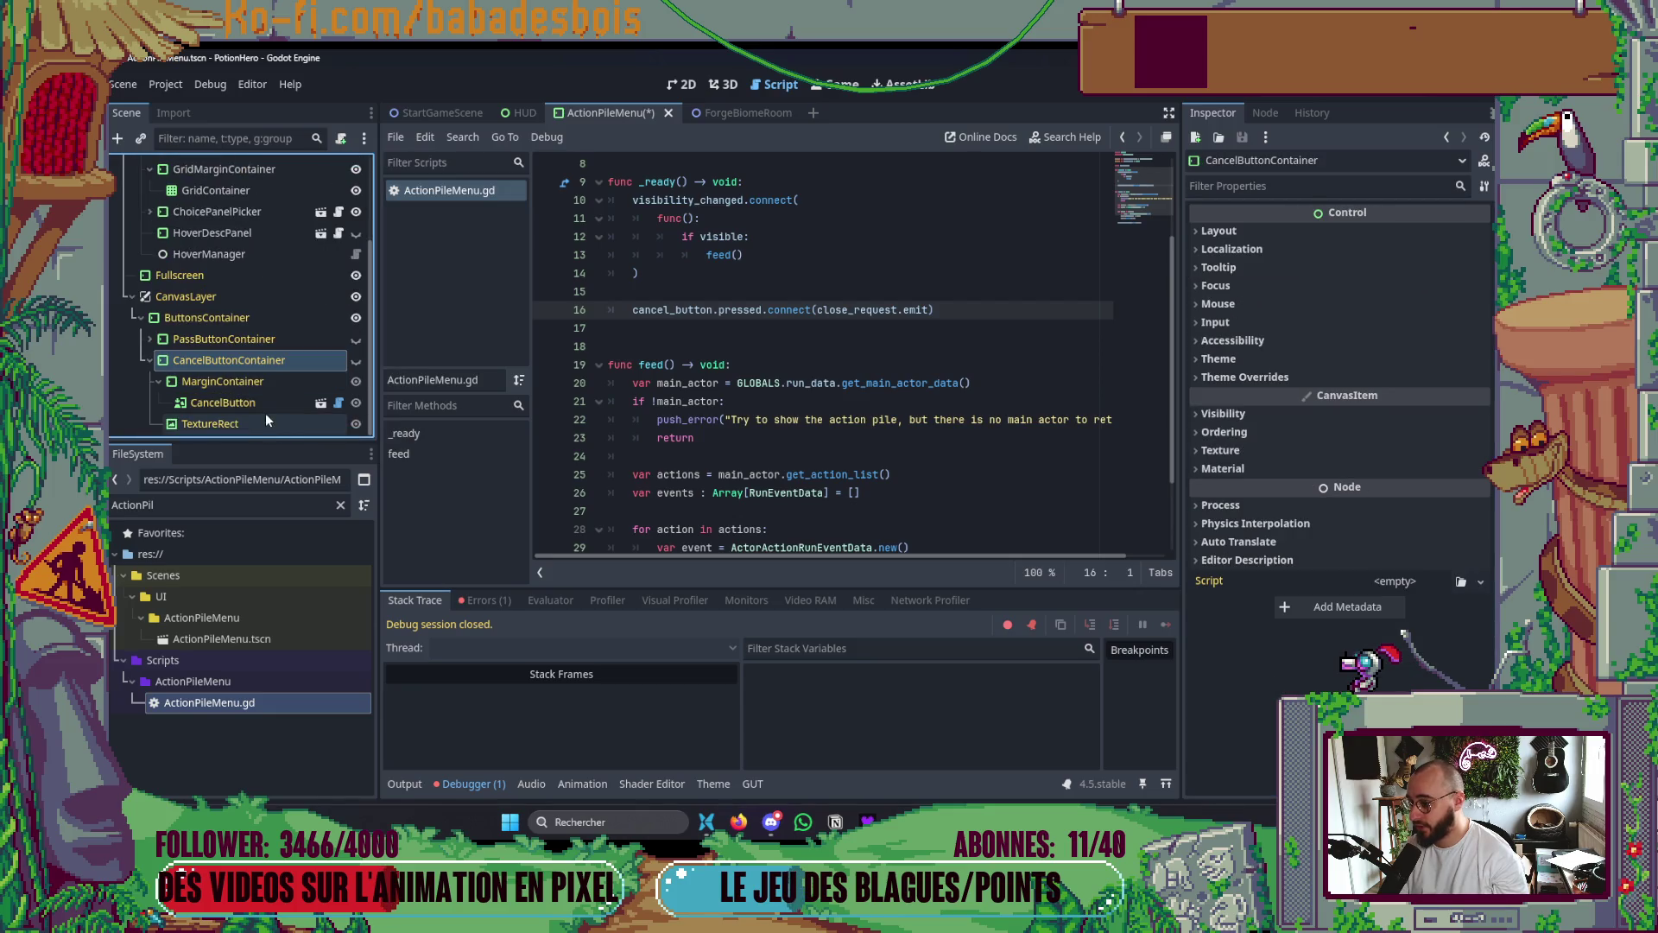
click(249, 405)
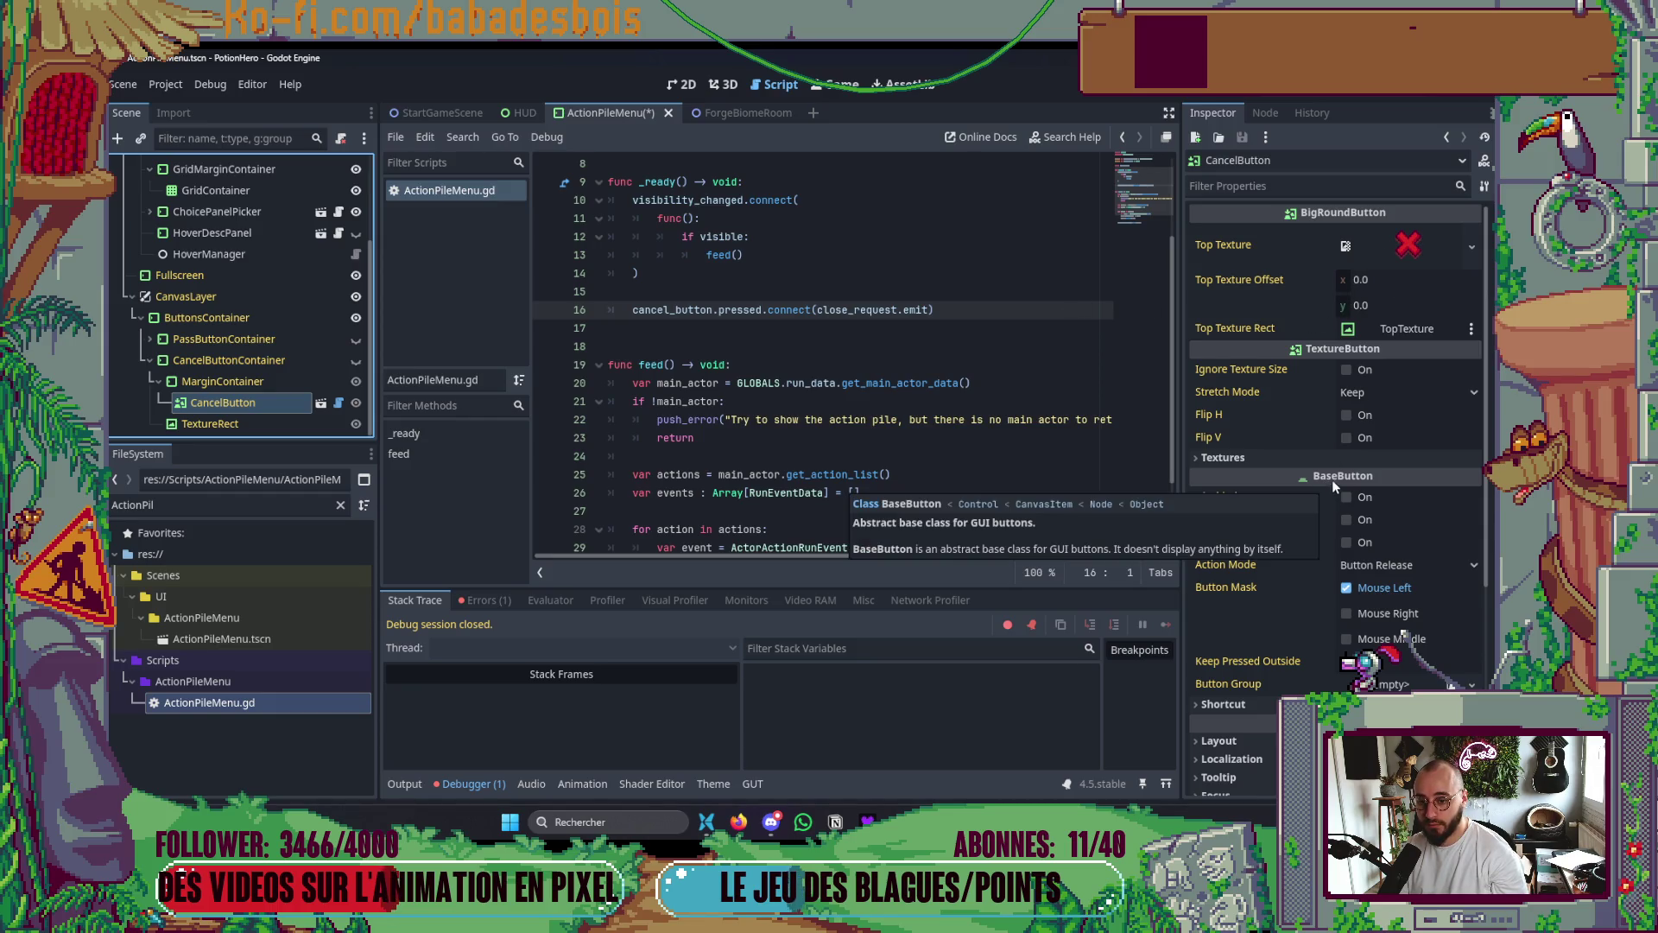
Step: Change cancel_button's type to BaseButton in ActionPileMenu.gd and save
key(alt+Tab)
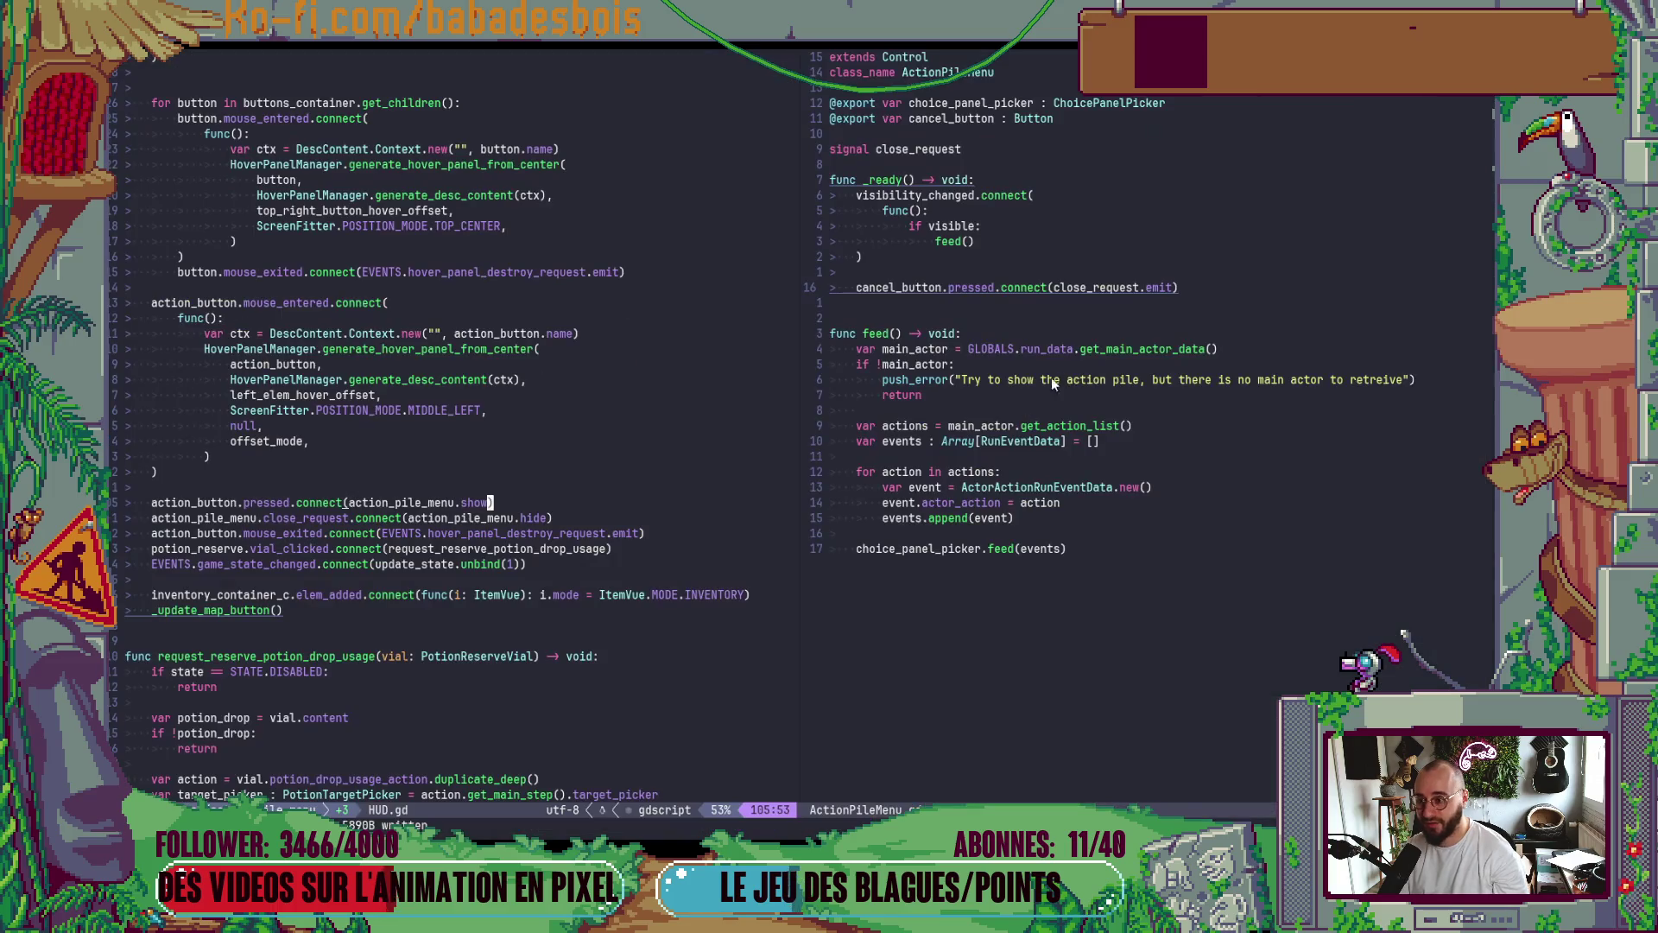
click(1018, 120)
text(ciwBaseButton)
key(Escape)
text(:w)
key(Return)
Step: Assign CancelButton to the root node's Cancel Button property and run the game
key(alt+Tab)
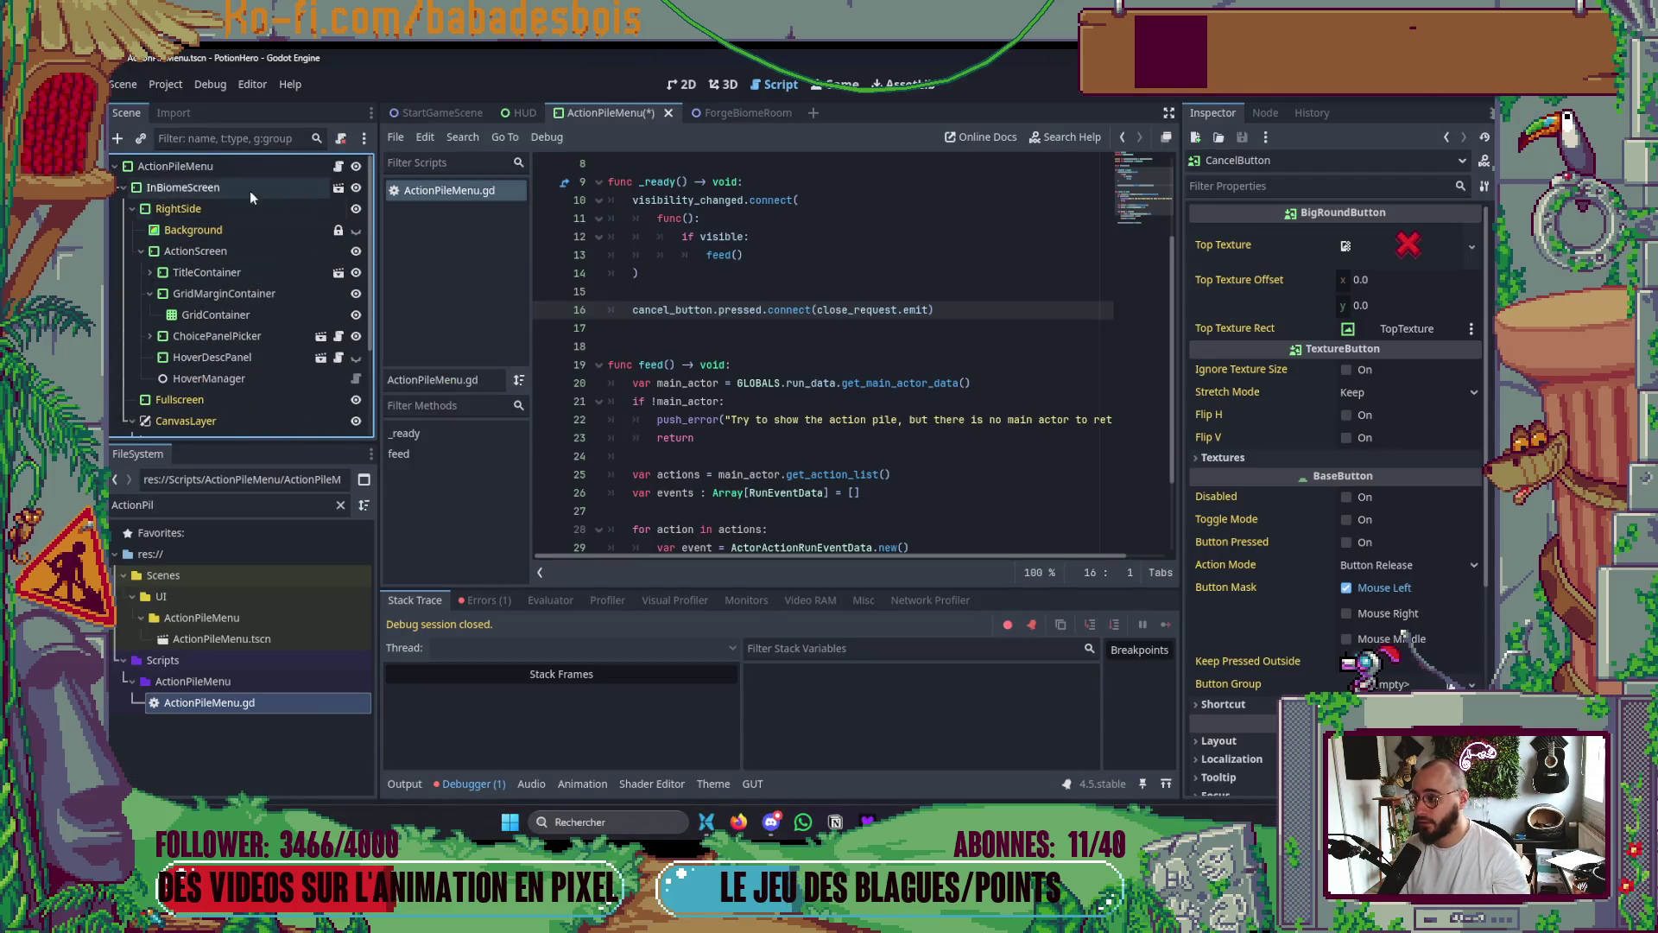
click(216, 166)
click(1404, 256)
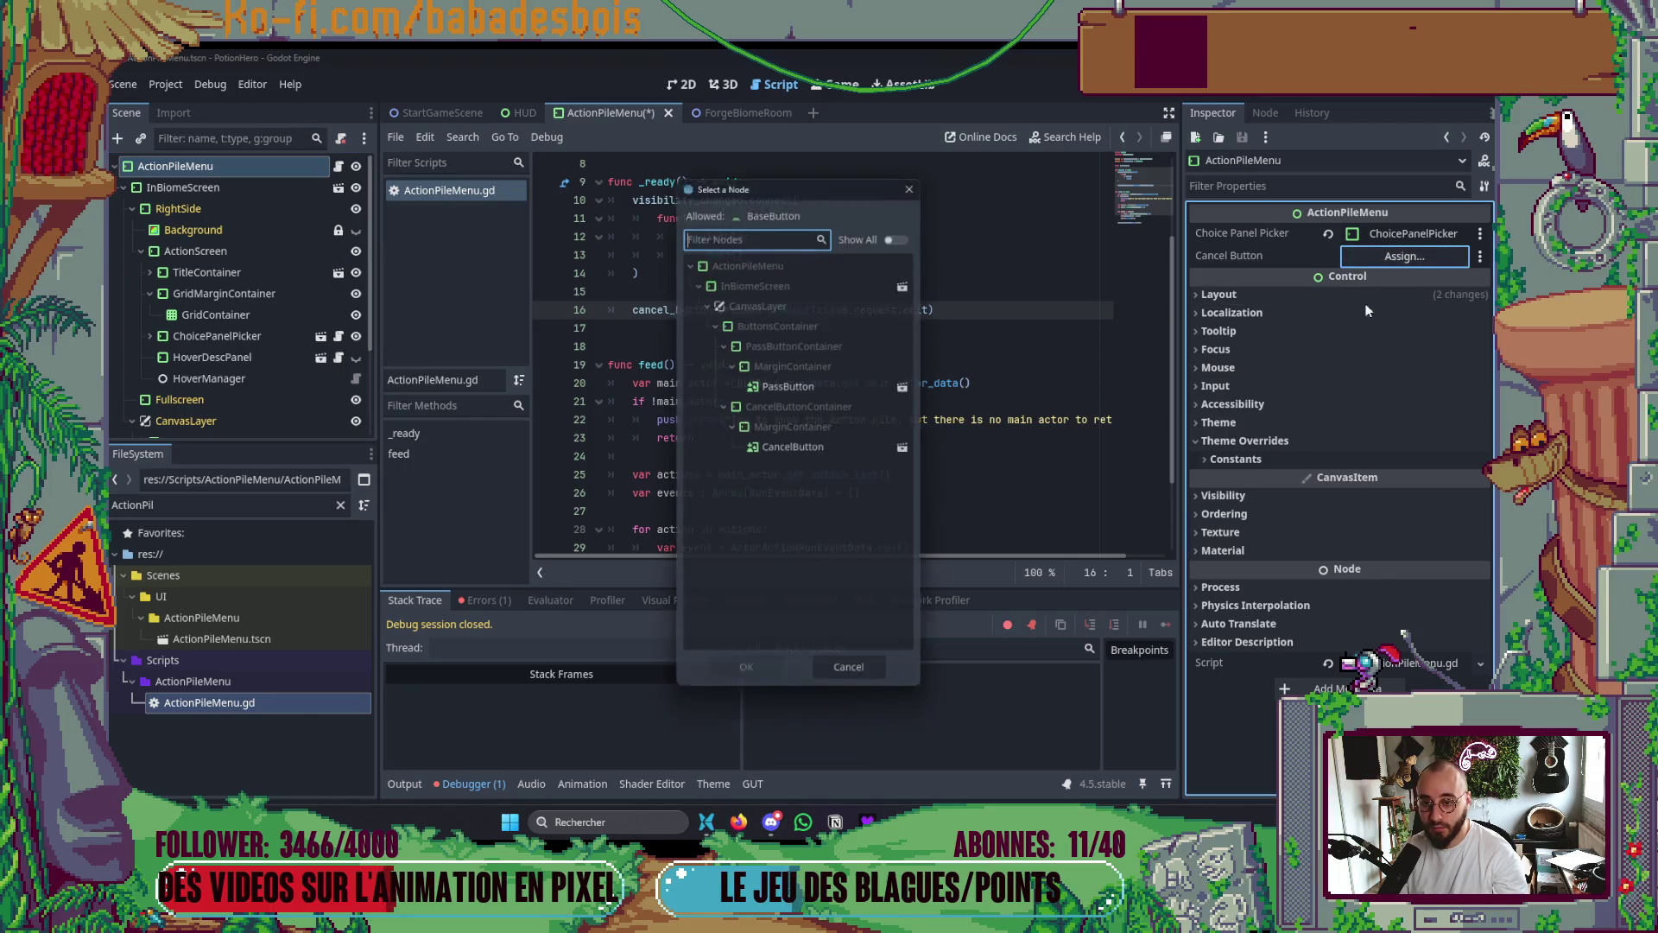
double_click(814, 453)
key(F5)
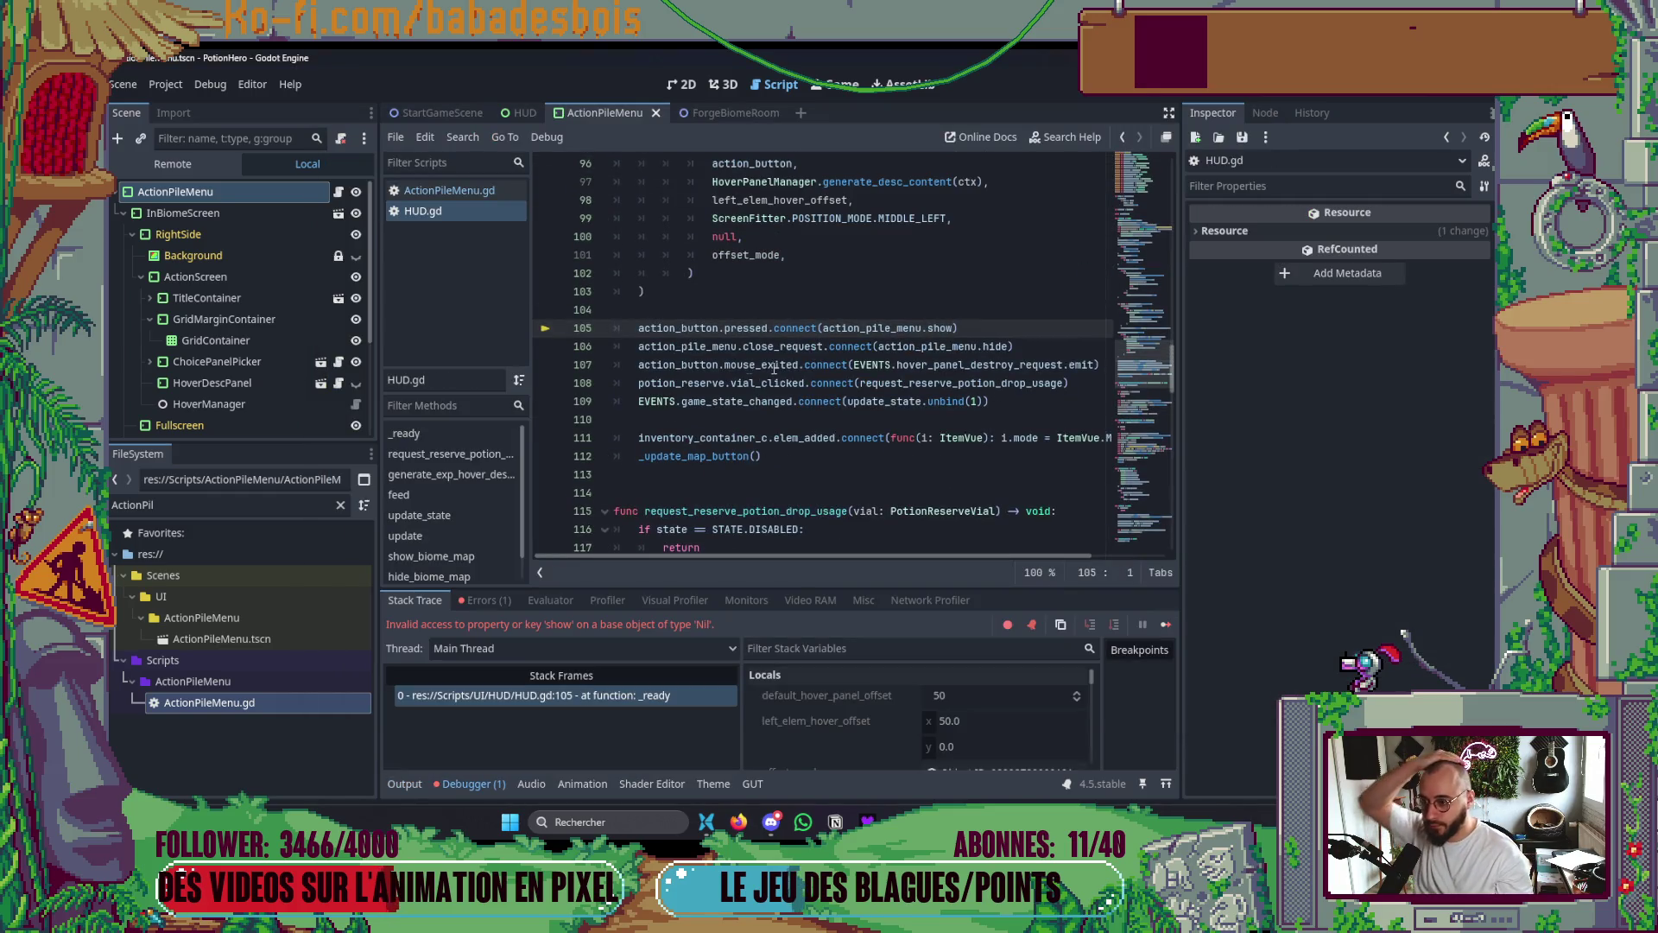
Step: Stop the run, check the error, set HUD's Action Pile Menu to ActionPileMenu, and rerun
key(F8)
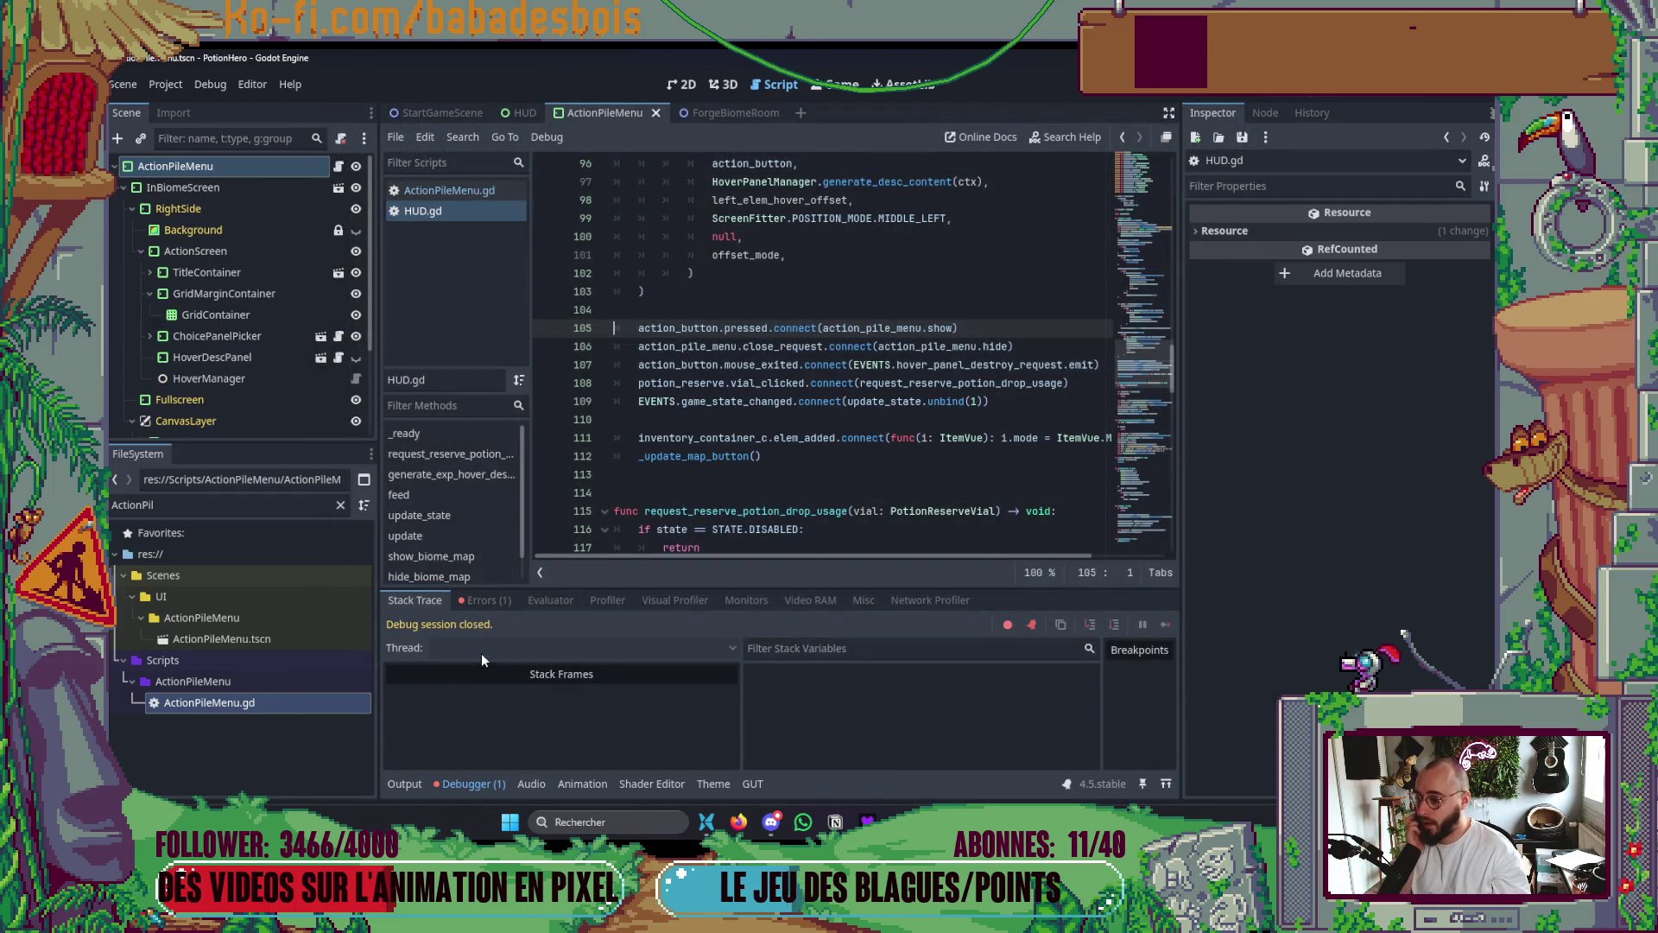
click(486, 600)
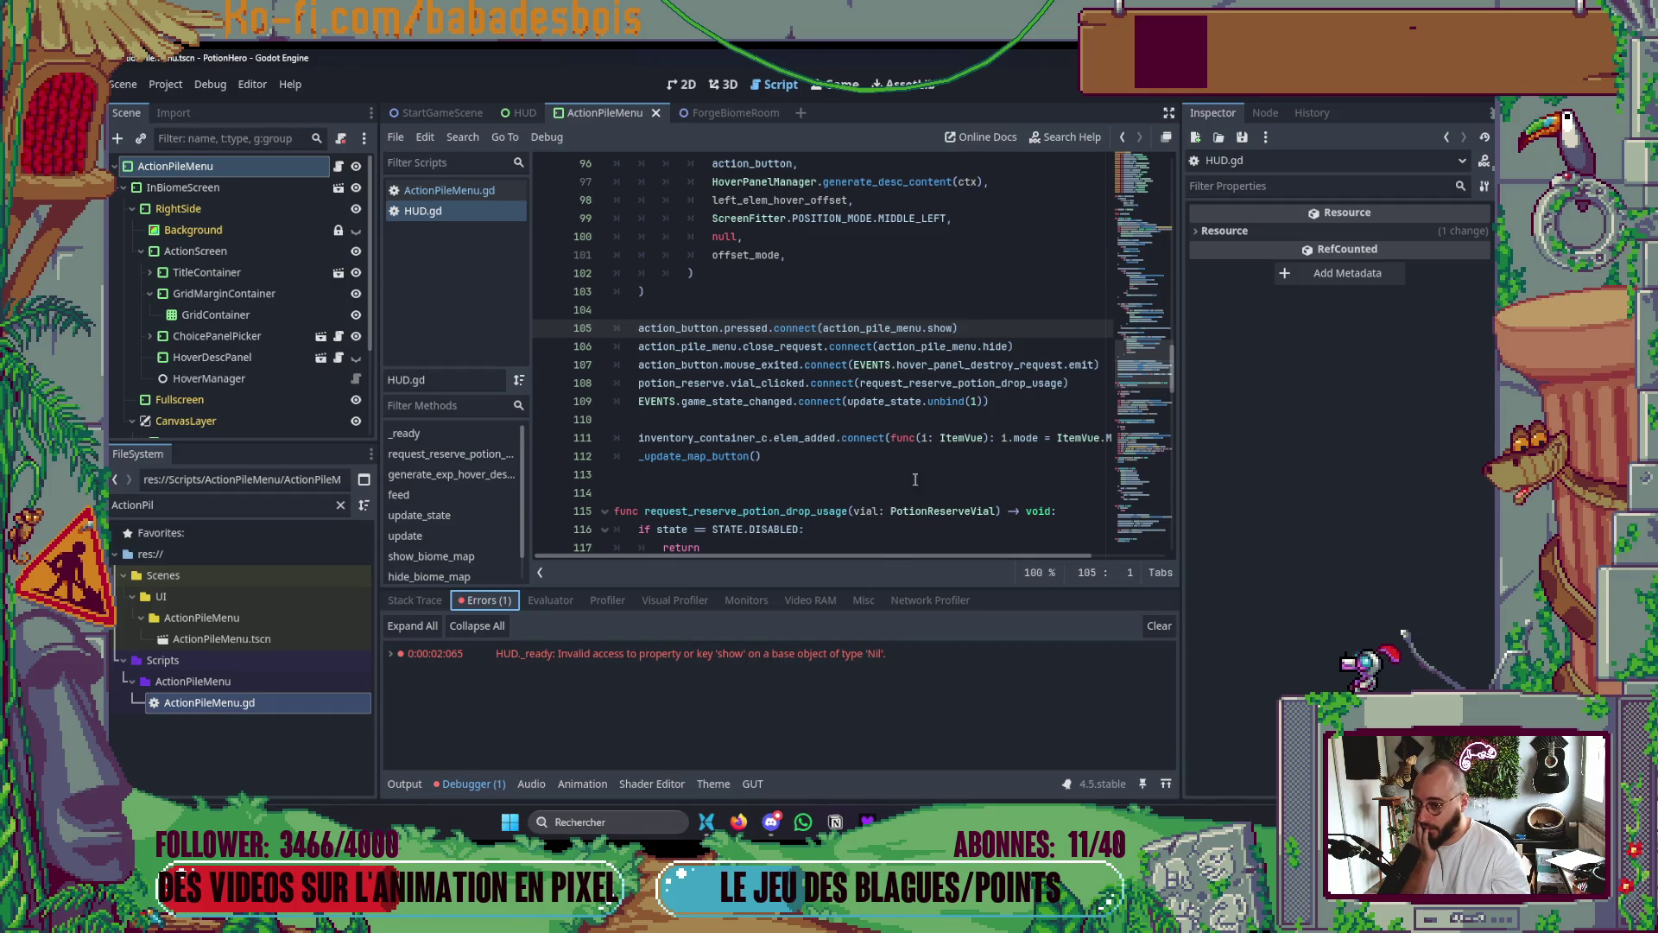
click(522, 112)
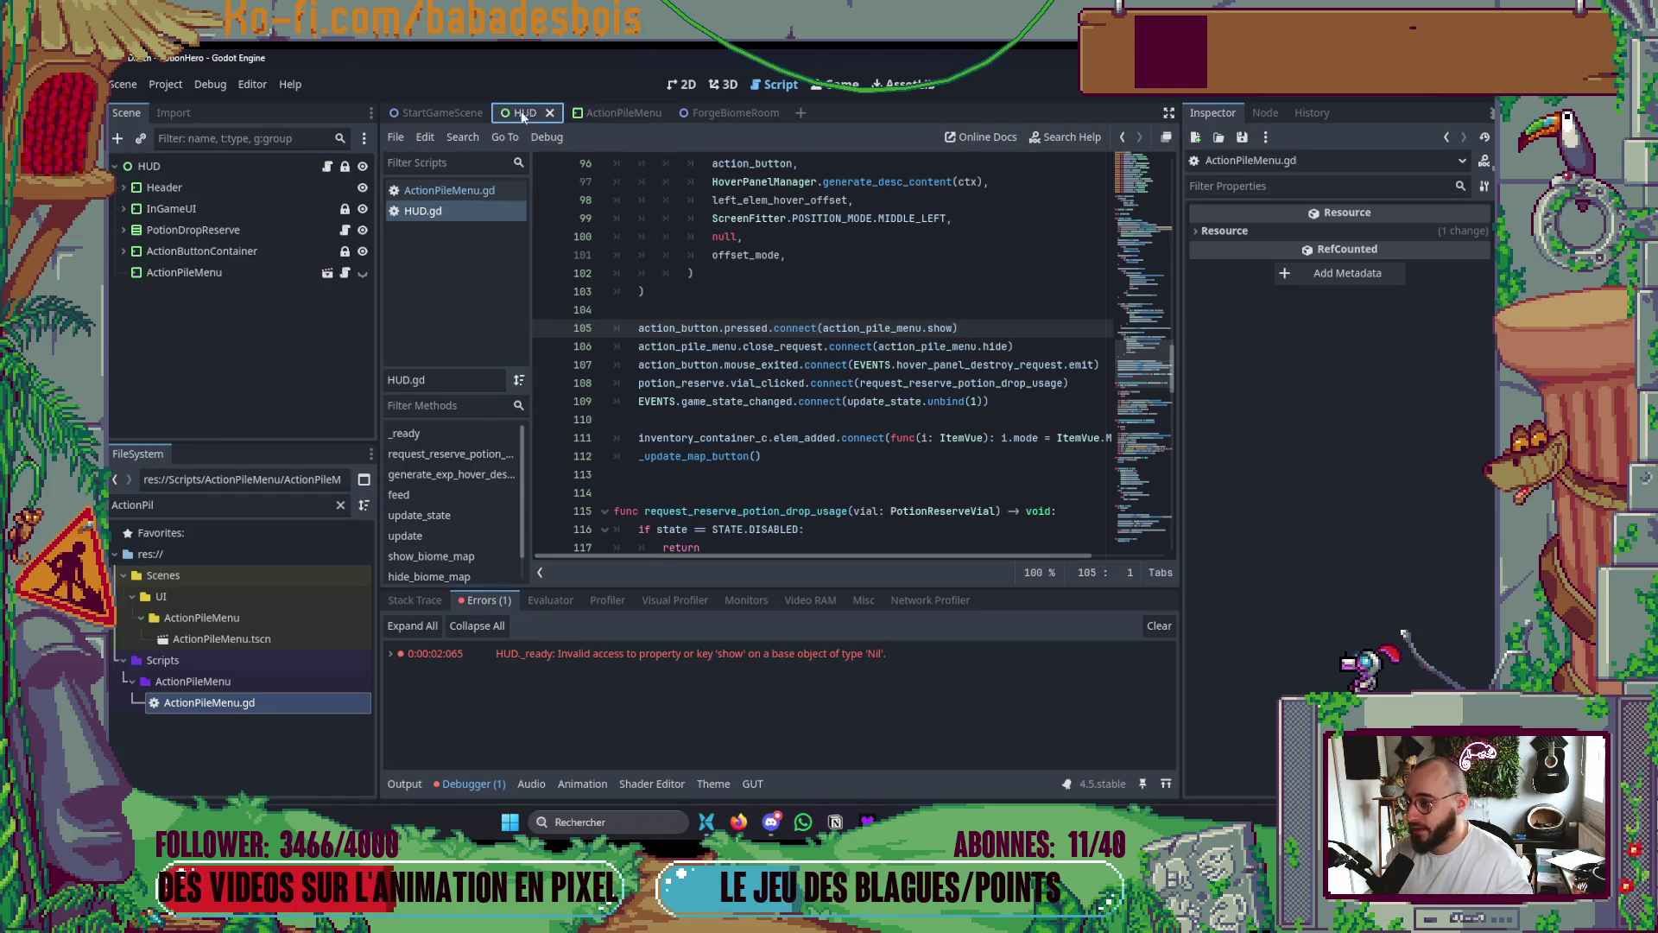
click(245, 164)
scroll(1382, 585, down, 5)
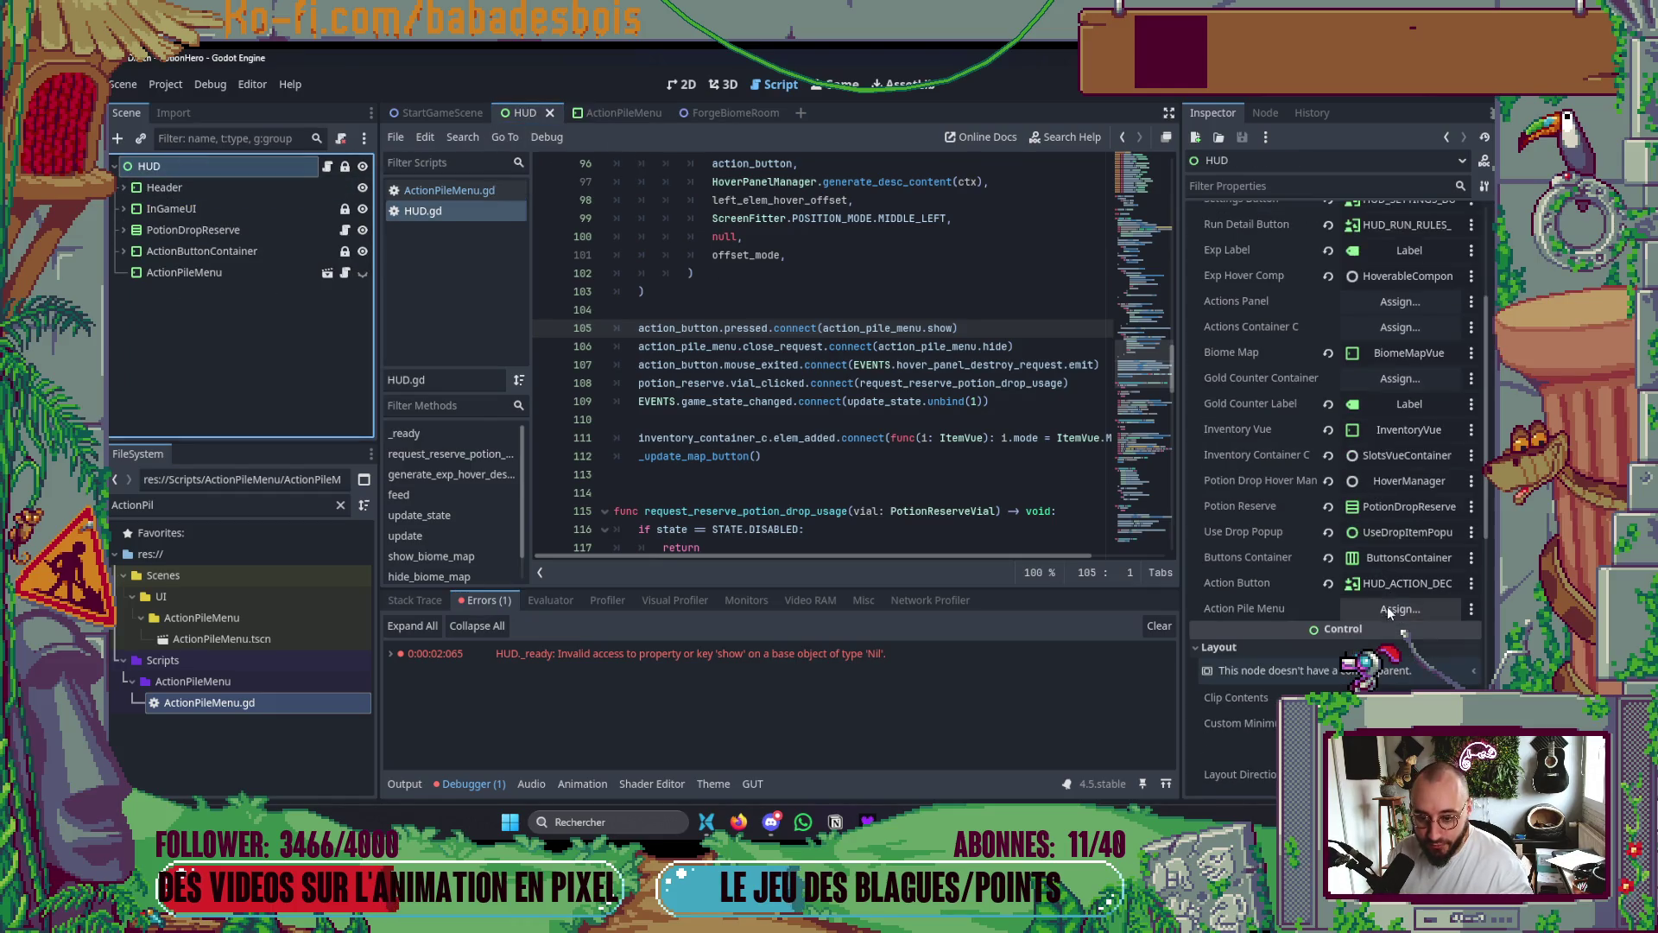
click(1387, 606)
double_click(837, 275)
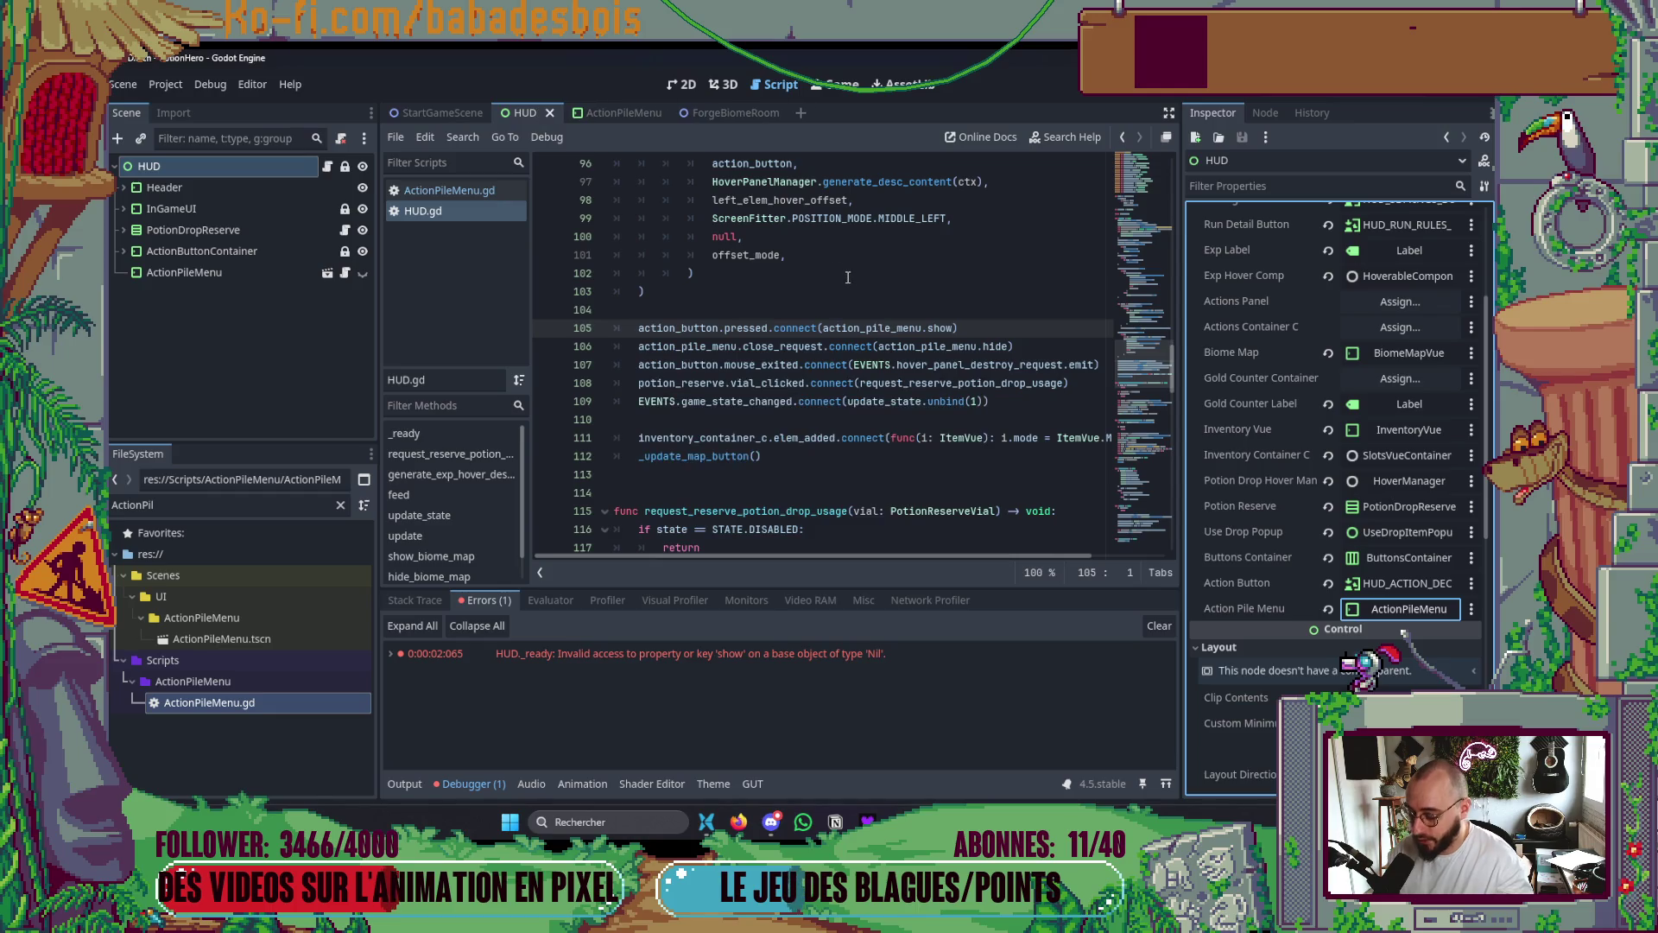
key(F5)
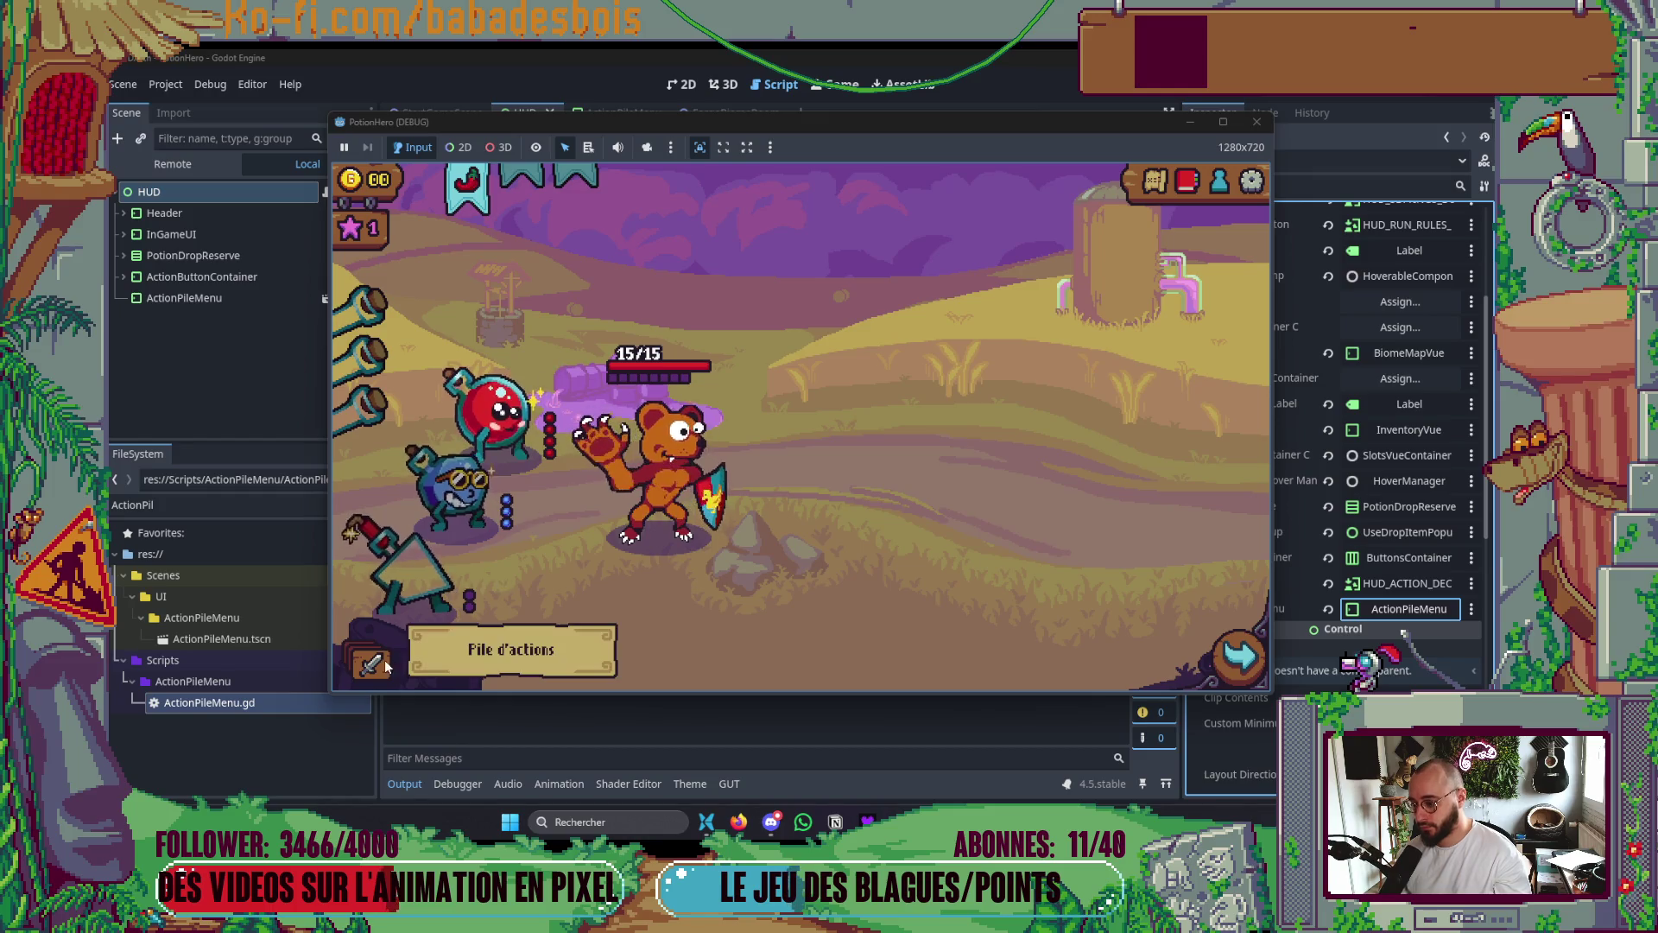
Step: Try the action pile in the running game, then toggle ActionPileMenu's Background visibility and restore it
click(384, 665)
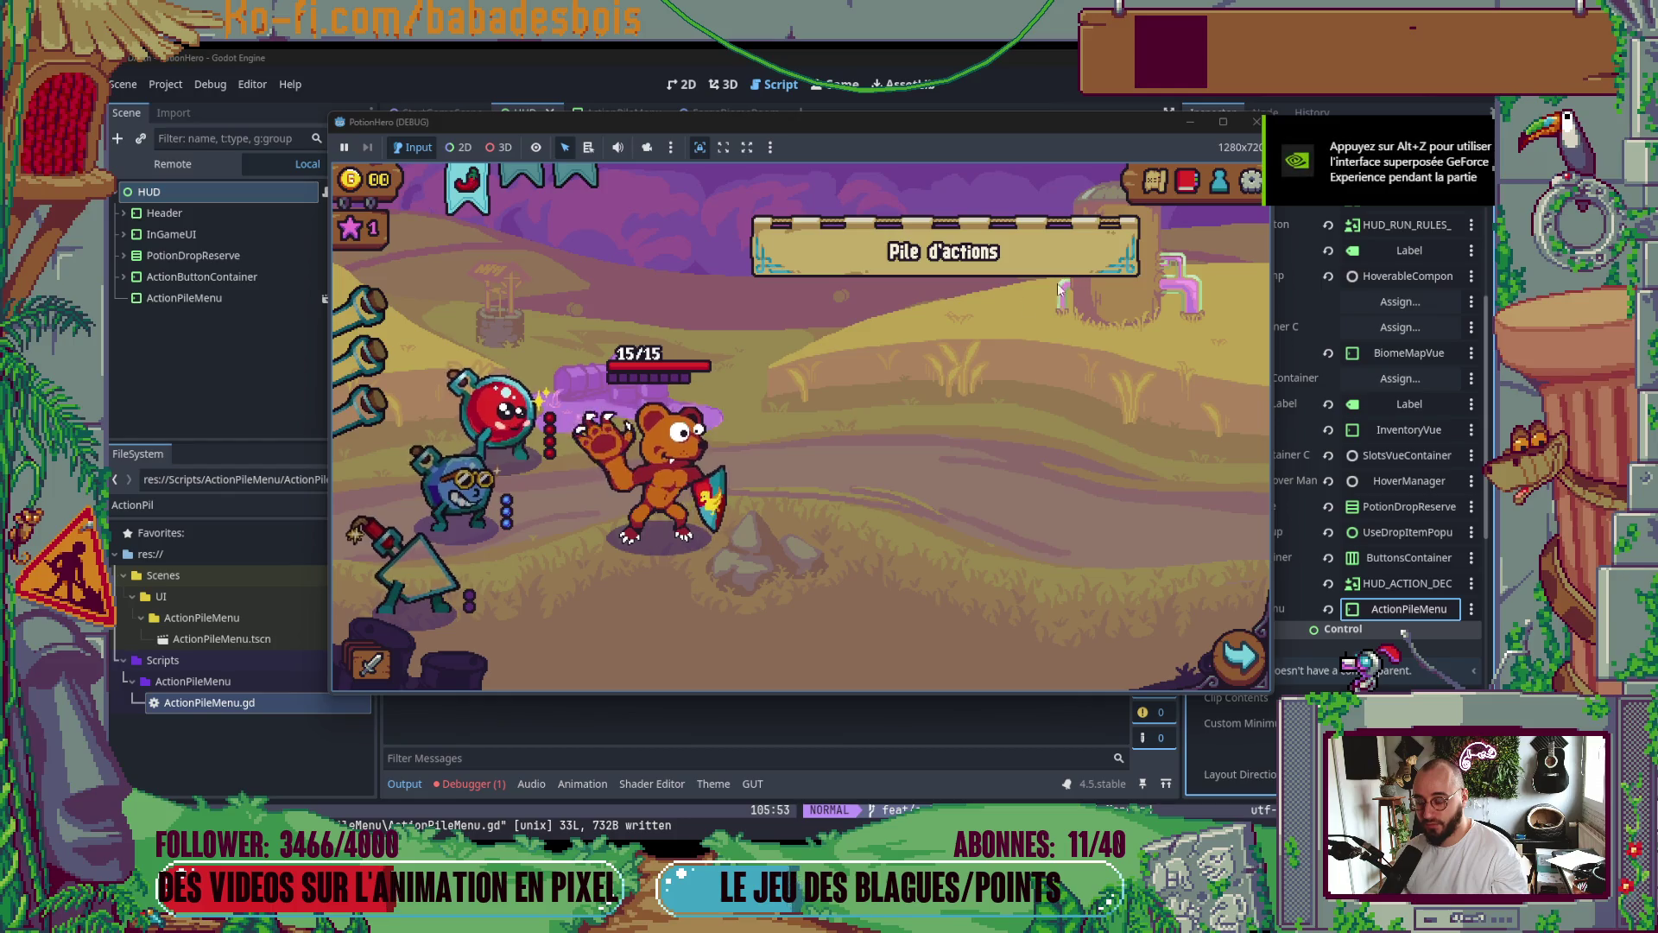
click(1258, 122)
click(615, 111)
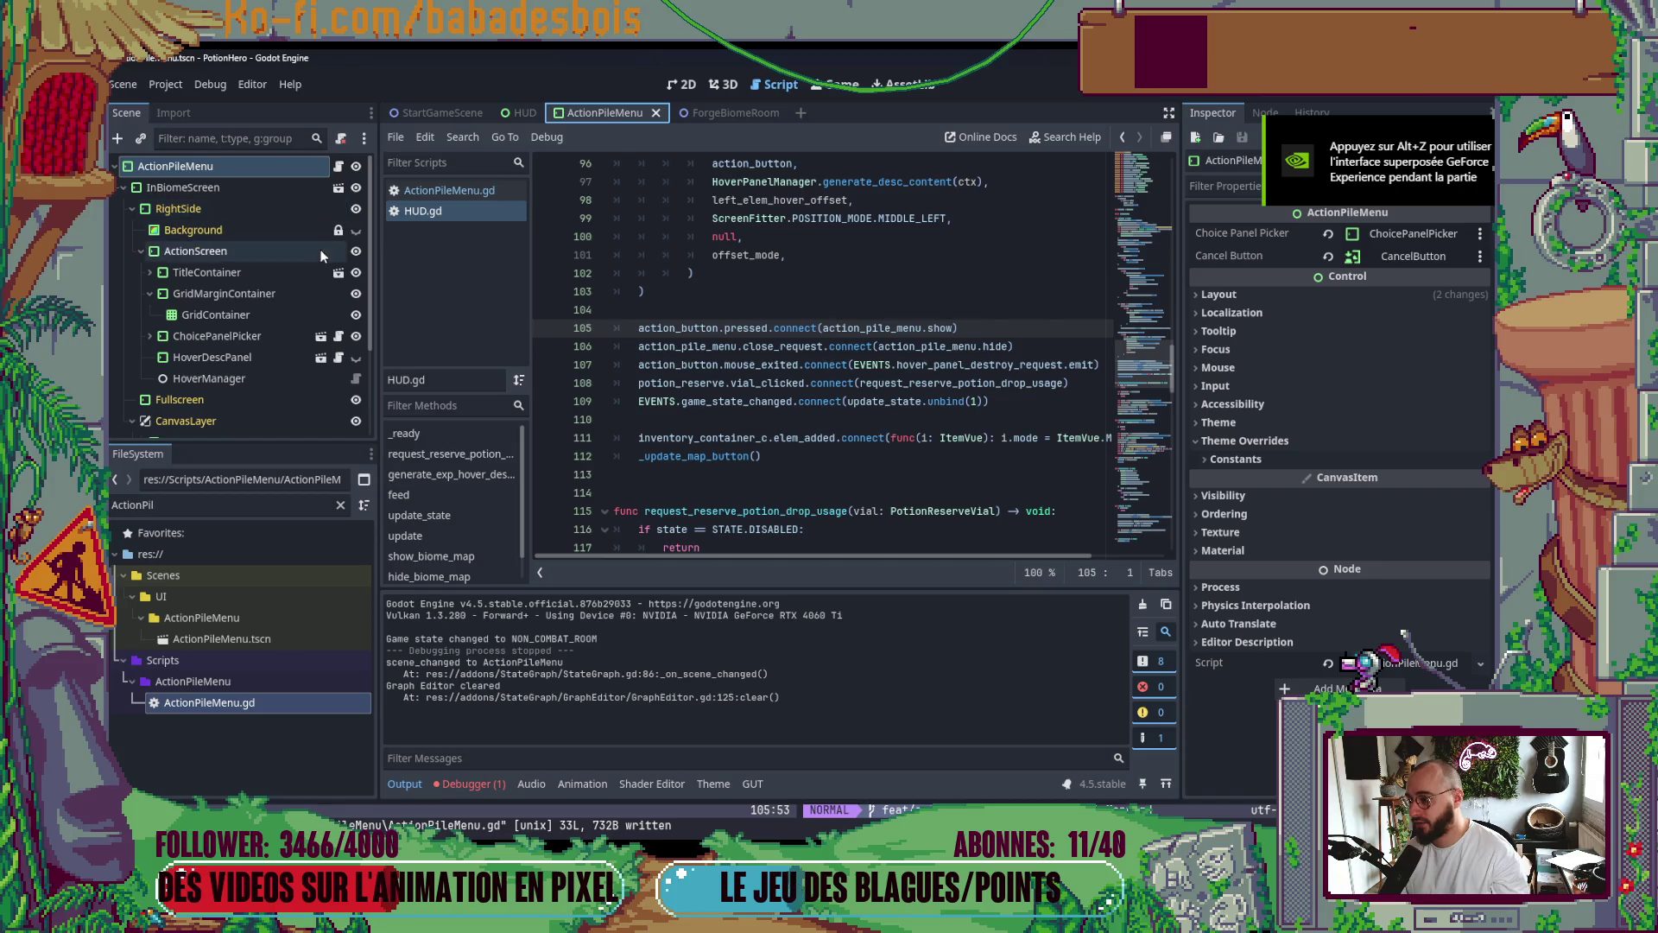
click(357, 230)
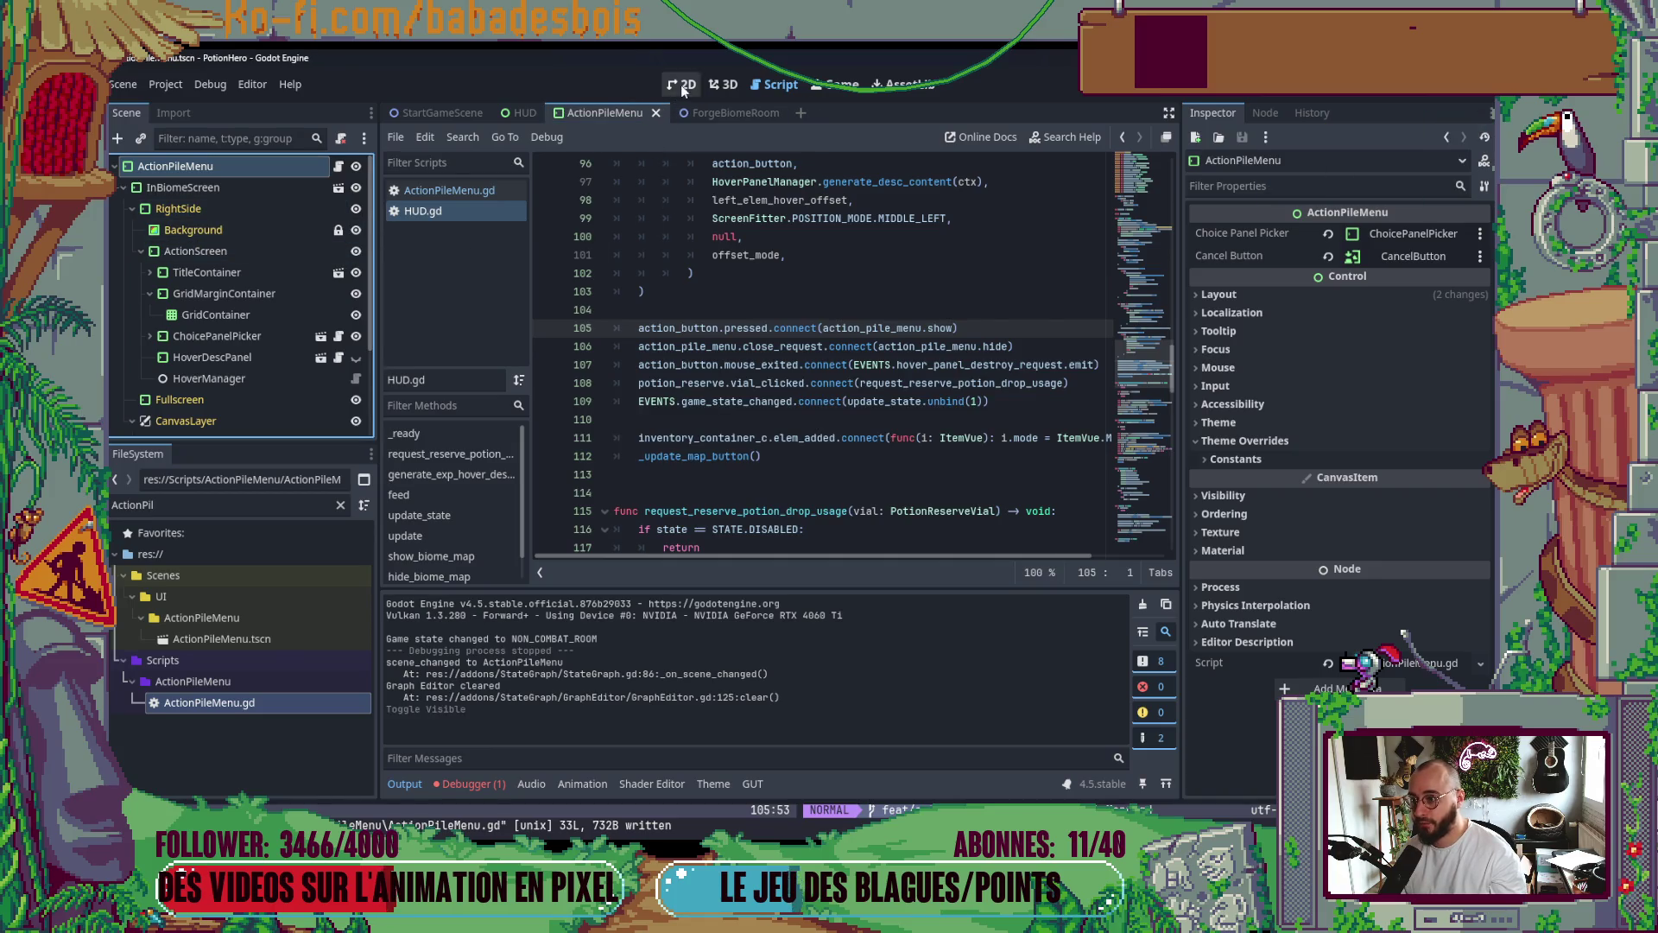
click(682, 85)
key(ctrl+z)
Step: Relaunch the game, open the action pile panel, stop it, and return to the HUD scene
key(F5)
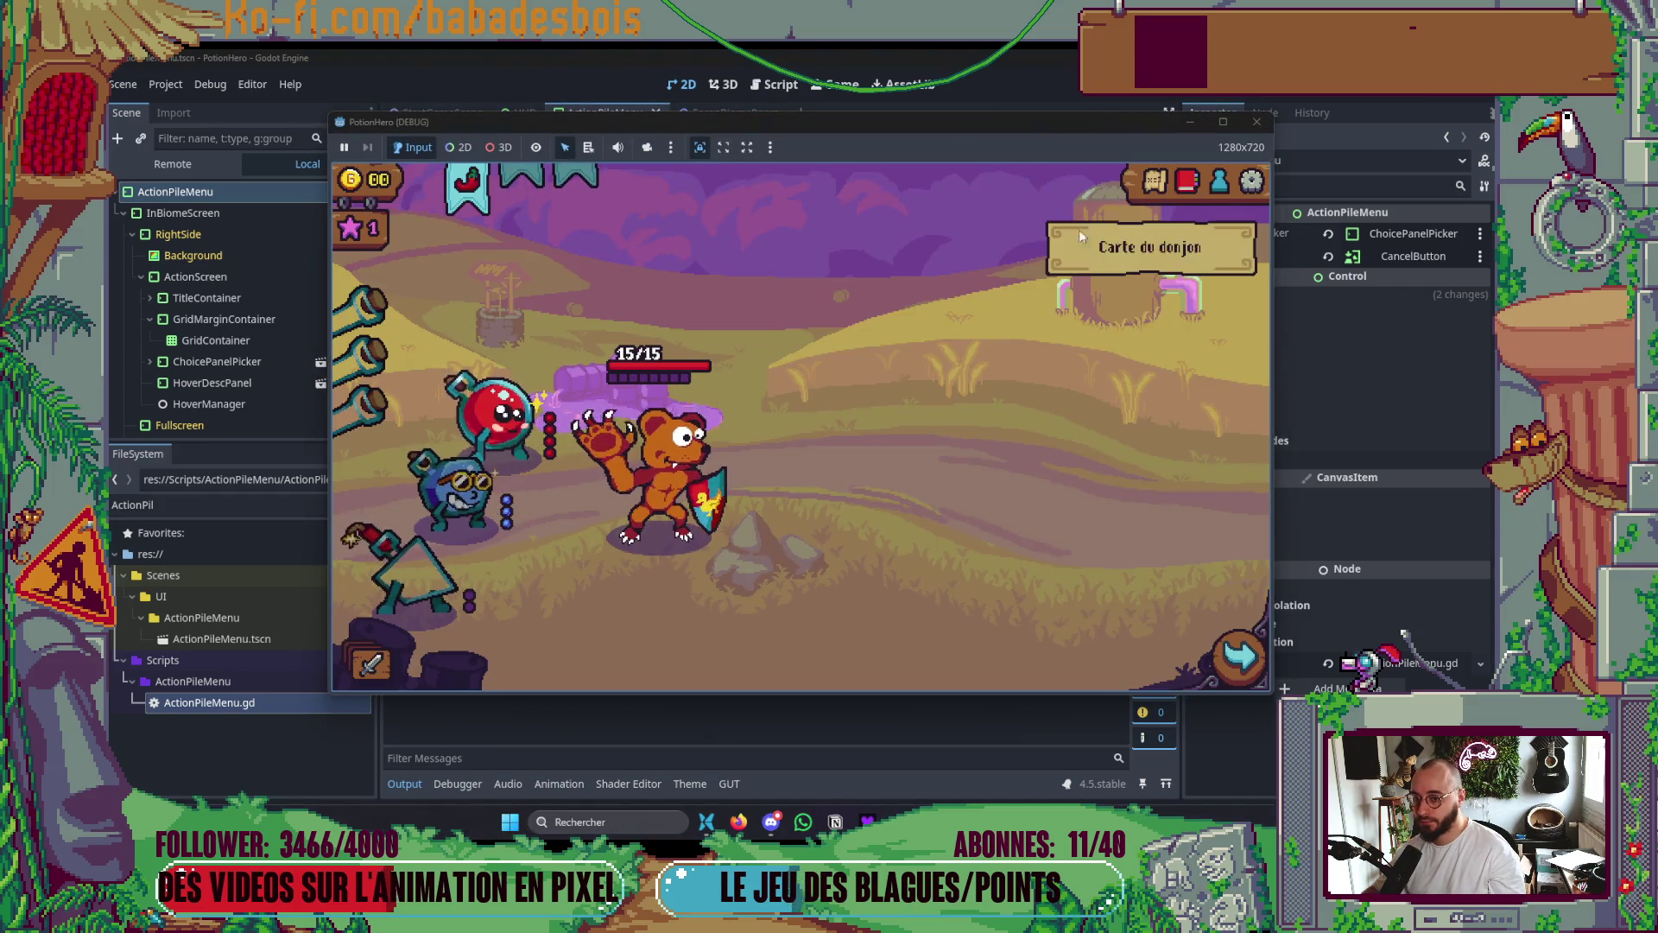
click(1162, 194)
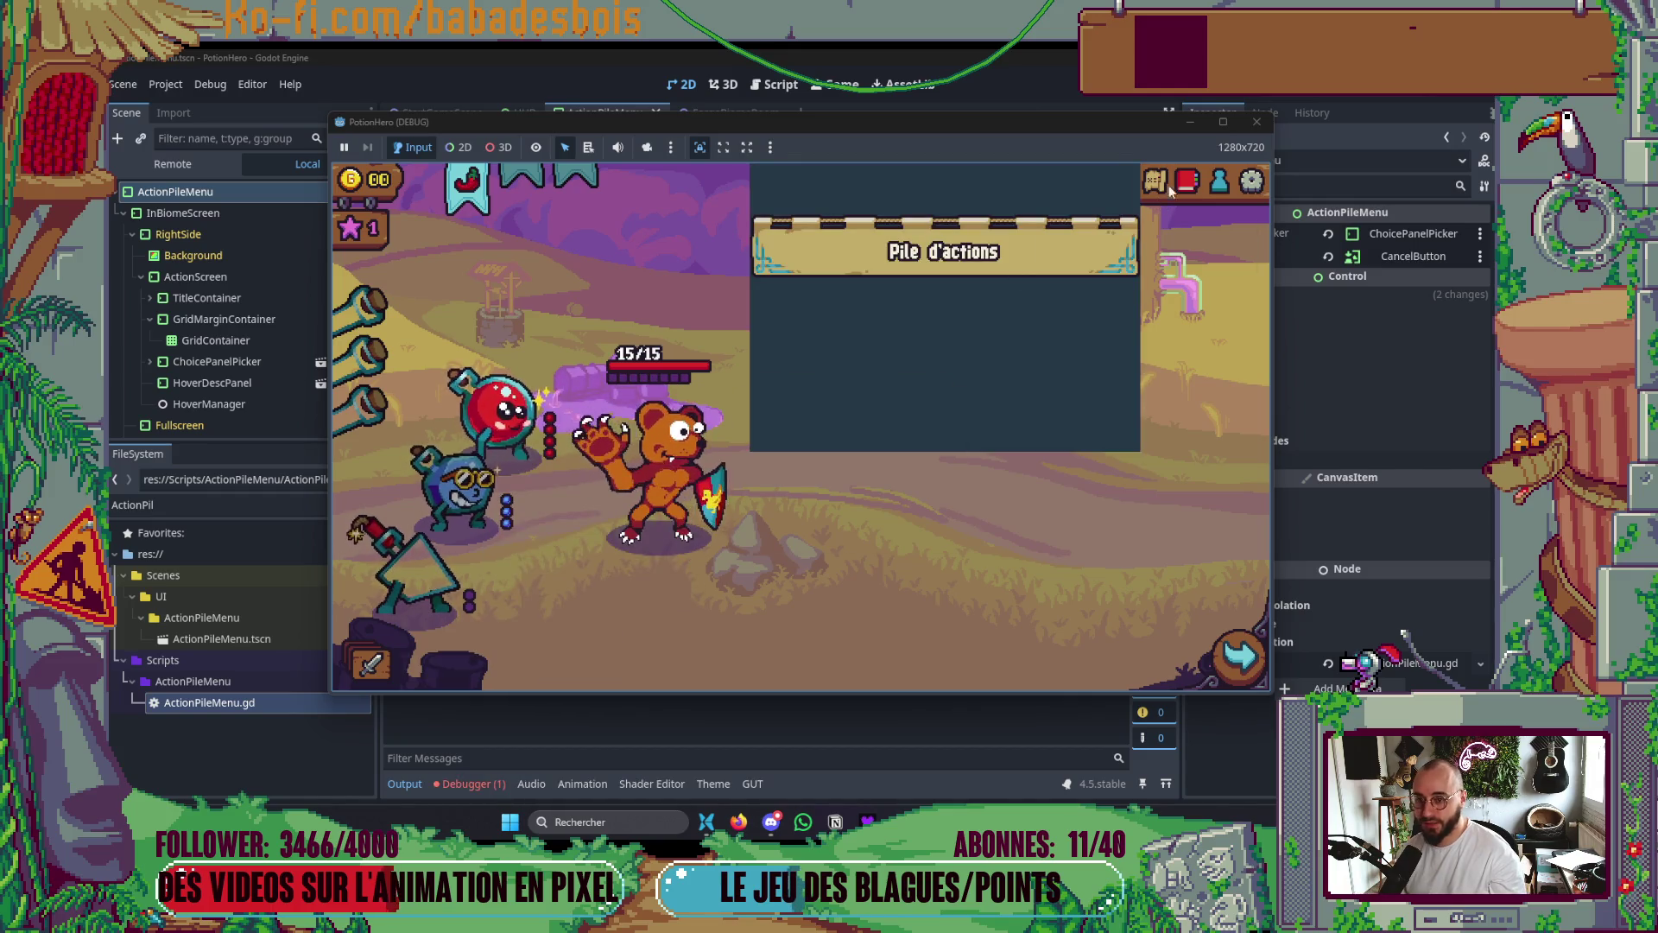
click(1256, 121)
click(523, 112)
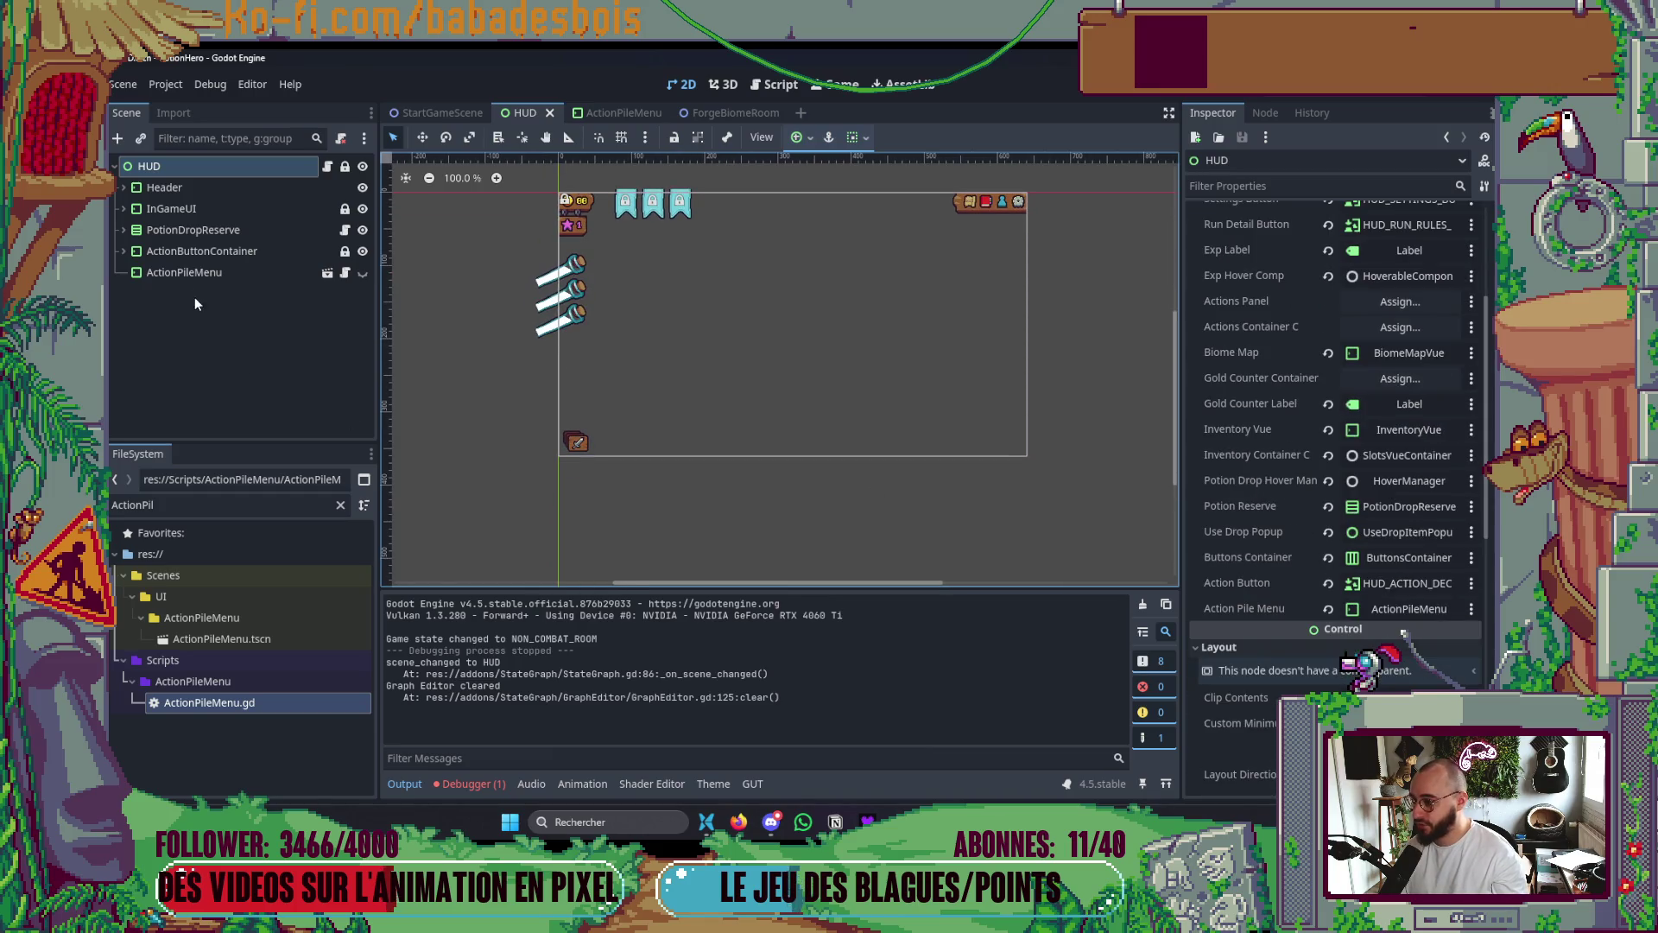
Step: Make ActionPileMenu visible in the HUD, apply the Full Rect anchor preset, and save
click(212, 271)
click(1256, 441)
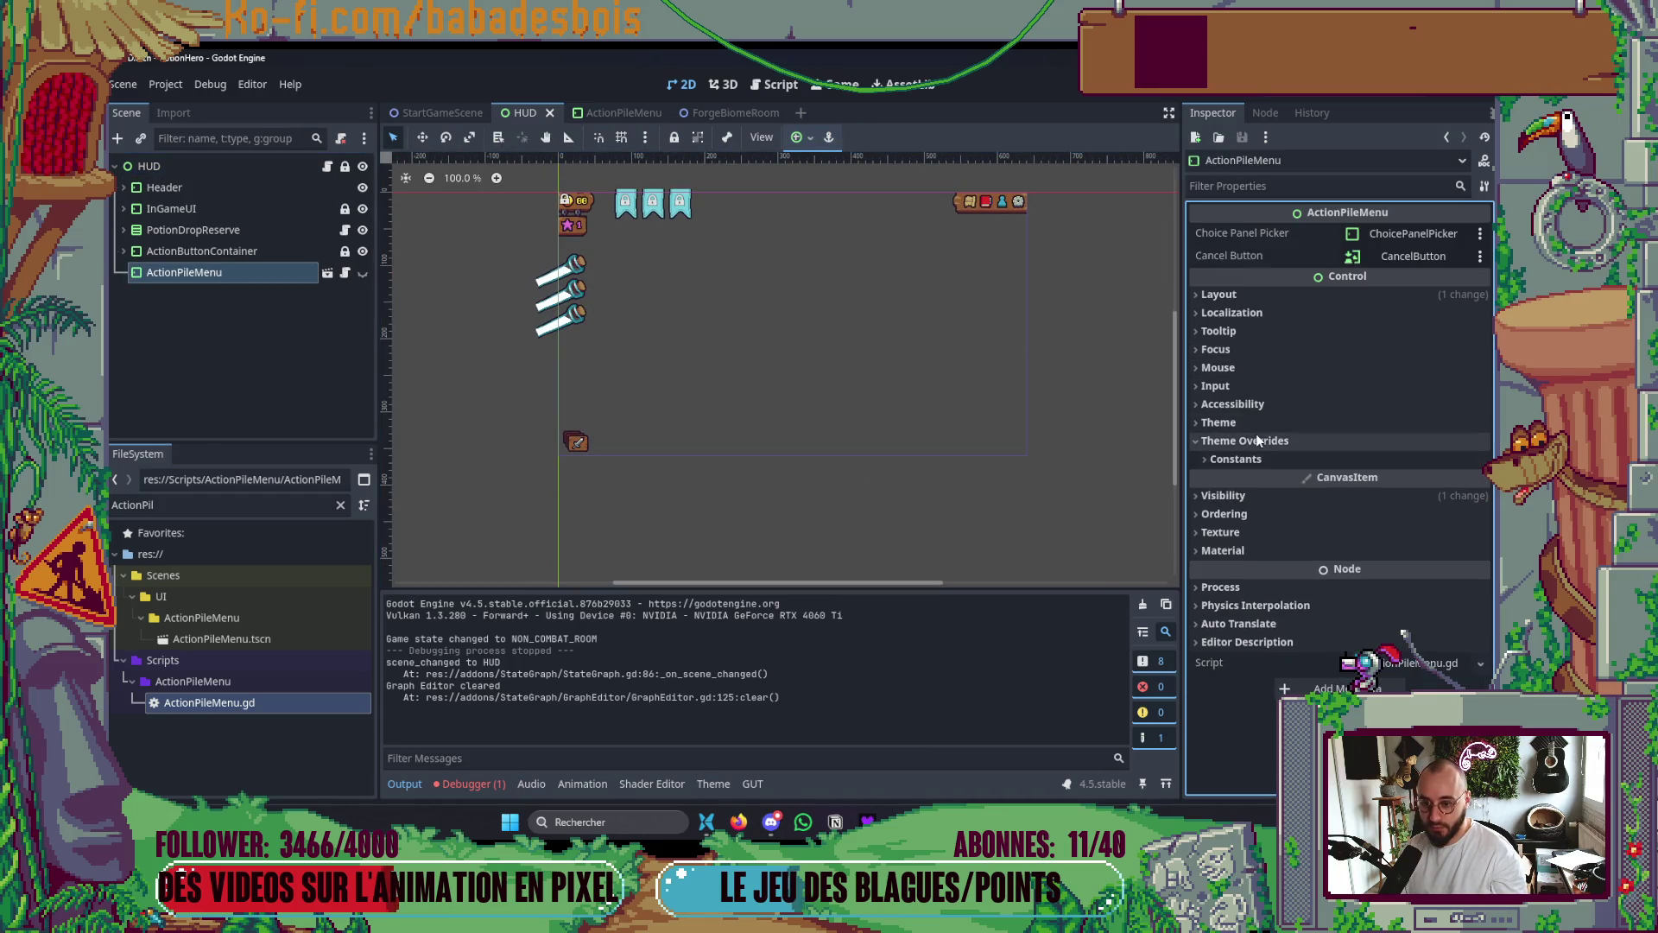
click(1258, 458)
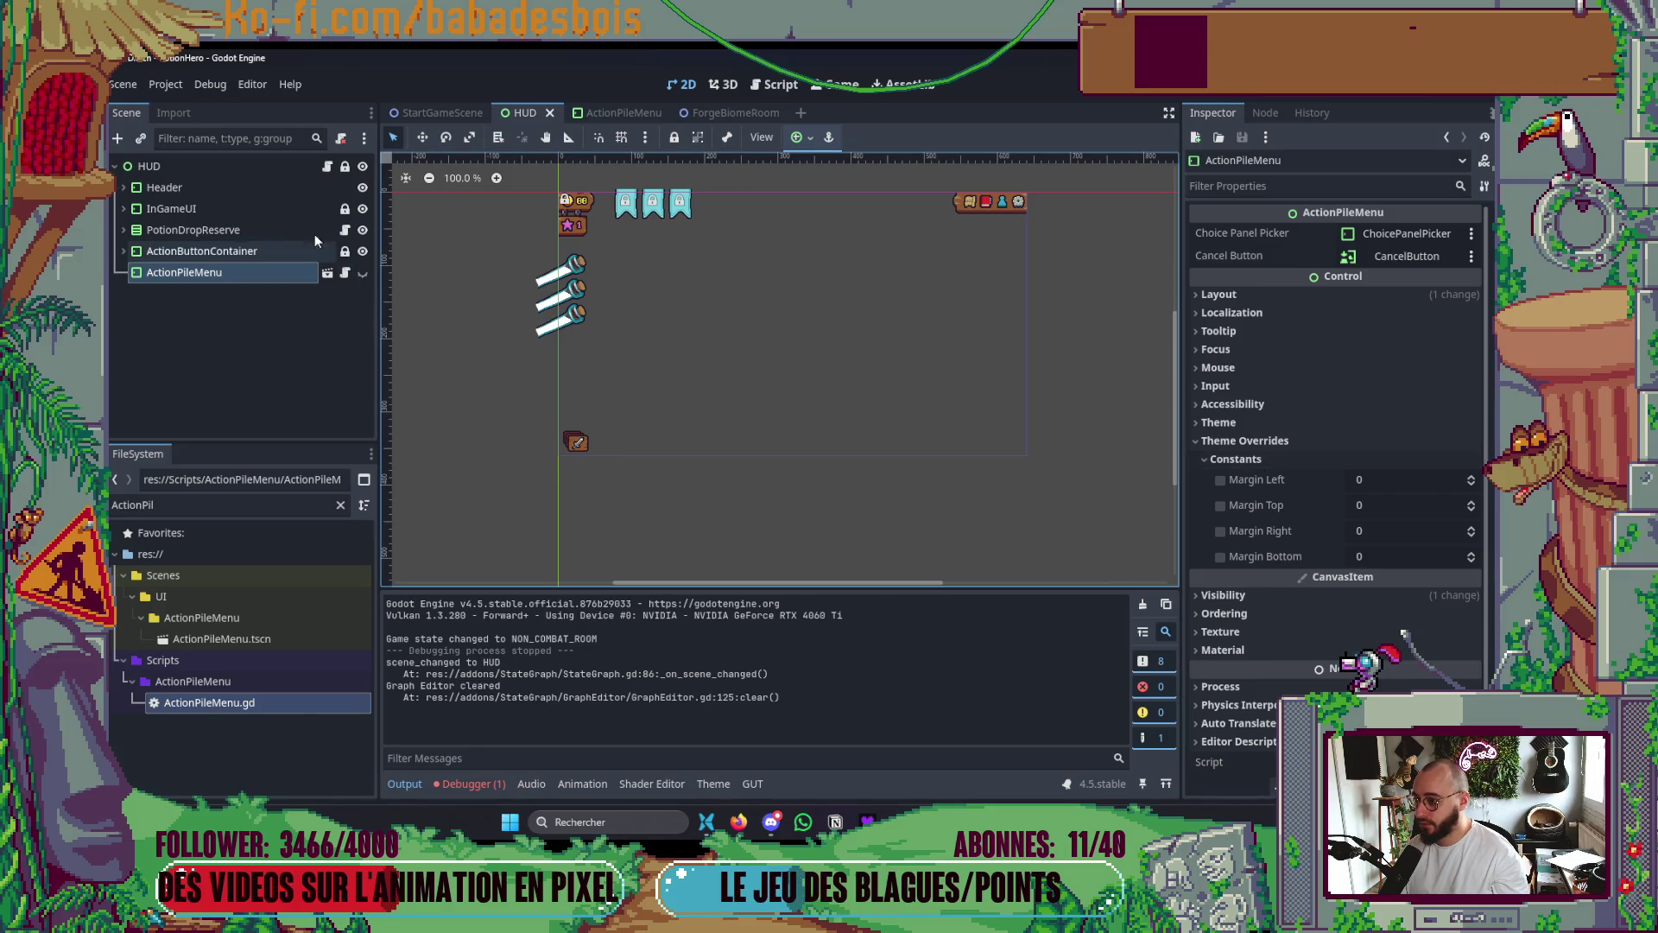
click(257, 162)
click(363, 274)
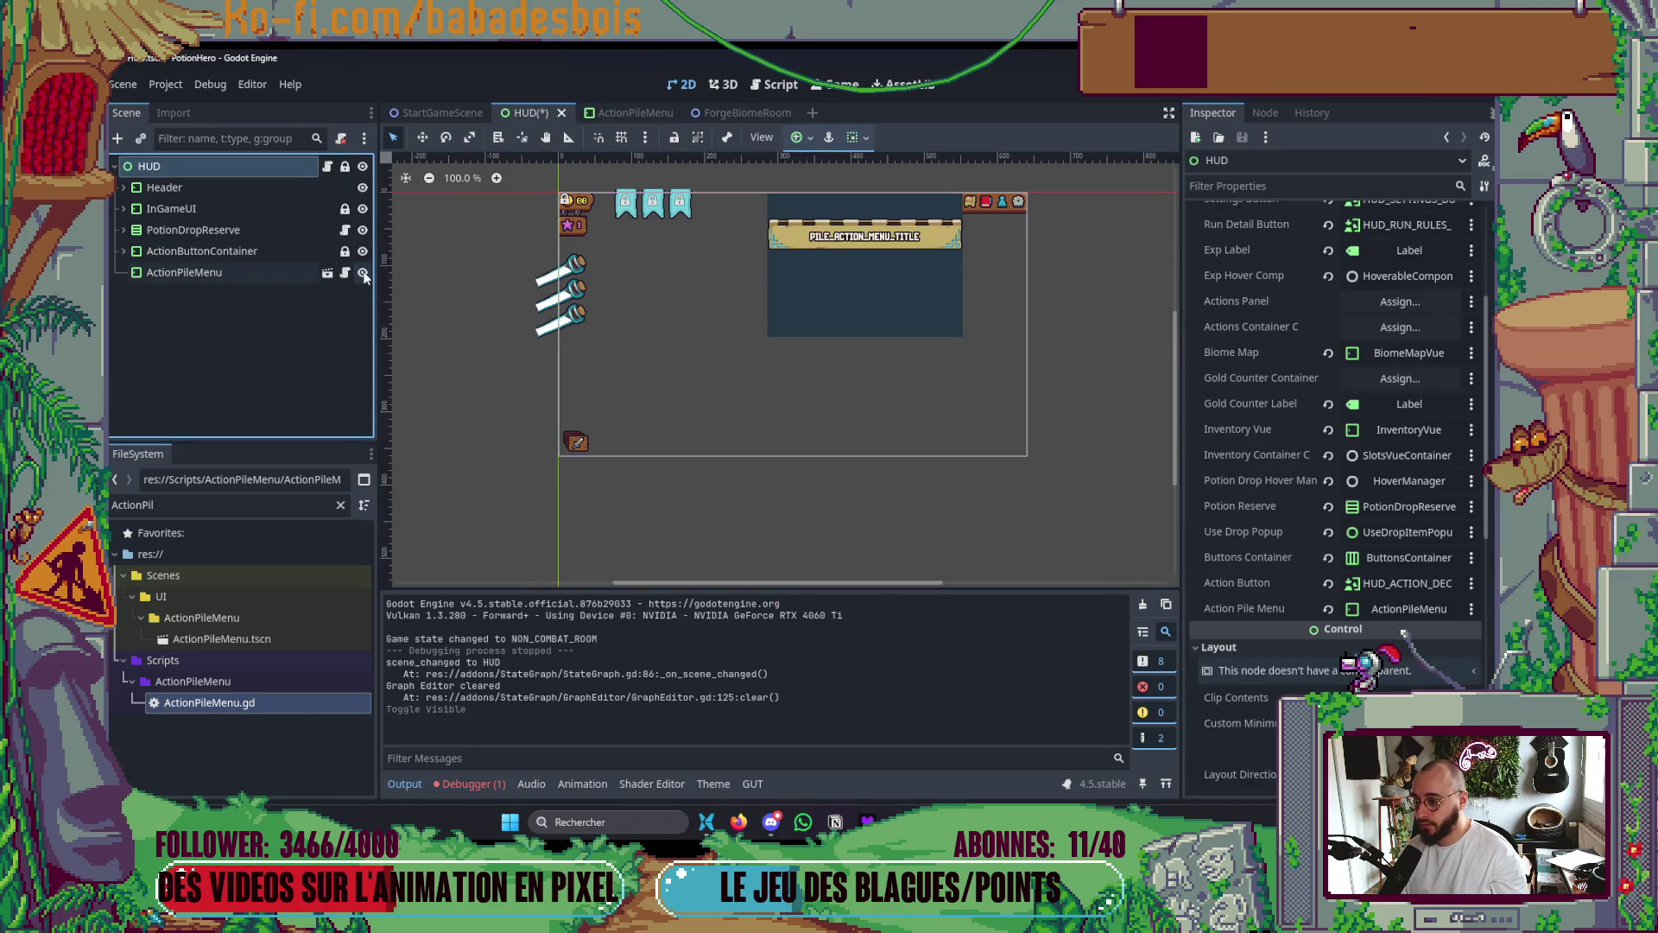
click(246, 271)
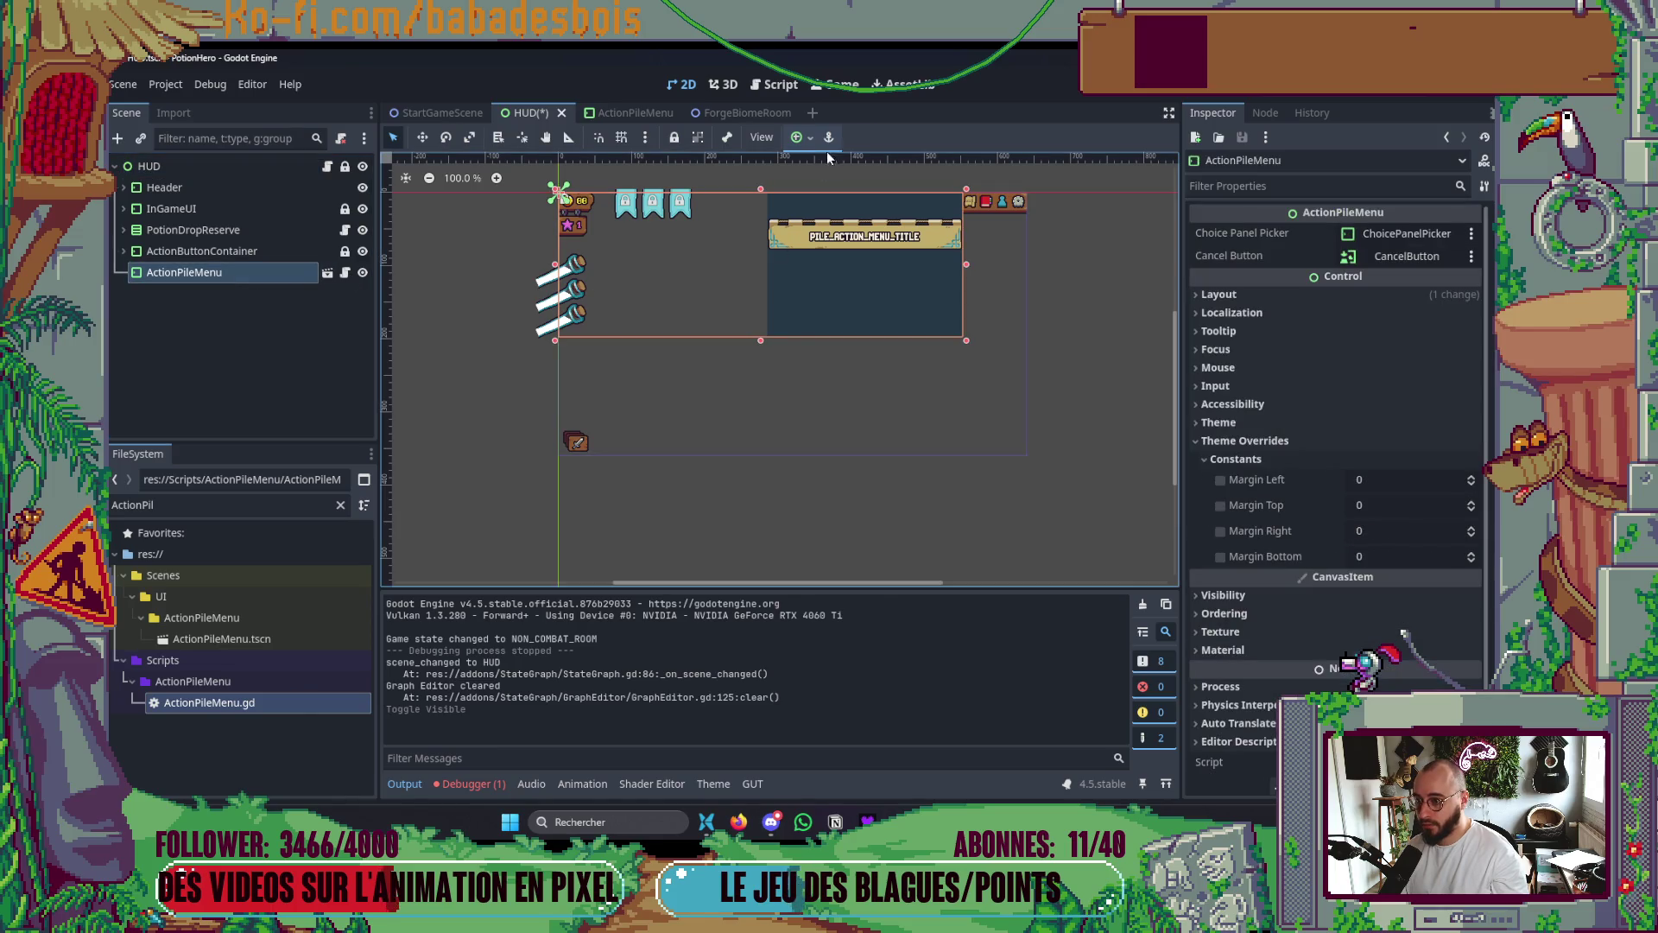
click(810, 137)
click(882, 277)
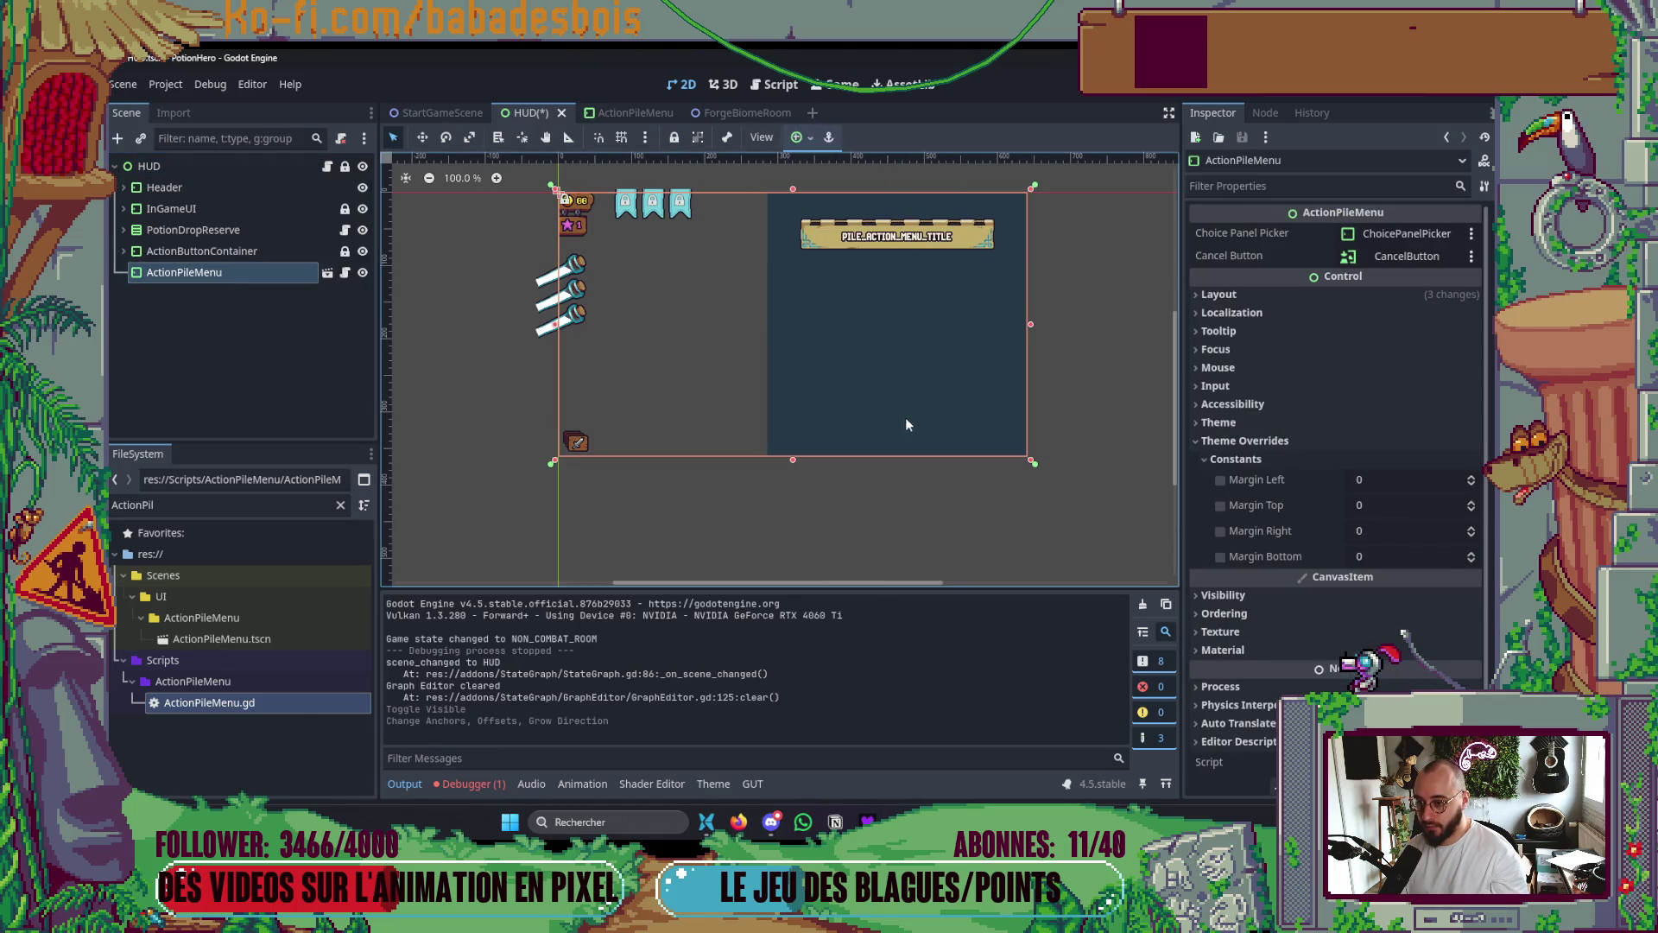
key(ctrl+s)
Step: Move ActionPileMenu to be HUD's first child, save, and hide it in the editor
drag(231, 281, 267, 184)
key(ctrl+s)
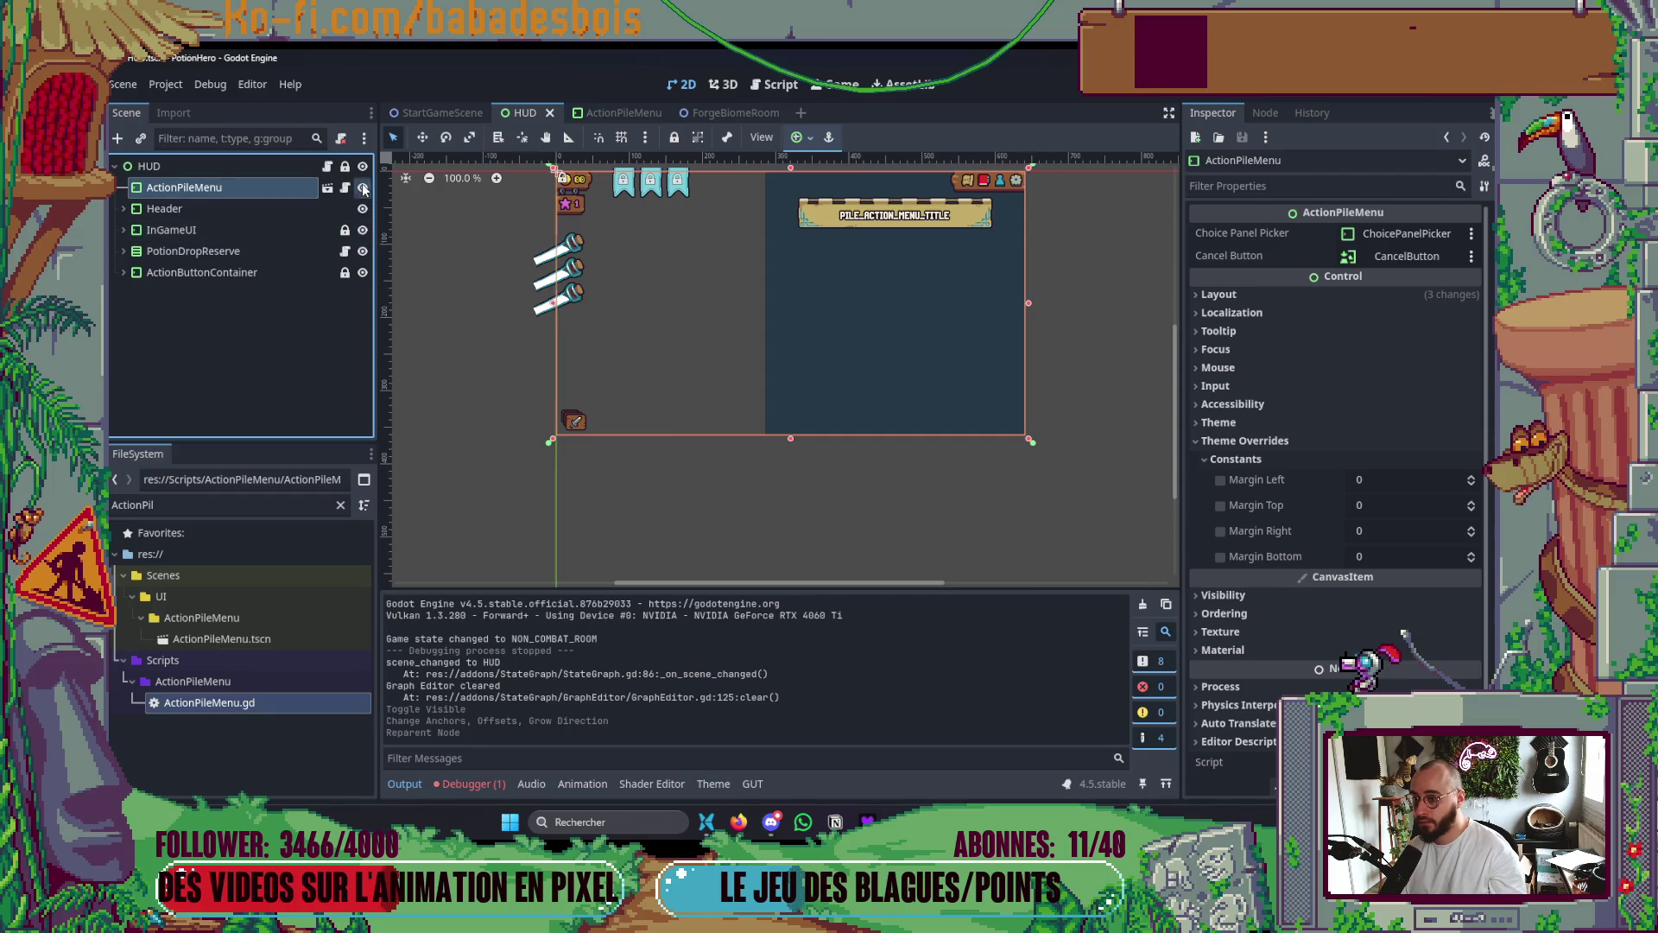
click(363, 187)
Step: Start playing the Cook album in the music player, then relaunch the game with F5
click(867, 821)
scroll(924, 619, down, 5)
scroll(924, 619, down, 5)
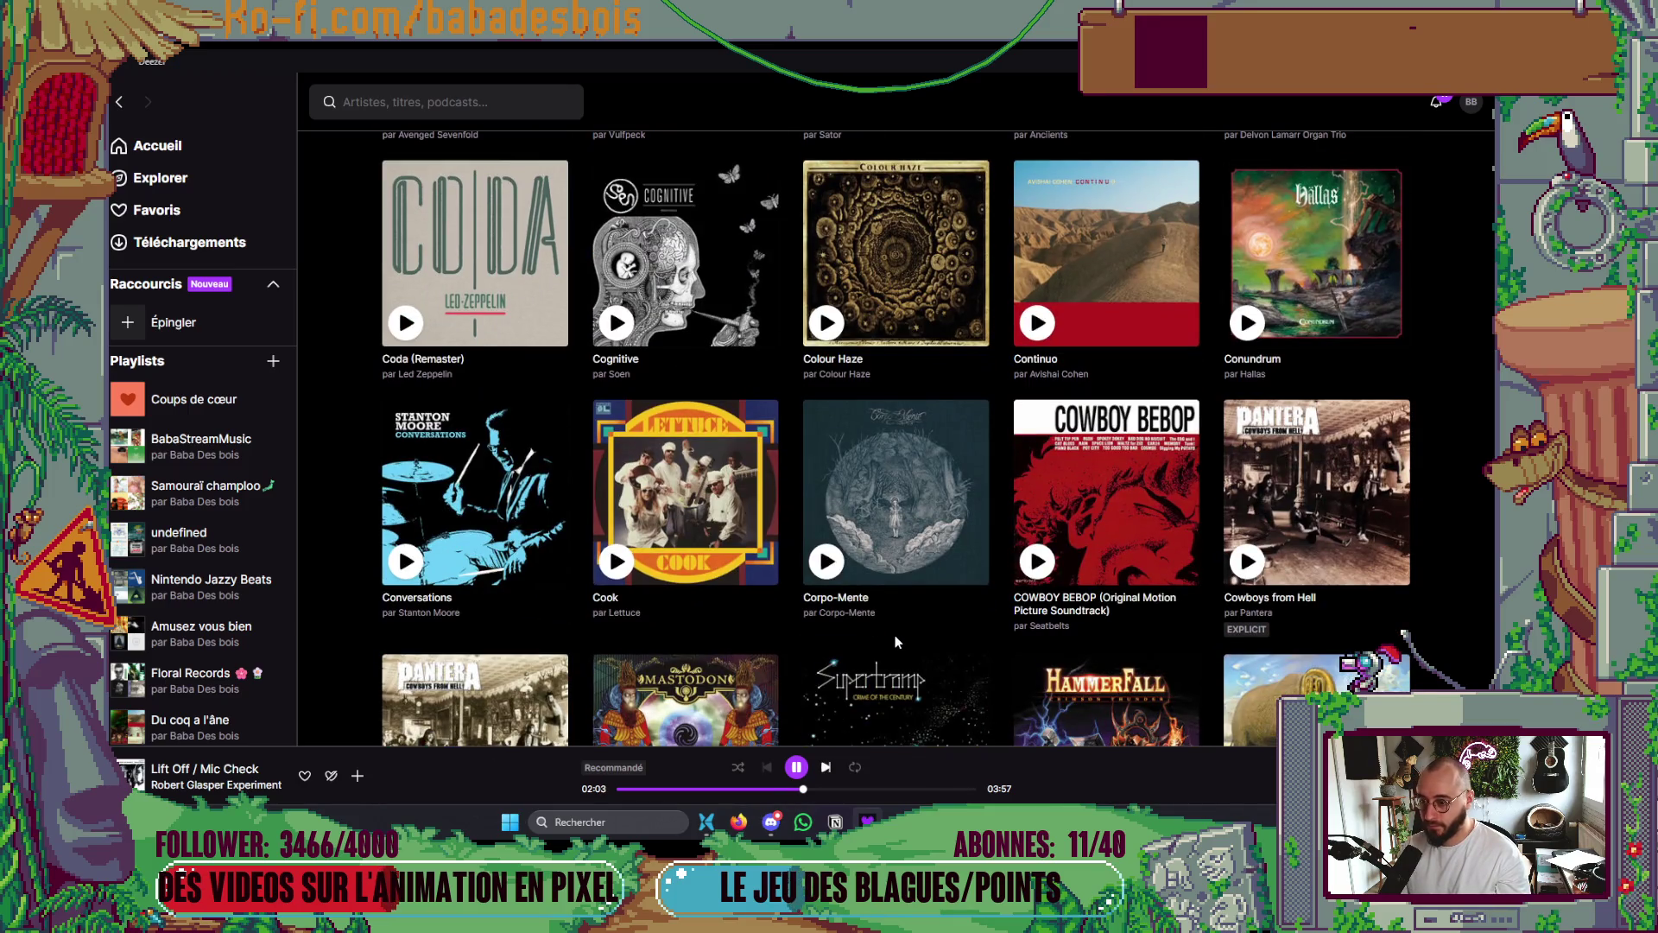
click(615, 563)
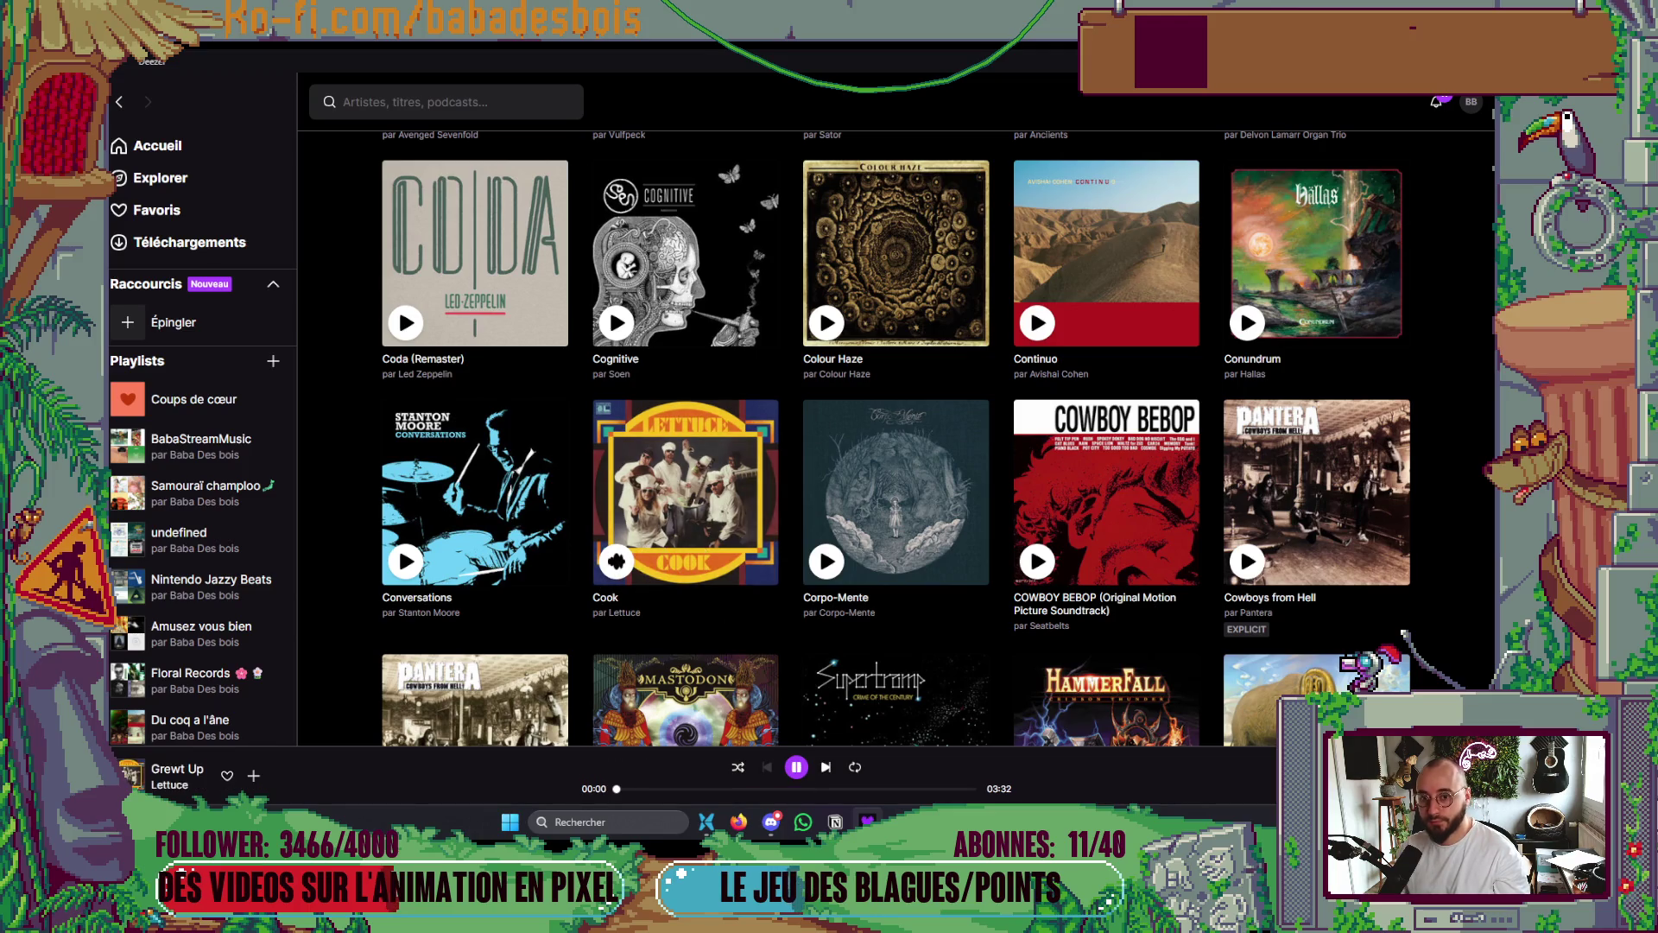
key(alt+Tab)
key(F5)
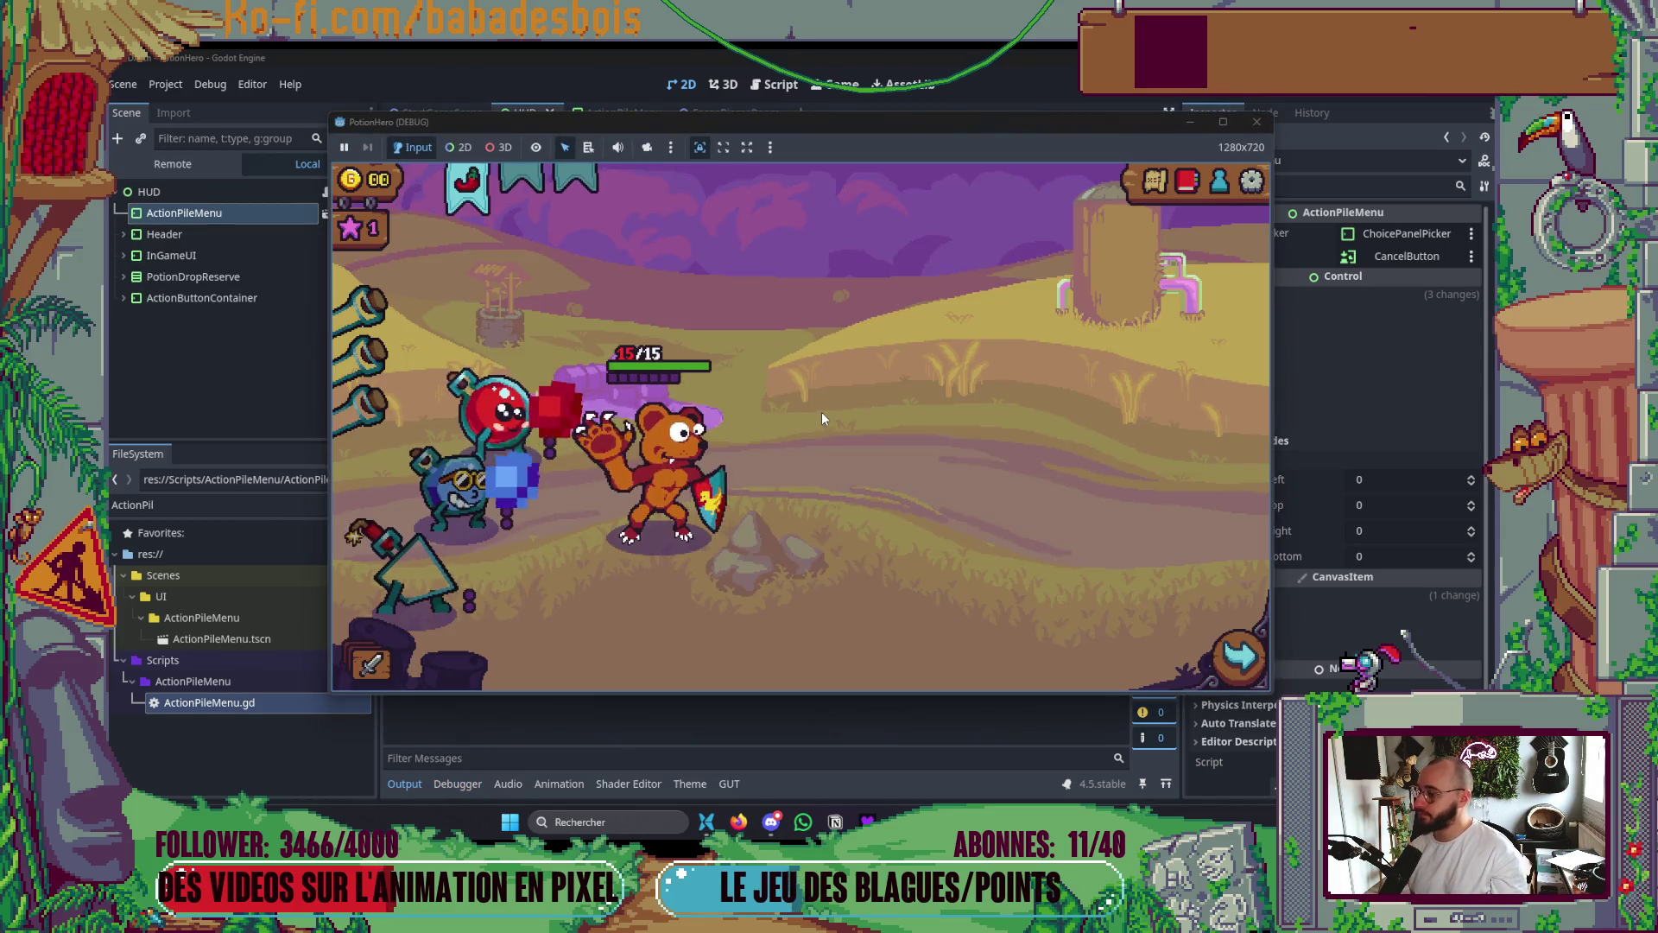
Step: After checking the action pile in game, show CancelButtonContainer in ActionPileMenu, save and rerun
click(373, 664)
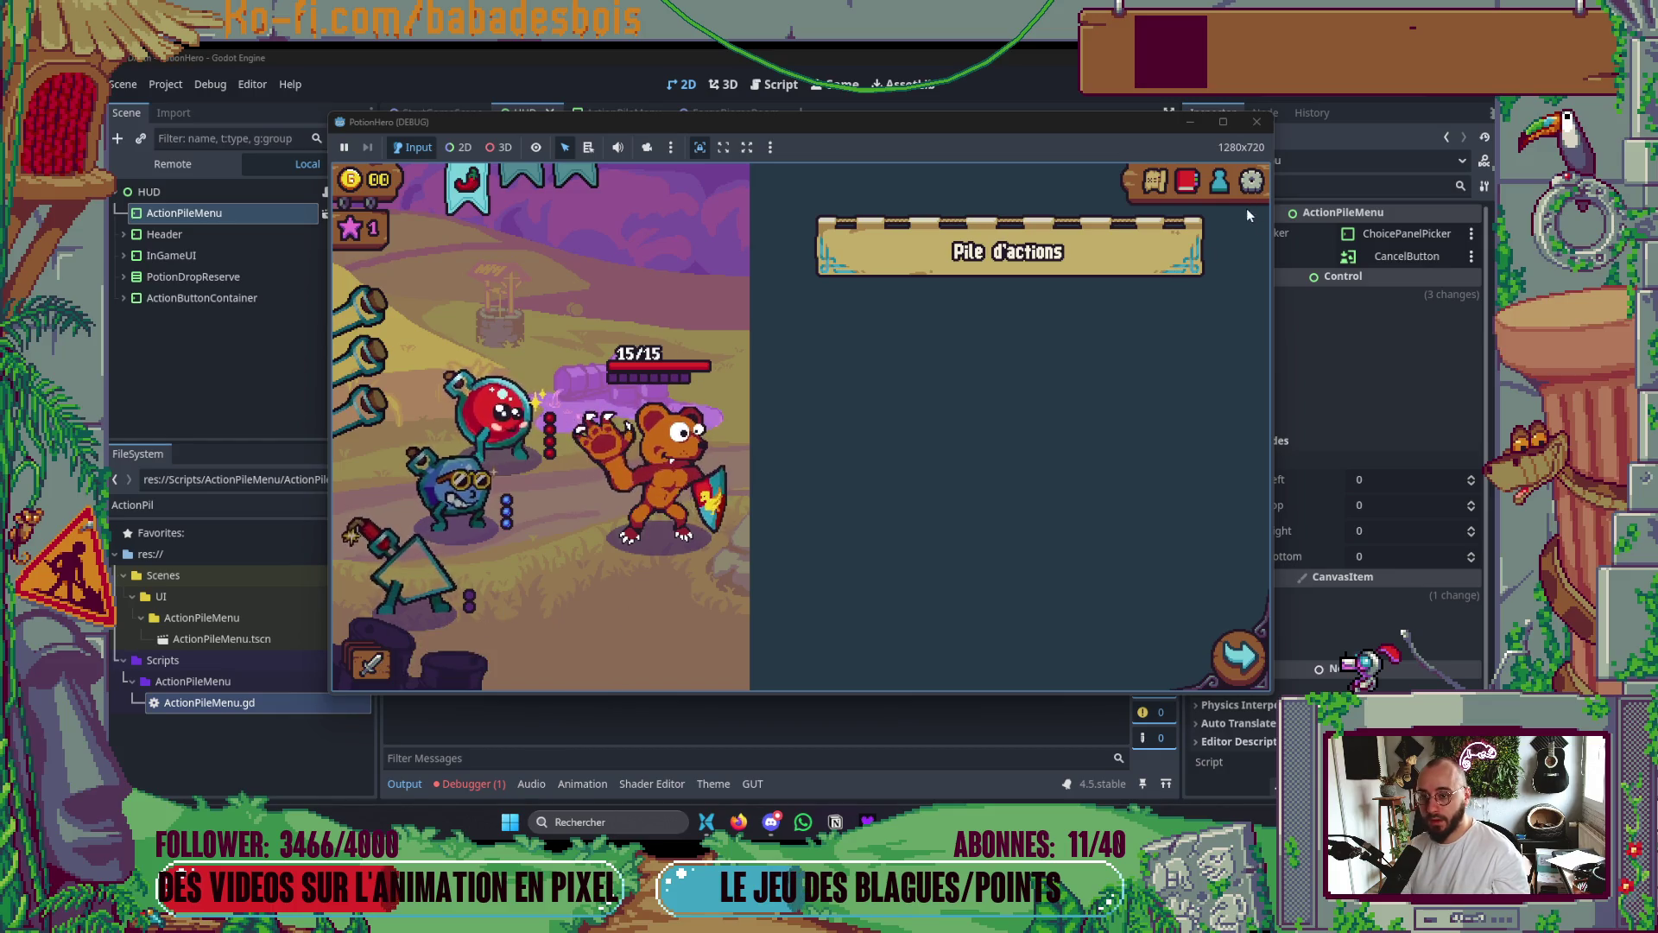
click(1256, 122)
click(327, 187)
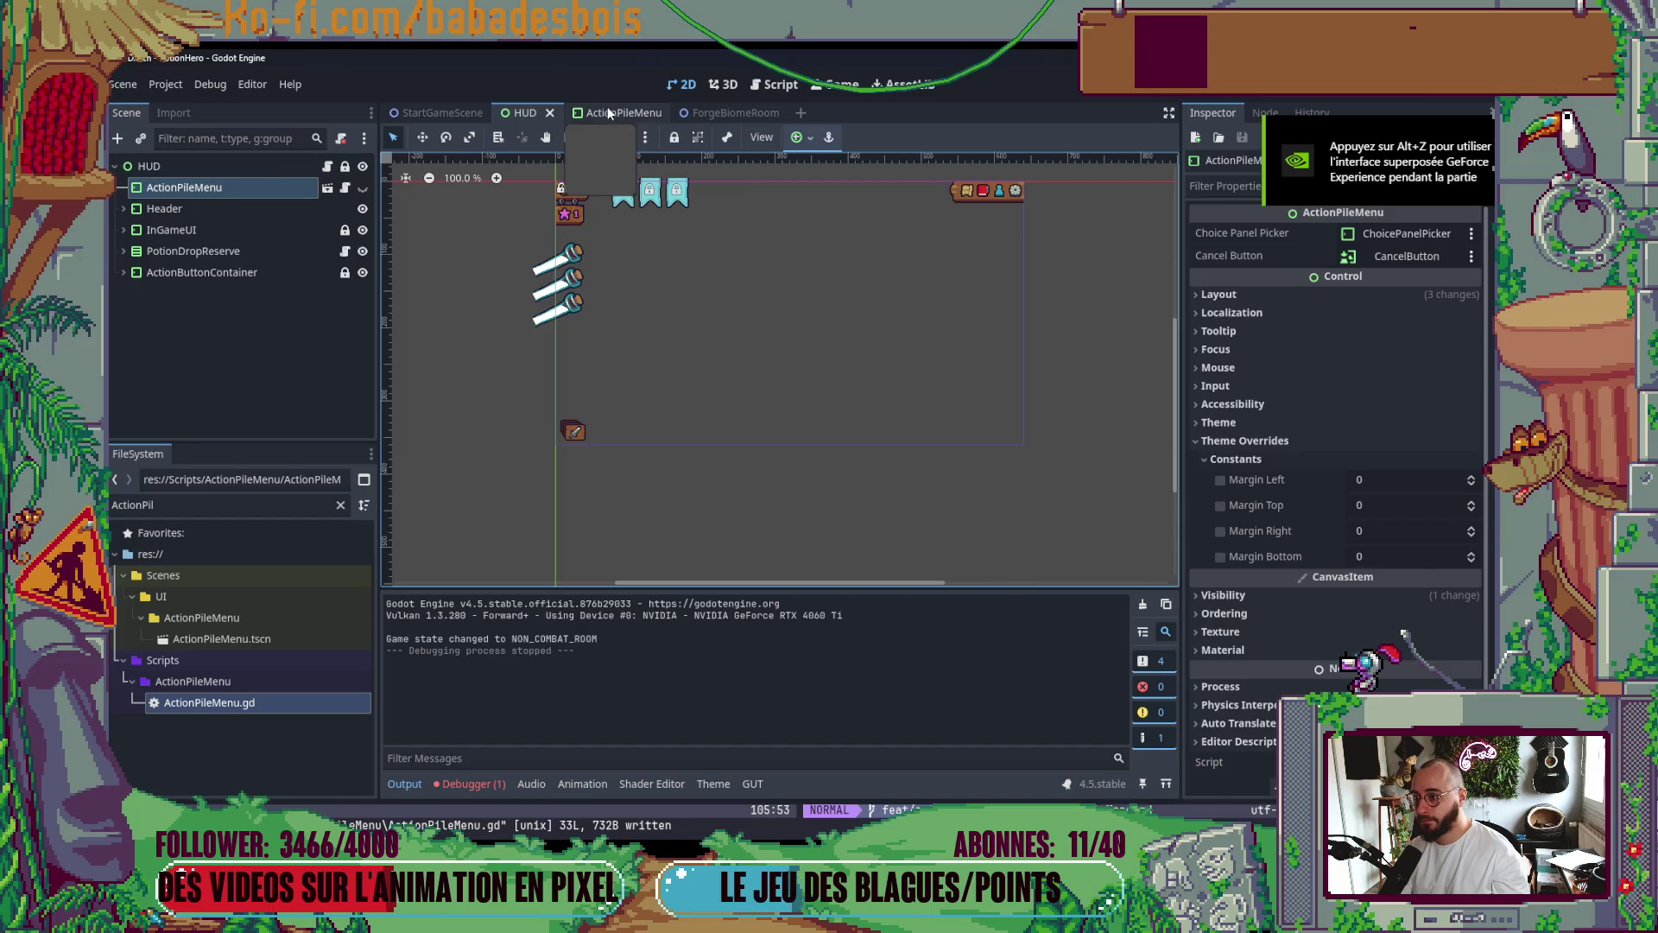
scroll(242, 351, down, 3)
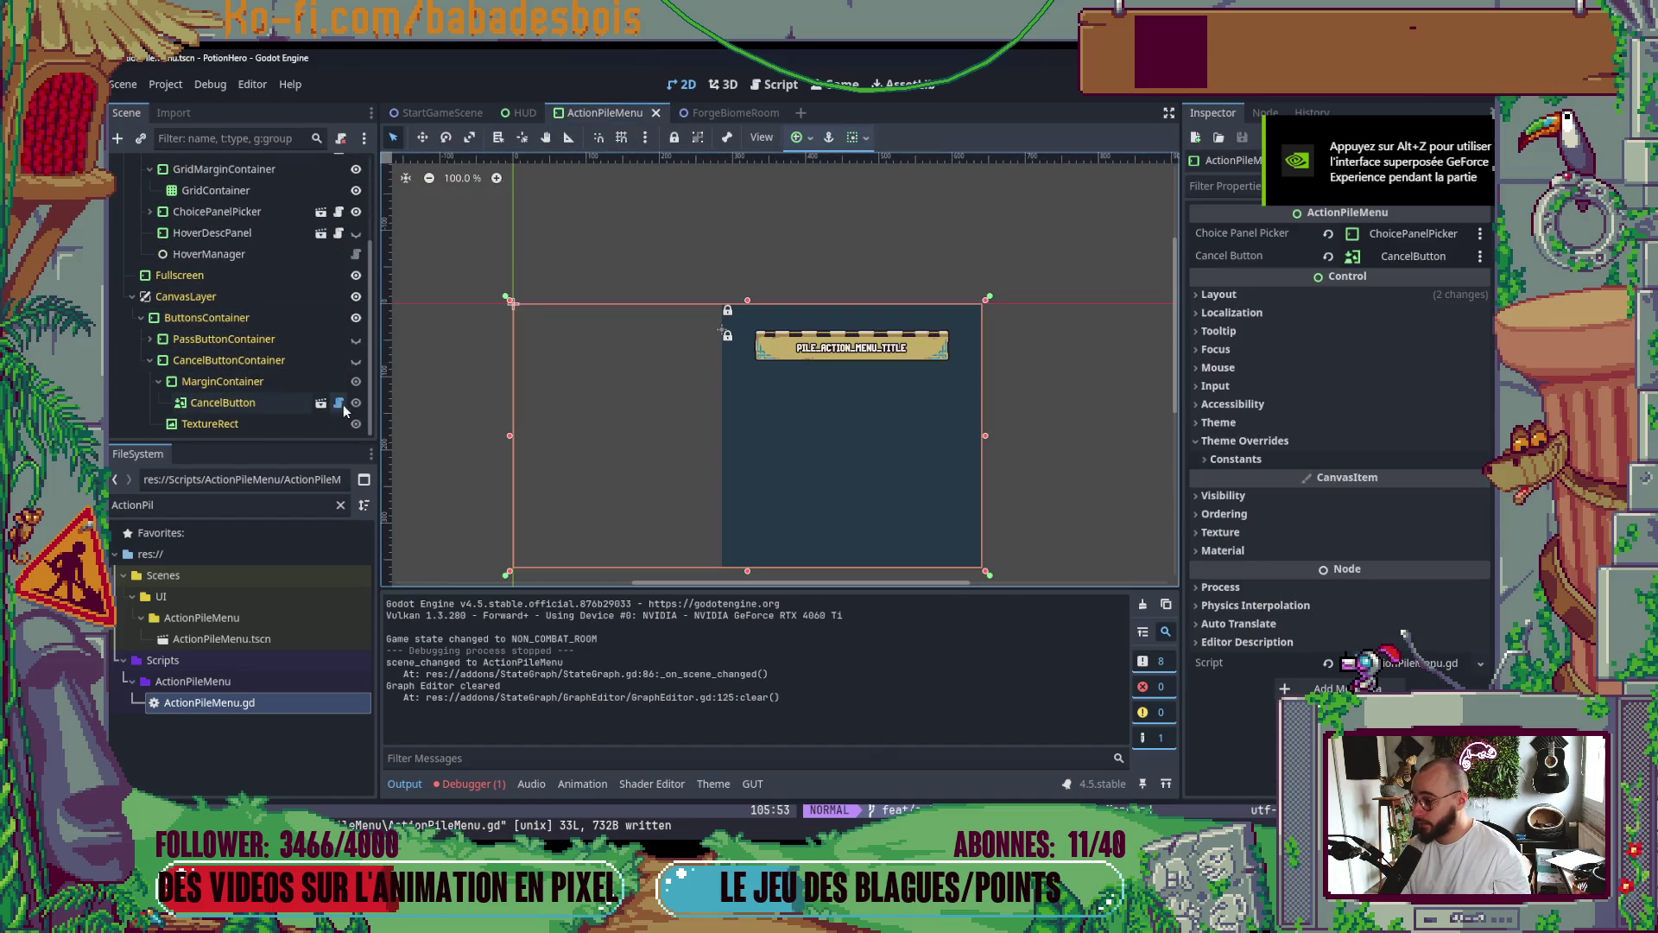
click(355, 361)
key(ctrl+s)
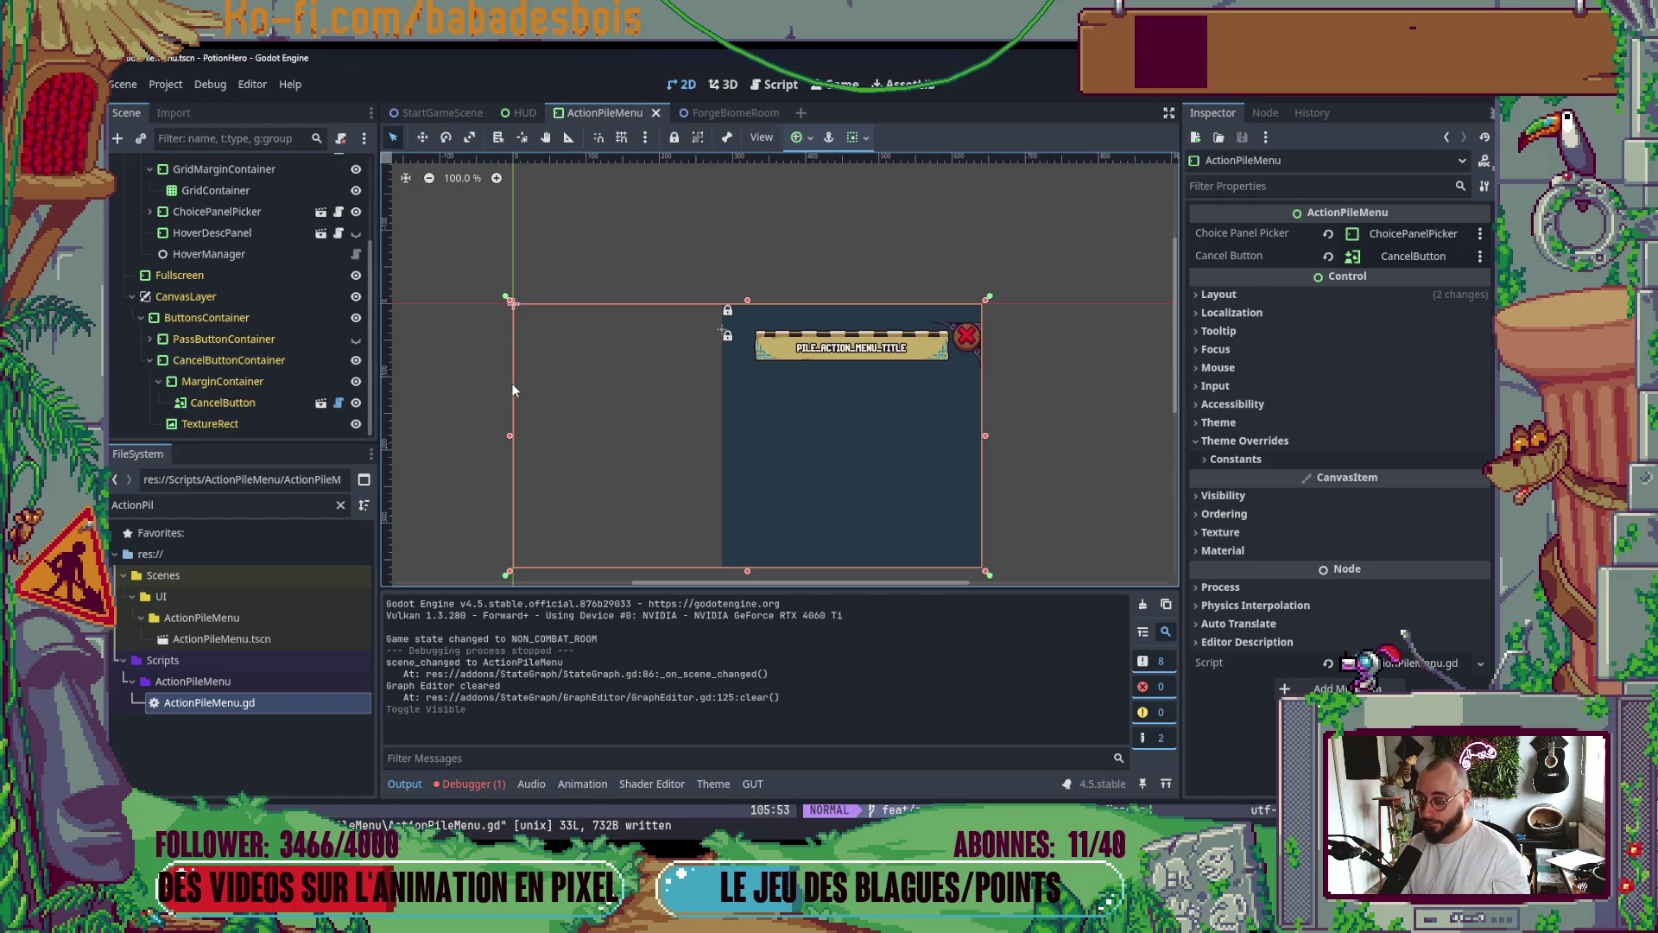
key(F5)
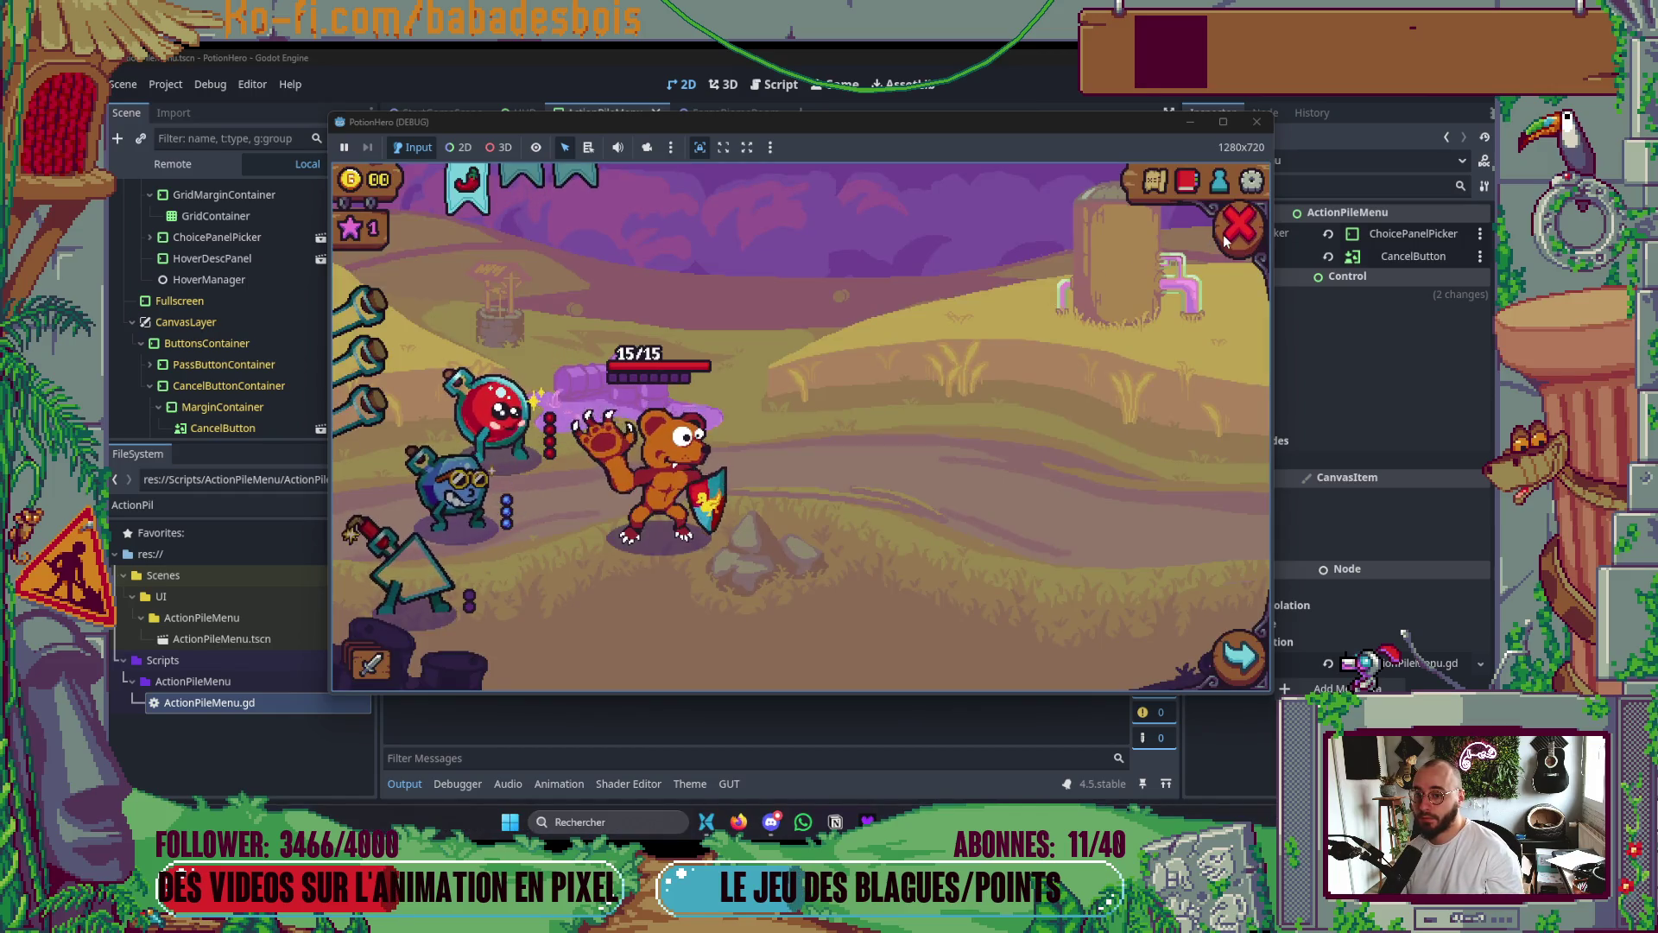
Step: Stop the game, undo the visibility change, then show CancelButtonContainer again and save
key(F8)
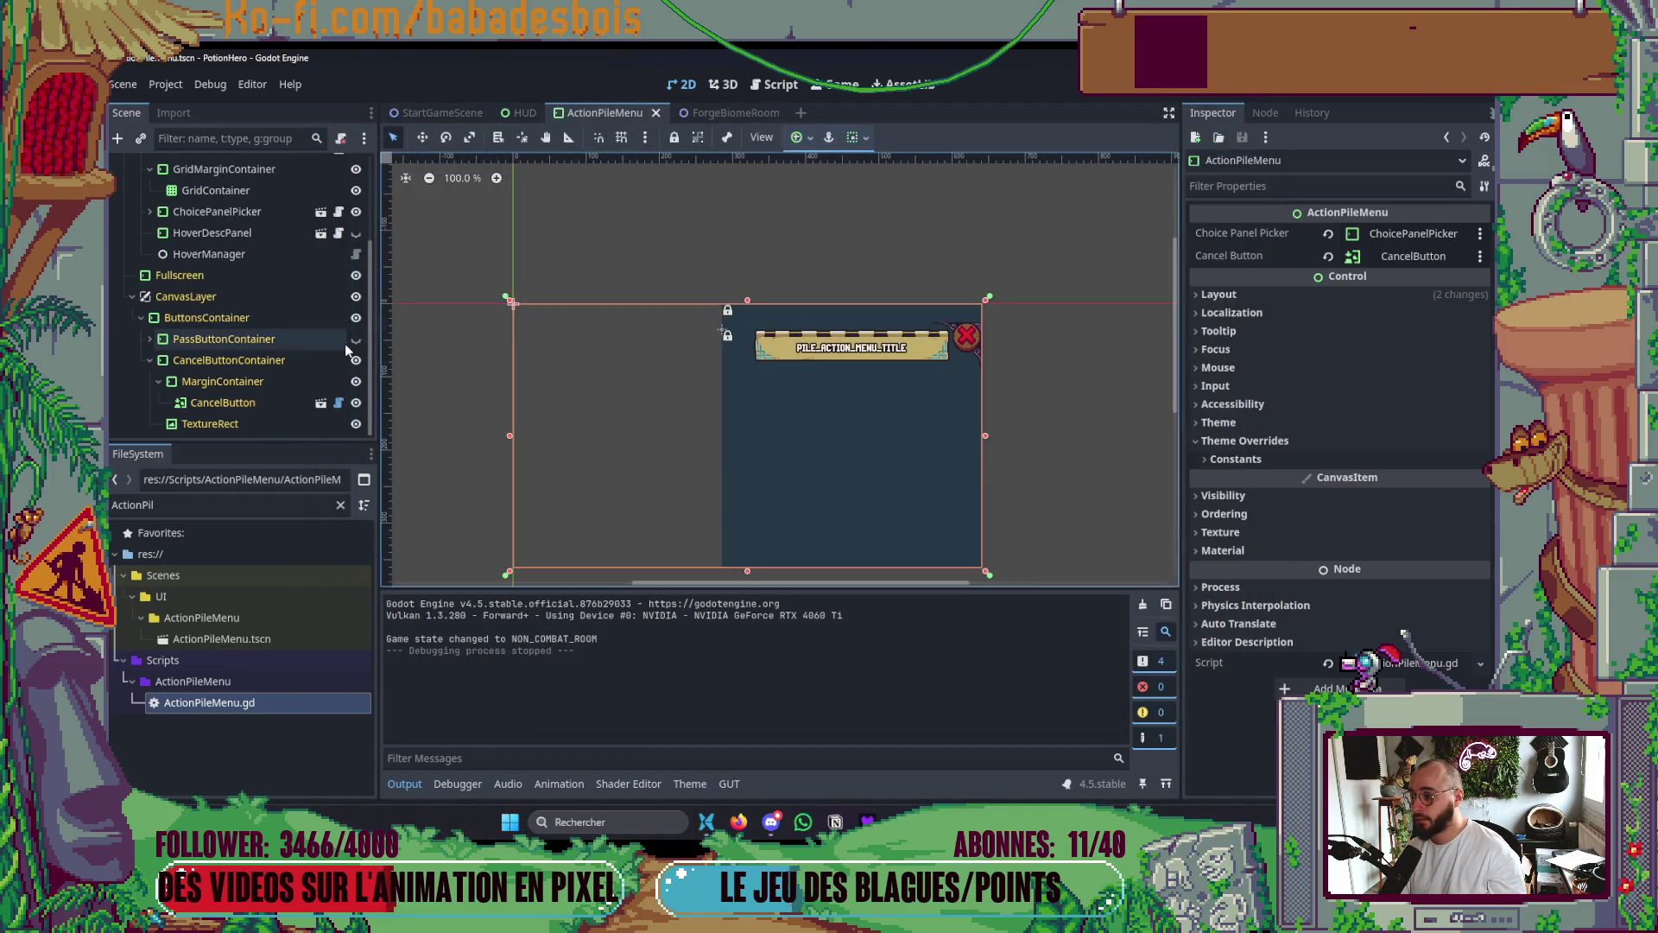
key(ctrl+z)
scroll(287, 328, up, 3)
scroll(292, 304, down, 3)
scroll(293, 306, up, 3)
scroll(294, 306, down, 3)
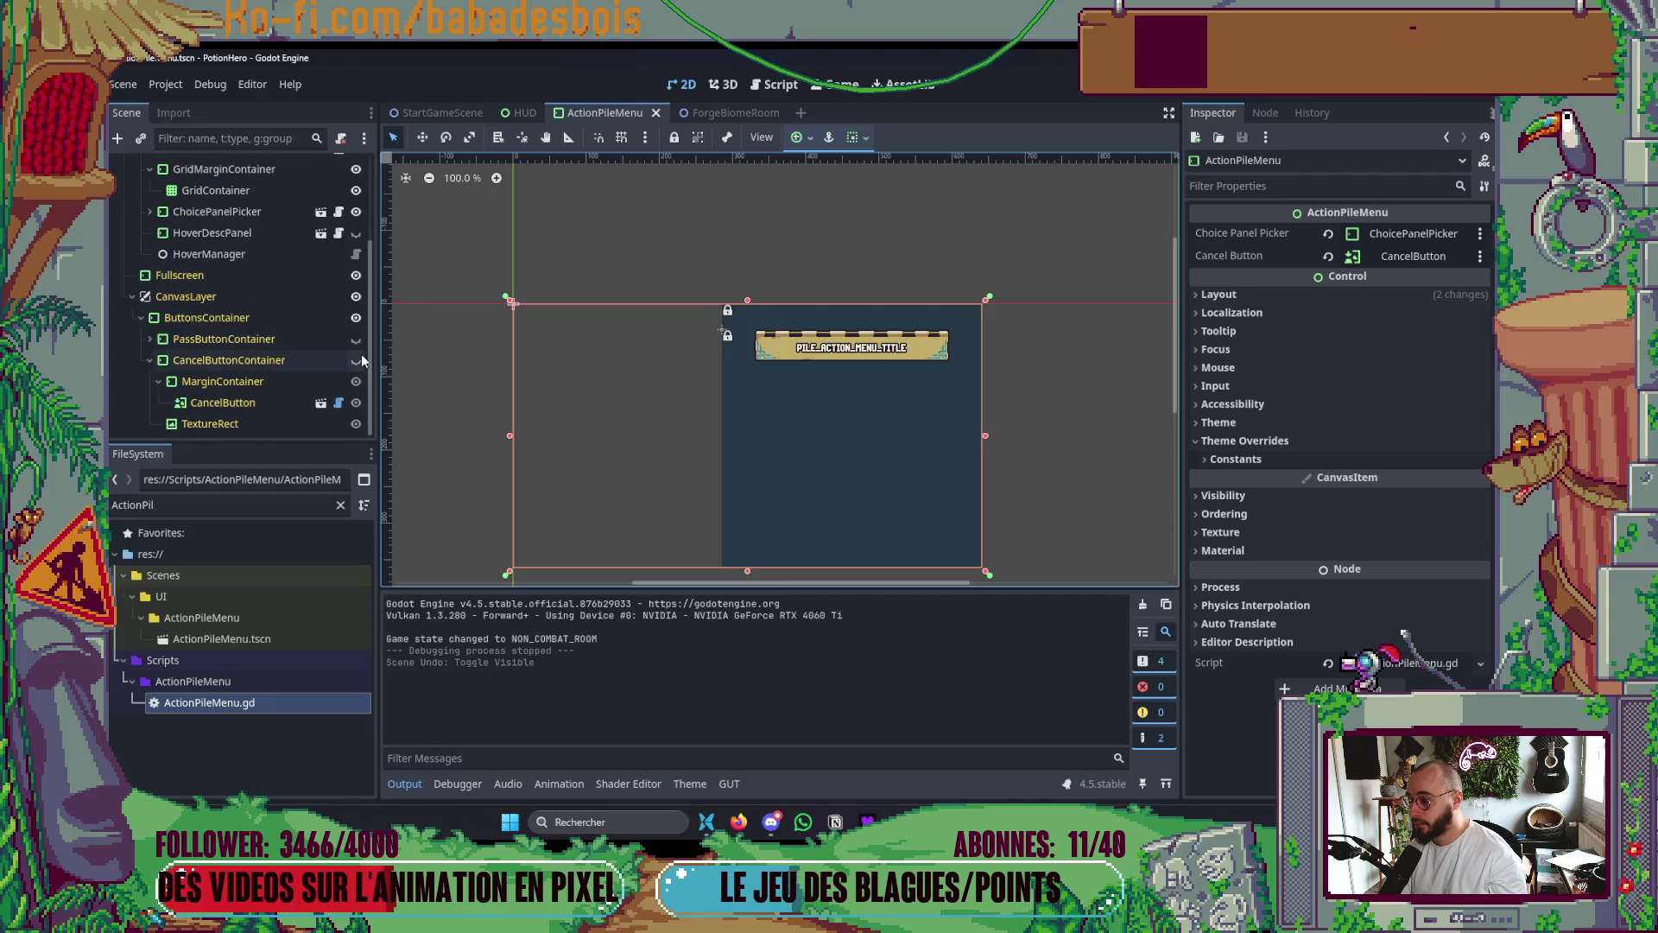
click(356, 361)
key(ctrl+s)
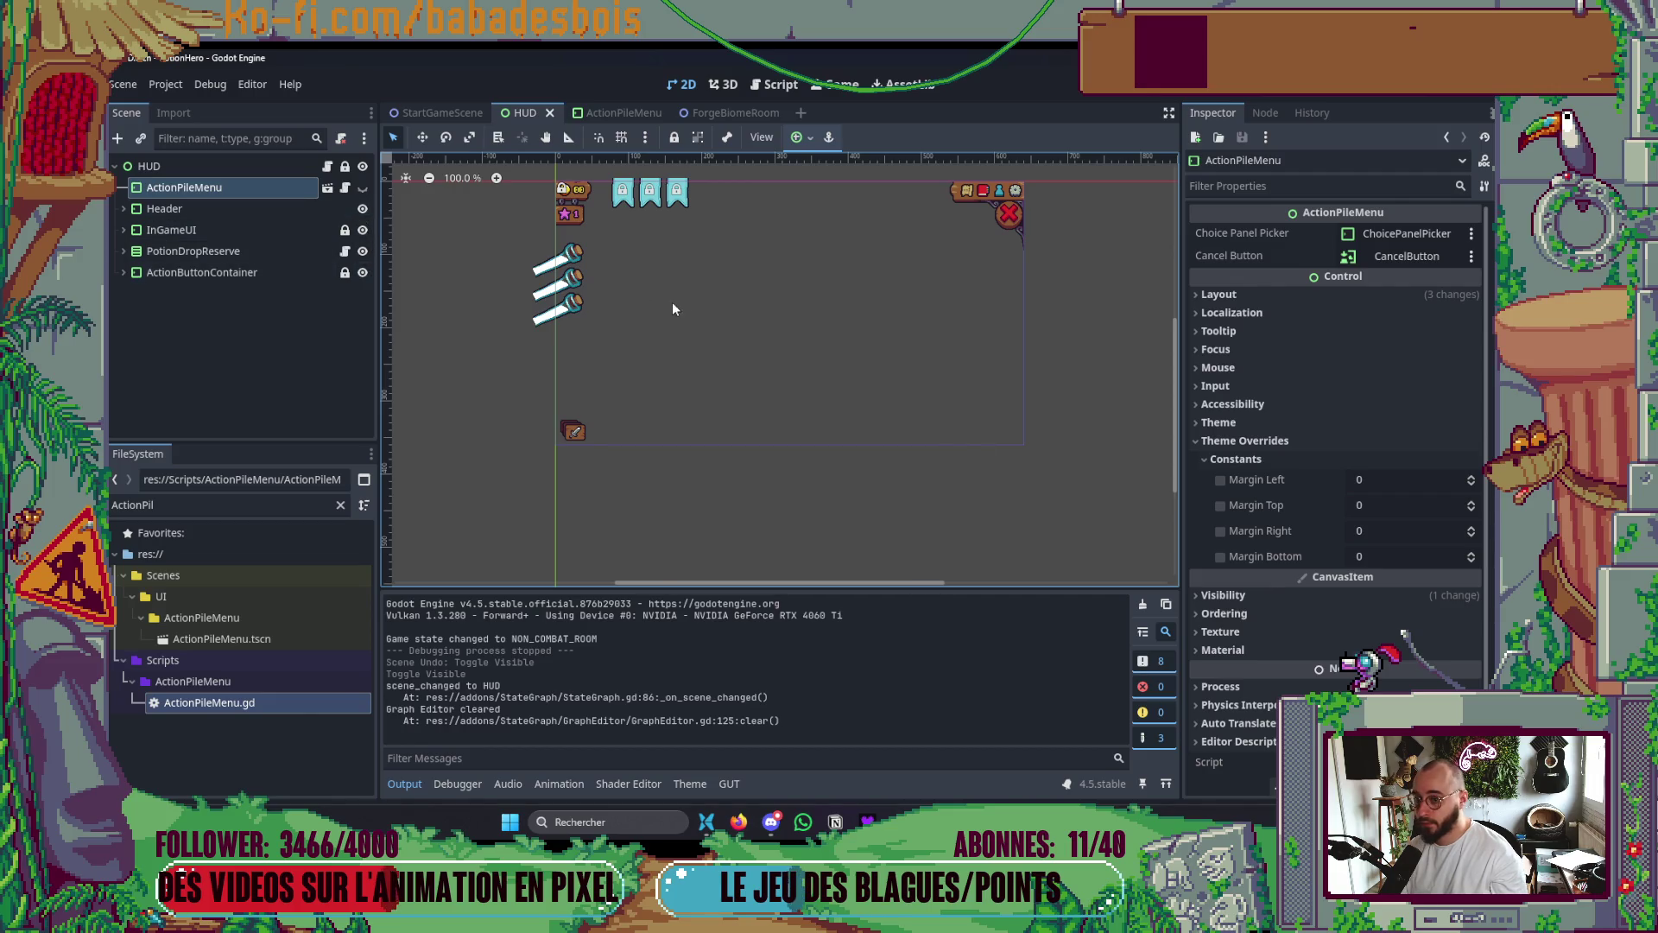
Step: Hide CancelButtonContainer again in the ActionPileMenu scene
click(623, 113)
scroll(309, 331, down, 3)
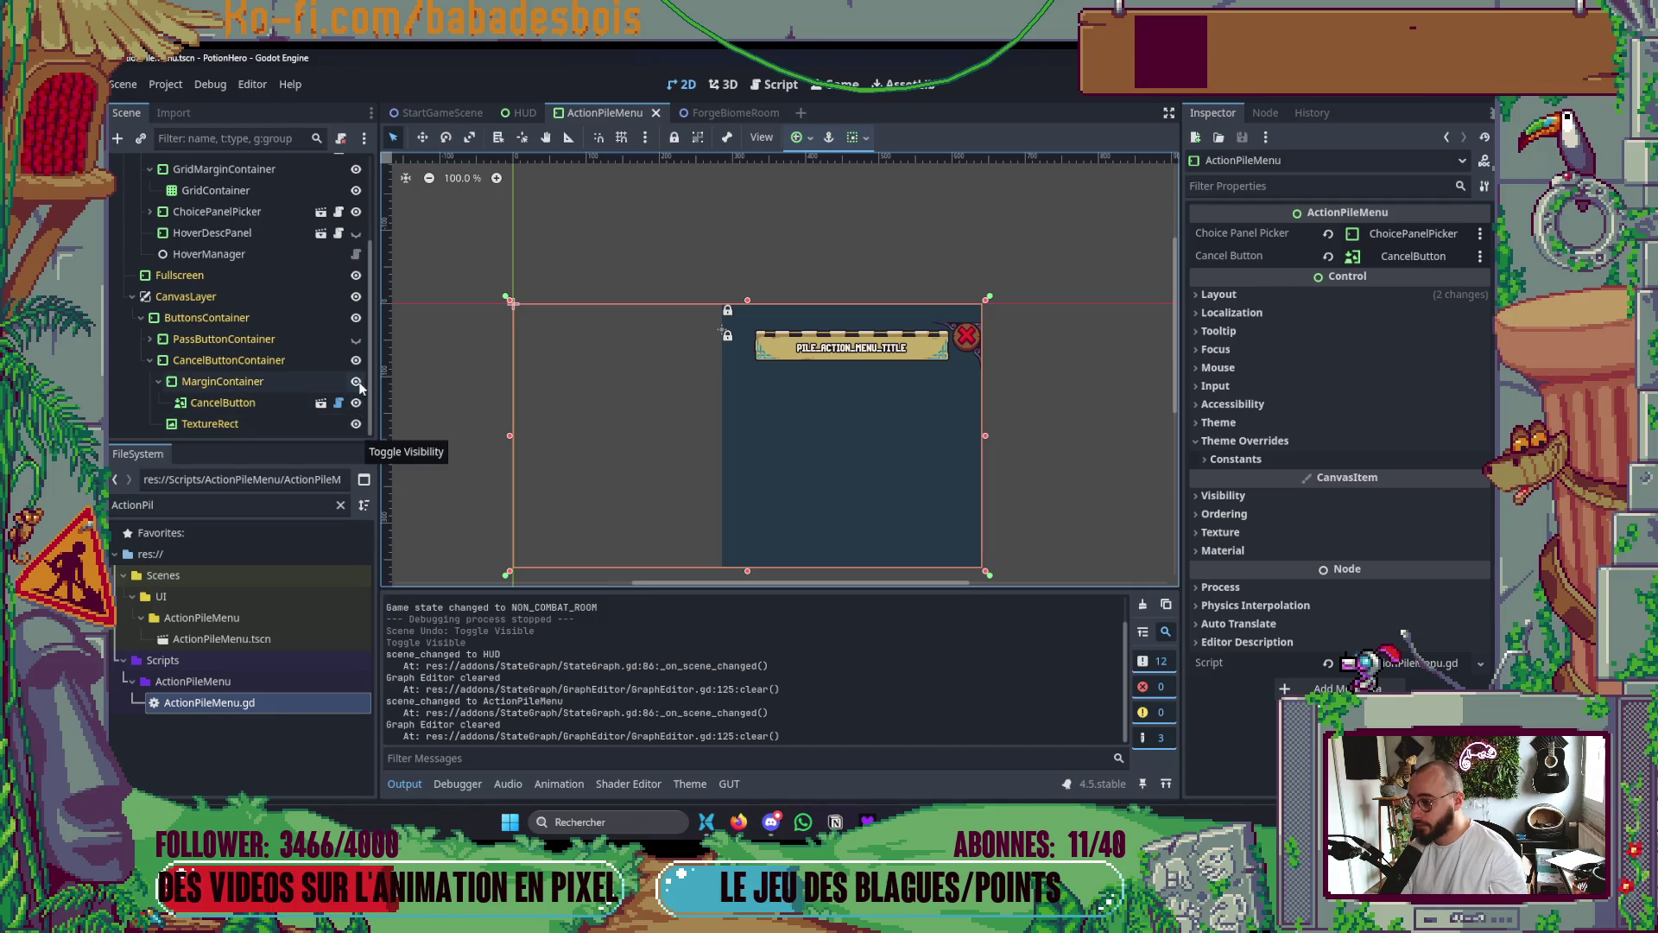
click(356, 362)
key(alt+Tab)
key(alt+Tab)
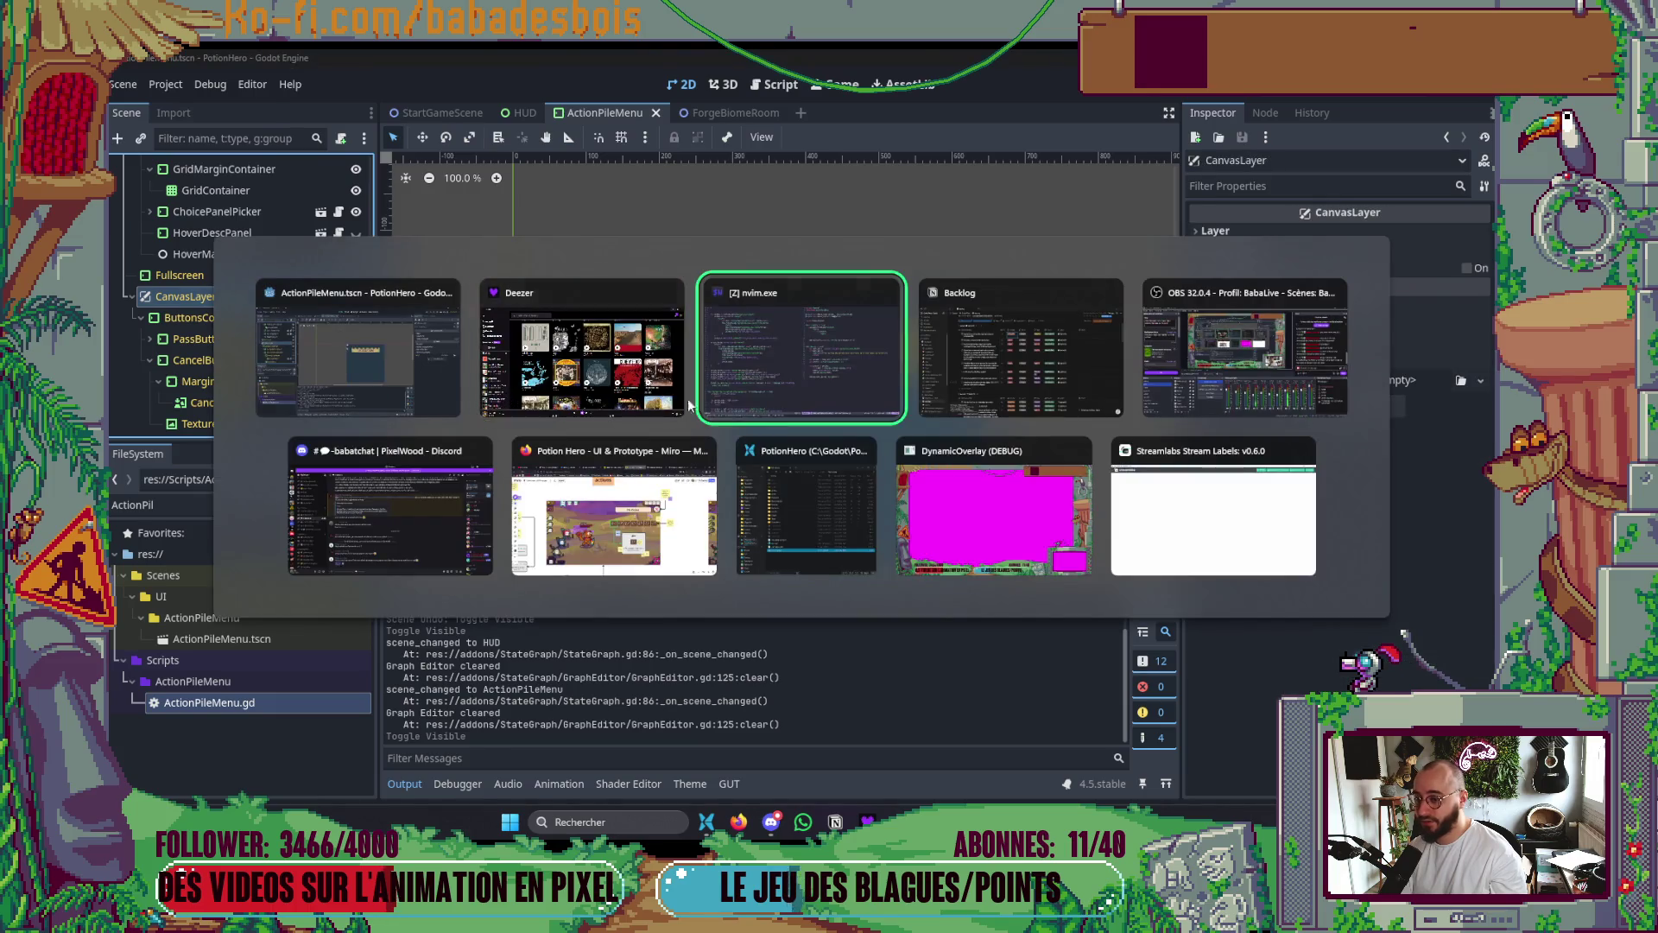
Step: Add 'cancel_button.visible = visible' to the visibility_changed lambda and save ActionPileMenu.gd
click(993, 228)
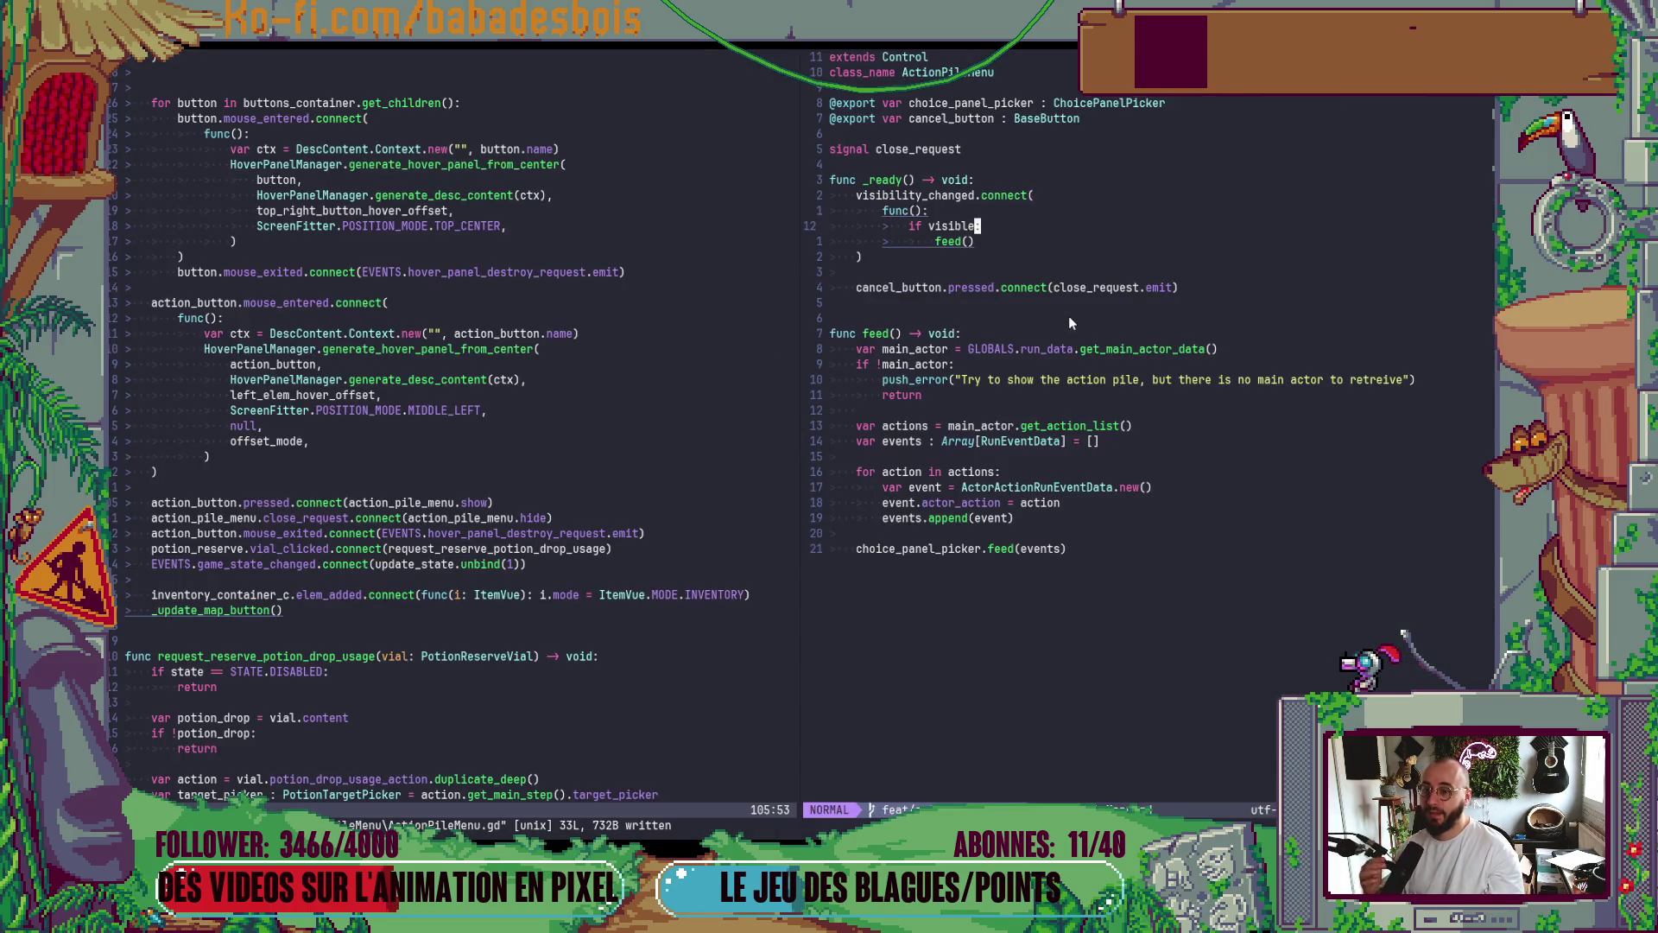
key(k)
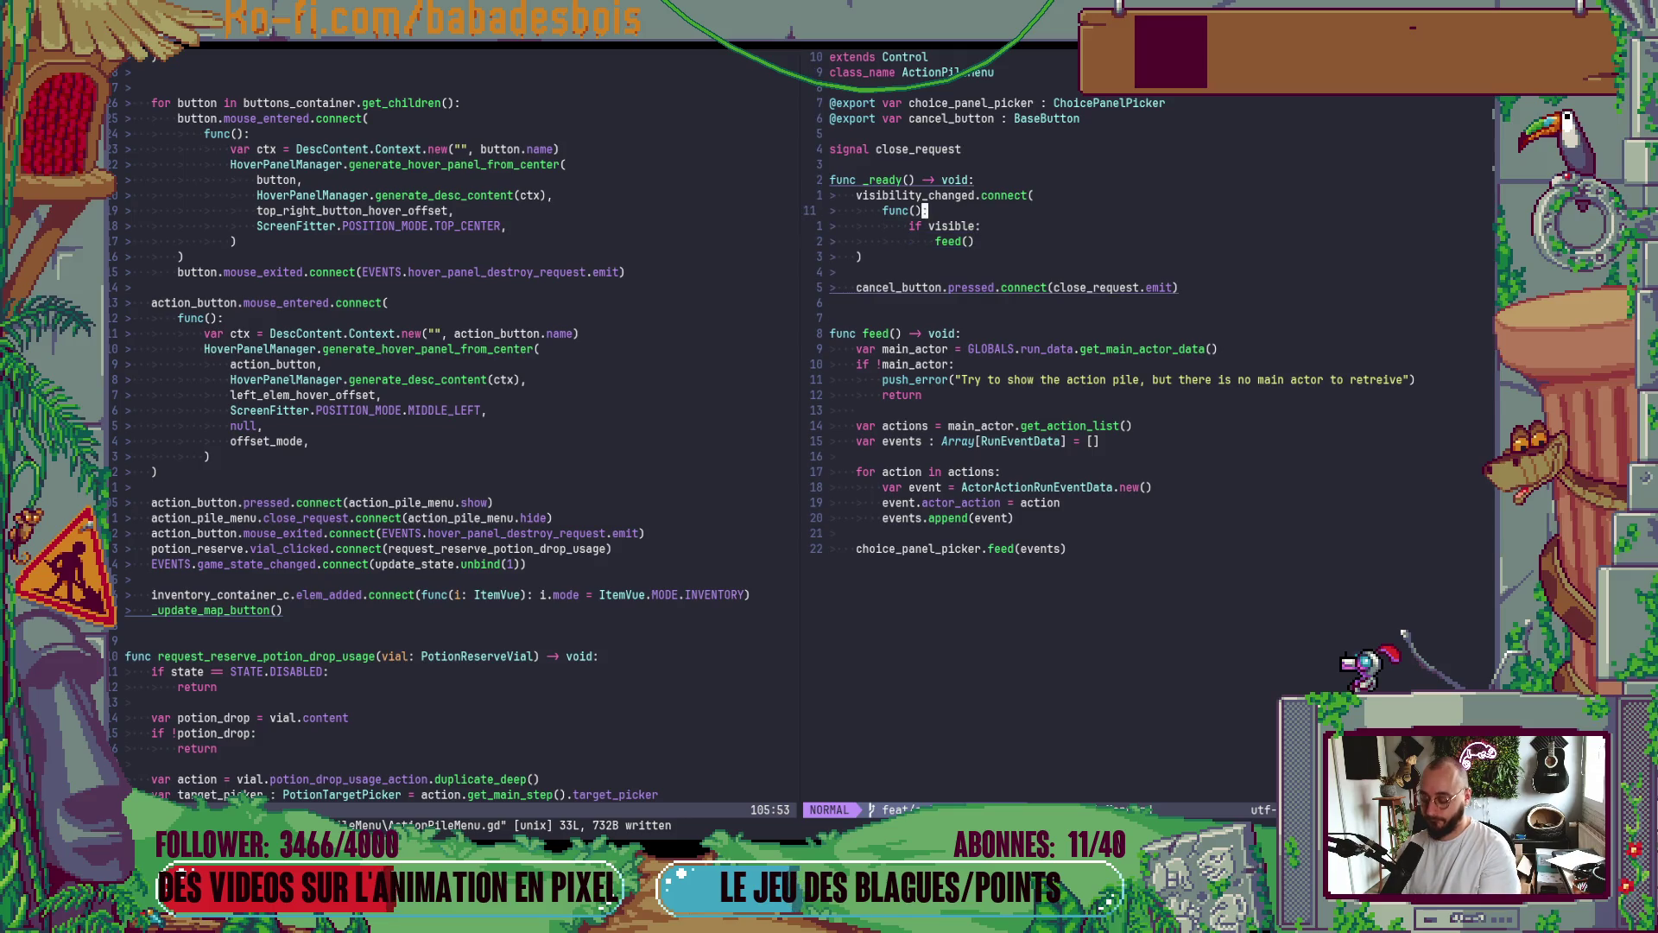
text(o)
text(ncel_button.cl)
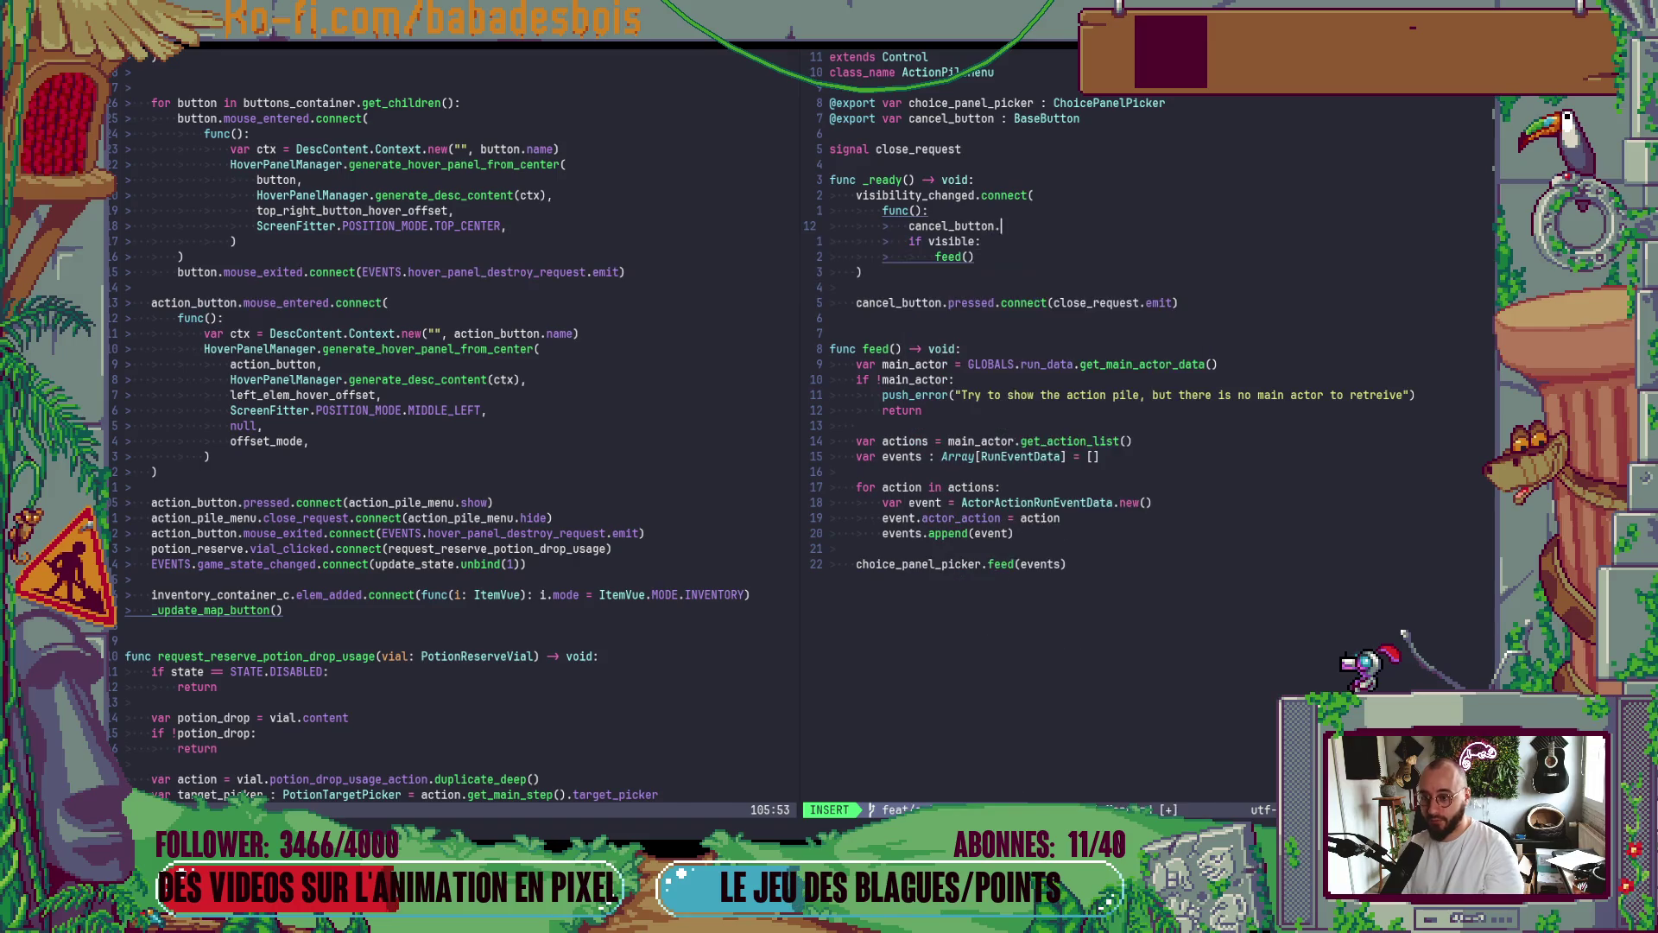
key(BackSpace)
key(BackSpace)
text(visible = vi)
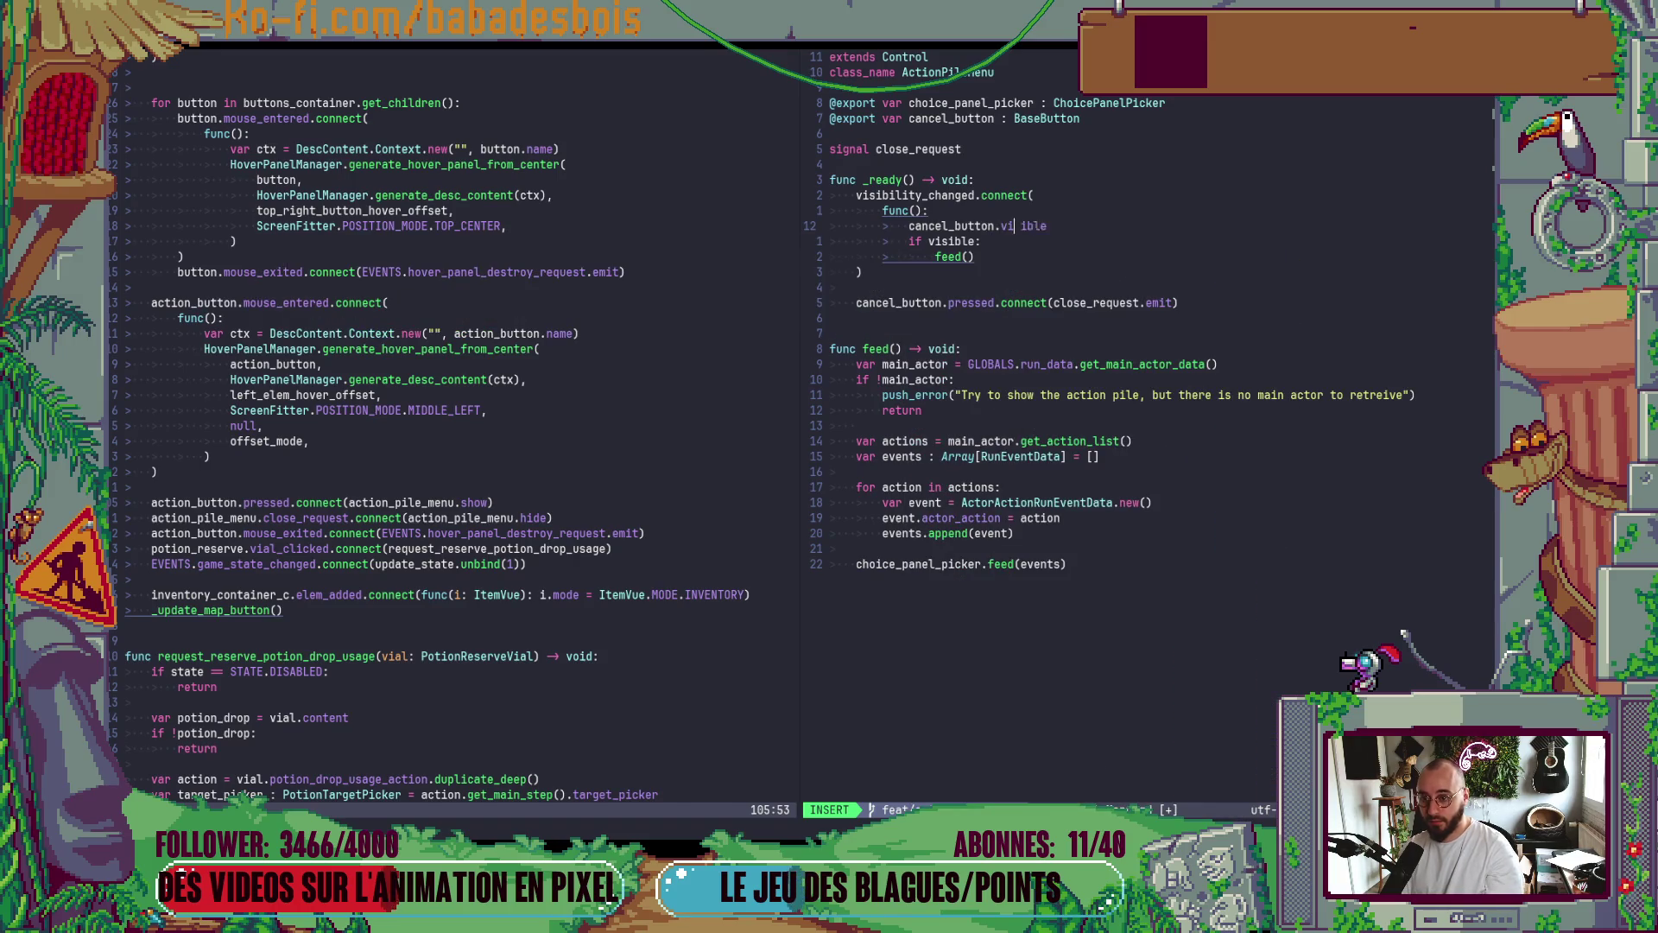
text(sible)
key(Escape)
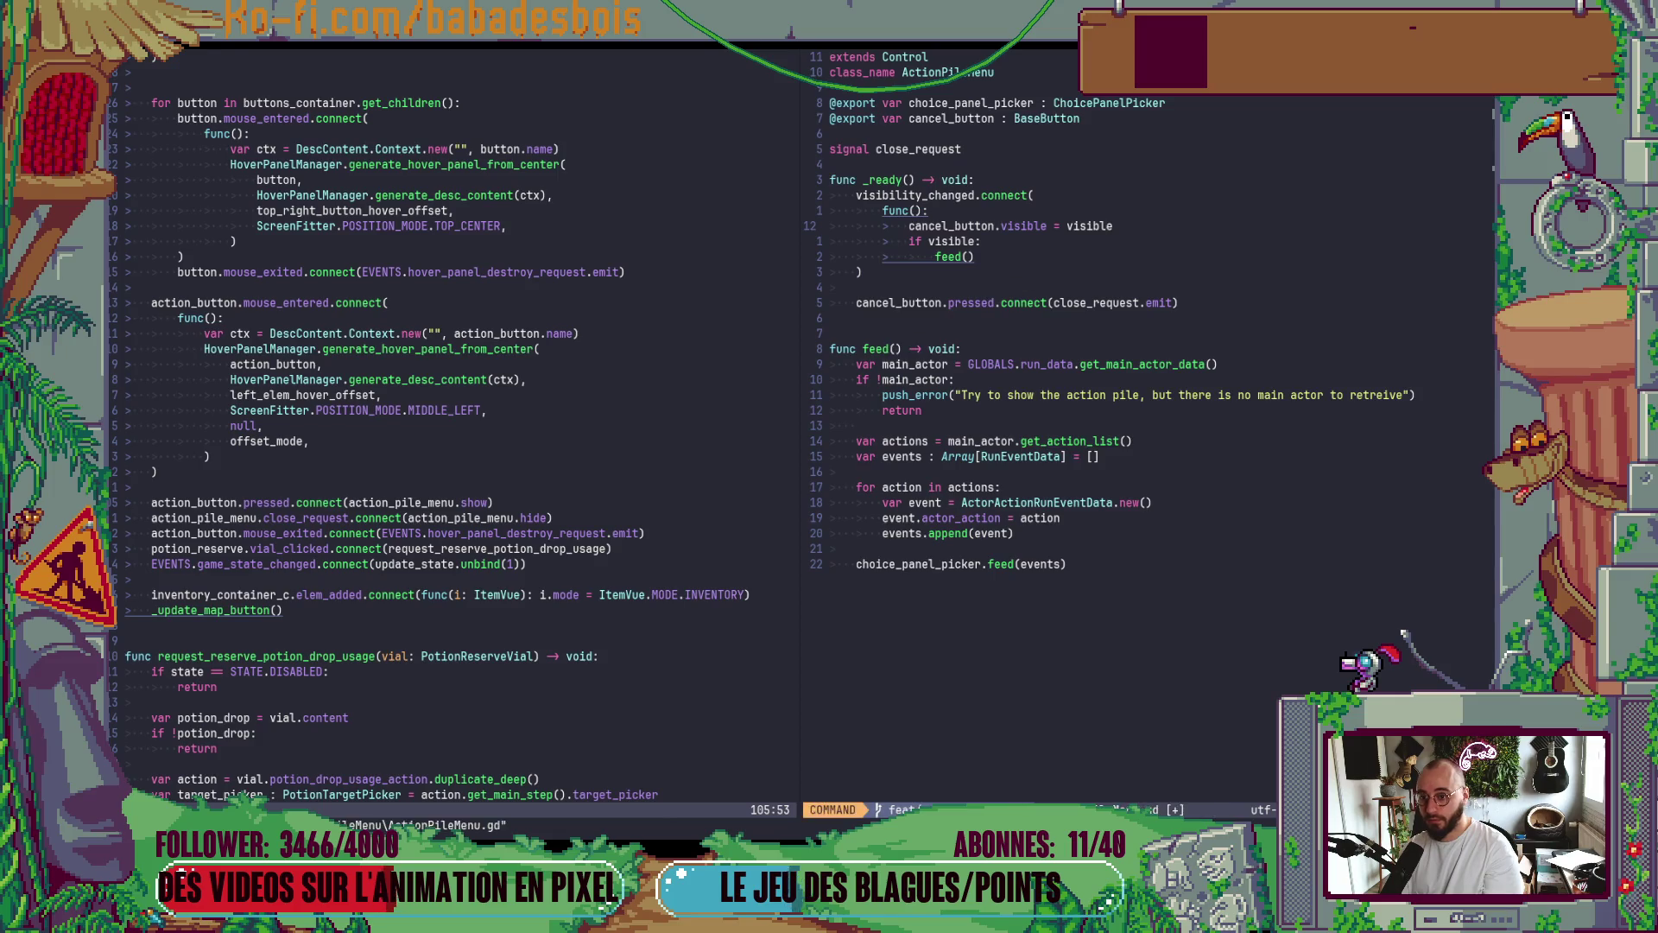
text(:w)
key(Return)
Step: Open the action pile panel in the running game, then stop the test
key(alt+Tab)
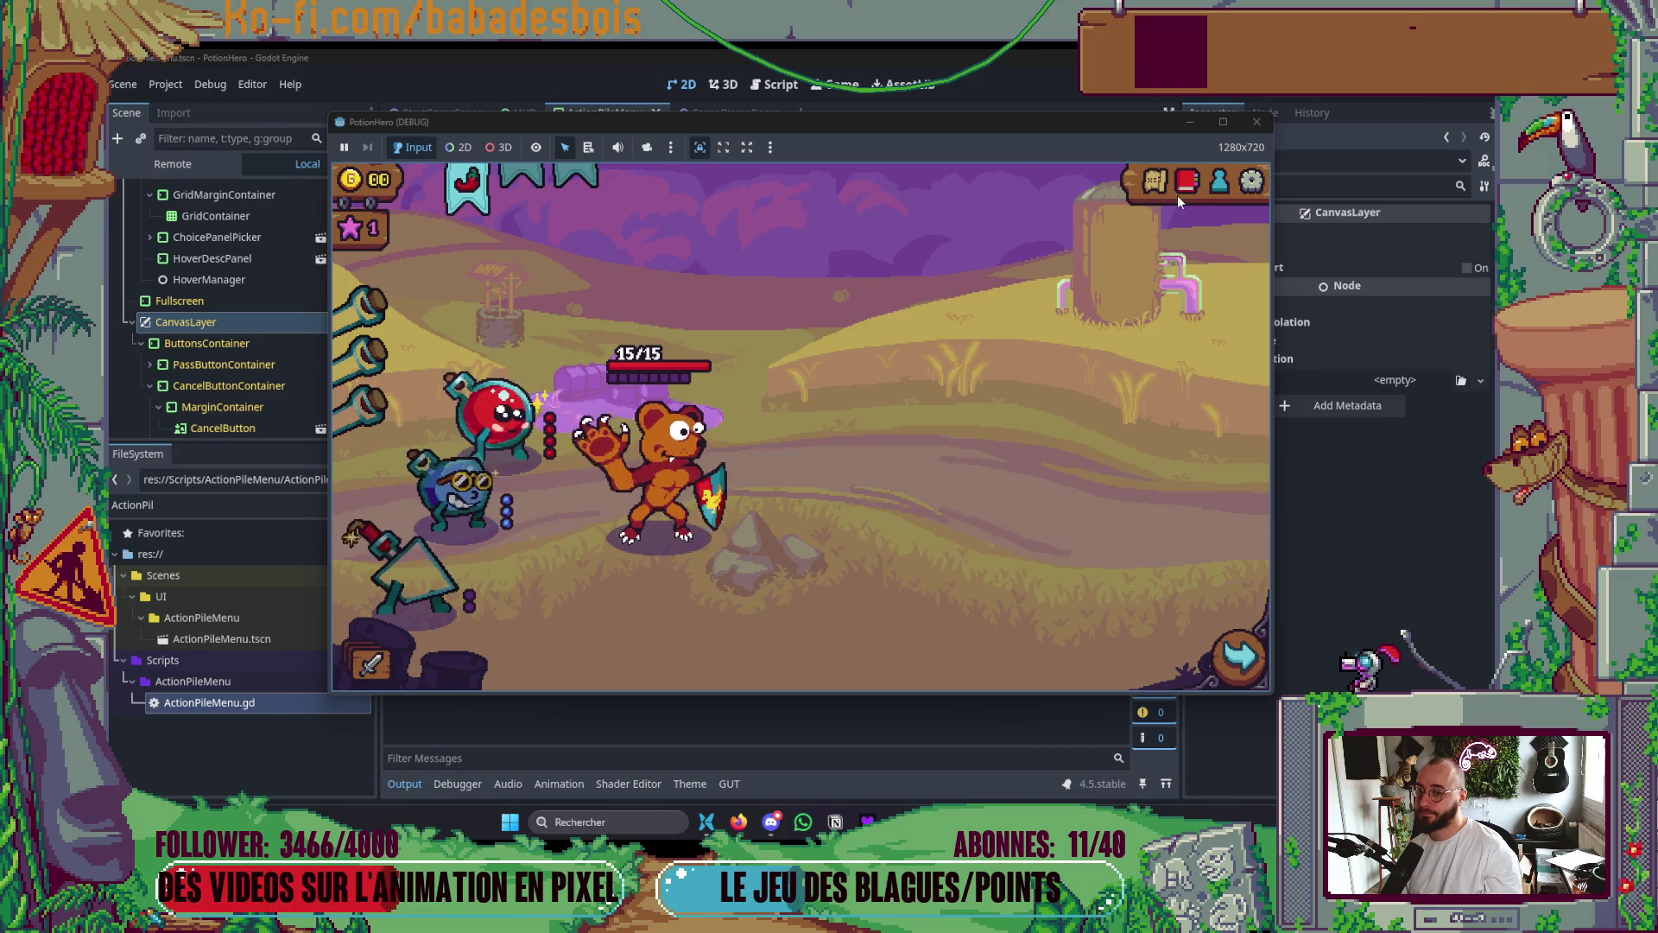
click(377, 681)
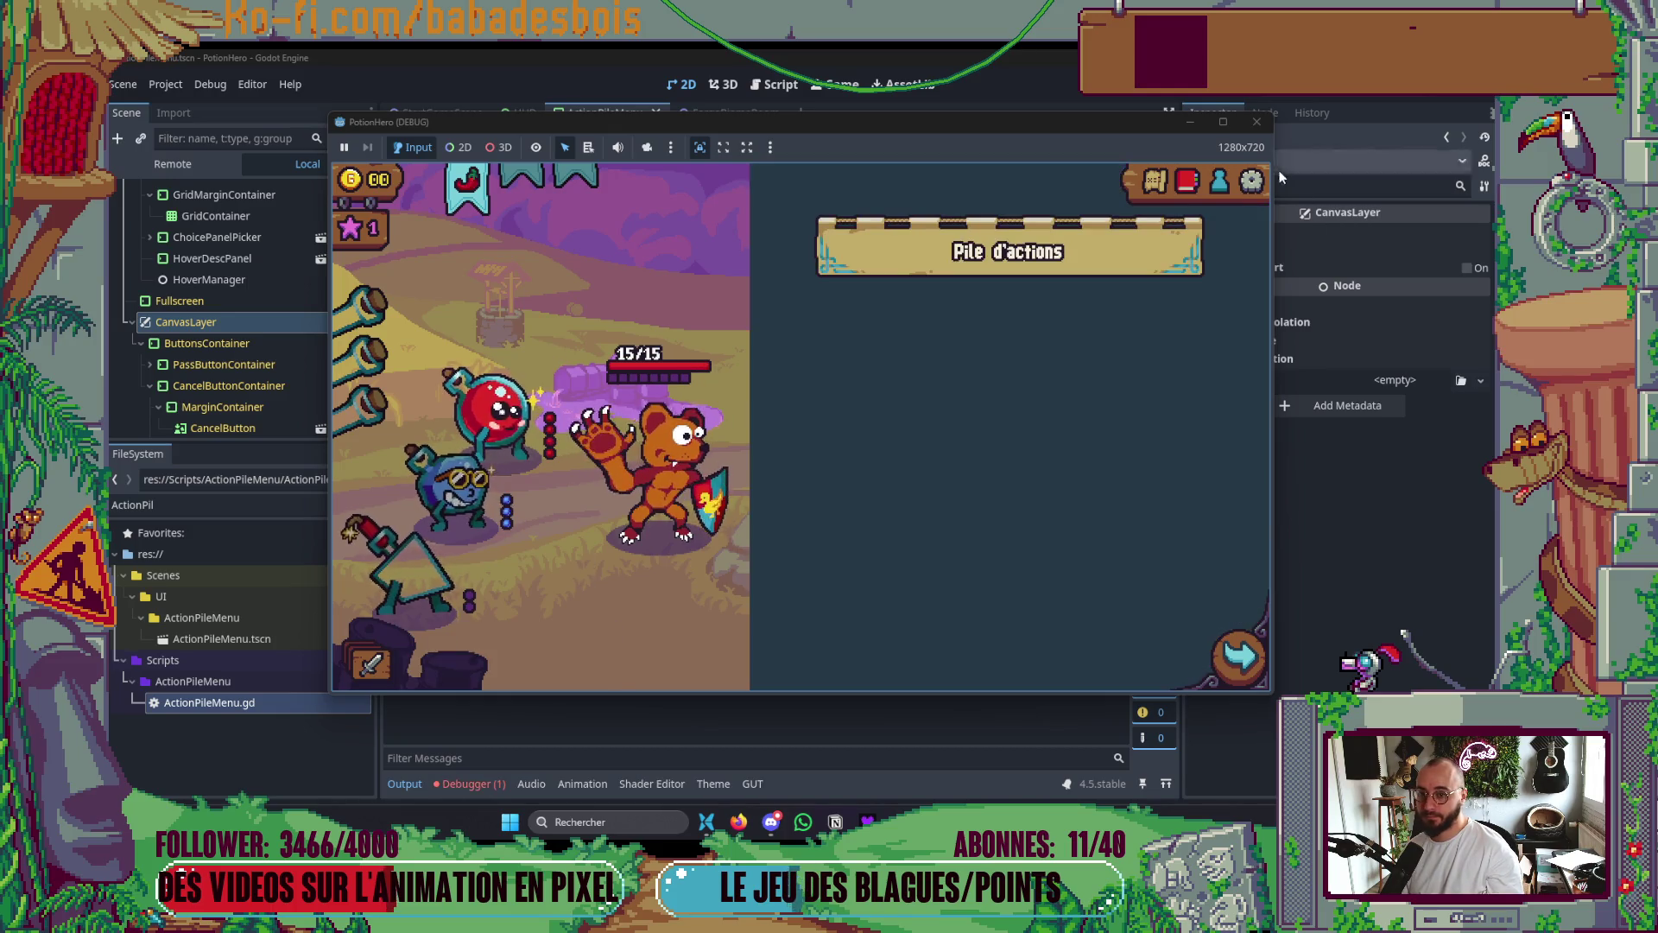
click(1265, 126)
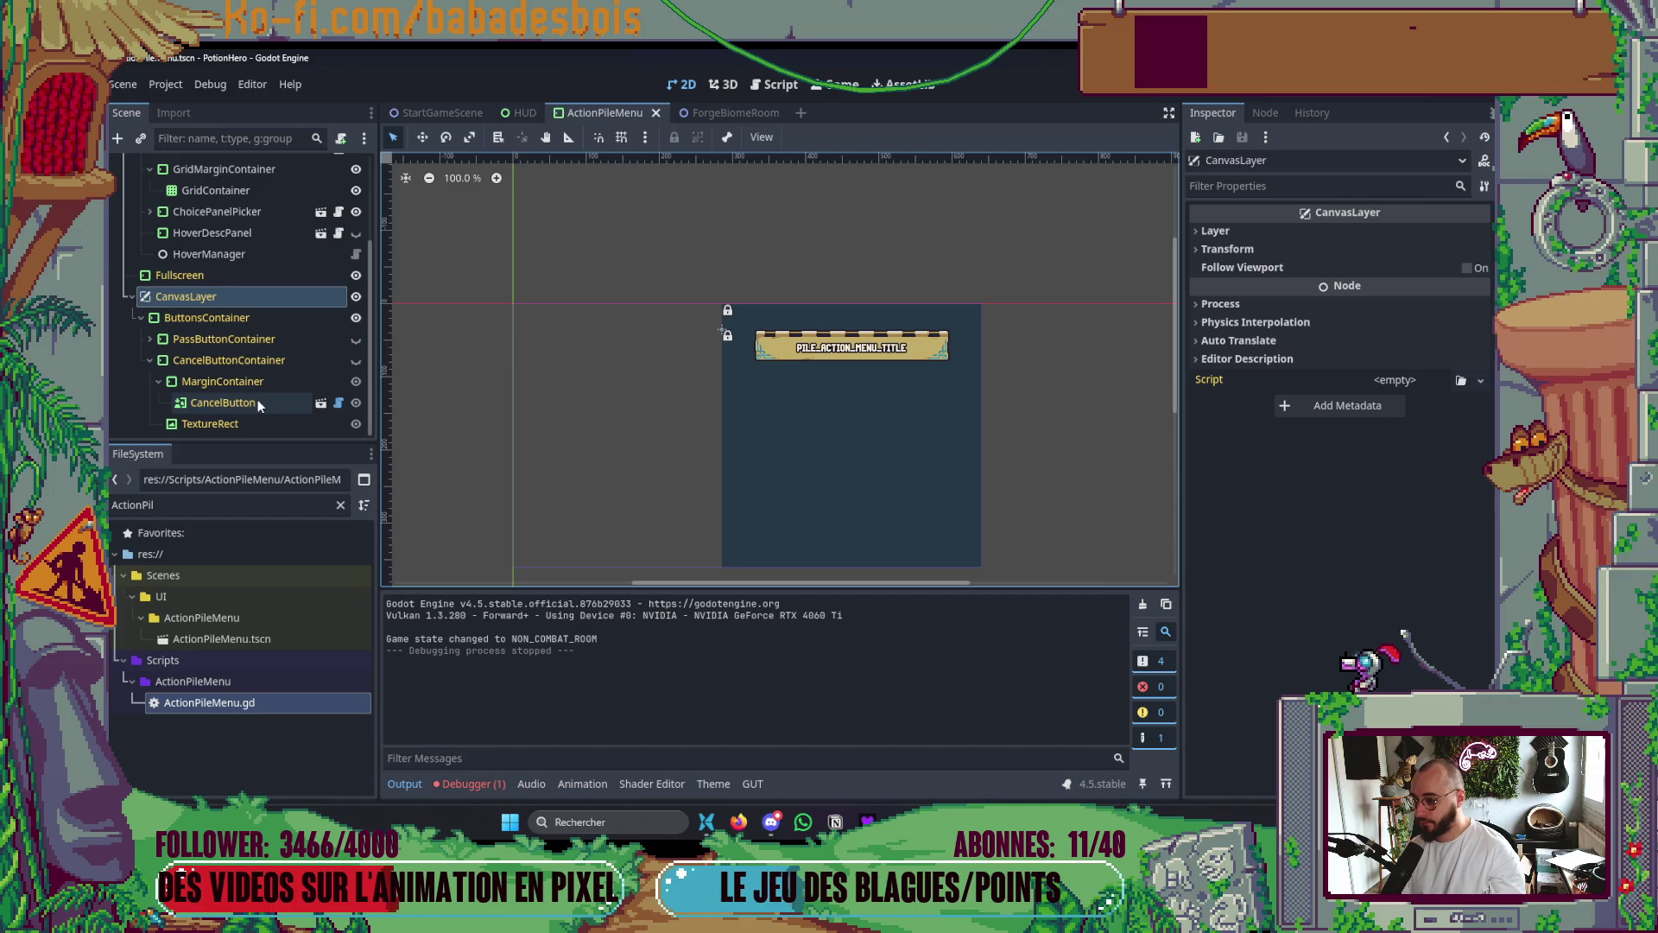
key(alt+Tab)
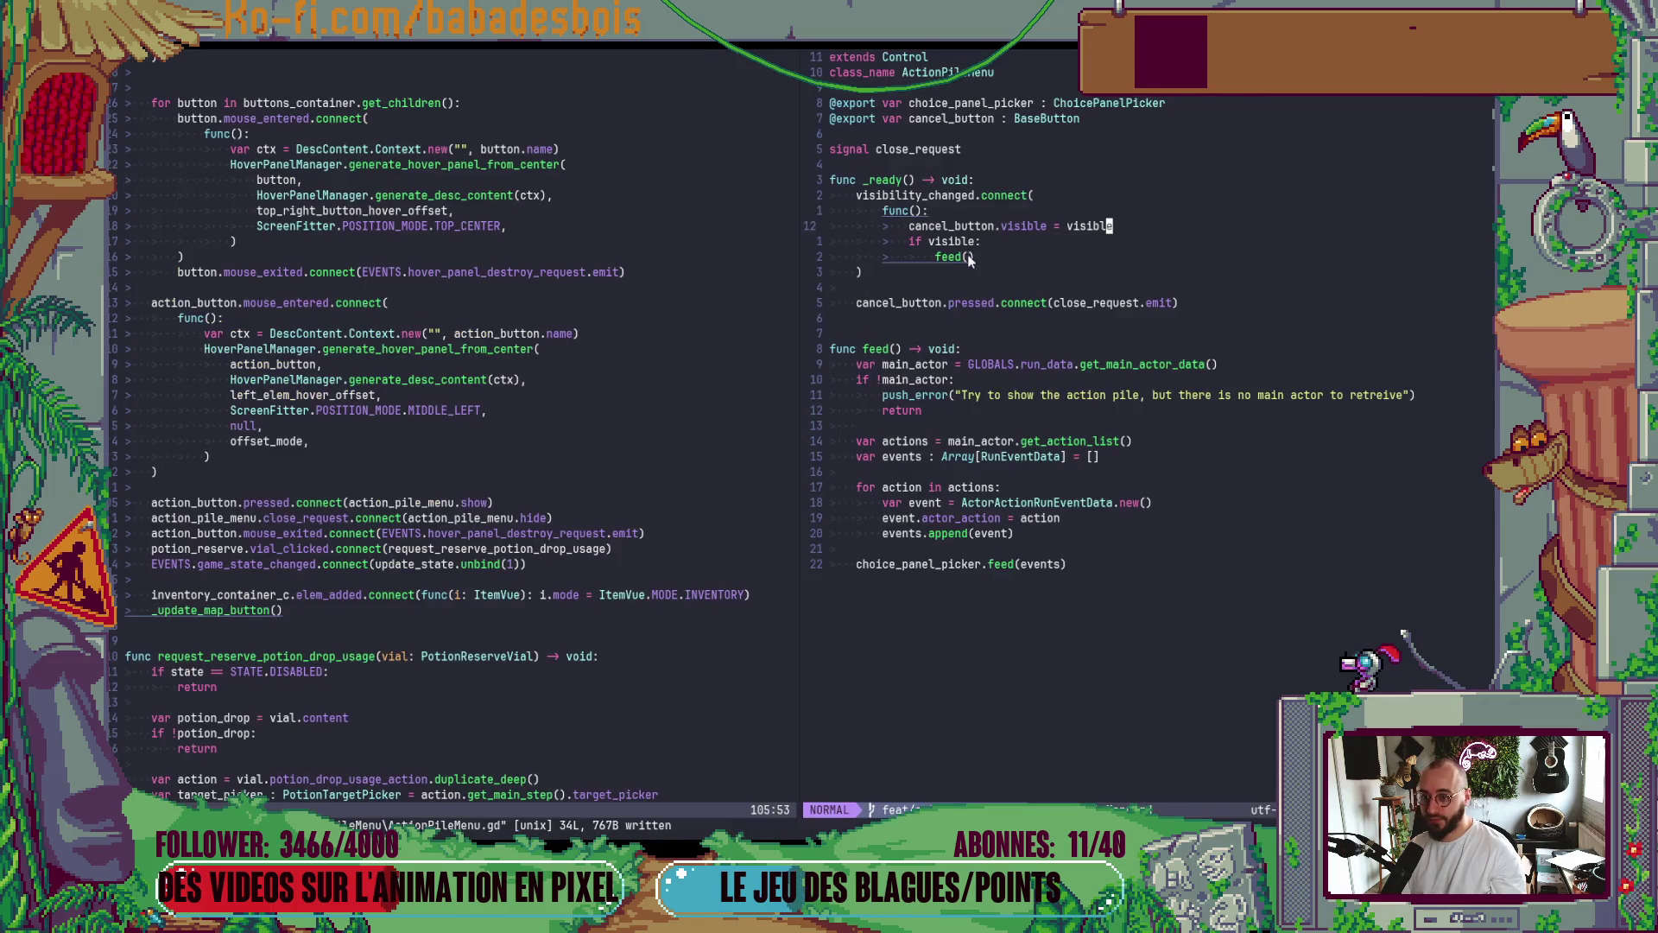
click(1067, 119)
key(y)
key(y)
key(shift+p)
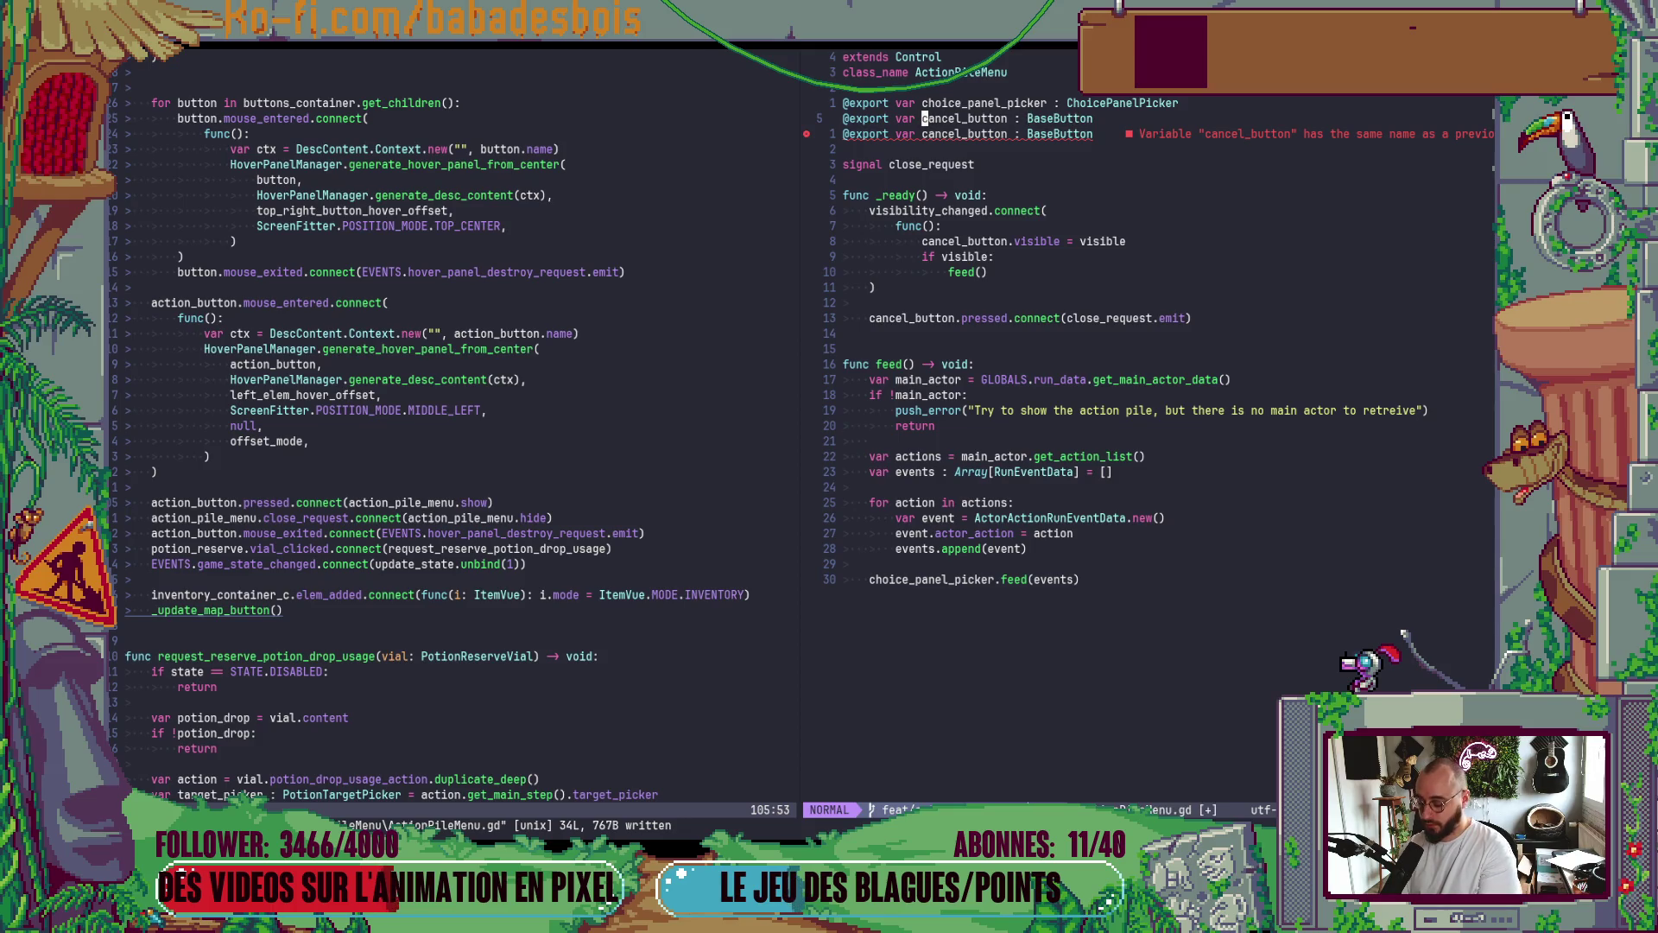
text(ea)
text(_contai)
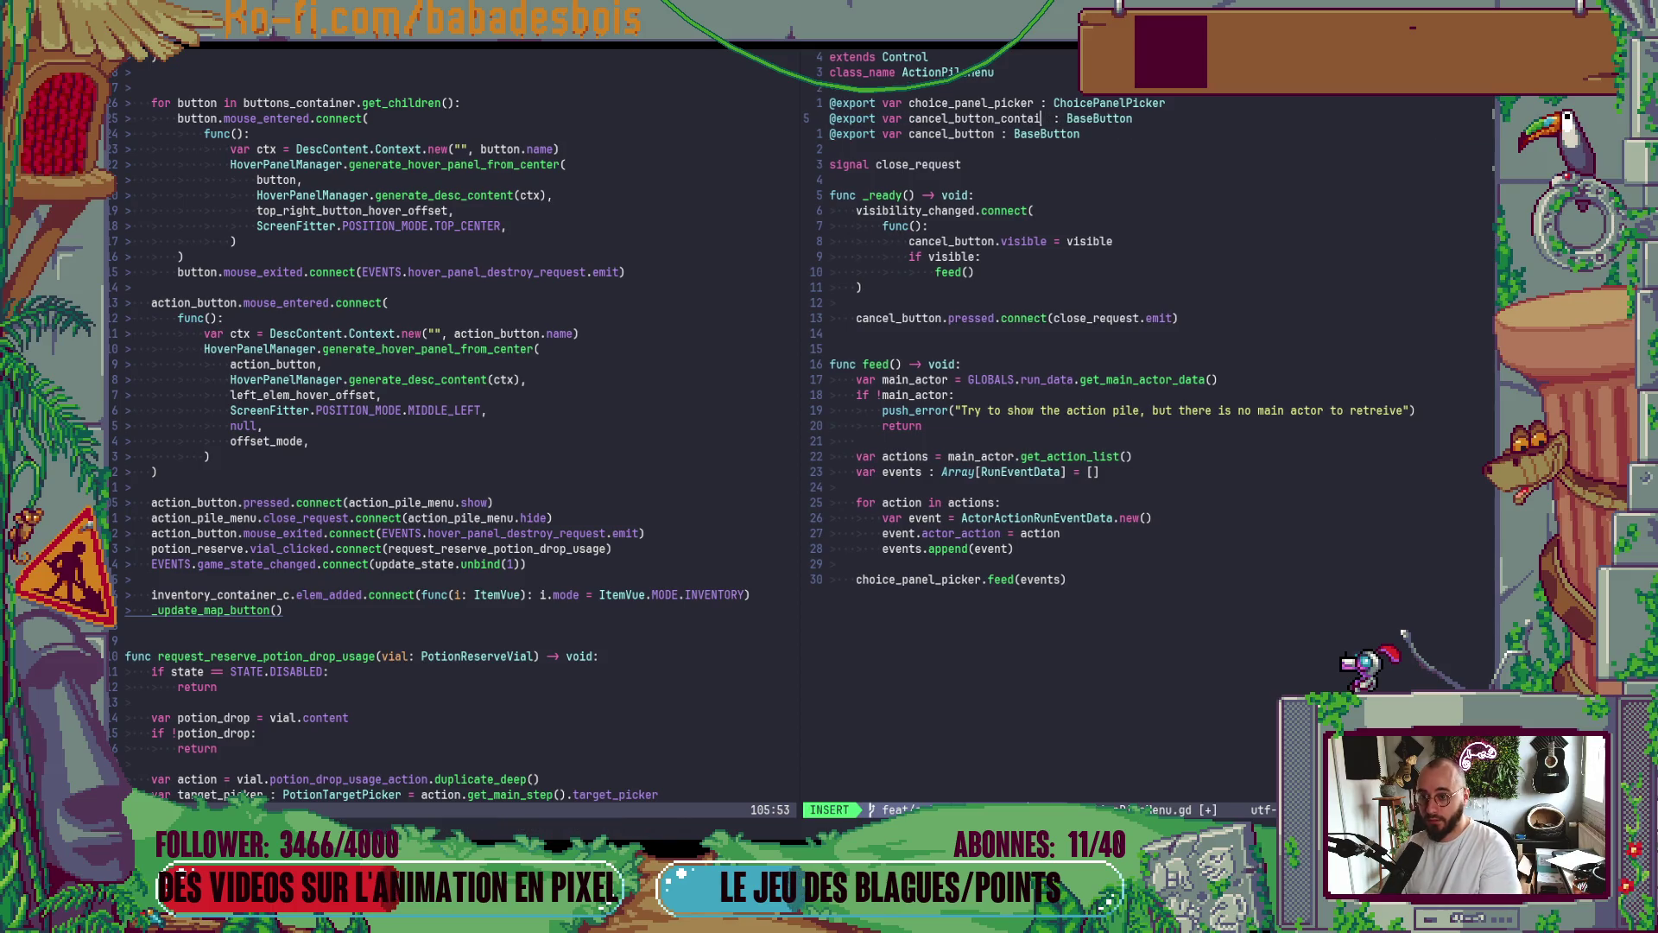
text(ner)
key(Escape)
text(wcwContainer)
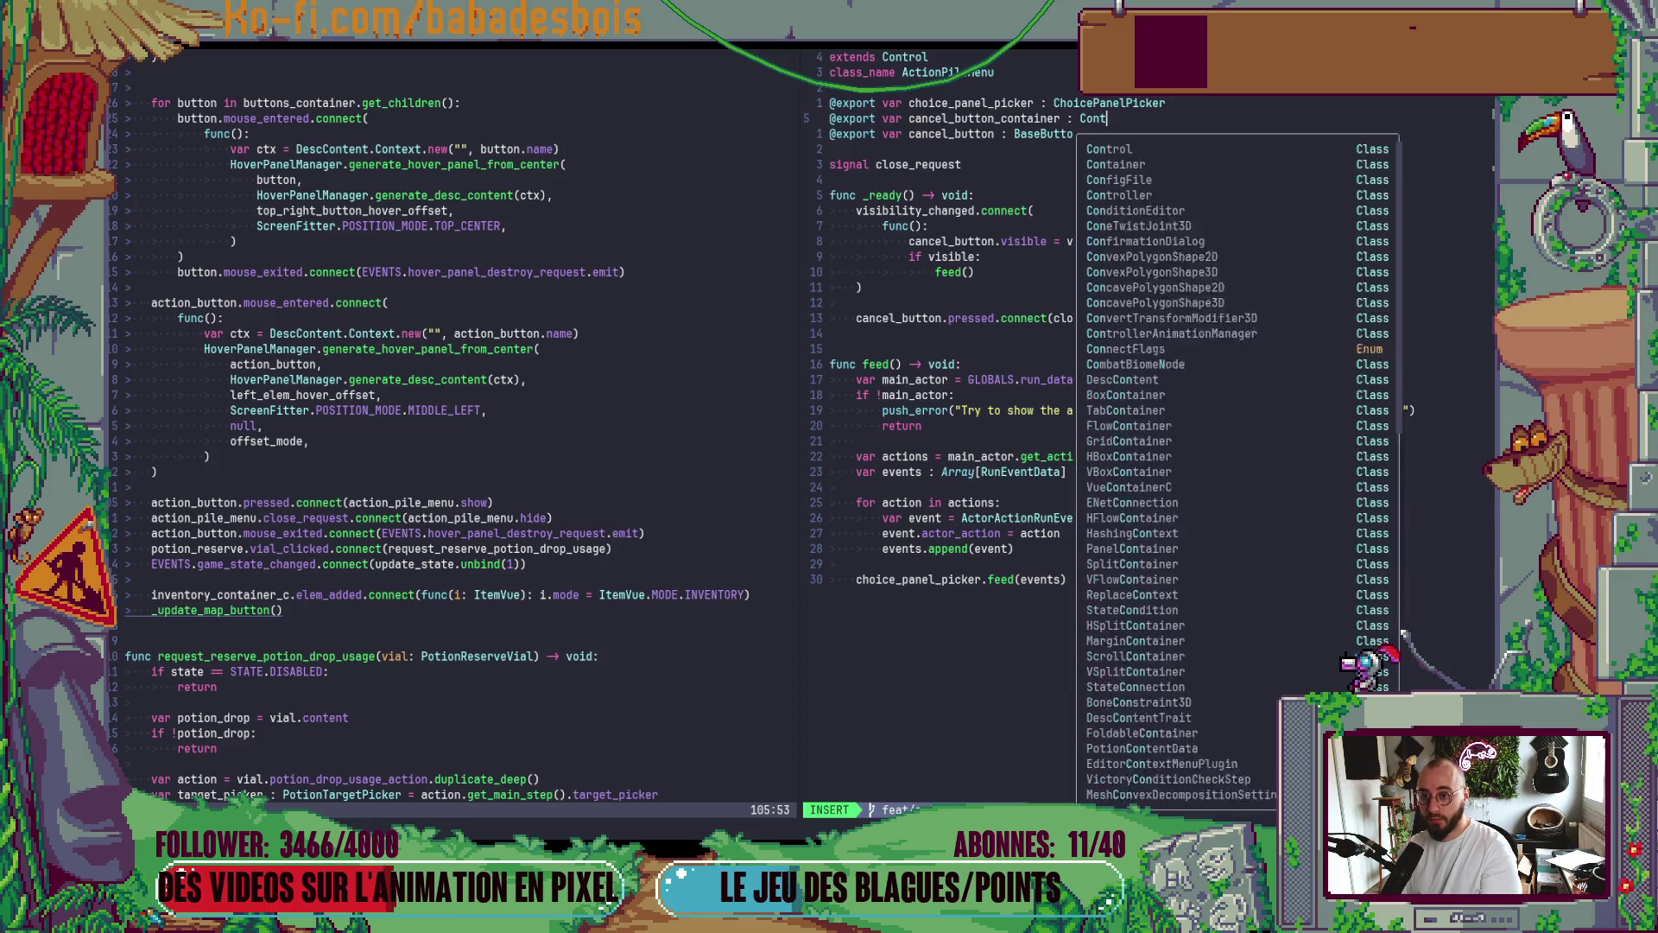
key(Escape)
key(alt+Tab)
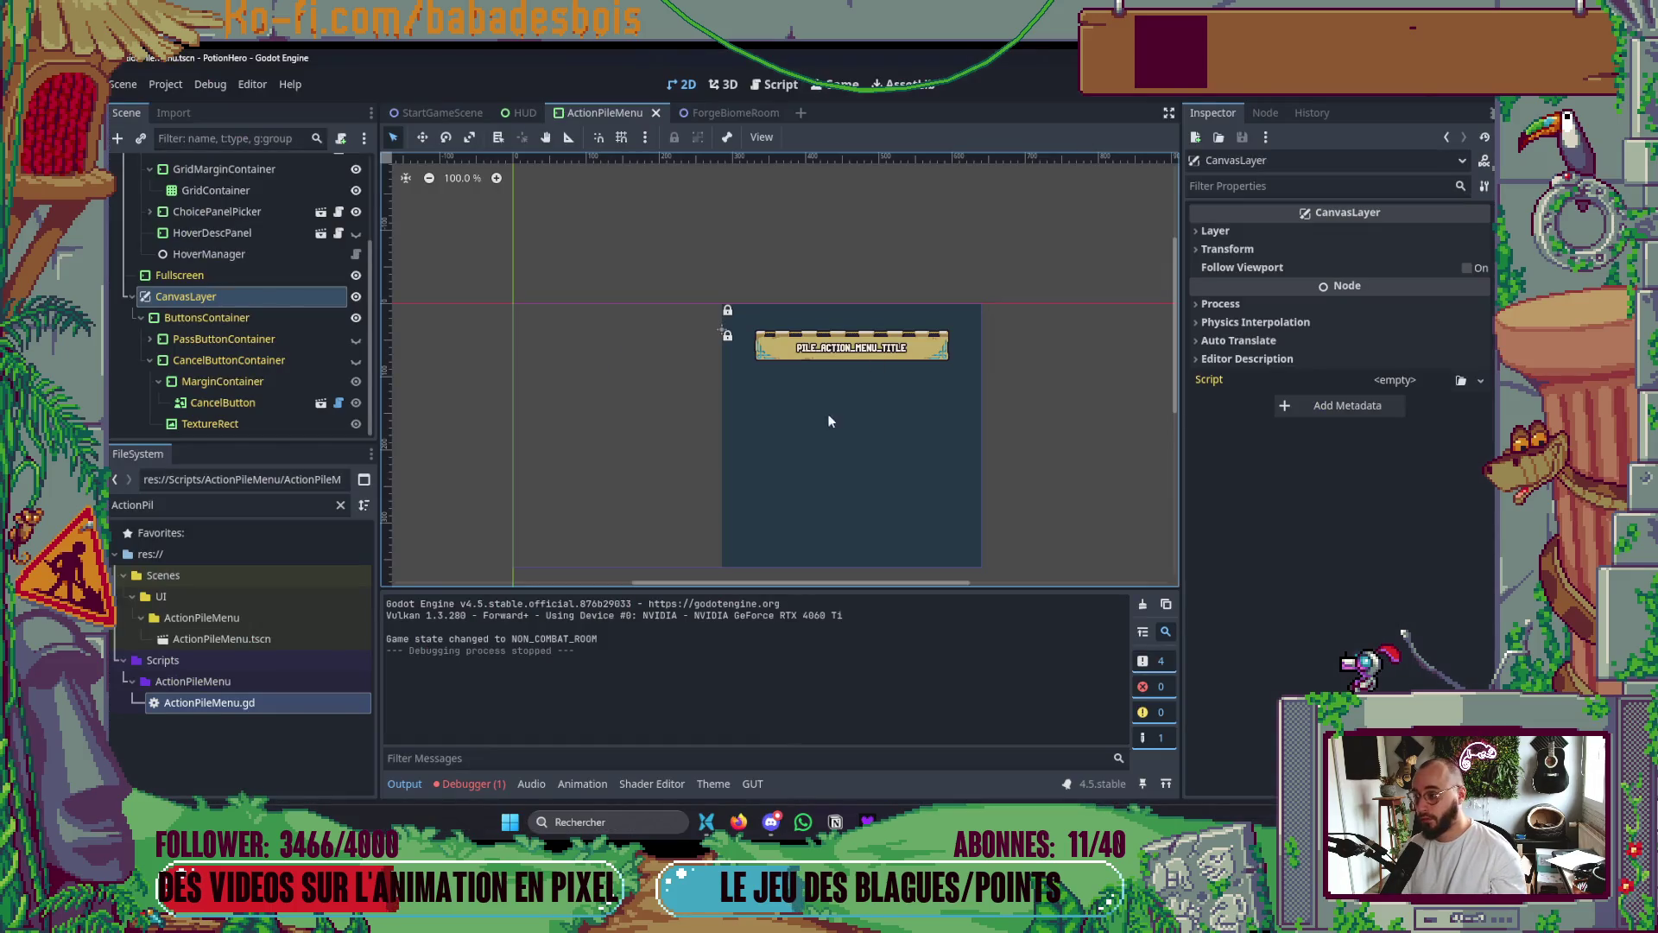
Step: Assign CancelButtonContainer to ActionPileMenu's Cancel Button Container export
scroll(242, 303, up, 5)
click(175, 166)
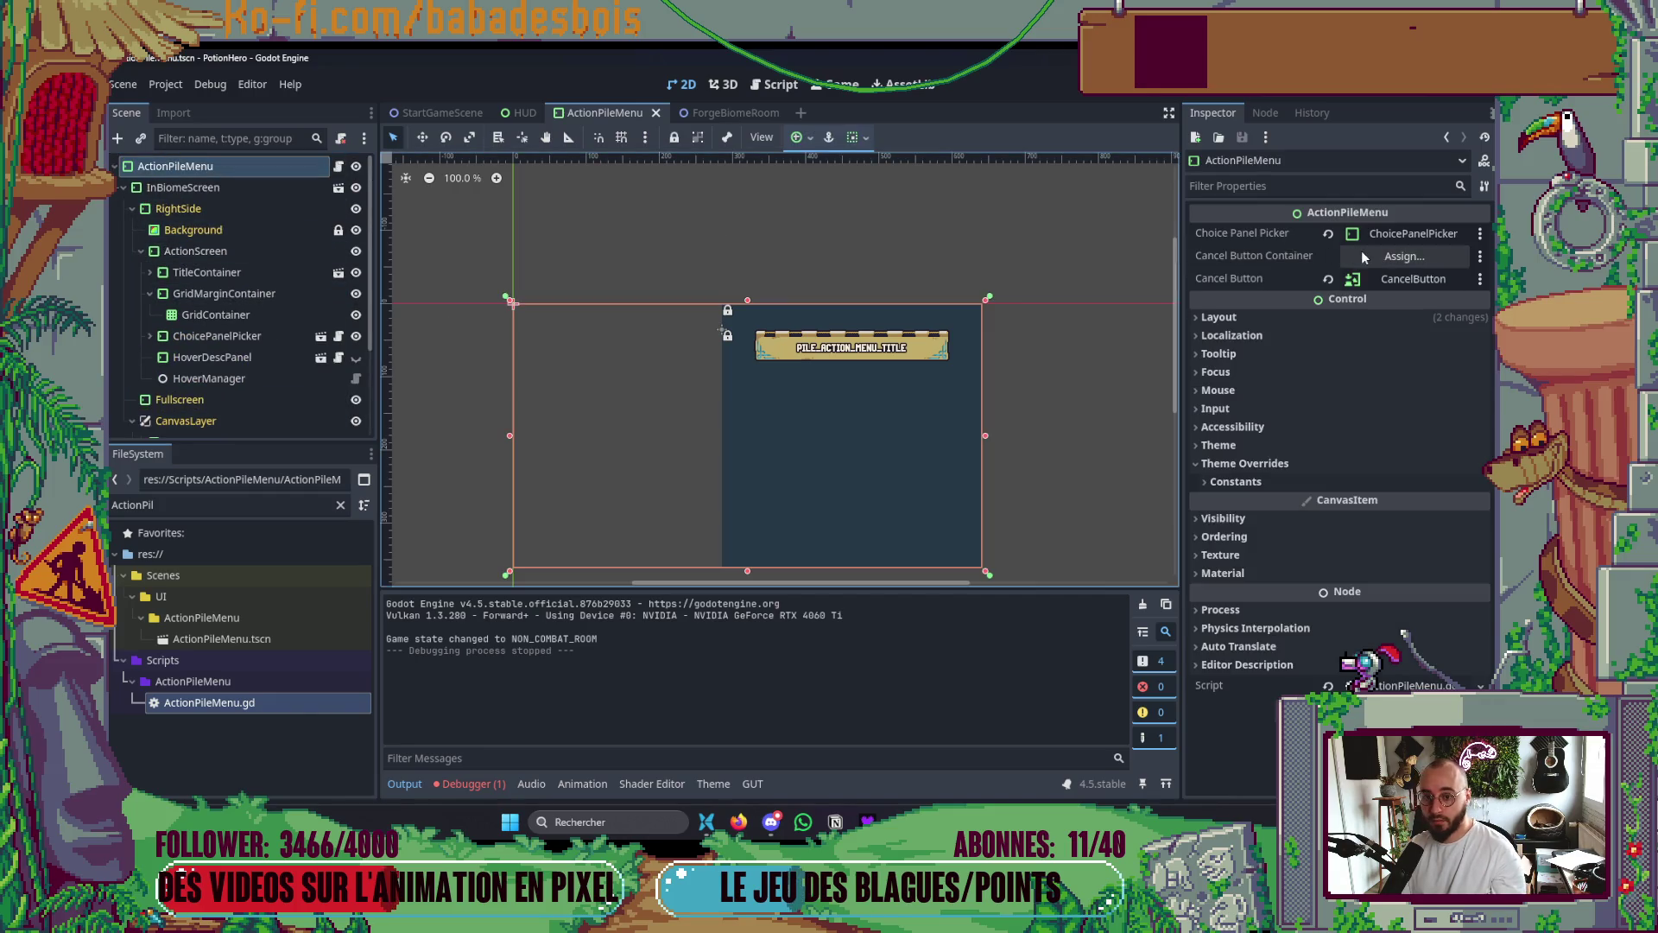
click(1404, 255)
double_click(790, 621)
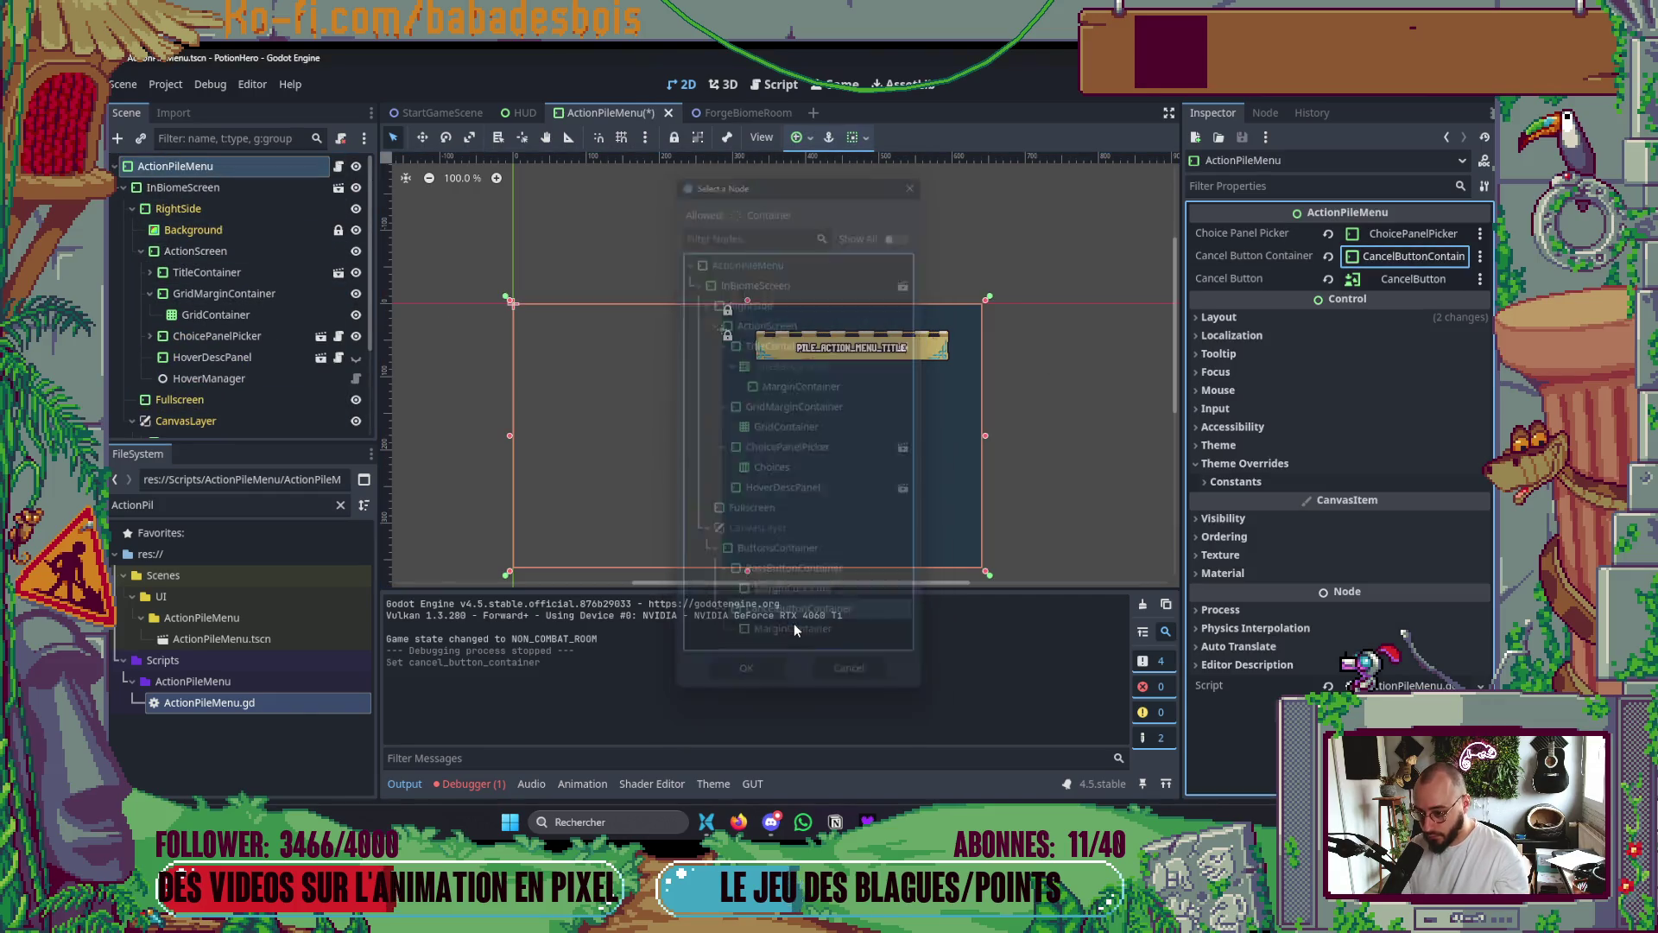
Step: Run the game, open the action pile panel, stop, and inspect the Debugger's error list
key(F5)
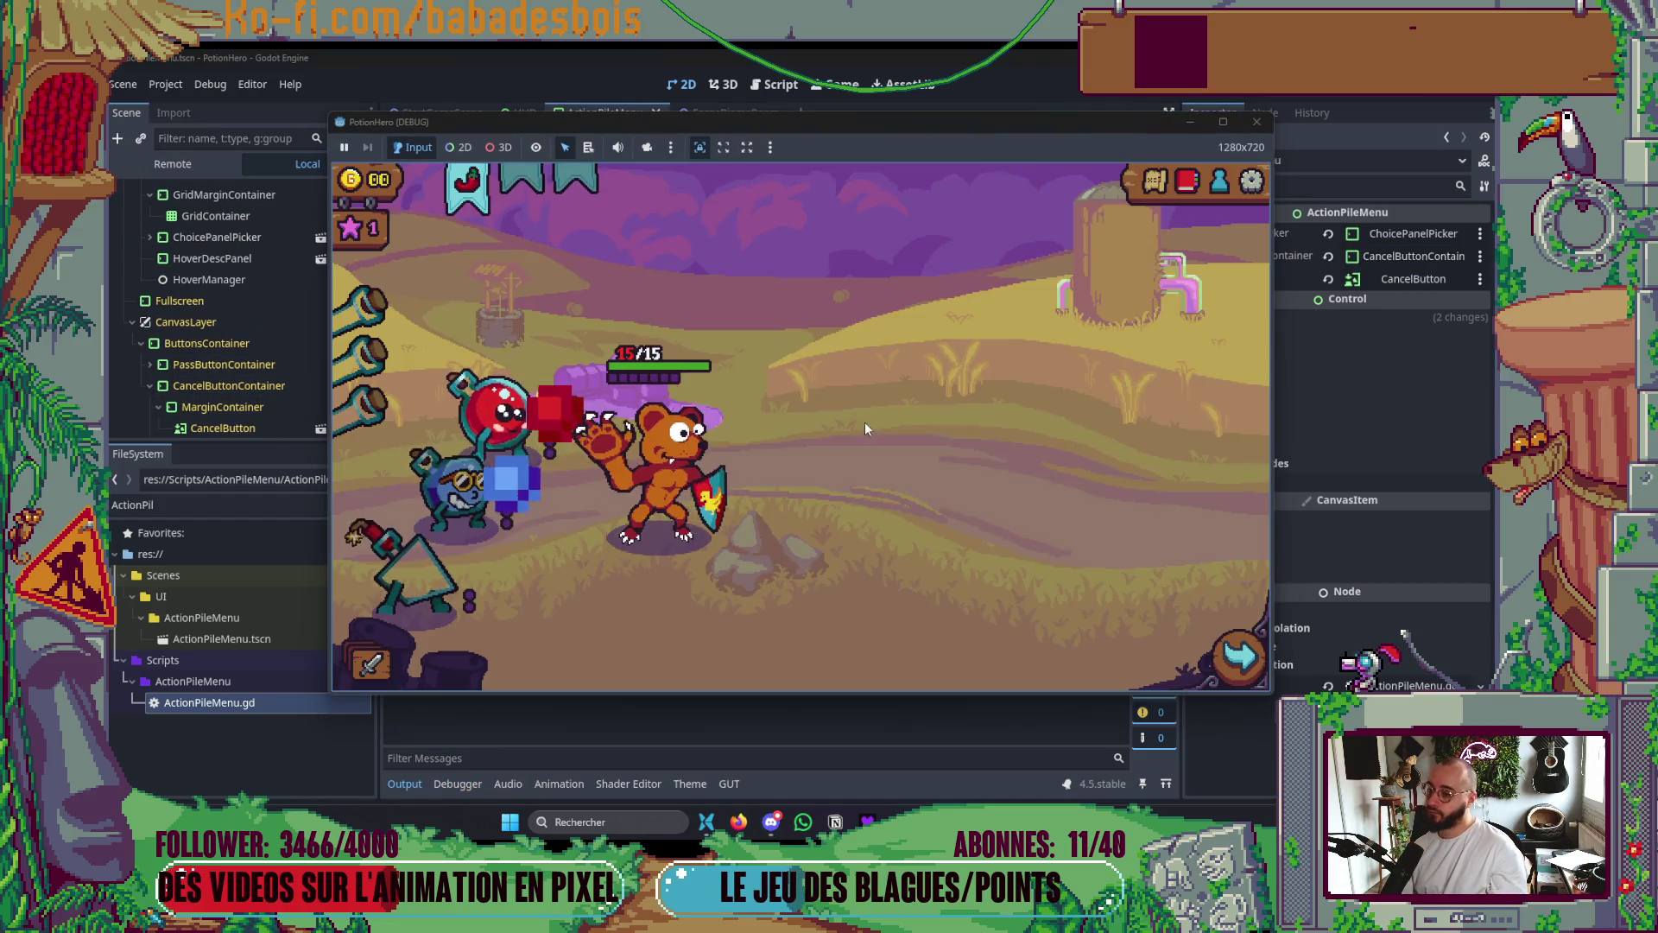
click(372, 665)
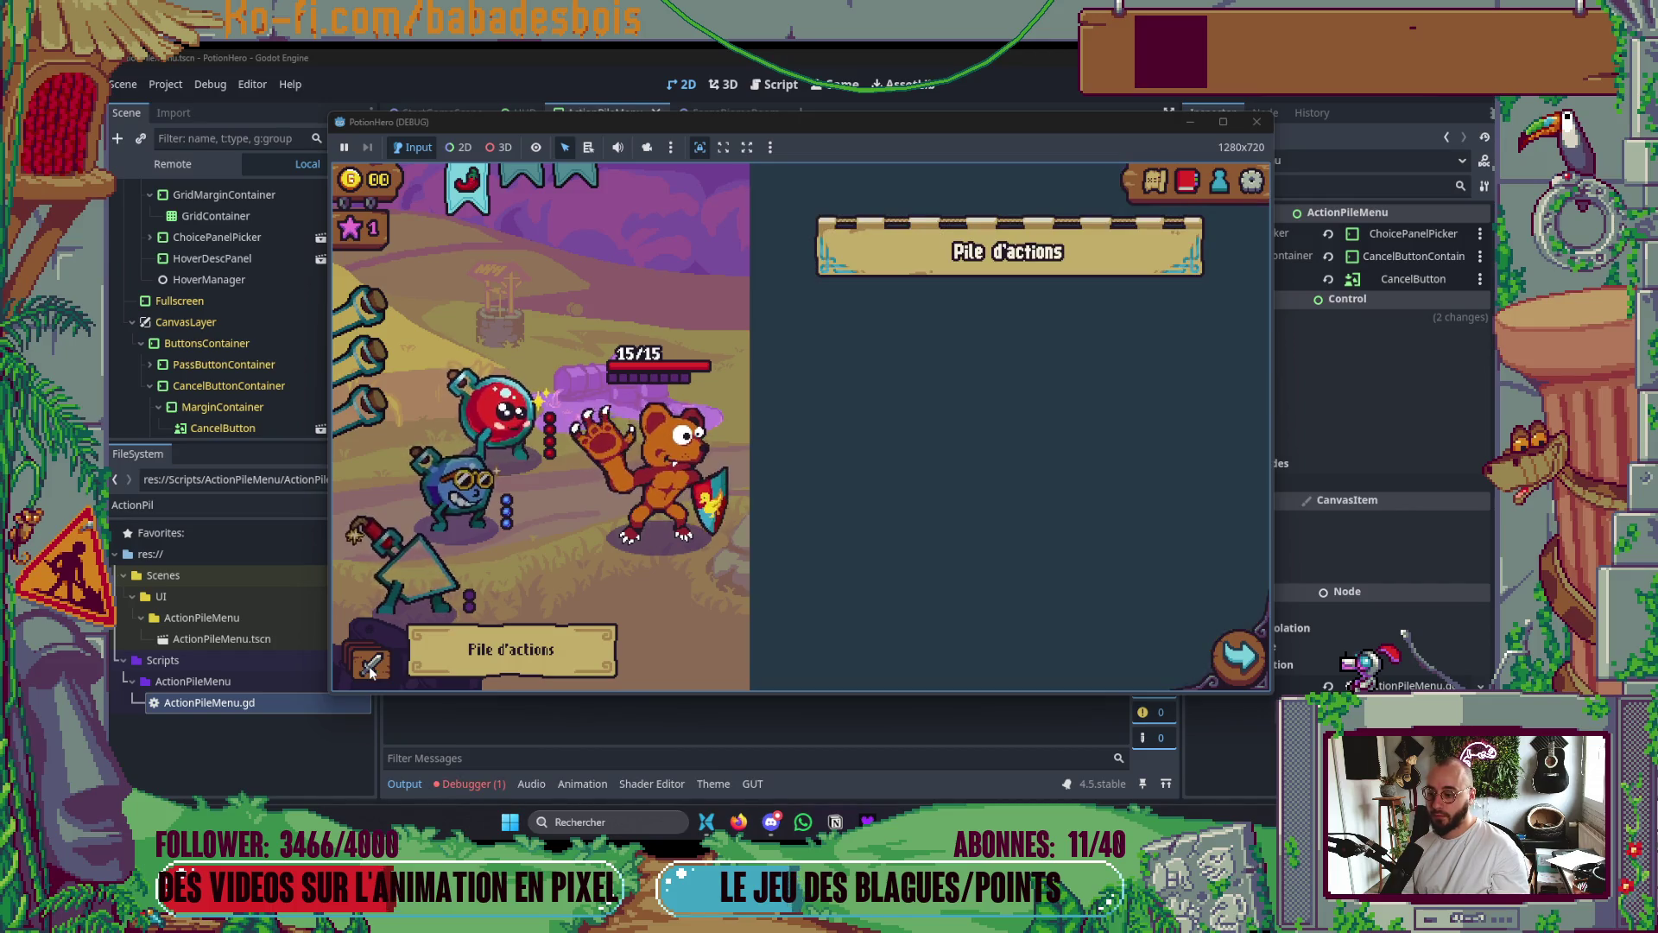
click(1266, 124)
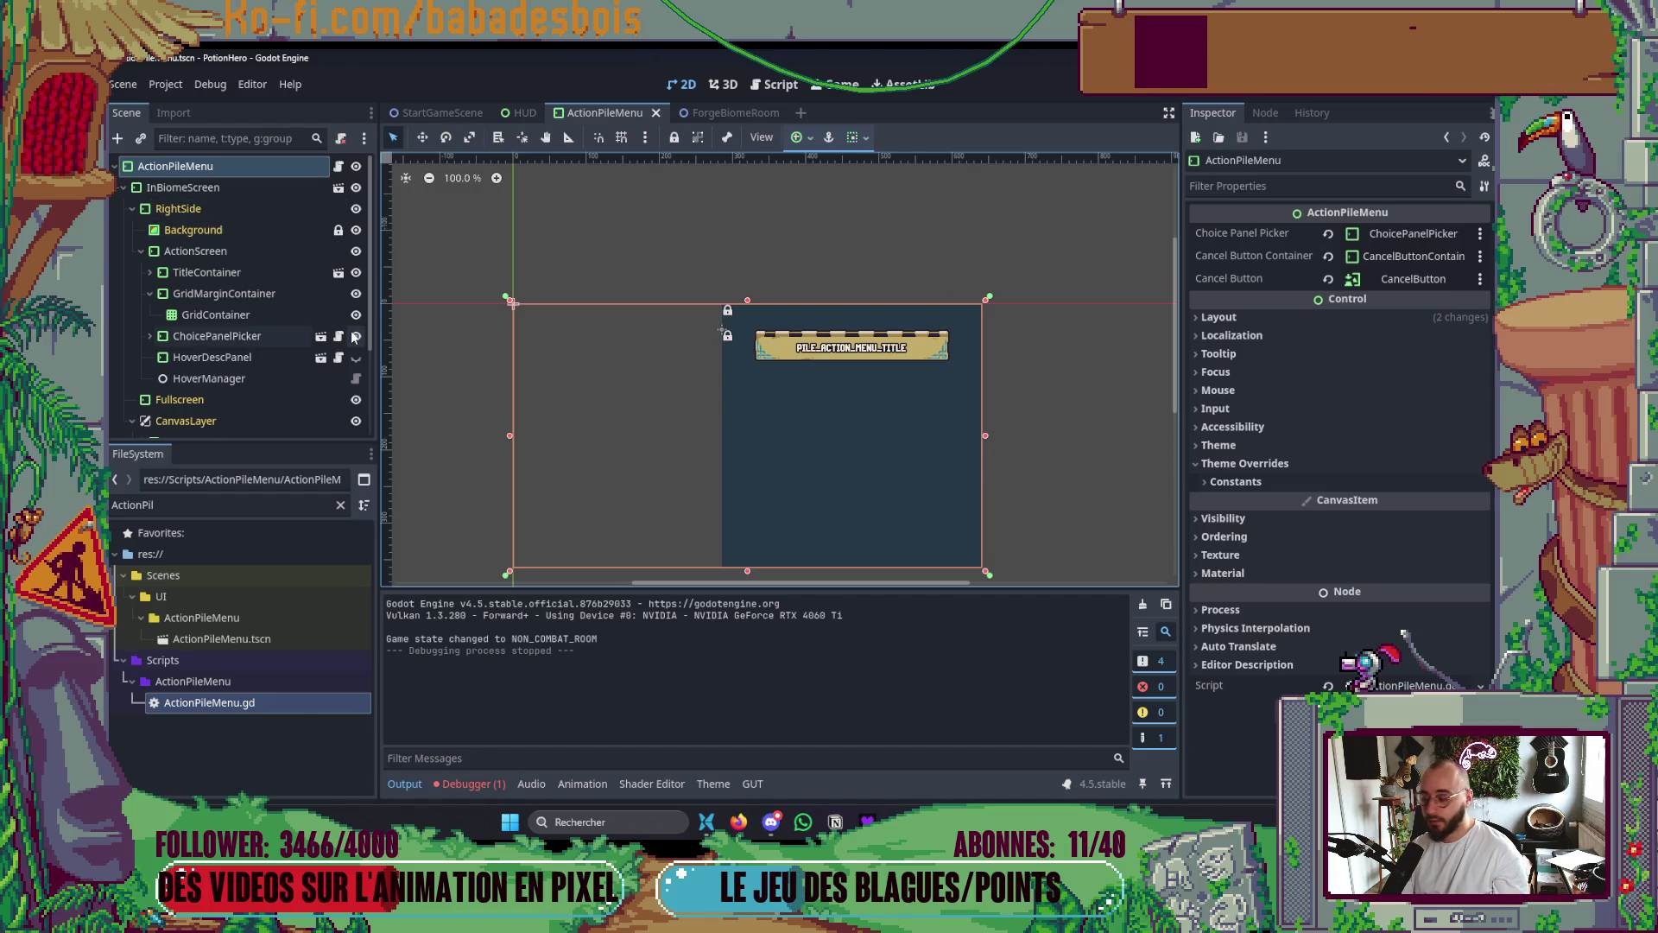
scroll(354, 339, down, 3)
click(471, 783)
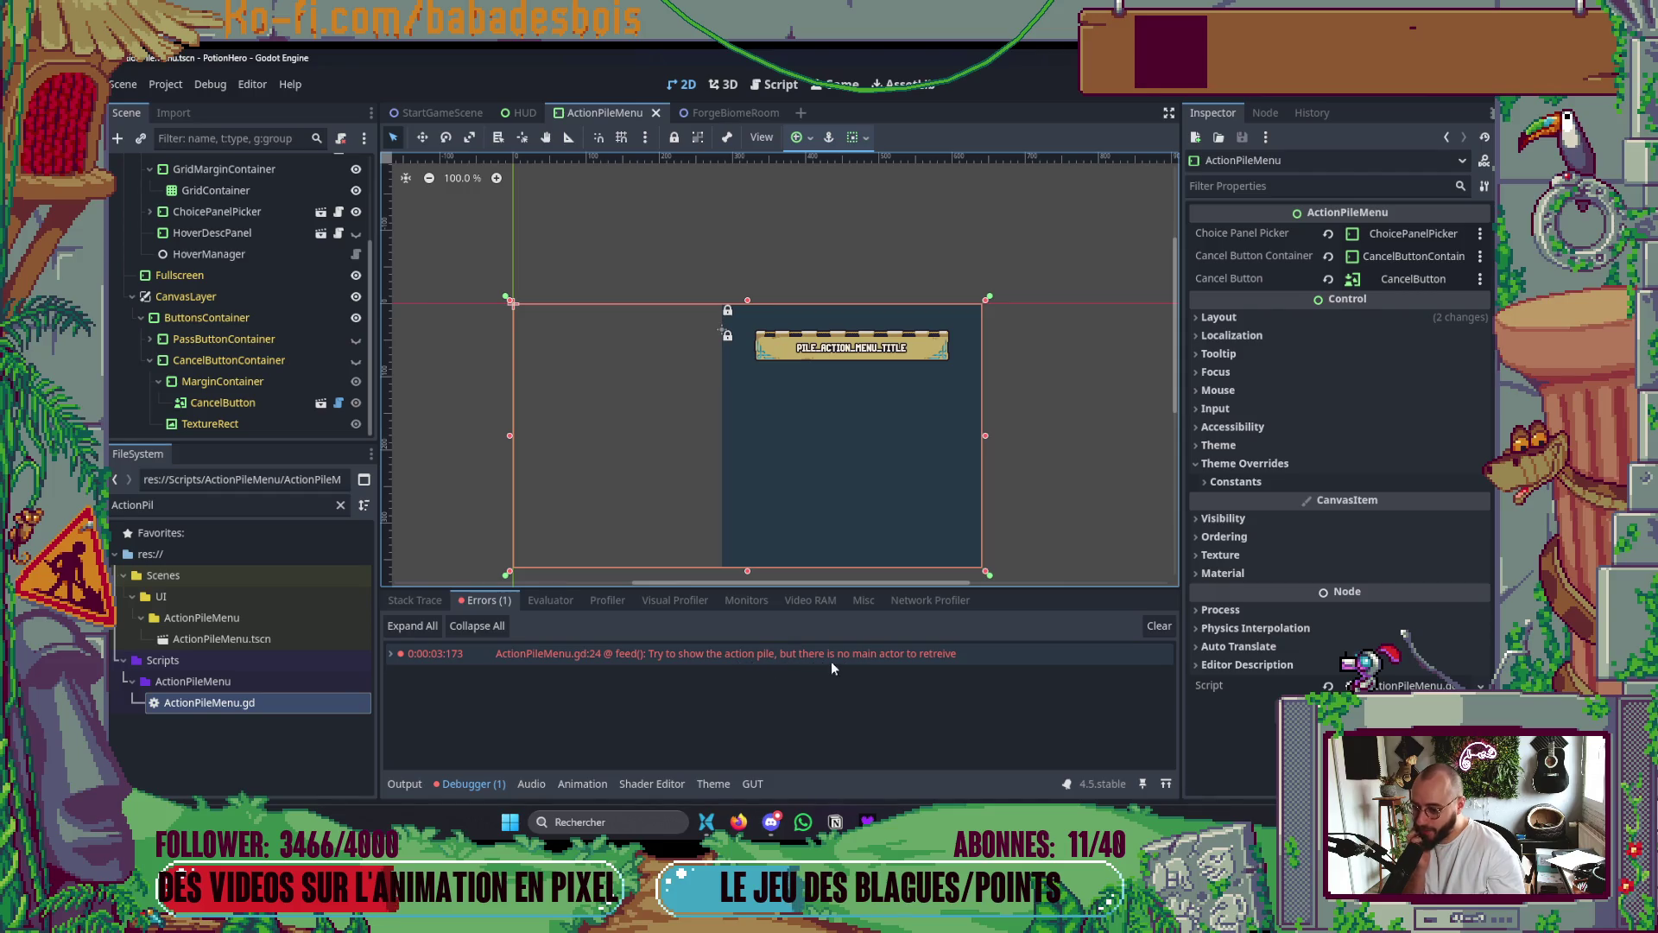
double_click(918, 661)
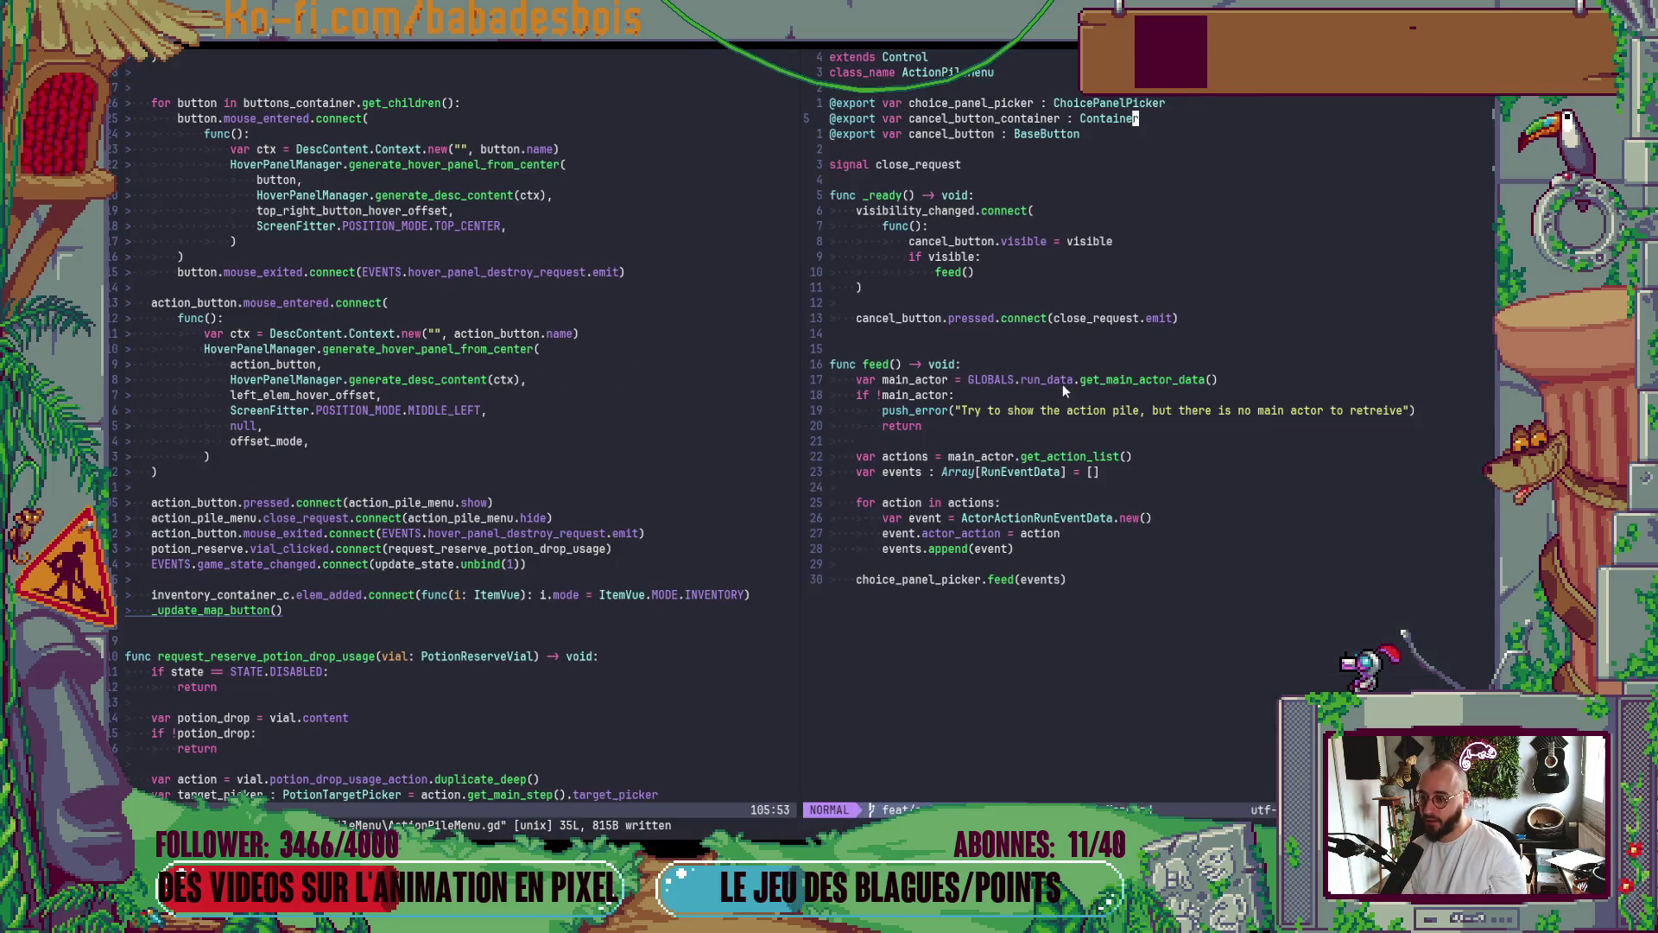
key(alt+Tab)
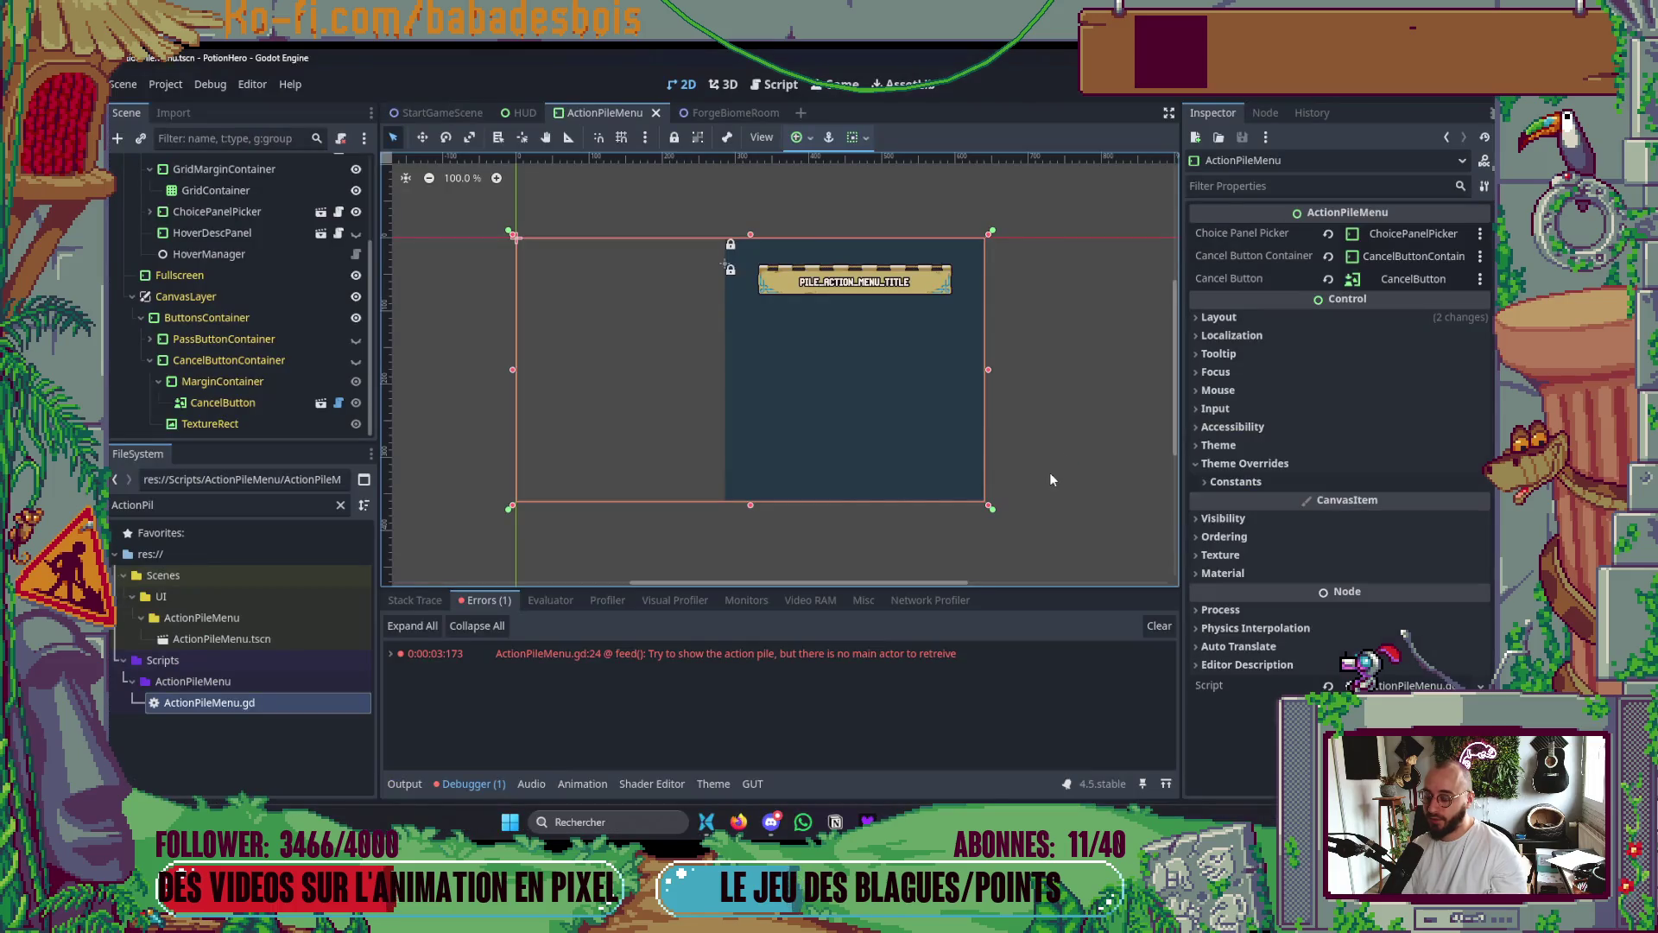
Step: Recheck ActionPileMenu's Cancel Button Container assignment, leaving it unchanged
mouse_move(678, 660)
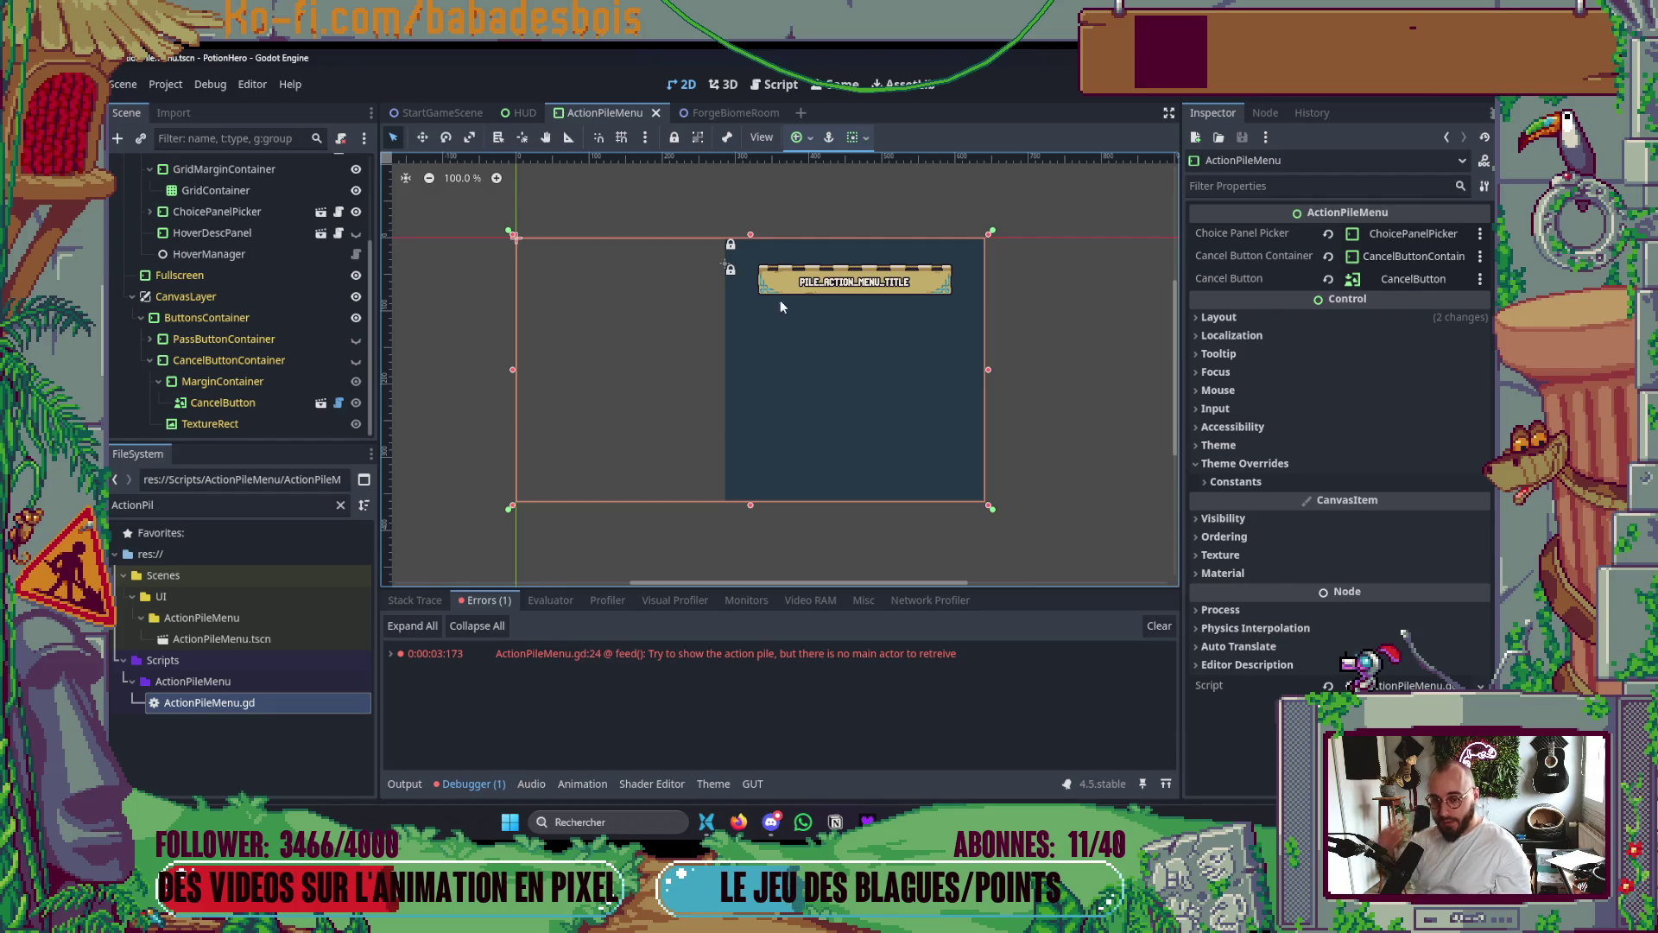
click(335, 364)
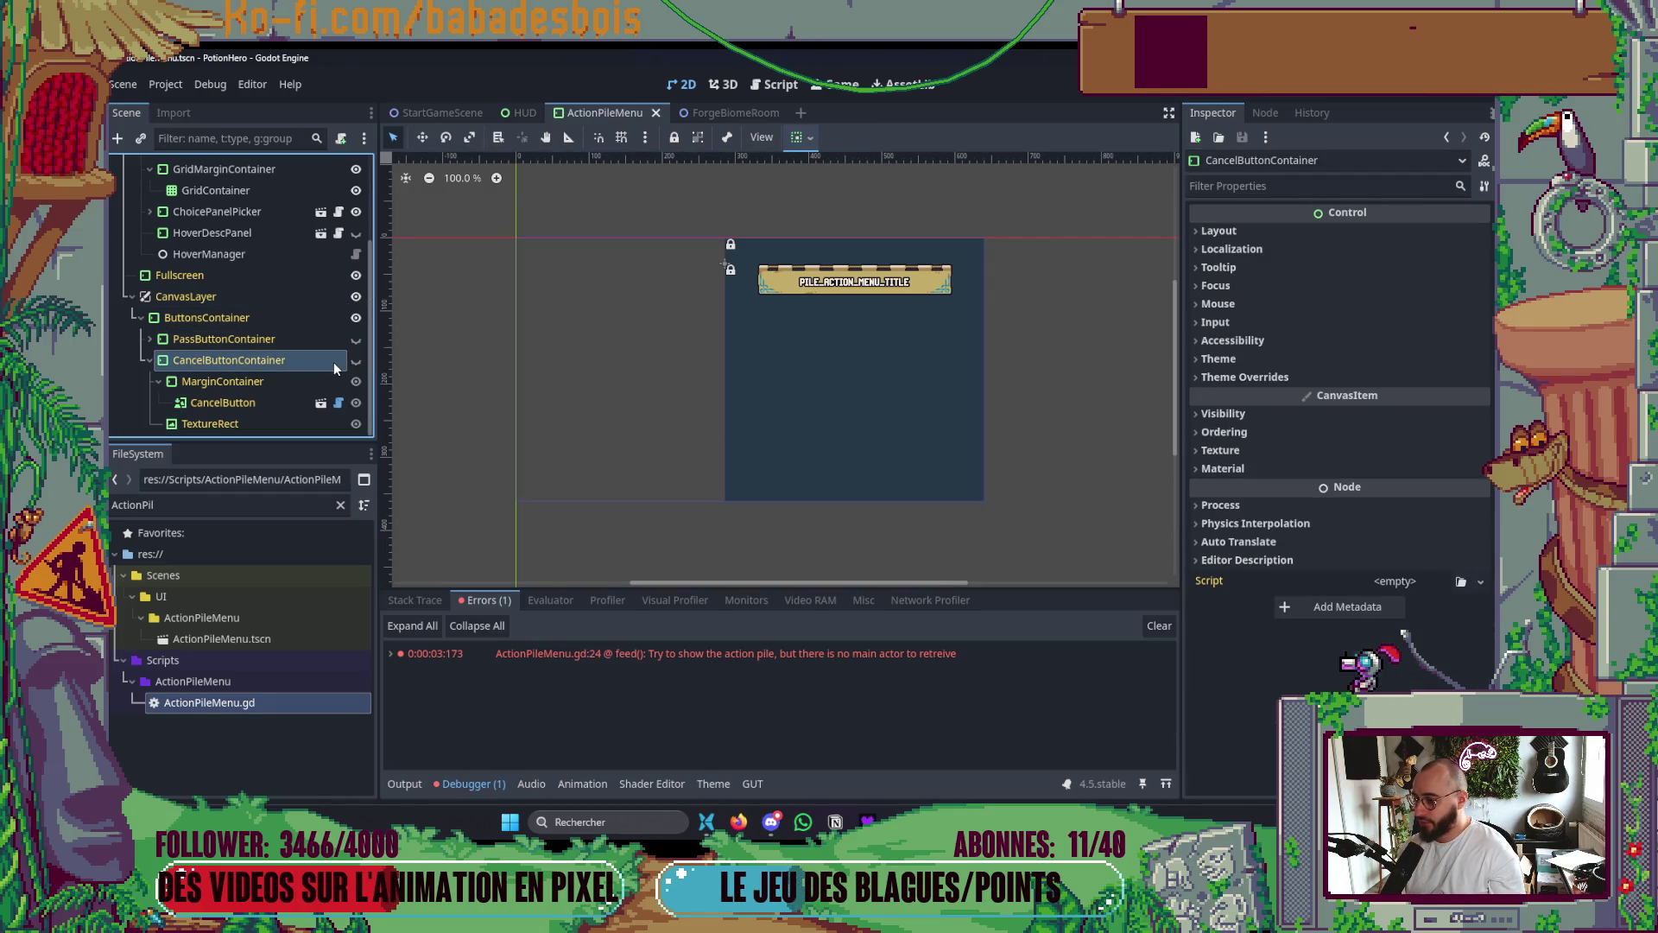
scroll(285, 251, up, 3)
click(264, 168)
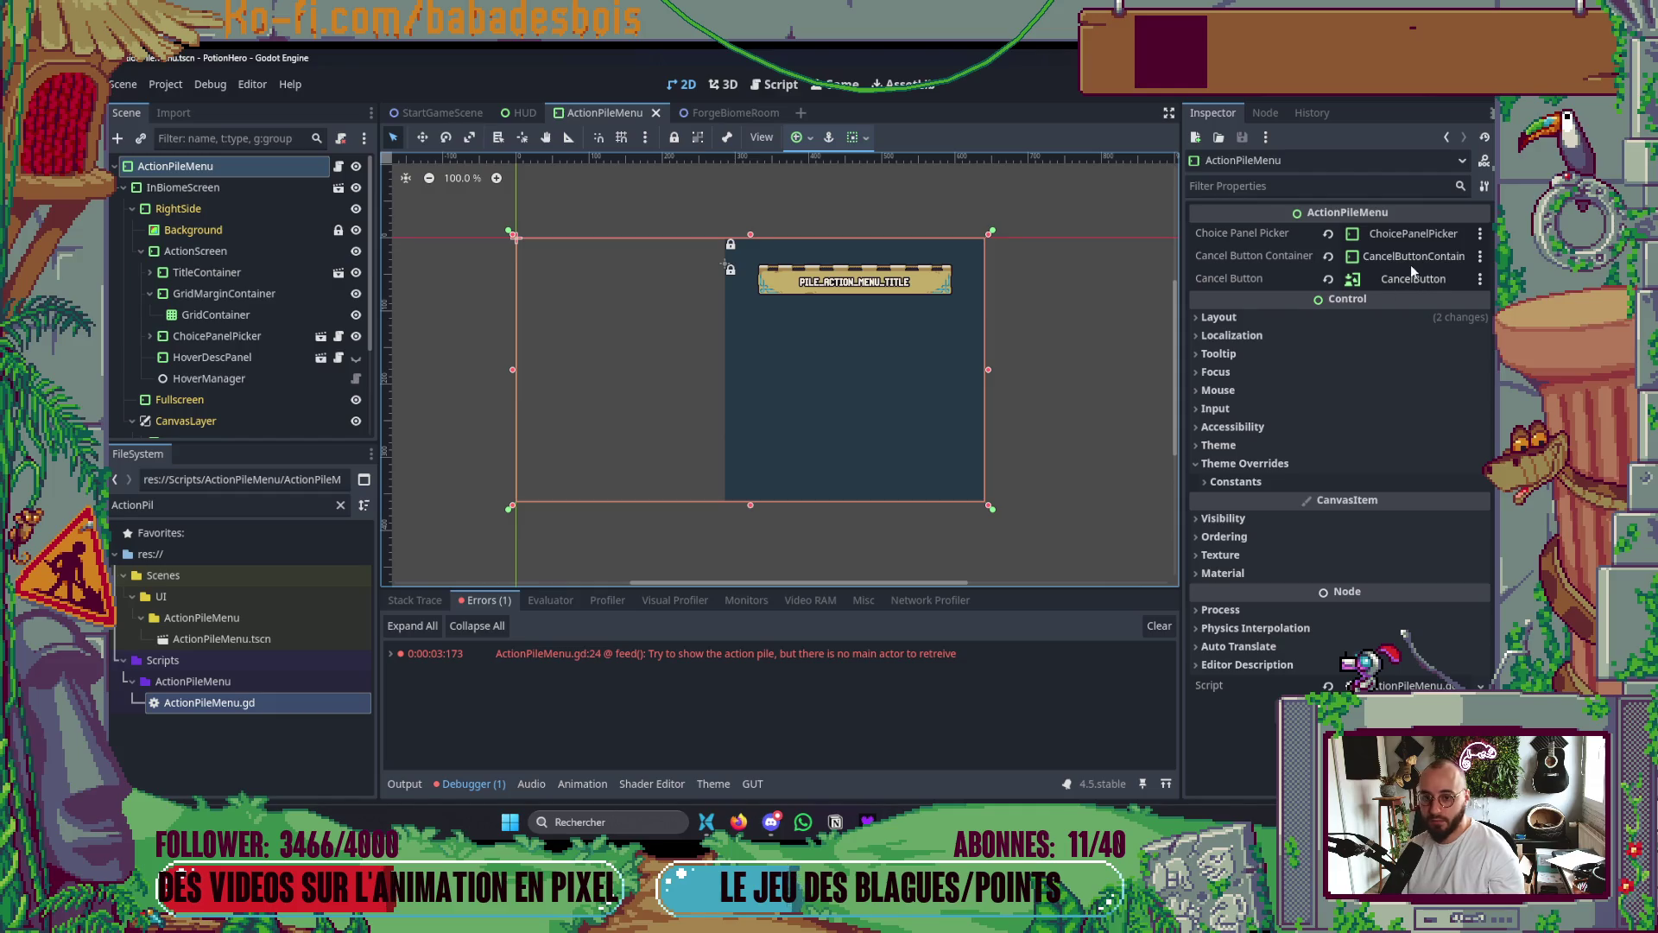
click(1413, 257)
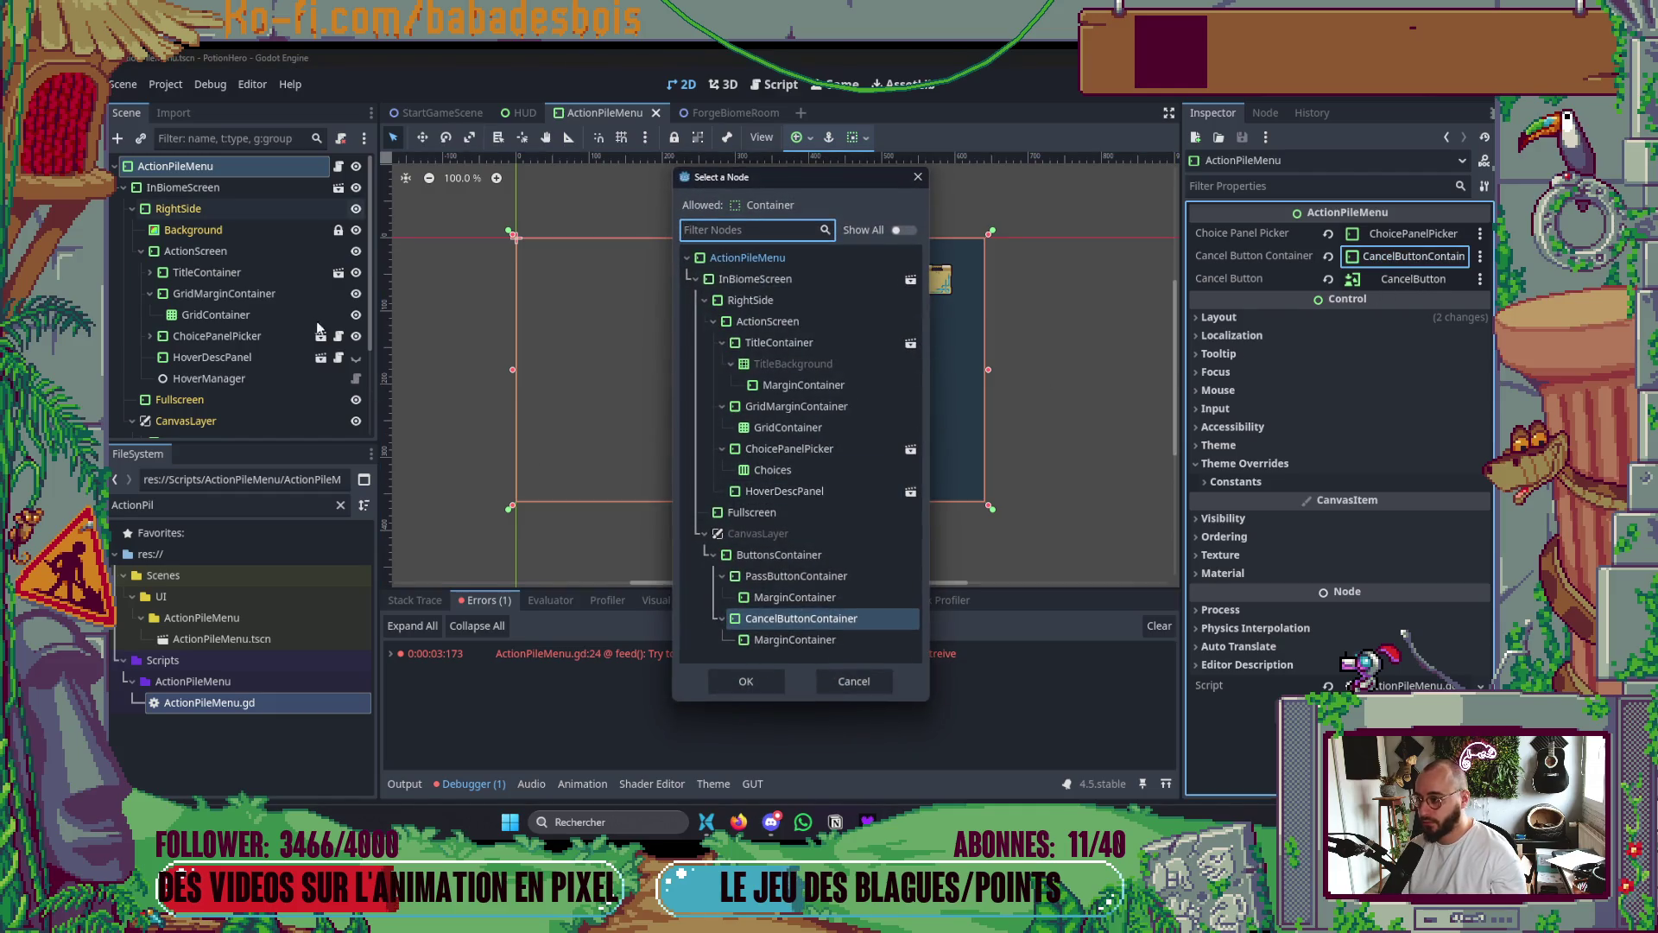
click(918, 179)
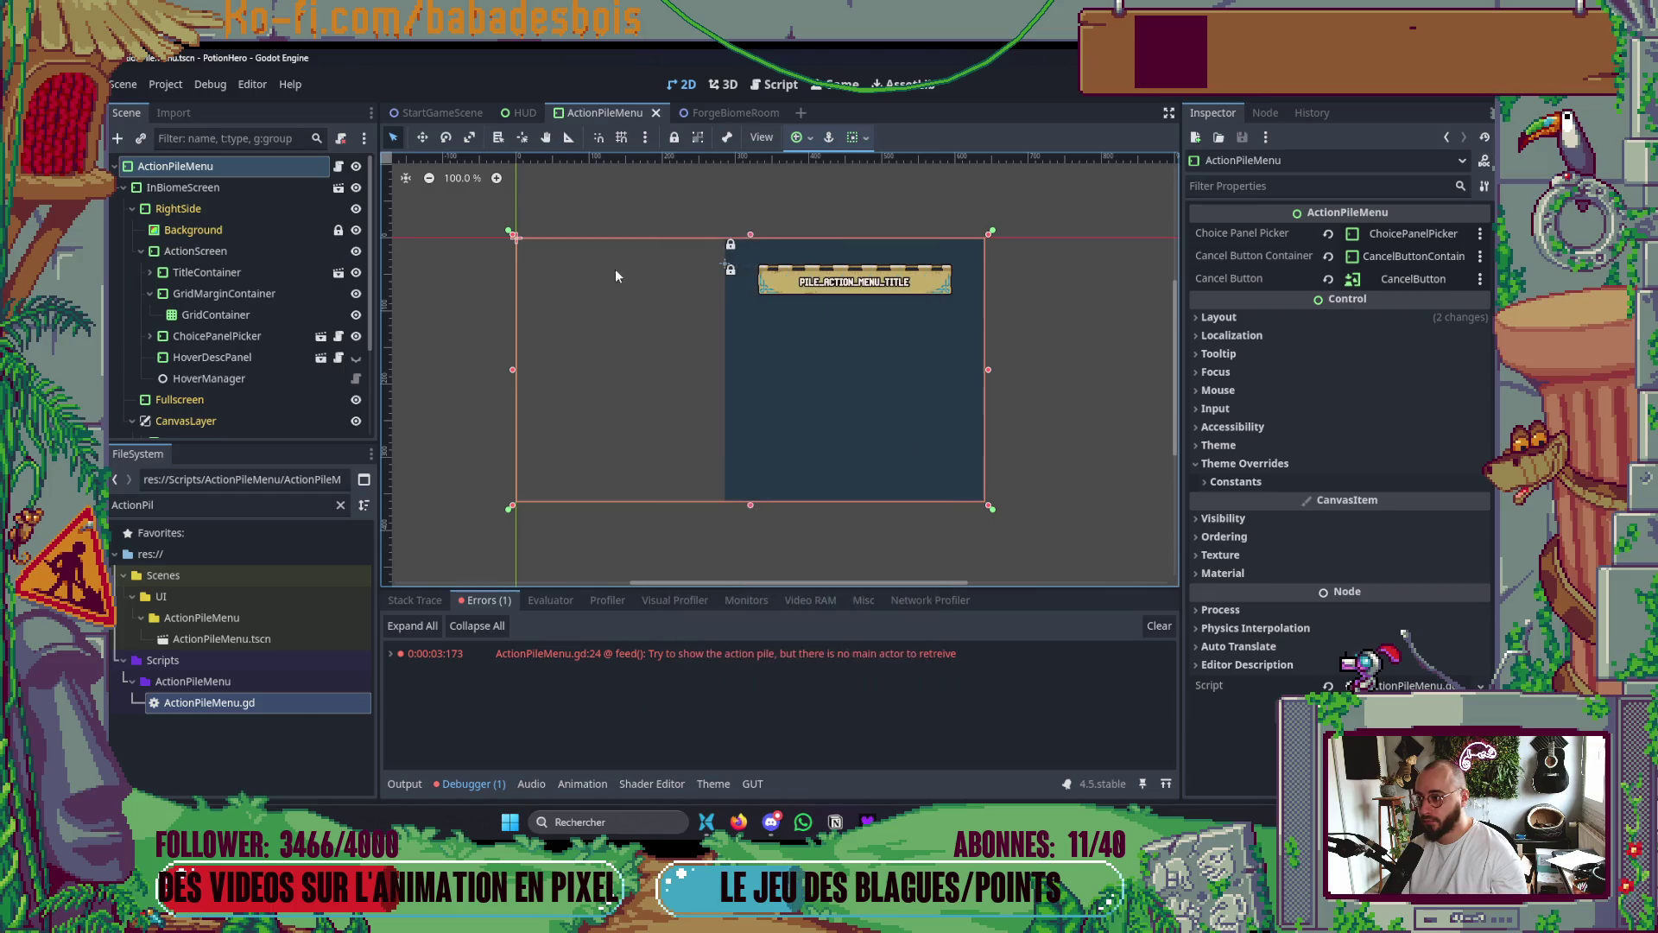
key(alt+Tab)
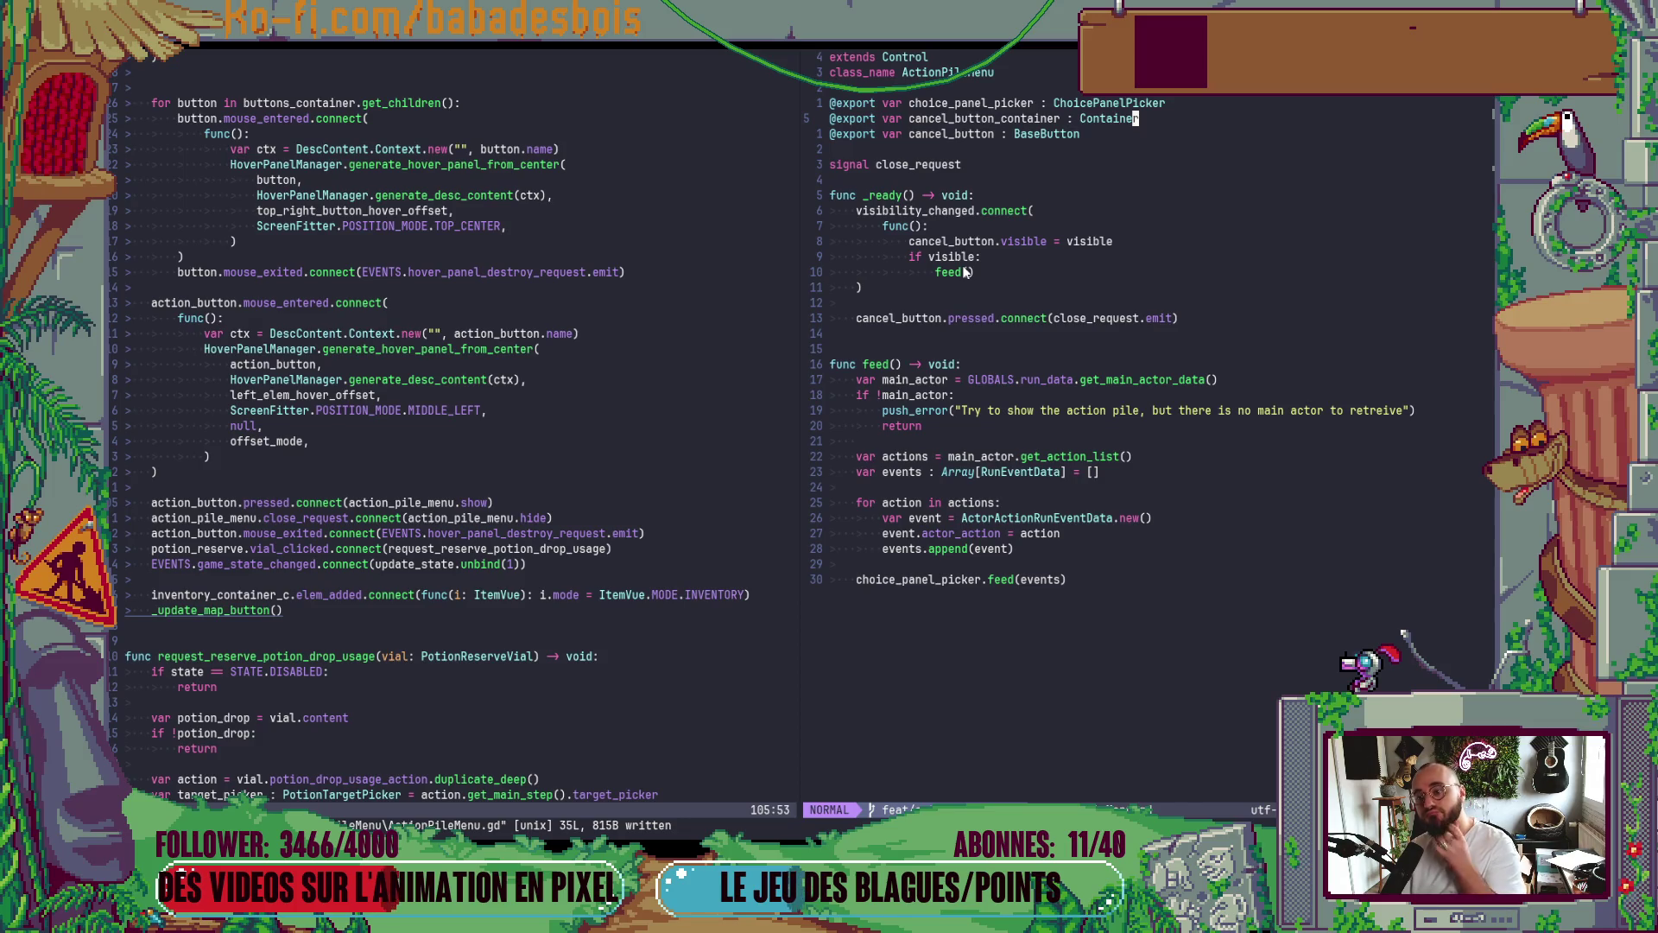
Step: Replace show with visible in the action button's connect call in HUD.gd
key(alt+Tab)
scroll(242, 294, down, 3)
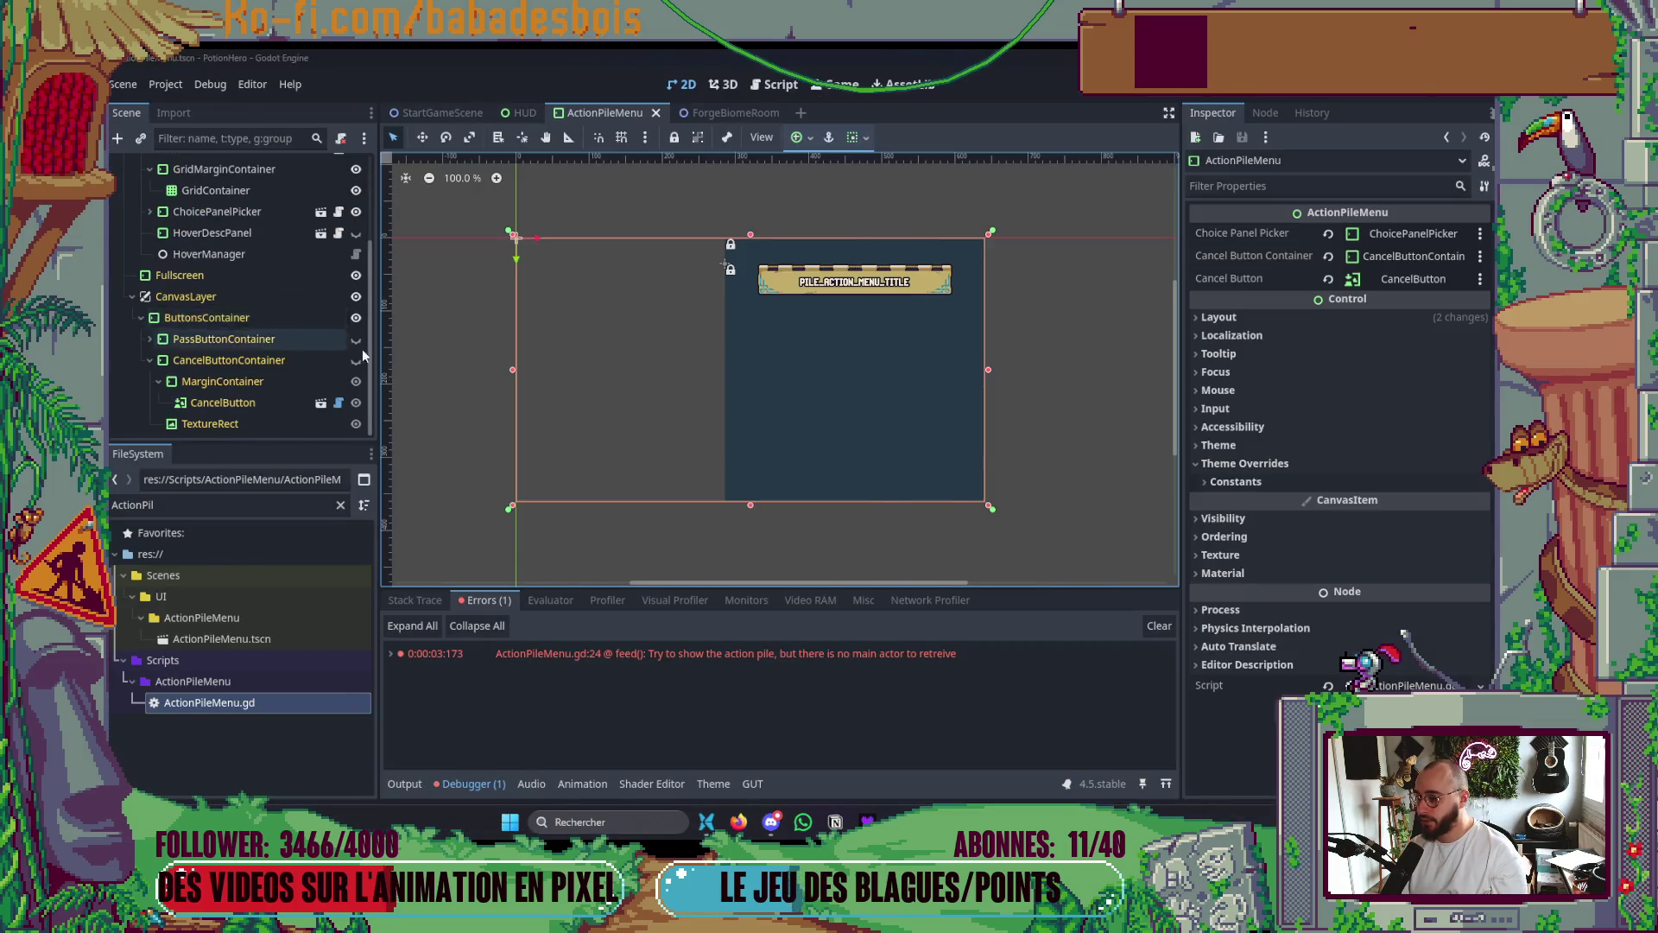
key(alt+Tab)
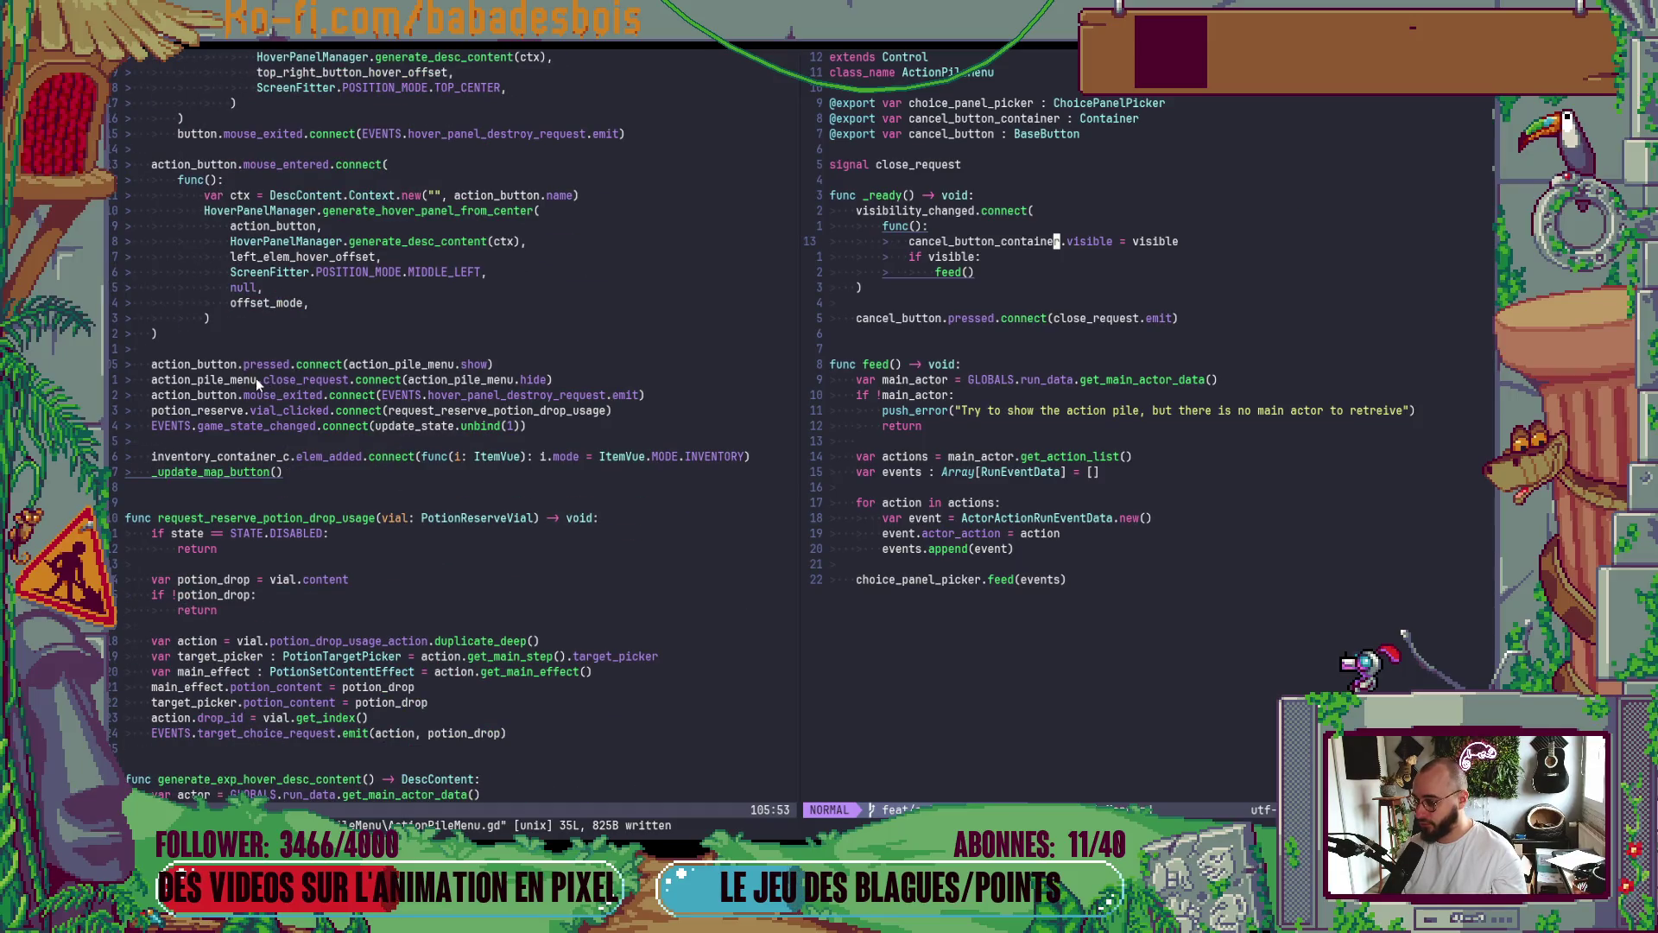
click(468, 364)
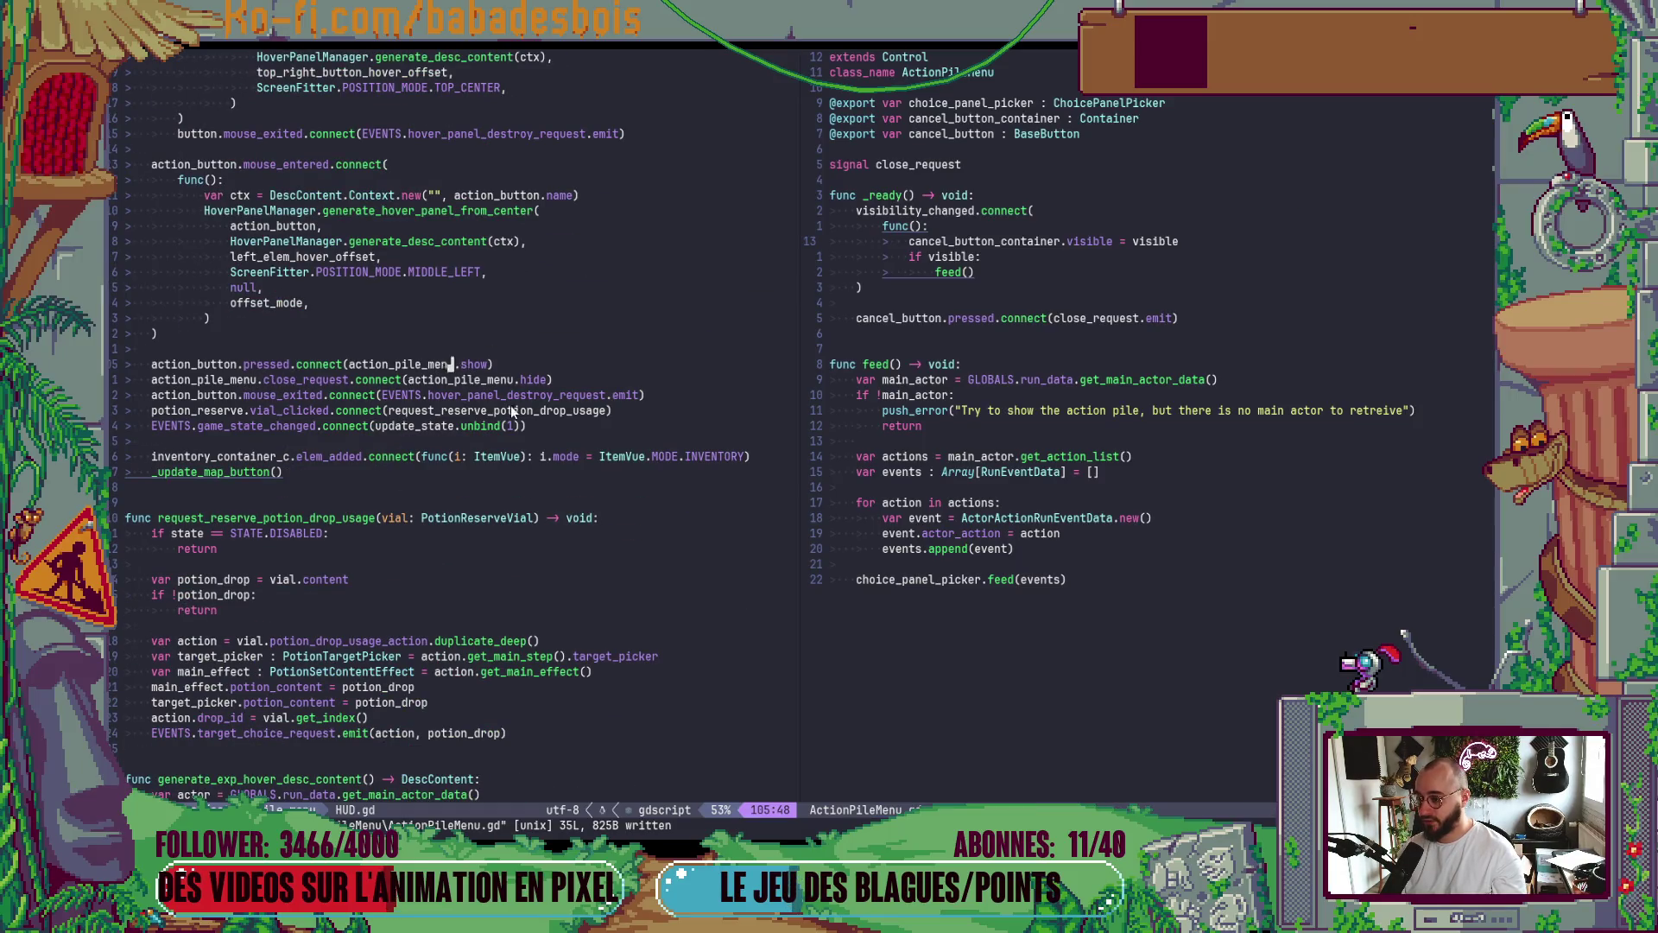
text(lctwt)
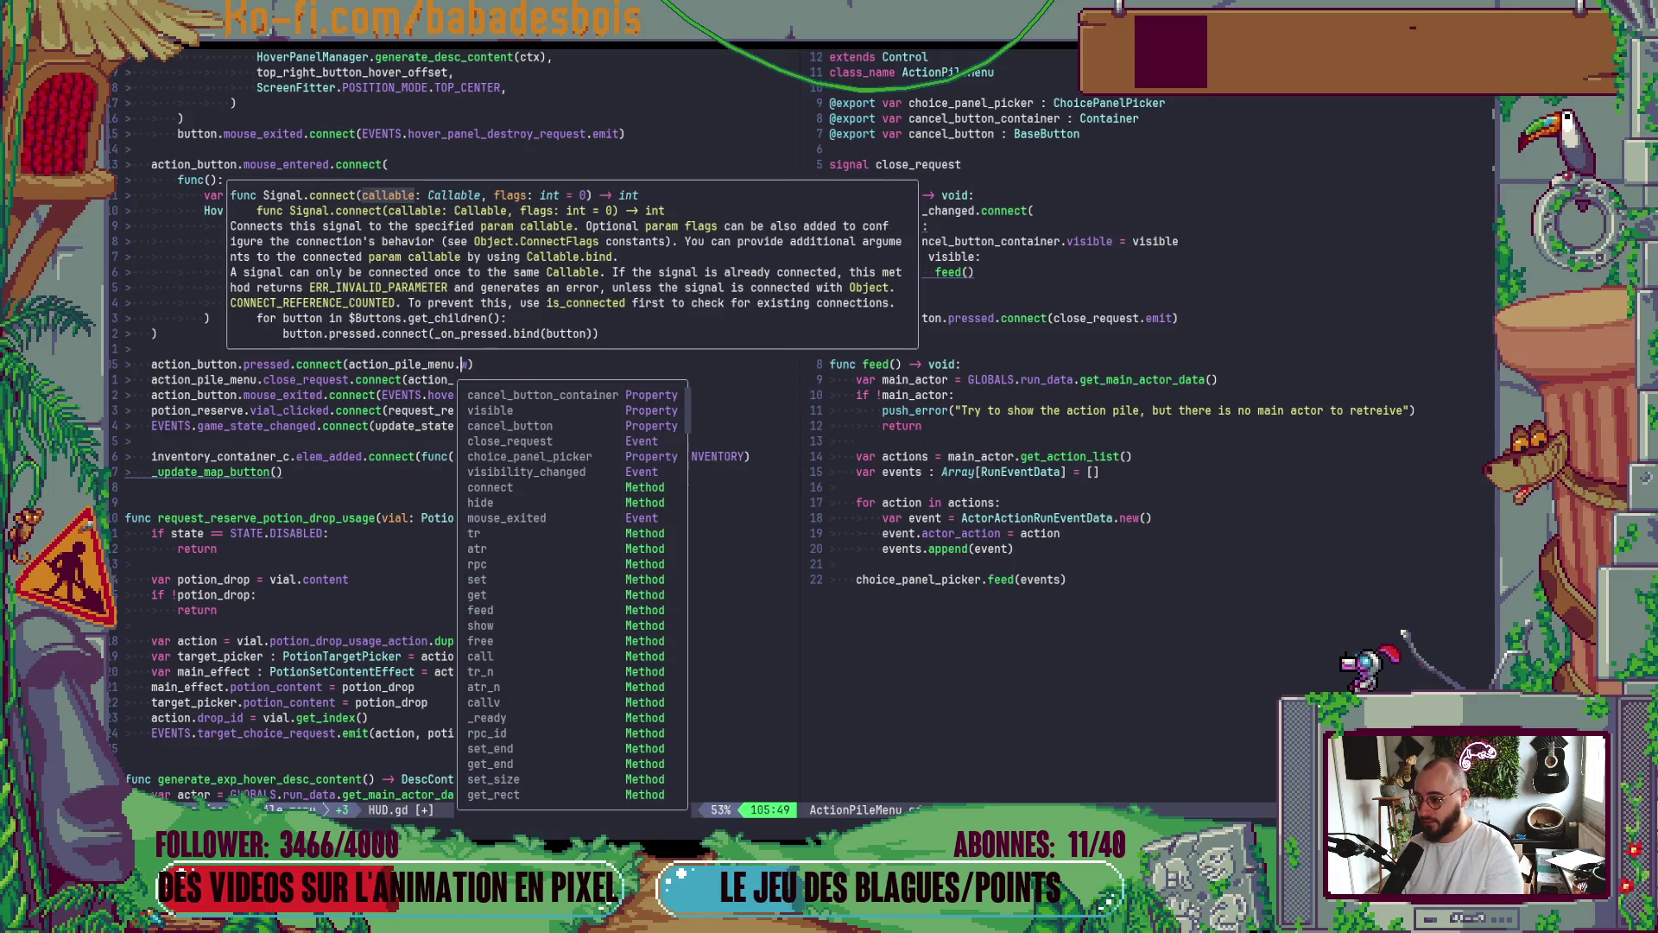
text(visible)
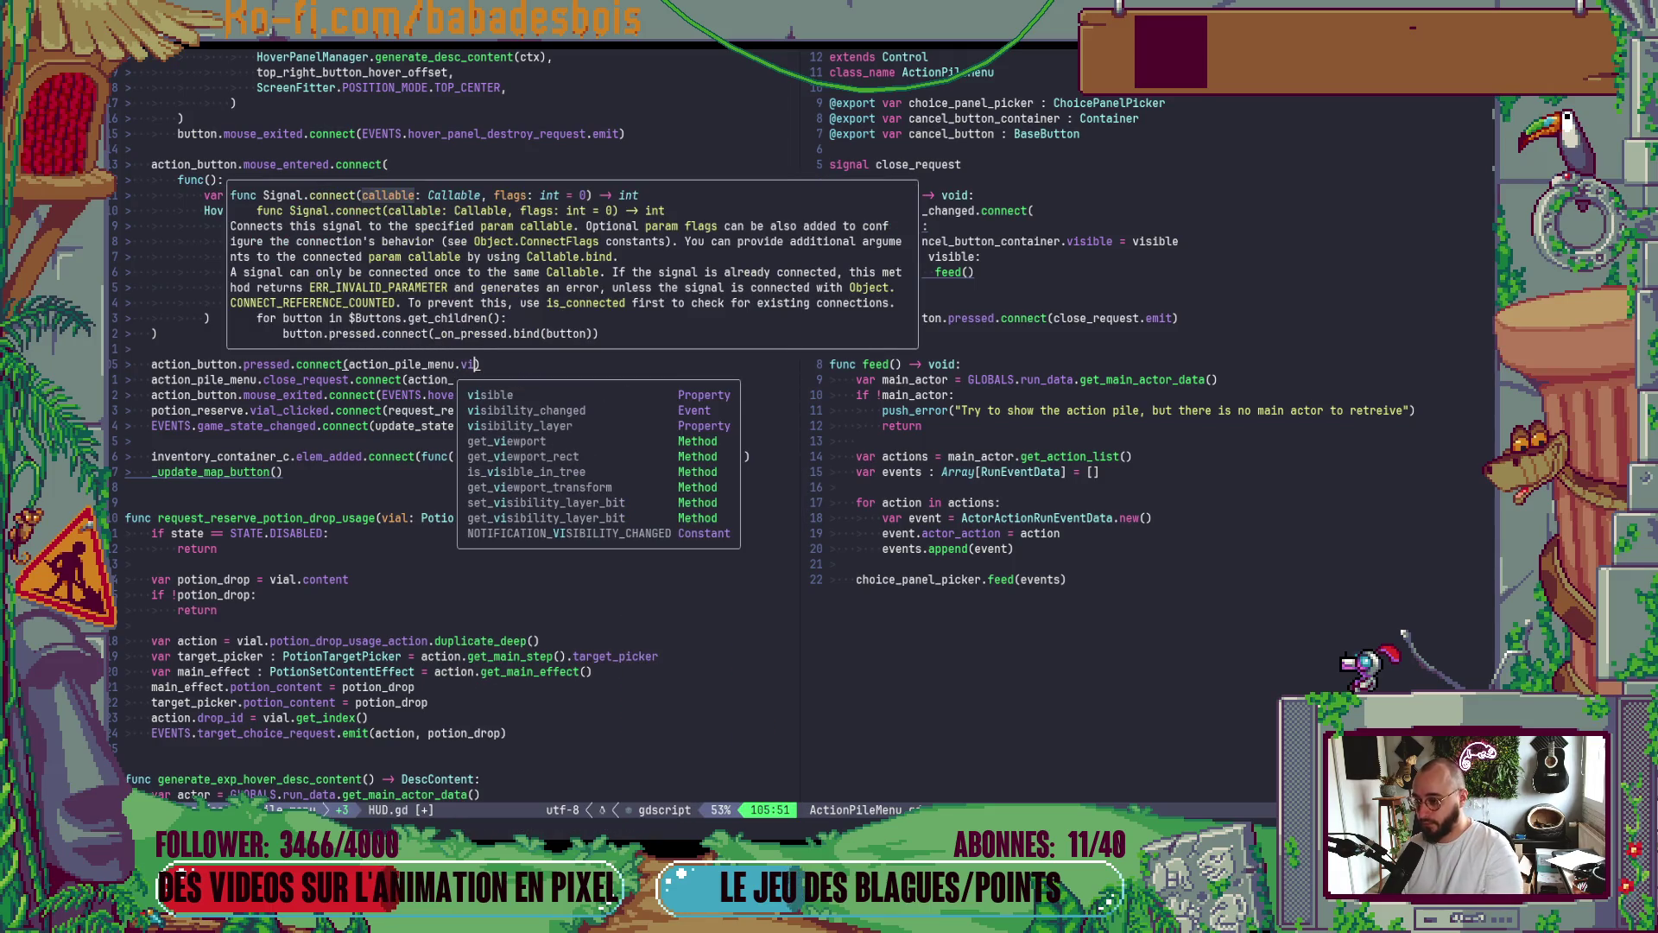
key(Escape)
Step: Split the connect call so its argument and closing parenthesis sit on separate lines
key(asciicircum)
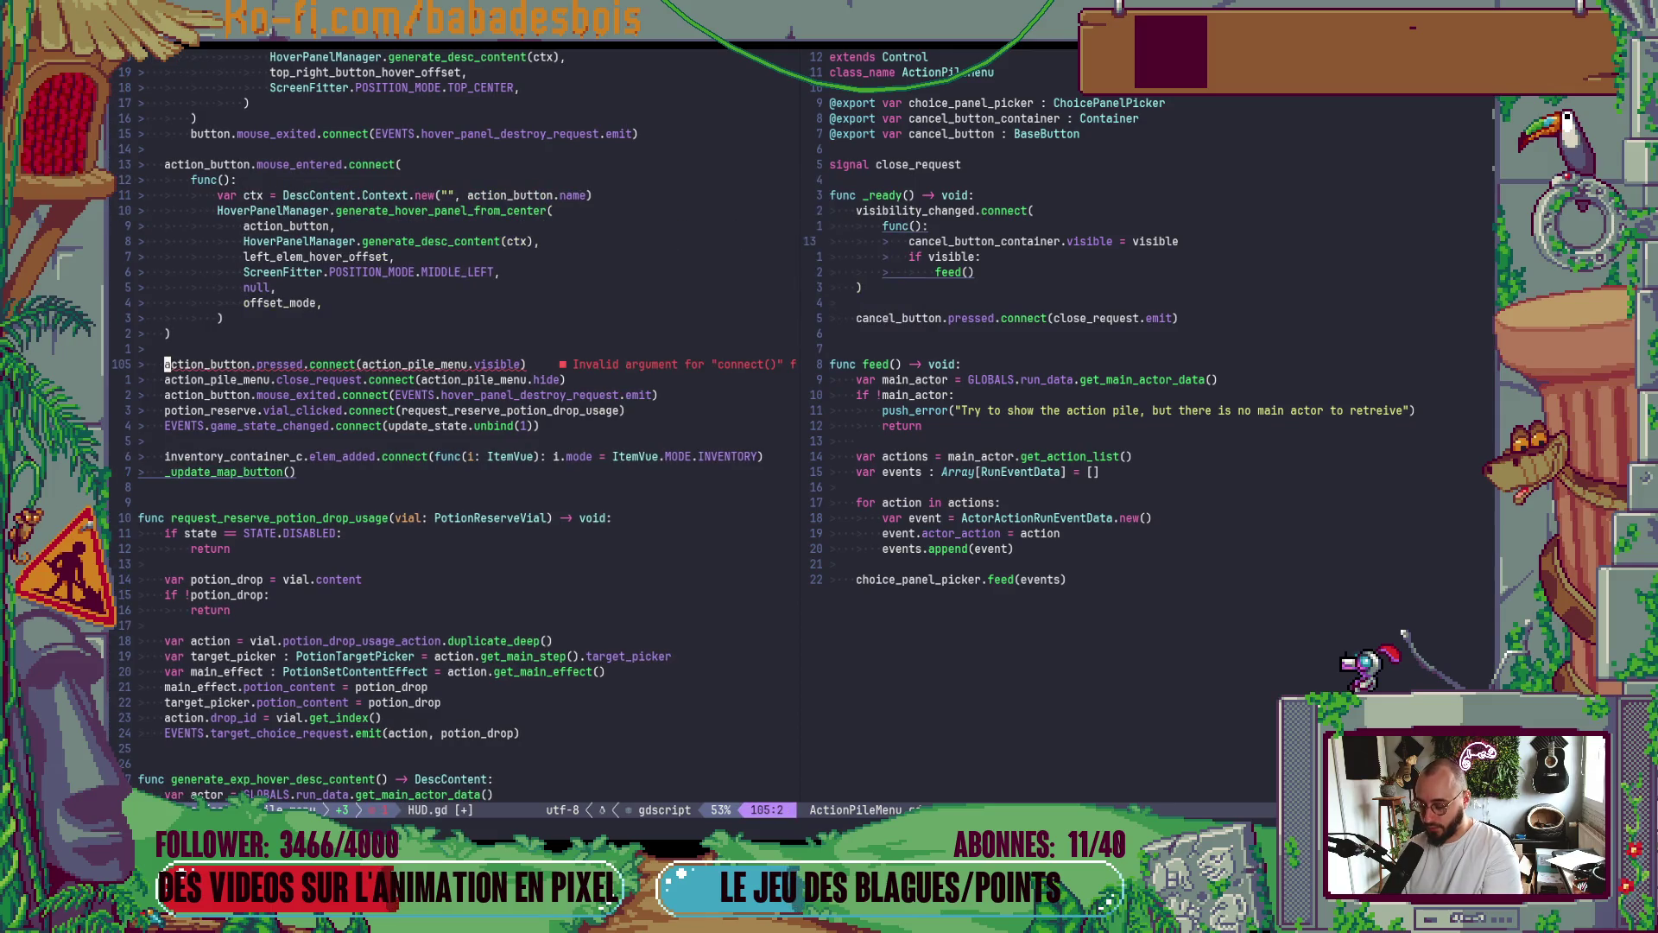
key(f)
key(parenleft)
key(a)
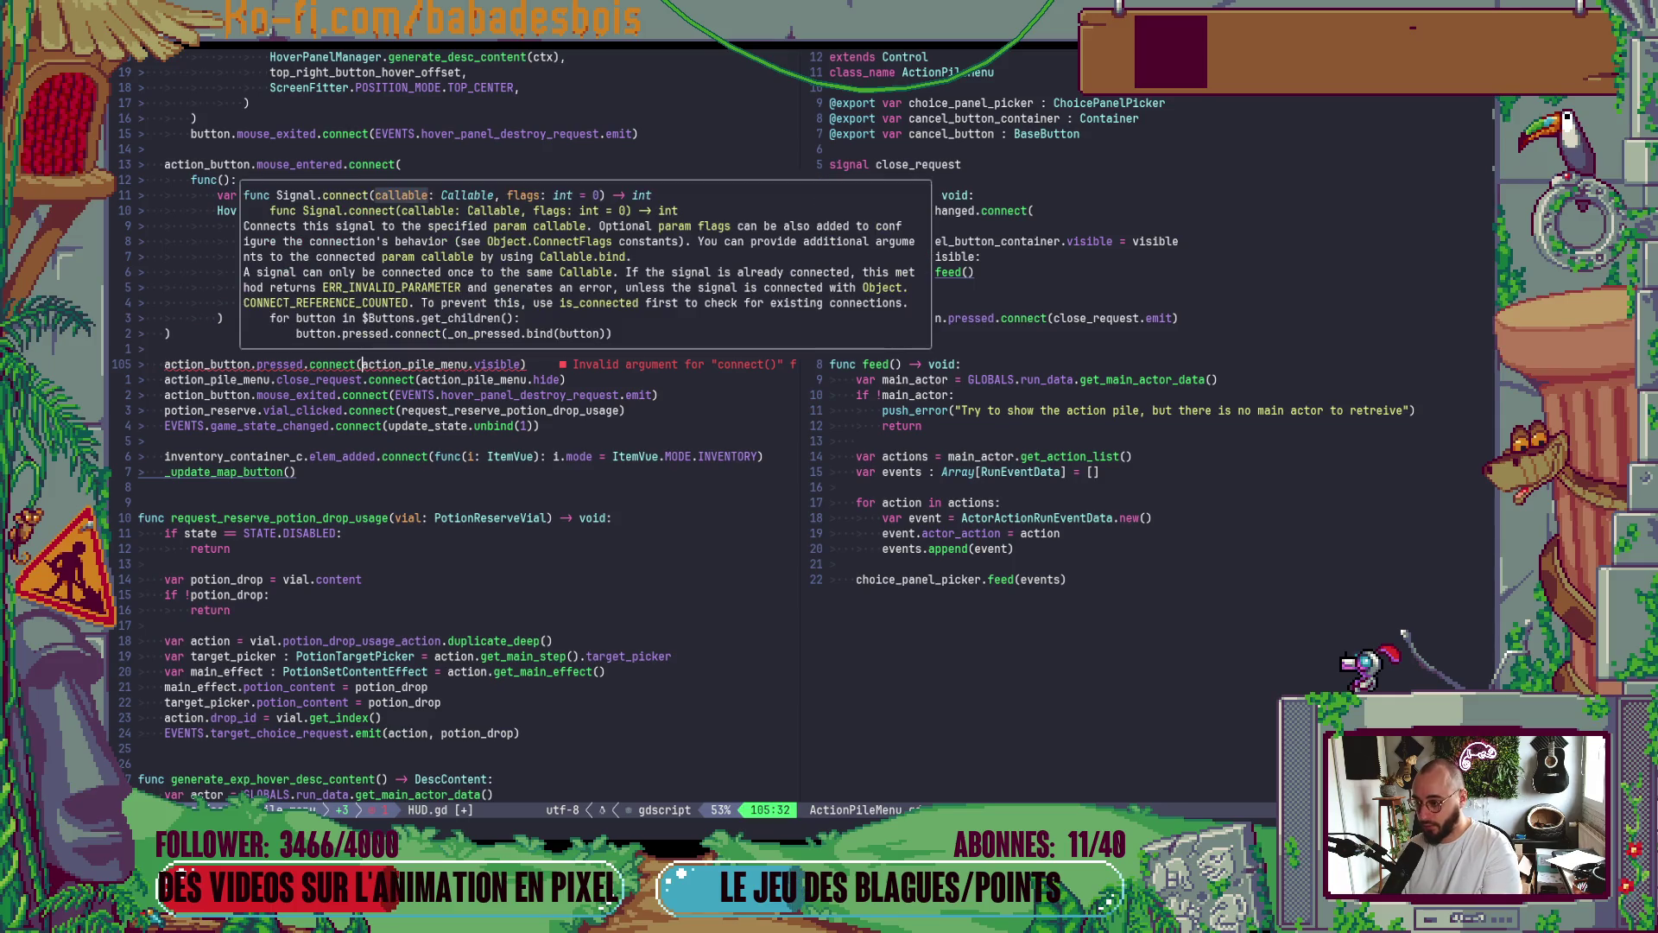
key(Return)
key(Escape)
key(dollar)
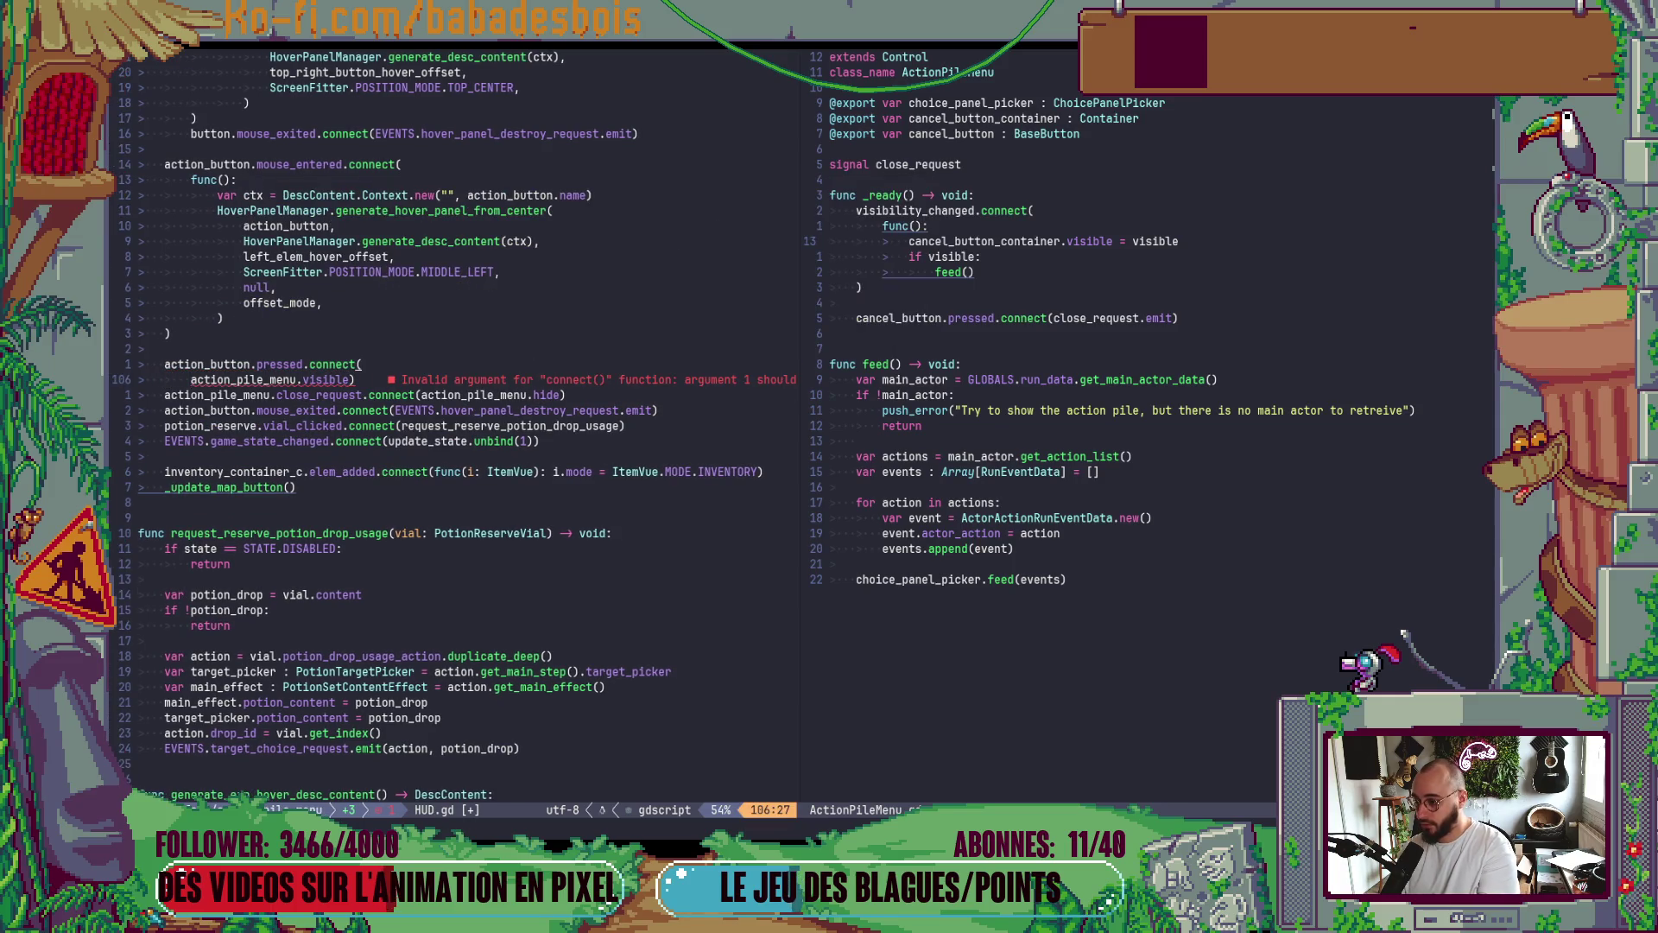
key(i)
key(Return)
key(Escape)
Step: Write a func(): callback and indent action_pile_menu.visible into its body
text(kO)
text(fiun)
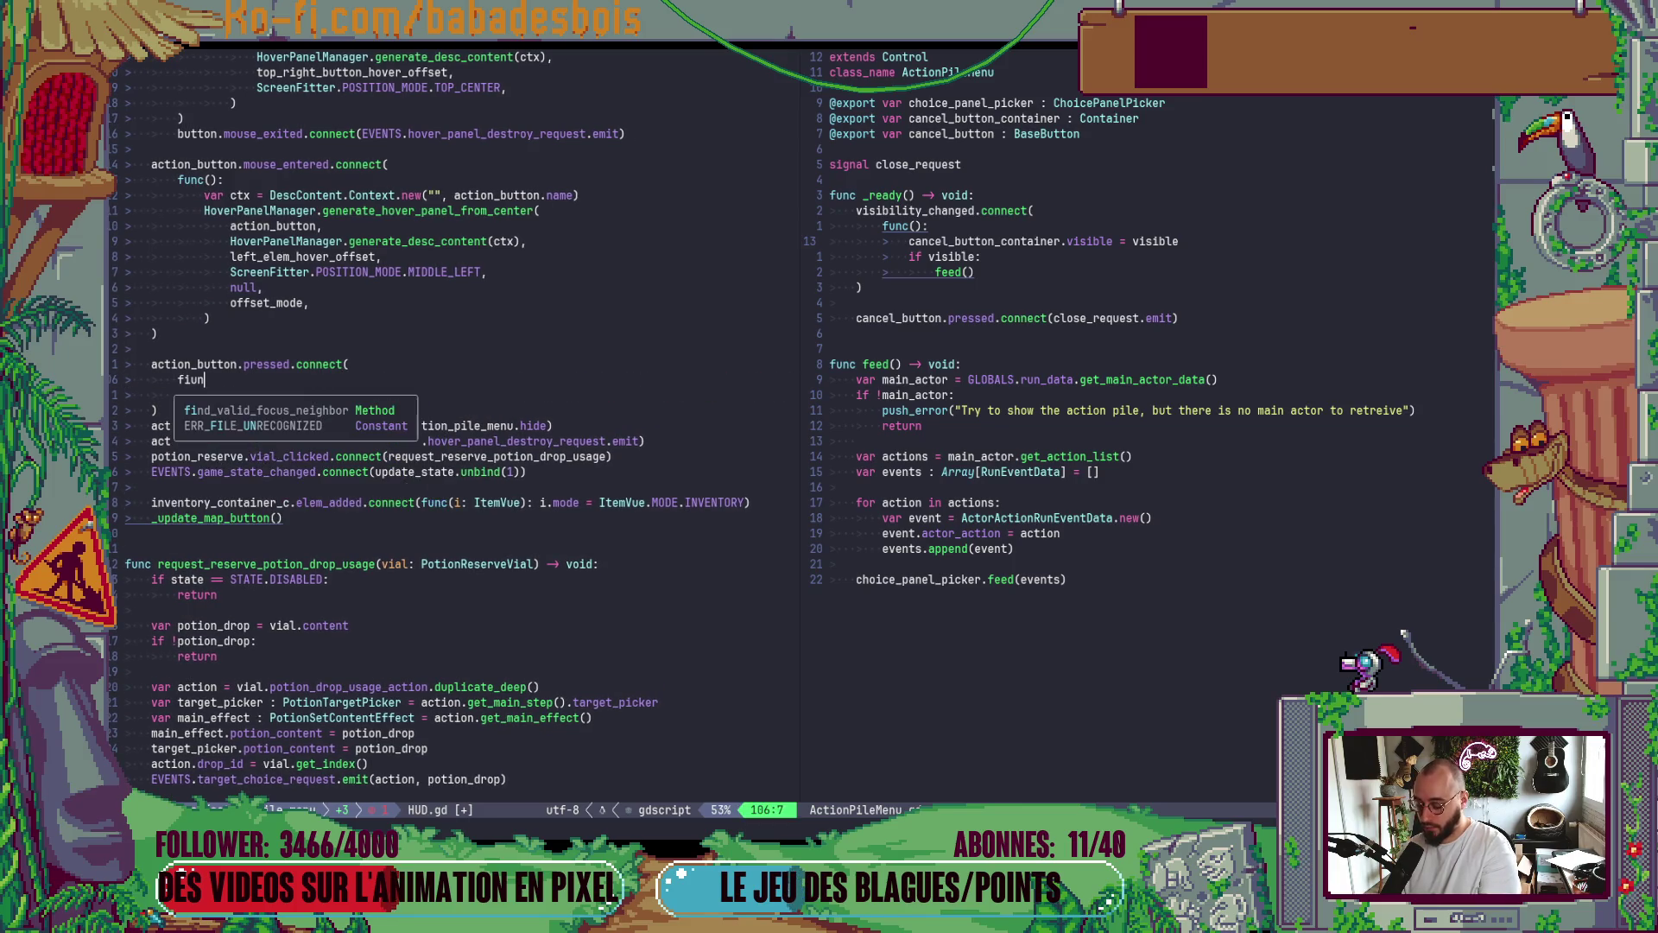
key(BackSpace)
key(BackSpace)
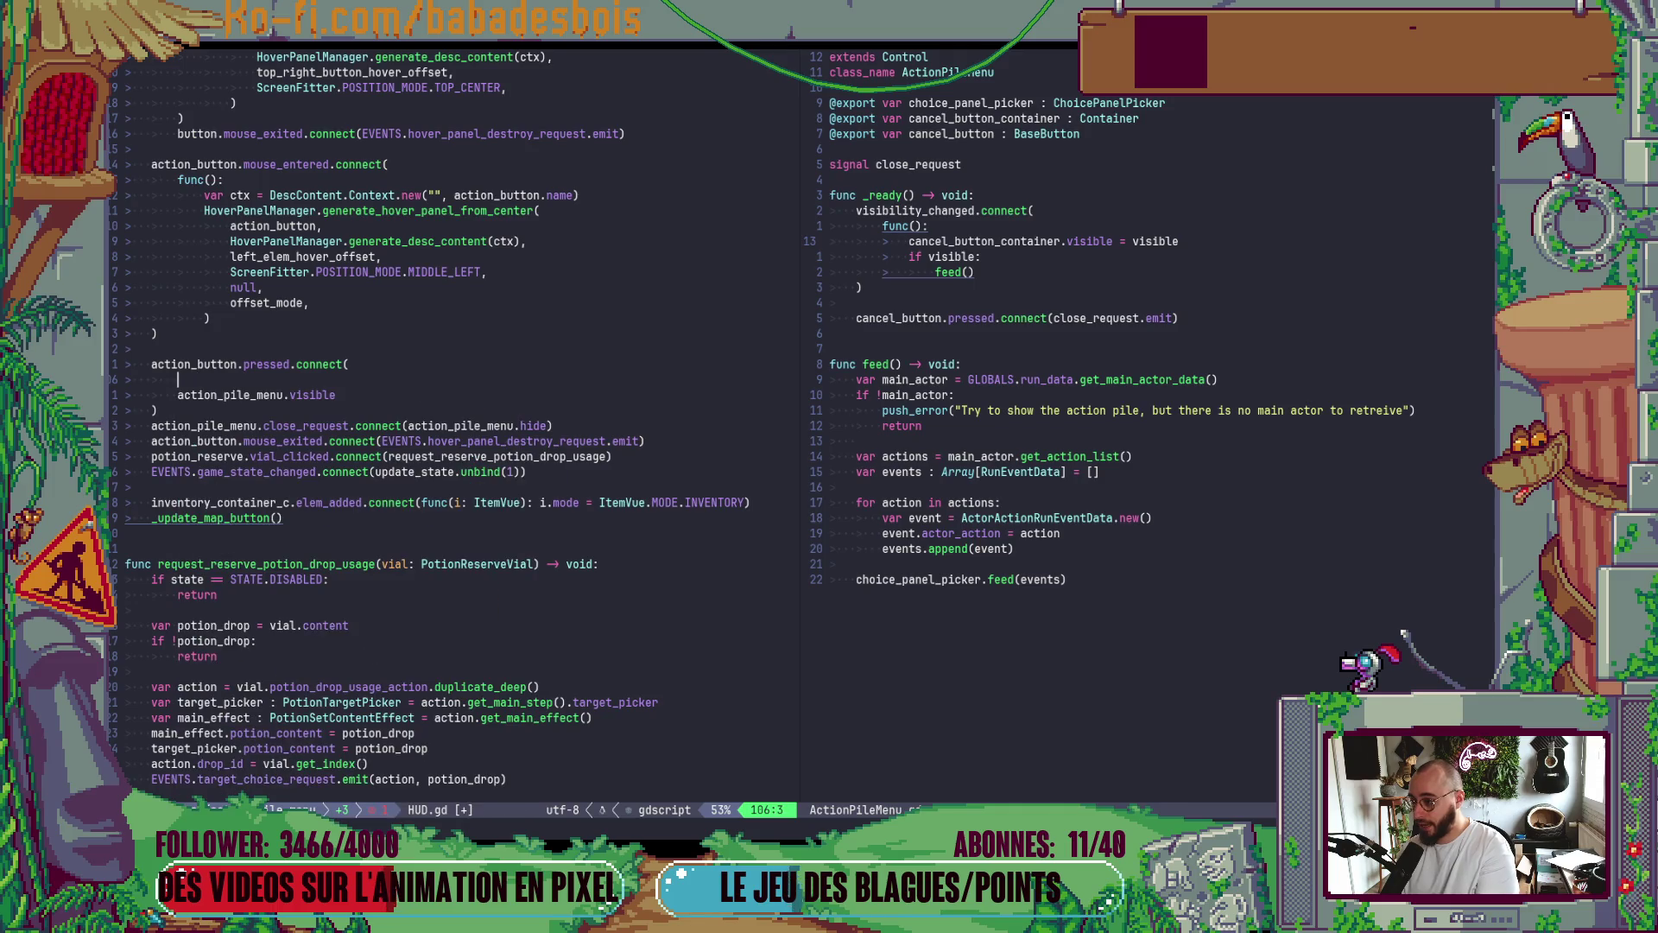
text(func())
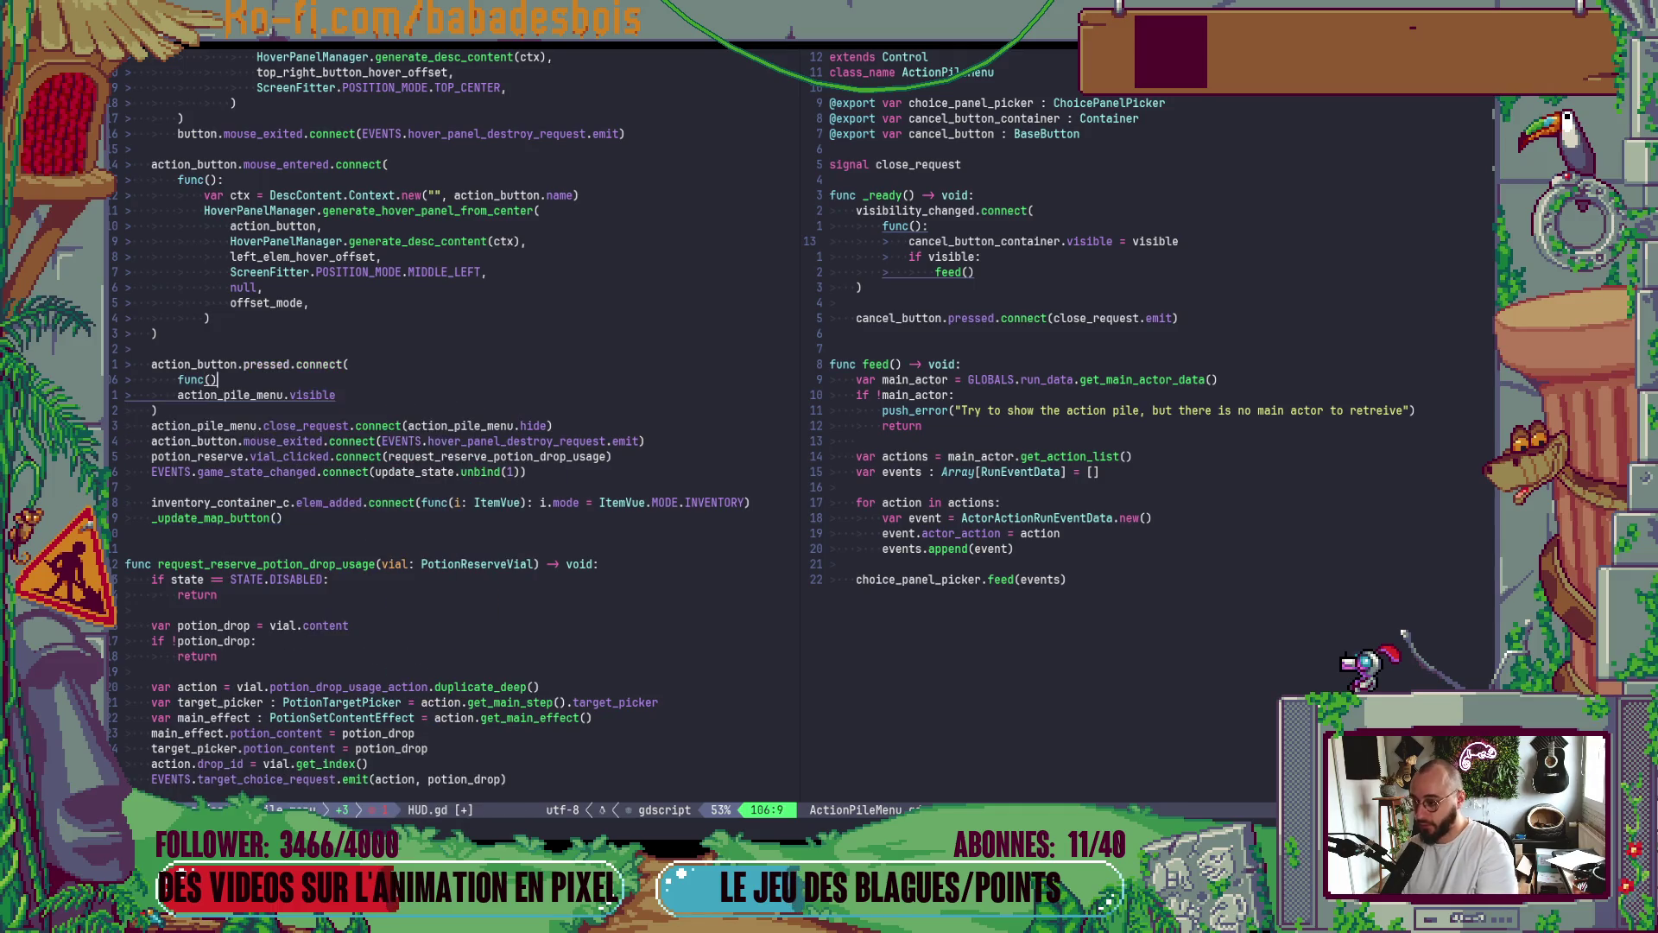
key(Return)
text(:)
key(BackSpace)
key(BackSpace)
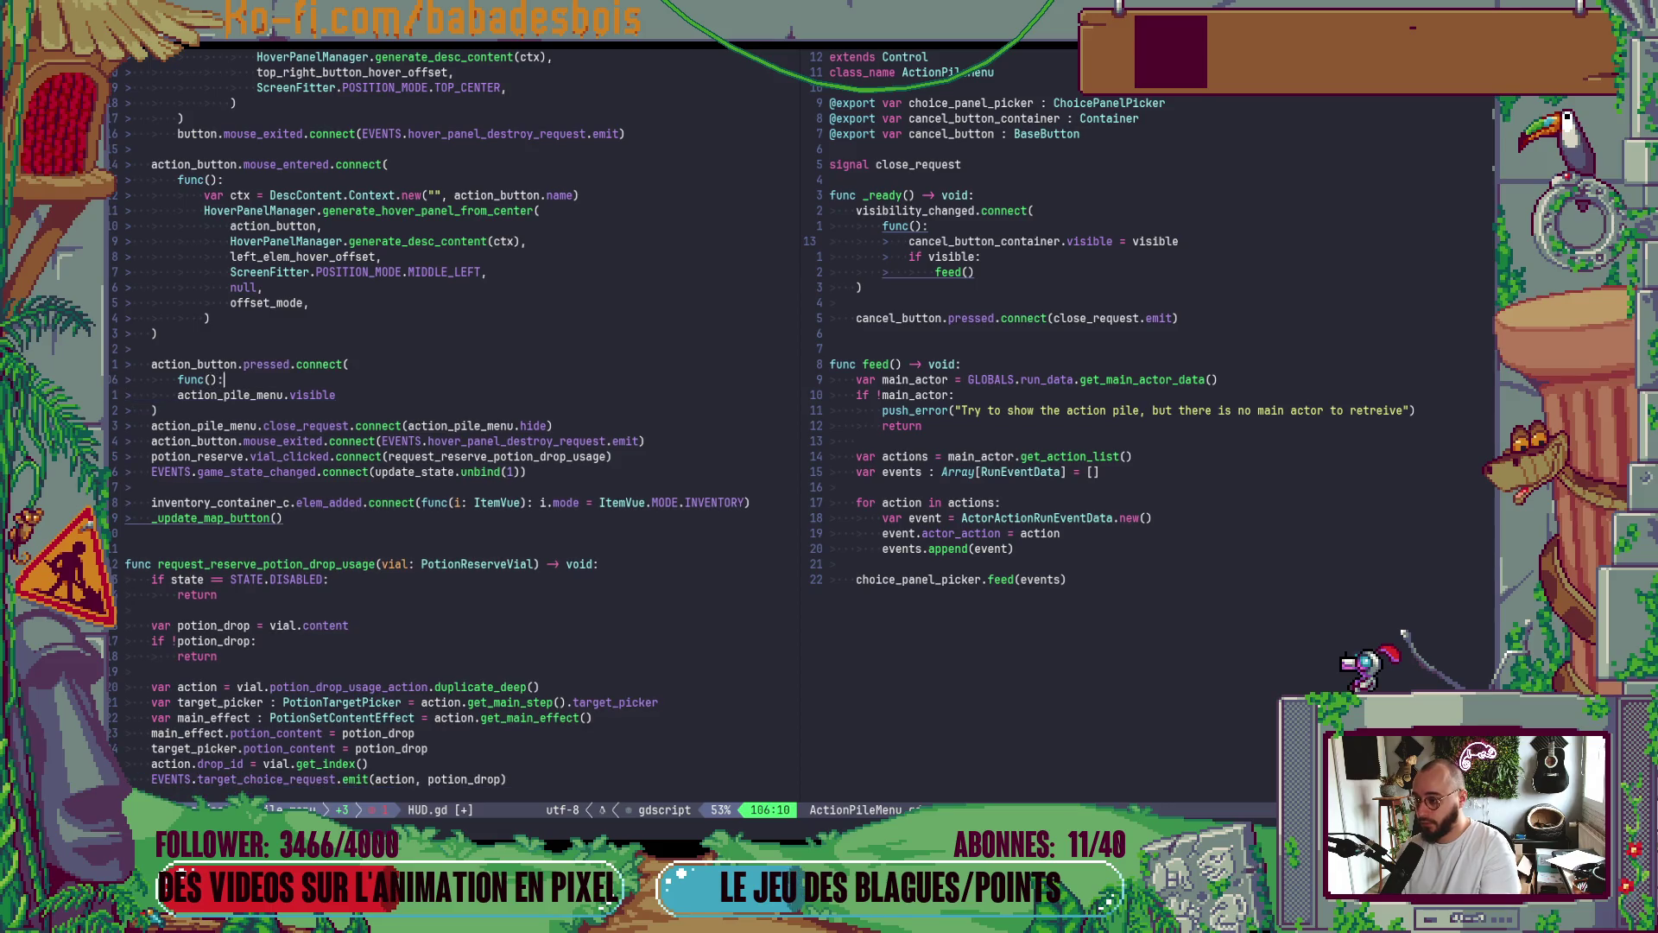
text(:)
key(Escape)
key(j)
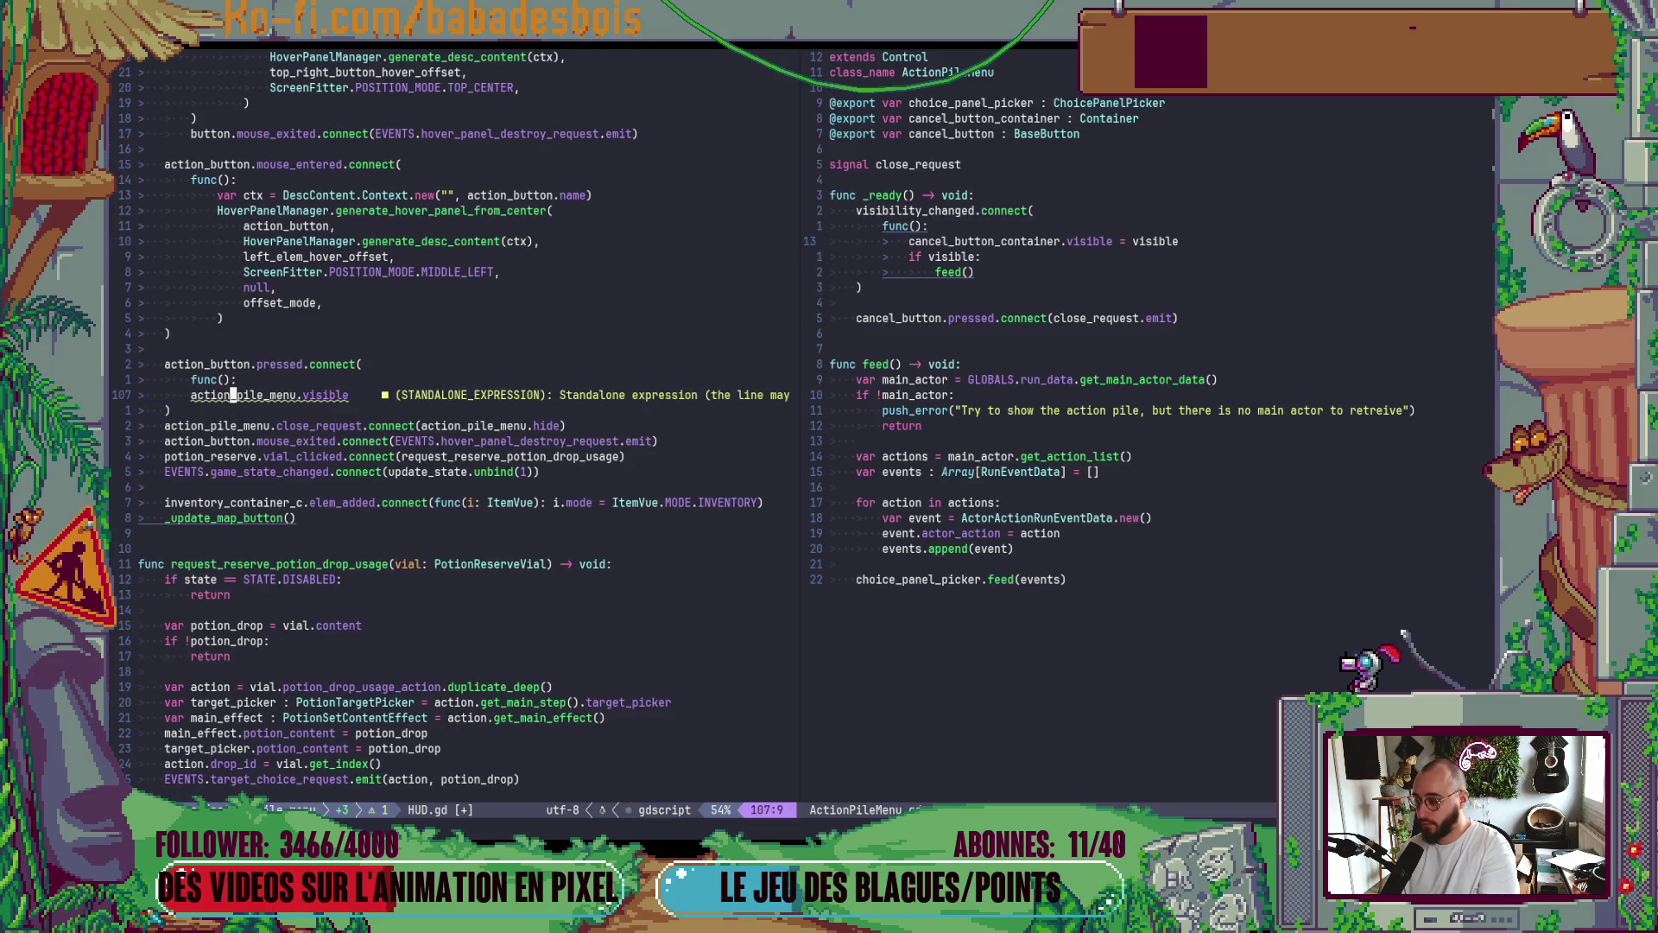
key(greater)
key(greater)
Step: Drop the stray 'if', append ' = action_pile_menu.visible', save HUD.gd and relaunch the game
text(Oif)
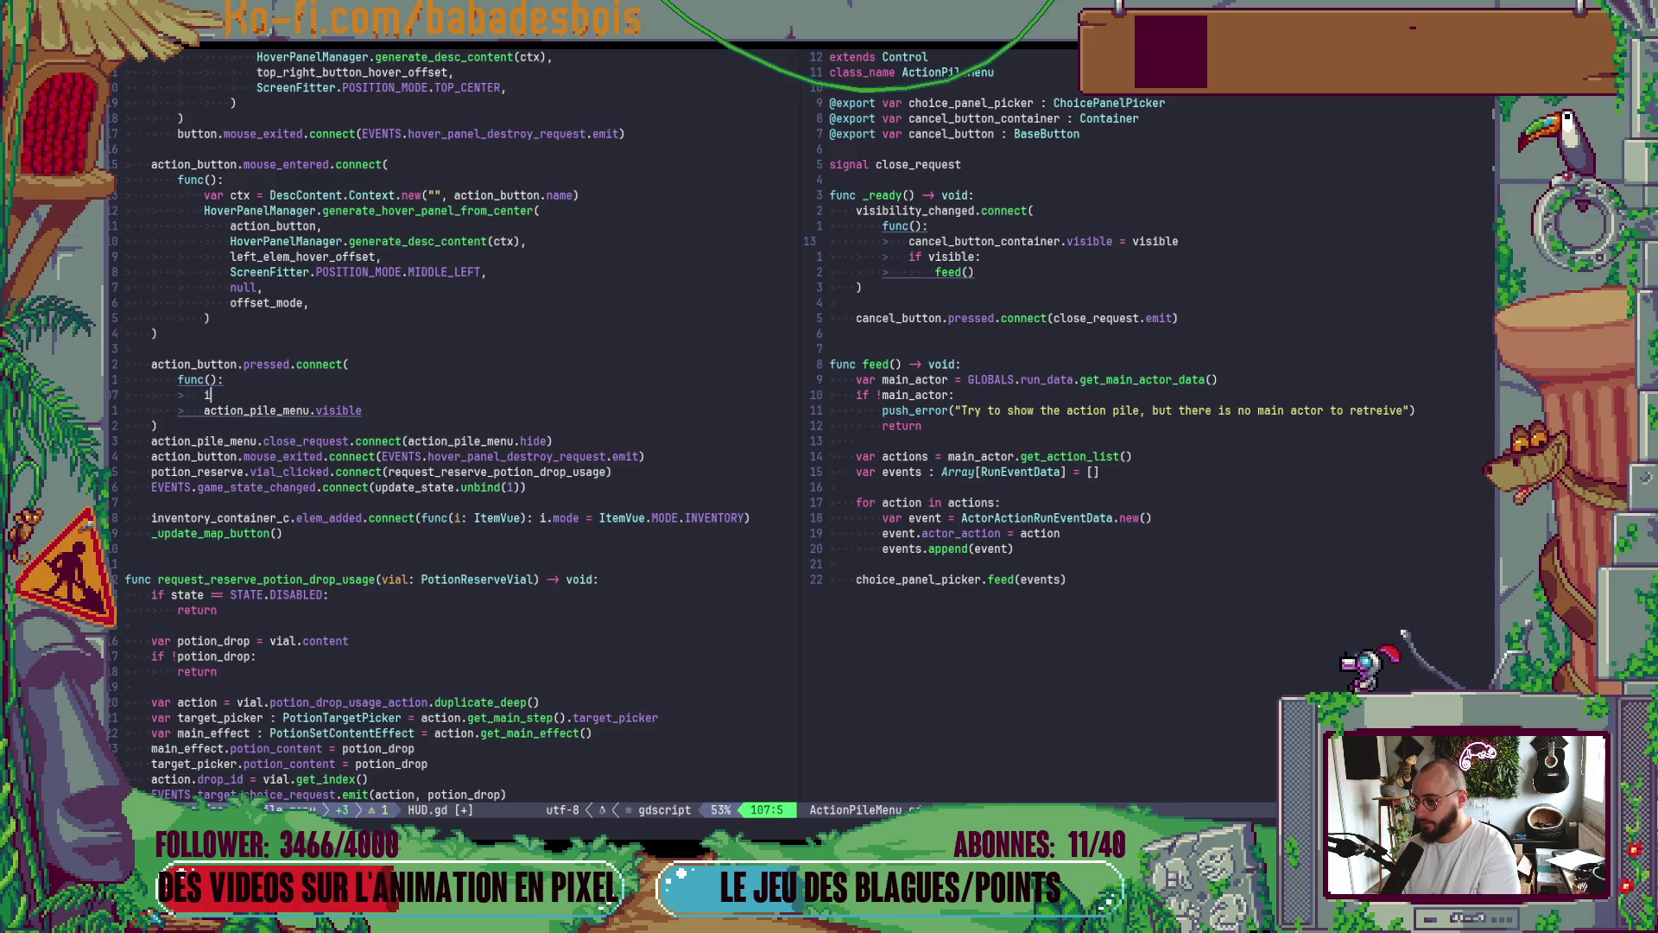
key(BackSpace)
key(BackSpace)
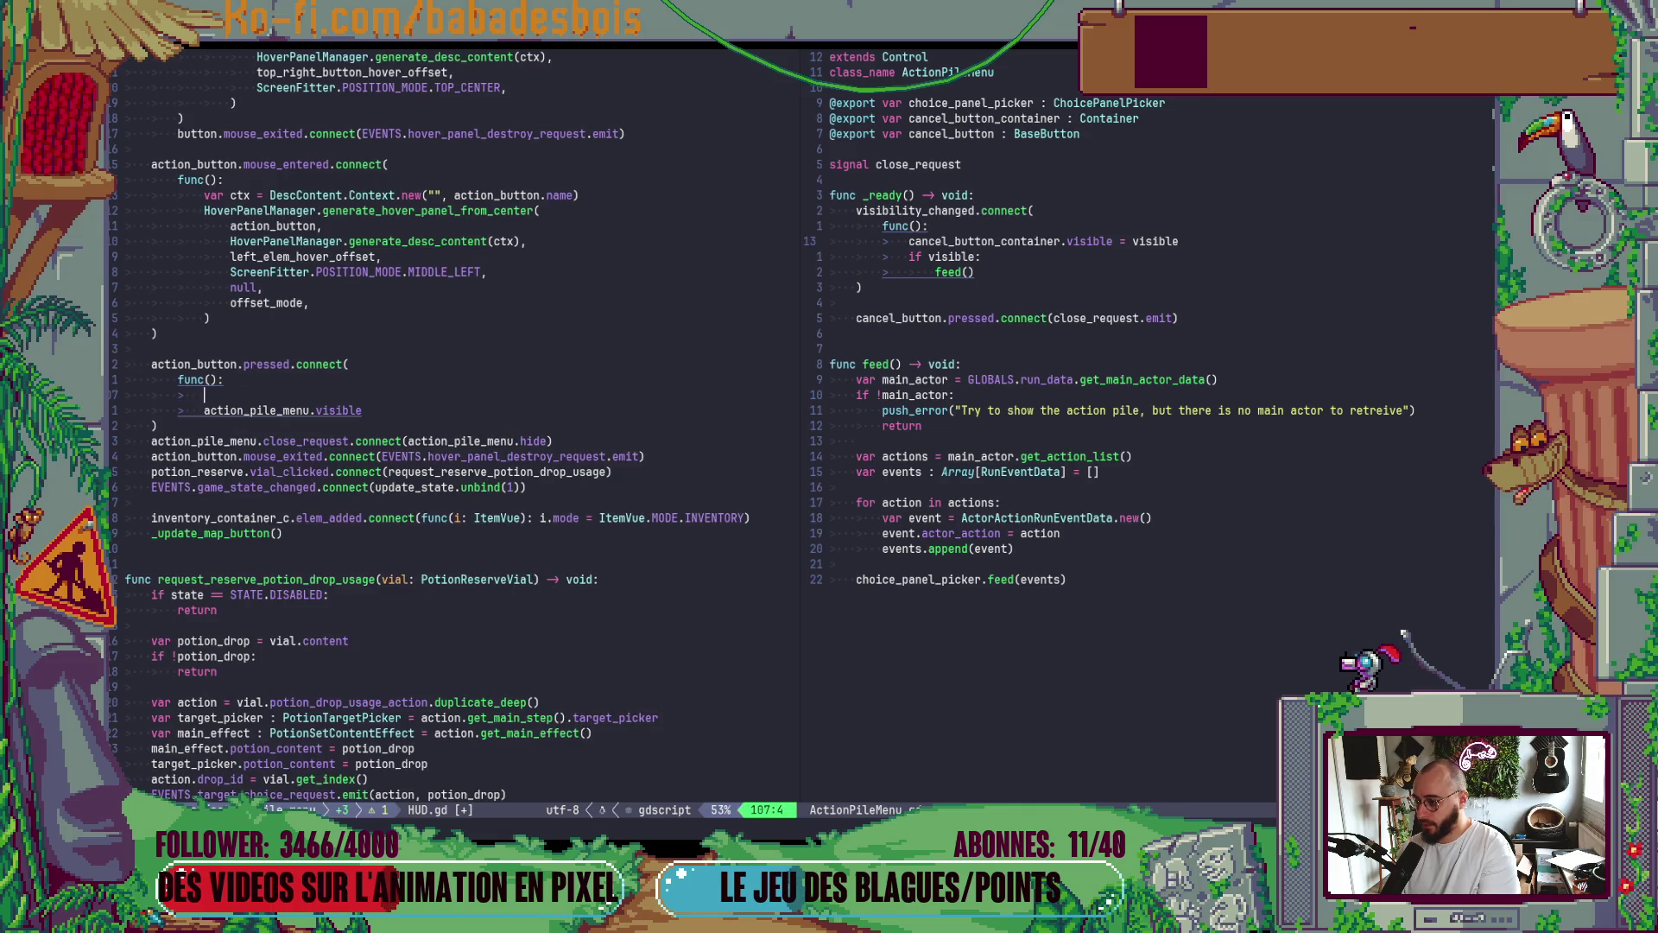
key(Escape)
key(d)
key(d)
text(A)
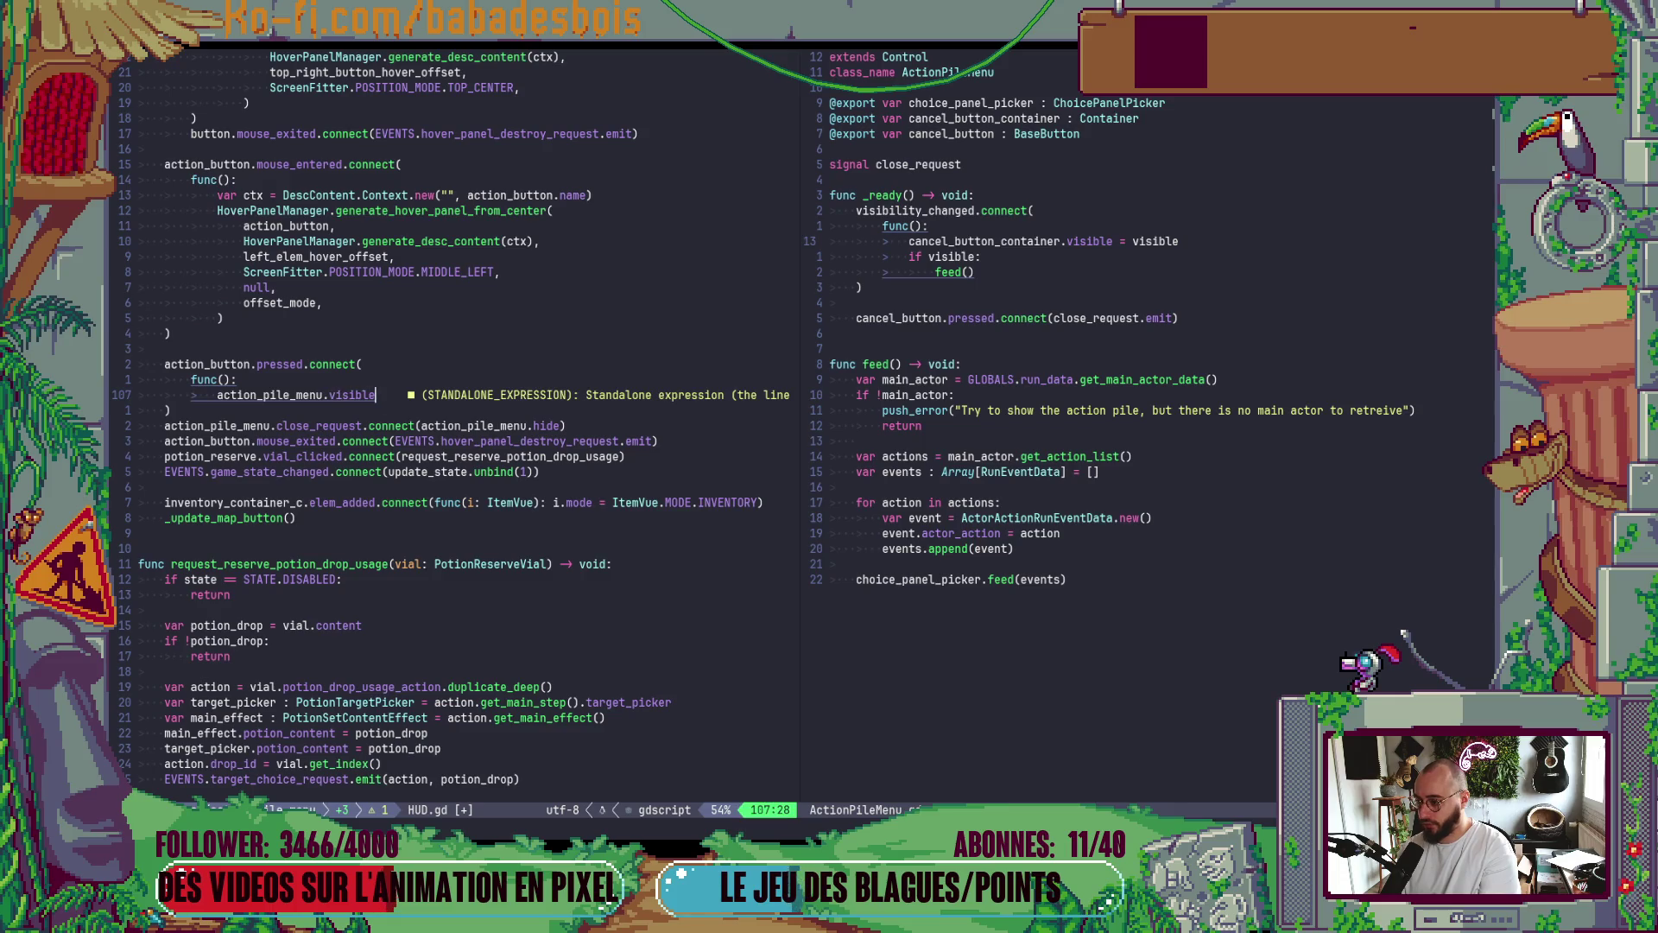
text( = action_pile_menu.)
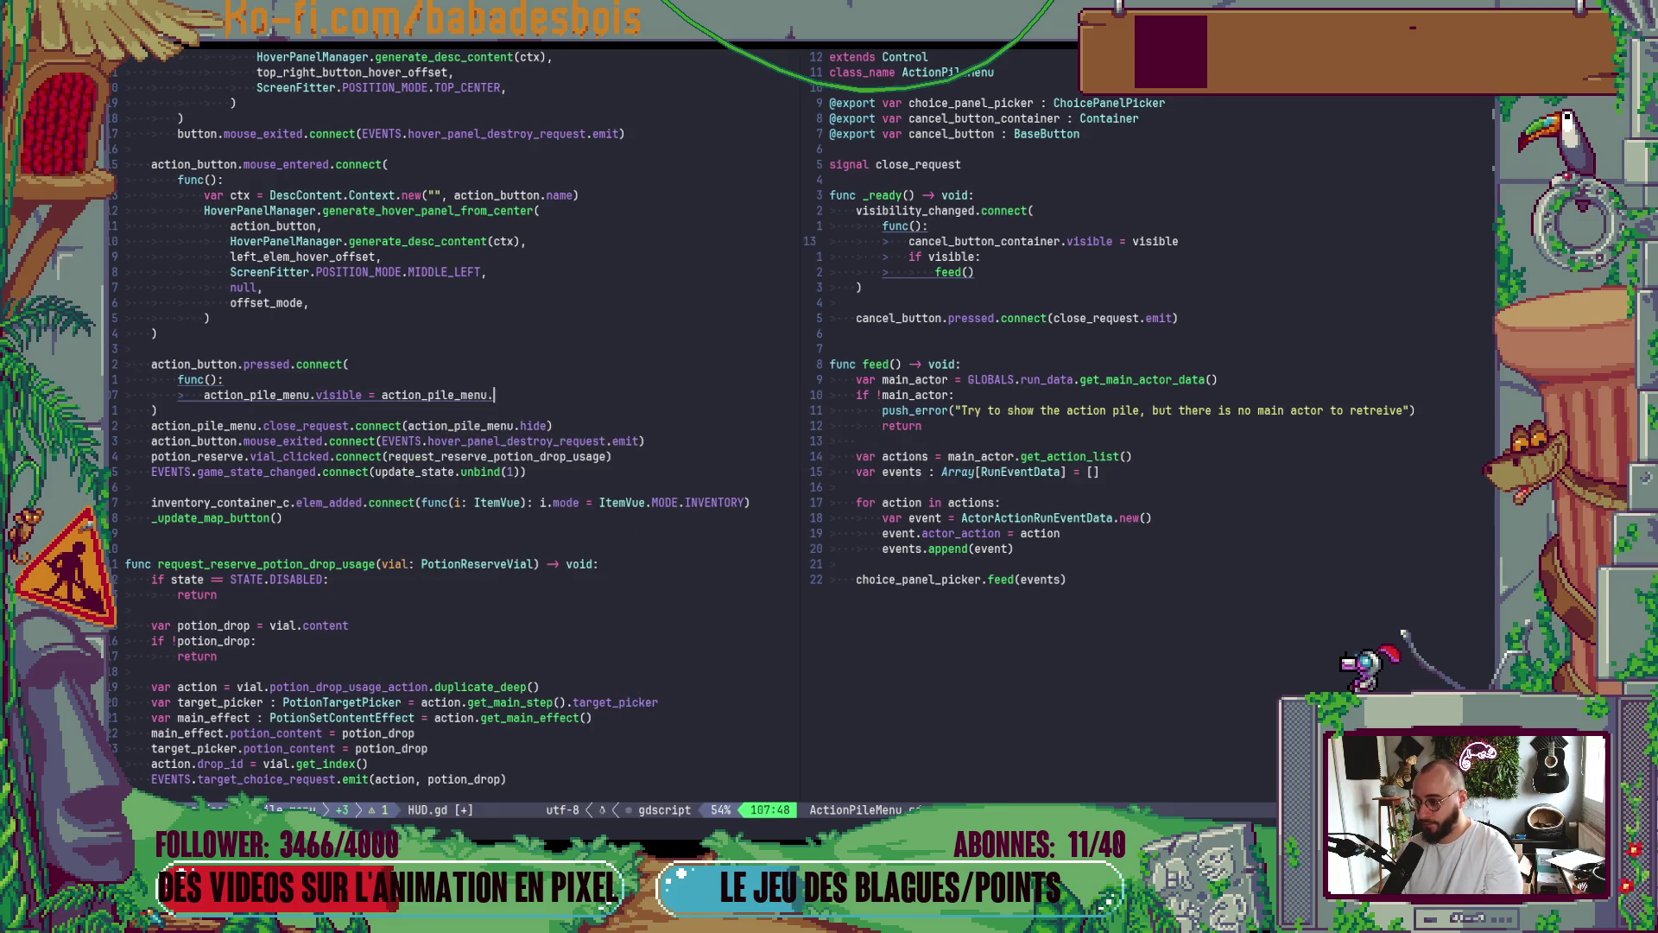
key(Tab)
key(Escape)
key(B)
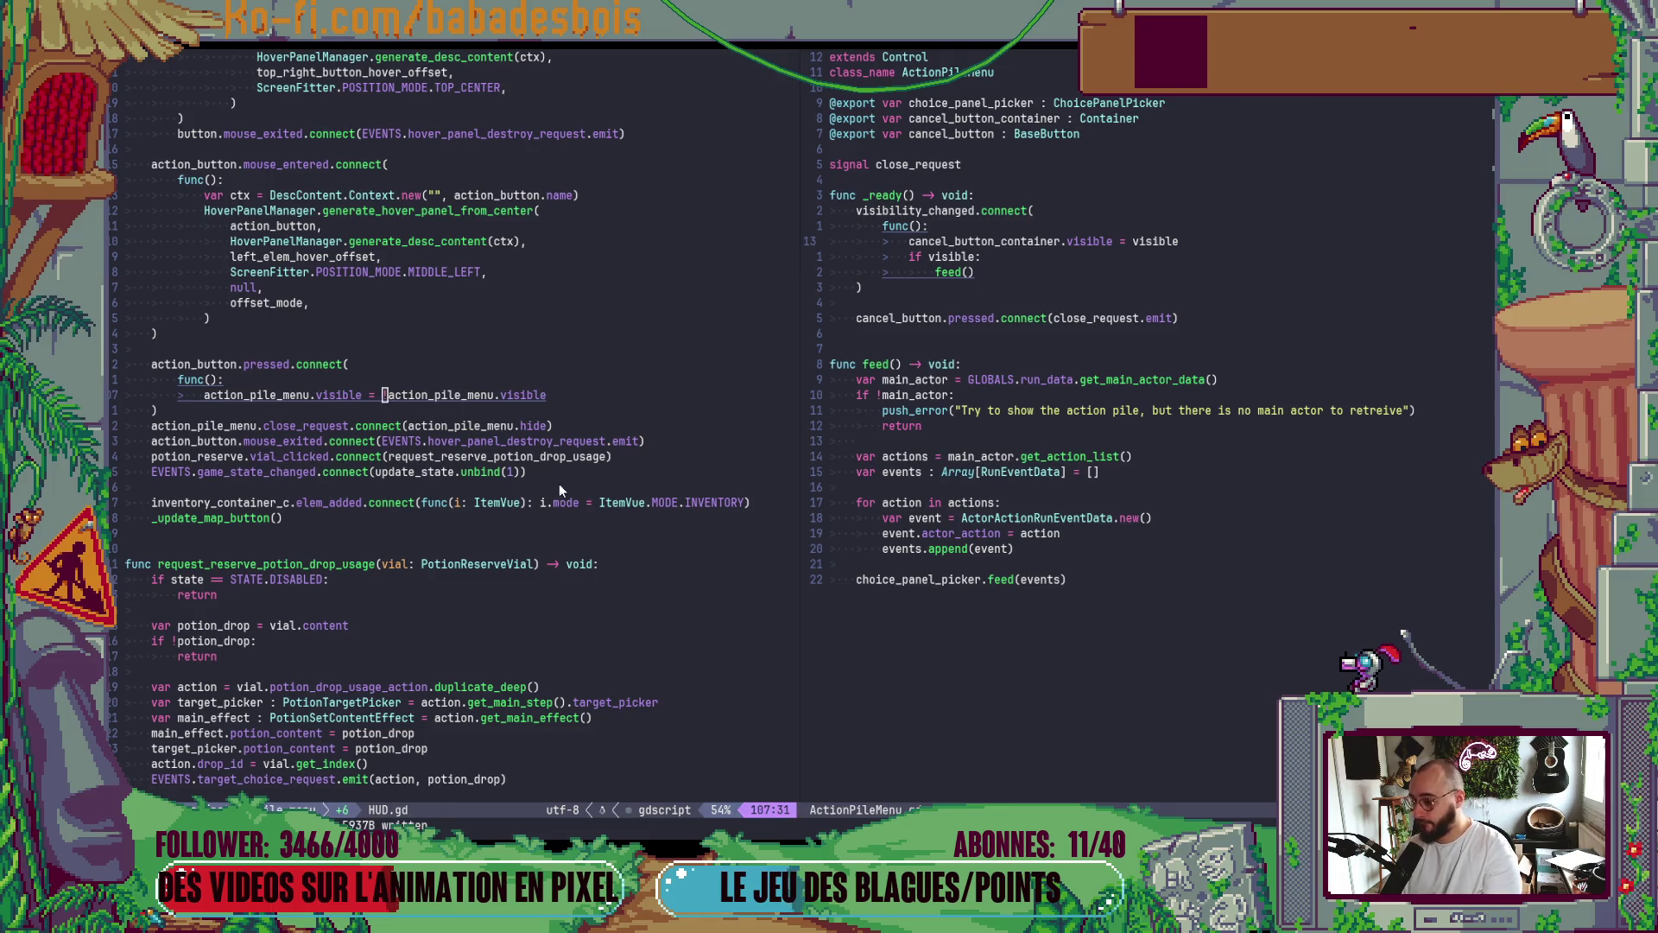
key(alt+Tab)
key(F5)
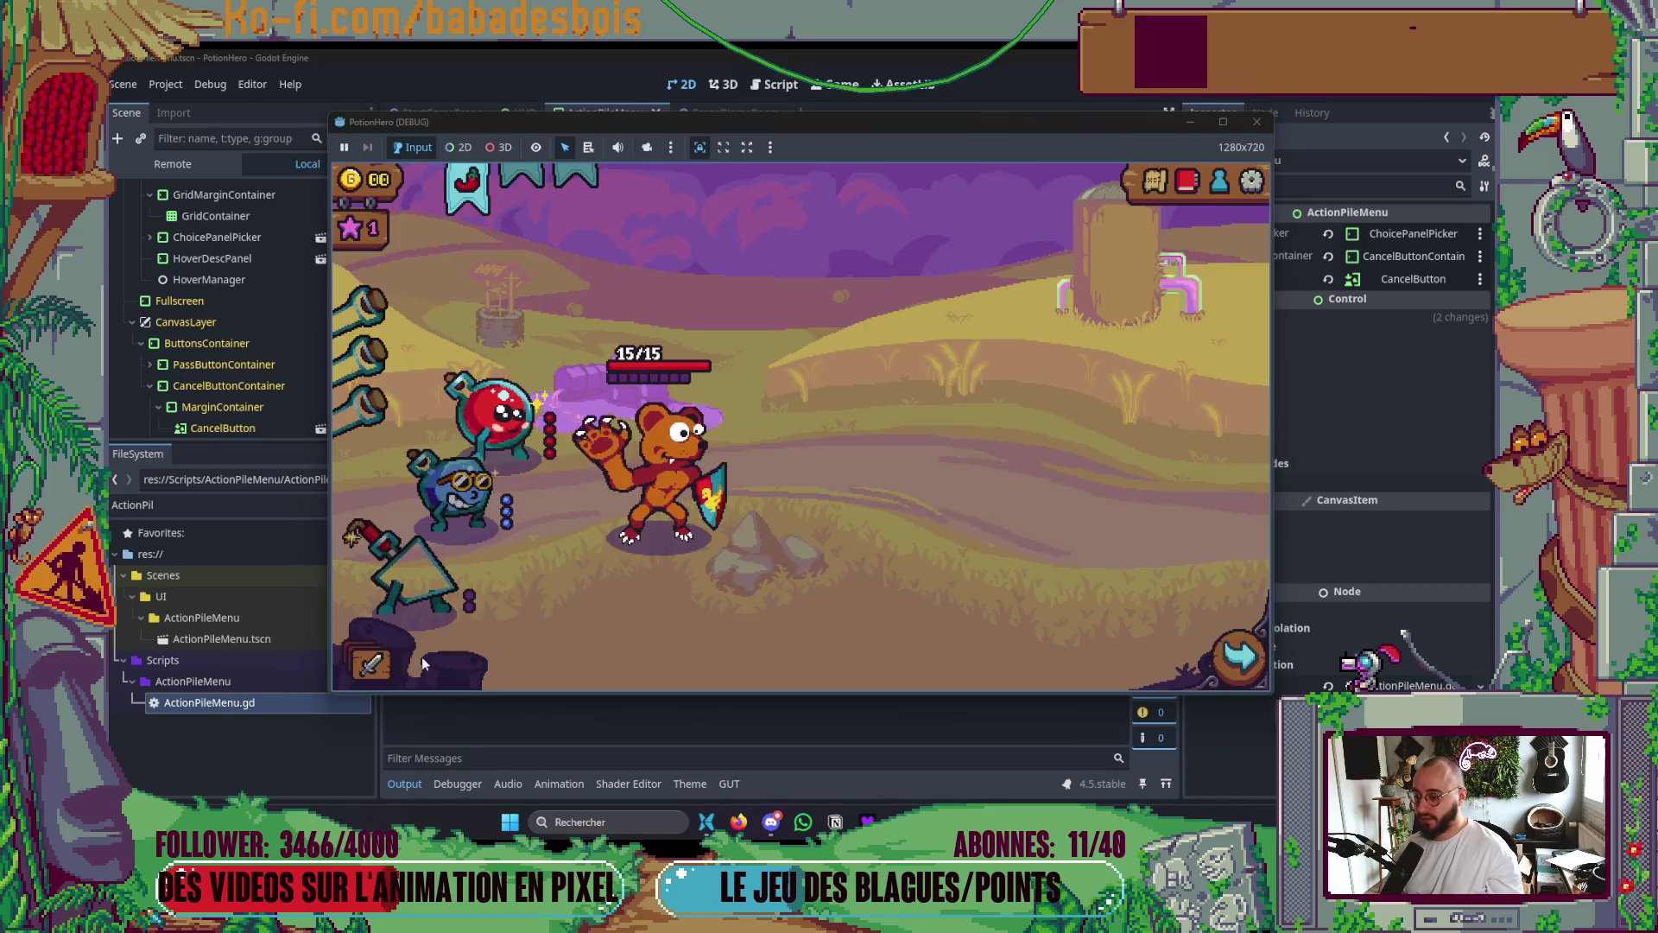
Step: Open, close, and reopen the action pile panel until the title_rarity_mode error breaks
click(377, 670)
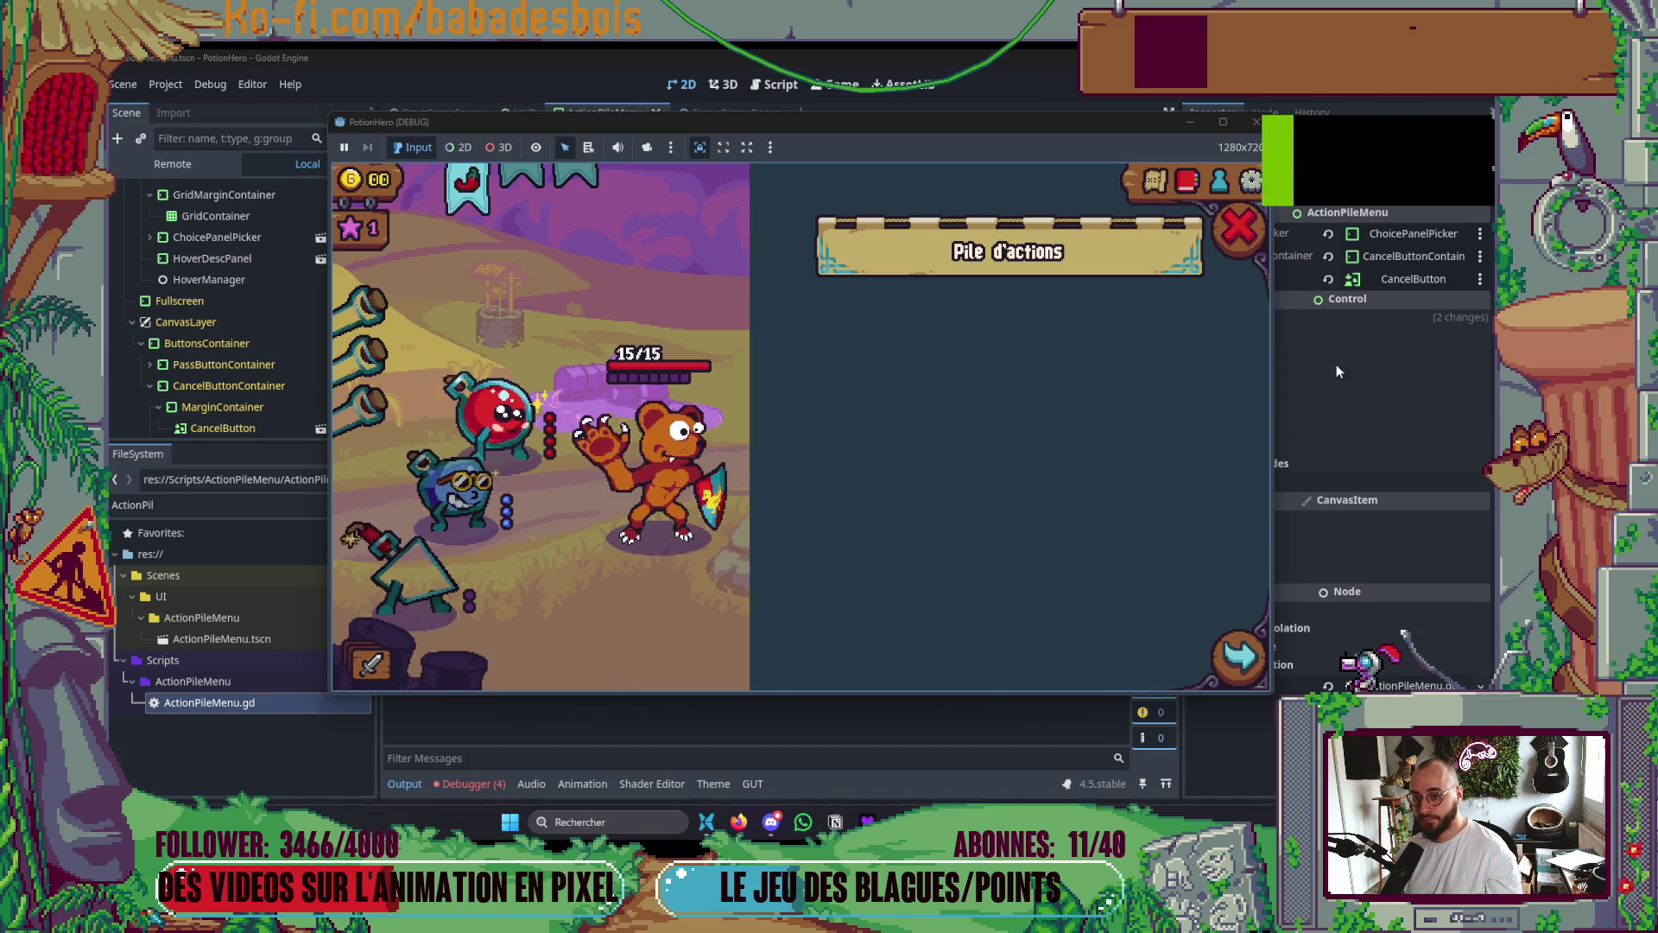
click(1241, 221)
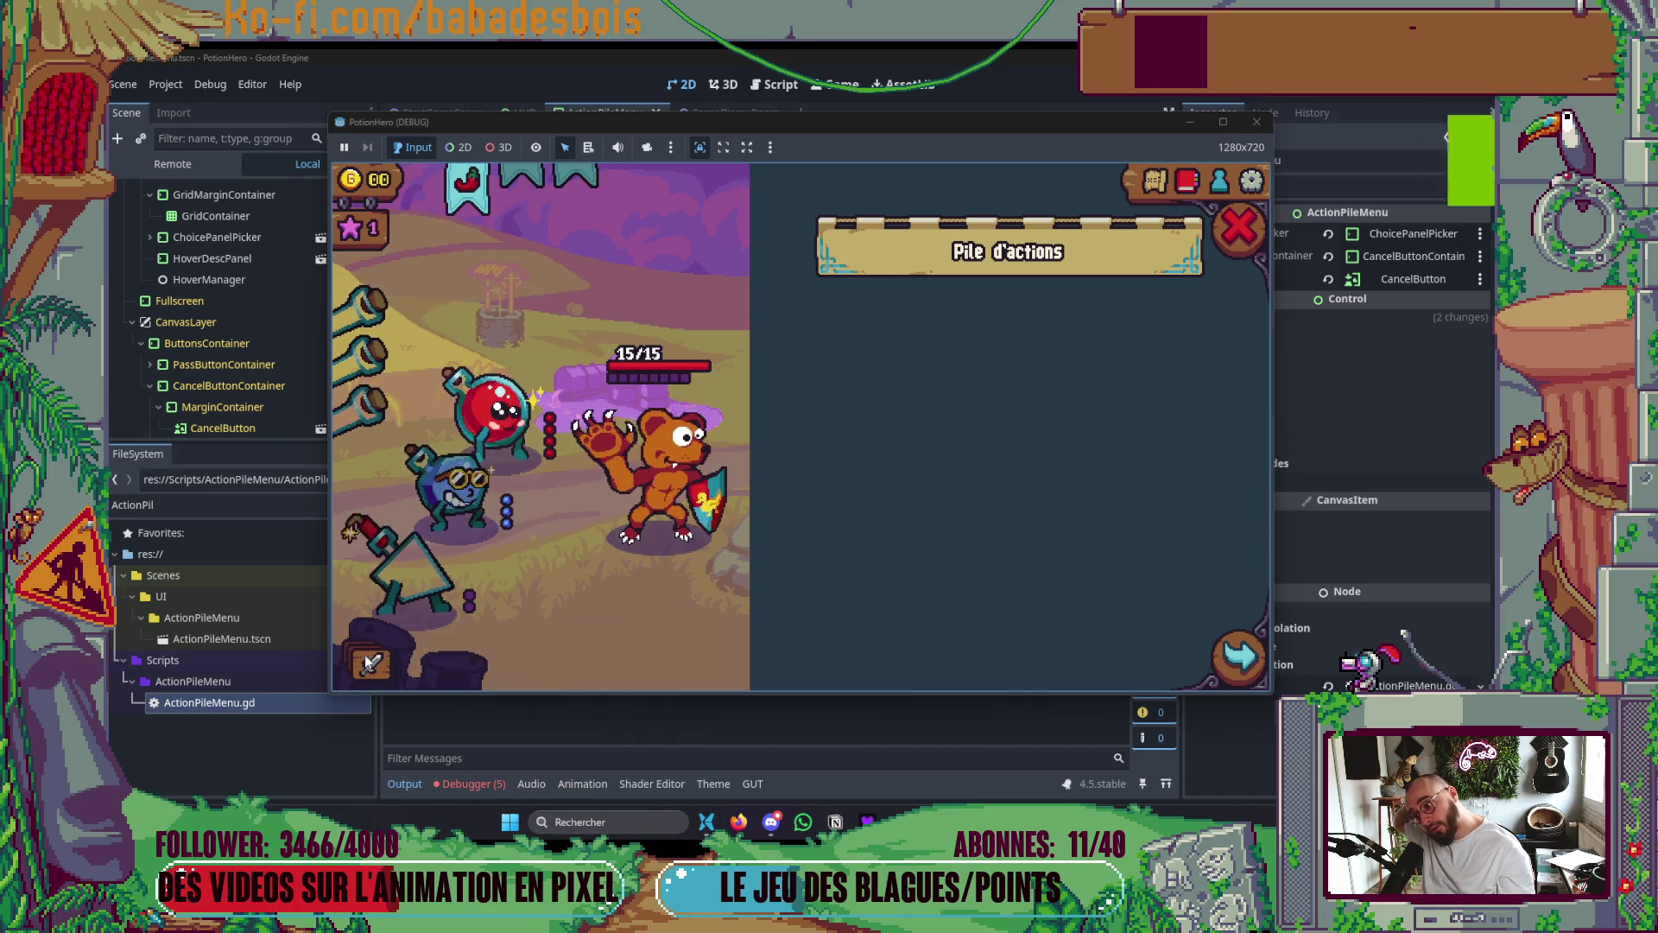
click(369, 671)
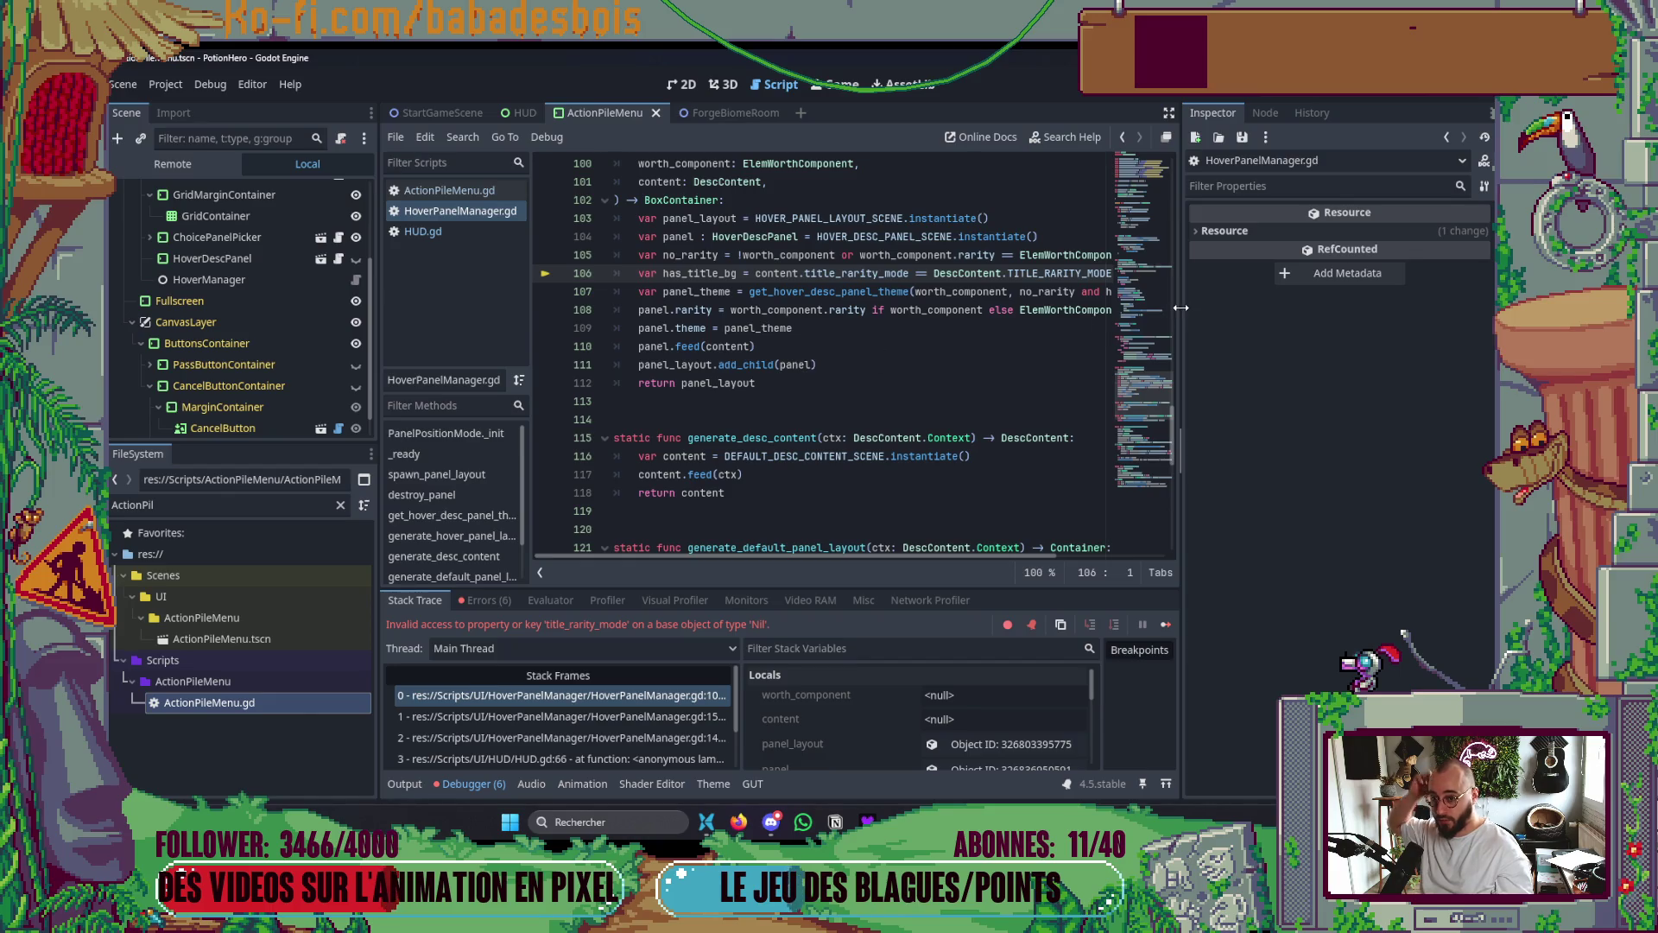
Step: Widen the script editor, stop the crashed session, return to 2D view and rerun the game
drag(1182, 313, 1451, 311)
key(F8)
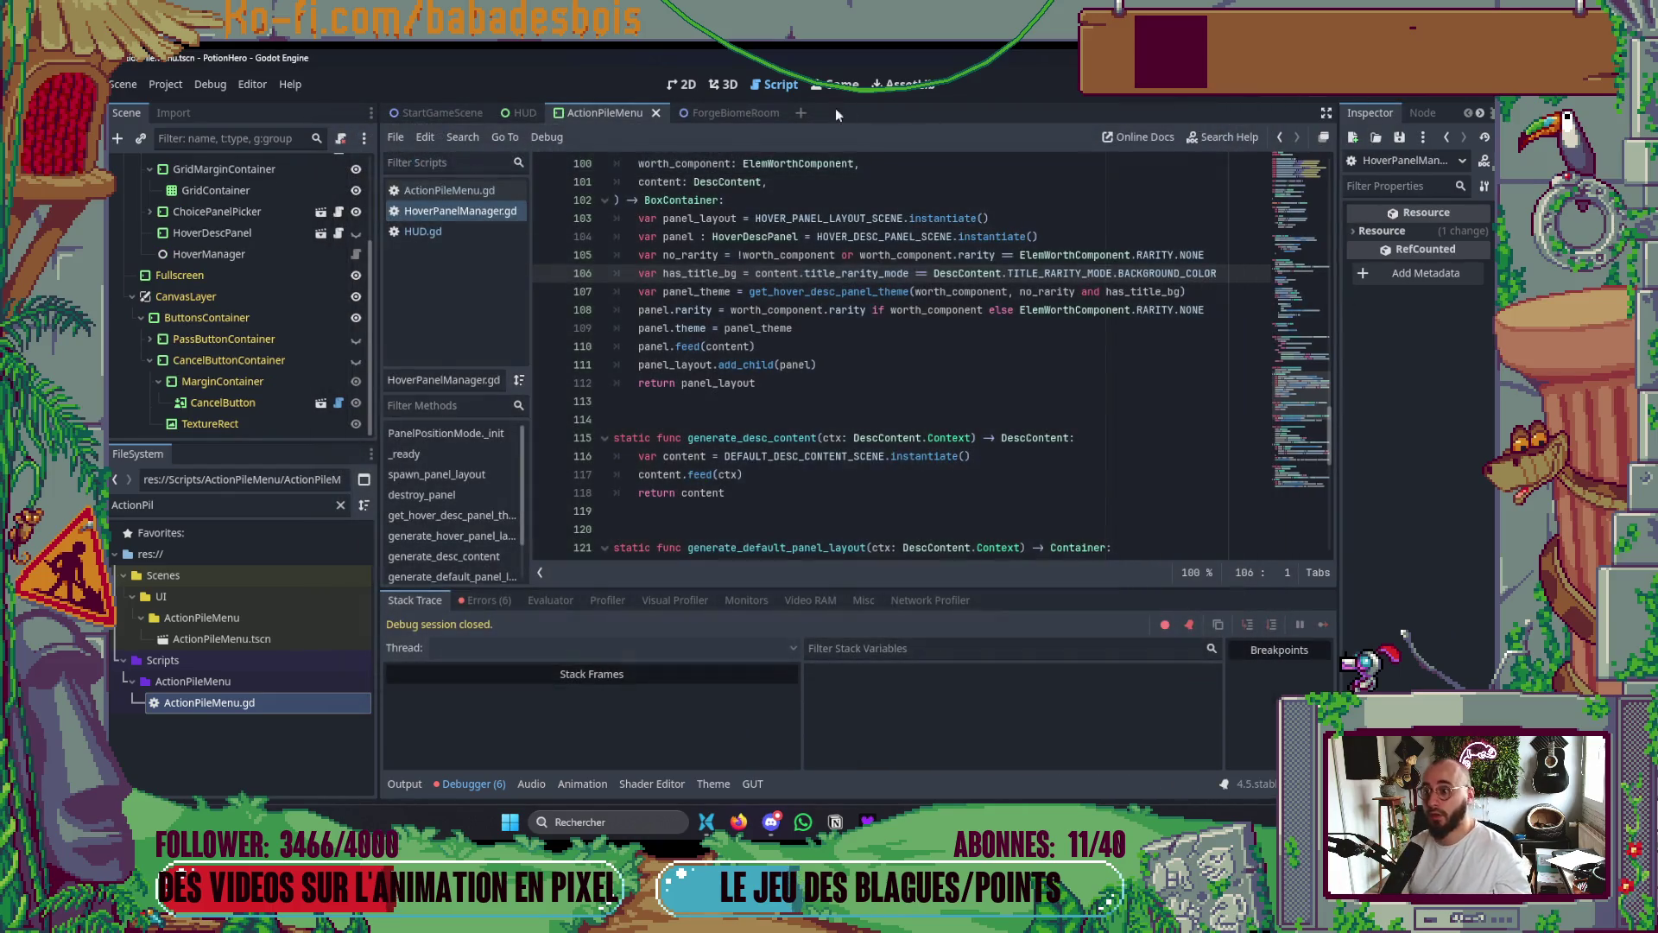
click(686, 86)
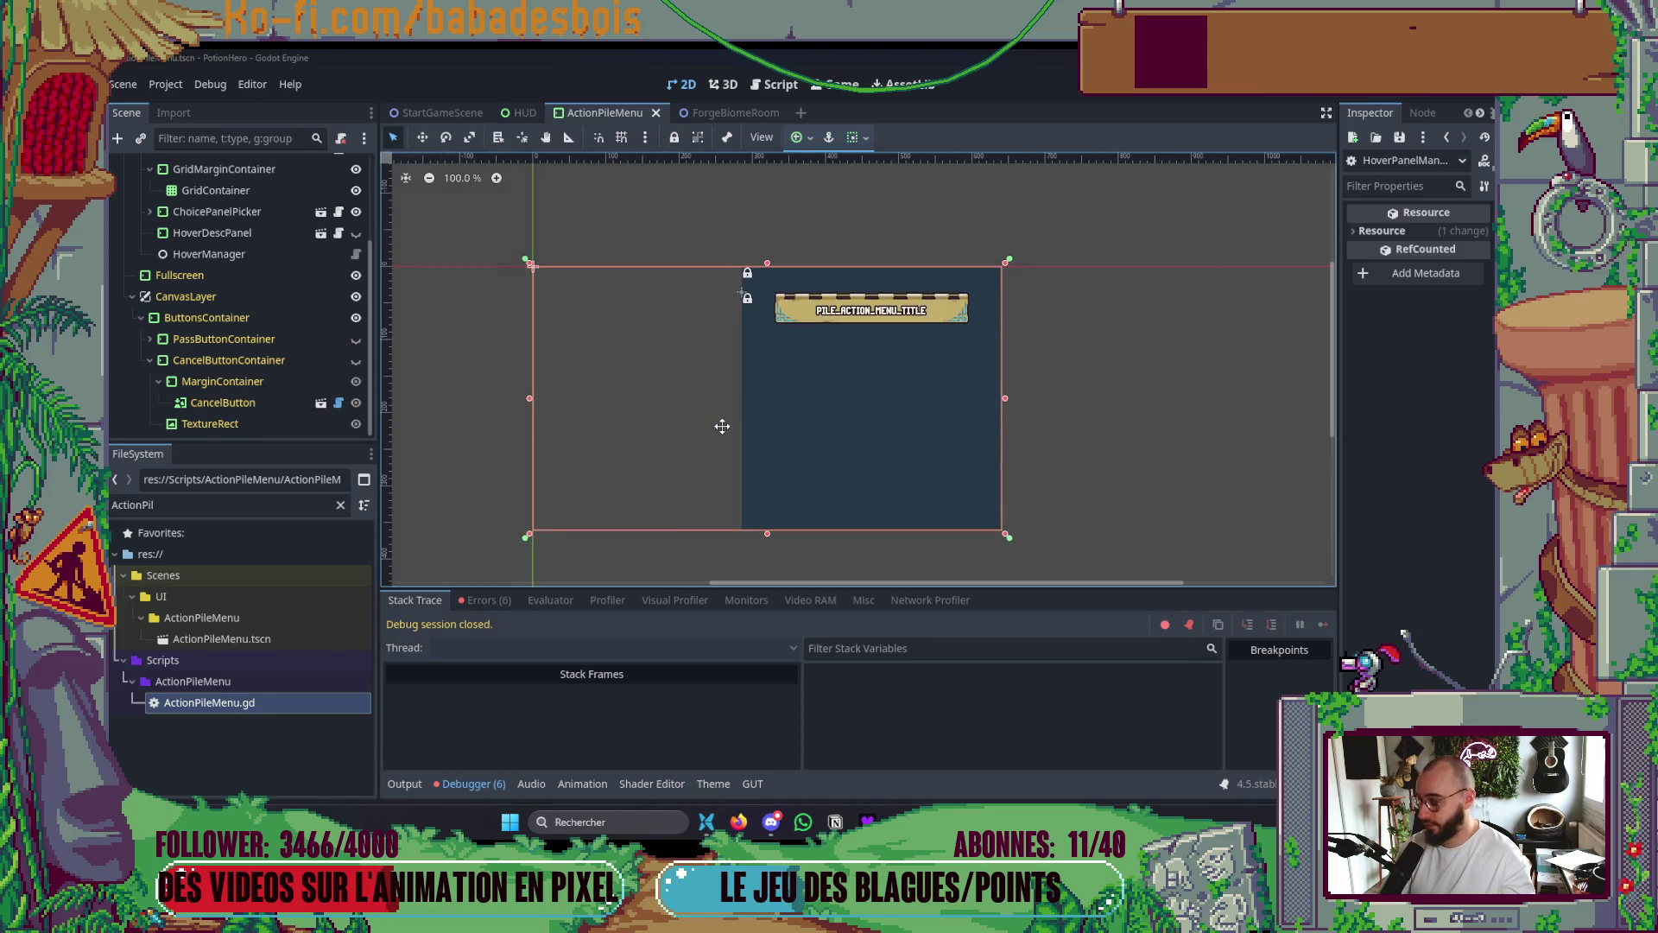
key(F5)
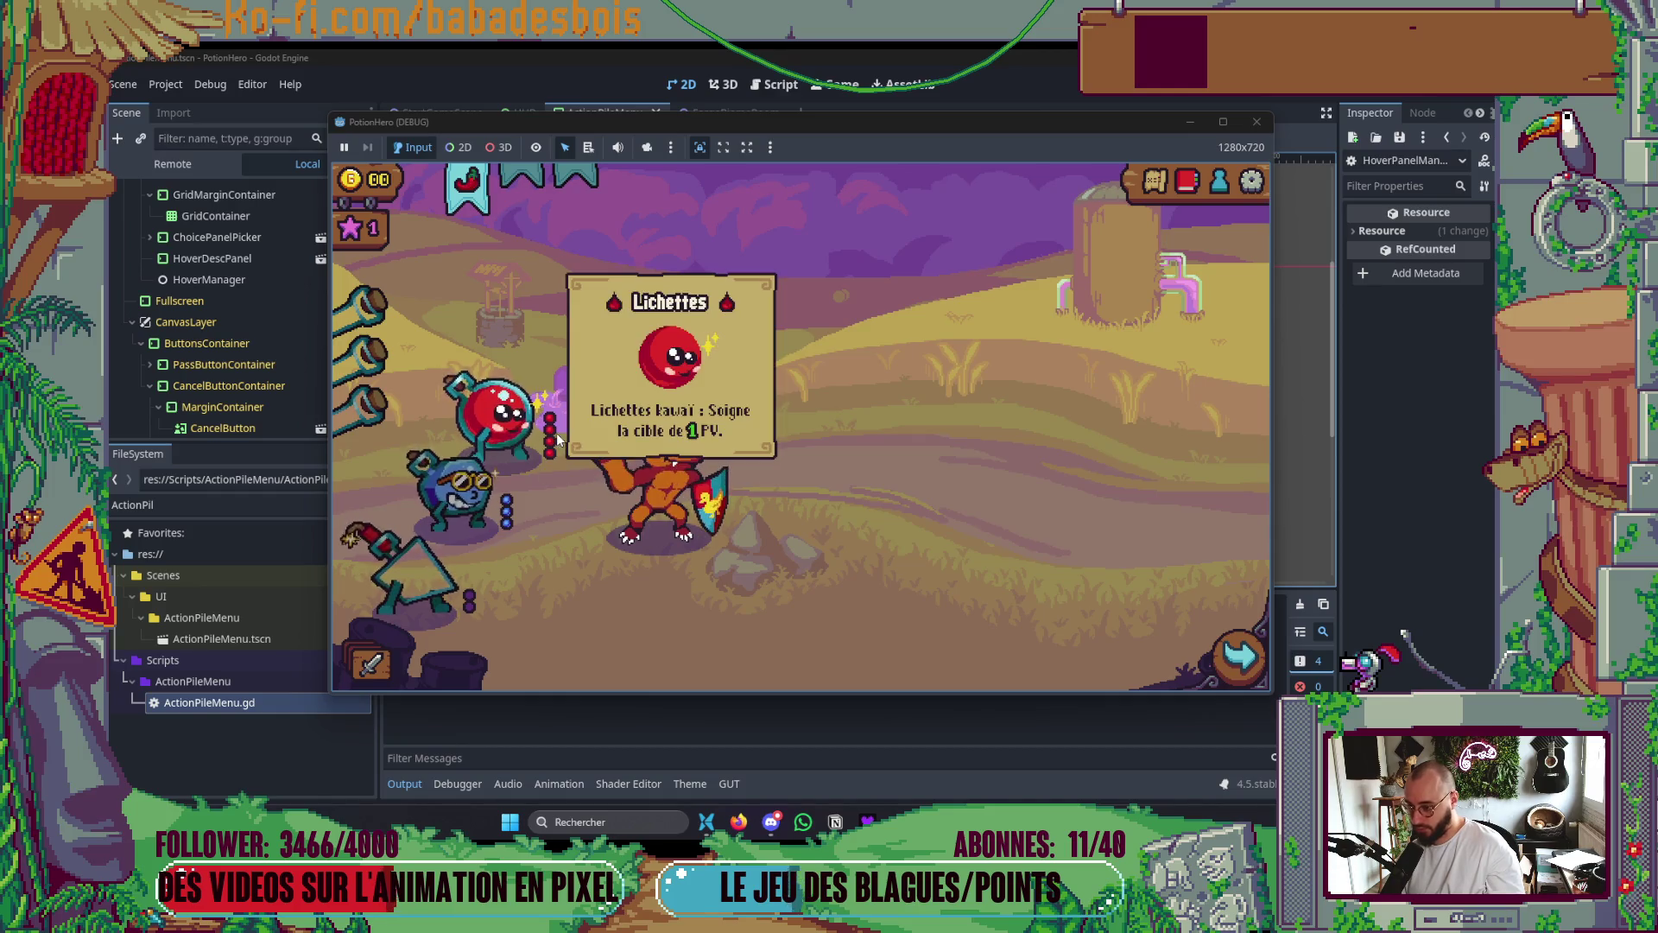
Step: Toggle the action pile panel five times, then view the three 'no main actor' errors
click(381, 666)
click(381, 666)
click(381, 667)
click(381, 667)
click(381, 667)
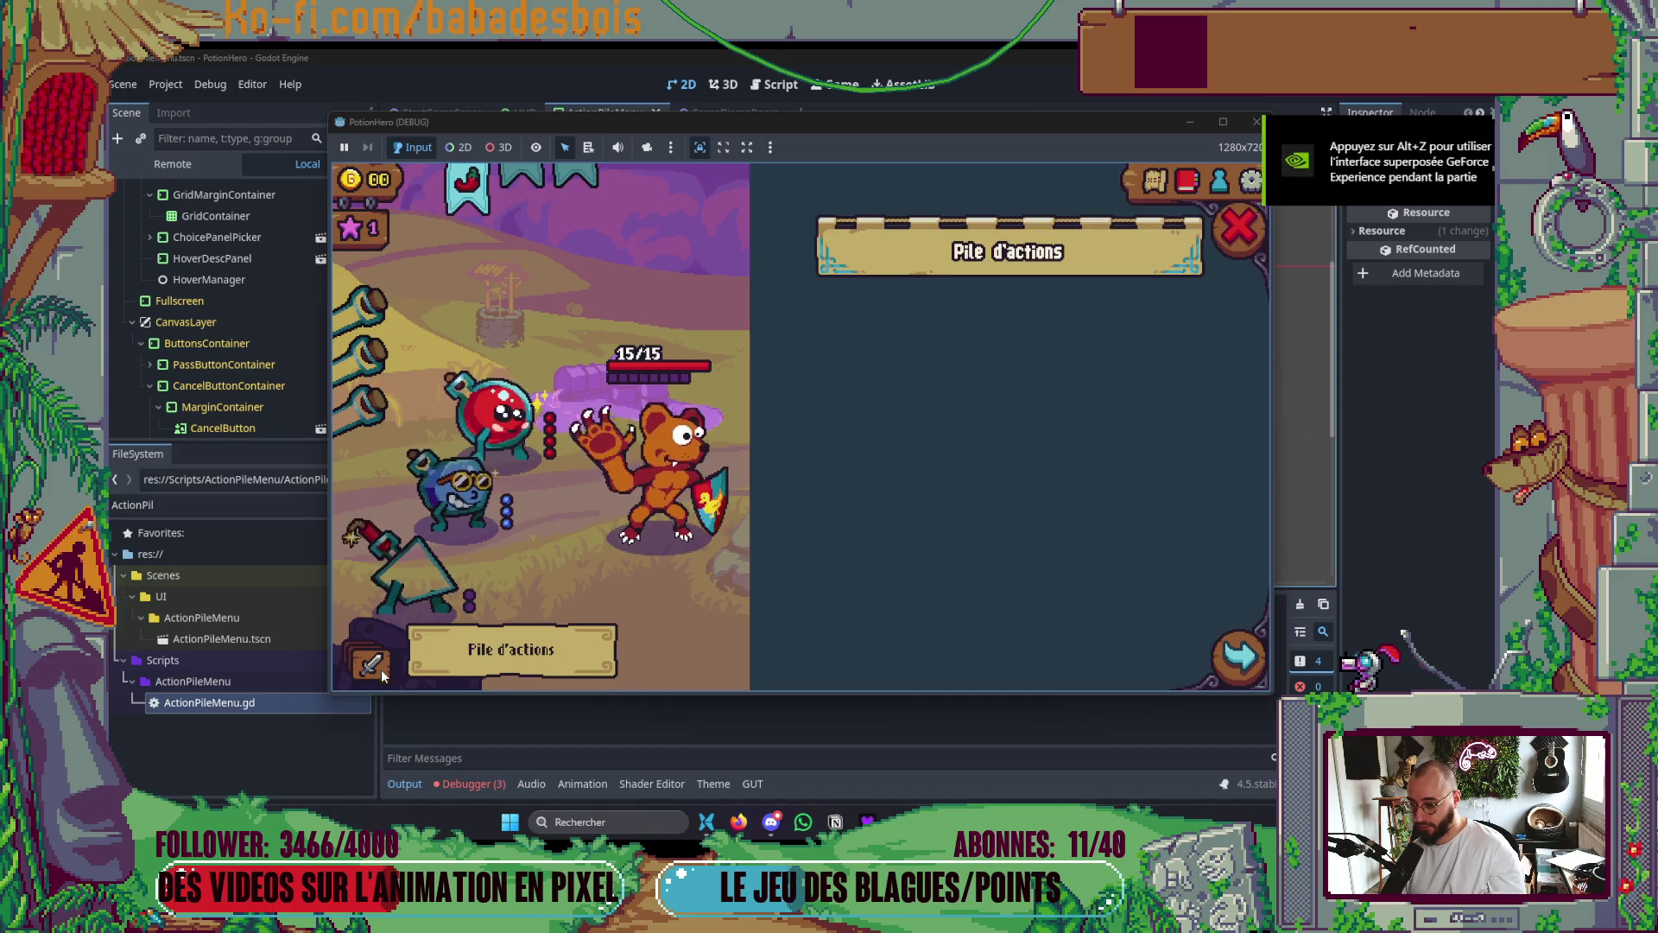
click(454, 782)
click(484, 601)
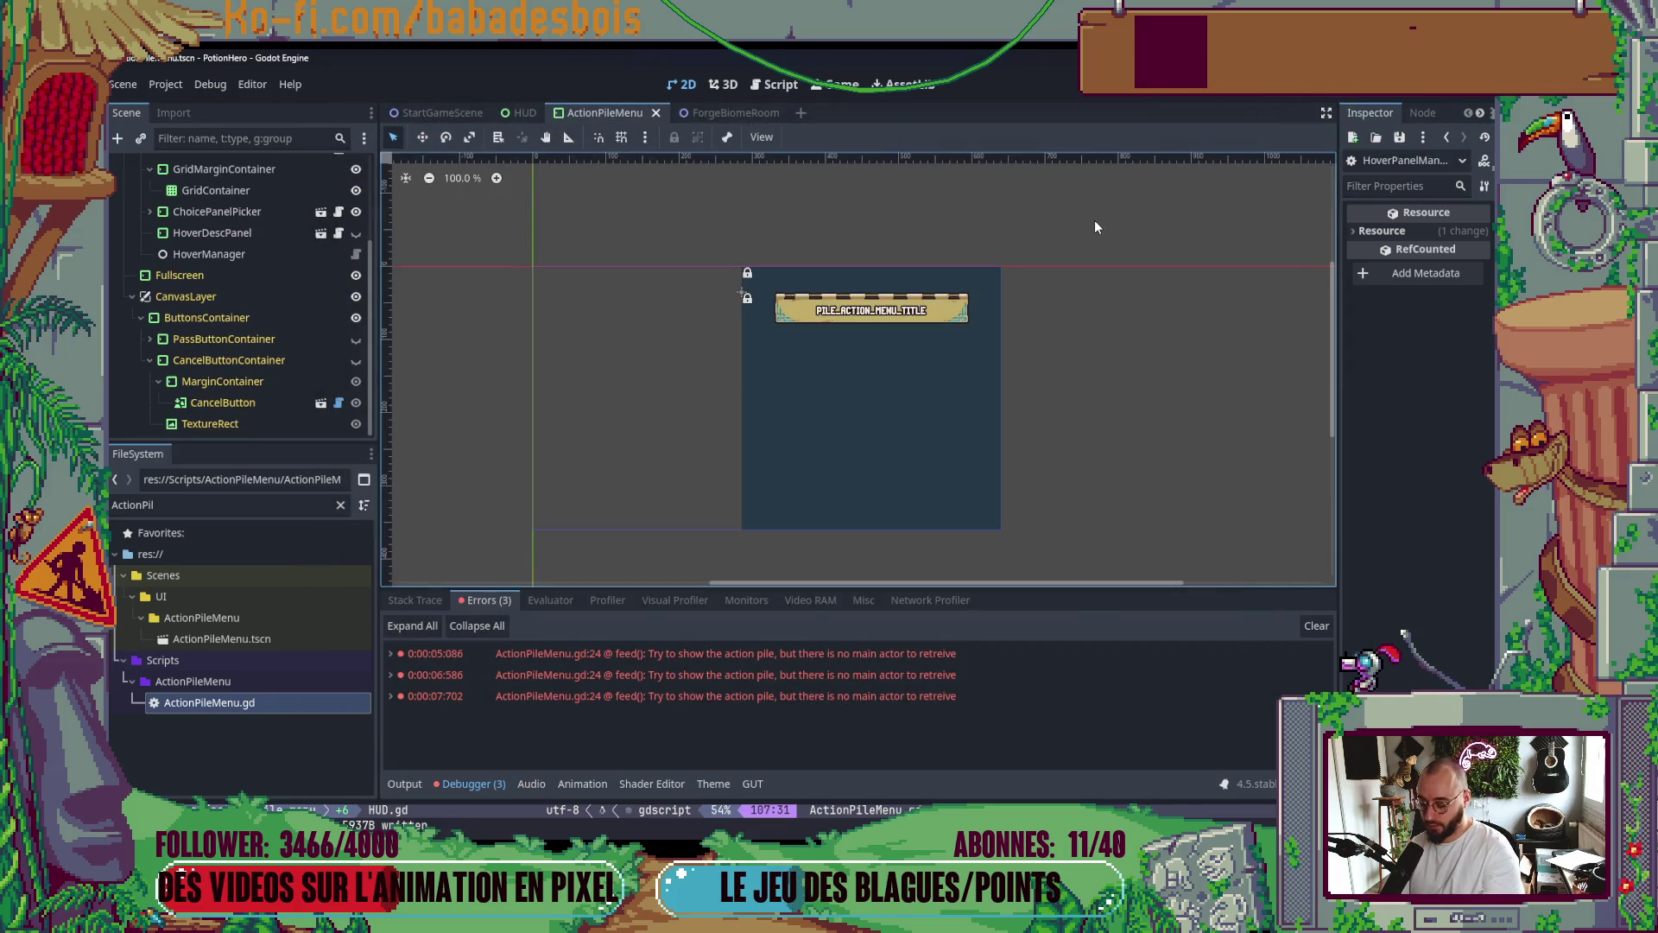
Step: Open the Globals scene, select its root node and widen the Inspector
key(ctrl+shift+o)
text(Glo)
key(Return)
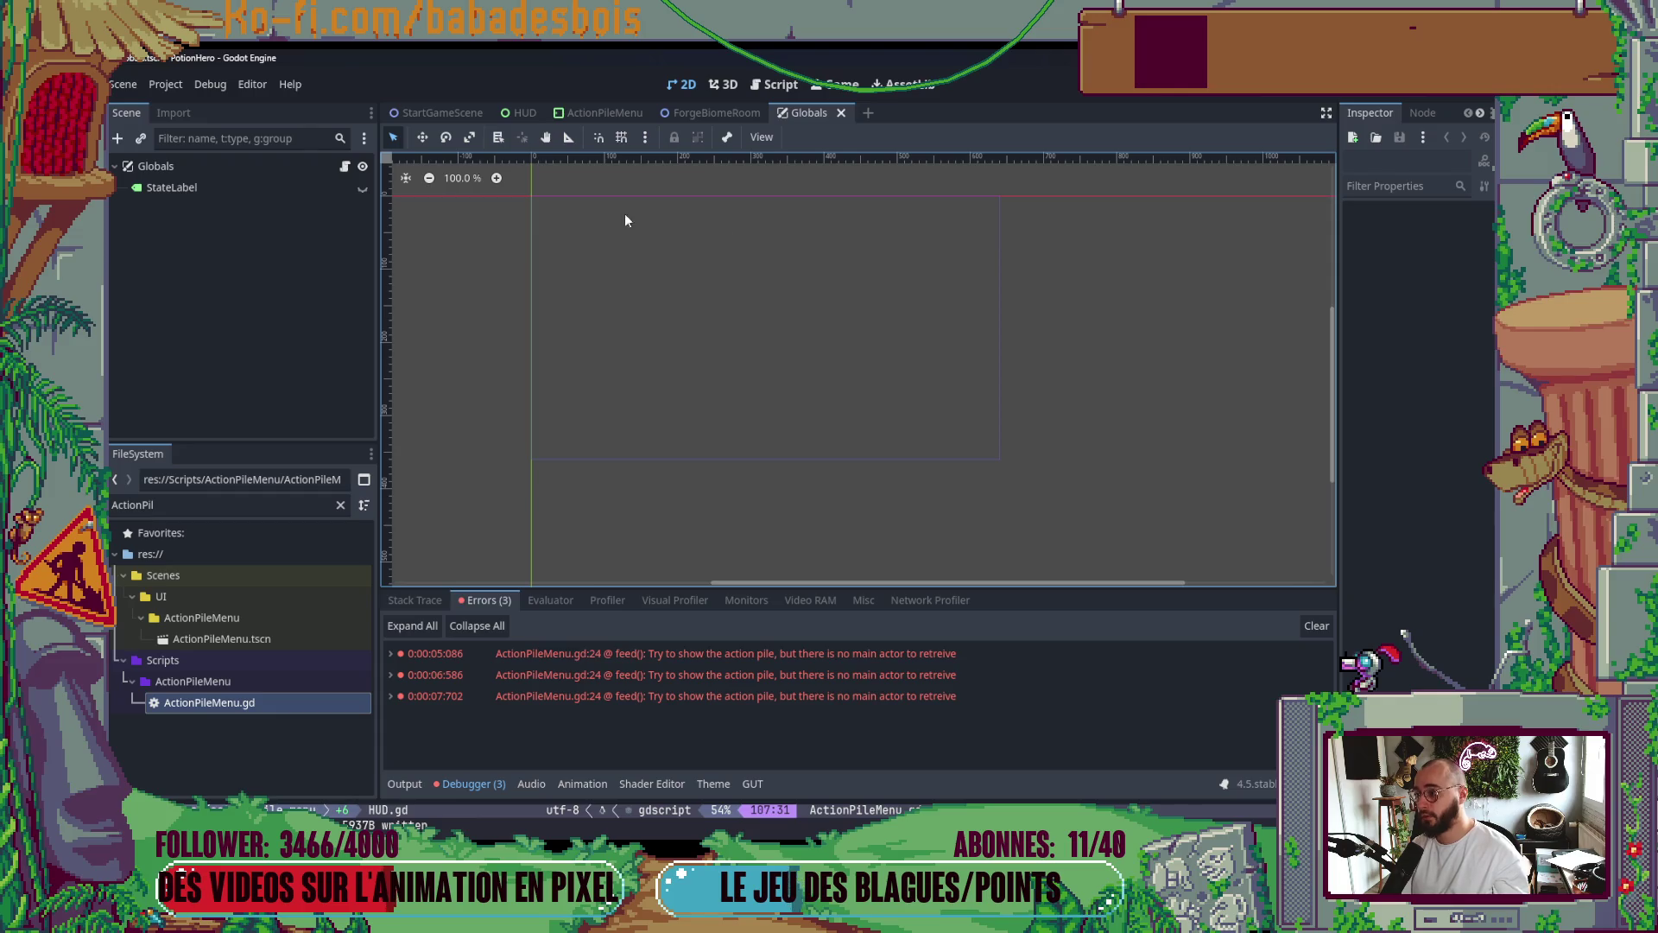
click(295, 167)
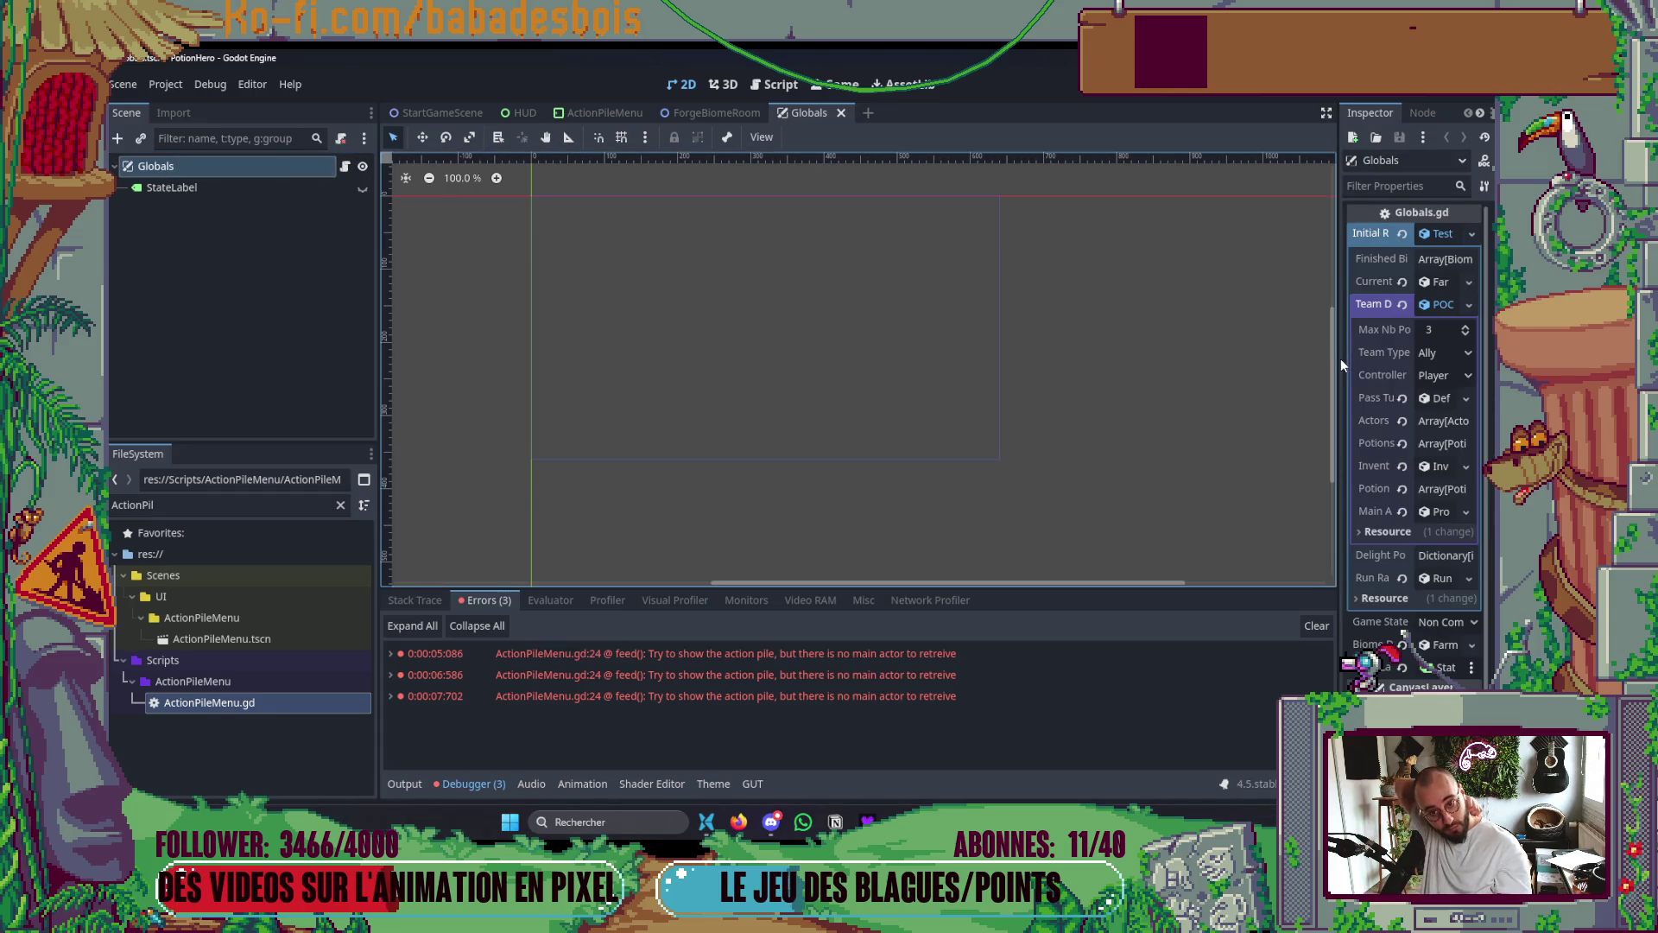
drag(1337, 359, 1140, 361)
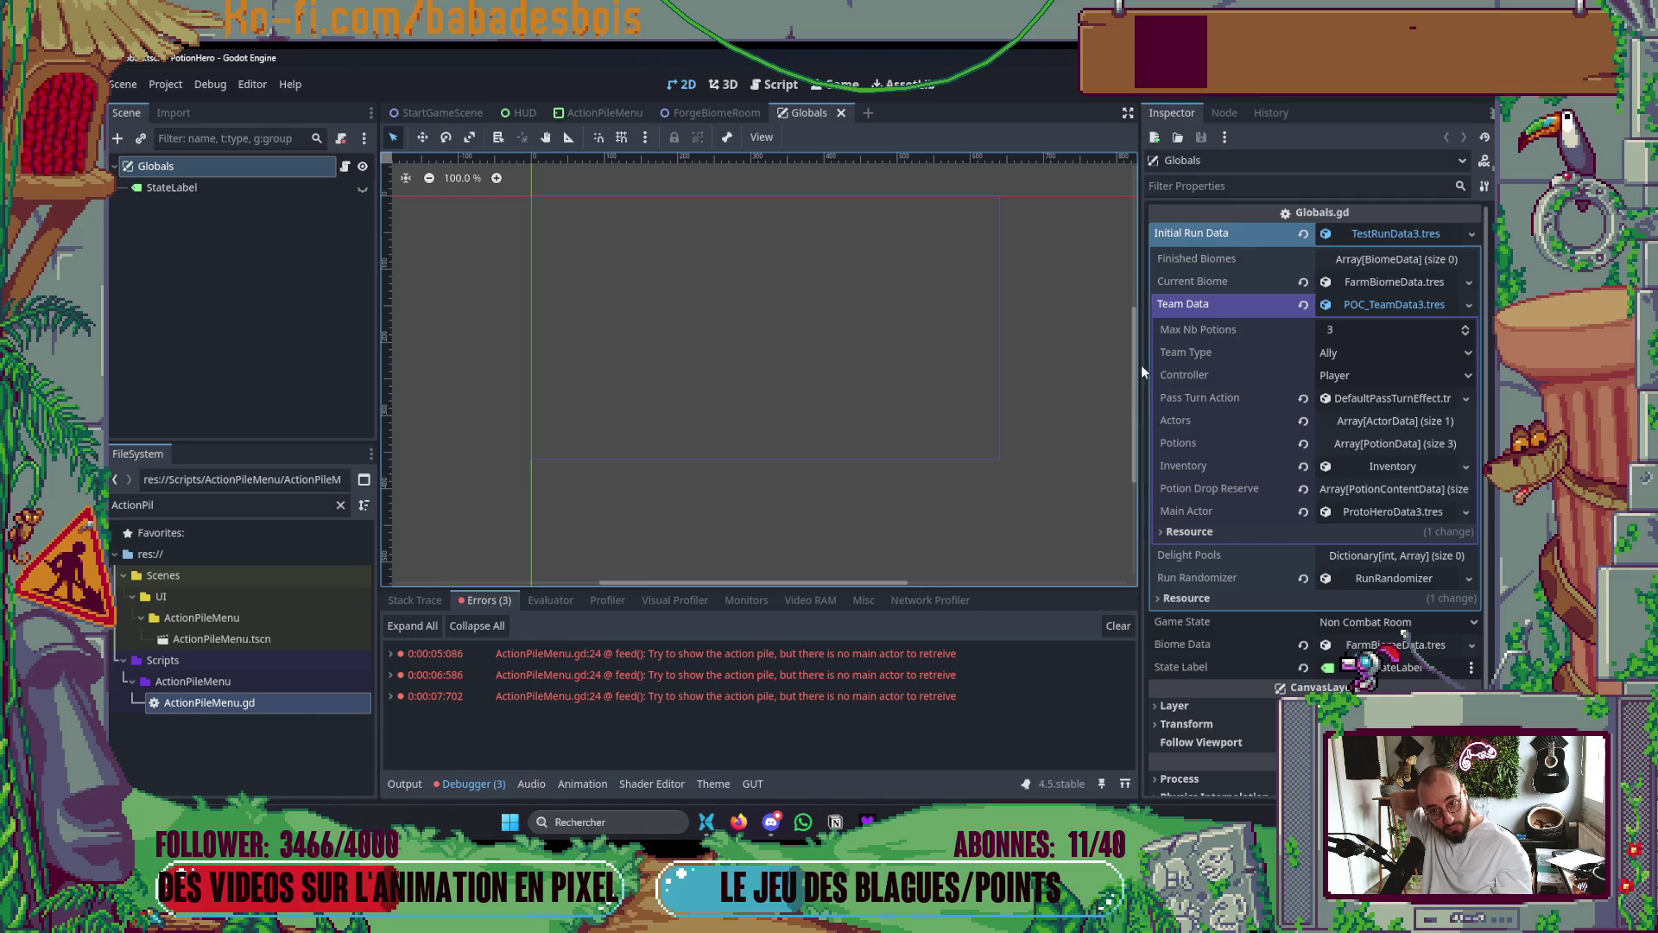
Step: Inspect Globals' Team Data, expanding its one-entry Actors array and the ProtoHeroData3.tres Main Actor
click(1350, 311)
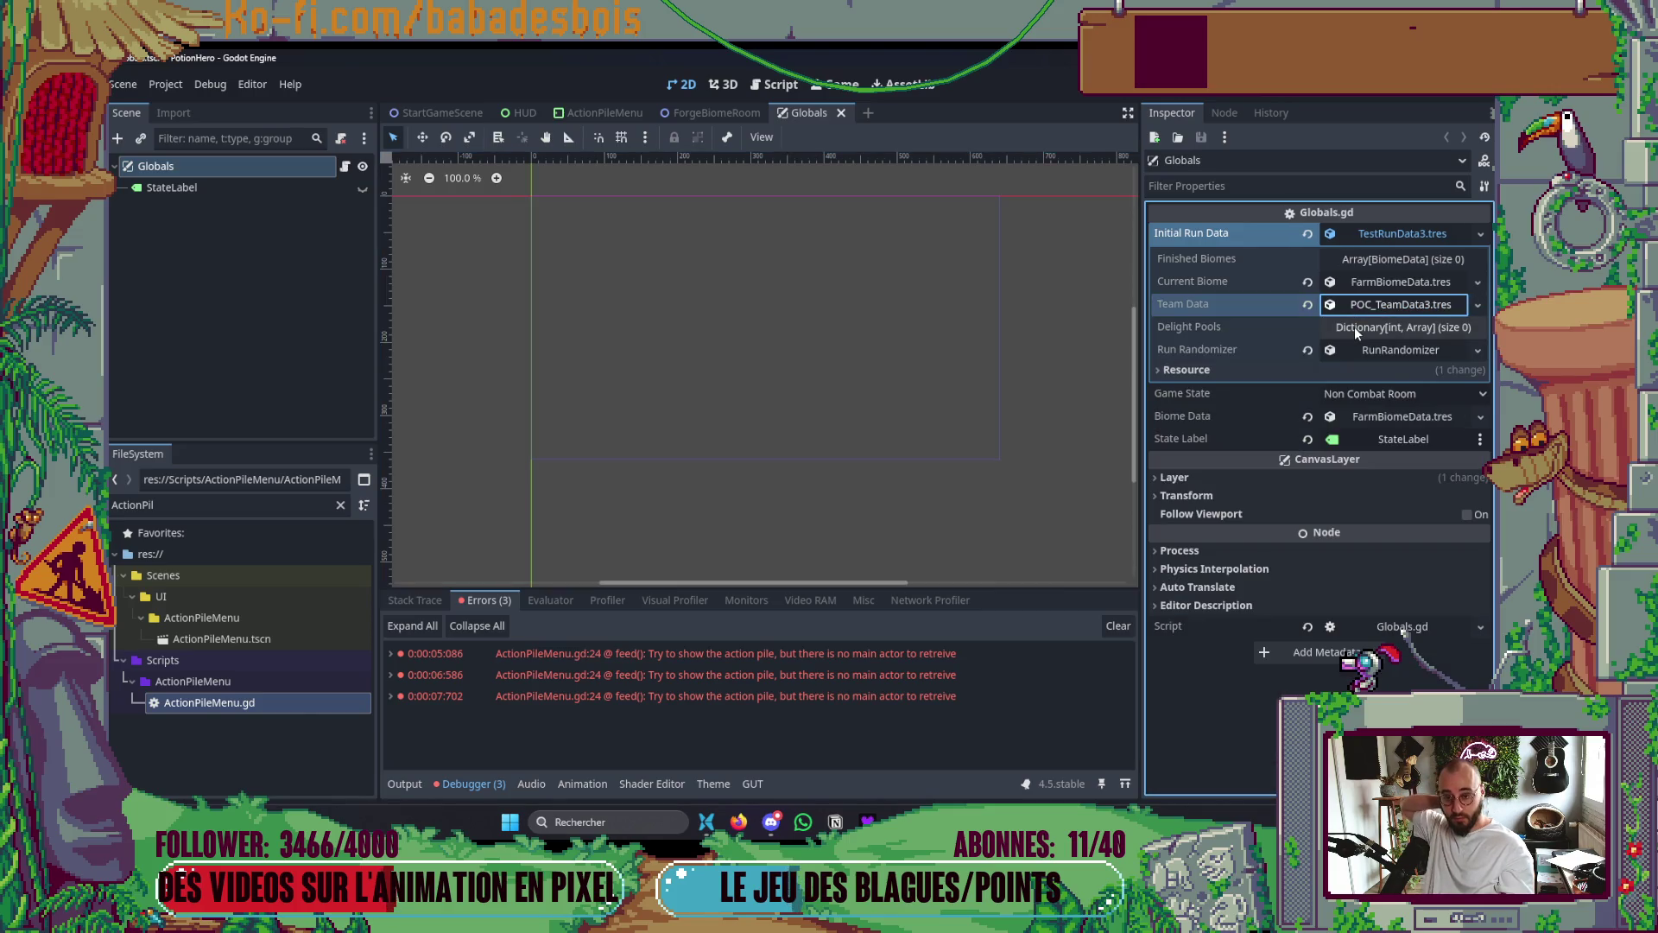
key(alt+Tab)
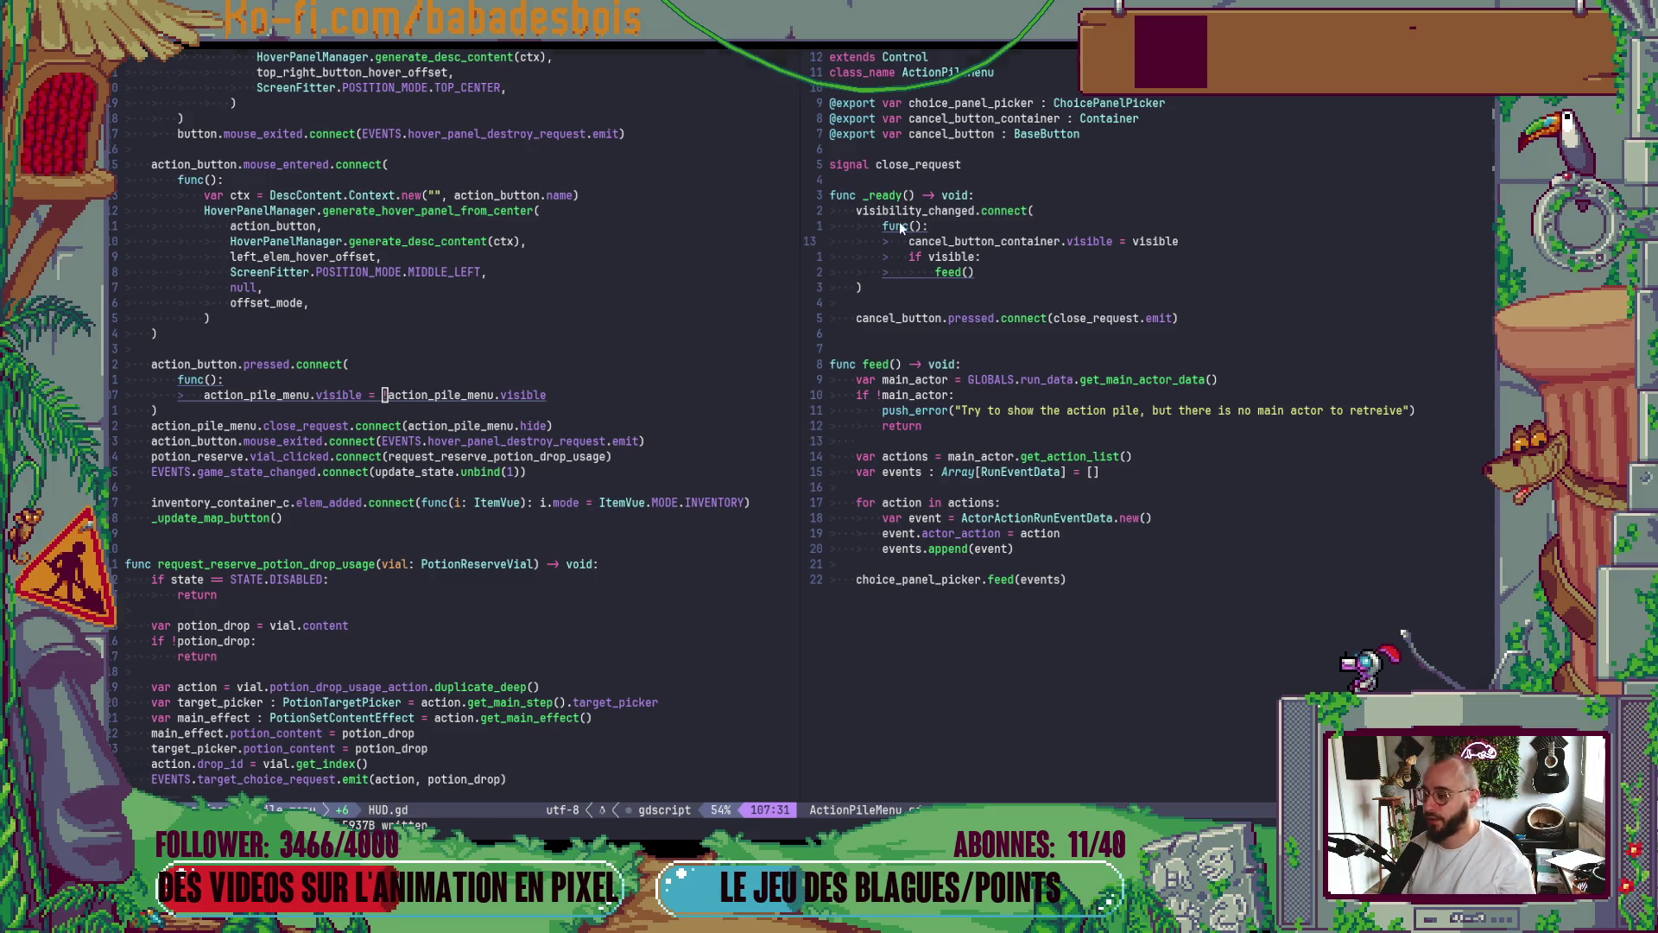
key(alt+Tab)
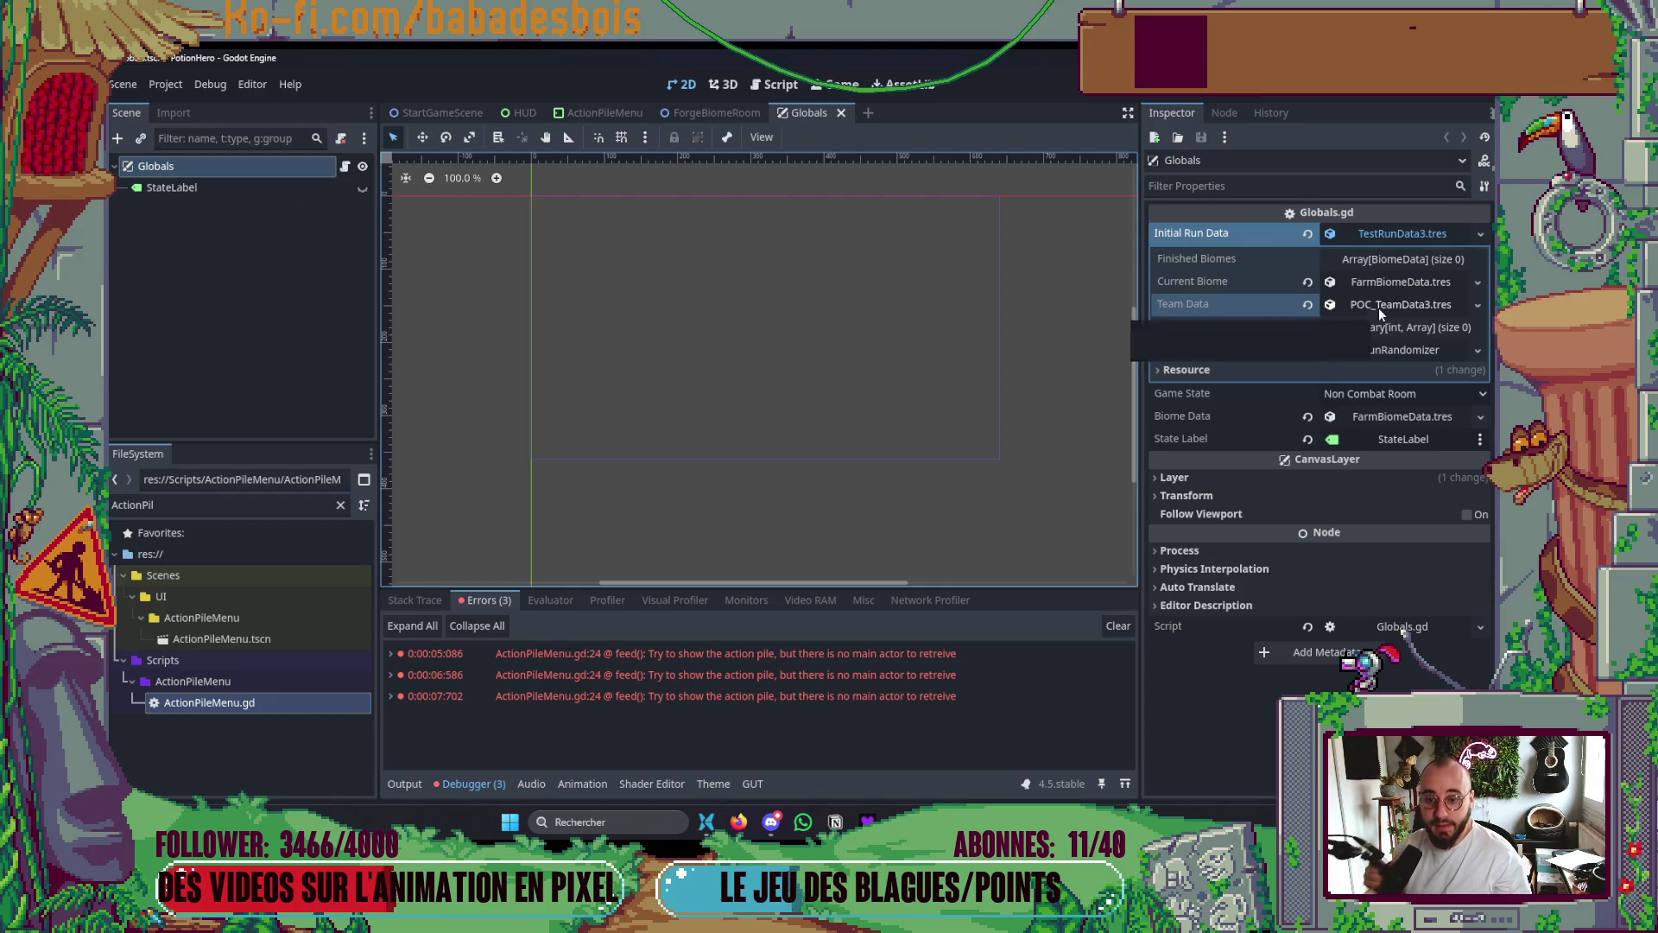
click(1378, 309)
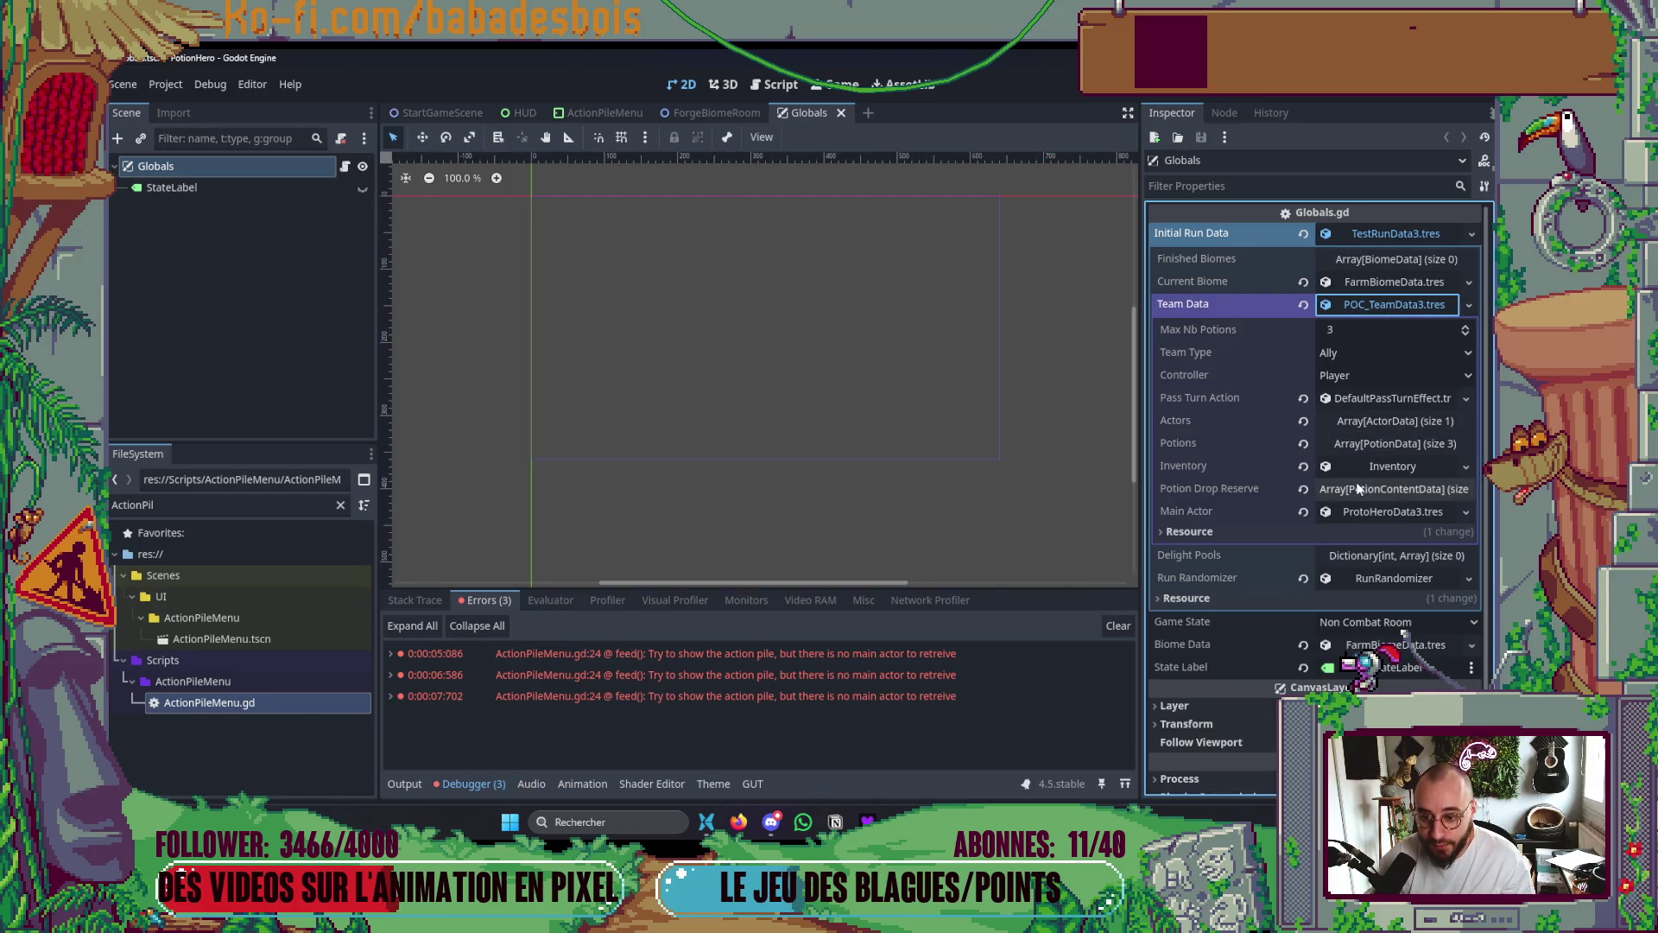
click(1368, 422)
click(1367, 421)
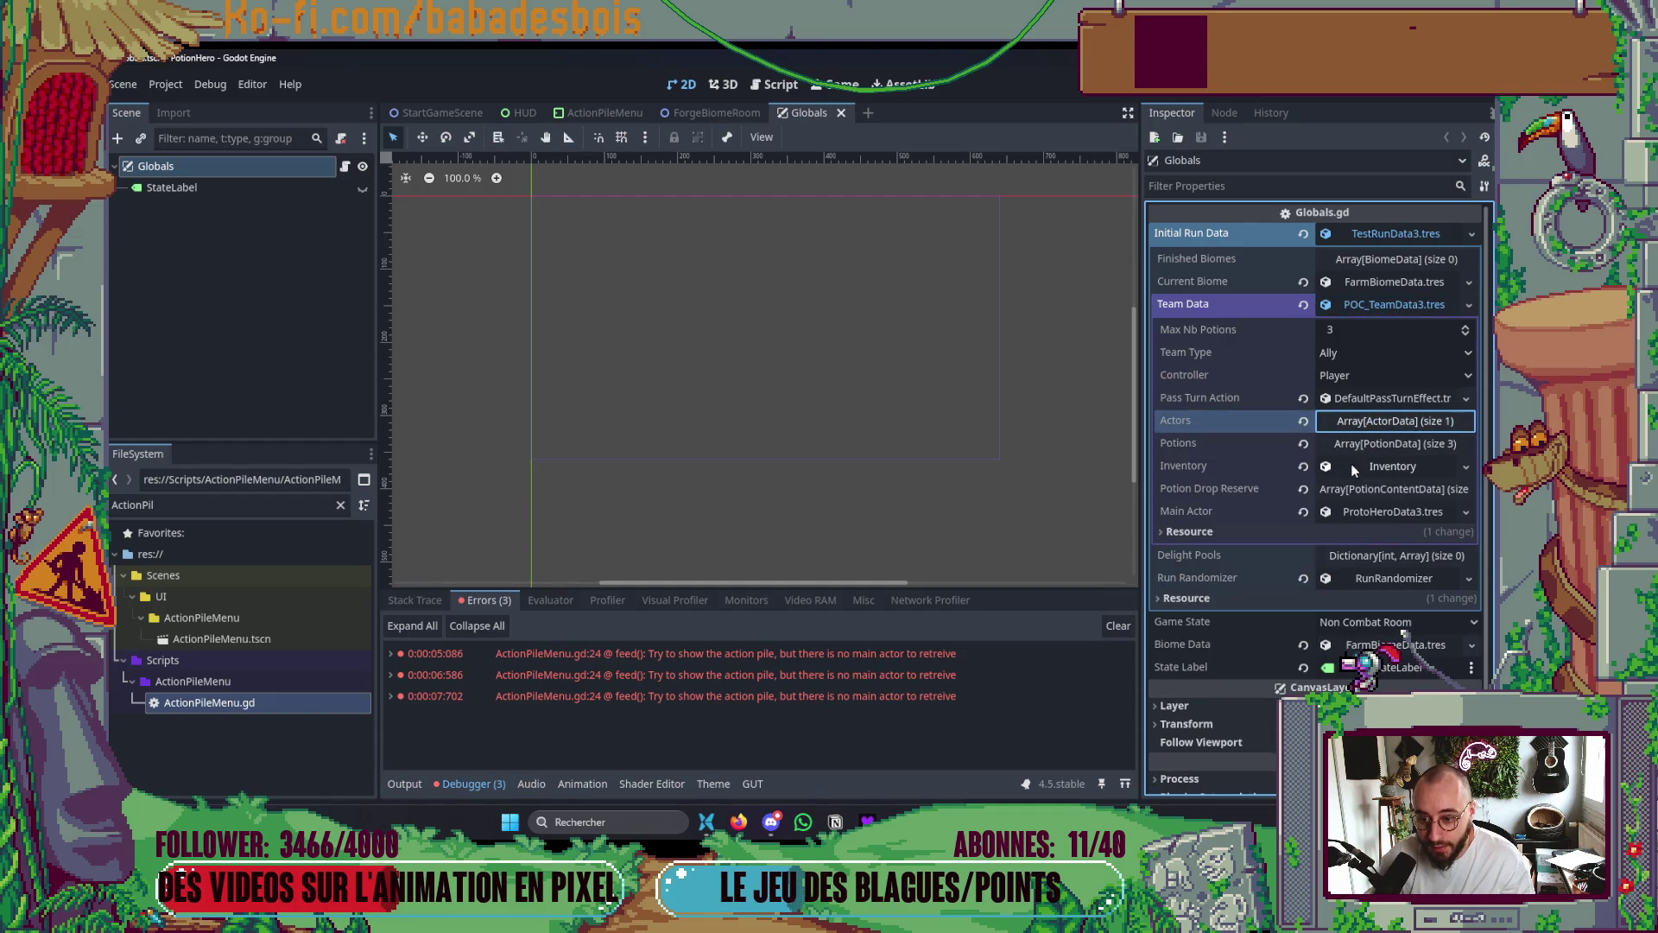
click(1370, 510)
click(1370, 509)
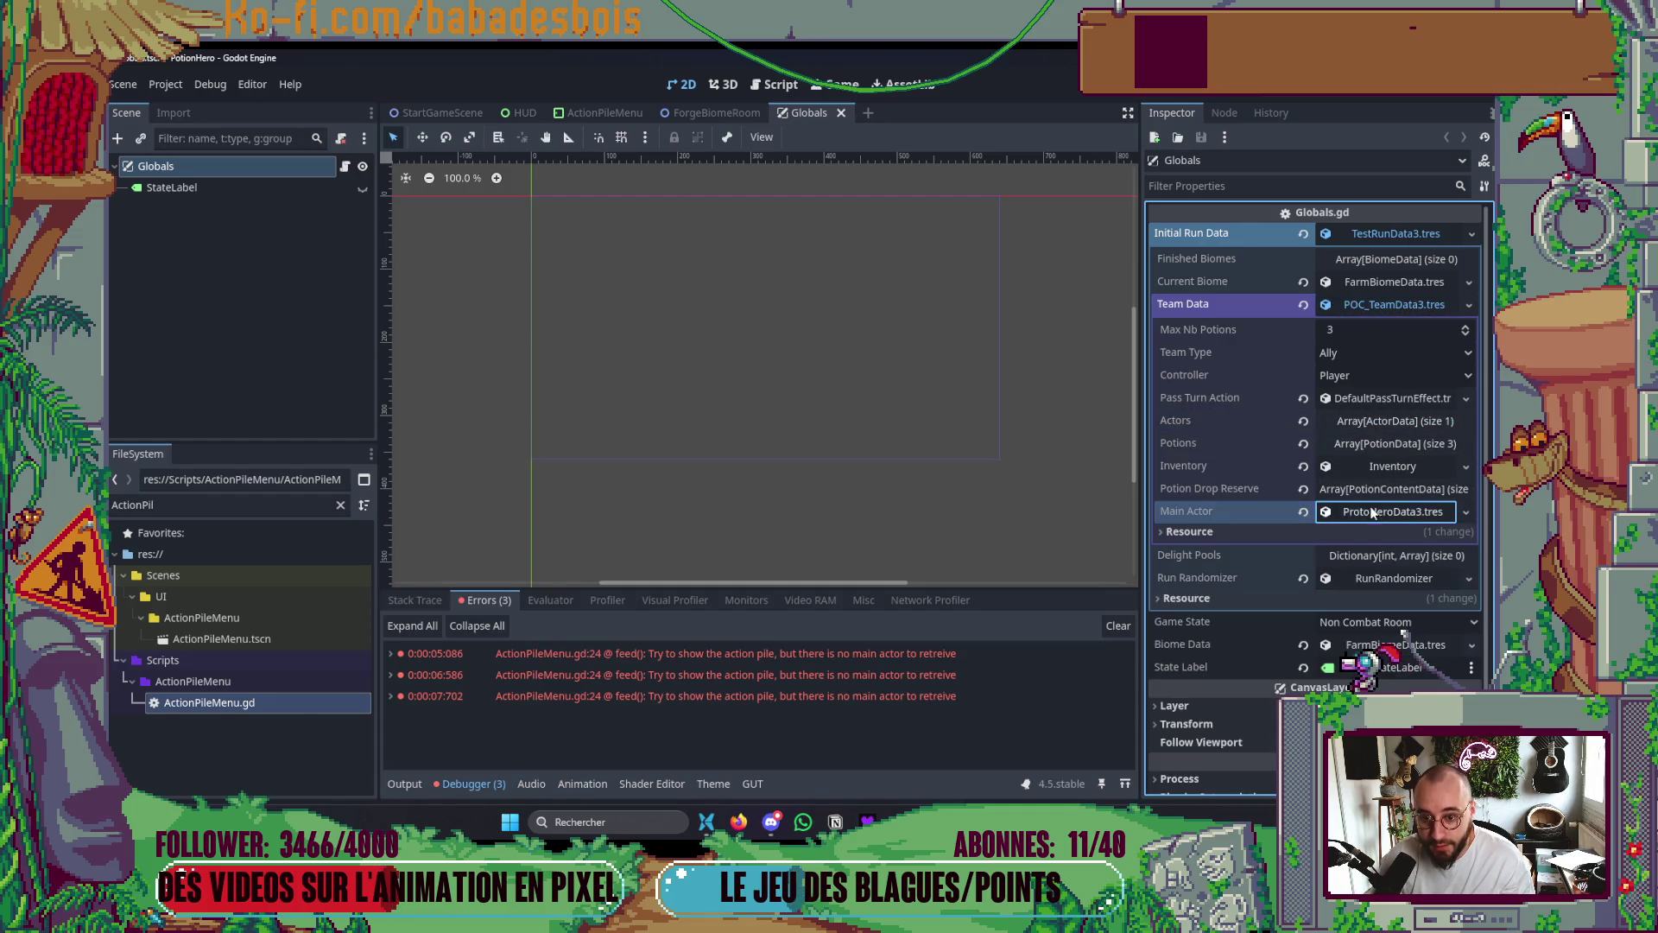
click(1389, 424)
click(1390, 424)
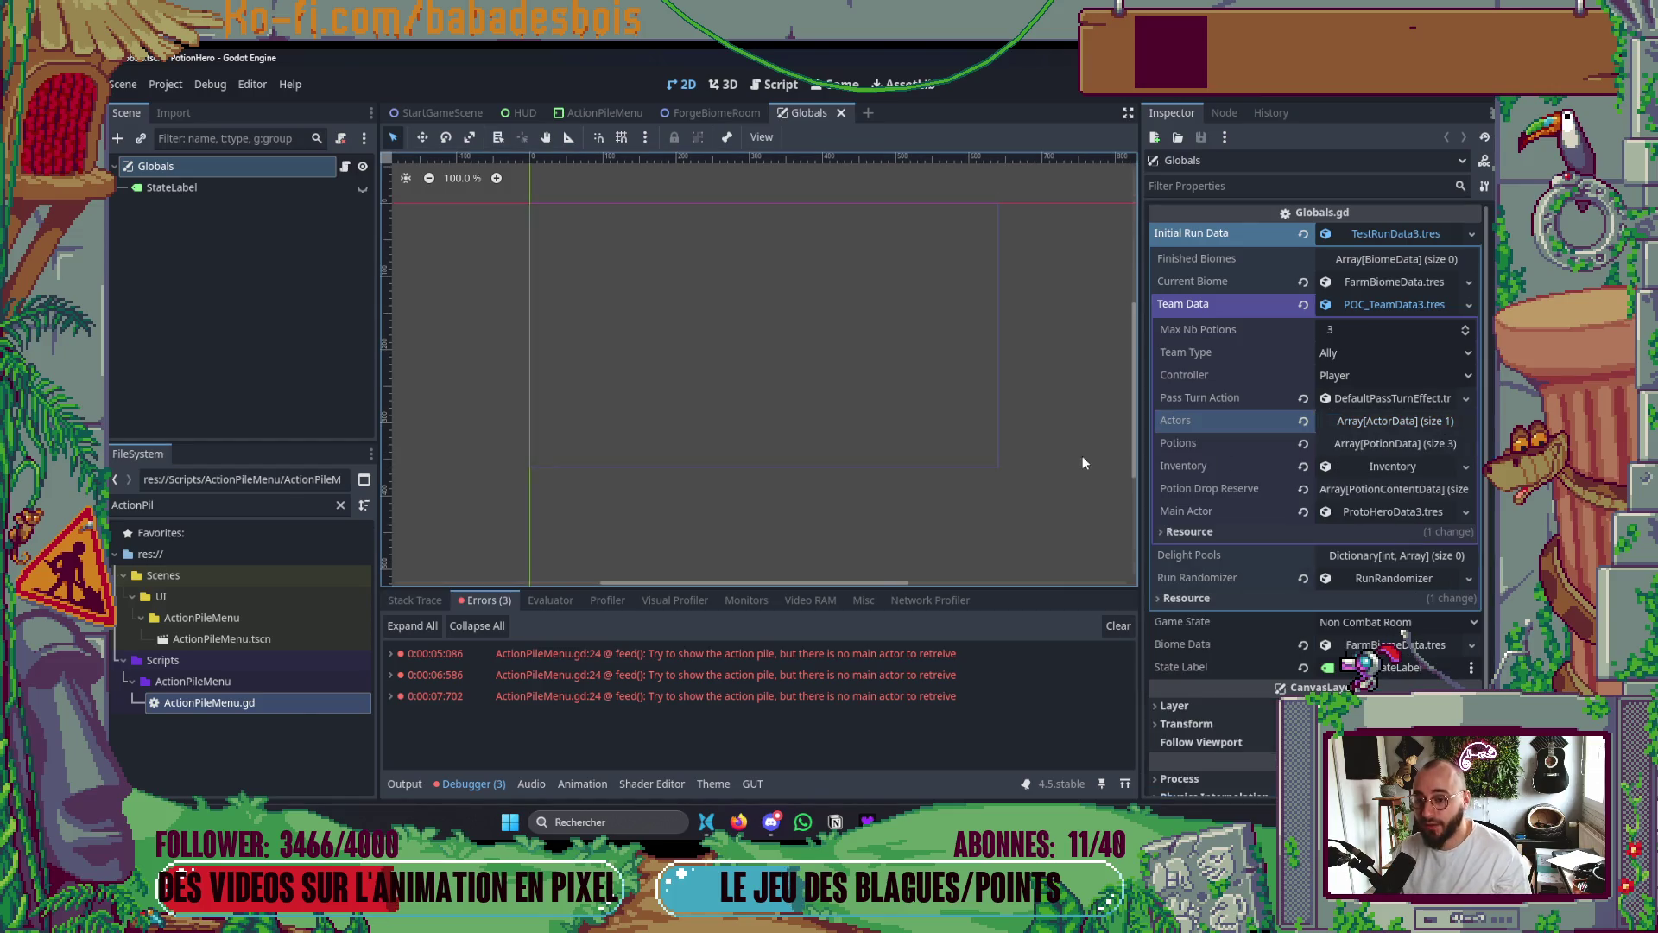
key(alt+Tab)
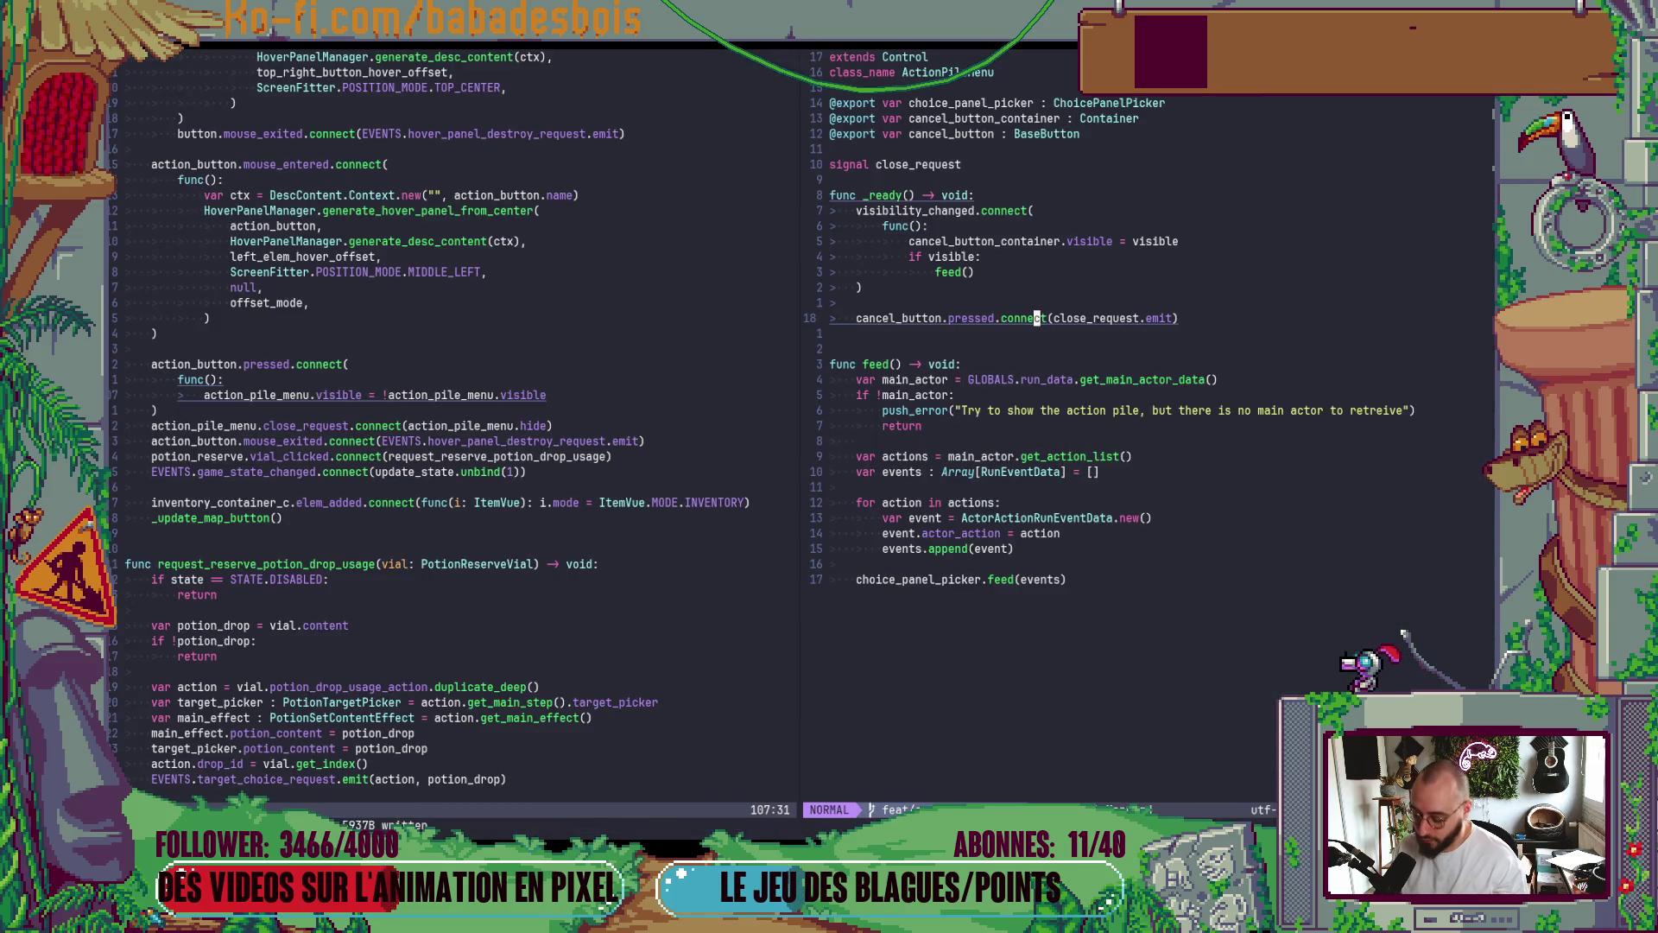
Step: Open Globals.gd in Neovim and scroll up to the new_run() function
key(space)
key(f)
key(f)
text(Glo)
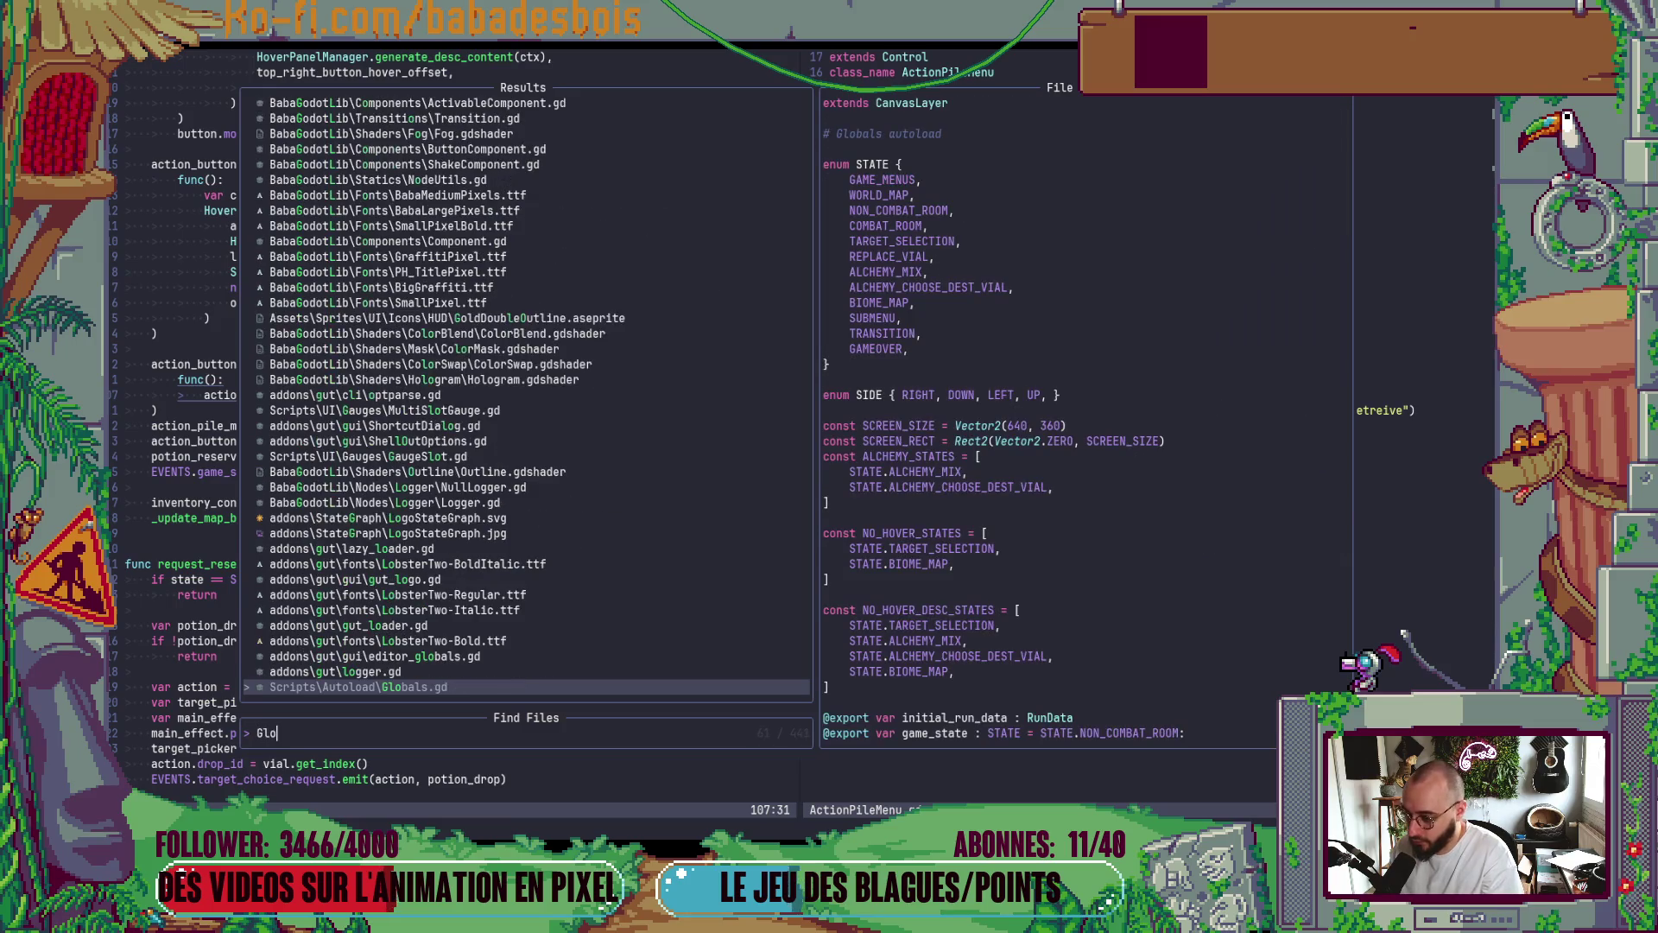
key(Return)
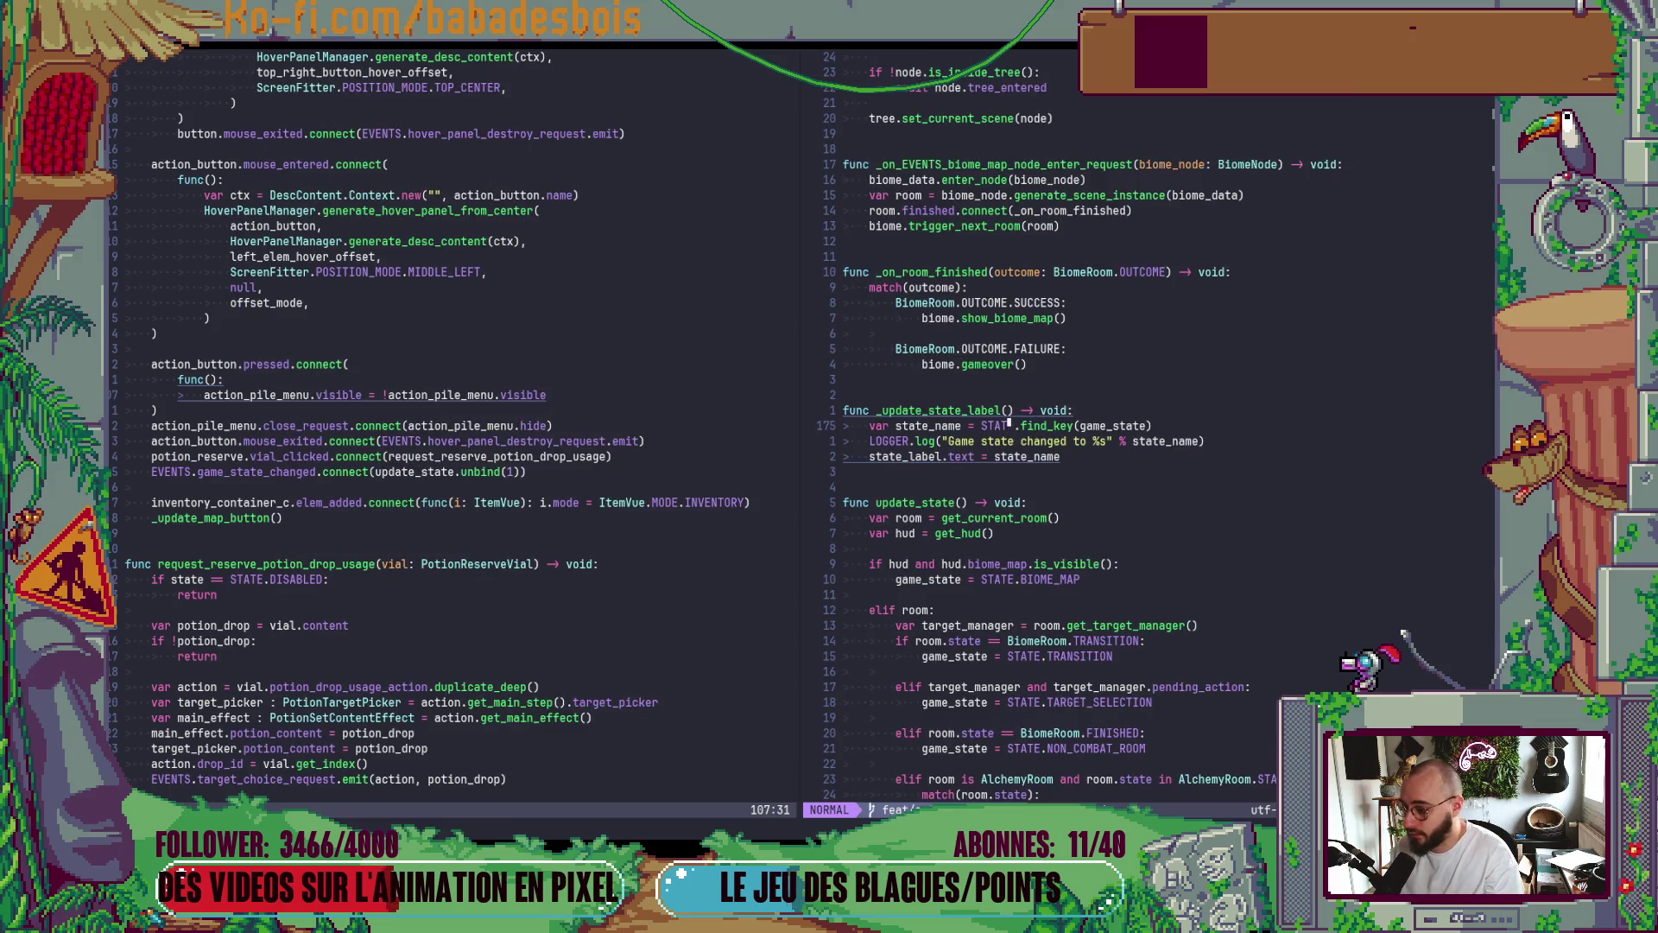
scroll(1096, 351, up, 8)
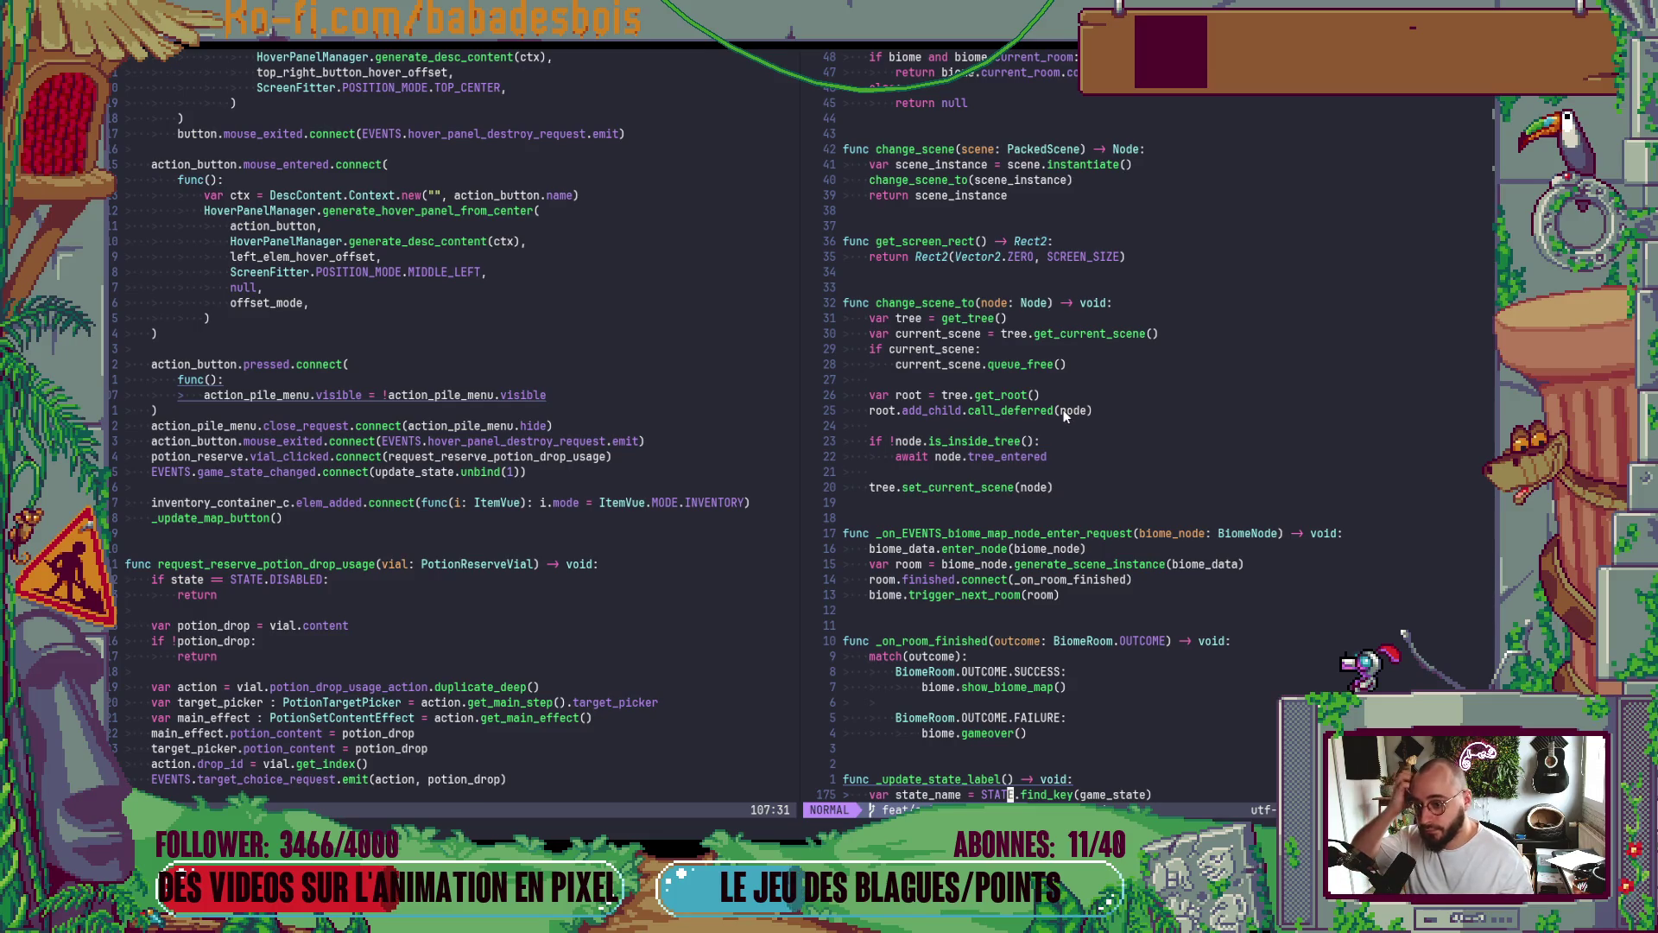
scroll(1063, 423, up, 9)
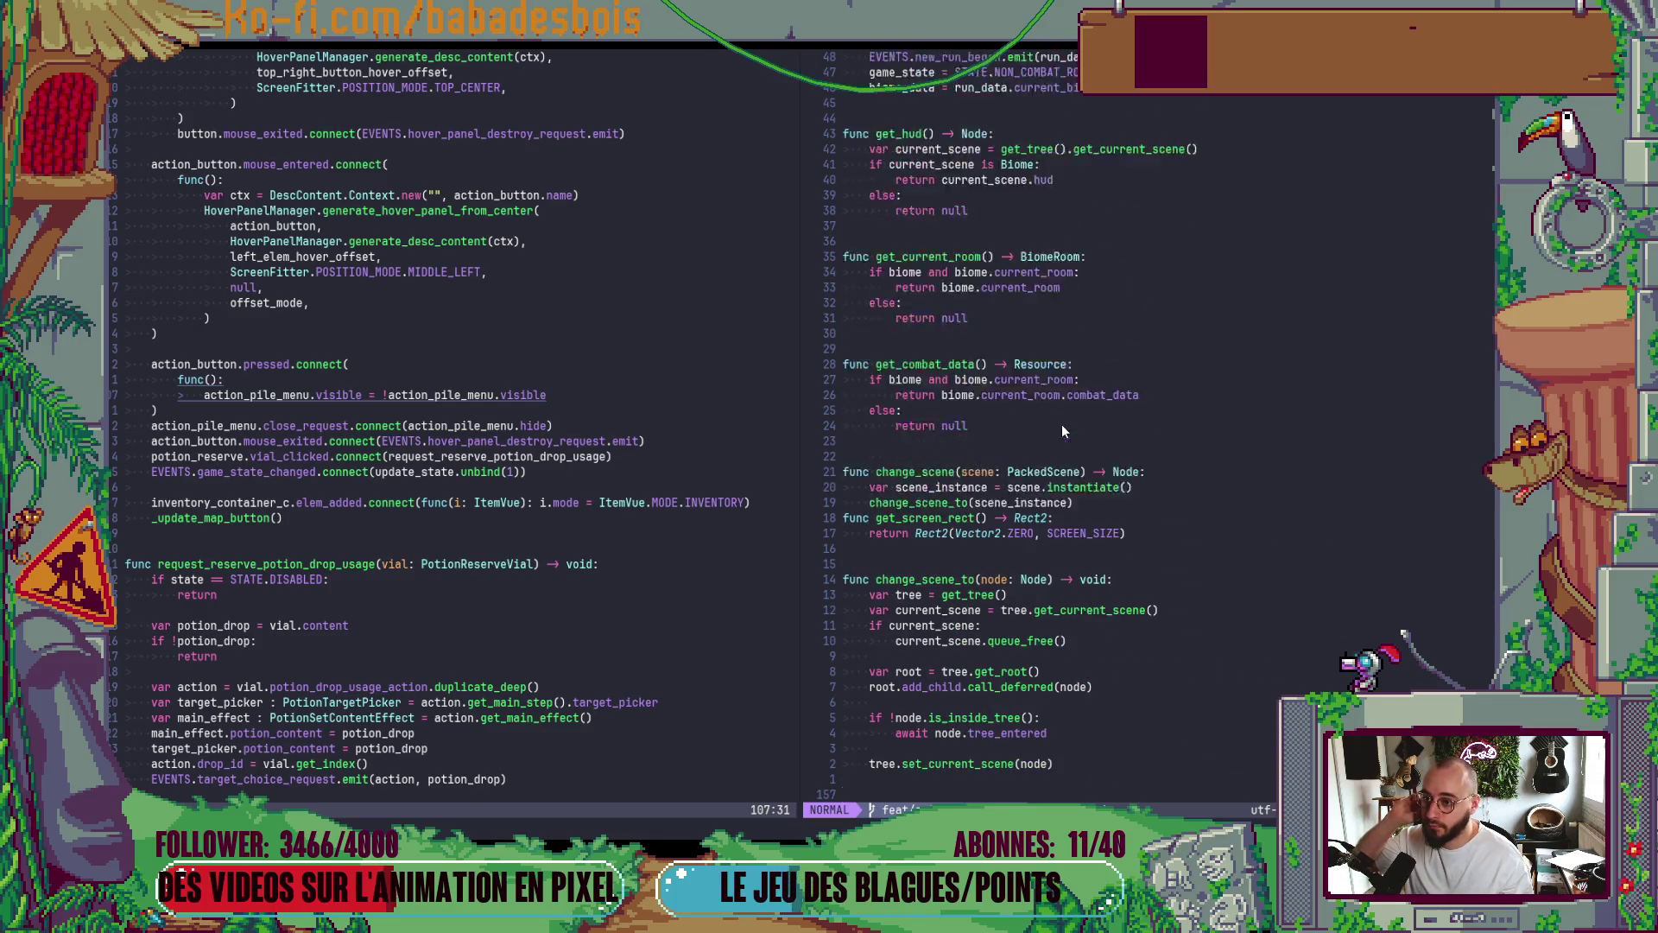
scroll(1063, 429, up, 2)
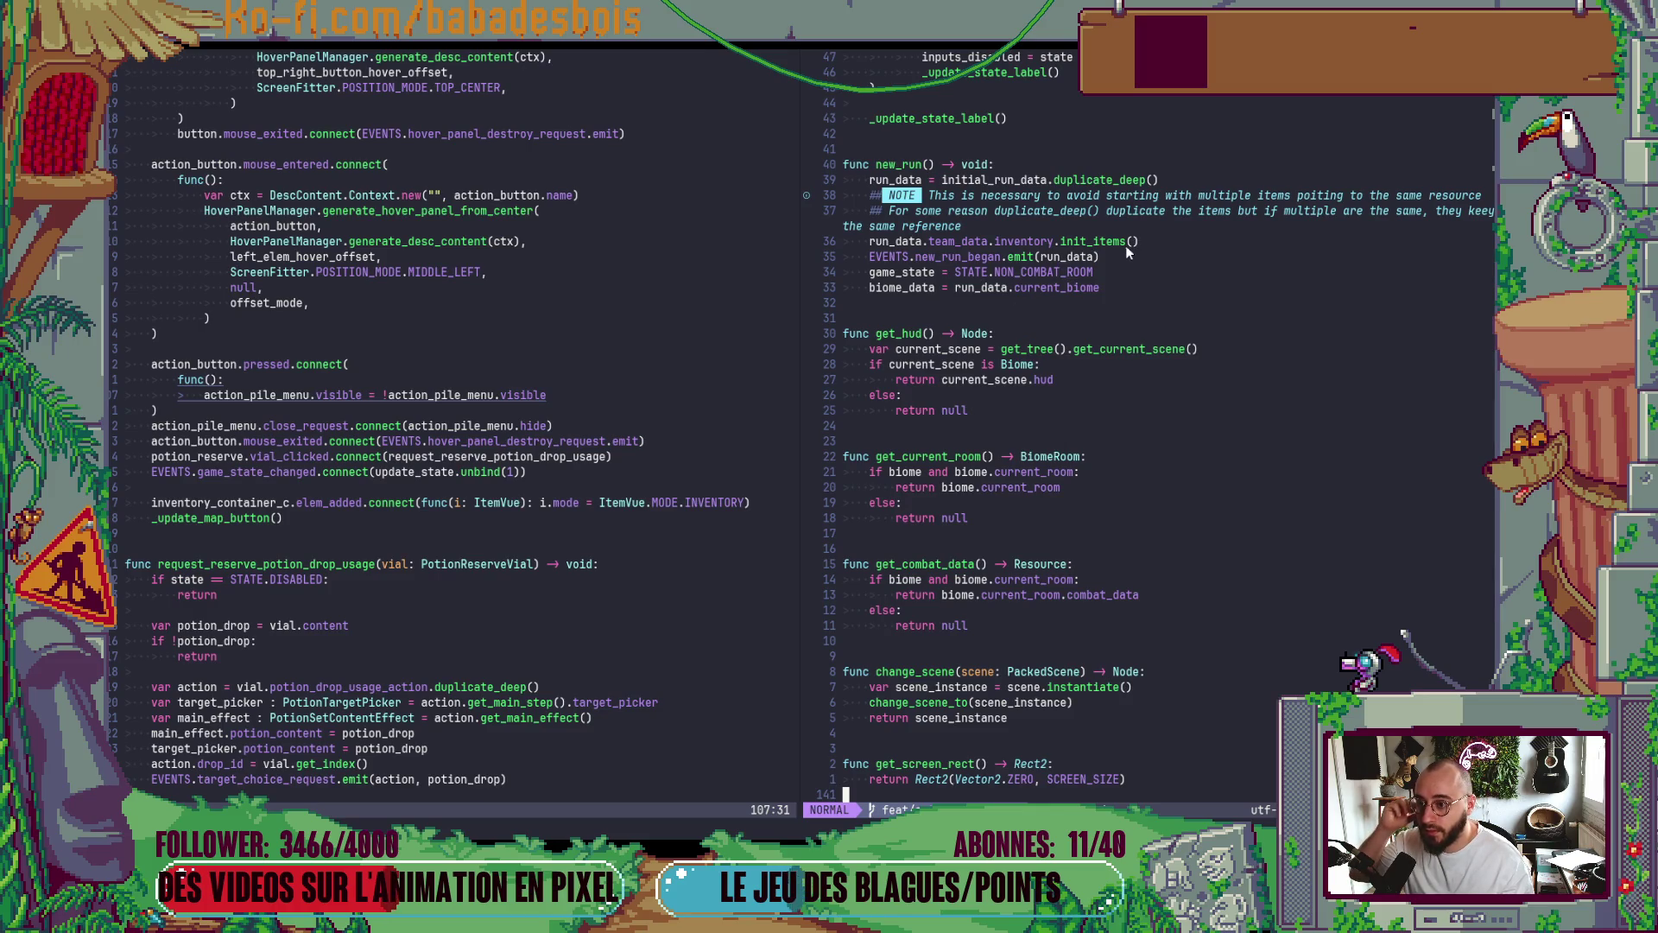
Step: Examine the duplicate_deep() call in new_run(), briefly checking back in Godot
double_click(1086, 183)
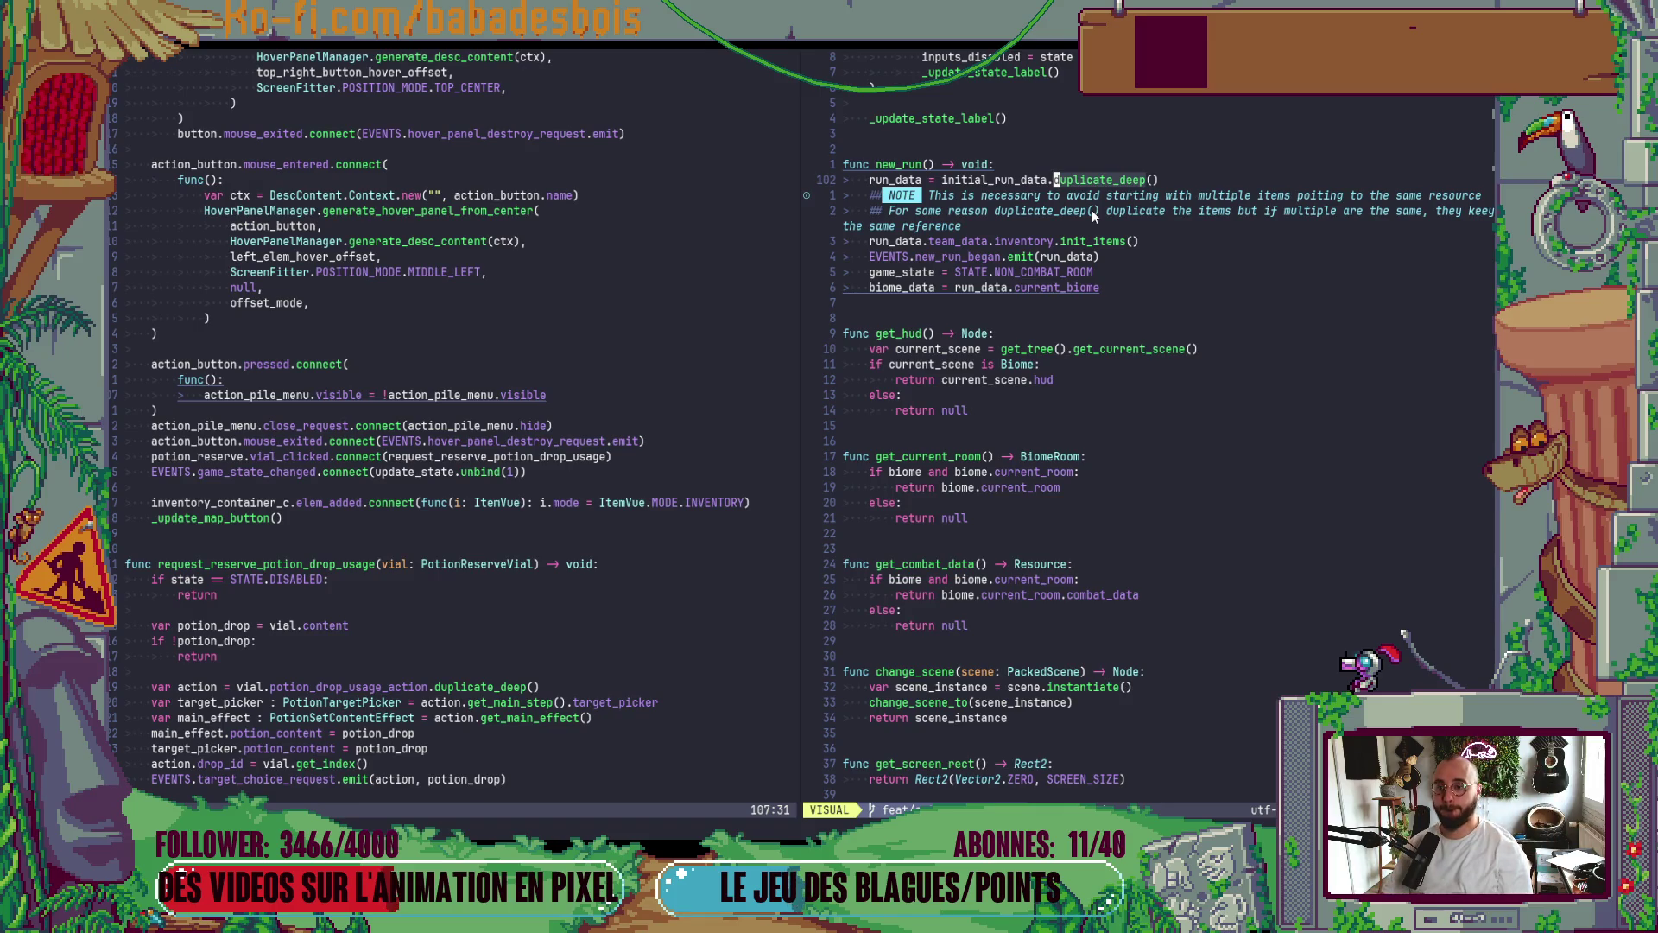
click(1179, 171)
click(1173, 180)
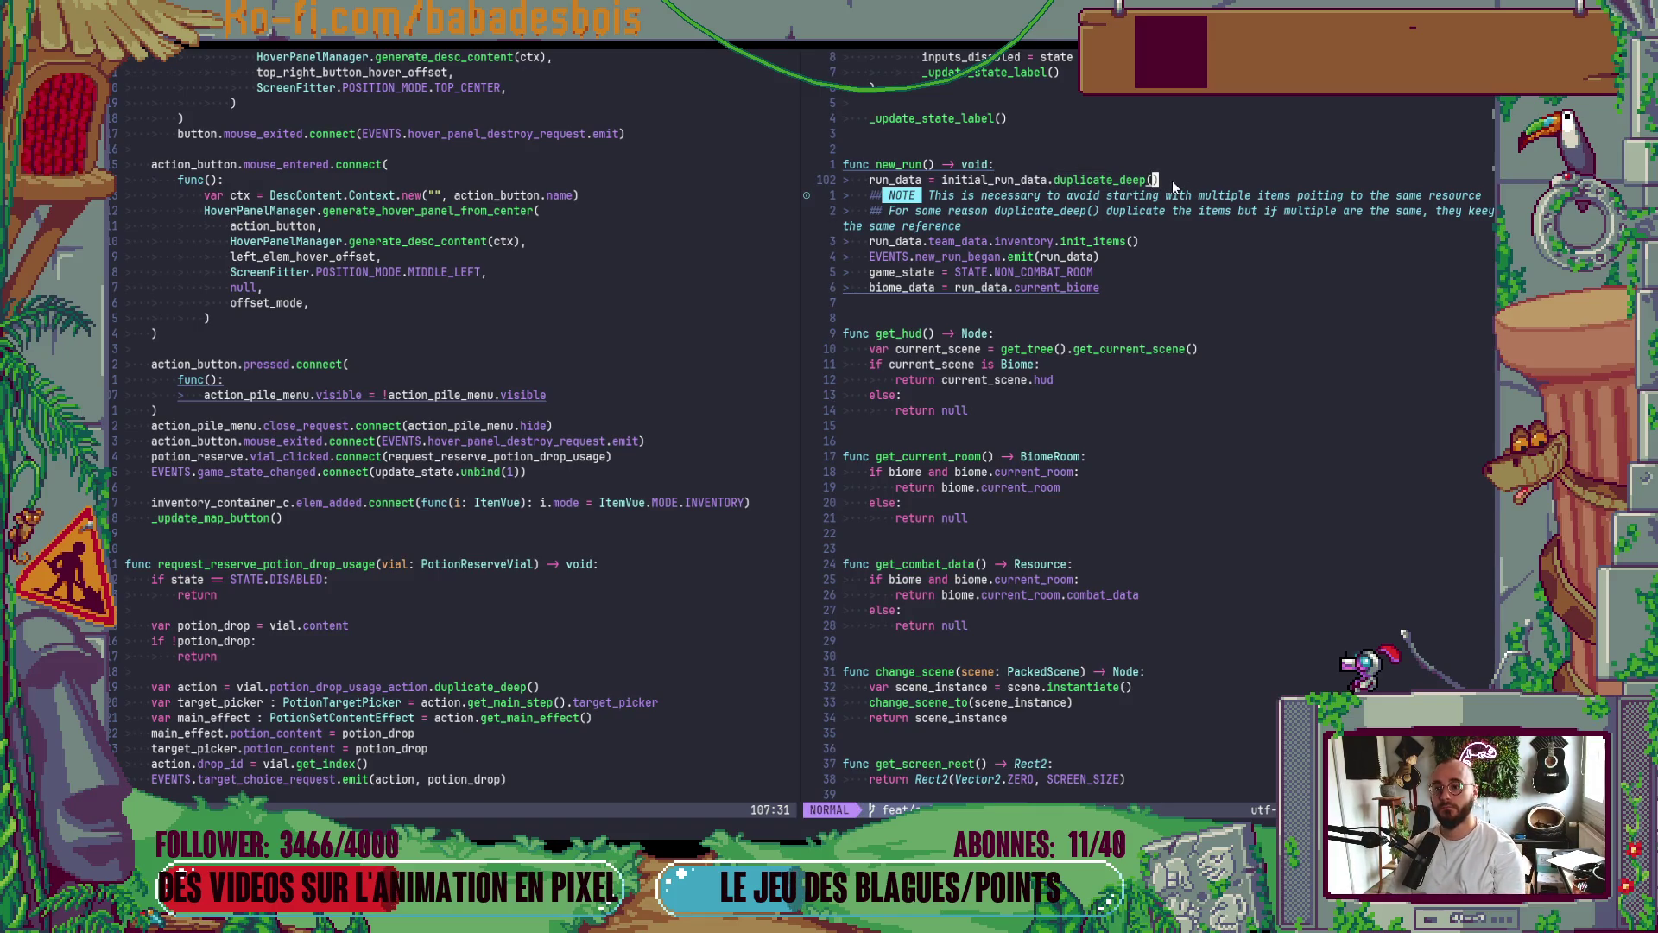
key(alt+Tab)
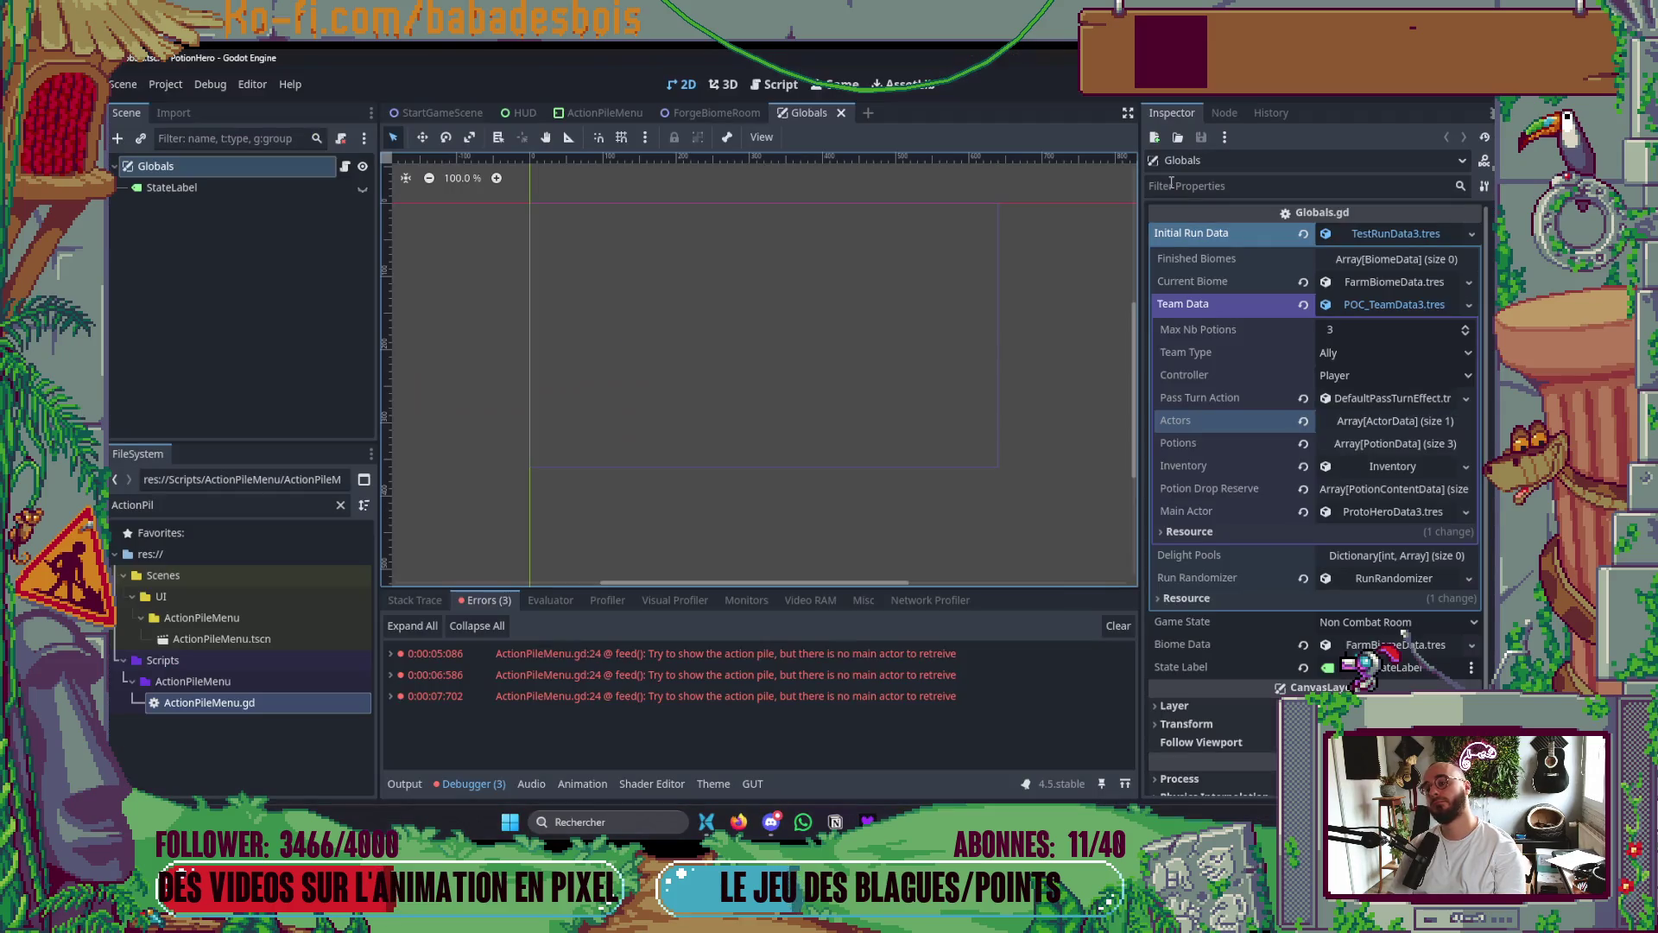
click(1379, 299)
key(alt+Tab)
key(space)
Step: Open RunData.gd and add a func start_run() -> void stub with pass after _init
key(f)
key(f)
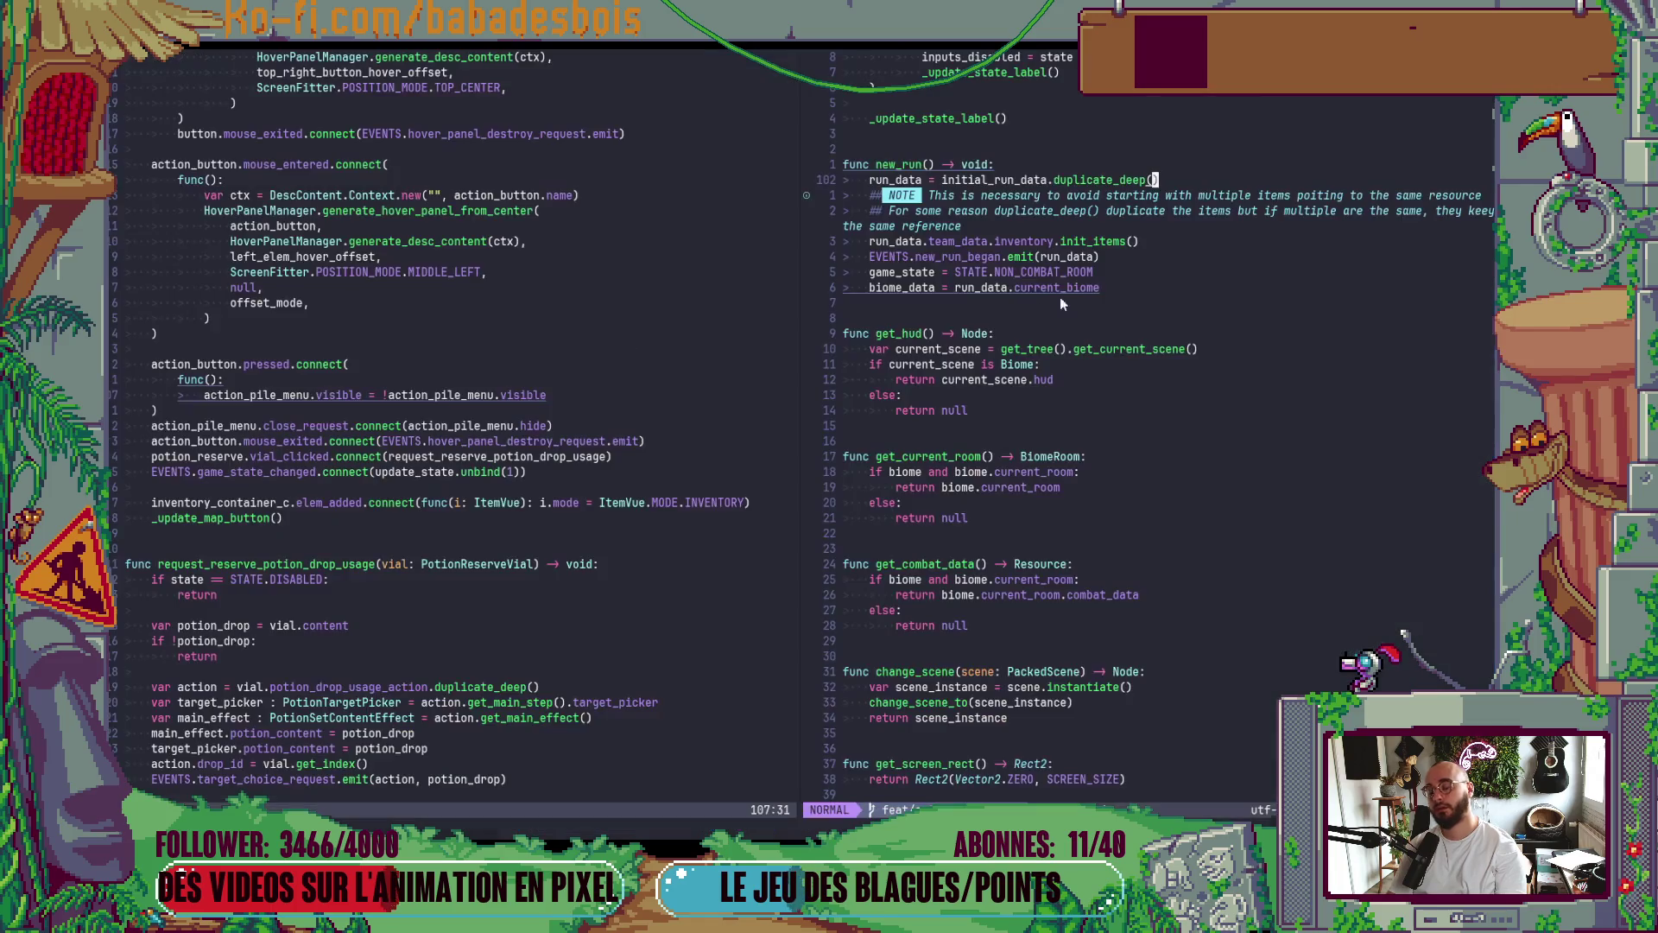
text(runD)
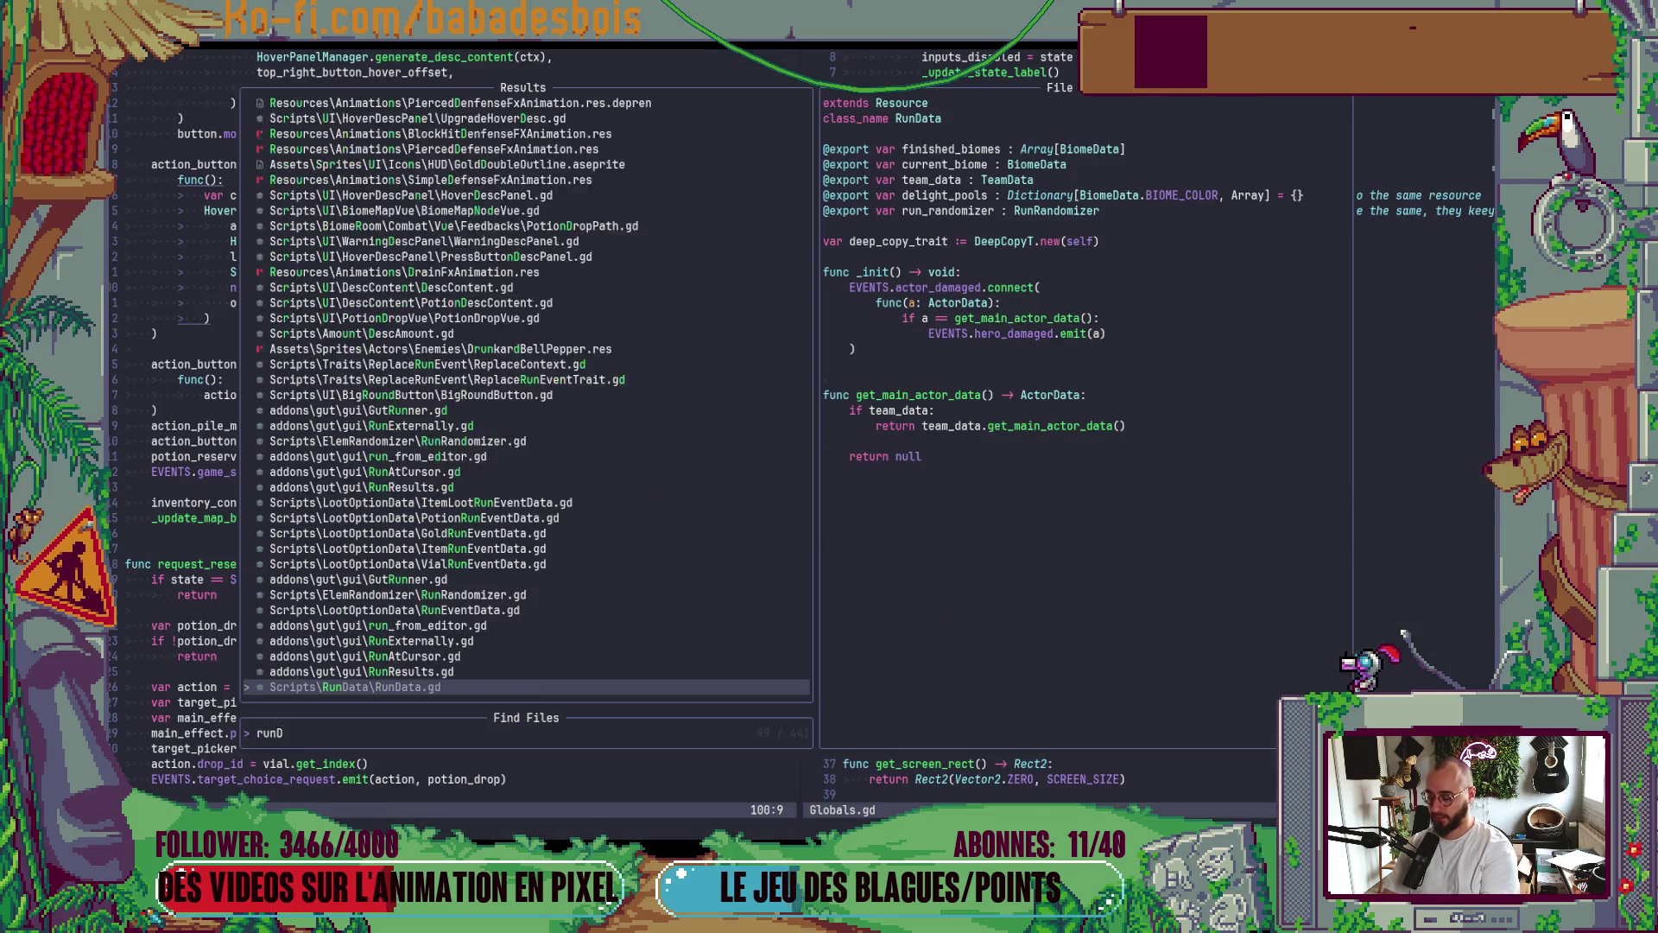
key(Return)
key(k)
key(k)
key(k)
key(k)
key(8k)
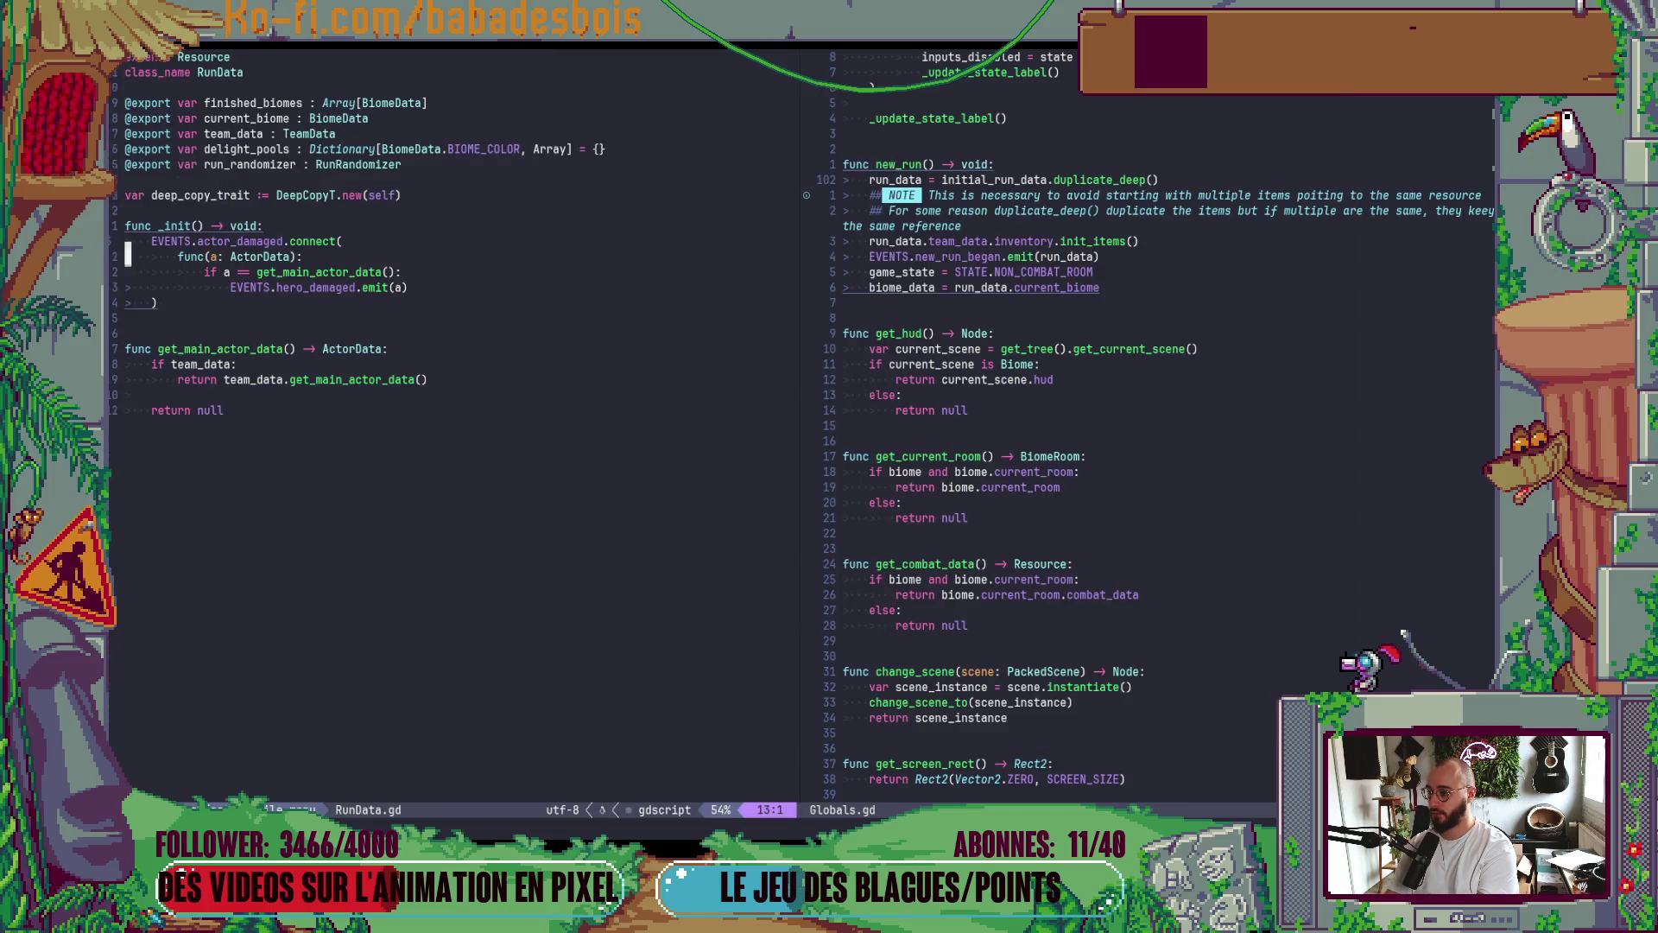
key(j)
key(j)
key(j)
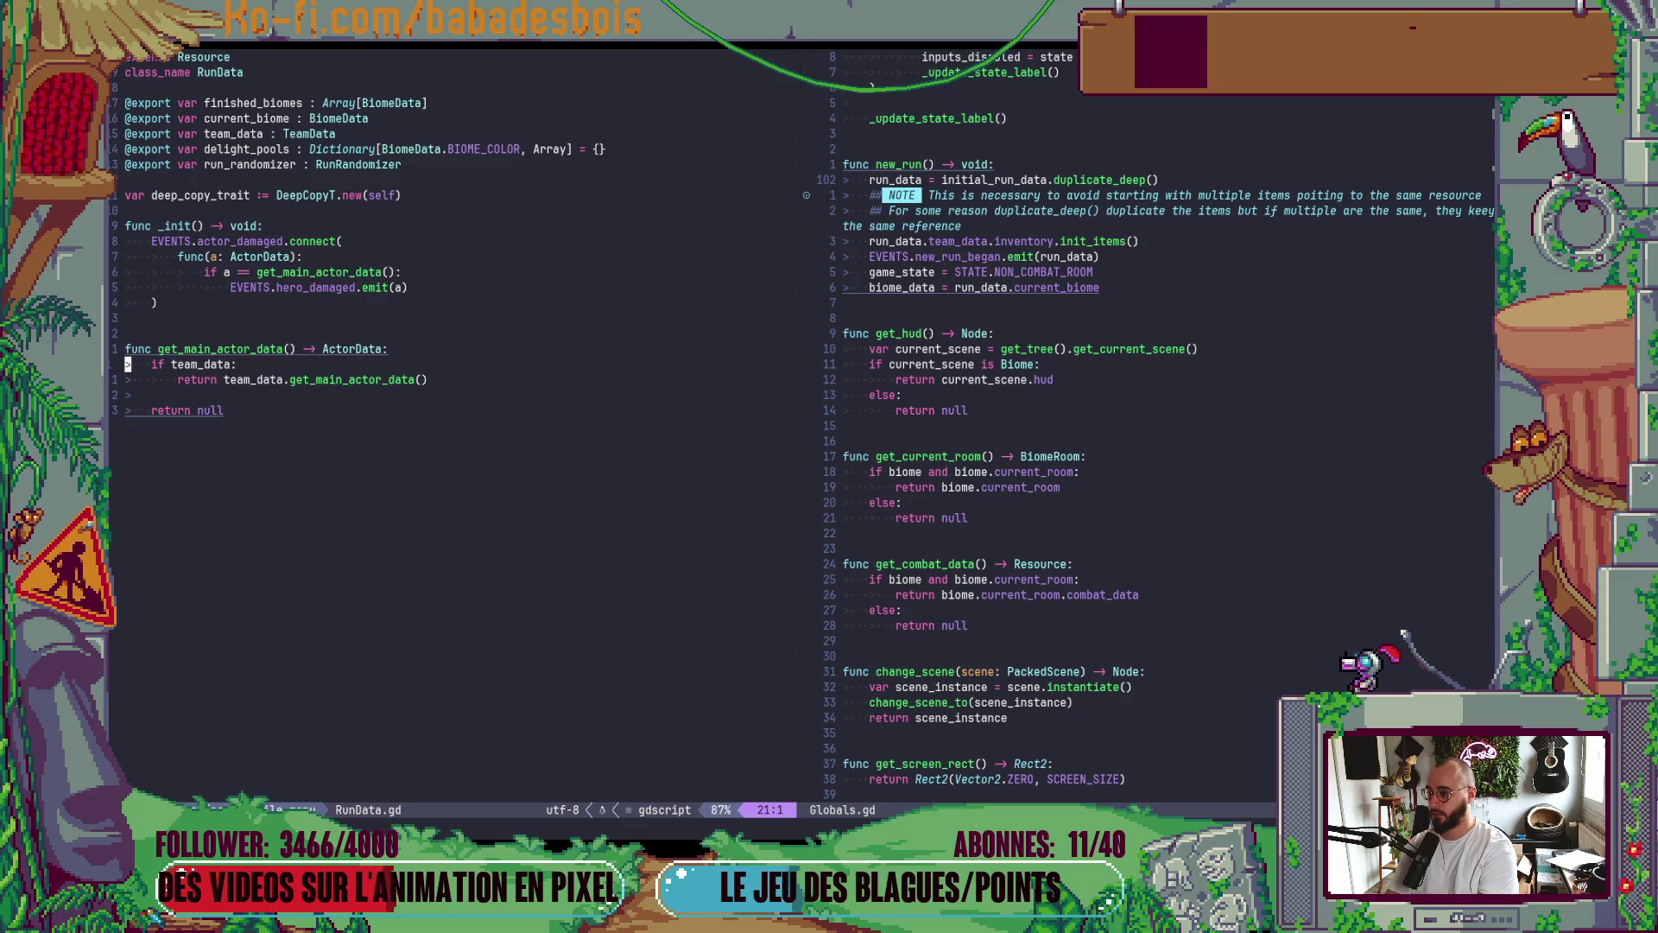
key(O)
key(Return)
key(Return)
text(func start_run)
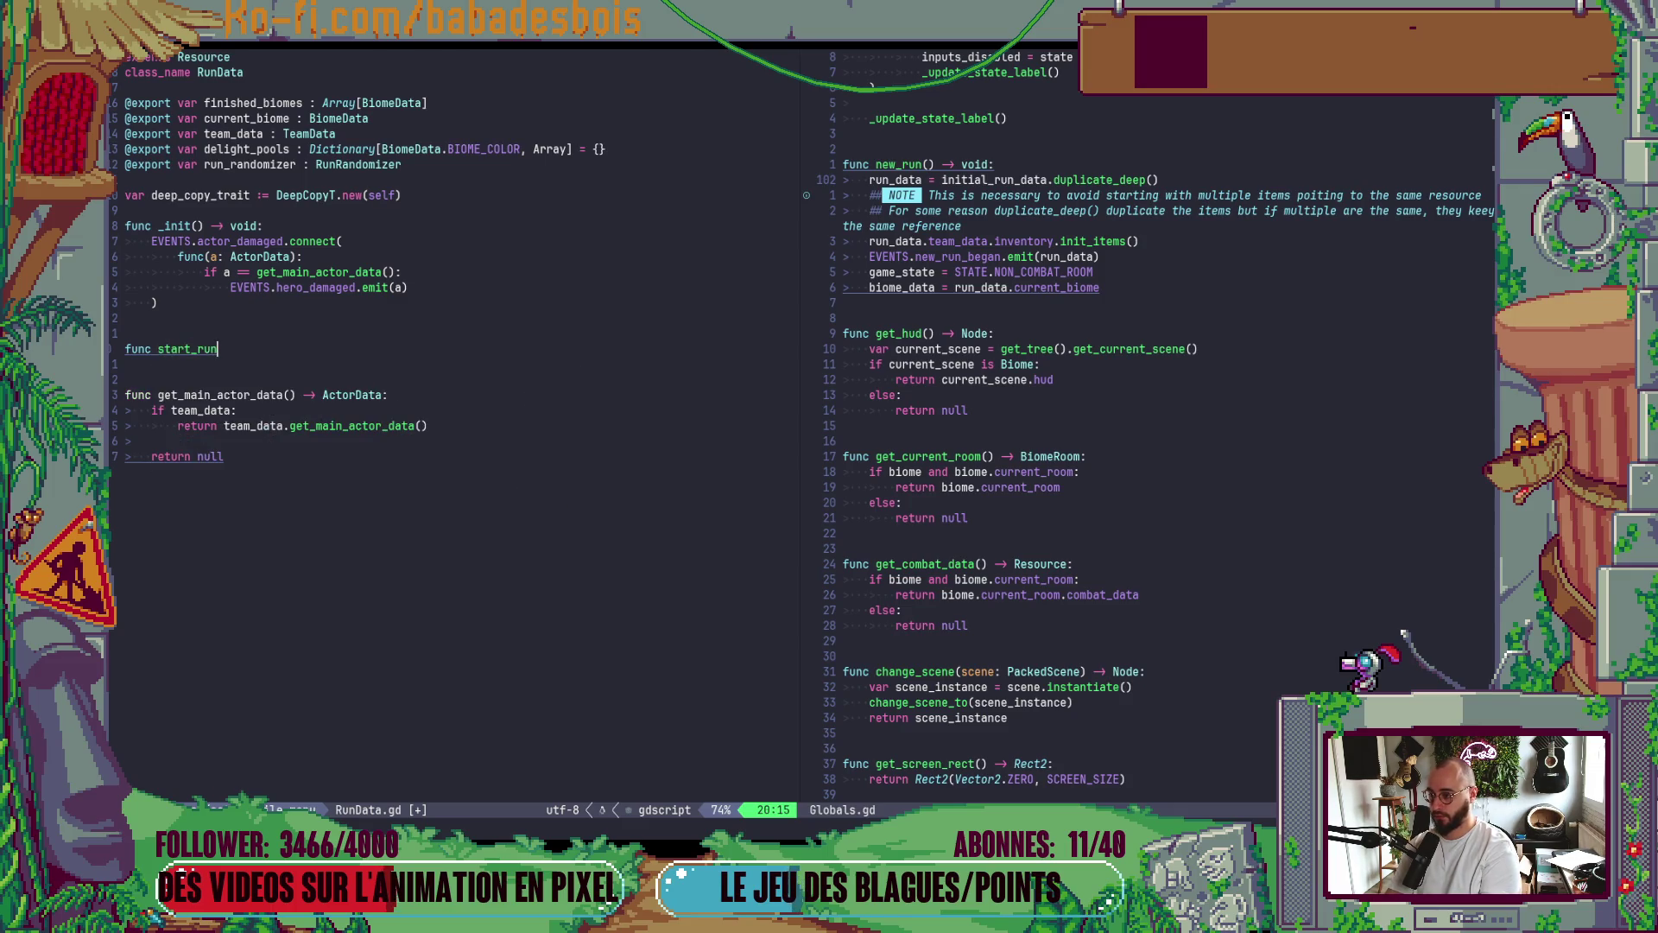
text(() ->)
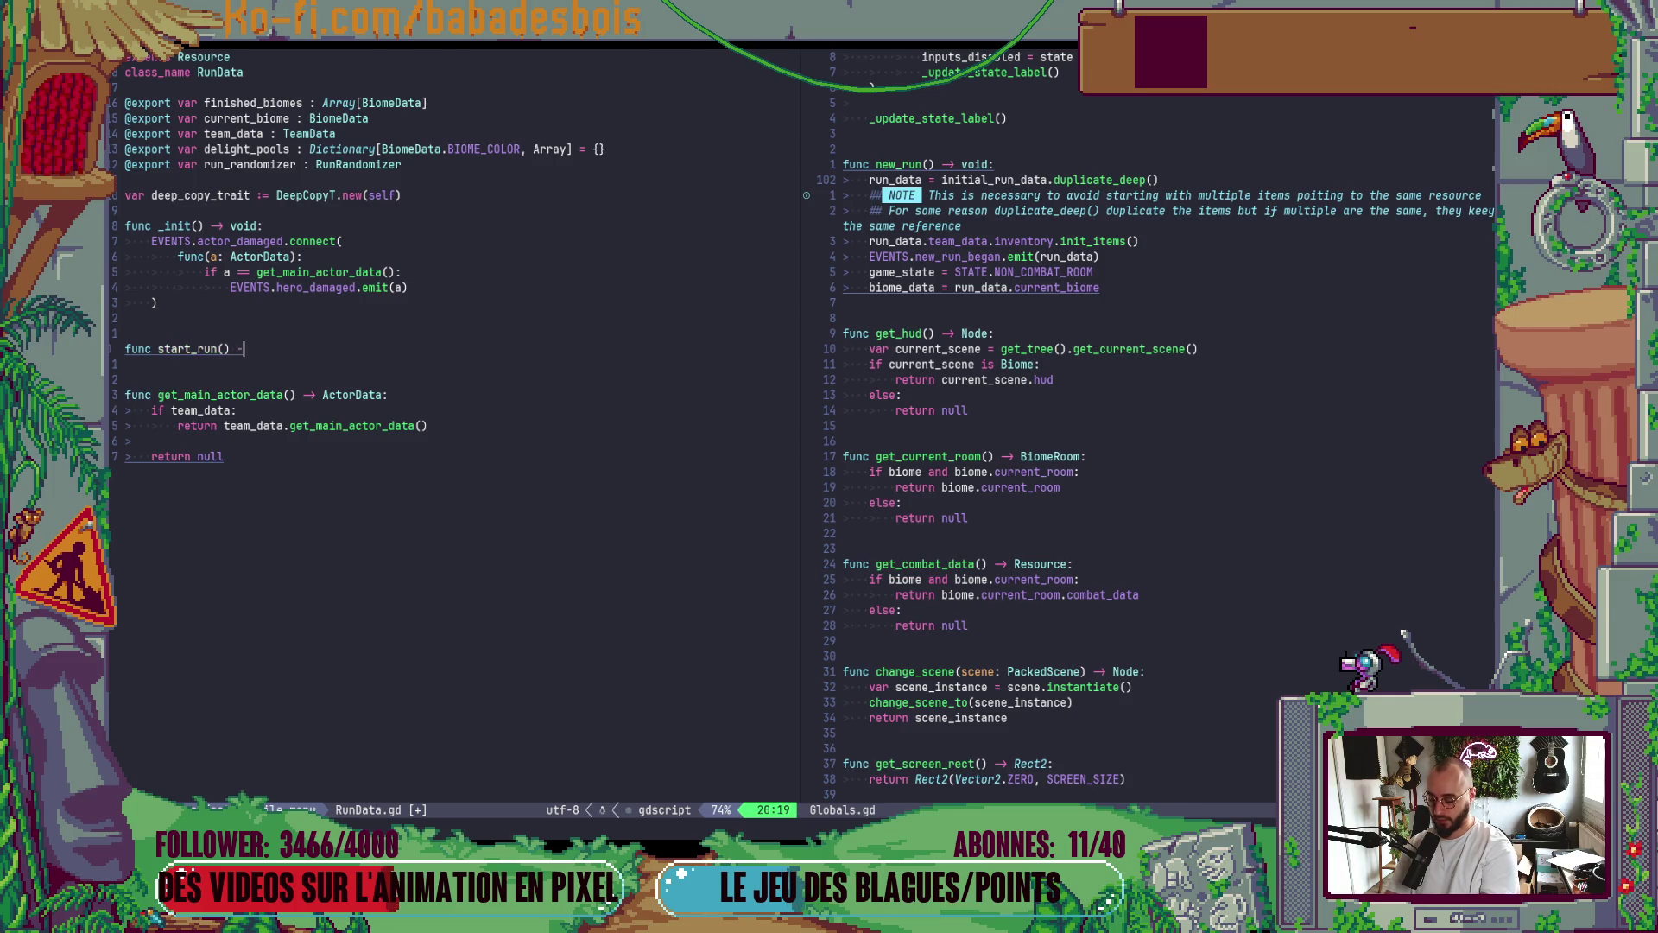
text( void:)
key(Return)
text(pass)
key(Return)
Step: Replace start_run()'s pass body with team_data.start_run()
key(Escape)
key(k)
key(c)
key(c)
text(tea,)
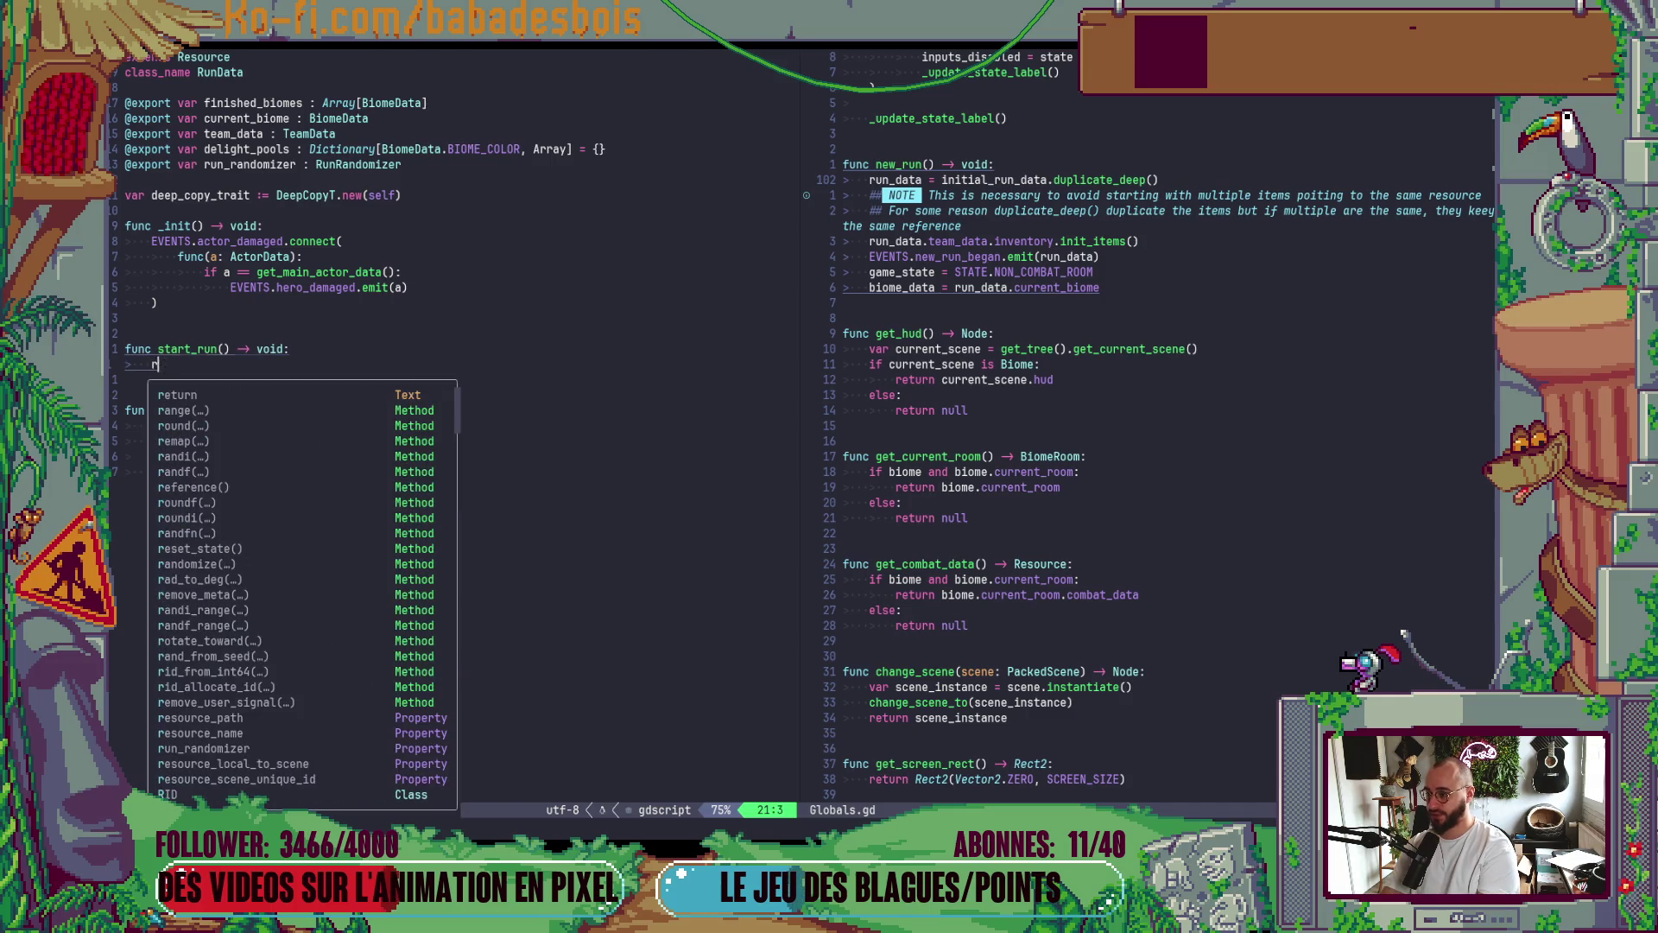
key(BackSpace)
text(m)
key(Tab)
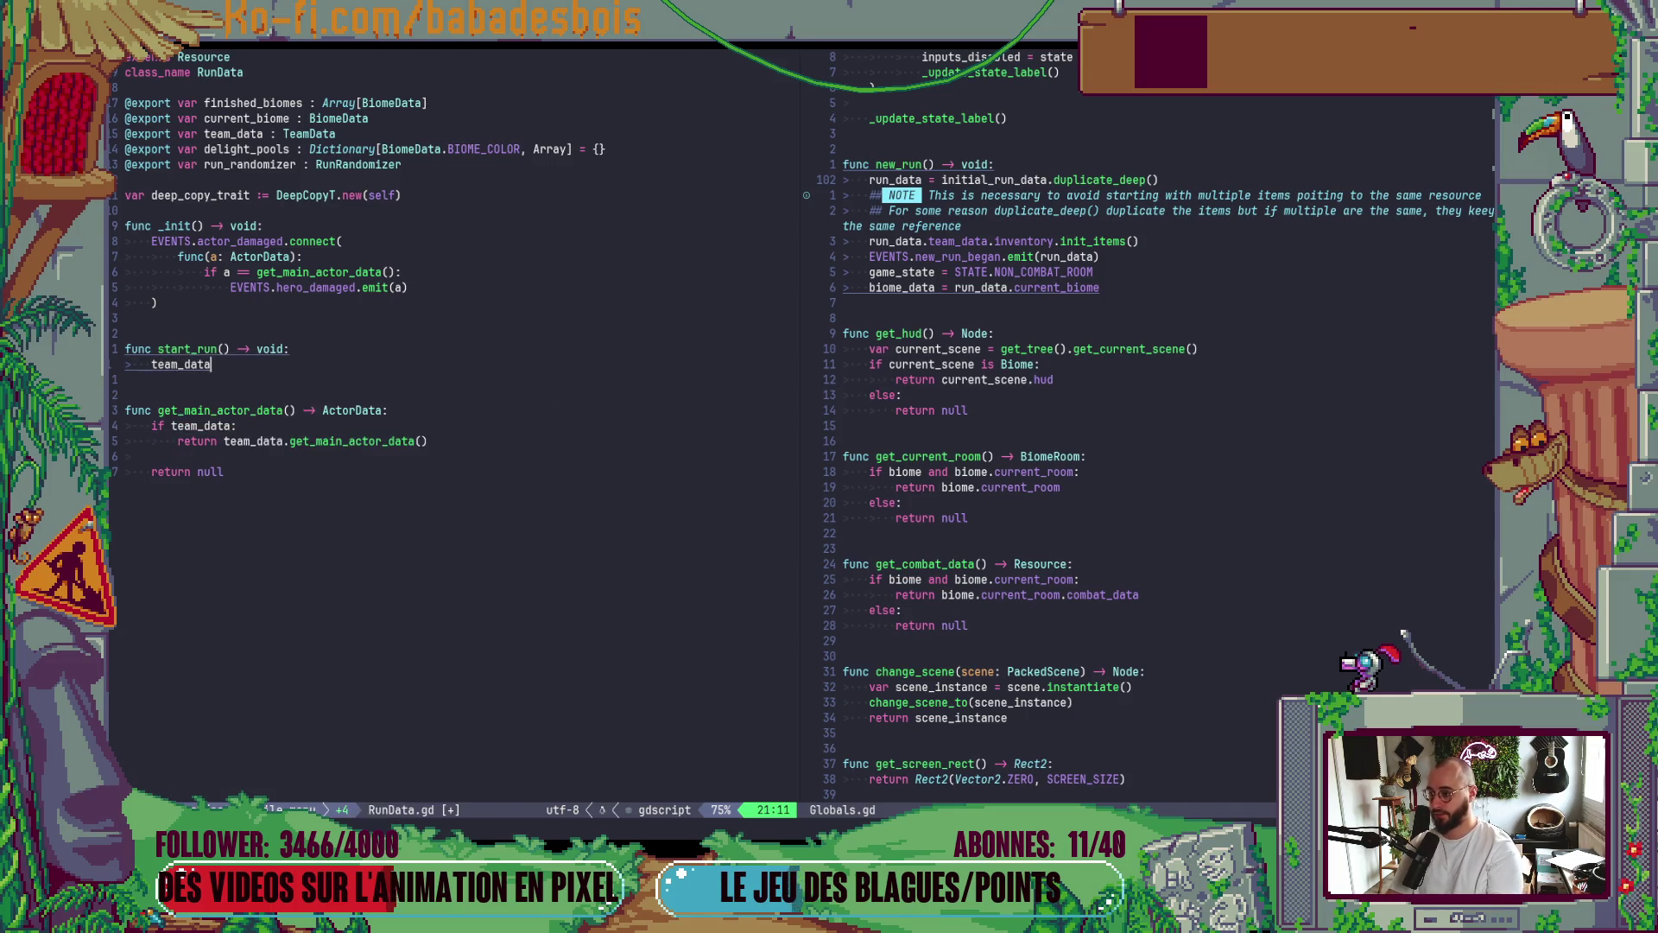
text(.star)
key(BackSpace)
key(BackSpace)
key(BackSpace)
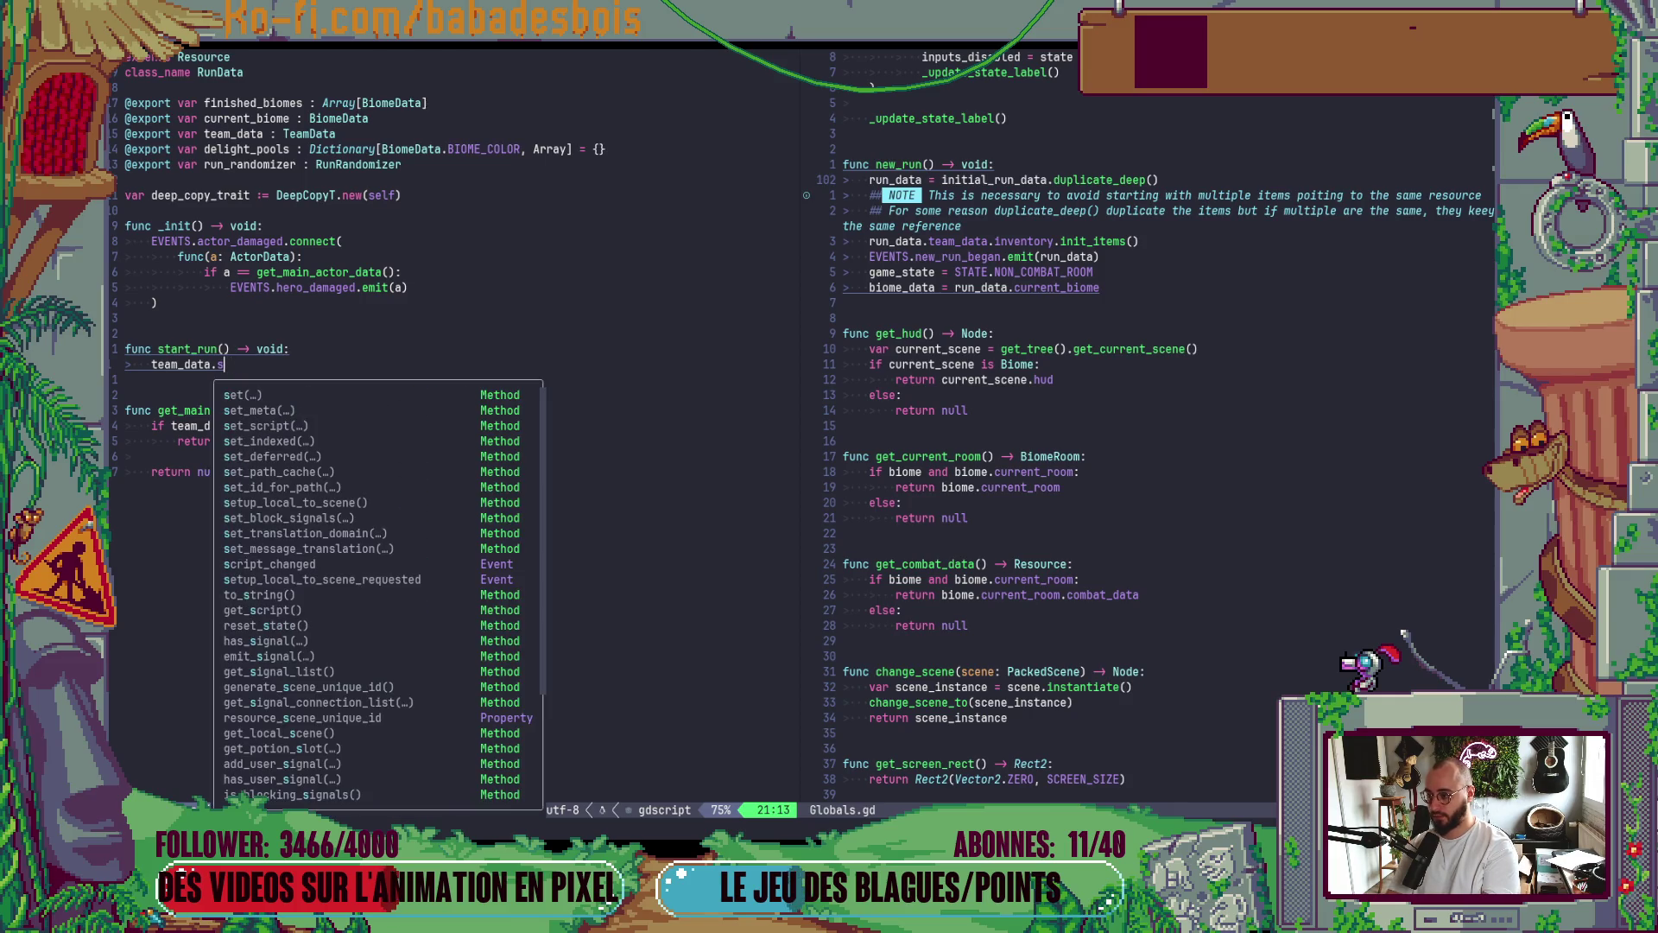
text(tart)
text(un())
key(Escape)
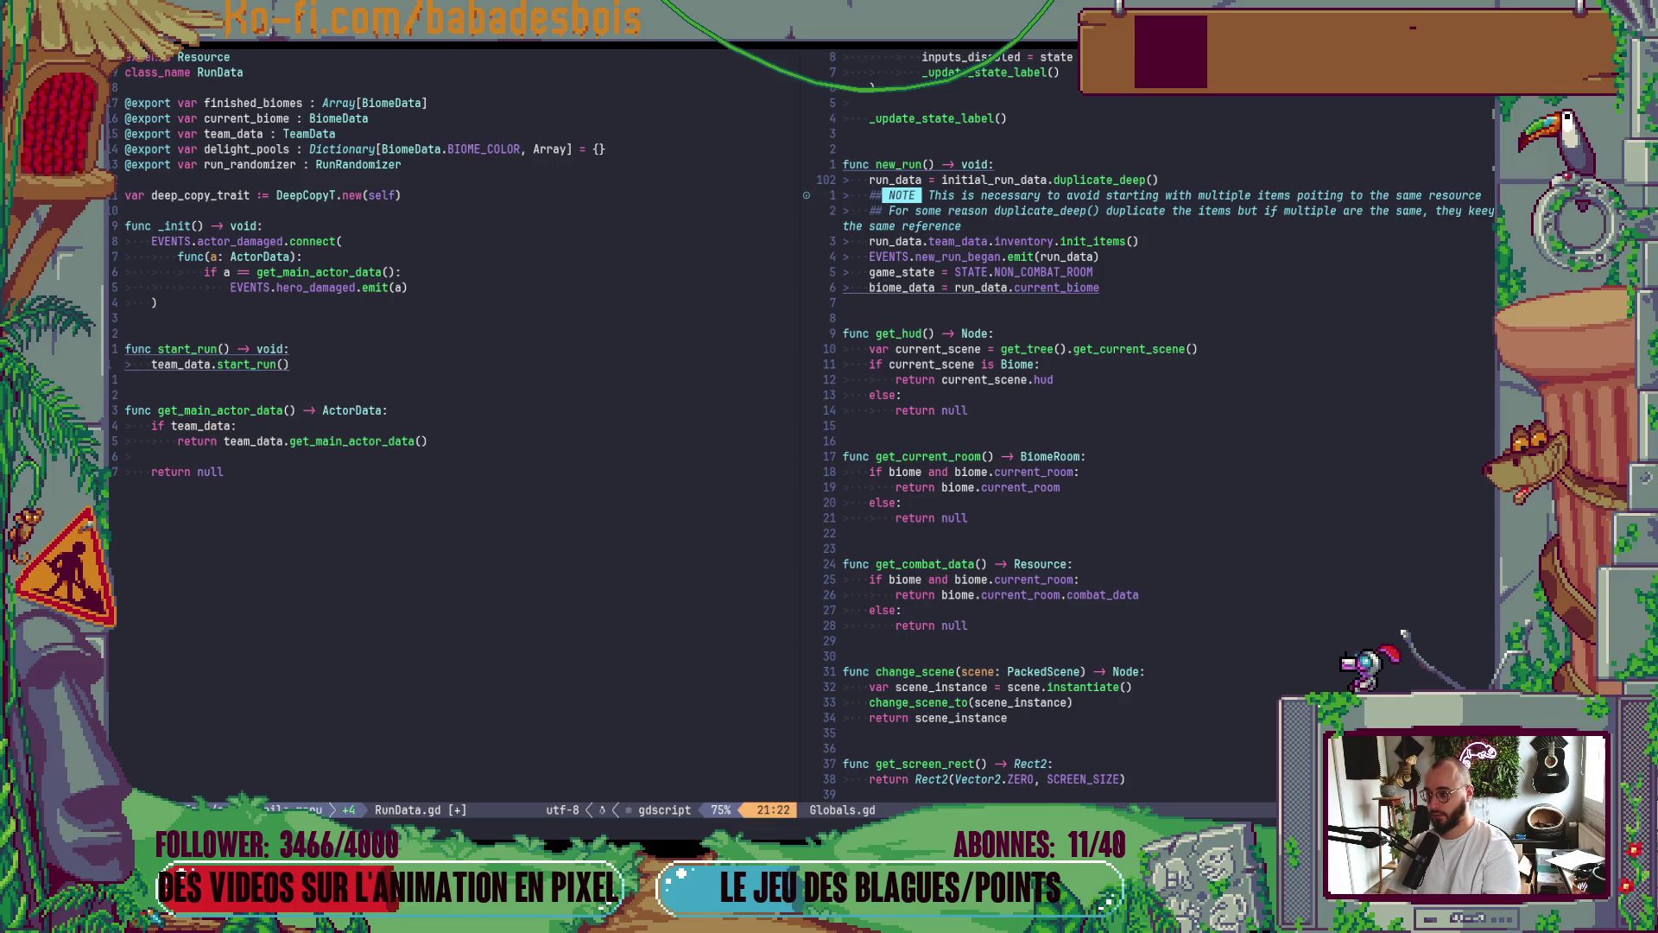
Step: Search the project files for the TeamData script
key(space)
key(f)
key(f)
text(Team)
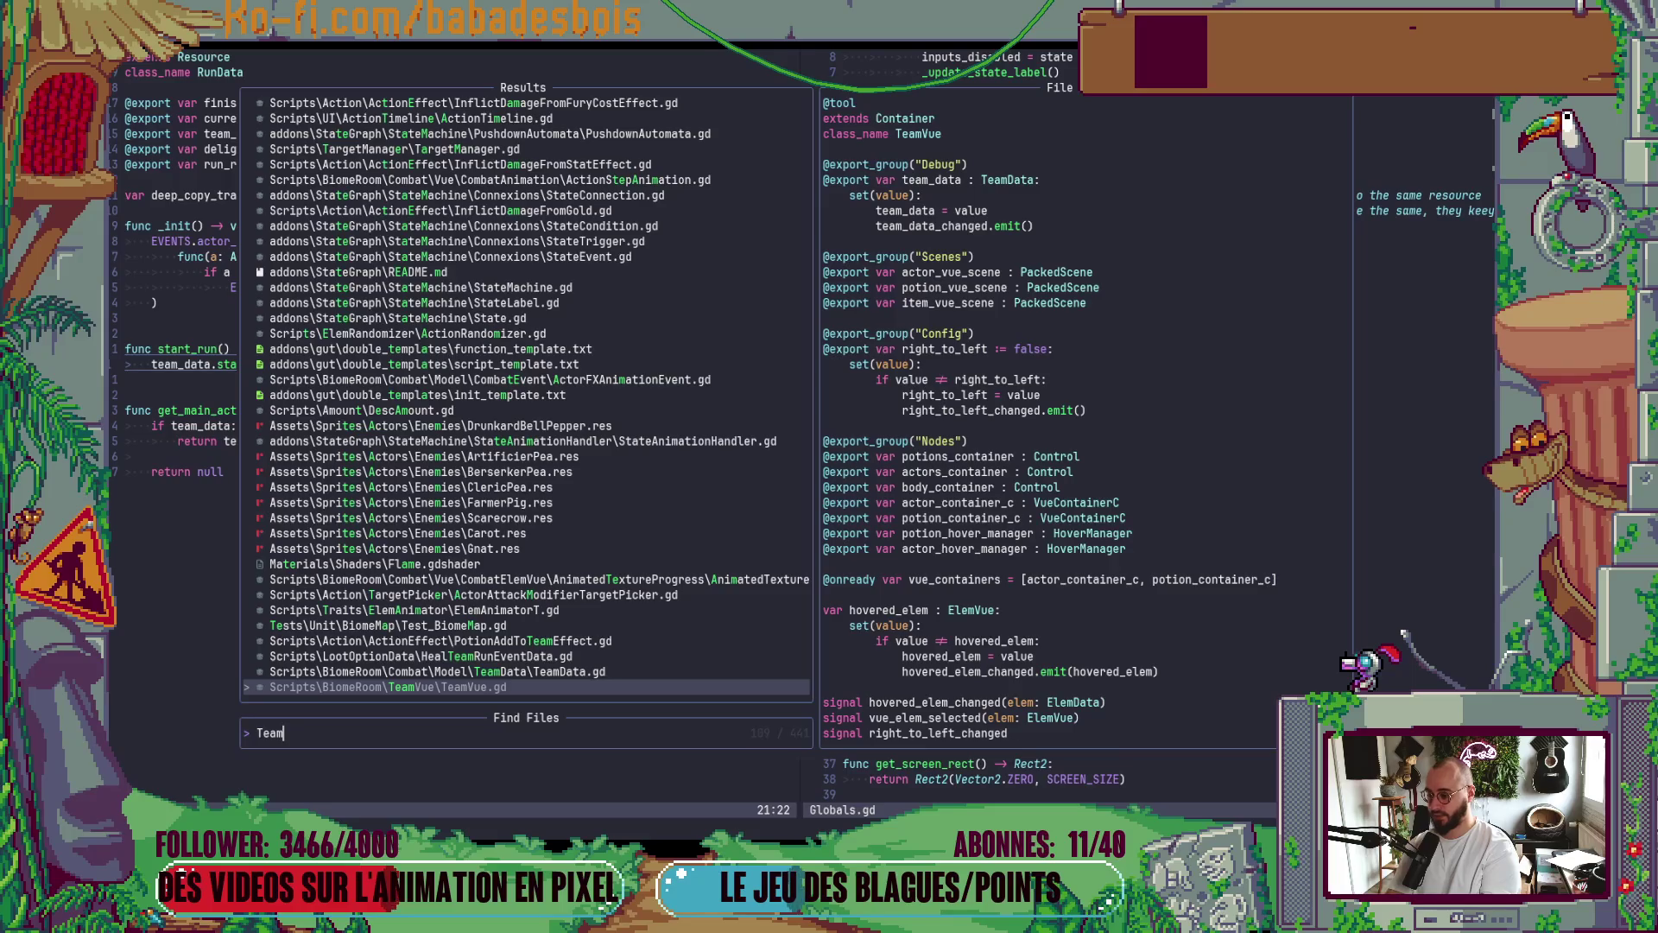
text(Data)
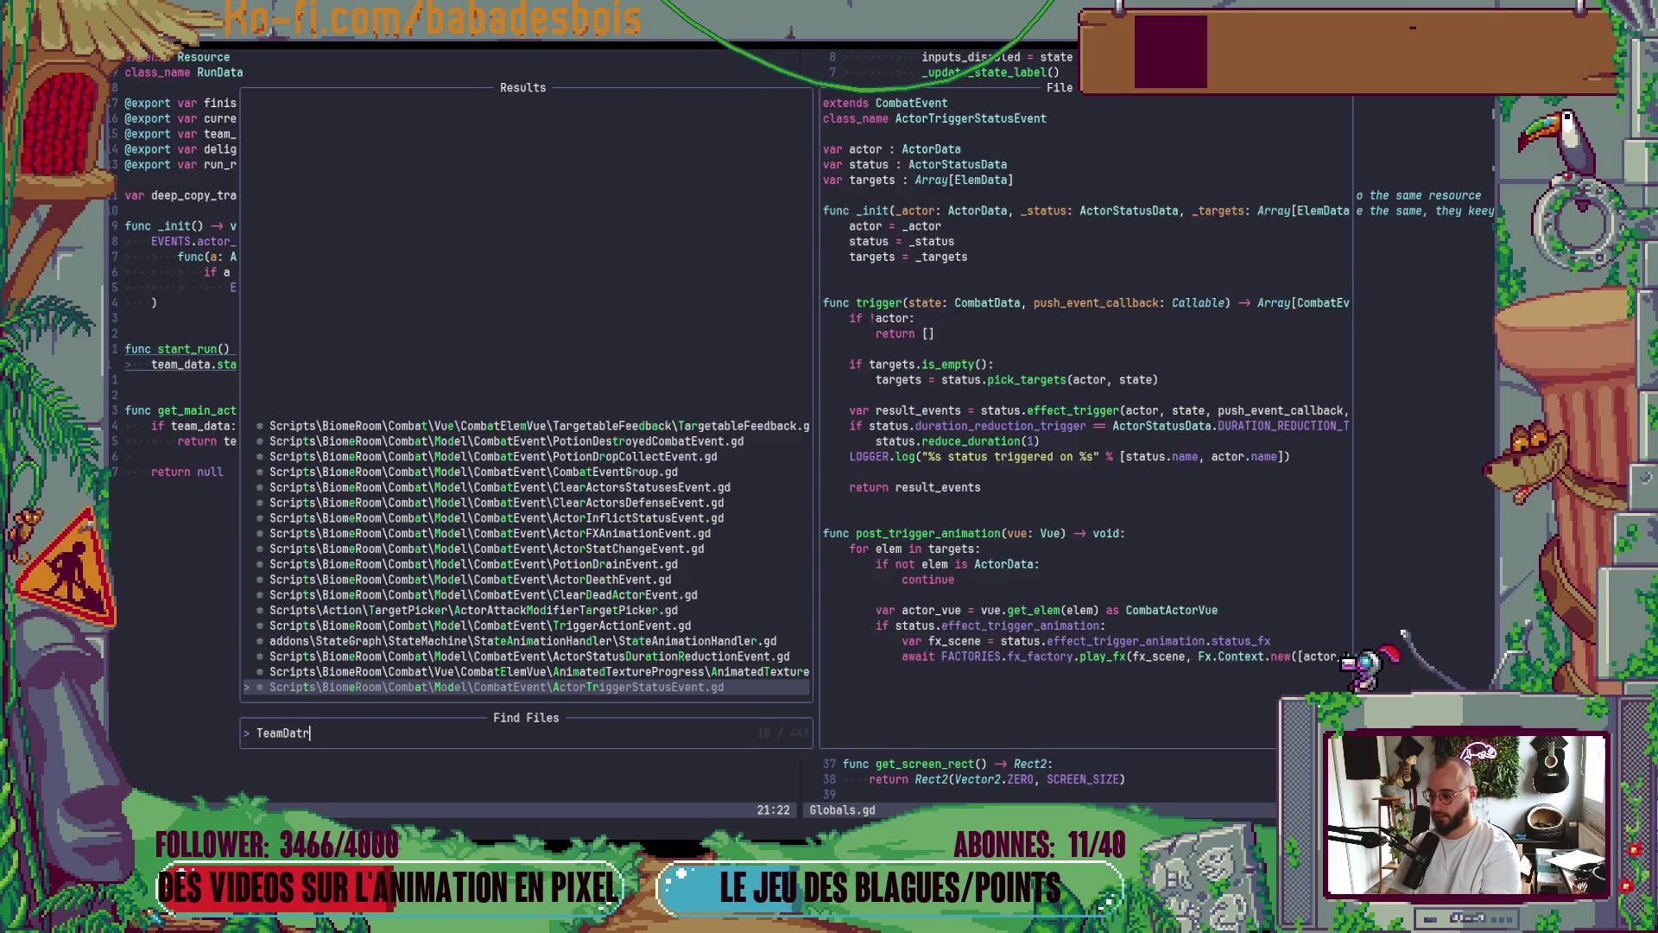
key(Return)
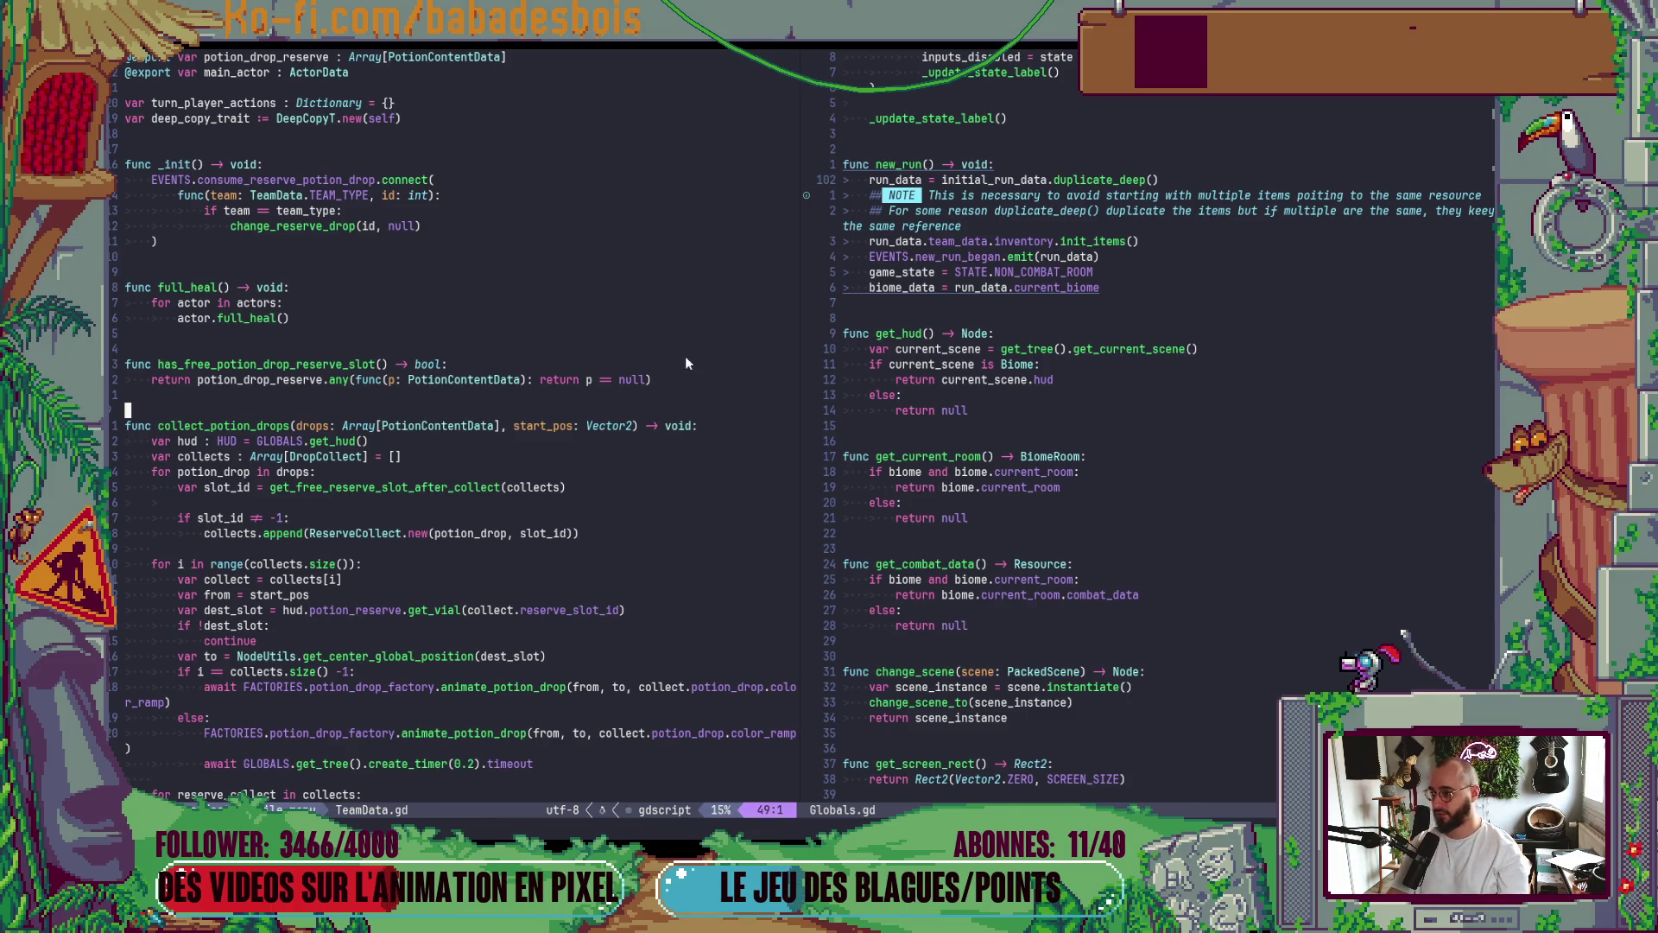
scroll(675, 384, up, 4)
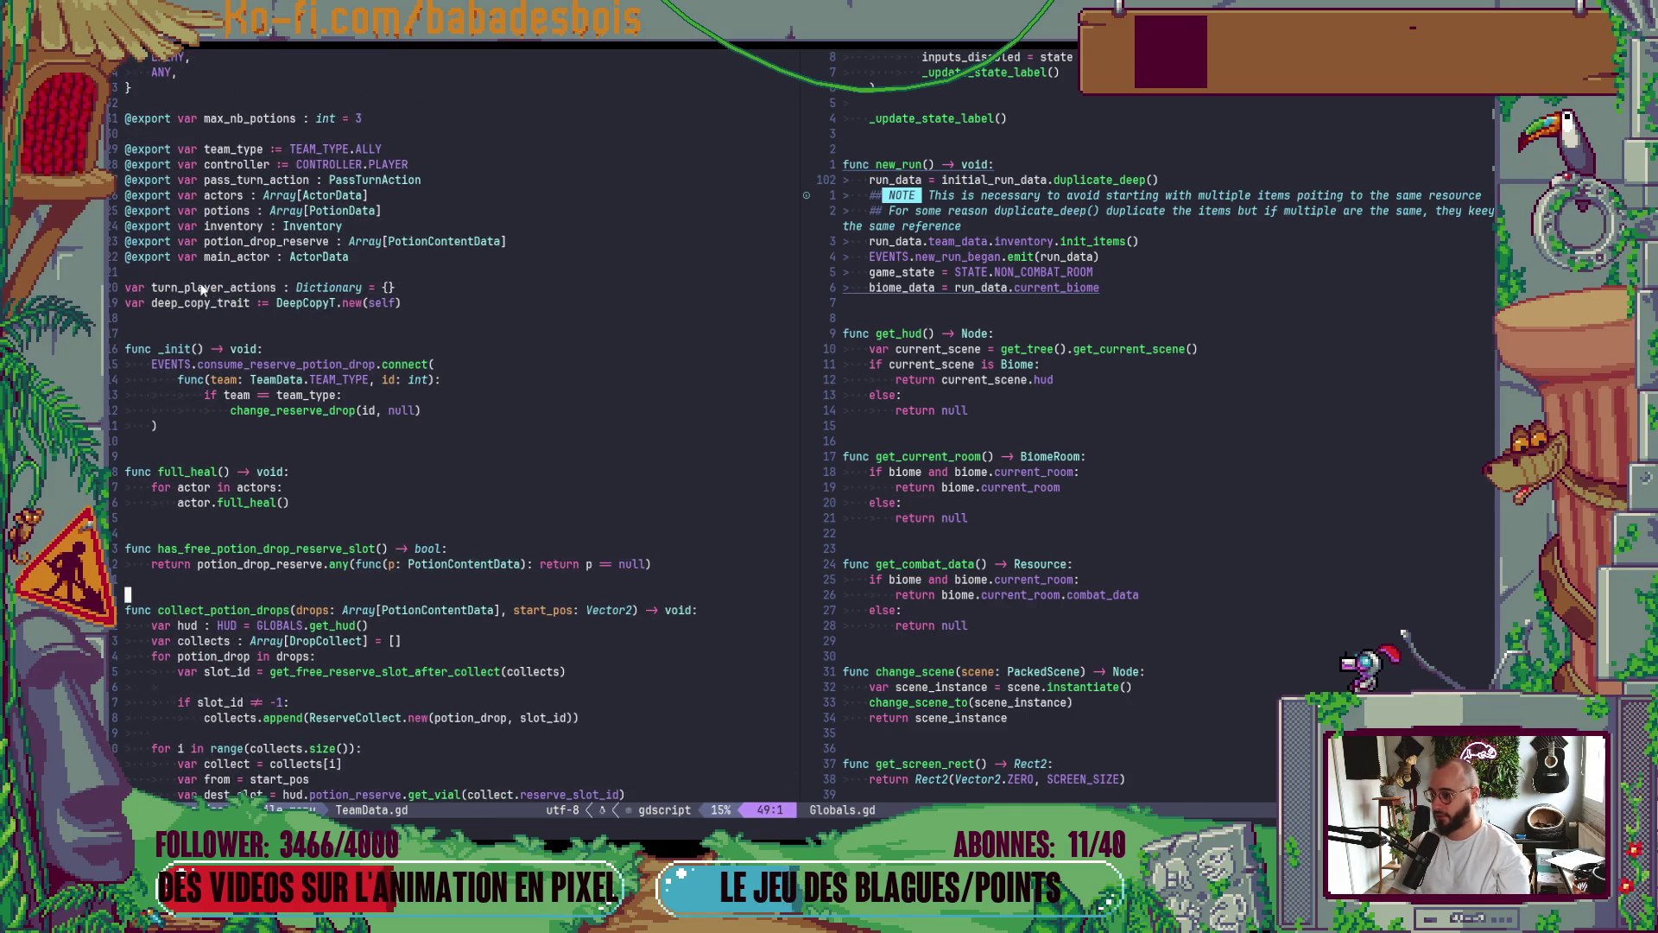
click(140, 256)
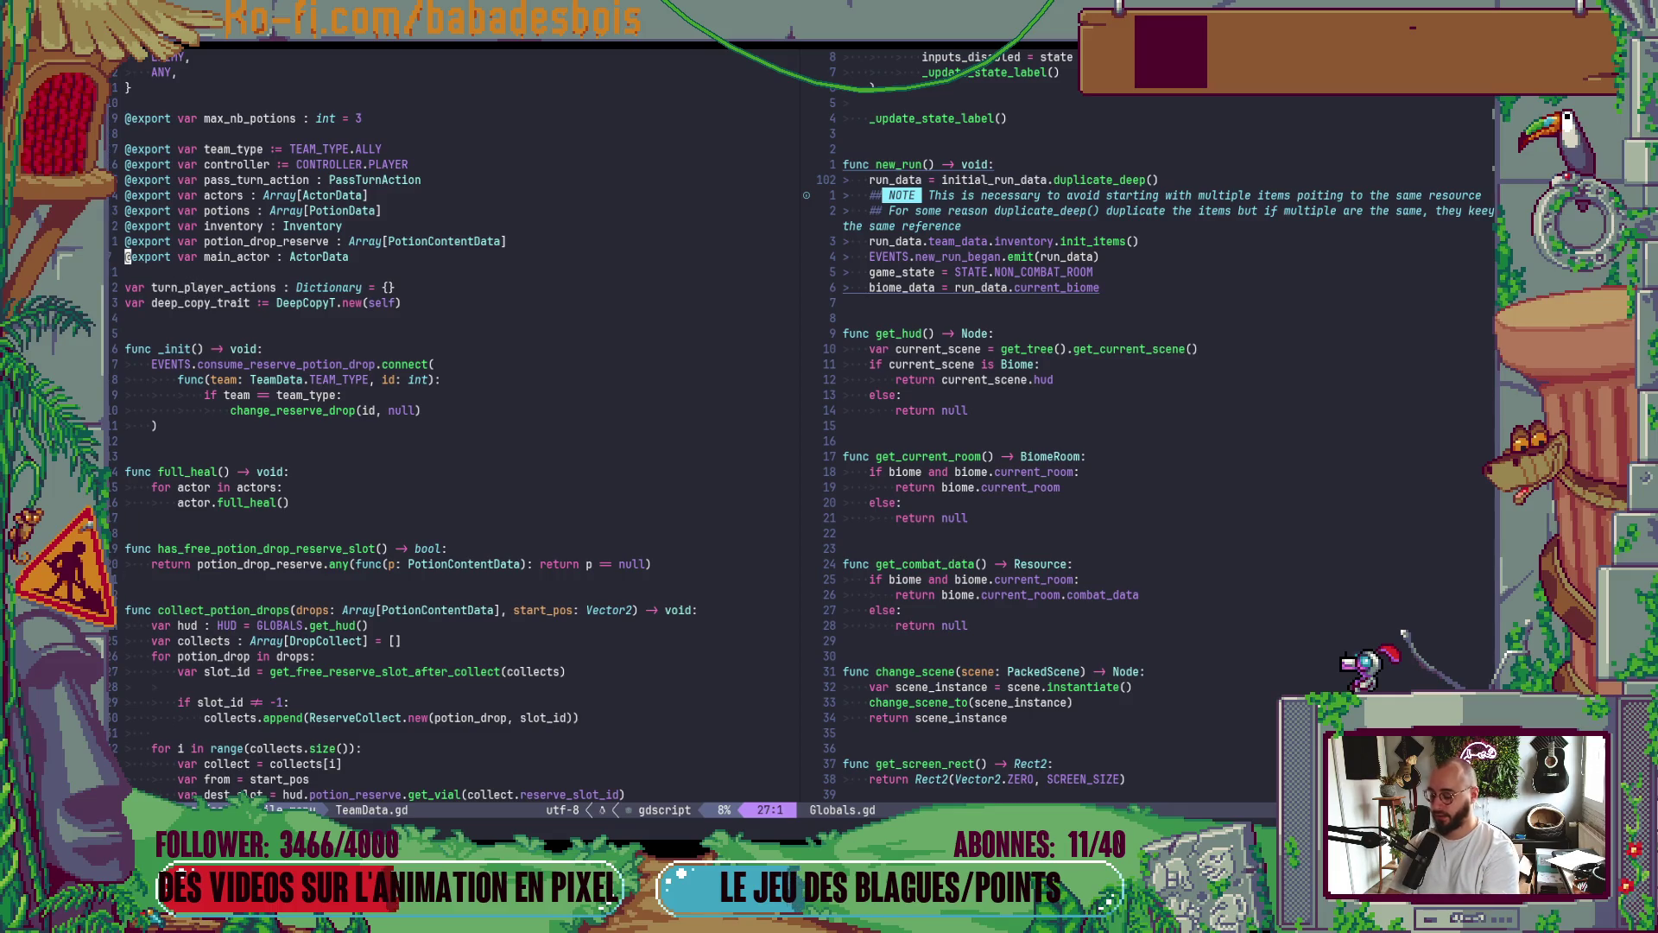
key(d)
key(shift+w)
text(:w)
key(Return)
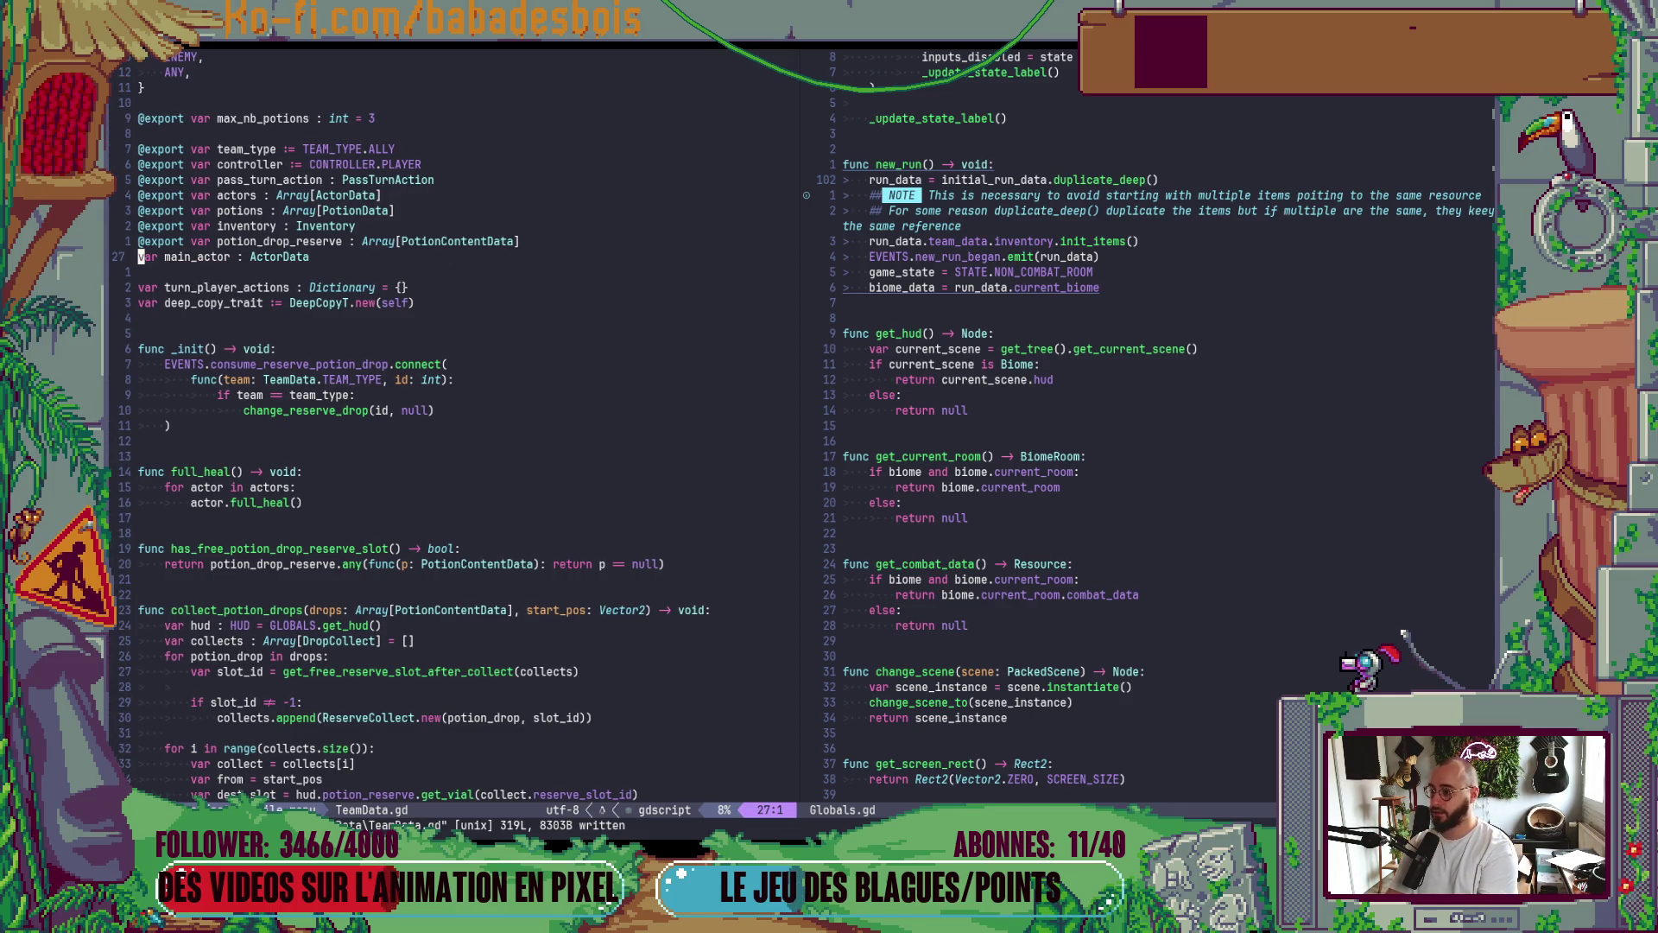
Step: Add func start_run() -> void that sets main_actor to actors[0]
key(braceright)
key(braceright)
key(braceright)
key(o)
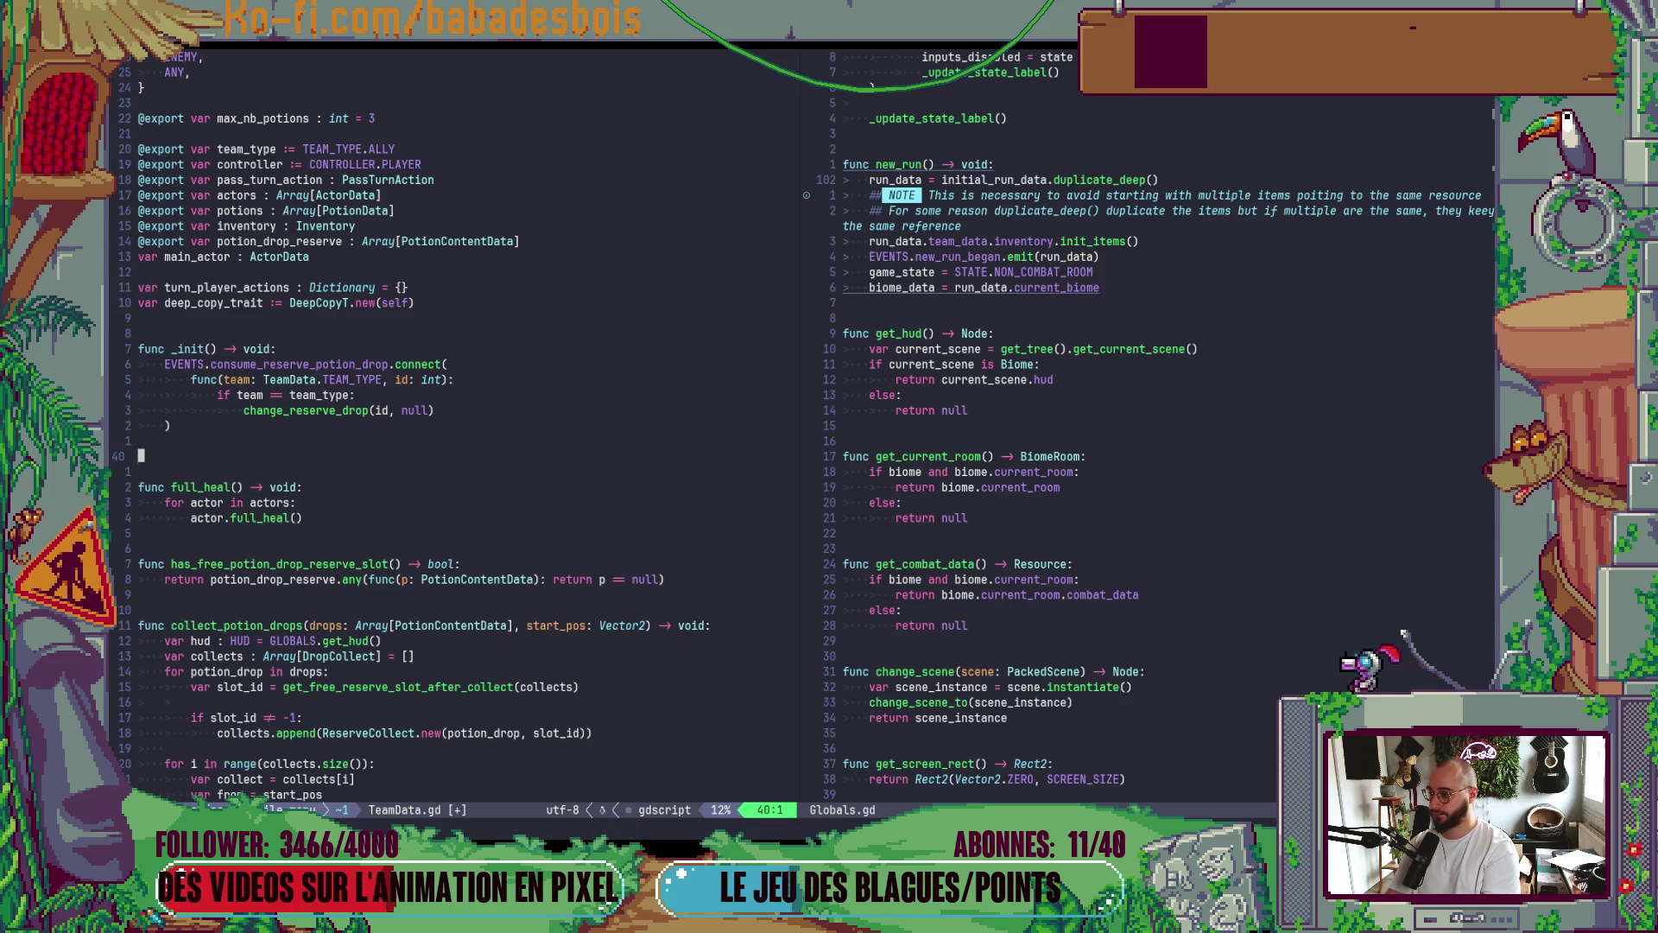
key(Return)
text(func start_run() -)
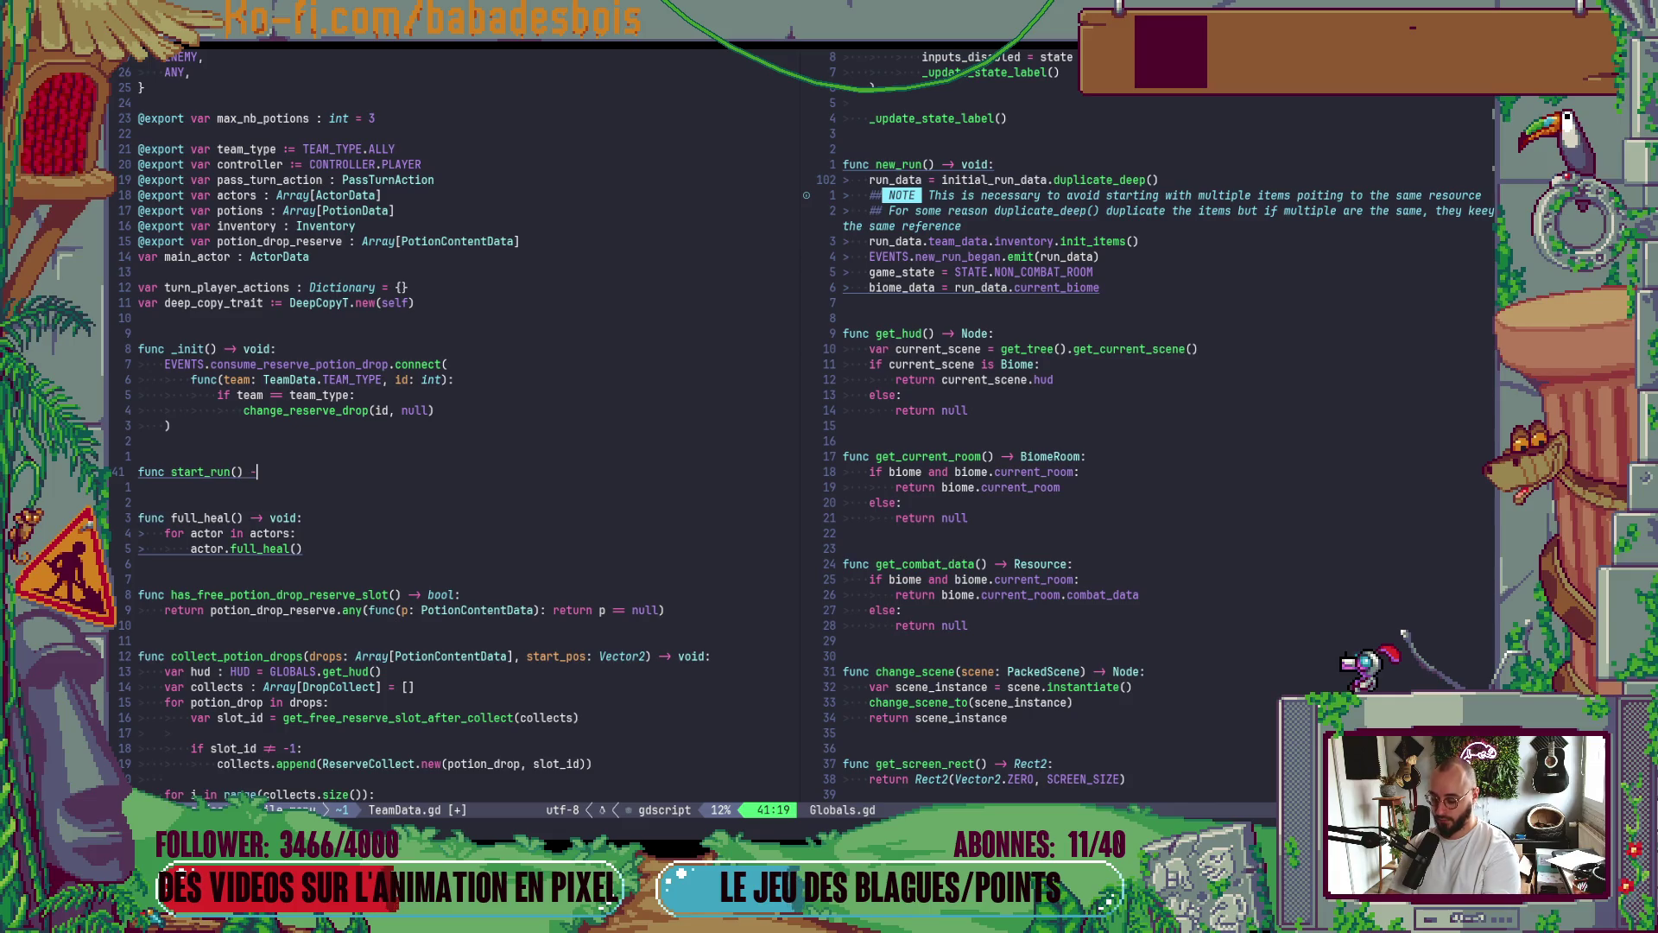
text(void:)
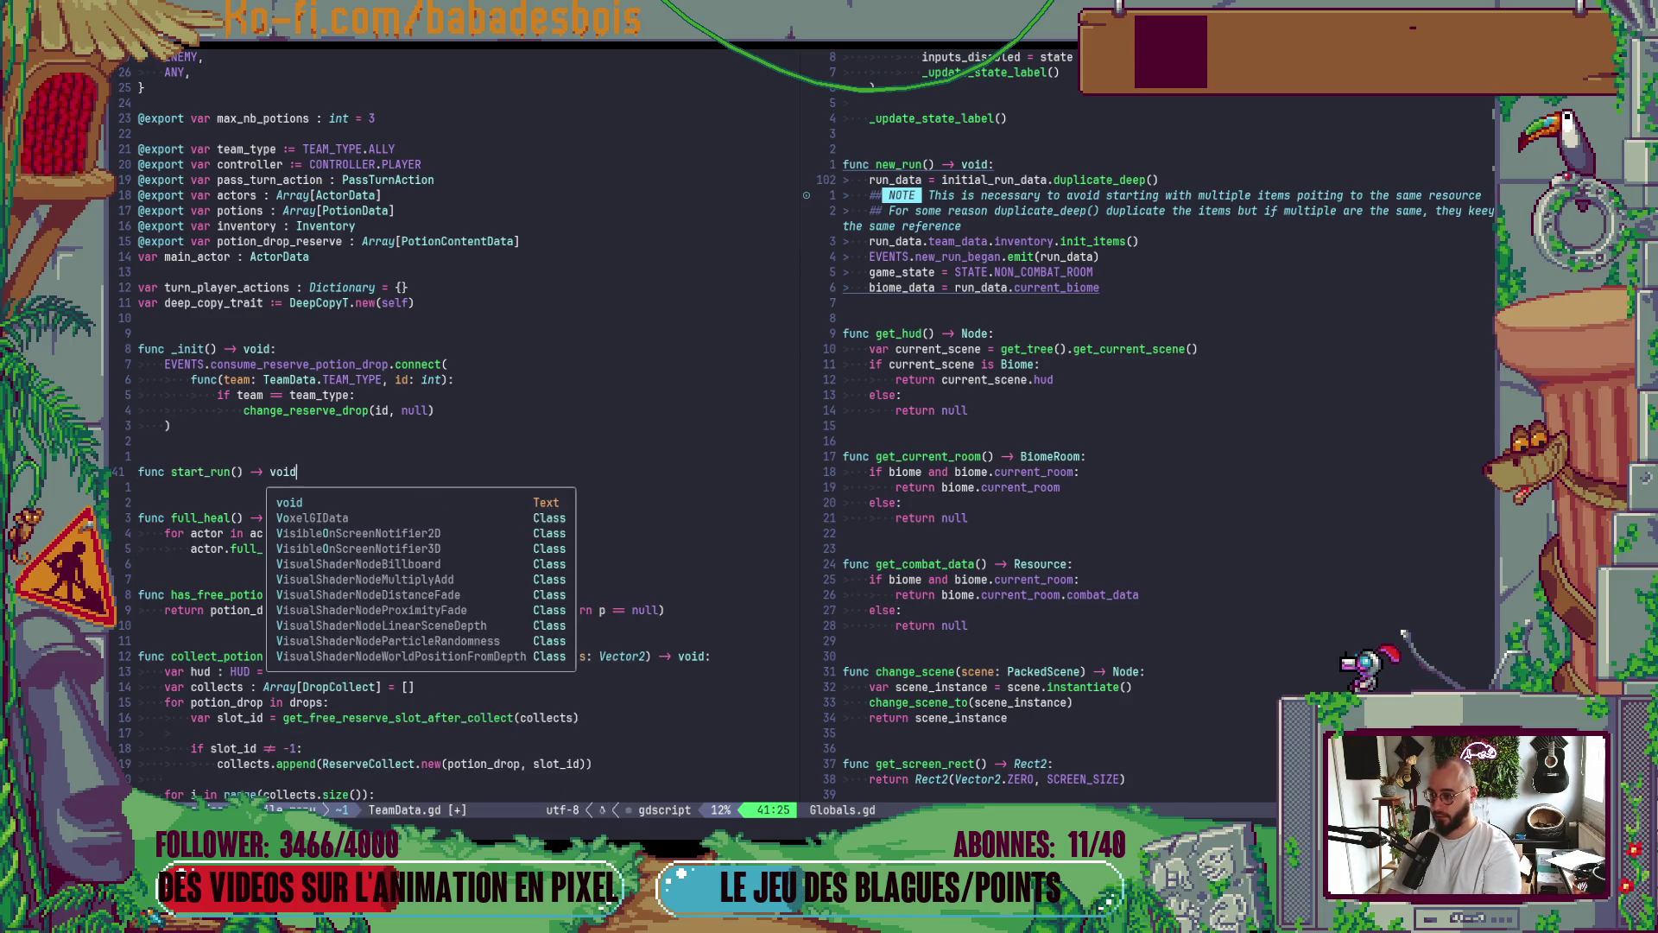
key(Return)
text(main_actor = ac)
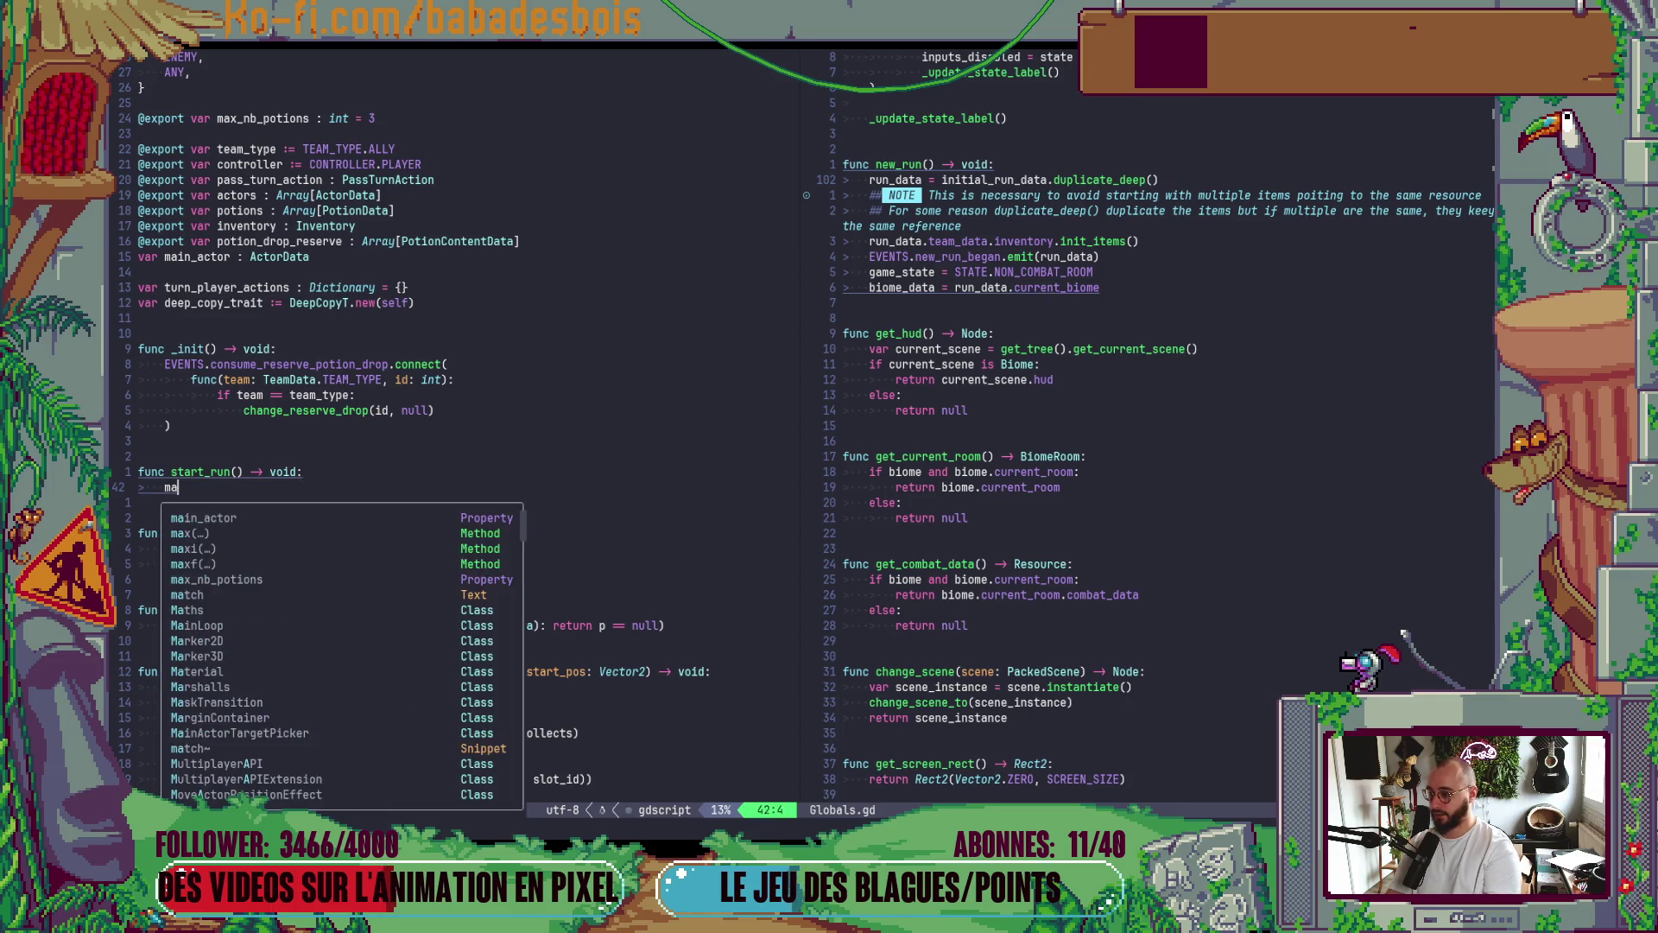
key(Return)
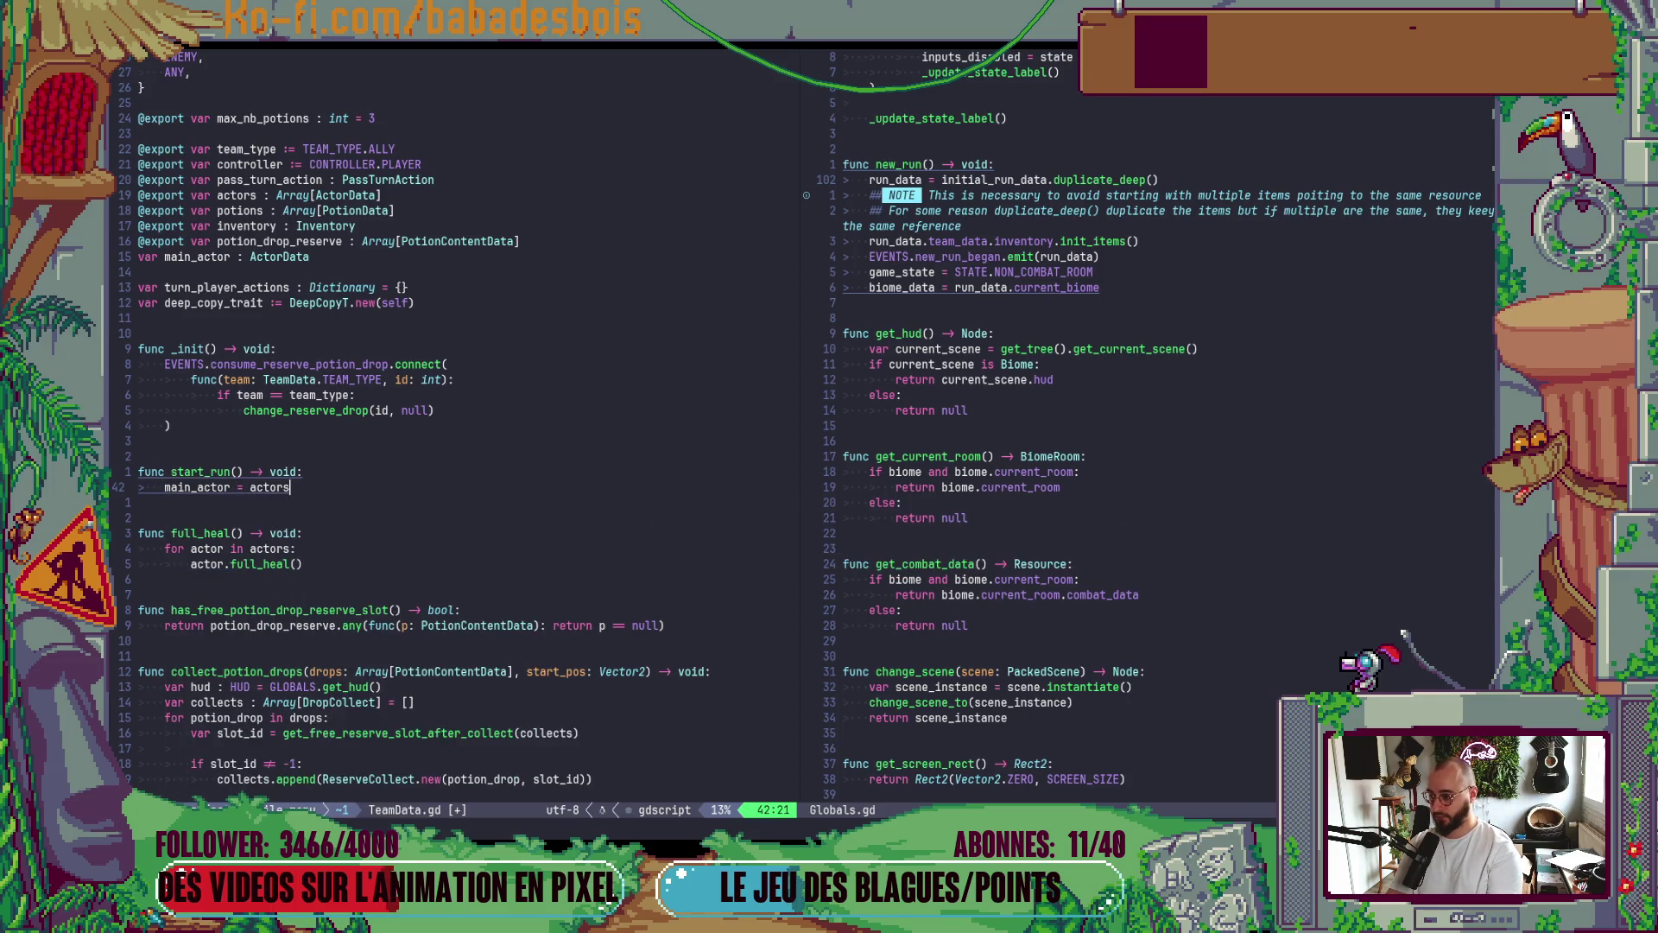
Step: Guard the assignment with 'if !actors.is_empty():', indent it, and save TeamData.gd
key(Escape)
key(shift+o)
text(if ac)
key(Return)
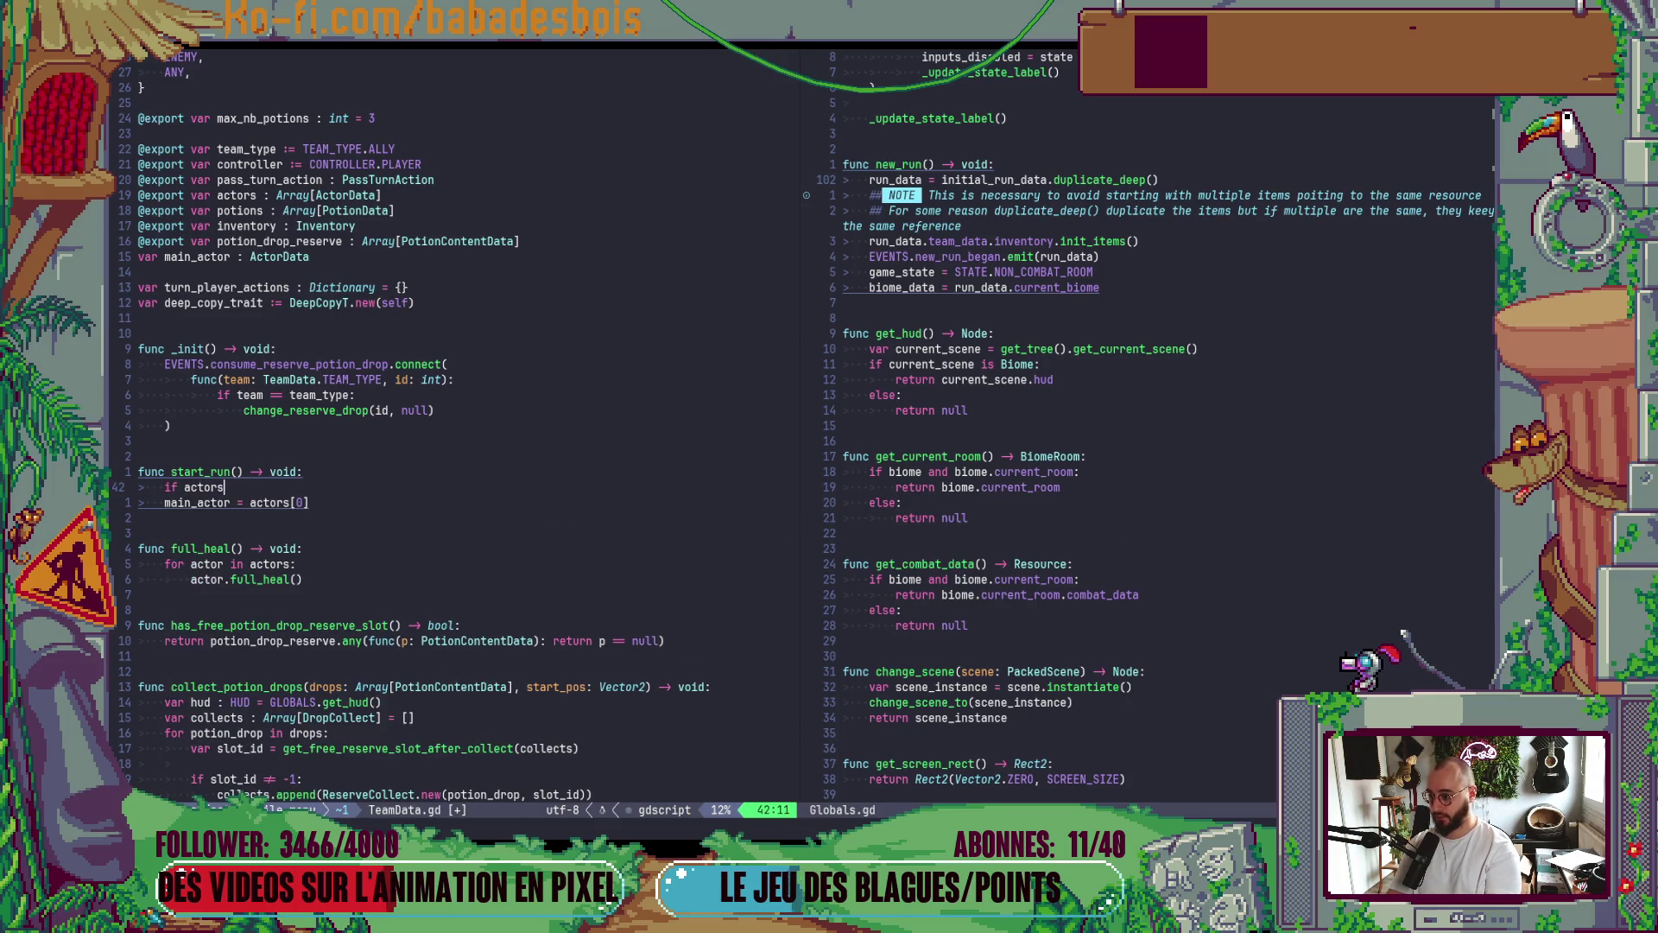
text(.is_)
key(Return)
key(Escape)
text(Bi!)
key(End)
text(:)
key(Escape)
key(j)
key(V)
key(greater)
text(:w)
key(Return)
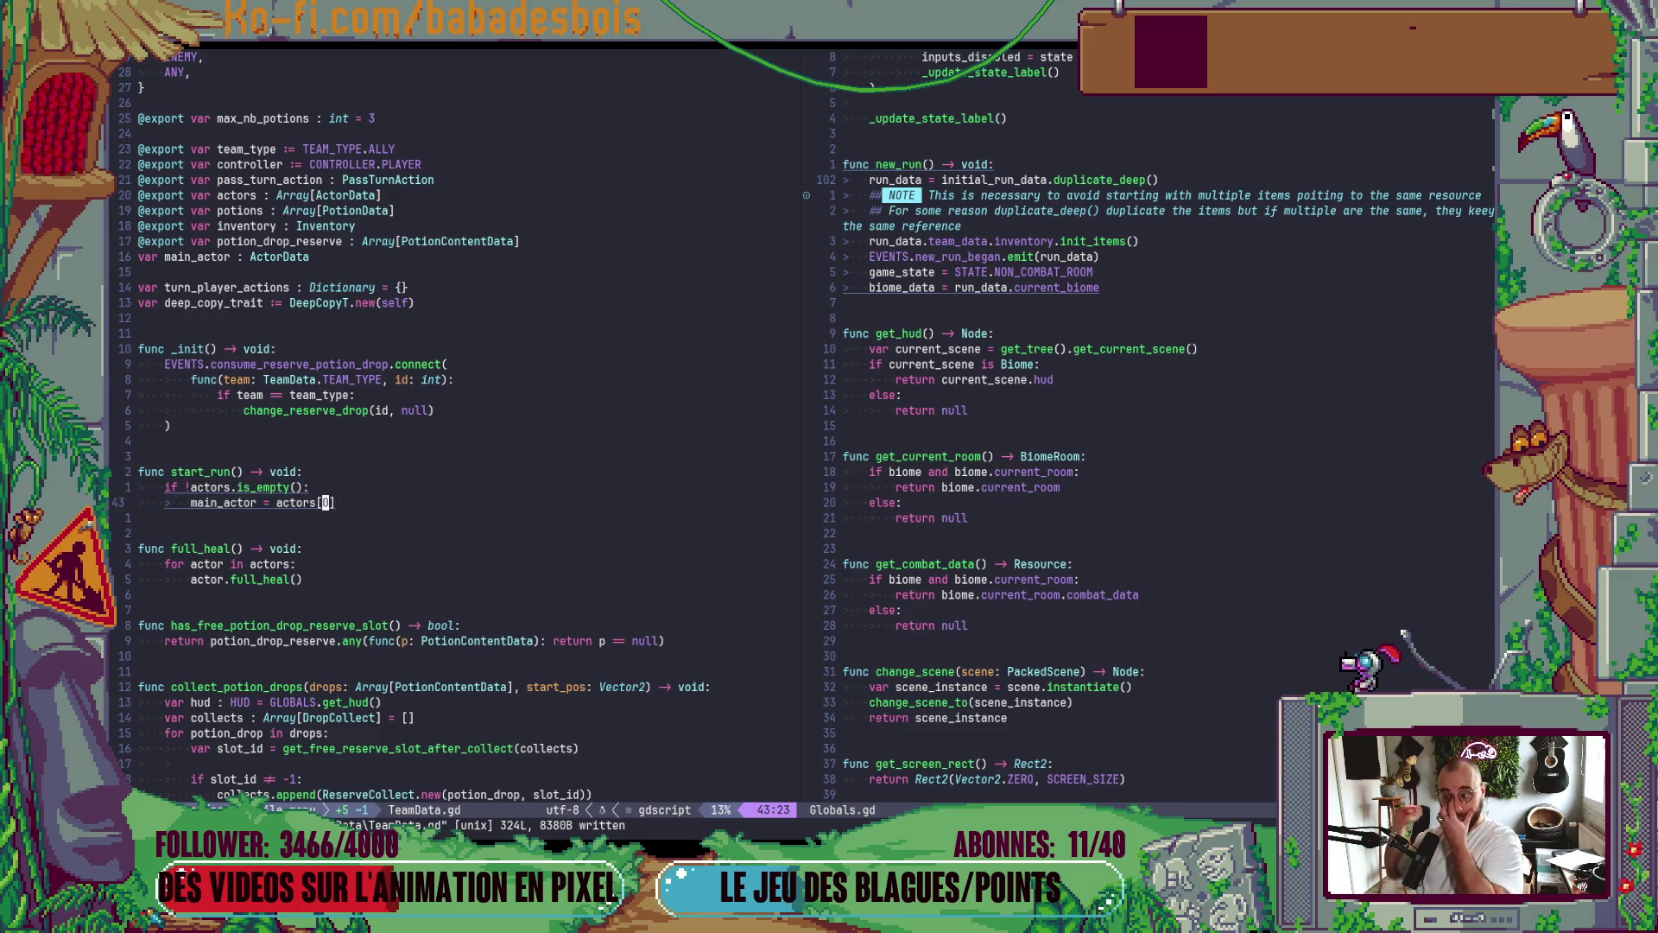
key(ctrl+o)
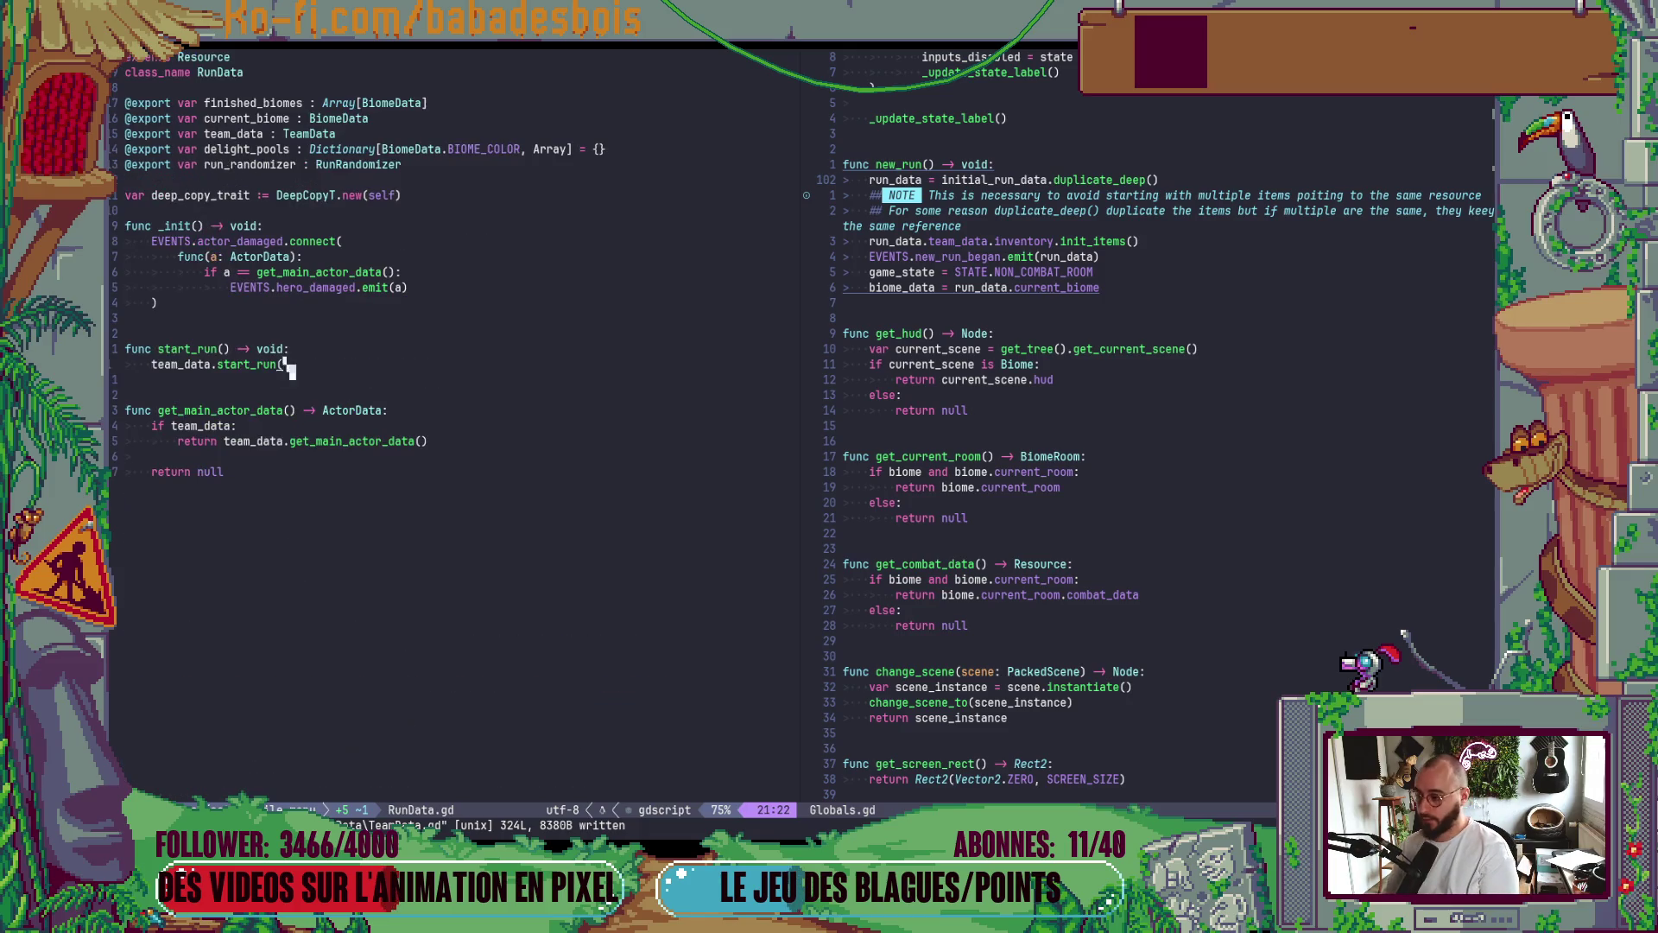
Step: Add a run_data.start_run() call in Globals.gd's new_run() right after the duplication
key(ctrl+i)
key(ctrl+o)
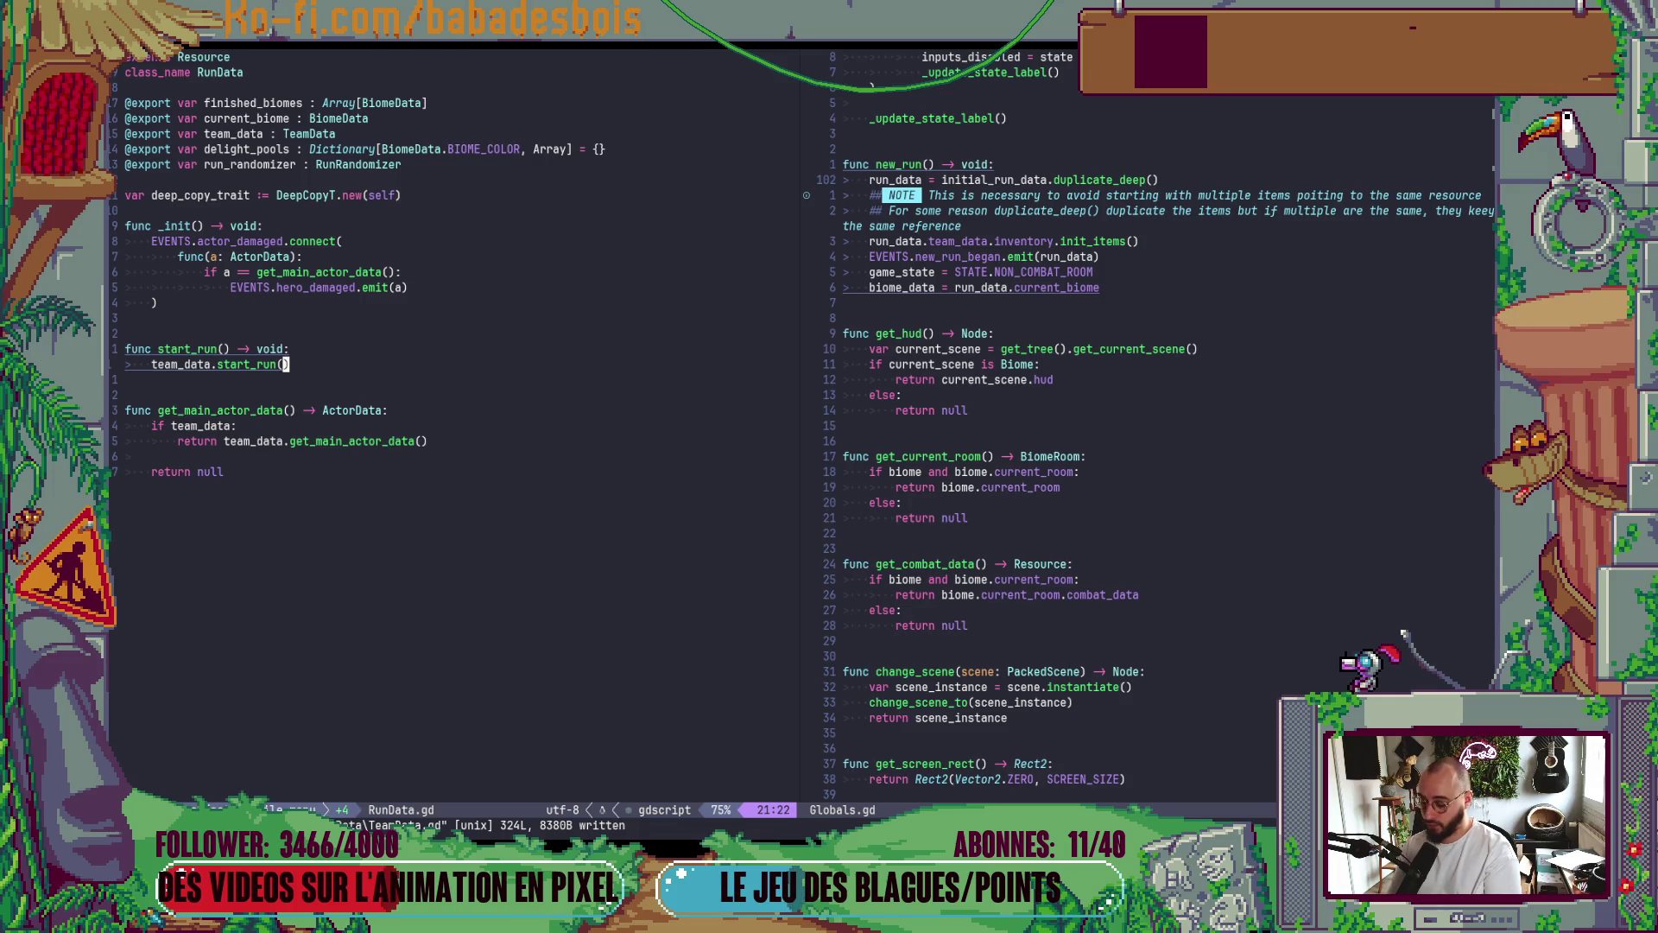
key(ctrl+w)
key(l)
key(j)
key(j)
key(j)
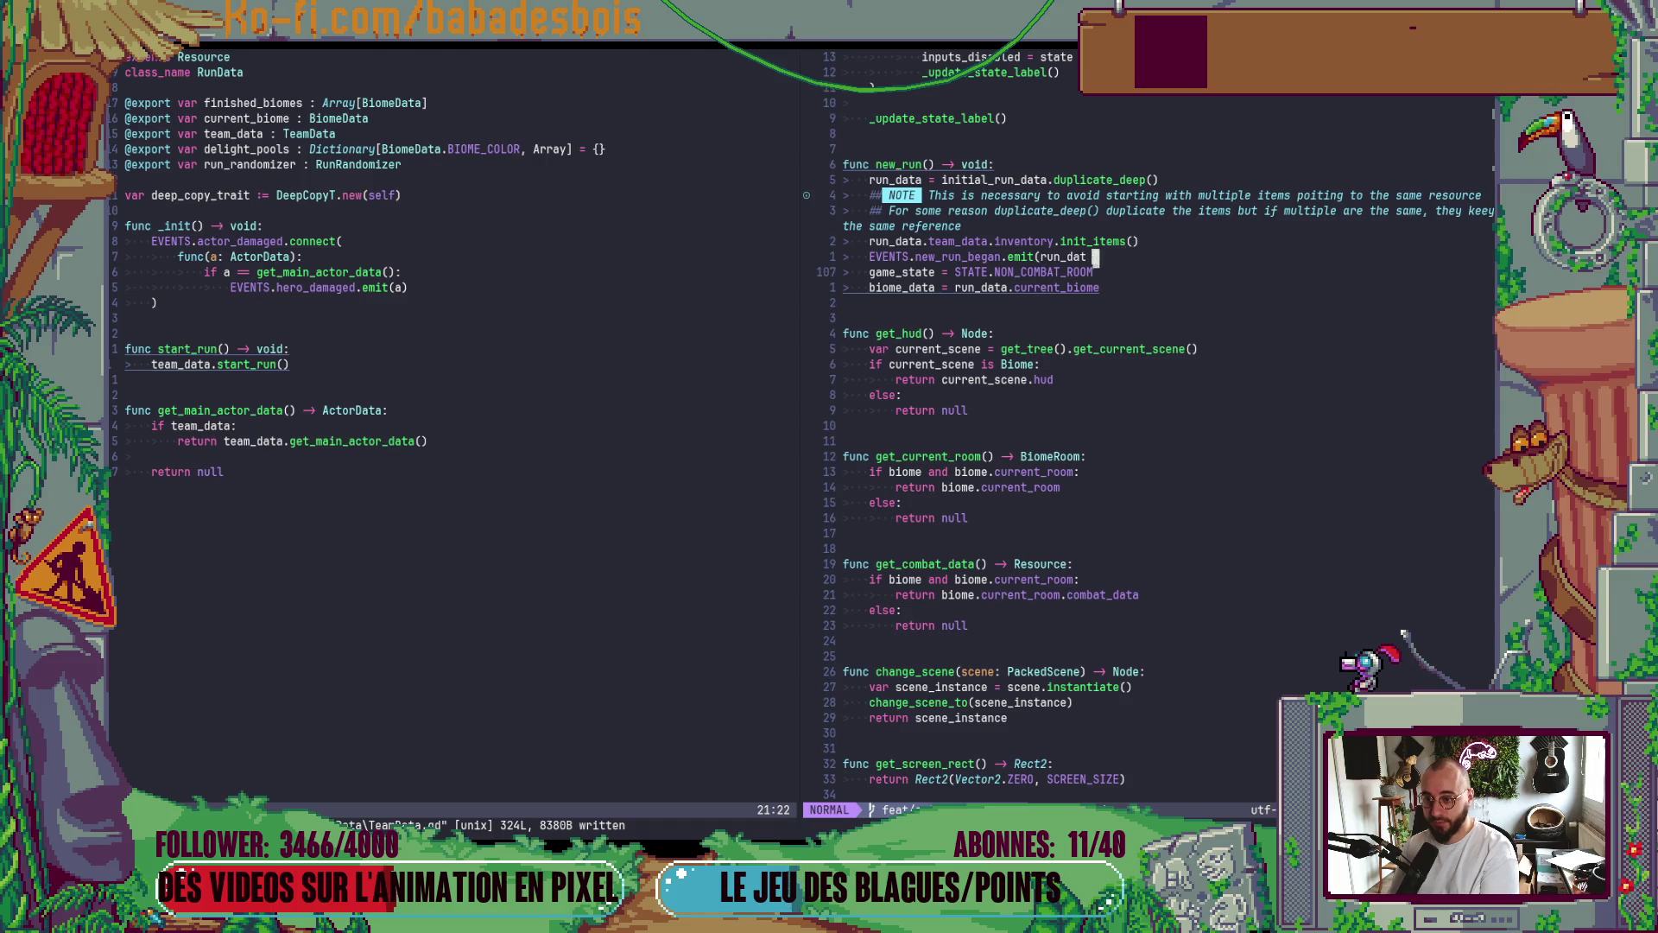
key(k)
key(k)
key(k)
key(k)
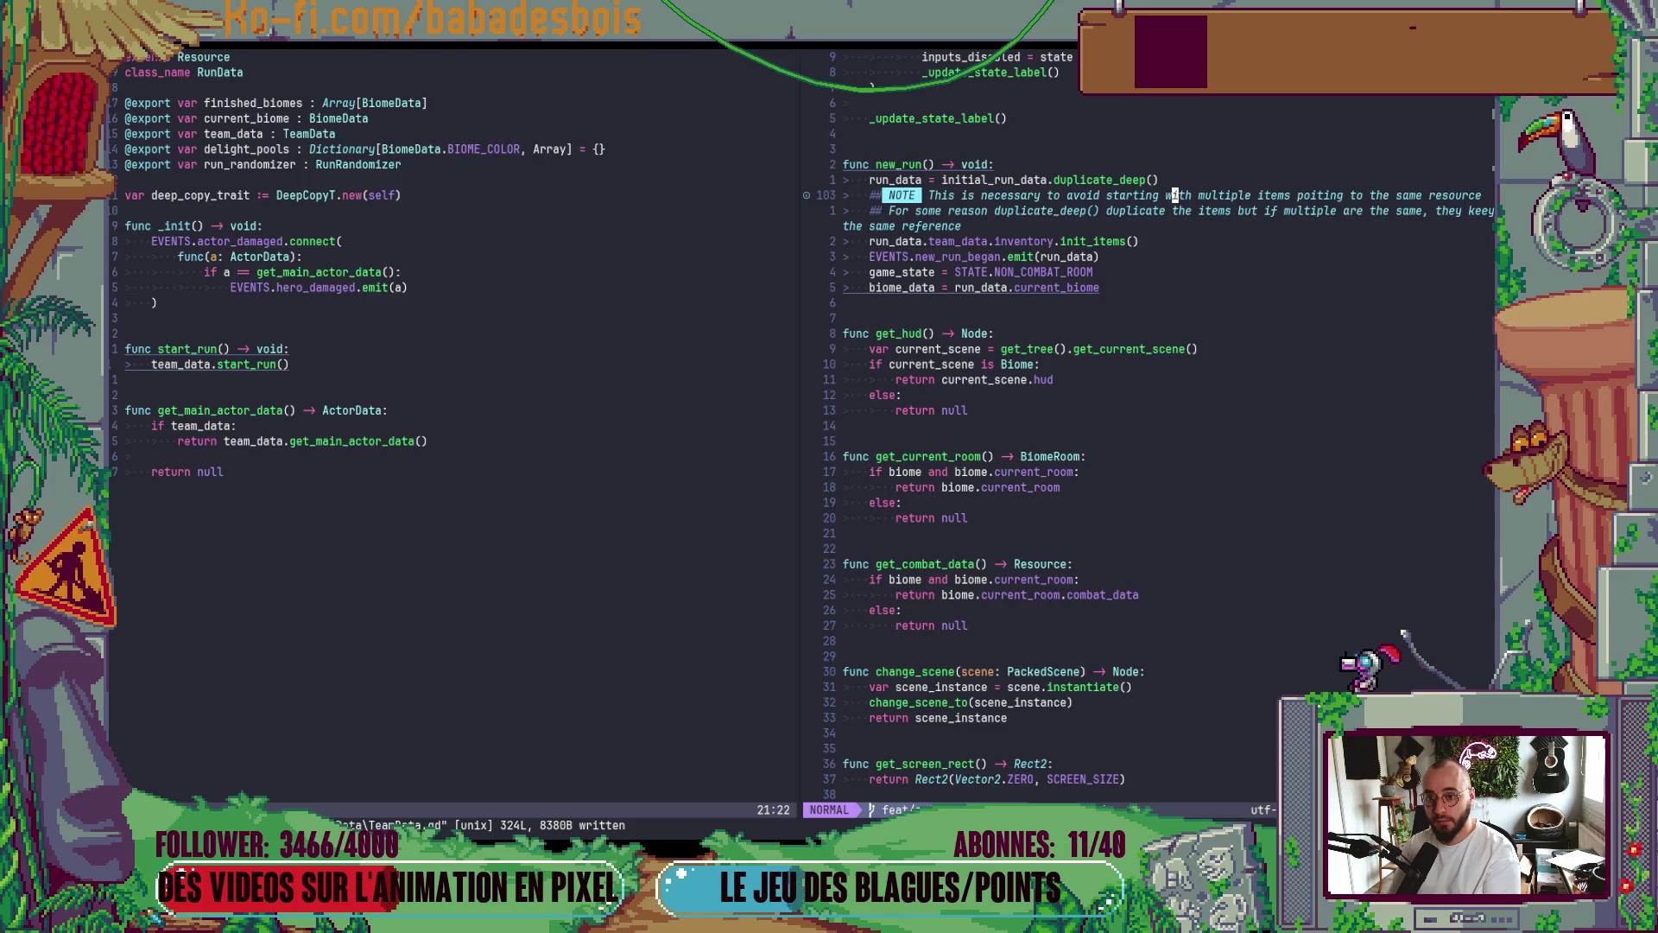
key(shift+o)
text(n_data.start_run()
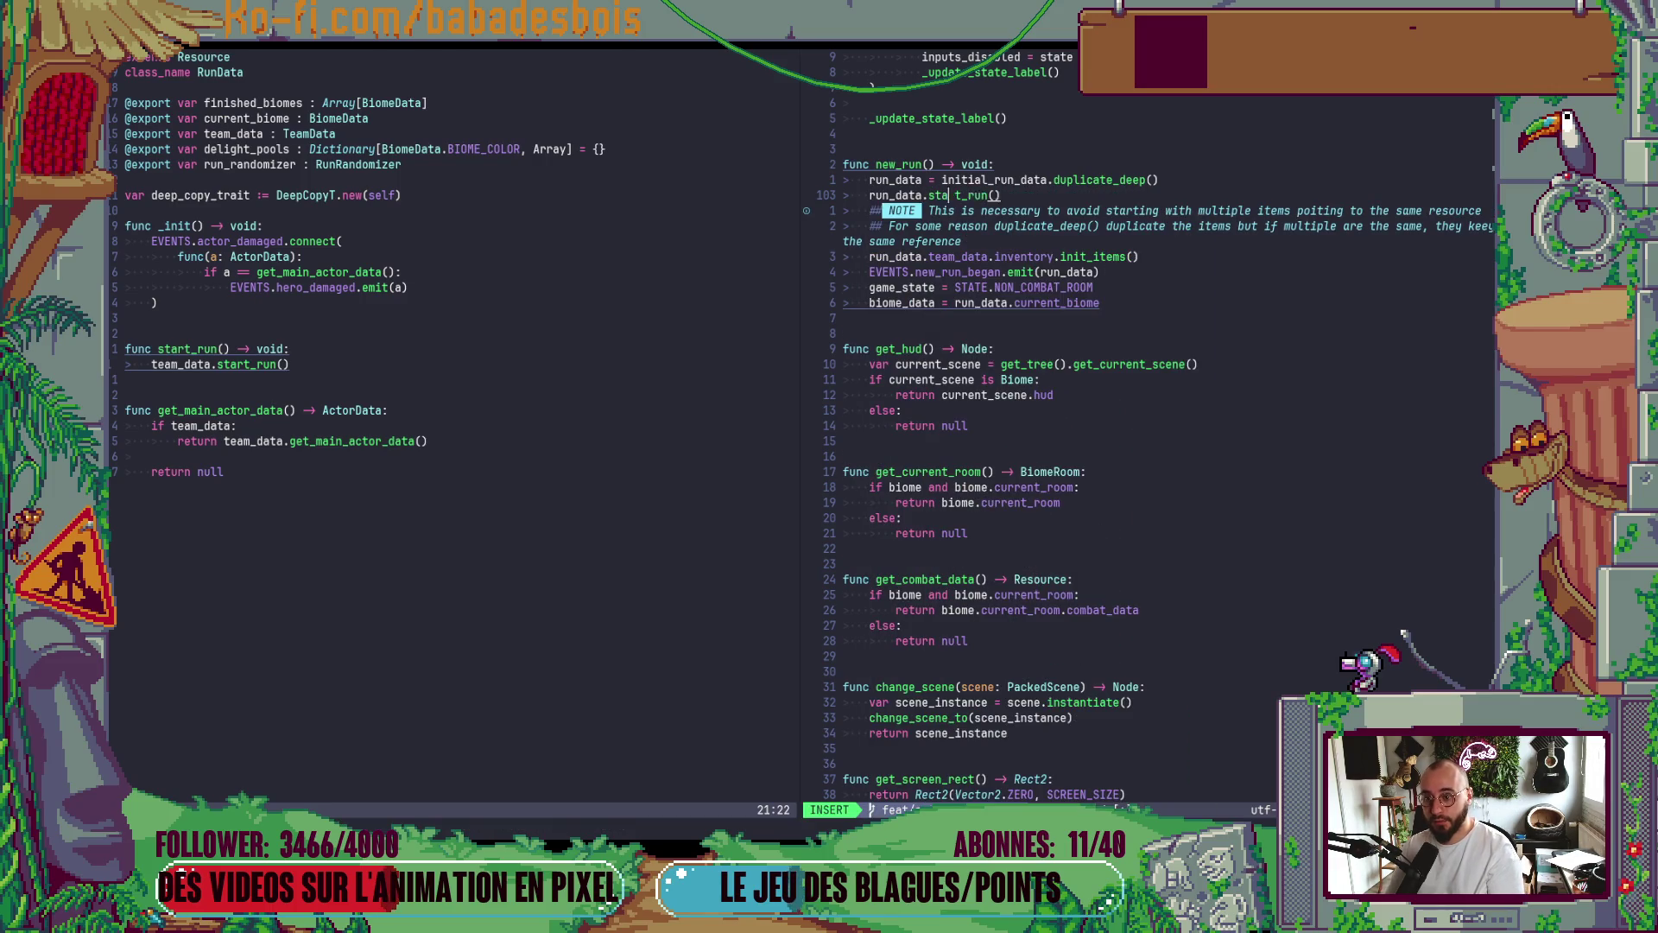
key(Escape)
Step: Save Globals.gd and run the game in Godot with F5
key(ctrl+s)
key(alt+Tab)
key(F5)
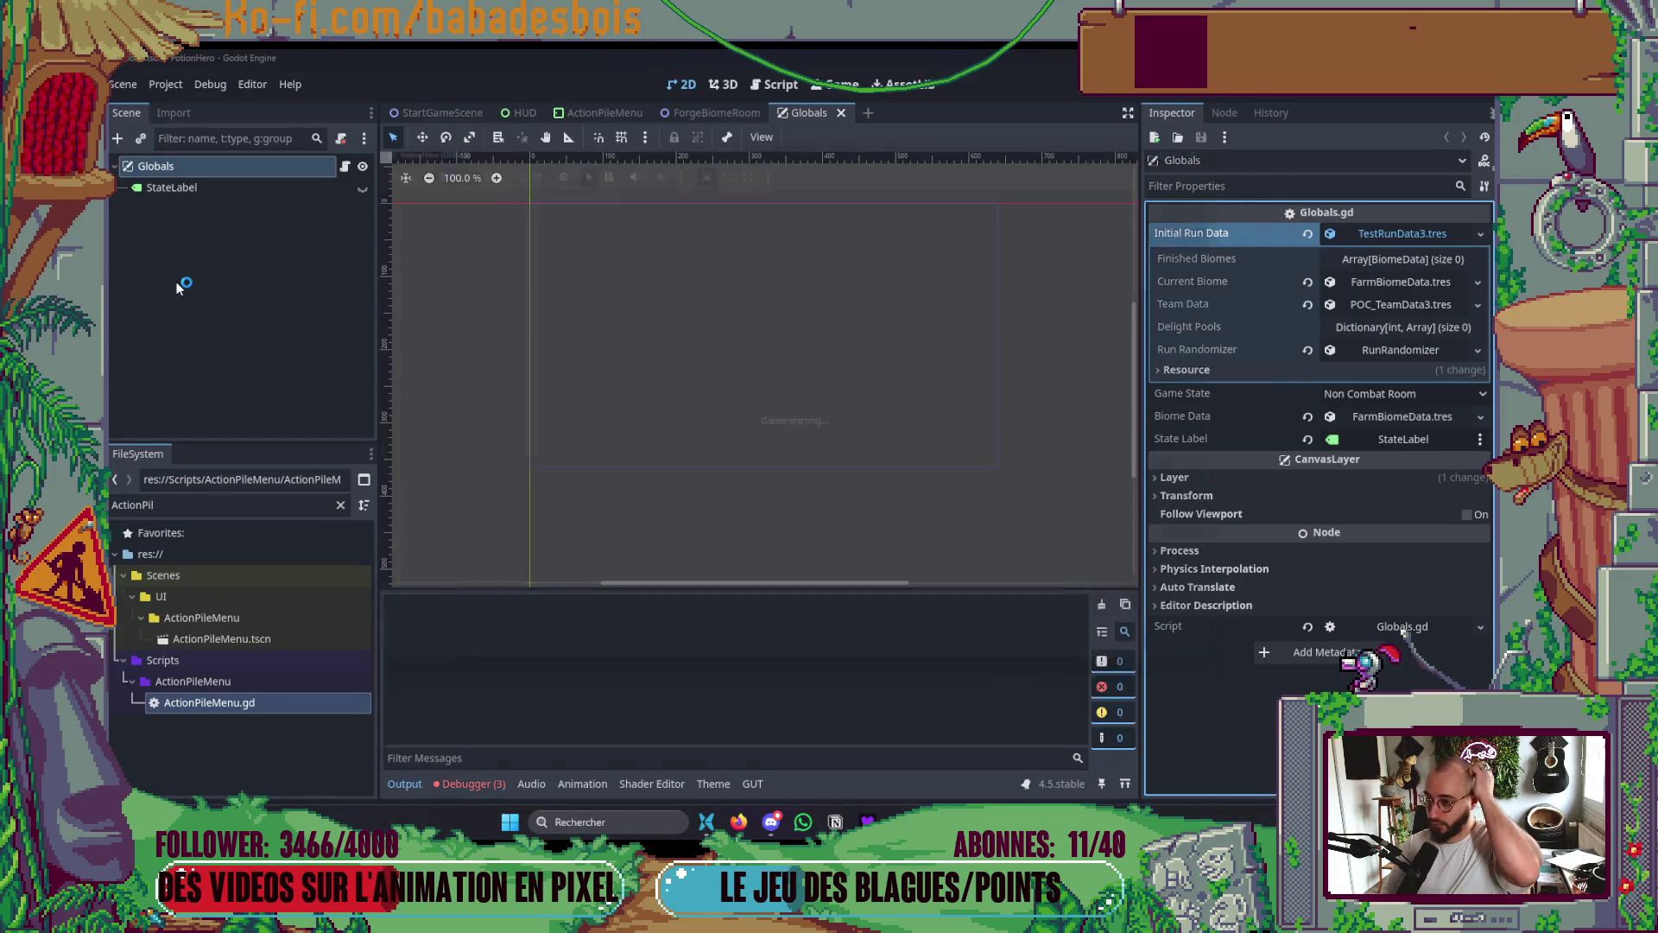
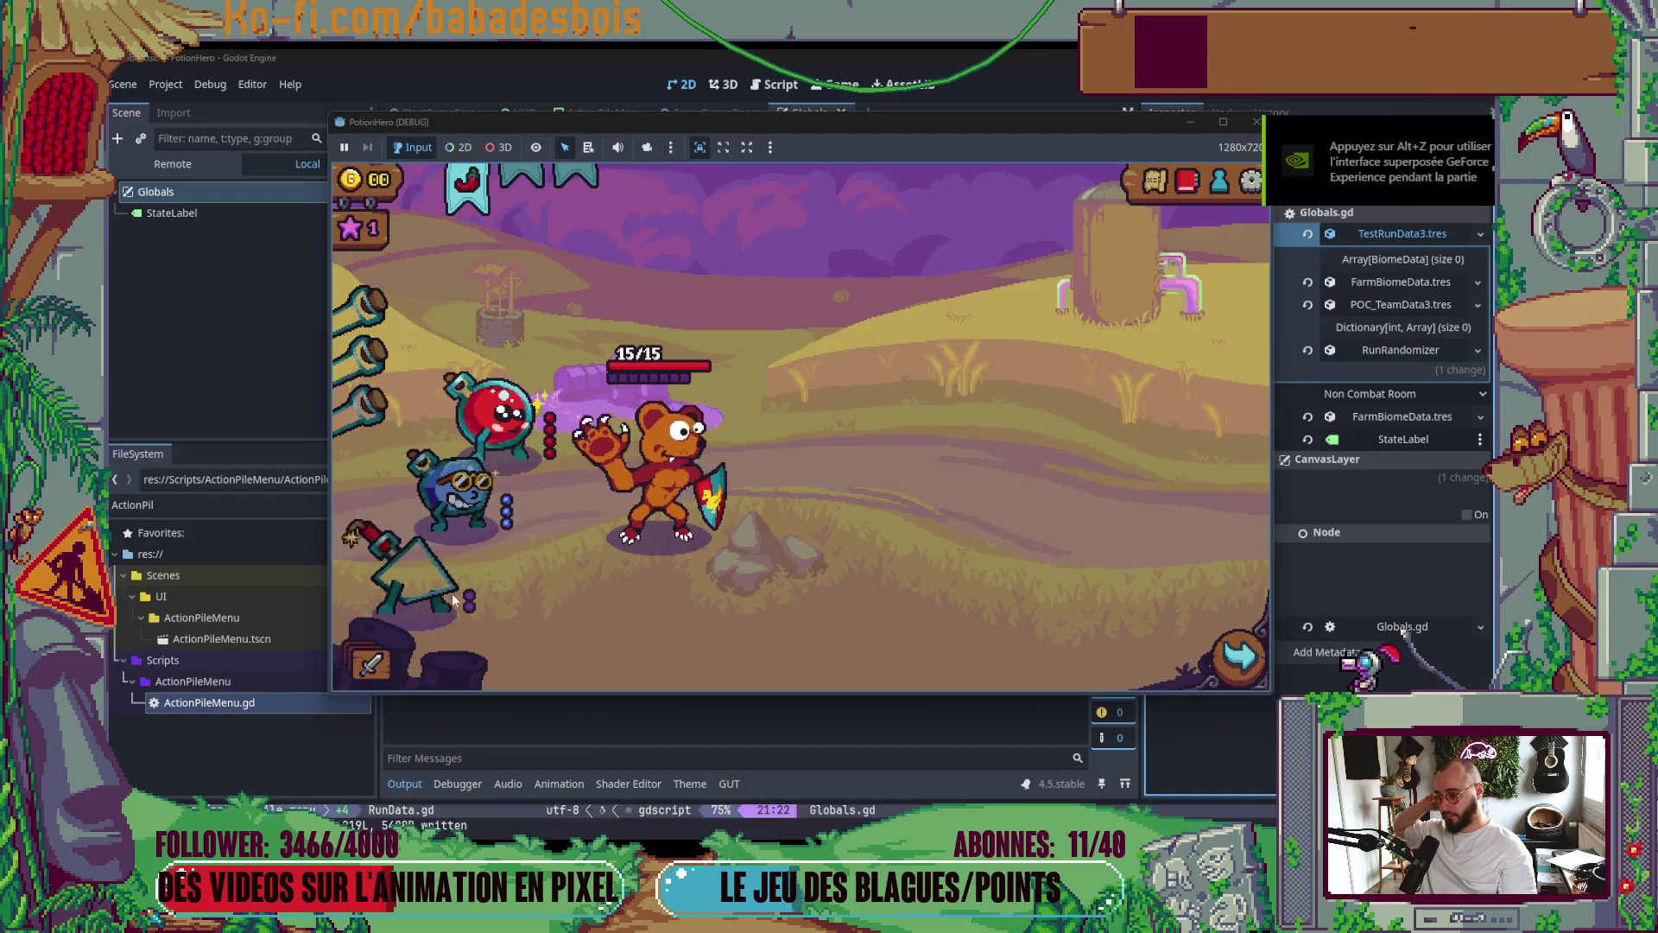
Step: Toggle the Pile d'actions panel open and shut several times in-game, then stop the debug run
click(378, 667)
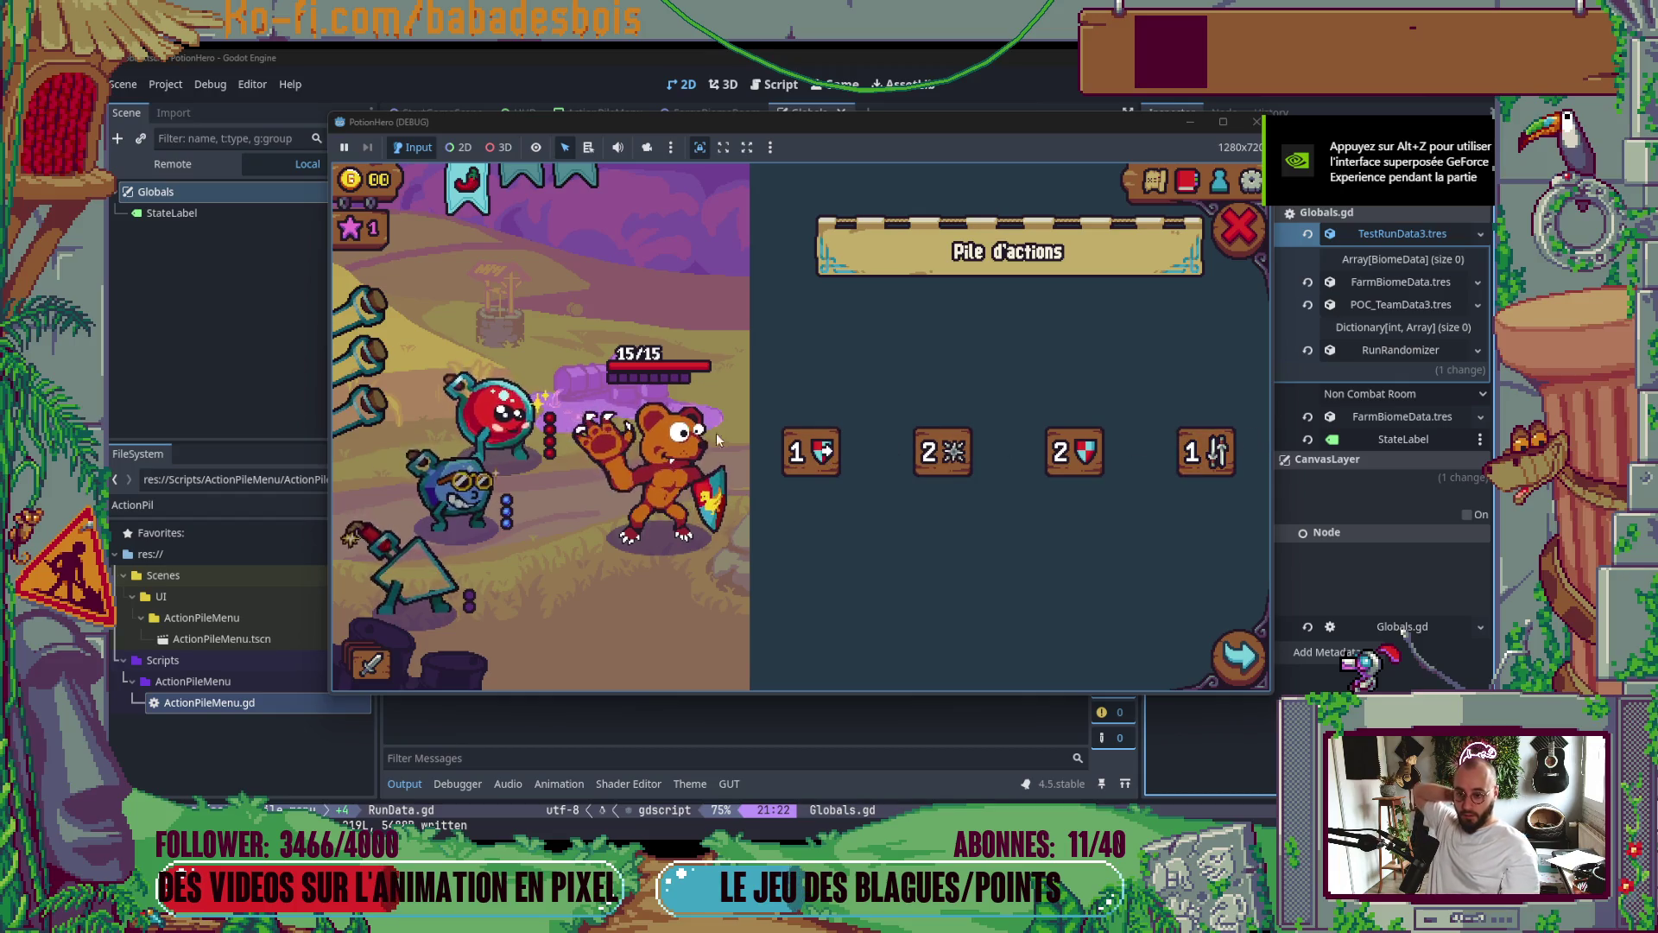
click(619, 450)
mouse_move(495, 460)
click(375, 665)
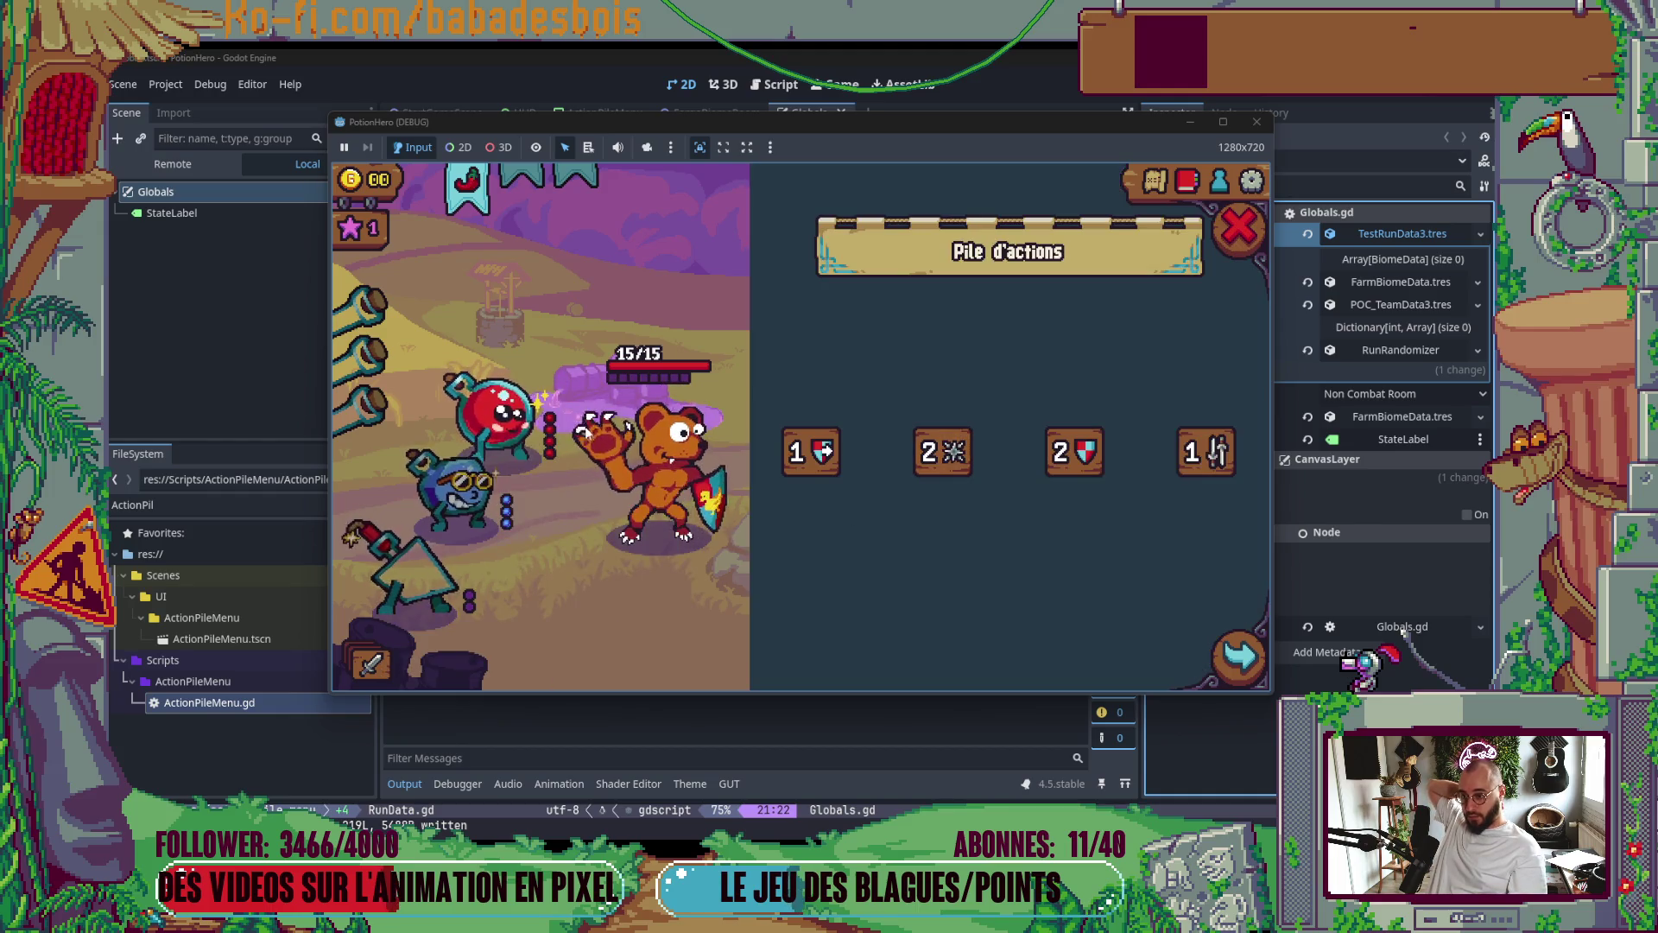
click(582, 675)
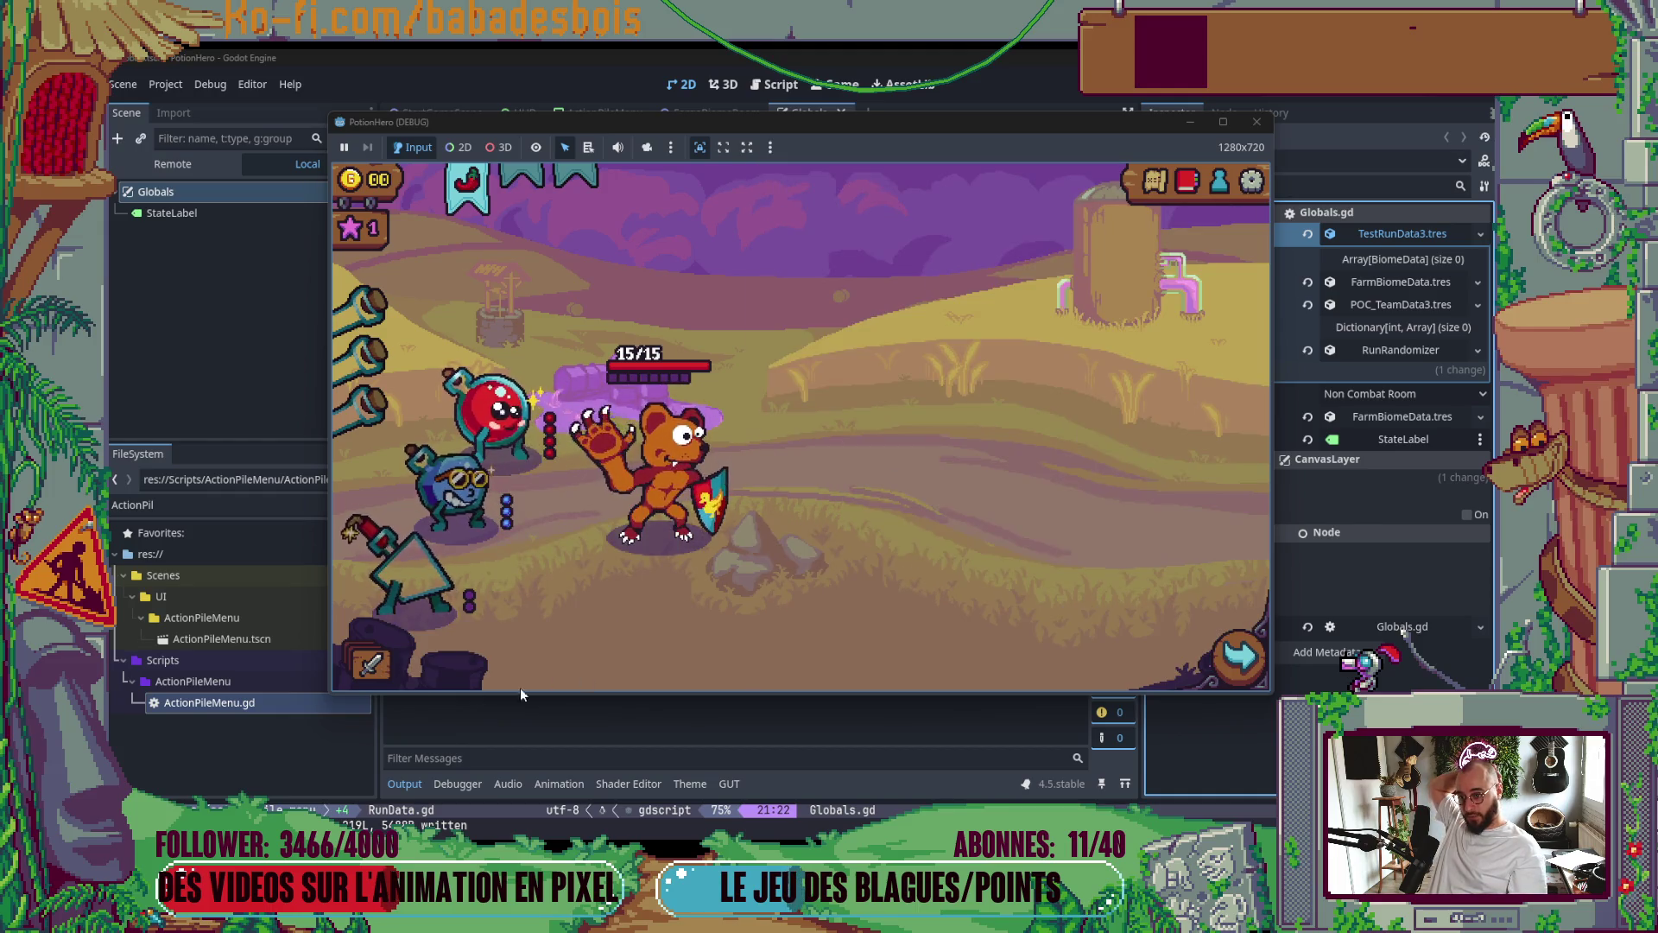
click(355, 668)
mouse_move(479, 192)
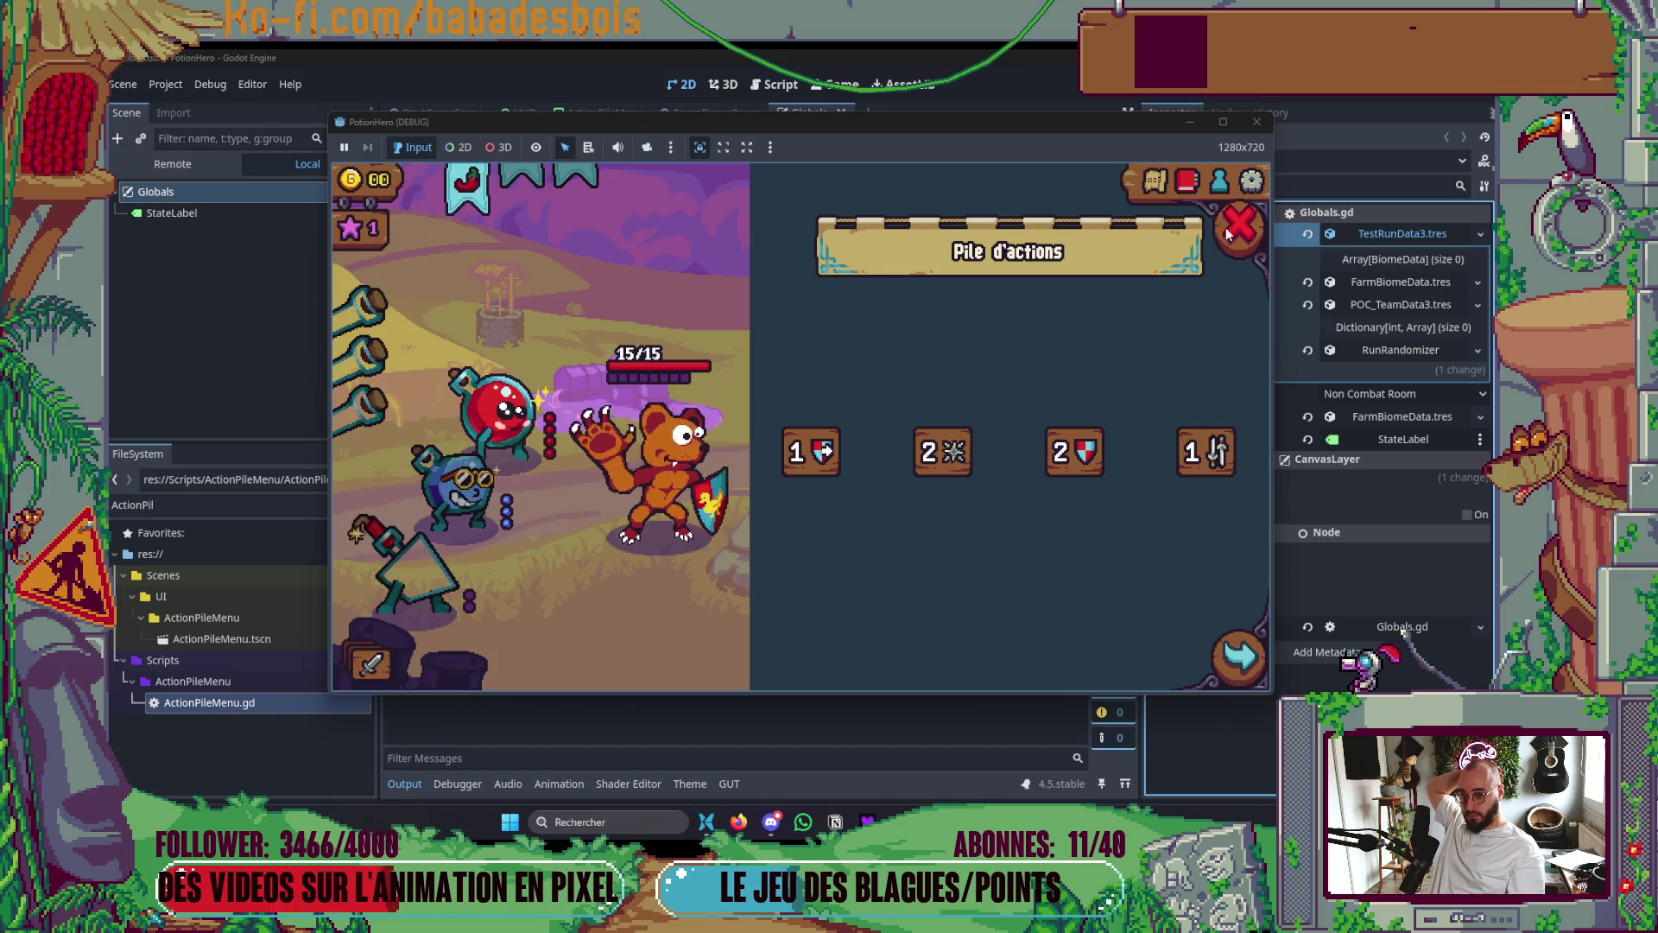
click(371, 665)
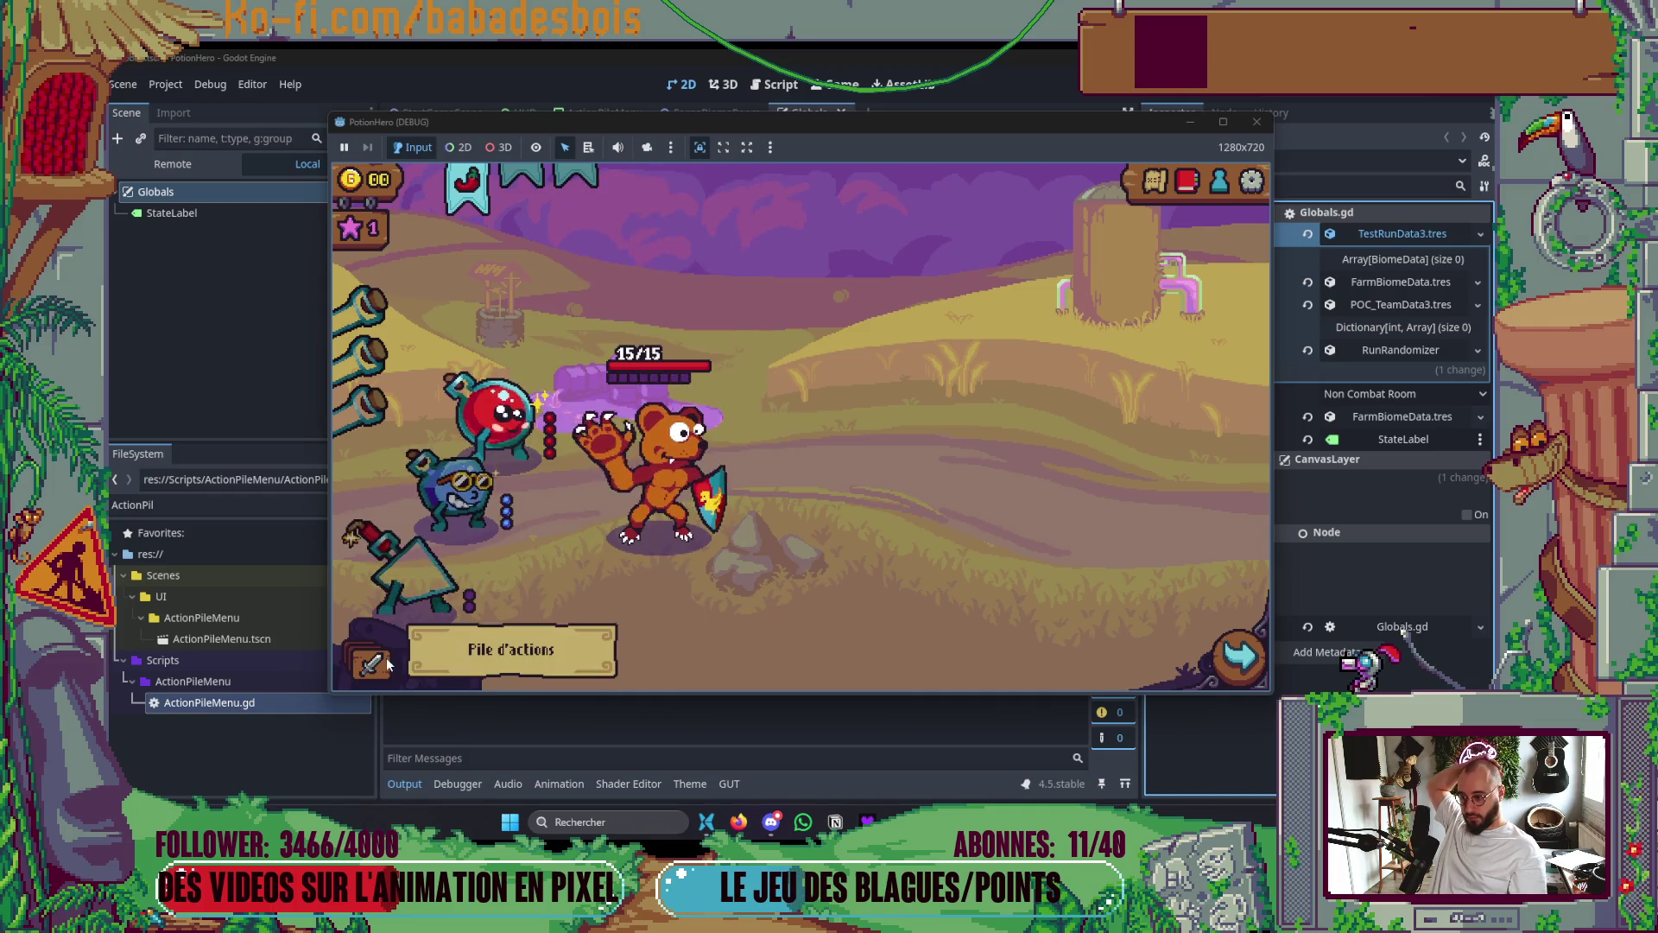
click(420, 648)
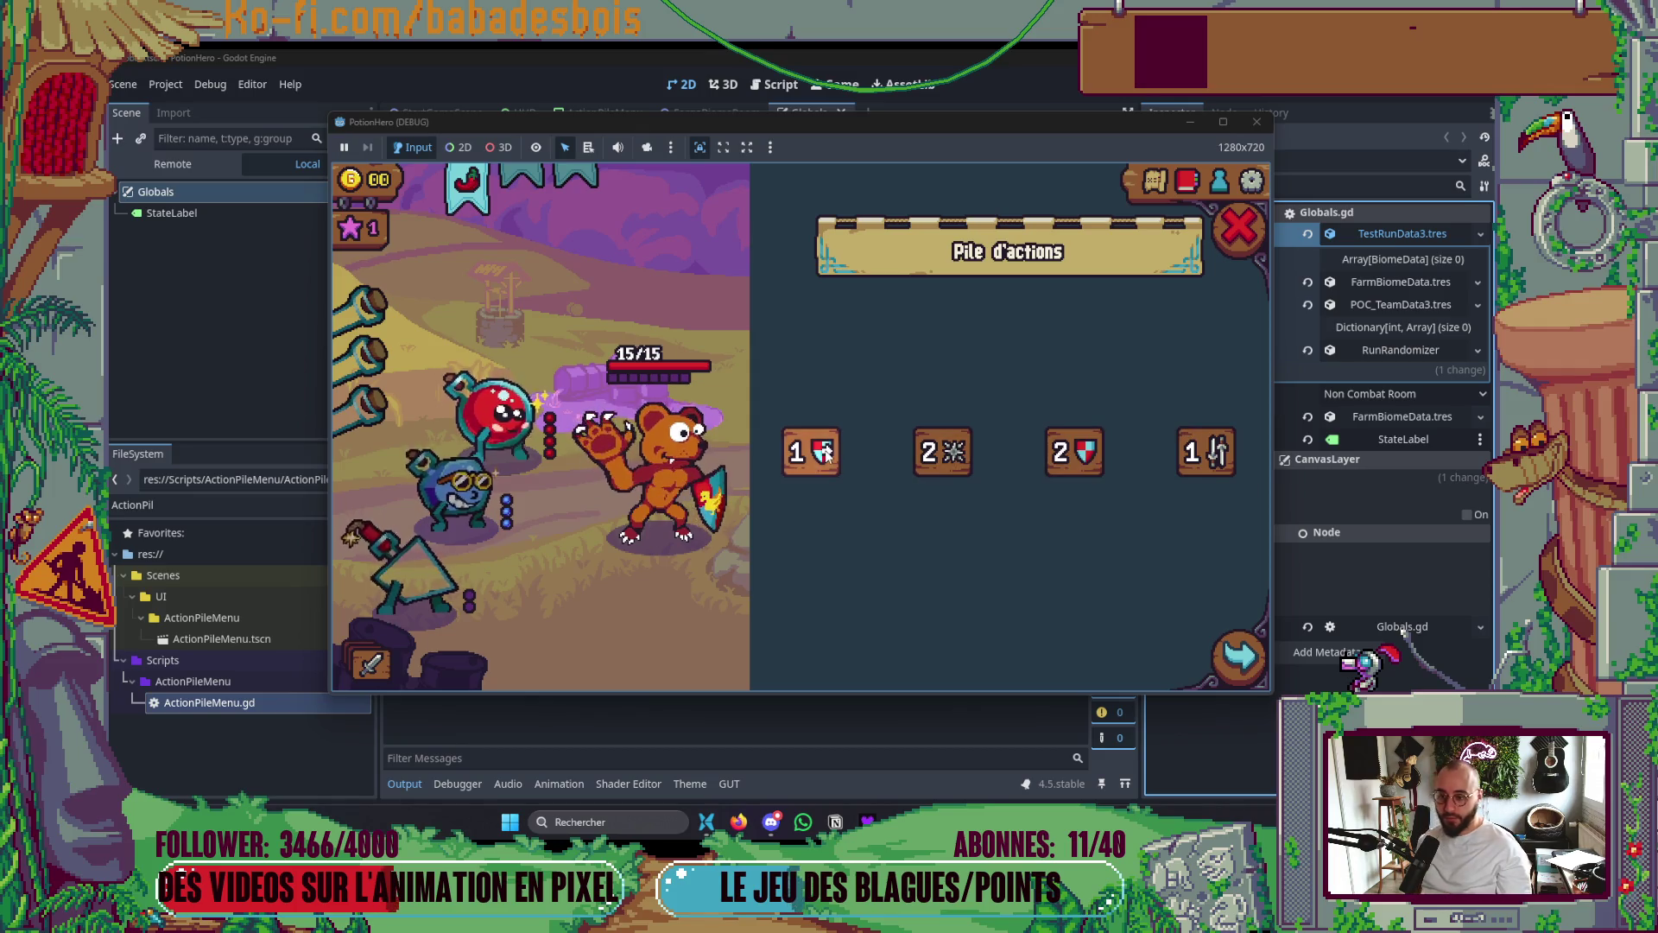
click(1244, 238)
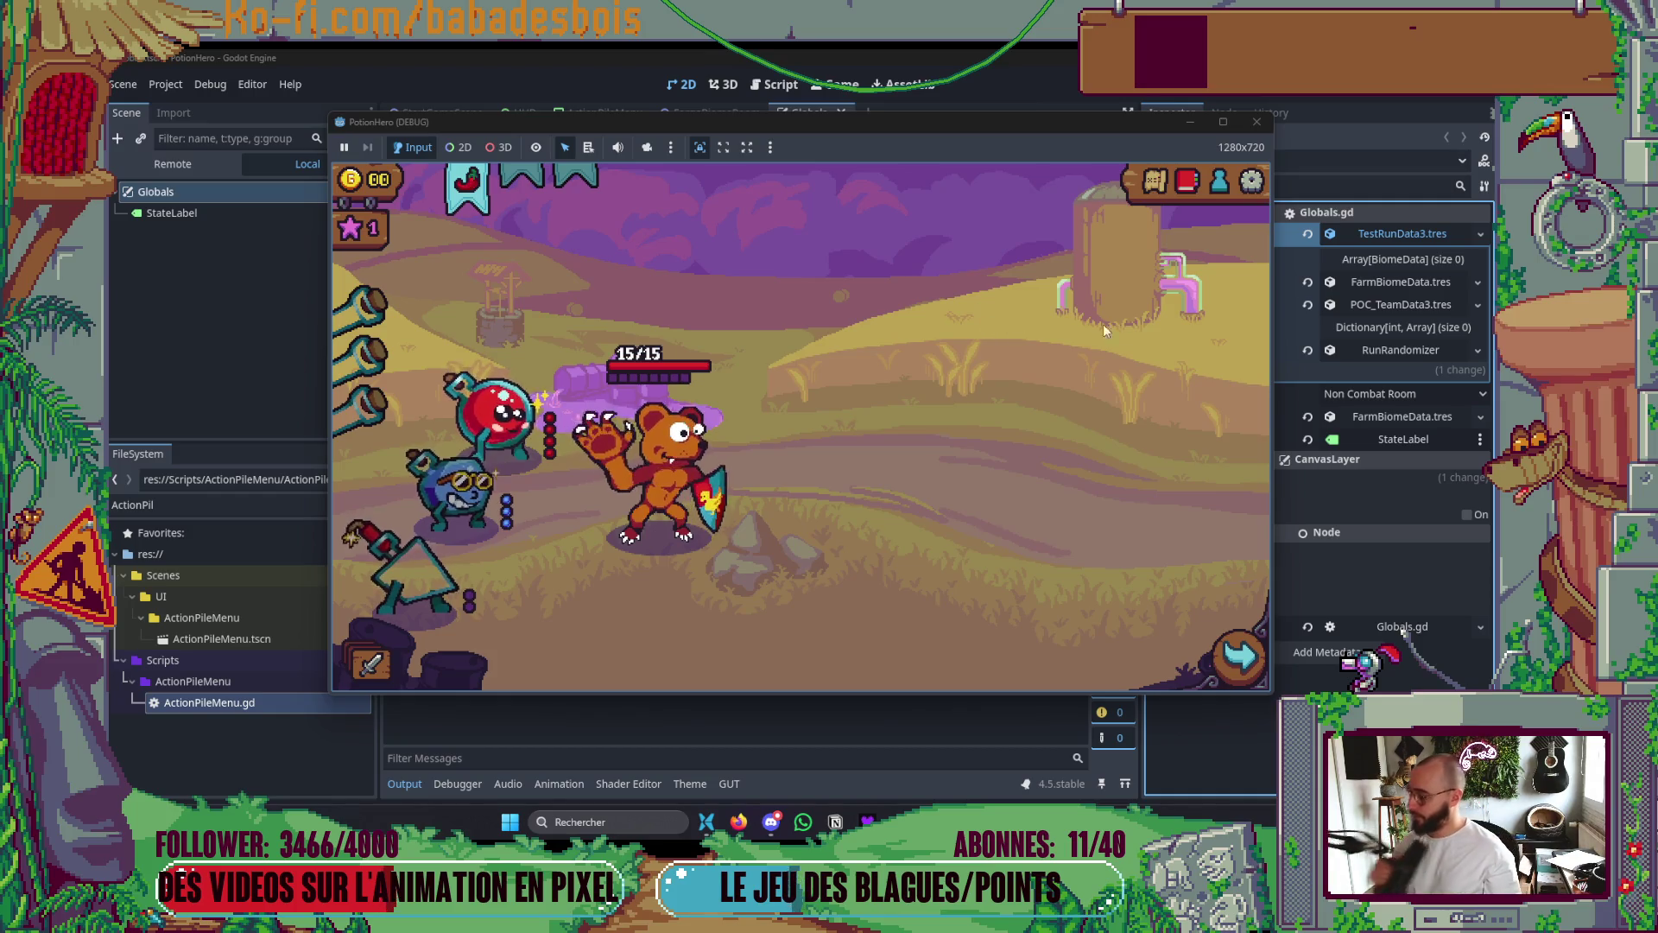
click(1257, 122)
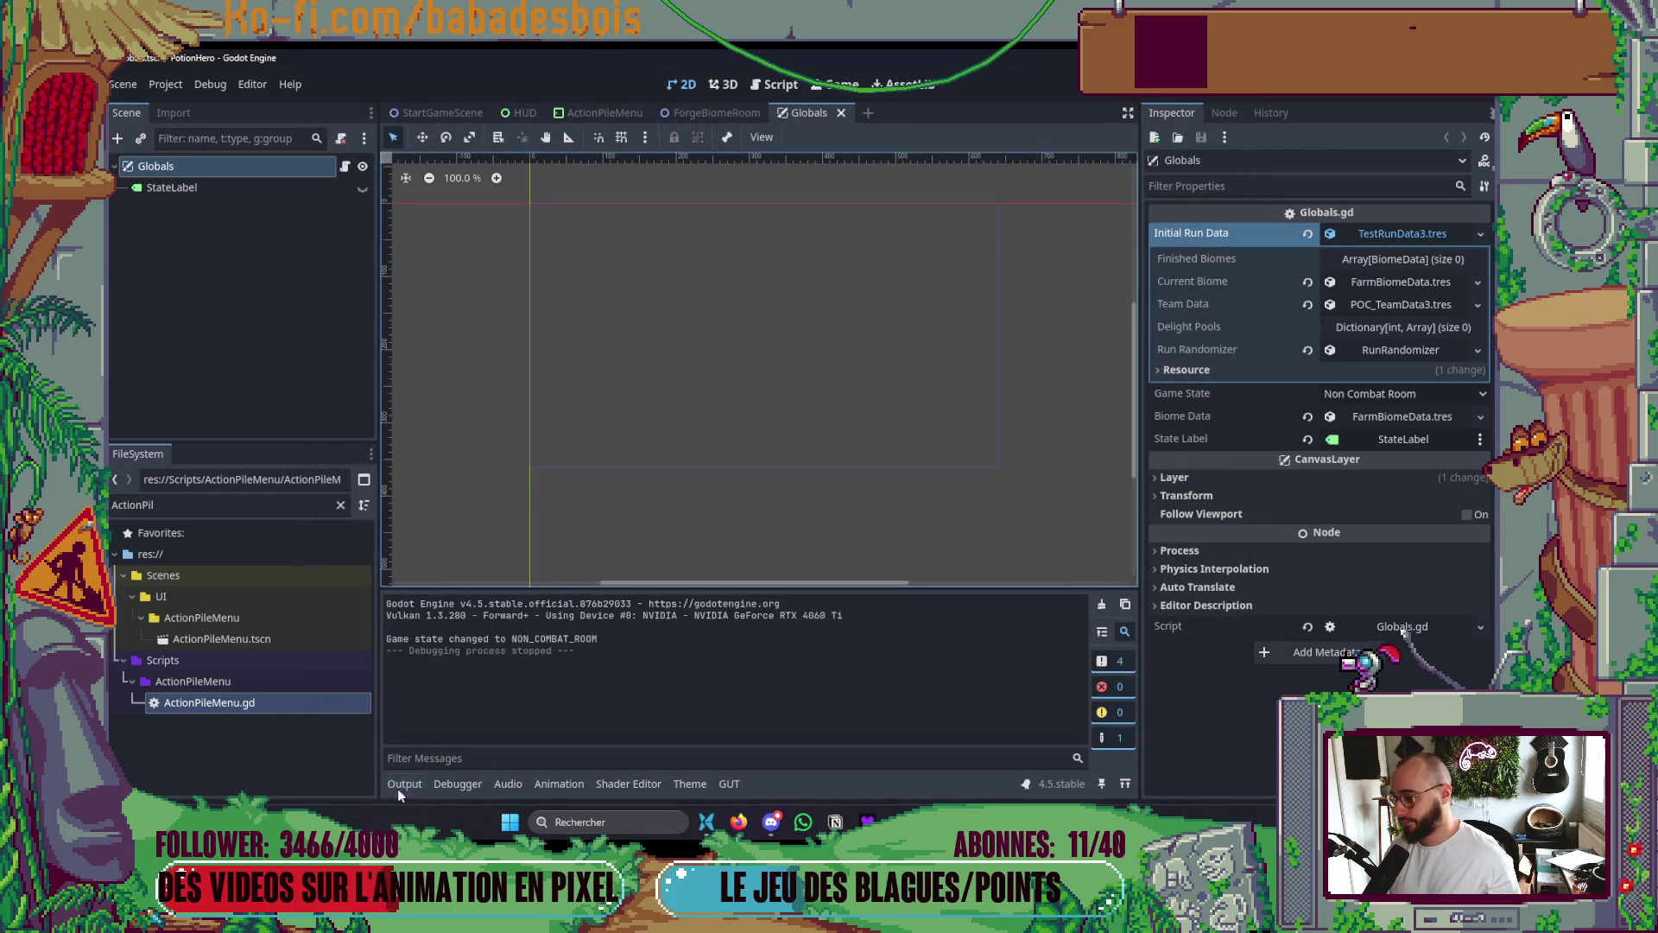
Step: Collapse the output log and flip between the ActionPileMenu, HUD and other open scenes
click(399, 787)
click(594, 112)
click(733, 121)
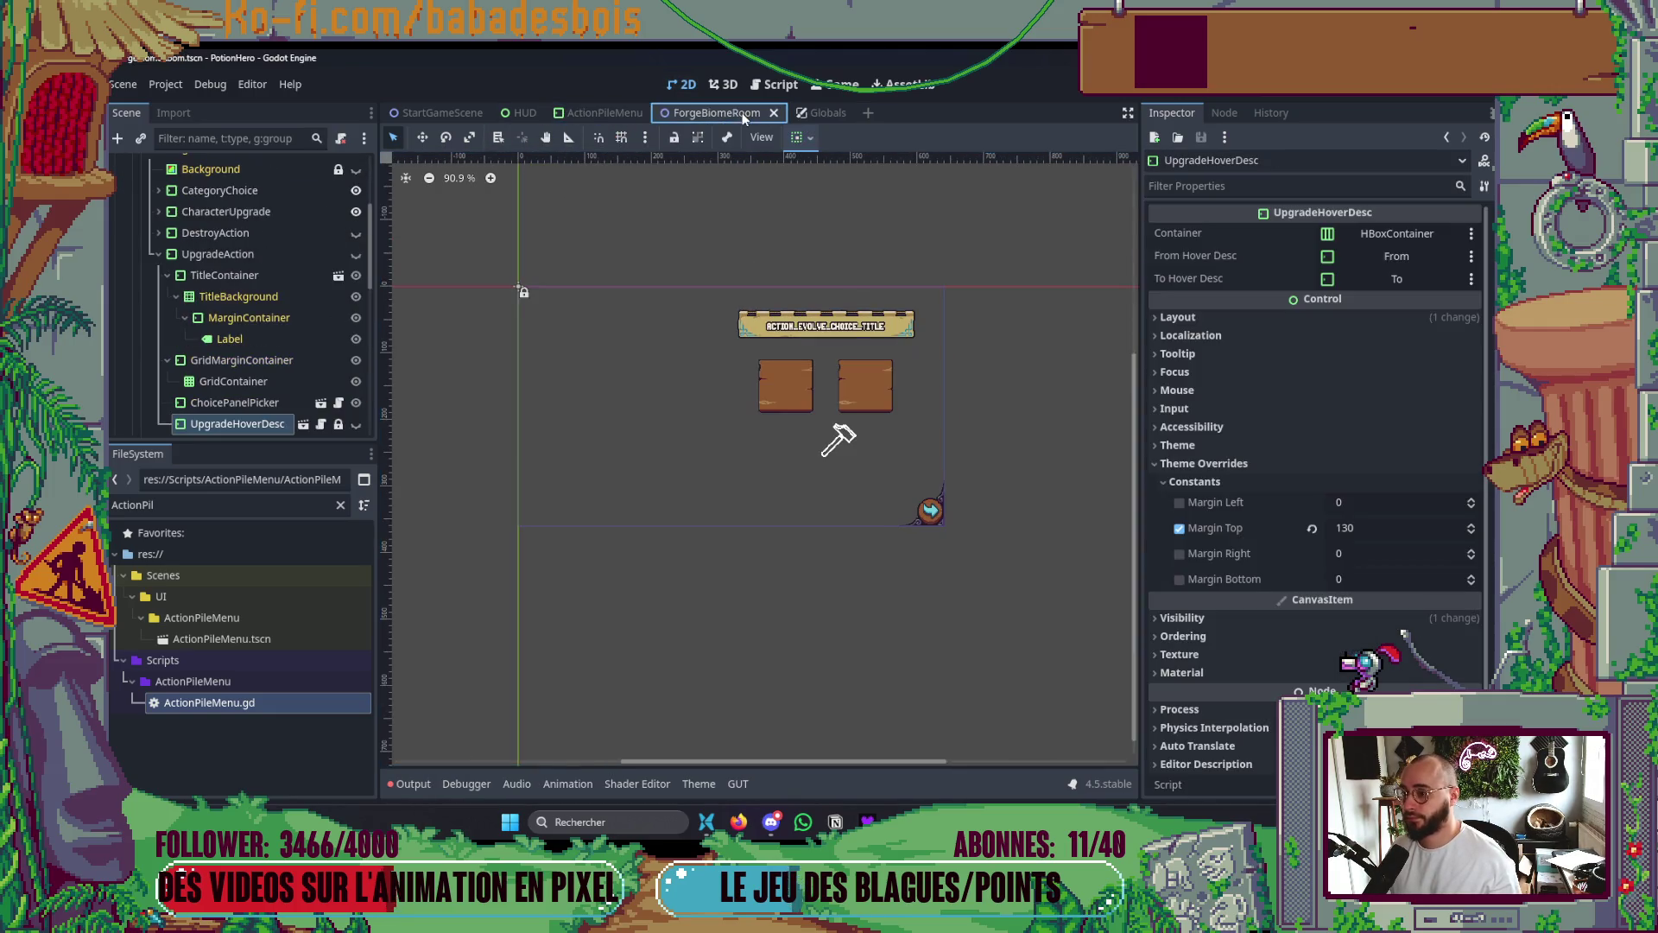
click(509, 115)
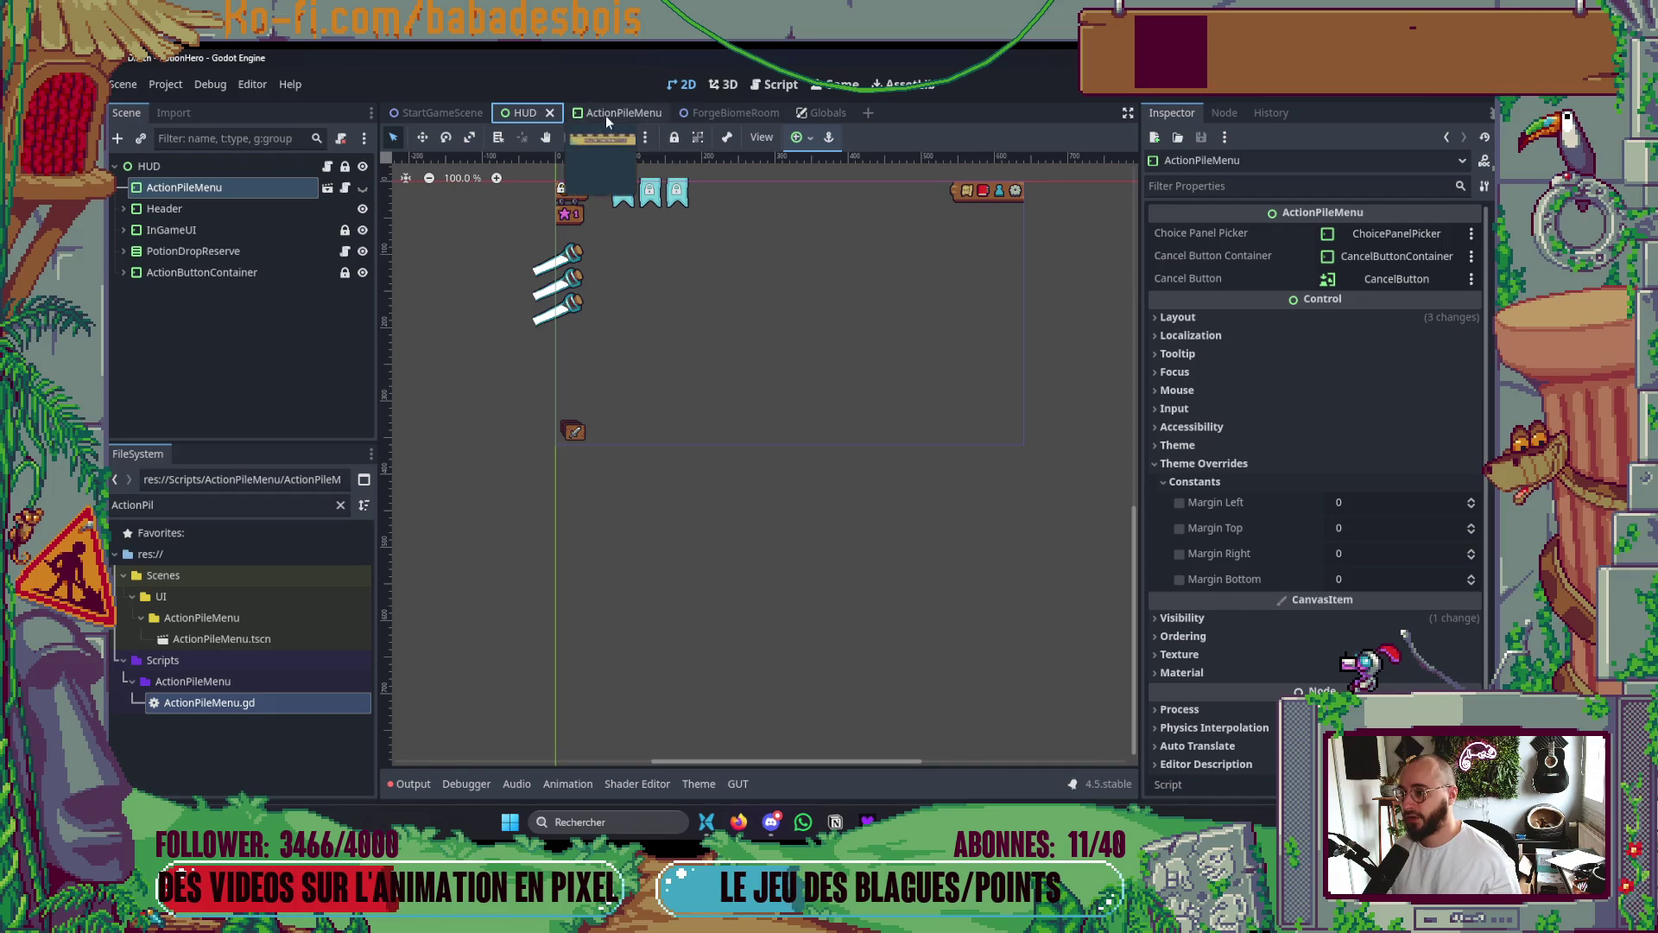
click(605, 113)
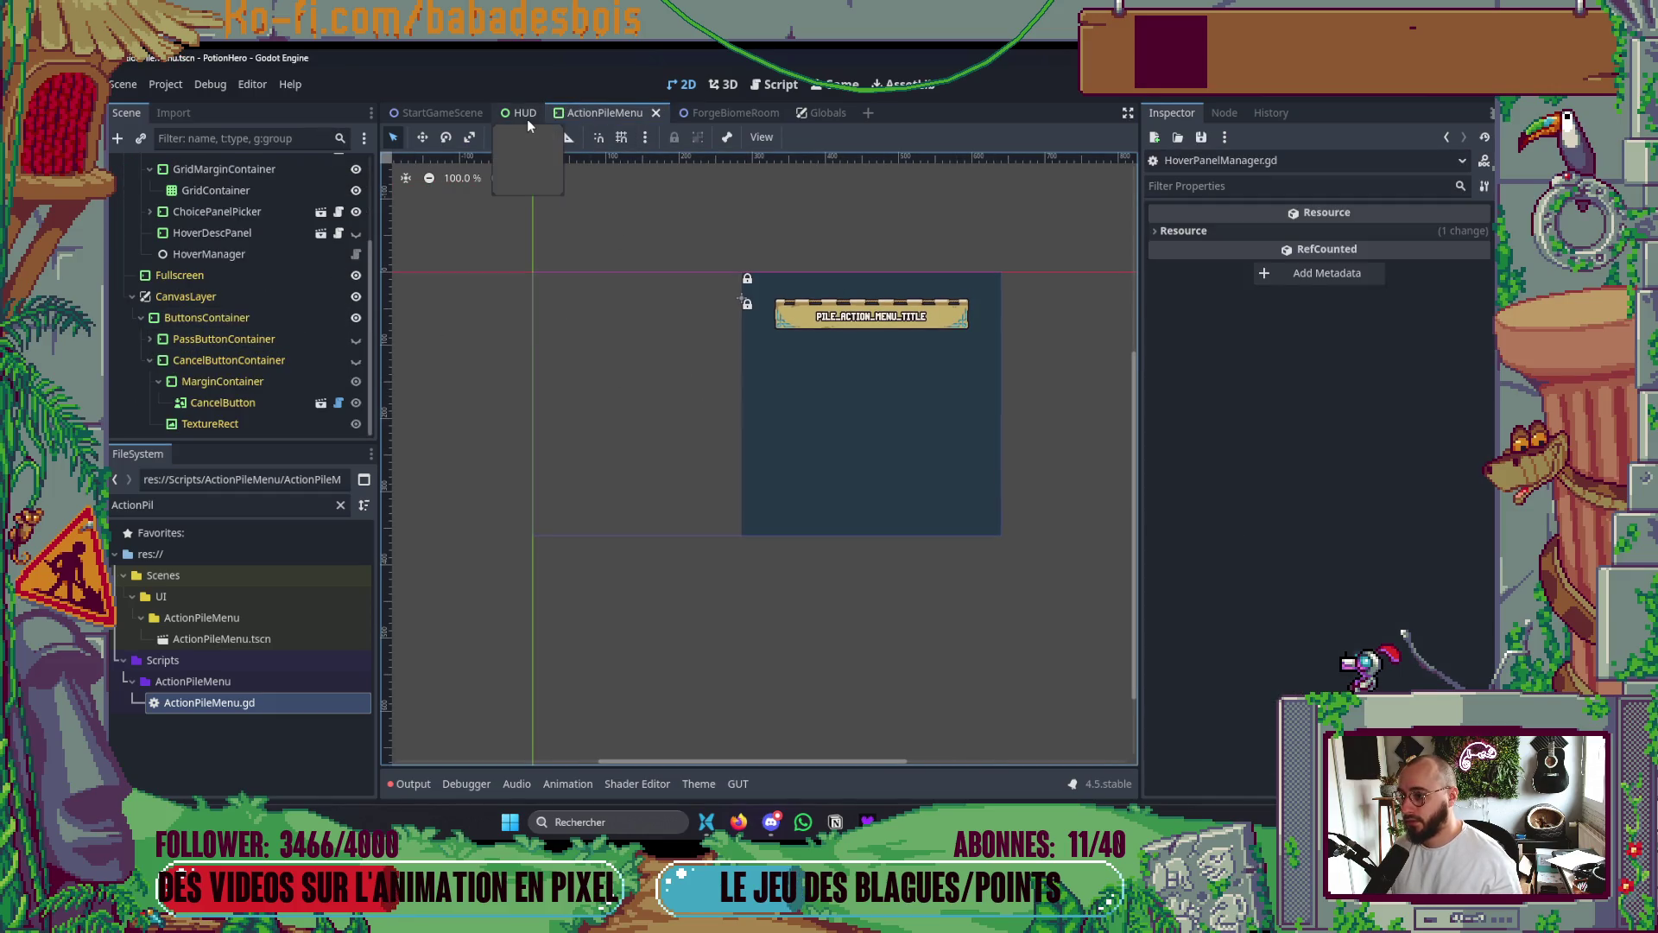
scroll(182, 319, up, 3)
Step: In ActionPileMenu, inspect GridMarginContainer and the GridContainer's separation theme overrides
click(224, 295)
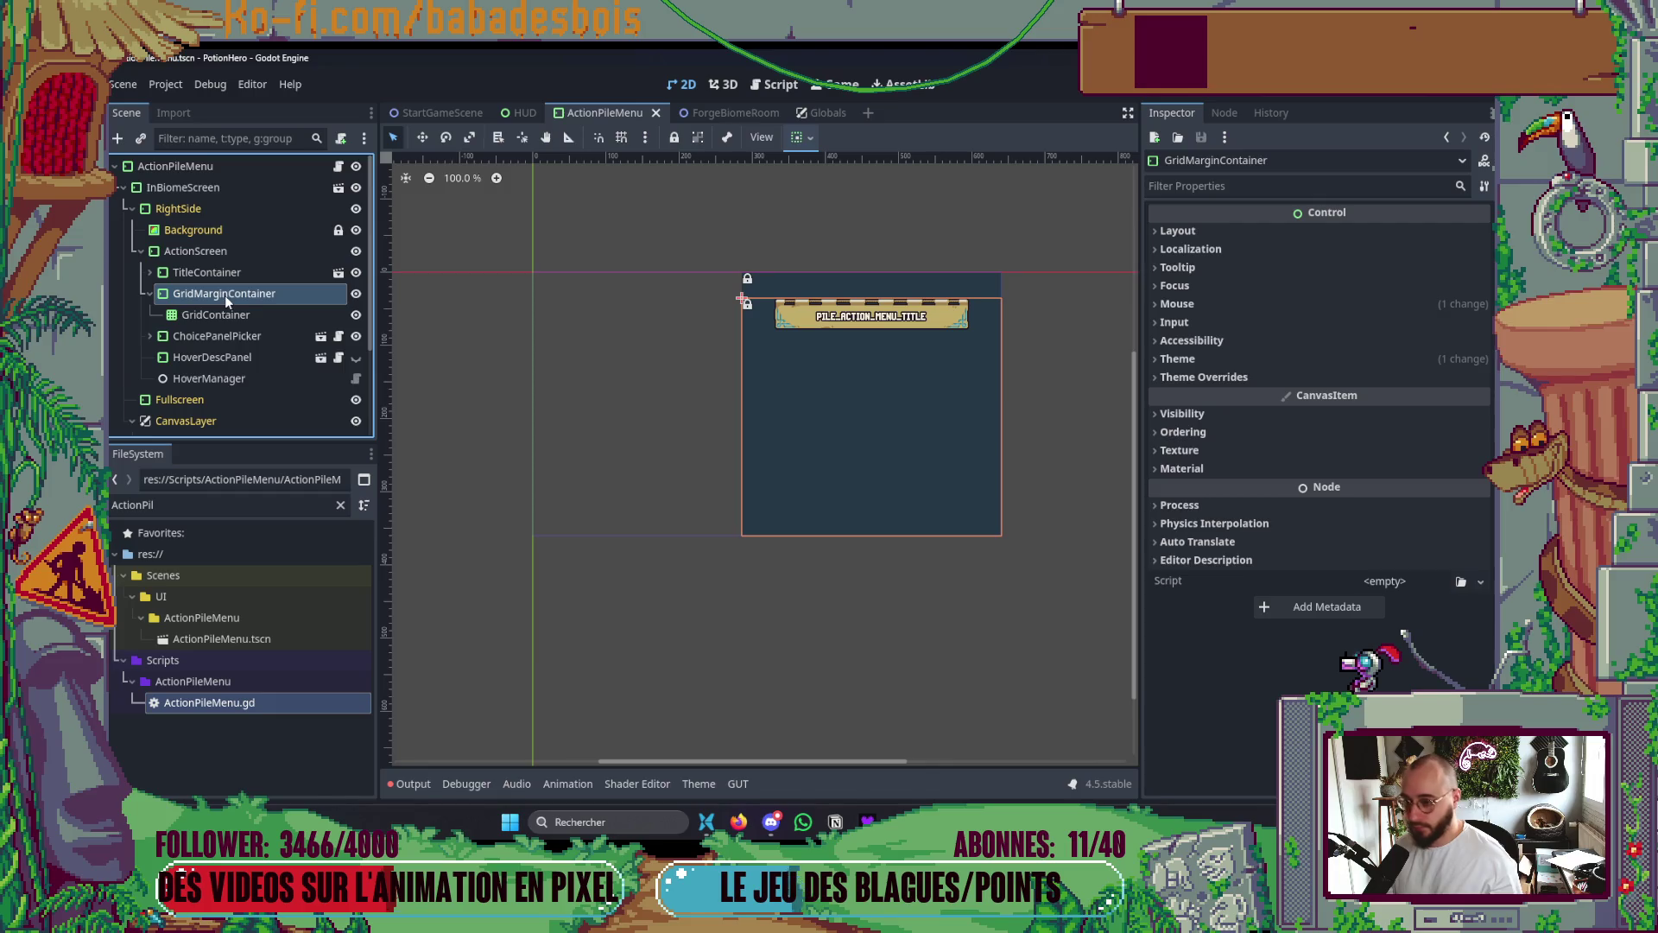
click(770, 350)
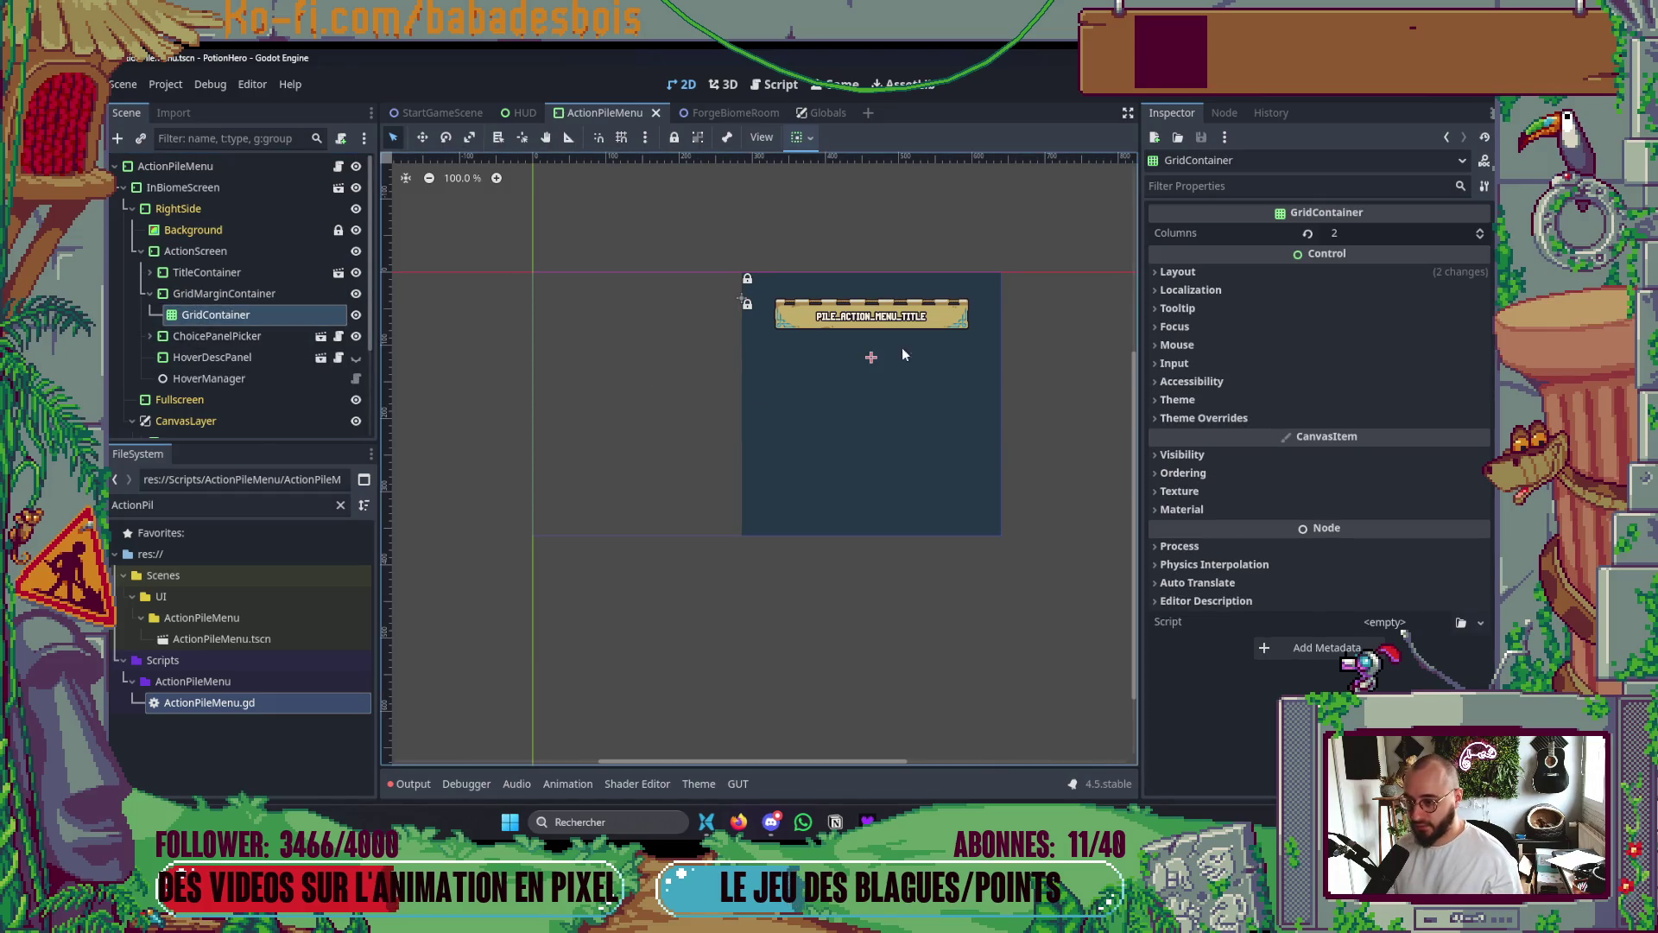
click(1209, 417)
click(1209, 436)
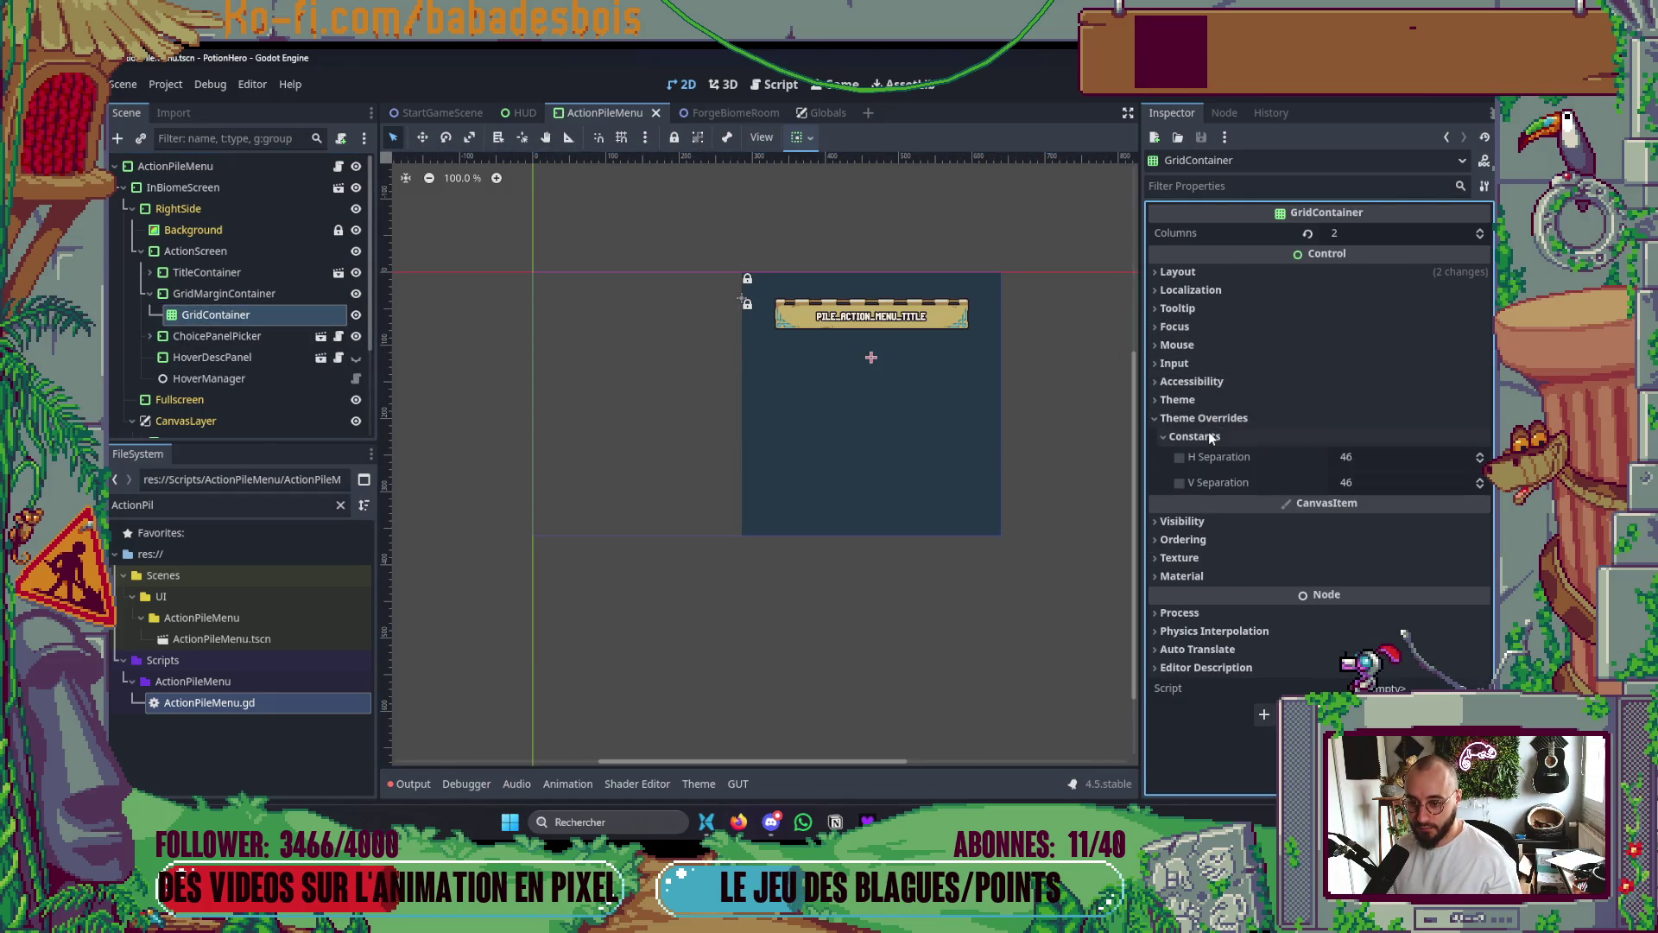
click(1209, 436)
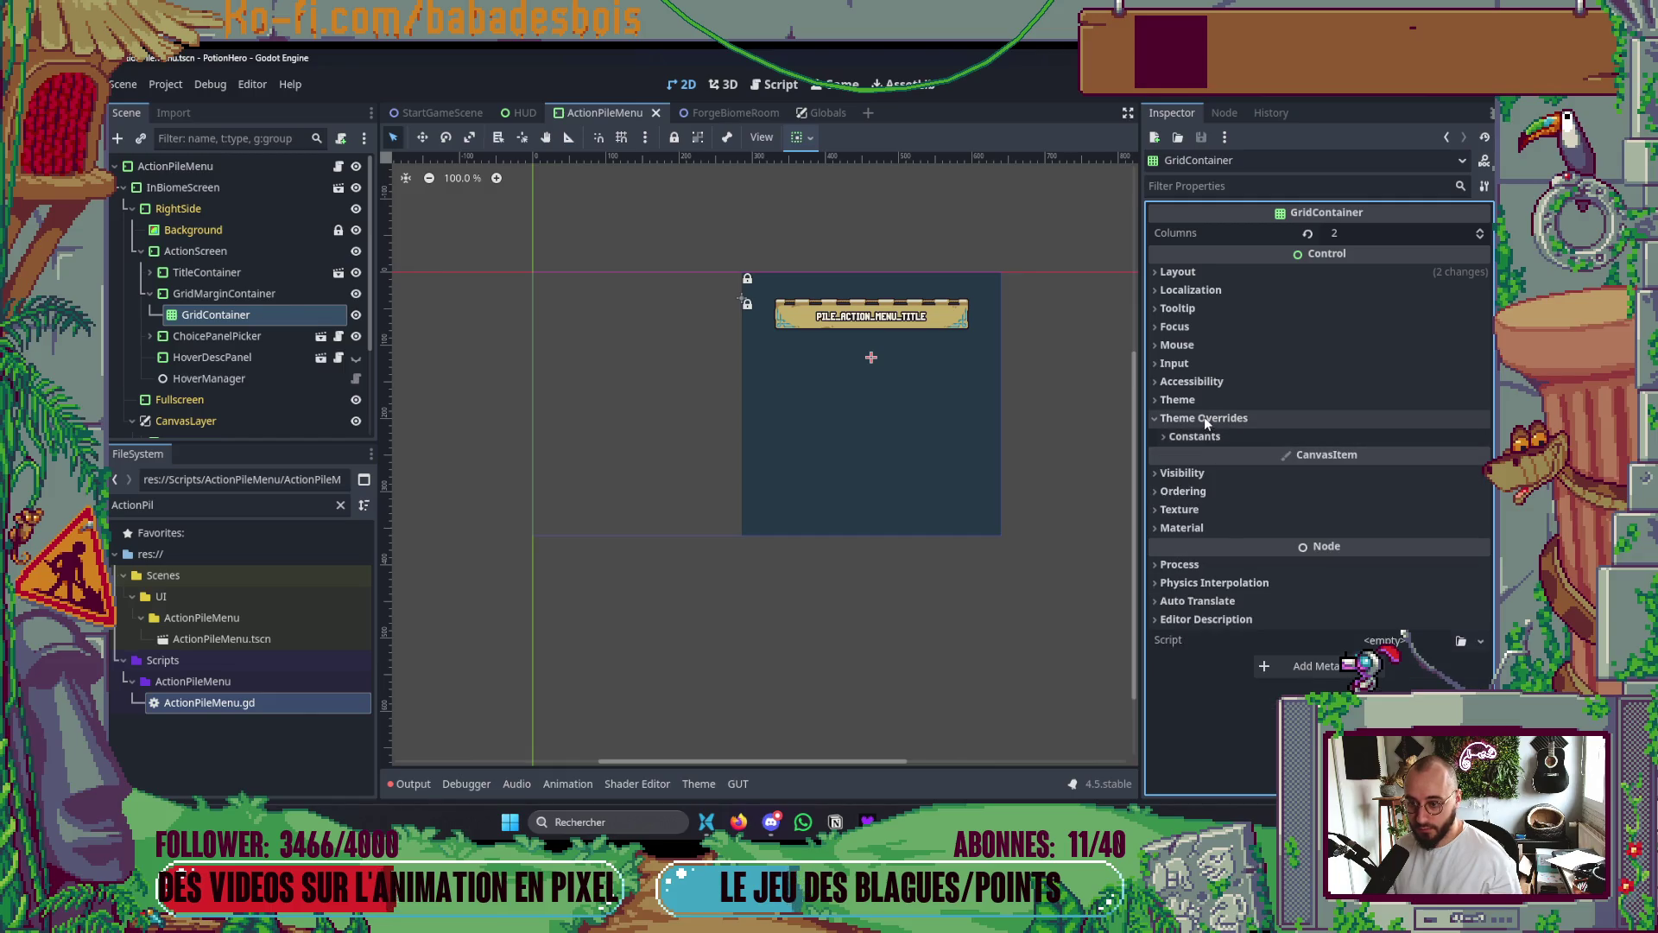
drag(734, 383, 727, 409)
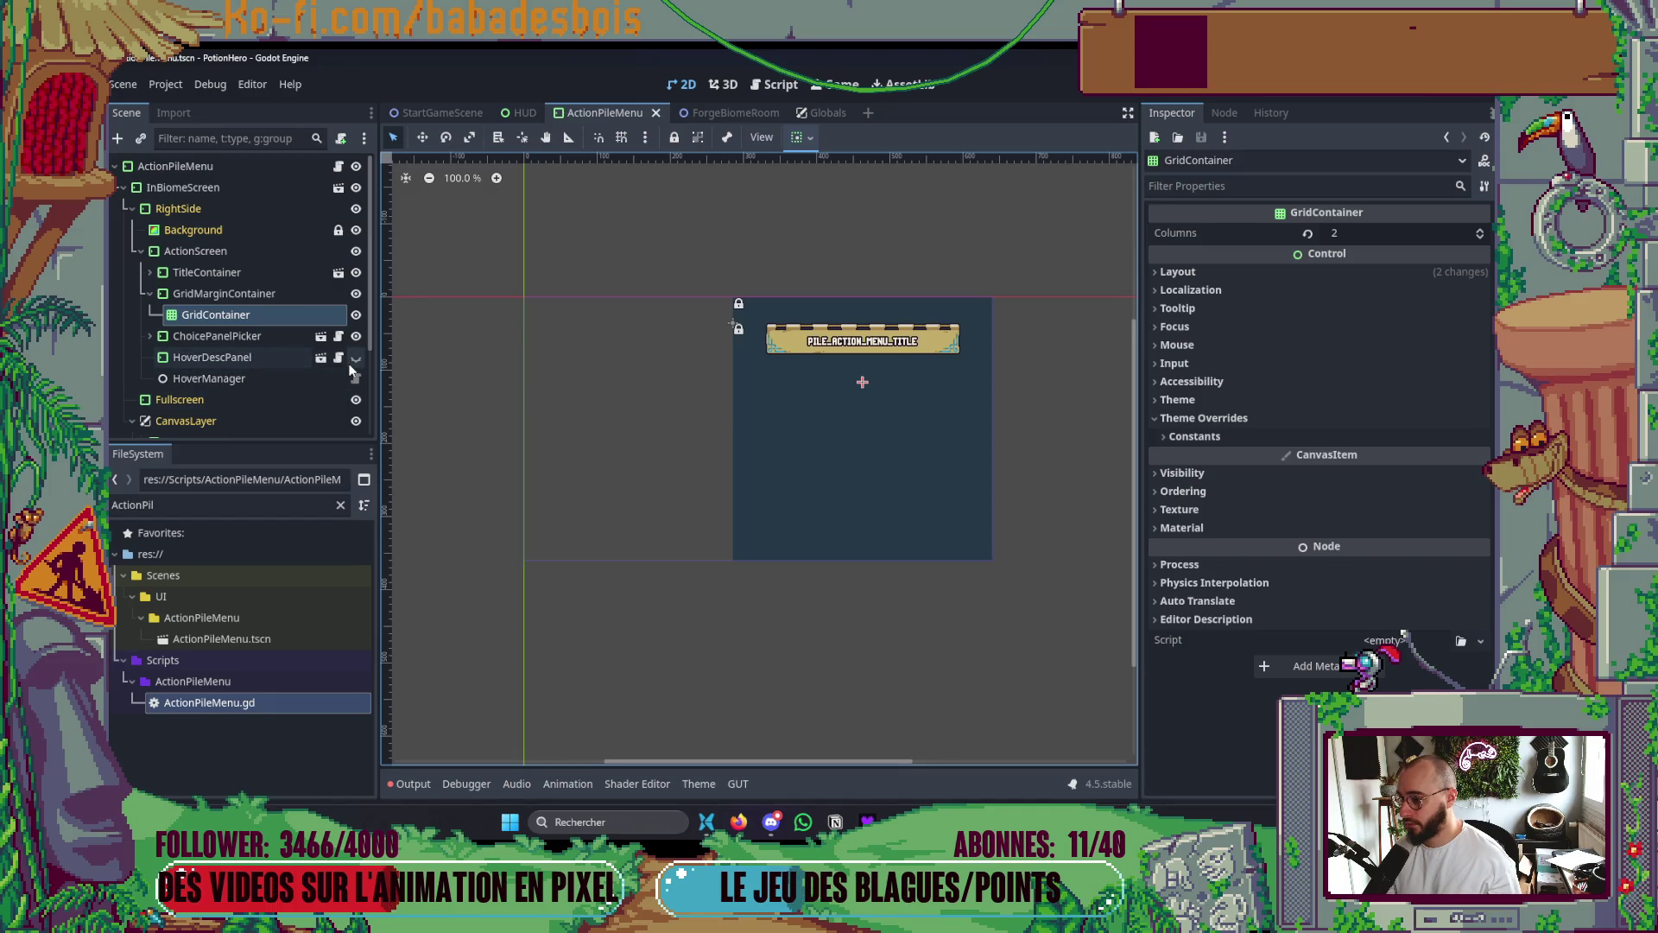
Step: Glance at the code editor, then inspect the HoverManager and ChoicePanelPicker nodes
key(alt+Tab)
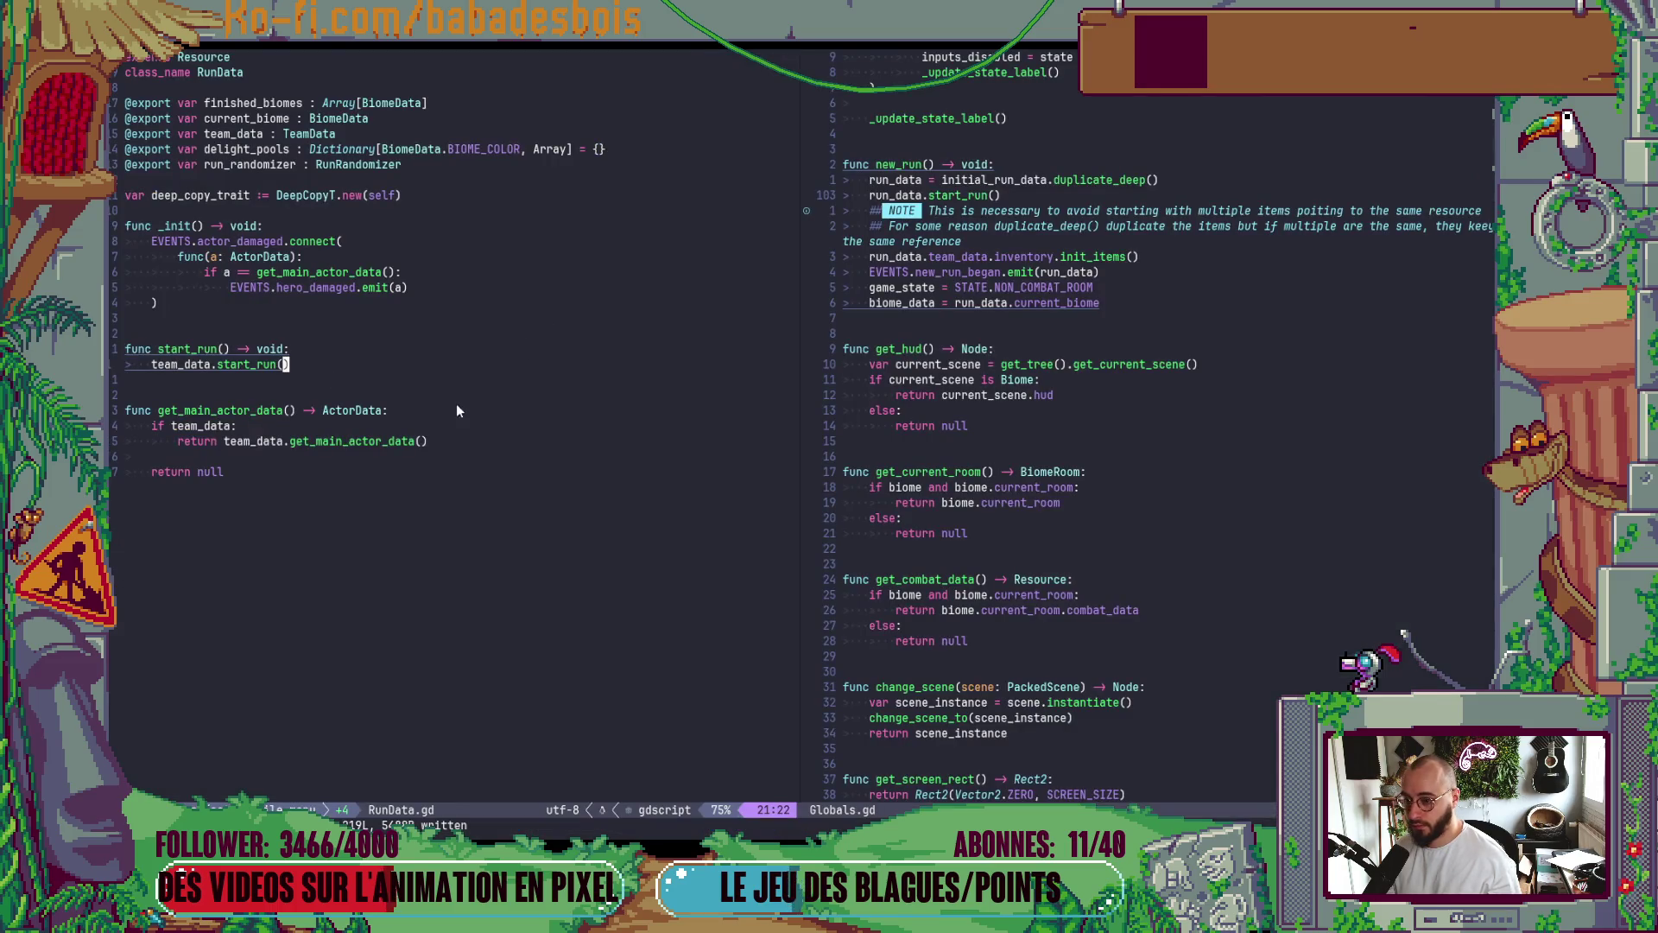
key(alt+Tab)
click(209, 378)
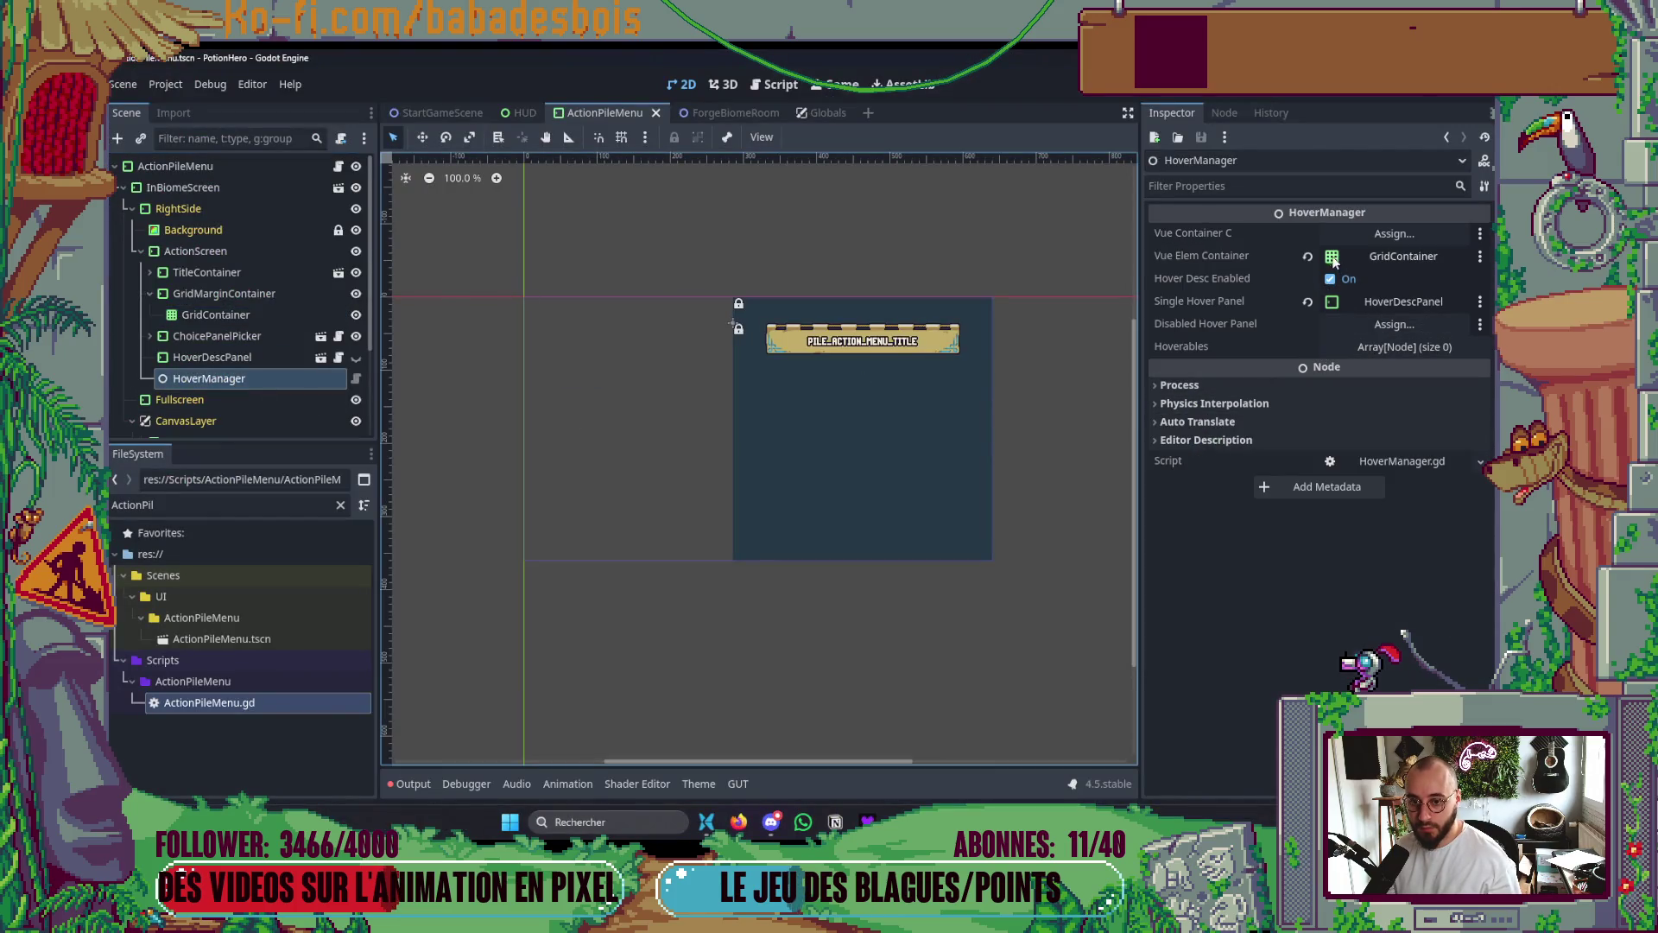
scroll(712, 531, up, 1)
key(alt+Tab)
key(alt+Tab)
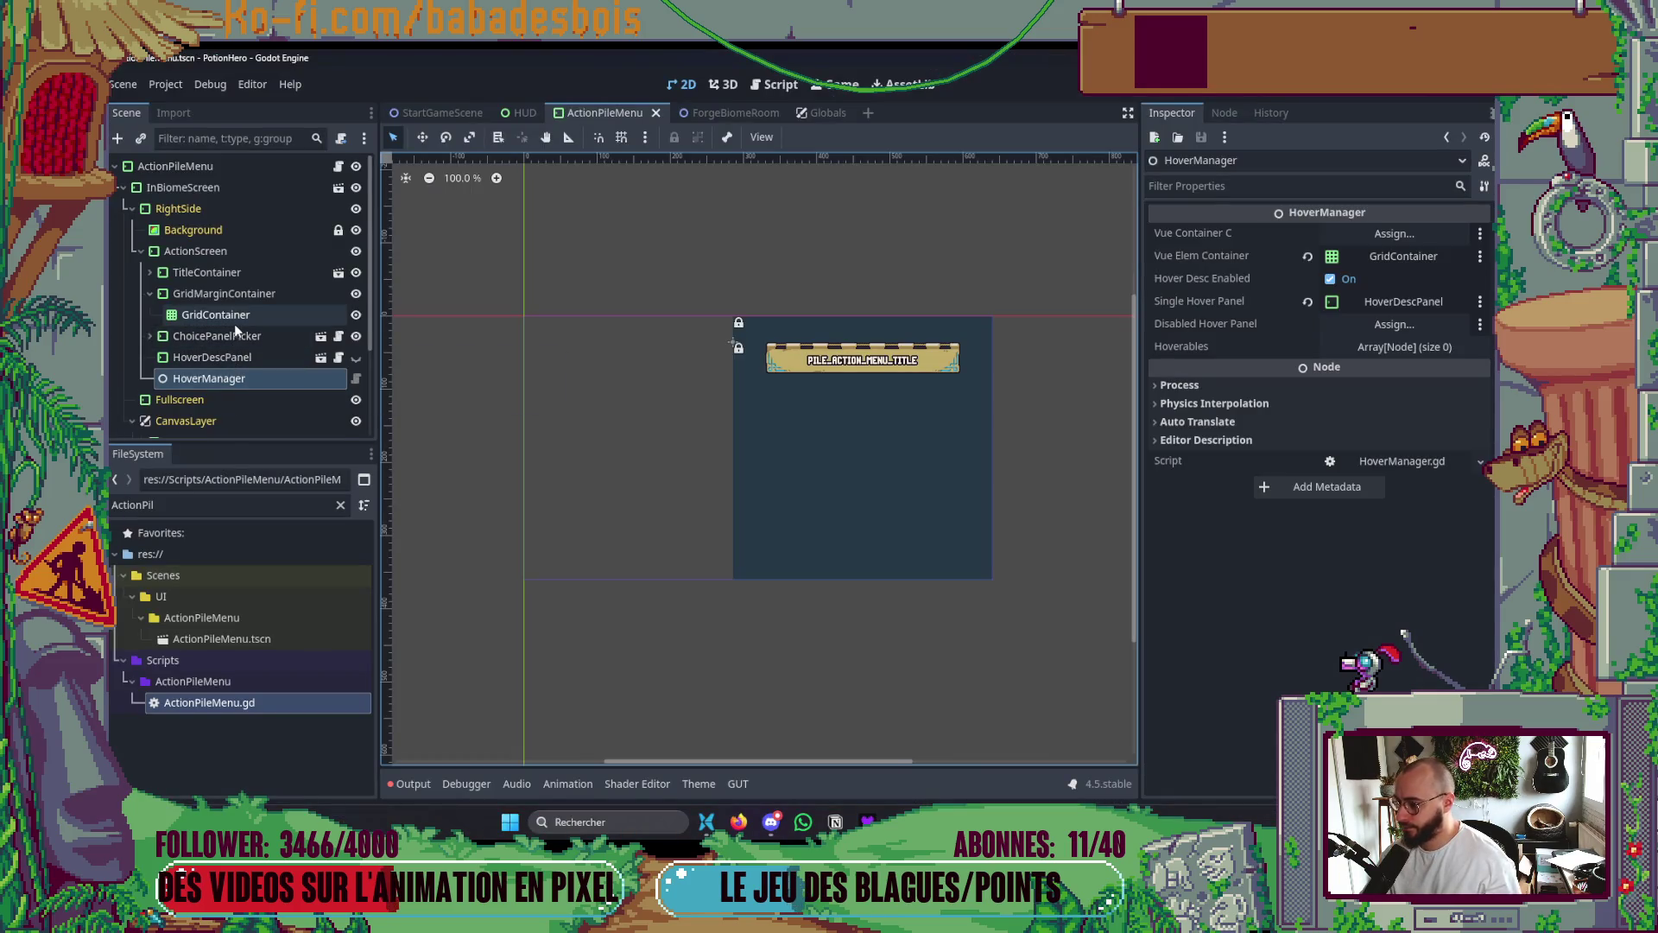
click(234, 337)
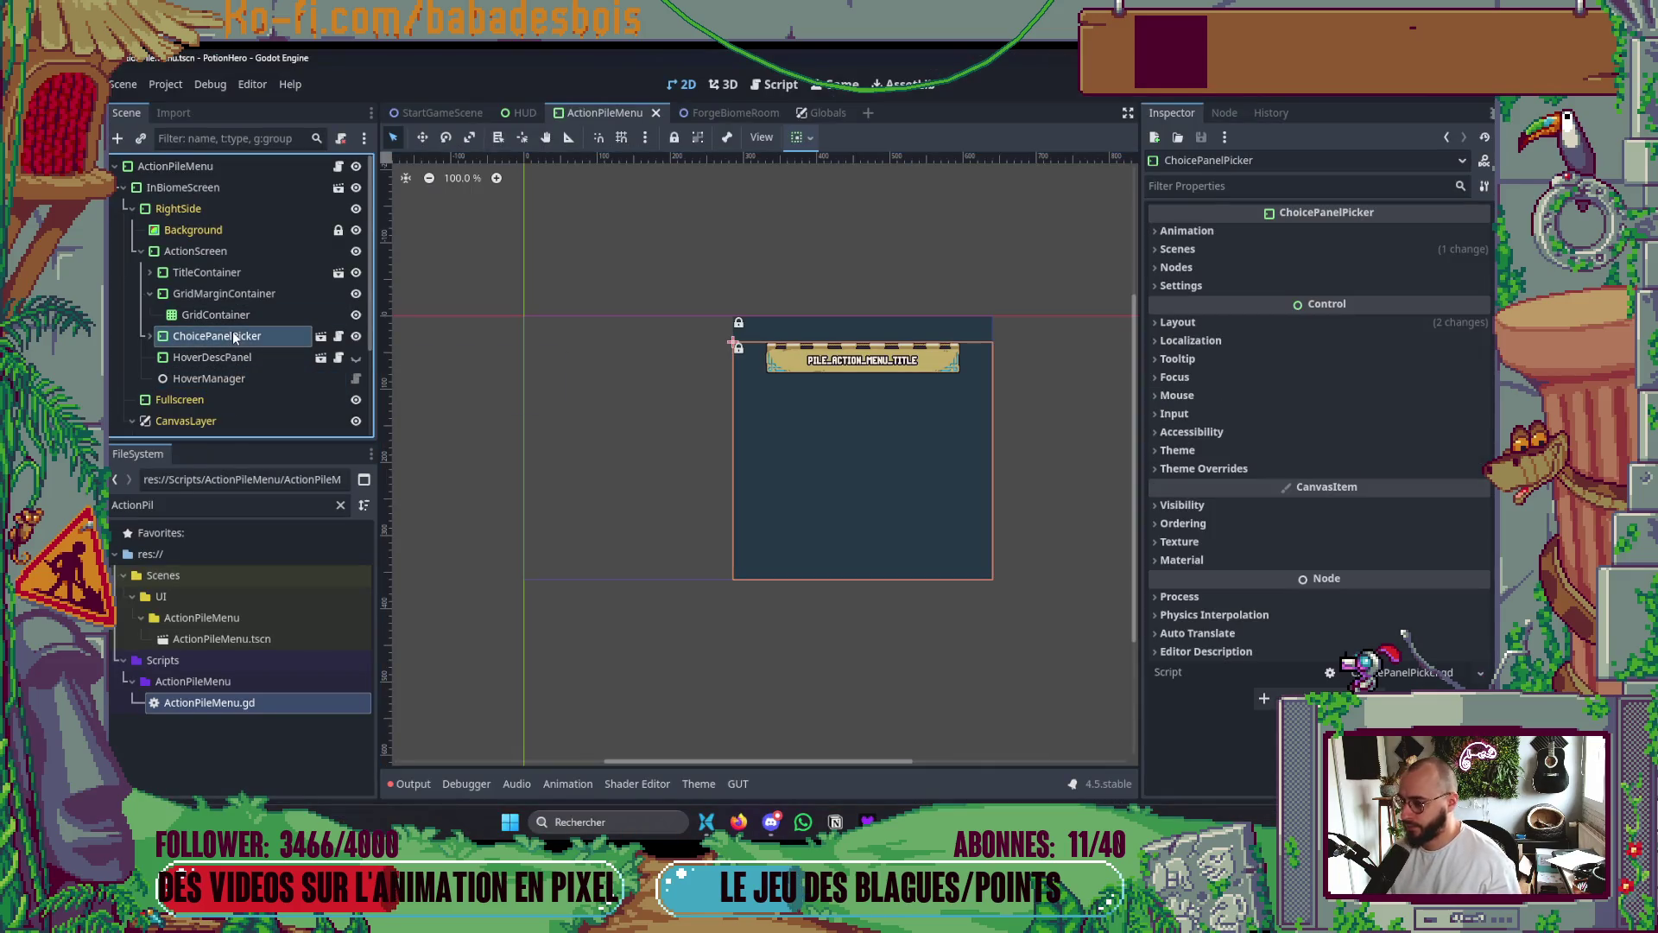
click(1179, 250)
click(1182, 252)
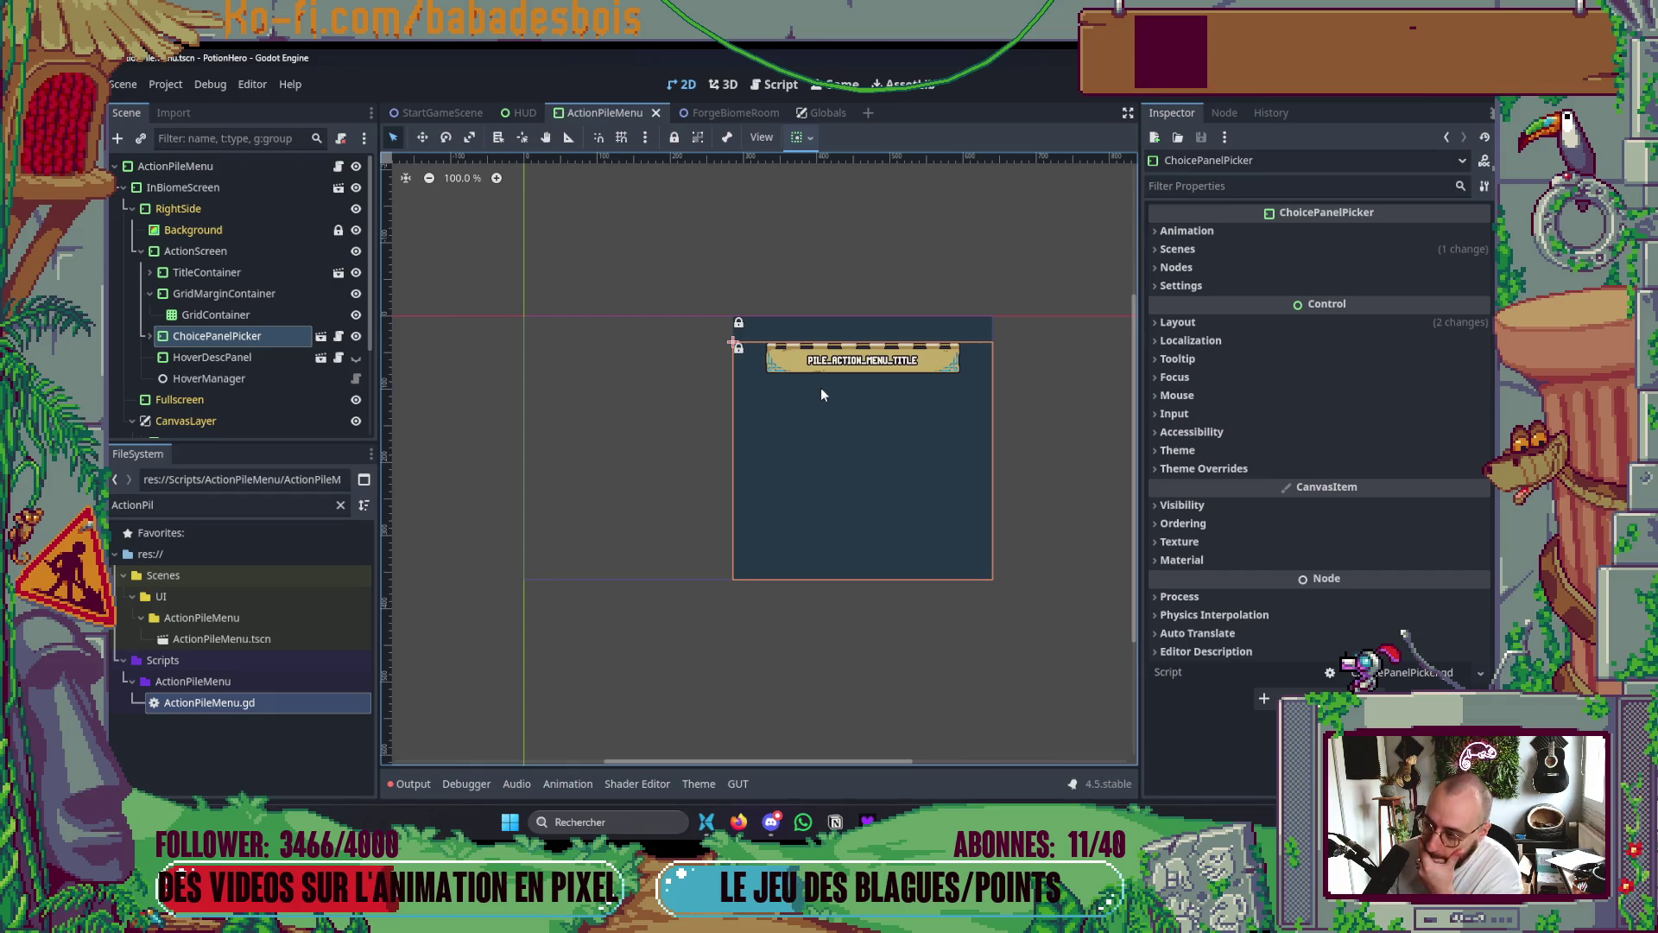
Step: In ForgeBiomeRoom, compare GridMarginContainer and GridContainer, undoing an accidental title edit
click(726, 112)
scroll(271, 325, down, 3)
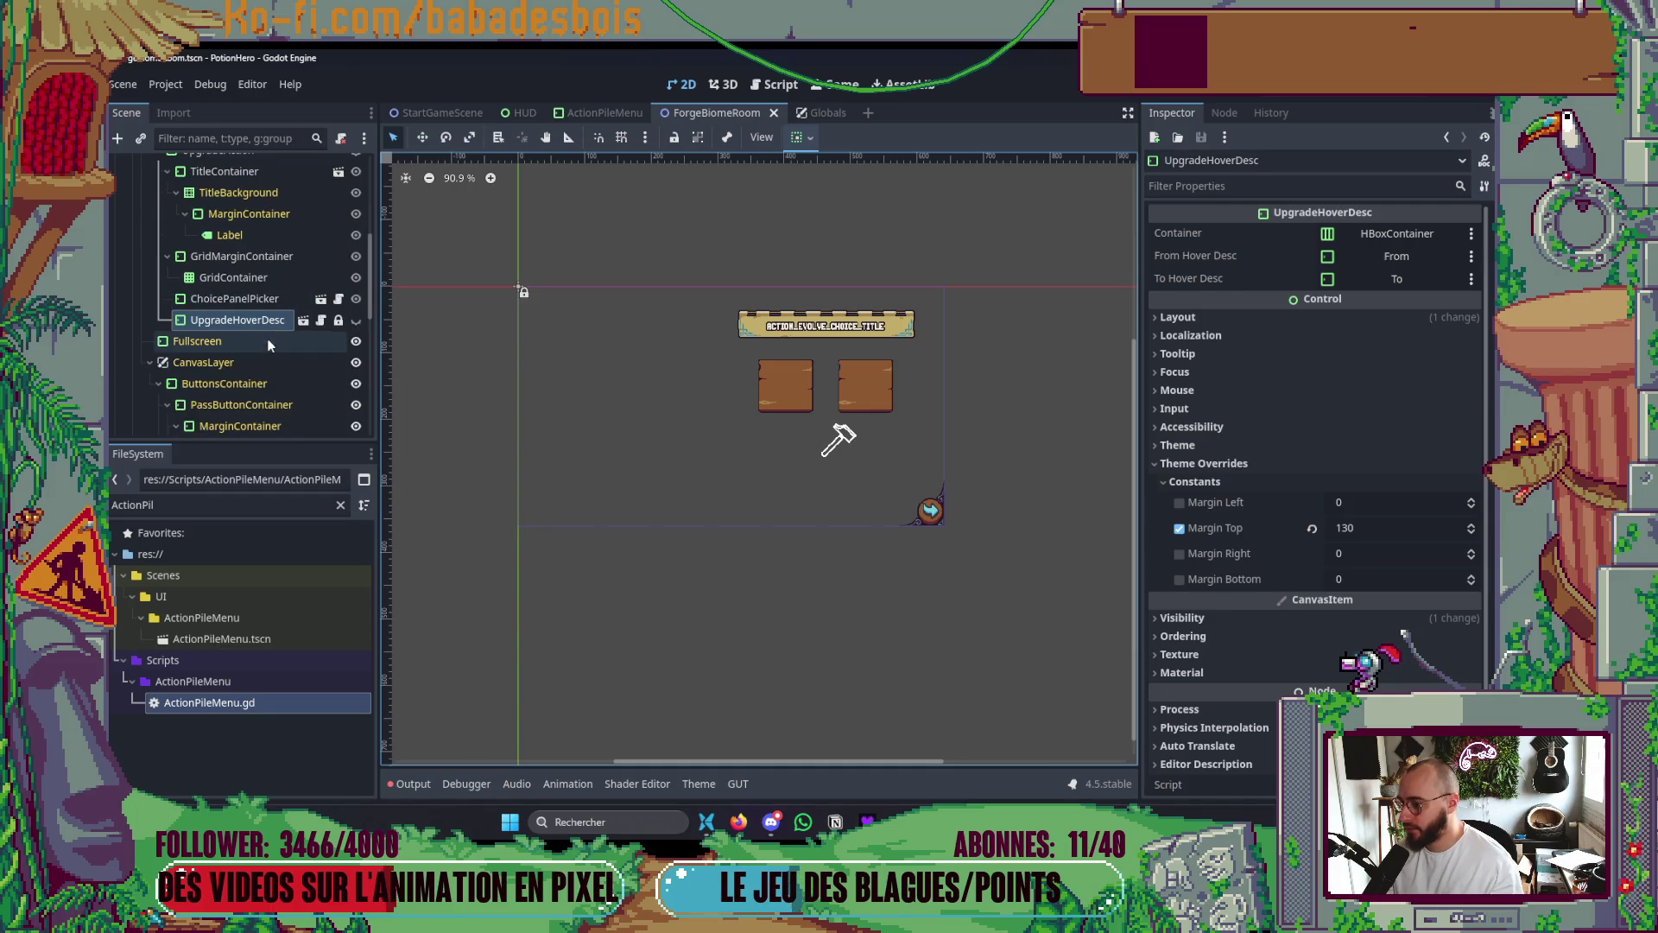
scroll(262, 344, up, 2)
click(260, 330)
click(254, 346)
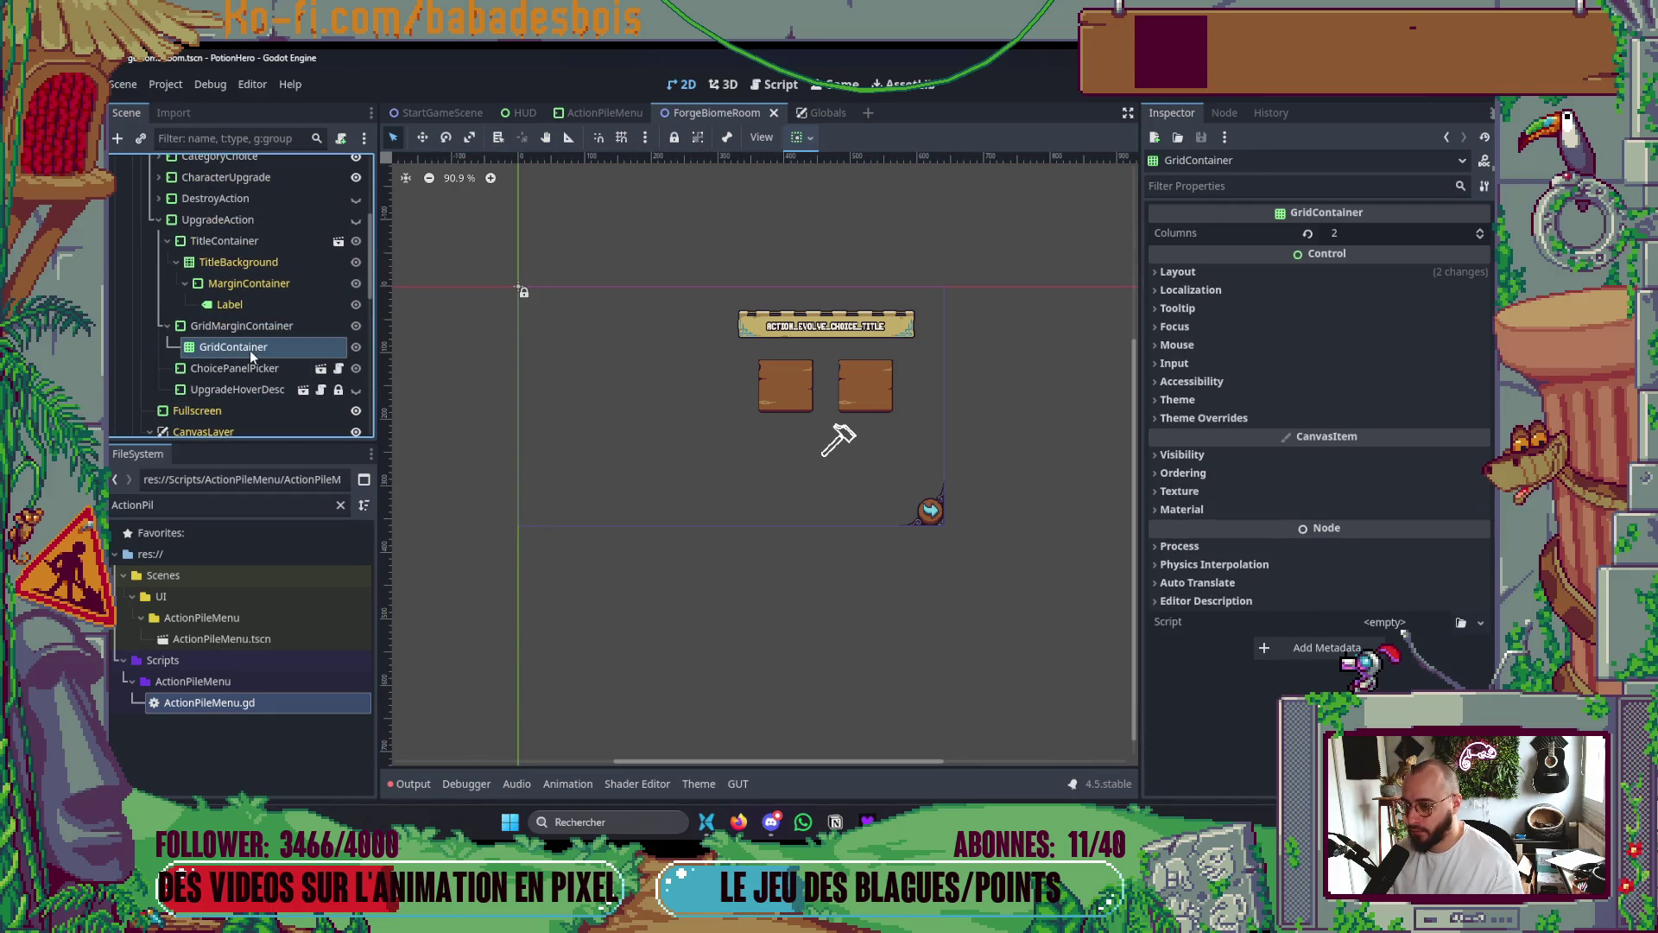
click(294, 326)
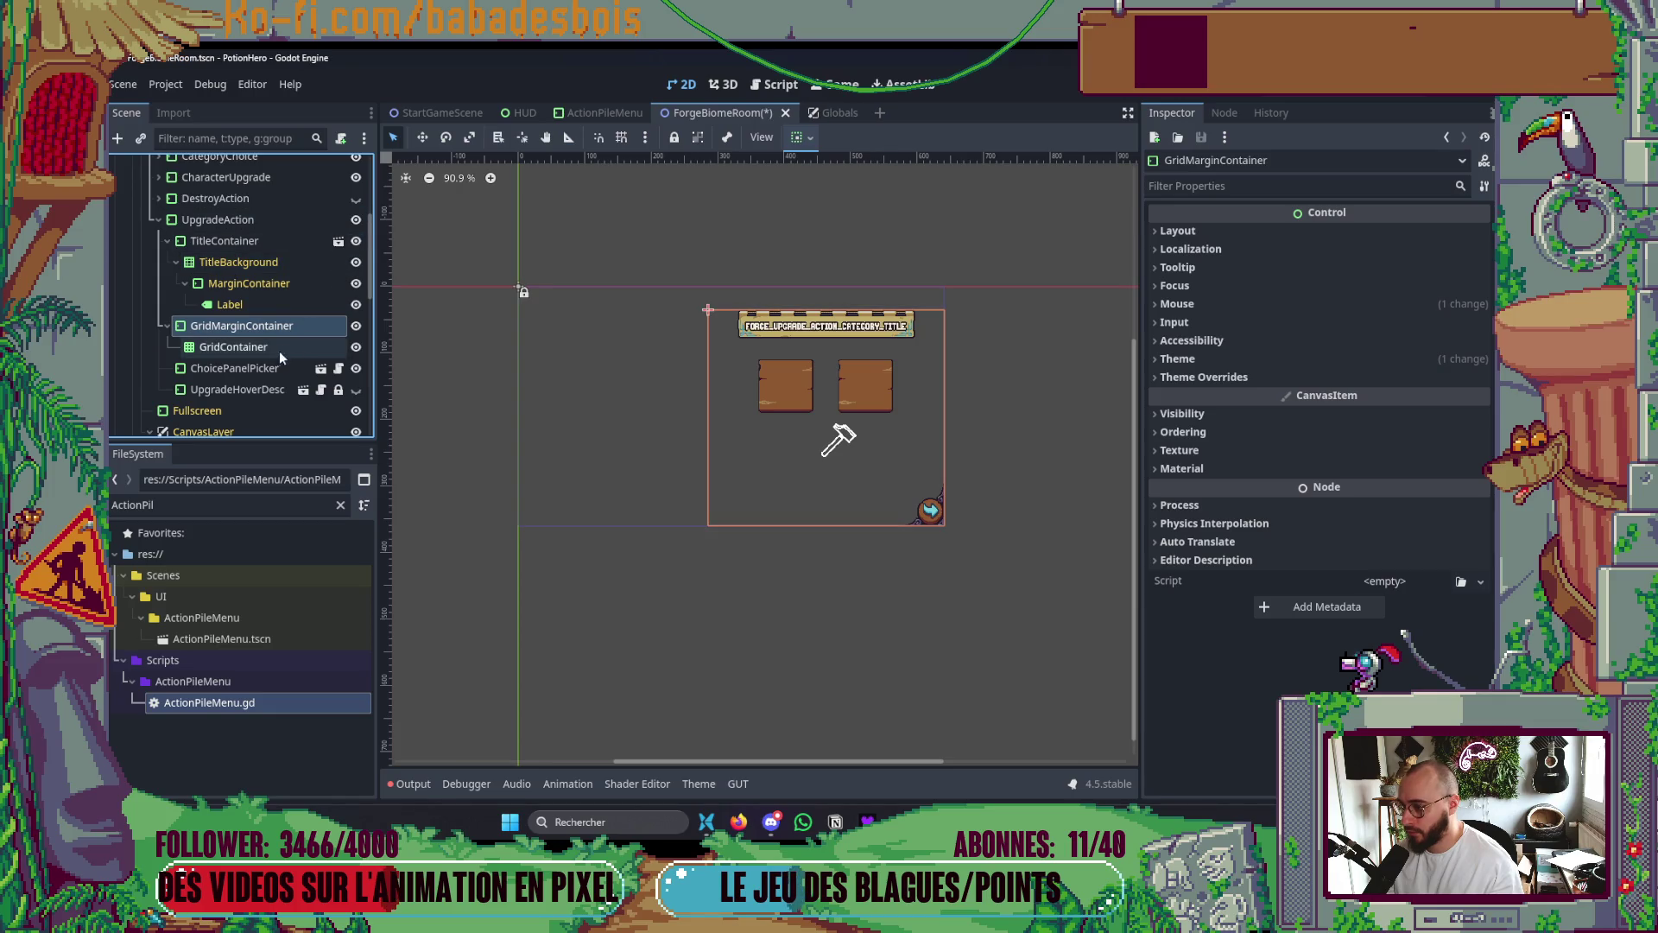
click(278, 348)
key(ctrl+z)
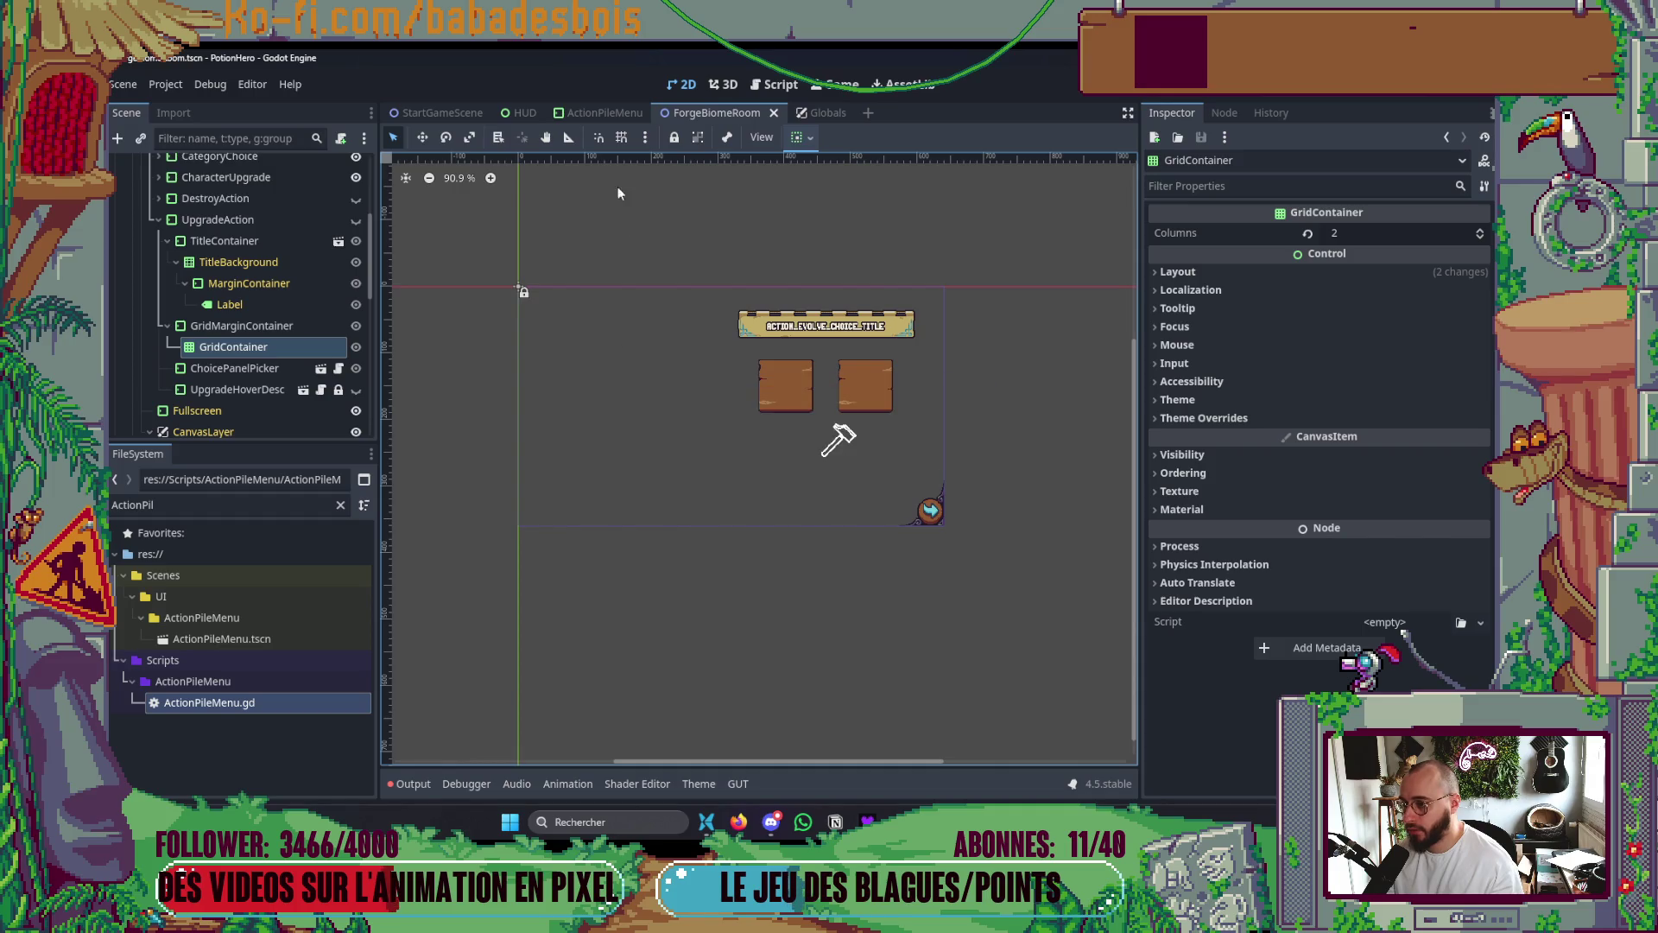
Step: Back in ActionPileMenu, check HoverDescPanel, ChoicePanelPicker, GridContainer and GridMarginContainer
click(613, 113)
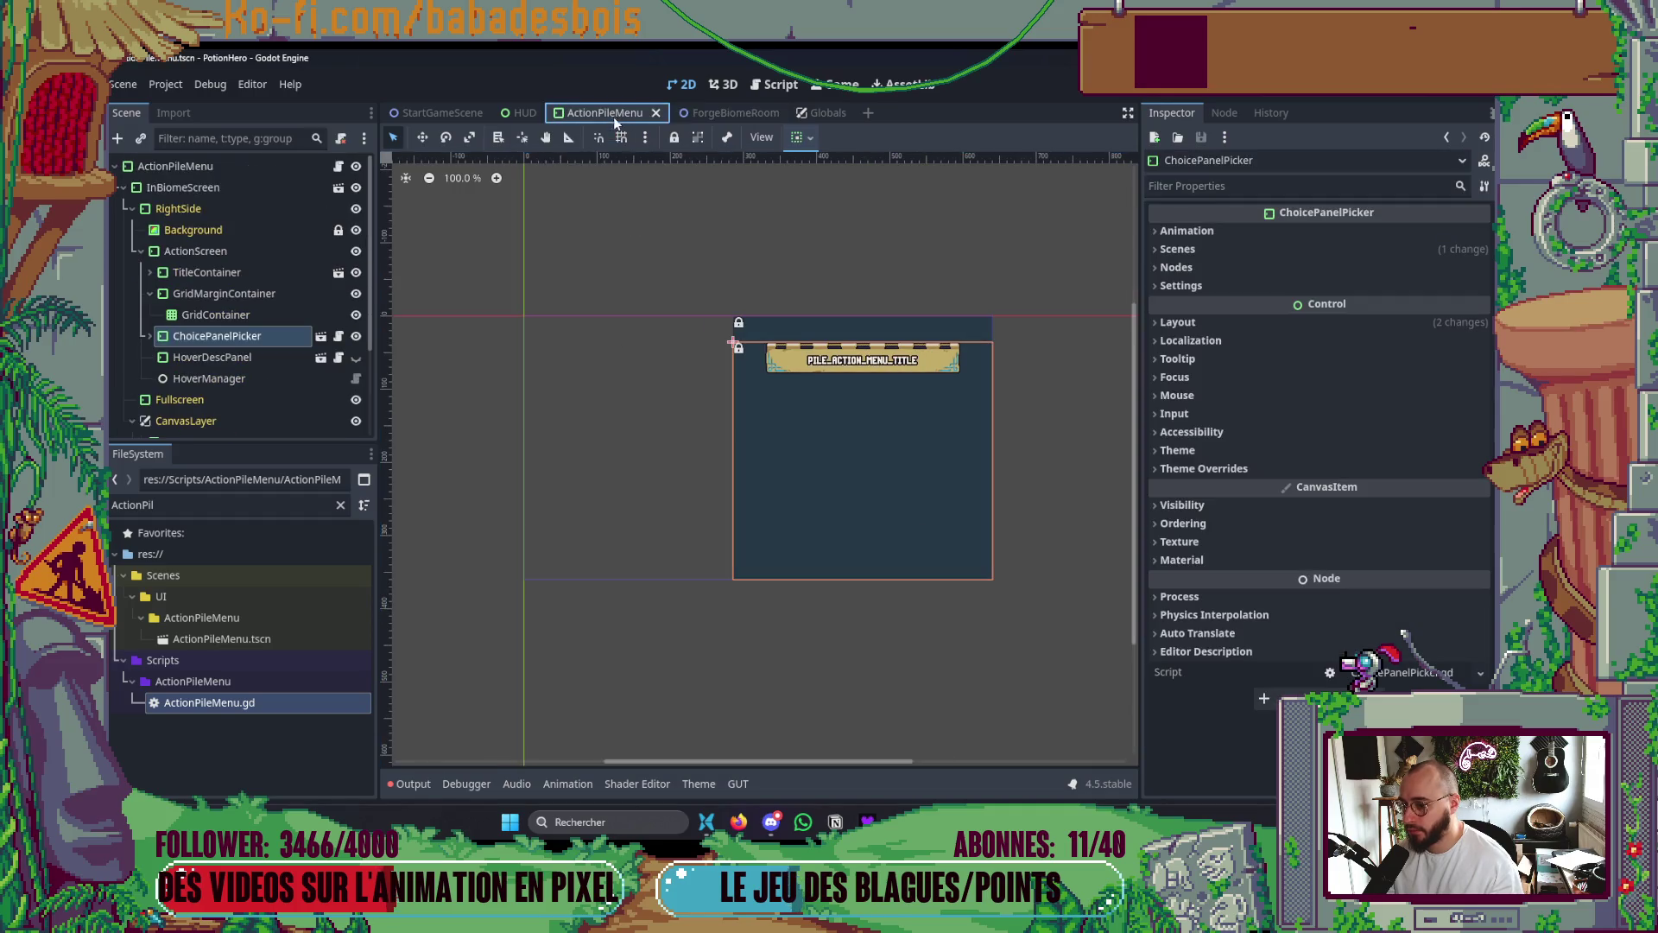
click(225, 358)
click(236, 336)
click(247, 316)
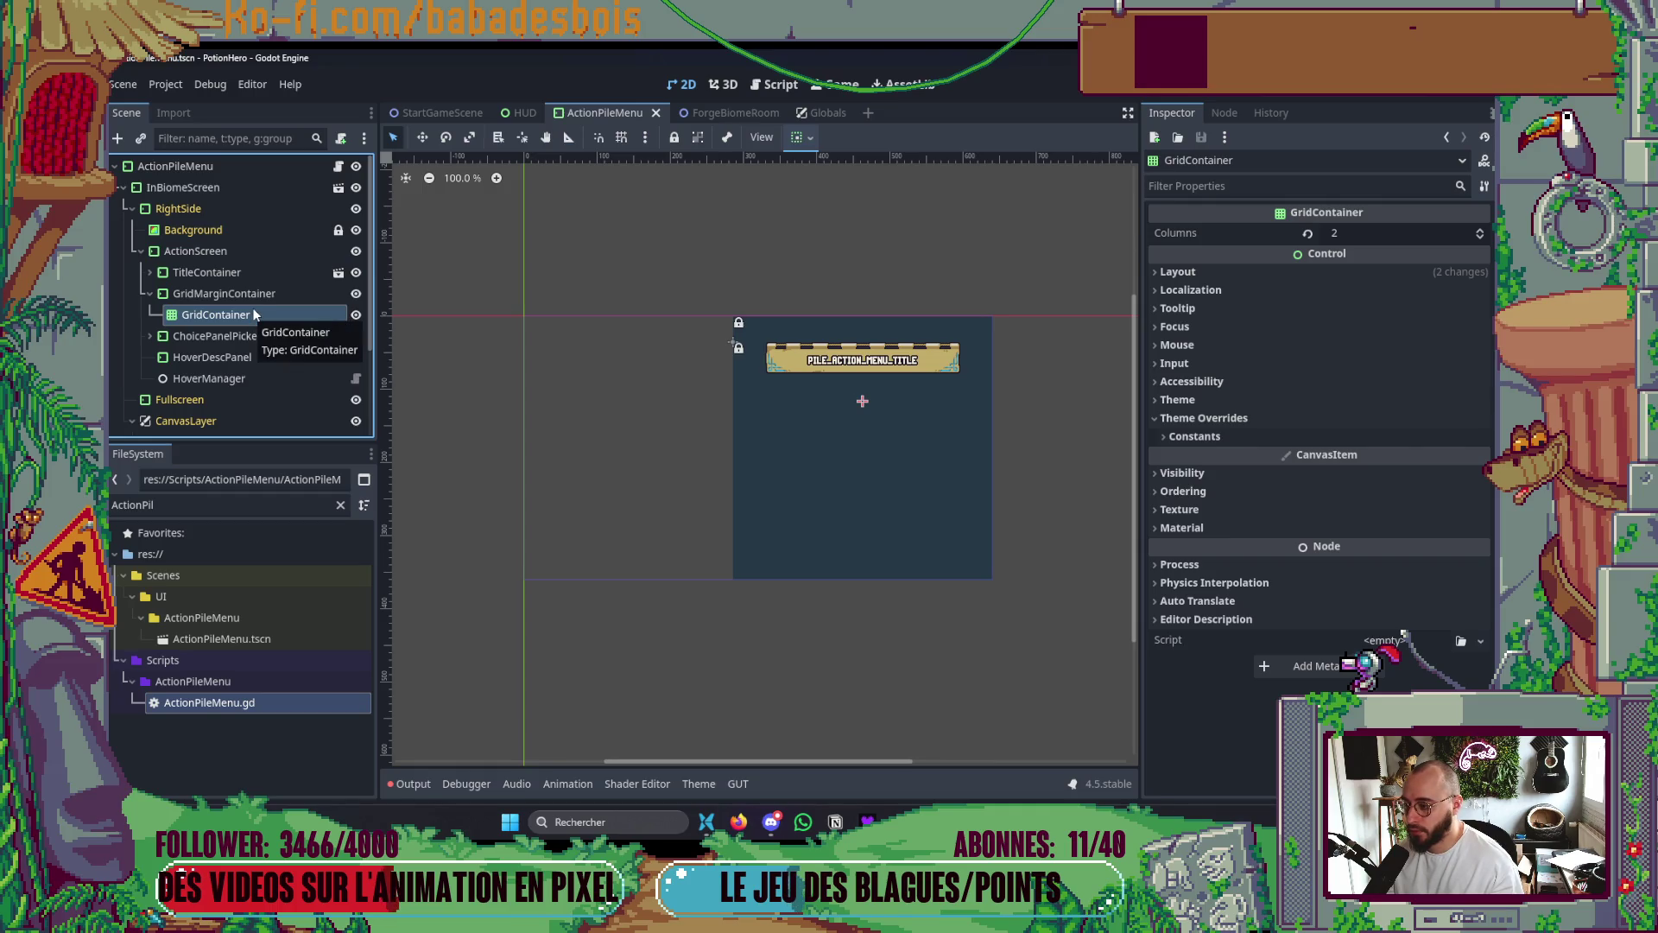
click(259, 295)
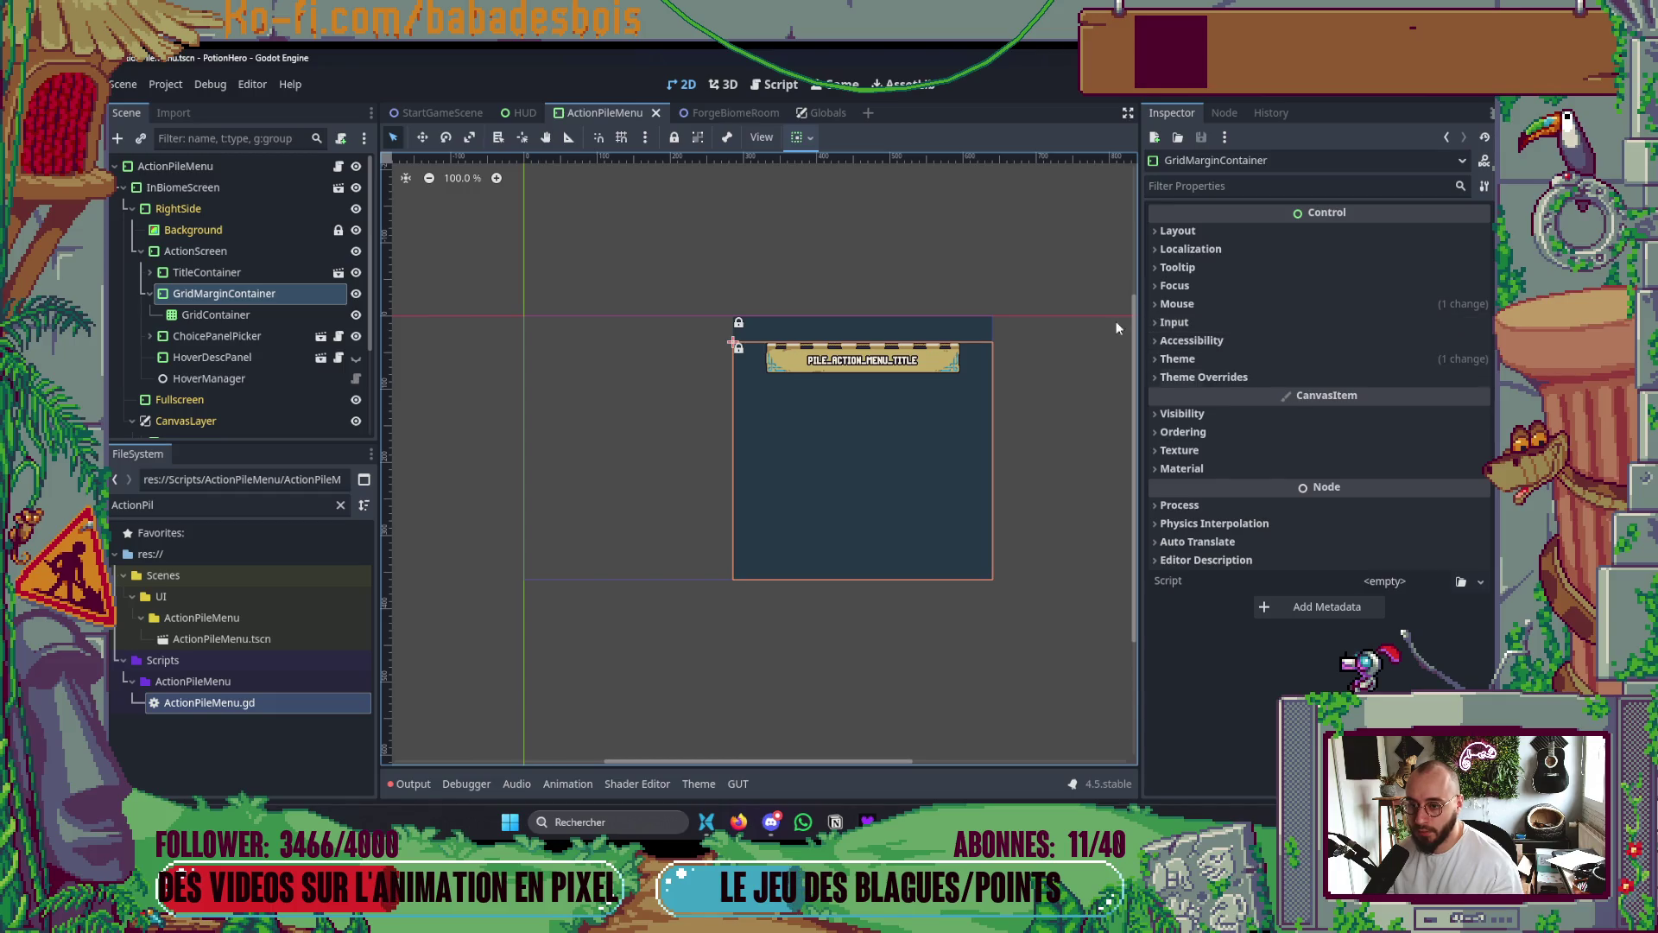
Step: In ForgeBiomeRoom, review GridMarginContainer's margin overrides, GridContainer's columns and UpgradeAction
click(734, 113)
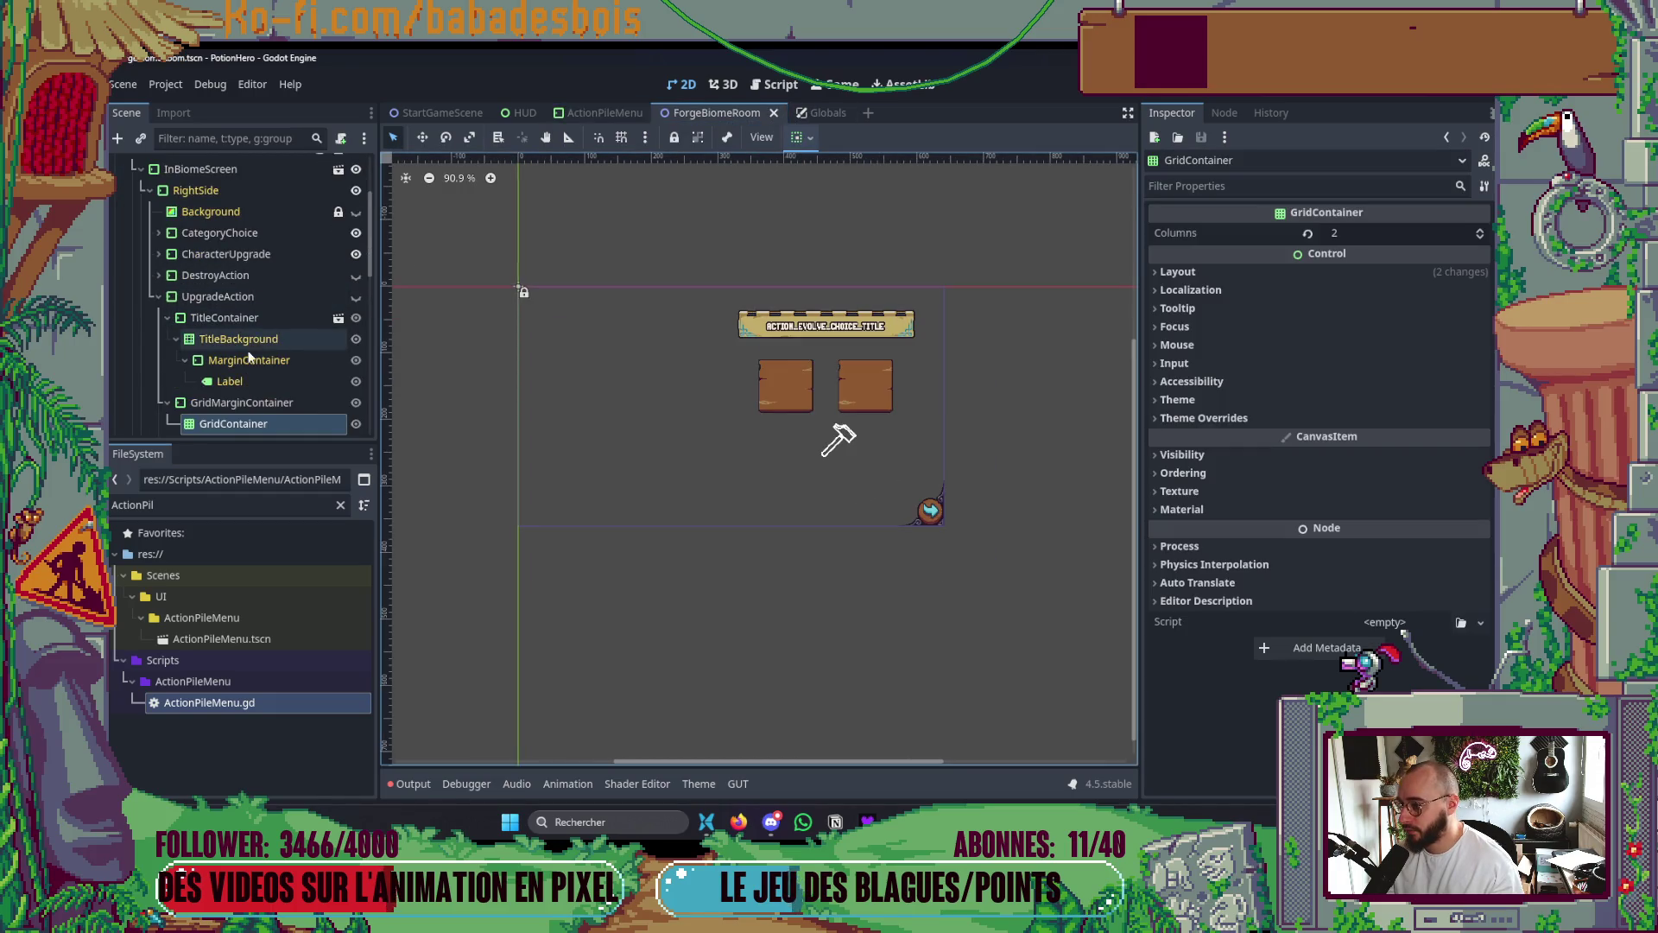
click(242, 403)
click(1244, 376)
click(1240, 395)
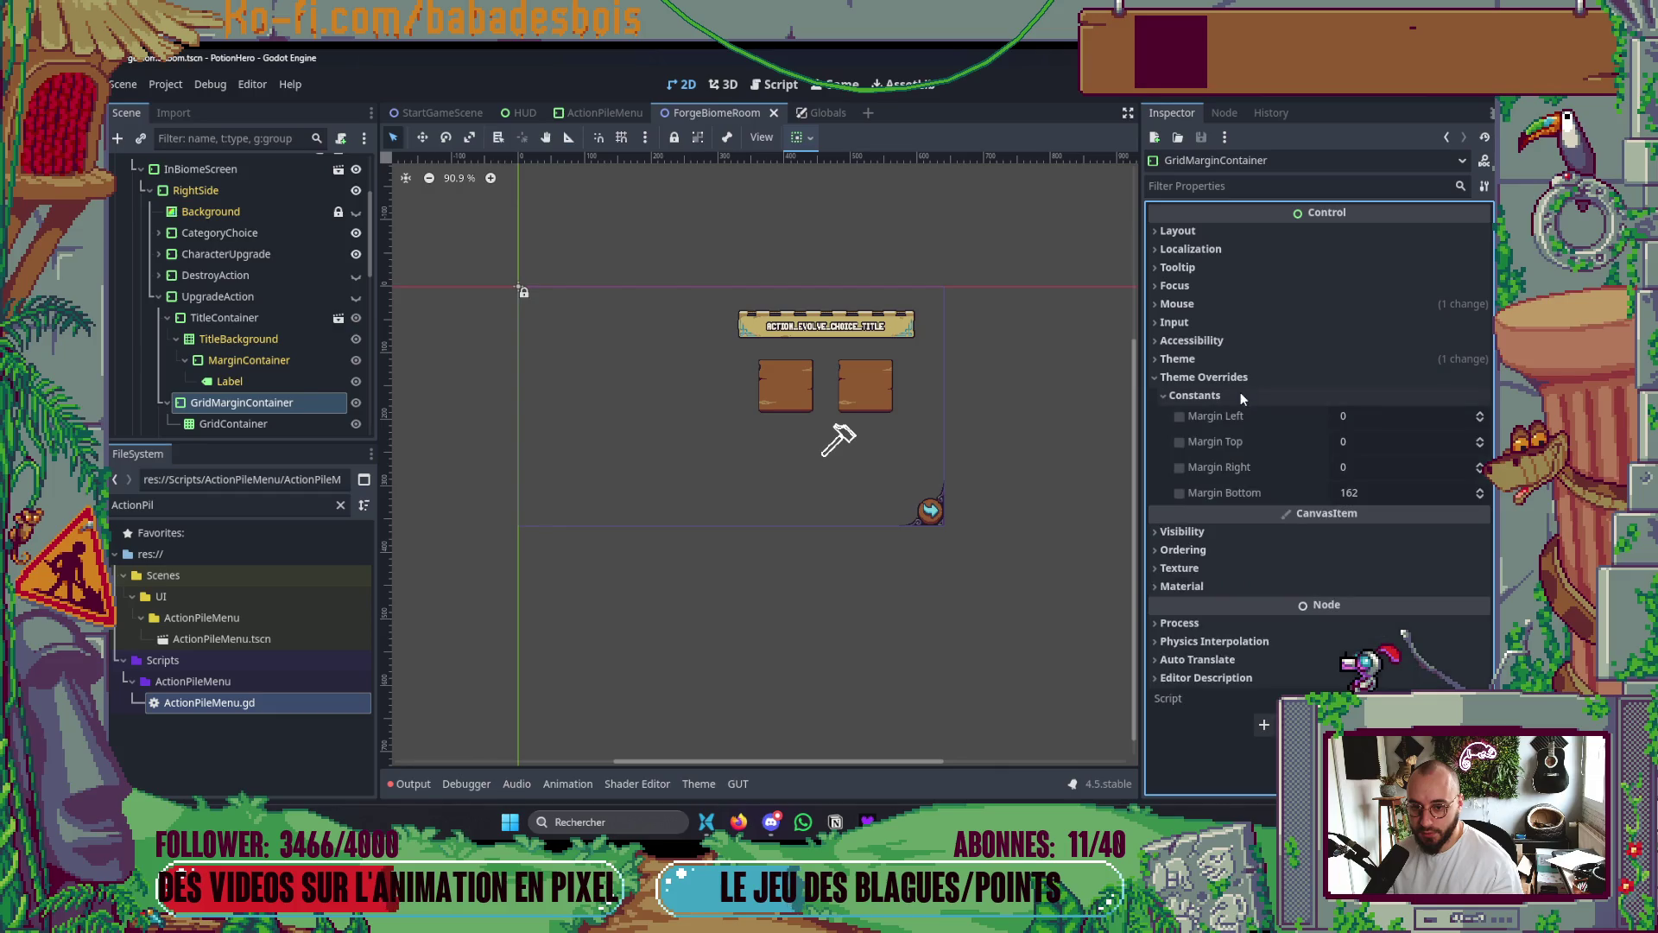
click(1241, 395)
click(1235, 376)
click(233, 423)
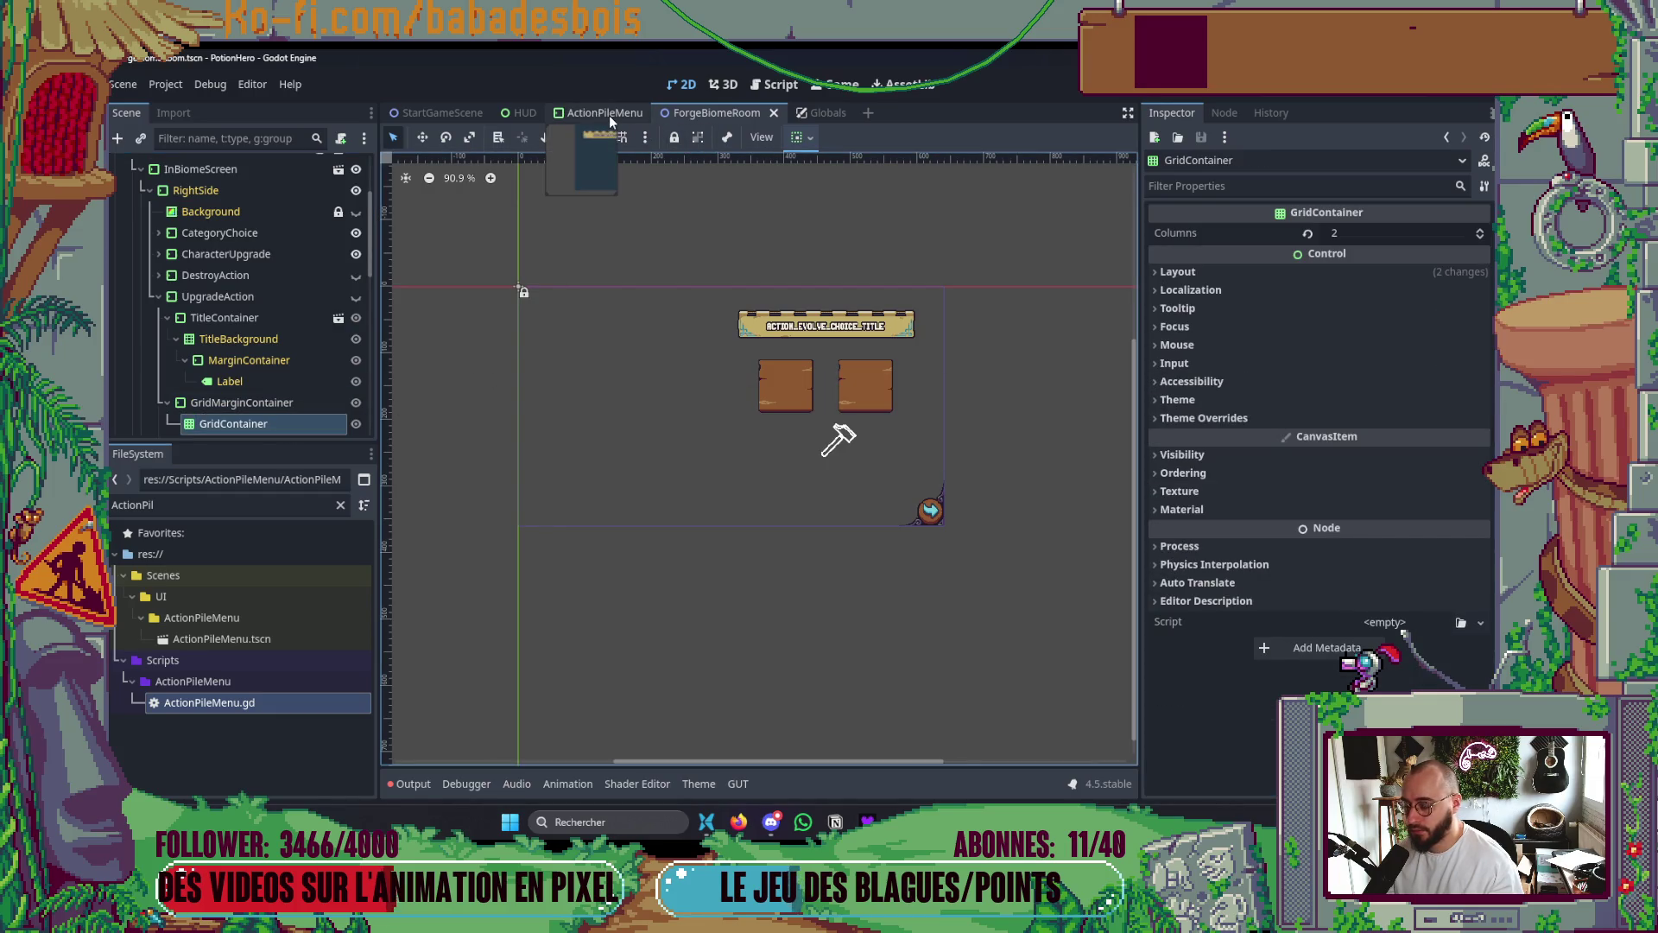
click(280, 296)
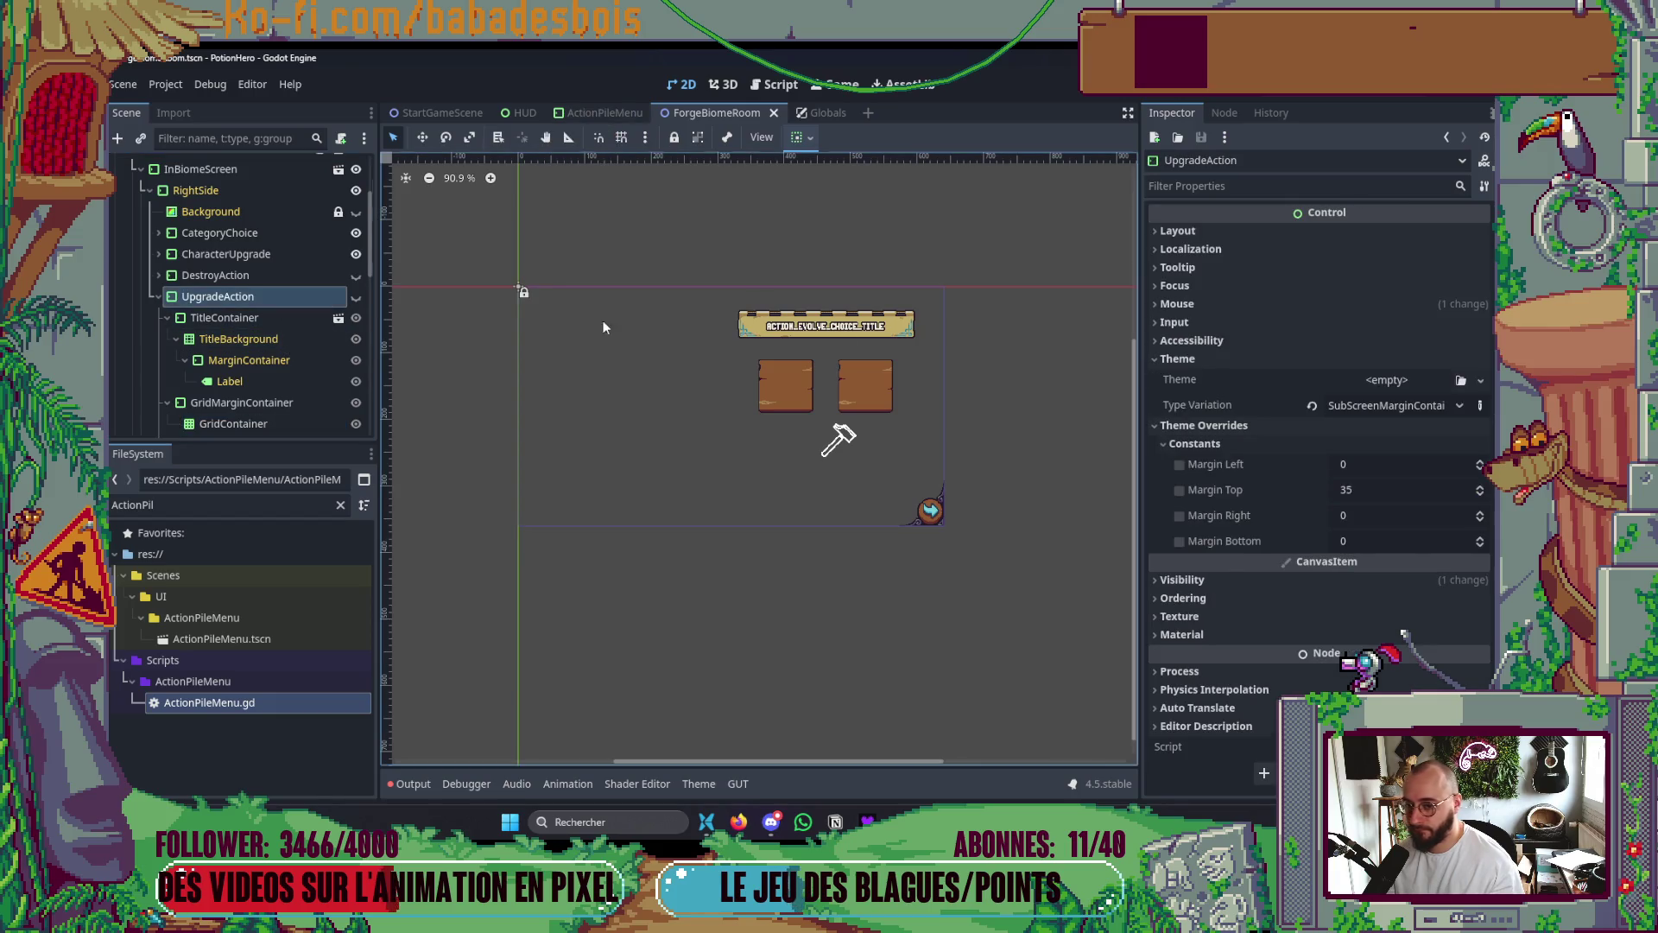
scroll(259, 320, down, 3)
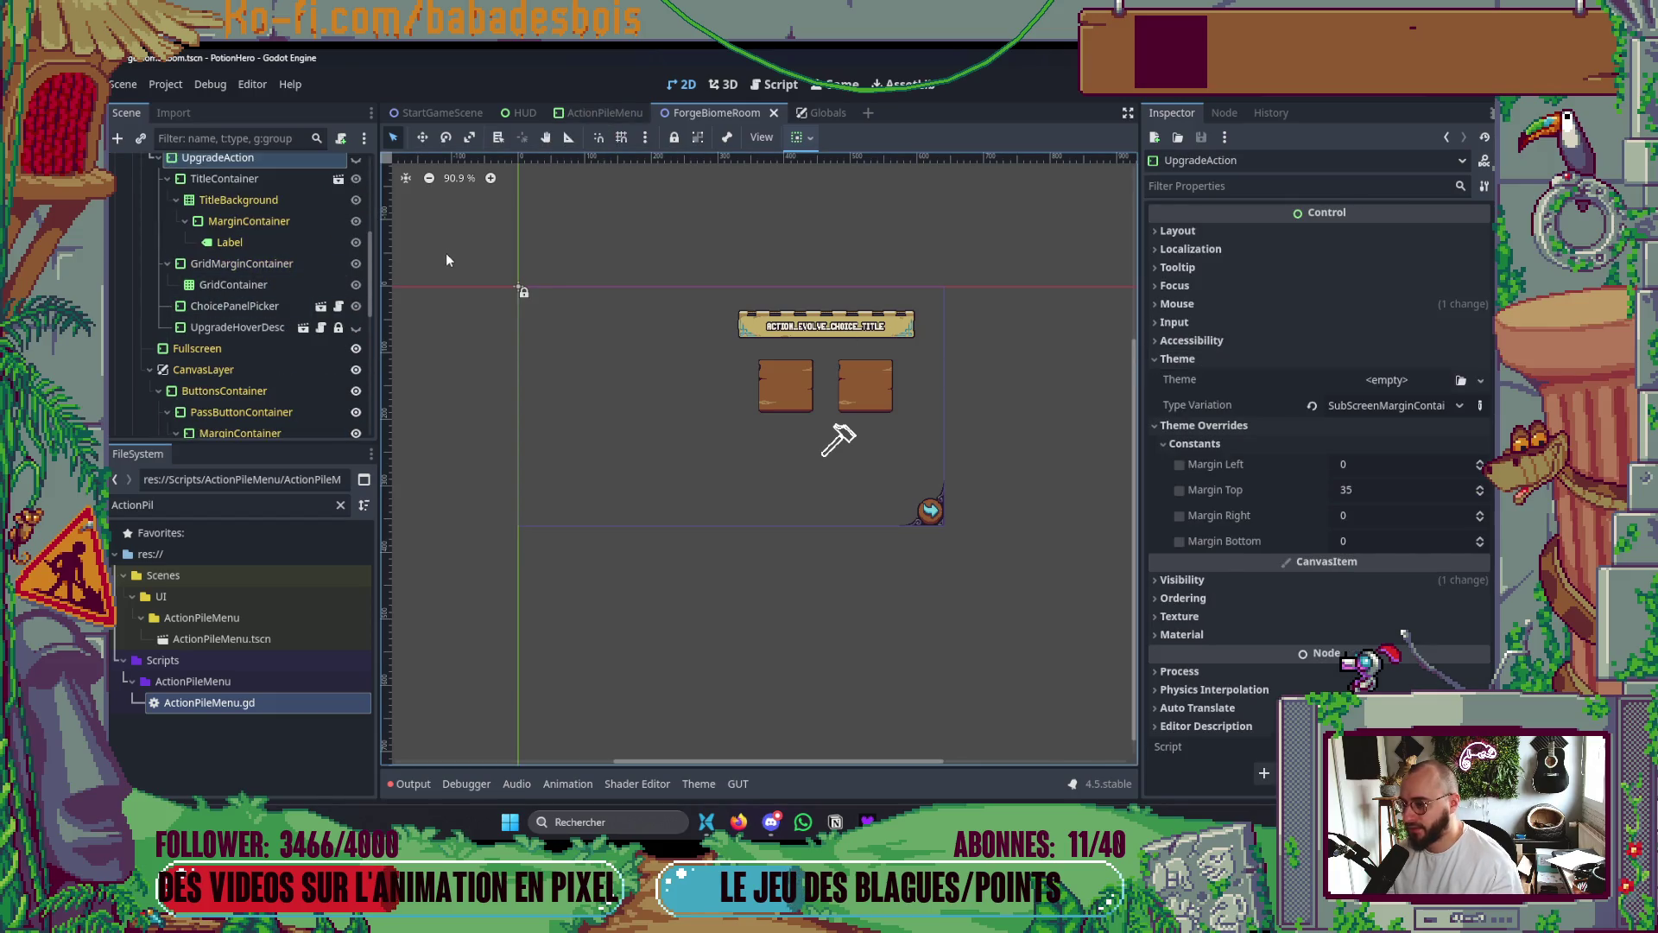
Step: Inspect the ActionPileMenu GridContainer's settings, then focus the code editor's right pane
click(605, 112)
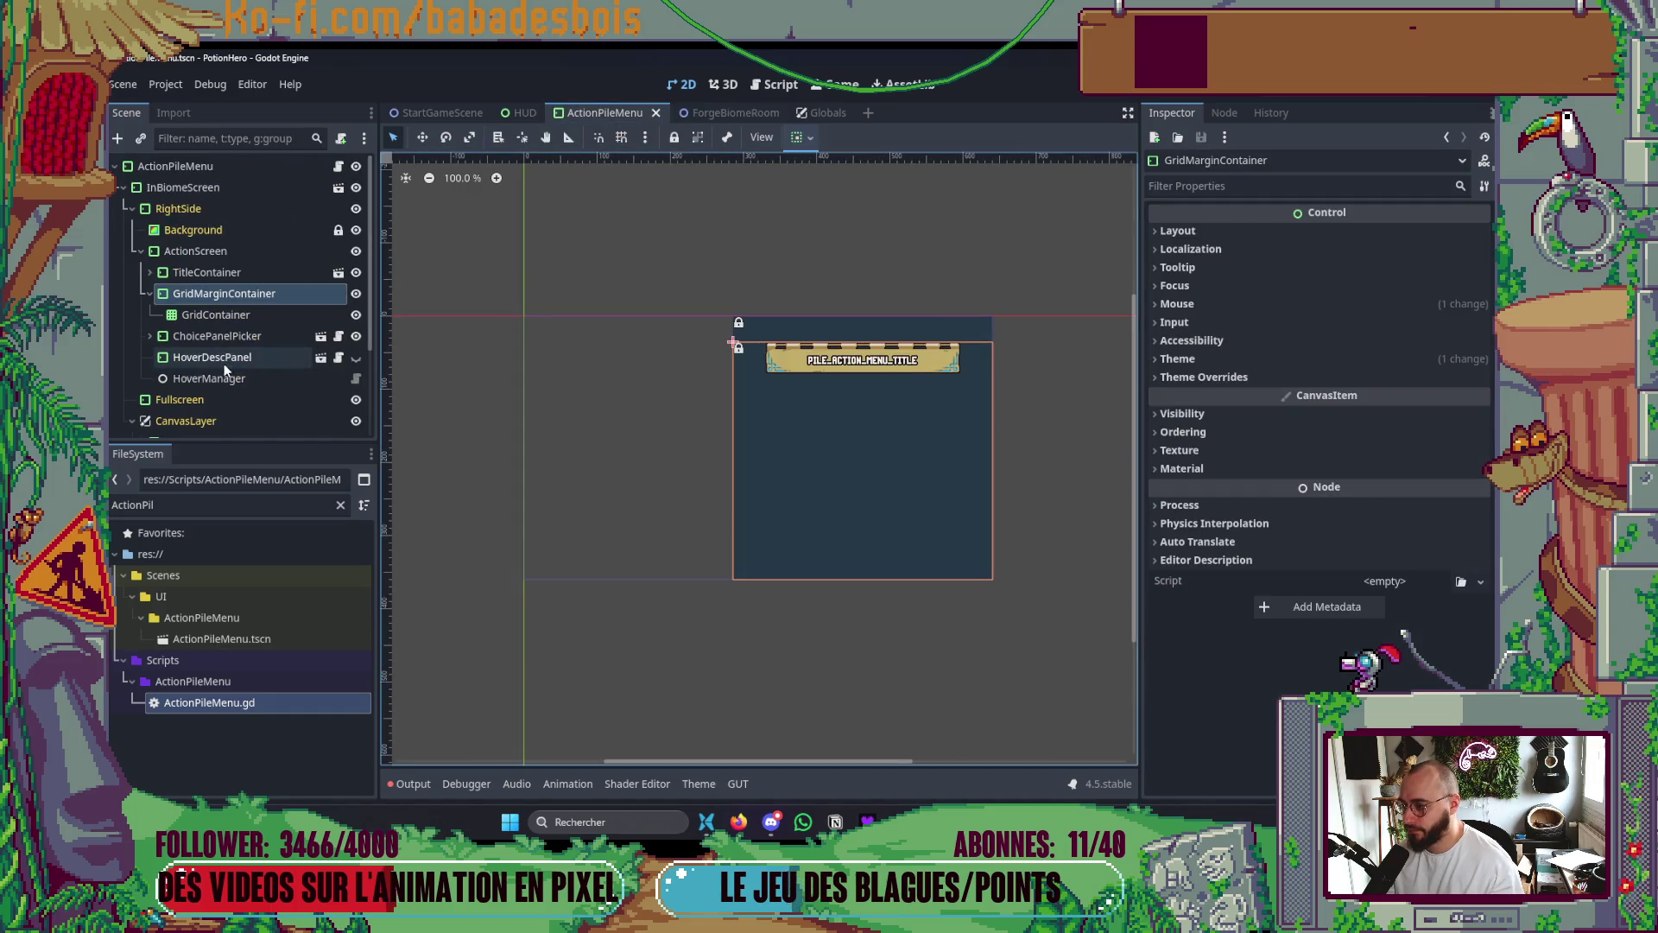
click(226, 317)
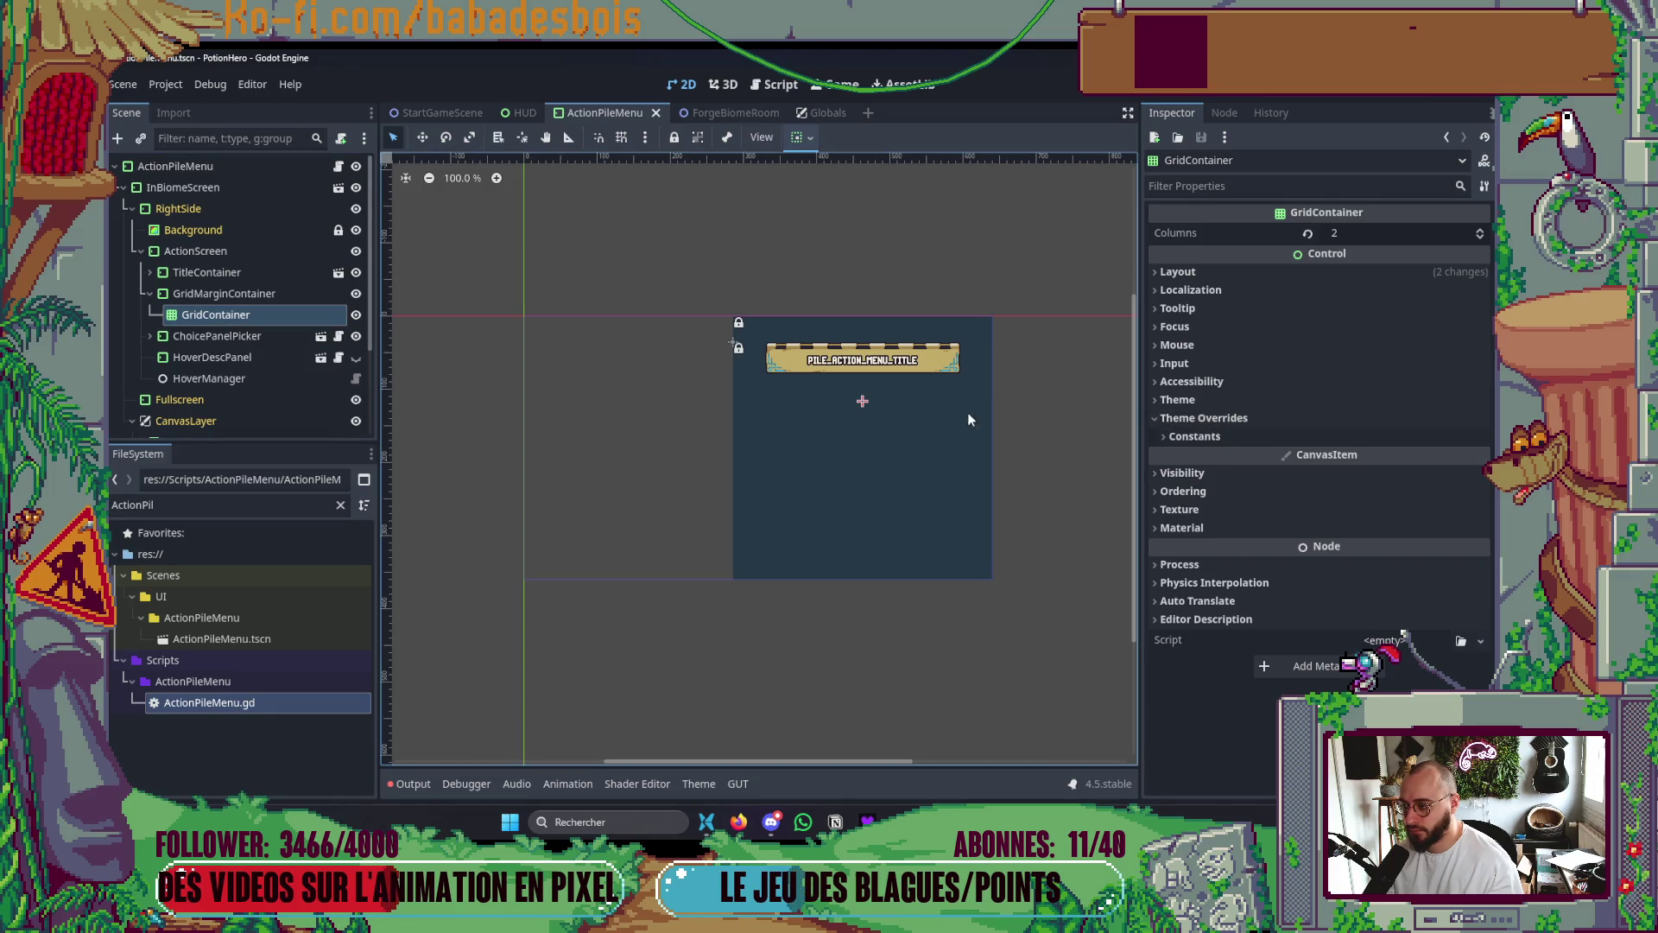
key(alt+Tab)
click(1119, 366)
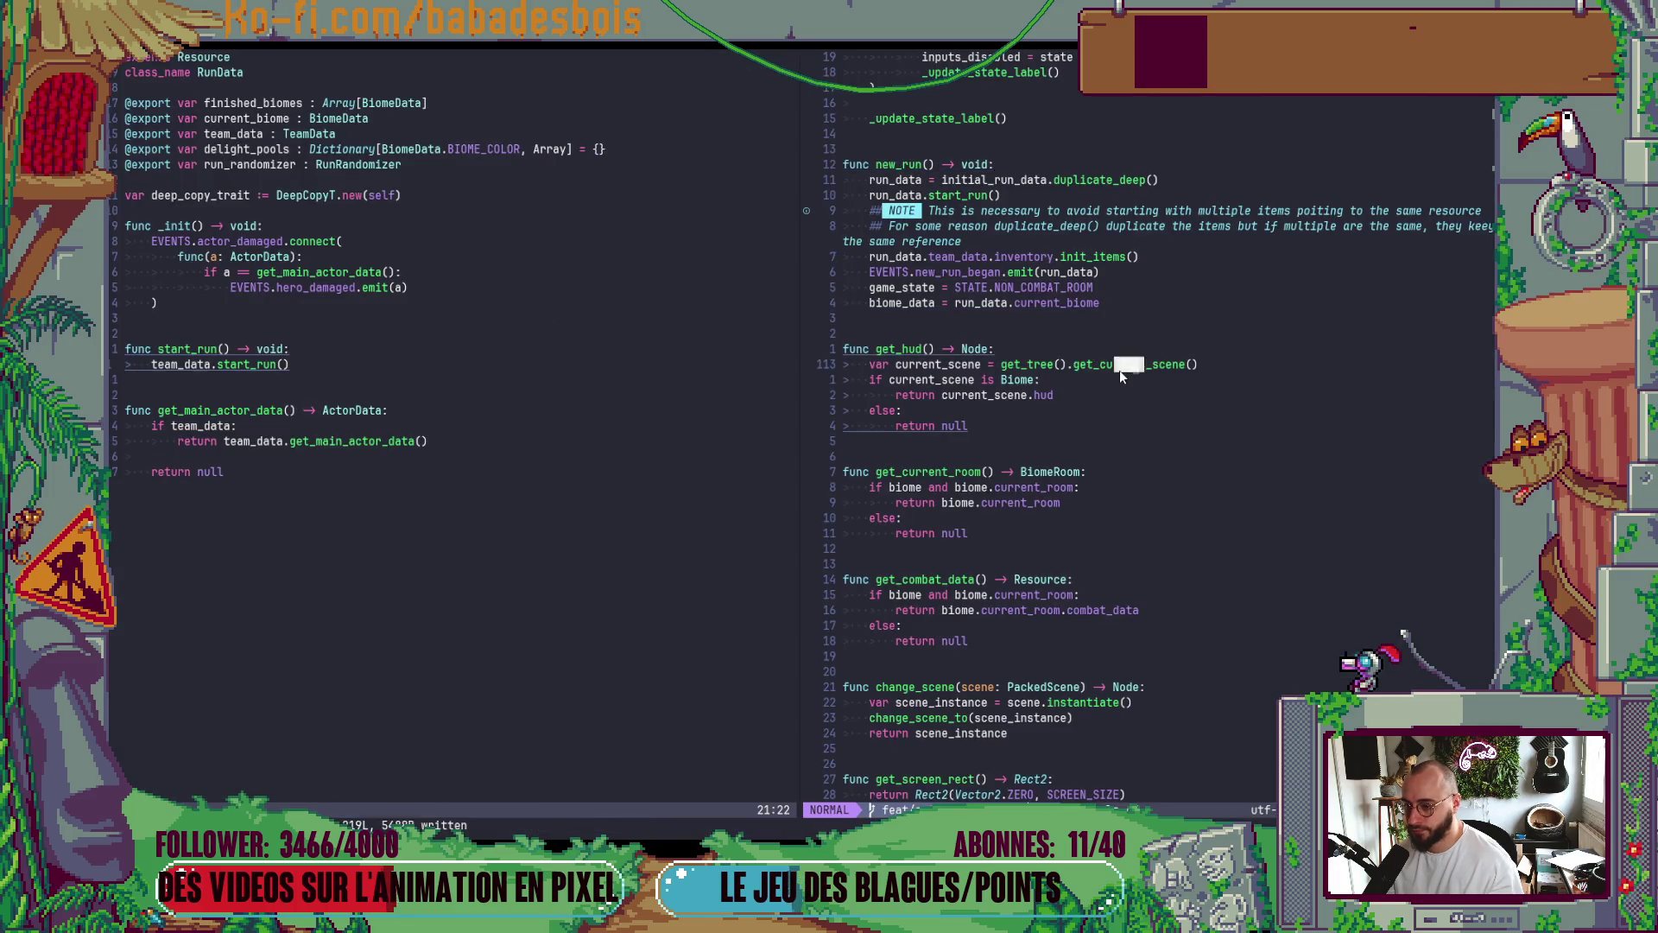
Step: Find and open ForgeBiomeRoom.gd with Telescope's file finder
key(space)
key(f)
key(f)
text(Fr)
key(BackSpace)
text(orget)
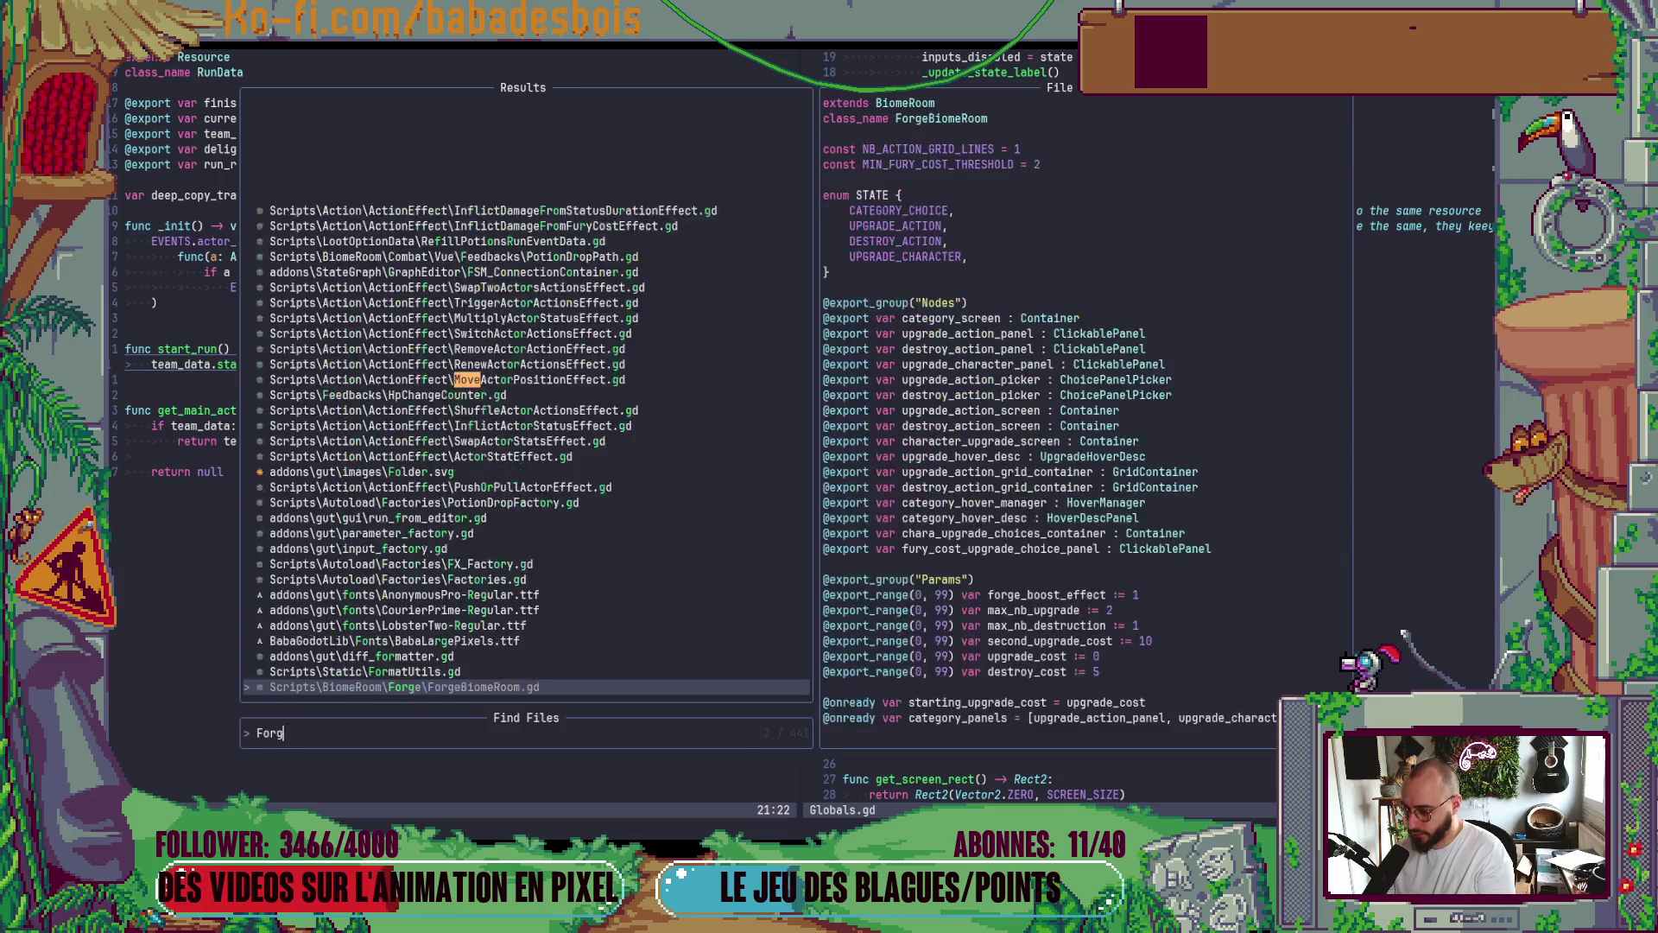
key(BackSpace)
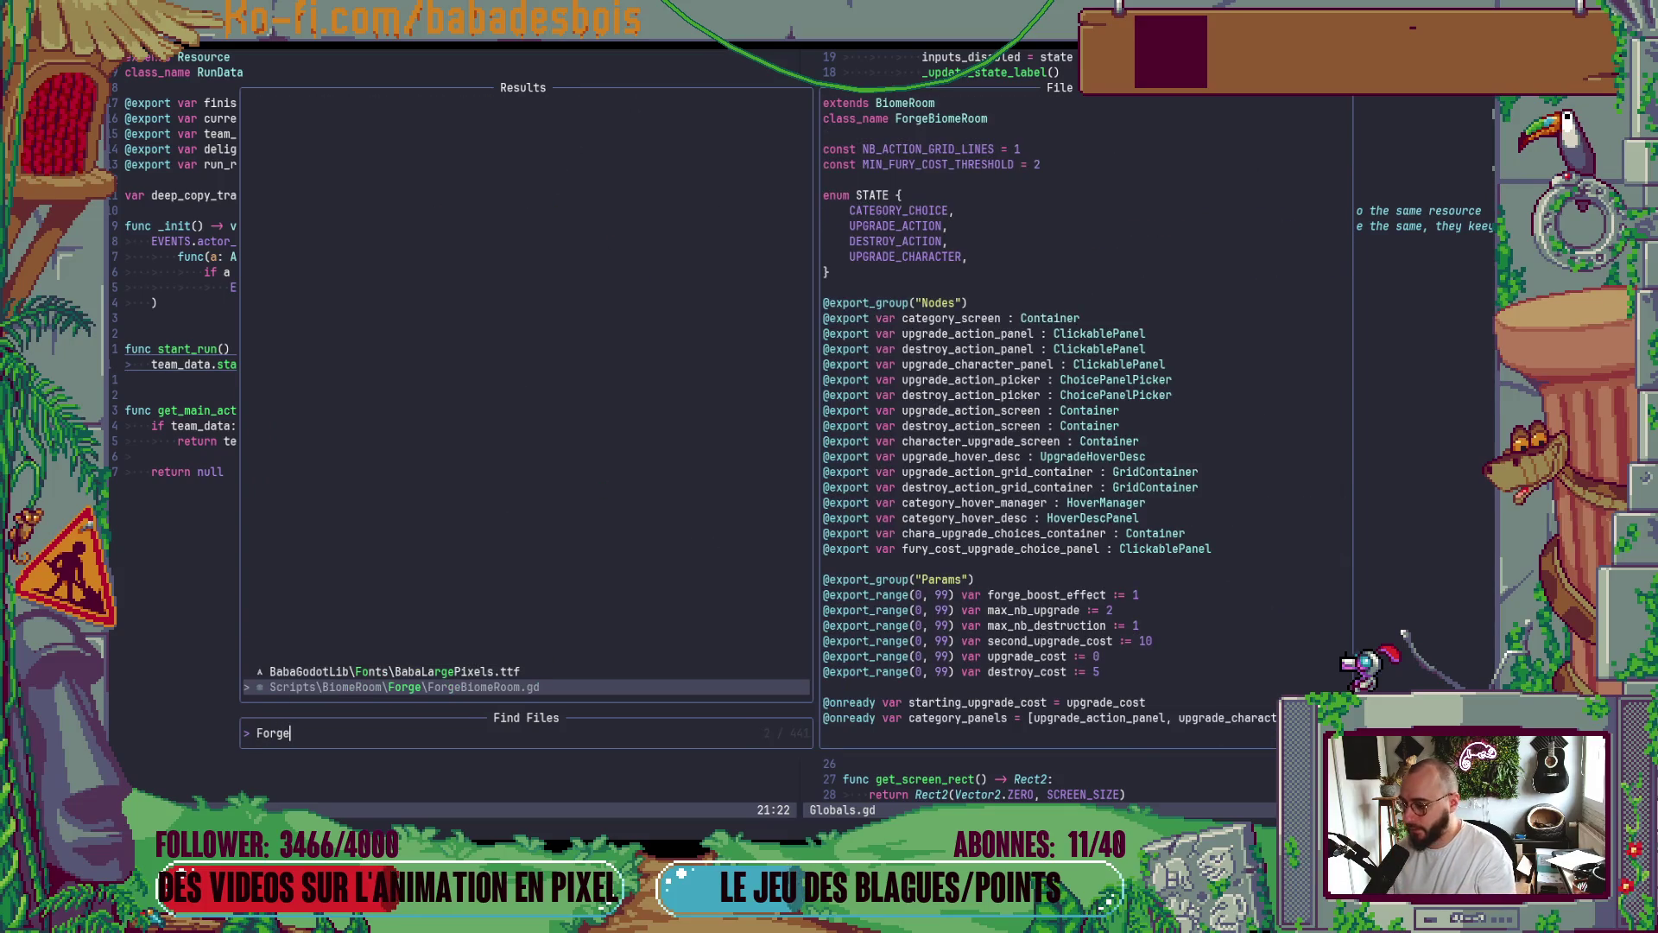
key(Return)
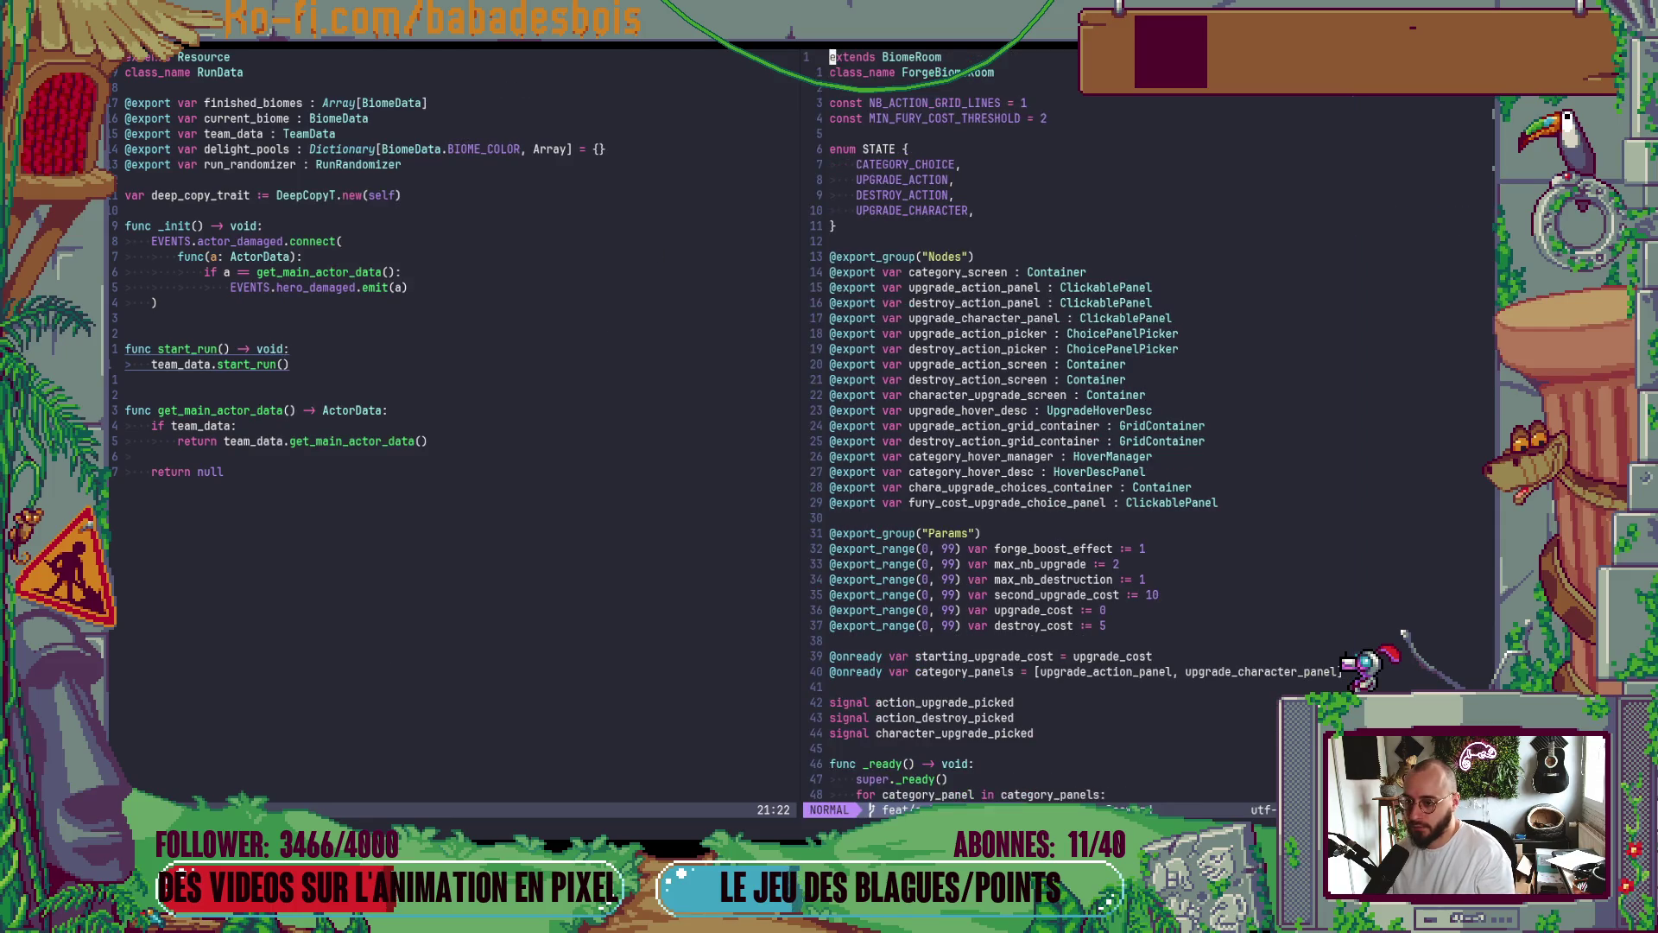
Step: Page down to _feed_sub_screens and the set_nb_columns code, then return to Godot's ChoicePanelPicker
key(ctrl+d)
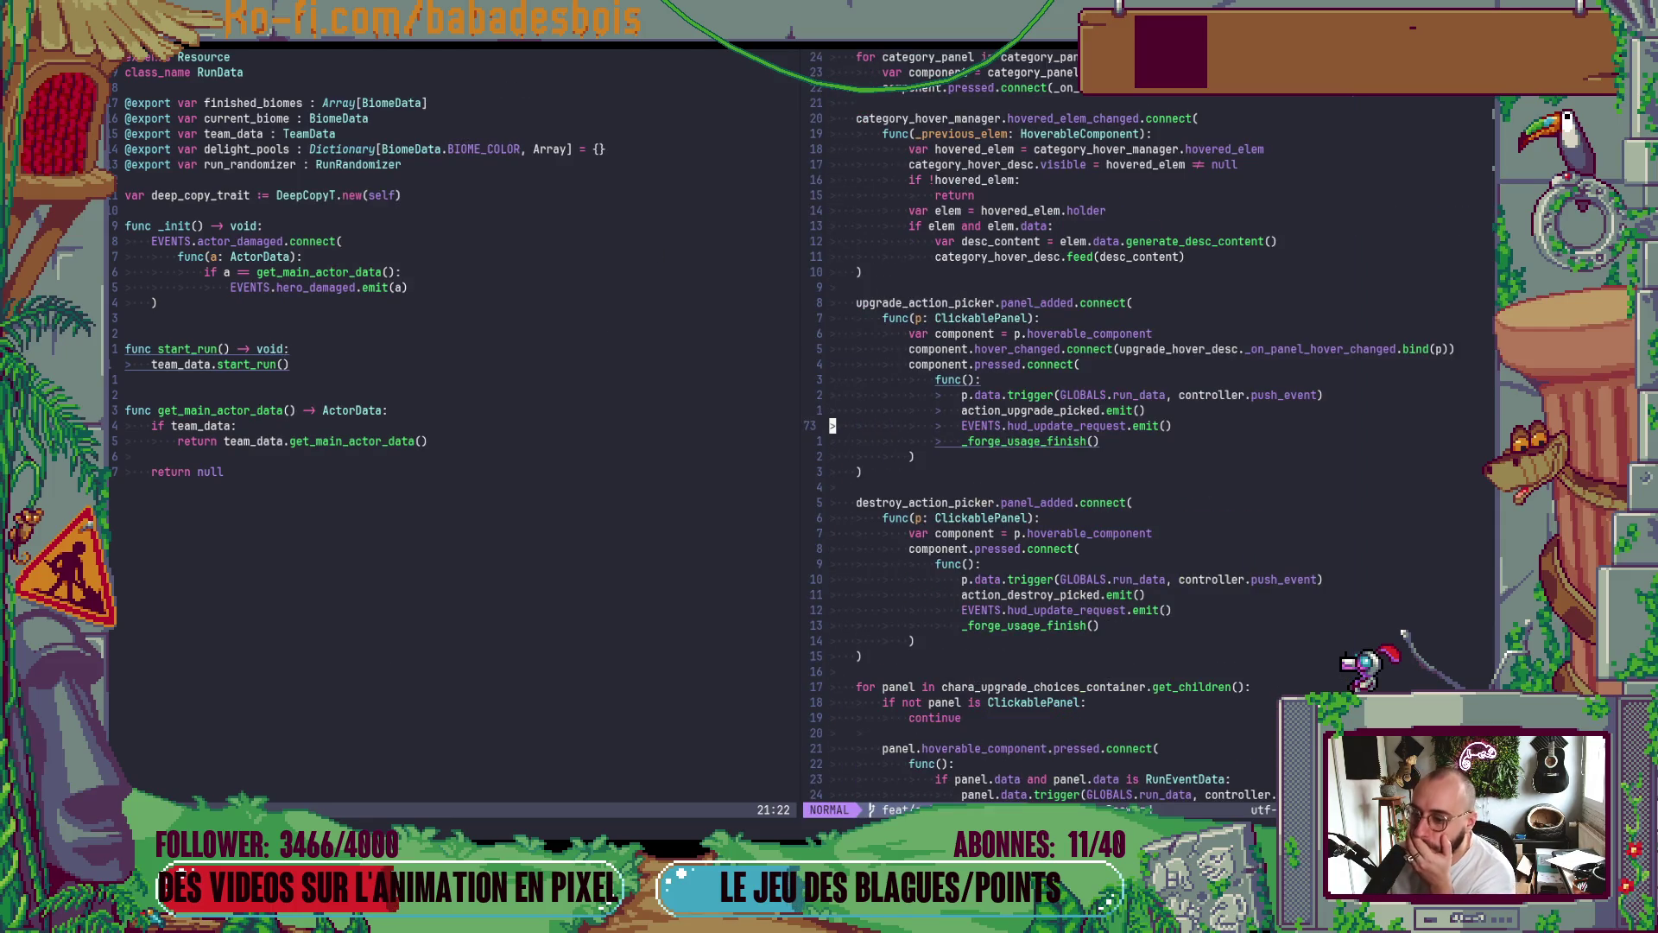
key(ctrl+d)
key(ctrl+d)
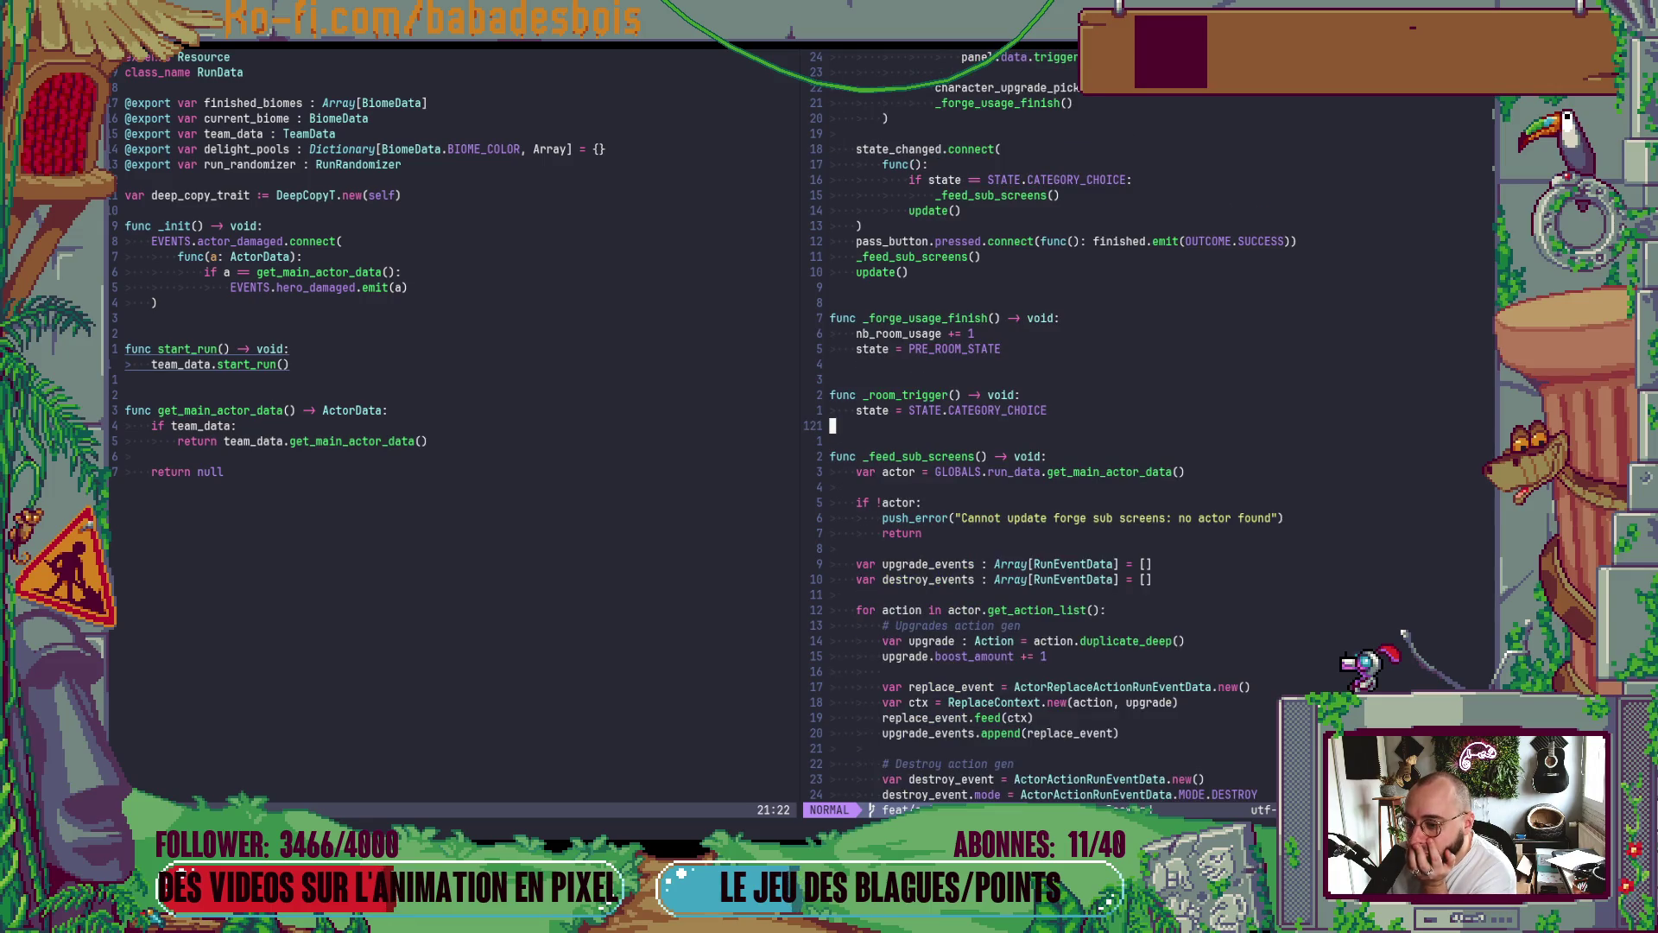
key(ctrl+d)
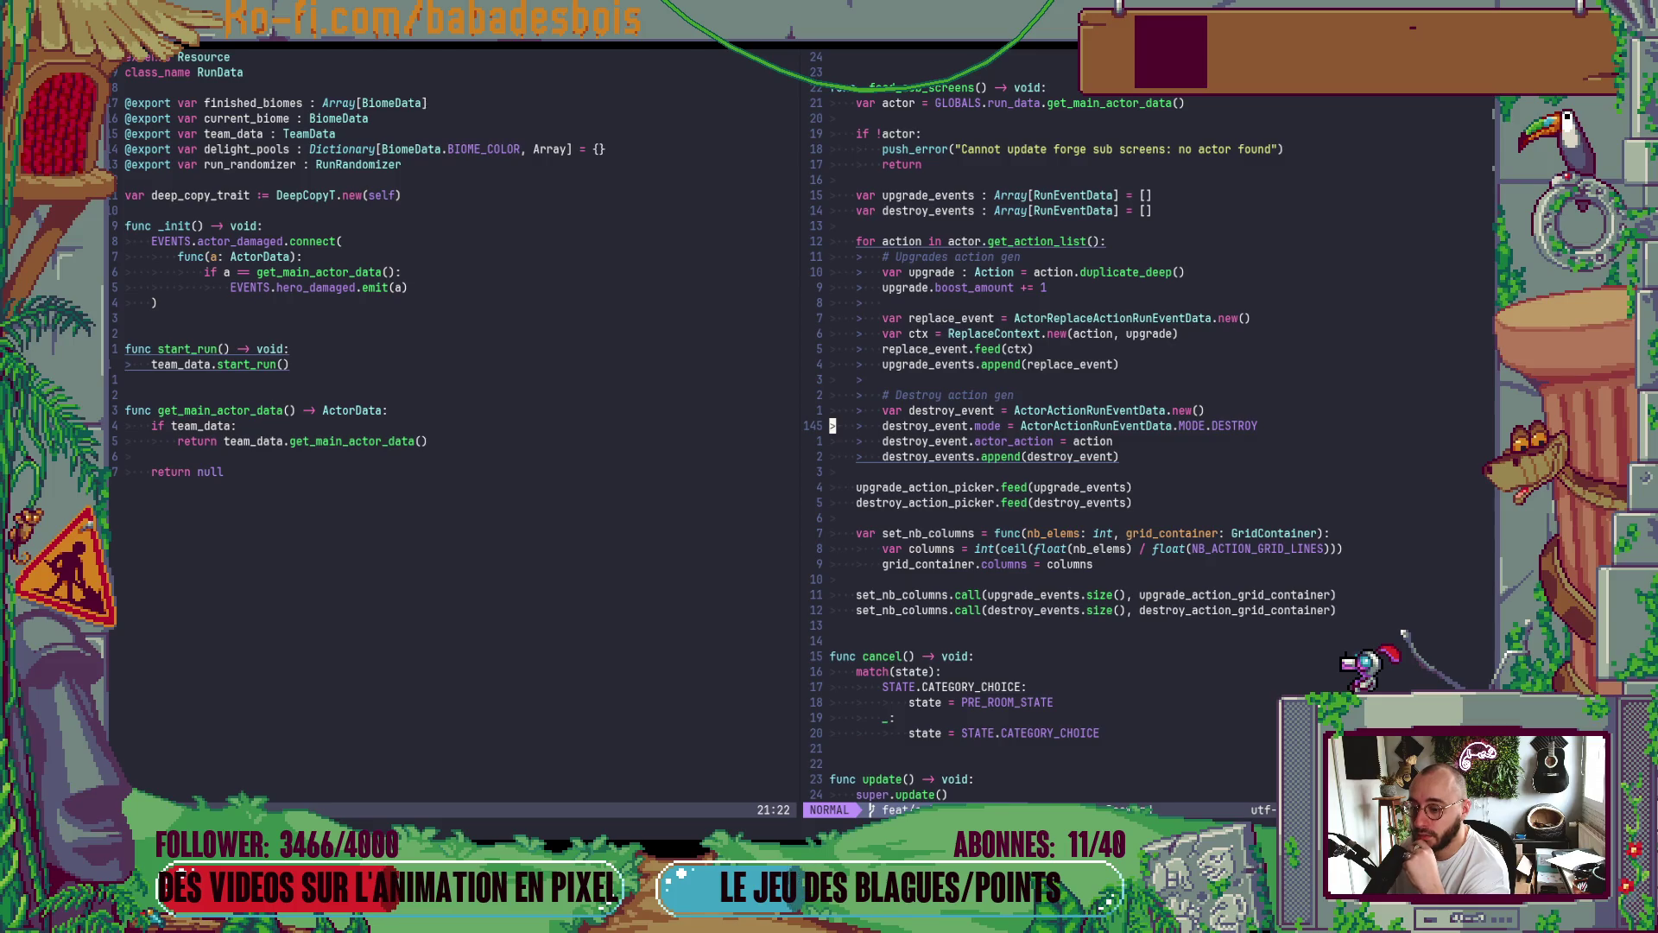
key(alt+Tab)
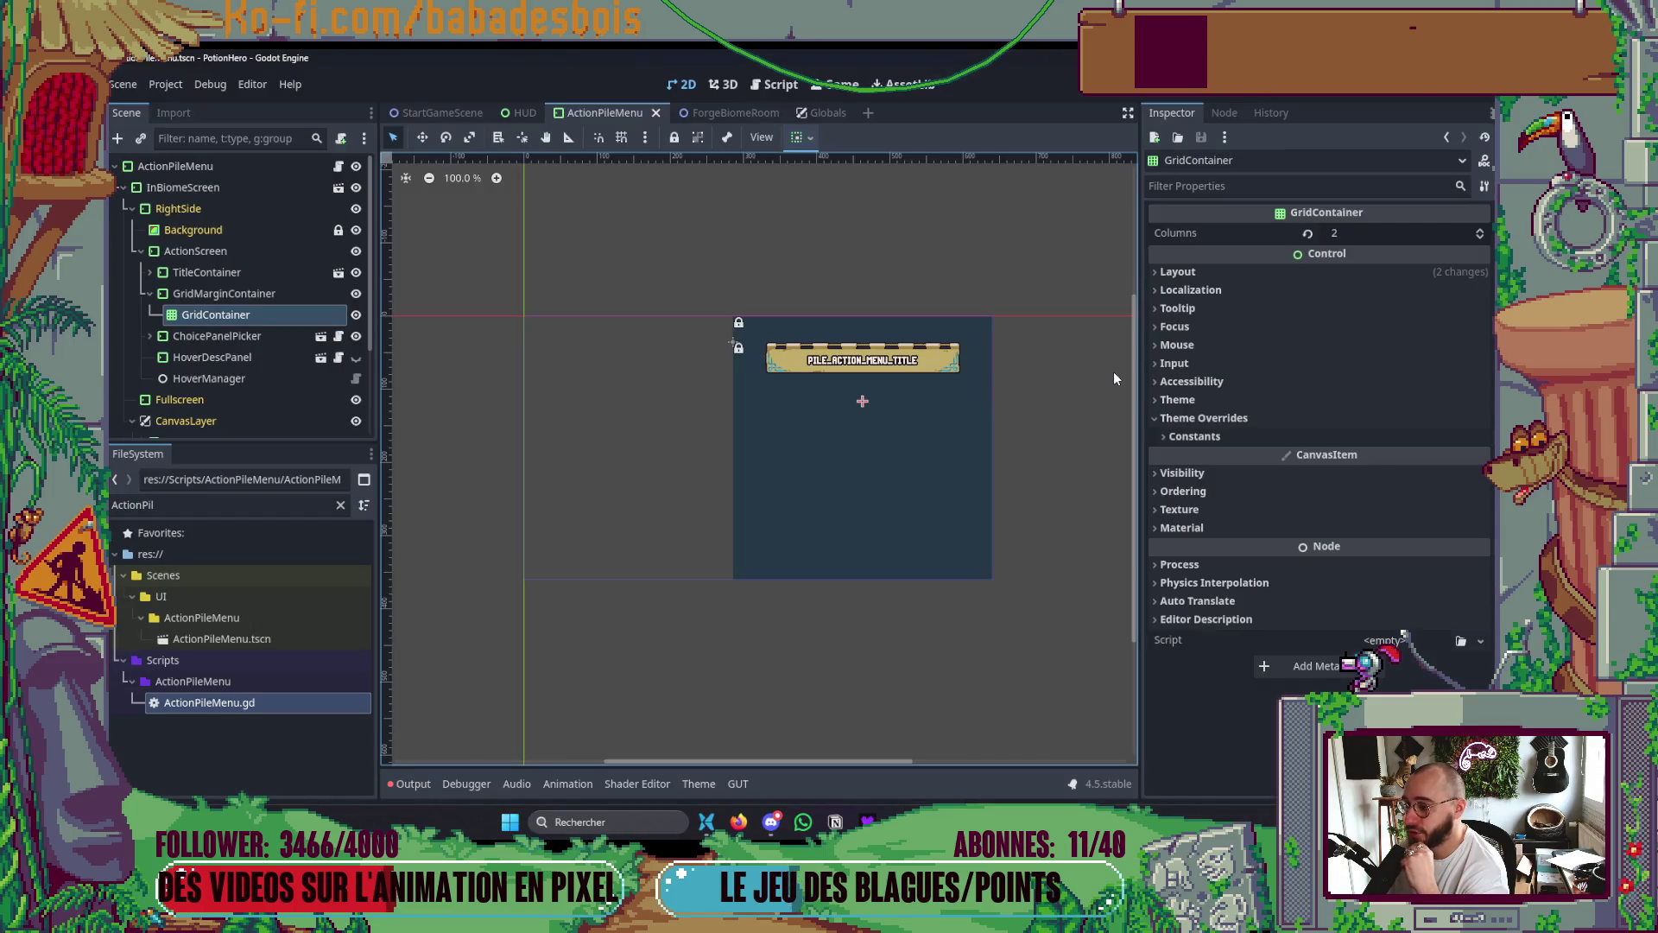
click(256, 338)
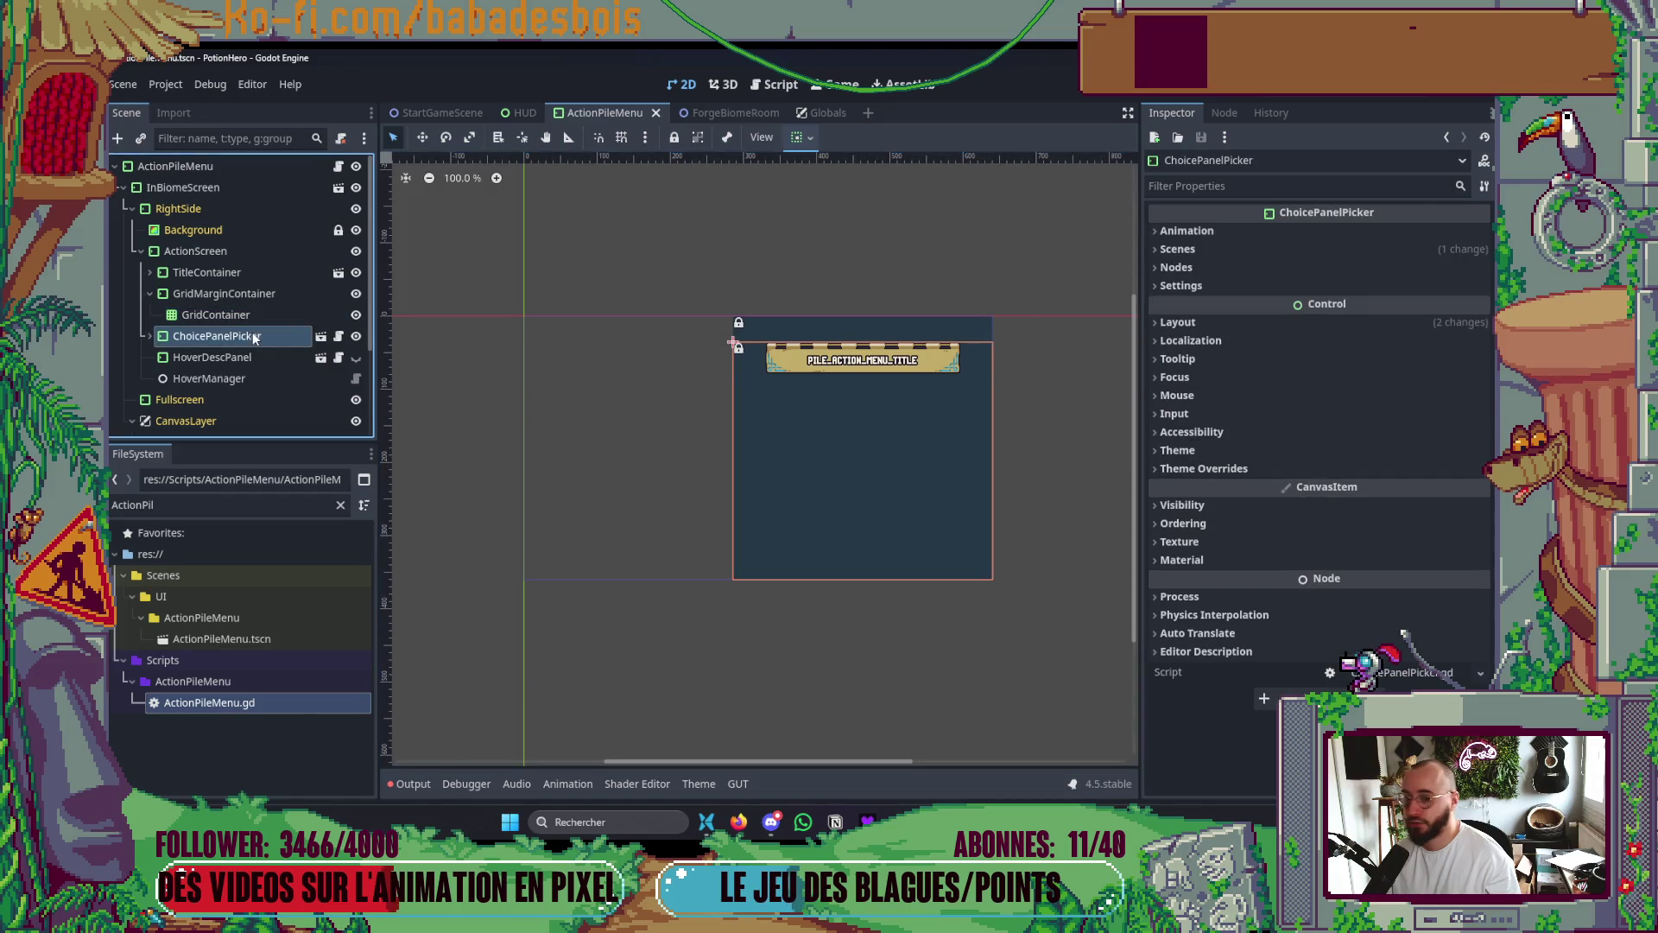
Step: Set ChoicePanelPicker's Choices Container node reference to GridContainer
click(1298, 249)
click(1298, 248)
click(1270, 228)
click(1269, 228)
click(1248, 268)
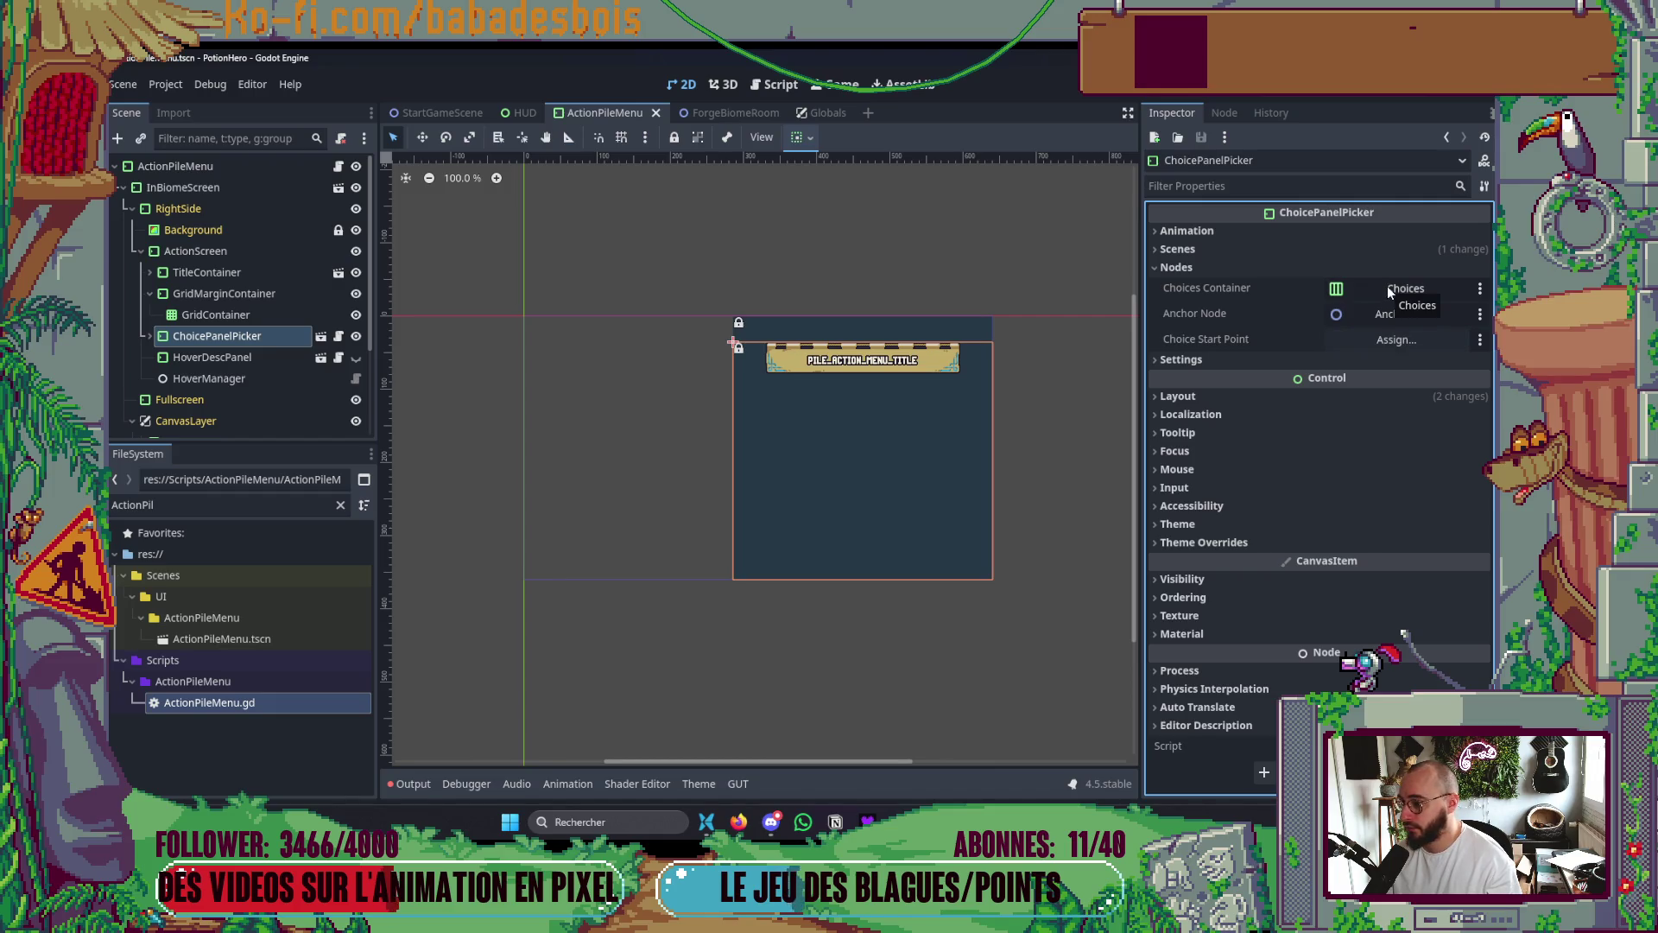
click(1416, 285)
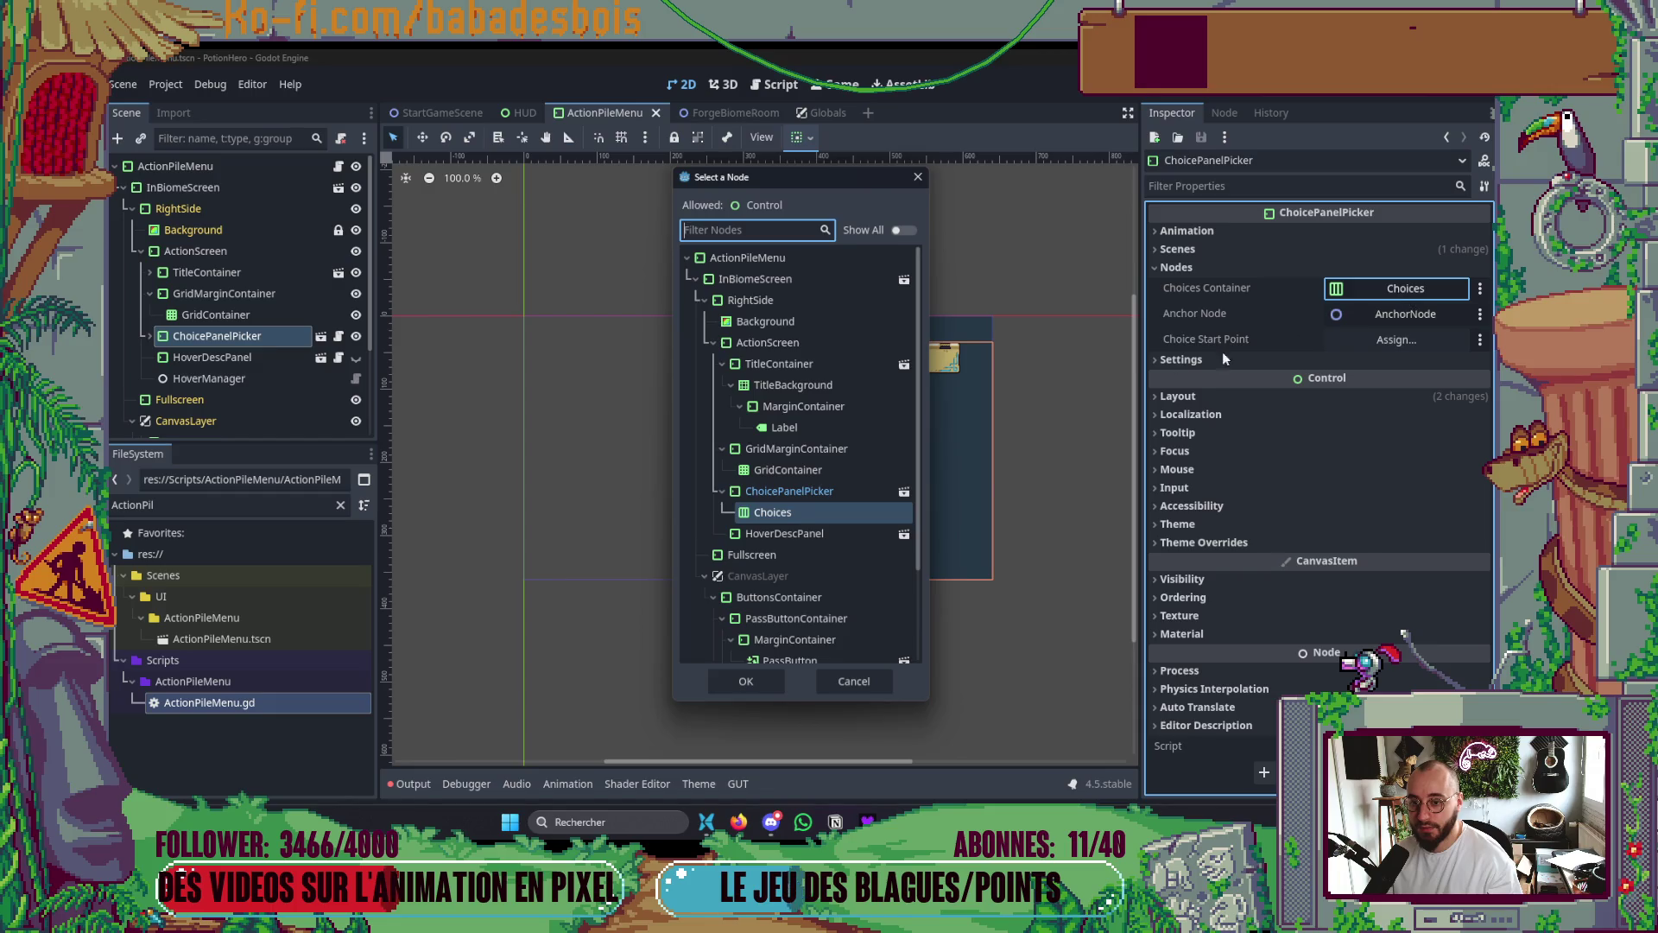
double_click(805, 470)
Step: Test-run the game, open the Pile d'actions grid, then close the game
key(F5)
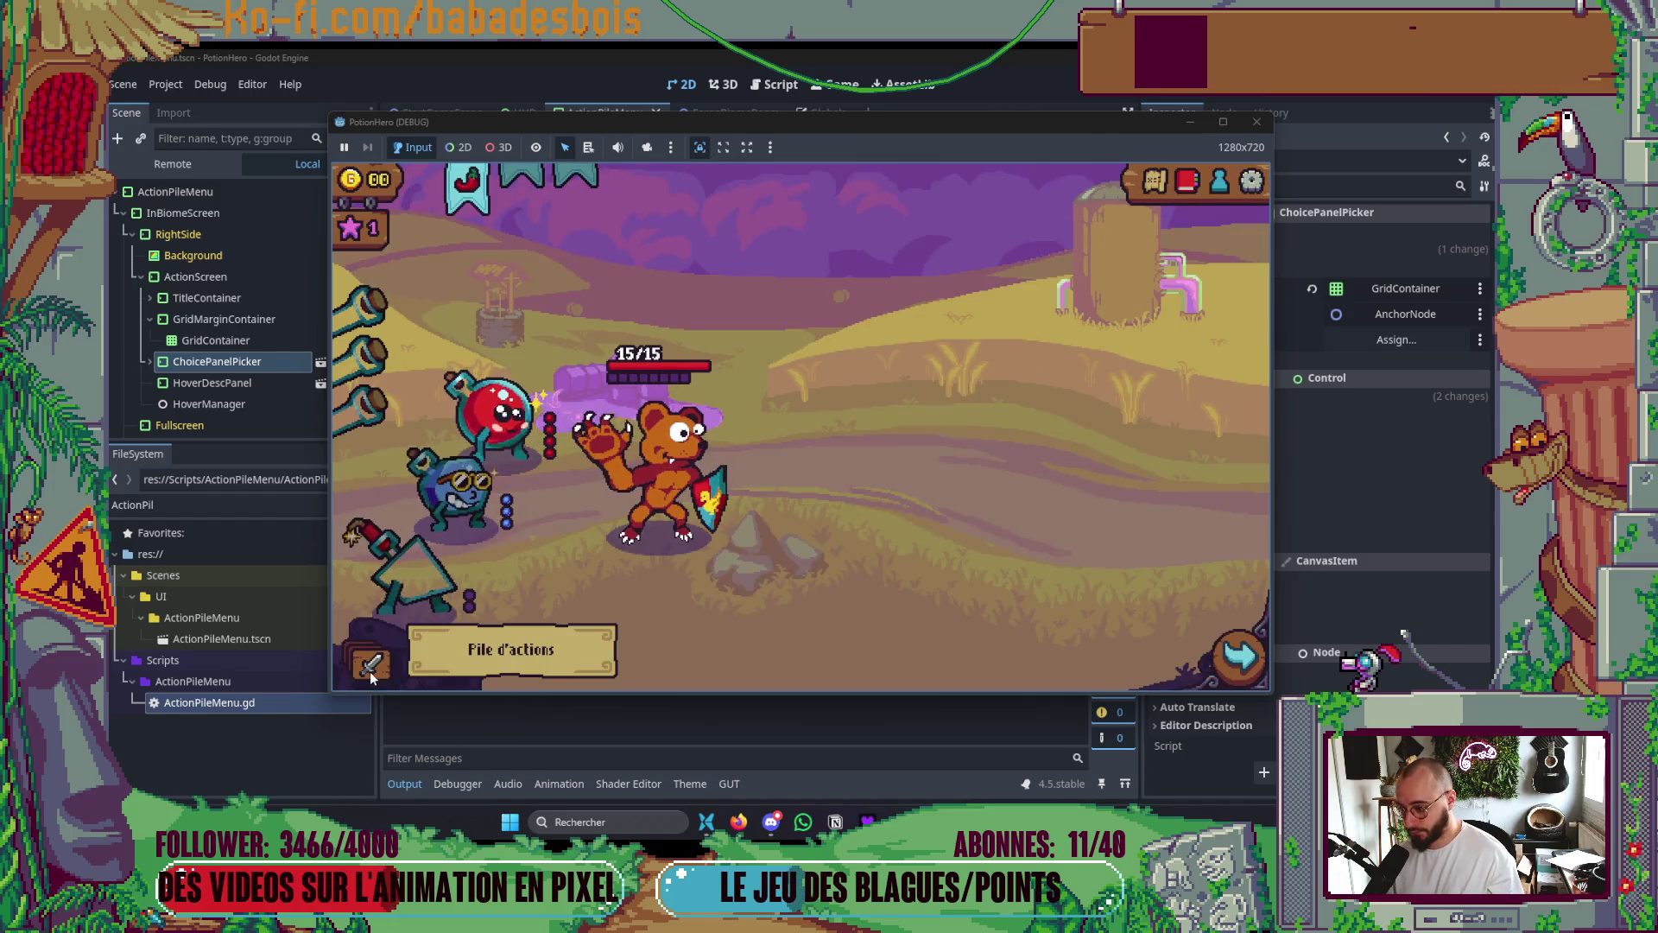
click(370, 667)
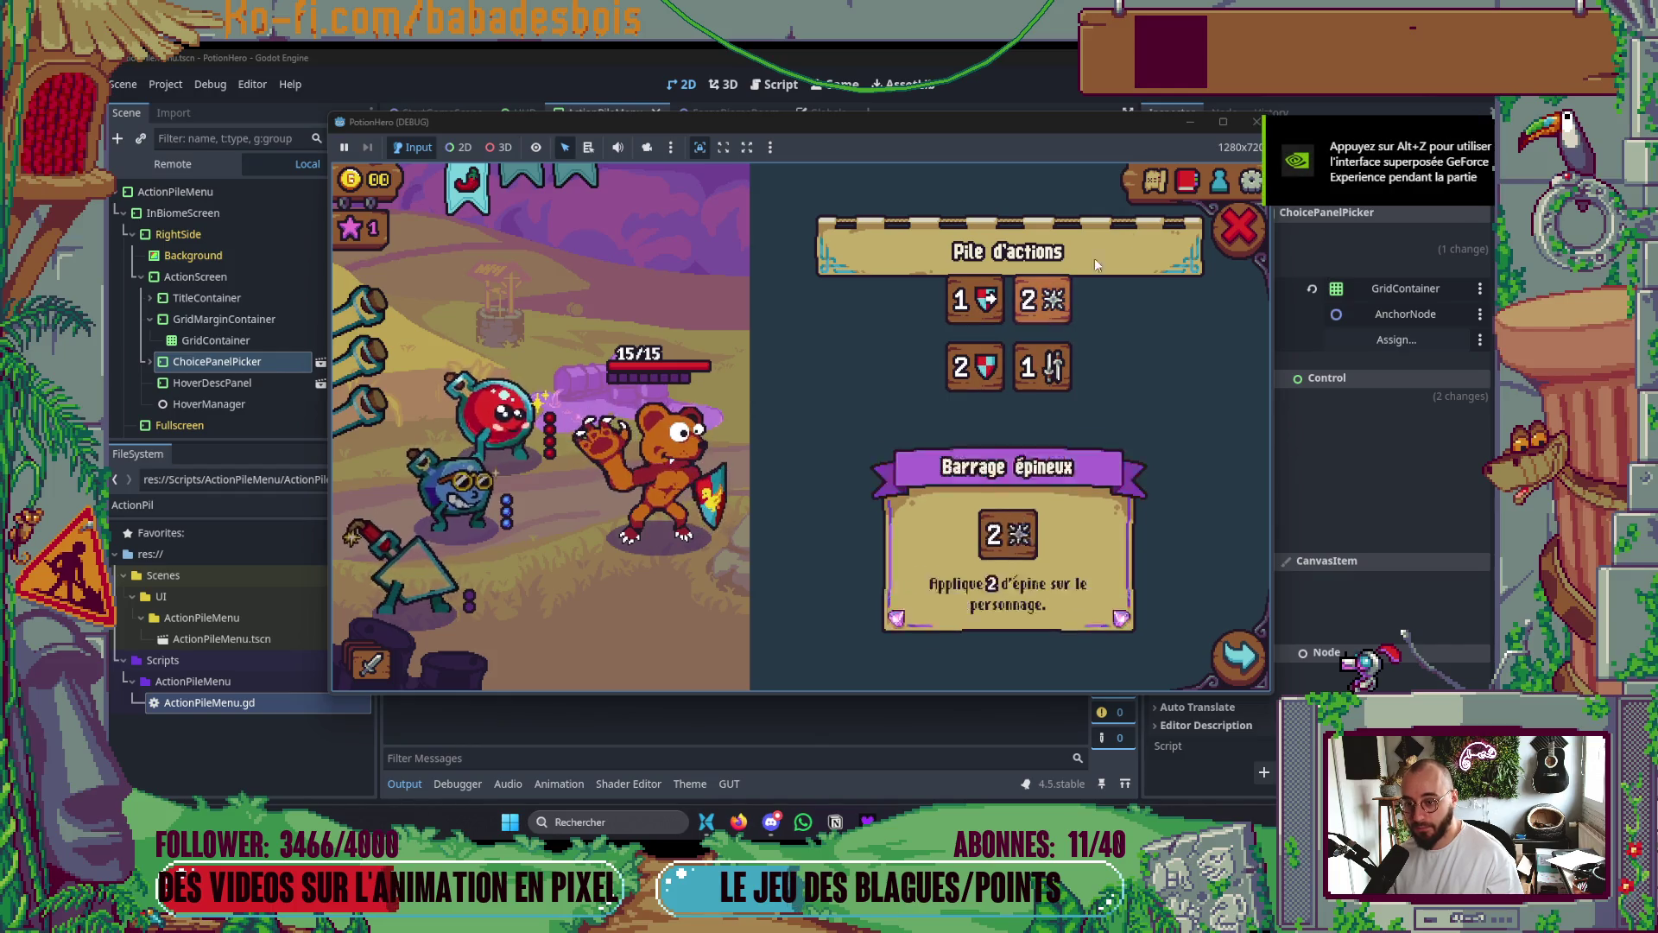
click(1256, 121)
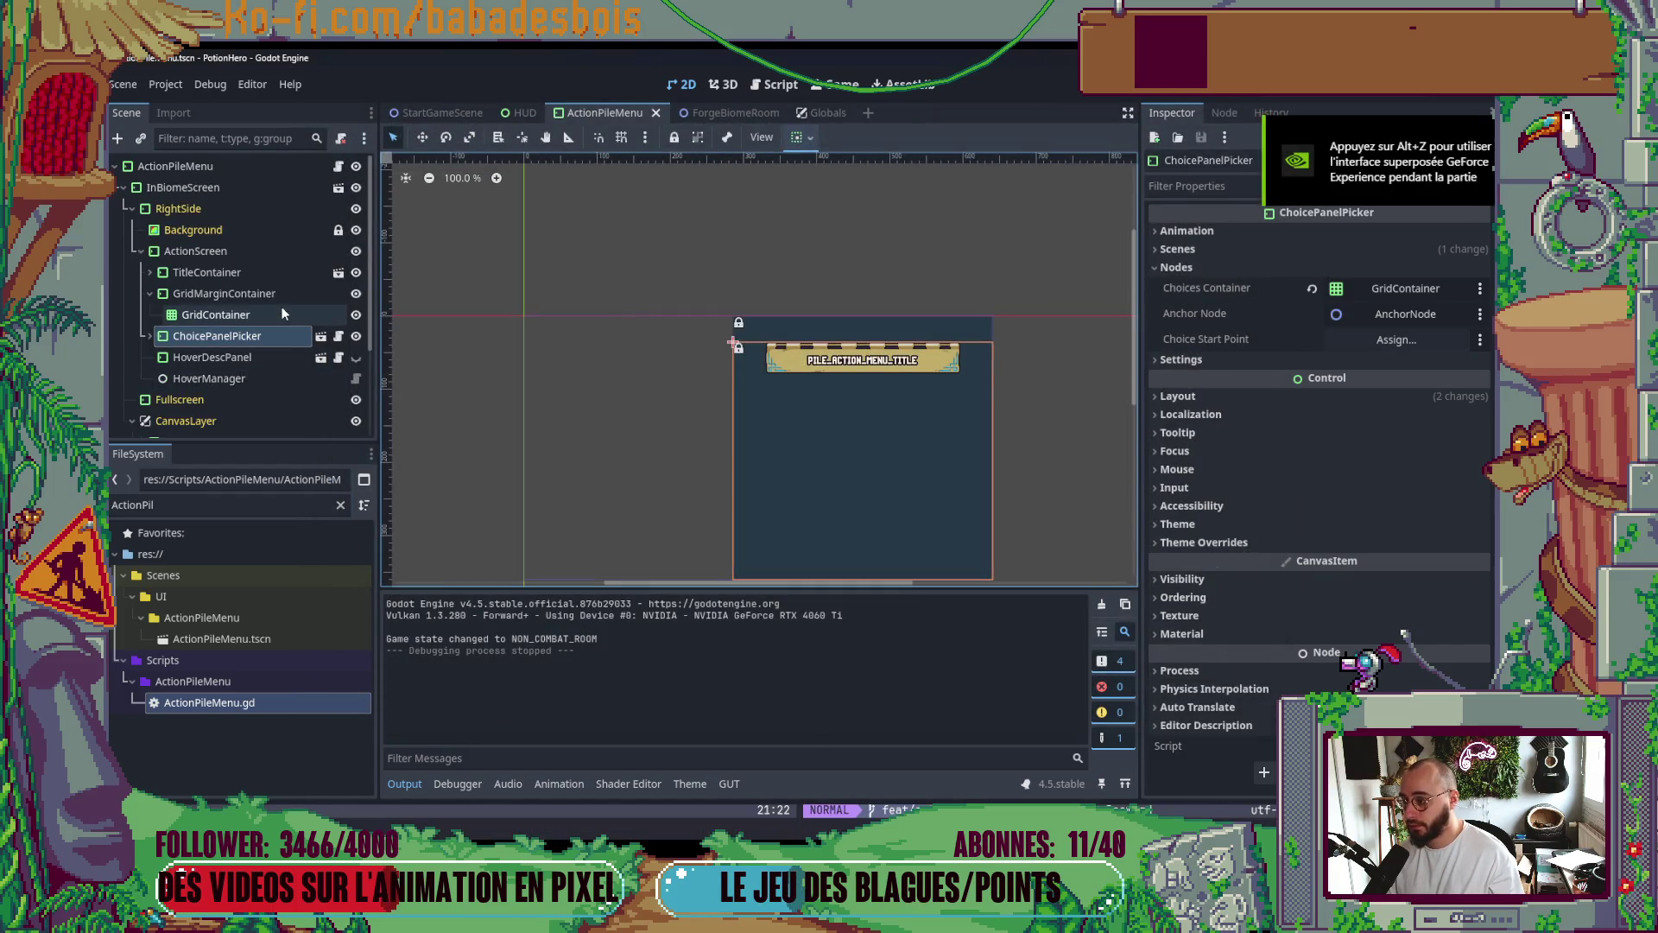
Step: Set the GridContainer's Columns to 6 and launch a test run
click(216, 314)
click(1382, 233)
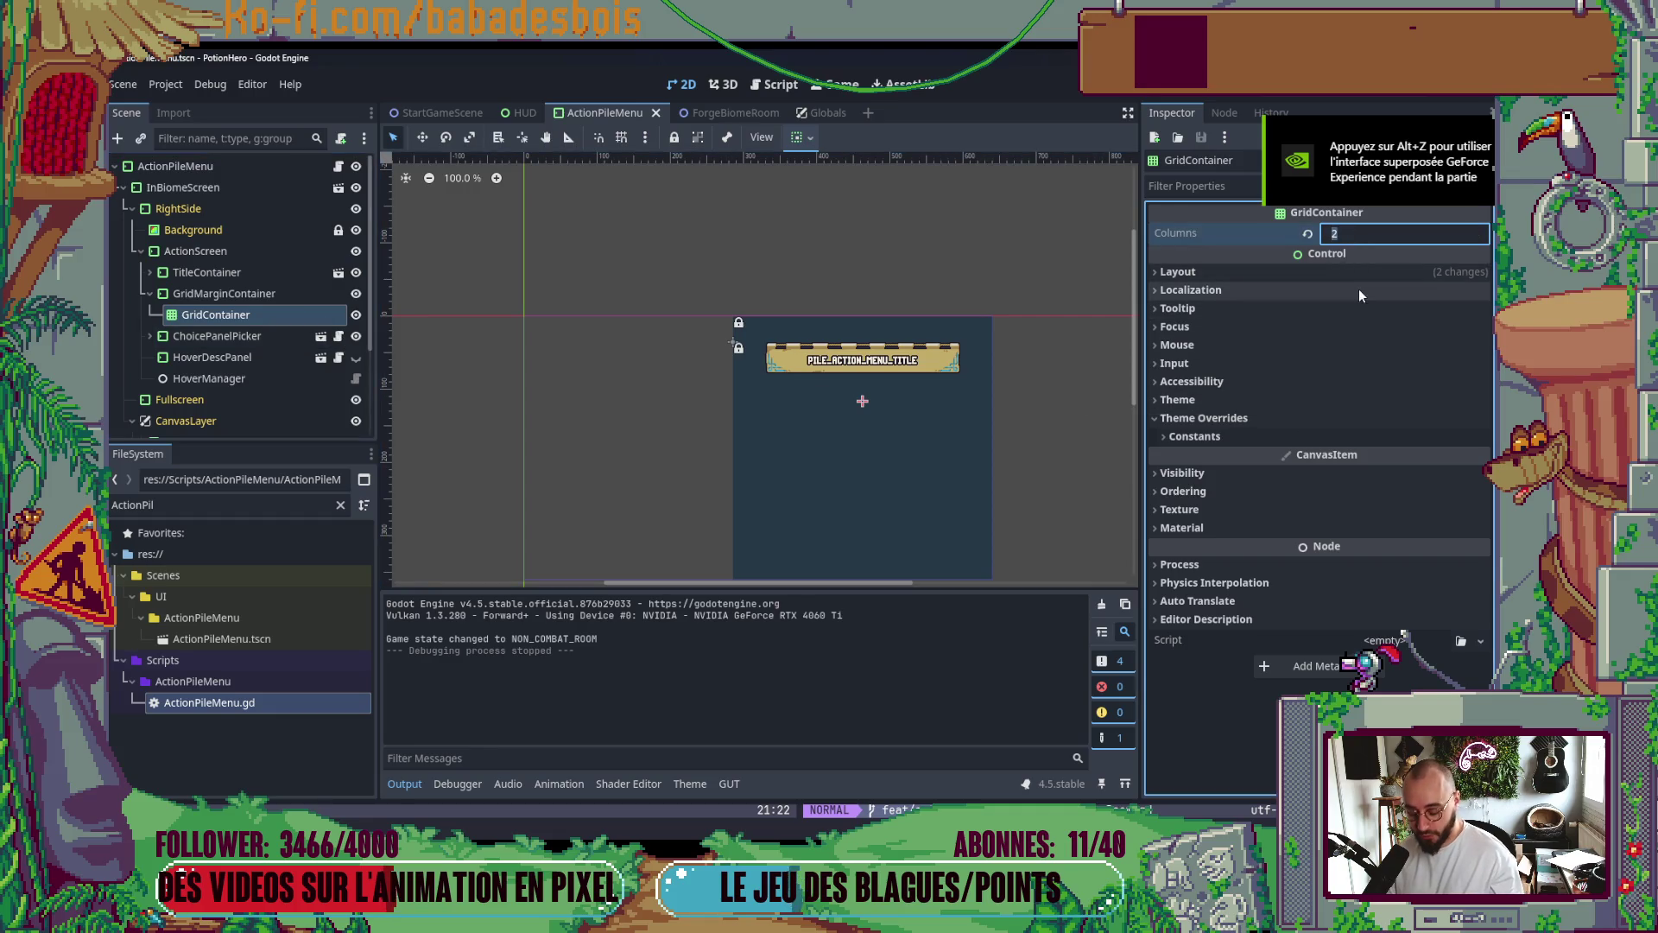
text(6)
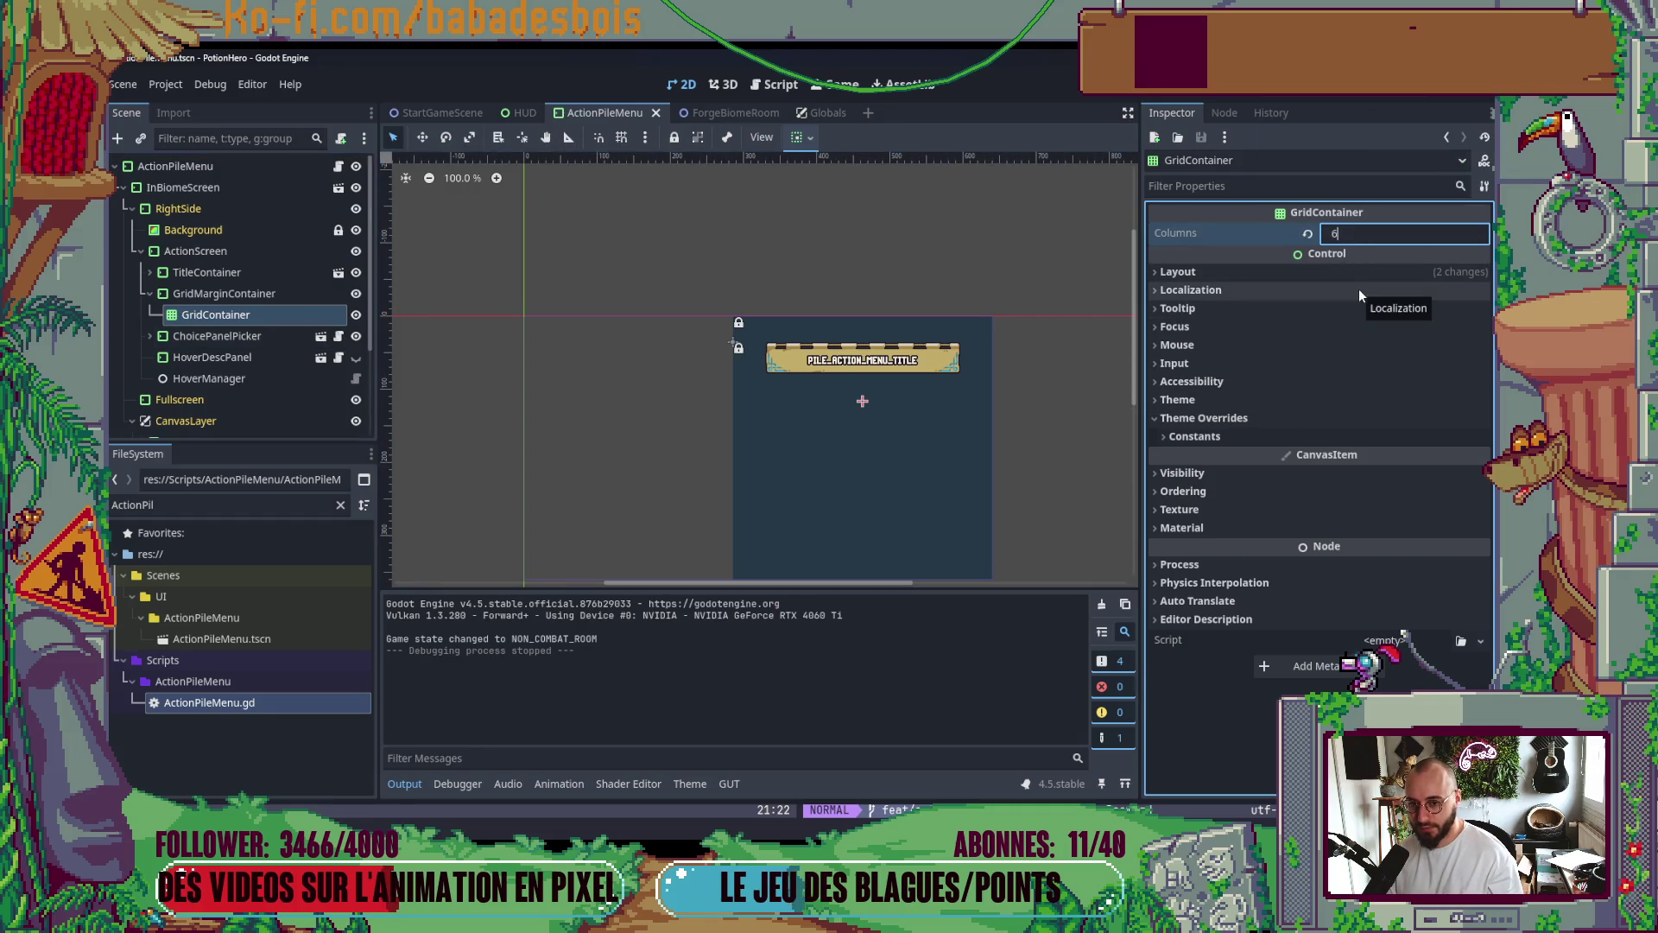
key(F6)
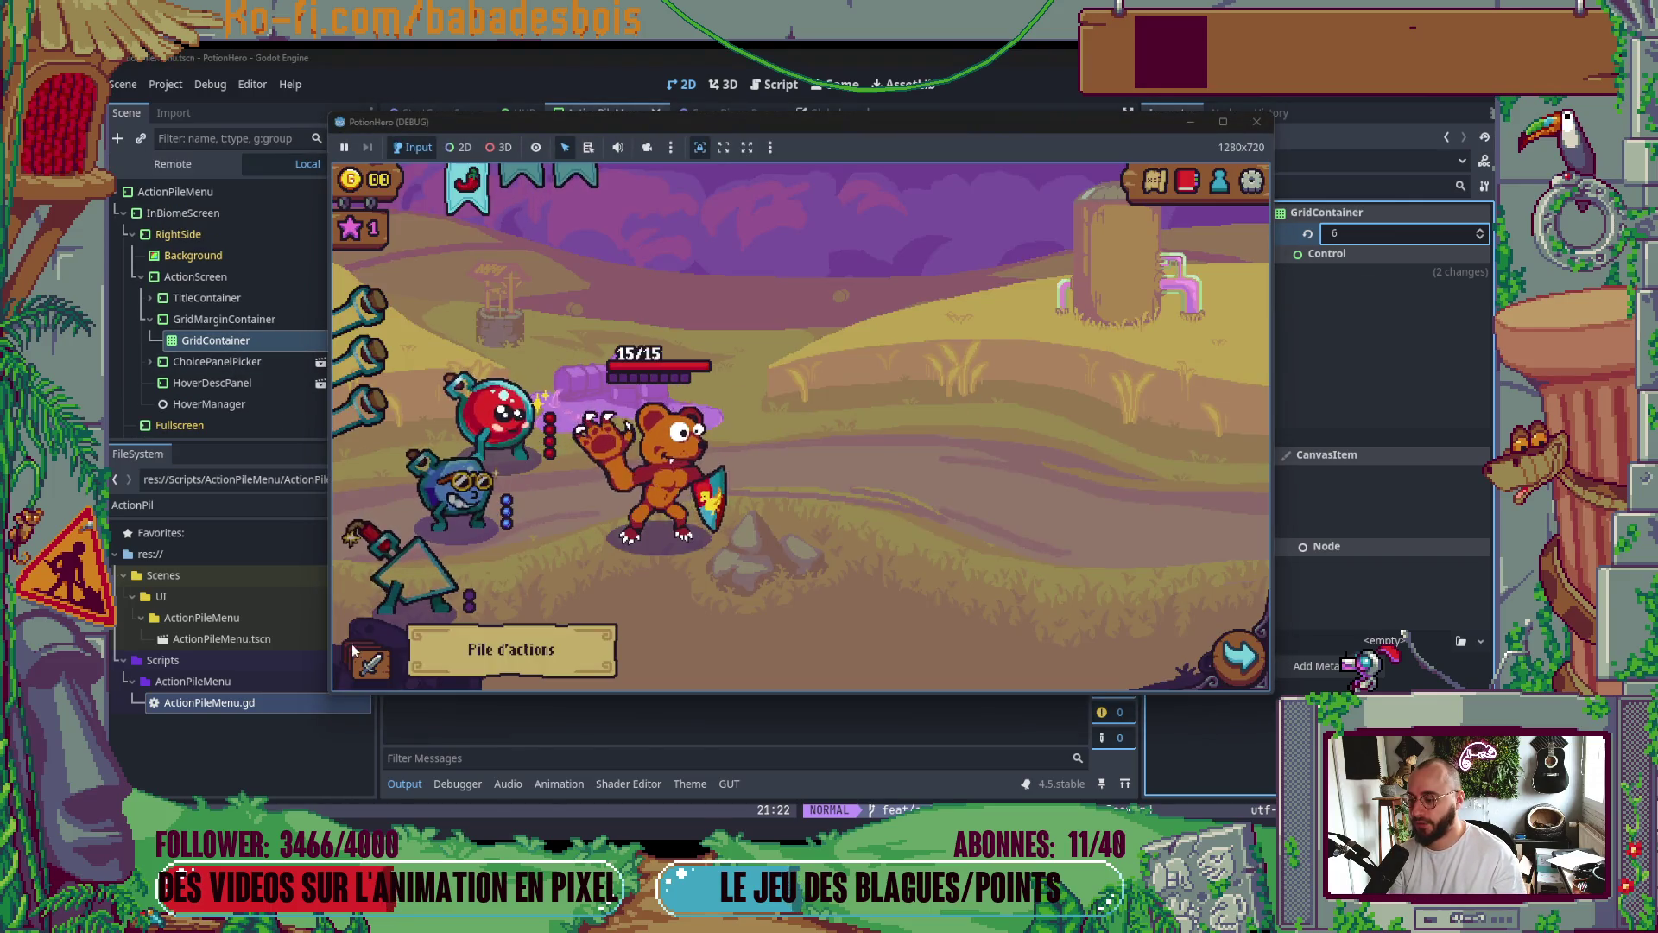
Step: Open the Pile d'actions panel twice to view card hover descriptions, then close the game
click(462, 635)
mouse_move(951, 346)
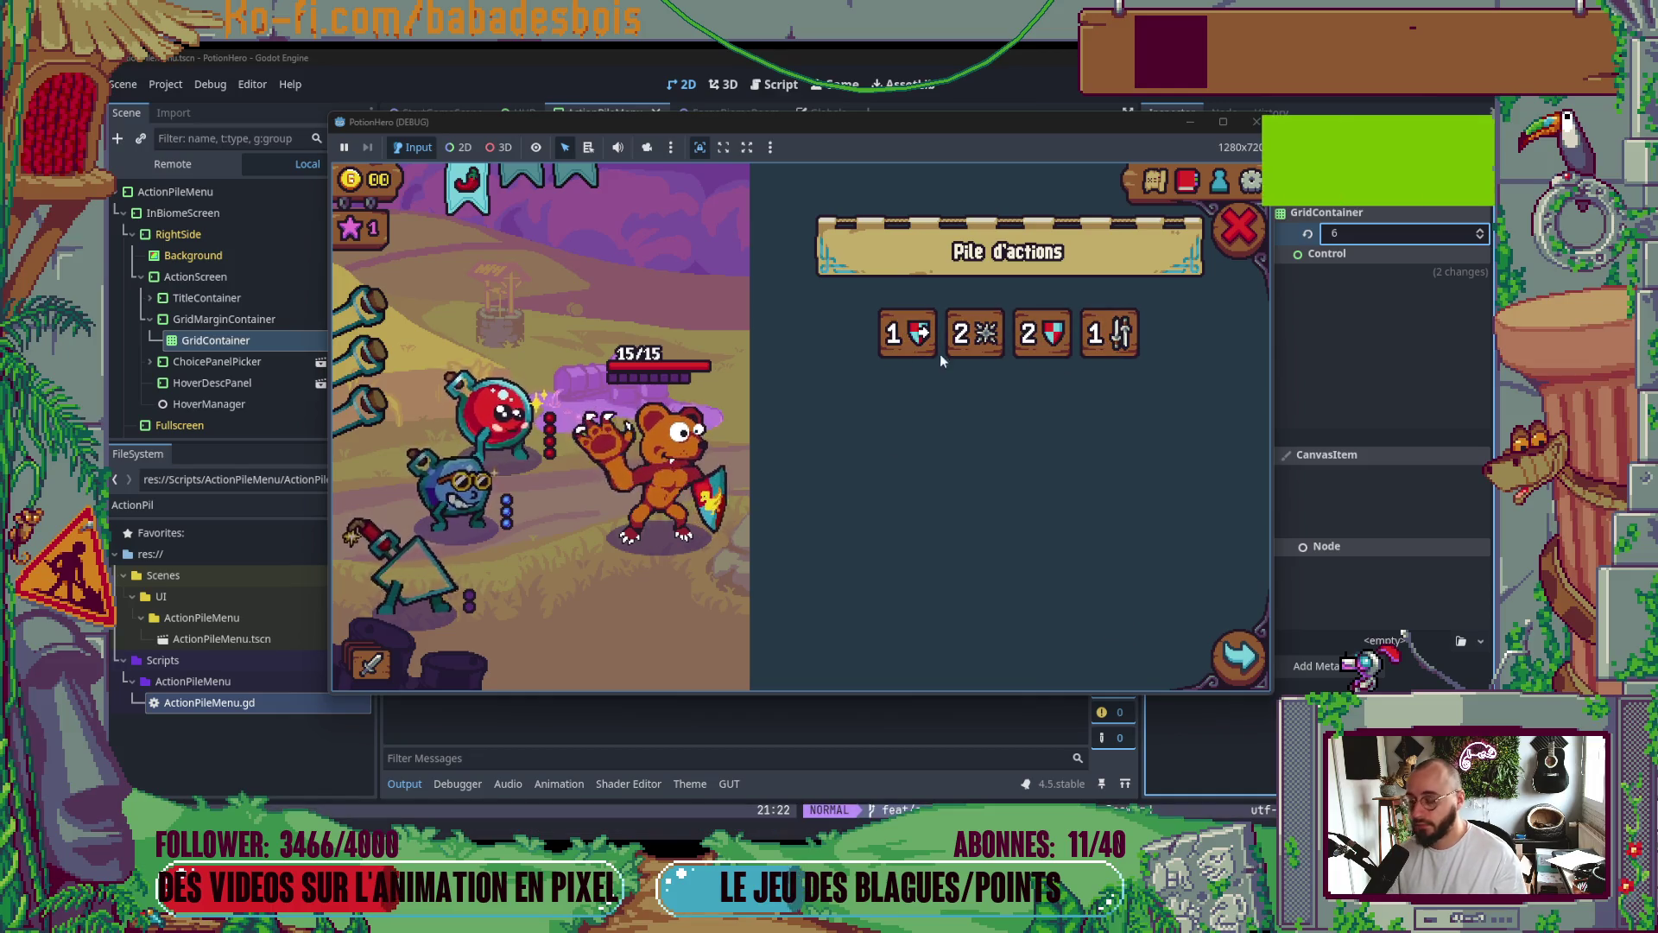
click(1256, 226)
click(462, 634)
mouse_move(941, 352)
click(1239, 229)
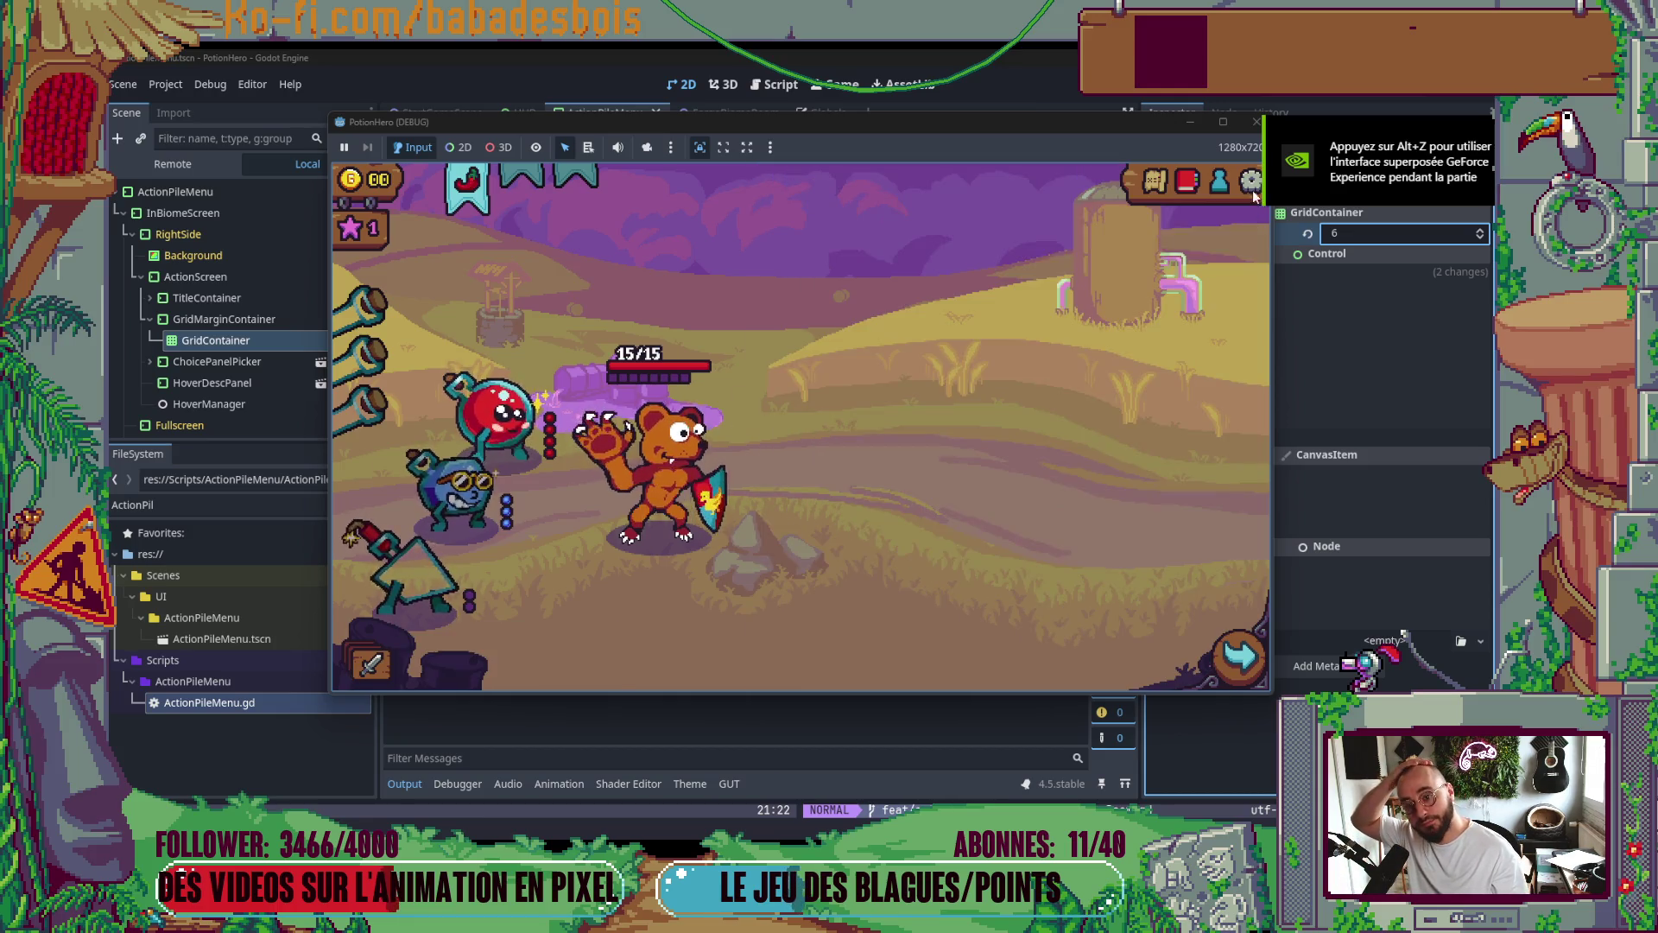
click(1257, 122)
key(alt+Tab)
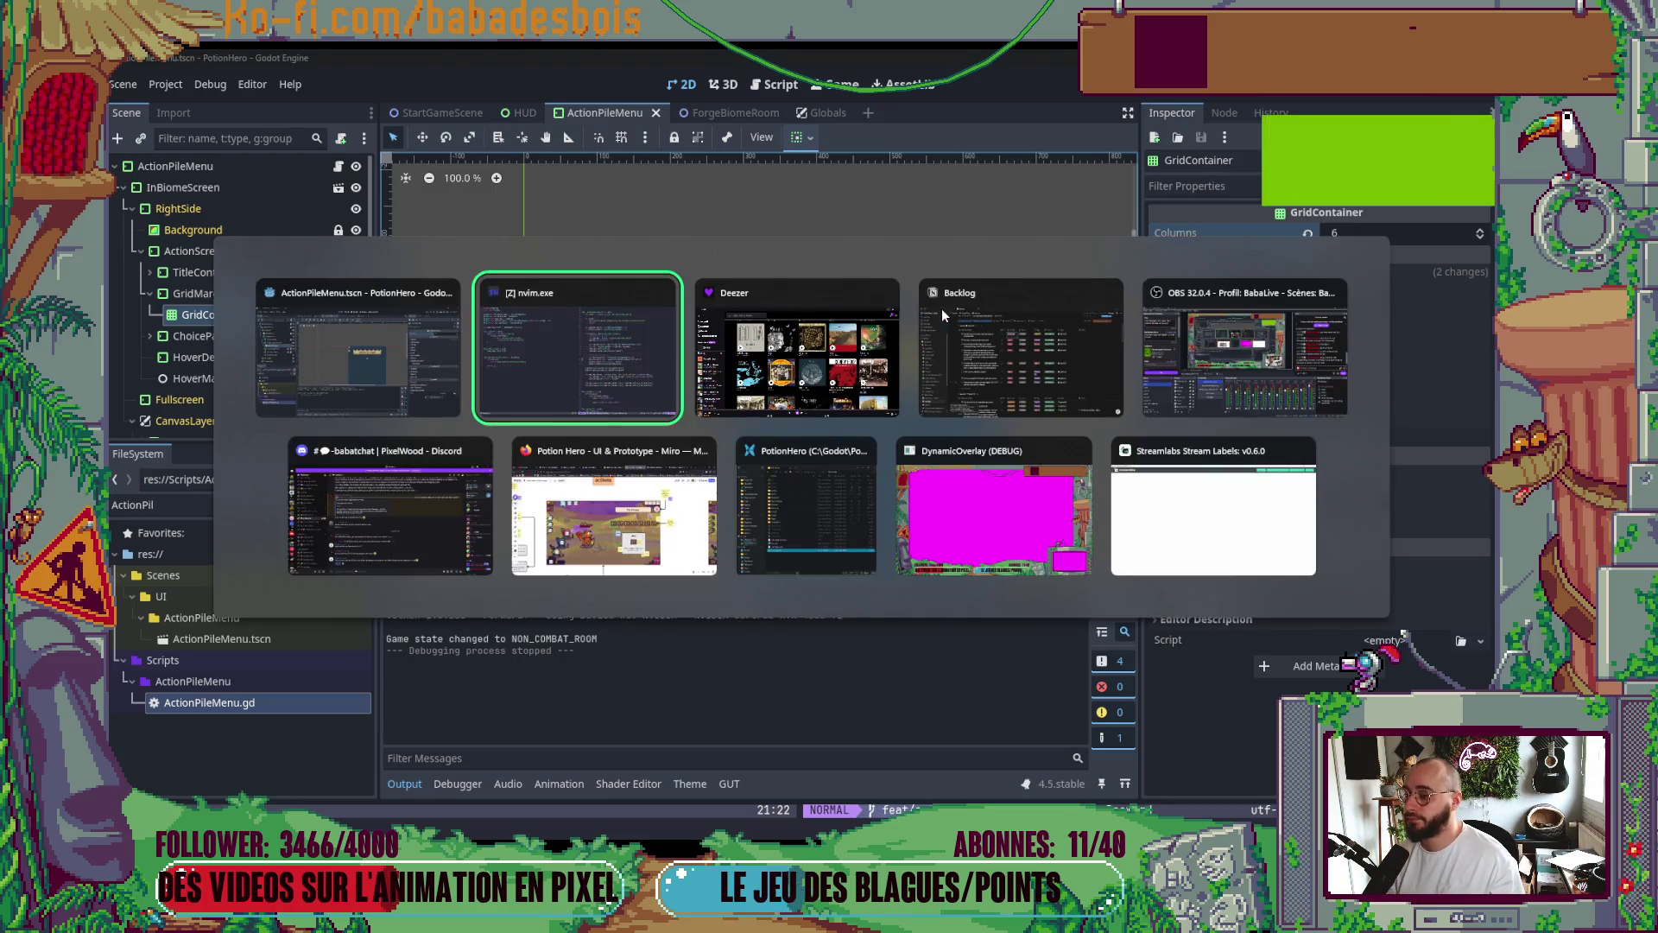
Step: Open the ForgeBiomeRoom script in Godot with the output log and script list collapsed
key(alt+Tab)
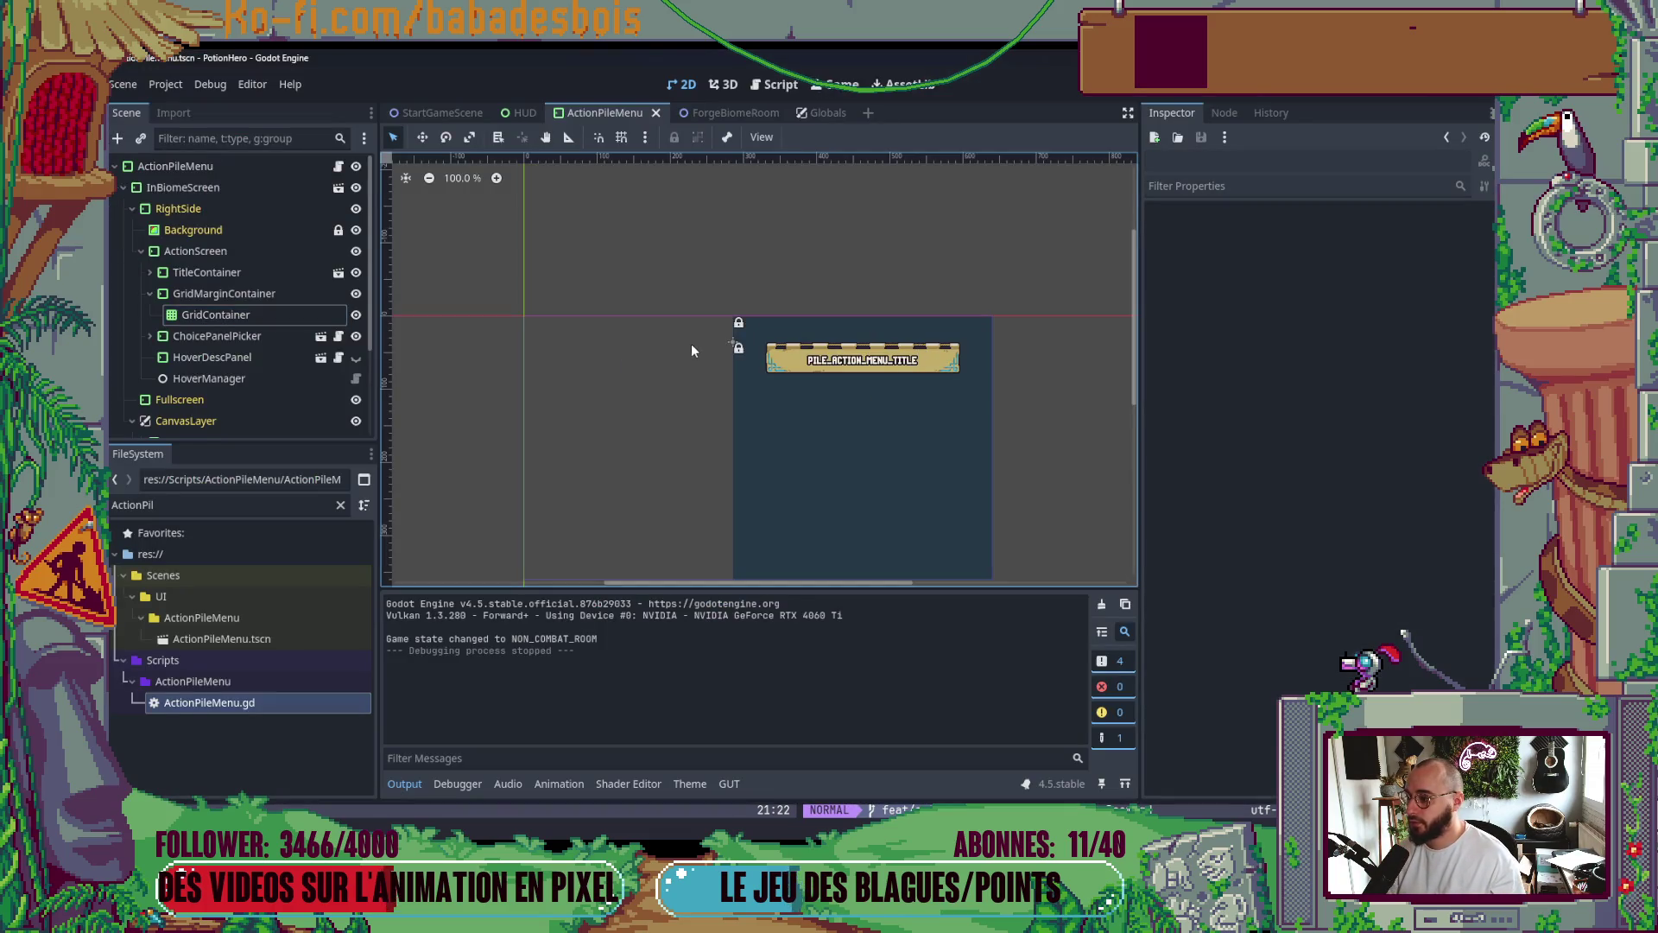
click(725, 109)
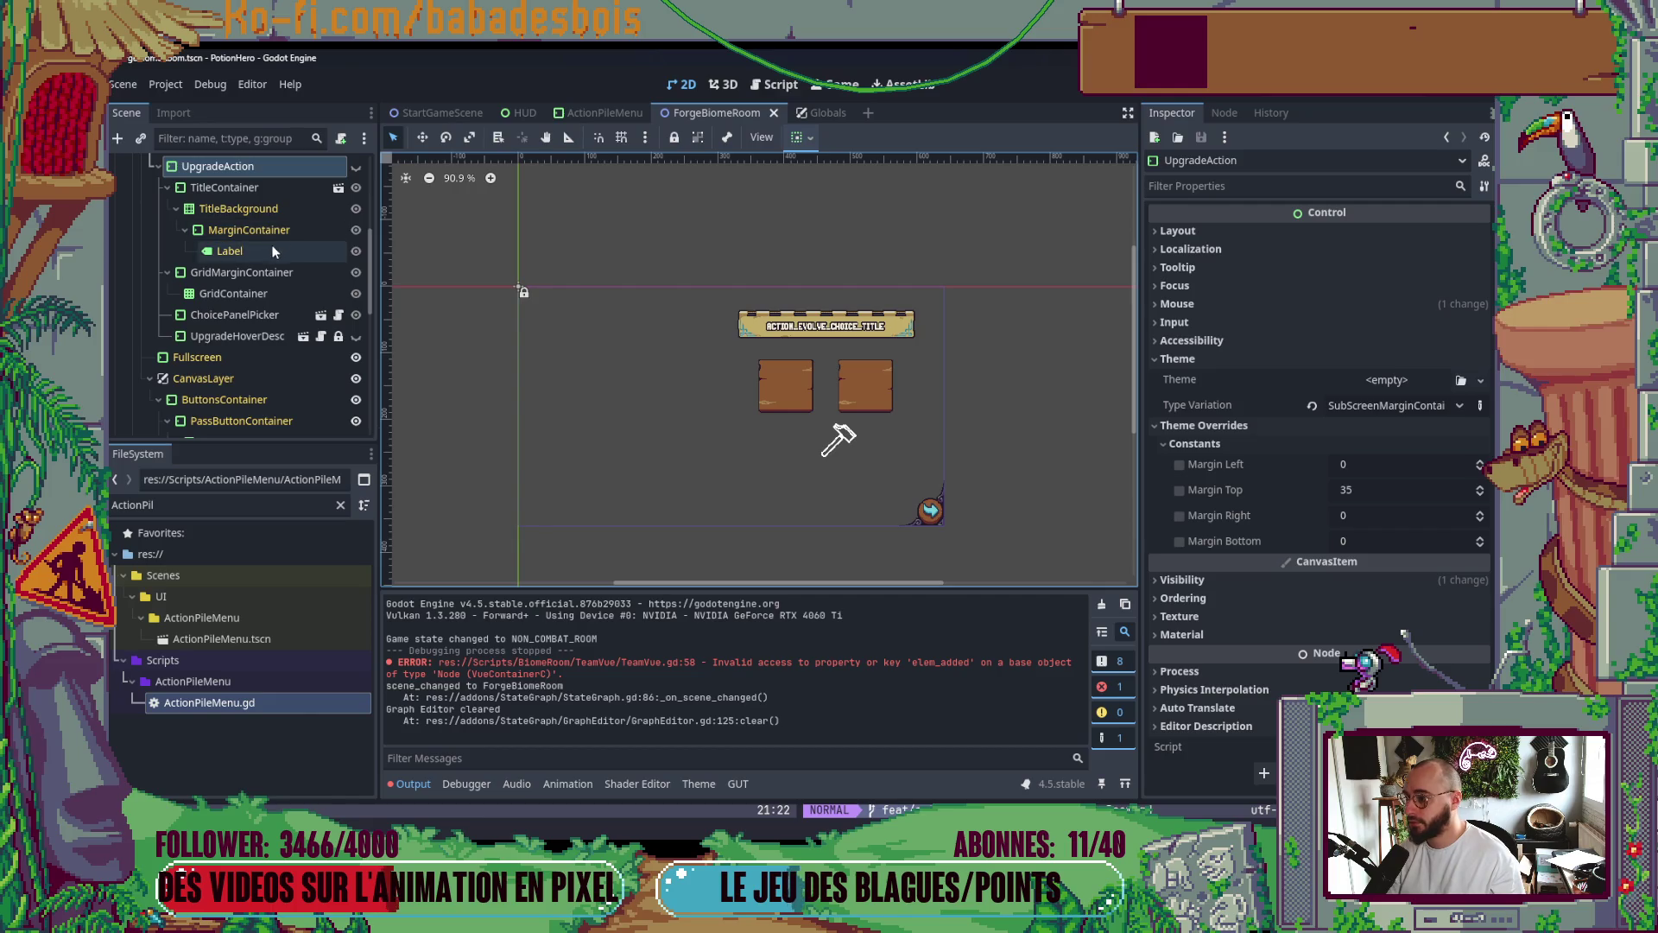
click(285, 293)
scroll(294, 201, up, 5)
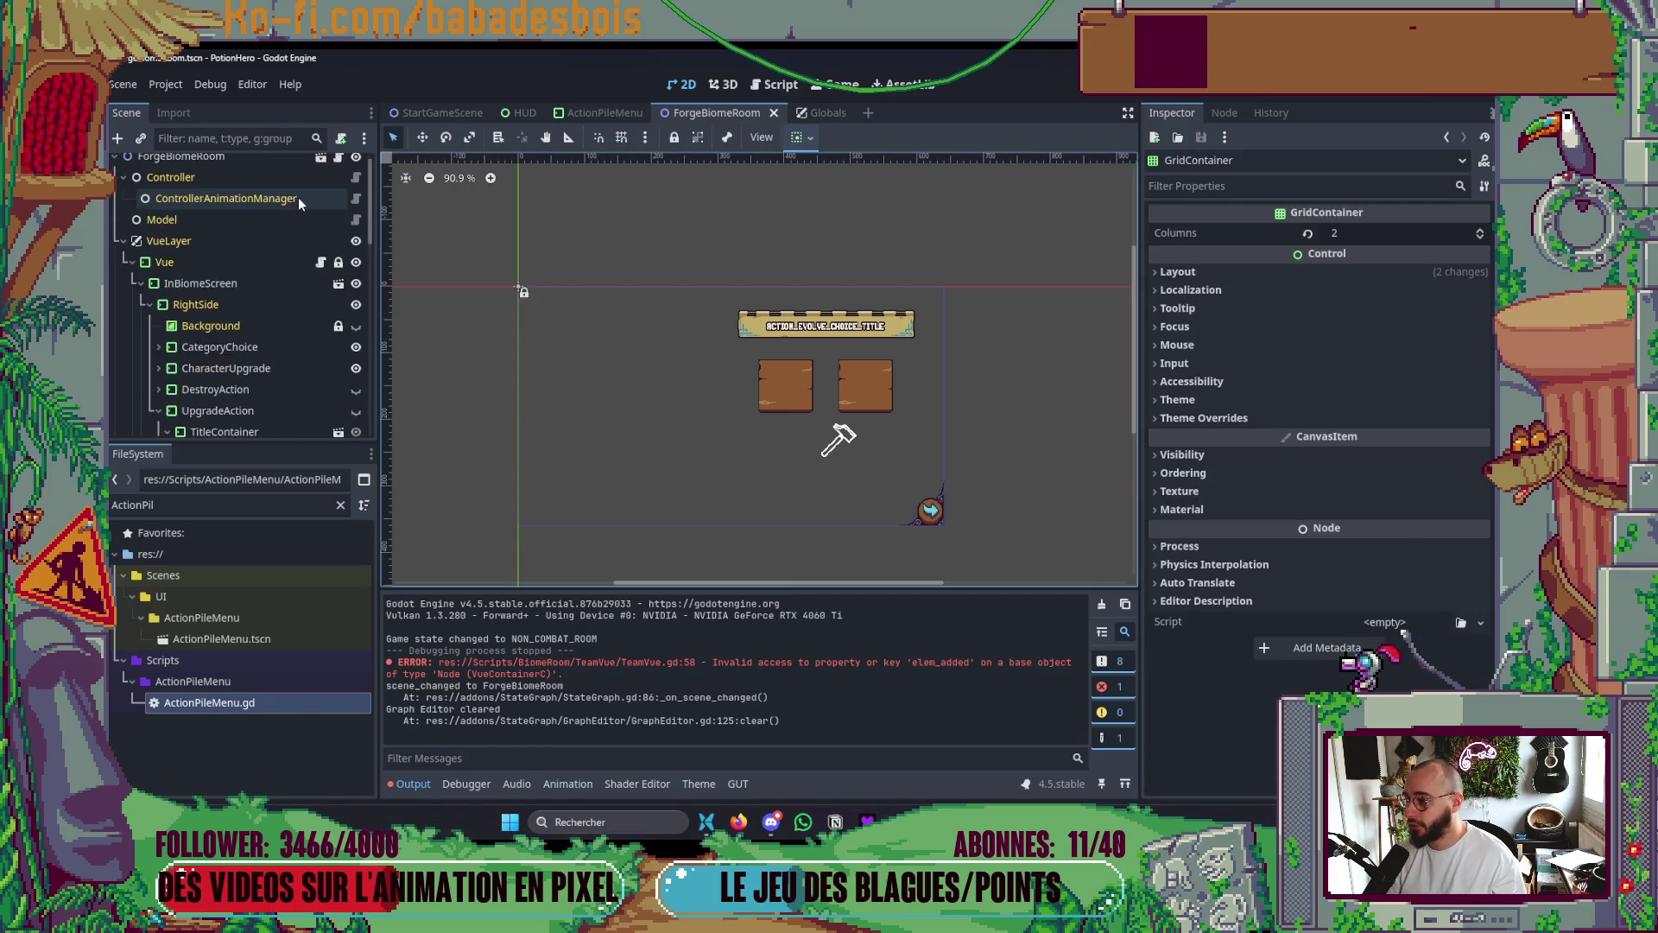
click(338, 166)
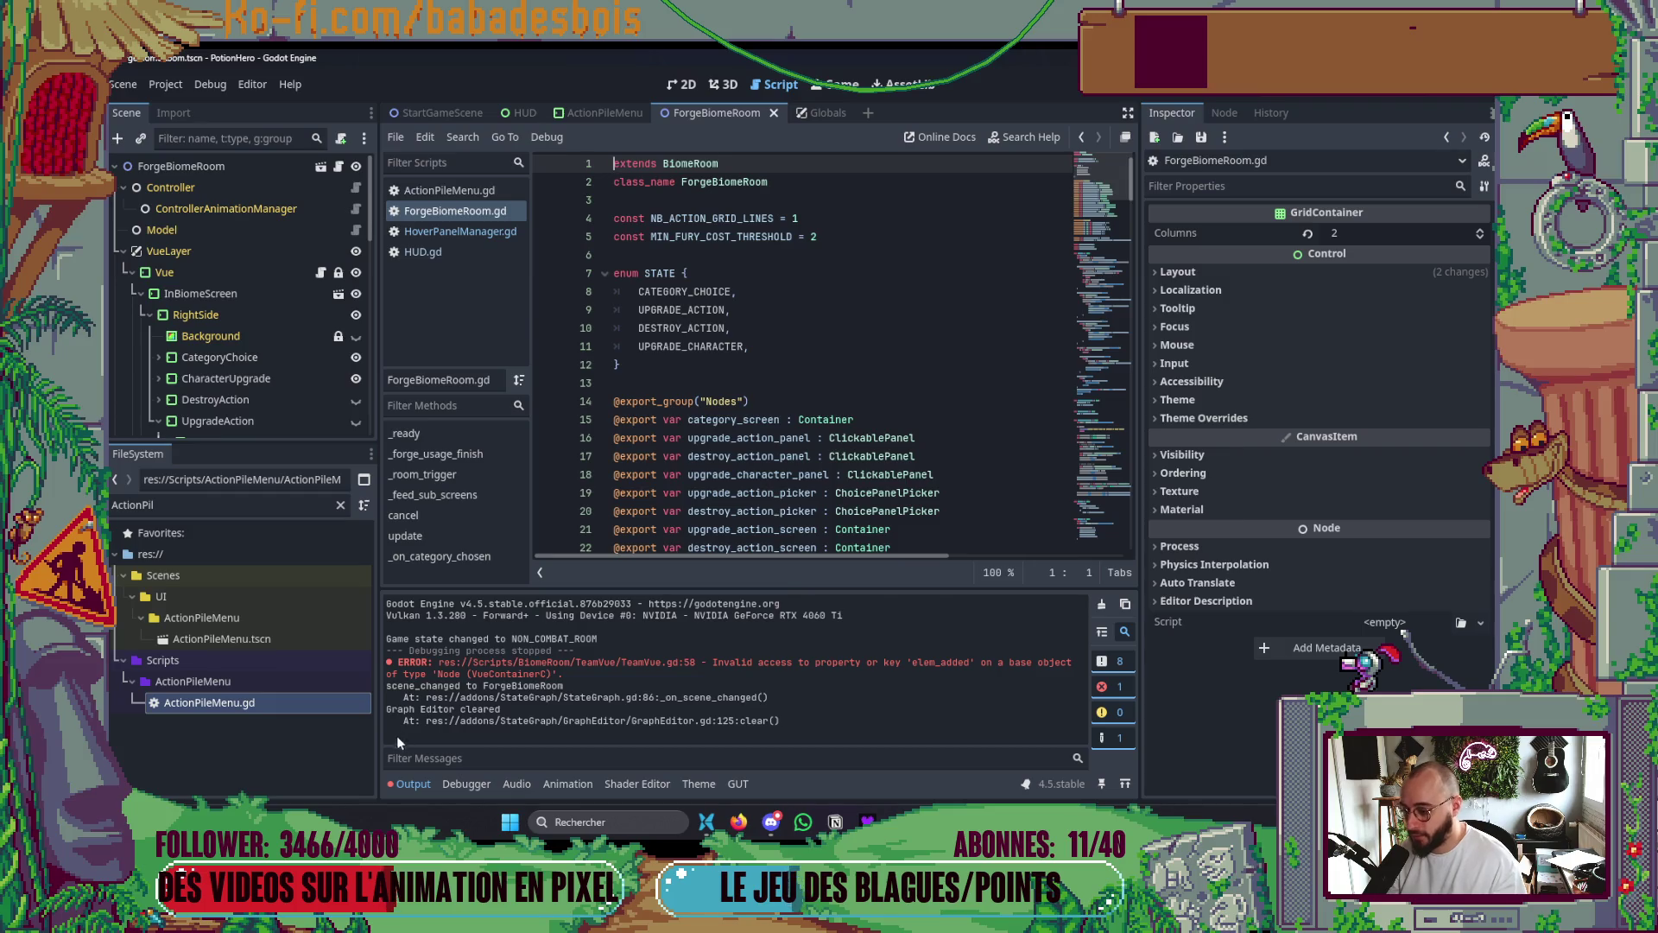
click(413, 783)
click(540, 751)
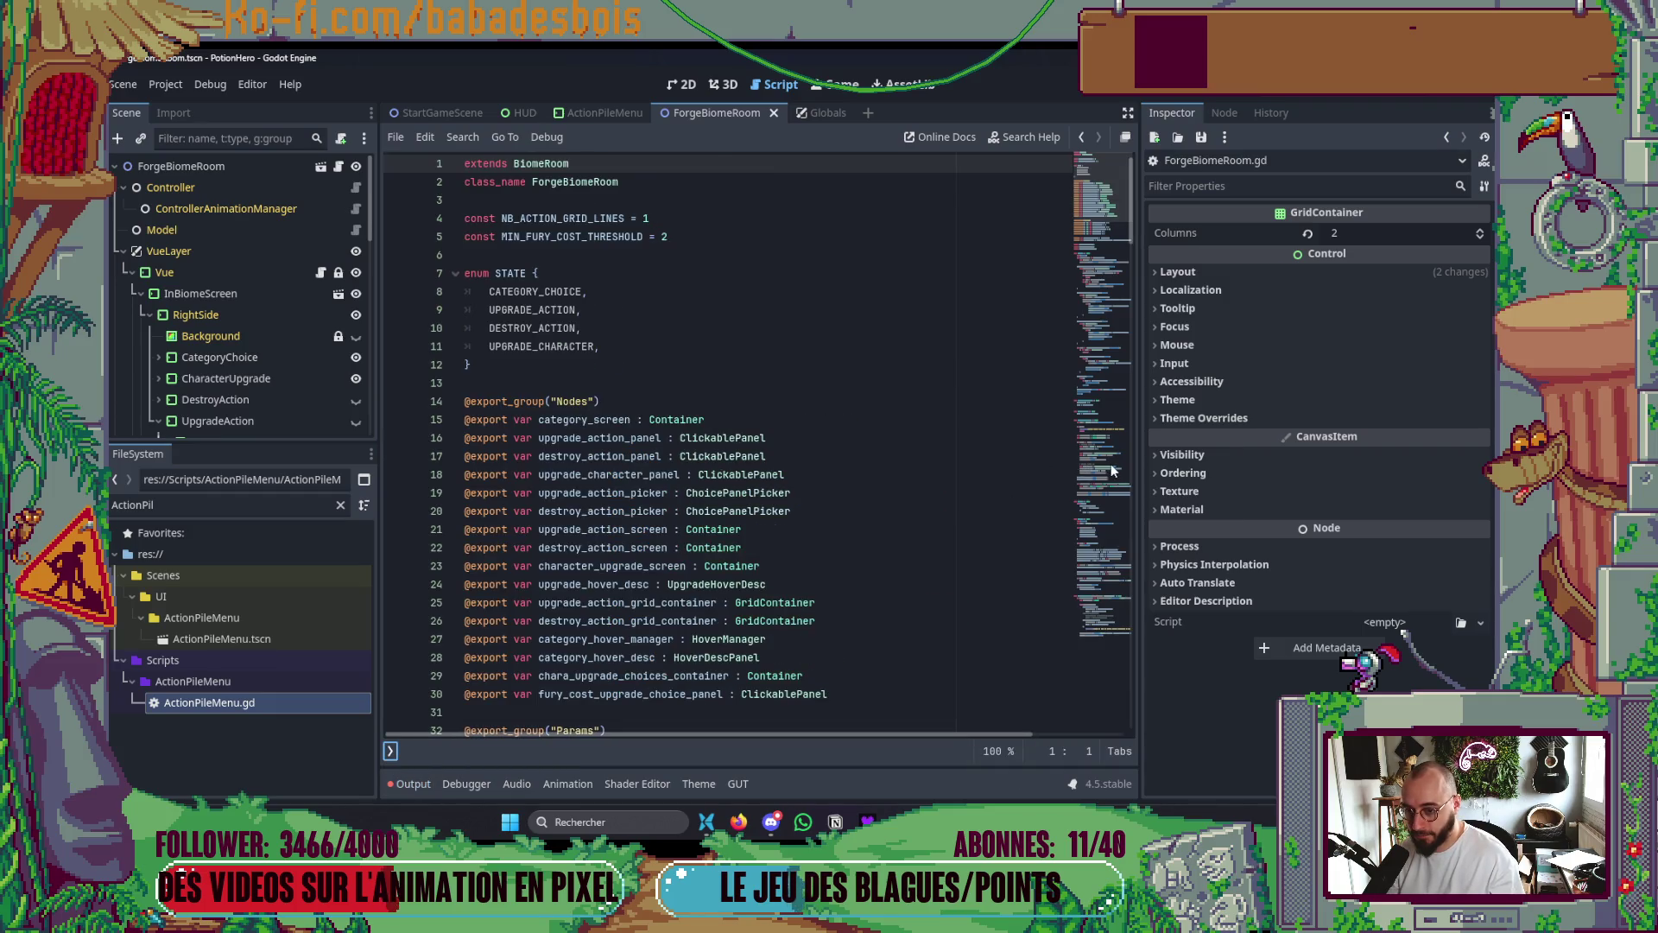
Step: In Neovim, jump to the NB_ACTION_GRID_LINES definition and back, then reopen ActionPileMenu
key(alt+Tab)
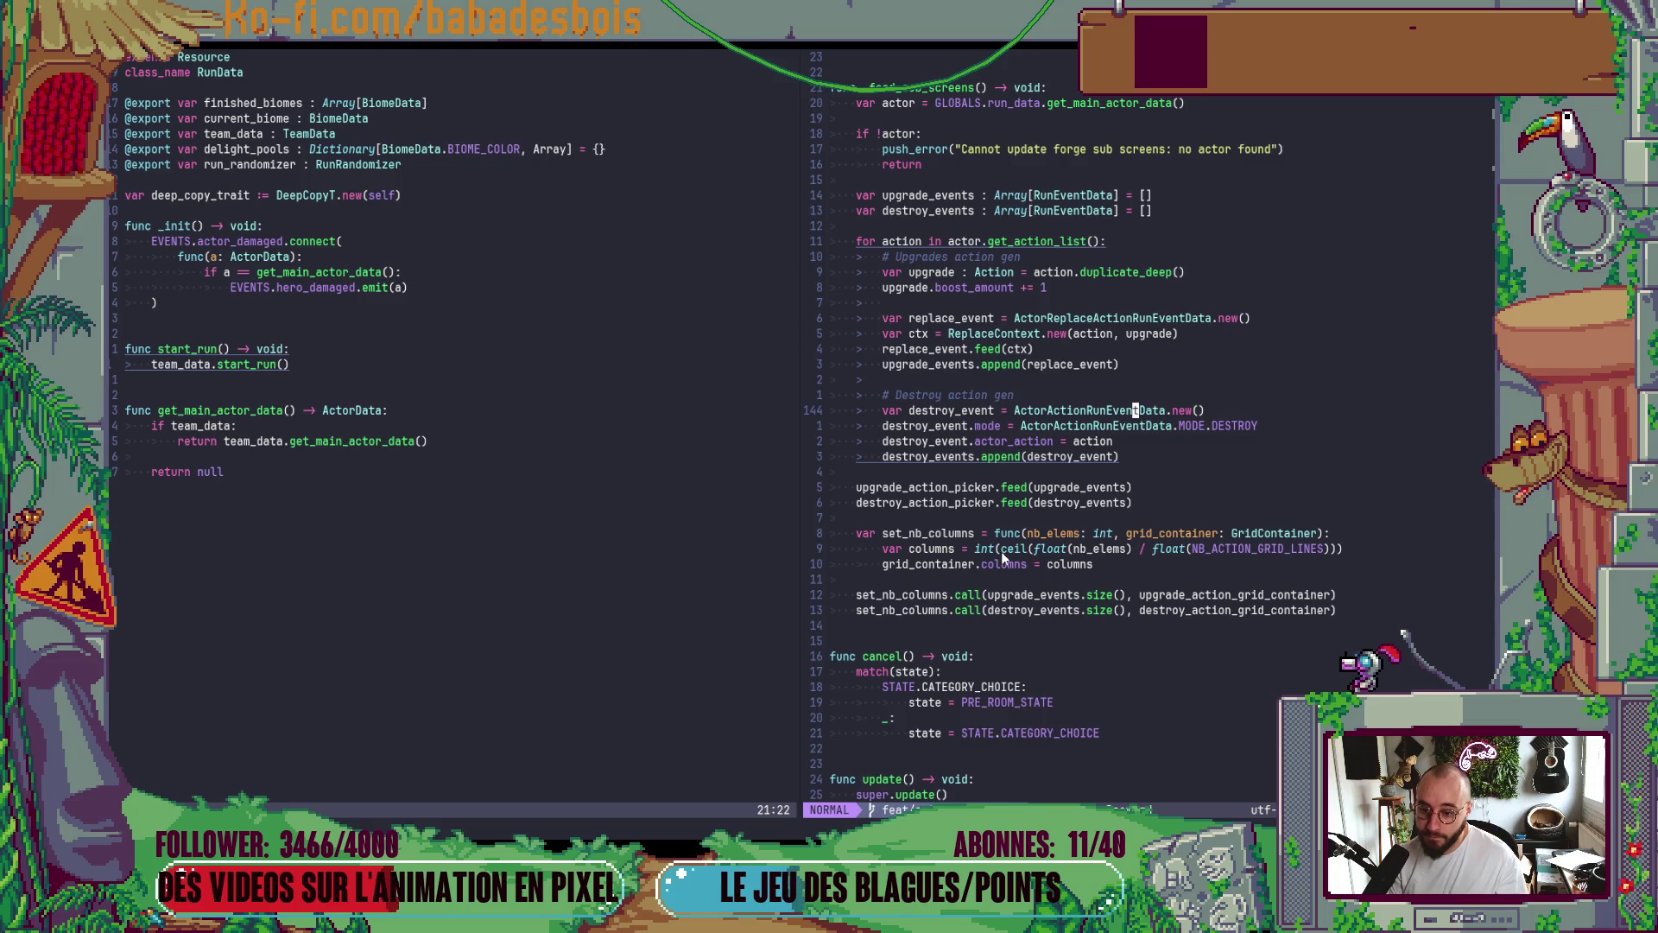
click(1225, 553)
key(g)
key(d)
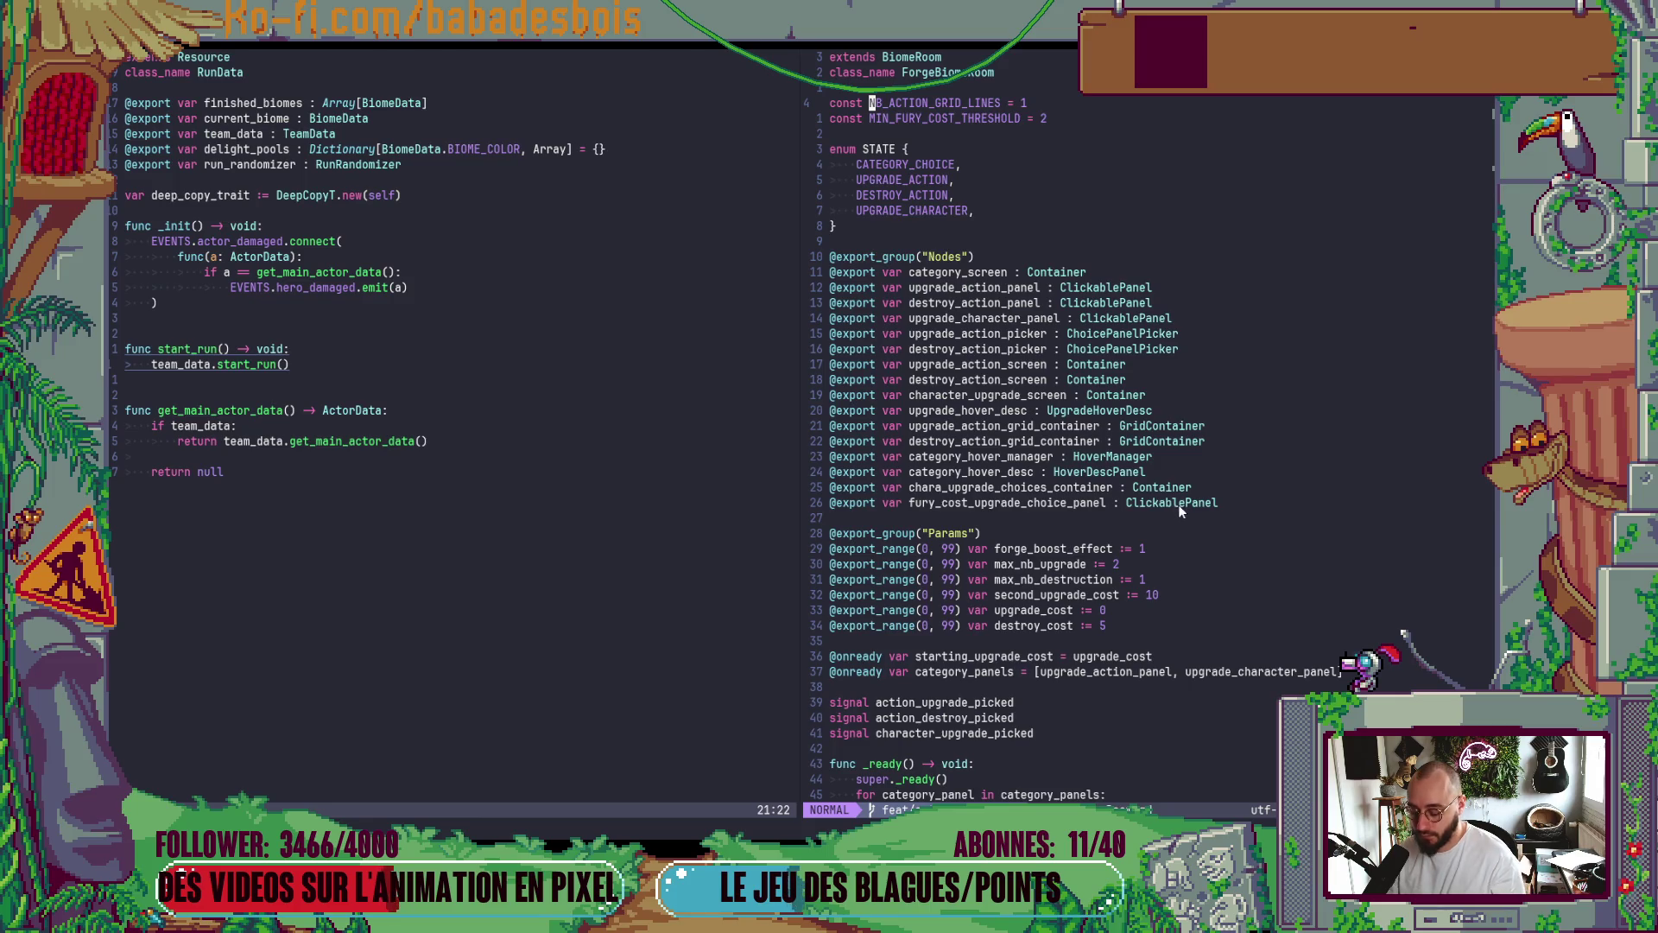
key(ctrl+o)
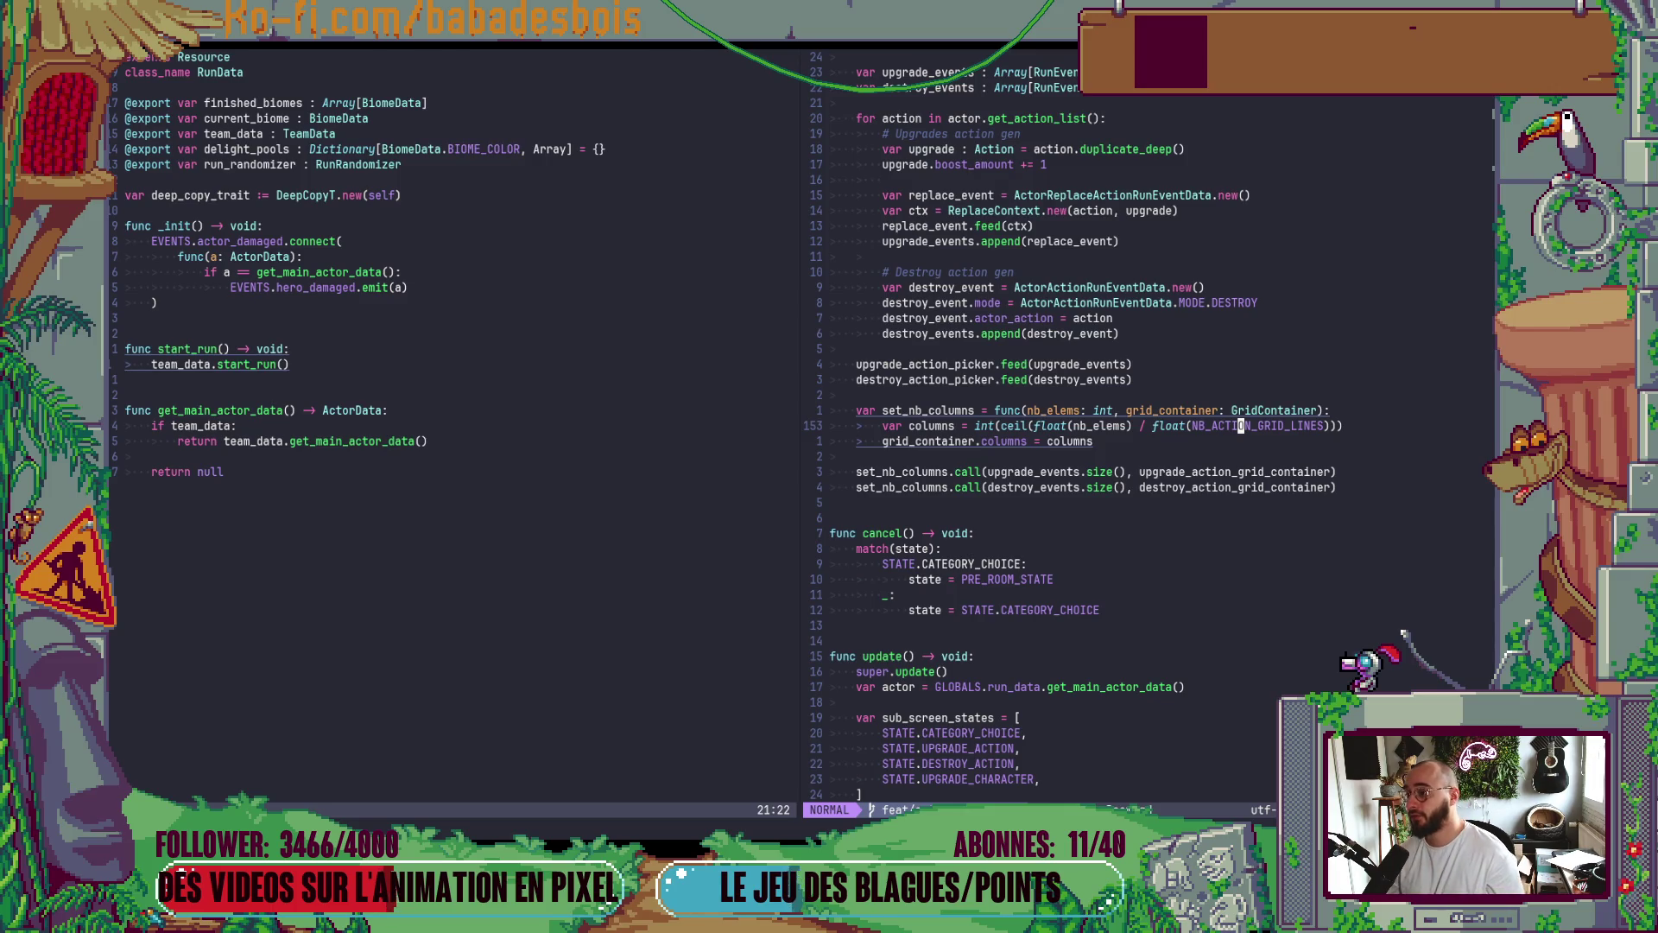
key(alt+Tab)
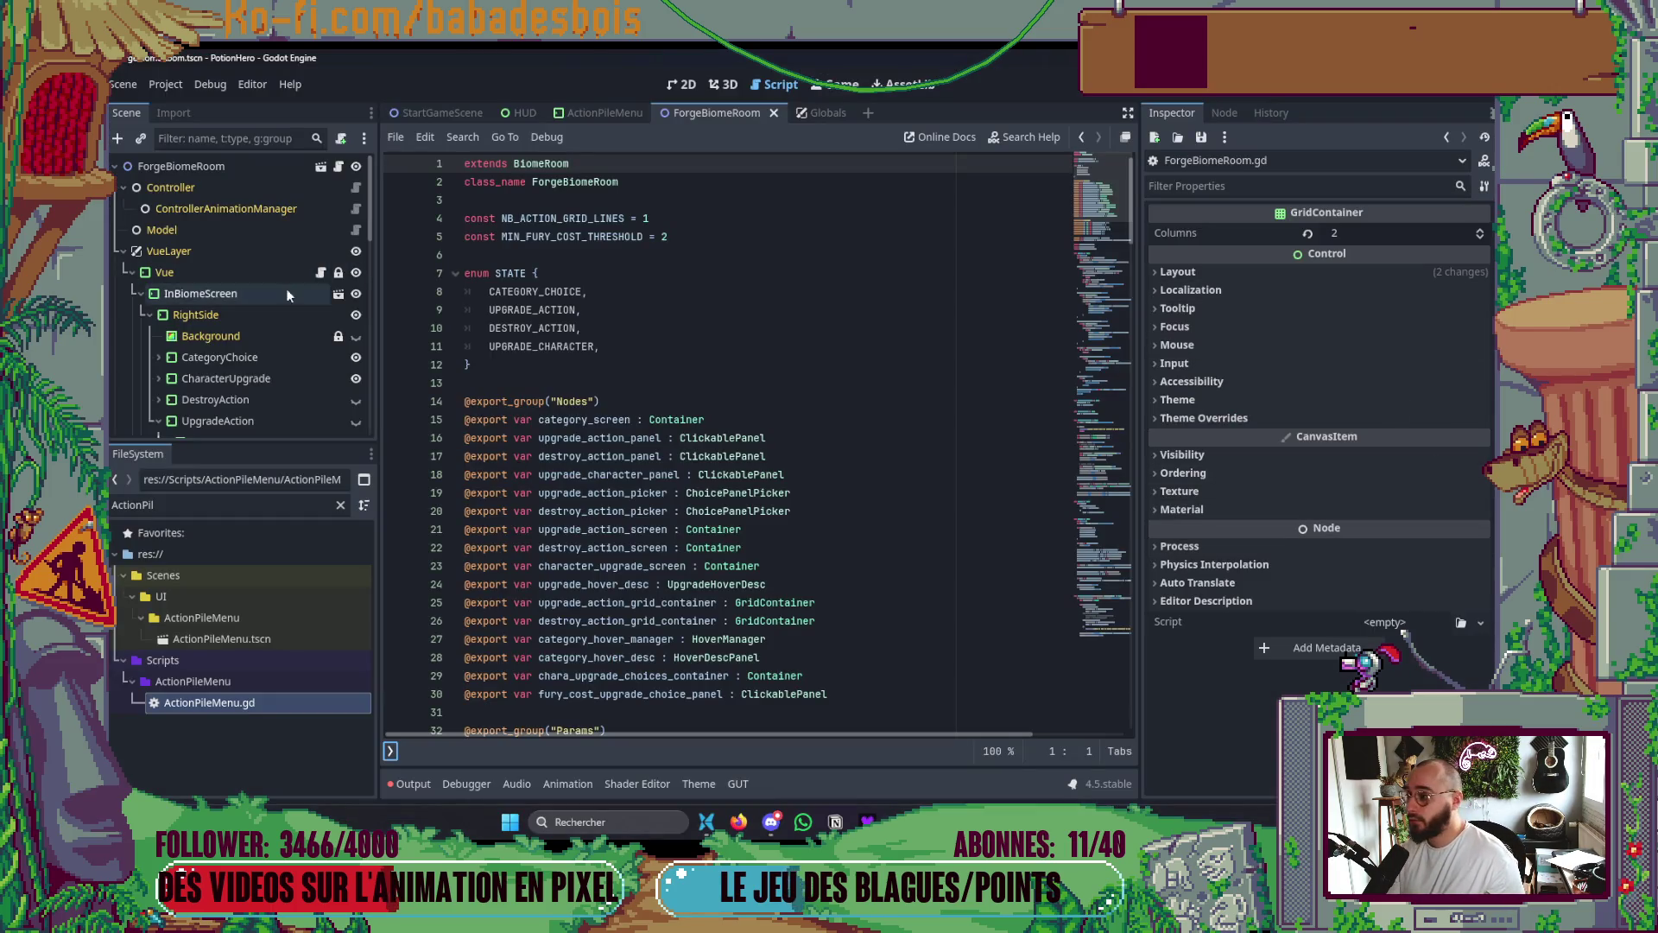
click(605, 113)
scroll(233, 302, down, 3)
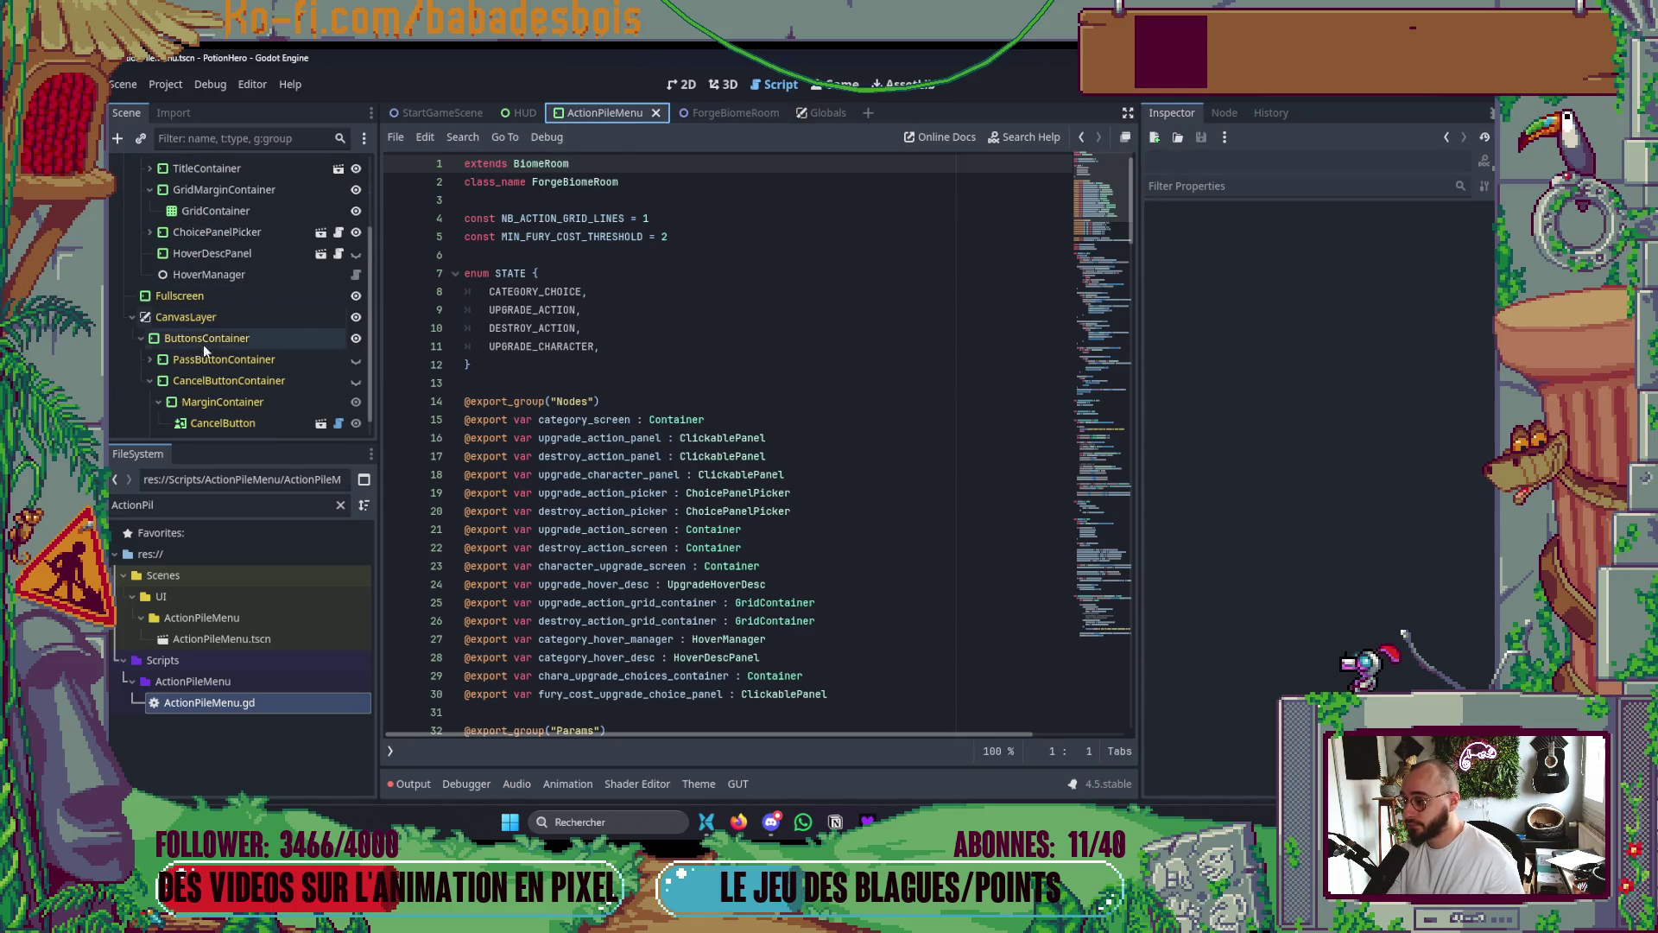
Step: Set the ActionPileMenu GridContainer's Columns to 10 and save the scene
click(216, 210)
double_click(1412, 233)
text(10)
key(ctrl+s)
Step: Play-test the Pile d'actions panel's hover descriptions, then stop the game
click(682, 83)
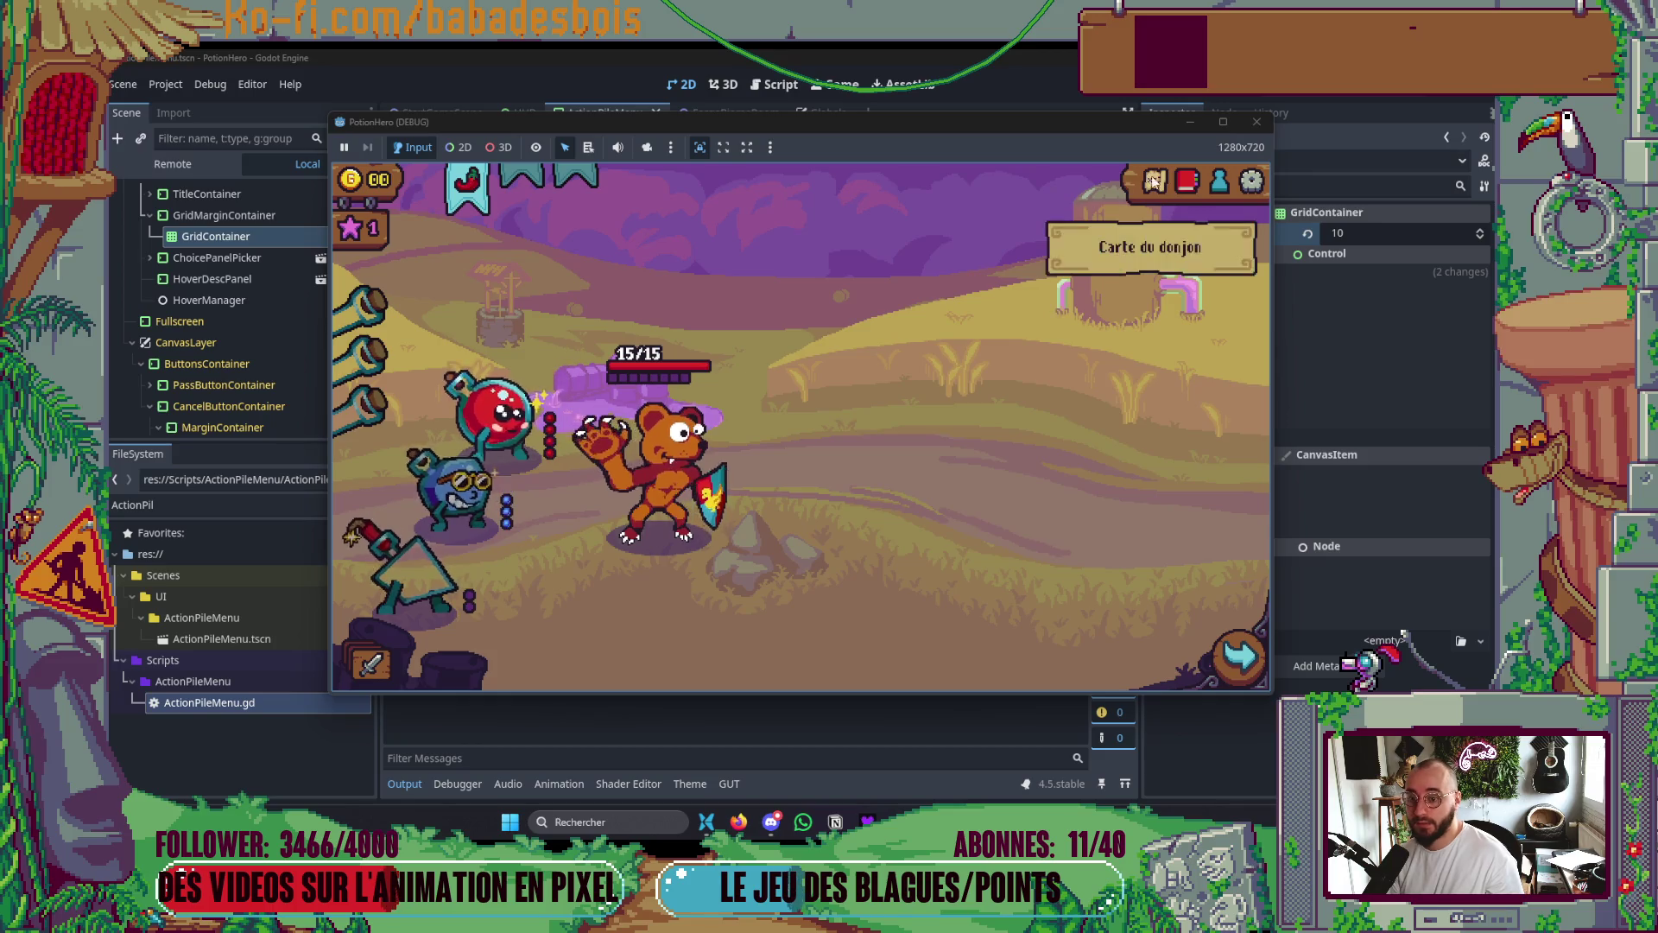
click(1155, 180)
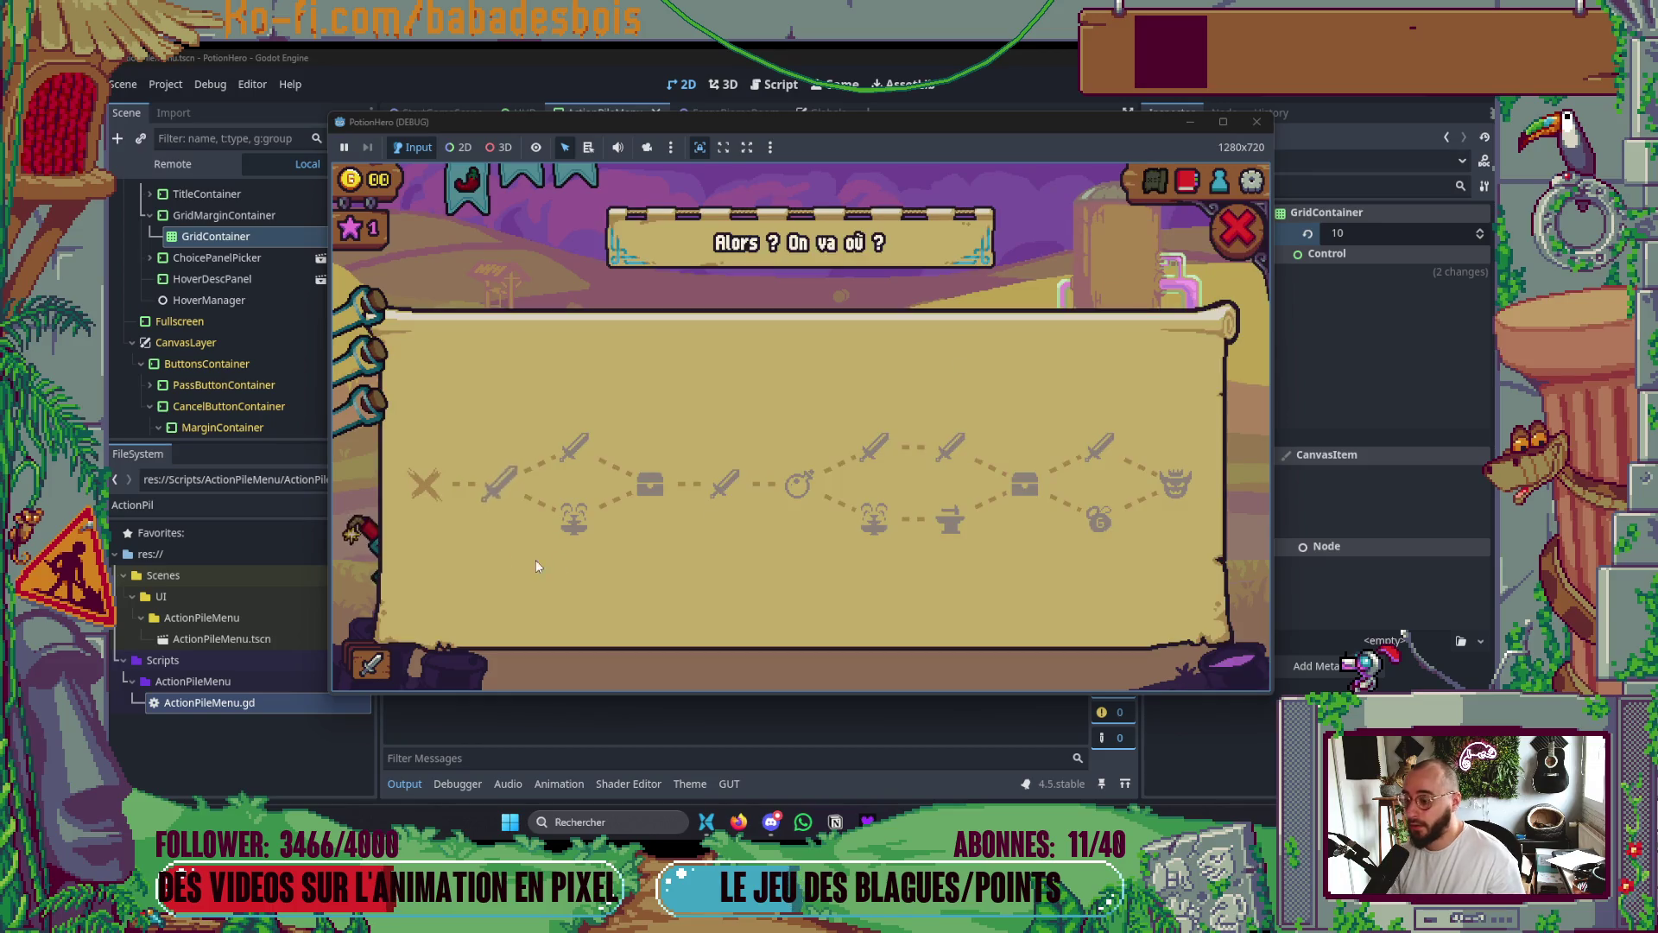
click(1236, 229)
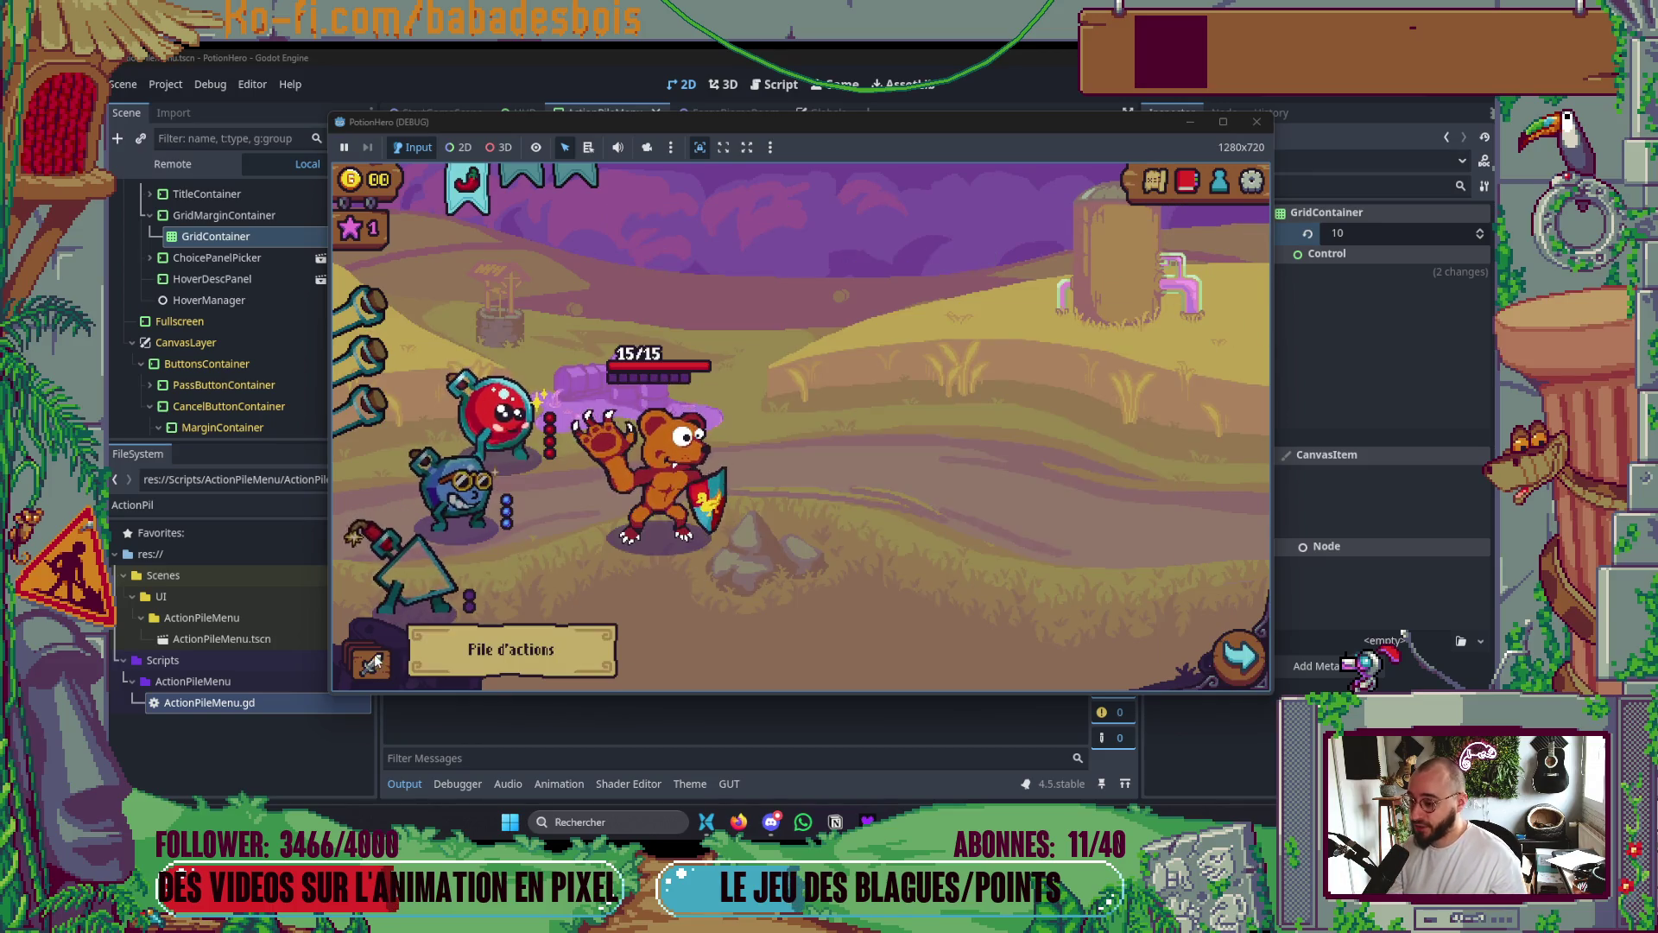
click(373, 663)
mouse_move(904, 346)
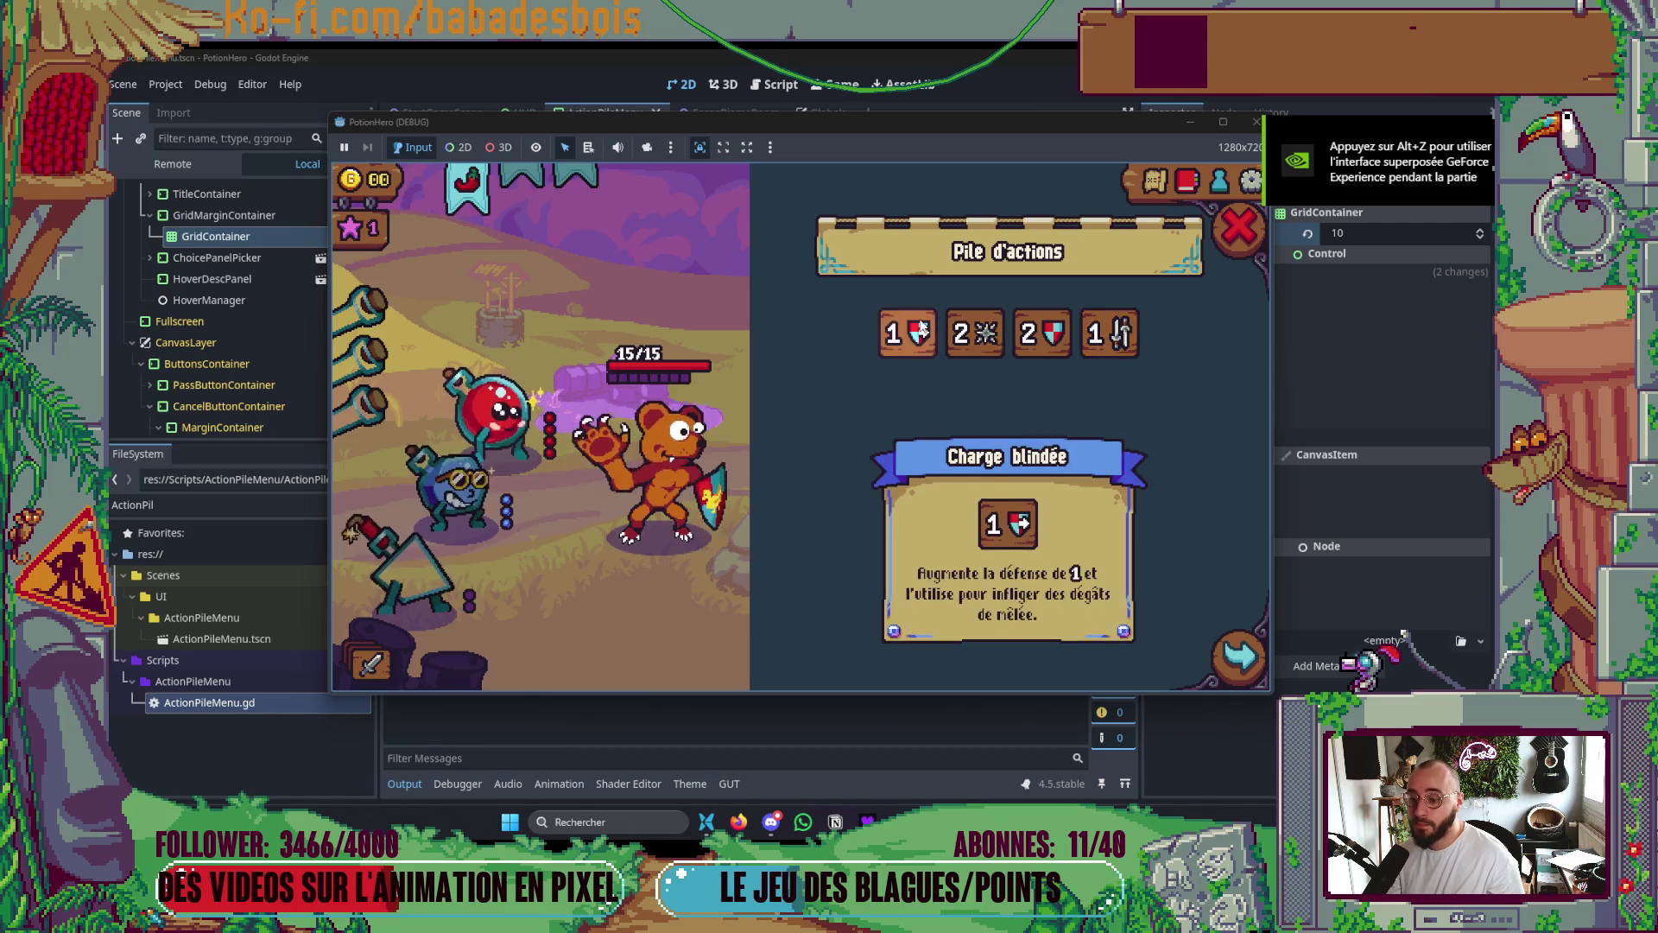
click(1238, 228)
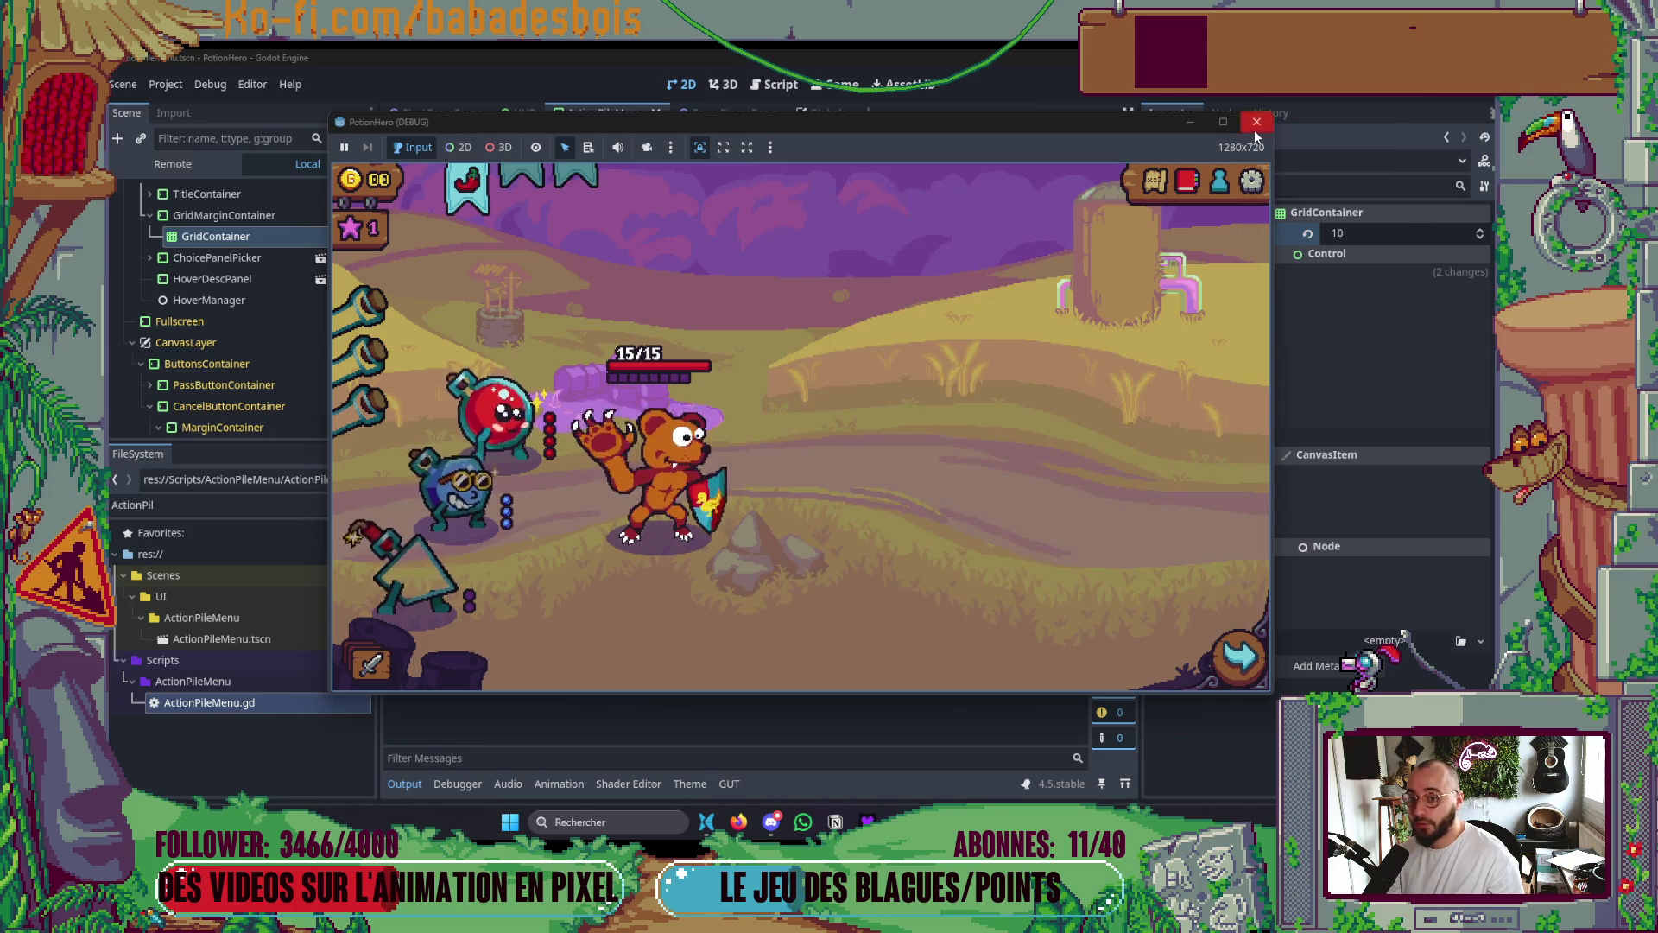
key(F8)
key(f)
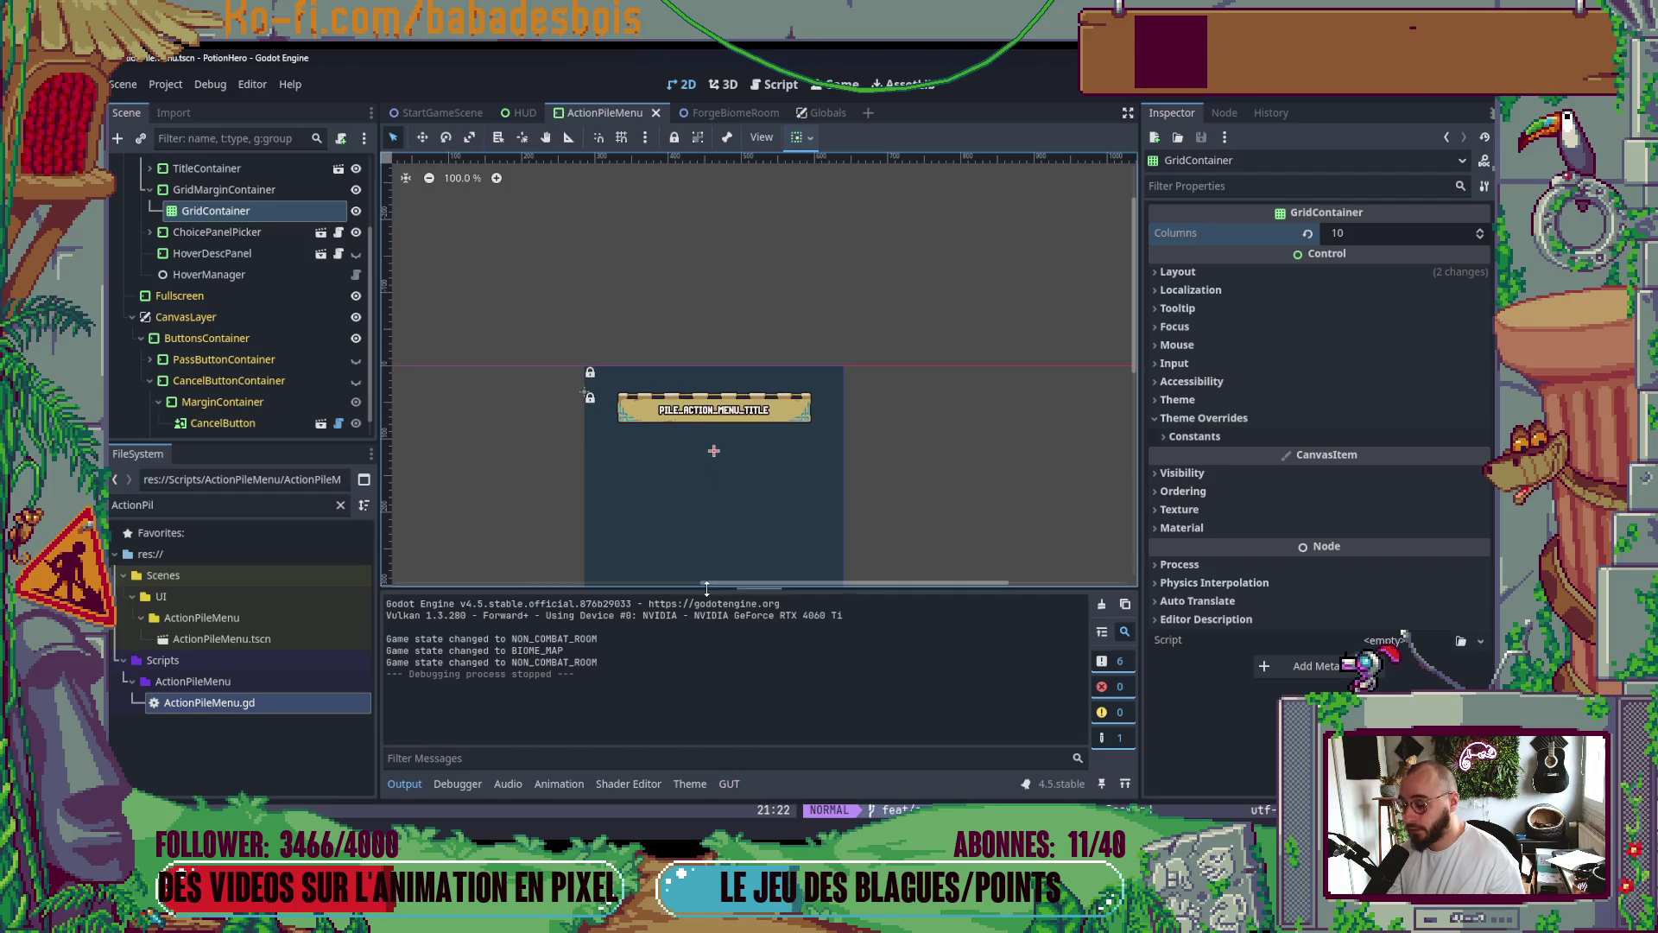
Step: Align the HoverDescPanel to the top vertically and keep it hidden on the canvas
click(282, 255)
key(f)
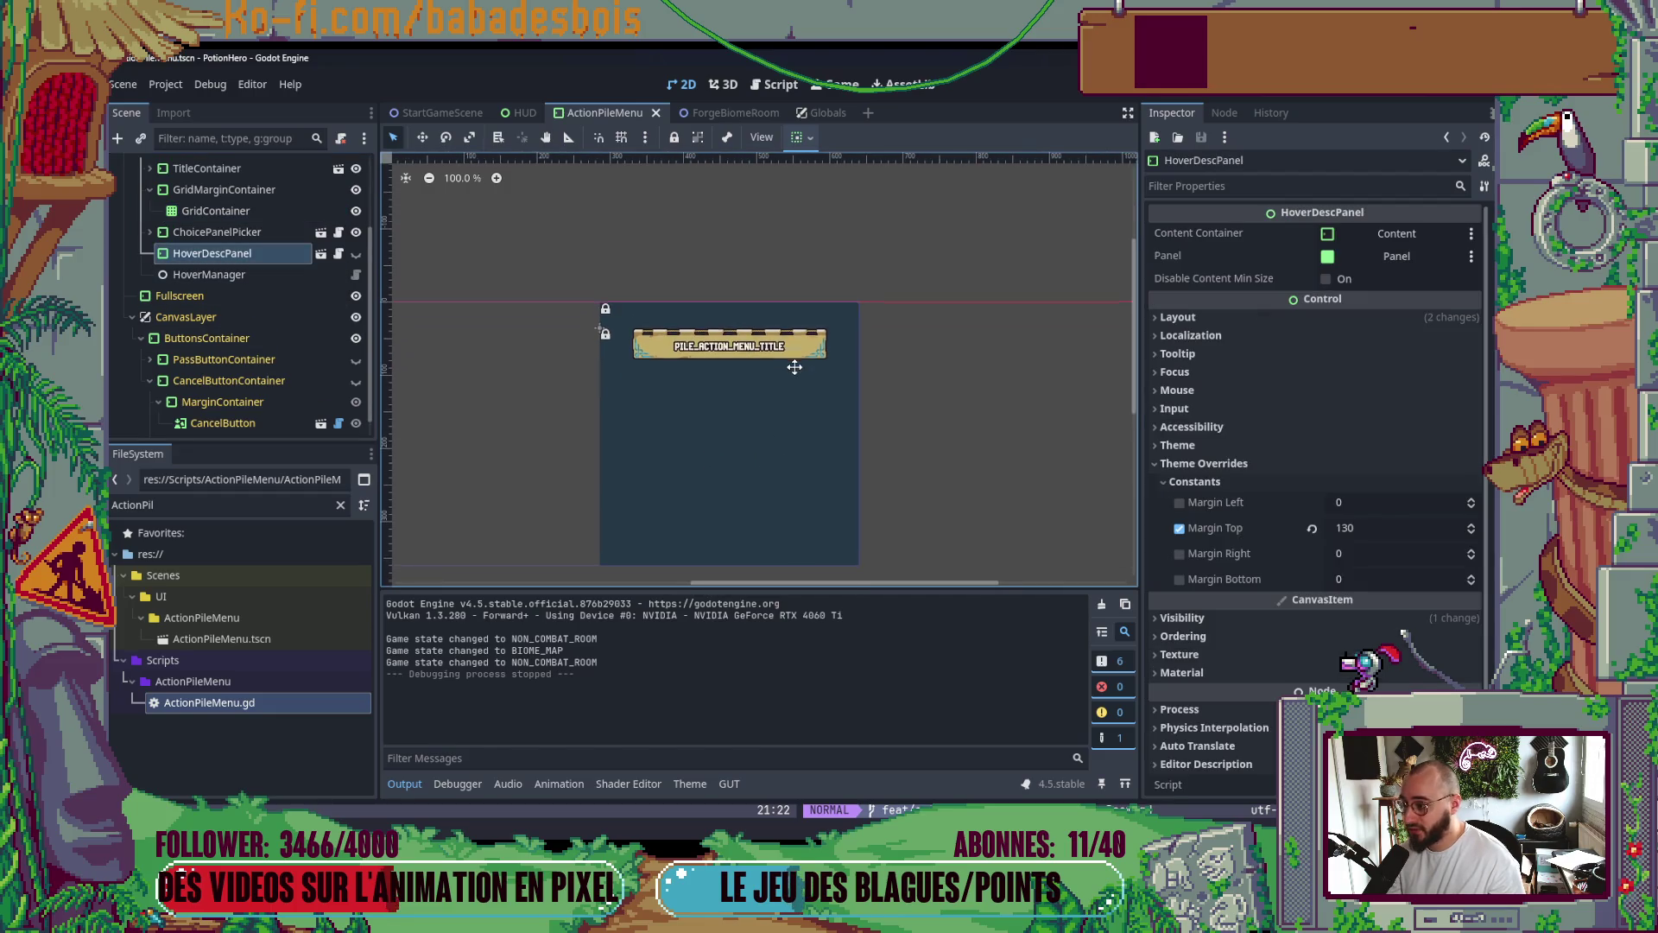
click(800, 138)
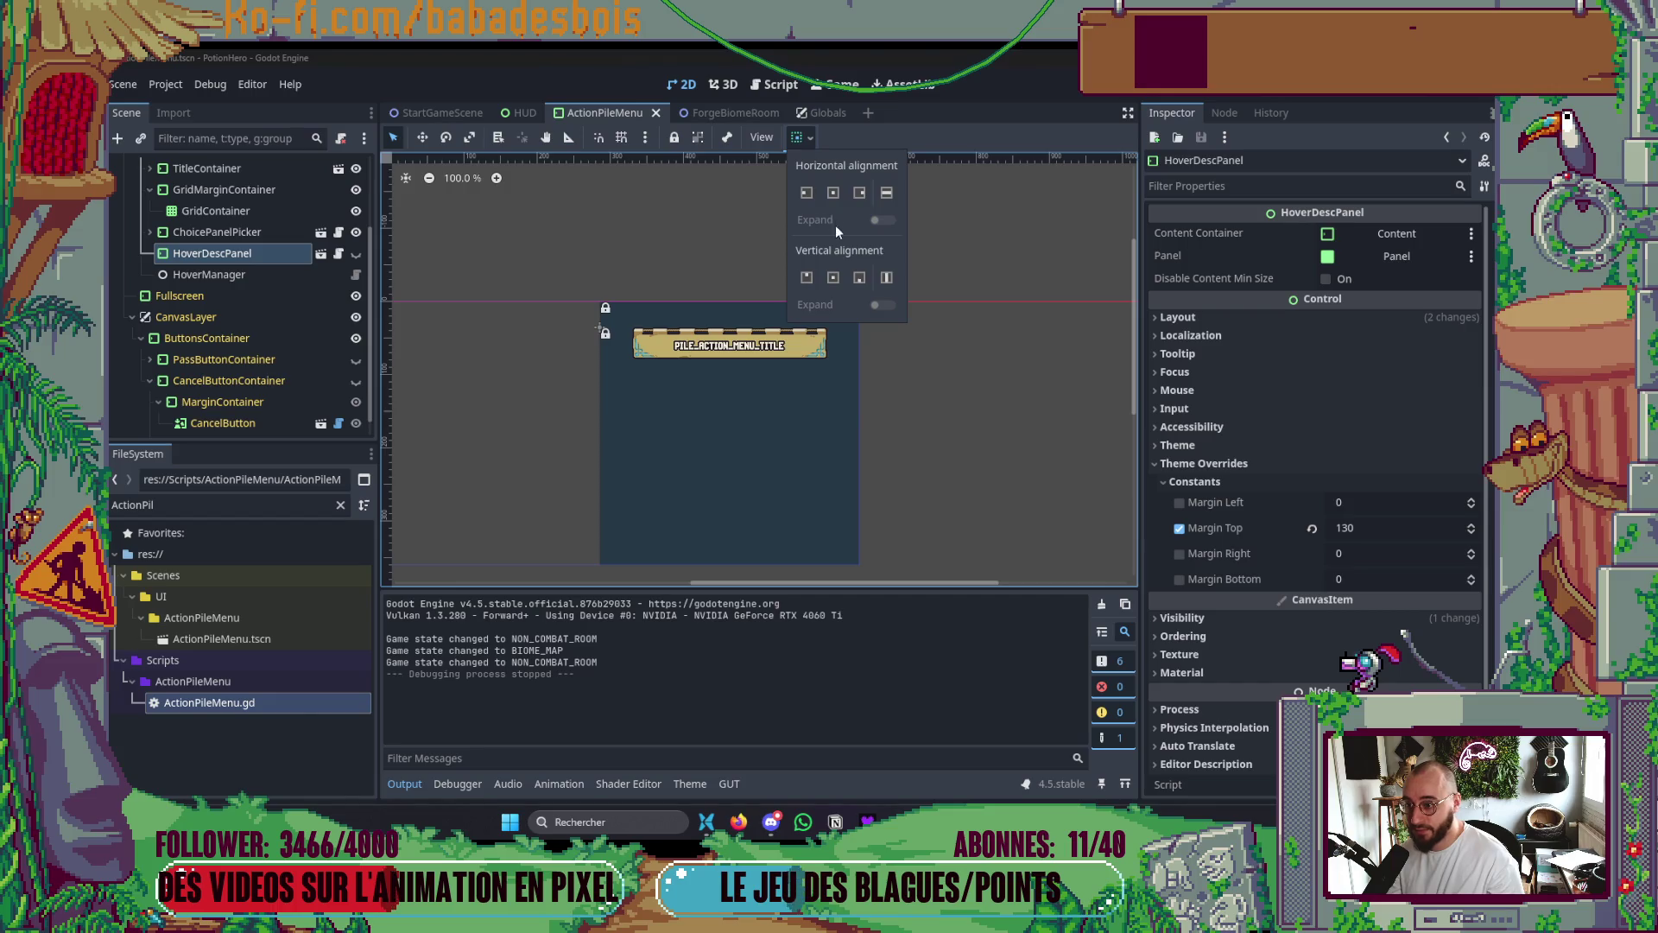
click(805, 278)
click(940, 464)
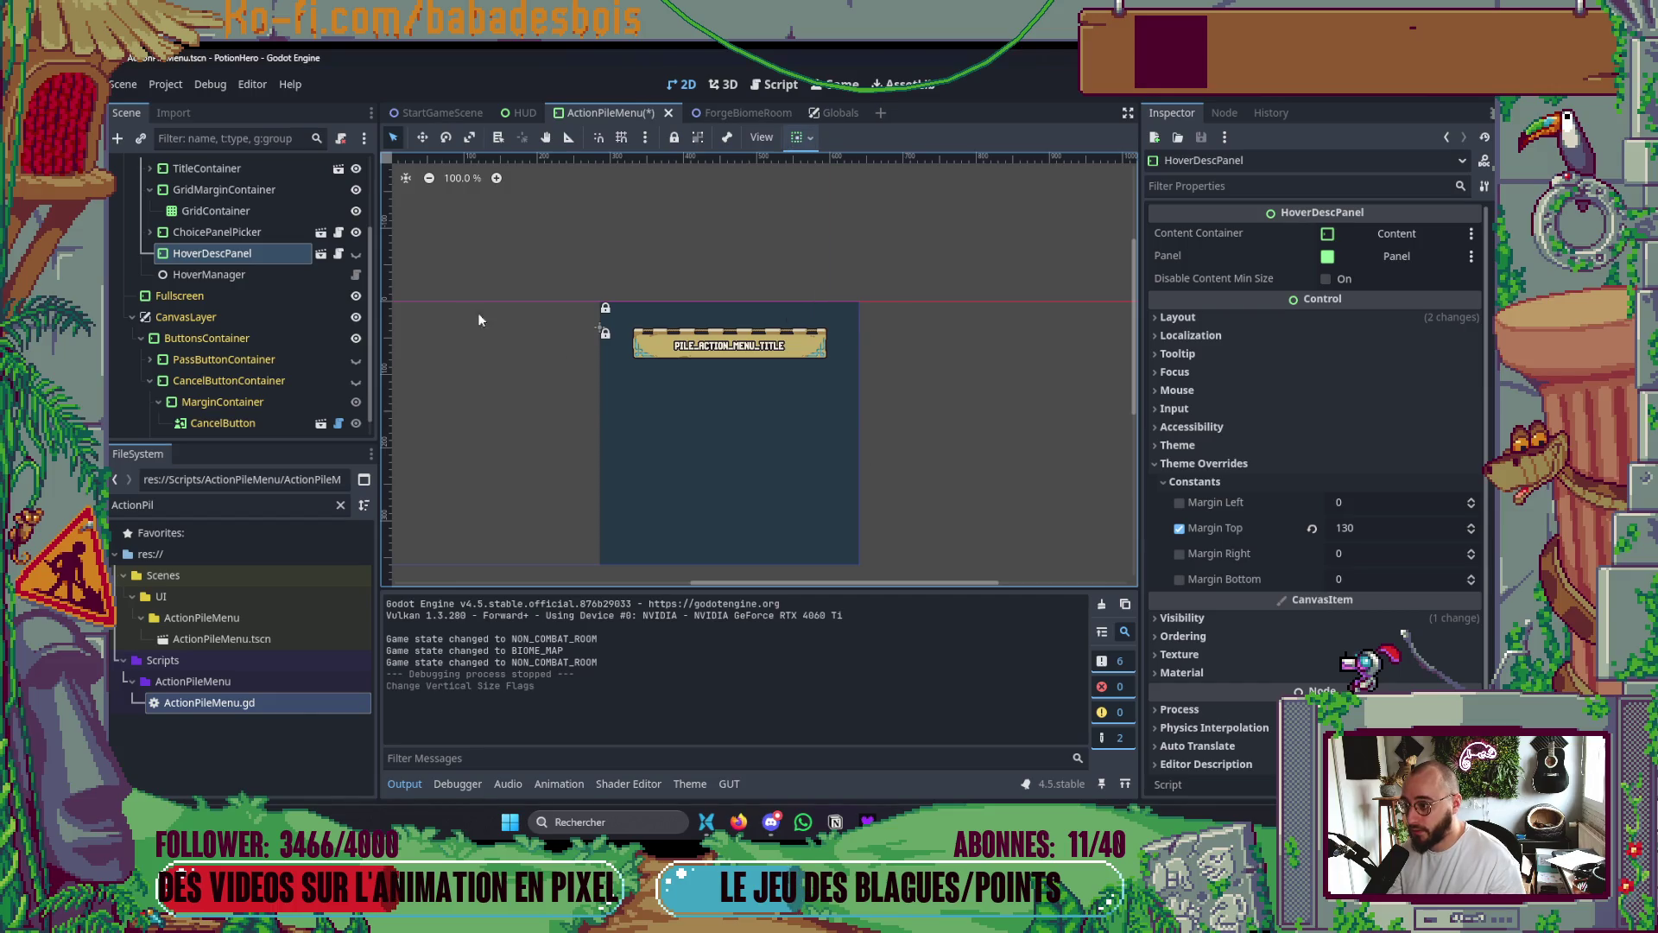
click(355, 254)
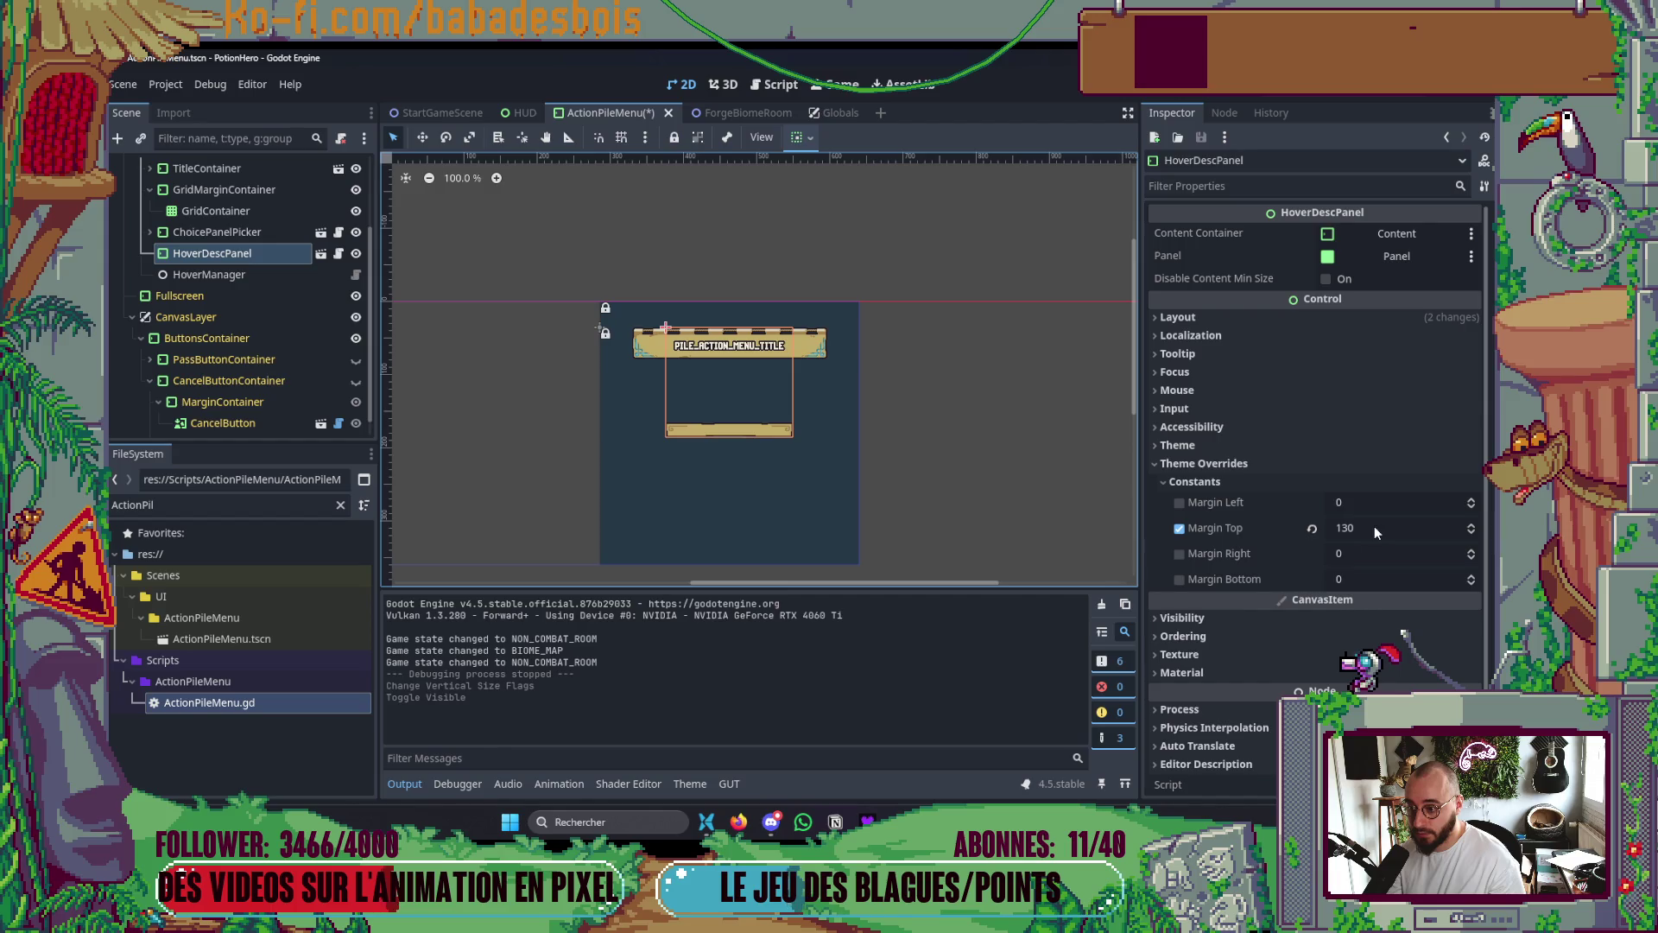
click(999, 494)
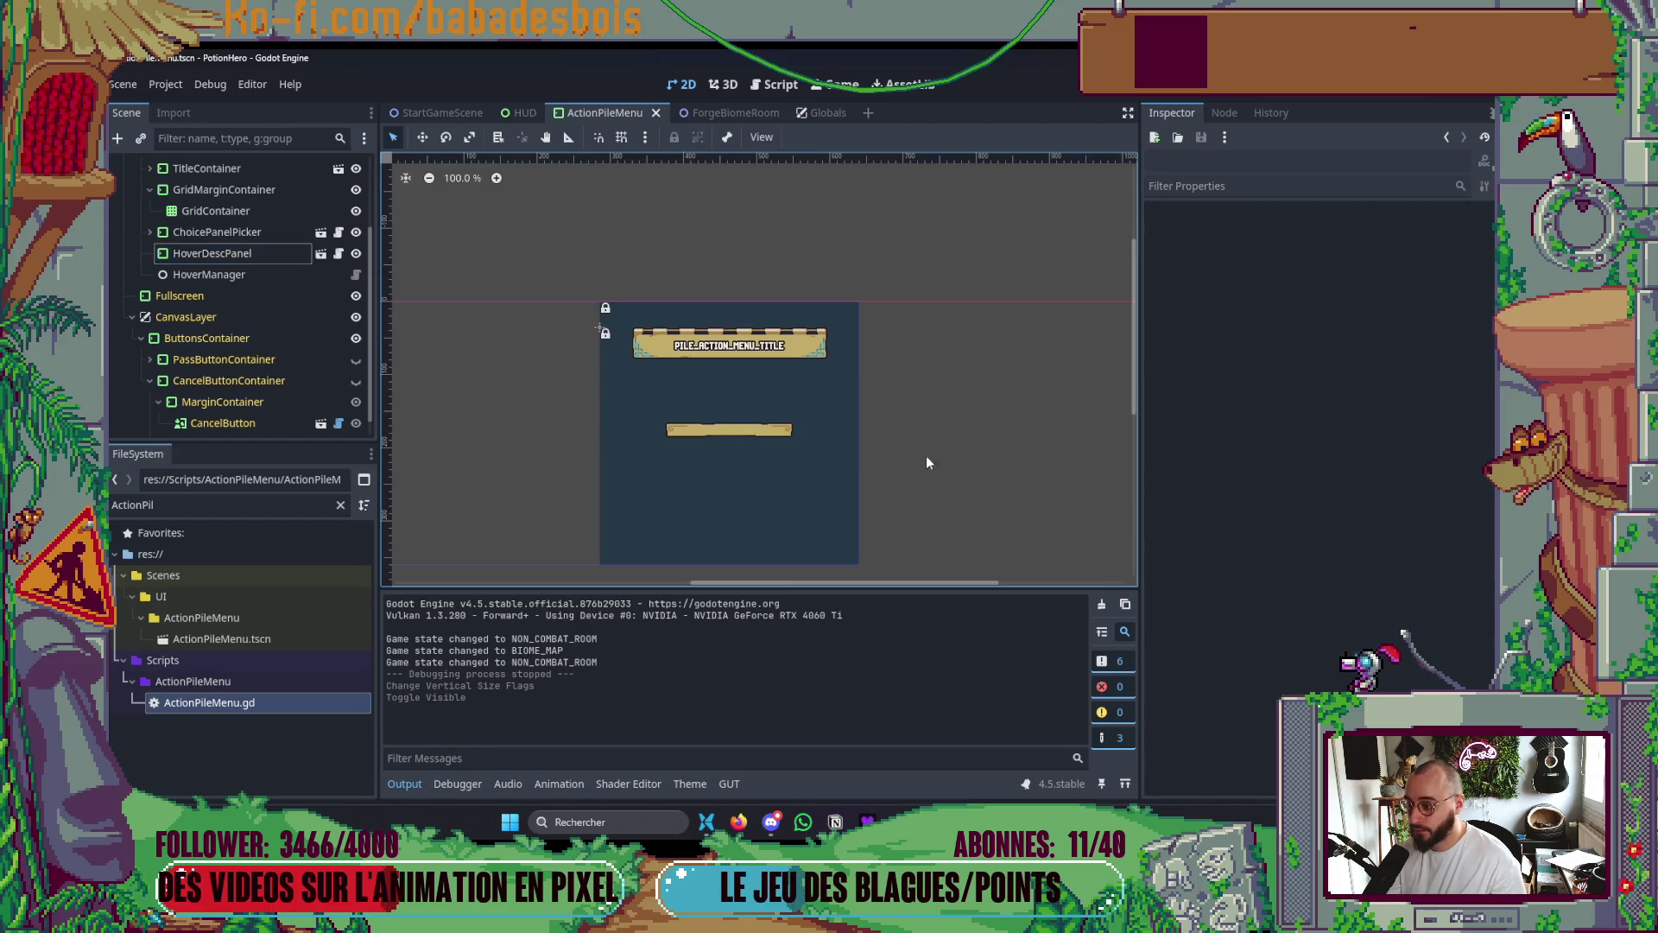
click(355, 254)
Step: Test-run the game and check the Pile d'actions panel's hover descriptions
key(F5)
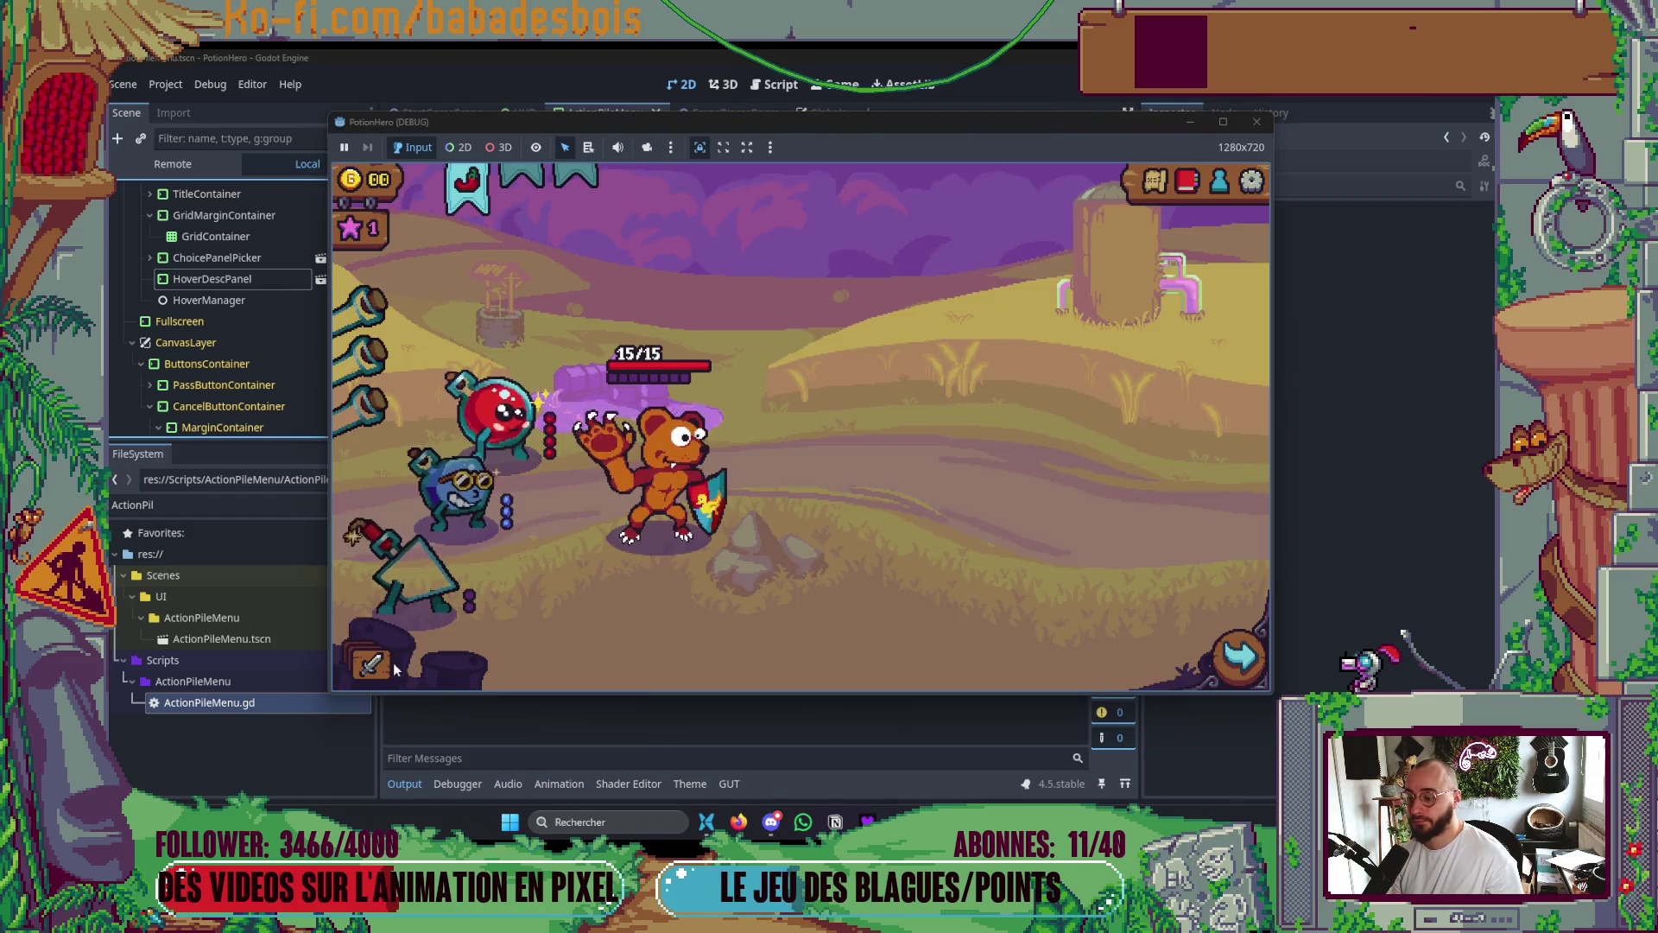
click(397, 661)
mouse_move(975, 334)
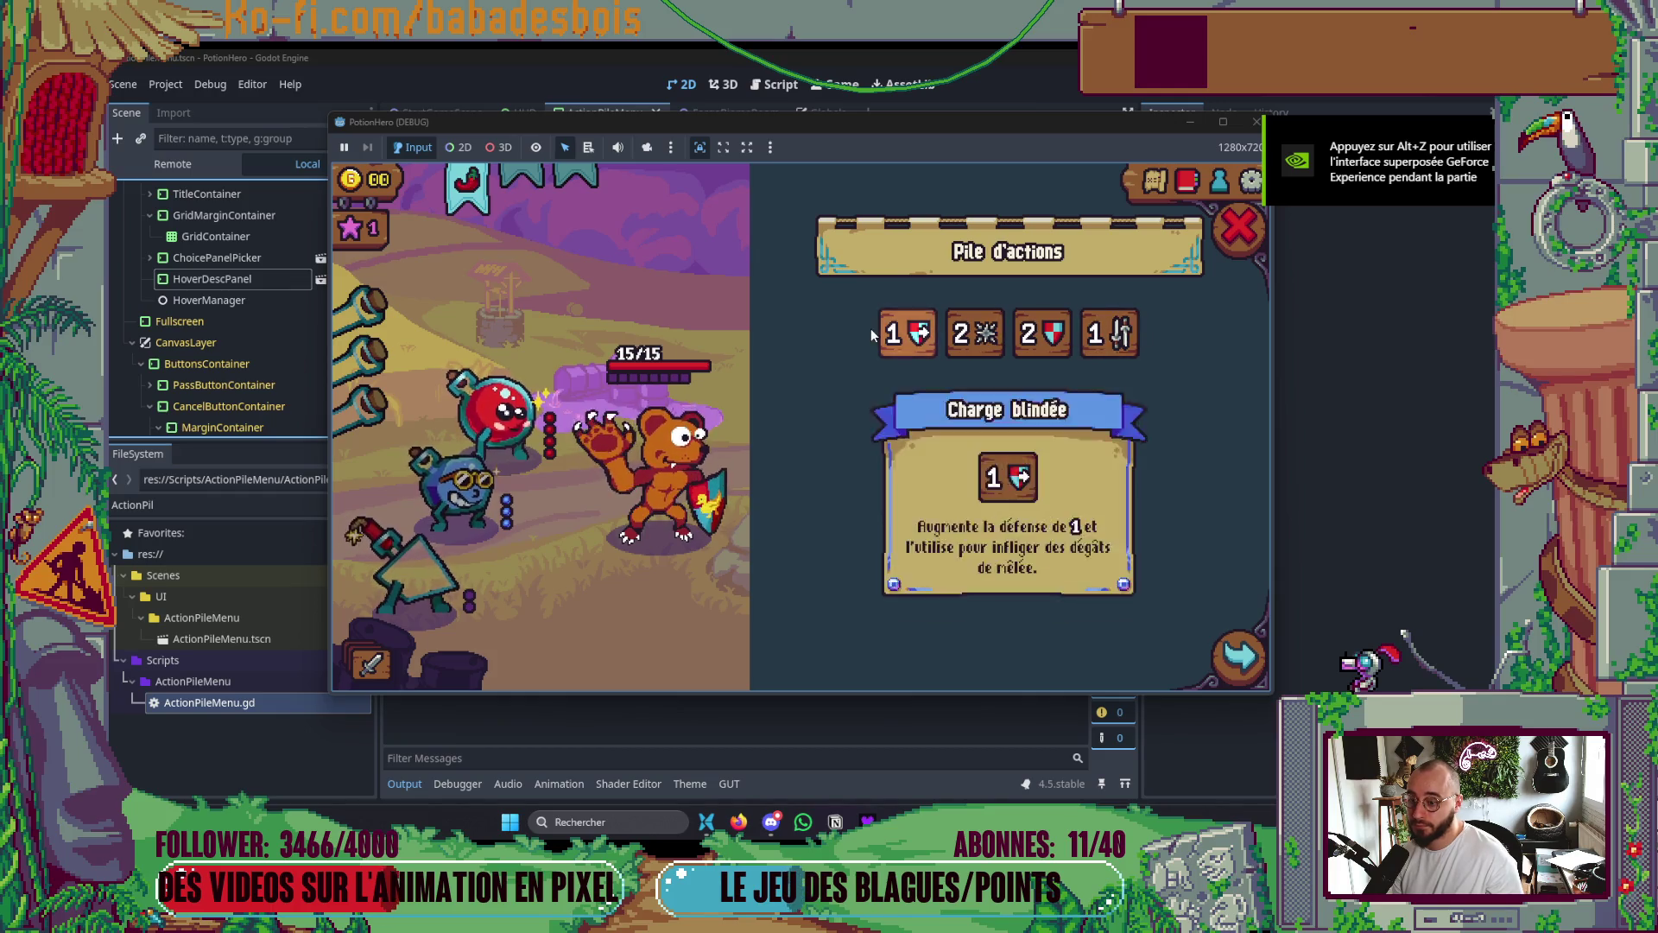
click(1222, 241)
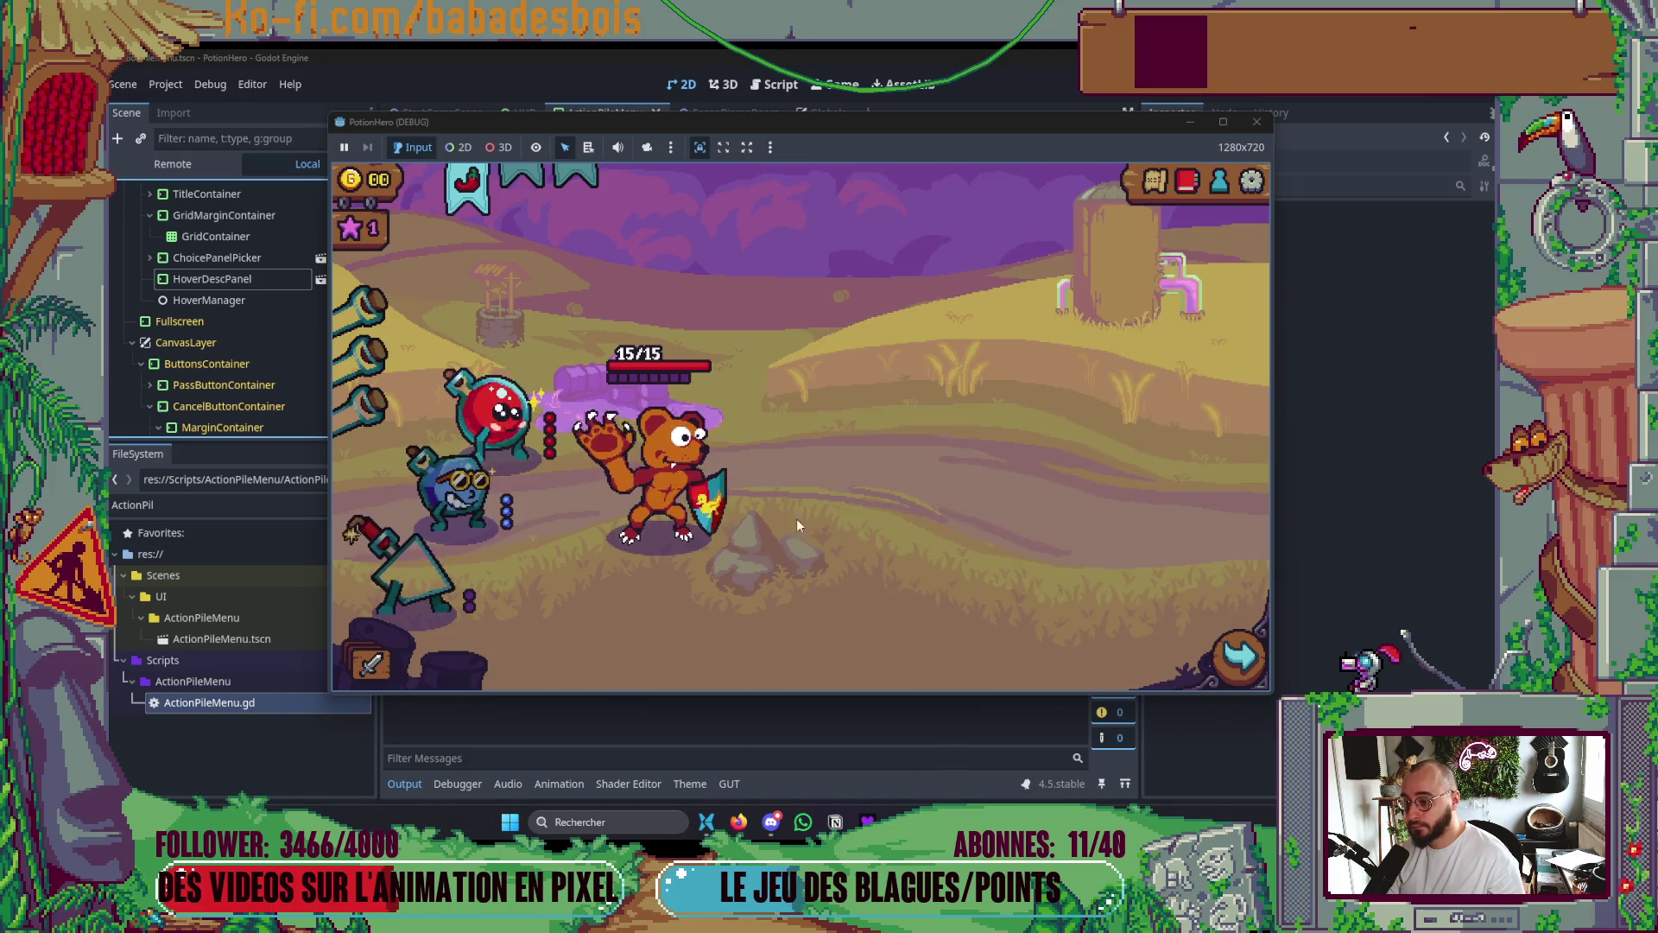
click(1257, 122)
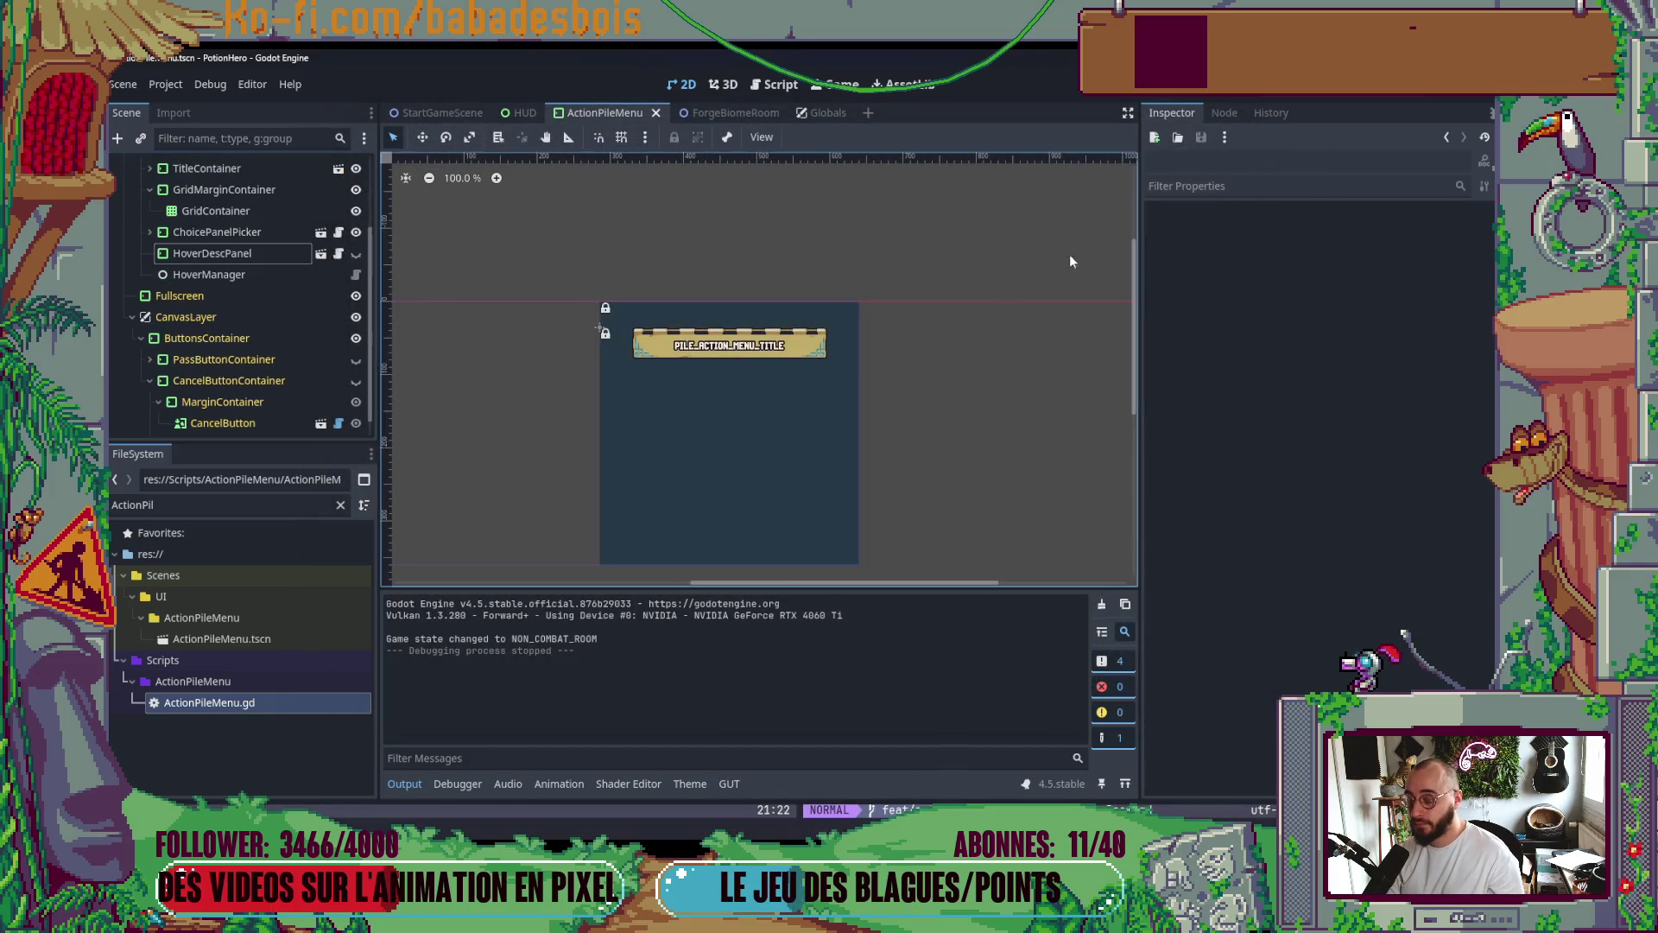
Step: Rerun the game, toggling the Pile d'actions panel and world map, then collapse the Output log
key(F5)
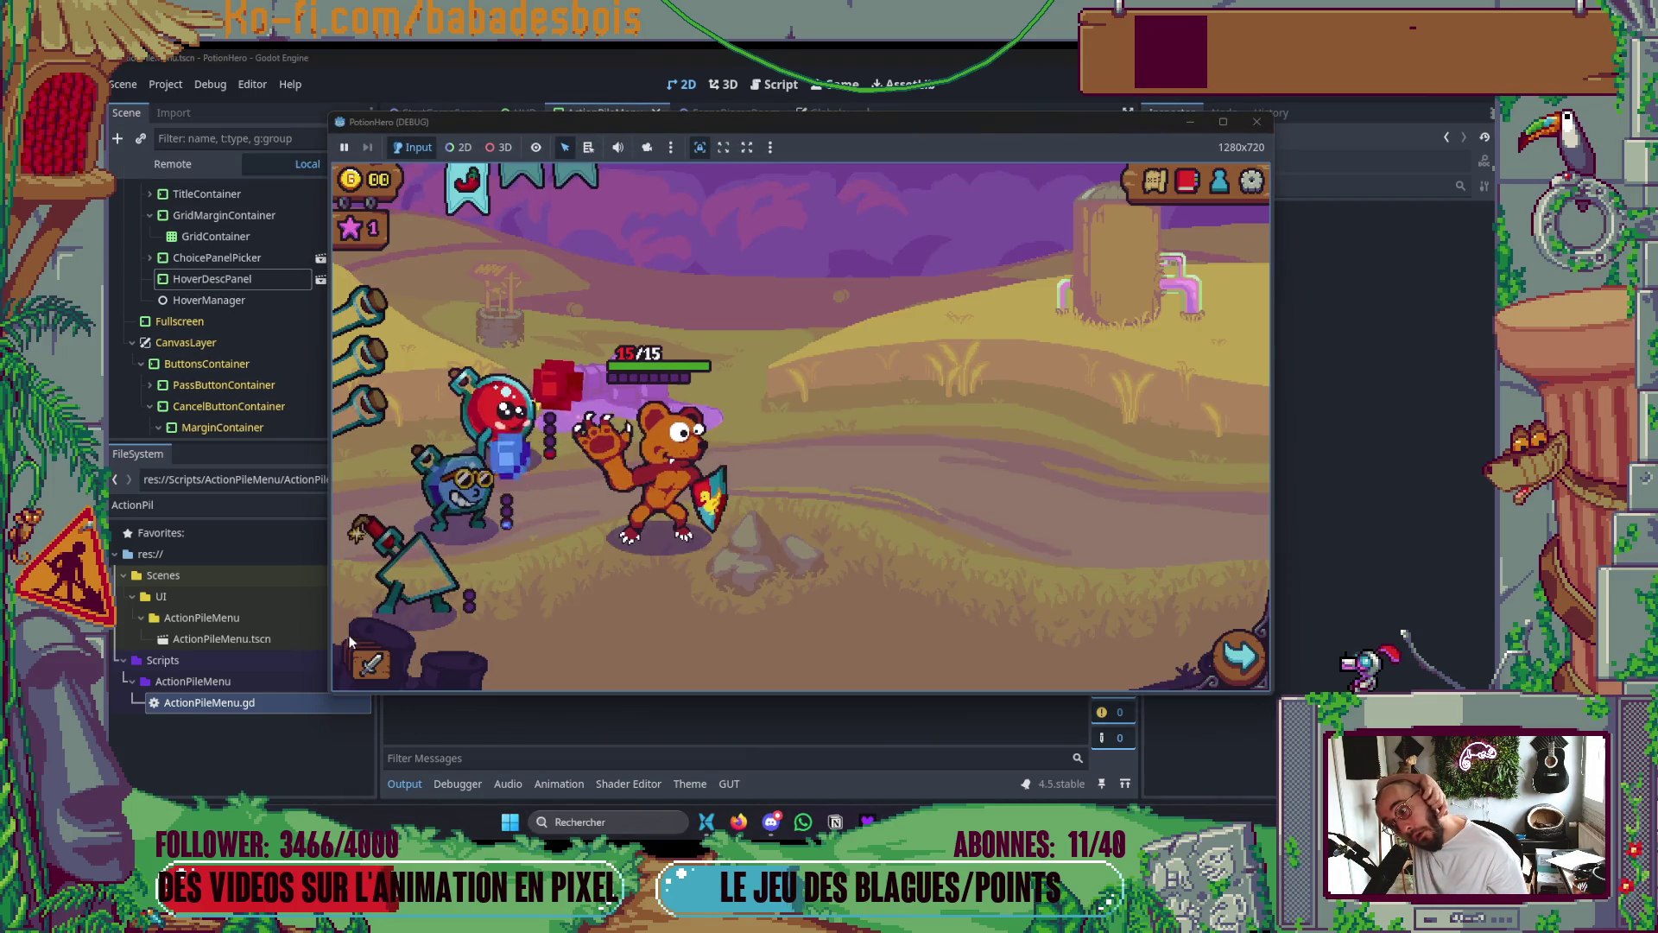
click(372, 663)
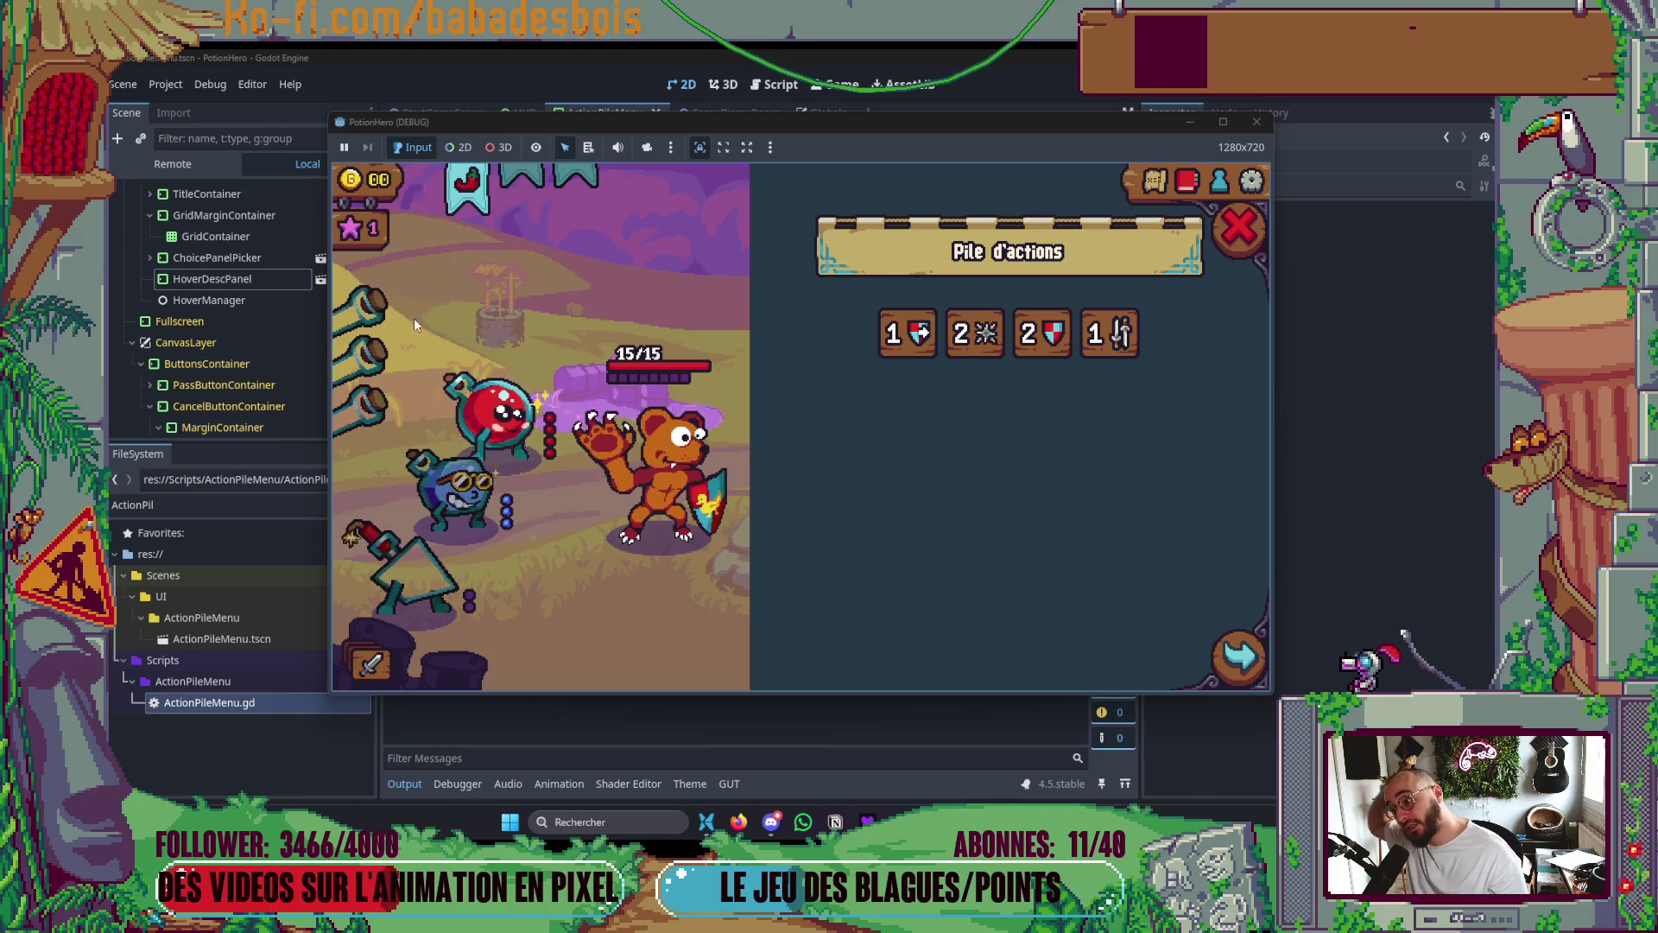
click(1252, 652)
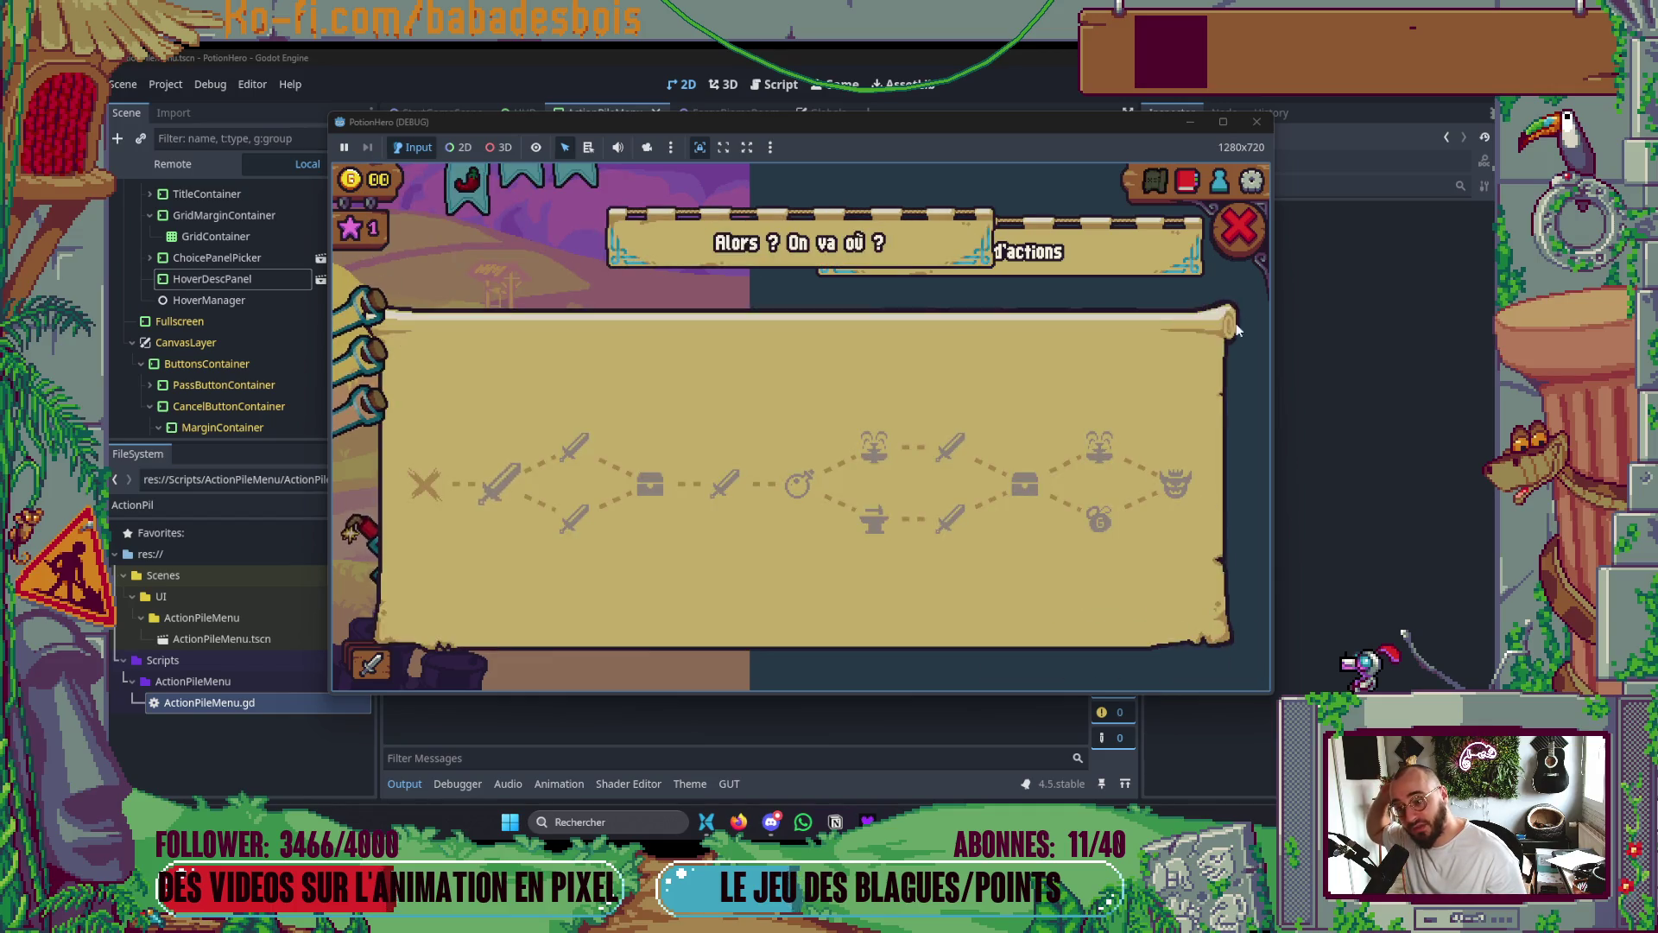
click(1240, 231)
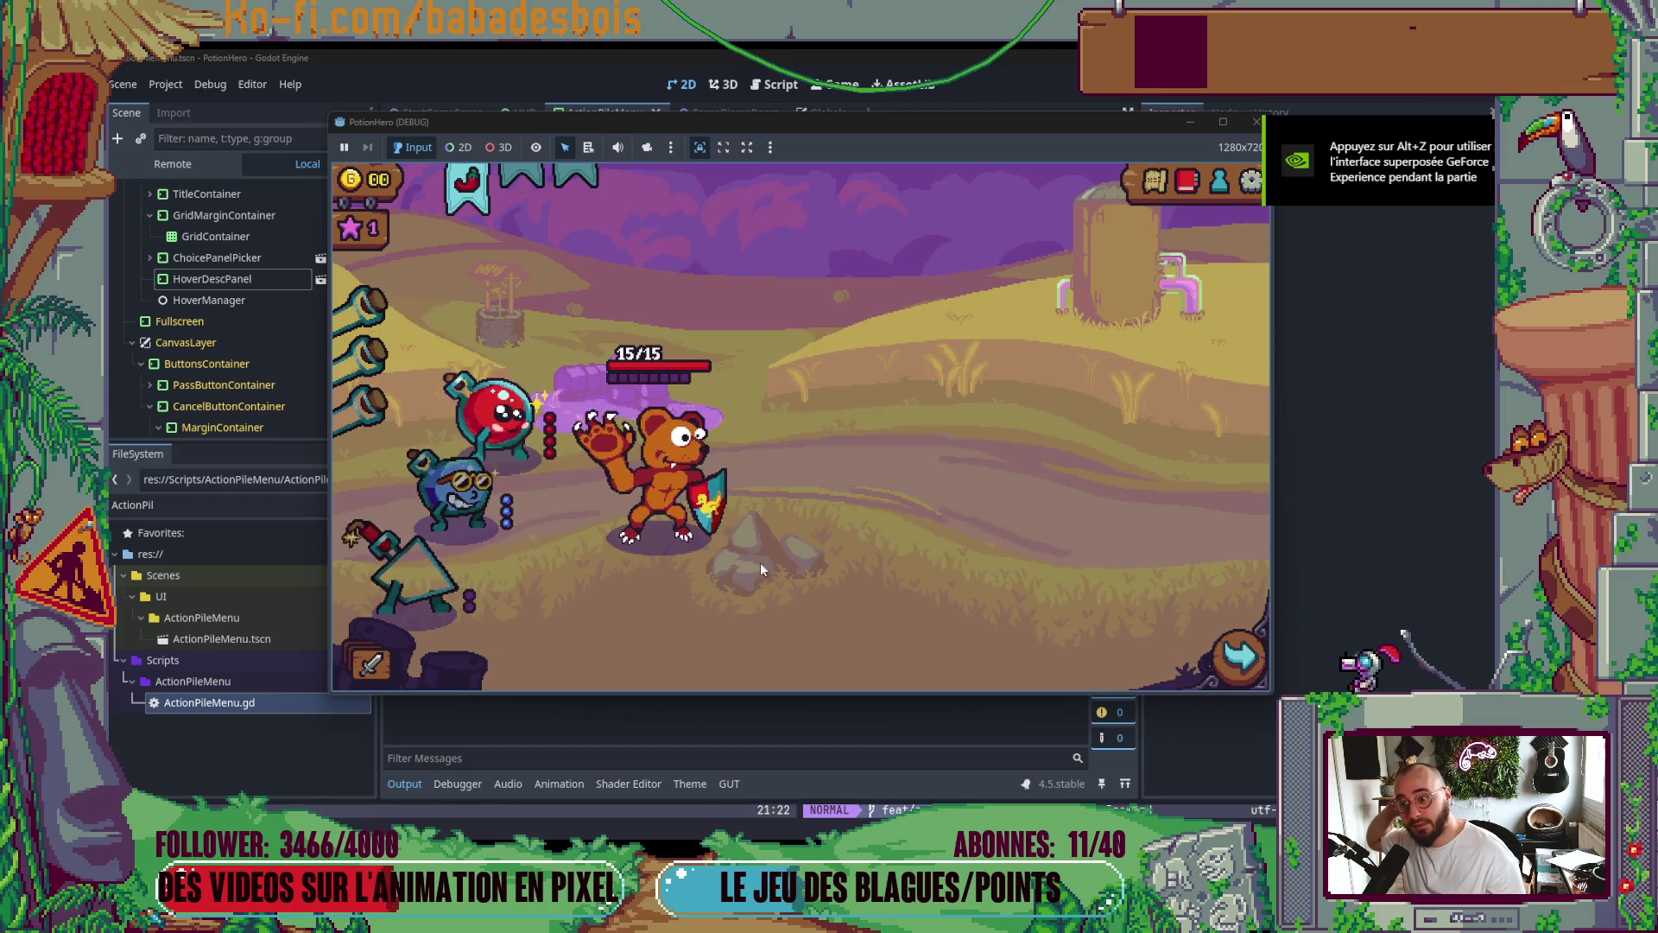
click(361, 669)
click(351, 670)
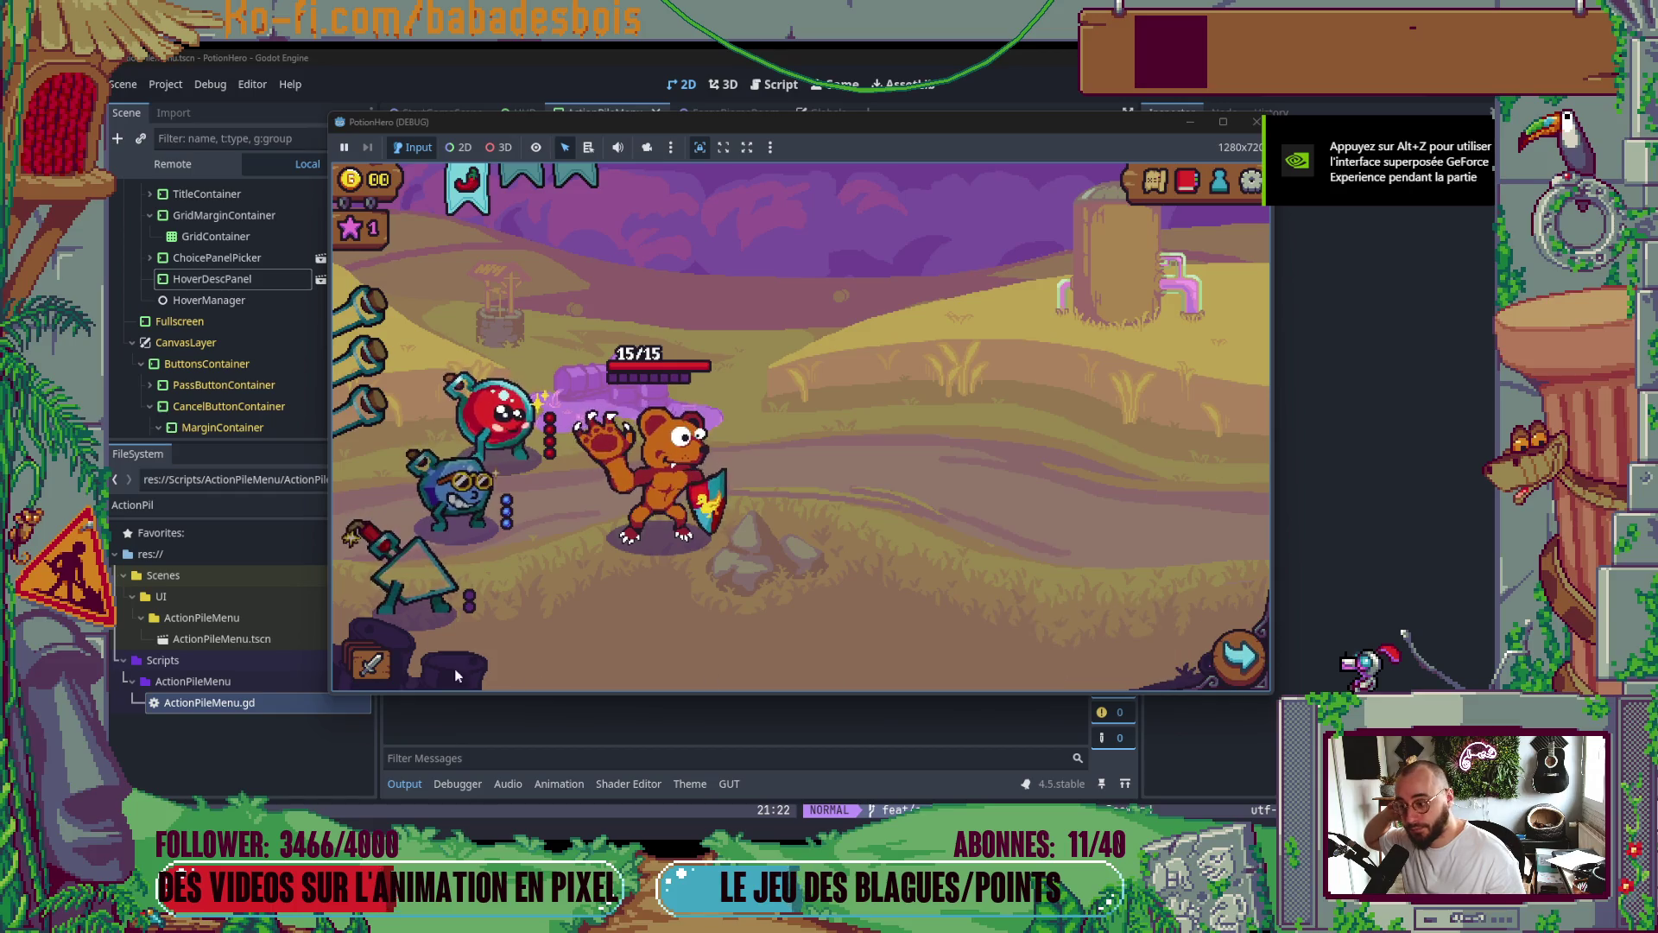
click(352, 676)
click(350, 674)
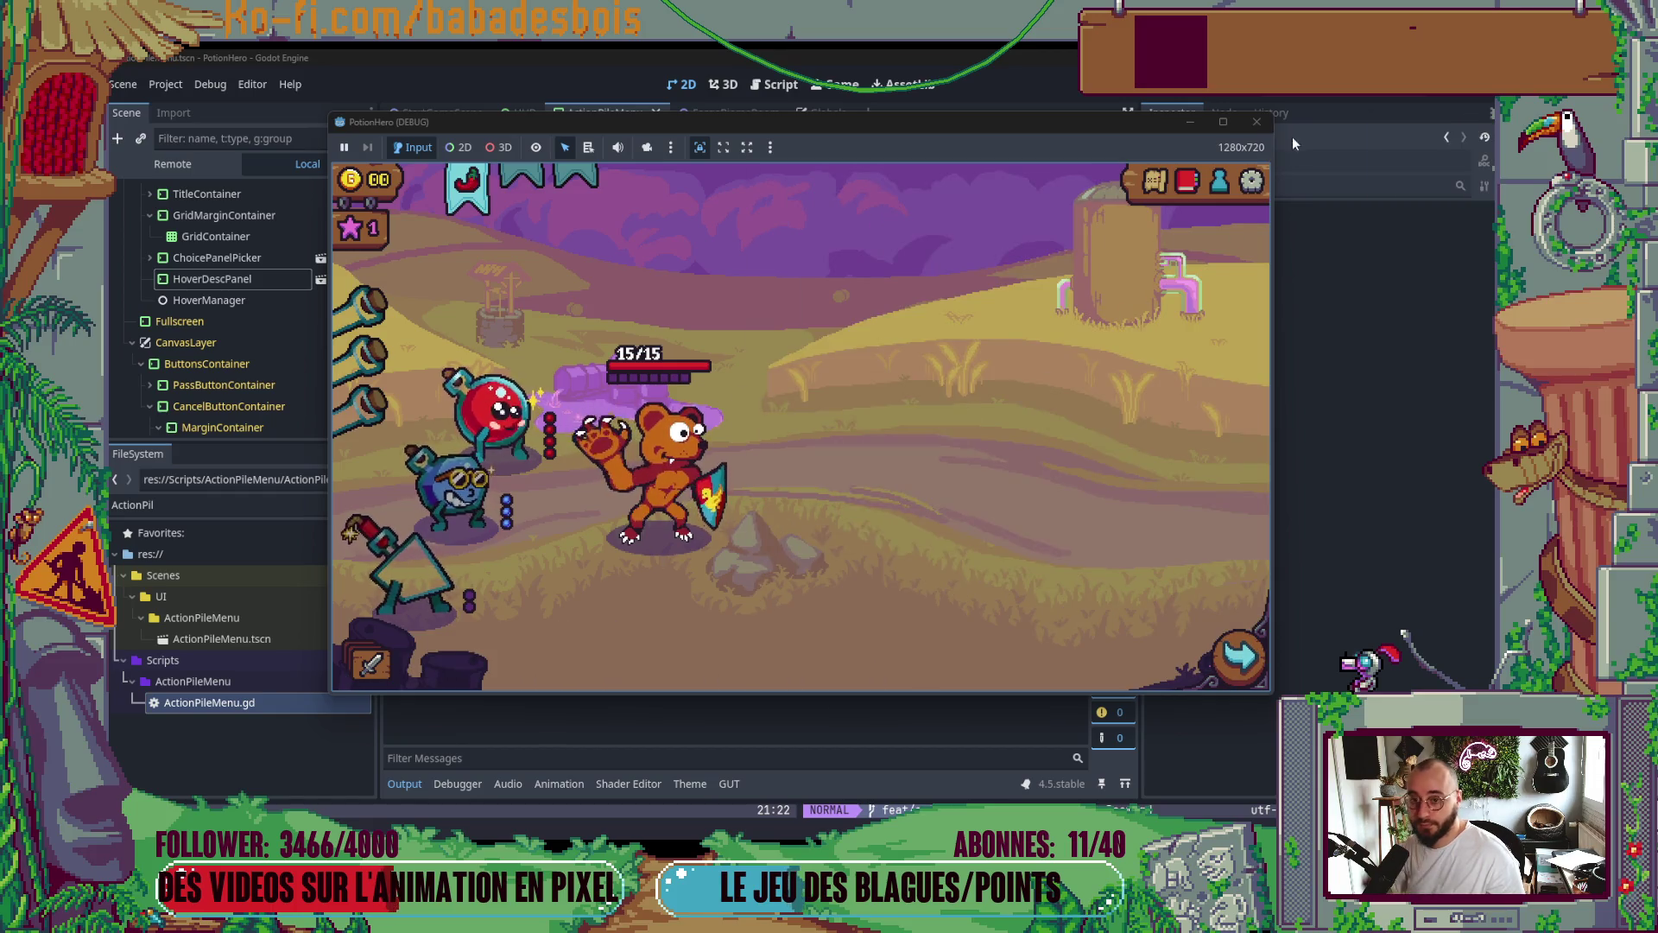
click(1258, 122)
click(404, 784)
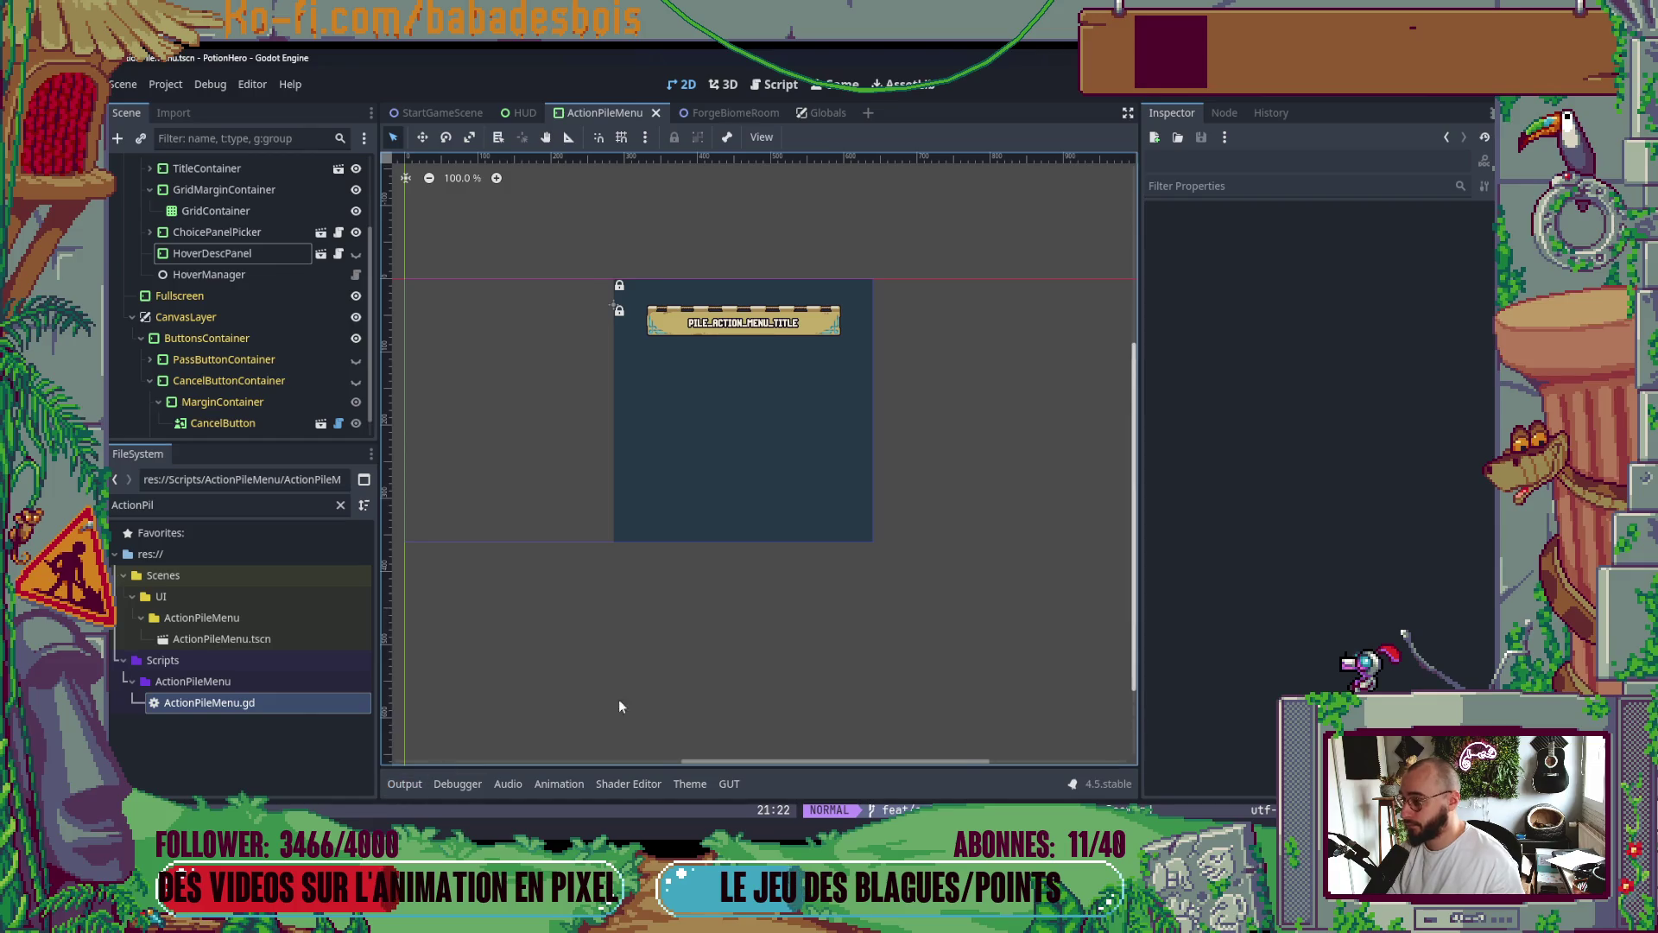
key(alt+Tab)
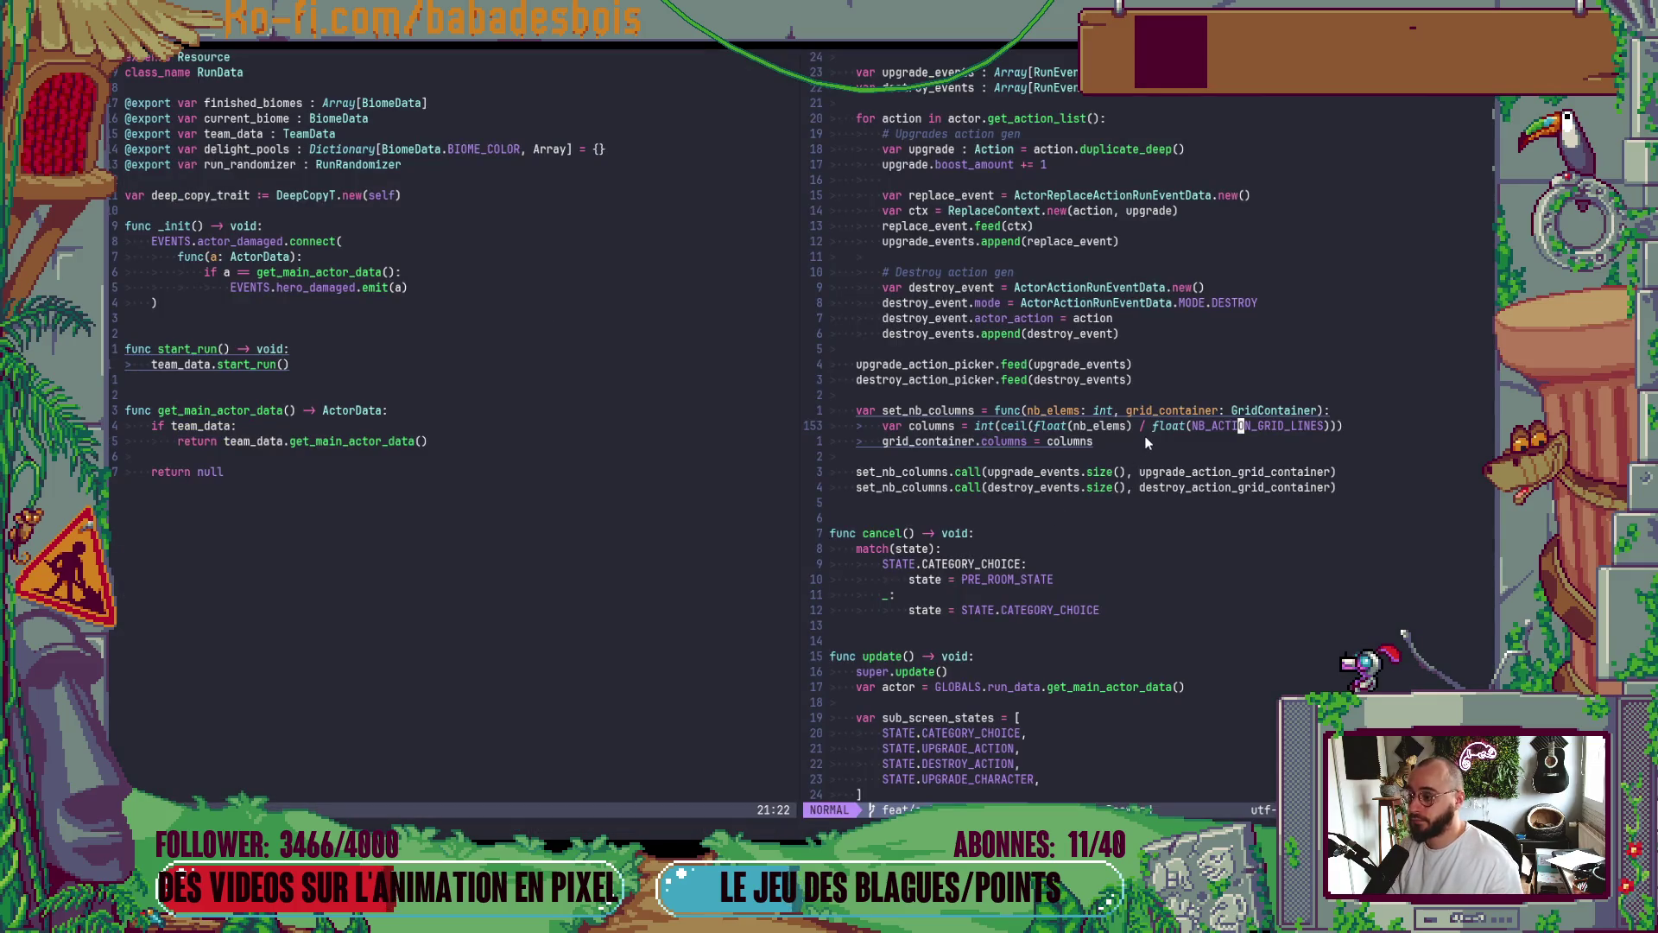
Step: Fix the 'columns' typo and open Globals.gd at the update_state function
key(s)
key(Escape)
key(space)
key(f)
key(f)
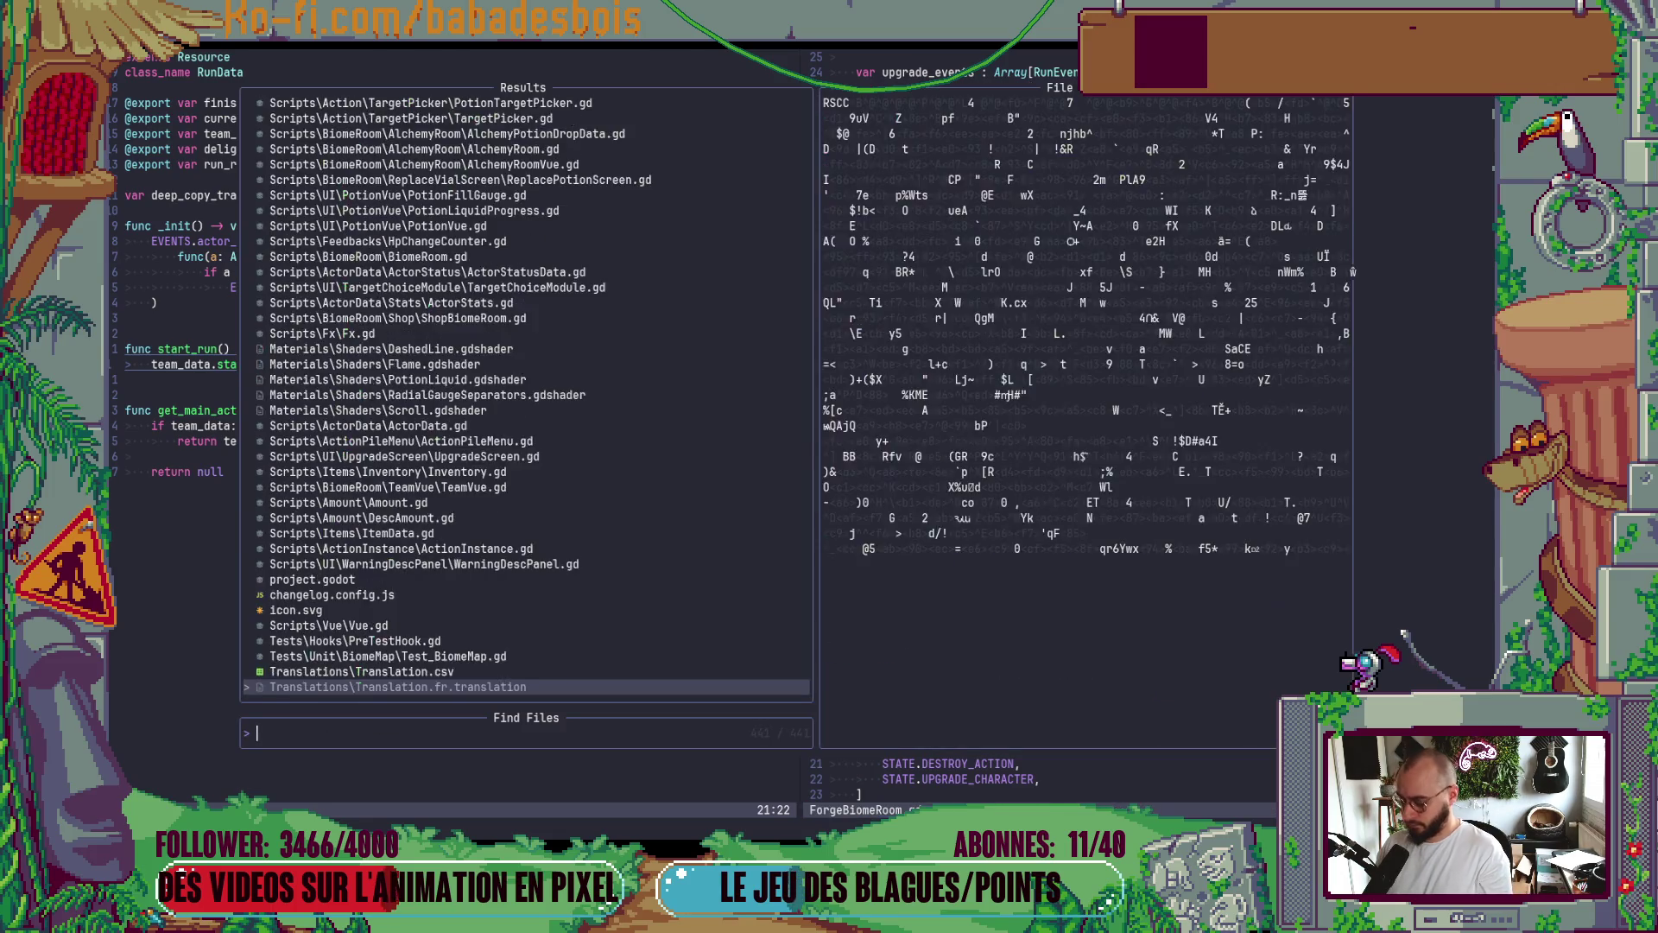
text(game)
key(Return)
key(ctrl+d)
key(ctrl+d)
key(ctrl+d)
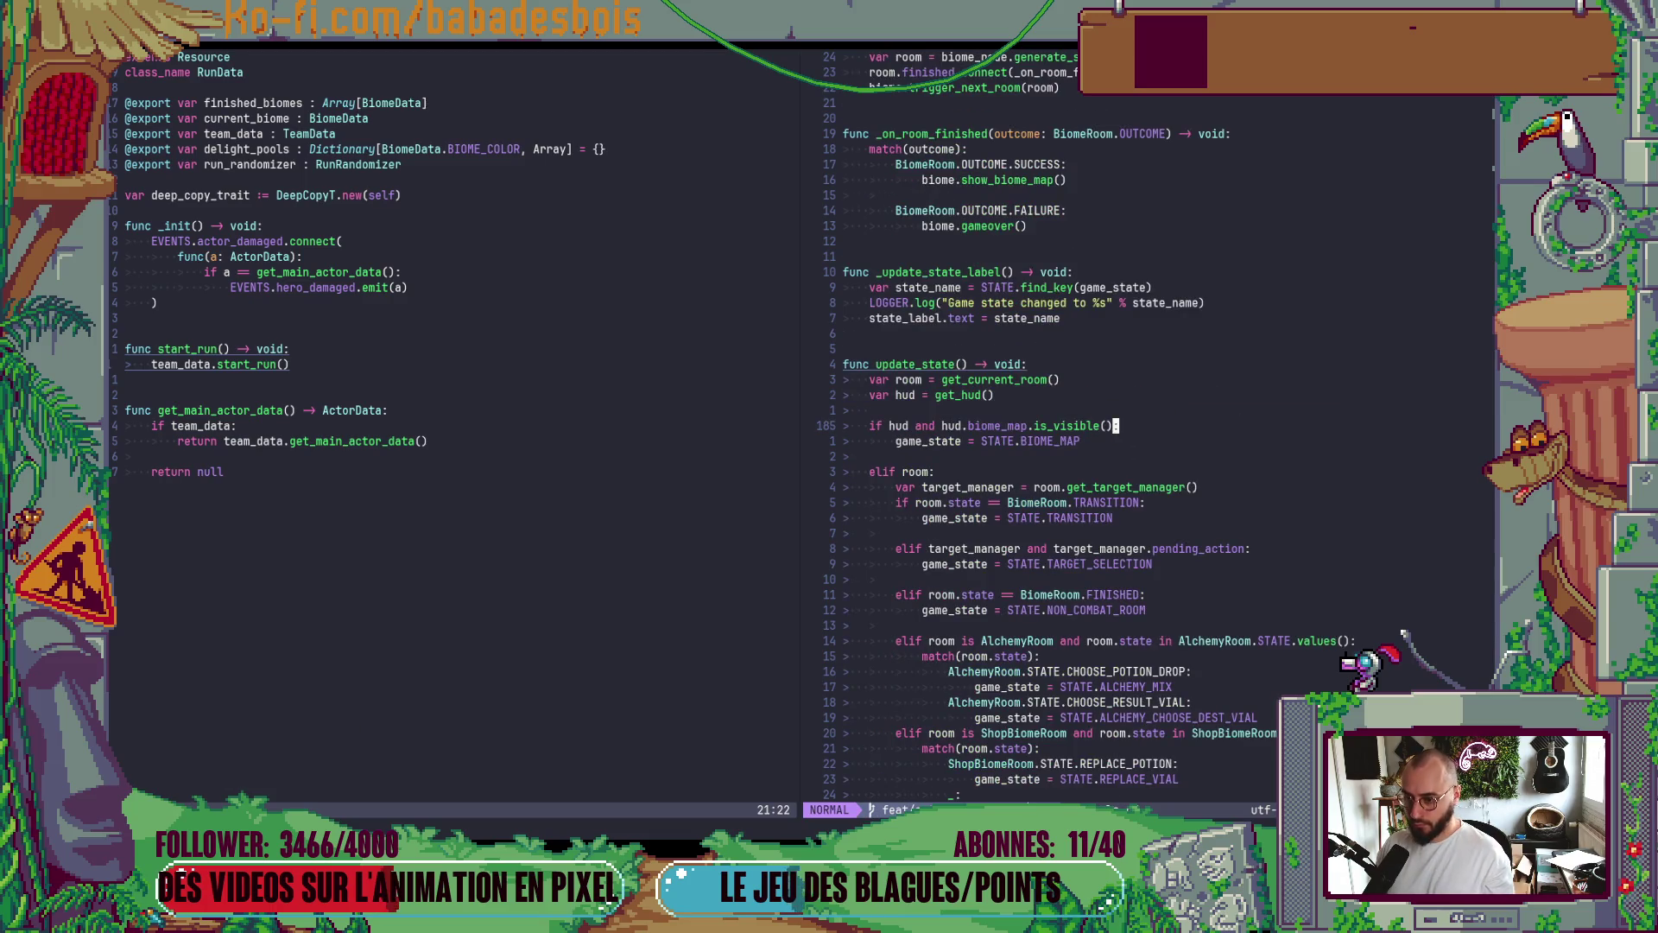
scroll(1091, 343, down, 1)
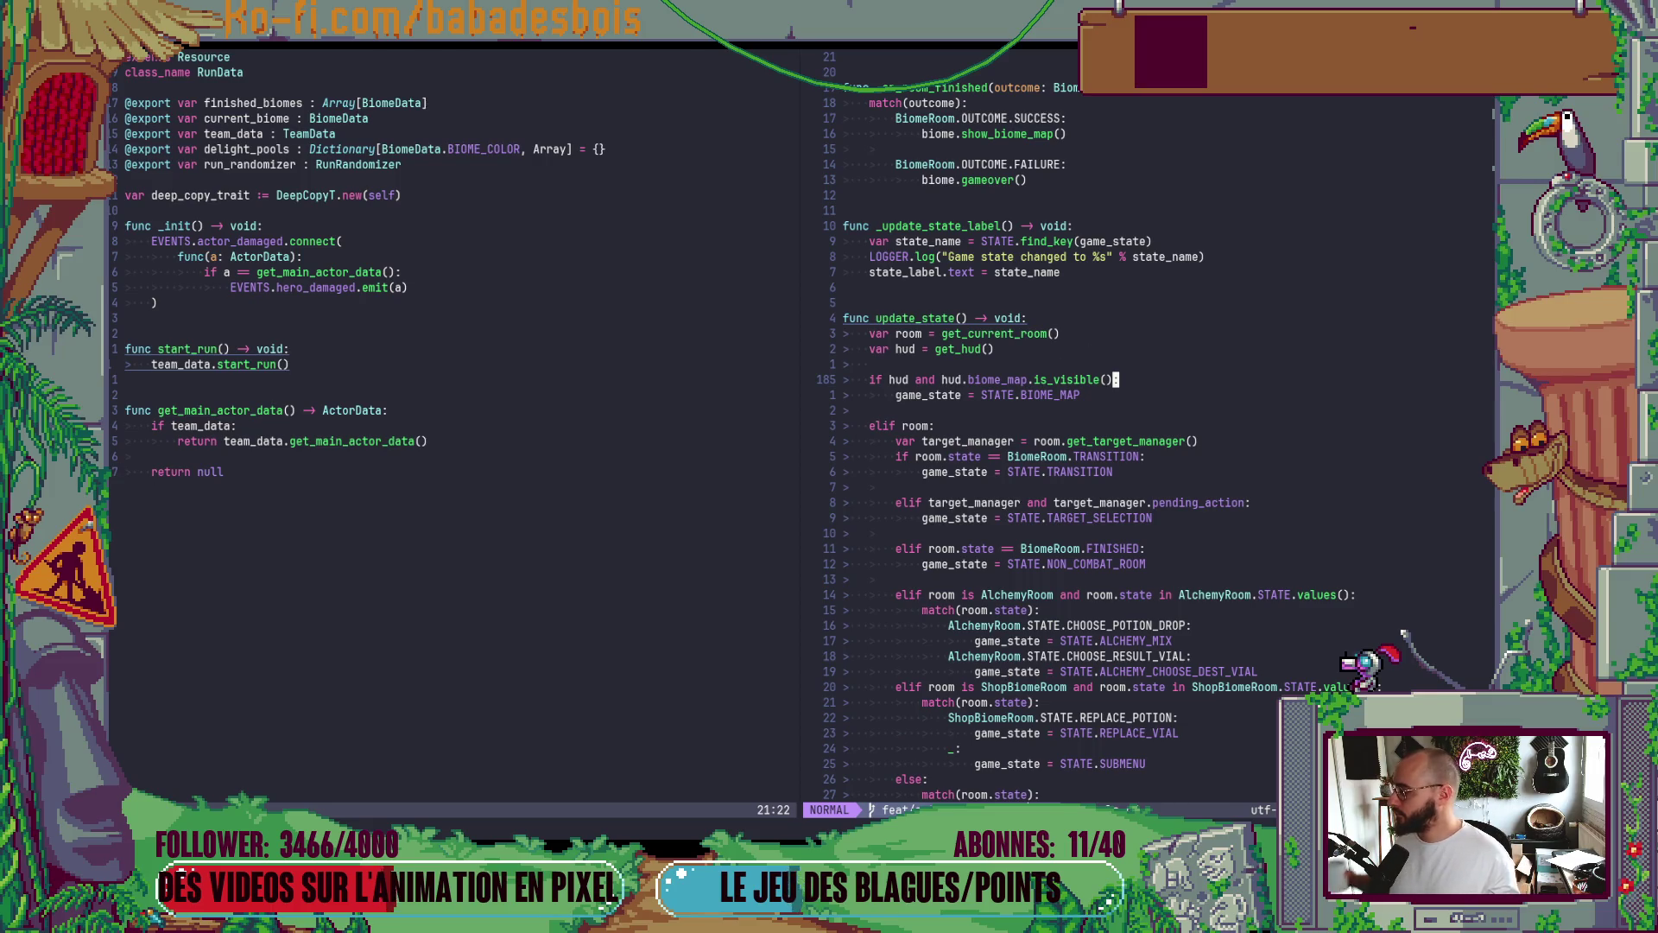
Step: Check the Pile d'actions mockup, then open ChoicePanelPicker.gd in the left pane
key(alt+Tab)
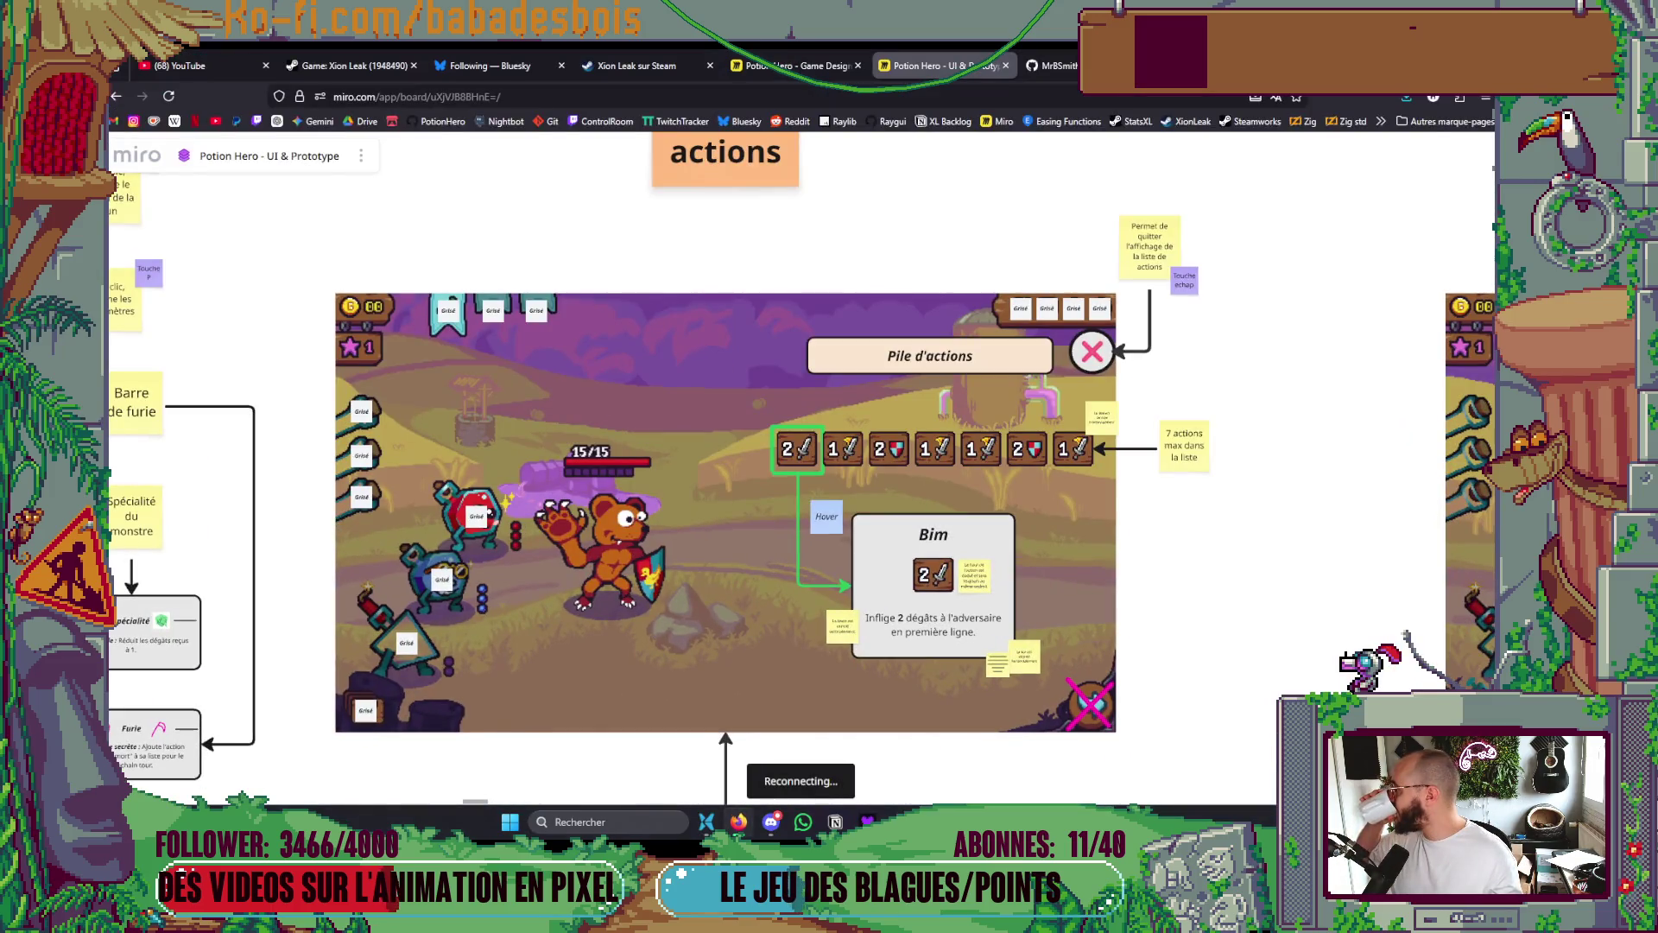
key(alt+Tab)
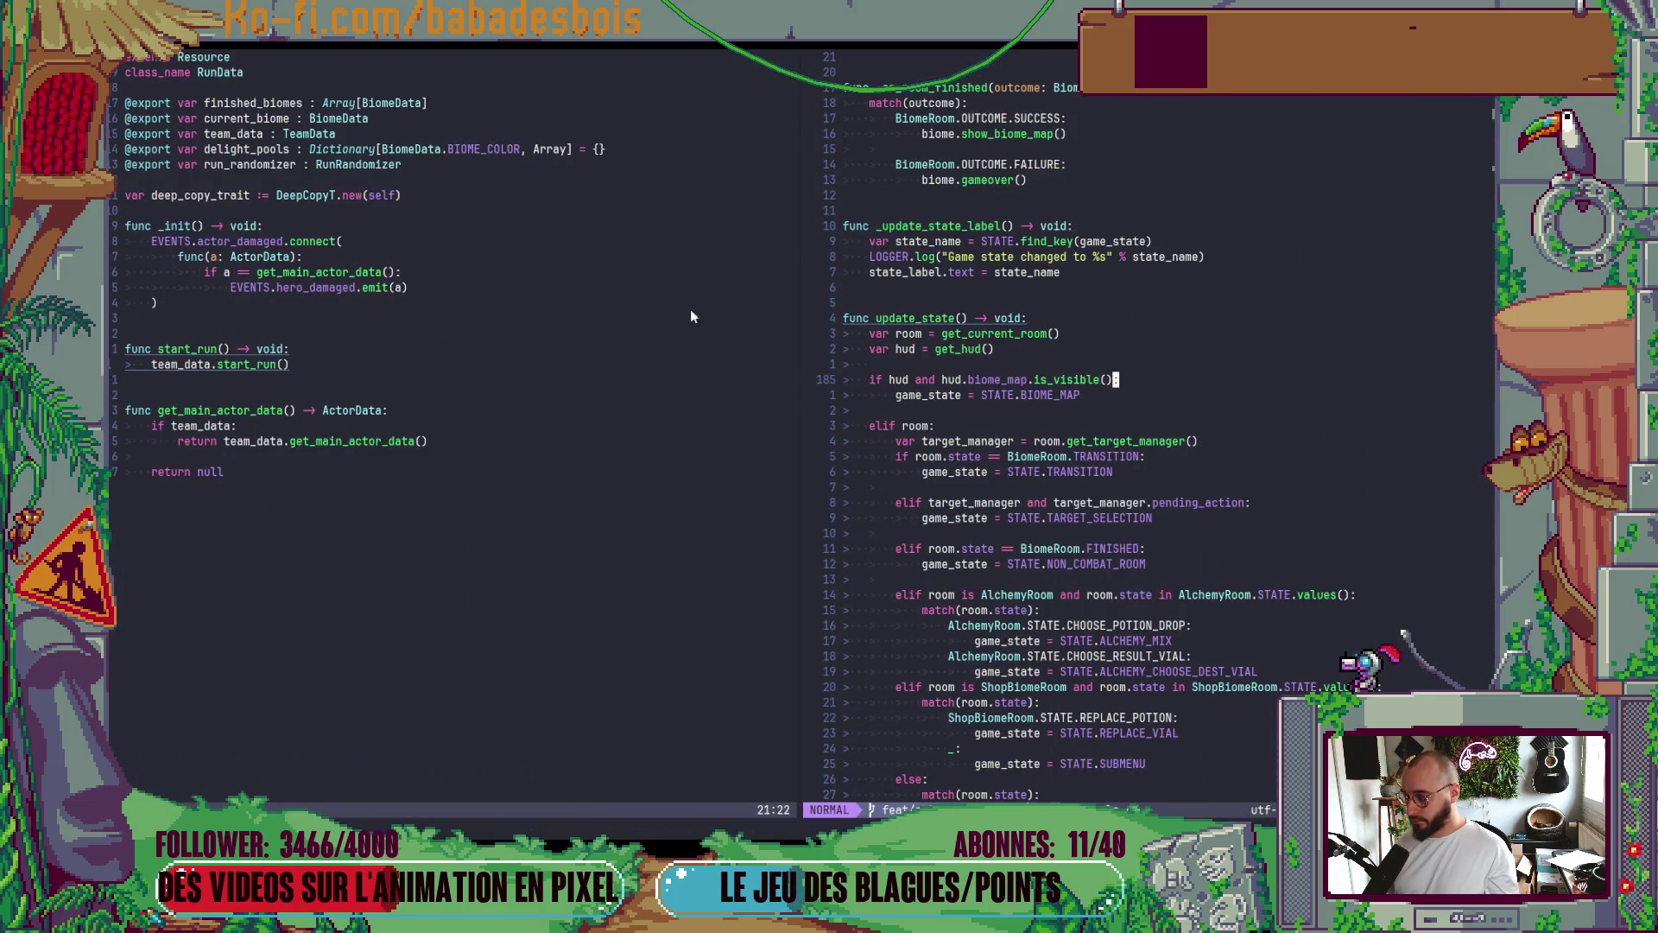
click(593, 349)
key(space)
key(f)
key(f)
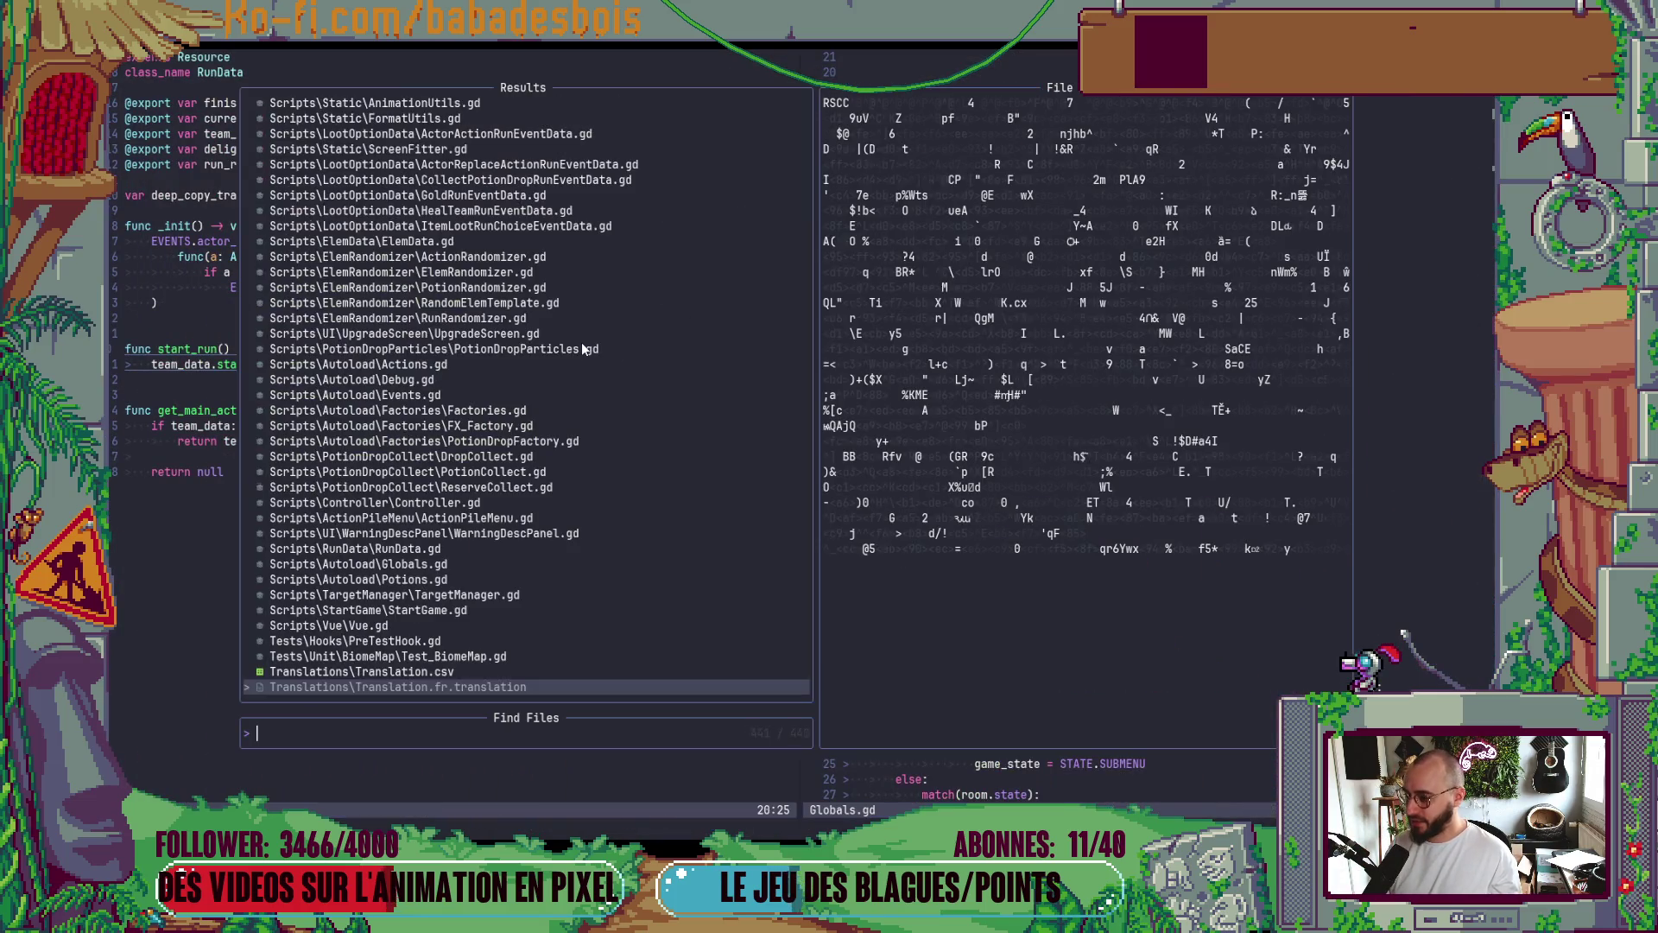
text(Choi)
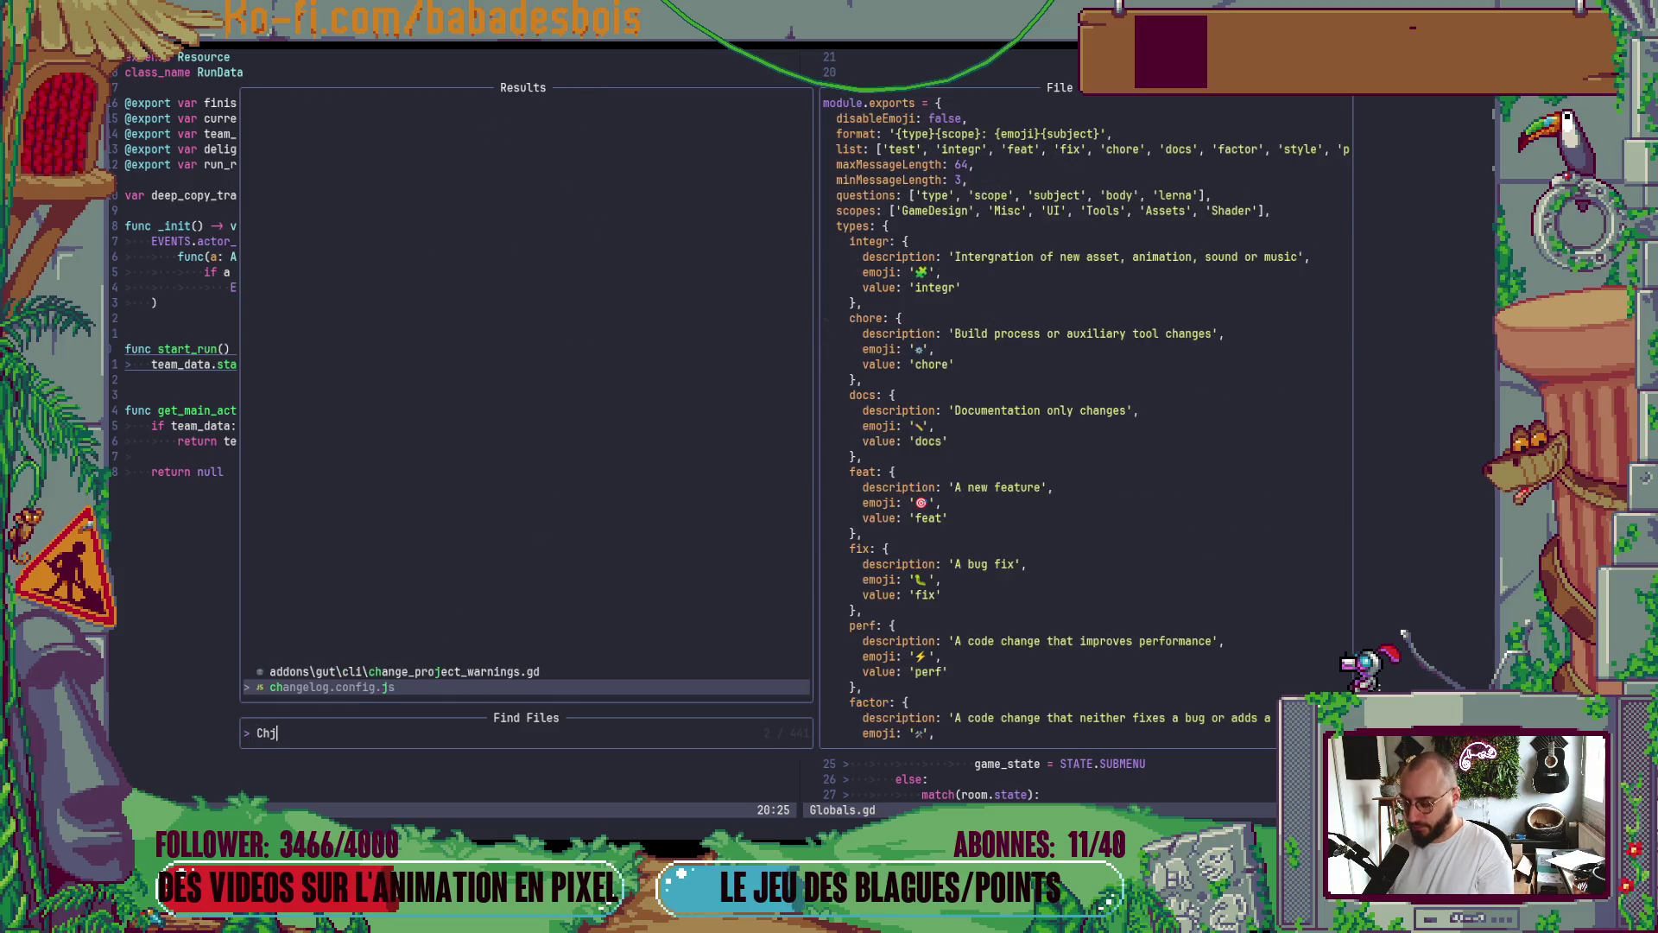
text(ce)
key(Return)
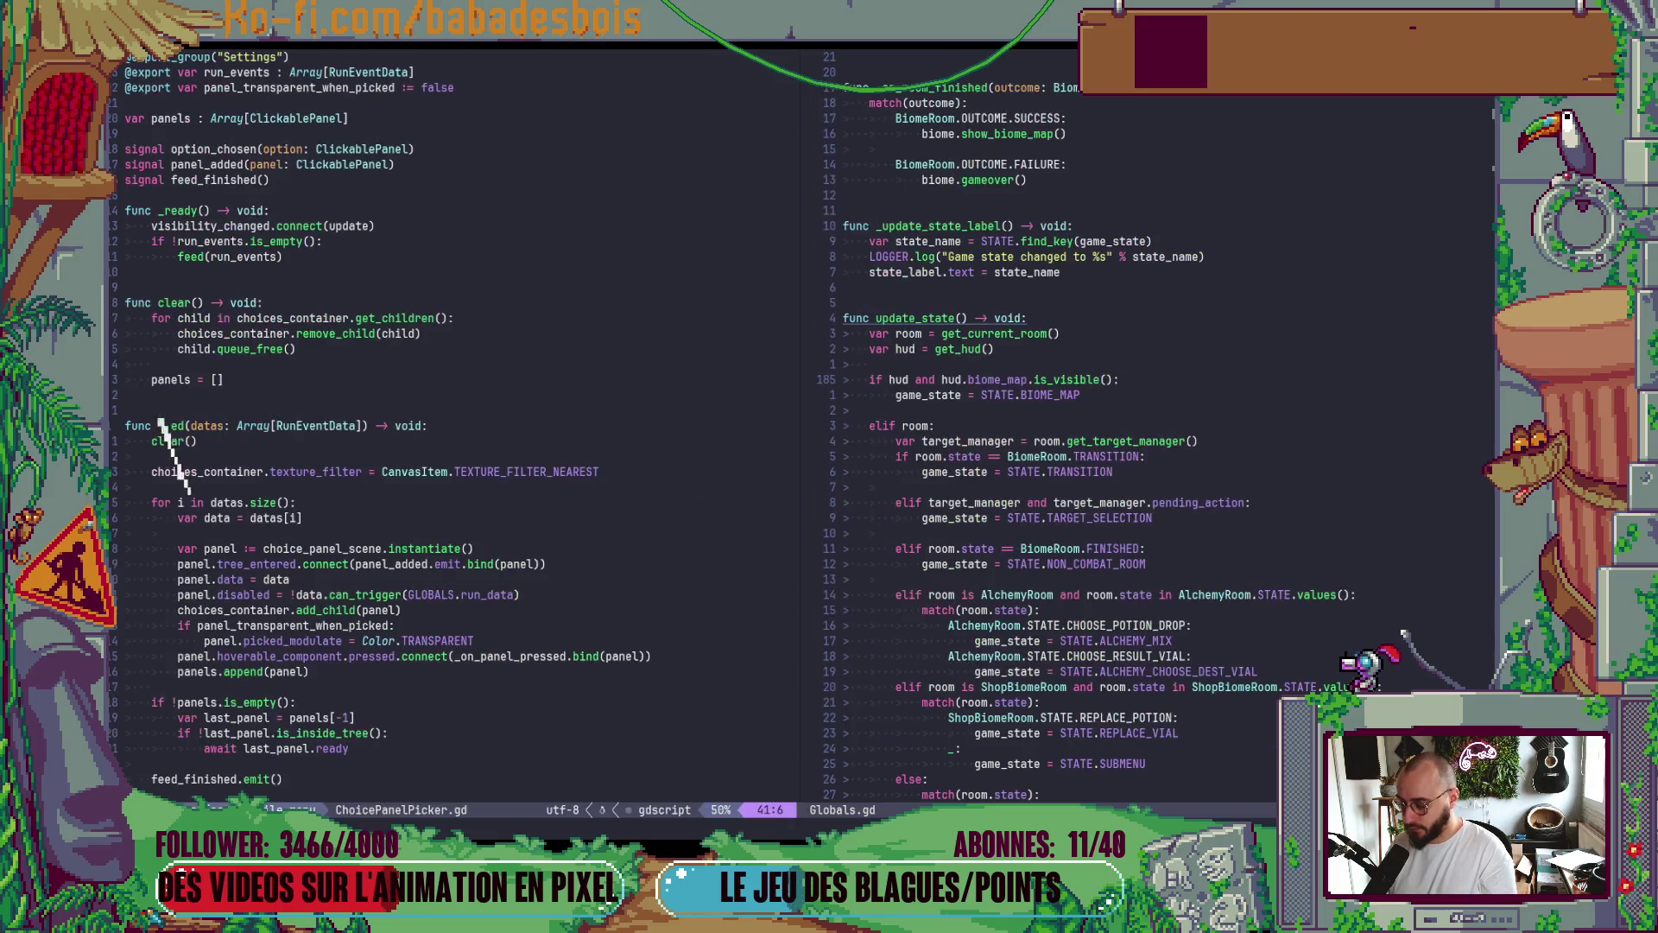
Step: Read ChoicePanelPicker.gd's choice_panel_scene export and the clear() call inside feed
scroll(155, 417, down, 4)
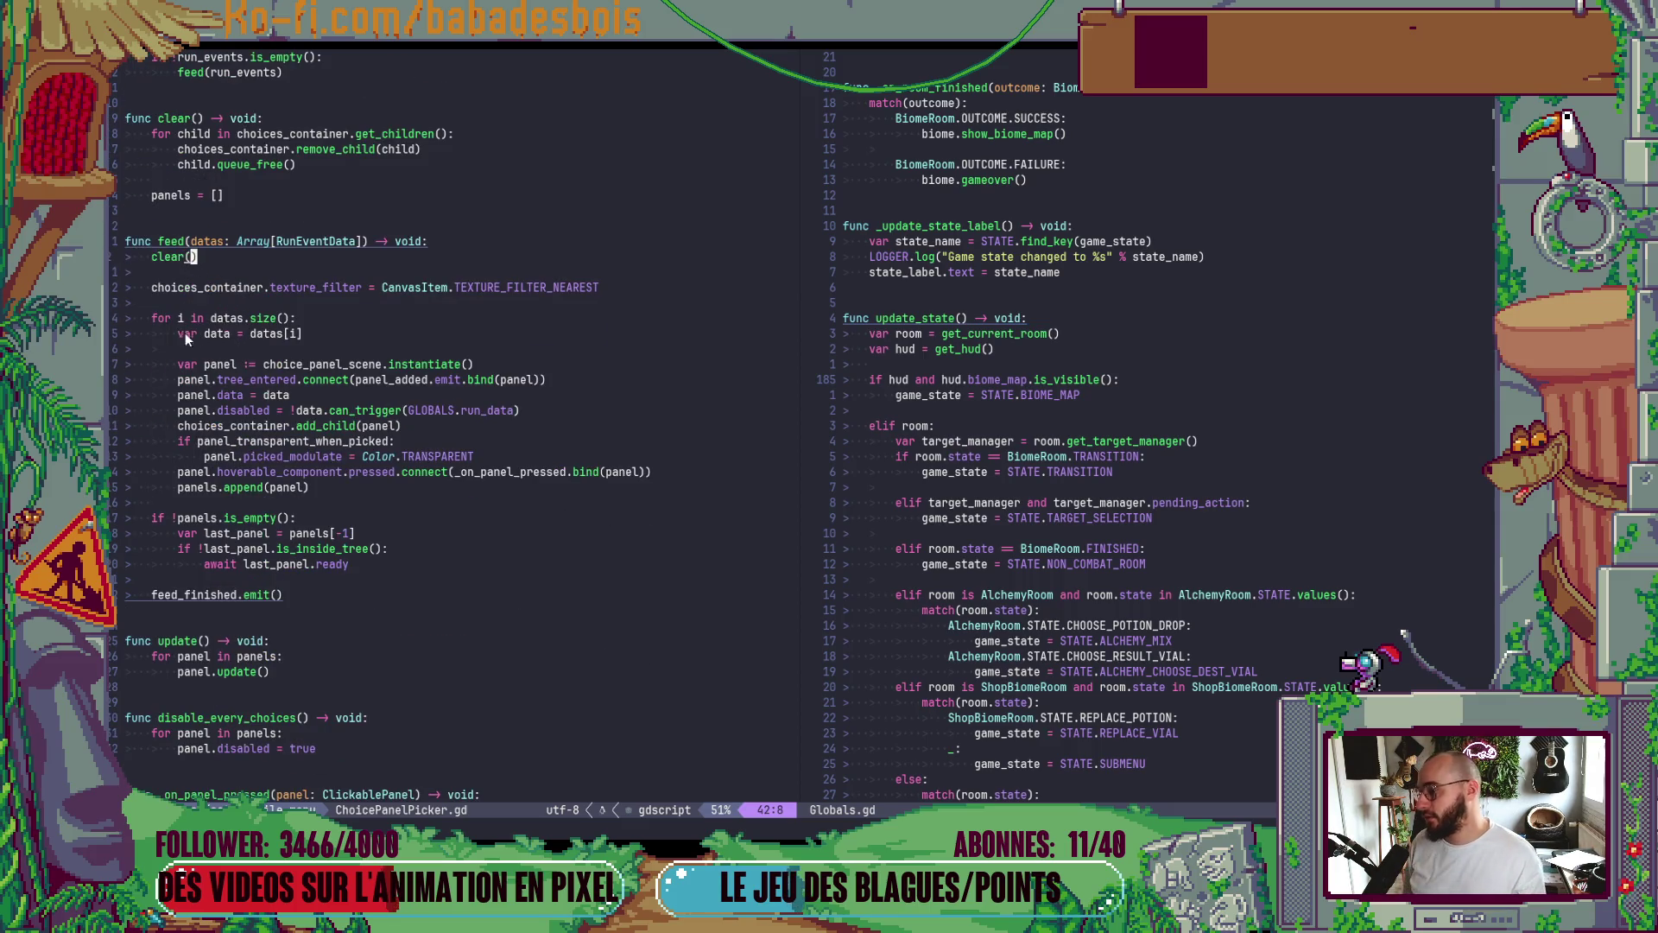
scroll(271, 334, down, 5)
scroll(284, 335, up, 15)
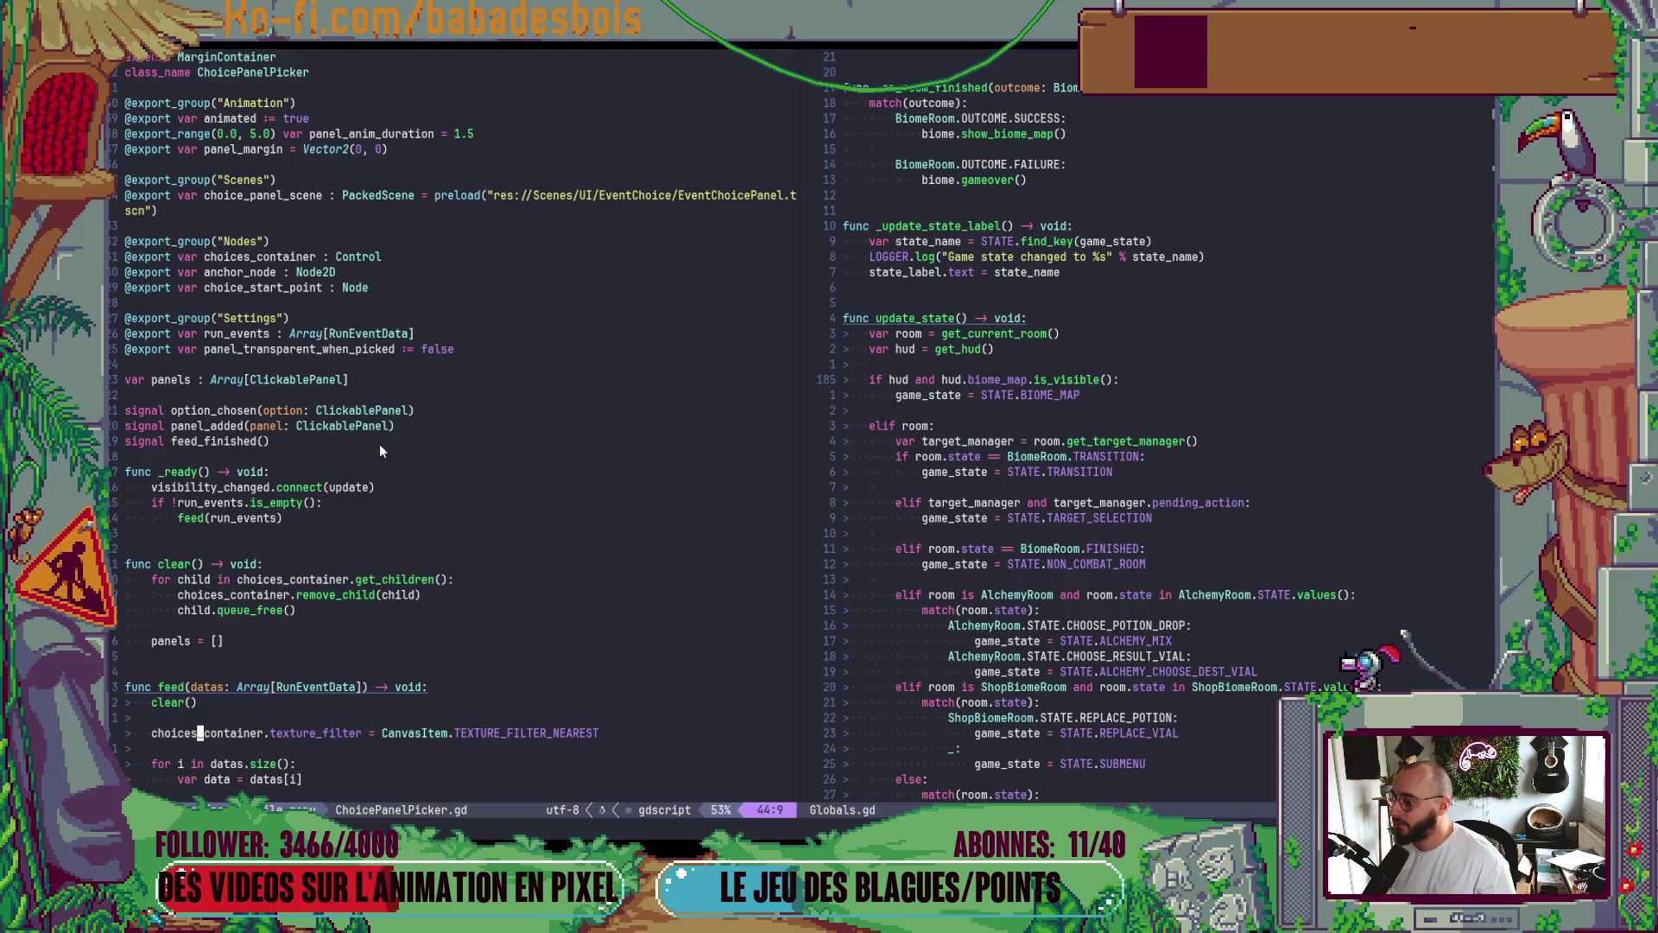
scroll(382, 442, down, 3)
click(352, 671)
click(430, 565)
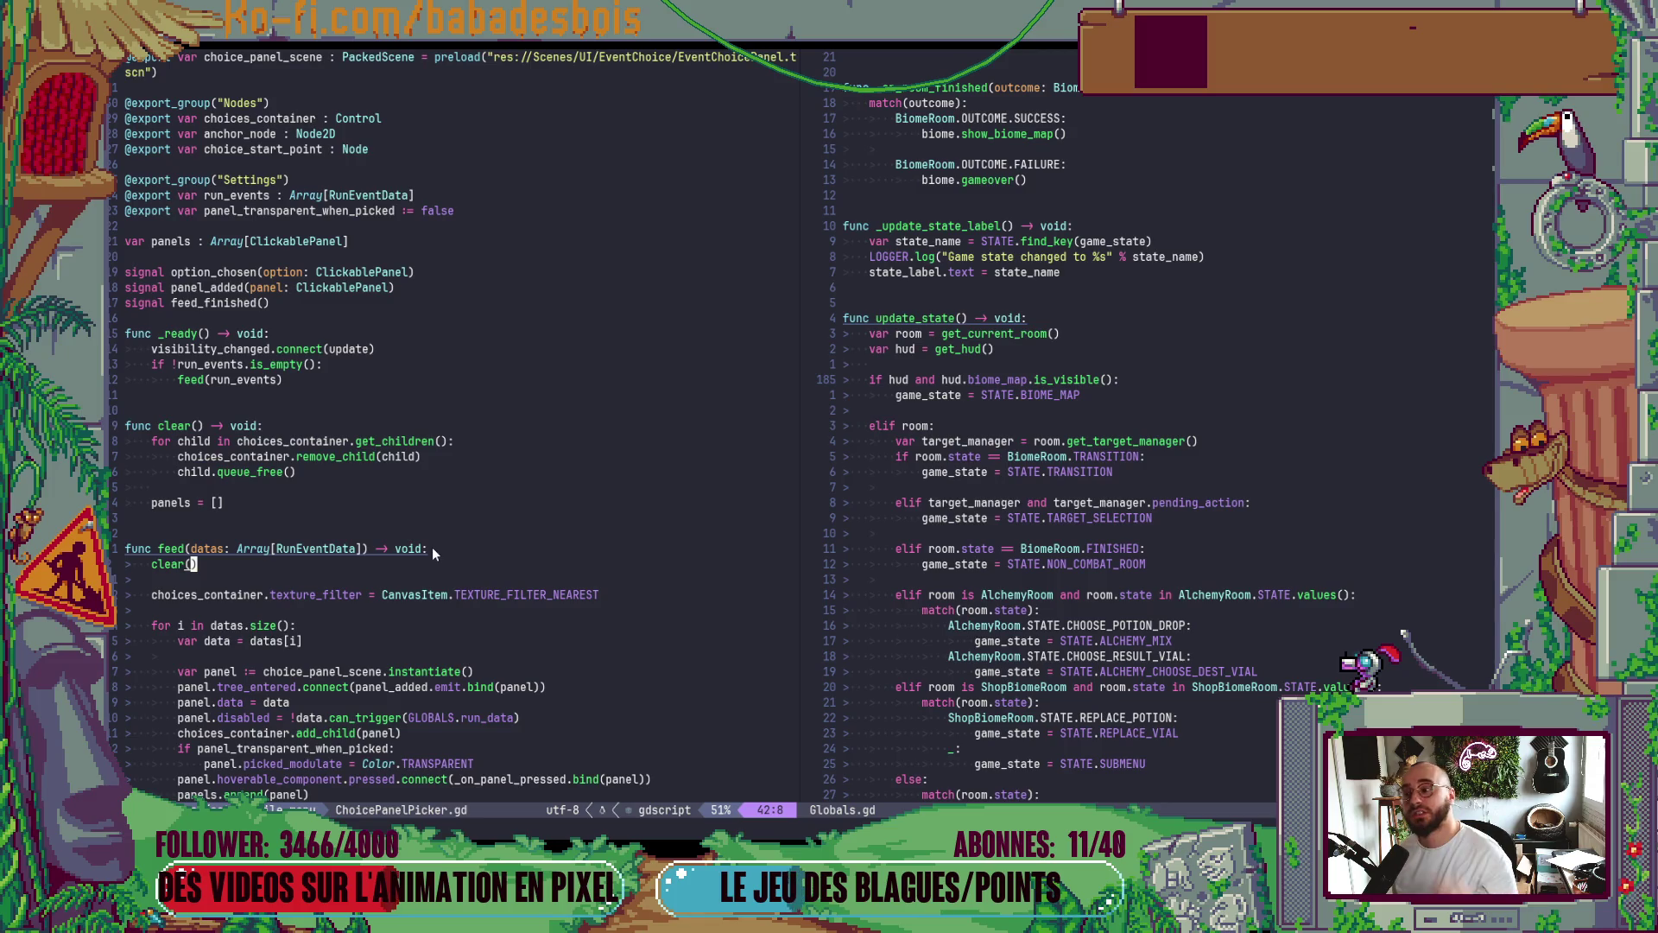
scroll(400, 496, down, 4)
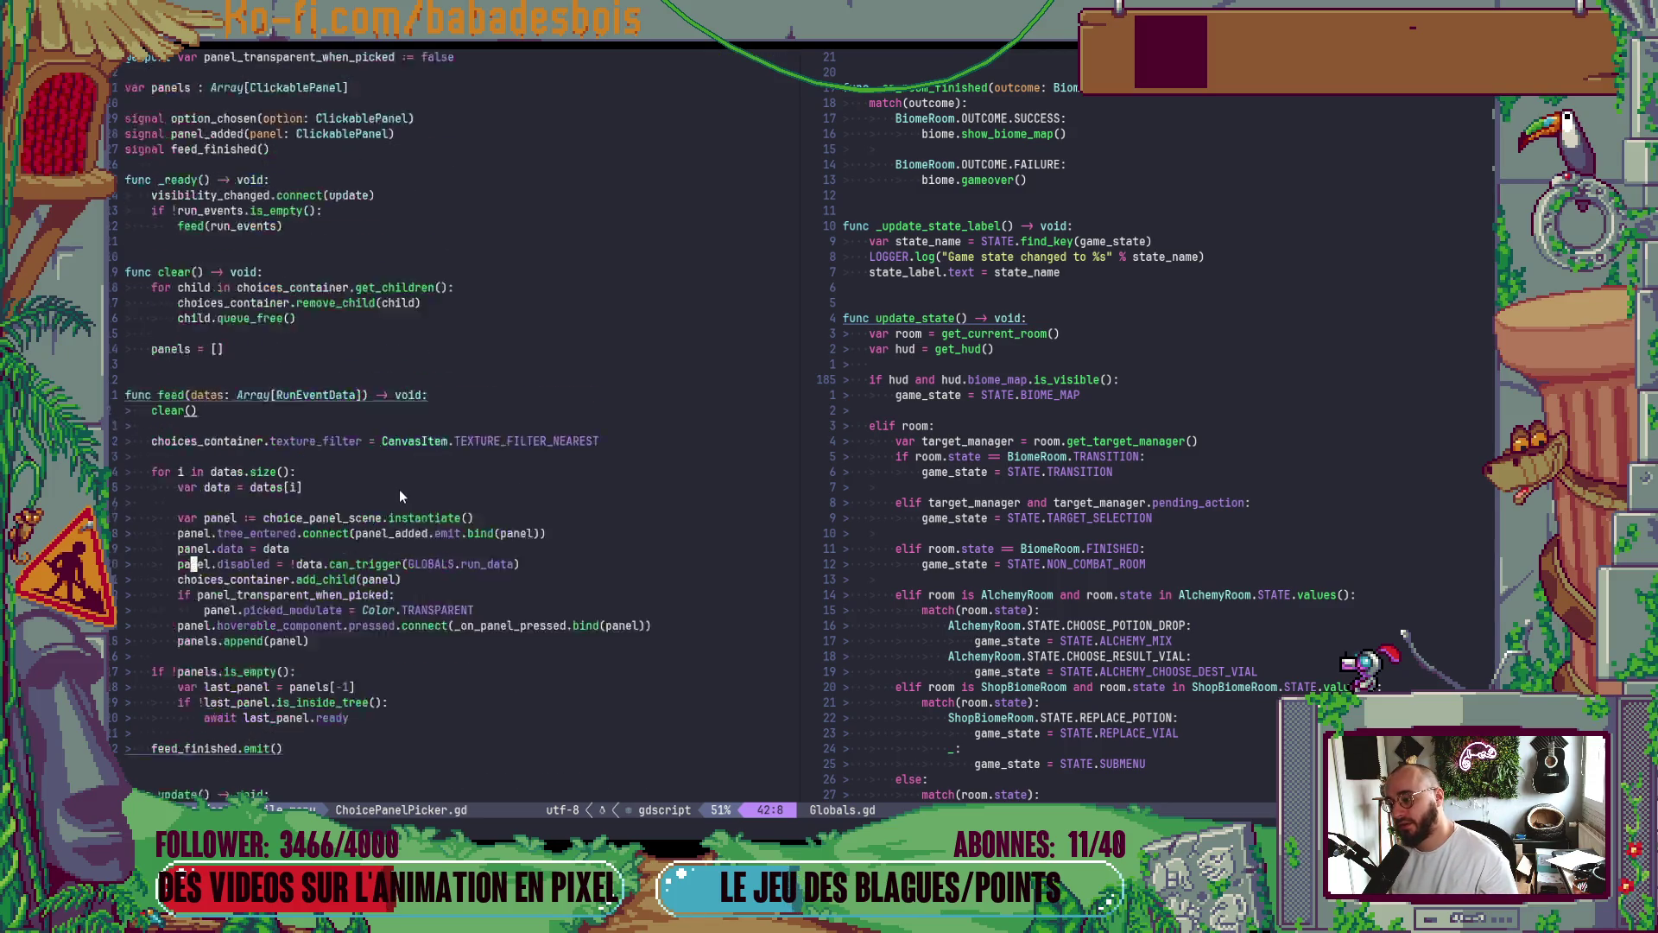
scroll(418, 467, up, 4)
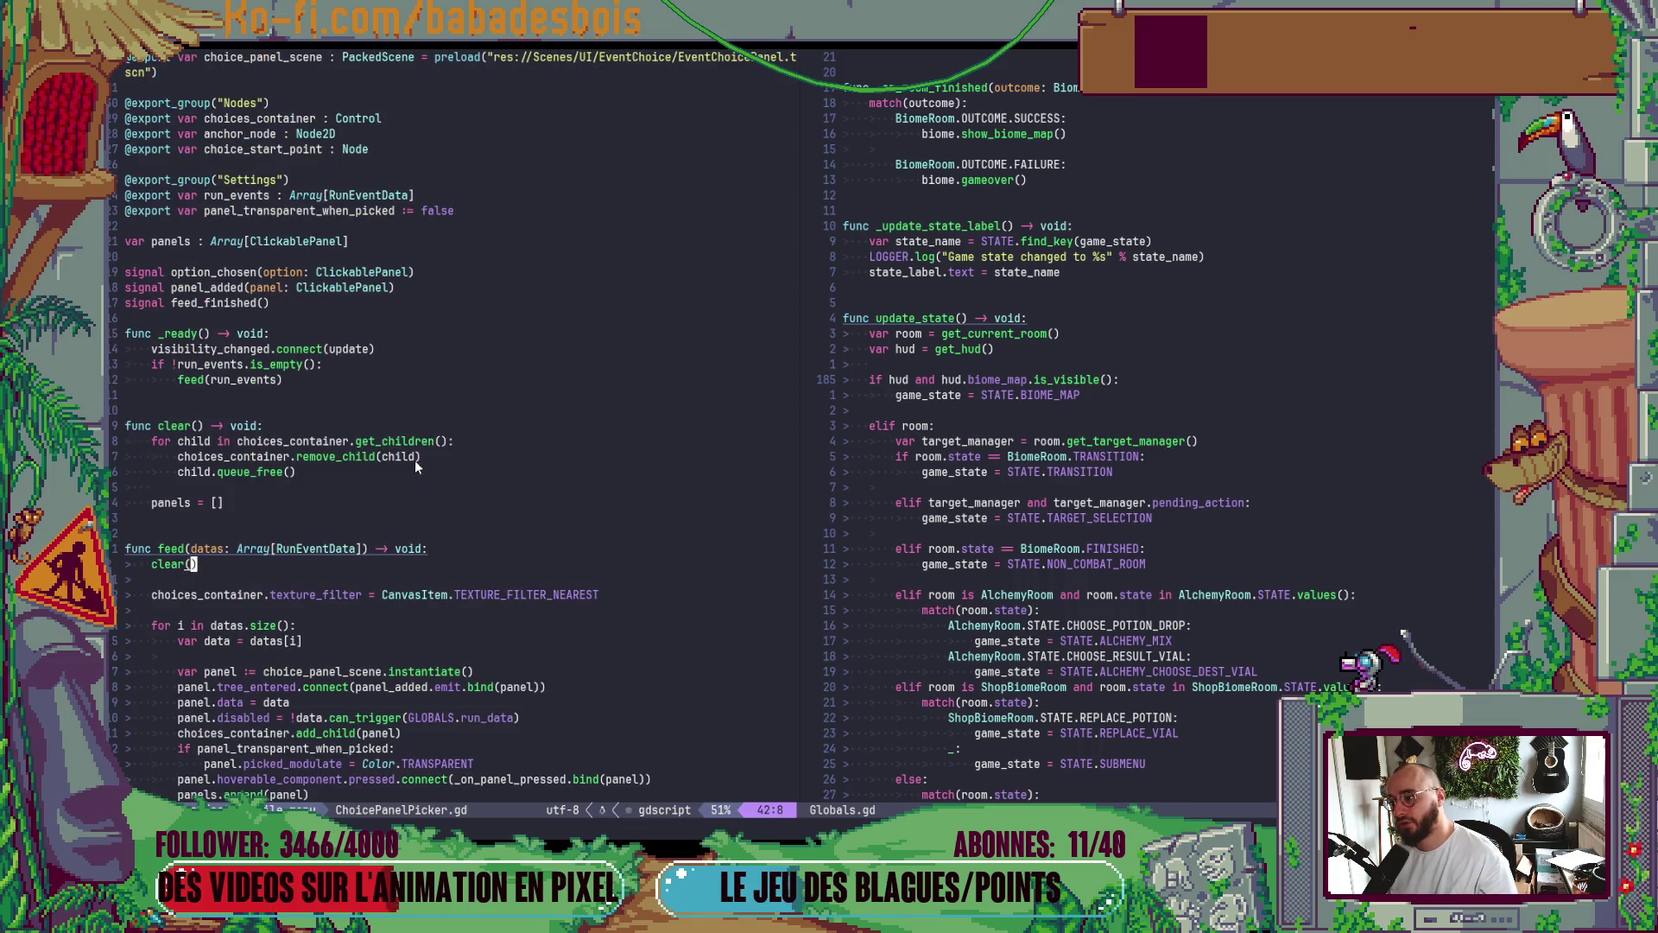
scroll(397, 455, up, 3)
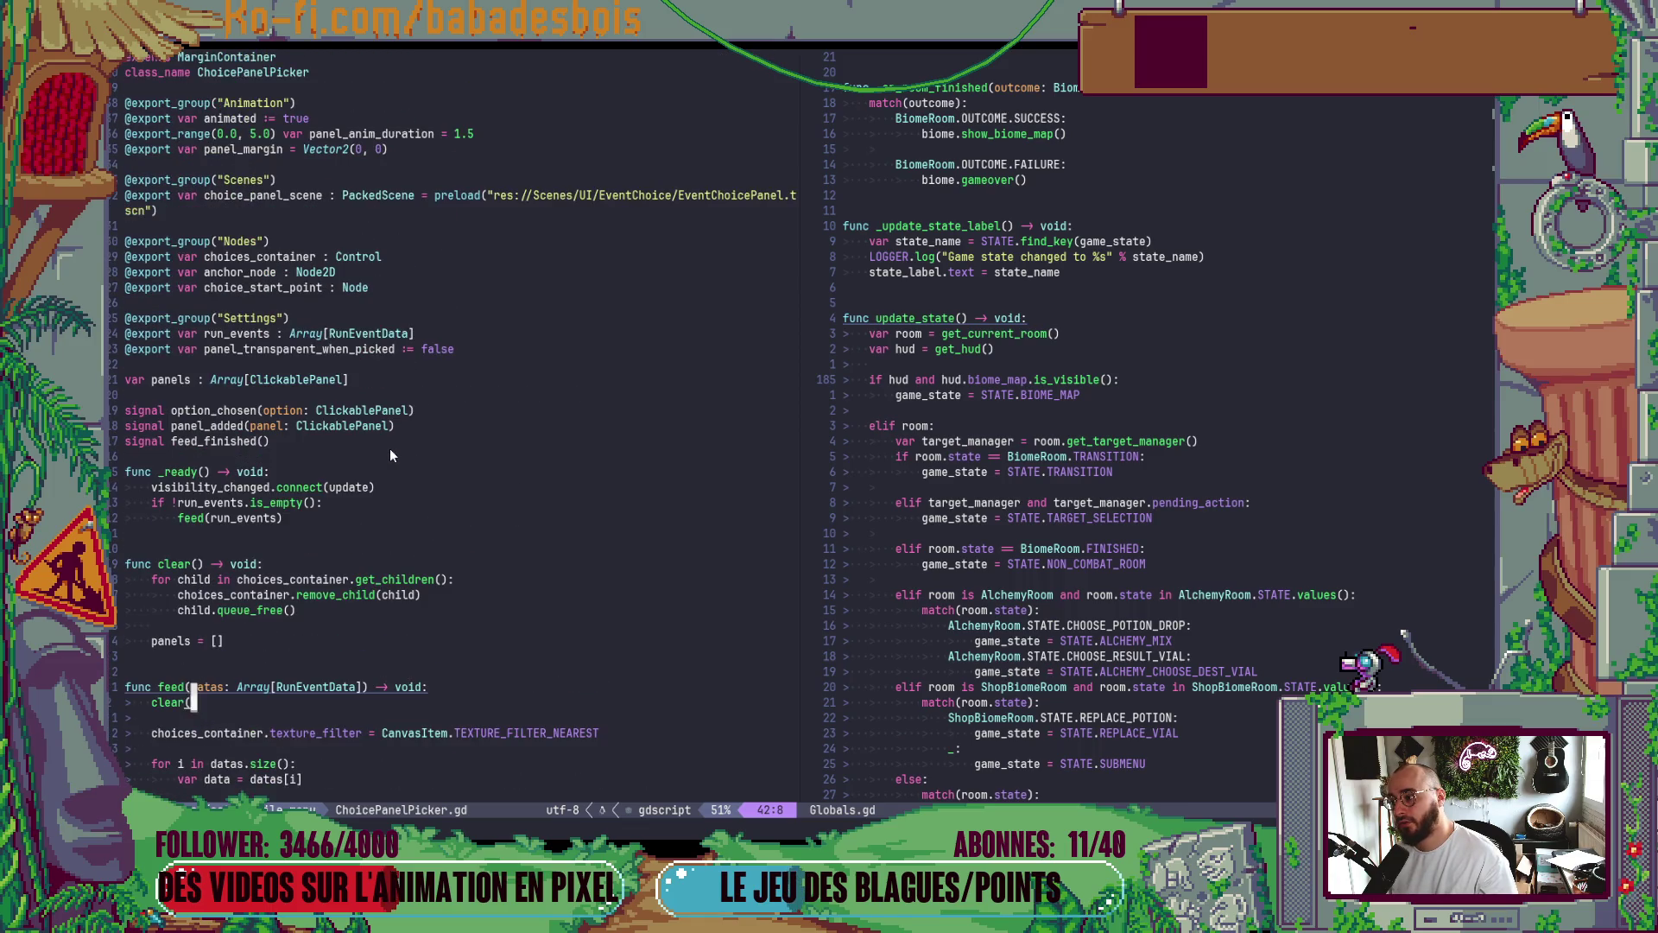
double_click(274, 195)
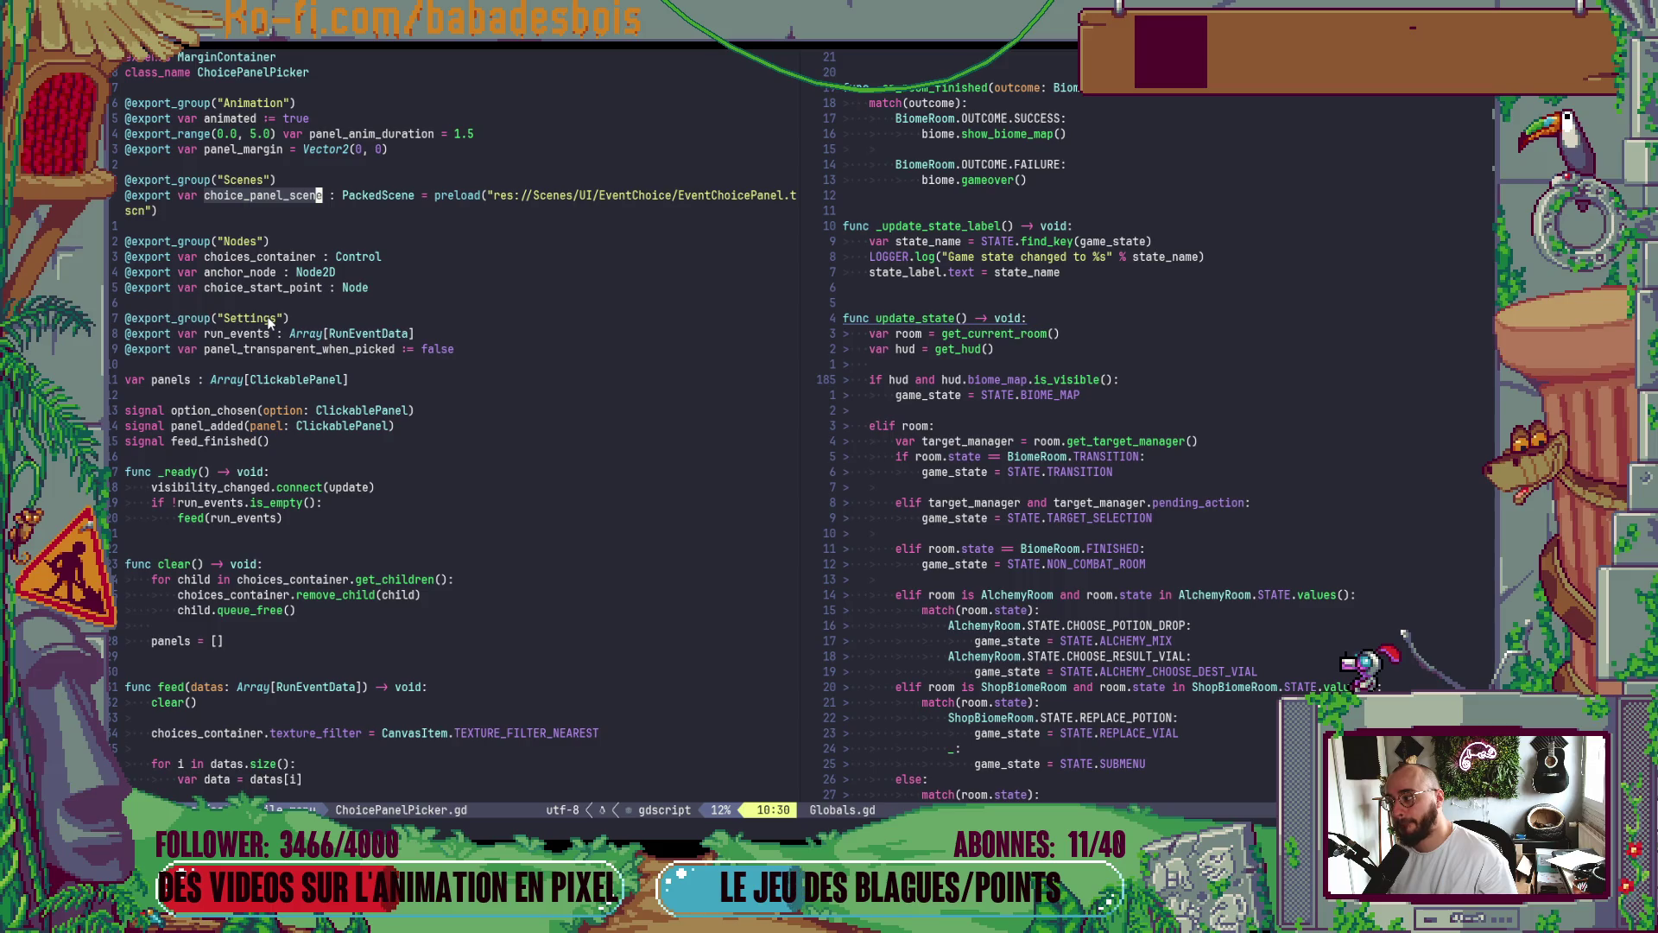
Step: Inspect the run_events and panels declarations, then switch back to RunData.gd
scroll(402, 357, down, 2)
scroll(403, 356, up, 2)
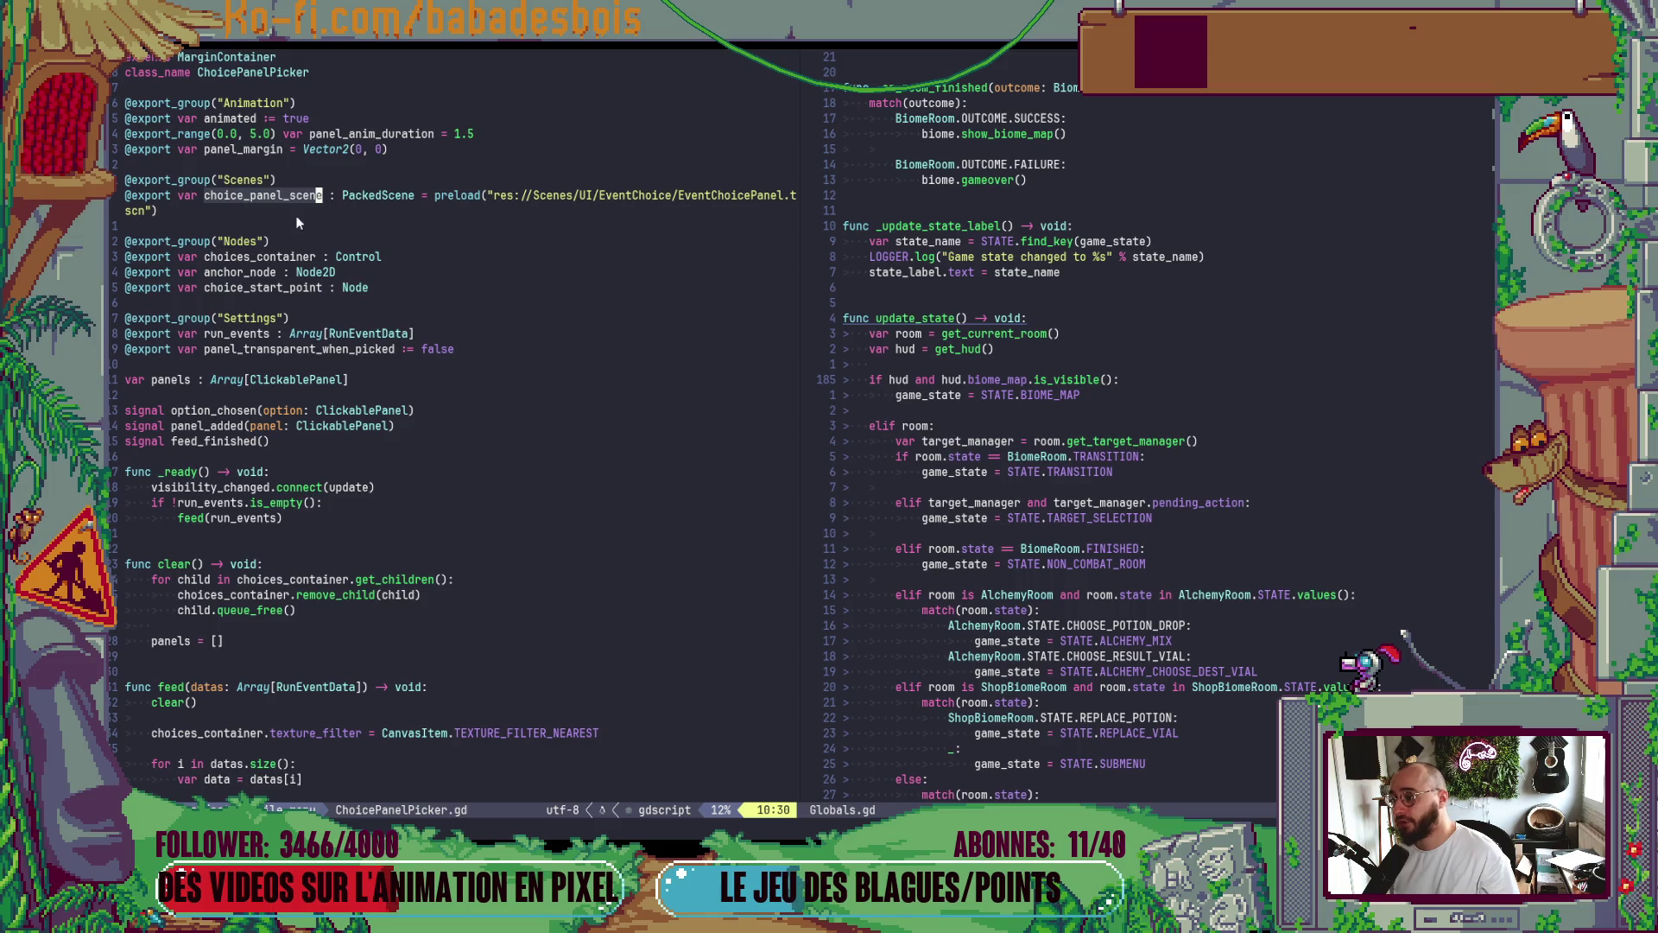
scroll(311, 483, down, 7)
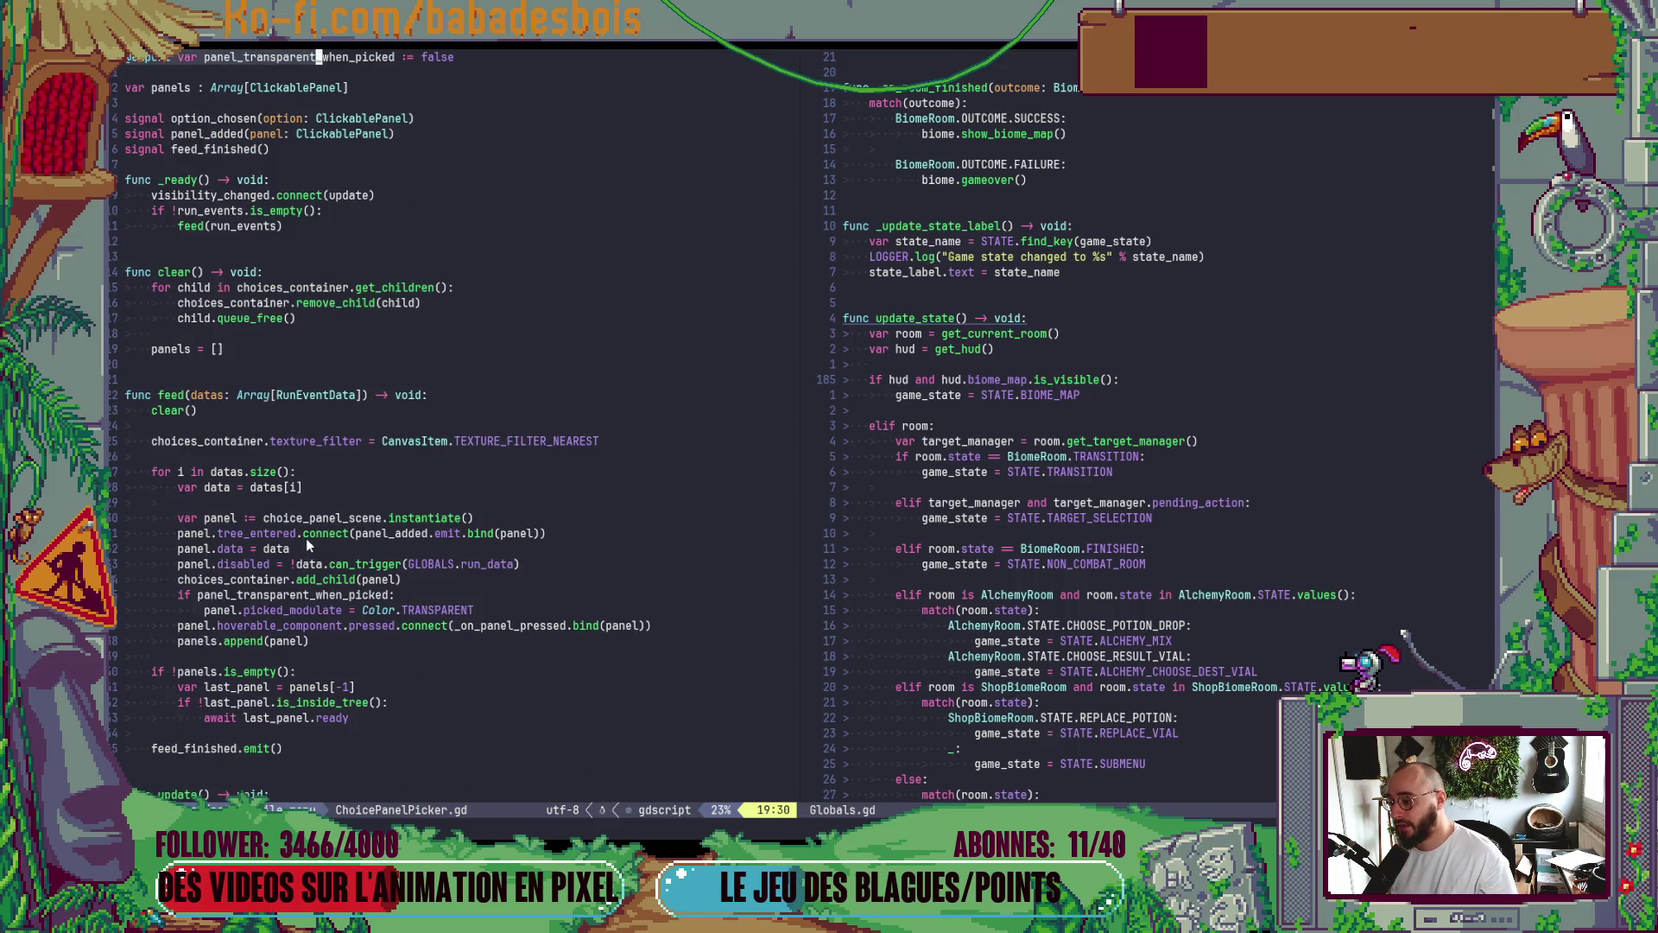
scroll(306, 519, up, 7)
click(350, 333)
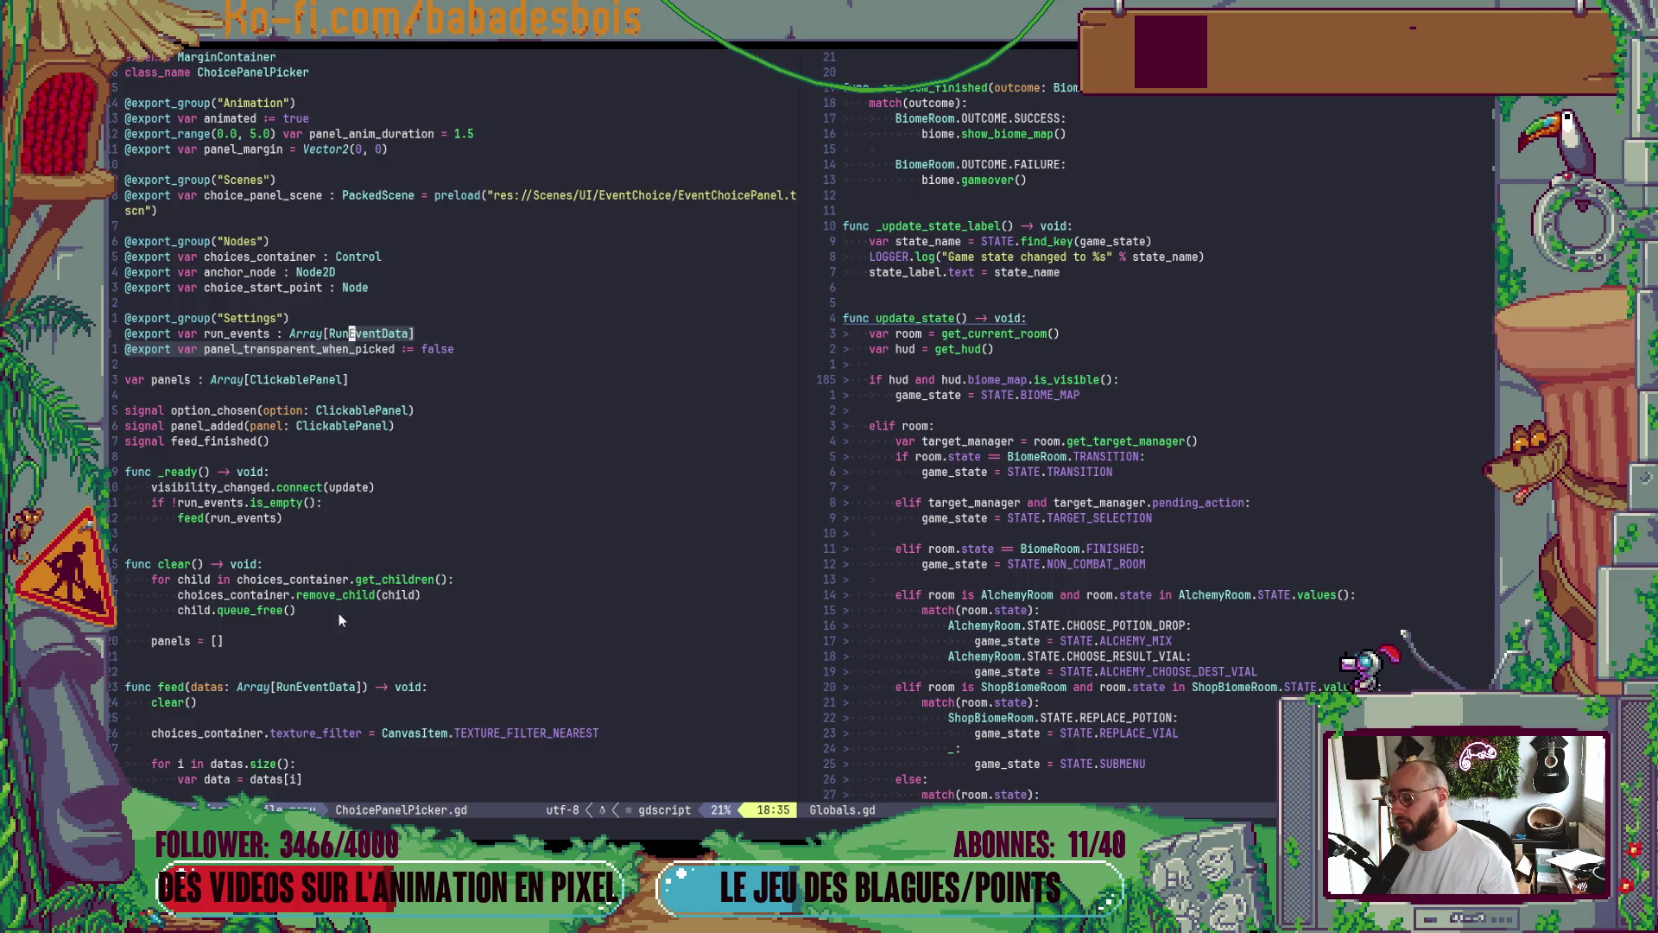
scroll(337, 605, down, 7)
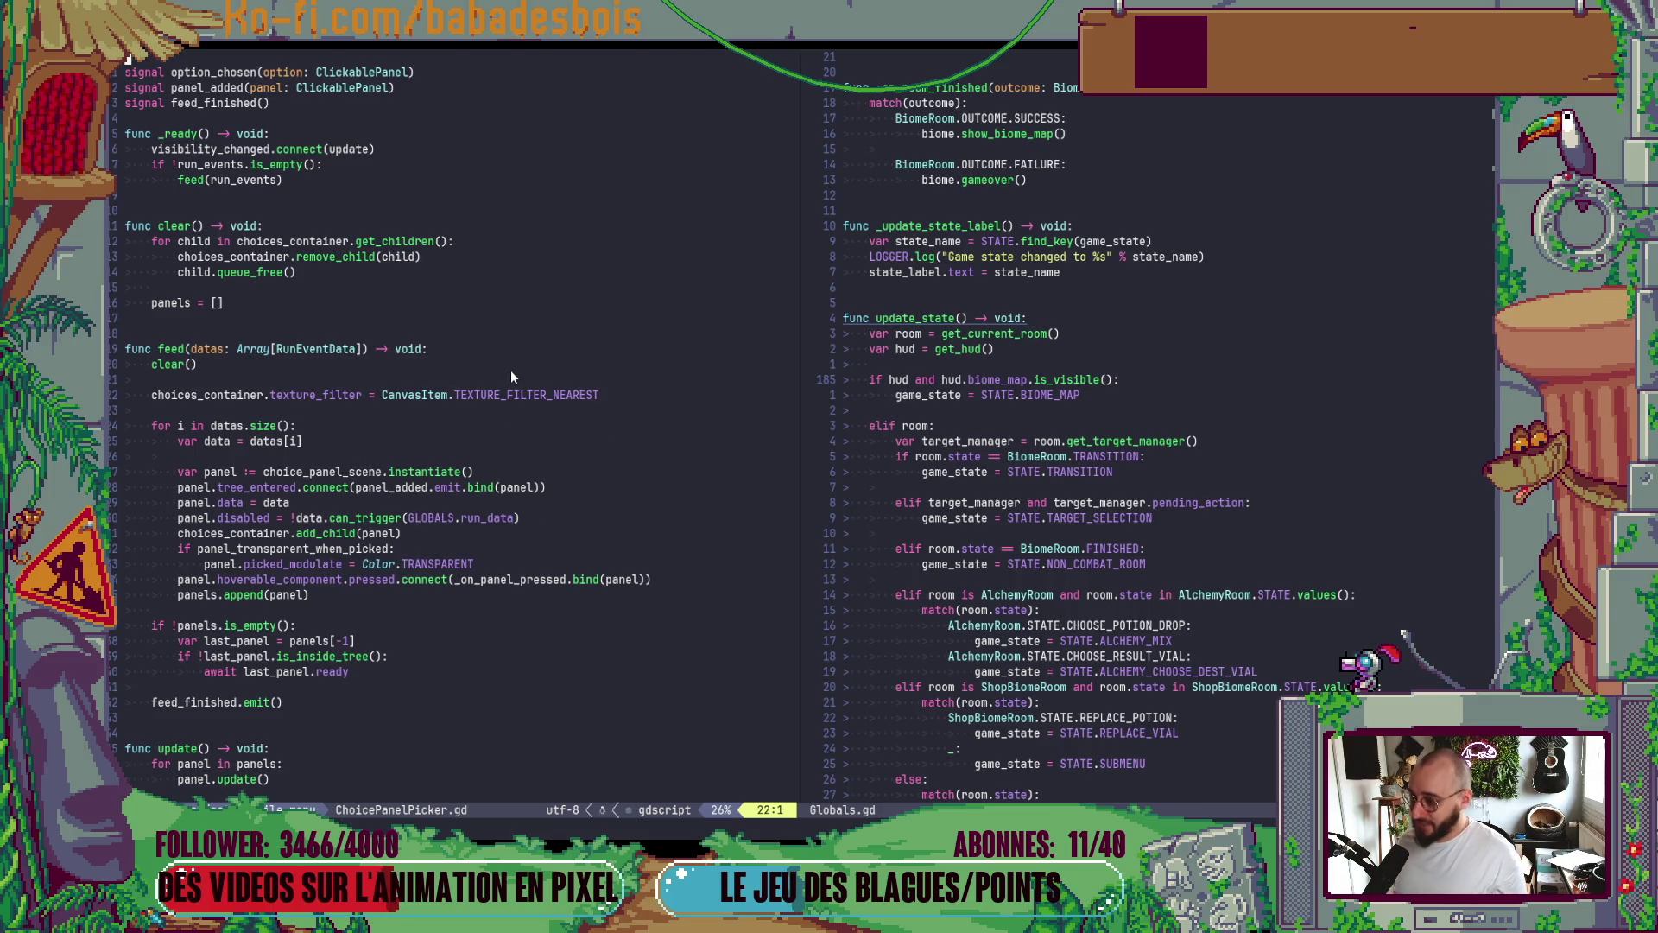
scroll(508, 377, up, 7)
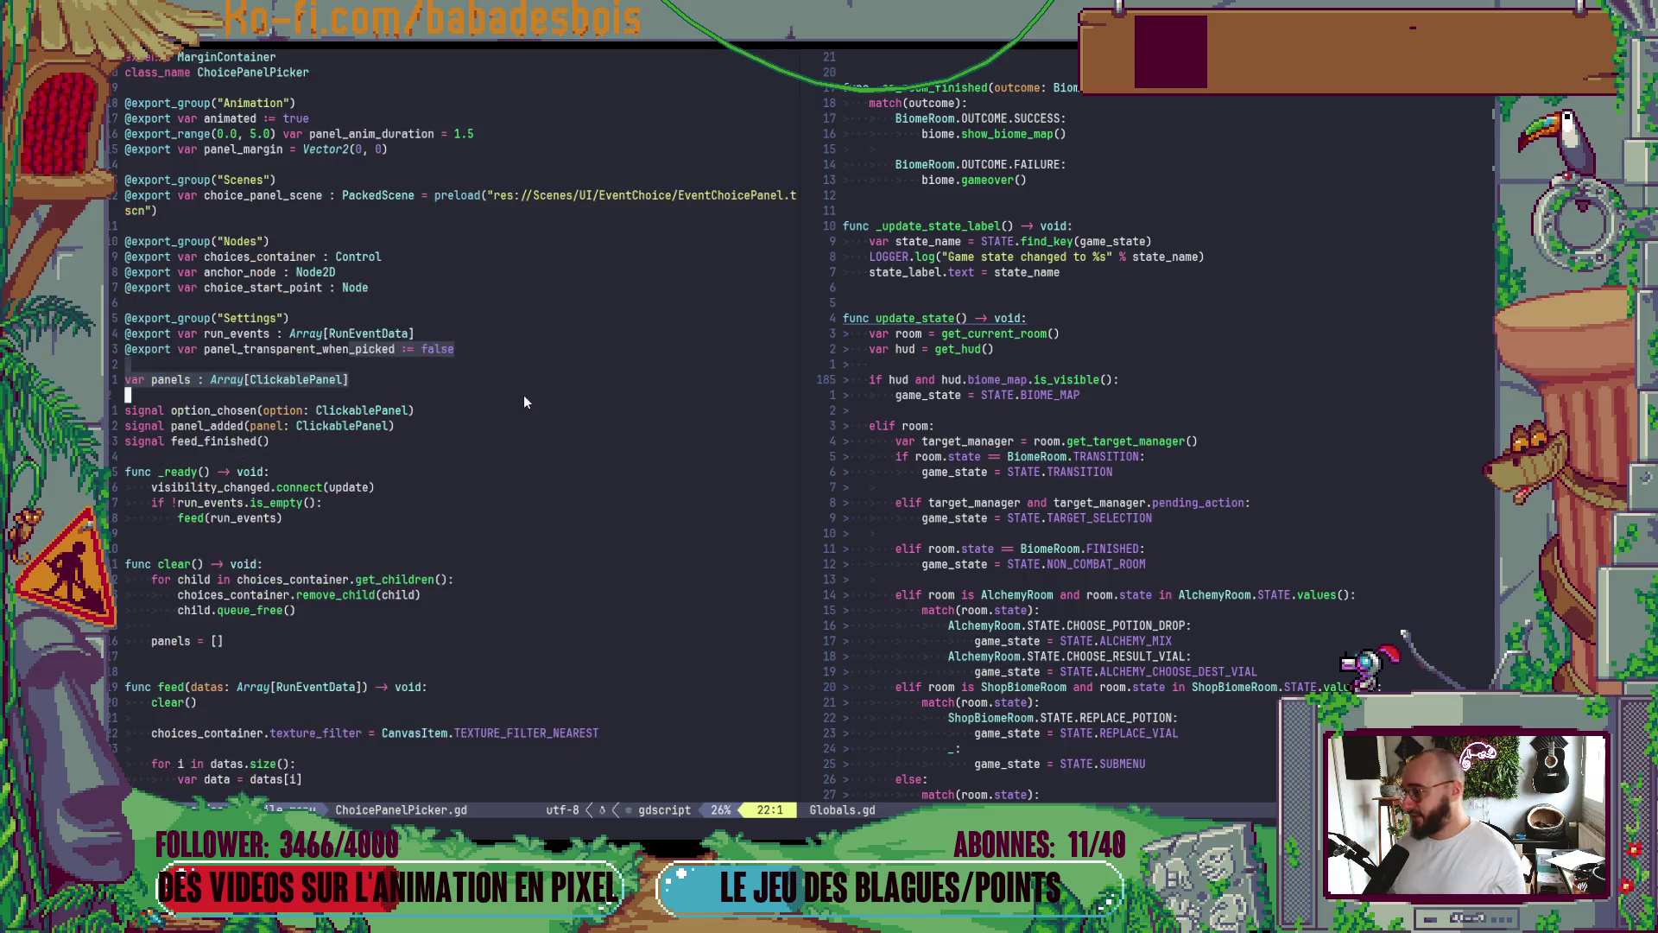
click(454, 379)
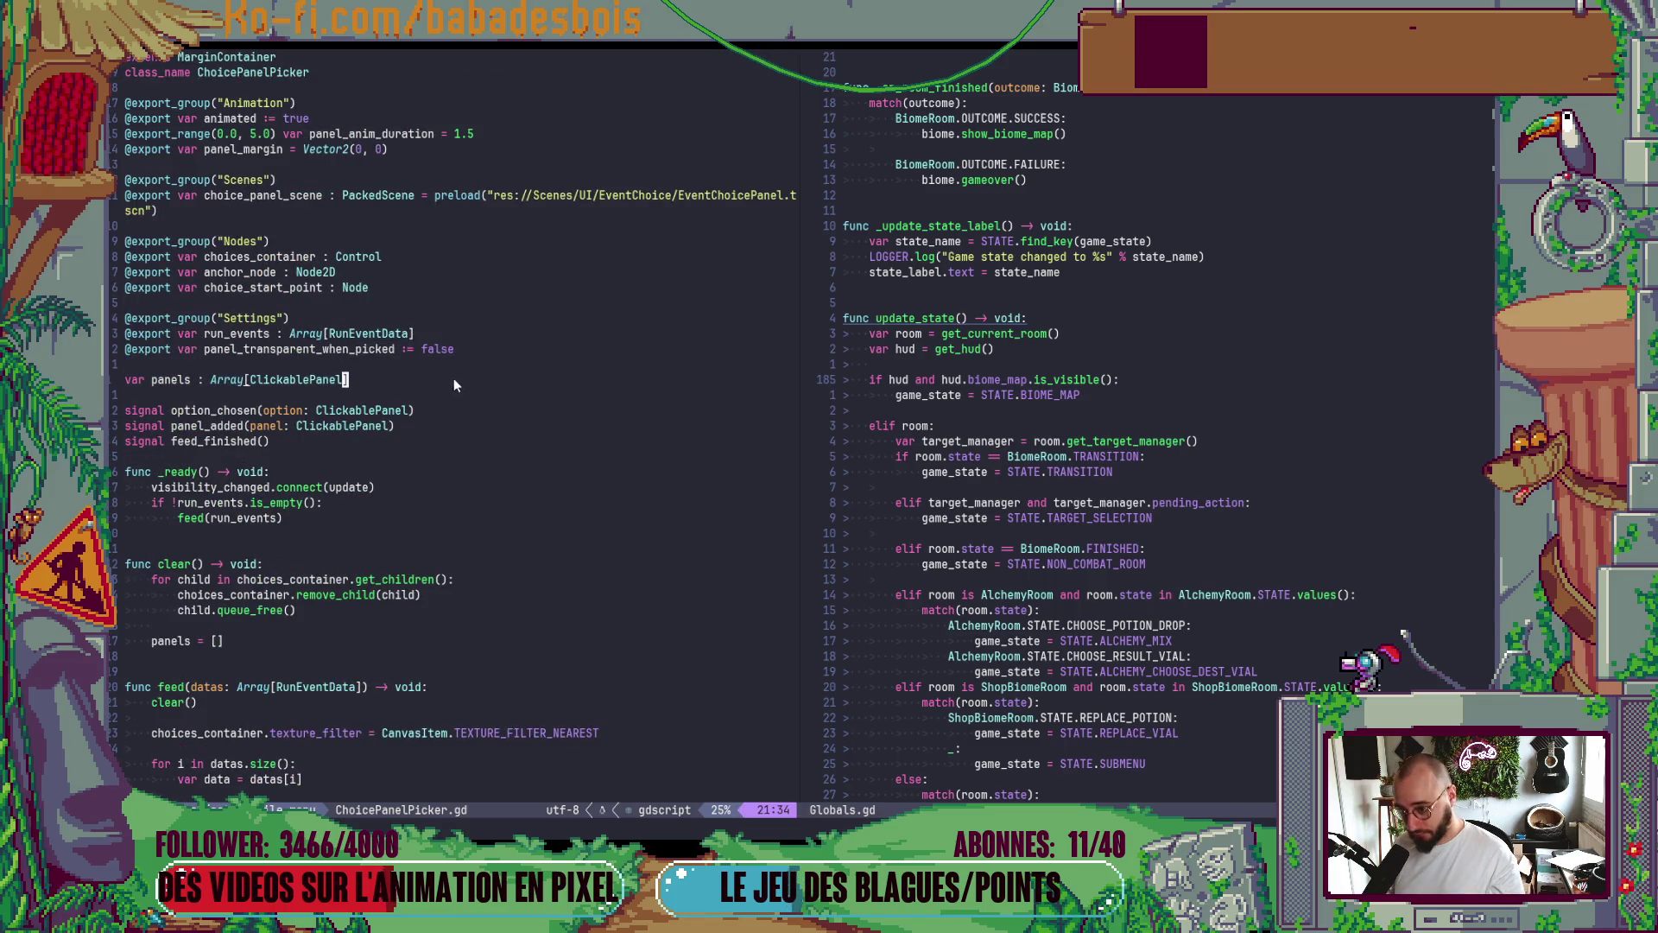
key(ctrl+o)
key(ctrl+o)
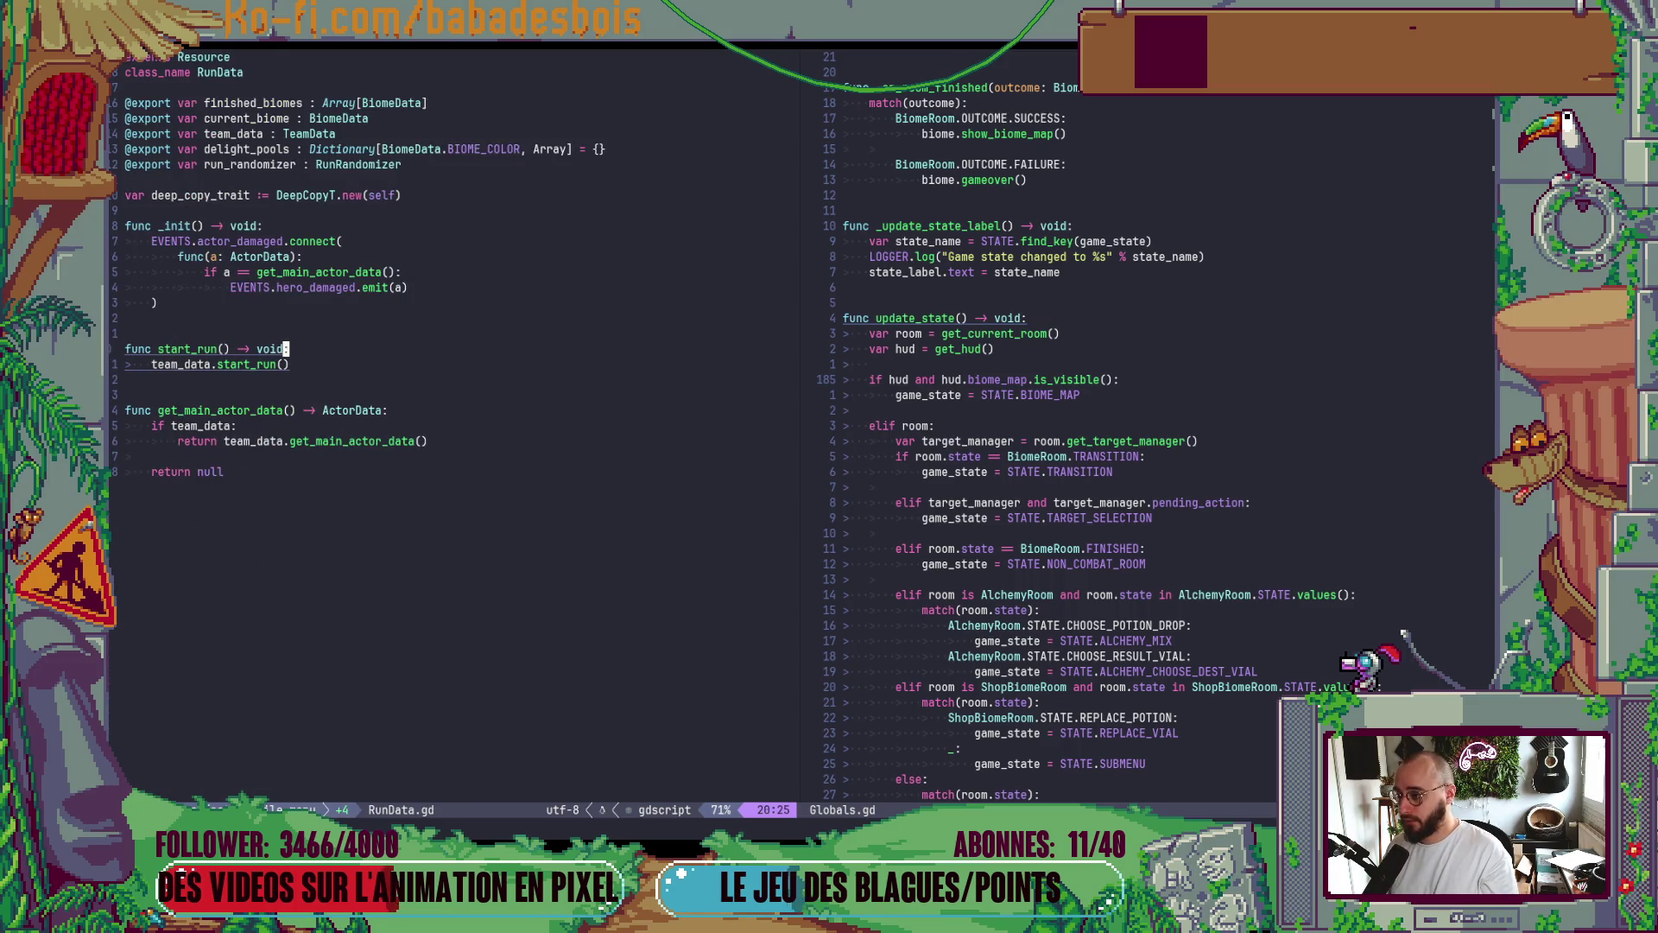
Step: Run the game from Godot and open then close the biome map
key(alt+Tab)
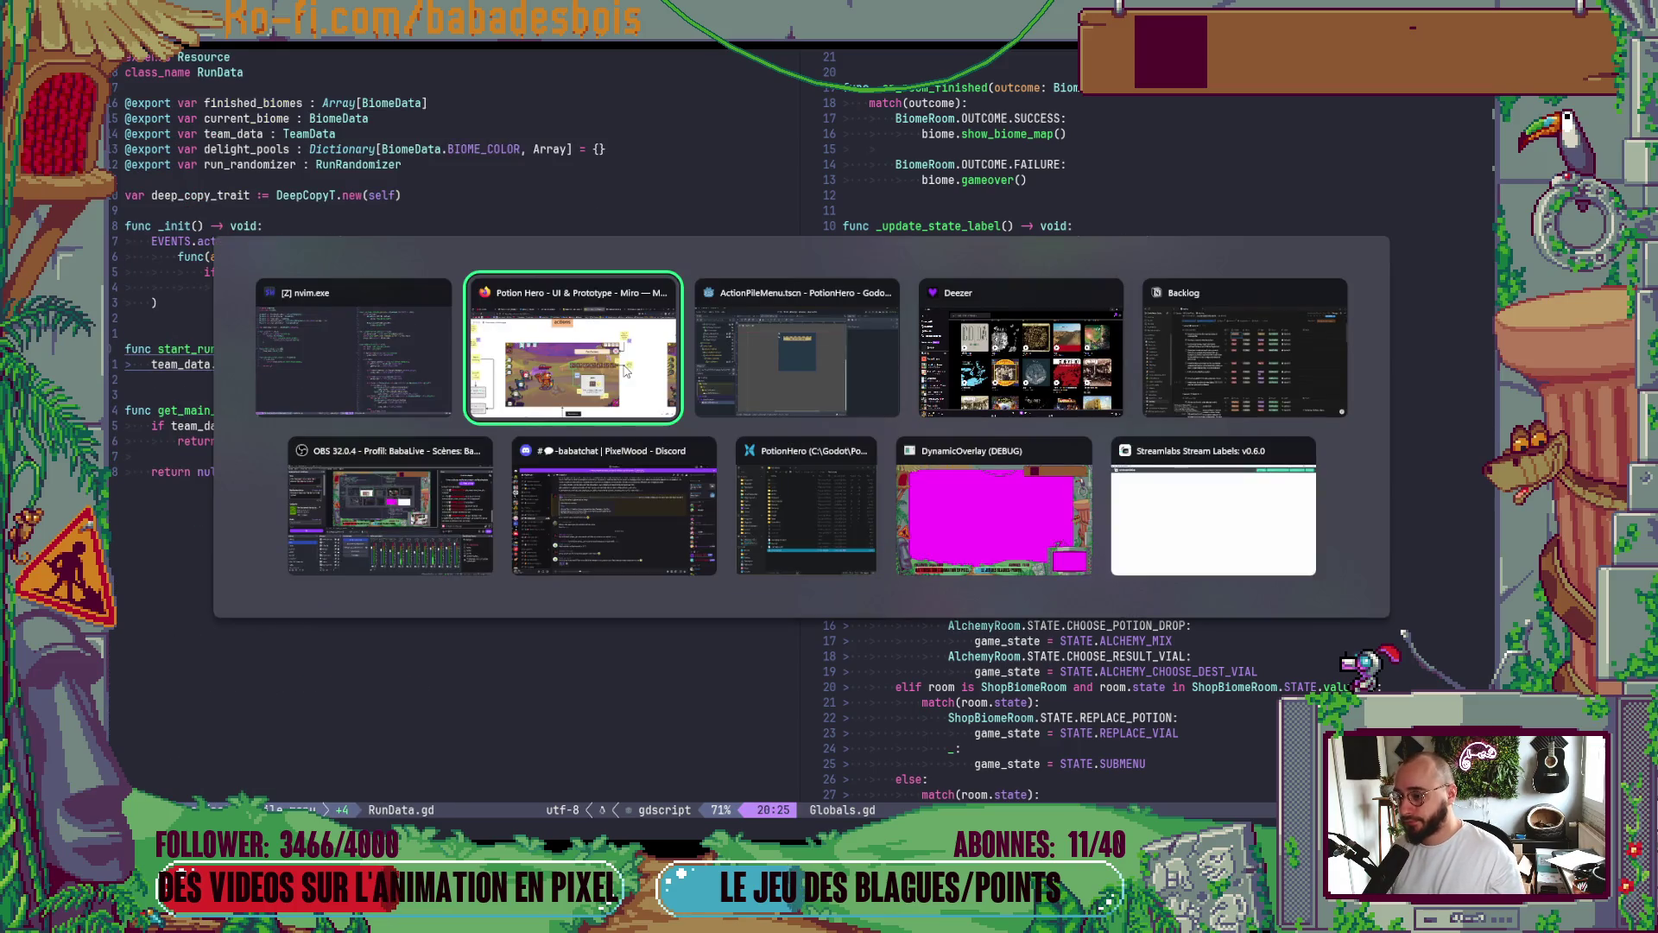
key(F5)
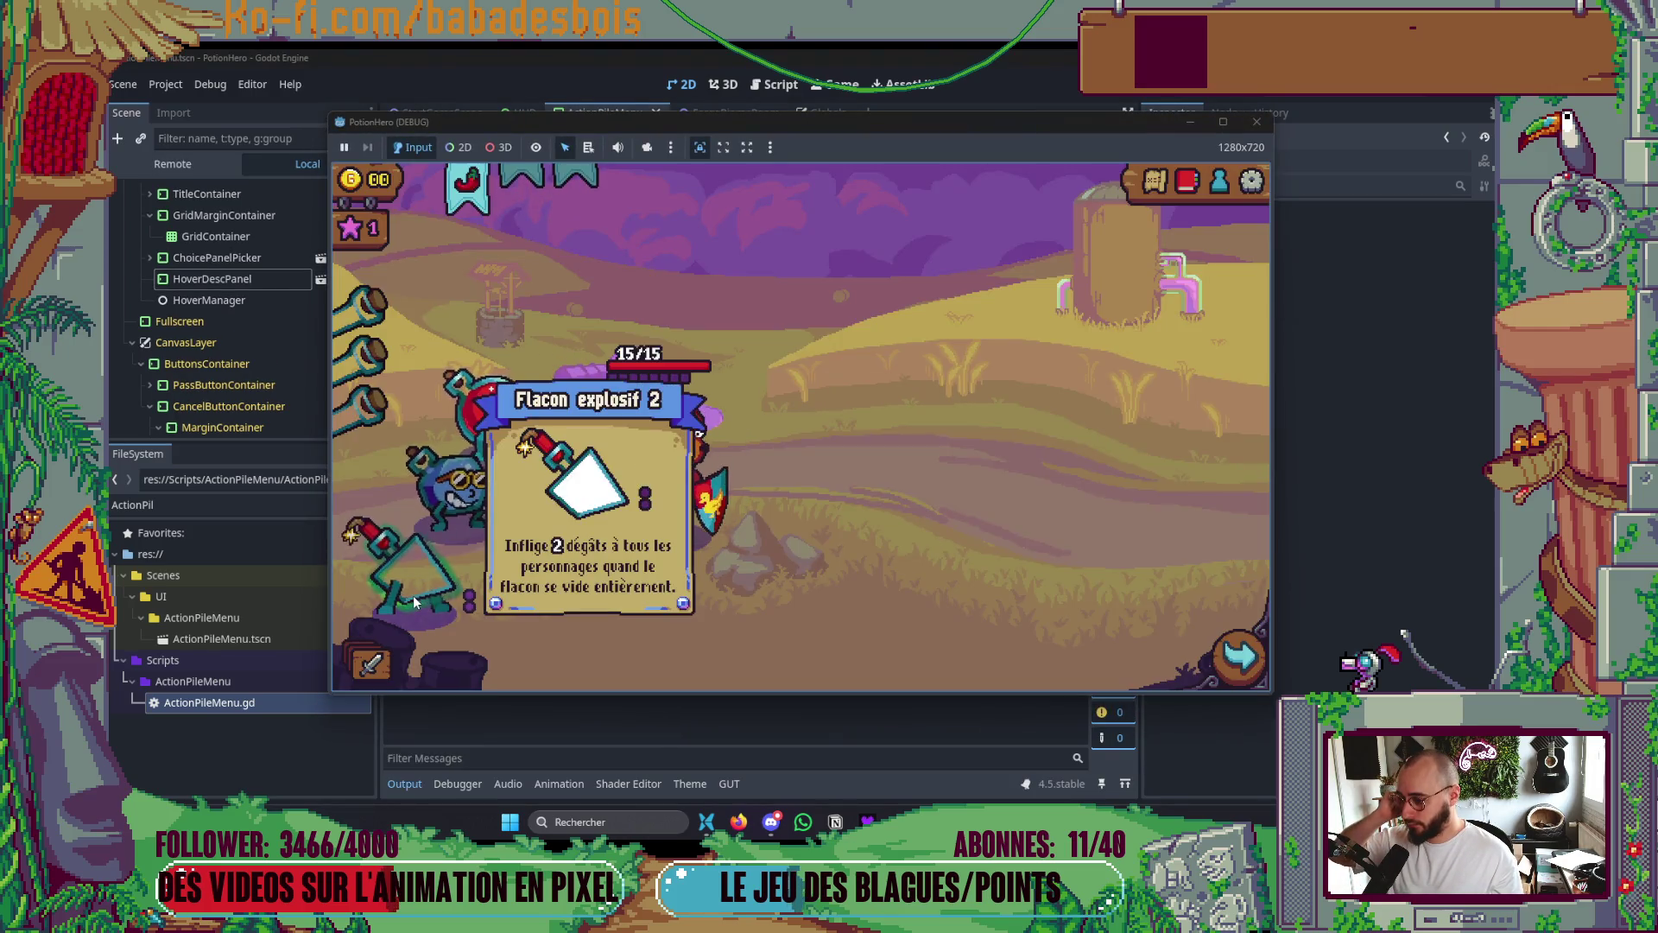
mouse_move(553, 429)
click(1159, 179)
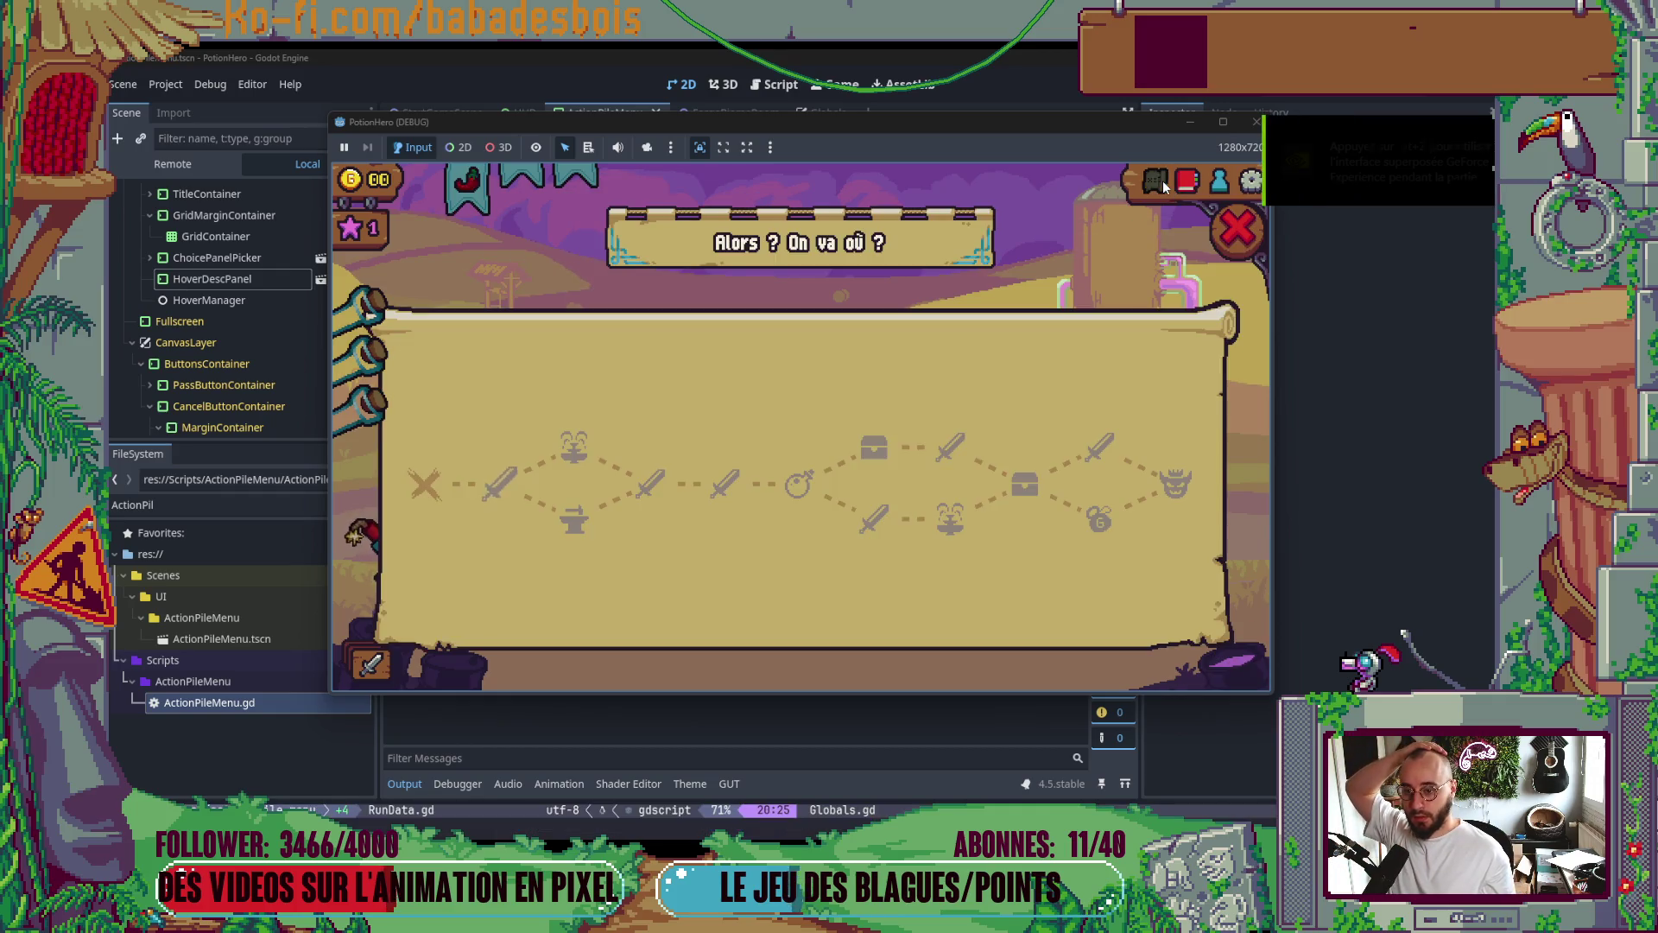
click(1237, 229)
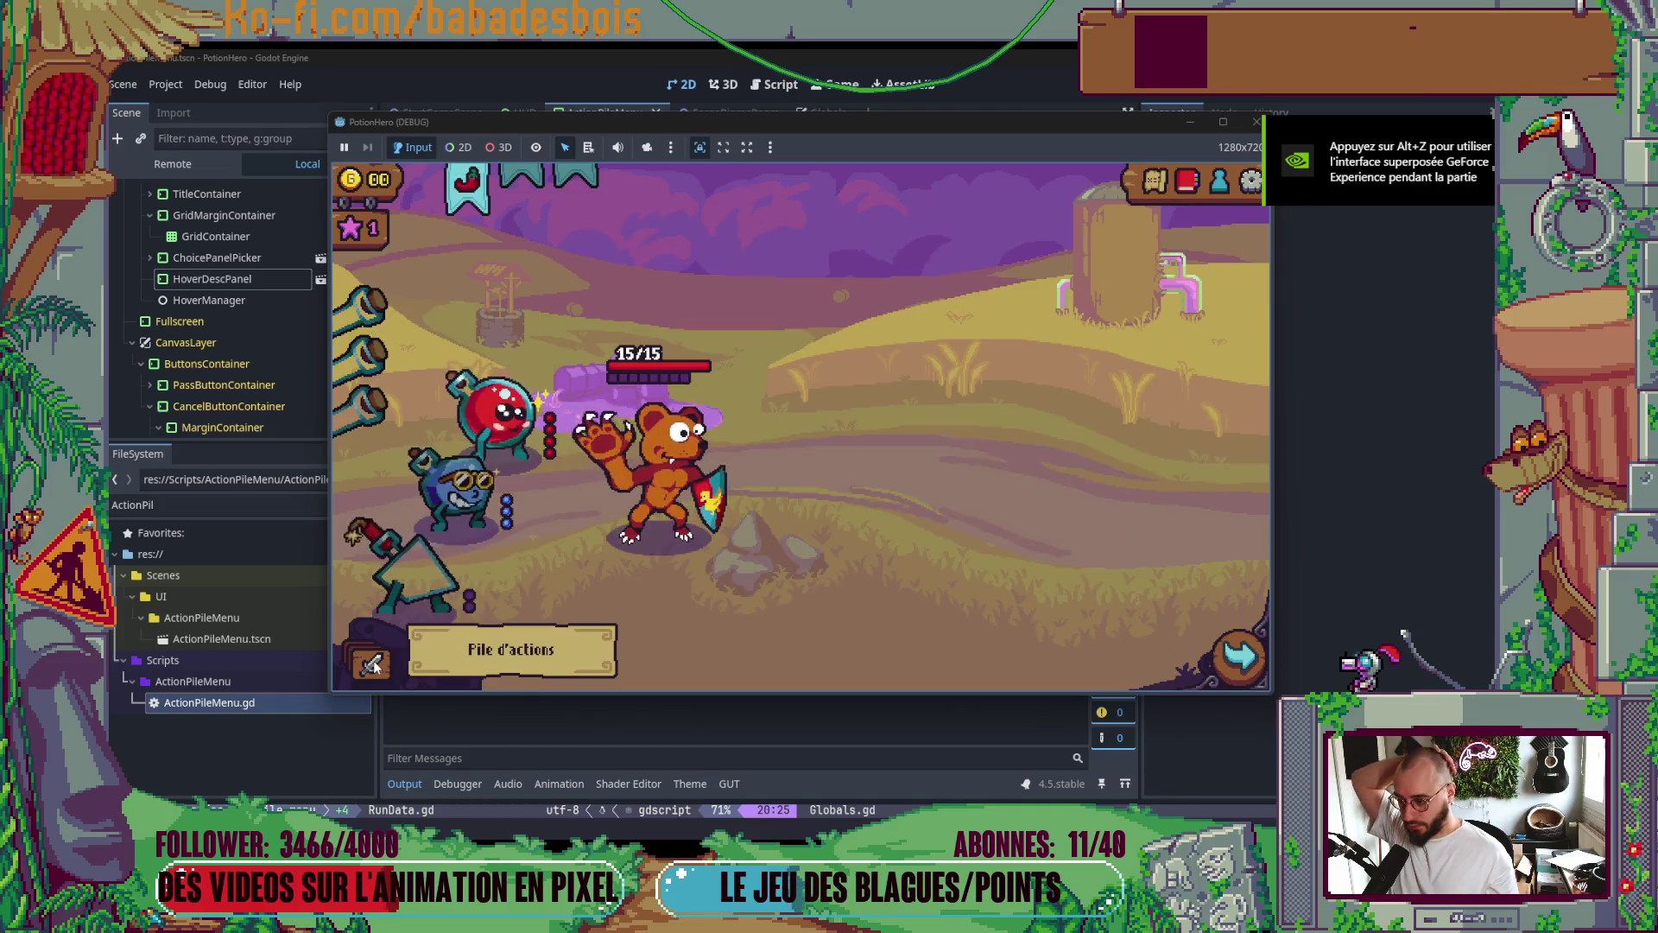
Step: Review the hero action descriptions in the Pile d'actions panel, then return to update_state
click(513, 651)
mouse_move(907, 348)
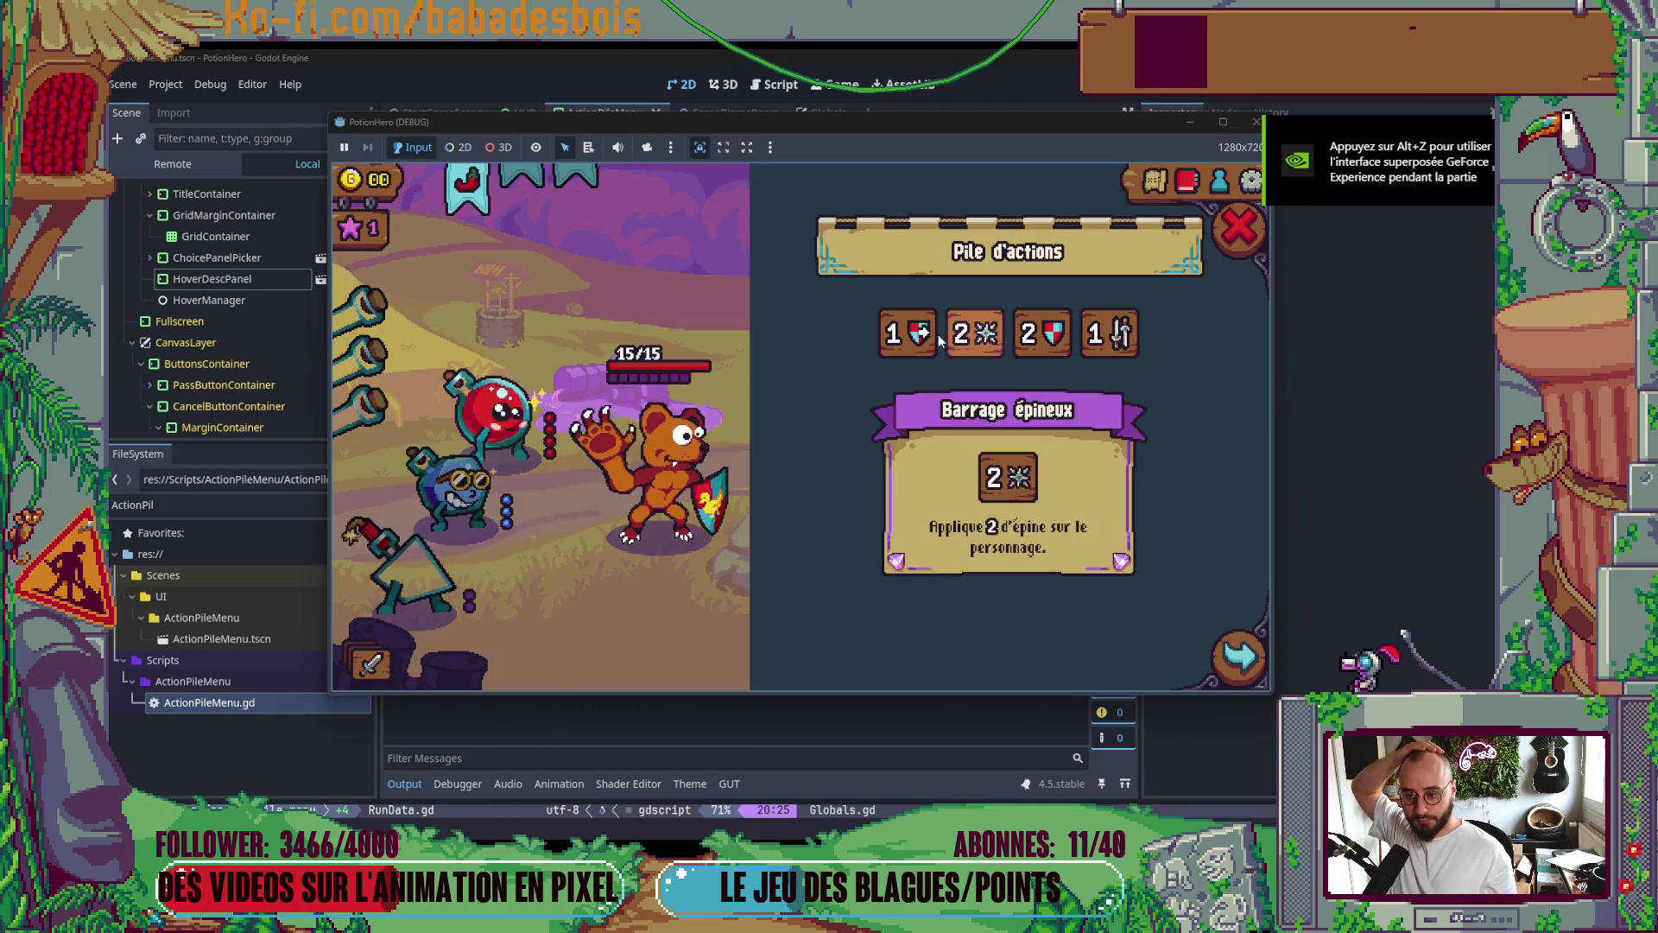
mouse_move(1051, 337)
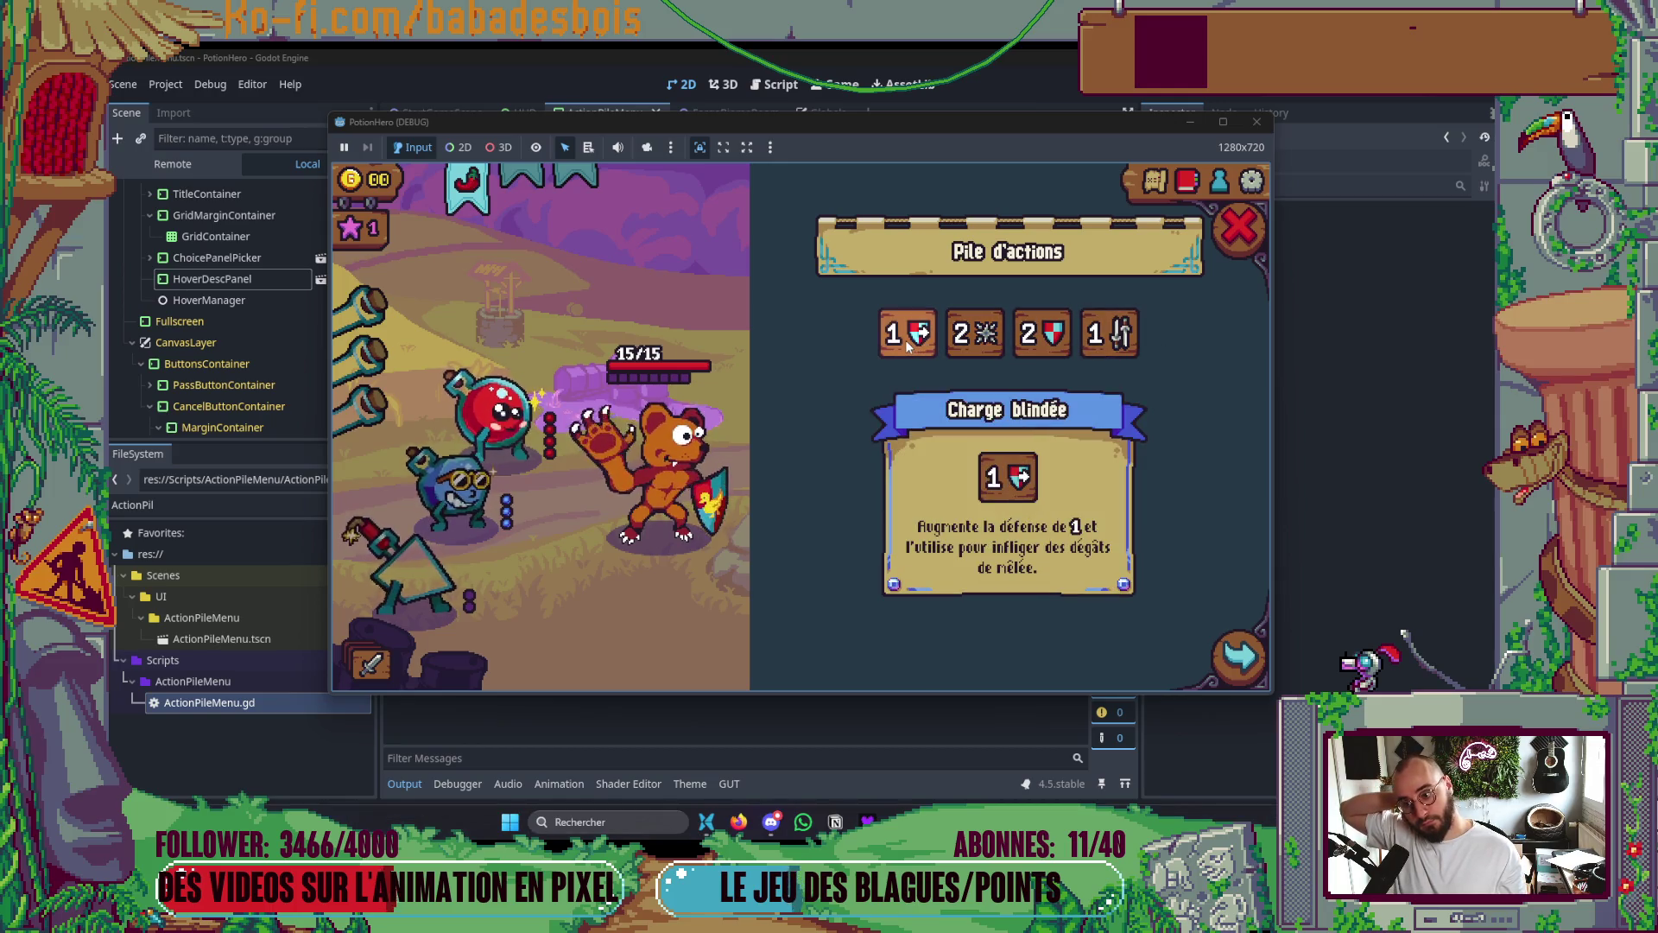
mouse_move(1114, 343)
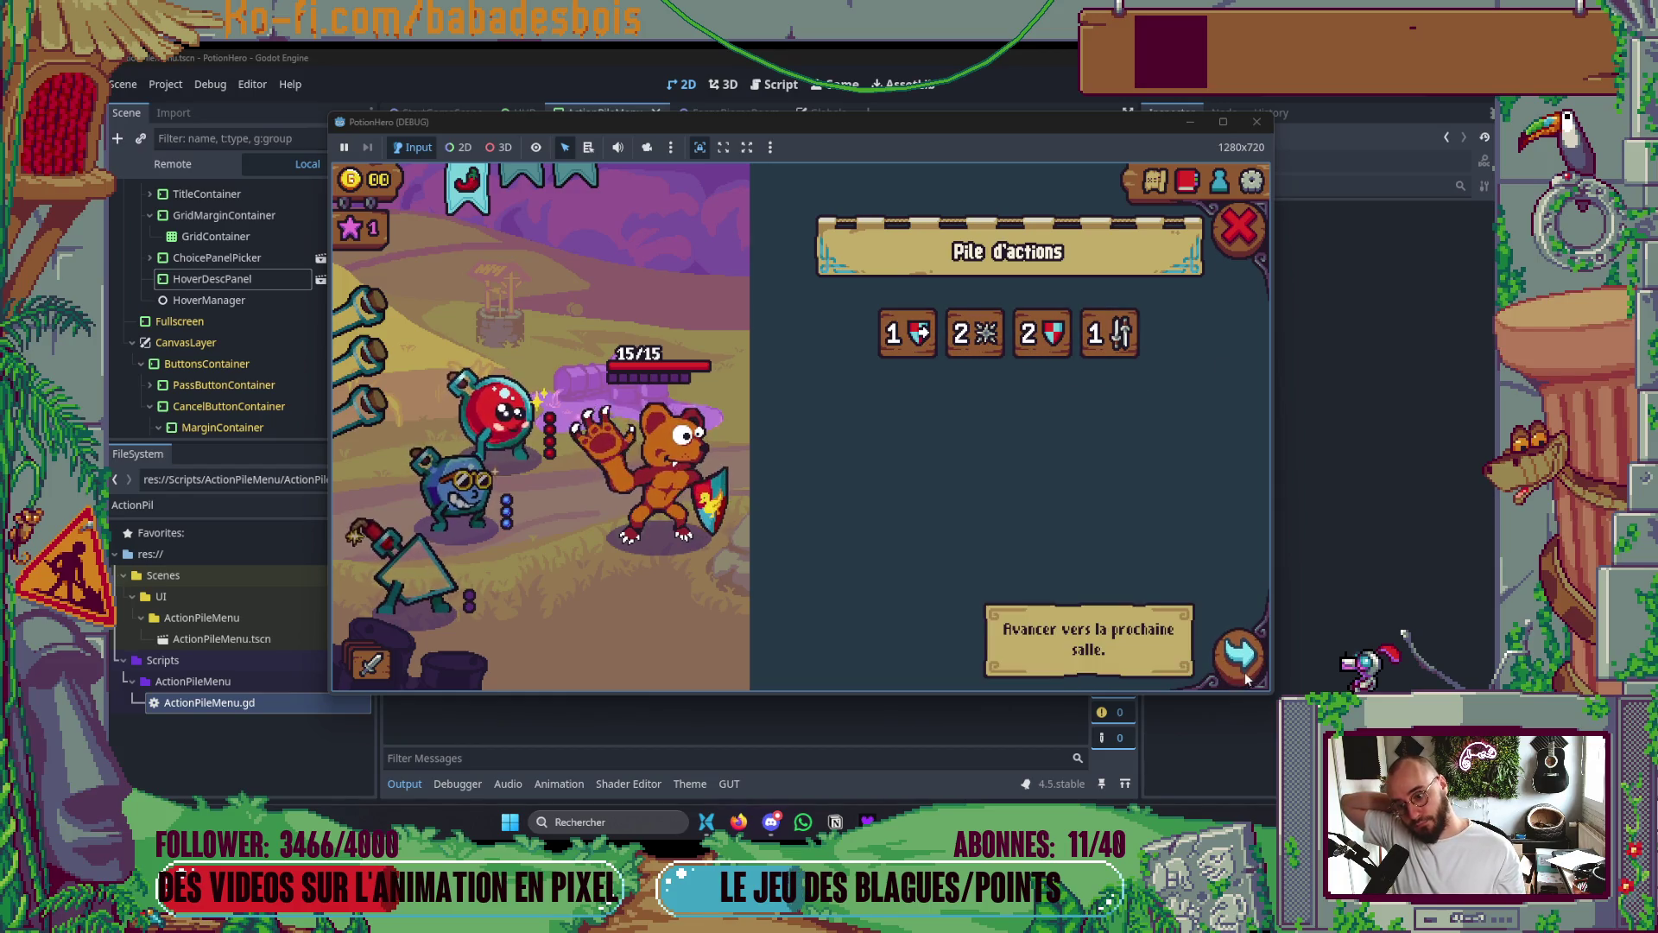
click(1249, 225)
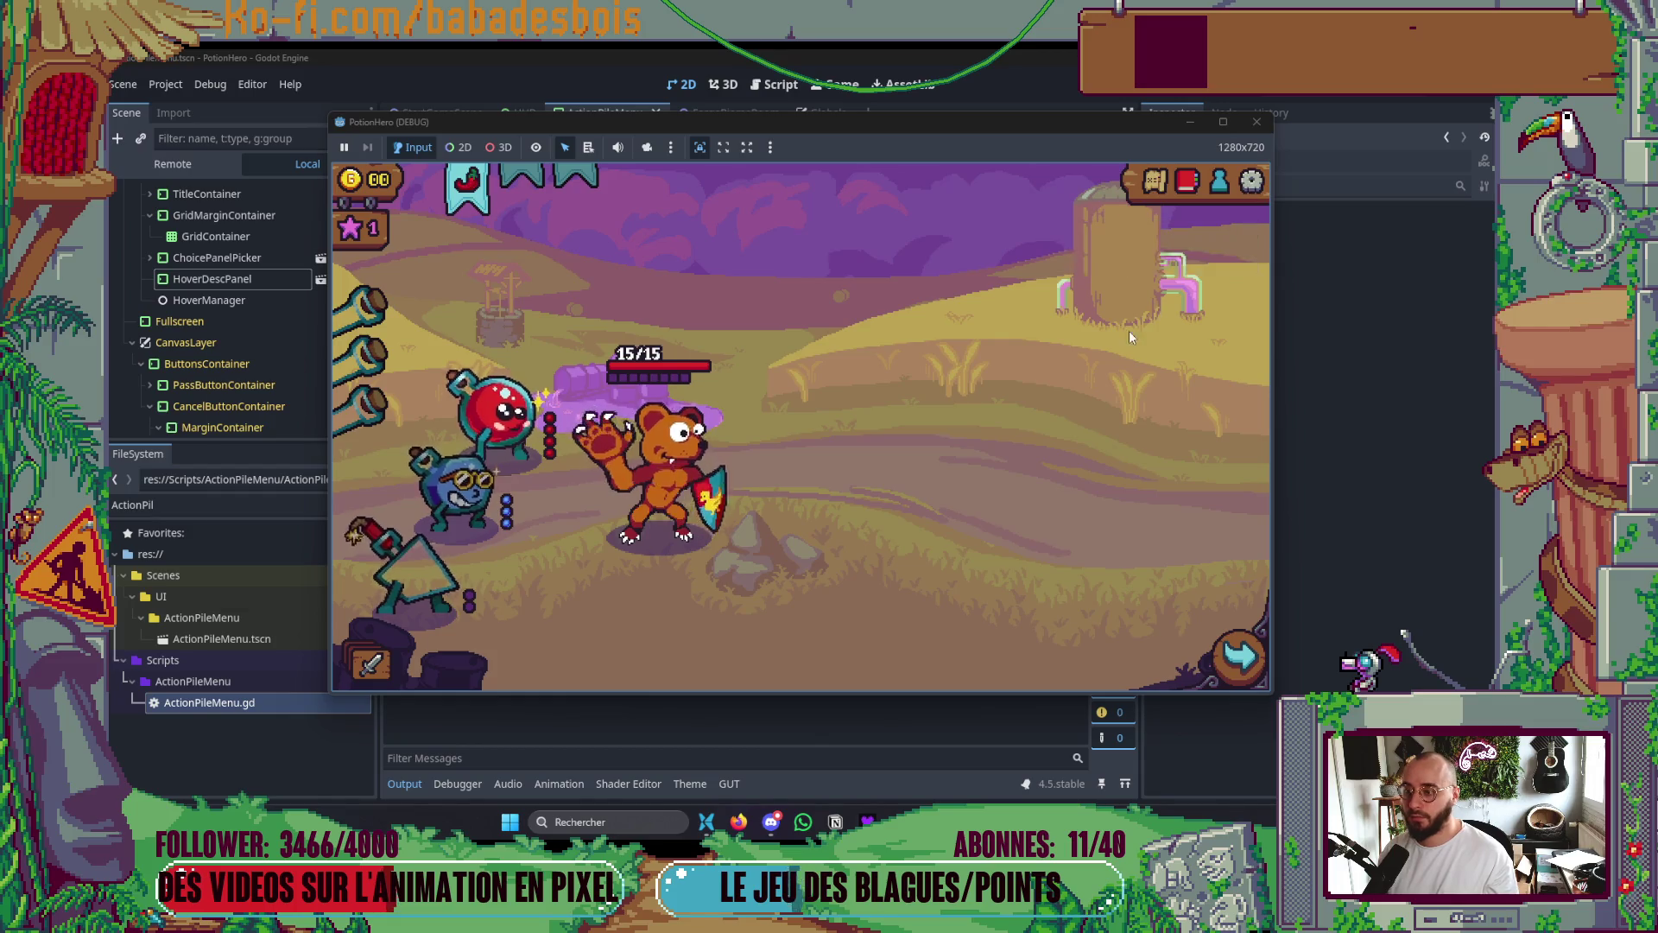
key(alt+Tab)
click(1055, 422)
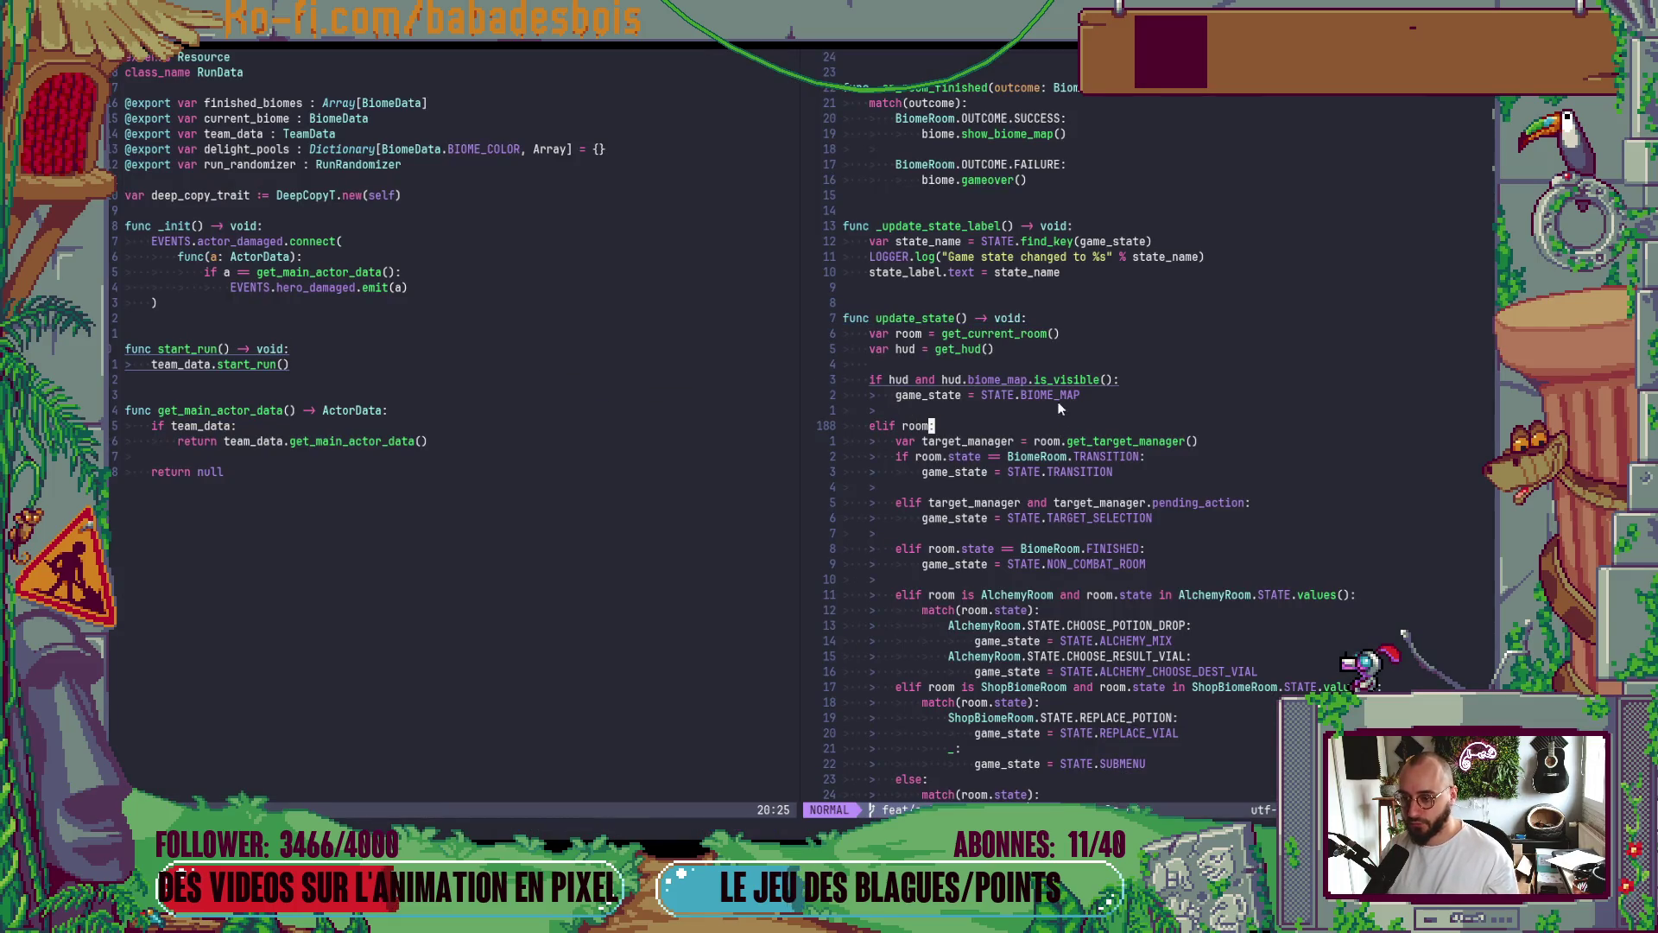
Step: Undo an accidental edit, then duplicate the biome_map if-block below the original
click(924, 380)
key(shift+d)
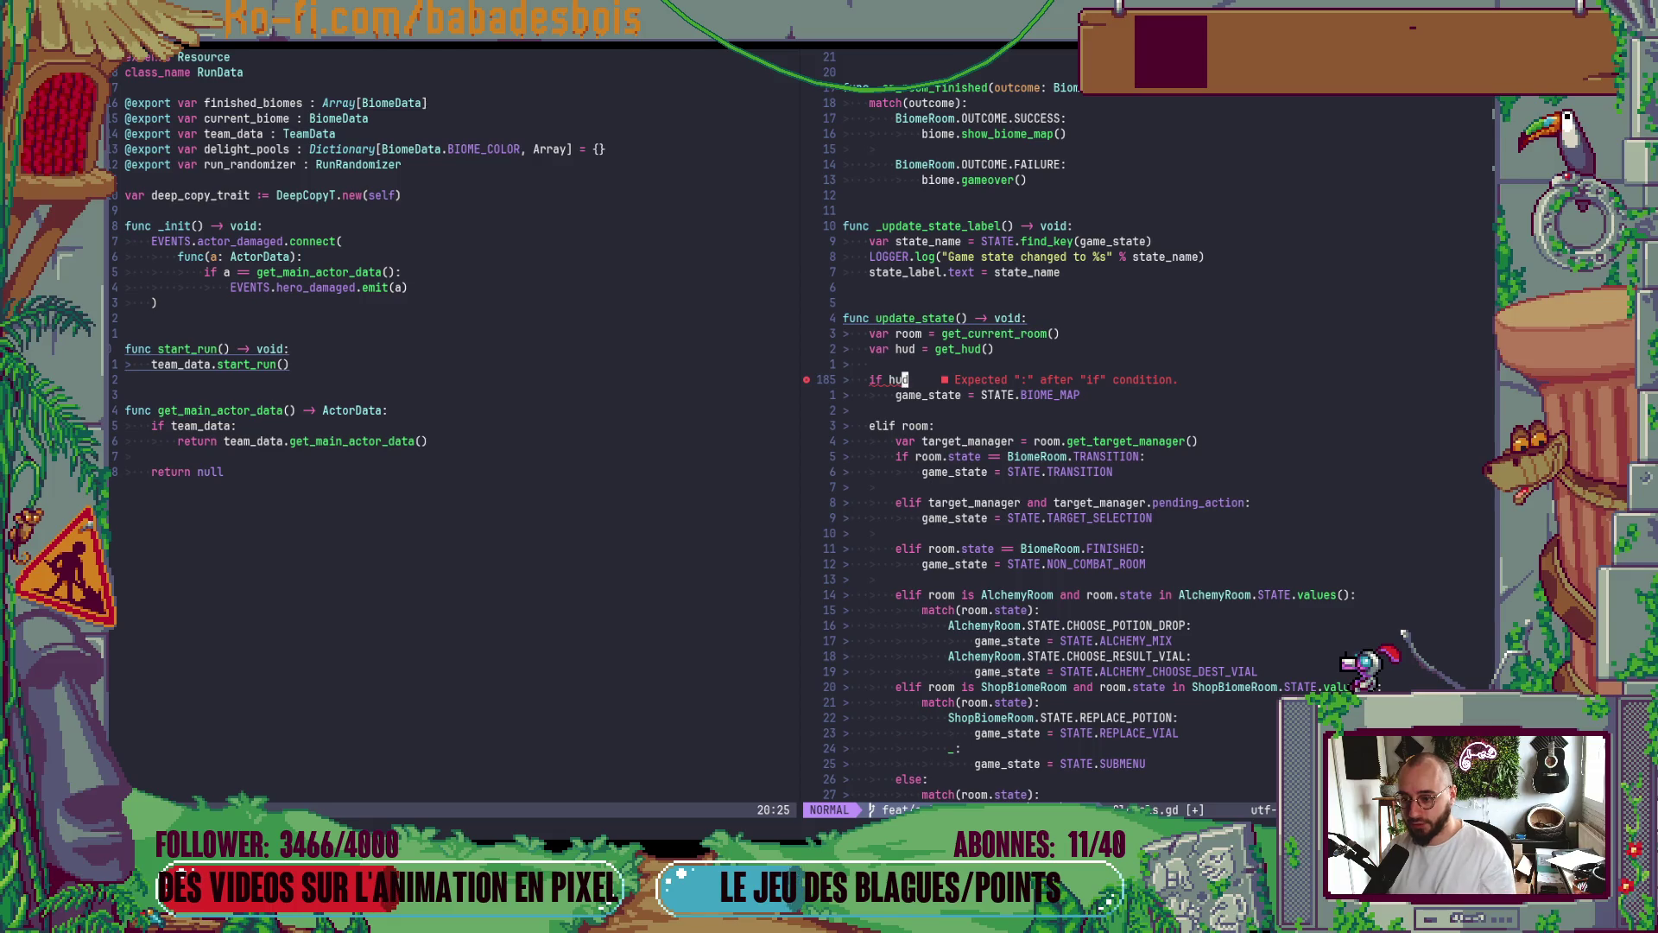
text(A:)
key(Escape)
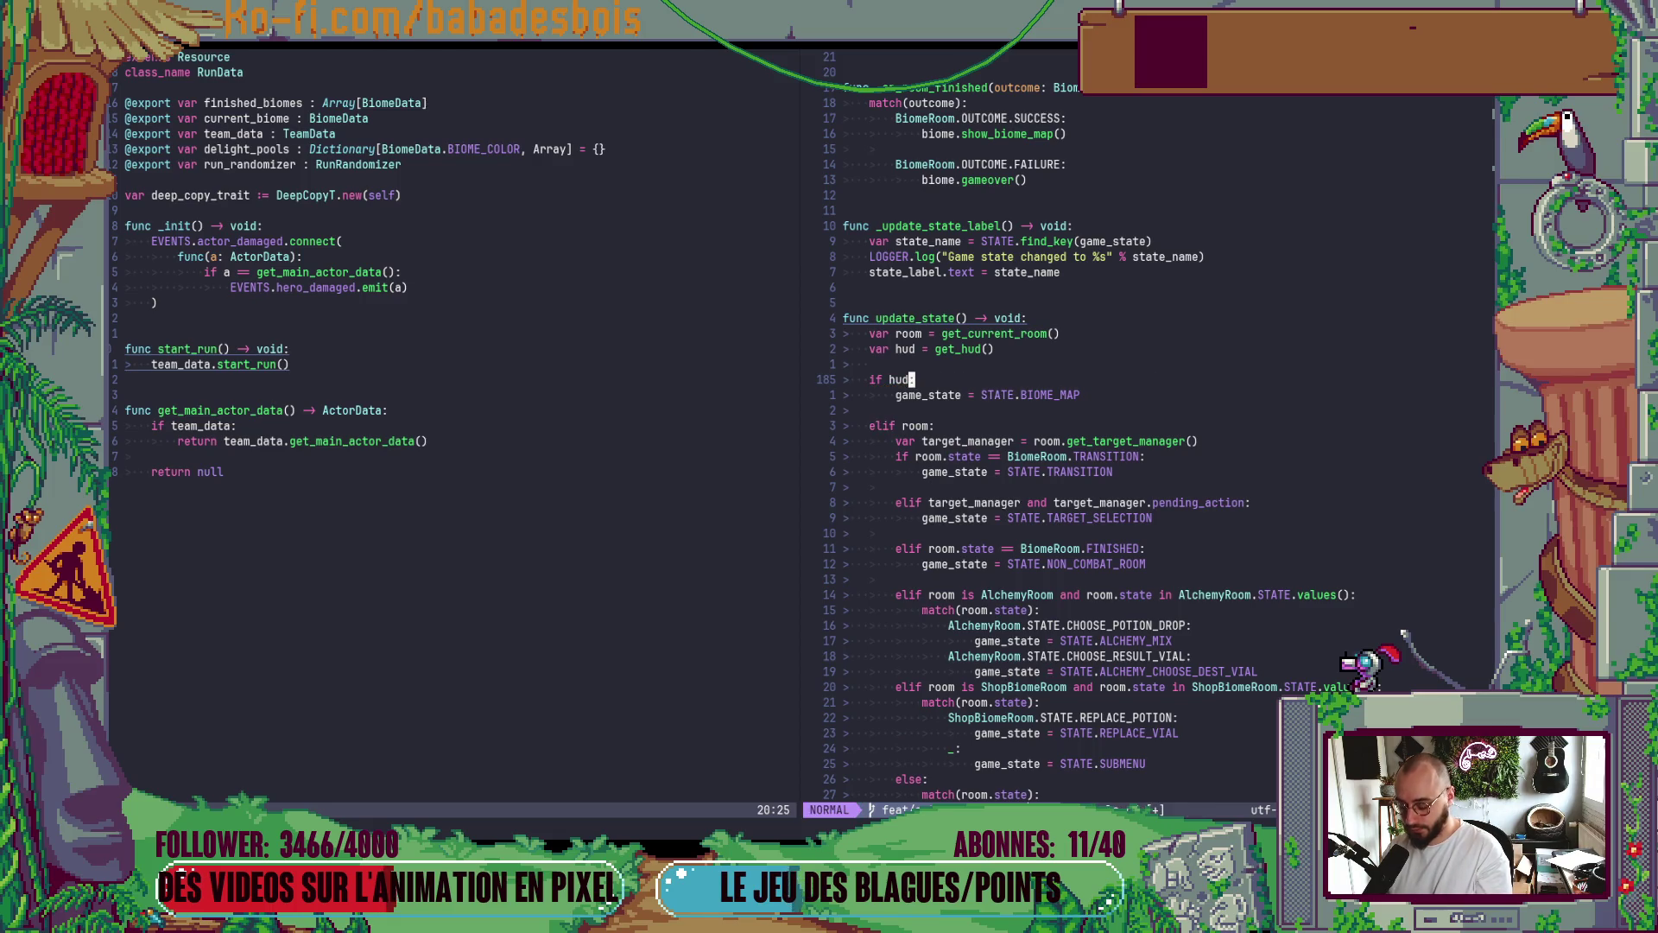
key(u)
key(u)
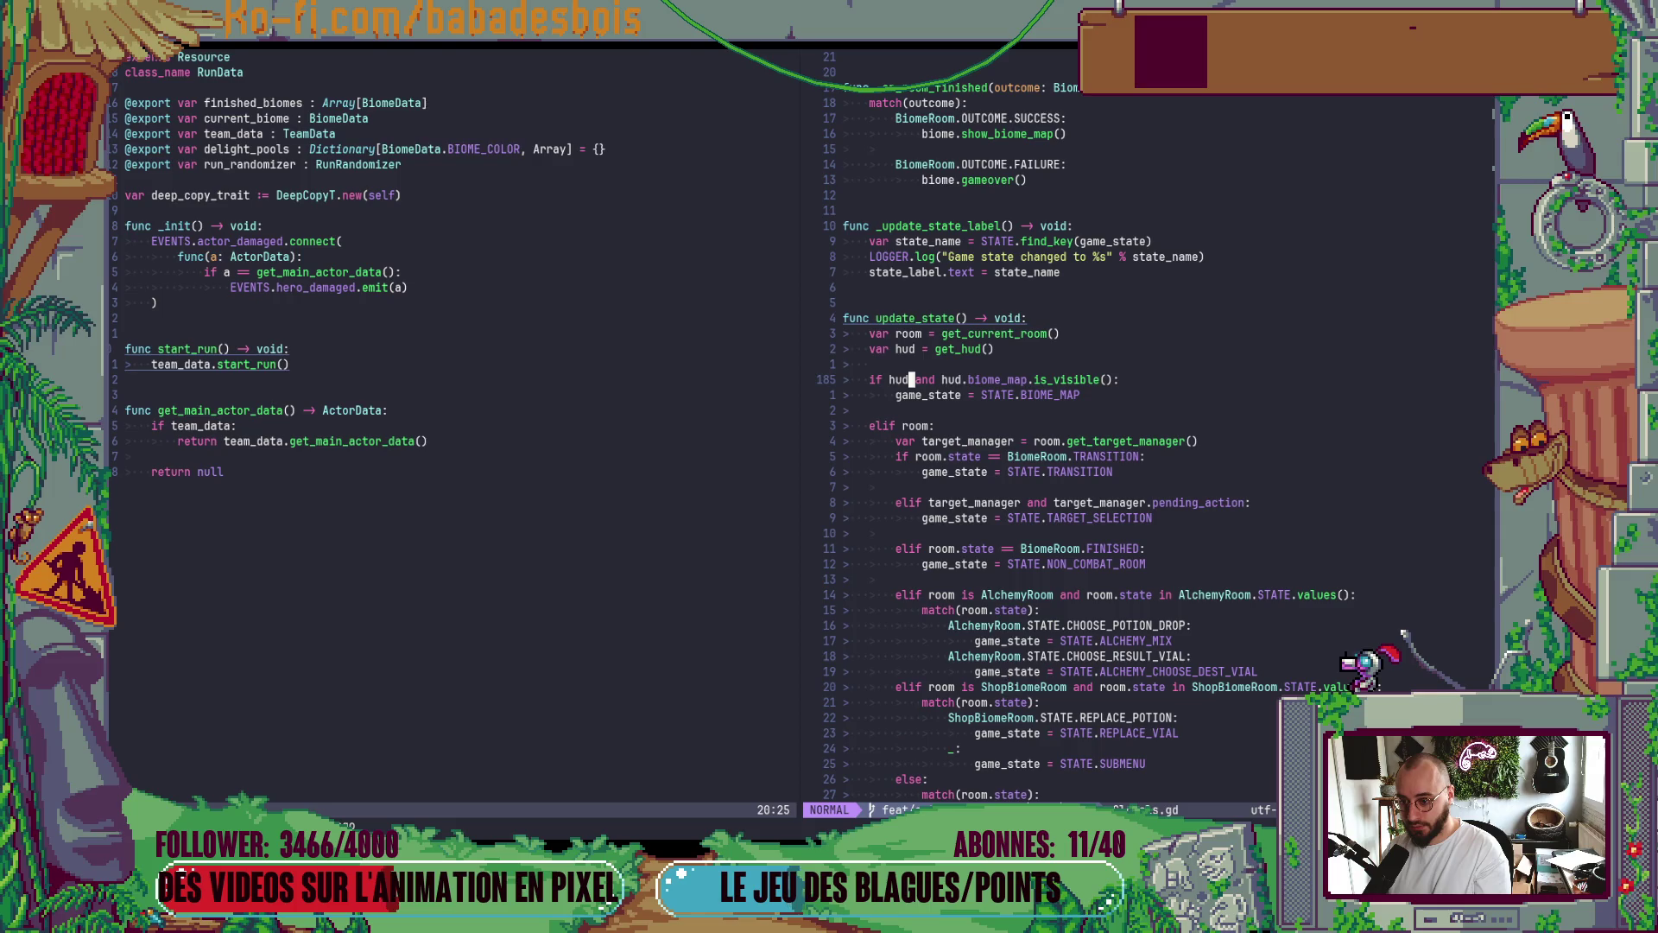
key(V)
key(j)
key(y)
key(j)
key(j)
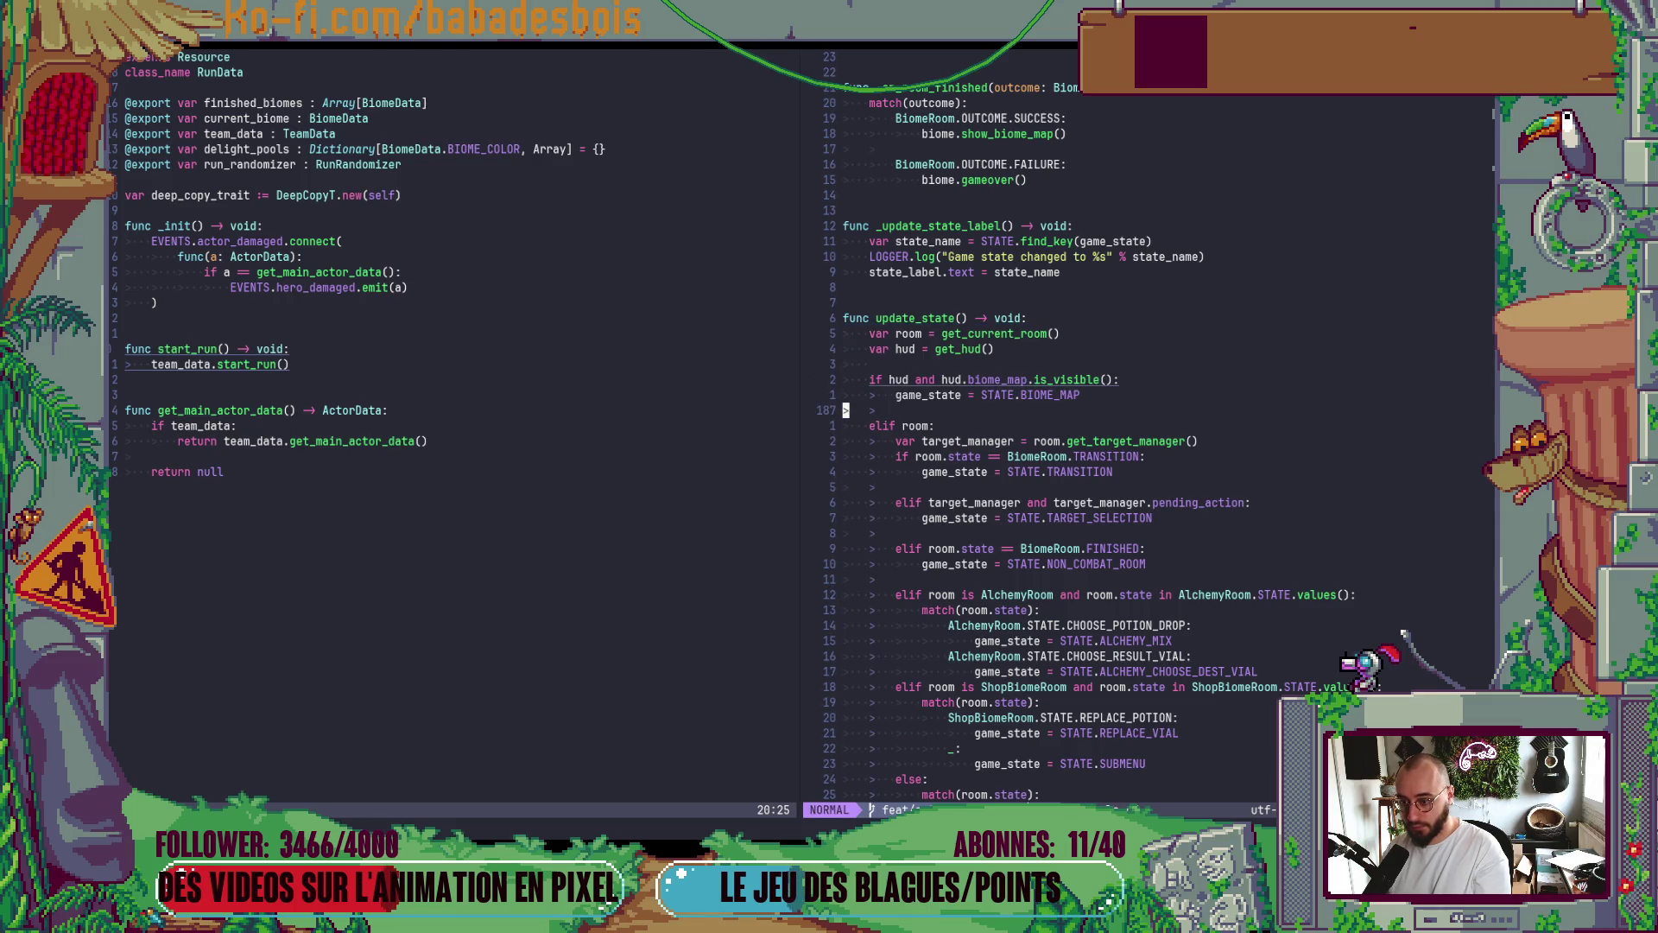
key(p)
Step: Turn the duplicated if into elif and add a blank line after the branch
key(j)
text(kiel)
key(Escape)
key(j)
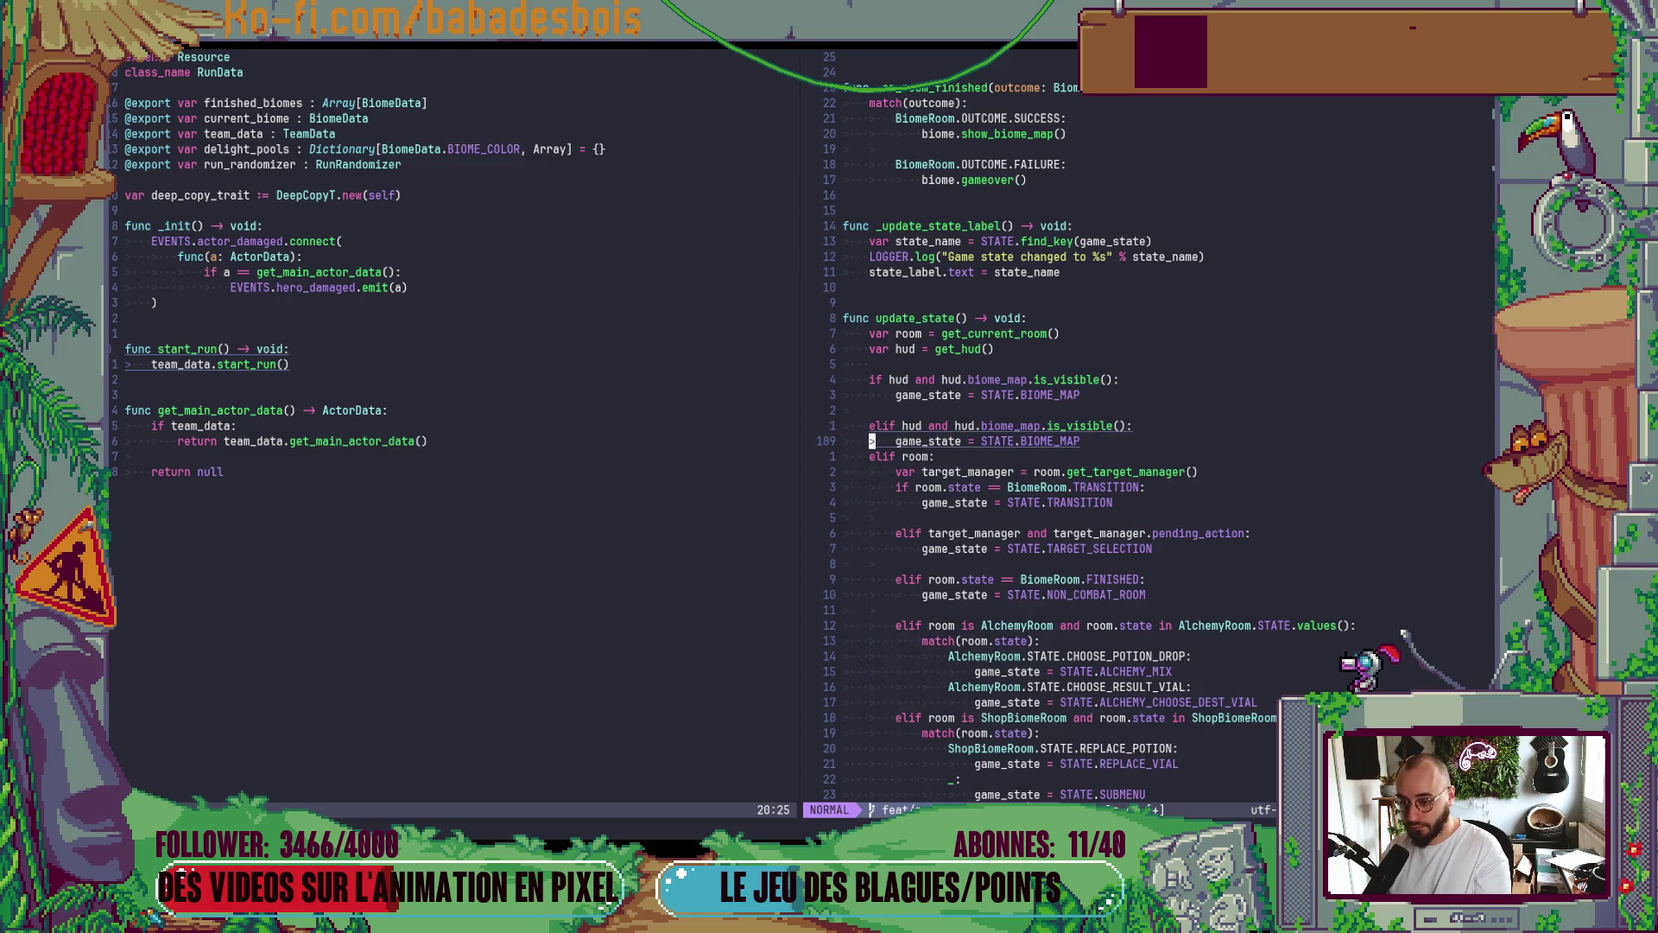
key(o)
key(Escape)
Step: Replace biome_map with action_pile_menu in the elif condition and save with :w
key(k)
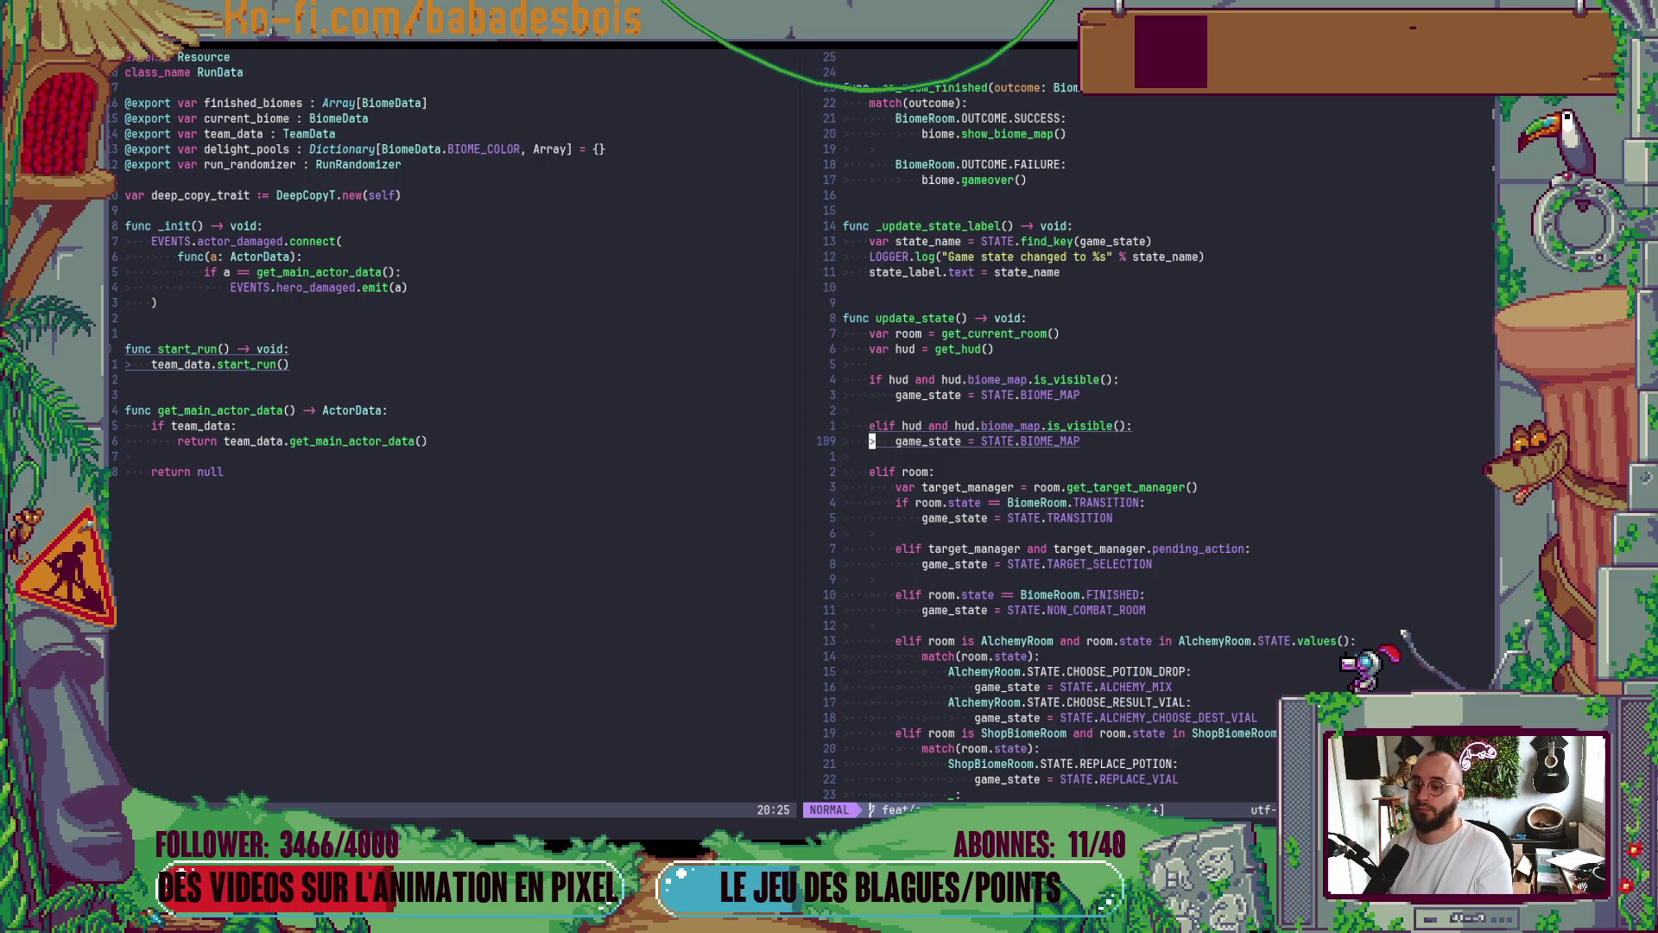
key(dollar)
key(k)
key(b)
key(b)
key(b)
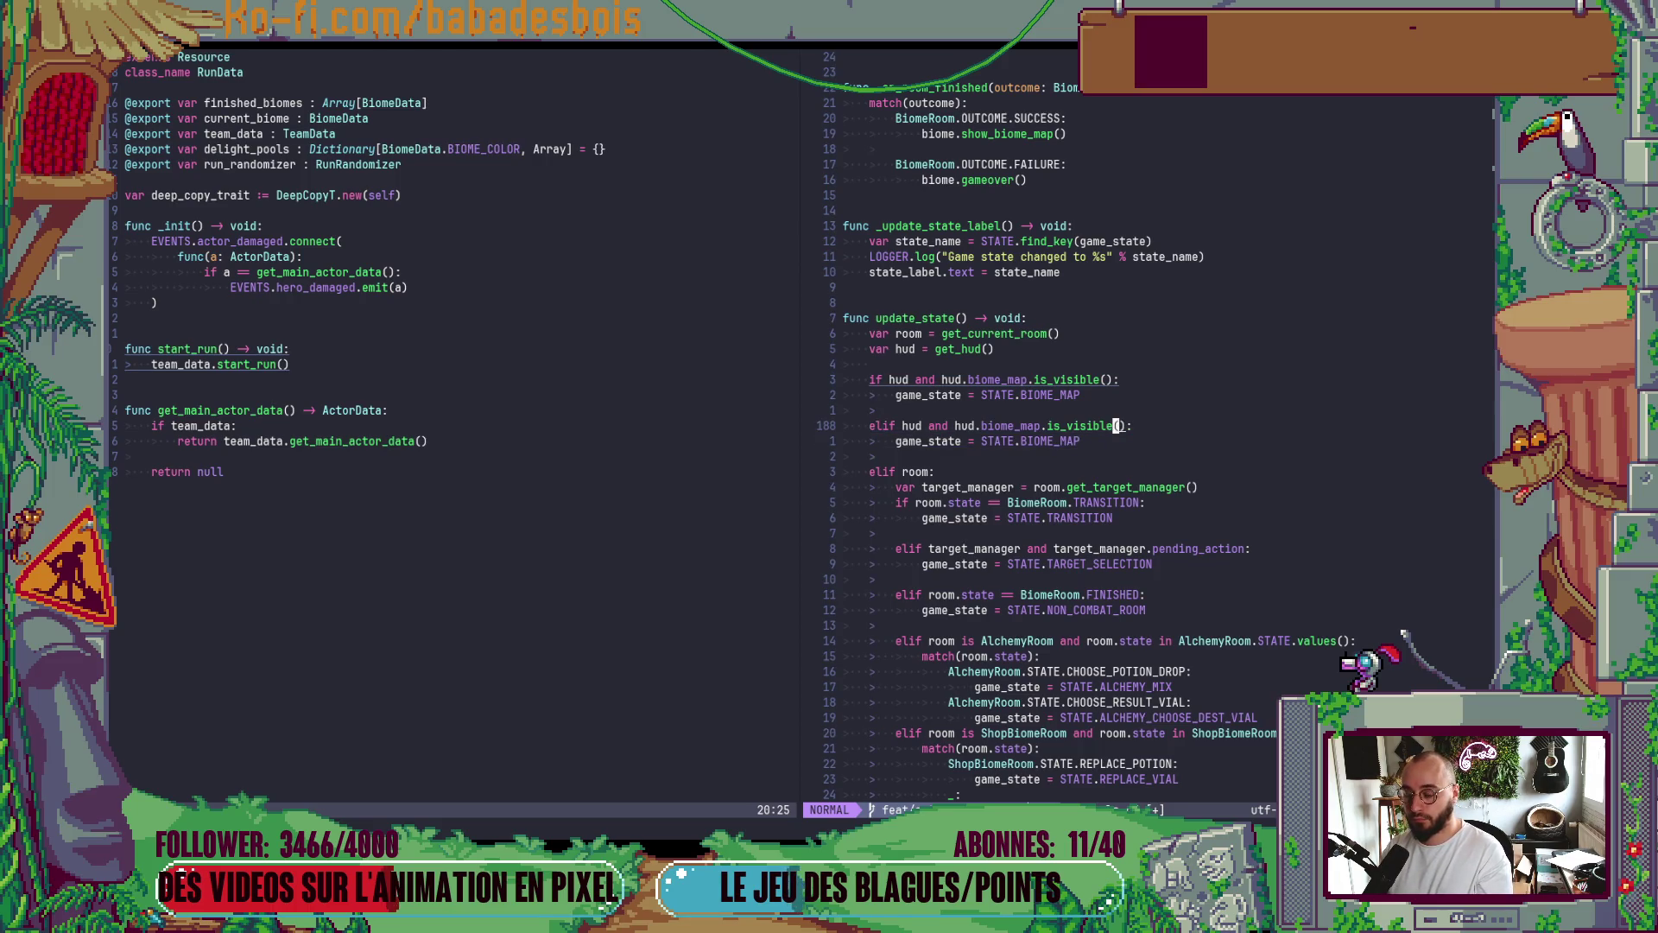
key(c)
key(f)
key(period)
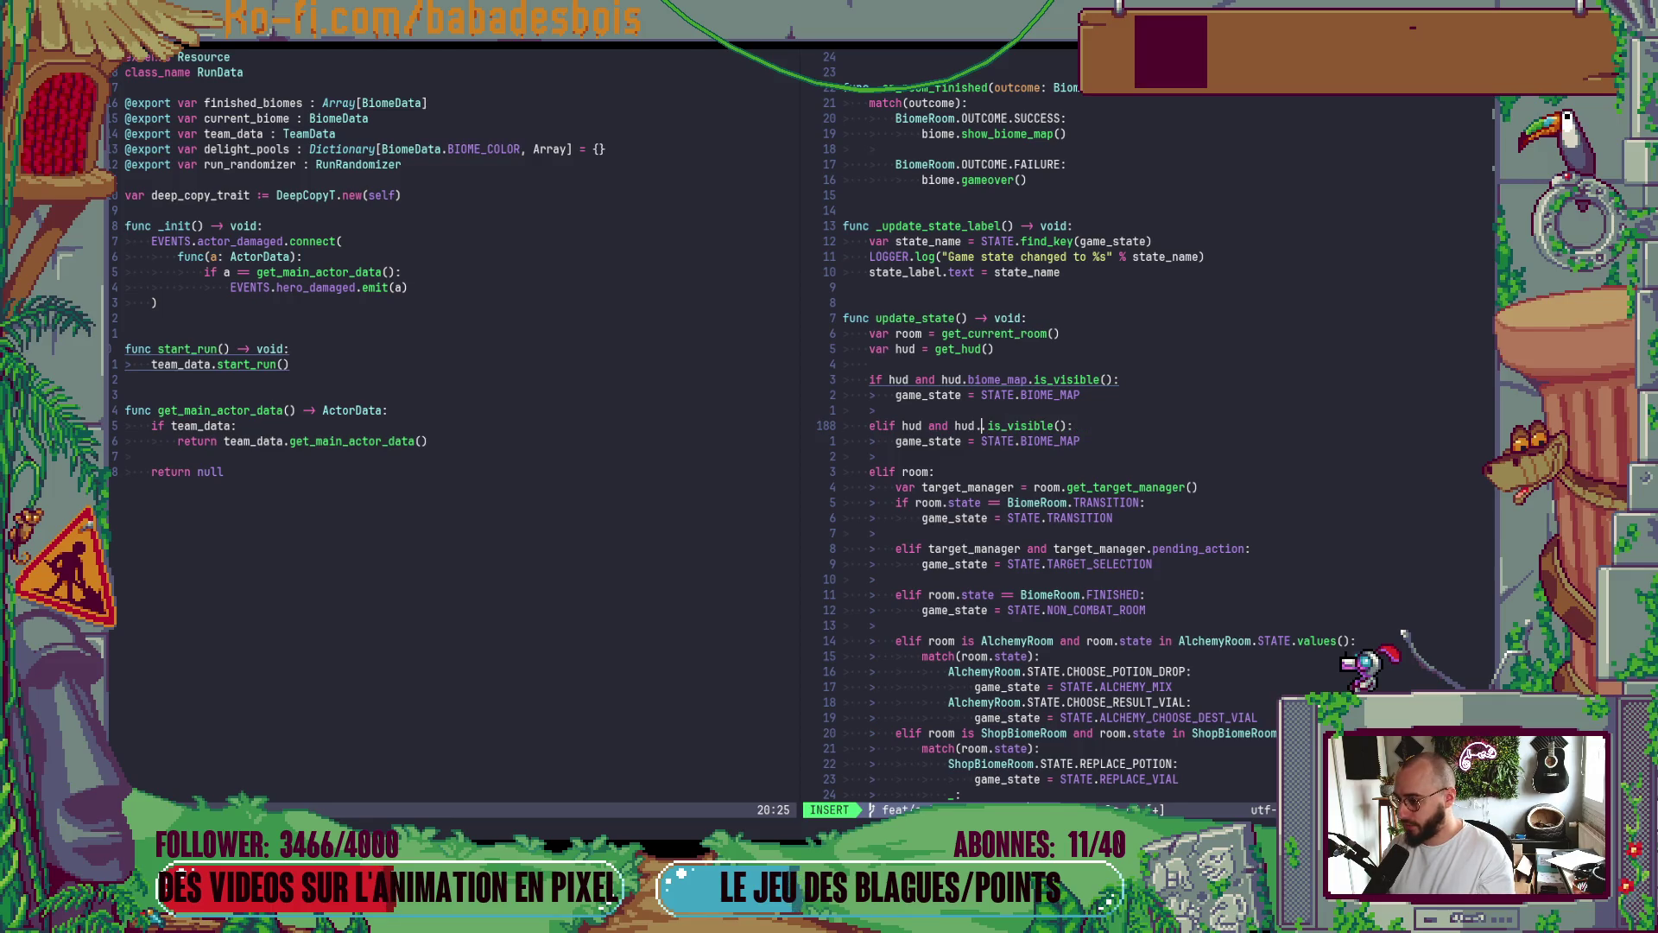
text(action)
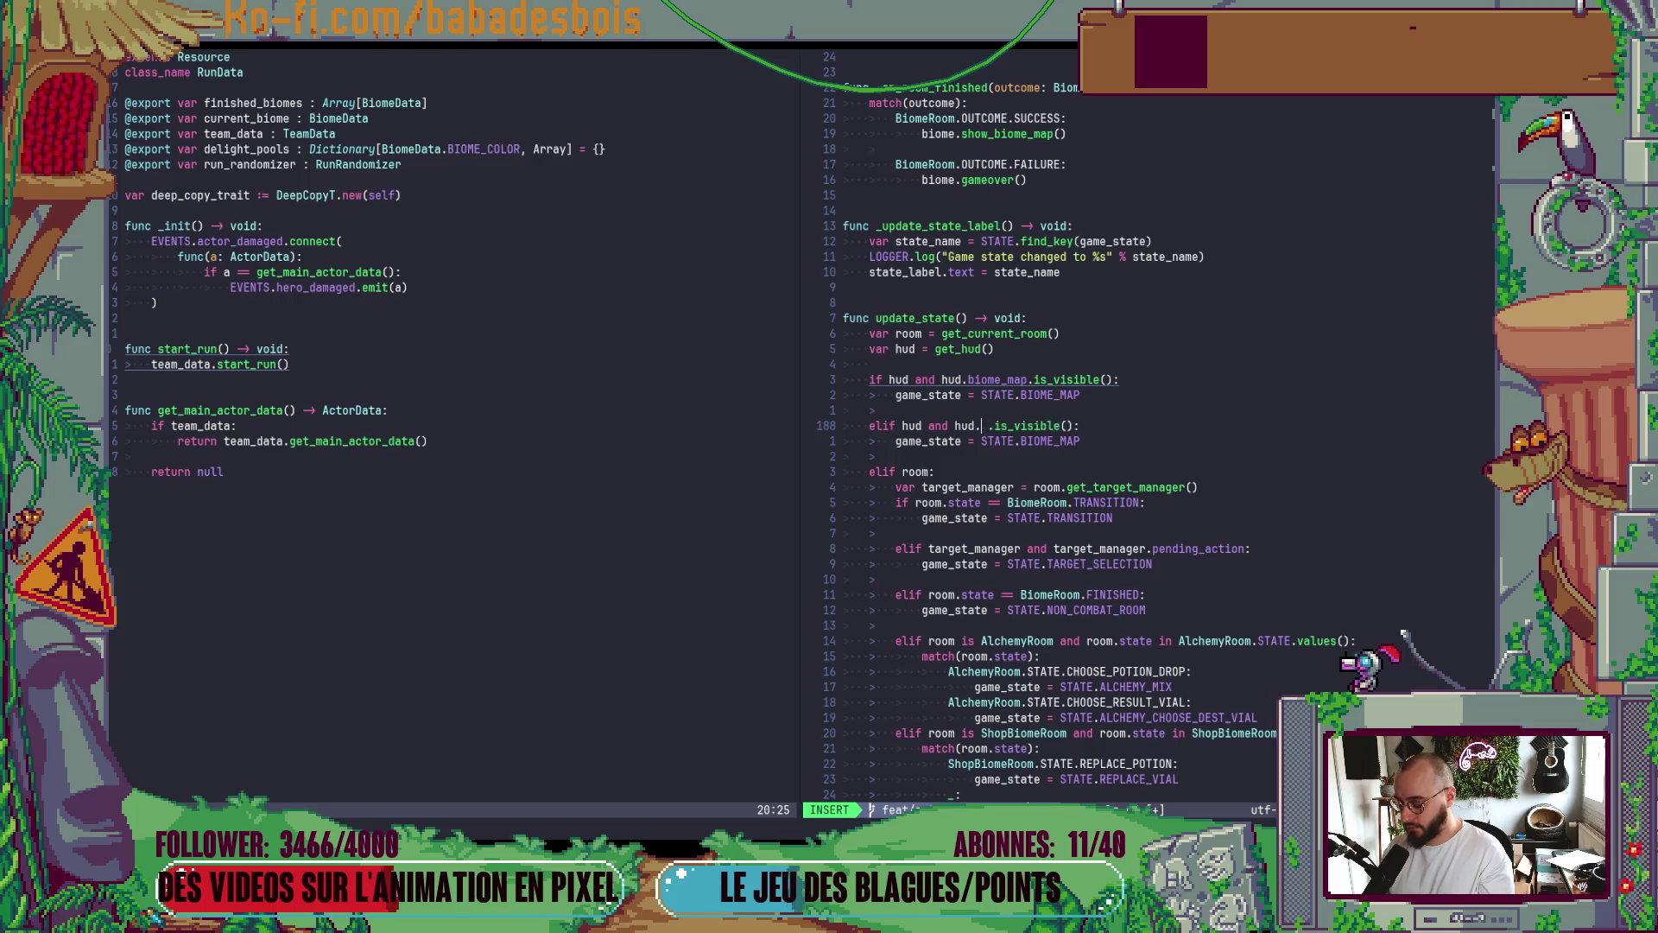
text(_)
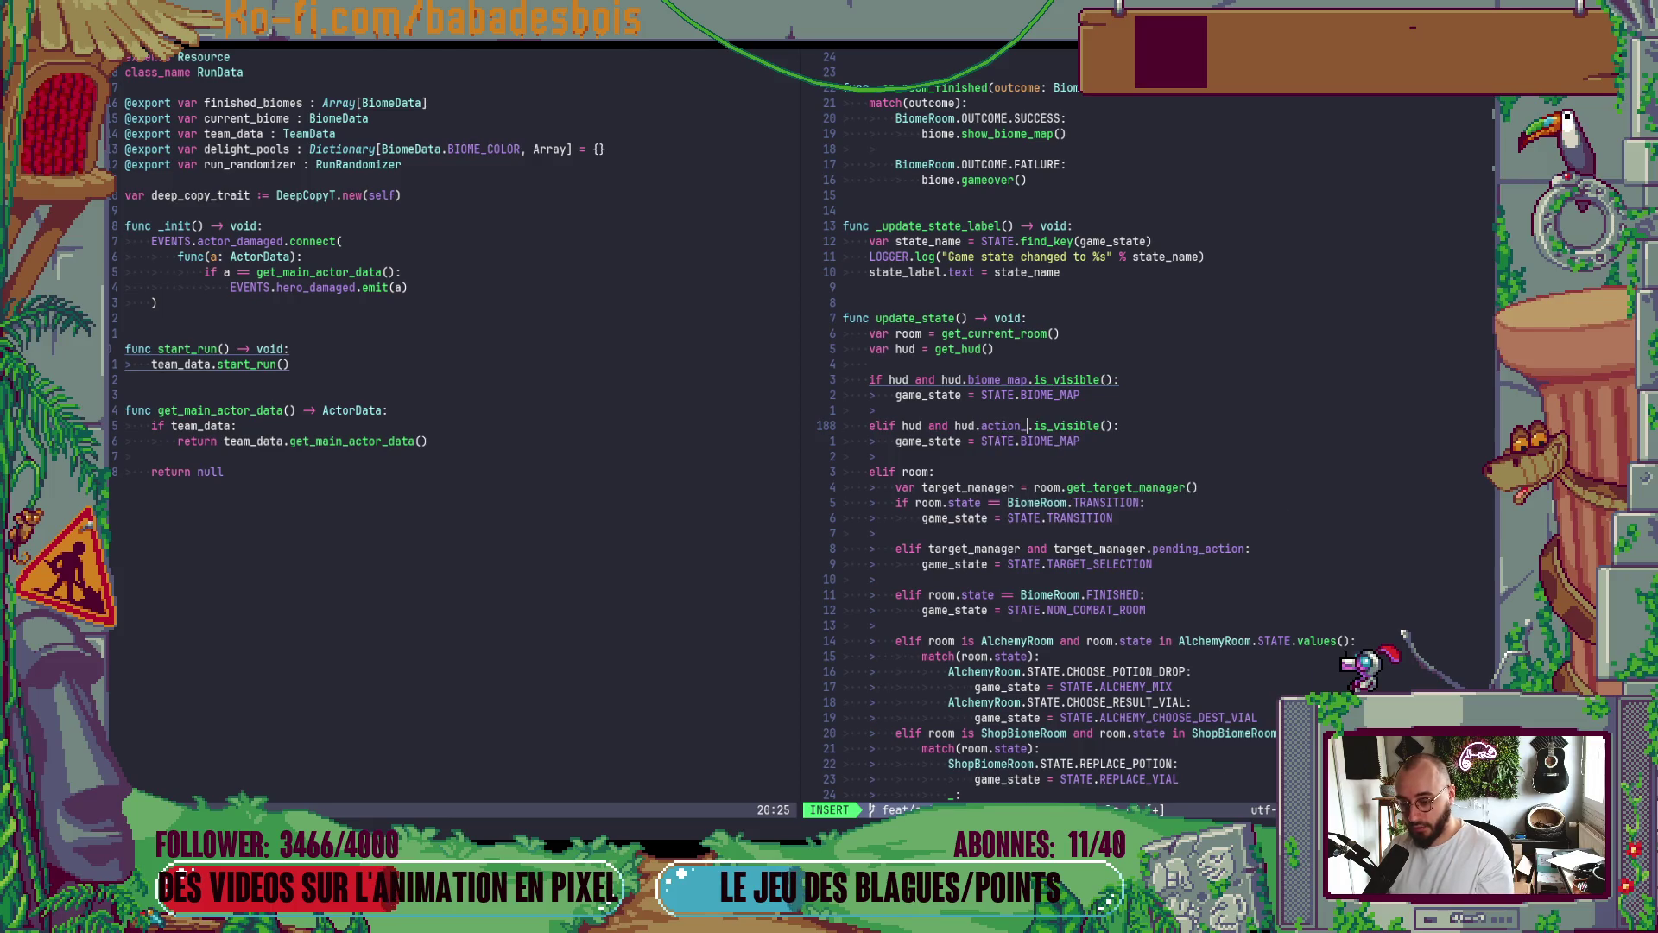
text(pile_meb)
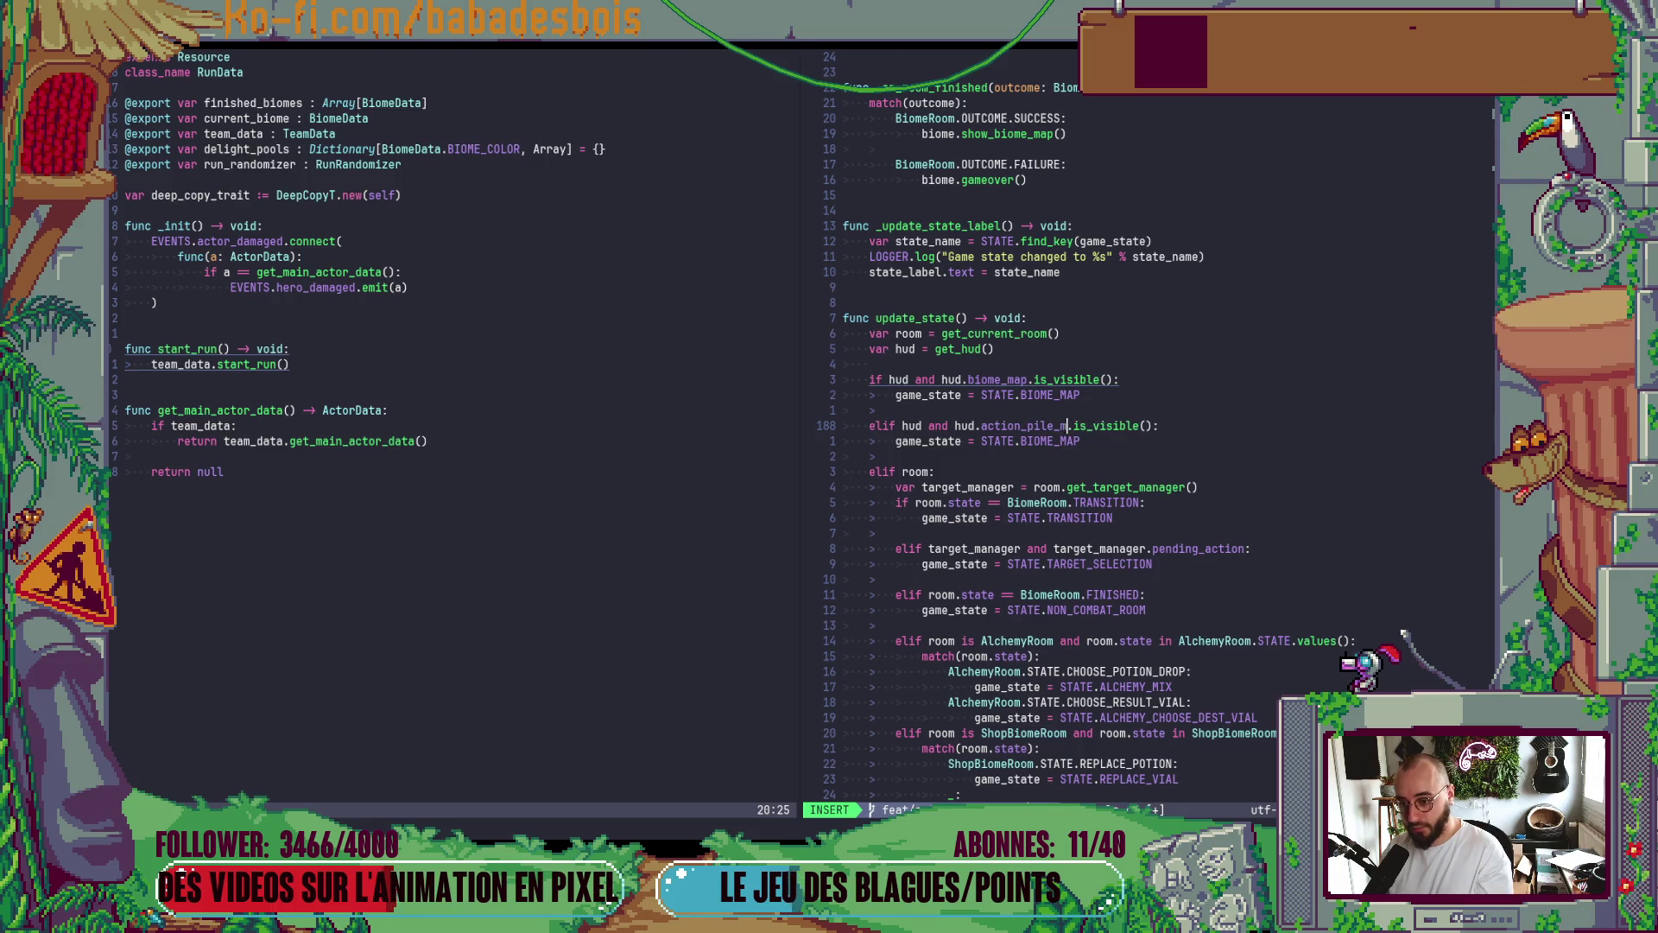
key(BackSpace)
text(nu)
key(Escape)
text(:w)
key(Return)
Step: Change the branch's STATE.BIOME_MAP to STATE.SUBMENU and save the script again
text(jbciwSU)
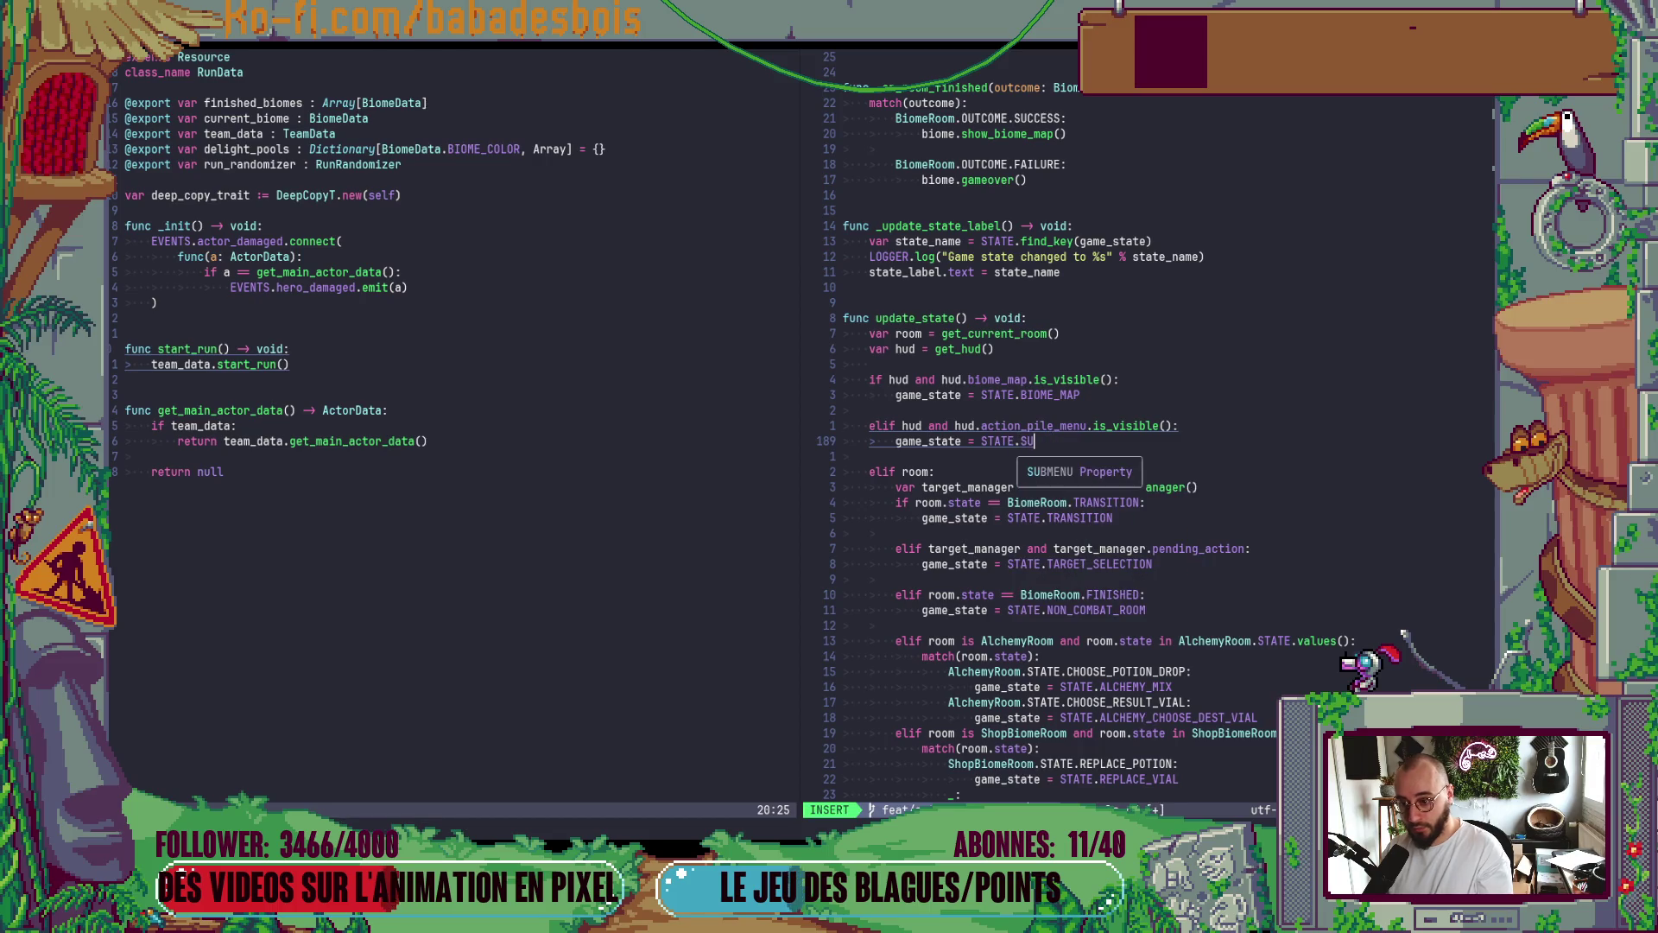
key(Return)
key(Escape)
text(:w)
key(Return)
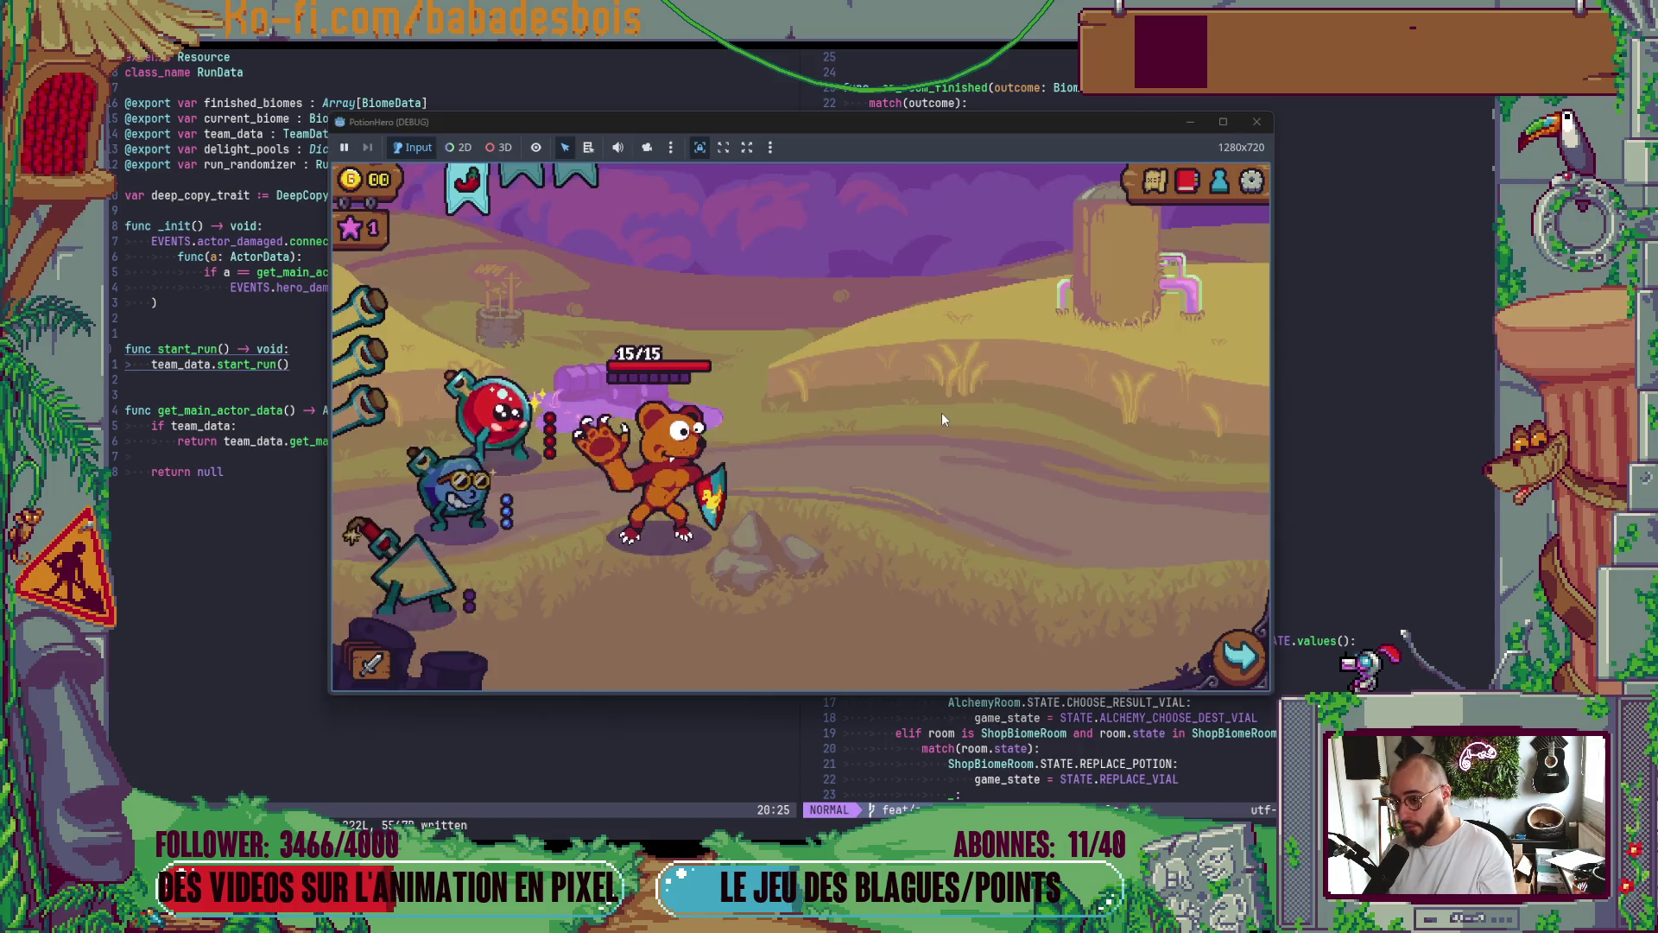
Step: Relaunch the game, open the Pile d'actions panel, then stop the run with F8
click(1256, 122)
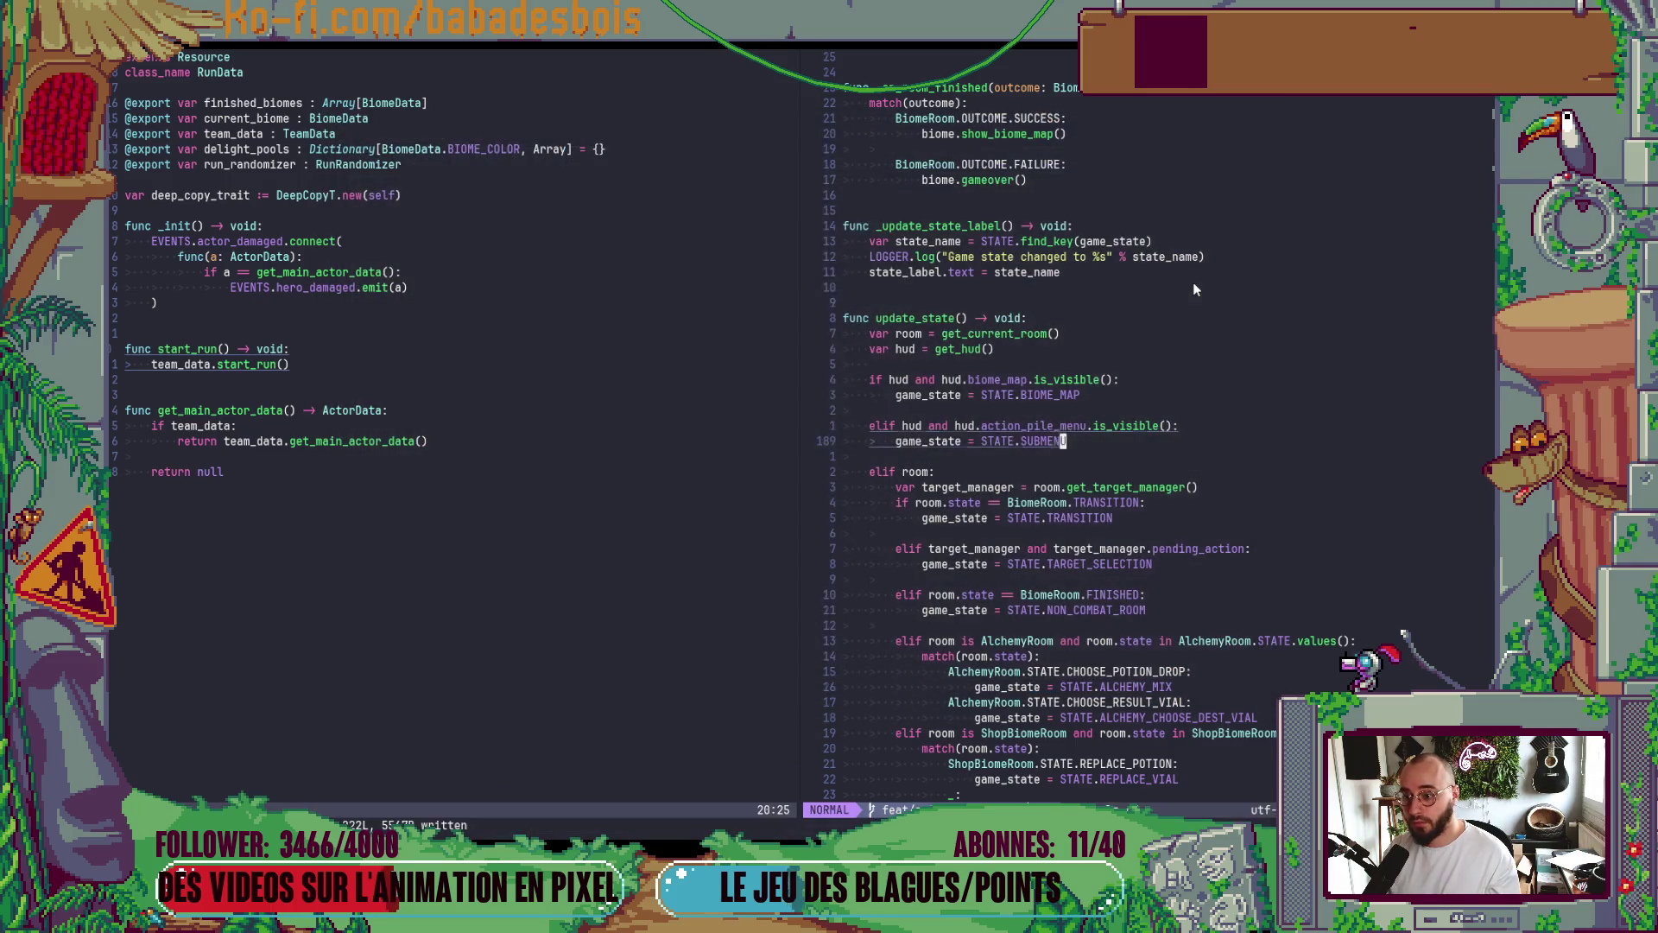
key(alt+Tab)
key(F5)
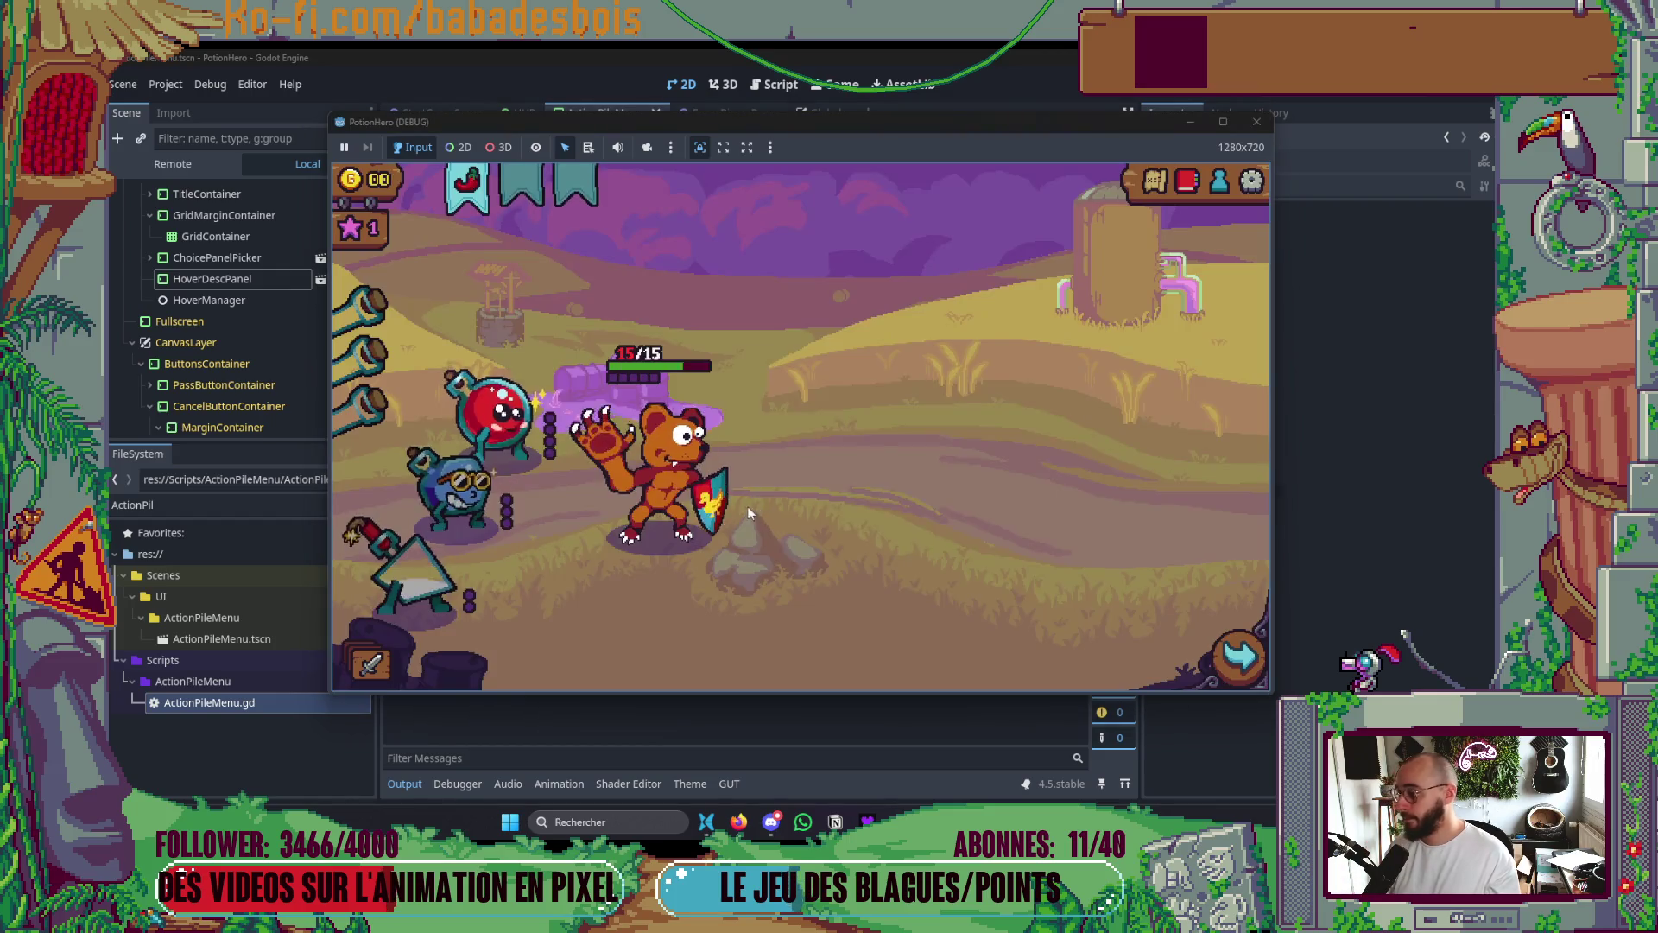
click(432, 639)
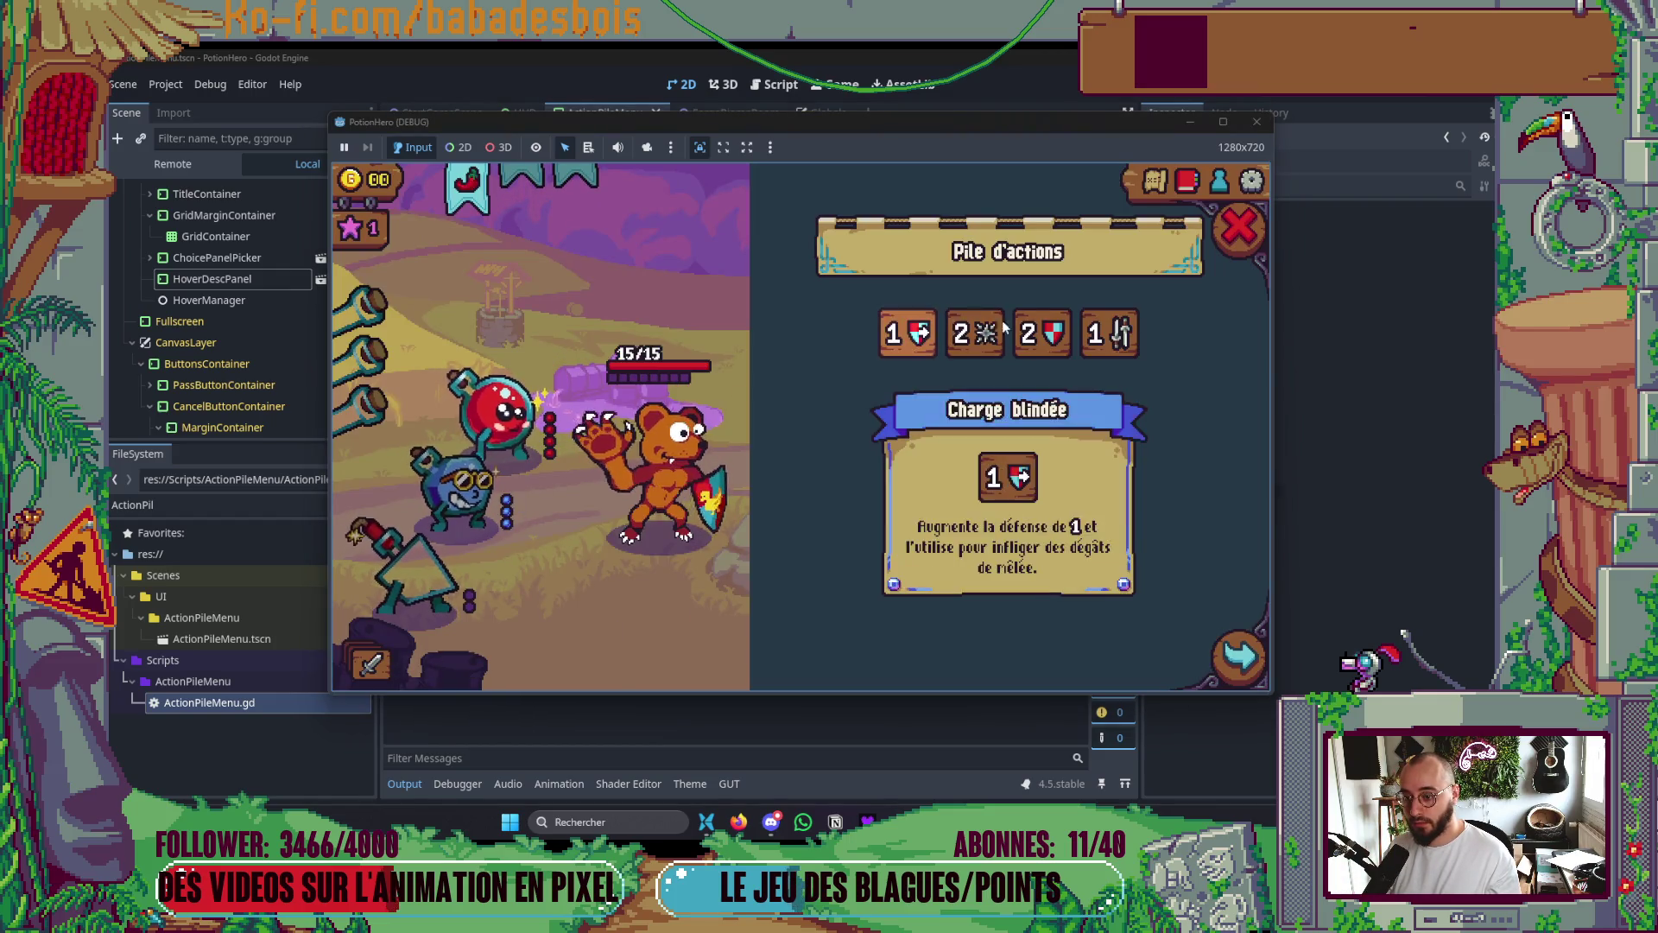
mouse_move(471, 179)
key(F8)
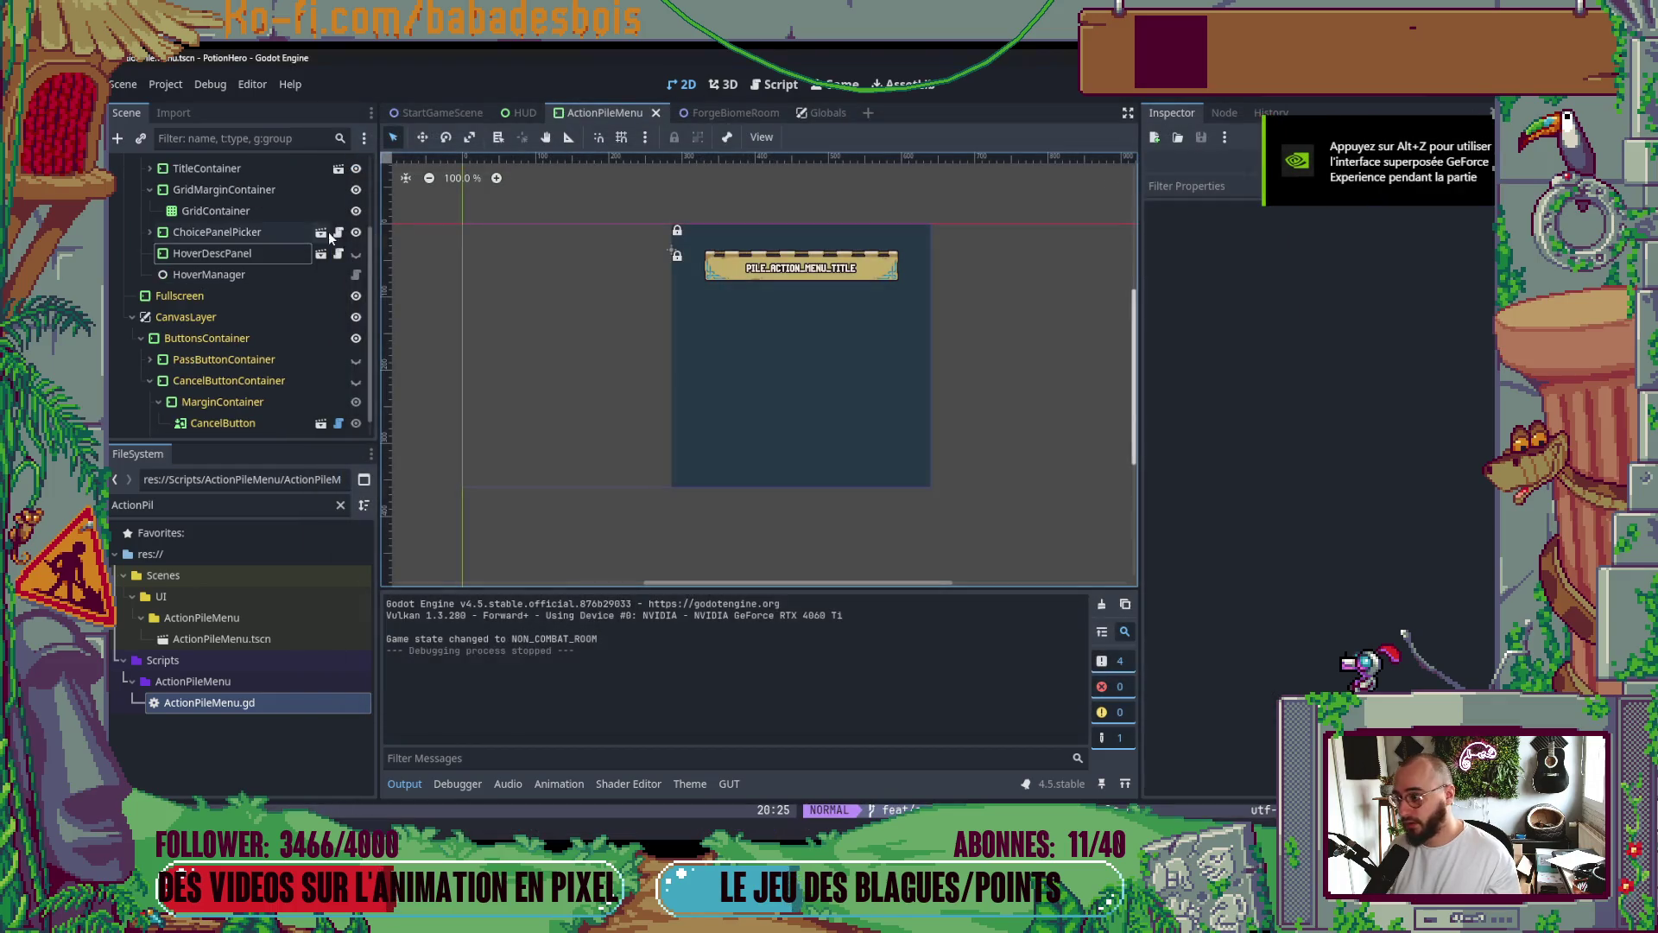
Step: Run from the Globals scene, toggle the Pile d'actions panel, and close the game
click(820, 112)
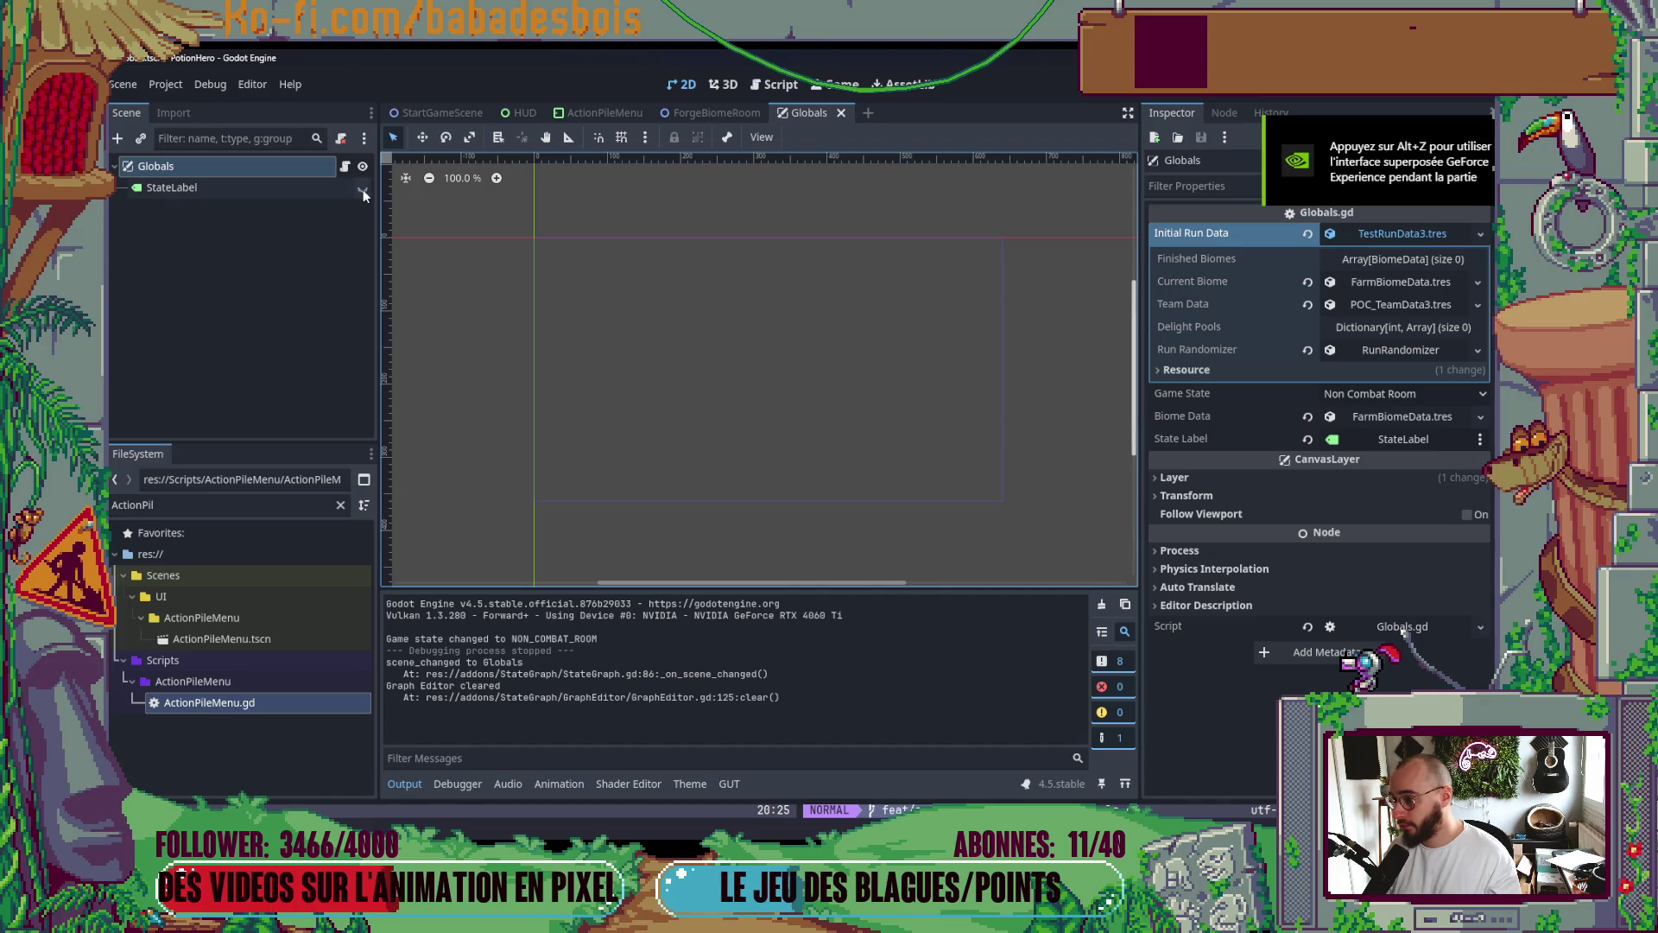
key(F5)
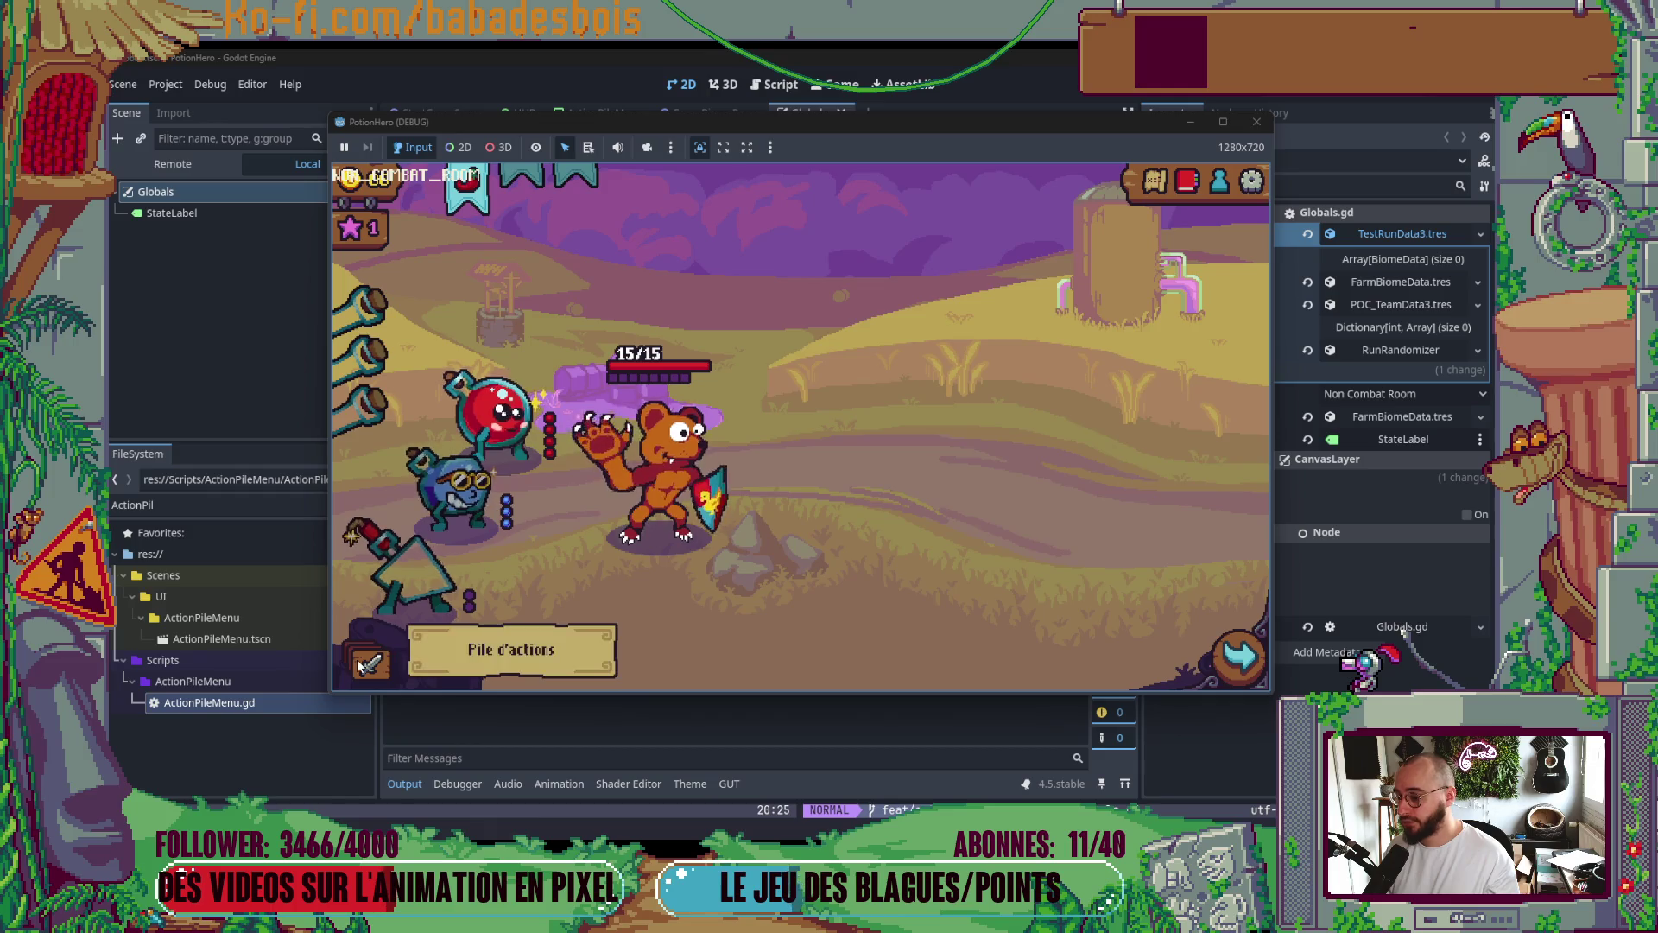
click(361, 663)
click(361, 662)
click(361, 663)
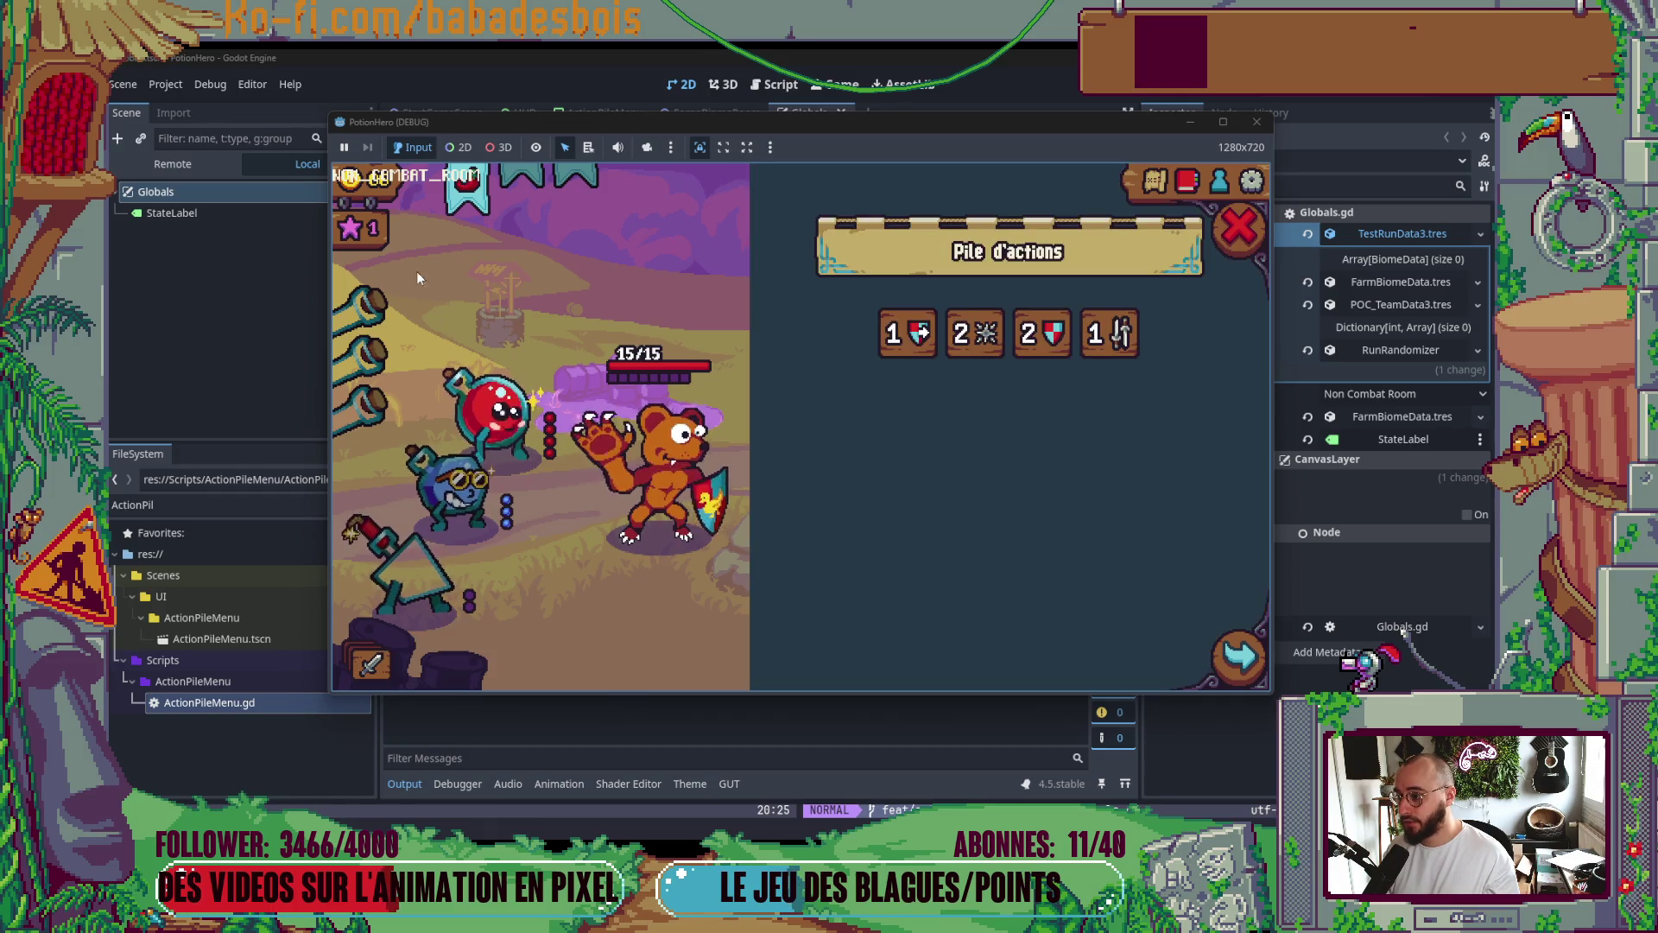
click(1257, 121)
key(alt+Tab)
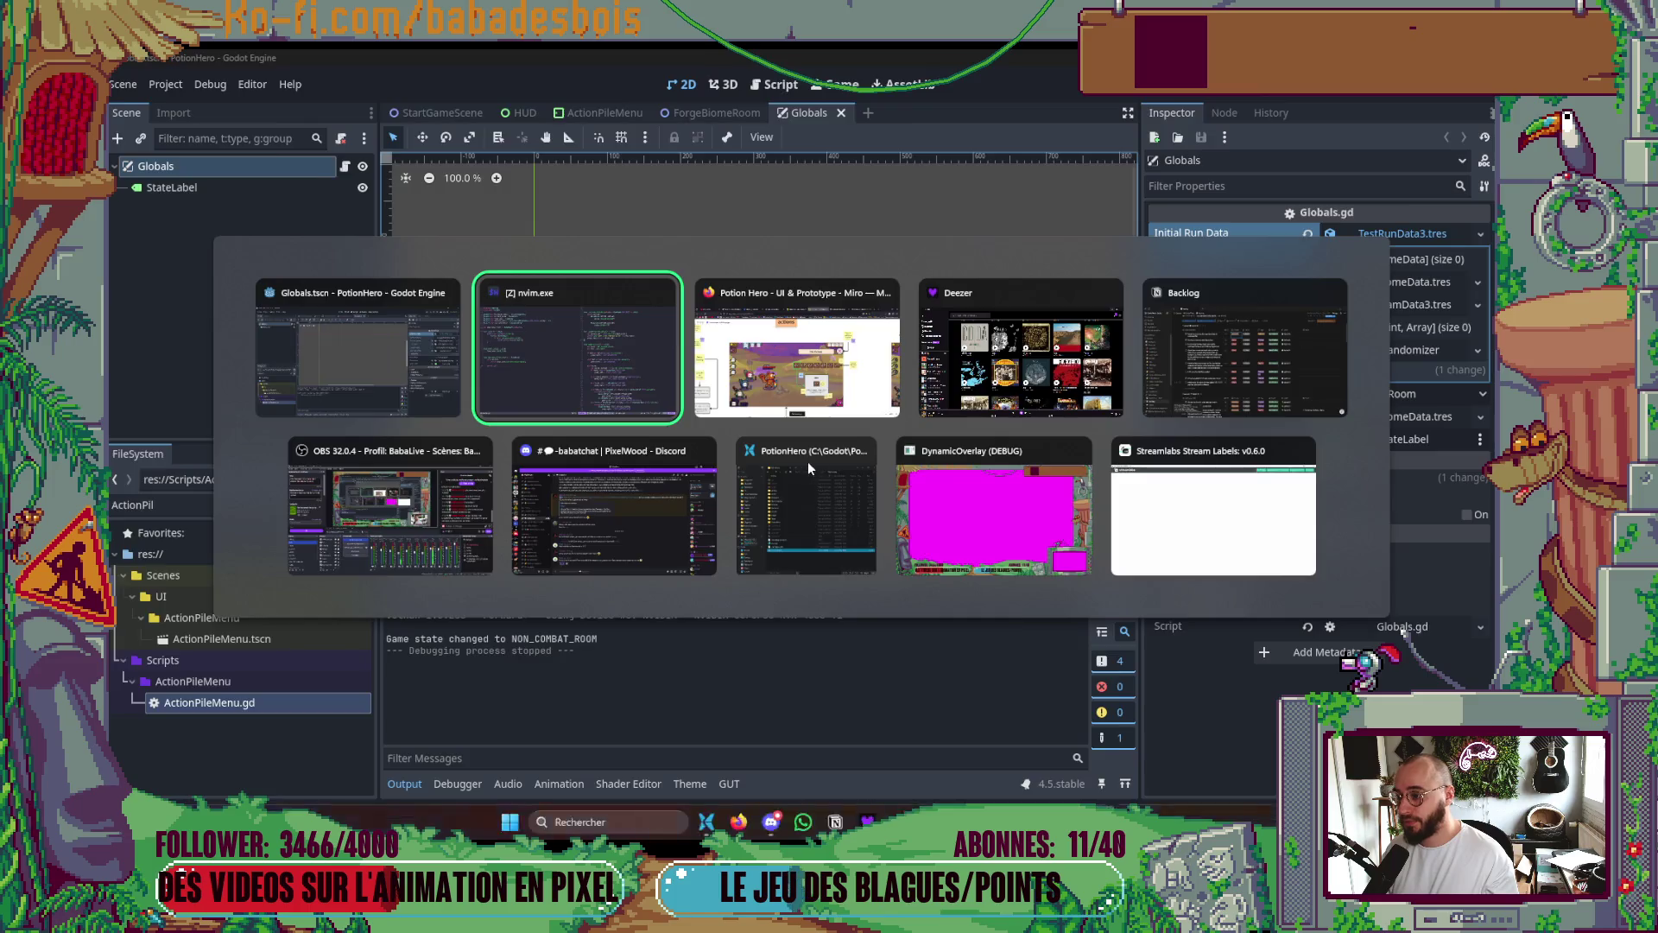
click(438, 455)
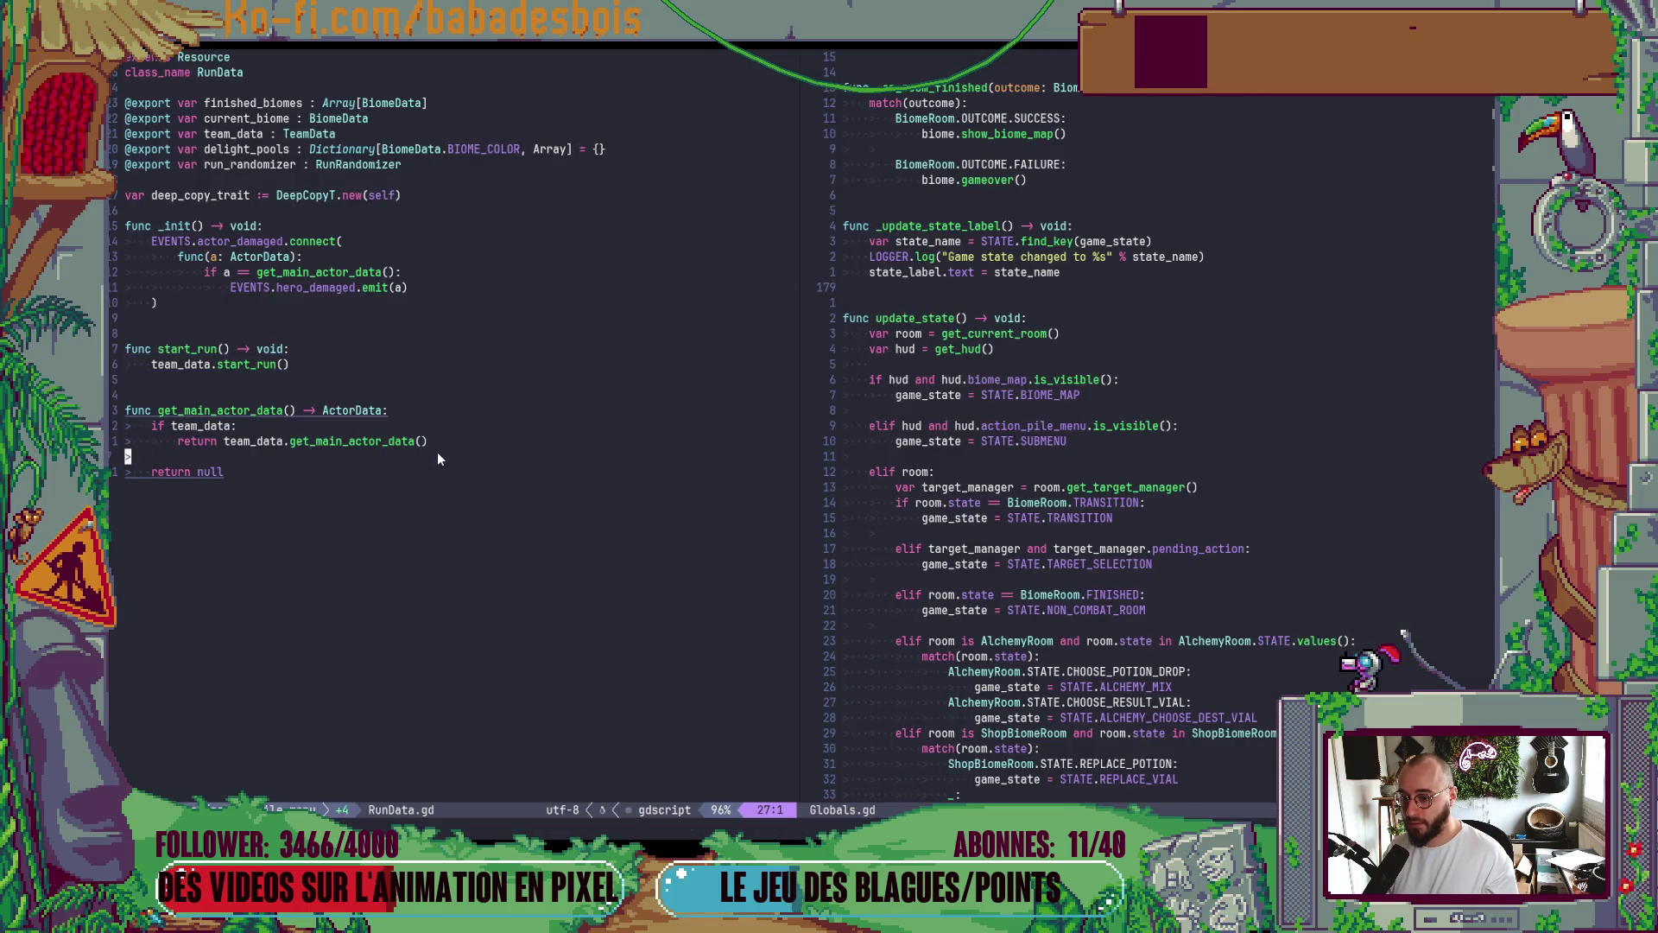
Step: Open HUD.gd and go to the mouse_exited connection line
click(532, 393)
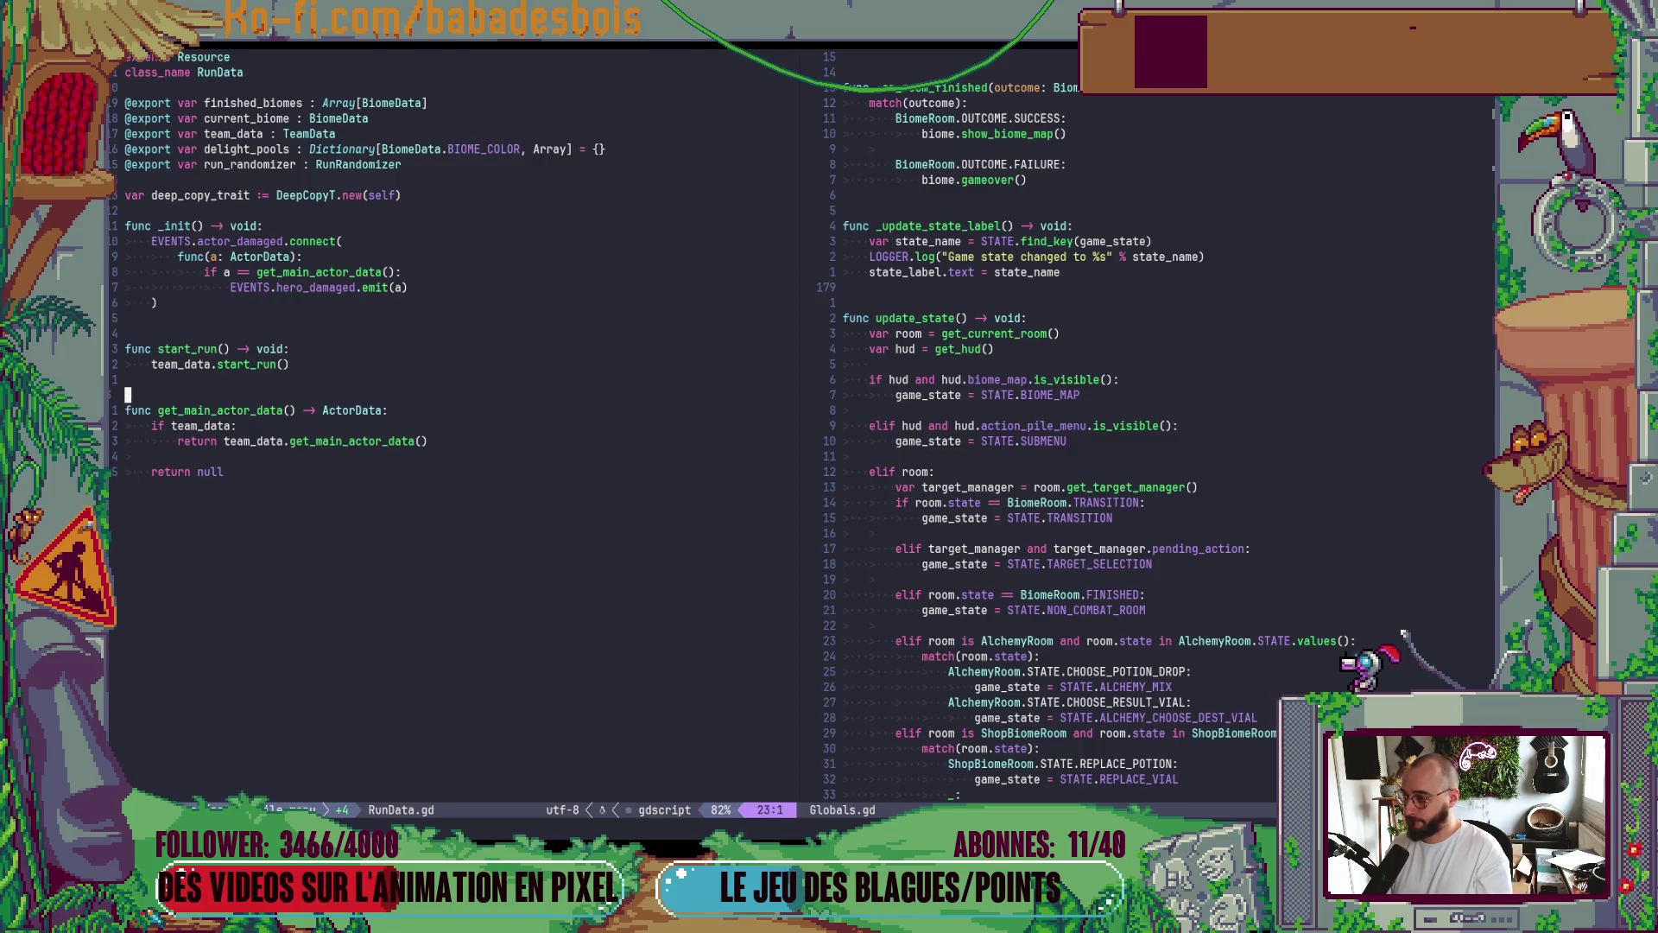
key(space)
key(f)
key(f)
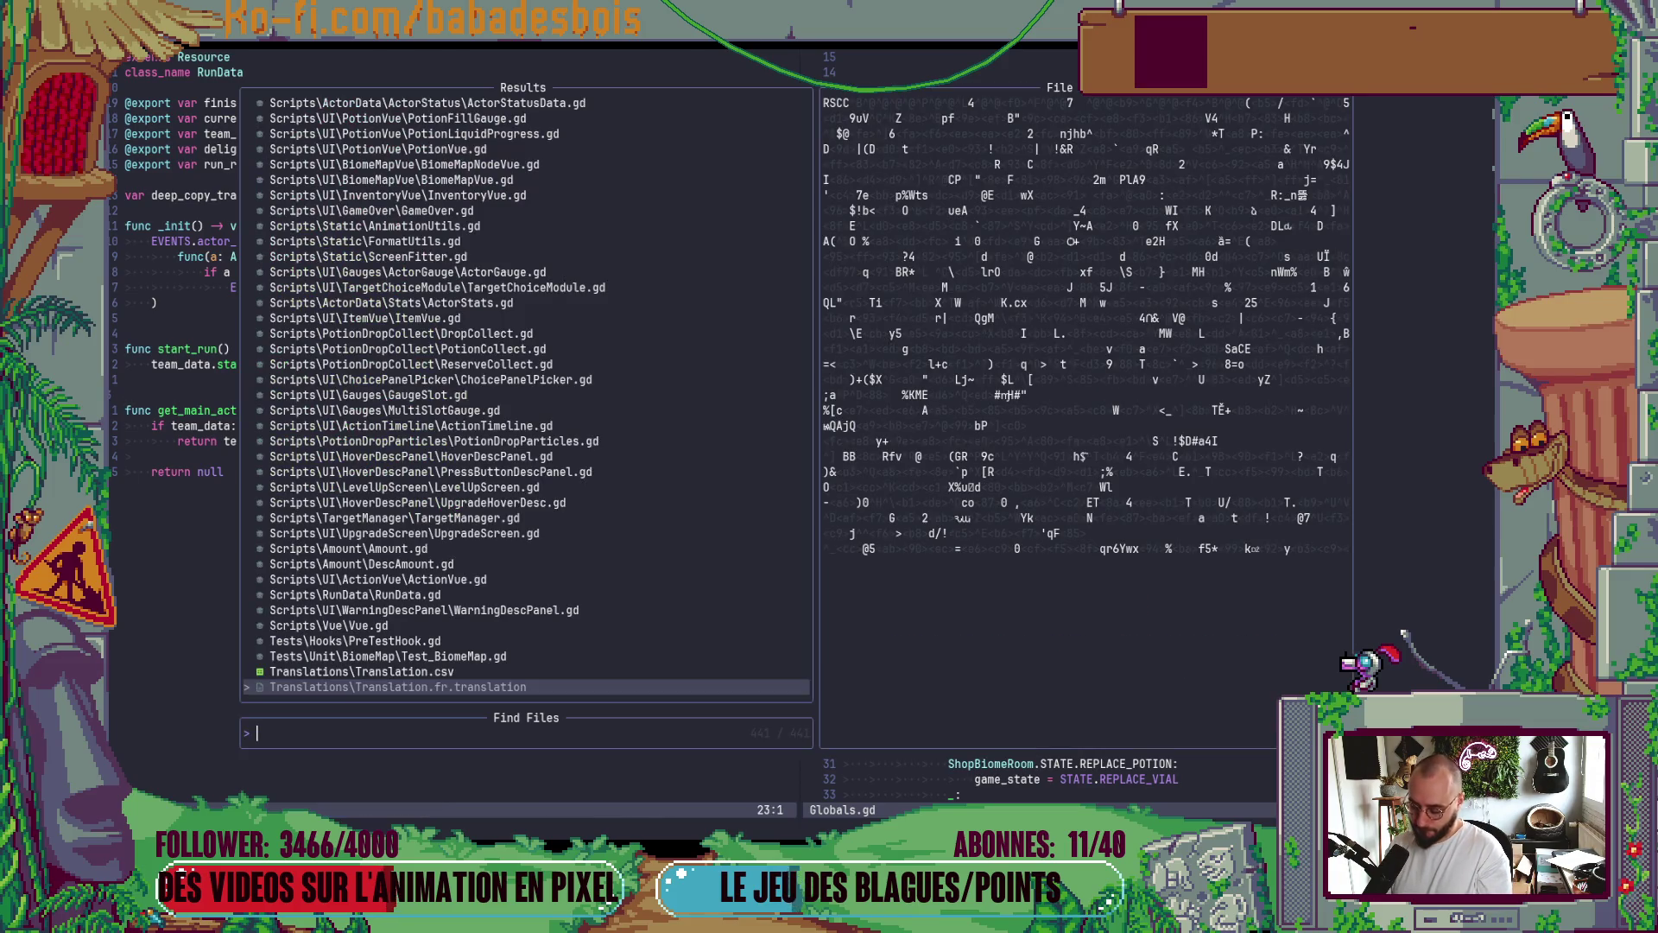
text(hud)
key(Return)
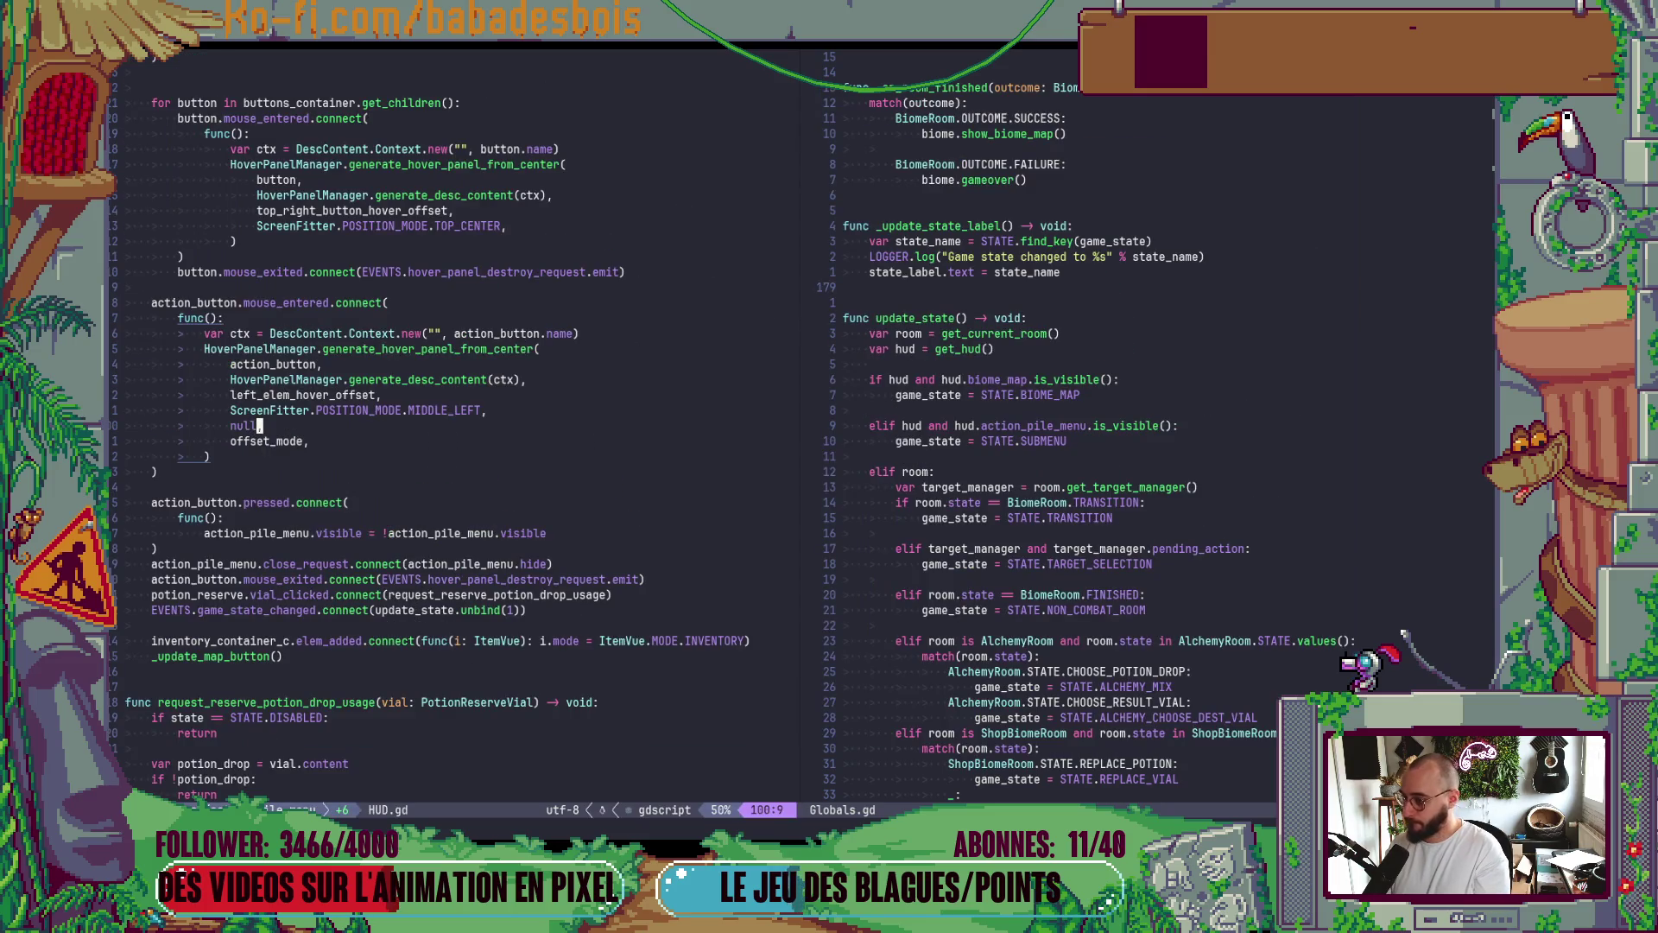
key(1)
key(6)
key(k)
key(j)
key(j)
key(j)
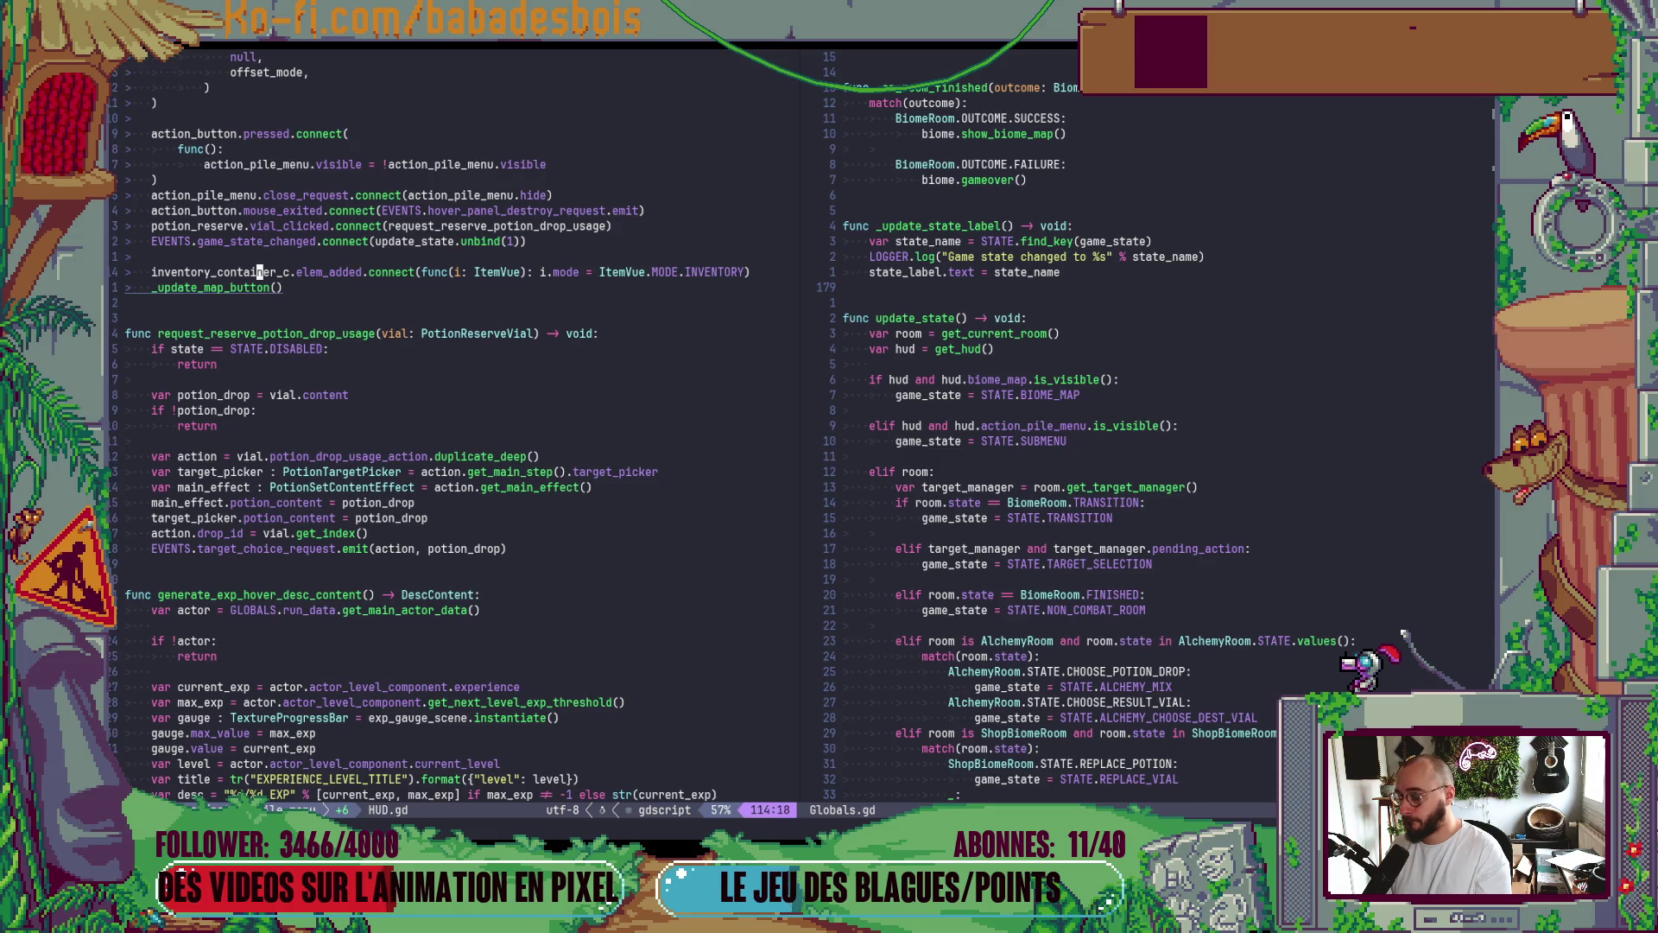
scroll(410, 441, up, 6)
click(412, 487)
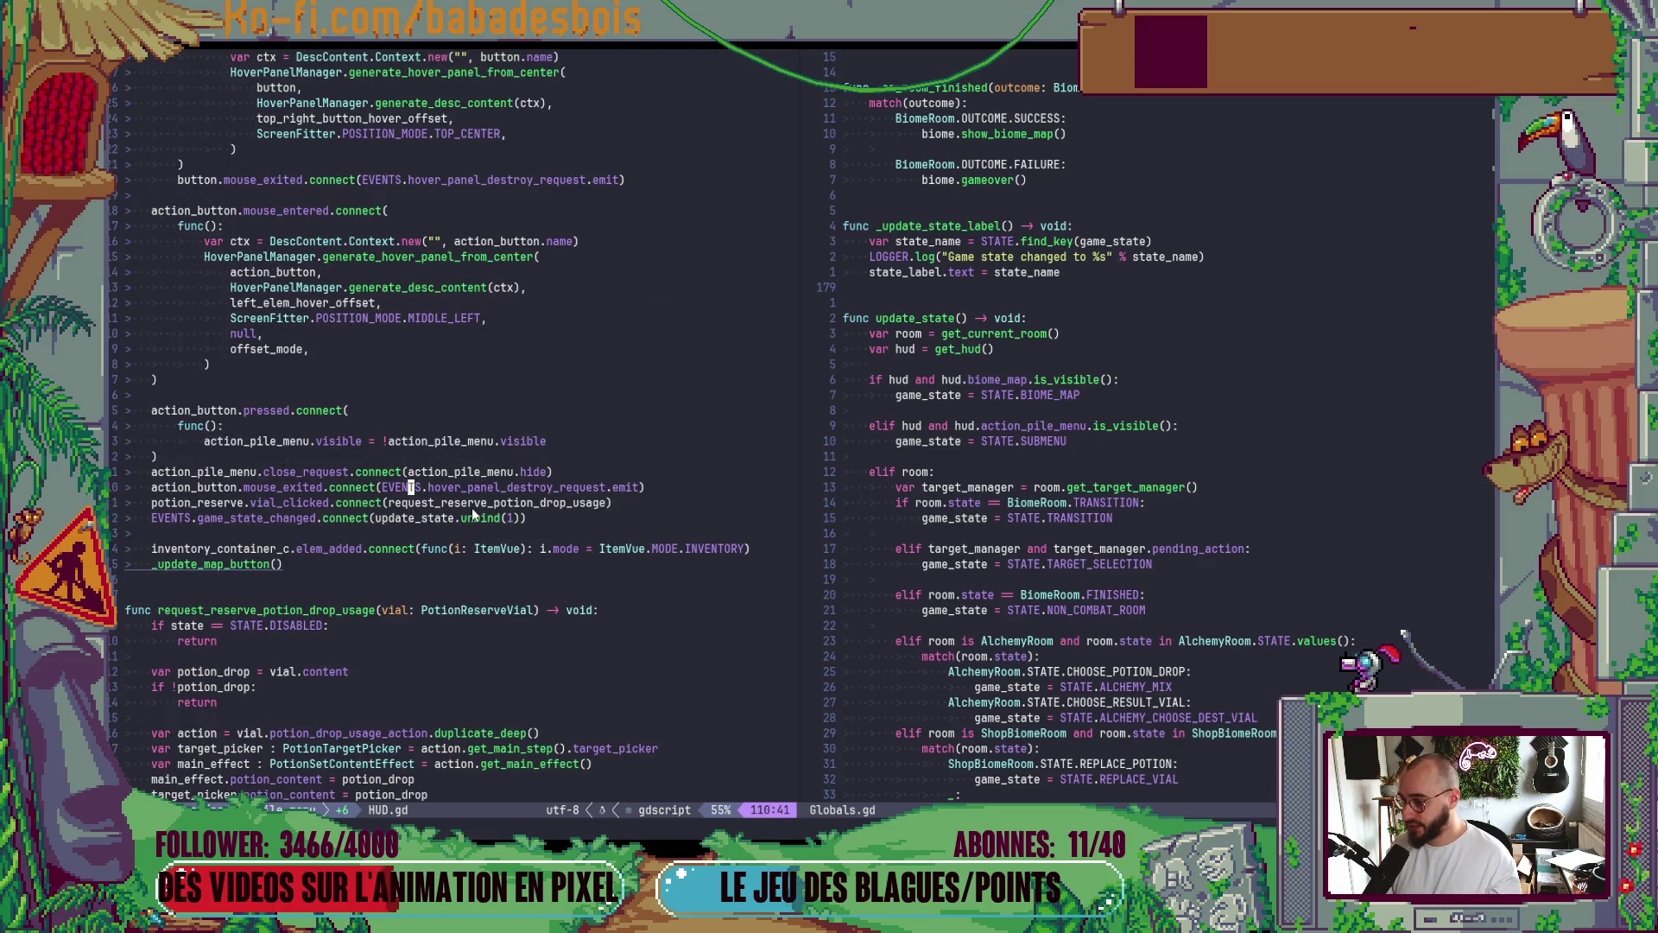
Step: Insert an action_pile_menu.visibility_changed.connect() line above it, leaving connect() without an argument
text(Oaction_pile_menu)
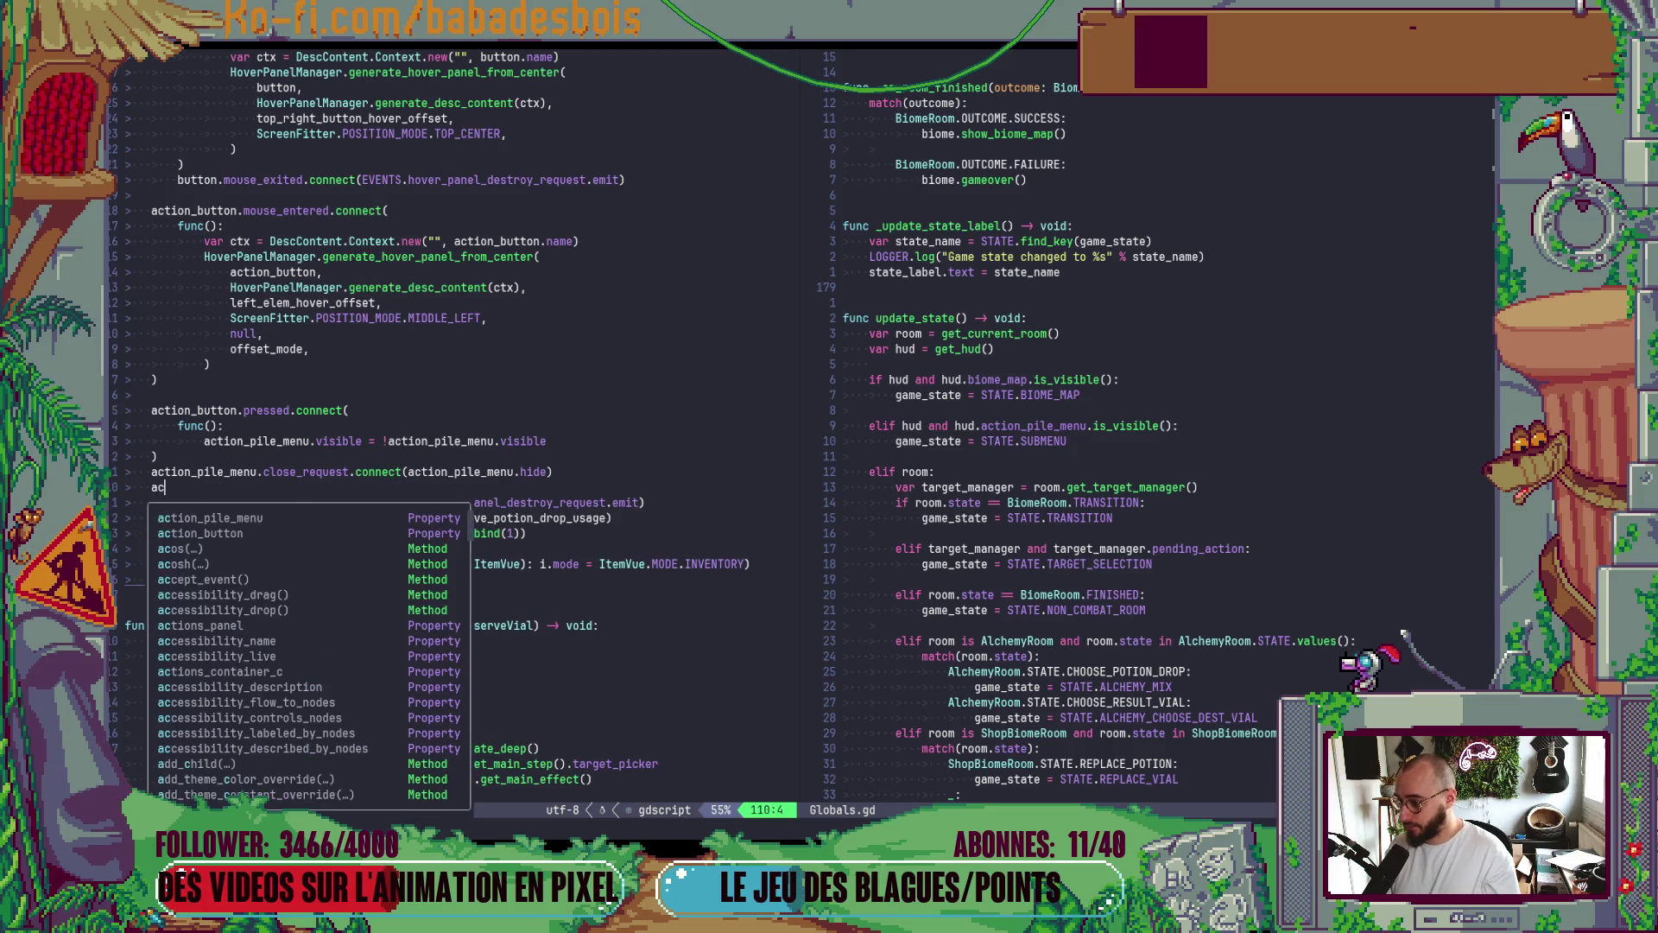
text(.v)
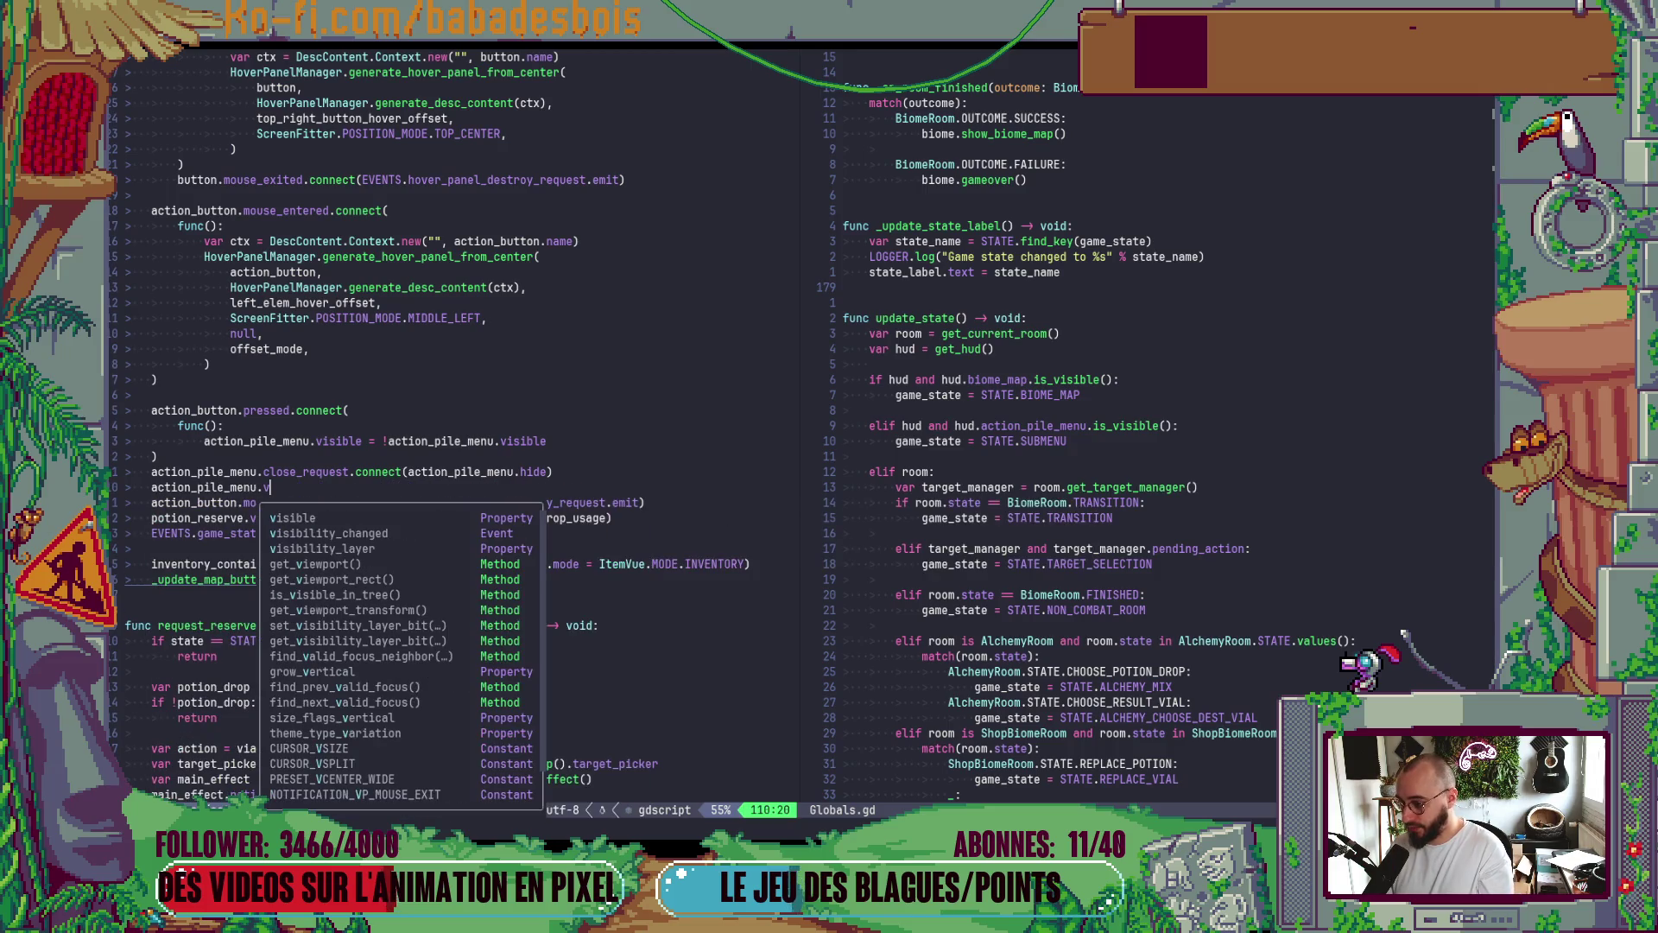
key(Tab)
text(.co)
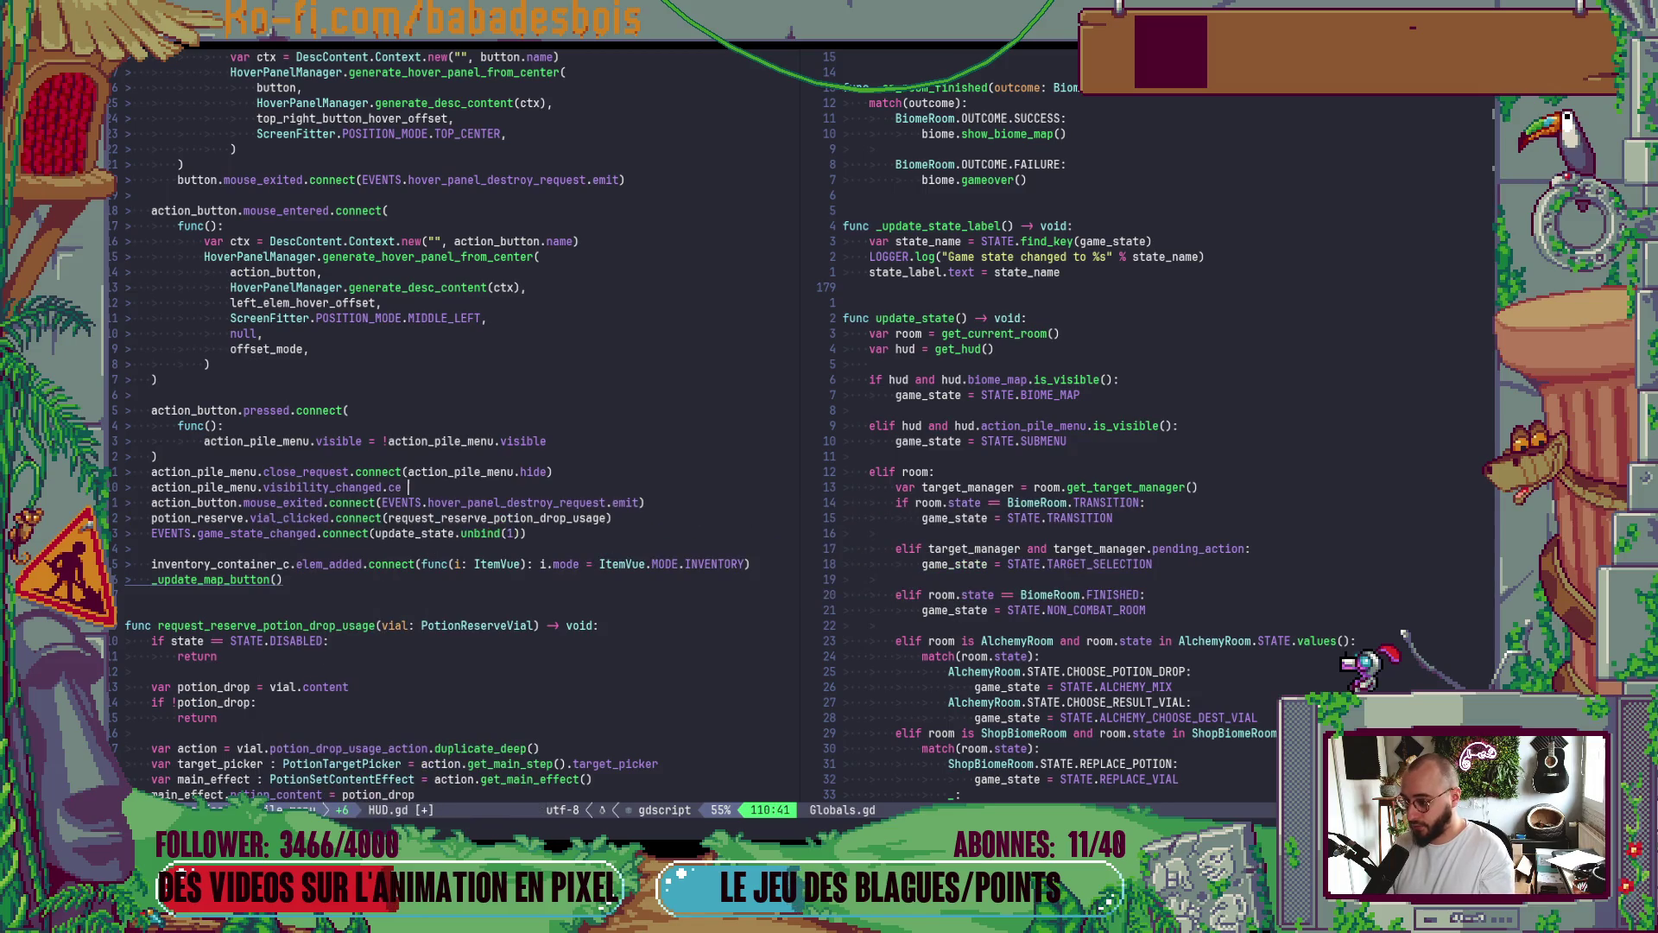
text(nnect)
key(Tab)
key(Escape)
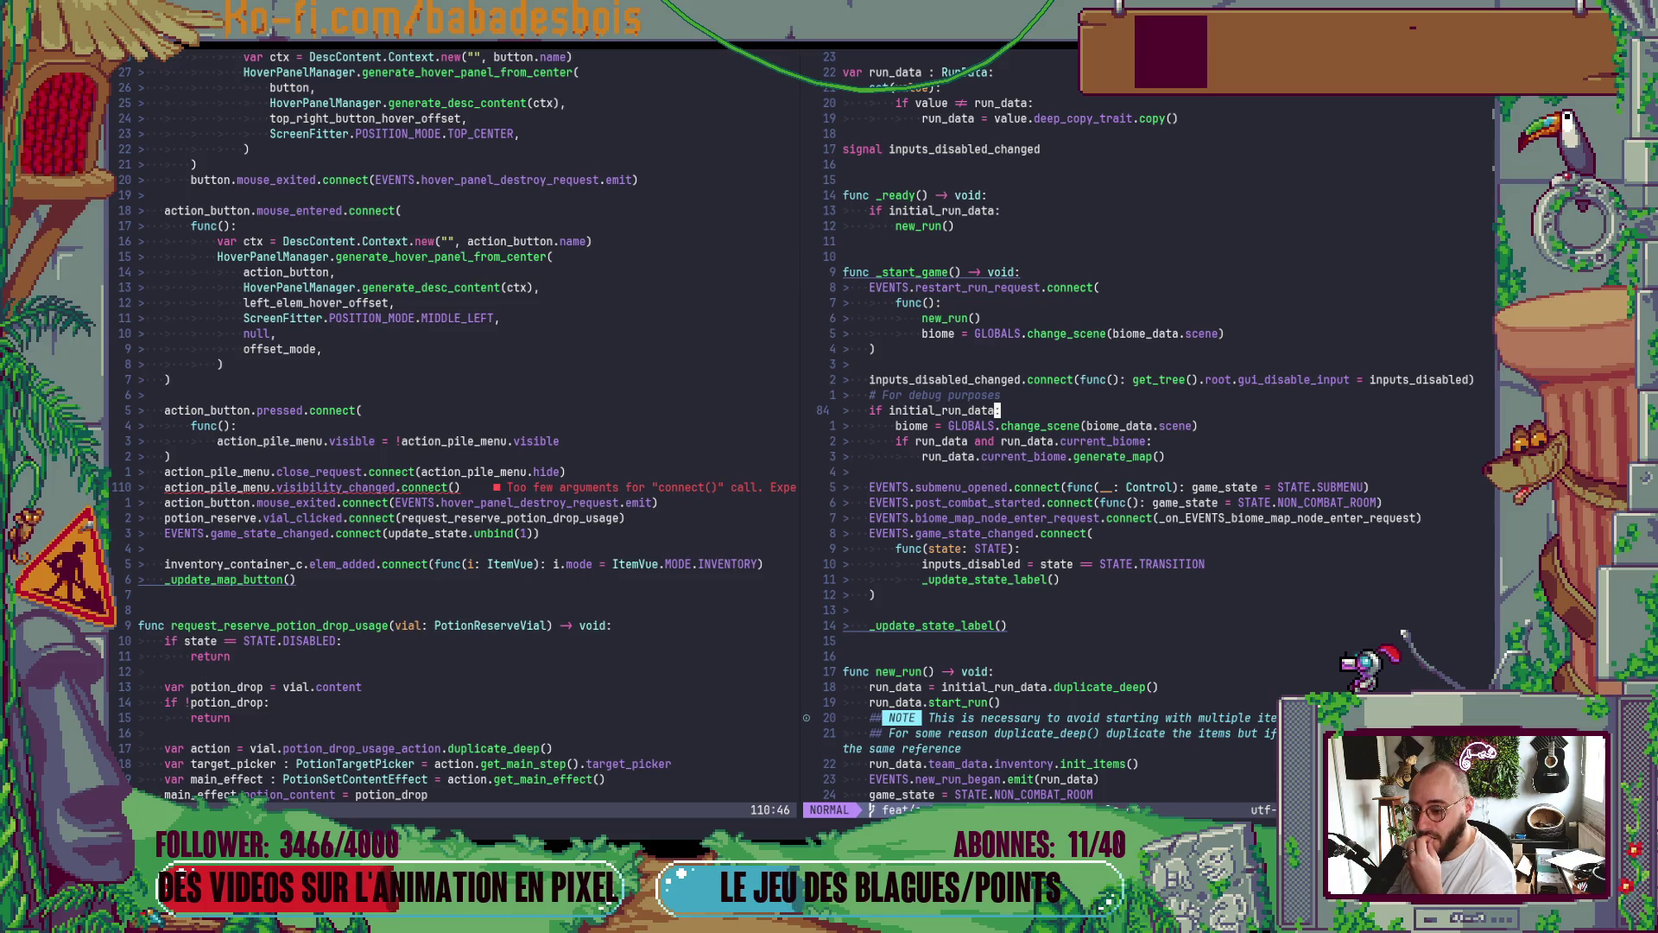
scroll(1273, 522, down, 6)
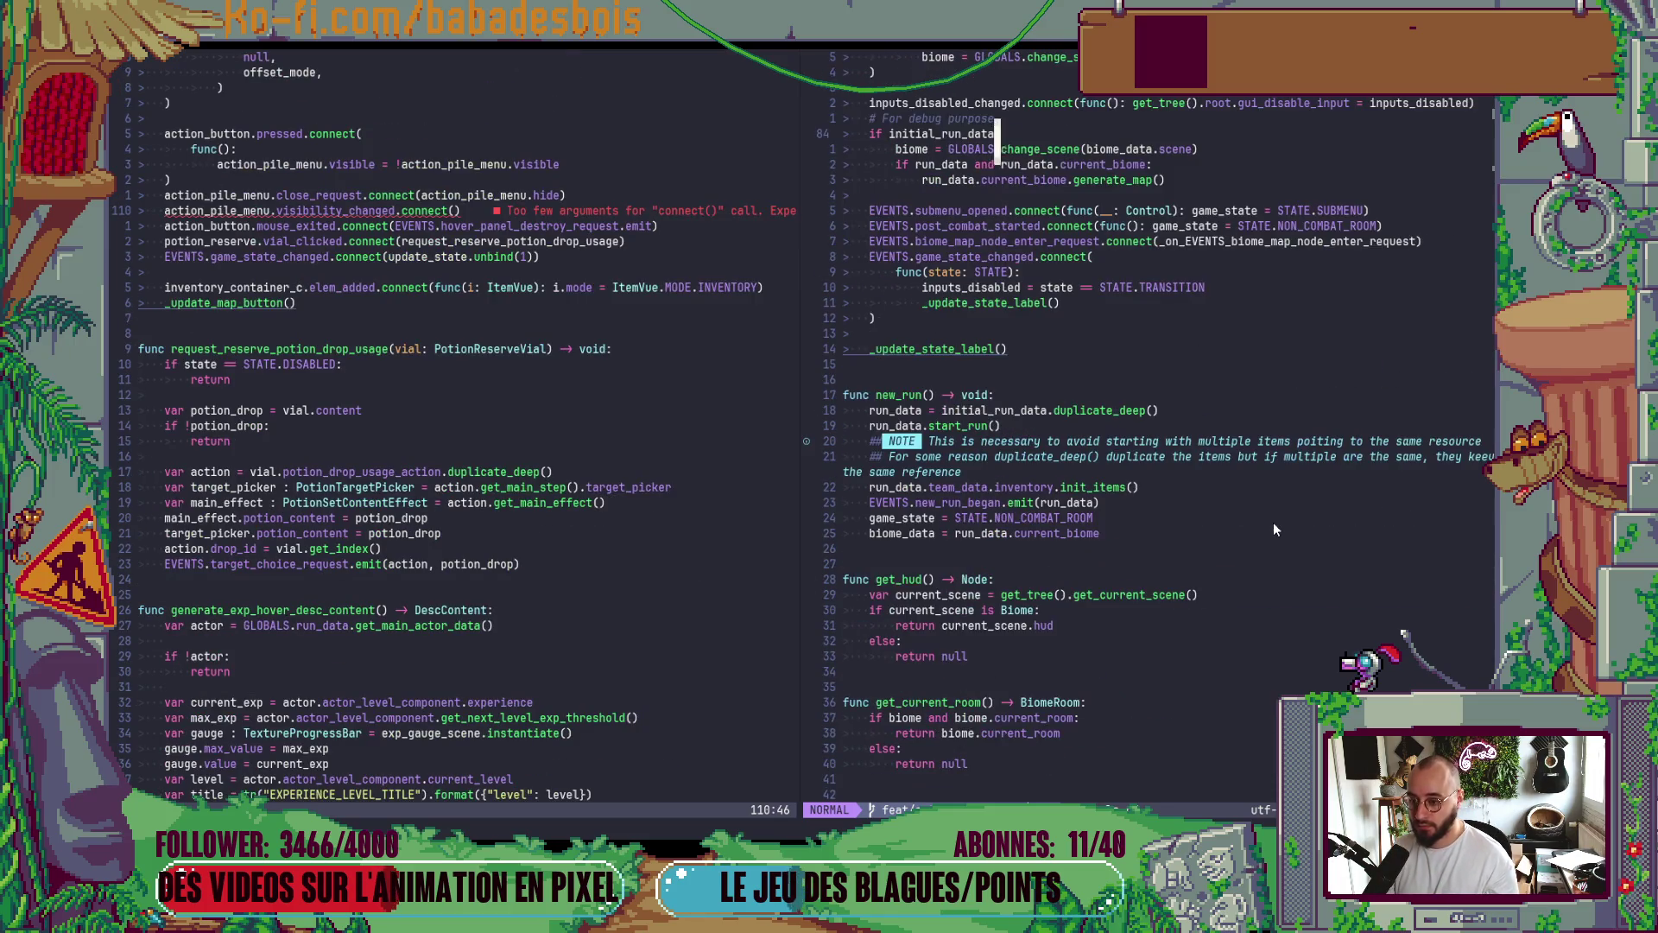
scroll(1273, 521, down, 5)
scroll(1267, 520, down, 8)
scroll(1268, 521, up, 9)
scroll(1270, 521, up, 10)
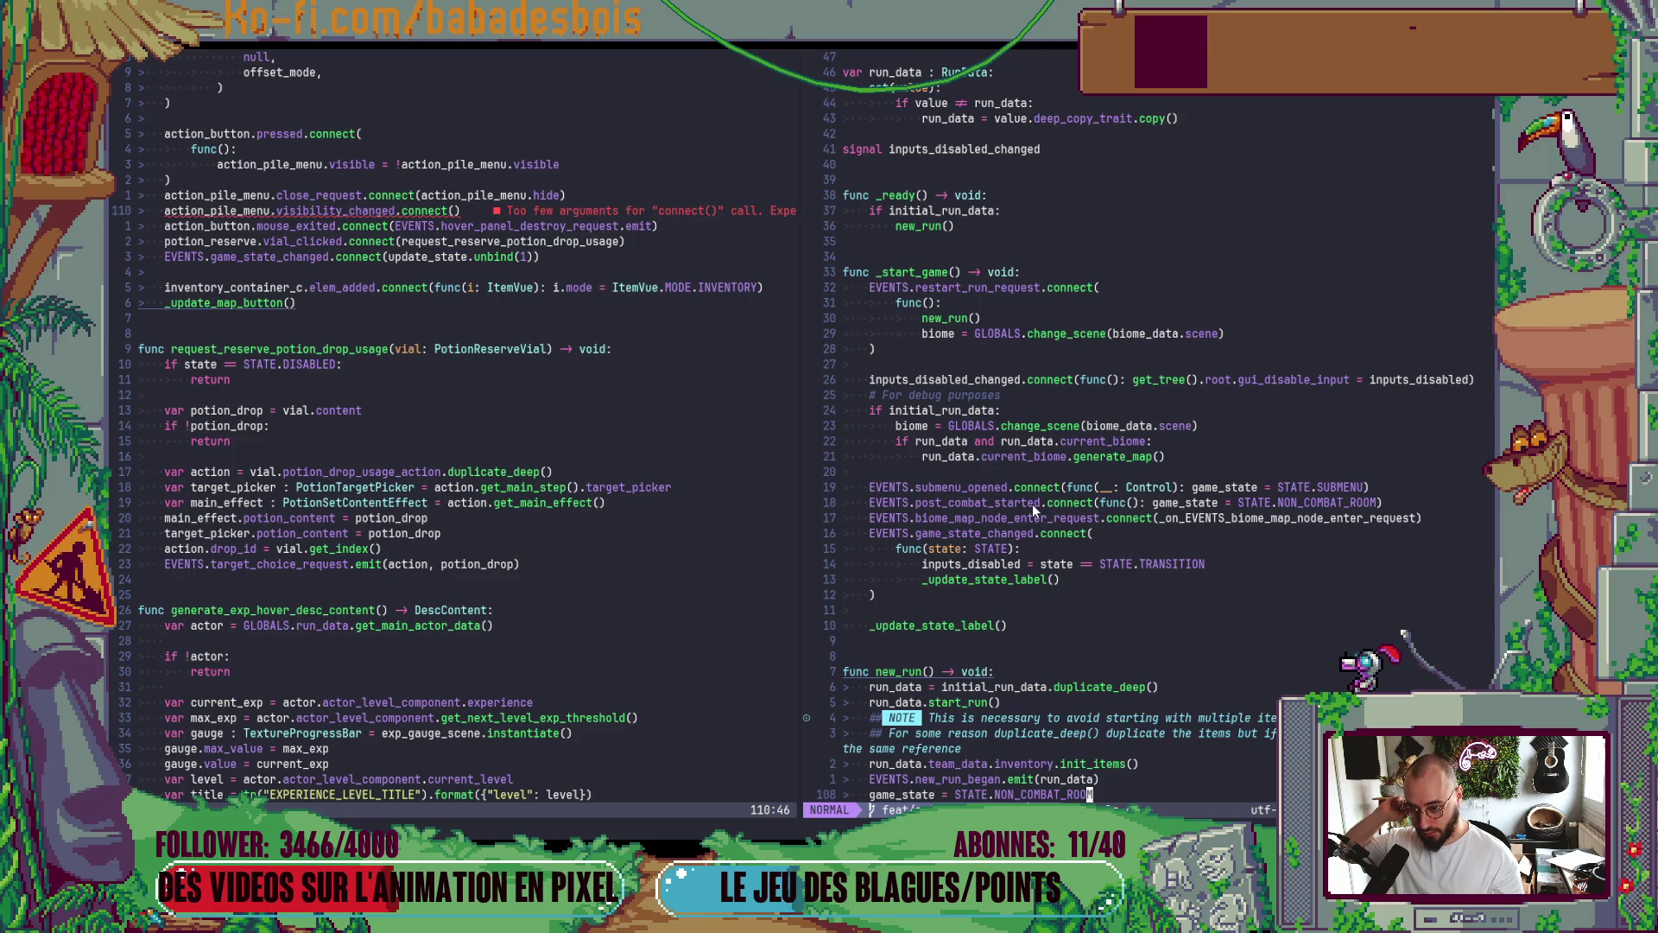
click(858, 490)
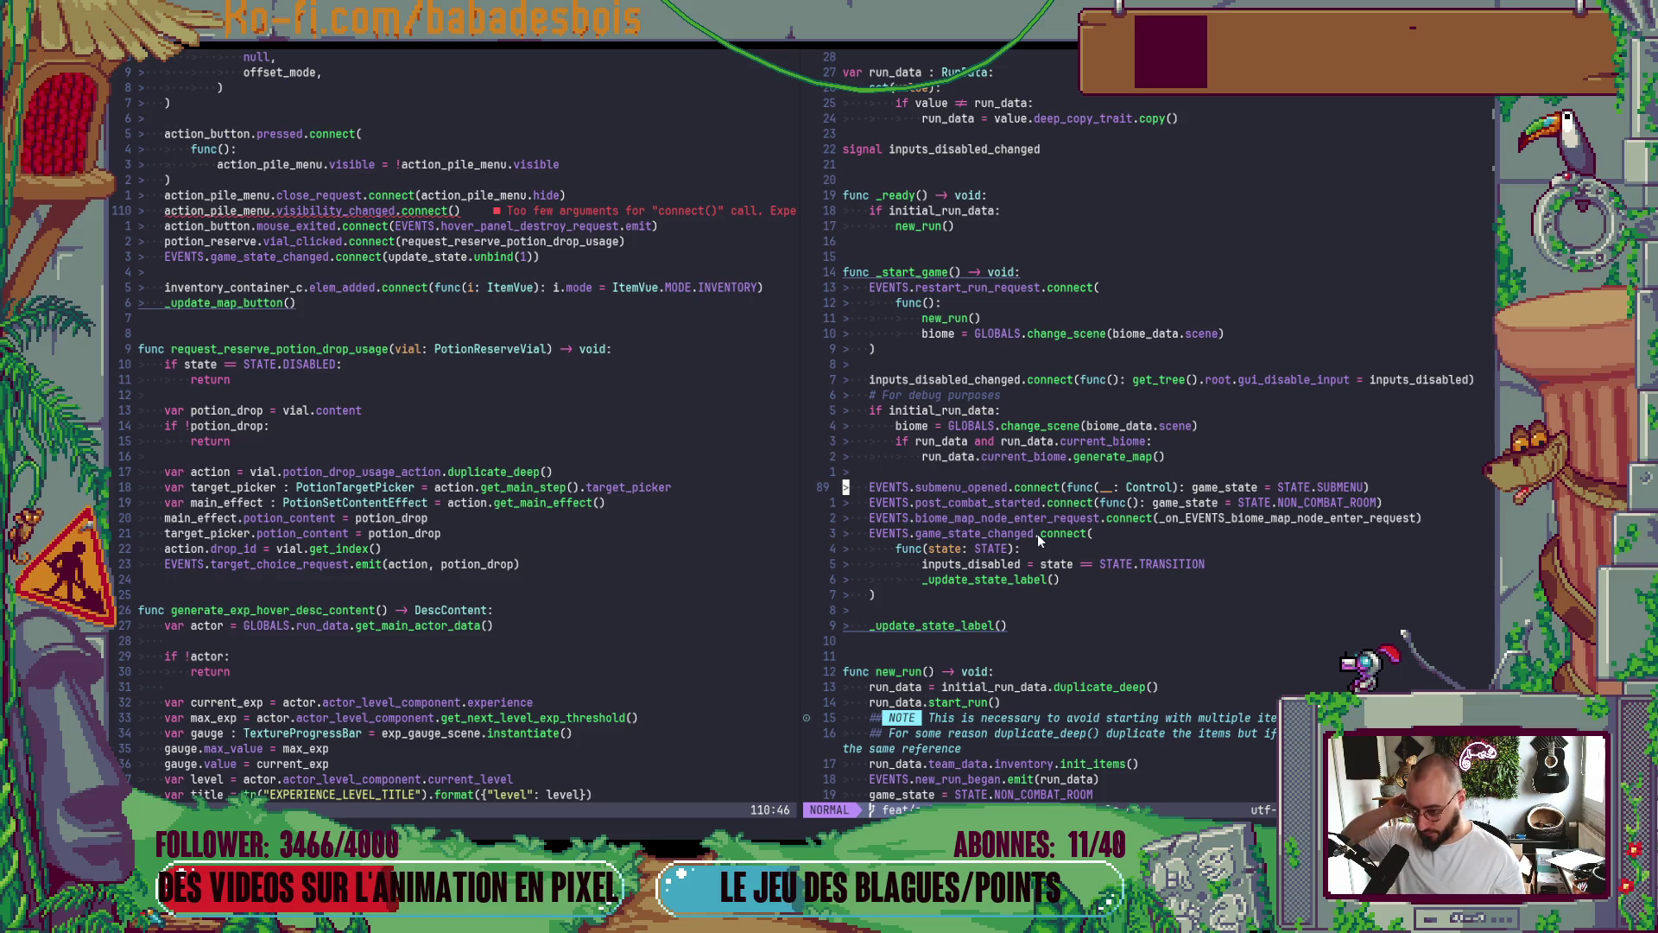
click(944, 596)
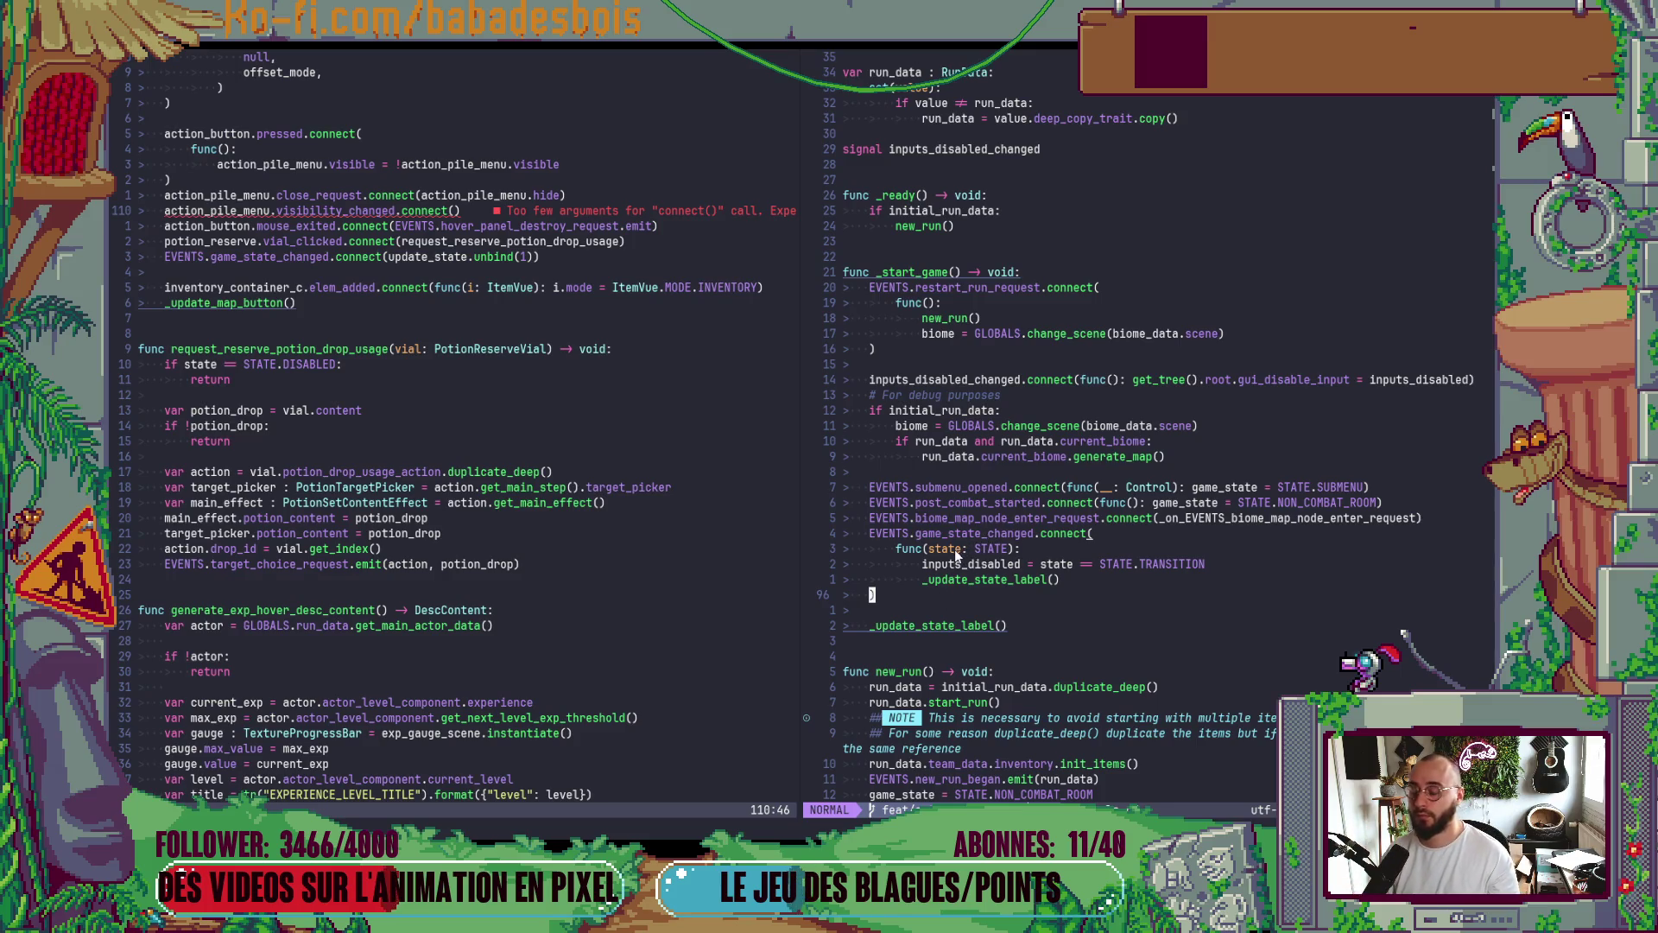
scroll(982, 525, down, 2)
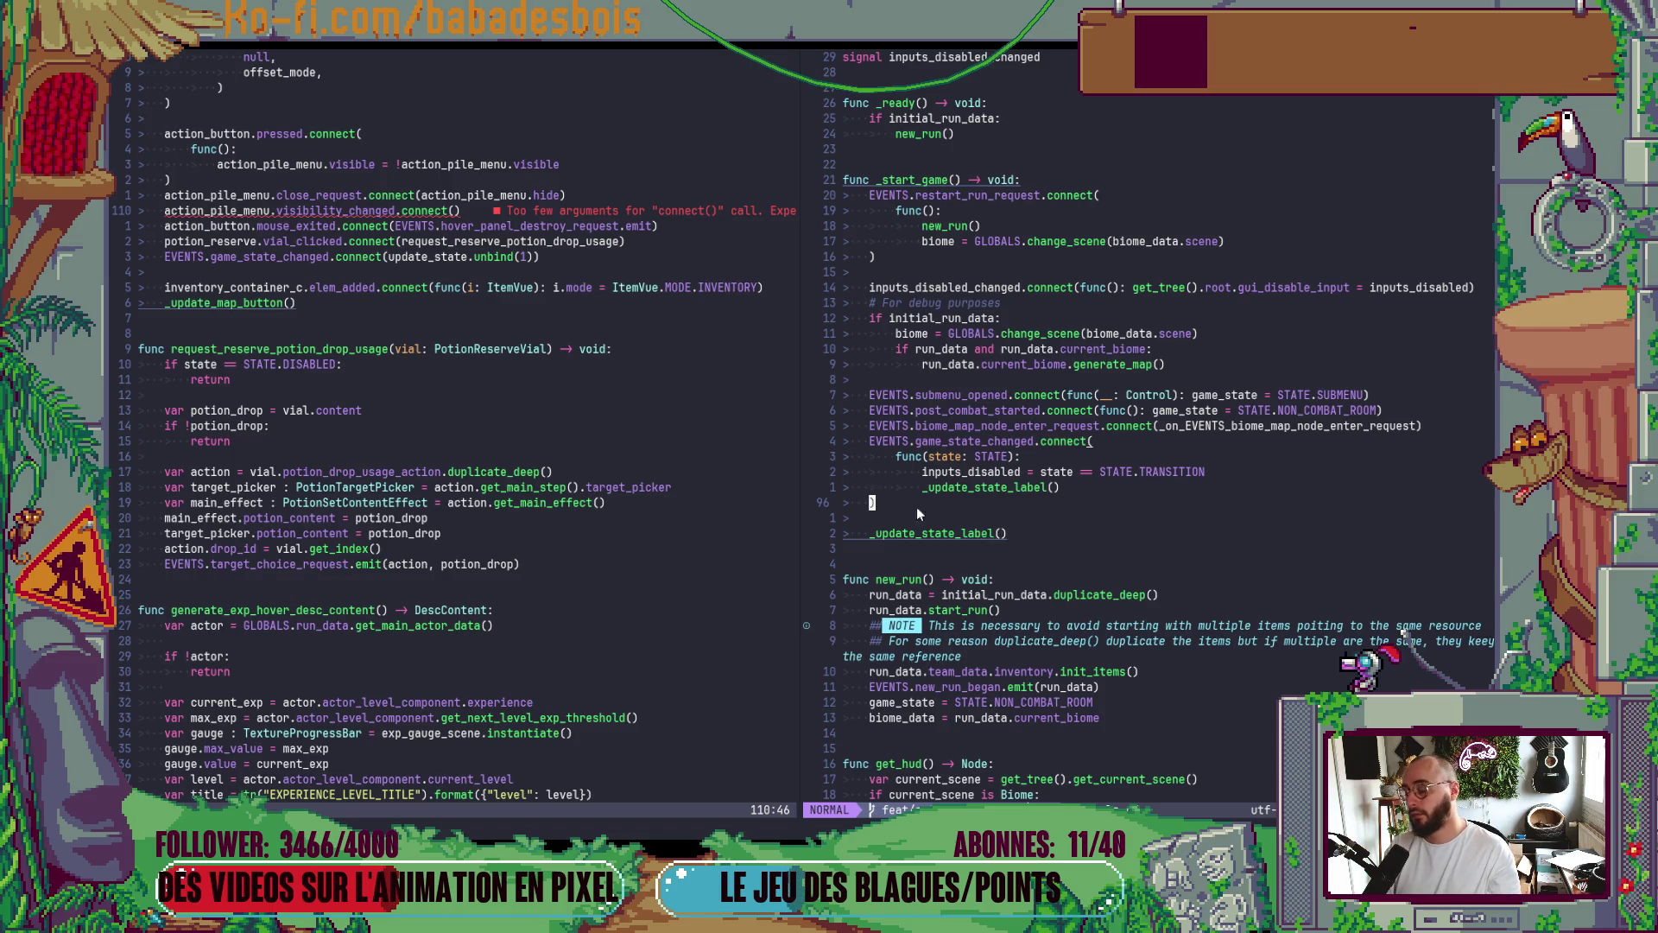
key(space)
key(f)
key(f)
Step: Open Events.gd through the Telescope file search
text(Evetns)
key(BackSpace)
key(BackSpace)
key(BackSpace)
text(nts)
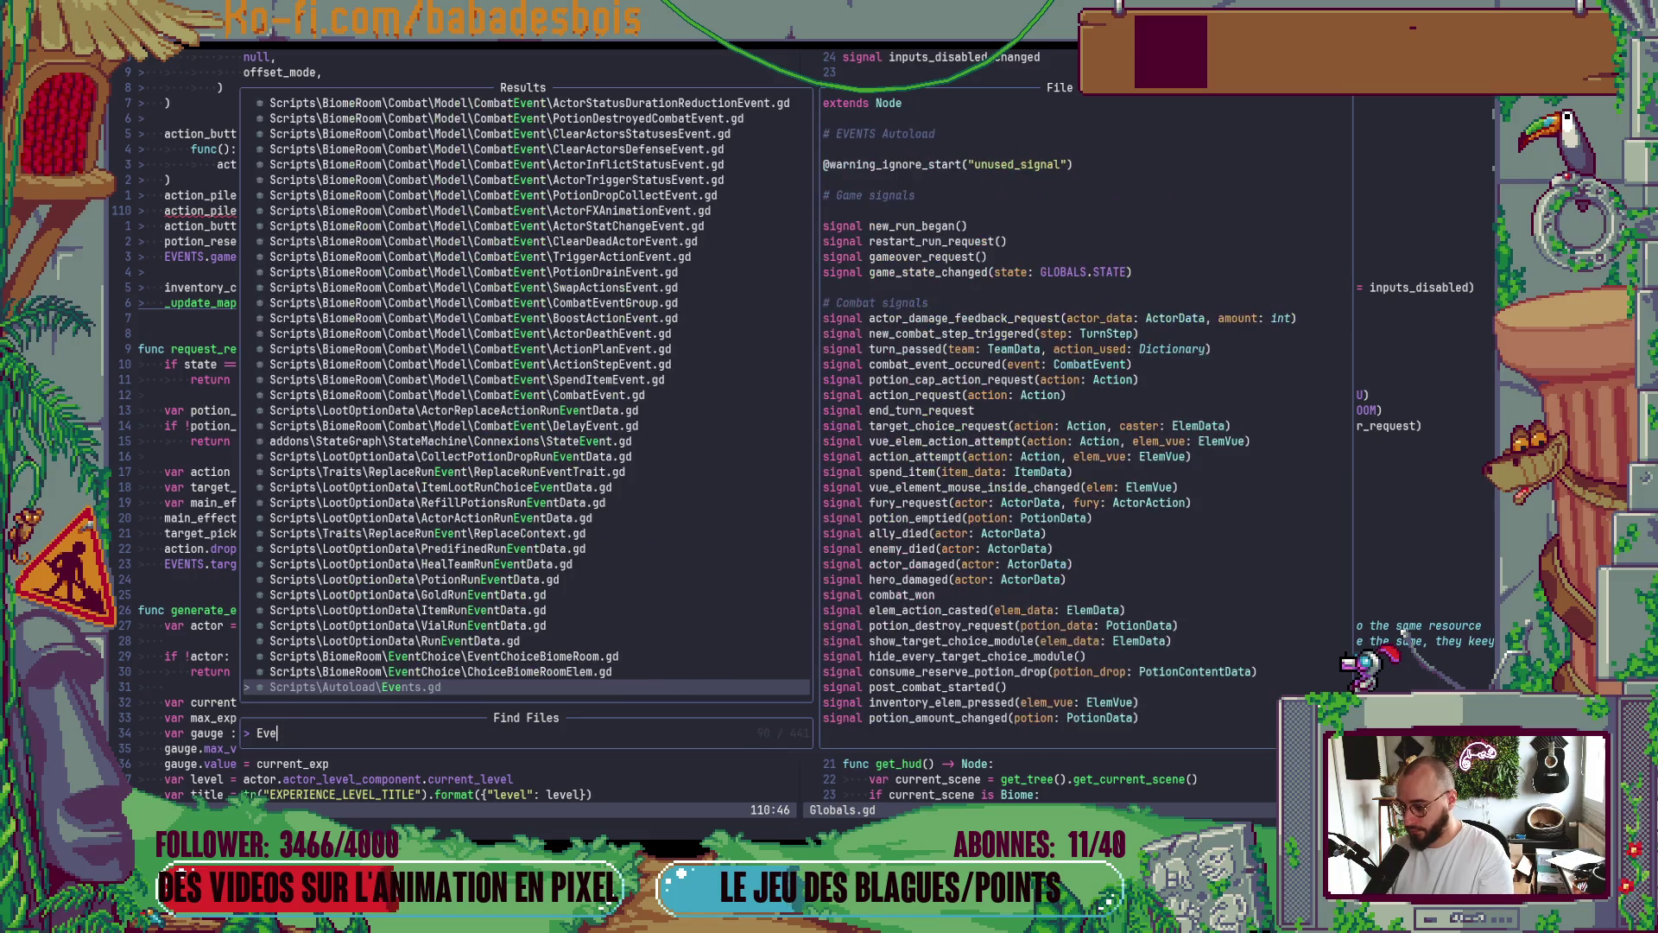
key(Return)
Step: Declare signal update_game_state_request() below game_state_changed in Events.gd
key(ctrl+d)
key(ctrl+d)
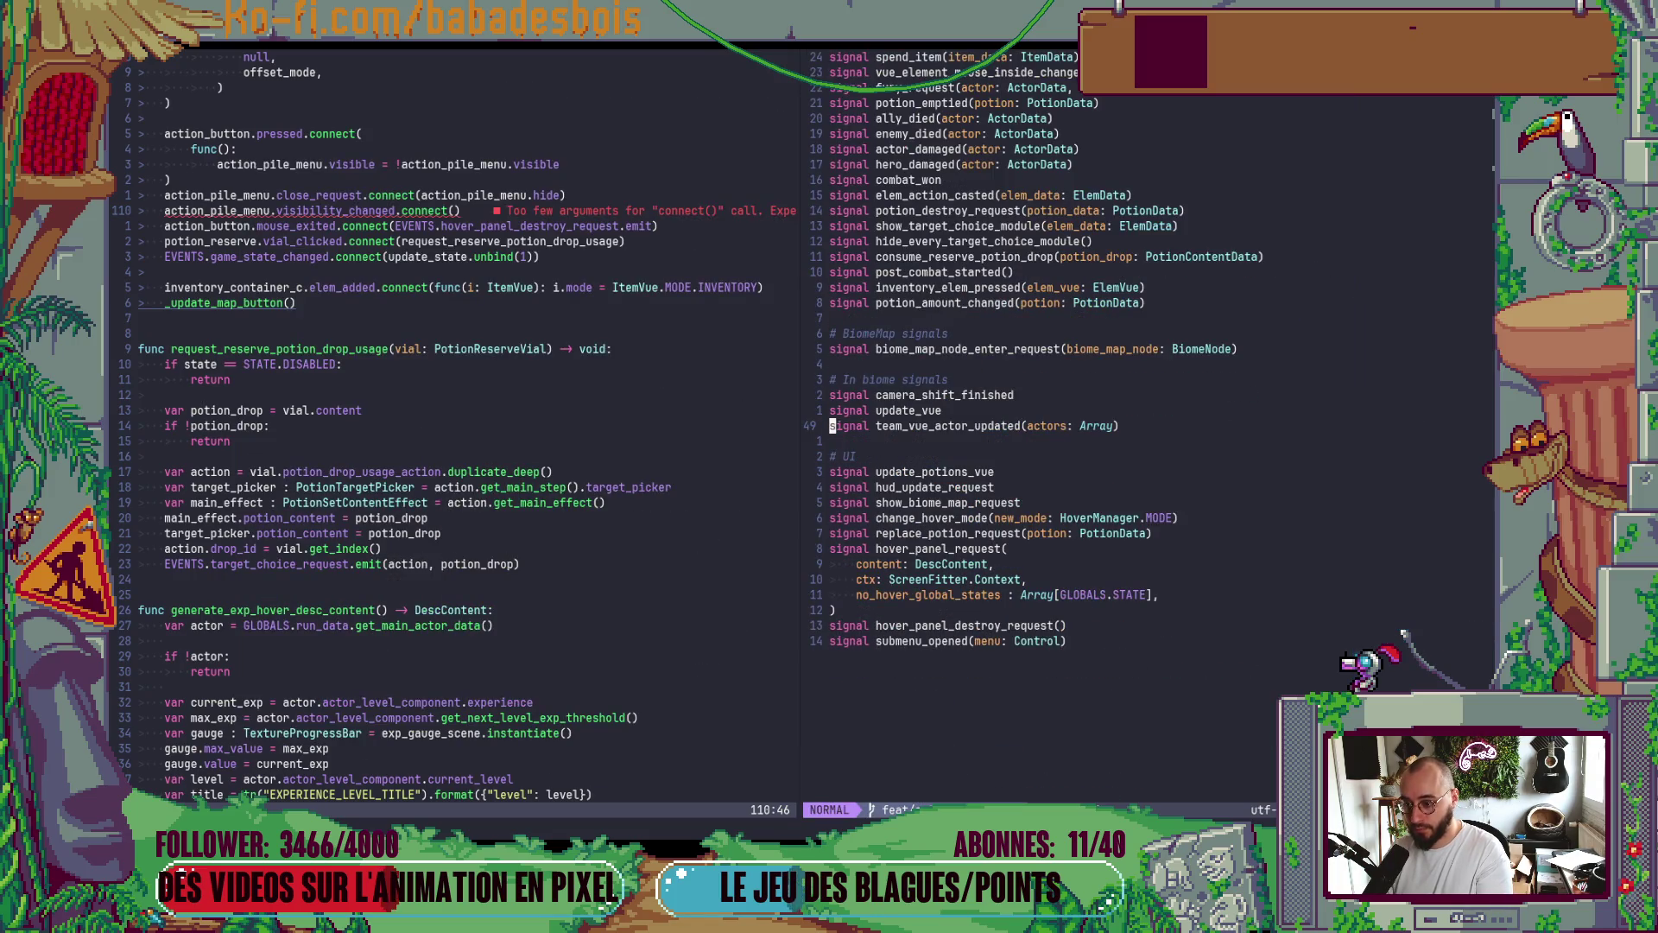
key(ctrl+u)
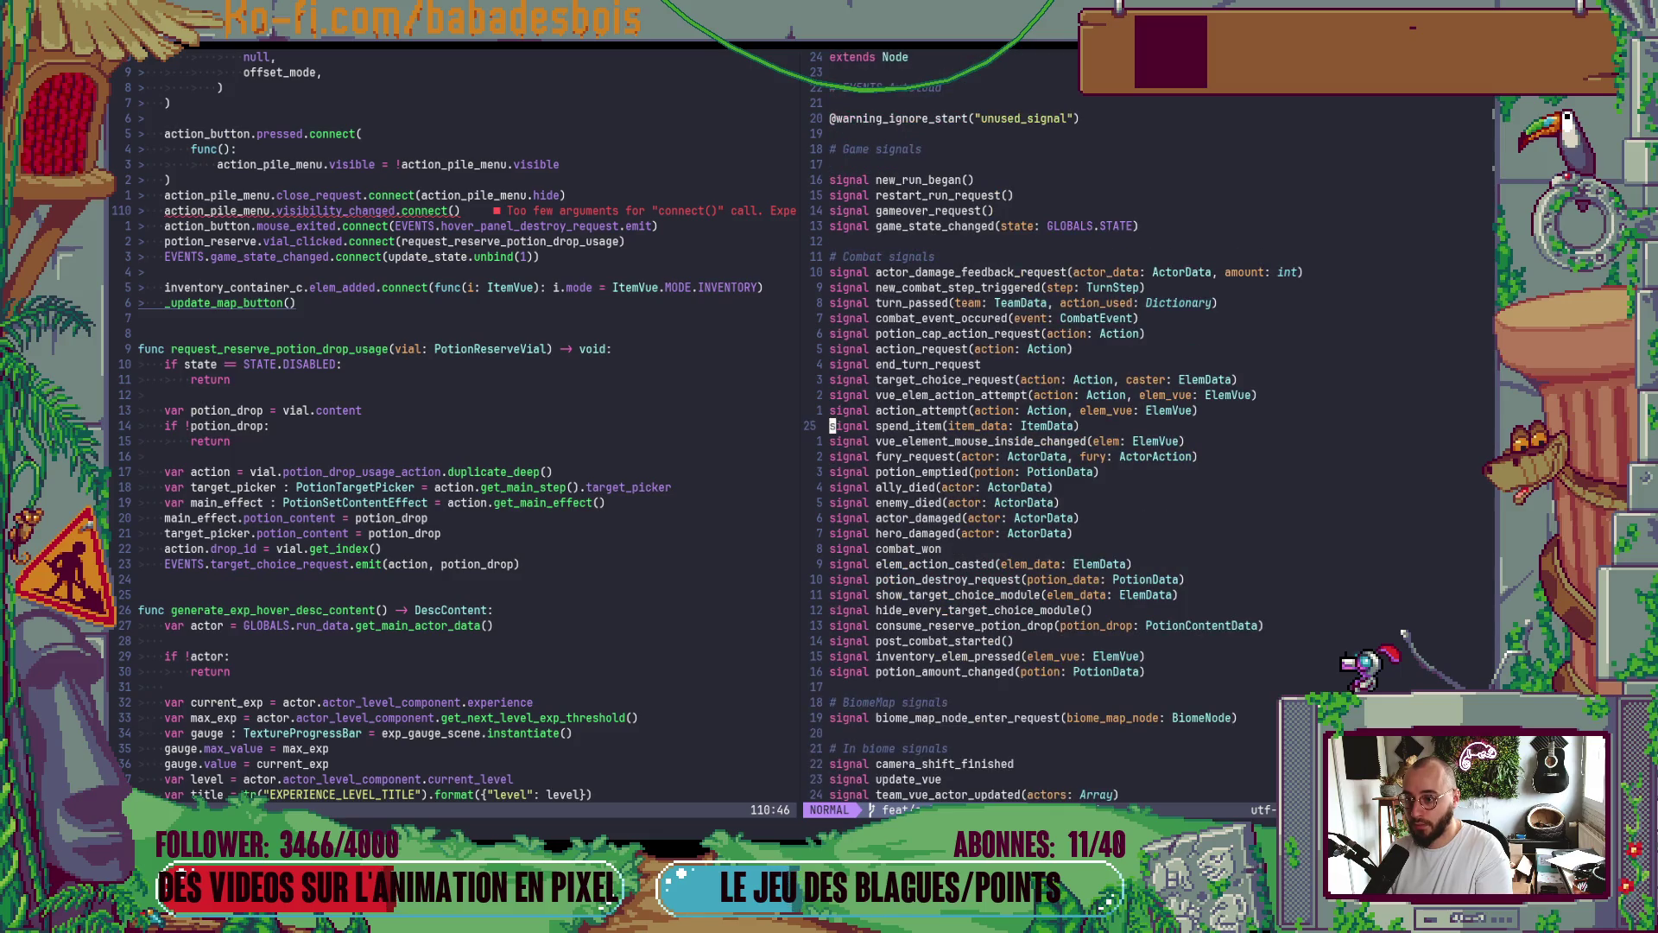
key(k)
key(k)
key(k)
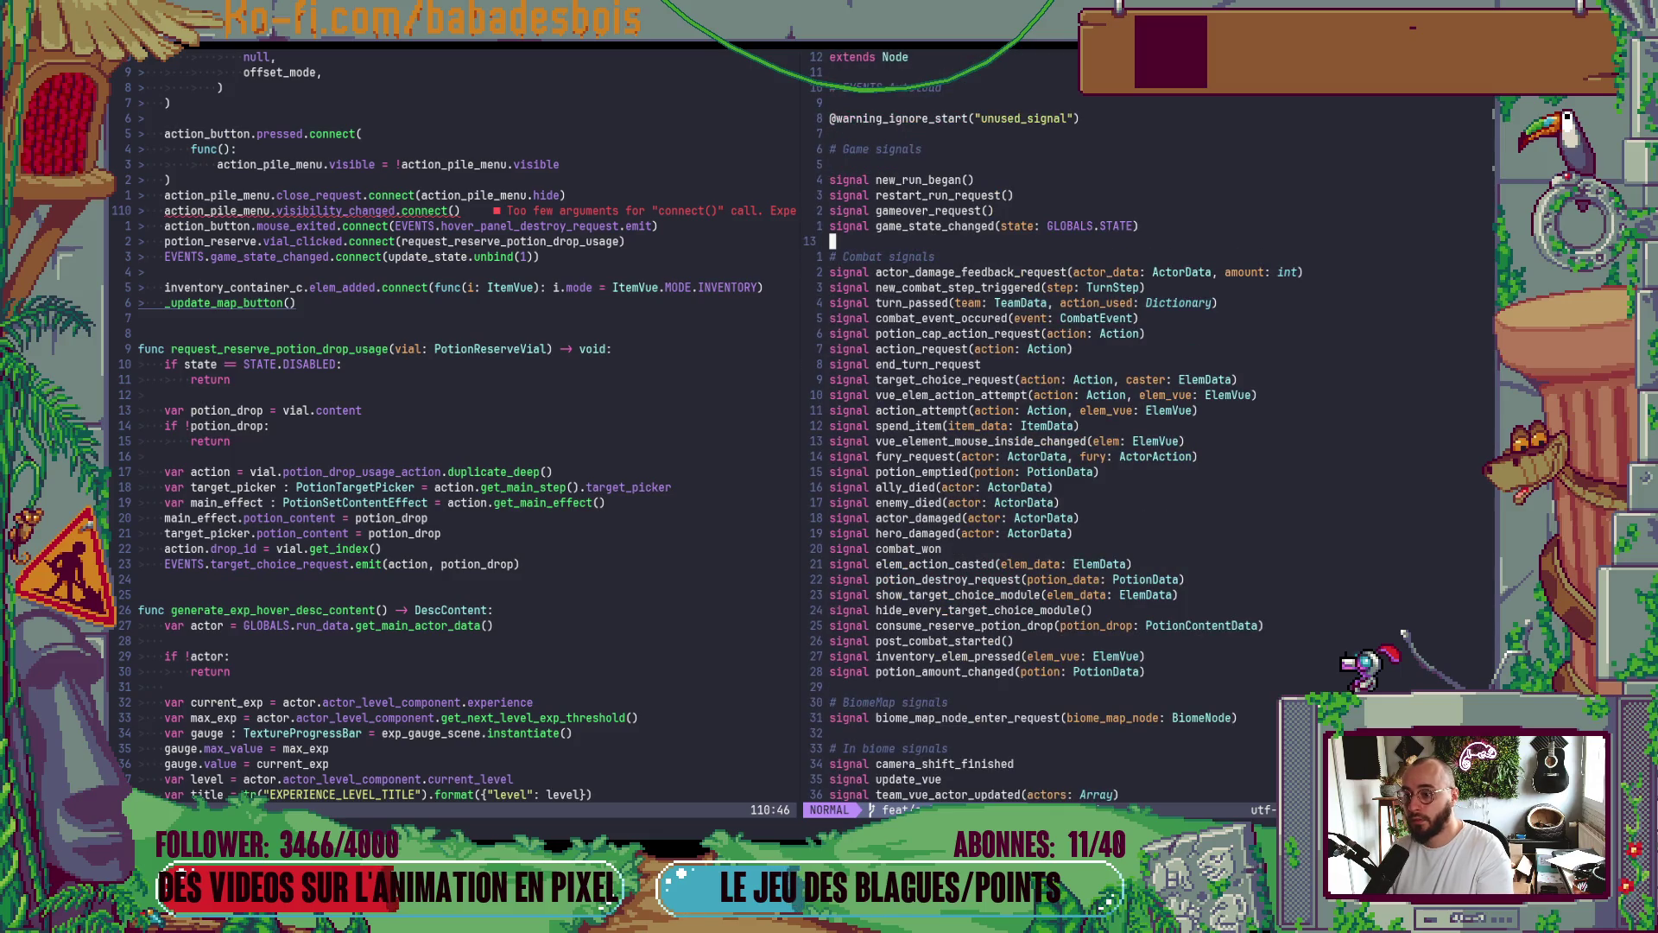
key(shift+o)
text(signal up)
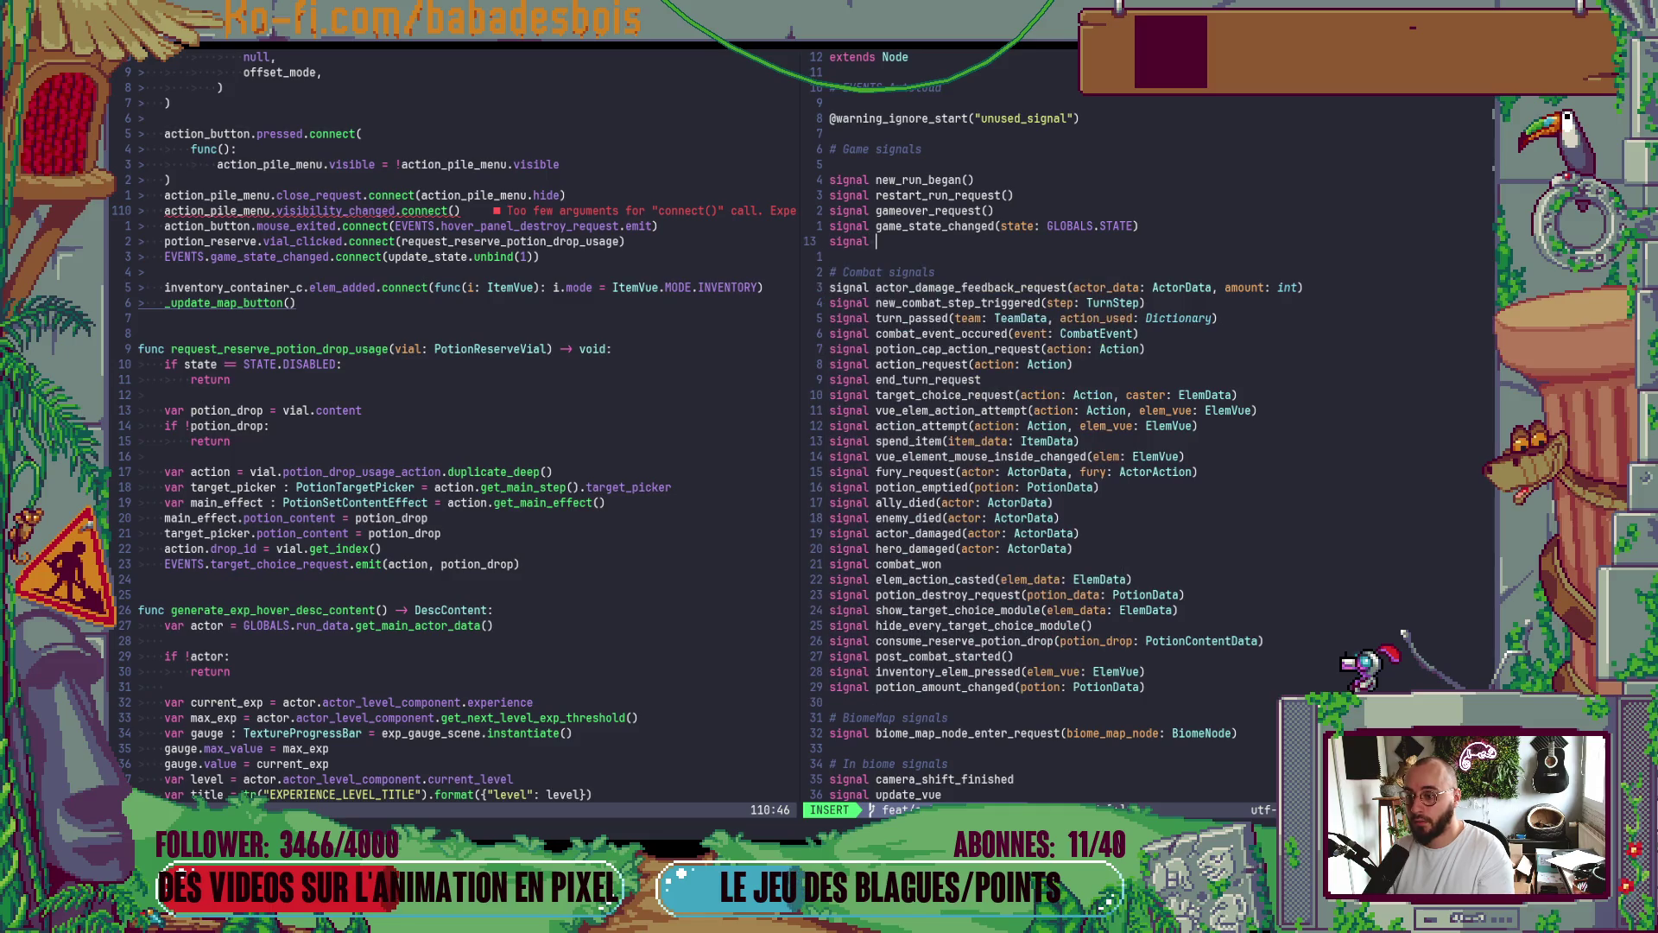
text(date_)
text(mam)
key(BackSpace)
key(BackSpace)
key(BackSpace)
text(game_state)
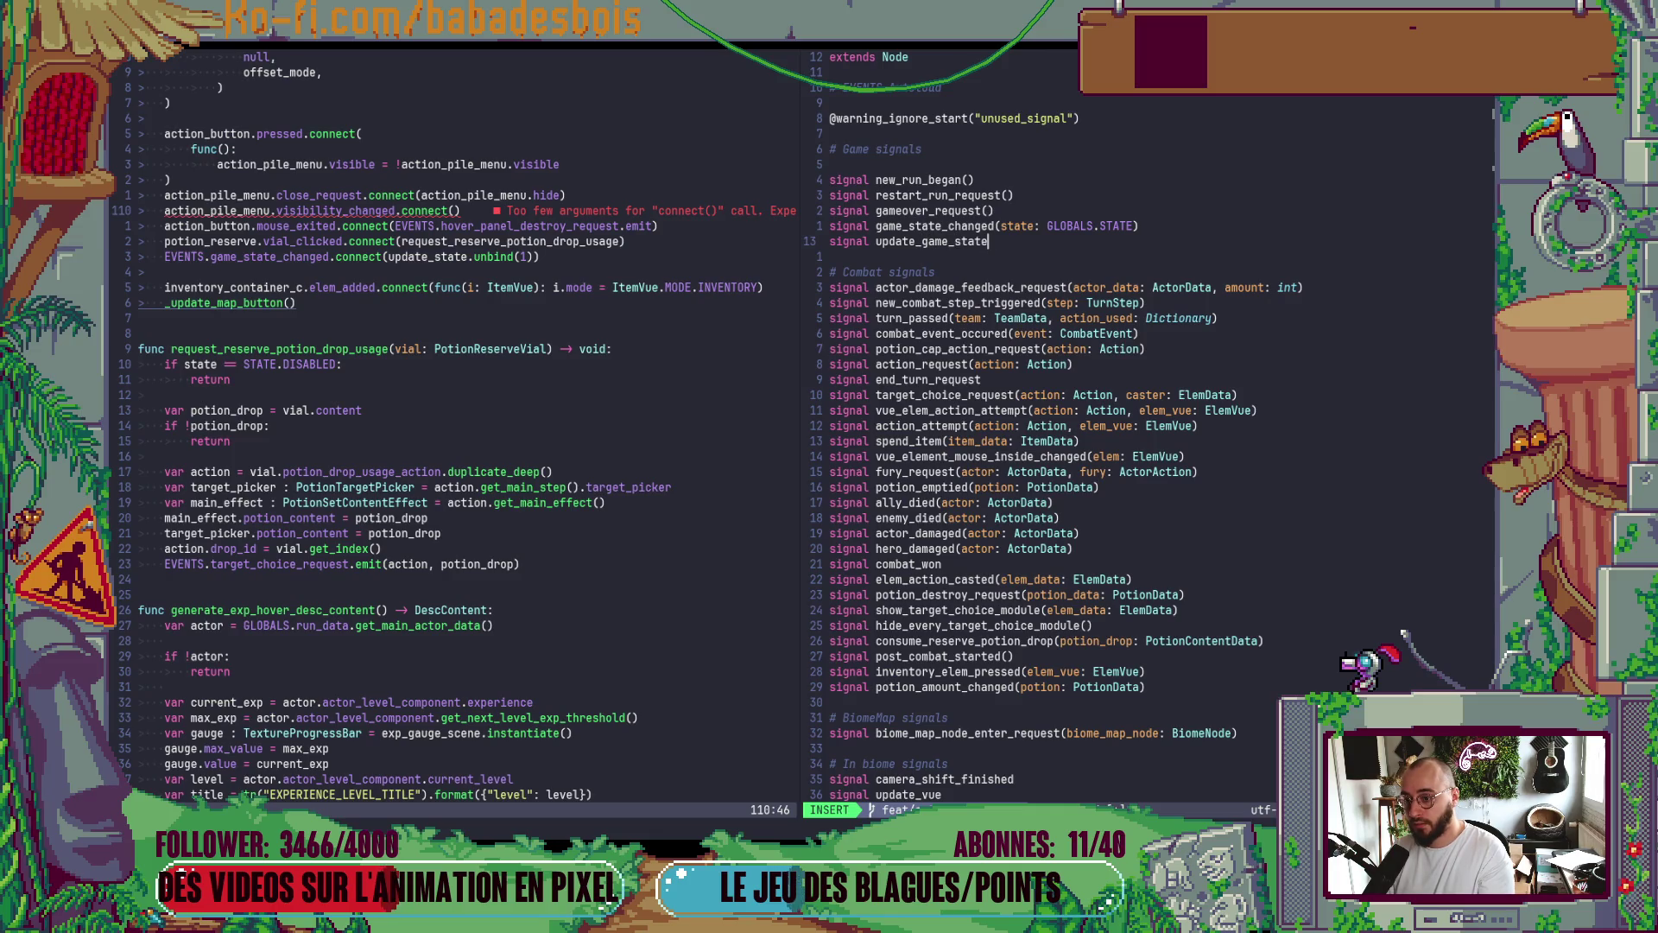
text(_)
text(quest)
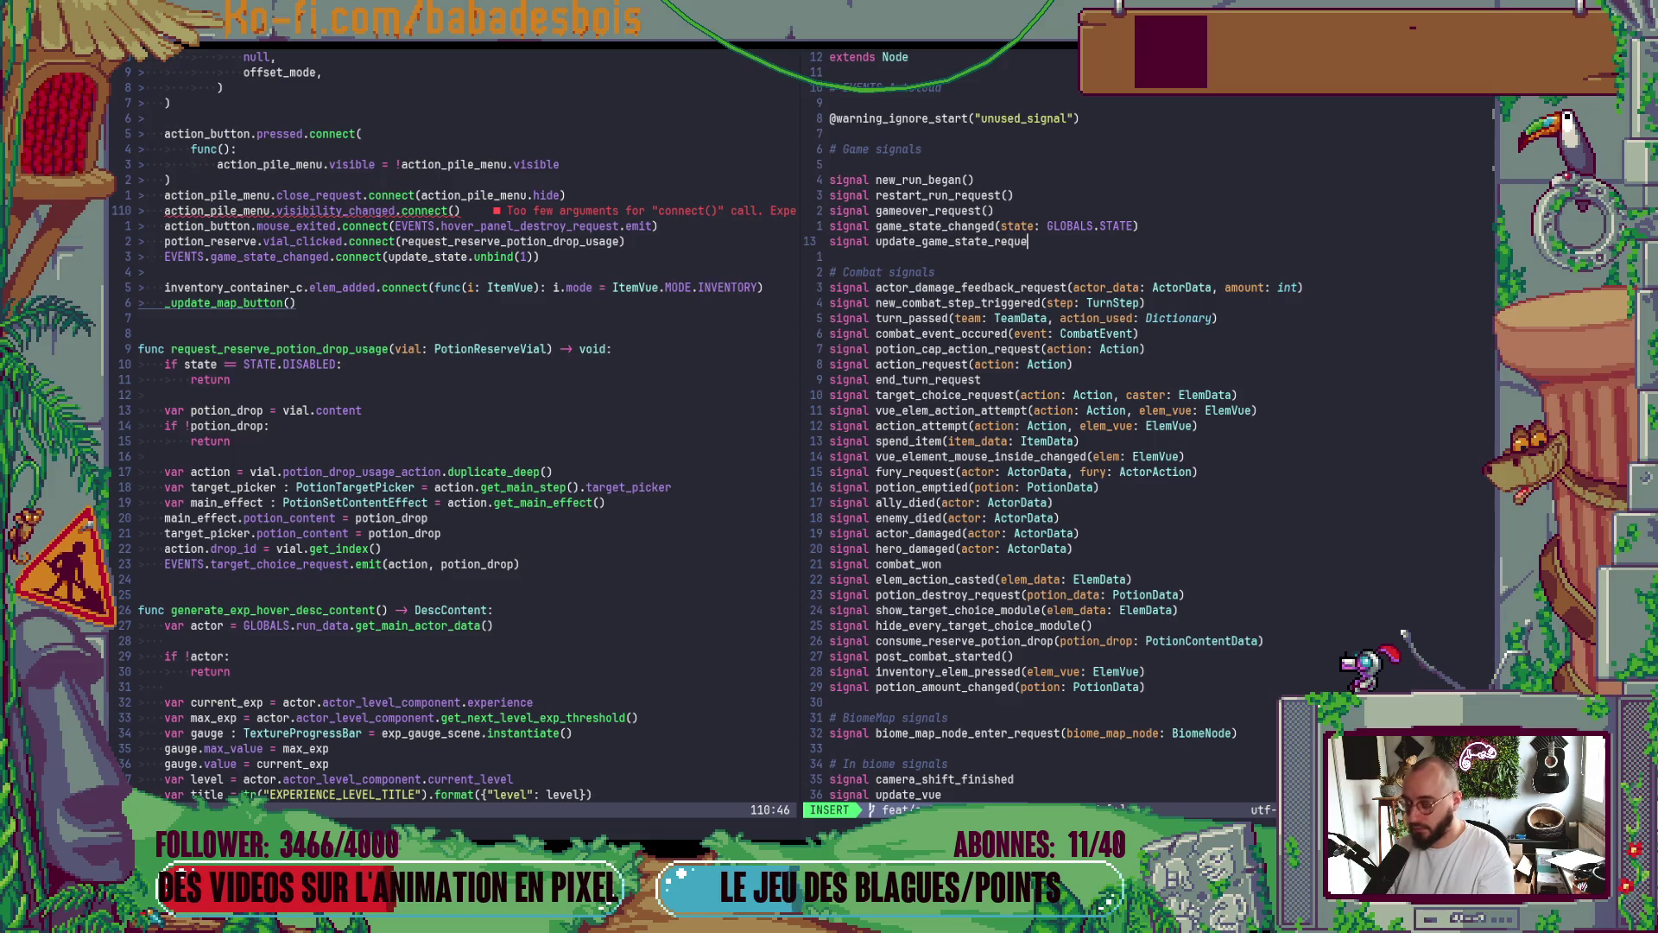
text(())
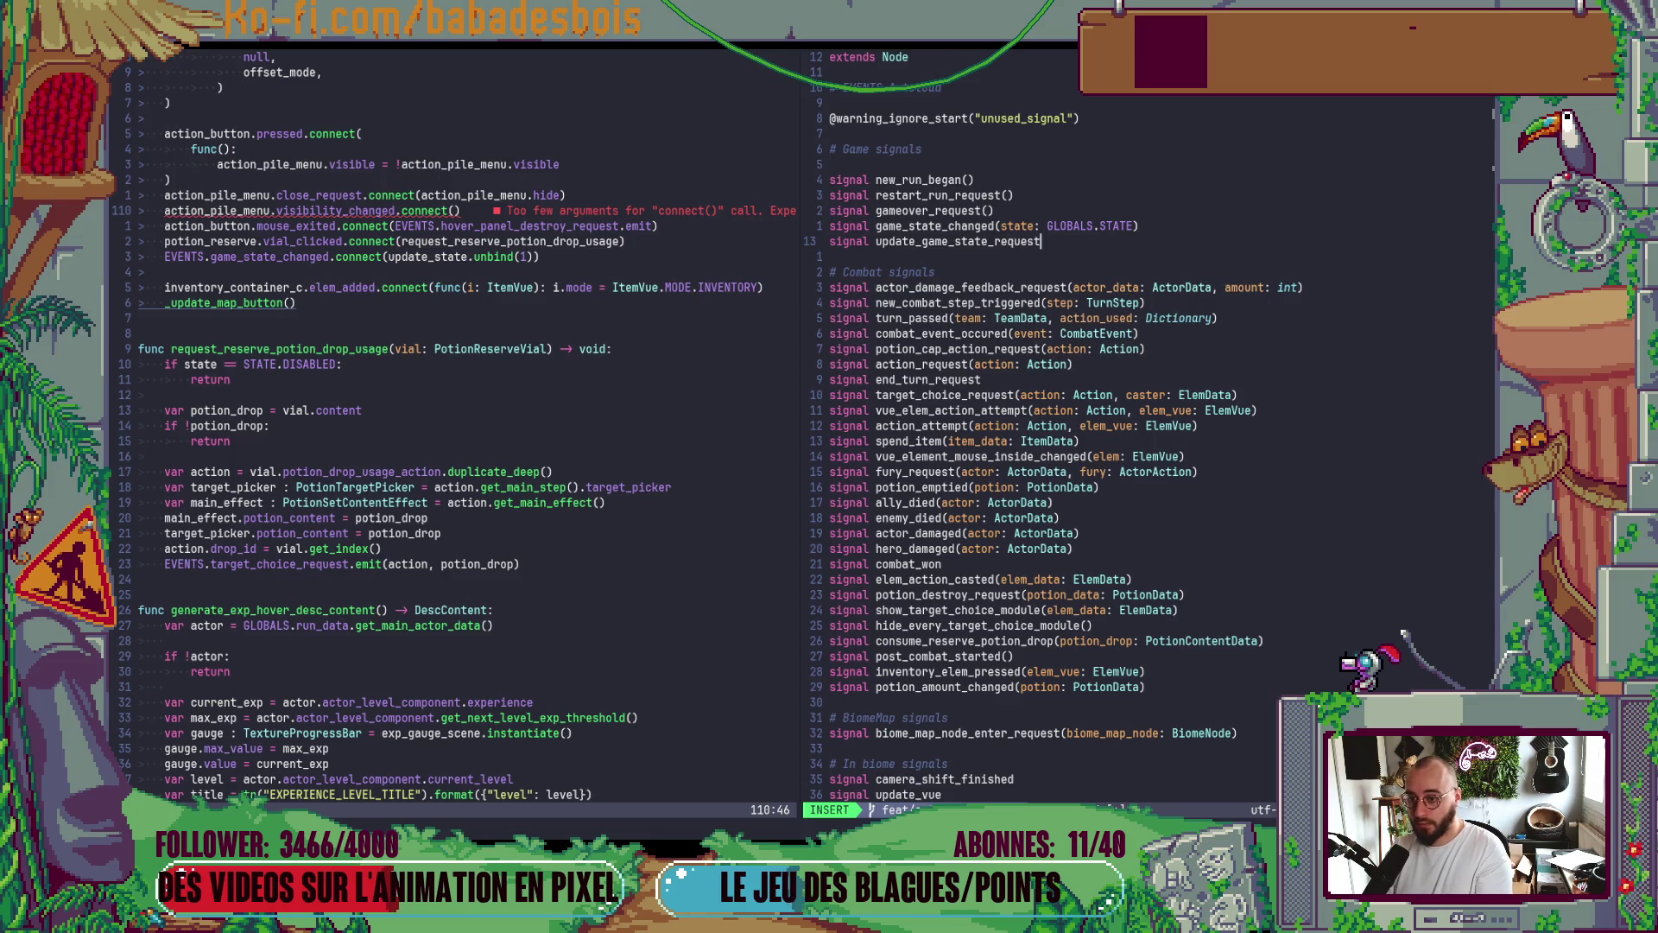
key(Escape)
Step: Copy the update_game_state_request name into HUD.gd's empty connect() call
key(h)
key(h)
key(h)
key(b)
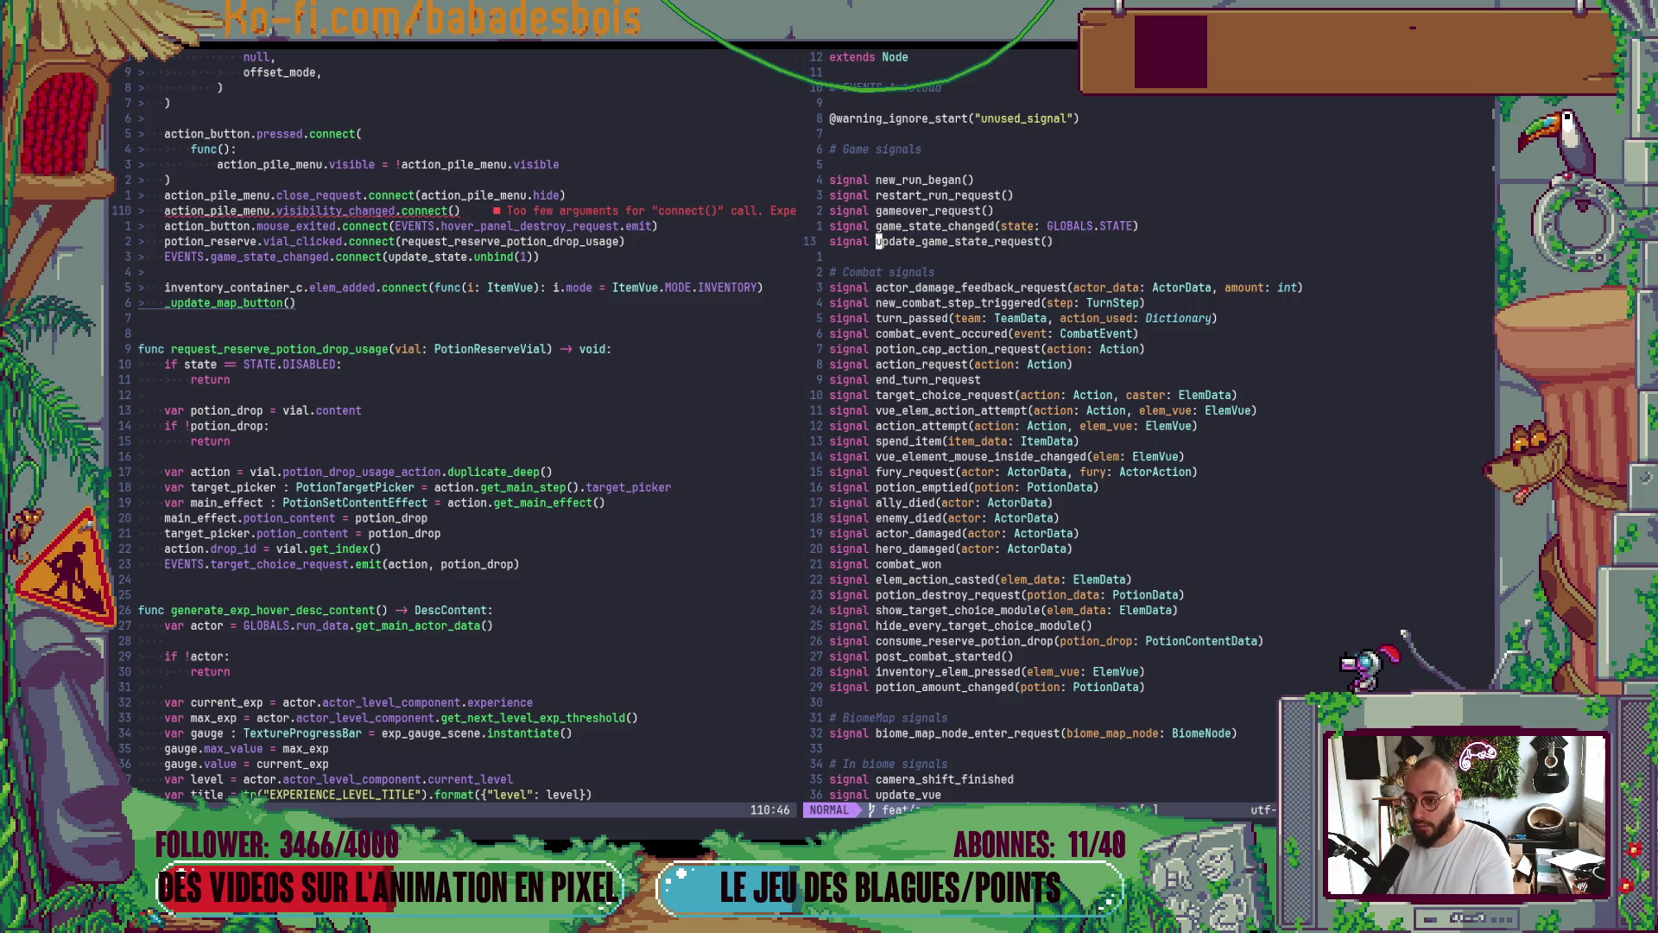
key(y)
key(i)
key(w)
key(ctrl+w)
key(h)
key(p)
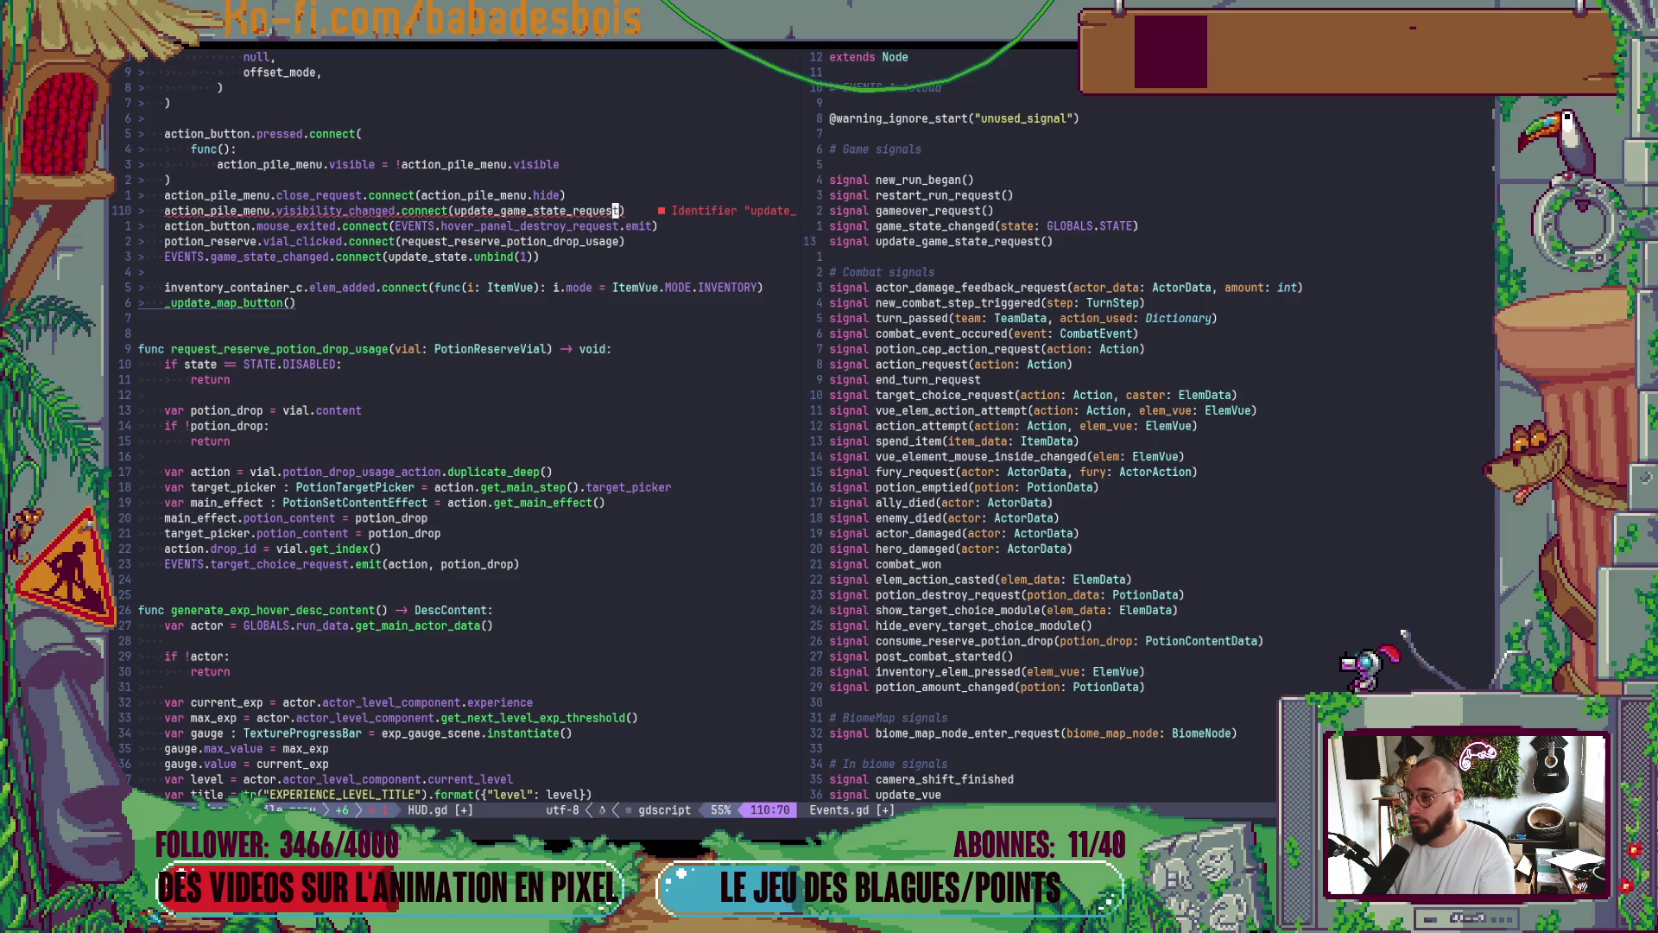
Step: Complete the call as connect(EVENTS.update_game_state_request.emit)
key(asciicircum)
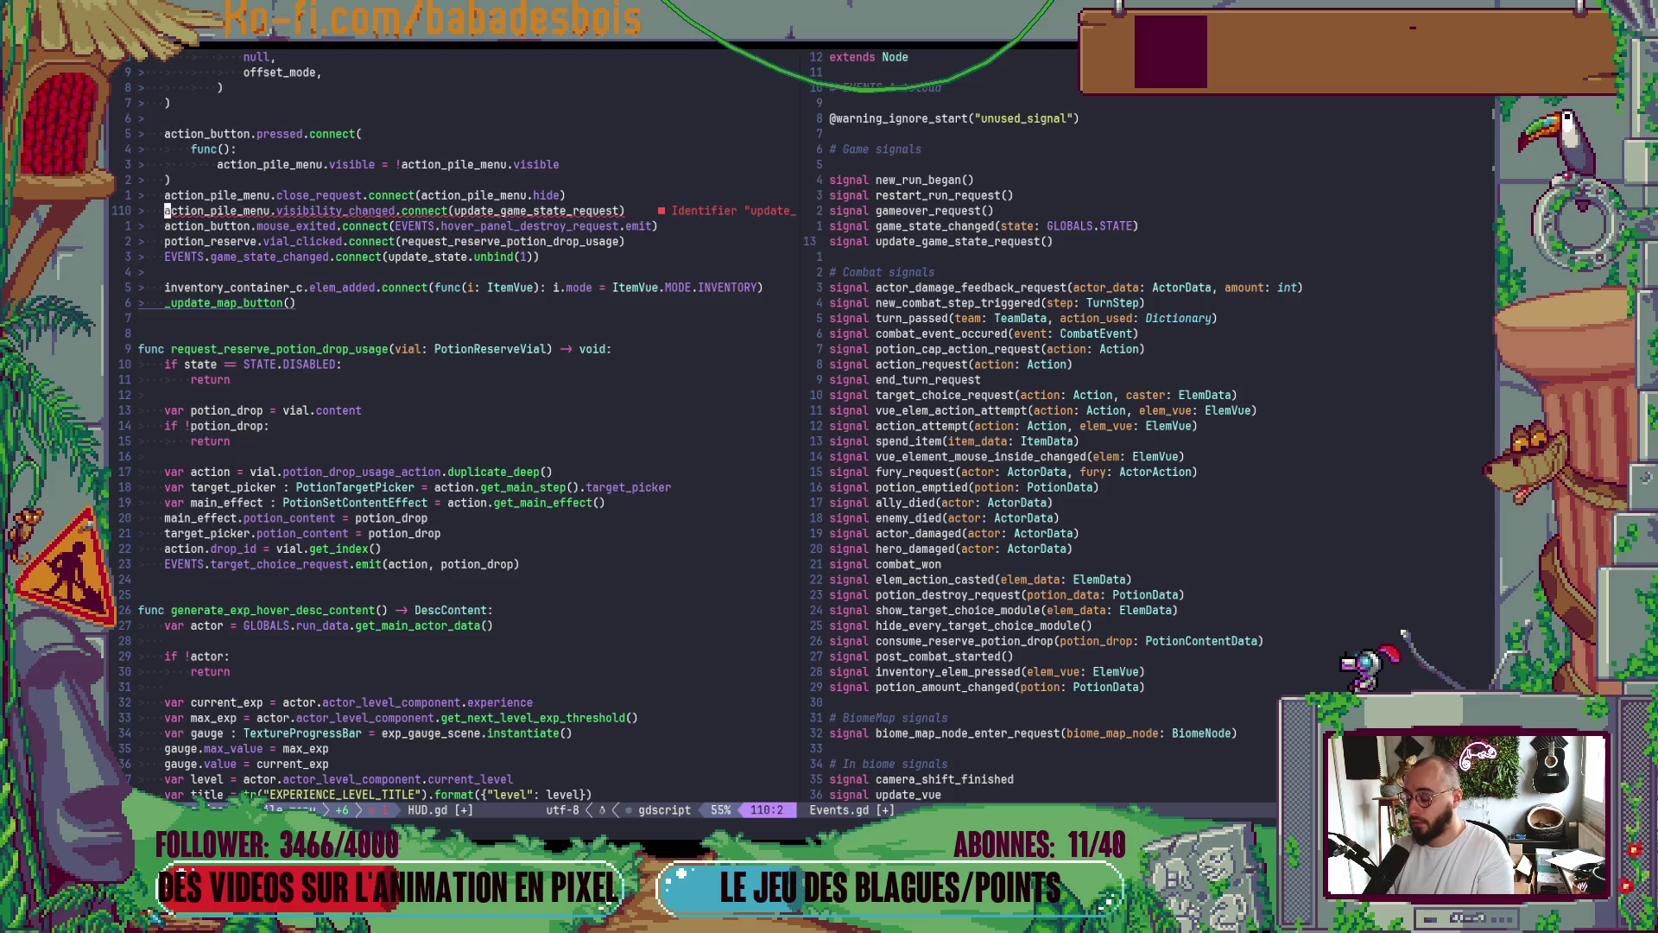
key(f)
key(parenleft)
text(aEVENT)
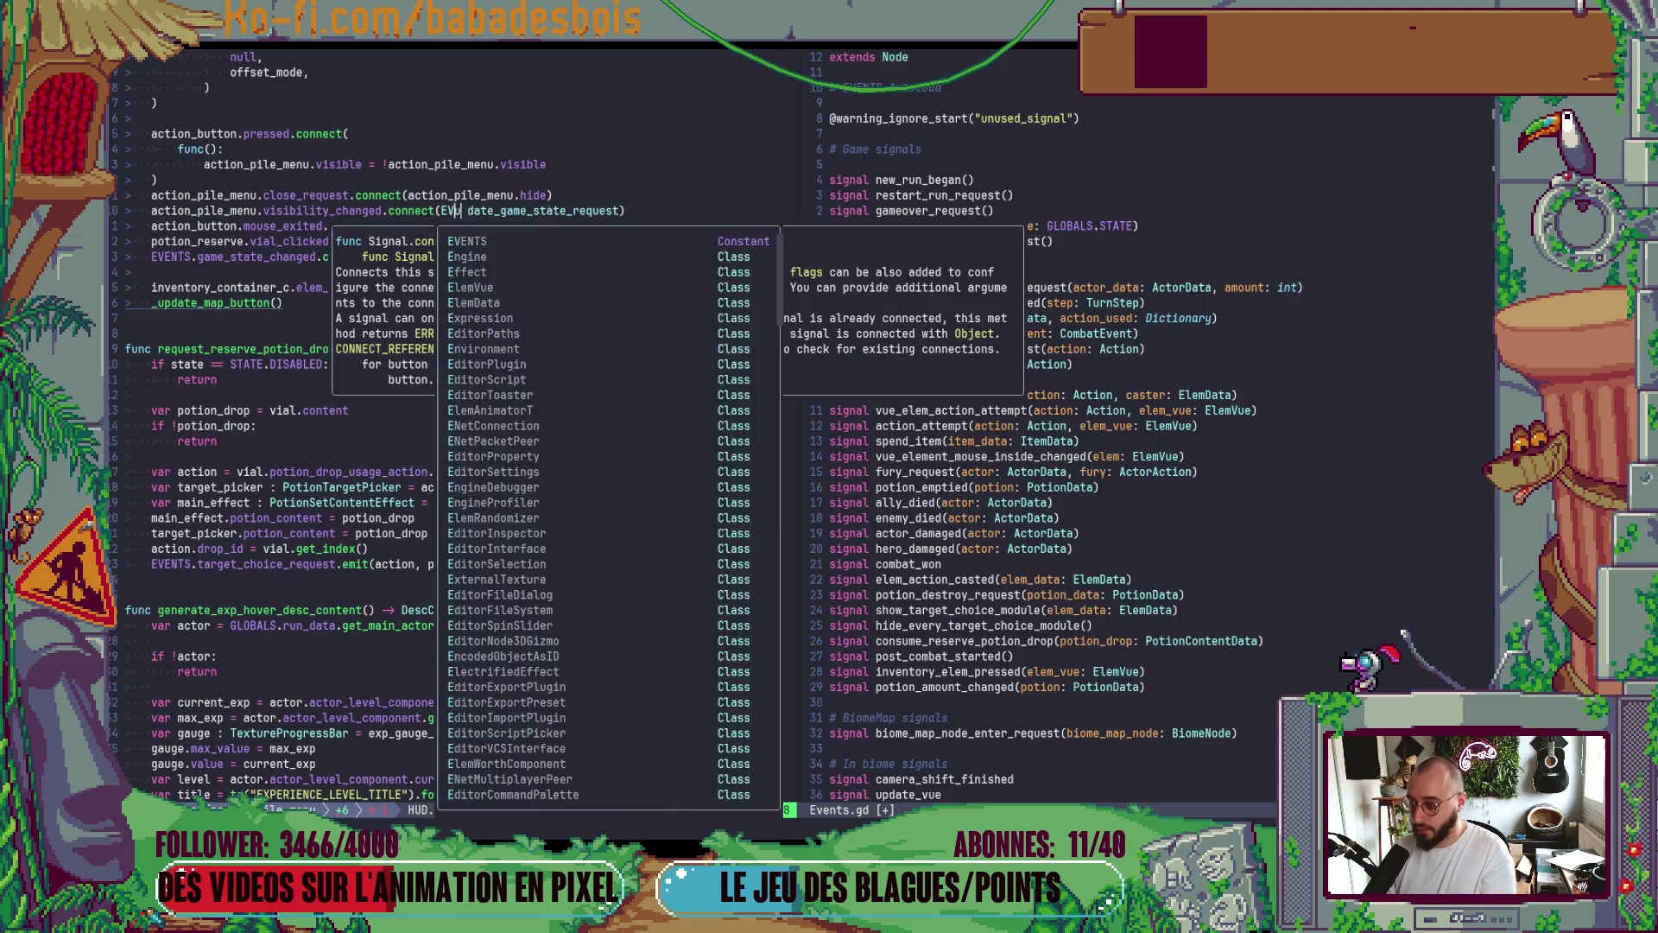
text(S.)
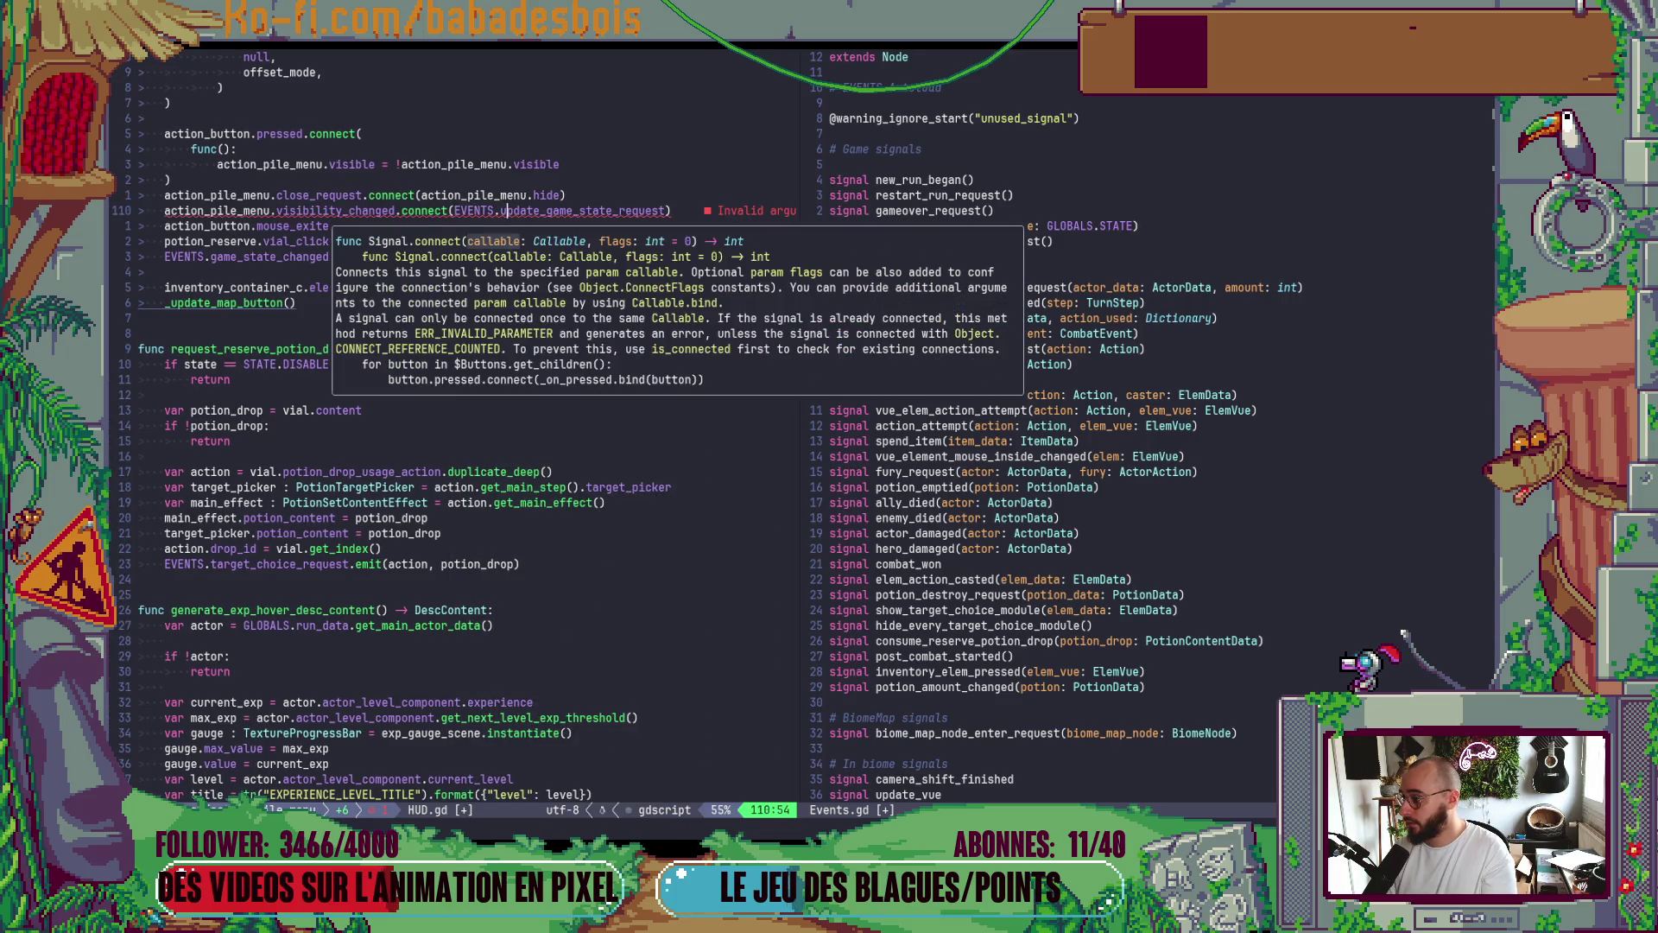
key(Escape)
text(ea)
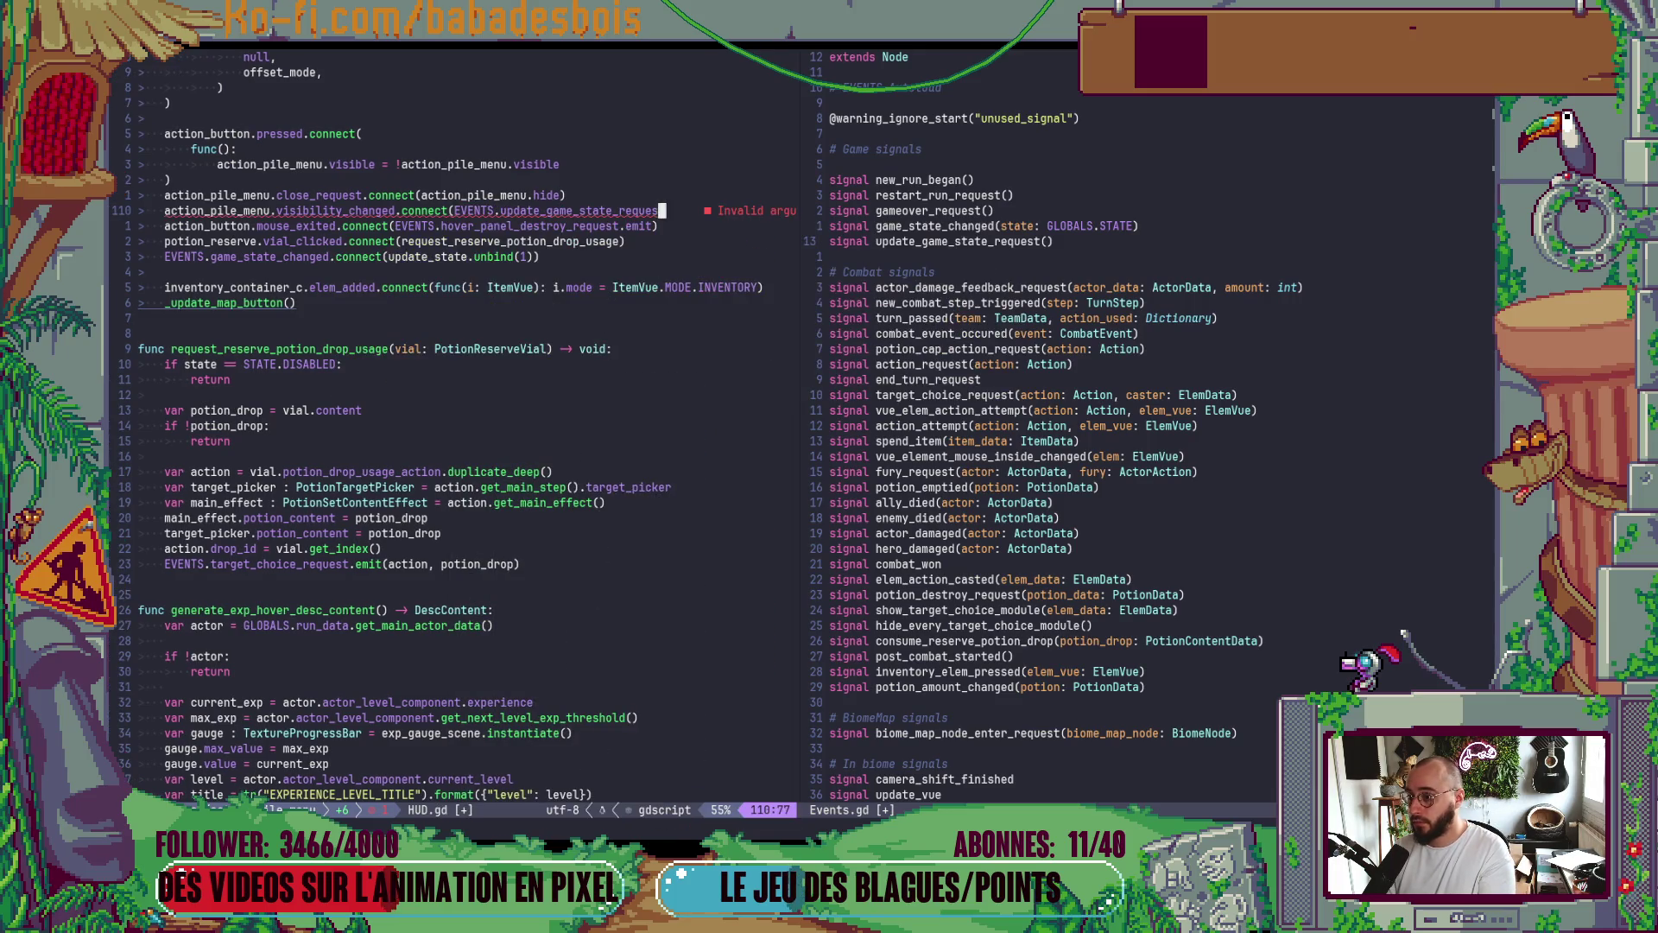
text(.emut)
key(BackSpace)
key(BackSpace)
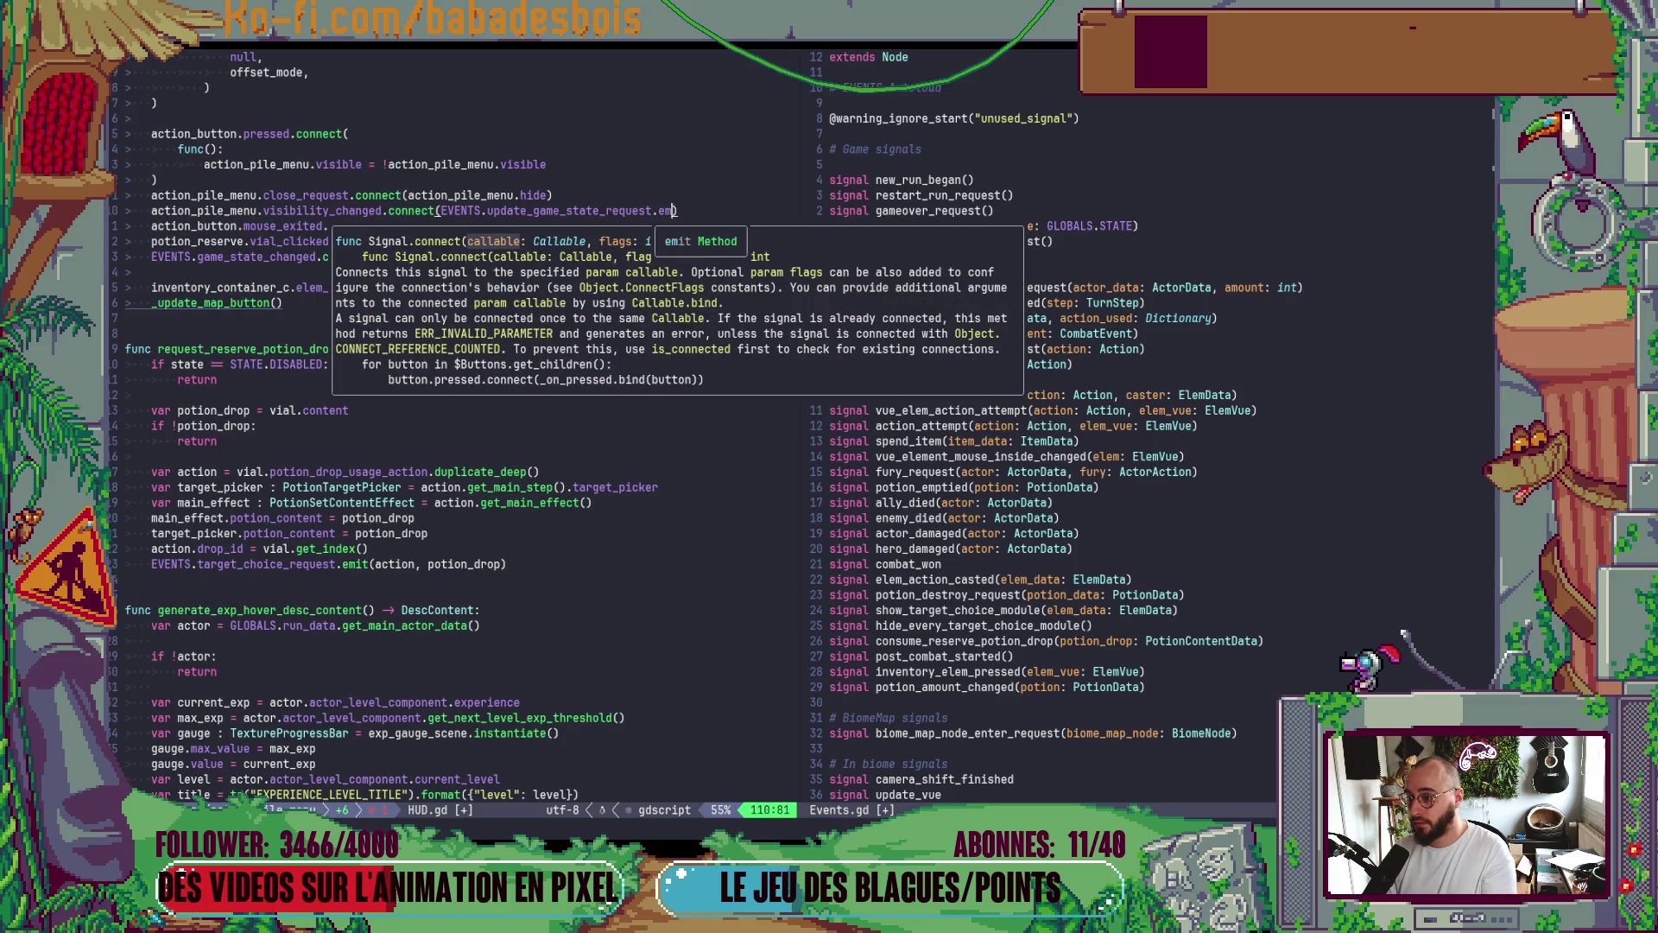
text(it)
key(Escape)
Step: Save HUD.gd with :w and bring Globals.gd back into the right pane
text(:w)
key(Return)
key(ctrl+w)
key(l)
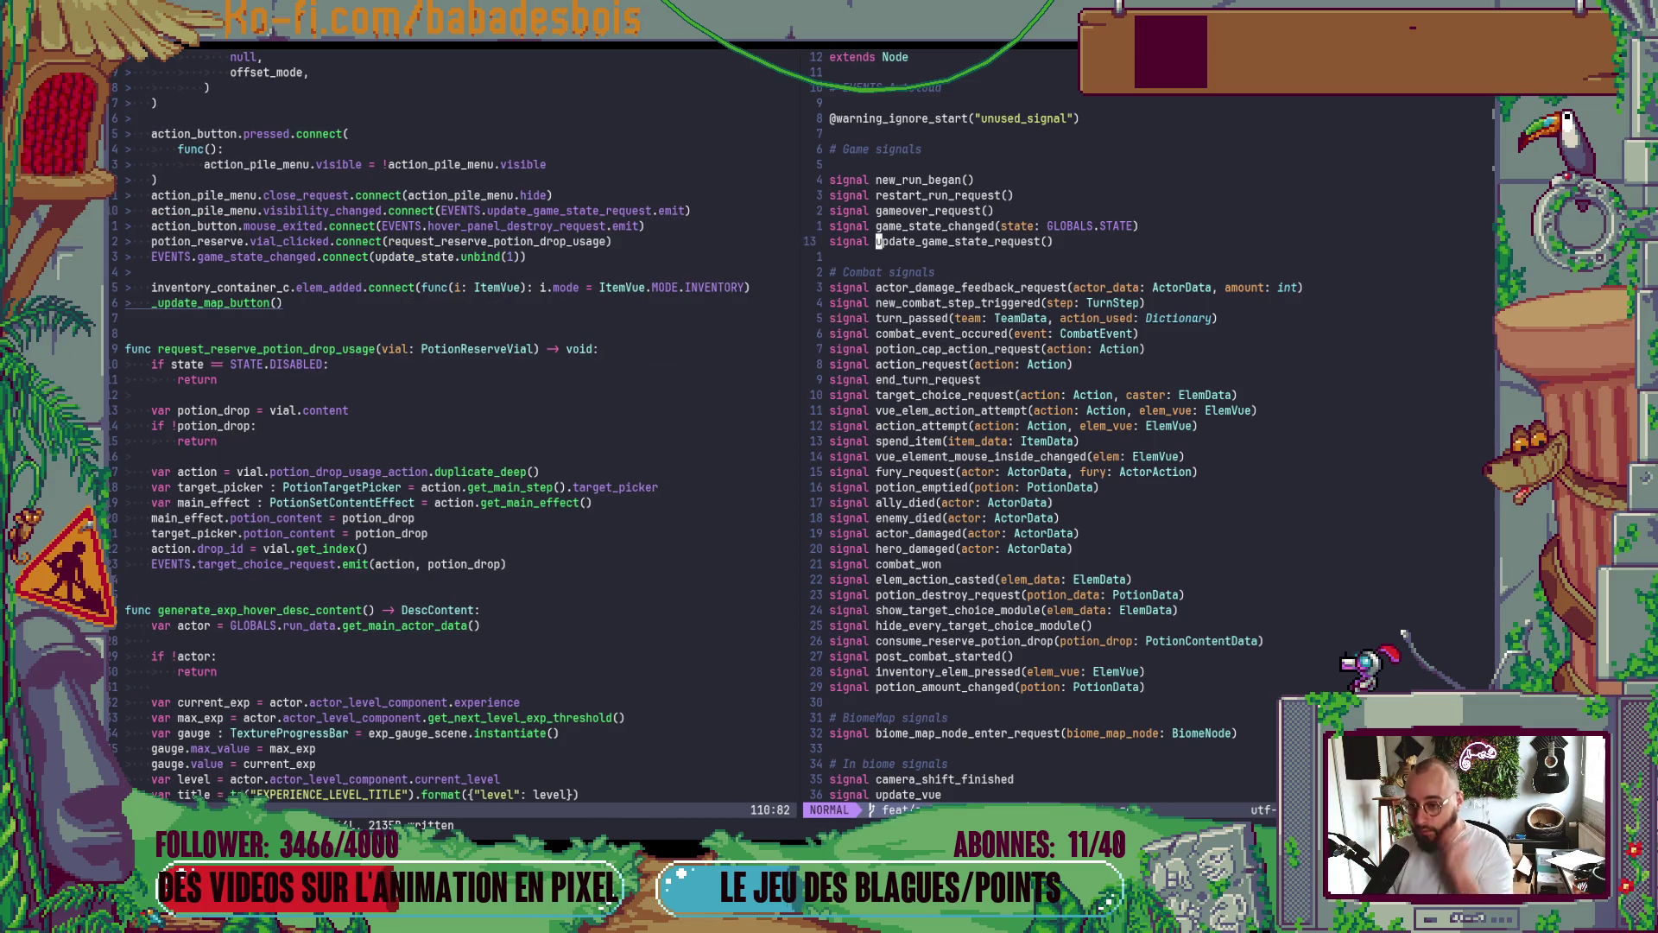
key(ctrl+o)
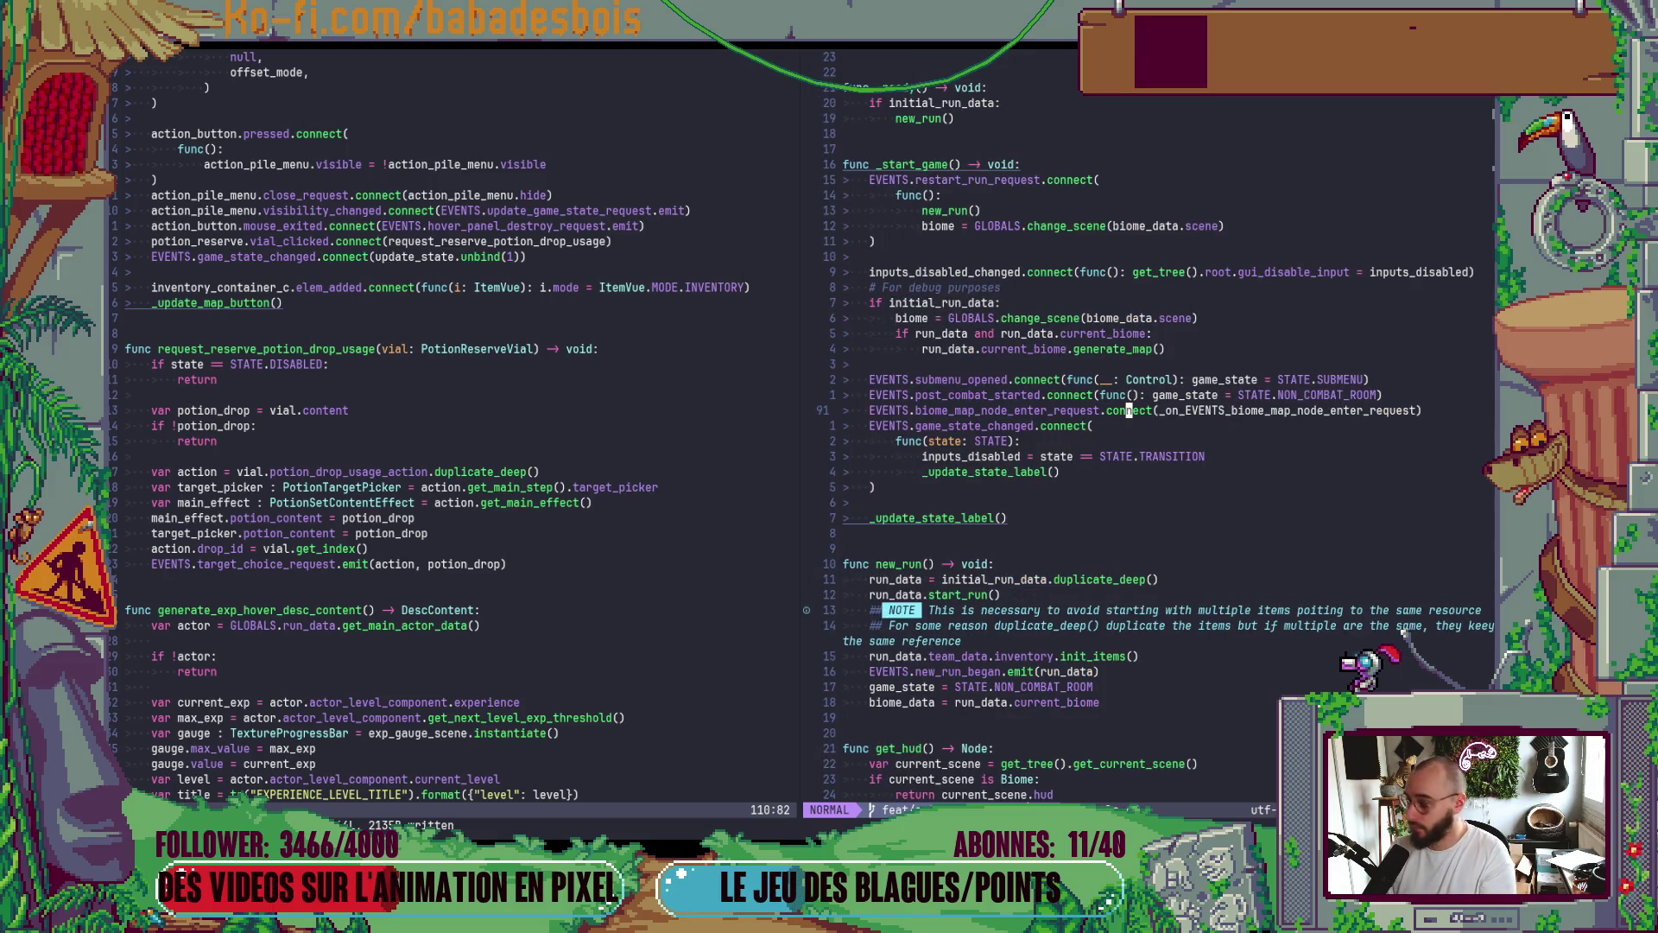